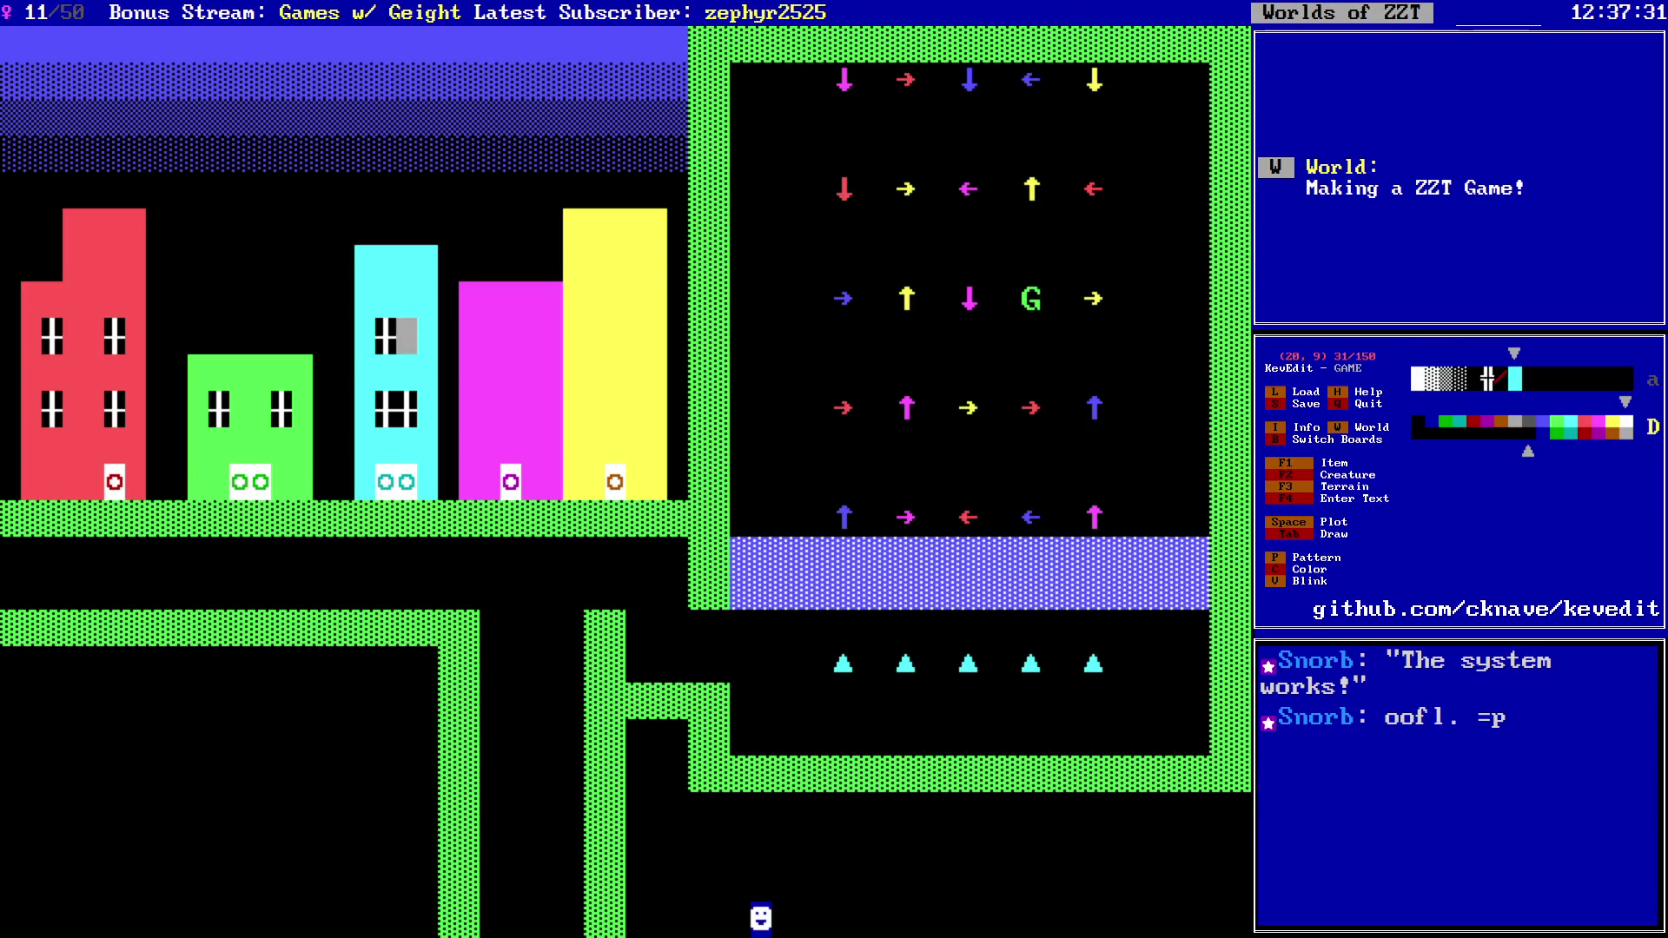
# Step: Paint over the cyan building's old windows with fresh window tiles
pyautogui.press('Left')
pyautogui.press('Down')
pyautogui.press('Down')
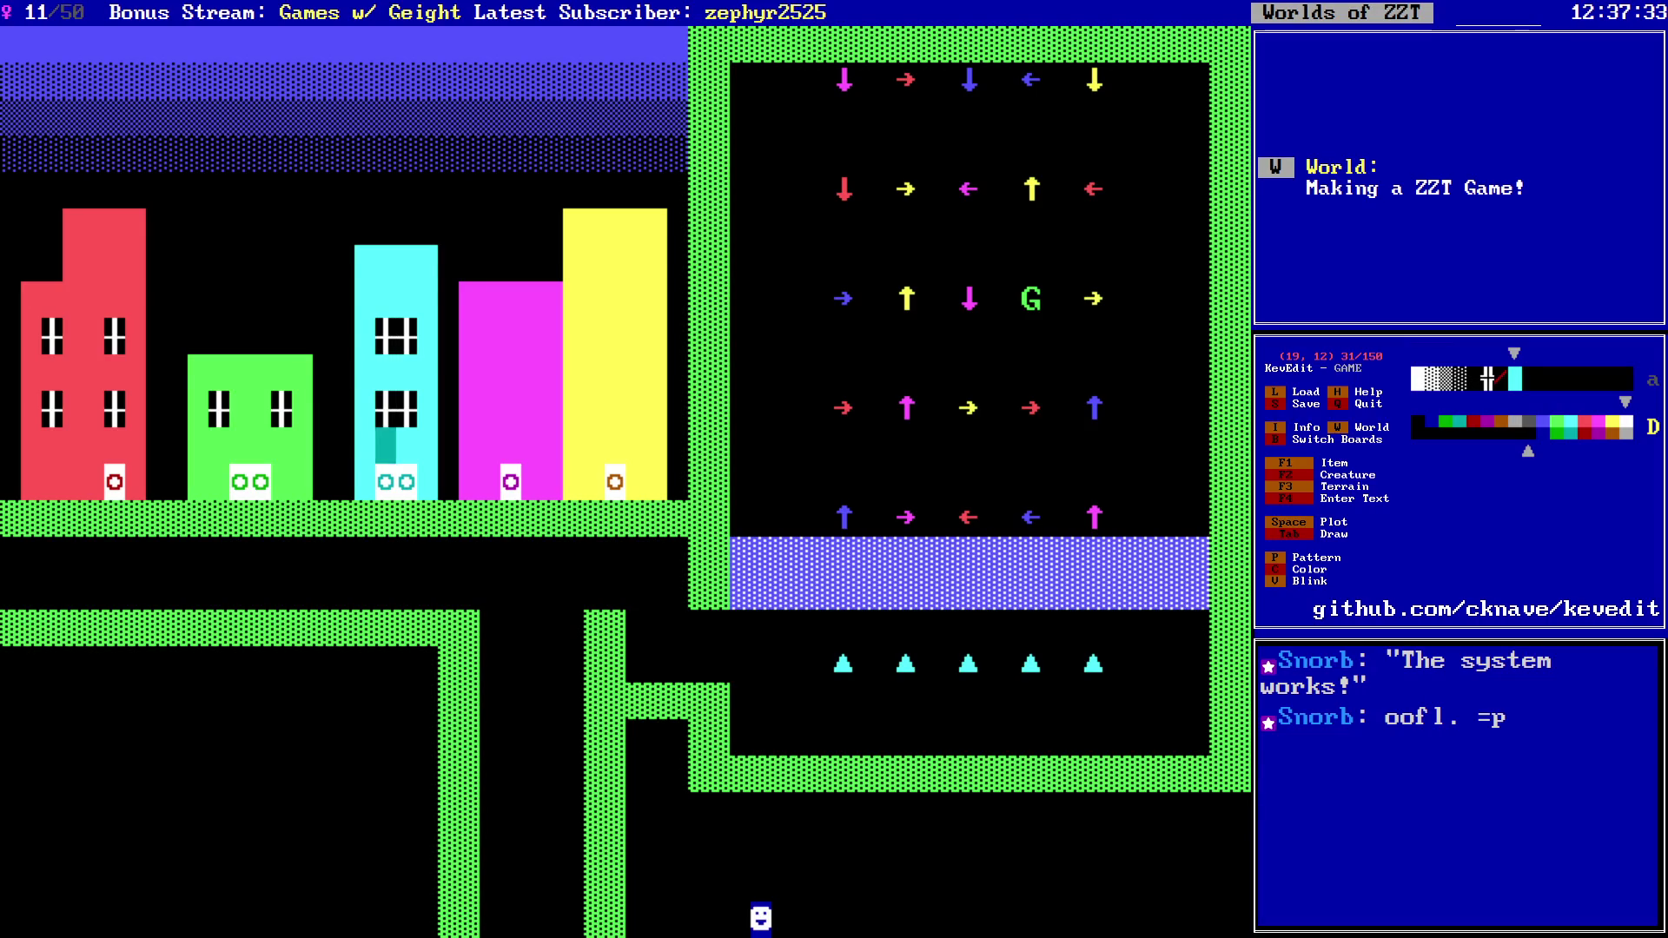
pyautogui.press('space')
pyautogui.press('Right')
pyautogui.press('space')
pyautogui.press('Up')
pyautogui.press('Up')
pyautogui.press('space')
pyautogui.press('Left')
pyautogui.press('space')
pyautogui.press('Down')
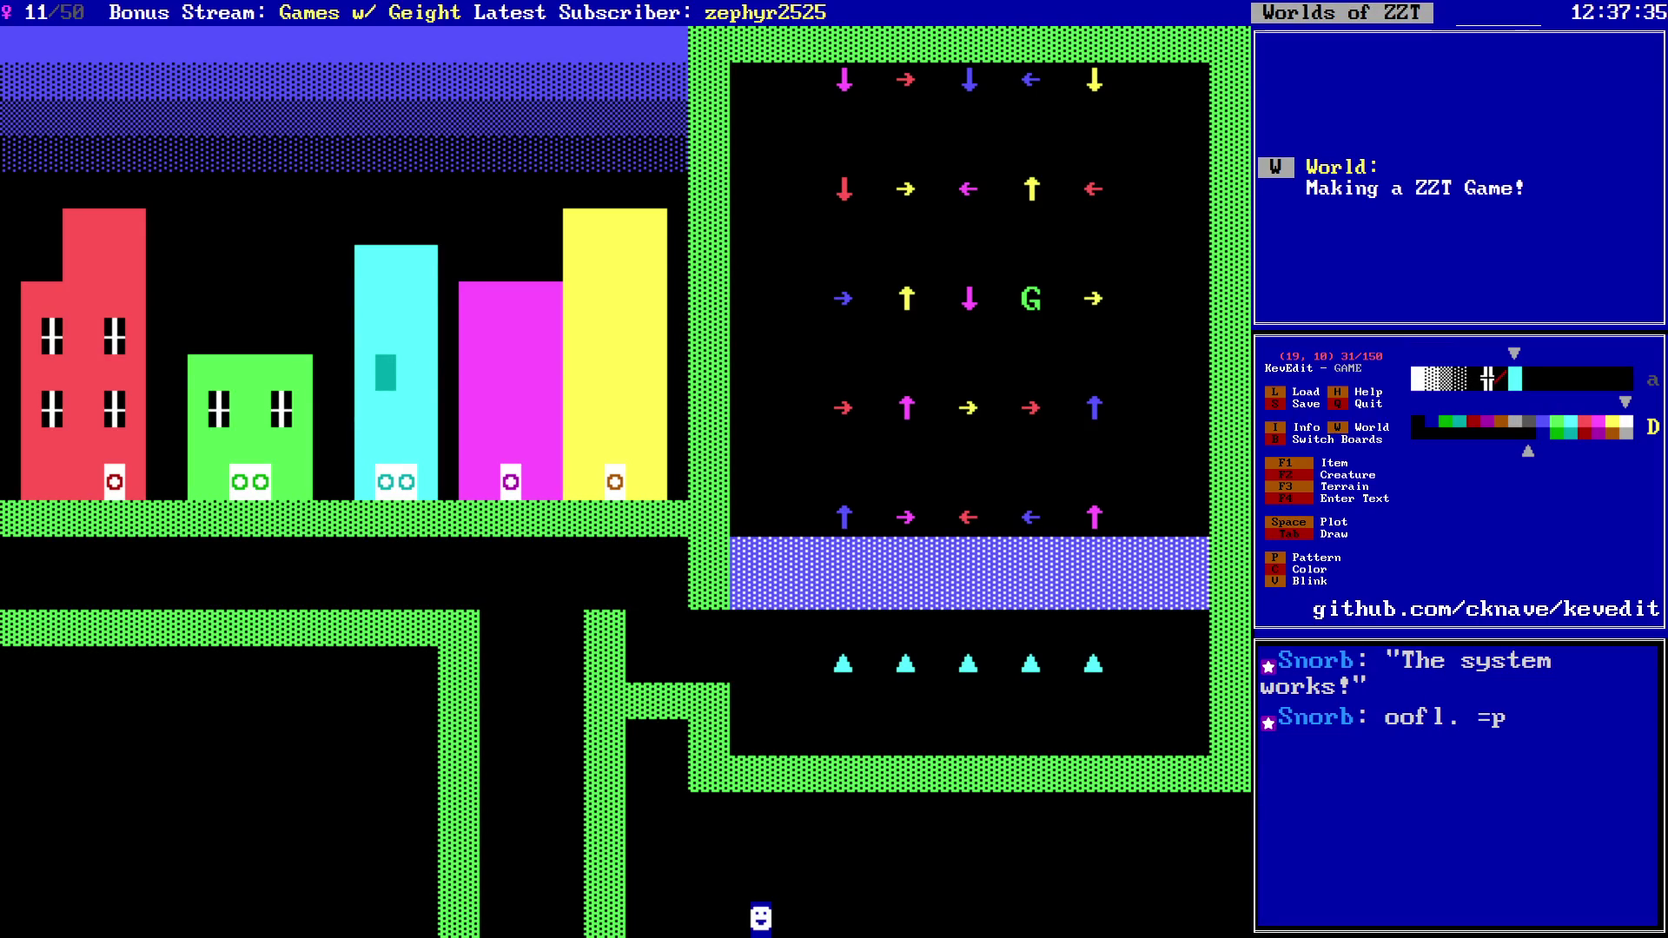
pyautogui.press('Down')
pyautogui.press('Left')
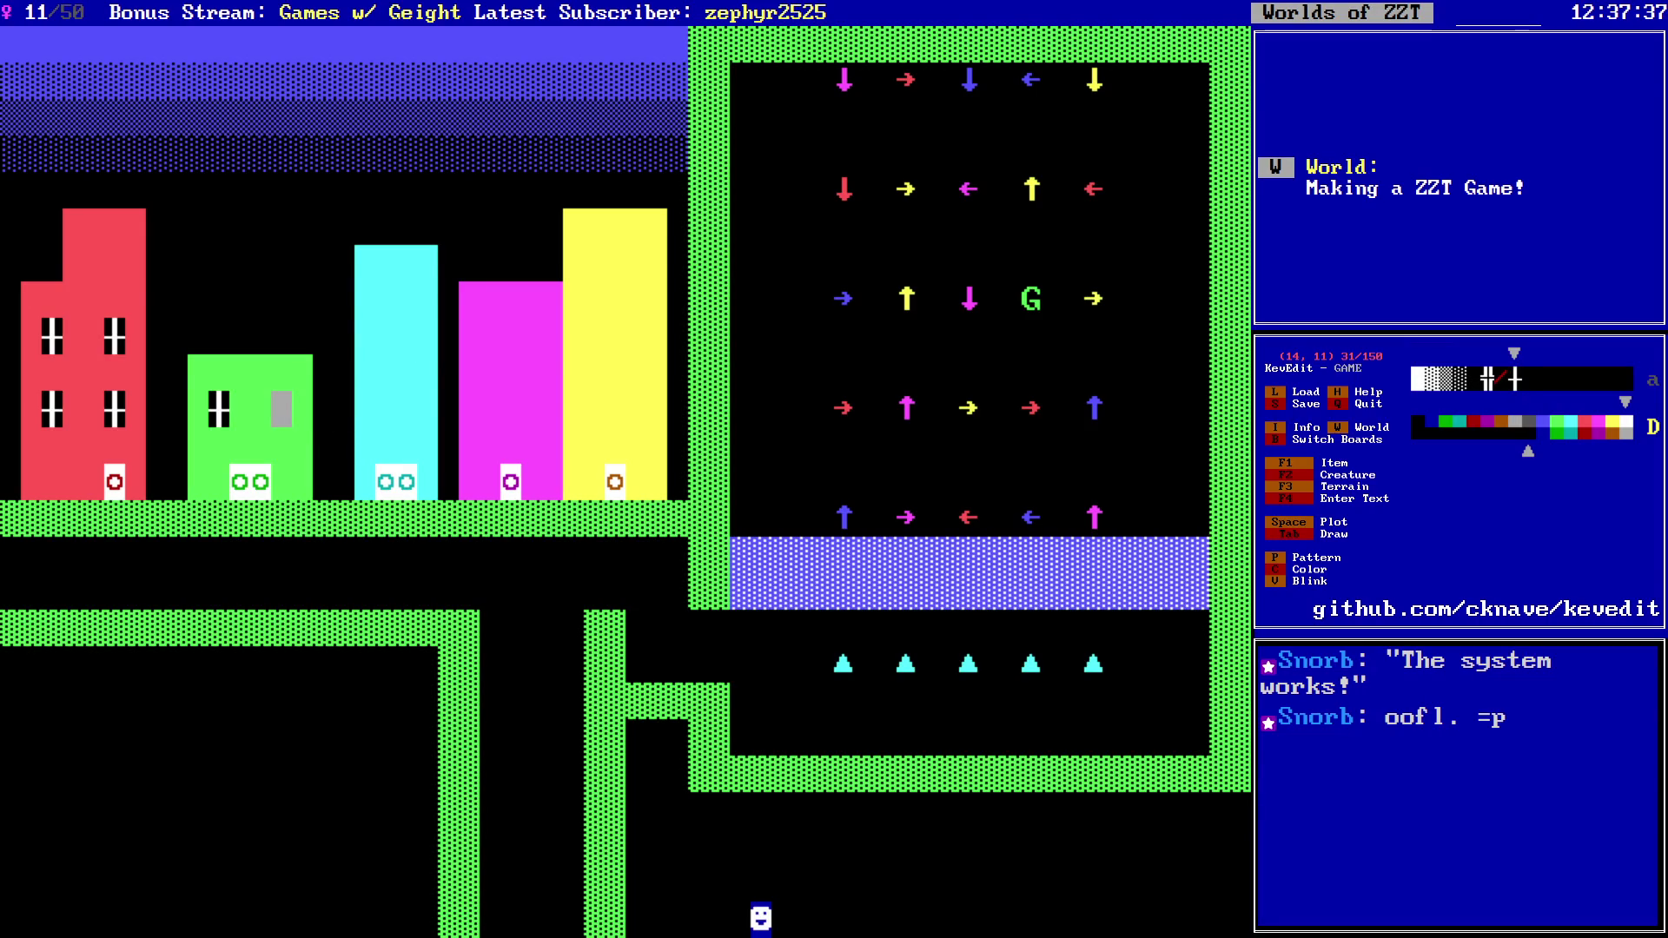
# Step: Add a grid of windows to the magenta building's wall
pyautogui.click(490, 447)
pyautogui.press('space')
pyautogui.press('Right')
pyautogui.press('Right')
pyautogui.press('space')
pyautogui.press('Up')
pyautogui.press('Up')
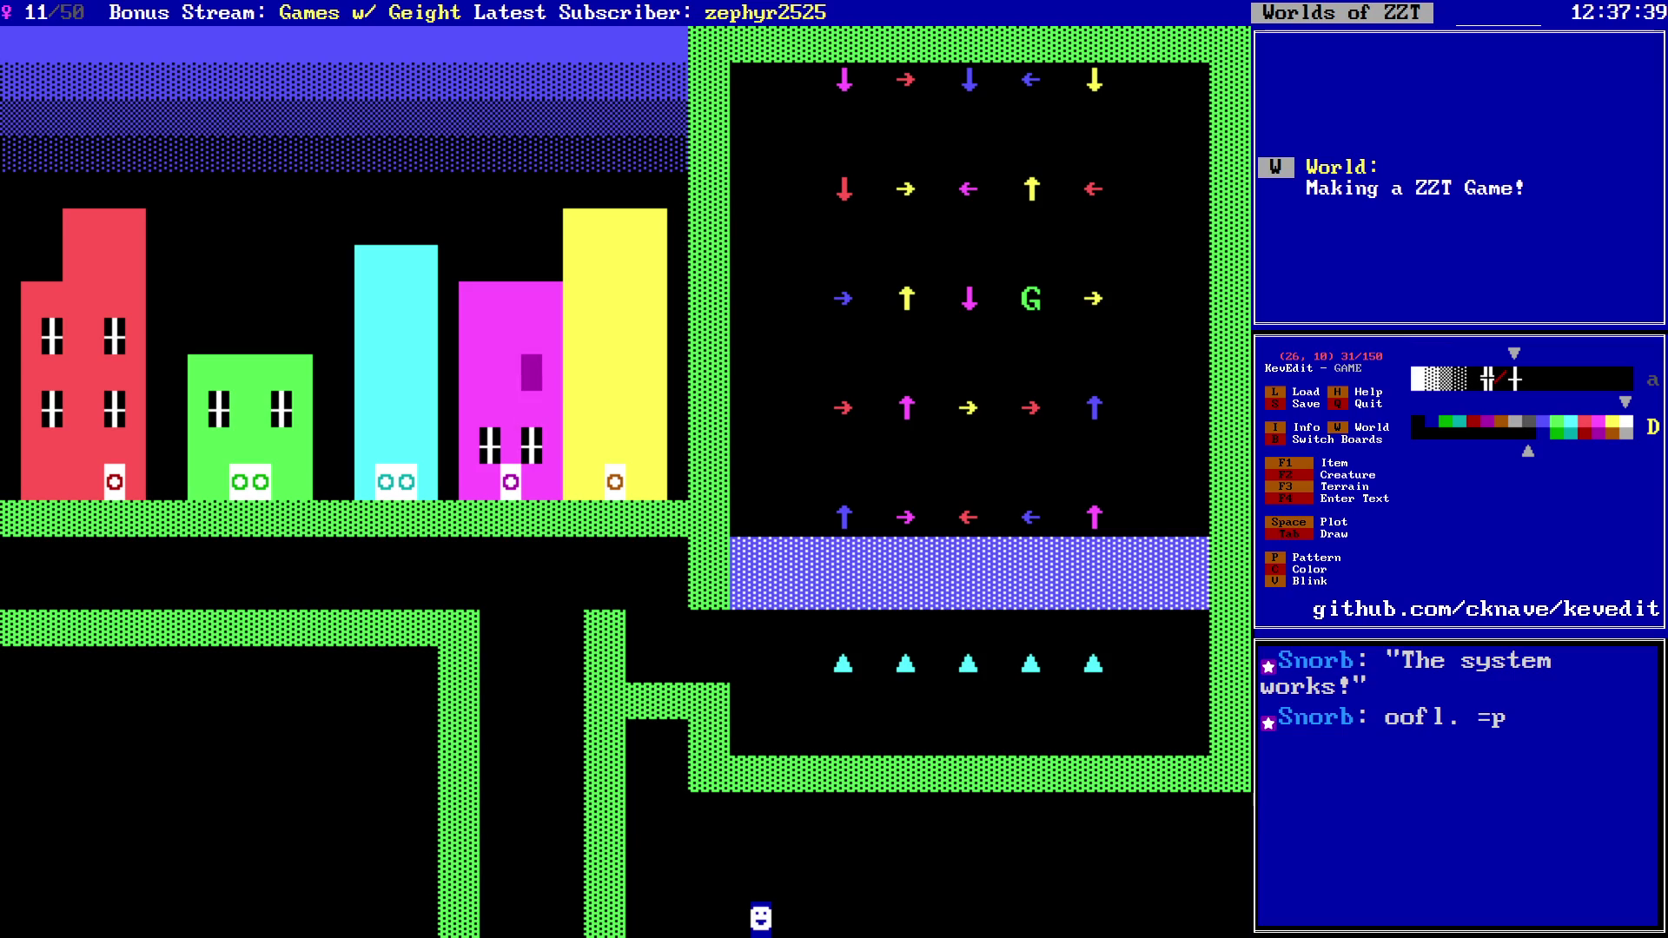
pyautogui.press('space')
pyautogui.press('Left')
pyautogui.press('Left')
pyautogui.press('space')
pyautogui.press('Up')
pyautogui.press('Up')
pyautogui.press('Right')
pyautogui.press('Right')
pyautogui.press('Right')
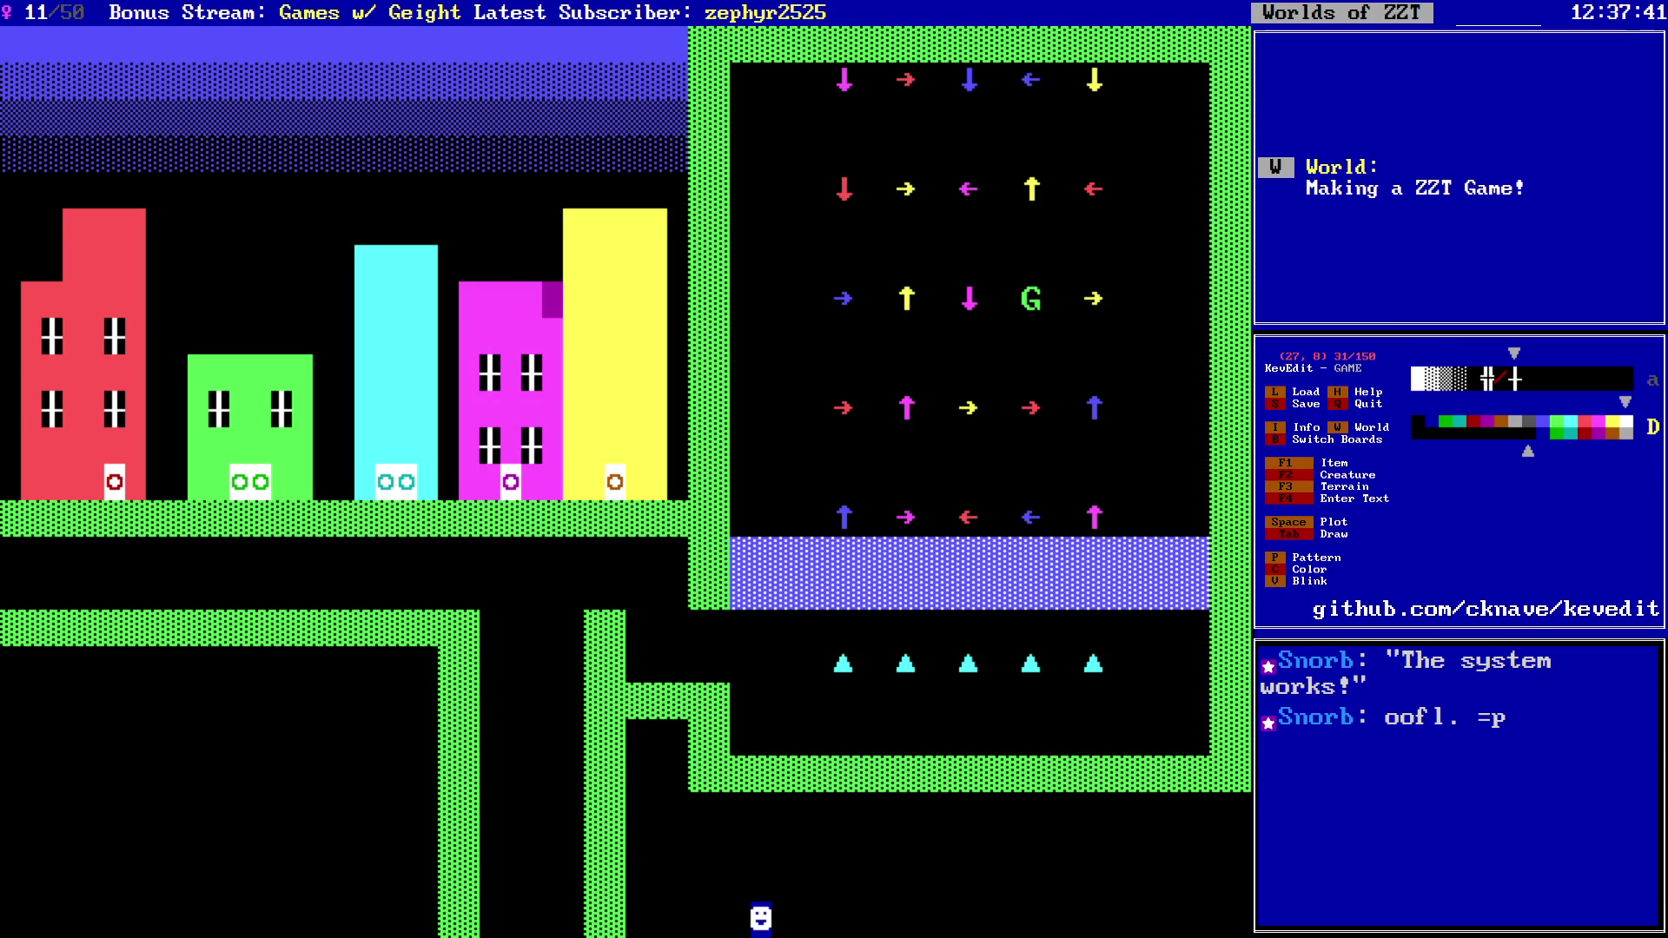
# Step: Add rows of windows, including a top window, to the yellow building
pyautogui.press('space')
pyautogui.press('Down')
pyautogui.press('Down')
pyautogui.press('space')
pyautogui.press('Down')
pyautogui.press('Down')
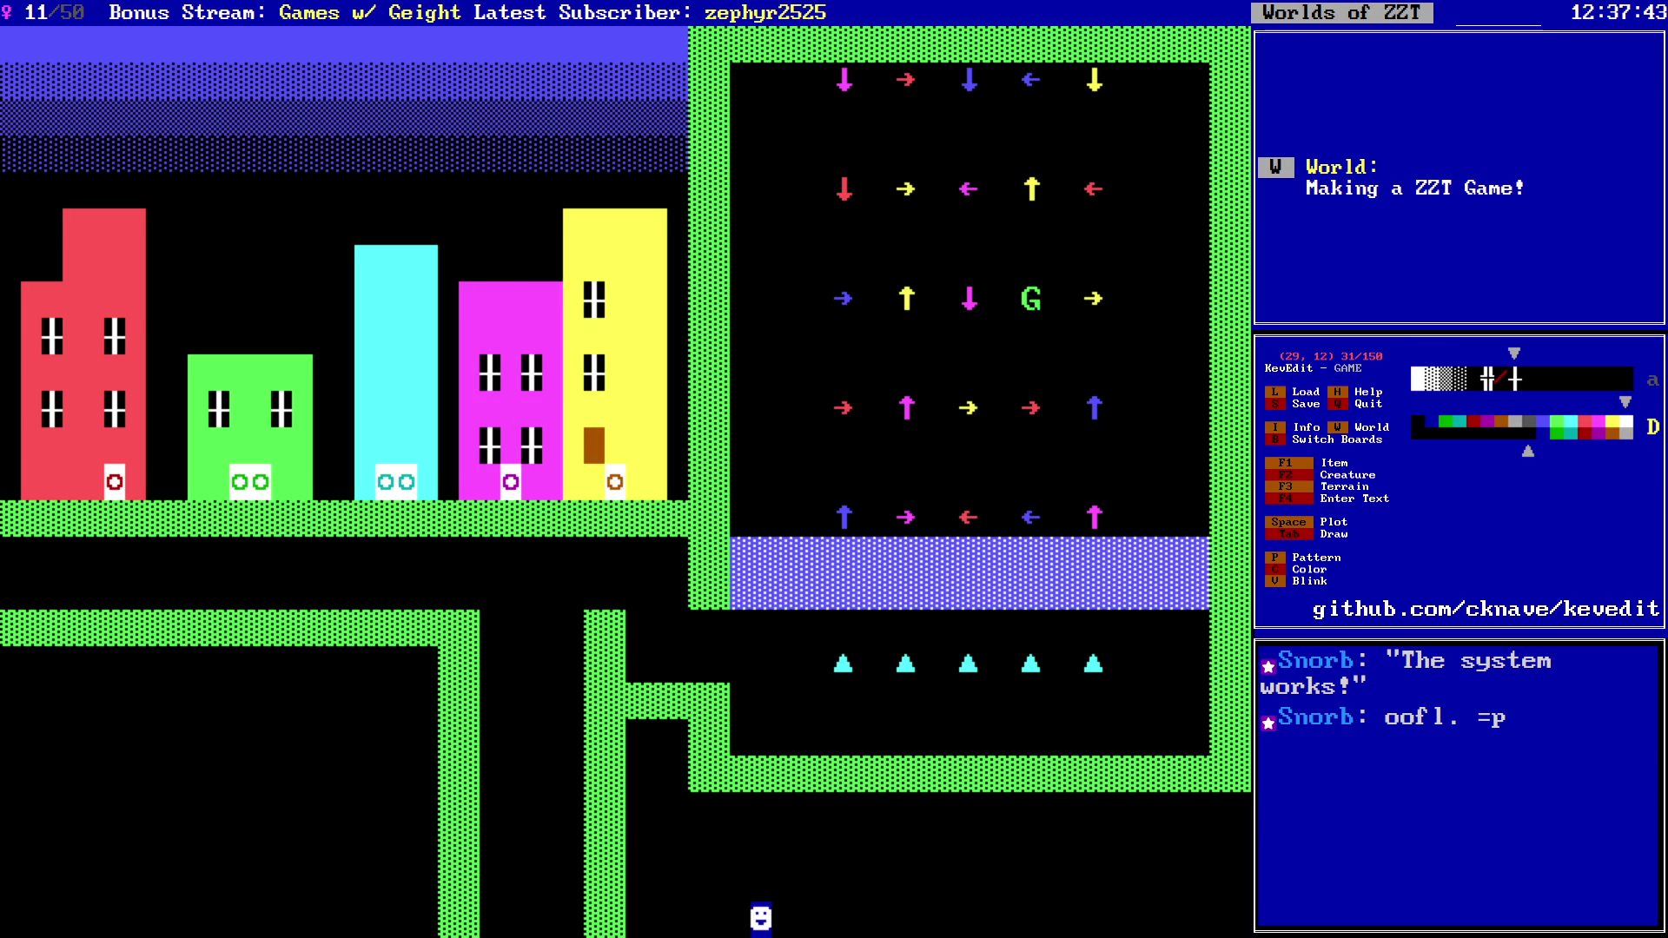
pyautogui.press('space')
pyautogui.press('Right')
pyautogui.press('Right')
pyautogui.press('space')
pyautogui.press('Up')
pyautogui.press('Up')
pyautogui.press('space')
pyautogui.press('Up')
pyautogui.press('Up')
pyautogui.press('space')
pyautogui.press('Up')
pyautogui.press('Left')
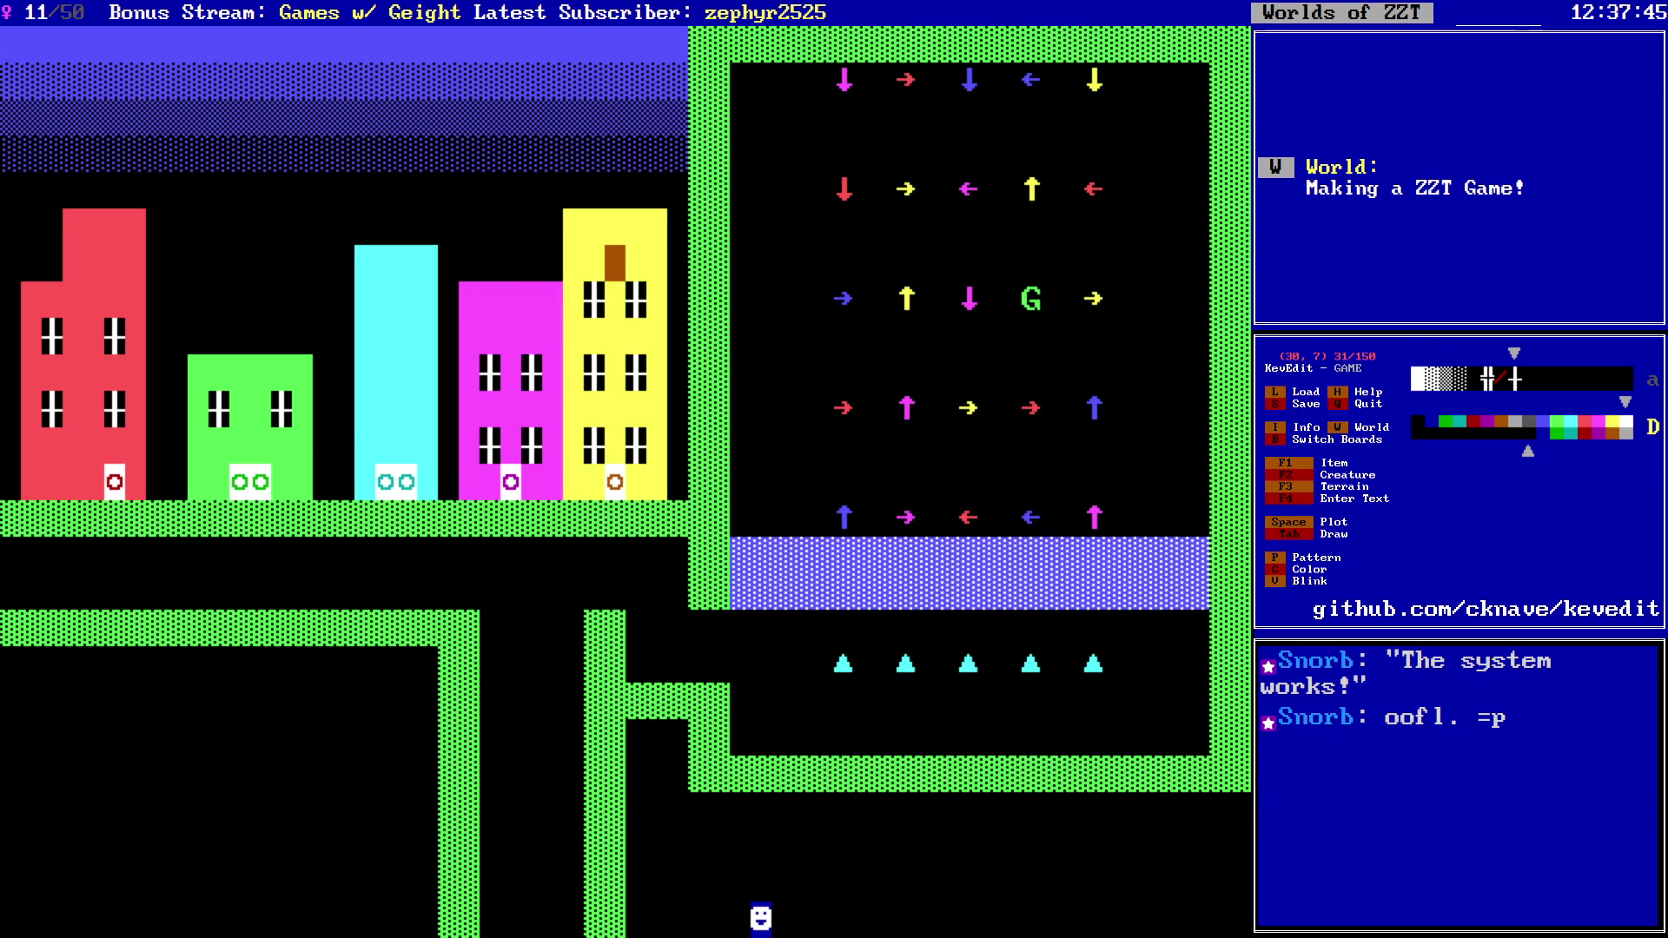
pyautogui.press('Up')
# Step: Widen the cyan building by one column on its left side
pyautogui.press('Left')
pyautogui.press('Left')
pyautogui.press('Left')
pyautogui.press('Left')
pyautogui.press('Left')
pyautogui.press('Down')
pyautogui.press('Down')
pyautogui.press('Right')
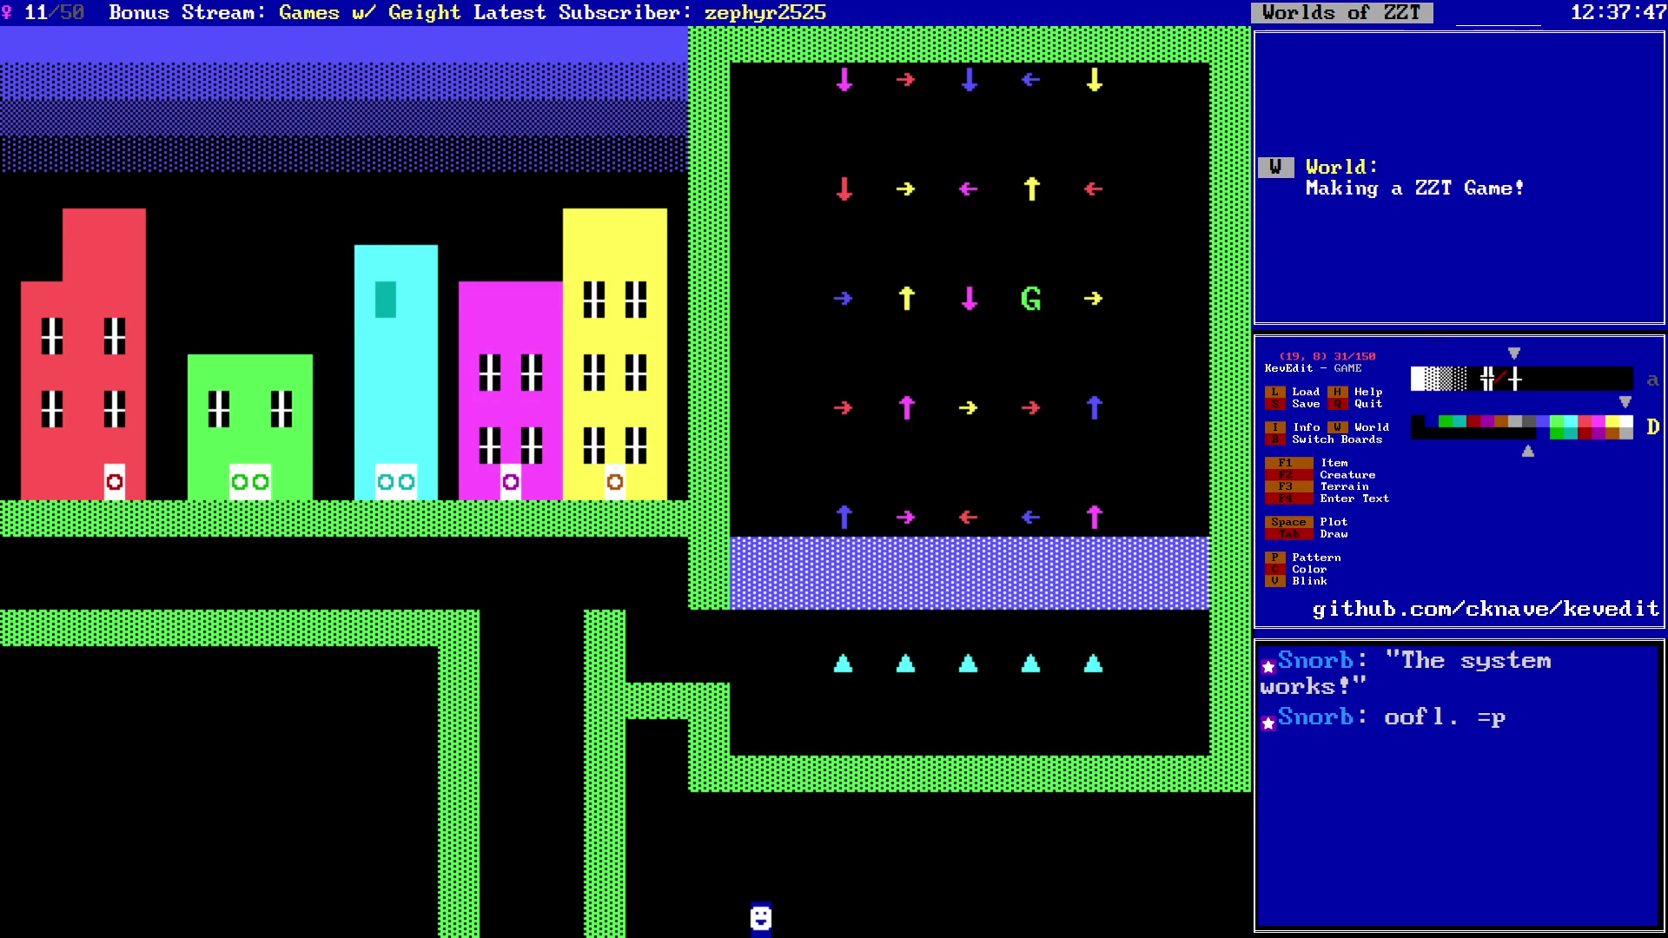
pyautogui.press('Left')
pyautogui.press('Up')
pyautogui.press('Return')
pyautogui.press('Left')
pyautogui.press('Tab')
pyautogui.press('Down')
pyautogui.press('Down')
pyautogui.press('Down')
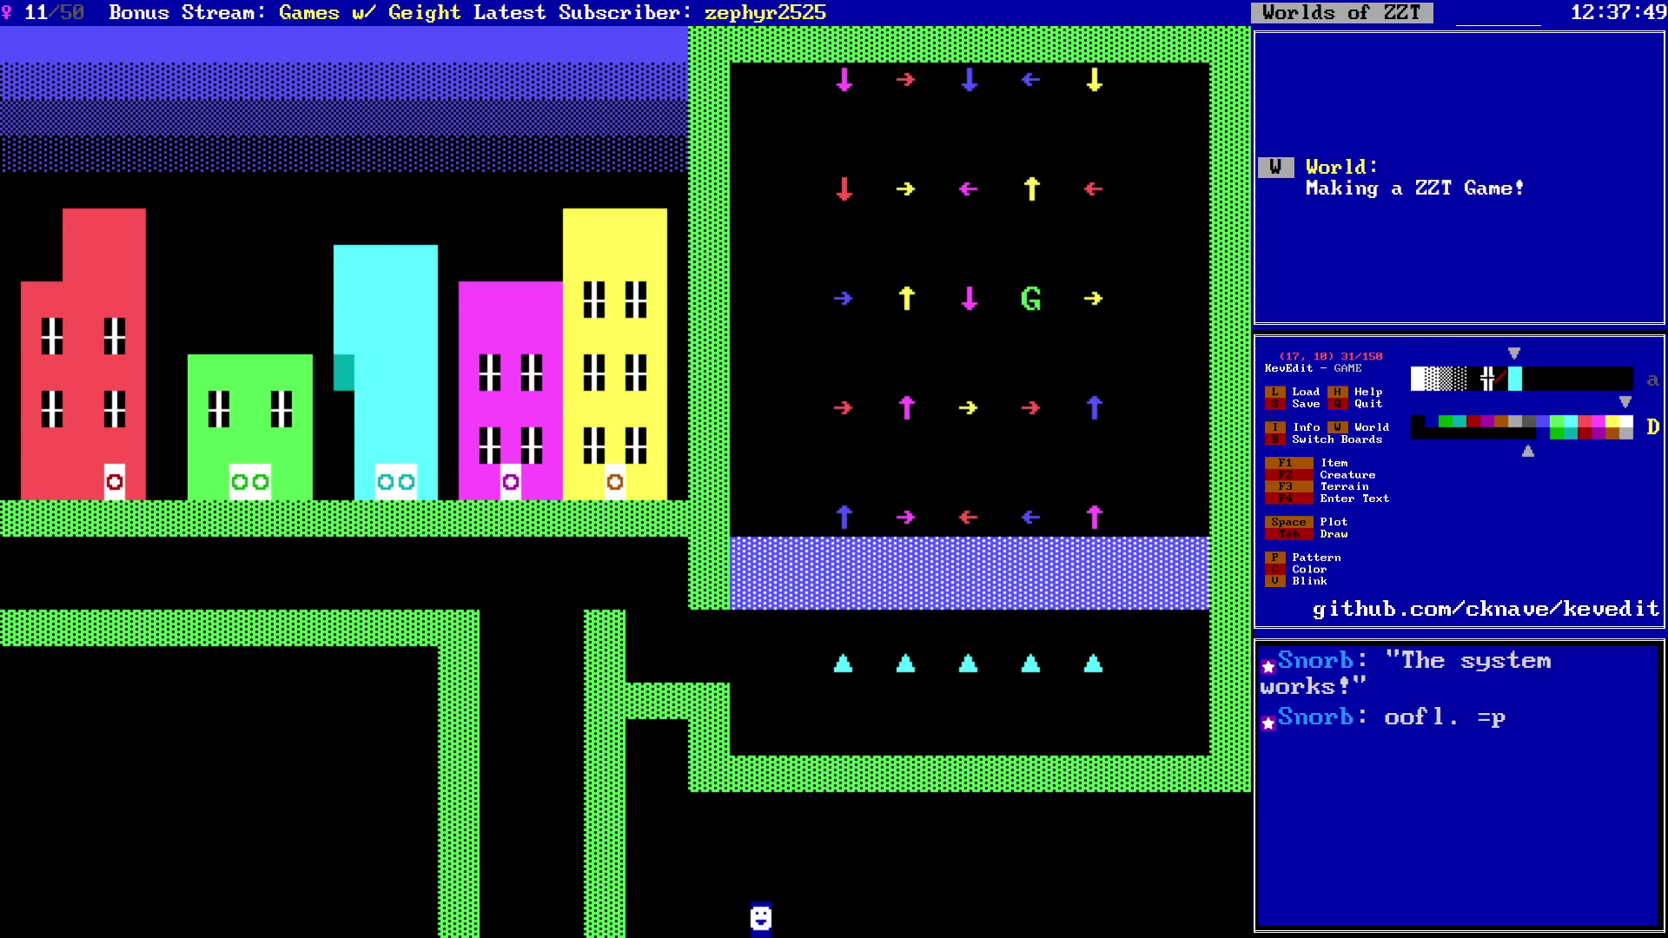
pyautogui.press('Down')
pyautogui.press('Down')
pyautogui.press('Down')
# Step: Reduce the cyan building's double door to a single door
pyautogui.press('Right')
# Step: Pick up the window tile from the green building
pyautogui.press('Right')
pyautogui.press('Right')
pyautogui.press('space')
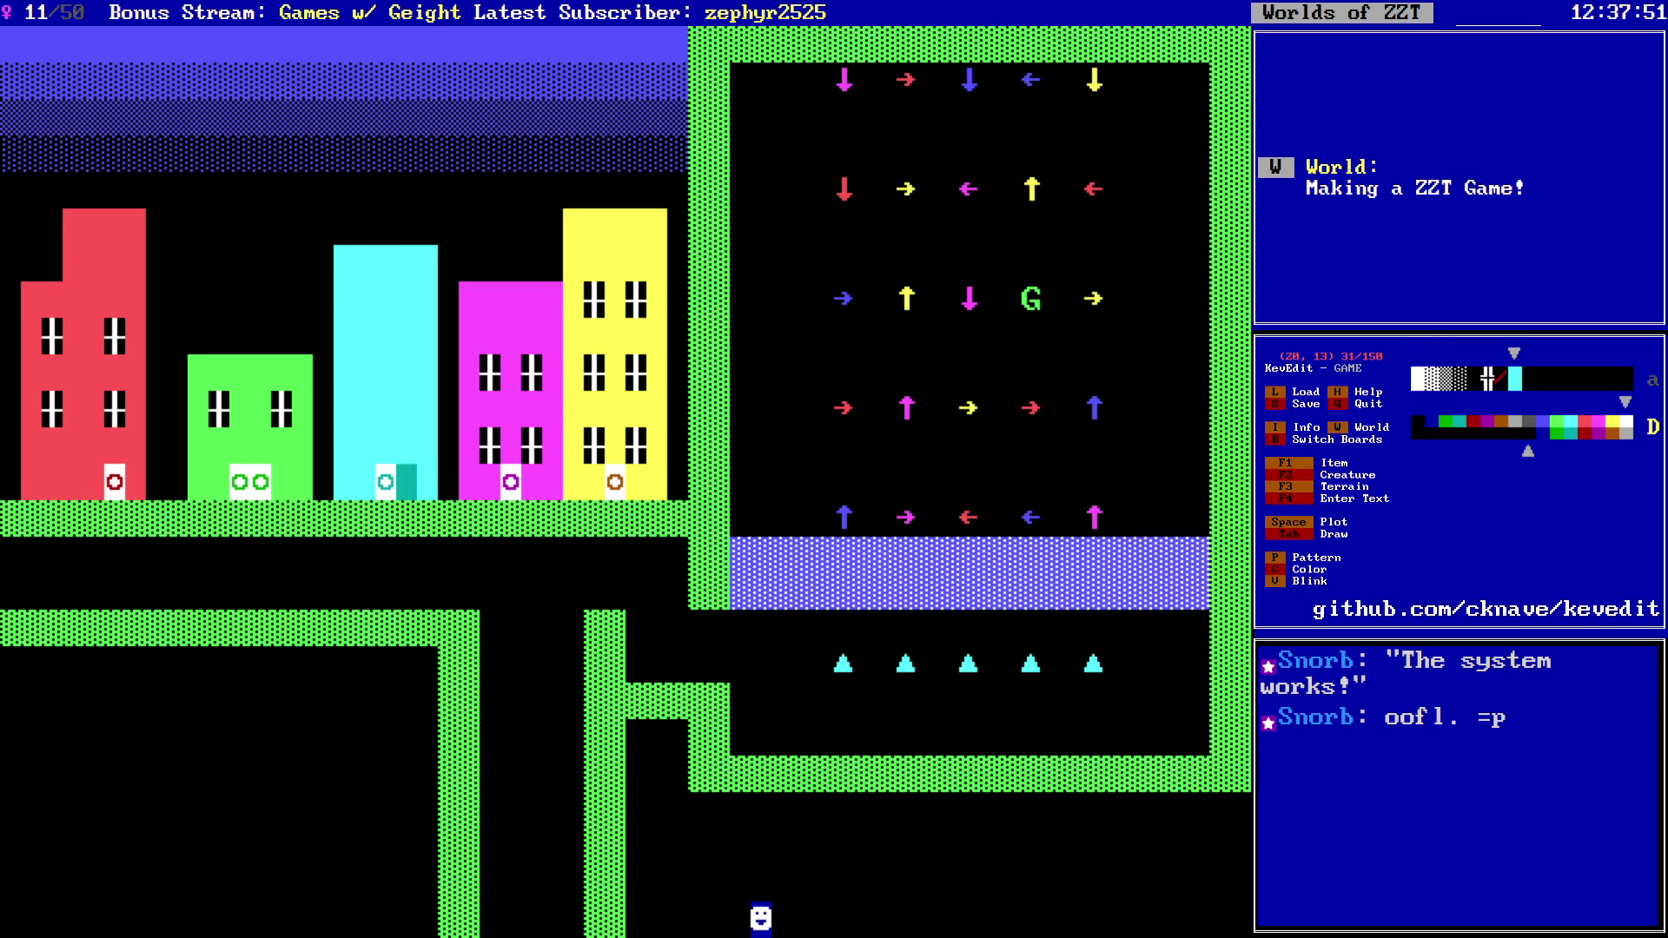
pyautogui.press('Left')
pyautogui.press('Left')
pyautogui.press('Up')
pyautogui.press('Left')
pyautogui.press('Left')
pyautogui.press('Up')
pyautogui.press('Left')
pyautogui.press('Left')
pyautogui.press('Return')
pyautogui.press('Right')
pyautogui.press('Right')
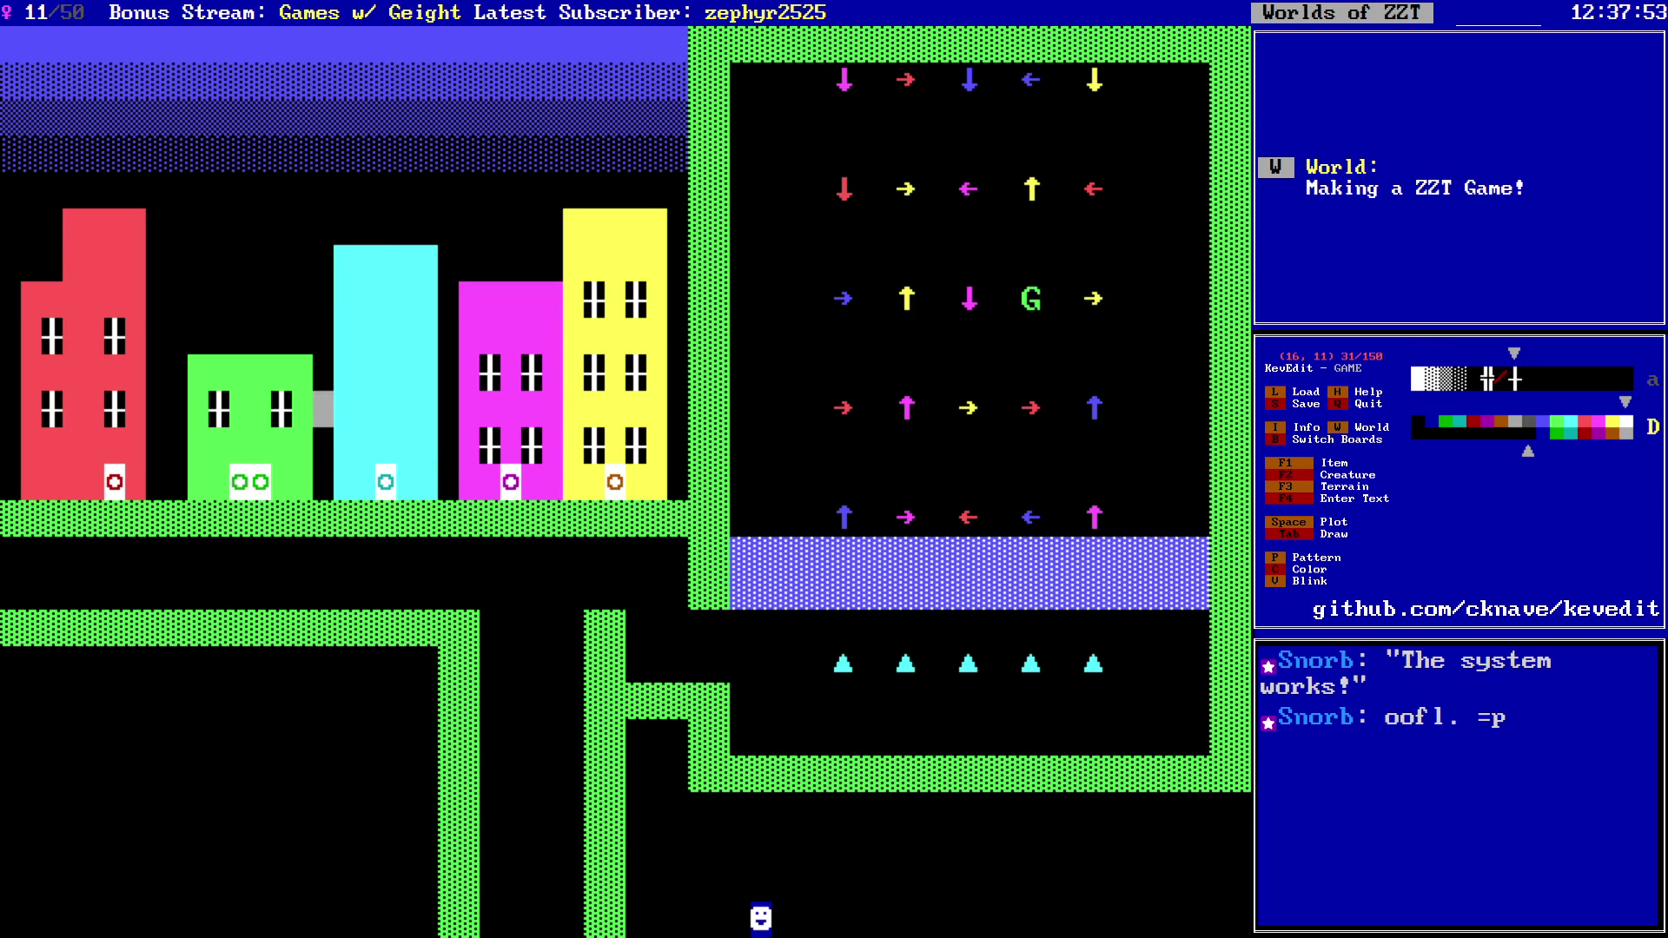
pyautogui.press('Right')
pyautogui.press('Down')
pyautogui.press('Right')
# Step: Place windows down both the left and right columns of the cyan building
pyautogui.press('Up')
pyautogui.press('space')
pyautogui.press('Up')
pyautogui.press('Up')
pyautogui.press('space')
pyautogui.press('Up')
pyautogui.press('Up')
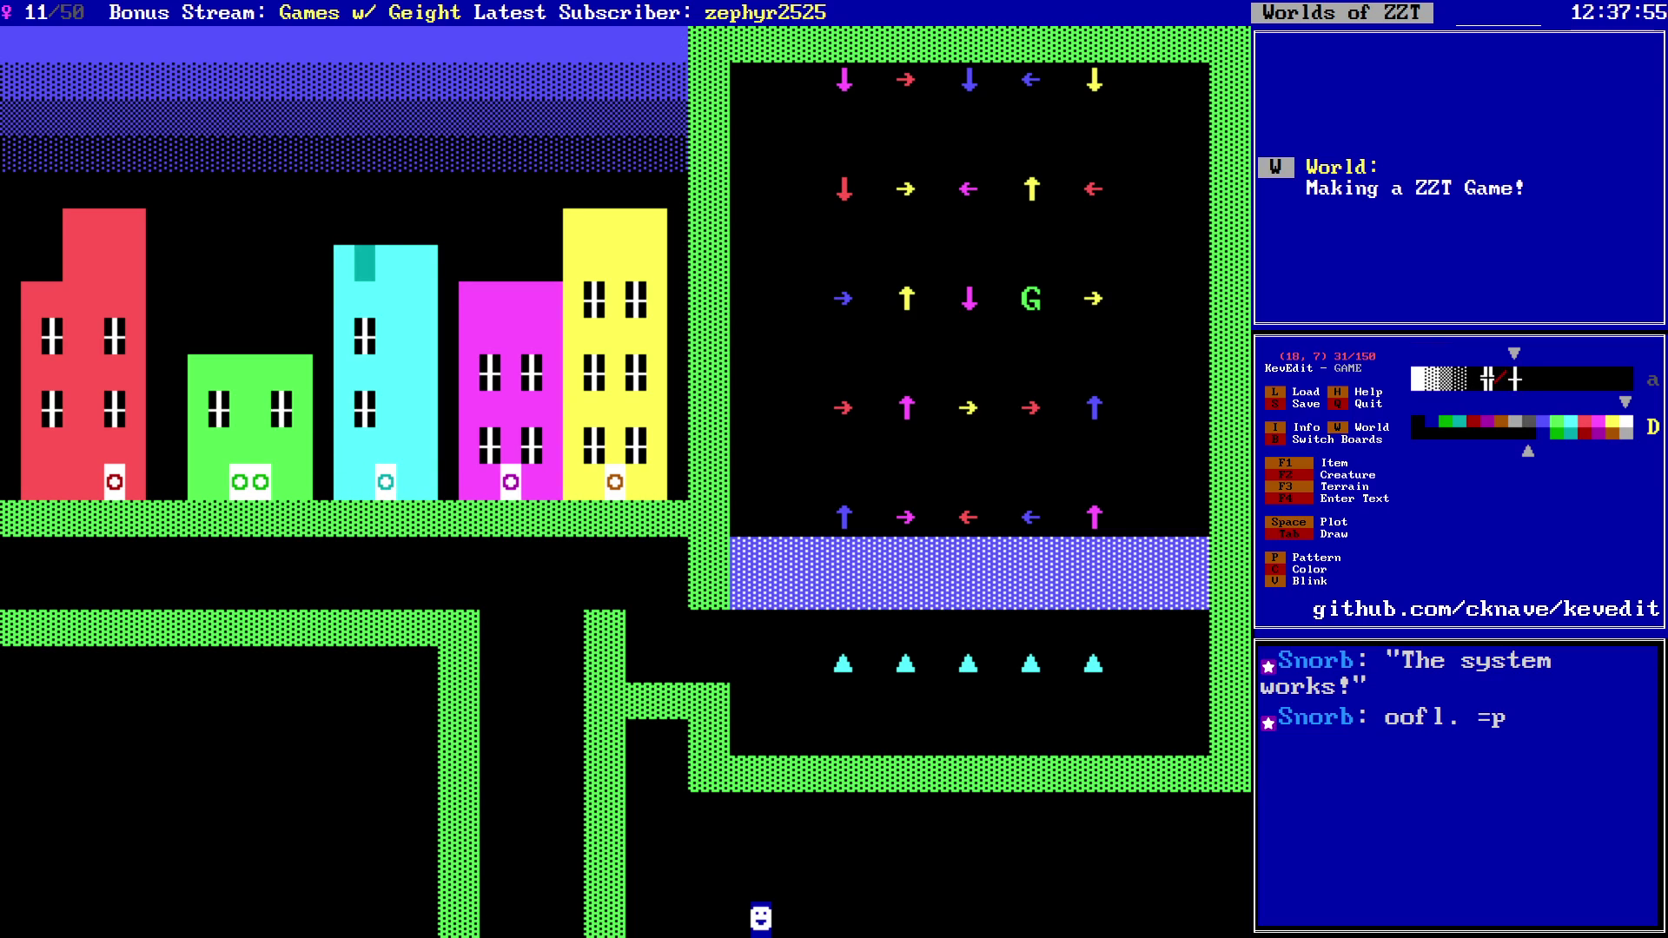
pyautogui.press('Right')
pyautogui.press('Right')
pyautogui.press('Down')
pyautogui.press('Down')
pyautogui.press('space')
pyautogui.press('Down')
pyautogui.press('Down')
pyautogui.press('space')
pyautogui.press('Down')
pyautogui.press('Down')
pyautogui.press('Down')
pyautogui.press('Down')
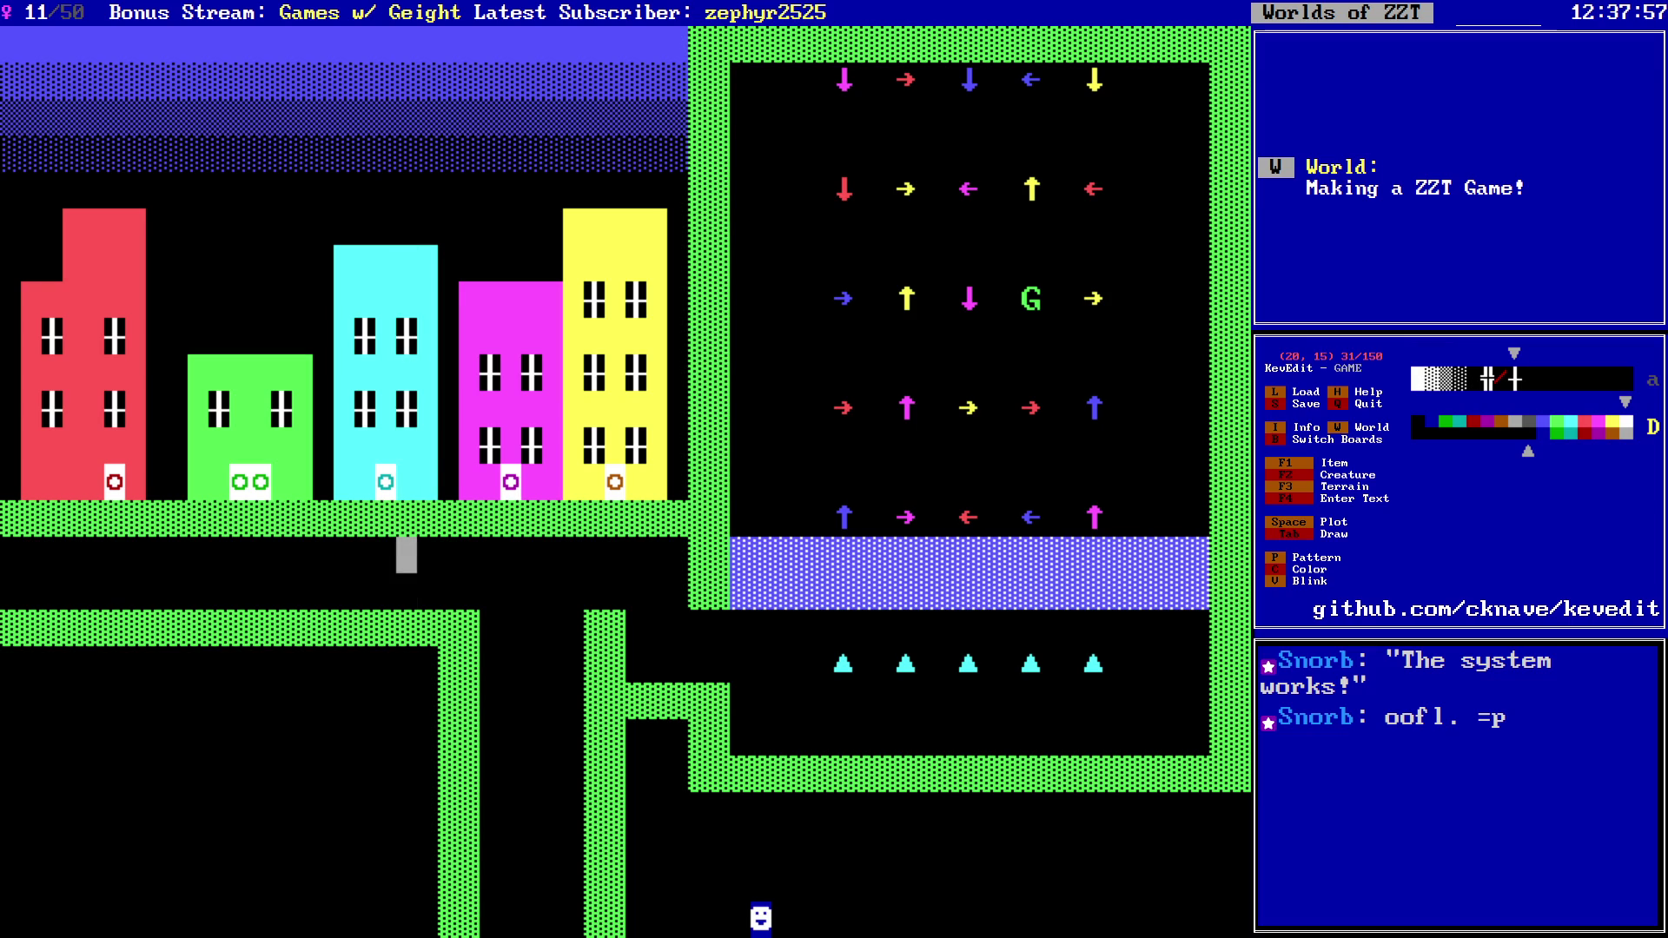
pyautogui.press('Down')
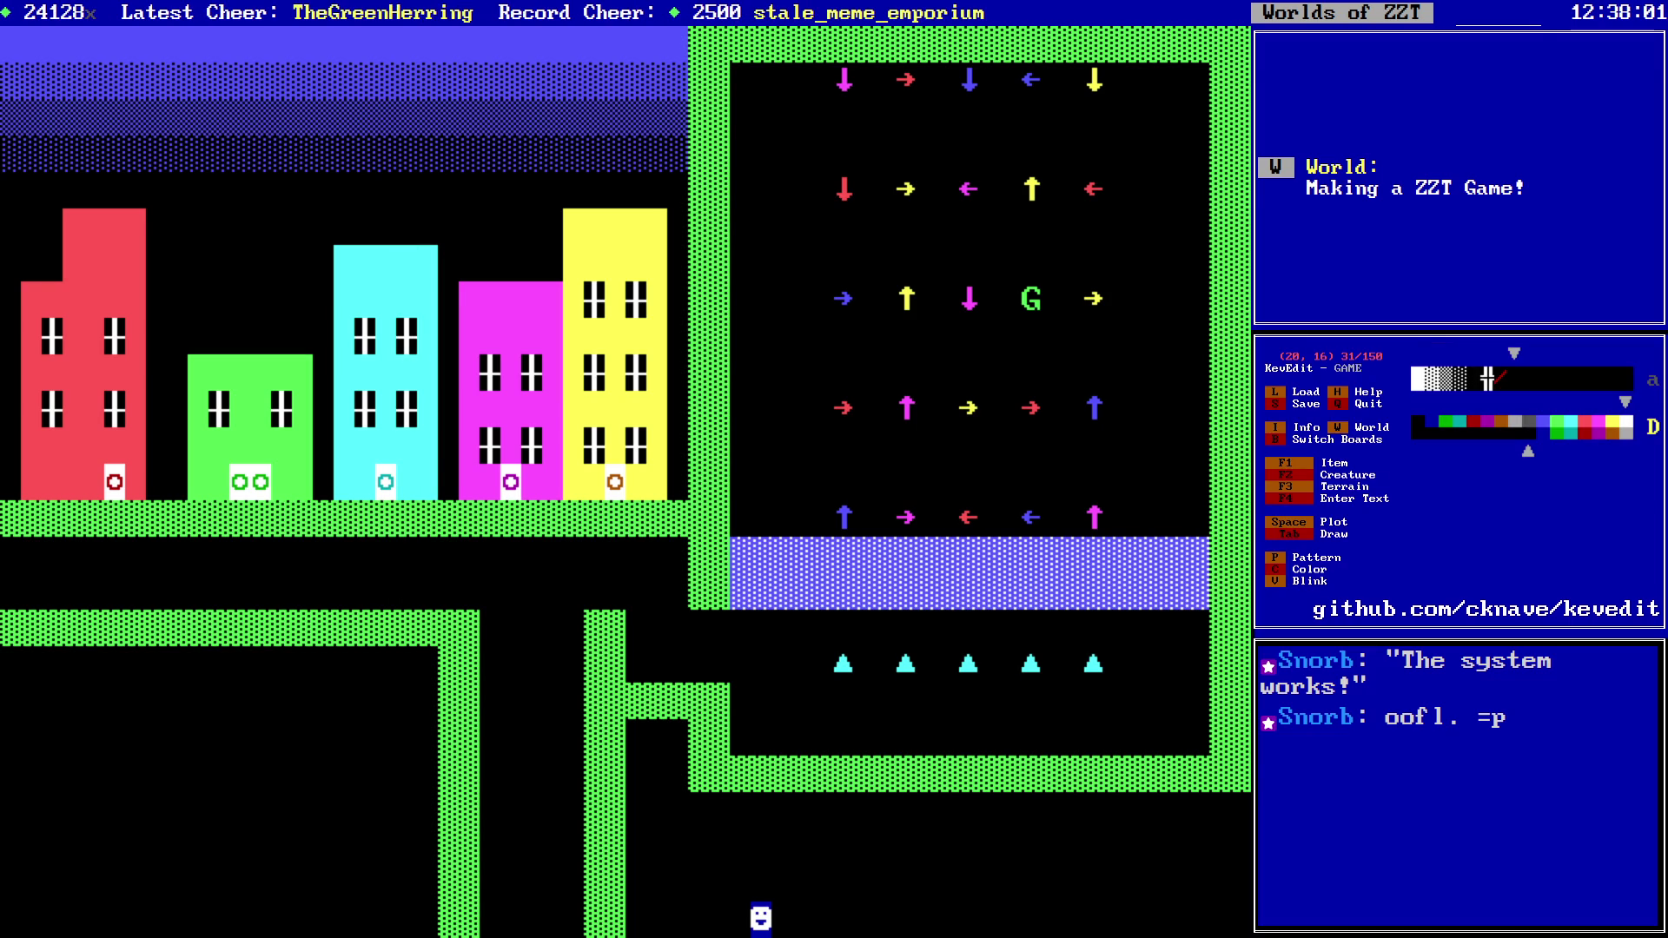
# Step: Go to the board's top-left sky area and choose blue in the C colour selector
pyautogui.press('Left')
pyautogui.press('Left')
pyautogui.press('Left')
pyautogui.press('Up')
pyautogui.press('Up')
pyautogui.press('Up')
pyautogui.press('Up')
pyautogui.press('Up')
pyautogui.press('c')
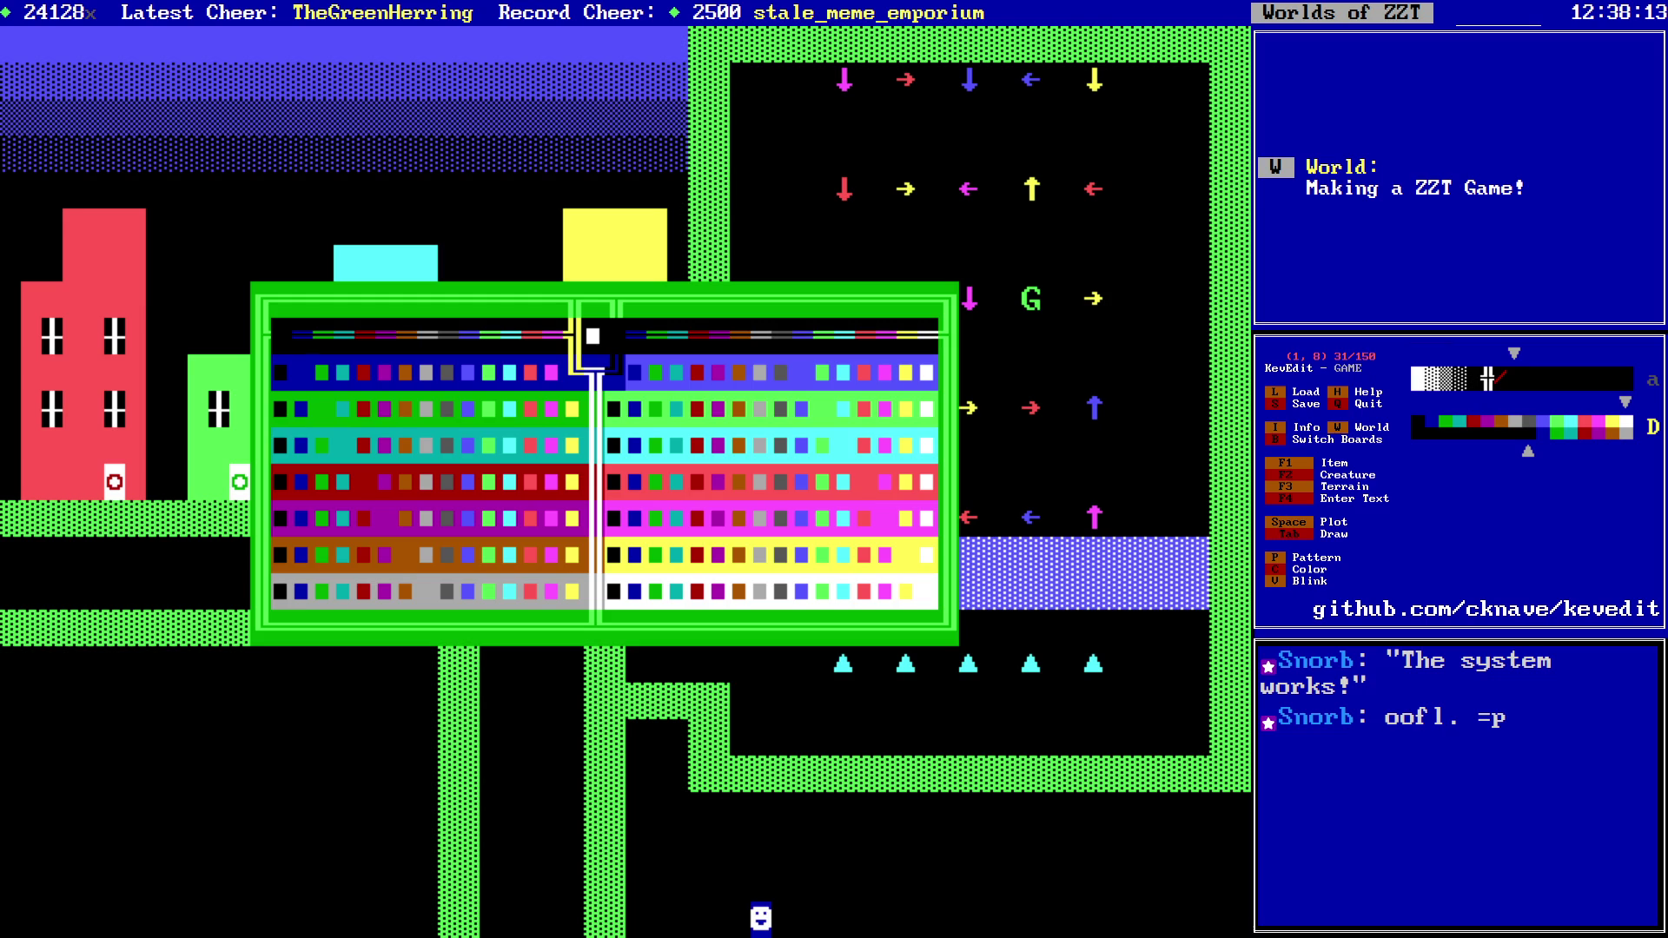
pyautogui.press('Left')
pyautogui.press('Left')
pyautogui.press('Left')
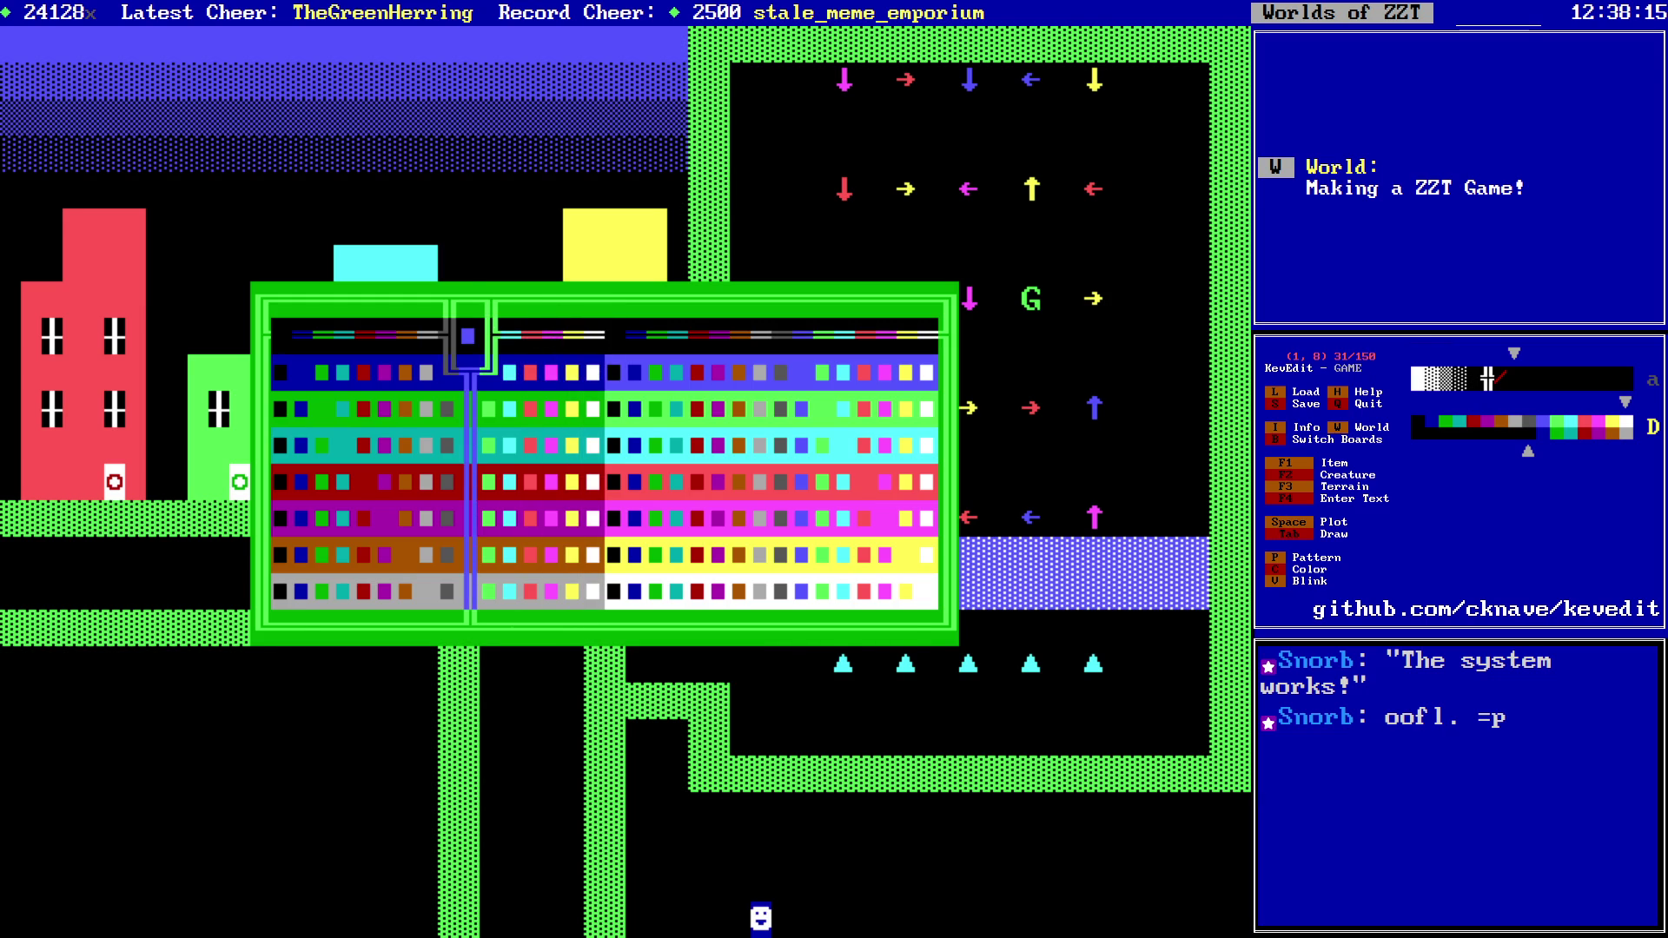
pyautogui.press('Return')
pyautogui.press('Up')
pyautogui.press('Up')
pyautogui.press('Up')
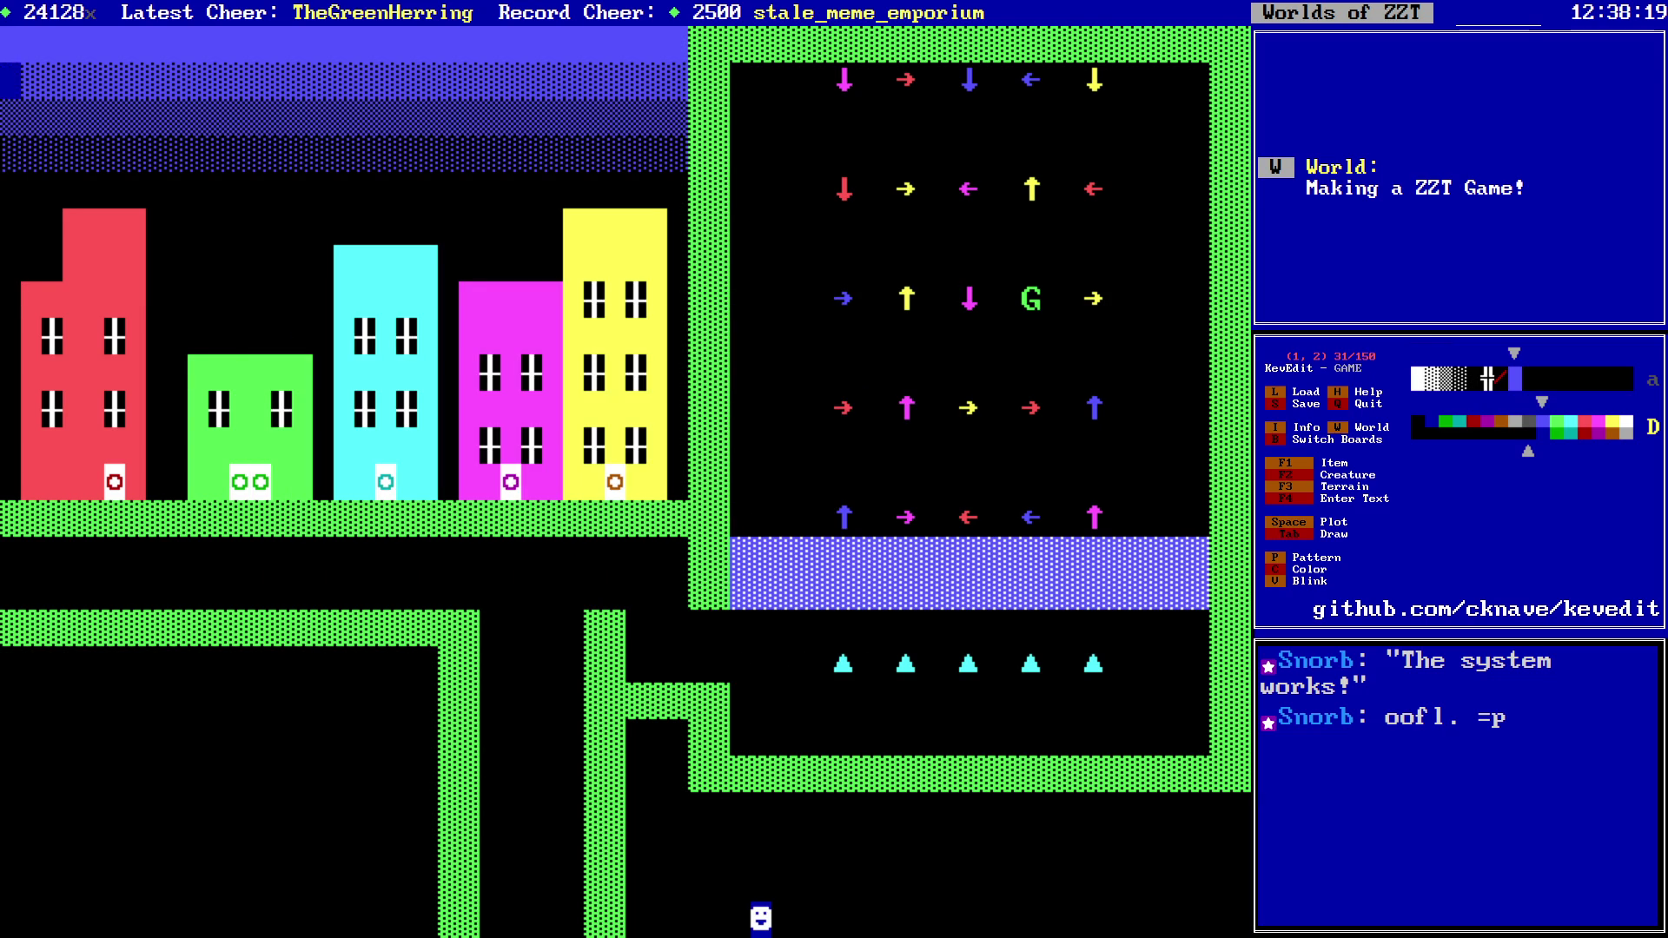
# Step: Redraw a sky row with the dotted pattern and extend it one row down
pyautogui.press('Down')
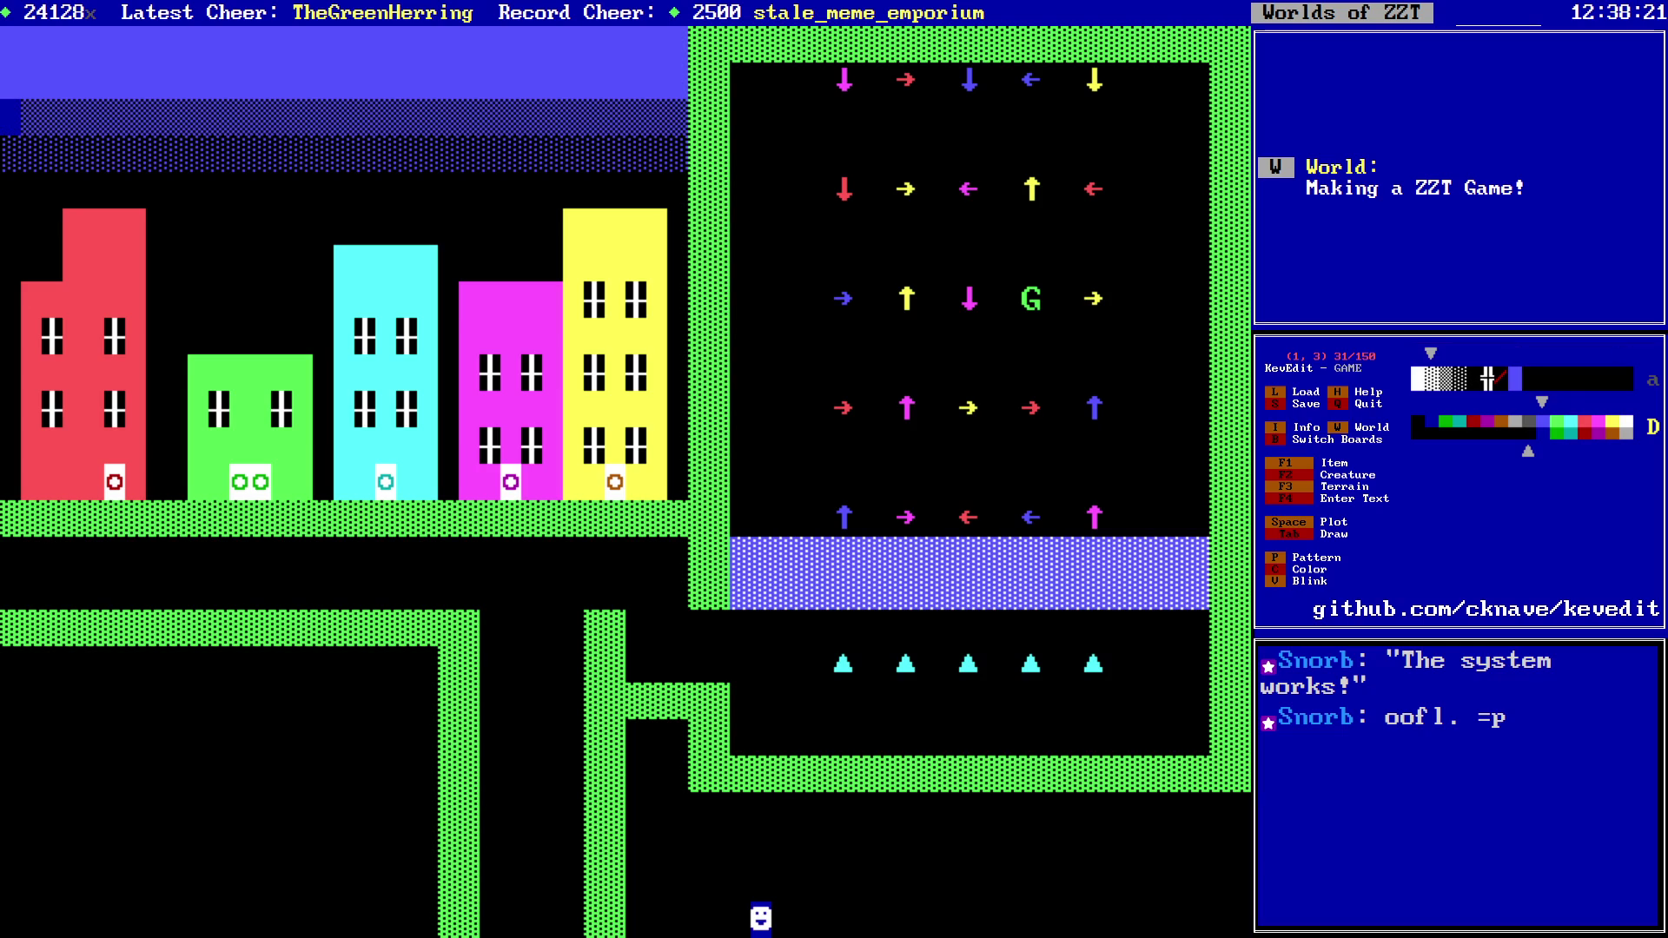
pyautogui.press('f')
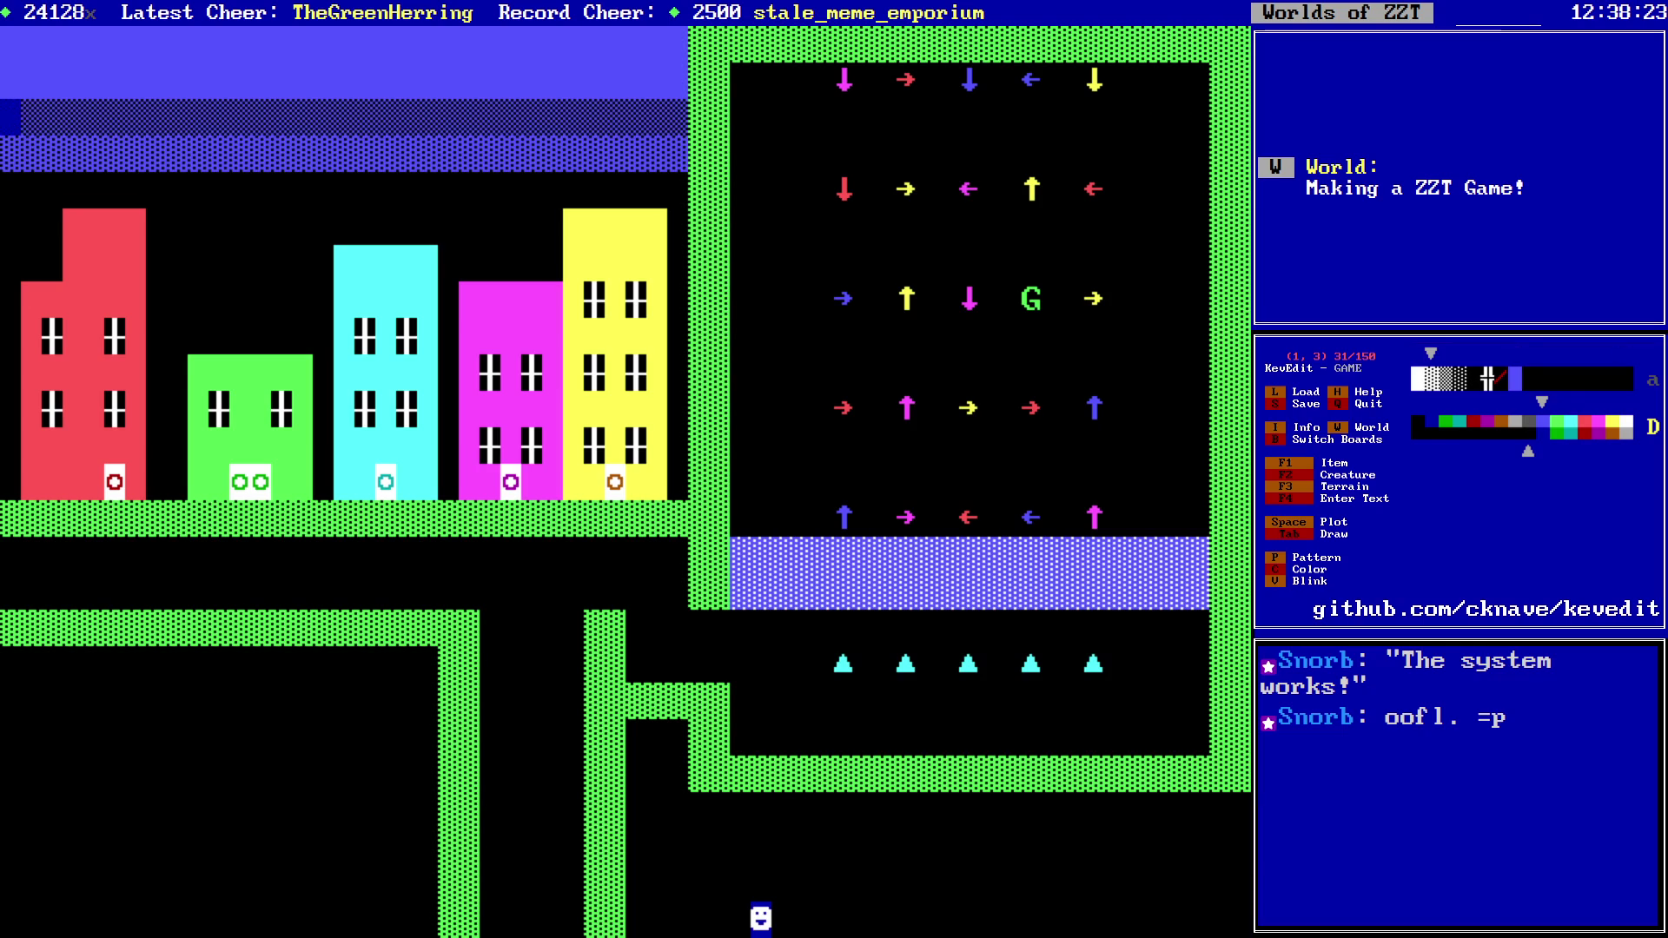
pyautogui.press('f')
pyautogui.press('Down')
pyautogui.press('Down')
# Step: Draw the dotted blue sky along the next row
pyautogui.press('space')
pyautogui.press('Down')
pyautogui.press('space')
pyautogui.press('Right')
pyautogui.press('space')
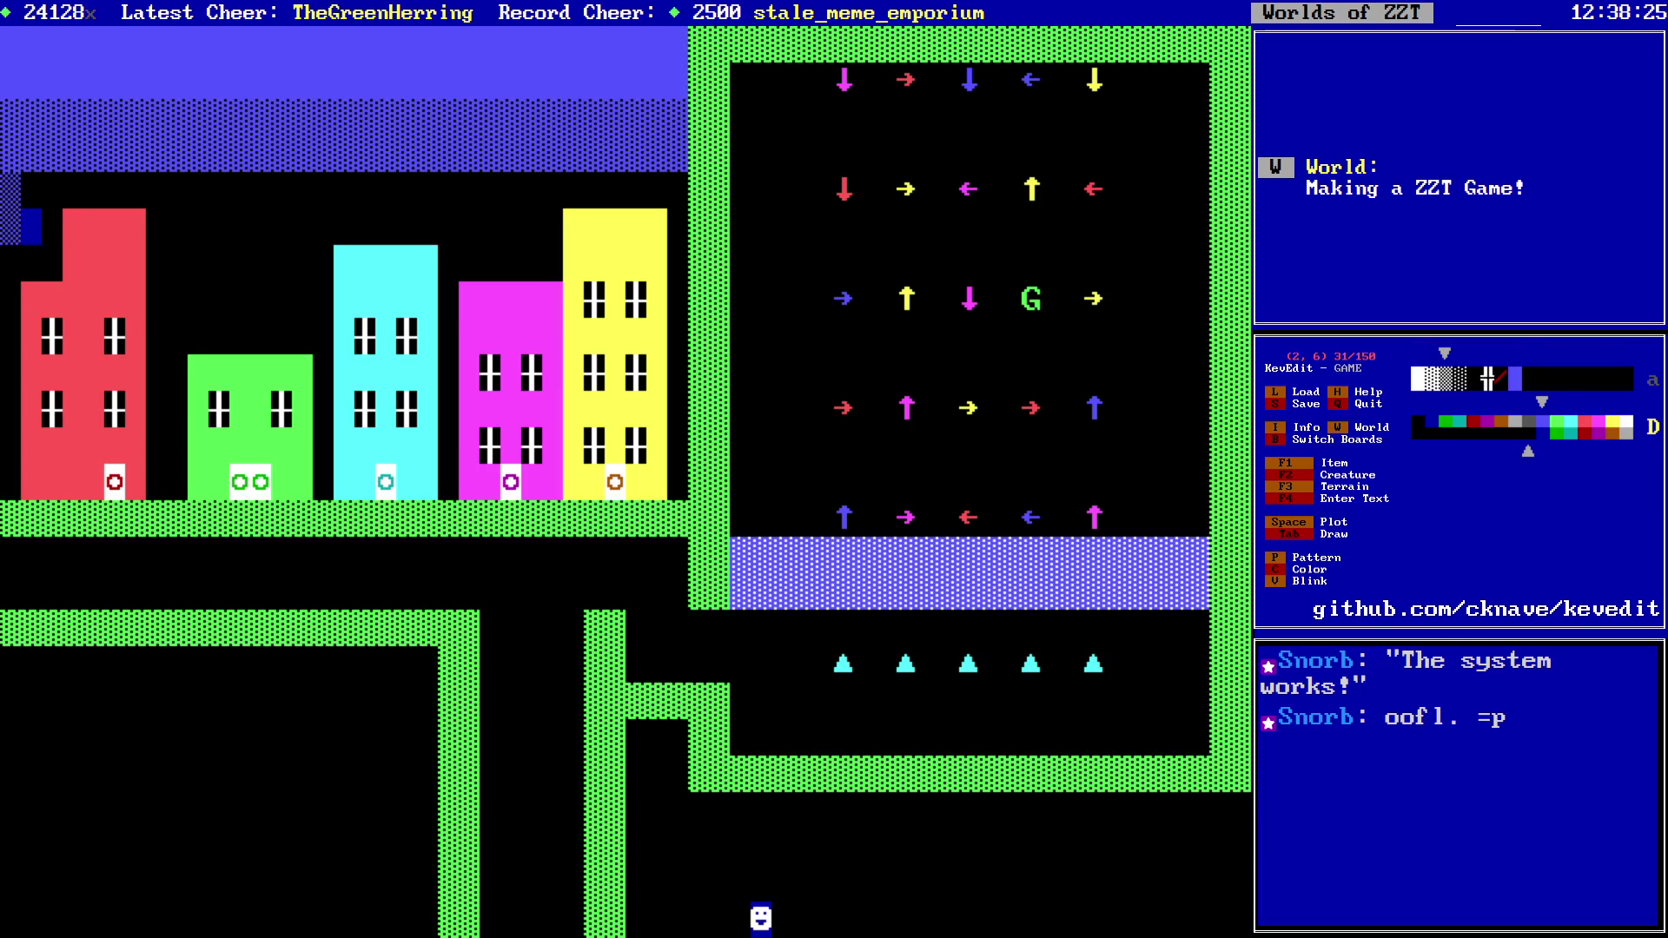
pyautogui.press('Right')
pyautogui.press('space')
pyautogui.press('Right')
pyautogui.press('Right')
pyautogui.press('Right')
pyautogui.press('Right')
# Step: Extend the dotted sky across the rooftops to the yellow building
pyautogui.press('space')
pyautogui.press('Right')
pyautogui.press('Tab')
pyautogui.press('Right')
pyautogui.press('Right')
pyautogui.press('Right')
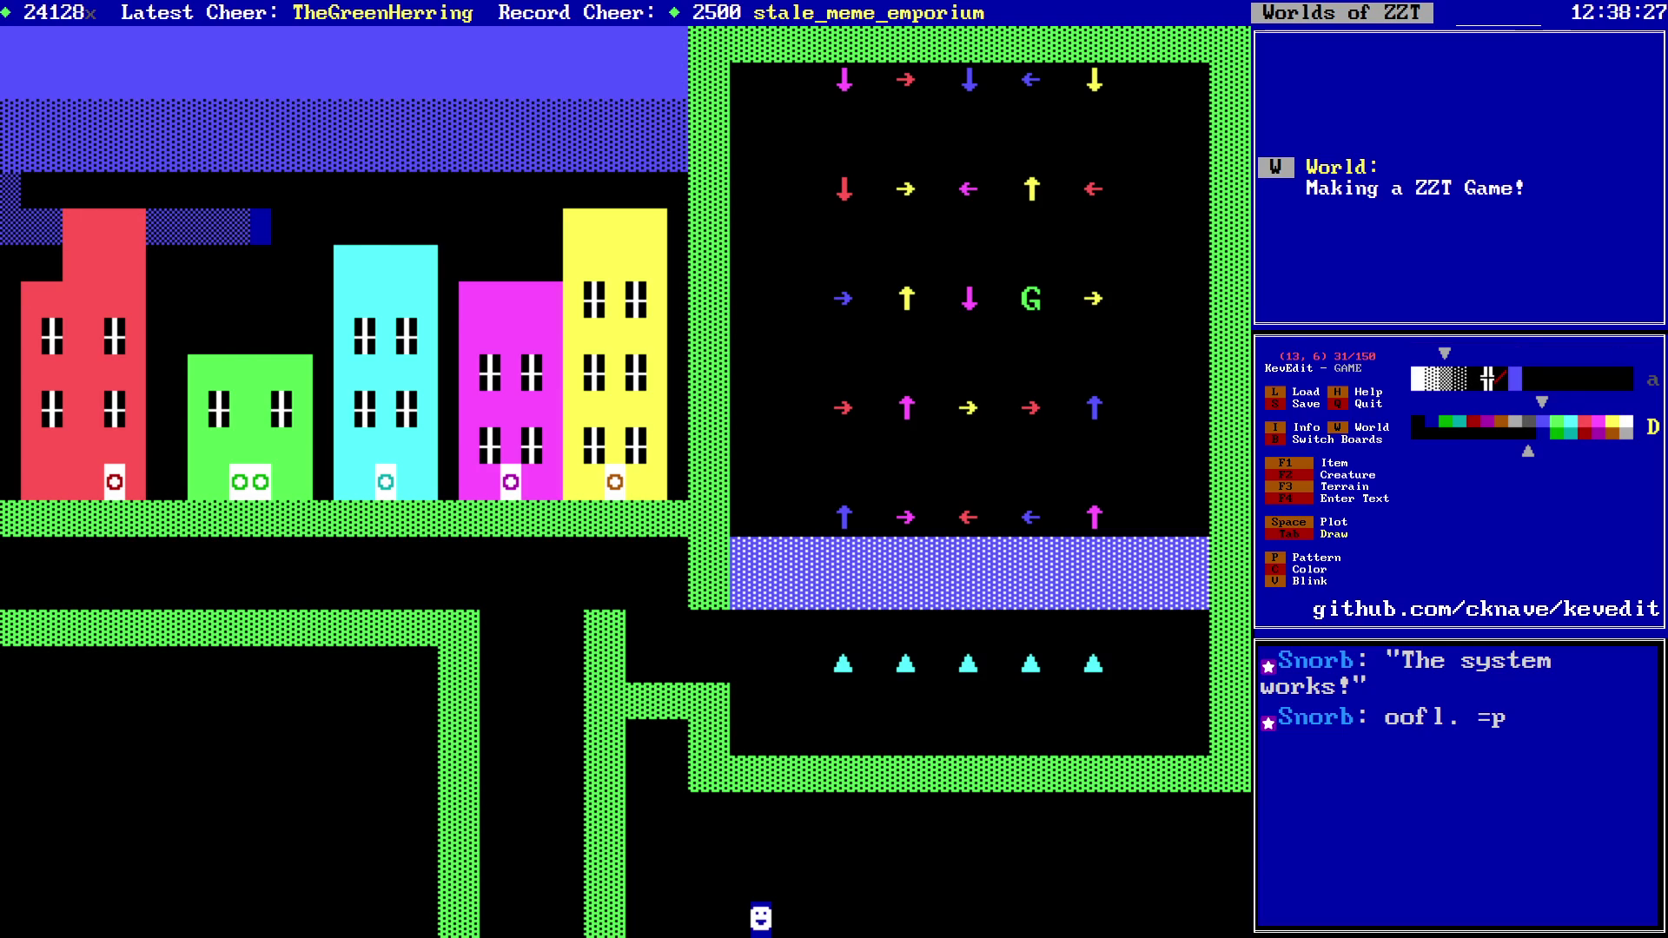
pyautogui.press('Tab')
pyautogui.press('Right')
pyautogui.press('Right')
pyautogui.press('Left')
pyautogui.press('space')
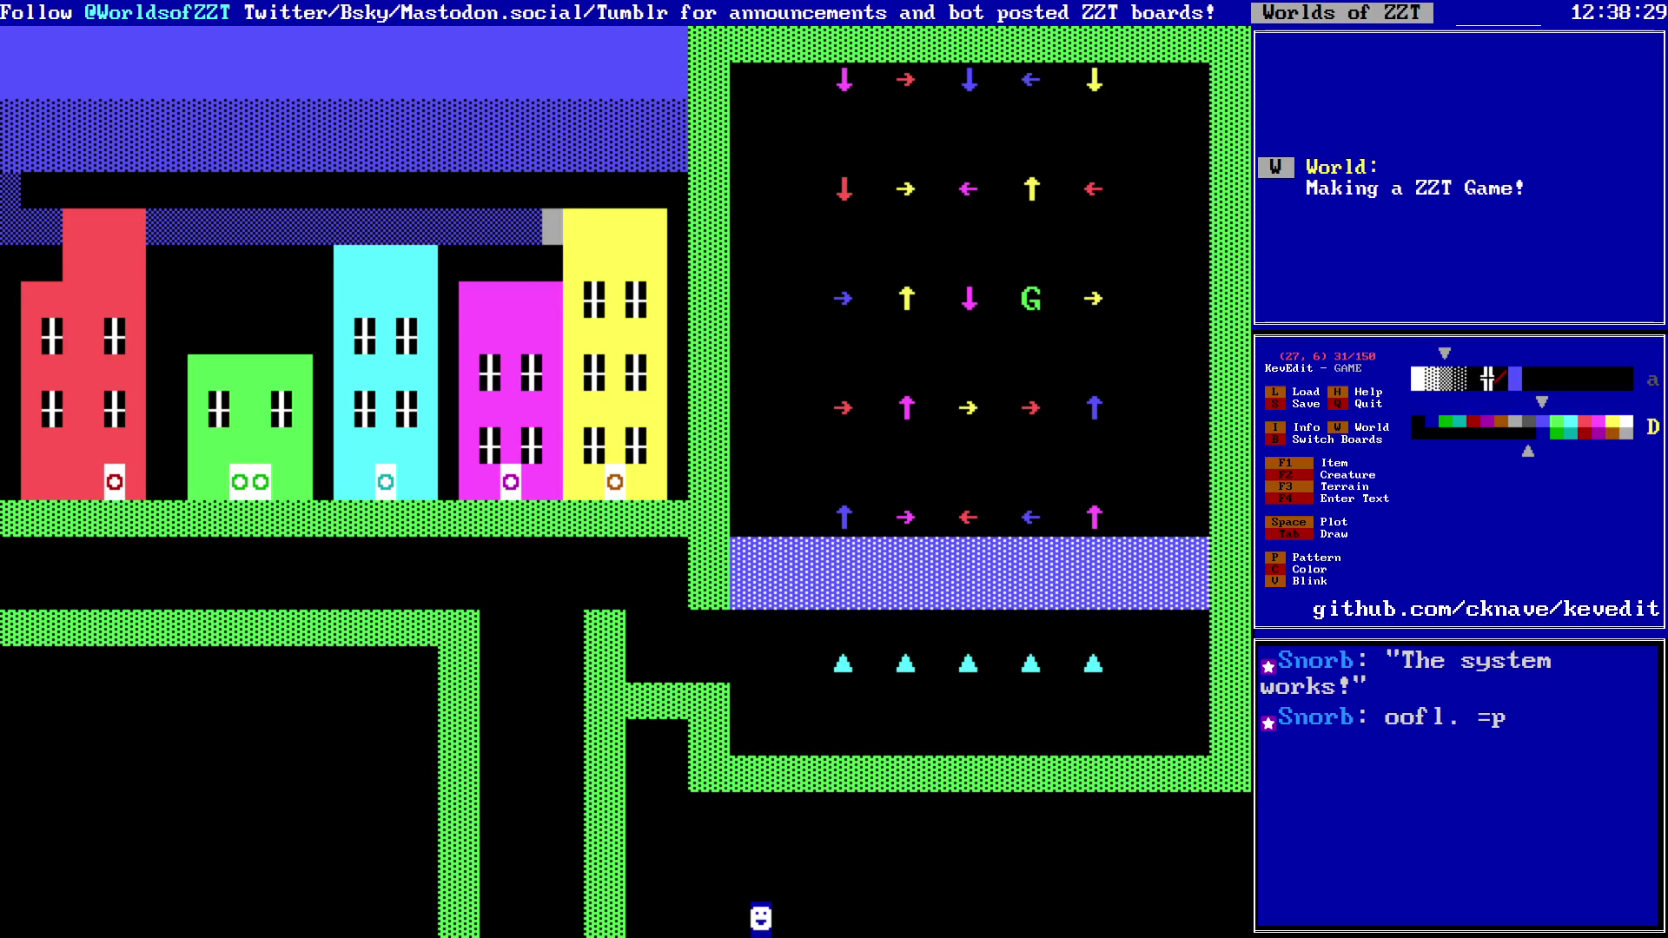
pyautogui.press('Right')
pyautogui.press('Right')
pyautogui.press('Right')
pyautogui.press('space')
pyautogui.press('Up')
# Step: Fill the gap between the magenta and yellow buildings with dotted sky
pyautogui.press('f')
pyautogui.press('Down')
pyautogui.press('Down')
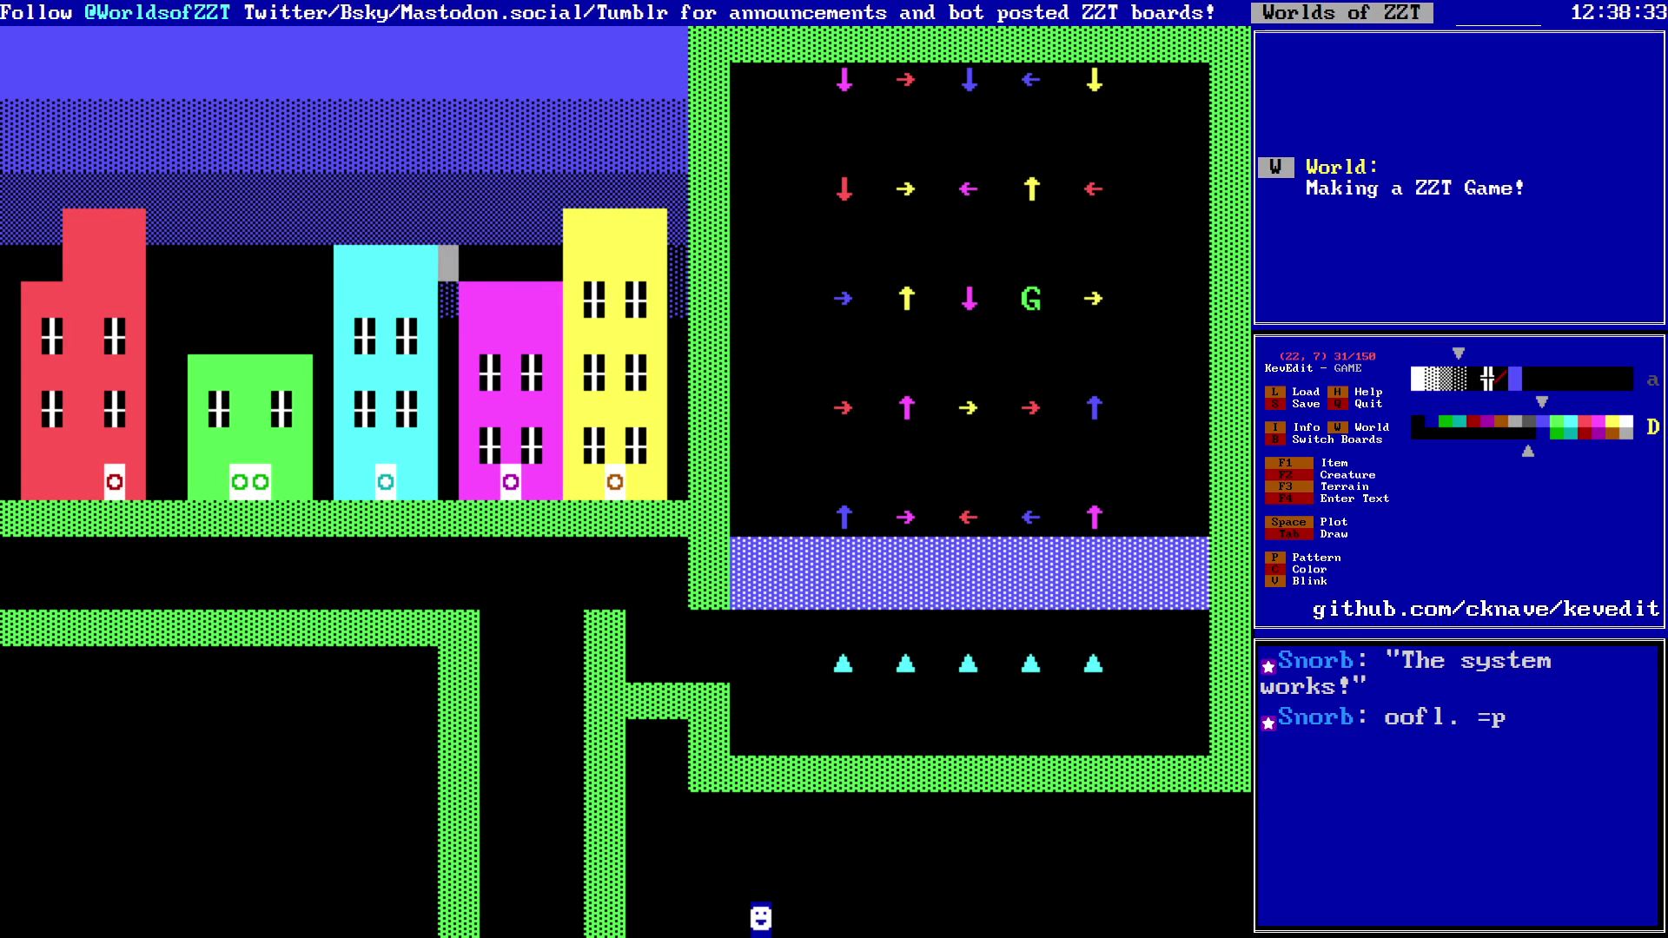
pyautogui.press('f')
pyautogui.press('Left')
pyautogui.press('Left')
pyautogui.press('Left')
pyautogui.press('Down')
pyautogui.press('Left')
pyautogui.press('Left')
pyautogui.press('Tab')
pyautogui.press('Left')
pyautogui.press('Left')
pyautogui.press('Left')
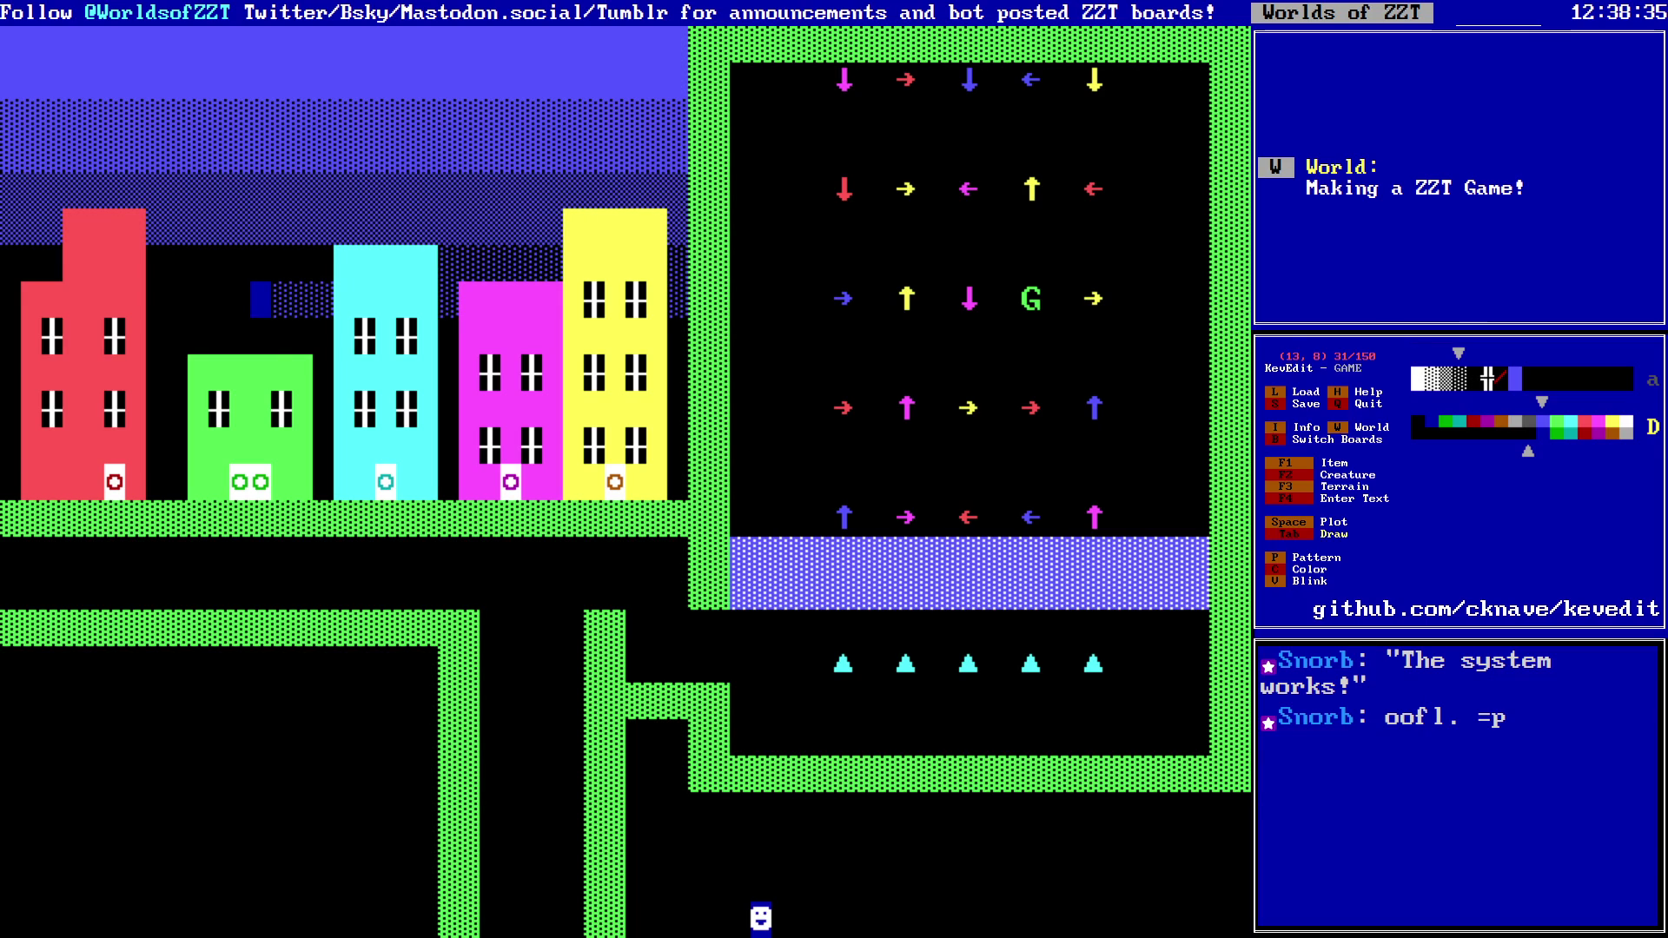
# Step: Fill the sky gaps between the left-hand buildings down the left edge
pyautogui.press('Left')
pyautogui.press('Left')
pyautogui.press('Left')
pyautogui.press('Left')
pyautogui.press('Left')
pyautogui.press('Up')
pyautogui.press('f')
pyautogui.press('Left')
pyautogui.press('Left')
pyautogui.press('Left')
pyautogui.press('Right')
pyautogui.press('Right')
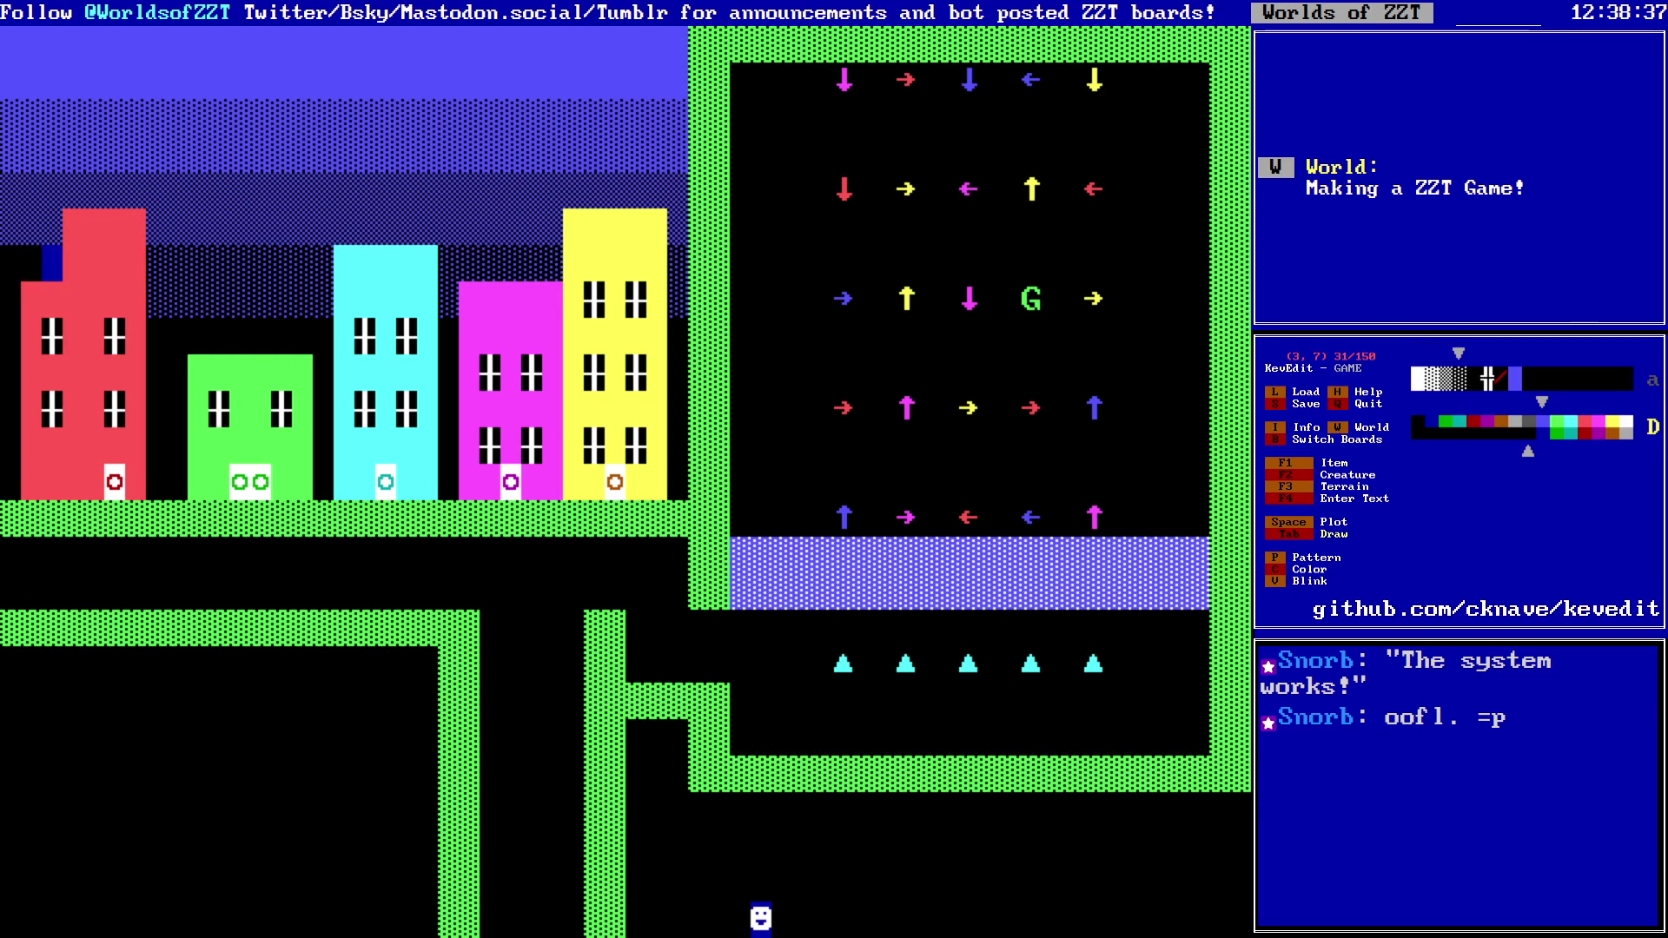
pyautogui.press('Left')
pyautogui.press('Left')
pyautogui.press('Down')
pyautogui.press('Down')
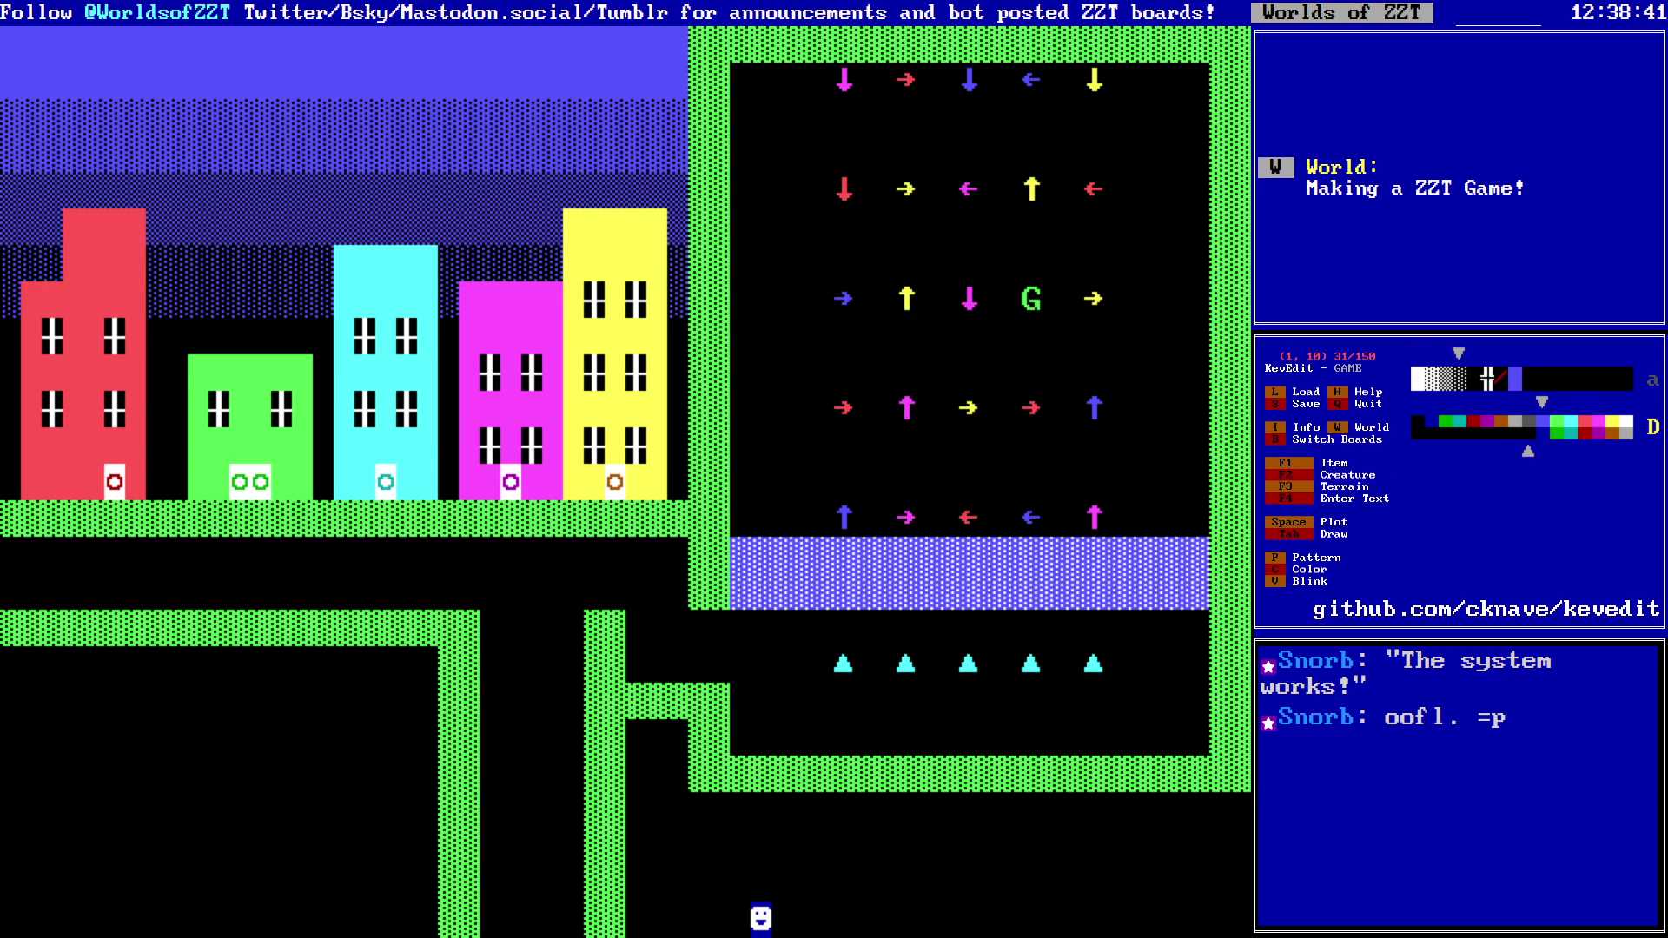
# Step: Paint two dark tower silhouettes behind the green building
pyautogui.press('Right')
pyautogui.press('Right')
pyautogui.press('Right')
pyautogui.press('Right')
pyautogui.press('Right')
pyautogui.press('Right')
pyautogui.press('Up')
pyautogui.press('Up')
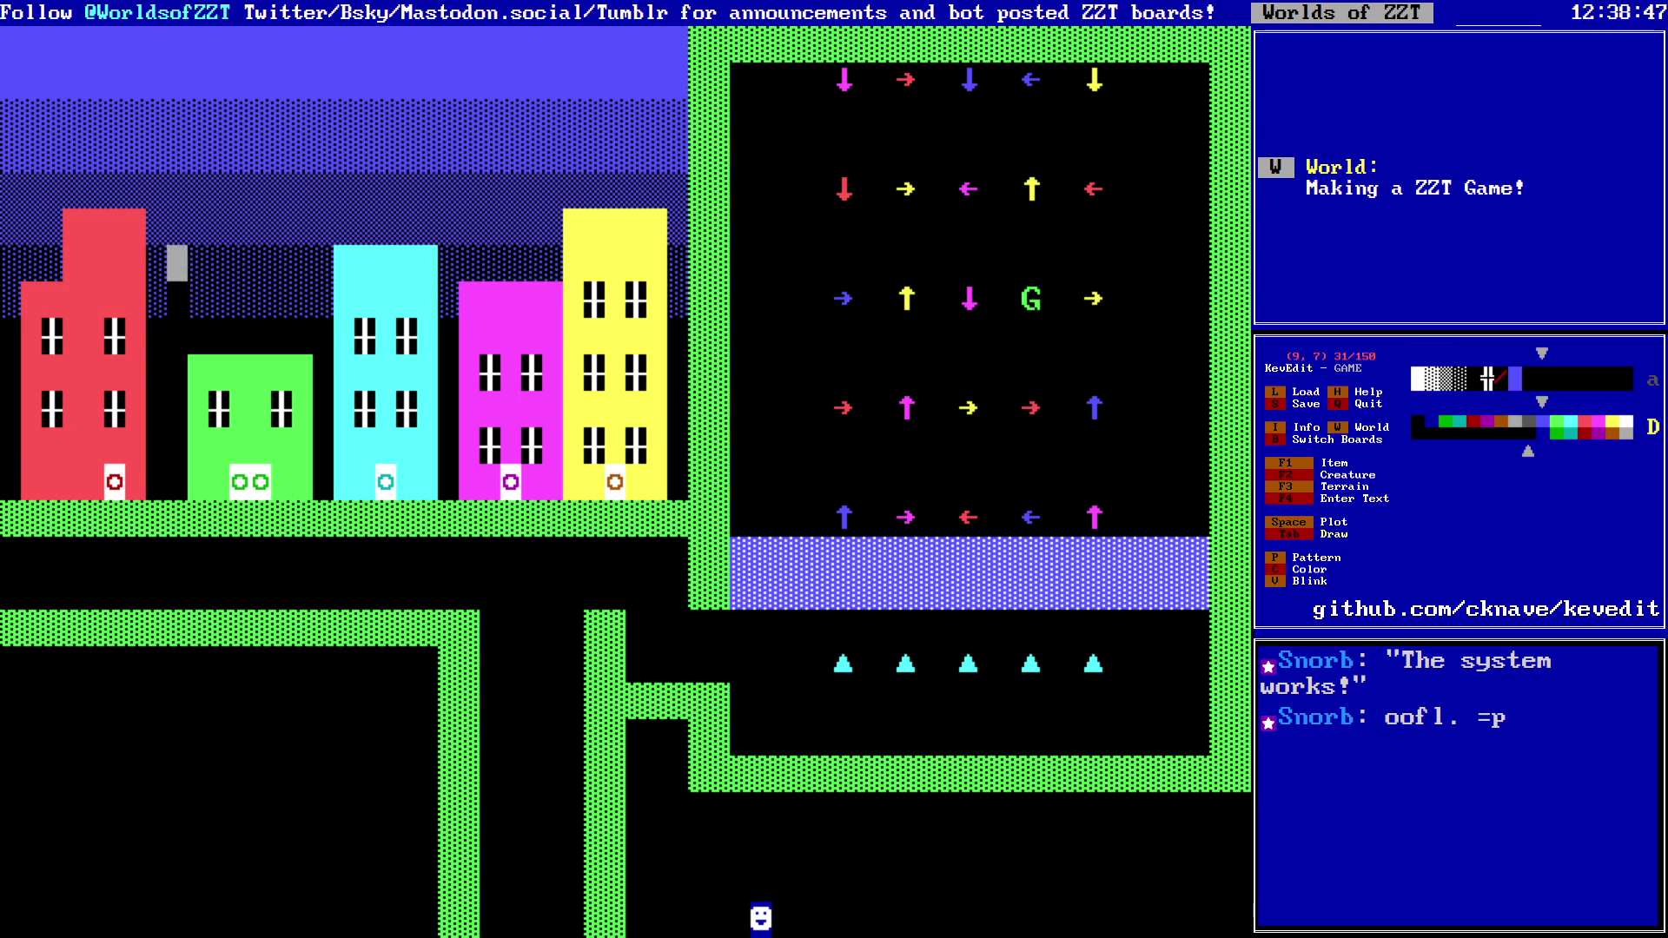
pyautogui.press('Up')
pyautogui.press('Up')
pyautogui.press('Right')
pyautogui.press('Down')
pyautogui.press('Down')
pyautogui.press('Down')
pyautogui.press('Right')
pyautogui.press('Right')
pyautogui.press('Right')
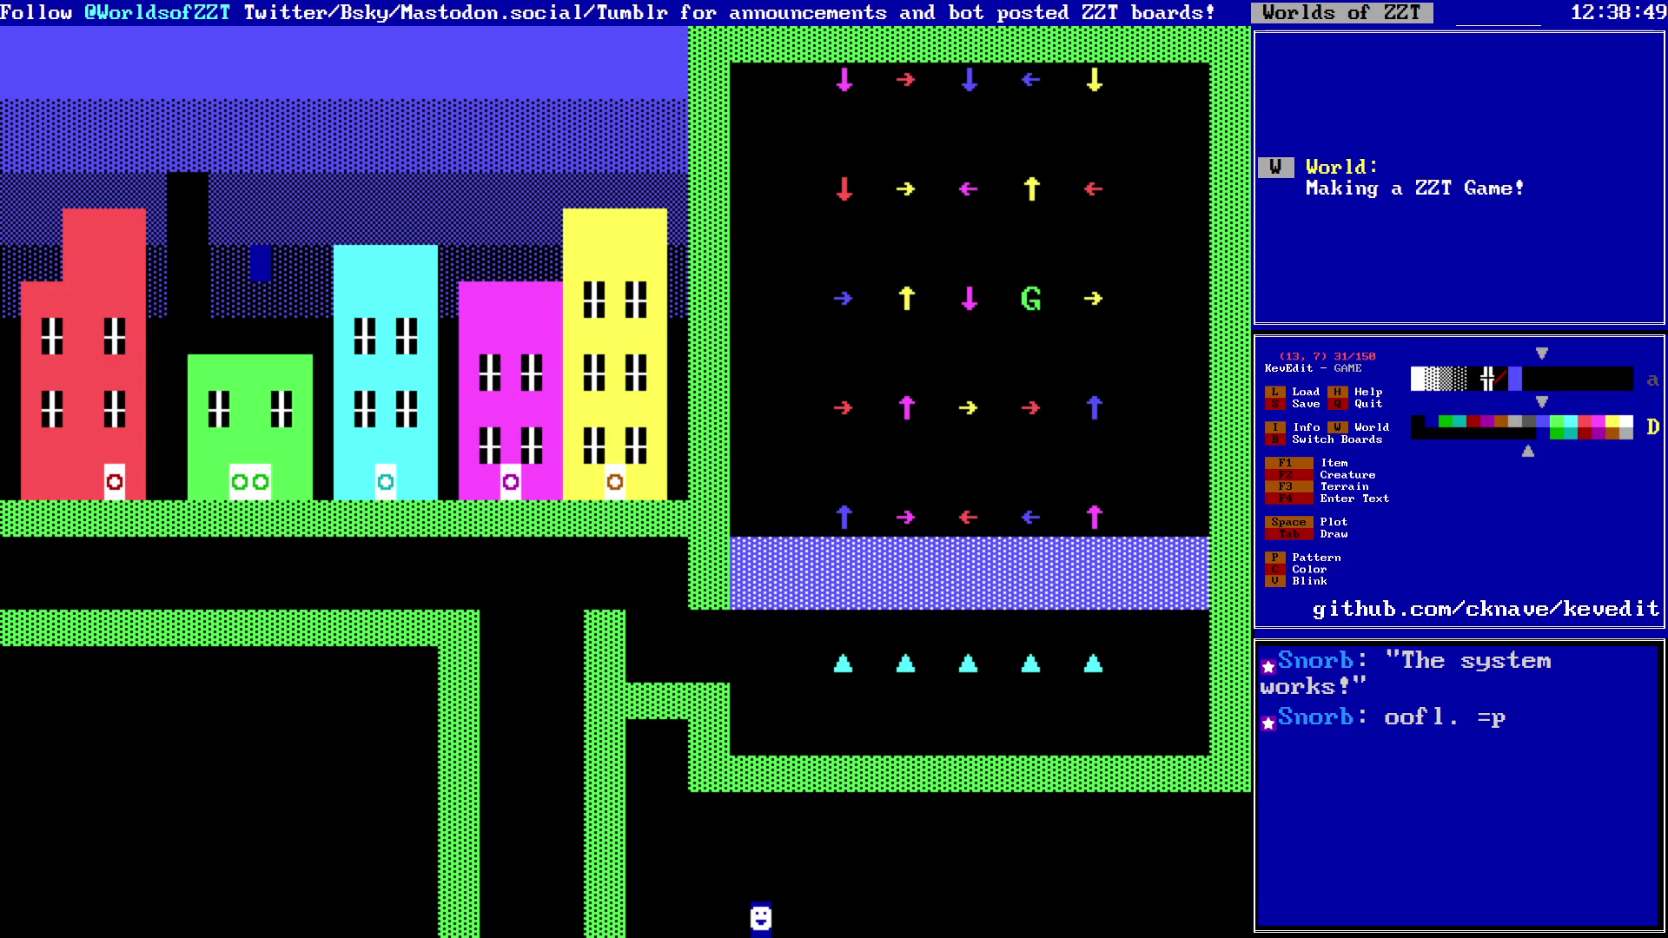
pyautogui.press('Down')
pyautogui.press('Right')
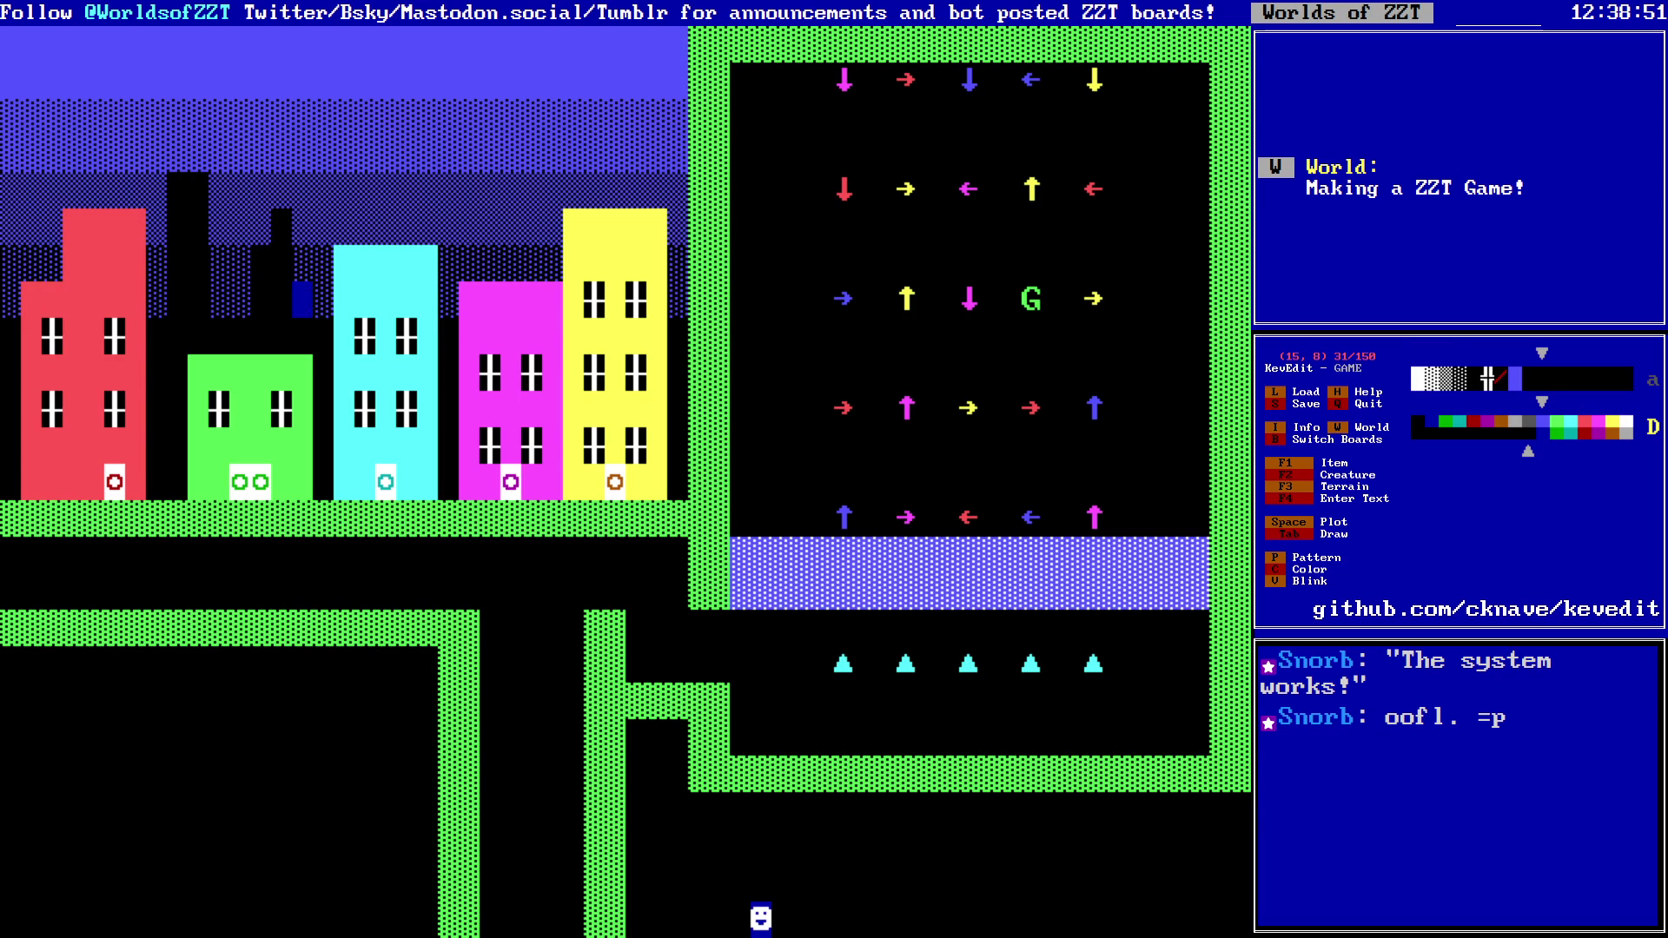
# Step: Paint black skyline cells along row 7 and above the chimney
pyautogui.press('Right')
pyautogui.press('Right')
pyautogui.press('Right')
pyautogui.press('Up')
pyautogui.press('Right')
pyautogui.press('Right')
pyautogui.press('Right')
pyautogui.press('Right')
pyautogui.press('Right')
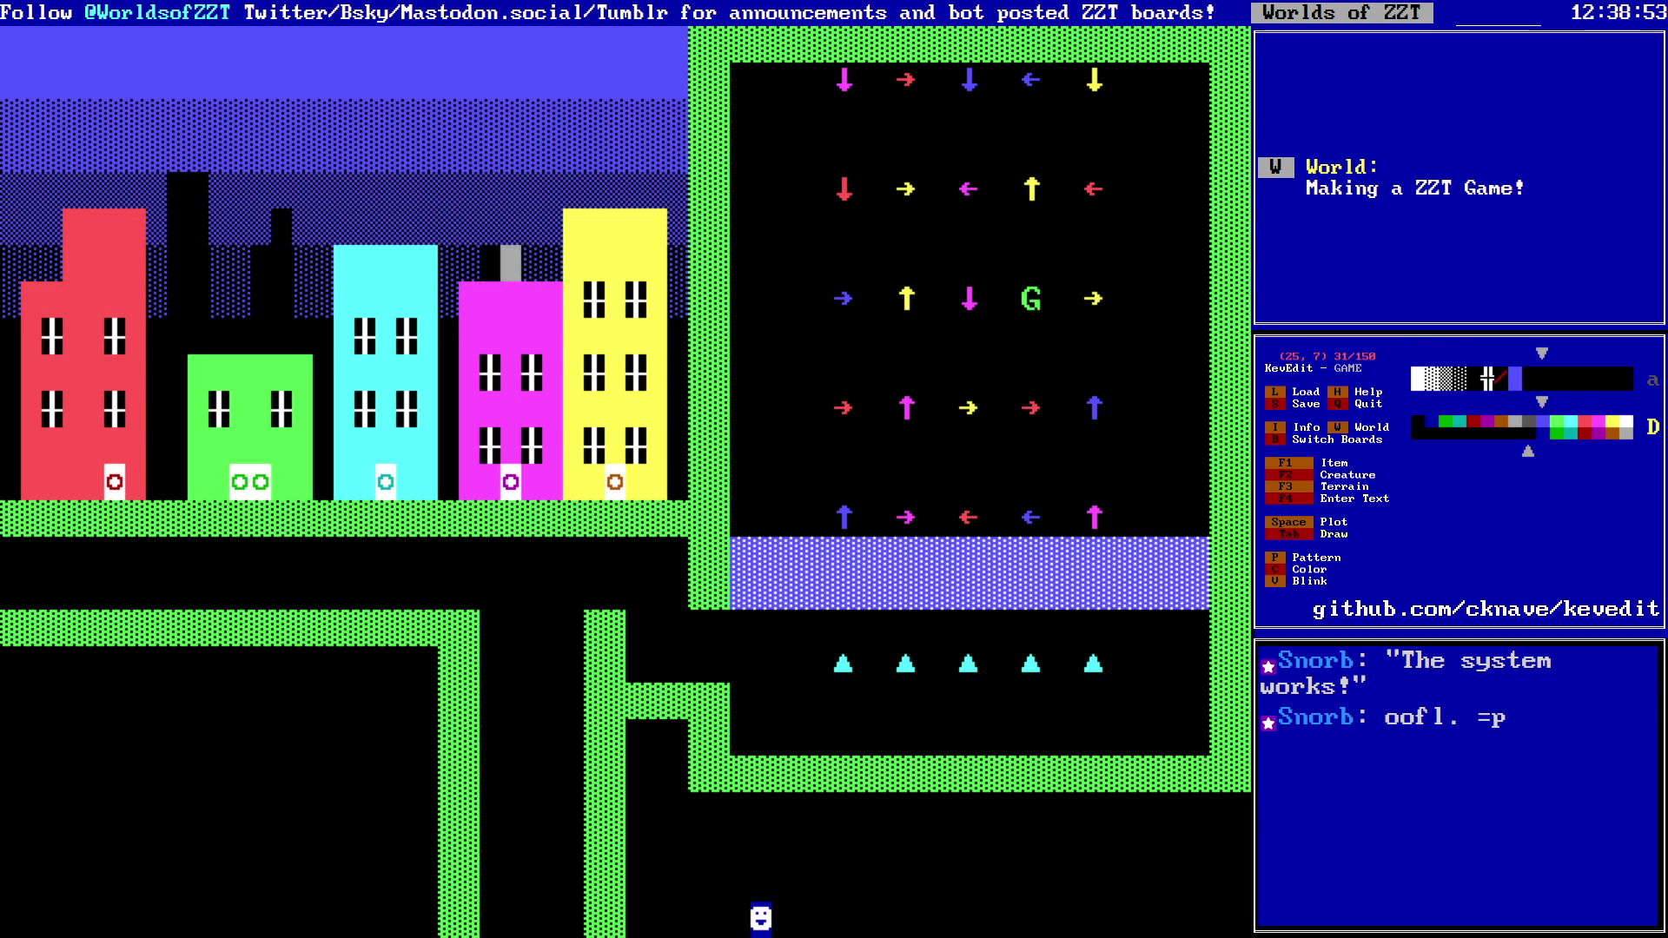
pyautogui.press('Up')
pyautogui.press('Left')
pyautogui.press('Down')
pyautogui.press('Left')
pyautogui.press('Left')
pyautogui.press('Left')
# Step: Extend the black building cells down the board's left edge
pyautogui.press('Left')
pyautogui.press('Left')
pyautogui.press('Left')
pyautogui.press('Down')
pyautogui.press('Up')
pyautogui.press('Left')
pyautogui.press('Down')
pyautogui.press('Down')
pyautogui.press('Down')
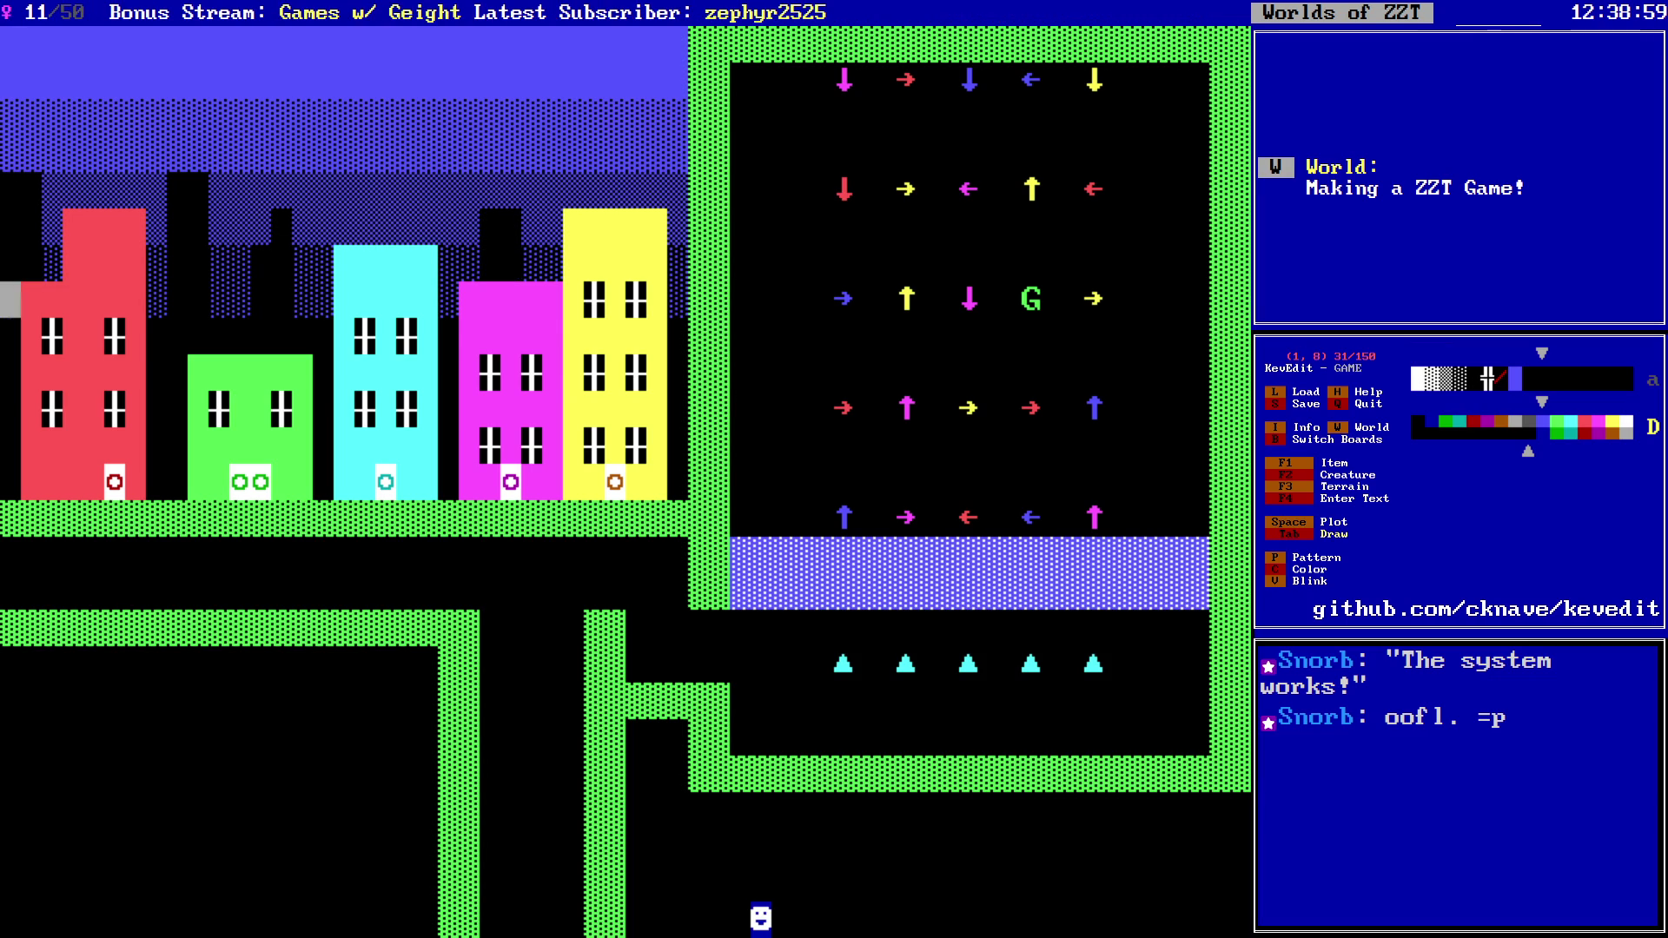
pyautogui.press('Down')
pyautogui.press('Down')
pyautogui.press('Down')
# Step: Pick up the dithered sky pattern and return along the left edge to row 5
pyautogui.press('Up')
pyautogui.press('Up')
pyautogui.press('Up')
pyautogui.press('Right')
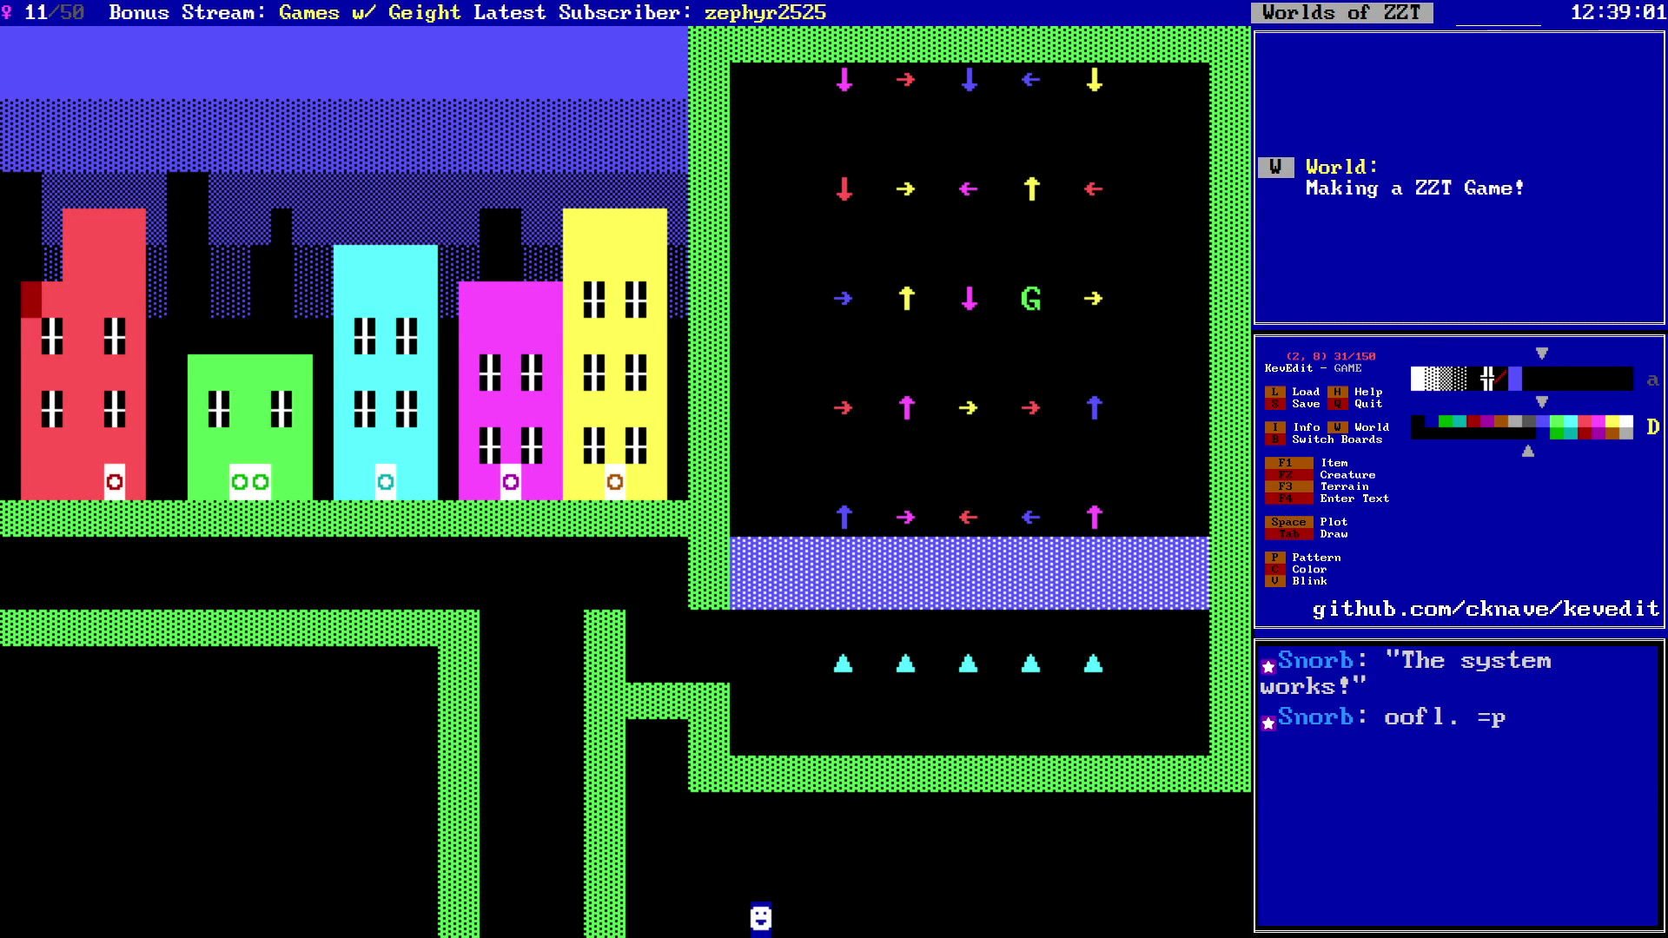
pyautogui.press('Up')
pyautogui.press('Right')
pyautogui.press('Return')
pyautogui.press('Left')
pyautogui.press('Left')
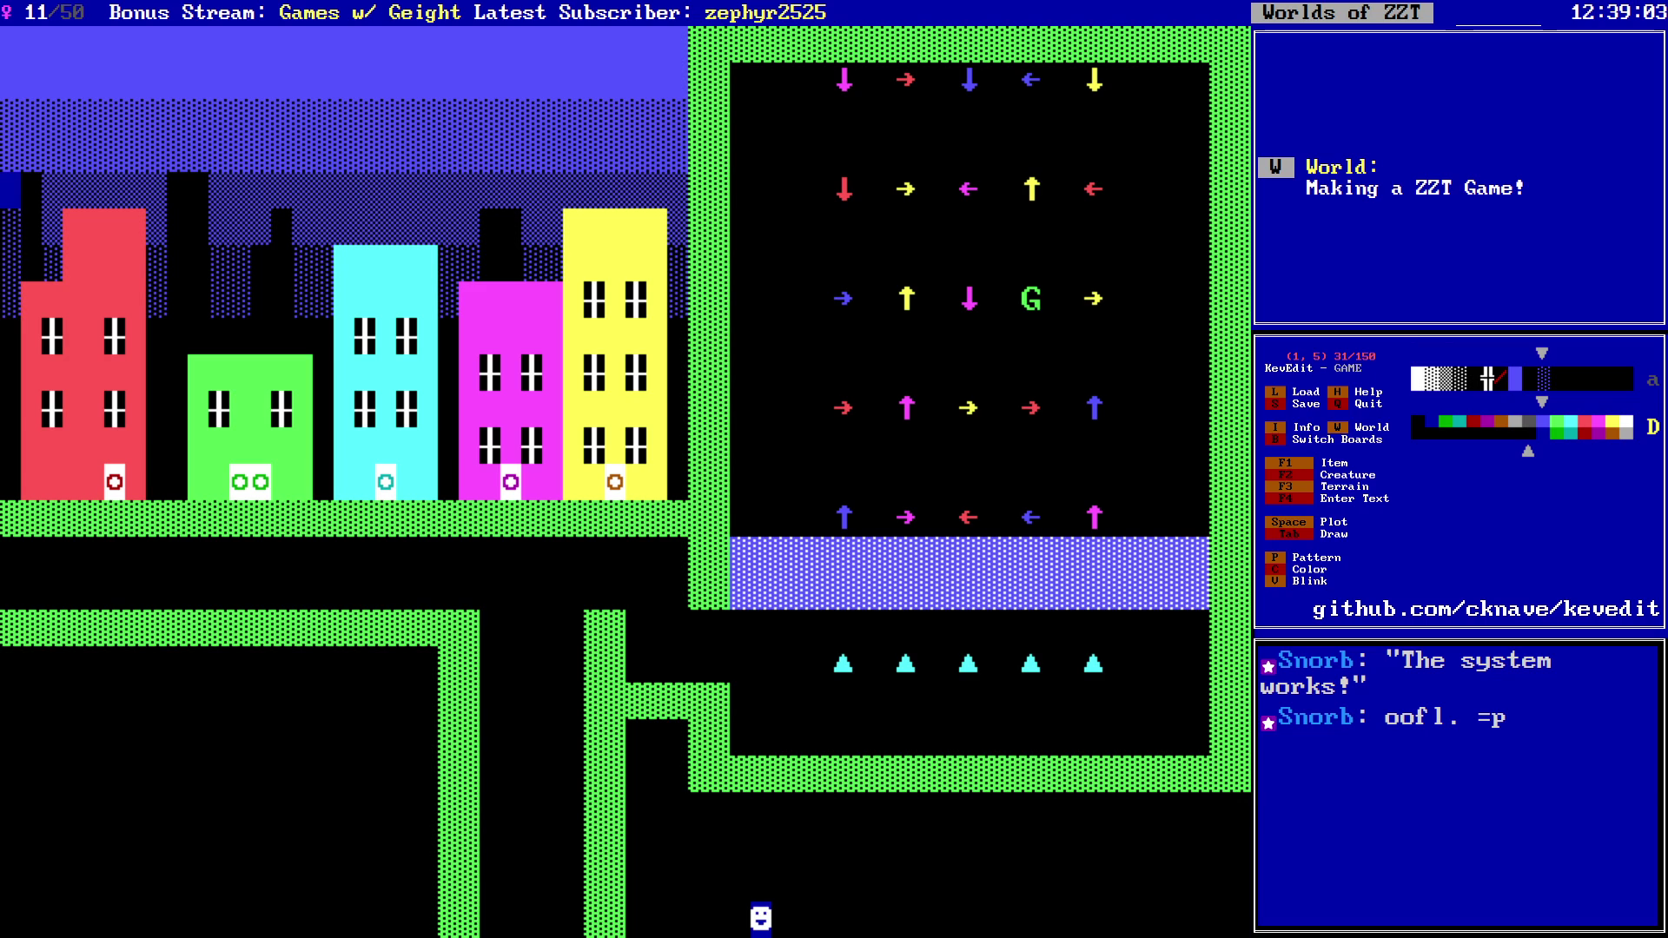
pyautogui.press('Right')
pyautogui.press('Right')
pyautogui.press('Down')
pyautogui.press('Down')
pyautogui.press('Left')
pyautogui.press('Left')
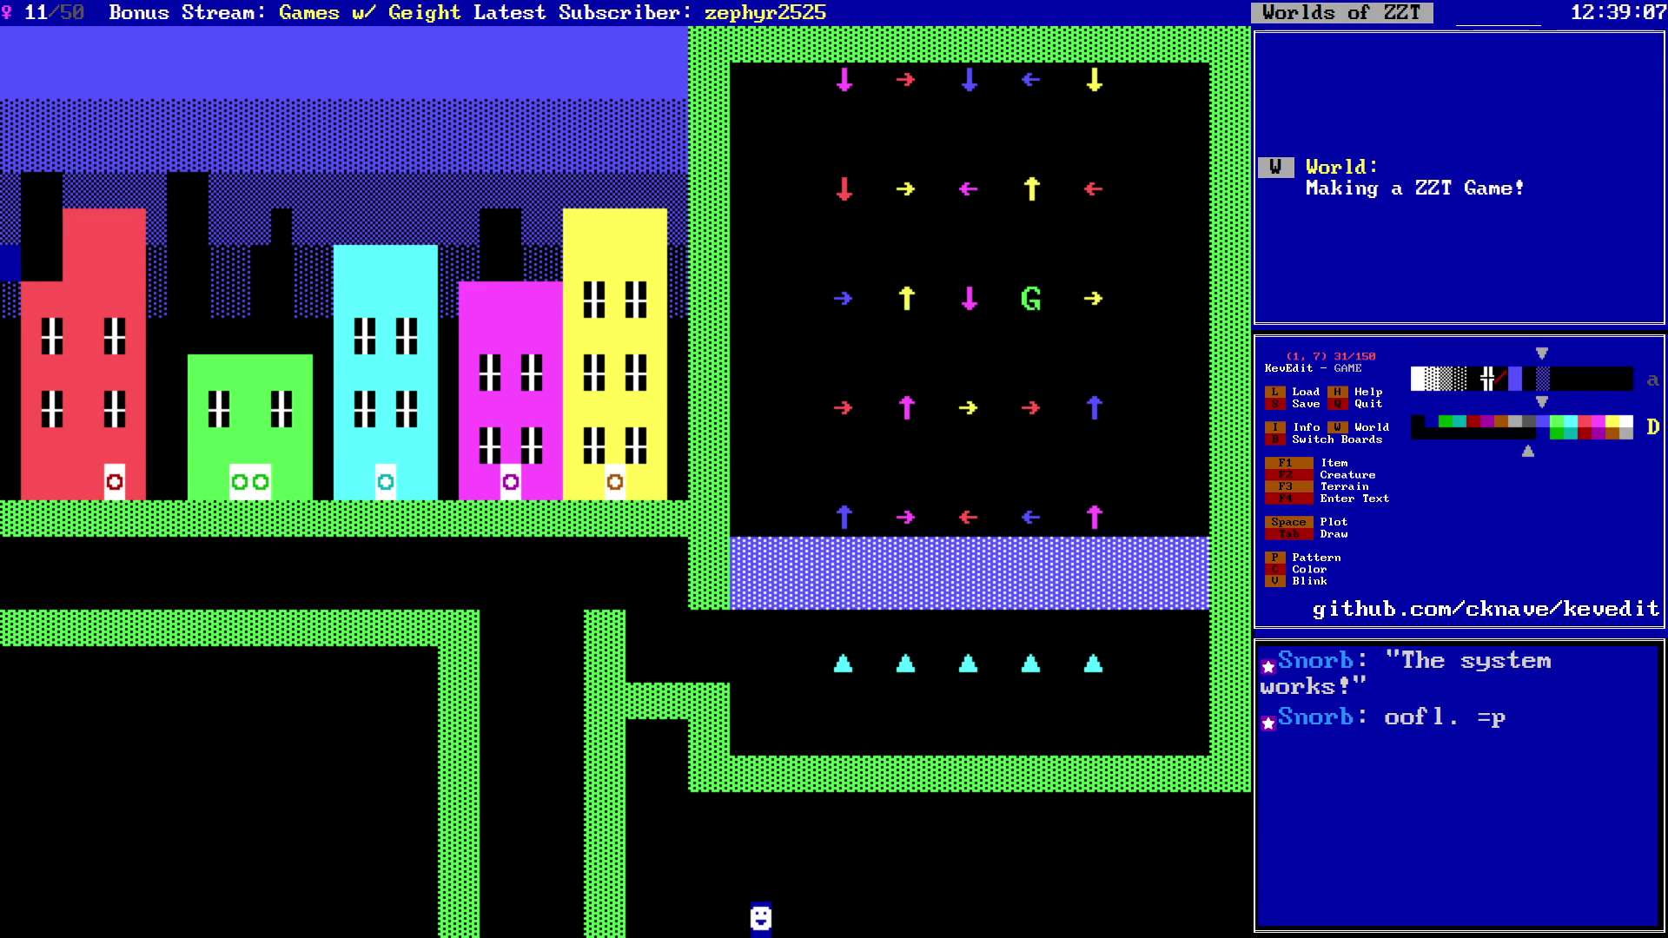
# Step: Paint the dithered sky pattern over the stray black chimney cells
pyautogui.press('Right')
pyautogui.press('Right')
pyautogui.press('Right')
pyautogui.press('Left')
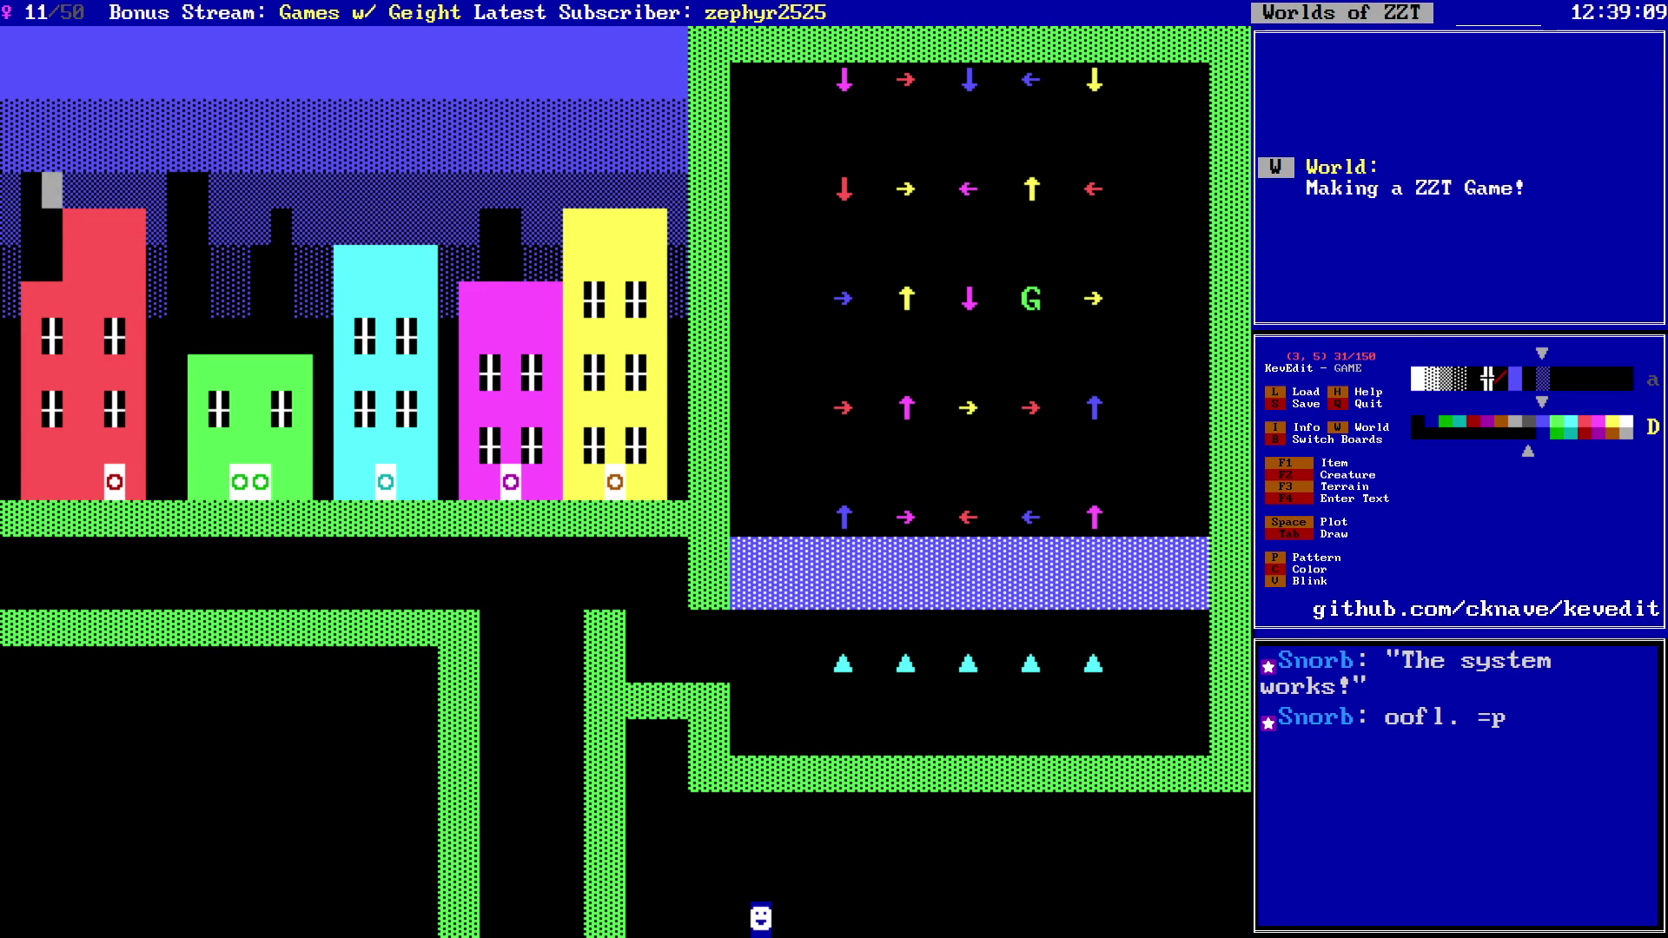
pyautogui.press('Left')
pyautogui.press('Down')
pyautogui.press('Right')
pyautogui.press('Down')
pyautogui.press('Left')
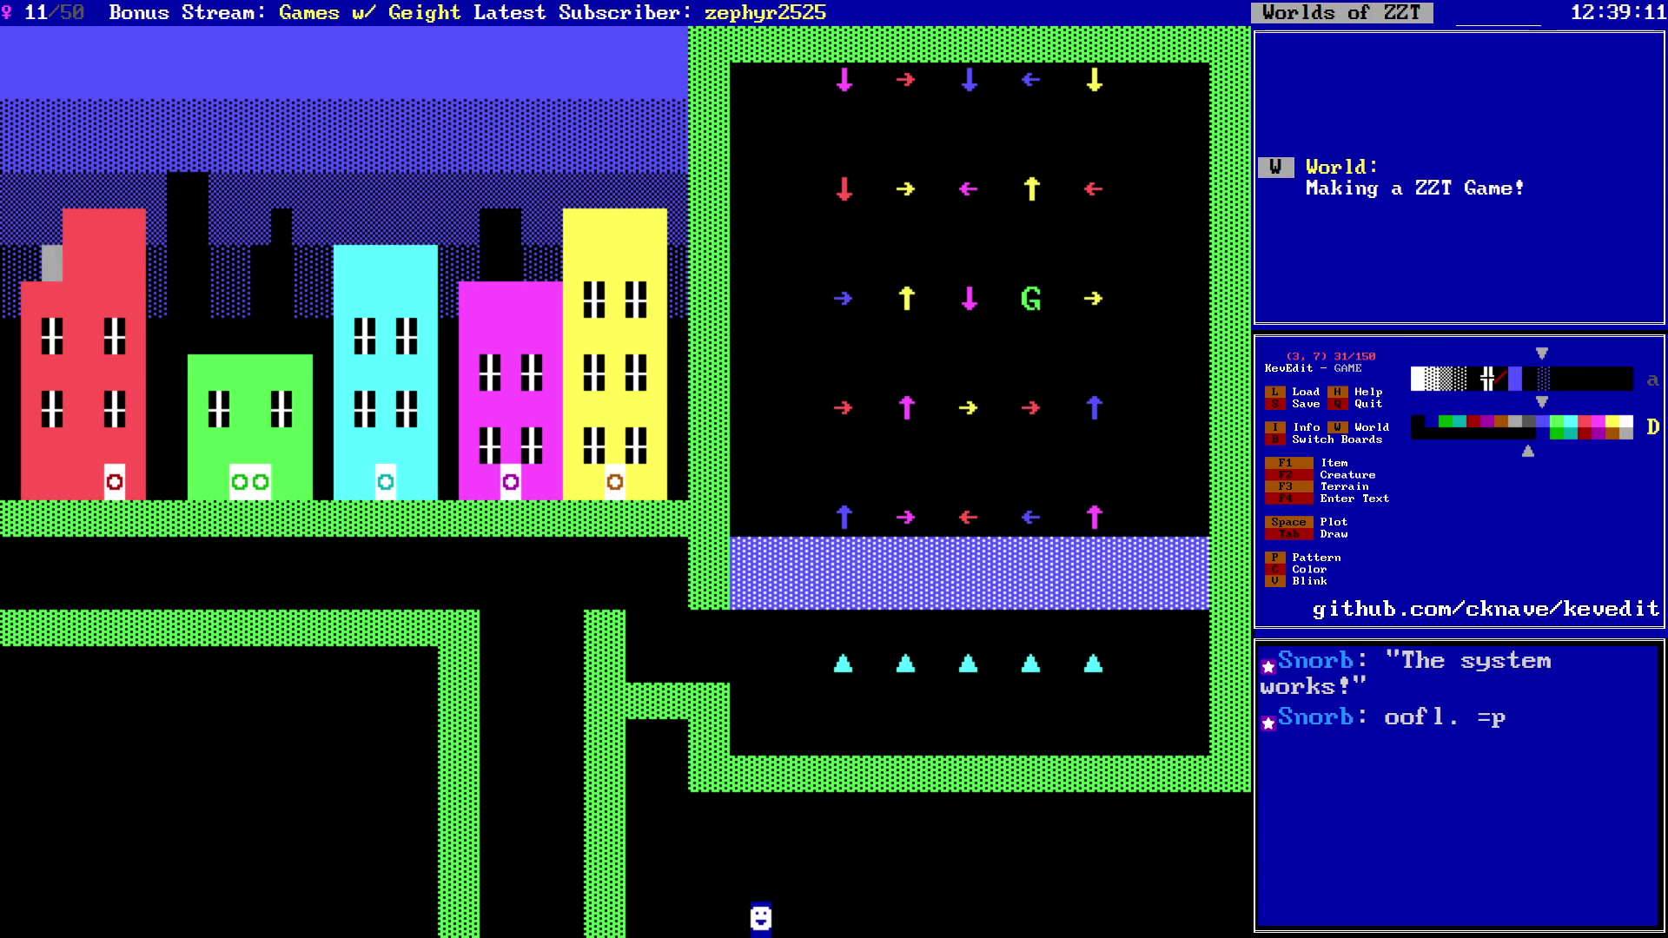
pyautogui.press('Right')
pyautogui.press('Right')
pyautogui.press('Right')
pyautogui.press('Right')
pyautogui.press('Right')
pyautogui.press('Right')
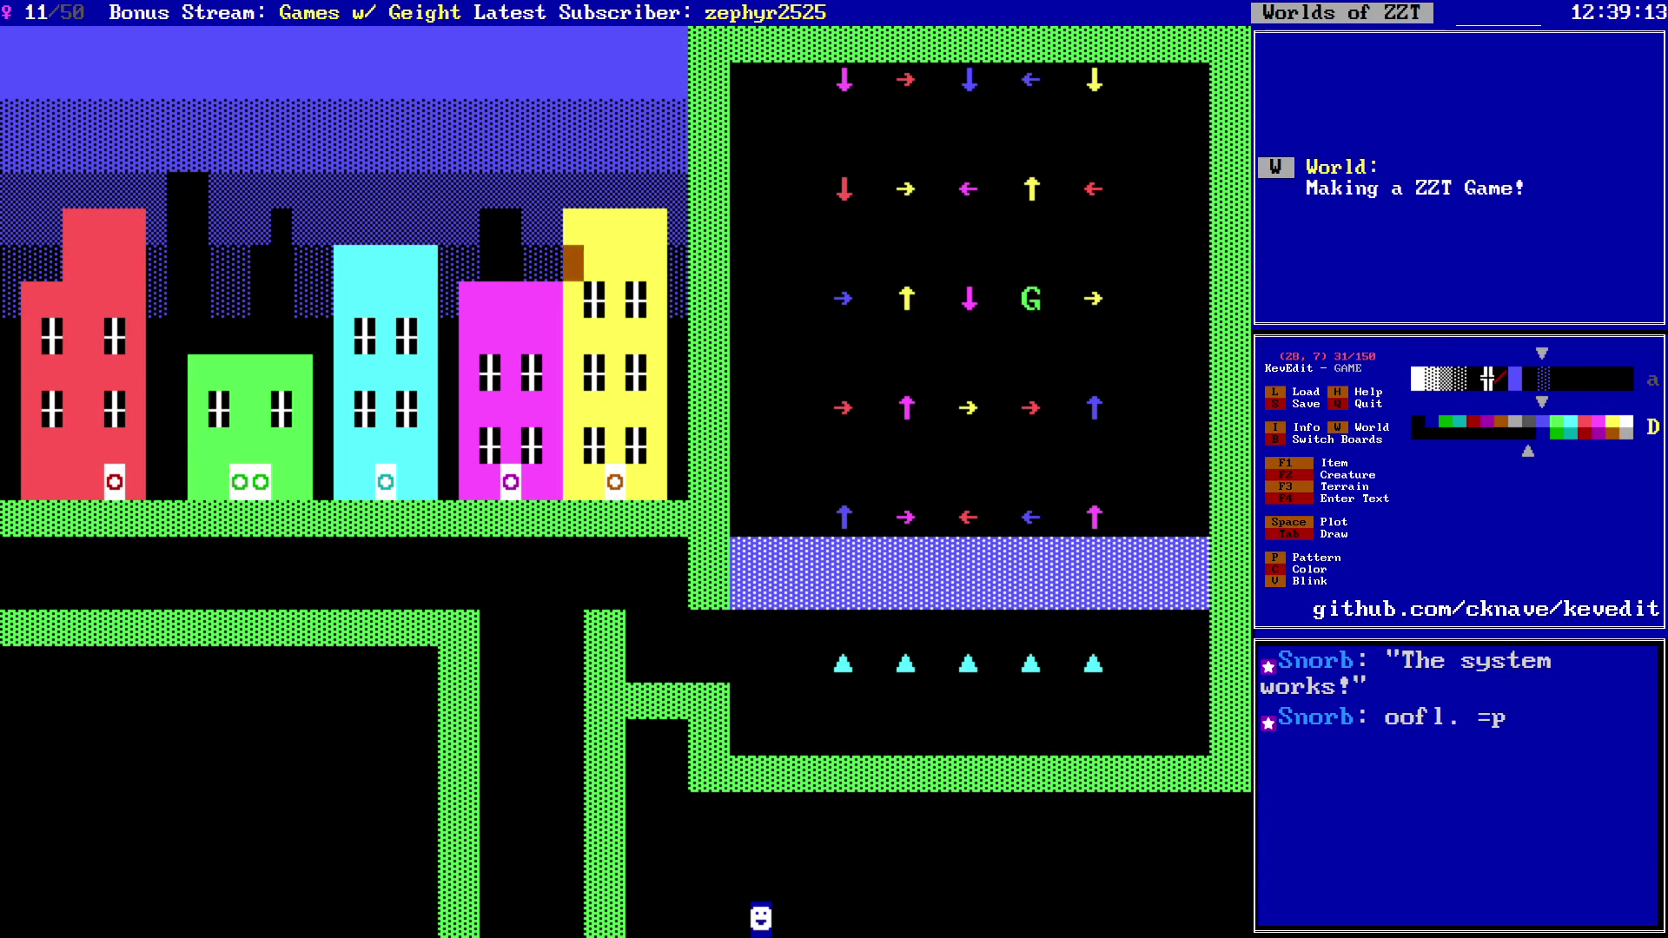
pyautogui.press('Right')
pyautogui.press('Right')
pyautogui.press('Right')
# Step: Save the world as GAME.zzt
pyautogui.press('Down')
pyautogui.press('Down')
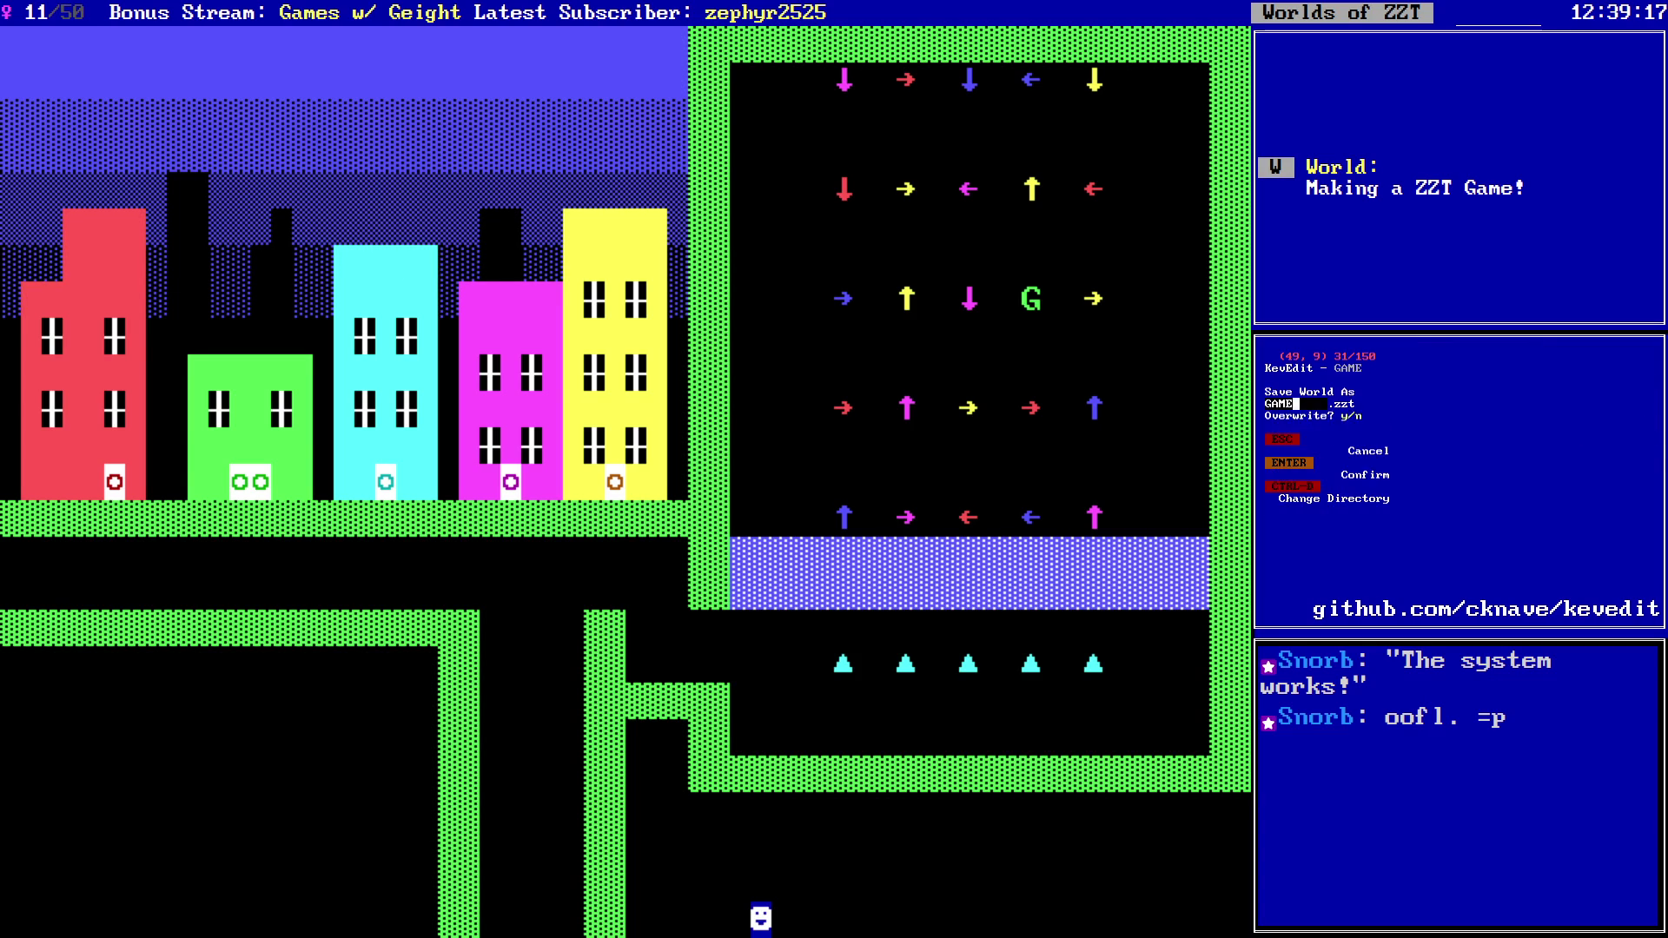
pyautogui.press('Left')
pyautogui.press('Left')
pyautogui.press('Left')
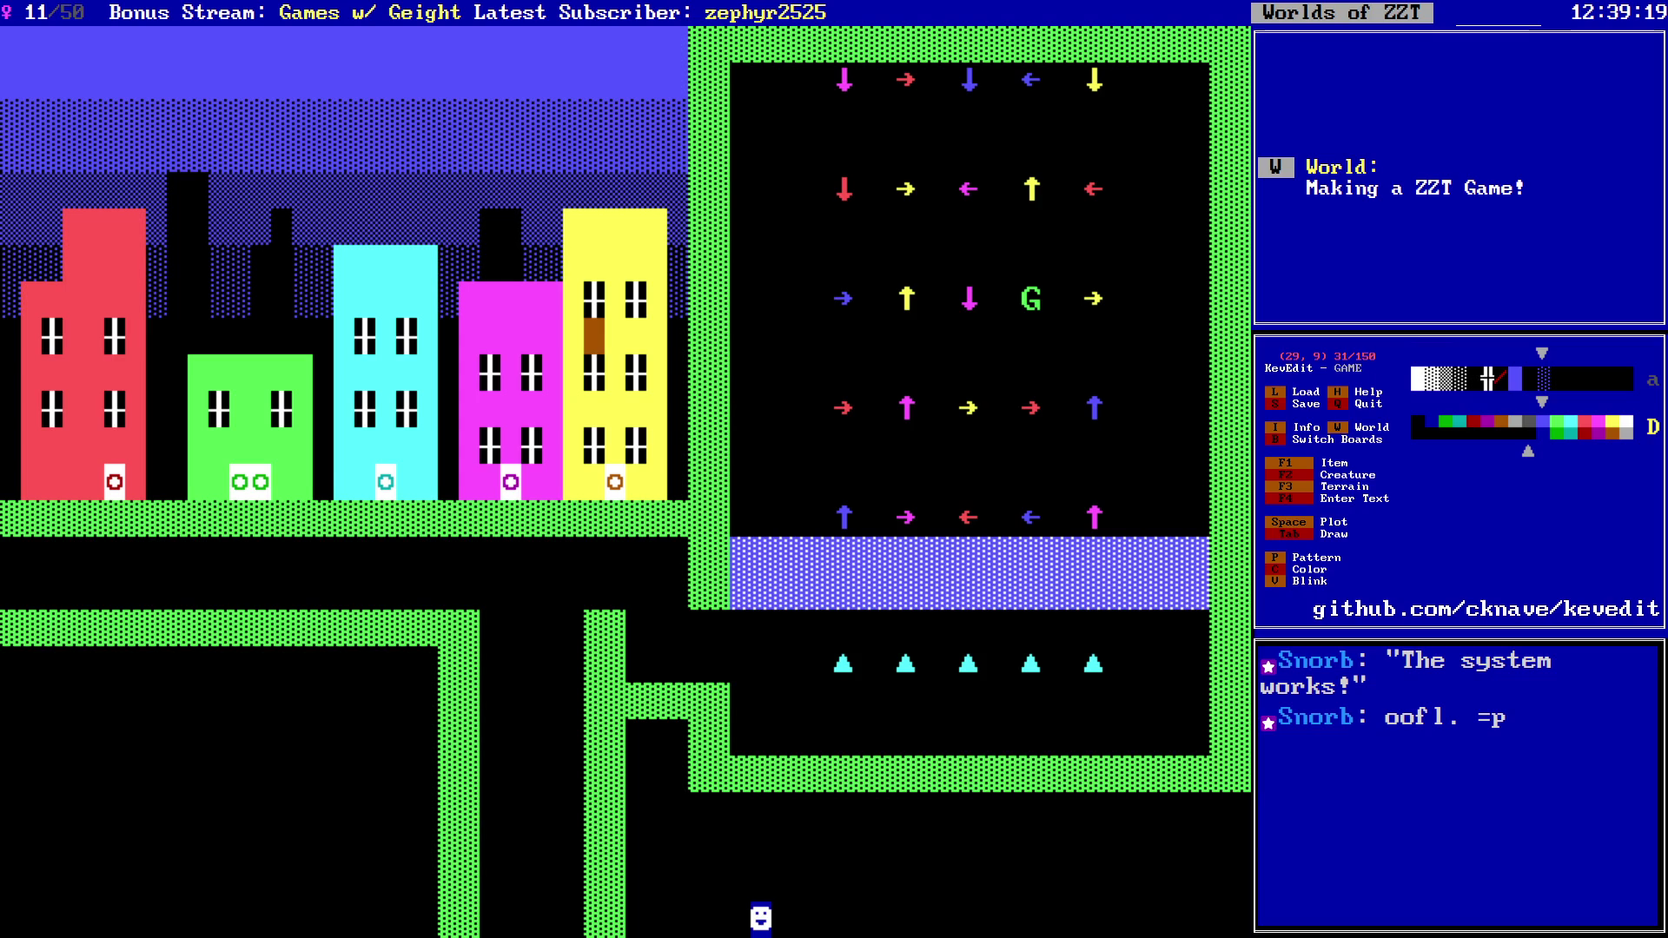
pyautogui.press('Left')
pyautogui.press('Left')
pyautogui.press('Left')
pyautogui.press('Left')
pyautogui.press('Left')
pyautogui.press('Left')
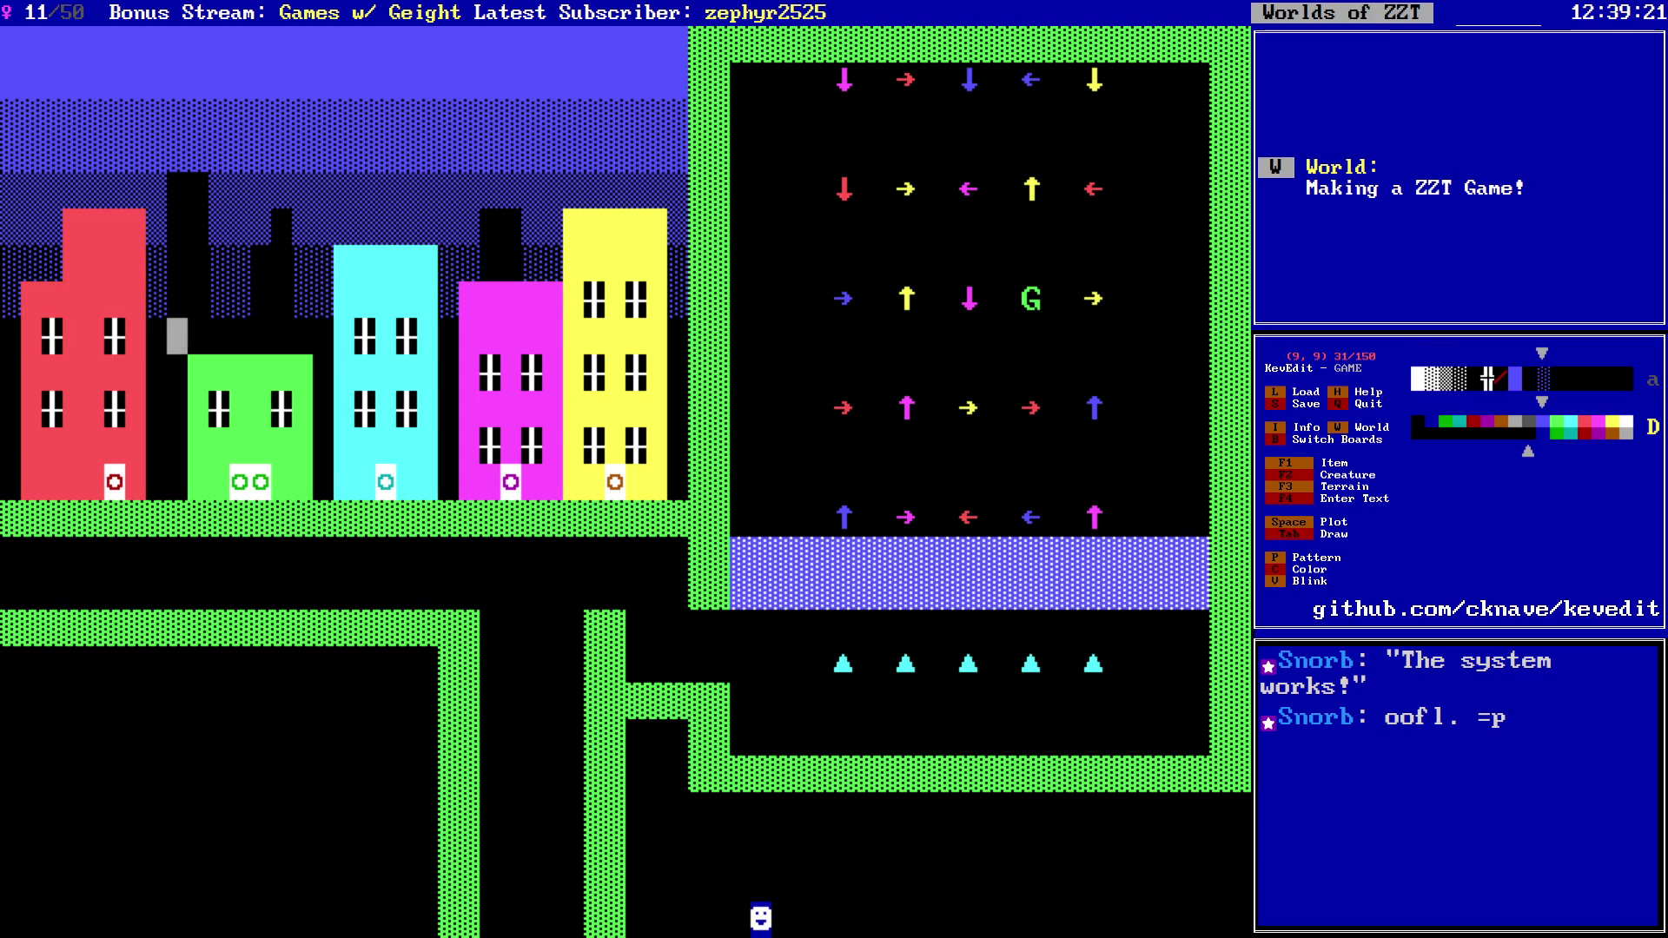
pyautogui.press('Down')
pyautogui.press('Down')
pyautogui.press('Down')
pyautogui.press('Up')
pyautogui.press('Left')
pyautogui.press('s')
pyautogui.press('Return')
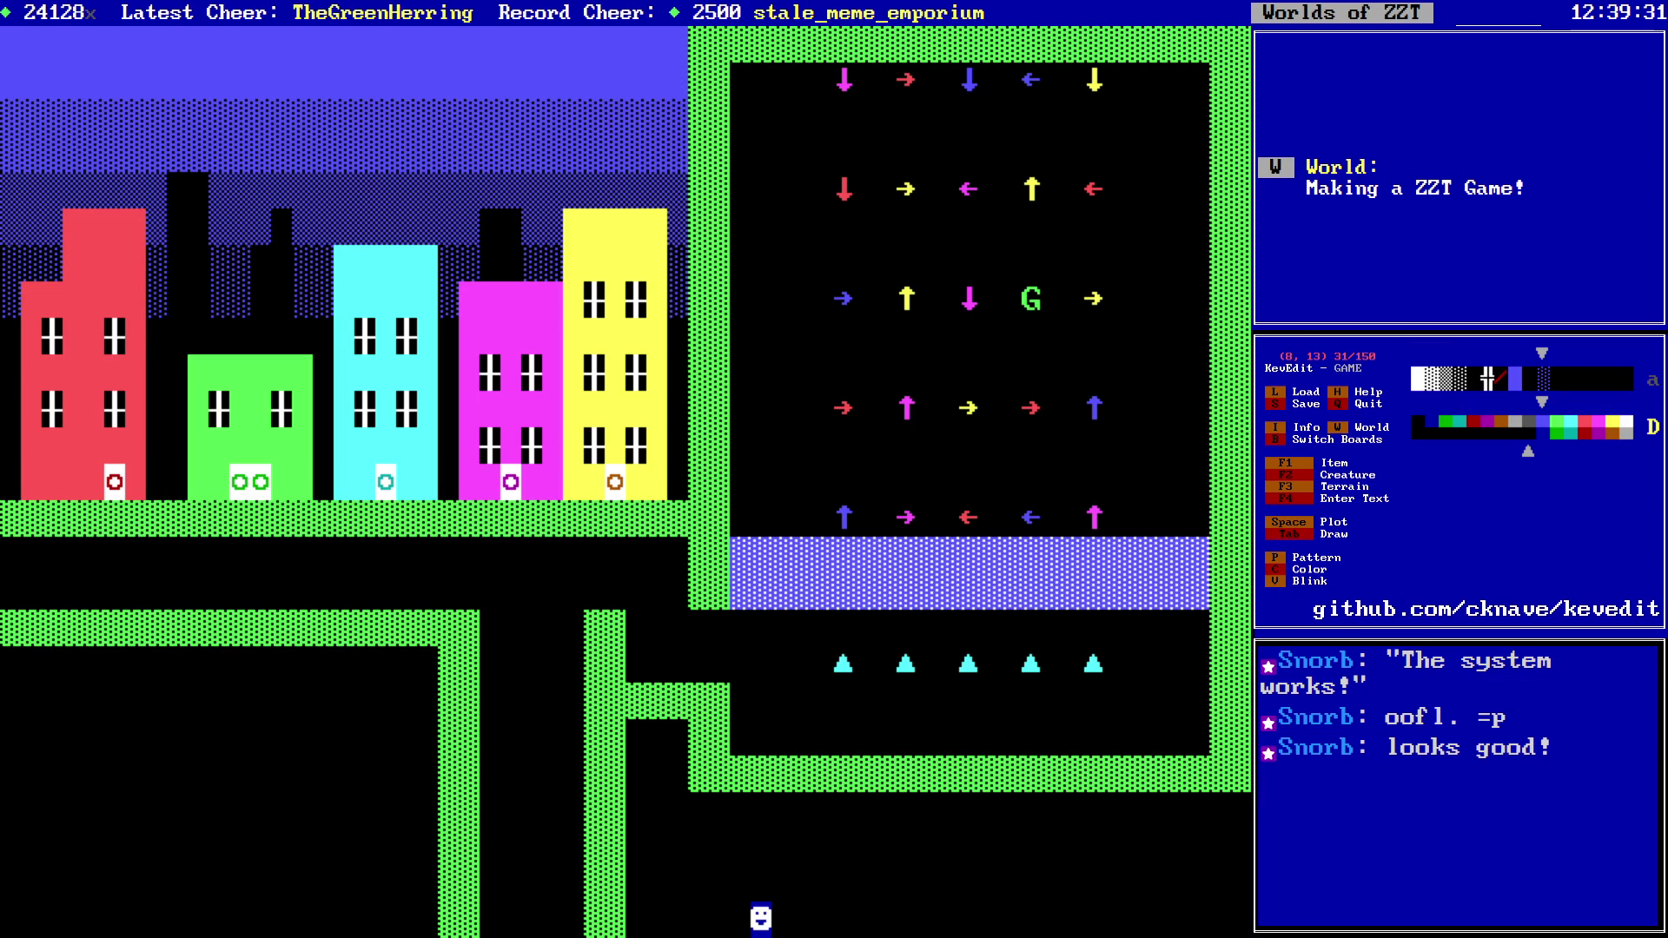
# Step: Pick a different colour for the object going in the yellow building's window
pyautogui.press('Right')
pyautogui.press('Right')
pyautogui.press('Right')
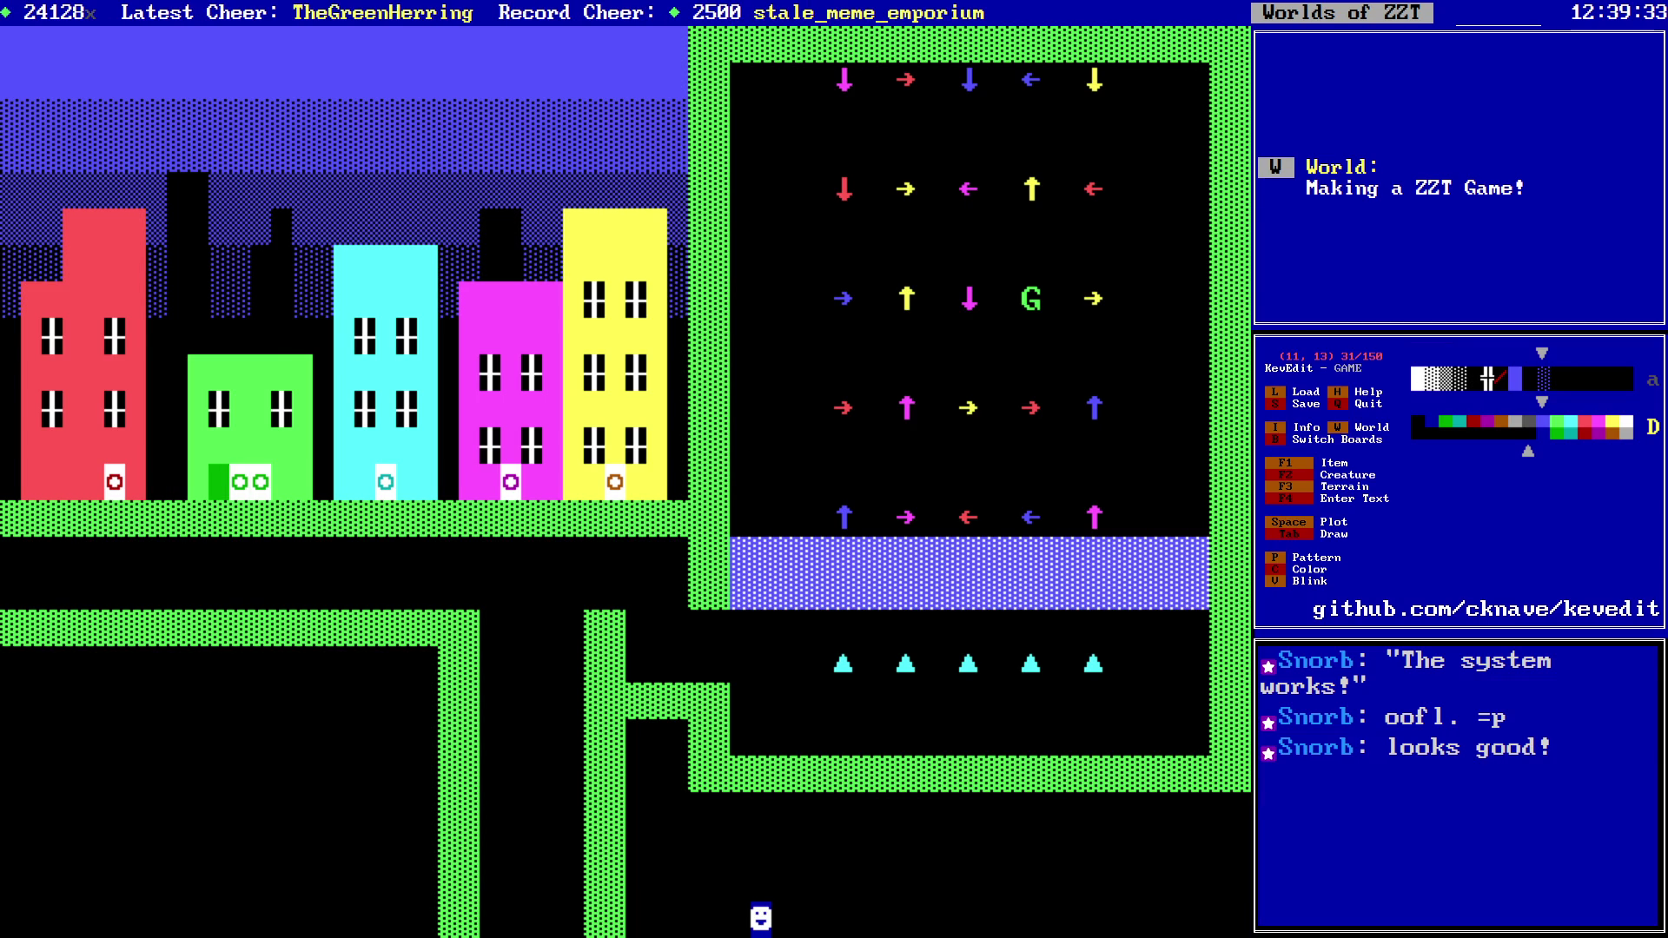
pyautogui.press('Right')
pyautogui.press('Right')
pyautogui.press('Right')
pyautogui.press('c')
pyautogui.press('Right')
pyautogui.press('Right')
pyautogui.press('Right')
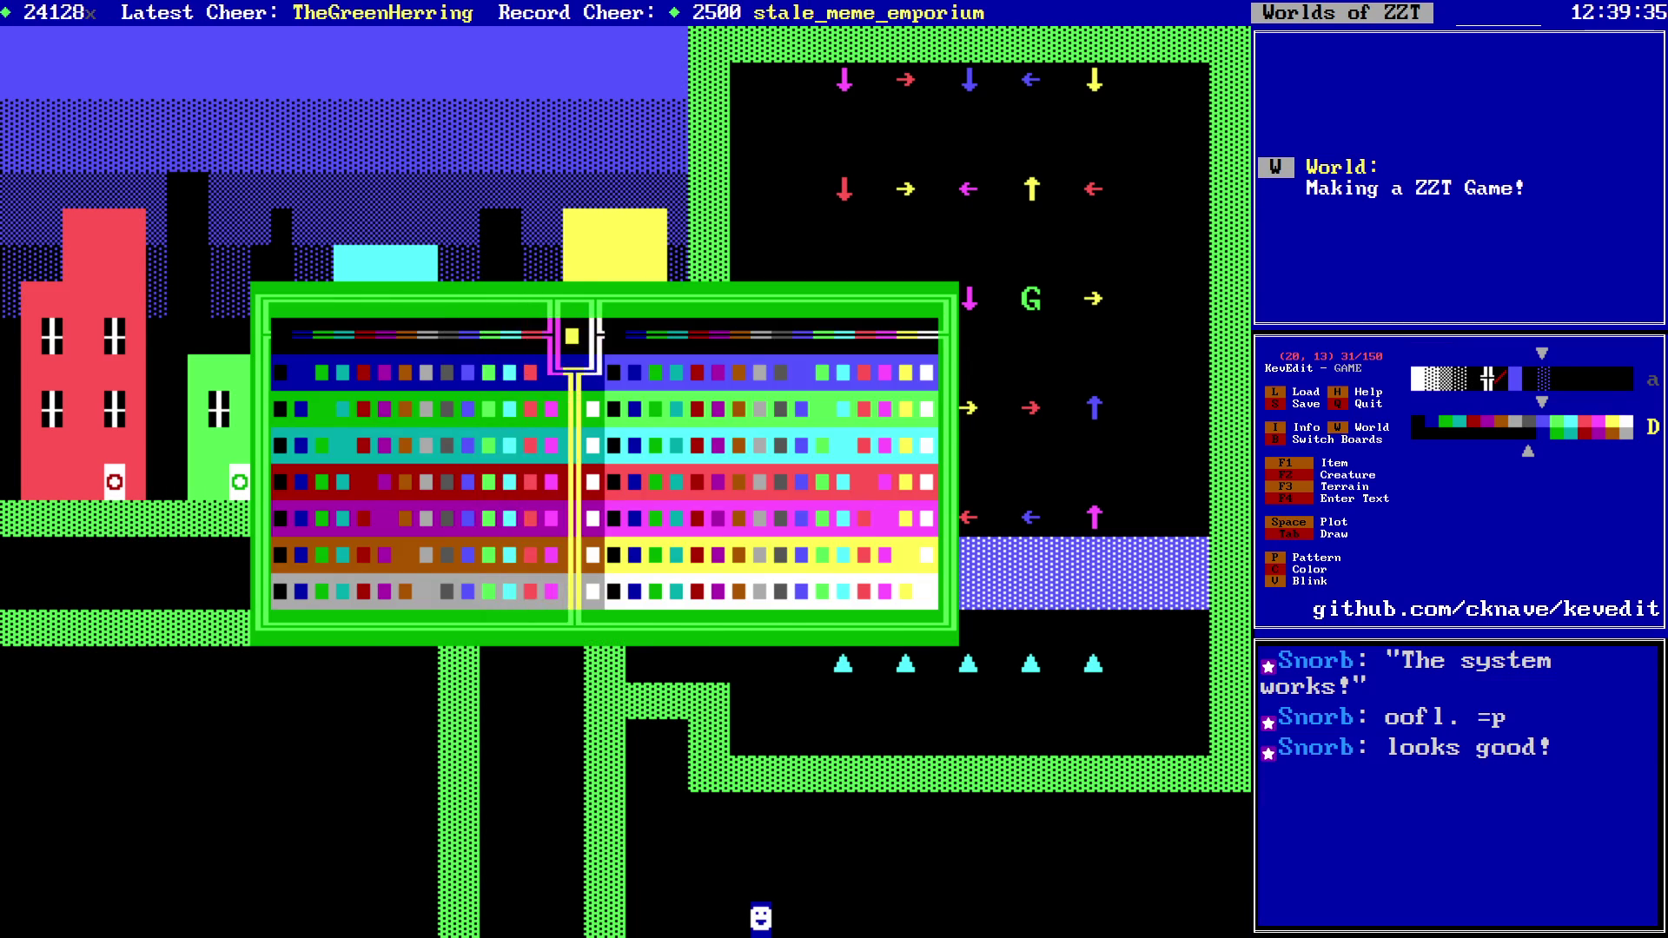
pyautogui.press('Return')
pyautogui.press('Up')
pyautogui.press('Up')
pyautogui.press('Up')
pyautogui.press('Right')
pyautogui.press('Right')
pyautogui.press('Right')
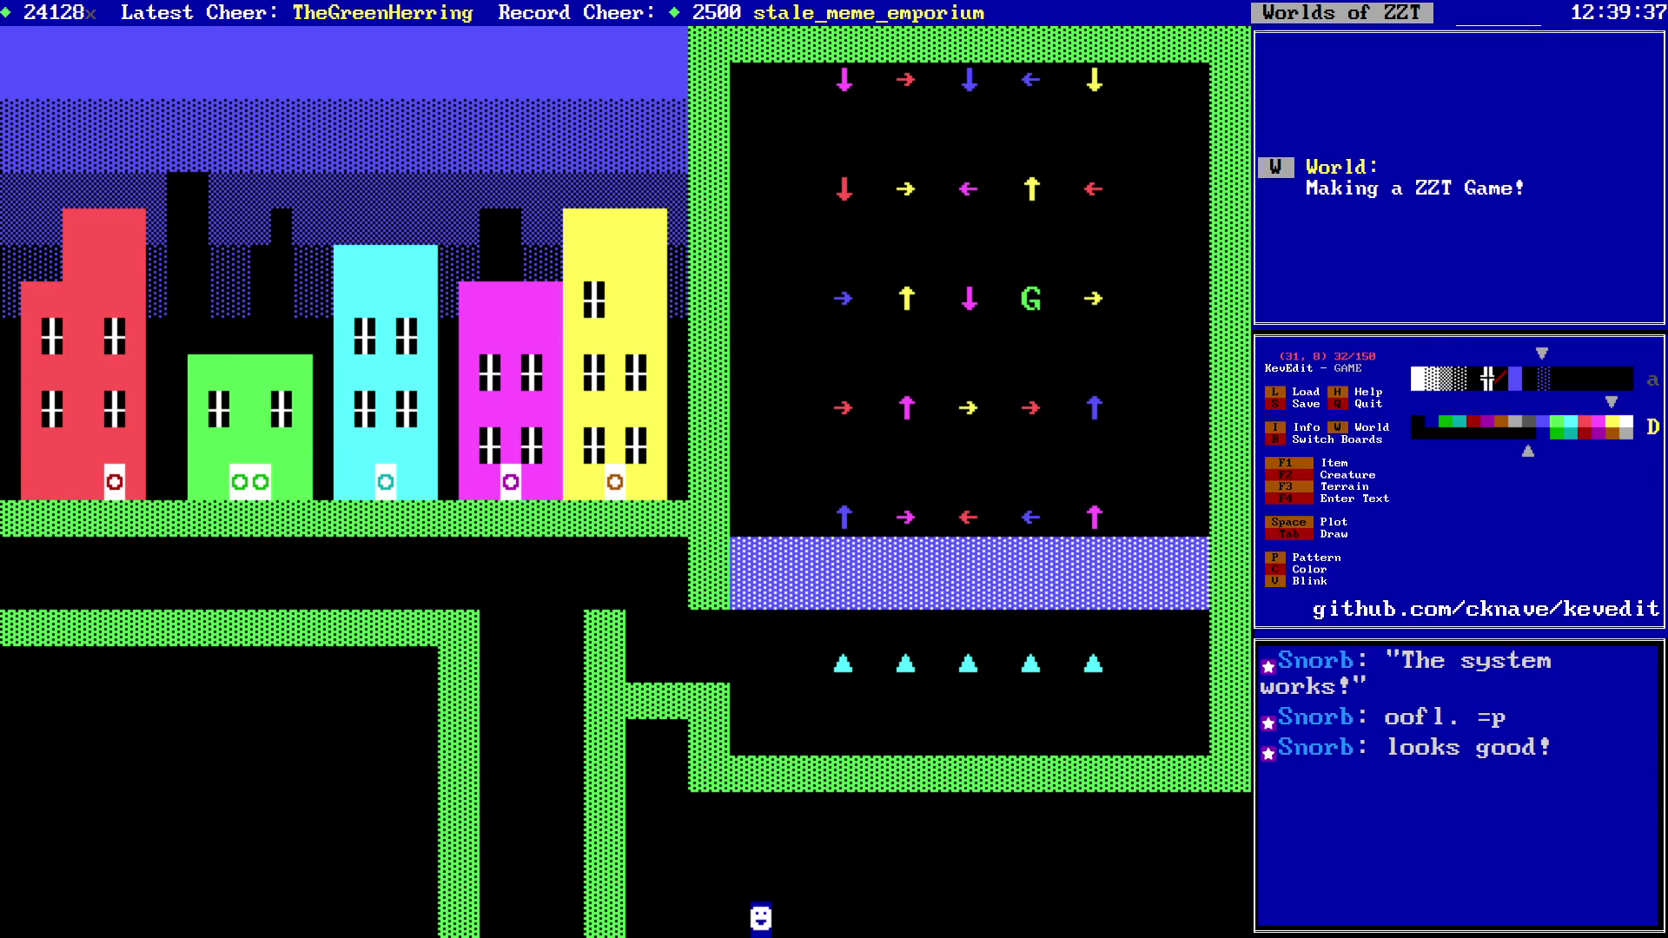
# Step: Place a ☻ smiley-face object in the yellow building's upper window at (31,8)
pyautogui.press('F2')
pyautogui.press('o')
pyautogui.press('Return')
pyautogui.press('Return')
pyautogui.press('Escape')
pyautogui.press('Down')
pyautogui.press('Down')
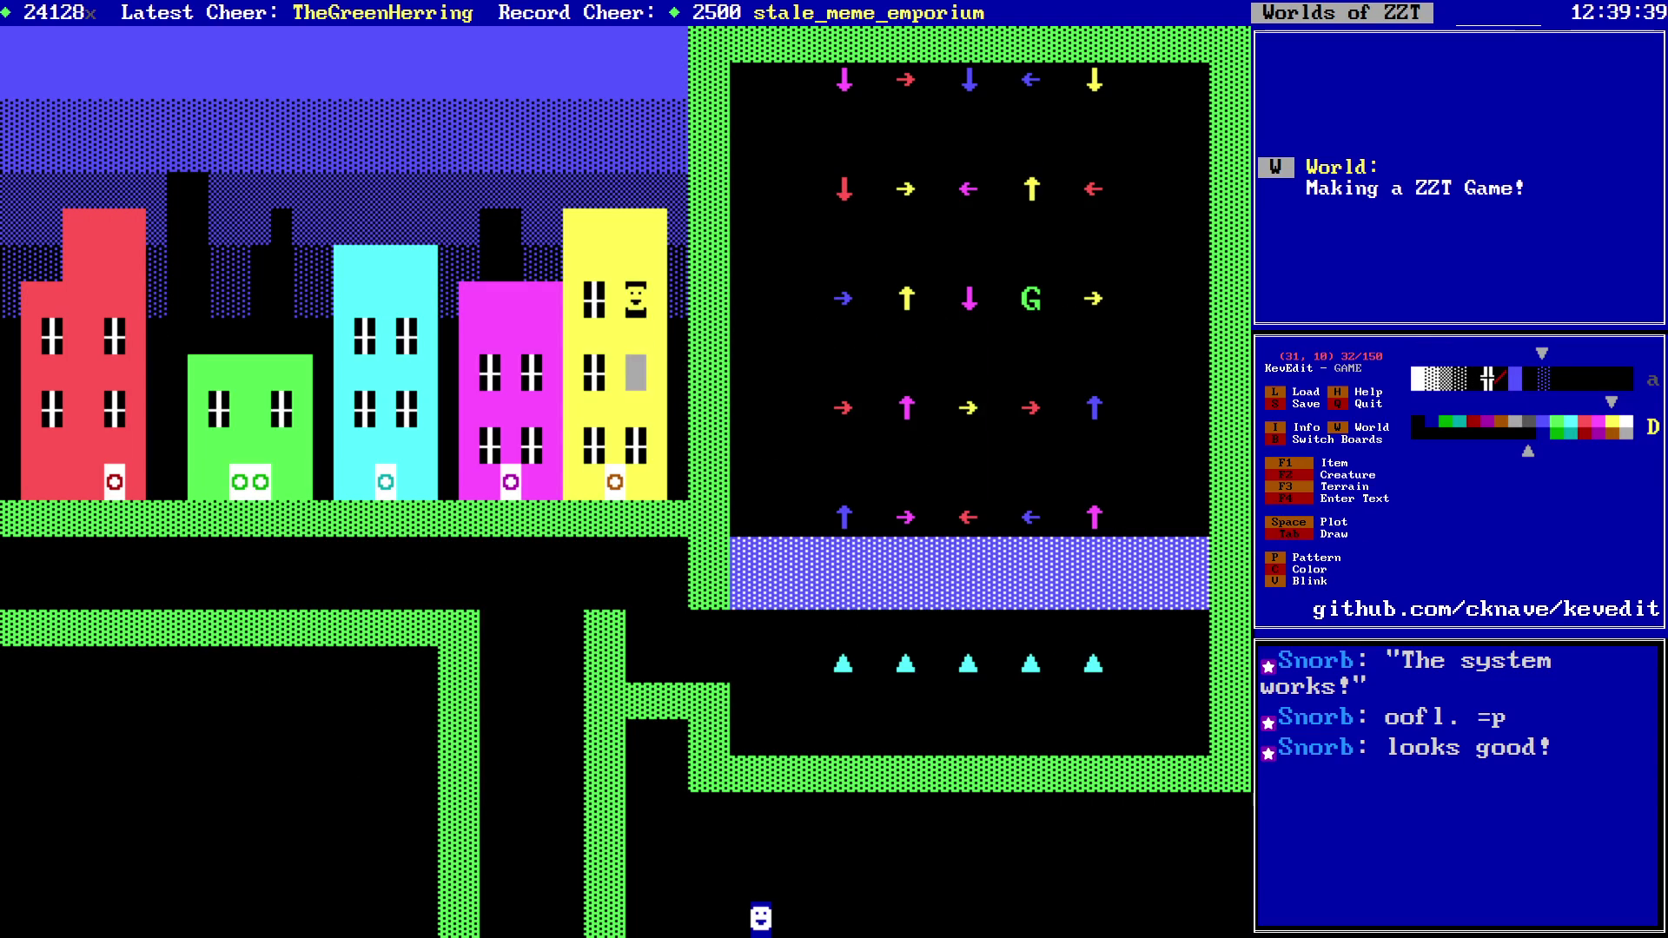
# Step: Open the code of the Warning object at (32,1)
pyautogui.click(428, 482)
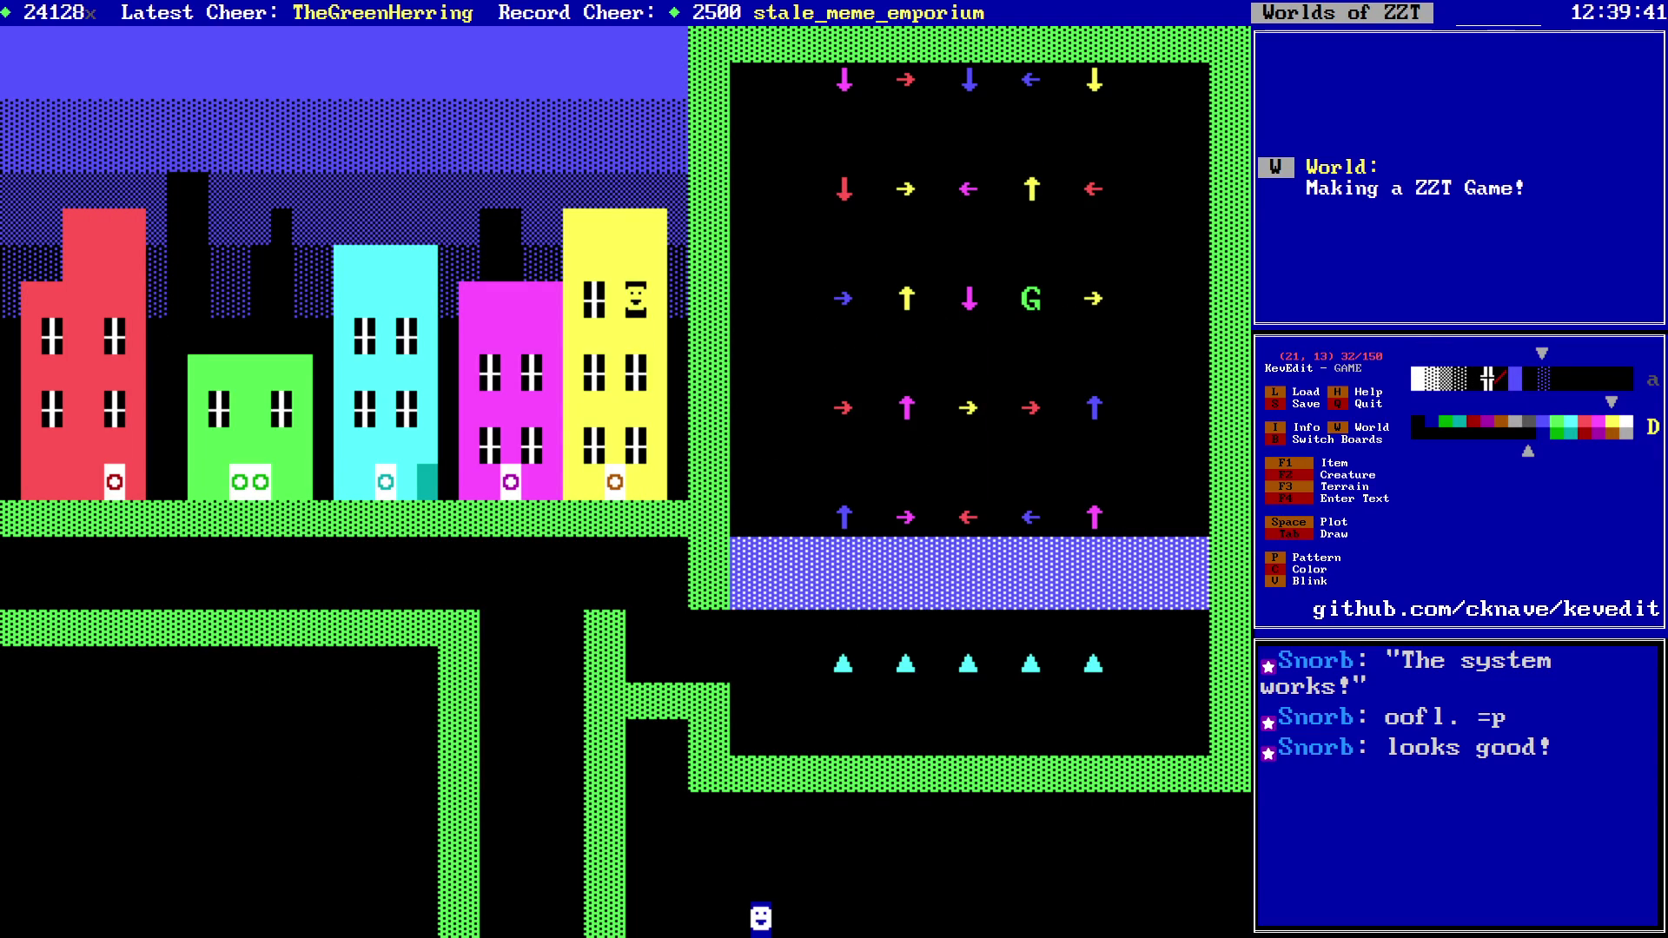
pyautogui.click(386, 482)
pyautogui.press('Left')
pyautogui.press('Left')
pyautogui.press('Left')
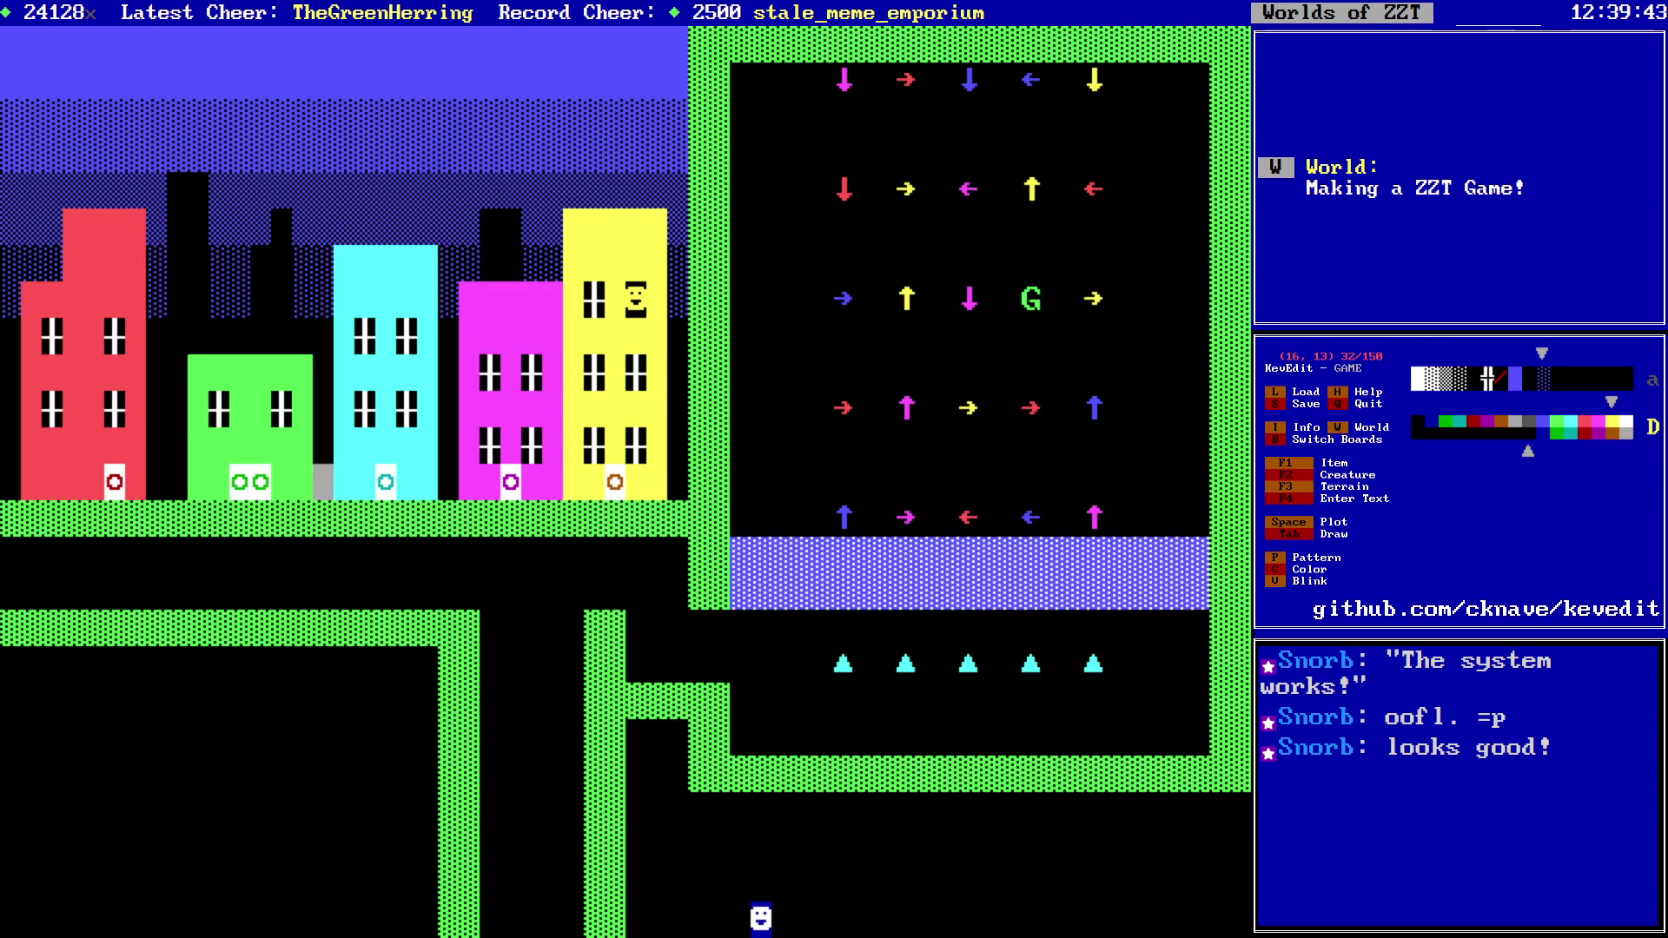
pyautogui.press('Down')
pyautogui.press('Down')
pyautogui.press('Down')
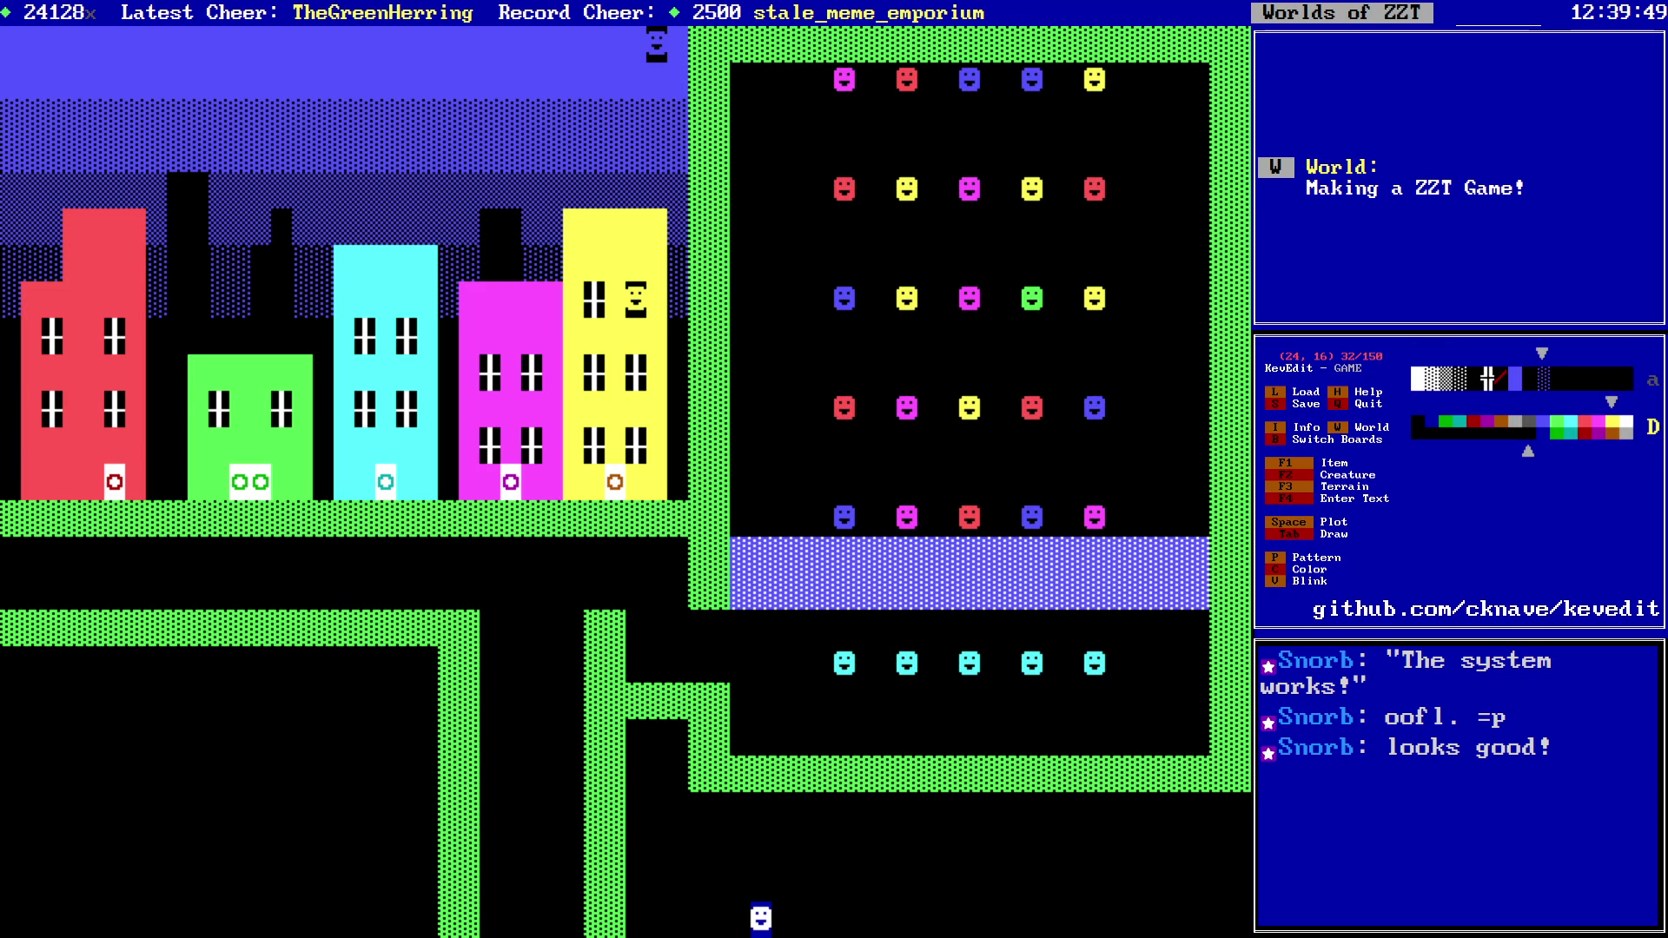
pyautogui.press('Right')
pyautogui.press('Right')
pyautogui.press('Right')
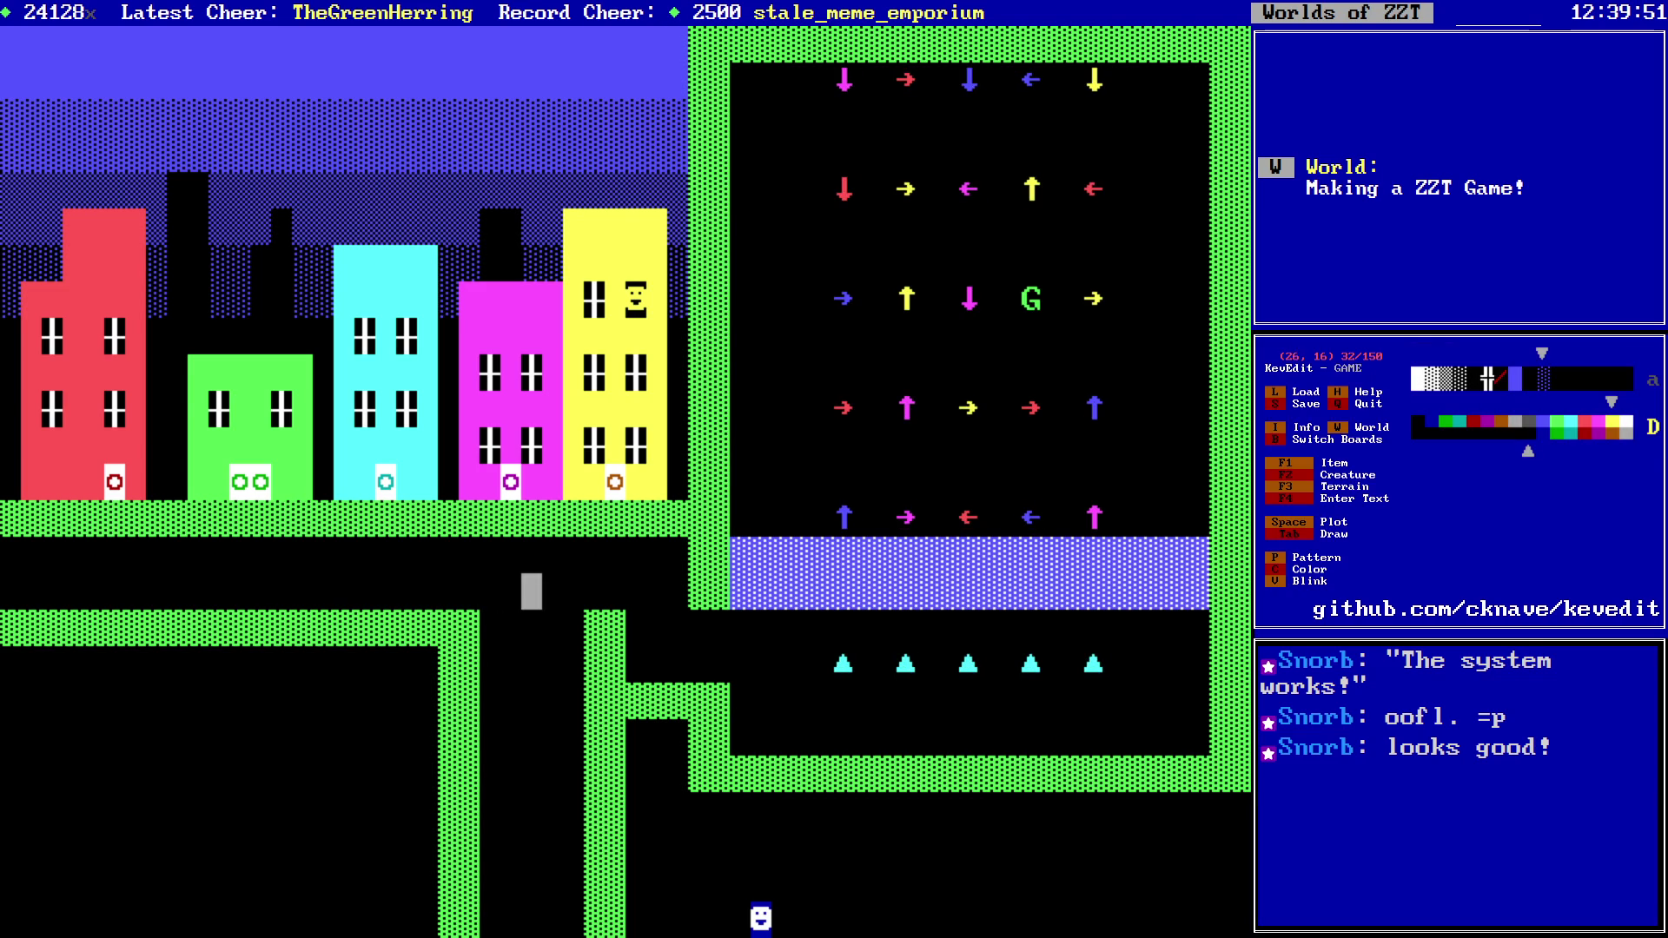
pyautogui.press('Up')
pyautogui.press('Up')
pyautogui.press('Up')
pyautogui.press('Right')
pyautogui.press('Right')
pyautogui.press('Right')
pyautogui.press('Up')
pyautogui.press('Up')
pyautogui.press('Up')
pyautogui.press('Up')
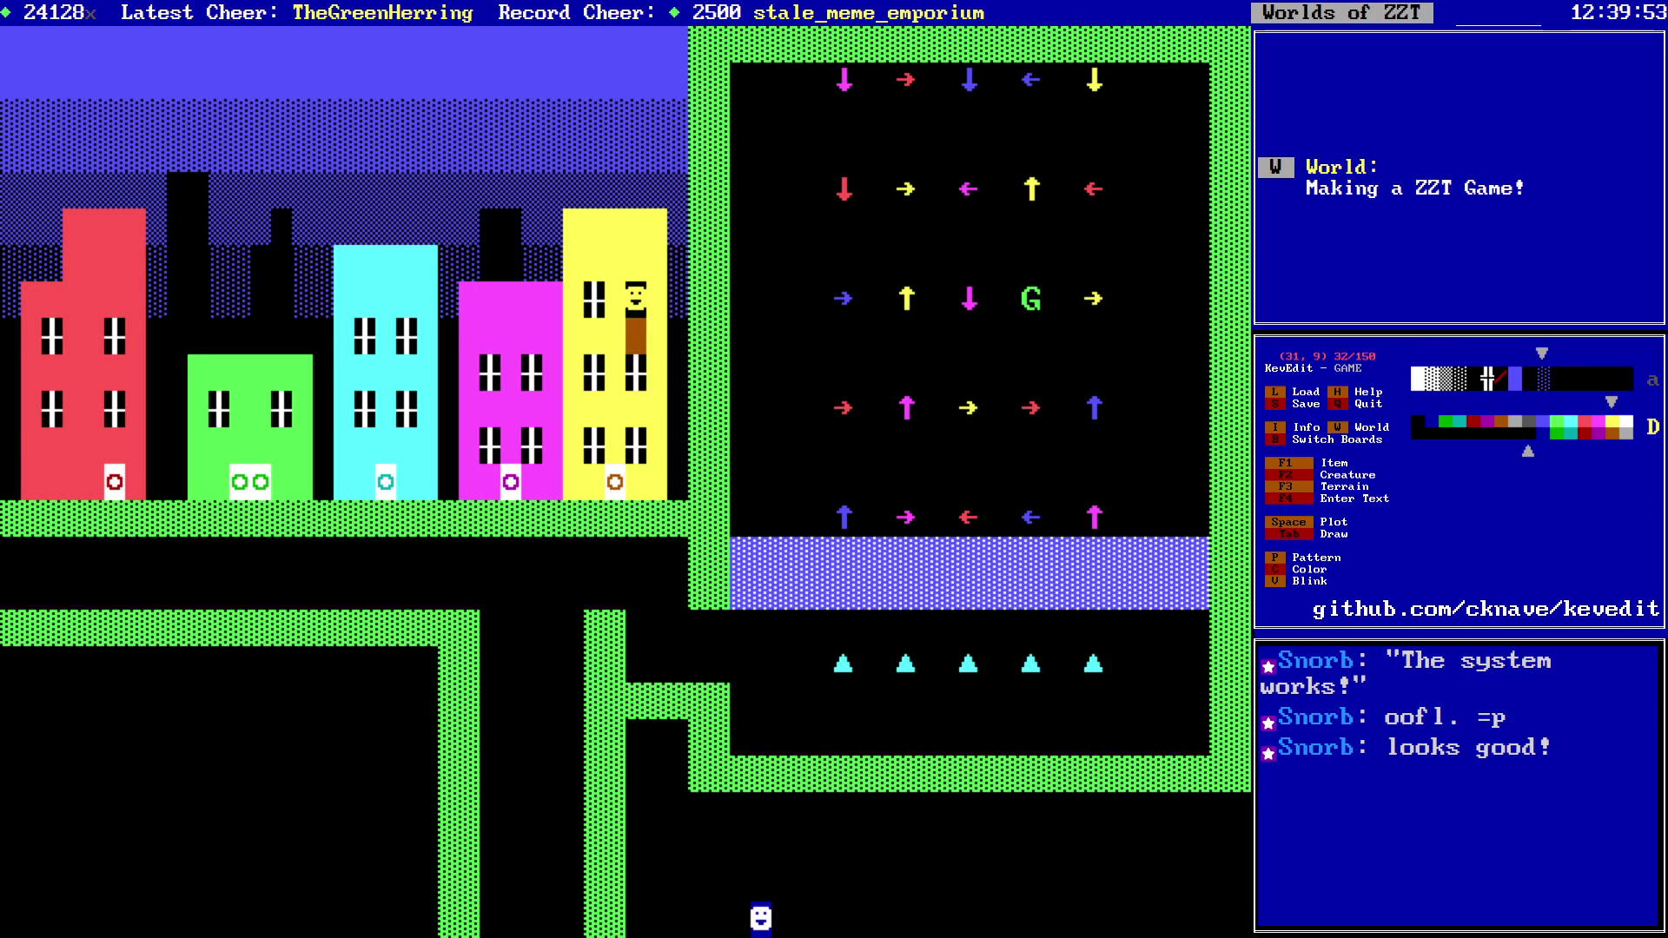
pyautogui.press('Up')
pyautogui.press('Up')
pyautogui.press('Right')
pyautogui.press('Up')
pyautogui.press('Up')
pyautogui.press('Up')
pyautogui.press('Up')
pyautogui.press('Up')
pyautogui.press('Up')
pyautogui.press('Return')
pyautogui.press('Down')
pyautogui.press('Down')
pyautogui.press('Down')
pyautogui.press('Down')
# Step: Replace CAUTION with YELLOW, insert the ☻ character, and add "HEY YOU!"
pyautogui.press('Delete')
pyautogui.press('Delete')
pyautogui.press('Delete')
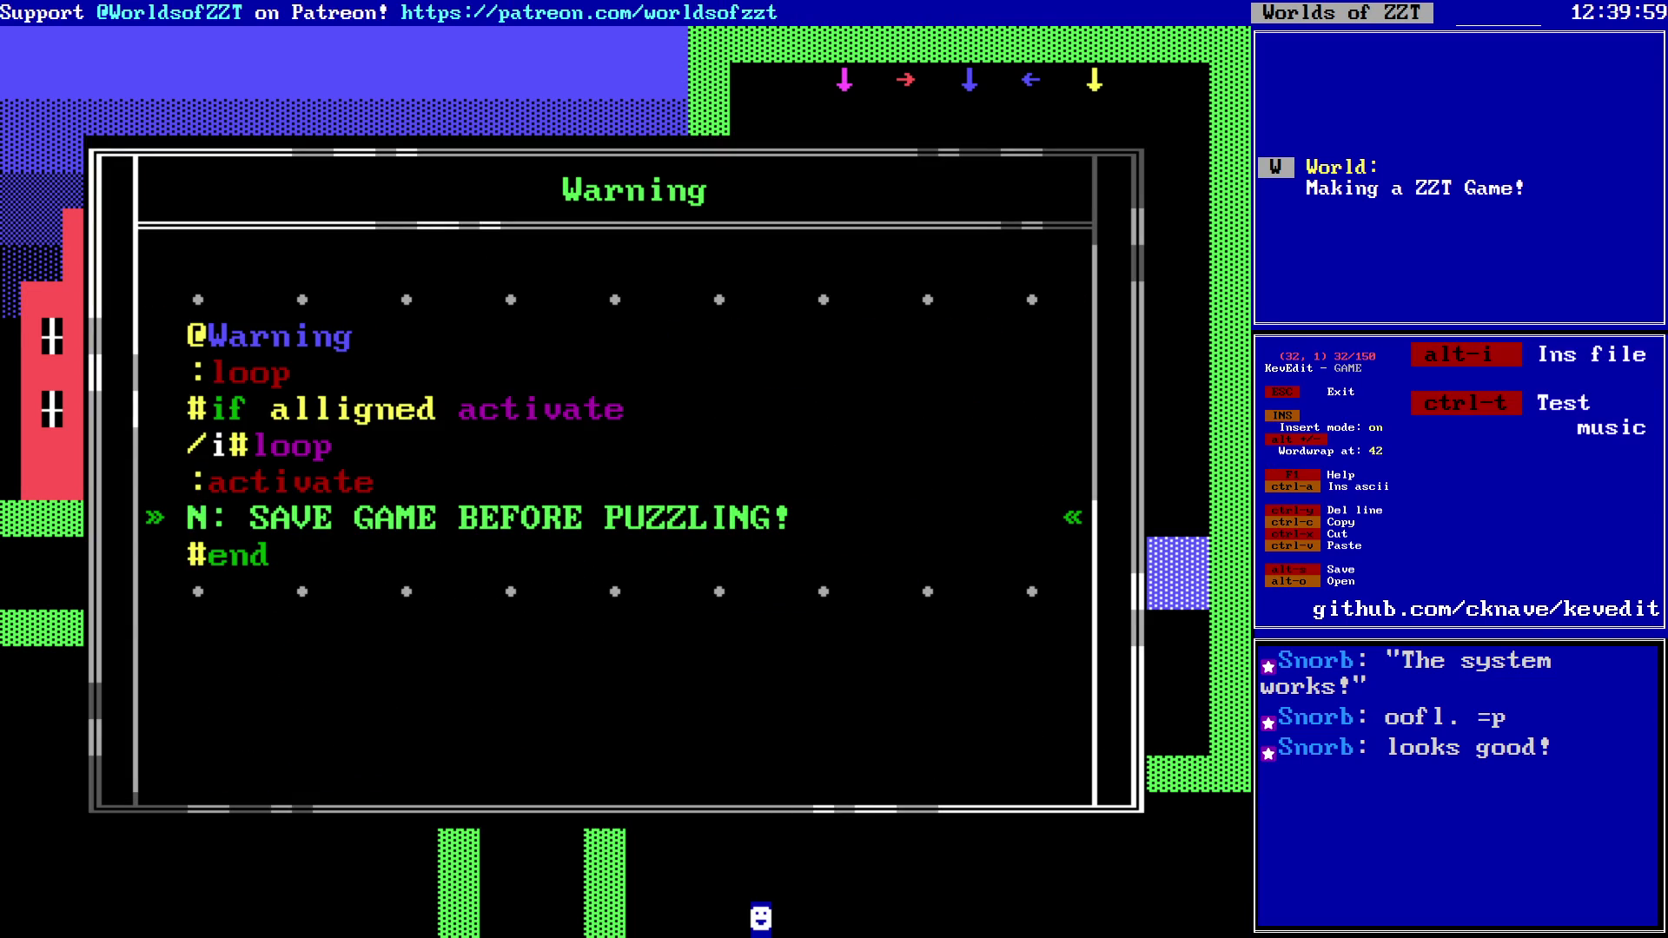
pyautogui.press('Delete')
pyautogui.write('YELLOW')
pyautogui.hotkey('ctrl', 'a')
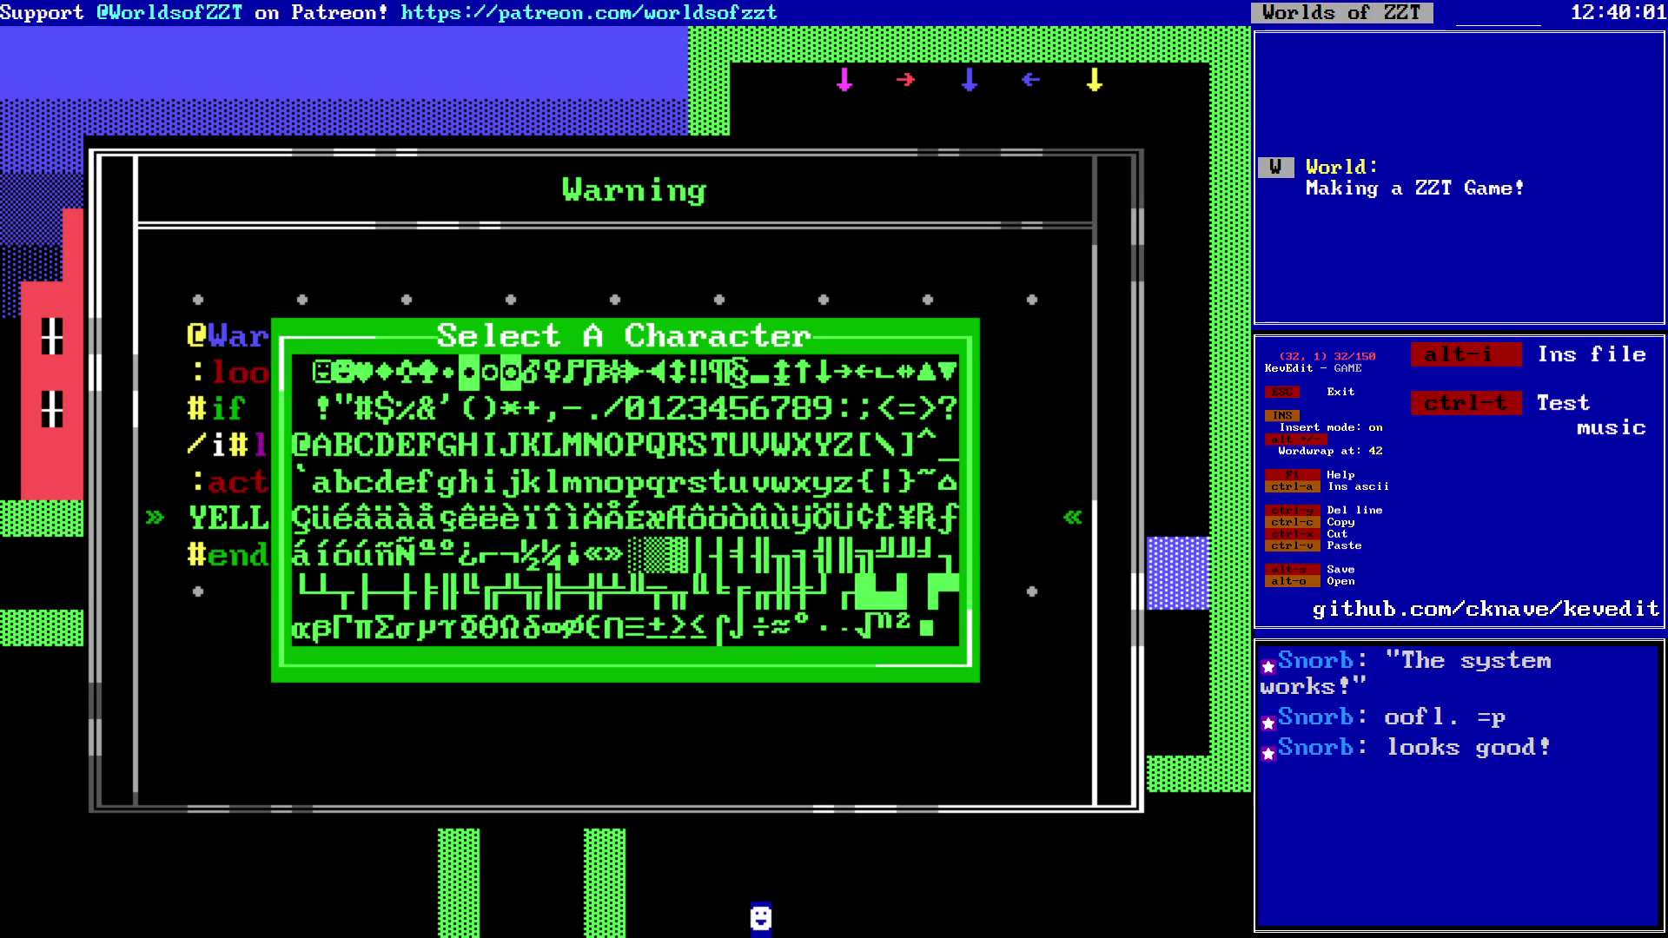
pyautogui.press('Right')
pyautogui.press('Return')
pyautogui.press('Right')
pyautogui.press('Right')
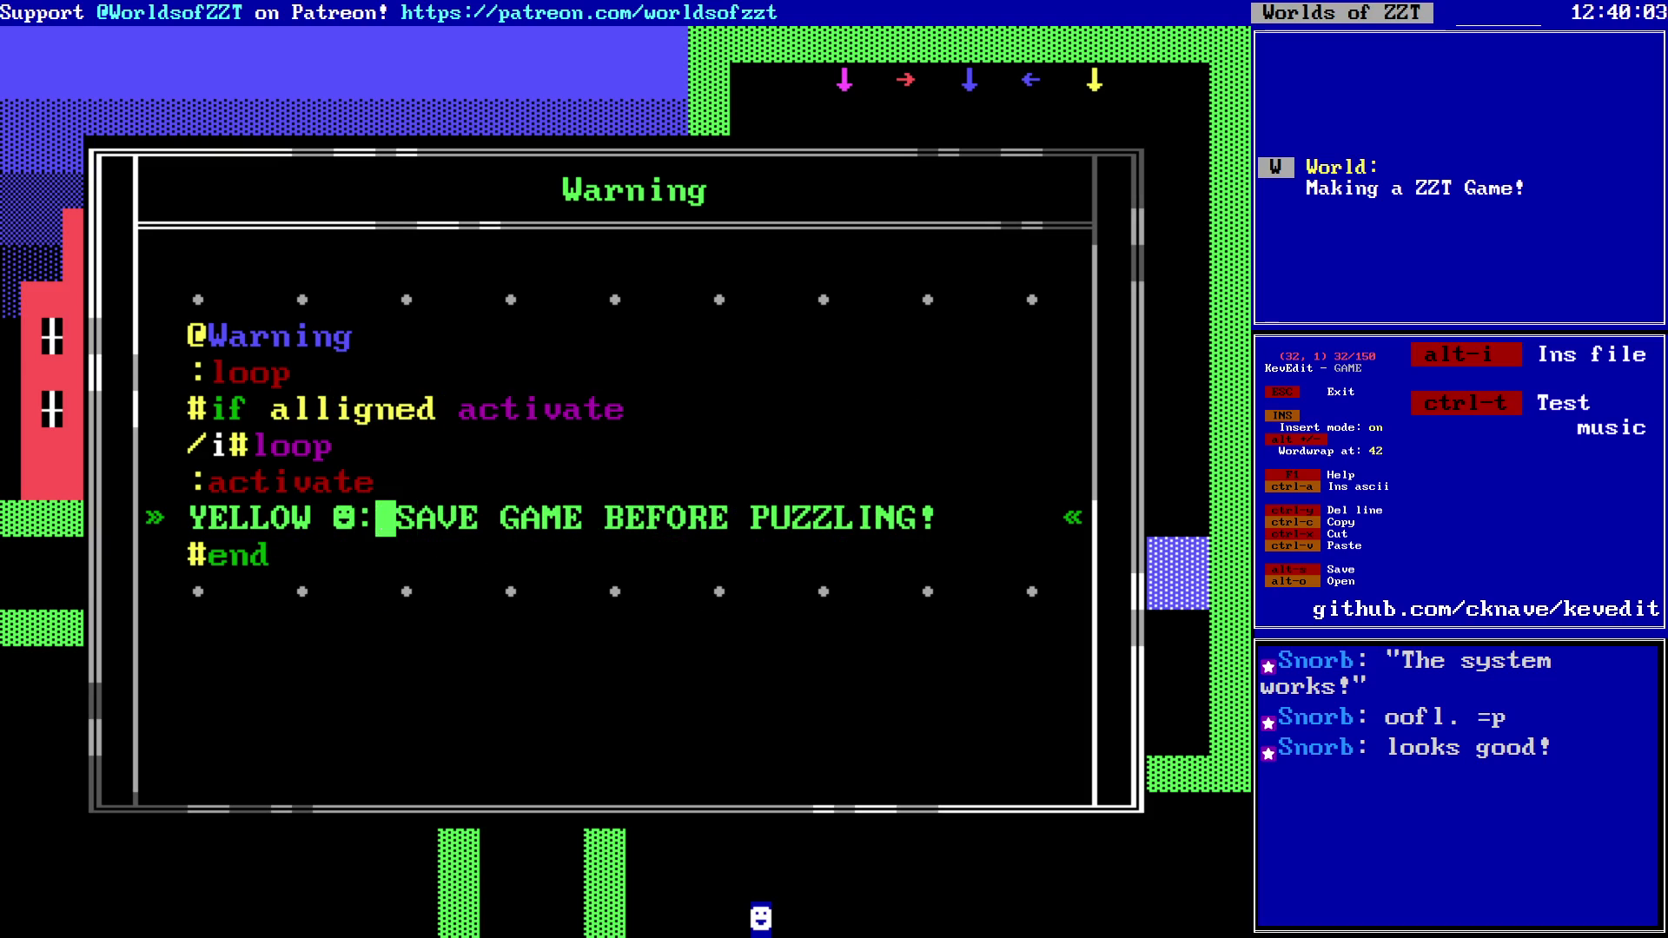
pyautogui.write('HEY YOU!')
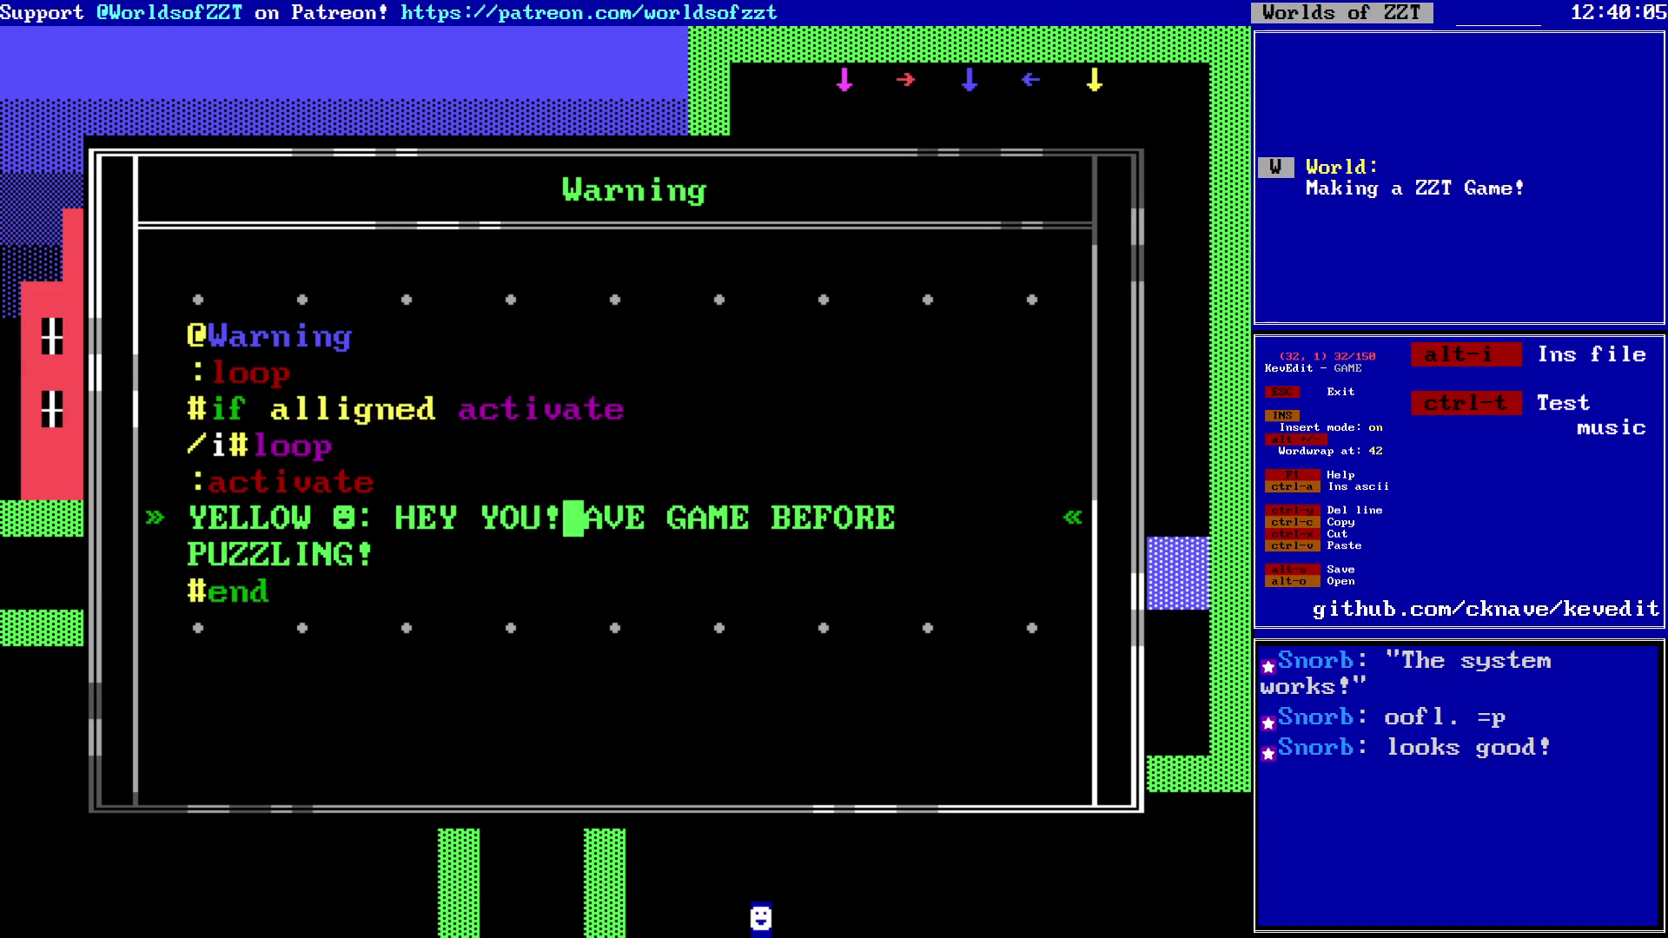
# Step: Replace the old message with "Hey you! Remember to save here!" and exit the code editor
pyautogui.press('Down')
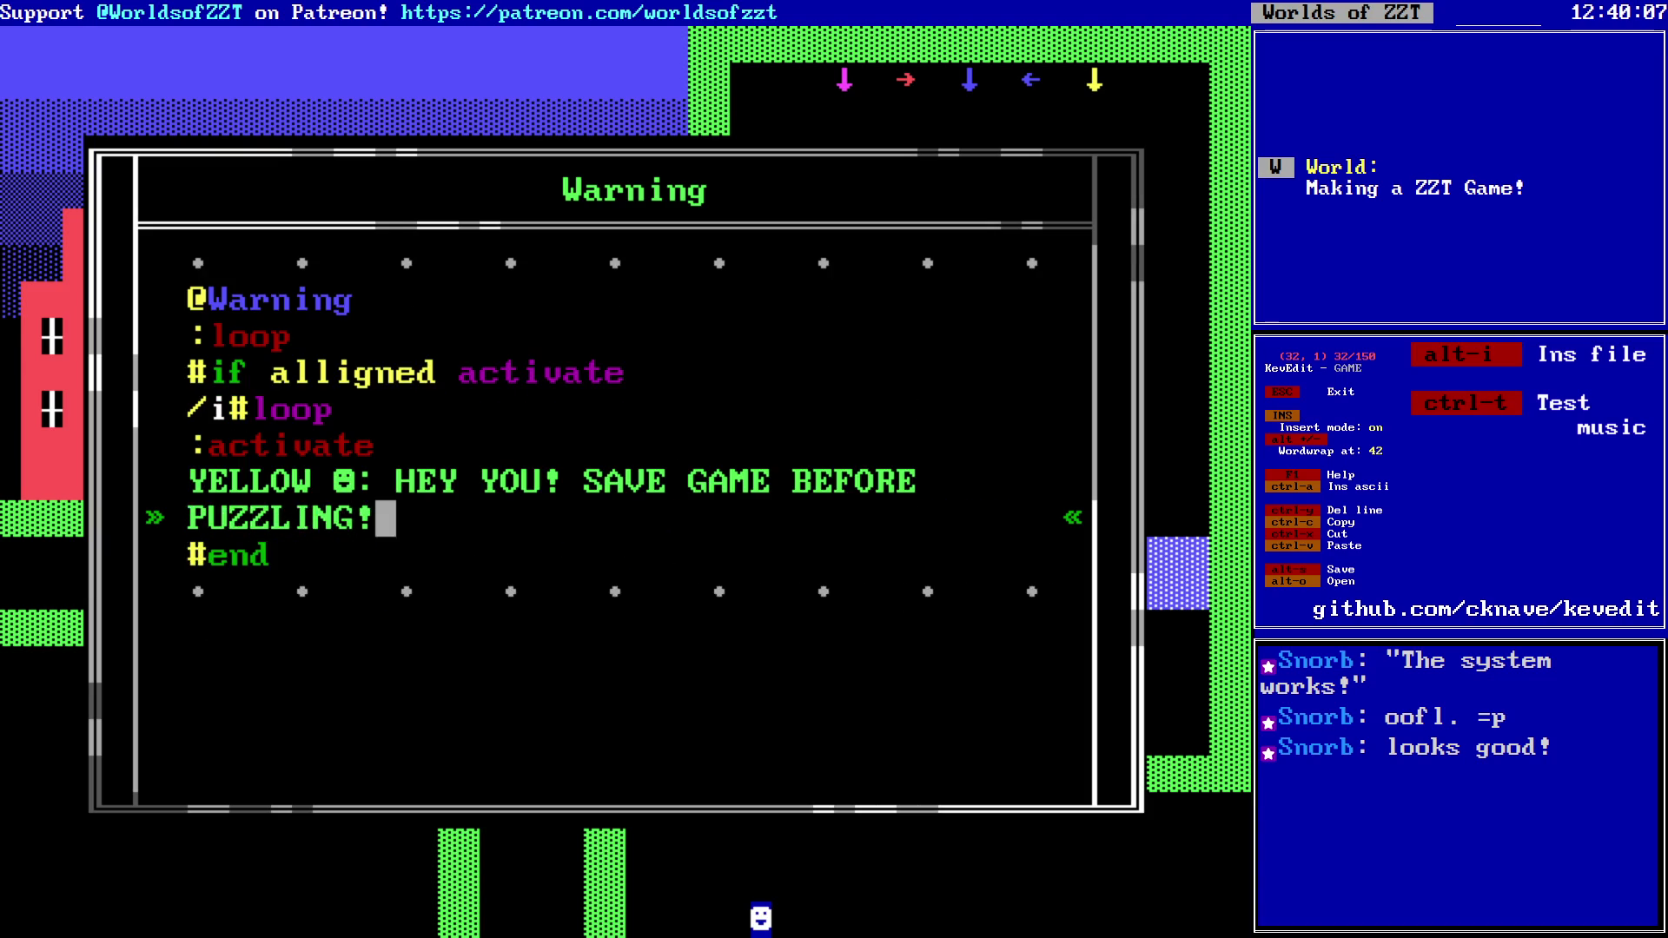
pyautogui.hotkey('ctrl', 'y')
pyautogui.press('Up')
pyautogui.press('End')
pyautogui.press('BackSpace')
pyautogui.press('BackSpace')
pyautogui.press('BackSpace')
pyautogui.press('BackSpace')
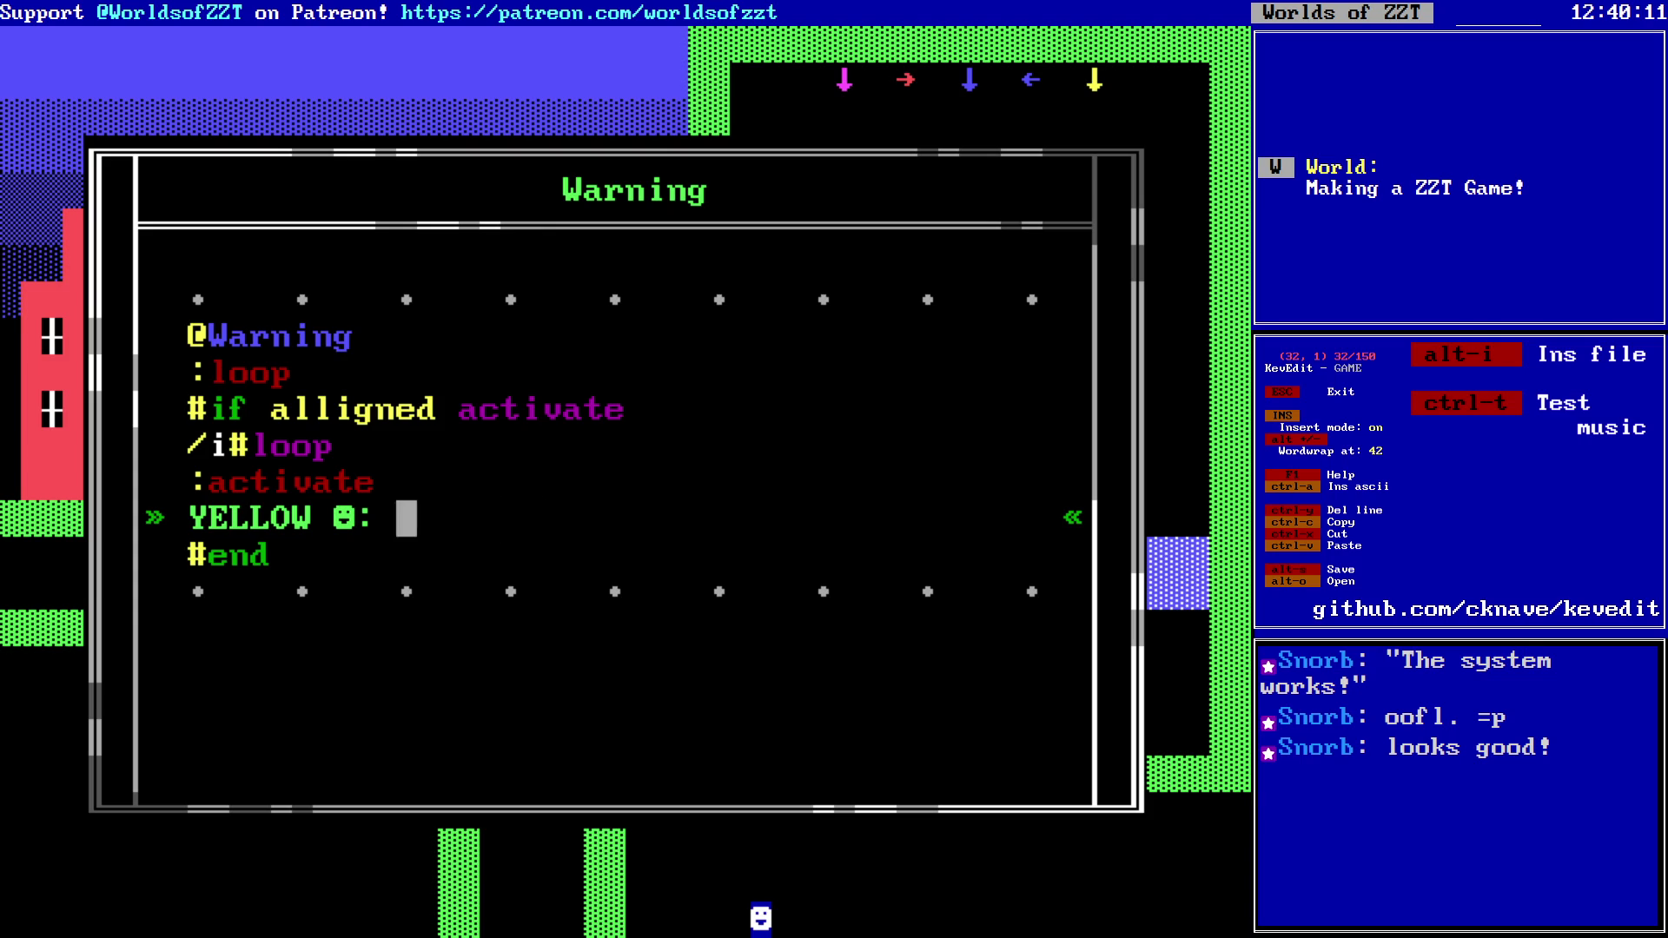
pyautogui.write('Hey you!')
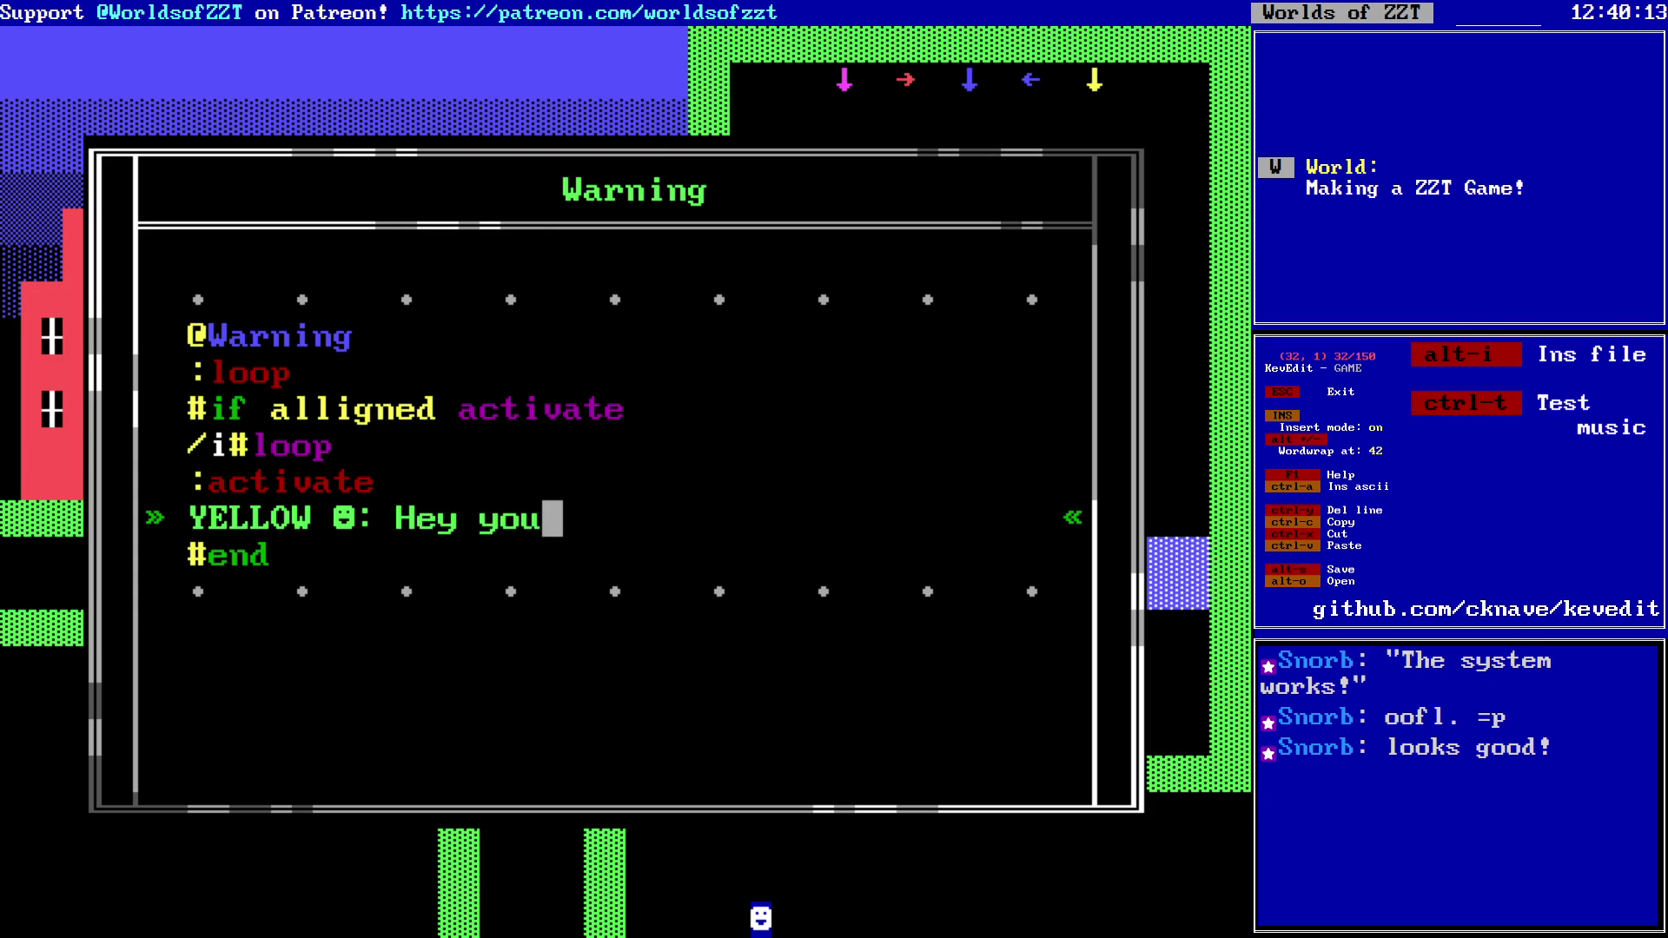
pyautogui.write(' Remember to save')
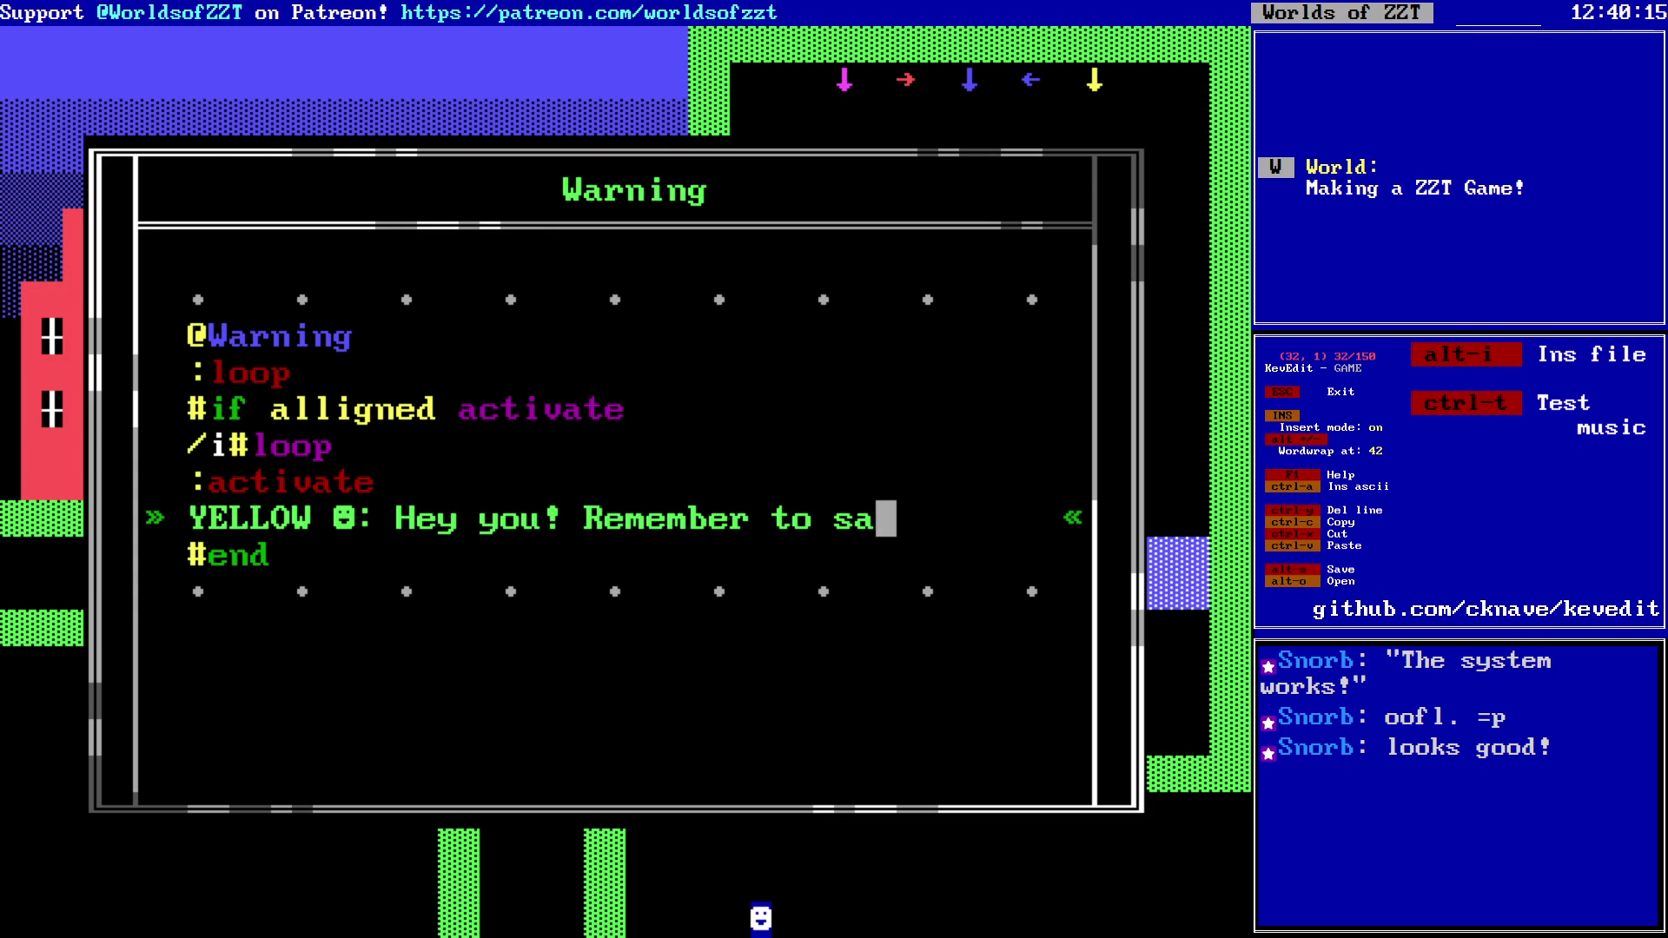
pyautogui.write(' here!')
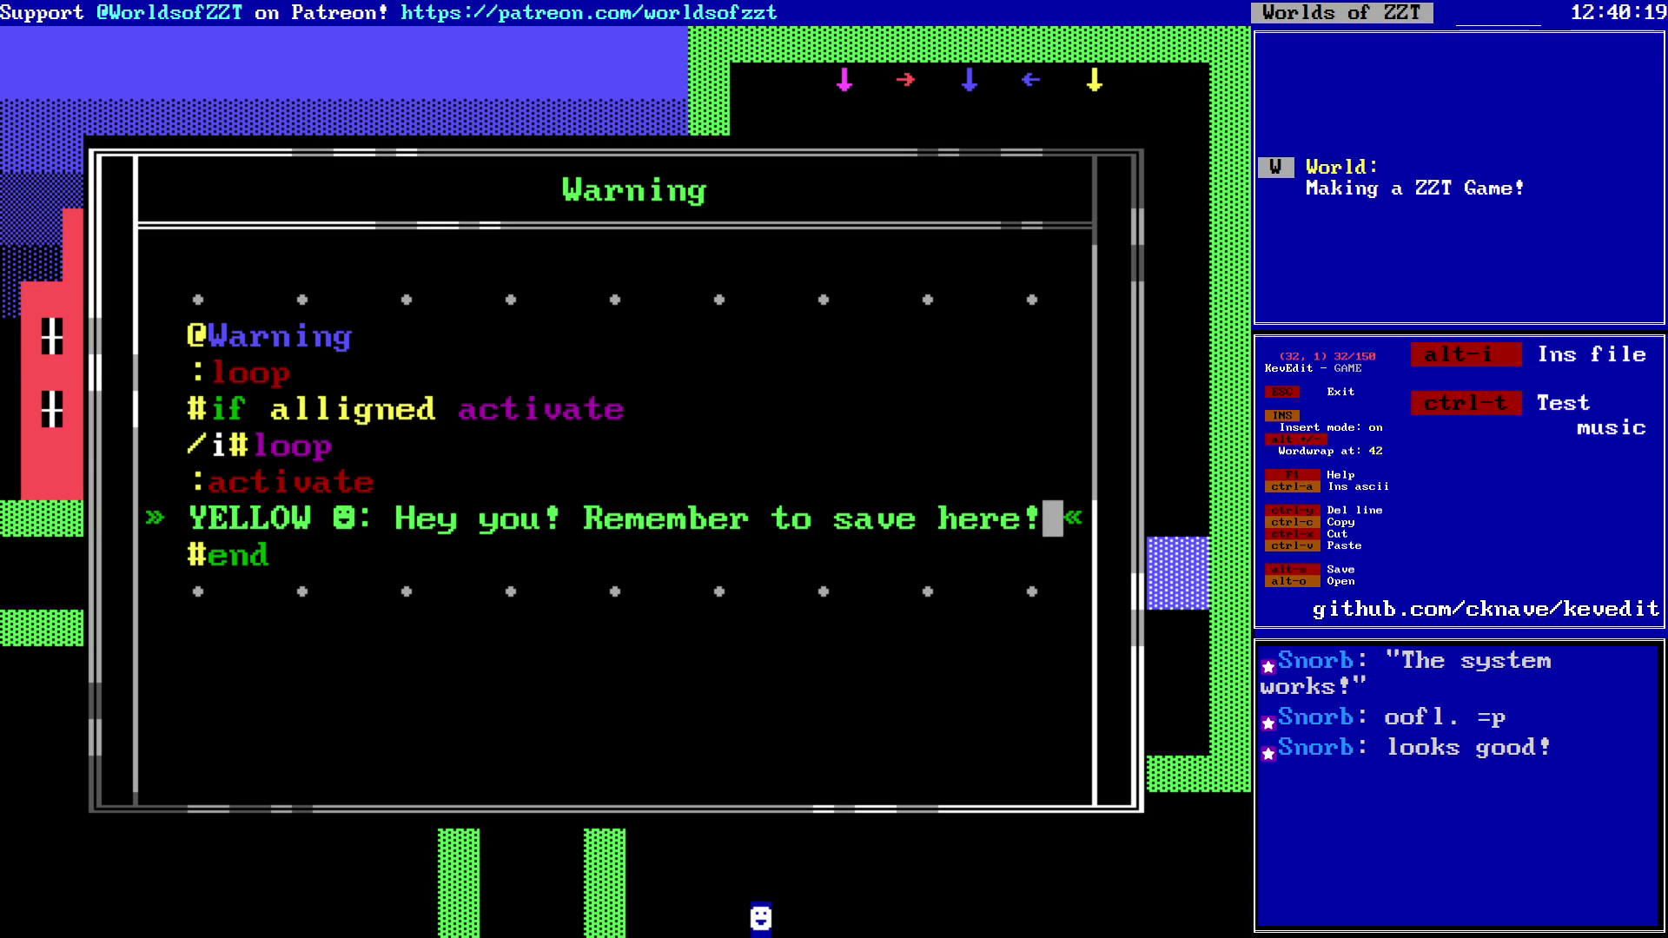
pyautogui.press('Escape')
pyautogui.press('Down')
pyautogui.press('Down')
pyautogui.press('Down')
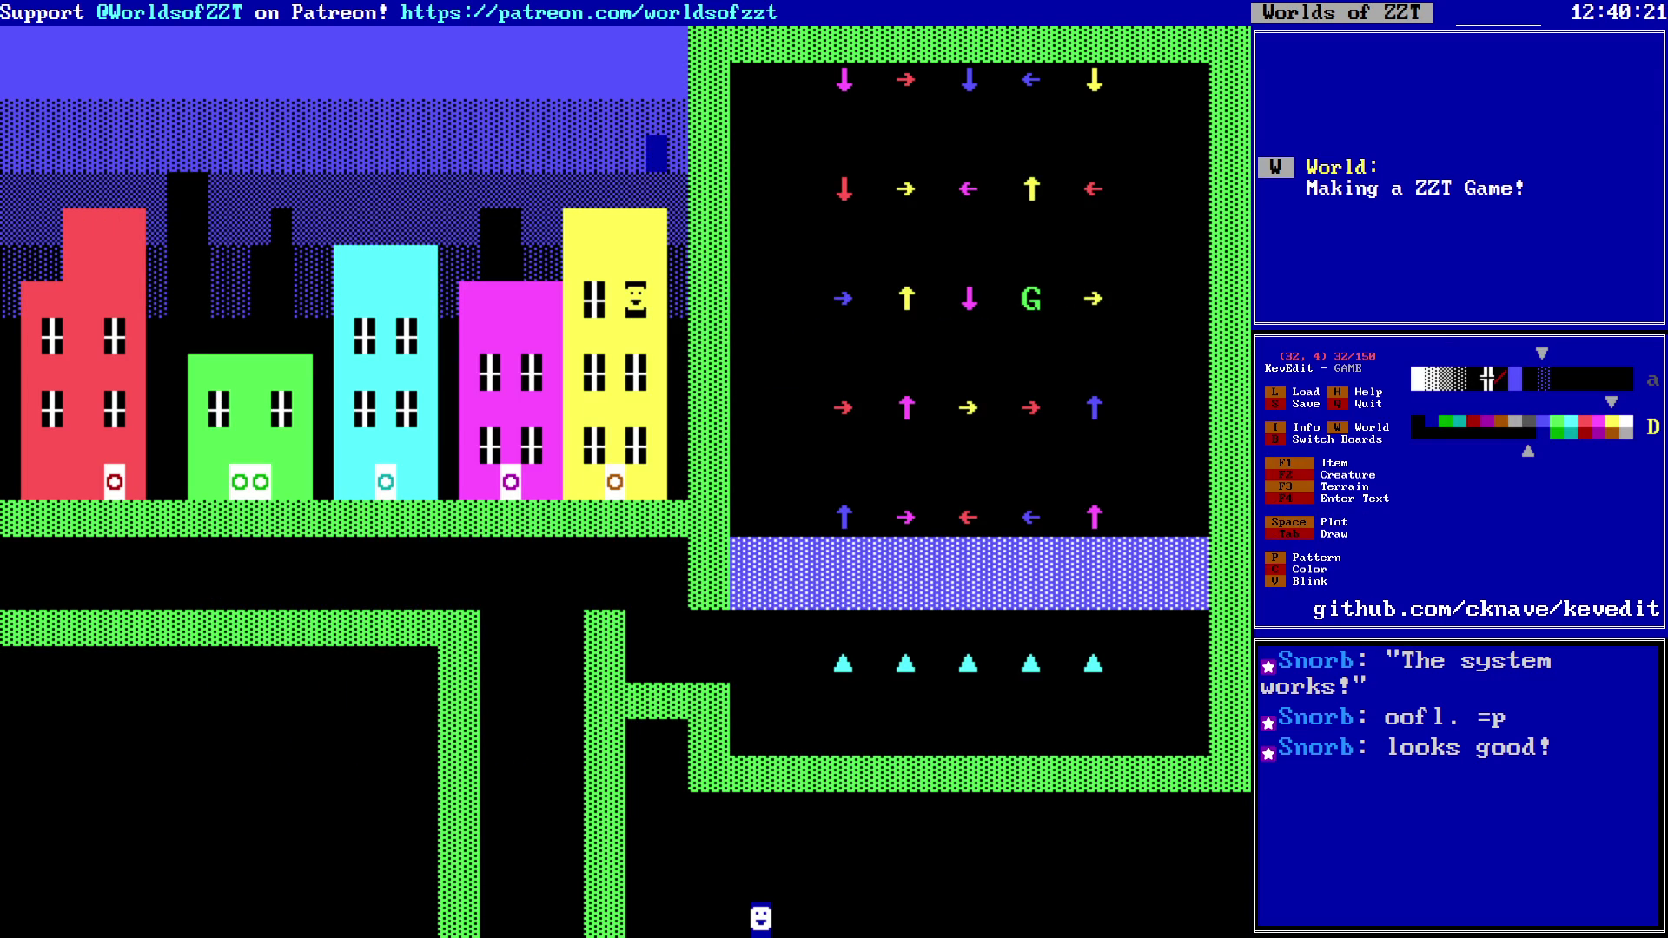
# Step: Select green as the drawing colour at the arrow room's left edge
pyautogui.press('Down')
pyautogui.press('Down')
pyautogui.press('Down')
pyautogui.press('Right')
pyautogui.press('Right')
pyautogui.press('Right')
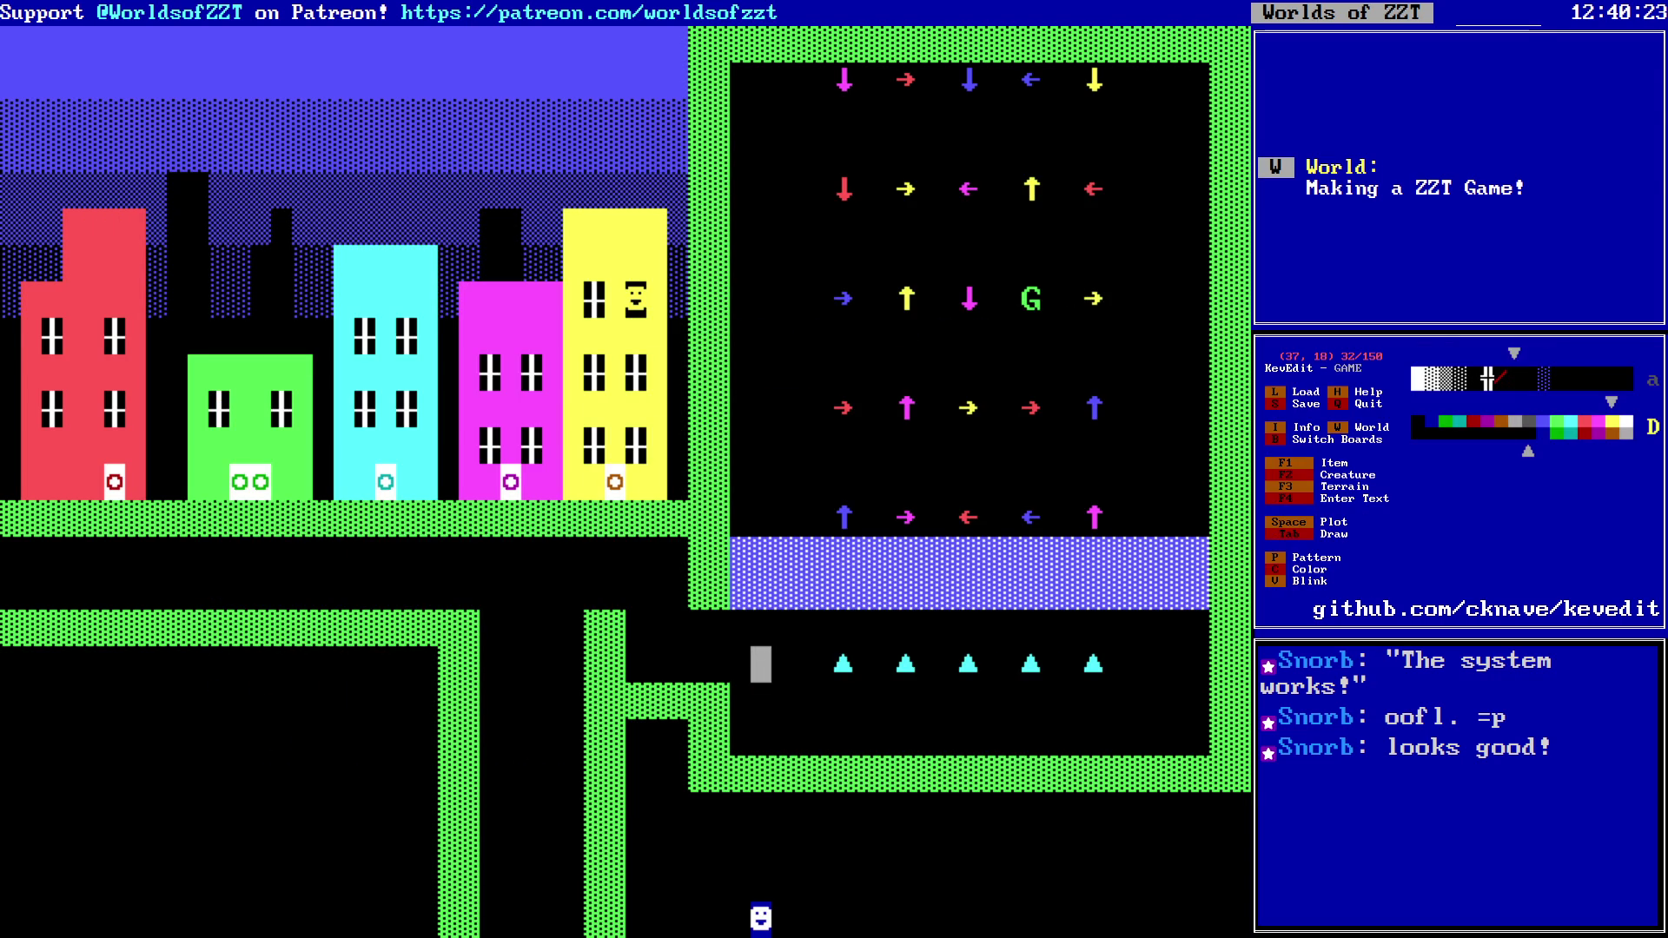
pyautogui.press('Left')
pyautogui.press('Left')
pyautogui.press('Left')
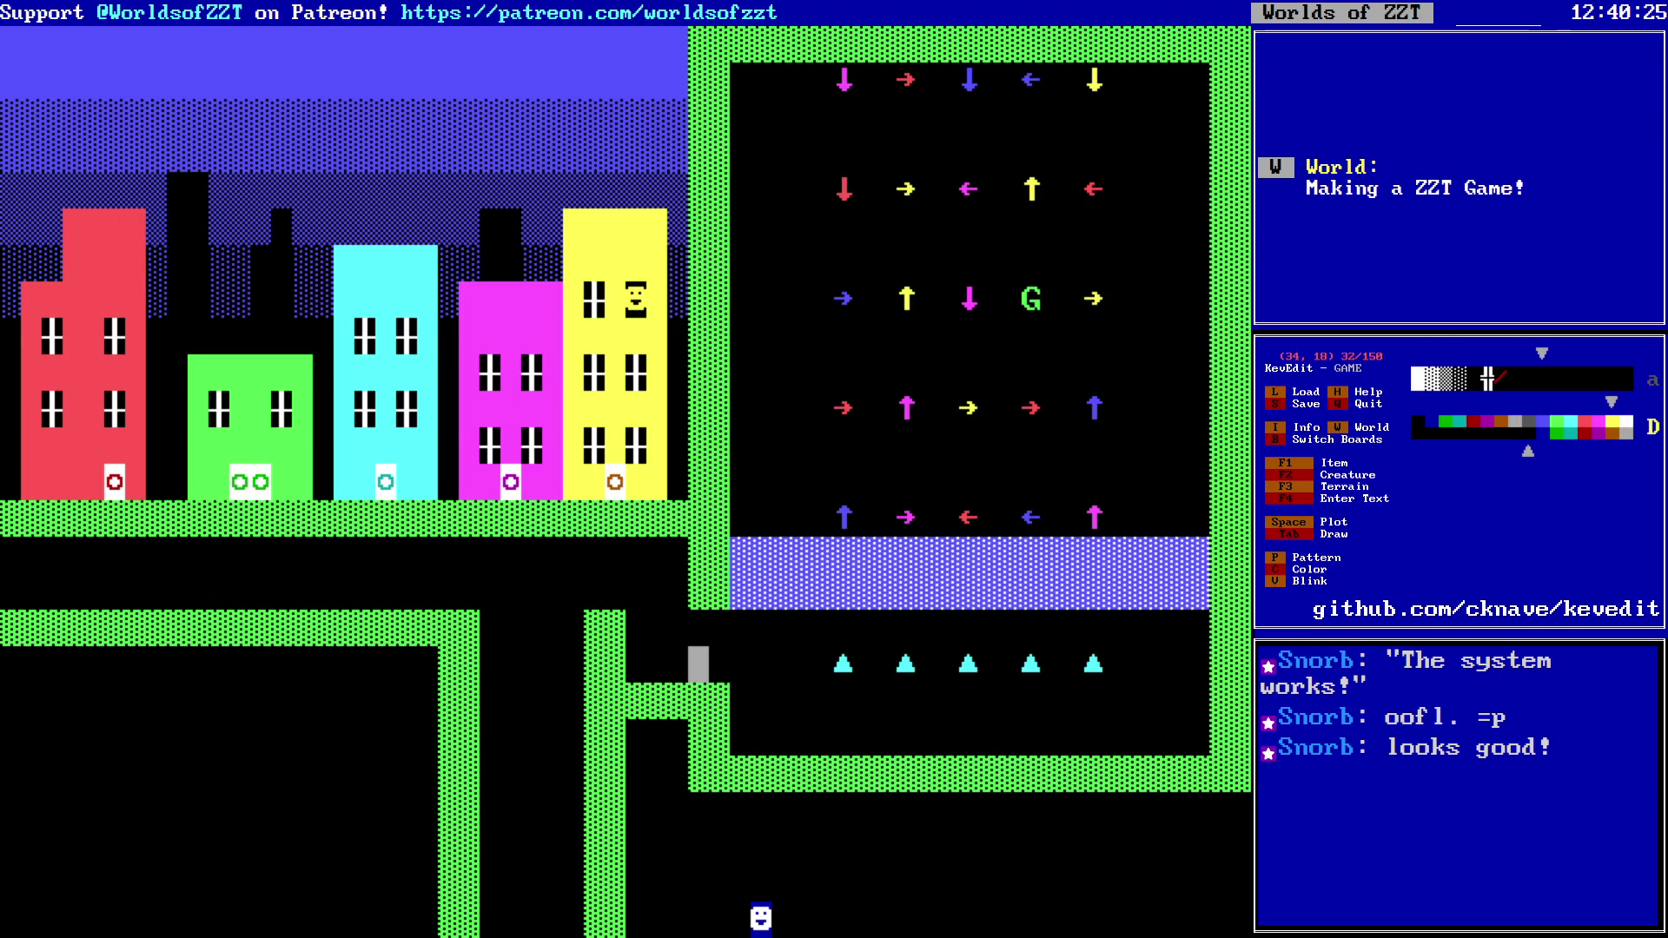
pyautogui.press('Up')
pyautogui.press('Up')
pyautogui.press('Up')
pyautogui.press('Up')
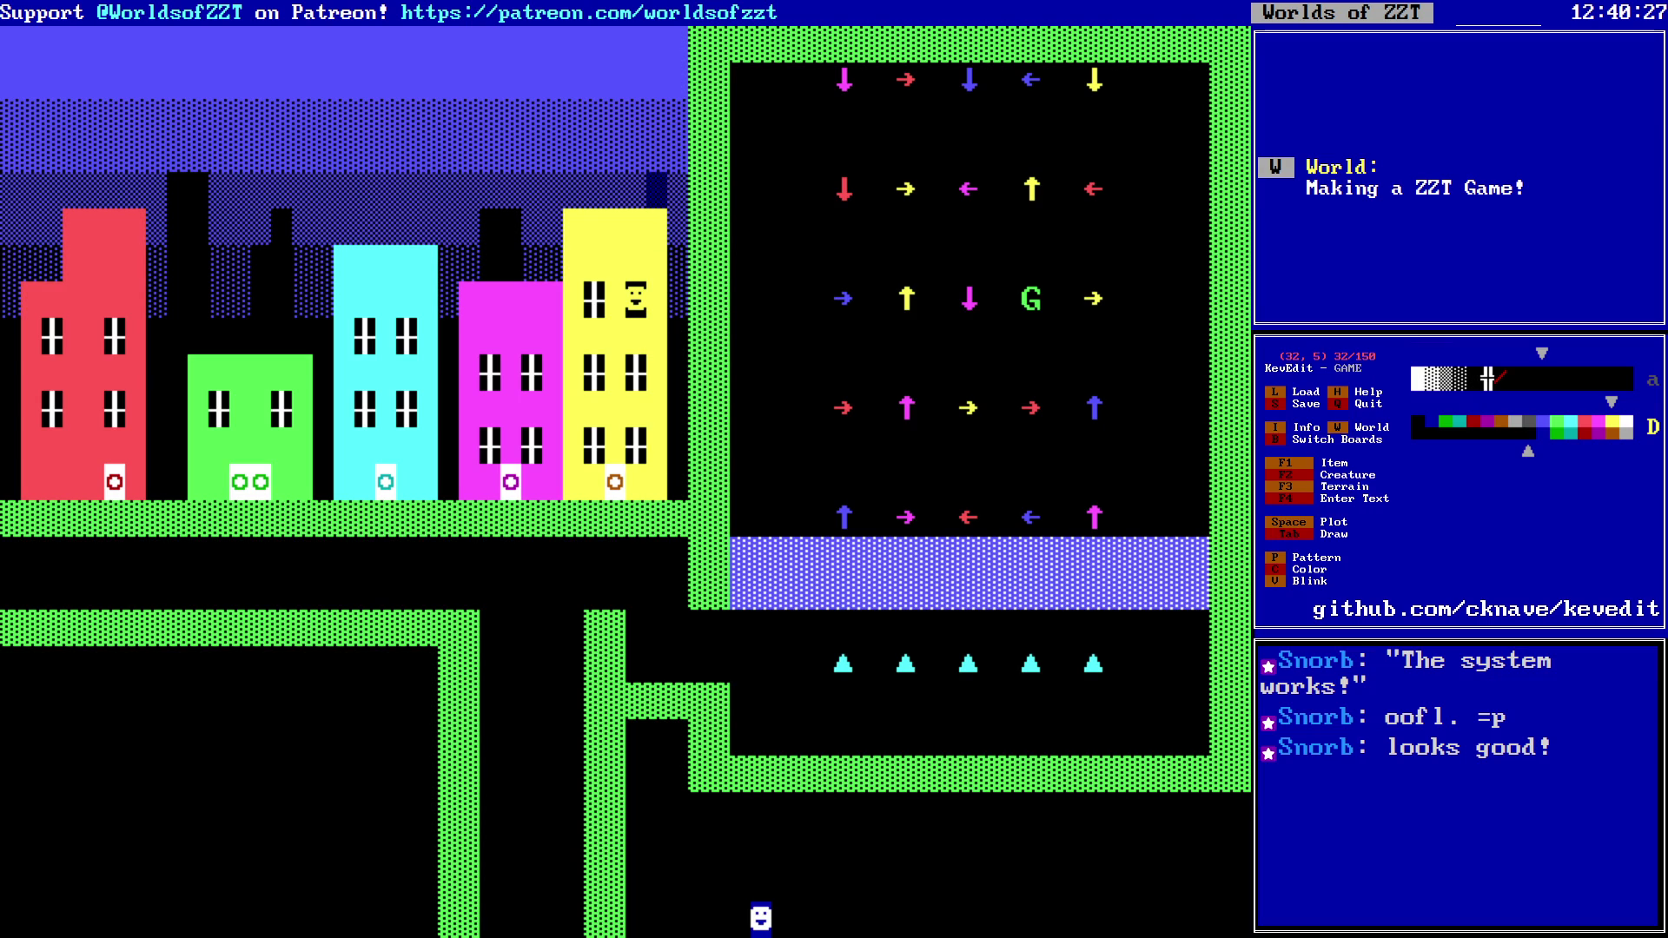
pyautogui.press('Left')
pyautogui.press('Left')
pyautogui.press('Left')
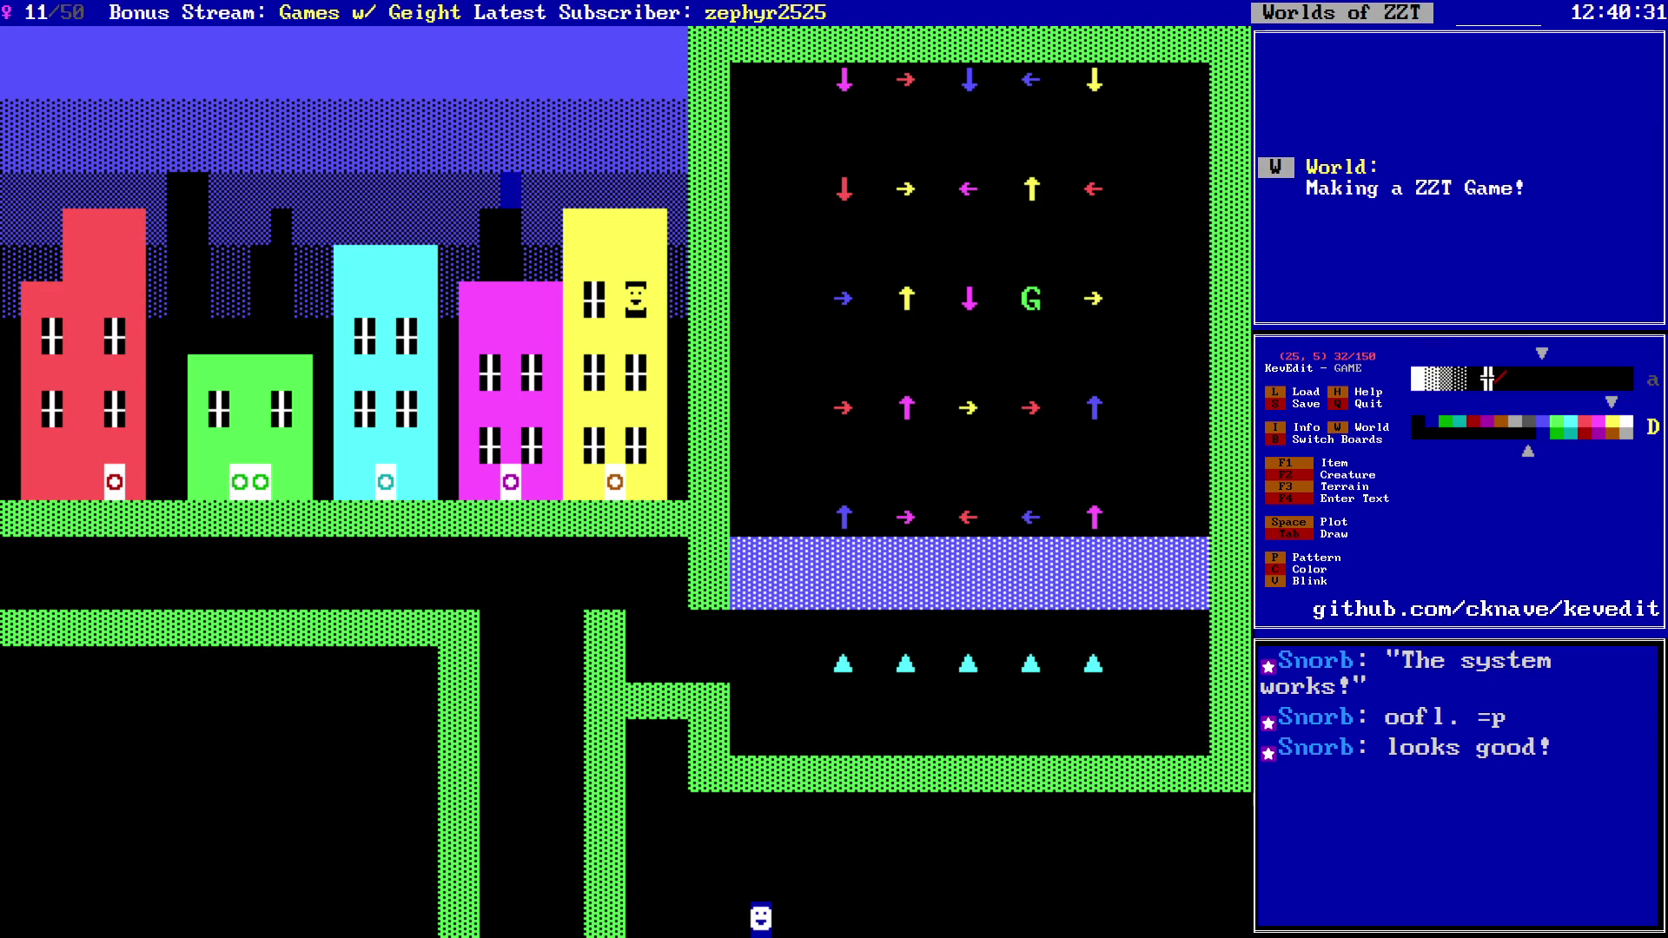
pyautogui.press('Right')
pyautogui.press('Right')
pyautogui.press('Right')
pyautogui.press('c')
pyautogui.press('Left')
pyautogui.press('Left')
pyautogui.press('Left')
pyautogui.press('Return')
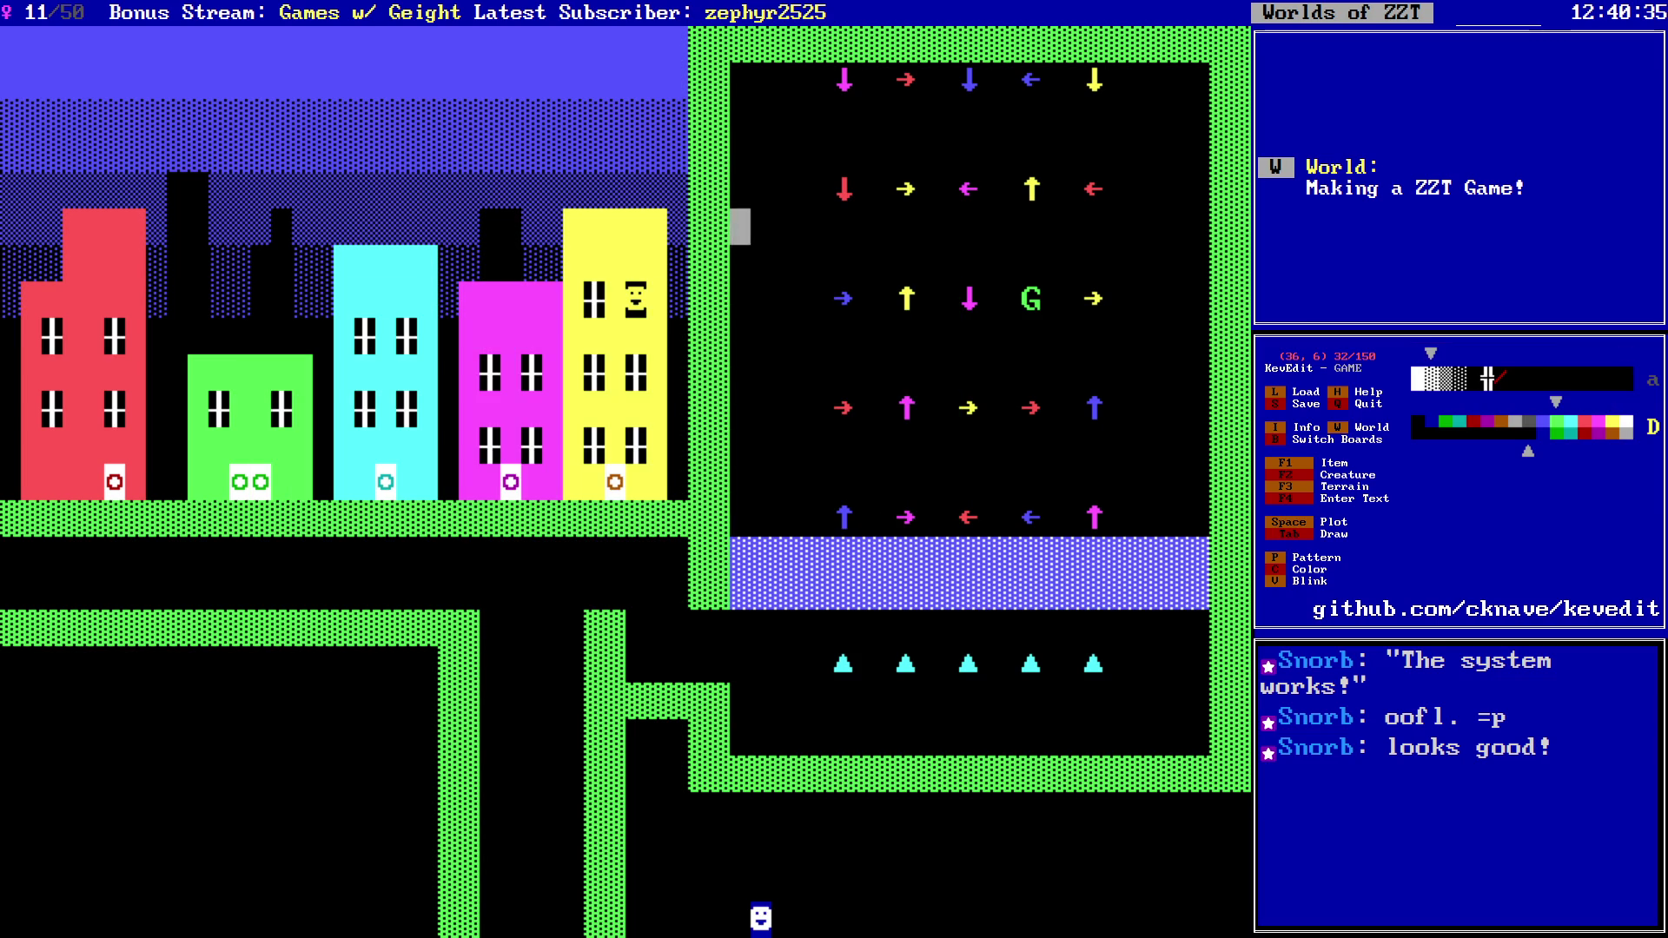
# Step: Draw a dithered green wall column up the arrow room's left edge
pyautogui.press('Down')
pyautogui.press('Down')
pyautogui.press('Down')
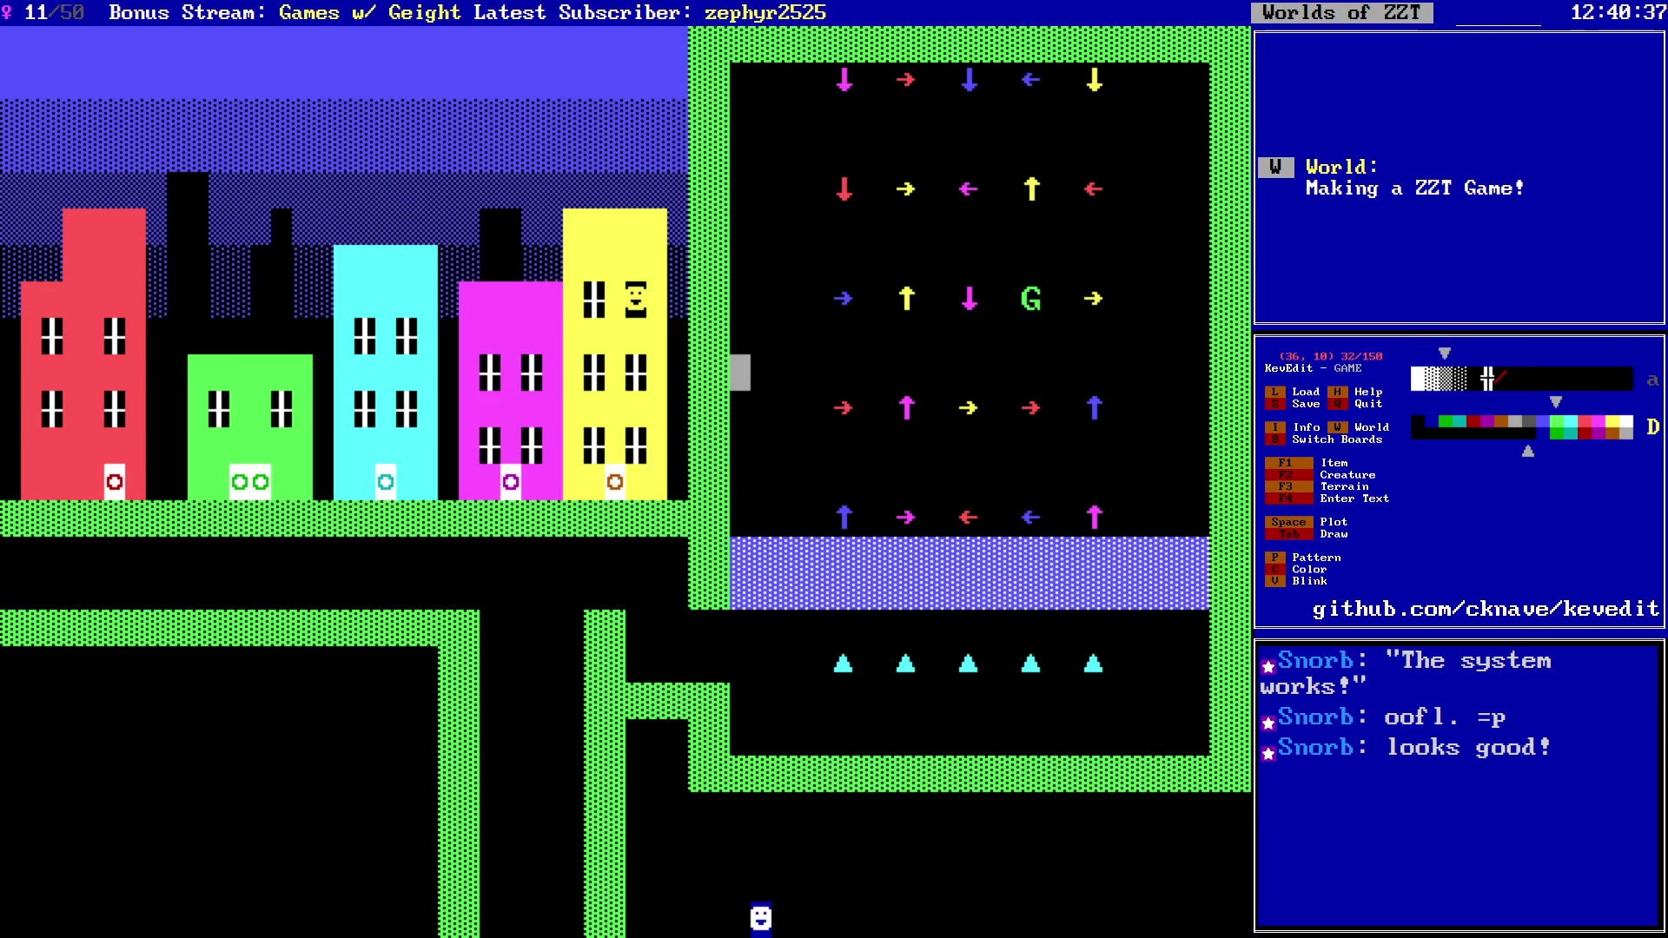
pyautogui.press('Down')
pyautogui.press('Down')
pyautogui.press('space')
pyautogui.press('Up')
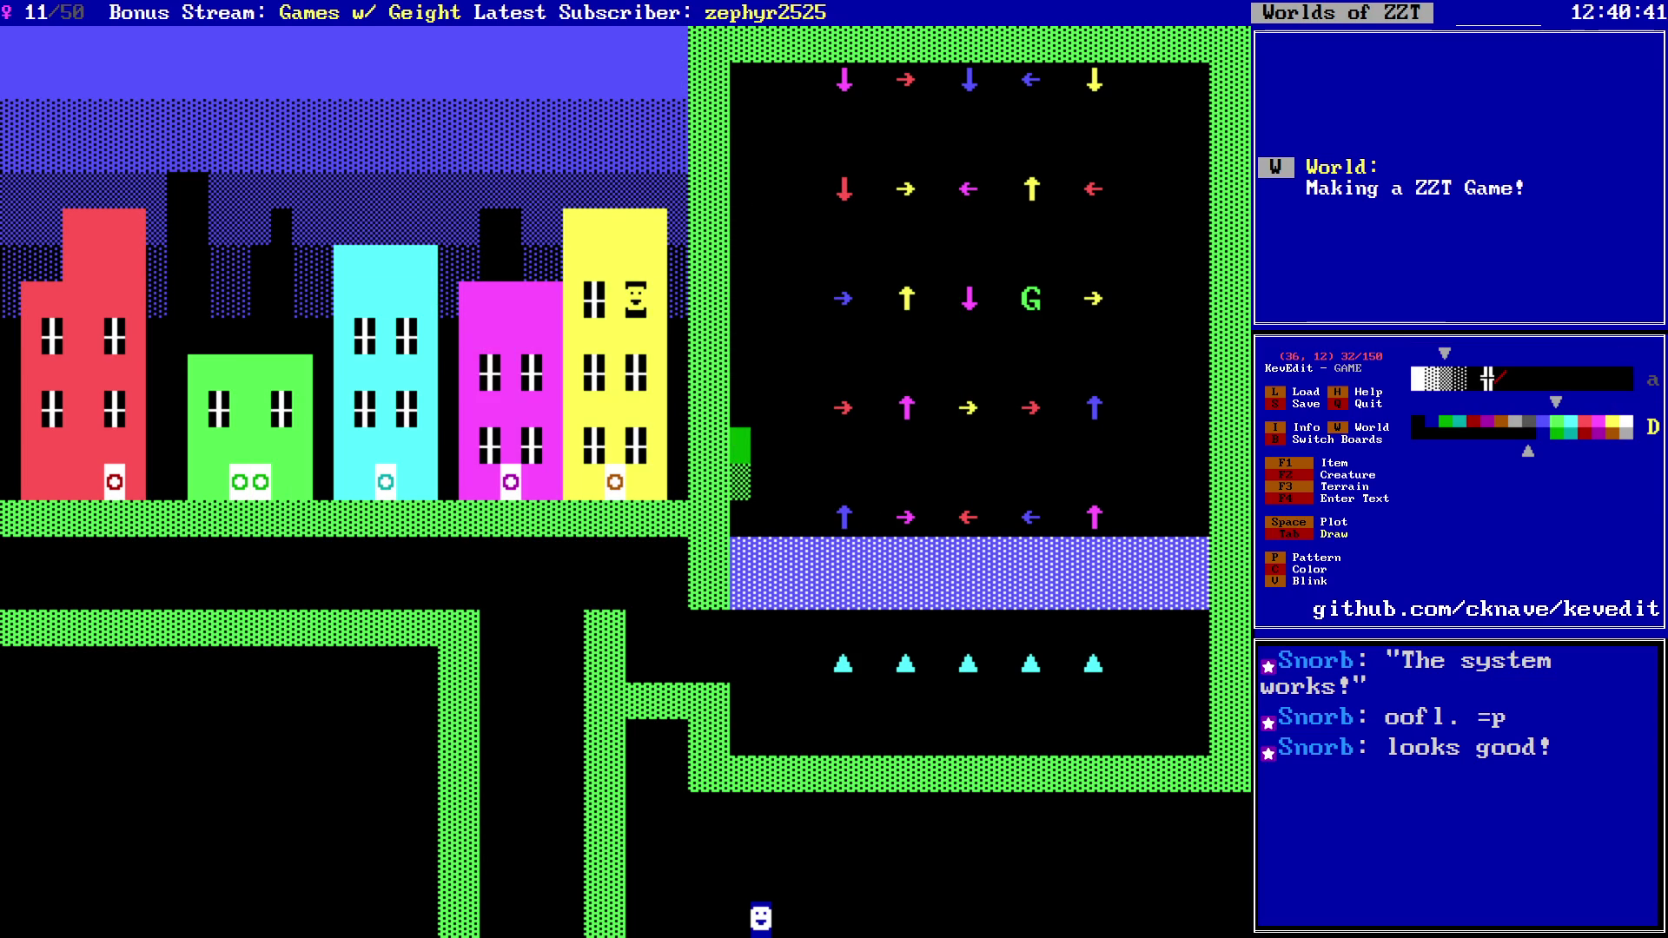
pyautogui.press('Tab')
pyautogui.press('Up')
pyautogui.press('Up')
pyautogui.press('Up')
pyautogui.press('Tab')
pyautogui.press('Right')
pyautogui.press('Down')
pyautogui.press('Down')
pyautogui.press('Down')
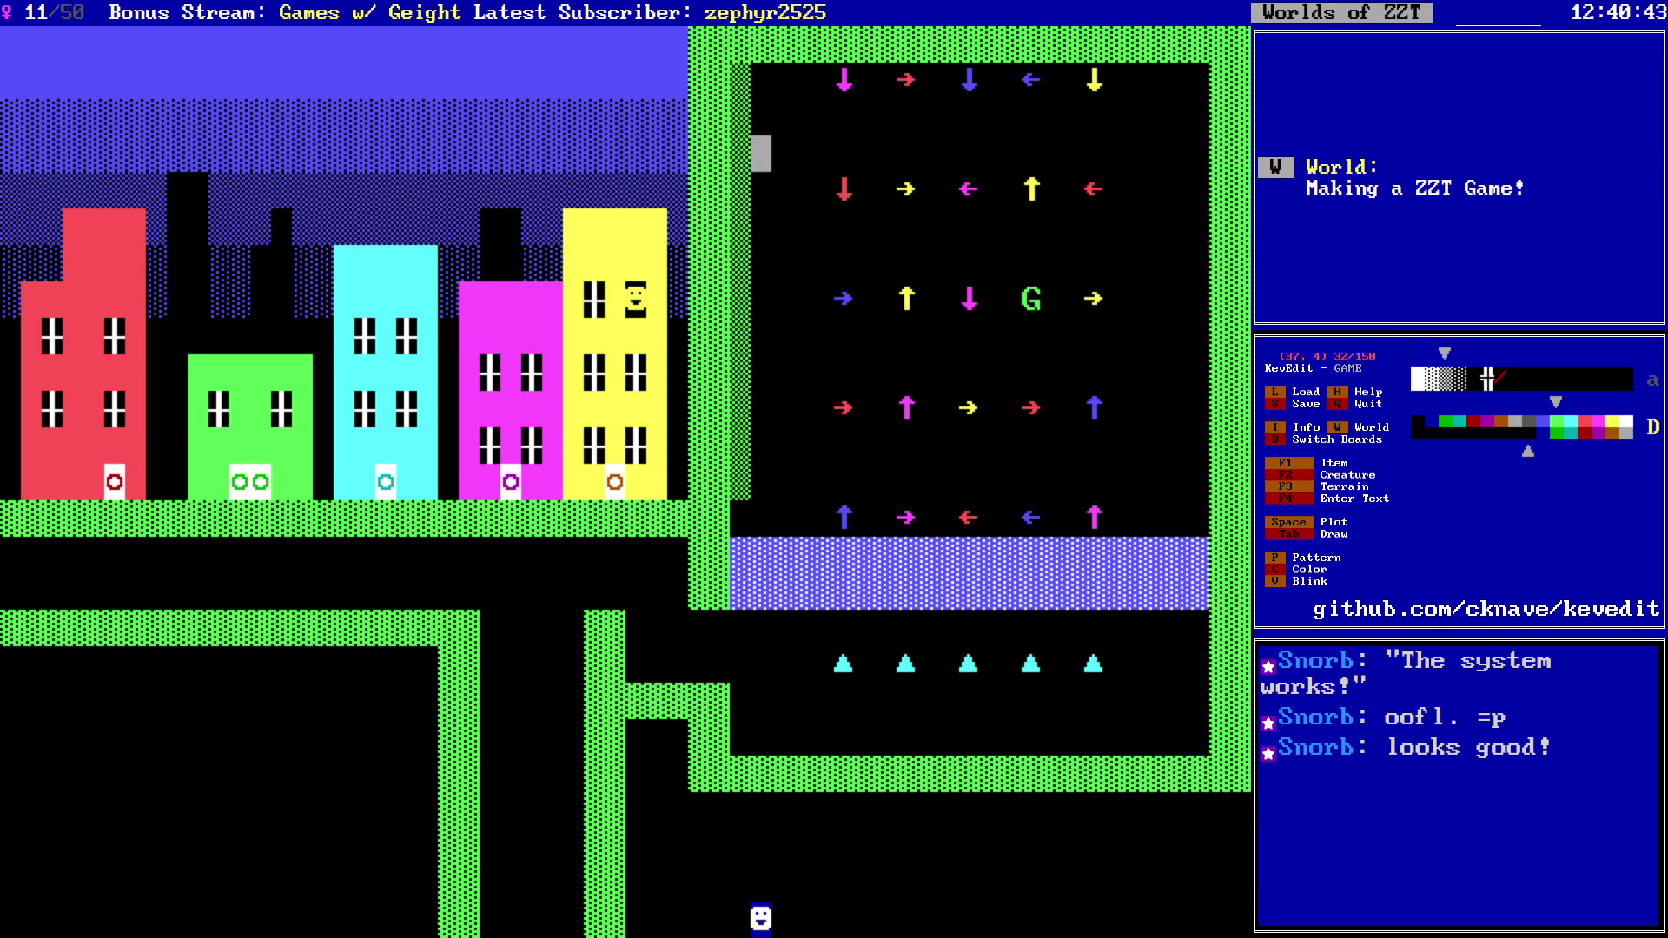
# Step: Draw two dithered green wall columns up the arrow room's right edge
pyautogui.press('Down')
pyautogui.press('Down')
pyautogui.press('Down')
pyautogui.press('Right')
pyautogui.press('Right')
pyautogui.press('Right')
pyautogui.press('space')
pyautogui.press('Up')
pyautogui.press('Tab')
pyautogui.press('Up')
pyautogui.press('Up')
pyautogui.press('Up')
pyautogui.press('Tab')
pyautogui.press('Left')
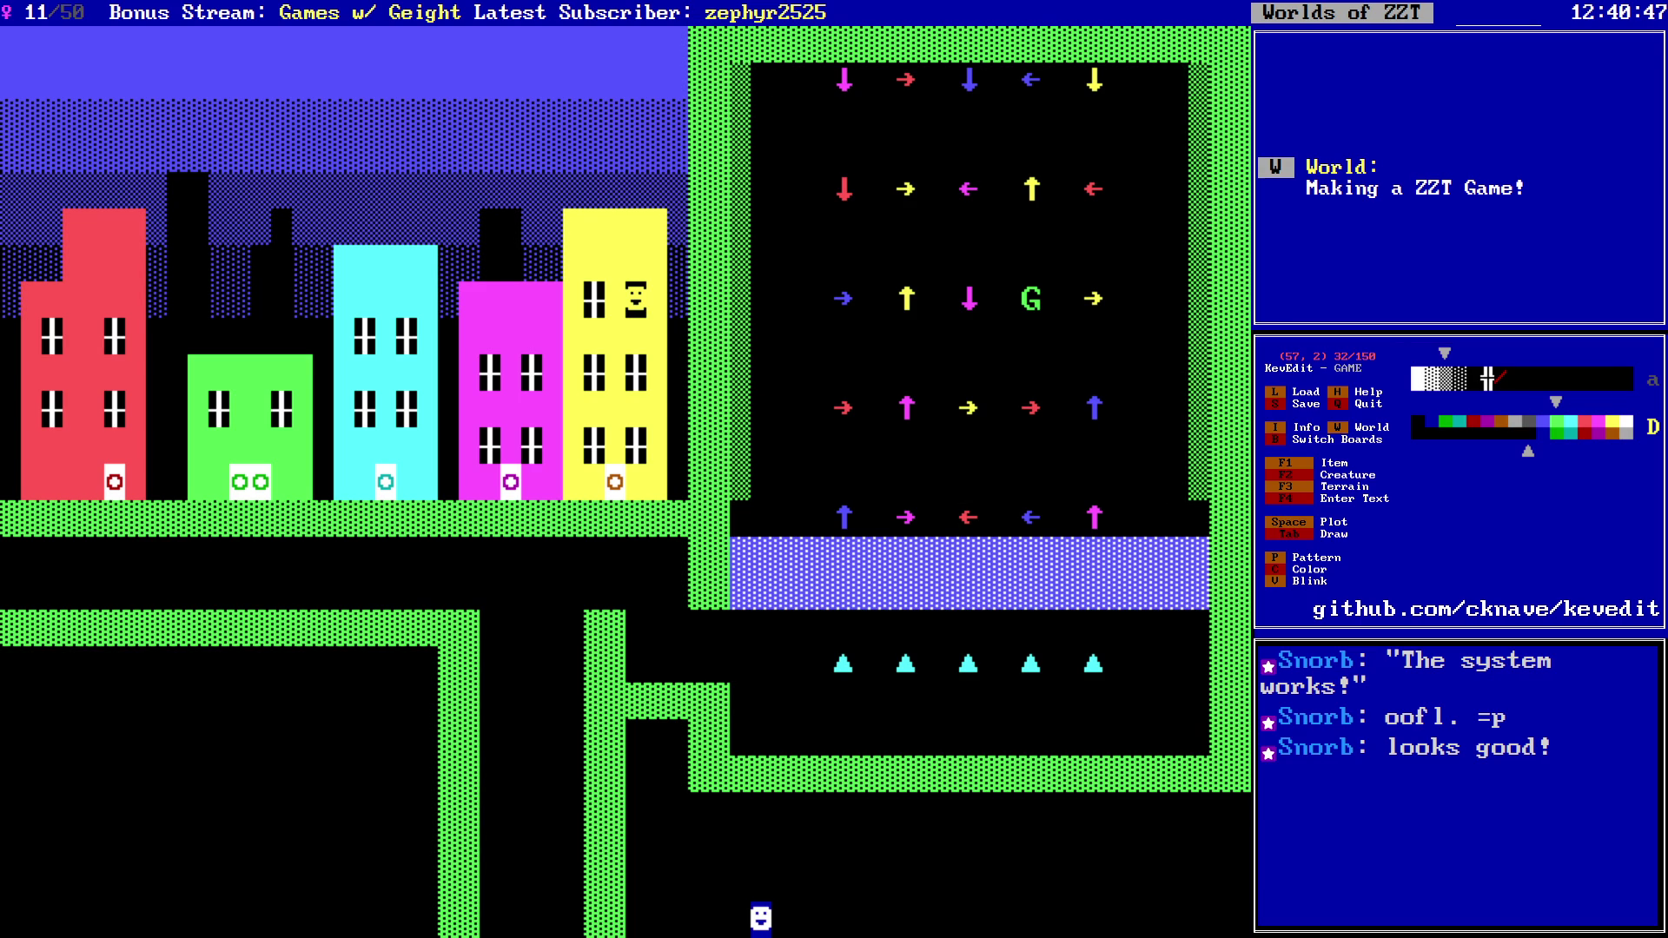
pyautogui.press('Down')
pyautogui.press('Down')
pyautogui.press('Down')
pyautogui.press('Down')
pyautogui.press('Down')
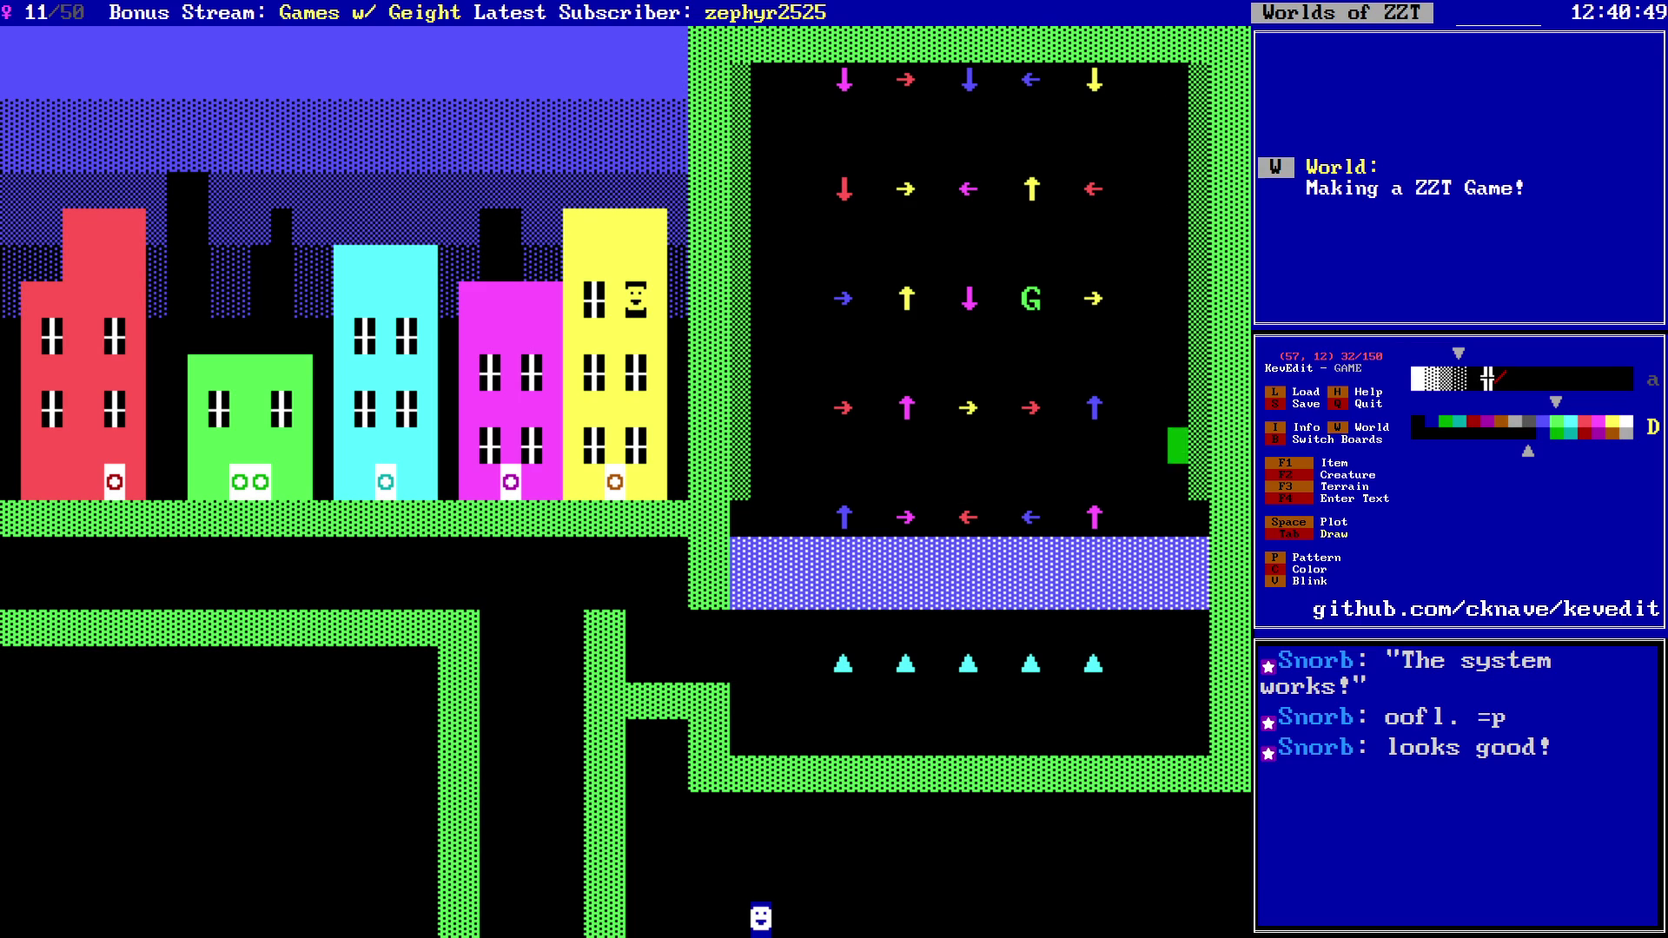
pyautogui.press('space')
pyautogui.press('Up')
pyautogui.press('Tab')
pyautogui.press('Up')
pyautogui.press('Up')
pyautogui.press('Up')
# Step: Add the second green wall column on the left edge and start saving the world
pyautogui.hotkey('alt', 'Left')
pyautogui.hotkey('alt', 'Down')
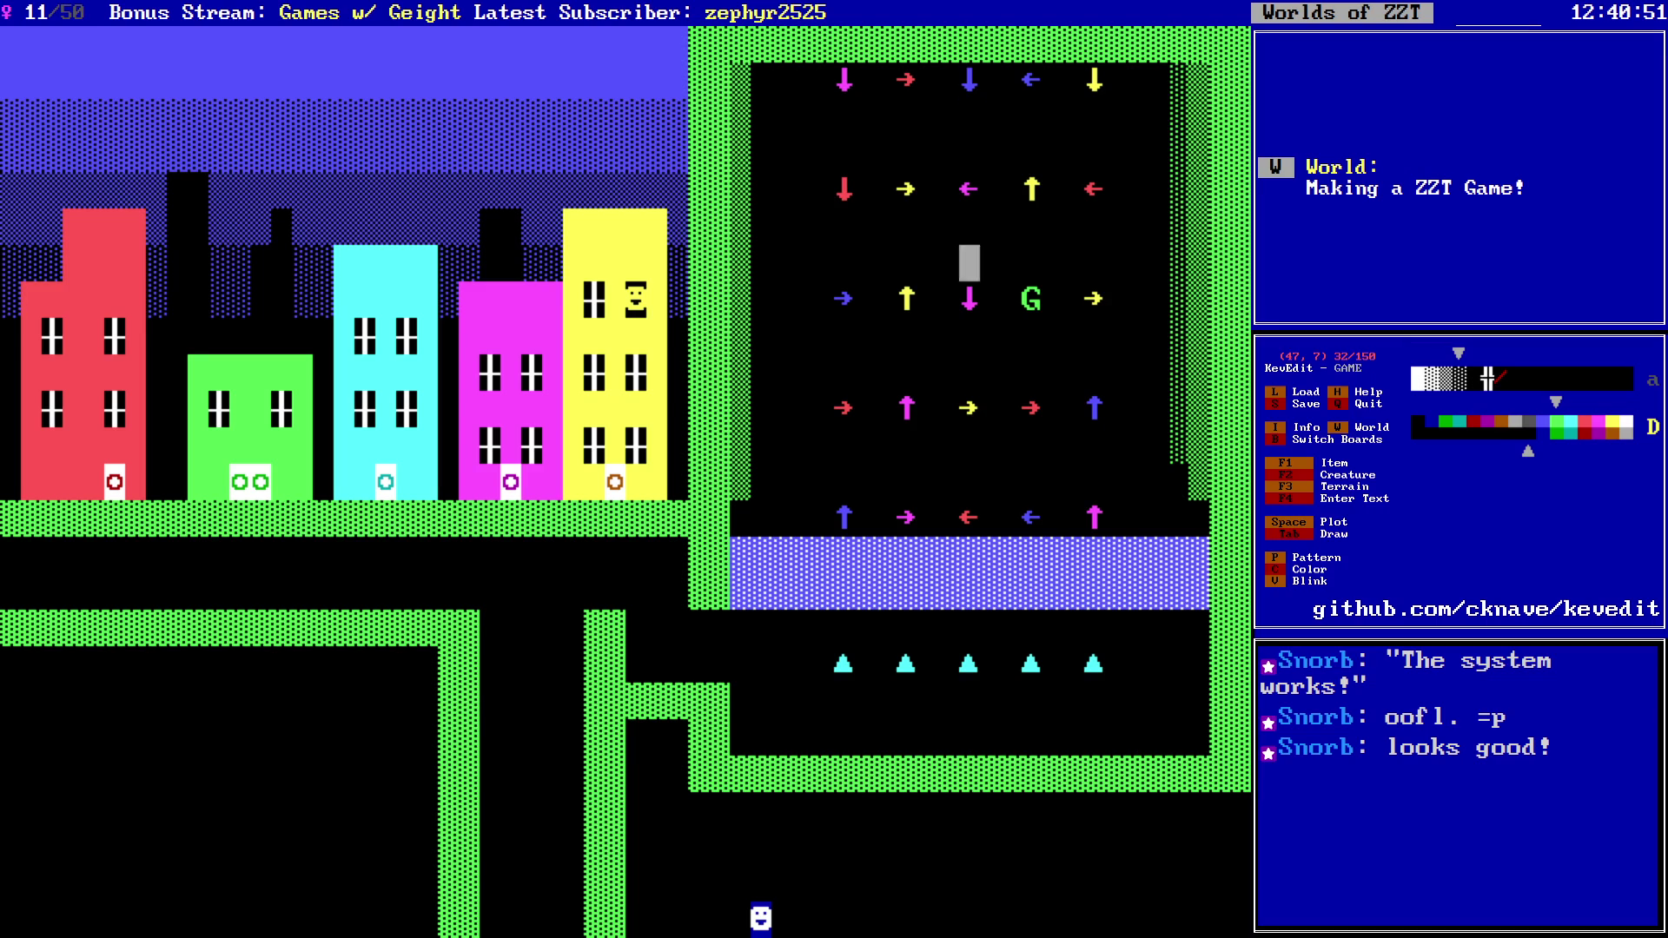
pyautogui.hotkey('alt', 'Left')
pyautogui.press('Down')
pyautogui.press('Down')
pyautogui.press('Down')
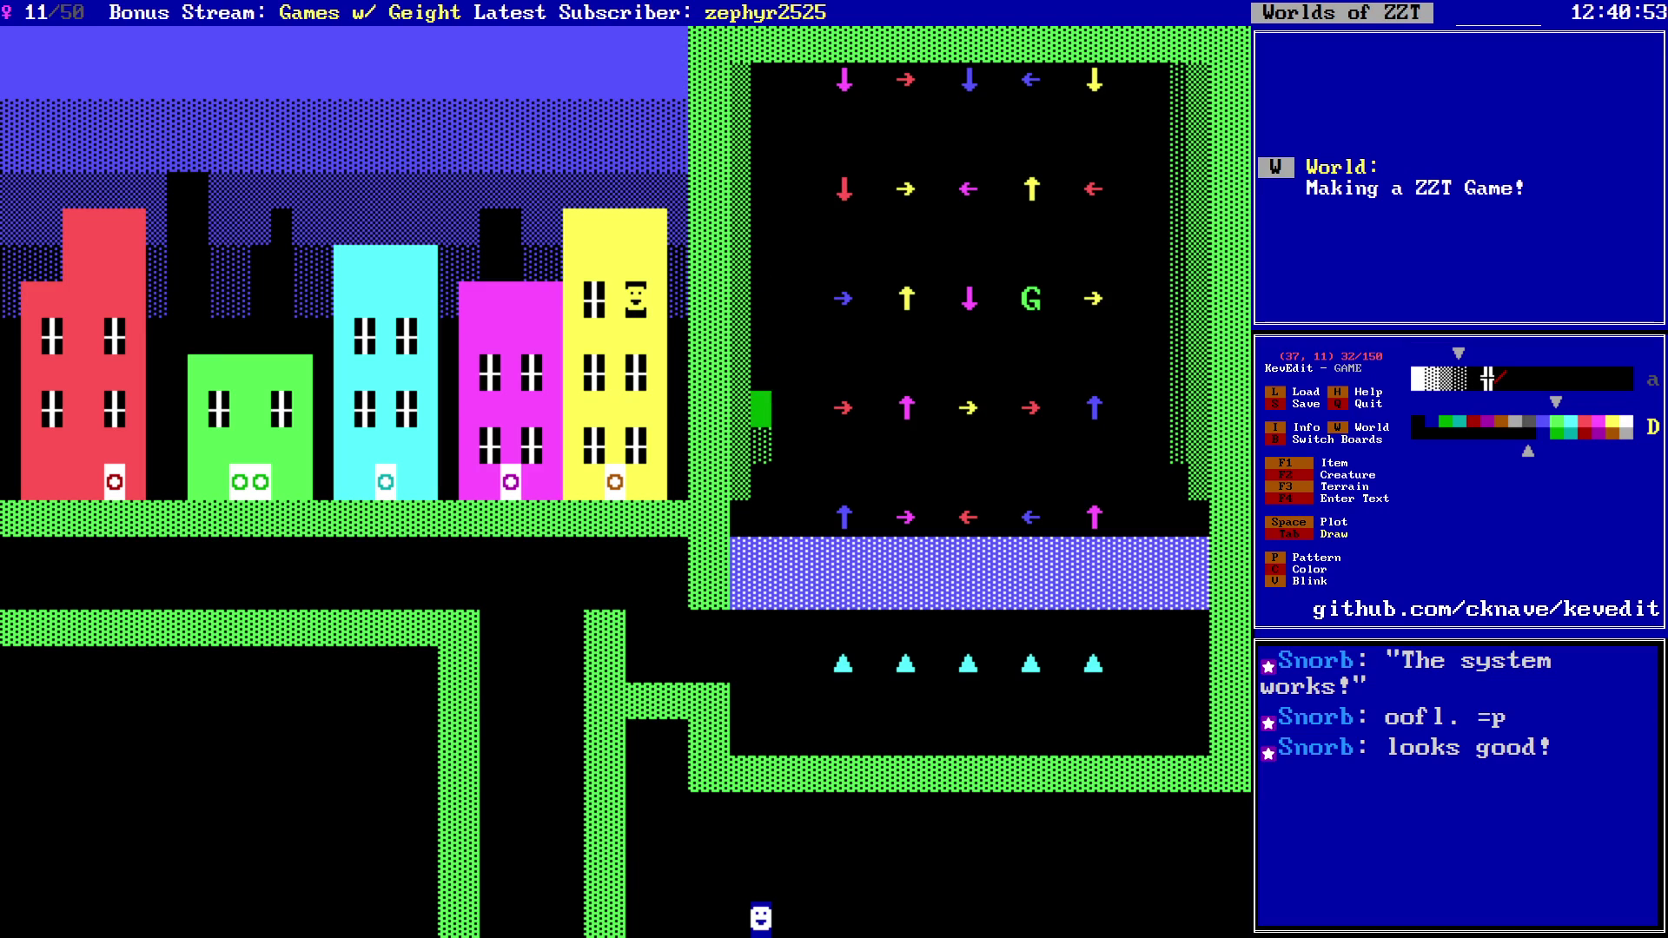
pyautogui.press('Up')
pyautogui.press('Up')
pyautogui.press('Up')
pyautogui.press('Right')
pyautogui.press('Right')
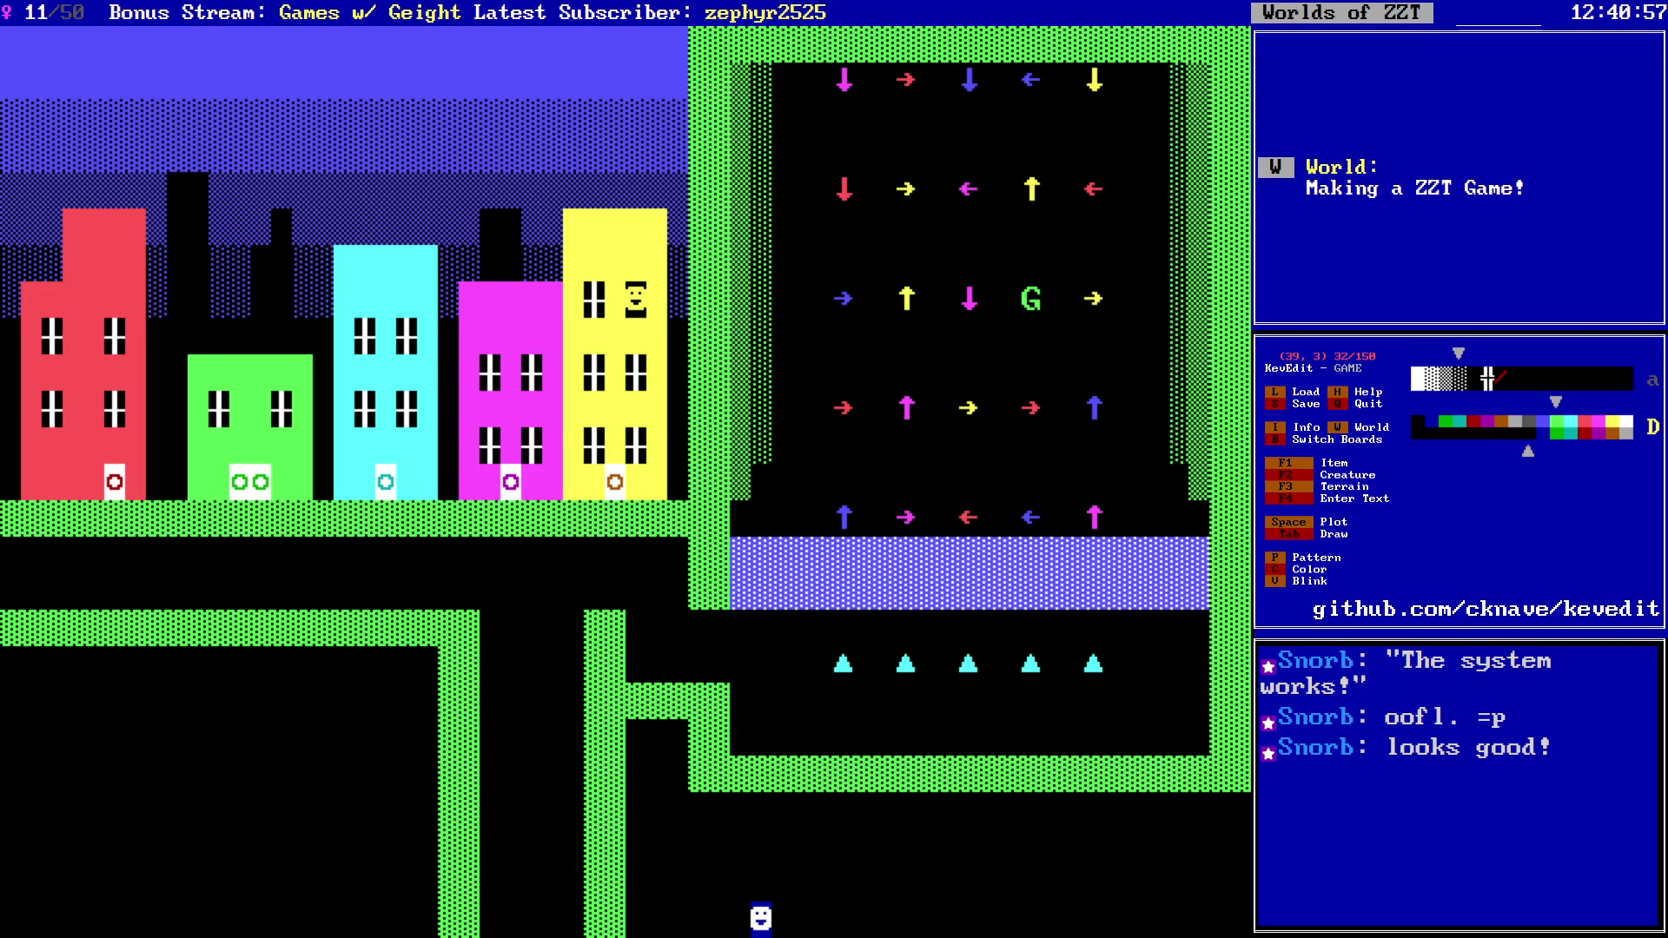
pyautogui.press('s')
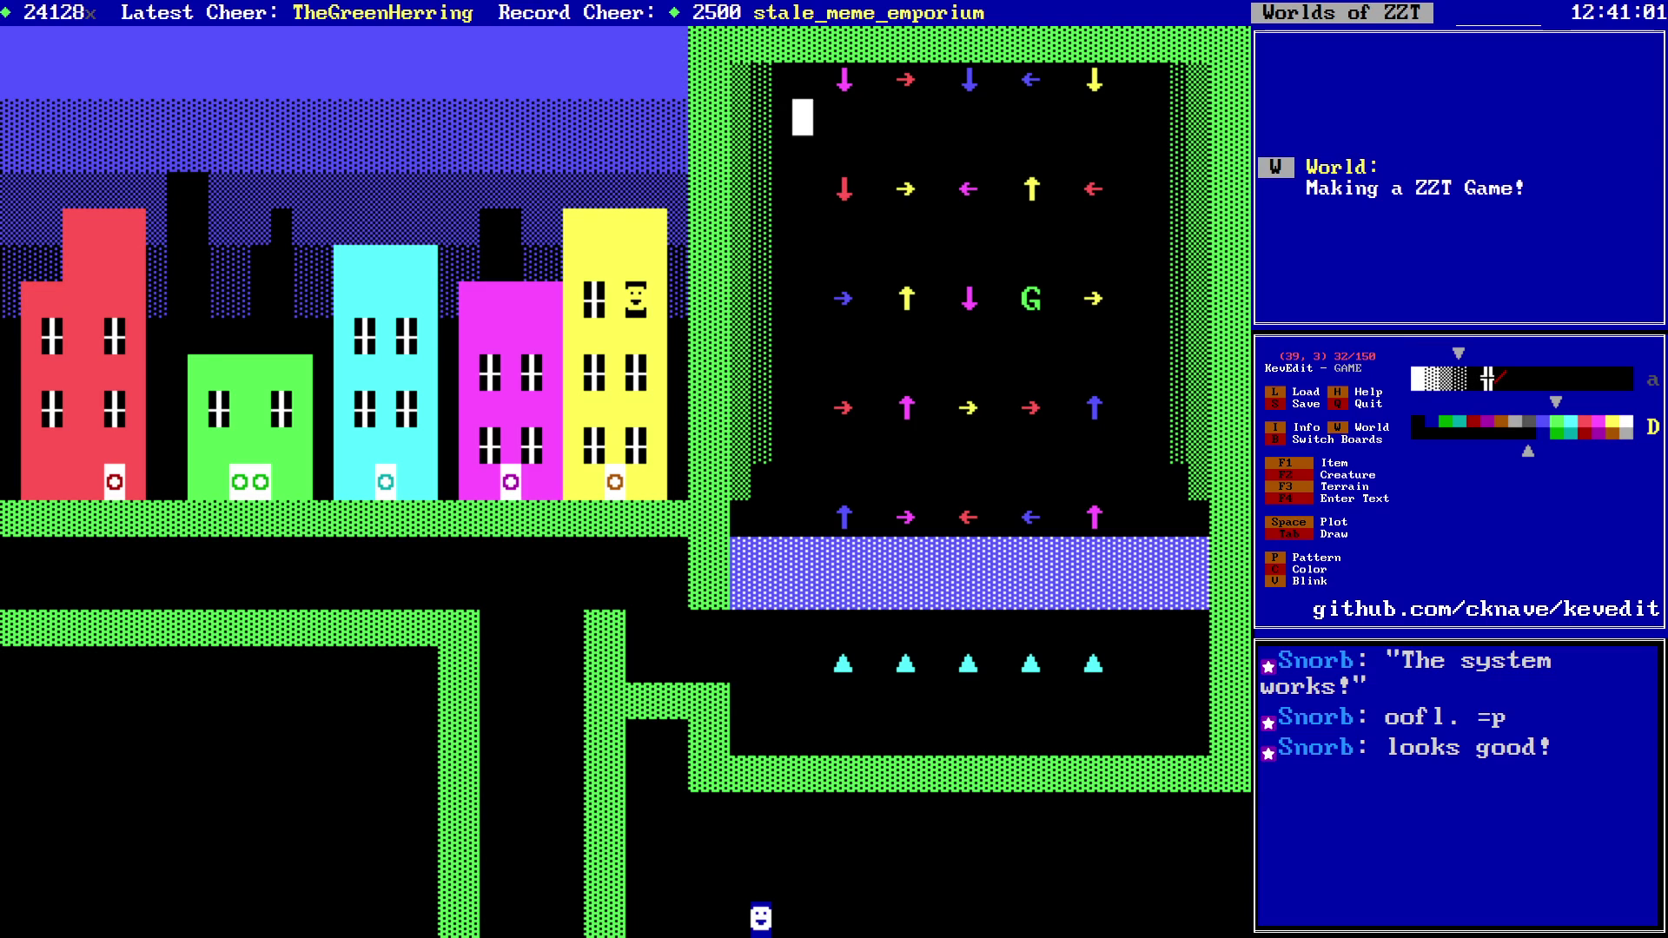
# Step: Place the player at (38,19) beside the cyan triangles
pyautogui.press('Down')
pyautogui.press('Down')
pyautogui.press('Down')
pyautogui.press('Left')
pyautogui.press('Left')
pyautogui.press('Left')
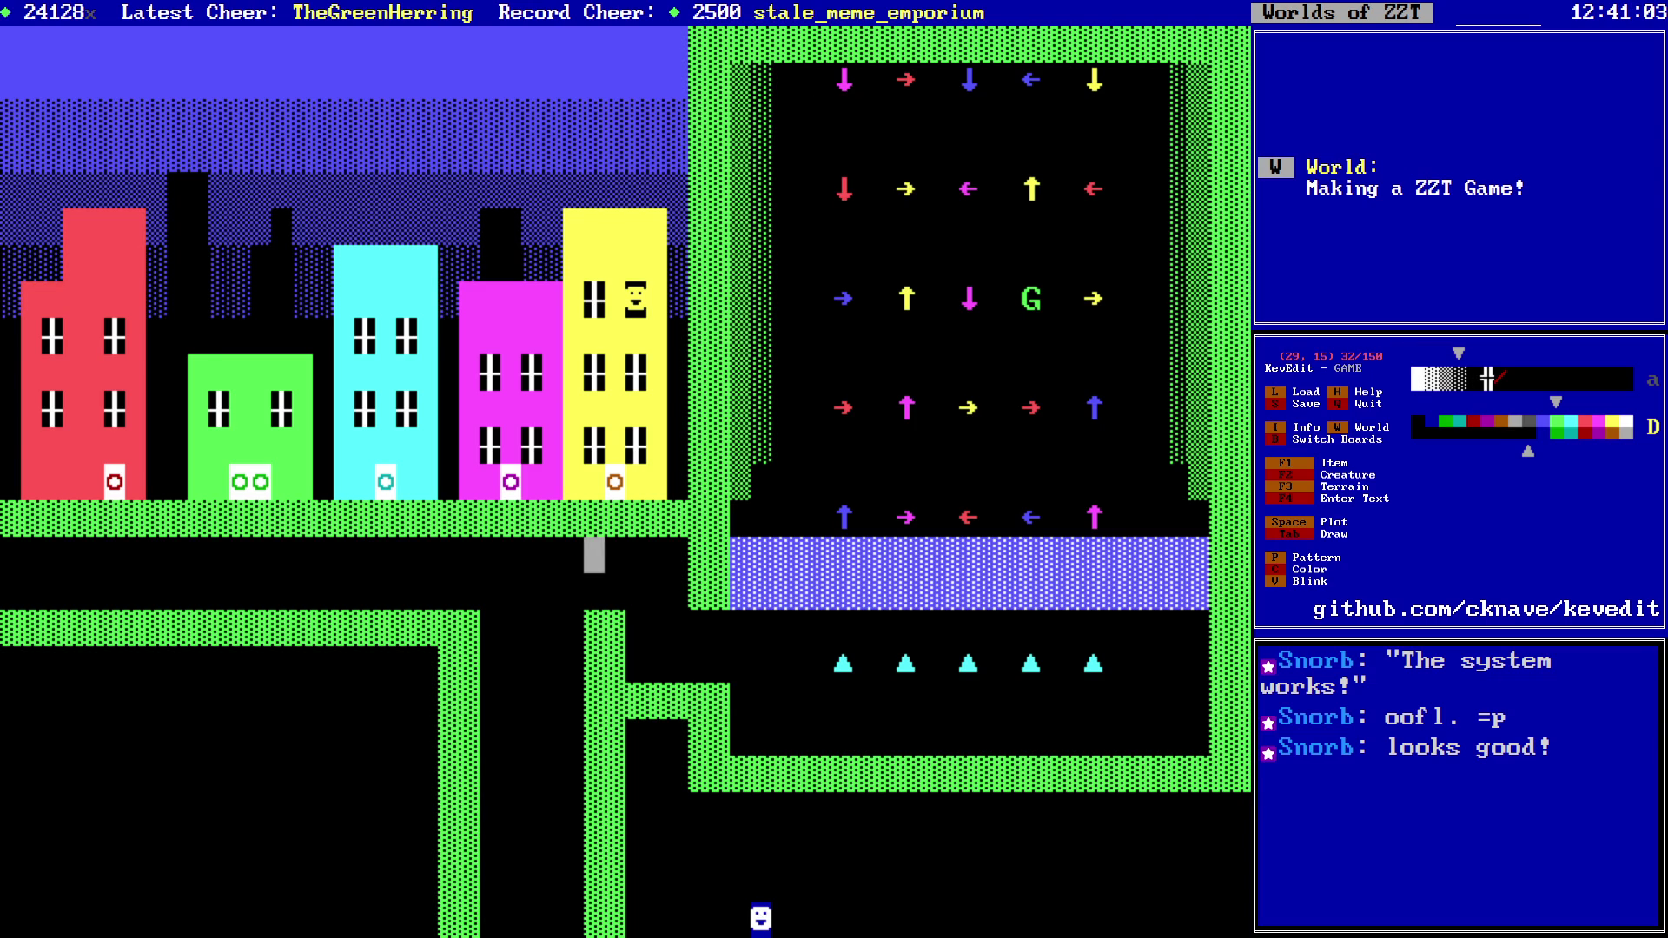
pyautogui.press('Right')
pyautogui.press('Right')
pyautogui.press('Right')
pyautogui.press('Down')
pyautogui.press('Down')
pyautogui.press('Down')
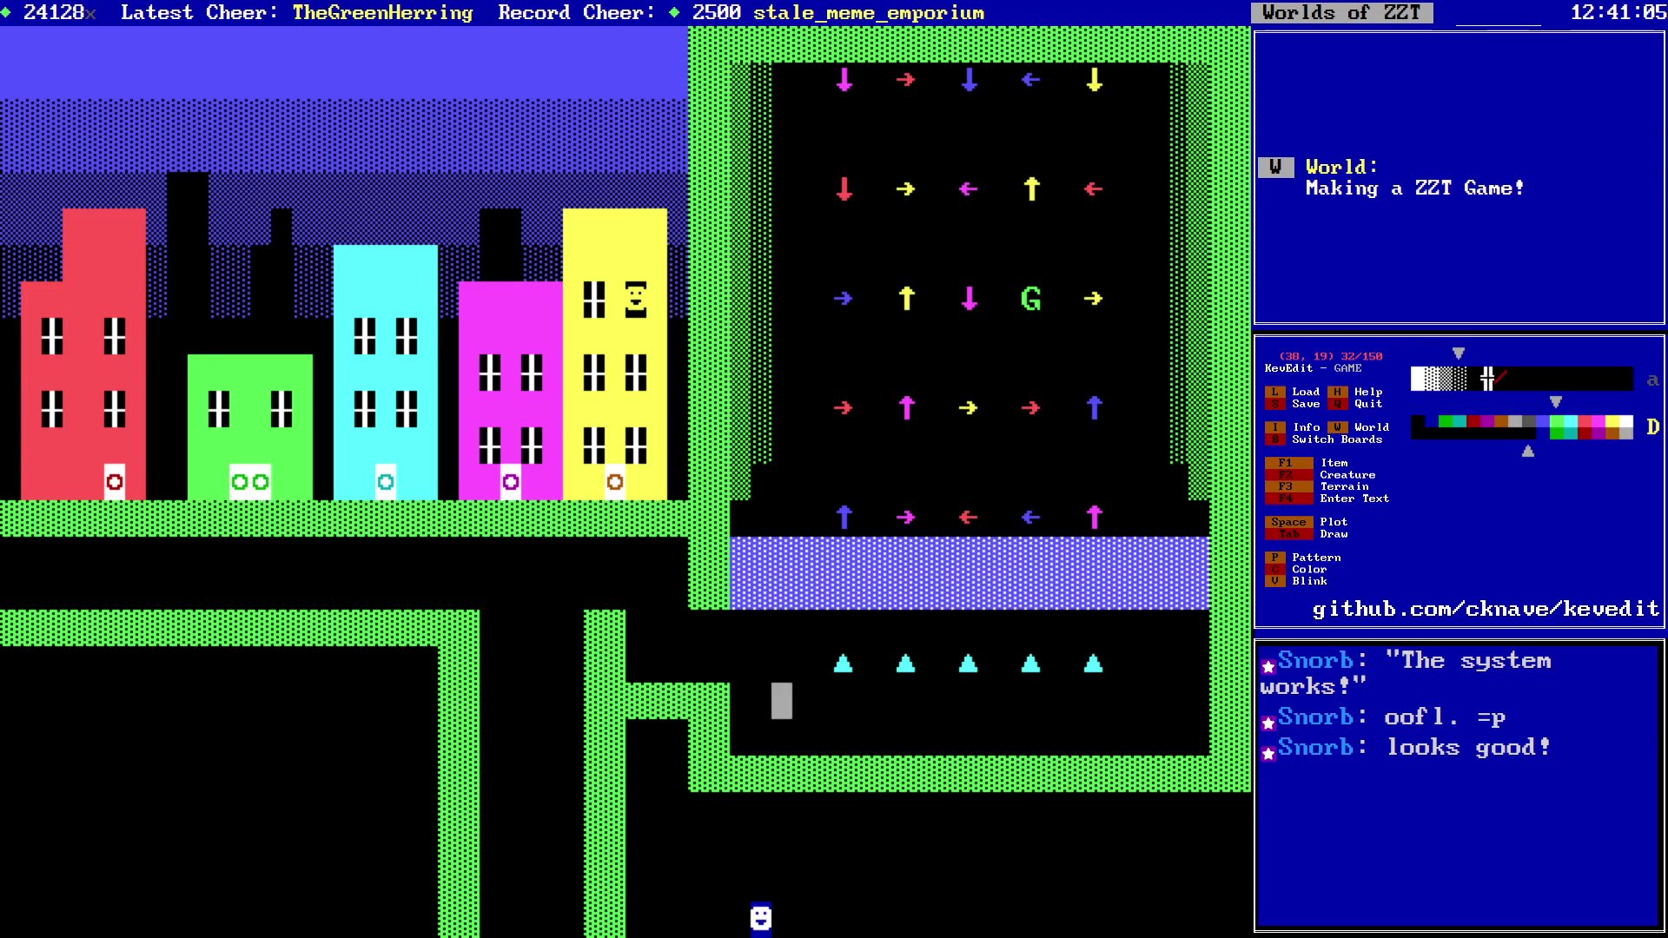
pyautogui.press('Right')
pyautogui.press('space')
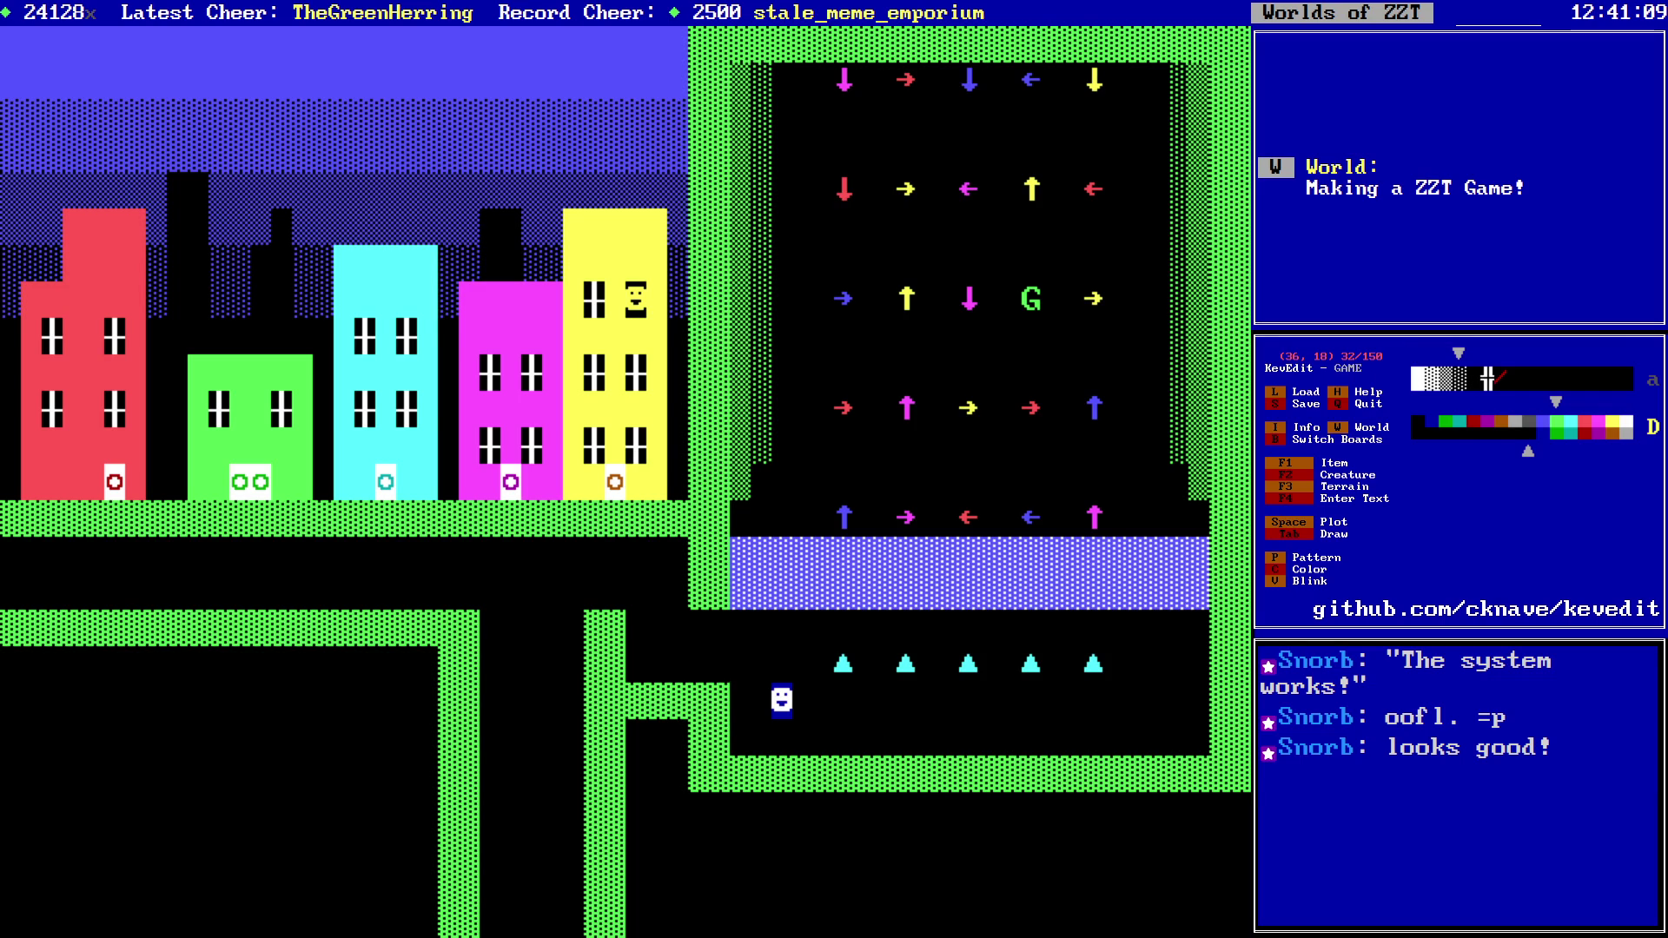
# Step: Flood-fill the empty lower-left and lower-right areas with green dither
pyautogui.press('Left')
pyautogui.press('Left')
pyautogui.press('Left')
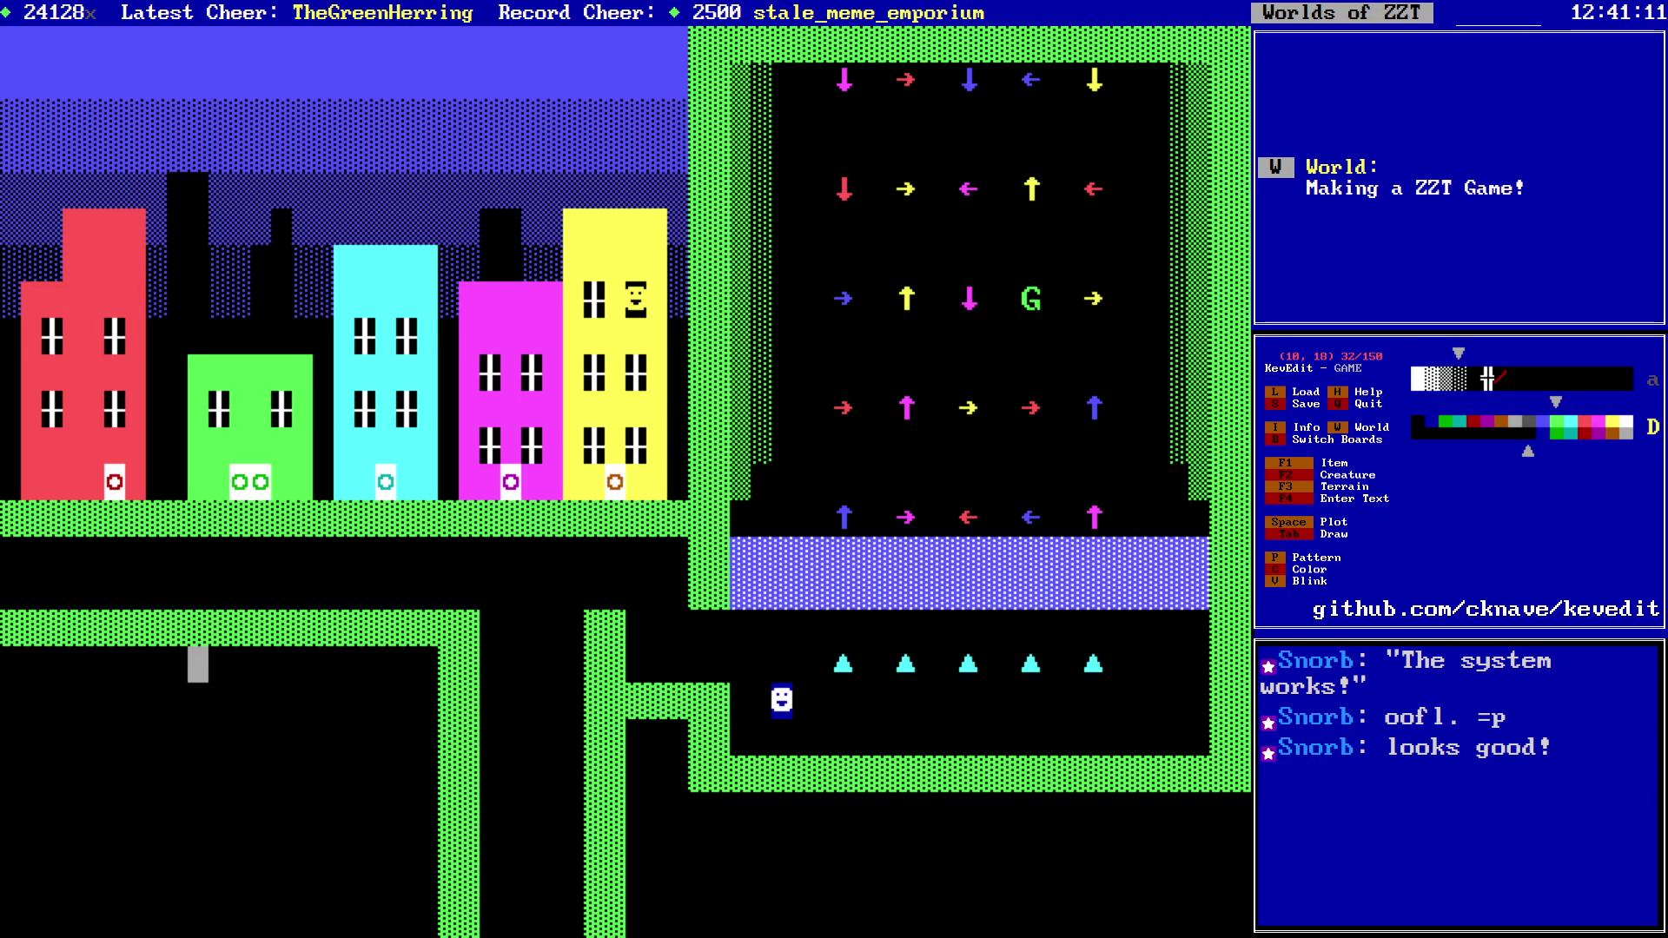
pyautogui.press('Left')
pyautogui.press('Left')
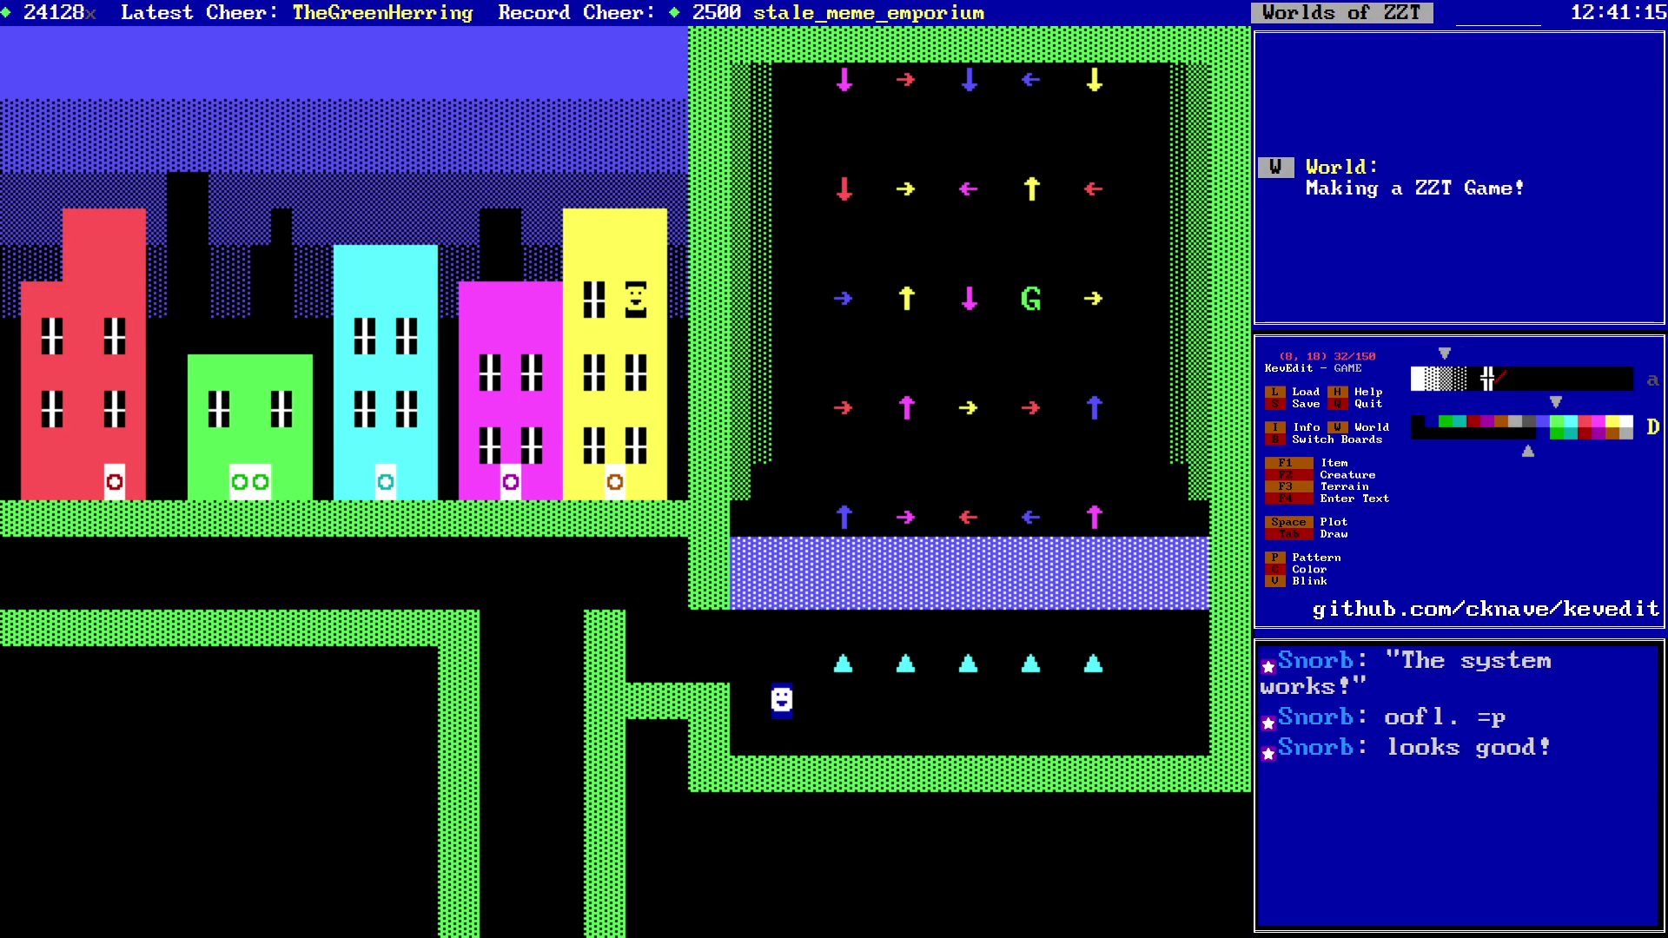
pyautogui.press('f')
pyautogui.press('Right')
pyautogui.press('Right')
pyautogui.press('Right')
pyautogui.press('Right')
pyautogui.press('Right')
pyautogui.press('Right')
pyautogui.press('Down')
pyautogui.press('Down')
pyautogui.press('Down')
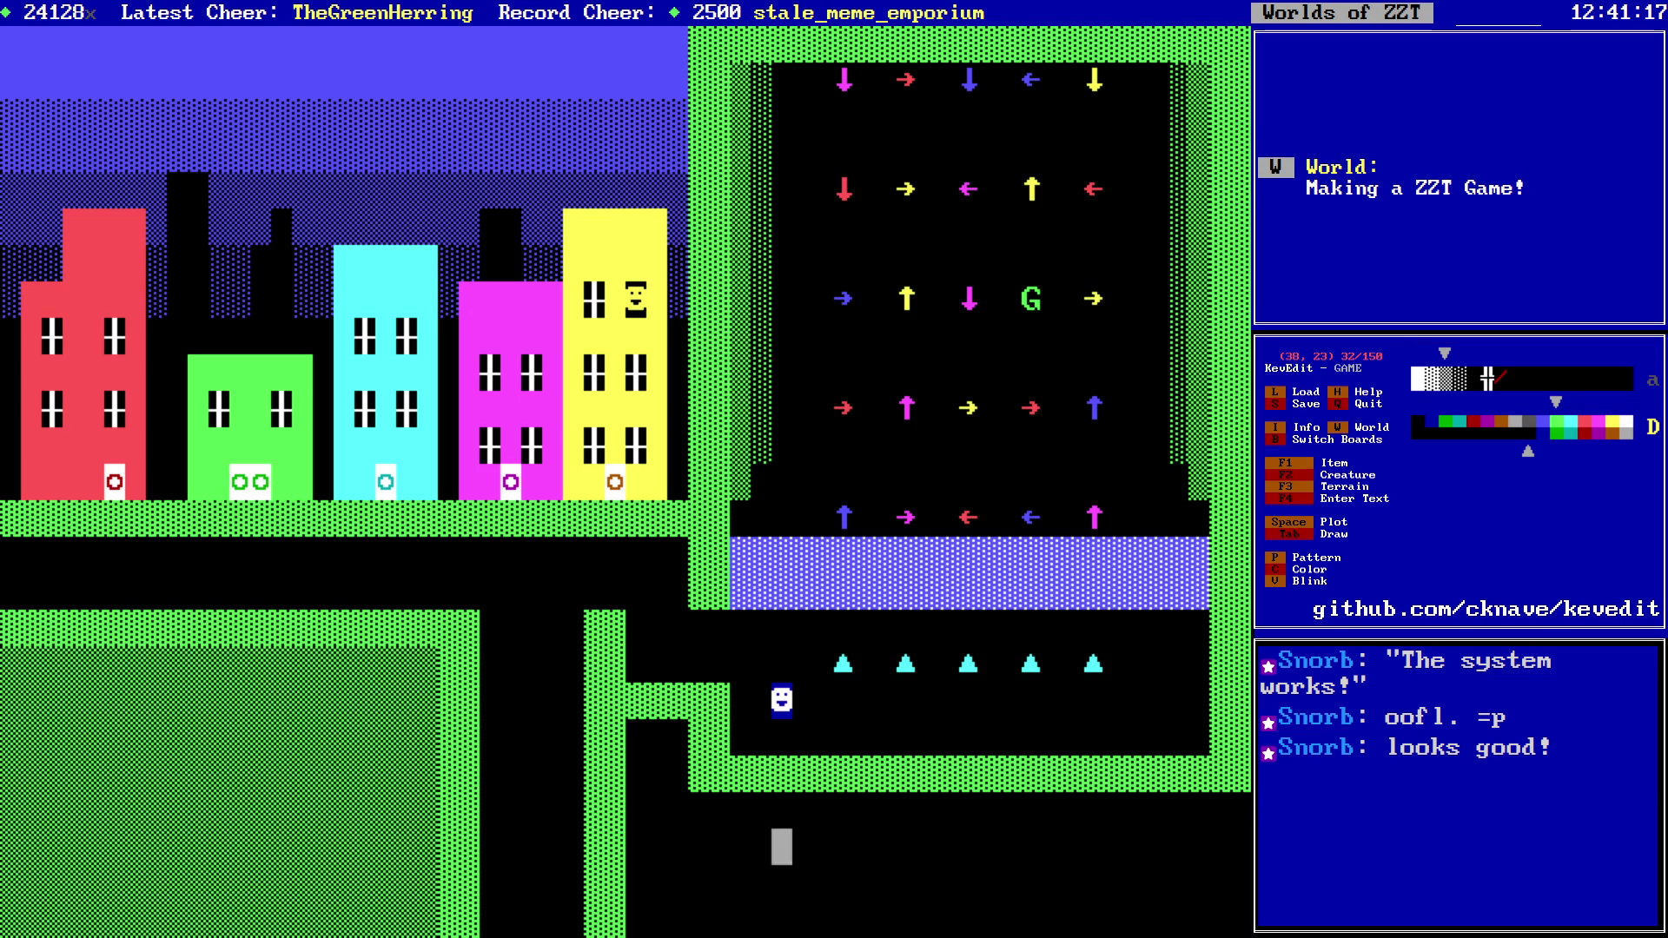
# Step: Fill the lower-right area with green dither and move to the arrow room's lower-left corner
pyautogui.press('f')
pyautogui.press('Left')
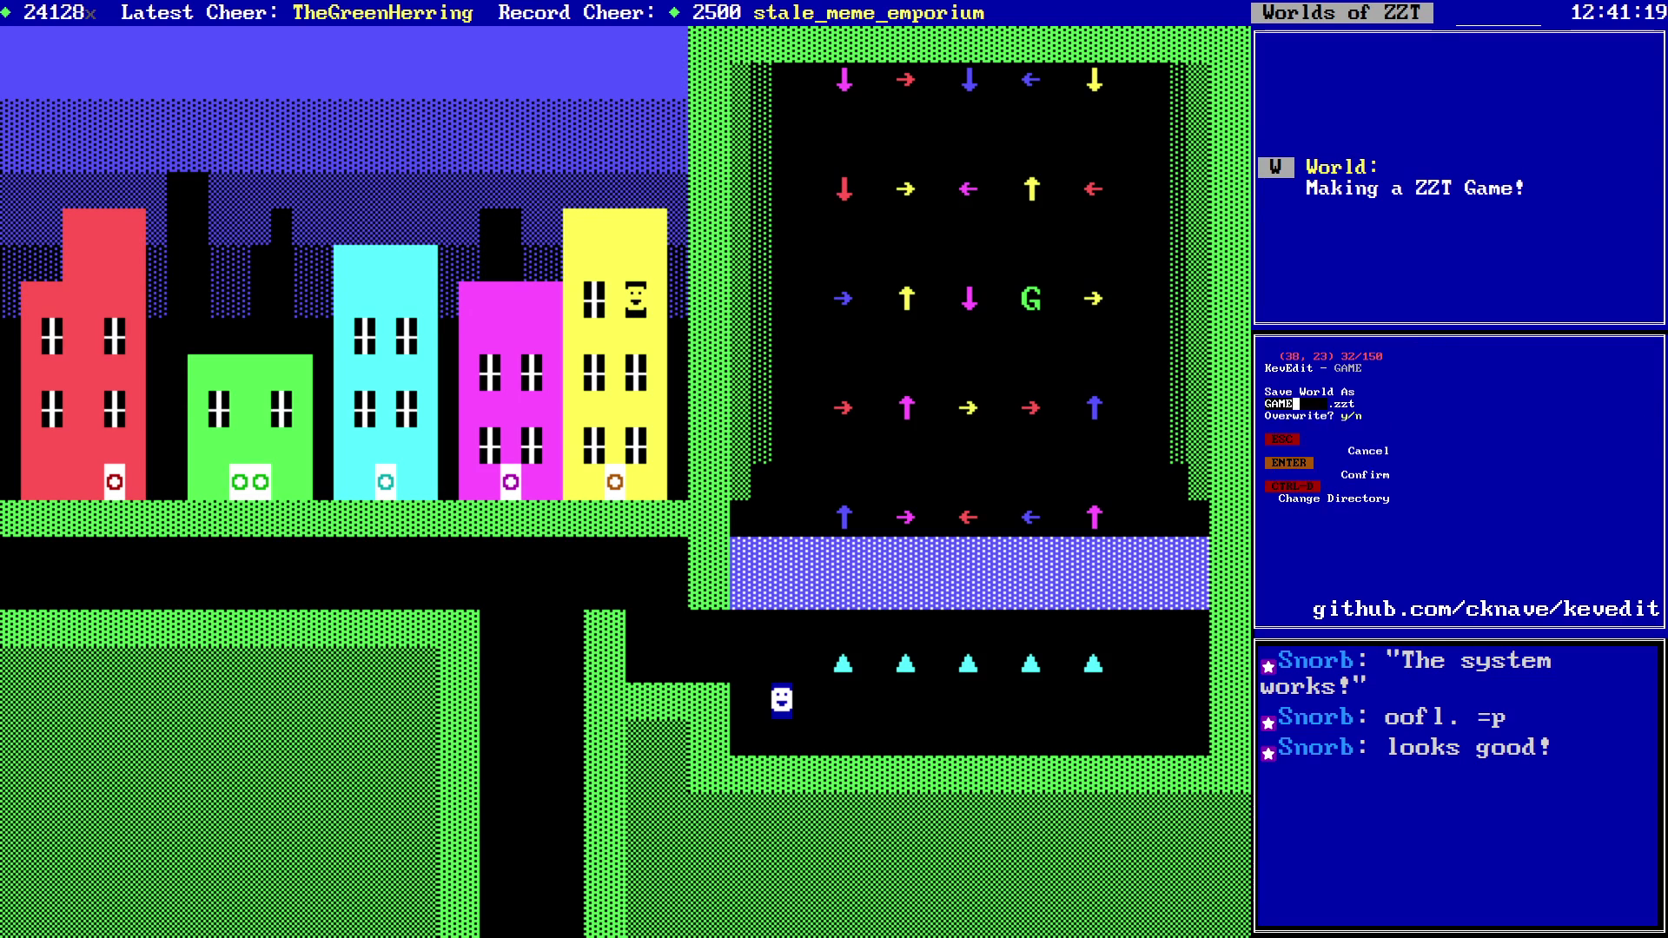
pyautogui.press('Left')
pyautogui.press('Left')
pyautogui.press('Left')
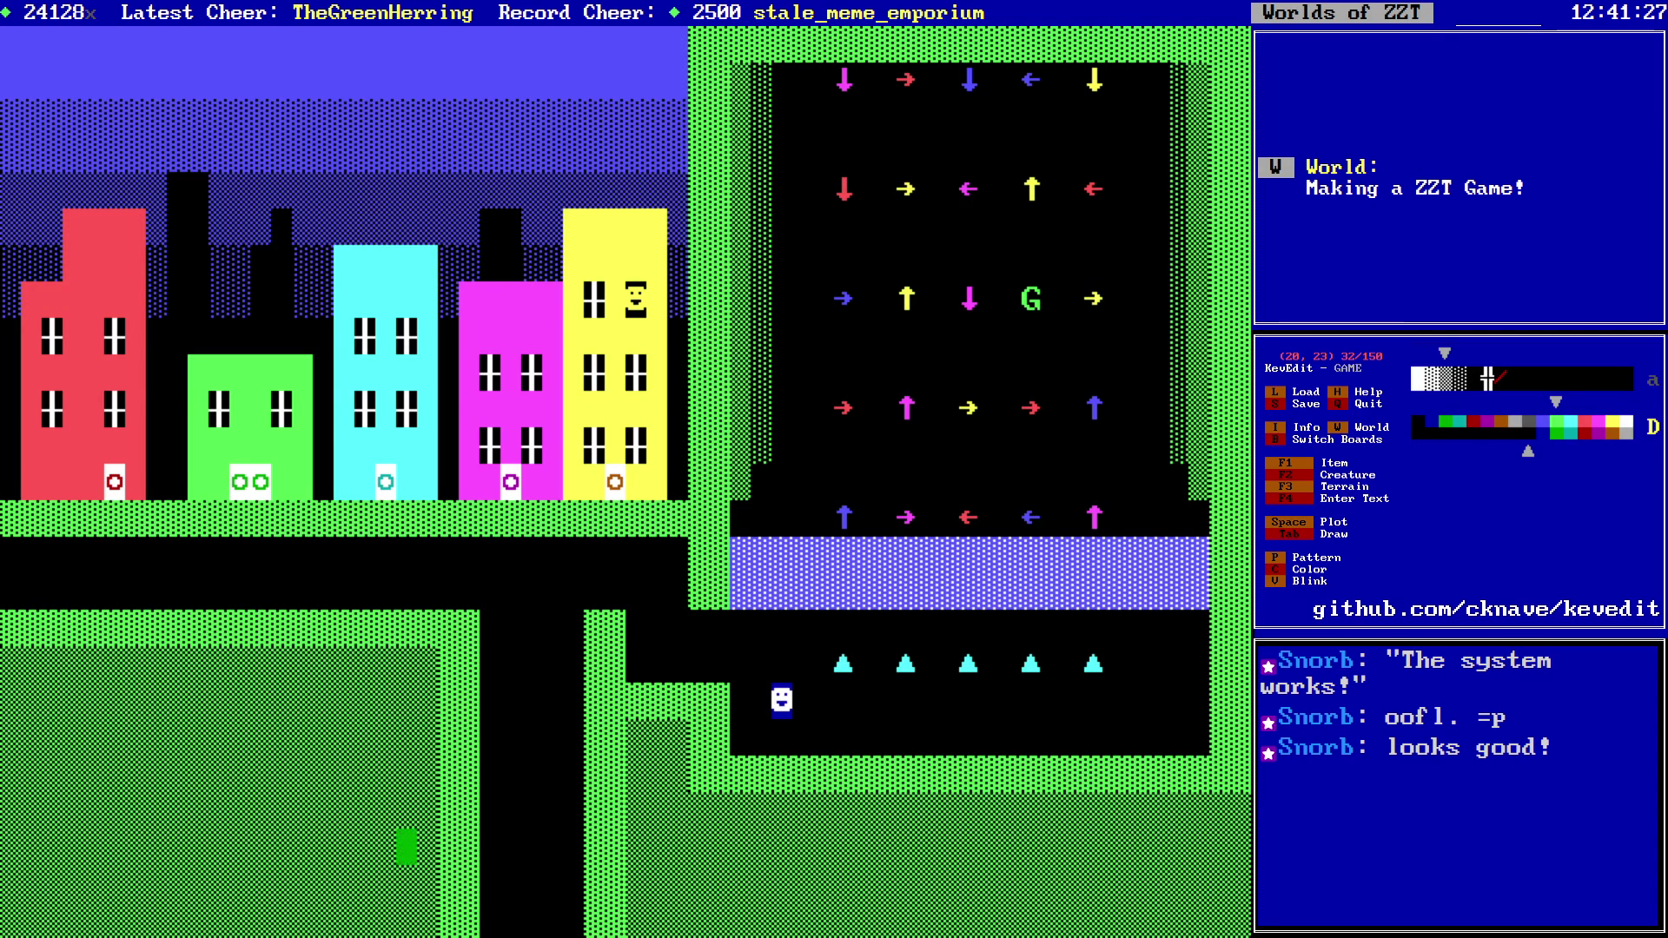
pyautogui.press('Down')
pyautogui.press('Right')
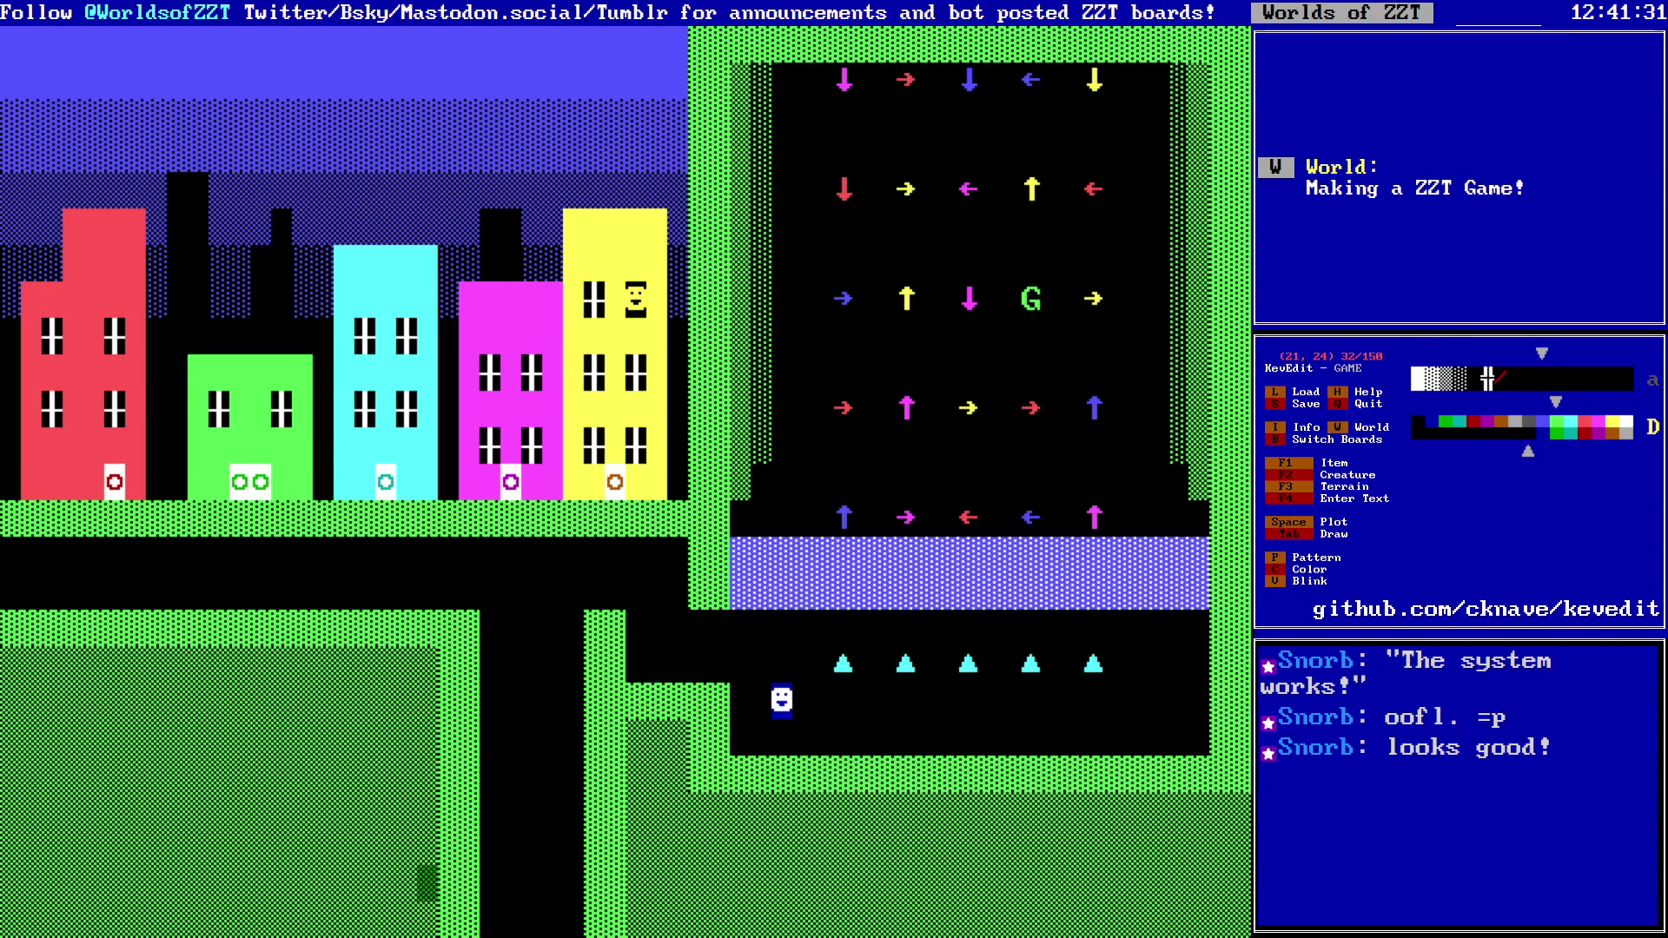
pyautogui.hotkey('alt', 'Right')
pyautogui.hotkey('alt', 'Right')
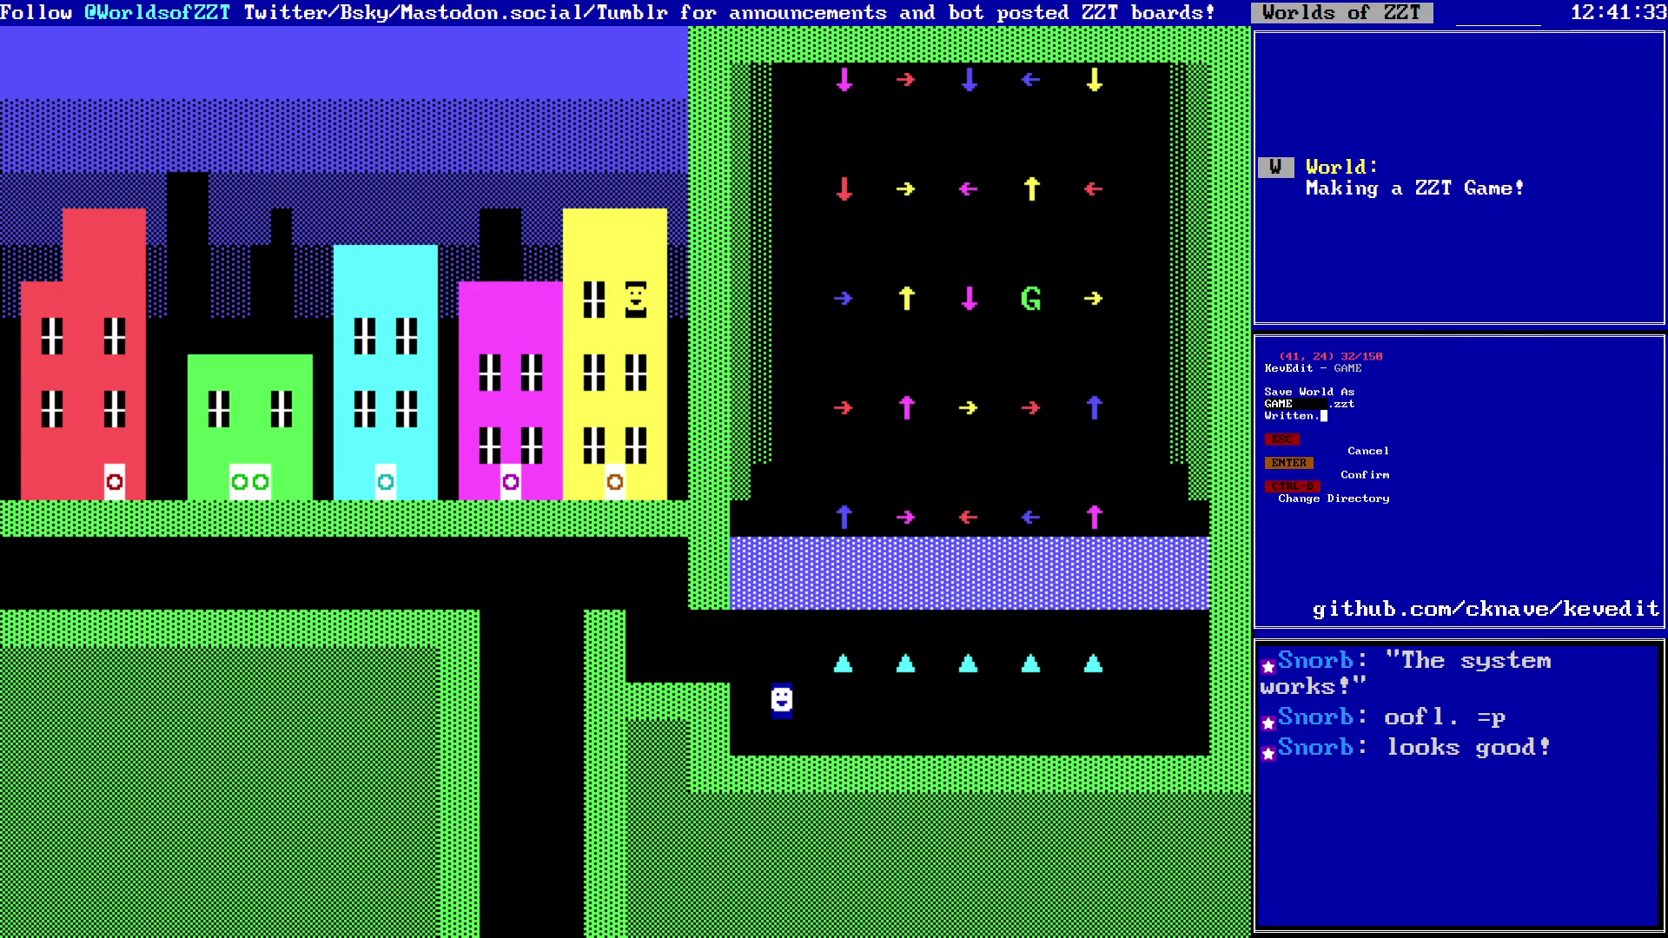
pyautogui.press('Left')
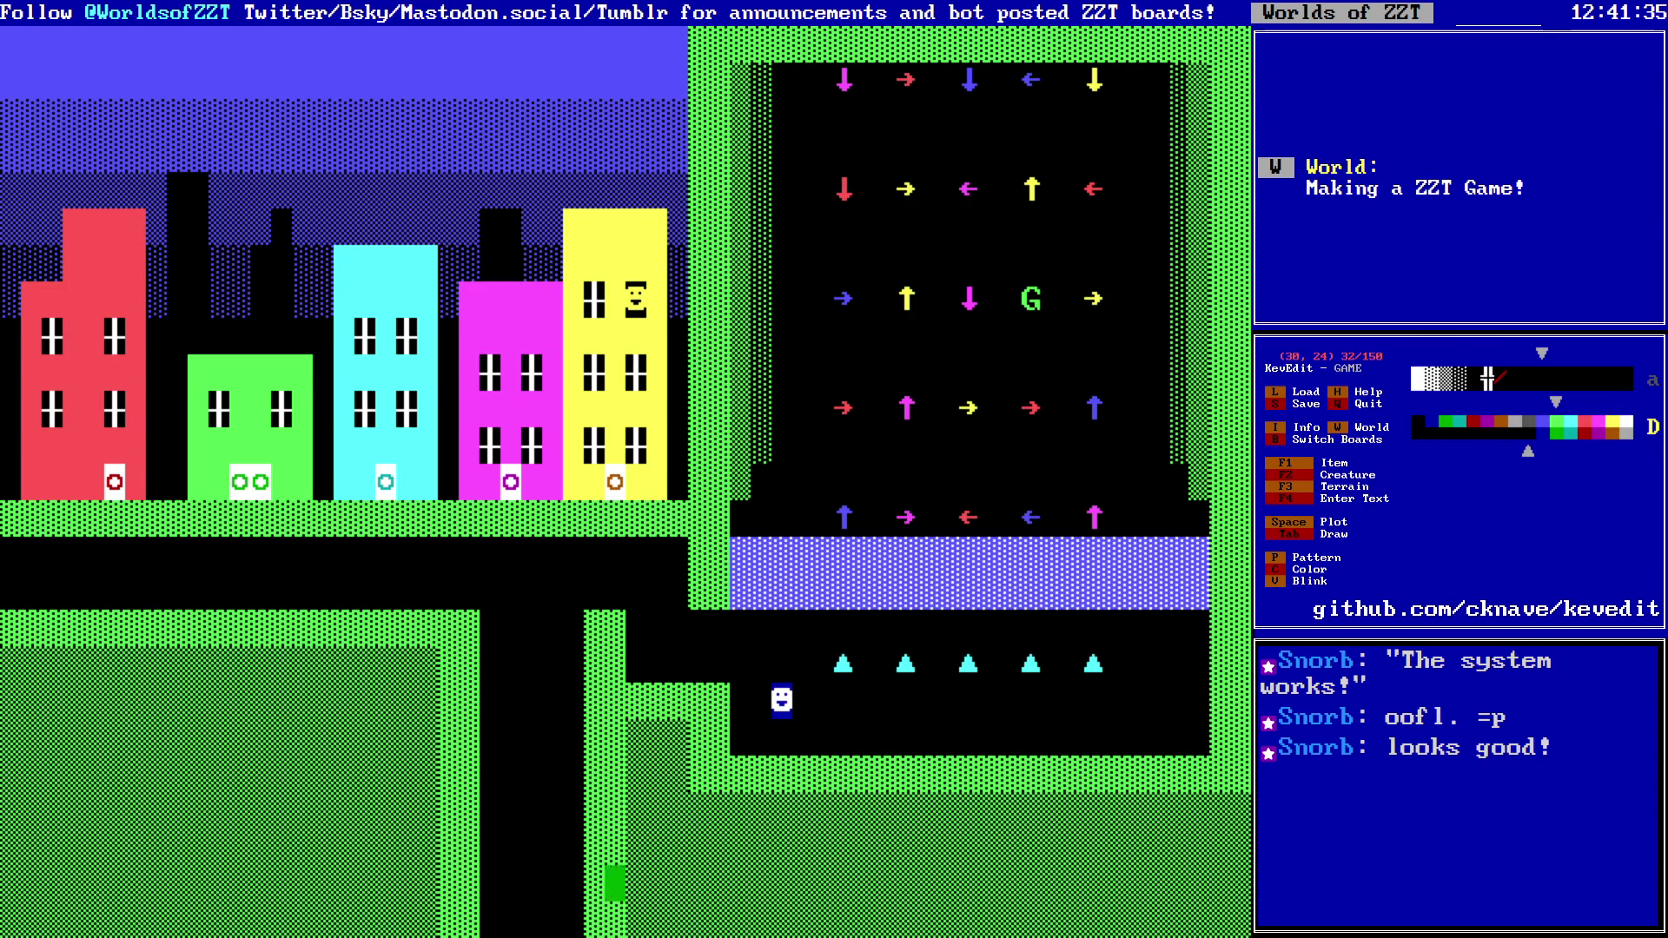
pyautogui.press('Up')
pyautogui.press('Up')
pyautogui.press('Up')
pyautogui.press('Right')
pyautogui.press('Right')
pyautogui.press('Up')
pyautogui.press('Up')
pyautogui.press('Right')
pyautogui.press('Up')
# Step: Switch the drawing colour to magenta and draw a magenta column at the room's corner
pyautogui.press('Right')
pyautogui.press('c')
pyautogui.press('Right')
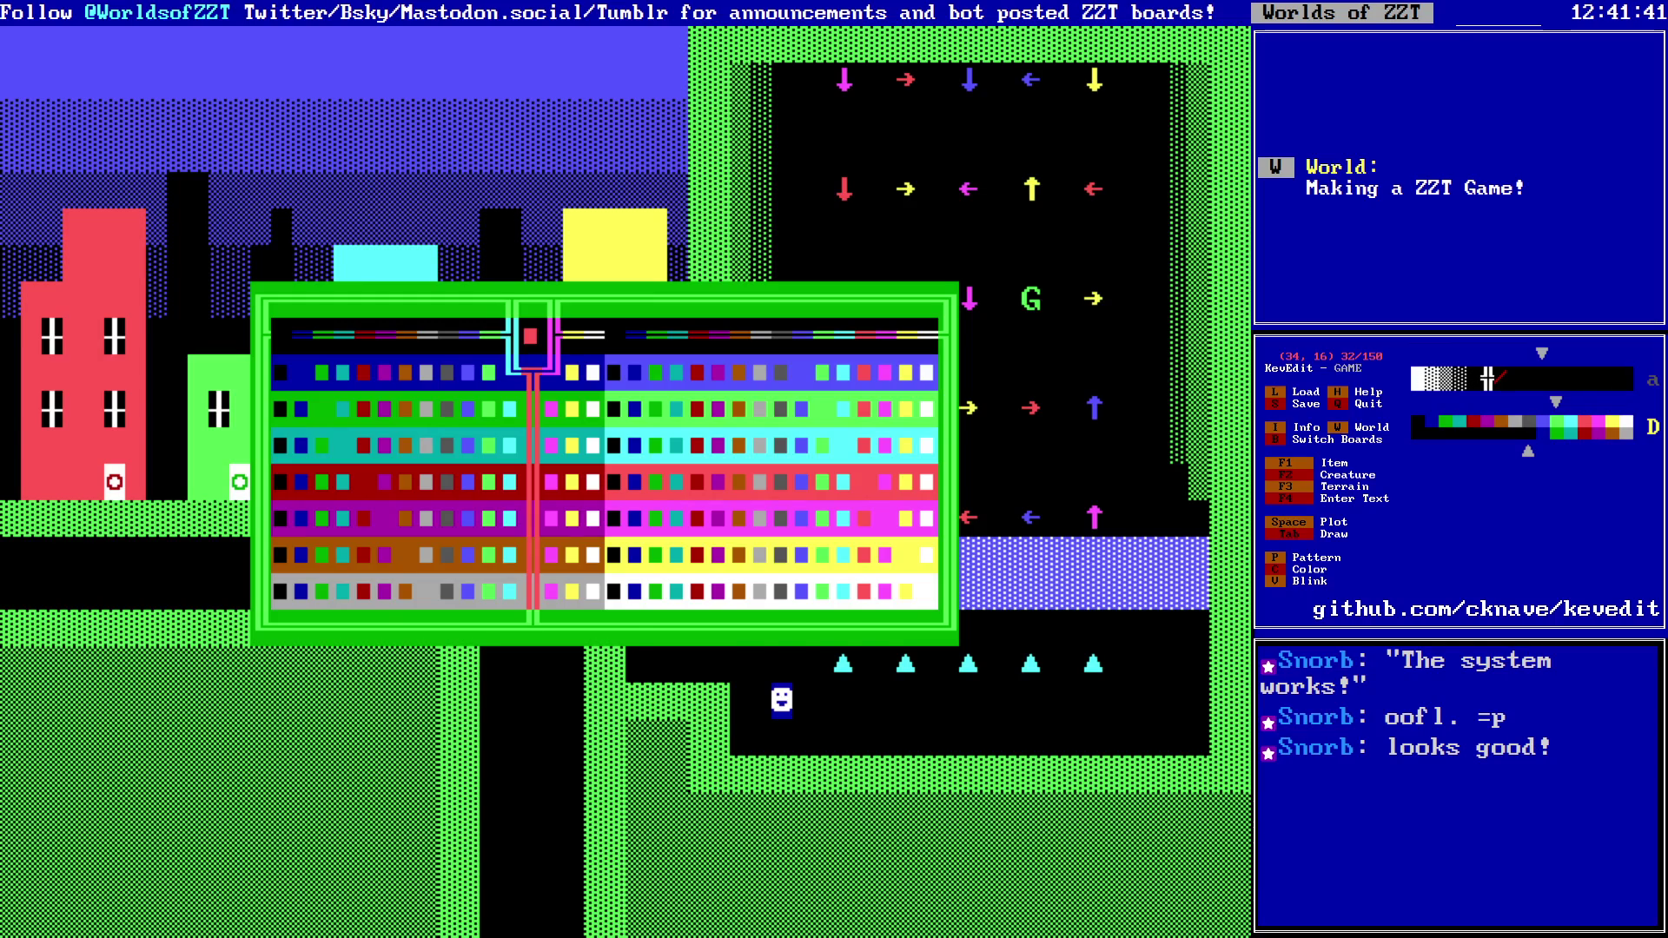
pyautogui.press('Return')
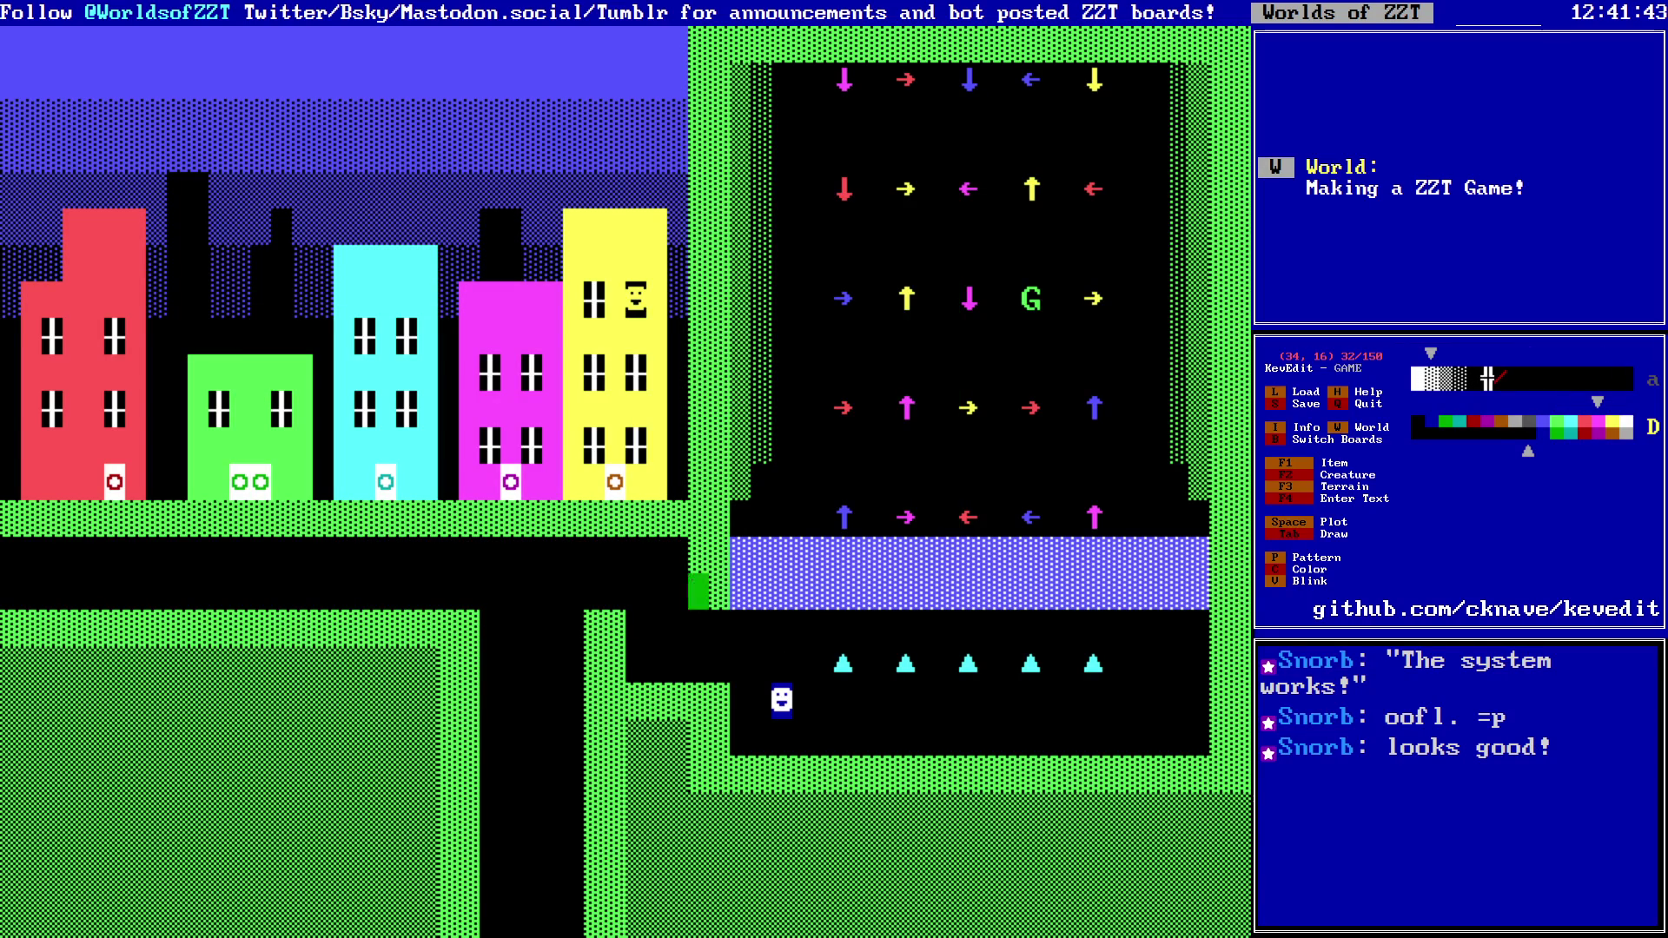
pyautogui.press('Tab')
pyautogui.press('Up')
pyautogui.press('Up')
pyautogui.press('Tab')
pyautogui.press('Down')
pyautogui.hotkey('alt', 'Right')
pyautogui.hotkey('alt', 'Right')
pyautogui.hotkey('alt', 'Right')
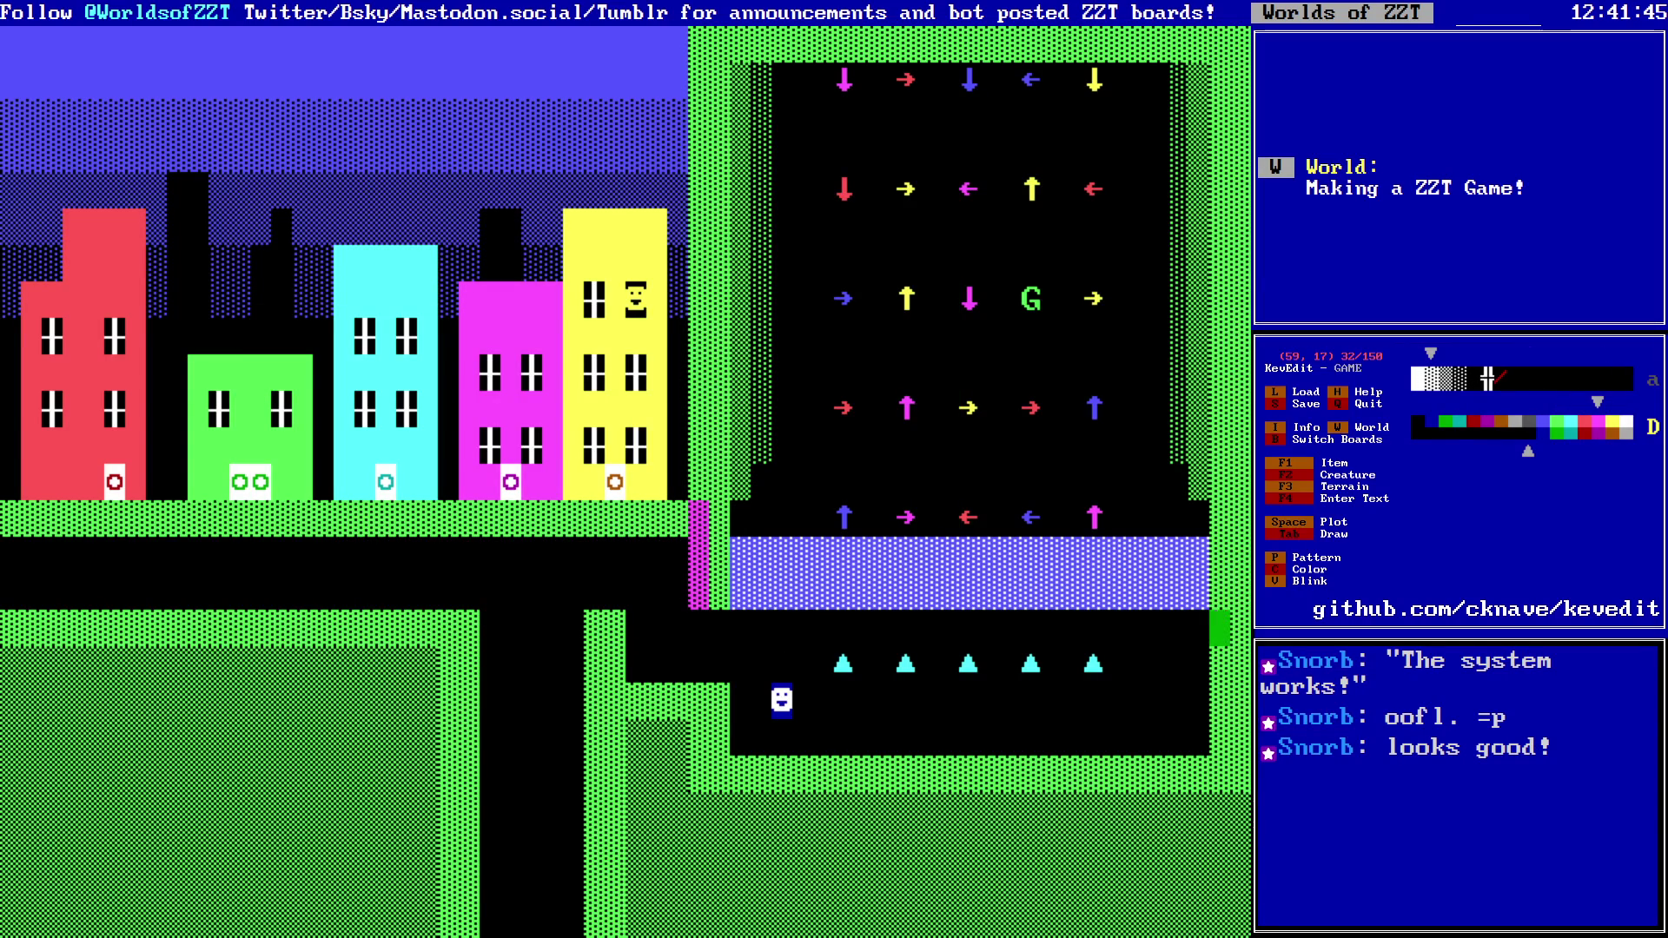
# Step: Flood-fill the arrow room's border and both green wall strips with magenta
pyautogui.press('f')
pyautogui.press('Left')
pyautogui.press('Left')
pyautogui.press('Up')
pyautogui.press('Up')
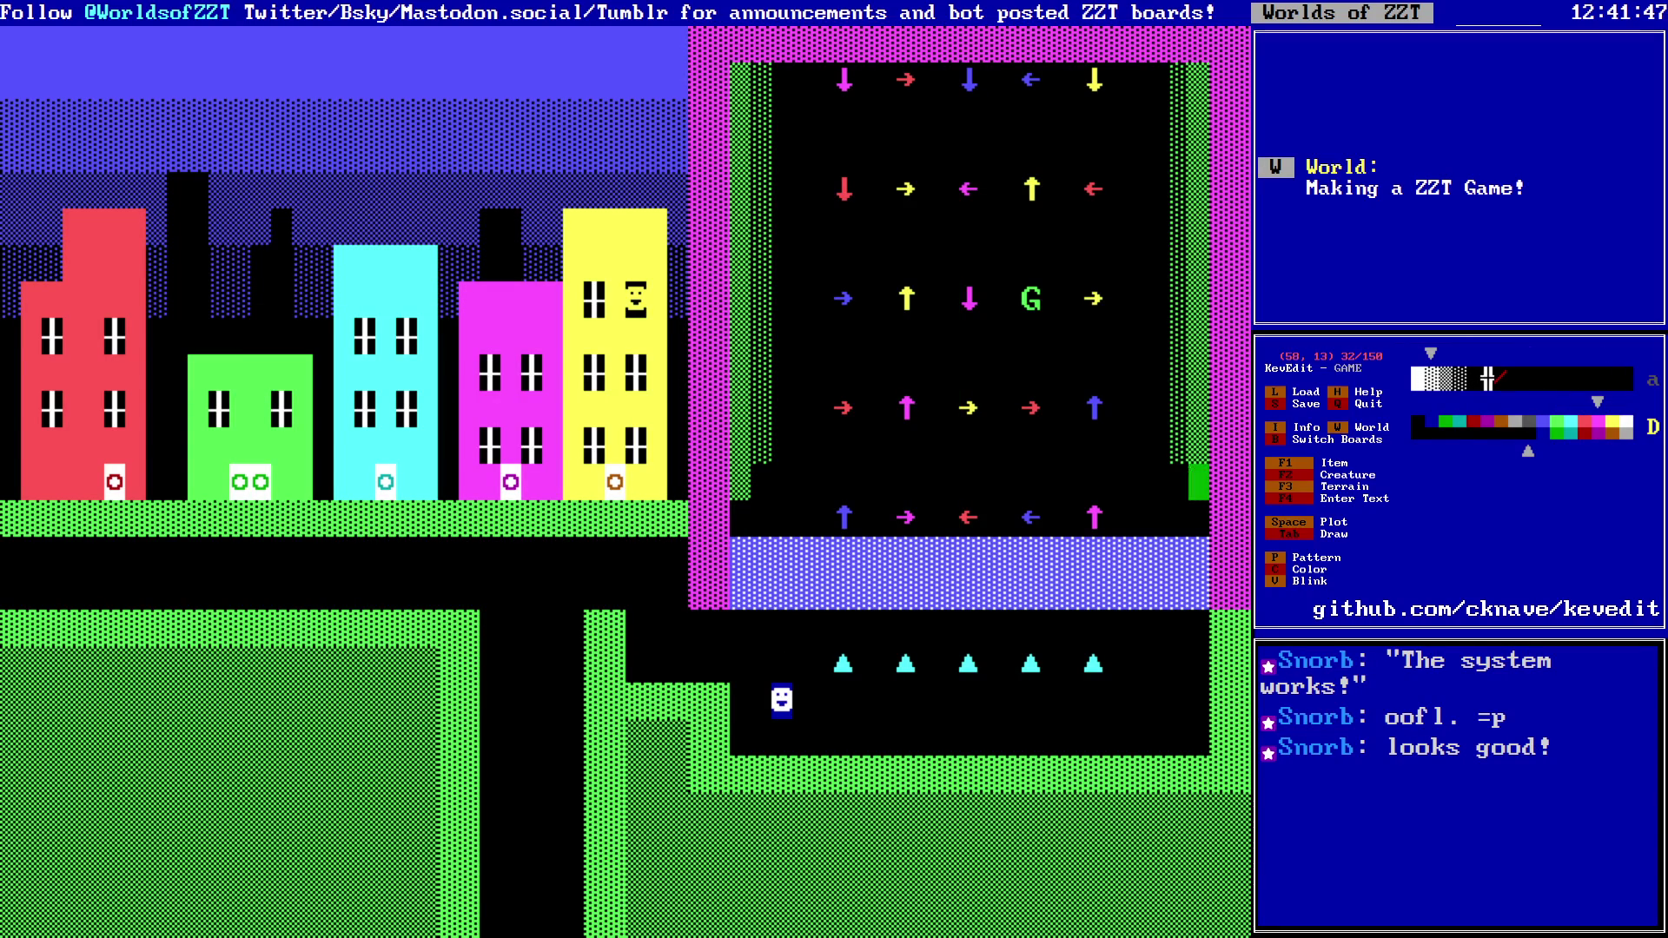
pyautogui.press('Up')
# Step: Save the world as GAME.zzt
pyautogui.press('Up')
pyautogui.press('f')
pyautogui.hotkey('alt', 'Left')
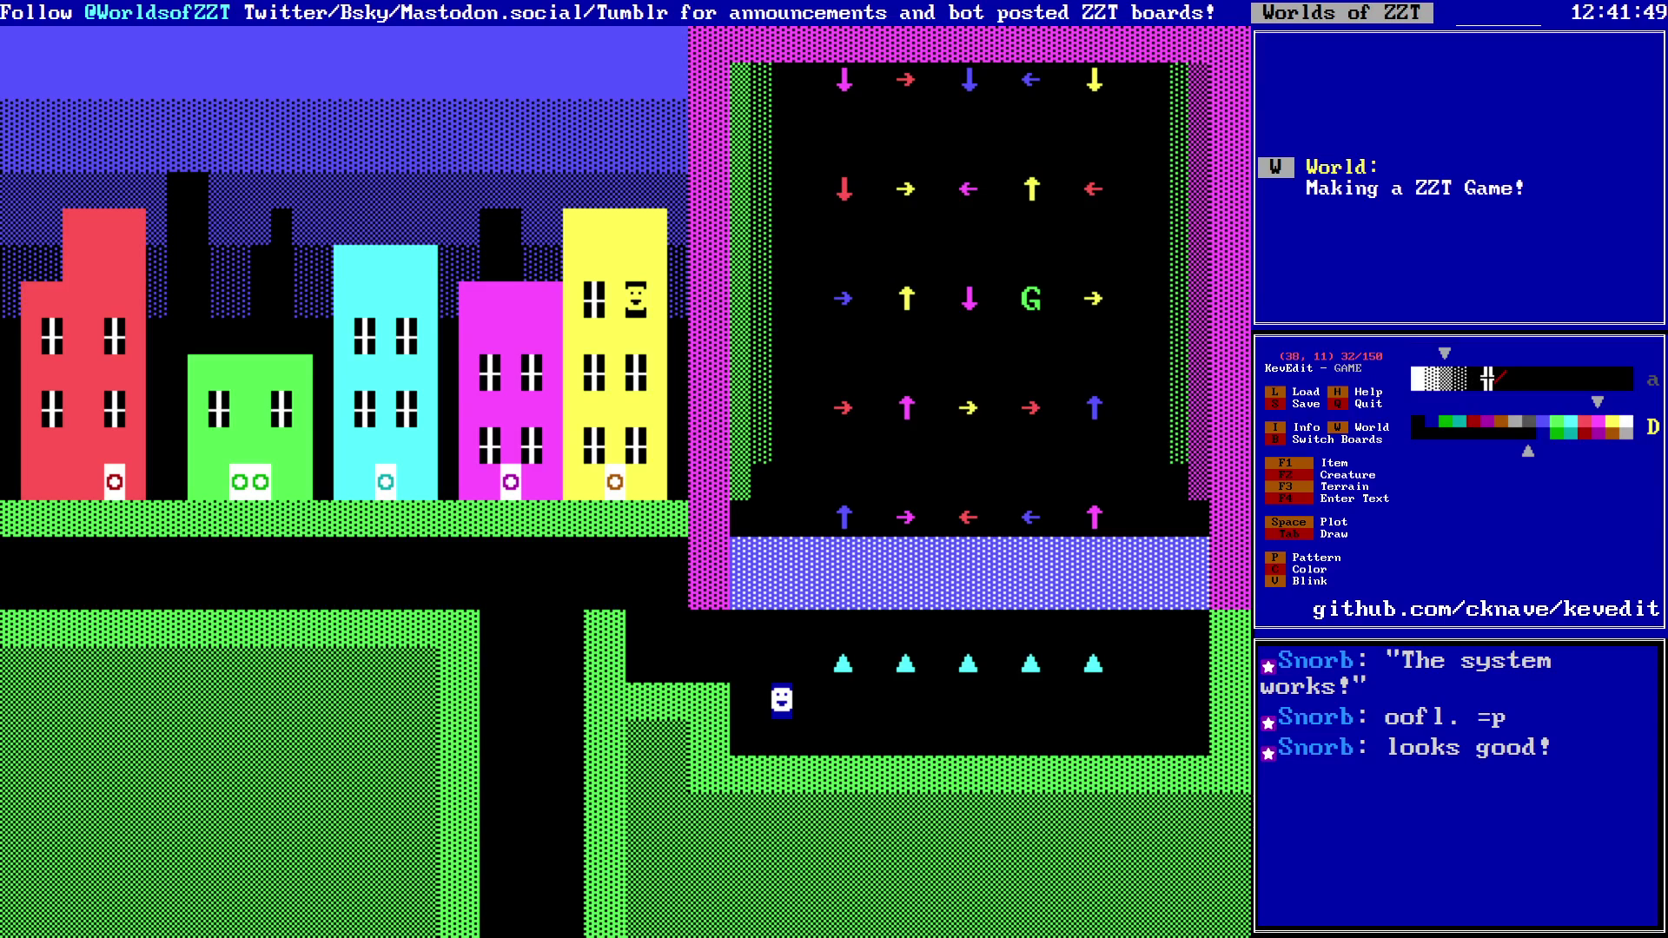
pyautogui.hotkey('alt', 'Left')
pyautogui.press('Left')
pyautogui.press('Left')
pyautogui.press('f')
pyautogui.press('Right')
pyautogui.press('Up')
pyautogui.hotkey('alt', 'Right')
pyautogui.hotkey('alt', 'Right')
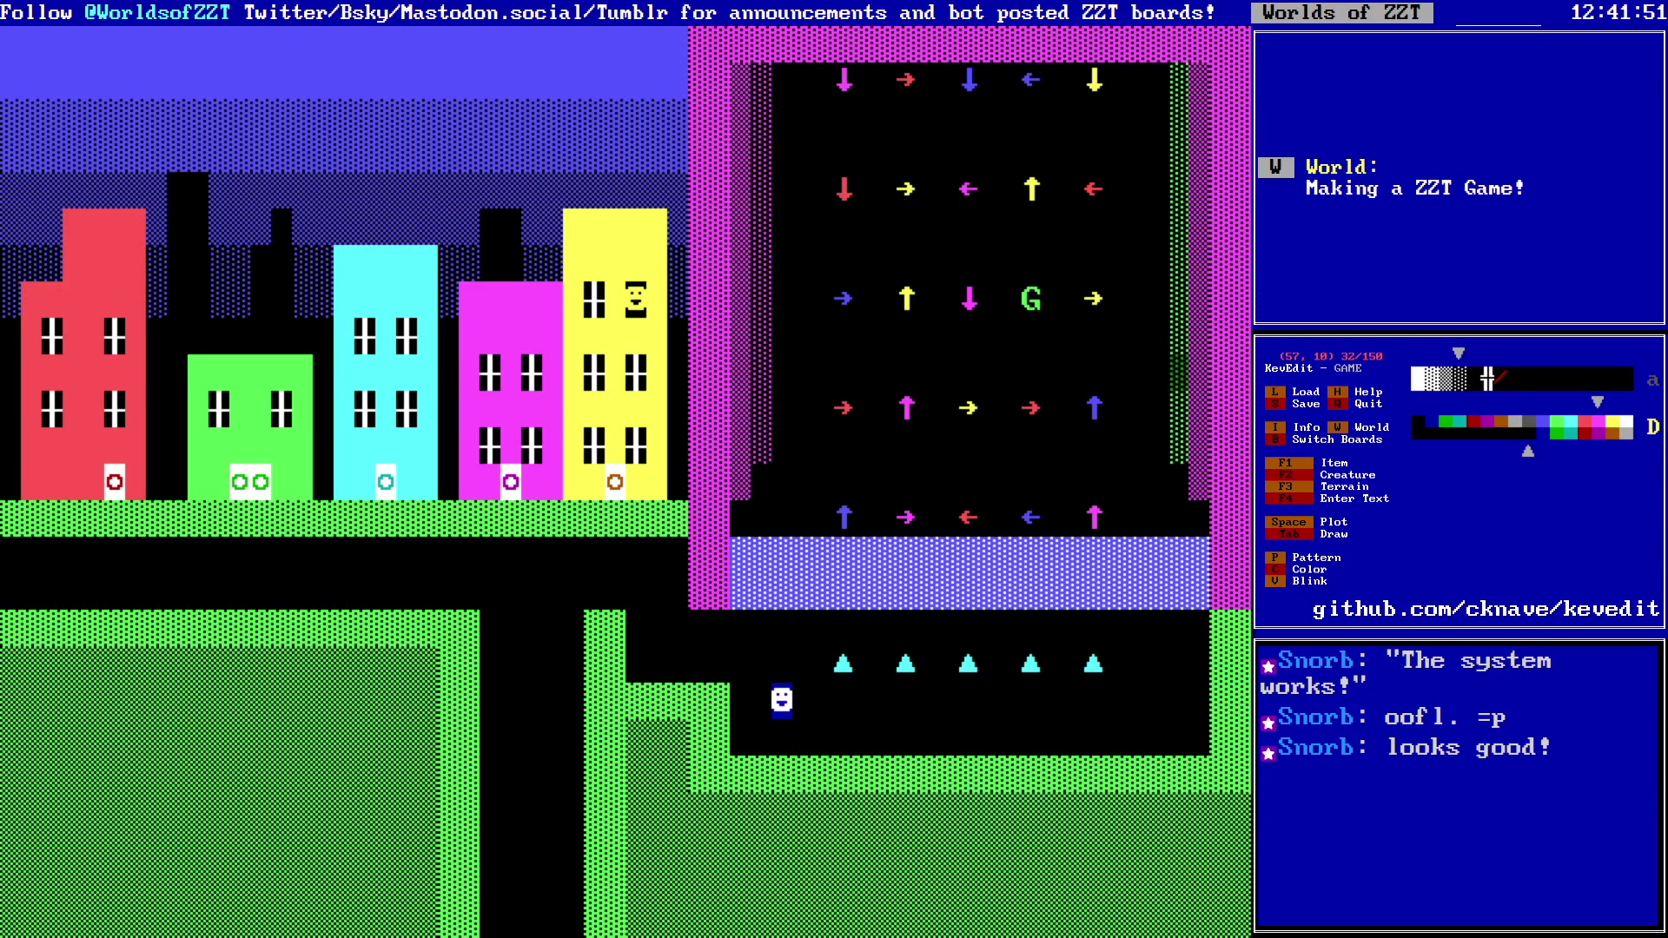
pyautogui.press('Down')
pyautogui.press('Down')
pyautogui.press('Down')
pyautogui.press('Left')
pyautogui.press('Left')
pyautogui.press('Left')
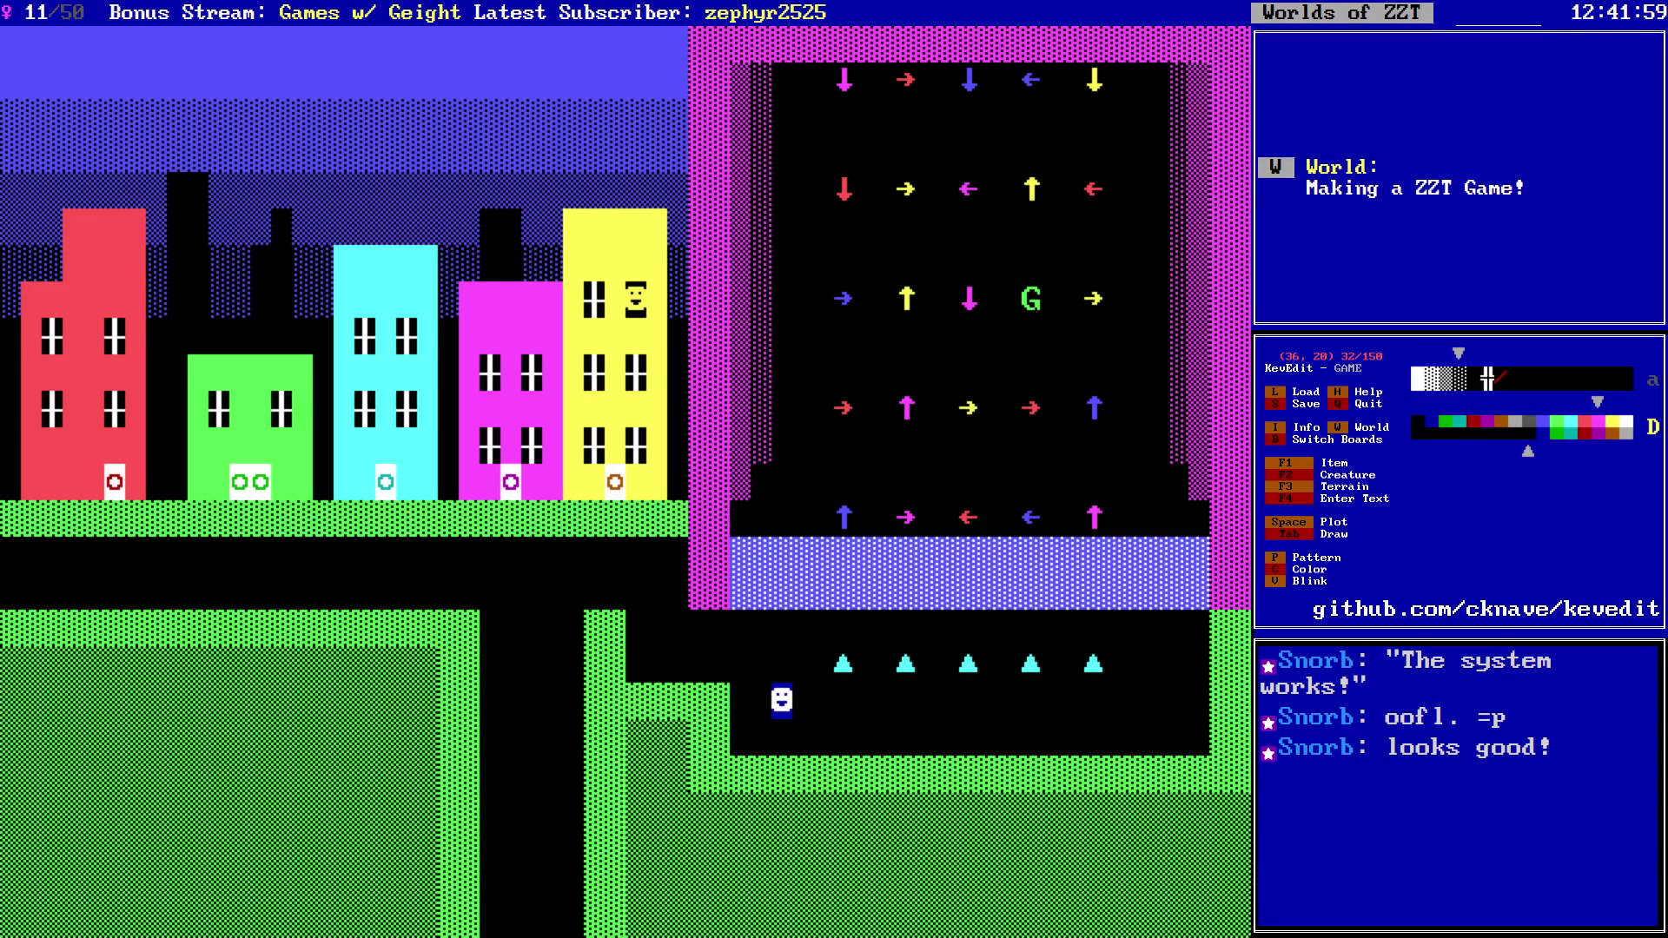
pyautogui.press('s')
pyautogui.press('Return')
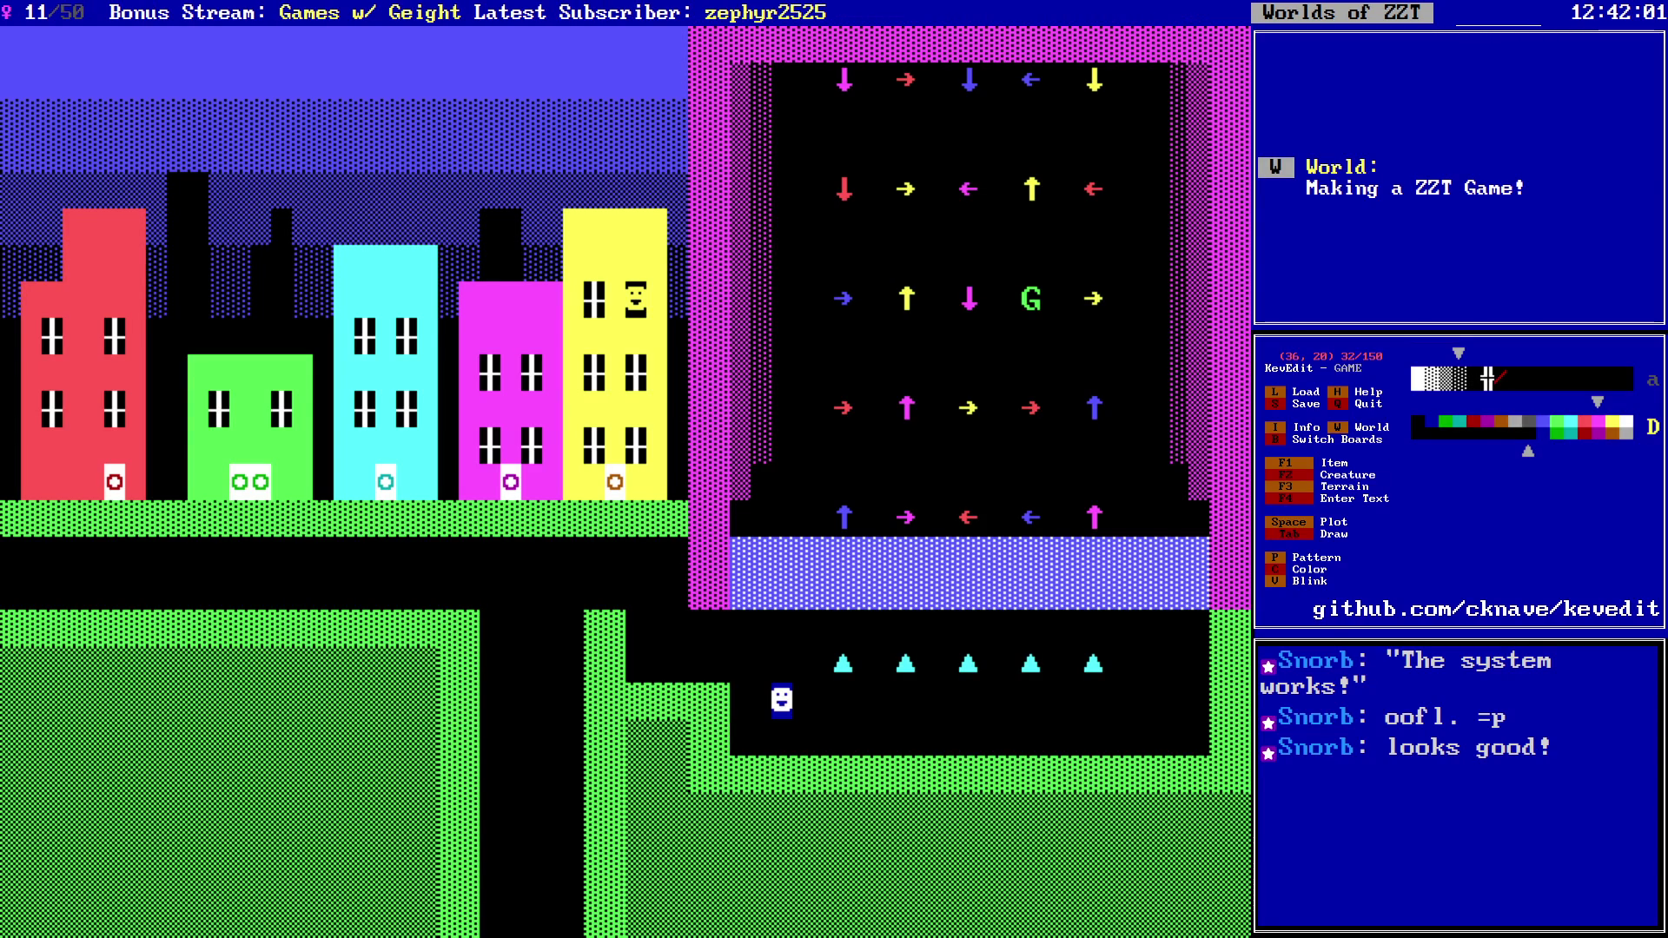
# Step: Position the cursor on the G object
pyautogui.press('Right')
pyautogui.press('Right')
pyautogui.press('Right')
pyautogui.press('Up')
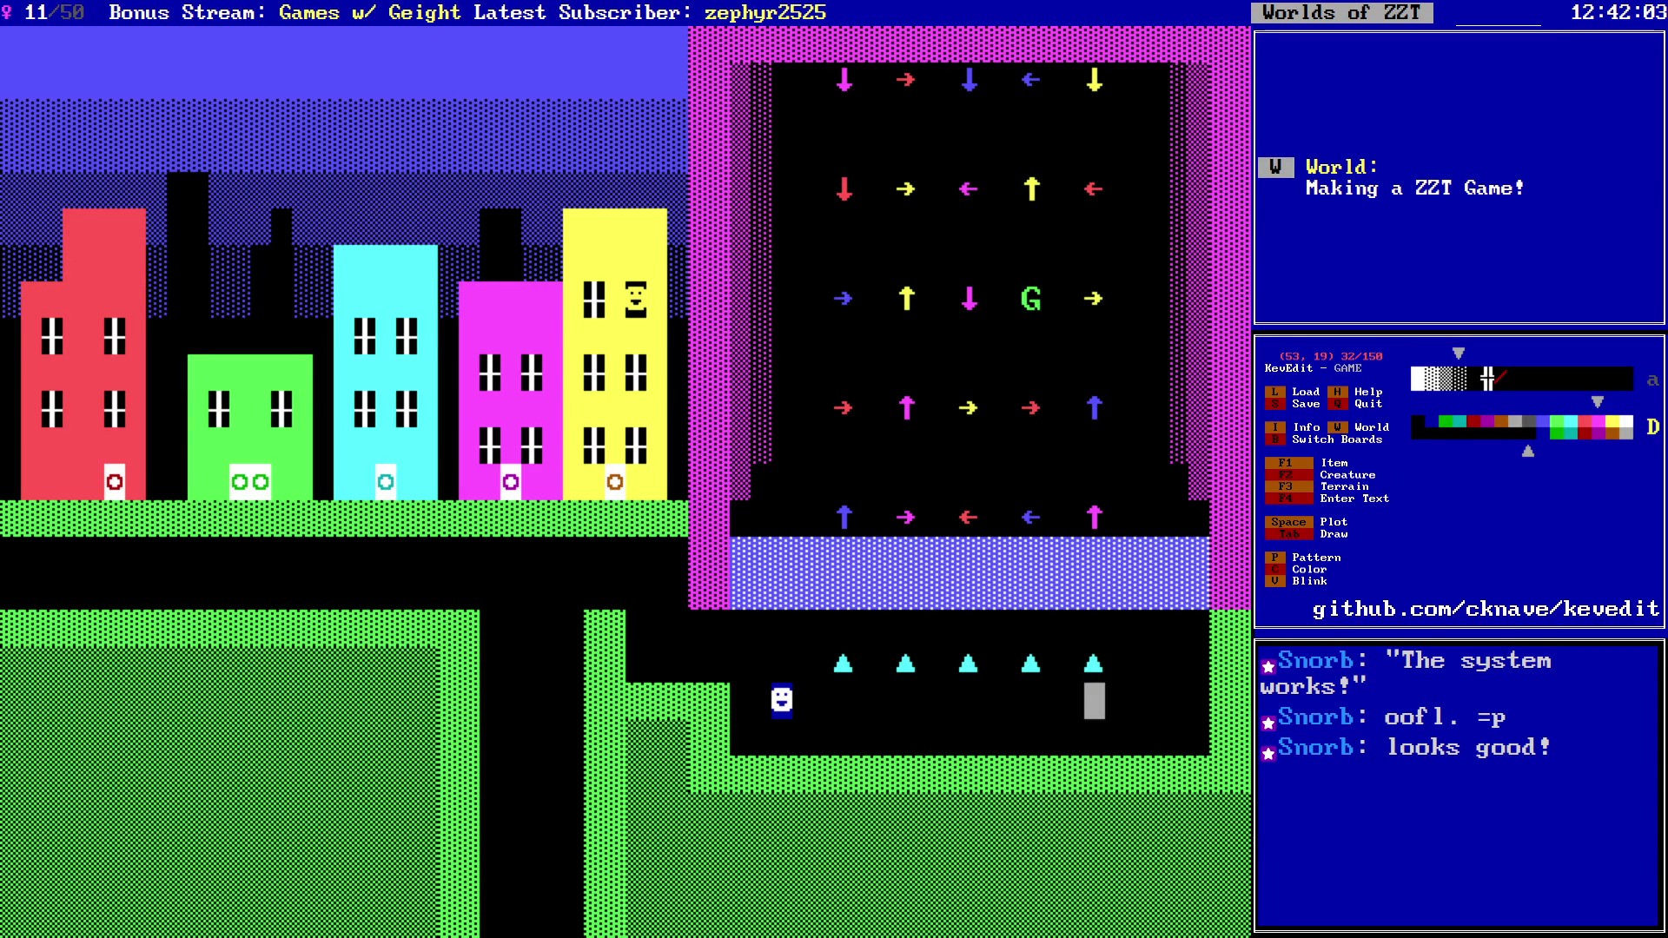
pyautogui.press('Up')
pyautogui.press('Up')
pyautogui.press('Up')
pyautogui.press('Left')
pyautogui.press('Left')
pyautogui.press('Left')
pyautogui.press('Return')
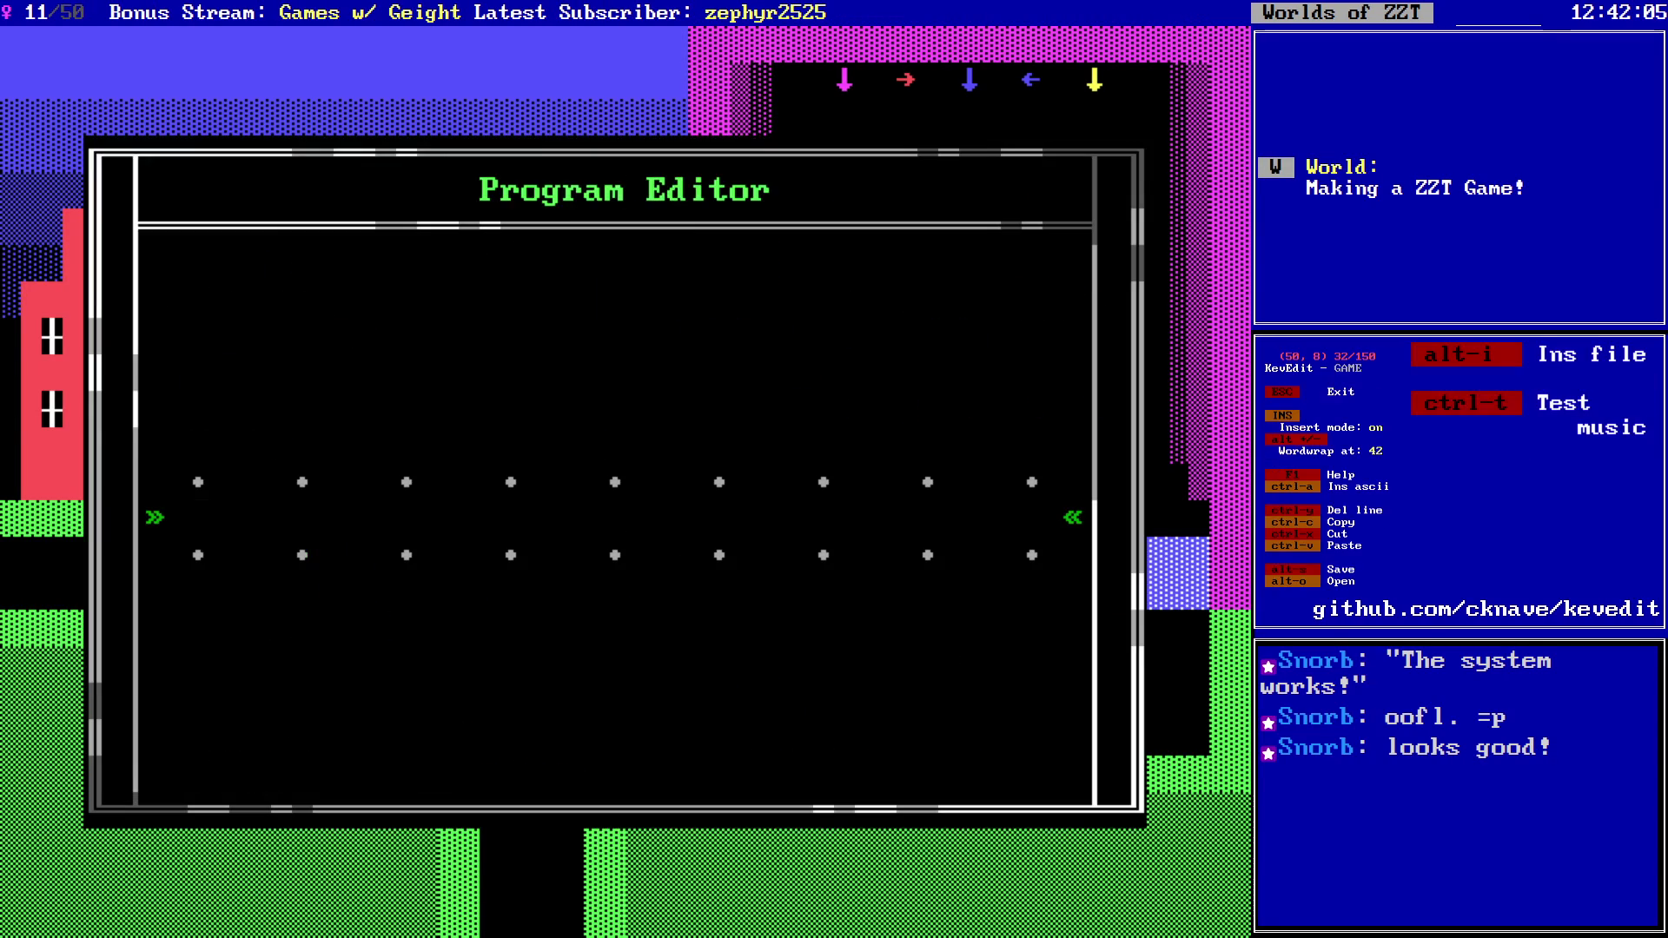
pyautogui.write('@Goal')
pyautogui.press('Return')
pyautogui.write('#end')
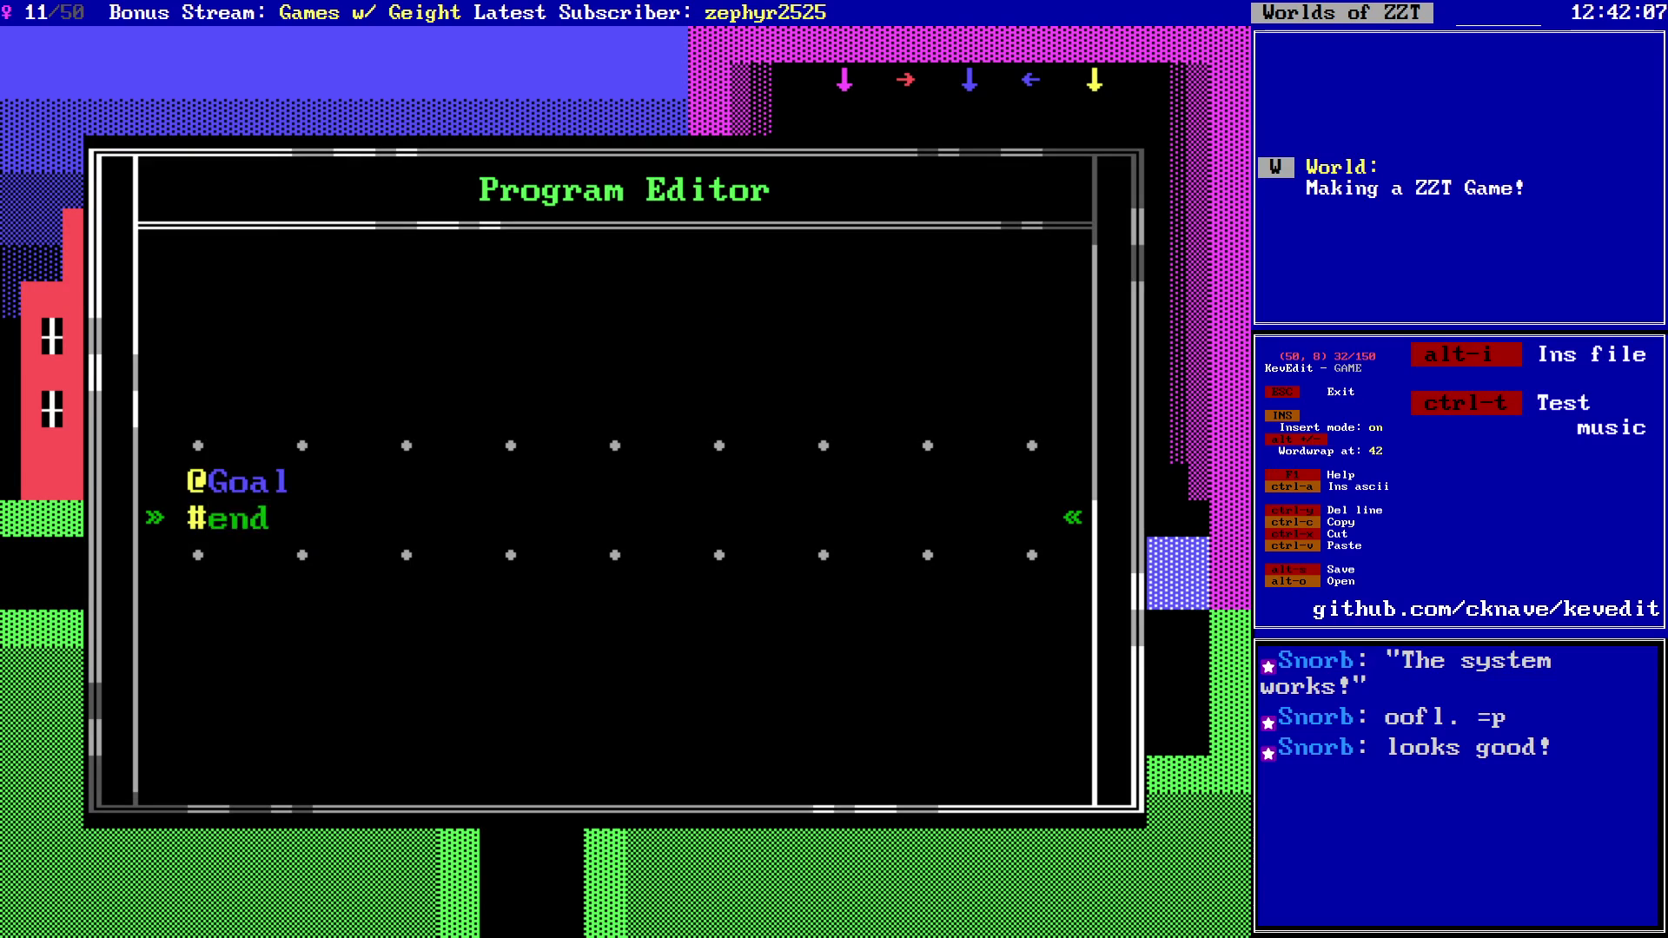
pyautogui.press('Return')
pyautogui.write(':shot')
pyautogui.press('Return')
# Step: Add the line '#play 24x24x24x24' under :shot, removing the trial characters
pyautogui.write('#play')
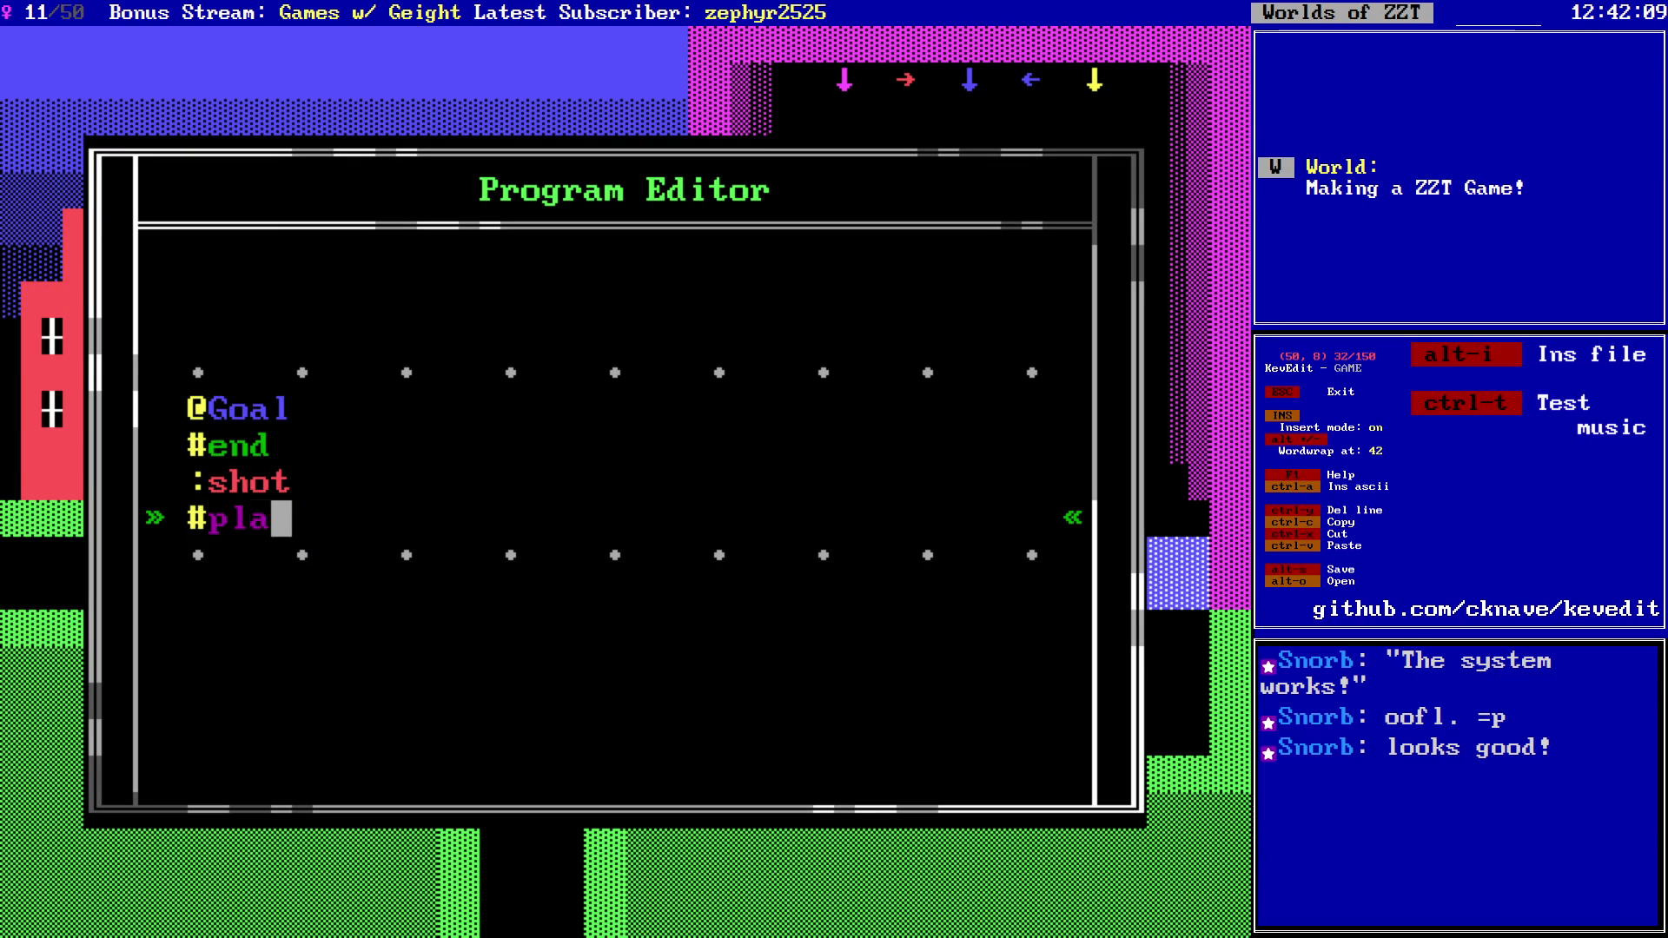
pyautogui.write(' ++')
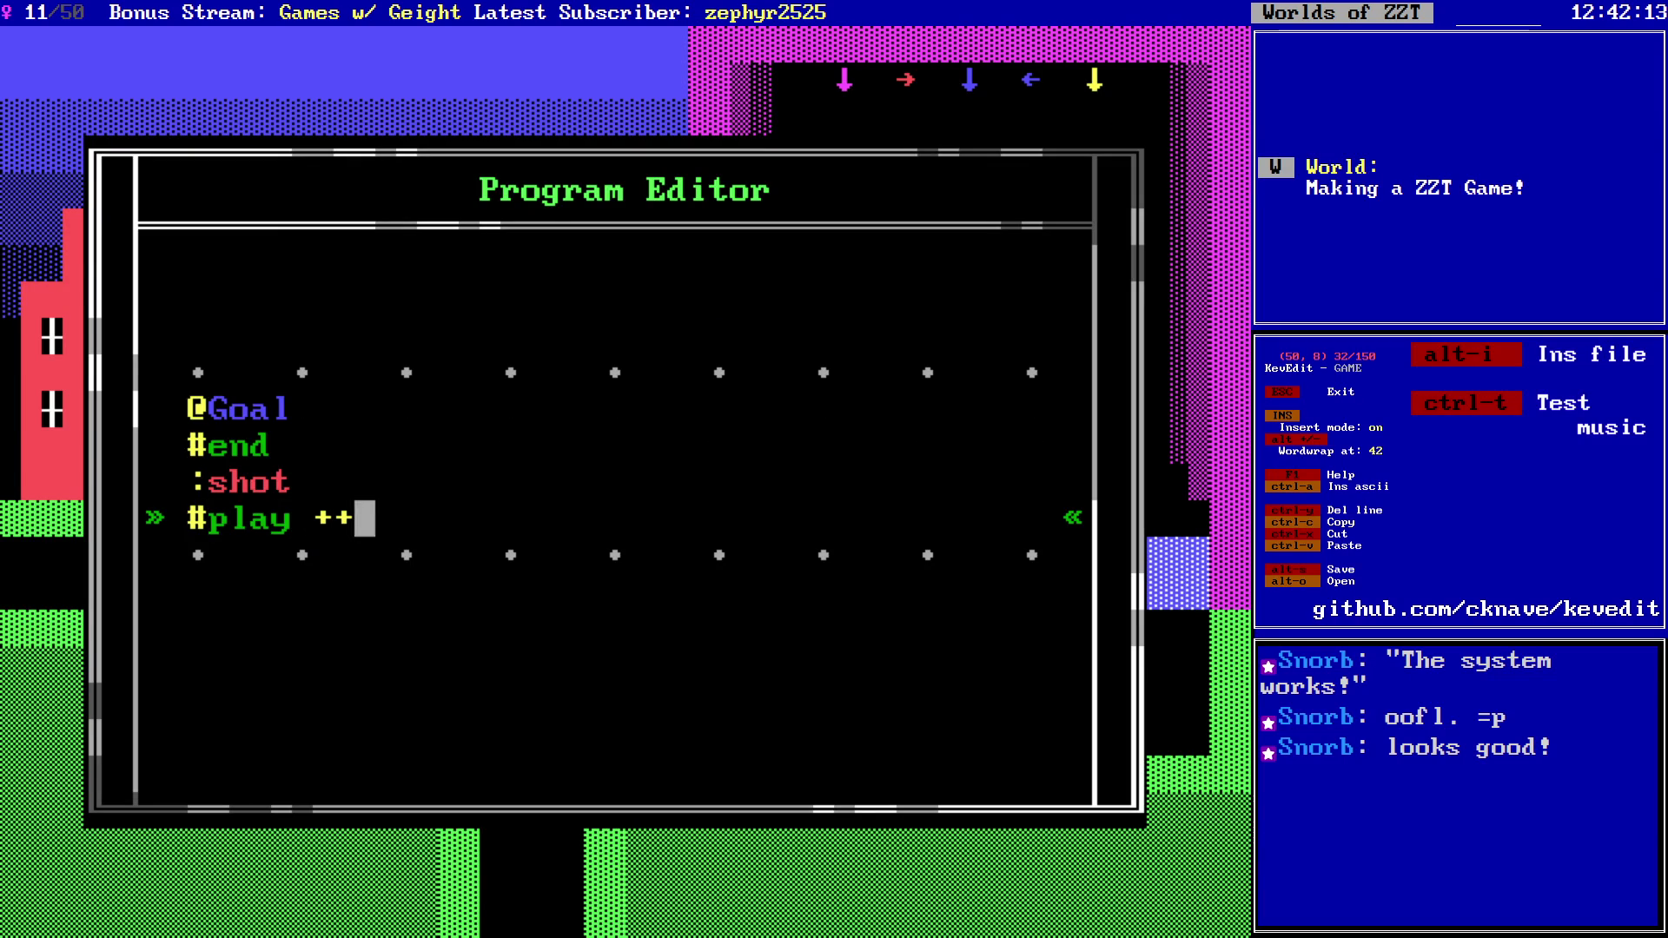
pyautogui.write('24')
pyautogui.press('BackSpace')
pyautogui.press('BackSpace')
pyautogui.press('BackSpace')
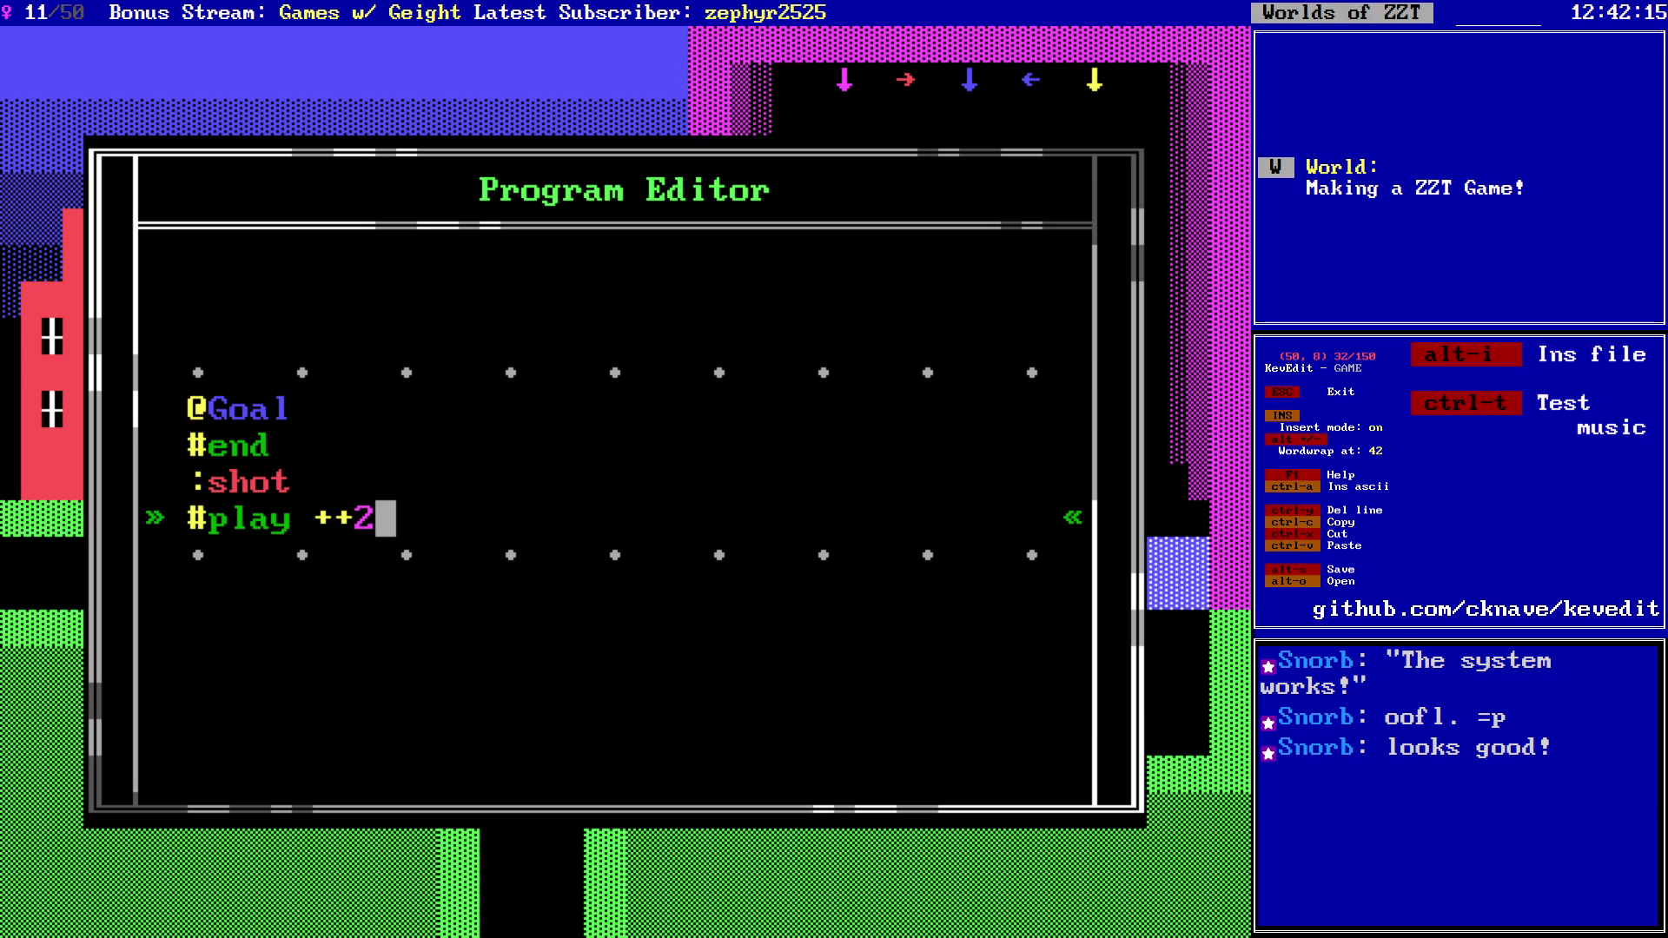
pyautogui.write('24x24x24x24')
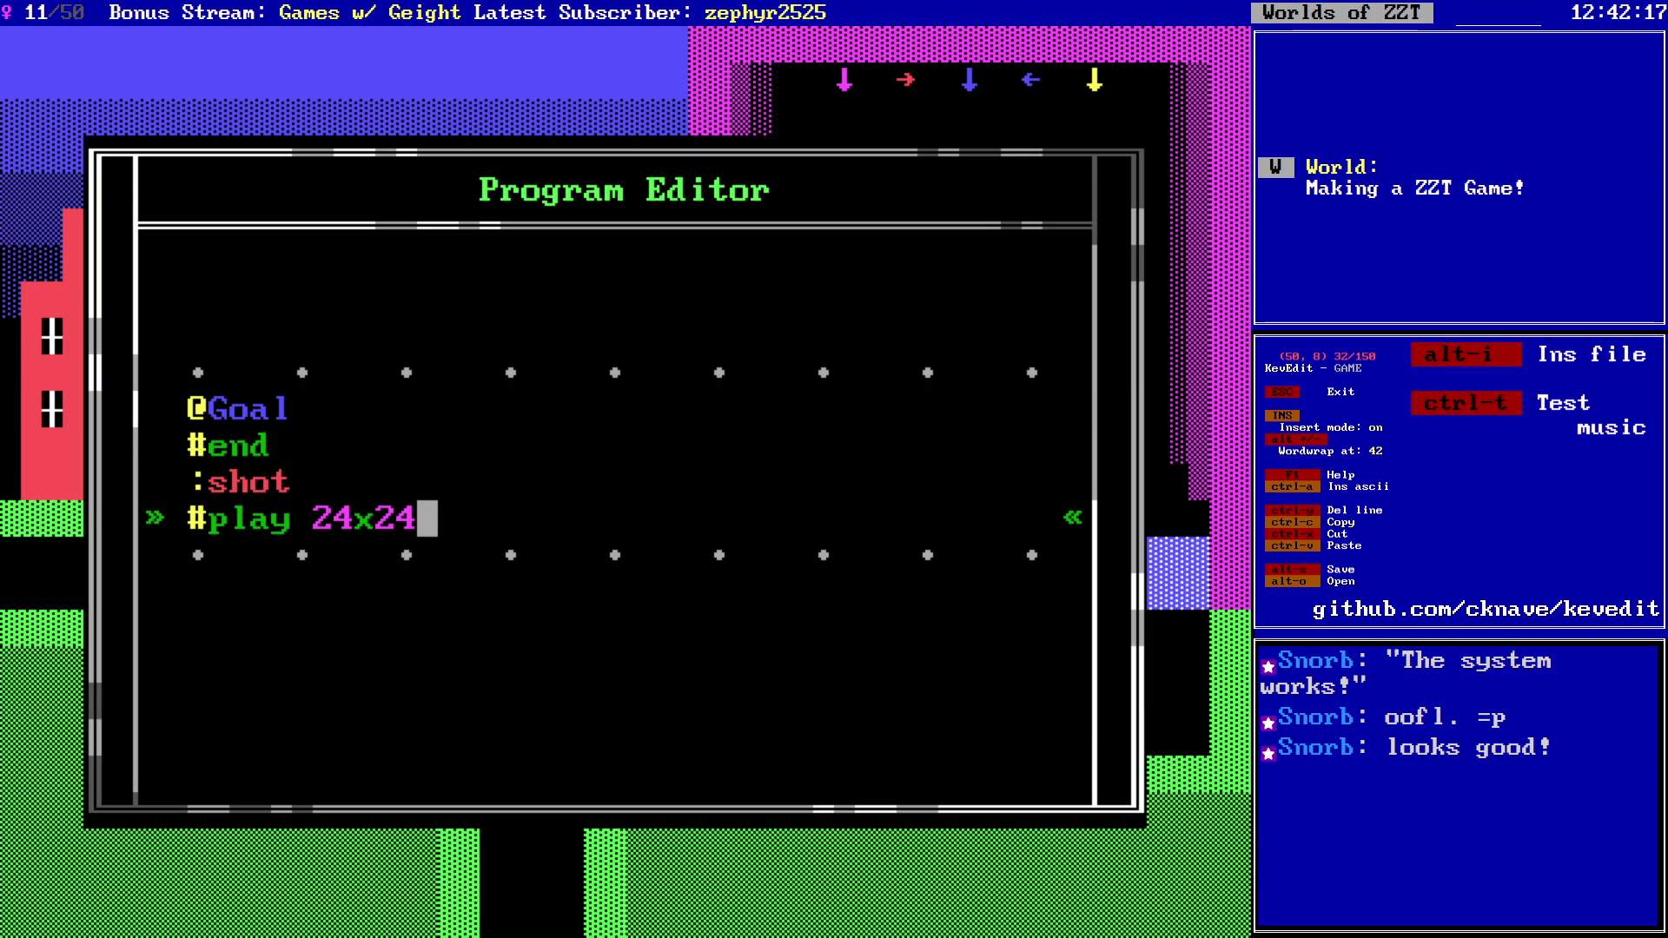
pyautogui.press('BackSpace')
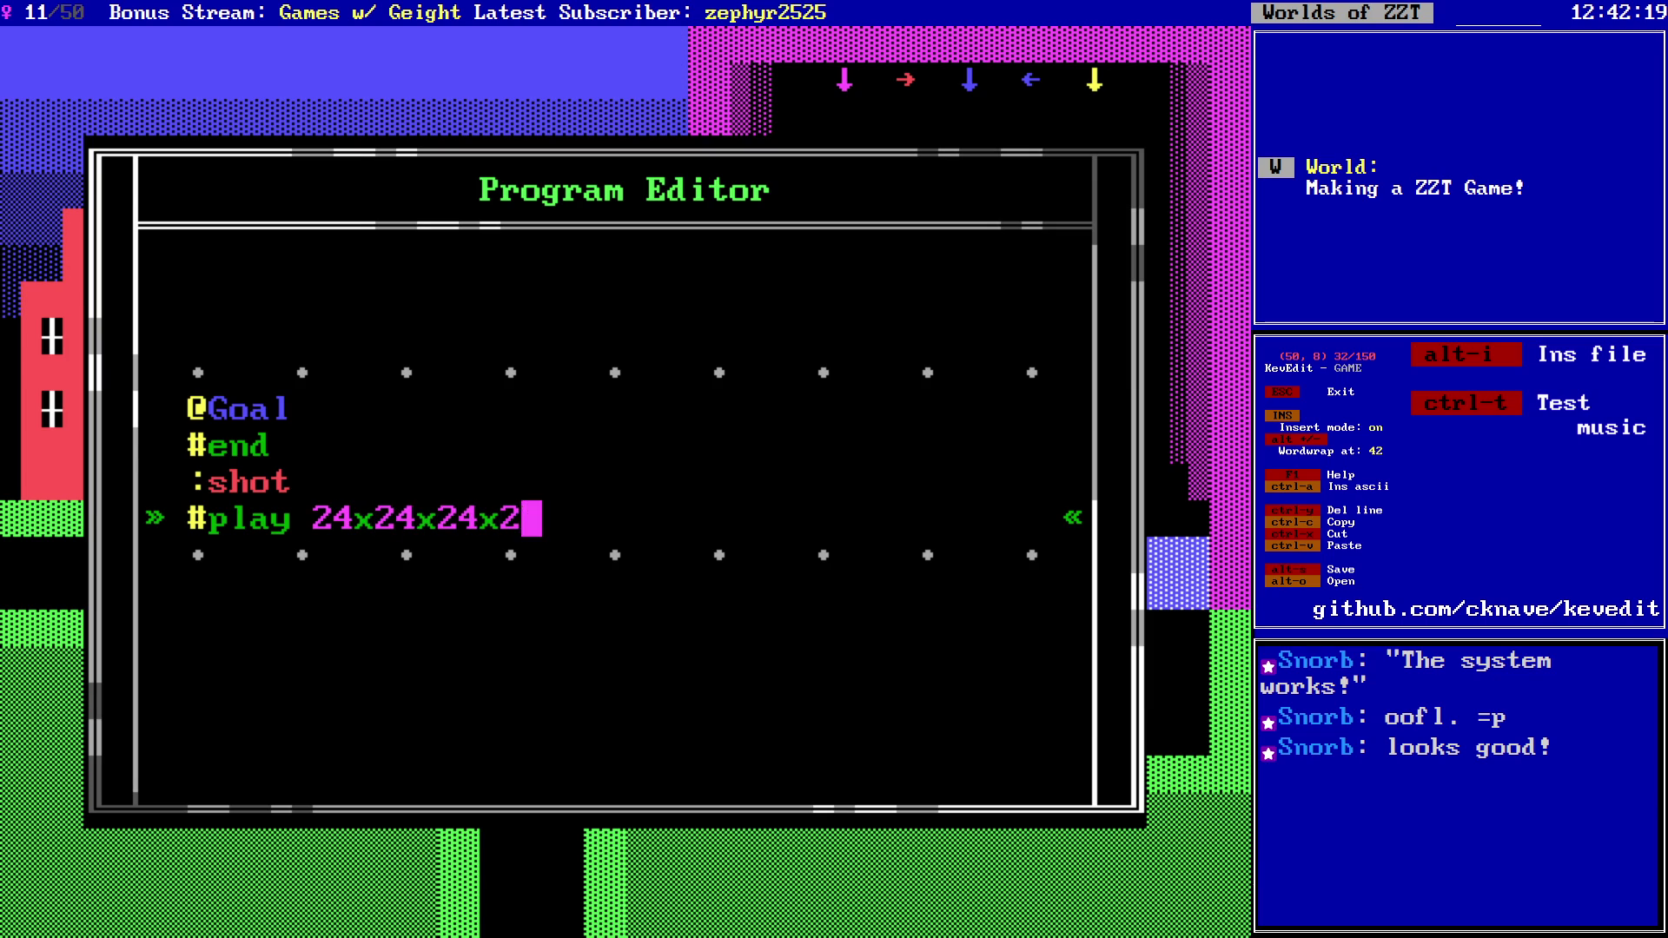
pyautogui.write('4')
pyautogui.write('xxx+')
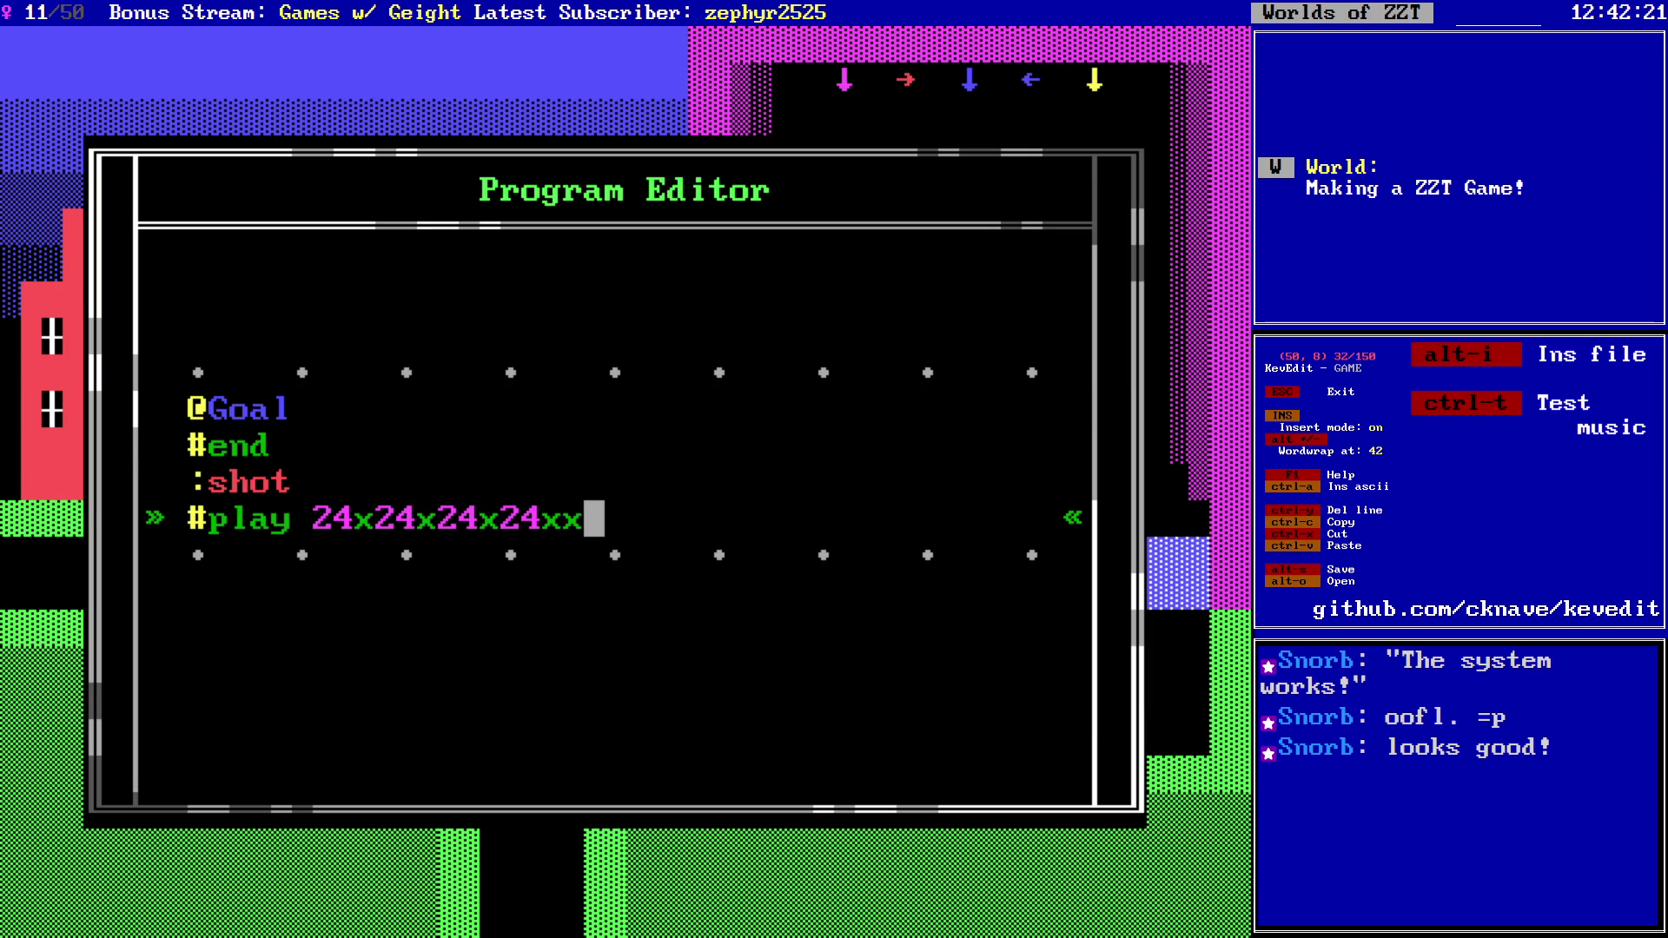
pyautogui.write('+')
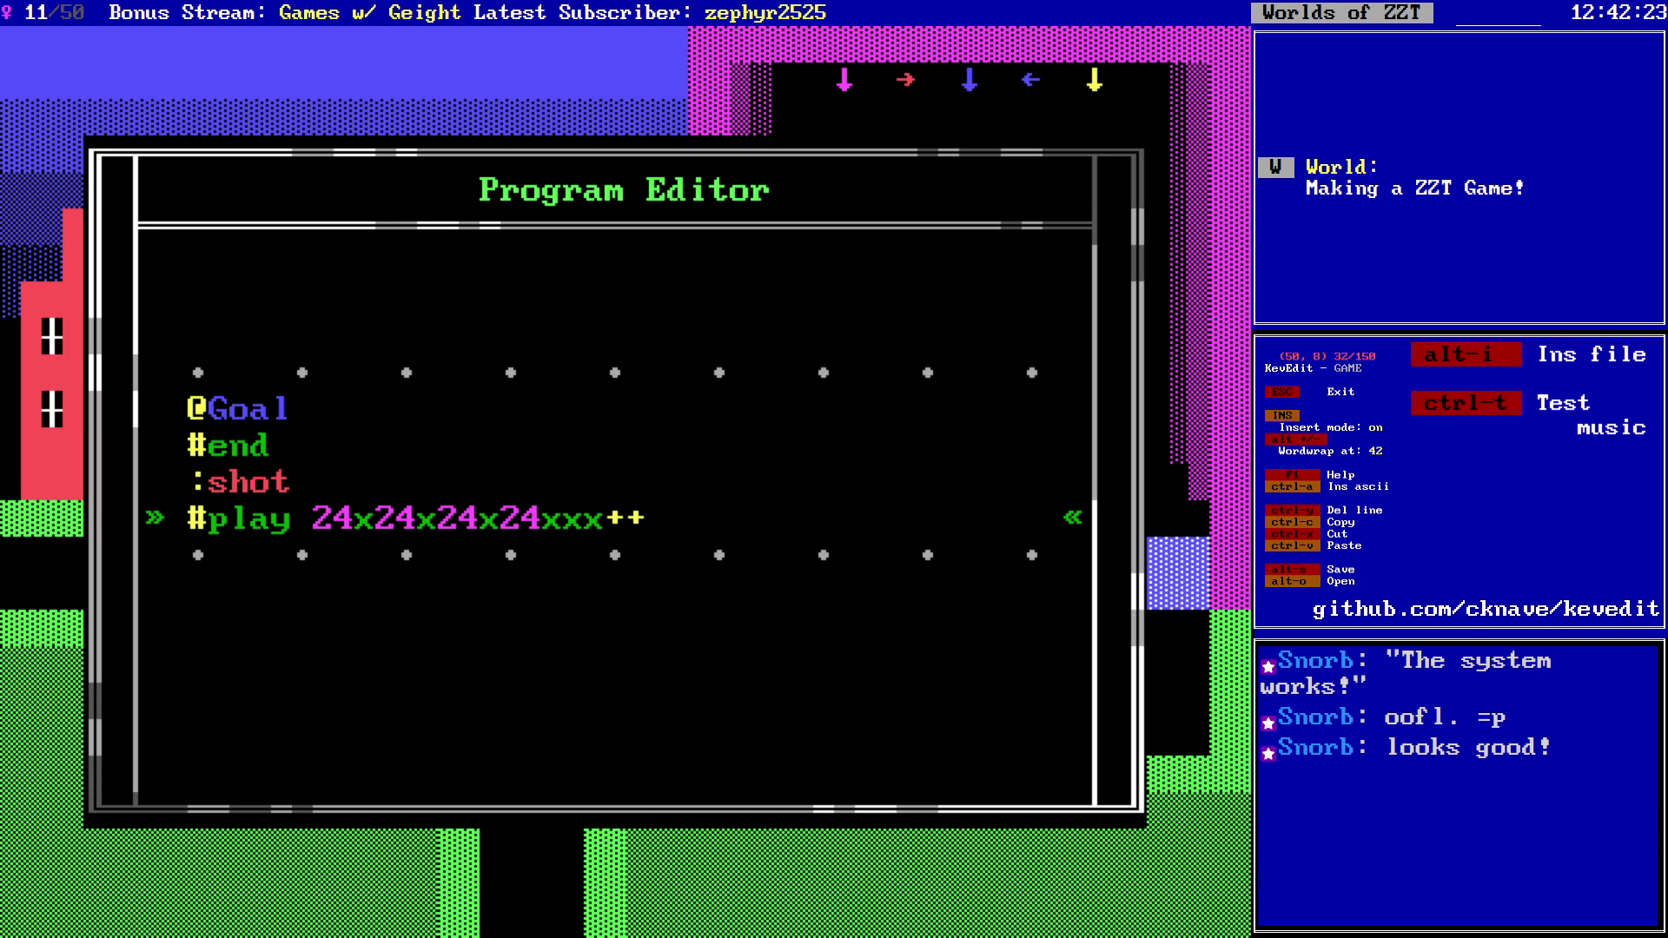
pyautogui.write('ff')
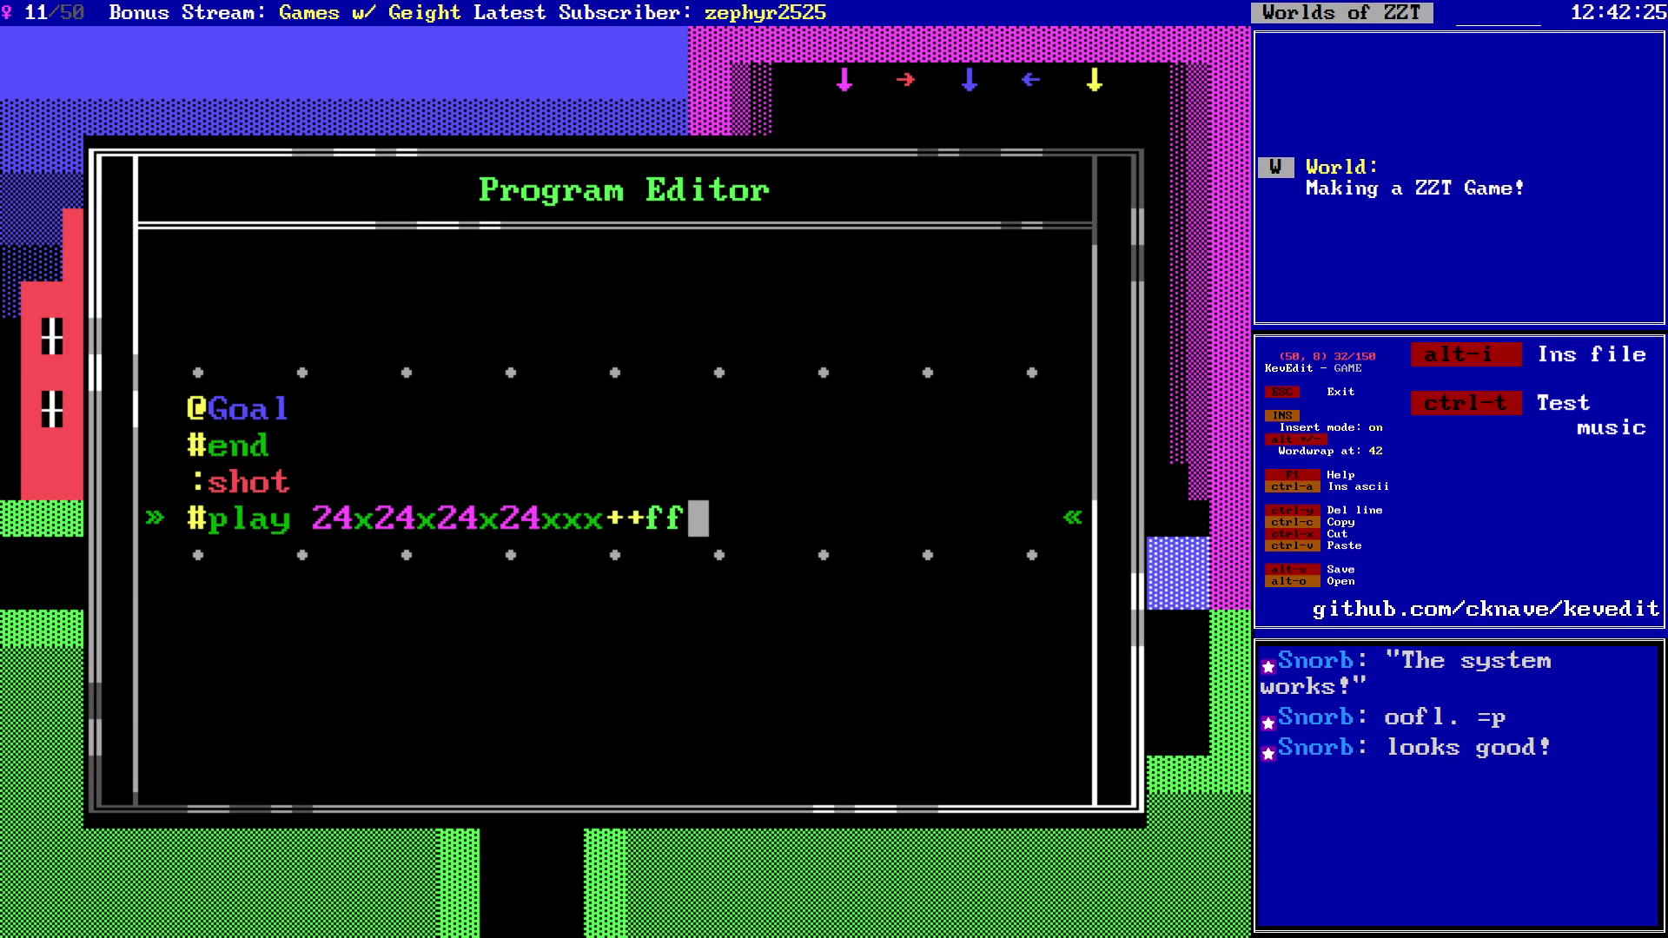
pyautogui.write('de')
pyautogui.press('Left')
pyautogui.write('!')
pyautogui.press('Right')
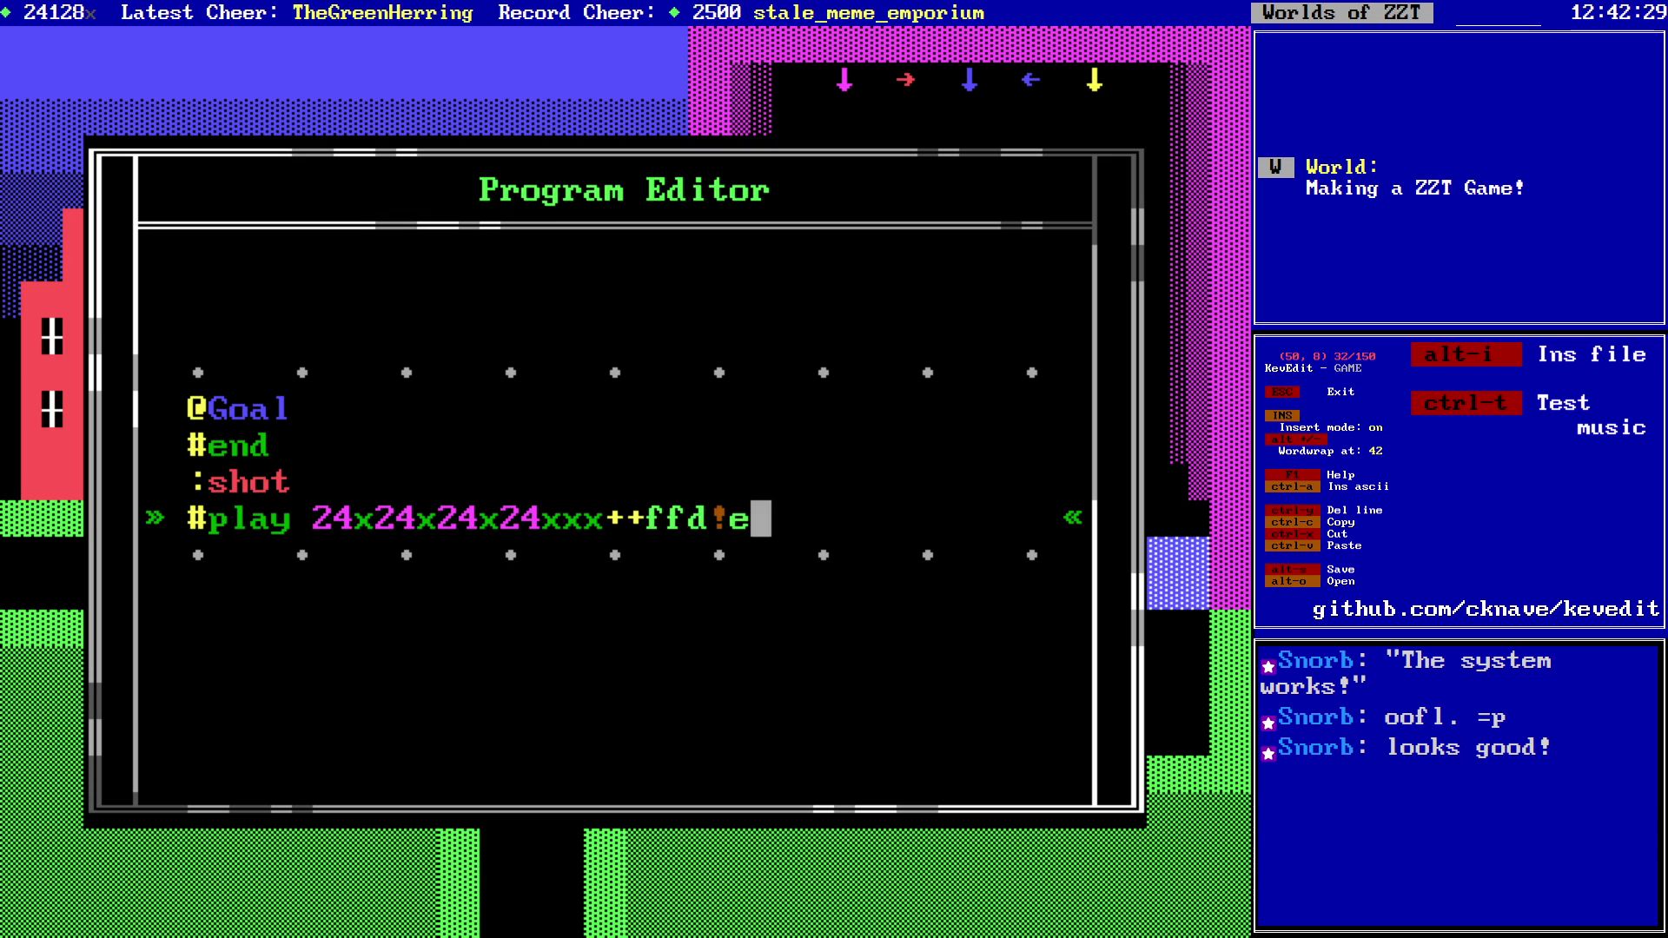
pyautogui.press('BackSpace')
pyautogui.press('BackSpace')
pyautogui.press('BackSpace')
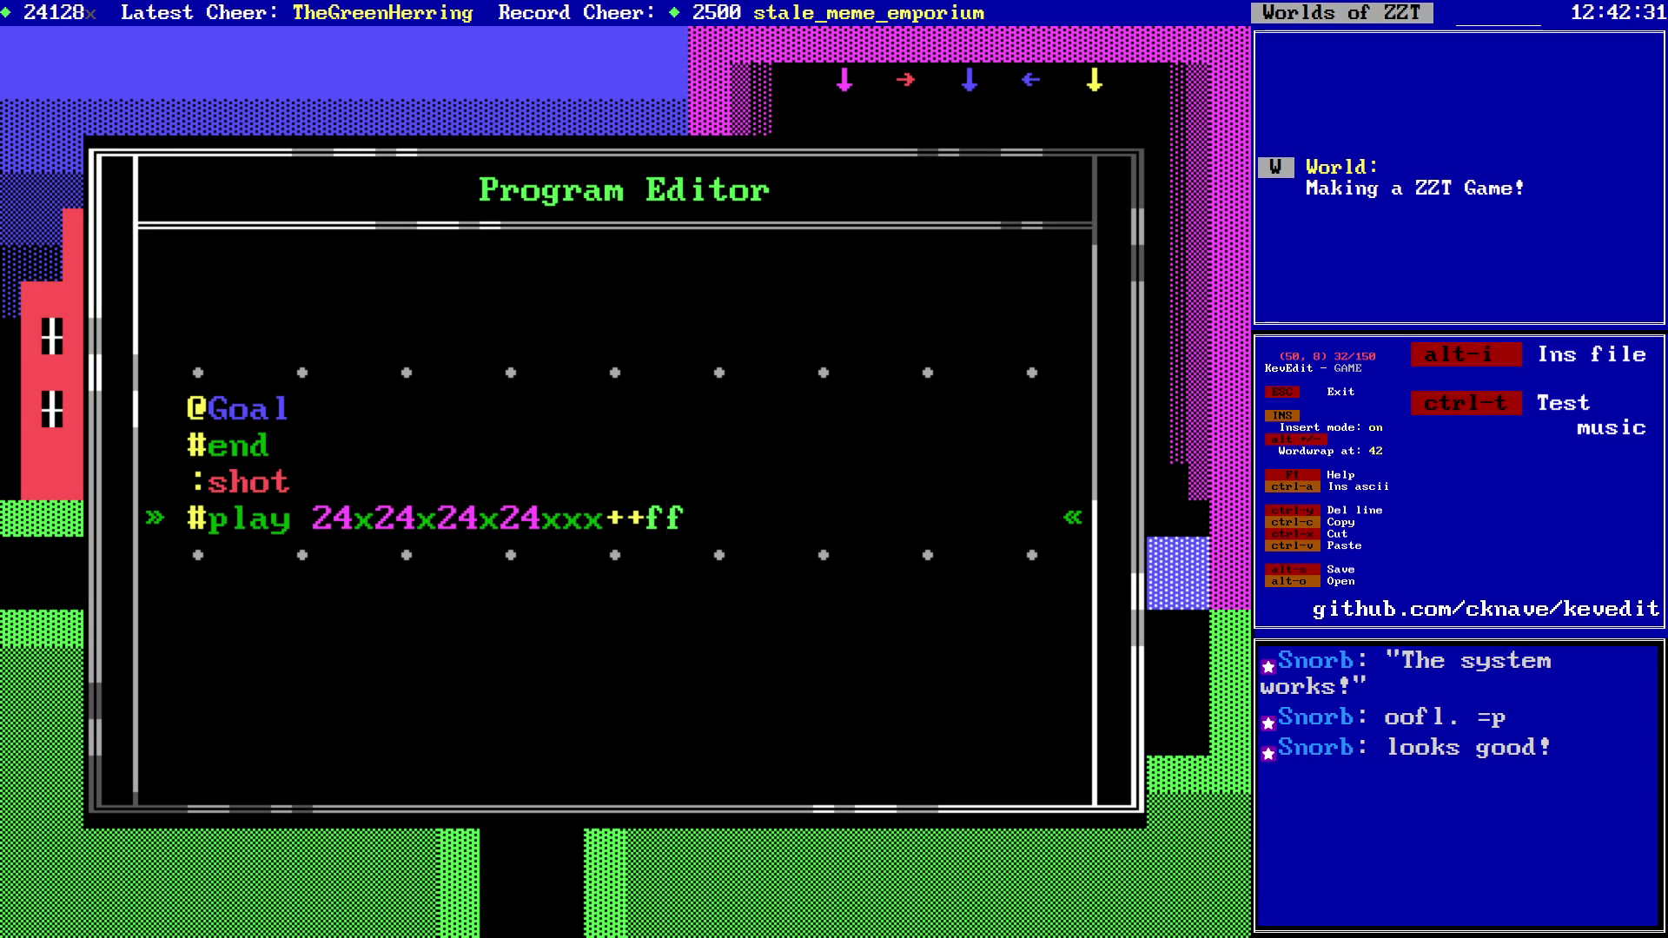
pyautogui.press('BackSpace')
pyautogui.press('BackSpace')
pyautogui.press('BackSpace')
pyautogui.press('Return')
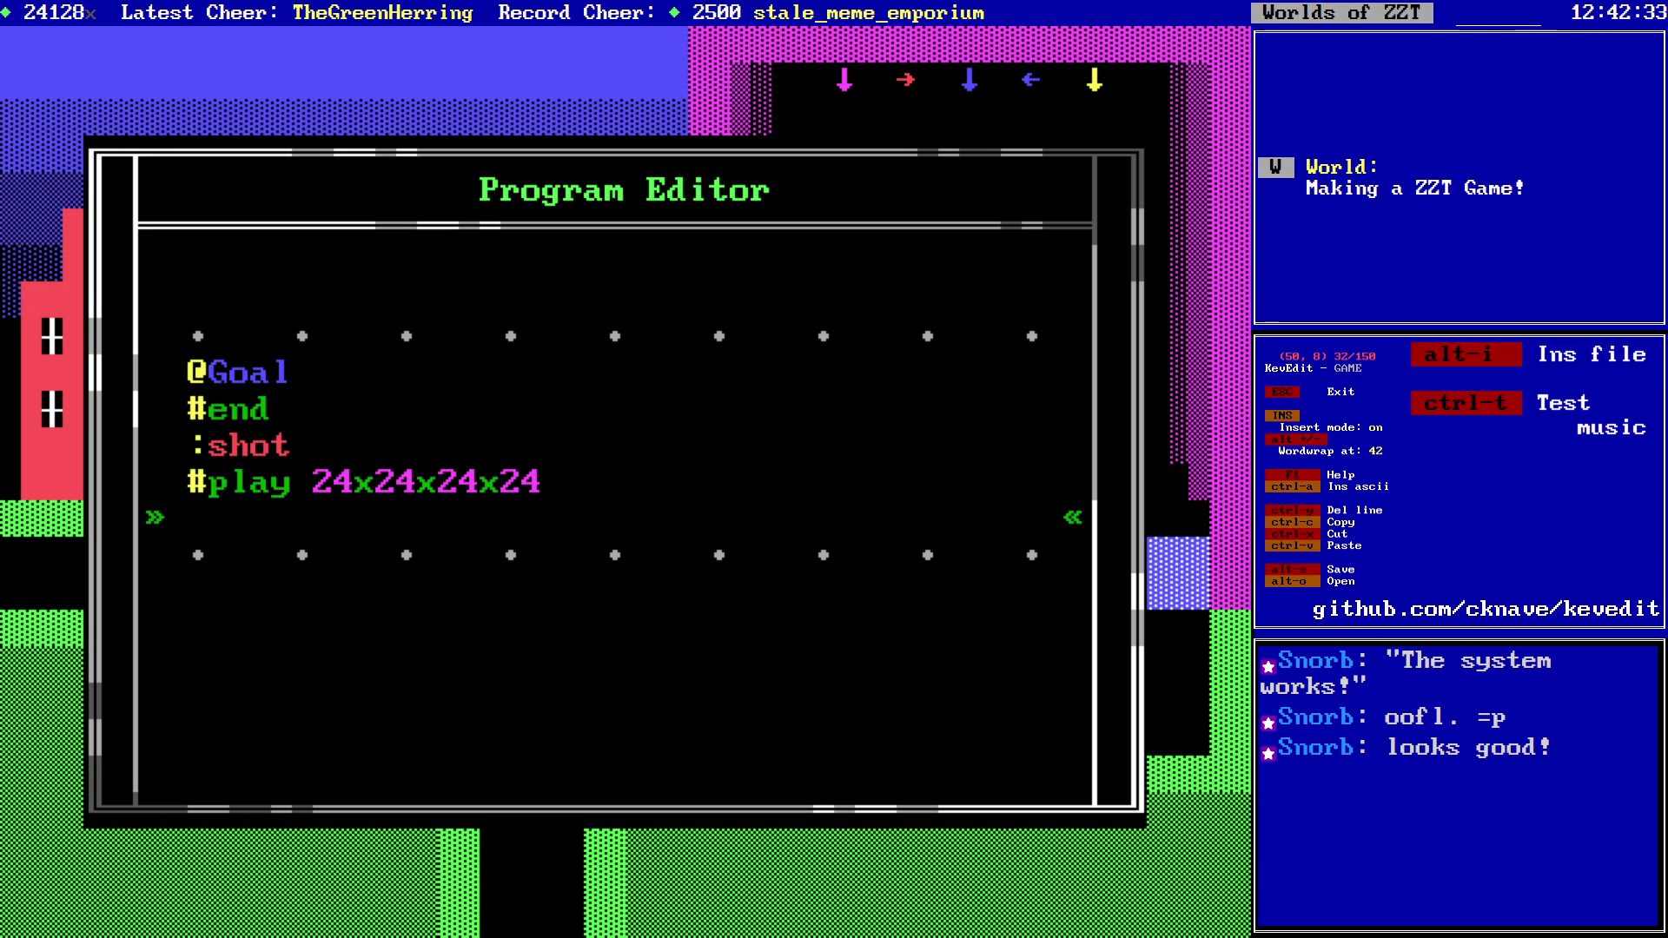
# Step: Close the Goal program and page down to the Winding Path - Baby Park board
pyautogui.press('Escape')
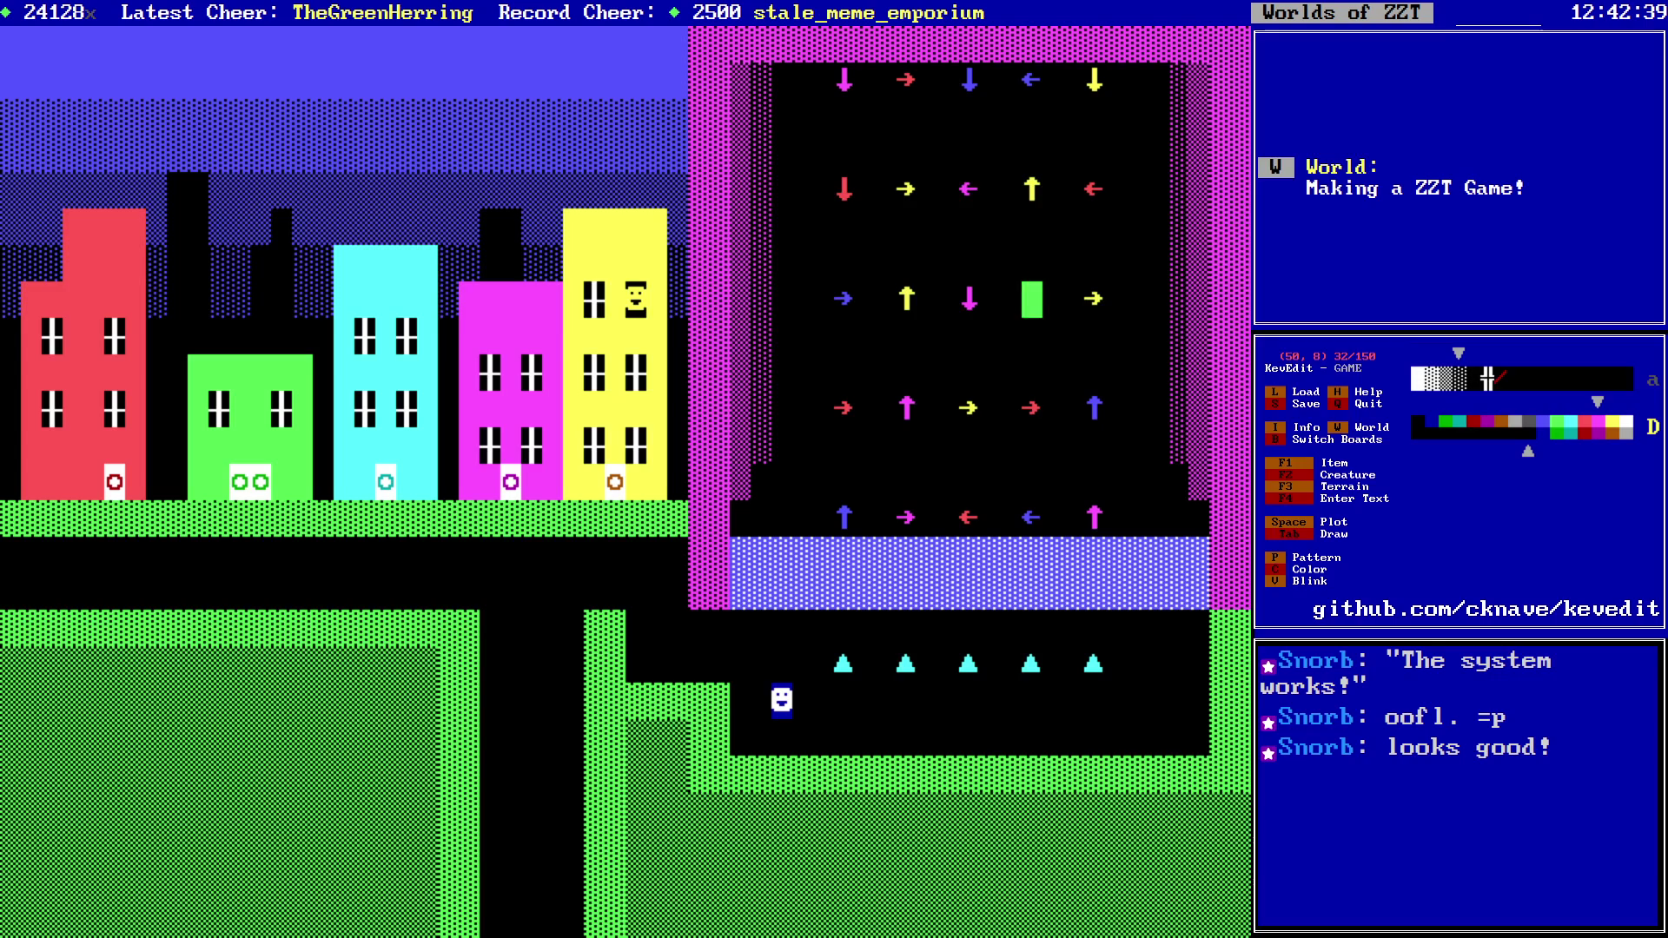
pyautogui.write('G')
pyautogui.press('Down')
pyautogui.press('Down')
pyautogui.press('Down')
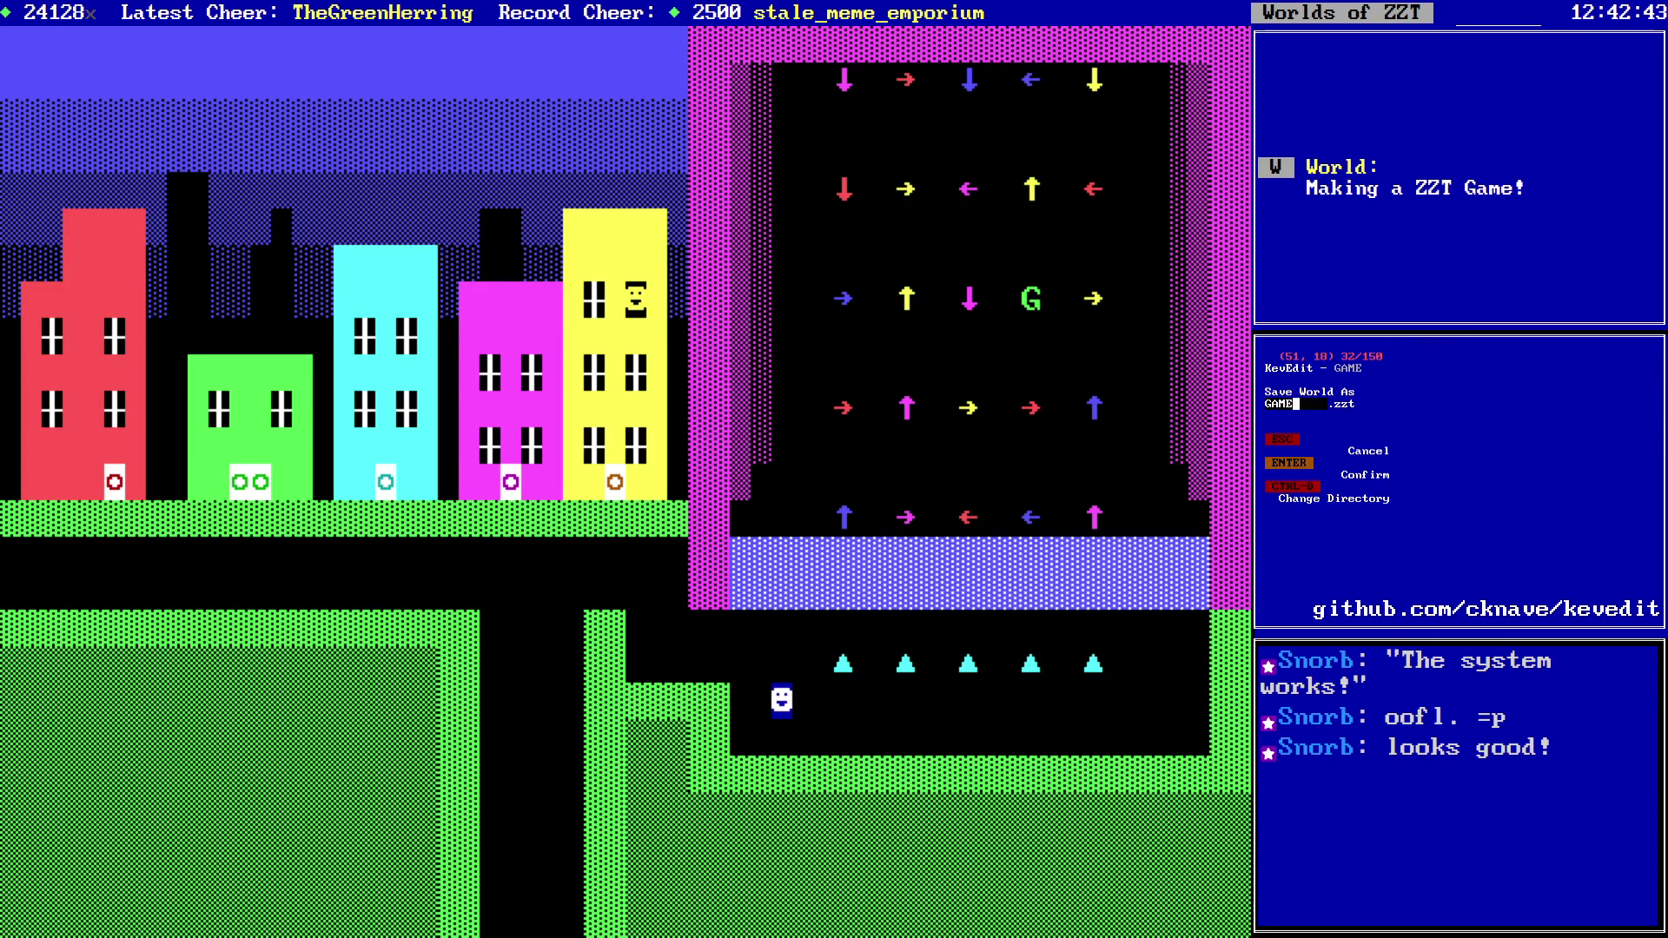
pyautogui.press('Left')
pyautogui.press('Left')
pyautogui.press('Left')
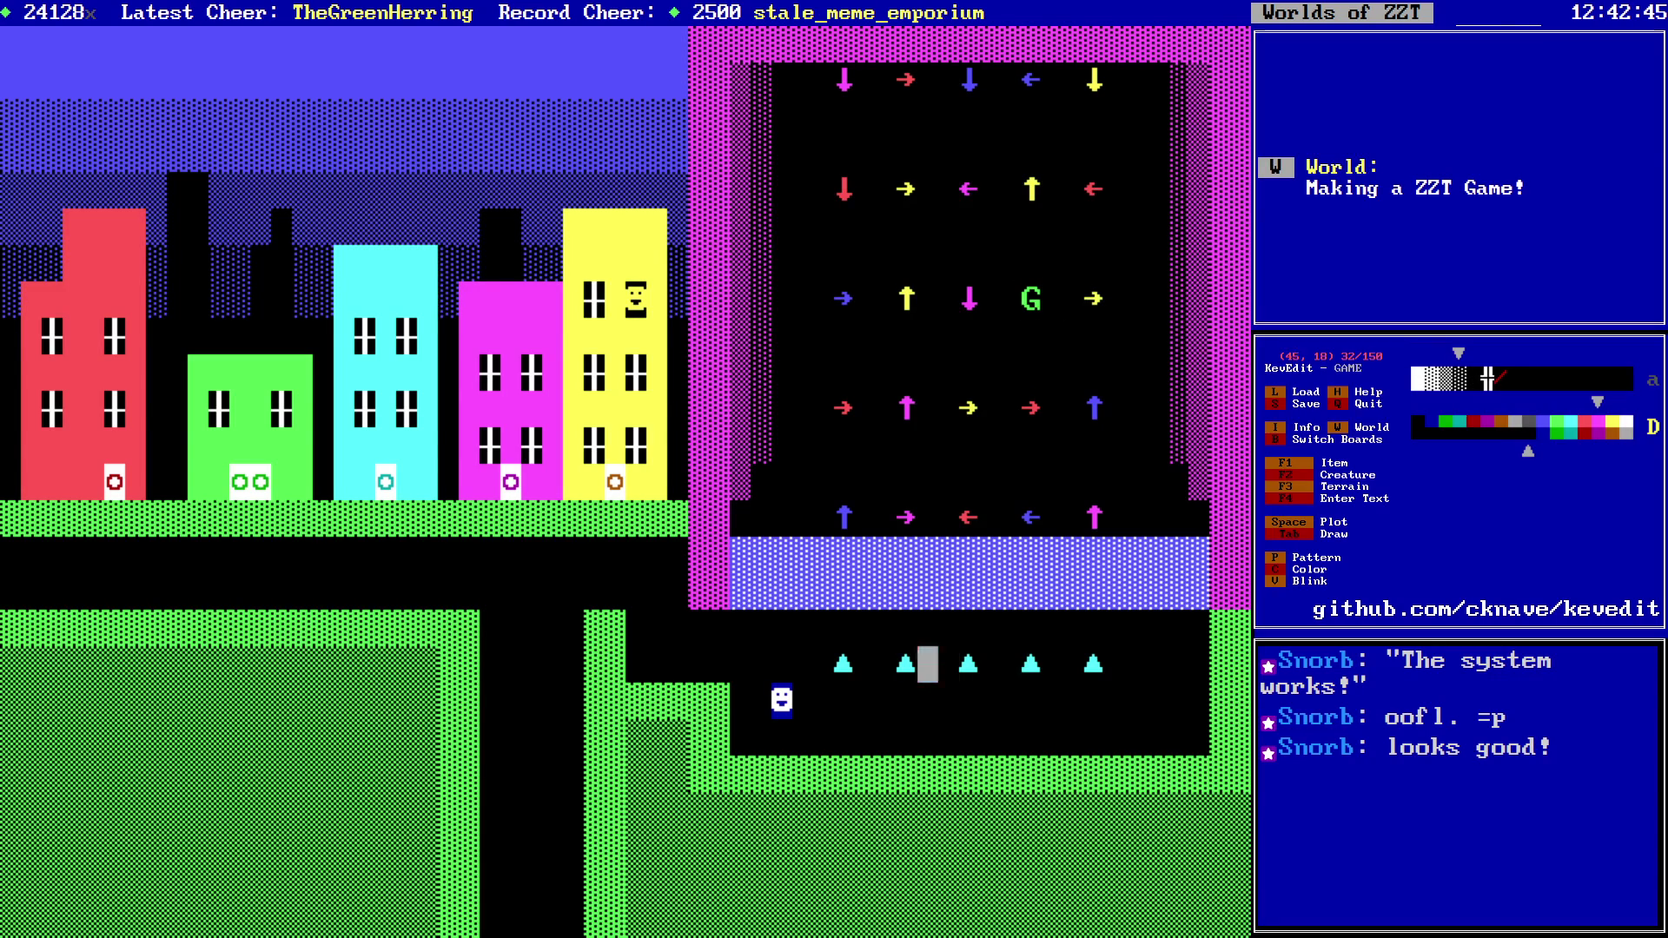
pyautogui.press('Left')
pyautogui.press('Left')
pyautogui.press('Left')
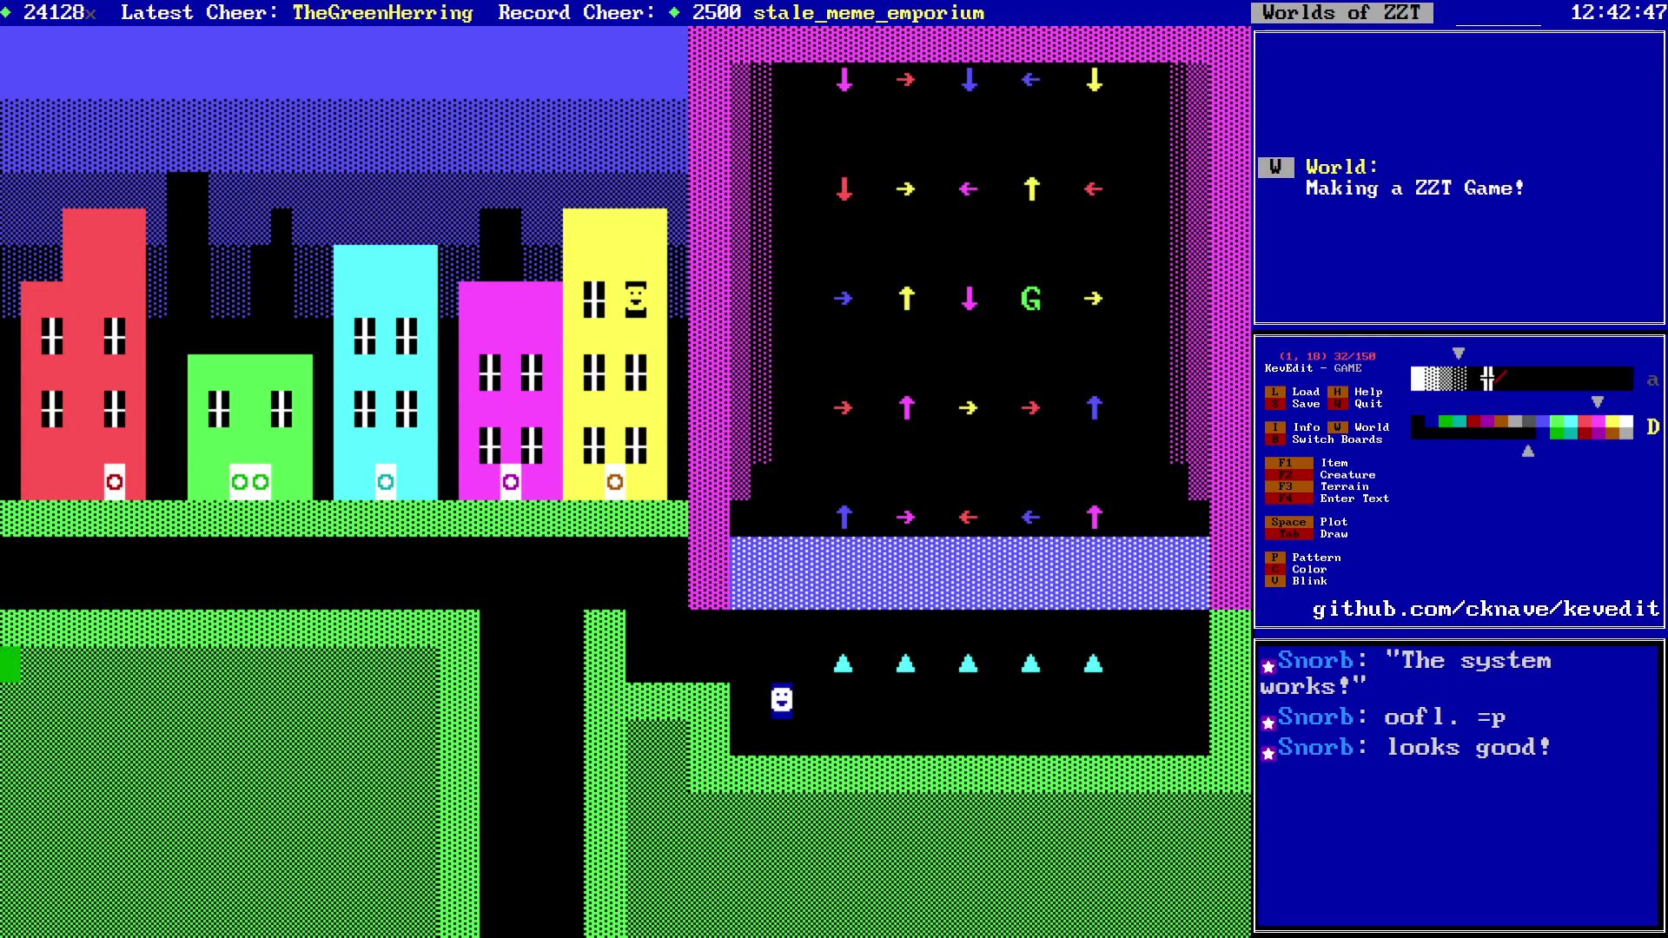
pyautogui.press('Right')
pyautogui.press('Right')
pyautogui.press('Right')
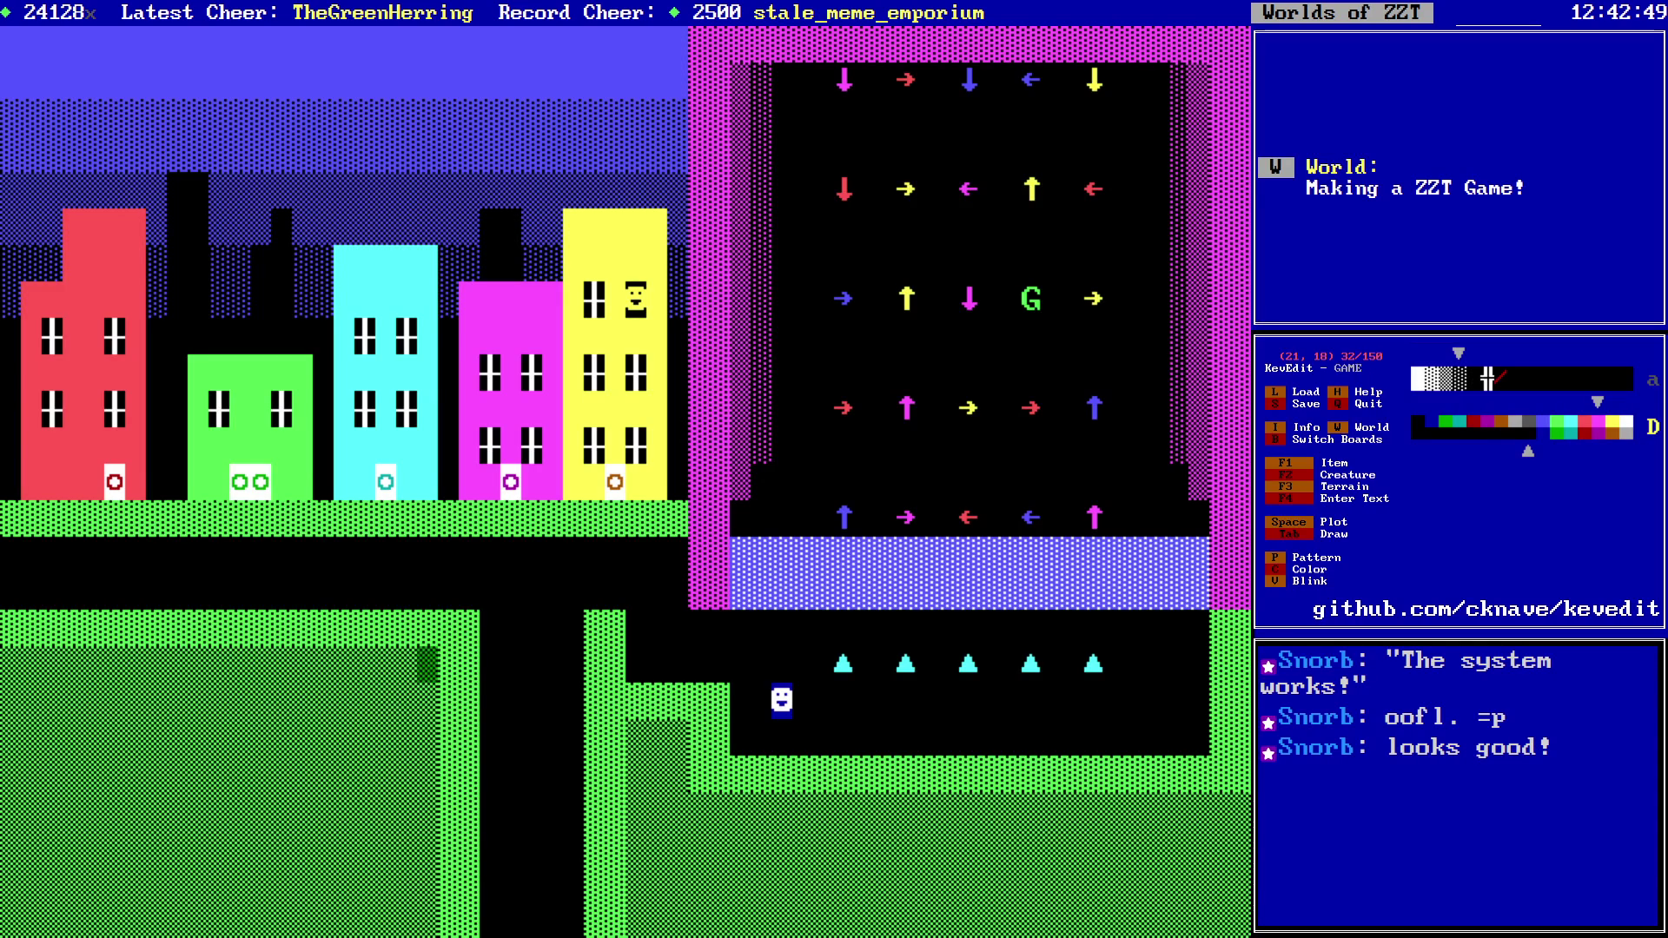
pyautogui.press('pagedown')
pyautogui.press('pagedown')
pyautogui.press('pagedown')
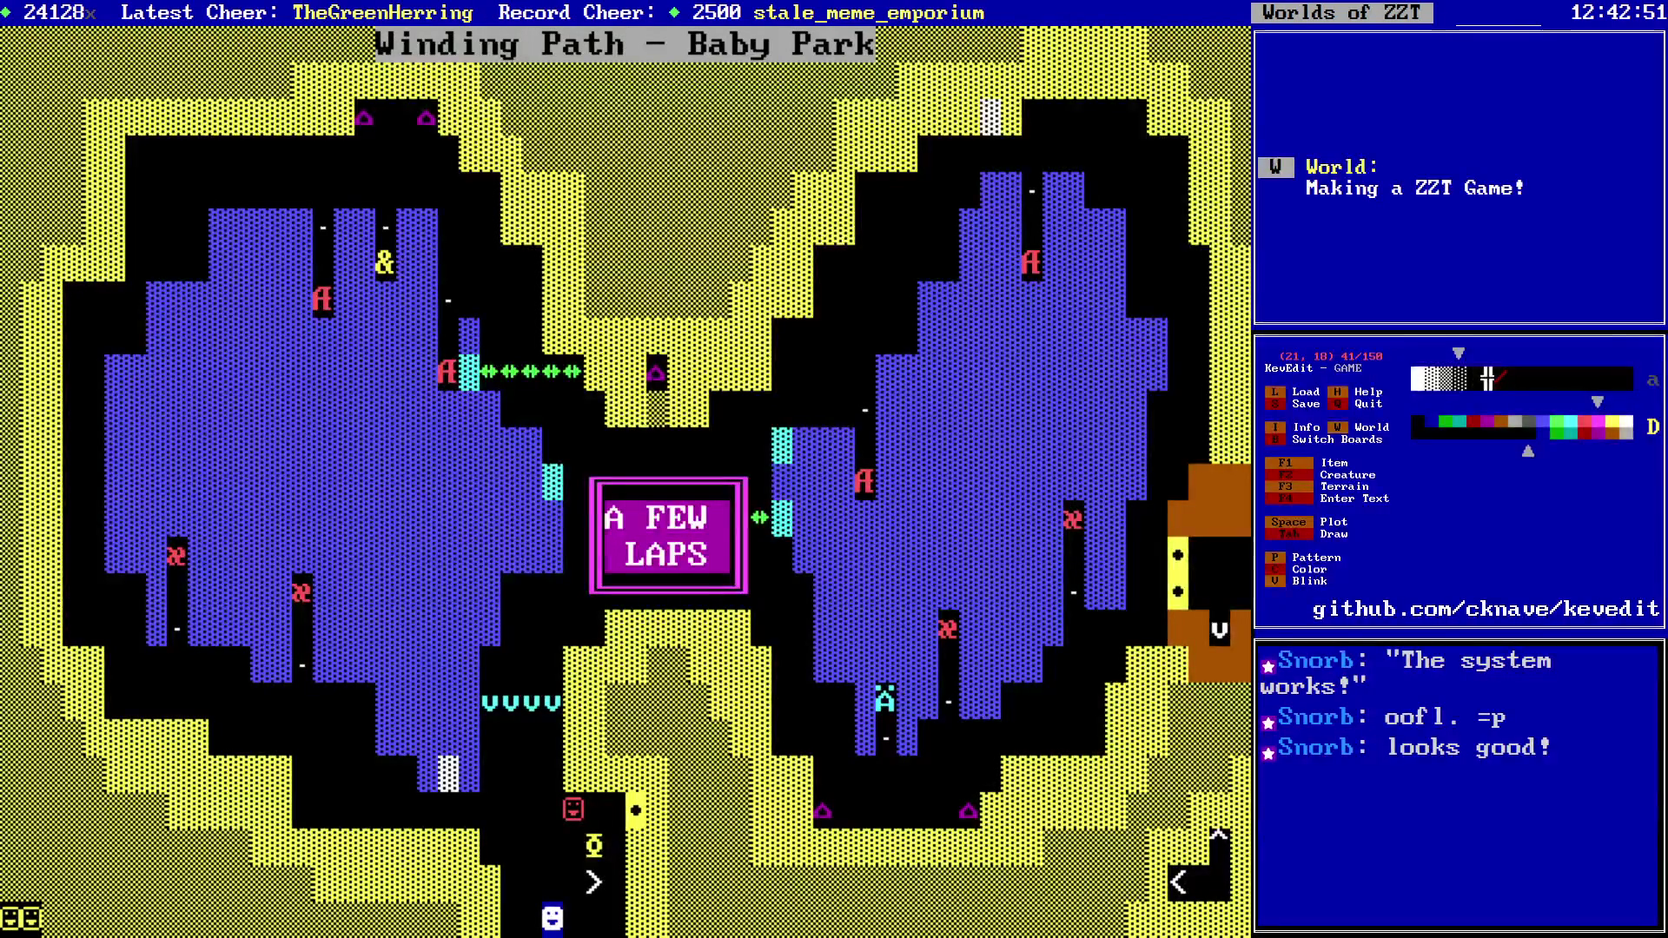
# Step: Pick The Puzzle Board from the board list to return to the night city
pyautogui.press('Right')
pyautogui.press('Right')
pyautogui.press('Right')
pyautogui.press('Right')
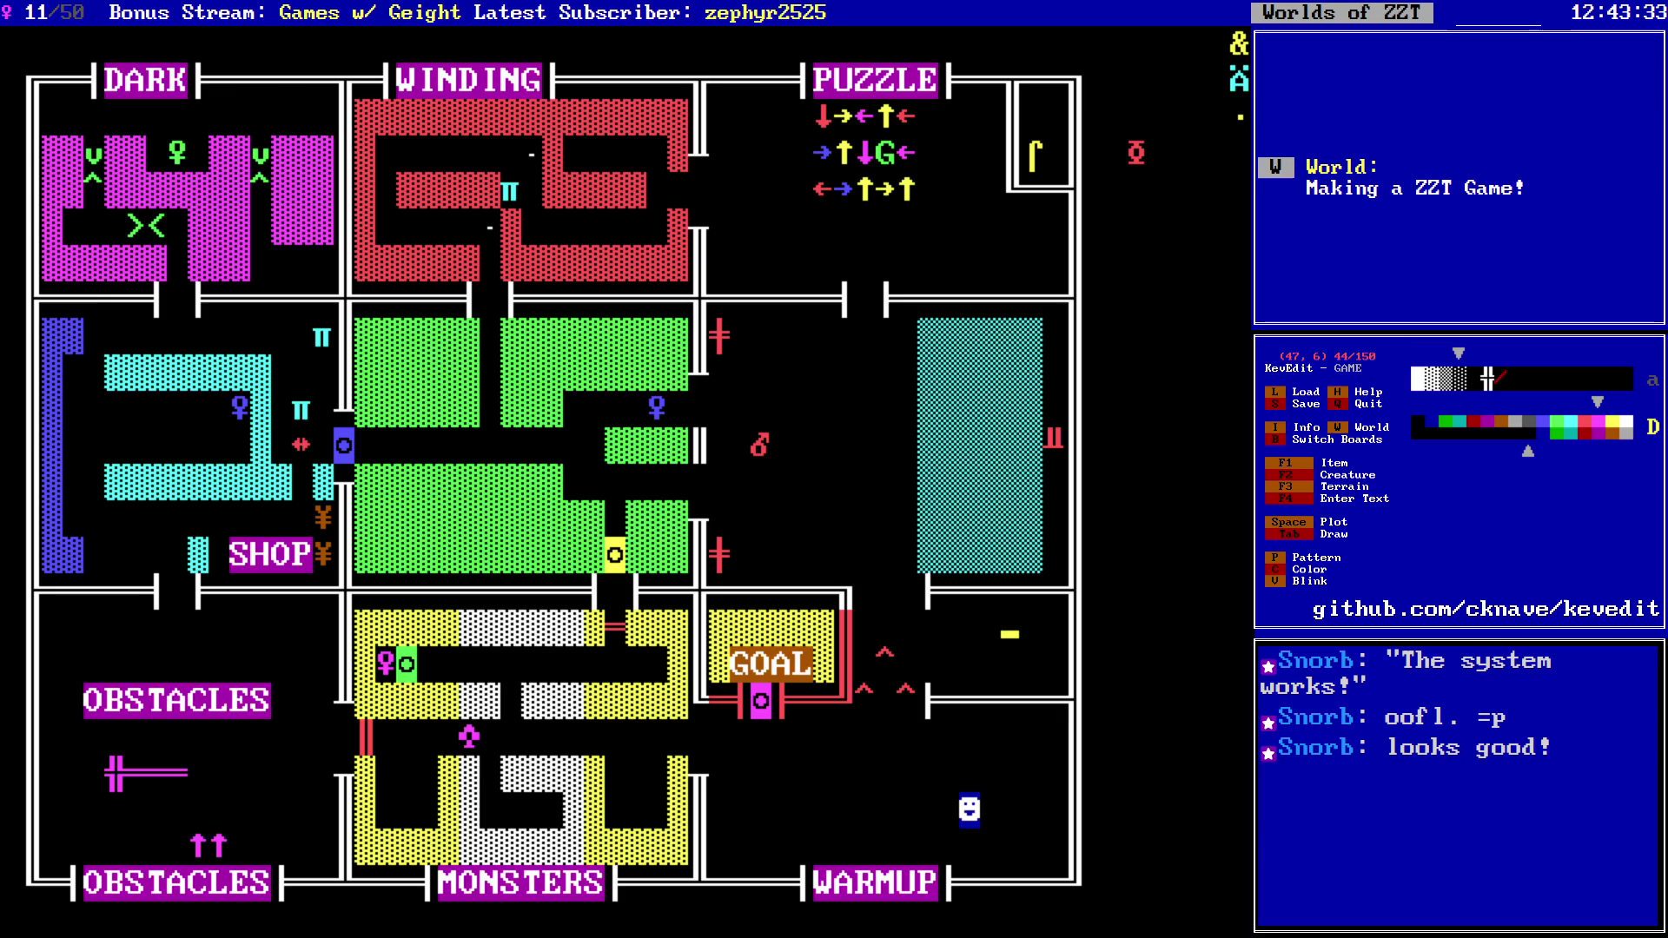
pyautogui.press('b')
pyautogui.press('End')
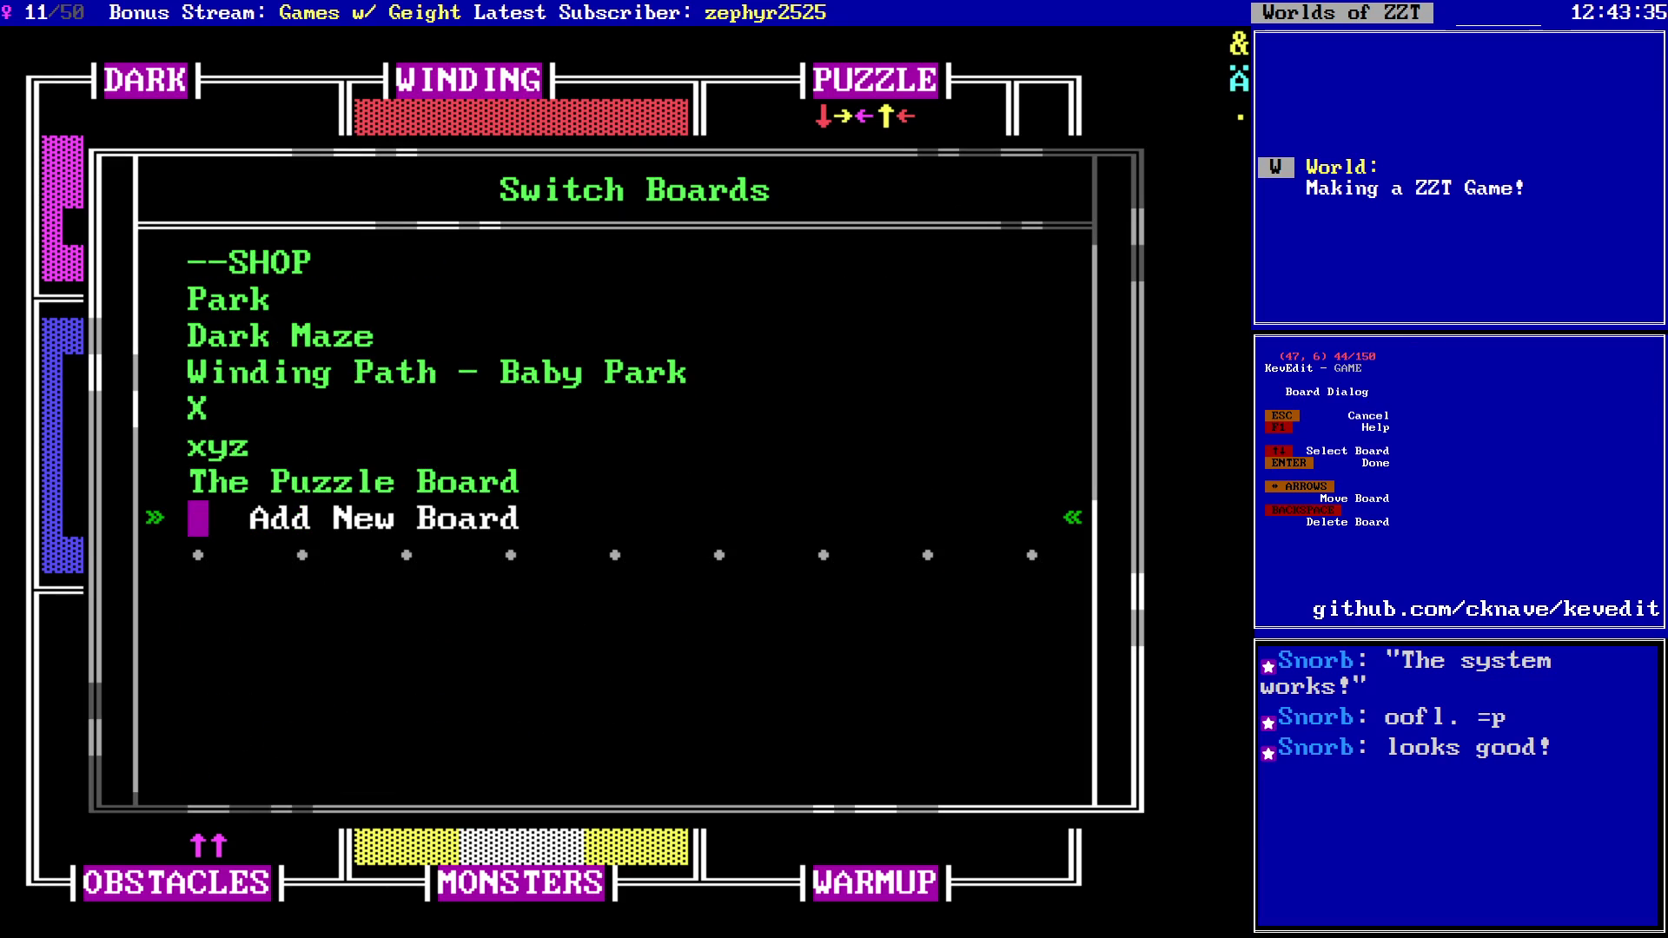
pyautogui.press('Up')
pyautogui.press('Return')
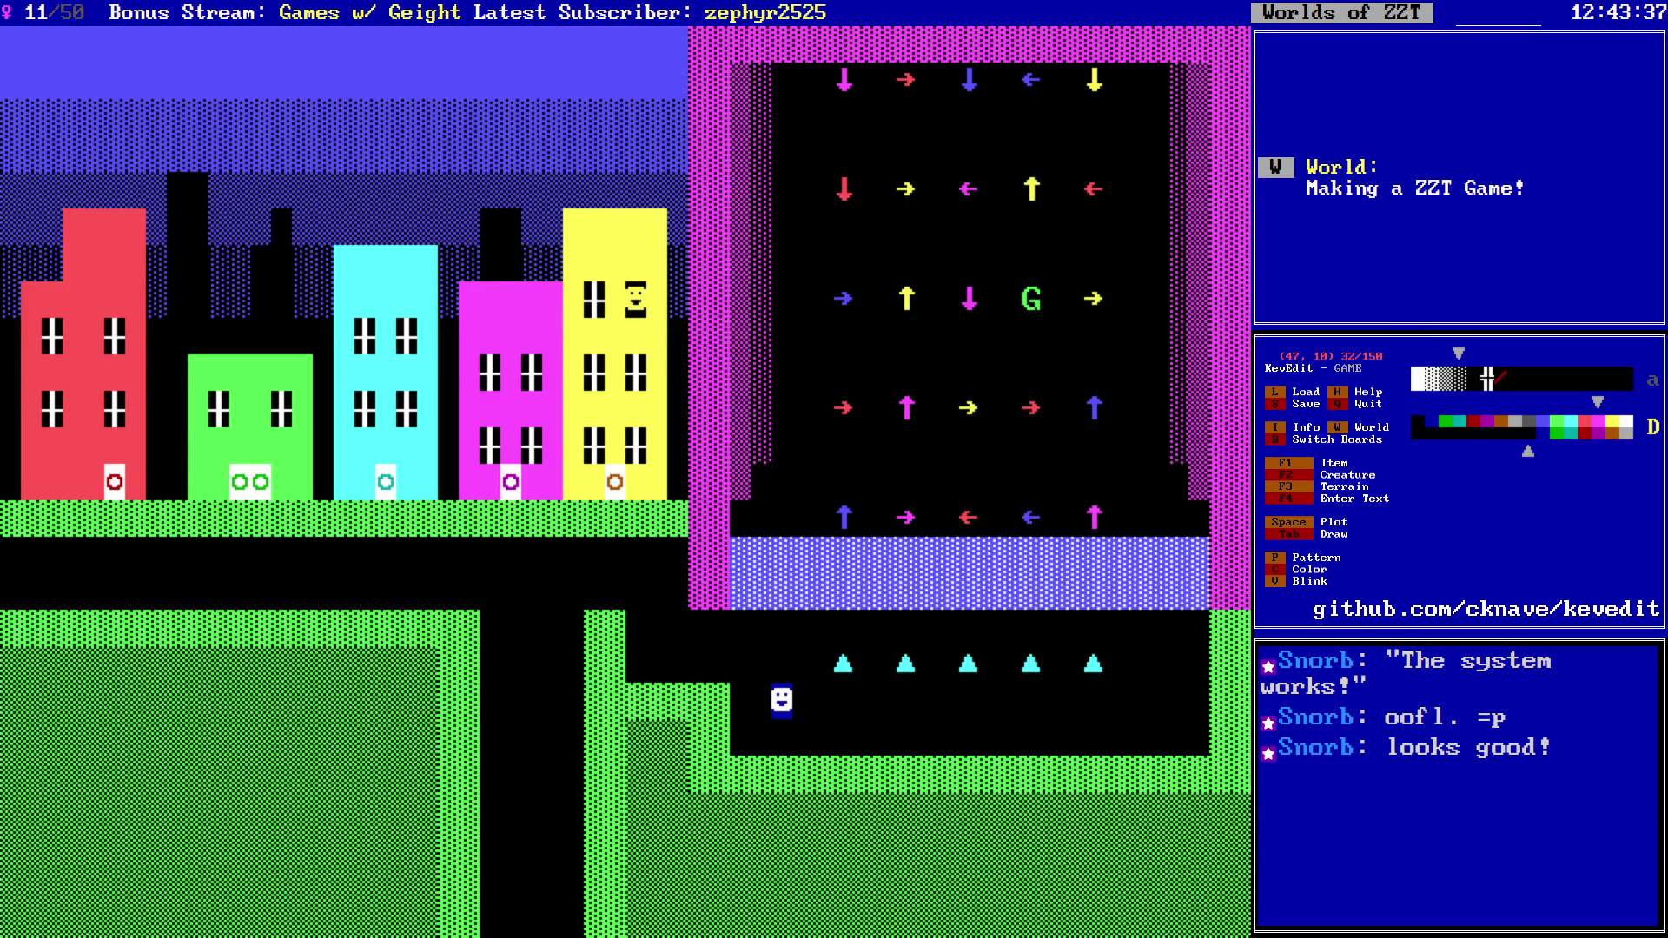
# Step: Save the world over the existing GAME.zzt
pyautogui.press('s')
pyautogui.press('Return')
pyautogui.press('y')
# Step: Write a '- SAVE -' text label in a new colour on the corridor's bottom wall
pyautogui.hotkey('alt', 'Down')
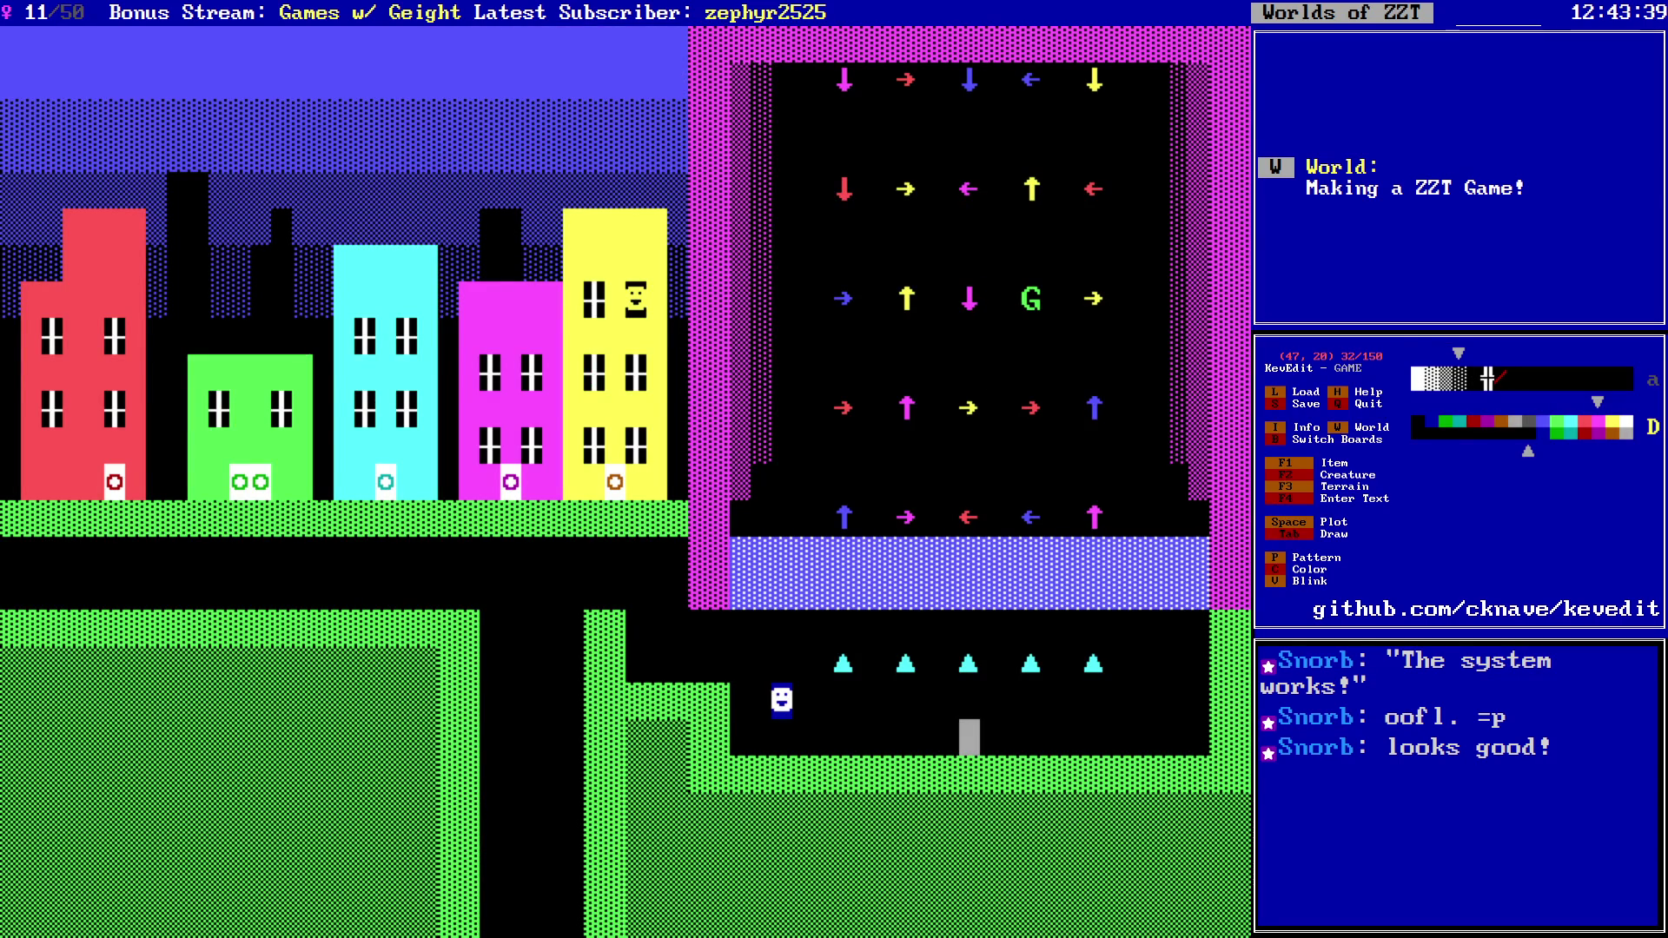
pyautogui.press('c')
pyautogui.press('Left')
pyautogui.press('Return')
pyautogui.press('Left')
pyautogui.press('Left')
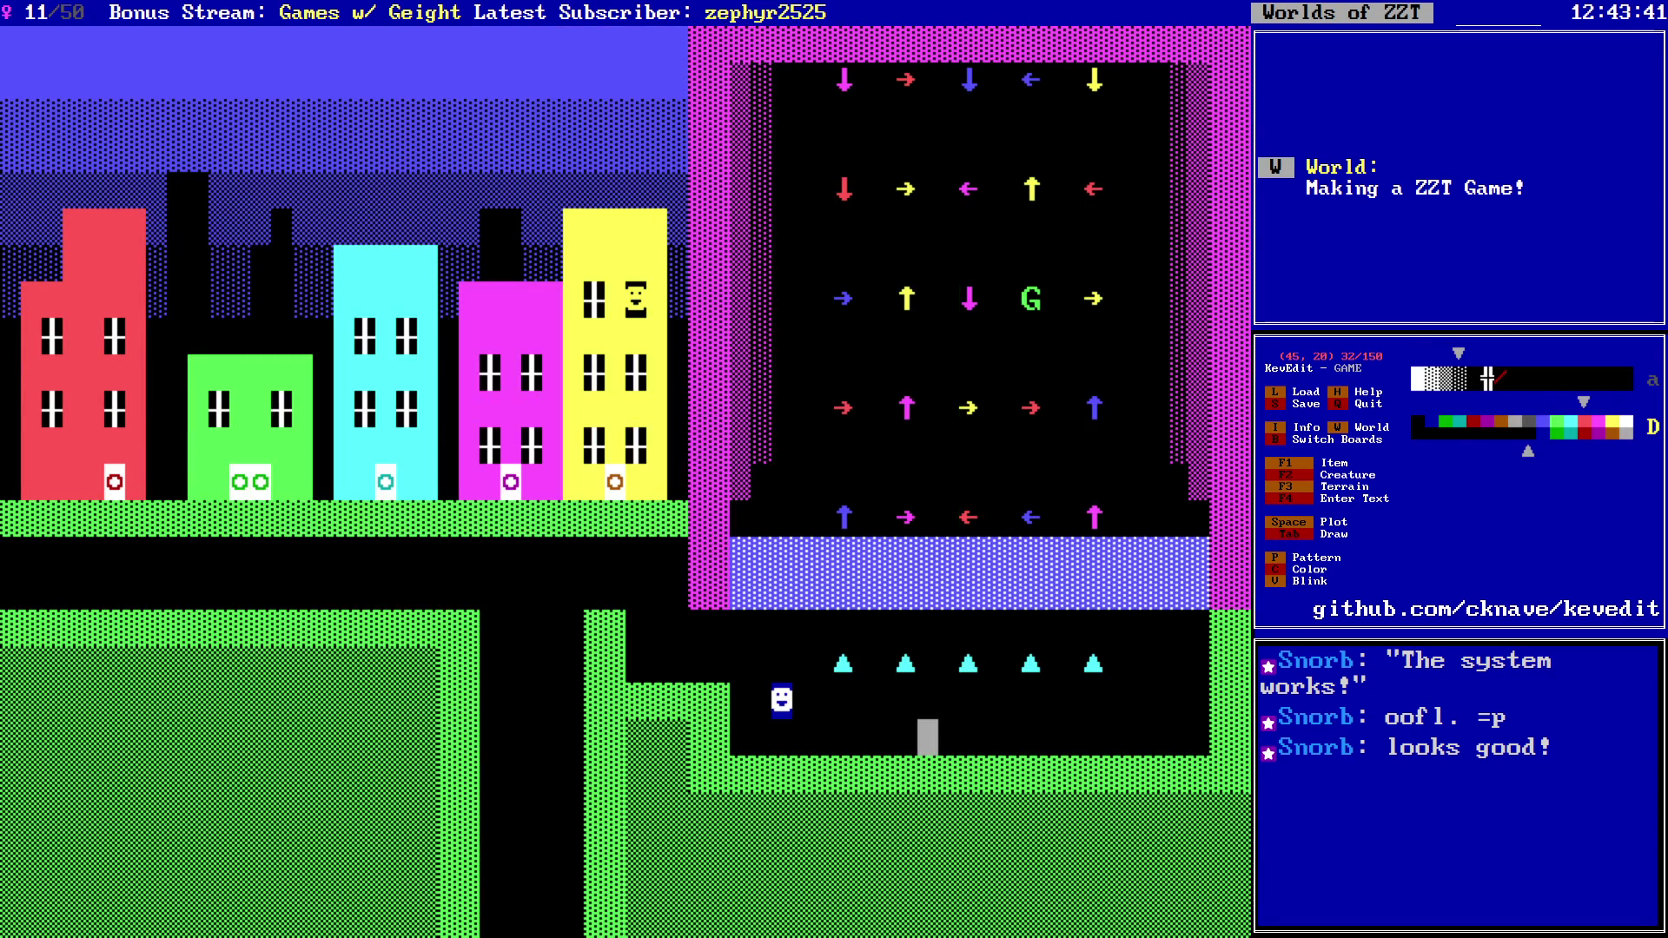
pyautogui.press('Down')
pyautogui.press('Left')
pyautogui.press('Left')
pyautogui.press('F4')
pyautogui.write('- SAVE -')
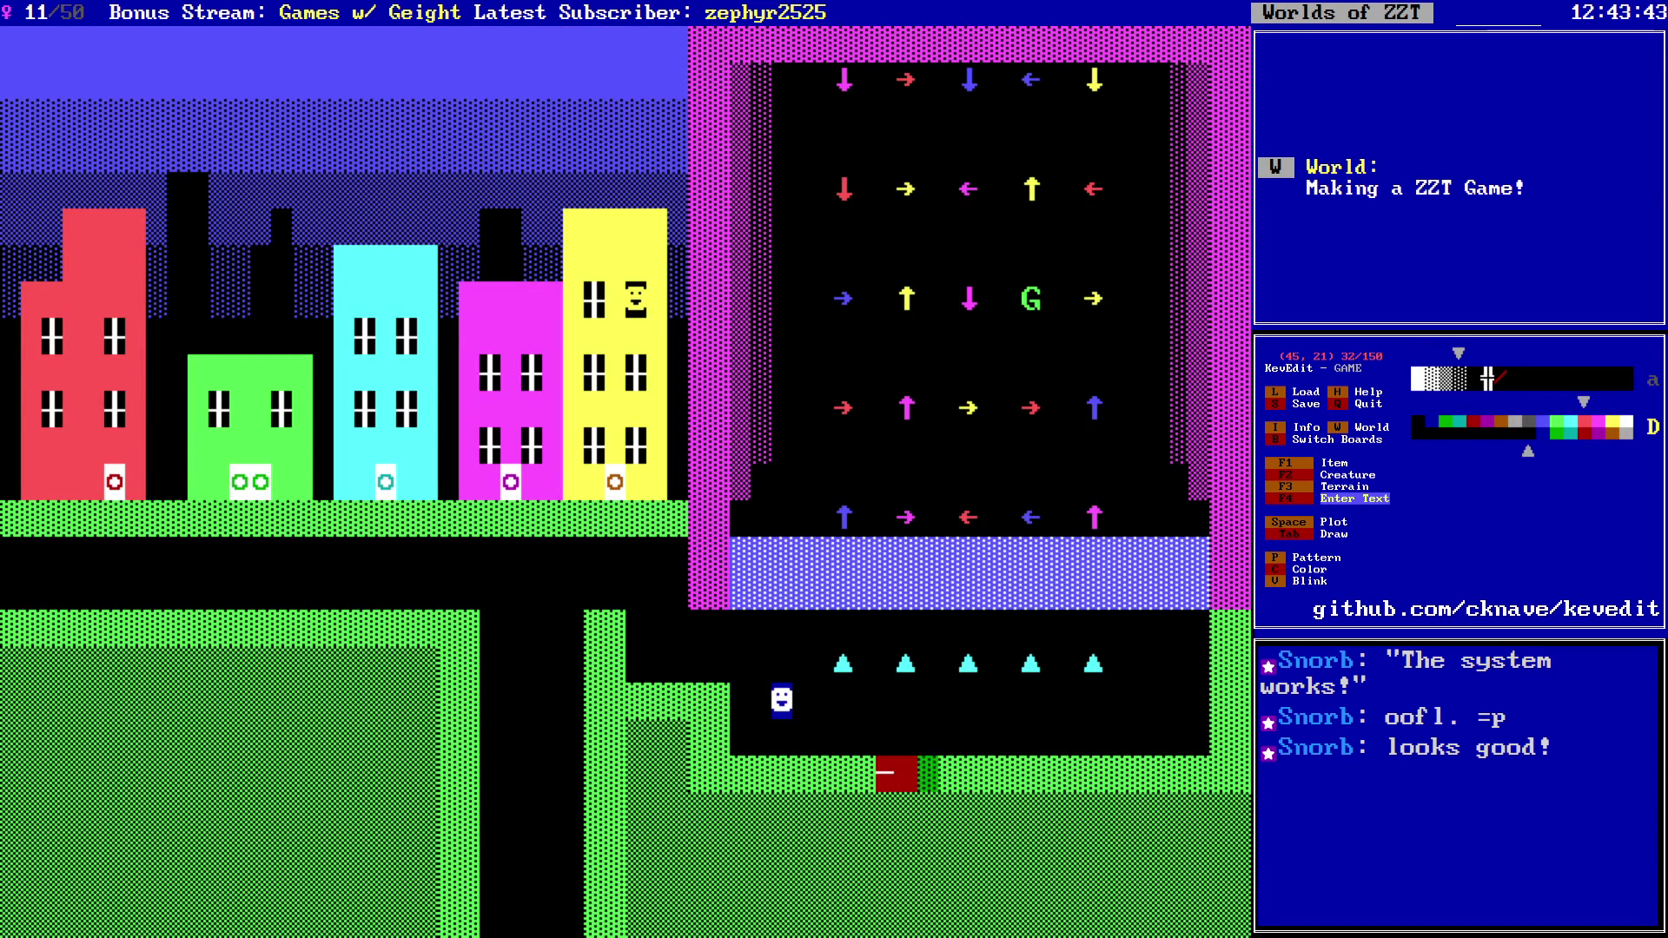
pyautogui.press('Escape')
pyautogui.press('Up')
pyautogui.press('Up')
pyautogui.press('Up')
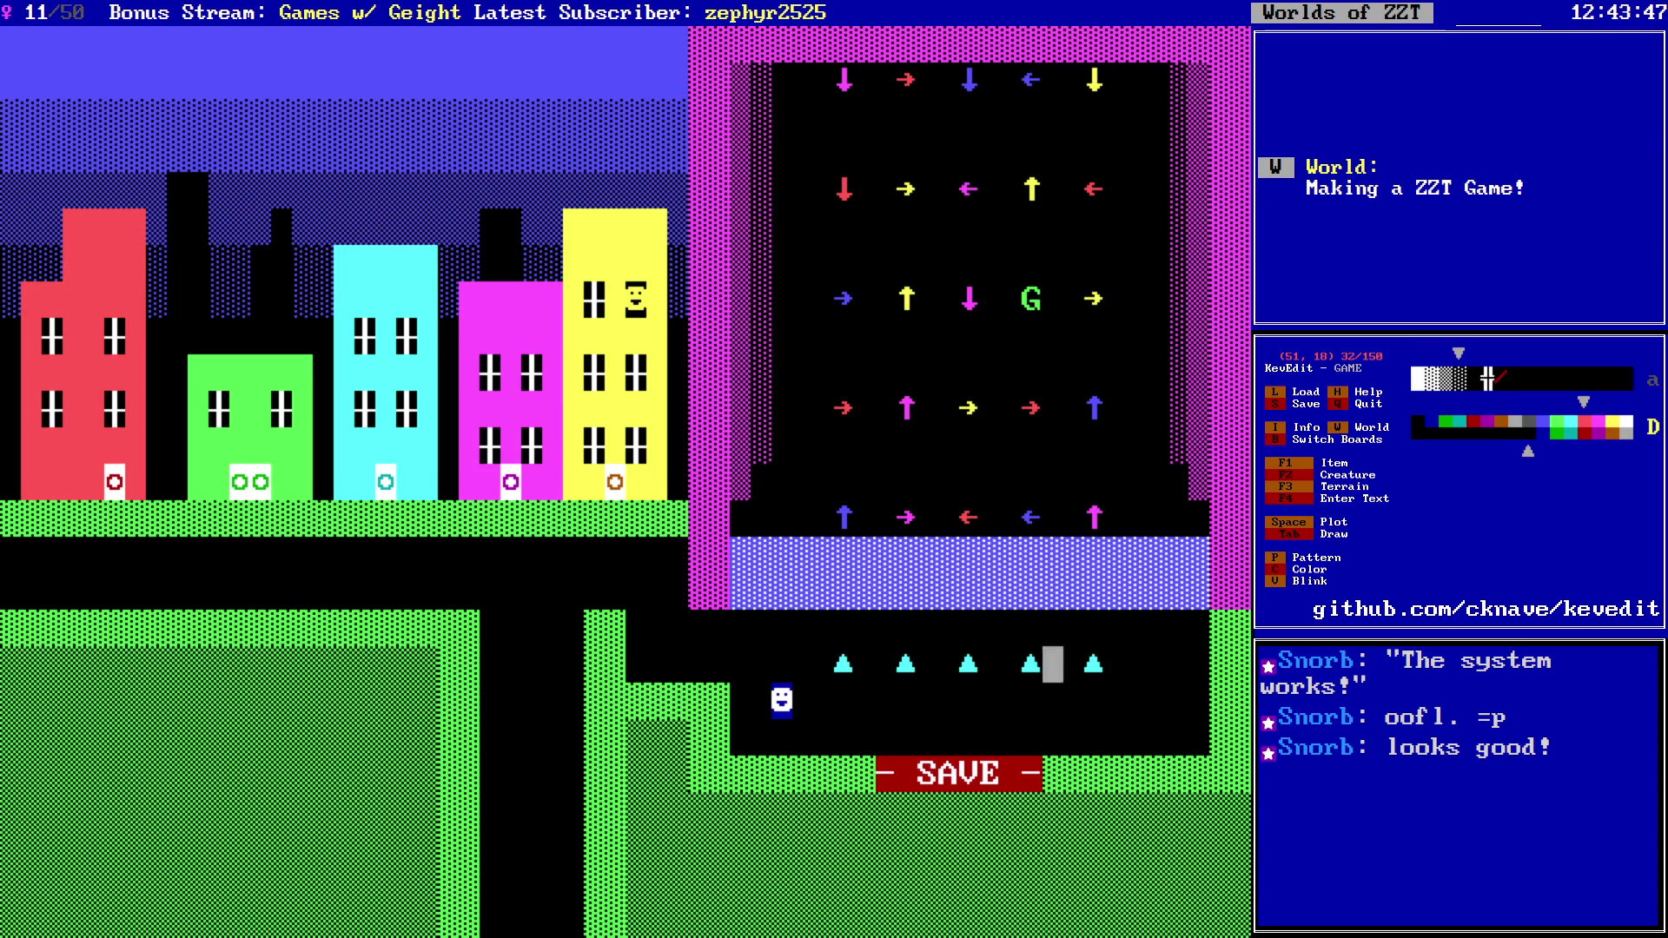
# Step: Inspect the triangle row cells and move beside the player smiley
pyautogui.press('F3')
pyautogui.press('Escape')
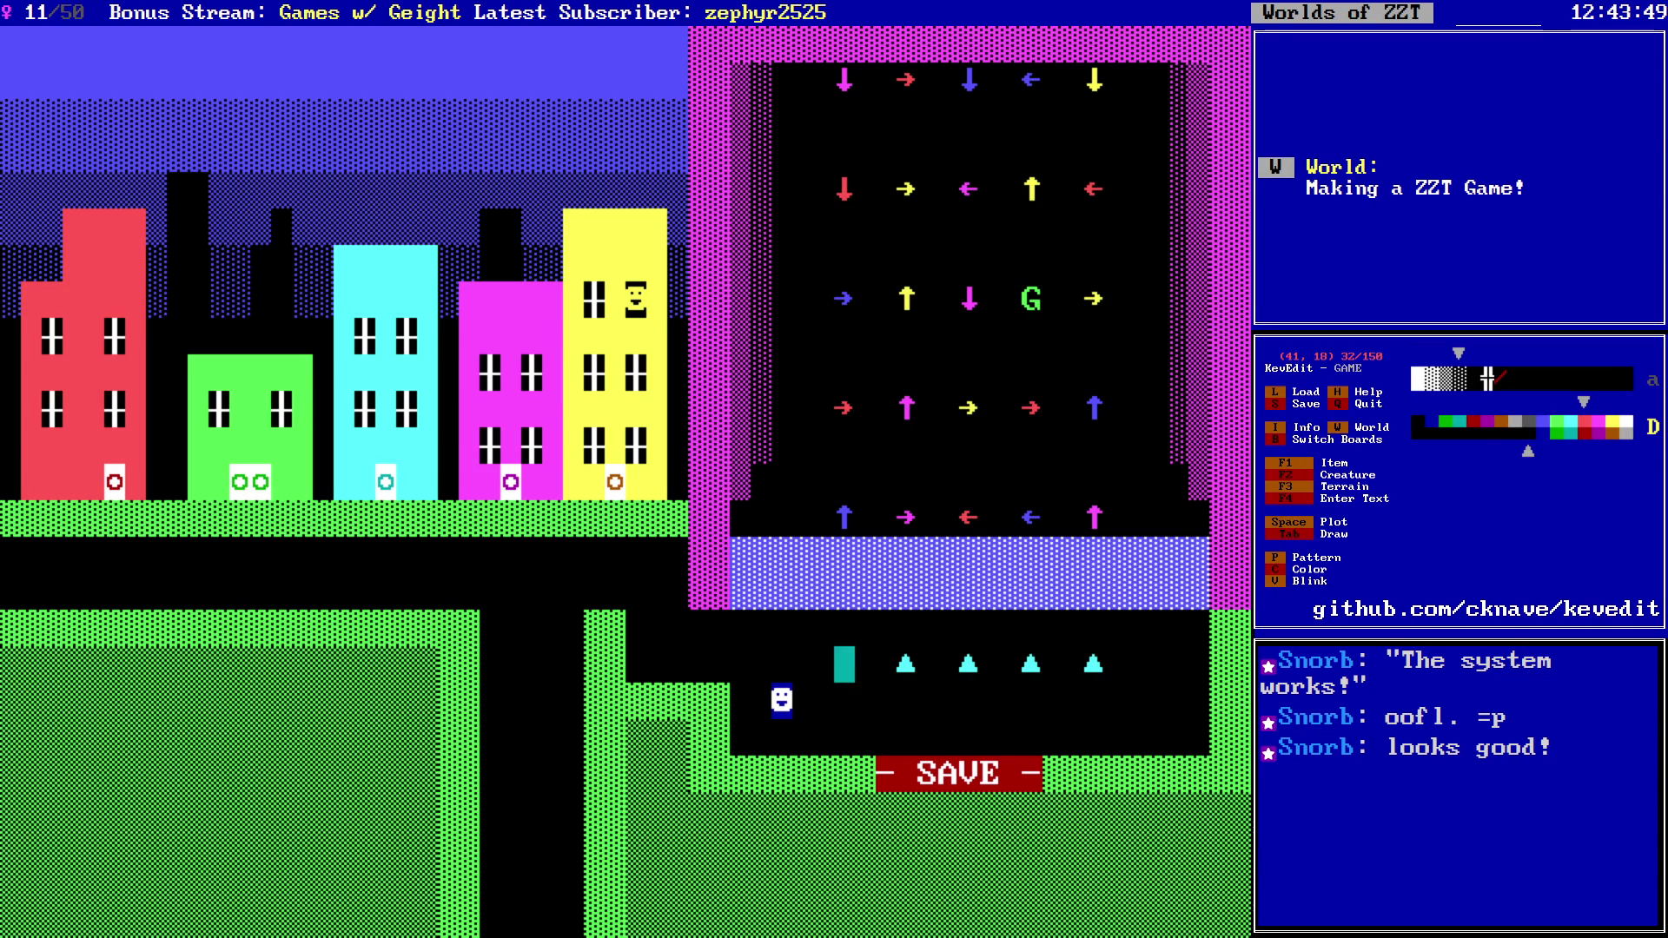
pyautogui.click(1053, 665)
pyautogui.click(1033, 664)
pyautogui.click(824, 665)
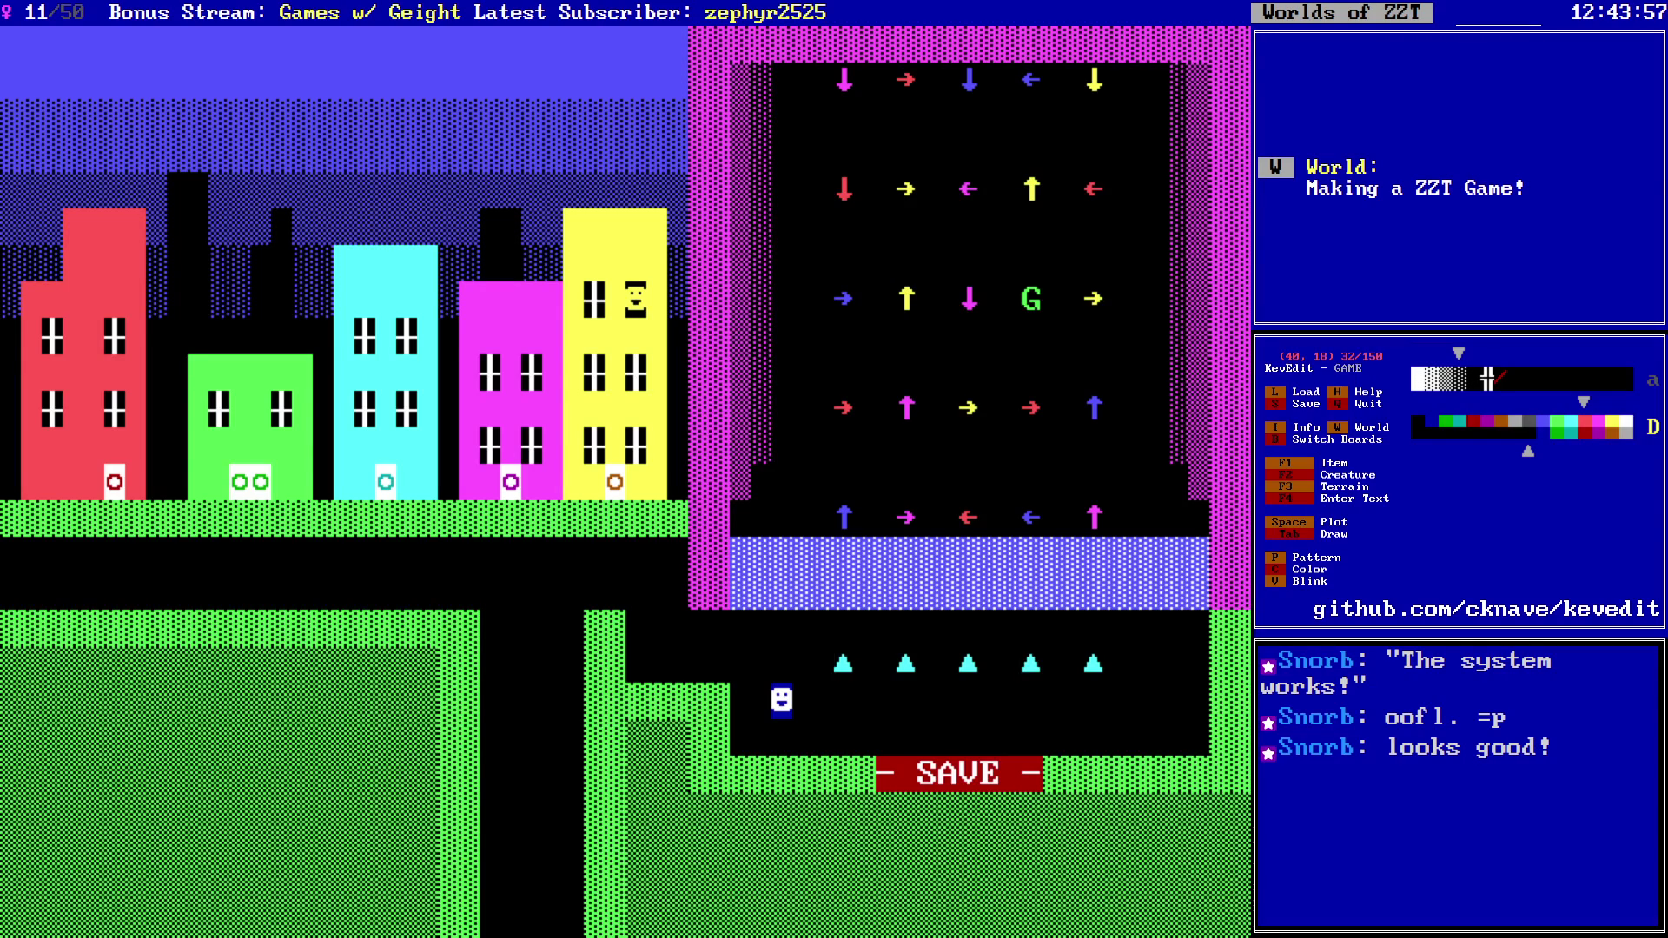
pyautogui.click(866, 737)
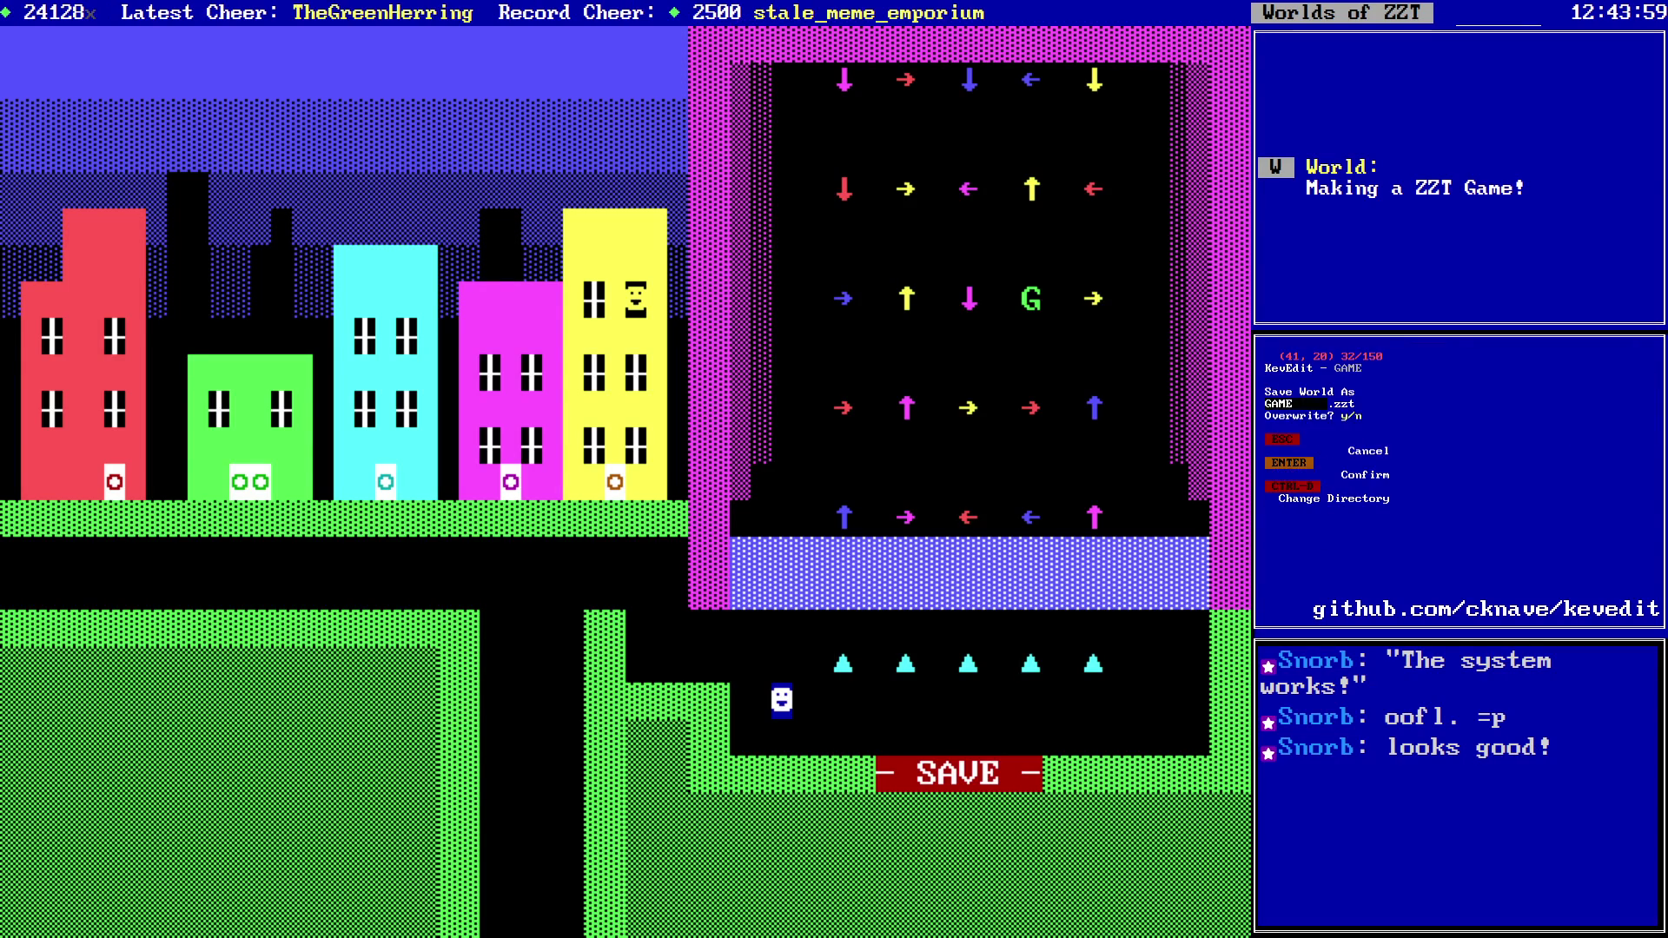
# Step: Confirm the overwrite and move through the puzzle room down to the floor
pyautogui.press('Right')
pyautogui.press('Right')
pyautogui.press('Right')
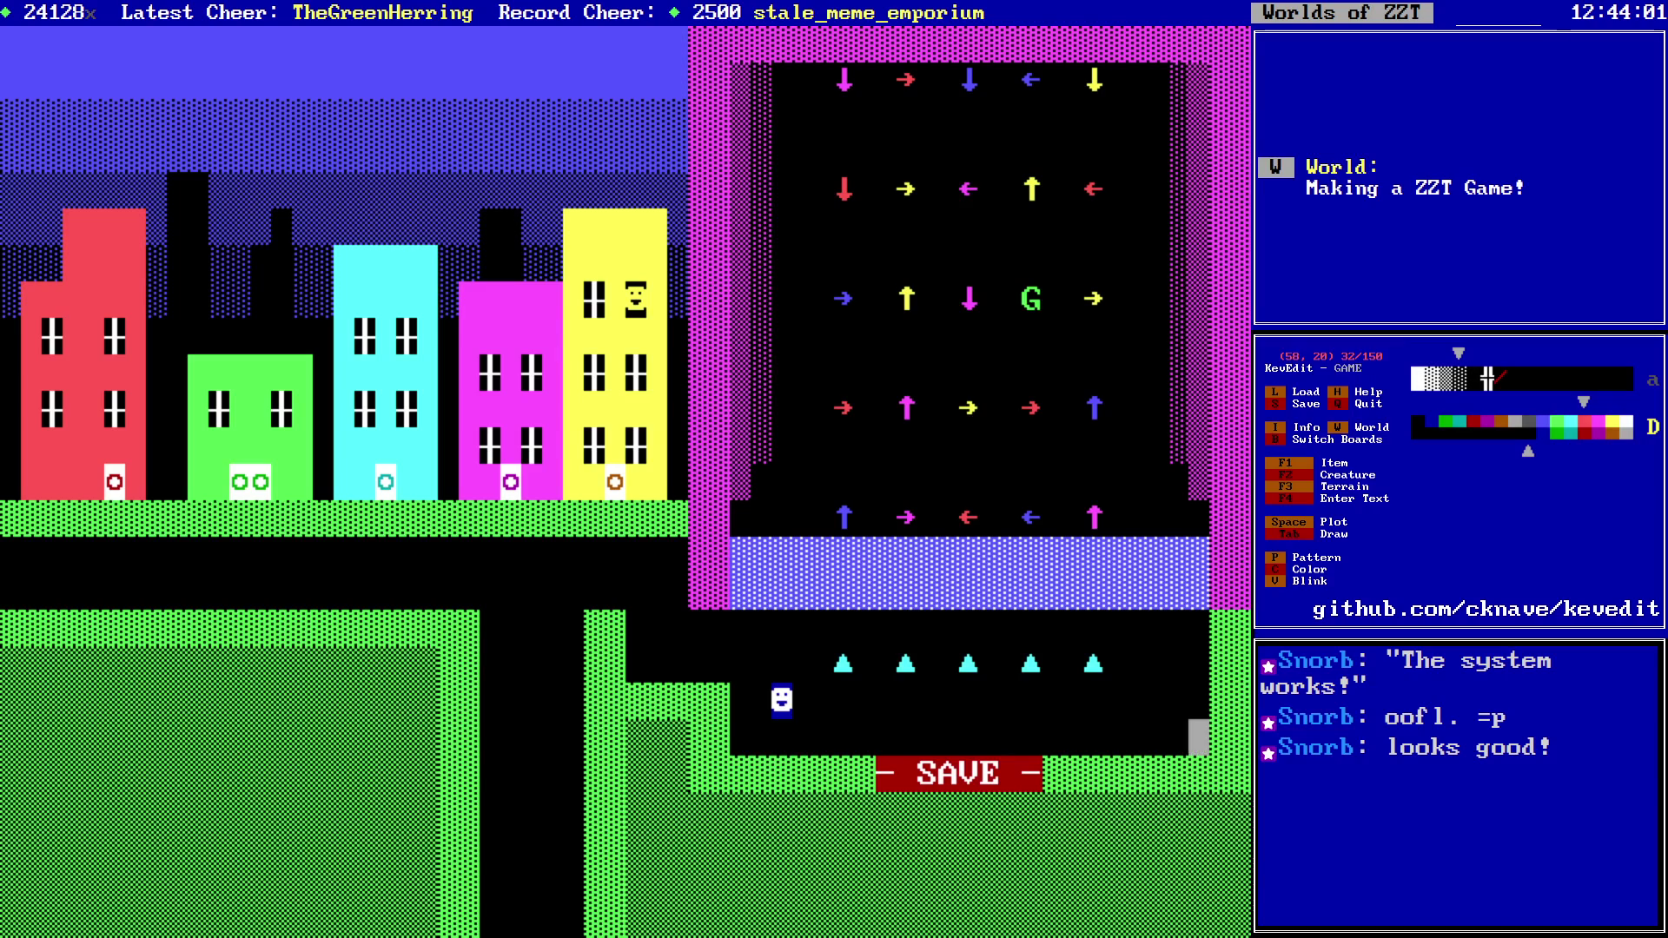
pyautogui.press('Up')
pyautogui.press('Up')
pyautogui.press('Up')
pyautogui.press('Up')
pyautogui.press('Left')
pyautogui.press('Left')
pyautogui.press('Left')
pyautogui.press('Left')
pyautogui.press('Left')
pyautogui.press('Left')
pyautogui.press('Down')
pyautogui.press('Down')
pyautogui.press('Down')
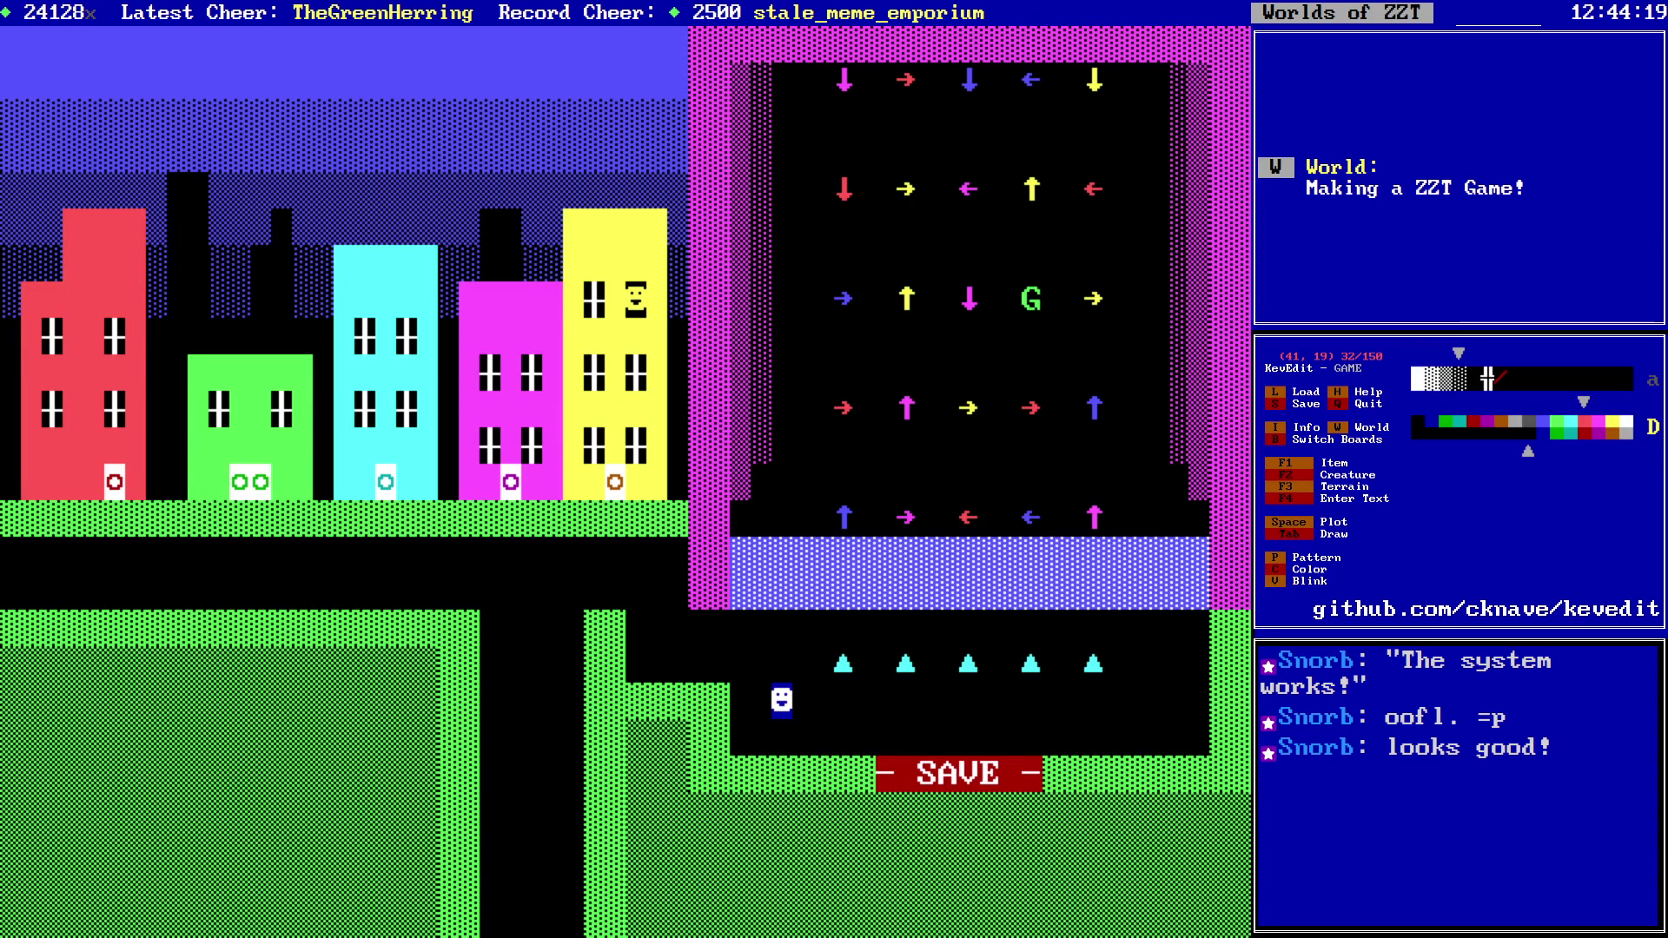
pyautogui.press('Down')
# Step: Set the puzzle board's Maximum Shots from 255 to 0 in Board Info
pyautogui.press('Right')
pyautogui.press('Right')
pyautogui.press('Right')
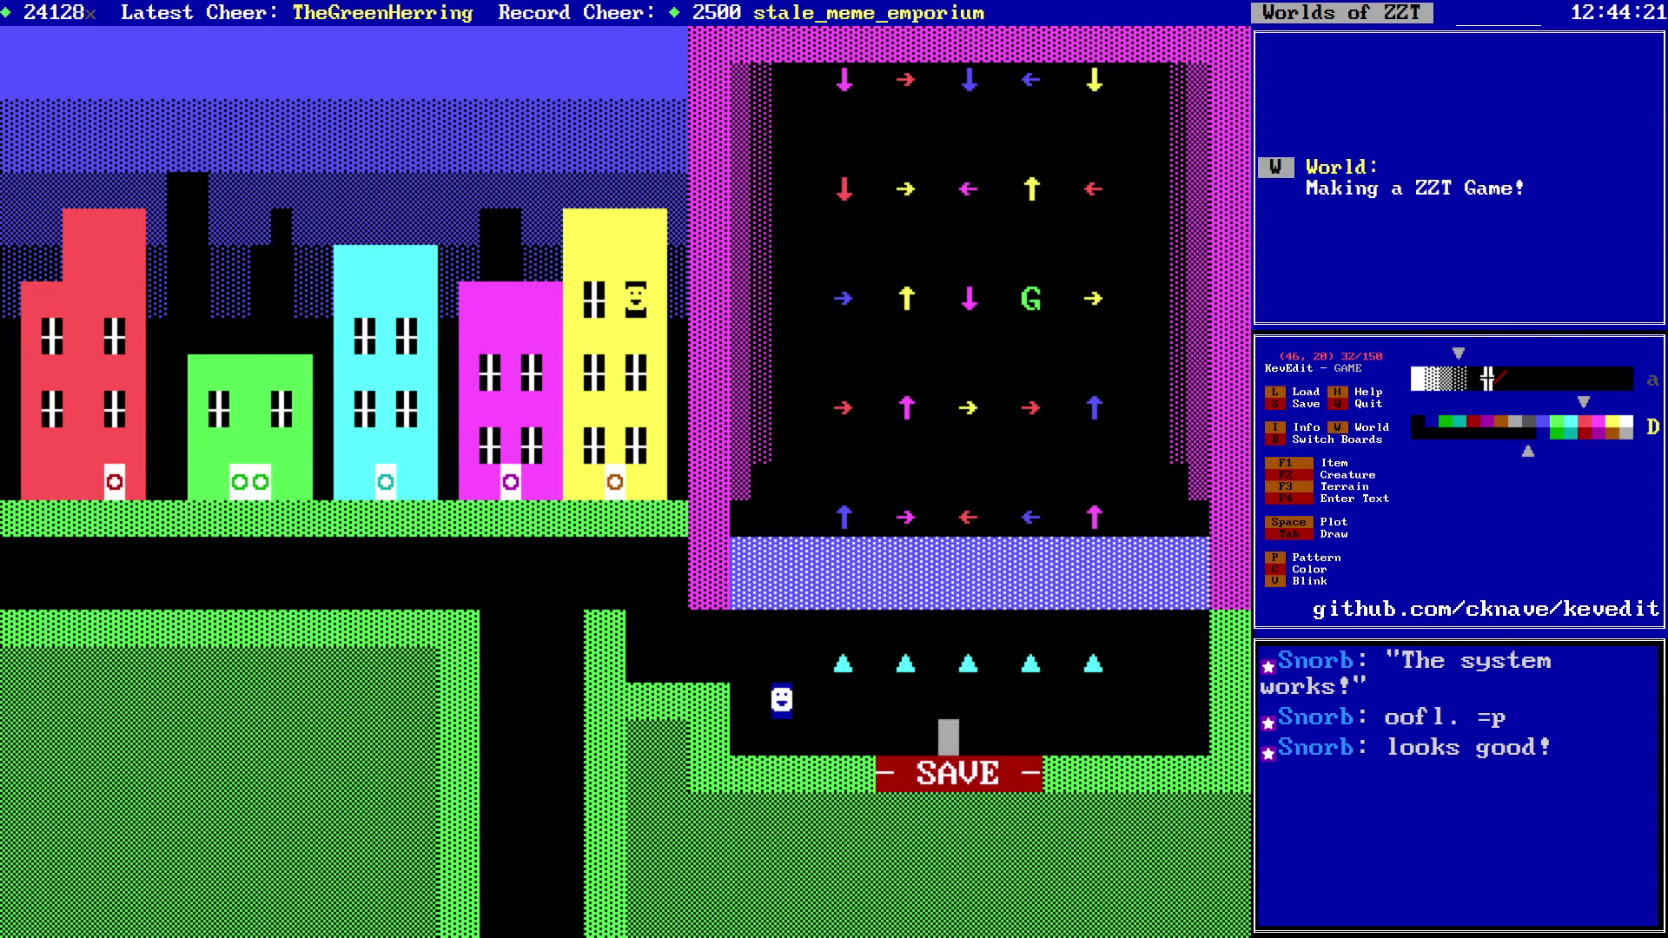
pyautogui.press('i')
pyautogui.press('Up')
pyautogui.press('Up')
pyautogui.press('Up')
pyautogui.press('Up')
pyautogui.press('Up')
pyautogui.press('Return')
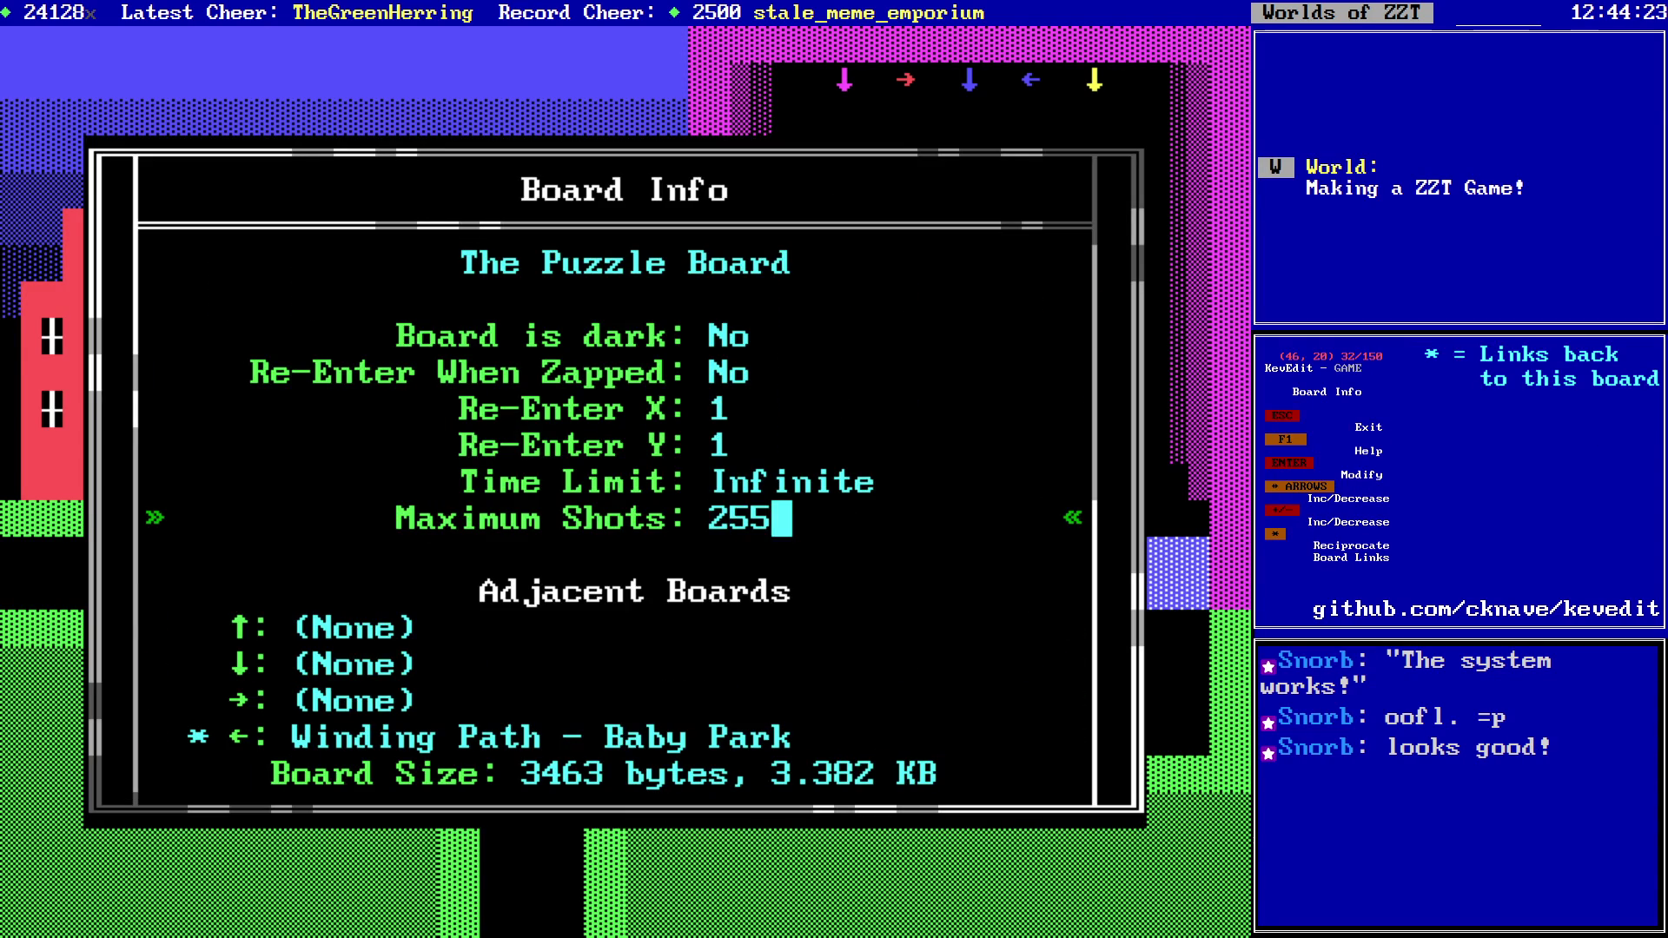
pyautogui.press('BackSpace')
pyautogui.press('BackSpace')
pyautogui.press('BackSpace')
pyautogui.write('0')
pyautogui.press('Escape')
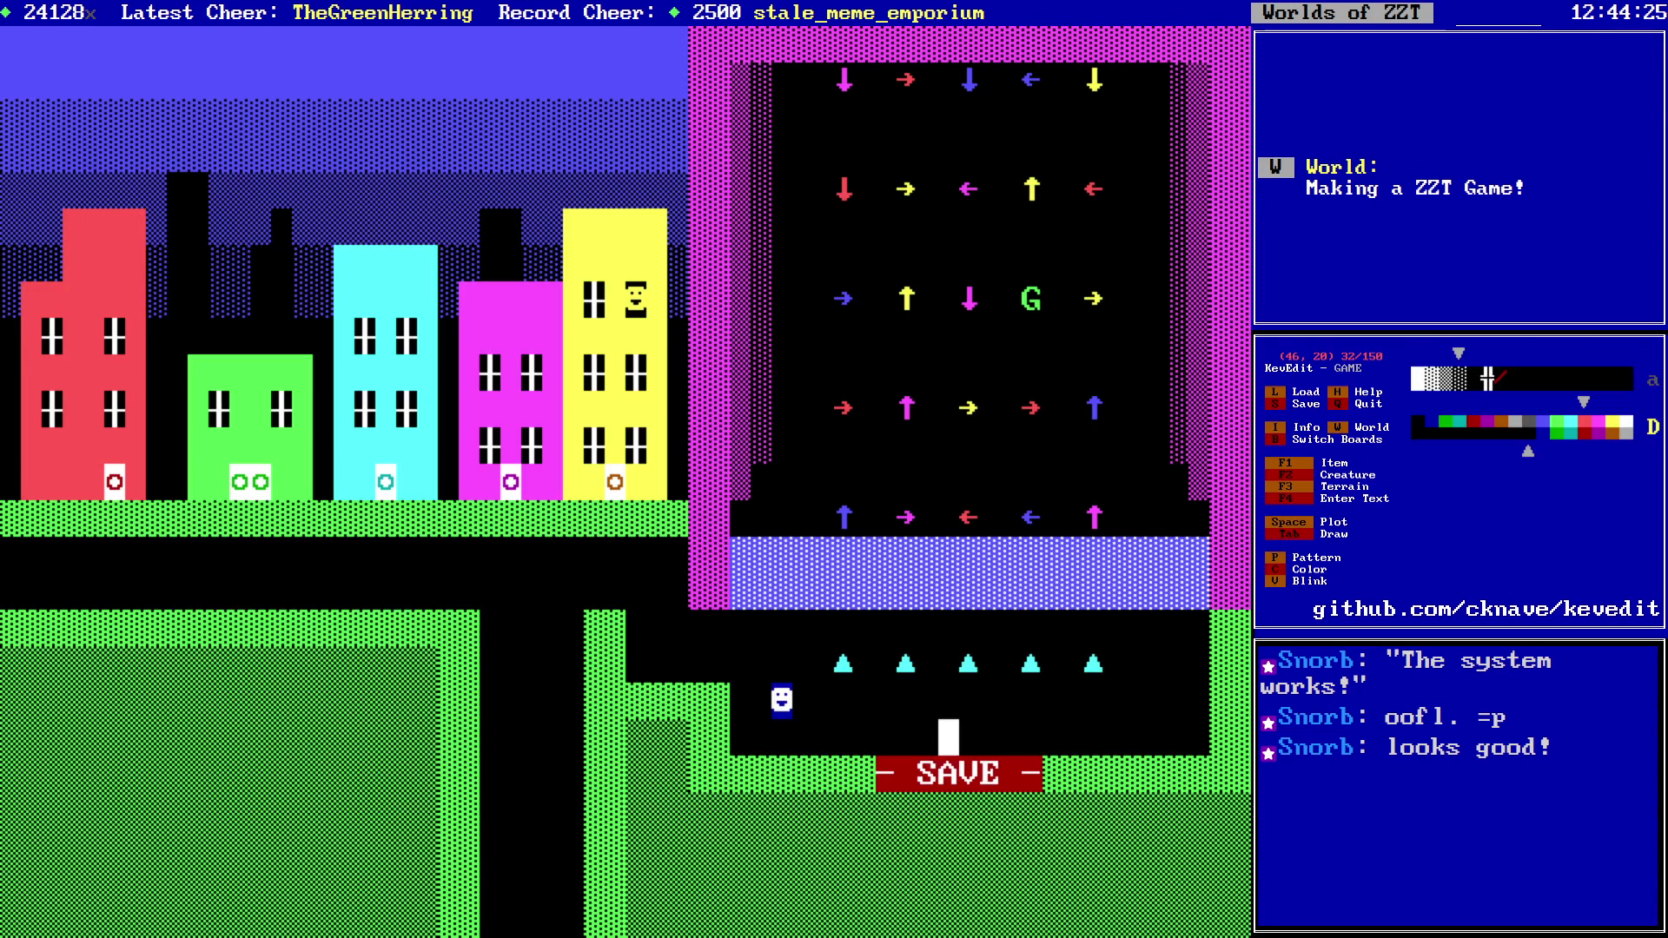
# Step: Move along the triangle row and down to the bottom wall row
pyautogui.press('Left')
pyautogui.press('Left')
pyautogui.press('Left')
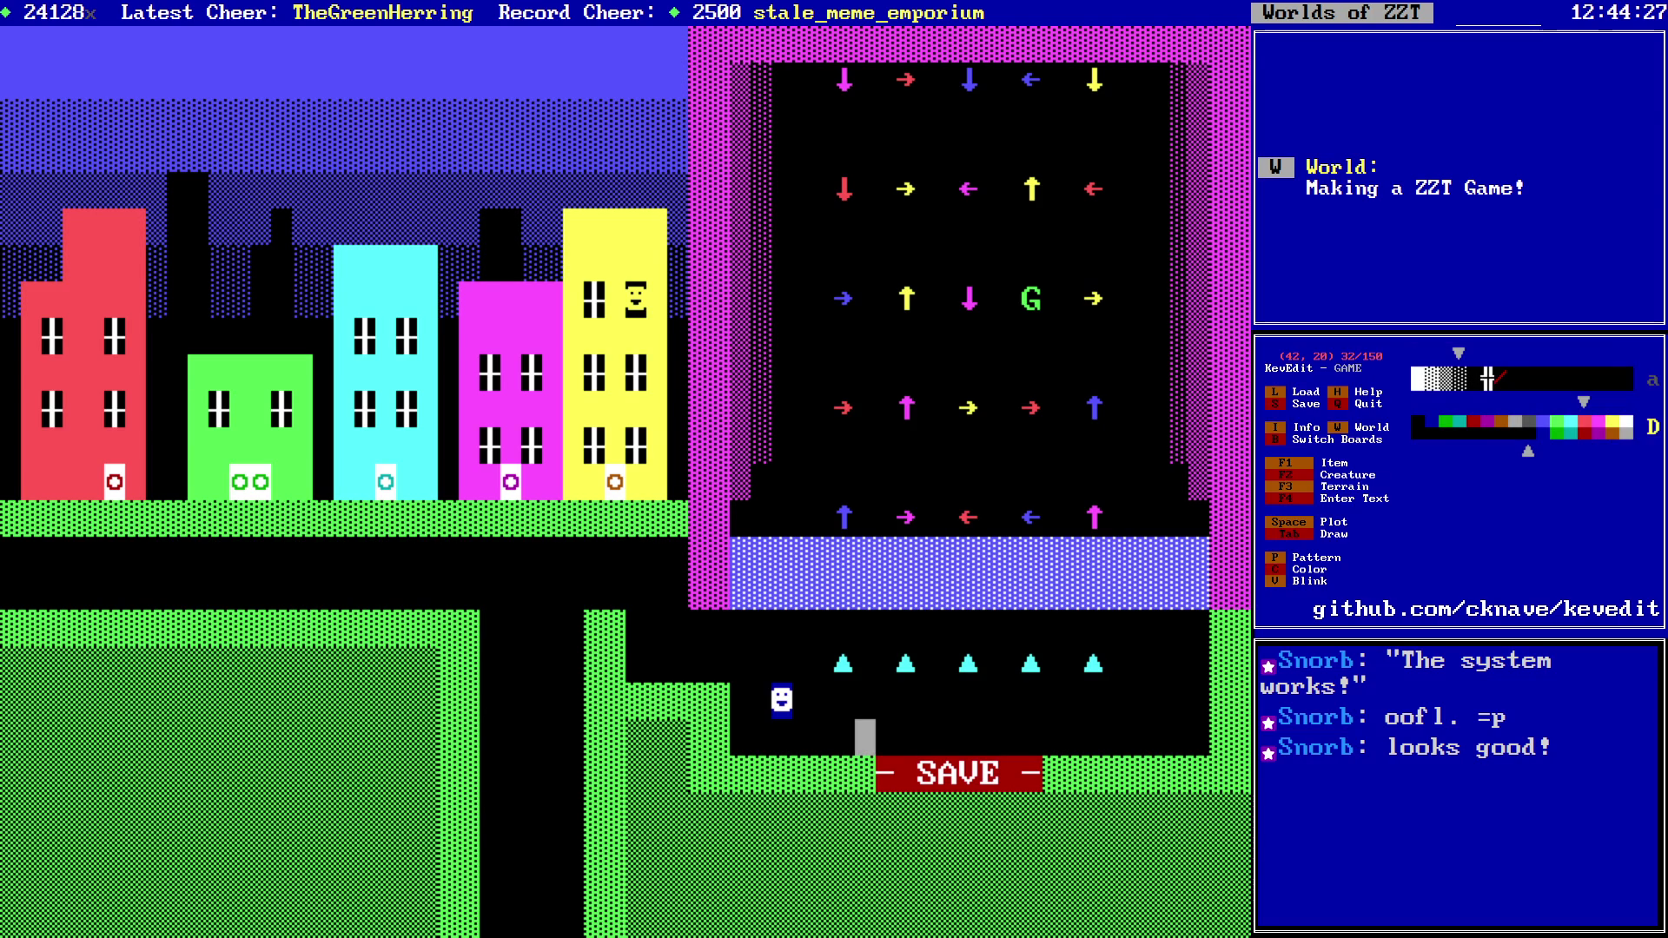
pyautogui.press('Up')
pyautogui.press('Up')
pyautogui.press('Right')
pyautogui.press('Right')
pyautogui.press('Right')
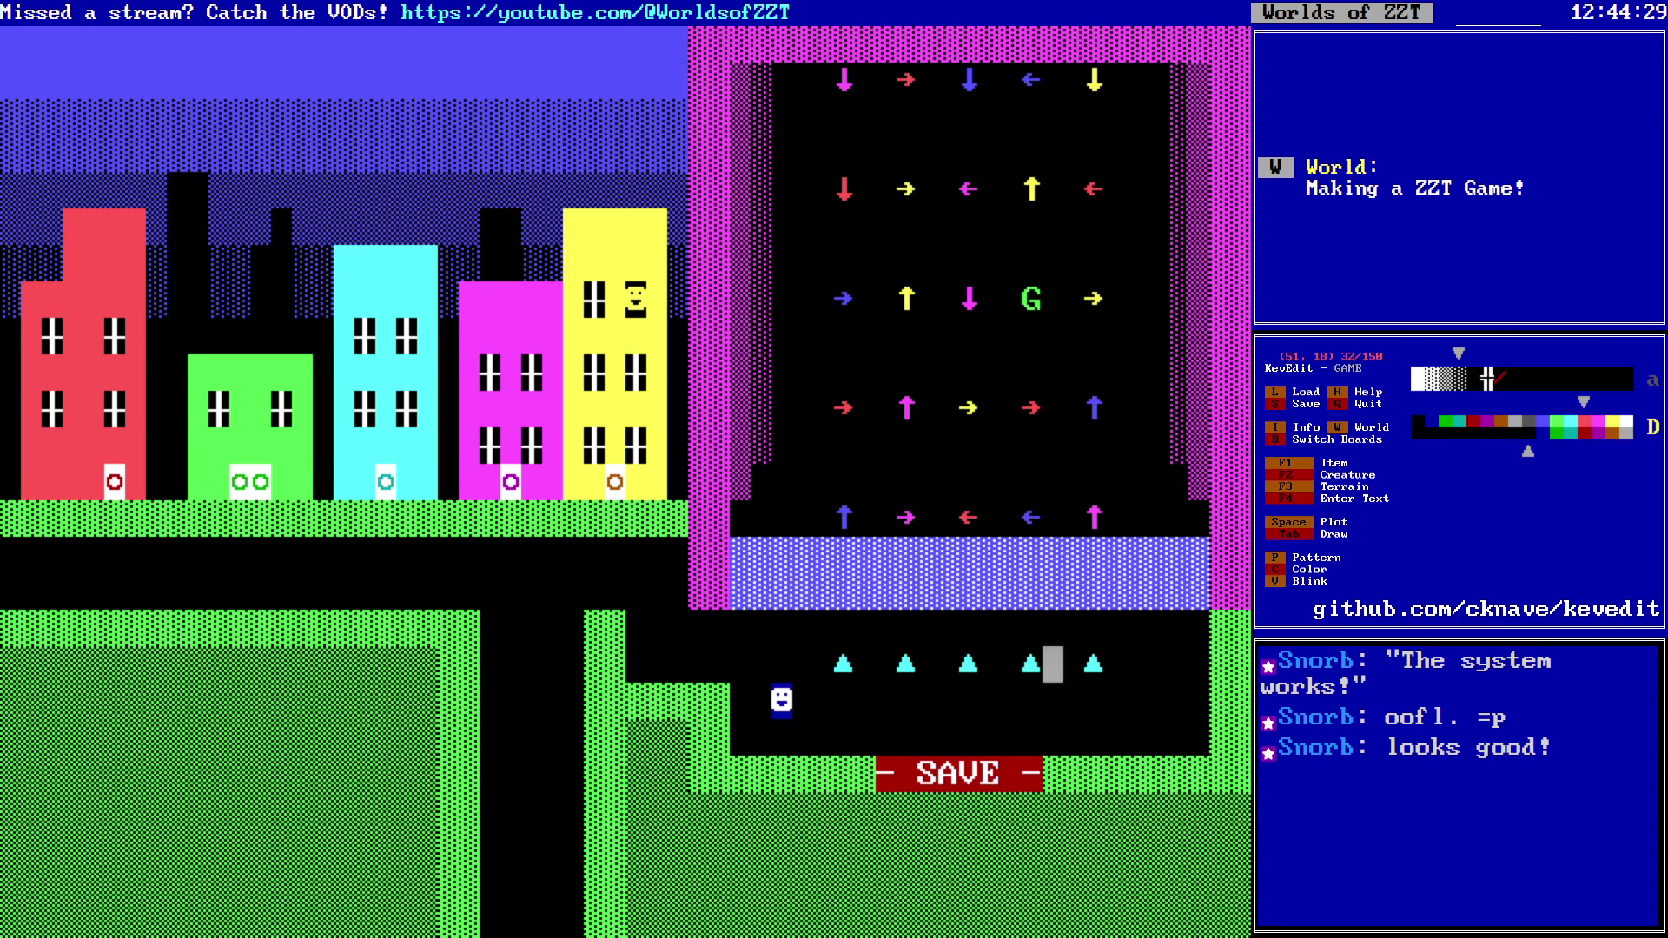
pyautogui.press('Left')
pyautogui.press('Left')
pyautogui.press('Left')
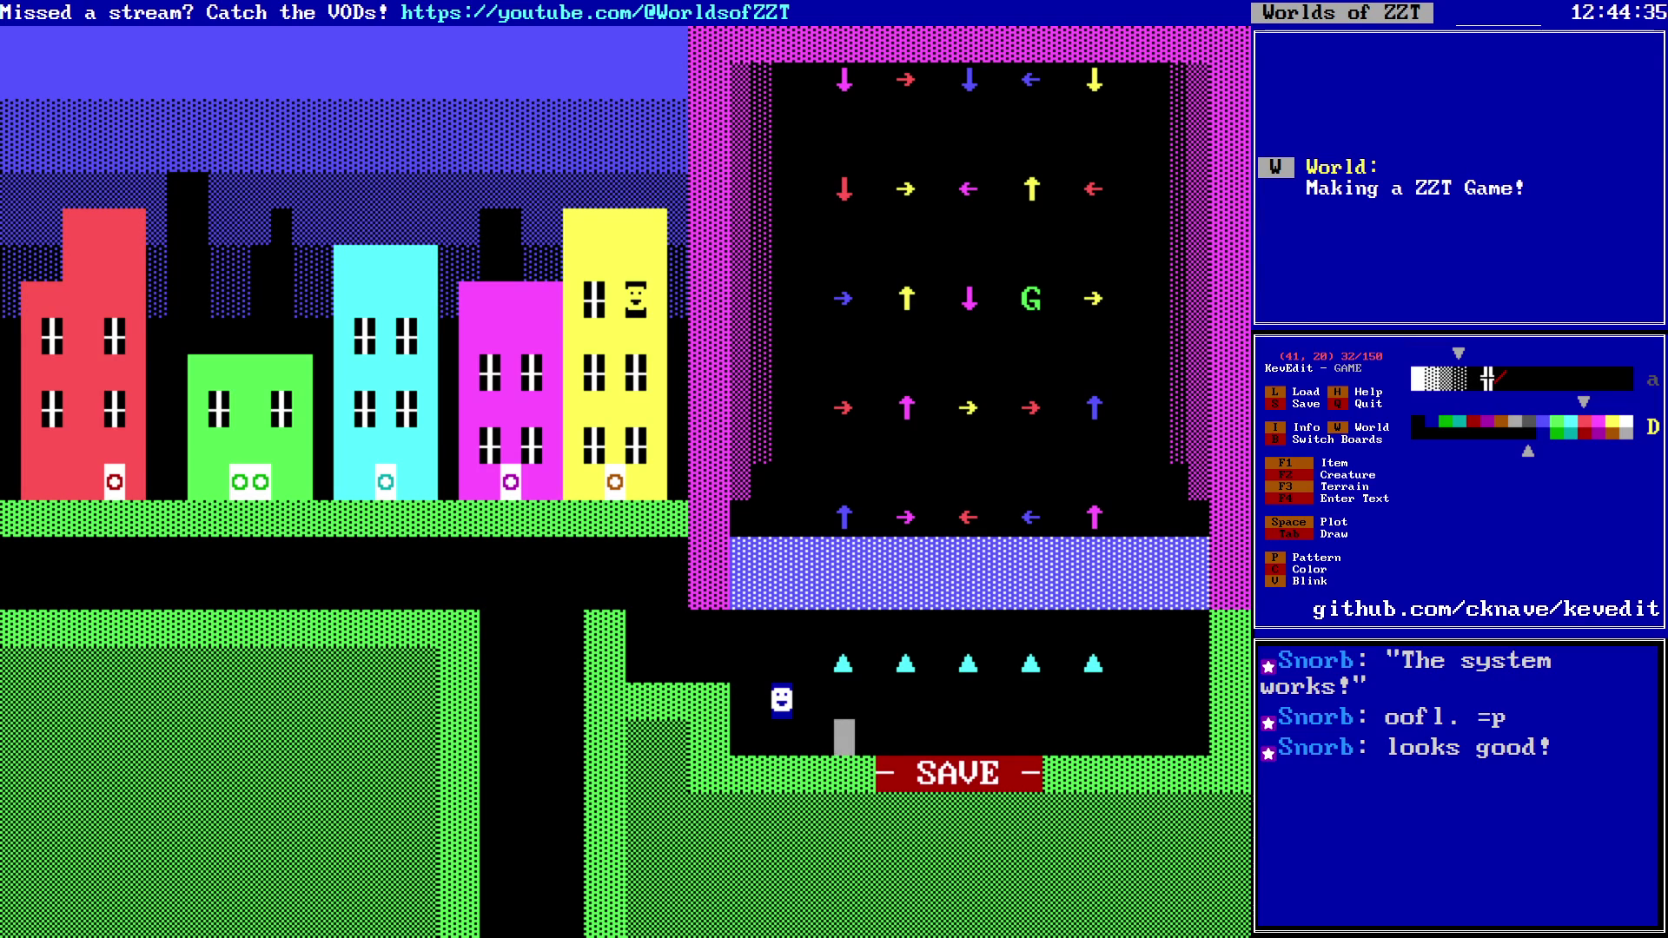
pyautogui.press('Down')
pyautogui.press('Left')
pyautogui.press('Left')
pyautogui.press('Left')
pyautogui.press('Left')
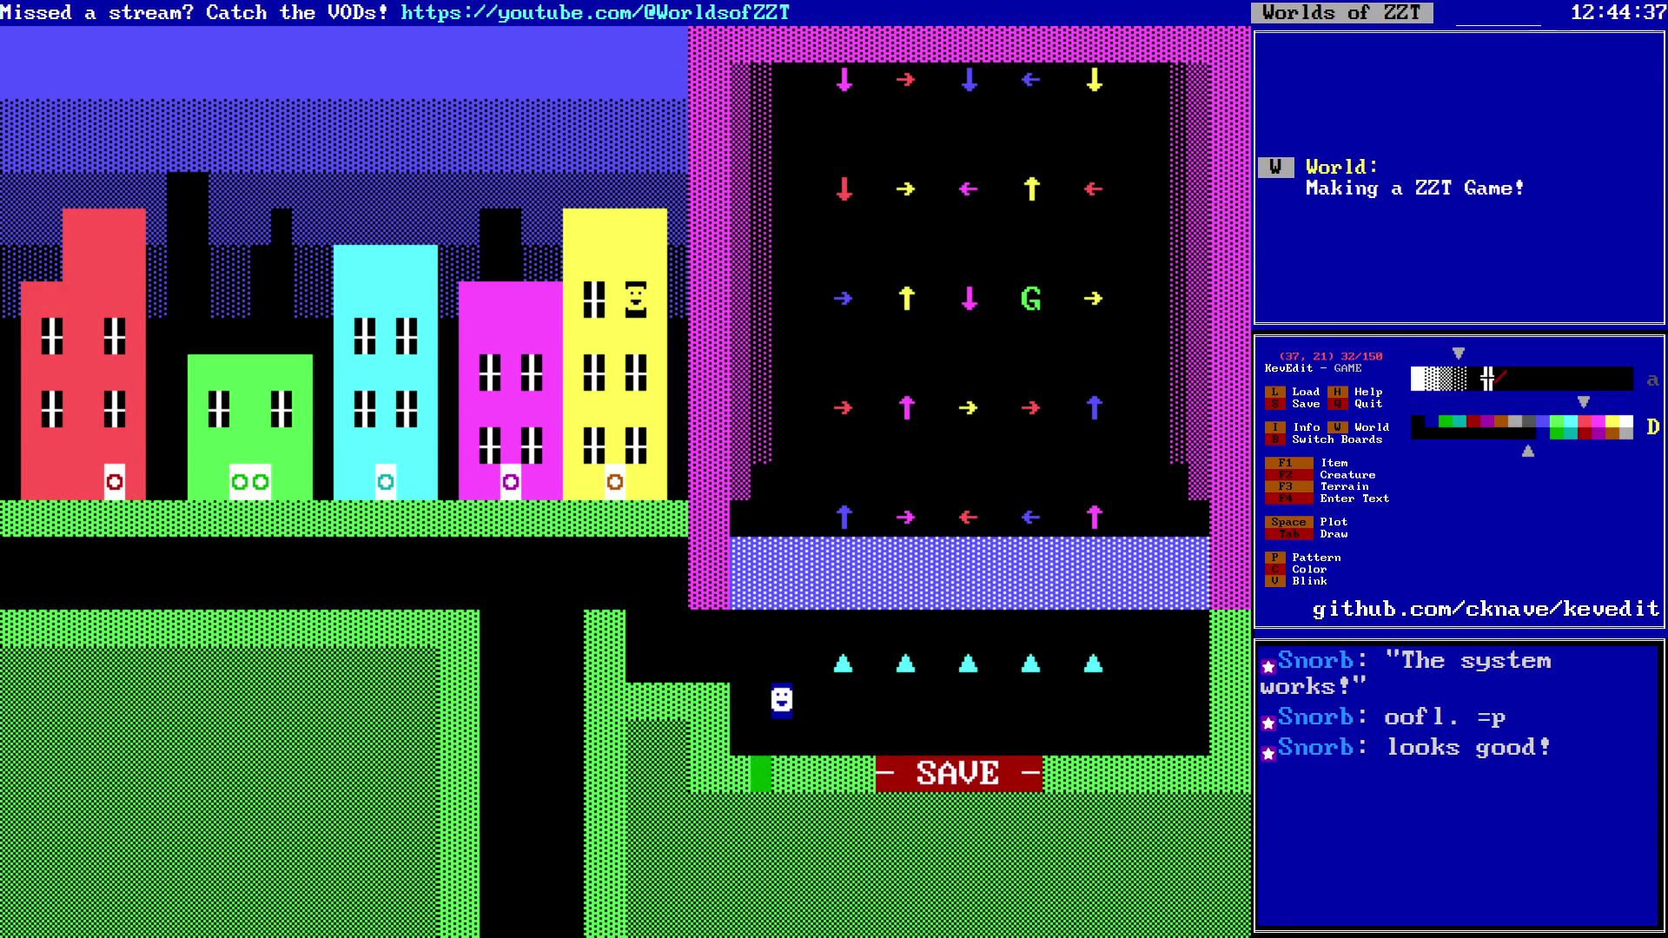
# Step: Knock three gaps in the bottom wall at columns 37, 39 and 41
pyautogui.press('space')
pyautogui.press('Right')
pyautogui.press('Right')
pyautogui.press('space')
pyautogui.press('Right')
pyautogui.press('Right')
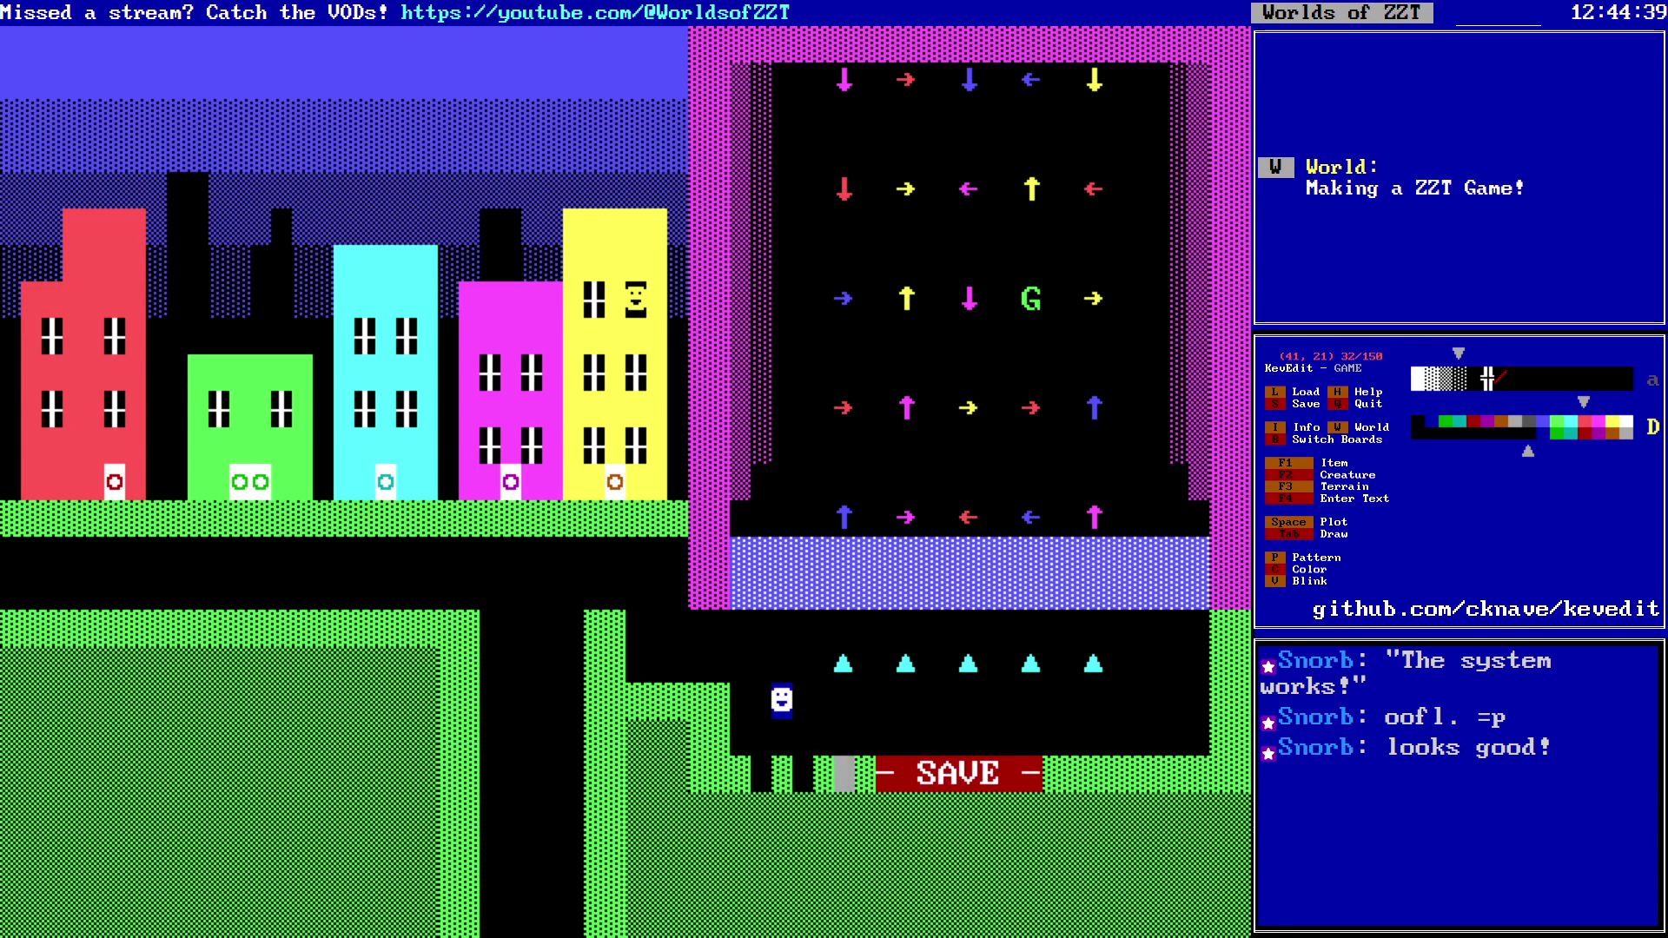
pyautogui.press('space')
# Step: Retype the '- SAVE' sign and shift it further right
pyautogui.press('Right')
pyautogui.press('Right')
pyautogui.write('- SAVE')
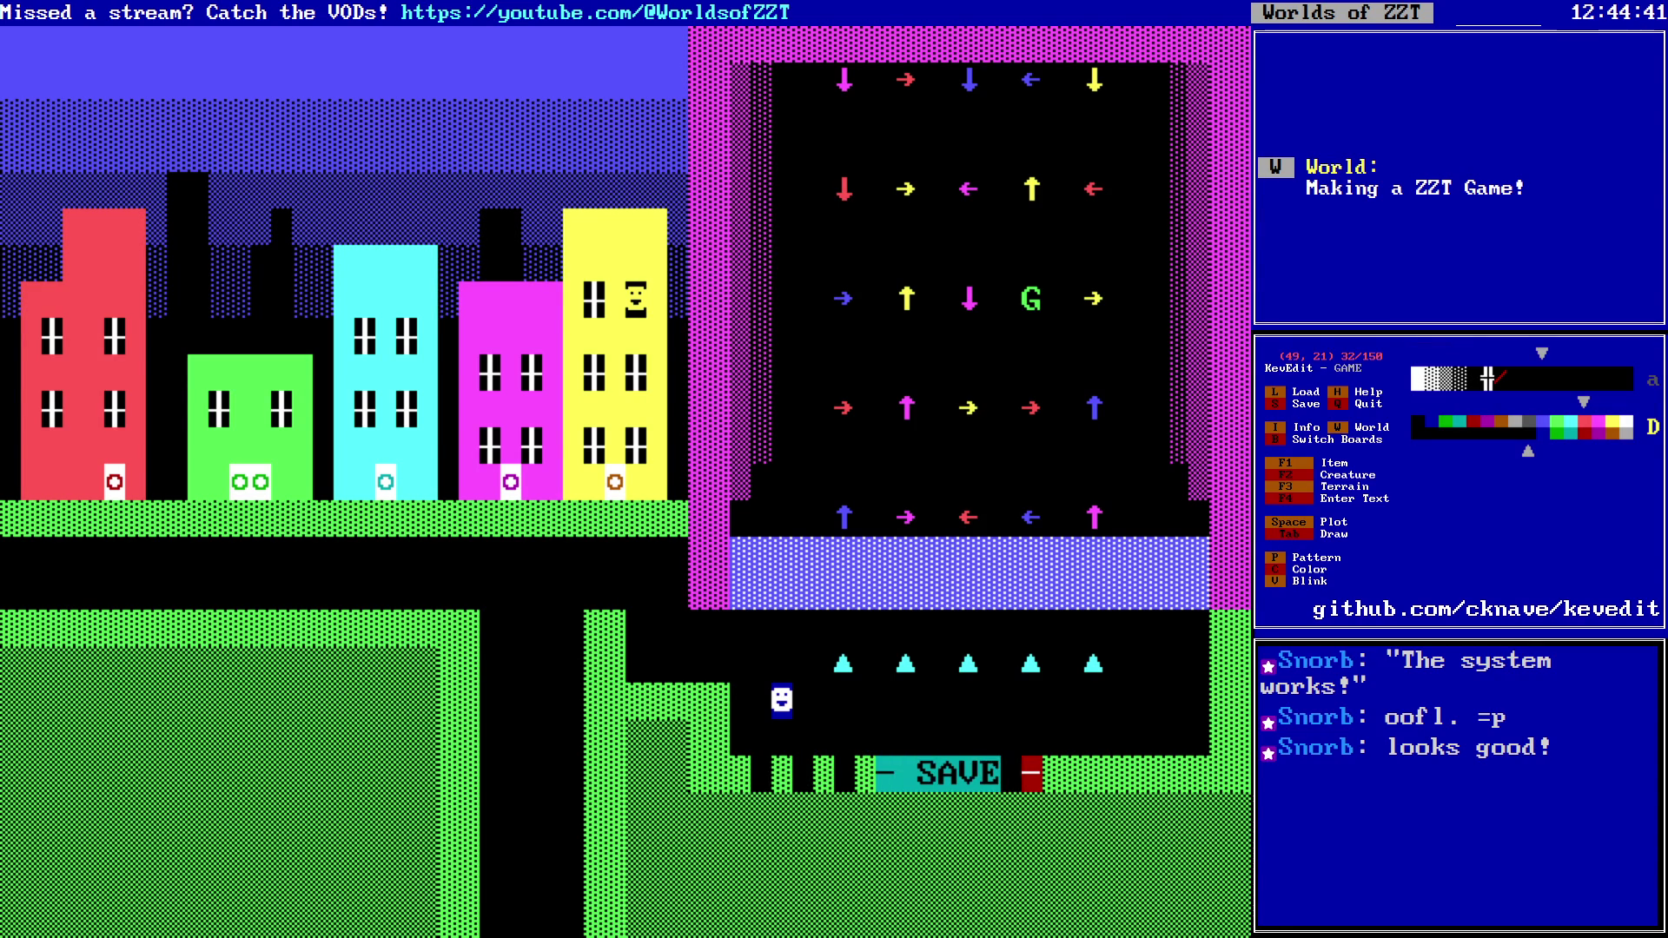
pyautogui.press('Right')
pyautogui.press('Right')
pyautogui.press('Right')
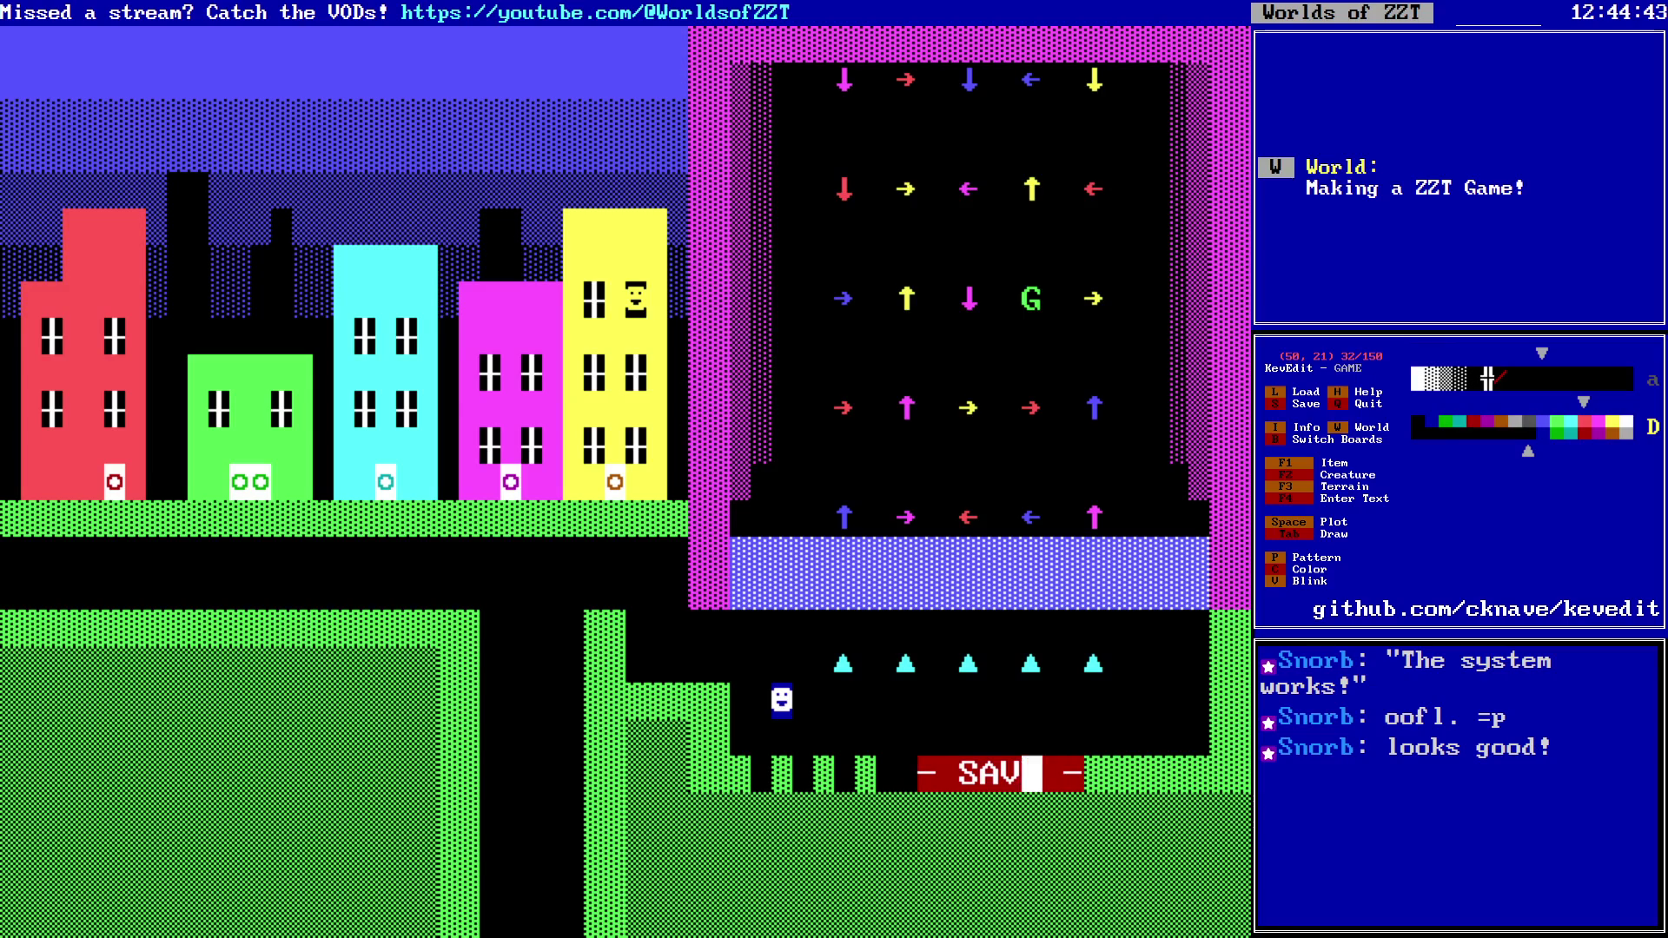
pyautogui.press('Left')
pyautogui.press('Left')
pyautogui.press('Left')
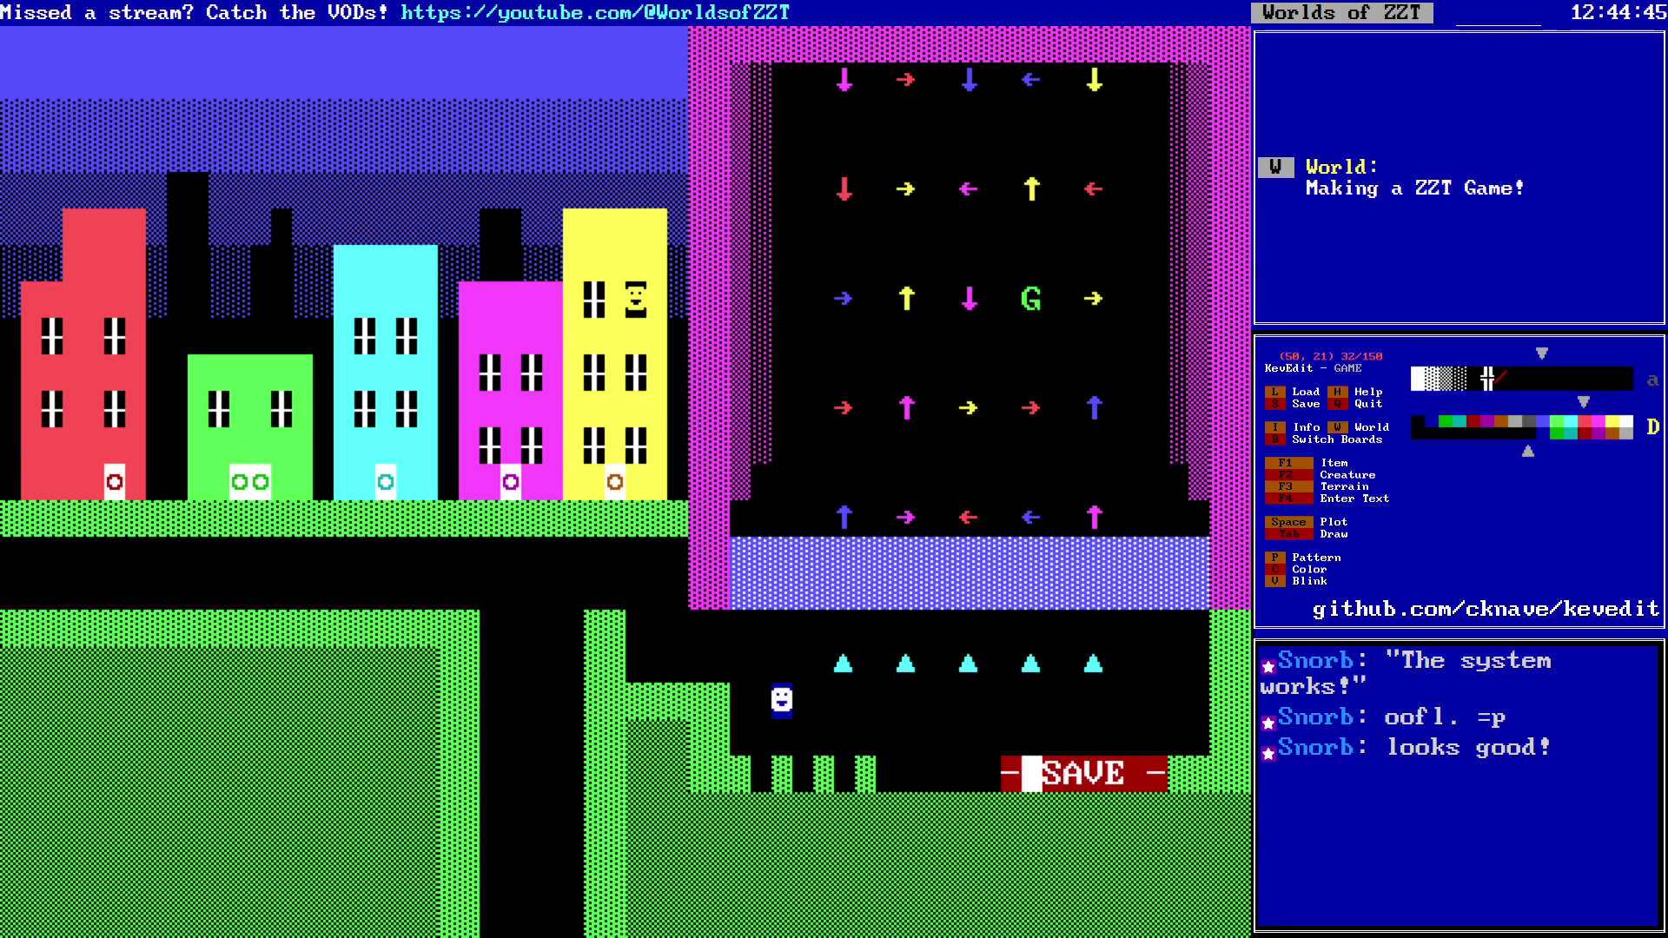
# Step: Patch the wall behind the old sign position with green fill and return to the player
pyautogui.press('Right')
pyautogui.press('Right')
pyautogui.press('Tab')
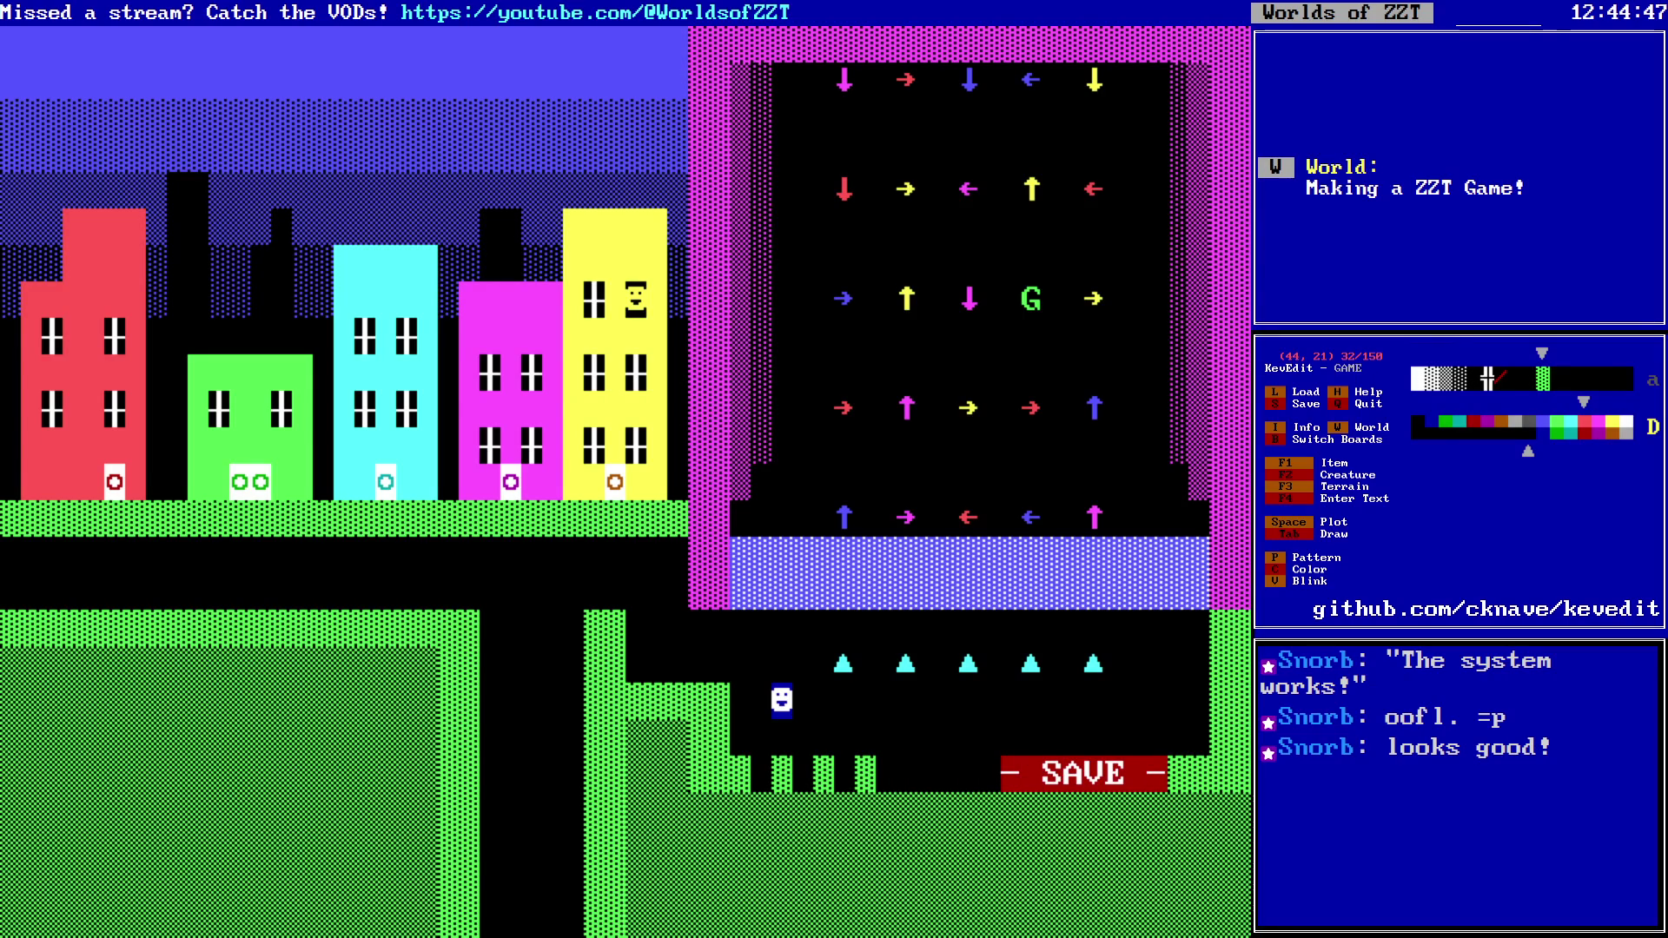
pyautogui.press('Right')
pyautogui.press('Right')
pyautogui.press('Right')
pyautogui.press('Tab')
pyautogui.press('Up')
pyautogui.press('Left')
pyautogui.press('Left')
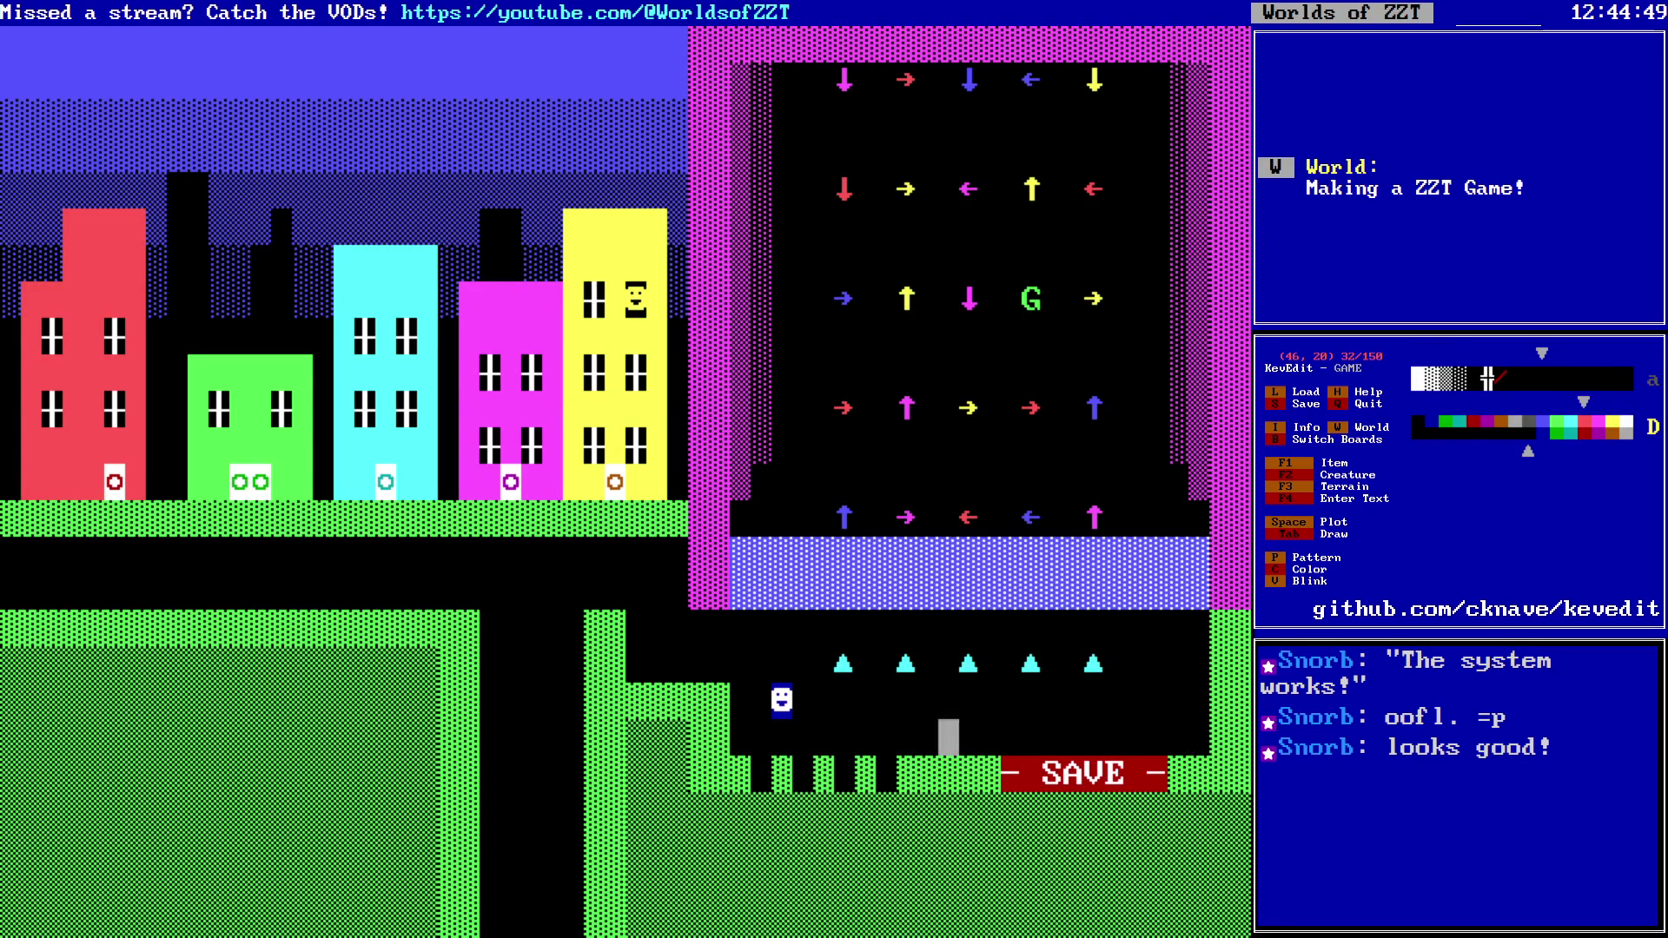
pyautogui.press('Left')
pyautogui.press('Left')
pyautogui.press('Left')
pyautogui.press('Up')
pyautogui.press('Up')
pyautogui.press('Right')
pyautogui.press('Right')
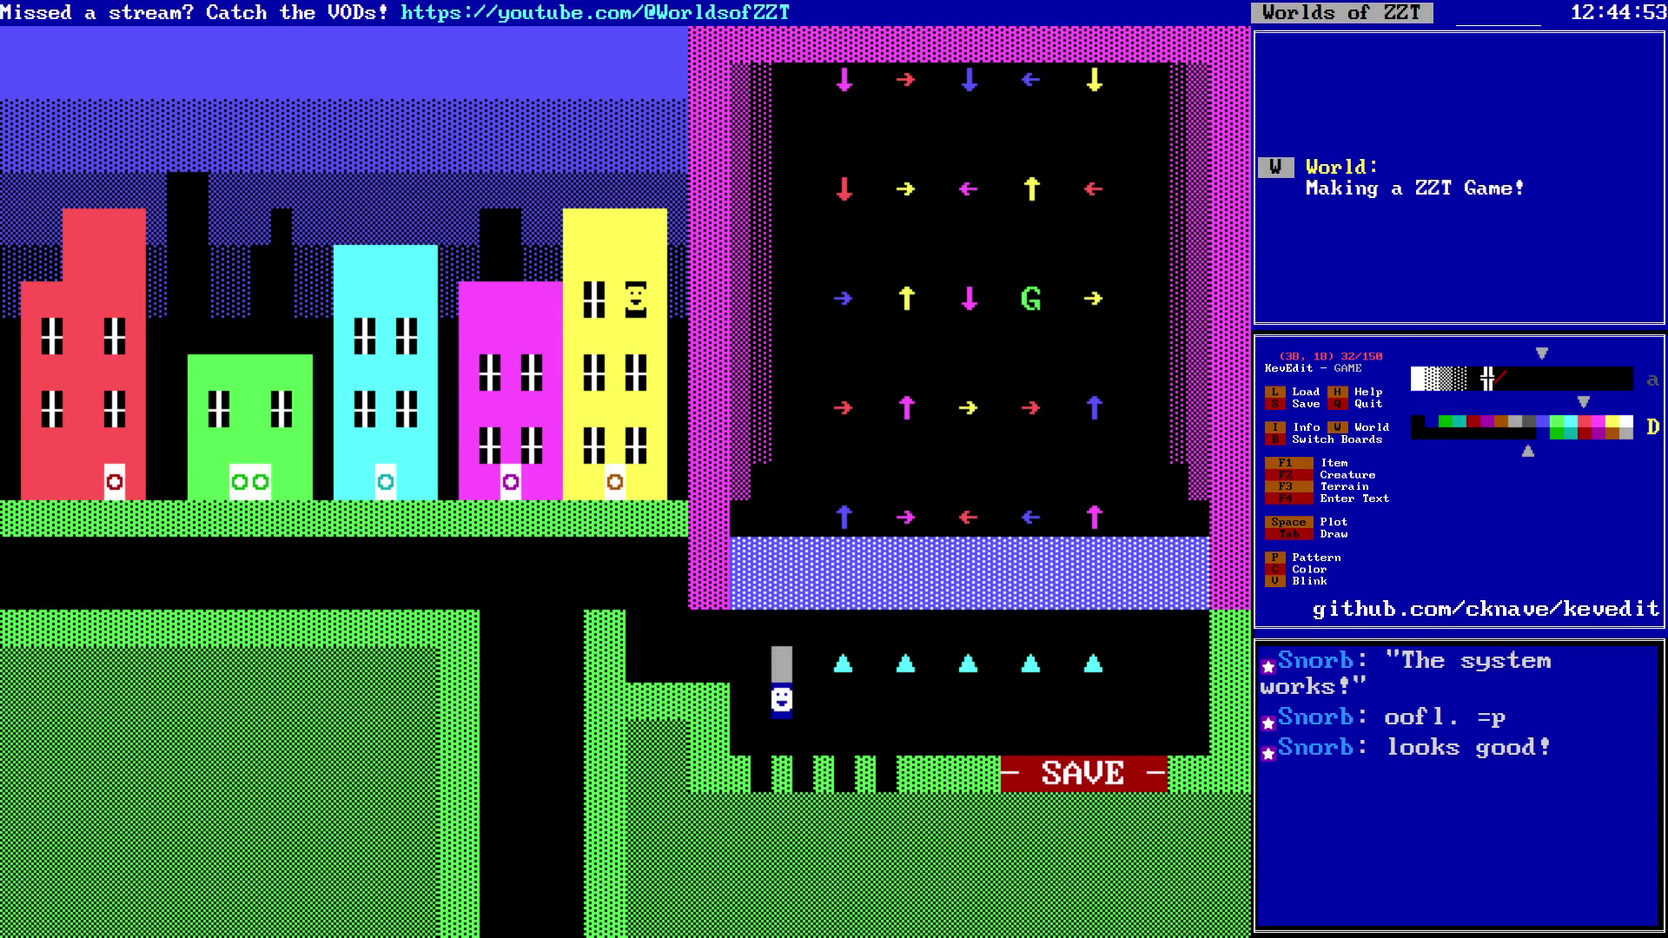
# Step: Browse the placeable items list and return to the spot above the player
pyautogui.press('F1')
pyautogui.press('Escape')
pyautogui.press('Down')
pyautogui.press('Down')
pyautogui.press('F1')
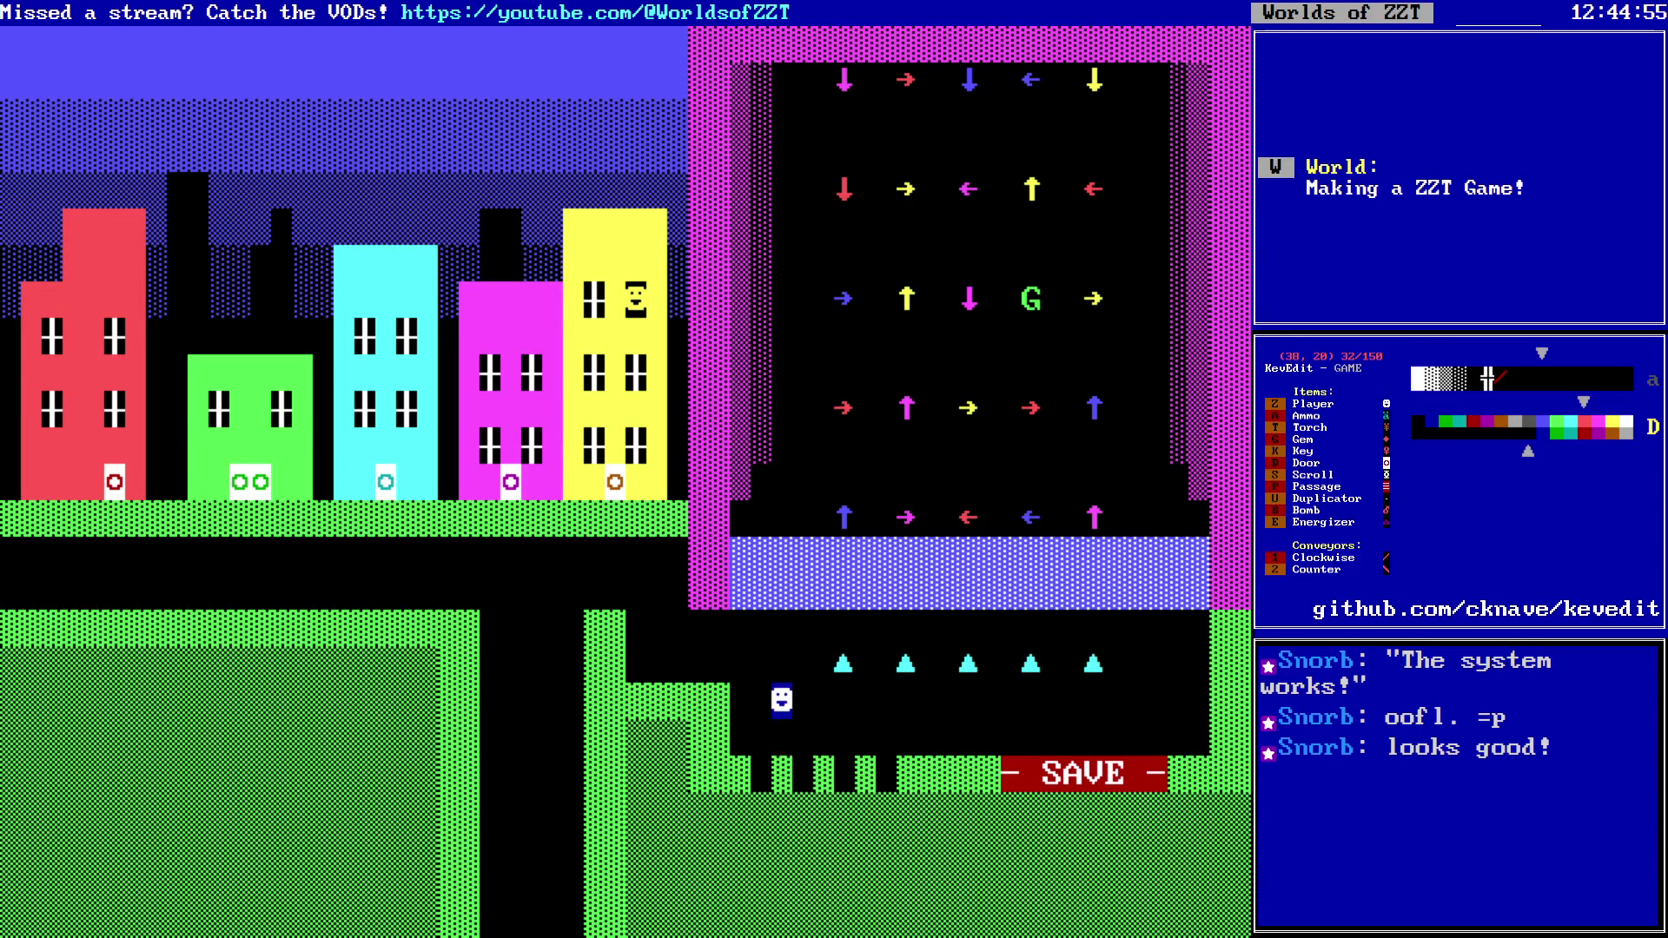
pyautogui.press('Escape')
pyautogui.press('Up')
pyautogui.press('Up')
# Step: Place a blue object above the player and open its empty program
pyautogui.press('c')
pyautogui.press('Left')
pyautogui.press('Left')
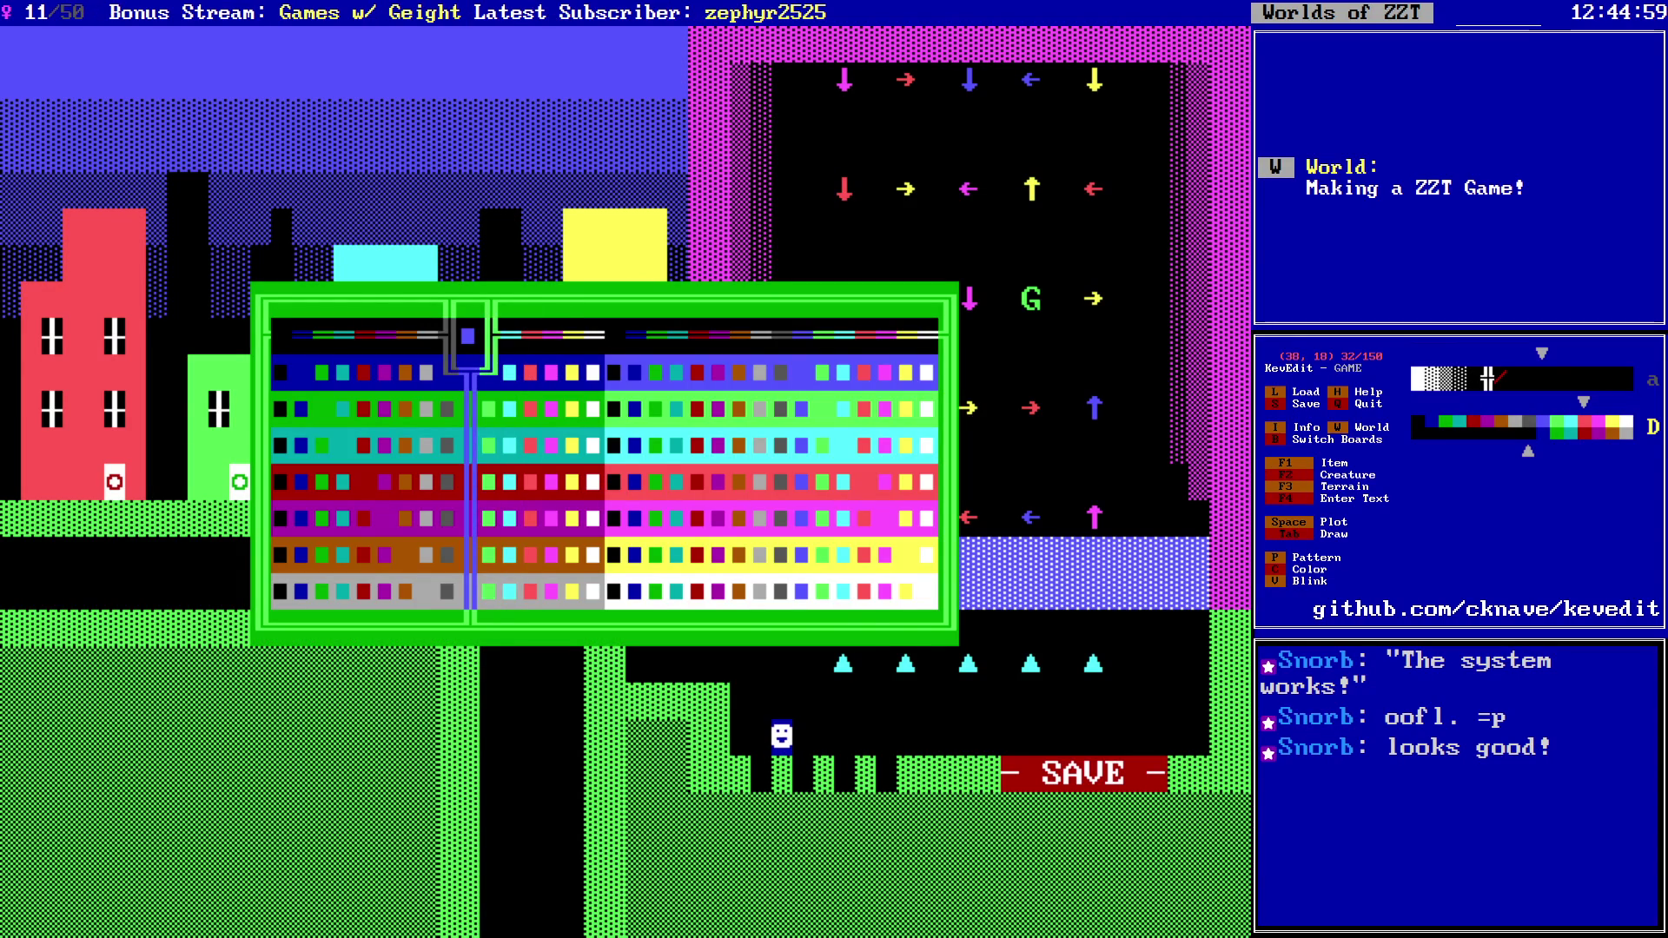
pyautogui.press('Return')
pyautogui.press('space')
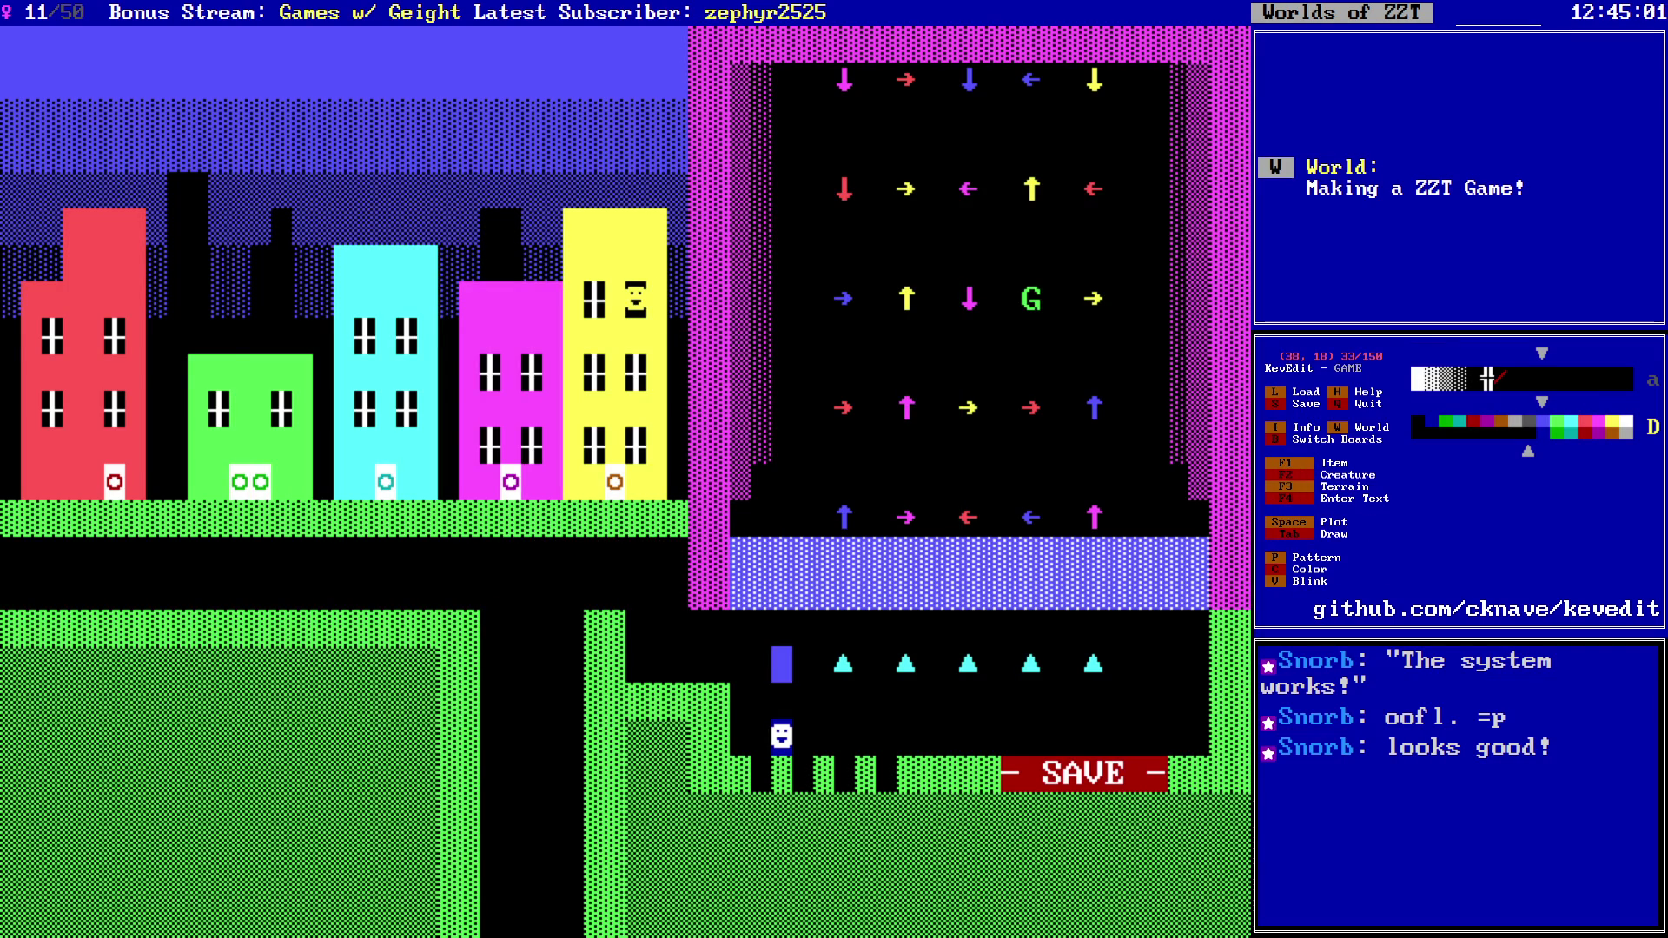
pyautogui.press('Down')
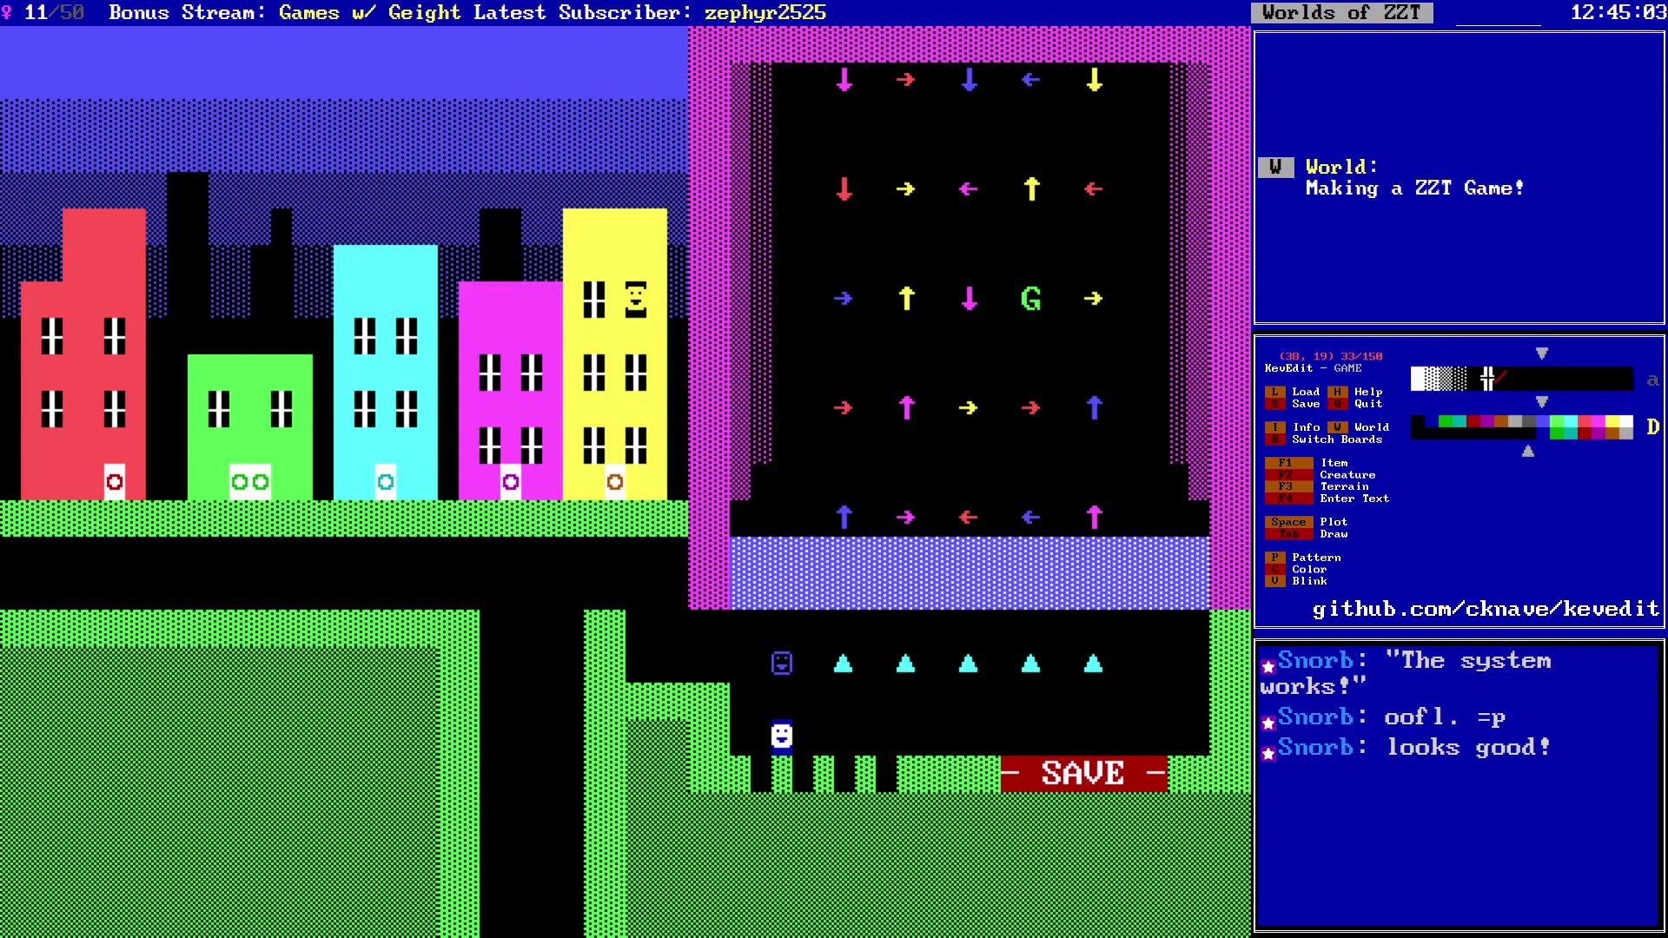
pyautogui.press('Up')
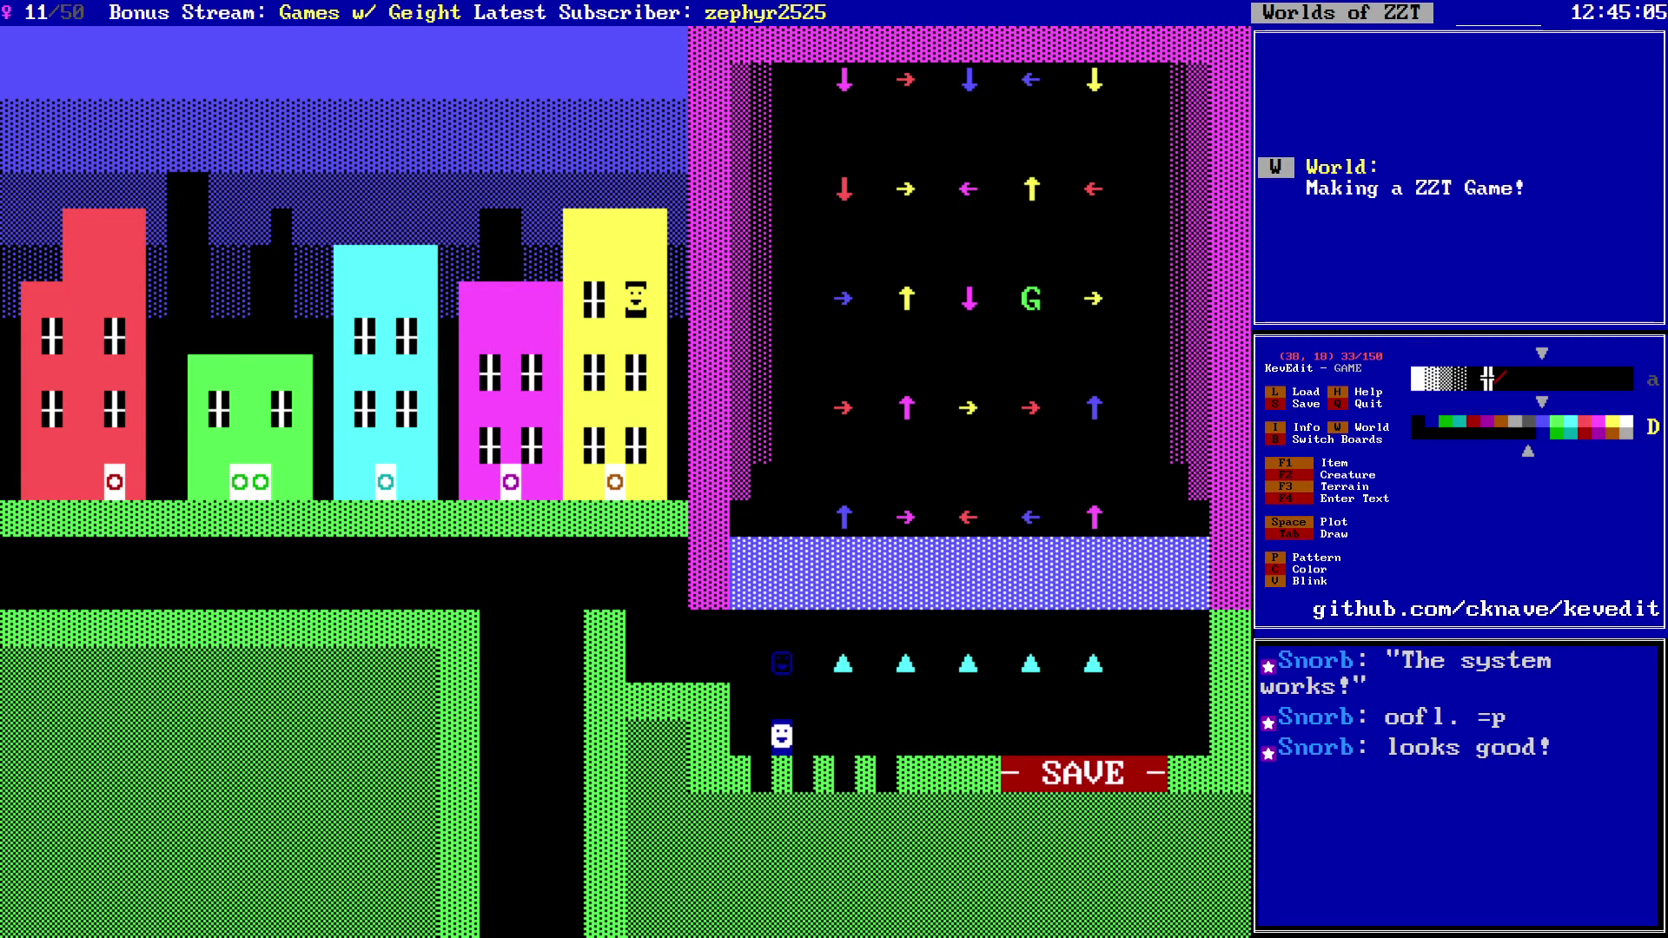
pyautogui.press('Return')
pyautogui.press('Return')
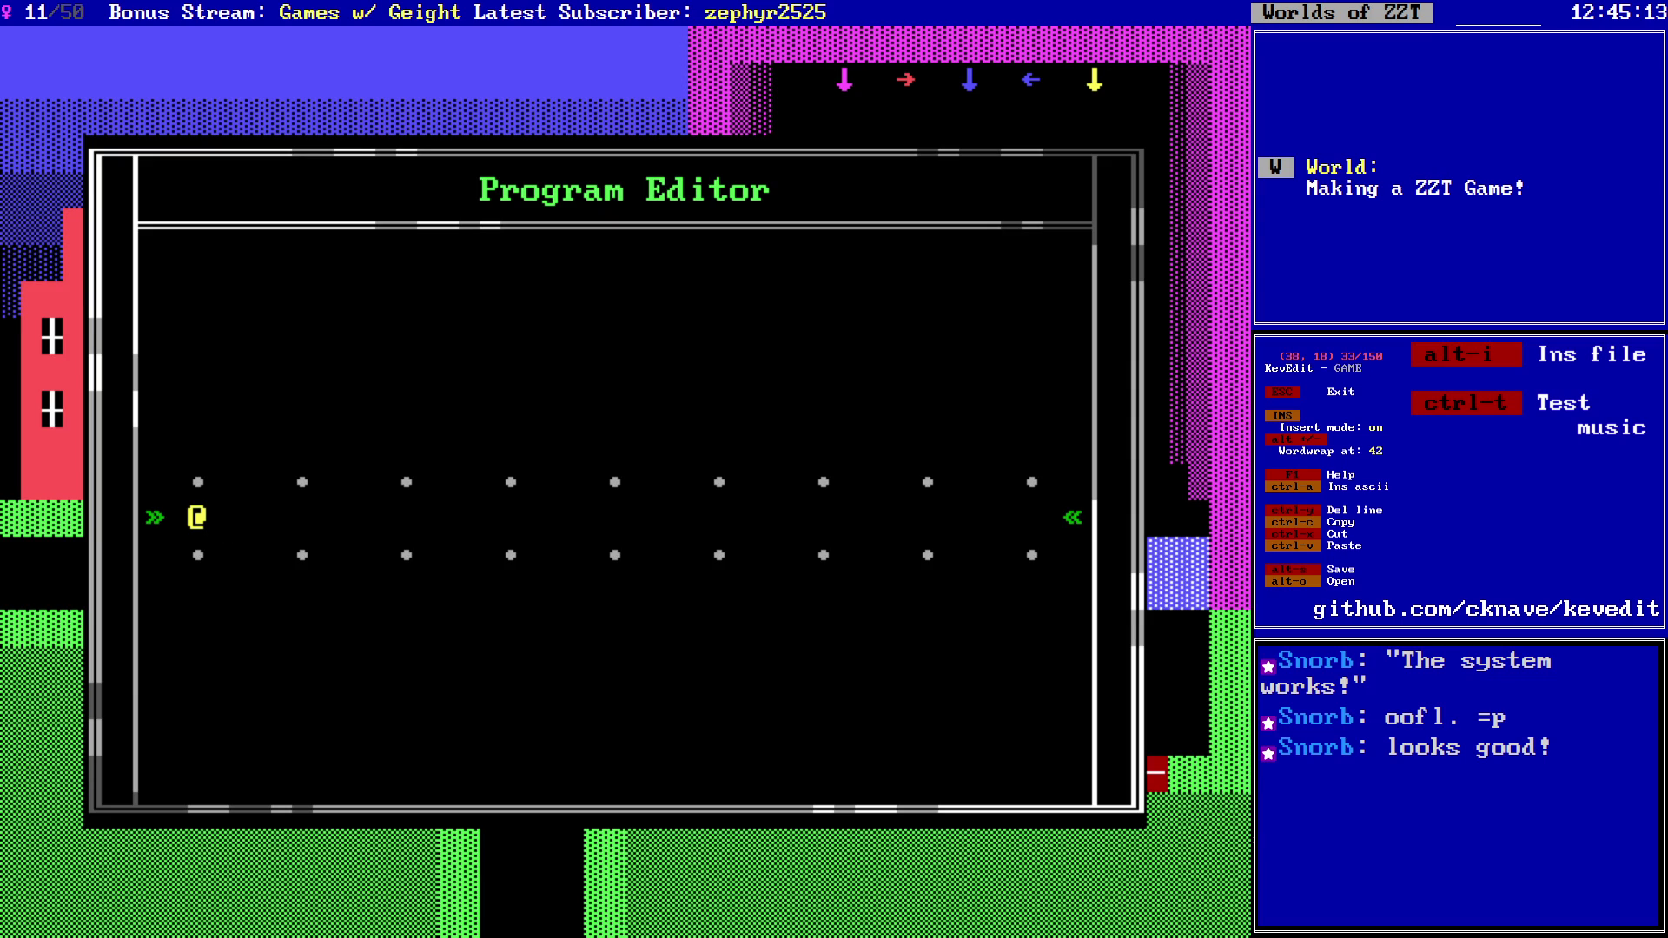
pyautogui.write('Artist')
pyautogui.press('Return')
pyautogui.write('#end')
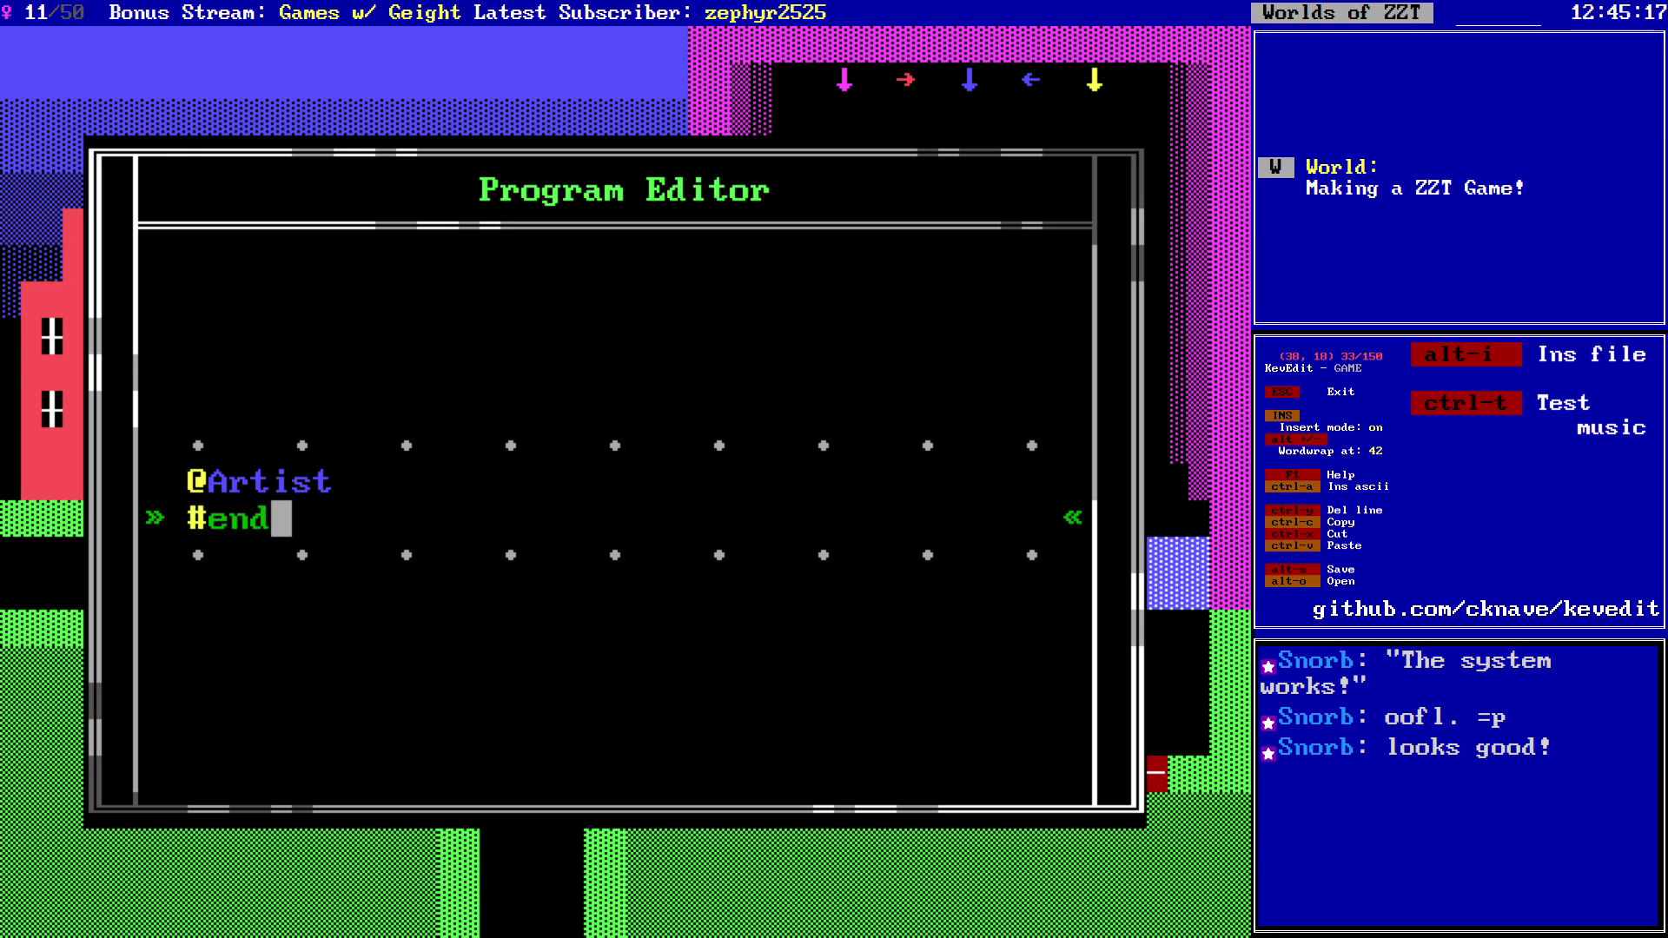
pyautogui.press('Return')
pyautogui.write(':touch')
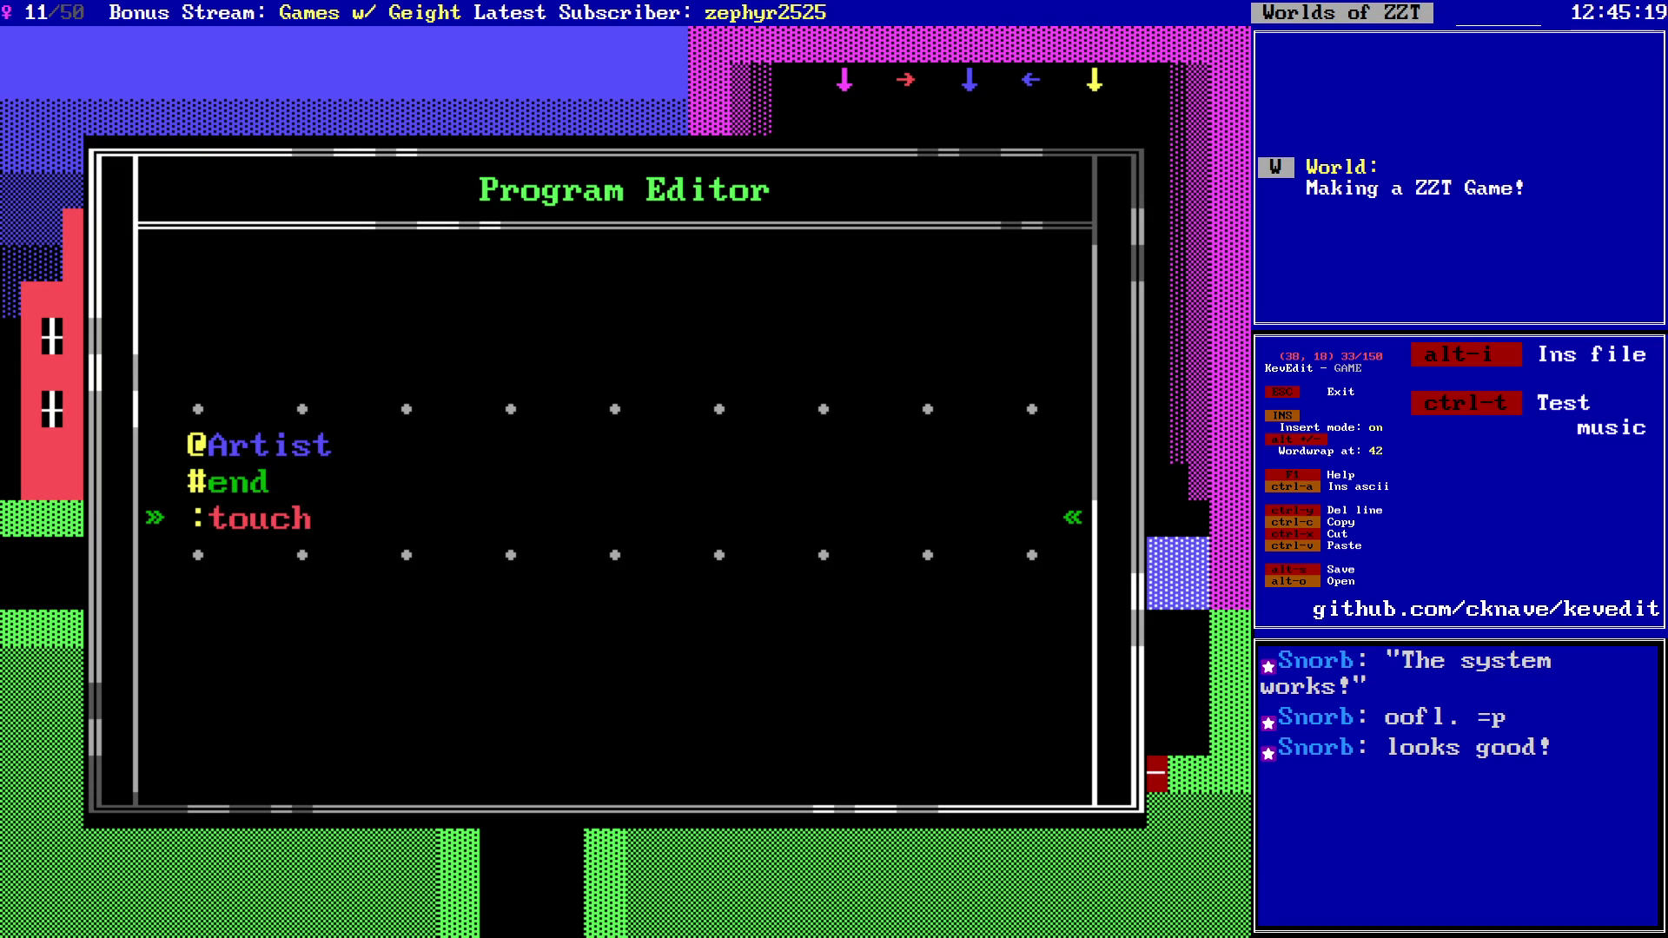
pyautogui.press('Return')
pyautogui.write('Artist: I call t')
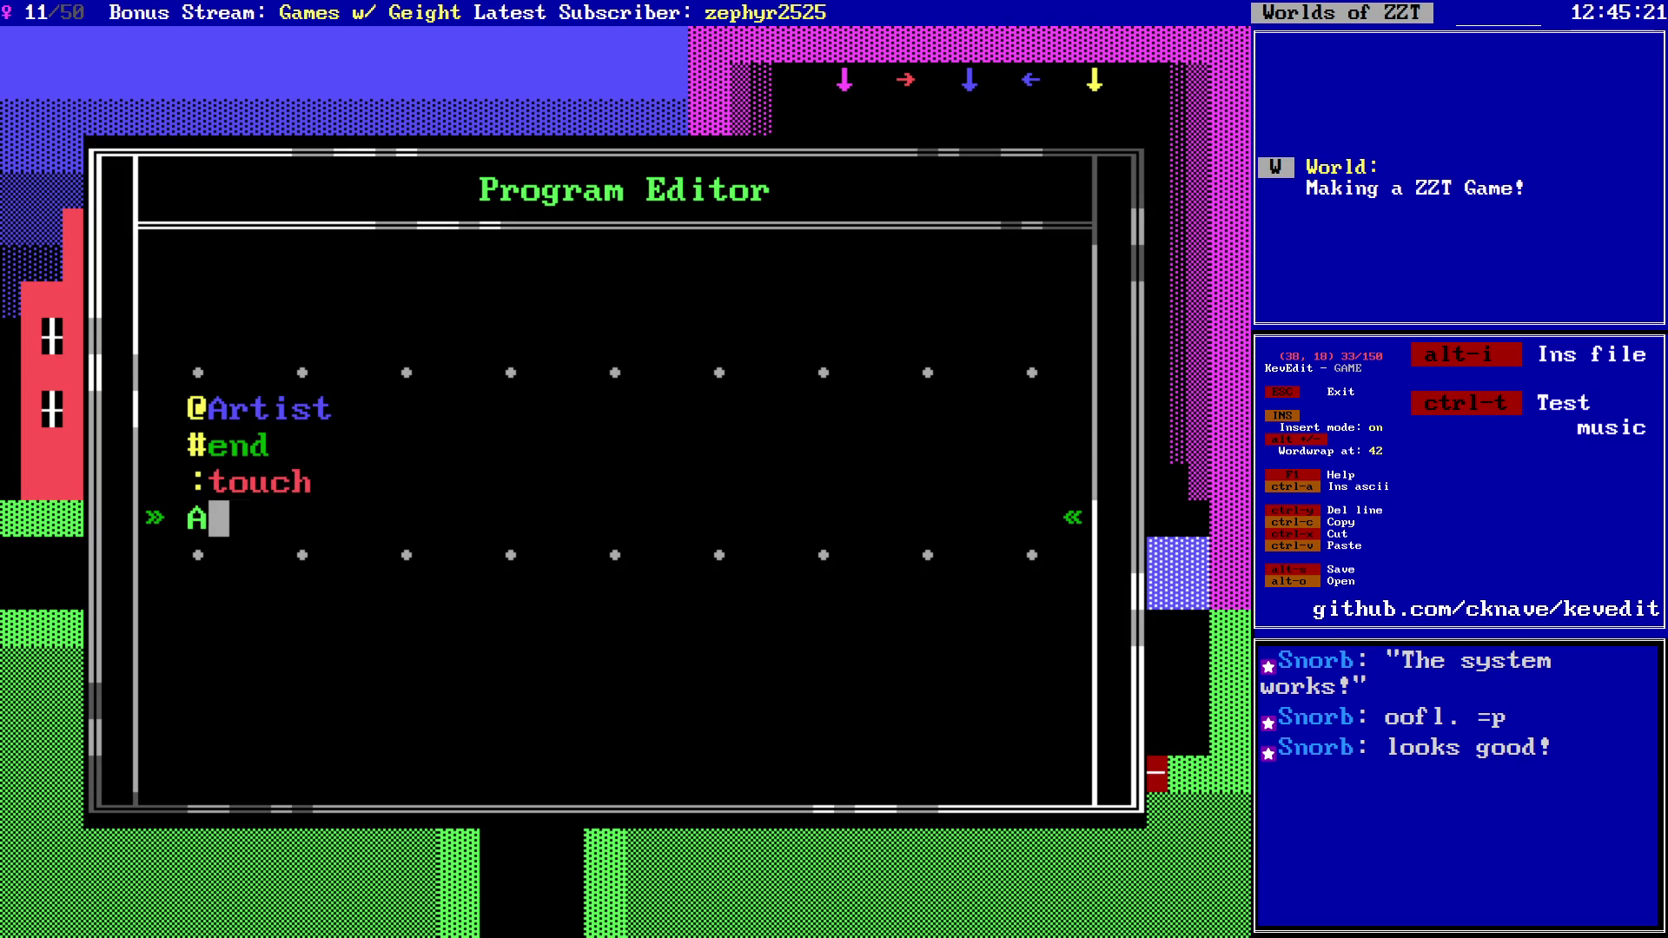
pyautogui.write('his piece, ')
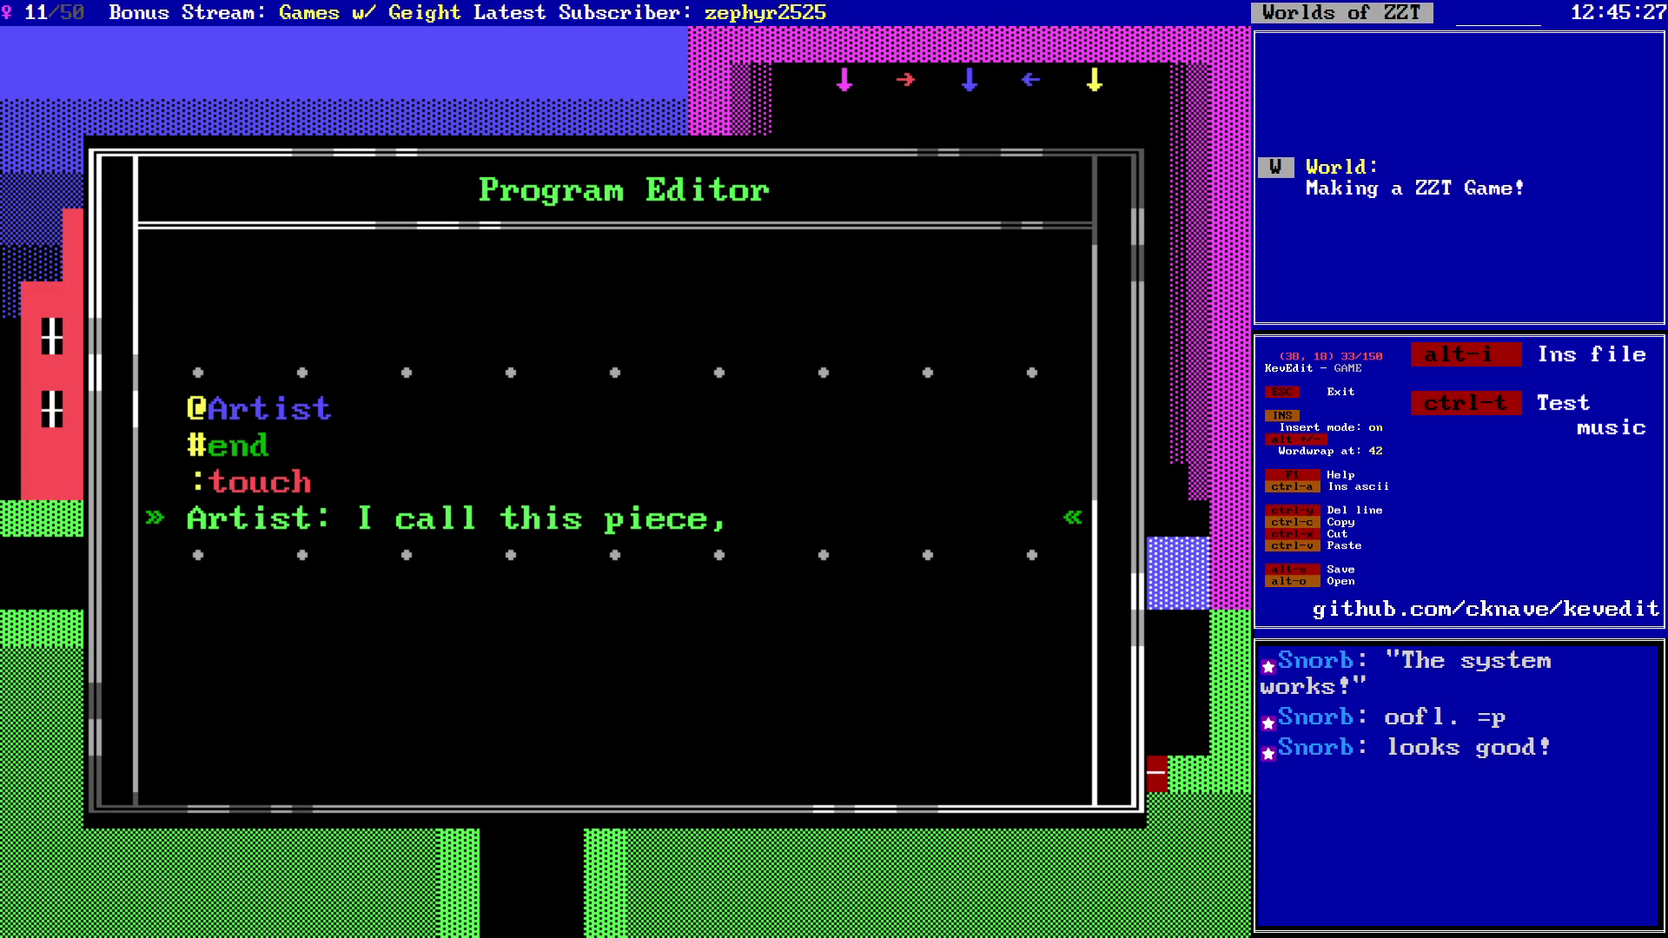
pyautogui.write('"Chaos of Colors".')
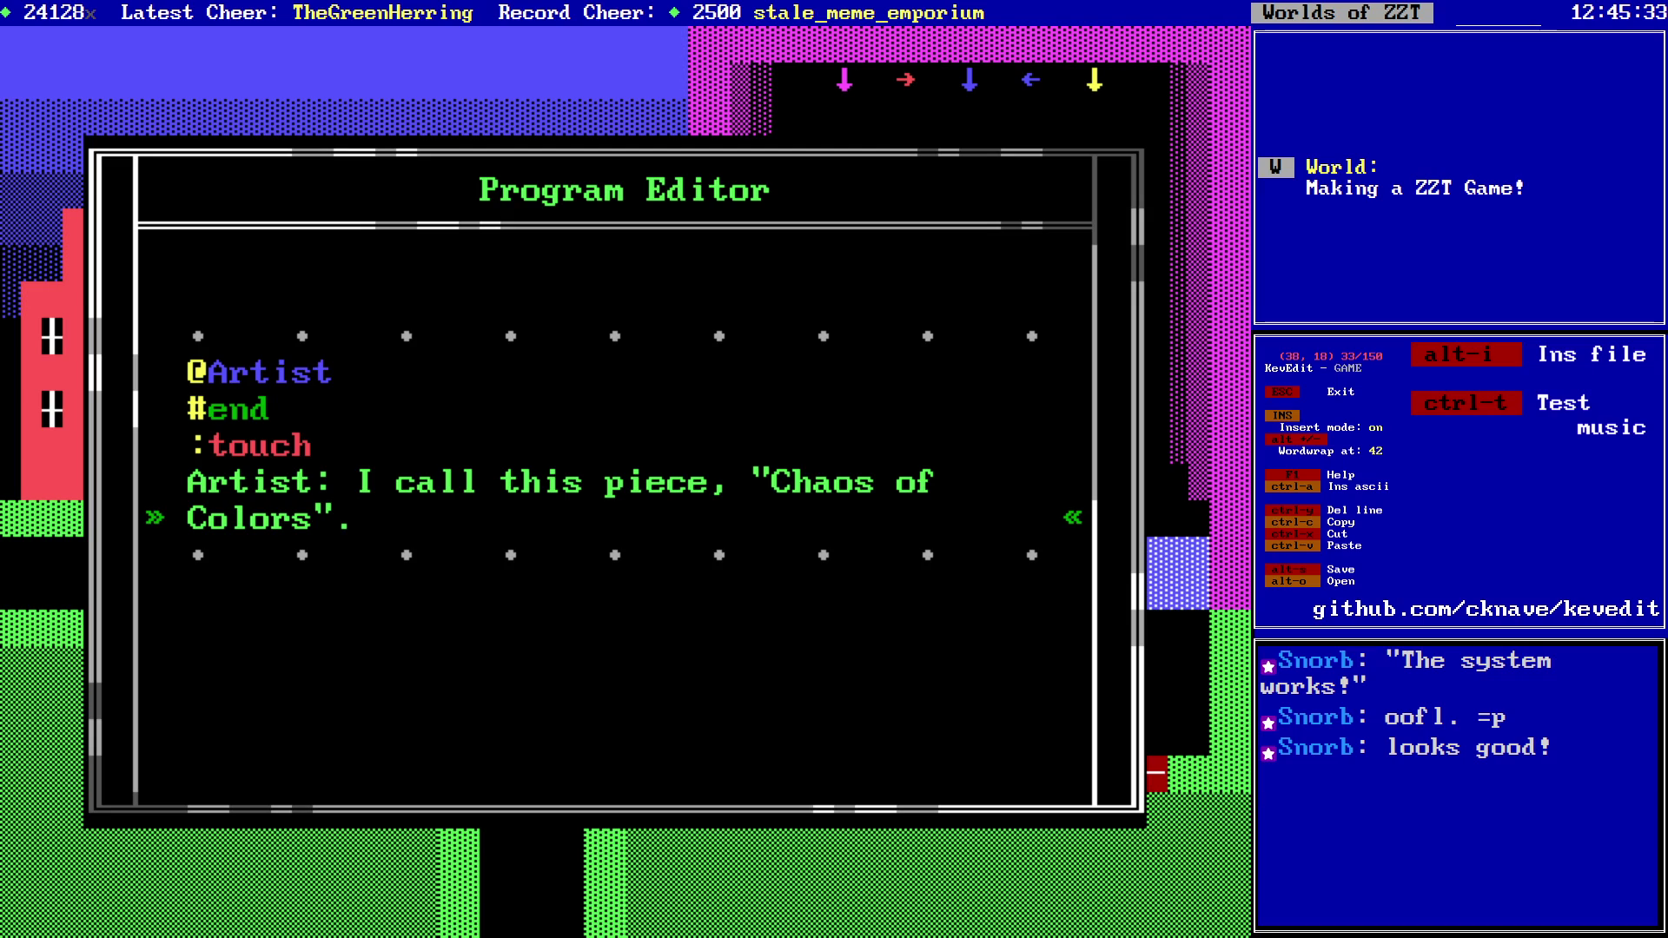
# Step: Replace the draft text with 'It is an interactive piece of art.' after the title
pyautogui.press('Return')
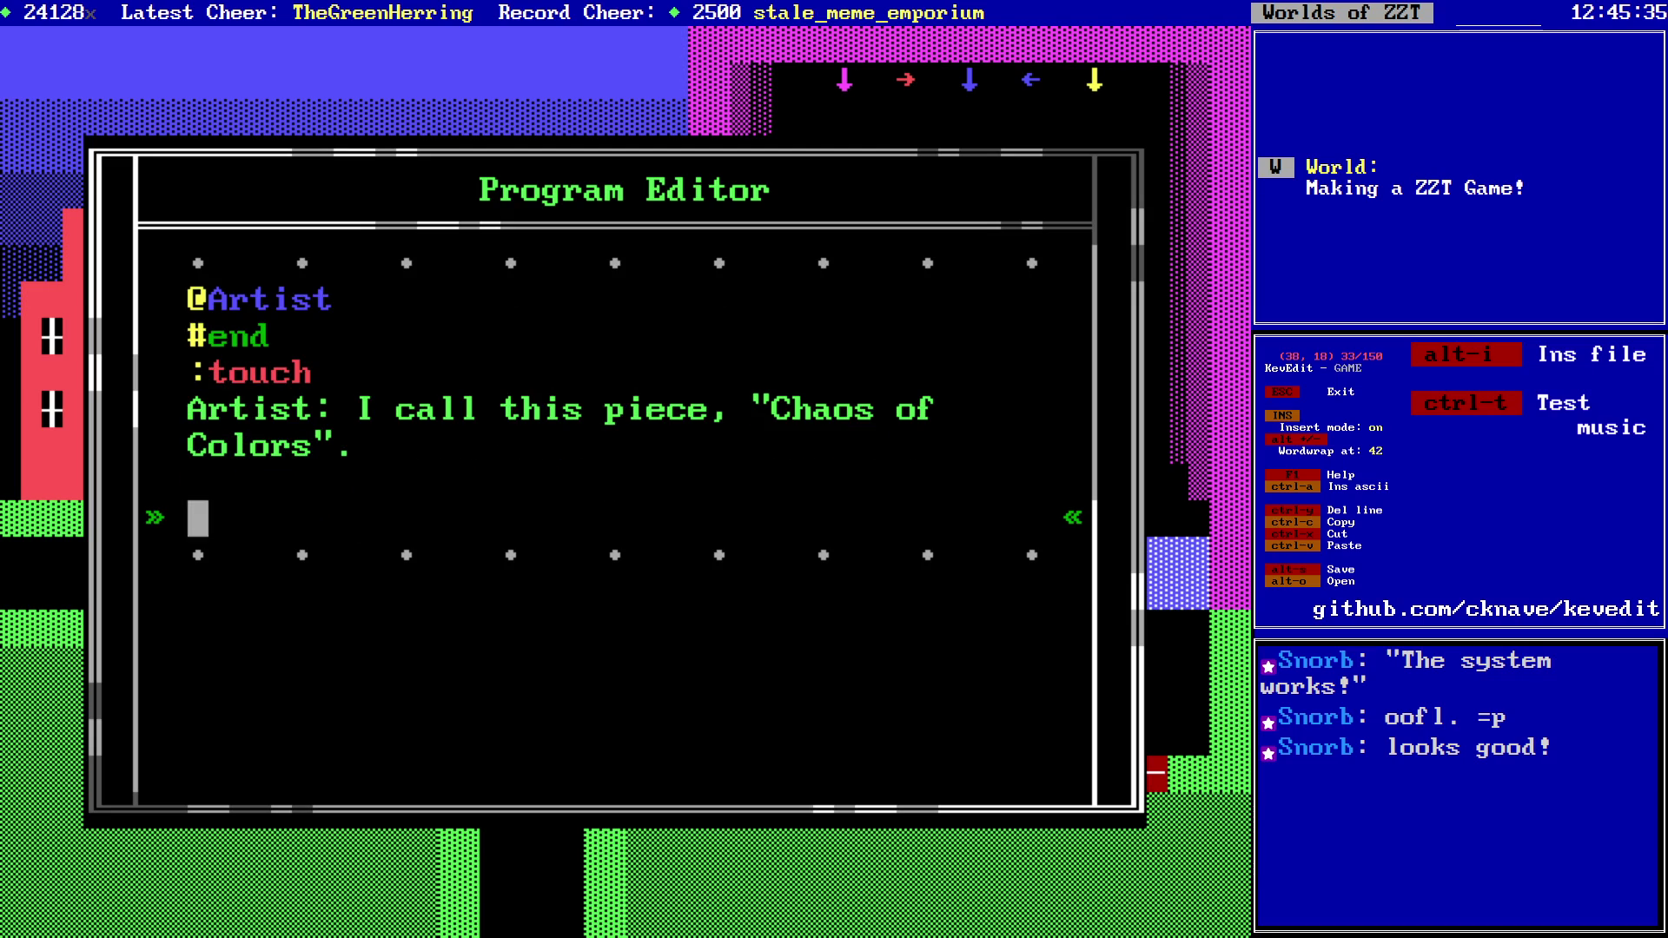
pyautogui.write('ressing one of th')
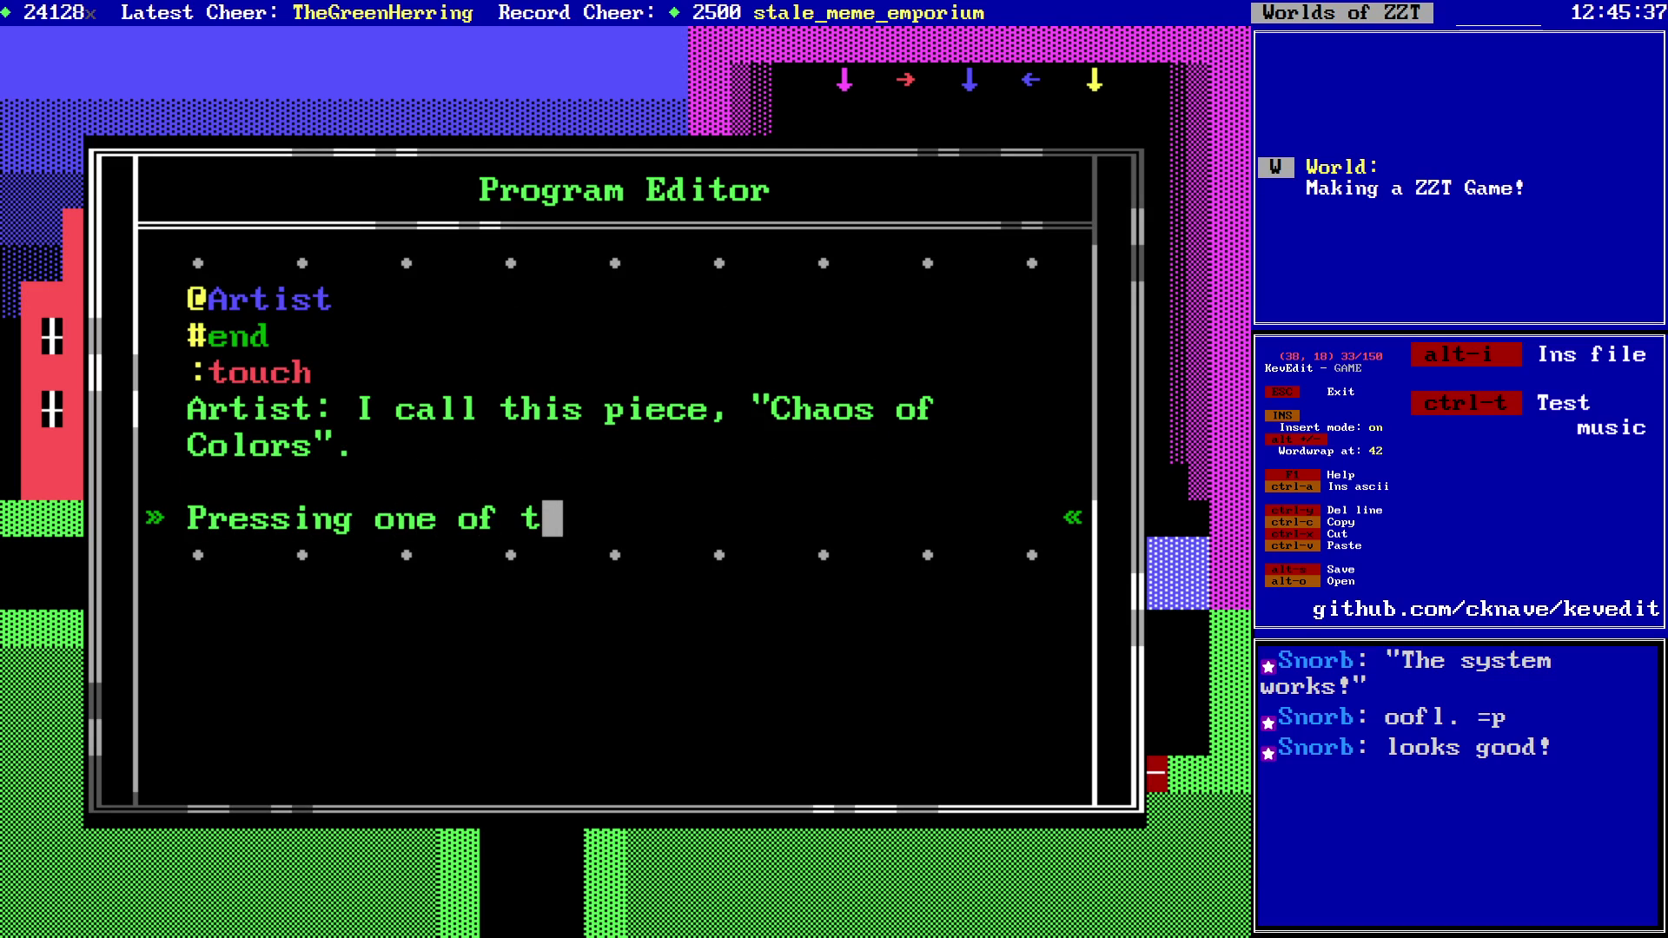
pyautogui.press('BackSpace')
pyautogui.press('BackSpace')
pyautogui.press('BackSpace')
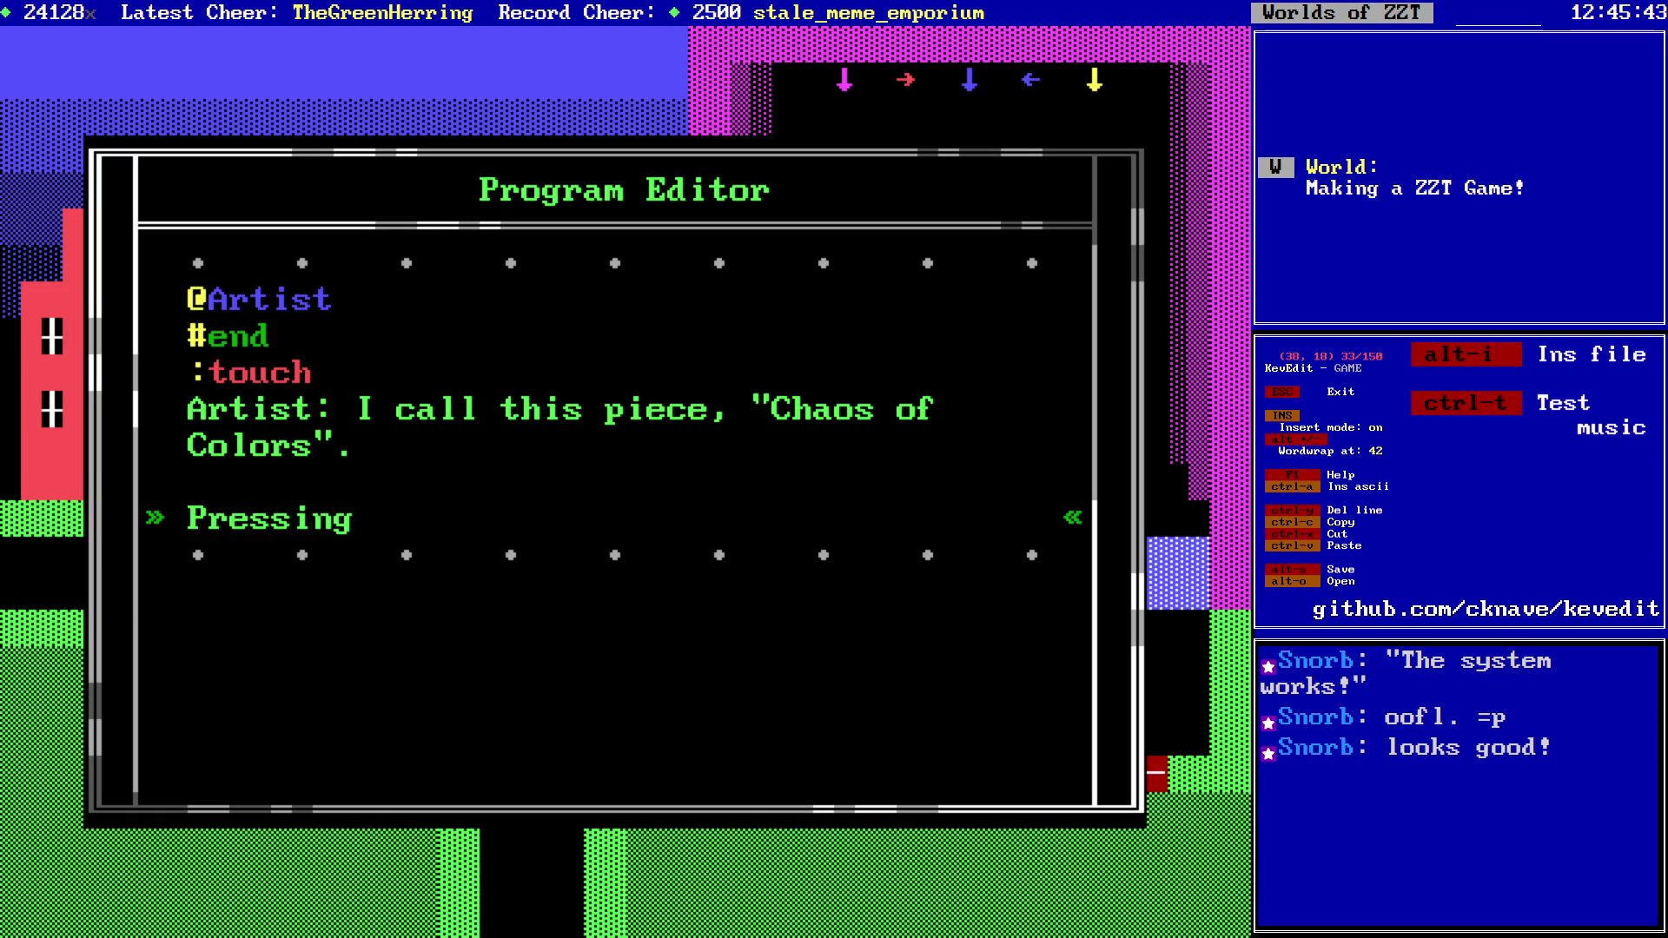
pyautogui.press('BackSpace')
pyautogui.press('BackSpace')
pyautogui.press('BackSpace')
pyautogui.write('You m')
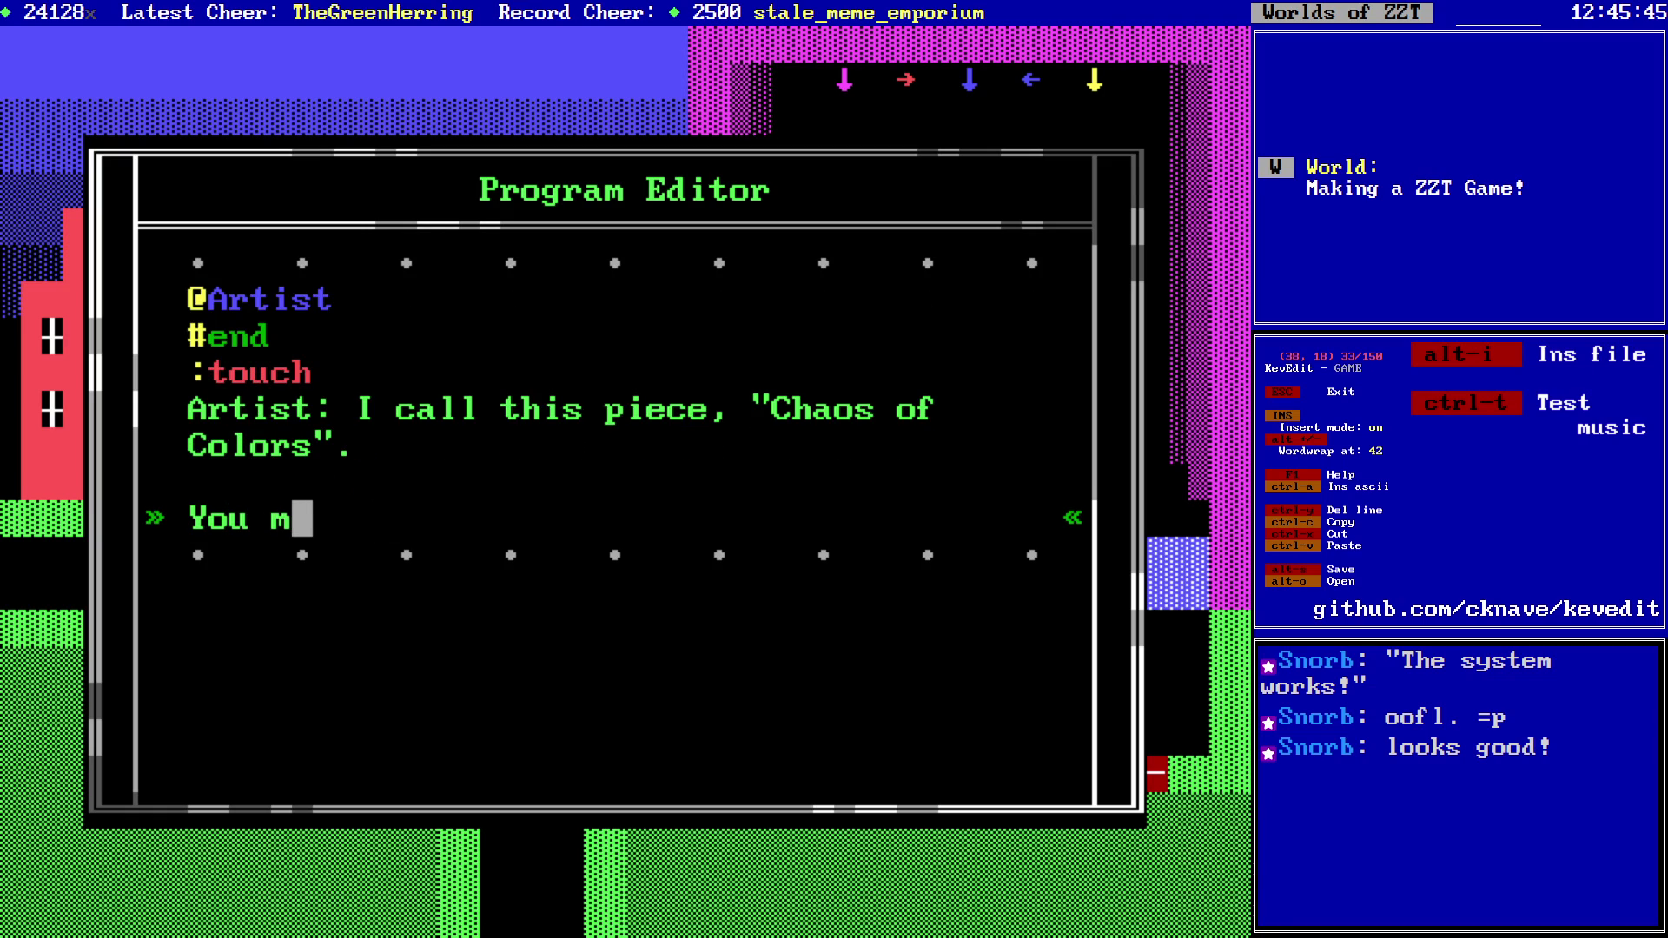
pyautogui.write('ay press')
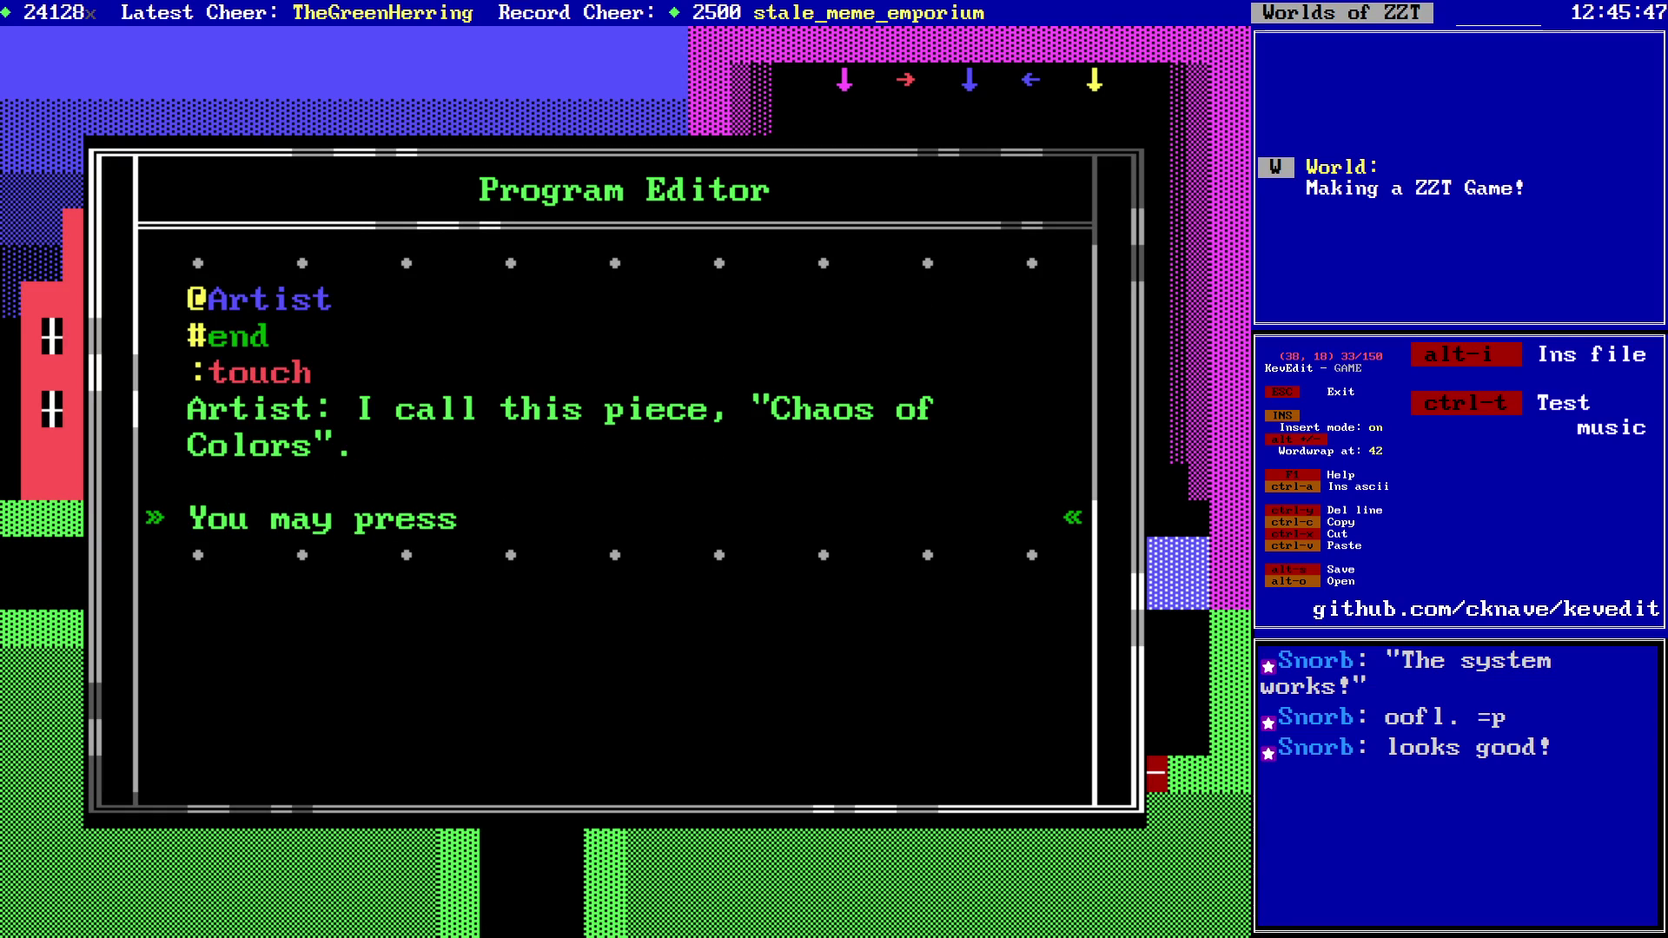
pyautogui.press('BackSpace')
pyautogui.press('BackSpace')
pyautogui.press('BackSpace')
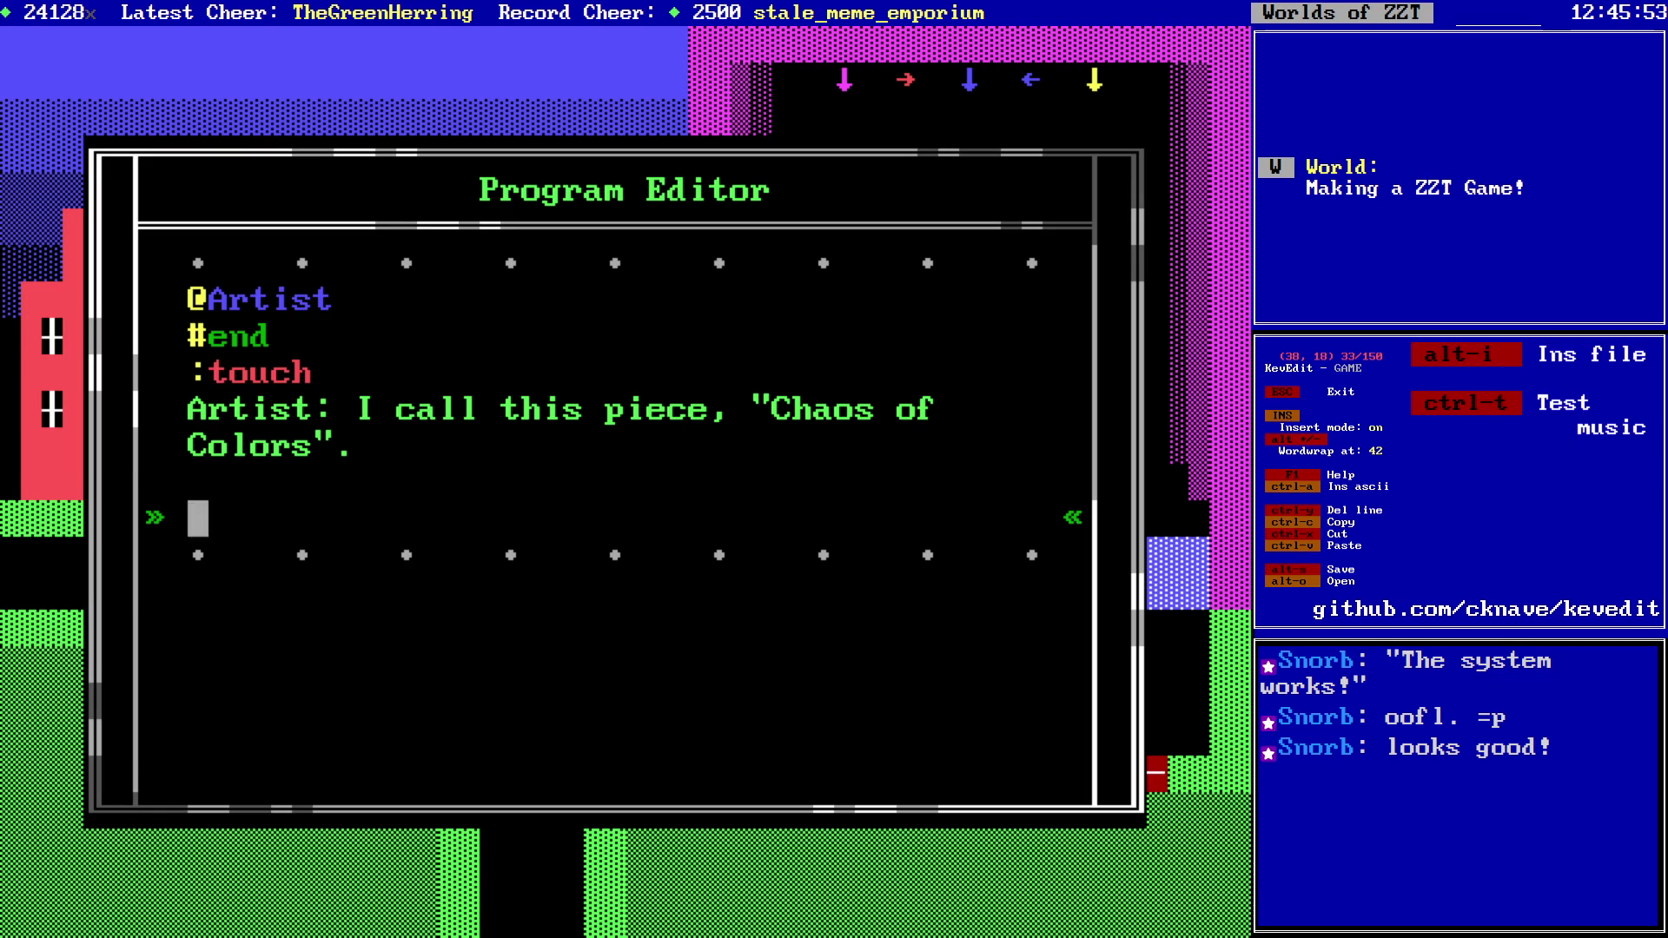
pyautogui.press('BackSpace')
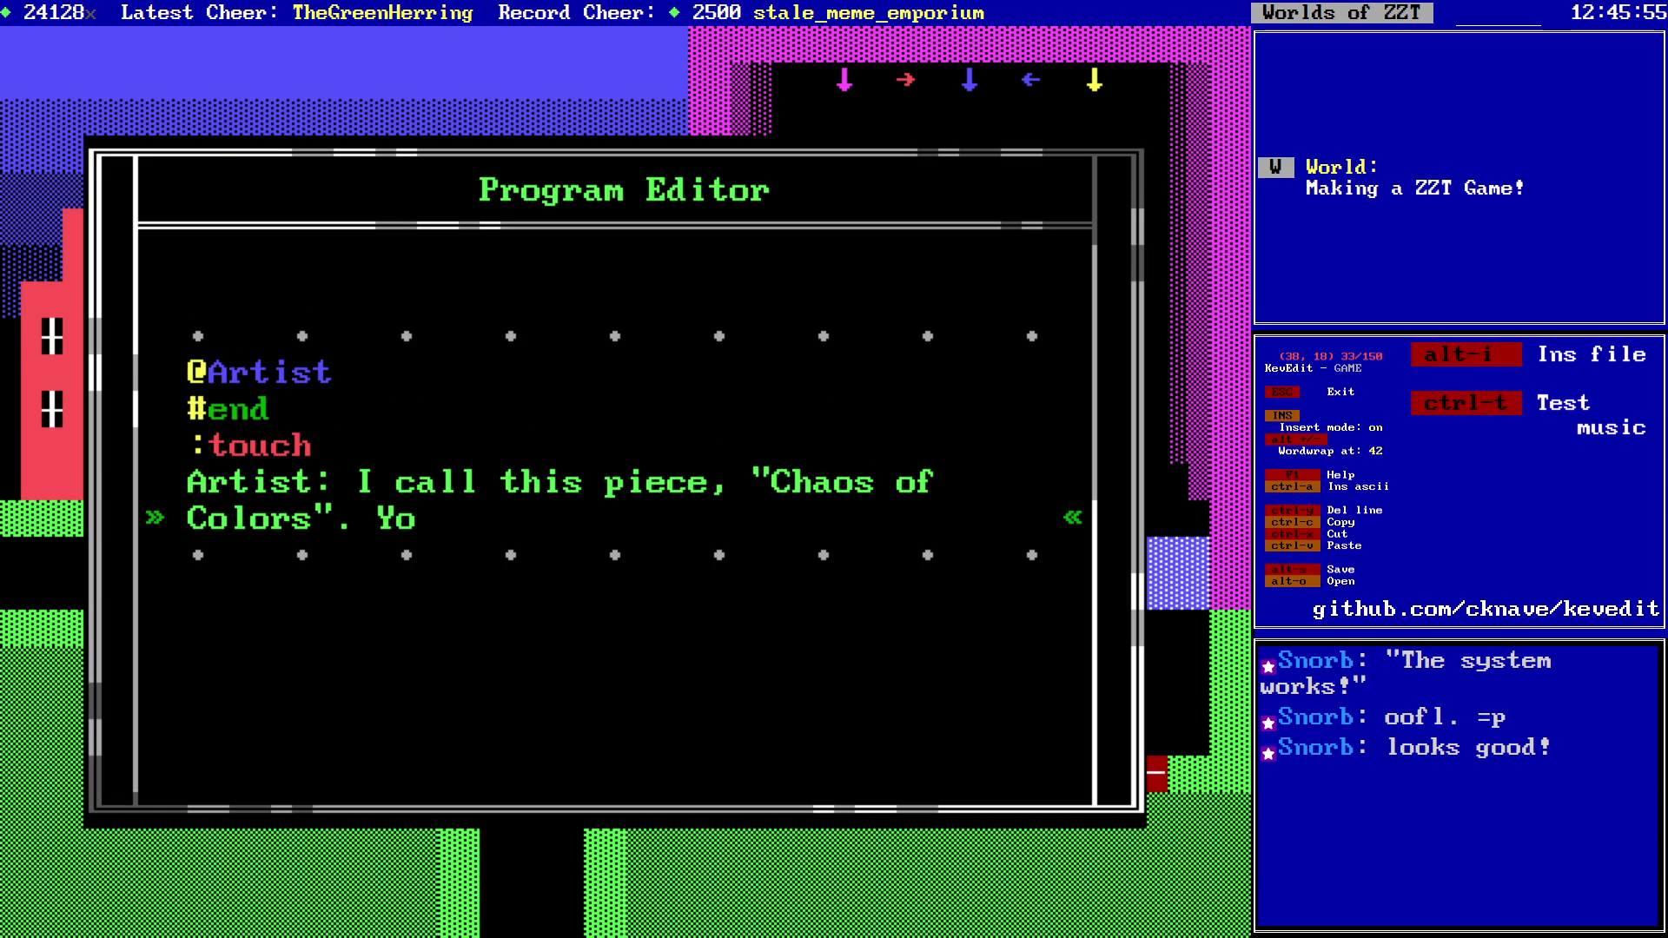
pyautogui.press('BackSpace')
pyautogui.press('BackSpace')
pyautogui.write('is an interactive ')
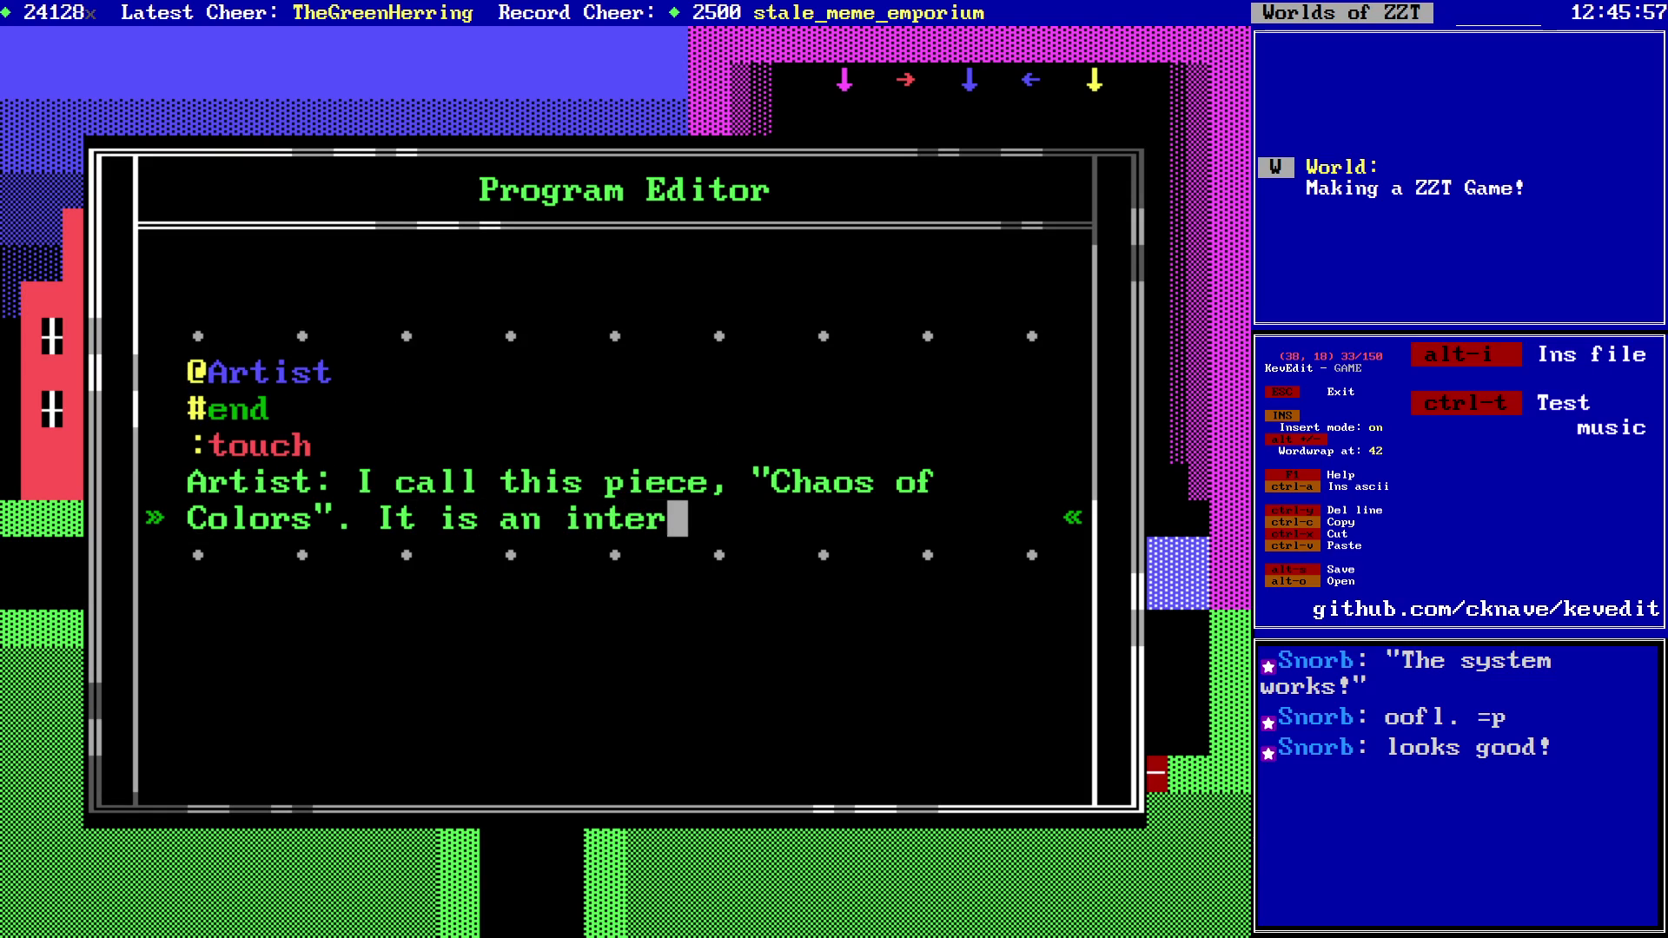
pyautogui.write('piece of ')
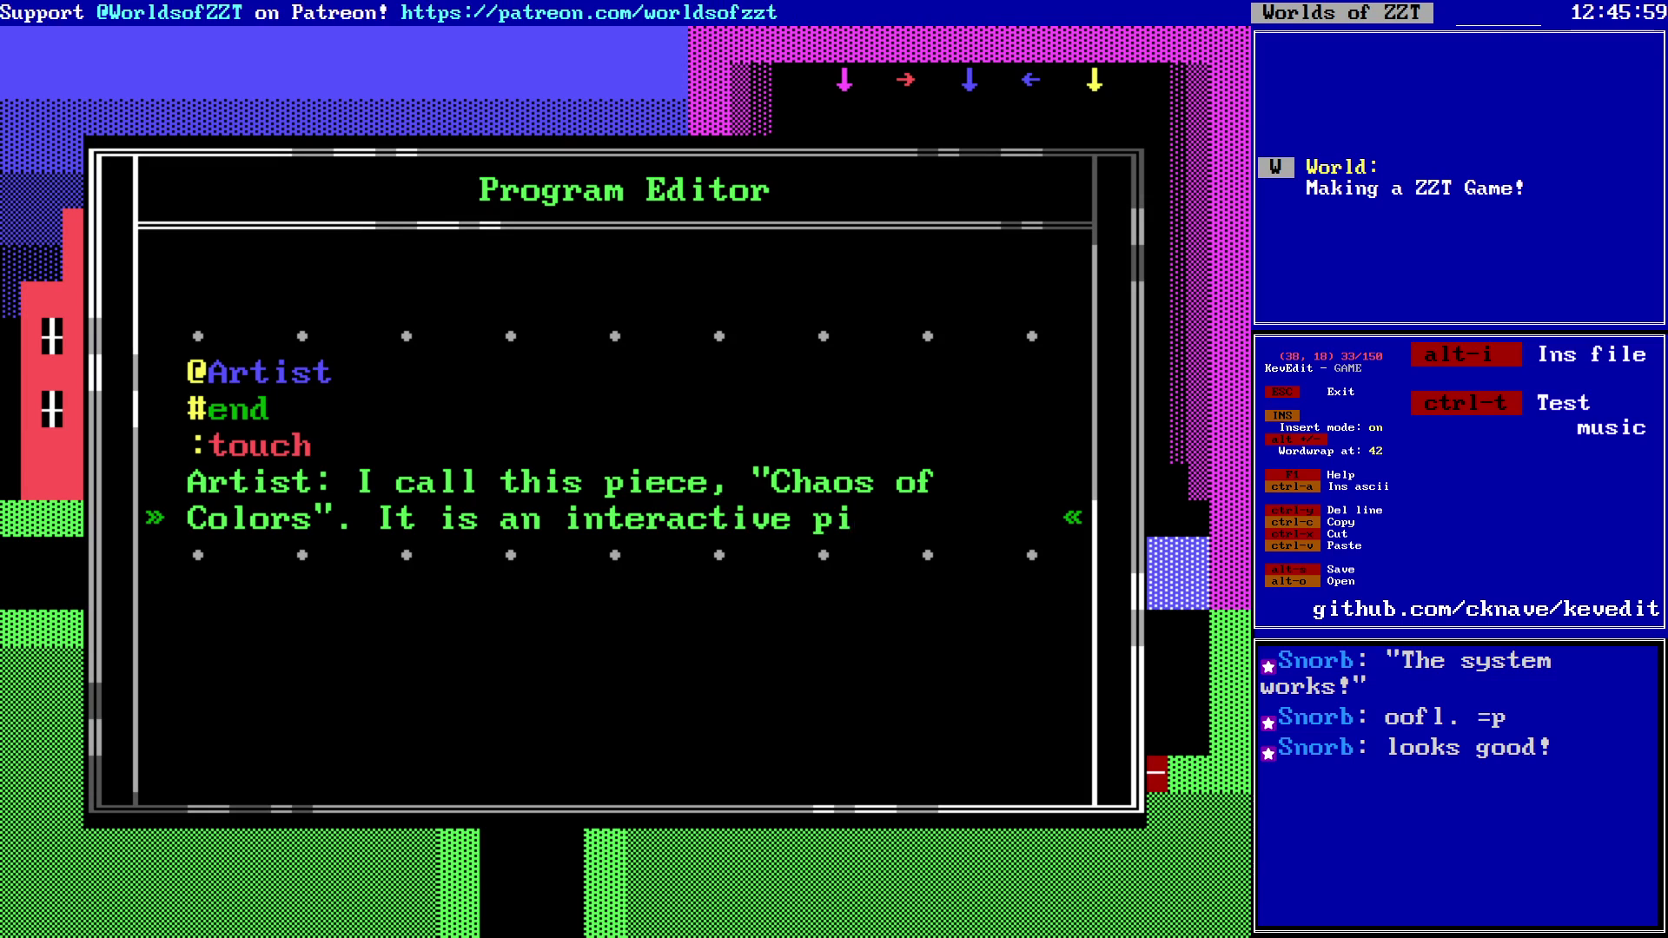
pyautogui.write('art')
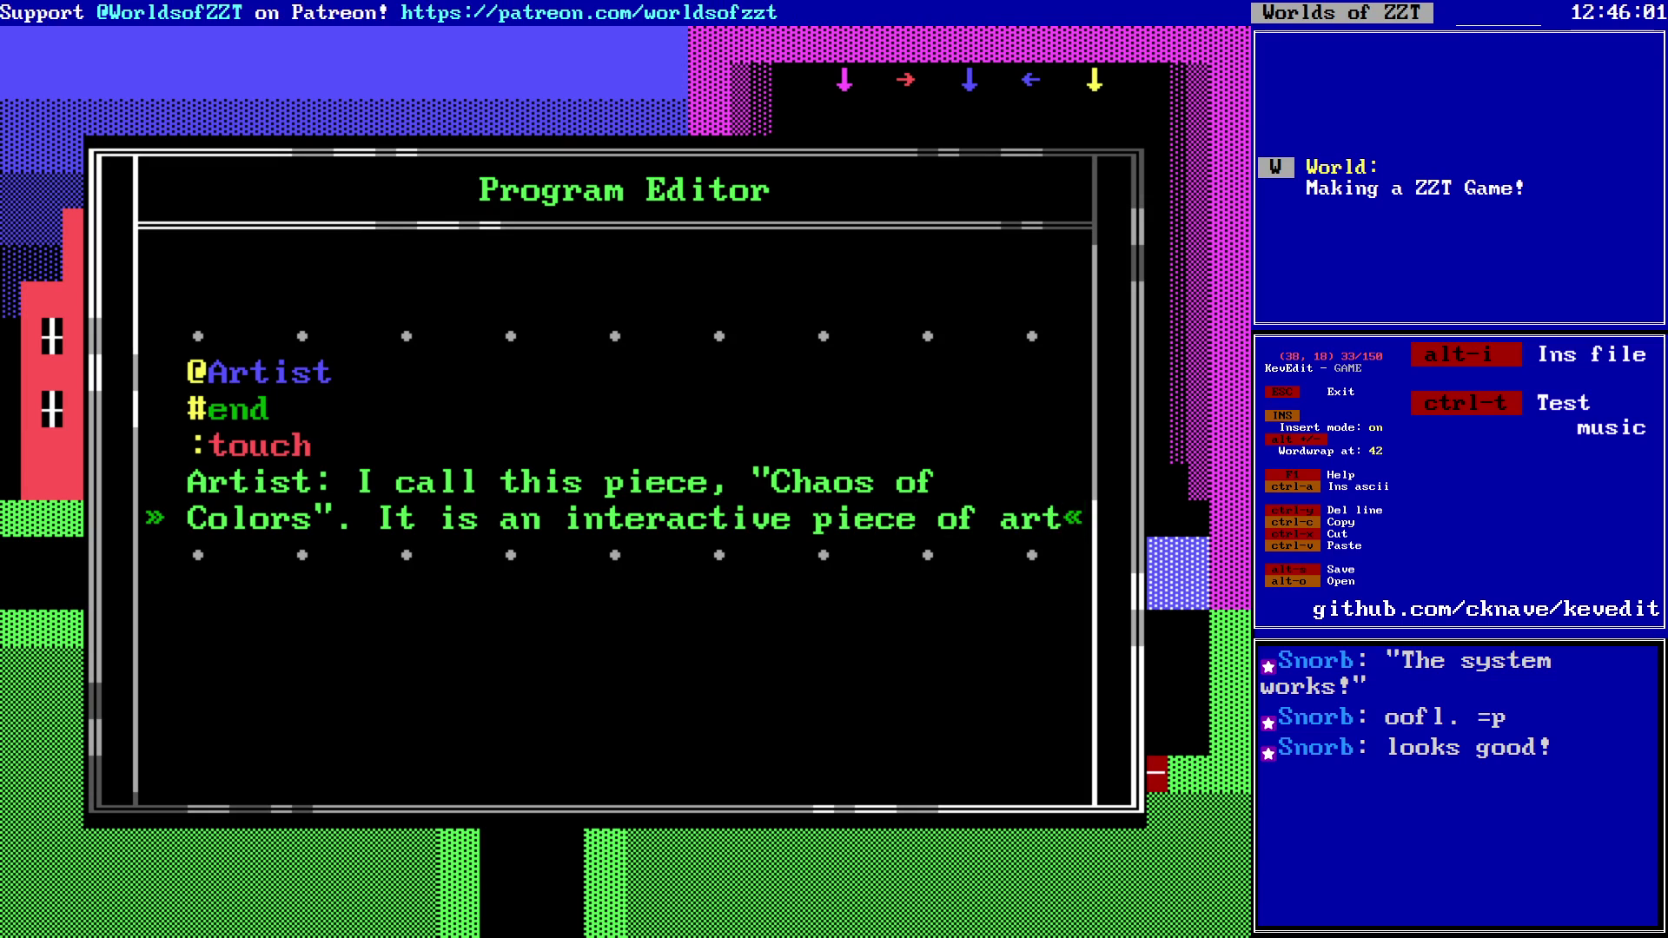
pyautogui.write('.')
pyautogui.press('Return')
pyautogui.press('Return')
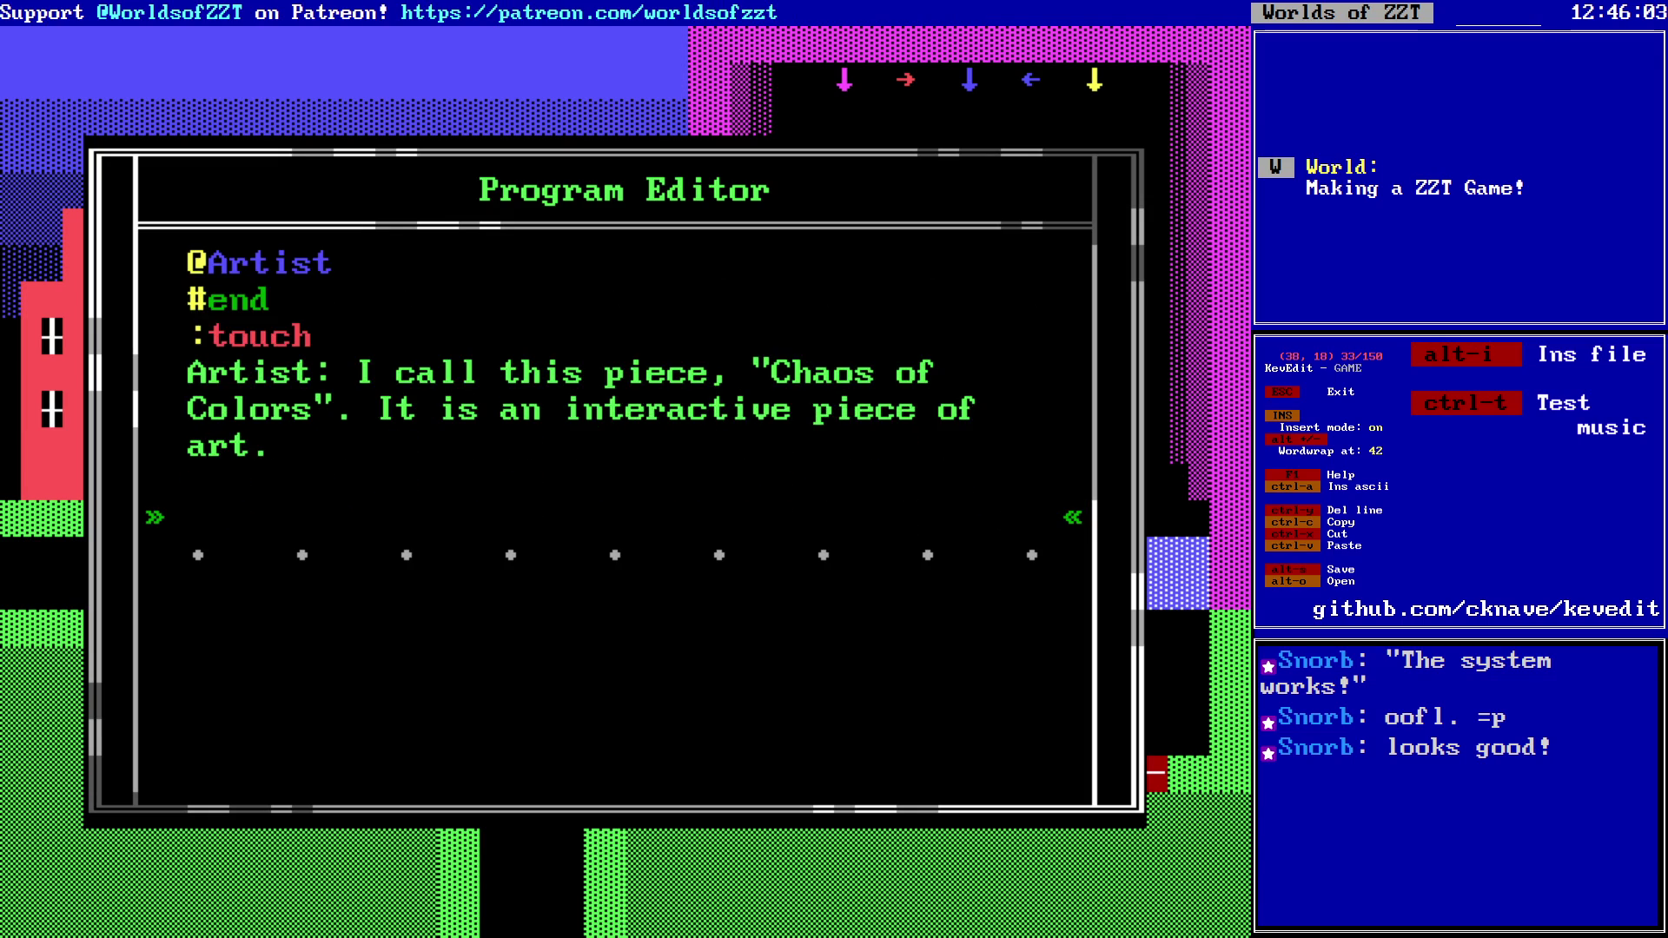
# Step: Add 'First, choose two colors from the buttons below to remove the arrows of matching color.'
pyautogui.write('Fior')
pyautogui.press('BackSpace')
pyautogui.press('BackSpace')
pyautogui.write('rst, ')
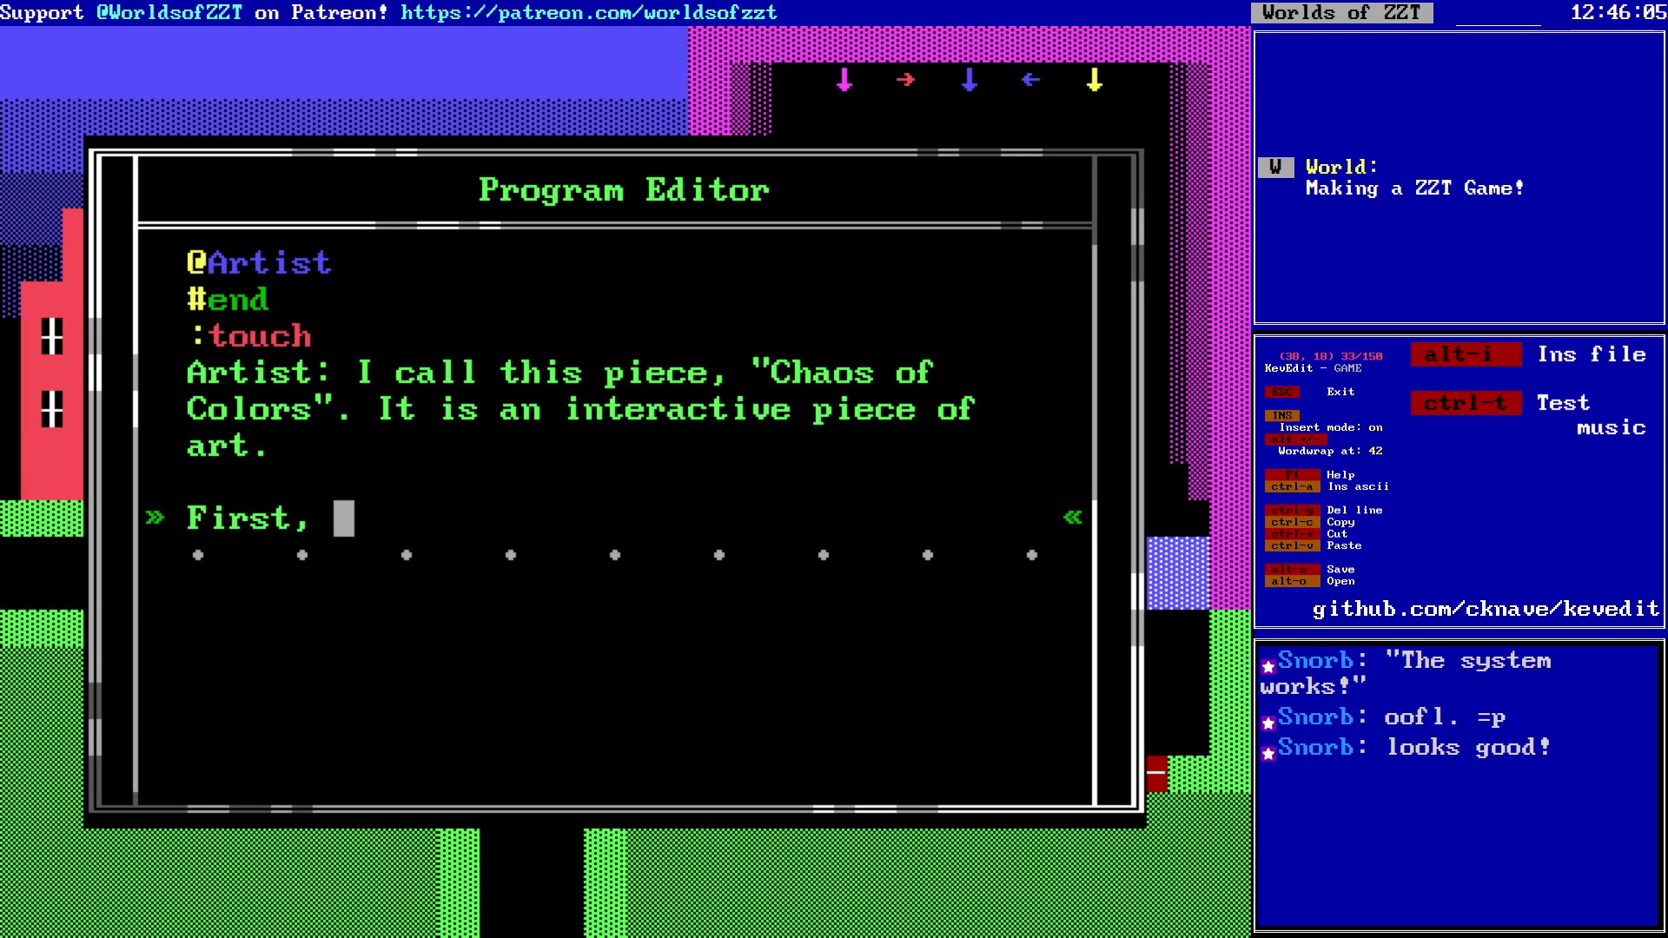
pyautogui.write('choose two colors ')
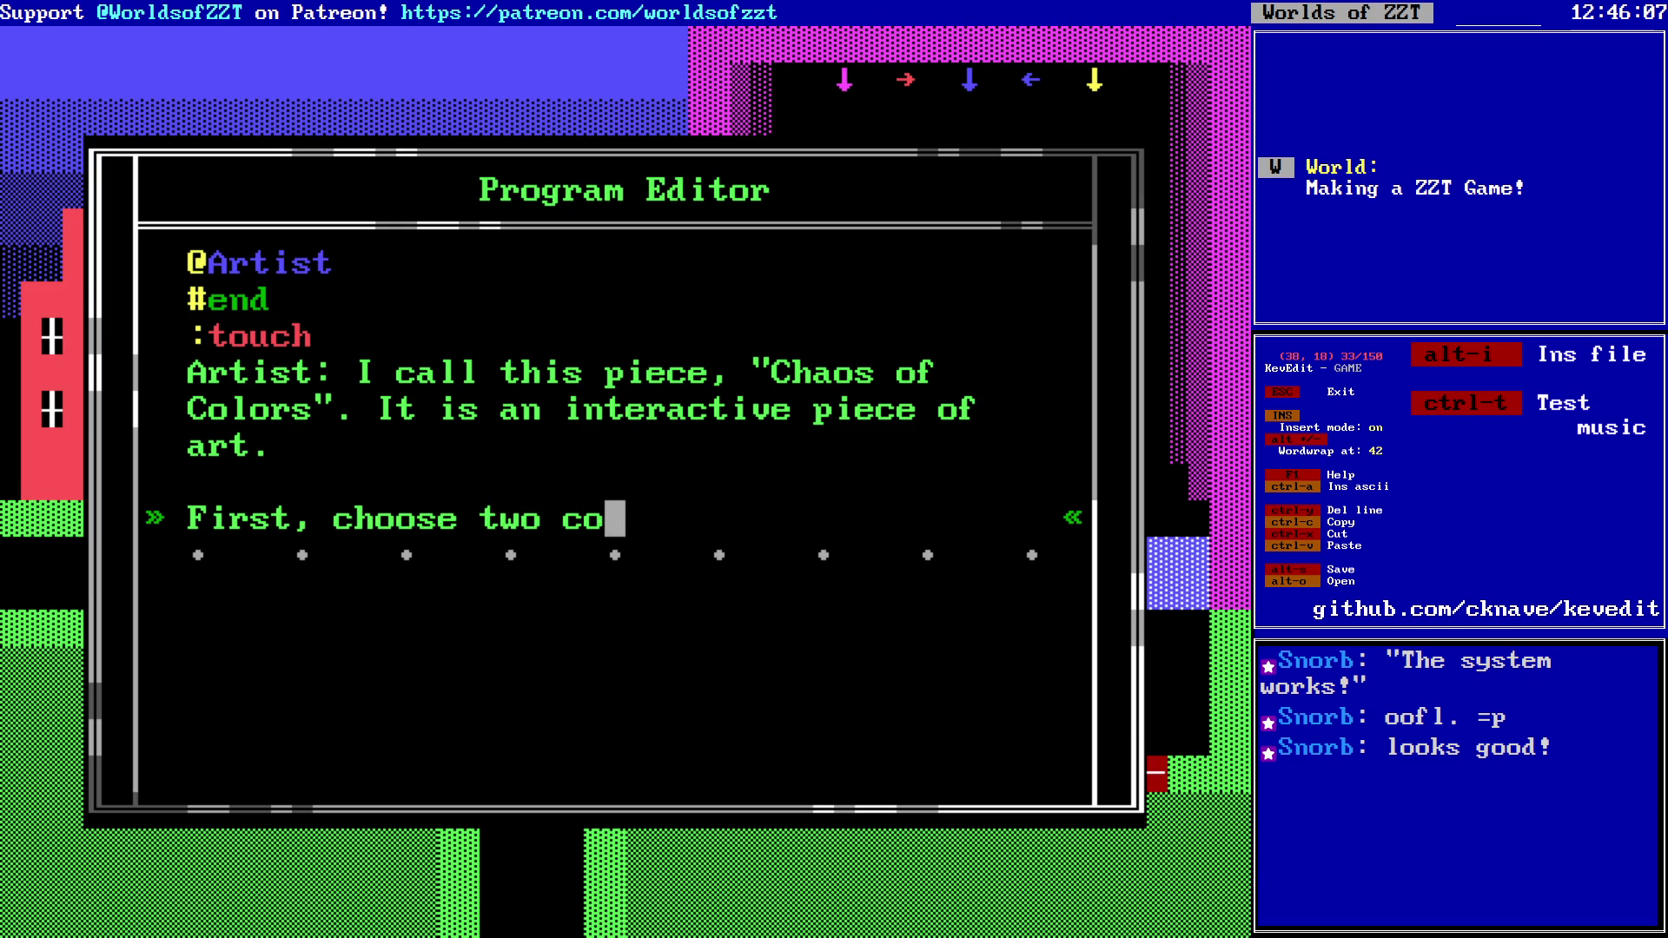
pyautogui.write('from the buttons b')
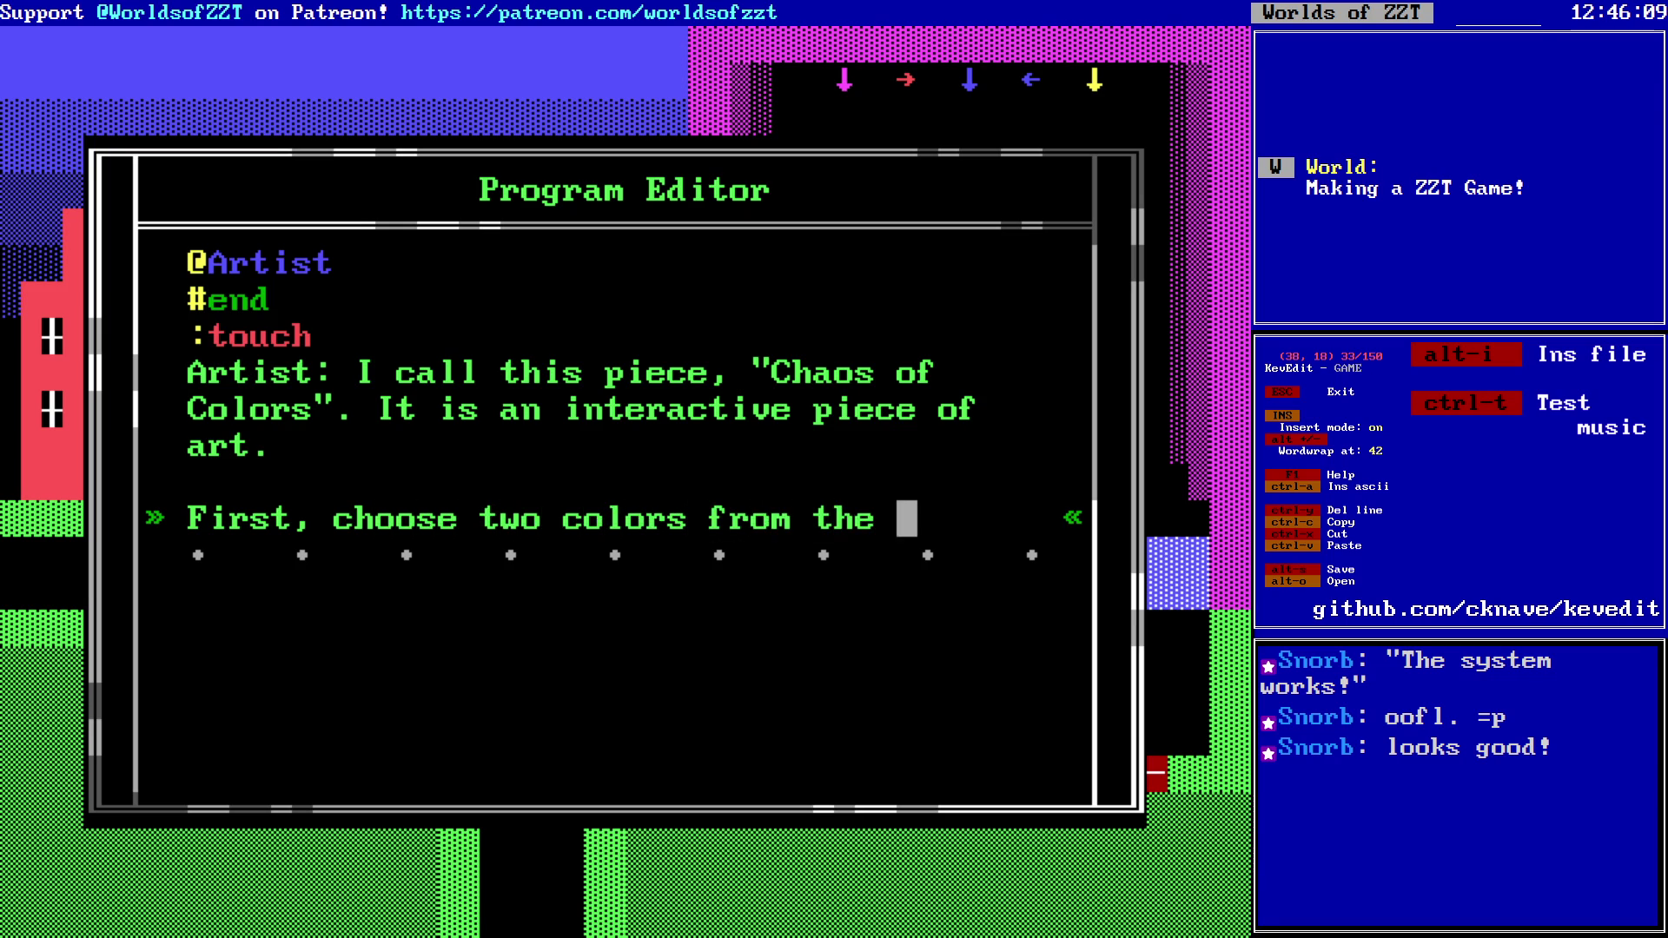
pyautogui.write('elow to remove those')
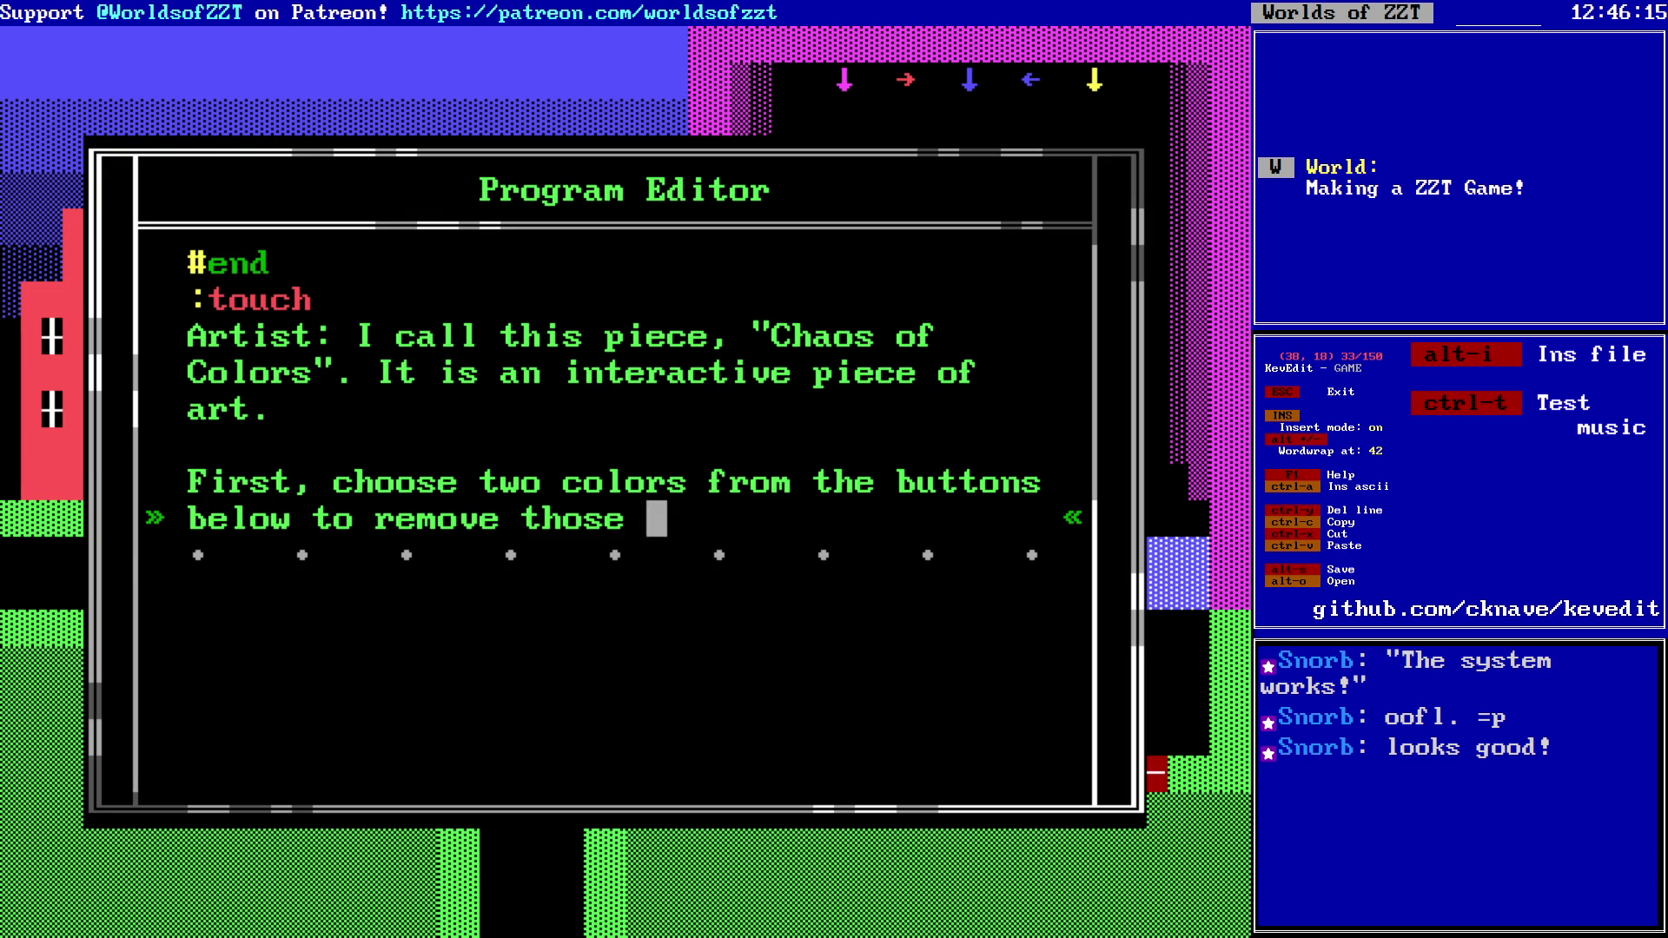
pyautogui.write(' arrows.')
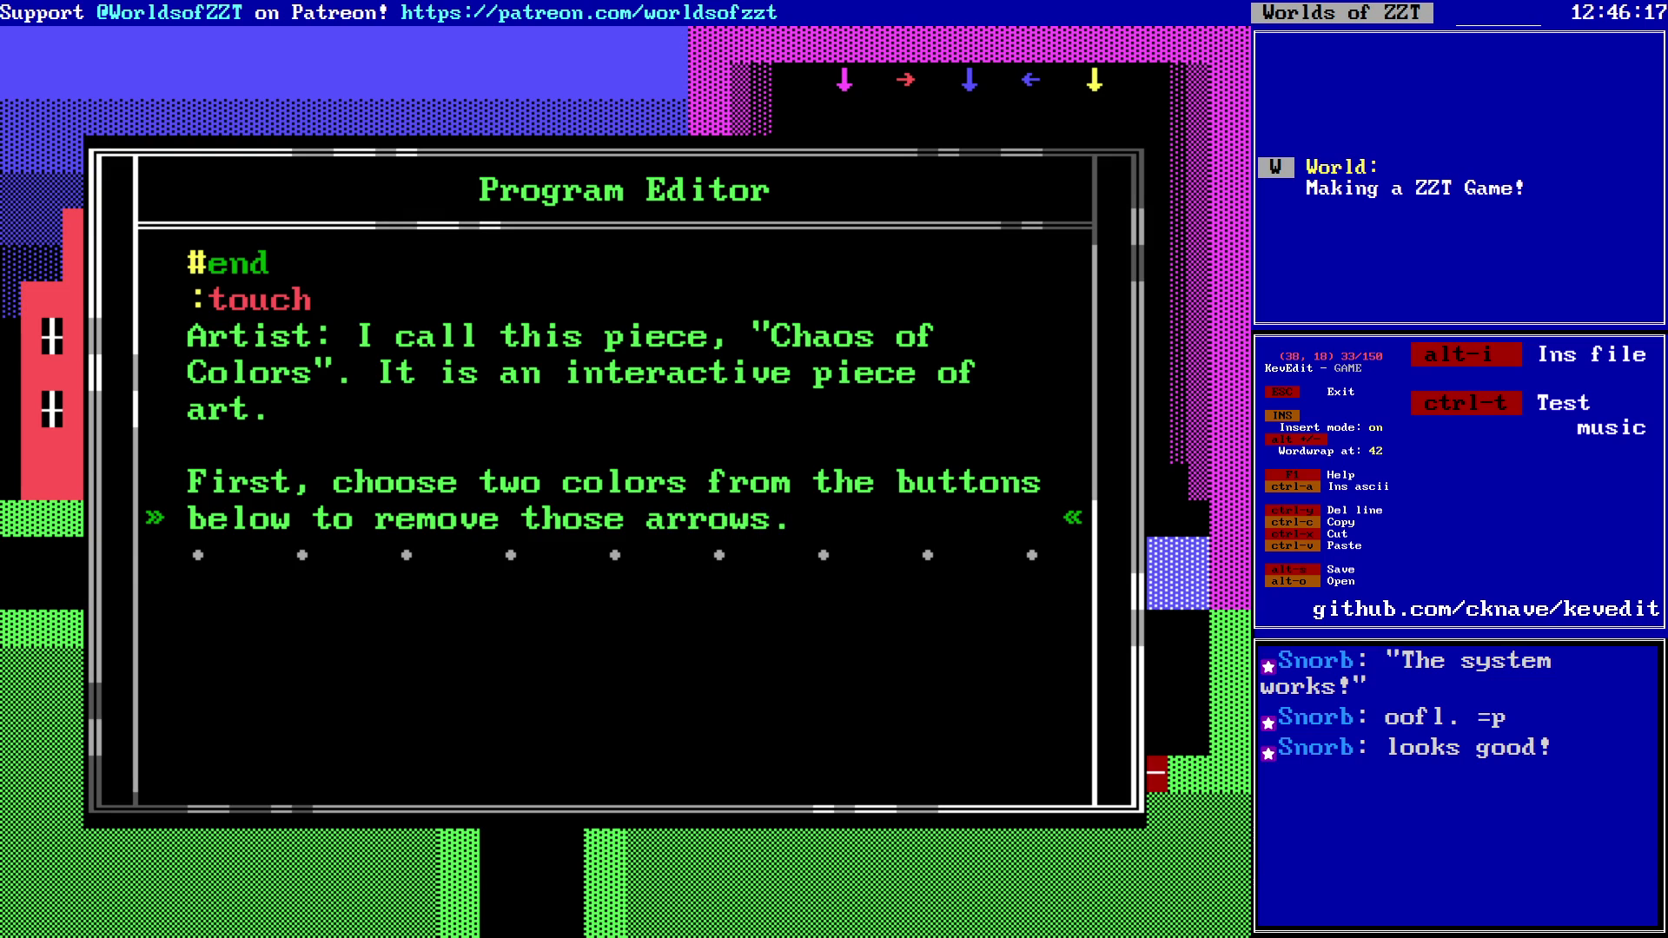
pyautogui.press('Left')
pyautogui.press('Left')
pyautogui.press('Left')
pyautogui.press('BackSpace')
pyautogui.press('BackSpace')
pyautogui.press('BackSpace')
pyautogui.write('he')
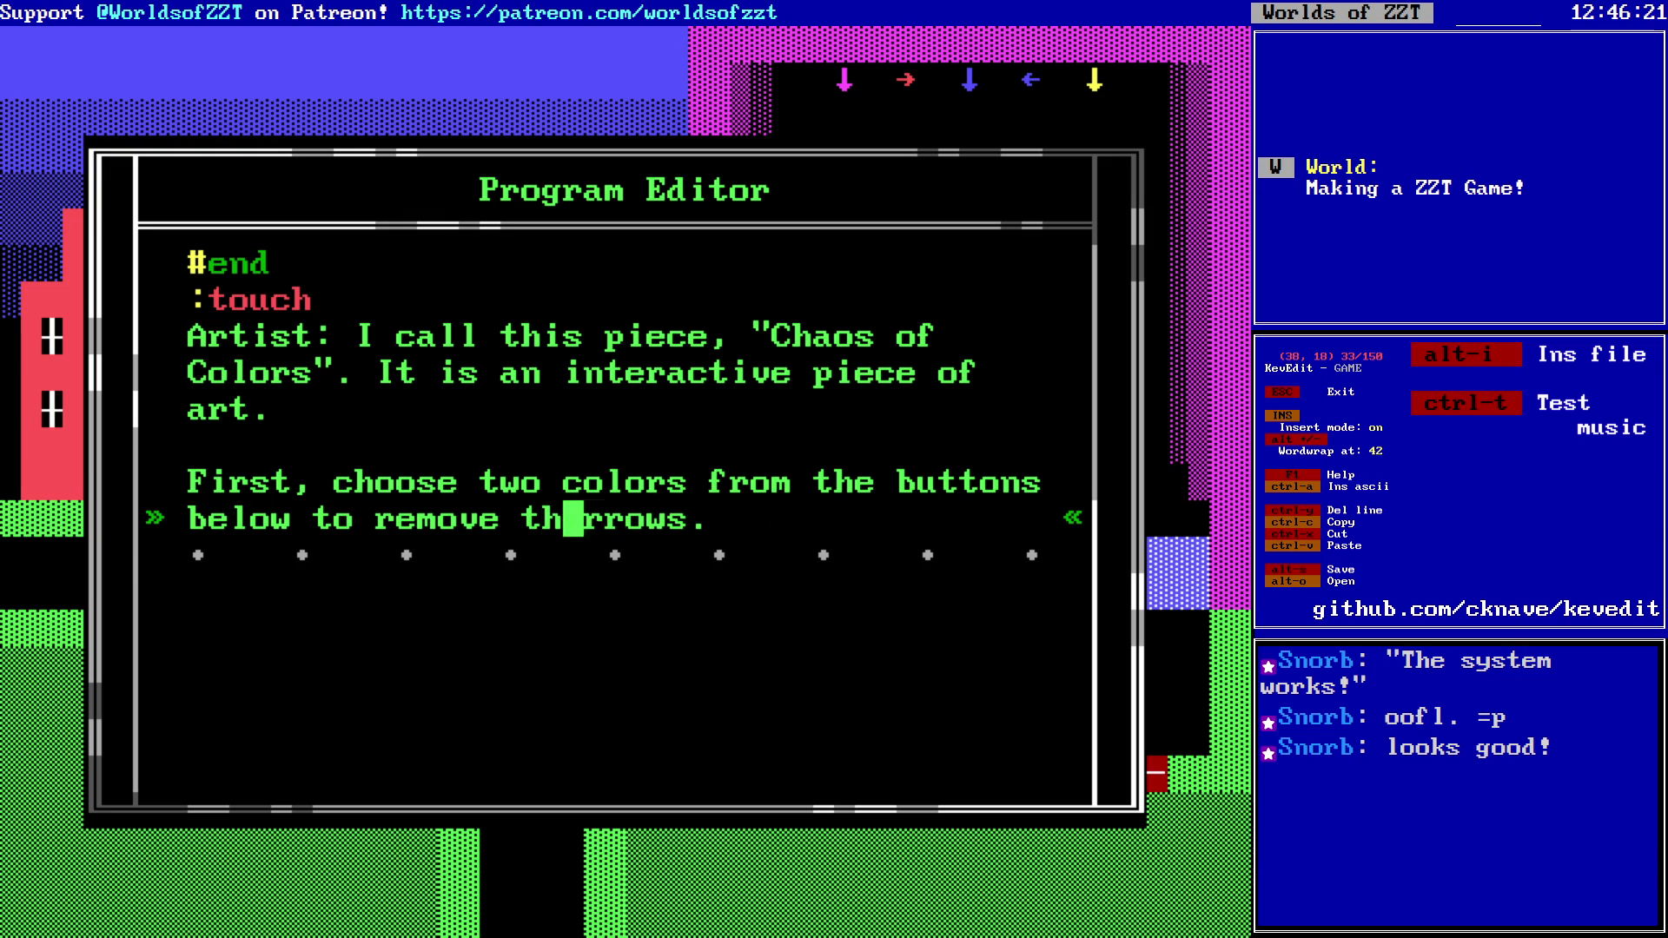
pyautogui.press('End')
pyautogui.press('BackSpace')
pyautogui.write('of matching color.')
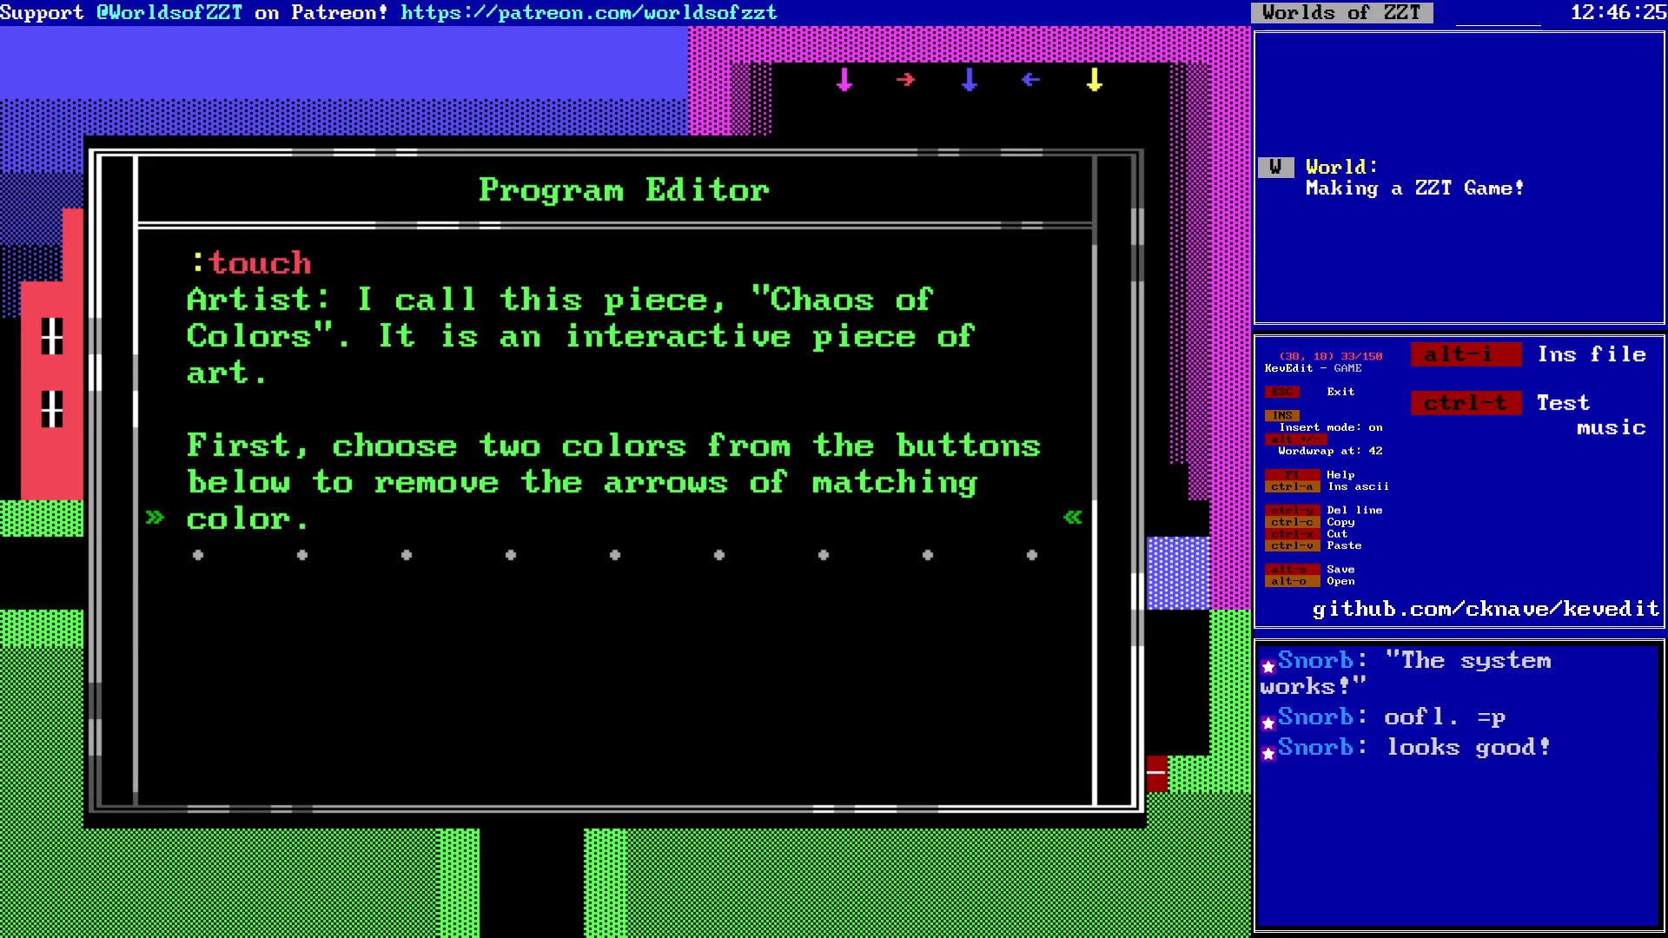
pyautogui.press('Return')
pyautogui.press('Return')
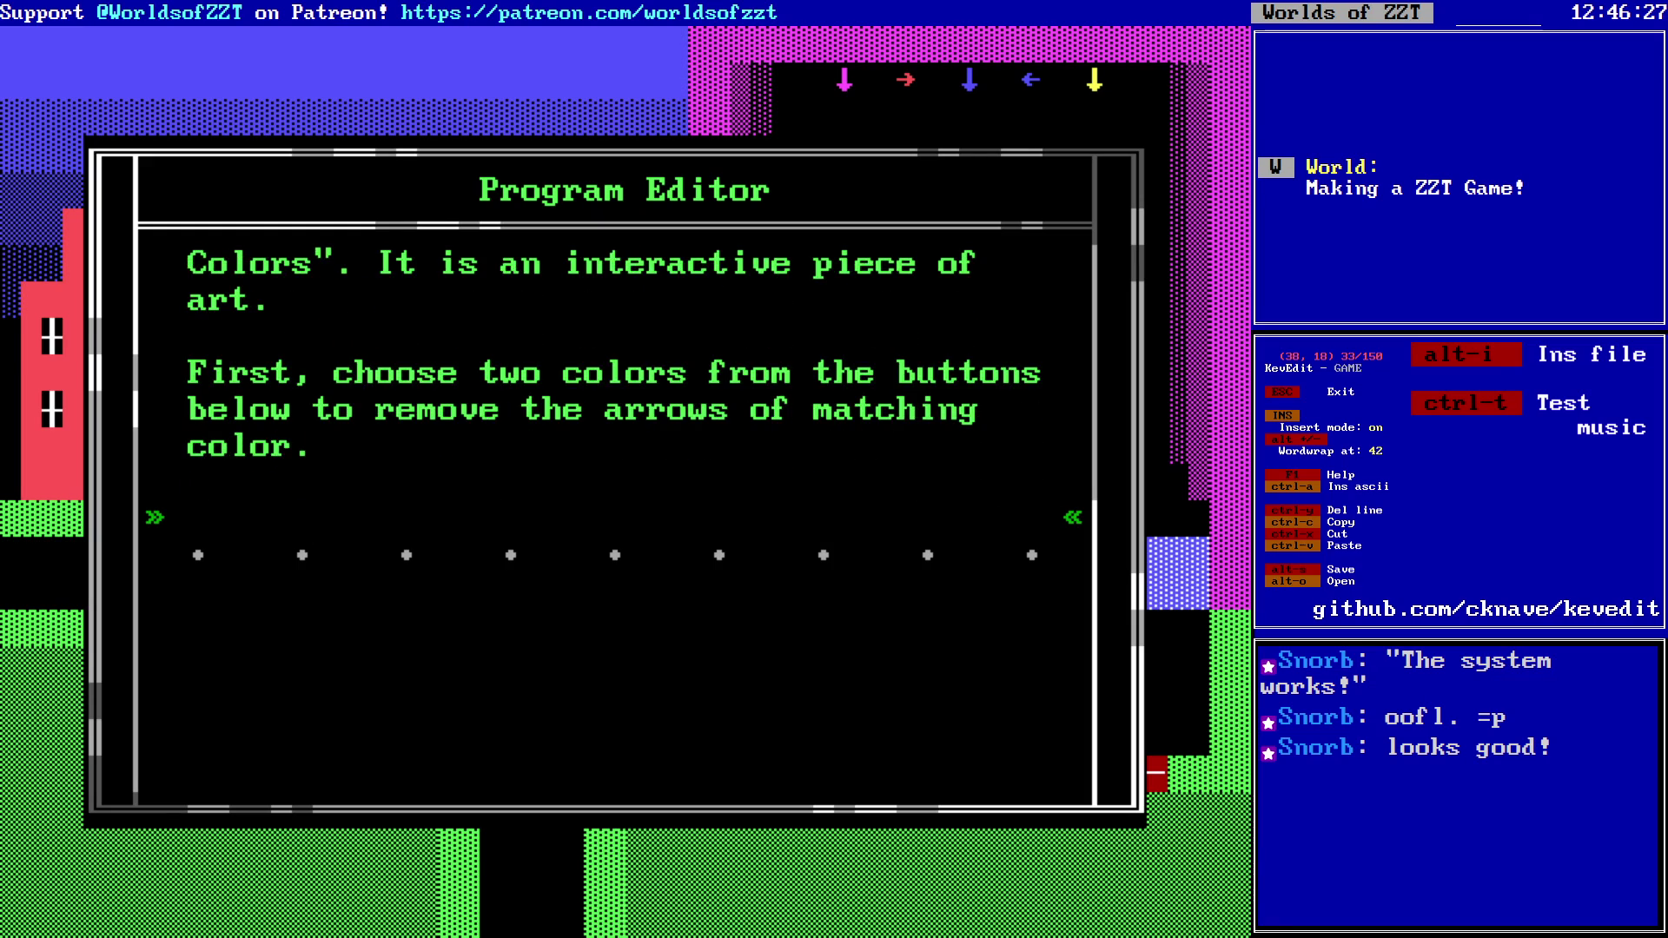
# Step: Add the cannon sentence promising a prize for hitting the goal (the G)
pyautogui.write('Then, choose ')
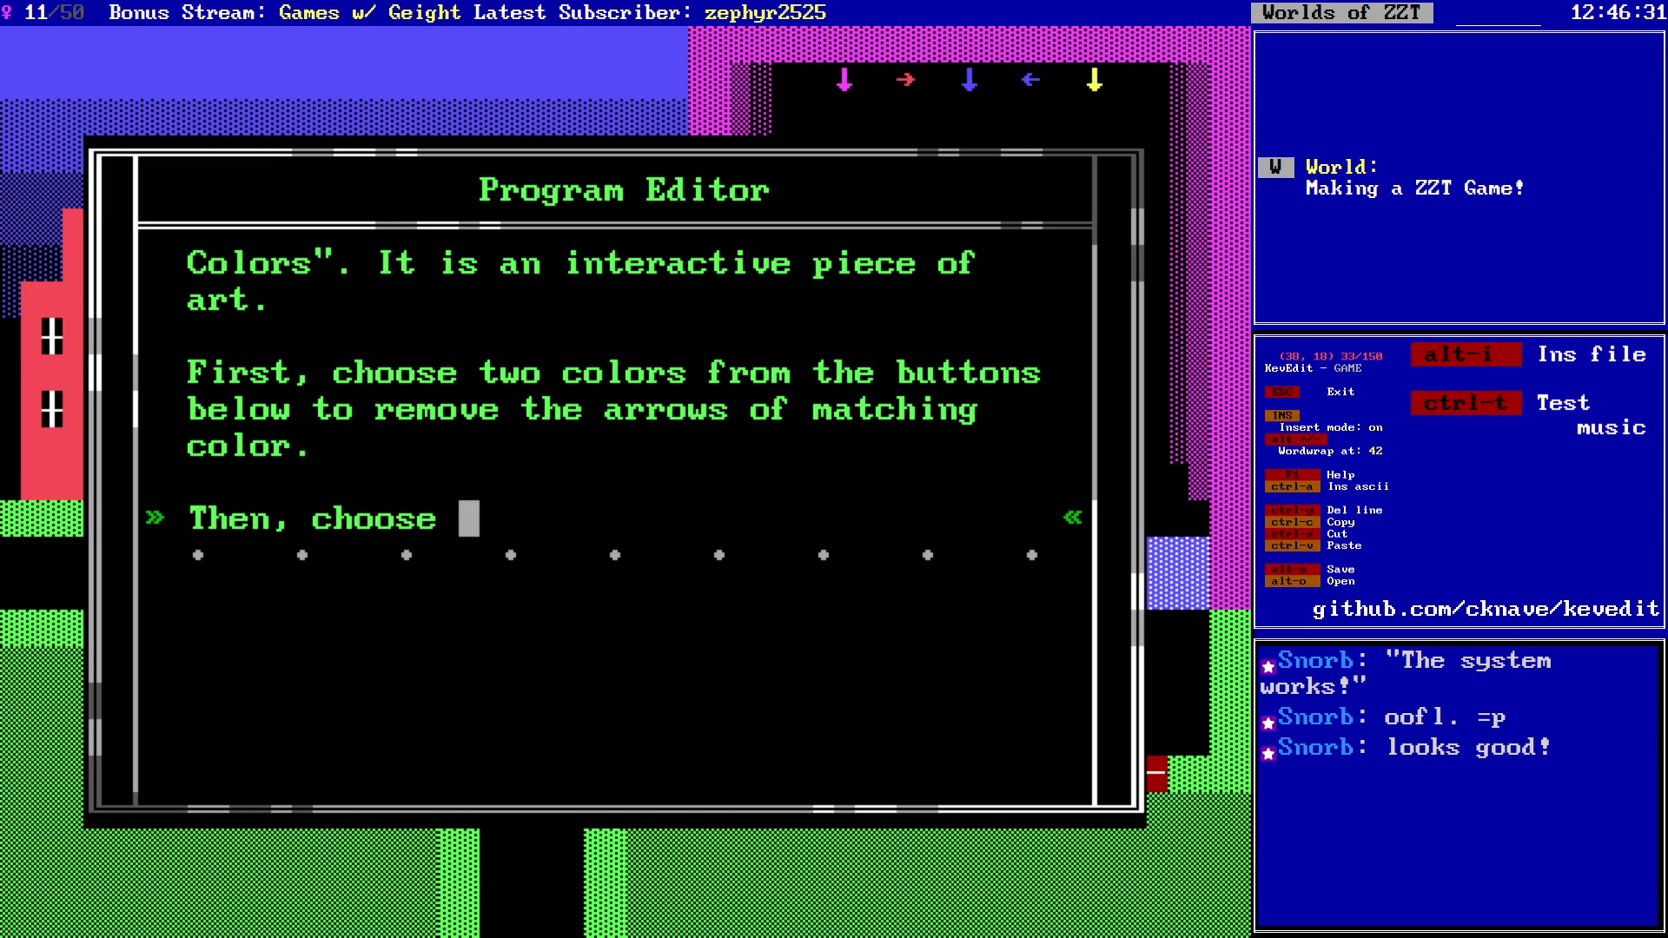
pyautogui.write('a ')
pyautogui.write('cannon ')
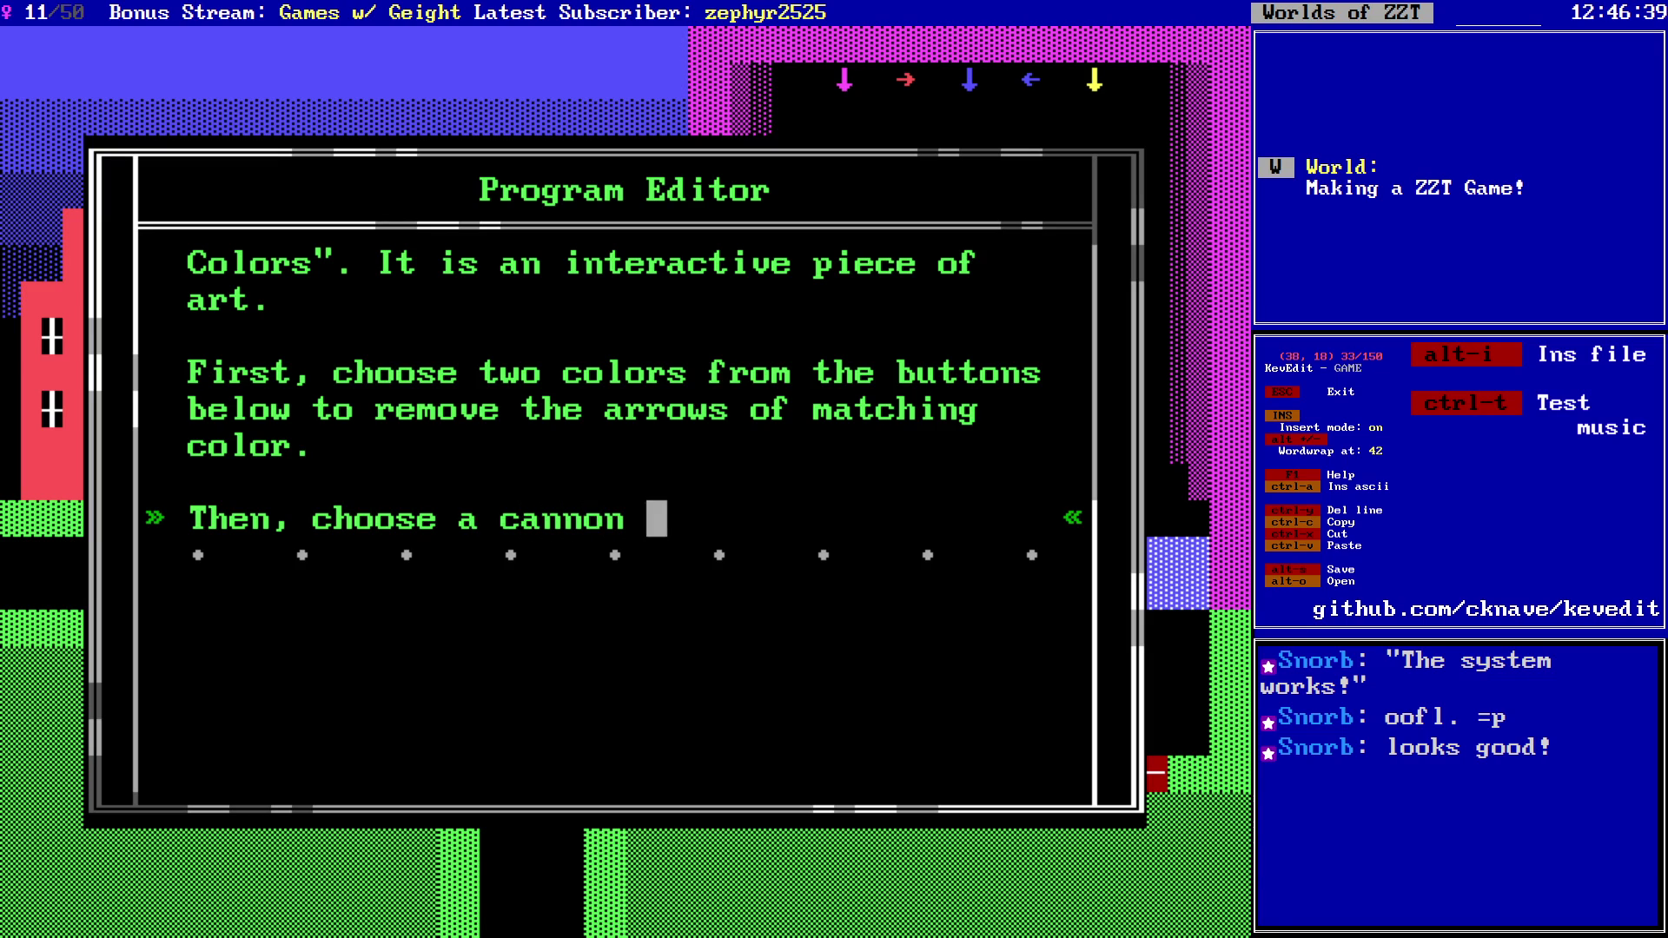
pyautogui.write('to fire. ')
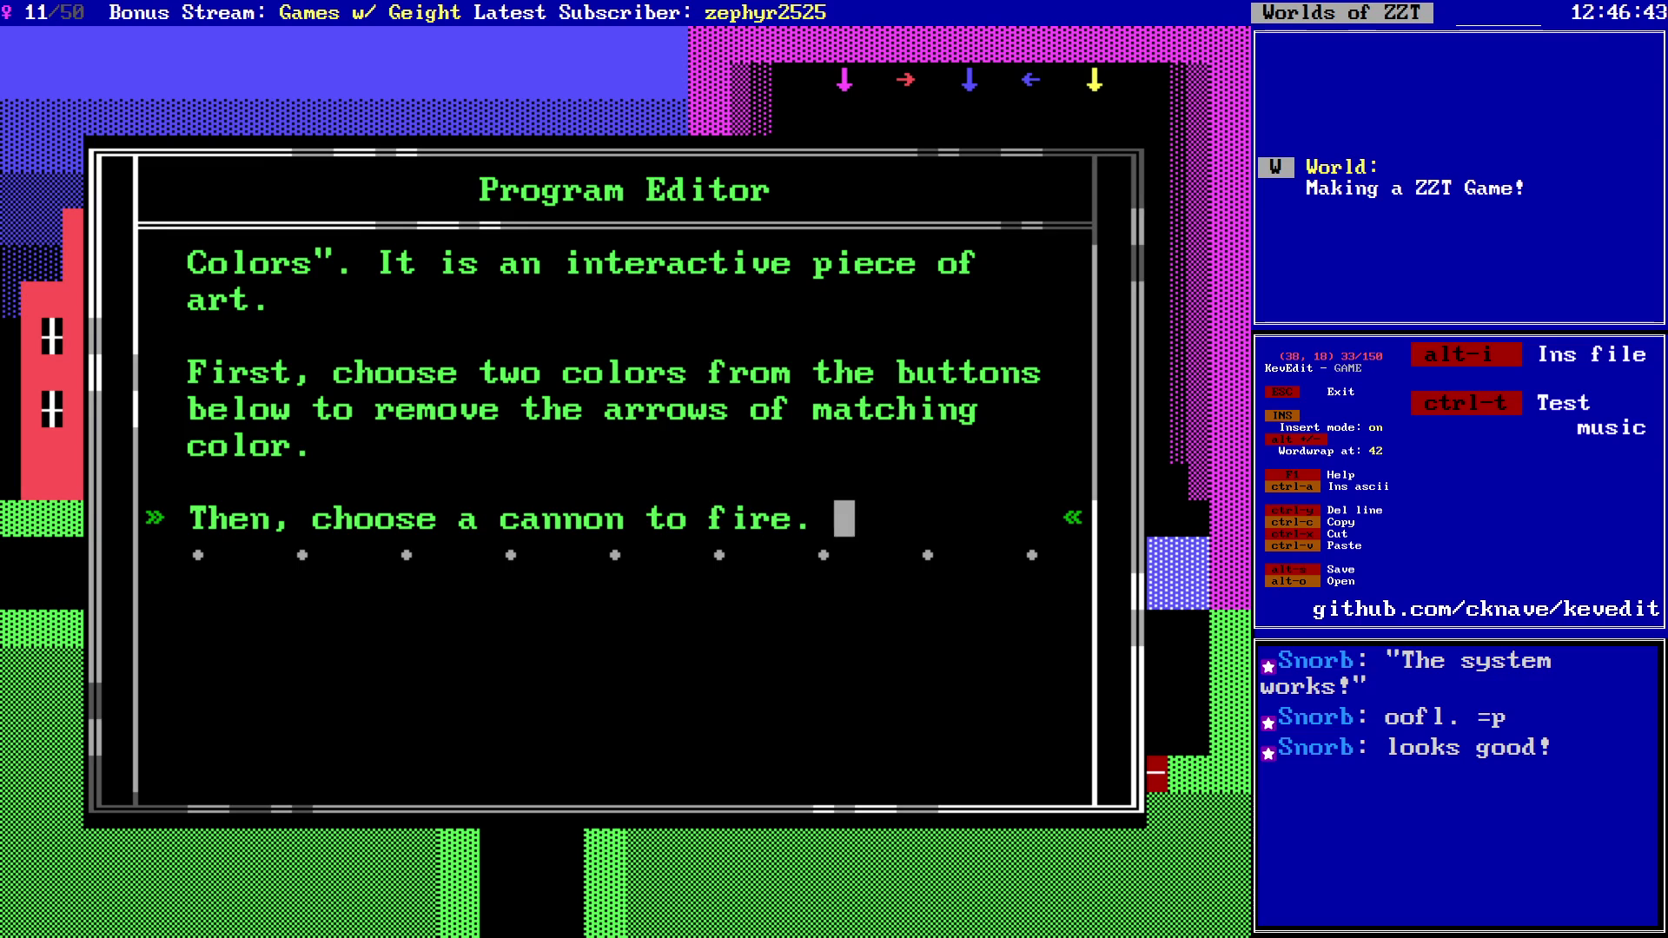
pyautogui.write('The cannn')
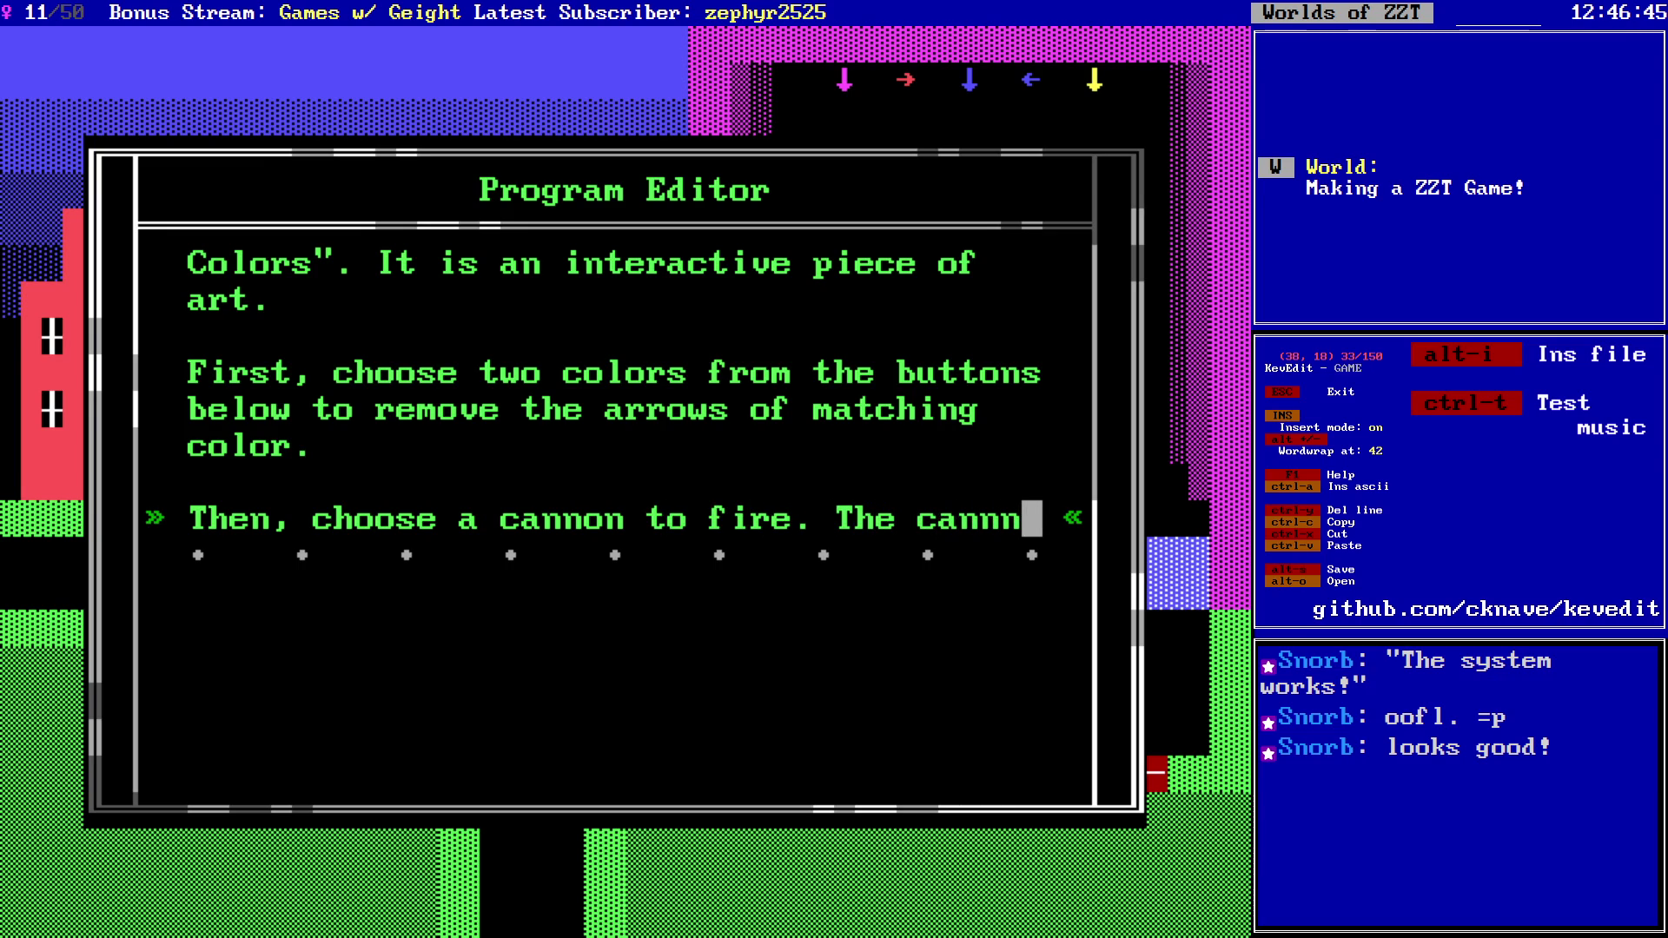
pyautogui.press('BackSpace')
pyautogui.write('onball will ')
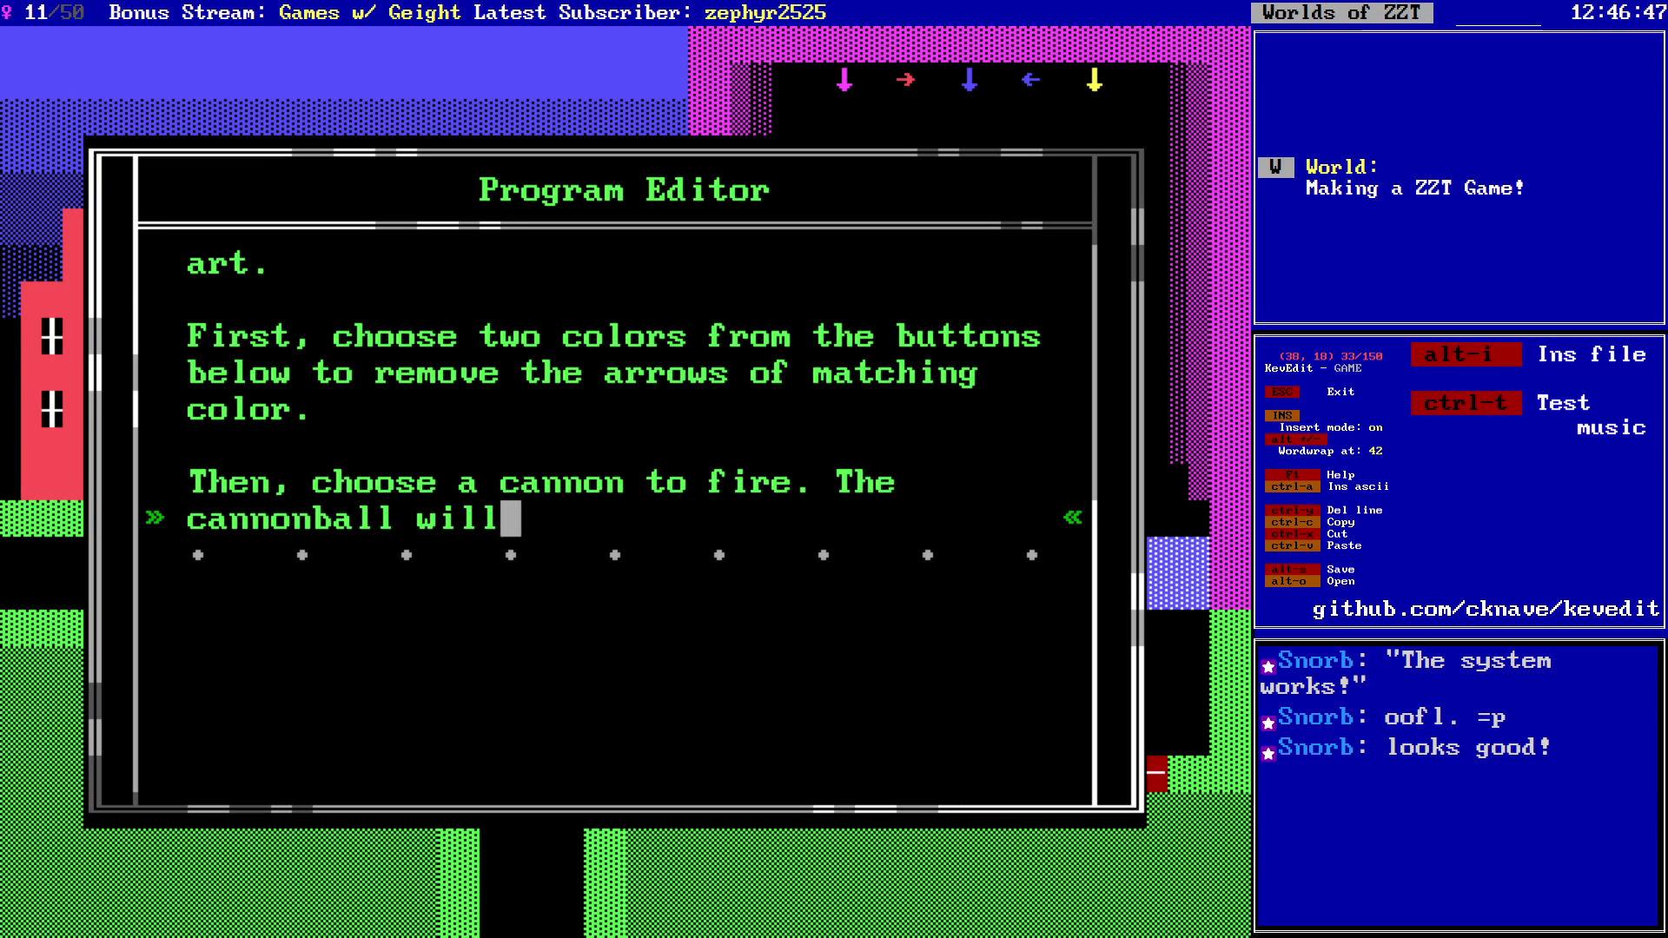
pyautogui.write('be deflected b')
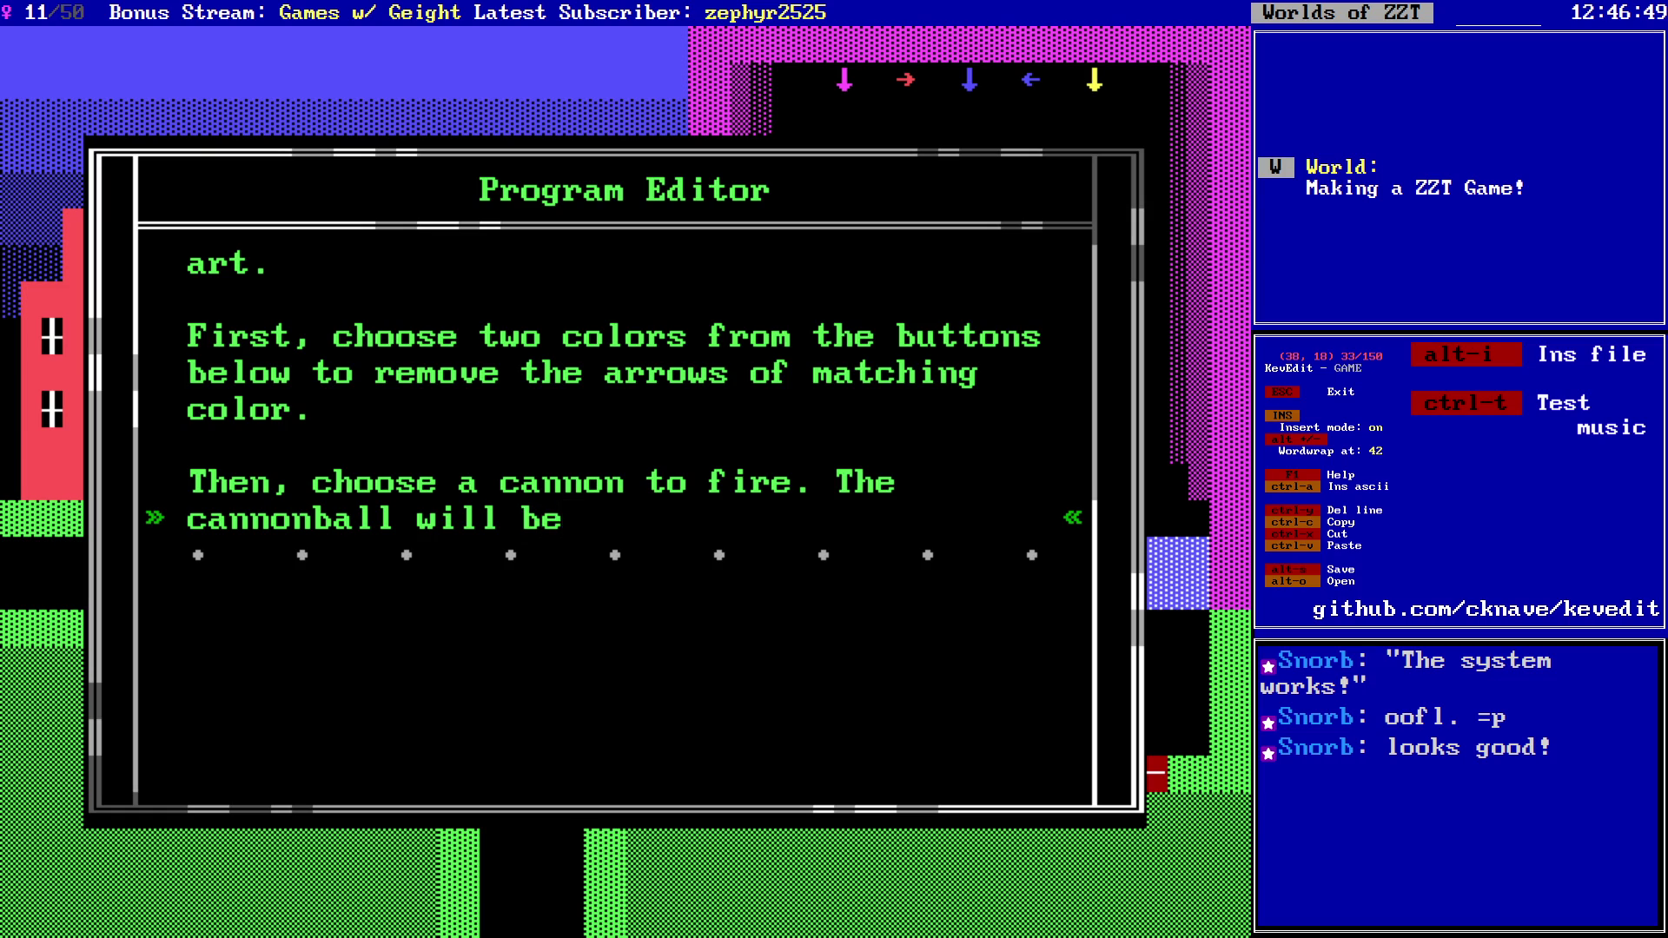
pyautogui.write('y the arrows.')
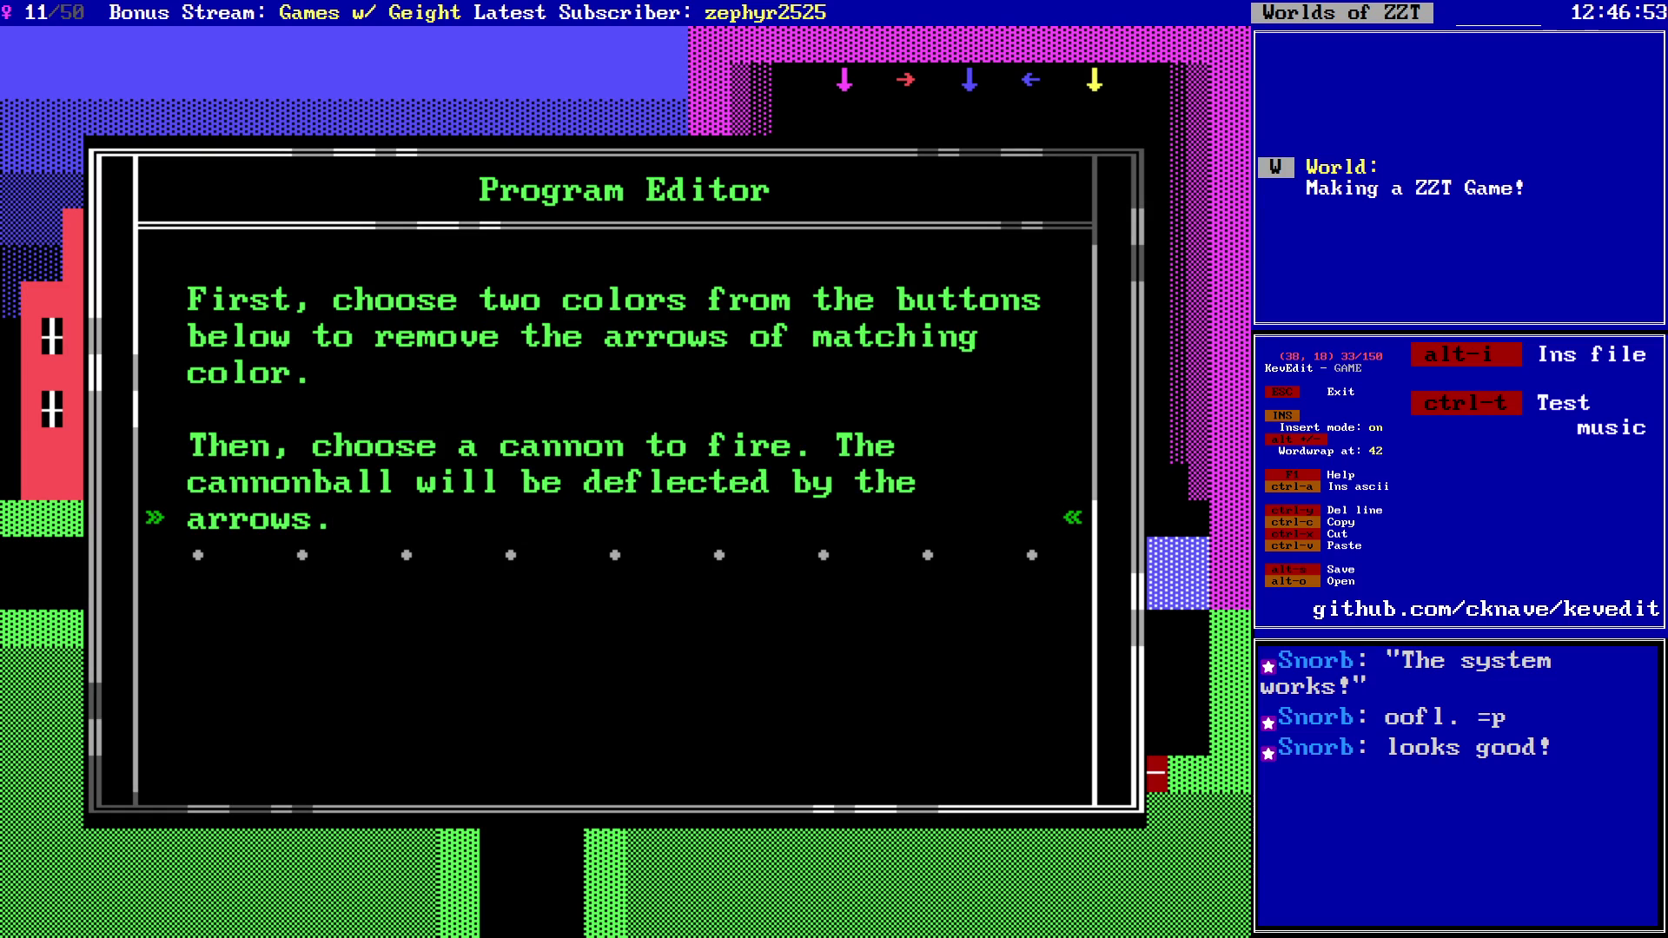
pyautogui.write(' If you')
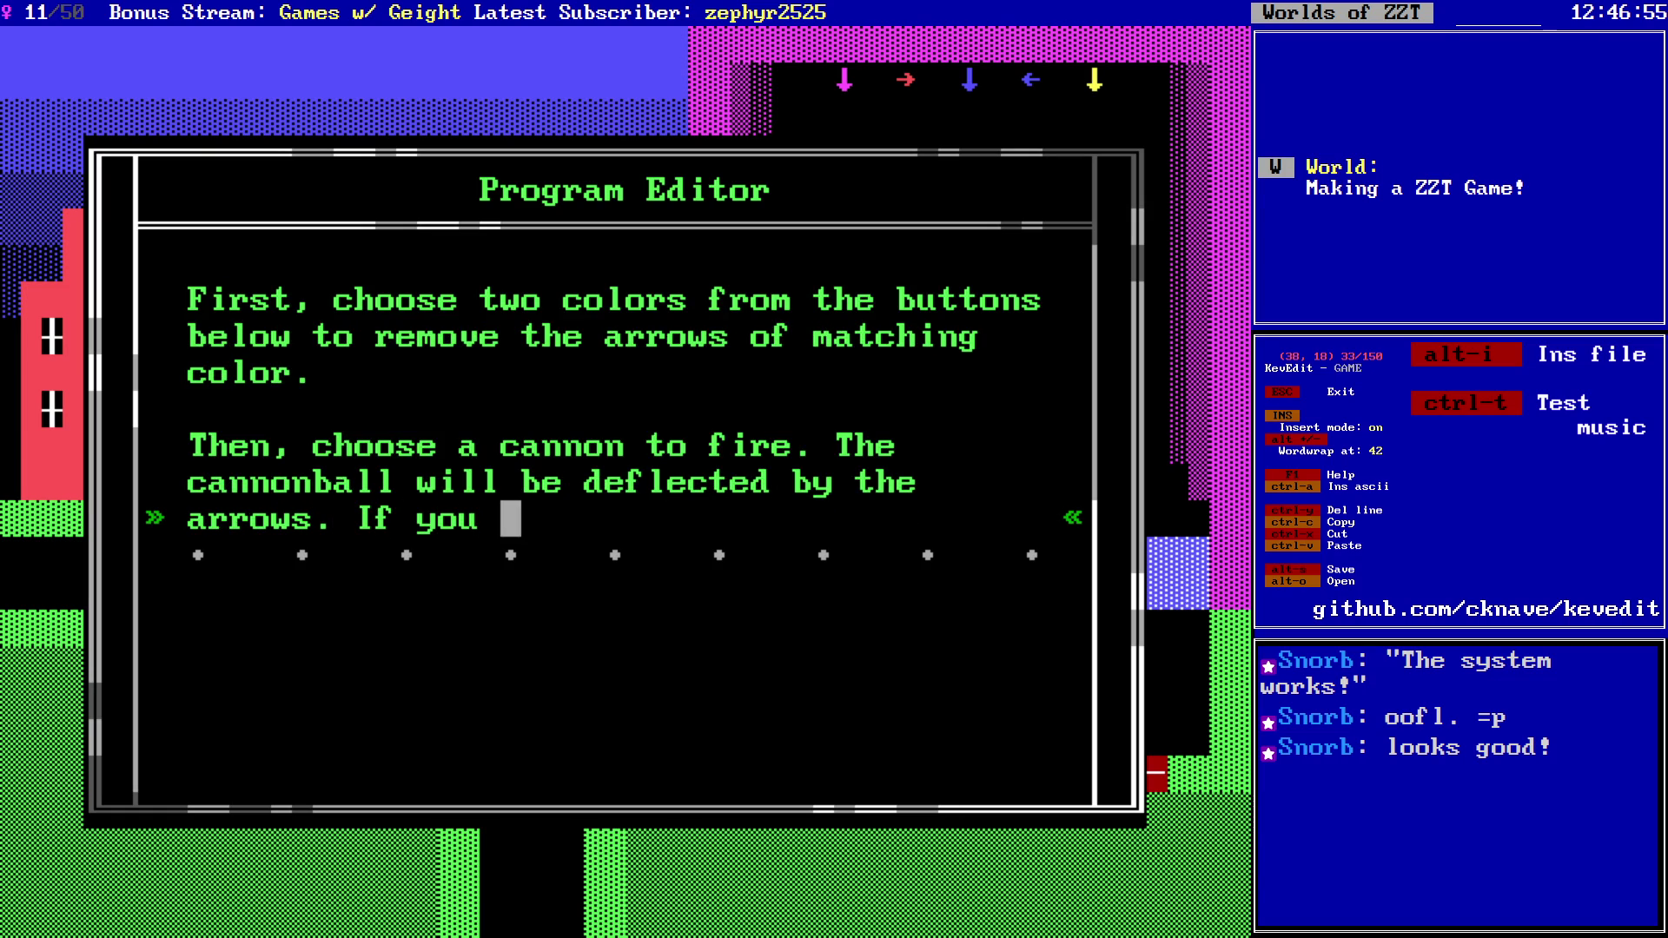
pyautogui.write('can hi')
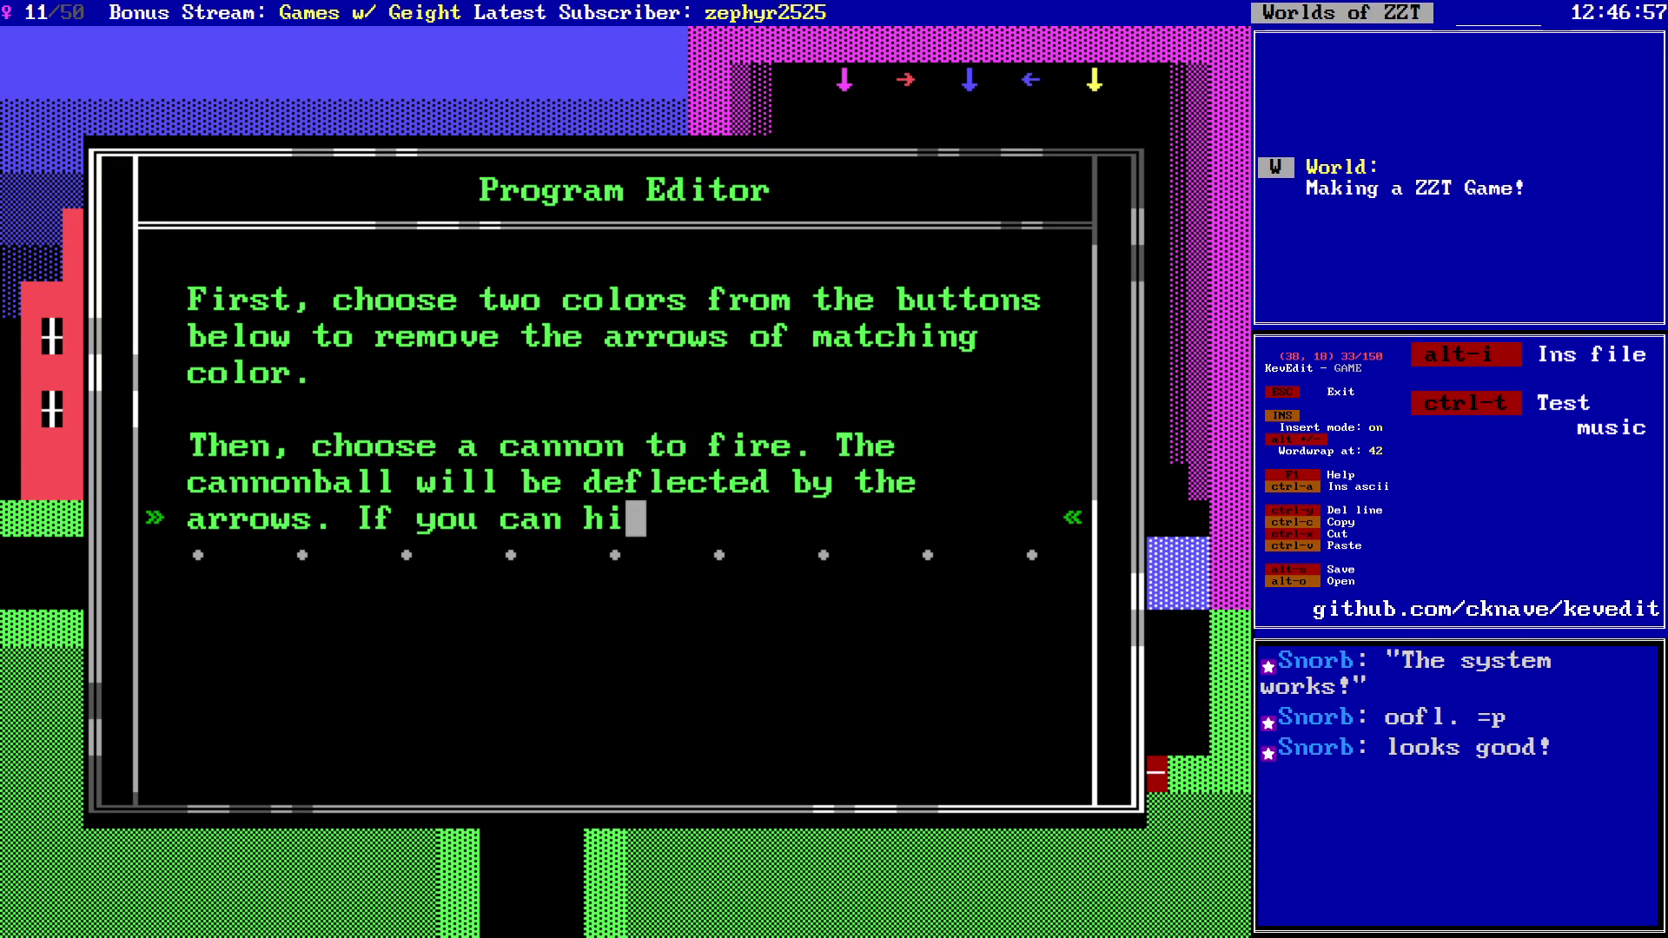
pyautogui.write('t the goal ')
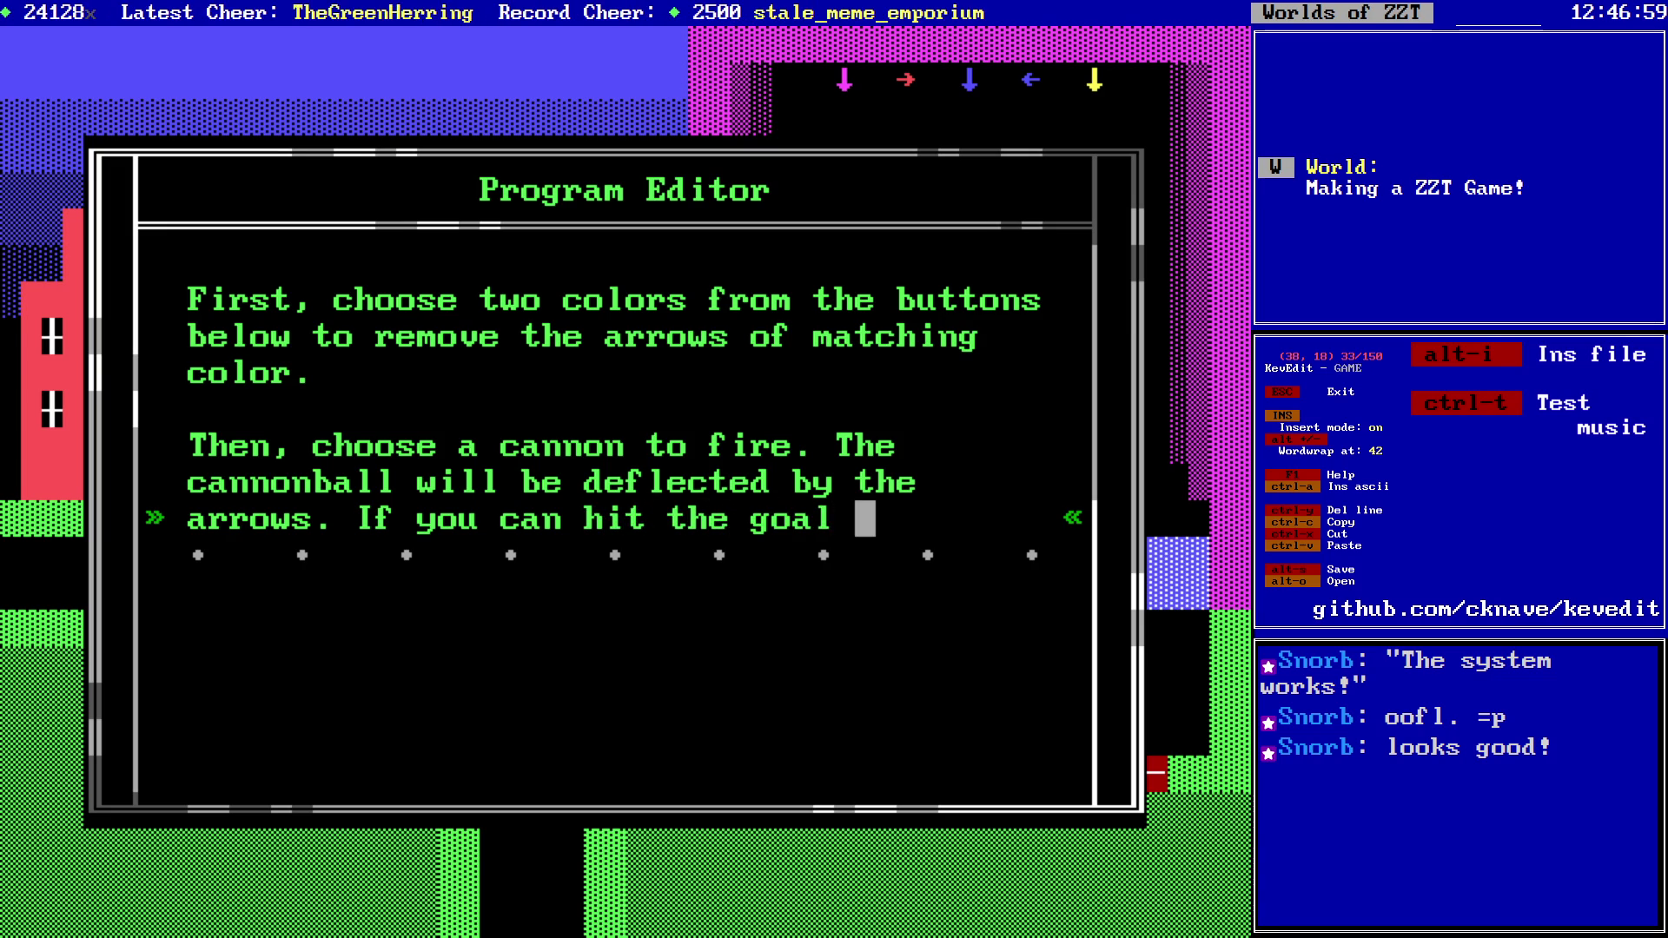
pyautogui.write('"G')
pyautogui.press('BackSpace')
pyautogui.write(')')
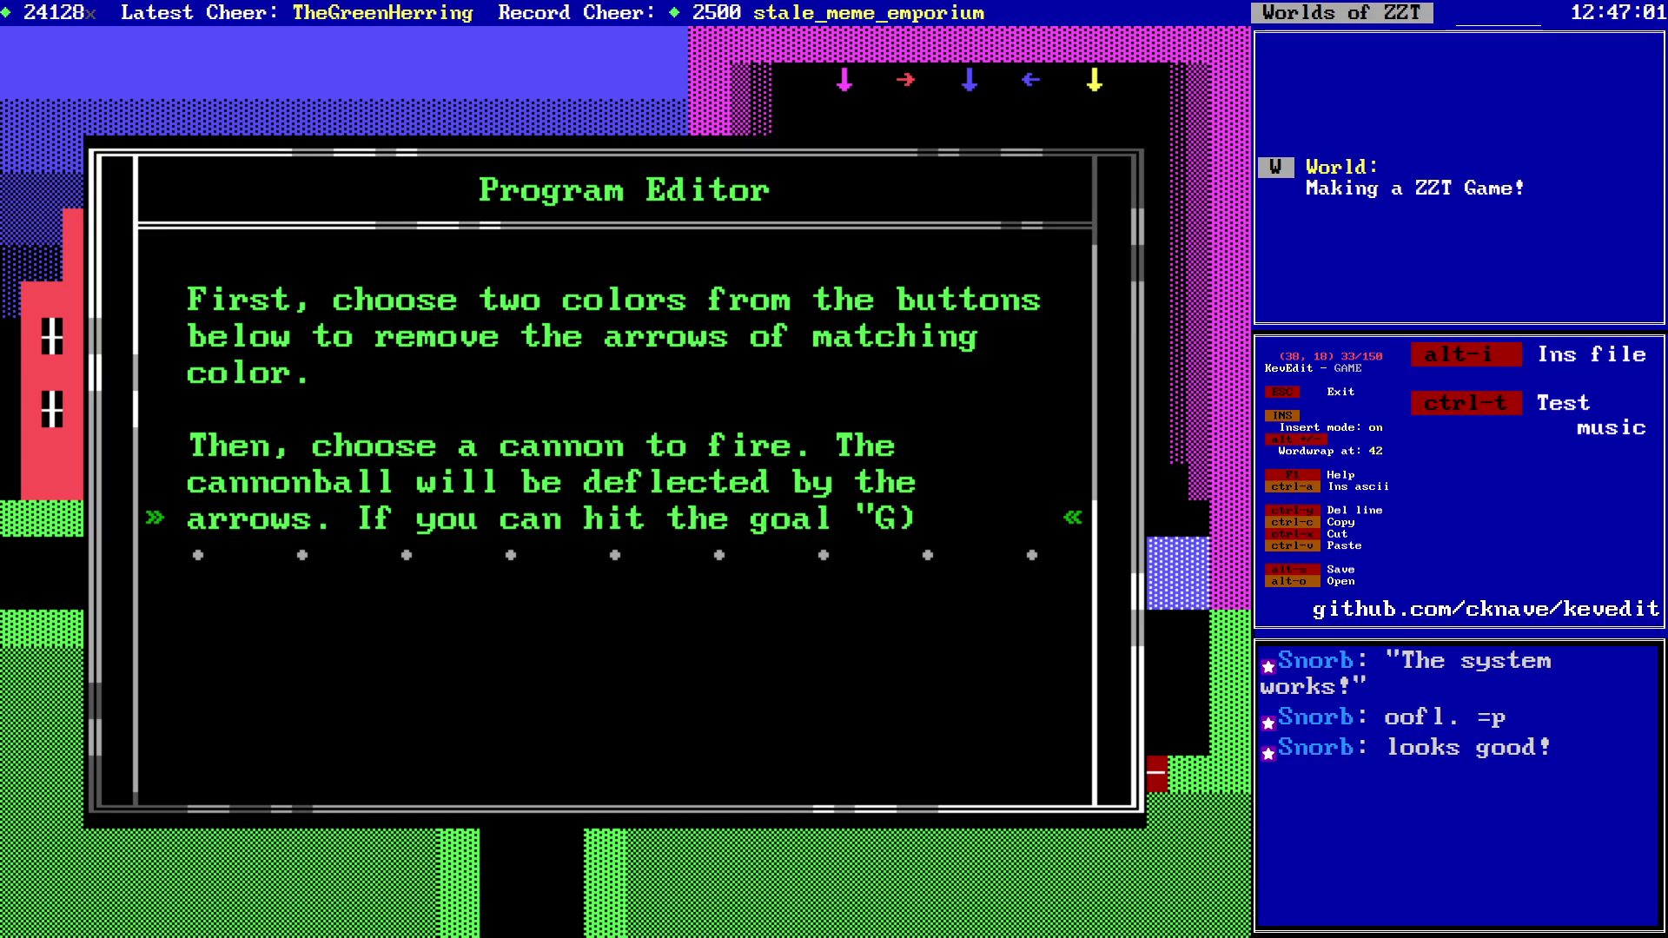
pyautogui.press('Left')
pyautogui.press('Left')
pyautogui.press('BackSpace')
pyautogui.write('(')
pyautogui.press('Delete')
pyautogui.write('the ')
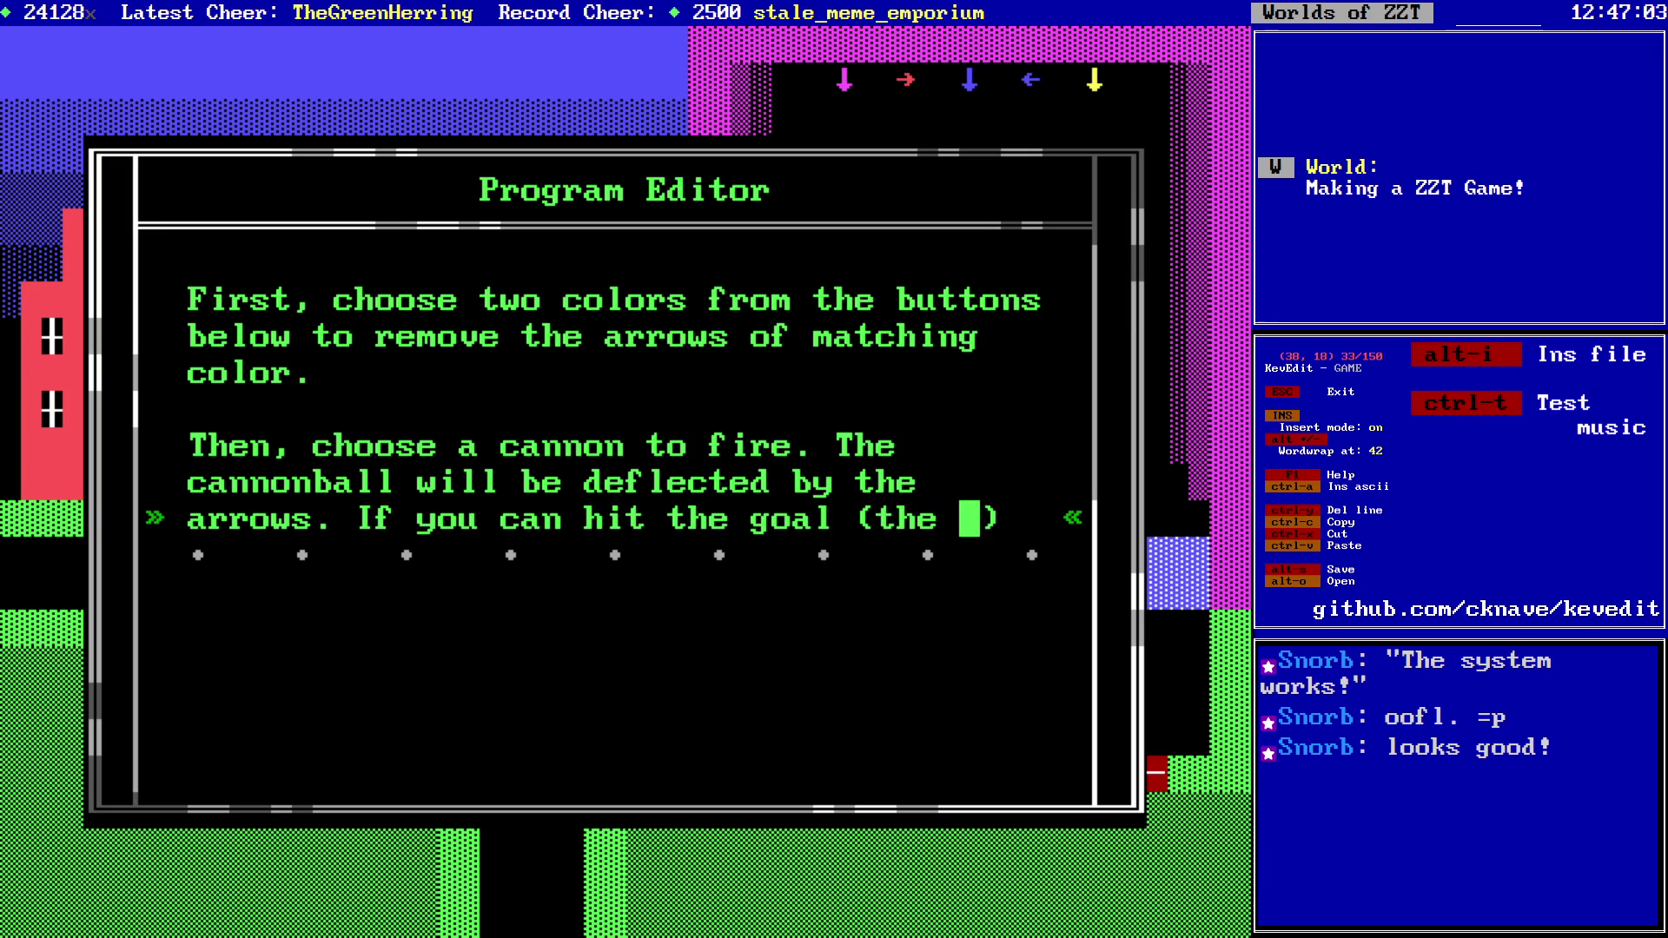
pyautogui.write(', you will w')
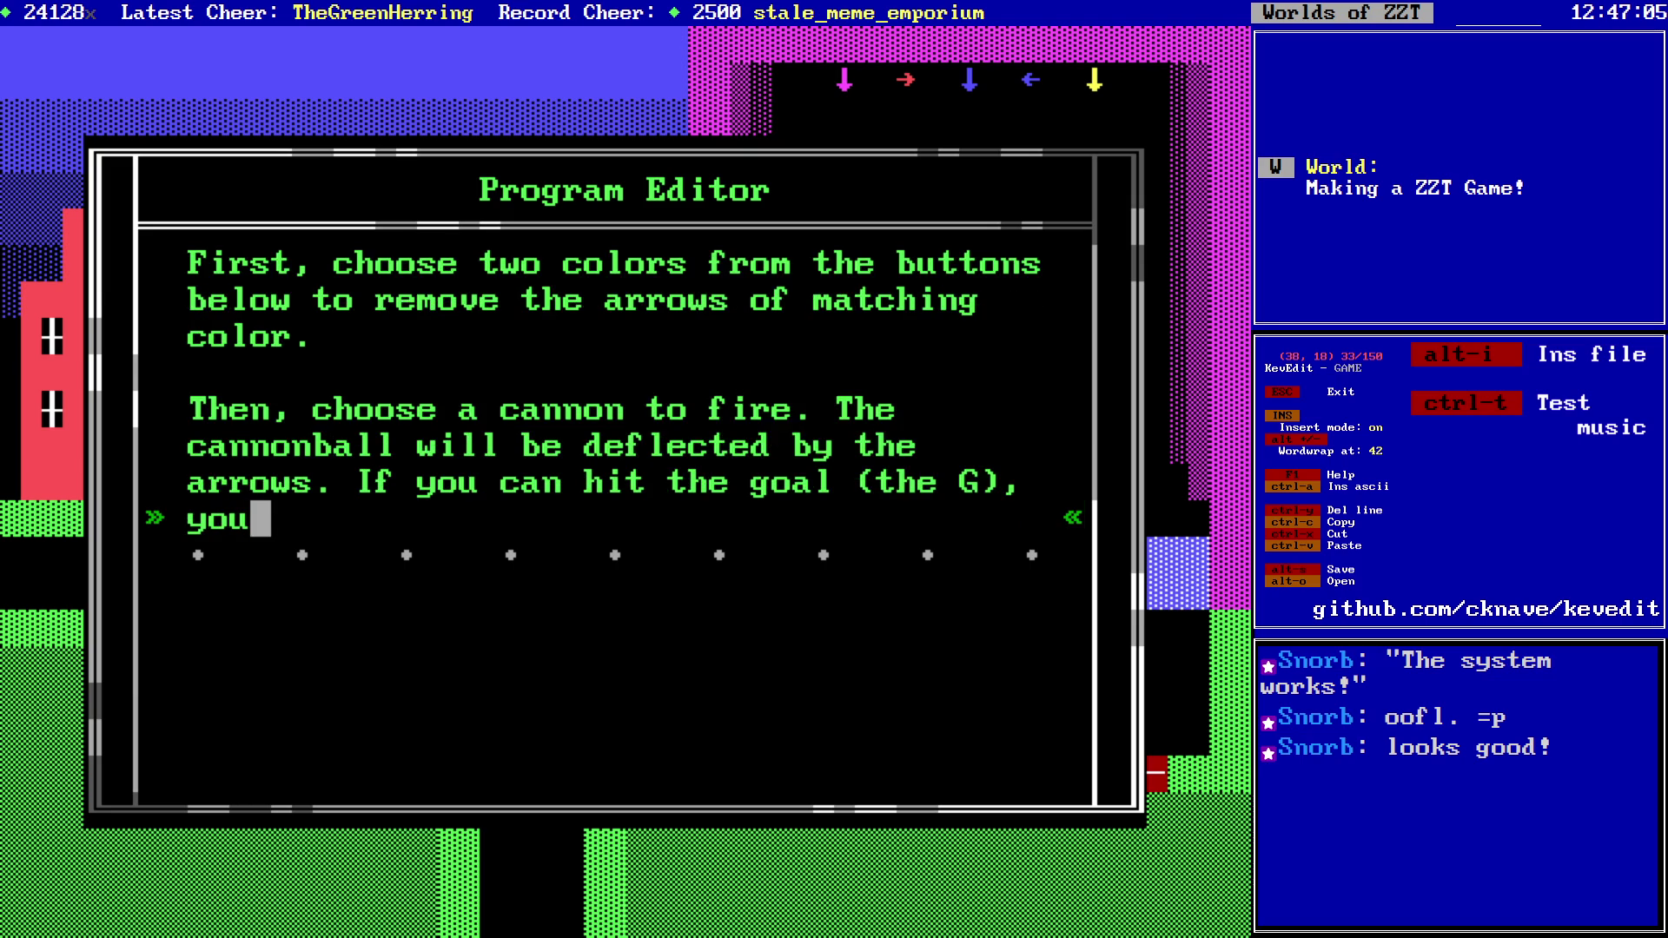
pyautogui.write('in a')
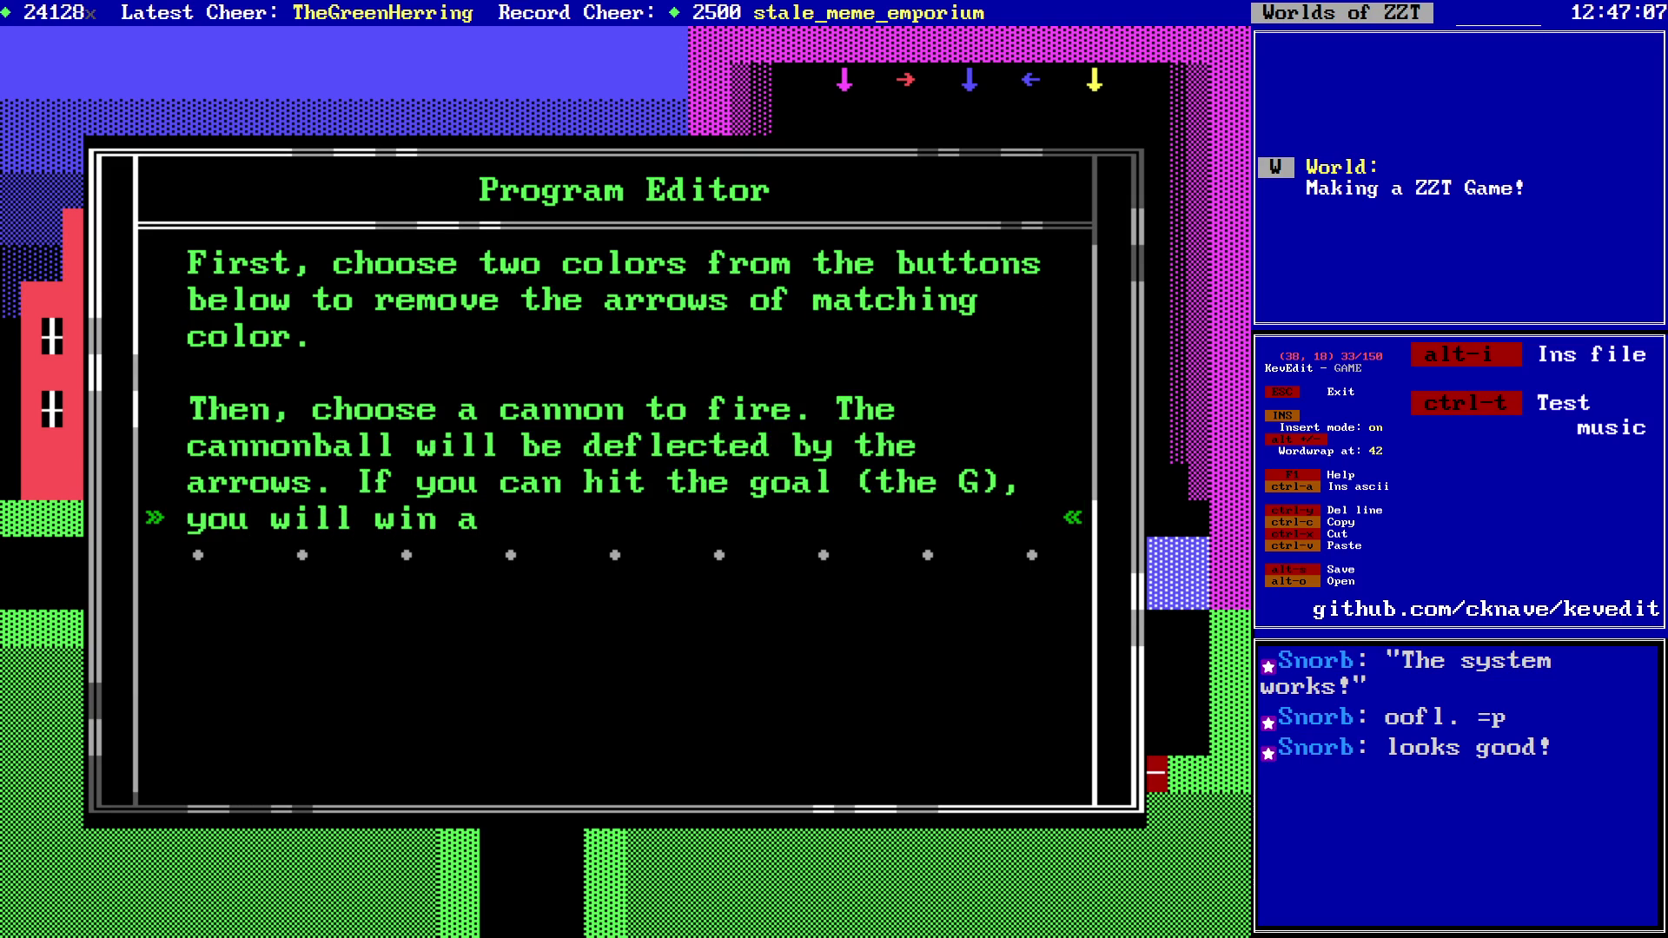
pyautogui.write(' prize, and can te')
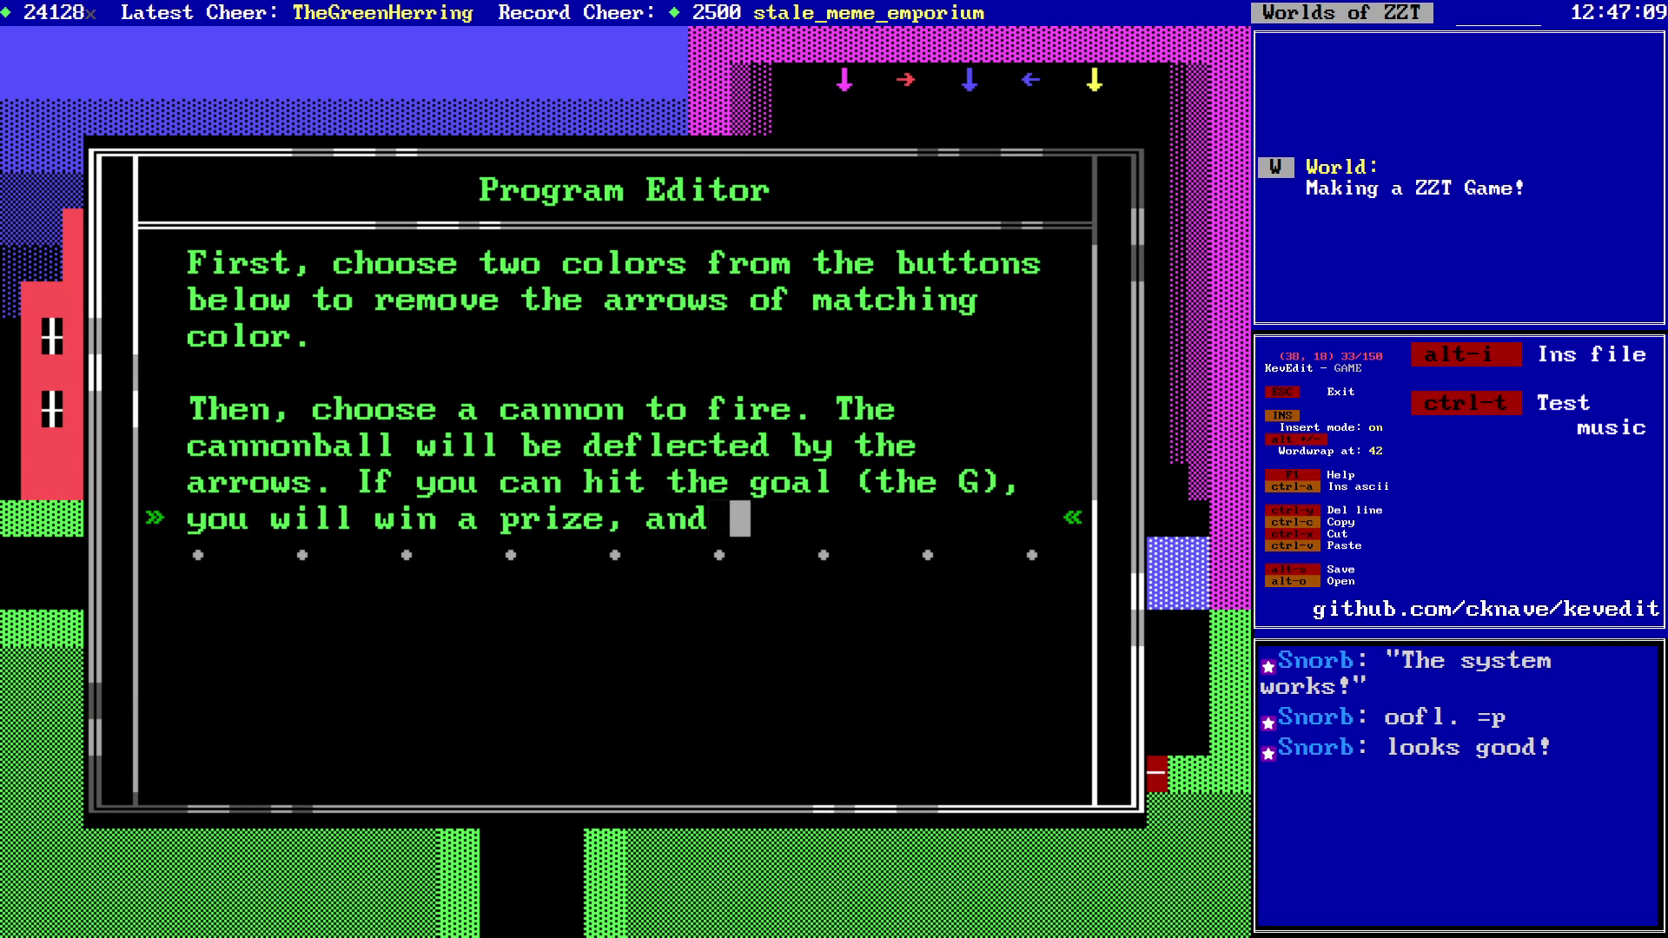
pyautogui.write('ll everyone that you be')
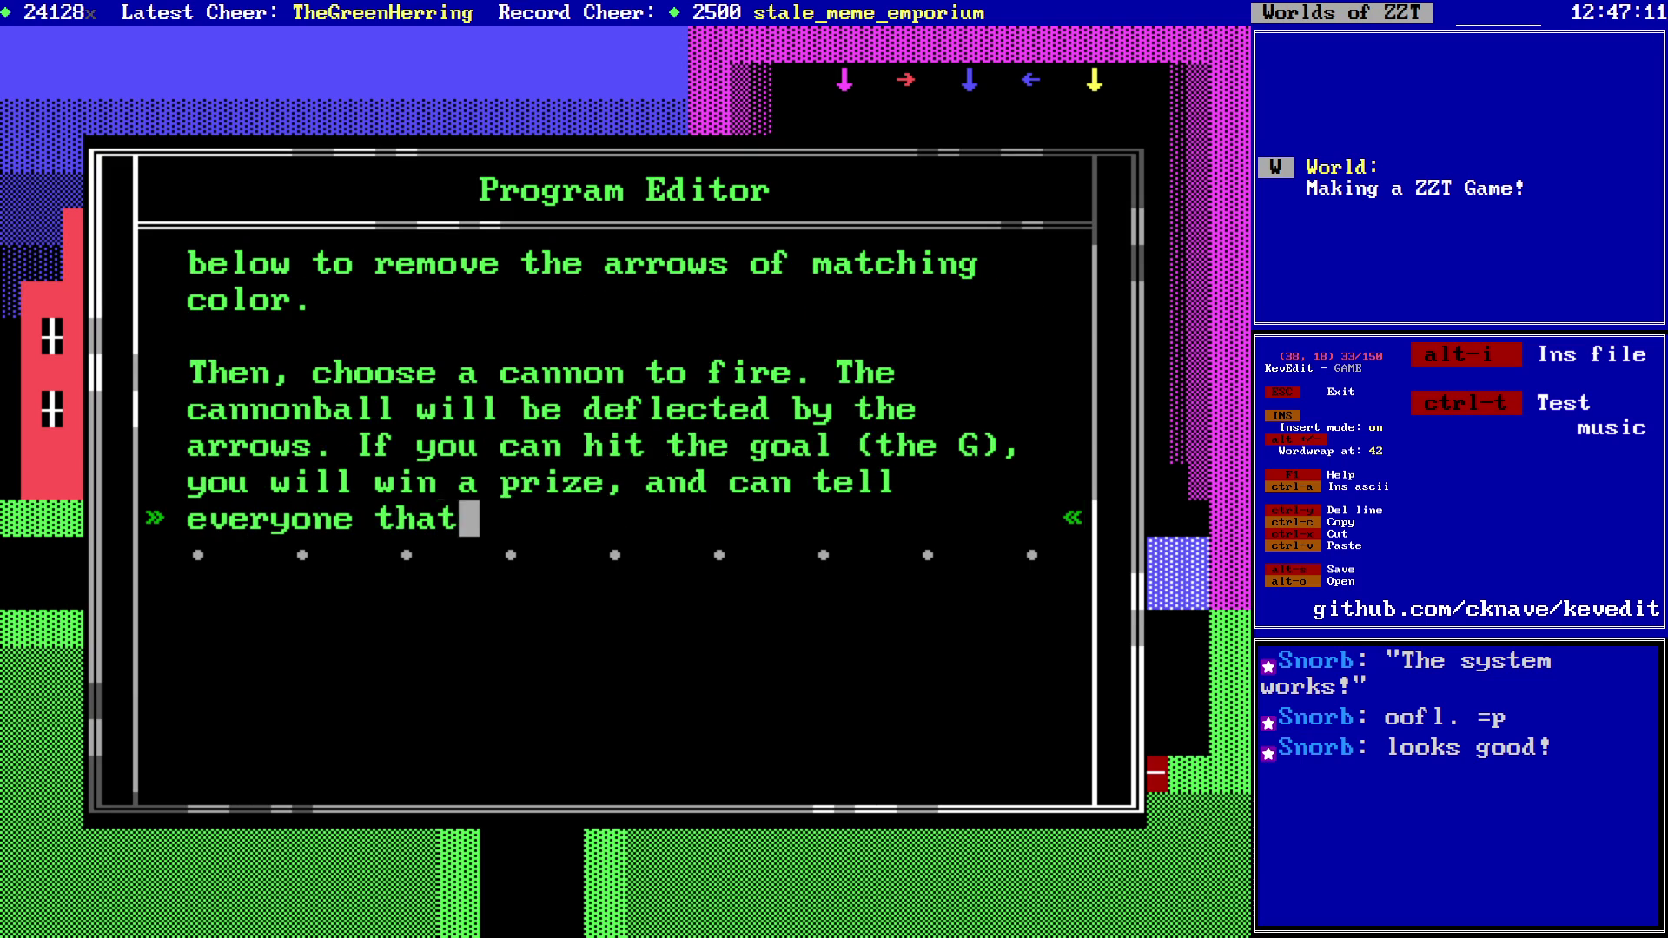
pyautogui.write('at art.')
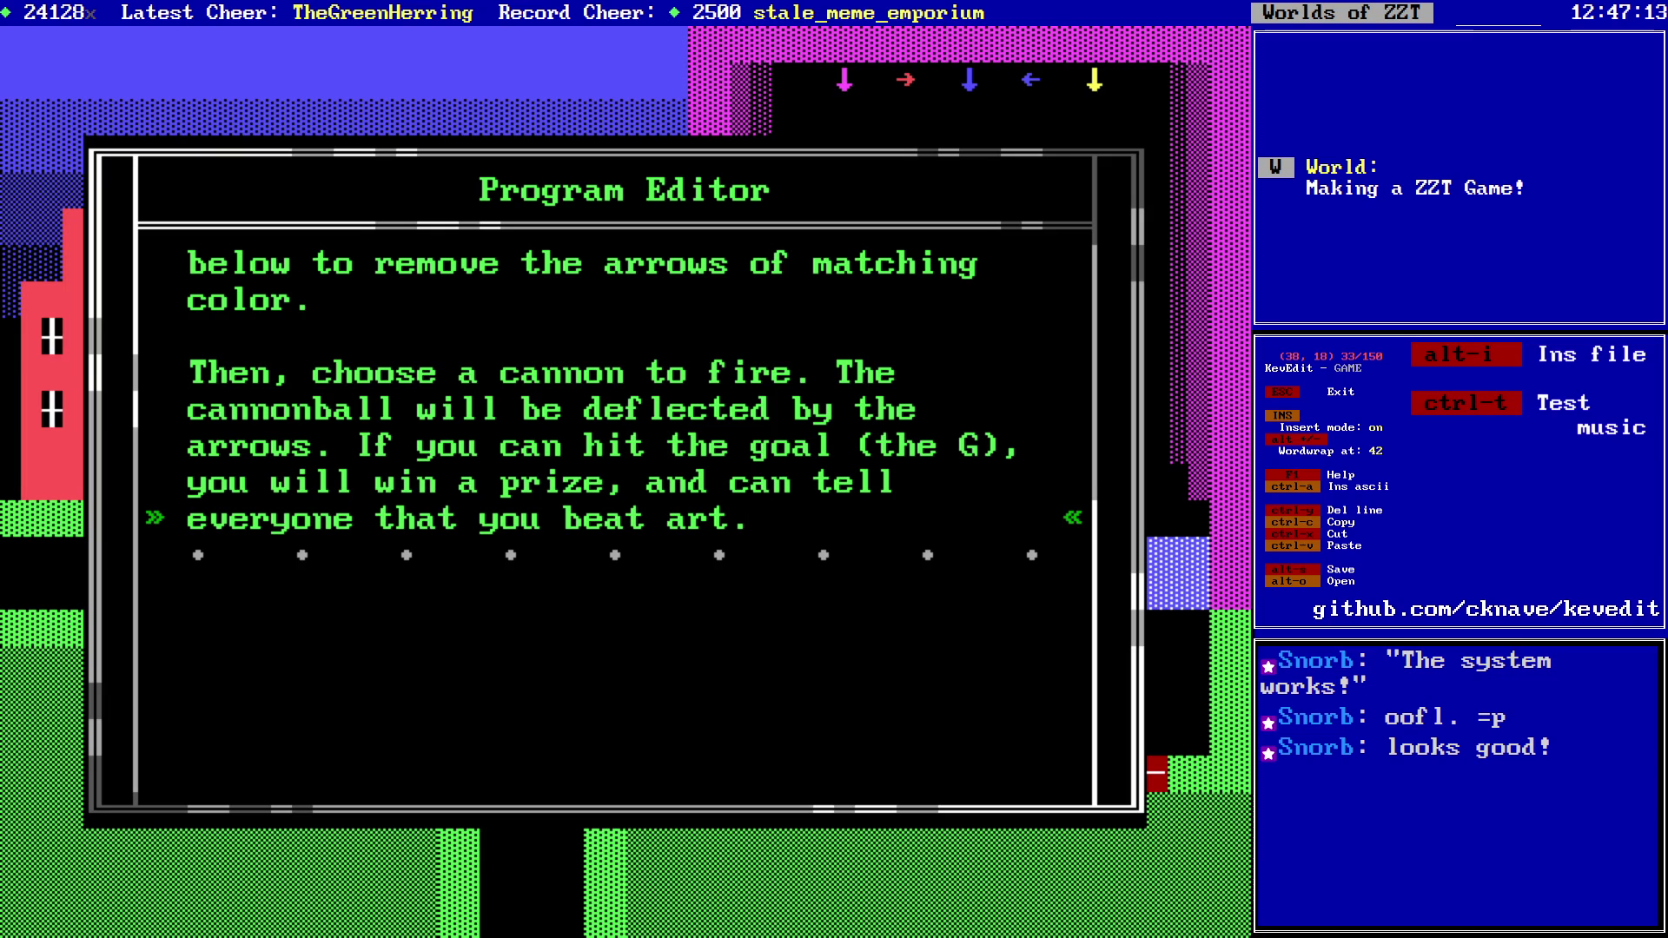
# Step: Review the message, then close the script back to the board
pyautogui.press('Up')
pyautogui.press('Up')
pyautogui.press('Up')
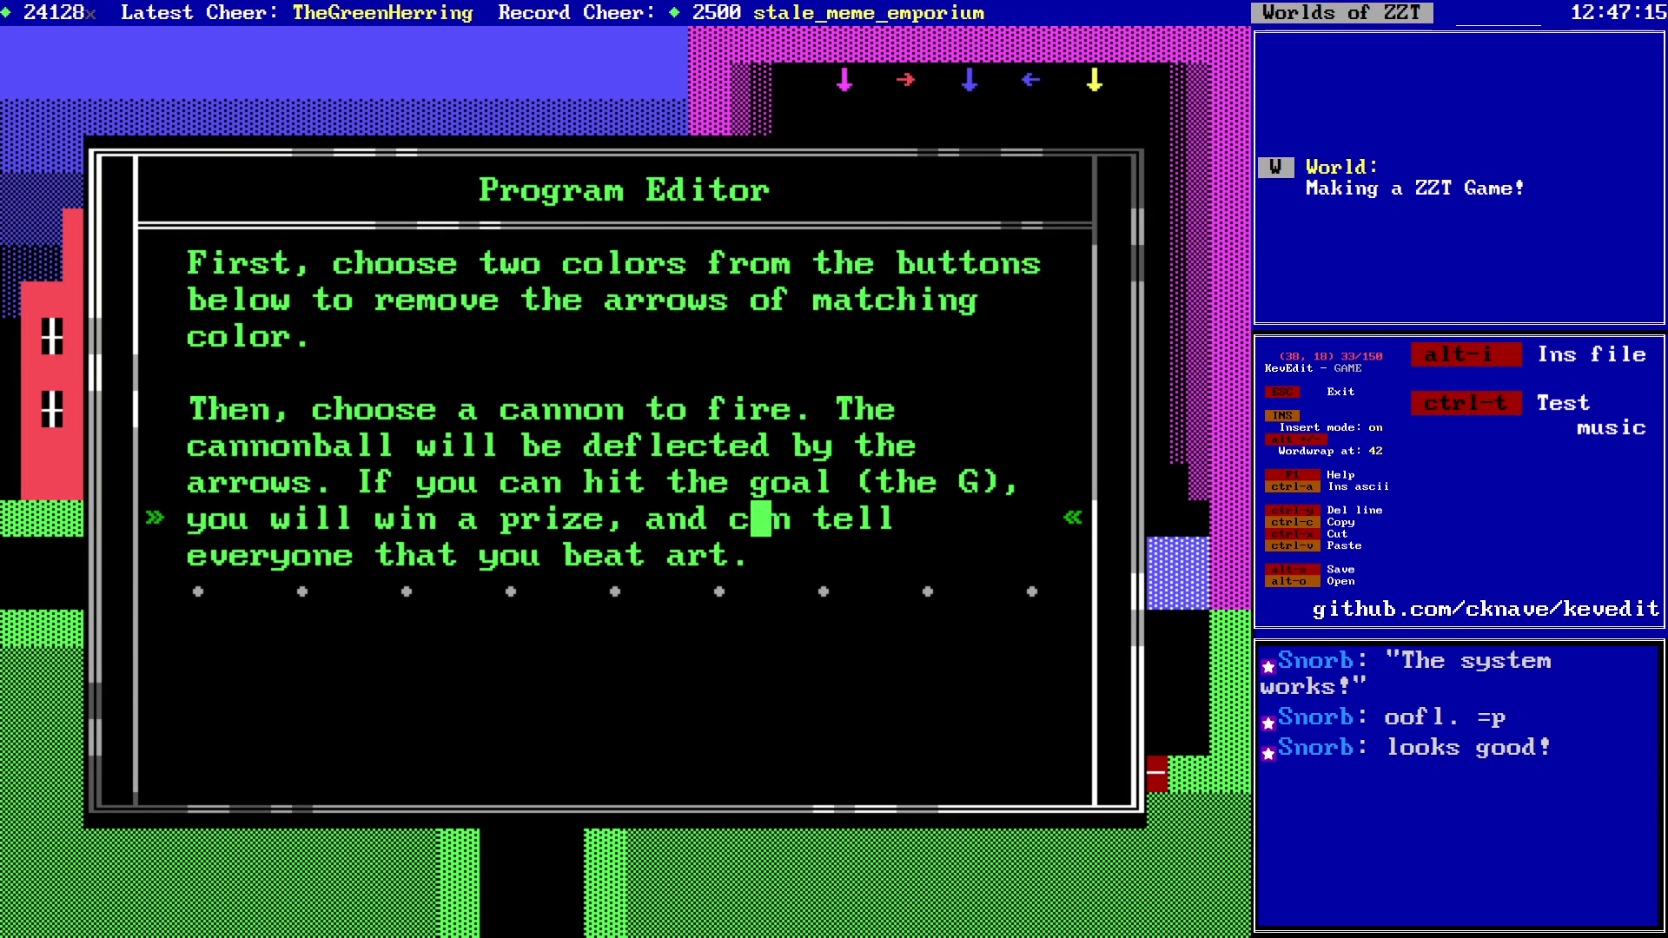
pyautogui.press('Home')
pyautogui.press('Up')
pyautogui.press('Up')
pyautogui.press('Down')
pyautogui.press('Down')
pyautogui.press('Down')
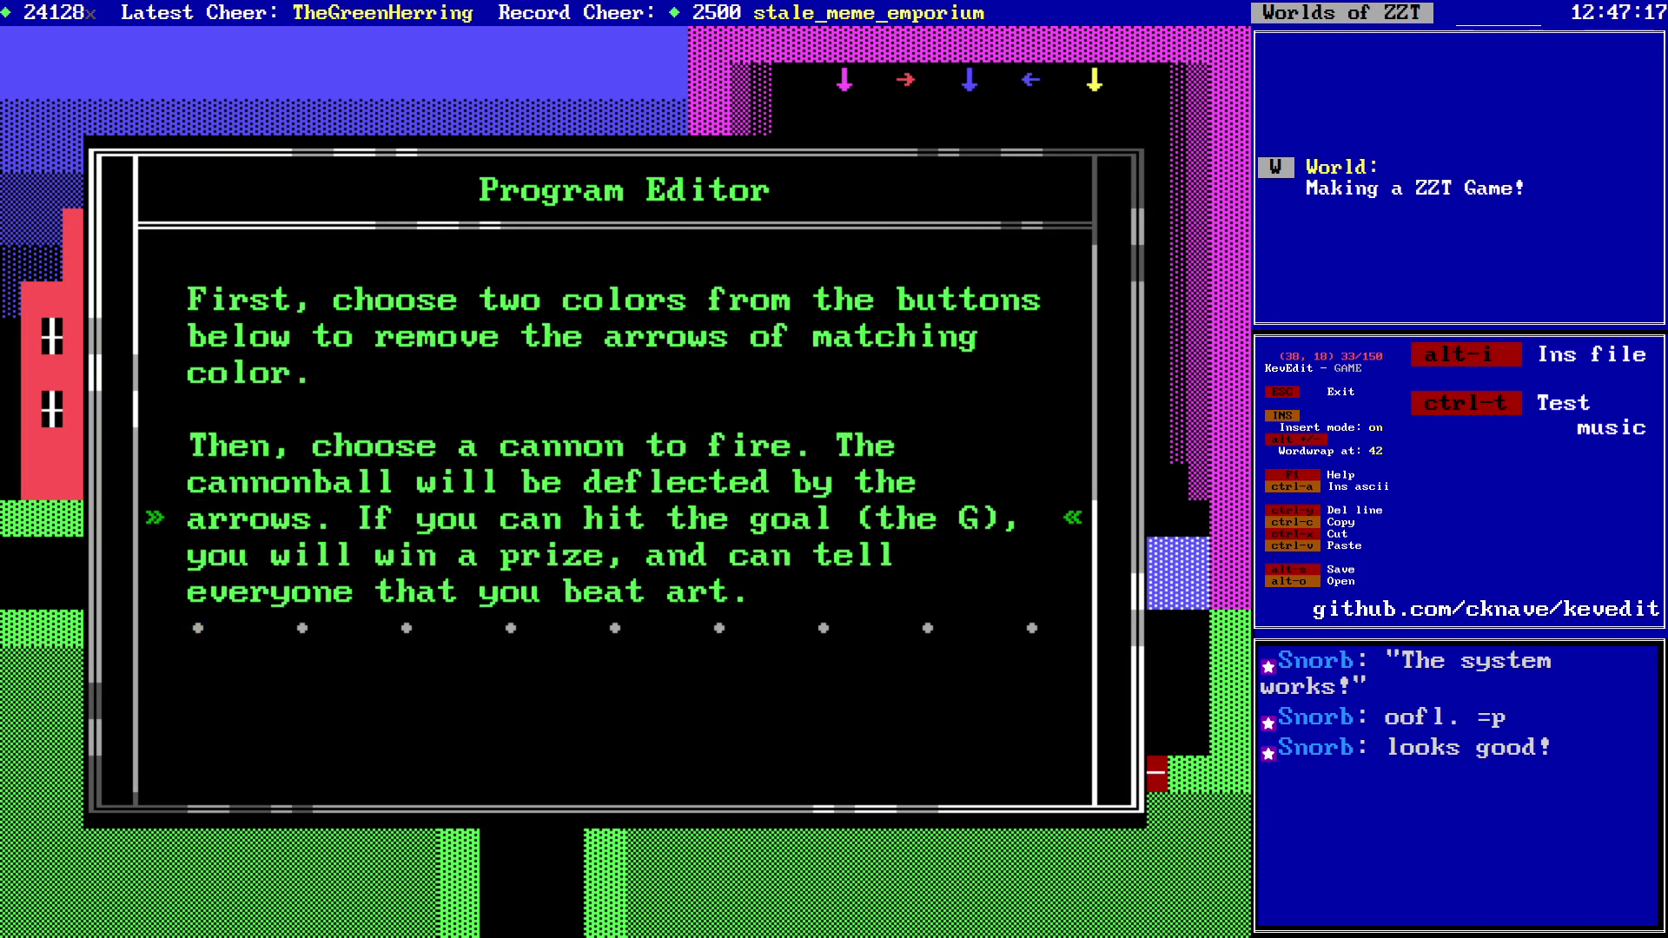
pyautogui.press('End')
pyautogui.press('Down')
pyautogui.press('Down')
pyautogui.press('Escape')
pyautogui.press('Escape')
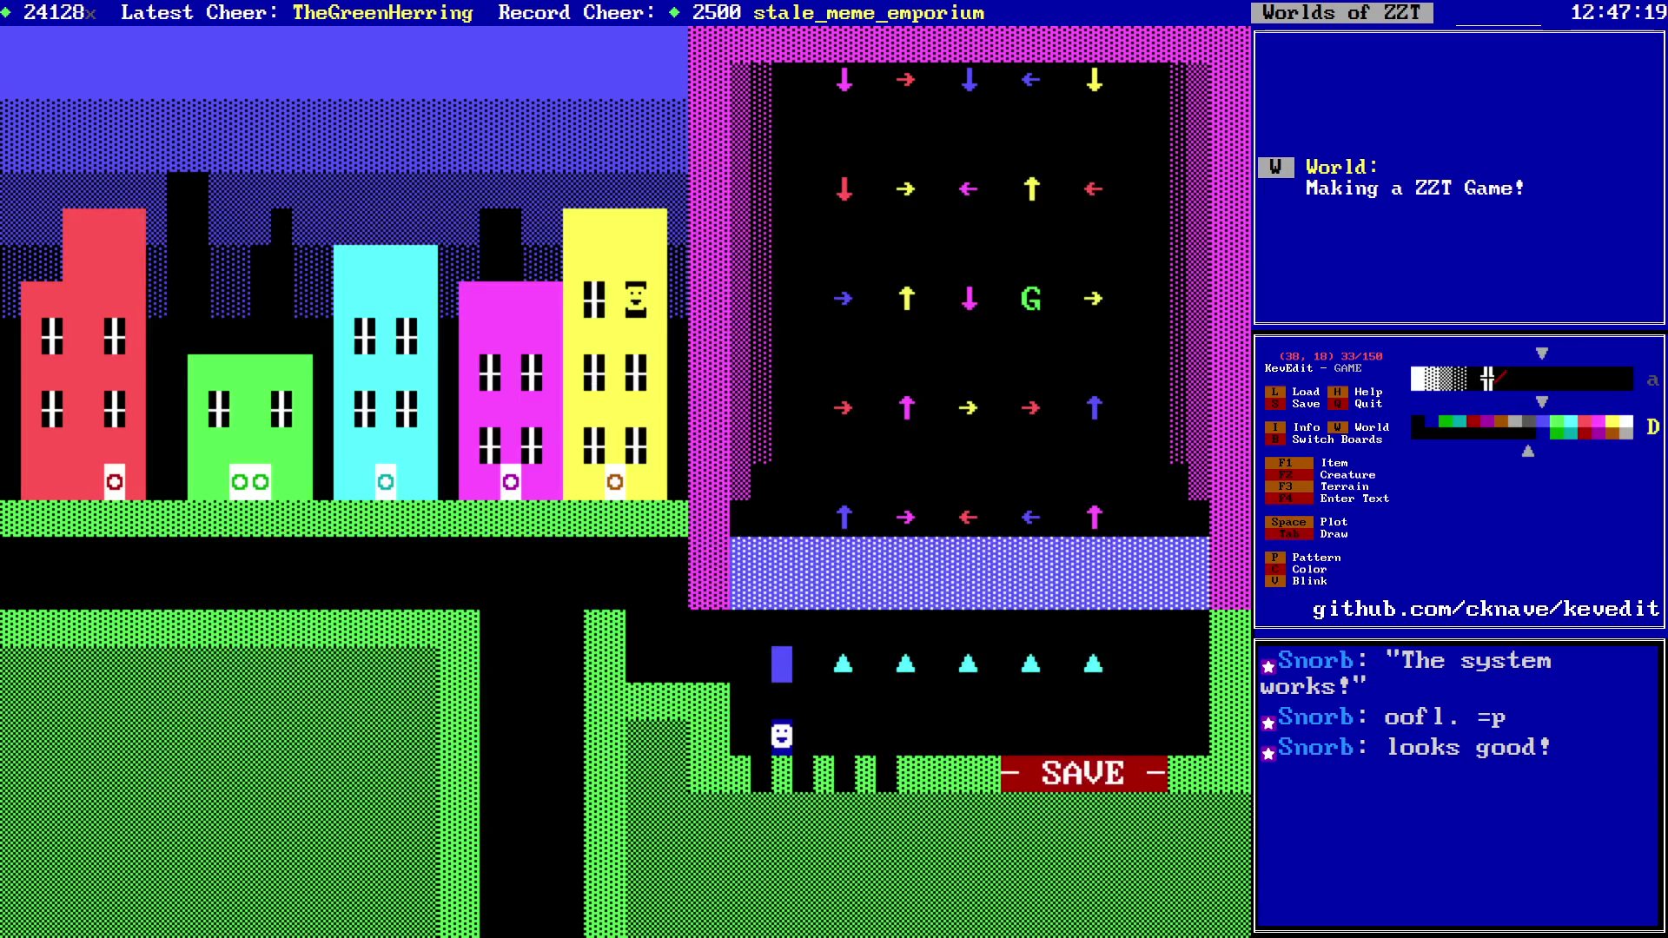
# Step: Copy the Artist object two cells to the left and open its script
pyautogui.press('Insert')
pyautogui.press('Left')
pyautogui.press('Left')
pyautogui.press('Left')
pyautogui.press('space')
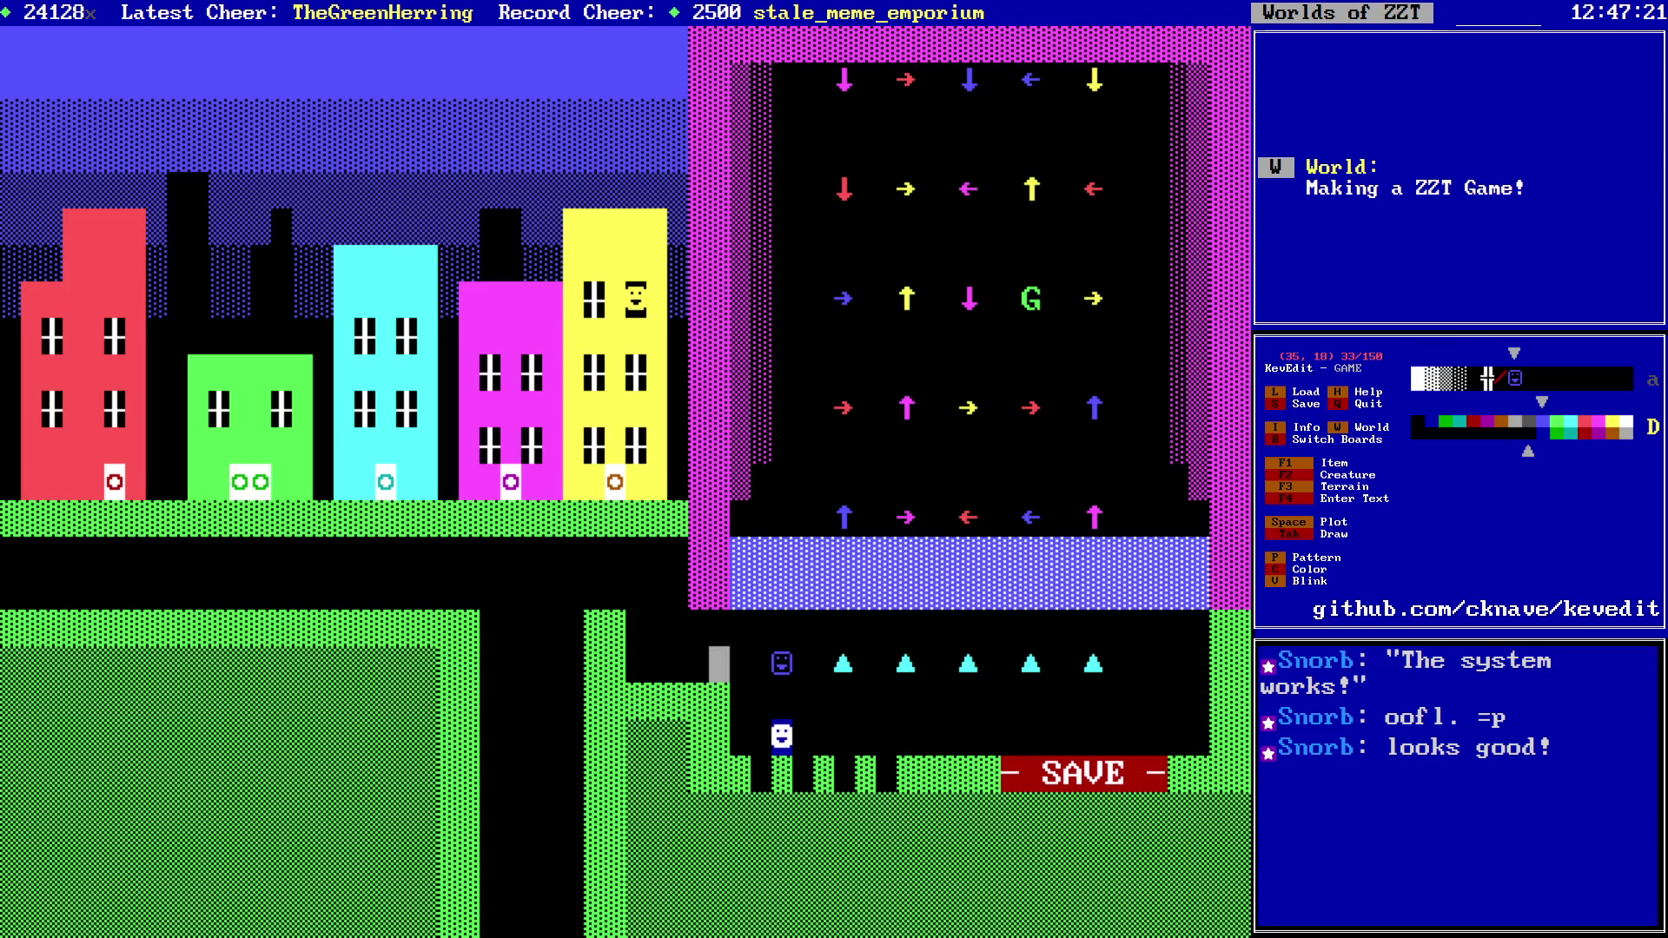
pyautogui.press('Right')
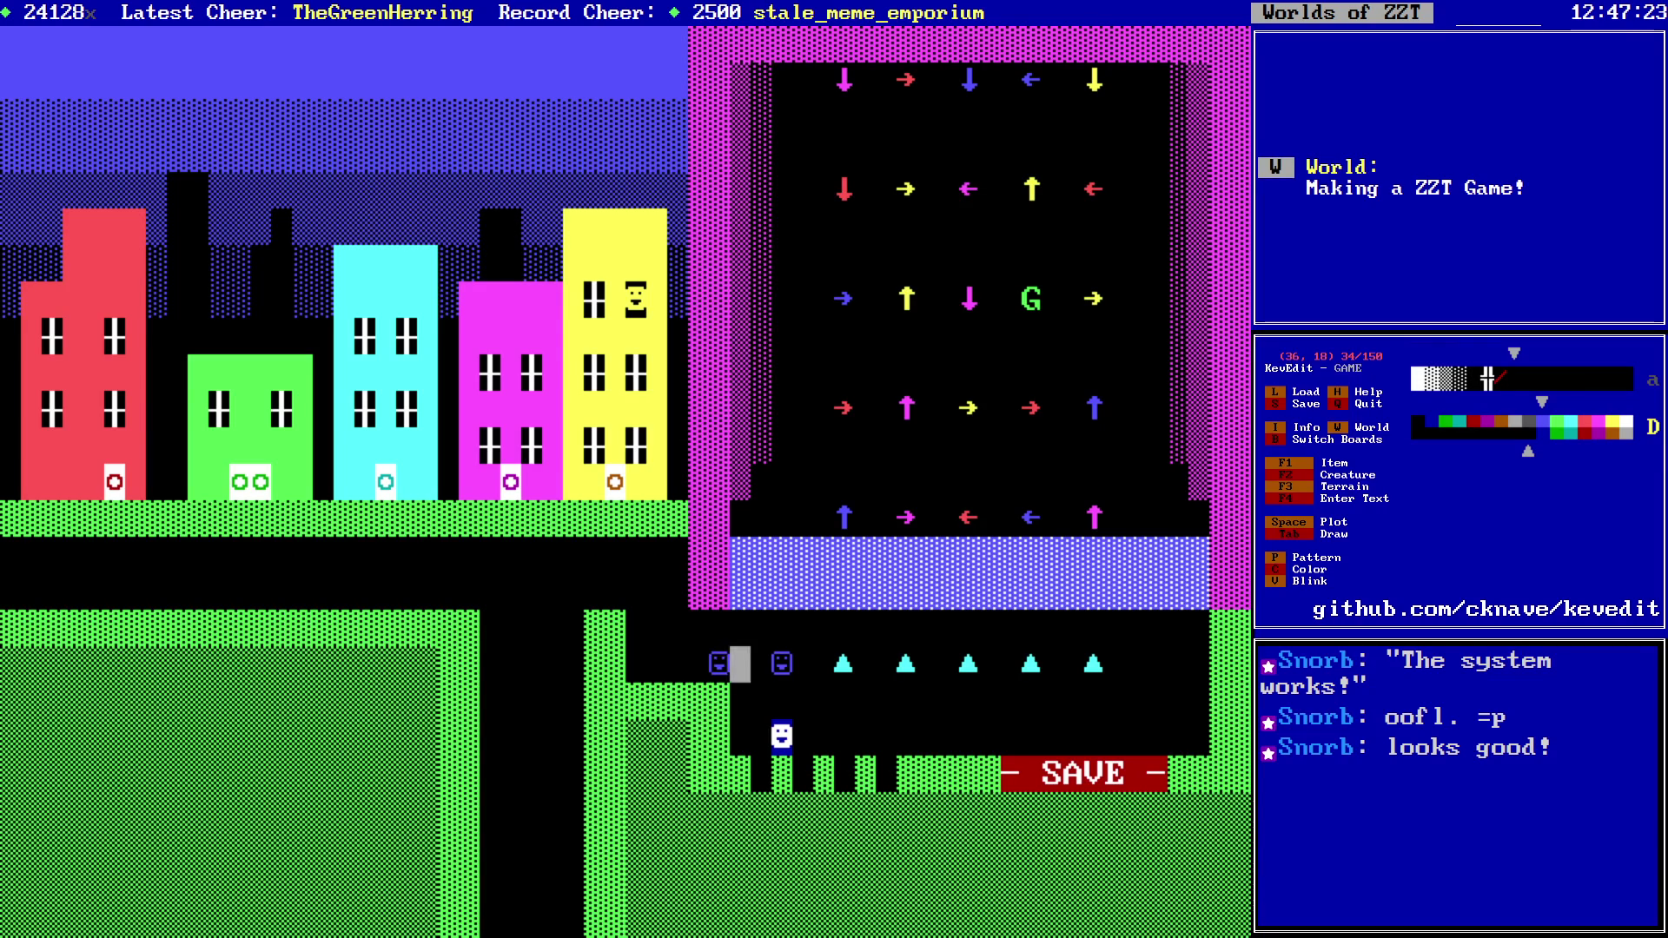
pyautogui.press('Right')
pyautogui.press('Right')
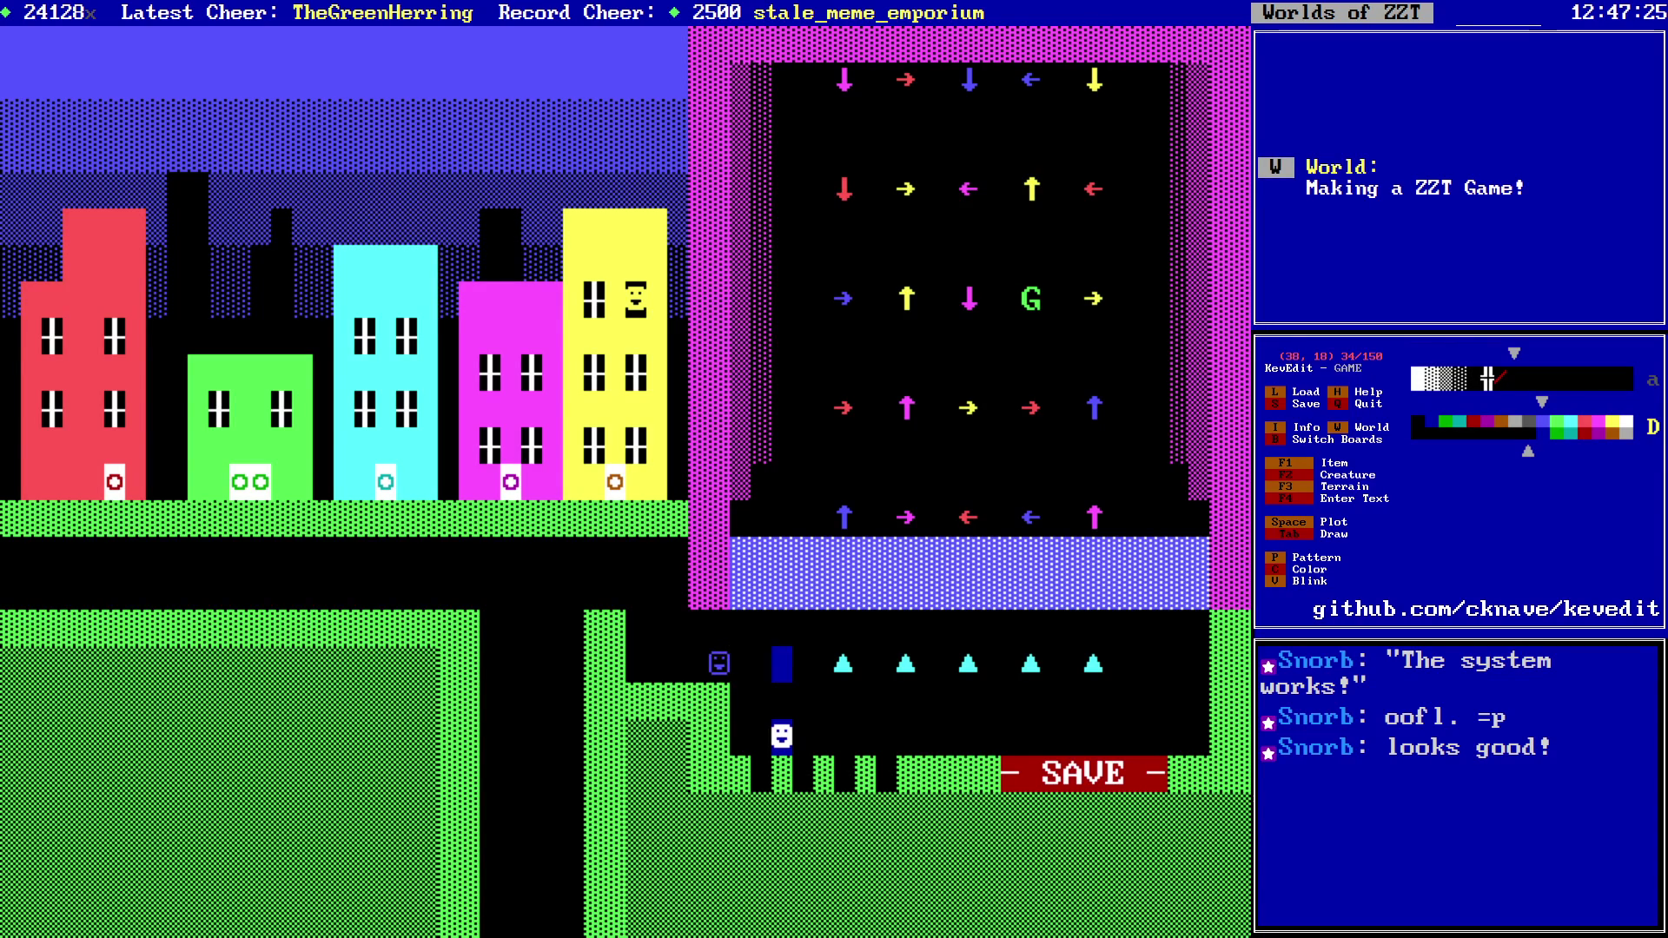
pyautogui.press('Left')
pyautogui.press('Left')
pyautogui.press('Left')
pyautogui.press('Return')
pyautogui.press('Return')
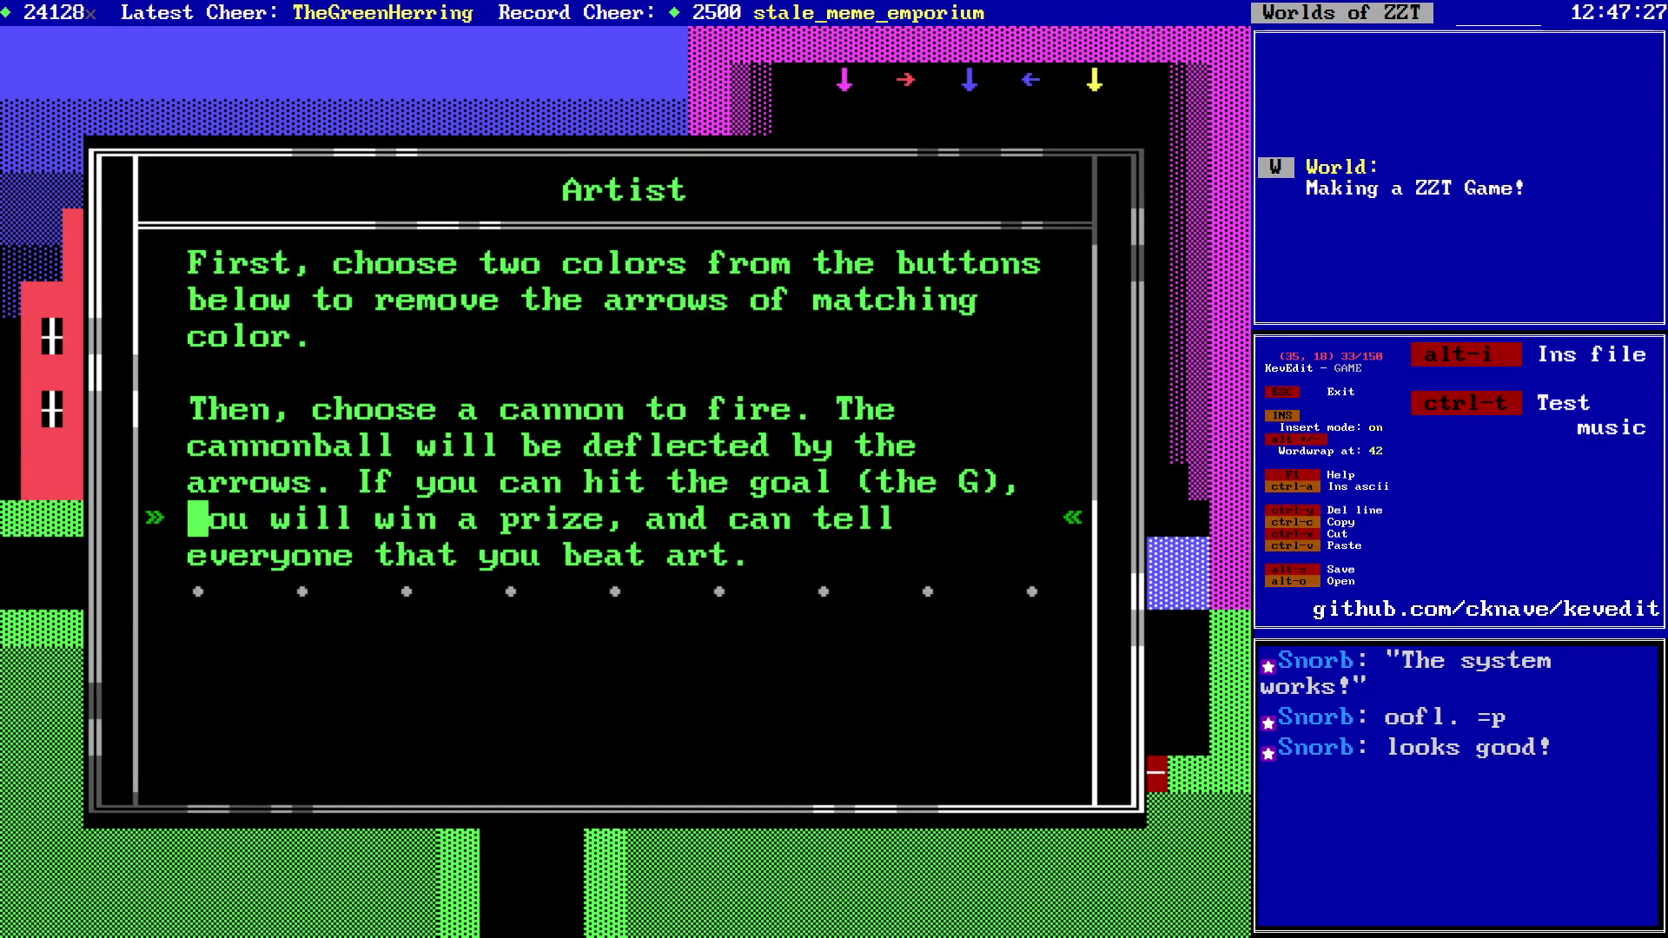
pyautogui.press('Down')
# Step: Add 'Would you care to try?' with the choice '!1;I love beating art.' and begin a second
pyautogui.press('End')
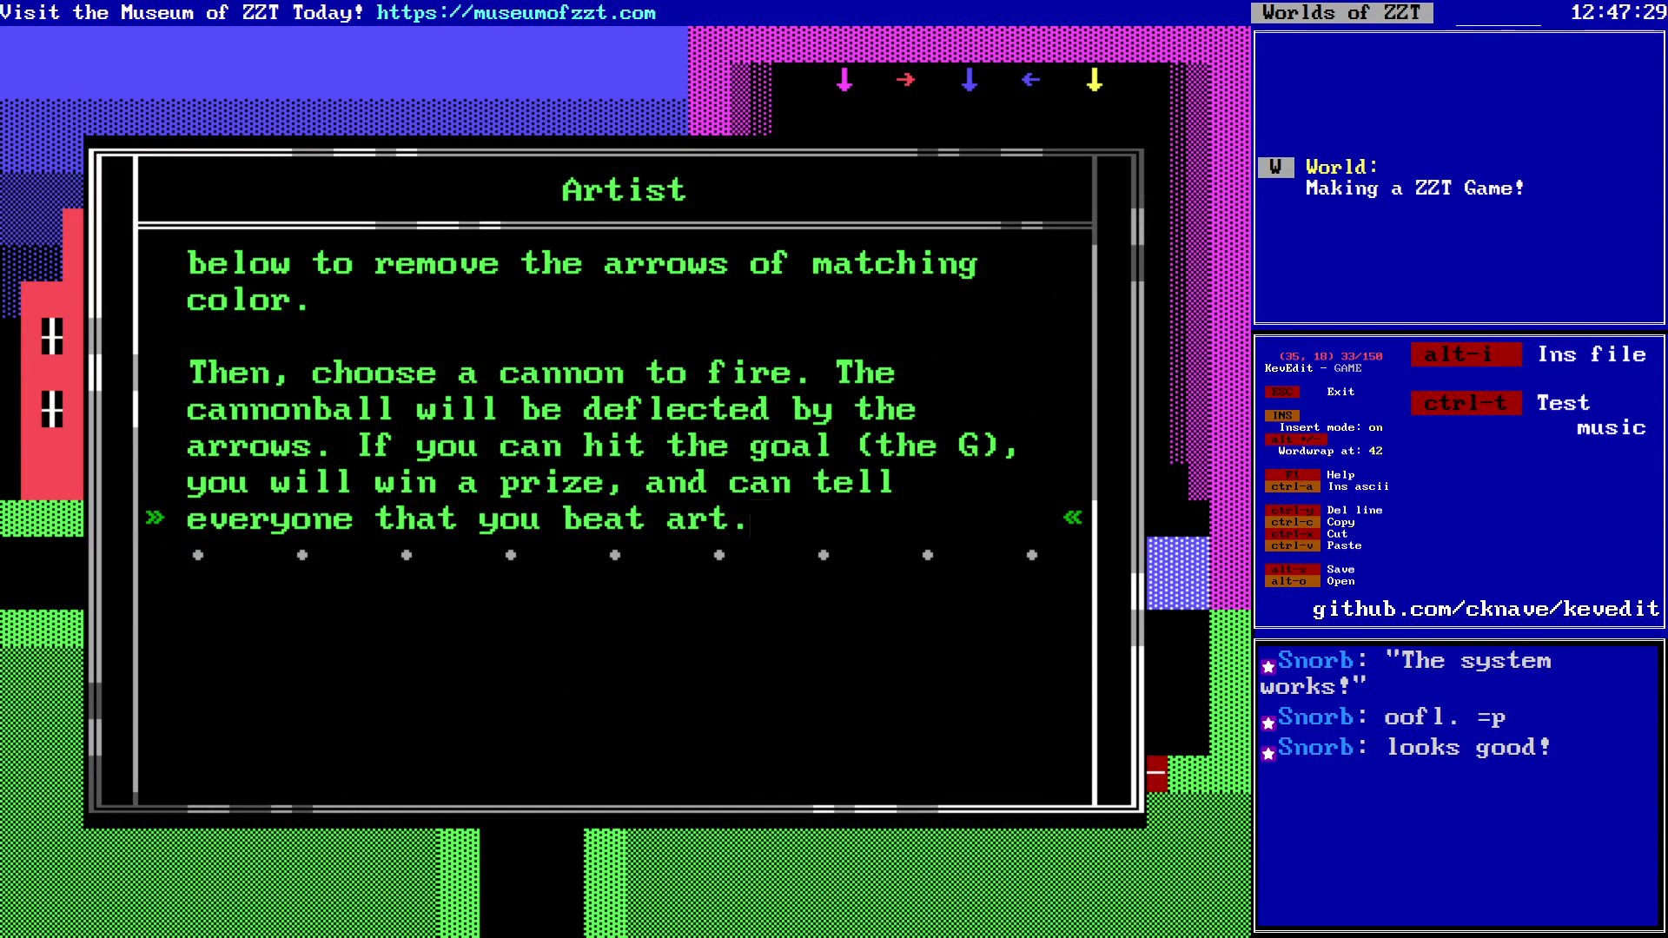
pyautogui.press('Return')
pyautogui.write('Would you care to try')
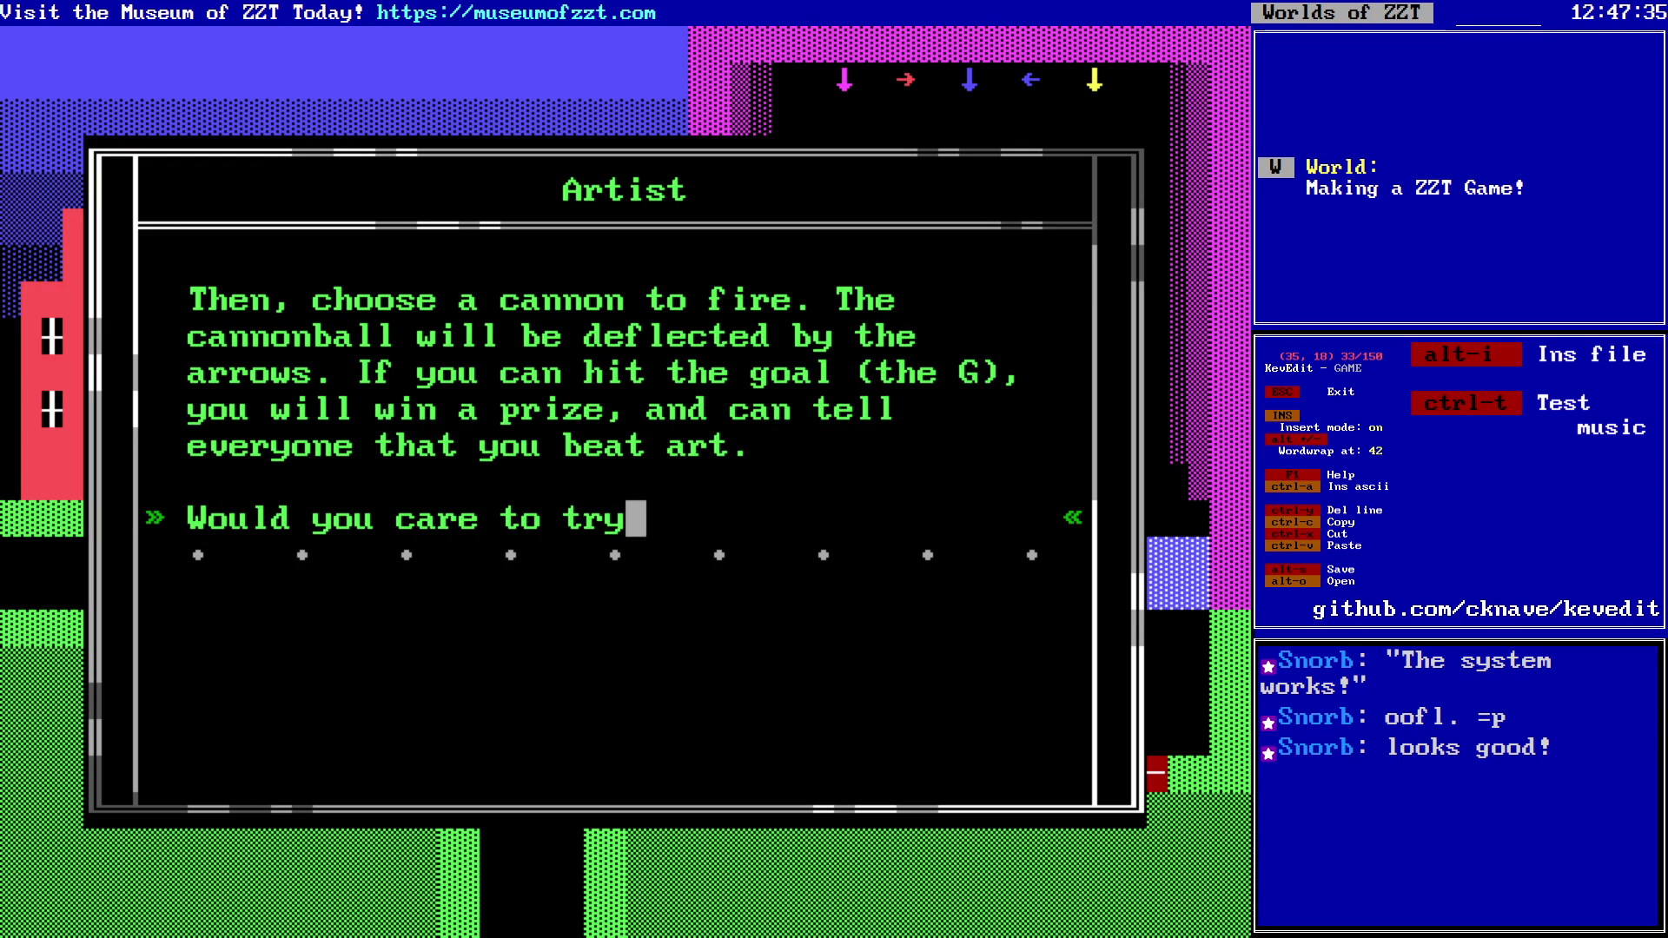
pyautogui.write('?')
pyautogui.press('Return')
pyautogui.write('!1;')
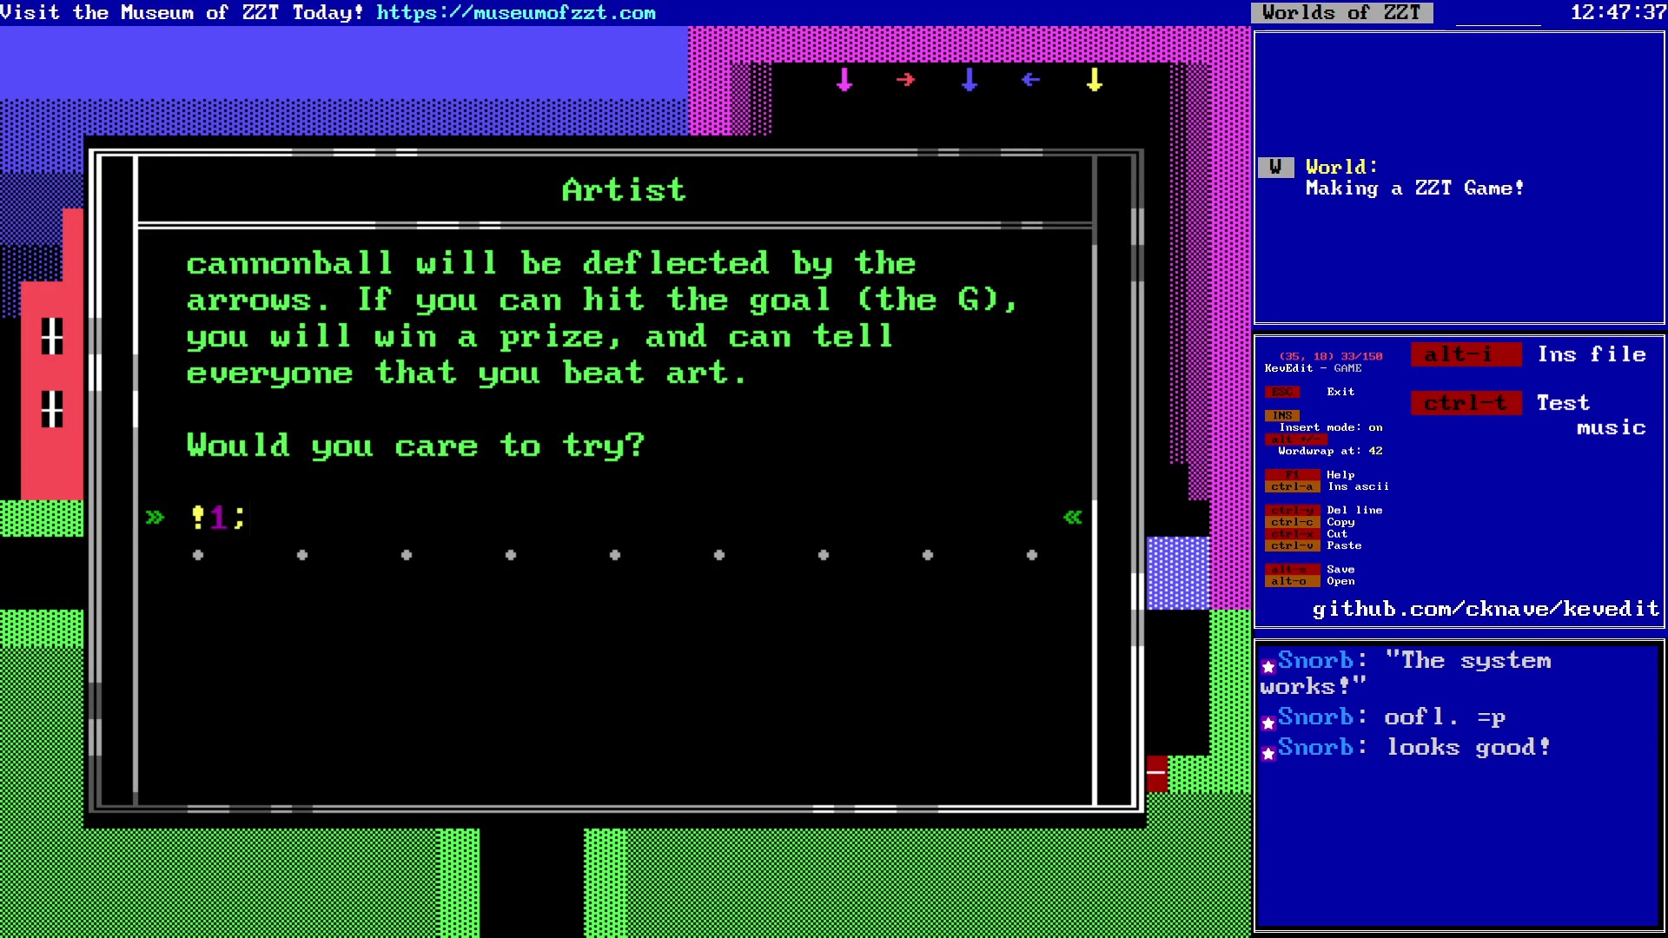
pyautogui.write('I love beating art')
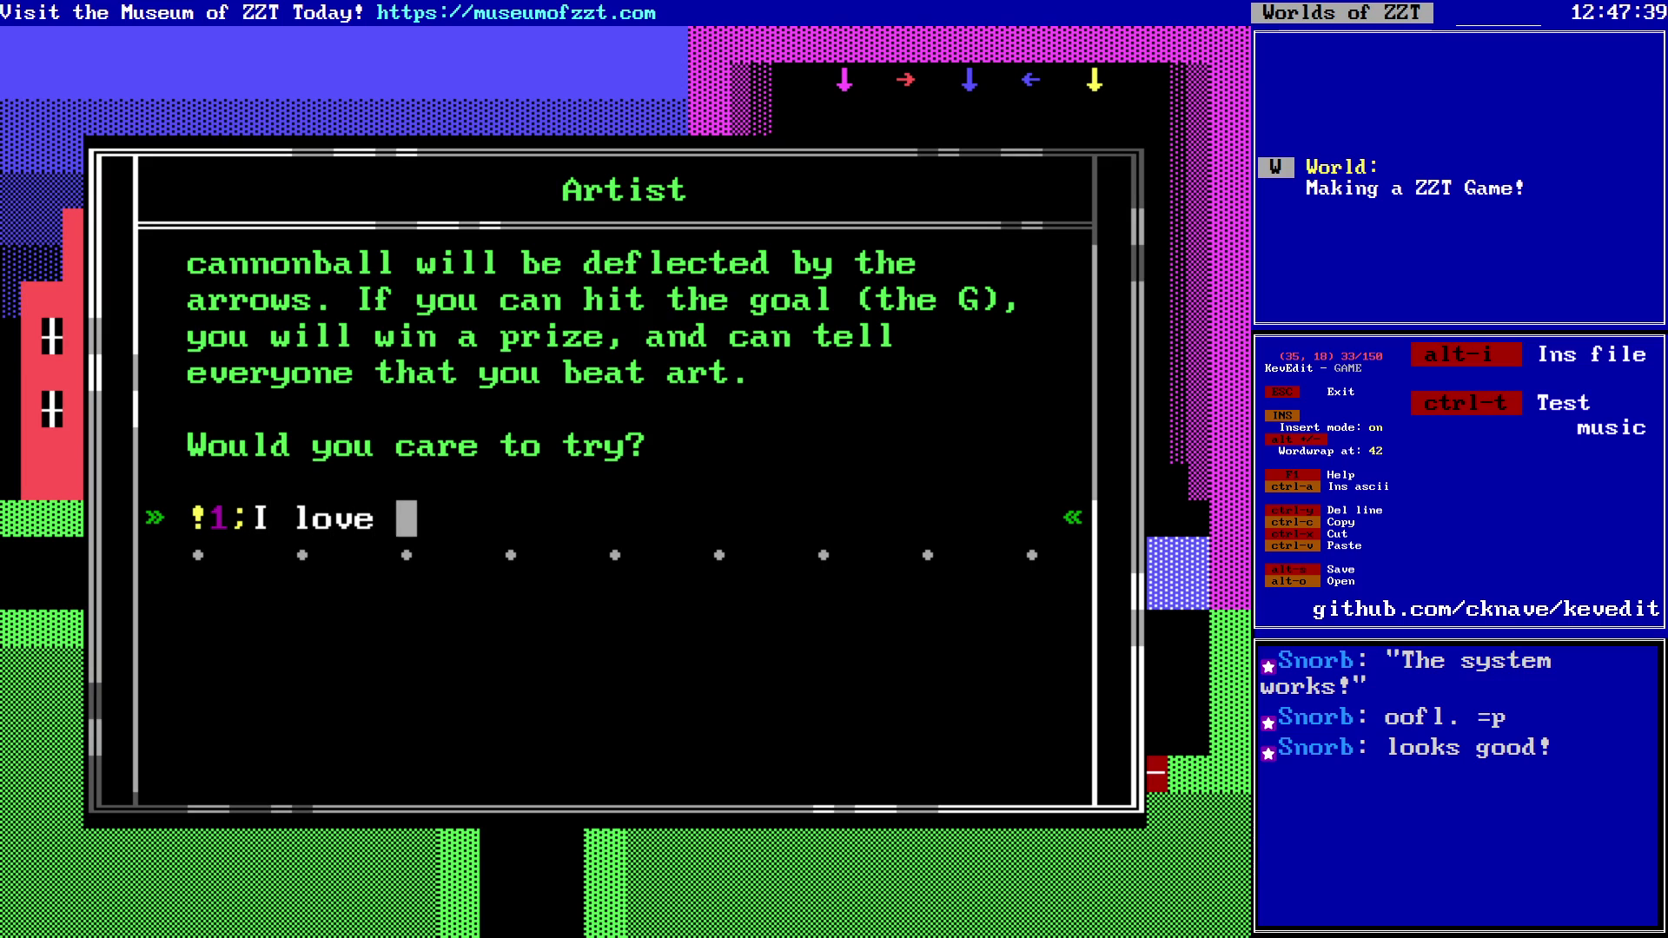
pyautogui.write('.')
pyautogui.press('Return')
pyautogui.write('!')
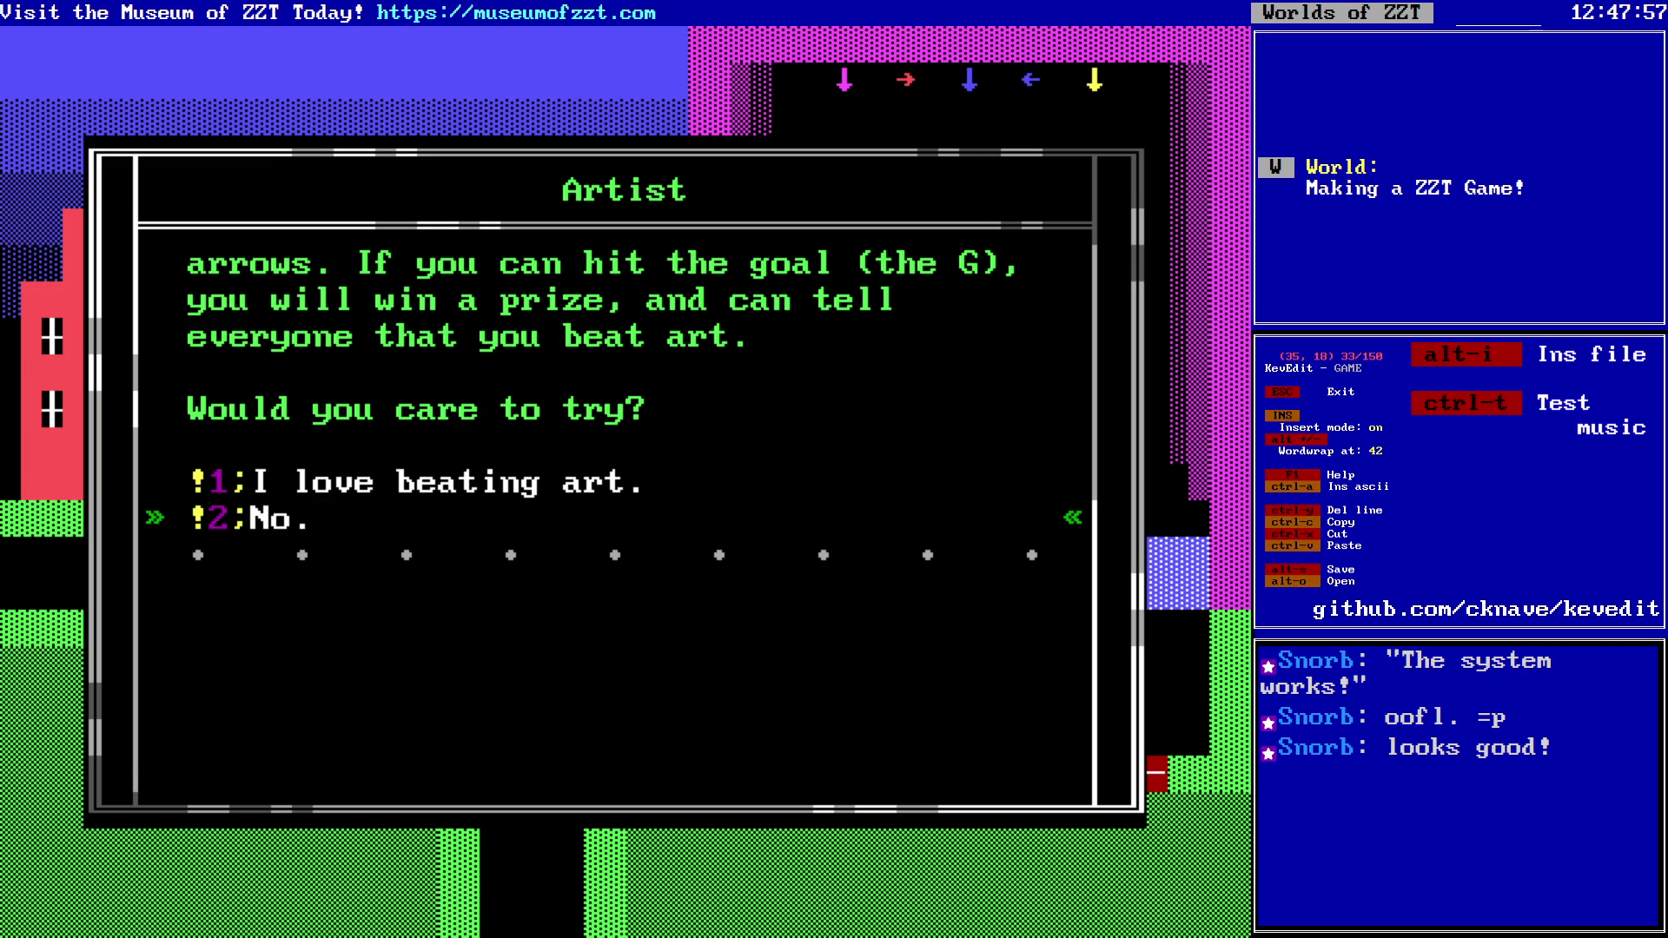
# Step: Add #end and a :2 branch replying 'A philistine. Understood.' followed by #end
pyautogui.press('Return')
pyautogui.write('#end')
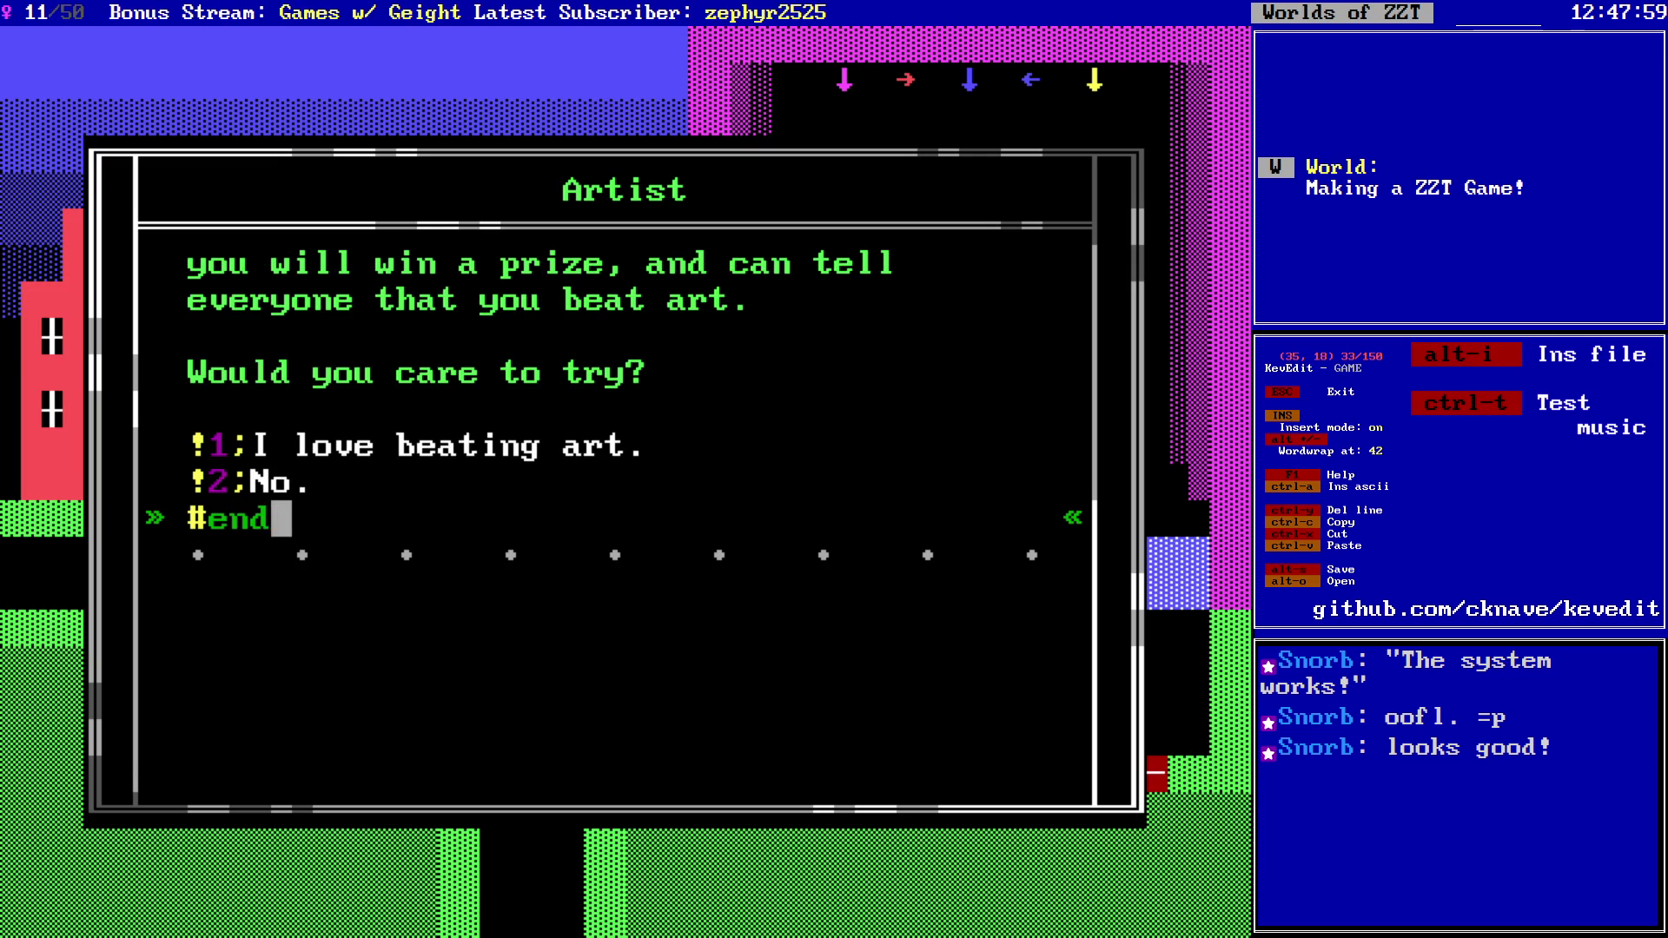
pyautogui.press('Return')
pyautogui.write(':2')
pyautogui.press('Return')
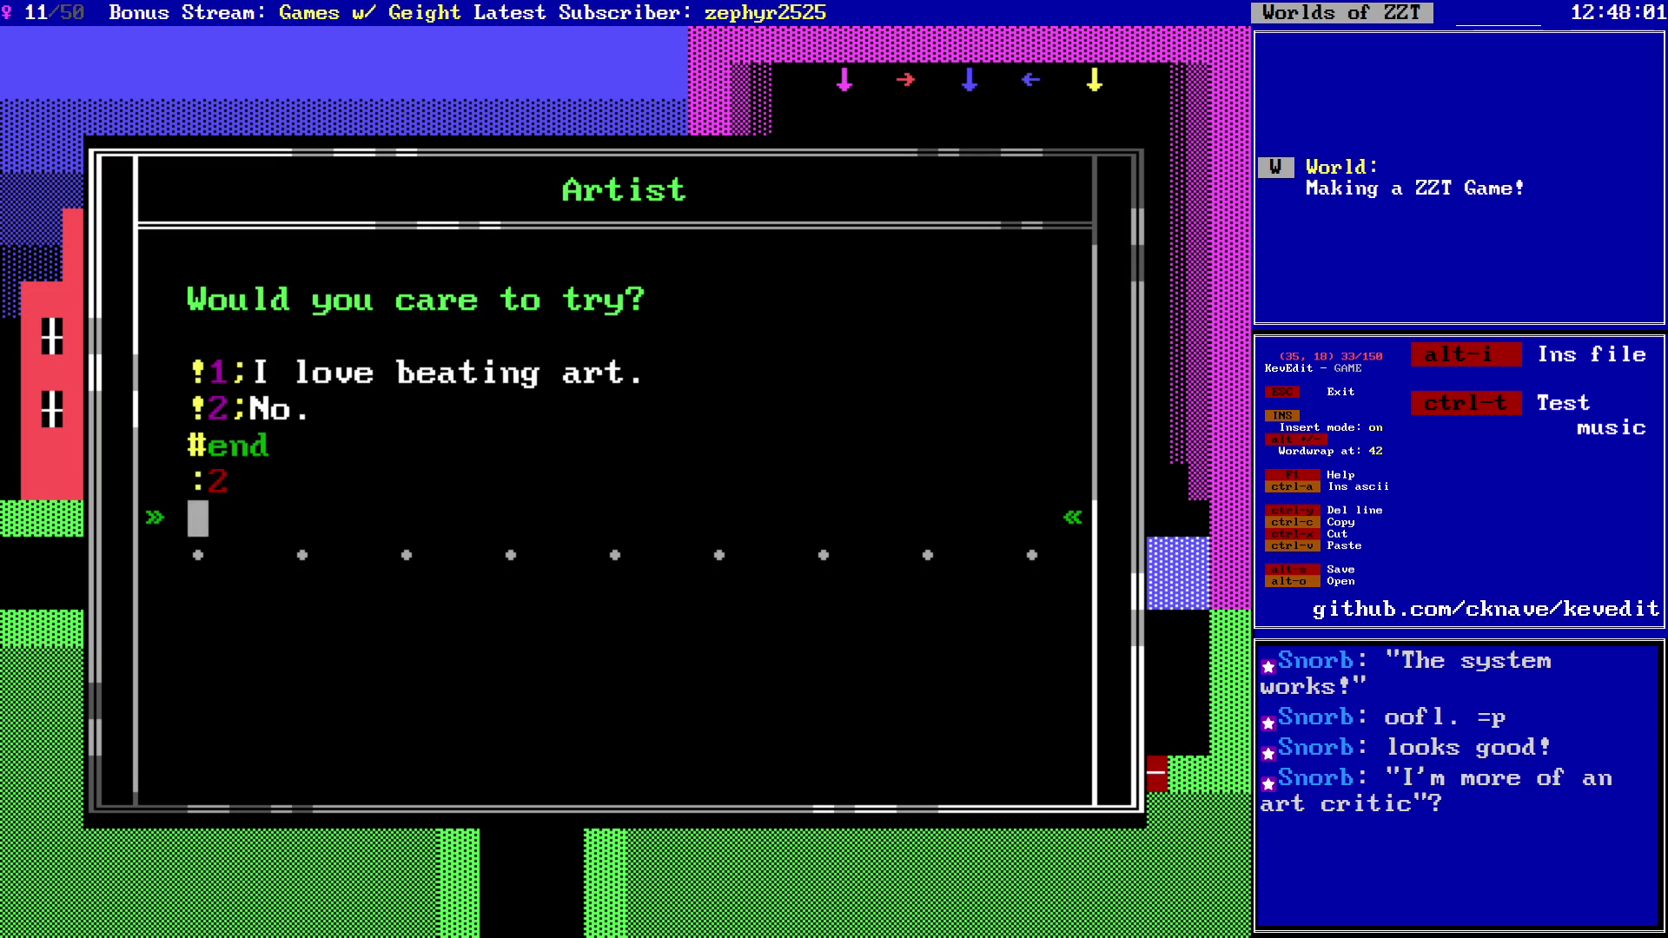
pyautogui.write('ArtistL:')
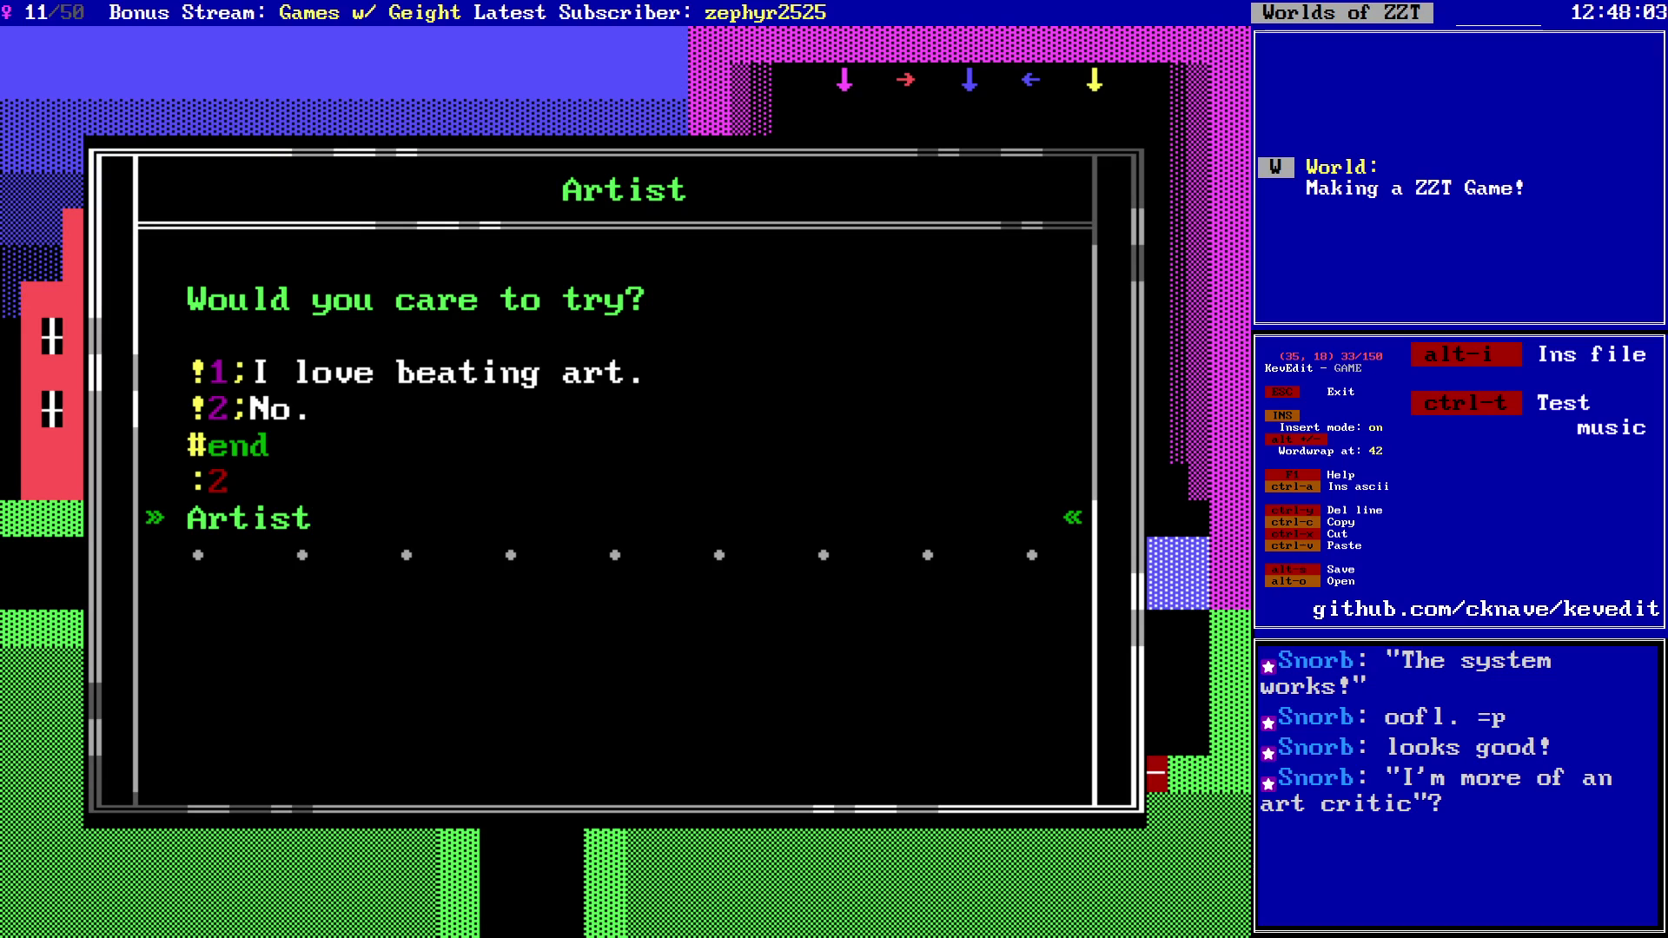
pyautogui.write(': A phili')
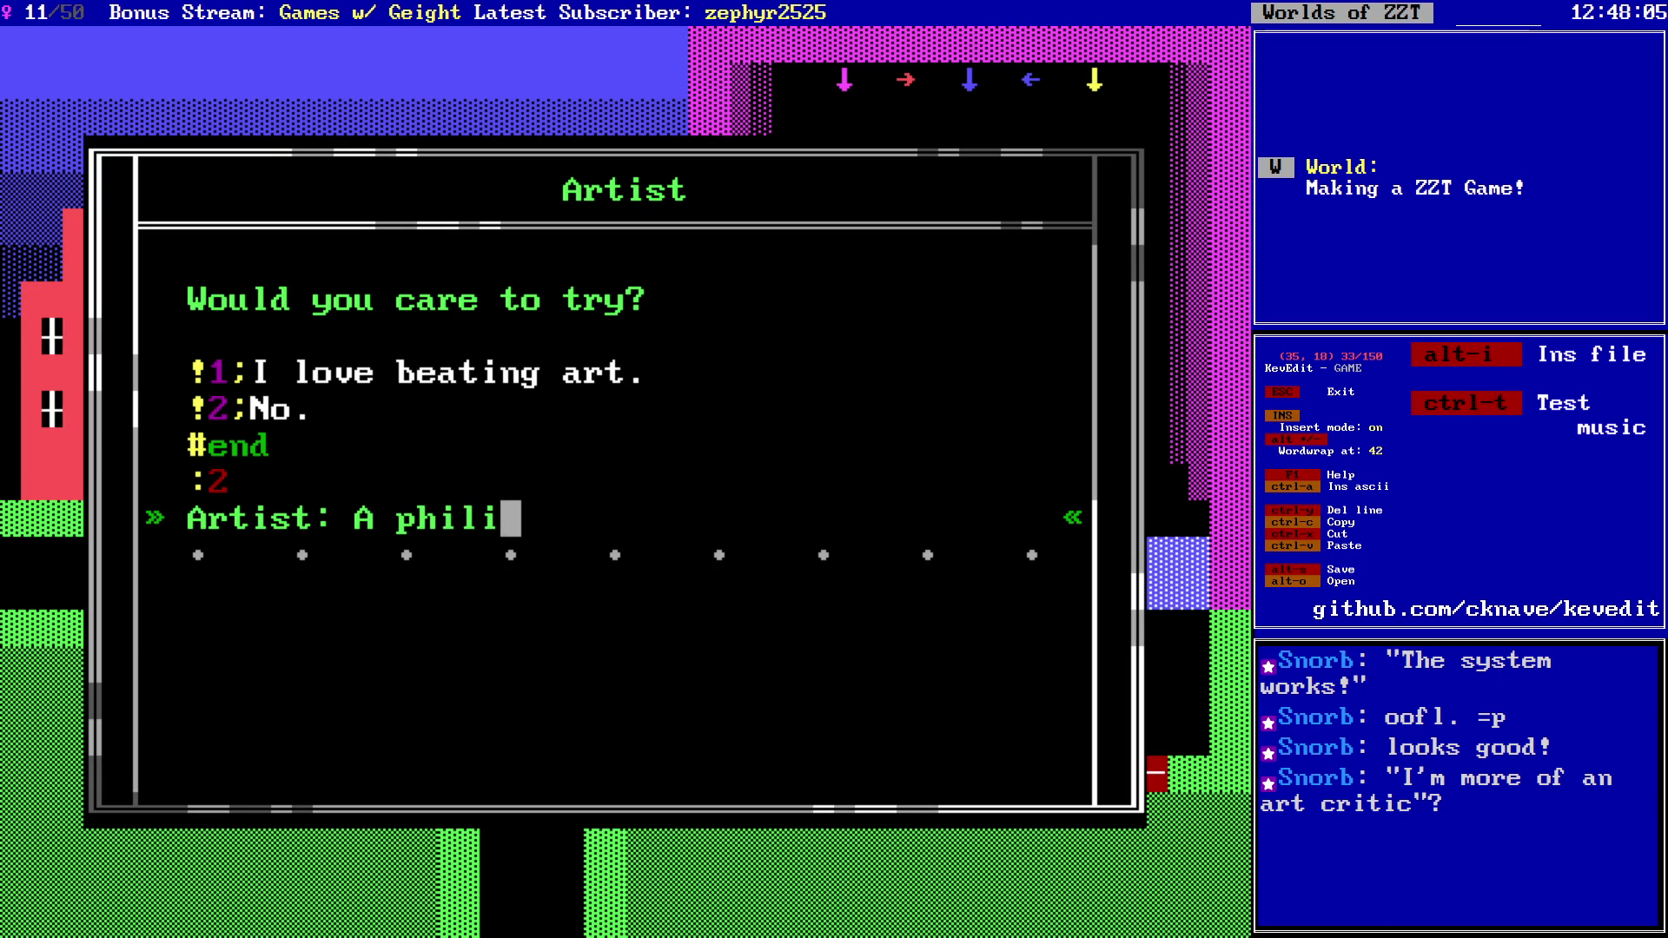
pyautogui.write('stine. Understood.')
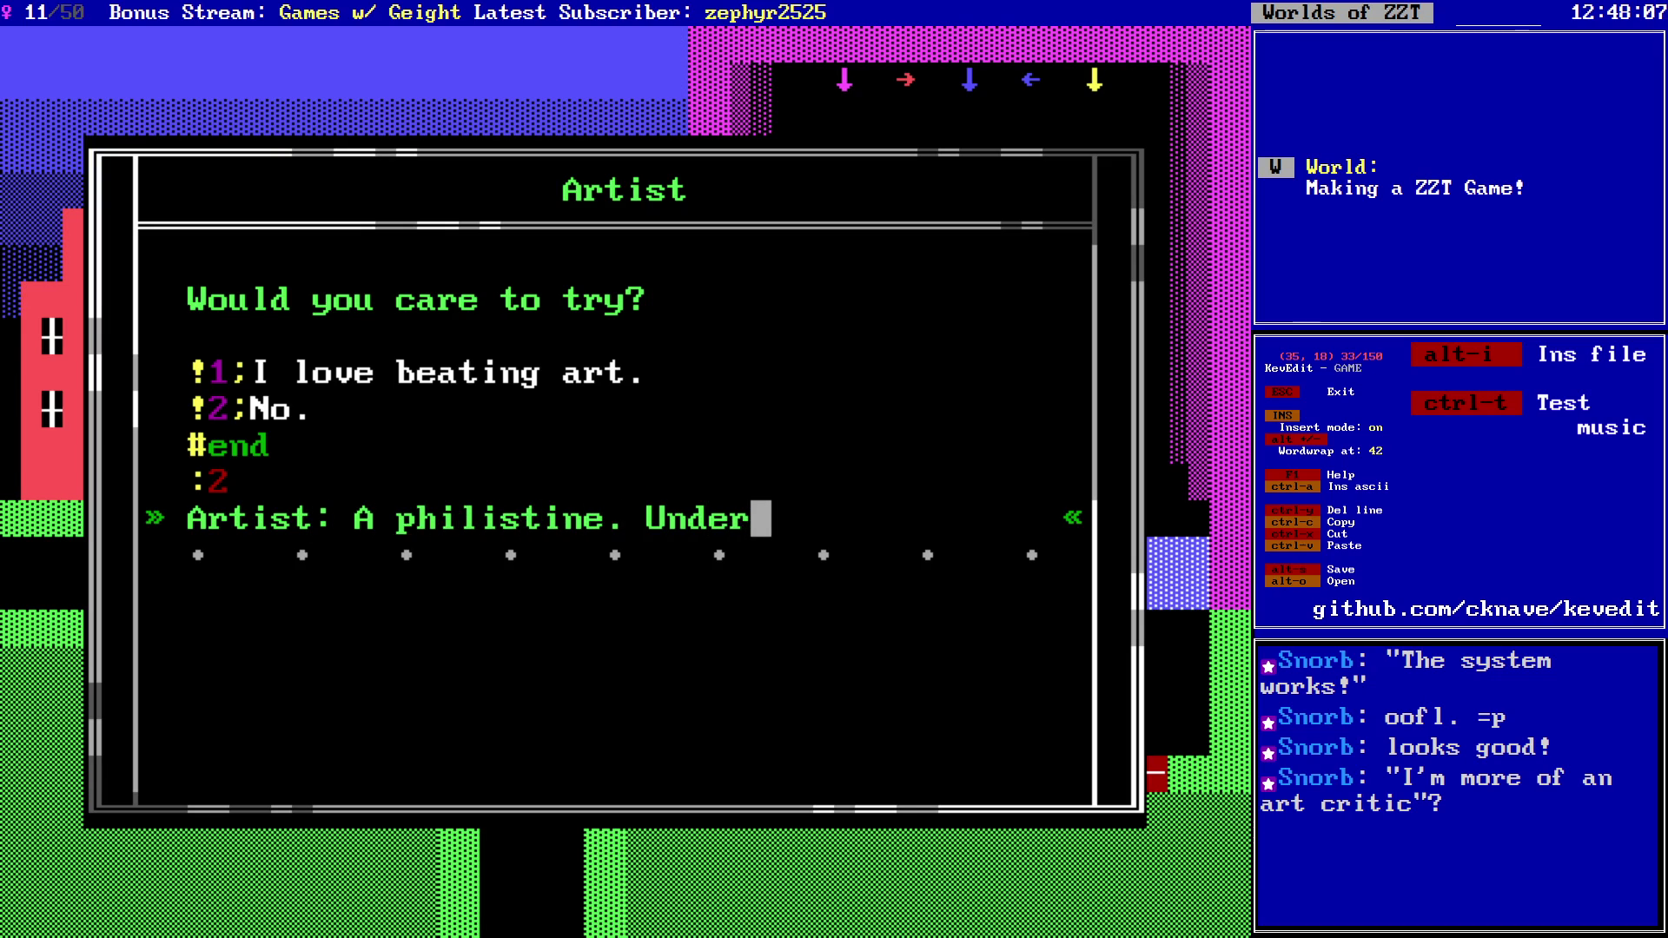
pyautogui.press('Return')
pyautogui.write('#end')
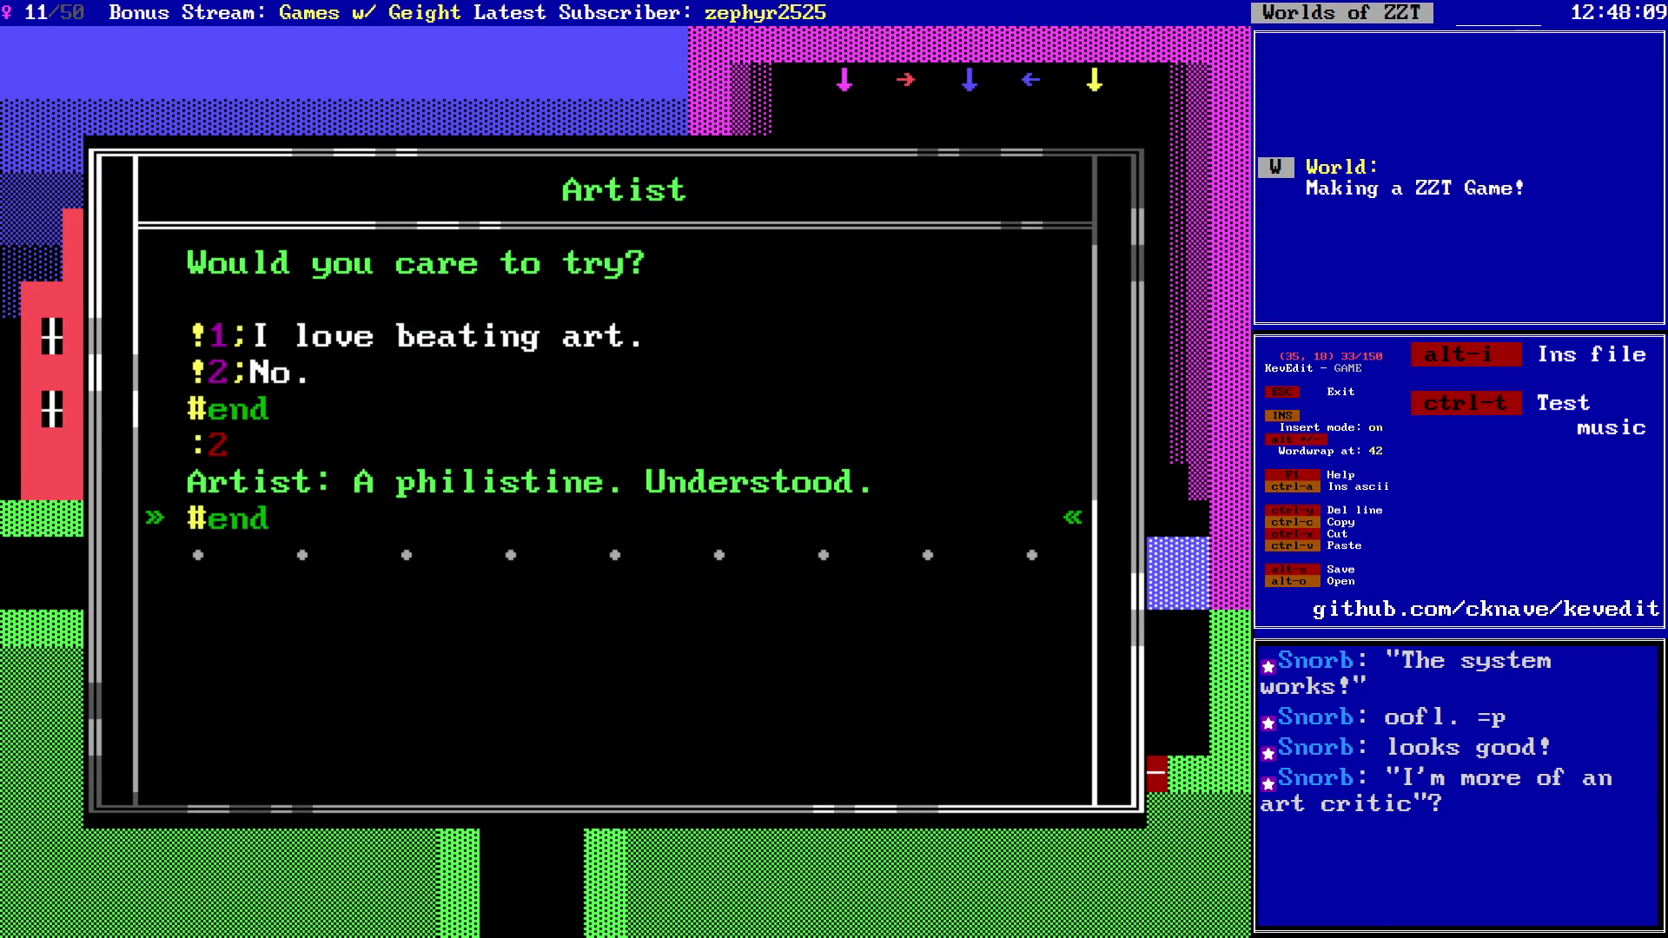
# Step: Add a :1 branch replying 'Very well then. Select your colors.'
pyautogui.press('Return')
pyautogui.write(':1')
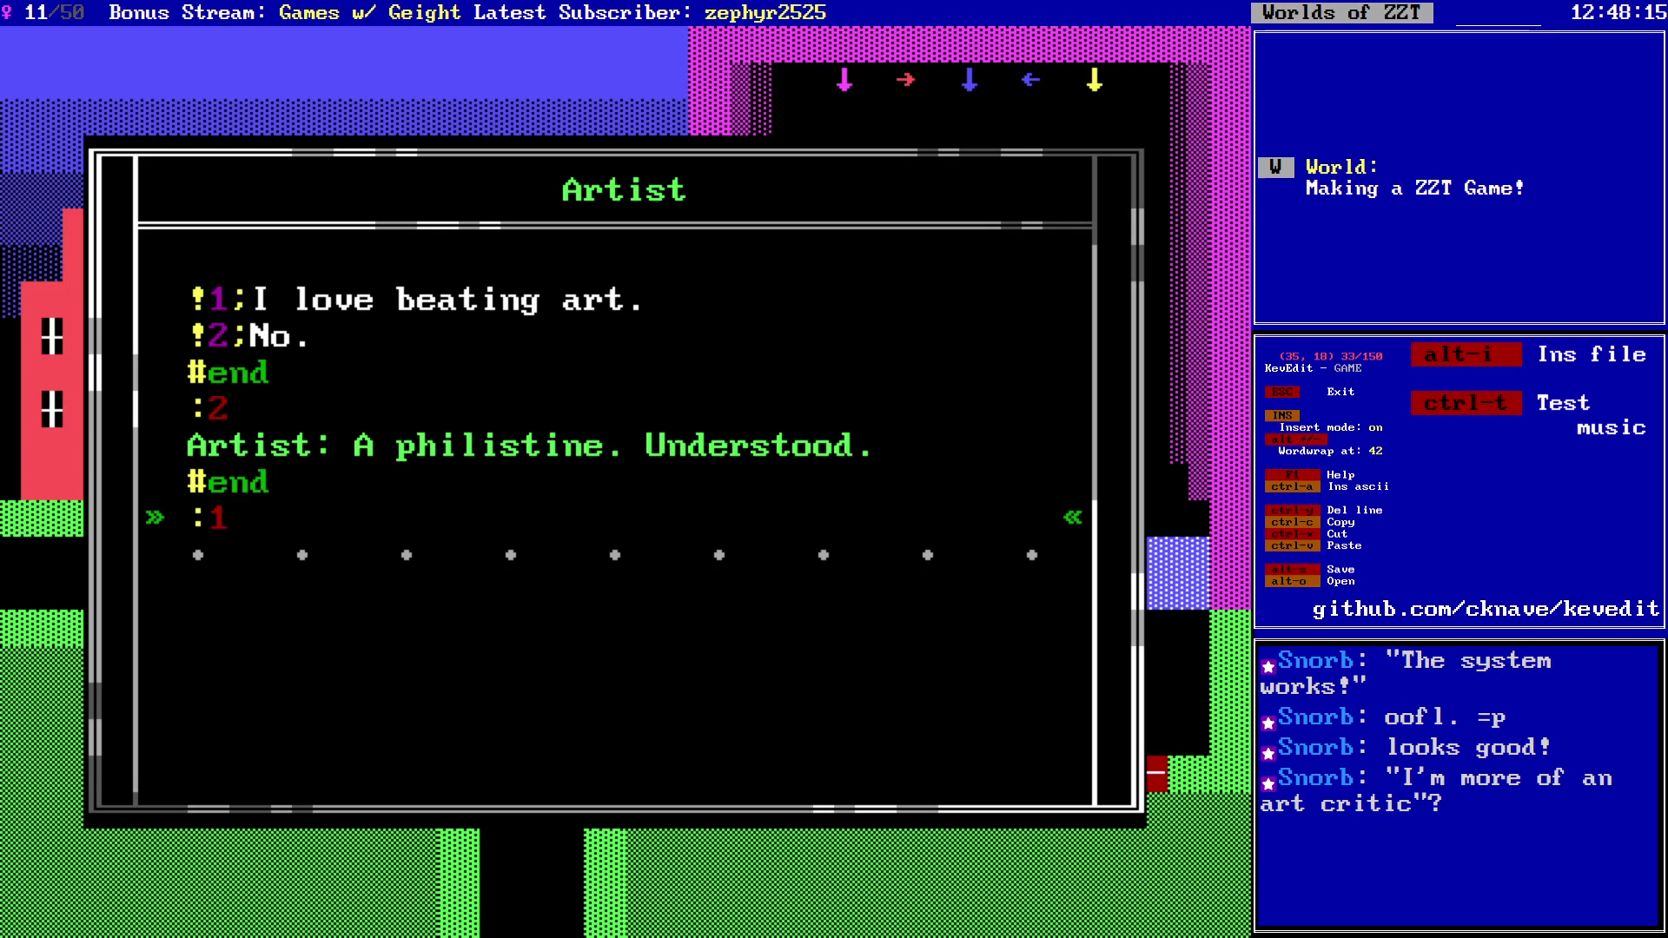
pyautogui.press('Return')
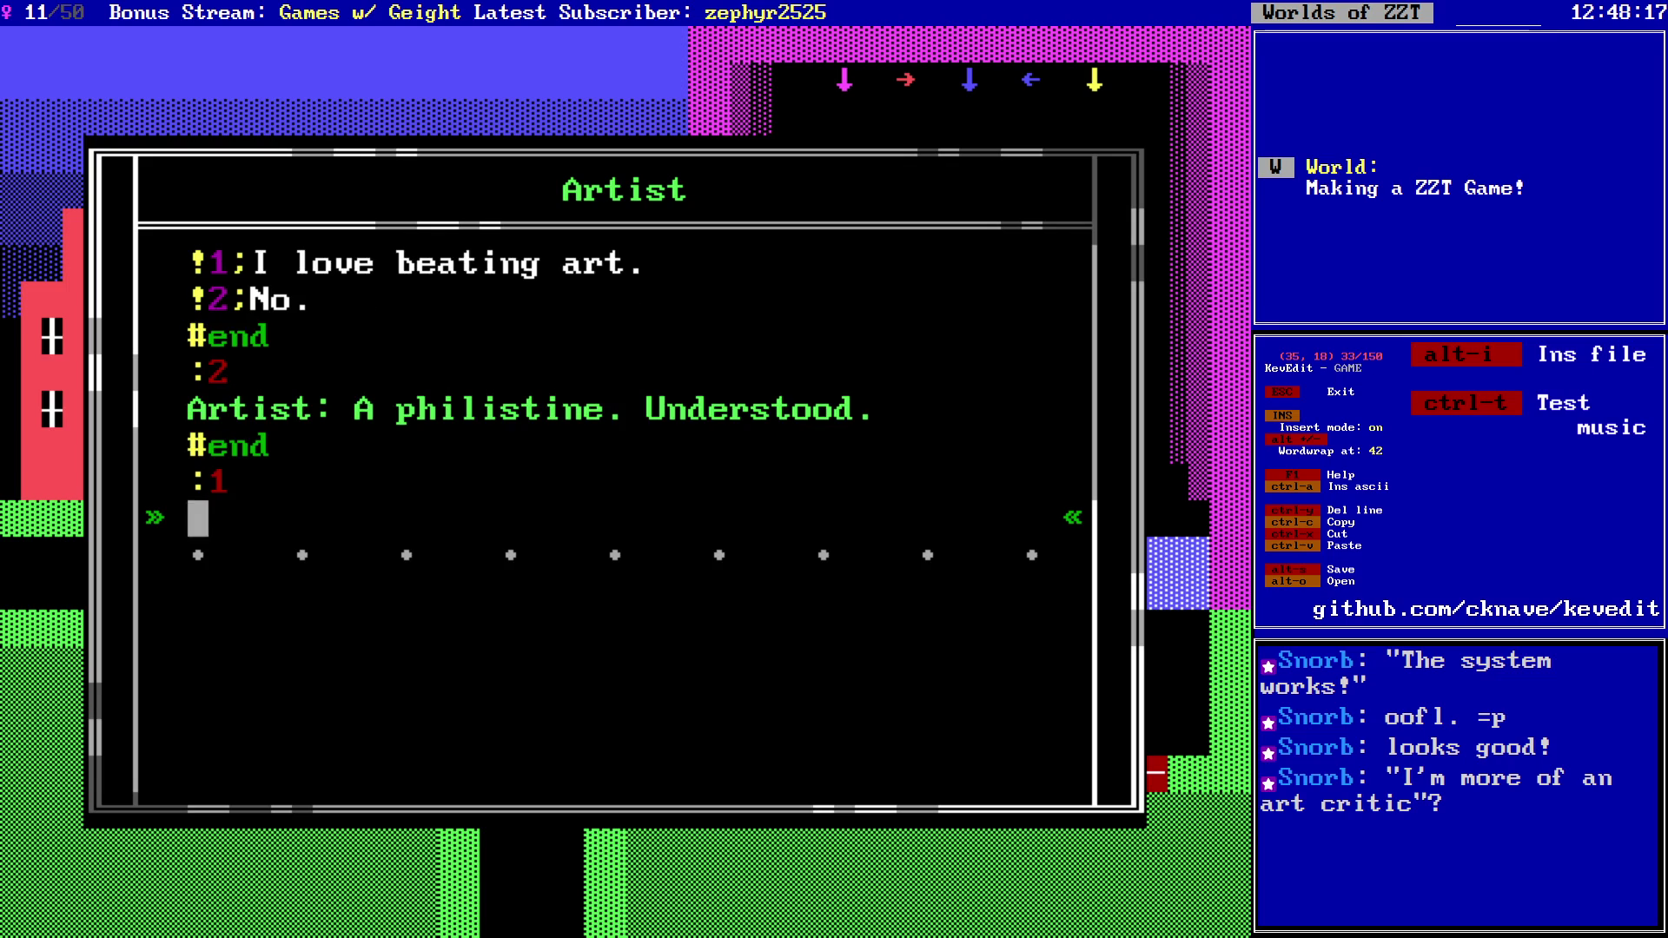
pyautogui.write('Very well then. ')
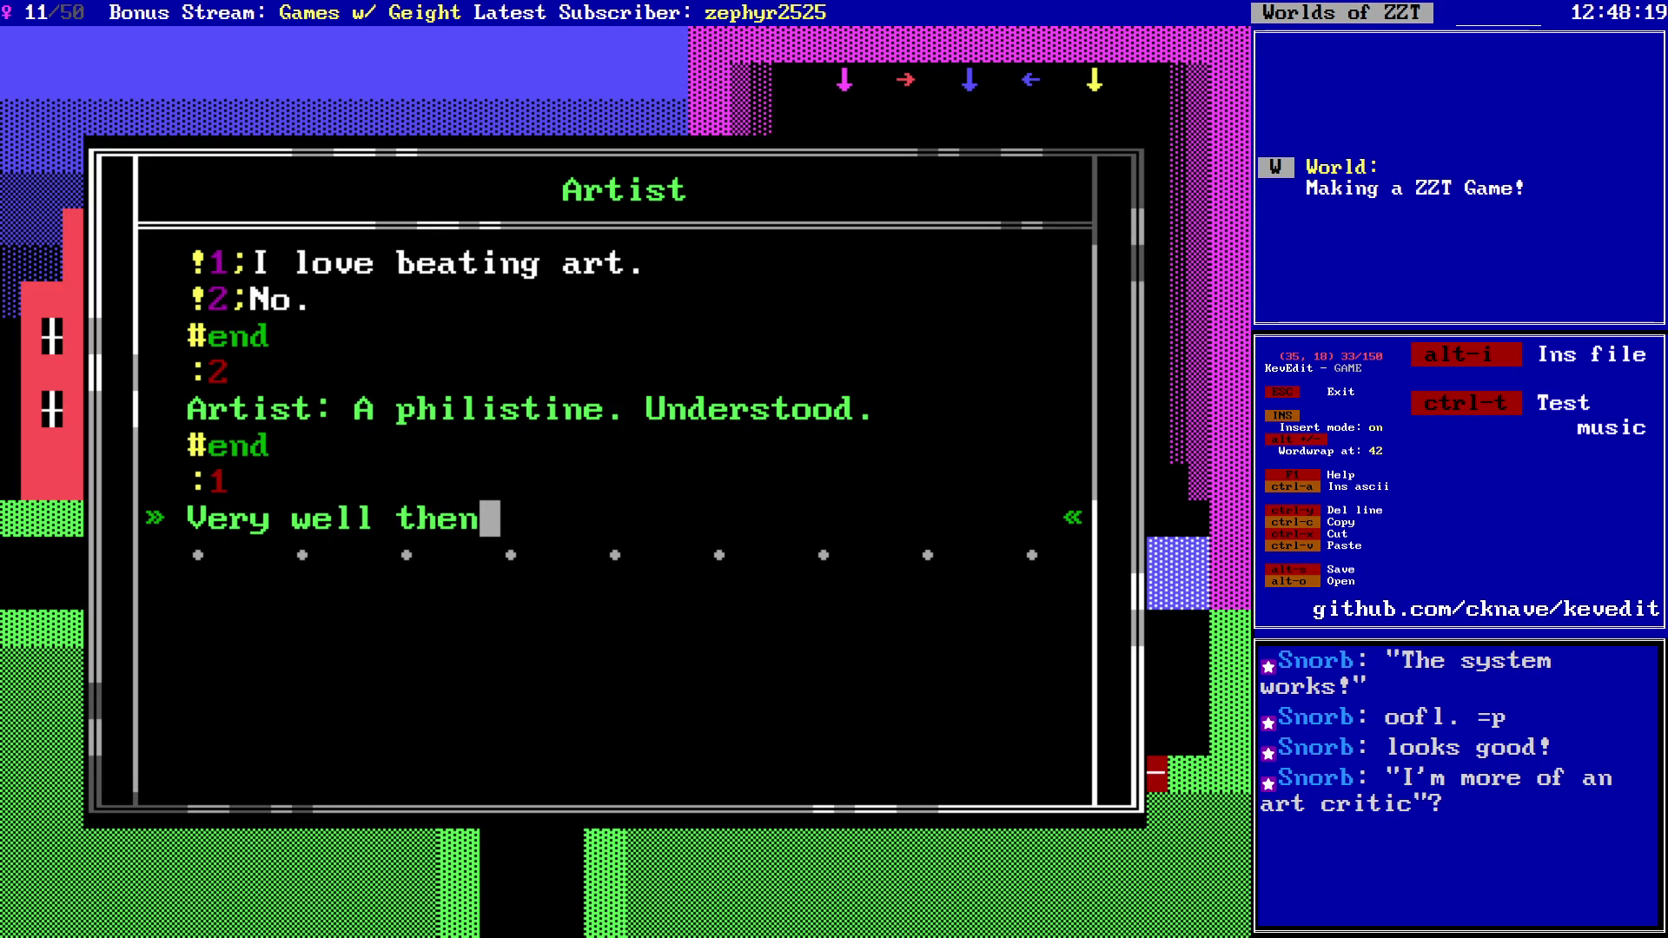
pyautogui.write('Select your c')
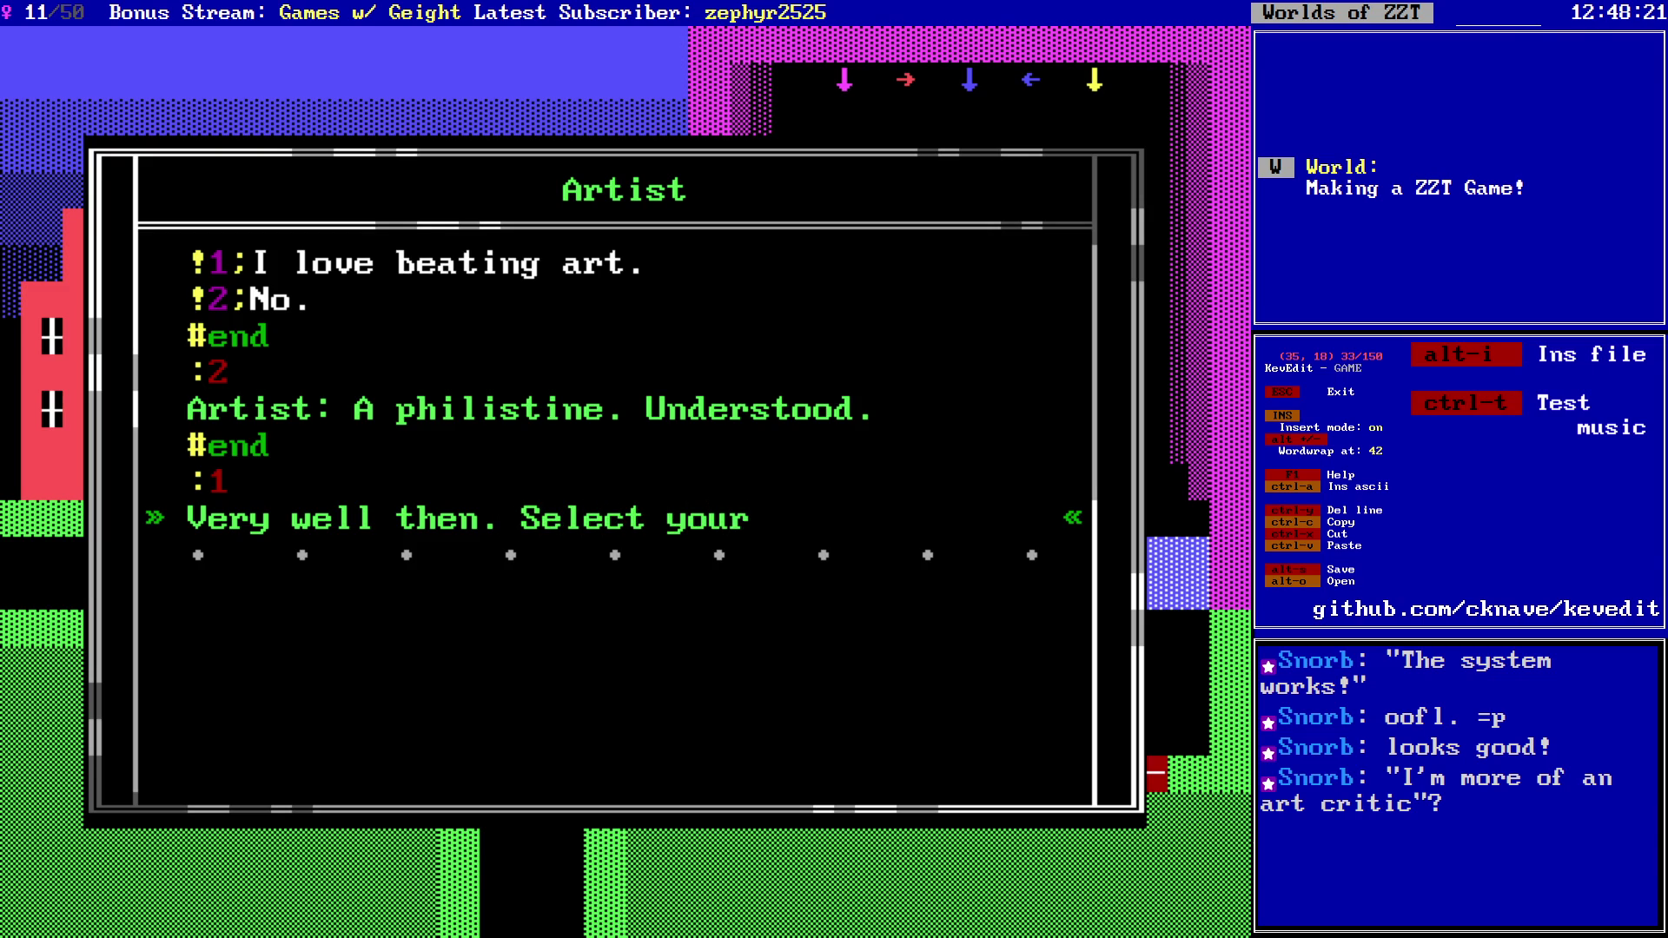
pyautogui.write('olors.')
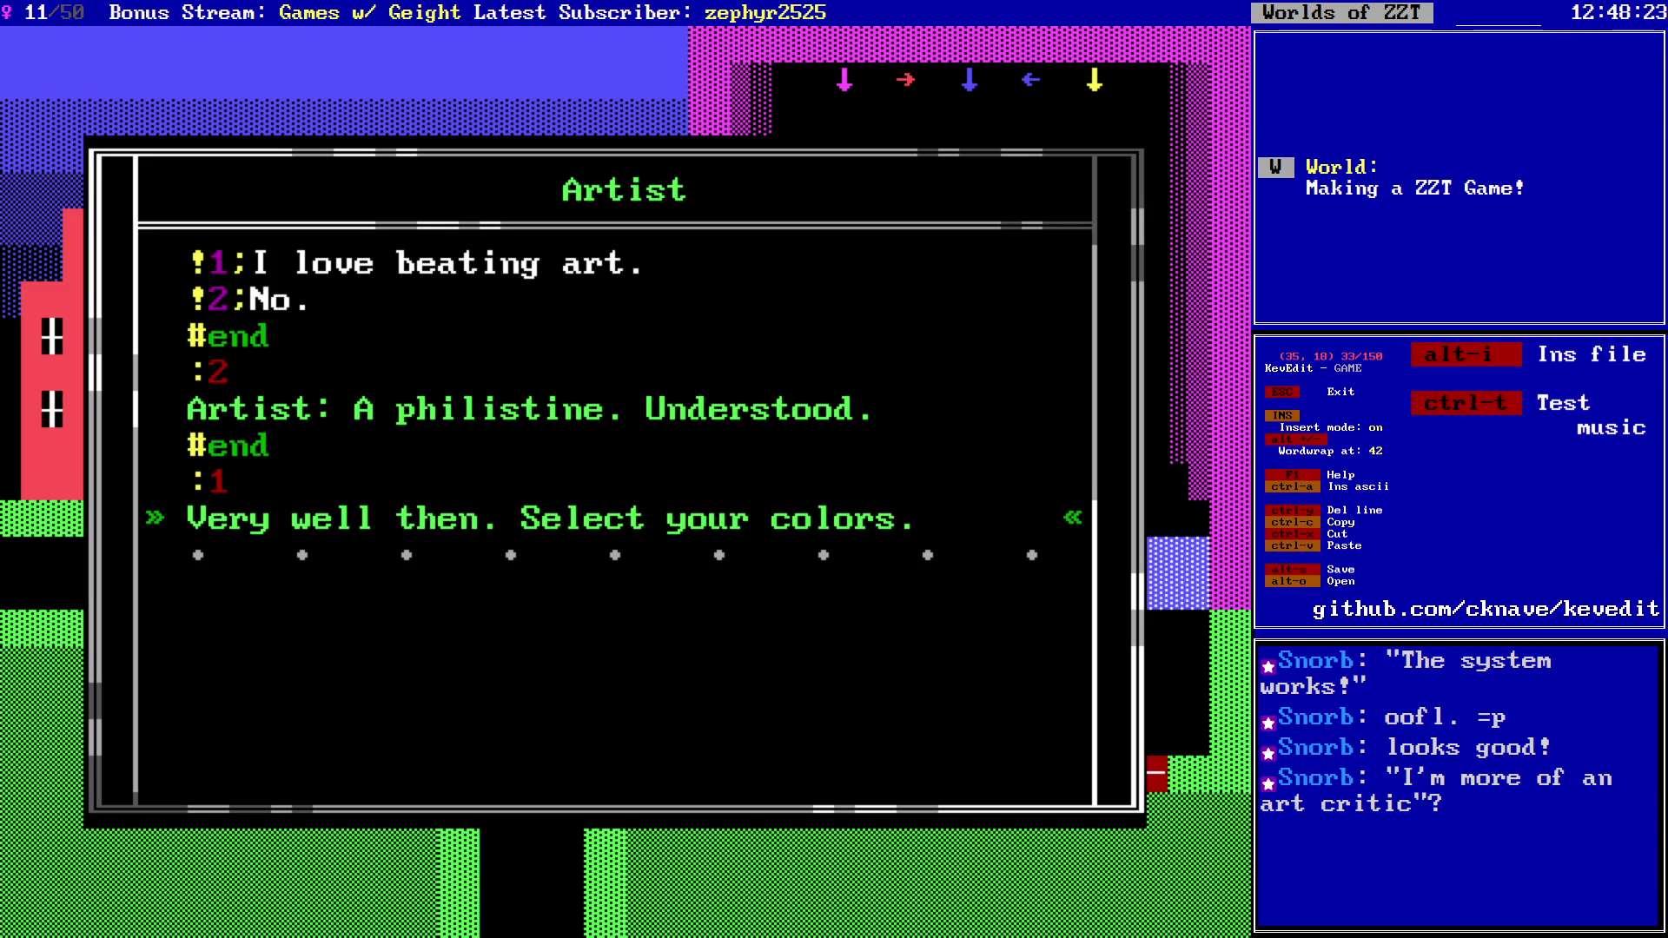
# Step: Insert '#zap touch' under the :1 label in the Artist's script
pyautogui.press('Return')
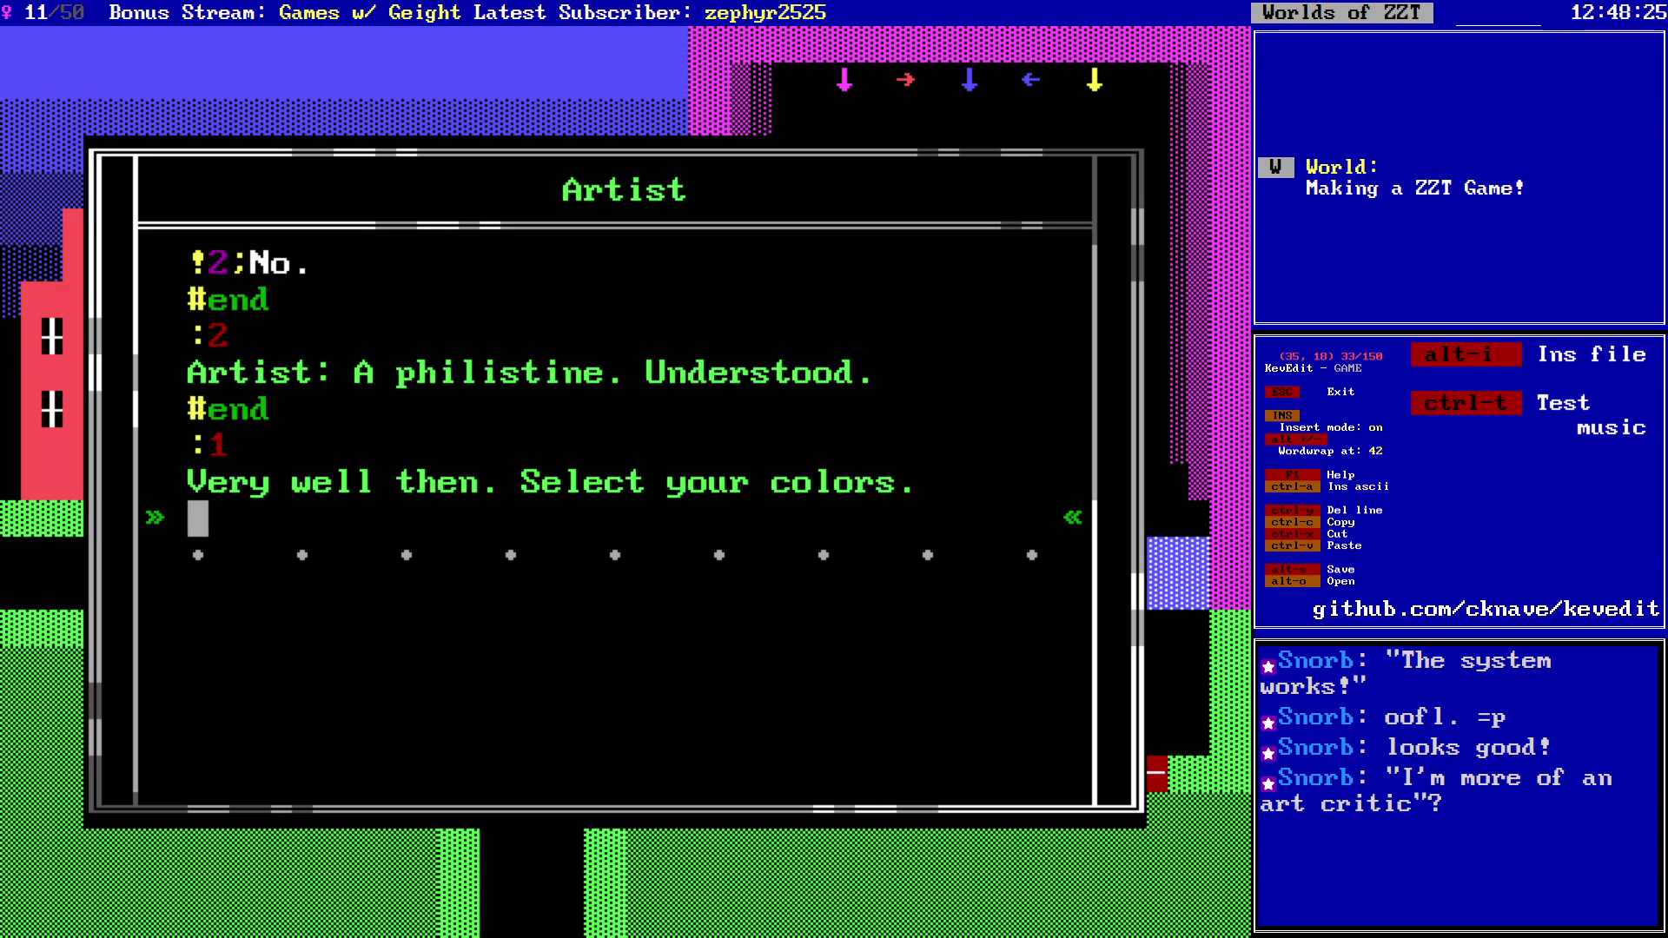
pyautogui.press('Escape')
pyautogui.press('Escape')
pyautogui.press('Return')
pyautogui.press('Return')
pyautogui.press('pagedown')
pyautogui.press('pagedown')
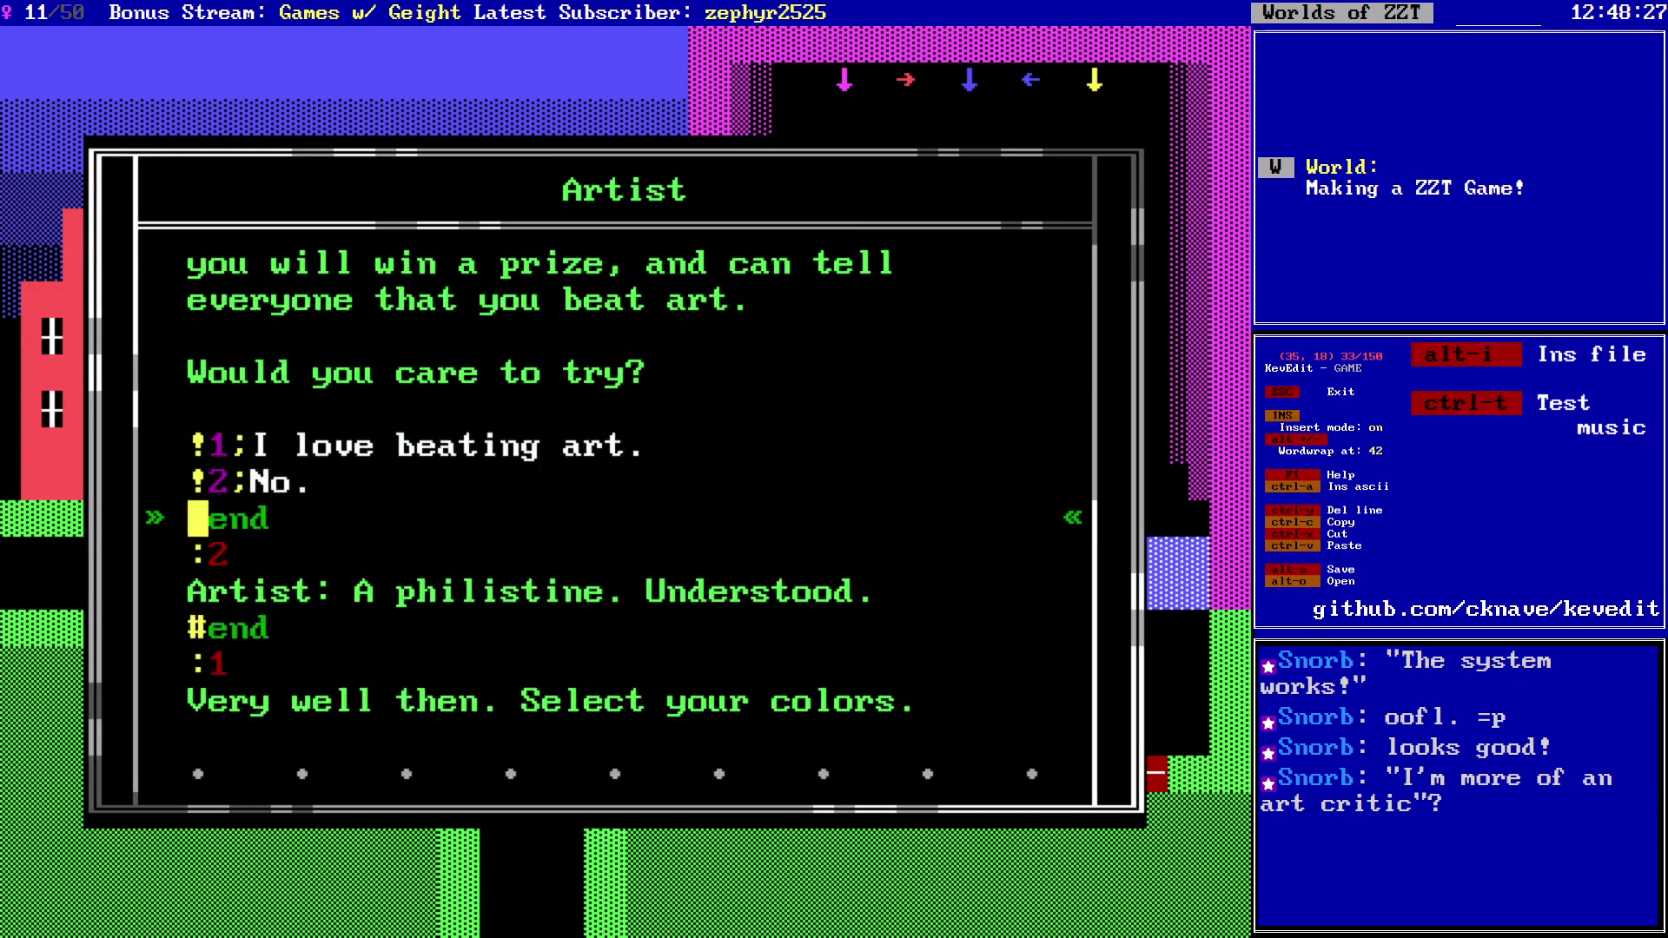
pyautogui.press('BackSpace')
pyautogui.press('Home')
pyautogui.press('Return')
pyautogui.press('Up')
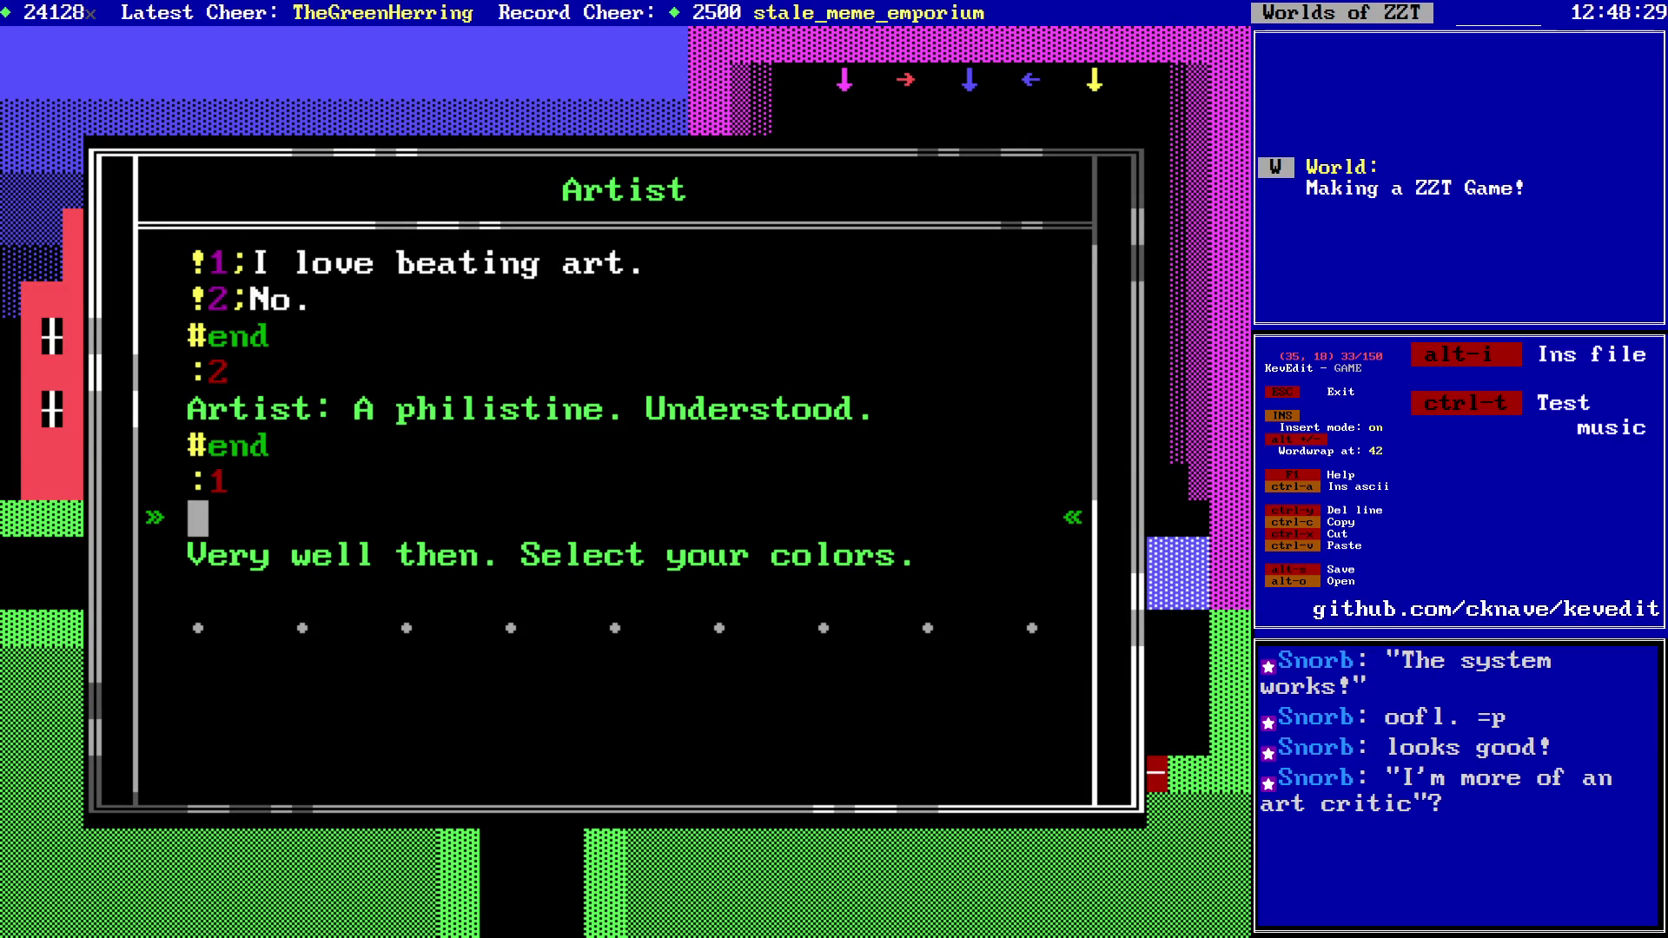
pyautogui.write('#zap touch')
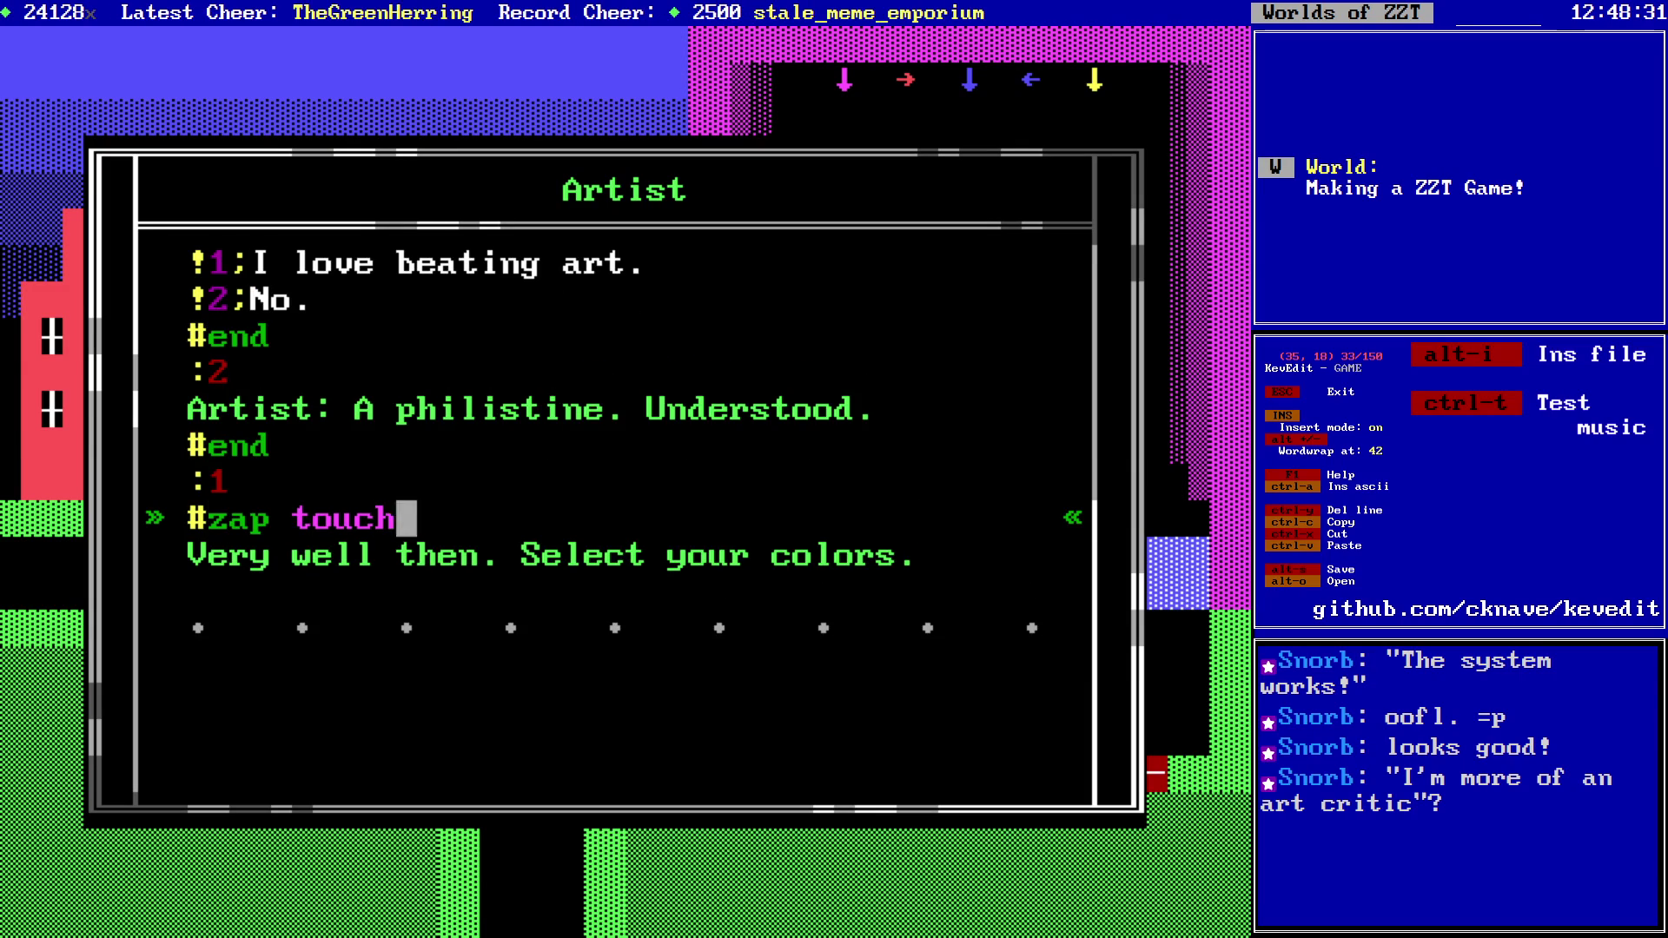
pyautogui.press('Up')
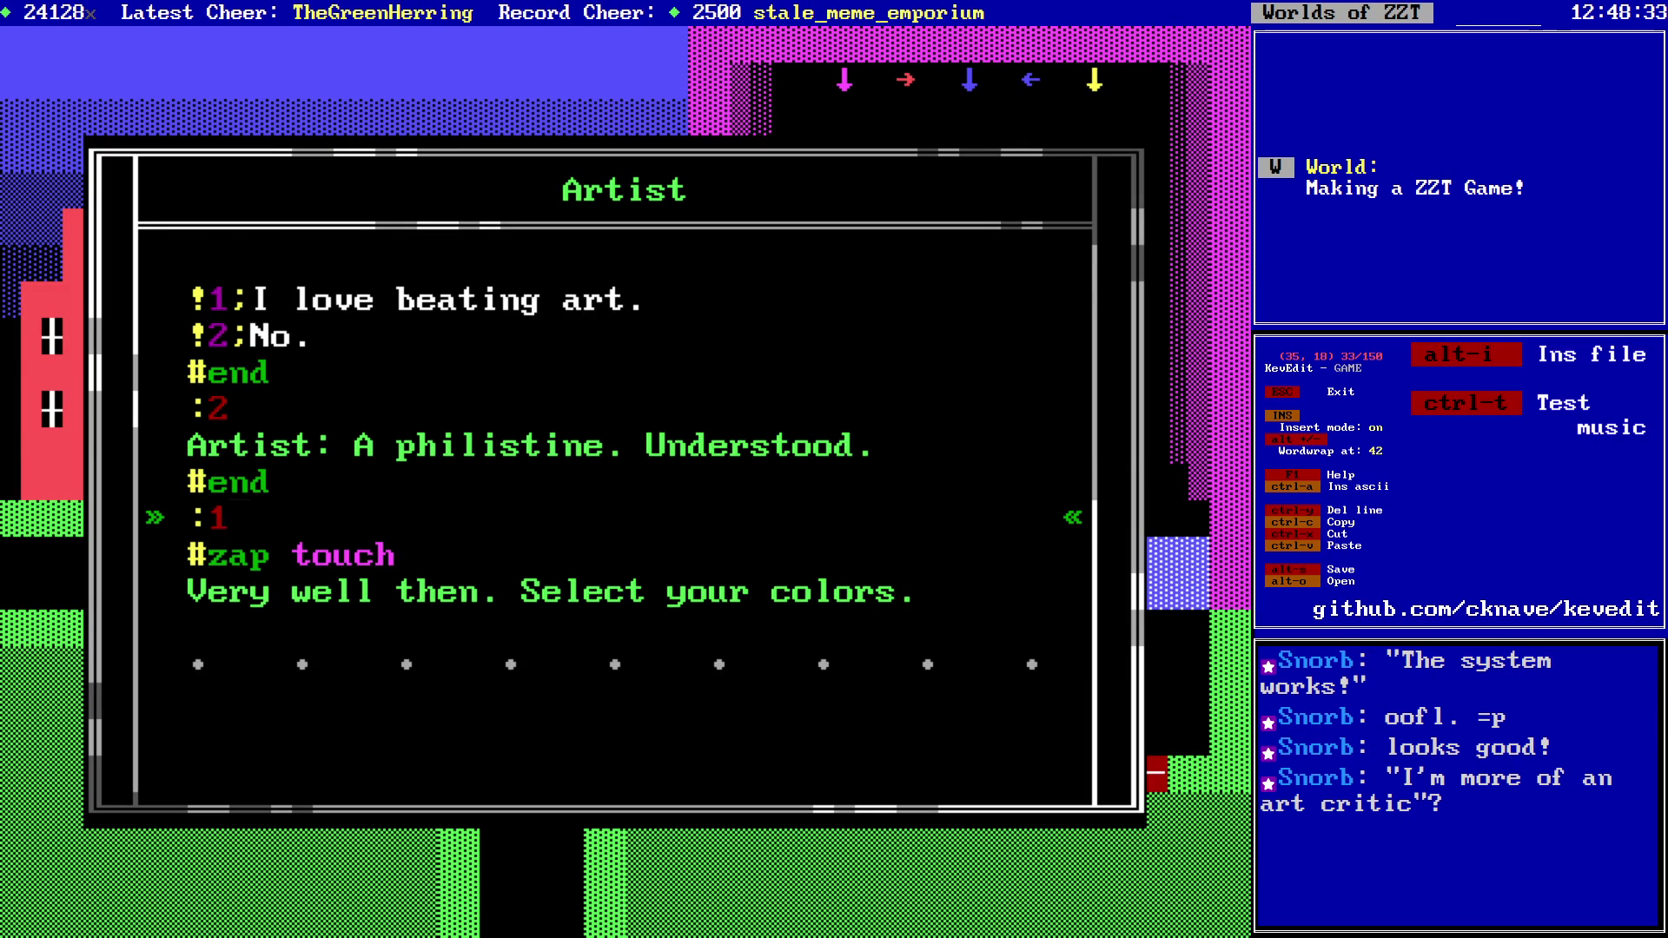
pyautogui.press('Escape')
# Step: Append '/e/s/s' and an #end line after the colour prompt
pyautogui.press('Right')
pyautogui.press('Down')
pyautogui.press('Down')
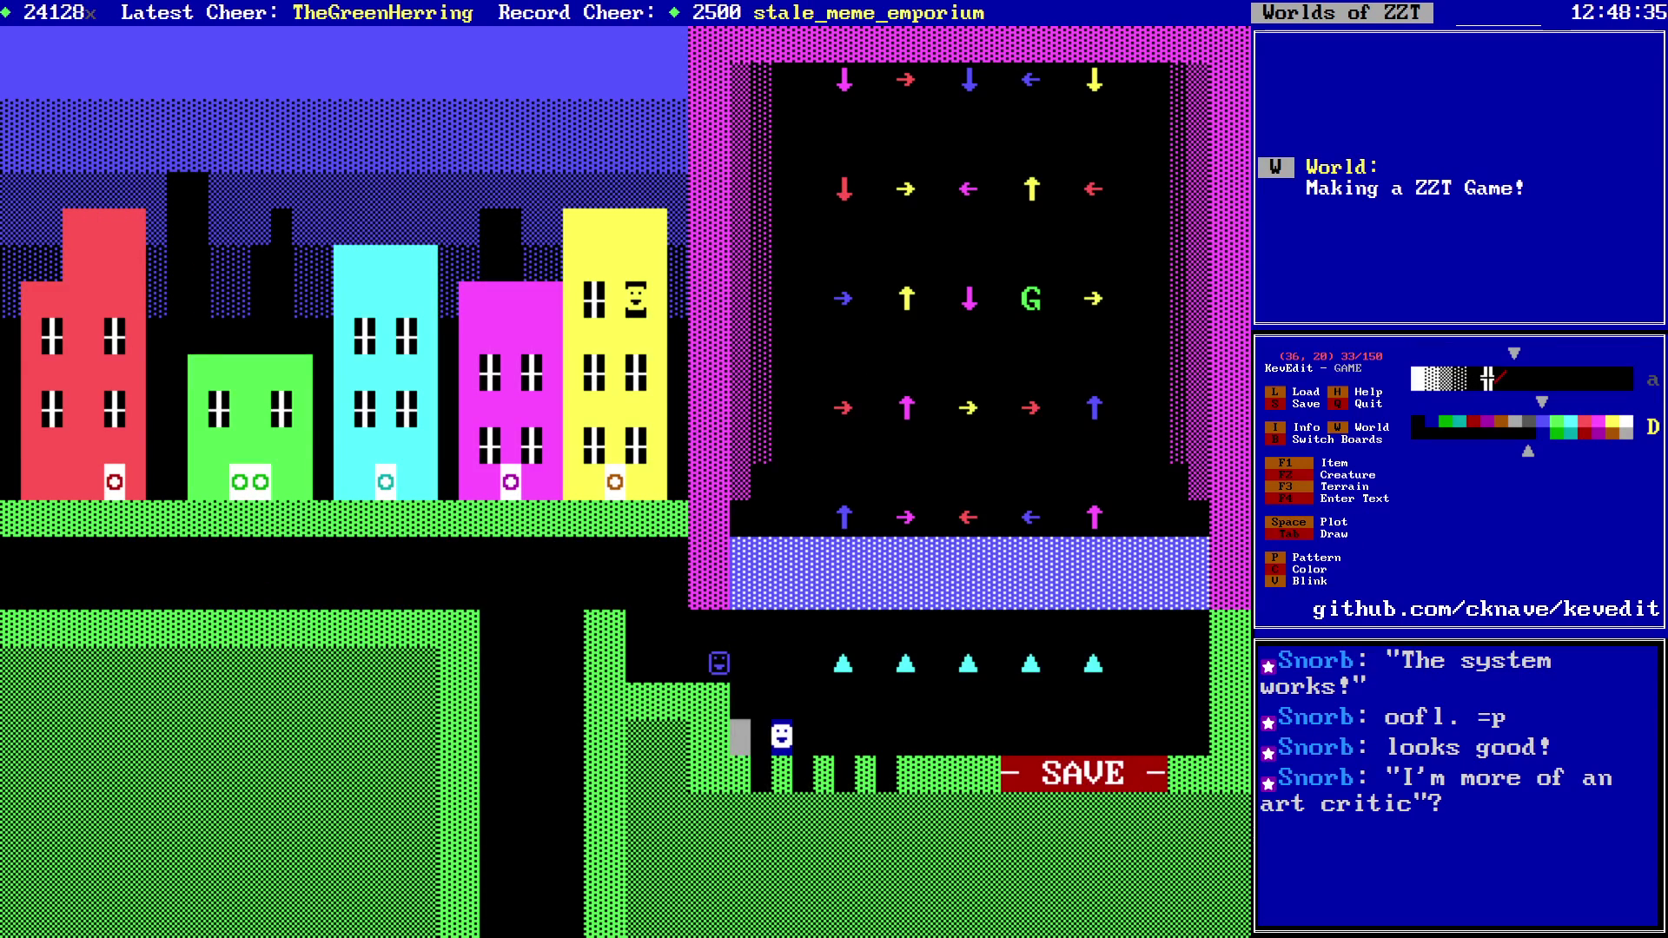
pyautogui.press('Up')
pyautogui.press('Up')
pyautogui.press('Left')
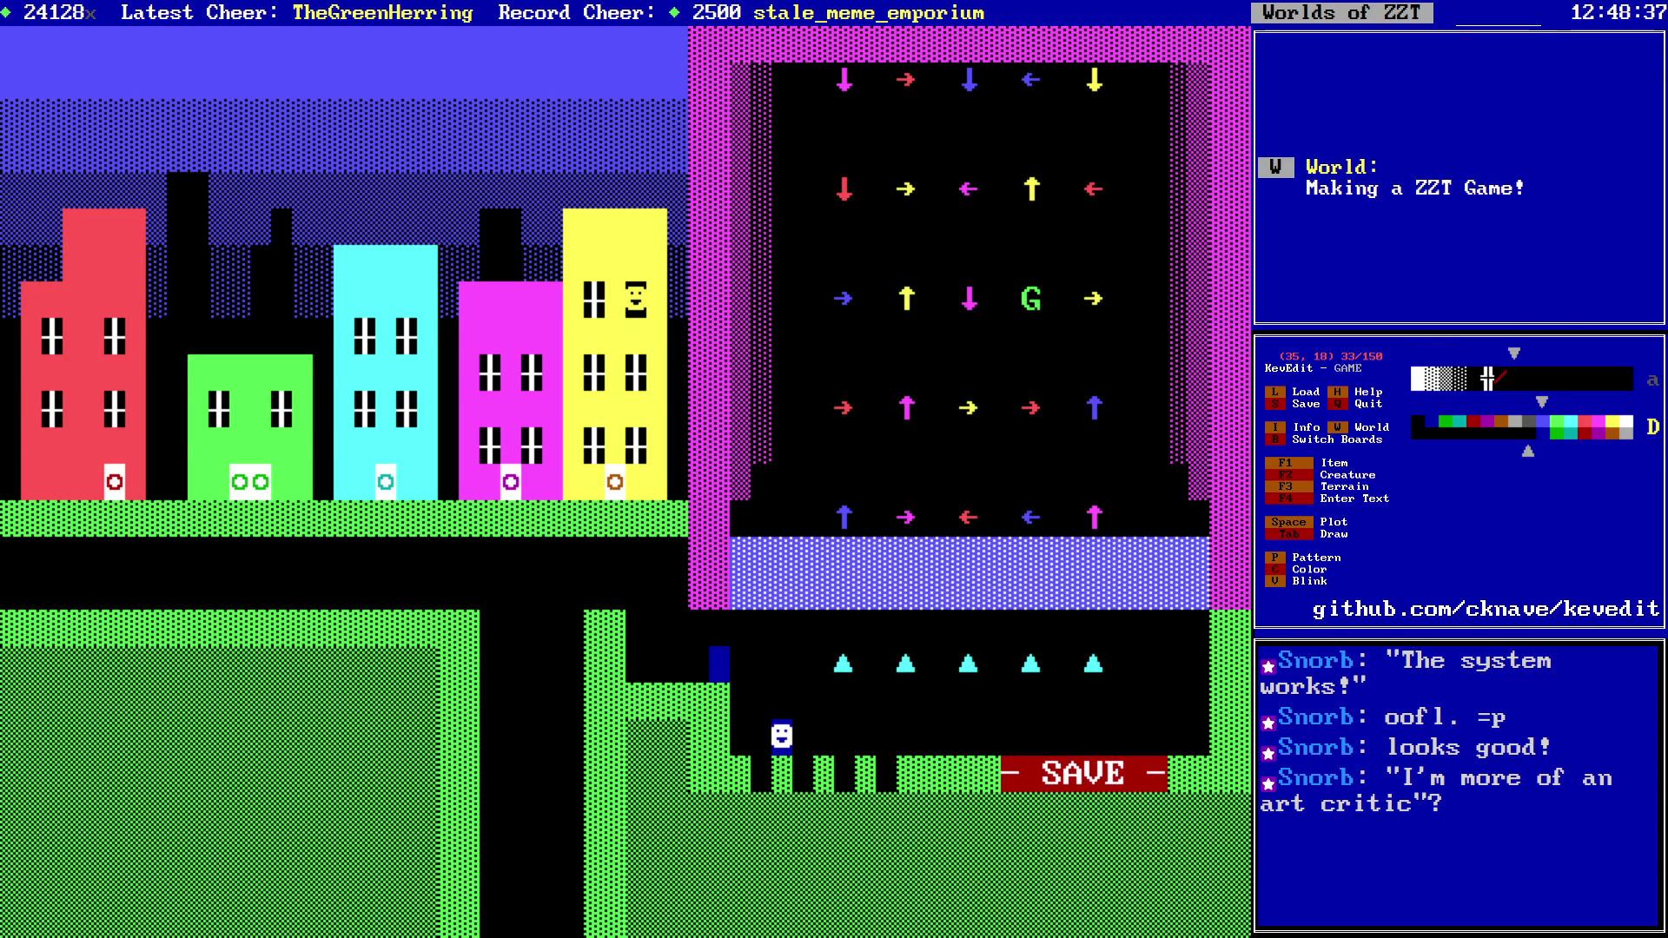
pyautogui.press('Return')
pyautogui.press('pagedown')
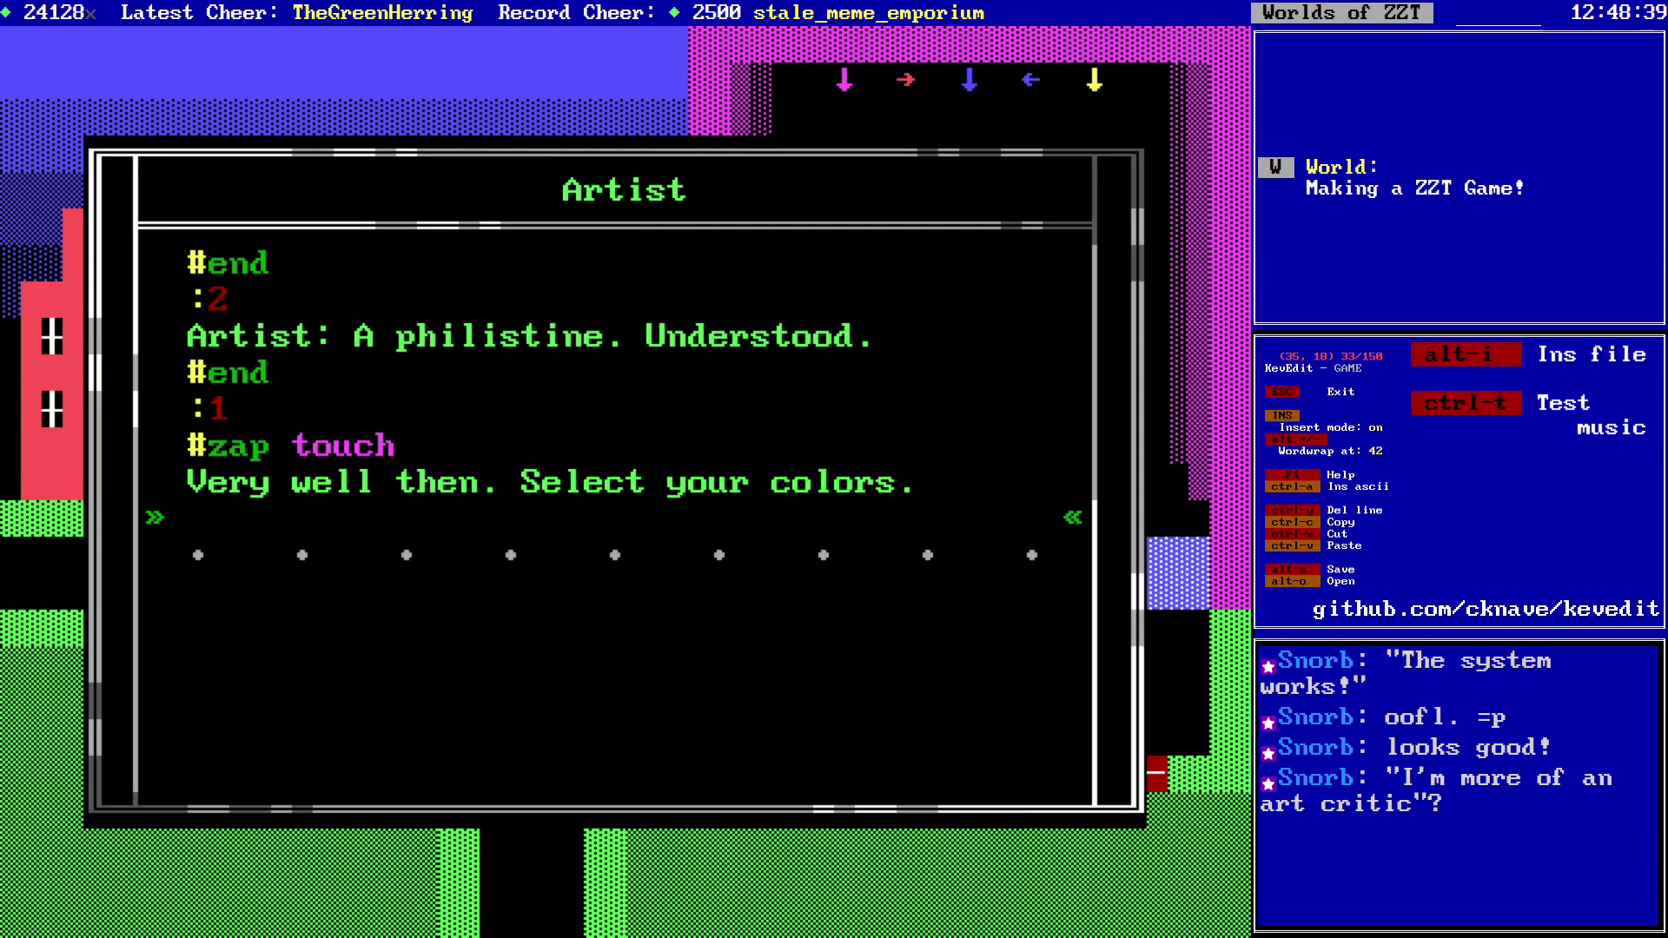
pyautogui.write('/e/s/s')
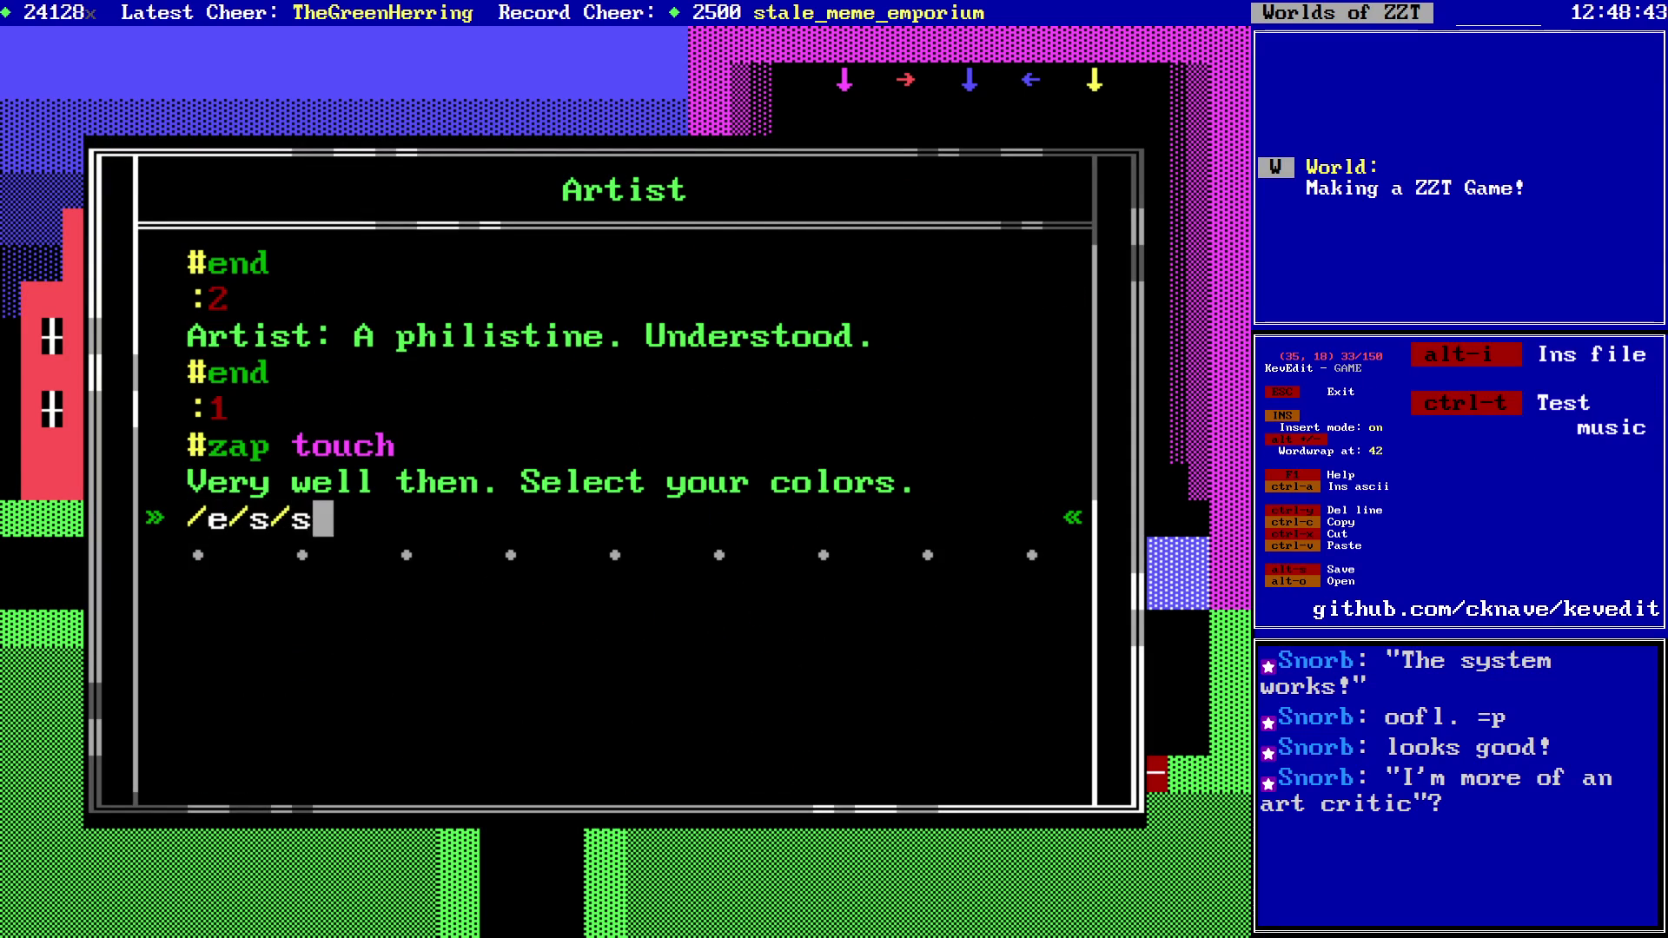
pyautogui.press('Return')
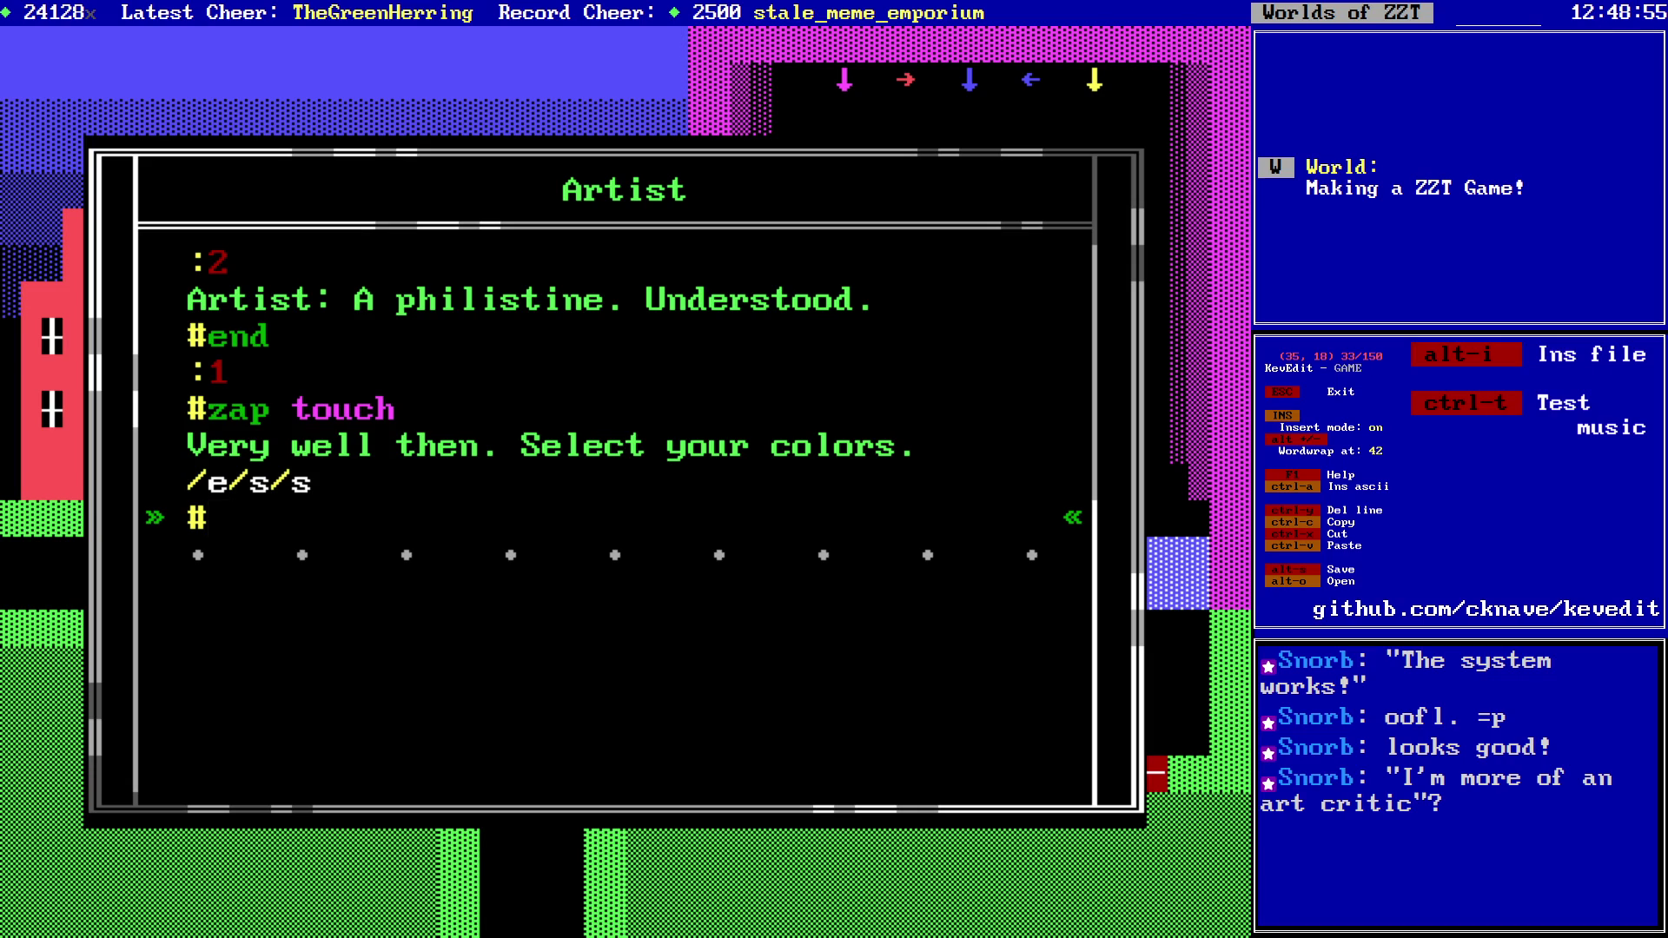
pyautogui.press('BackSpace')
pyautogui.press('BackSpace')
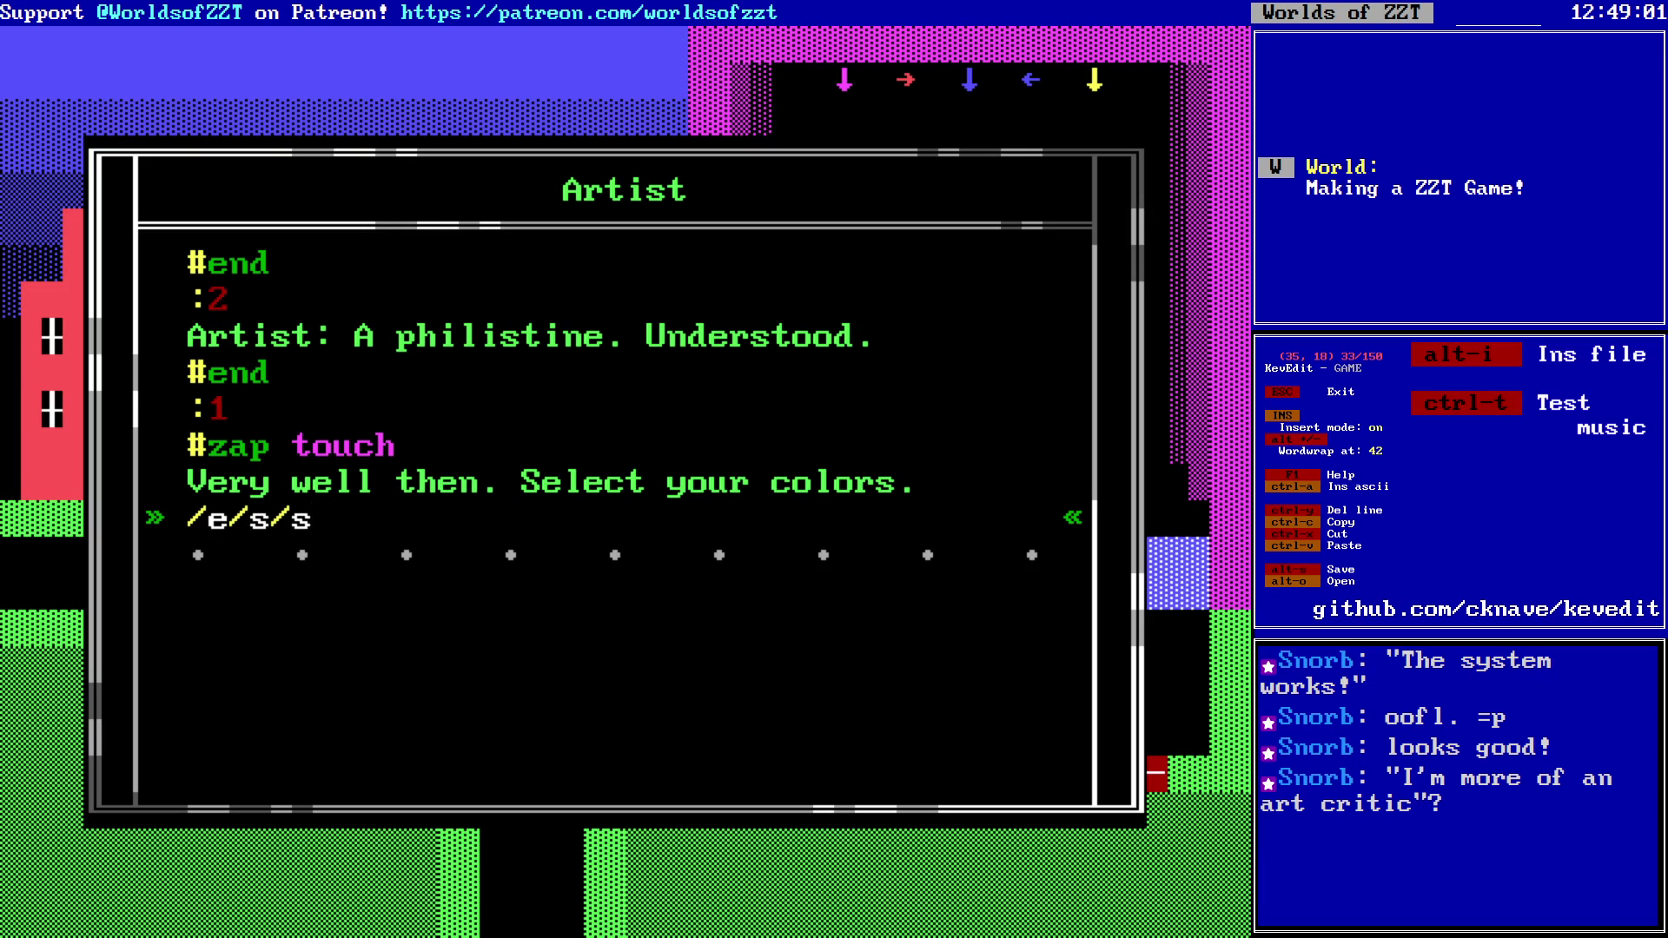
pyautogui.press('Return')
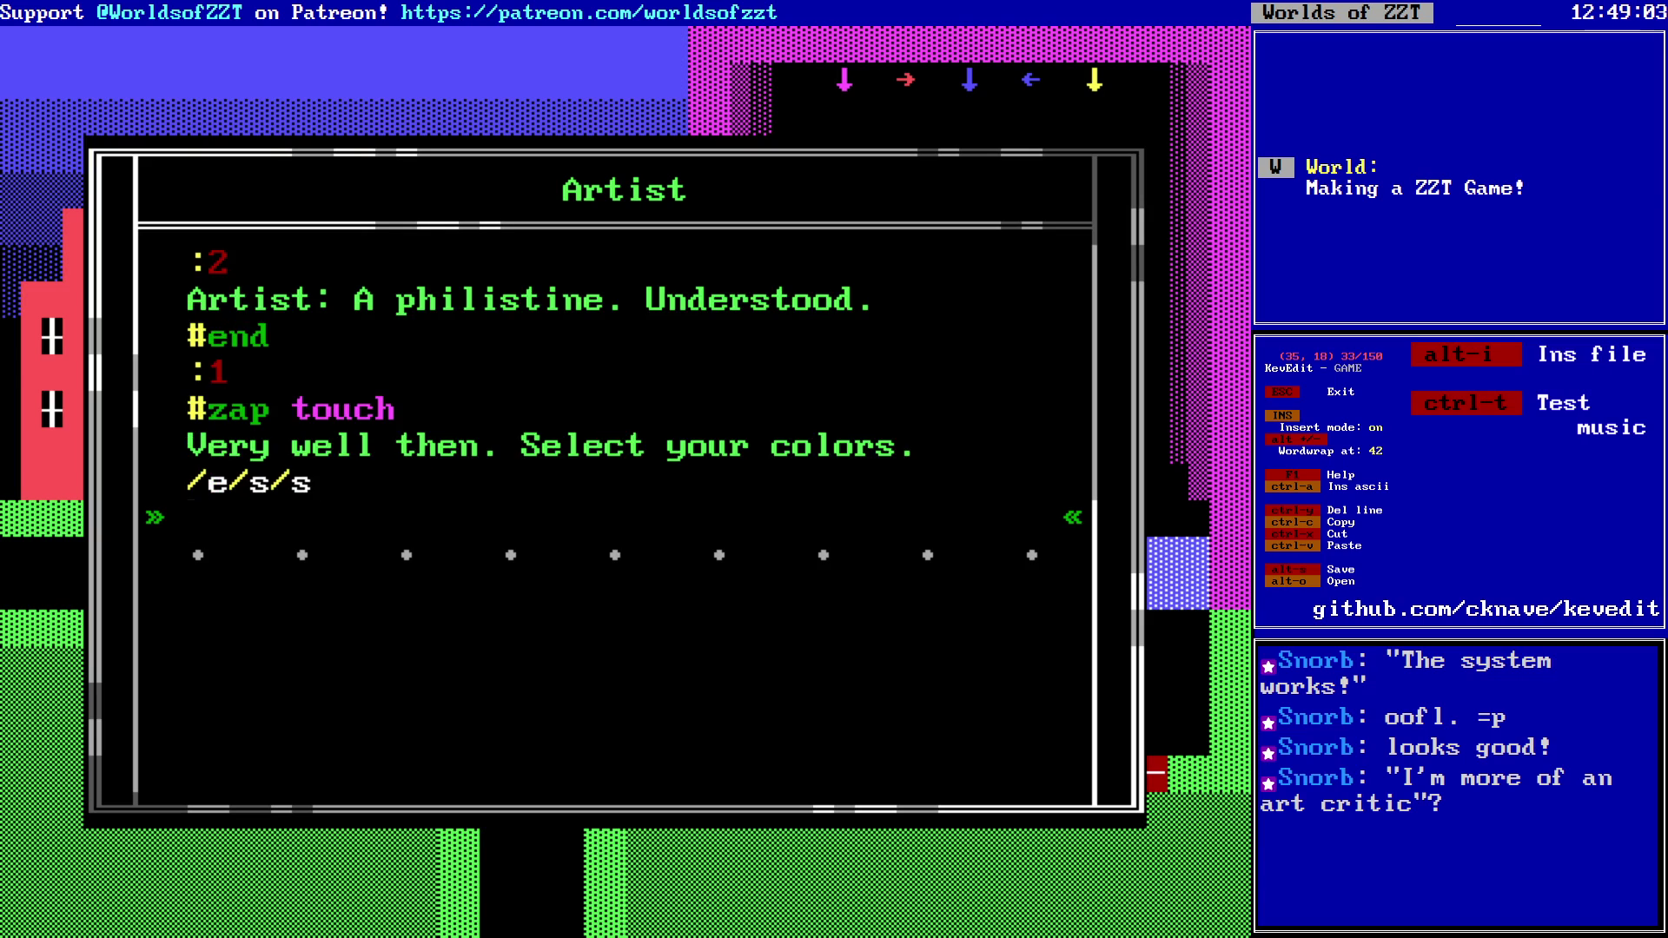
pyautogui.write('end')
pyautogui.press('Escape')
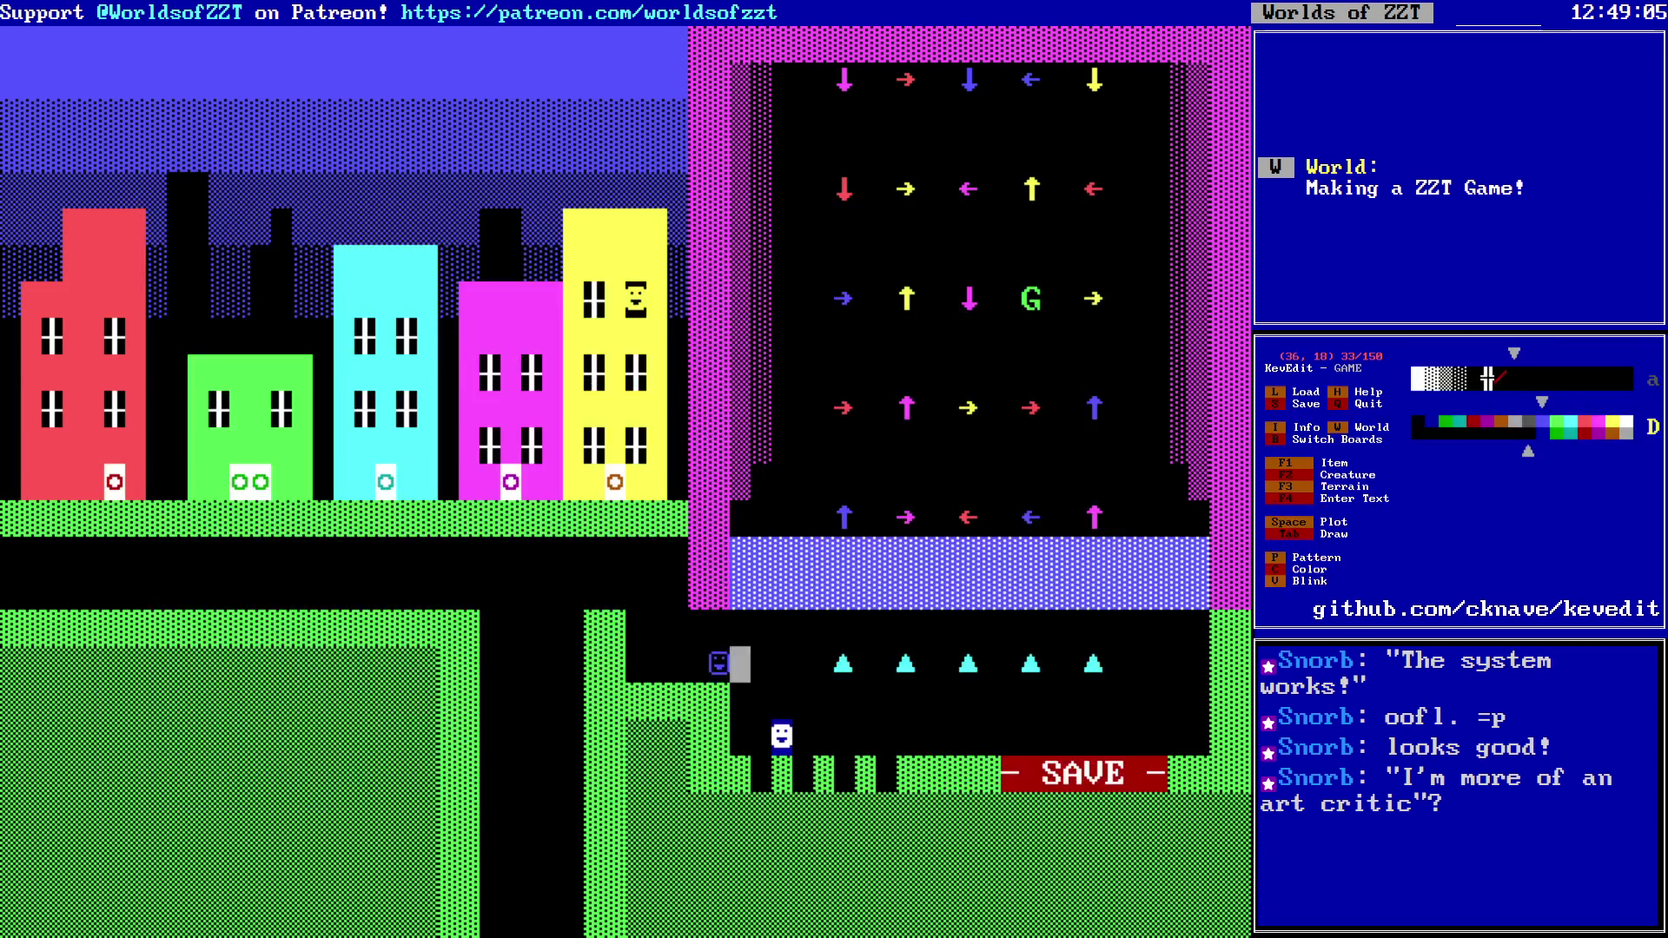
pyautogui.press('Down')
pyautogui.press('Down')
pyautogui.press('Down')
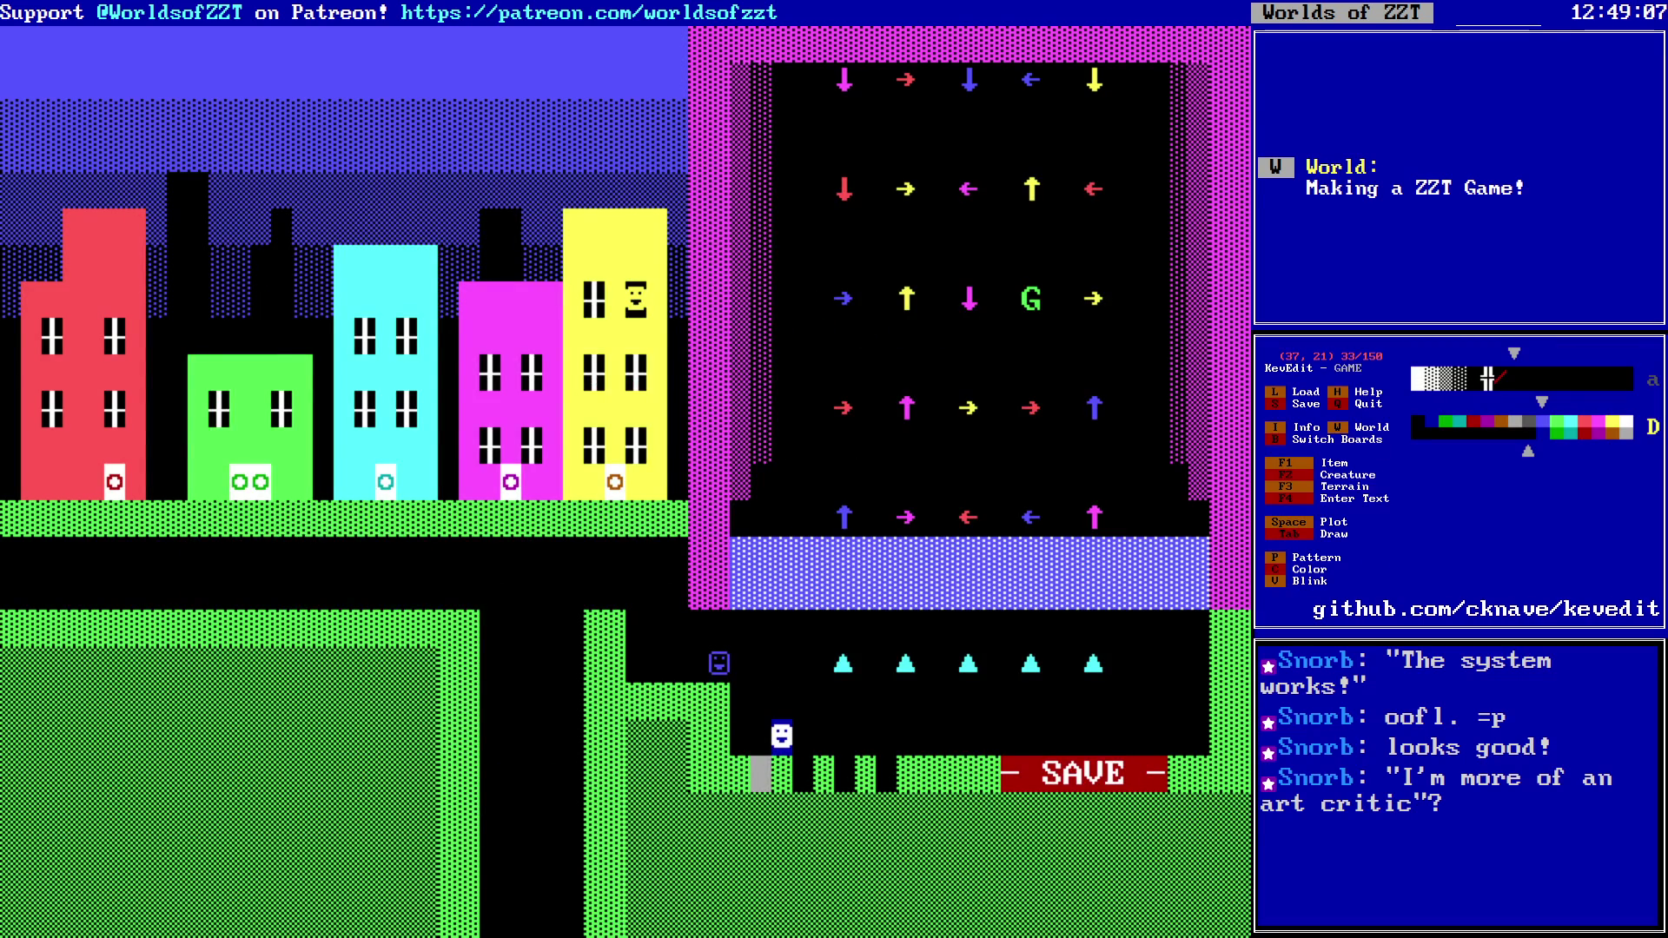
pyautogui.press('c')
pyautogui.press('Right')
pyautogui.press('Right')
pyautogui.press('Right')
pyautogui.press('Return')
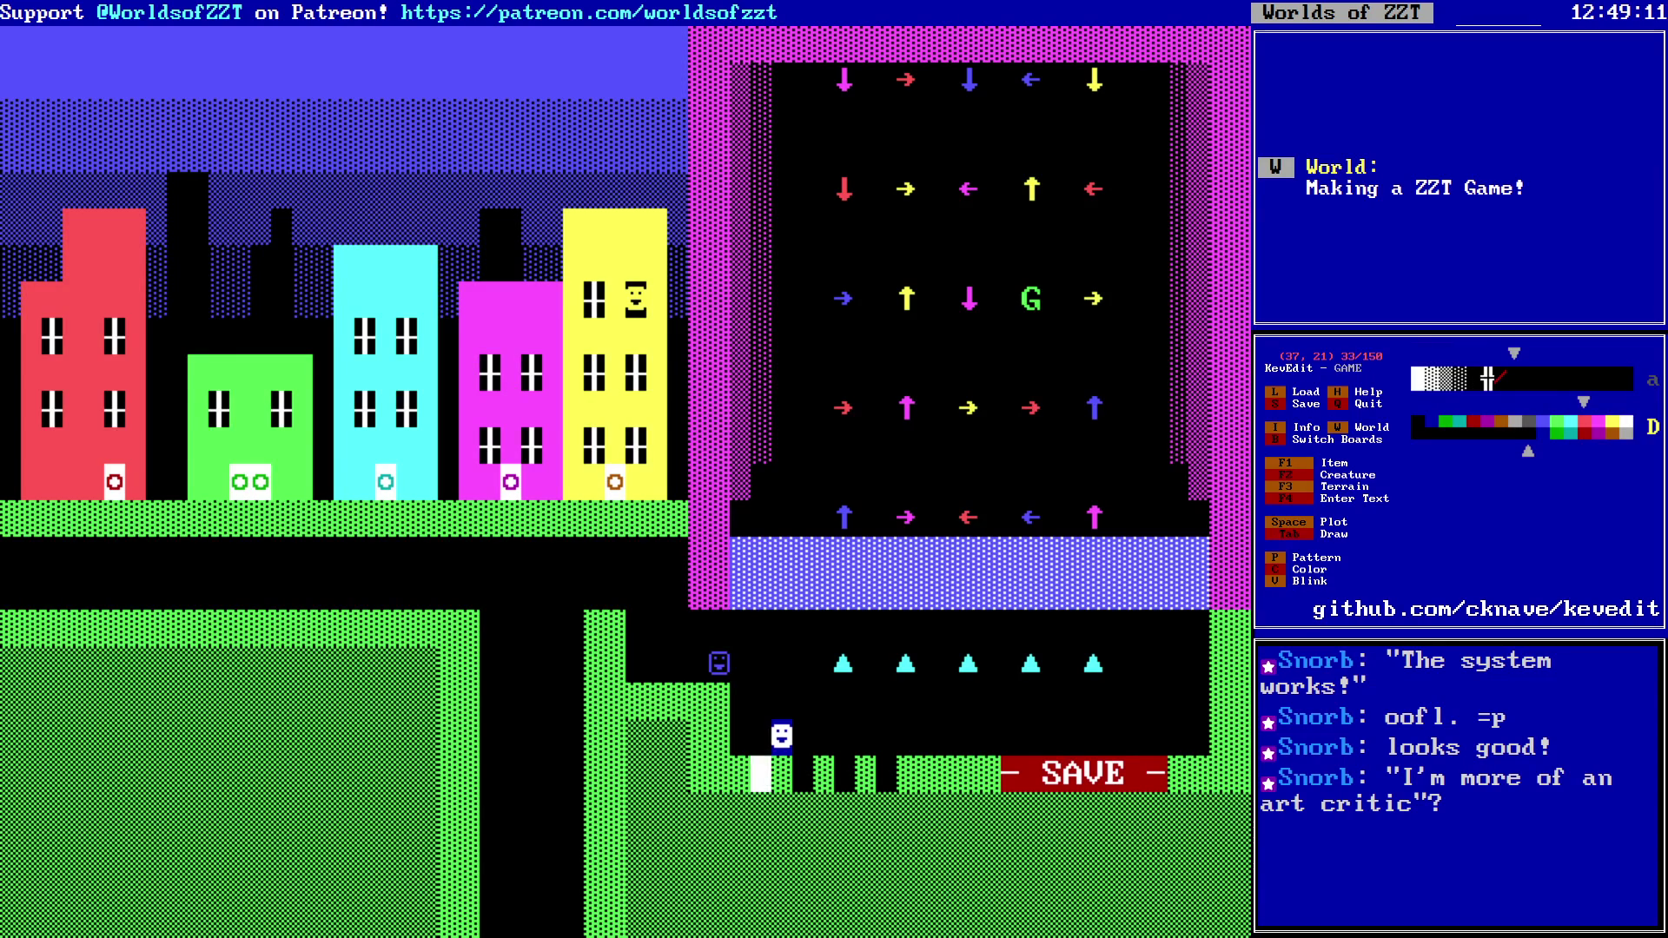
pyautogui.press('b')
pyautogui.press('Down')
pyautogui.press('Down')
pyautogui.press('Down')
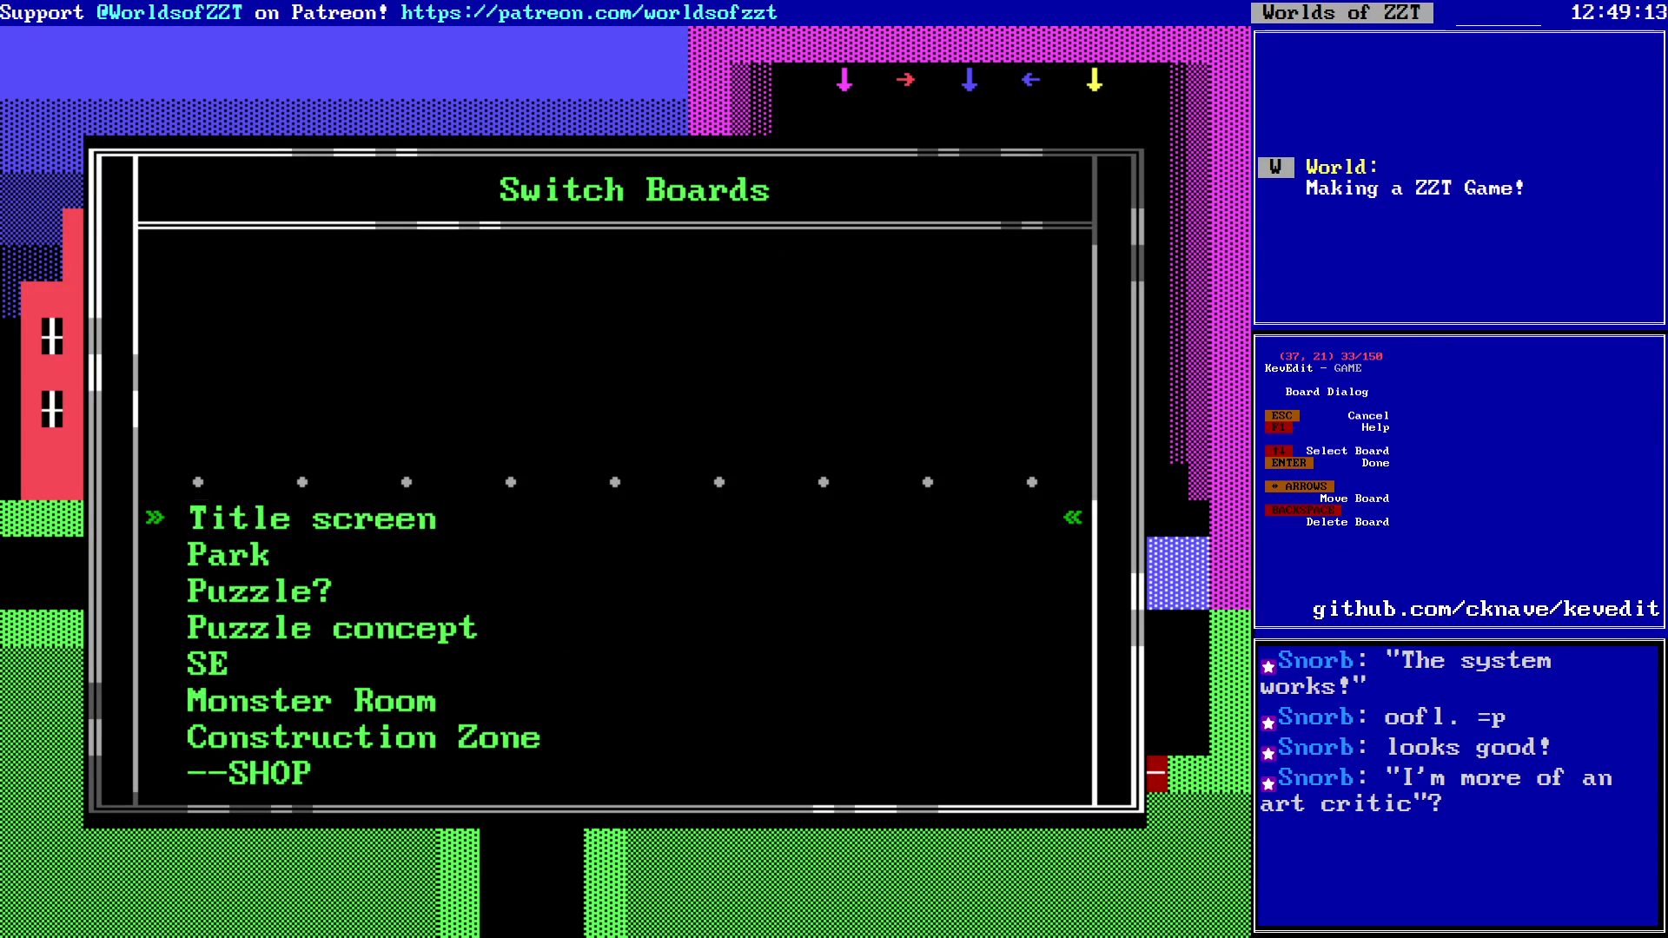
pyautogui.press('Down')
pyautogui.press('Return')
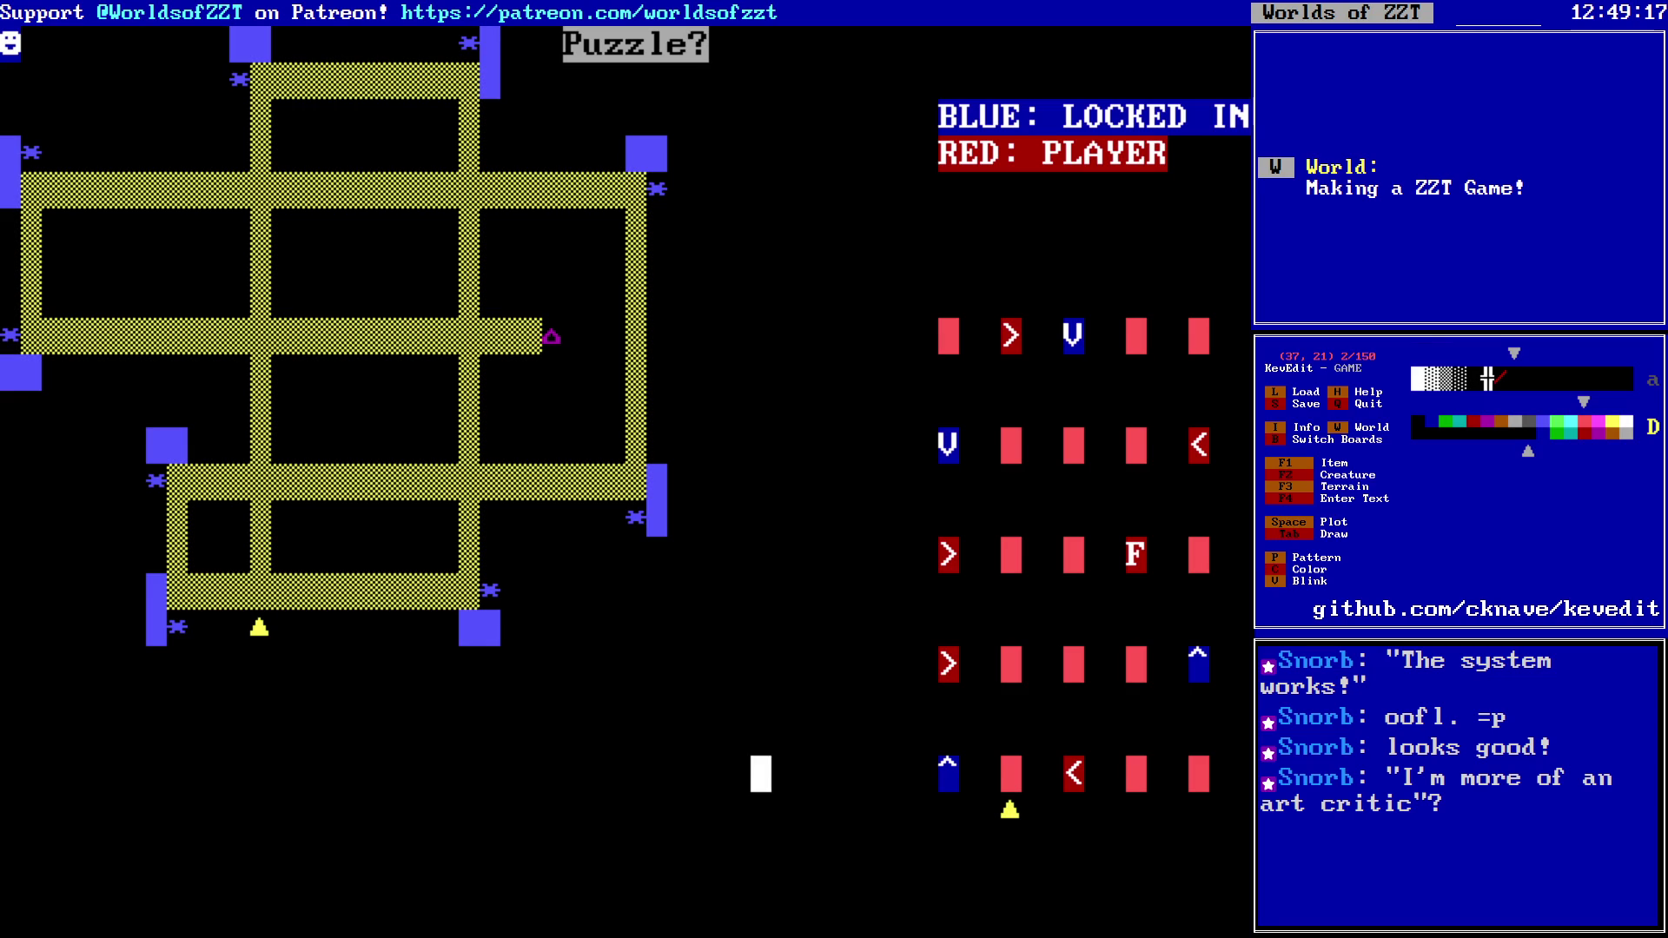
pyautogui.press('Return')
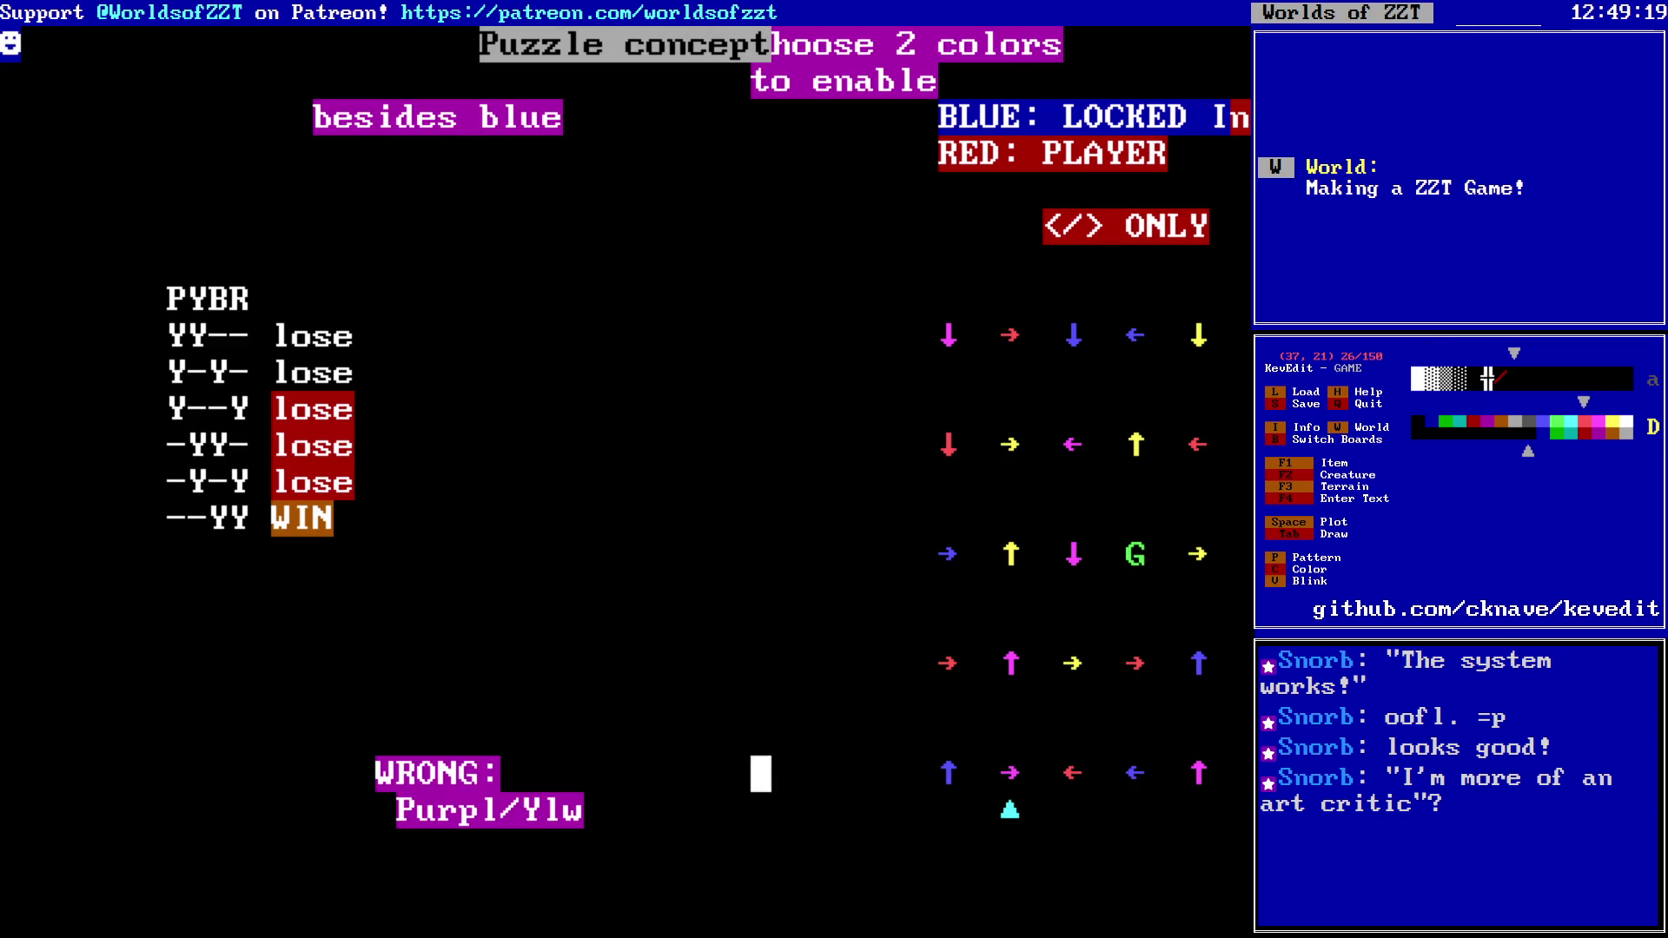
pyautogui.press('Left')
pyautogui.press('Left')
pyautogui.press('Left')
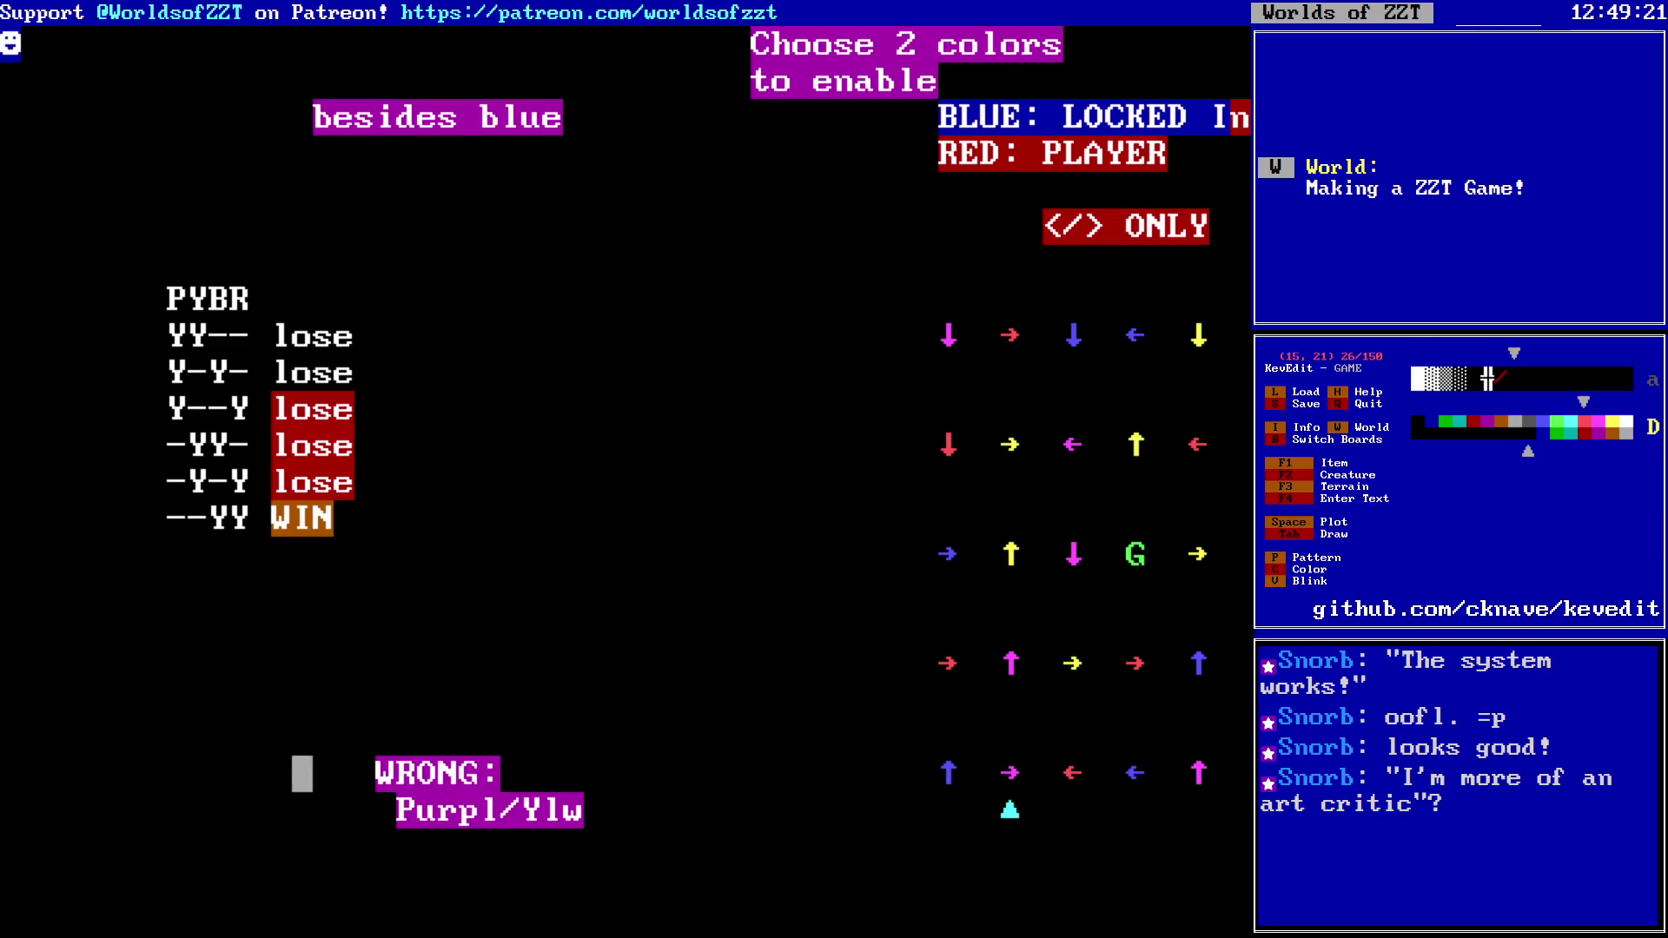
pyautogui.press('b')
pyautogui.press('Down')
pyautogui.press('Down')
pyautogui.press('Down')
# Step: Load the Puzzle Board and place red and blue objects in the row below the player
pyautogui.press('Return')
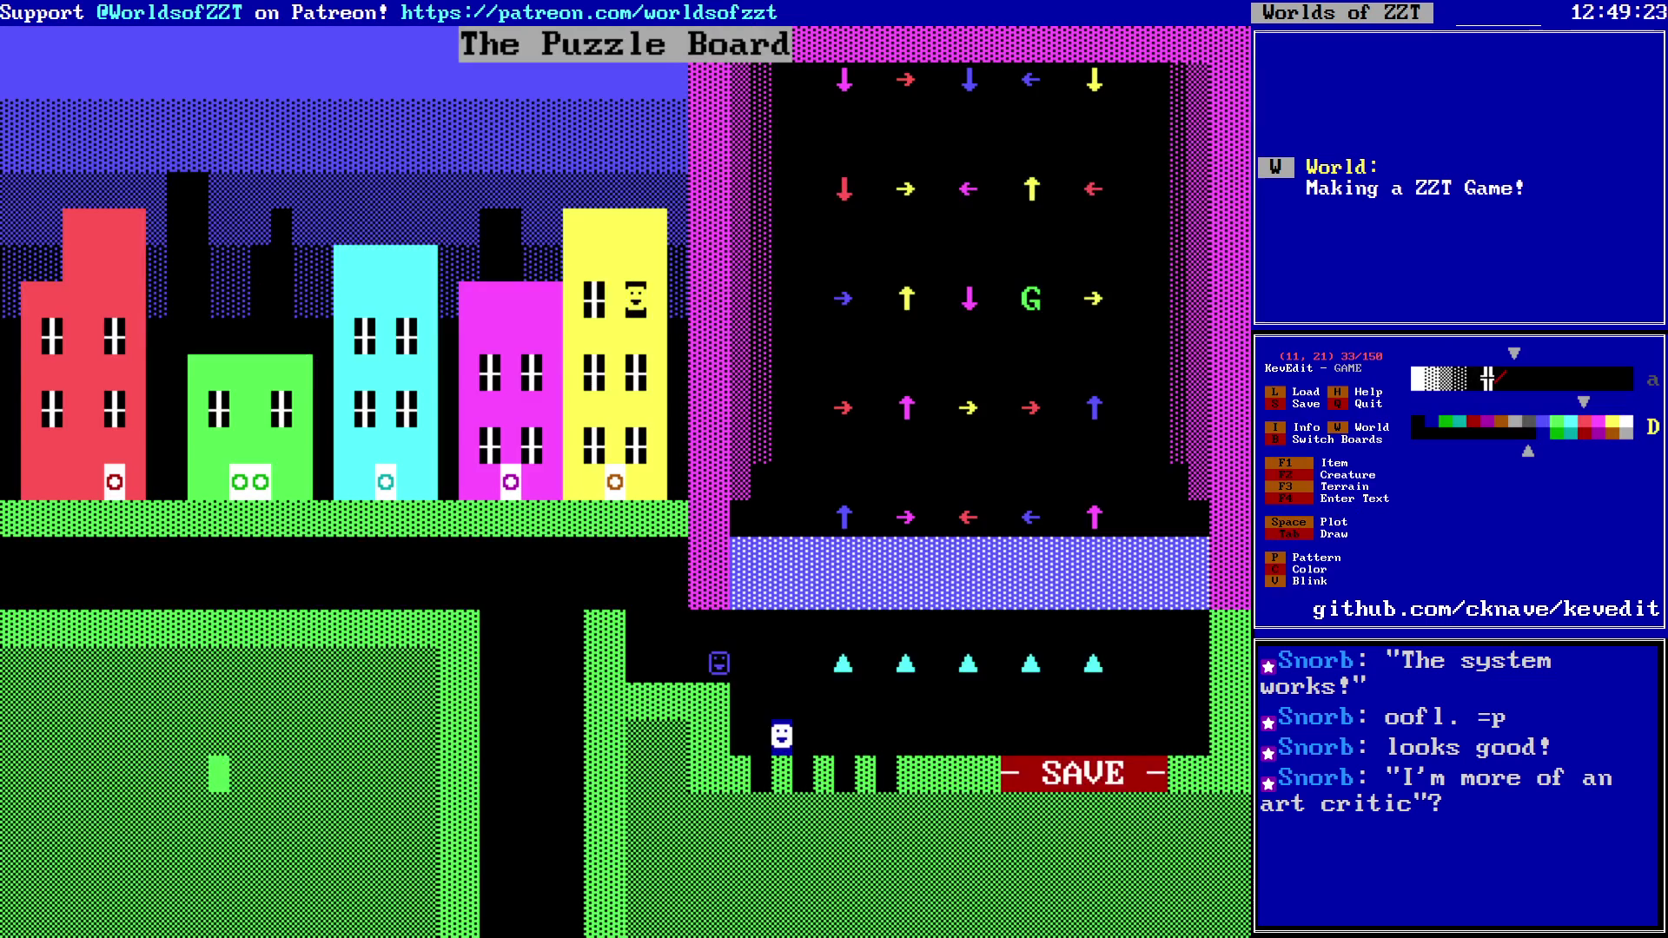
pyautogui.press('Left')
pyautogui.press('Left')
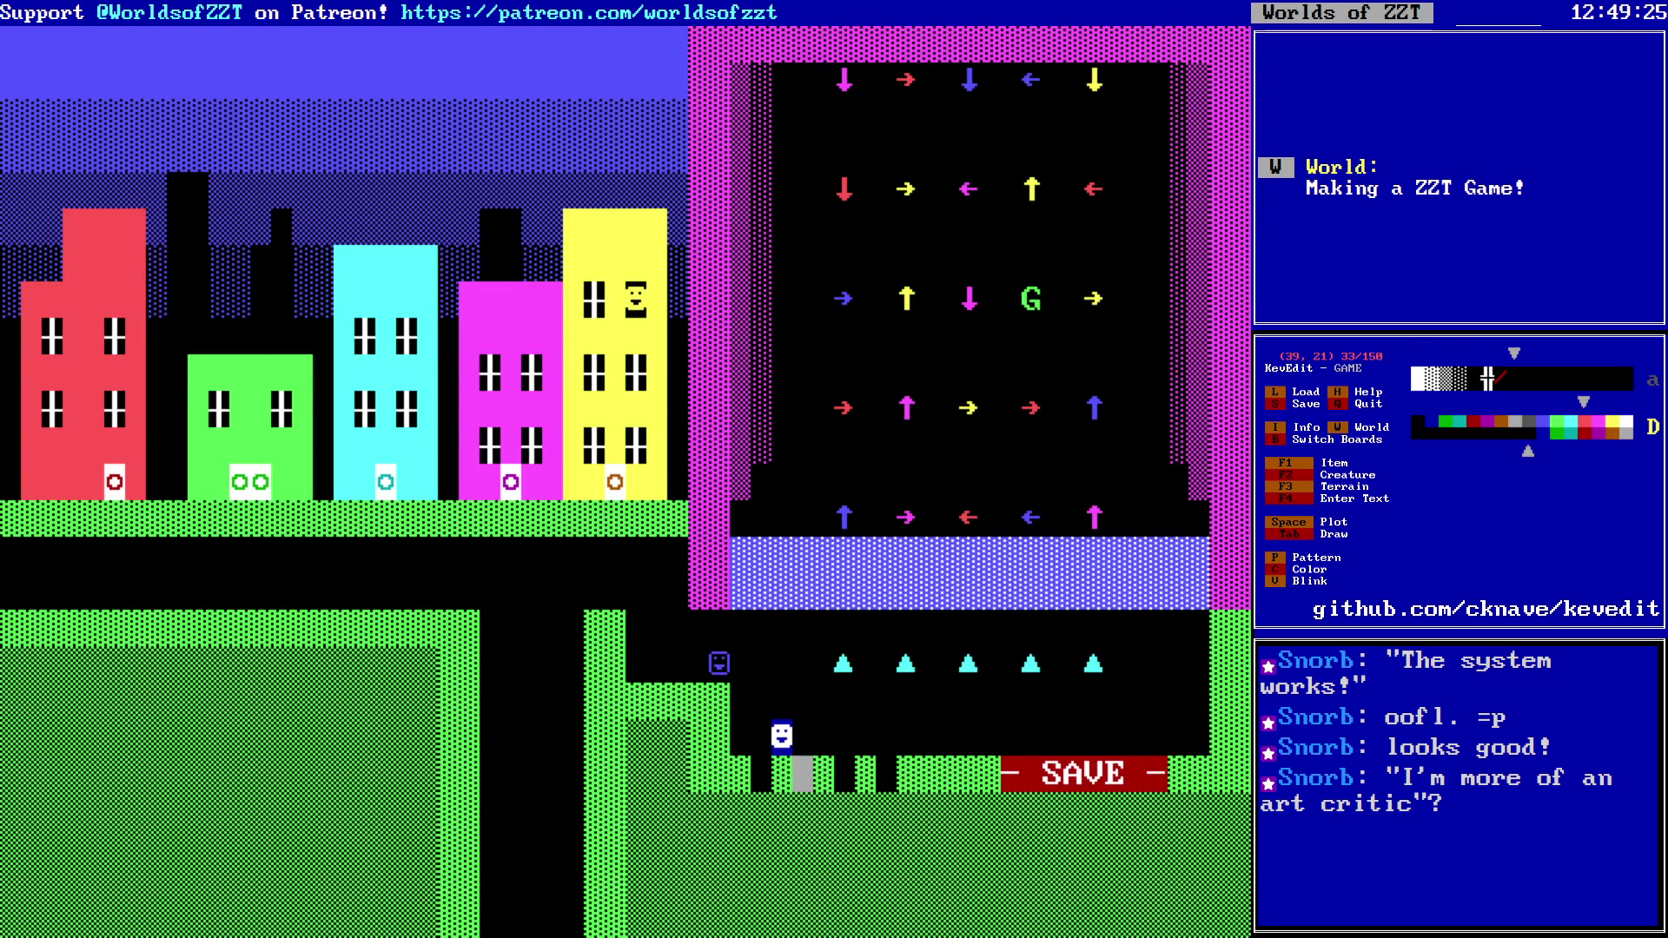
pyautogui.press('space')
pyautogui.press('Right')
pyautogui.press('Right')
pyautogui.press('Right')
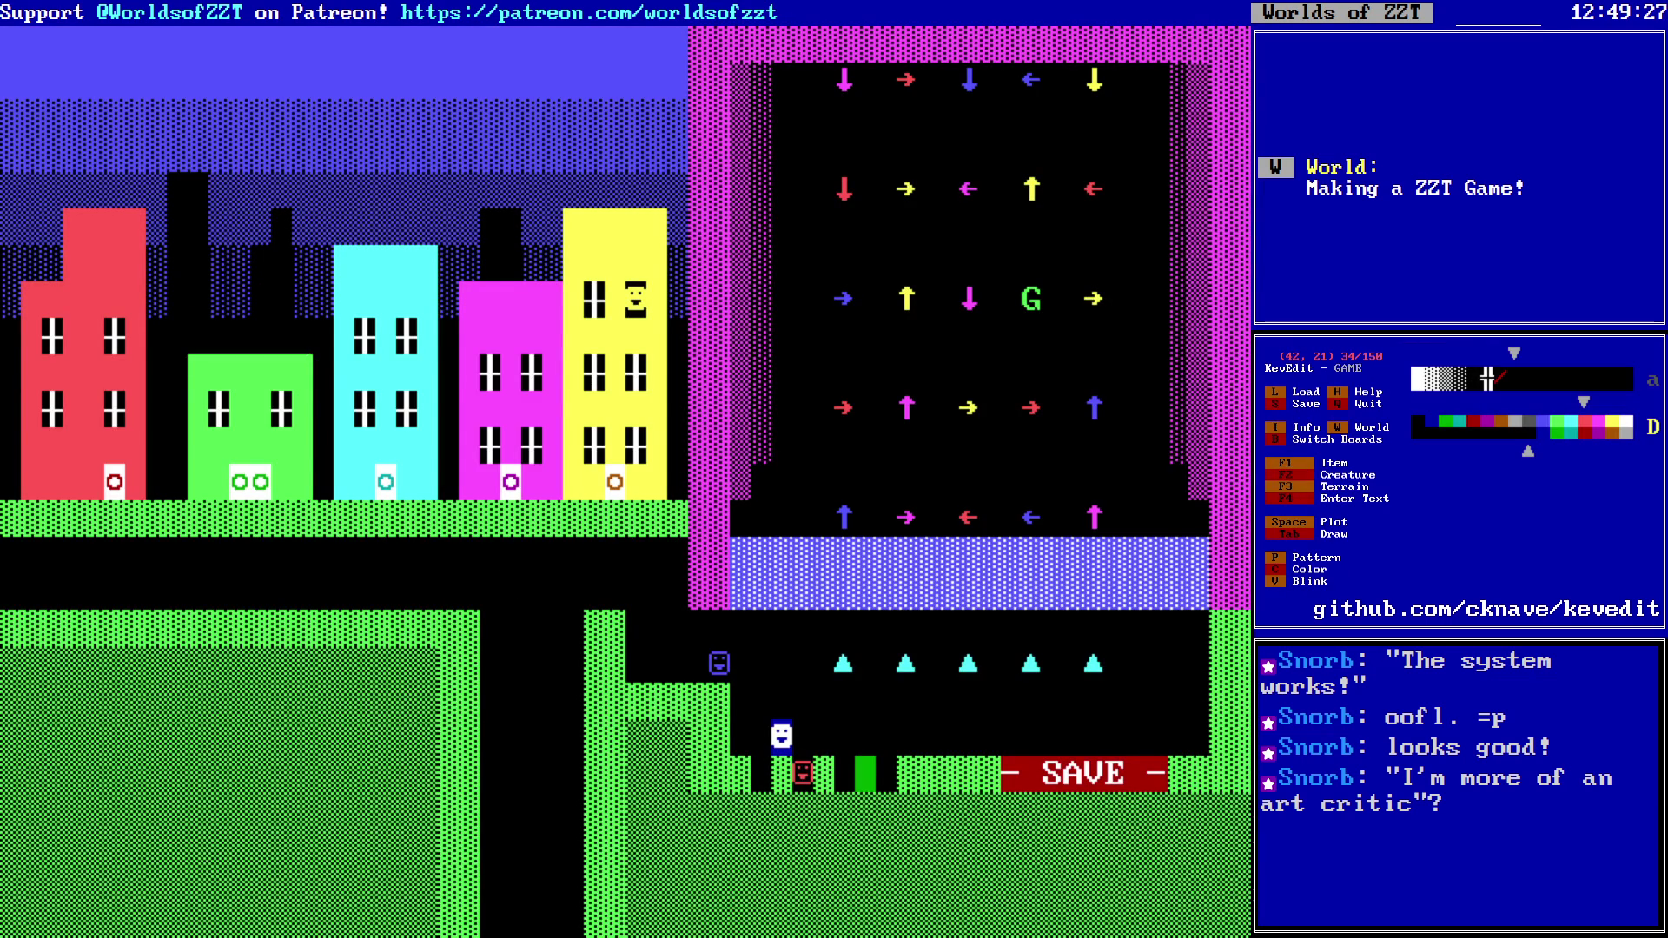
pyautogui.press('c')
pyautogui.press('Return')
pyautogui.press('space')
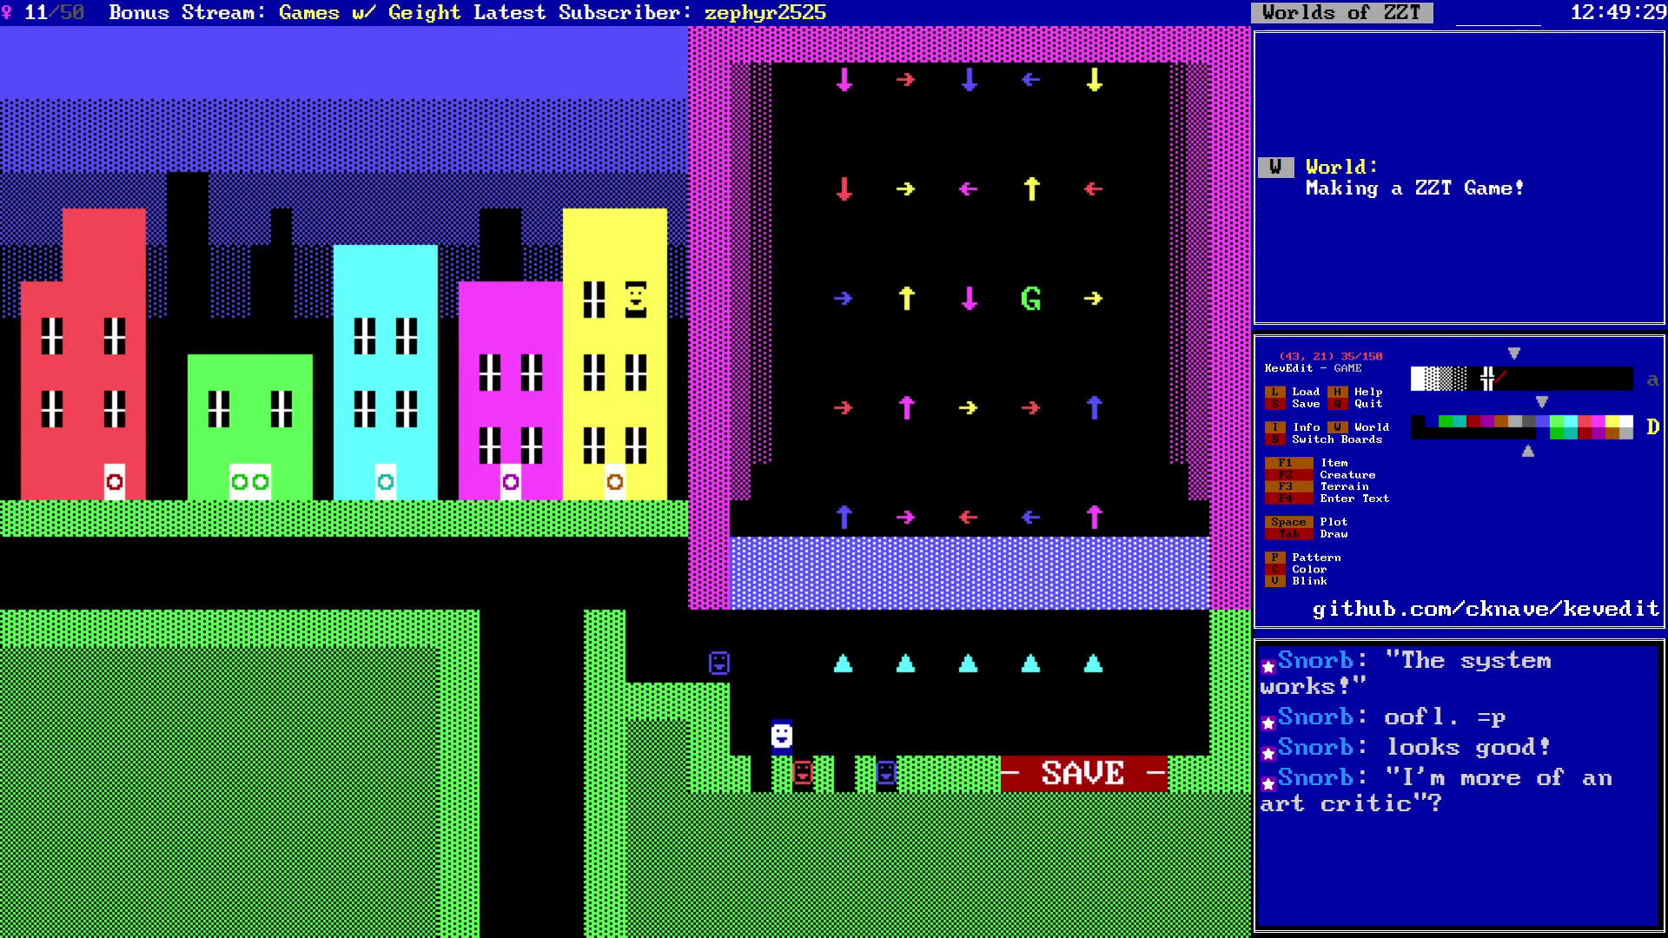
# Step: Add yellow and magenta objects to the row of coloured objects
pyautogui.press('Left')
pyautogui.press('Left')
pyautogui.press('Left')
pyautogui.press('Left')
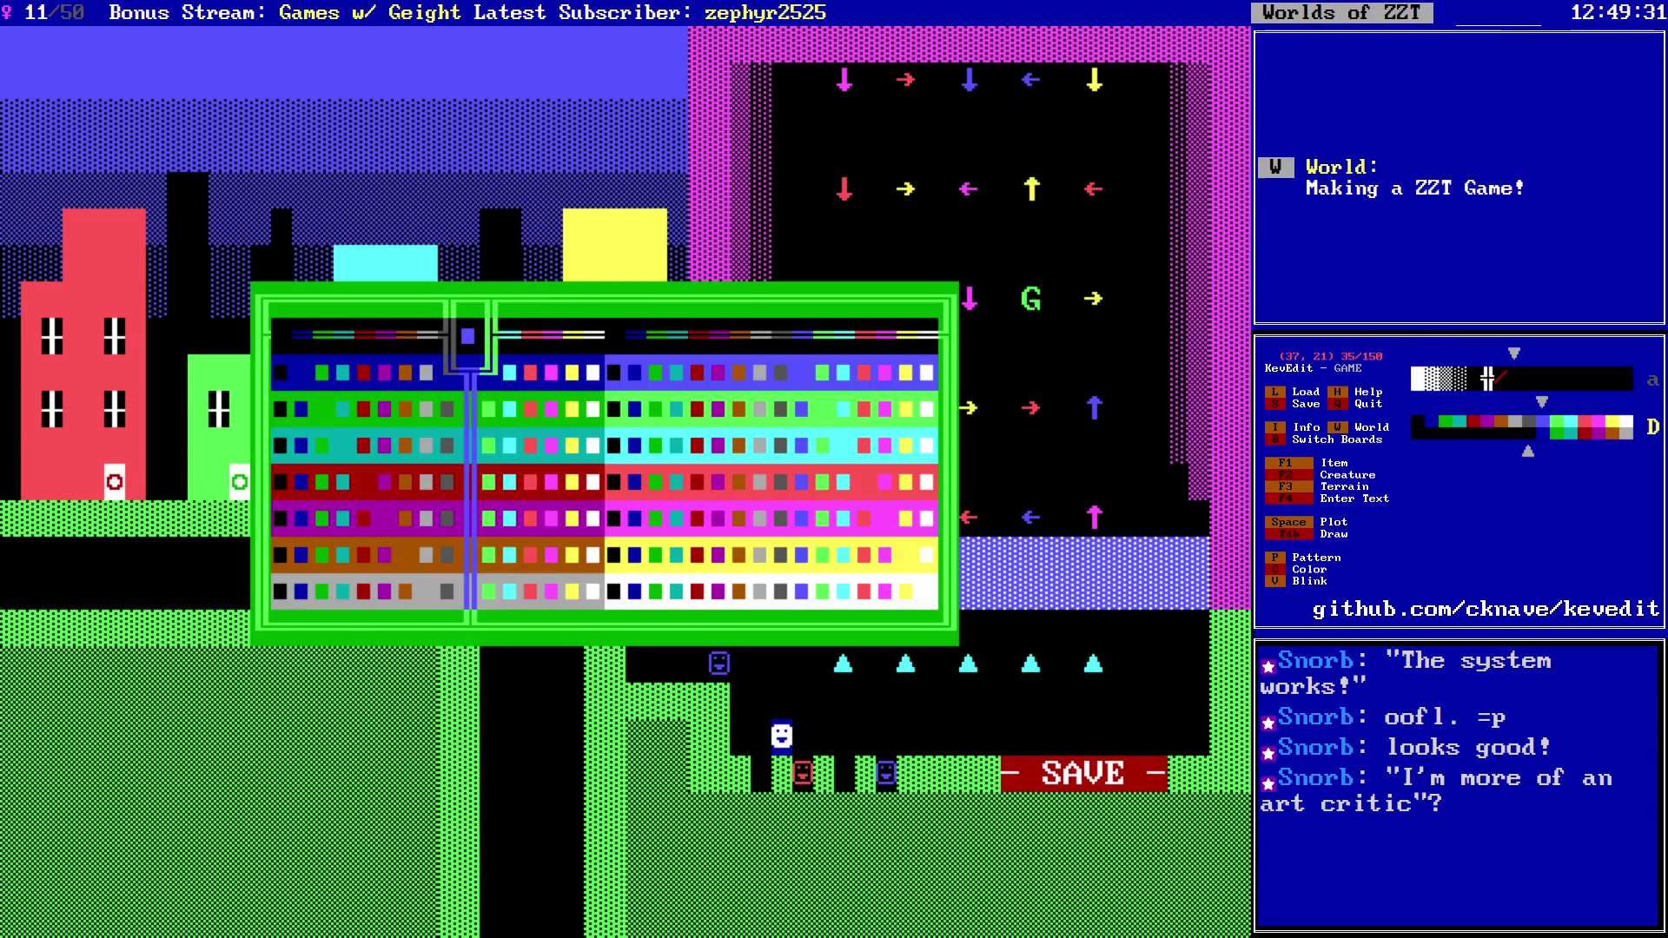
pyautogui.press('c')
pyautogui.press('Right')
pyautogui.press('Right')
pyautogui.press('Return')
pyautogui.press('space')
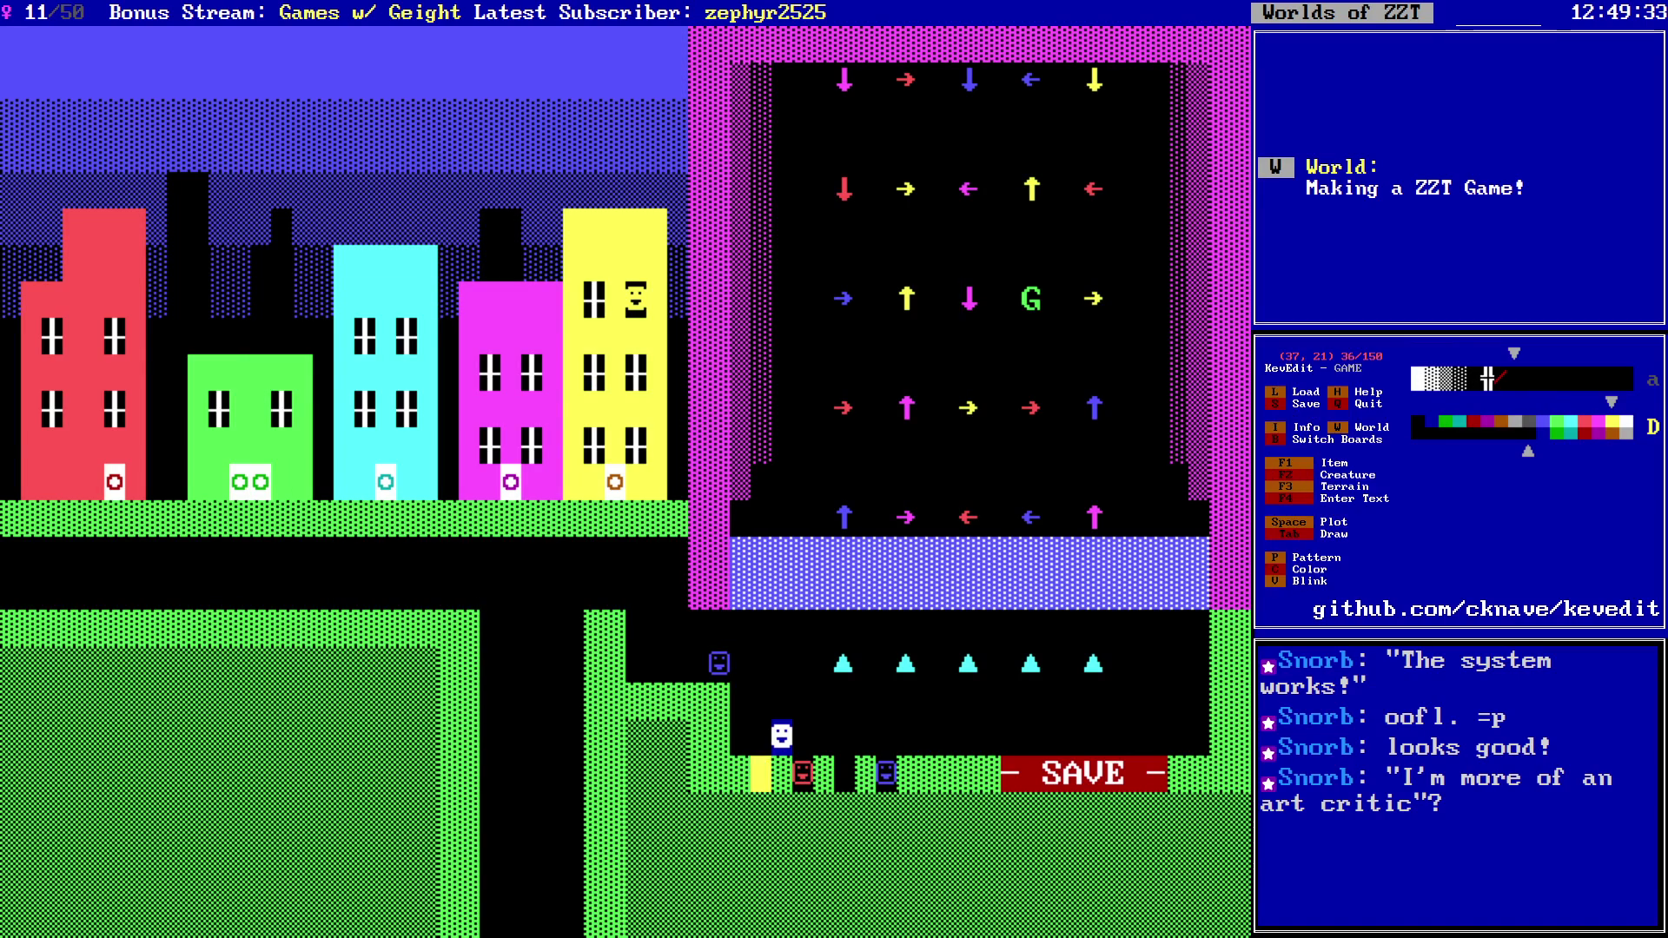
pyautogui.press('Right')
pyautogui.press('Right')
pyautogui.press('Right')
pyautogui.press('Right')
pyautogui.press('c')
pyautogui.press('Left')
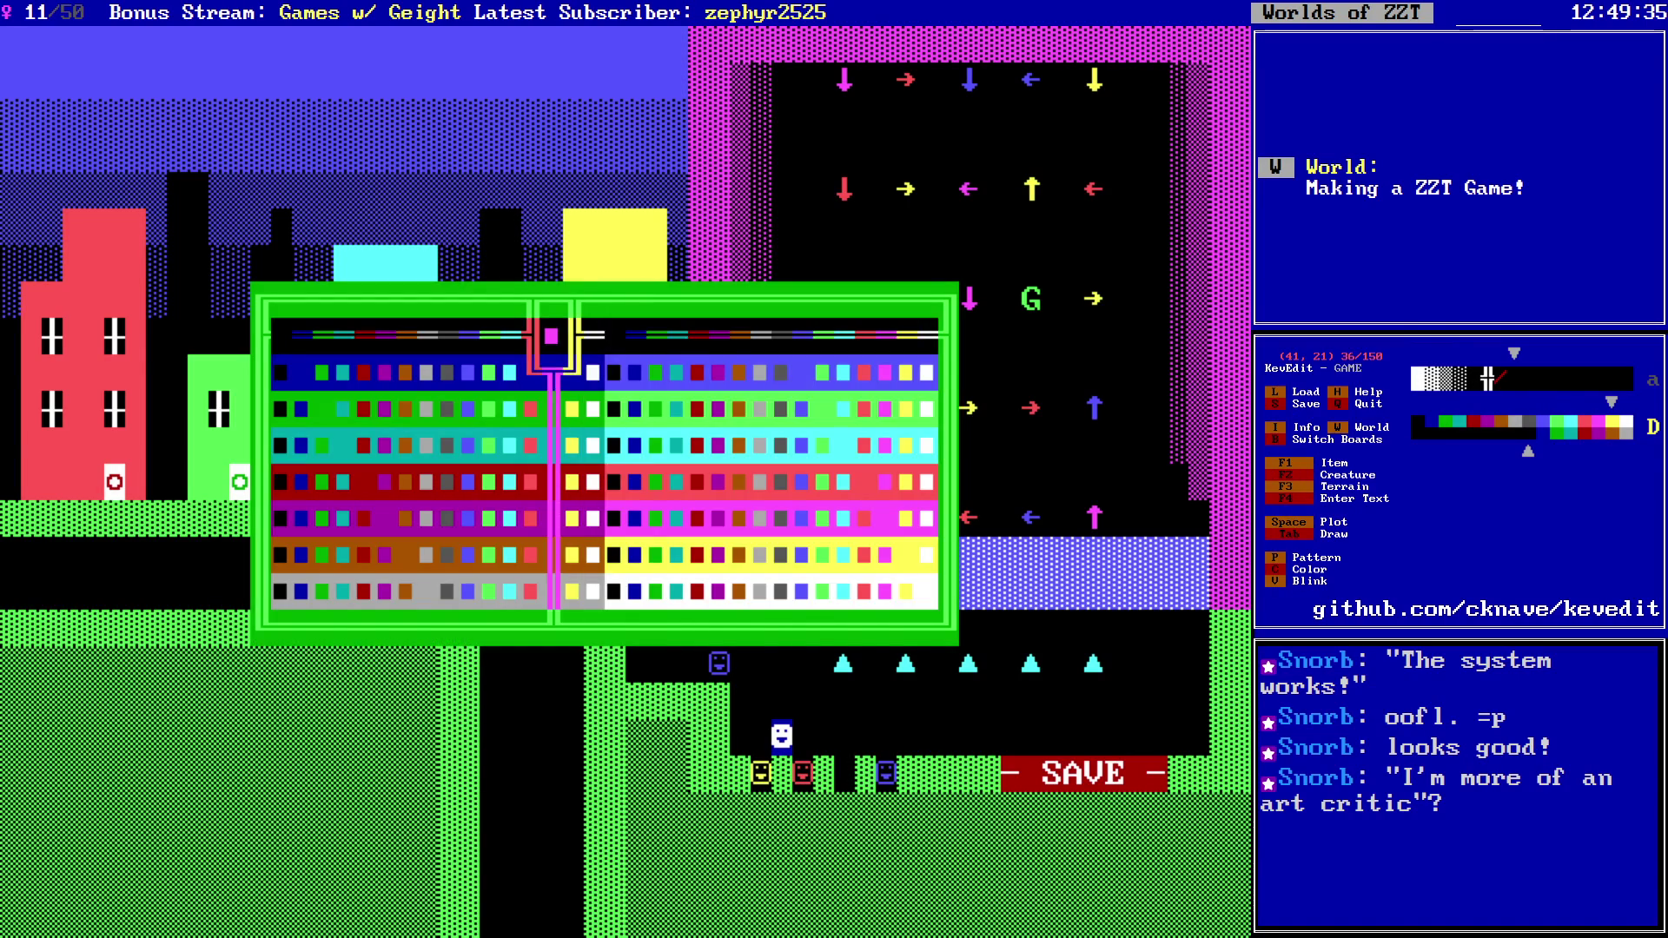
pyautogui.press('Return')
pyautogui.press('Left')
pyautogui.press('Left')
pyautogui.press('Left')
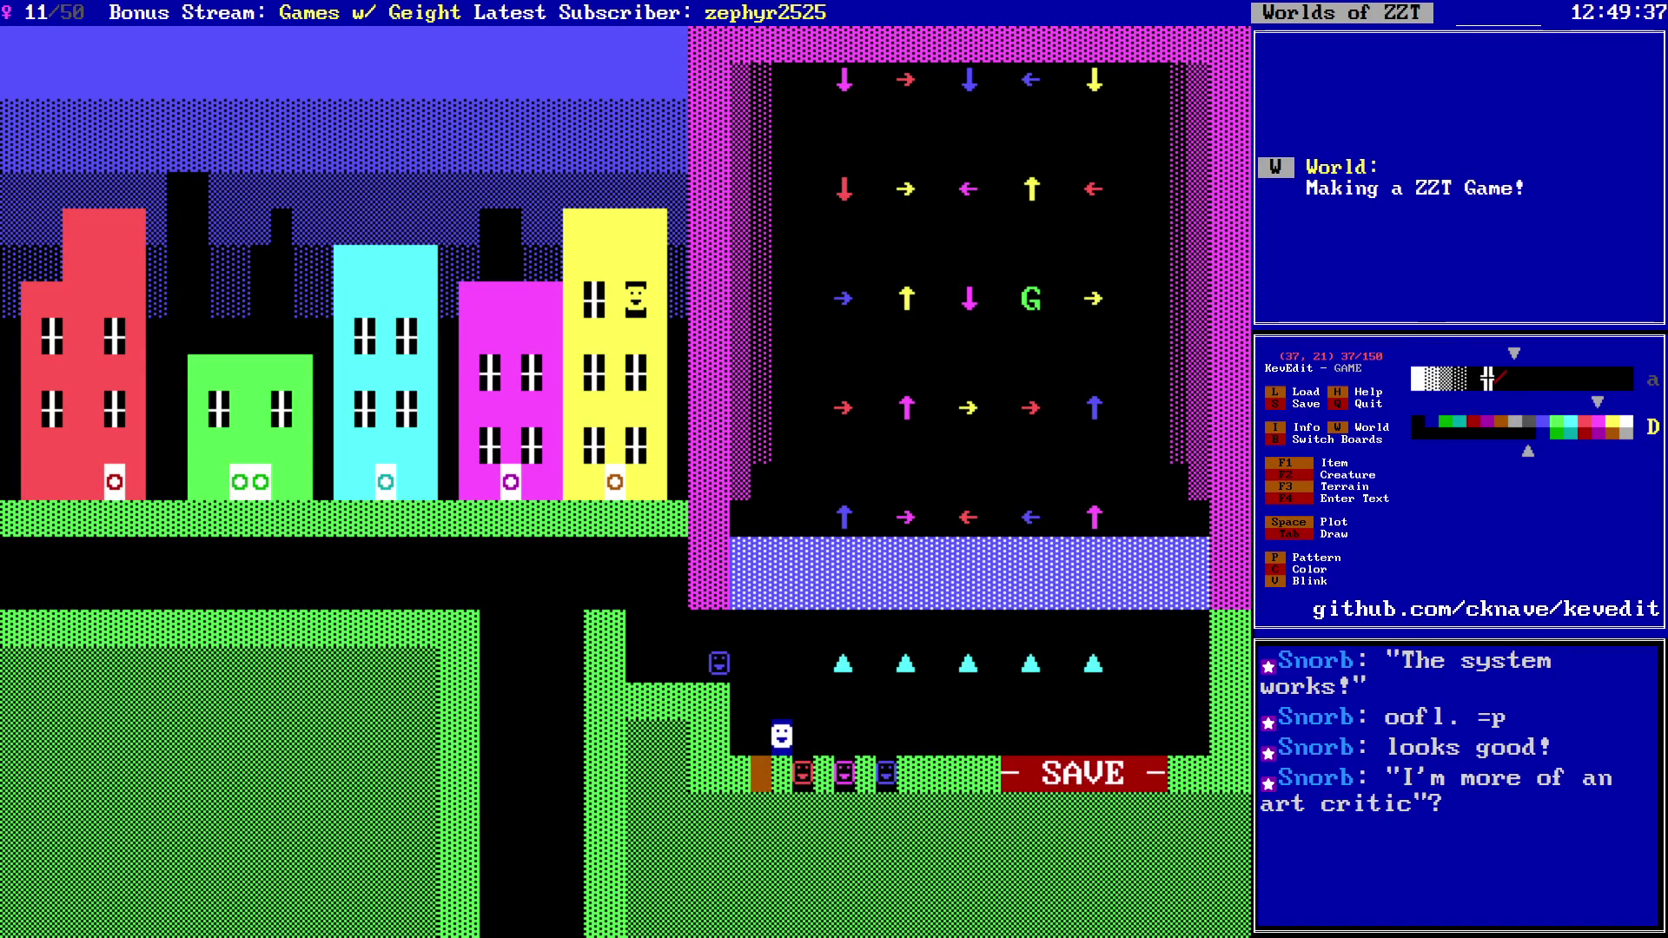
pyautogui.press('Down')
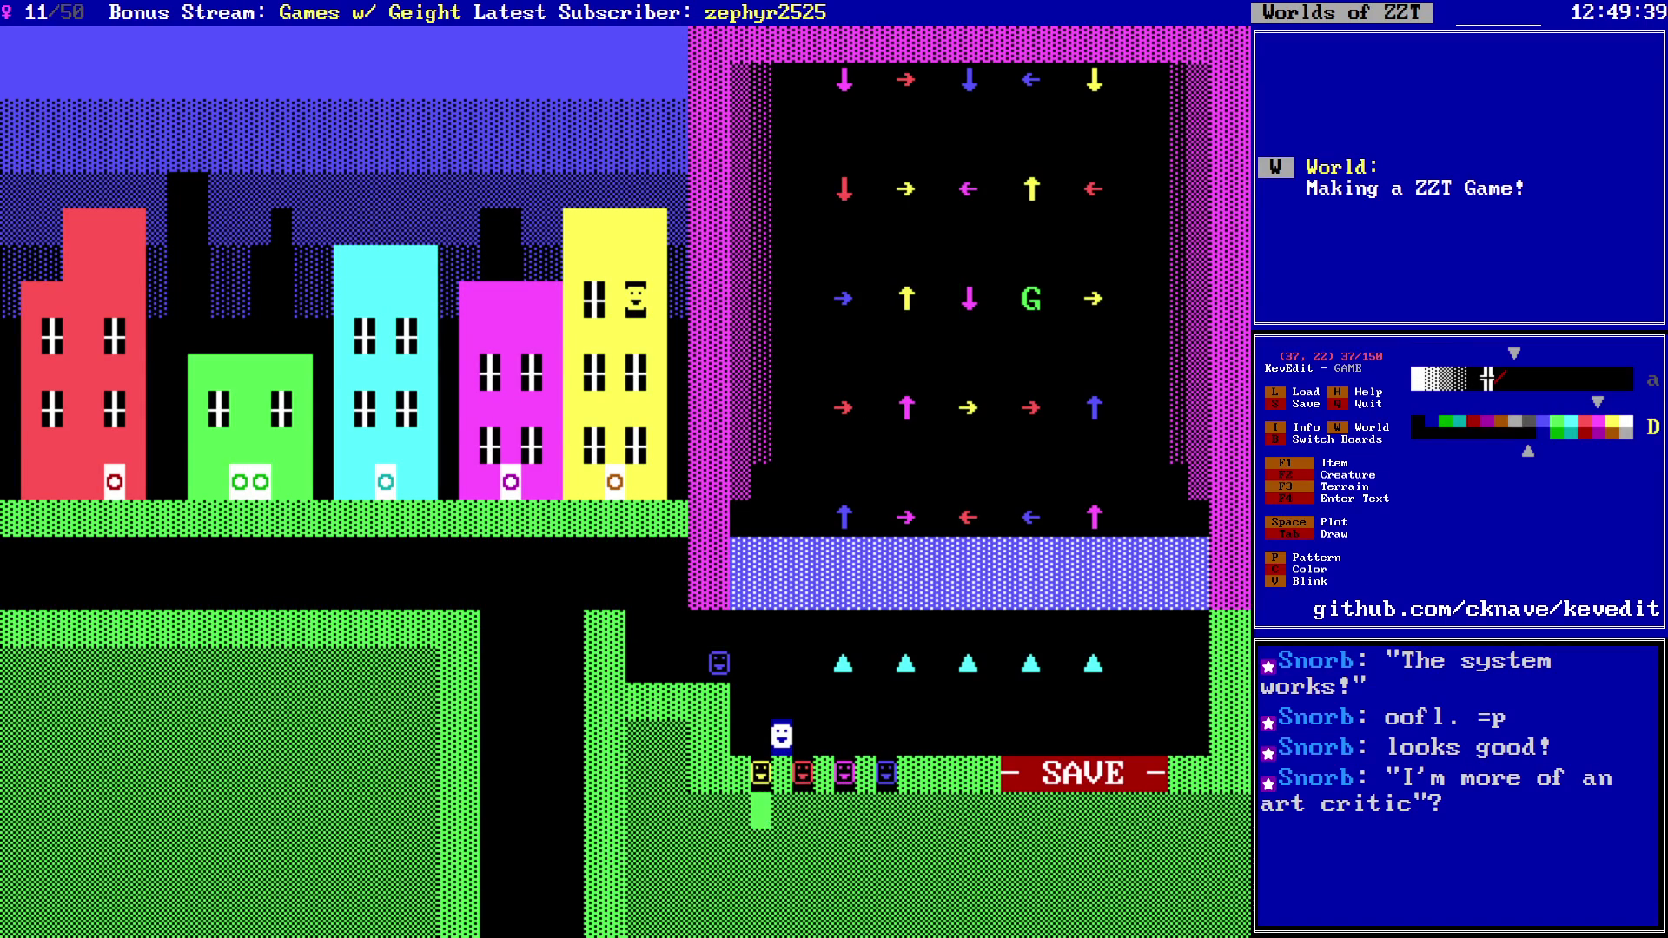
# Step: Set the yellow object's character to 9, the ring symbol
pyautogui.press('Up')
pyautogui.press('Return')
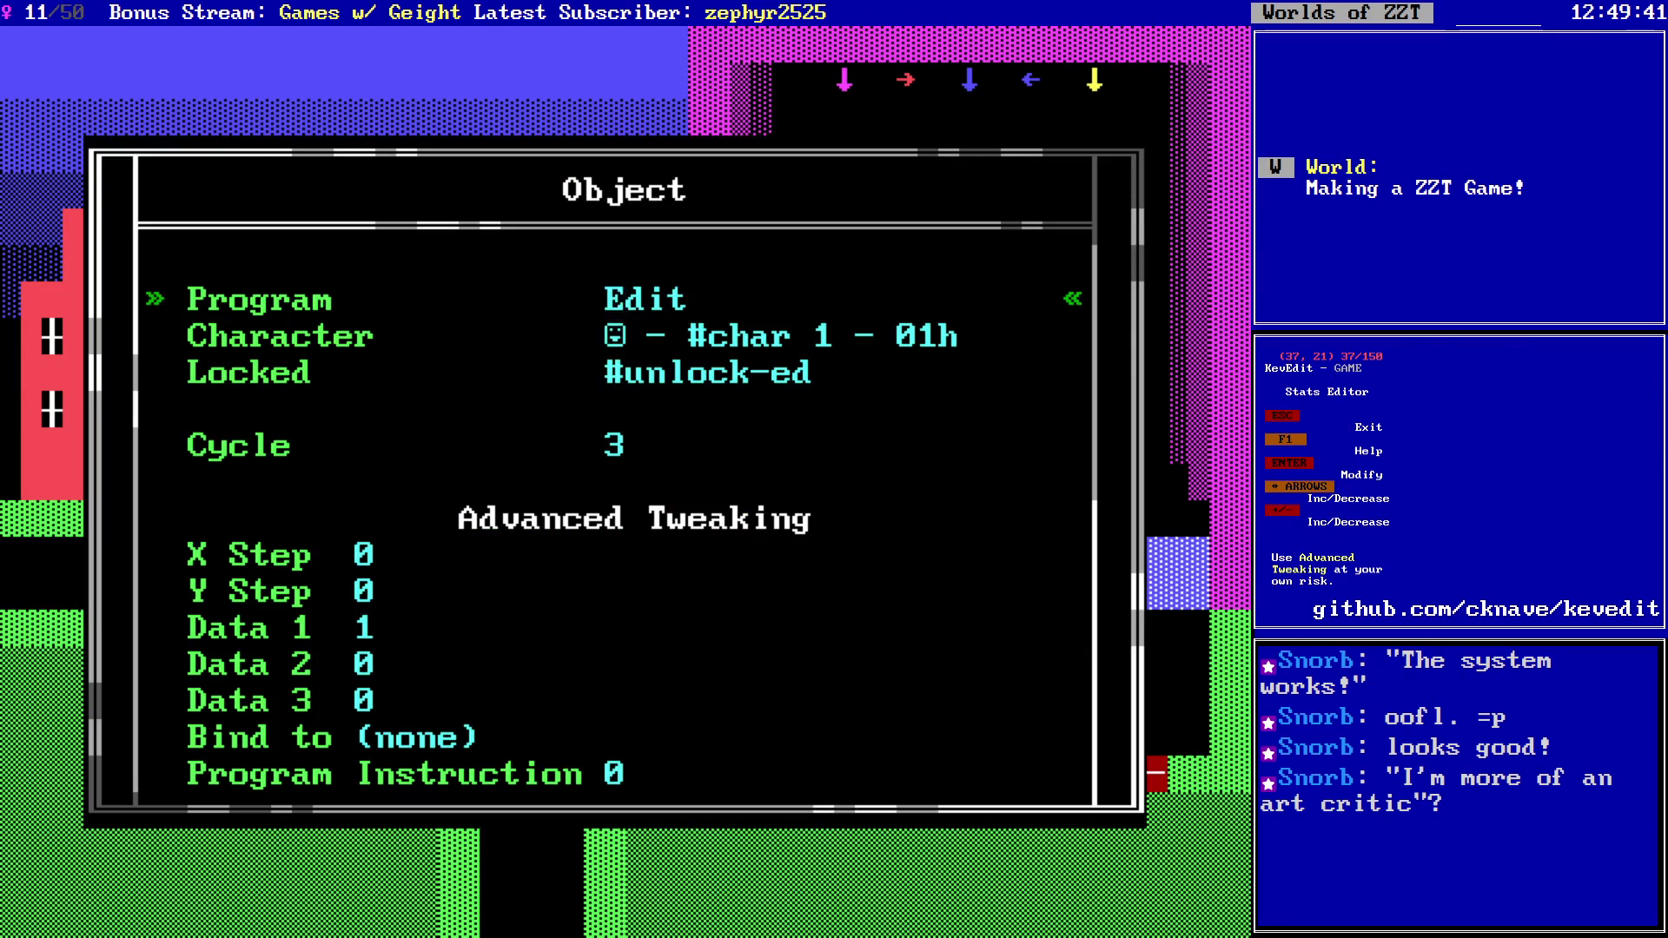
pyautogui.press('Up')
pyautogui.press('Return')
pyautogui.press('Right')
pyautogui.press('Right')
pyautogui.press('Right')
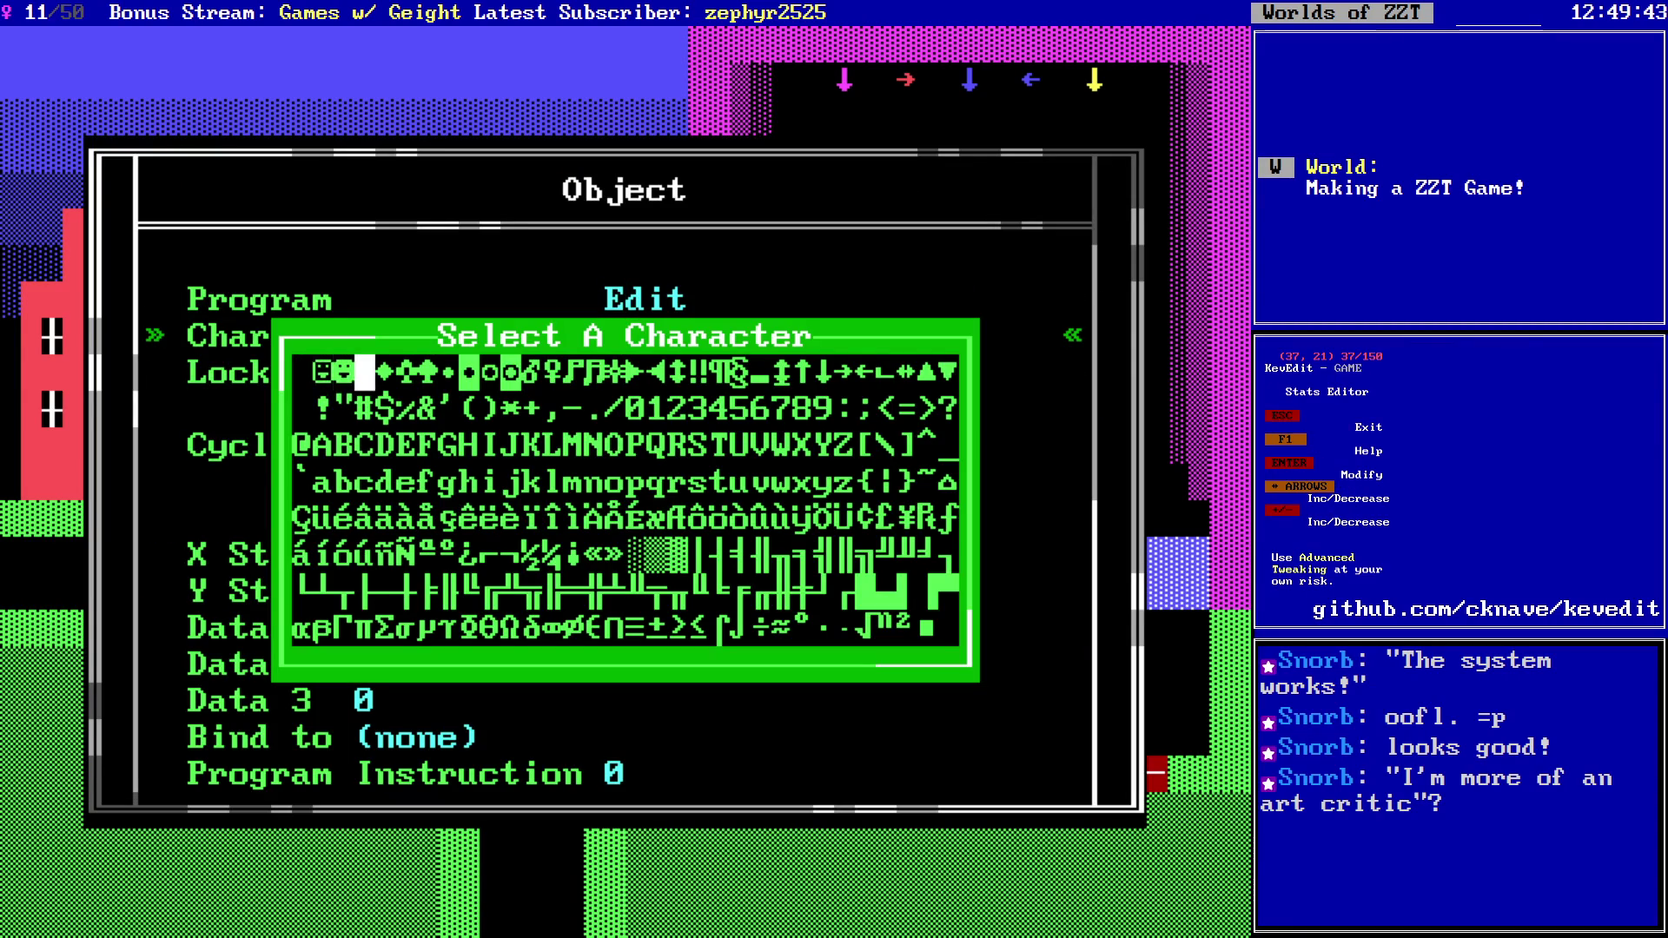
pyautogui.press('Right')
pyautogui.press('Right')
pyautogui.press('Right')
pyautogui.press('Return')
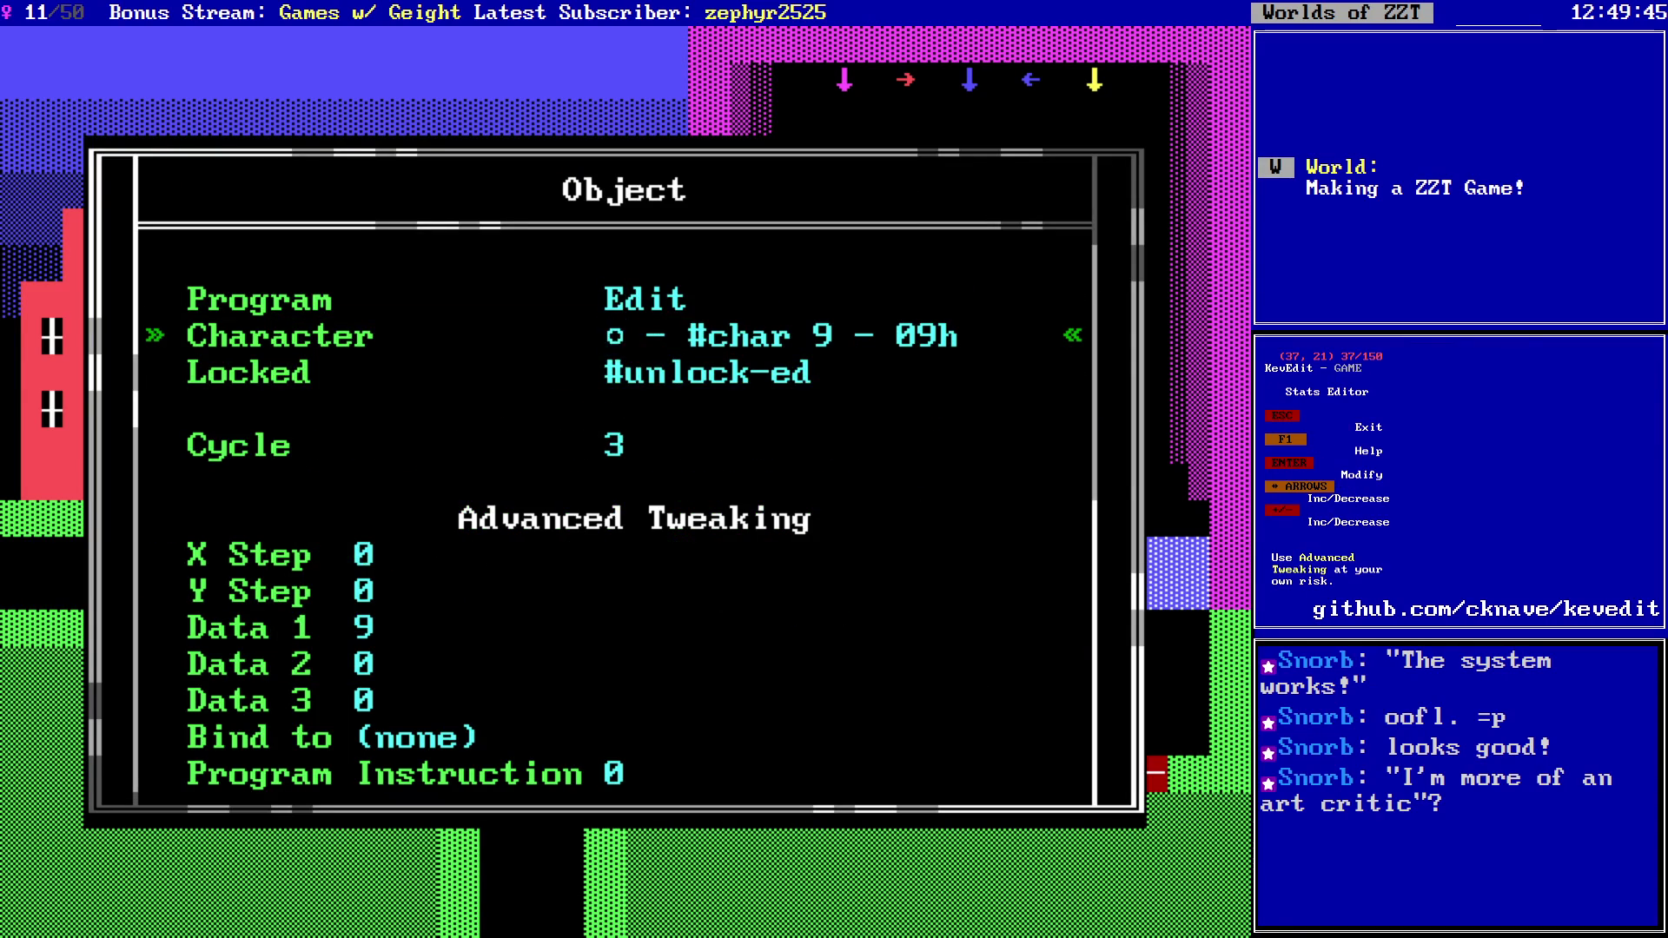
pyautogui.press('Escape')
pyautogui.press('Up')
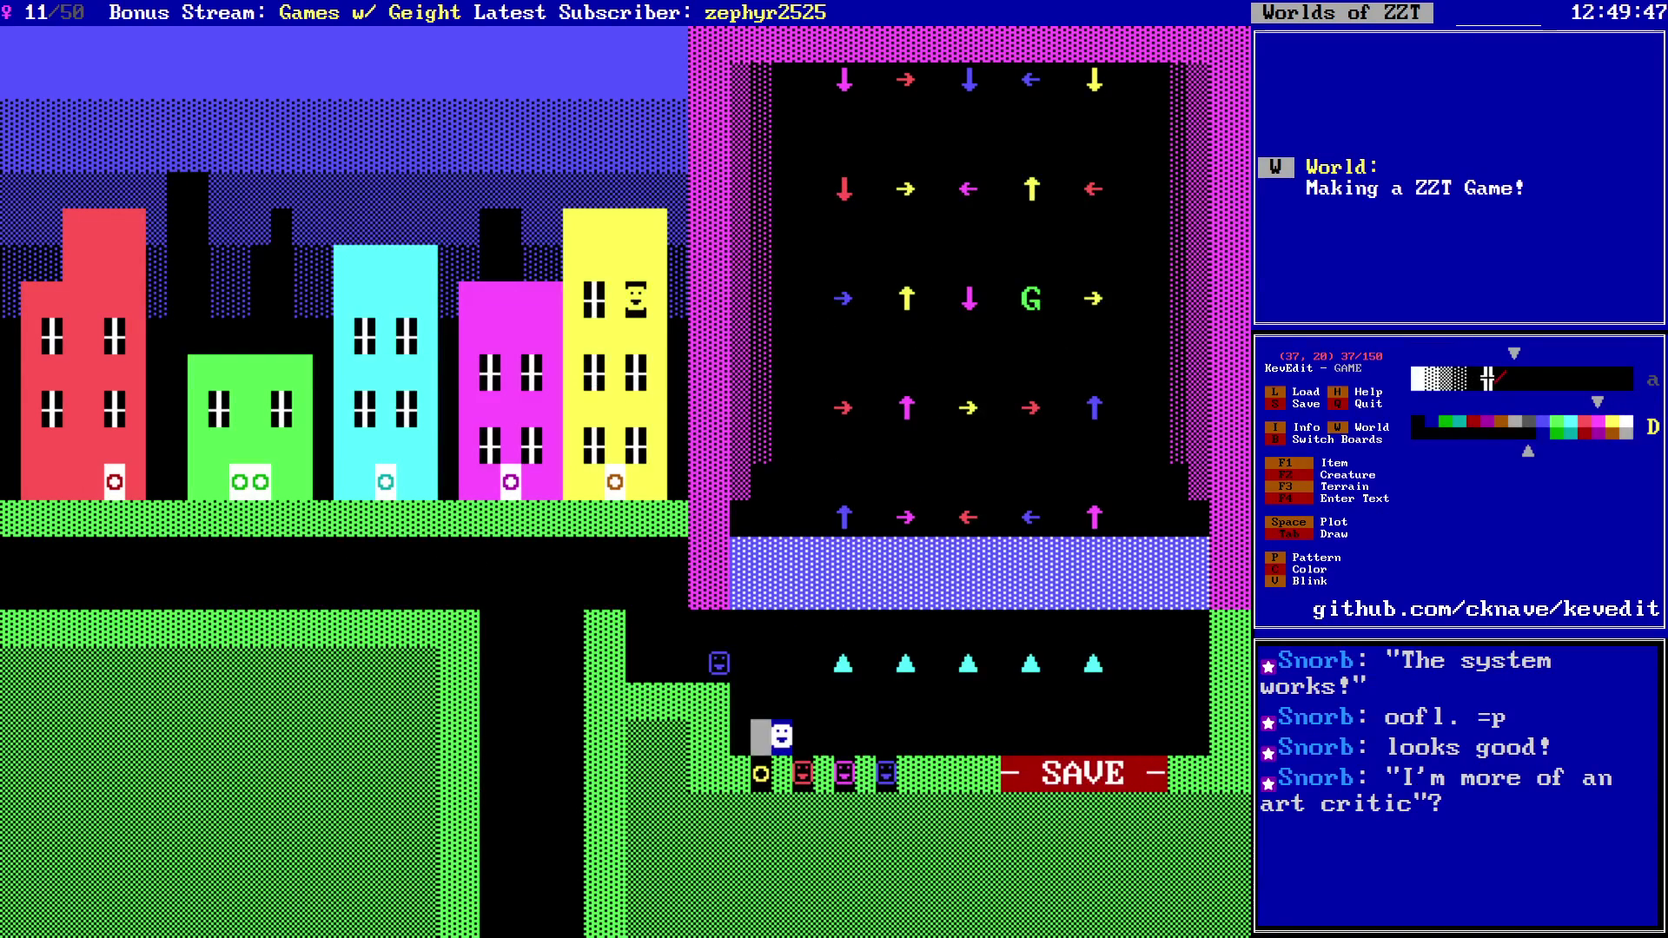
# Step: Go from the board list to the Monster Room board
pyautogui.press('b')
pyautogui.press('Up')
pyautogui.press('Up')
pyautogui.press('Up')
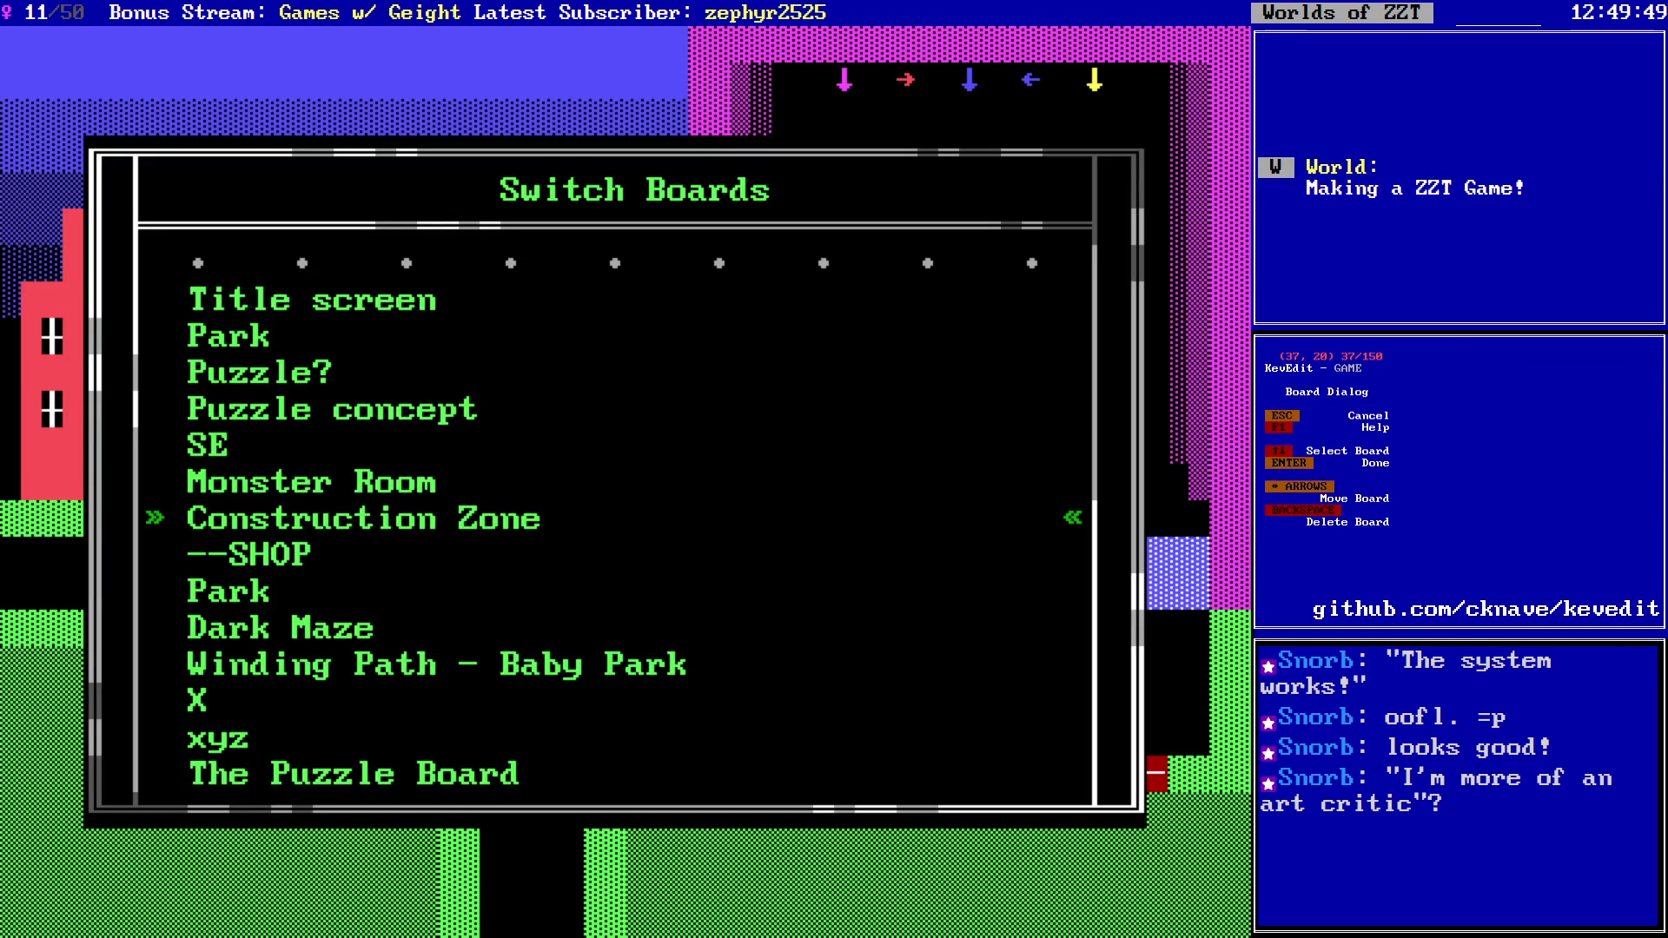
pyautogui.press('Down')
pyautogui.press('Return')
pyautogui.press('pagedown')
pyautogui.press('pagedown')
pyautogui.press('pagedown')
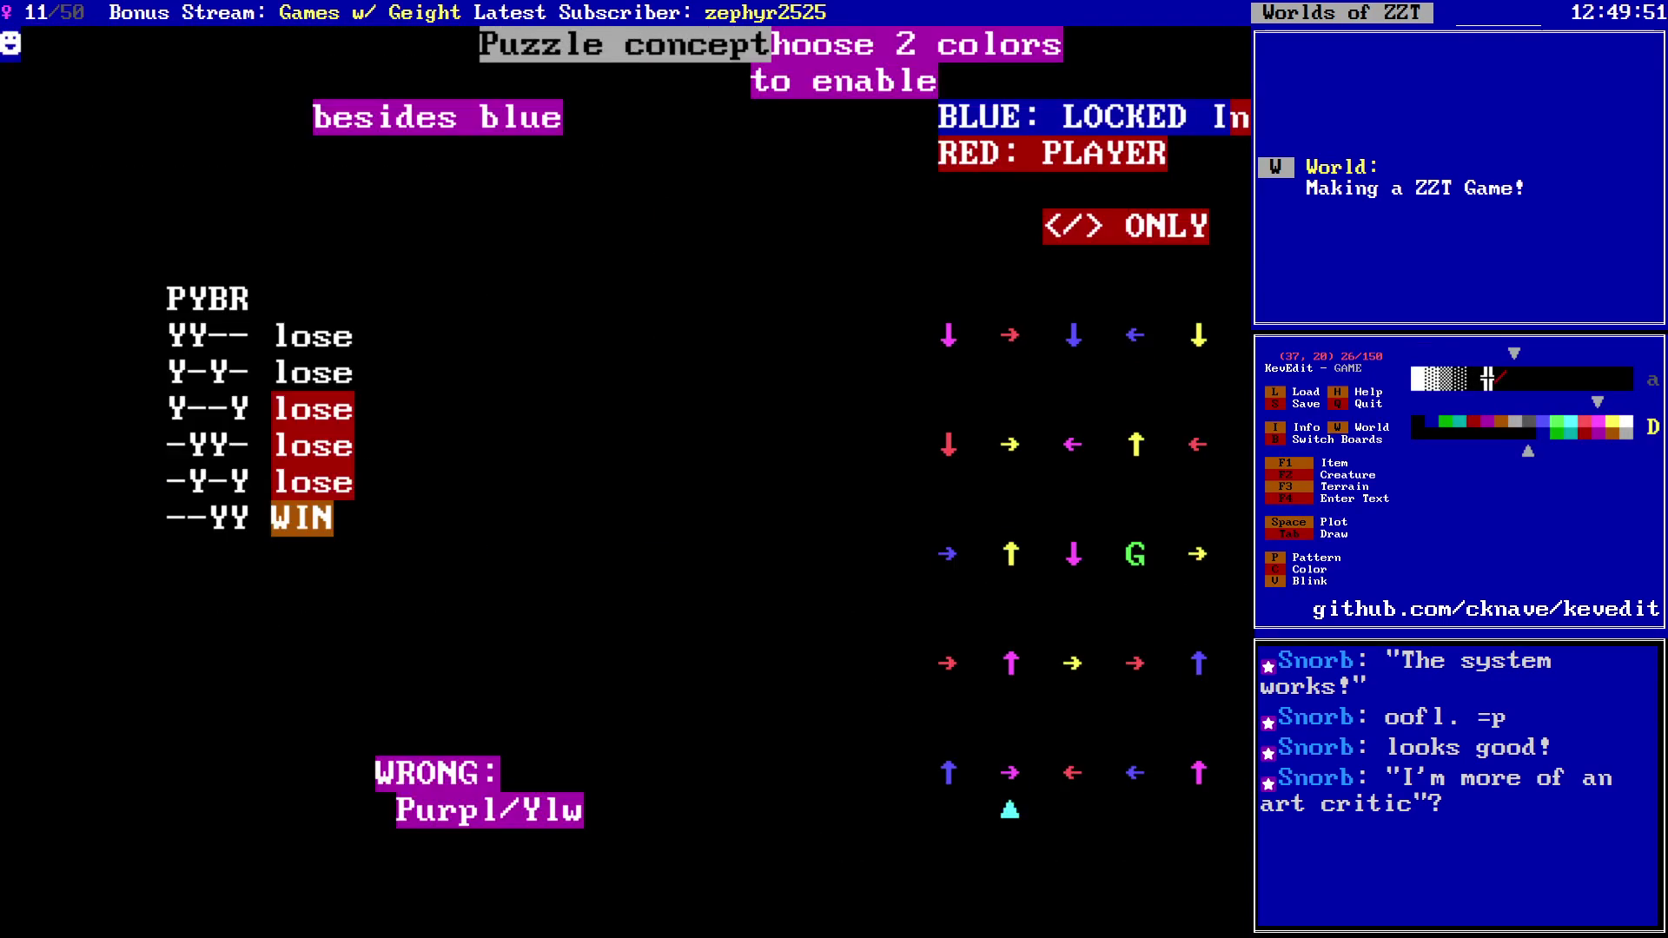
pyautogui.press('pagedown')
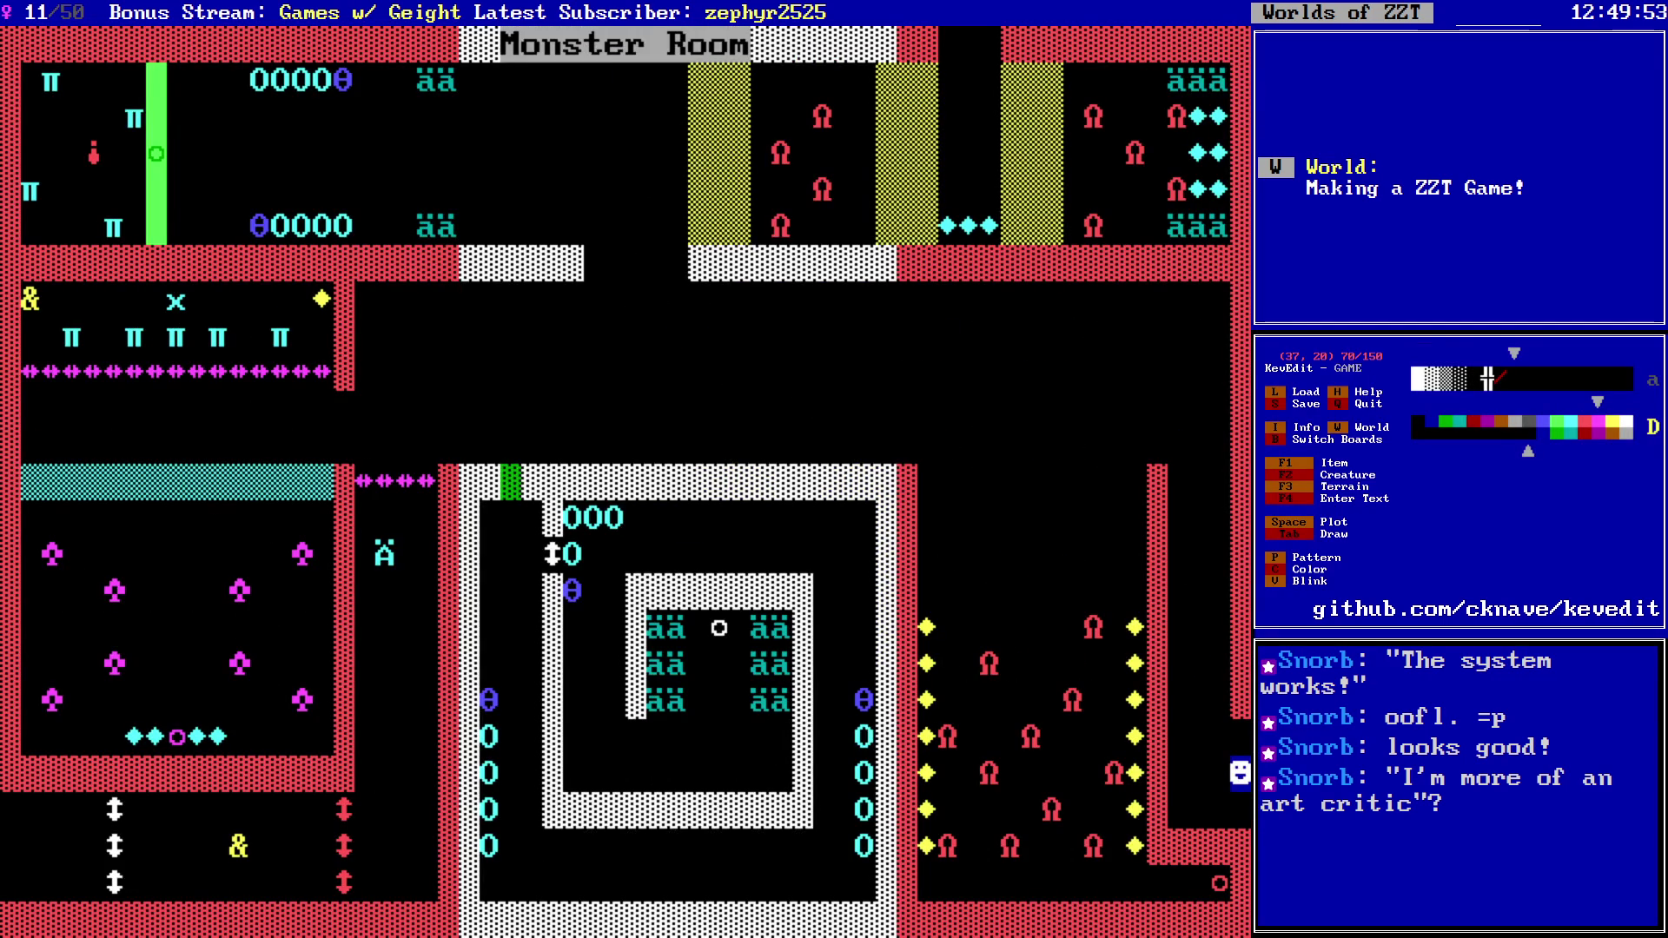
# Step: Copy the #play 65 and #char 7 lines from the Button object's program
pyautogui.press('Left')
pyautogui.press('Left')
pyautogui.press('Up')
pyautogui.press('Up')
pyautogui.press('Up')
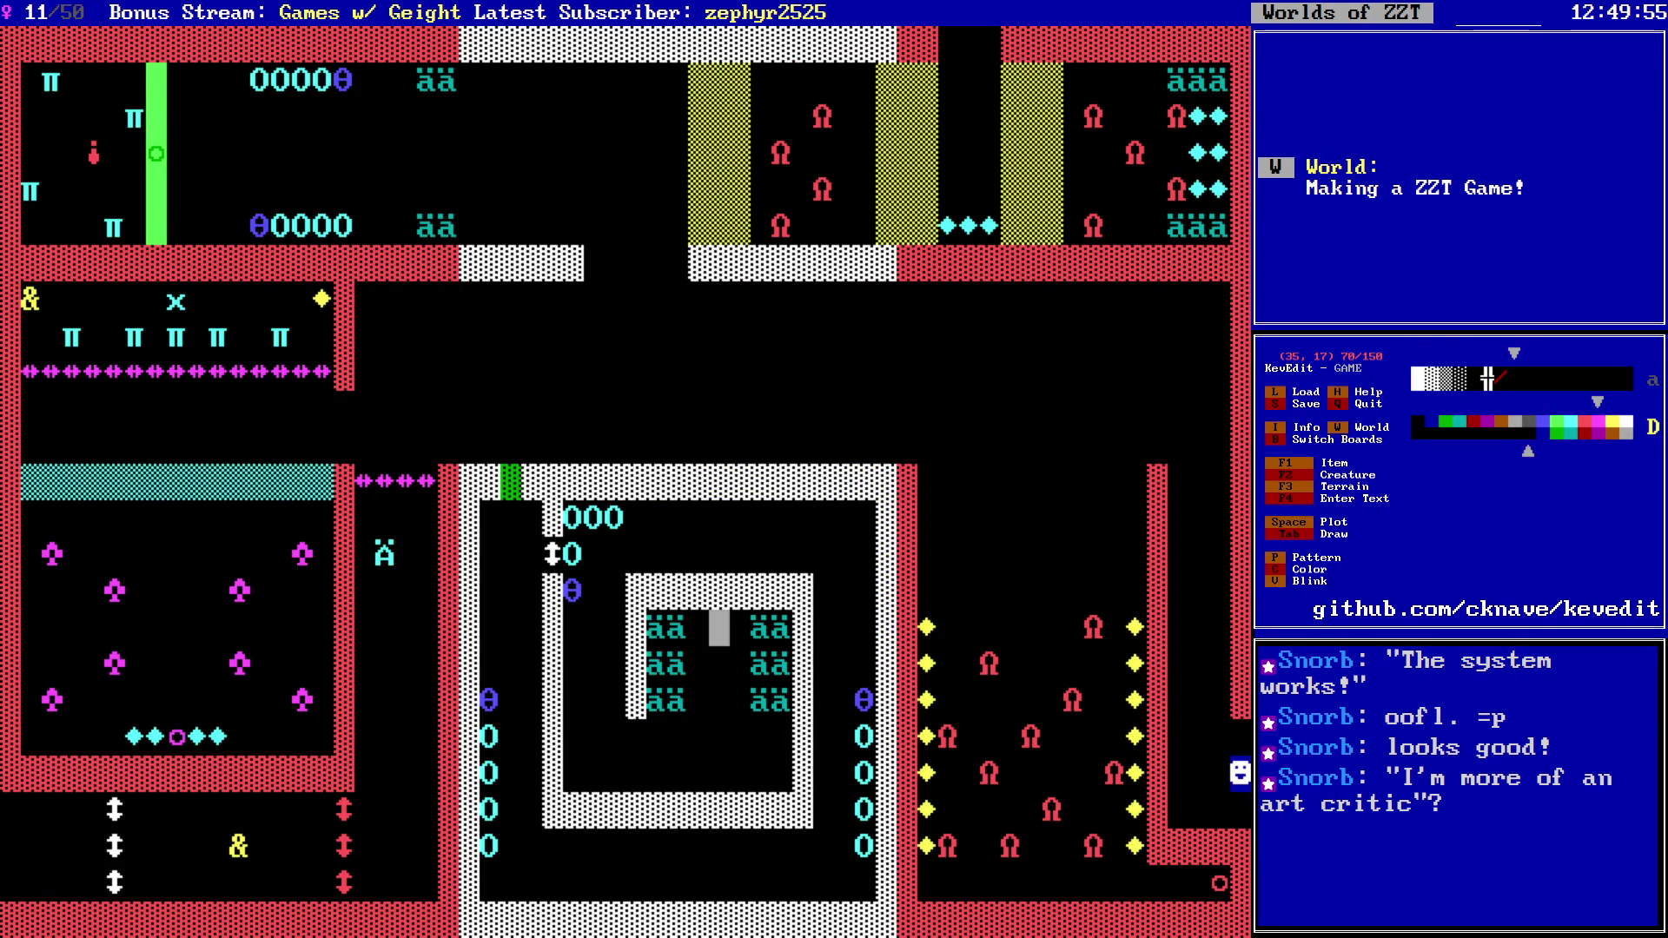
pyautogui.press('Return')
pyautogui.press('Return')
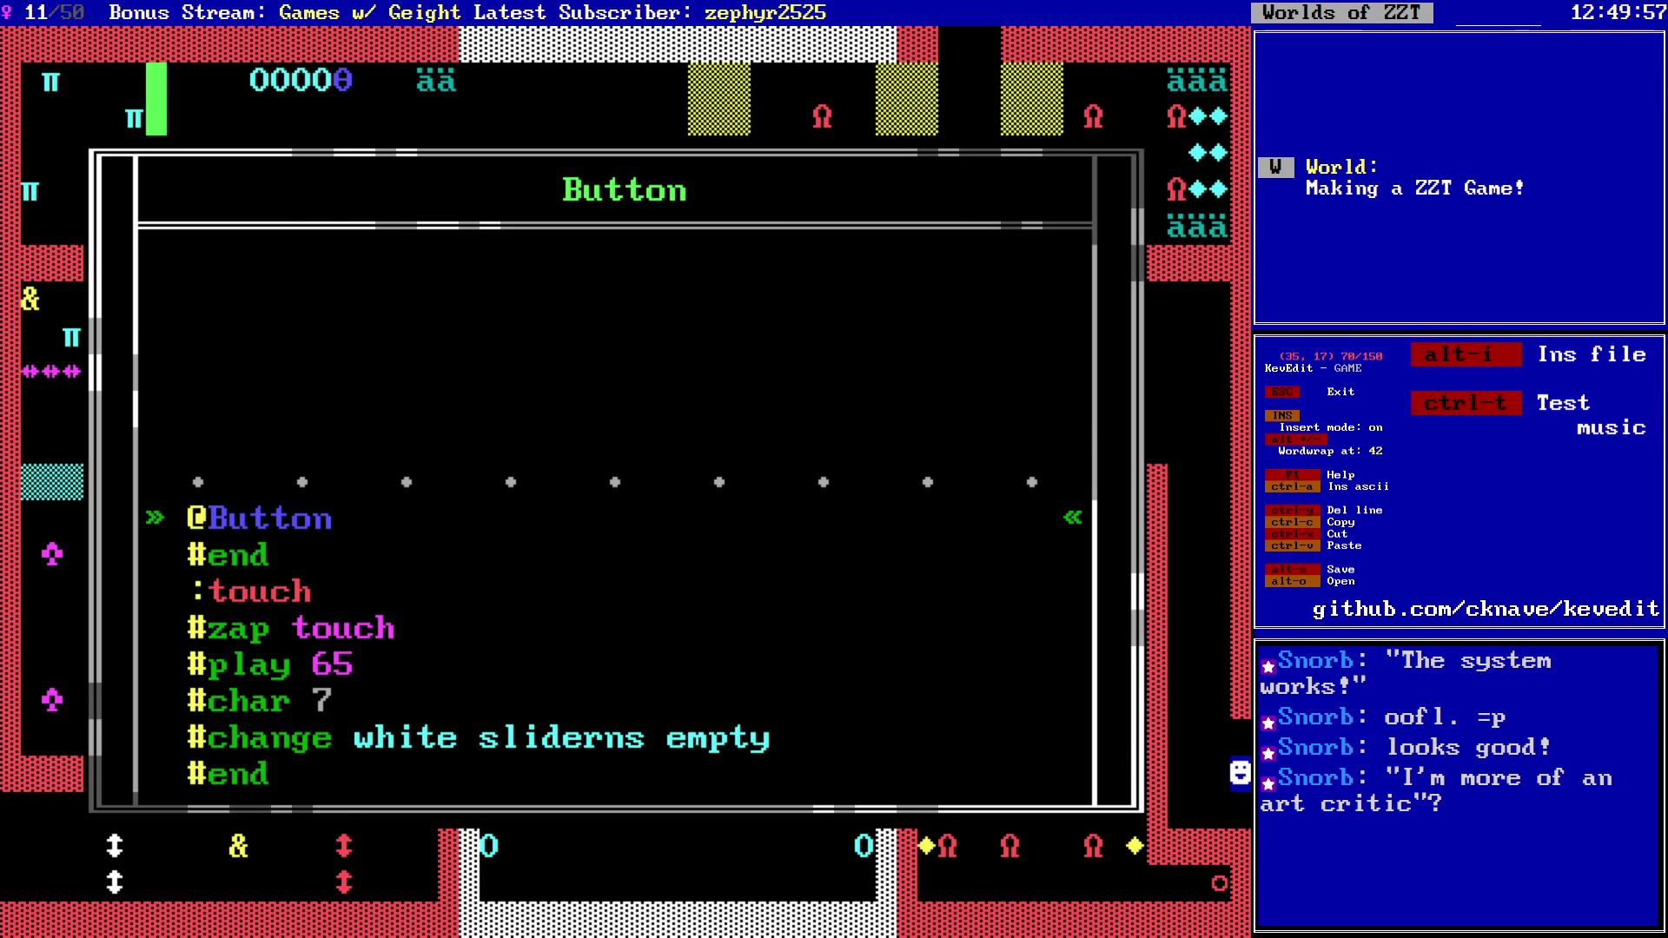
pyautogui.press('Escape')
pyautogui.press('Return')
pyautogui.press('Down')
pyautogui.press('Down')
pyautogui.press('Down')
pyautogui.press('Down')
pyautogui.press('Down')
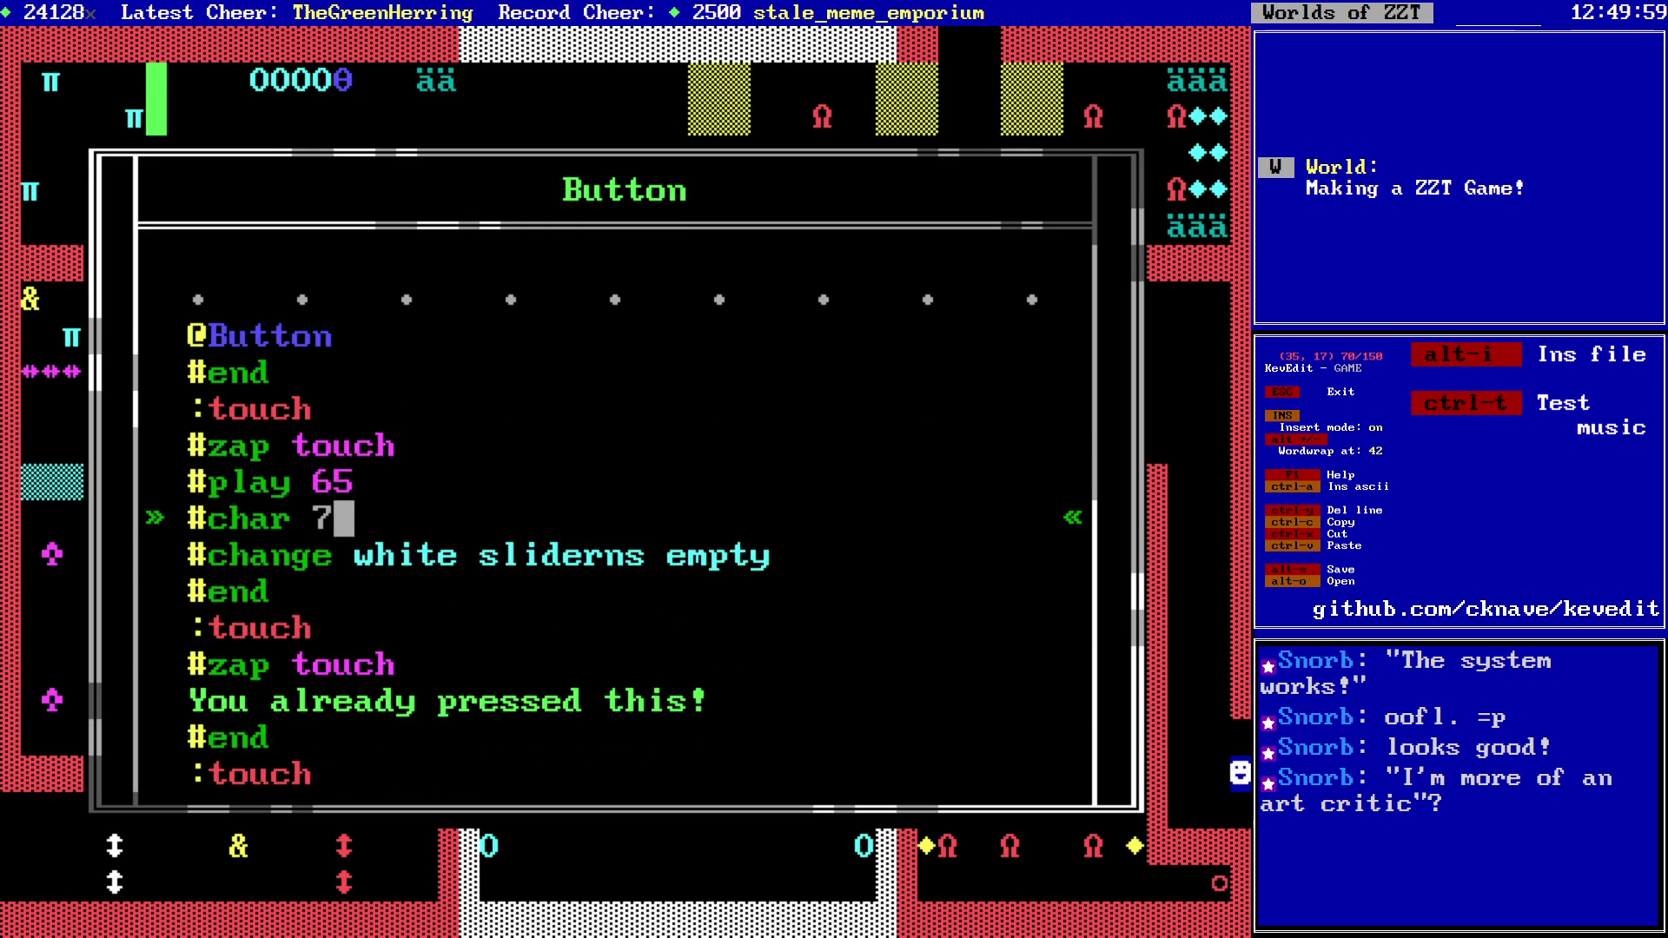
pyautogui.hotkey('shift', 'Up')
pyautogui.hotkey('ctrl', 'c')
pyautogui.press('Escape')
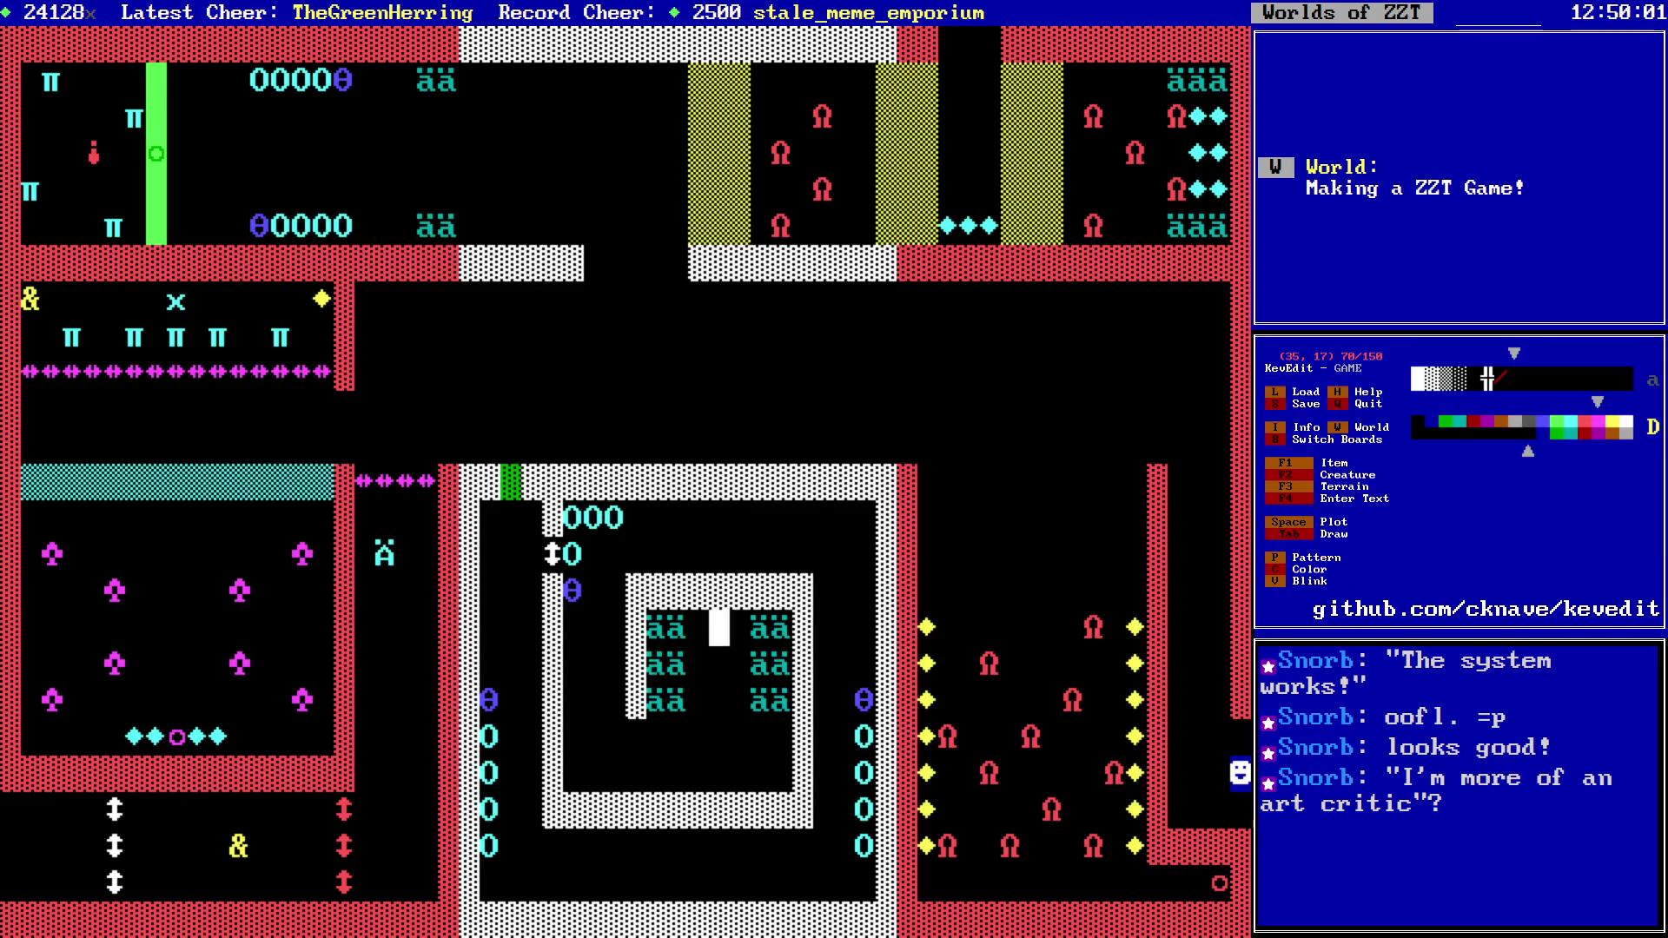
# Step: Load The Puzzle Board and move onto the yellow toggle object
pyautogui.press('b')
pyautogui.press('End')
pyautogui.press('Up')
pyautogui.press('Return')
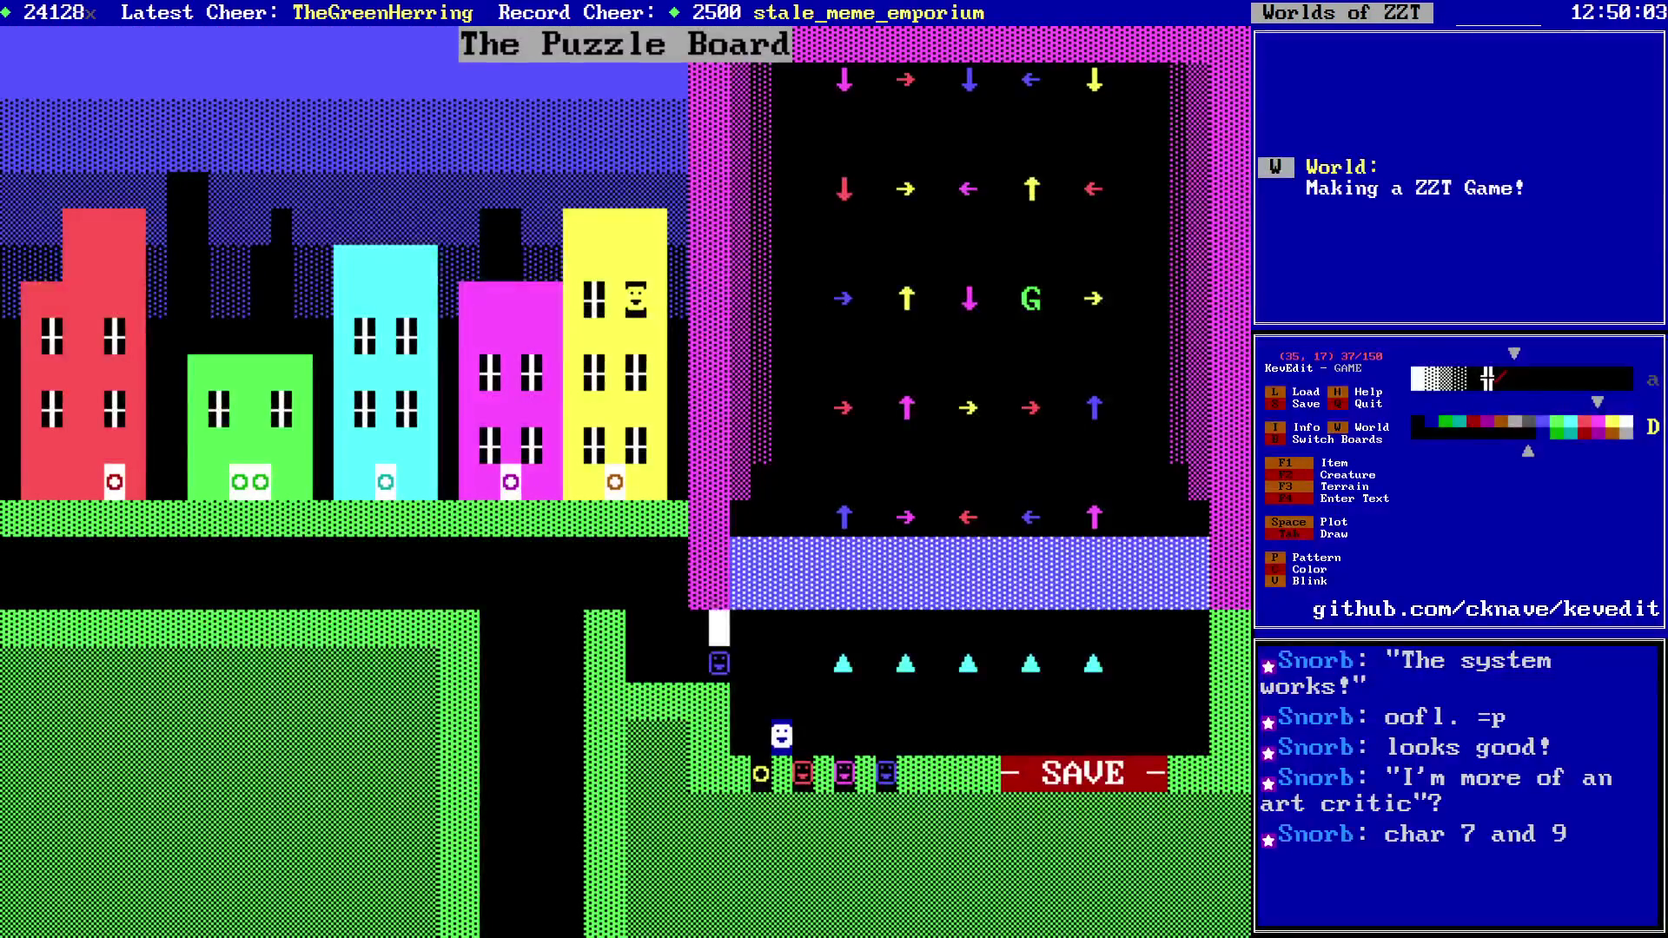
pyautogui.press('Down')
pyautogui.press('Down')
pyautogui.press('Right')
pyautogui.press('Right')
pyautogui.press('Down')
pyautogui.press('Down')
# Step: Paste the #play 65 and #char 7 lines into the yellow toggle's program
pyautogui.press('Return')
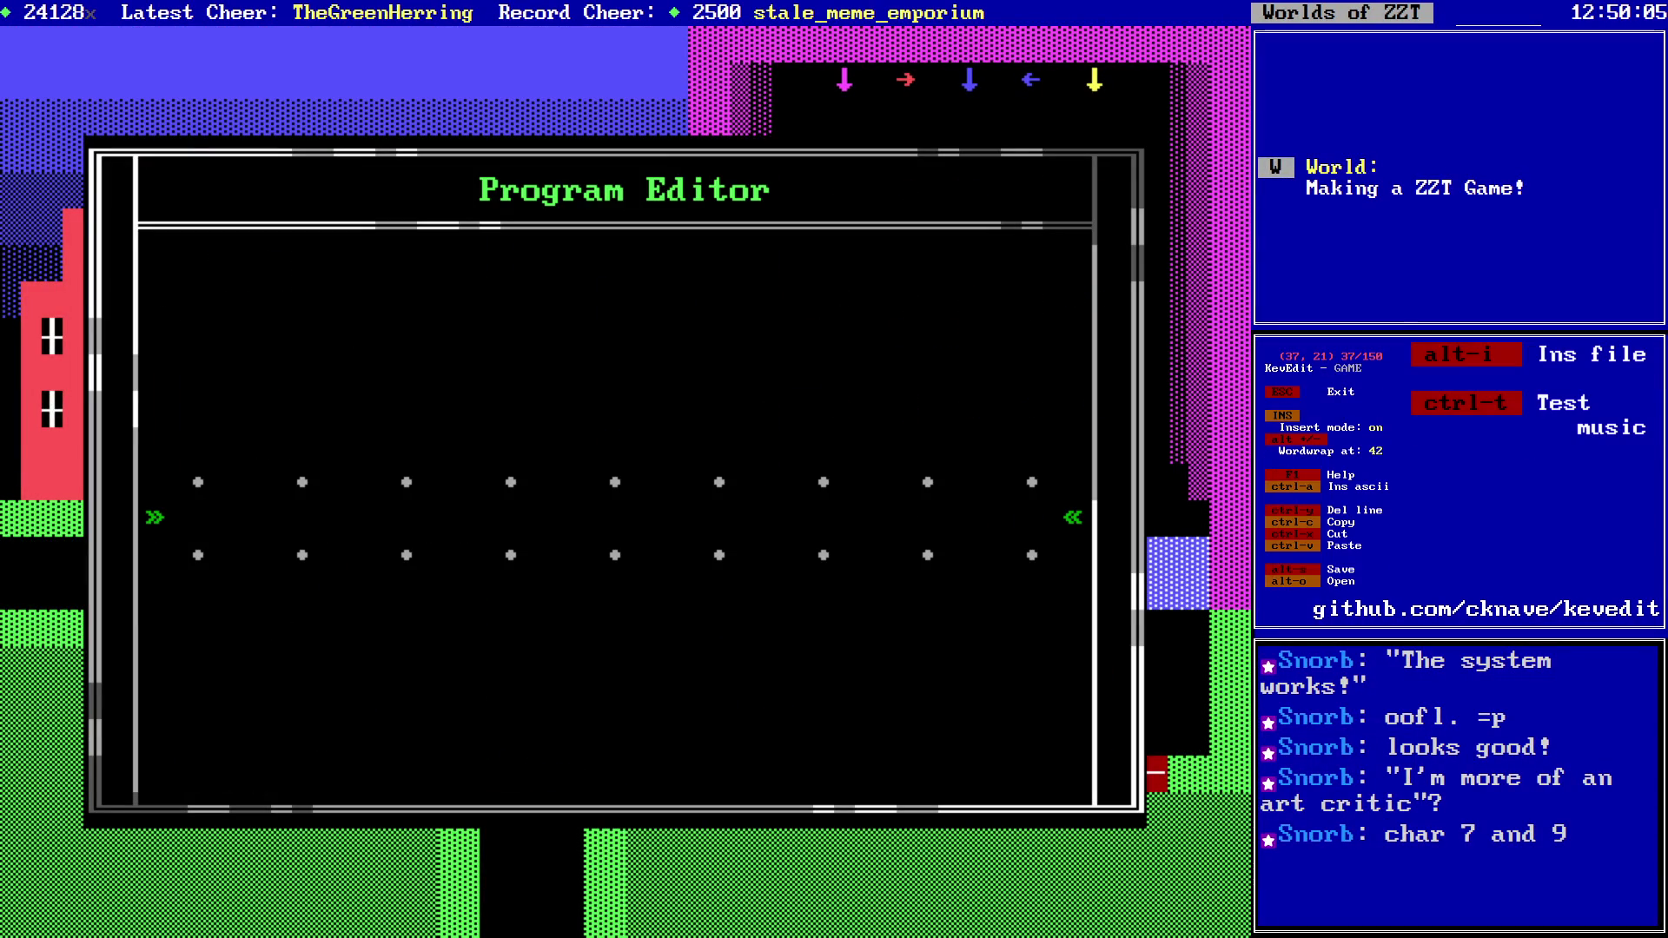
pyautogui.hotkey('ctrl', 'v')
pyautogui.press('Escape')
pyautogui.press('Down')
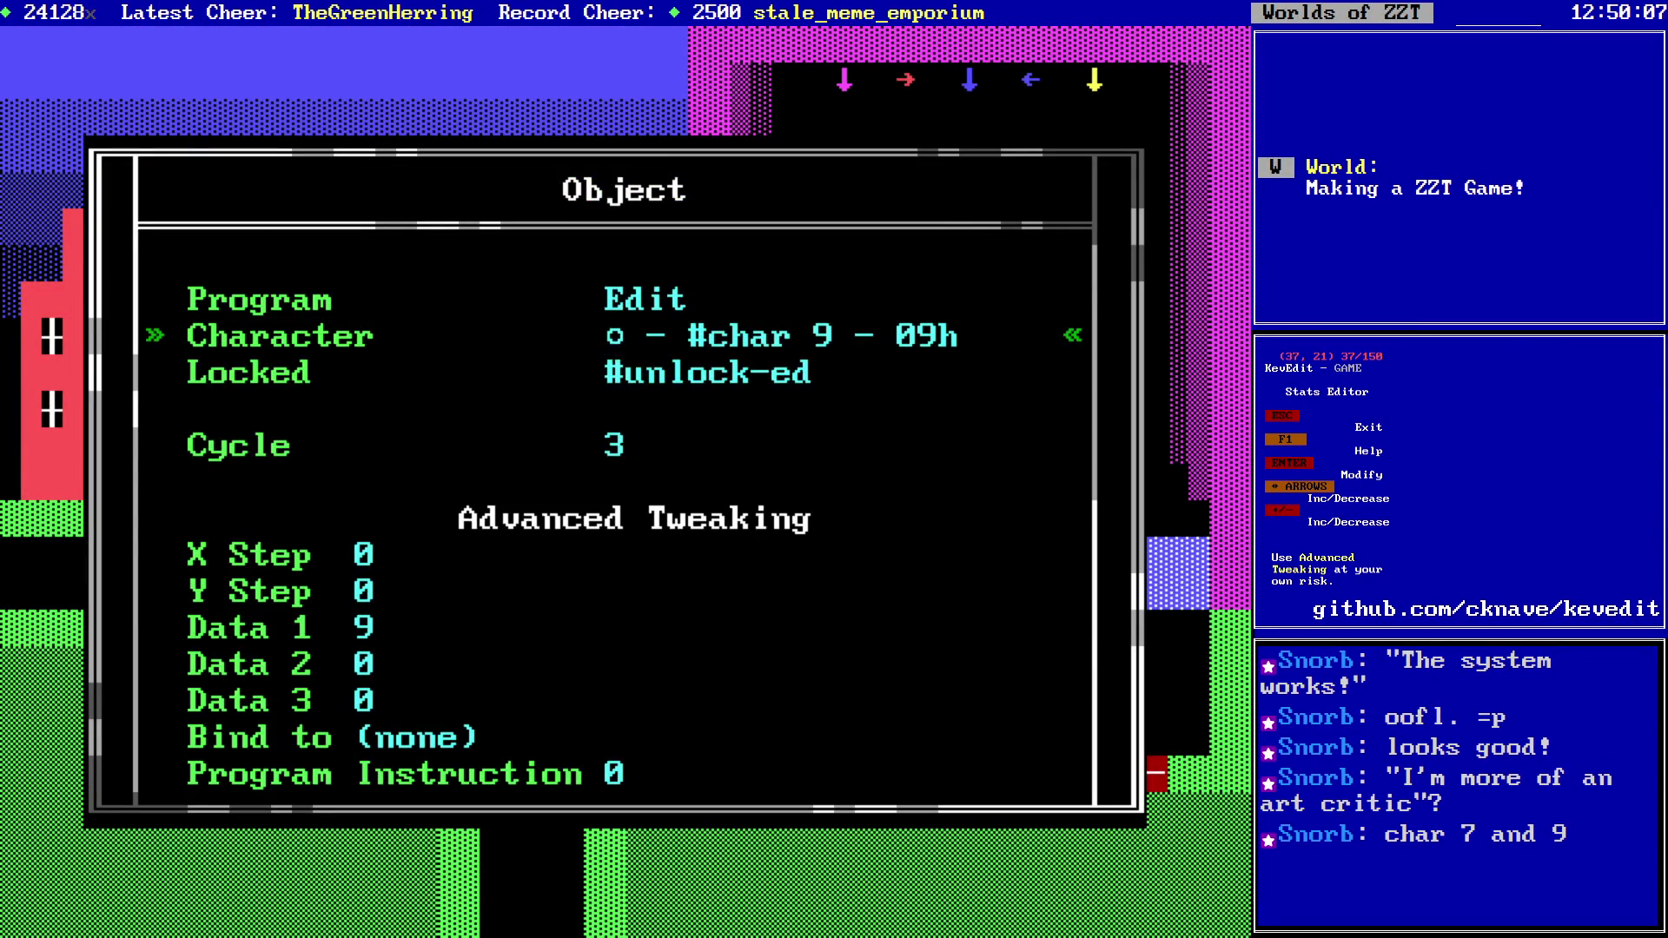
pyautogui.press('Escape')
pyautogui.press('Return')
pyautogui.press('Return')
pyautogui.press('Up')
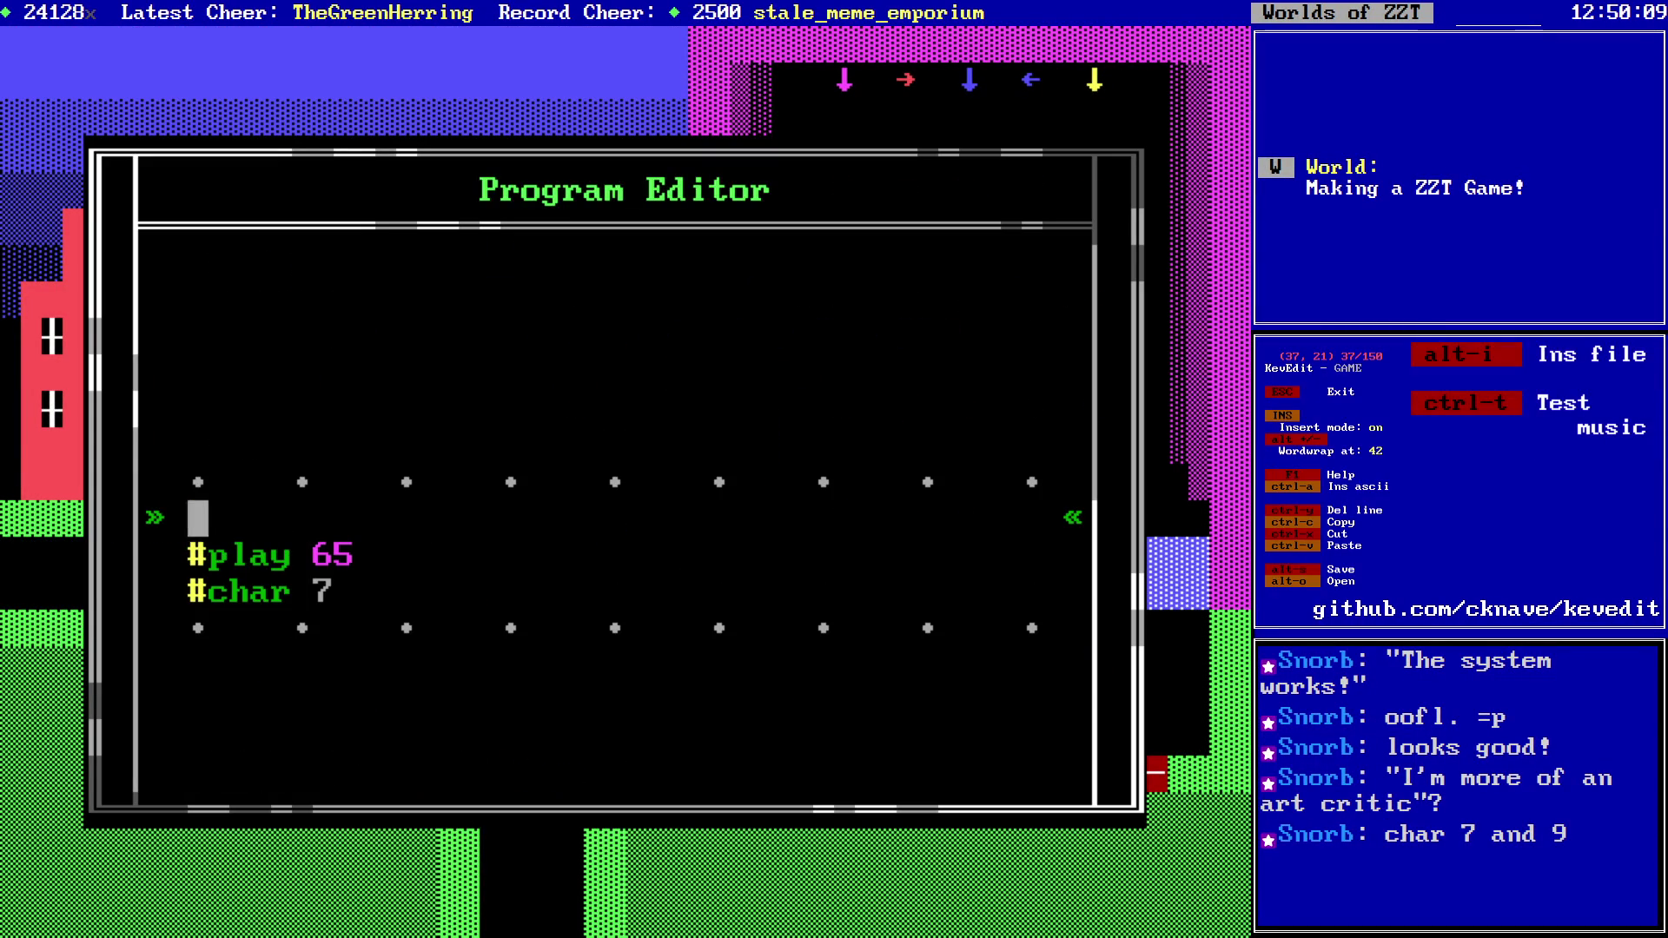
pyautogui.write('@YellowO')
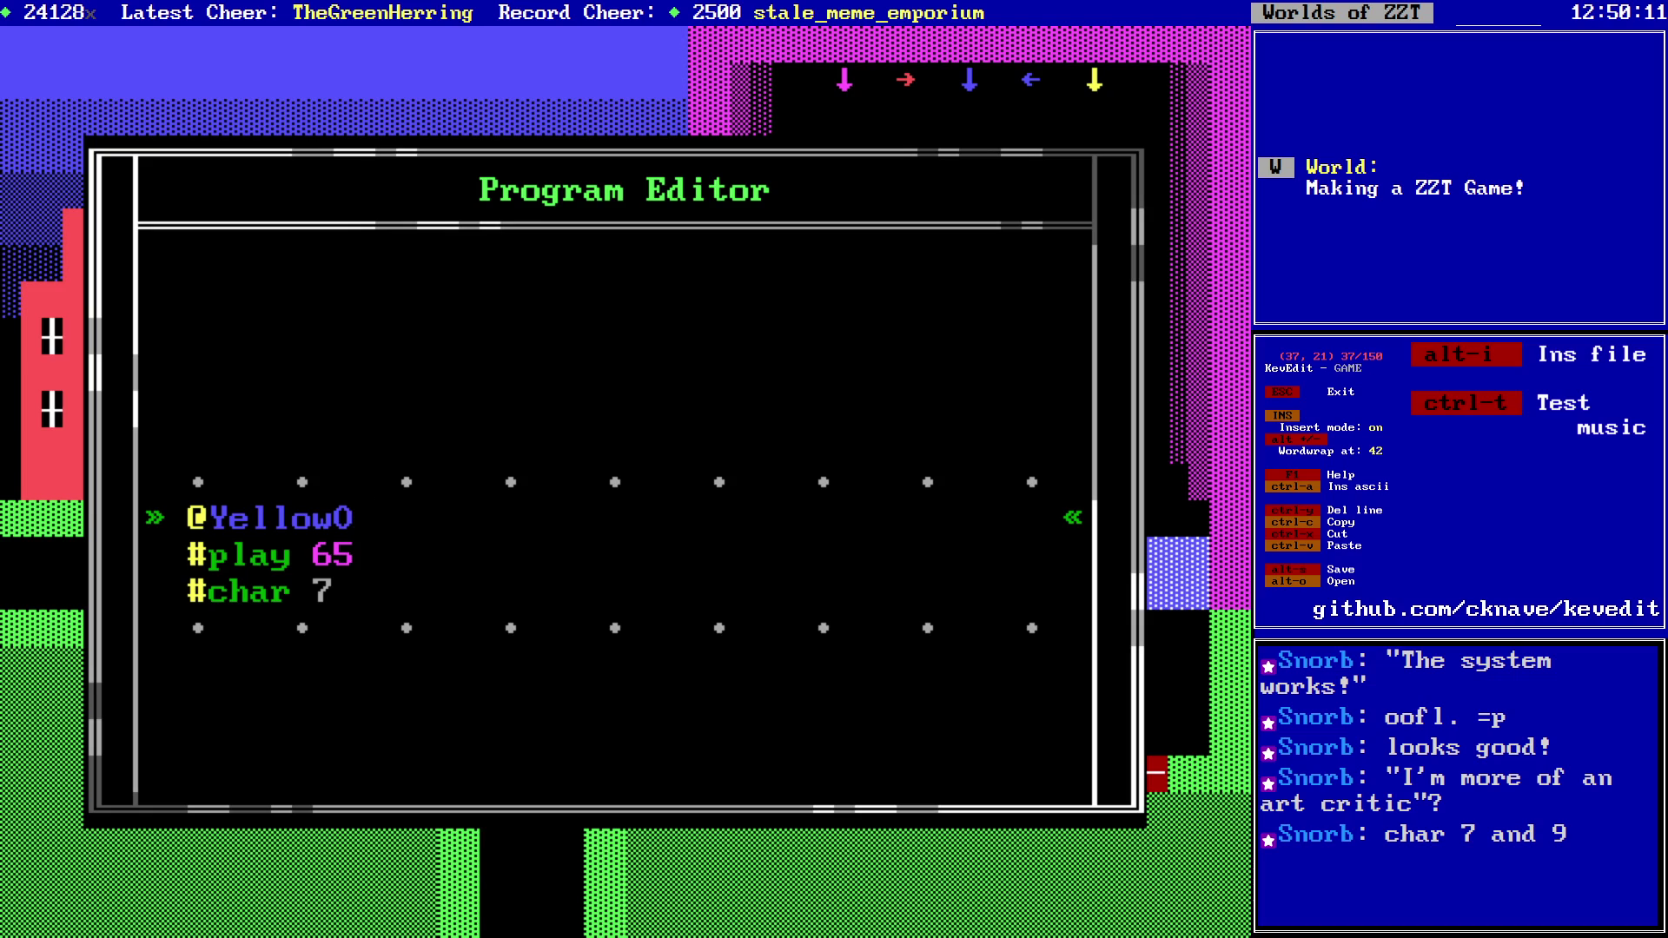
pyautogui.write('ff')
pyautogui.press('Return')
pyautogui.write('#end')
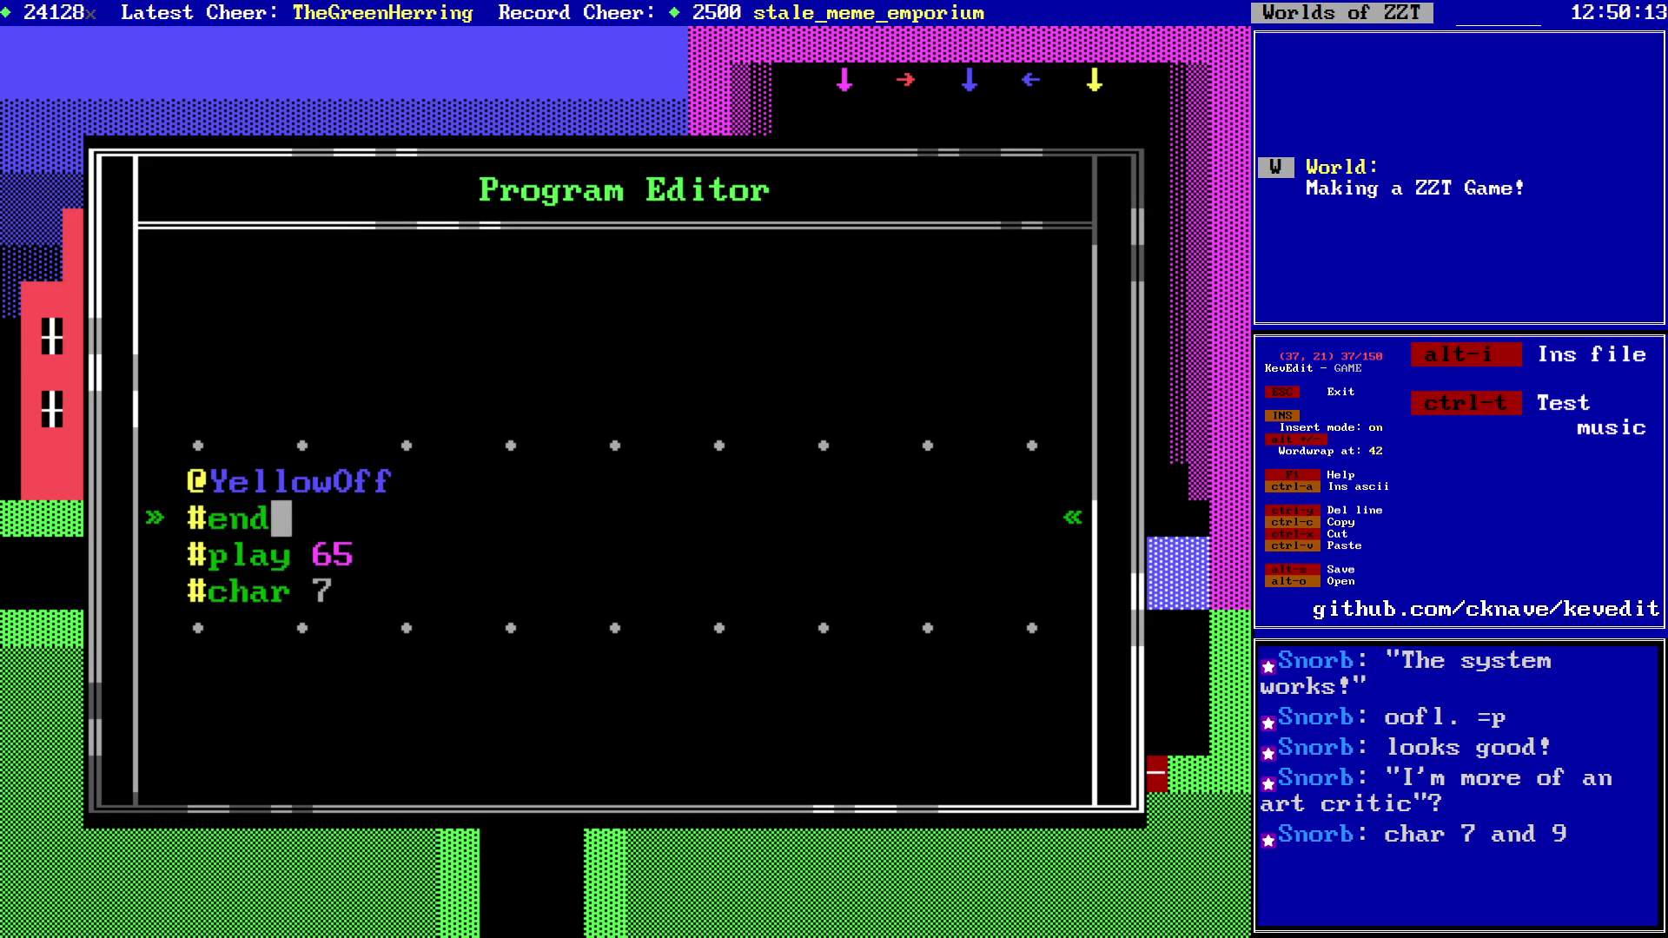
pyautogui.press('Return')
pyautogui.write(':touch')
pyautogui.press('Return')
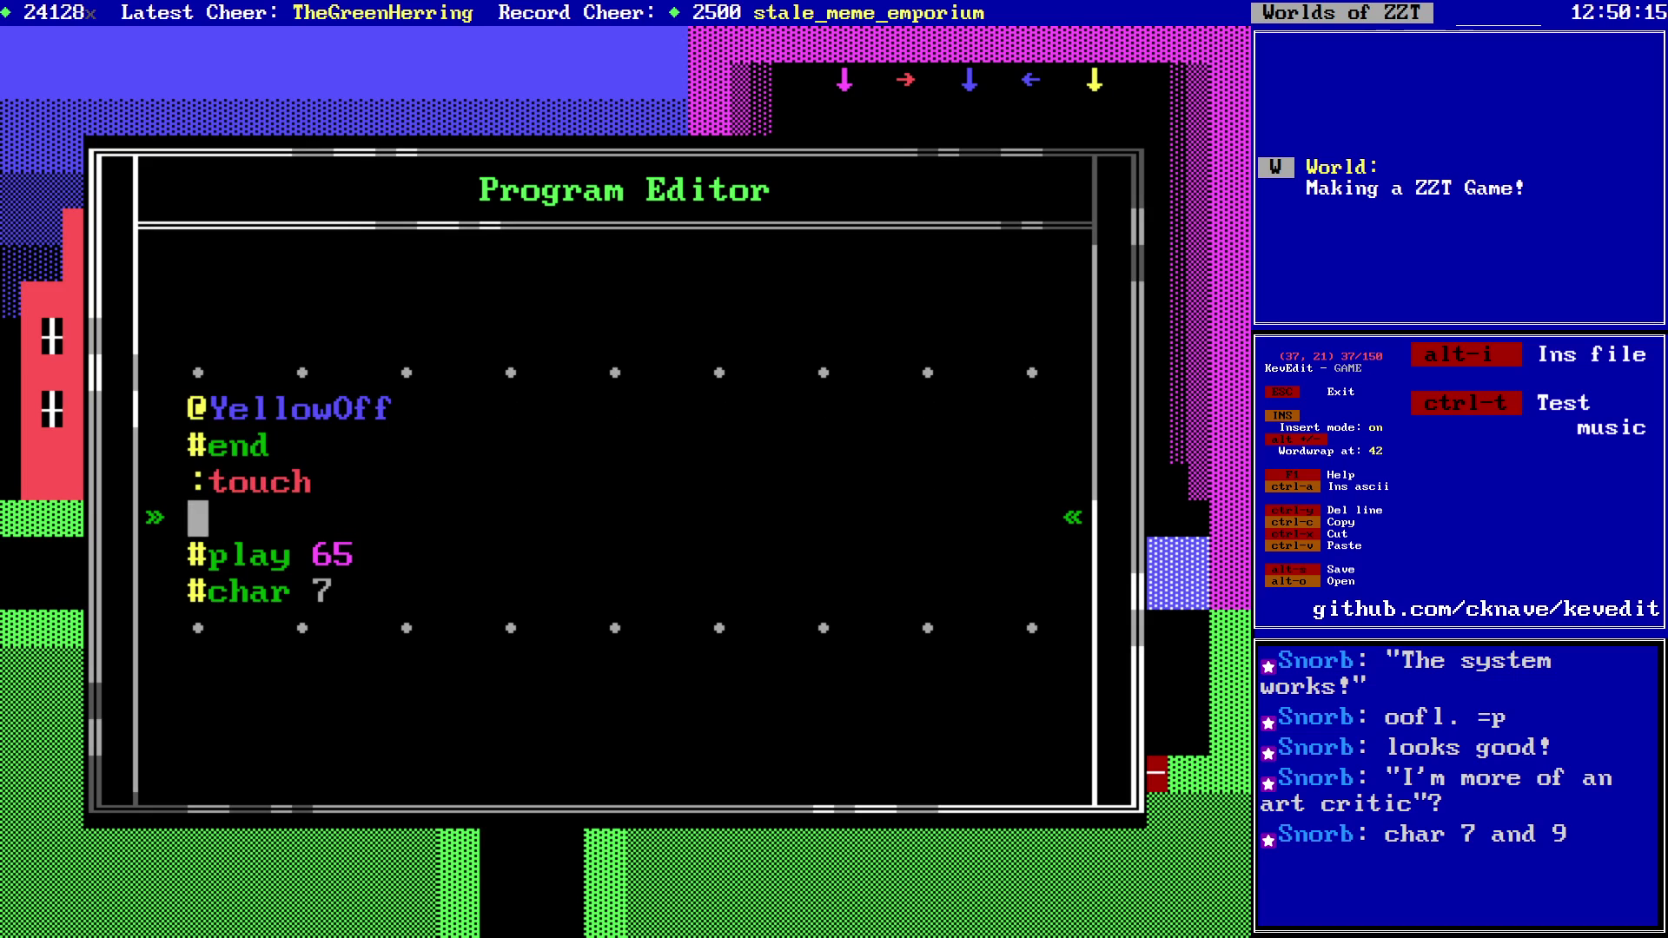
pyautogui.write('#lock')
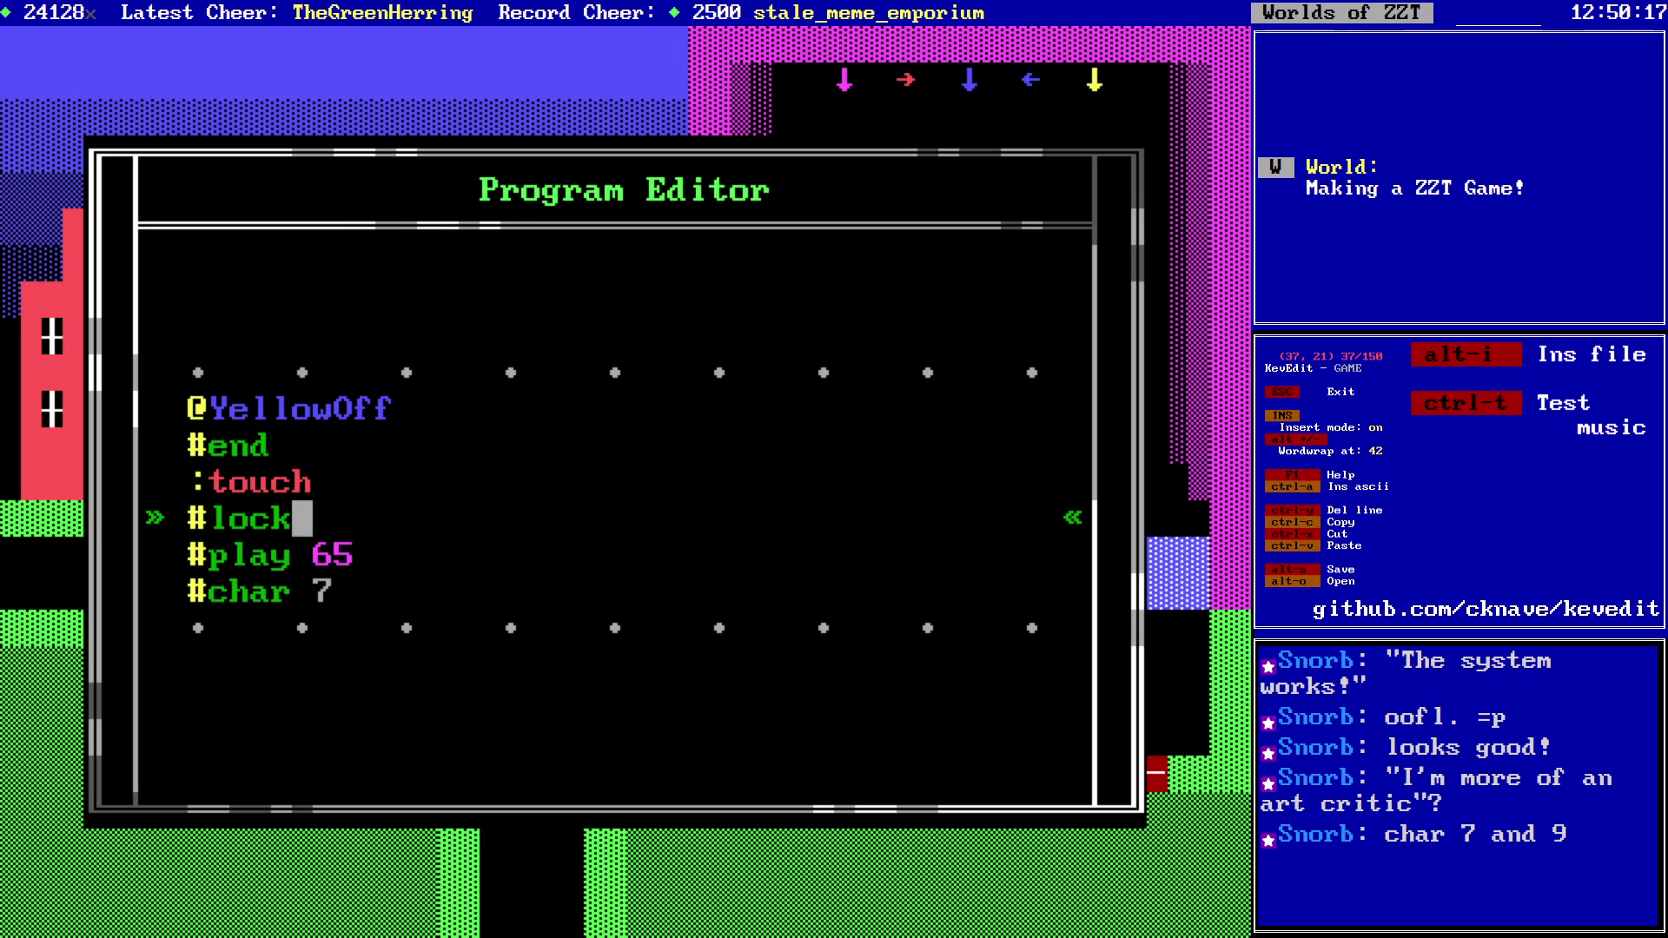
# Step: Append a #yellow:gone line after #char 7
pyautogui.press('Down')
pyautogui.press('Down')
pyautogui.press('End')
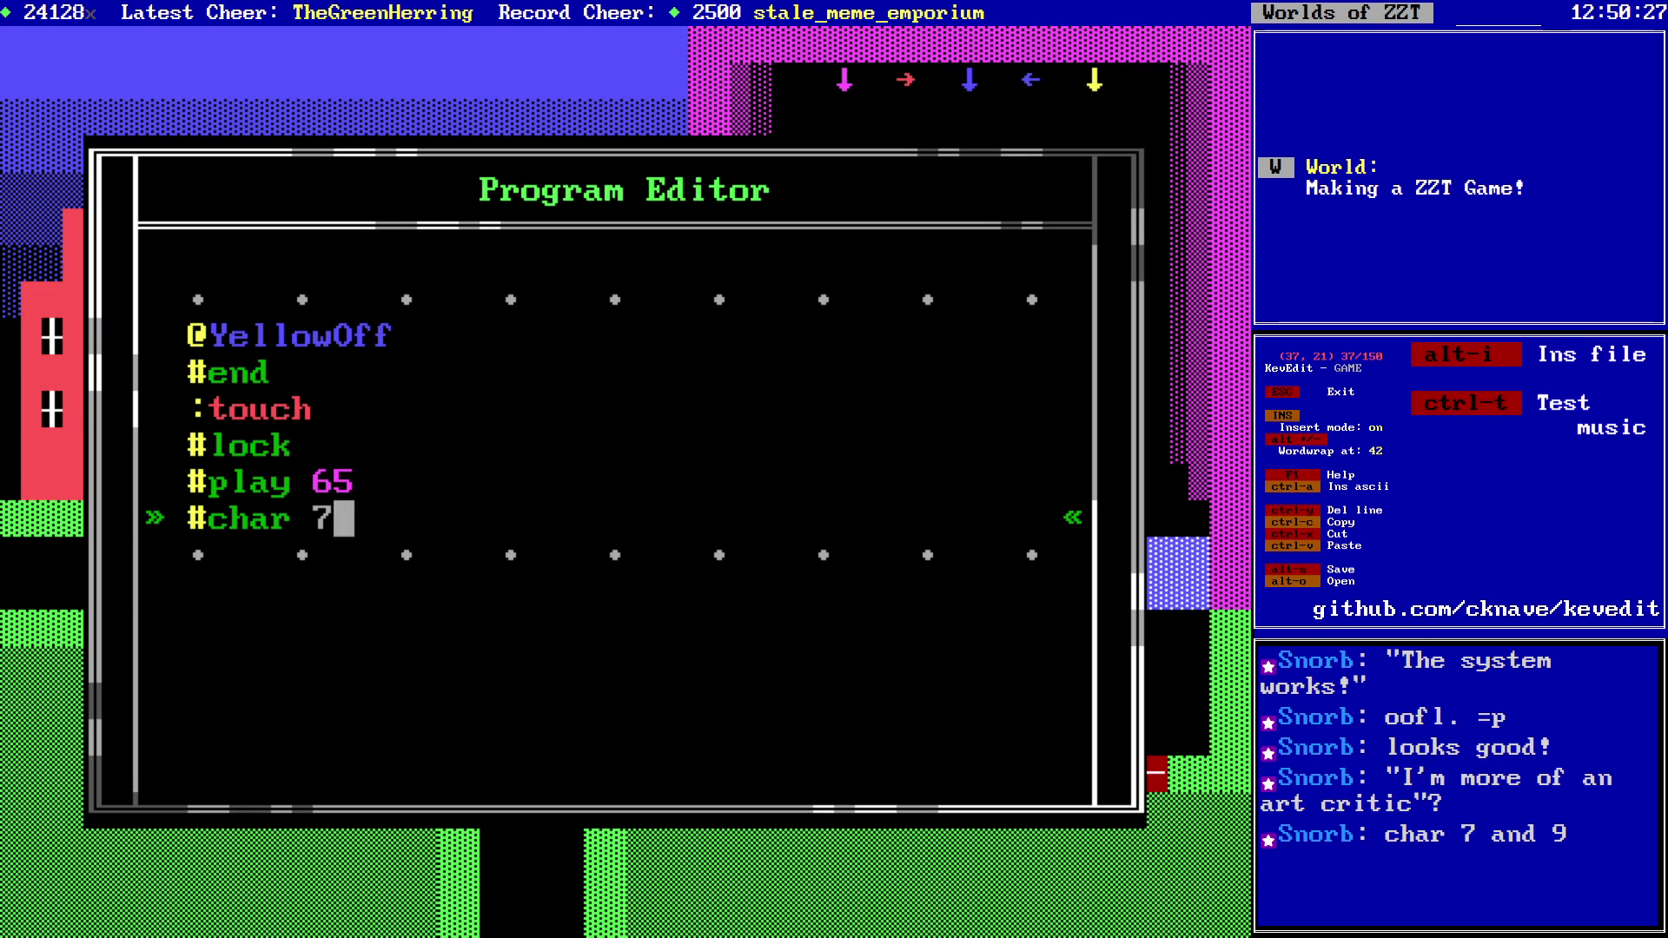
pyautogui.press('Return')
pyautogui.write('#yellow:o')
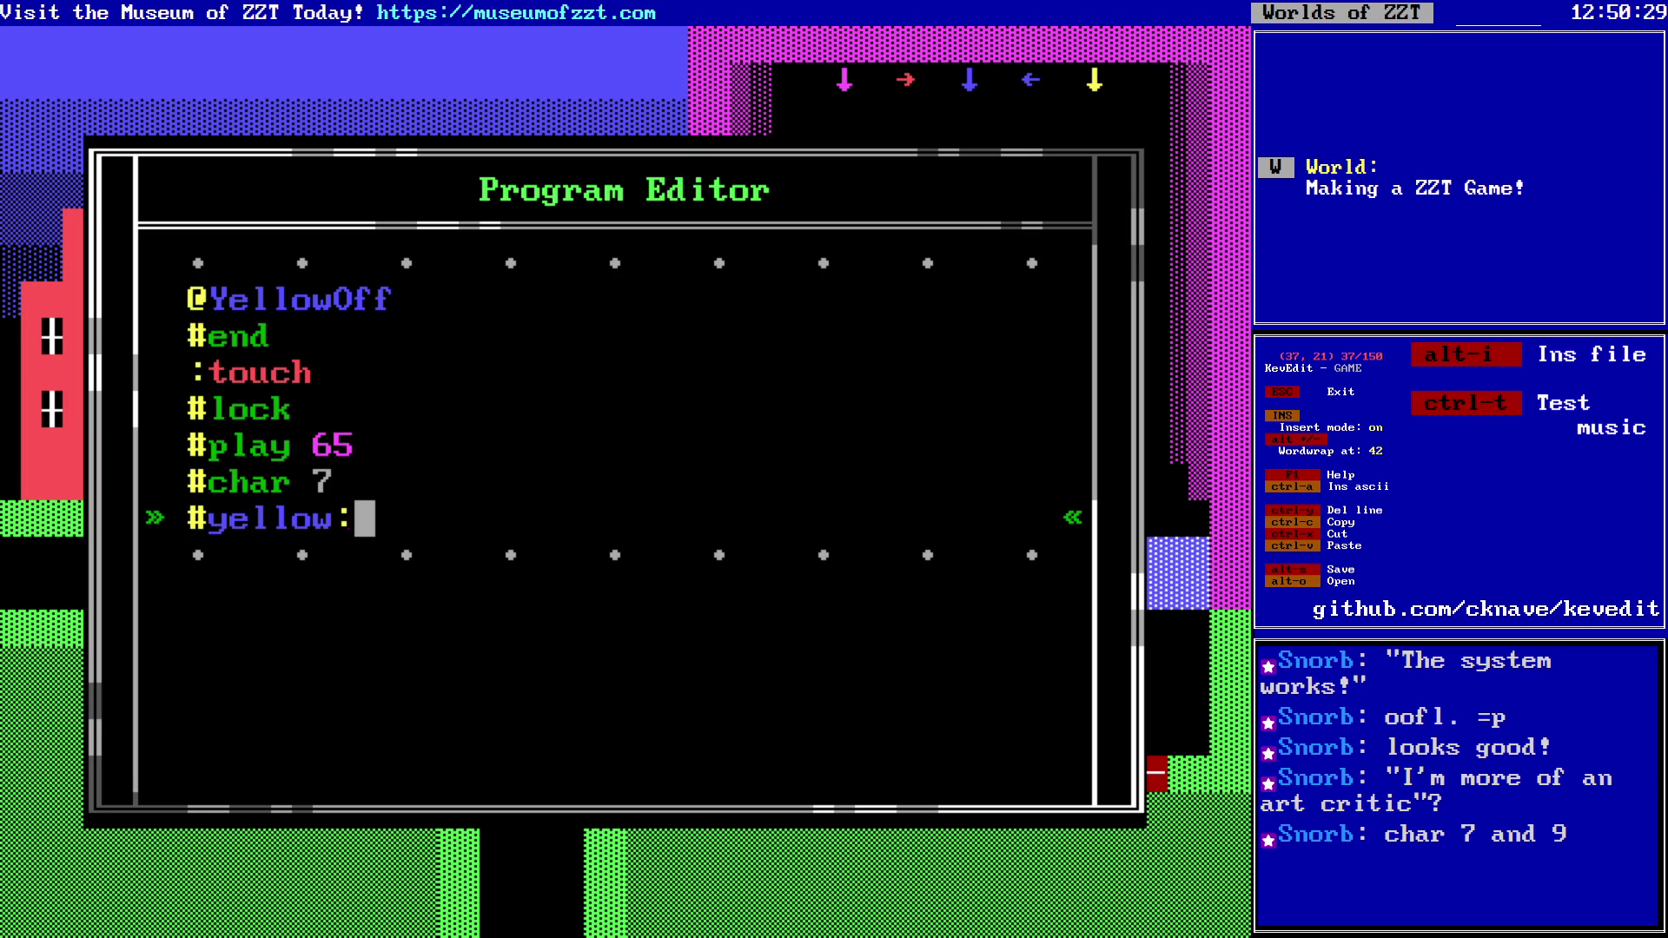
pyautogui.press('BackSpace')
pyautogui.write('gone')
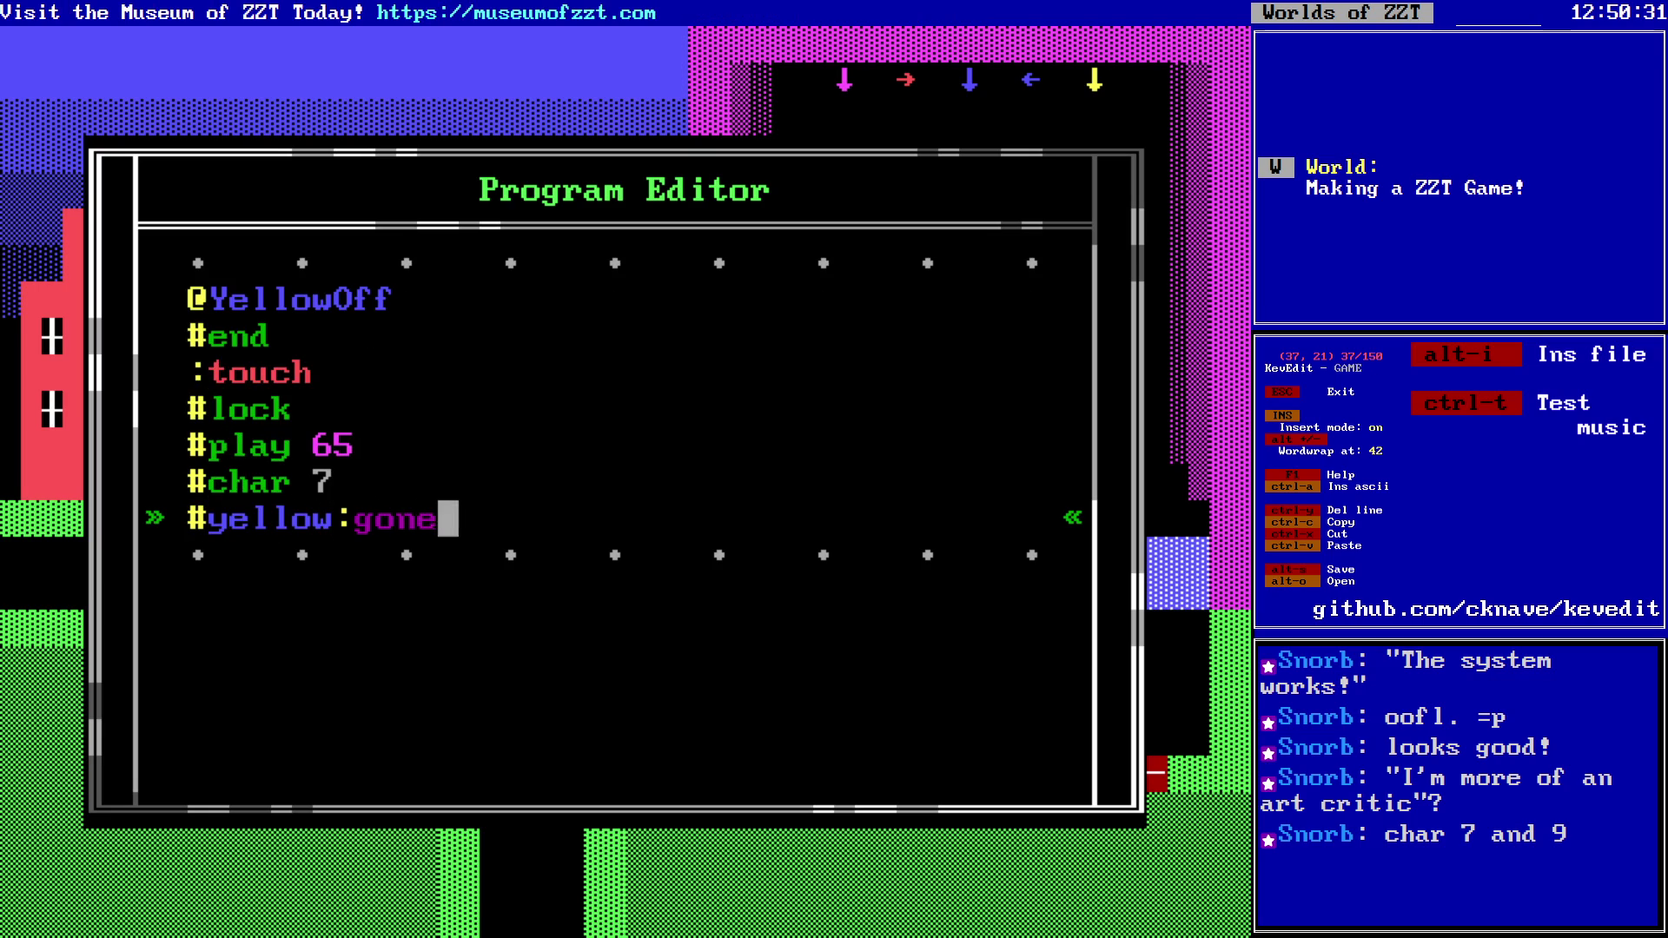
pyautogui.press('Escape')
# Step: Check the Yellow object's program, then review YellowOff's #yellow:gone line
pyautogui.press('Return')
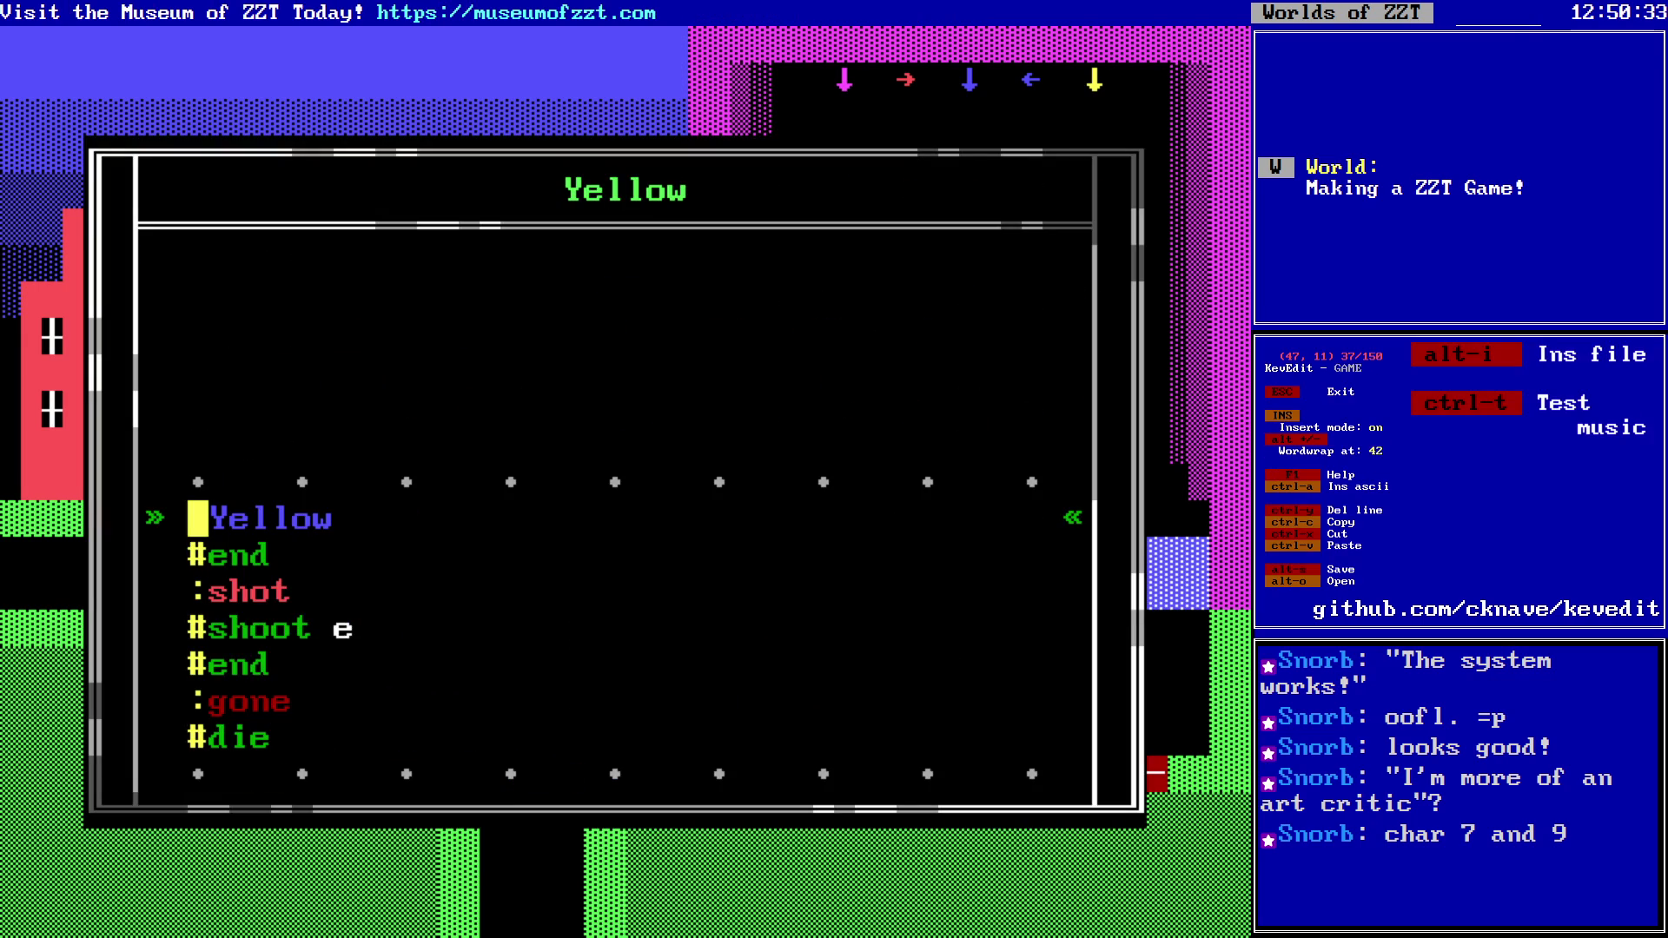
pyautogui.press('Escape')
pyautogui.press('Left')
pyautogui.press('Left')
pyautogui.press('Left')
pyautogui.press('Down')
pyautogui.press('Down')
pyautogui.press('Down')
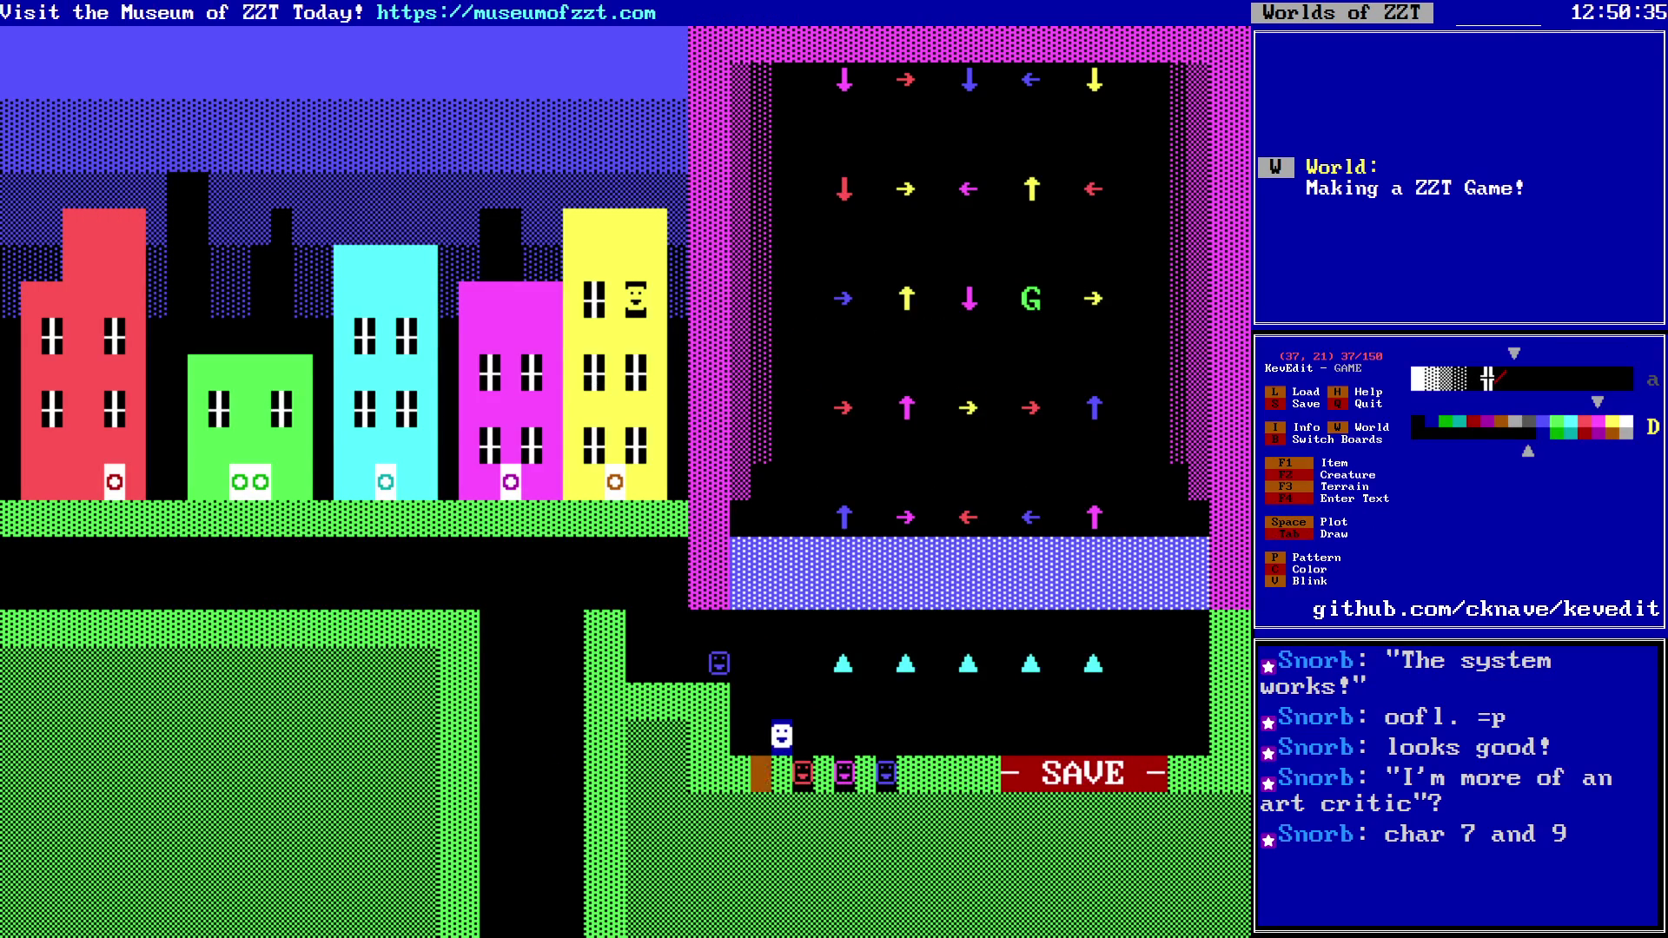
pyautogui.press('Return')
pyautogui.press('Down')
pyautogui.press('Down')
pyautogui.press('Down')
pyautogui.press('End')
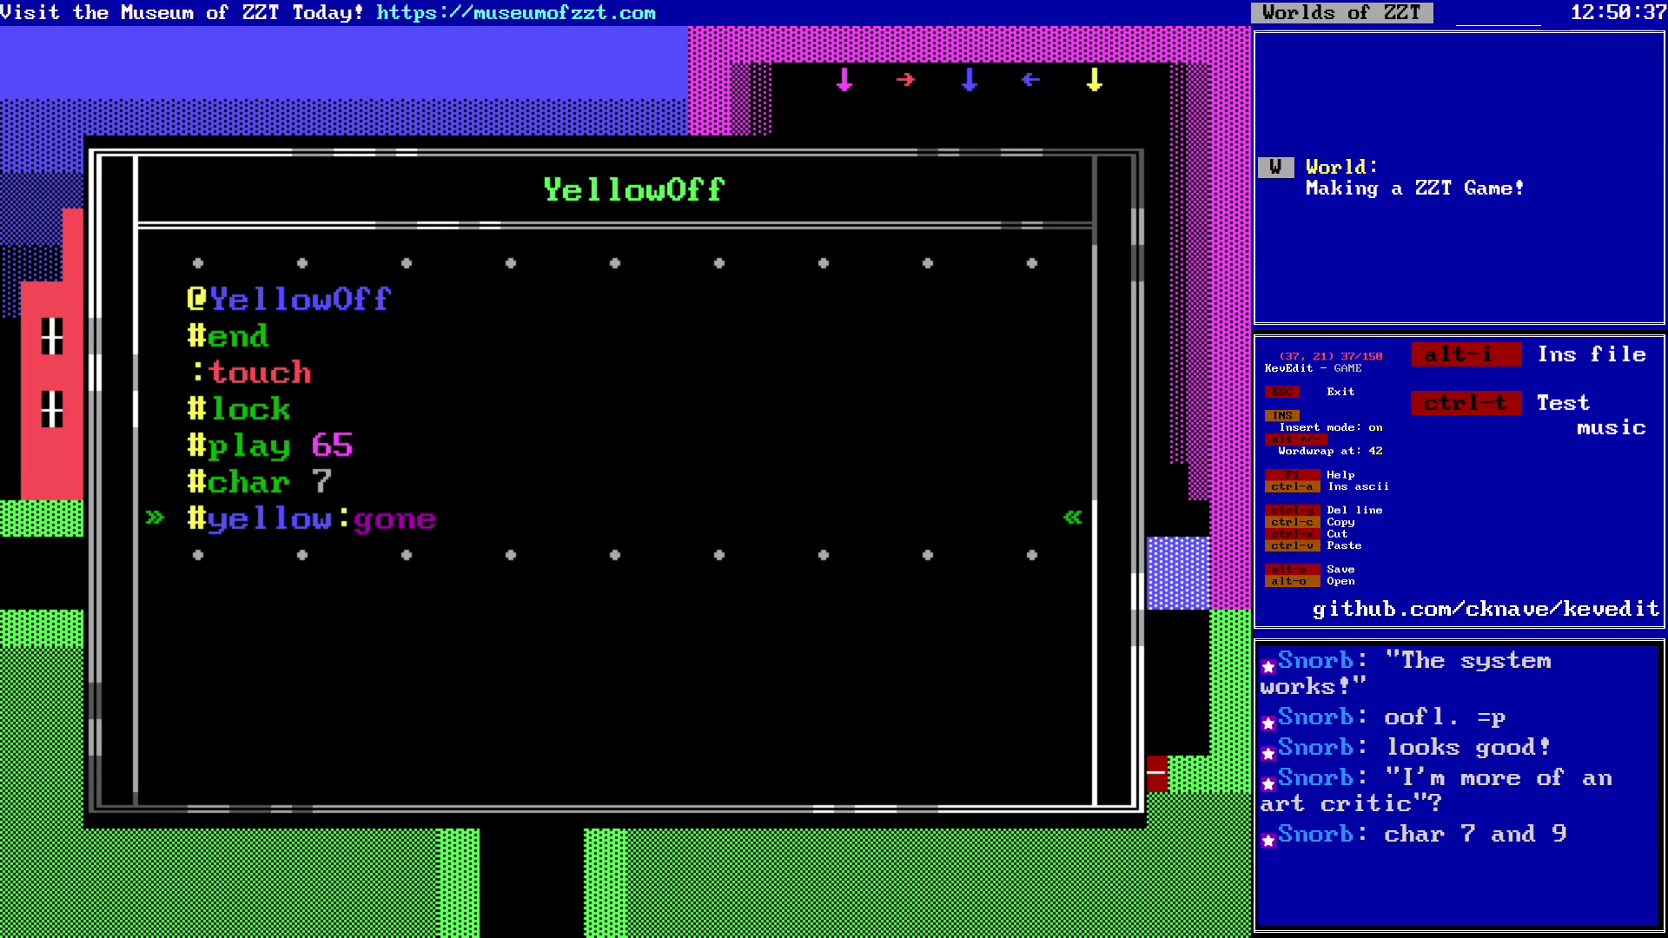
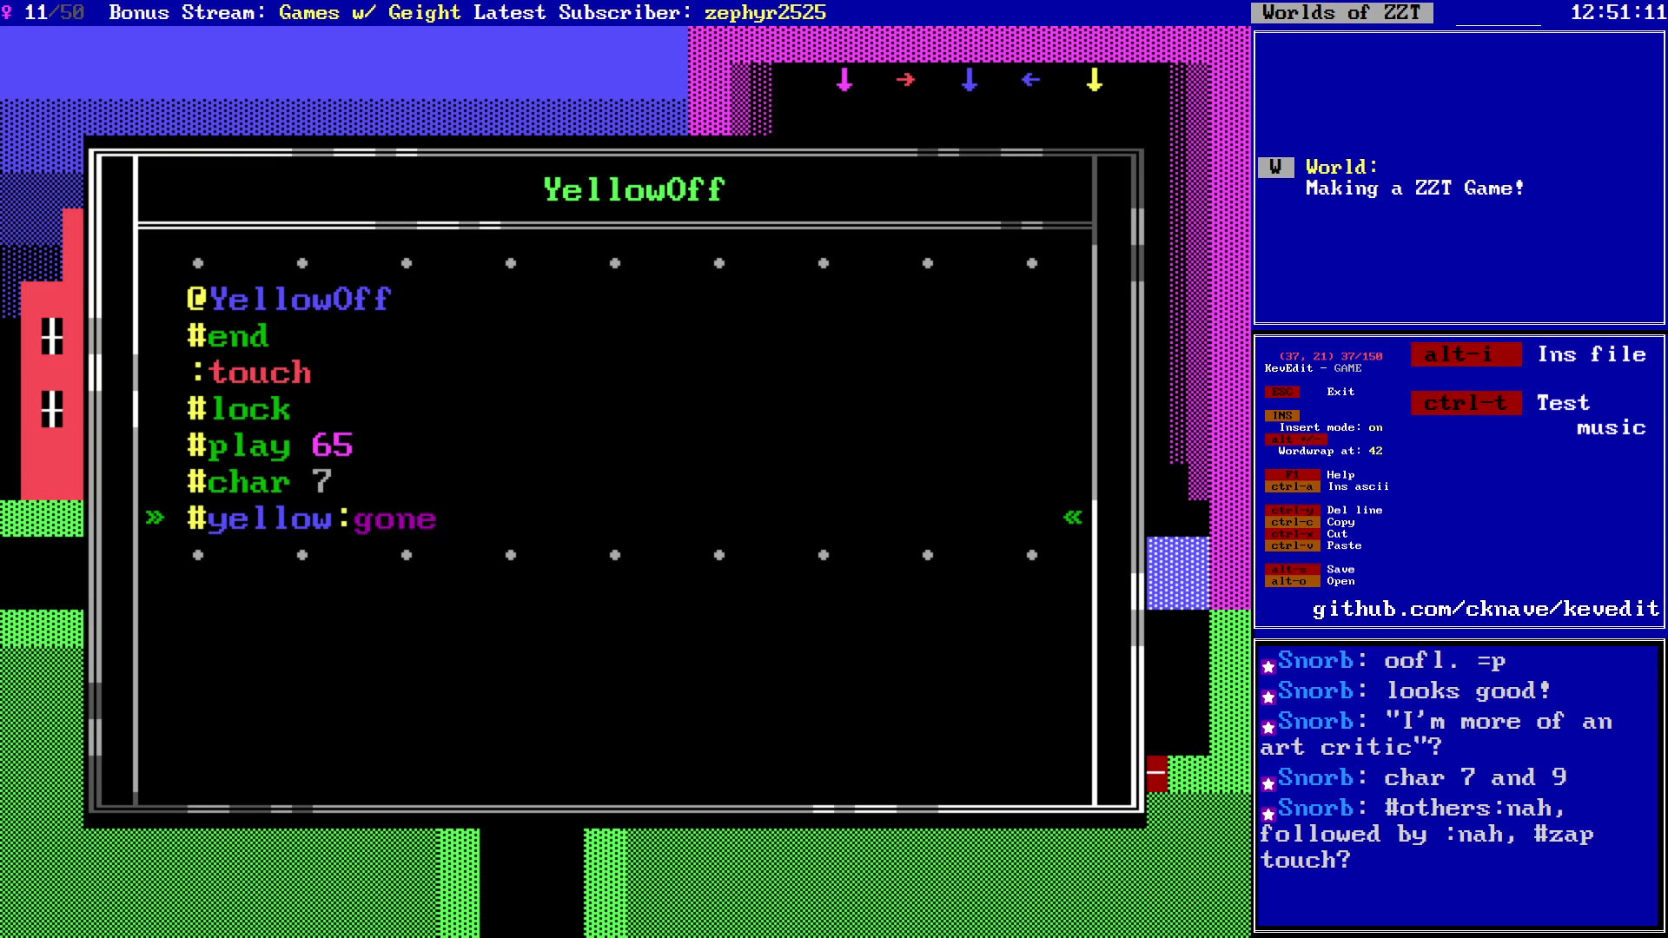
# Step: Exit YellowOff's script and move the board cursor left and up
pyautogui.press('Escape')
pyautogui.press('Escape')
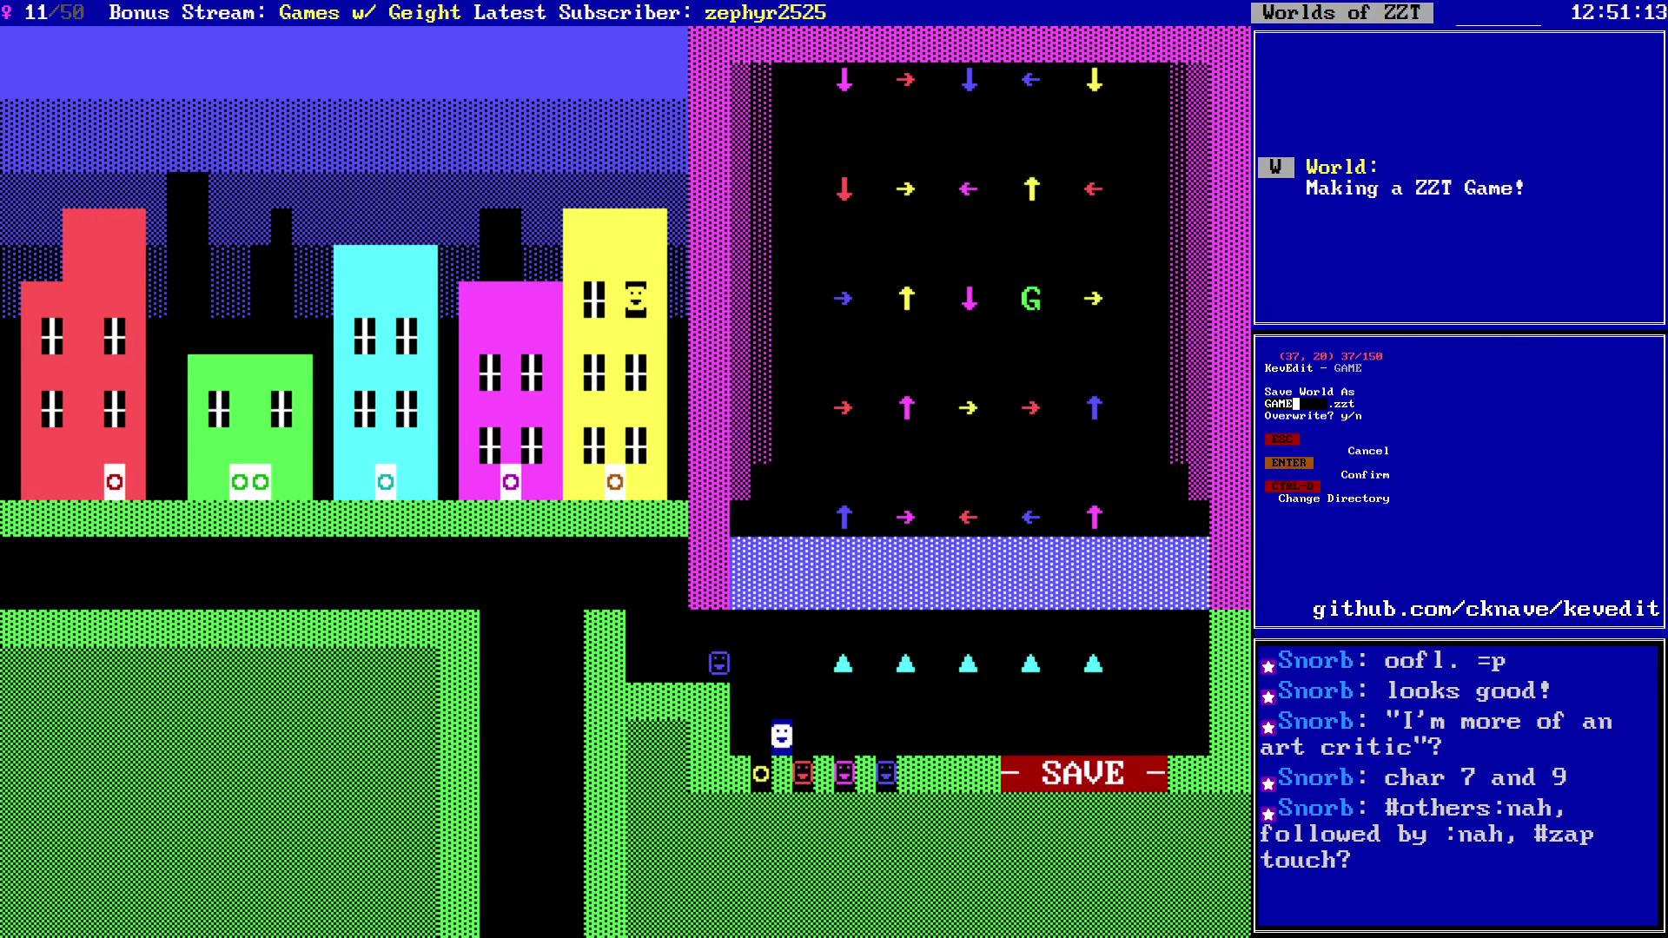
pyautogui.press('Left')
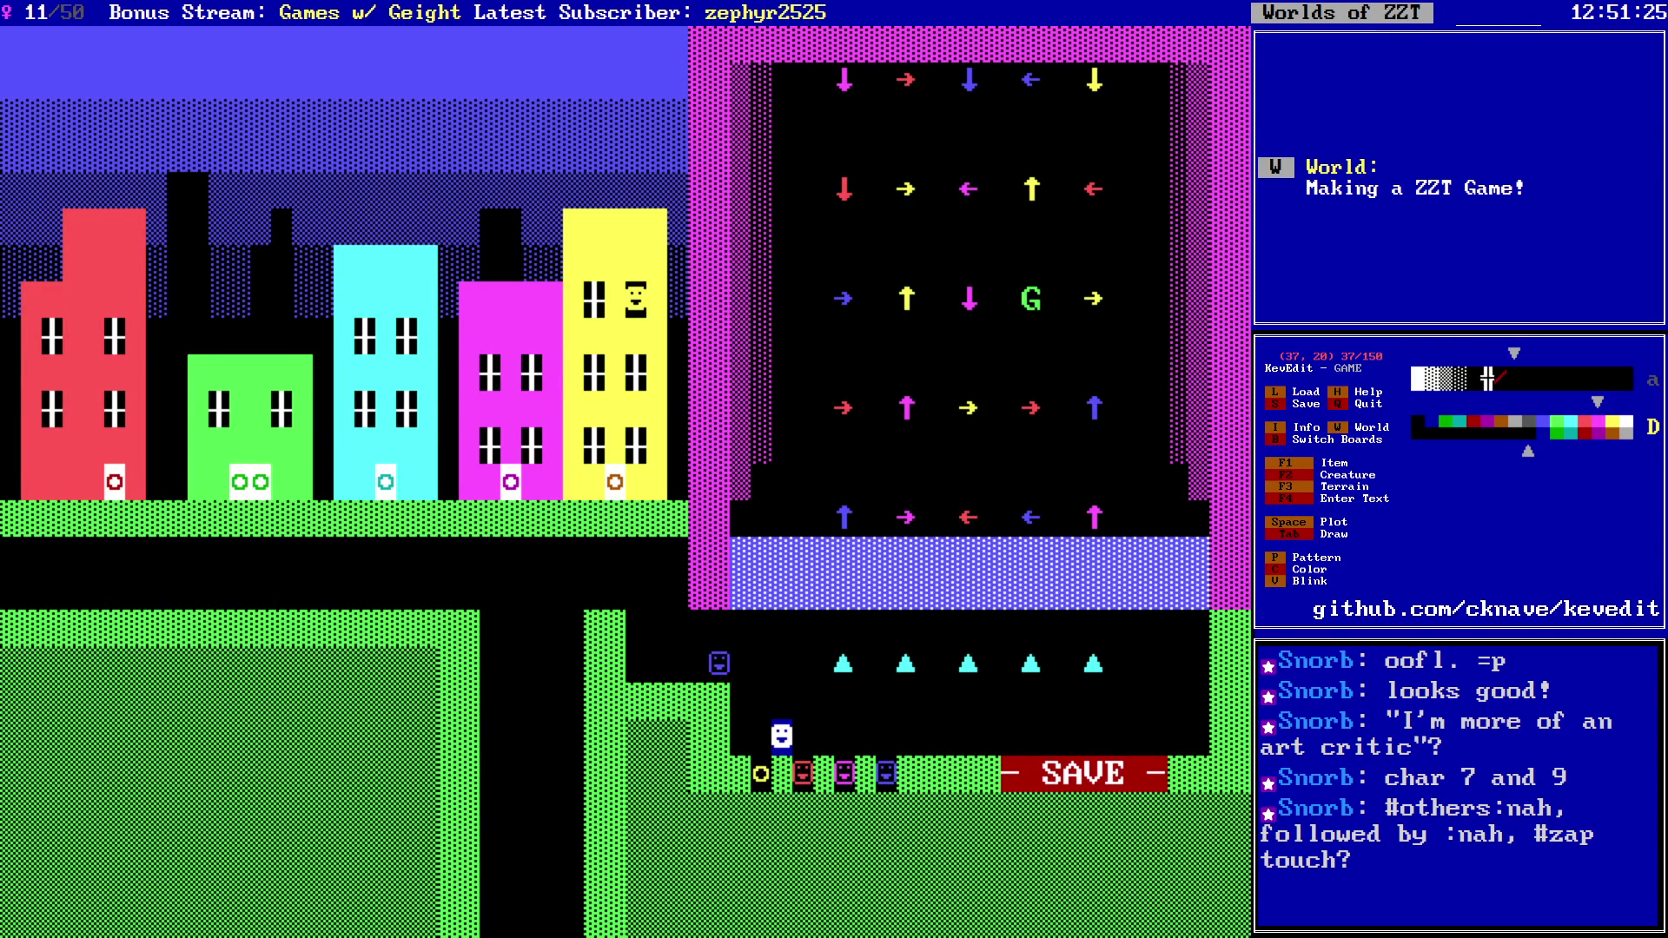
pyautogui.press('Up')
pyautogui.press('Up')
pyautogui.press('Up')
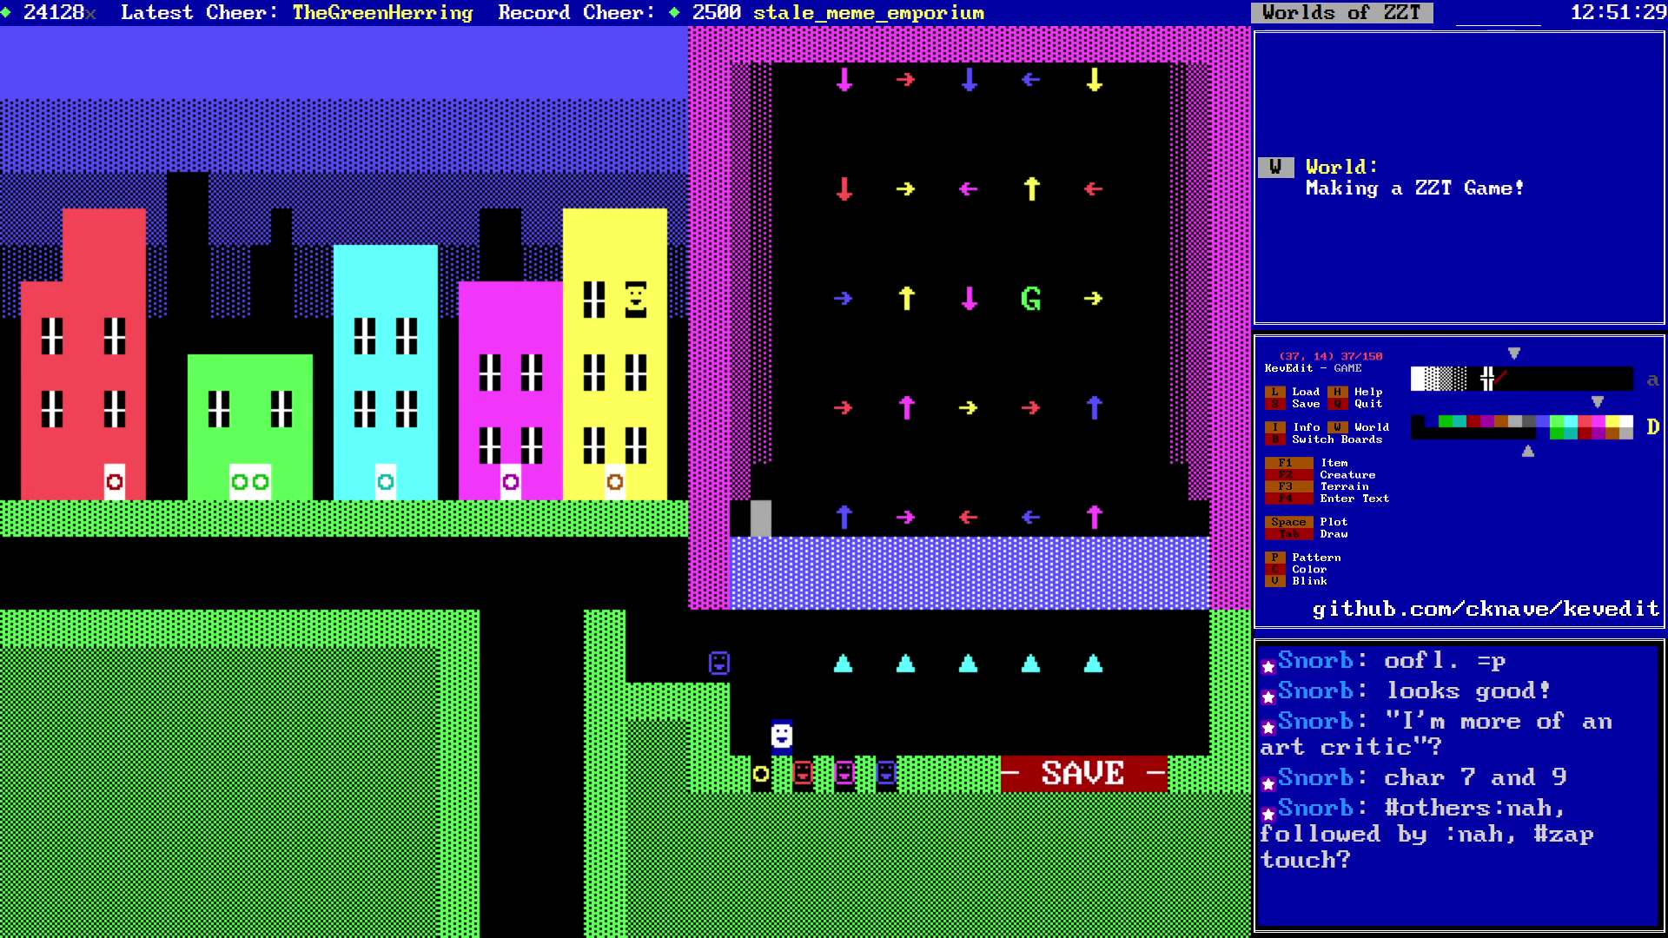
# Step: Open YellowOff's script and add a '#Others:' line after #lock
pyautogui.press('Down')
pyautogui.press('Down')
pyautogui.press('Down')
pyautogui.press('Return')
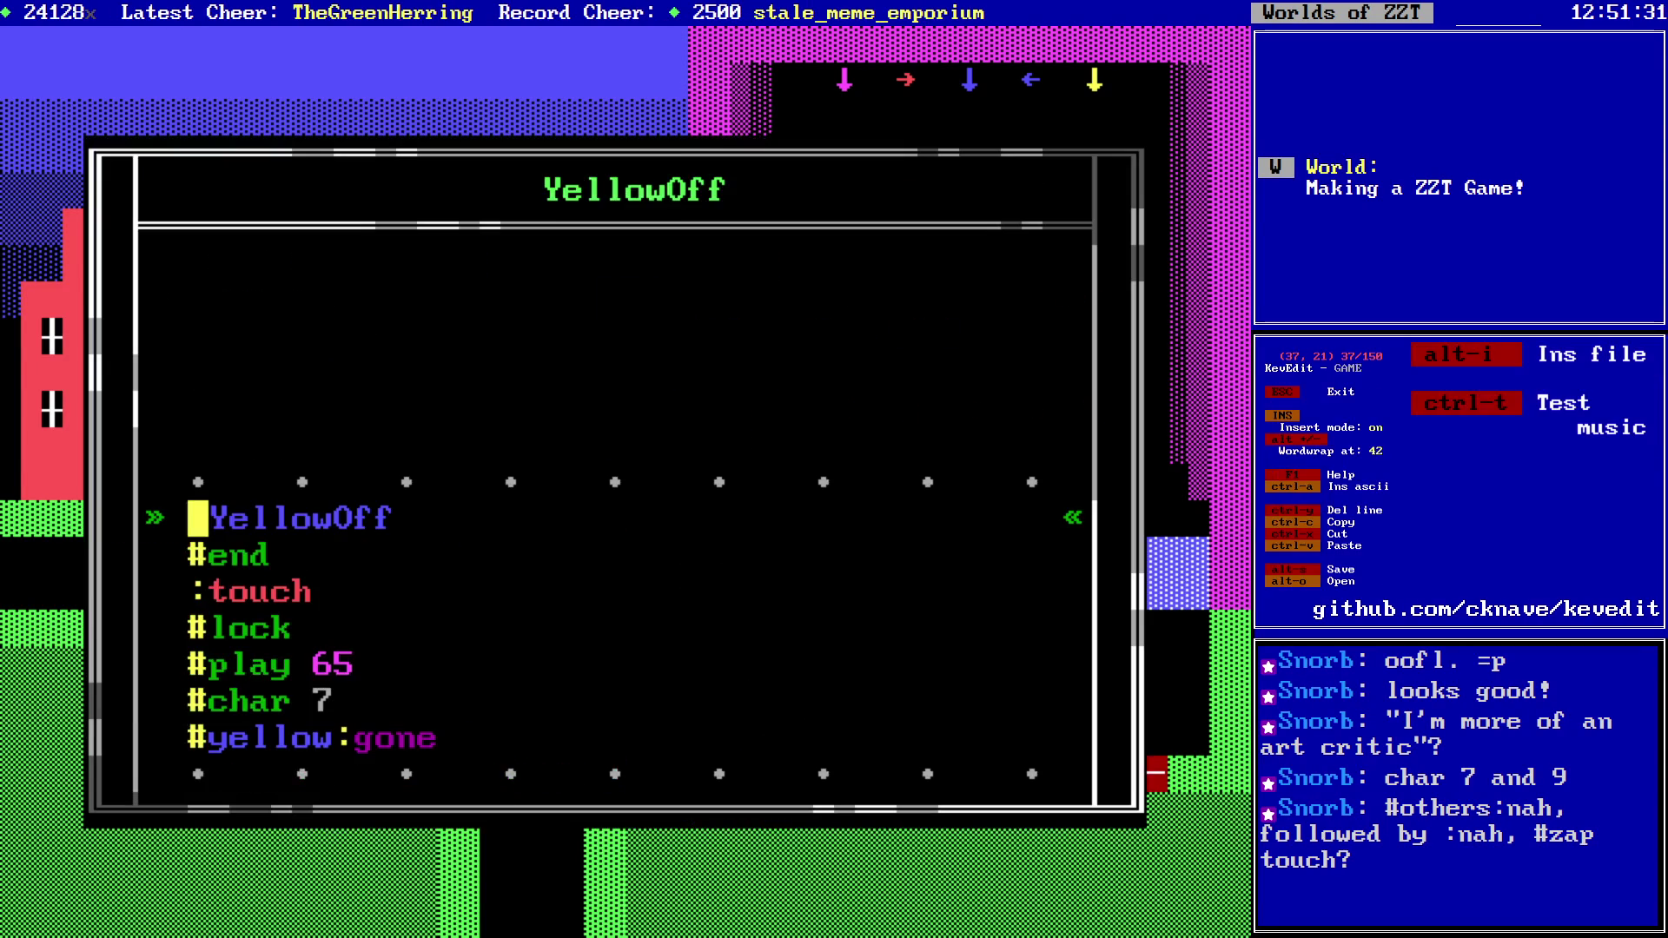
pyautogui.press('pagedown')
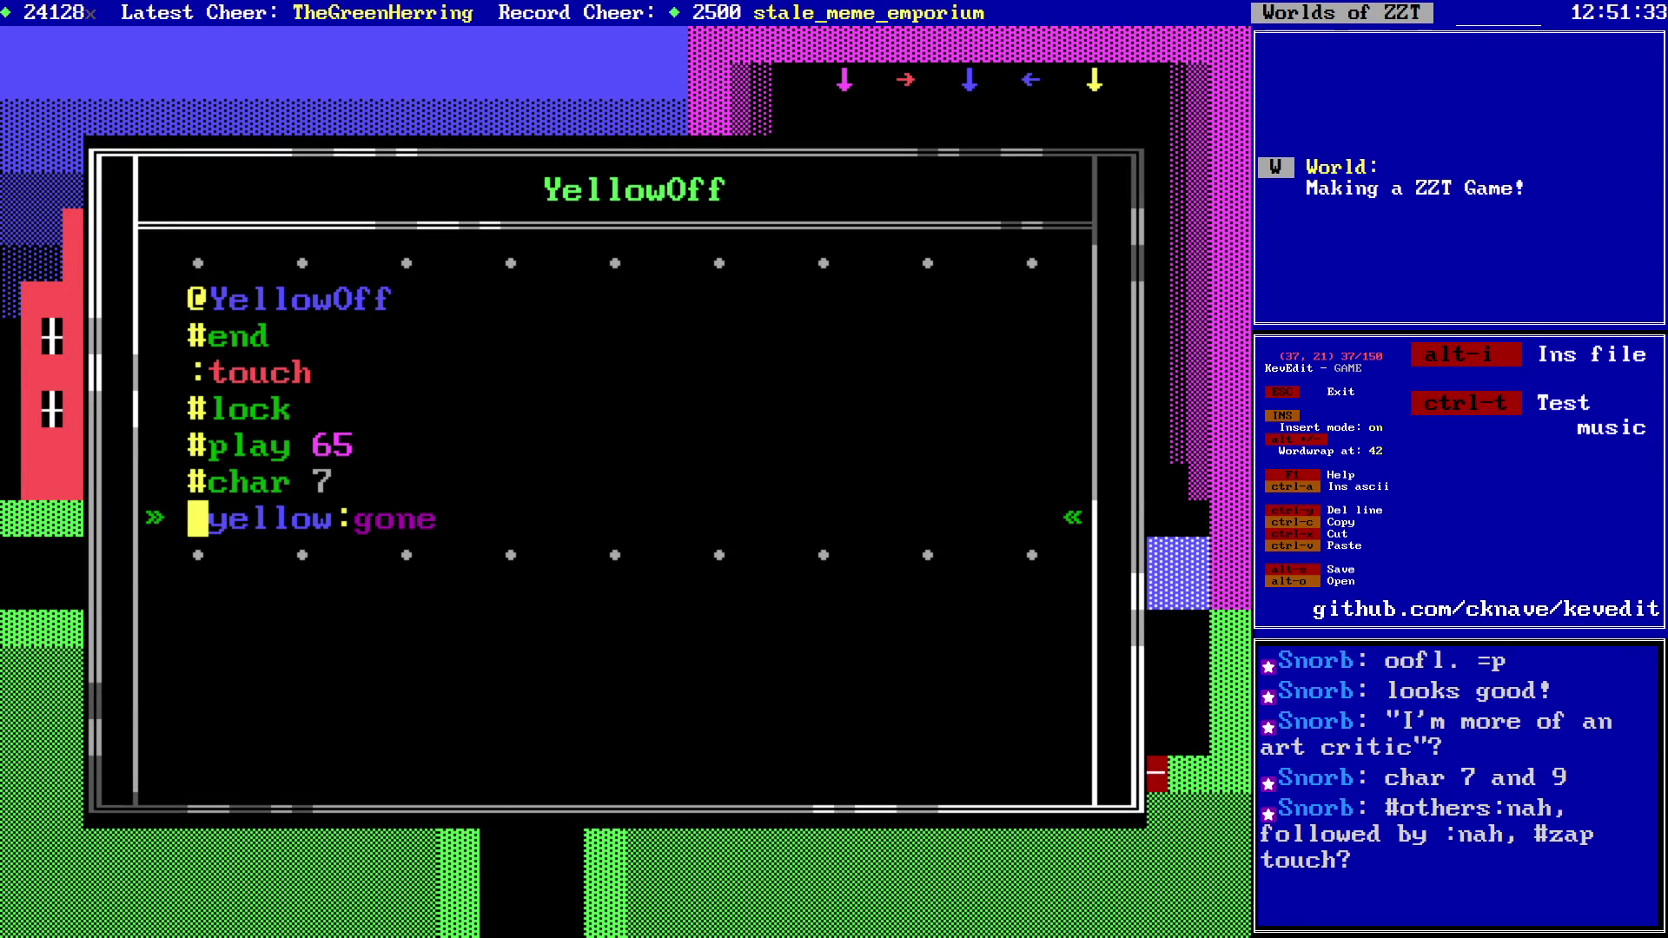
pyautogui.press('Left')
pyautogui.press('Up')
pyautogui.press('Up')
pyautogui.press('Return')
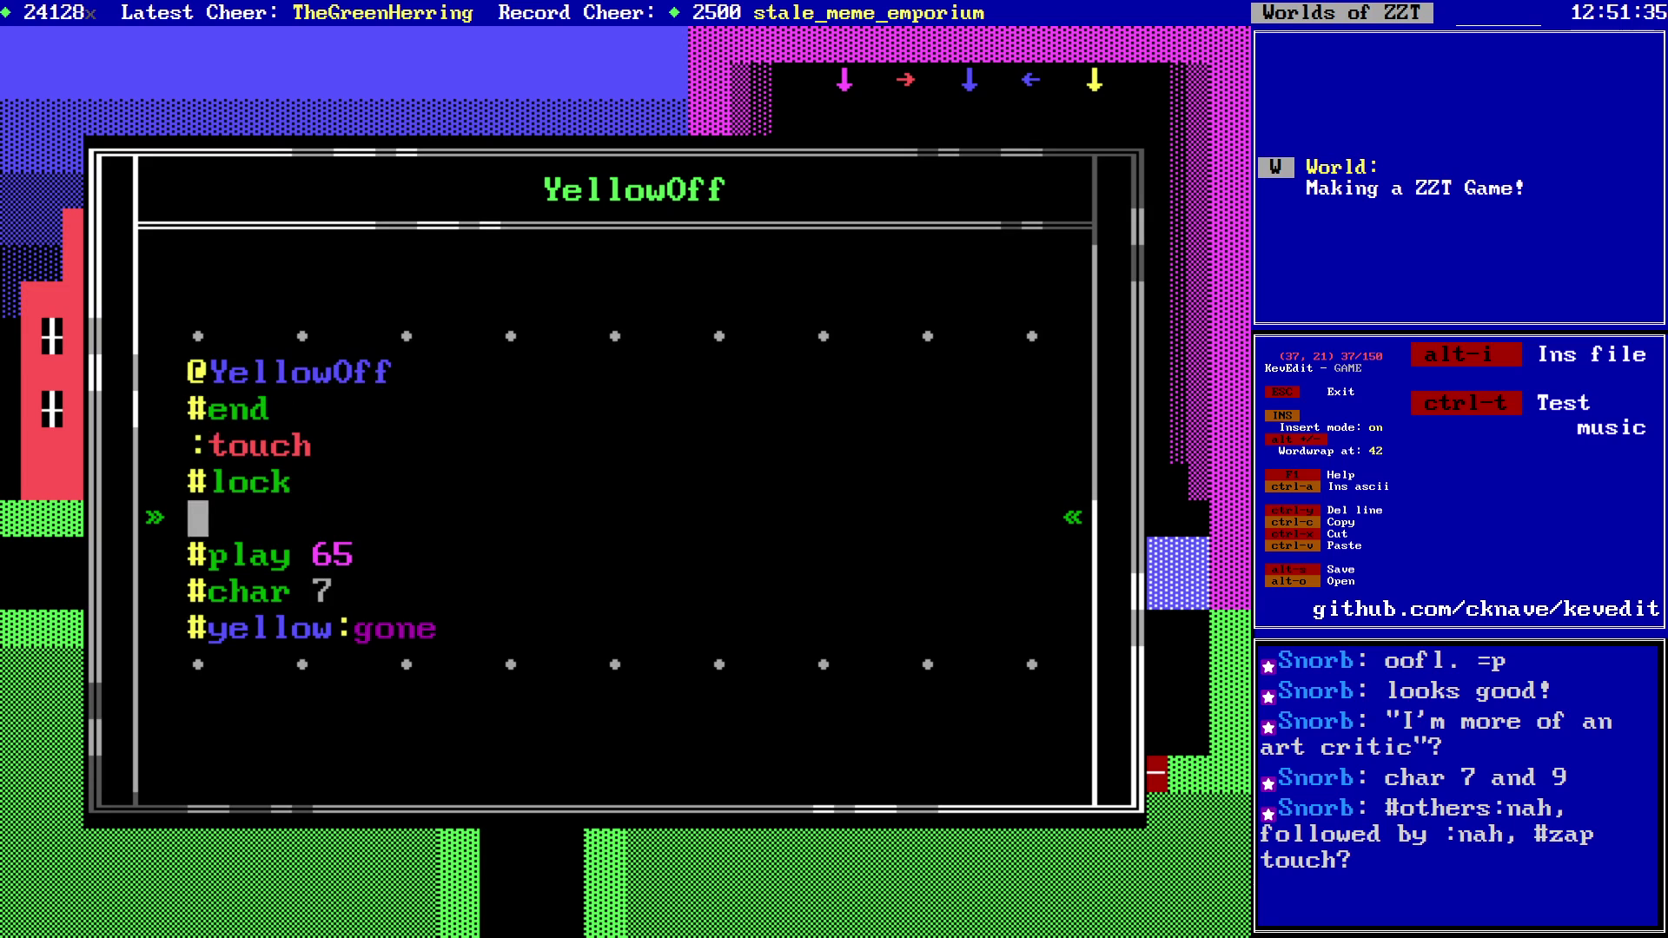
pyautogui.write('#Others:')
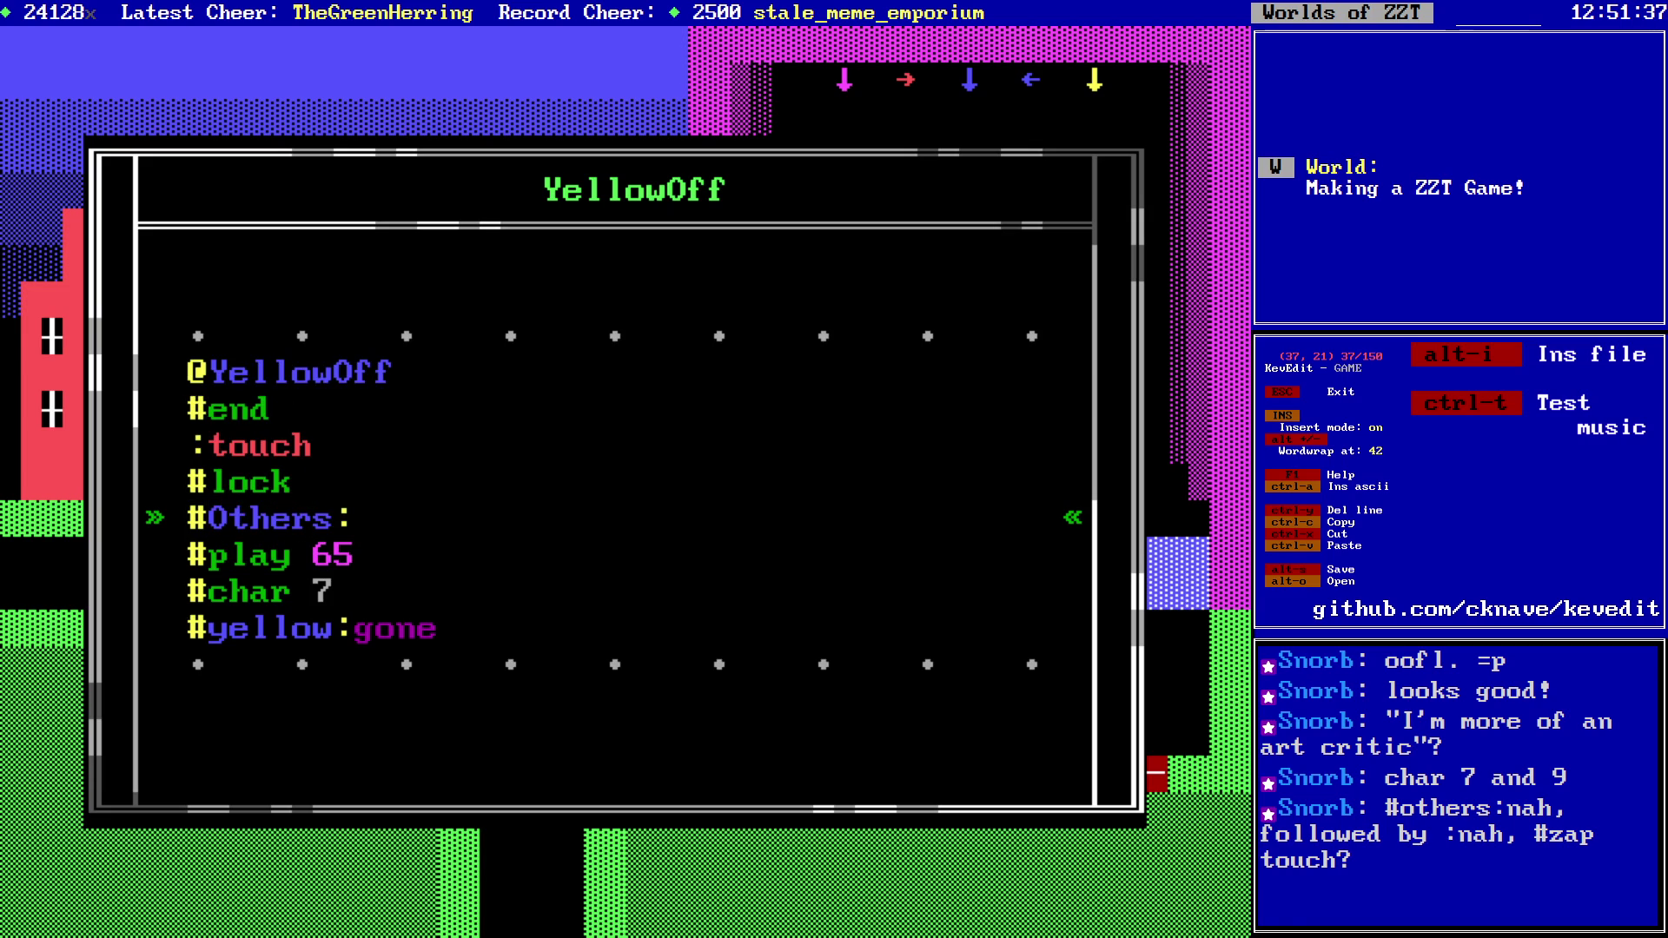
# Step: Turn the new line into '#send others:nah'
pyautogui.press('Home')
pyautogui.press('Right')
pyautogui.write('send')
pyautogui.press('Delete')
pyautogui.write('o')
pyautogui.press('End')
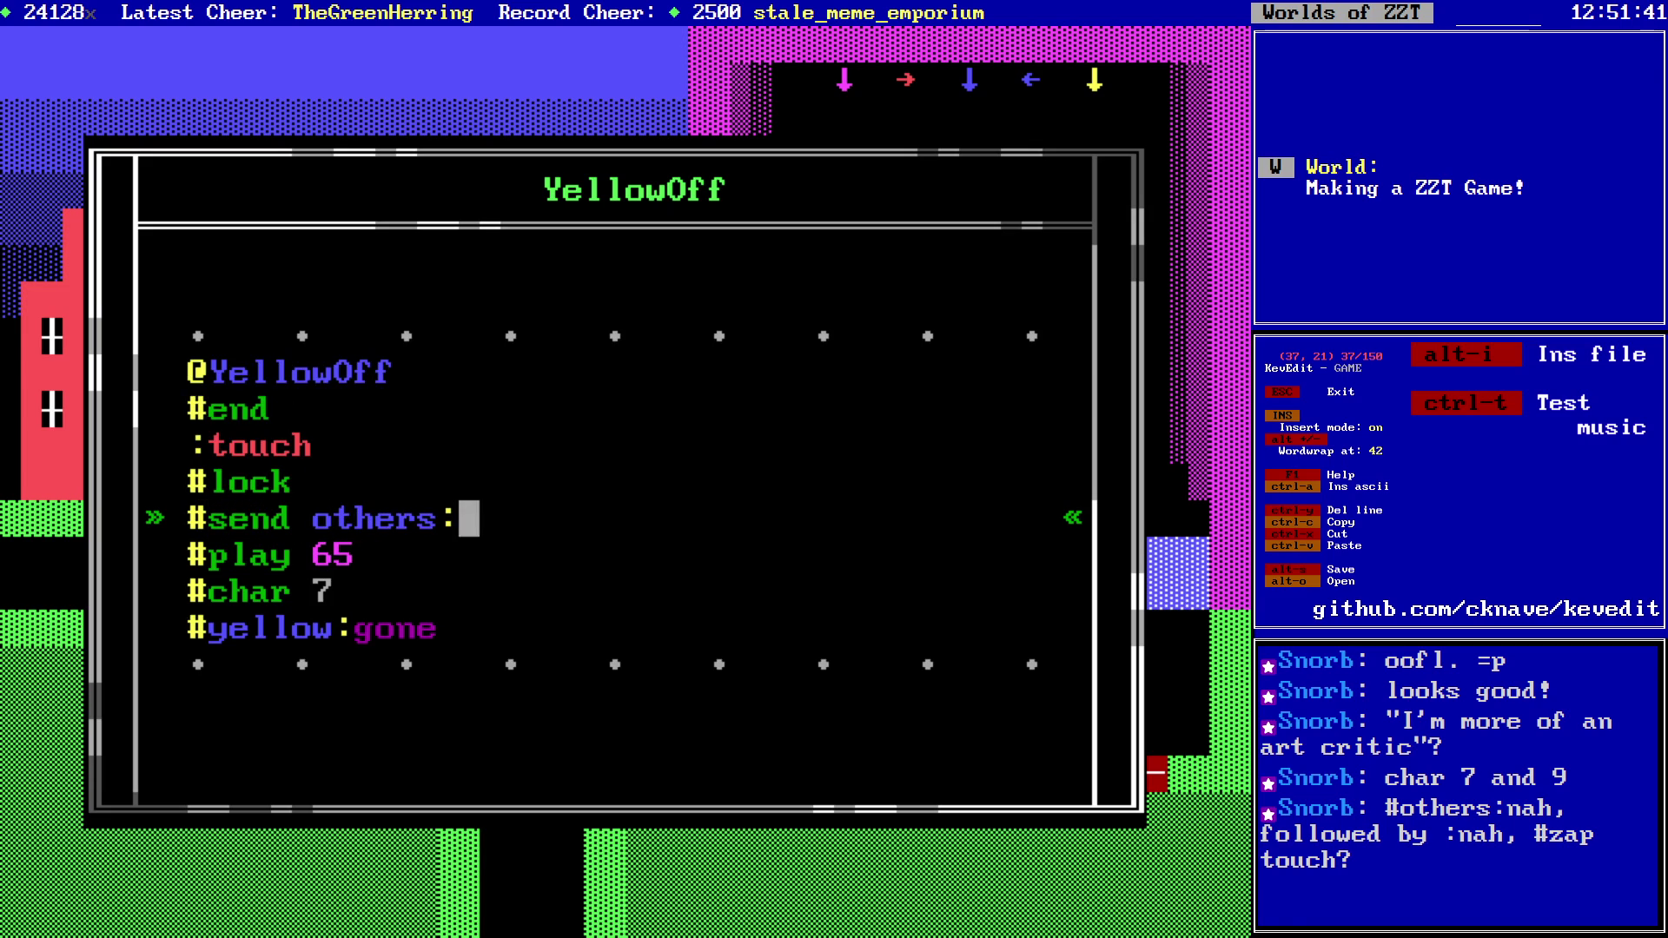
pyautogui.press('Left')
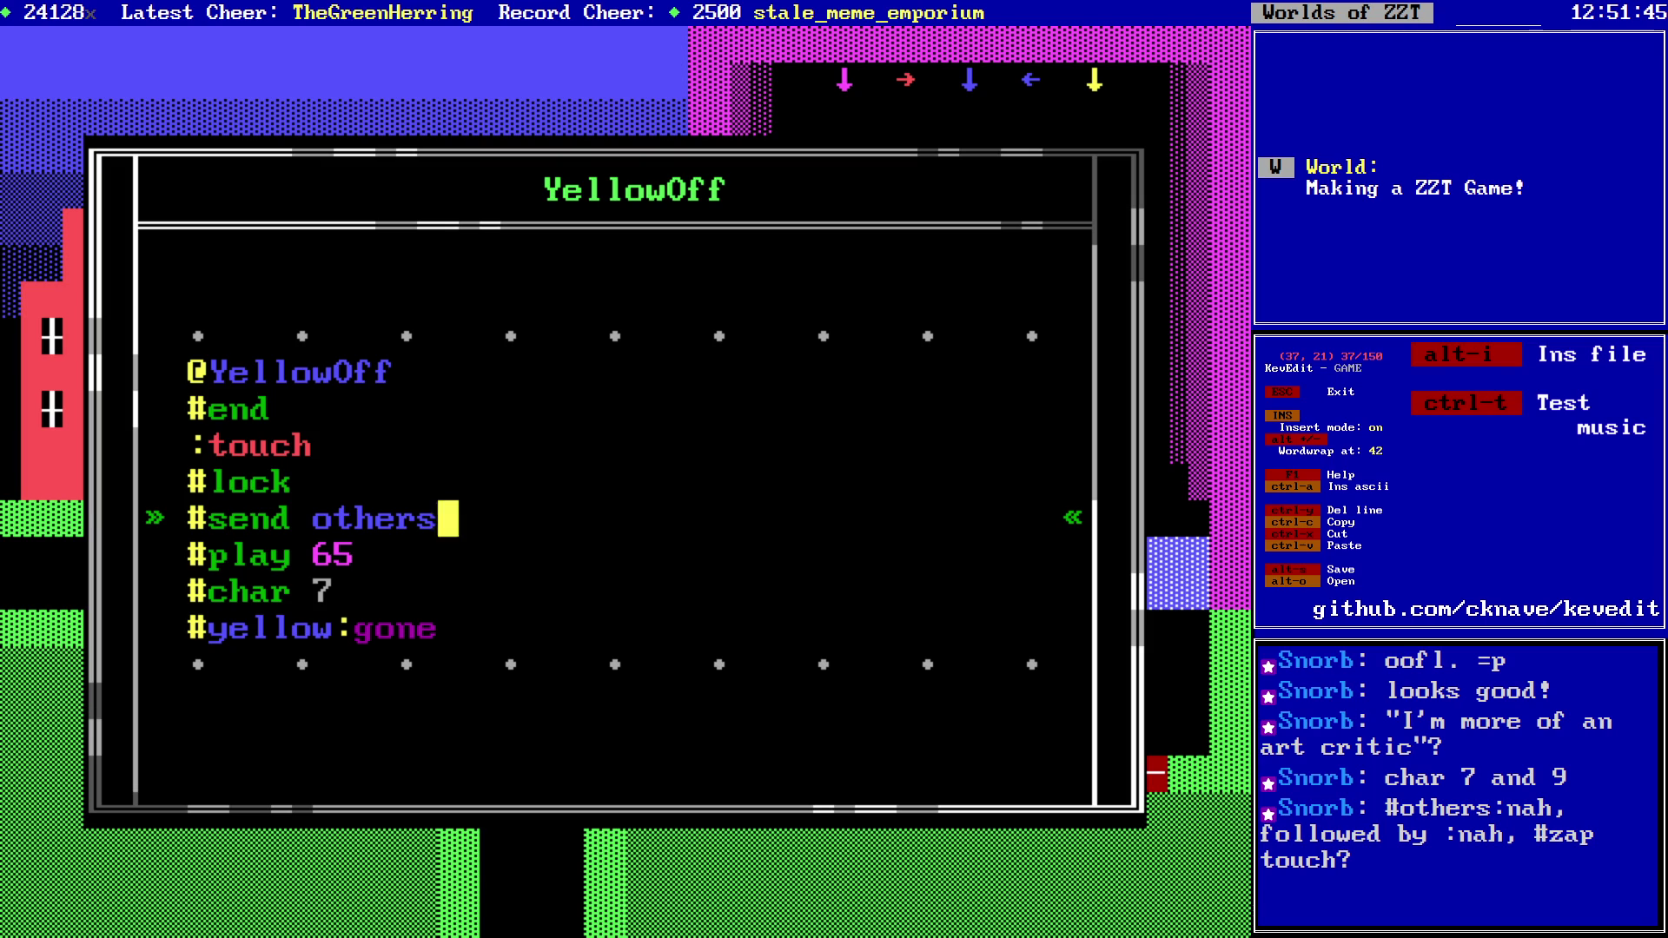
pyautogui.press('Right')
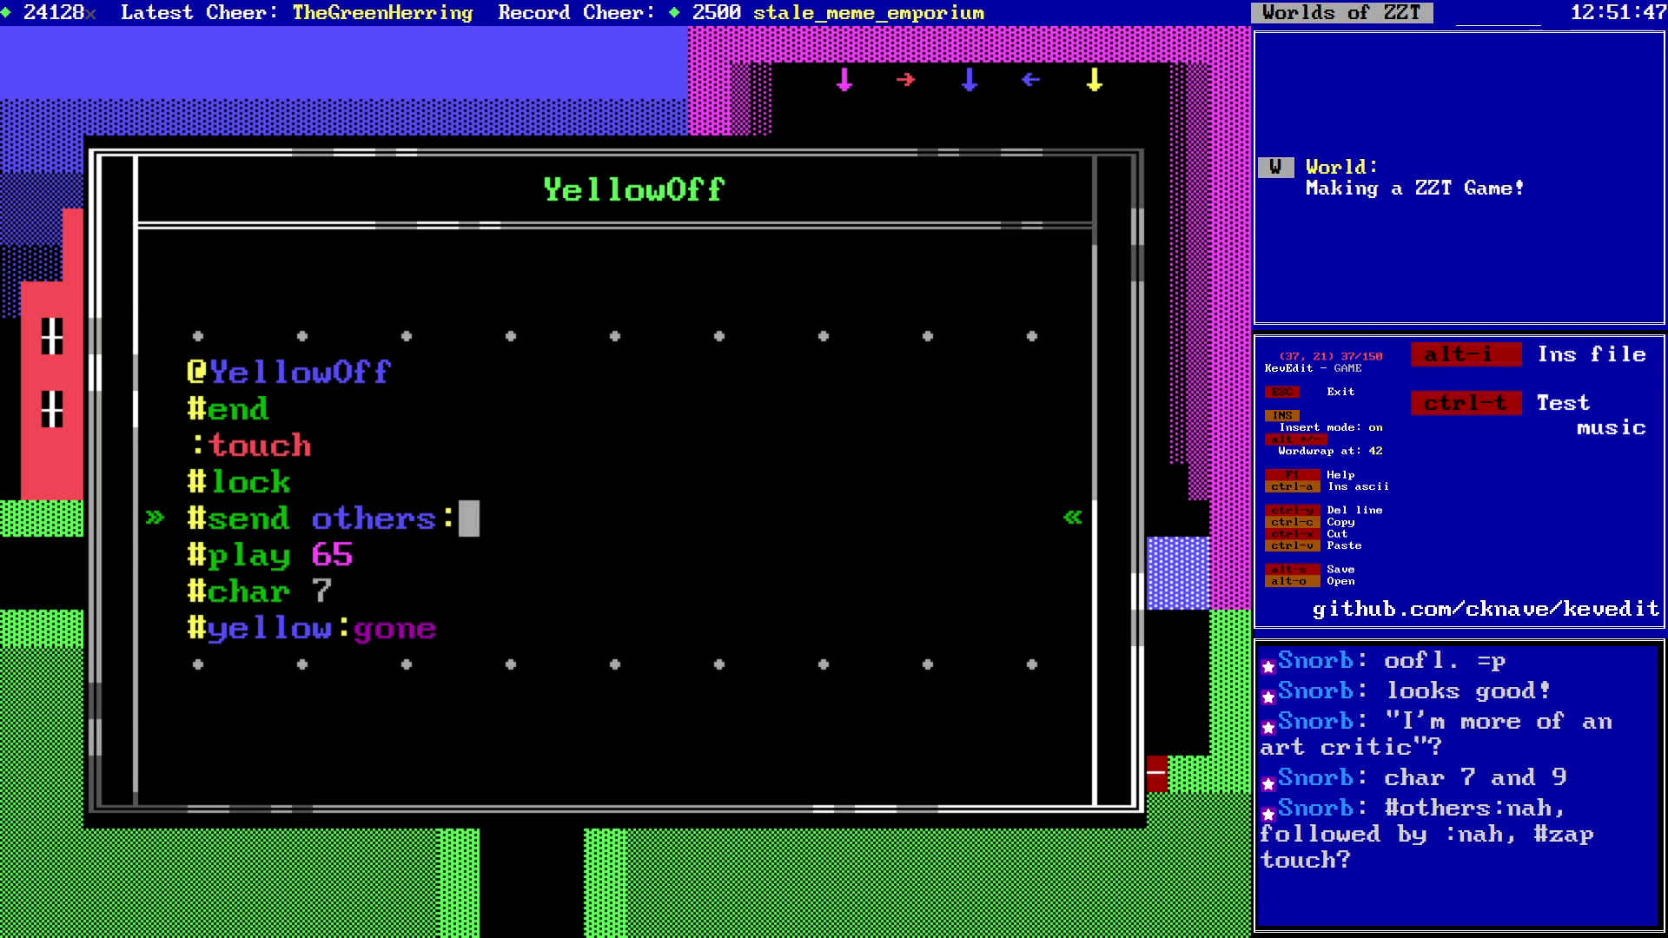
pyautogui.write('nah')
# Step: After #yellow:gone add #end, a :nah label, #zap touch and #end
pyautogui.press('Down')
pyautogui.press('Down')
pyautogui.press('Down')
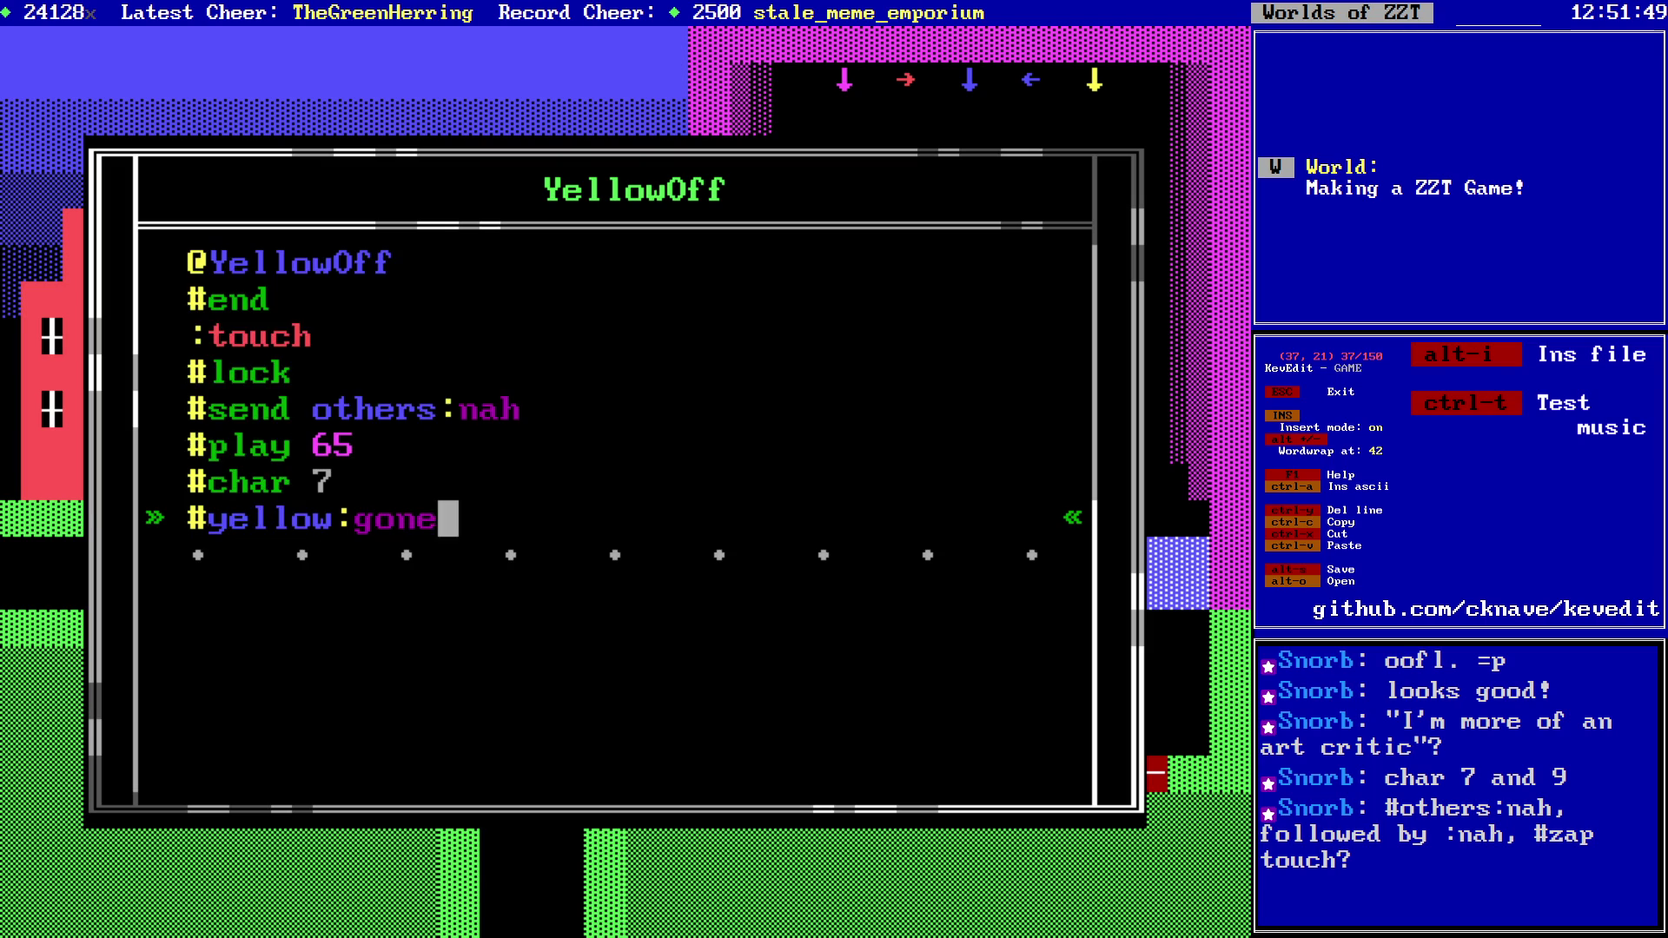
pyautogui.press('Return')
pyautogui.write('#end')
pyautogui.press('Return')
pyautogui.write(':nah')
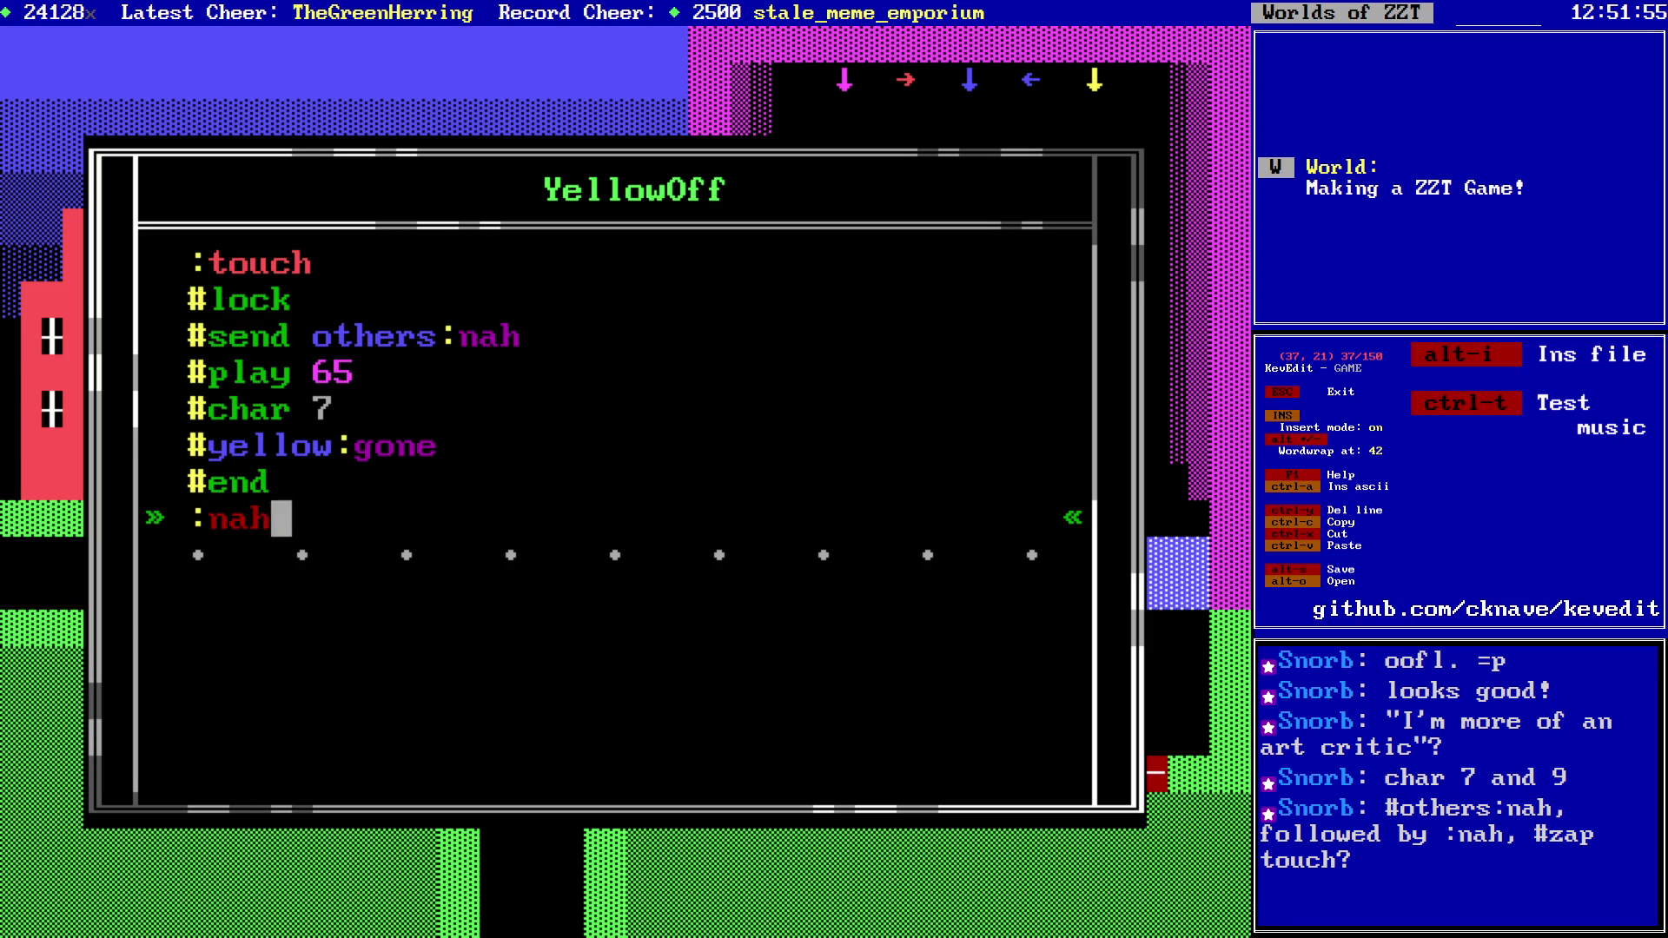
pyautogui.press('Return')
pyautogui.write('#zap touch')
pyautogui.press('Return')
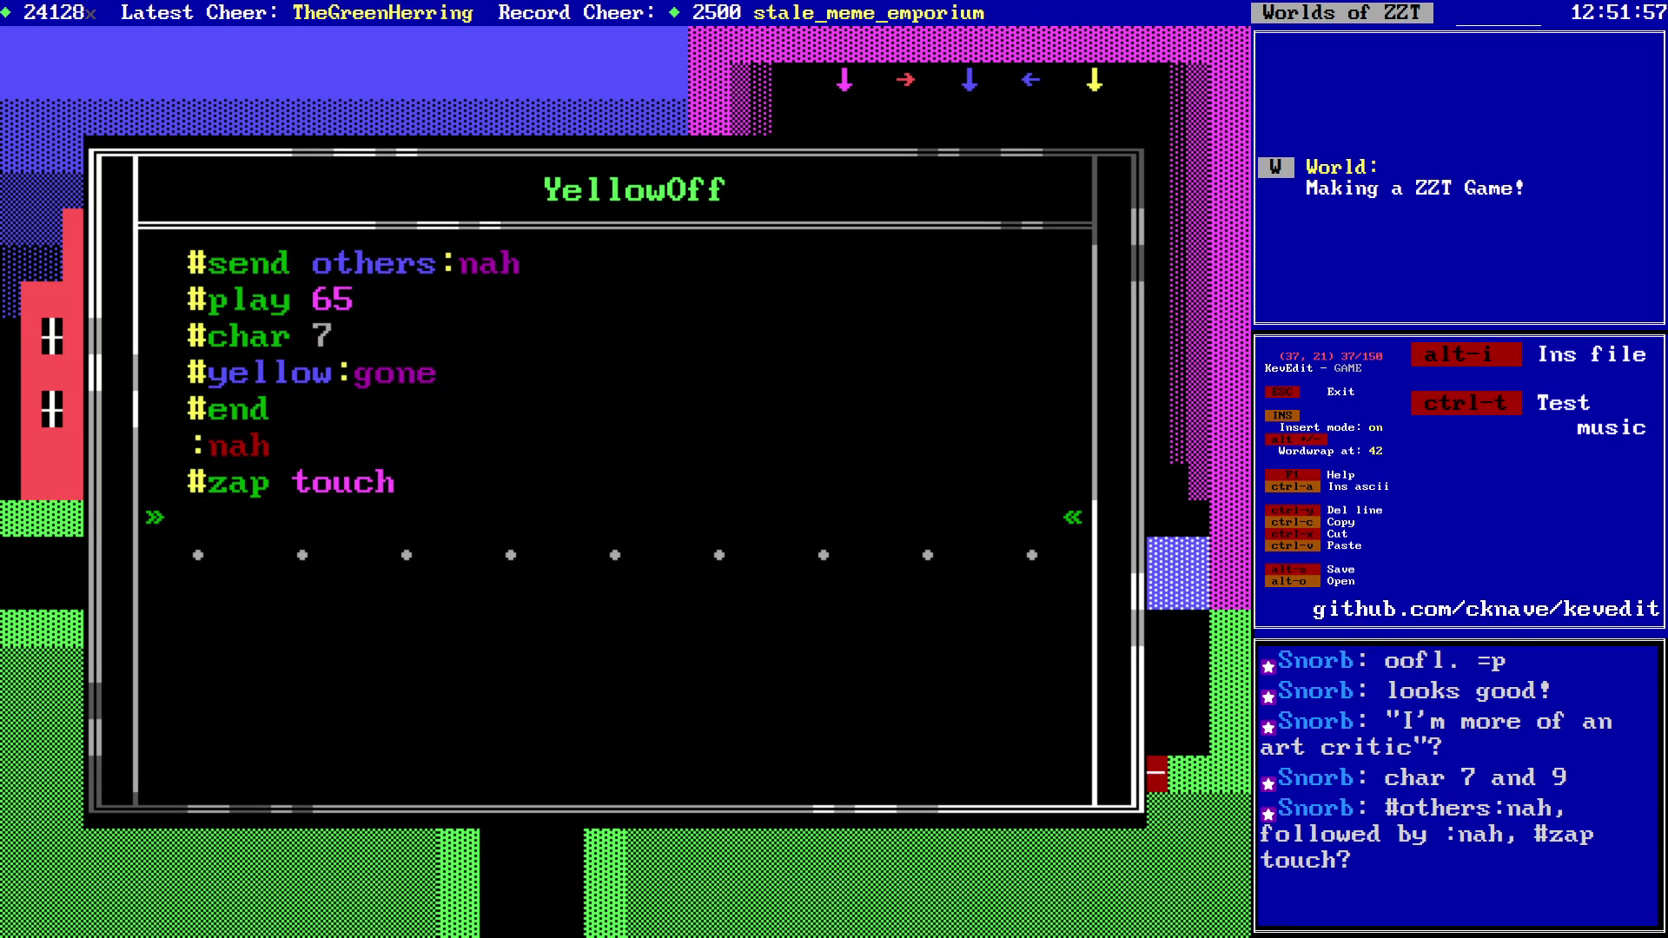
pyautogui.write('#end')
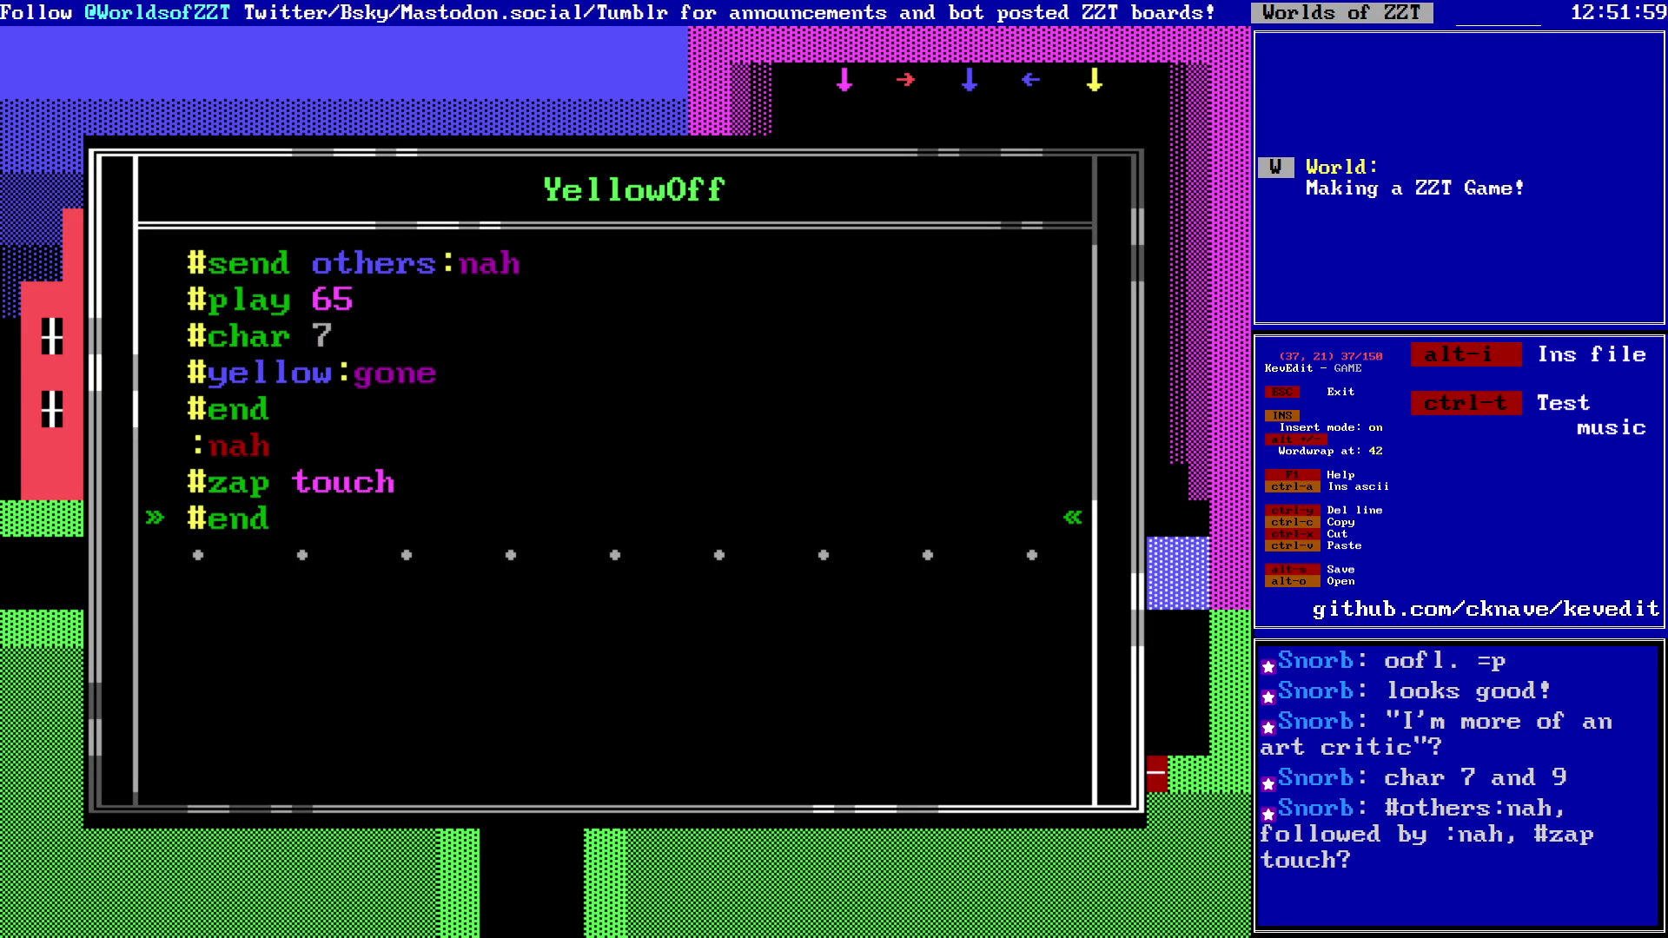
# Step: Add a second :touch line and change the send line to '#send all:nah'
pyautogui.press('Up')
pyautogui.press('Up')
pyautogui.press('Up')
pyautogui.press('End')
pyautogui.press('Return')
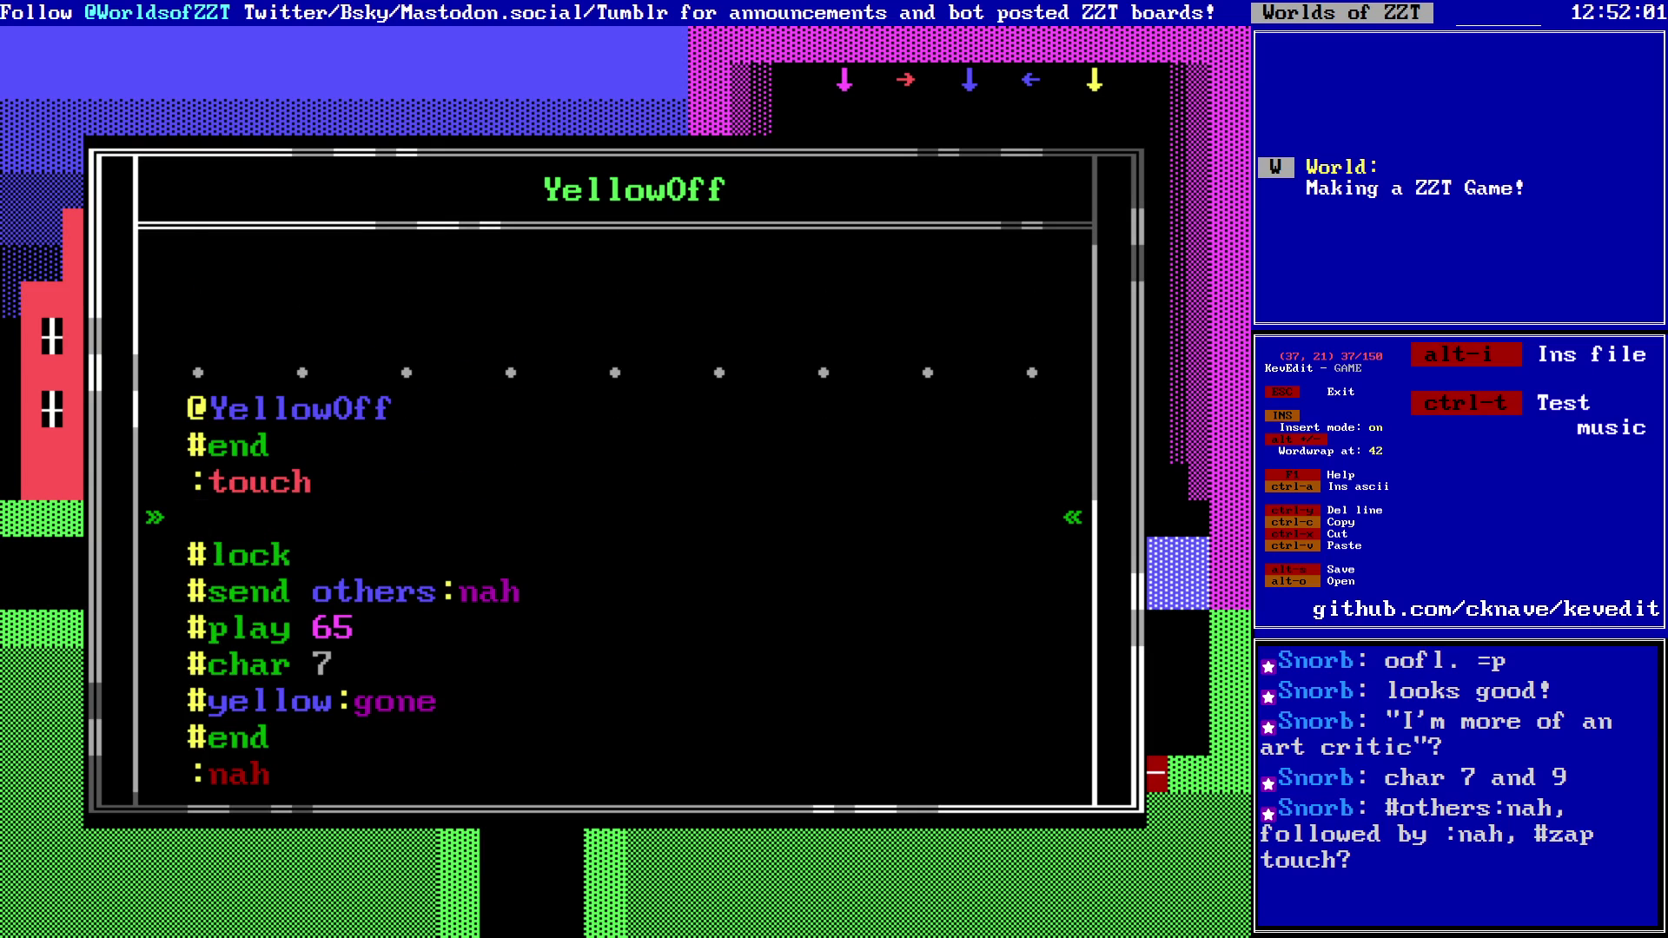
pyautogui.write(':touch')
pyautogui.press('Down')
pyautogui.press('Down')
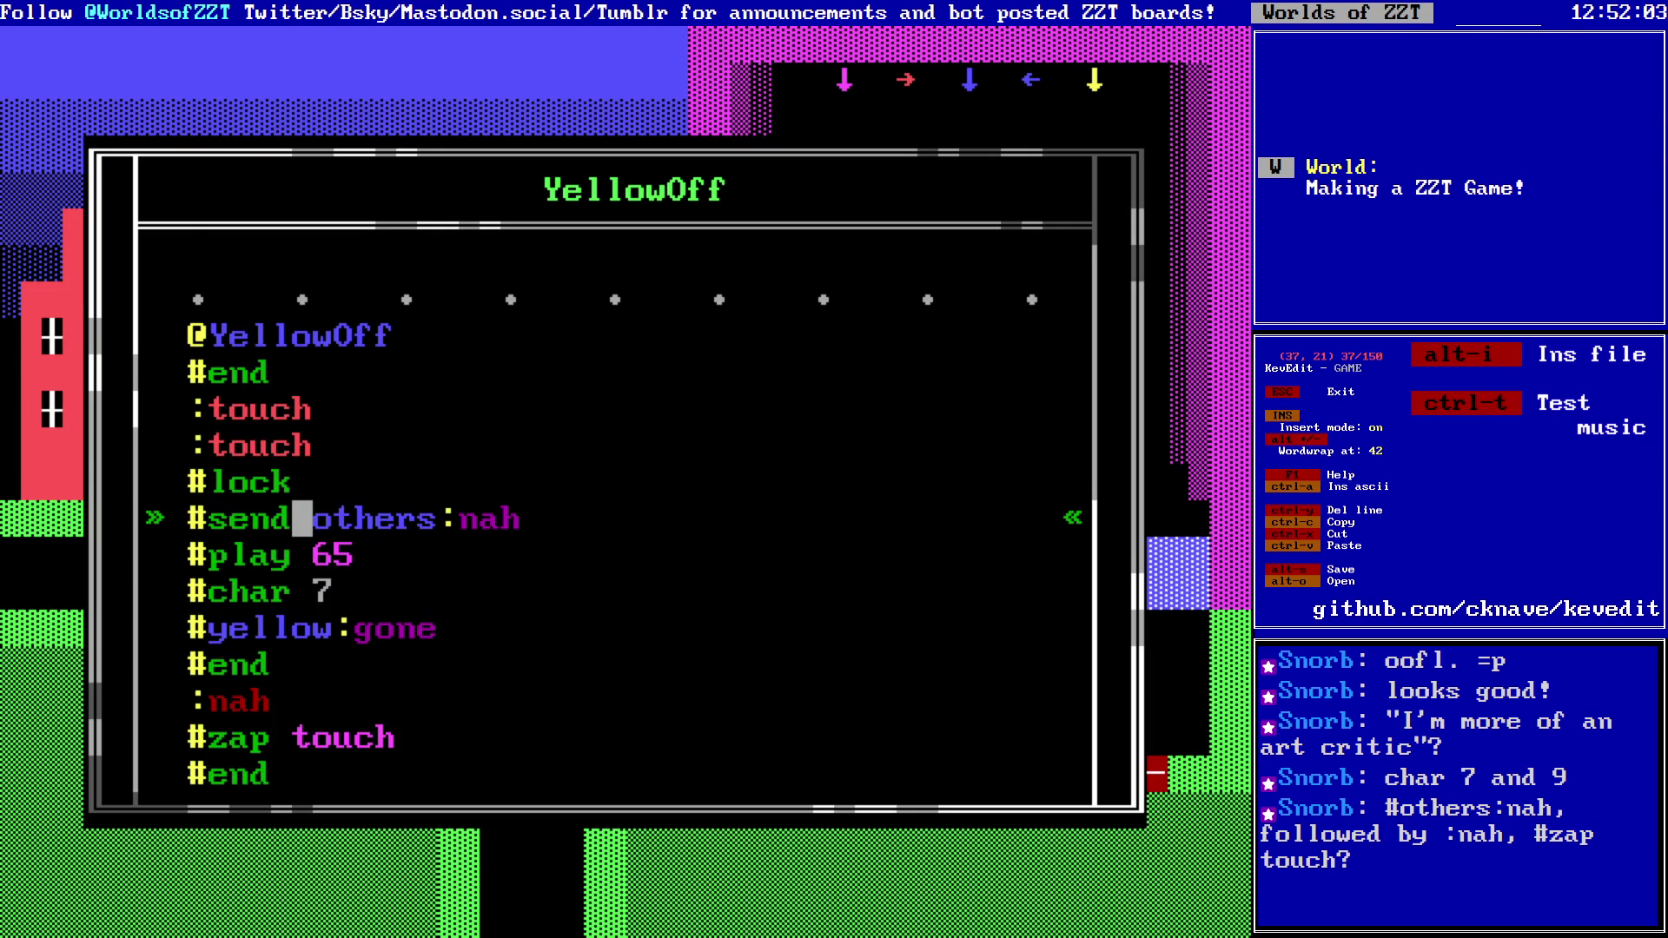
pyautogui.press('Delete')
pyautogui.press('Delete')
pyautogui.press('Delete')
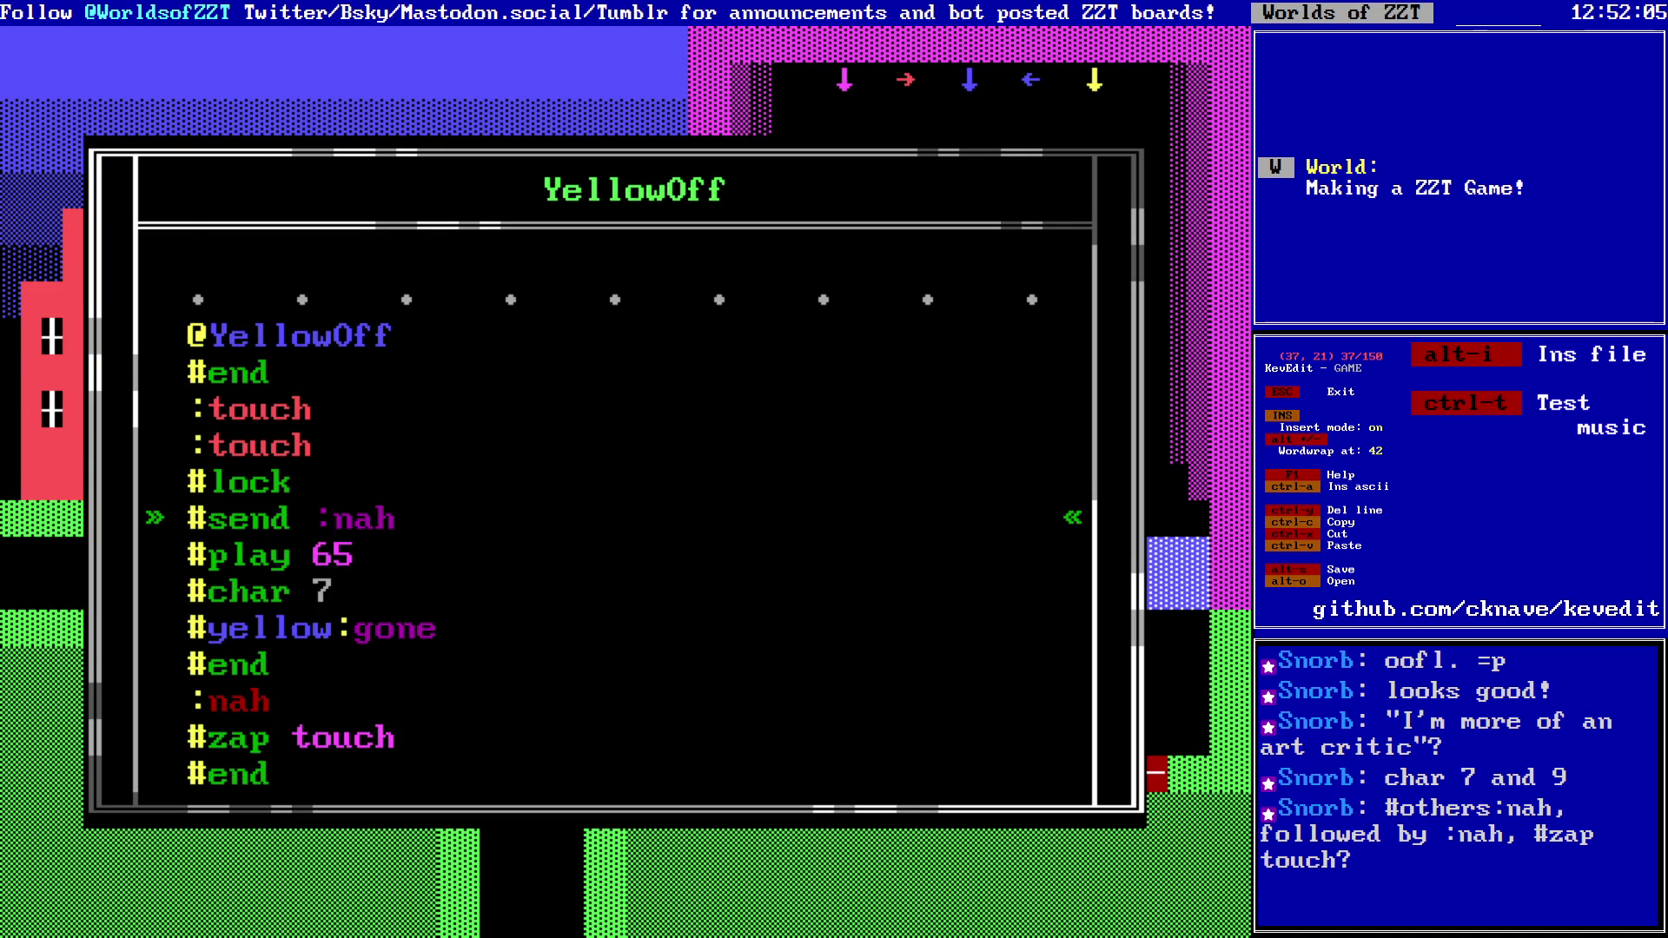
pyautogui.write('all')
# Step: Move the '#send all:nah' line to just below #yellow:gone
pyautogui.press('Down')
pyautogui.press('Down')
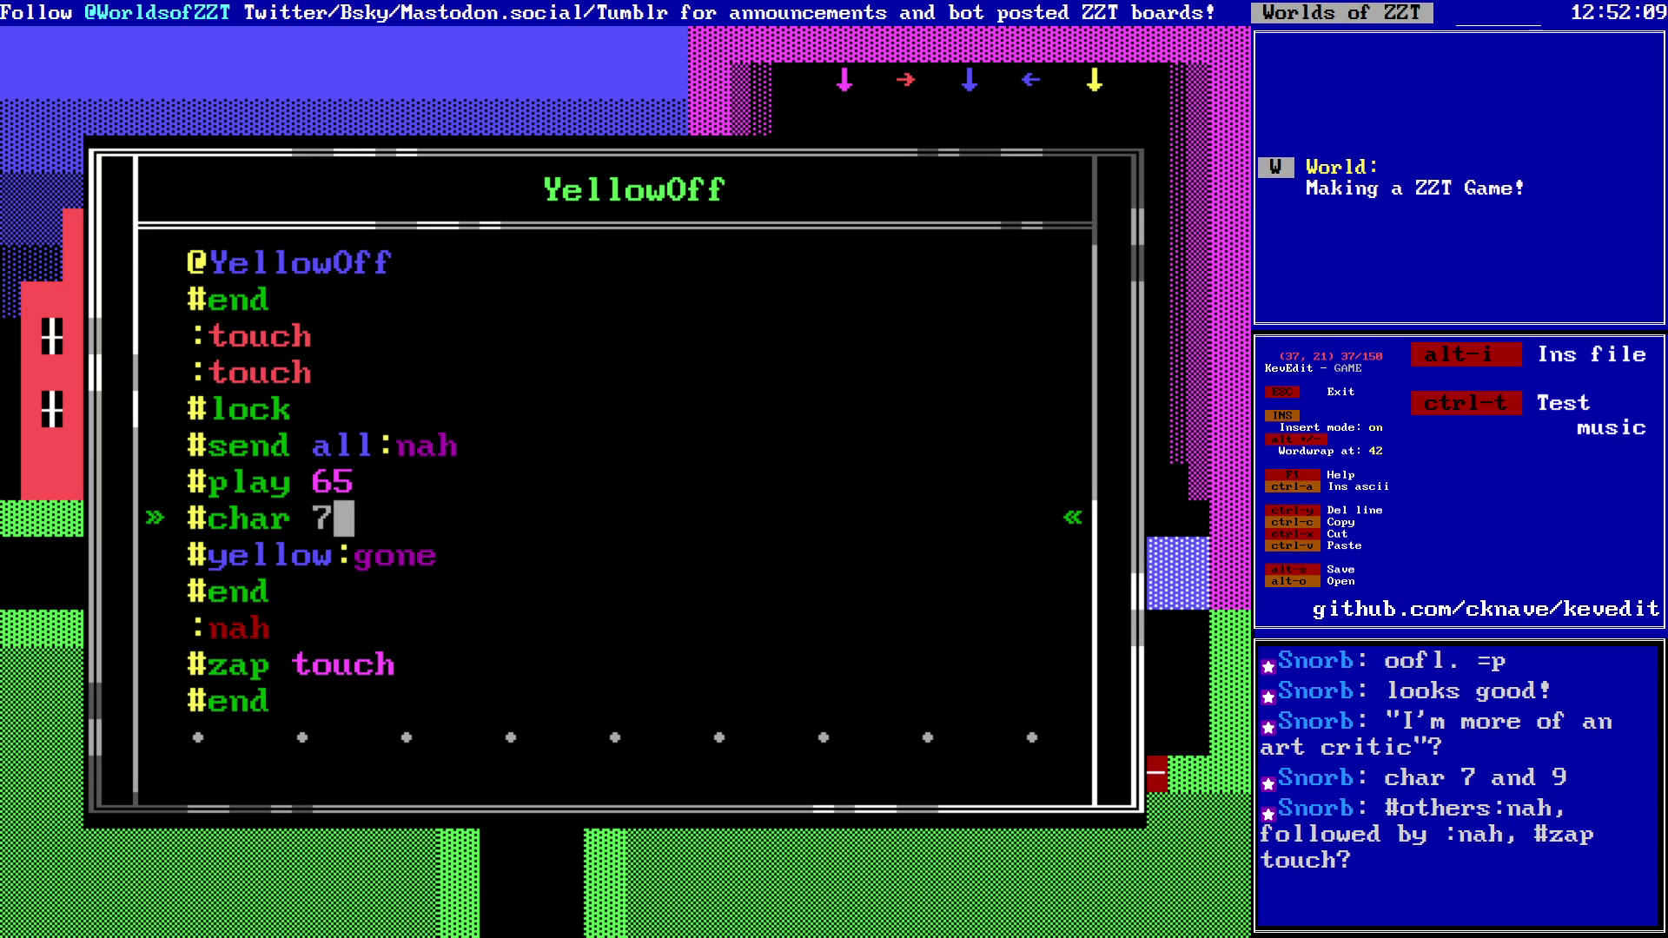
pyautogui.press('Up')
pyautogui.press('Up')
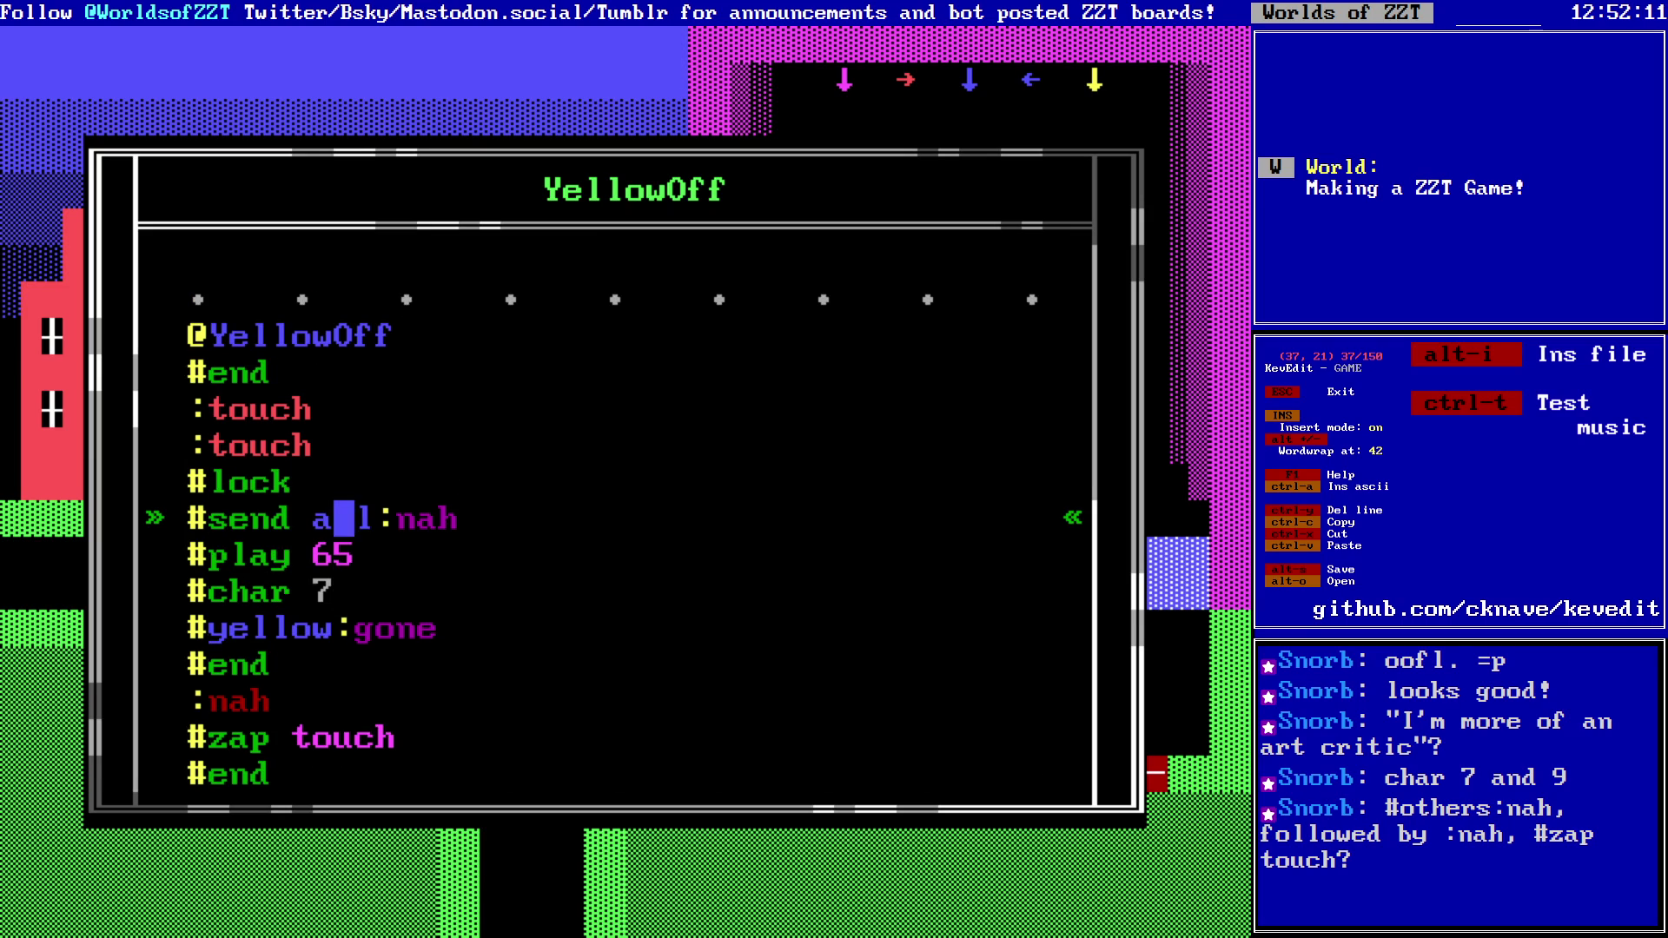
pyautogui.press('End')
pyautogui.hotkey('shift', 'Home')
pyautogui.press('BackSpace')
pyautogui.press('BackSpace')
pyautogui.press('Down')
pyautogui.press('Down')
pyautogui.press('Down')
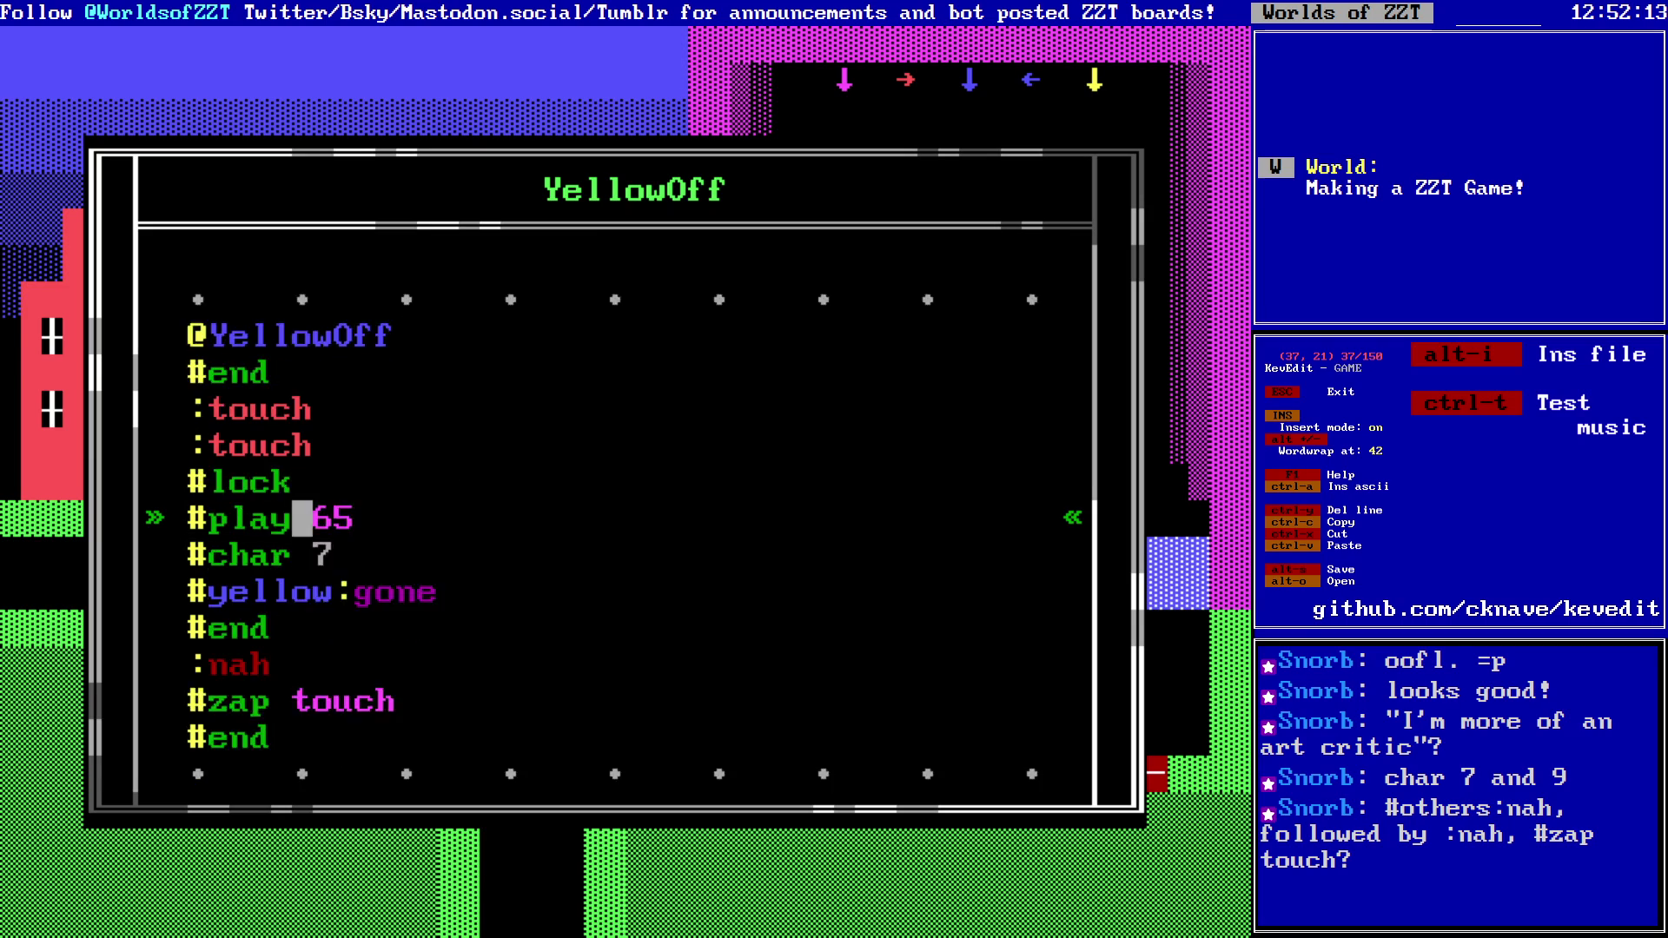
pyautogui.press('End')
pyautogui.press('Return')
pyautogui.write('#send all:nah')
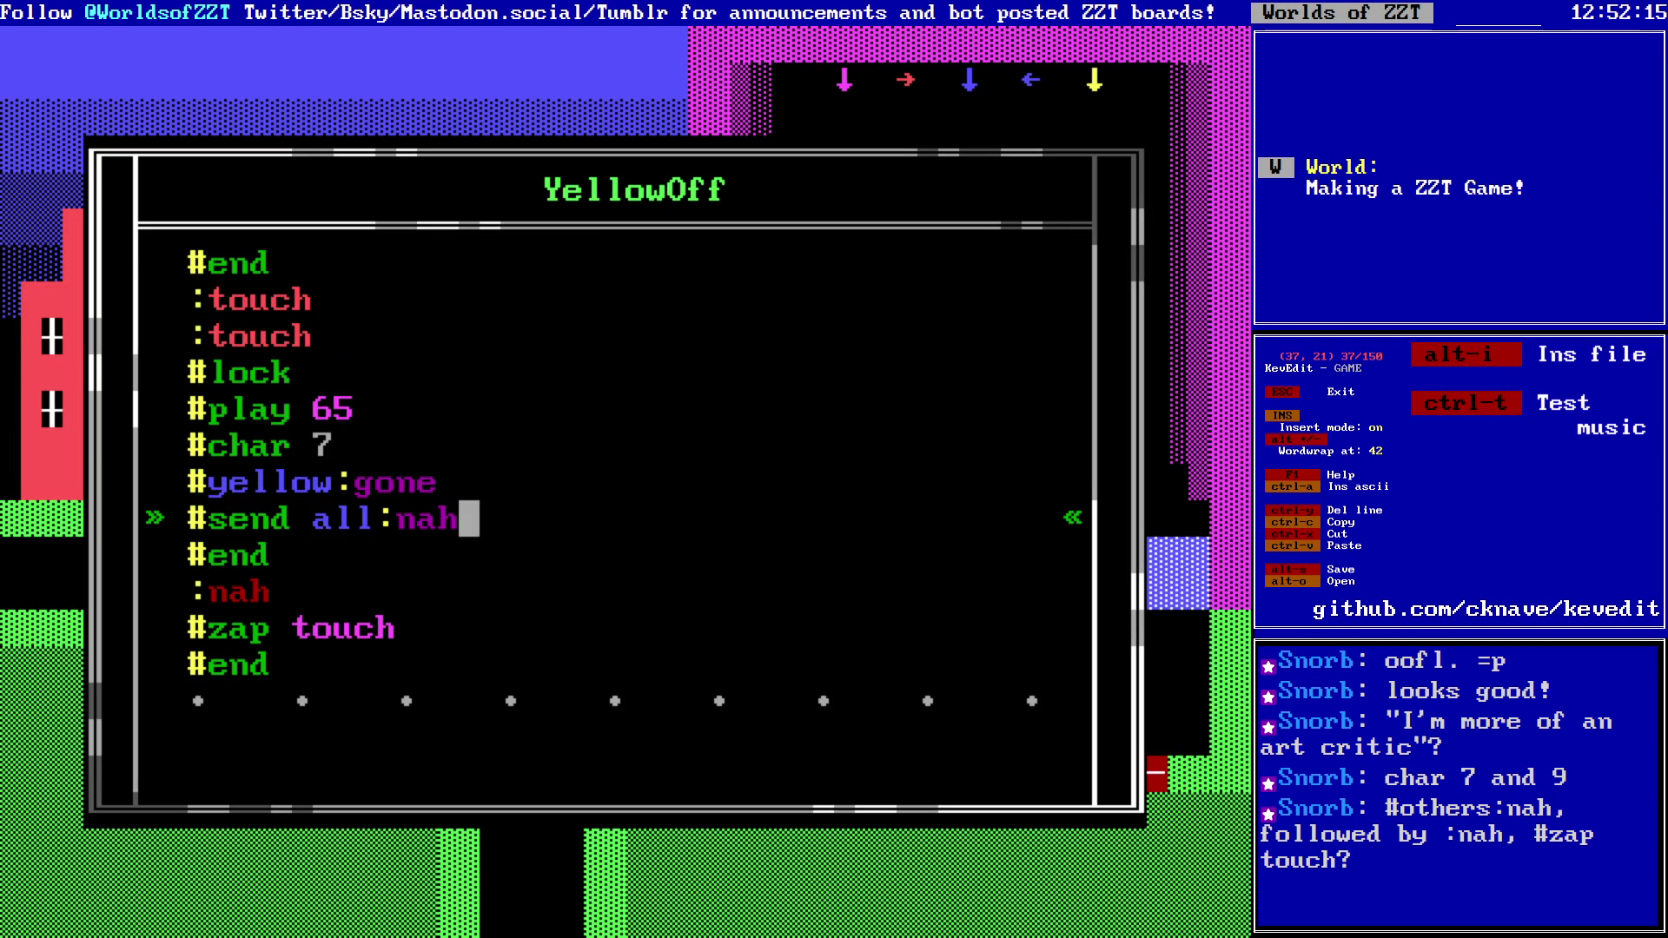
pyautogui.press('Up')
pyautogui.press('Up')
pyautogui.press('Up')
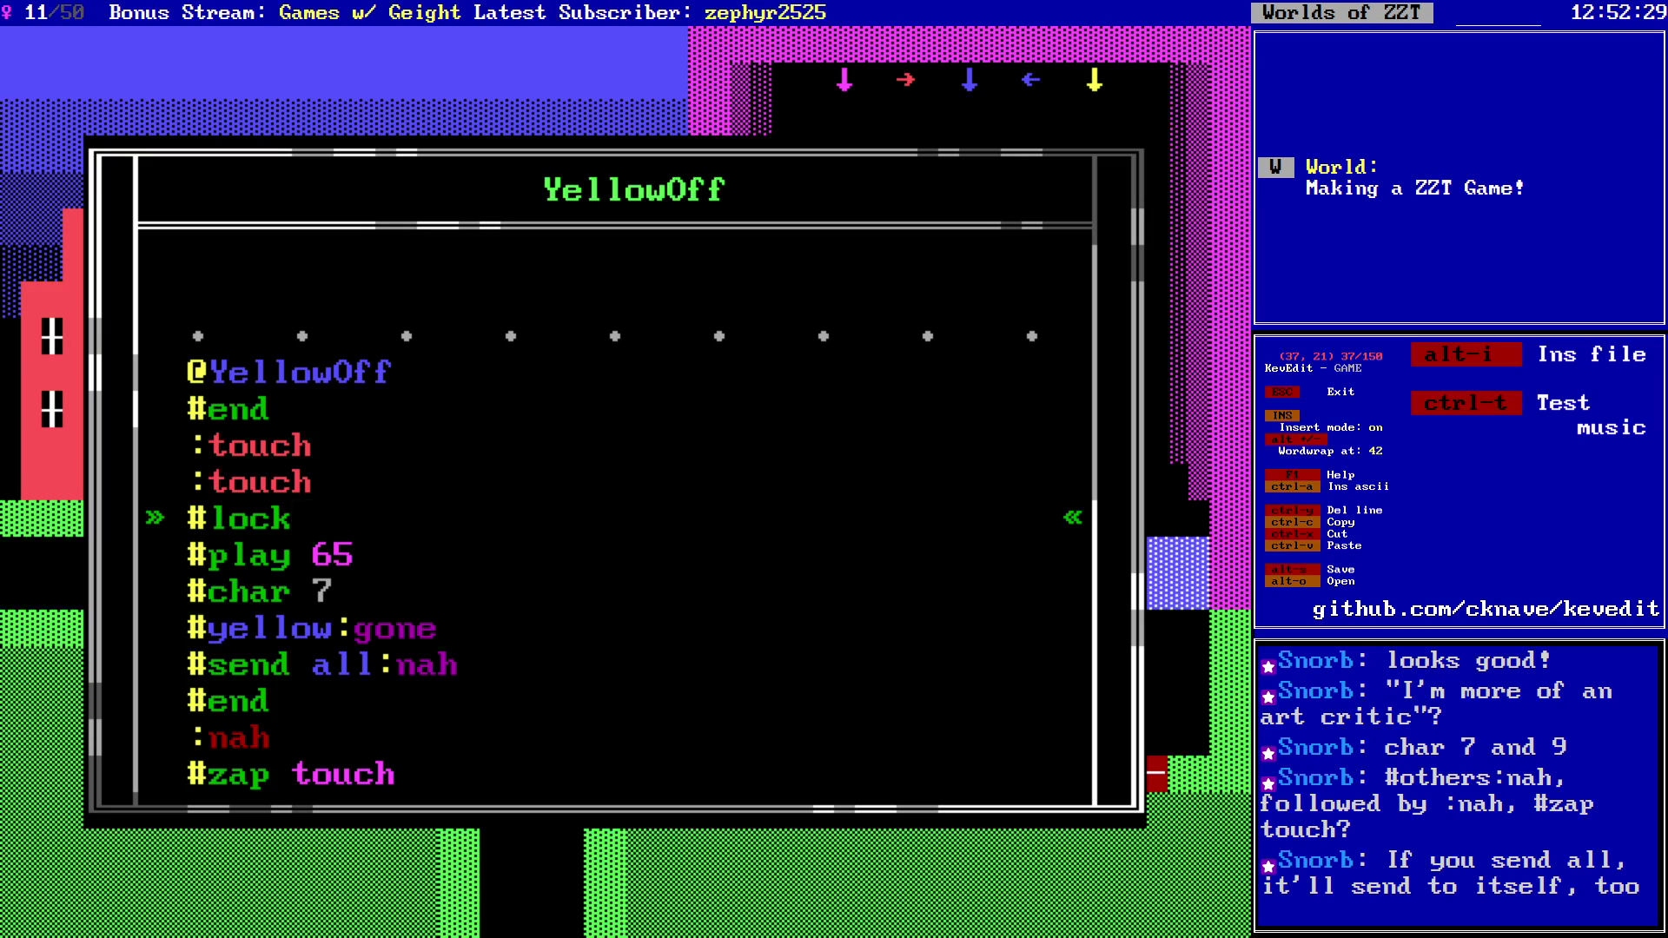
# Step: Comment out the first :touch line, restore it, and close the script
pyautogui.press('Down')
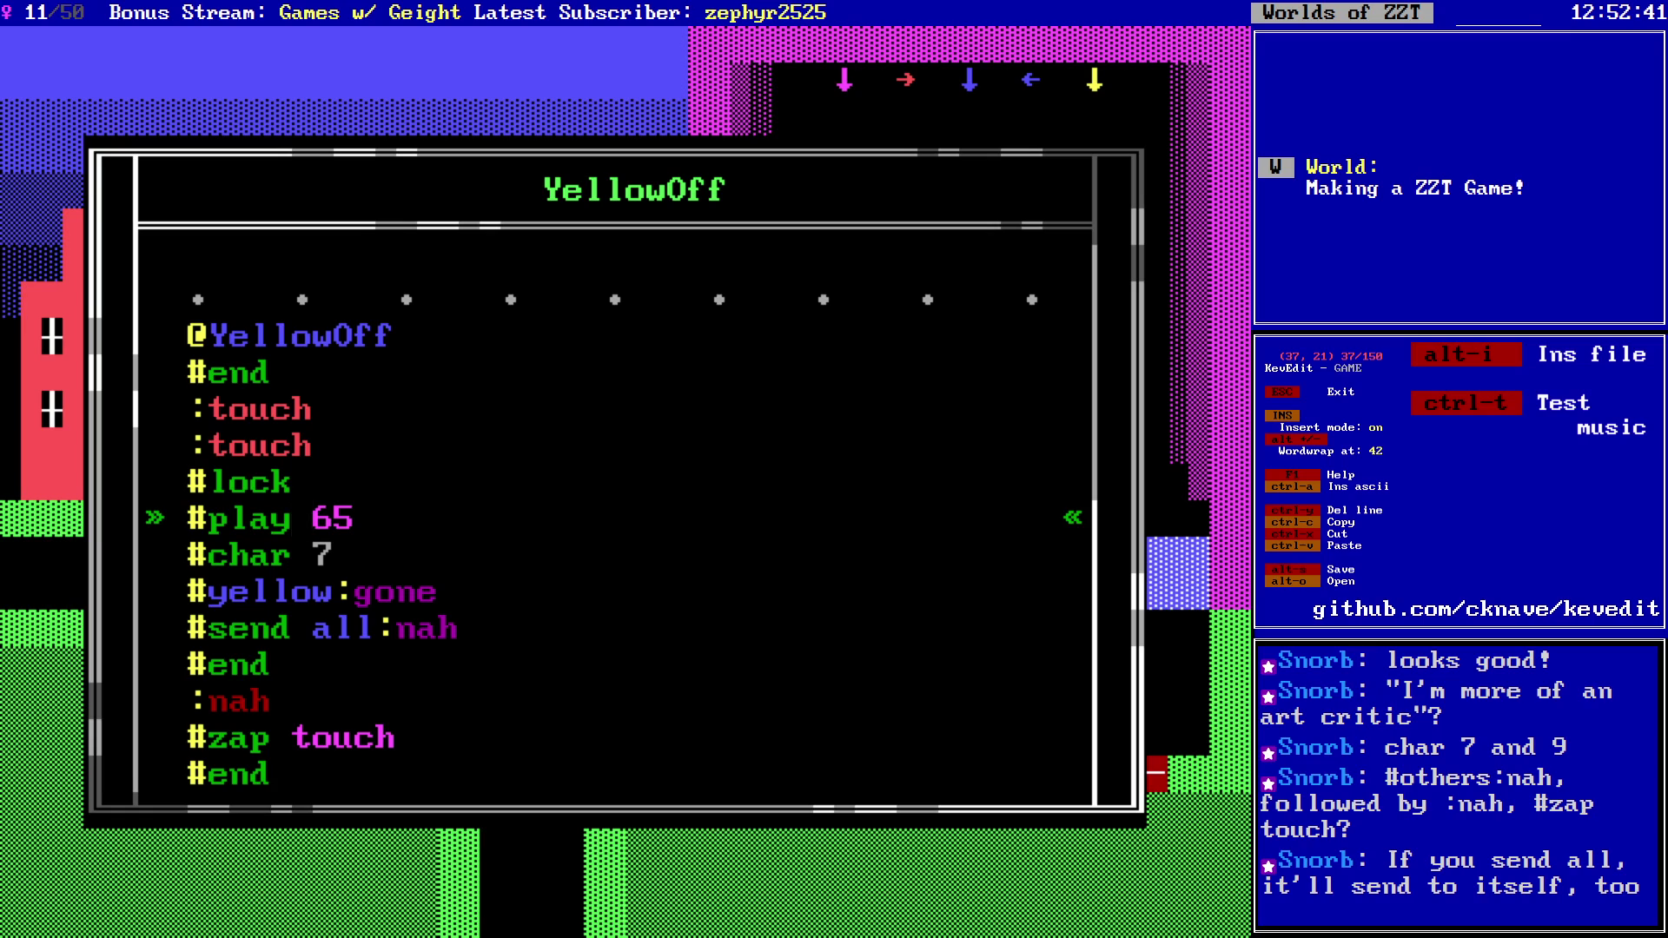
pyautogui.press('Up')
pyautogui.press('Up')
pyautogui.press('Up')
pyautogui.press('Home')
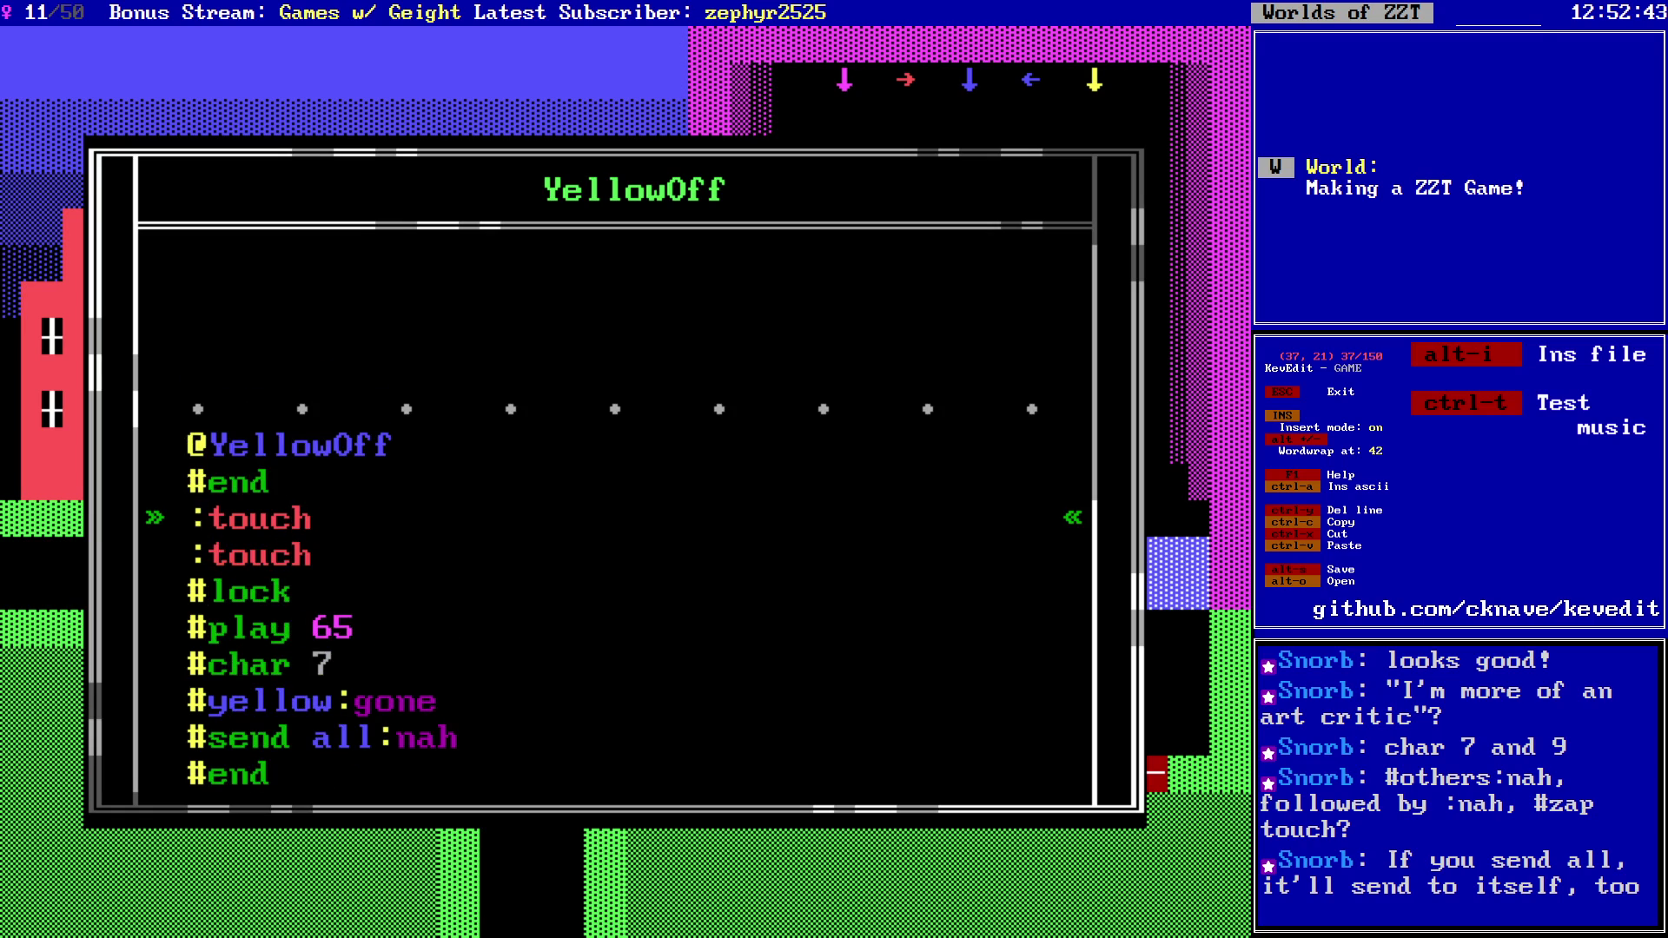
pyautogui.write("'")
pyautogui.press('Down')
pyautogui.press('Down')
pyautogui.press('Down')
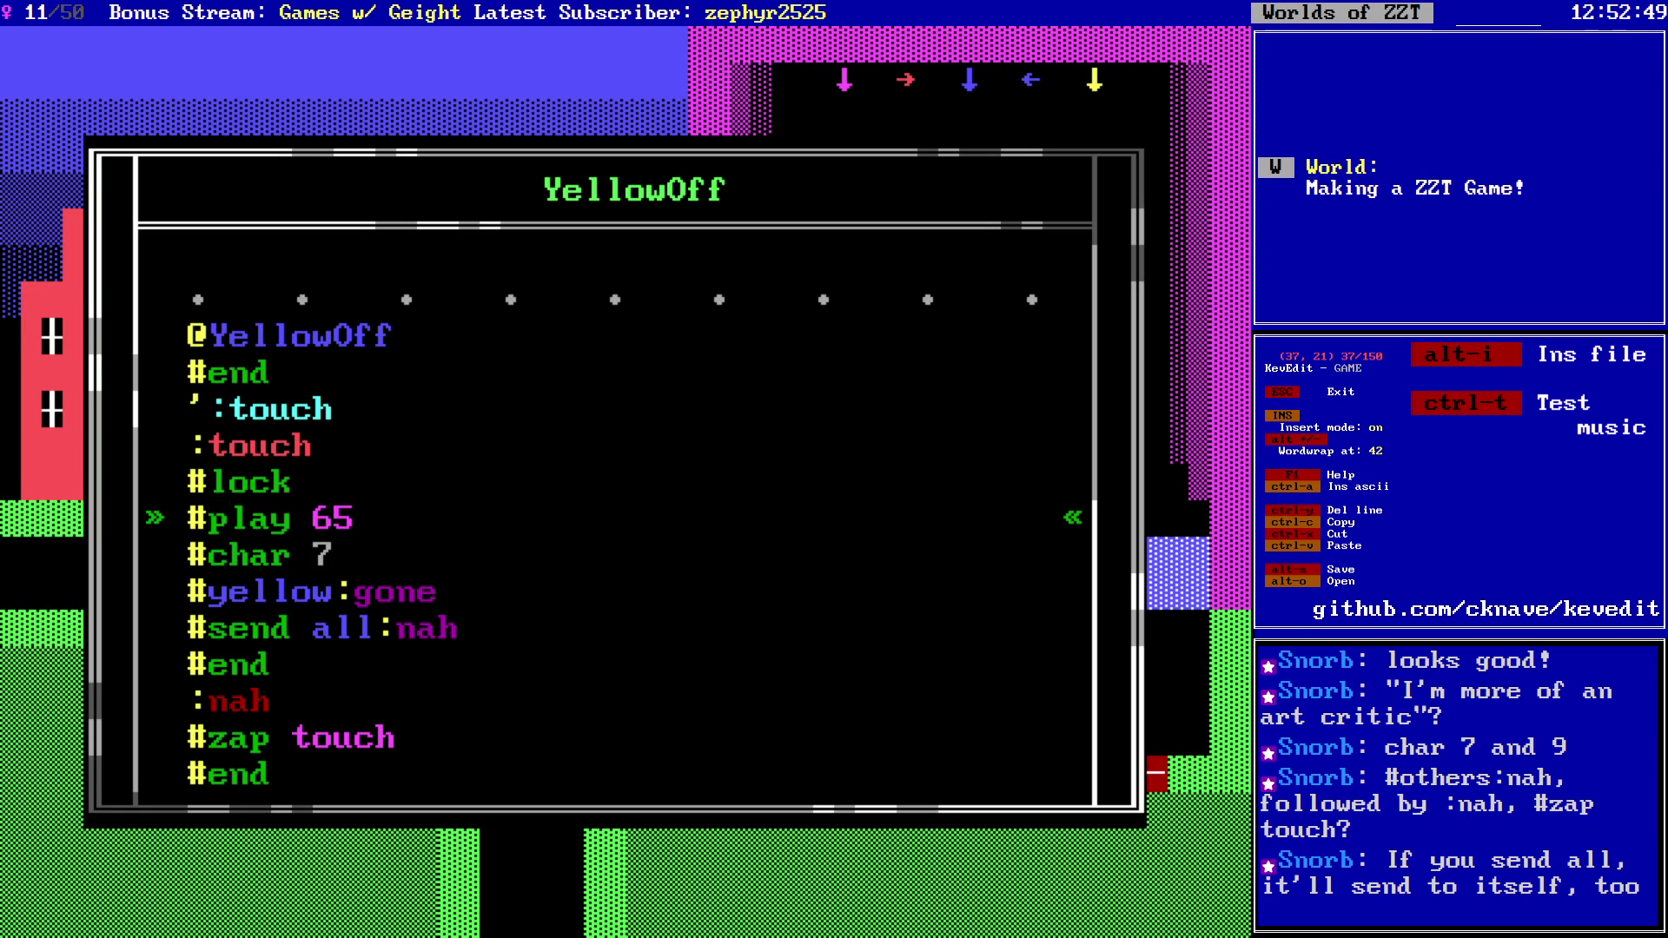
pyautogui.press('Up')
pyautogui.press('Up')
pyautogui.press('Up')
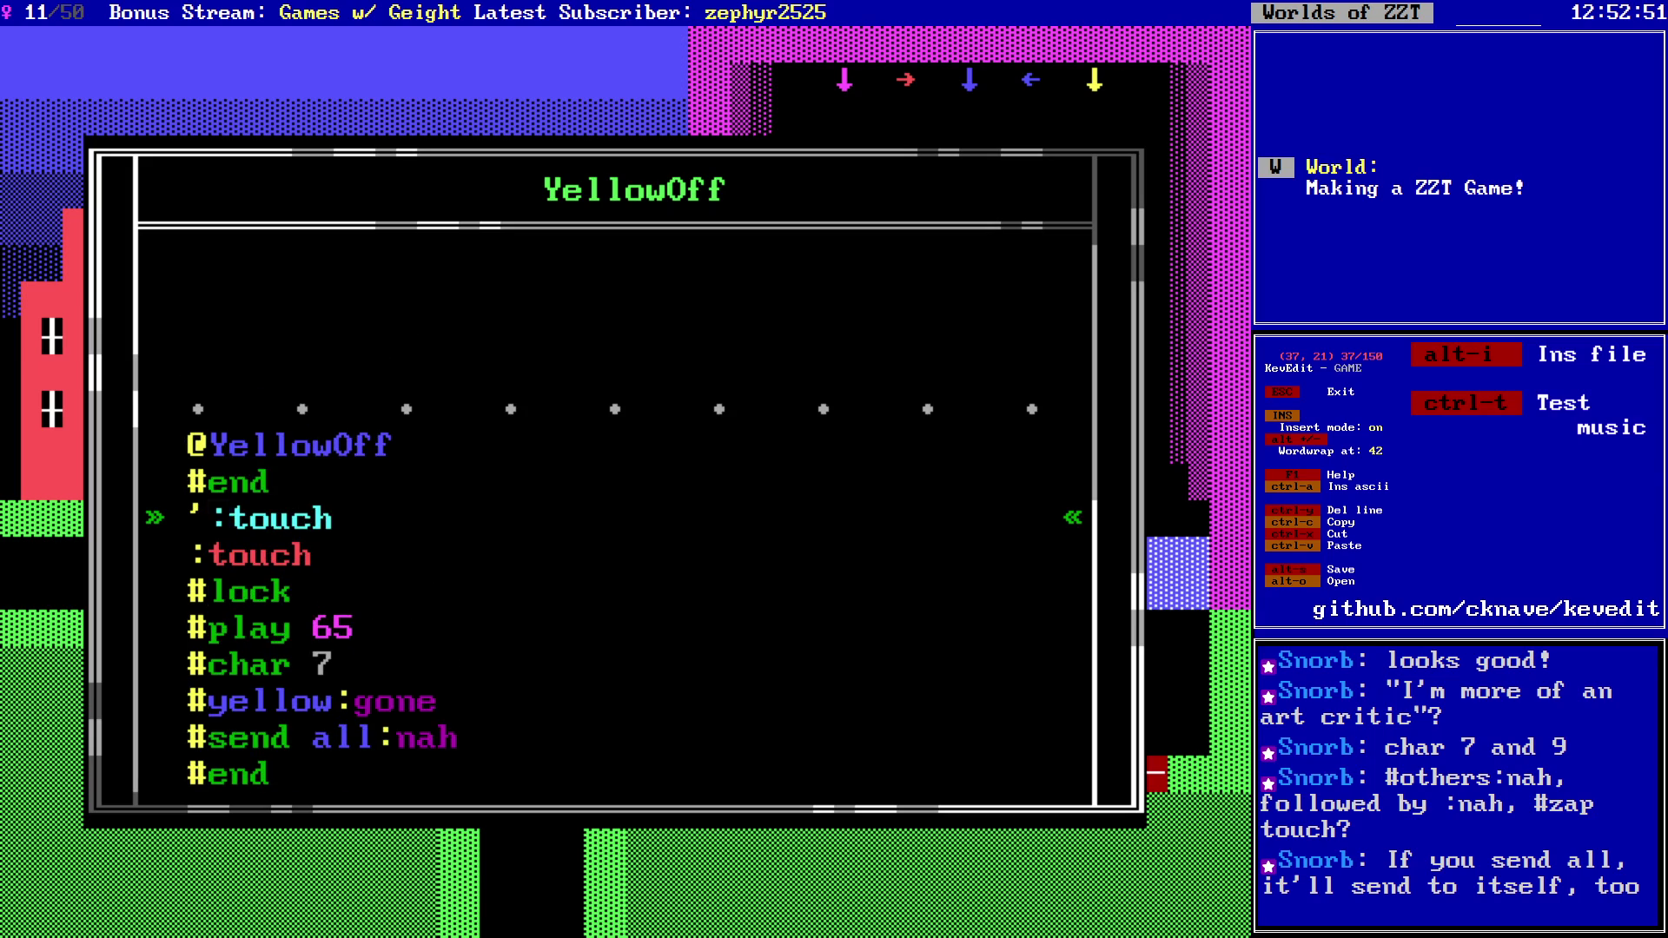
pyautogui.press('BackSpace')
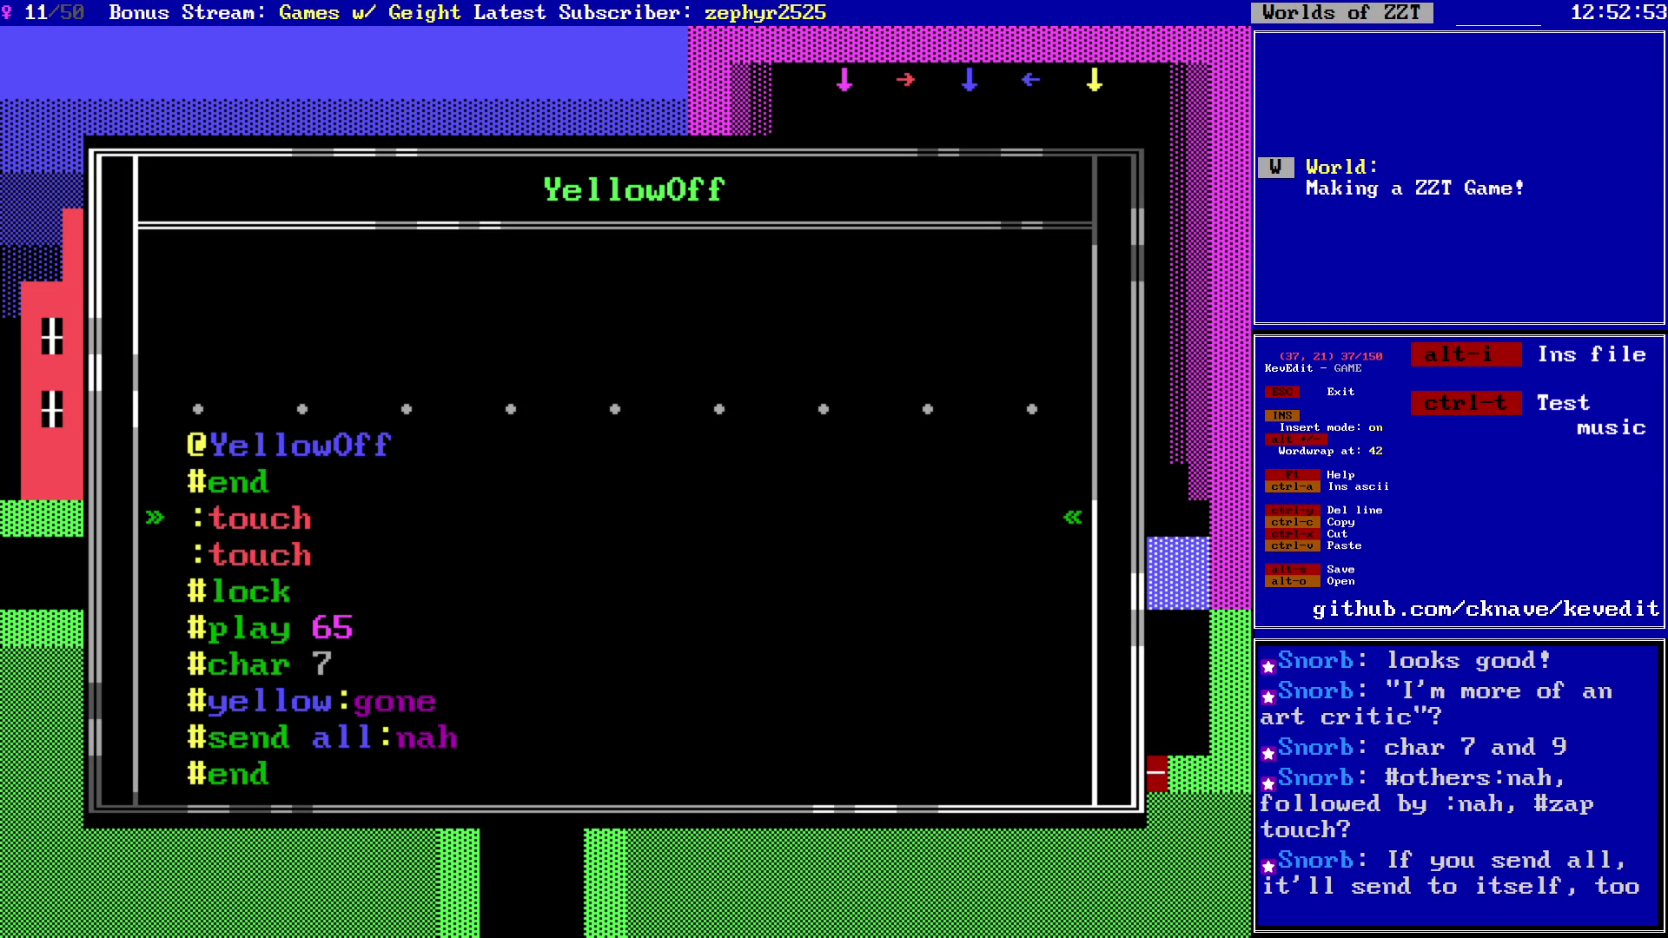
pyautogui.press('Down')
pyautogui.press('Down')
pyautogui.press('Down')
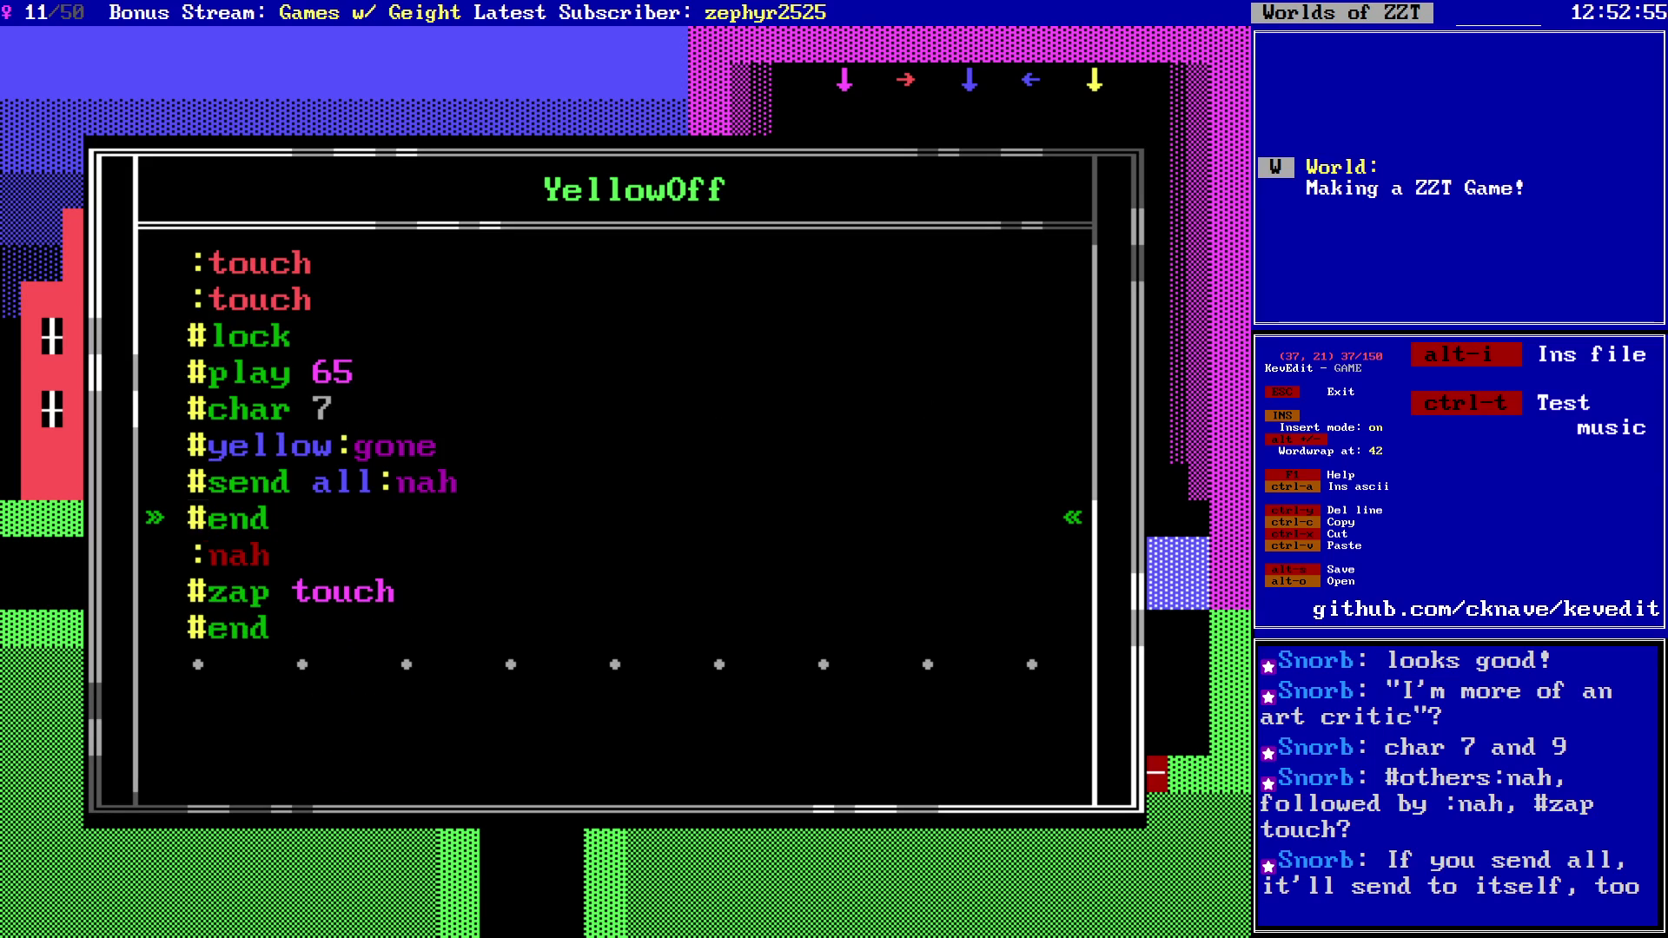
pyautogui.press('Escape')
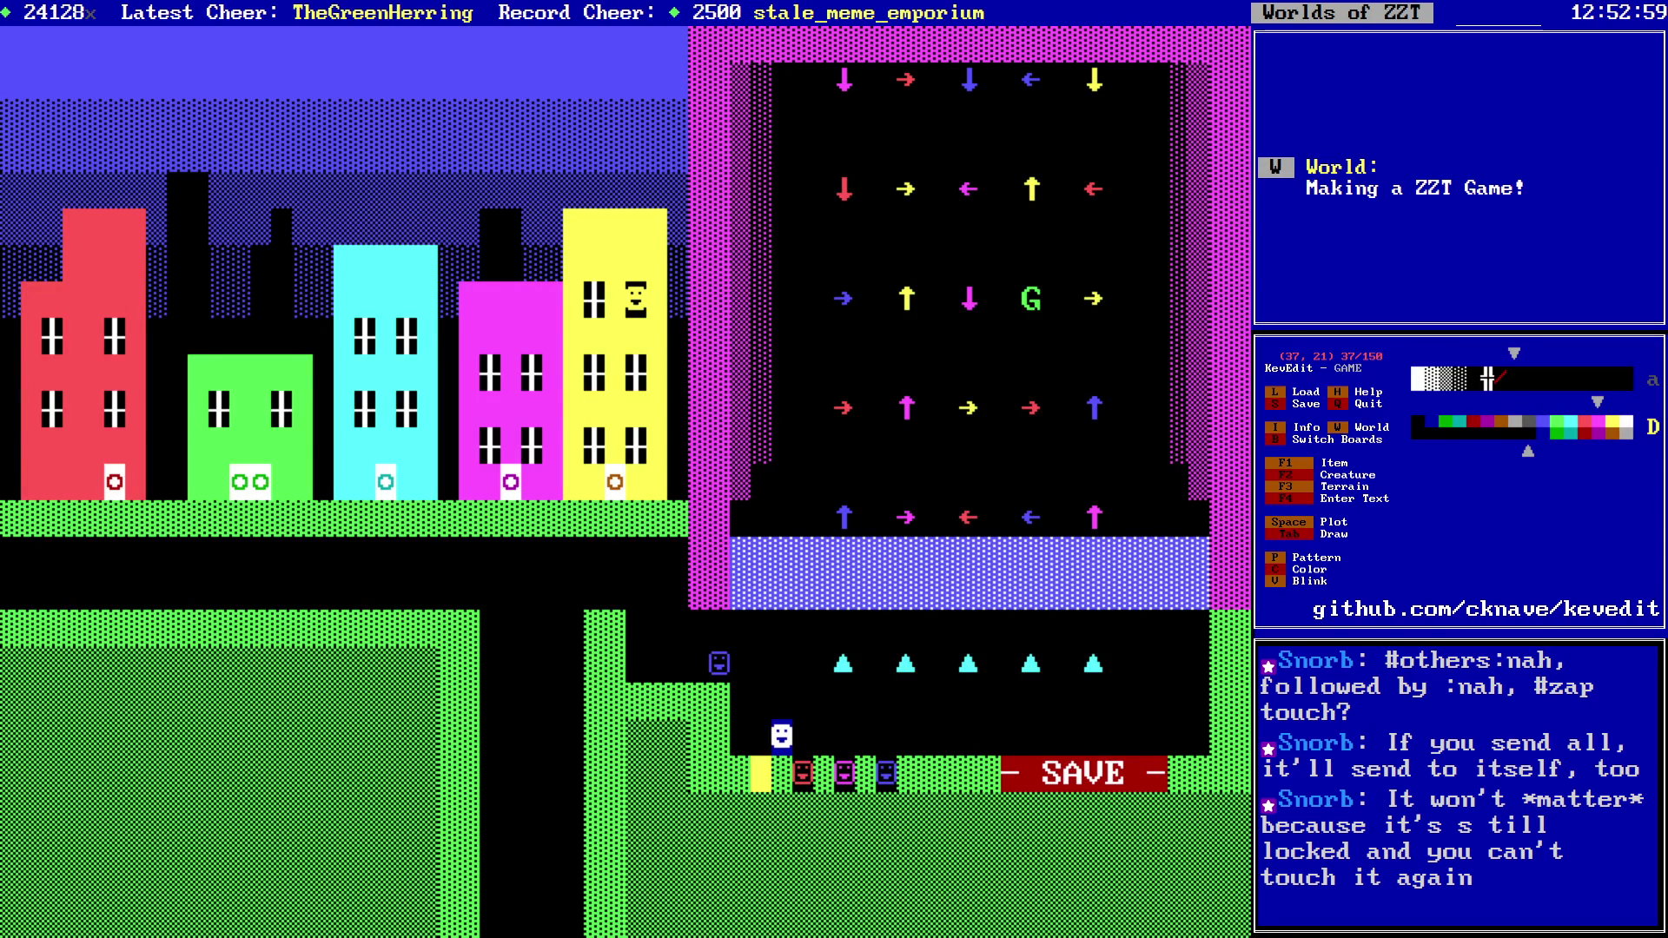
# Step: Reopen YellowOff's script and change '#send all:nah' to '#send others:nah'
pyautogui.press('Return')
pyautogui.press('Down')
pyautogui.press('Down')
pyautogui.press('Down')
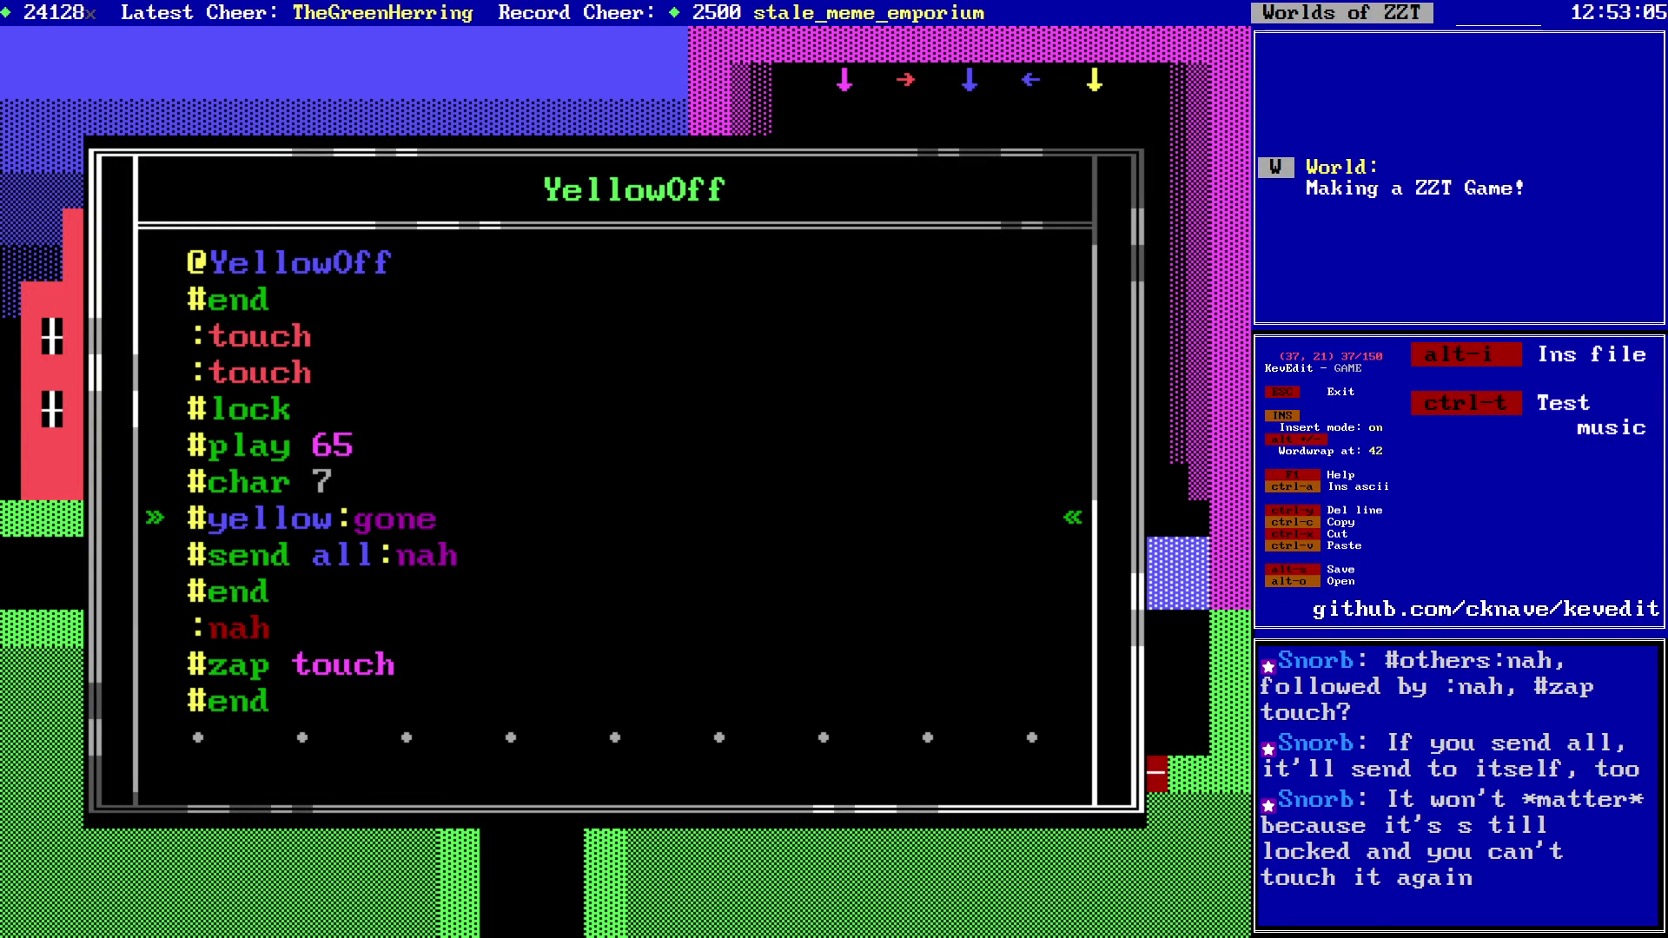
pyautogui.press('Down')
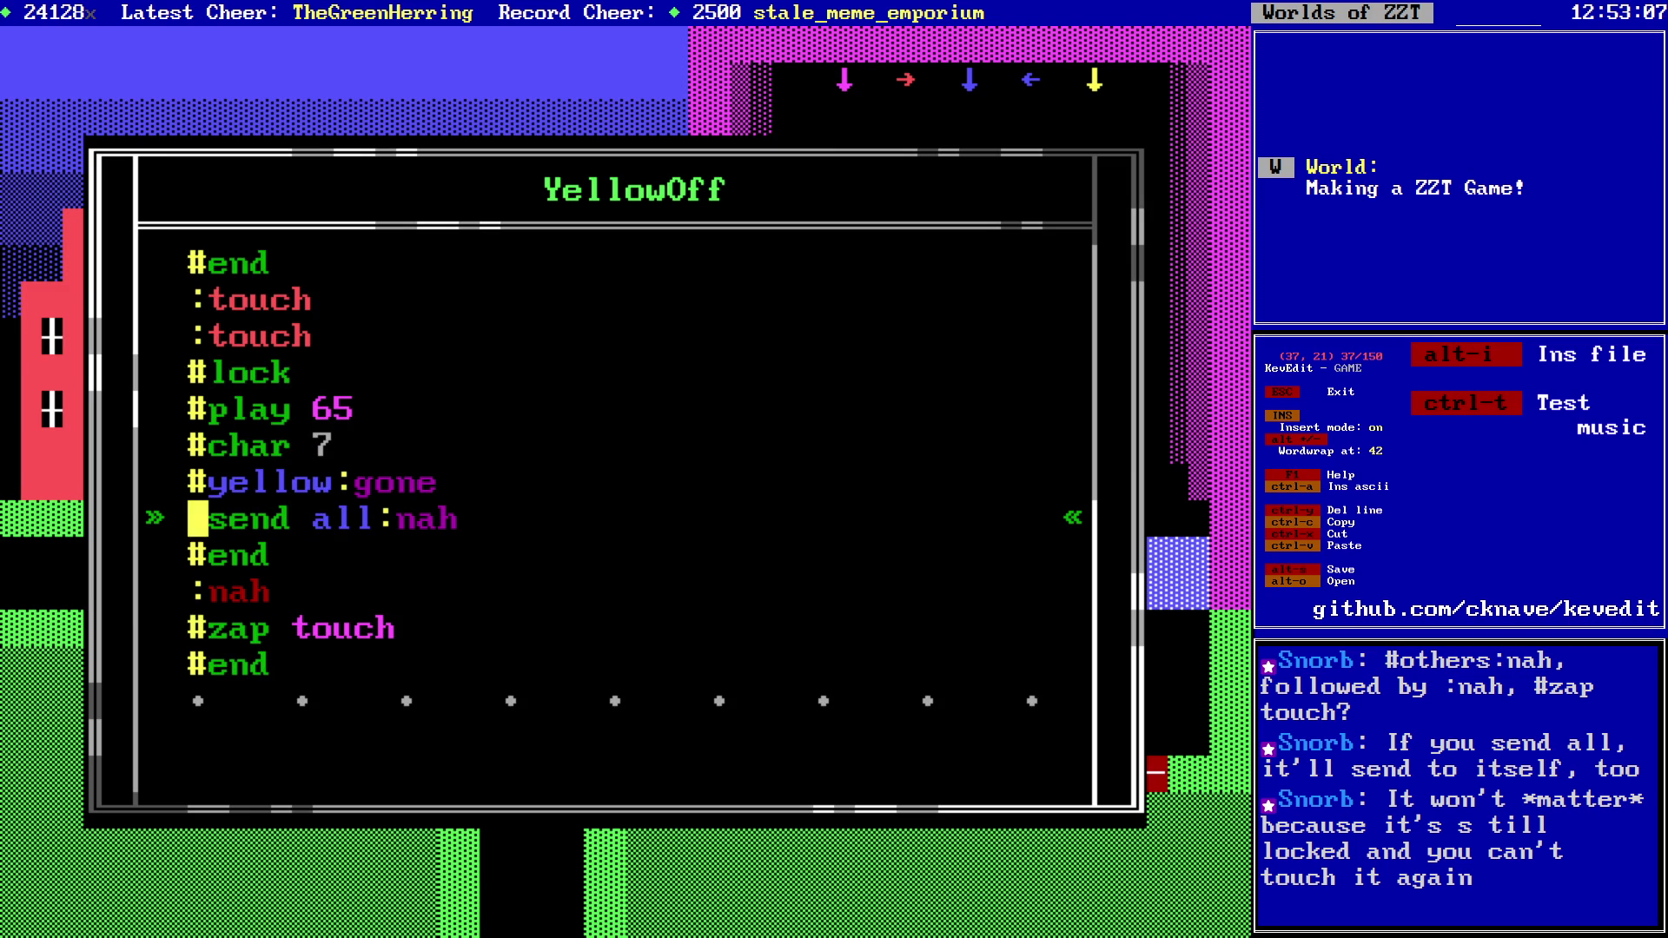
pyautogui.press('Right')
pyautogui.press('Right')
pyautogui.press('Right')
pyautogui.press('Delete')
pyautogui.press('Delete')
pyautogui.press('Delete')
pyautogui.write('others')
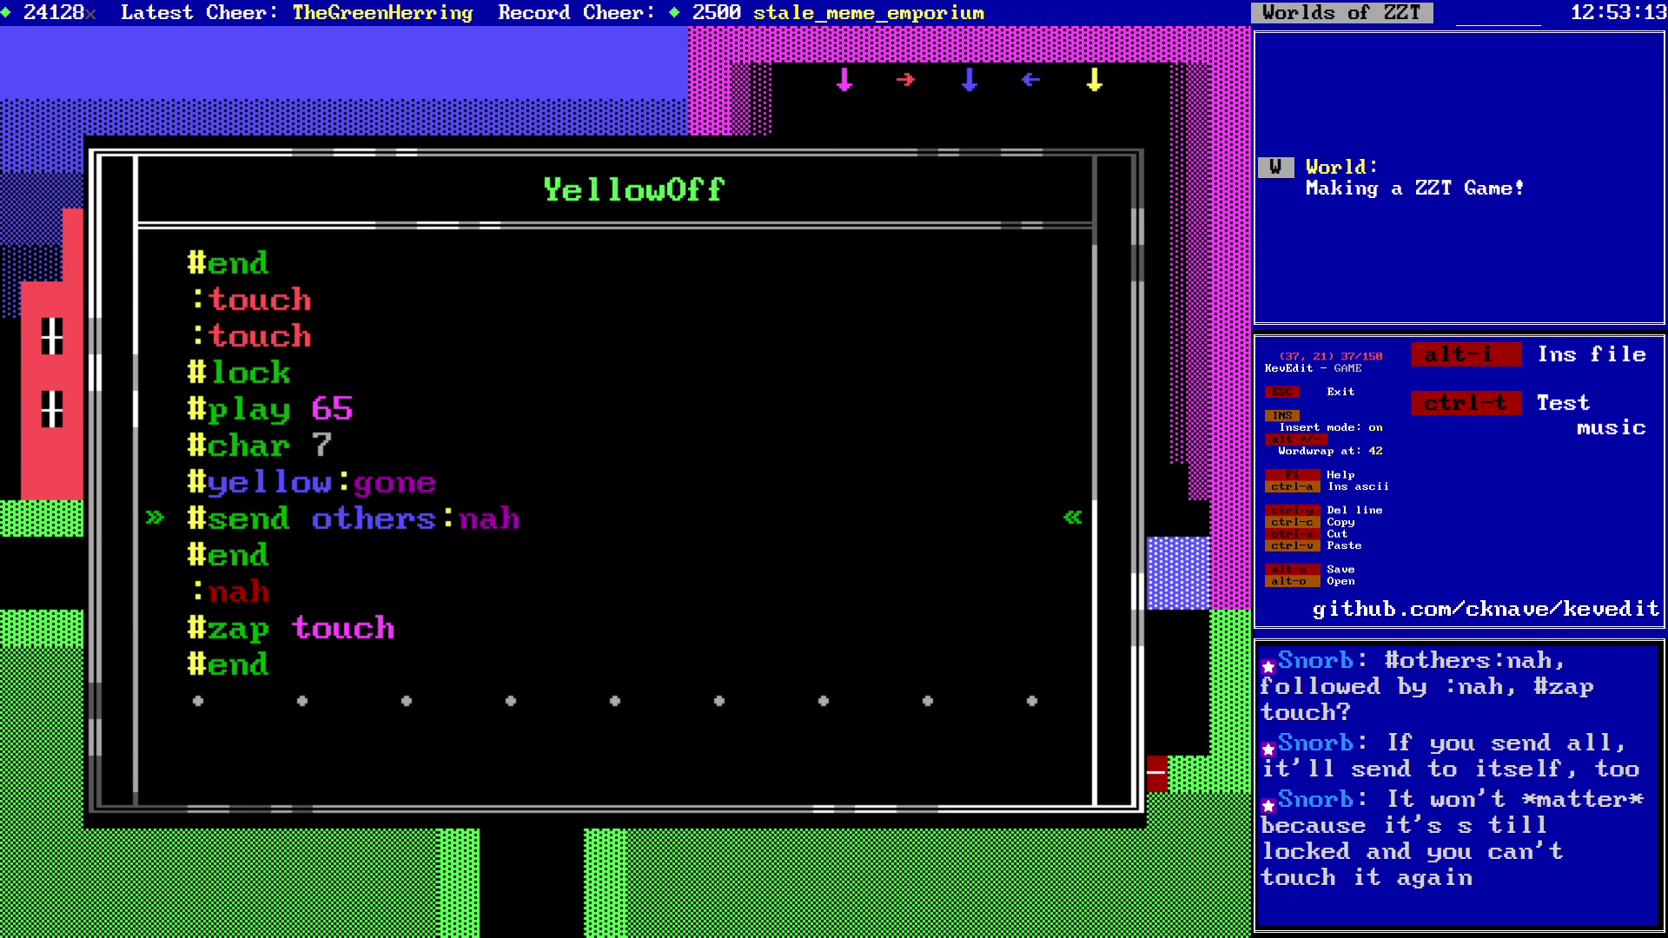
pyautogui.press('Escape')
pyautogui.press('Escape')
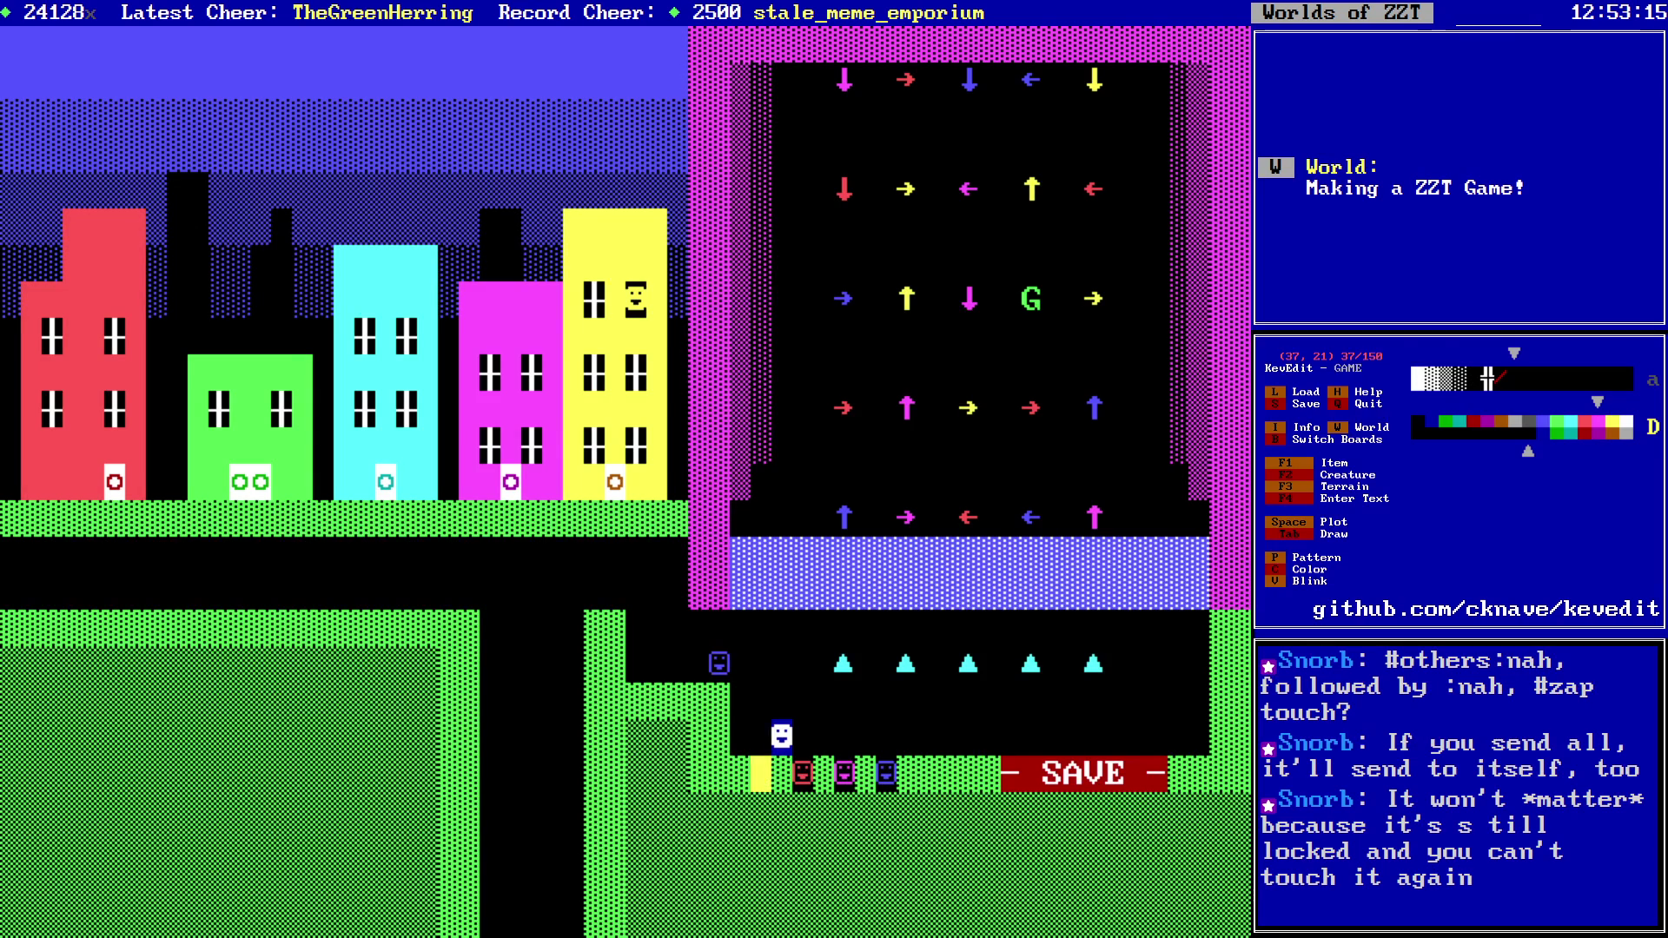
pyautogui.press('b')
pyautogui.press('Down')
pyautogui.press('Down')
pyautogui.press('Down')
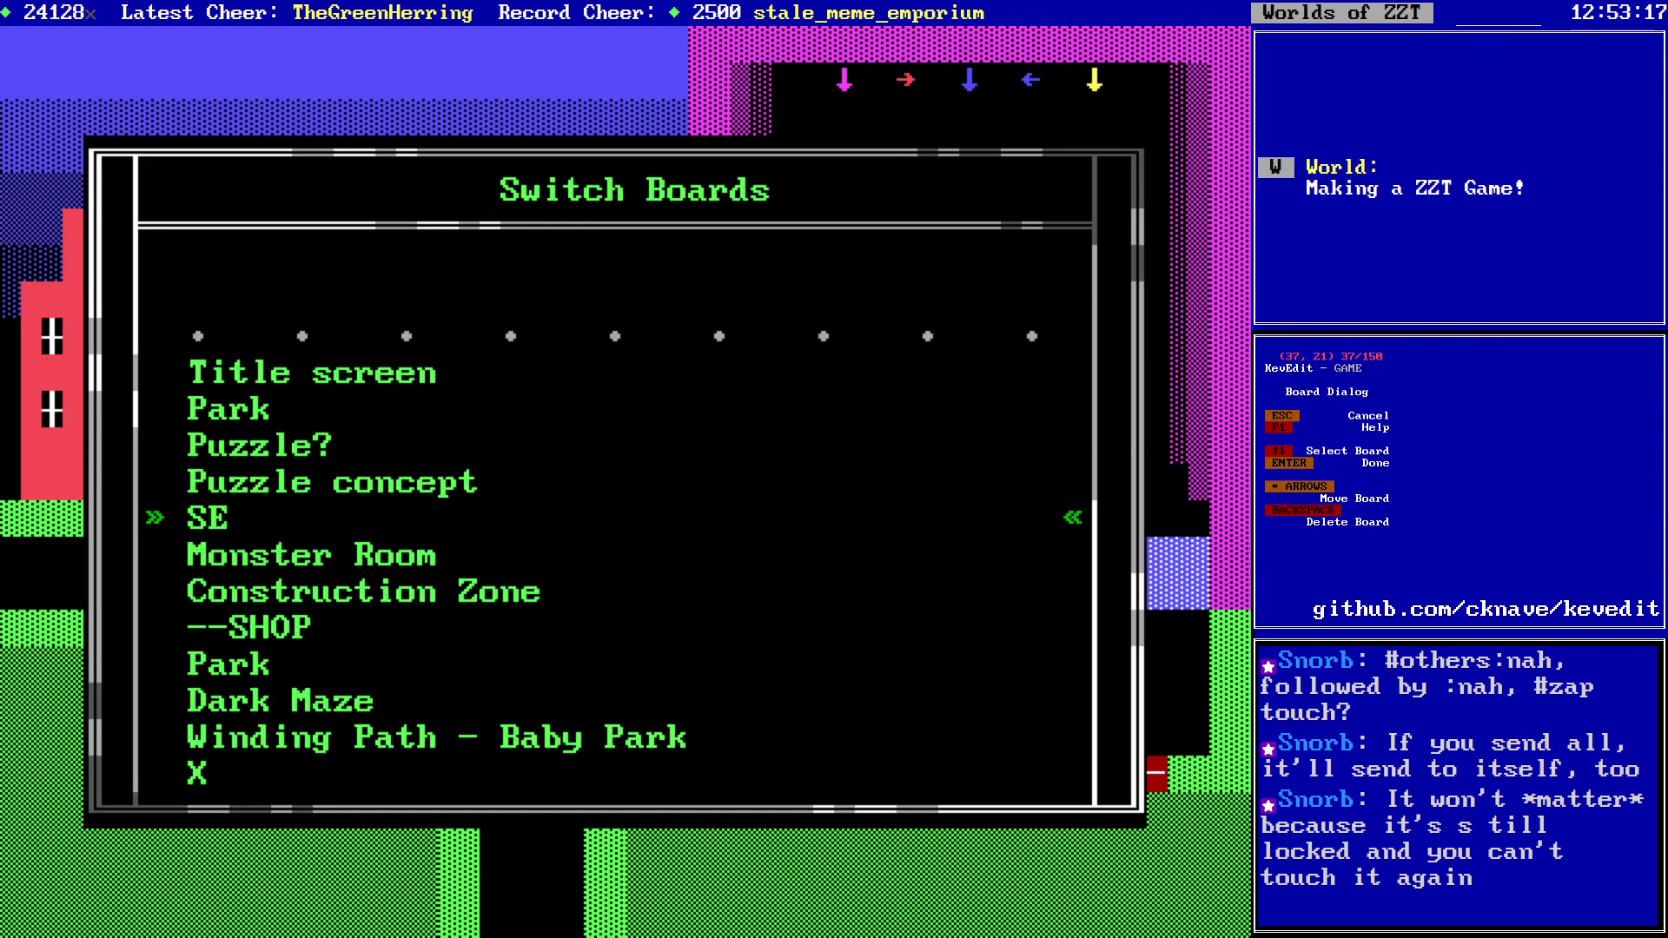
pyautogui.press('Return')
pyautogui.press('Up')
pyautogui.press('Up')
pyautogui.press('Left')
pyautogui.press('Up')
pyautogui.press('Left')
pyautogui.press('Up')
pyautogui.press('Return')
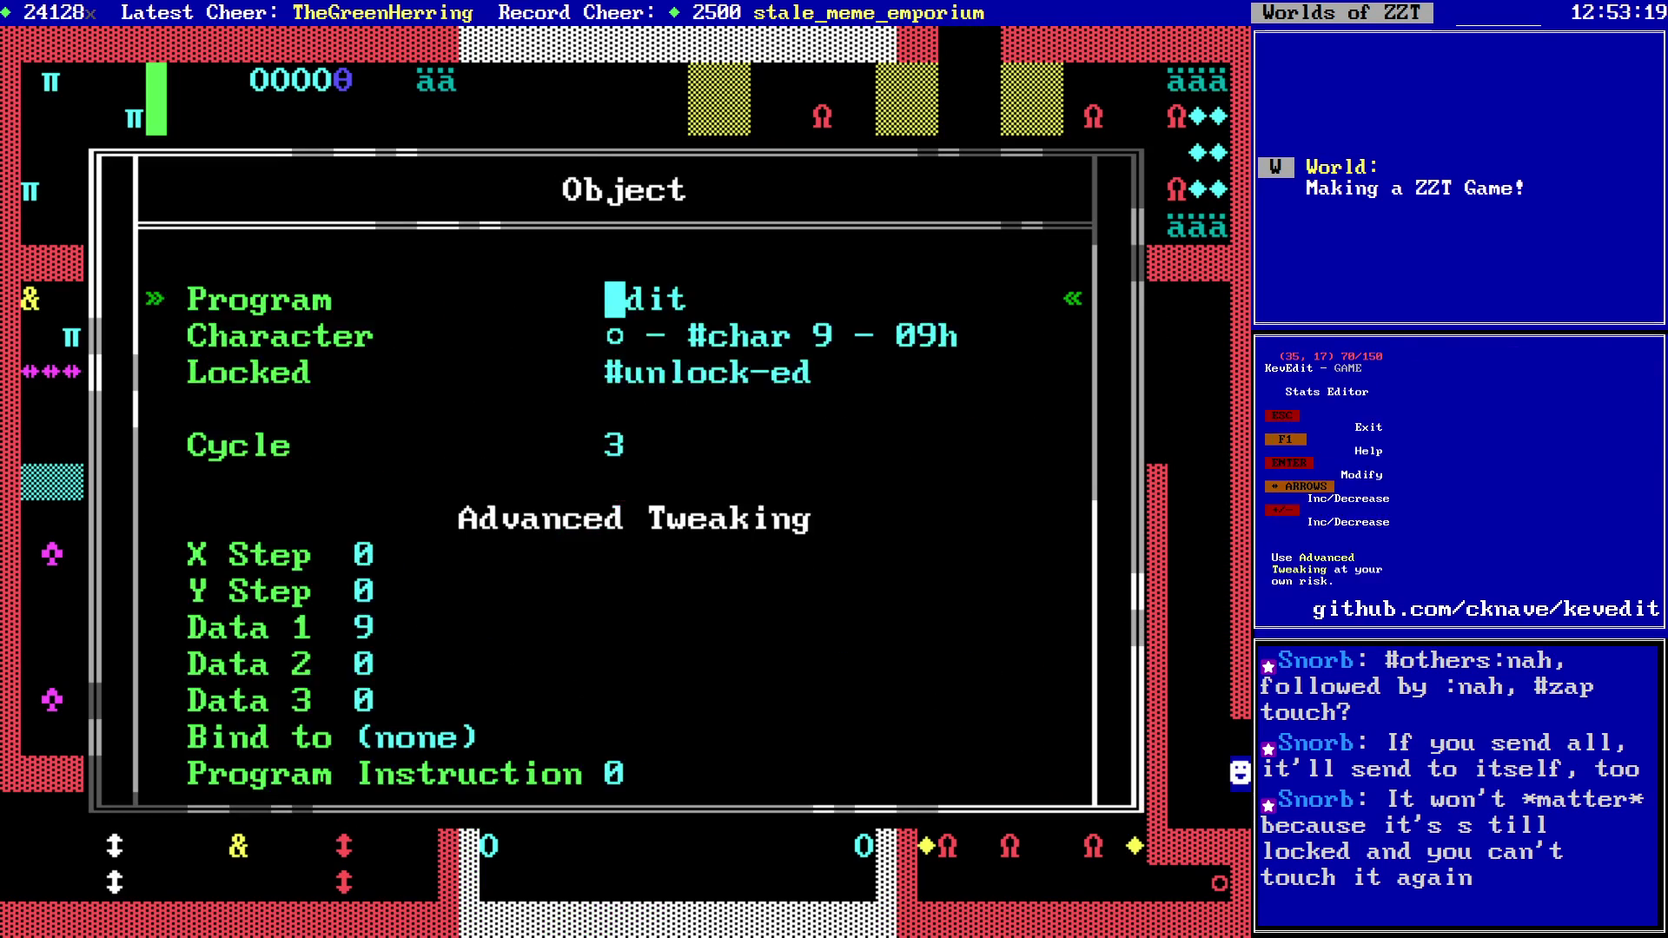
pyautogui.press('Return')
pyautogui.press('Down')
pyautogui.press('Down')
pyautogui.press('Down')
pyautogui.press('Down')
pyautogui.press('Up')
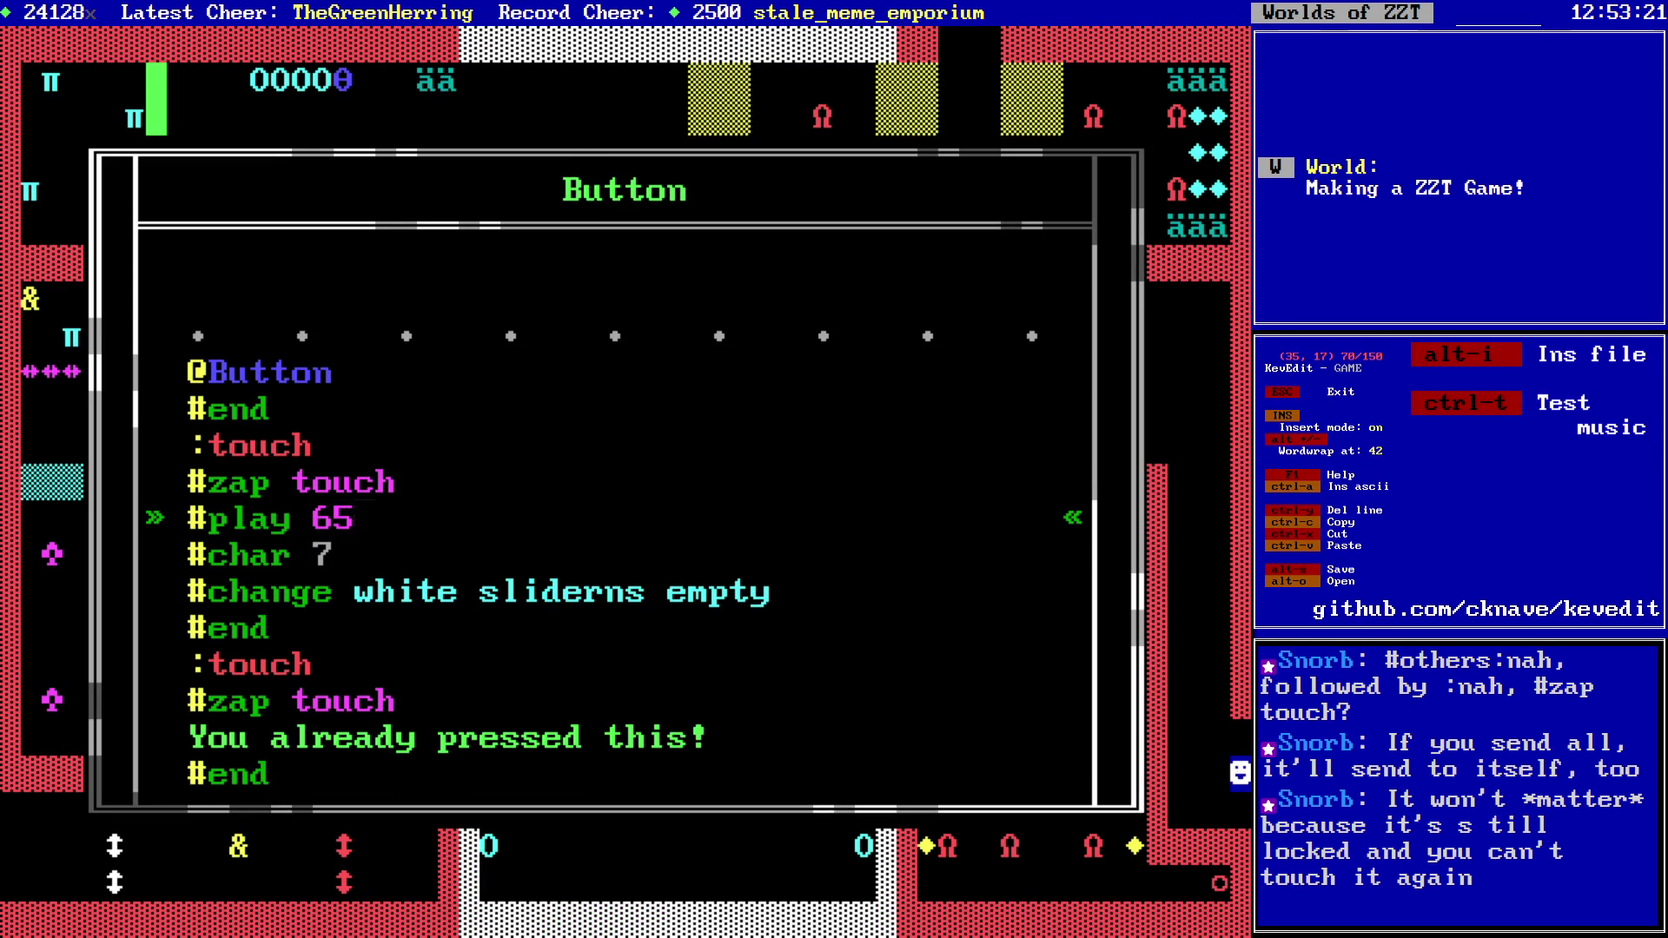
pyautogui.press('Escape')
pyautogui.press('Escape')
pyautogui.press('b')
pyautogui.press('Down')
pyautogui.press('Down')
pyautogui.press('Down')
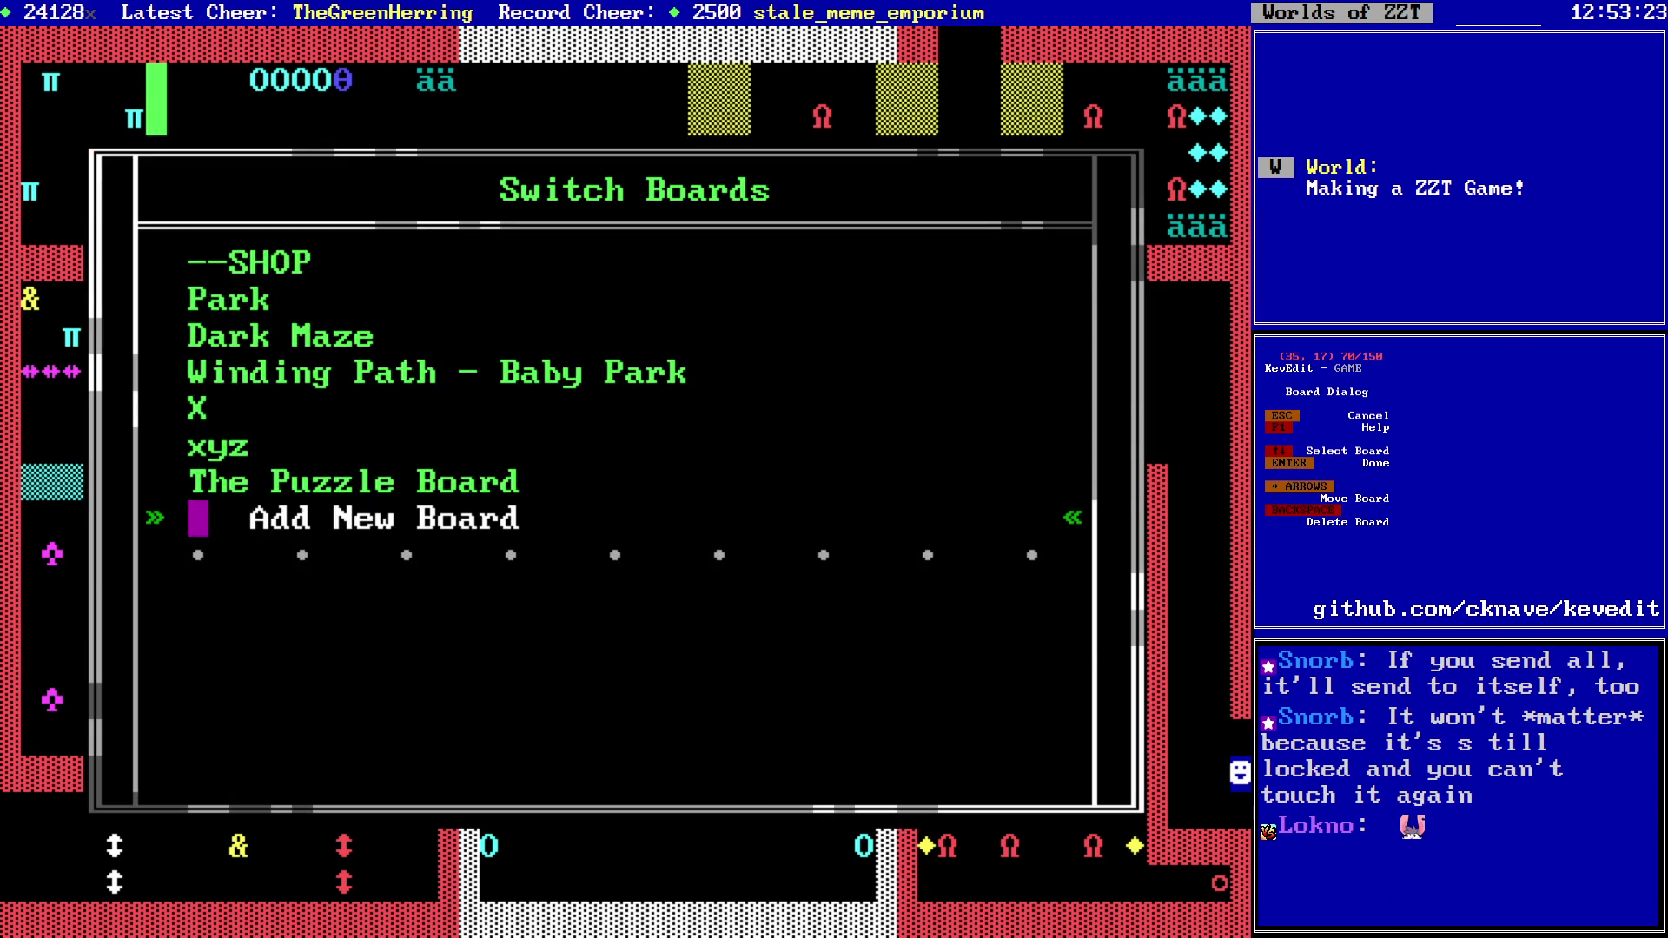
pyautogui.press('Up')
pyautogui.press('Return')
pyautogui.press('Down')
pyautogui.press('Down')
pyautogui.press('Right')
pyautogui.press('Right')
pyautogui.press('Down')
pyautogui.press('Down')
pyautogui.press('Return')
pyautogui.press('Return')
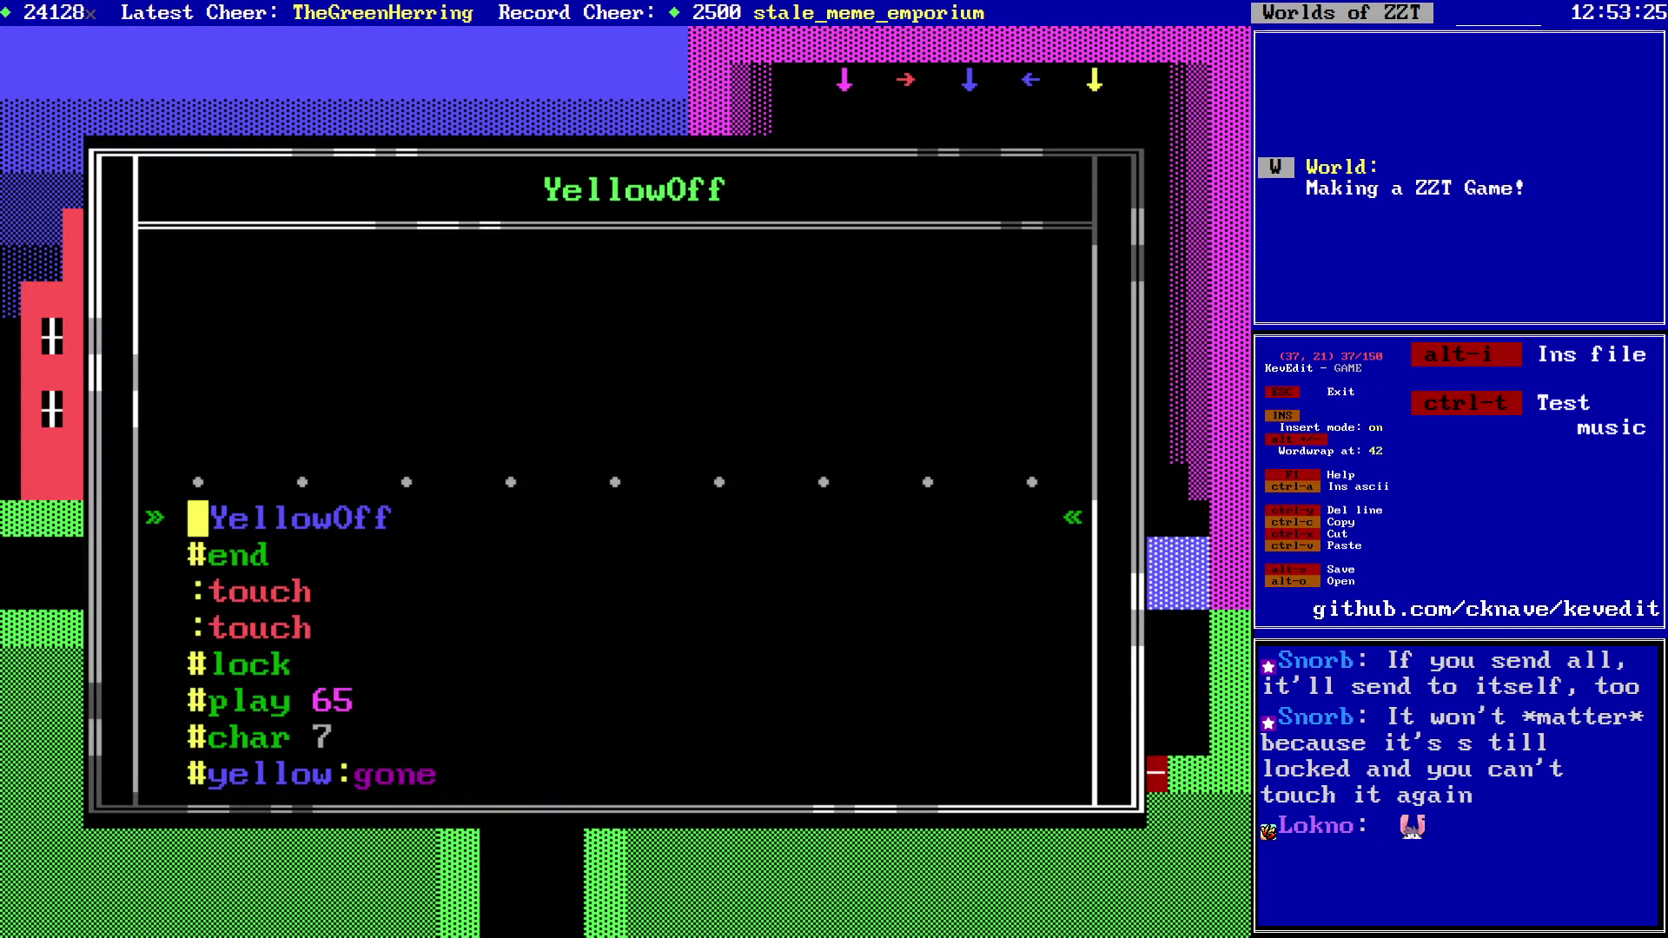
pyautogui.press('Down')
pyautogui.press('Down')
pyautogui.press('Down')
pyautogui.press('Up')
pyautogui.press('Up')
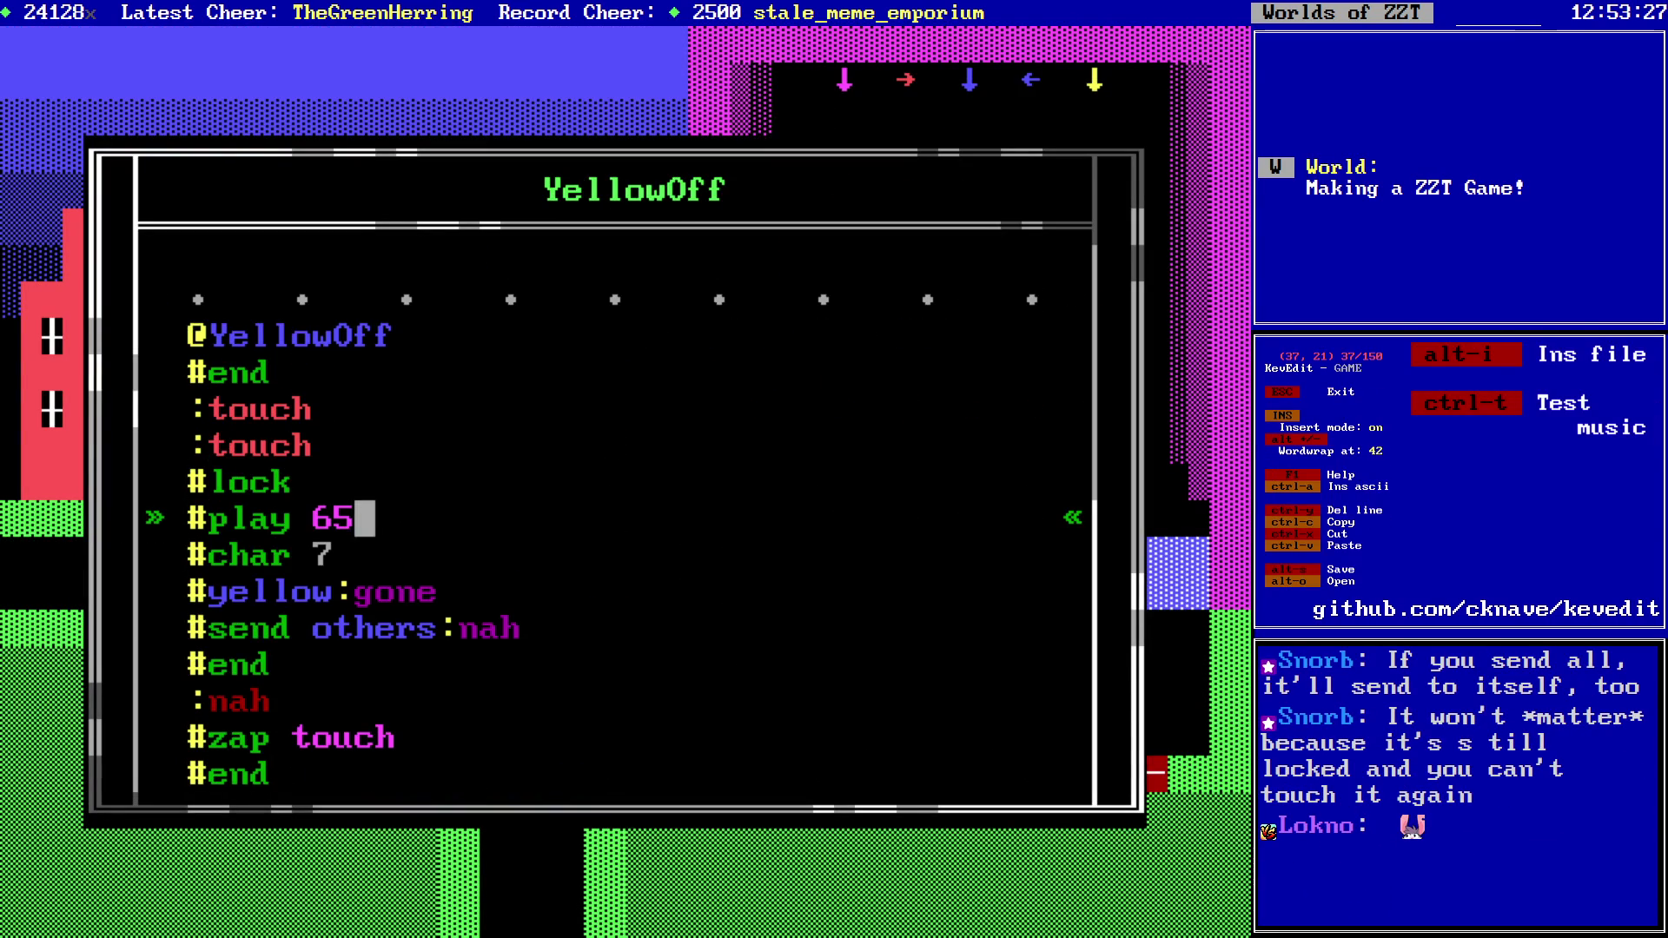
pyautogui.press('Down')
pyautogui.press('Down')
pyautogui.press('Down')
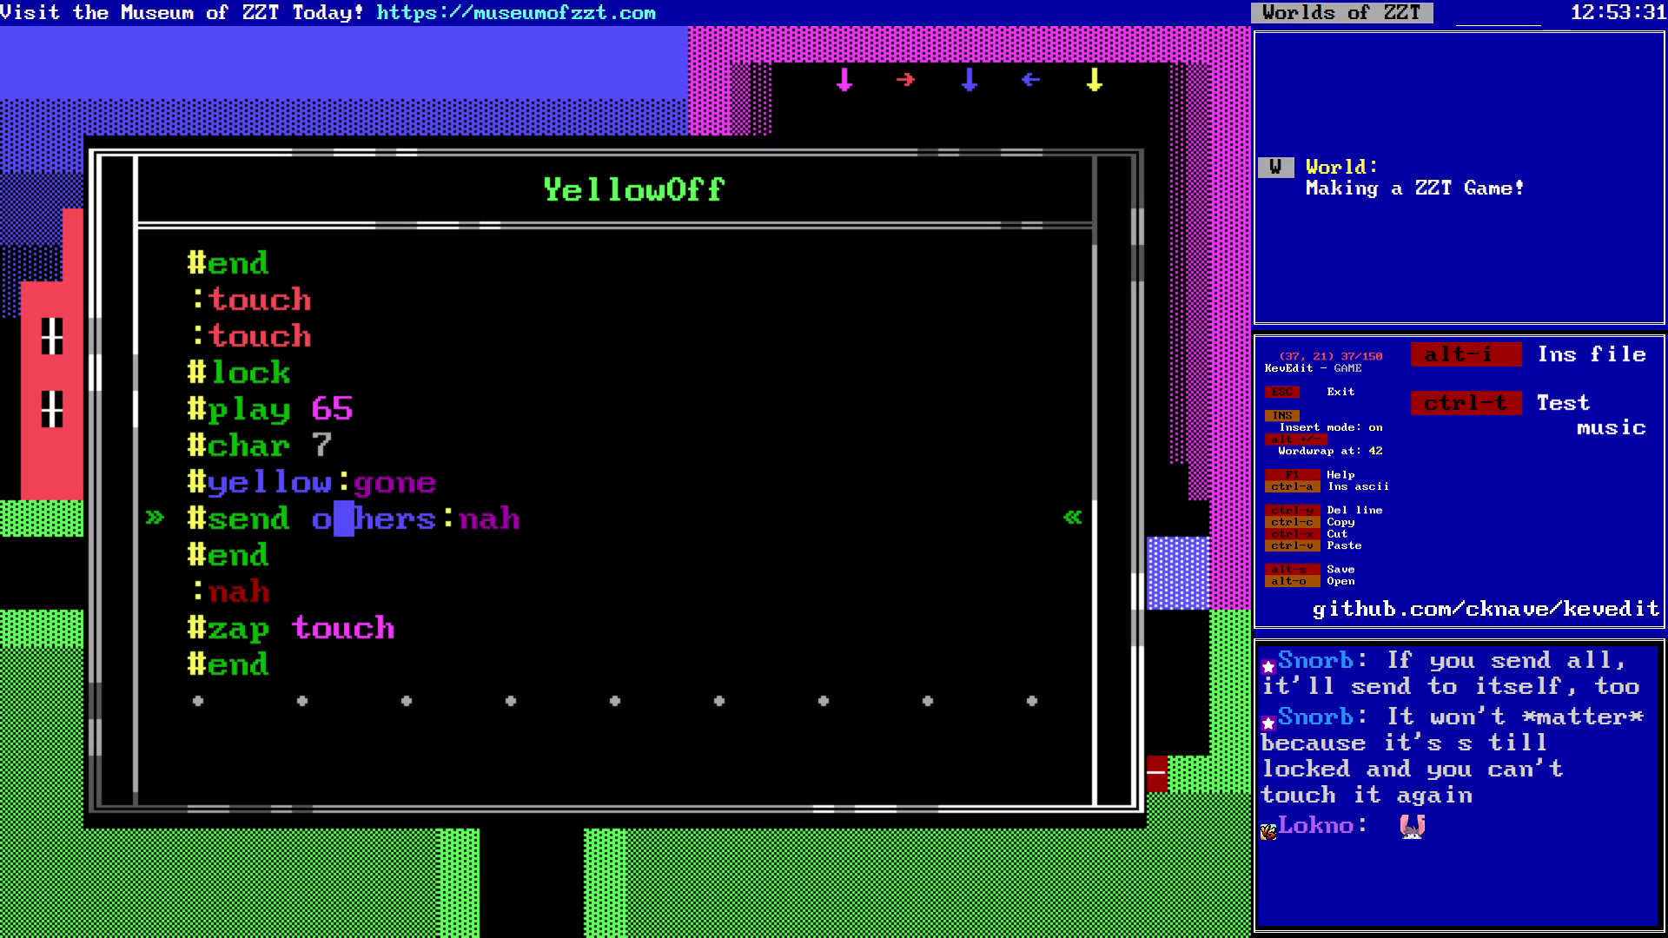
# Step: Place a red copy of the yellow switch two cells to its right
pyautogui.press('Escape')
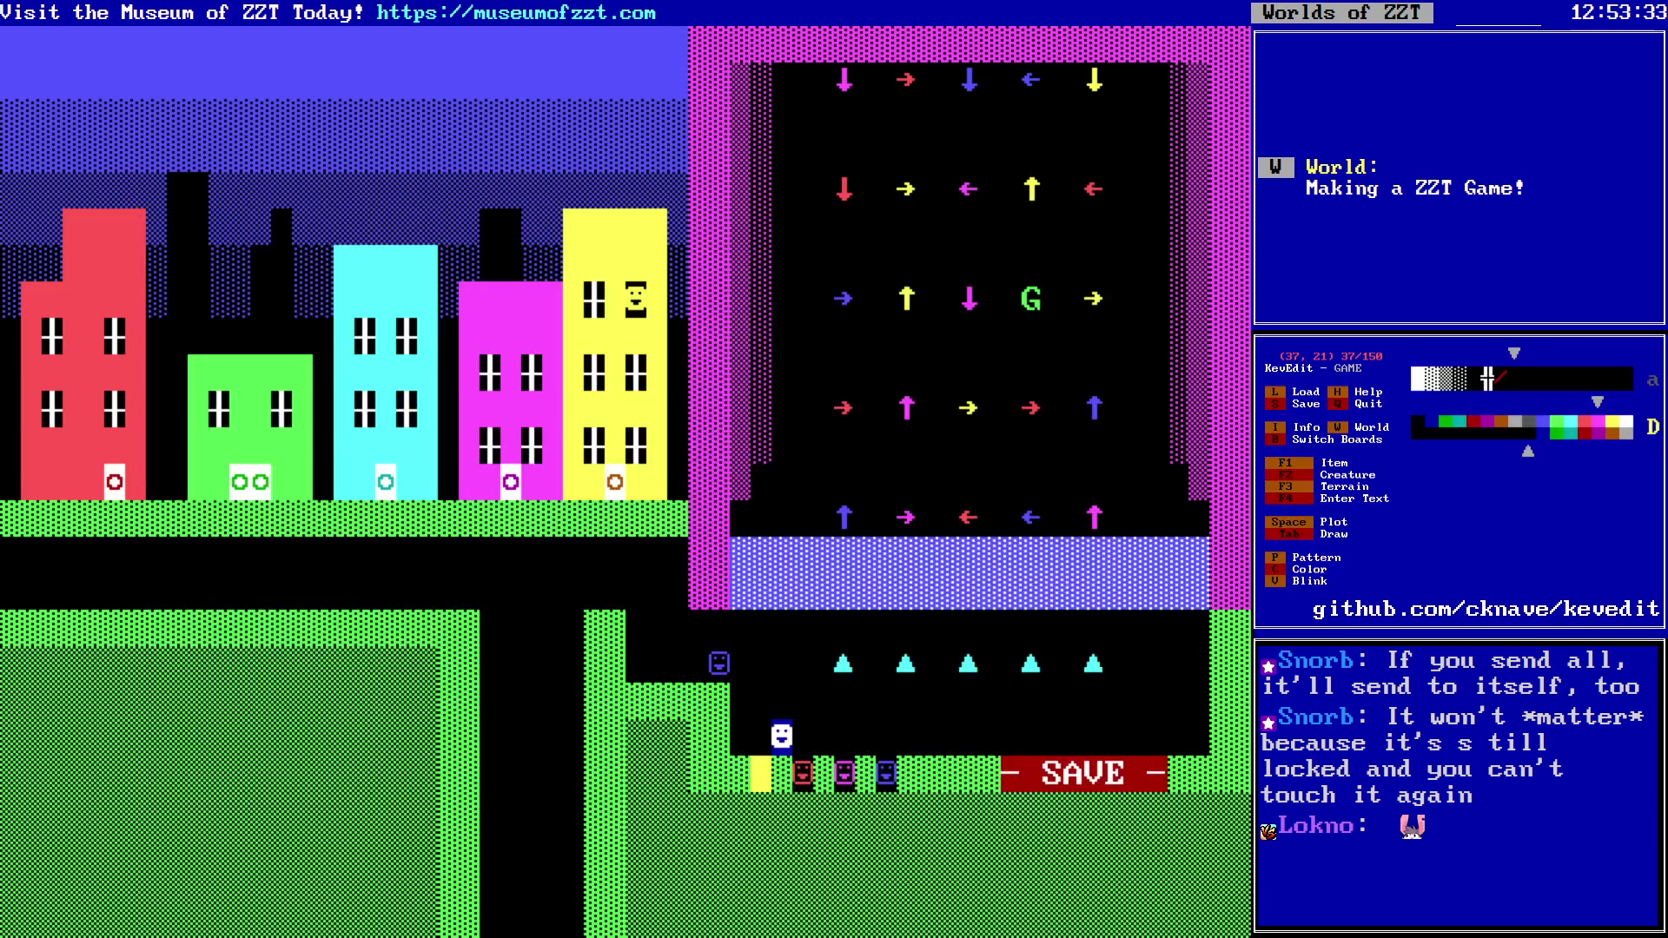
pyautogui.press('Return')
pyautogui.press('Right')
pyautogui.press('Right')
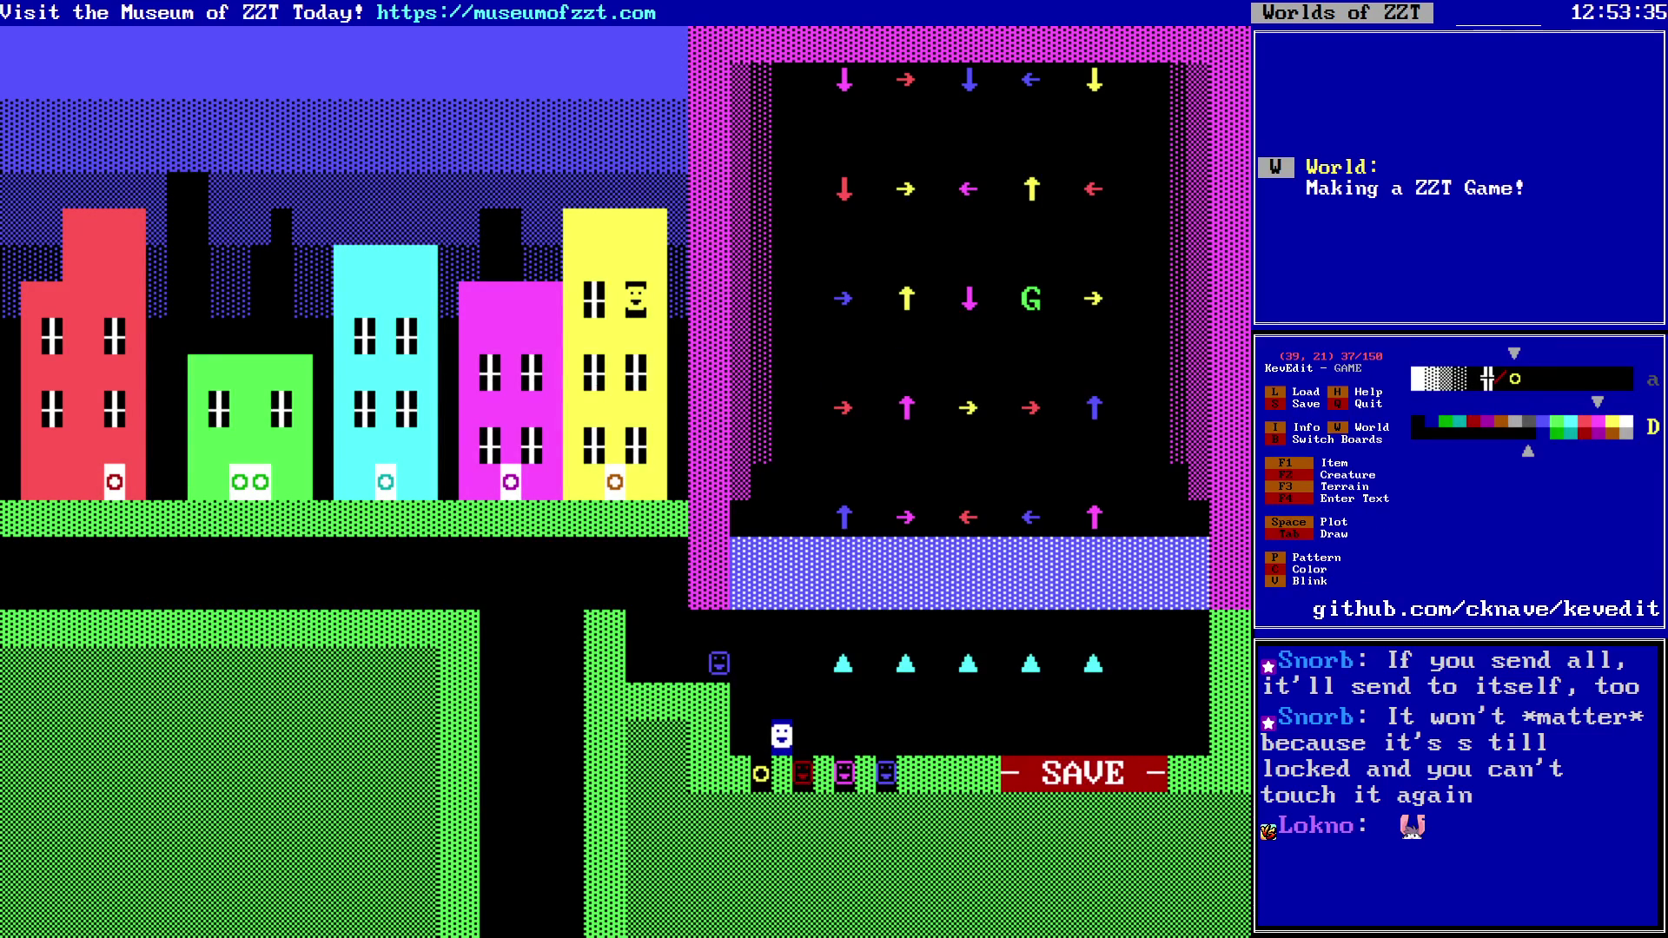
pyautogui.press('c')
pyautogui.press('Left')
pyautogui.press('Left')
pyautogui.press('Right')
pyautogui.press('Return')
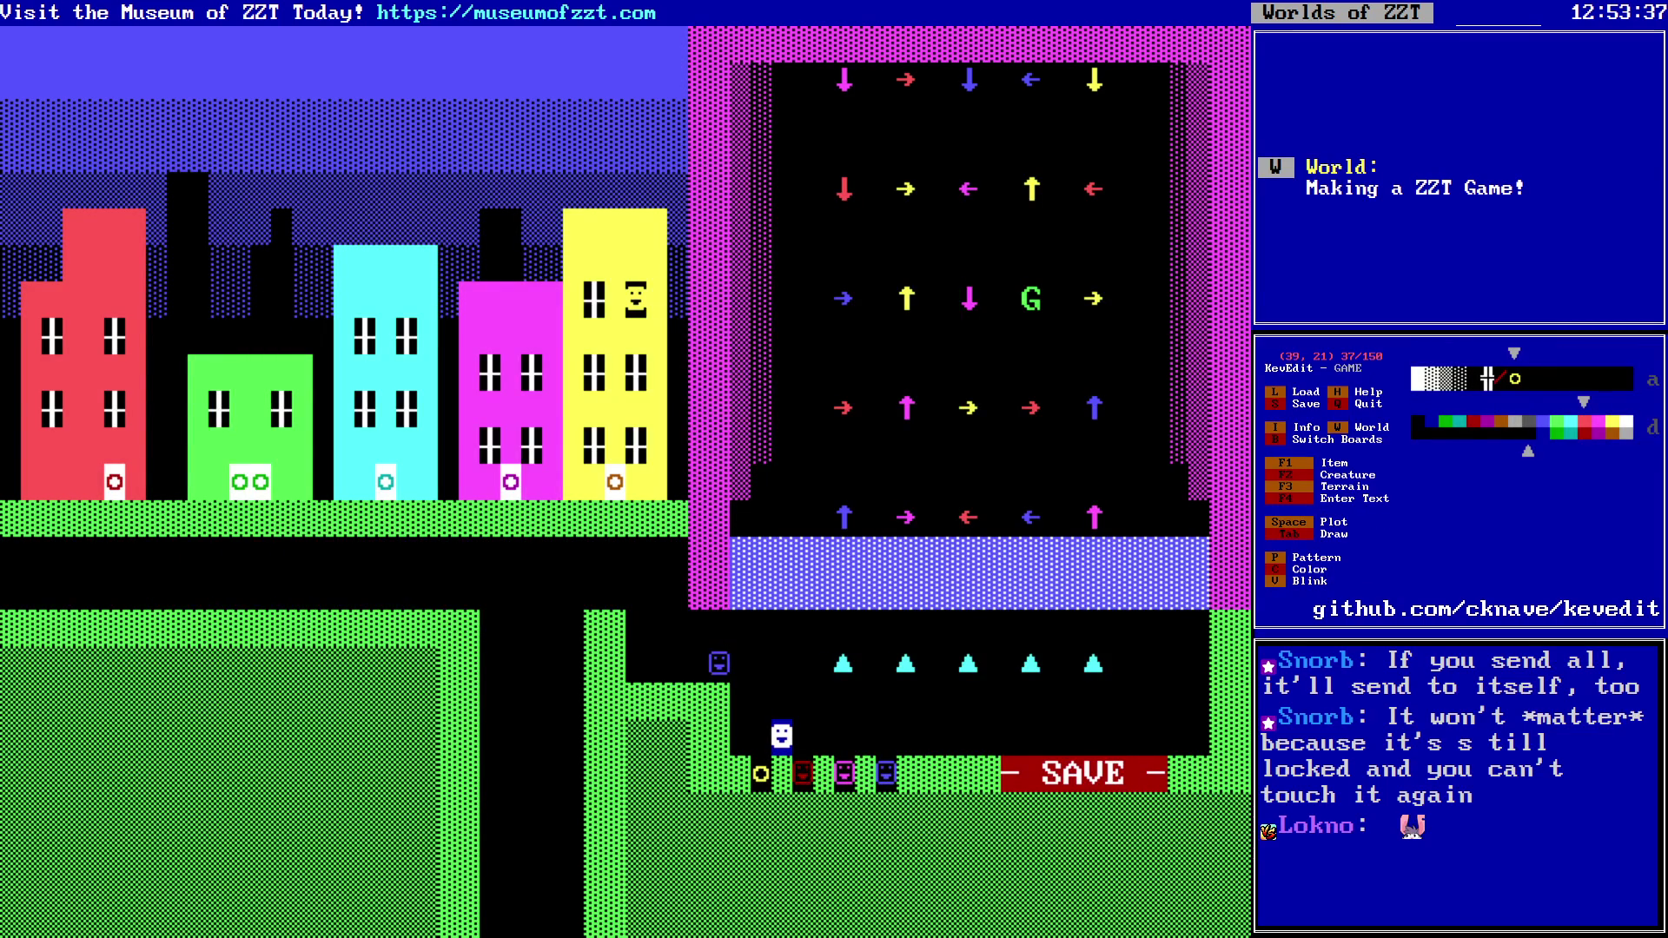
pyautogui.press('Return')
pyautogui.press('Right')
pyautogui.press('Delete')
pyautogui.press('Delete')
pyautogui.press('Delete')
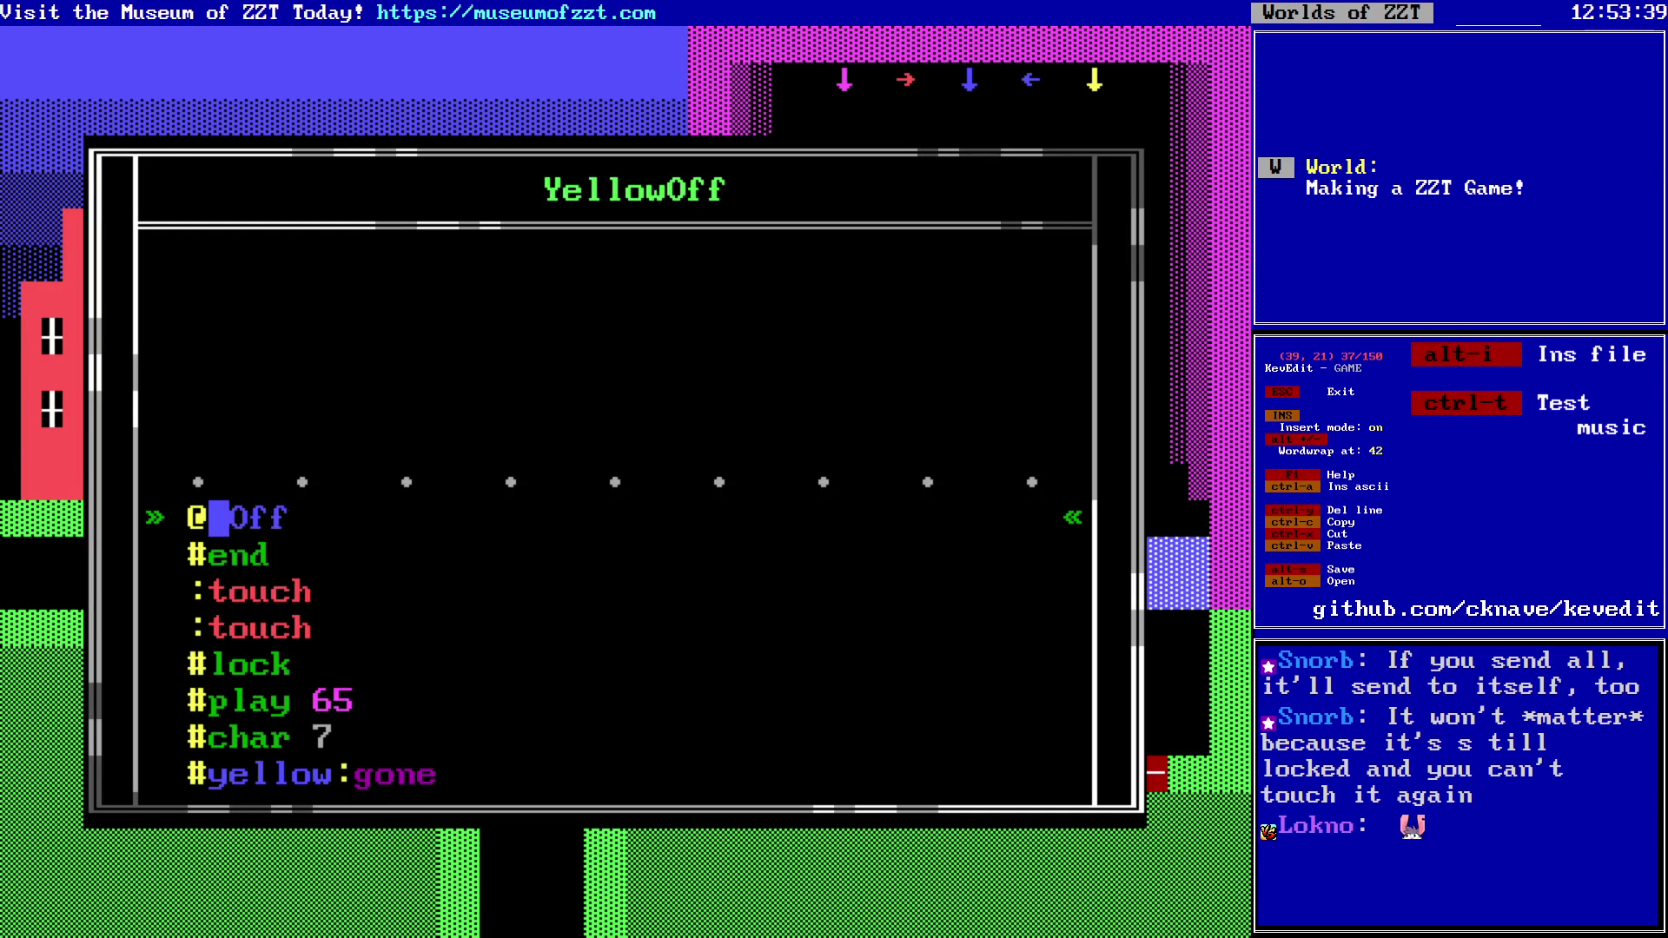
pyautogui.write('Red')
pyautogui.press('Down')
pyautogui.press('Down')
pyautogui.press('Down')
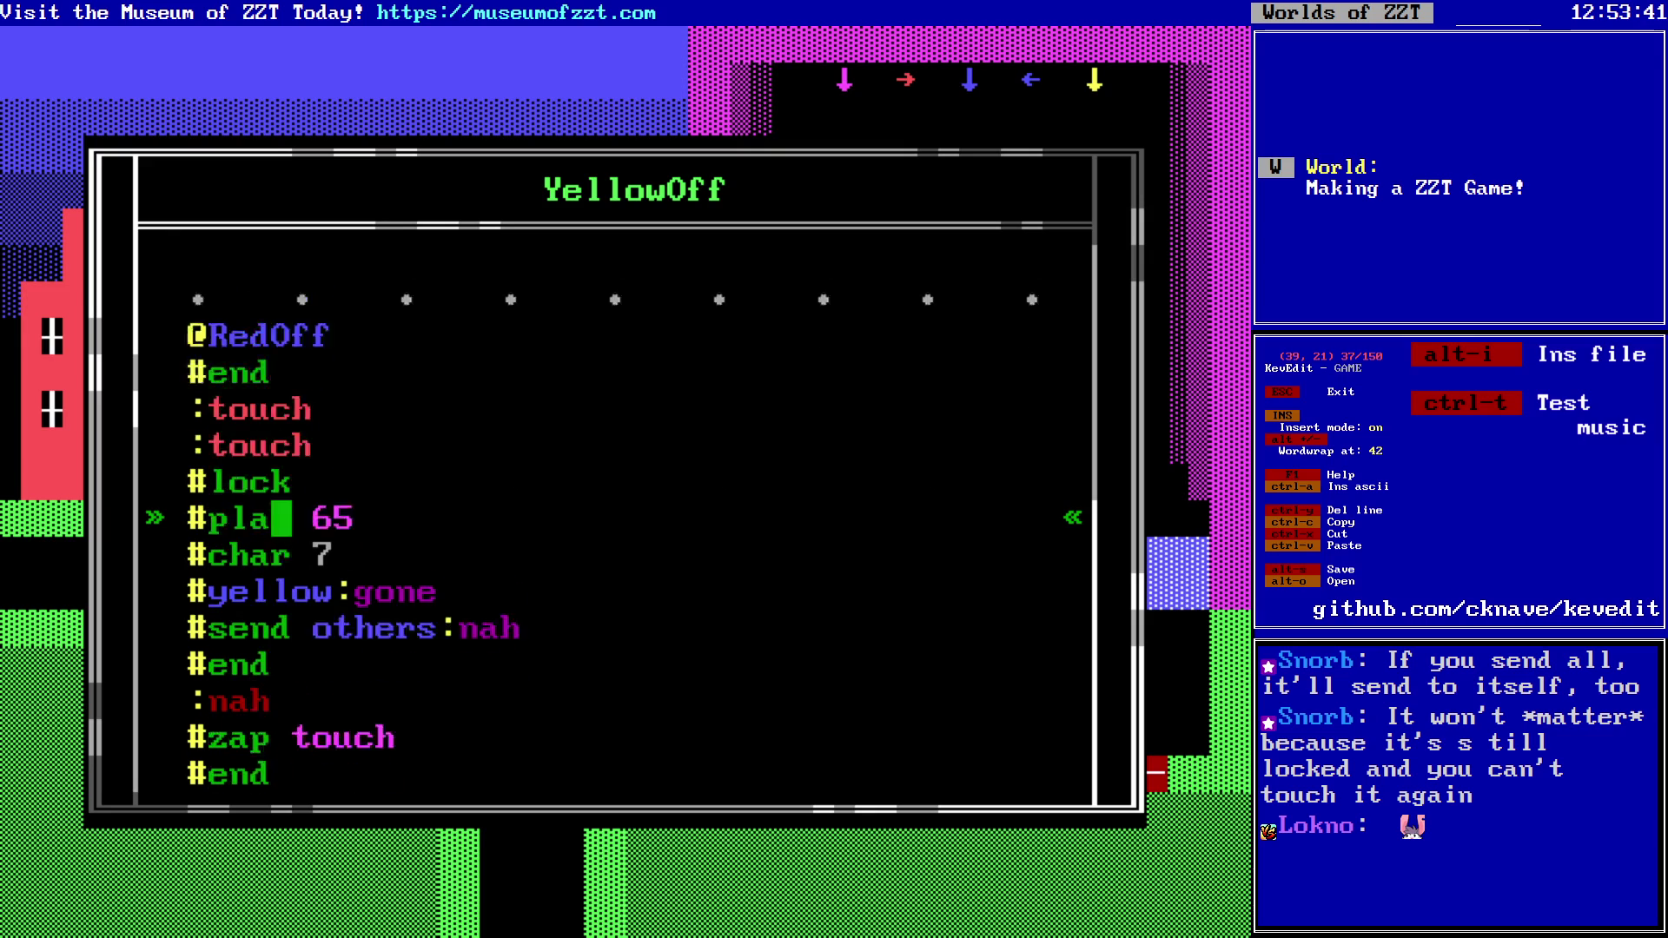
pyautogui.press('Delete')
pyautogui.press('Delete')
pyautogui.press('Delete')
pyautogui.press('BackSpace')
pyautogui.press('BackSpace')
pyautogui.press('BackSpace')
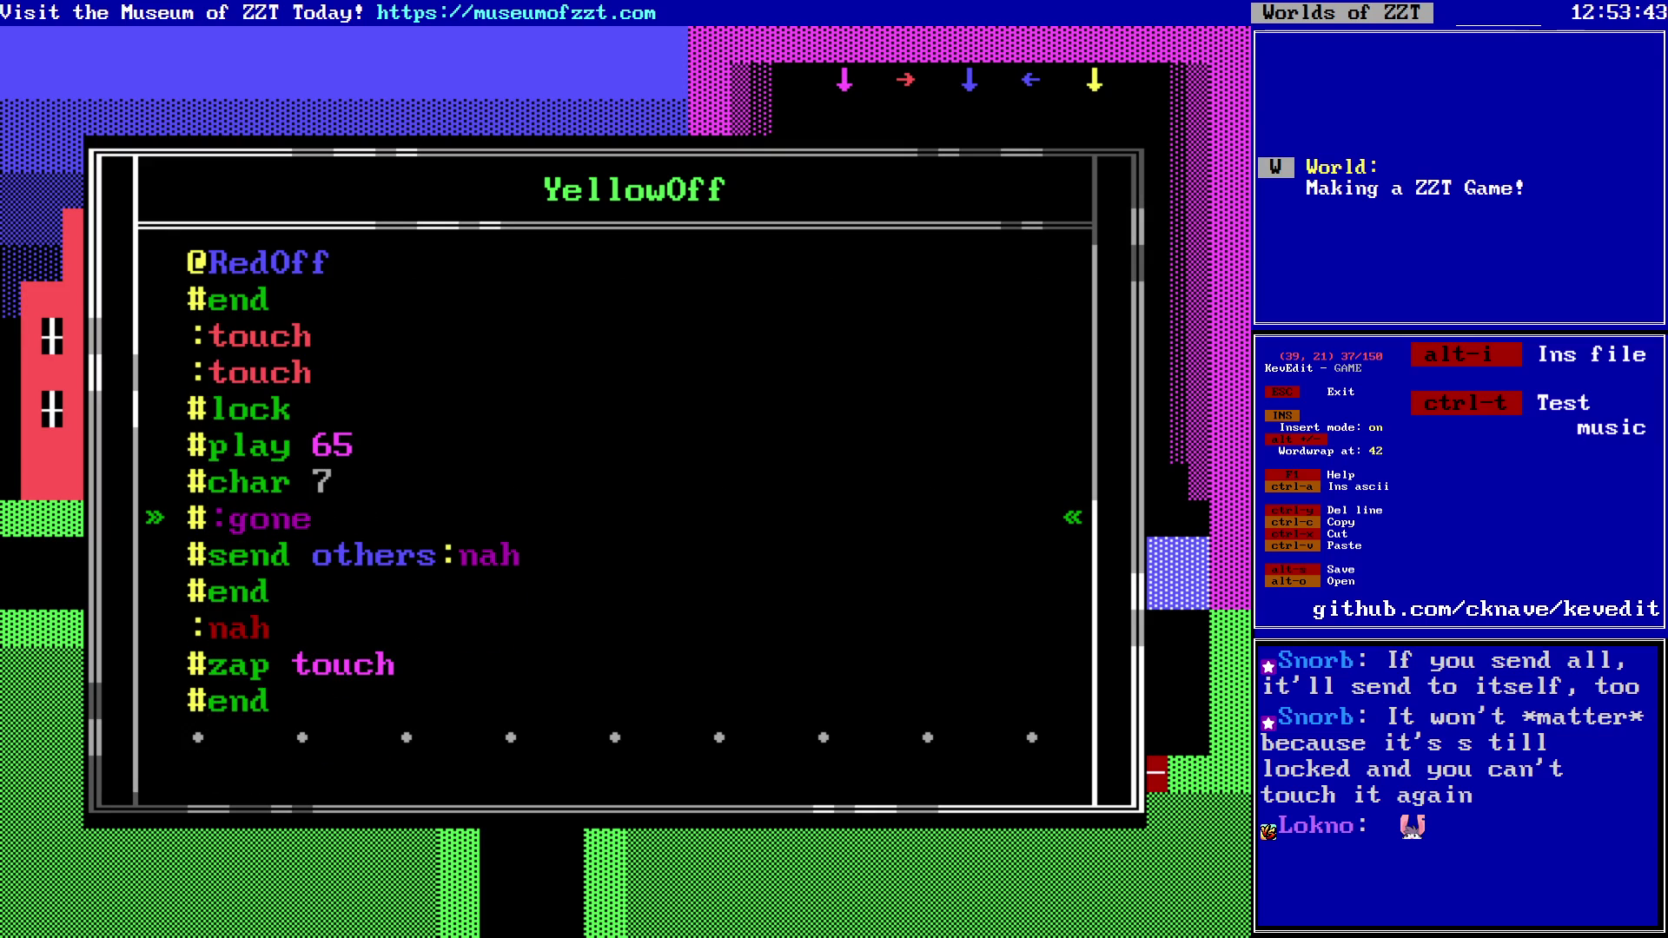
pyautogui.write('red')
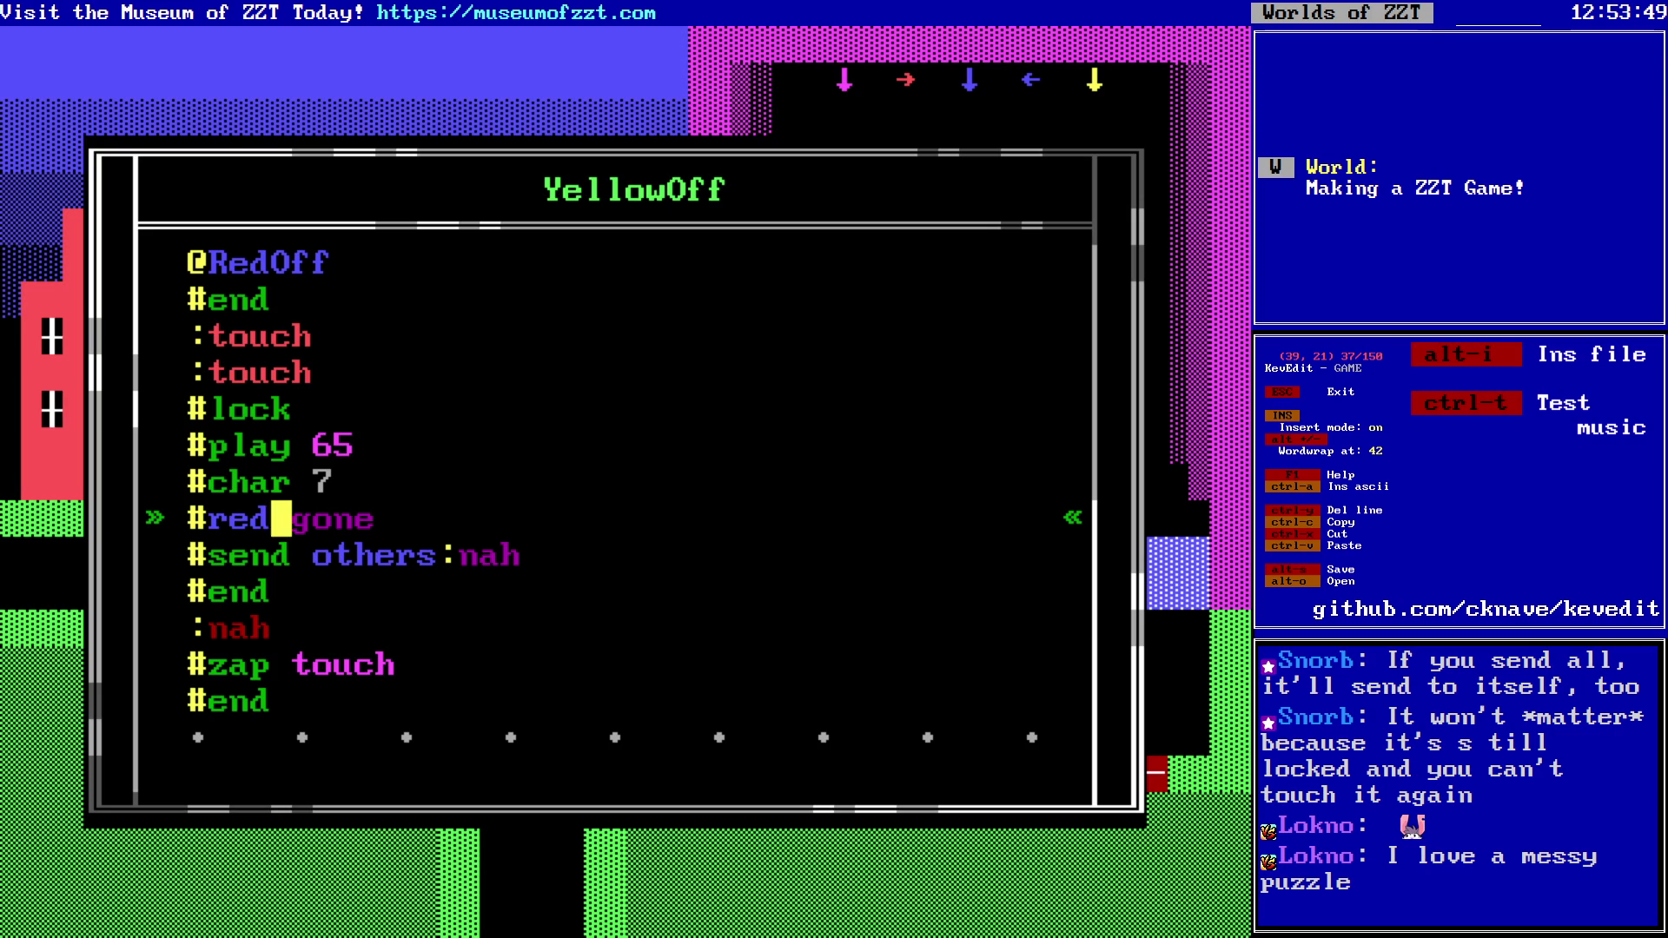
pyautogui.press('Escape')
# Step: Place a purple copy of the switch in the next free spot
pyautogui.press('Left')
pyautogui.press('Left')
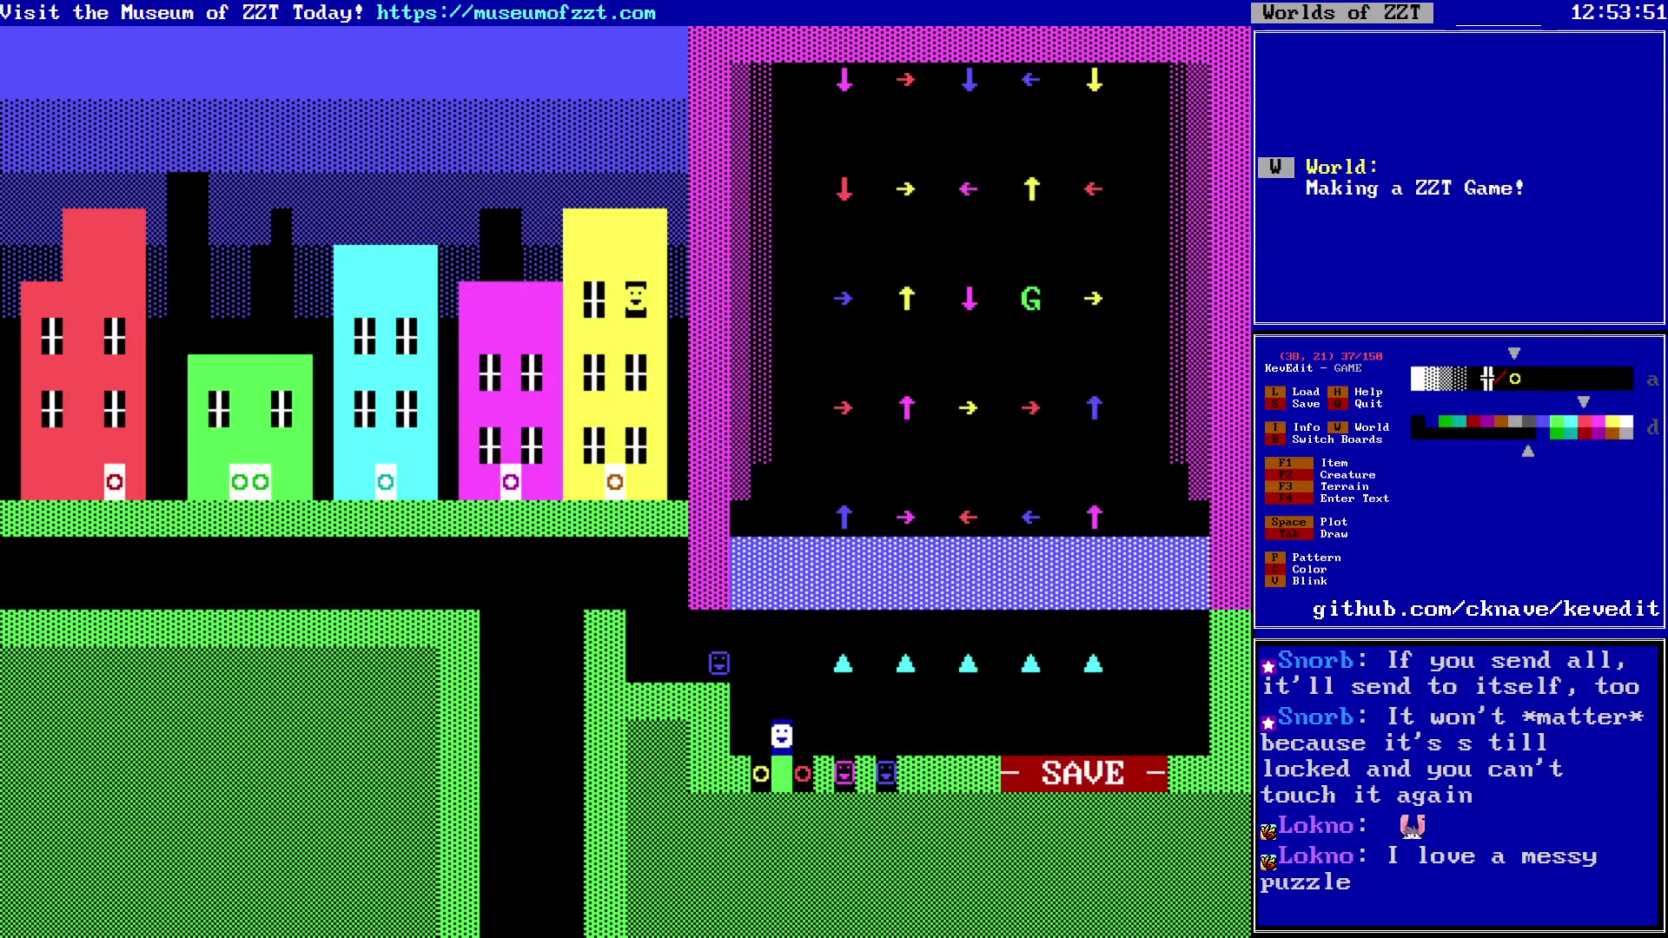
pyautogui.press('Return')
pyautogui.press('Escape')
pyautogui.press('Escape')
pyautogui.press('Right')
pyautogui.press('Right')
pyautogui.press('Right')
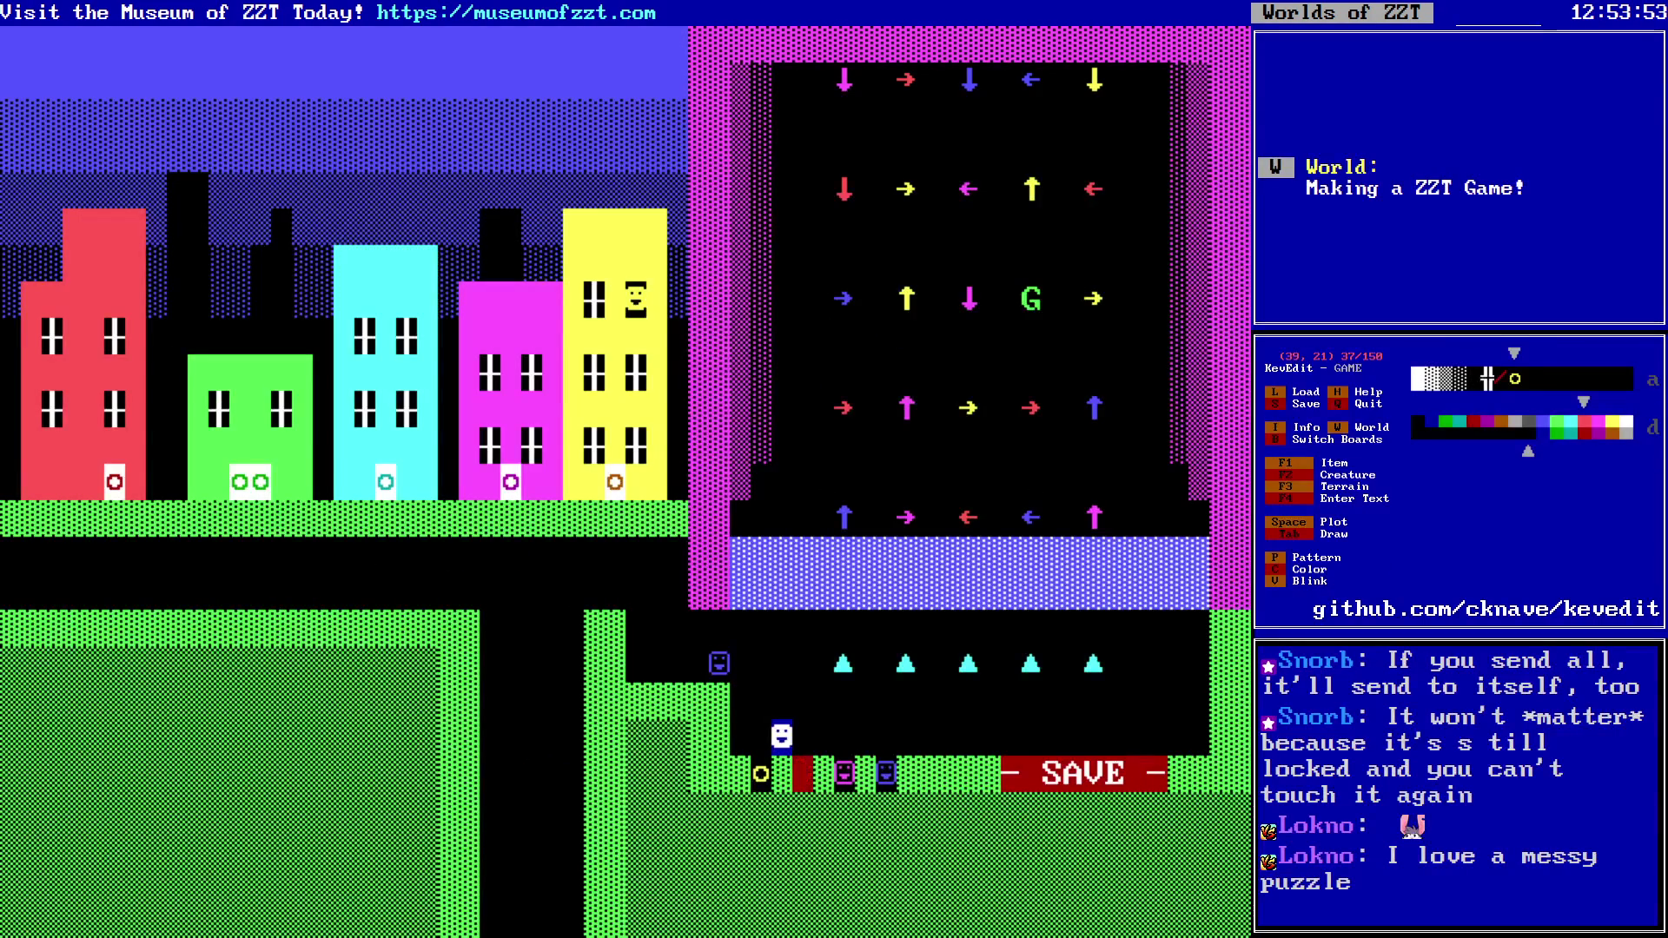
pyautogui.press('c')
pyautogui.press('Escape')
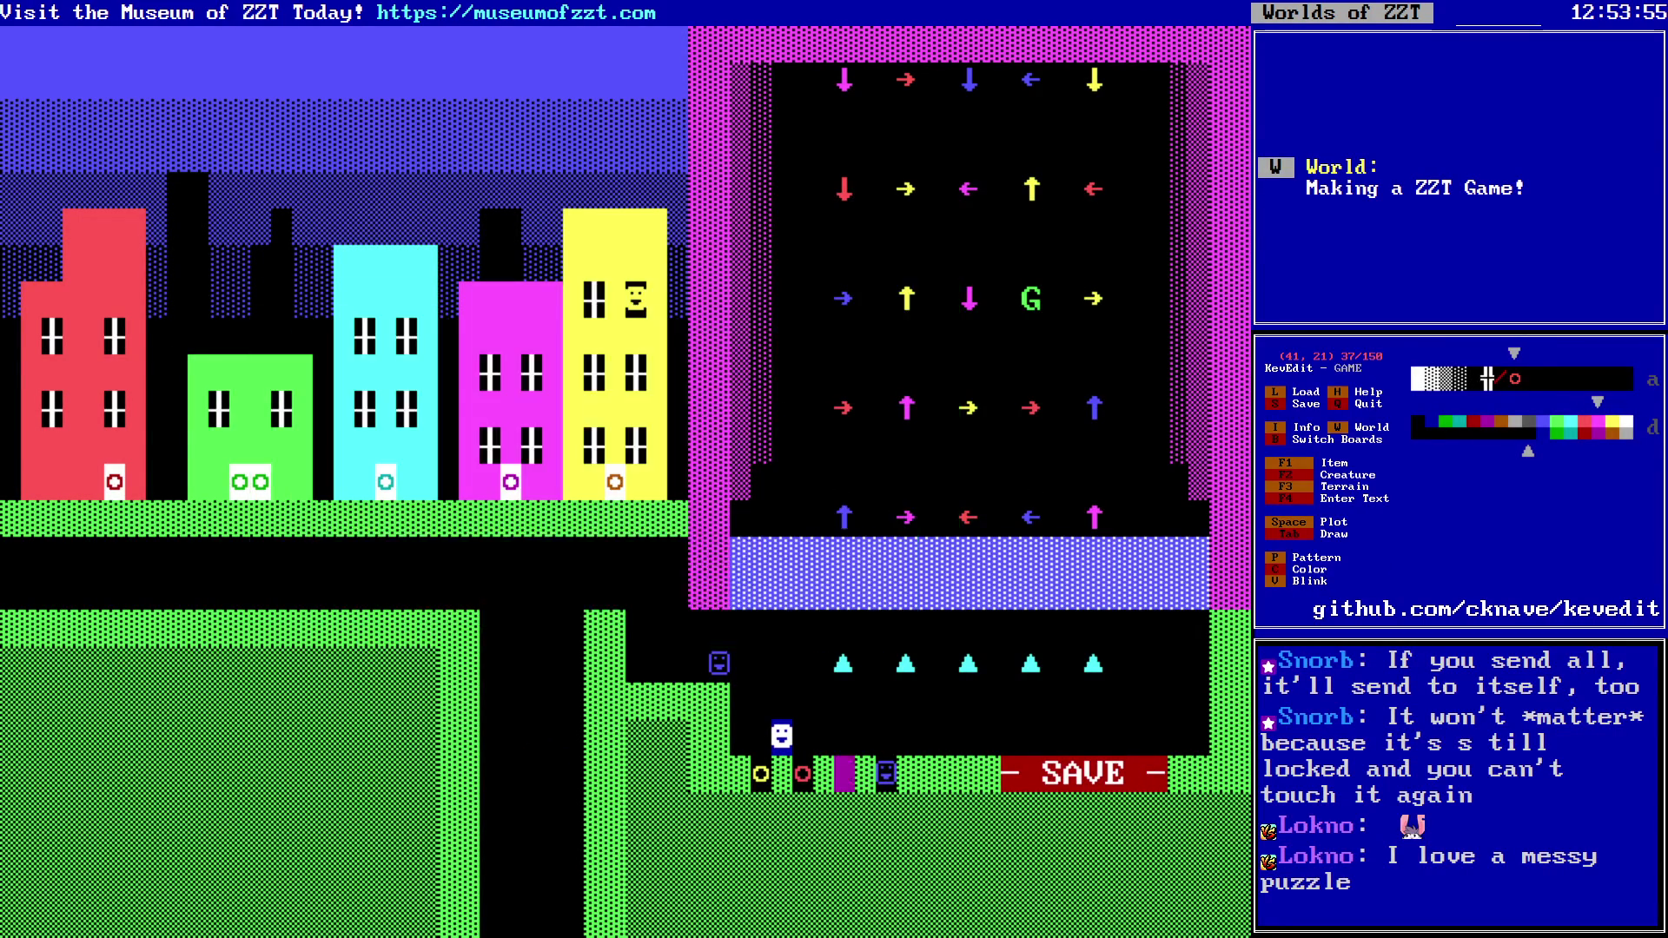
pyautogui.press('Return')
pyautogui.press('BackSpace')
pyautogui.press('BackSpace')
pyautogui.press('BackSpace')
pyautogui.write('Pruple')
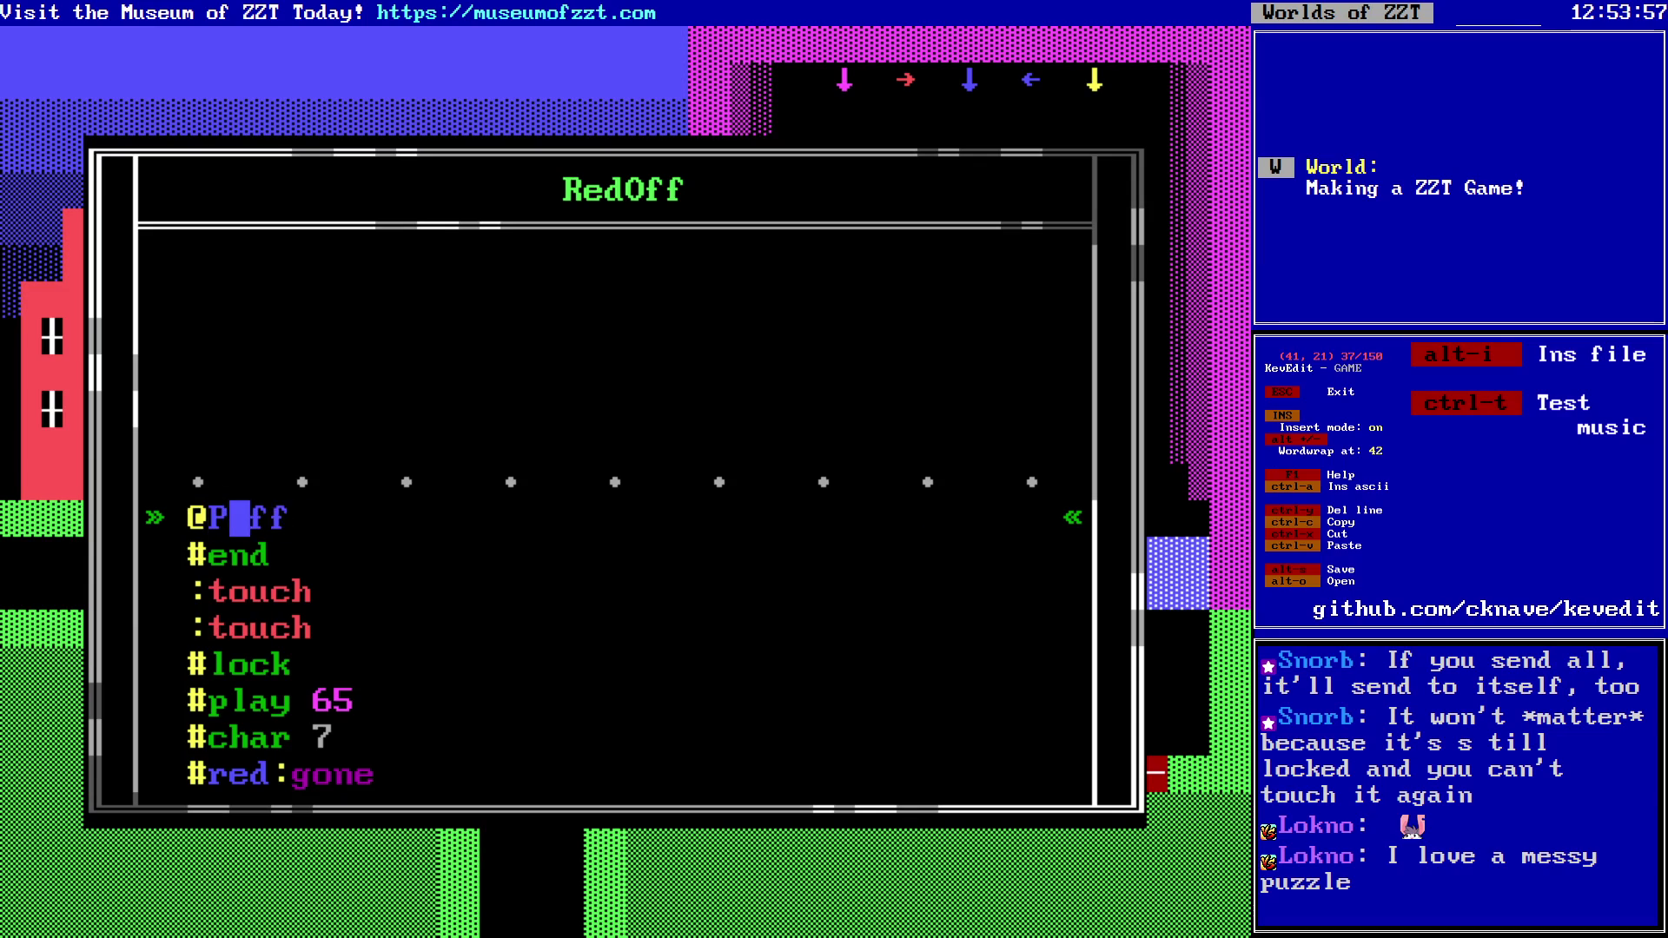
pyautogui.press('Down')
pyautogui.press('Down')
pyautogui.press('Down')
pyautogui.press('Down')
pyautogui.press('Up')
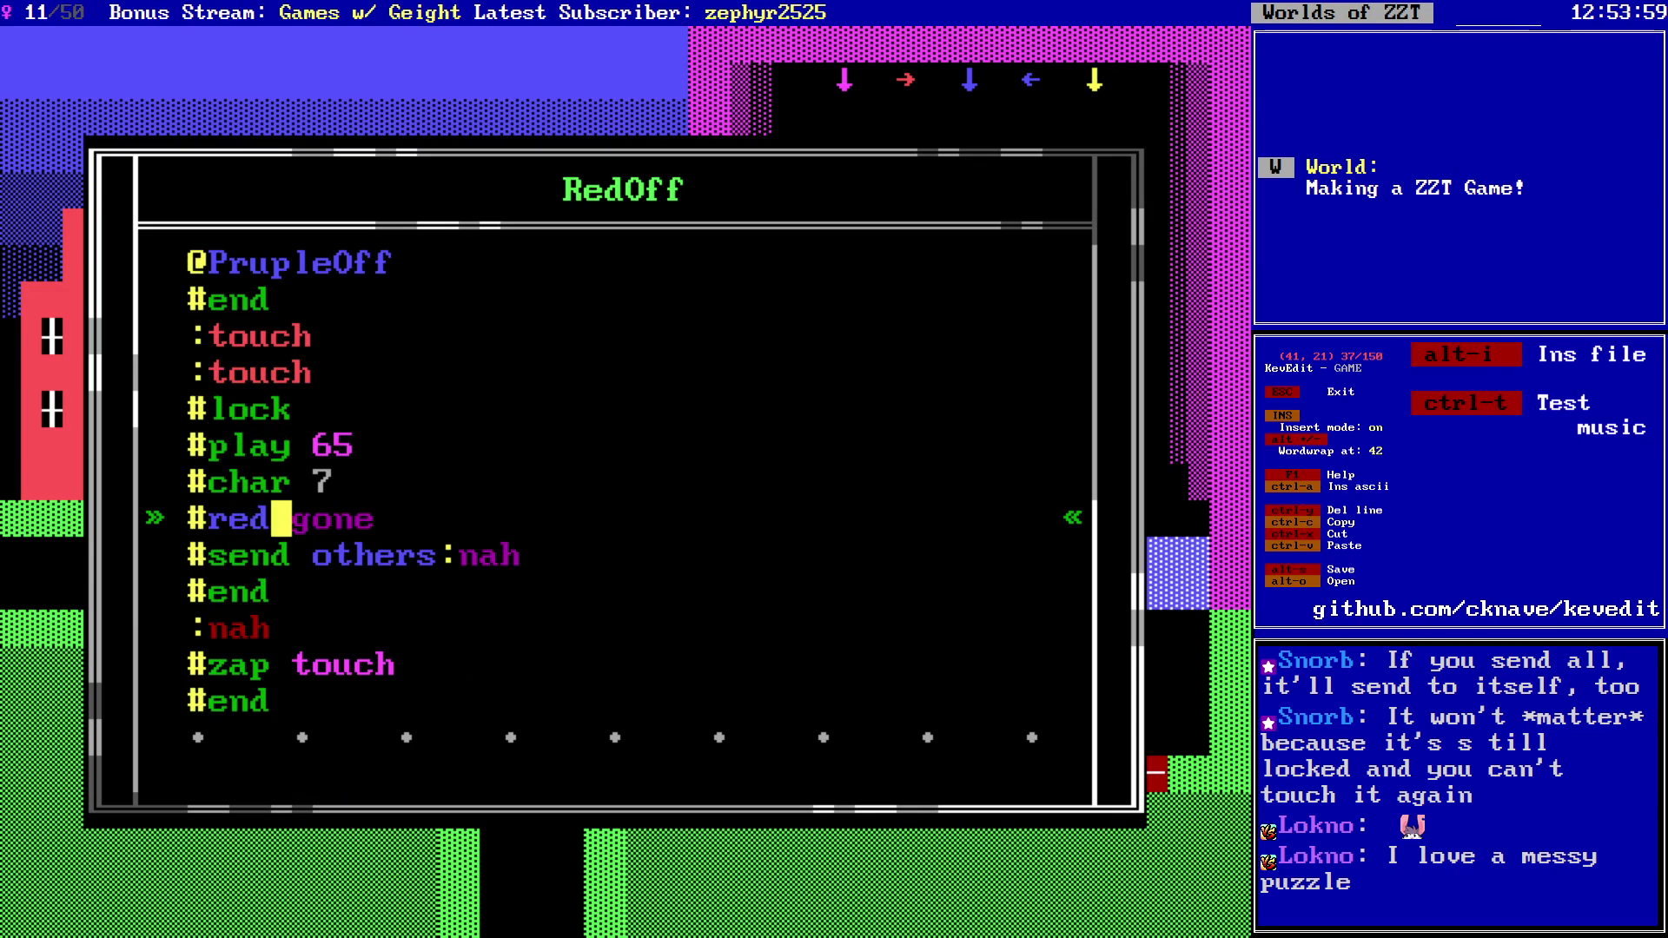
pyautogui.press('BackSpace')
pyautogui.press('BackSpace')
pyautogui.press('BackSpace')
pyautogui.write('p0ur')
pyautogui.press('BackSpace')
pyautogui.press('BackSpace')
pyautogui.press('BackSpace')
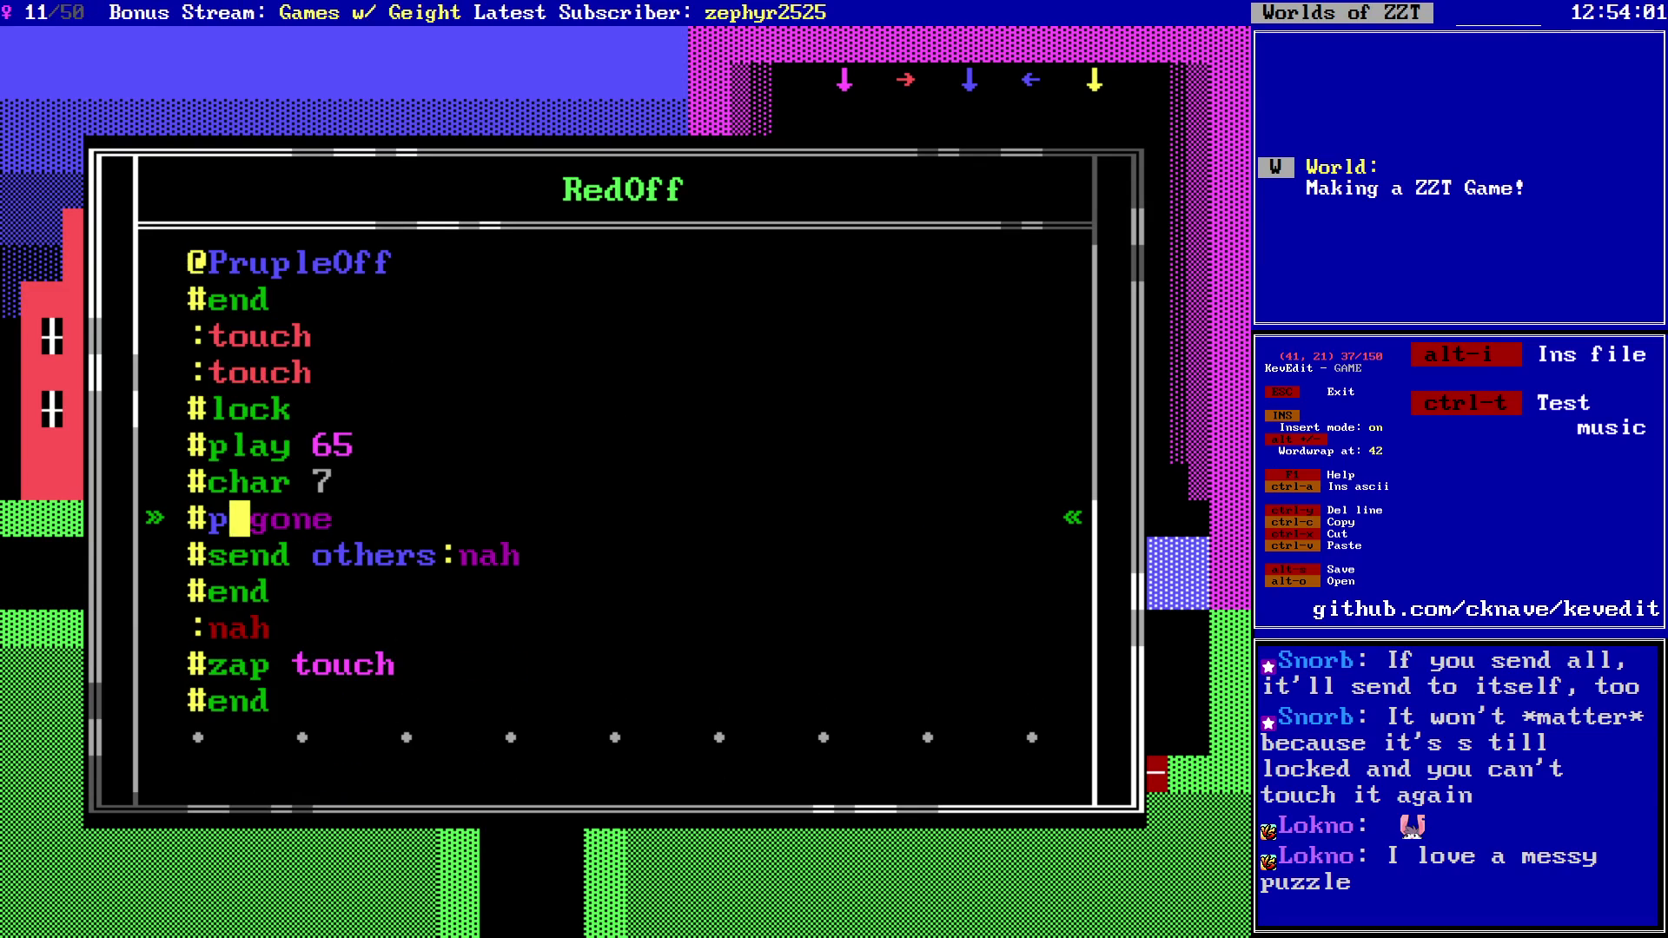
pyautogui.write('urple')
pyautogui.press('Escape')
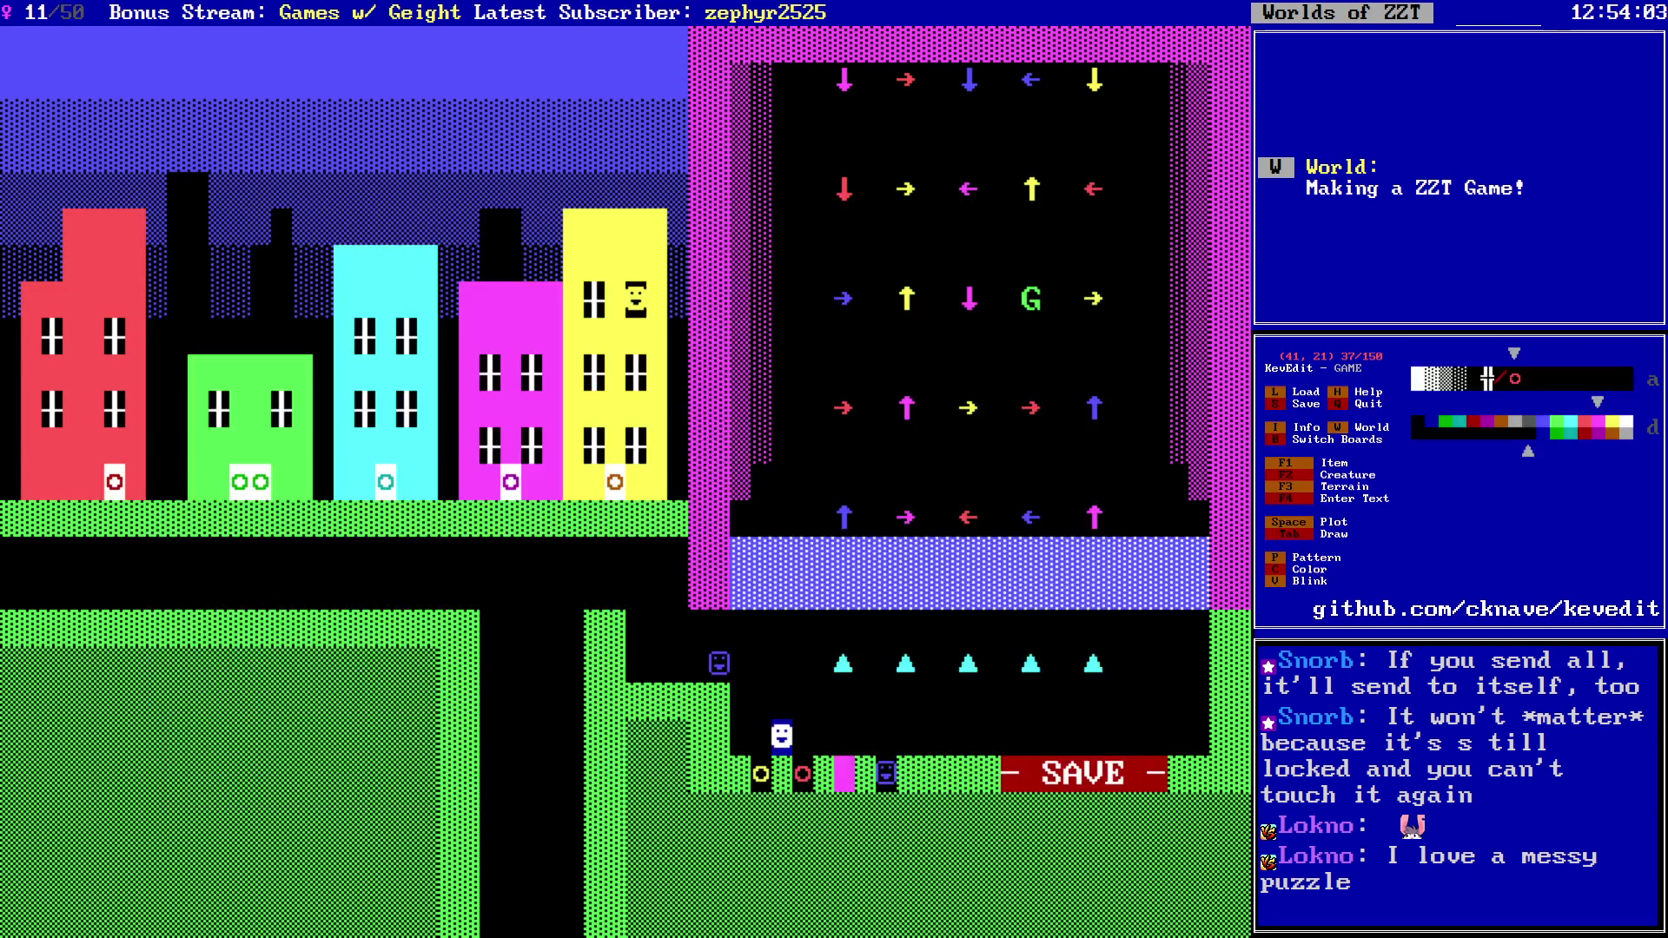
# Step: Place a blue copy and edit its gone line to #blue:gone
pyautogui.press('c')
pyautogui.press('Left')
pyautogui.press('Left')
pyautogui.press('Left')
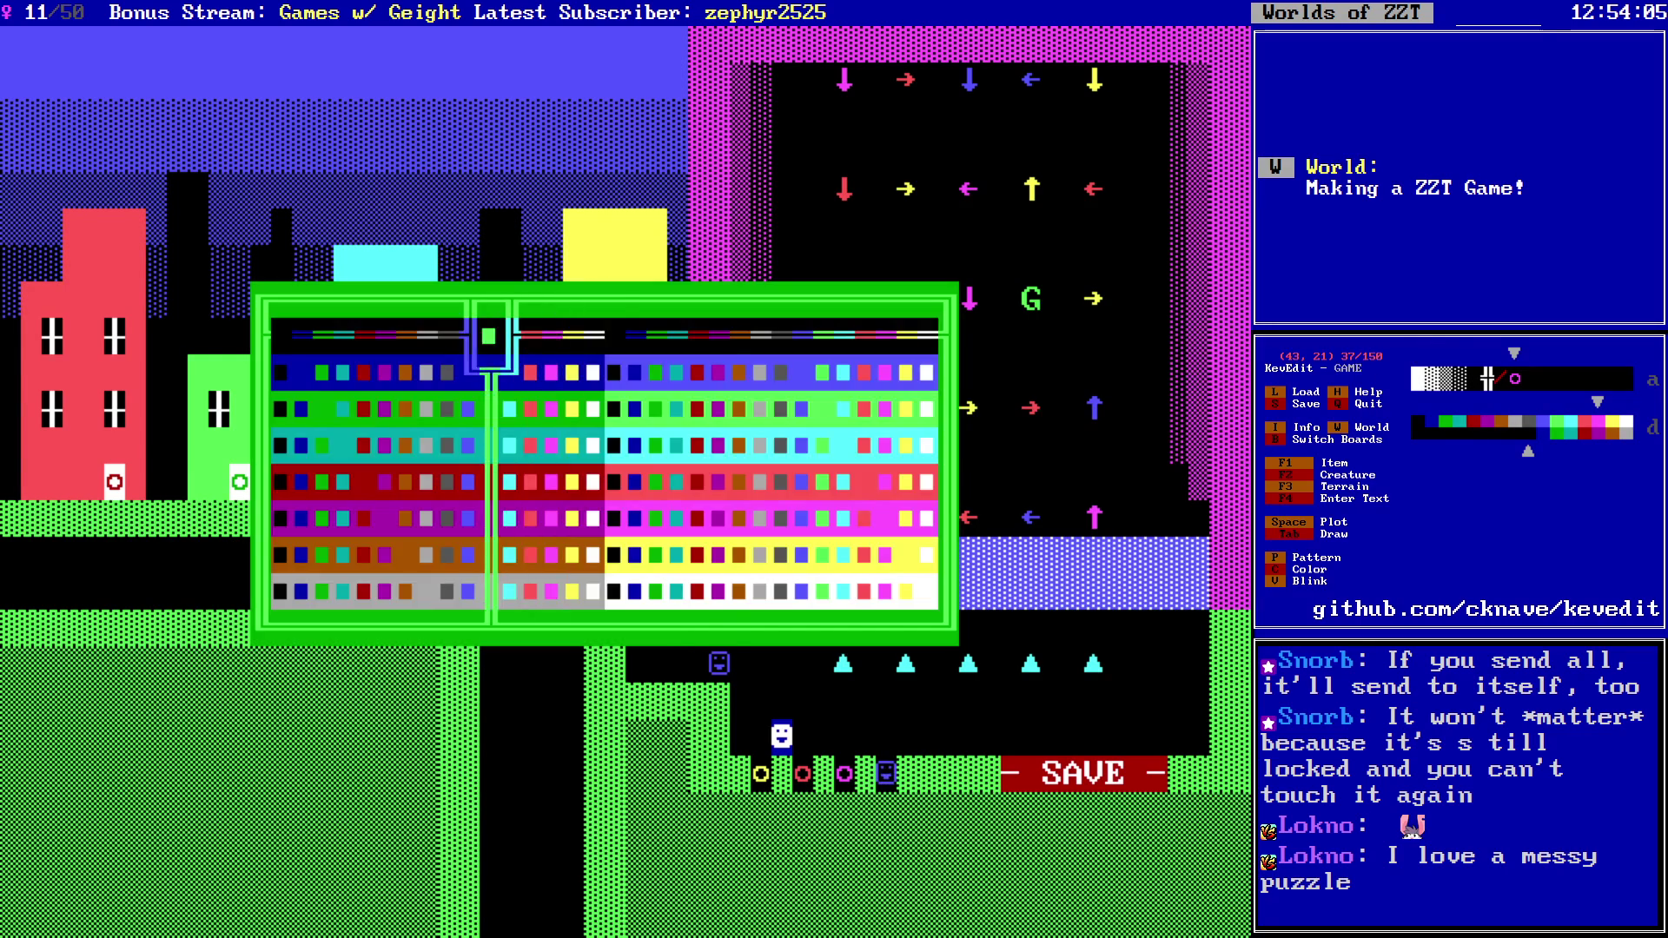
pyautogui.press('Return')
pyautogui.press('Return')
pyautogui.press('Down')
pyautogui.press('Down')
pyautogui.press('Down')
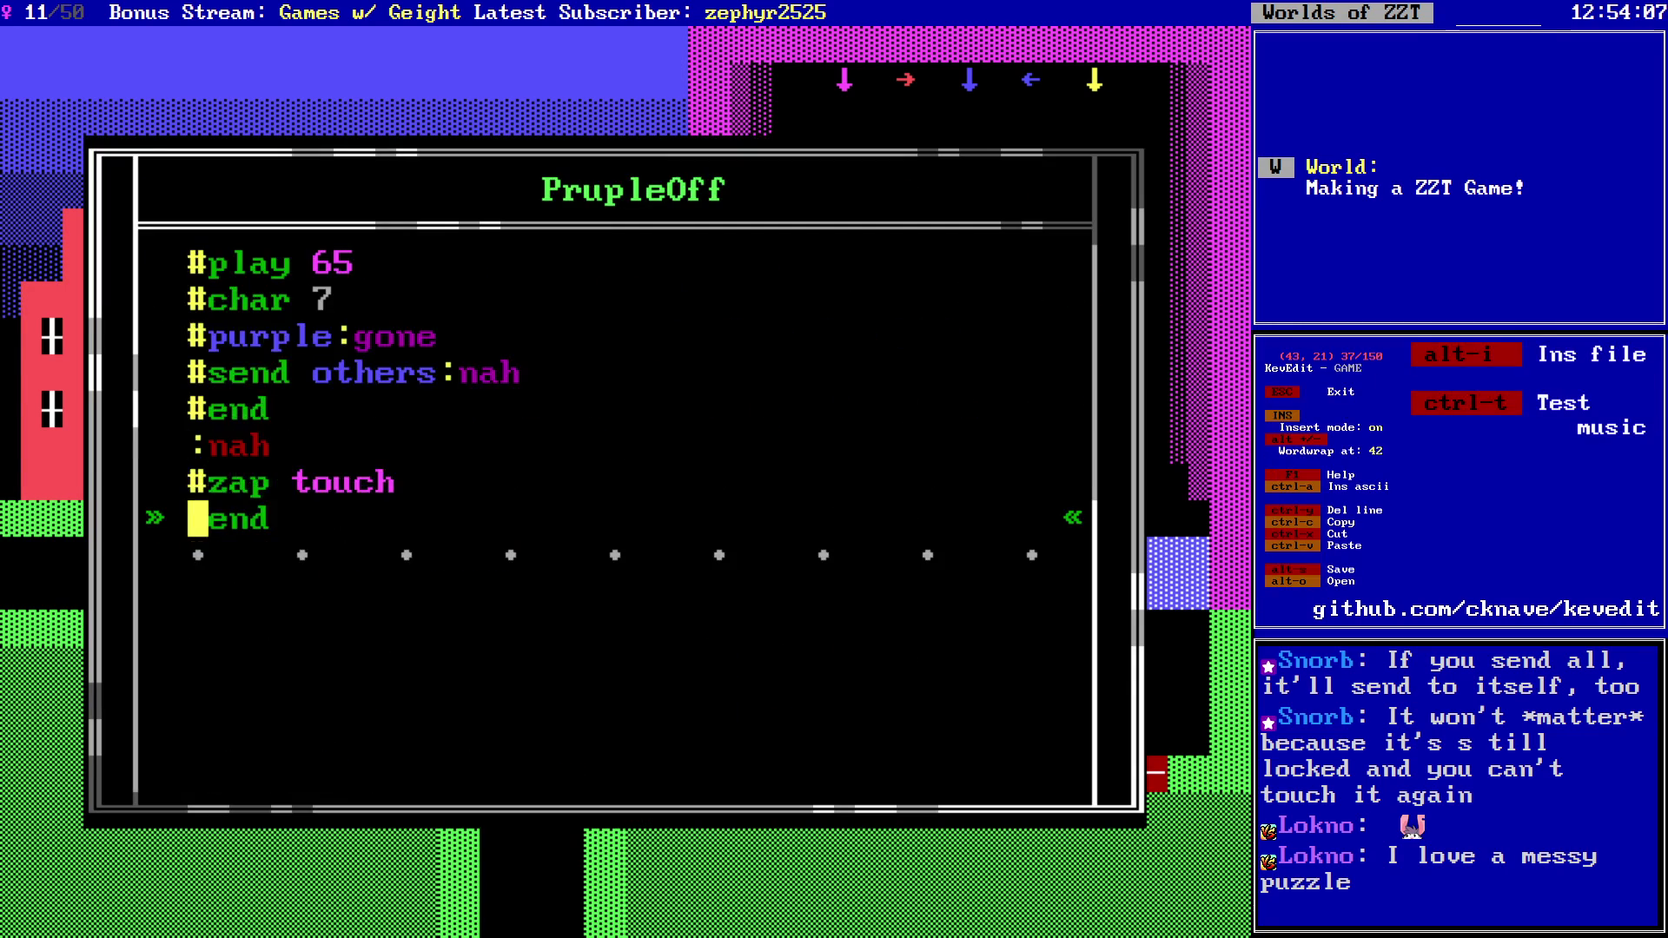
pyautogui.press('Up')
pyautogui.press('Up')
pyautogui.press('Up')
pyautogui.press('Up')
pyautogui.press('Up')
pyautogui.press('Right')
pyautogui.press('Delete')
pyautogui.press('Delete')
pyautogui.press('Delete')
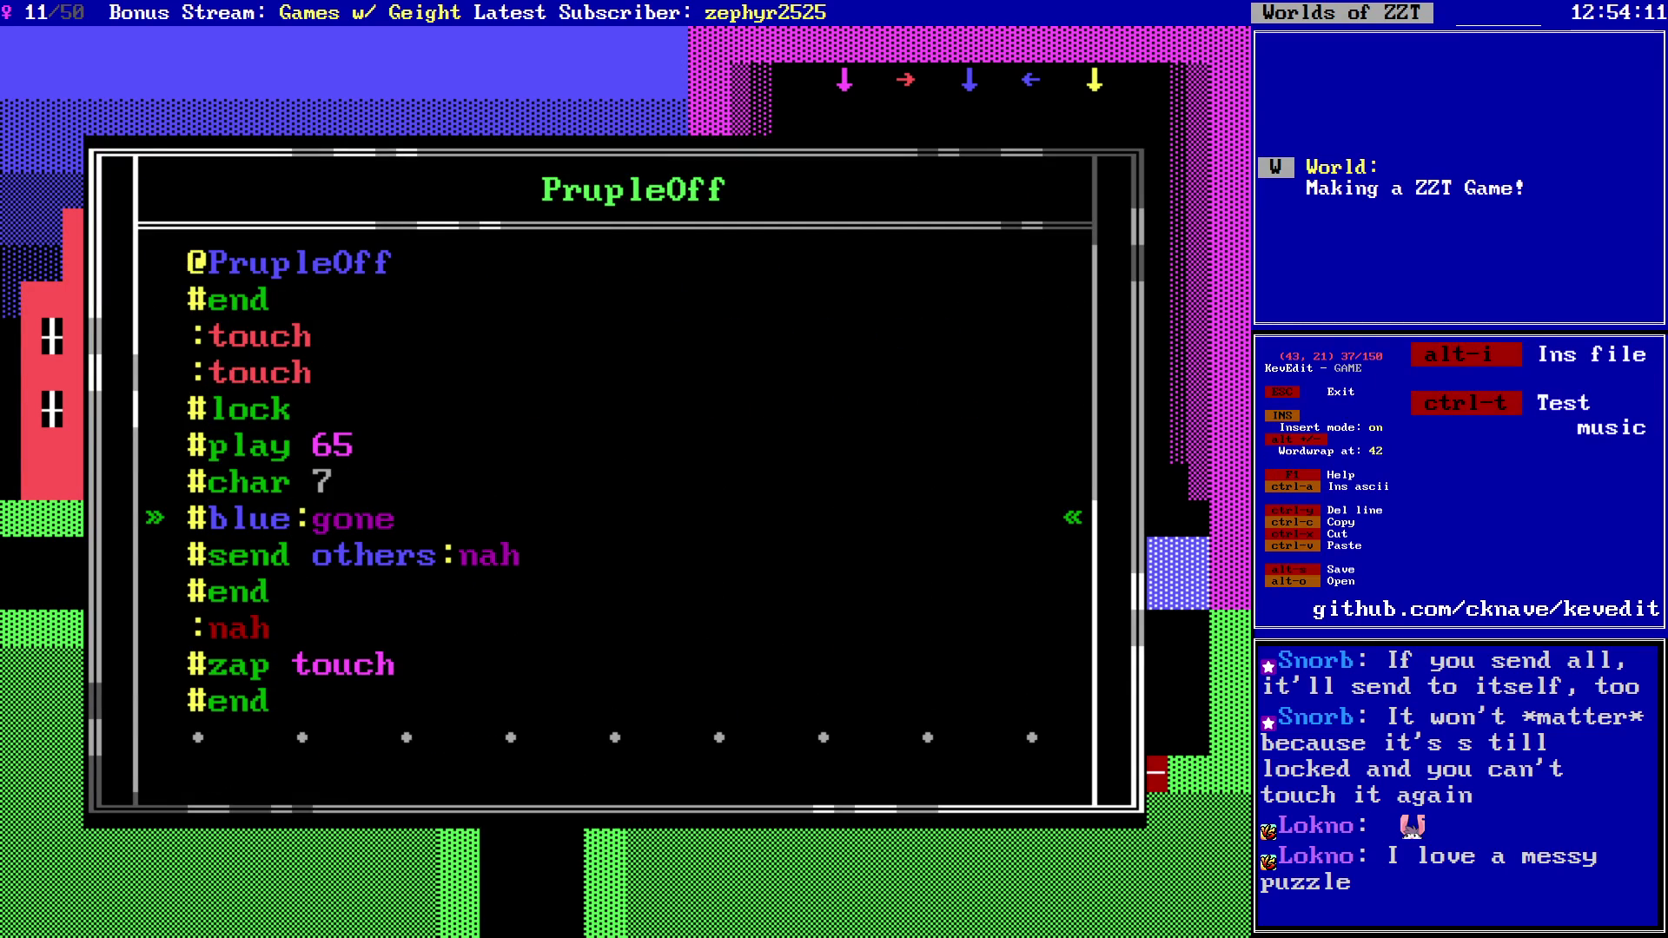
pyautogui.press('Escape')
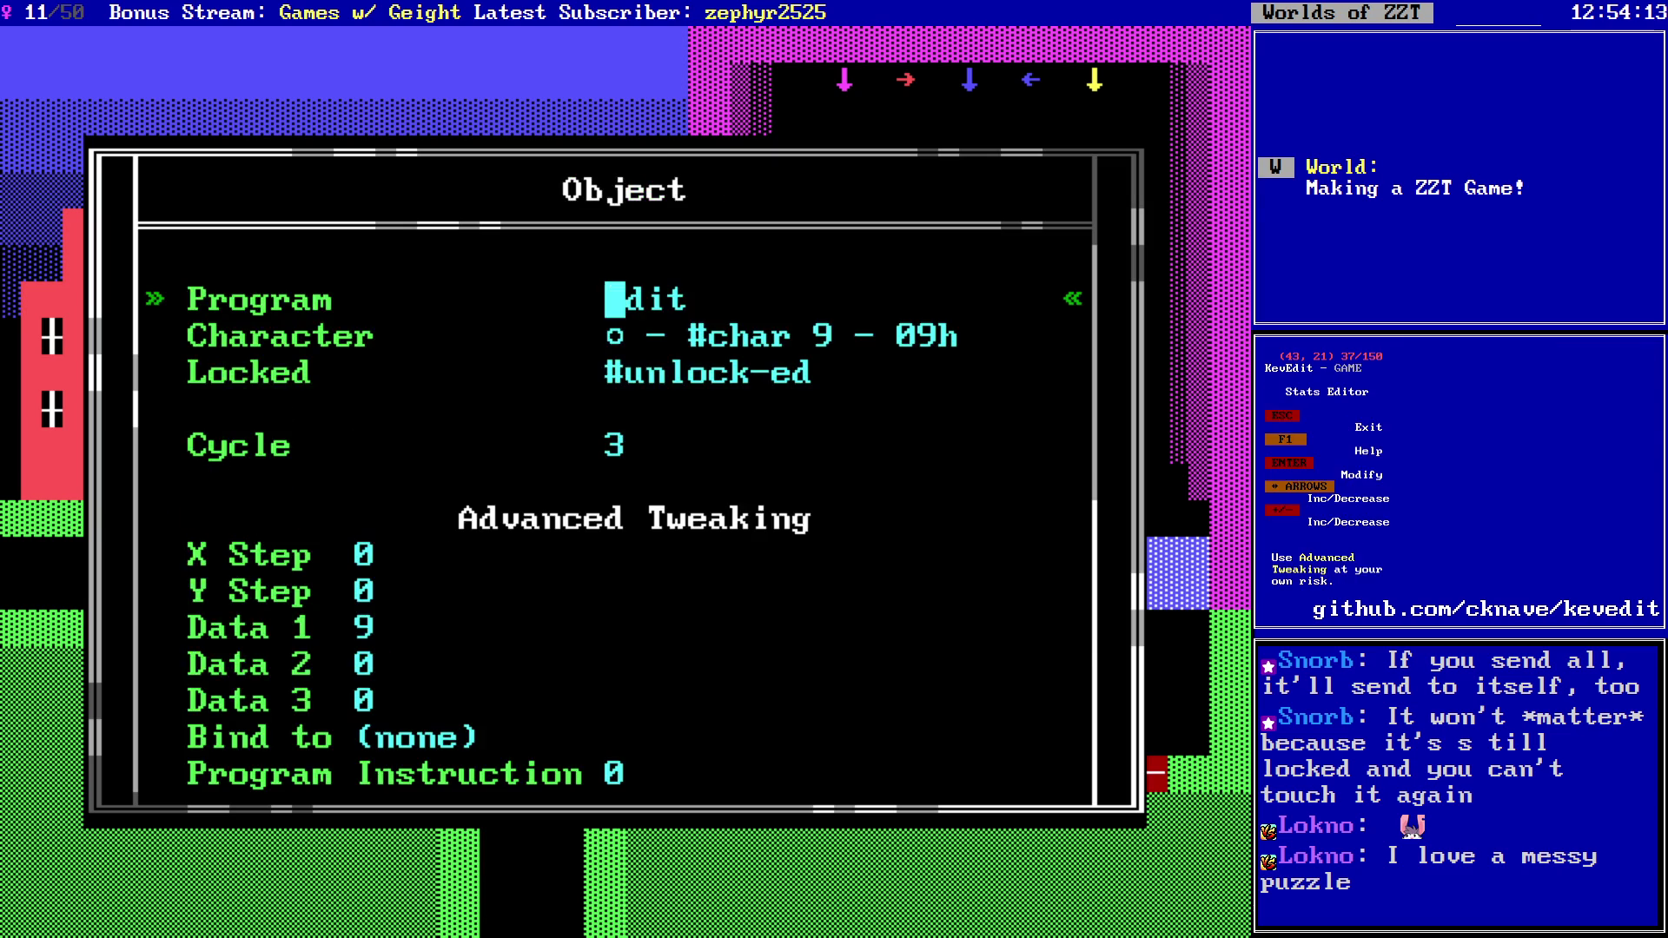
pyautogui.press('Escape')
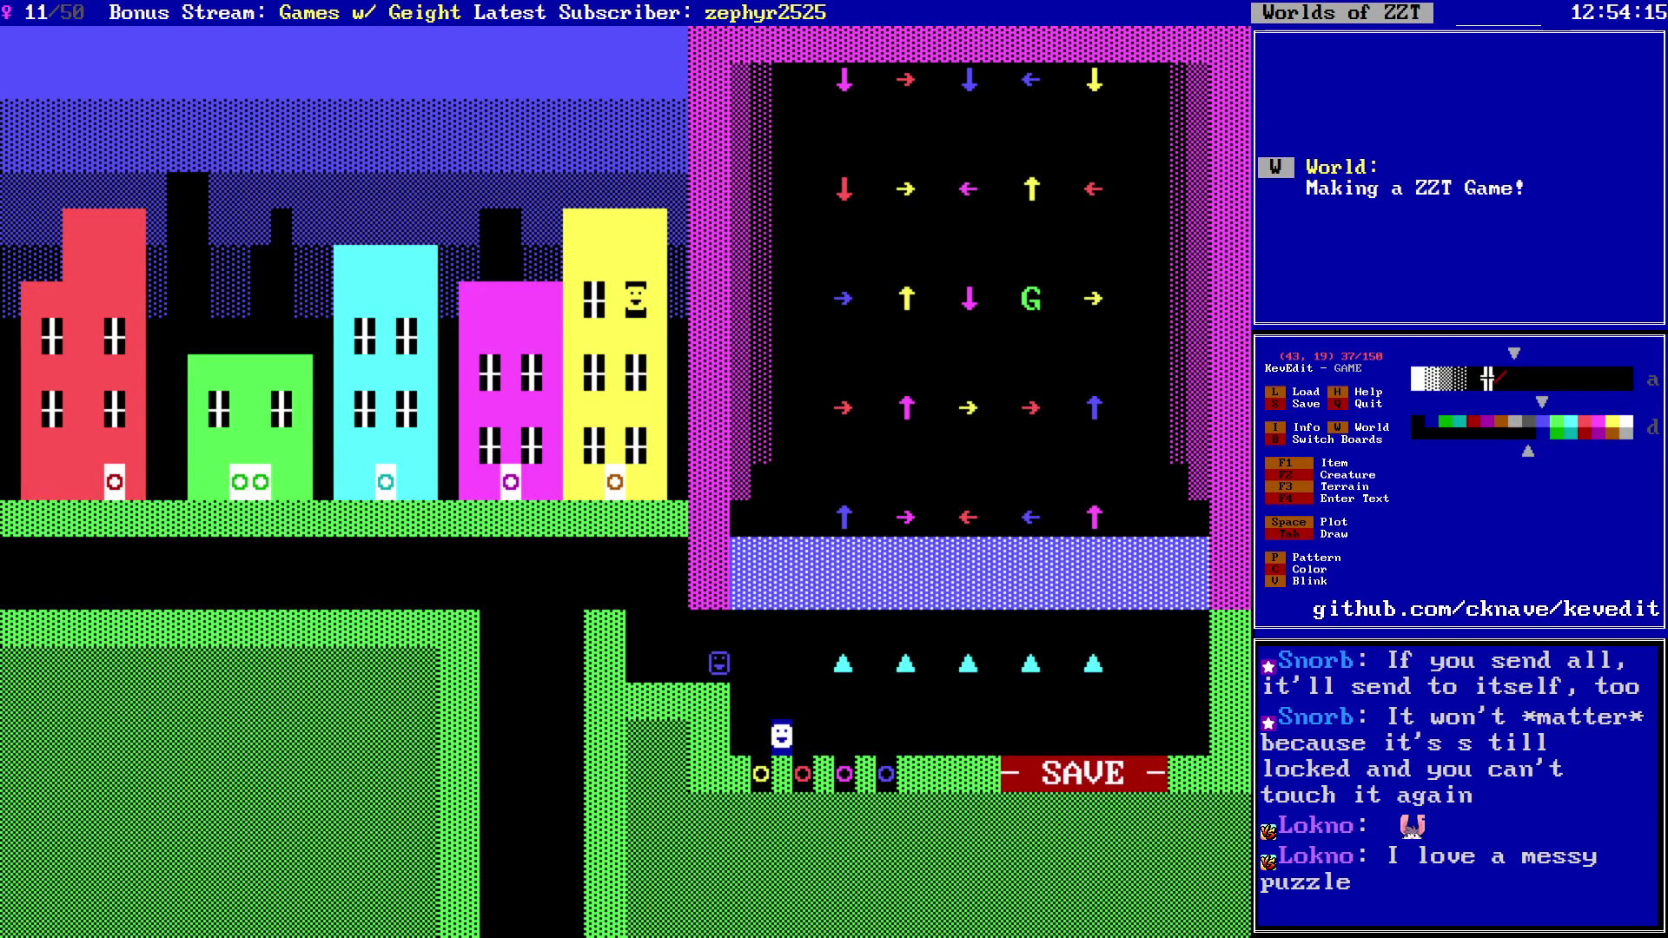
# Step: Start ZZT and decline the Quit prompt
pyautogui.press('d')
pyautogui.press('q')
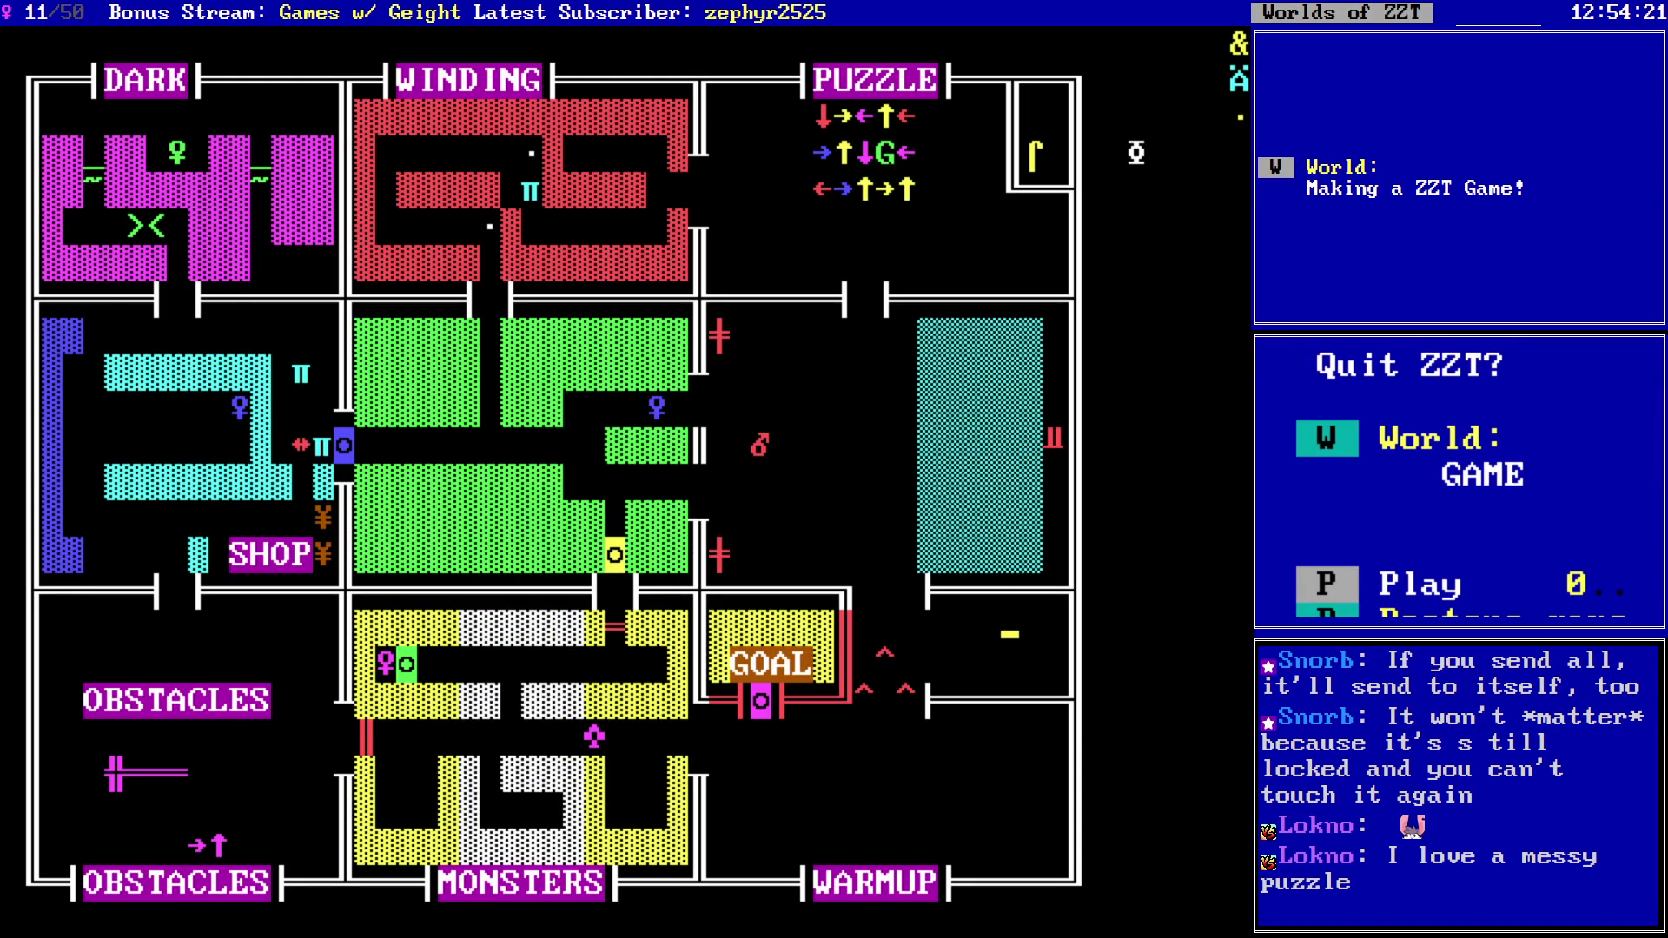
pyautogui.press('n')
# Step: Load the puzzle world, play it, and walk onto the yellow switch
pyautogui.press('w')
pyautogui.press('Down')
pyautogui.press('Down')
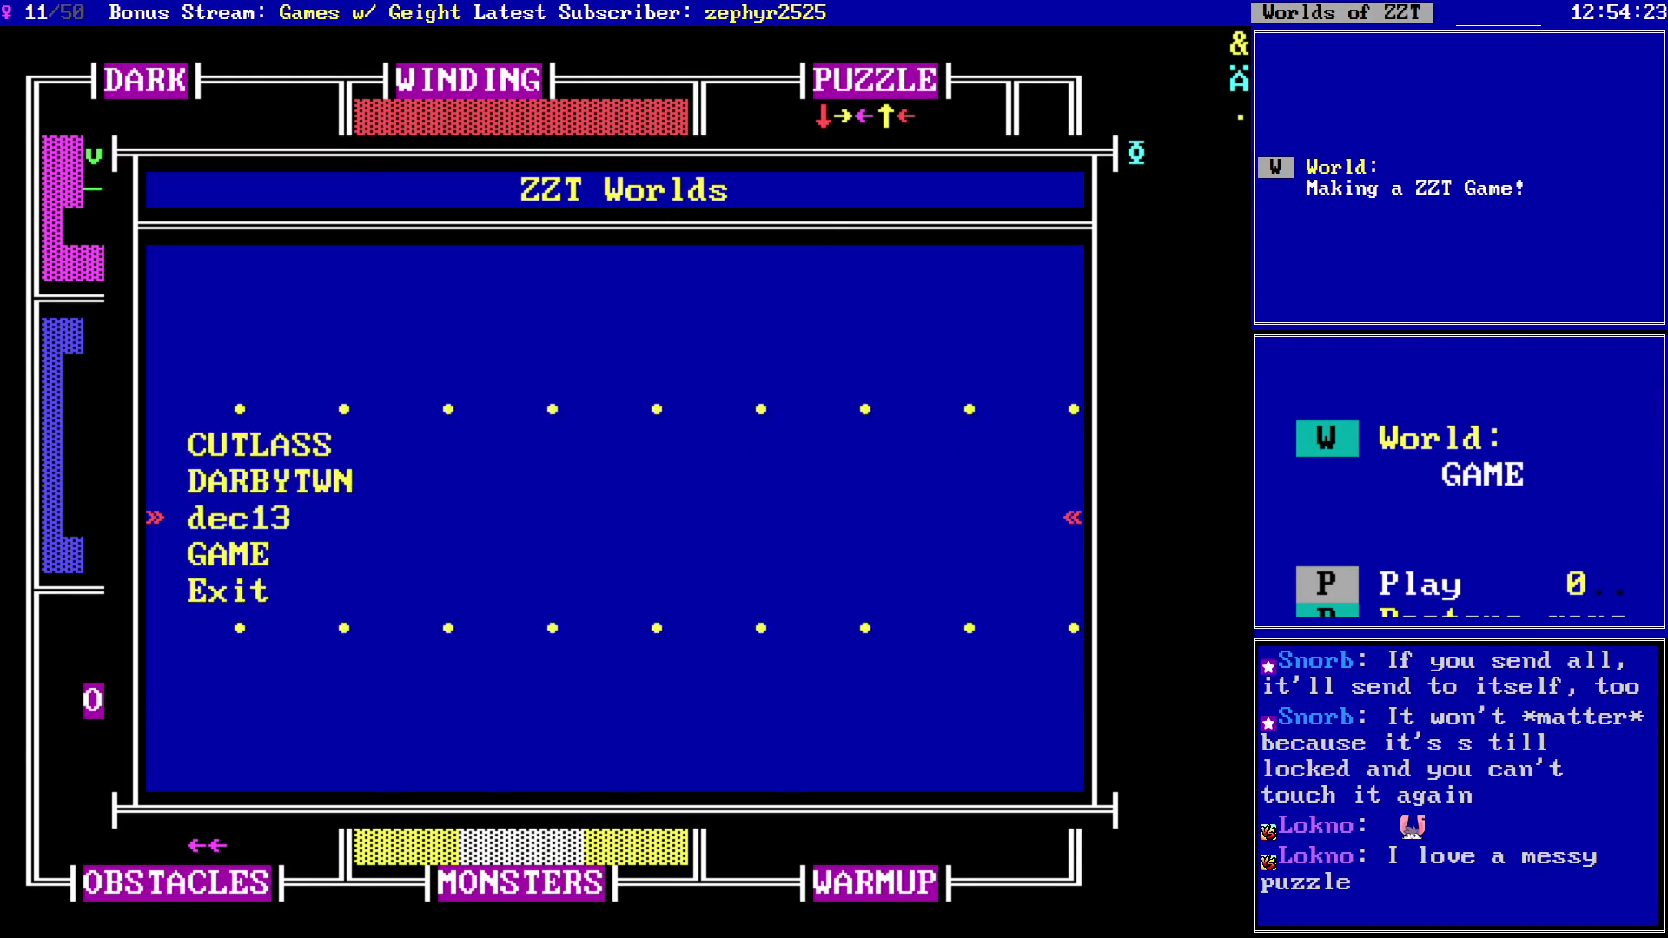
pyautogui.press('Return')
pyautogui.press('p')
pyautogui.press('Right')
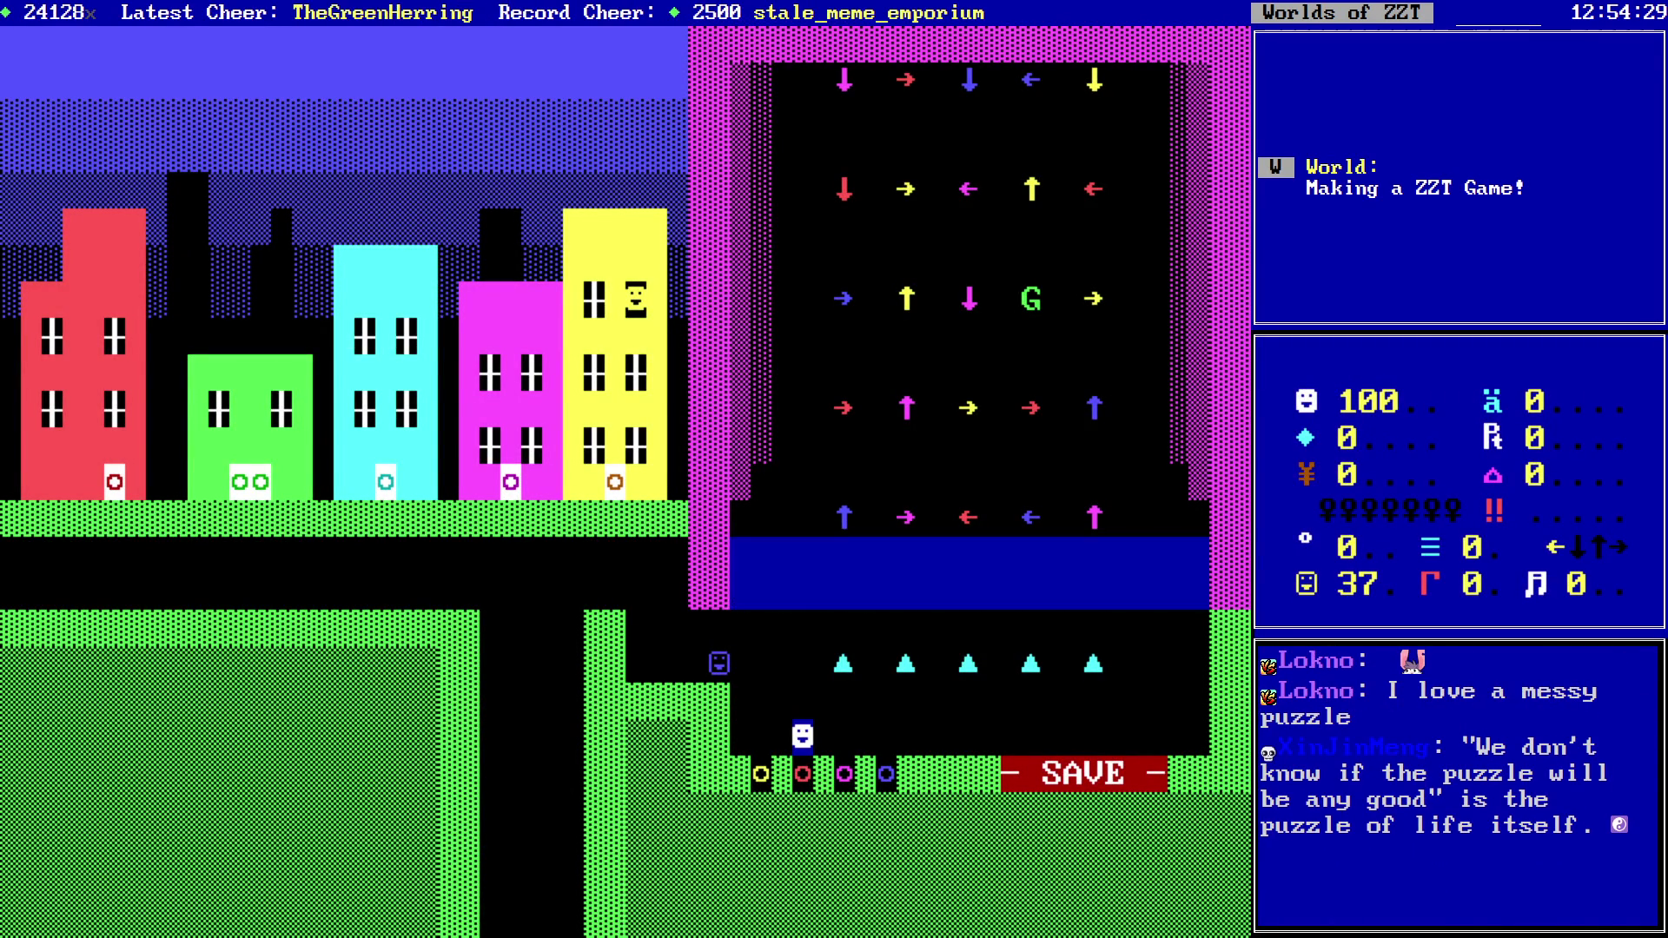
pyautogui.press('Left')
pyautogui.press('Left')
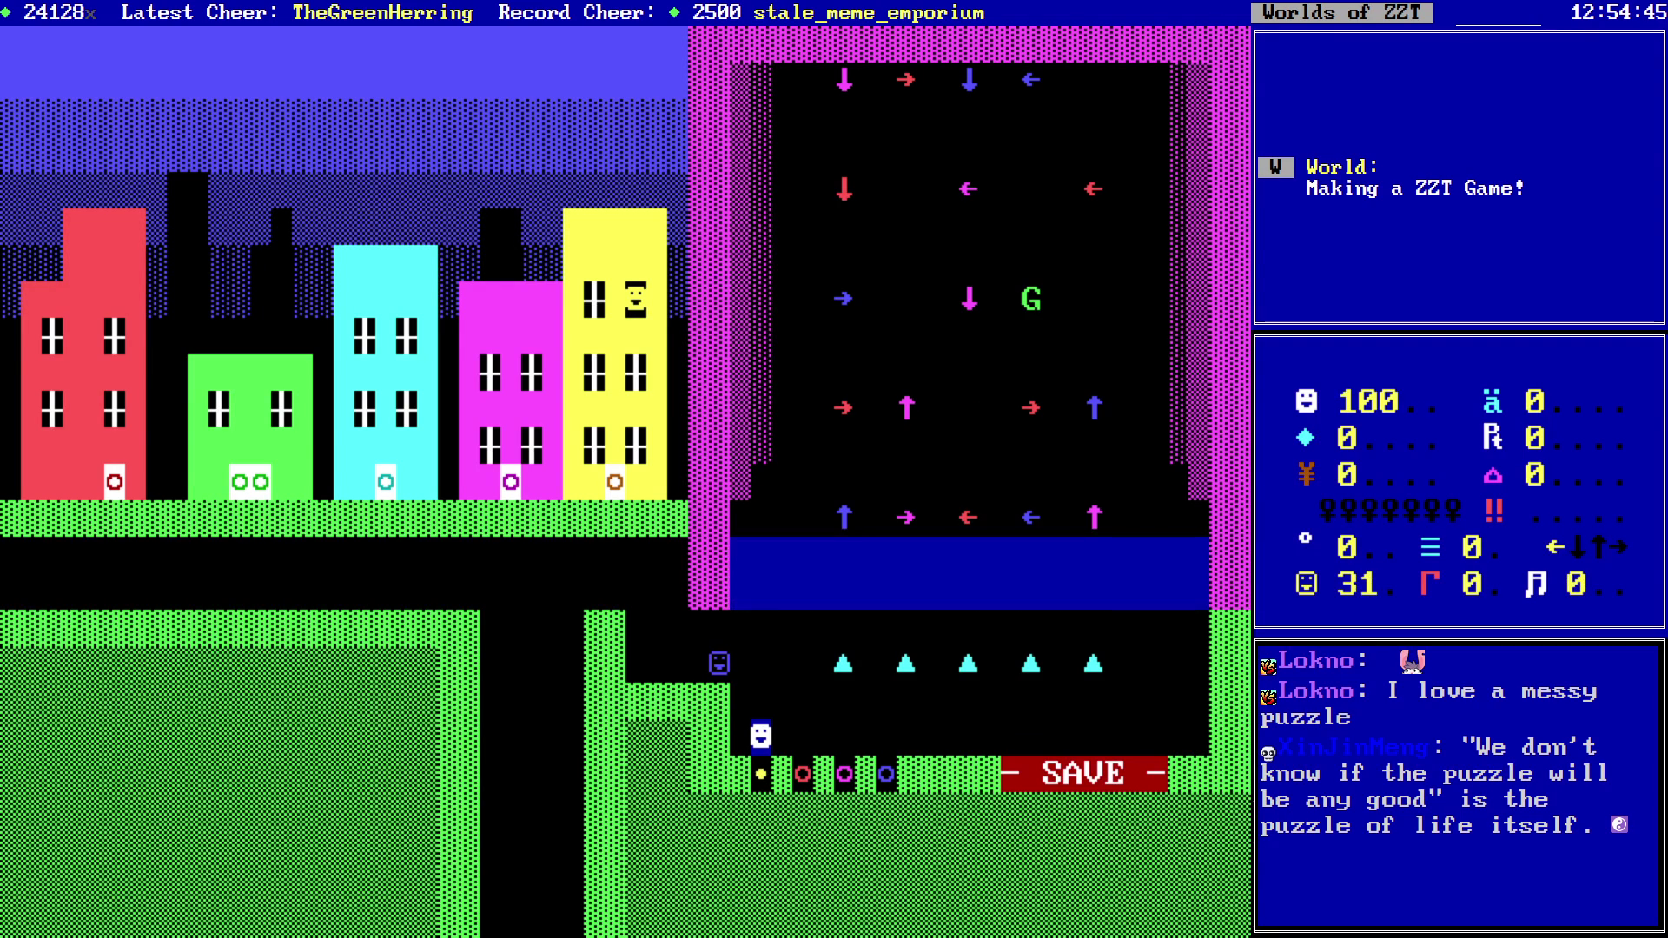
# Step: Walk along the corridor onto the switches, then end the game
pyautogui.press('Right')
pyautogui.press('Right')
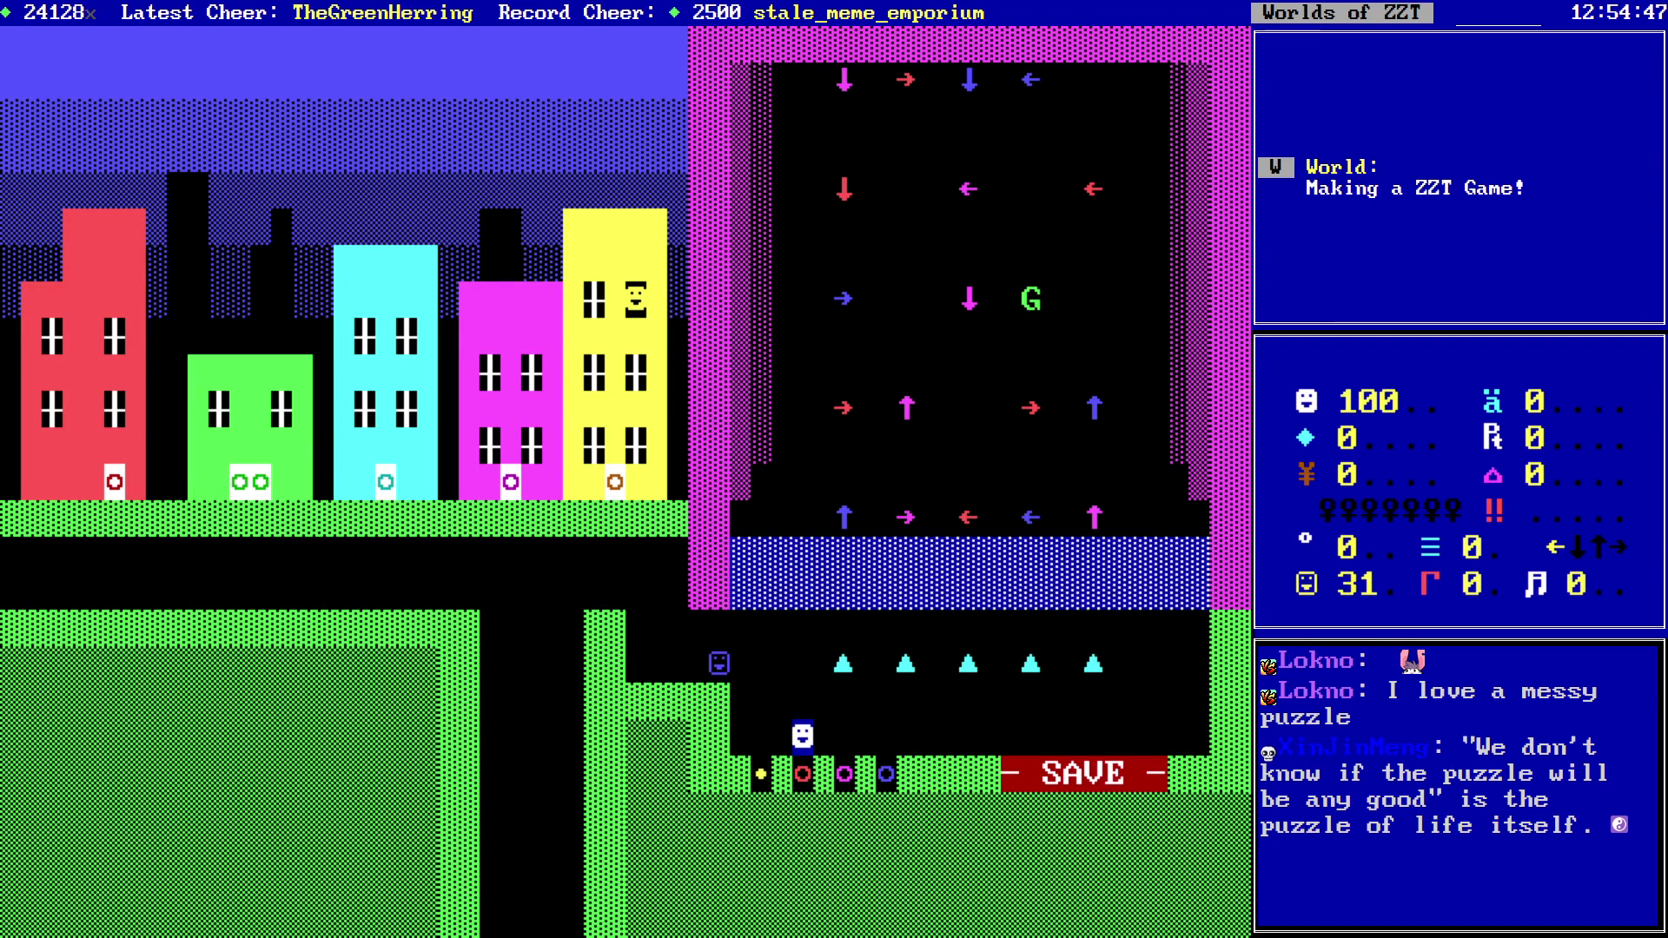
pyautogui.press('Right')
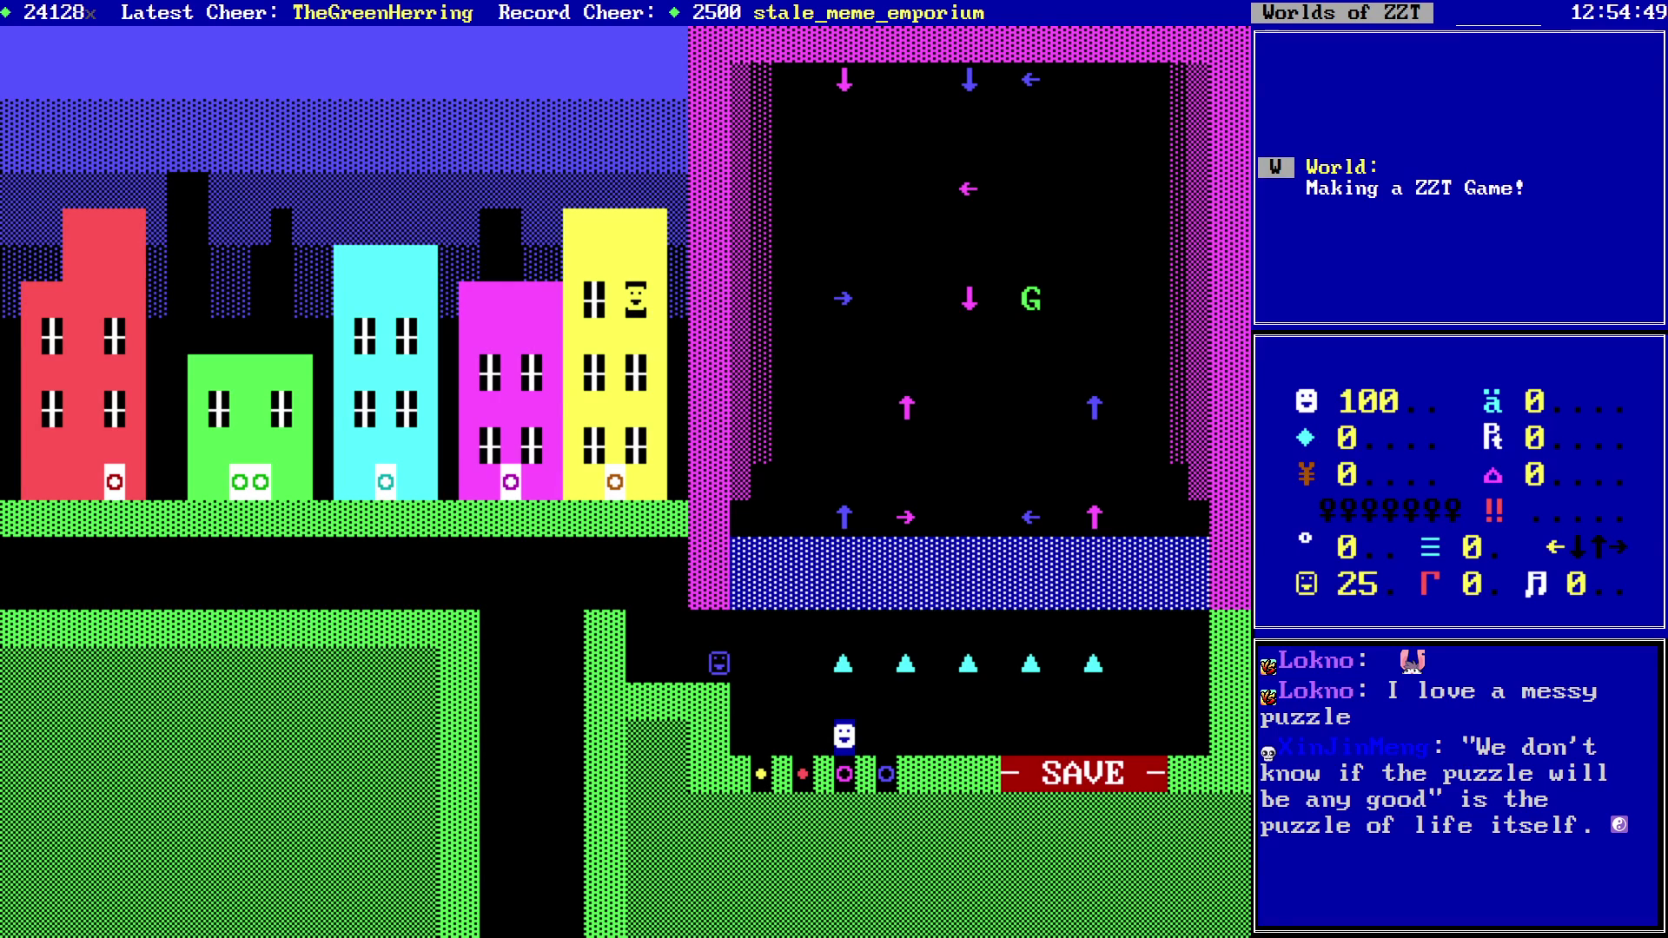
pyautogui.press('Right')
pyautogui.press('Right')
pyautogui.press('Left')
pyautogui.press('Left')
pyautogui.press('Right')
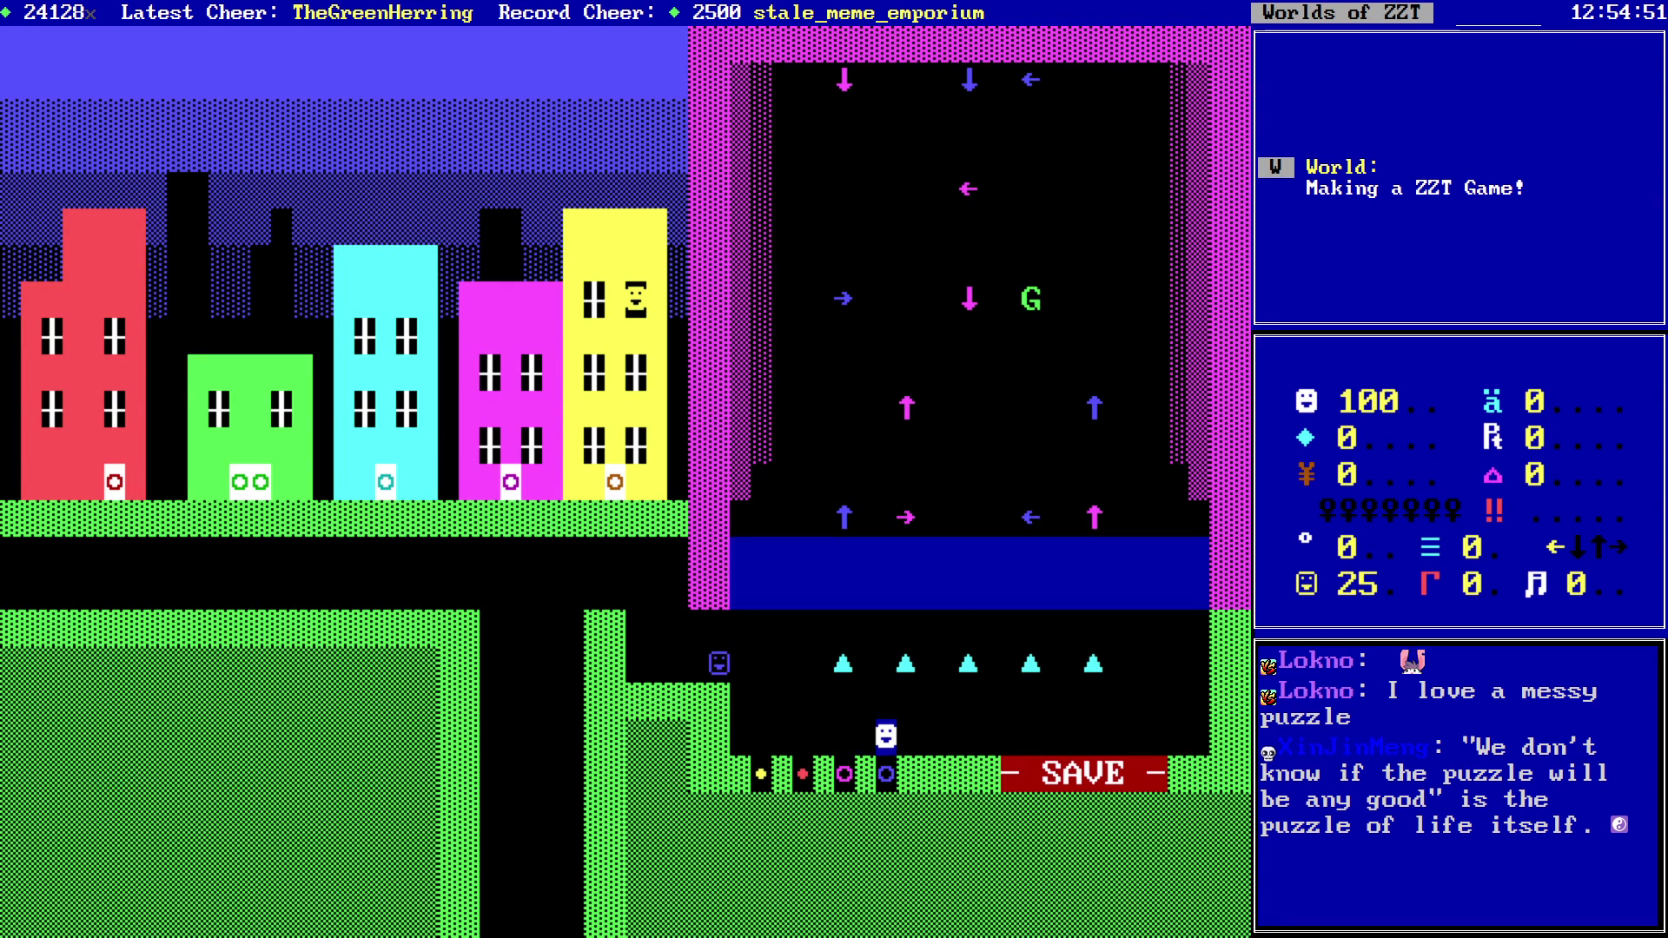
pyautogui.press('Escape')
pyautogui.press('y')
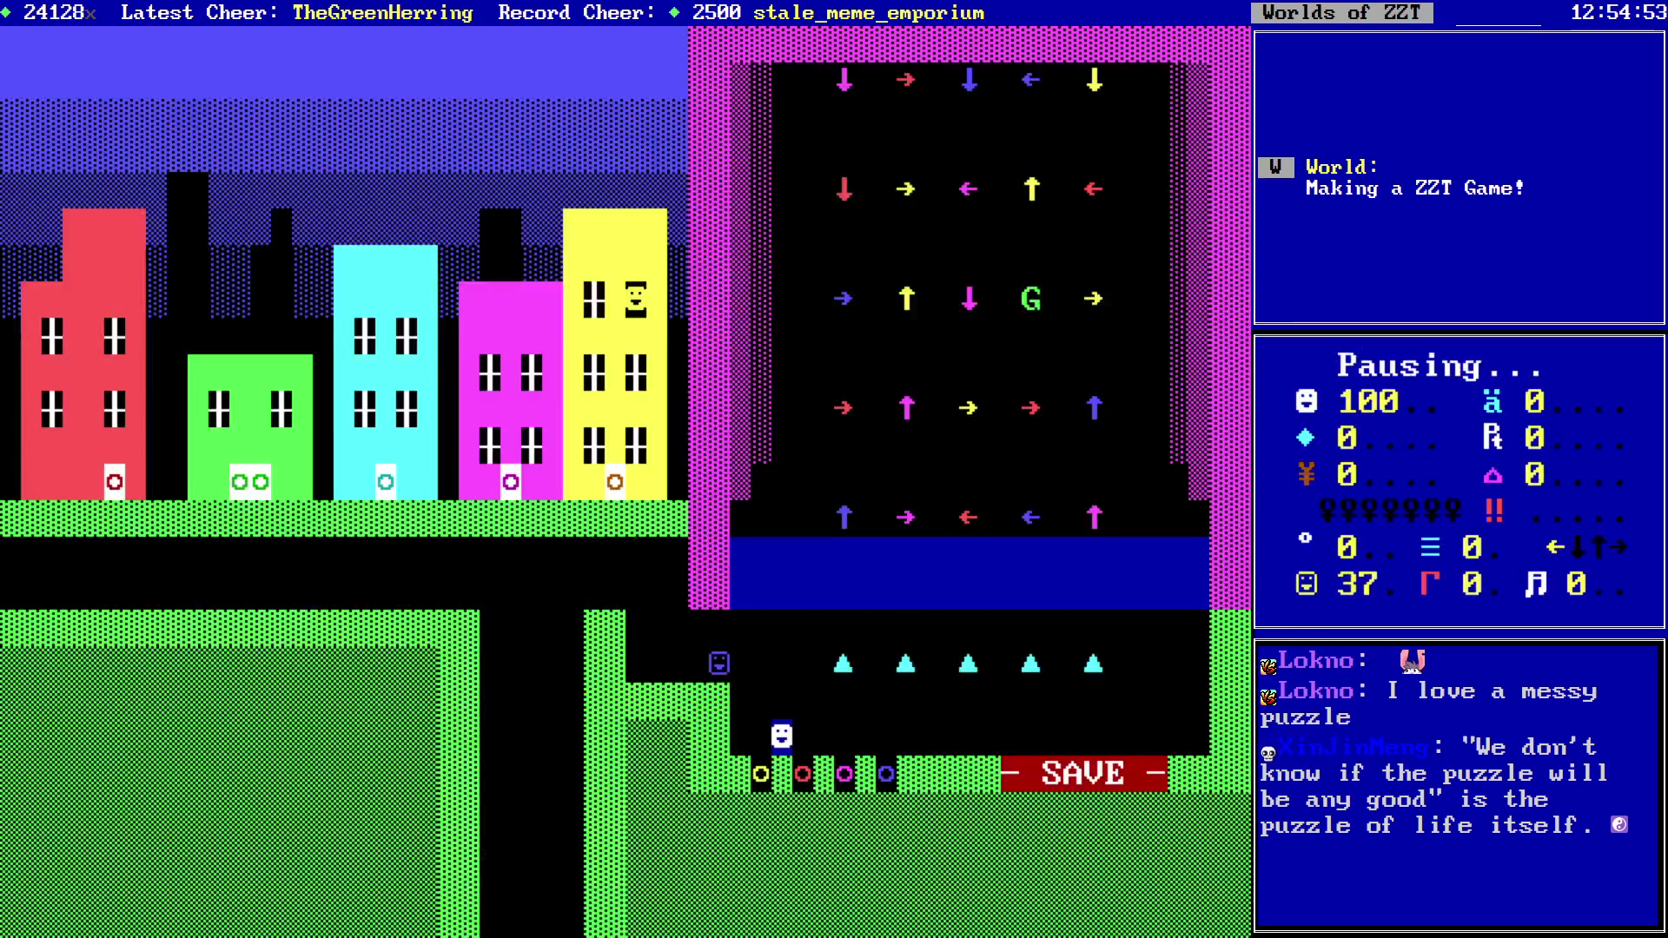
# Step: Step onto the first and blue switches, then end and restart the game
pyautogui.press('Up')
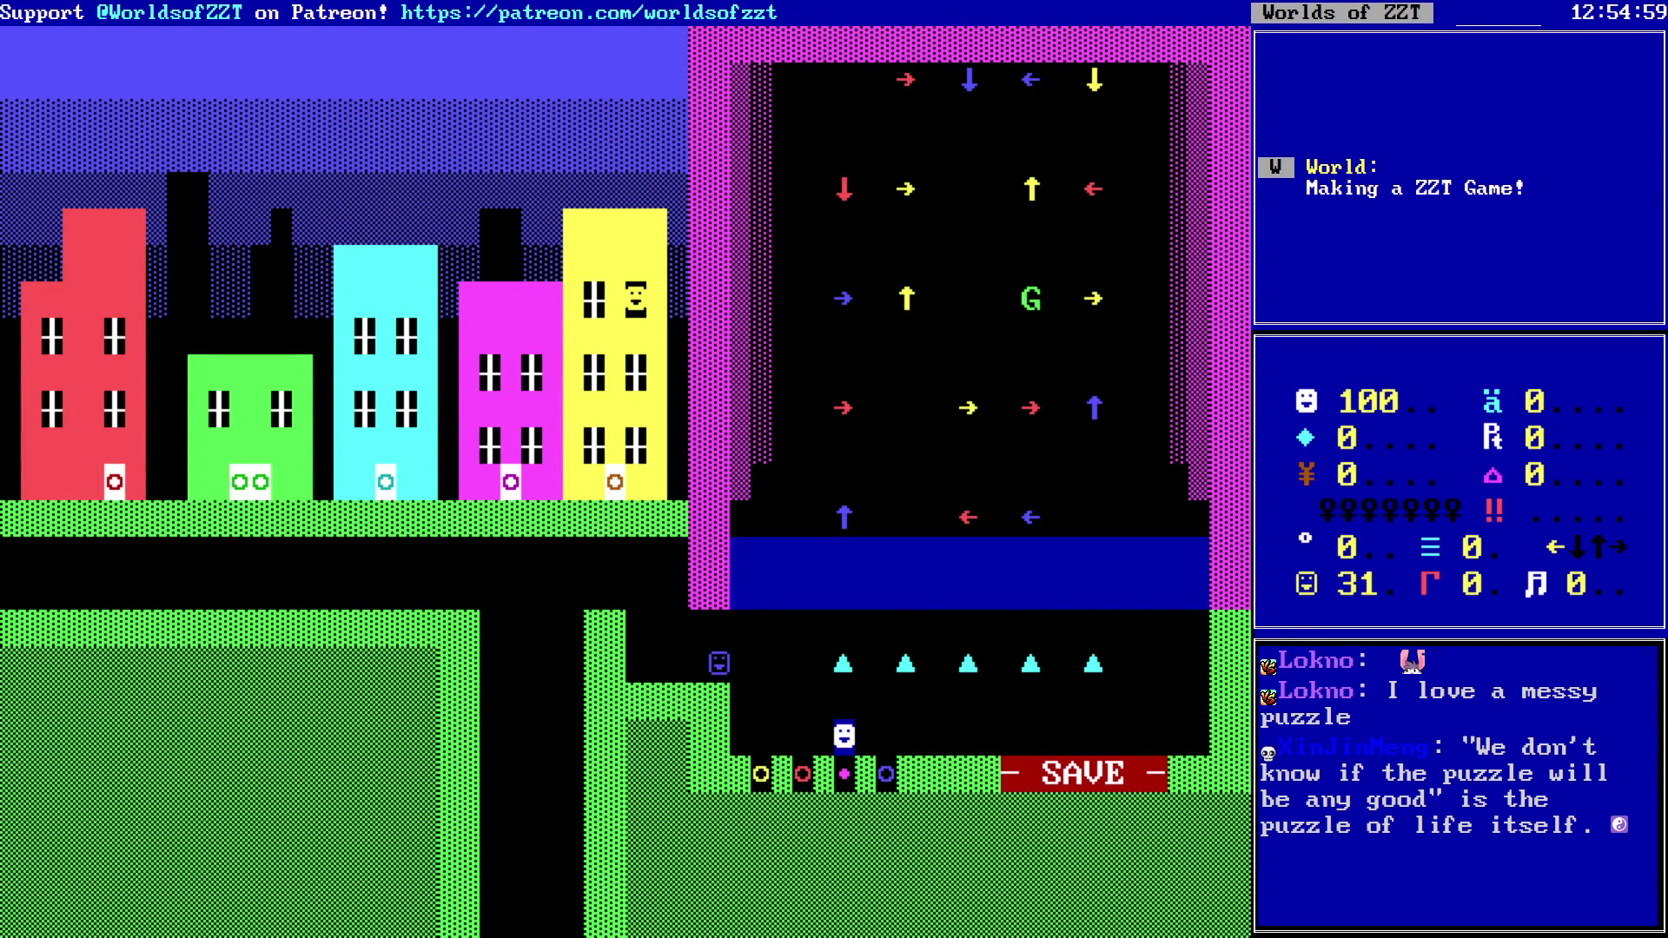
pyautogui.press('Right')
pyautogui.press('Right')
pyautogui.press('Down')
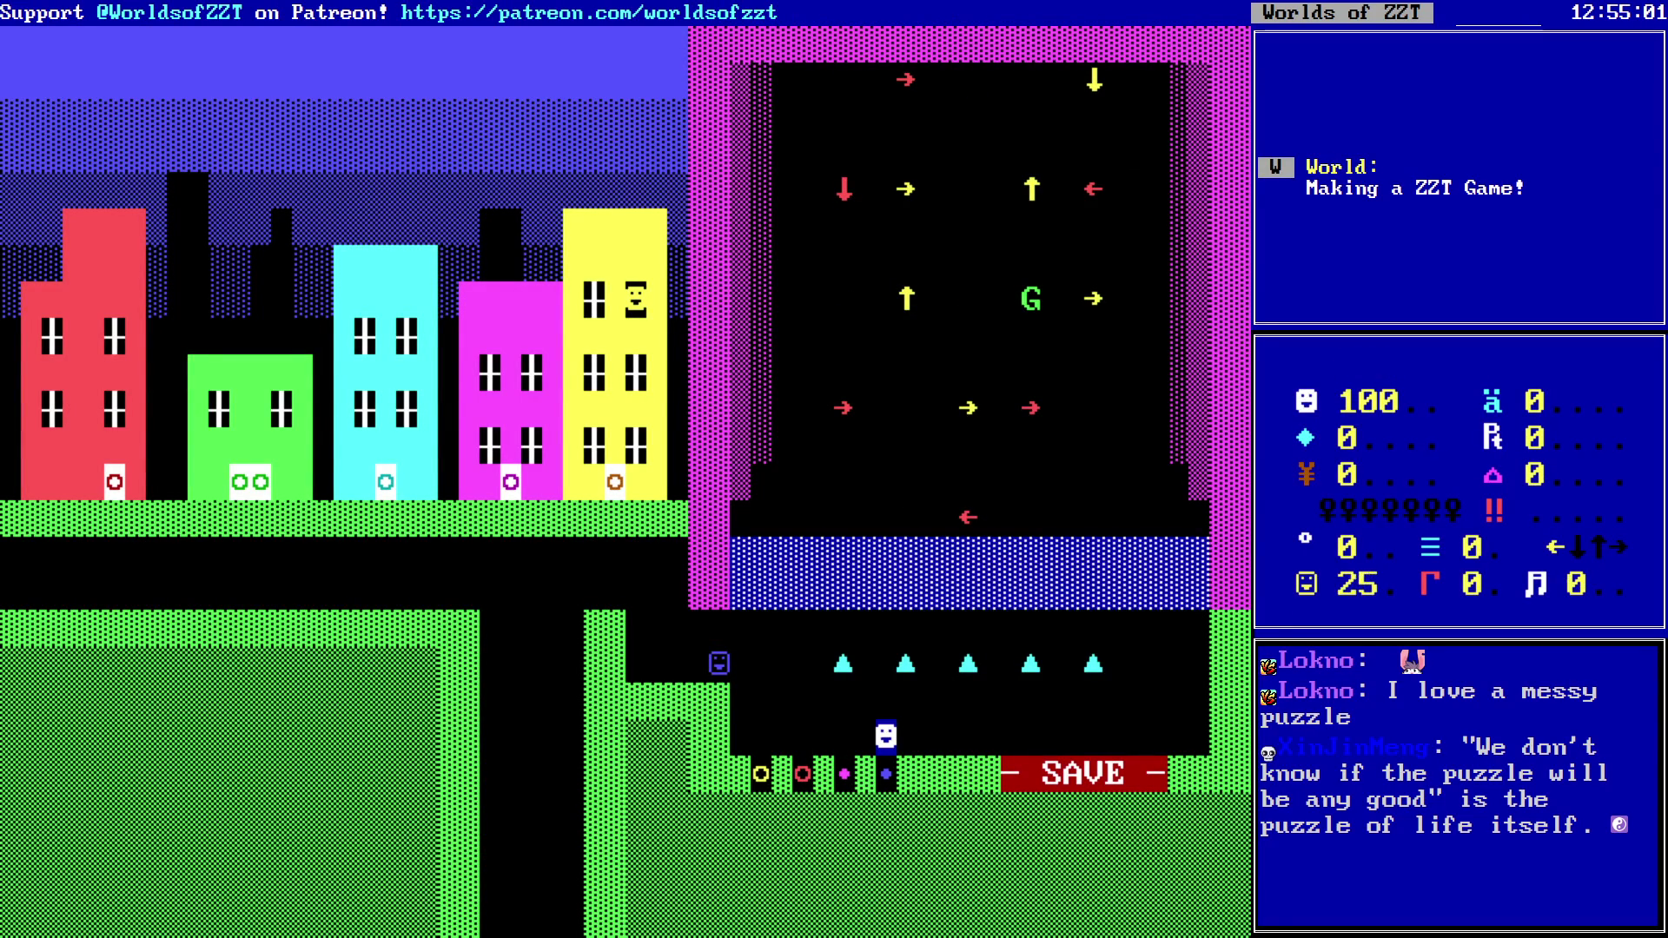
pyautogui.press('Left')
pyautogui.press('Left')
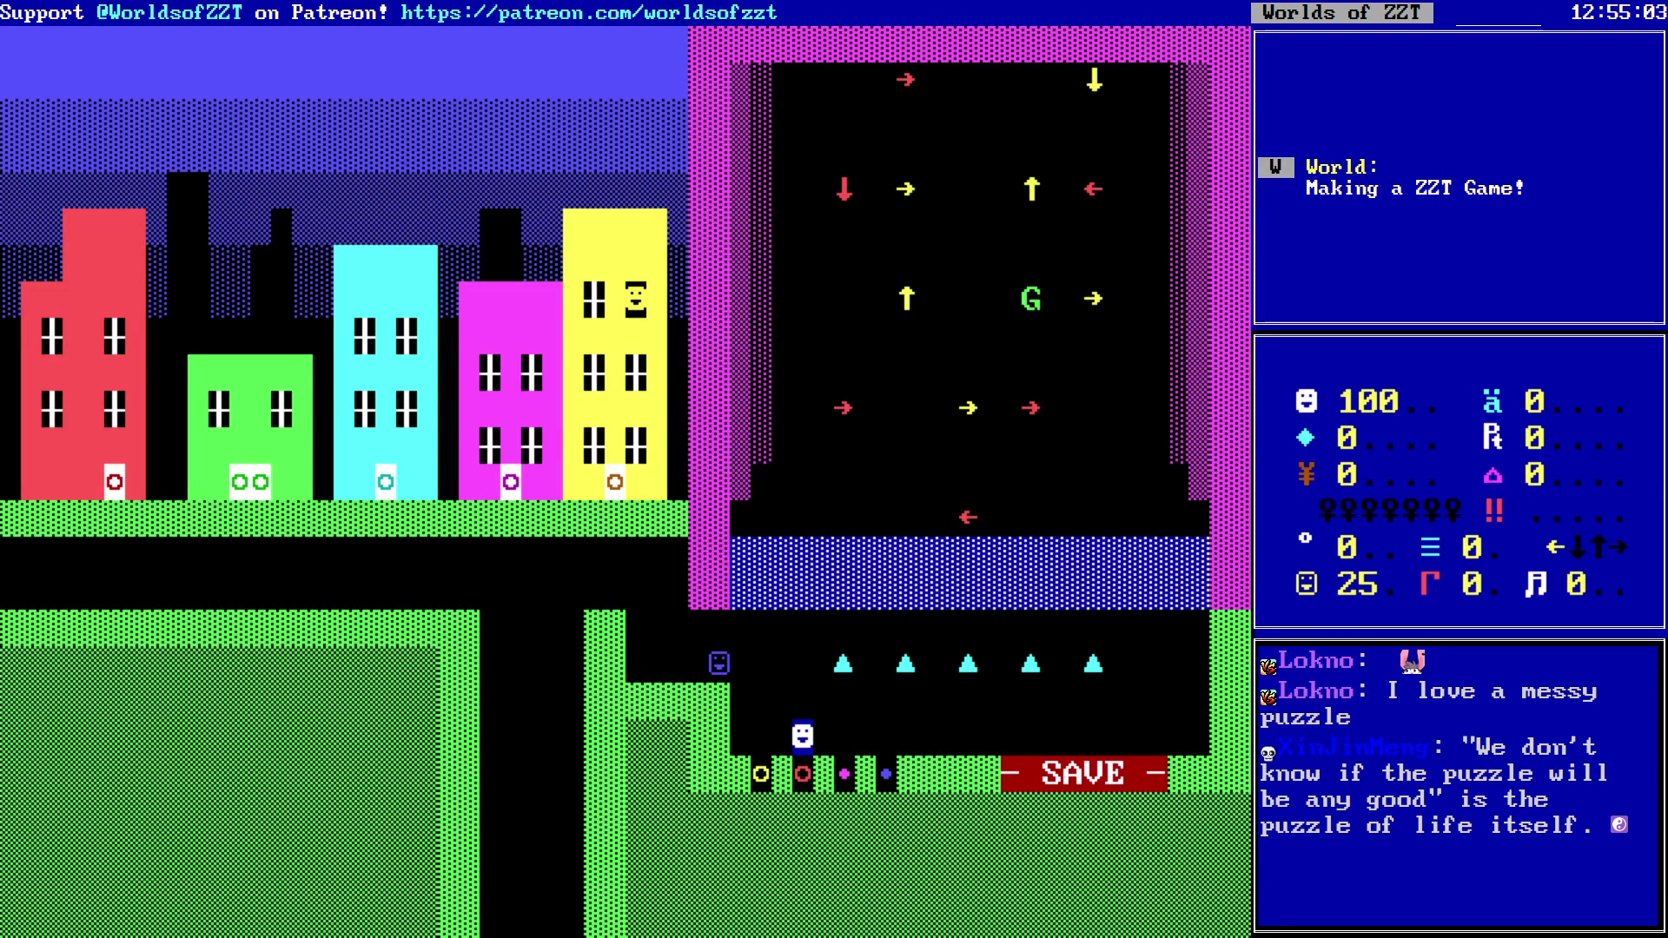
pyautogui.press('Left')
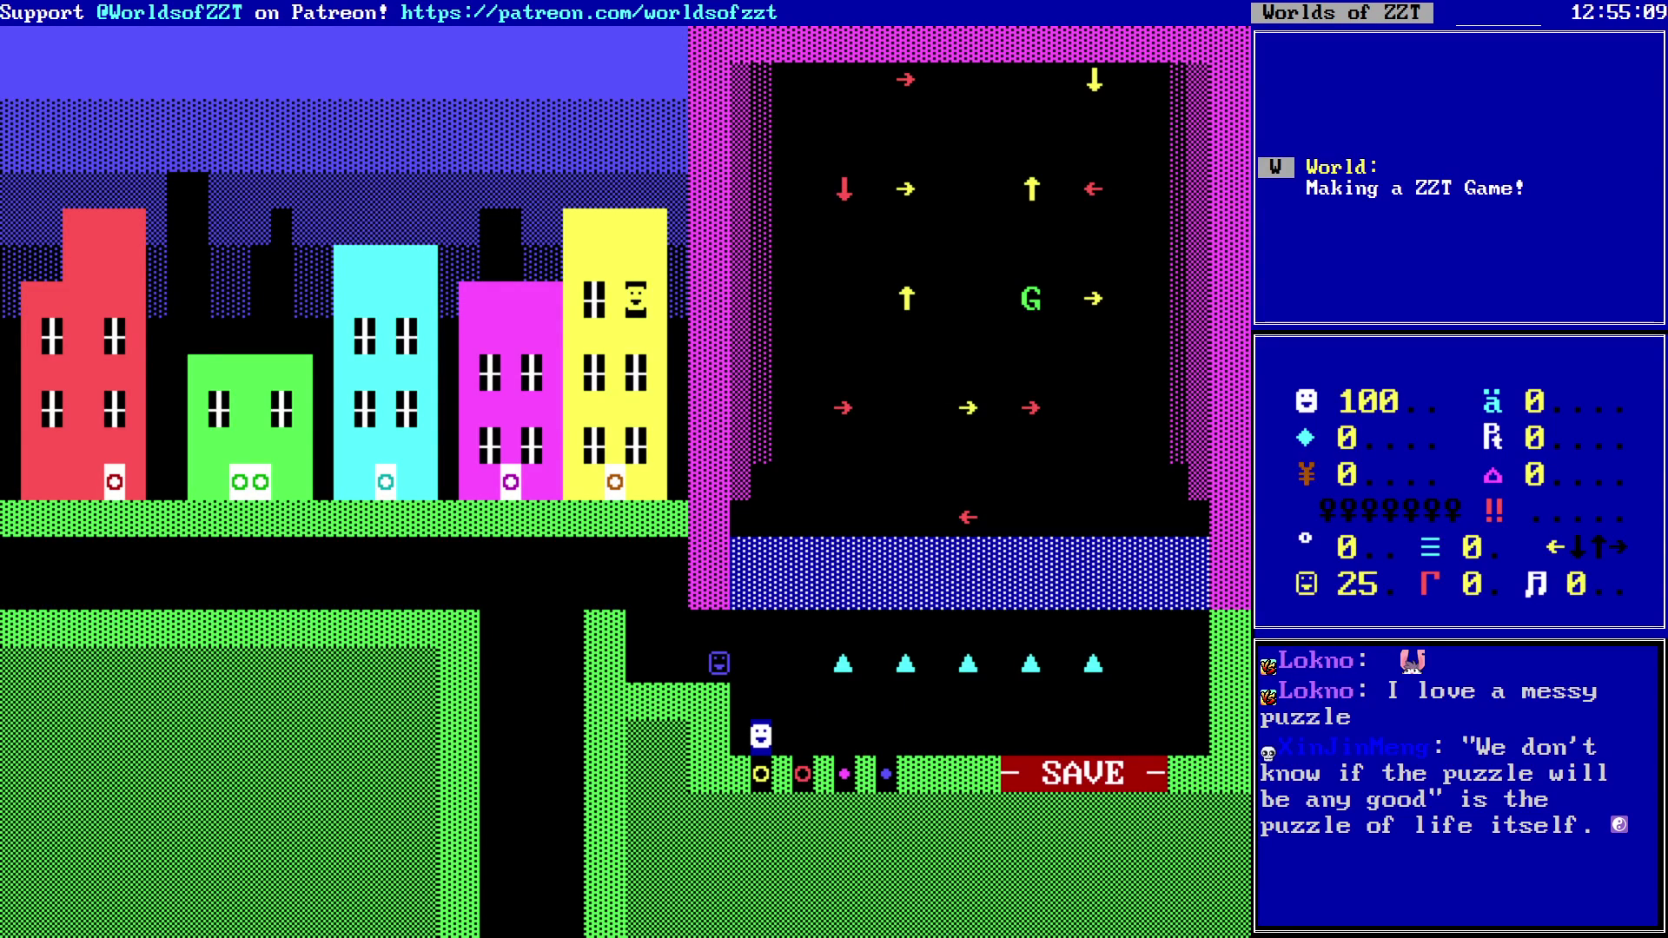
pyautogui.press('q')
pyautogui.press('y')
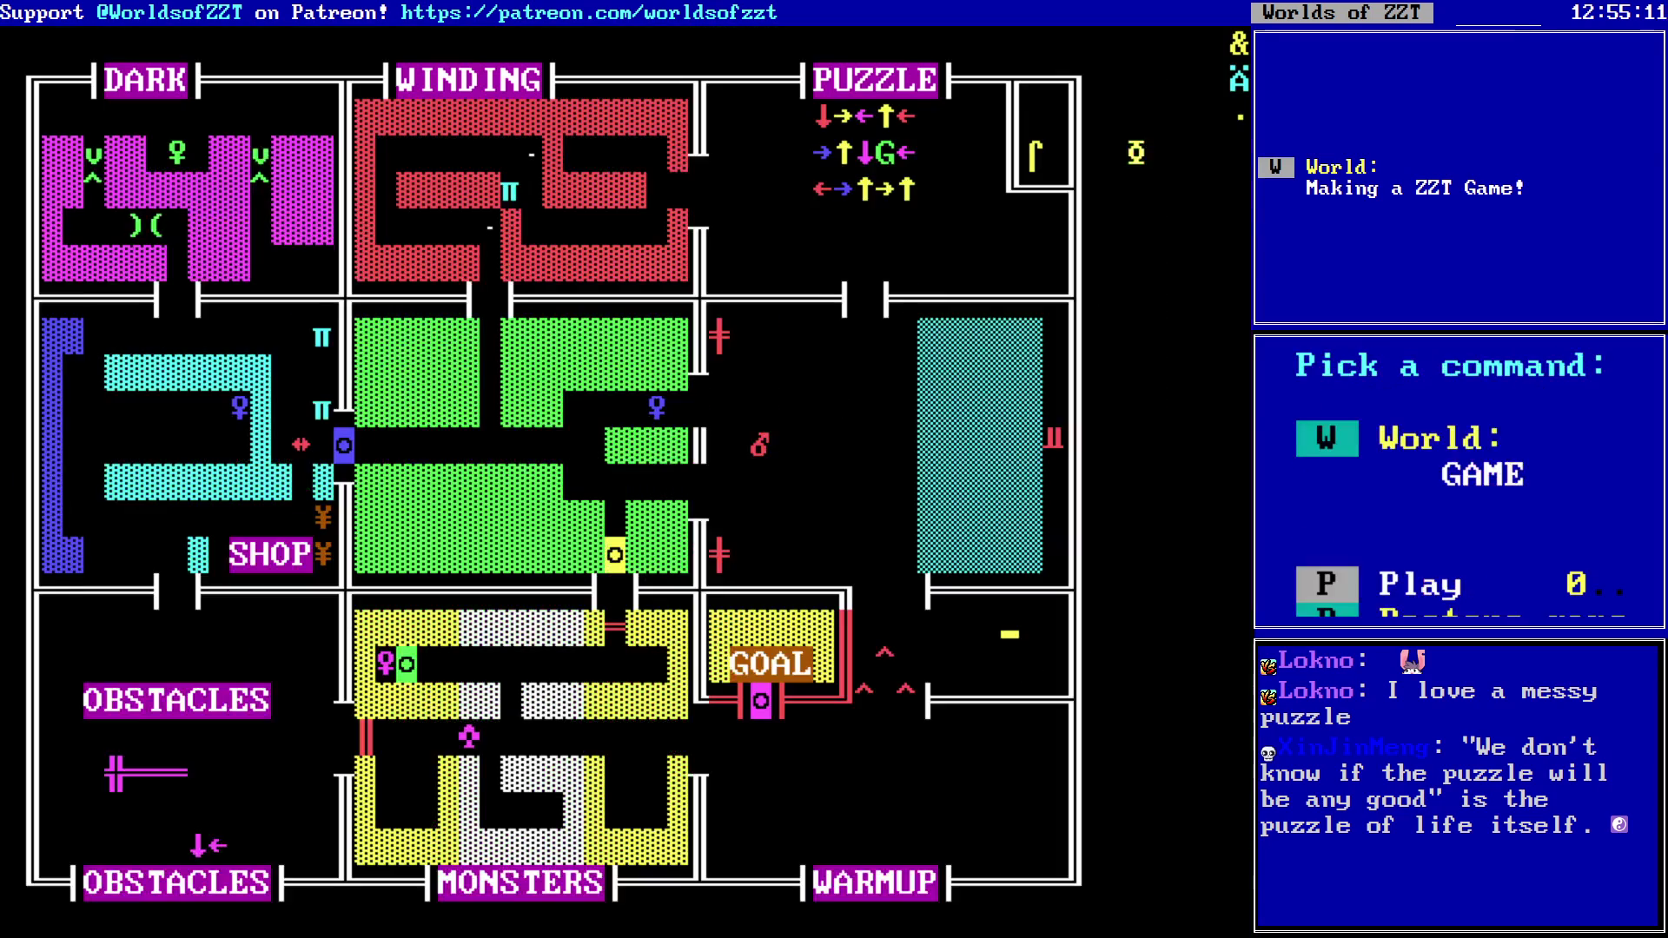
pyautogui.press('p')
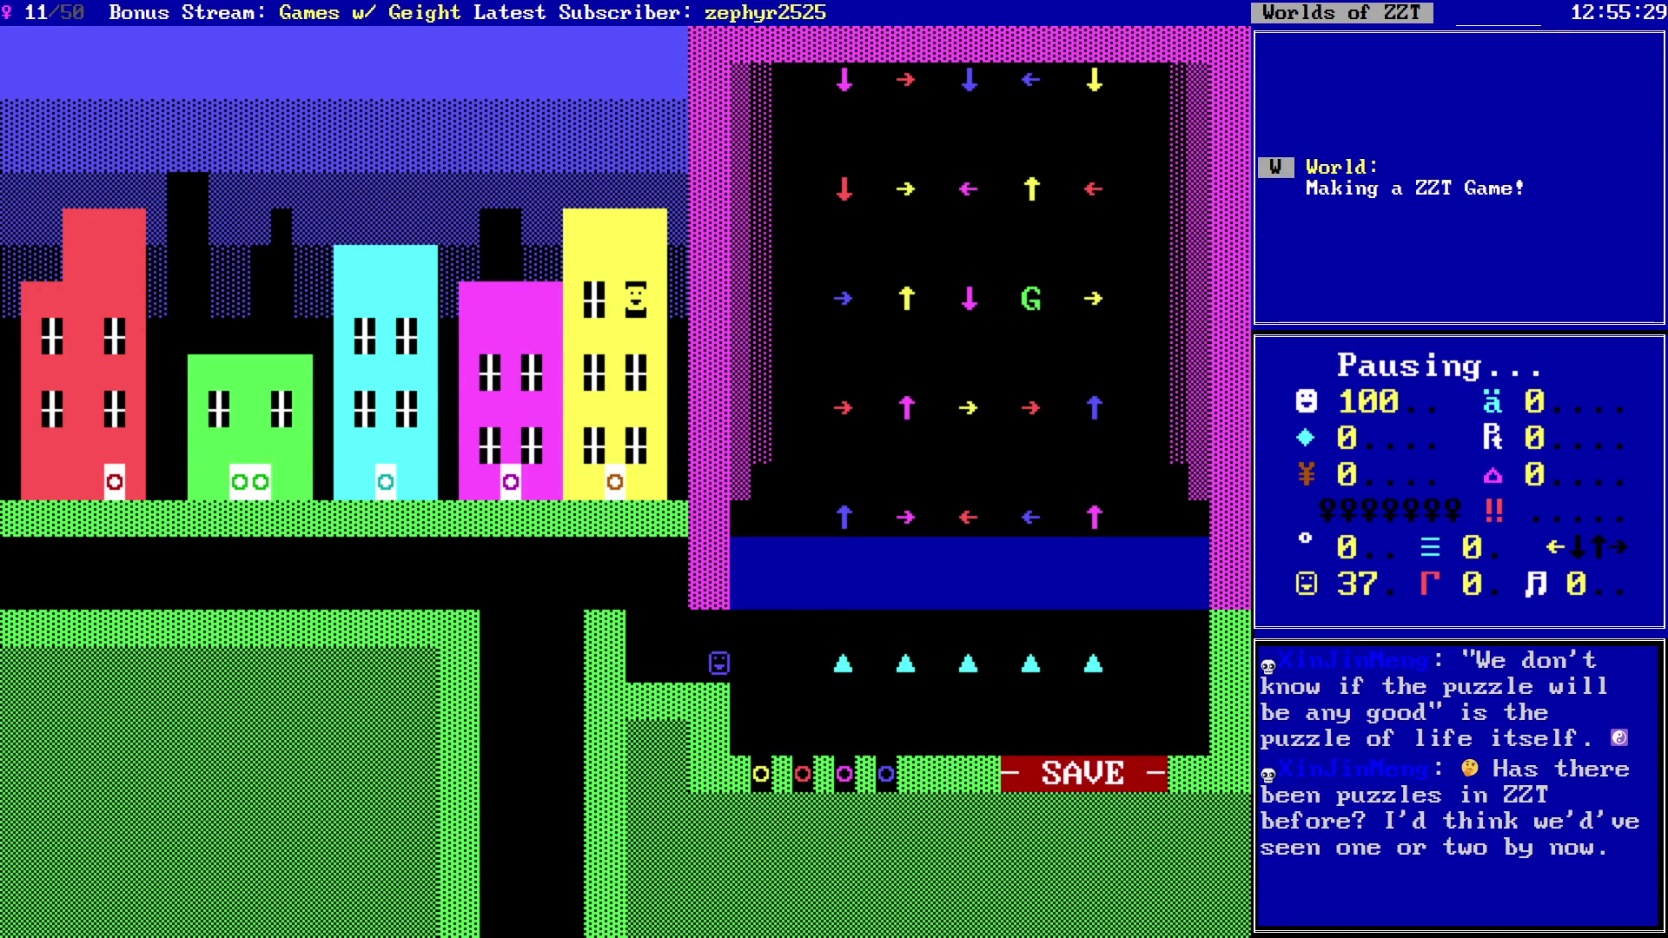
# Step: Return to the world editor and browse the board list toward Monster Room
pyautogui.press('Escape')
pyautogui.press('b')
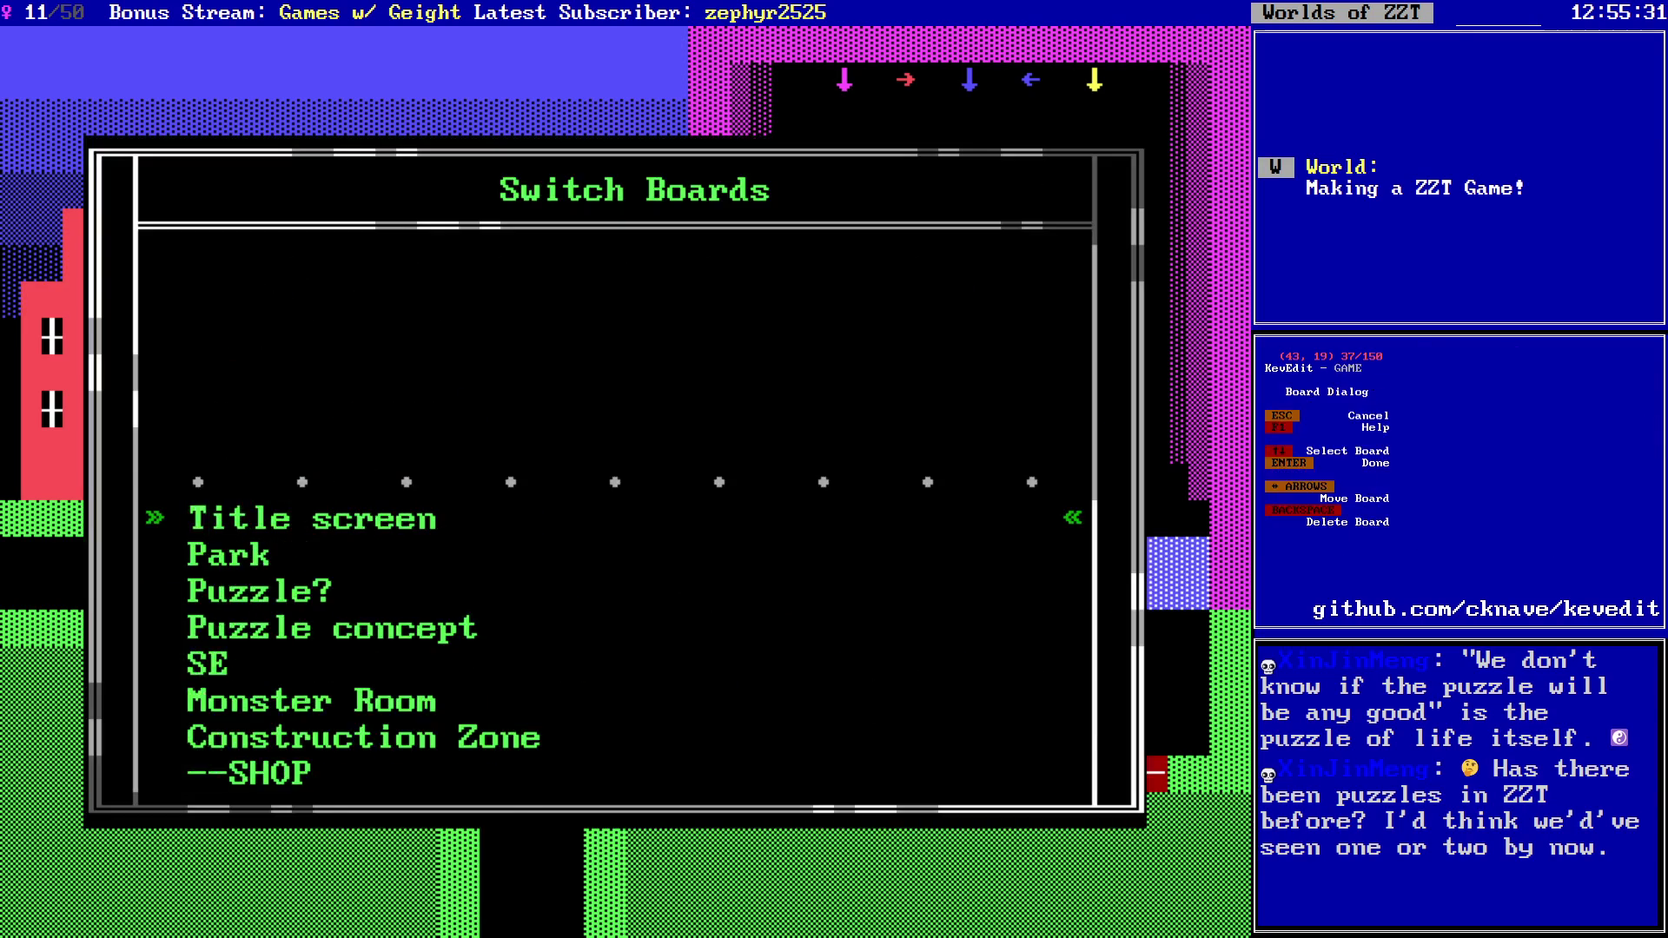
pyautogui.press('Return')
pyautogui.press('pagedown')
pyautogui.press('pagedown')
pyautogui.press('pagedown')
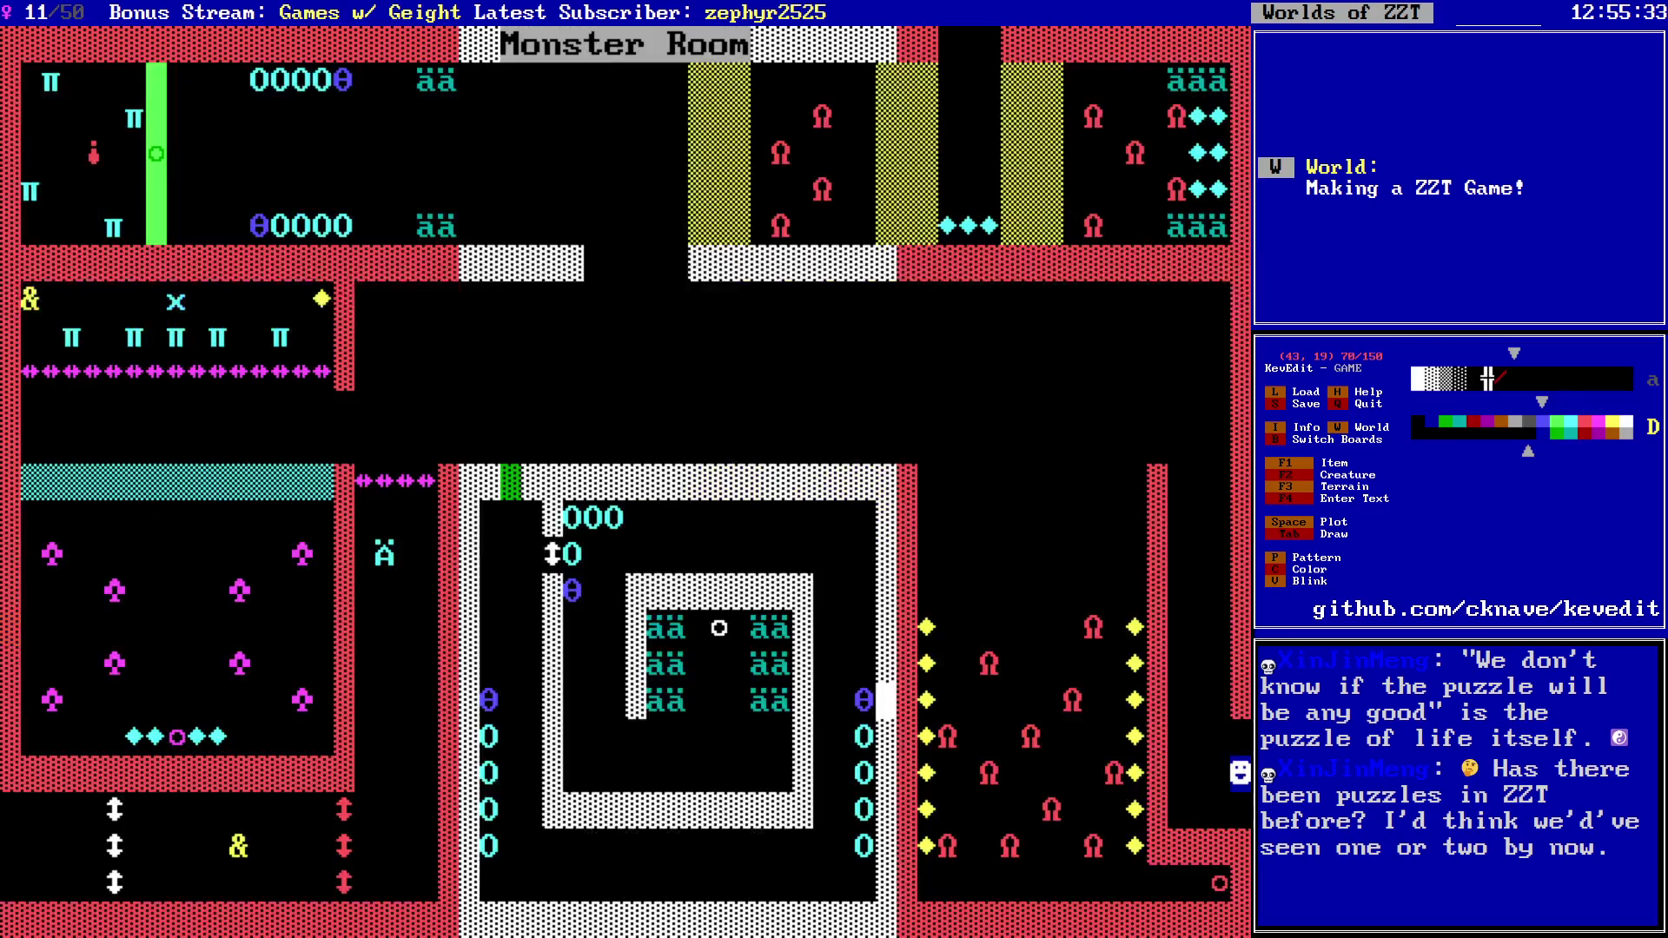
pyautogui.press('Left')
pyautogui.press('Left')
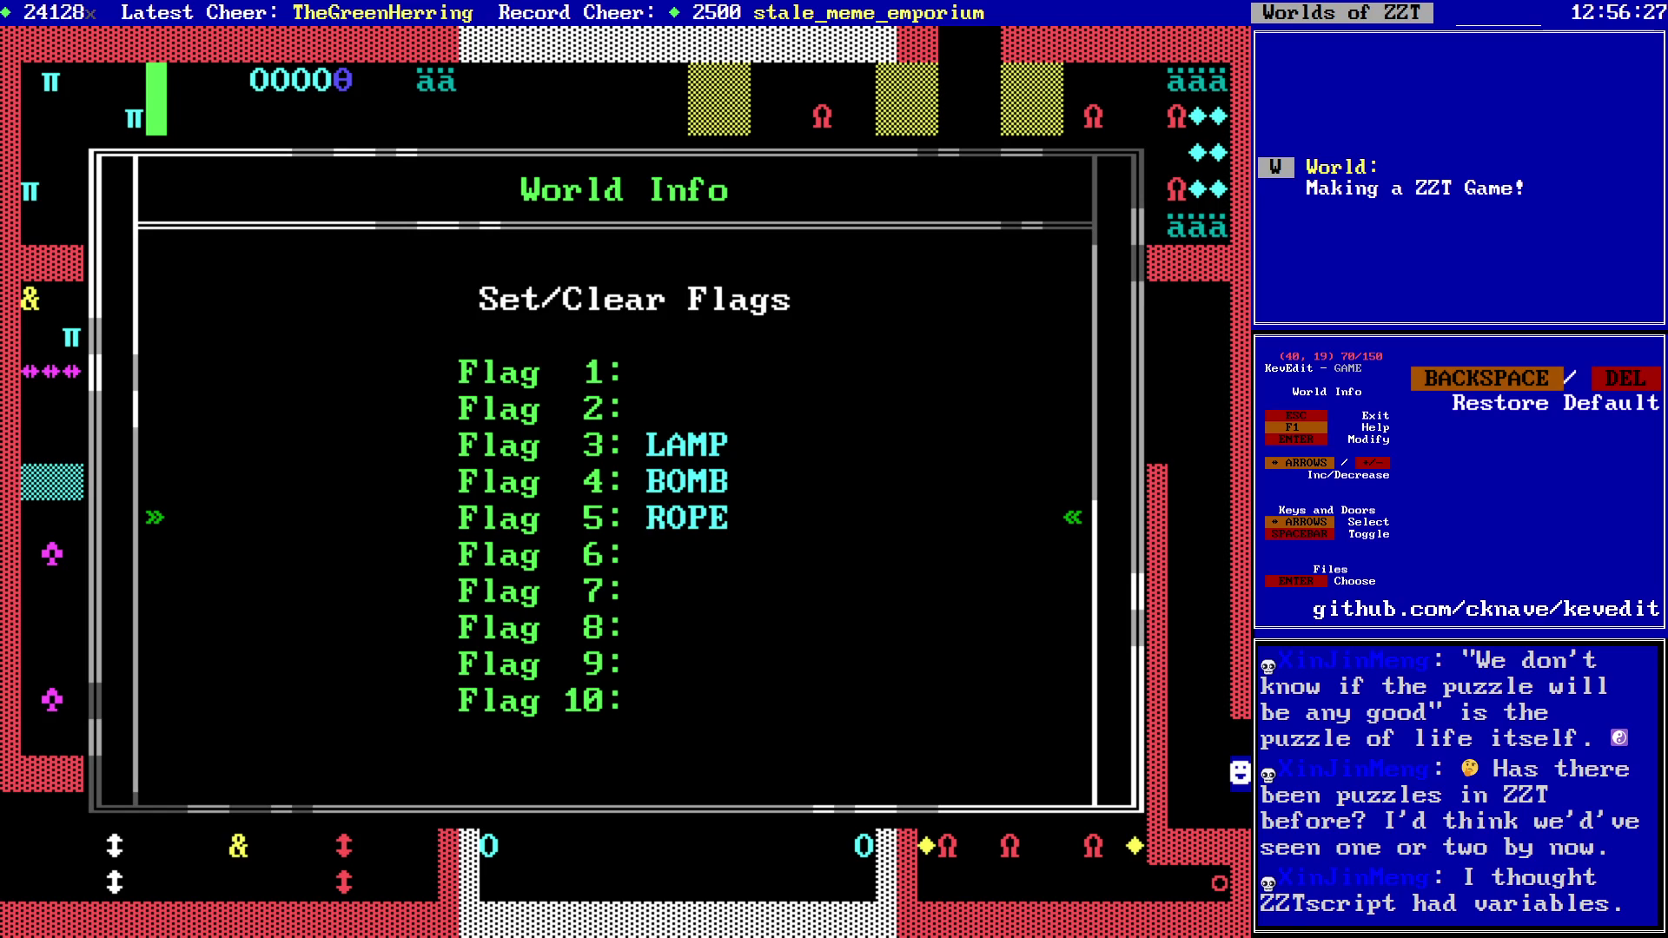
# Step: Erase the ROPE, BOMB and LAMP flag names in World Info
pyautogui.press('End')
pyautogui.press('BackSpace')
pyautogui.press('BackSpace')
pyautogui.press('BackSpace')
pyautogui.press('BackSpace')
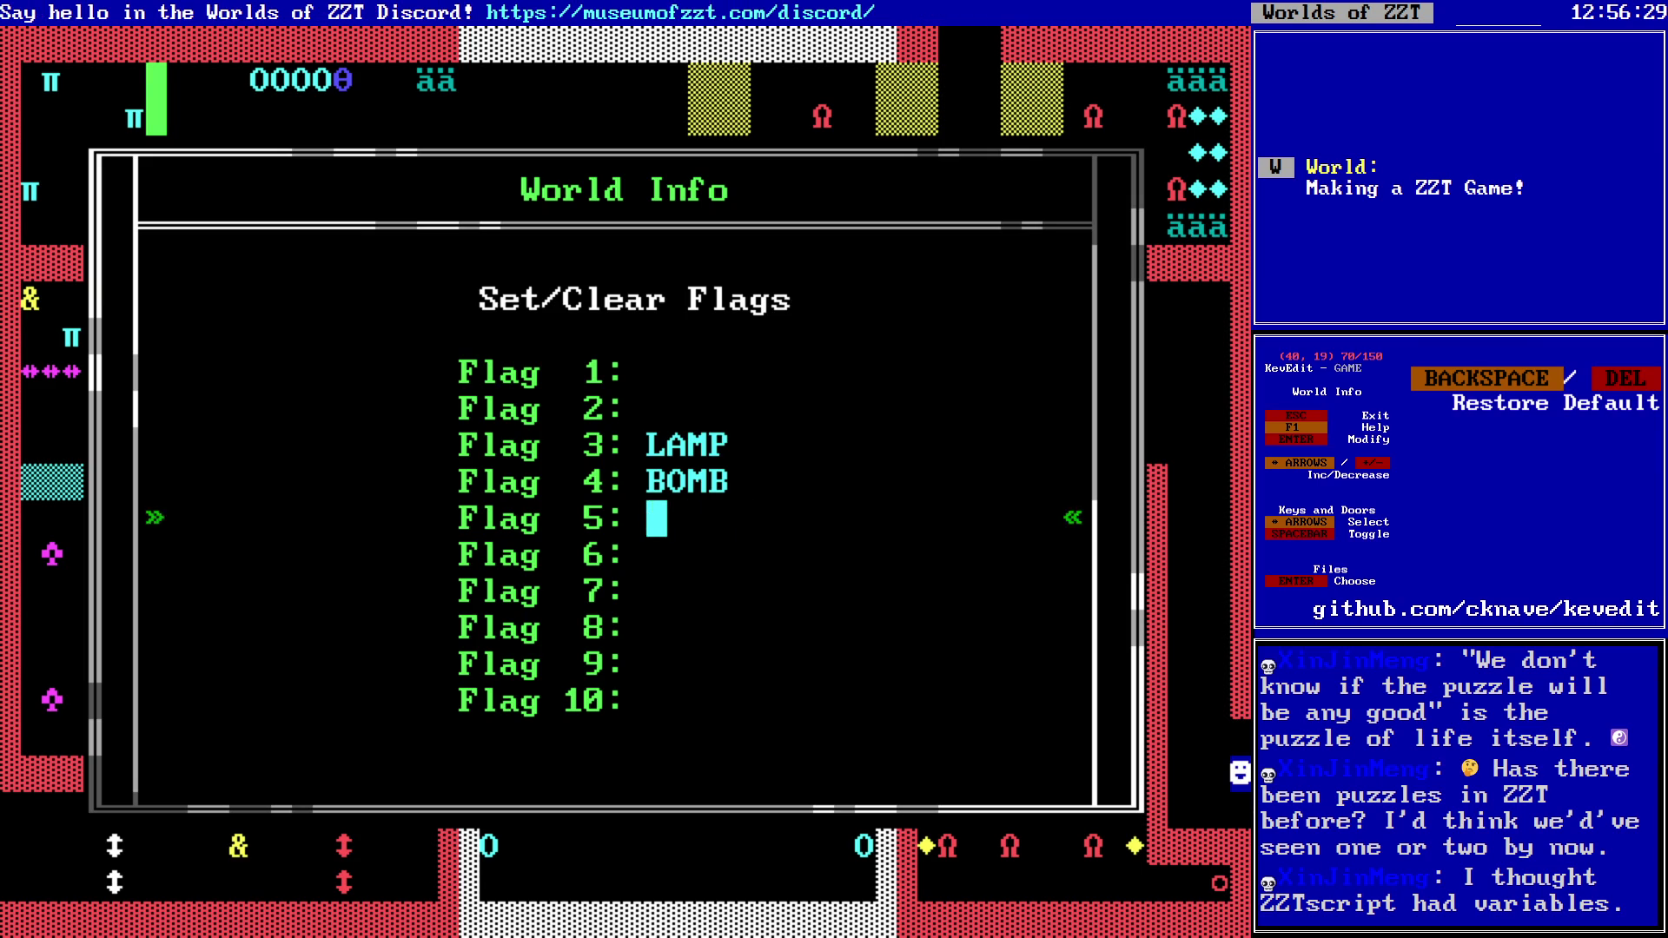
pyautogui.press('Up')
pyautogui.press('BackSpace')
pyautogui.press('BackSpace')
pyautogui.press('BackSpace')
pyautogui.press('Up')
pyautogui.press('BackSpace')
pyautogui.press('BackSpace')
pyautogui.press('BackSpace')
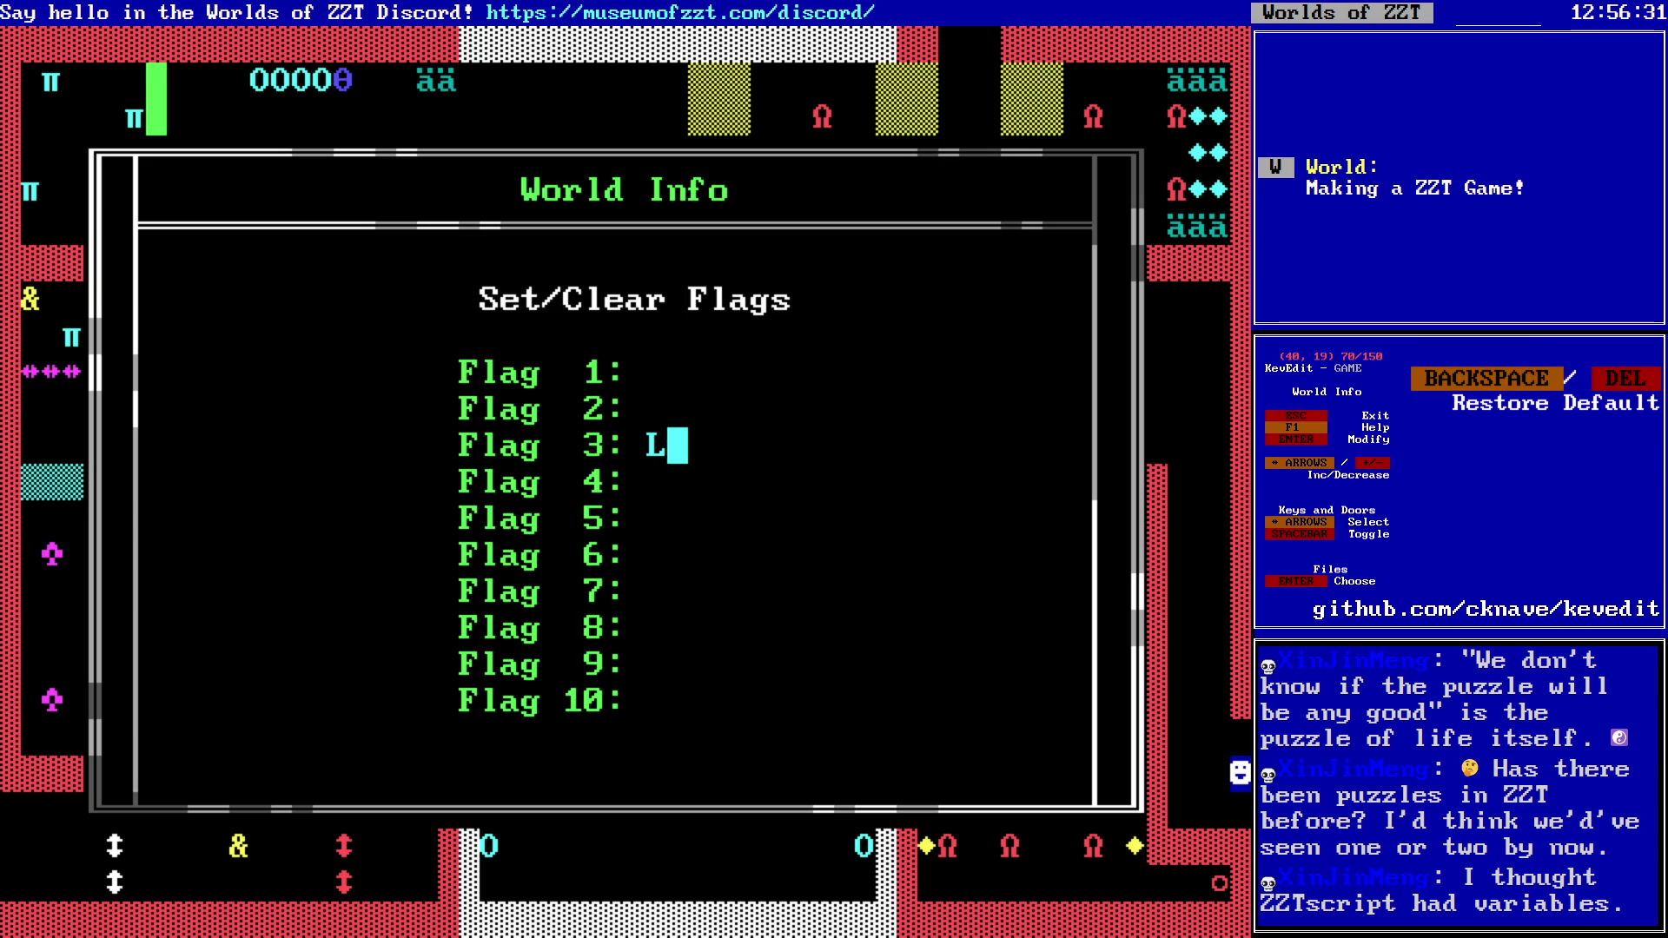
pyautogui.press('Escape')
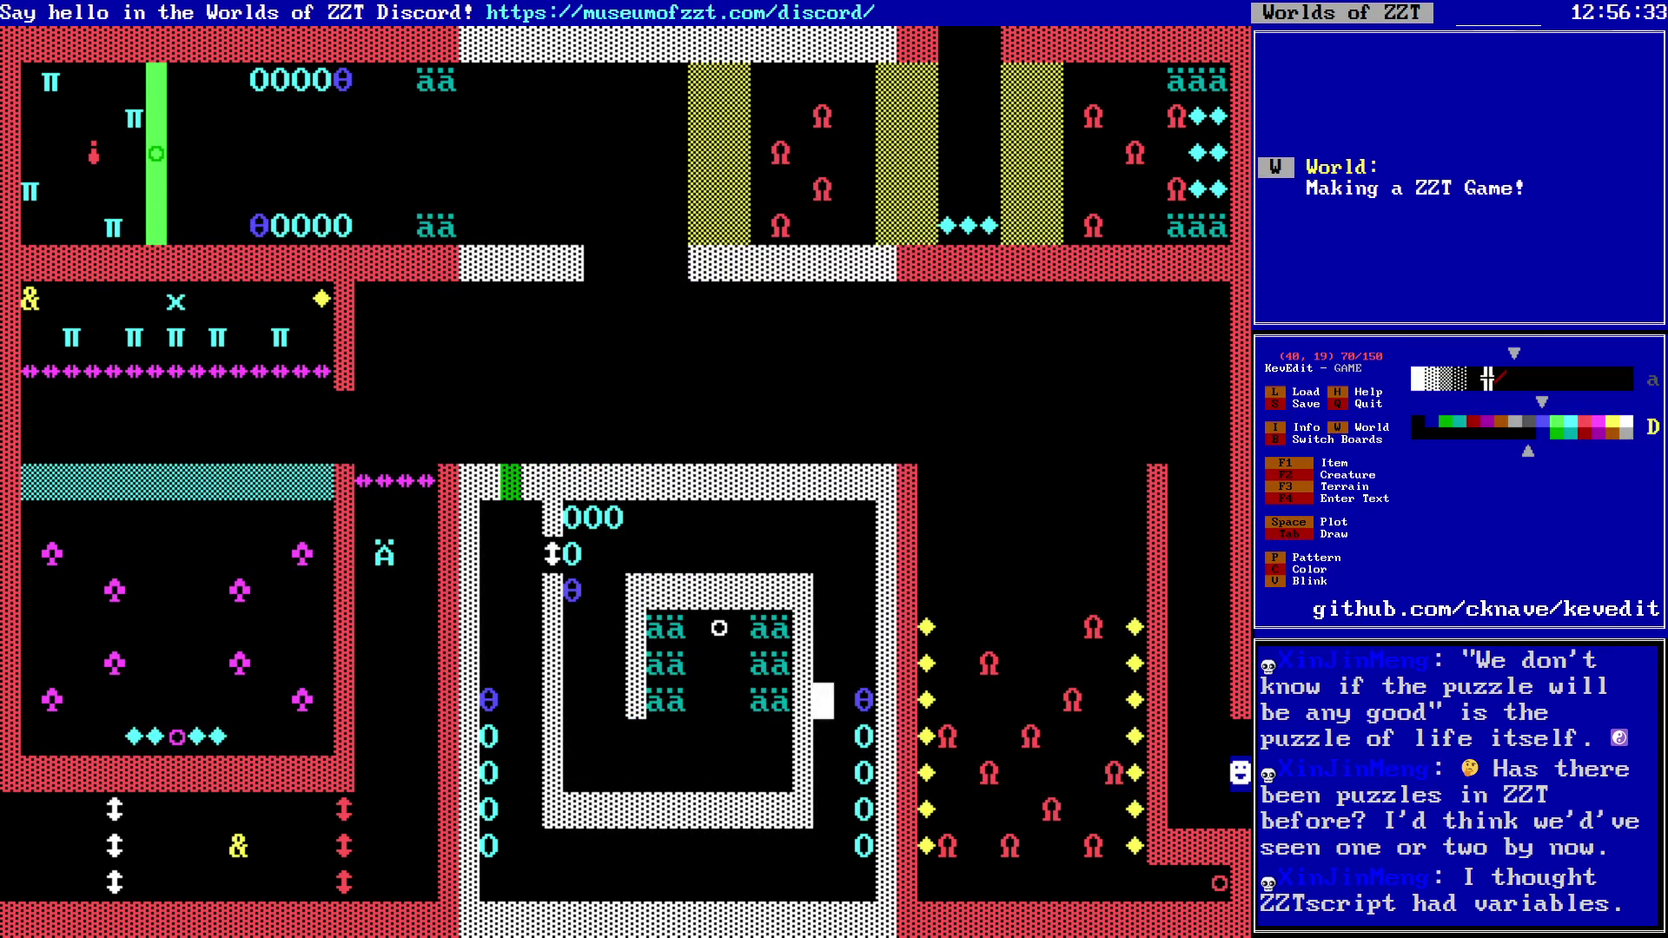
pyautogui.press('Left')
# Step: Load The Puzzle Board and look over the PrupleOff object's code
pyautogui.press('b')
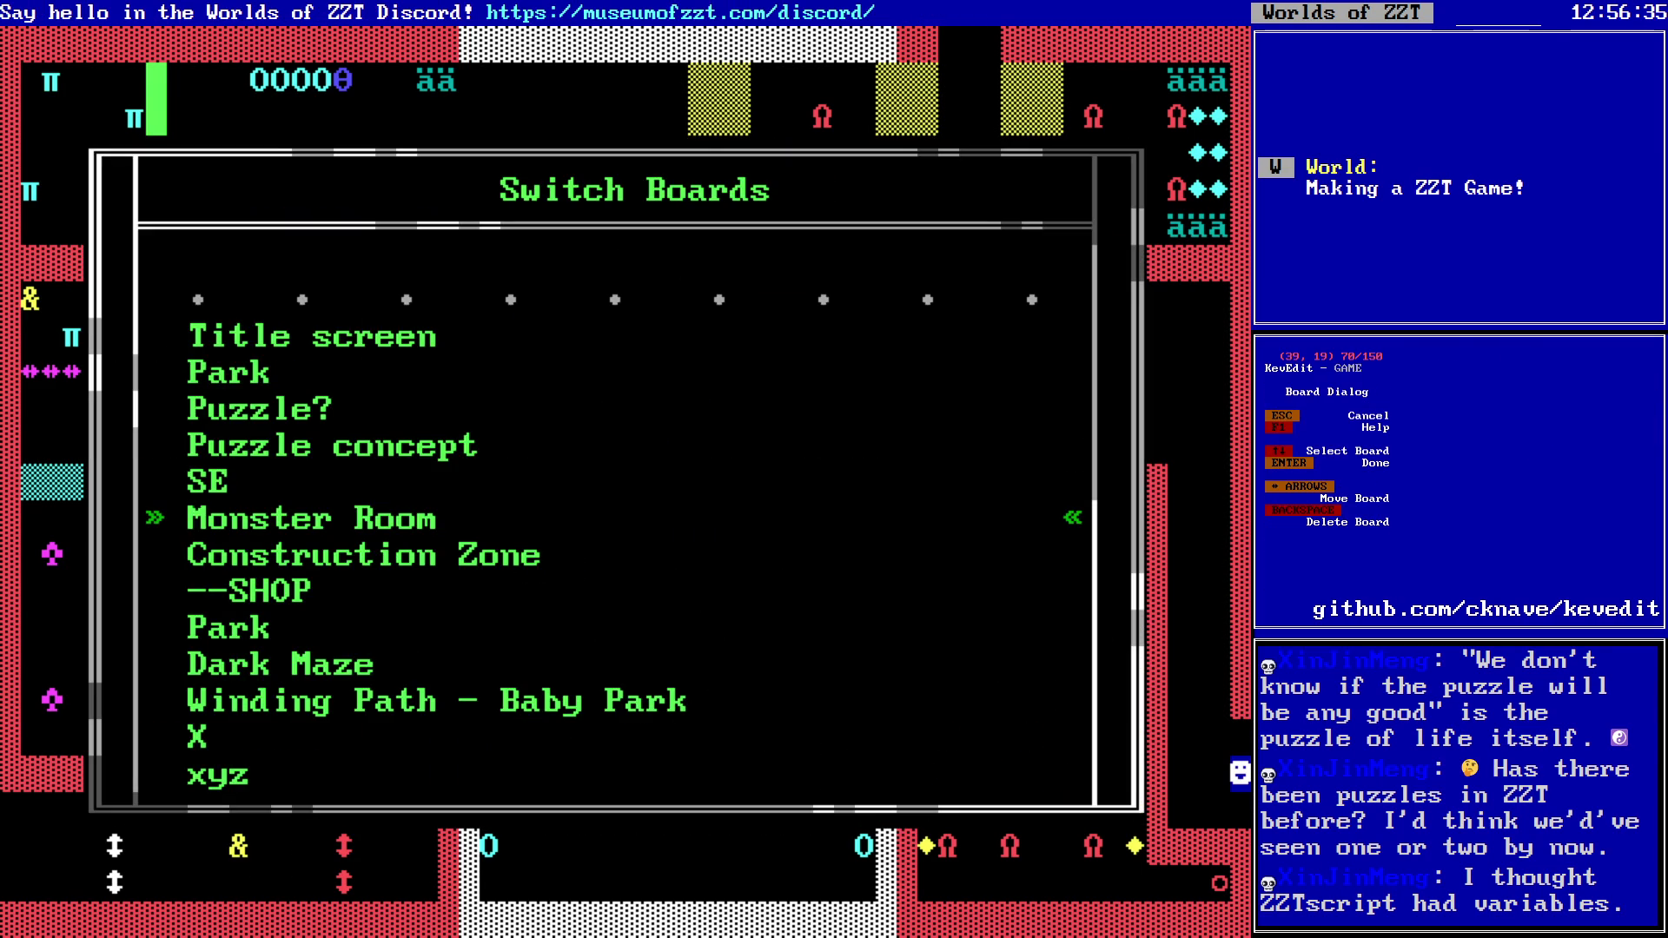
pyautogui.press('Down')
pyautogui.press('Down')
pyautogui.press('Down')
pyautogui.press('Down')
pyautogui.press('Down')
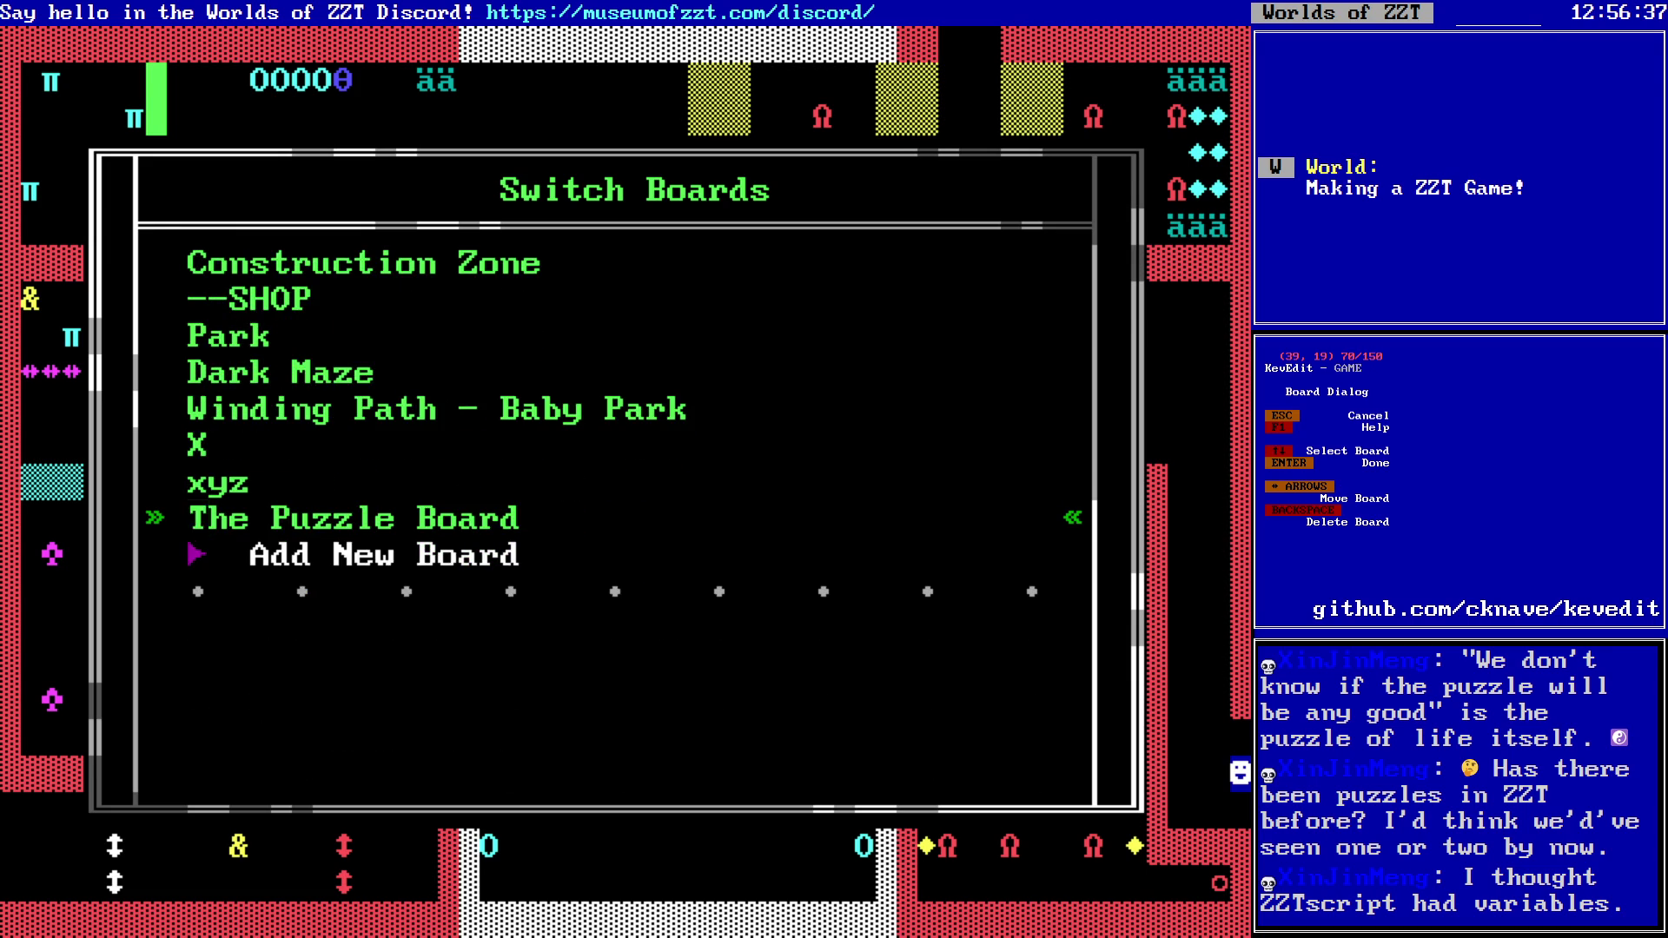
pyautogui.press('Return')
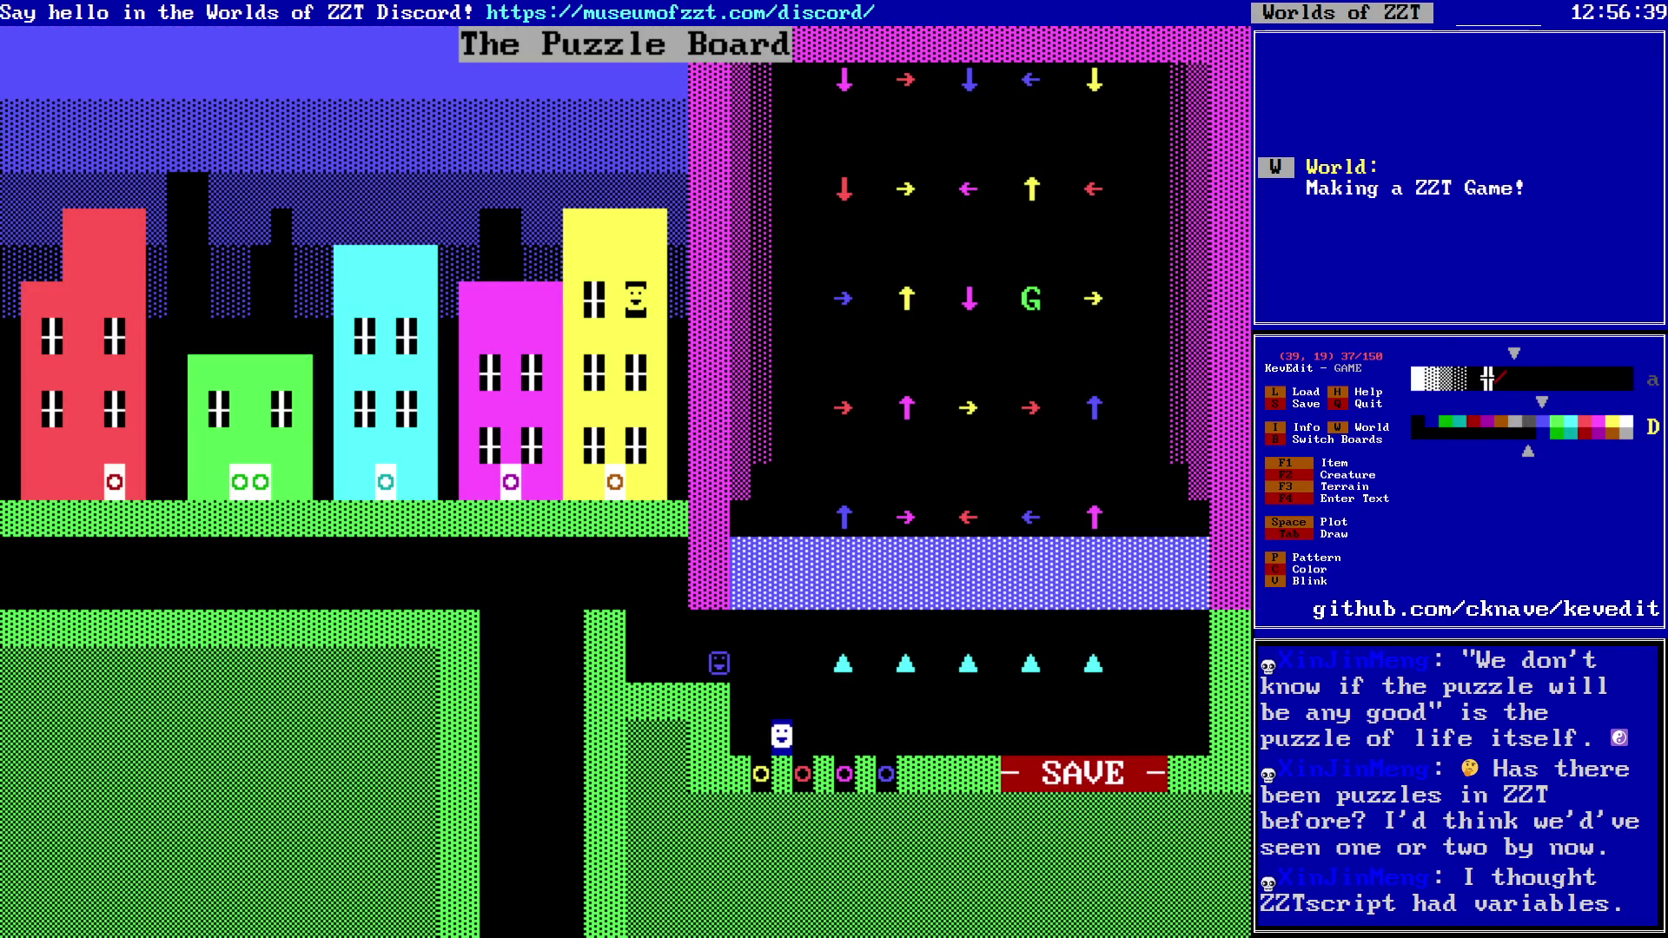
pyautogui.press('Right')
pyautogui.press('Right')
pyautogui.press('Right')
pyautogui.press('Right')
pyautogui.press('Left')
pyautogui.press('Left')
pyautogui.press('Left')
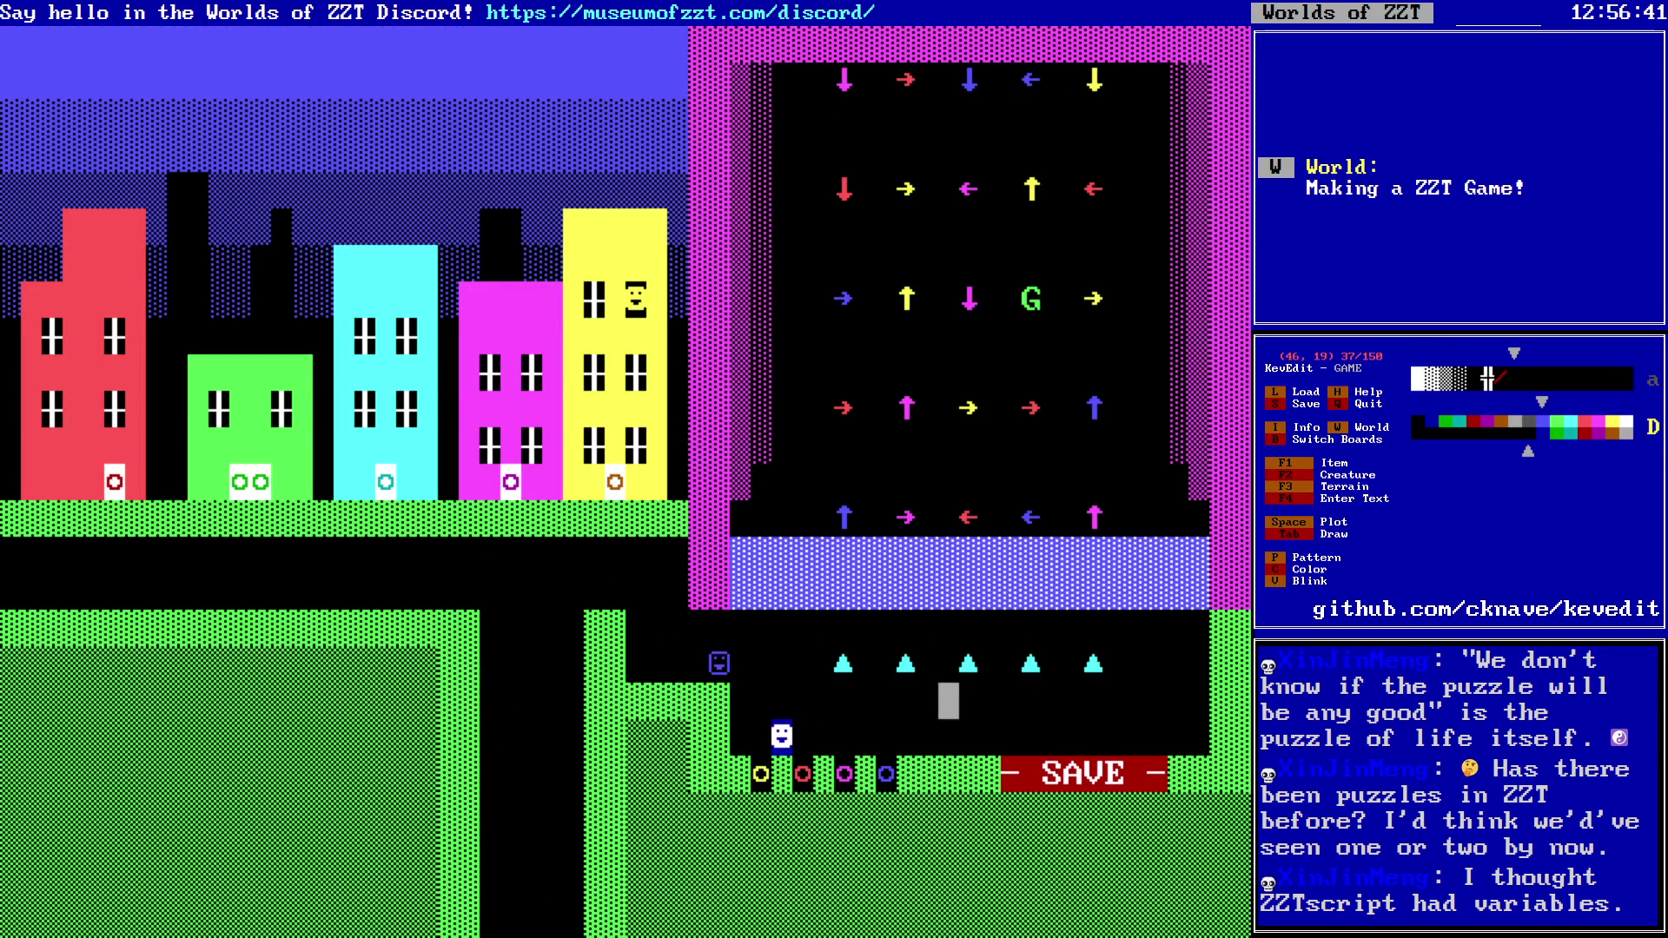
pyautogui.press('Down')
pyautogui.press('Down')
pyautogui.press('Left')
pyautogui.press('Return')
pyautogui.press('pagedown')
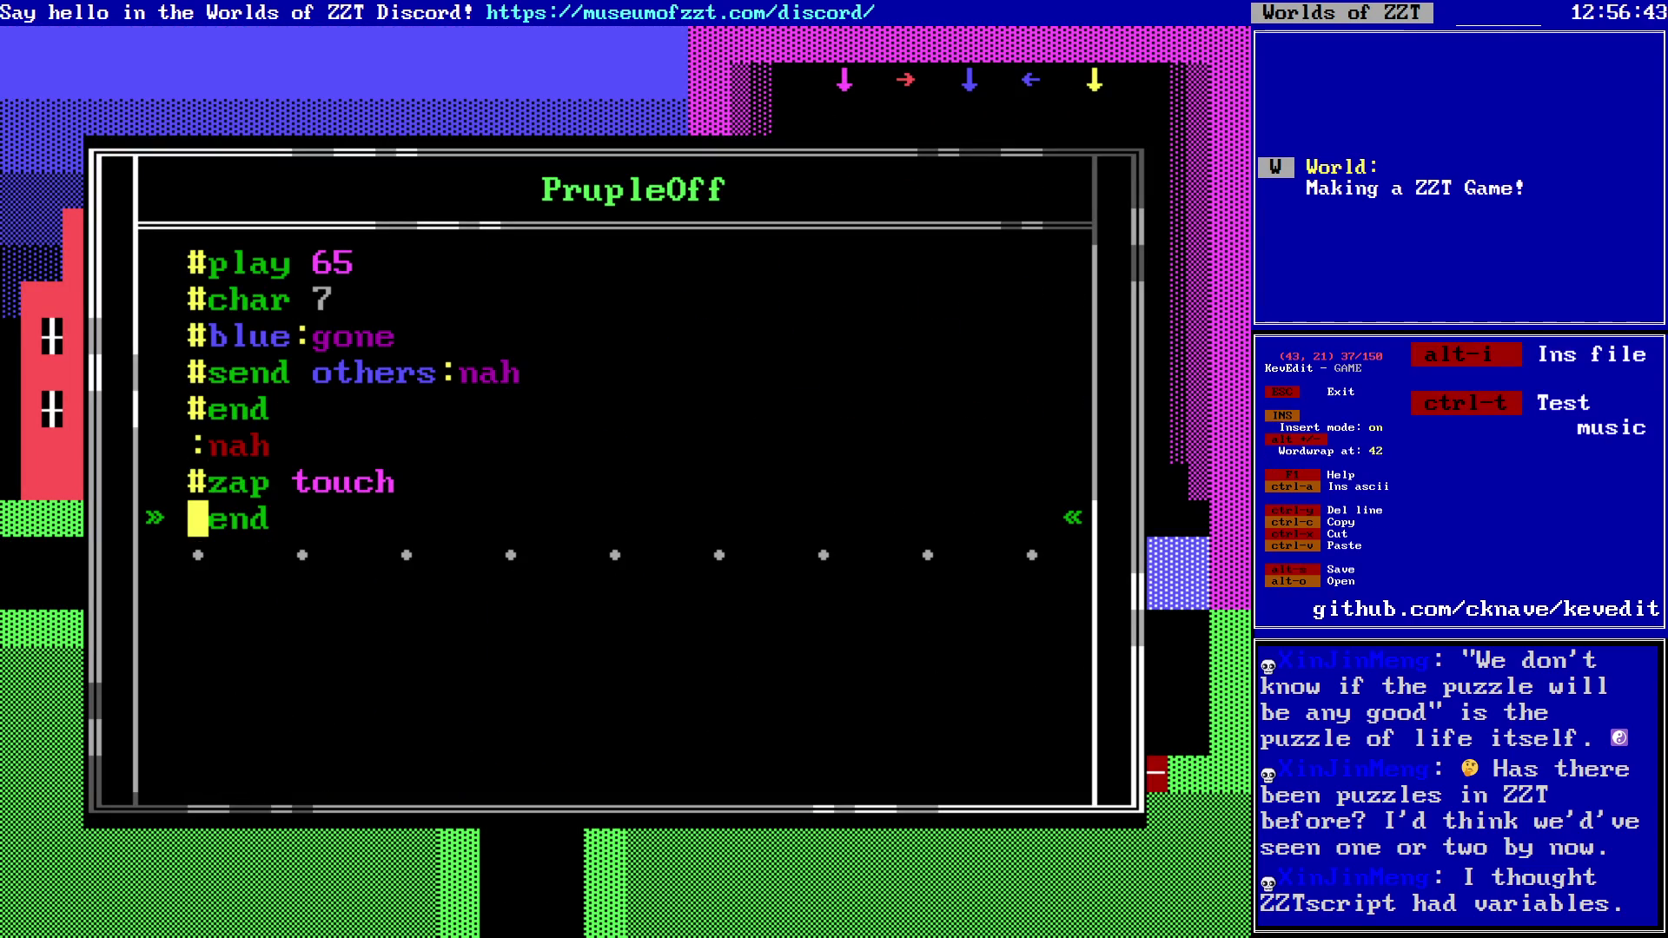
pyautogui.press('Escape')
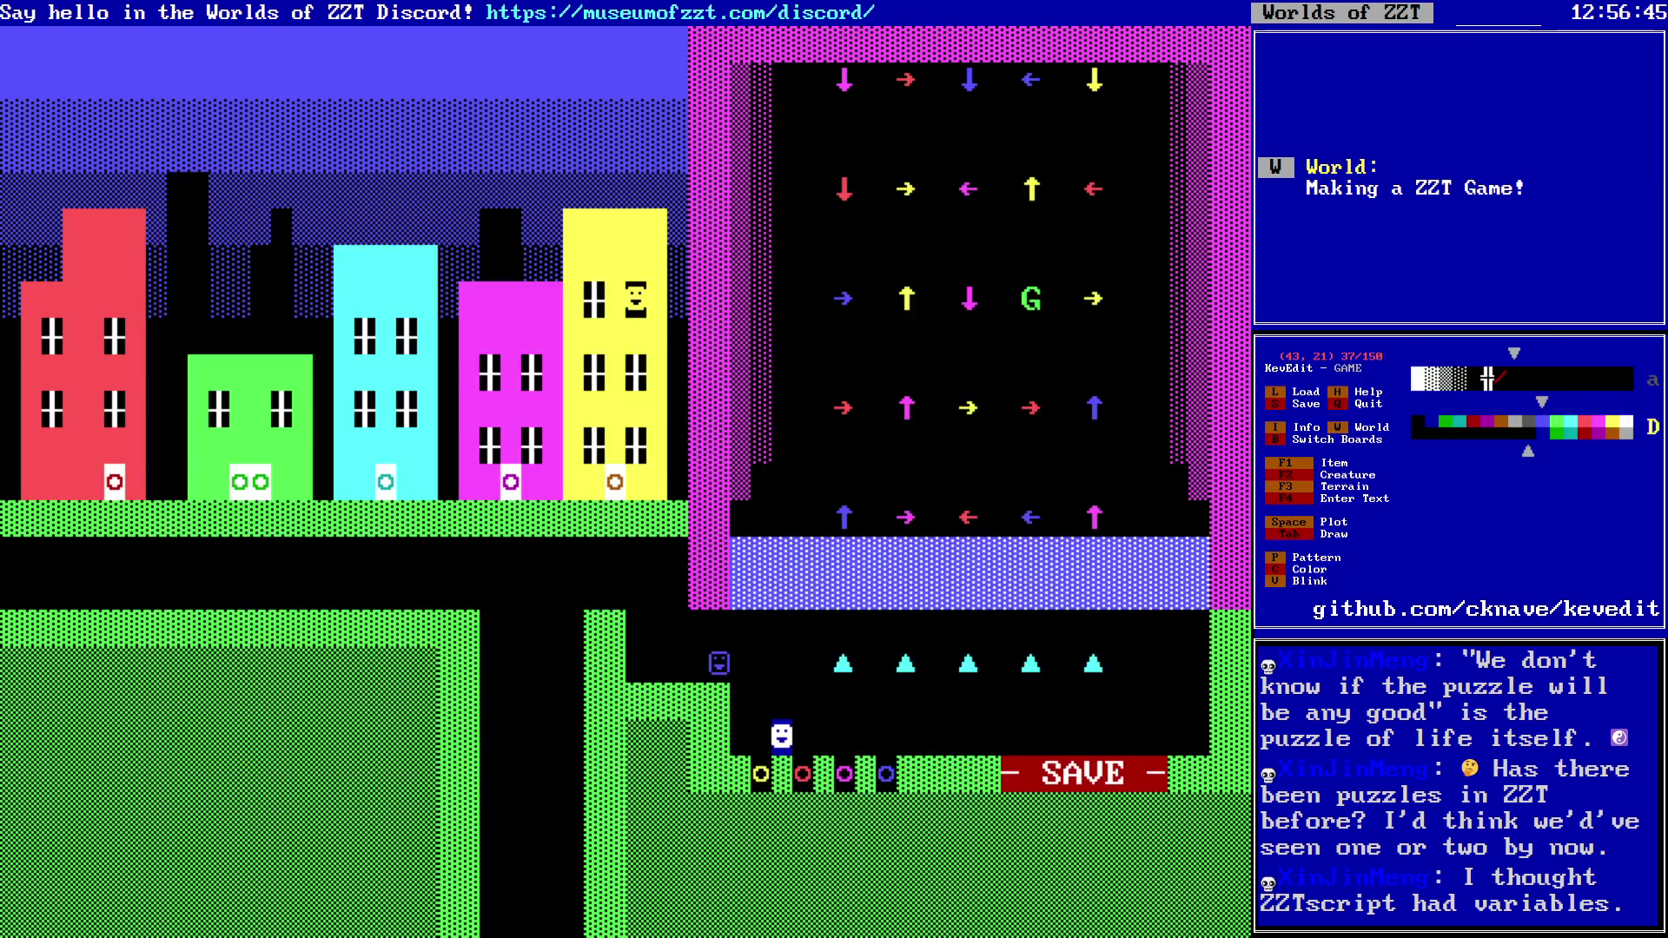
pyautogui.press('Up')
pyautogui.press('Left')
pyautogui.press('Up')
pyautogui.press('Left')
pyautogui.press('Up')
pyautogui.press('Return')
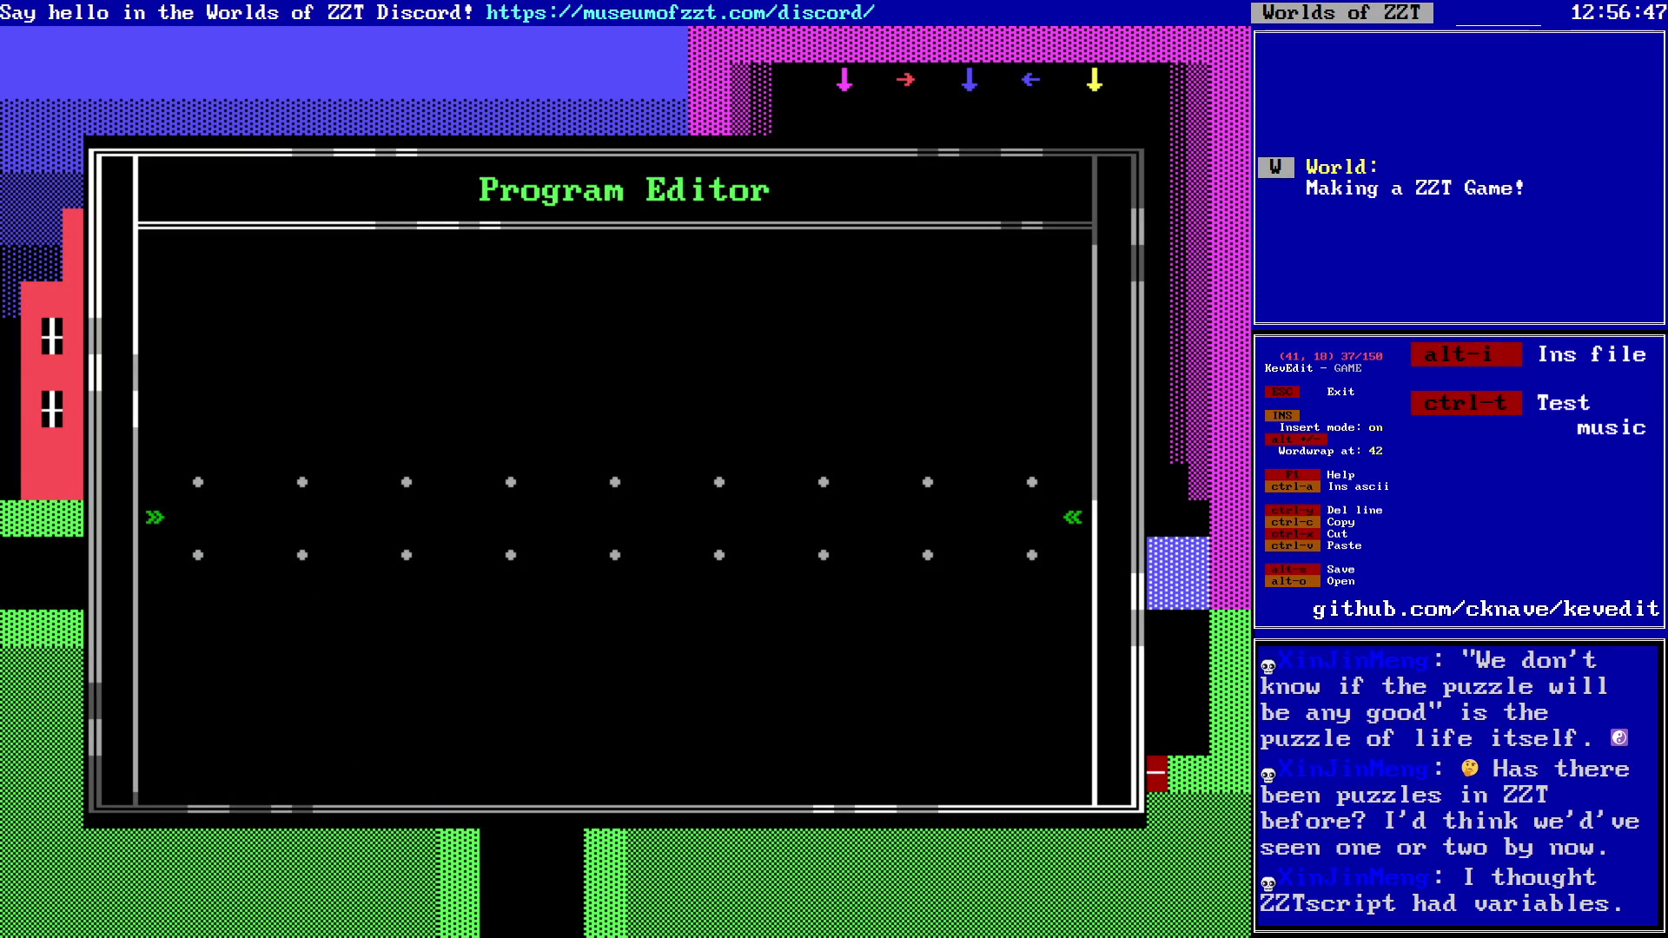
pyautogui.write('@')
pyautogui.write('Cannon')
pyautogui.press('Return')
pyautogui.write('#end')
pyautogui.press('Return')
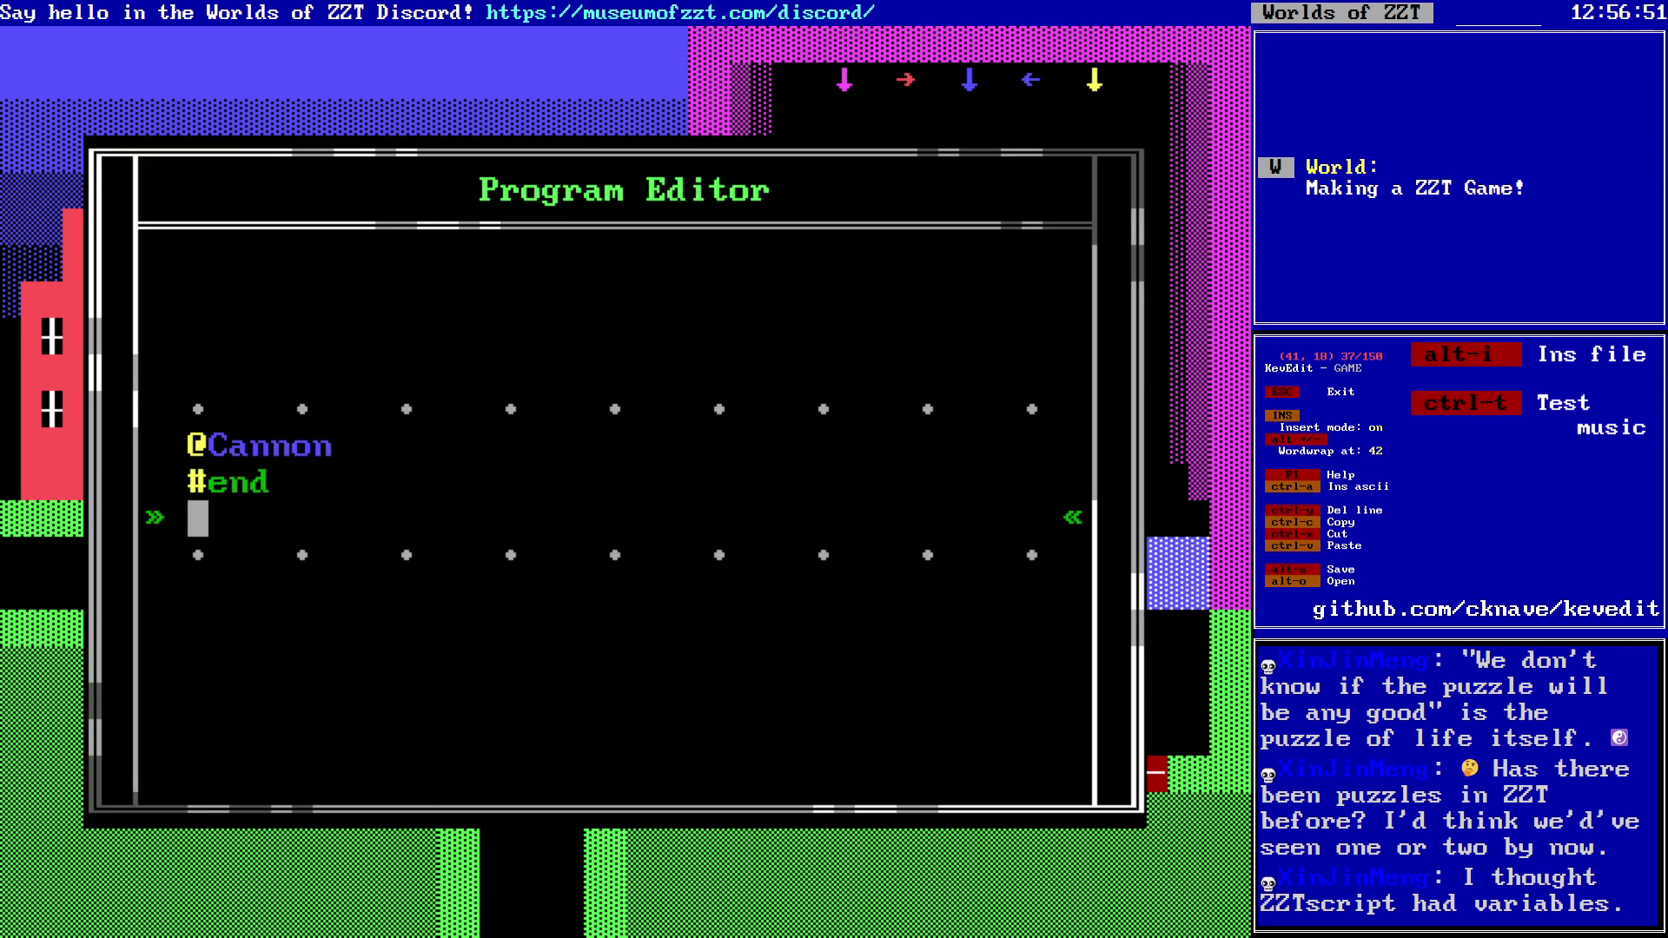
pyautogui.write(':nah')
# Step: Insert a :touch label followed by #end after the first #end
pyautogui.press('Up')
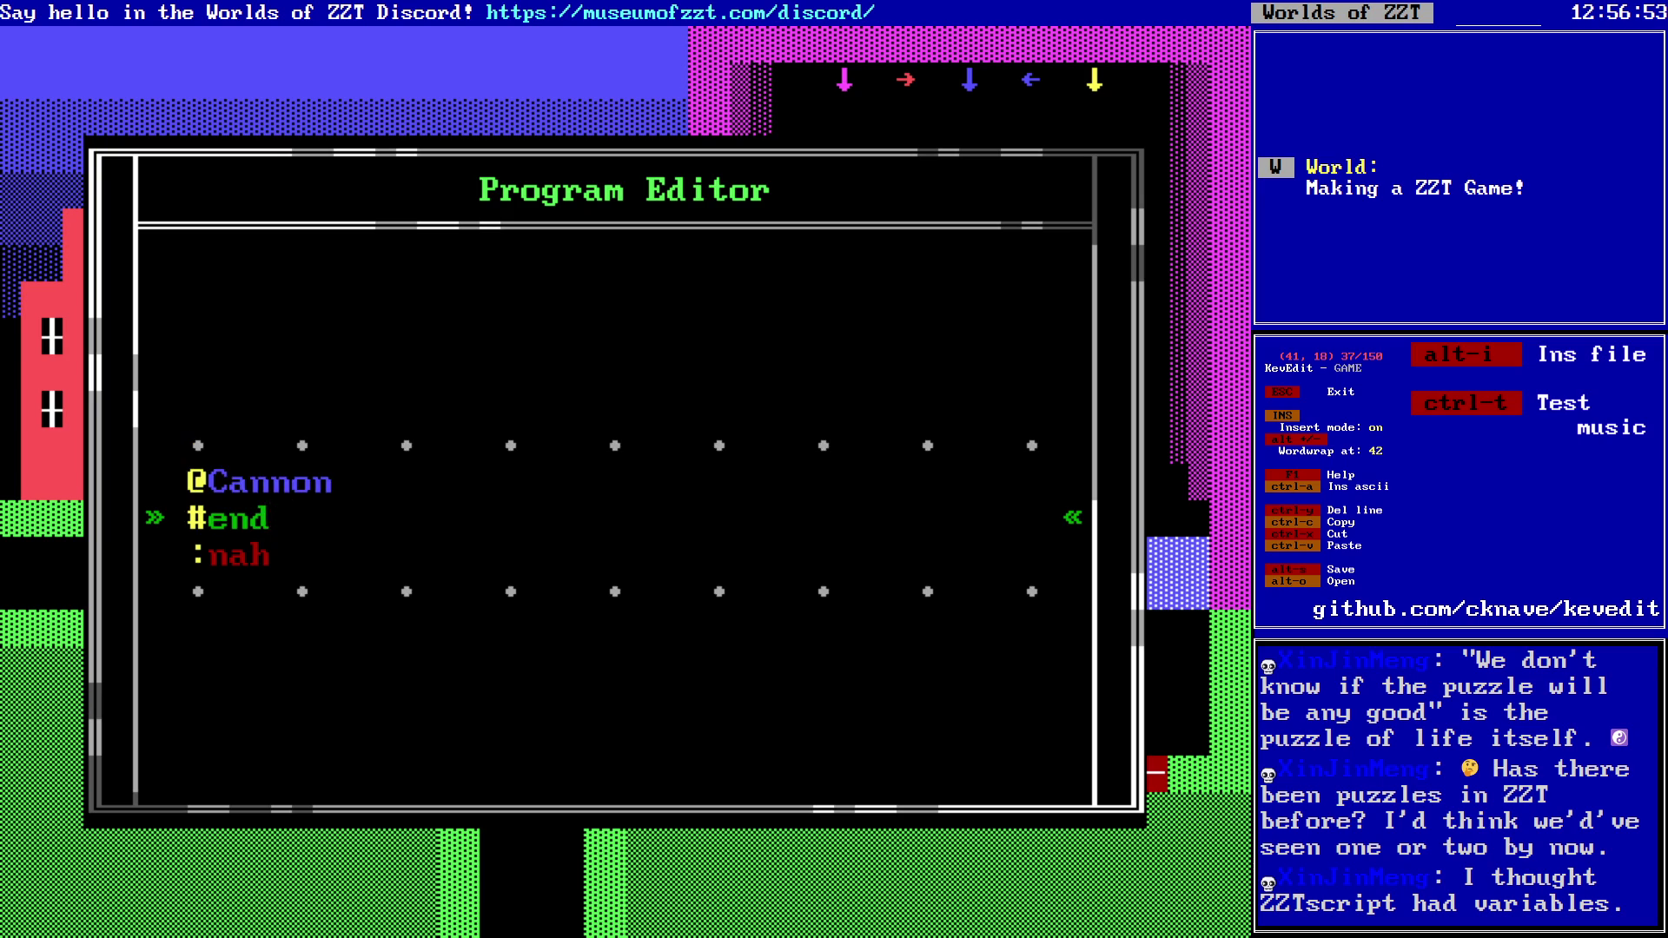
pyautogui.press('Return')
pyautogui.write(':touch')
pyautogui.press('Return')
pyautogui.write('#end')
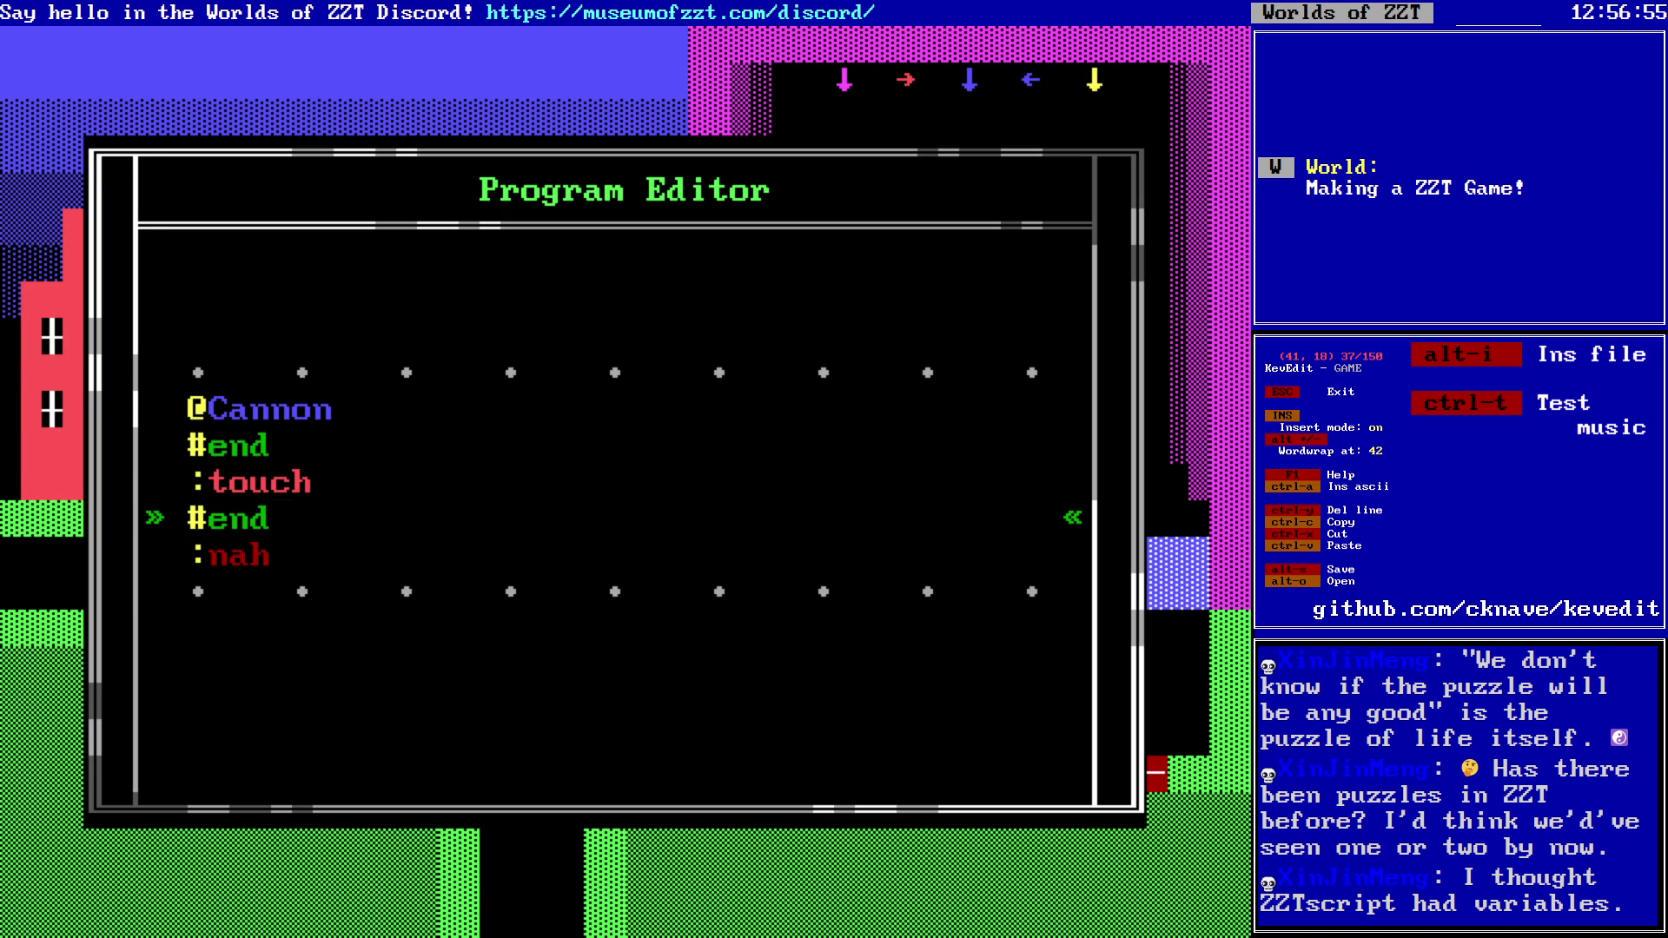
# Step: Add a second :nah label with #zap touch and #end below it
pyautogui.press('Down')
pyautogui.press('Return')
pyautogui.write(':nah')
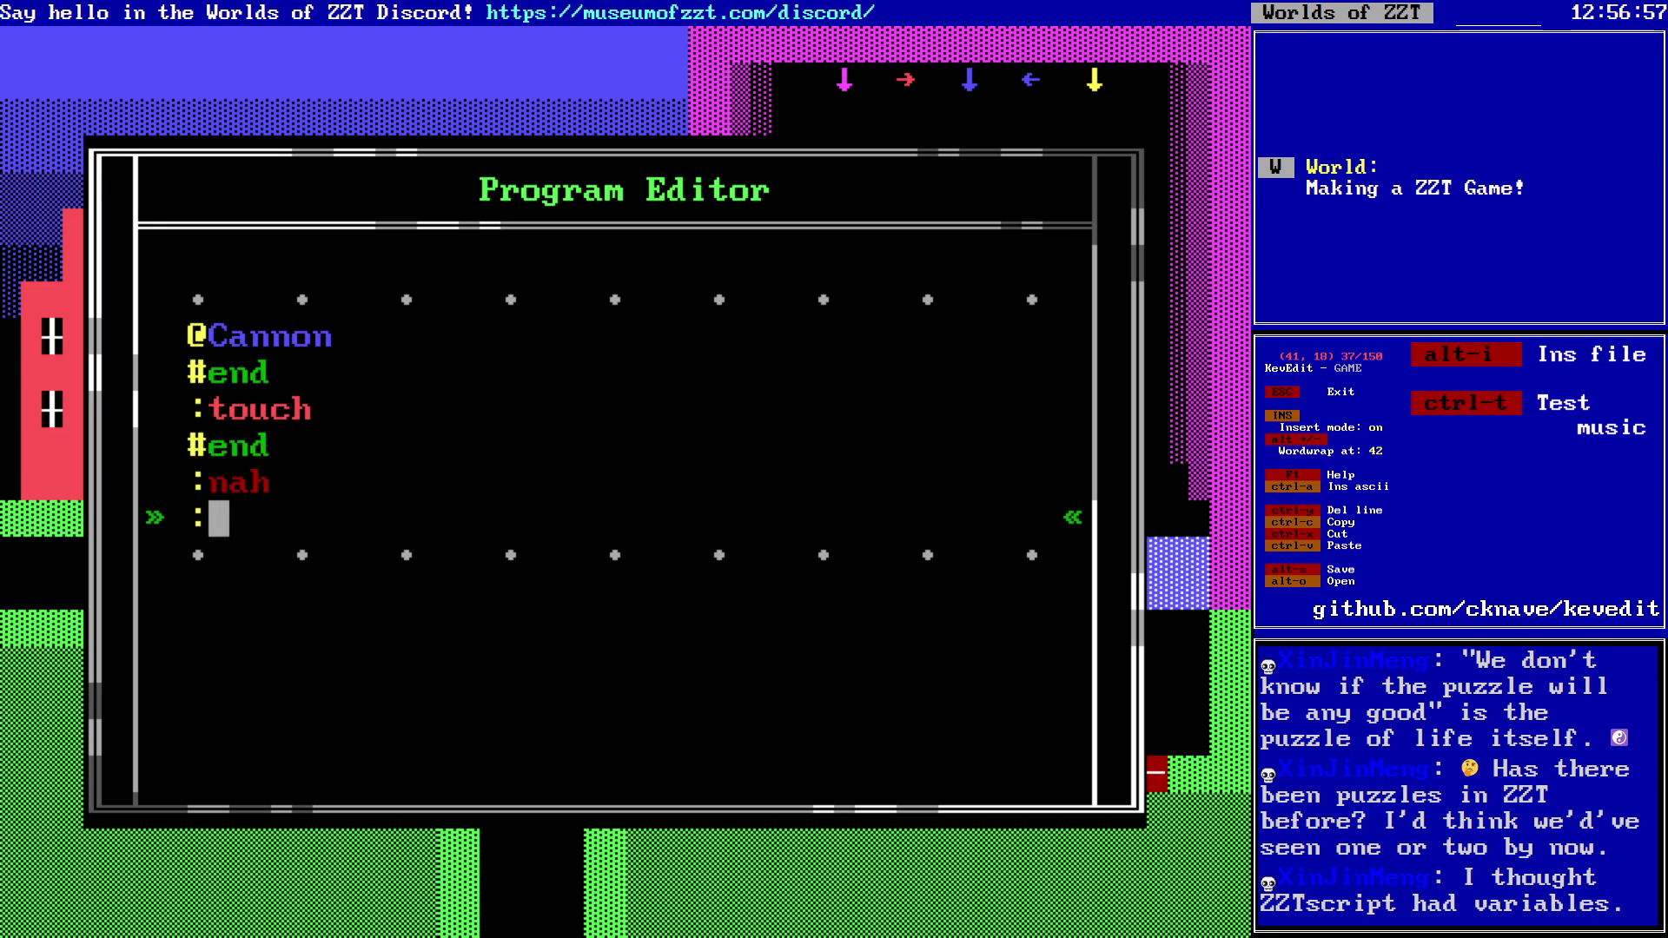
pyautogui.press('Return')
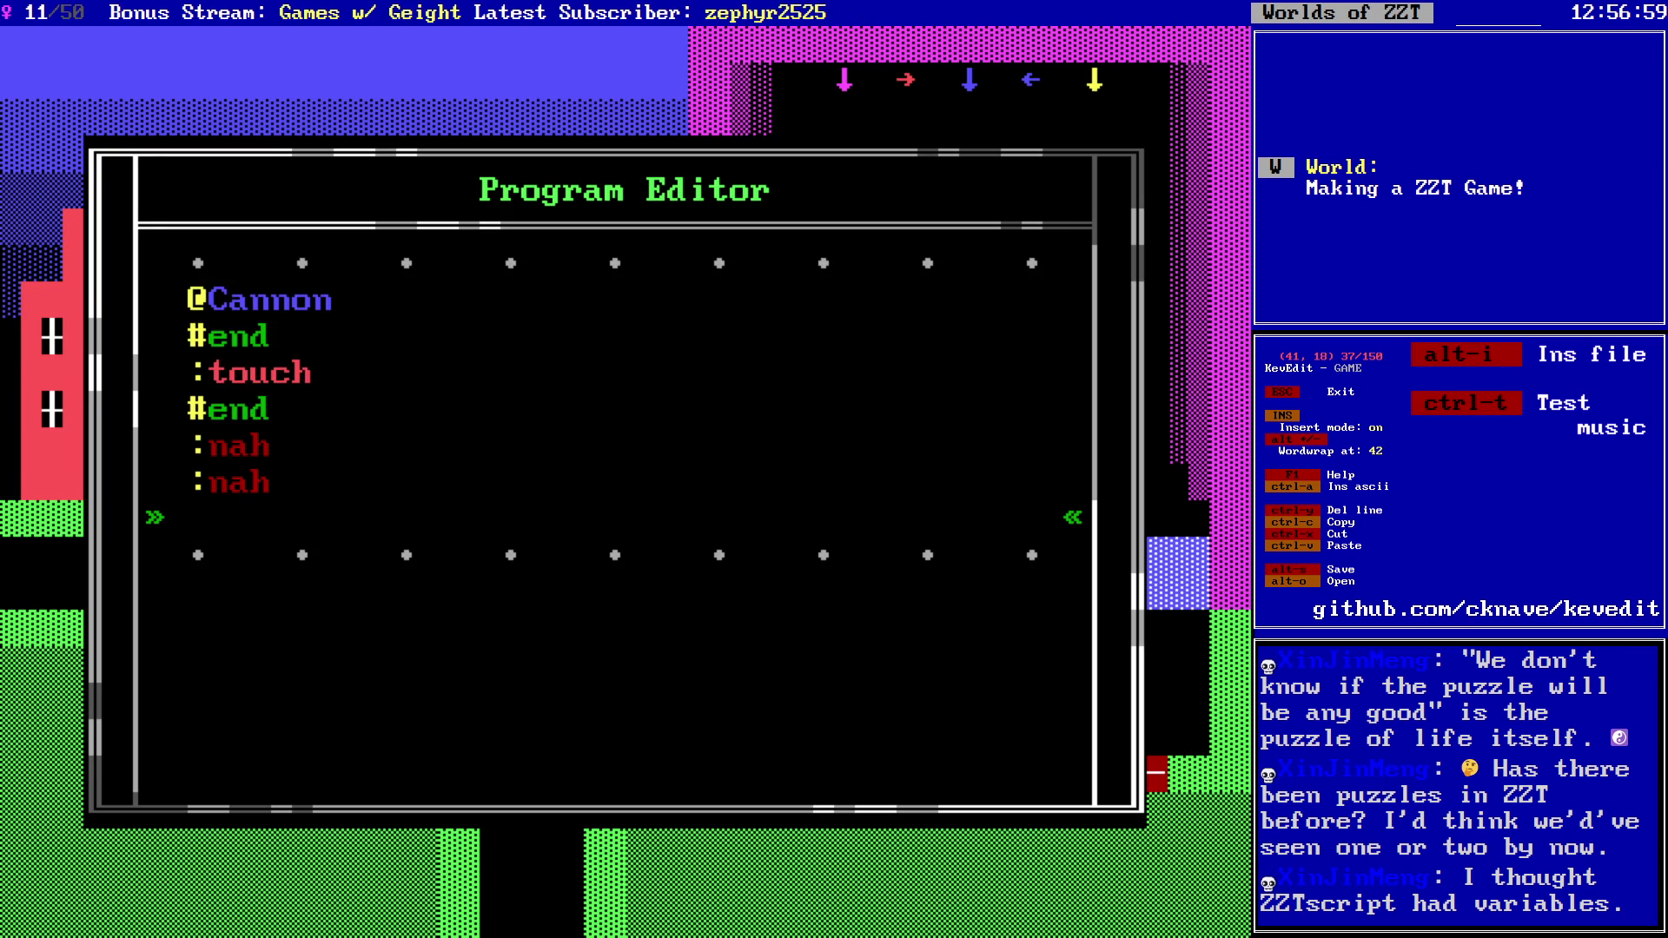
pyautogui.write('#zap tou')
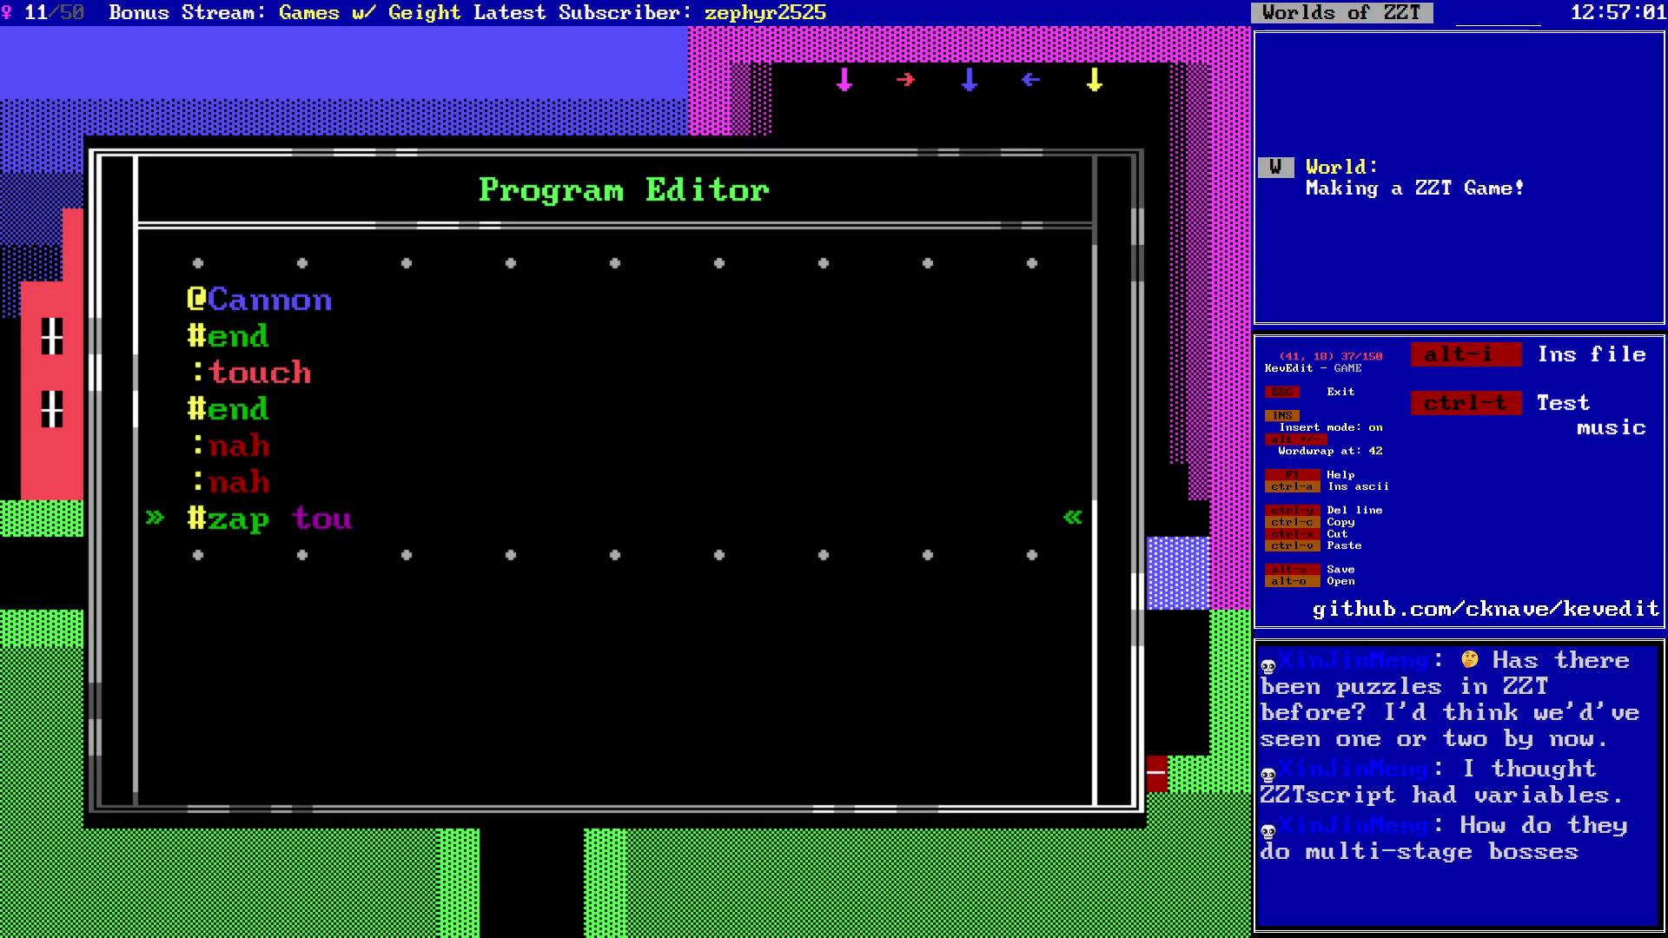
pyautogui.write('ch')
pyautogui.press('Return')
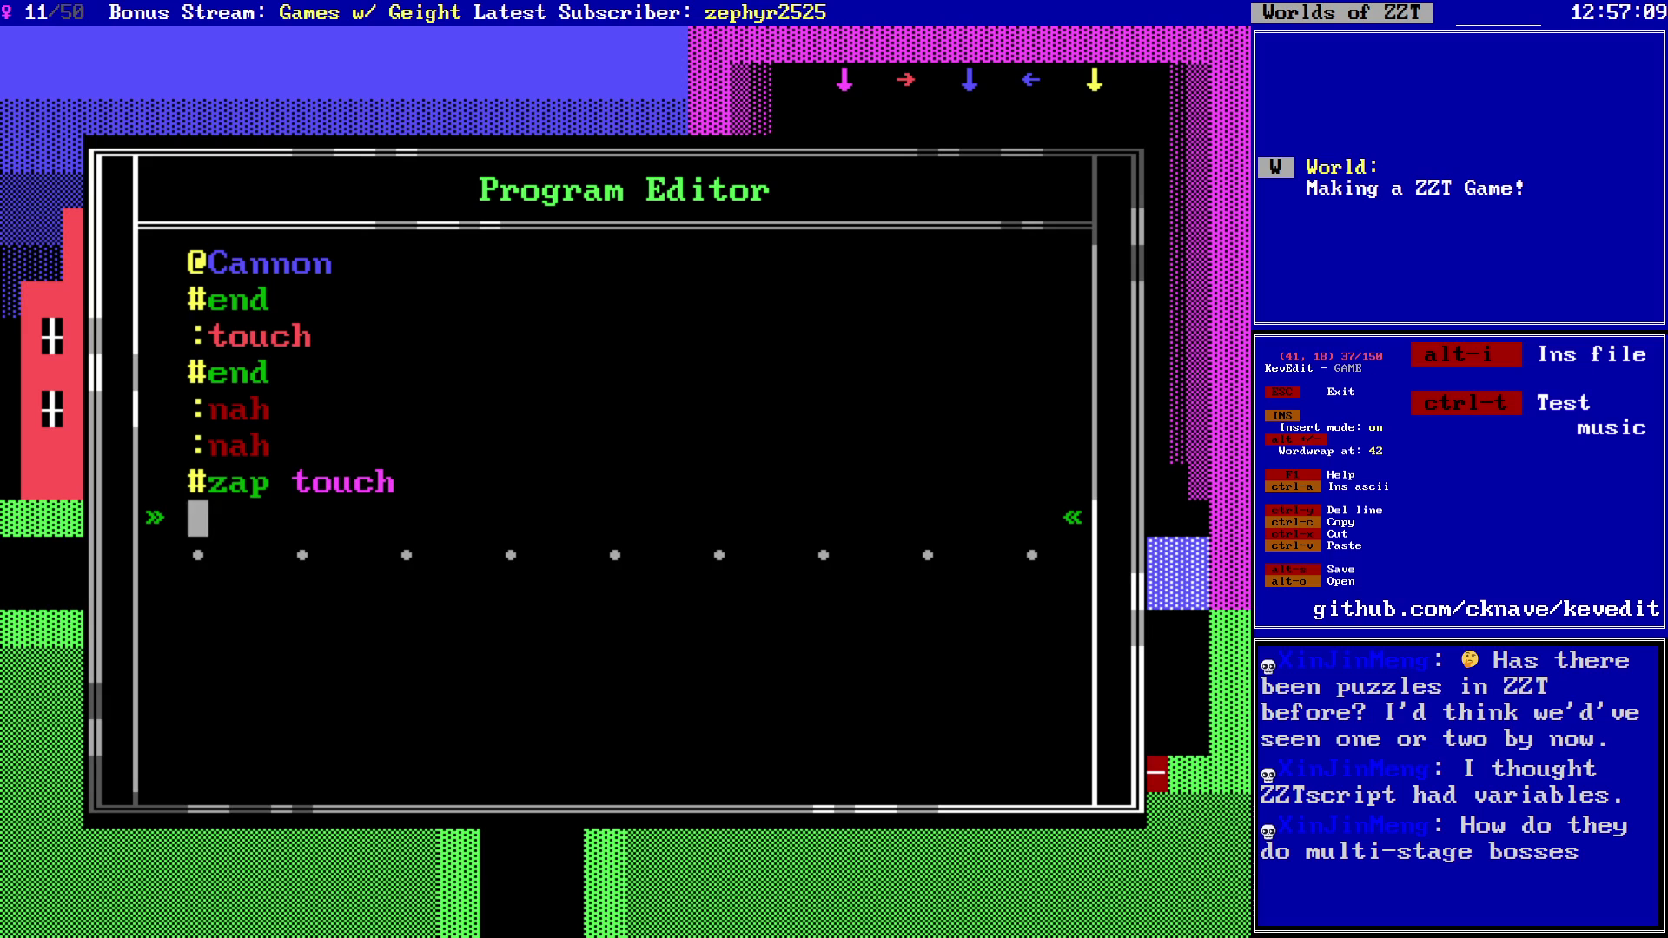
pyautogui.write('#end')
pyautogui.press('Return')
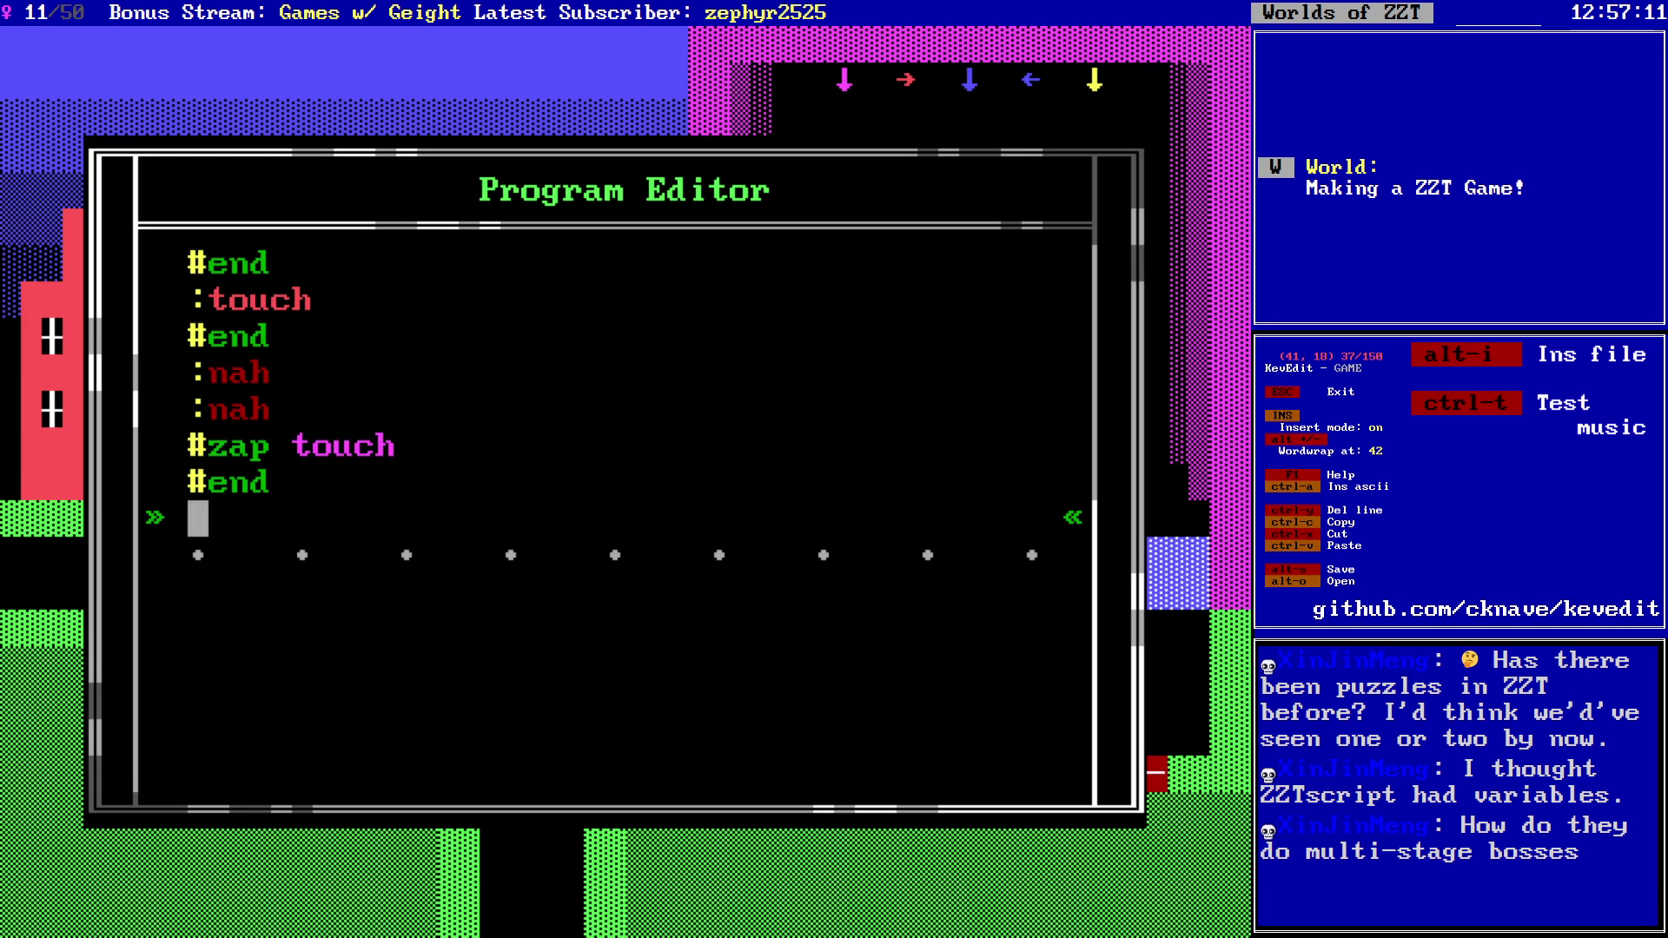
# Step: Type four :shot label lines in a row
pyautogui.write(':shot')
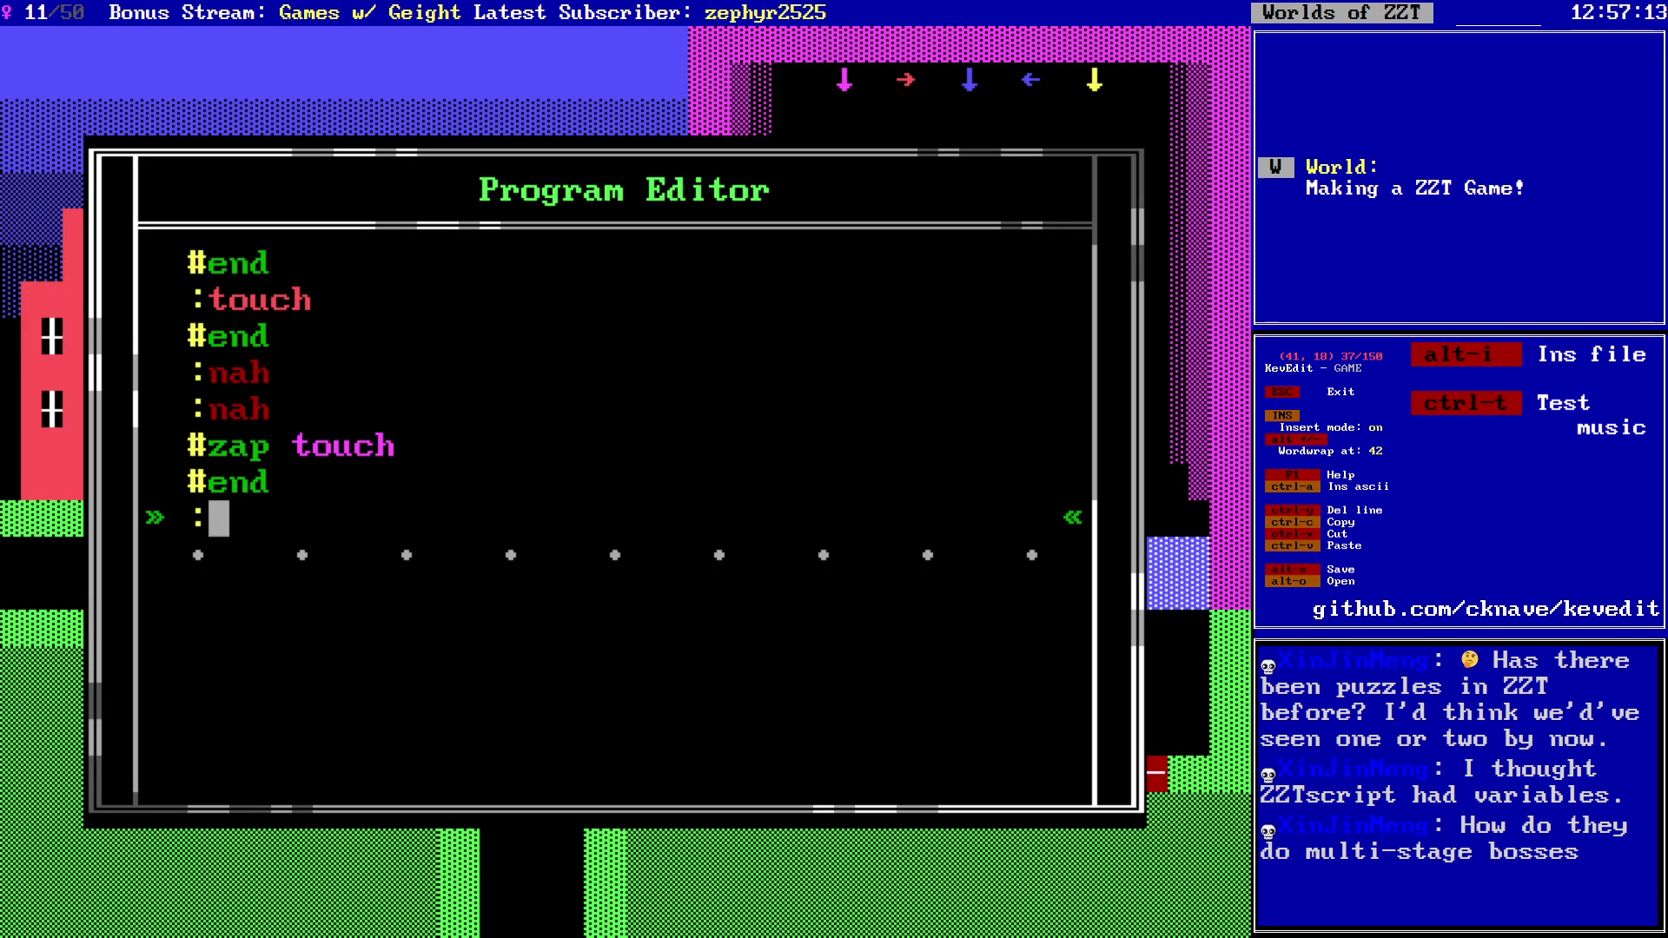
pyautogui.press('Return')
pyautogui.write(':shot')
pyautogui.press('Return')
pyautogui.write(':shot')
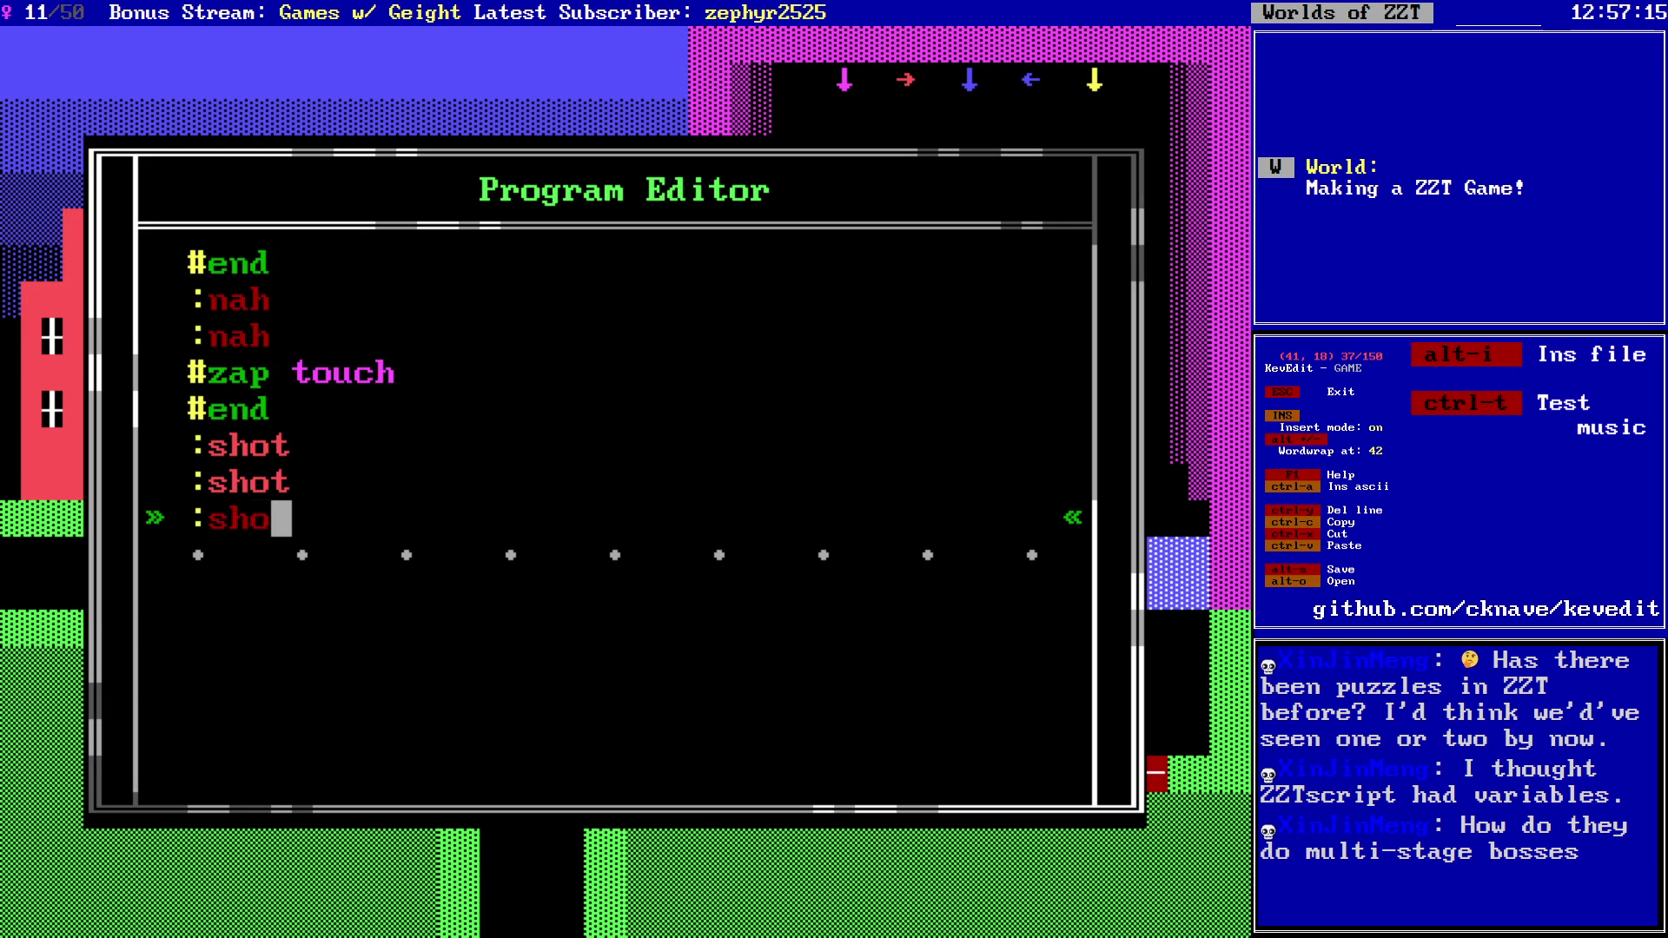
pyautogui.press('Return')
pyautogui.write(':shot')
pyautogui.press('Return')
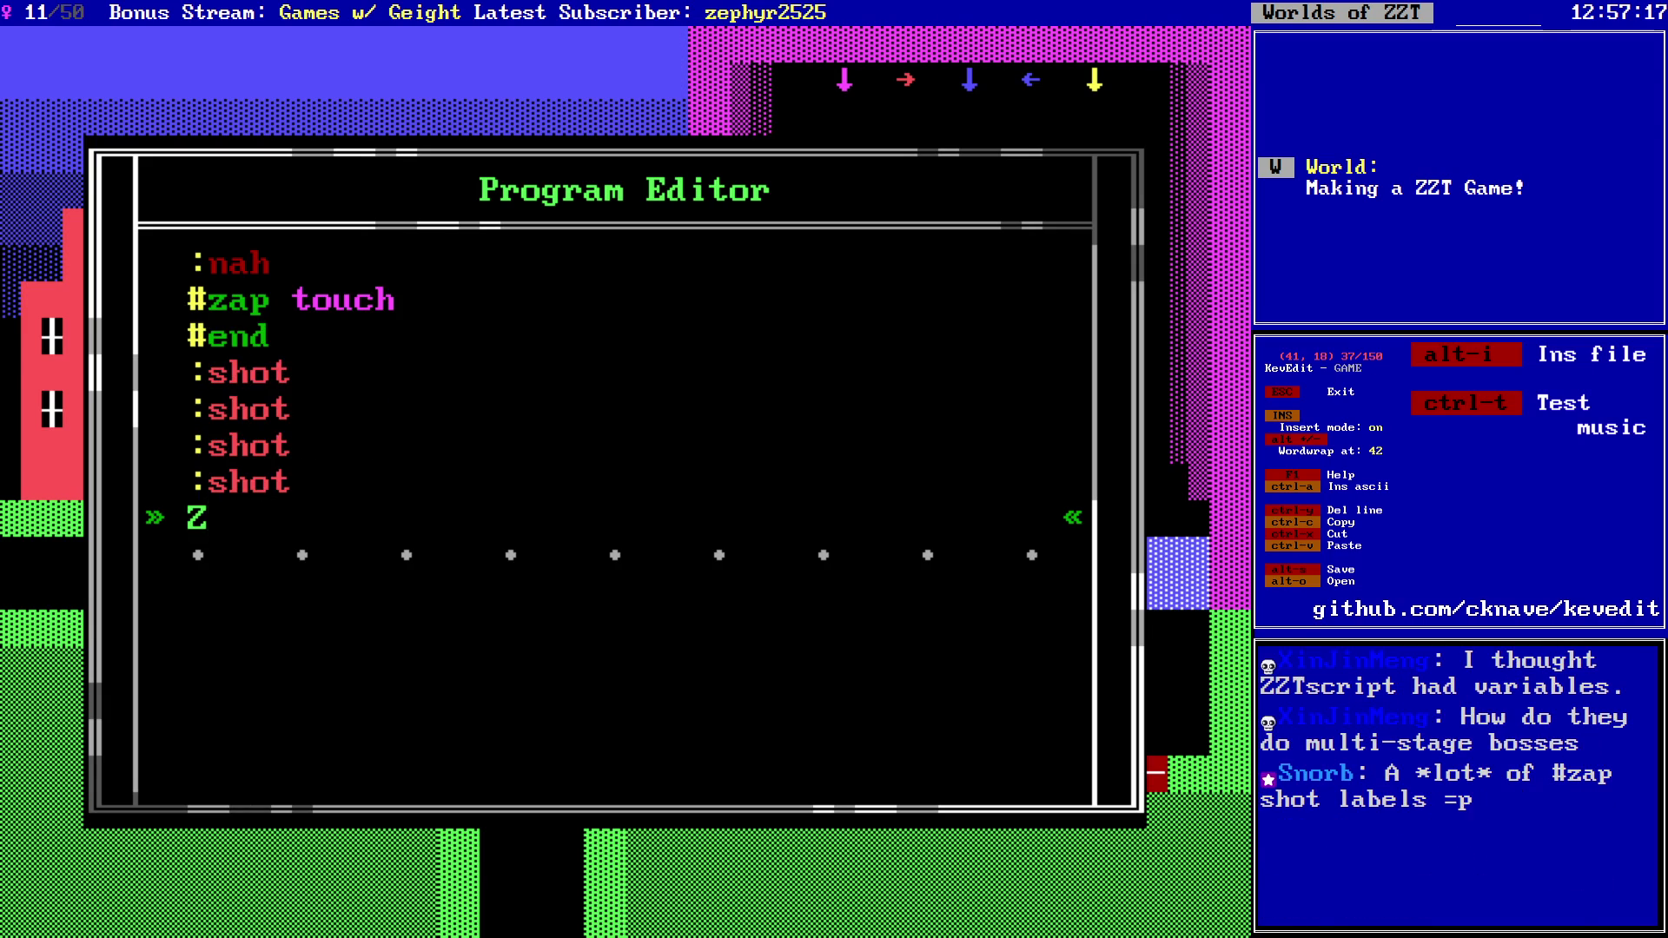
# Step: Add #zap shot, #end, and a final :shot label that says 'u got me'
pyautogui.write('#zap shot')
pyautogui.press('Return')
pyautogui.write('#end')
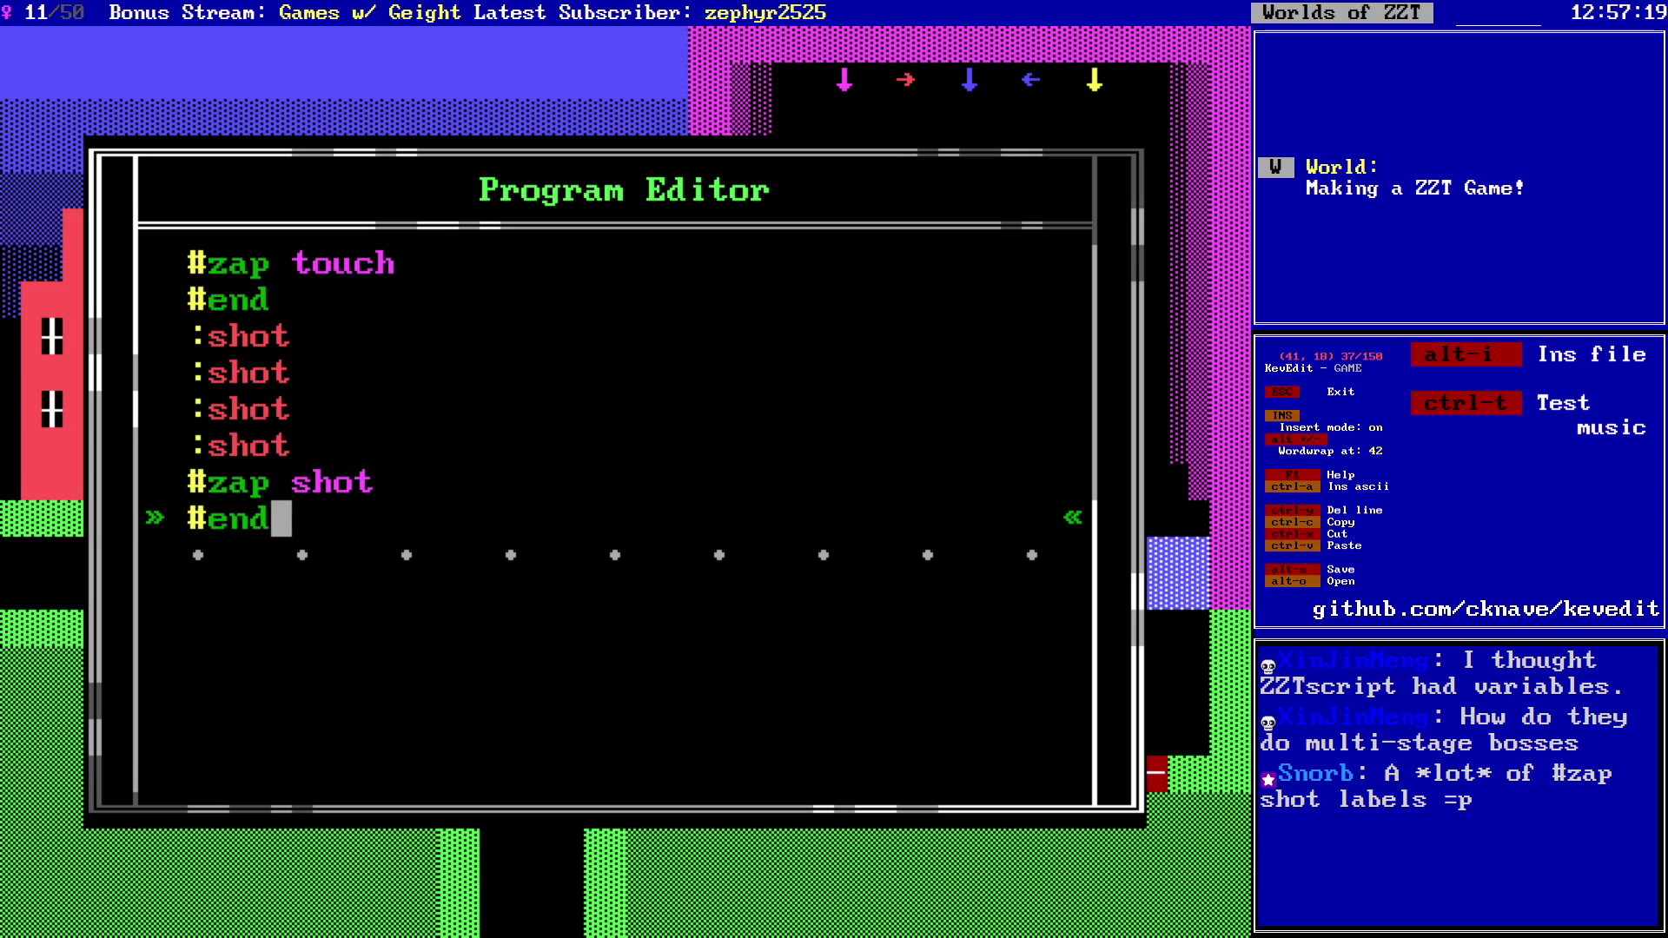
pyautogui.press('Return')
pyautogui.write(':shot')
pyautogui.press('Return')
pyautogui.write('u got me')
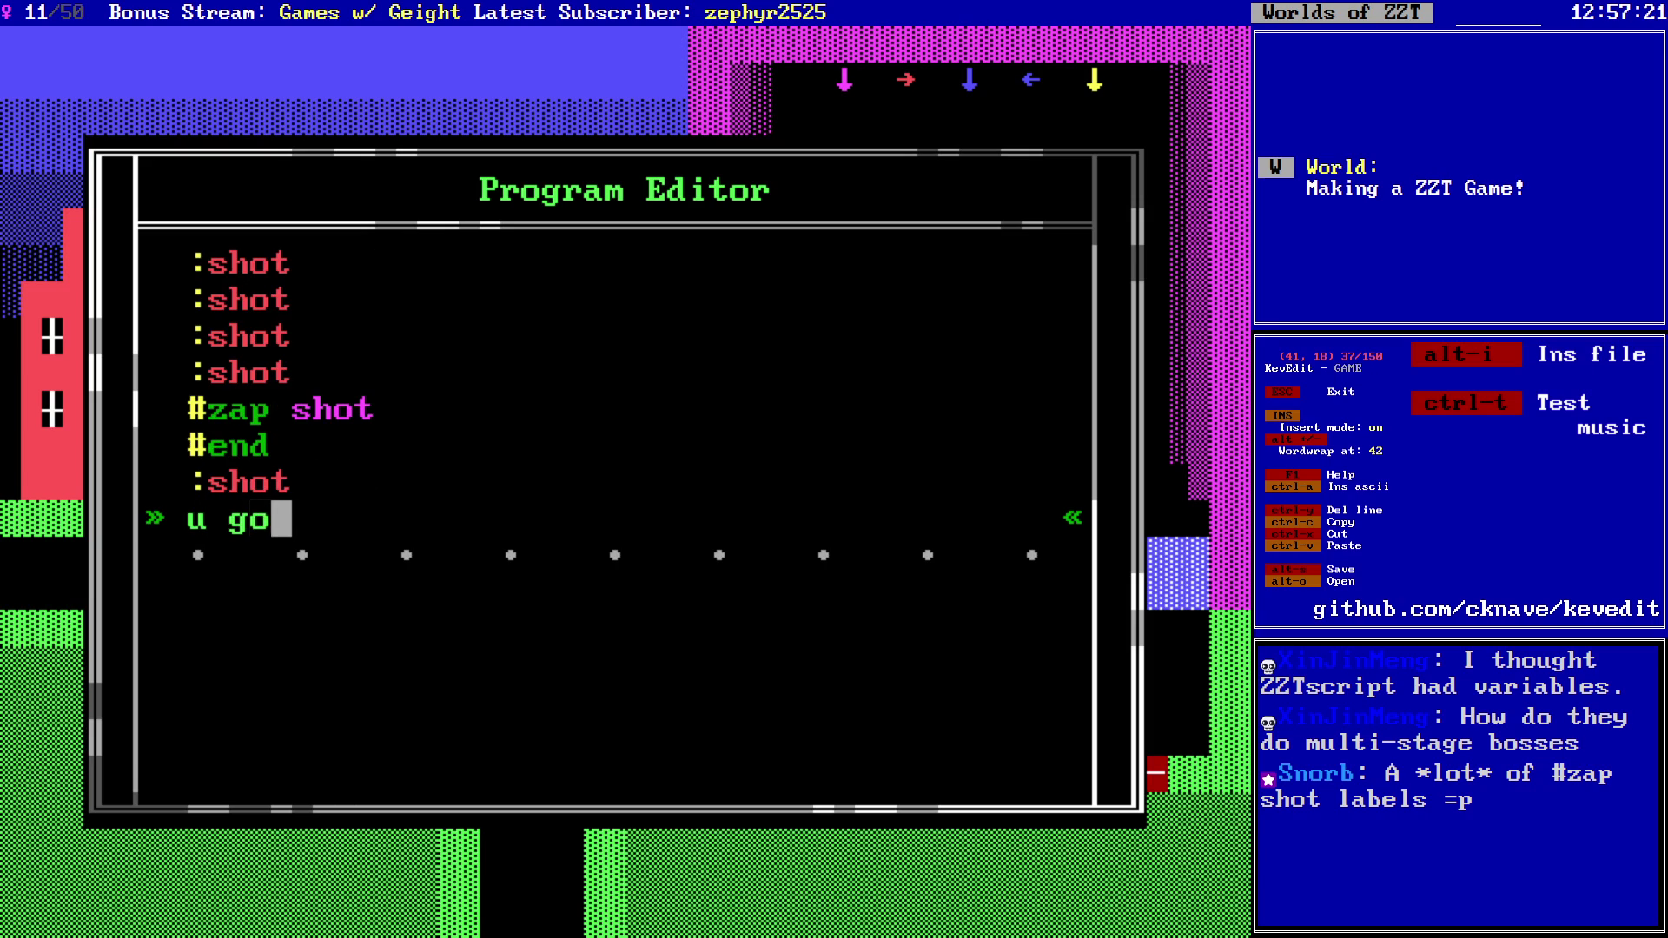
pyautogui.press('Return')
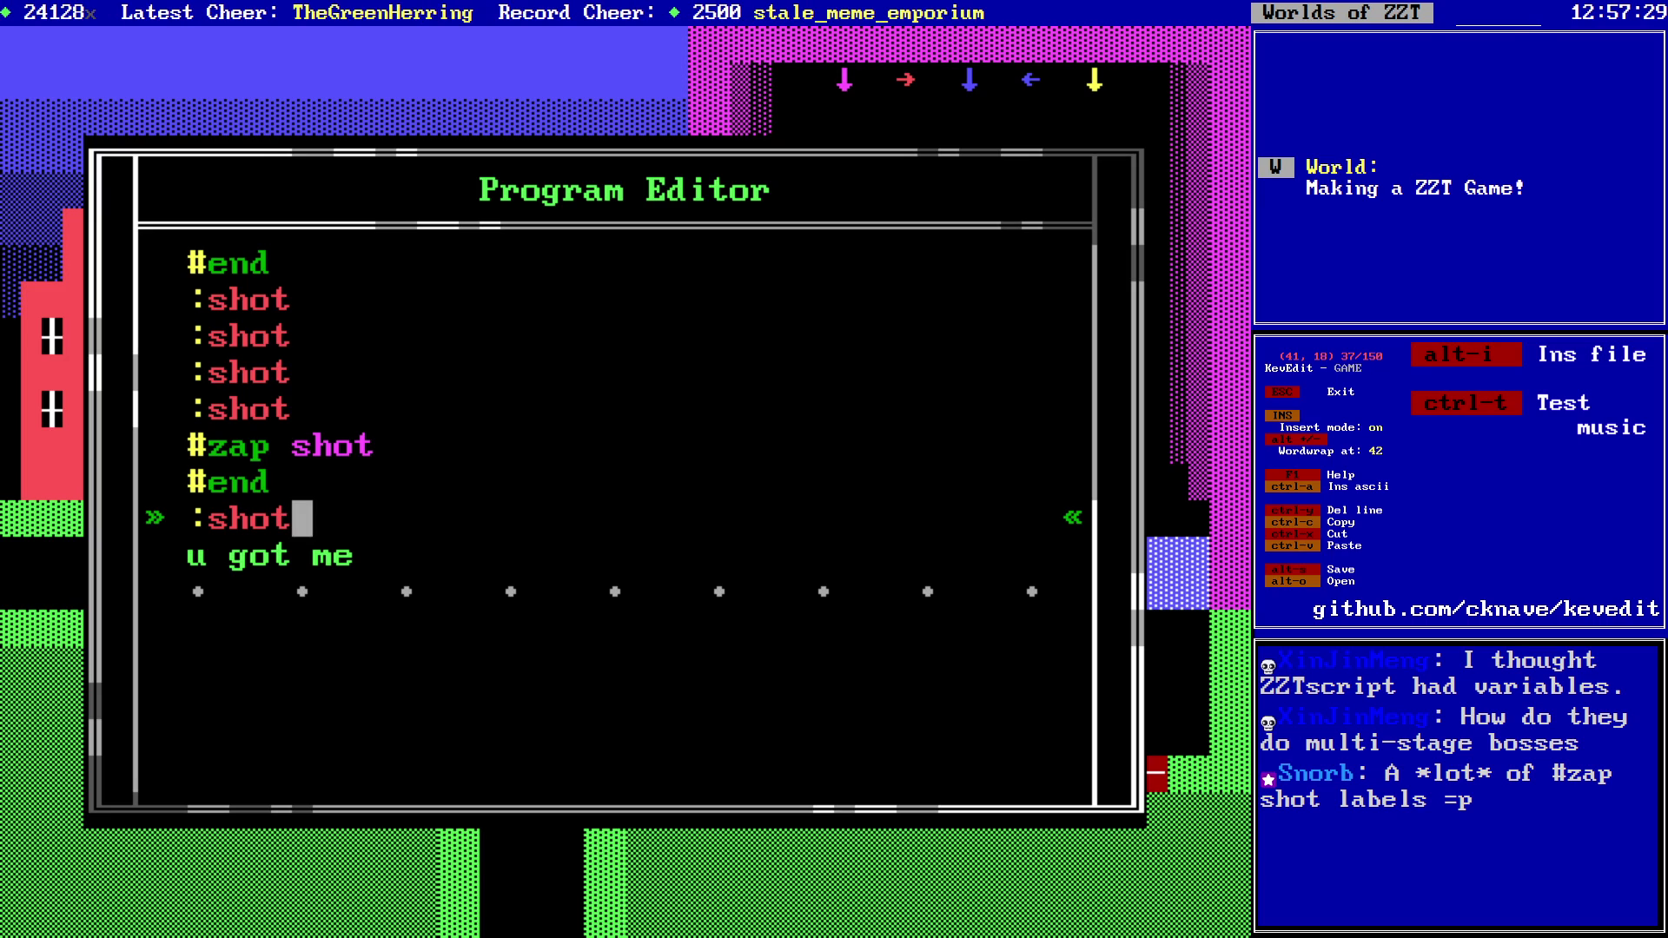
# Step: Copy and paste the :shot lines, then delete the extra :shot labels and #zap shot
pyautogui.press('Up')
pyautogui.press('Up')
pyautogui.press('Up')
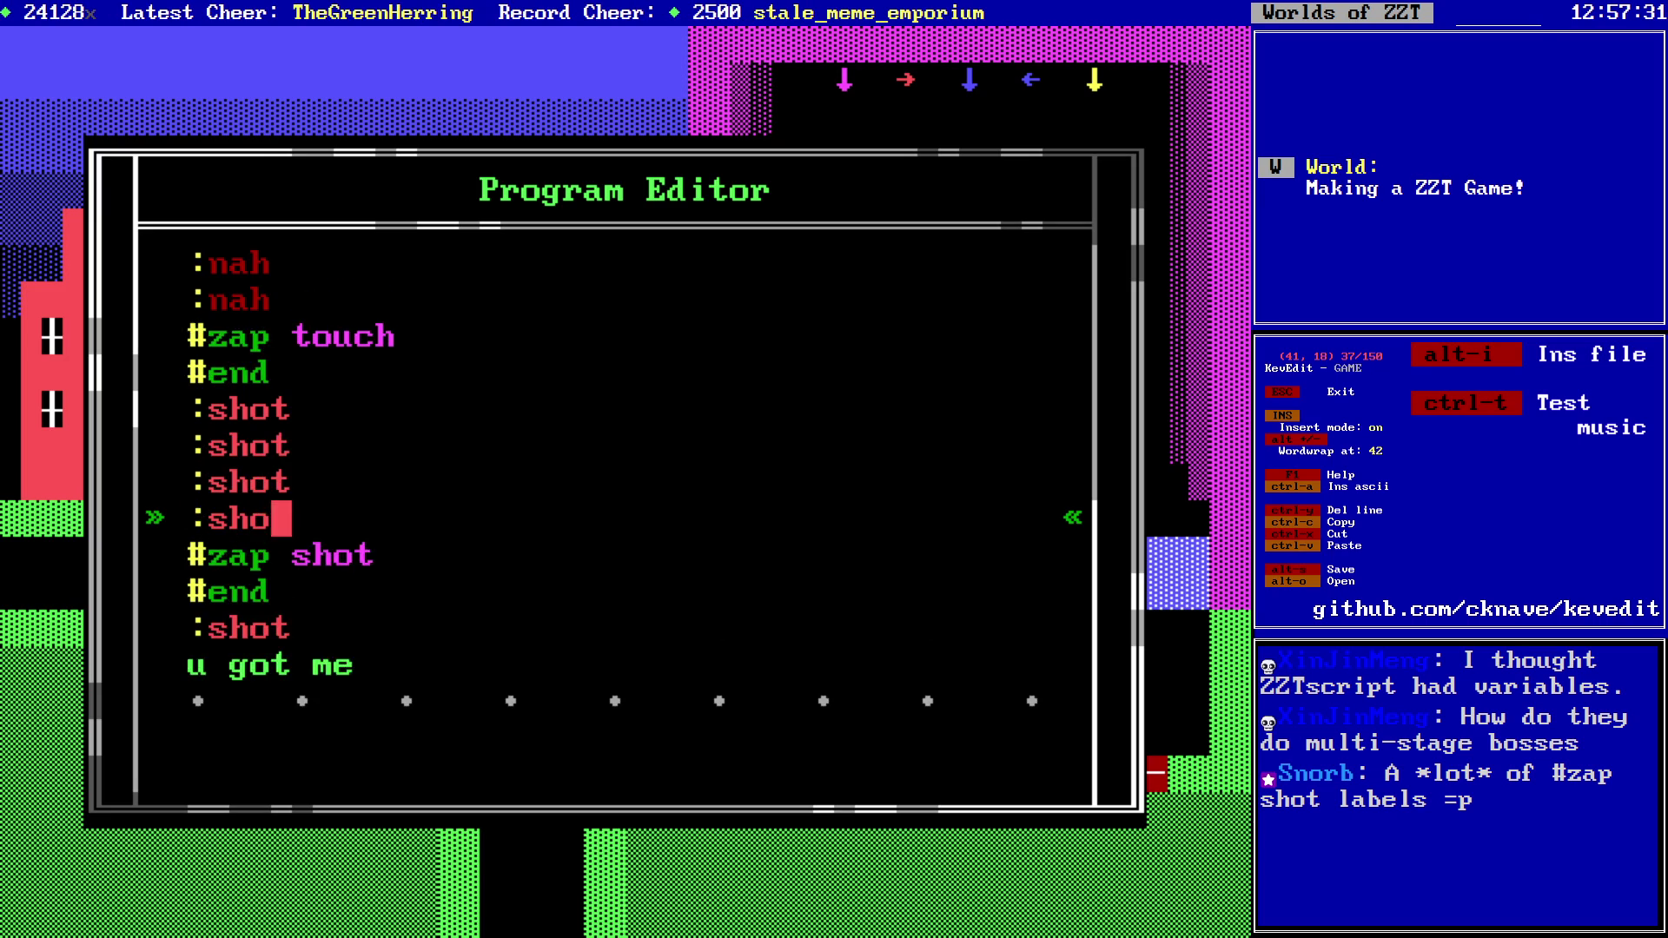
pyautogui.hotkey('shift', 'Up')
pyautogui.hotkey('shift', 'Up')
pyautogui.hotkey('ctrl', 'c')
pyautogui.hotkey('ctrl', 'v')
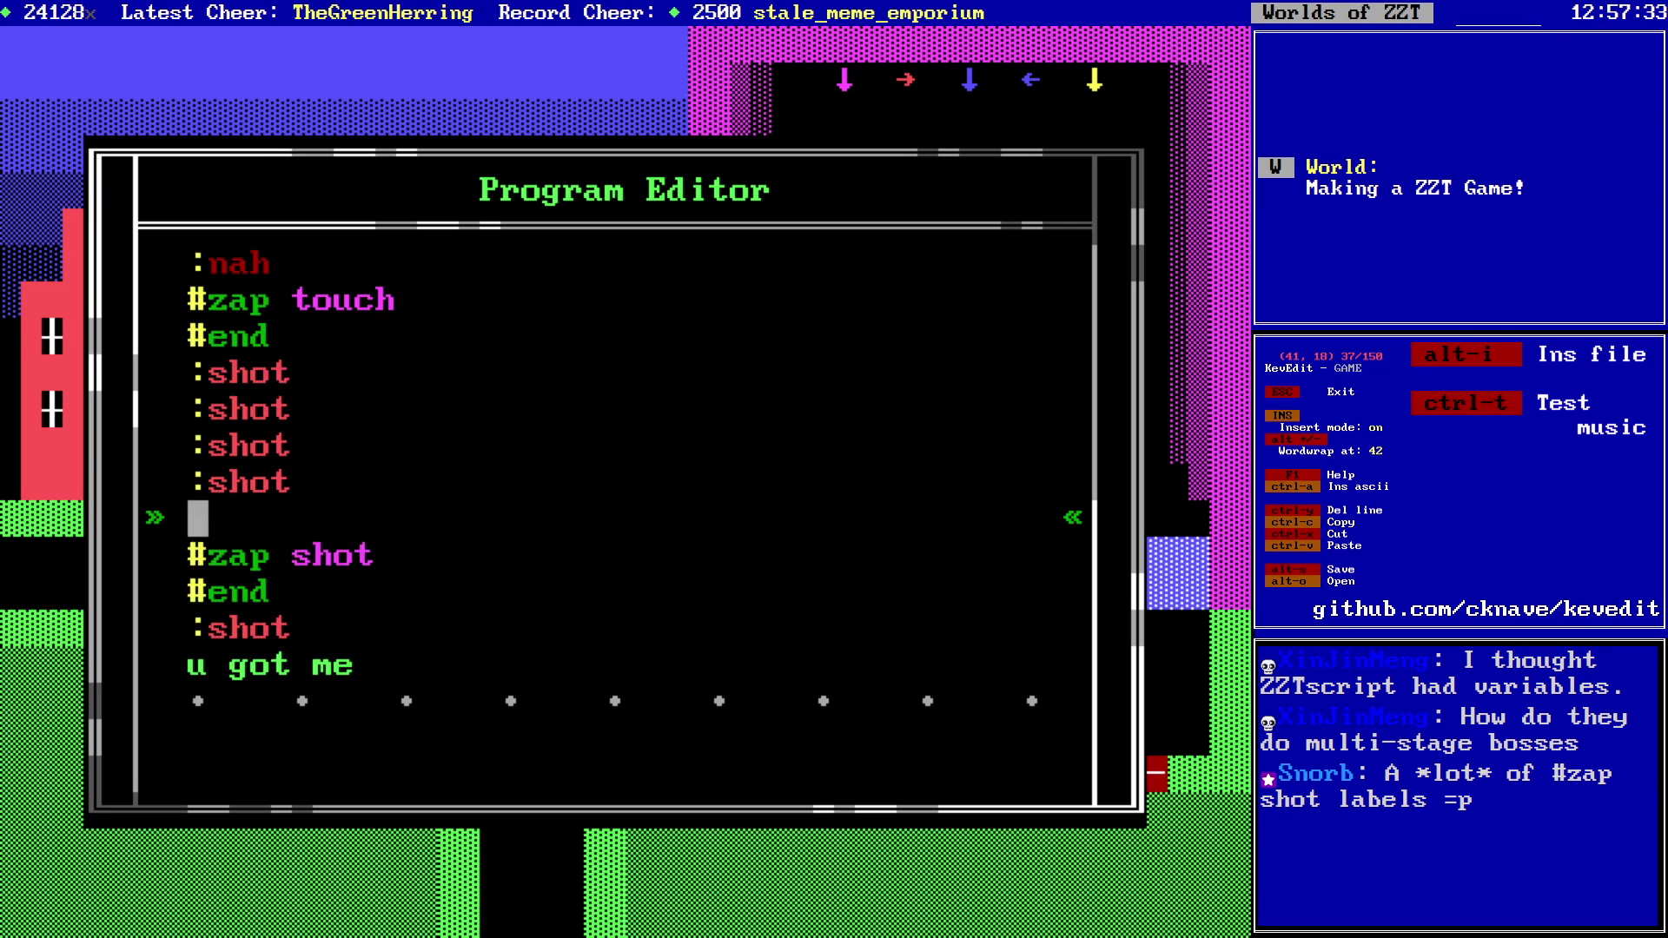
pyautogui.hotkey('ctrl', 'v')
pyautogui.hotkey('ctrl', 'v')
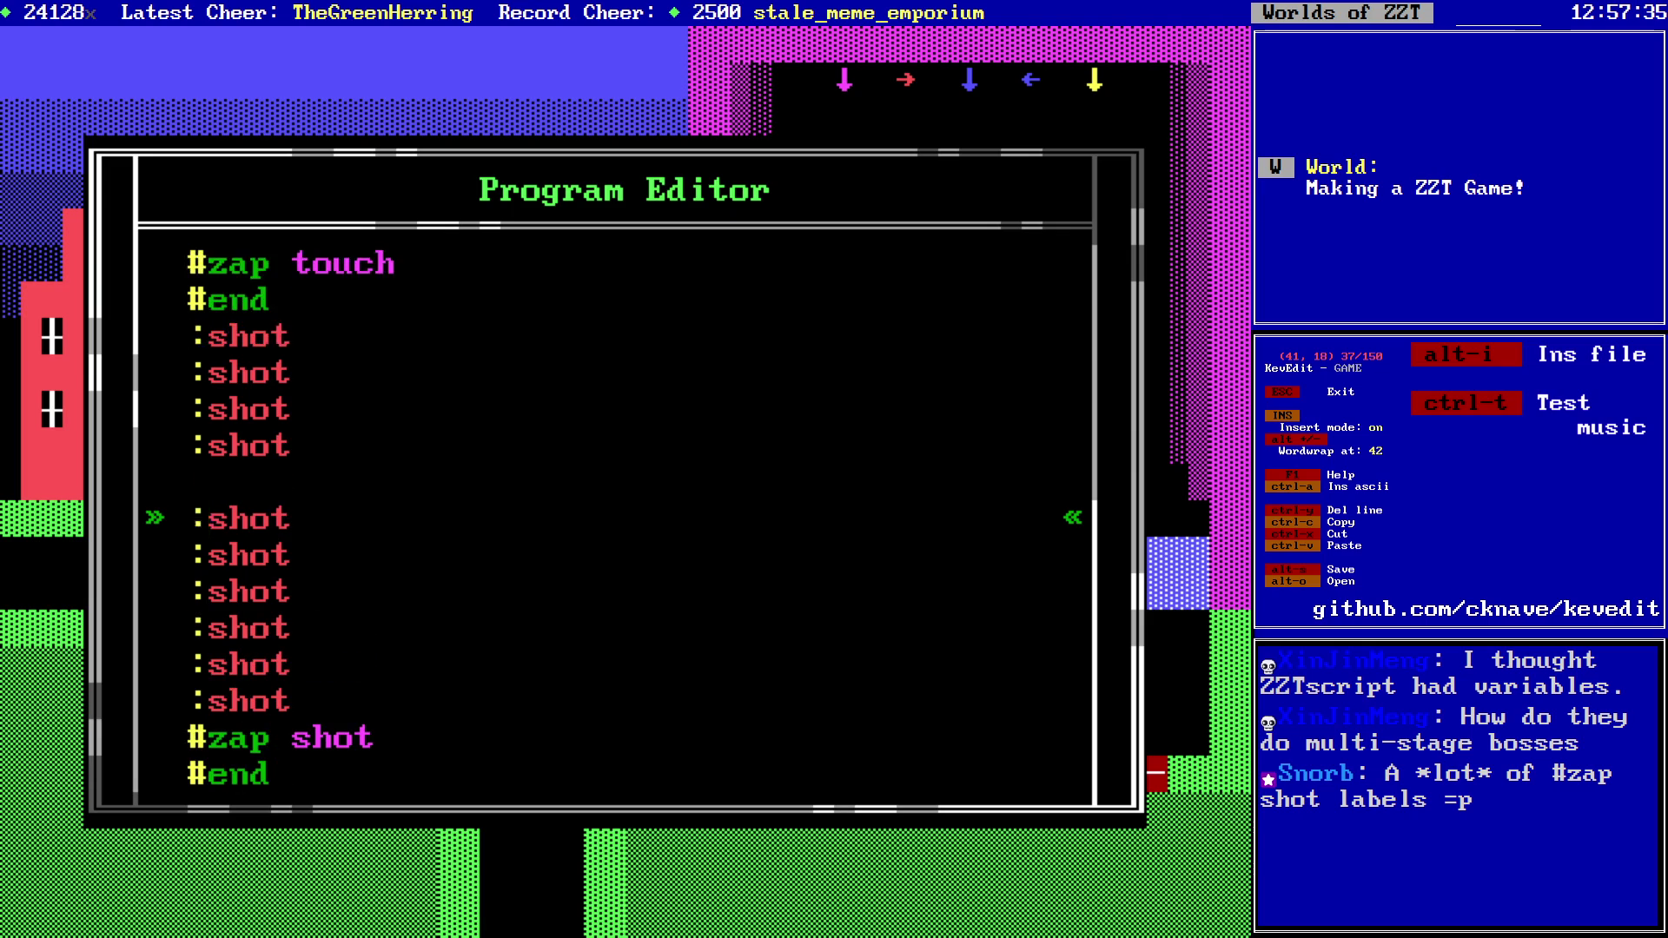
pyautogui.press('Down')
pyautogui.press('Down')
pyautogui.press('Down')
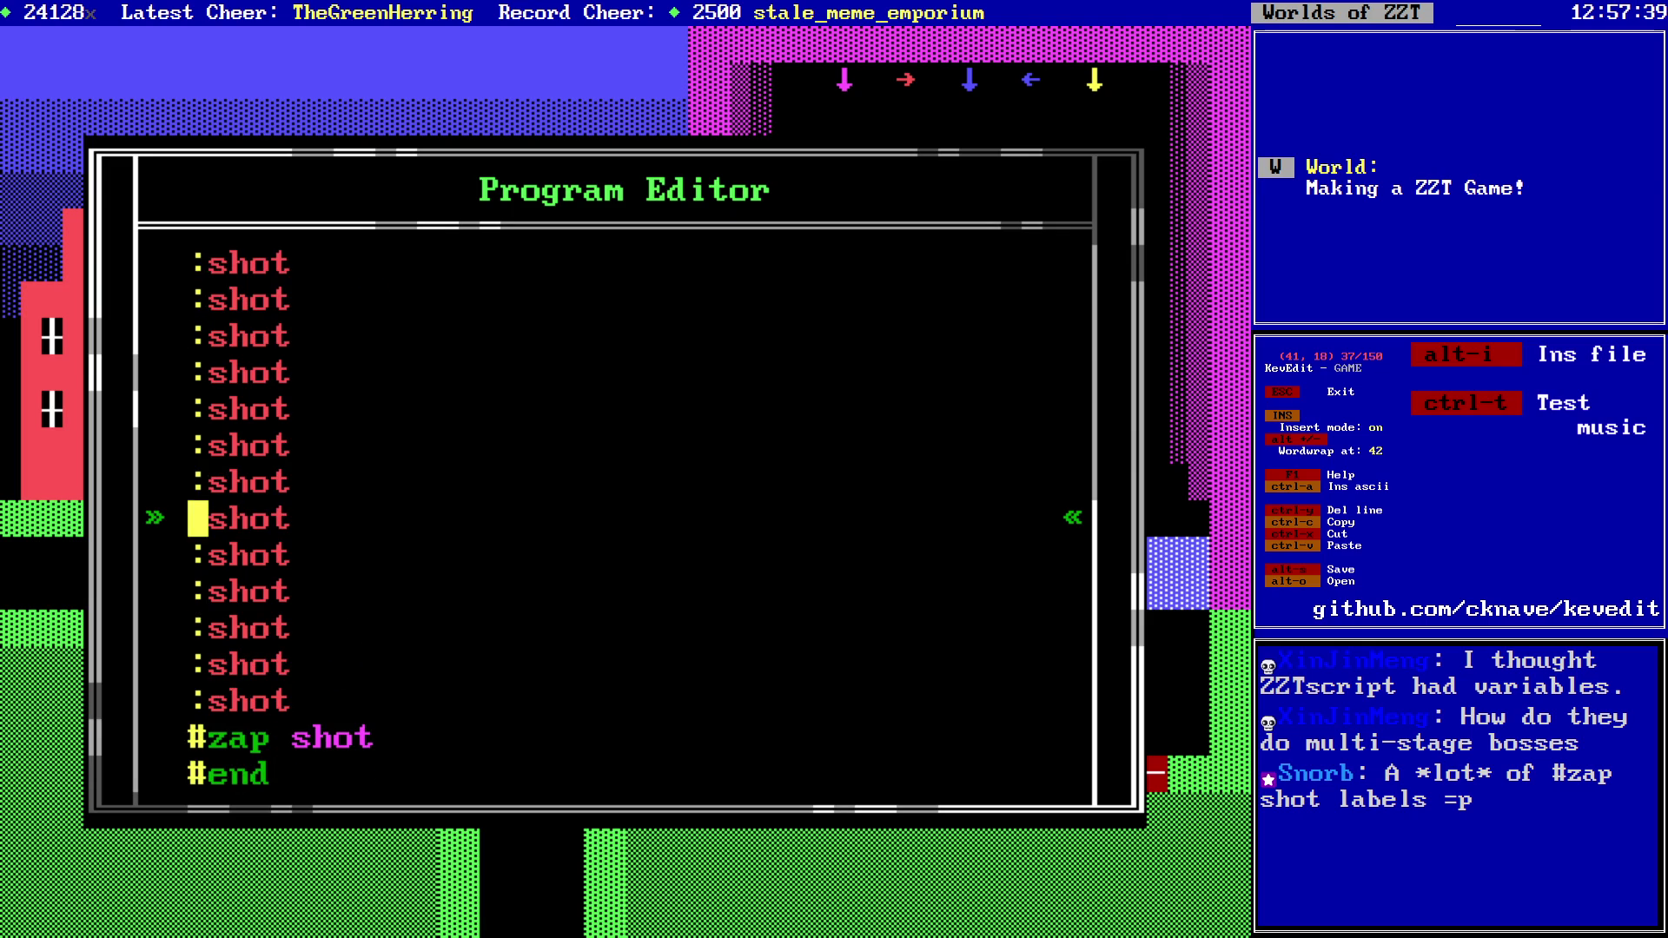
pyautogui.press('Up')
pyautogui.press('Up')
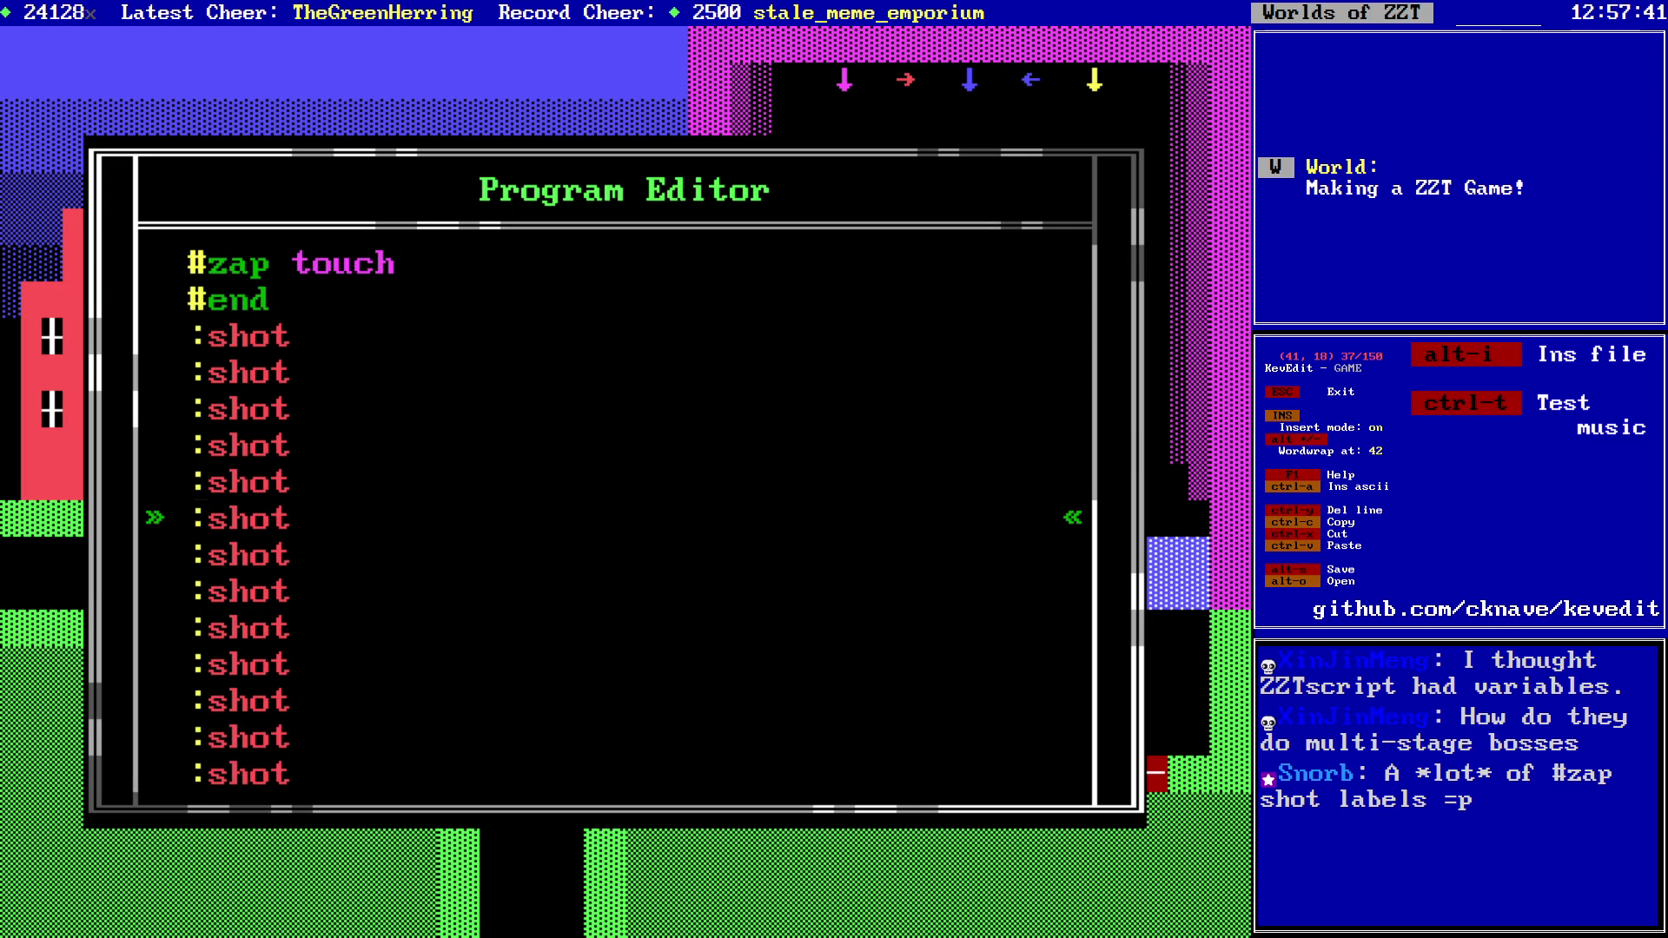
pyautogui.press('Up')
pyautogui.press('Up')
pyautogui.press('Up')
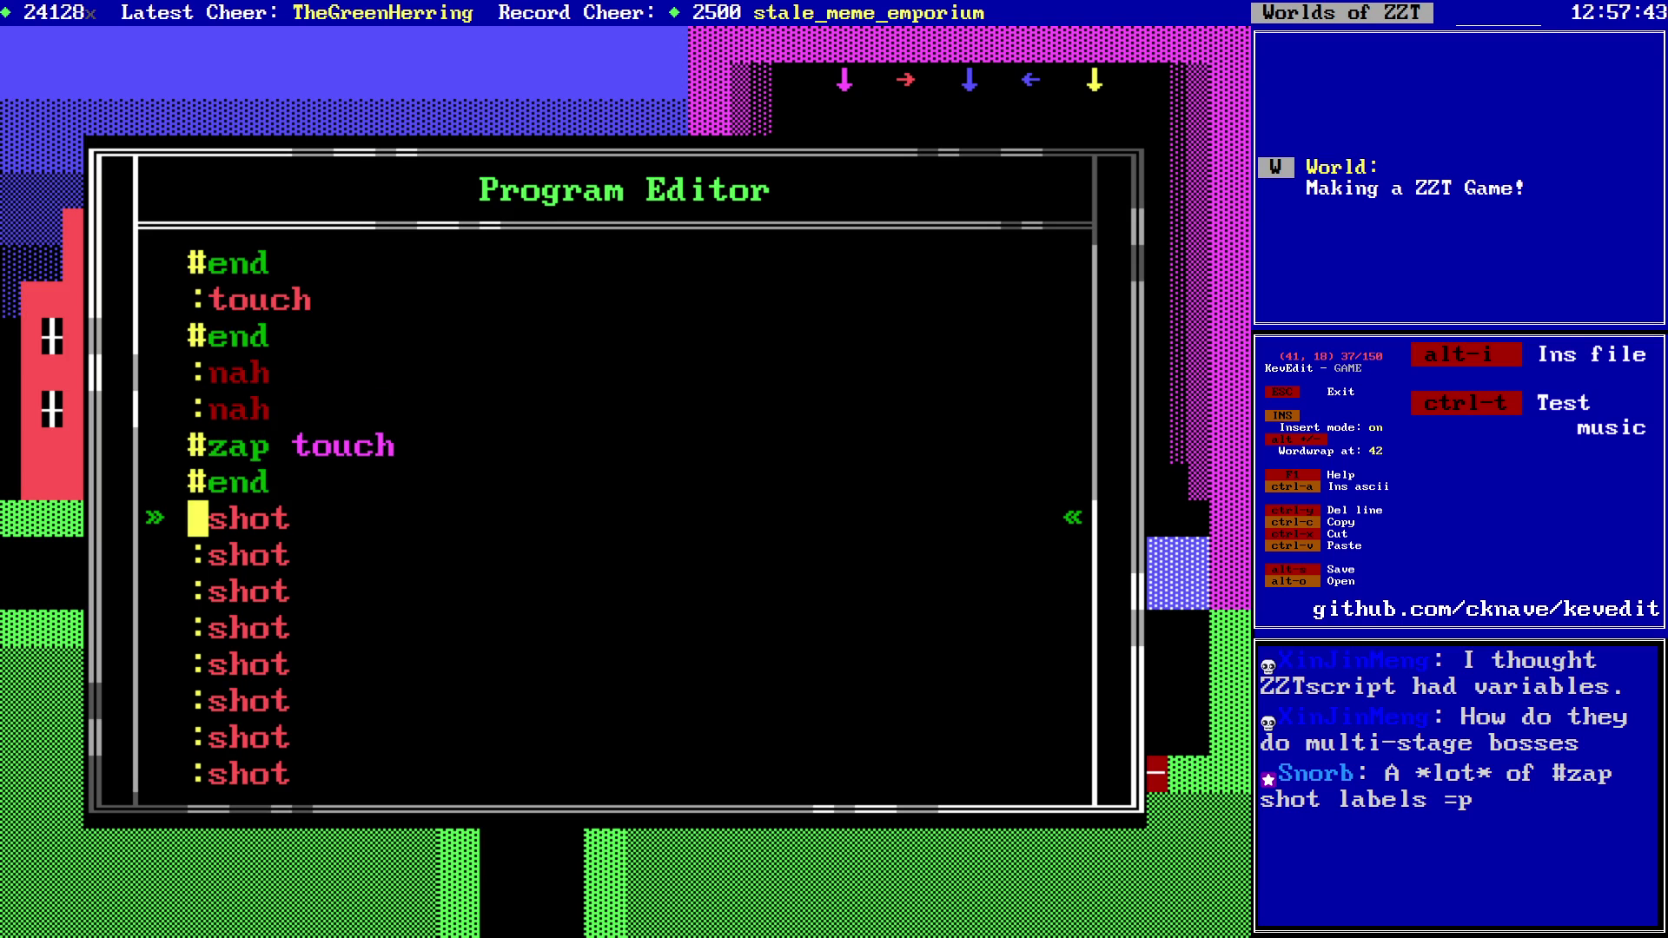
pyautogui.hotkey('ctrl', 'y')
pyautogui.hotkey('ctrl', 'y')
pyautogui.hotkey('ctrl', 'y')
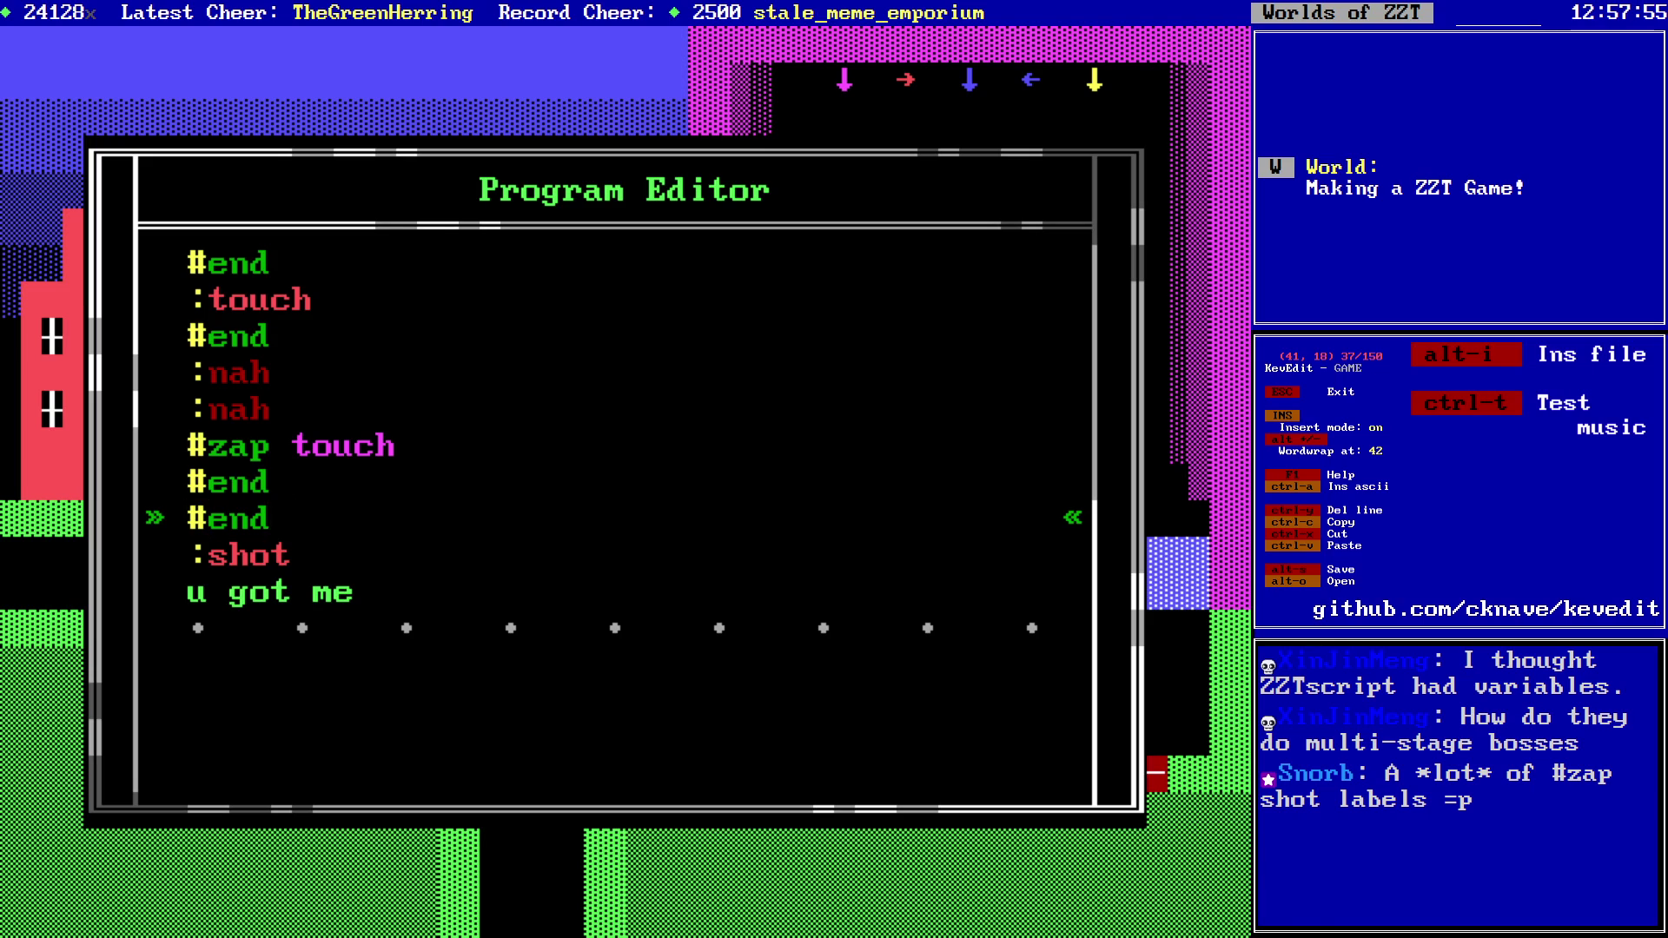
# Step: Delete the :shot and 'u got me' lines and insert a :touch label above #end
pyautogui.press('Down')
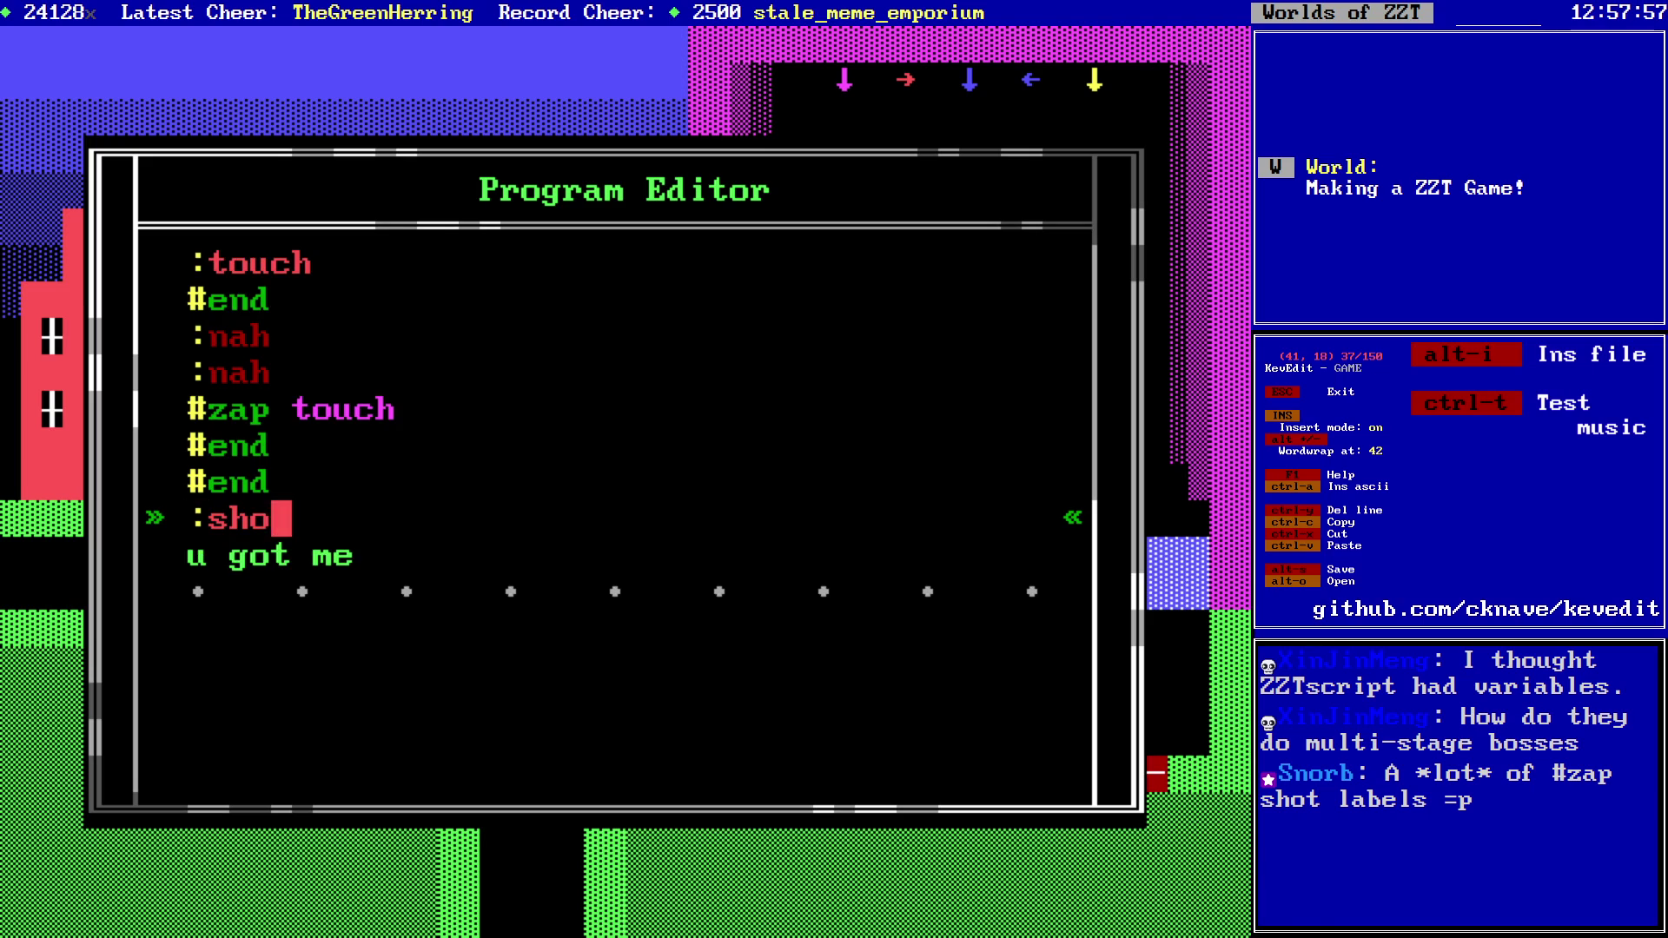
pyautogui.hotkey('ctrl', 'y')
pyautogui.hotkey('ctrl', 'y')
pyautogui.press('Up')
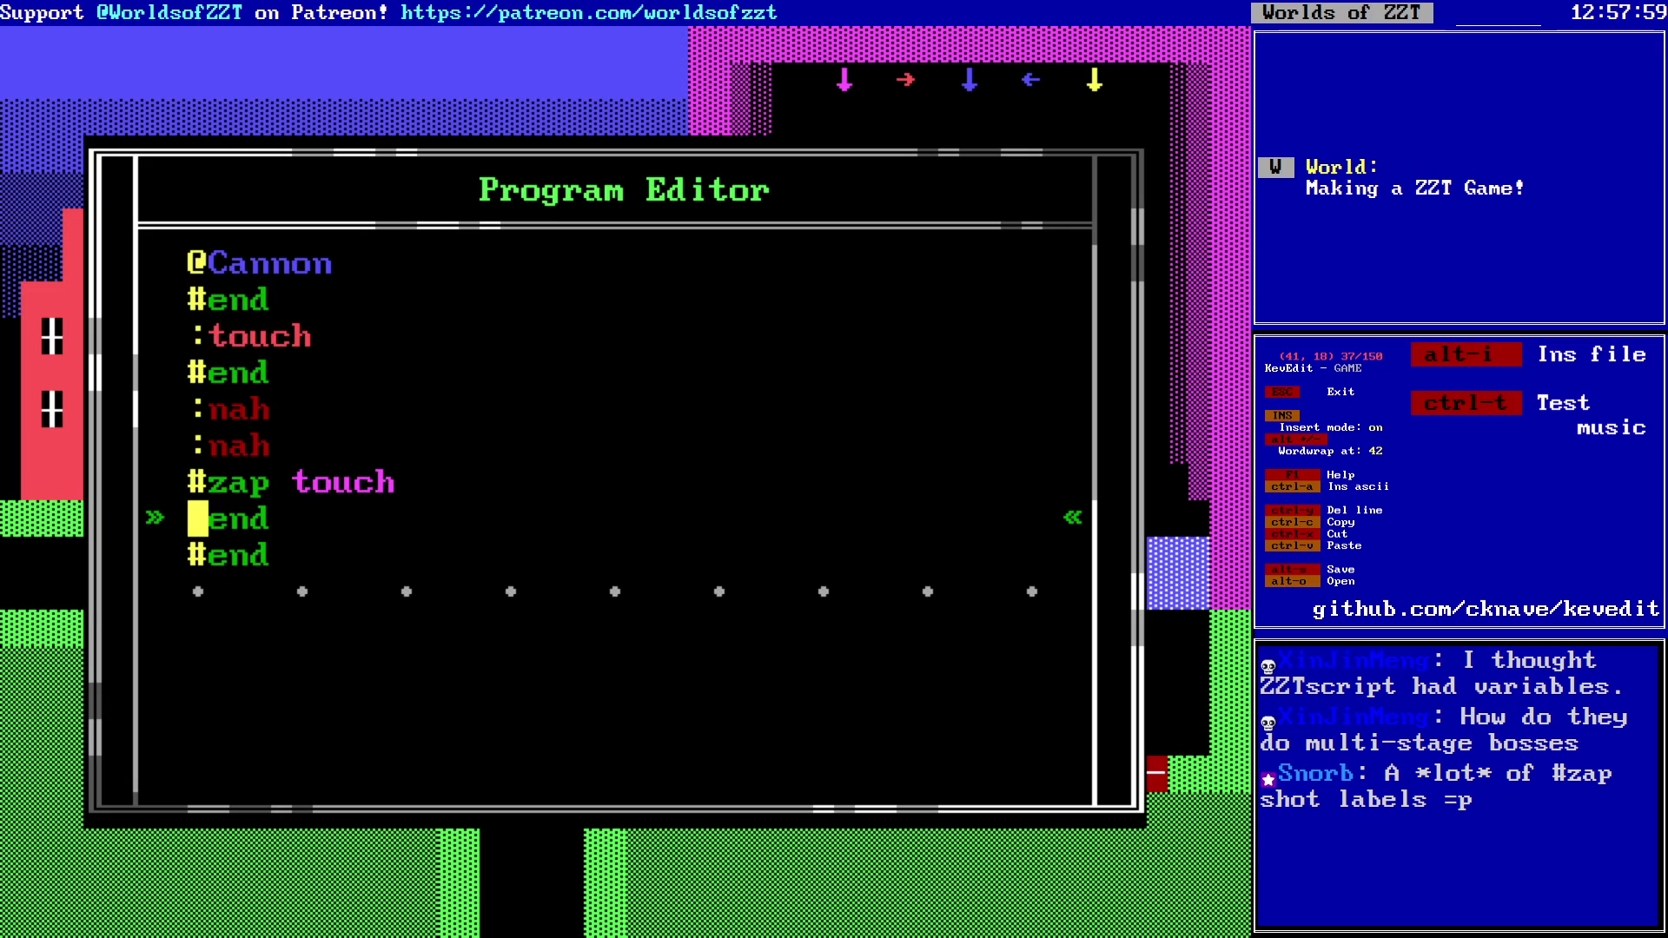
pyautogui.press('Up')
pyautogui.press('Up')
pyautogui.press('Up')
pyautogui.press('Return')
pyautogui.write(':touch')
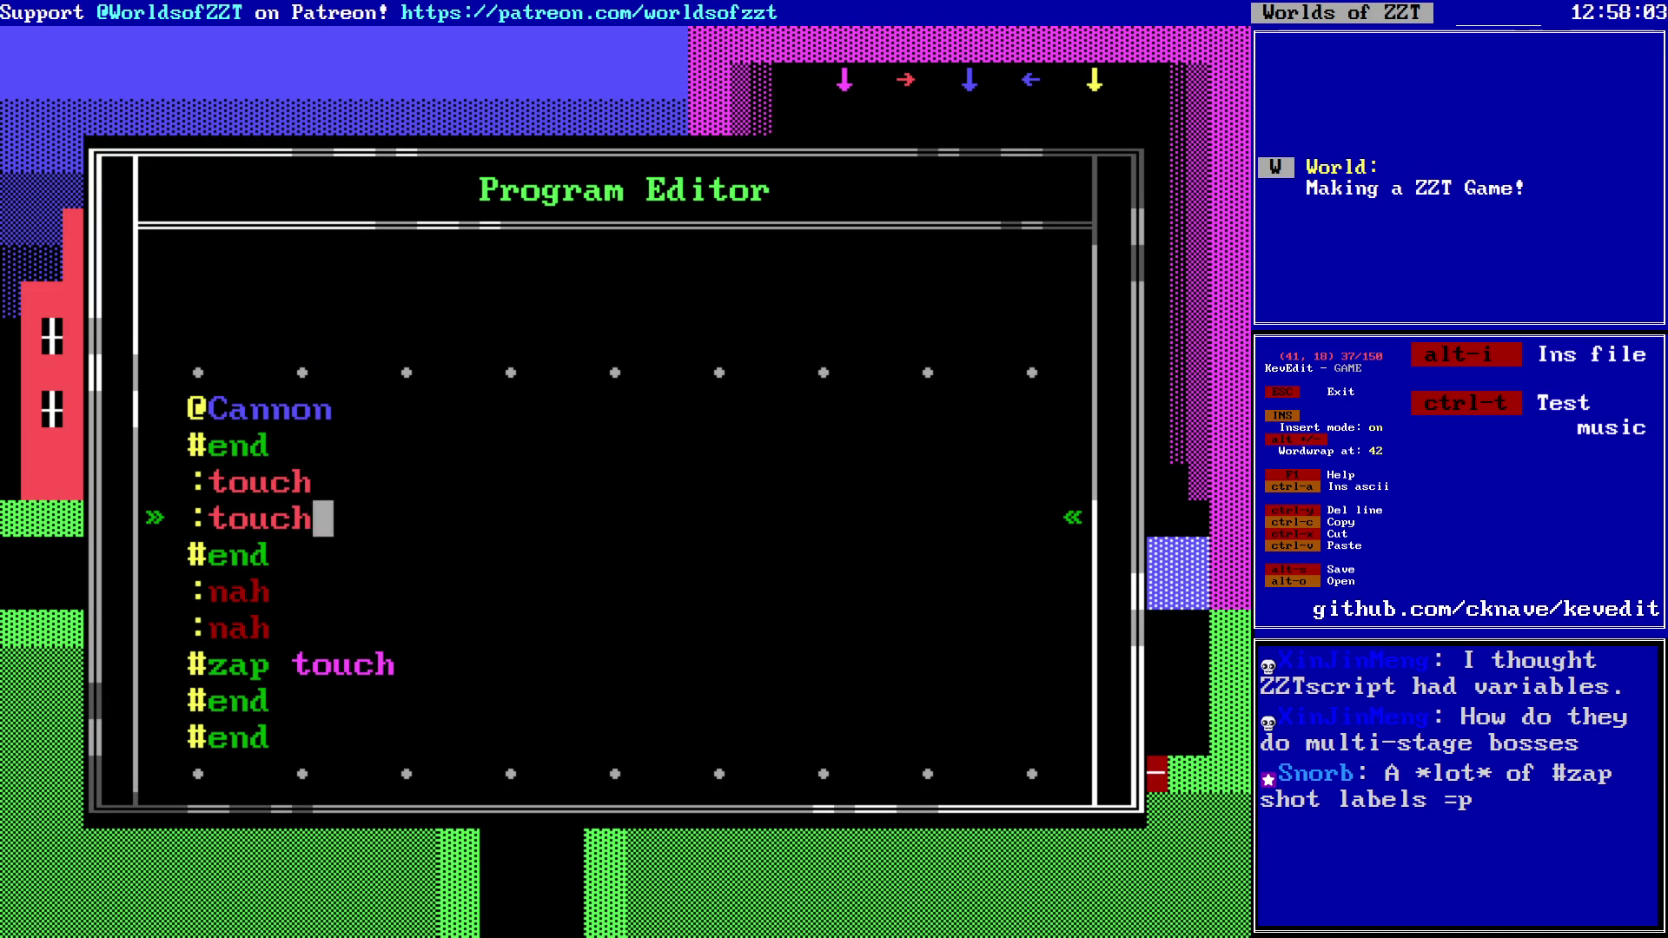
# Step: Add two empty lines after the last #end and close the Cannon script
pyautogui.press('Down')
pyautogui.press('Down')
pyautogui.press('Down')
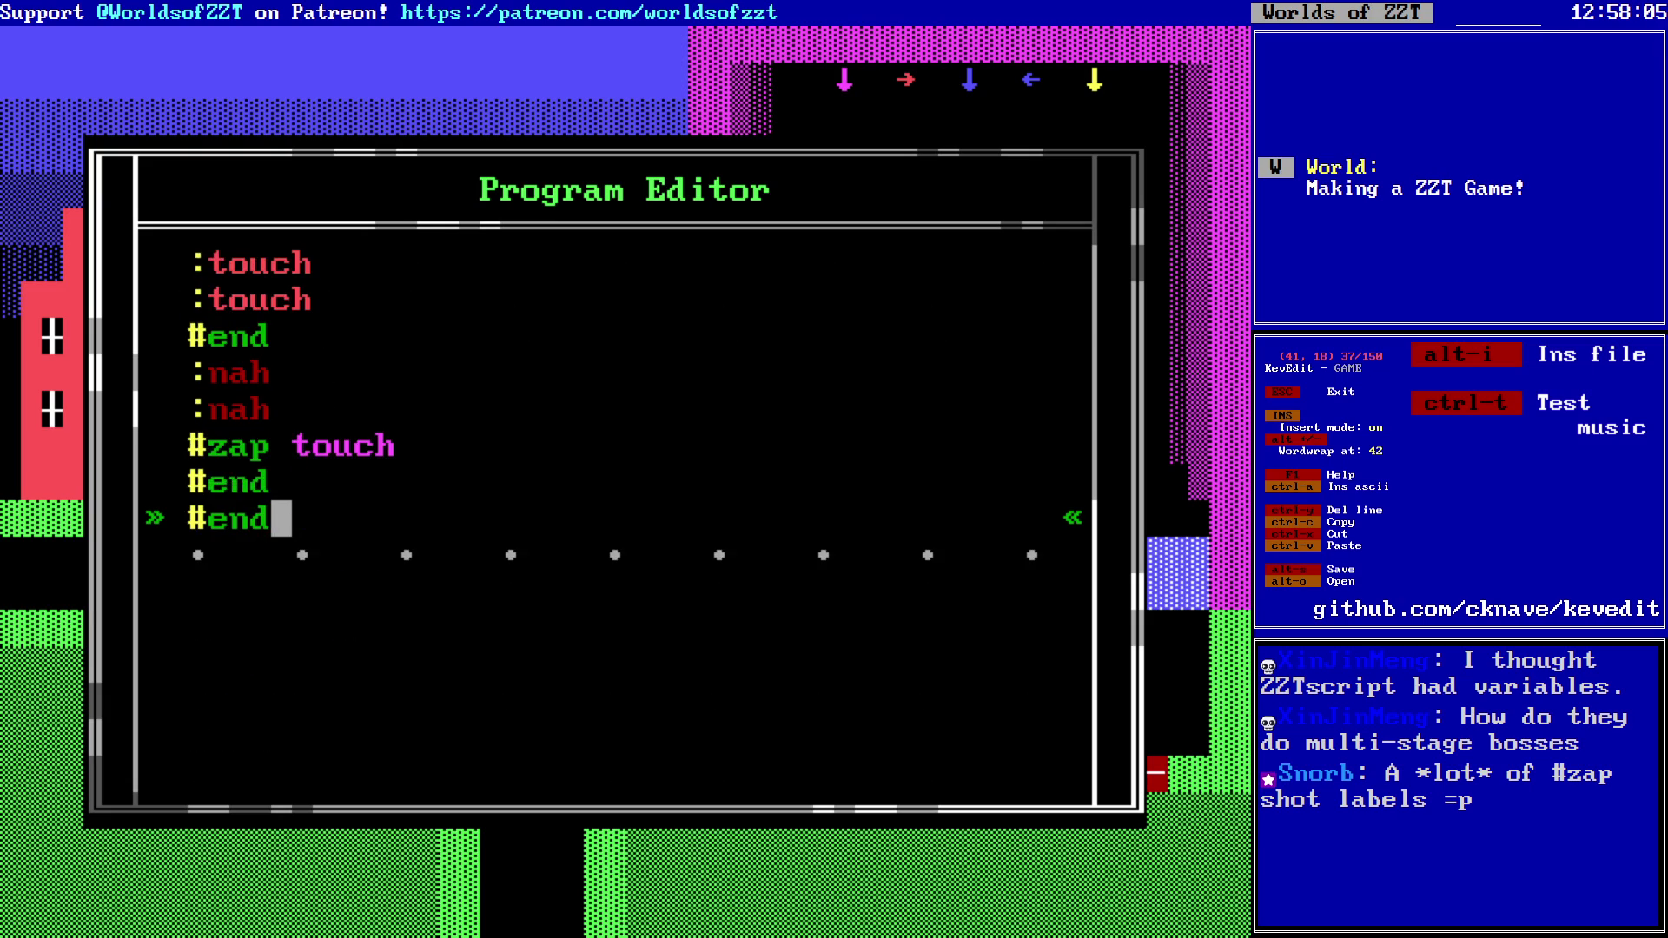
pyautogui.press('Up')
pyautogui.press('Up')
pyautogui.press('Down')
pyautogui.press('Down')
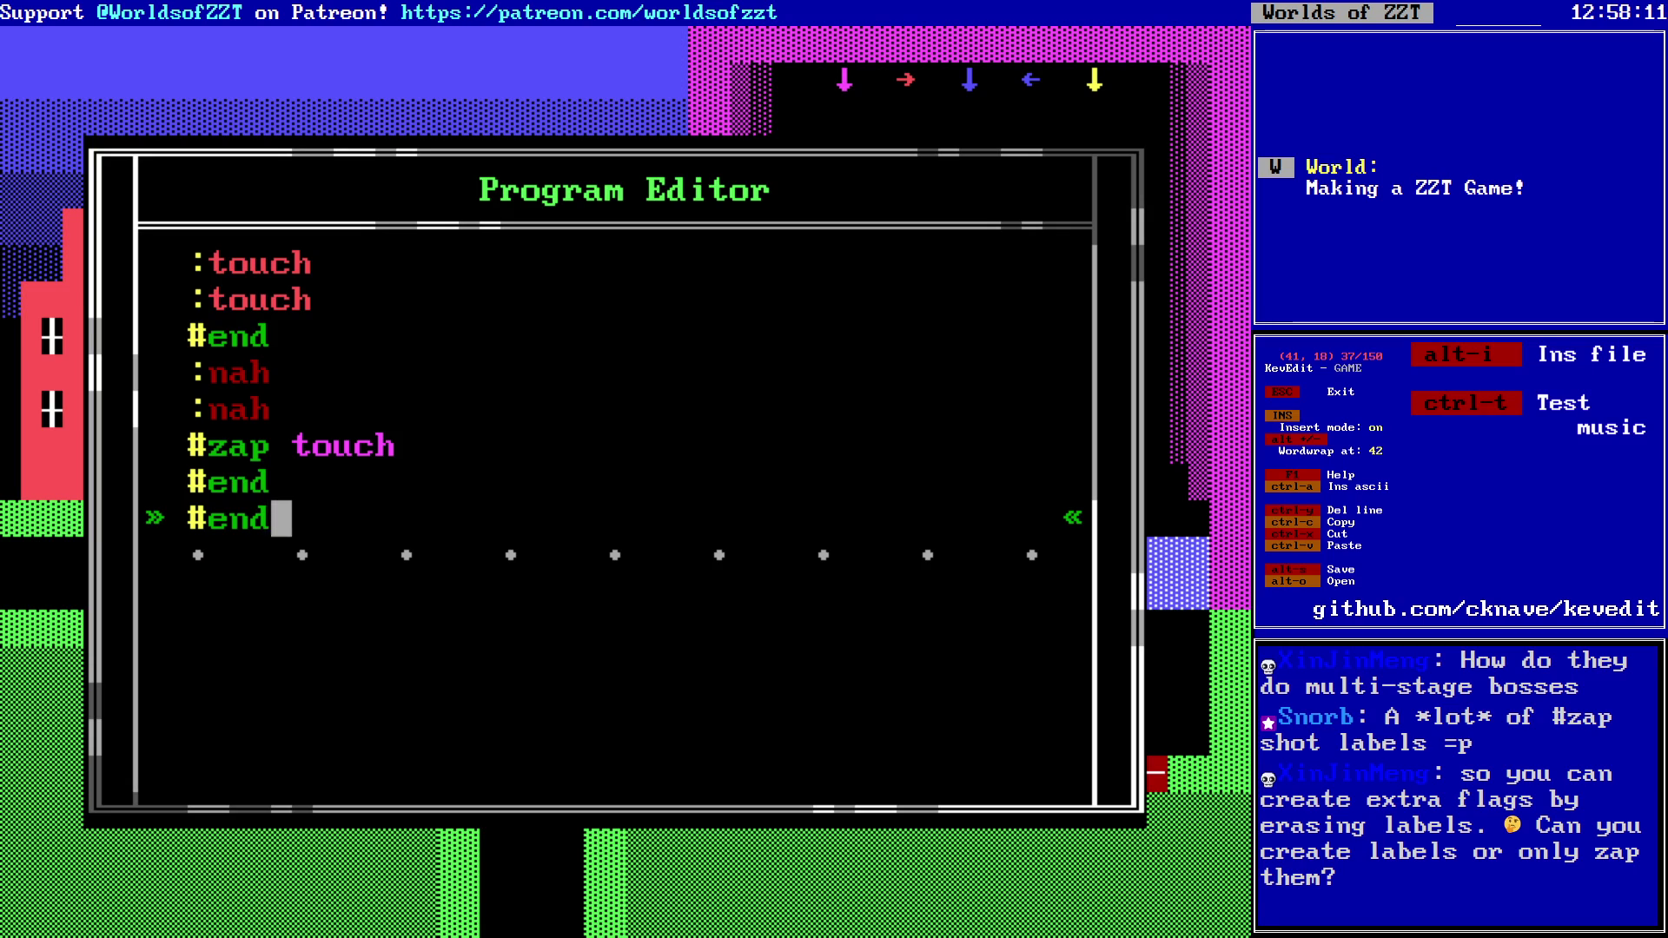
pyautogui.press('Return')
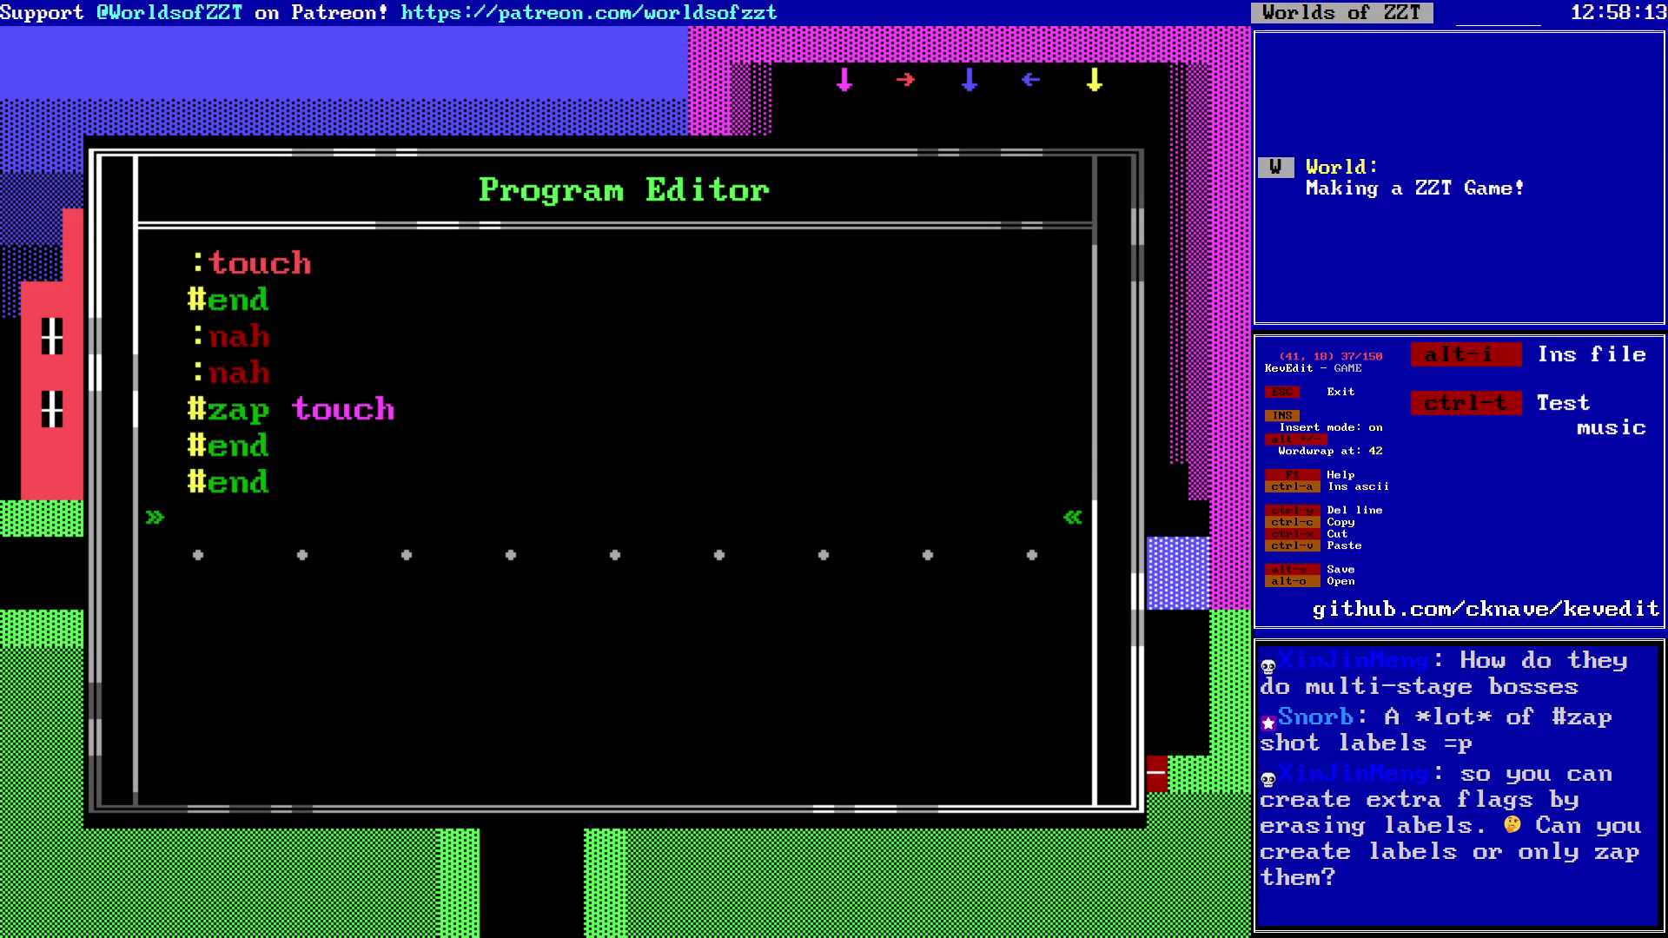
pyautogui.press('Return')
pyautogui.press('Escape')
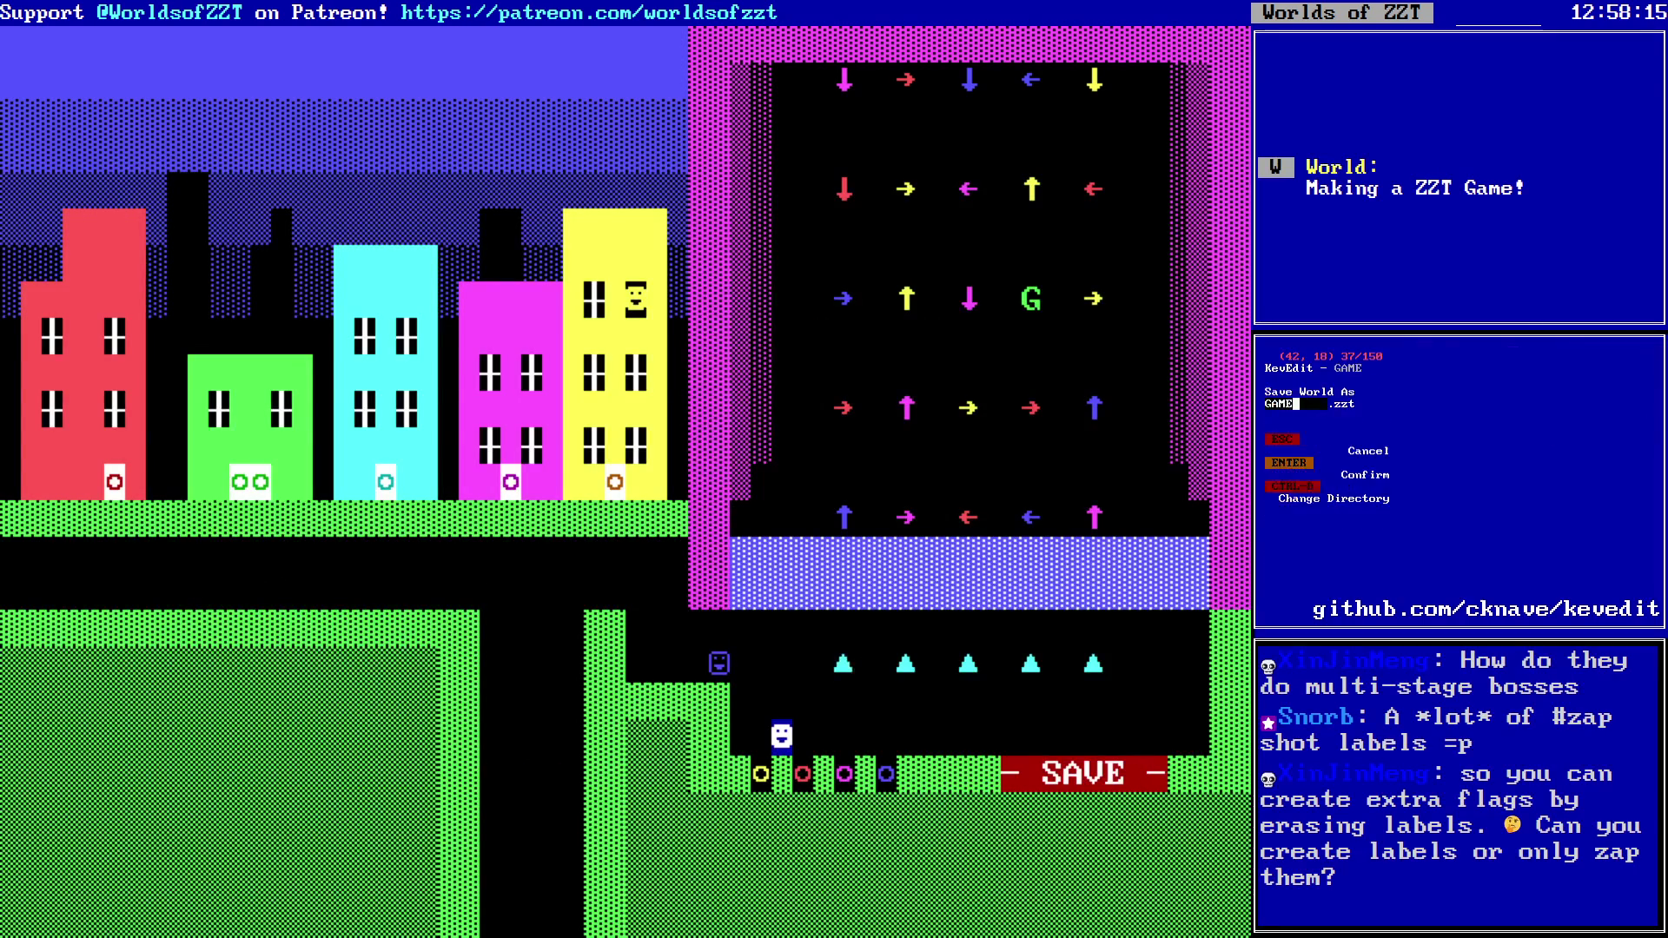
pyautogui.press('Up')
pyautogui.press('Left')
pyautogui.press('Left')
pyautogui.press('Left')
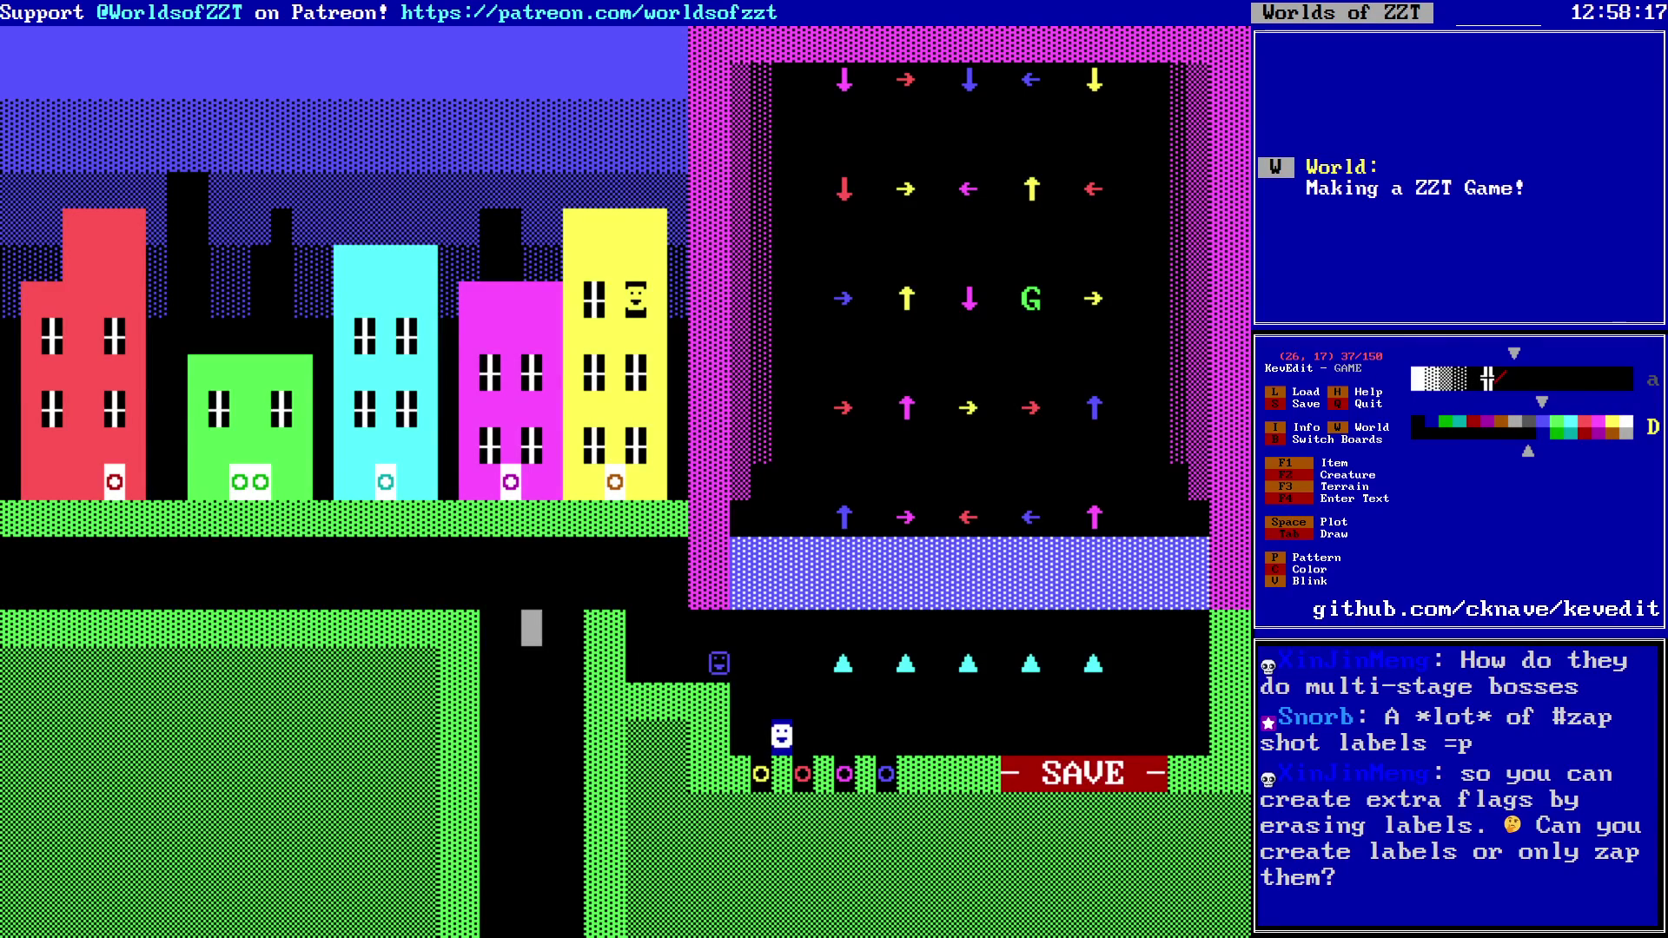
pyautogui.press('F2')
pyautogui.press('o')
pyautogui.press('Return')
pyautogui.write('@')
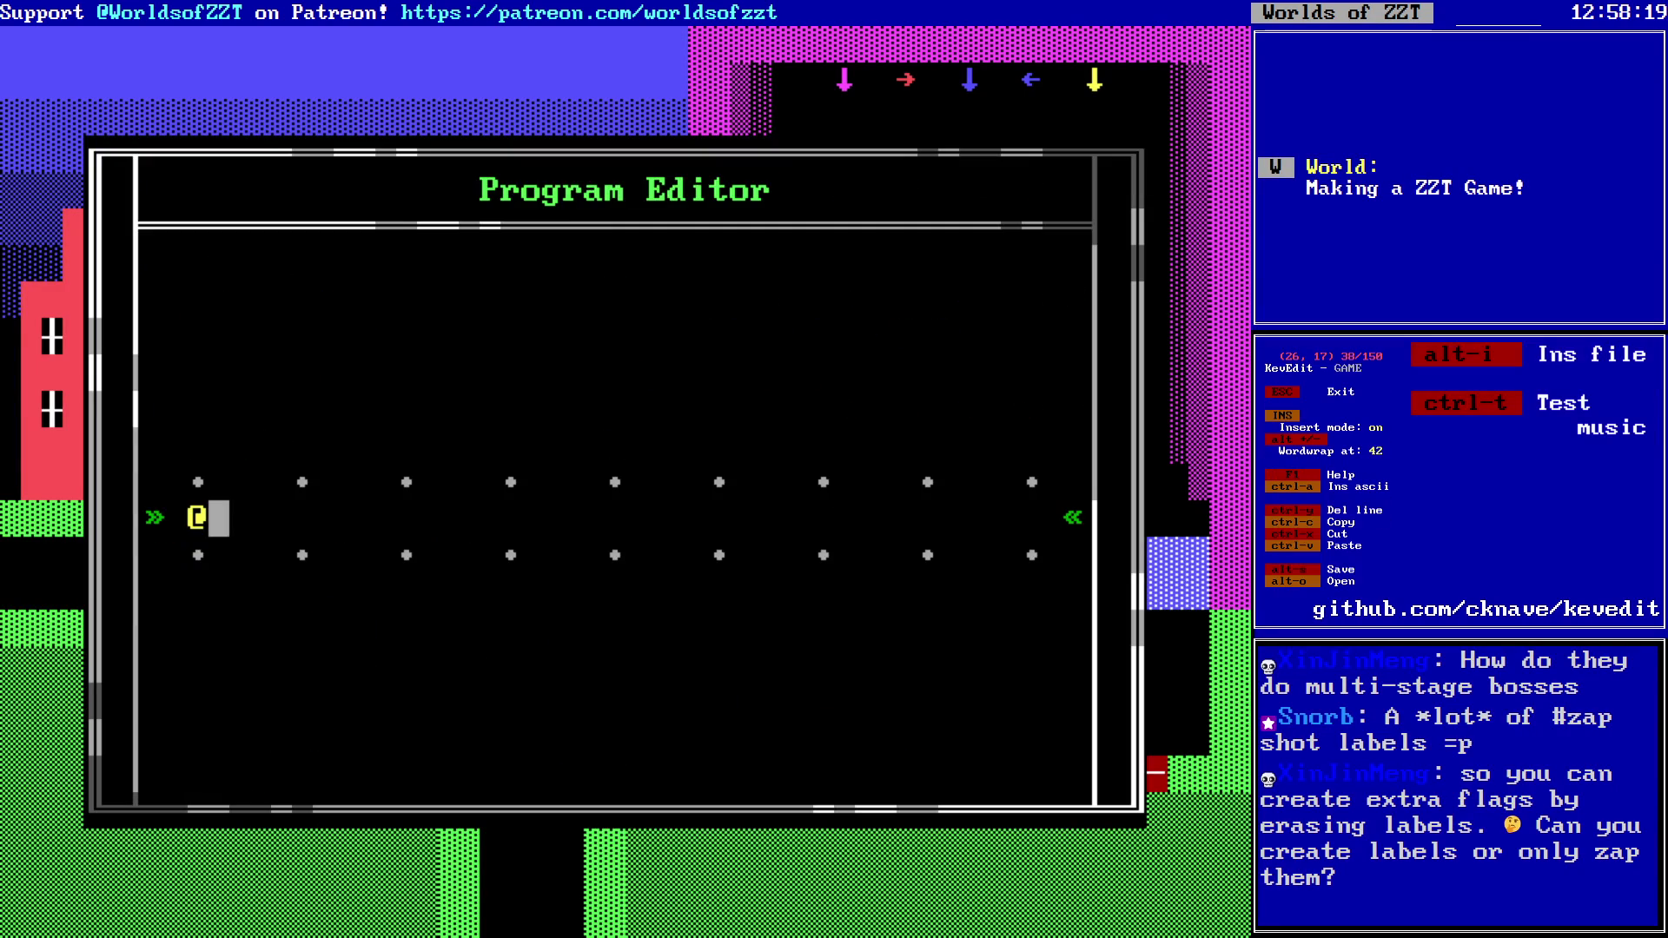
pyautogui.write('Dude')
pyautogui.press('Return')
# Step: Add #end, a :touch block with #zap touch, 'Hello this is our first time talking.' and #end
pyautogui.write('#end')
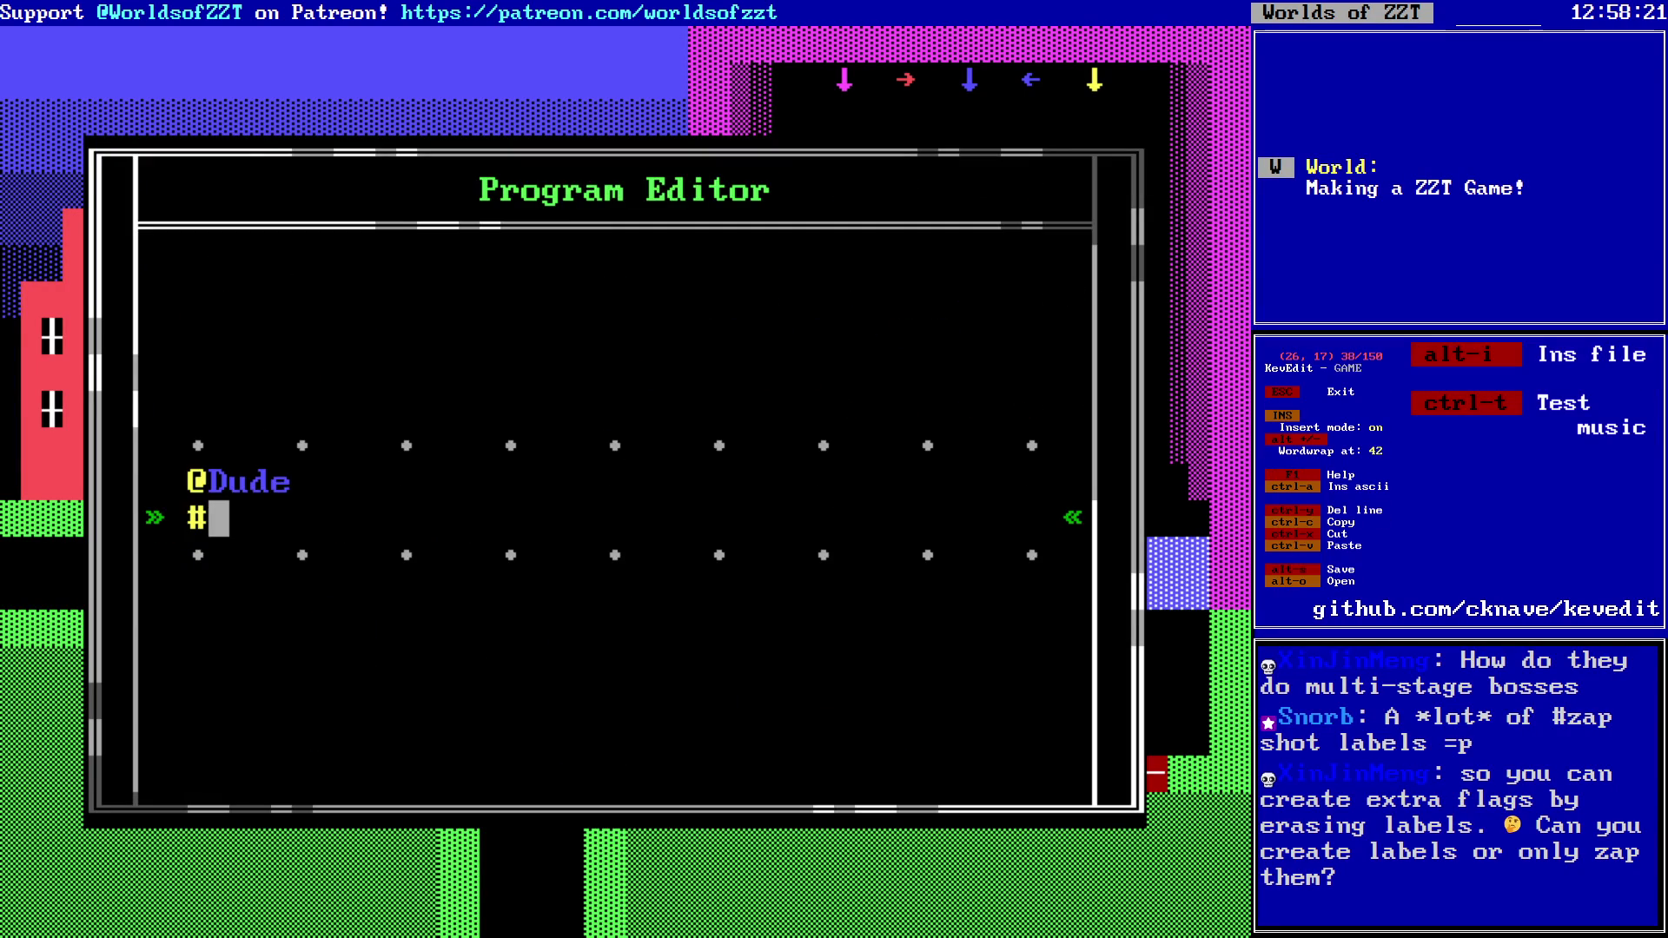
pyautogui.press('Return')
pyautogui.write(':touch')
pyautogui.press('Return')
pyautogui.write('#za')
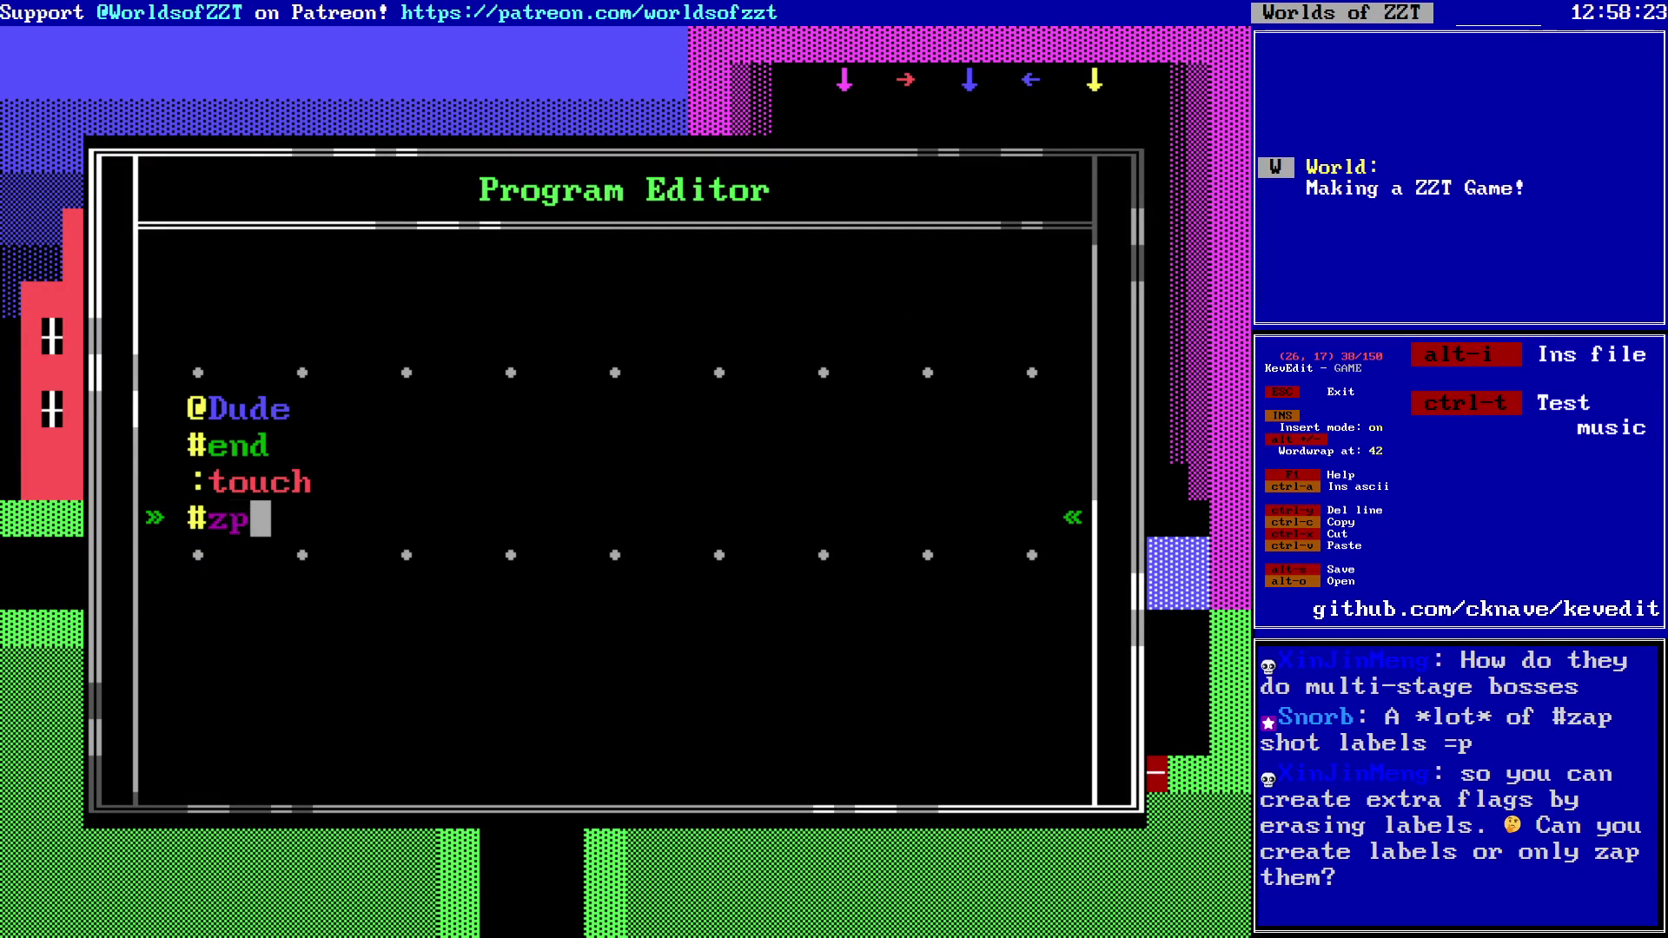
pyautogui.write('p touch')
pyautogui.press('Return')
pyautogui.write('Hello this i')
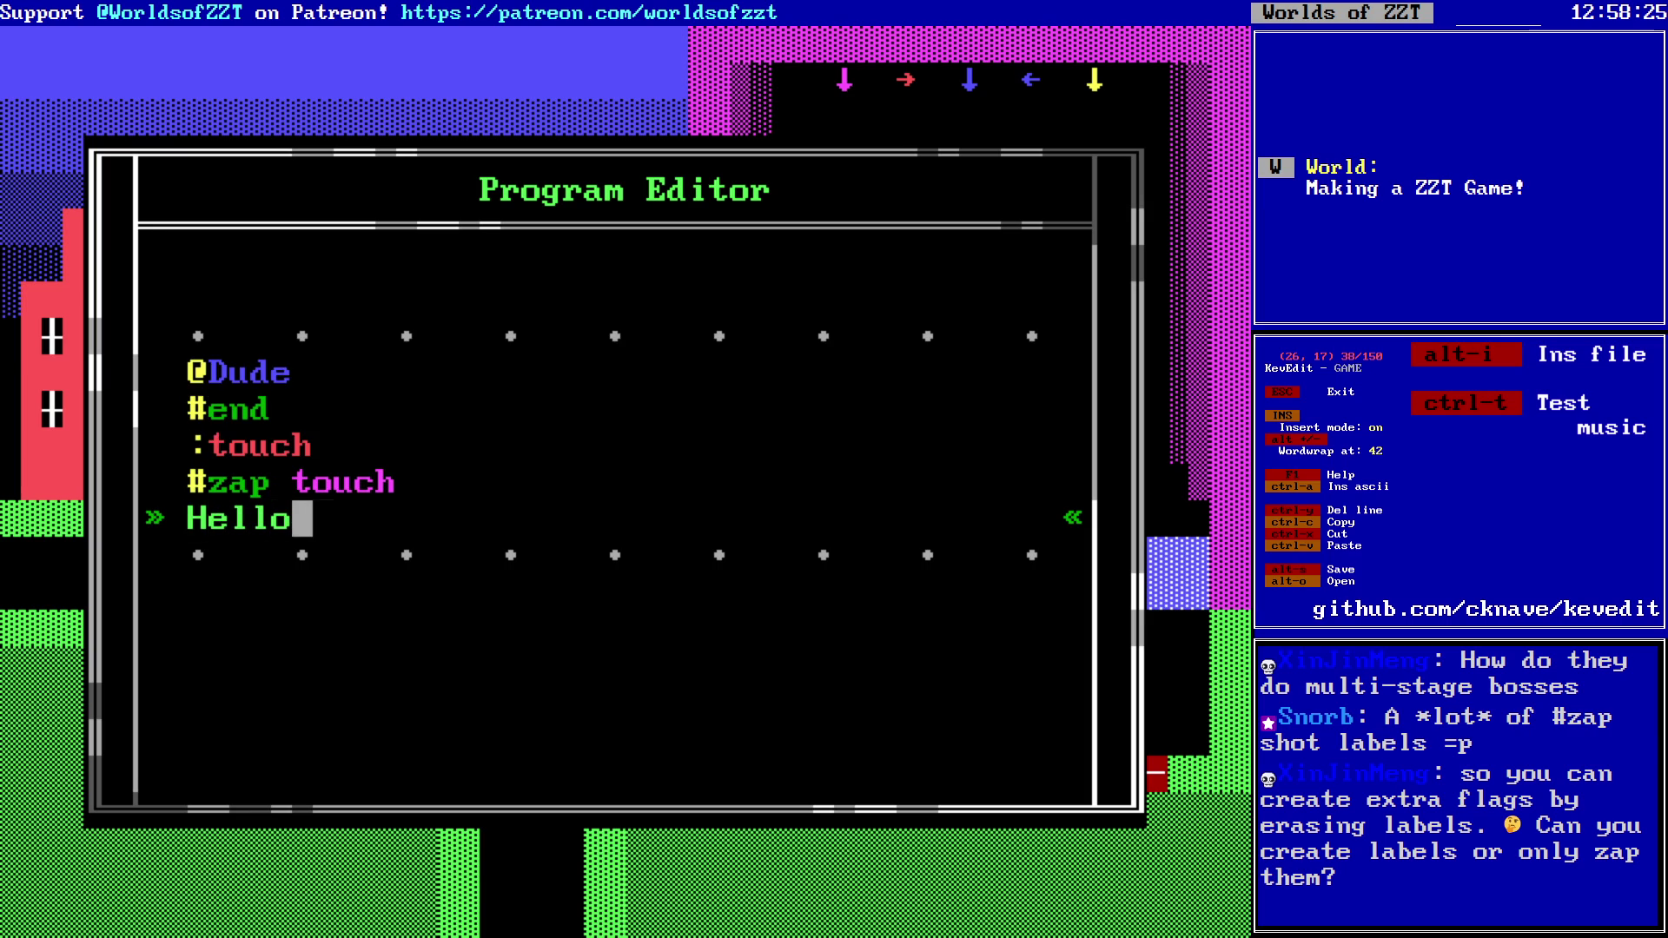
pyautogui.write('s our first time talking')
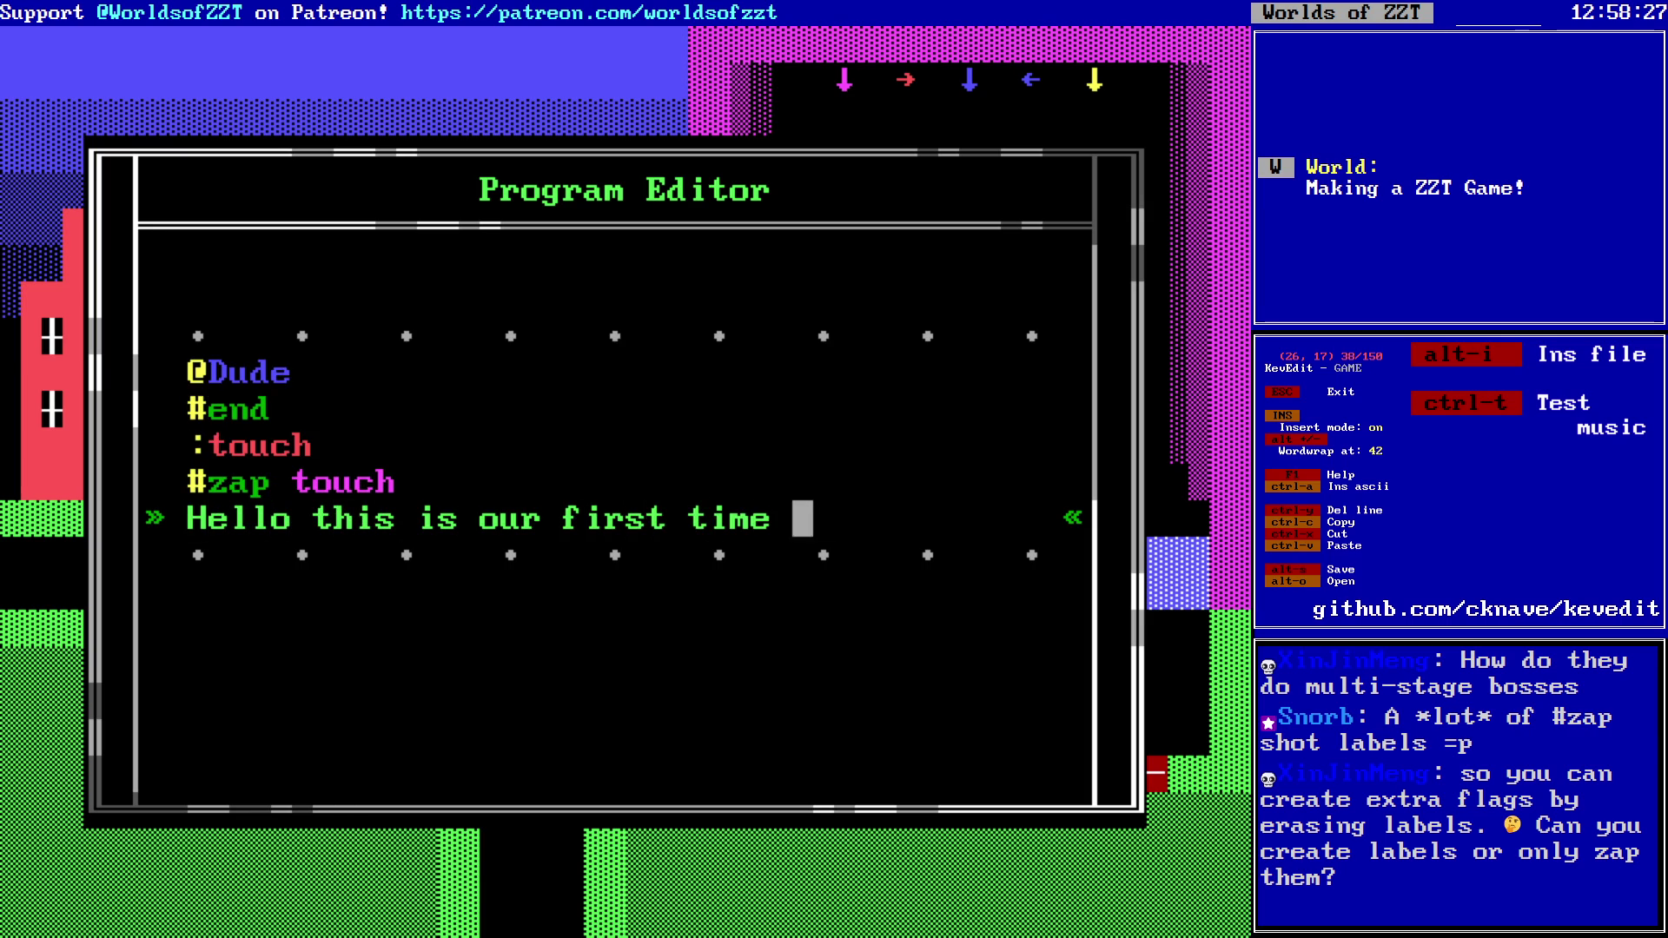
pyautogui.write('.')
pyautogui.press('Return')
pyautogui.write('#end')
# Step: Add a second :touch label with the message 'This is our second time talking.'
pyautogui.press('Return')
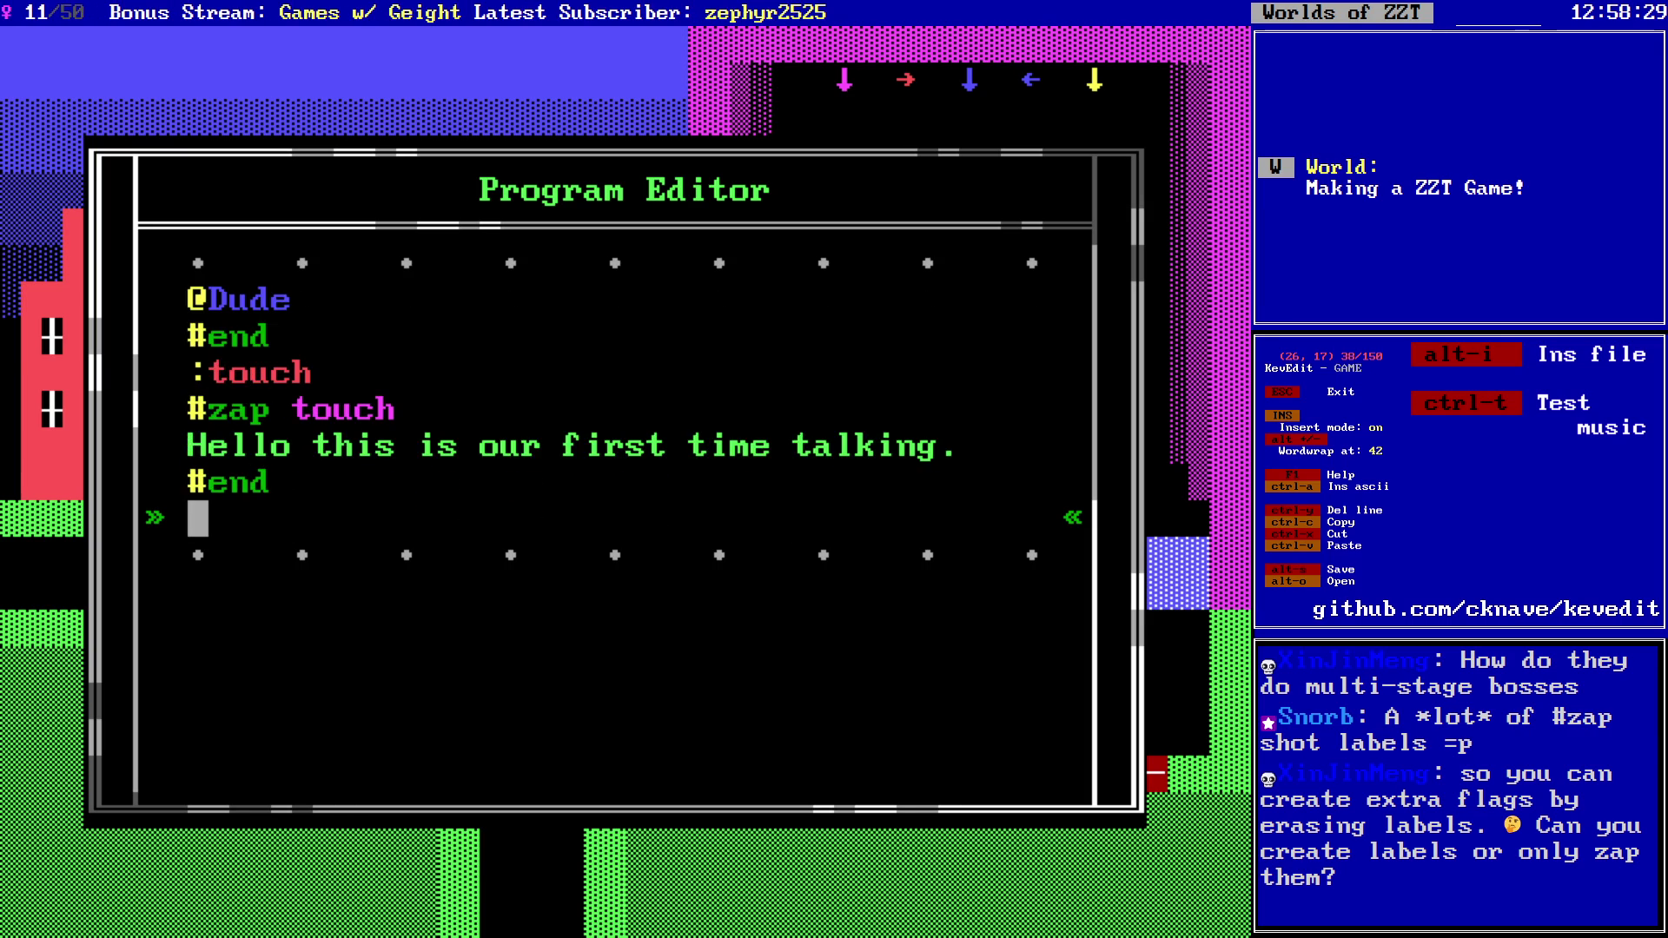
pyautogui.write(':touch')
pyautogui.press('Return')
pyautogui.write('this is our s')
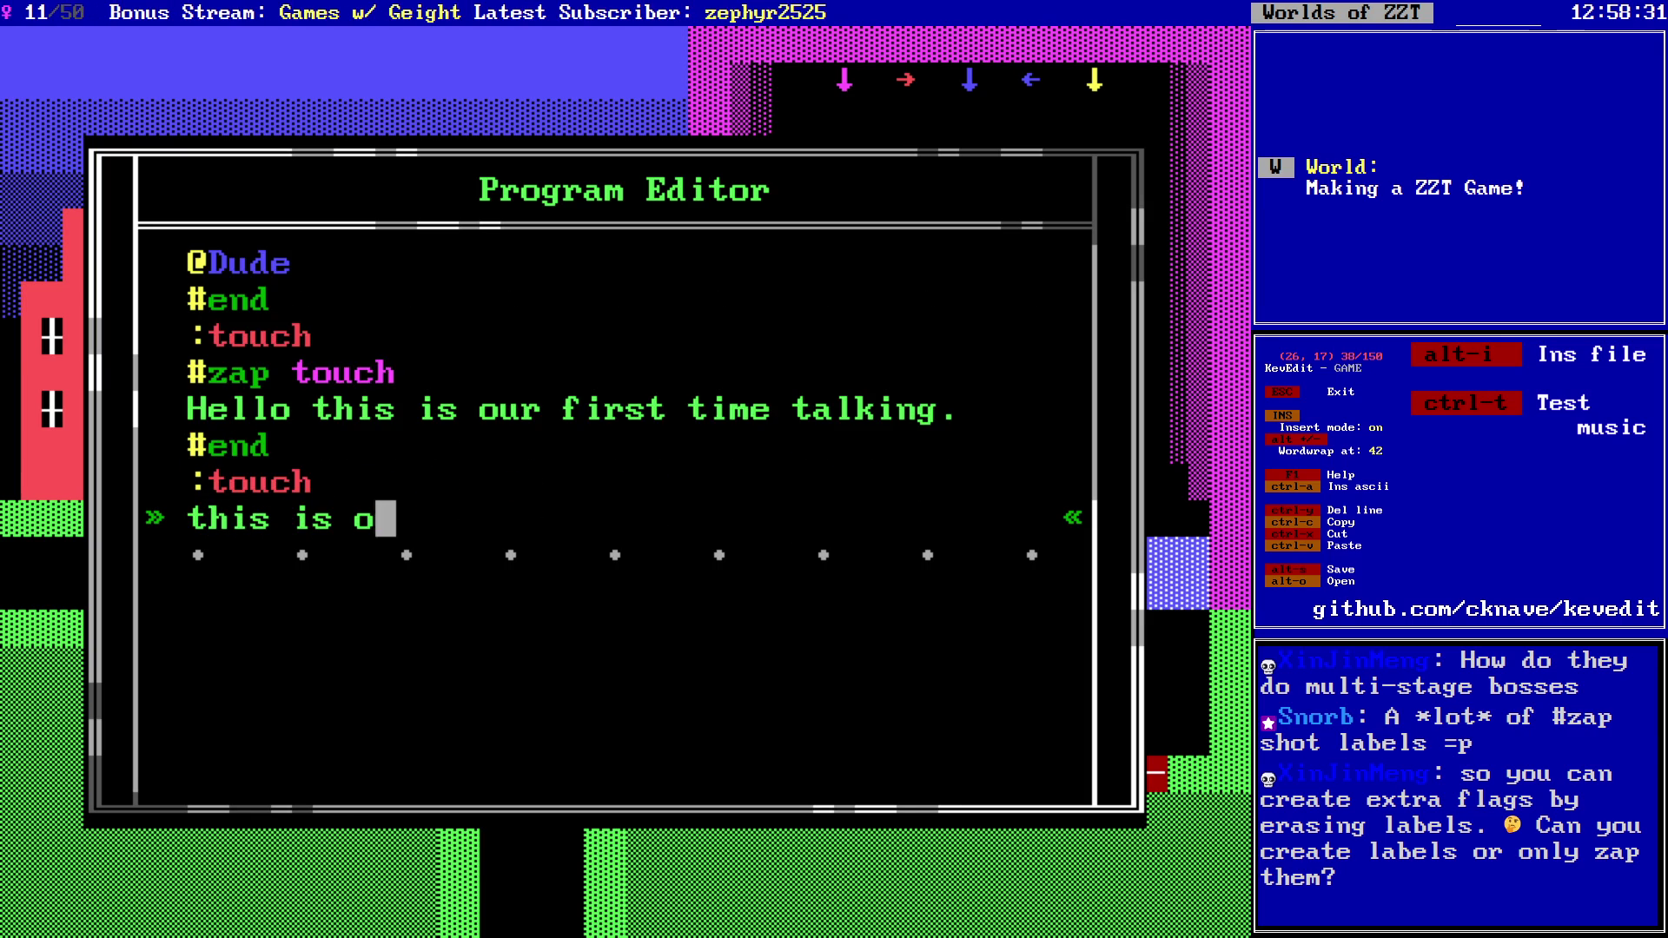
pyautogui.write('econd time talking.')
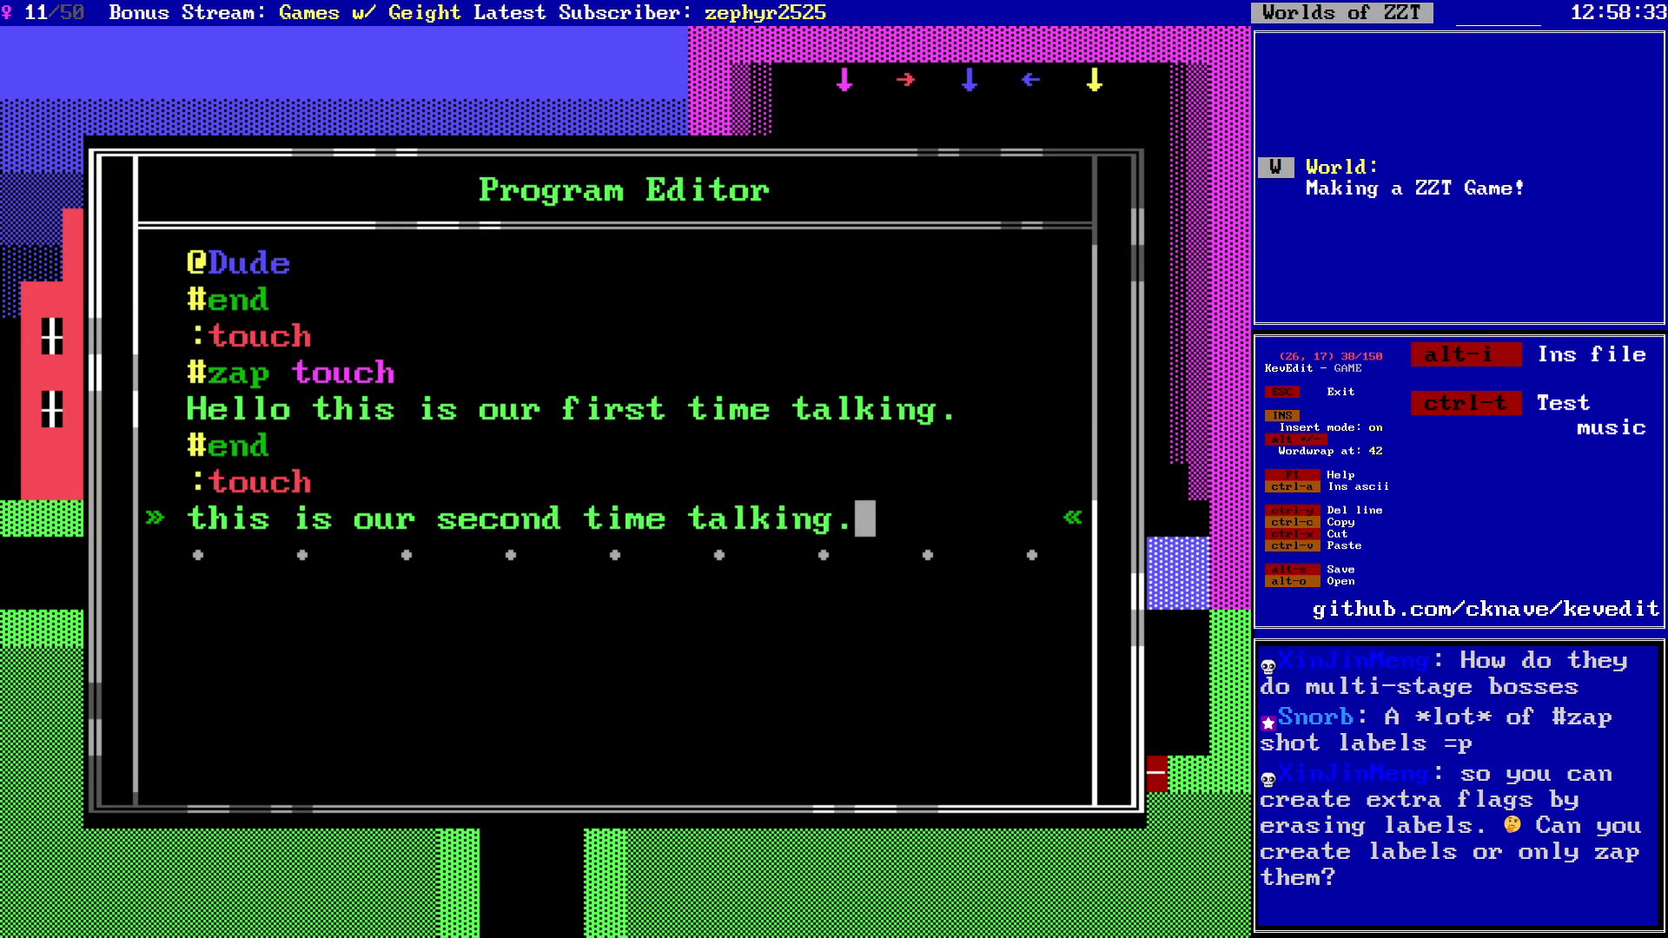
pyautogui.press('Home')
pyautogui.press('Delete')
pyautogui.write('T')
# Step: Insert #restore touch above the second message and #end below it
pyautogui.press('Home')
pyautogui.press('Return')
pyautogui.press('Up')
pyautogui.write('#re')
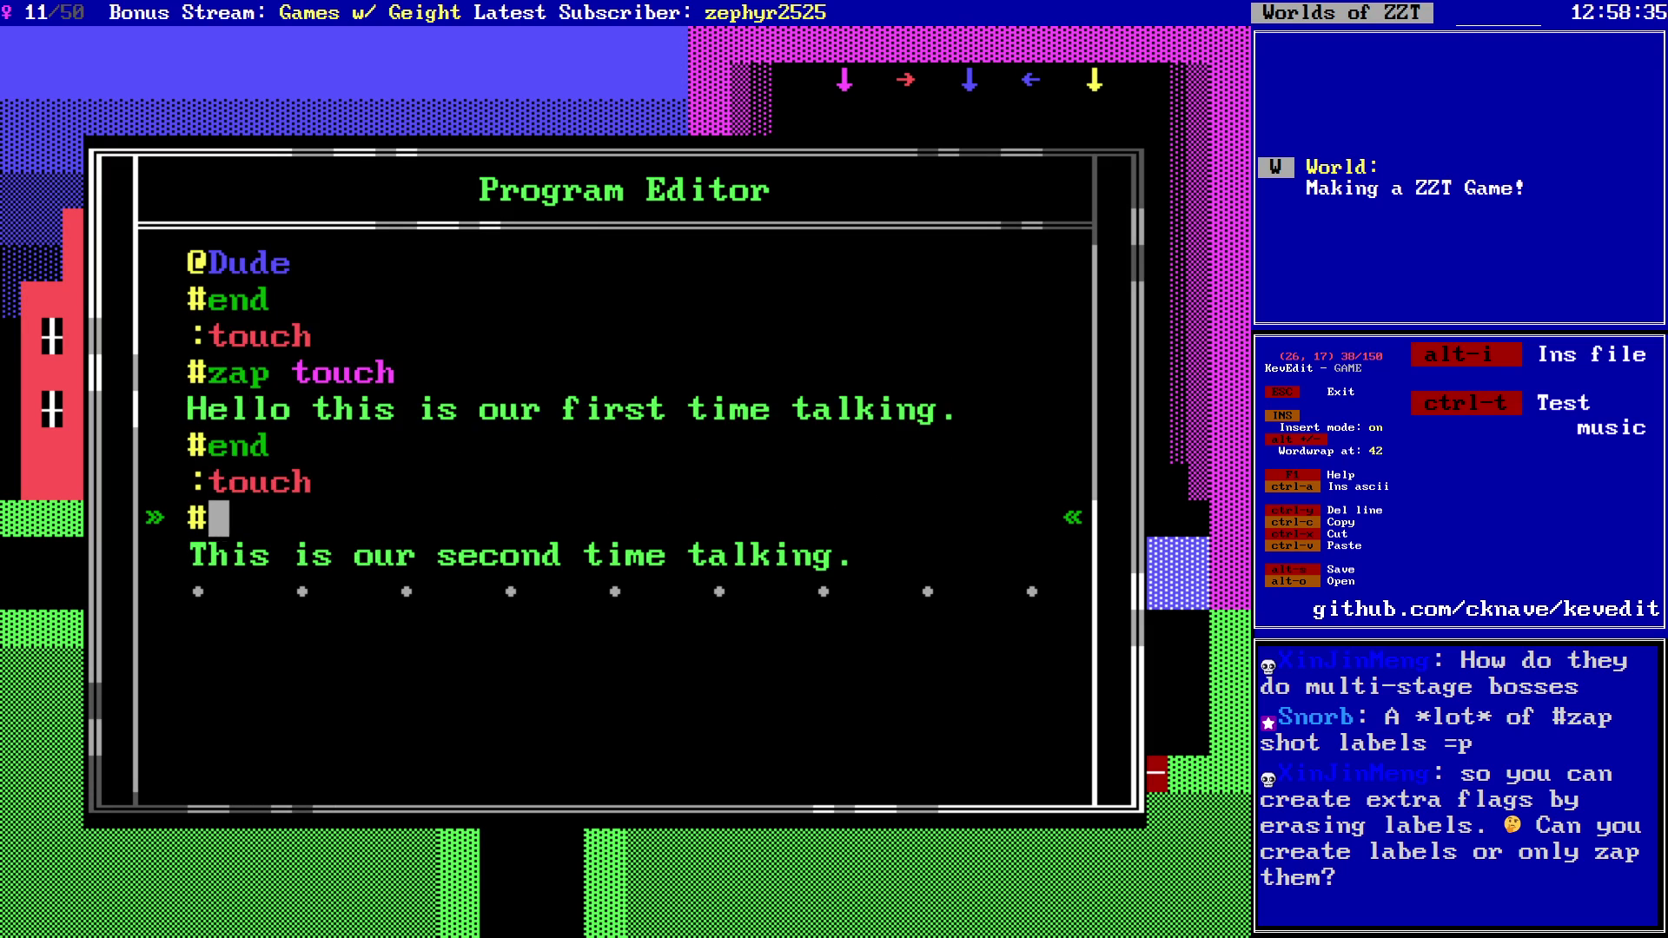
pyautogui.write('store touch')
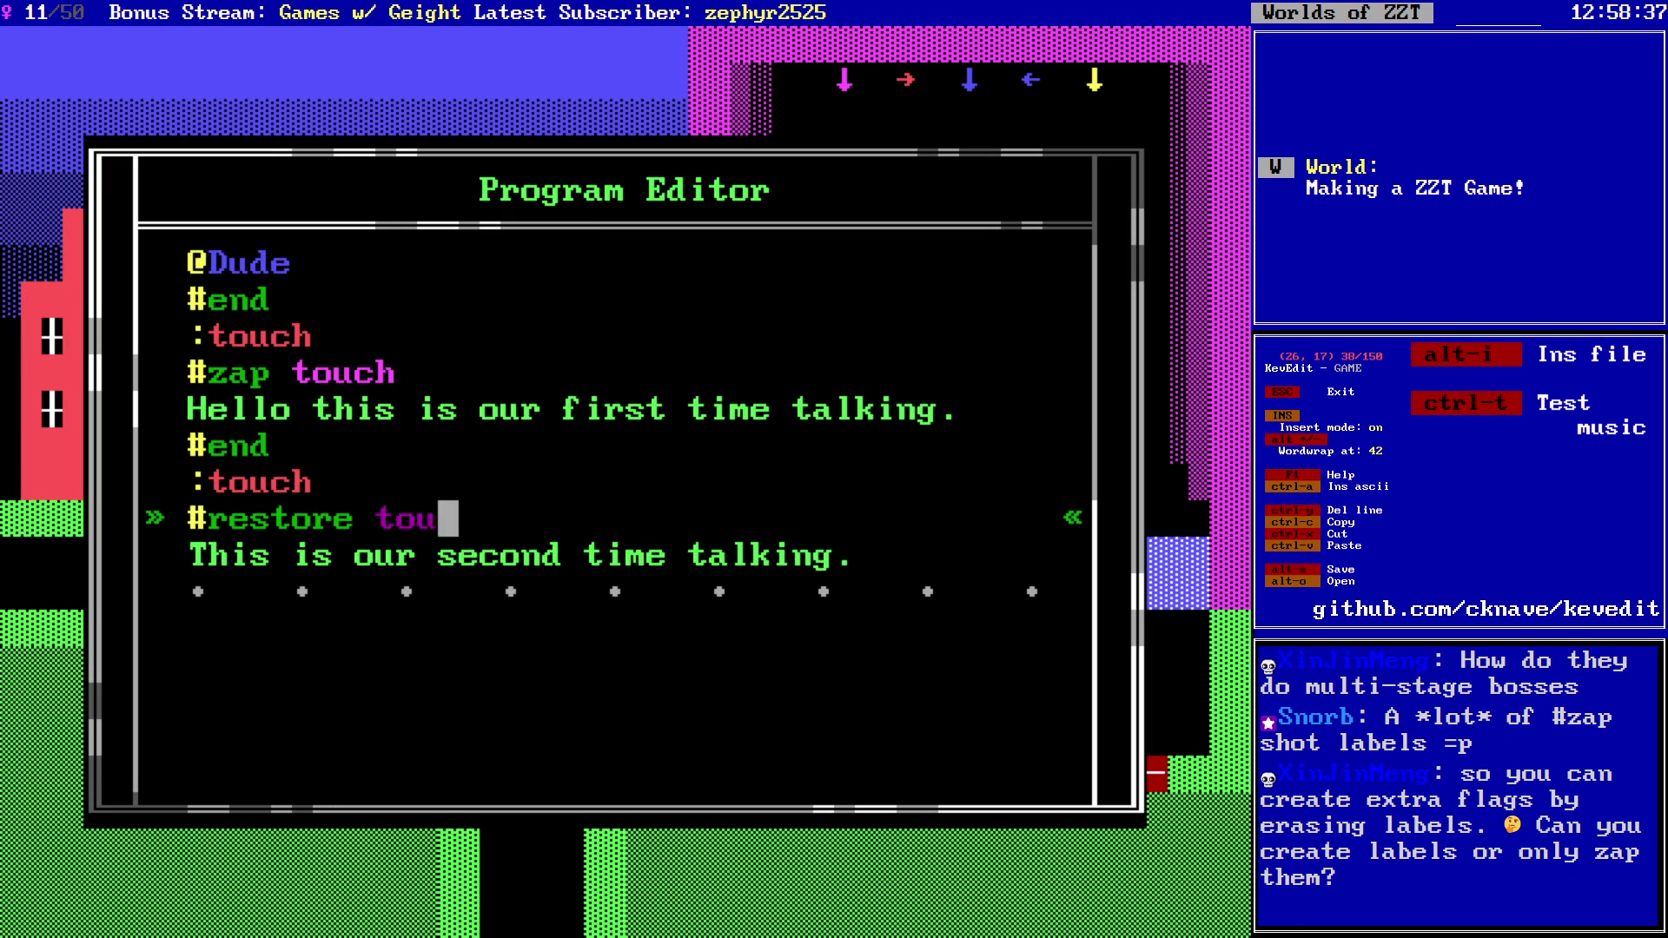
pyautogui.press('Down')
pyautogui.press('End')
pyautogui.press('Return')
pyautogui.write('#end')
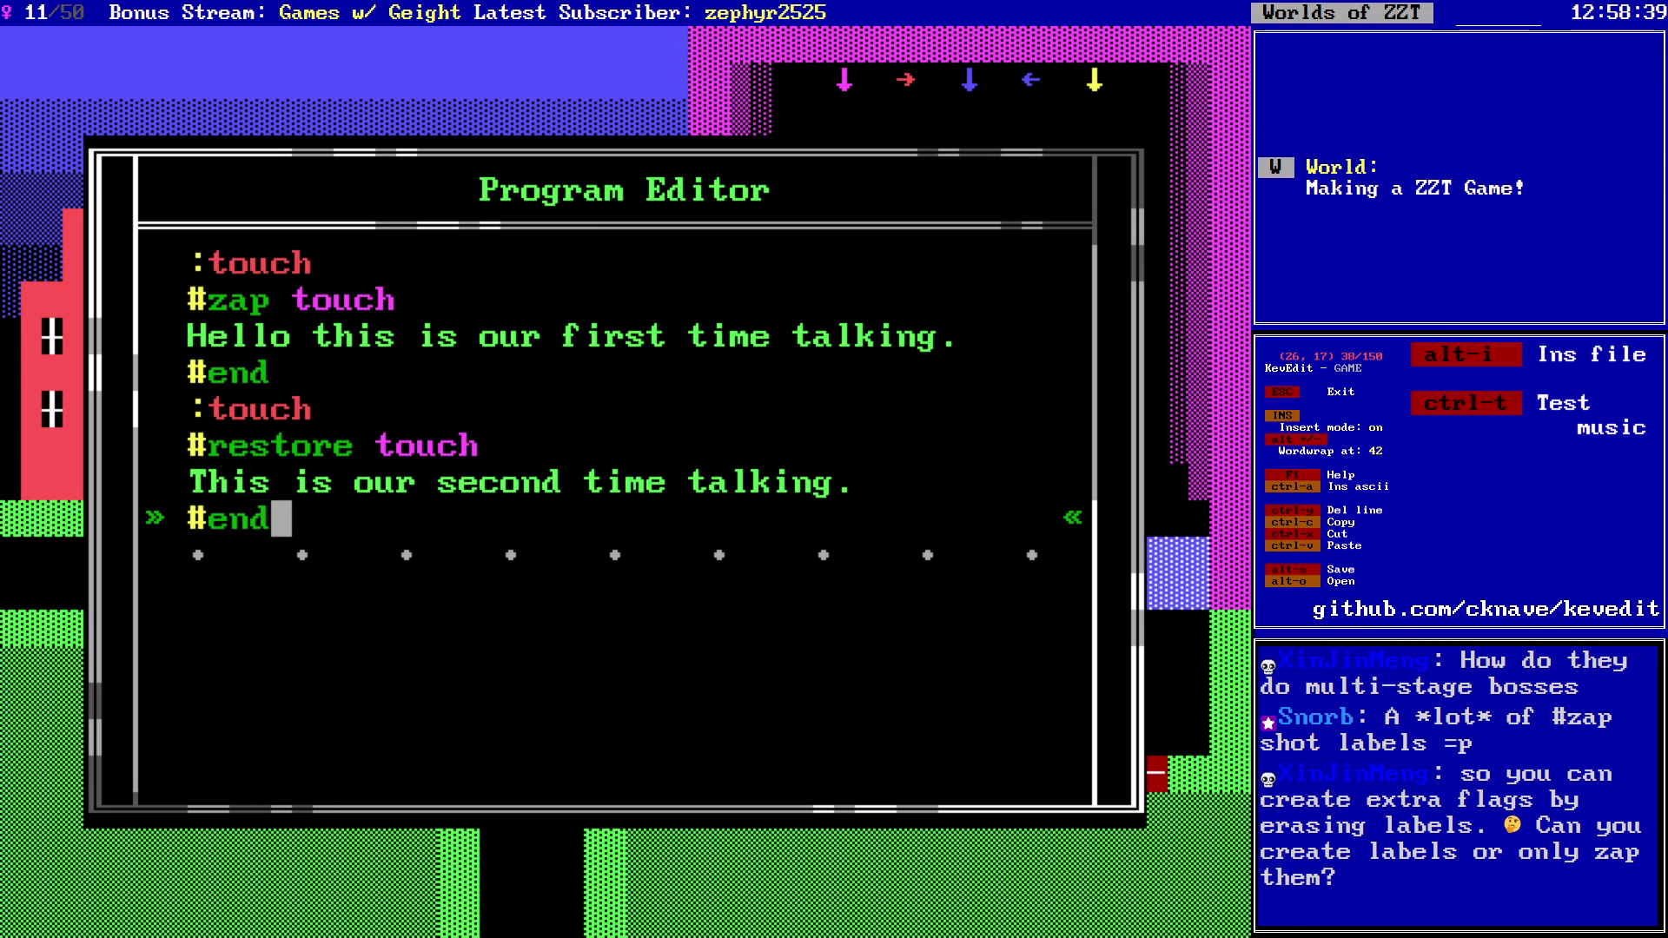
pyautogui.press('Up')
pyautogui.press('Up')
pyautogui.press('Up')
pyautogui.press('Up')
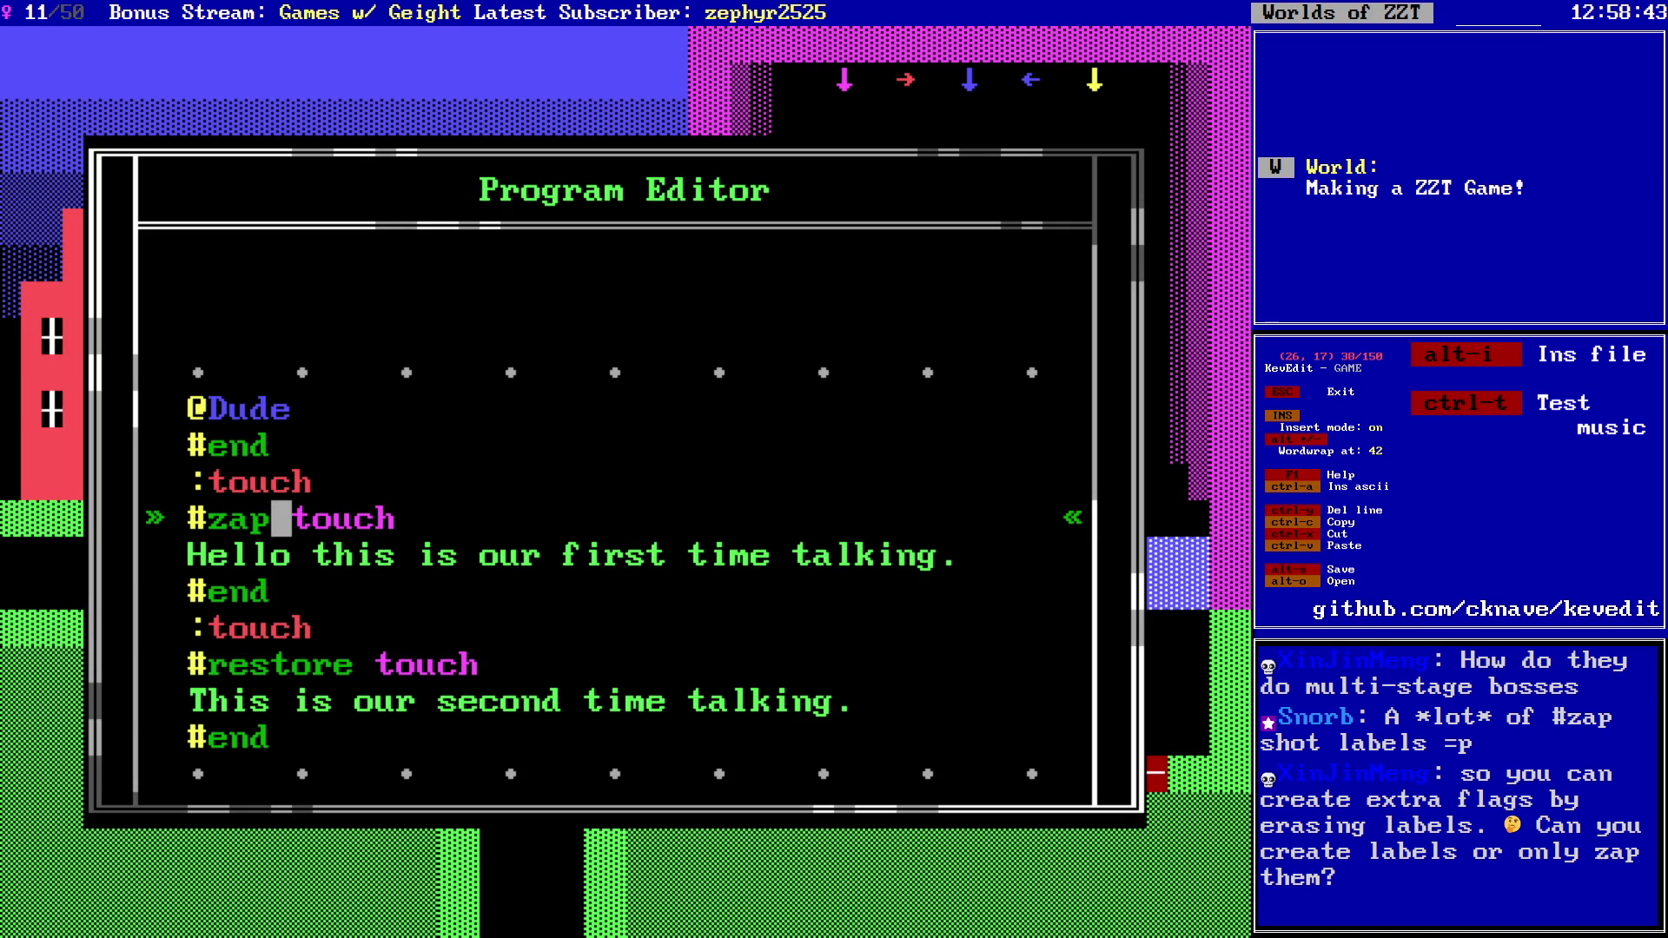
pyautogui.press('Up')
pyautogui.press('Down')
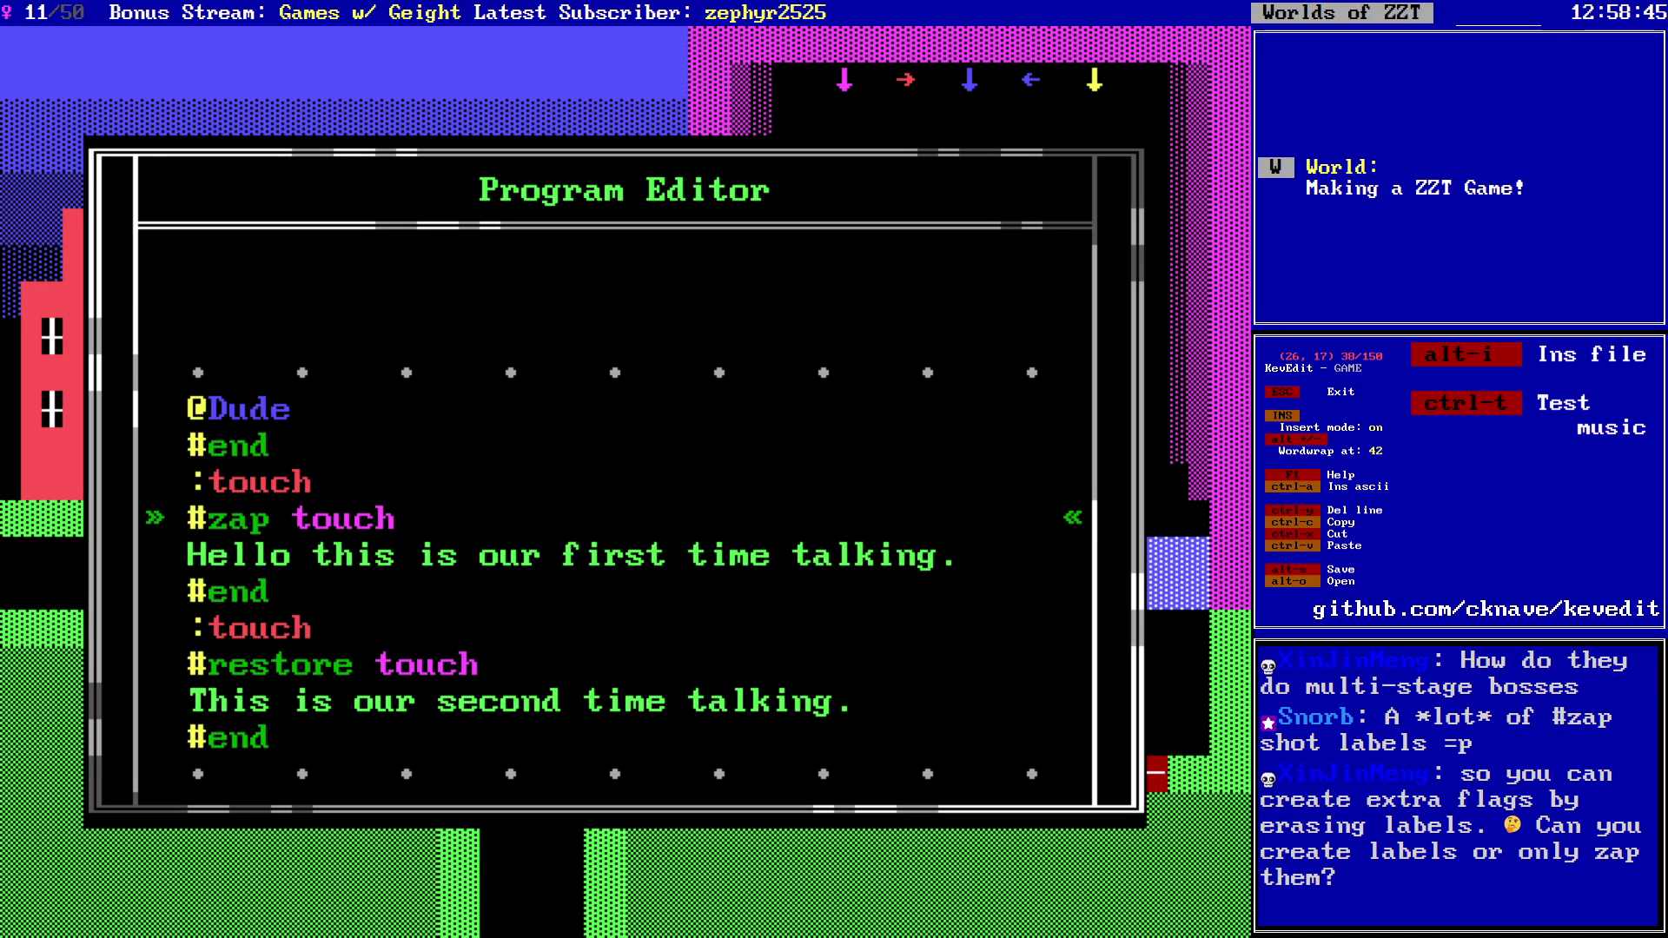
pyautogui.press('Up')
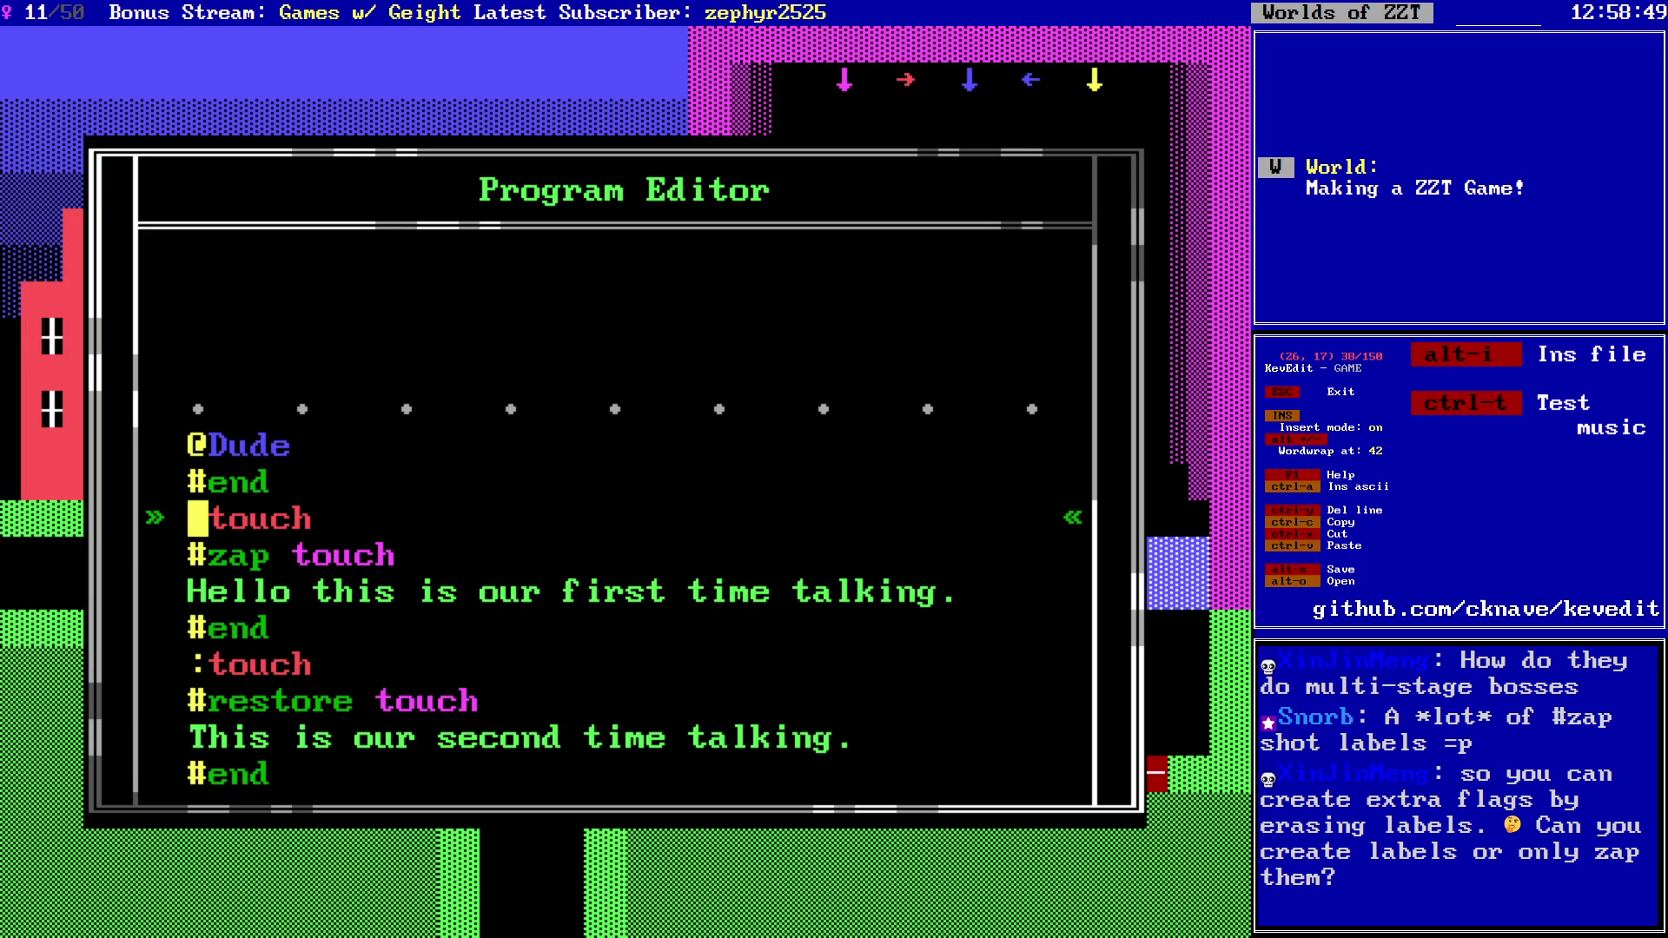
# Step: Comment out the first touch label as 'touch
pyautogui.write("'")
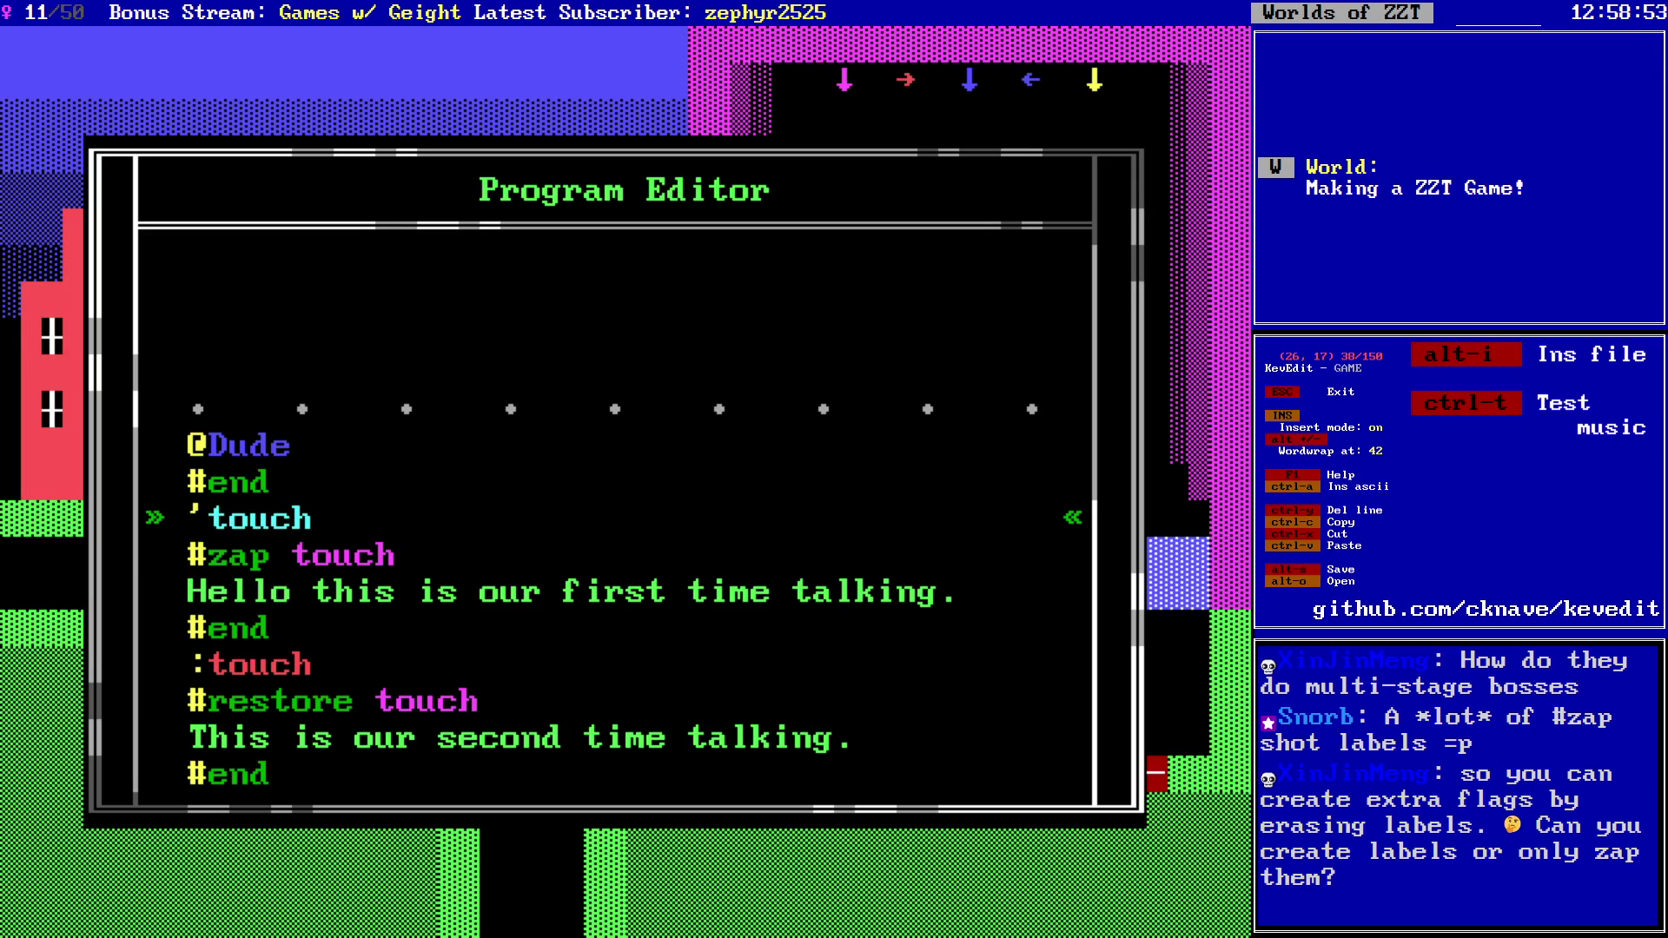
pyautogui.press('Down')
pyautogui.press('Down')
pyautogui.press('Down')
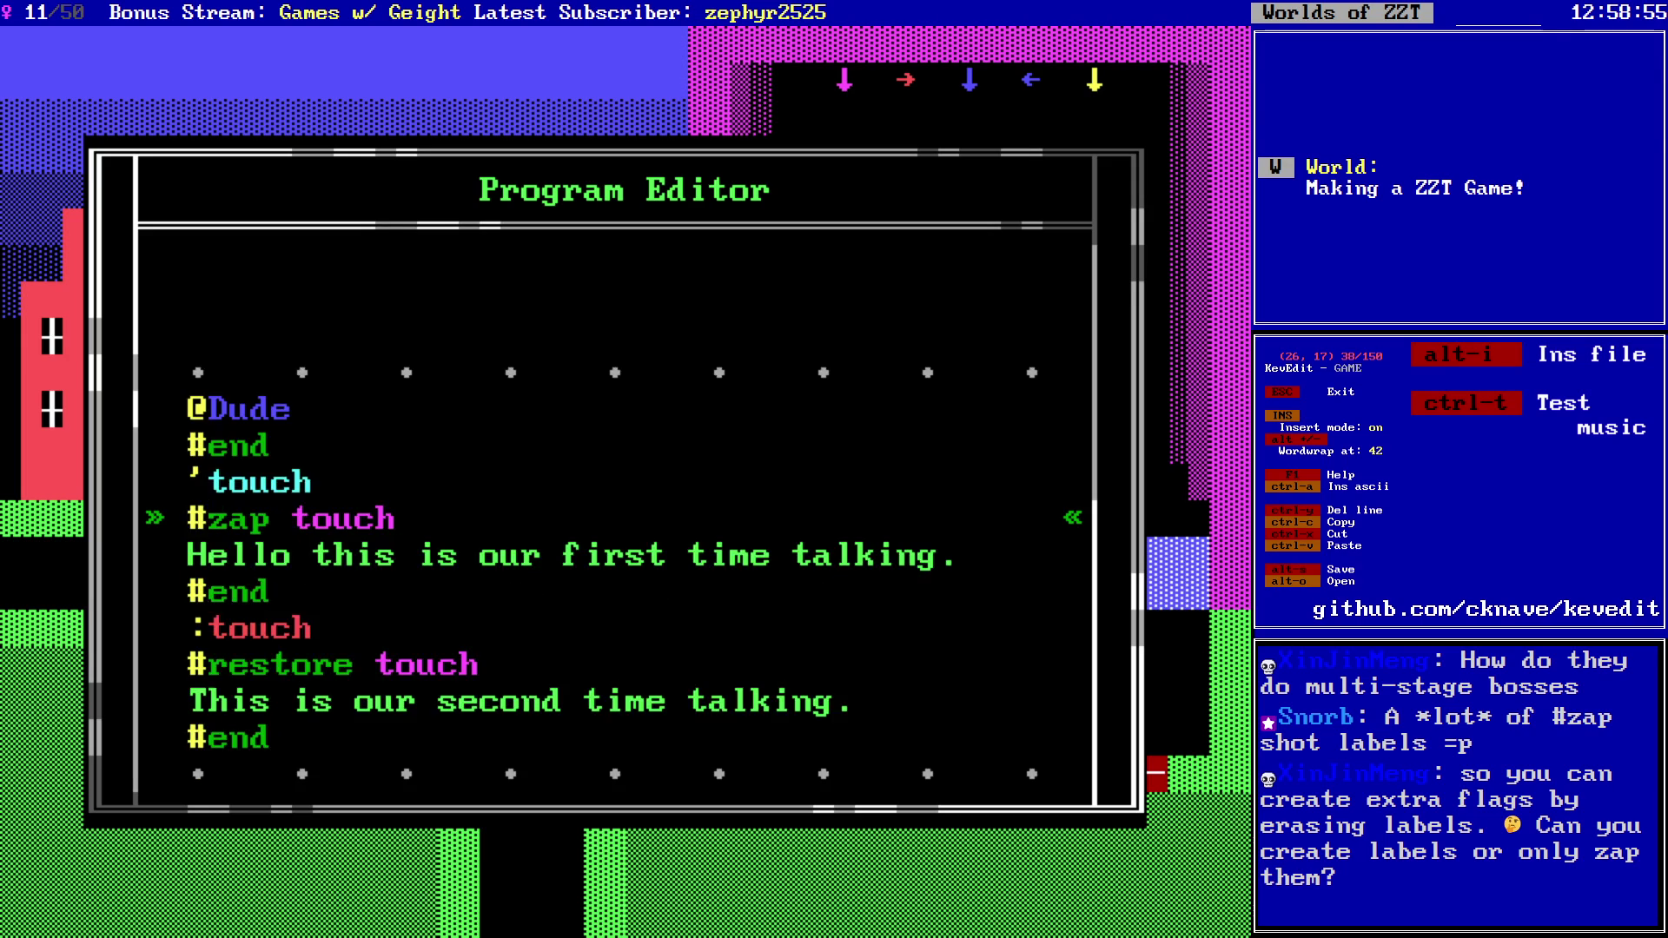
pyautogui.press('Up')
pyautogui.press('Up')
pyautogui.press('Up')
pyautogui.press('Up')
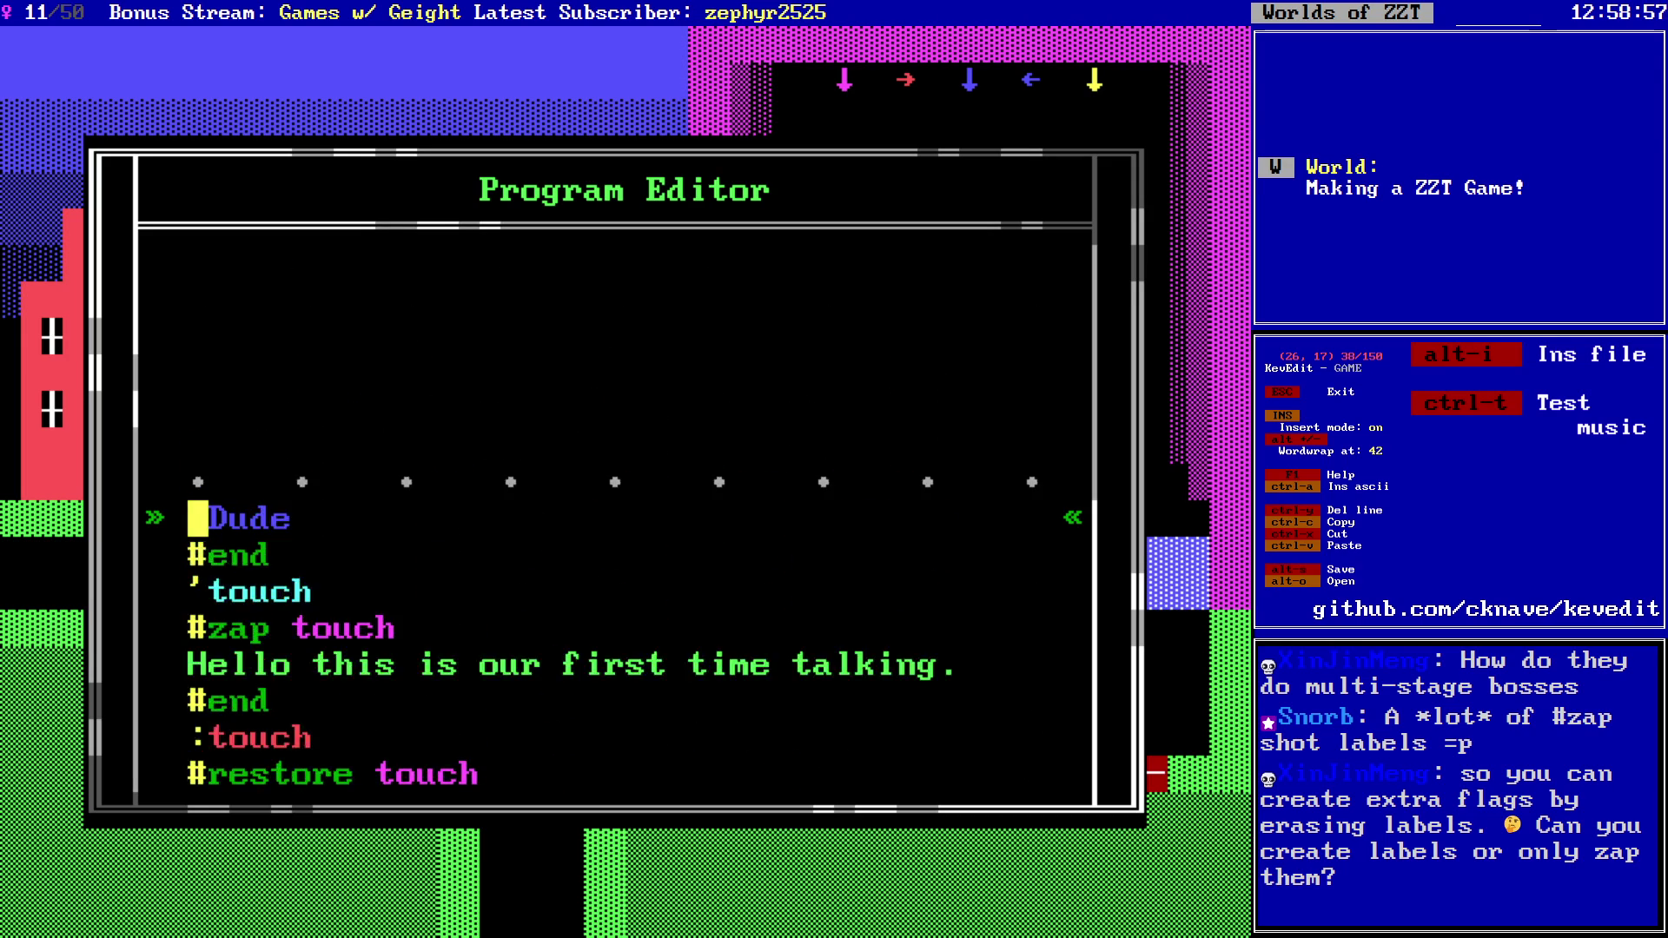
pyautogui.press('Down')
pyautogui.press('Down')
pyautogui.press('Down')
pyautogui.press('Up')
pyautogui.hotkey('shift', 'End')
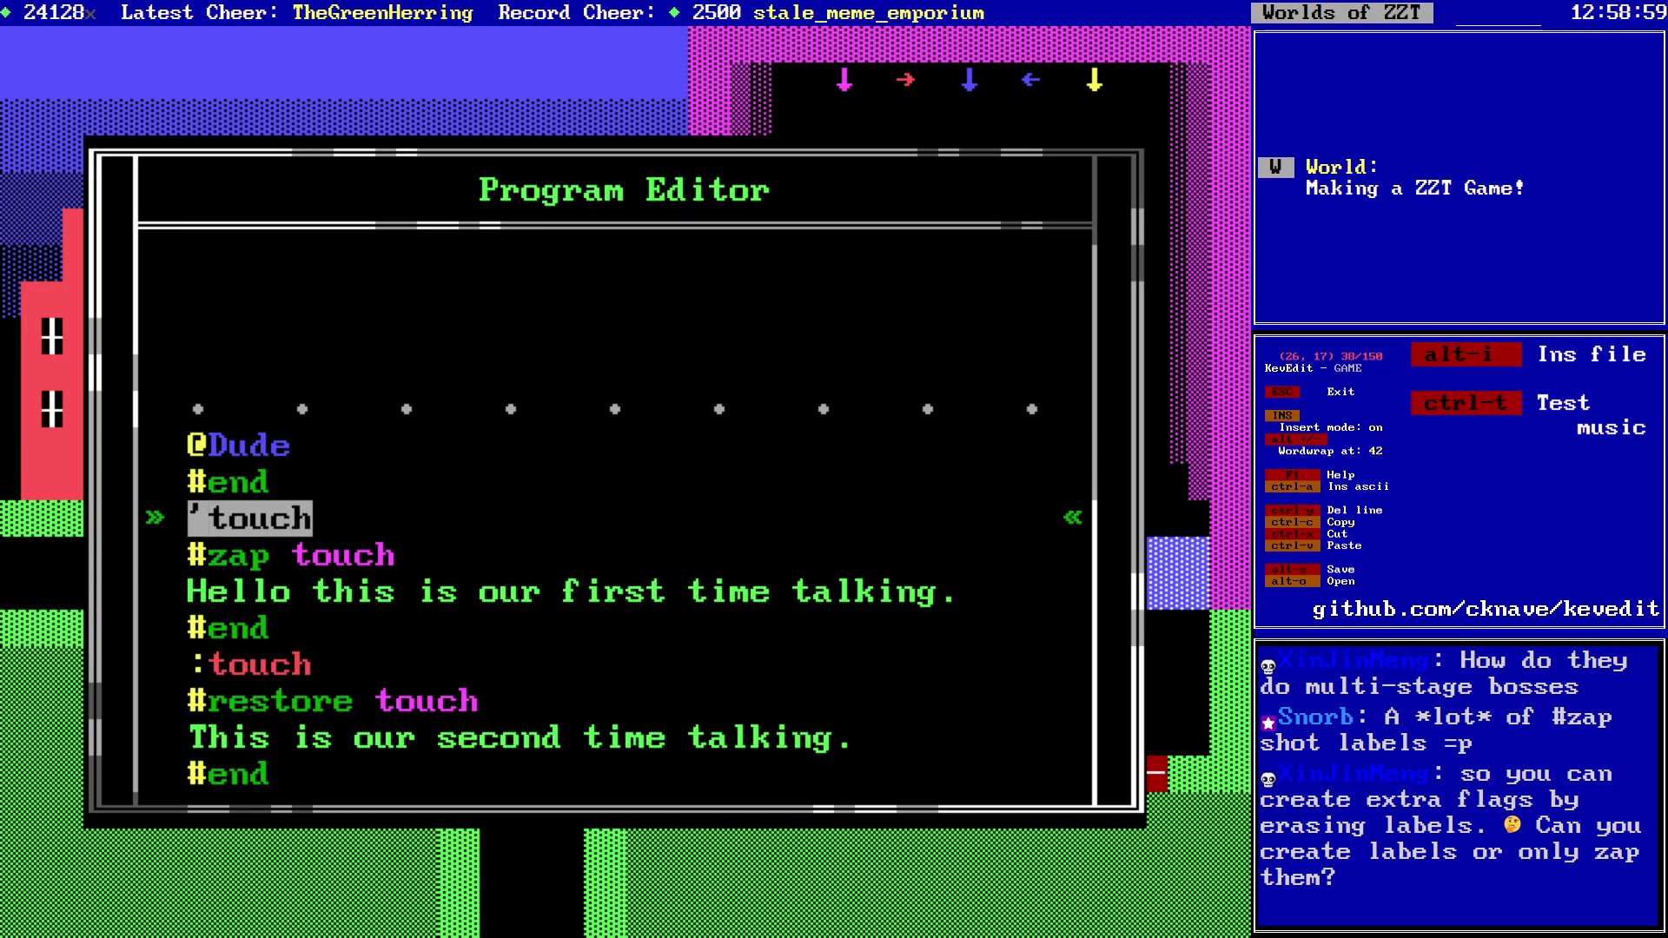
pyautogui.press('End')
# Step: Add two more 'touch lines, then delete the extra 'touch lines
pyautogui.press('Return')
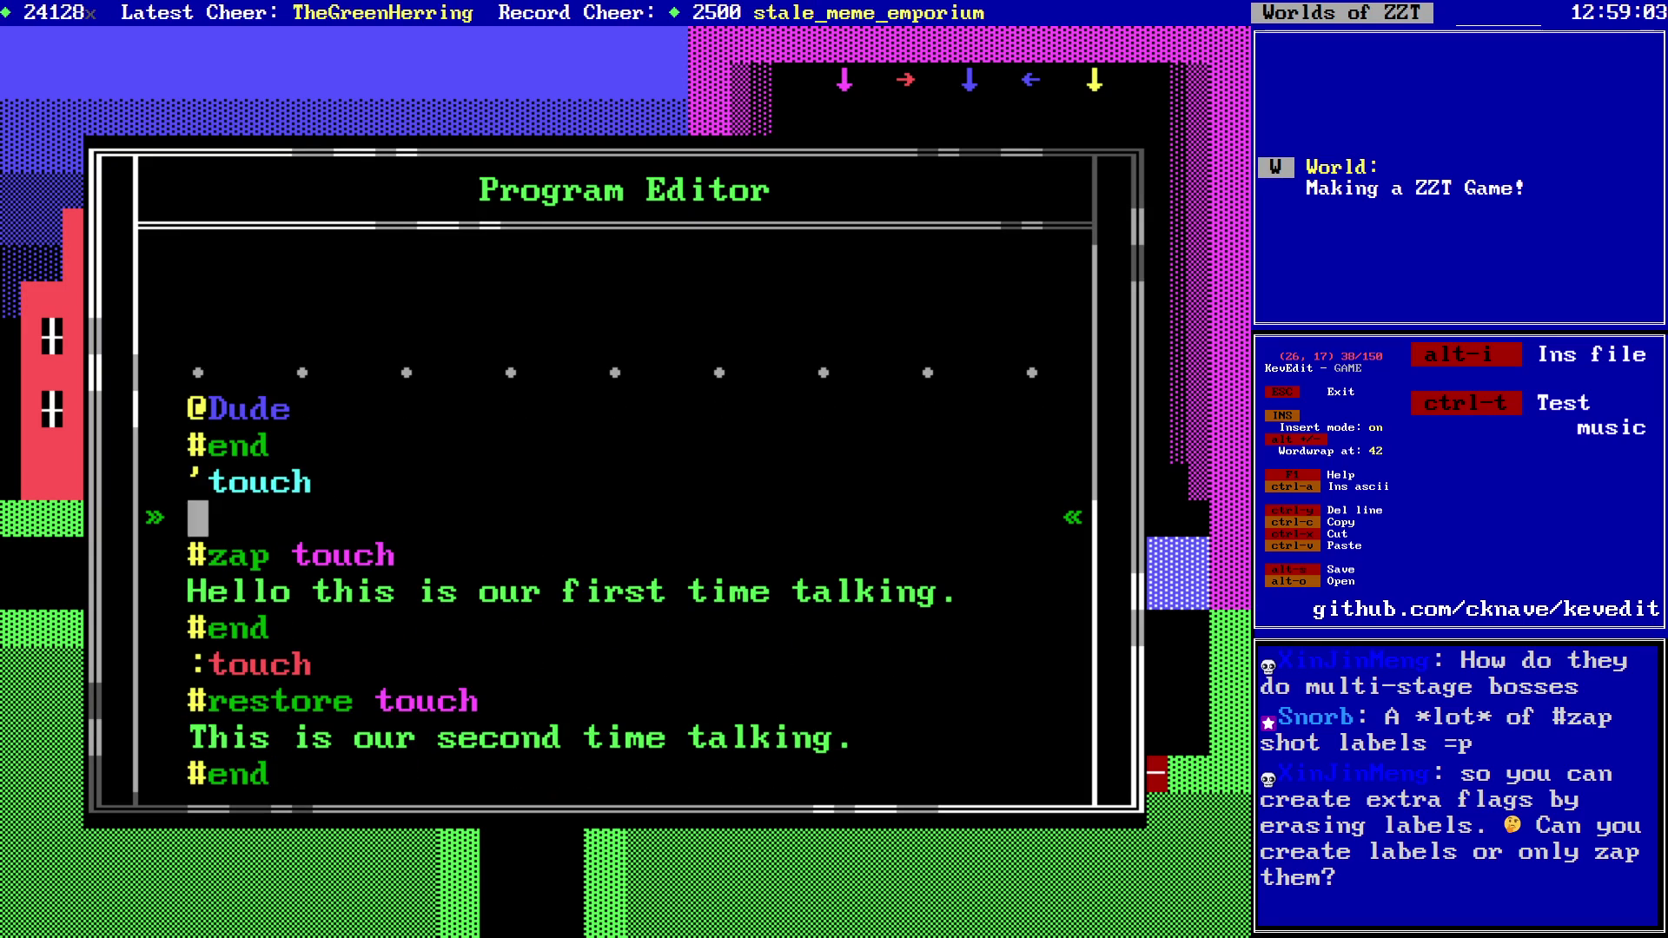
pyautogui.write("'touch")
pyautogui.press('Return')
pyautogui.write("'touch")
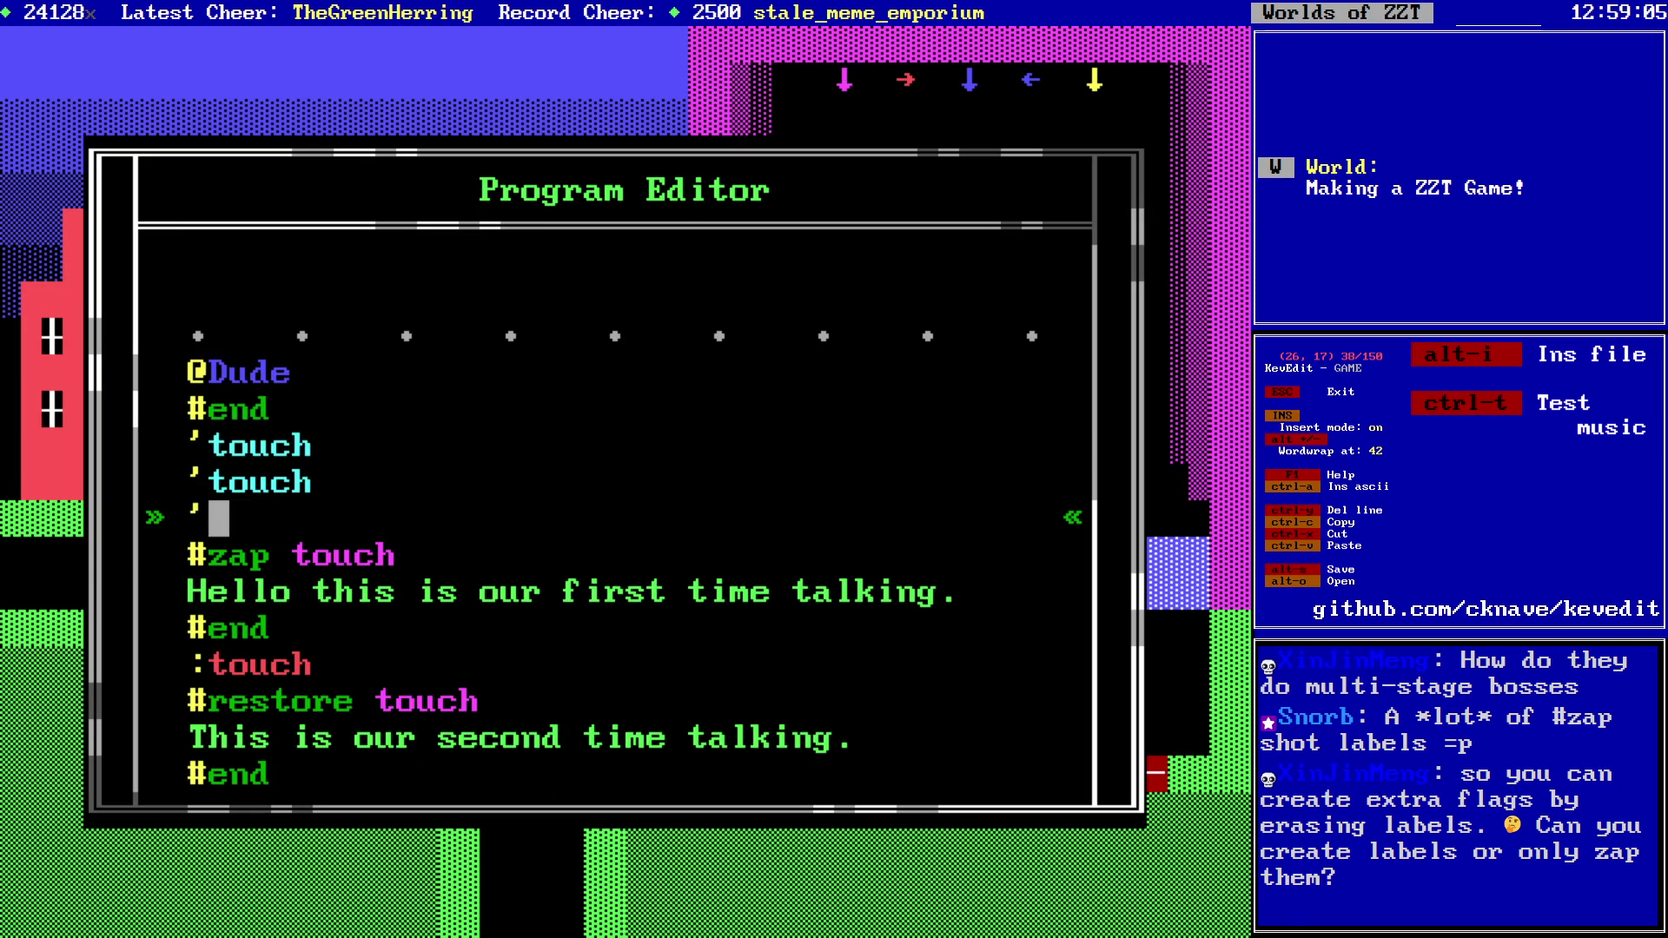
pyautogui.press('Up')
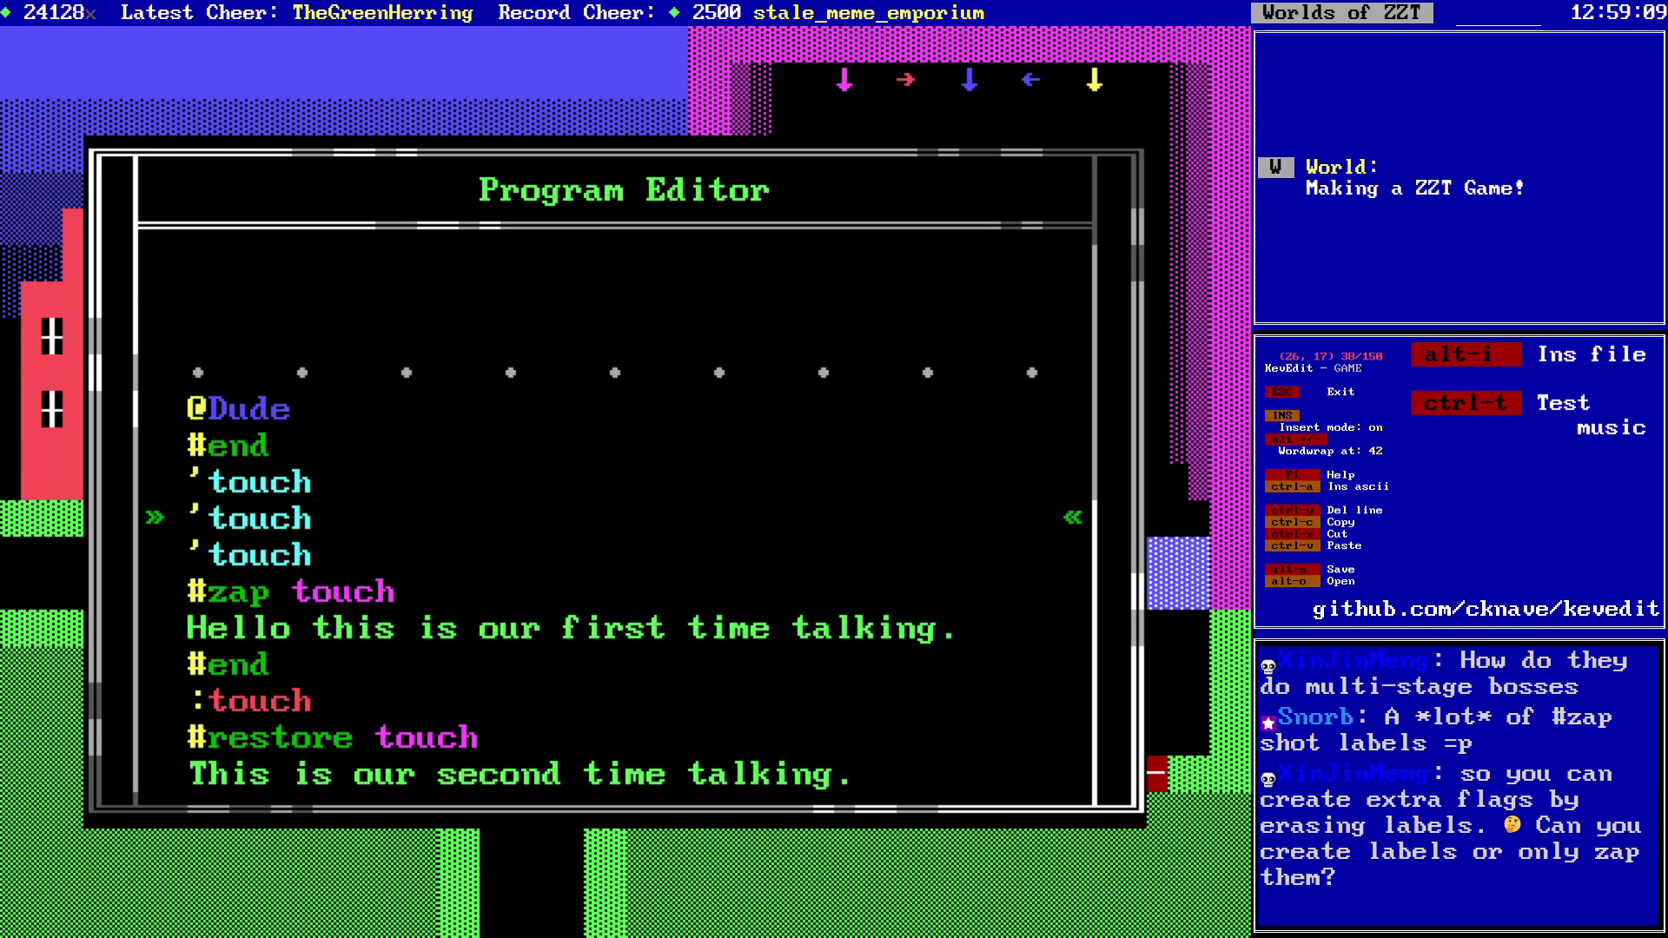
pyautogui.press('Up')
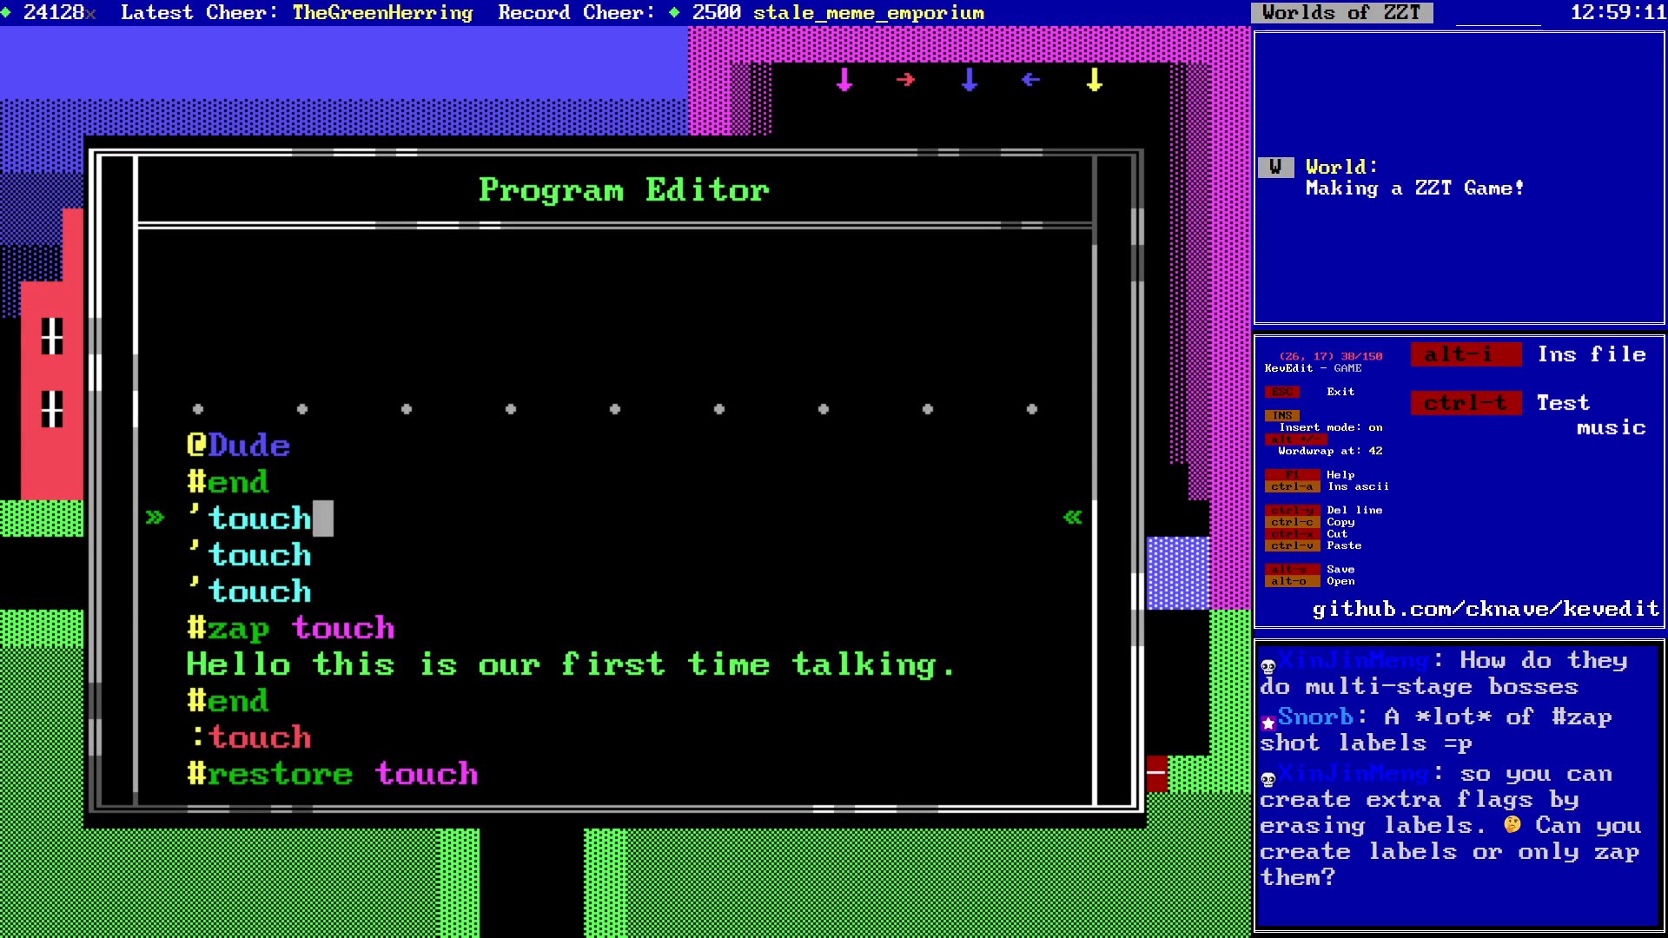
pyautogui.hotkey('ctrl', 'y')
pyautogui.hotkey('ctrl', 'y')
pyautogui.hotkey('ctrl', 'y')
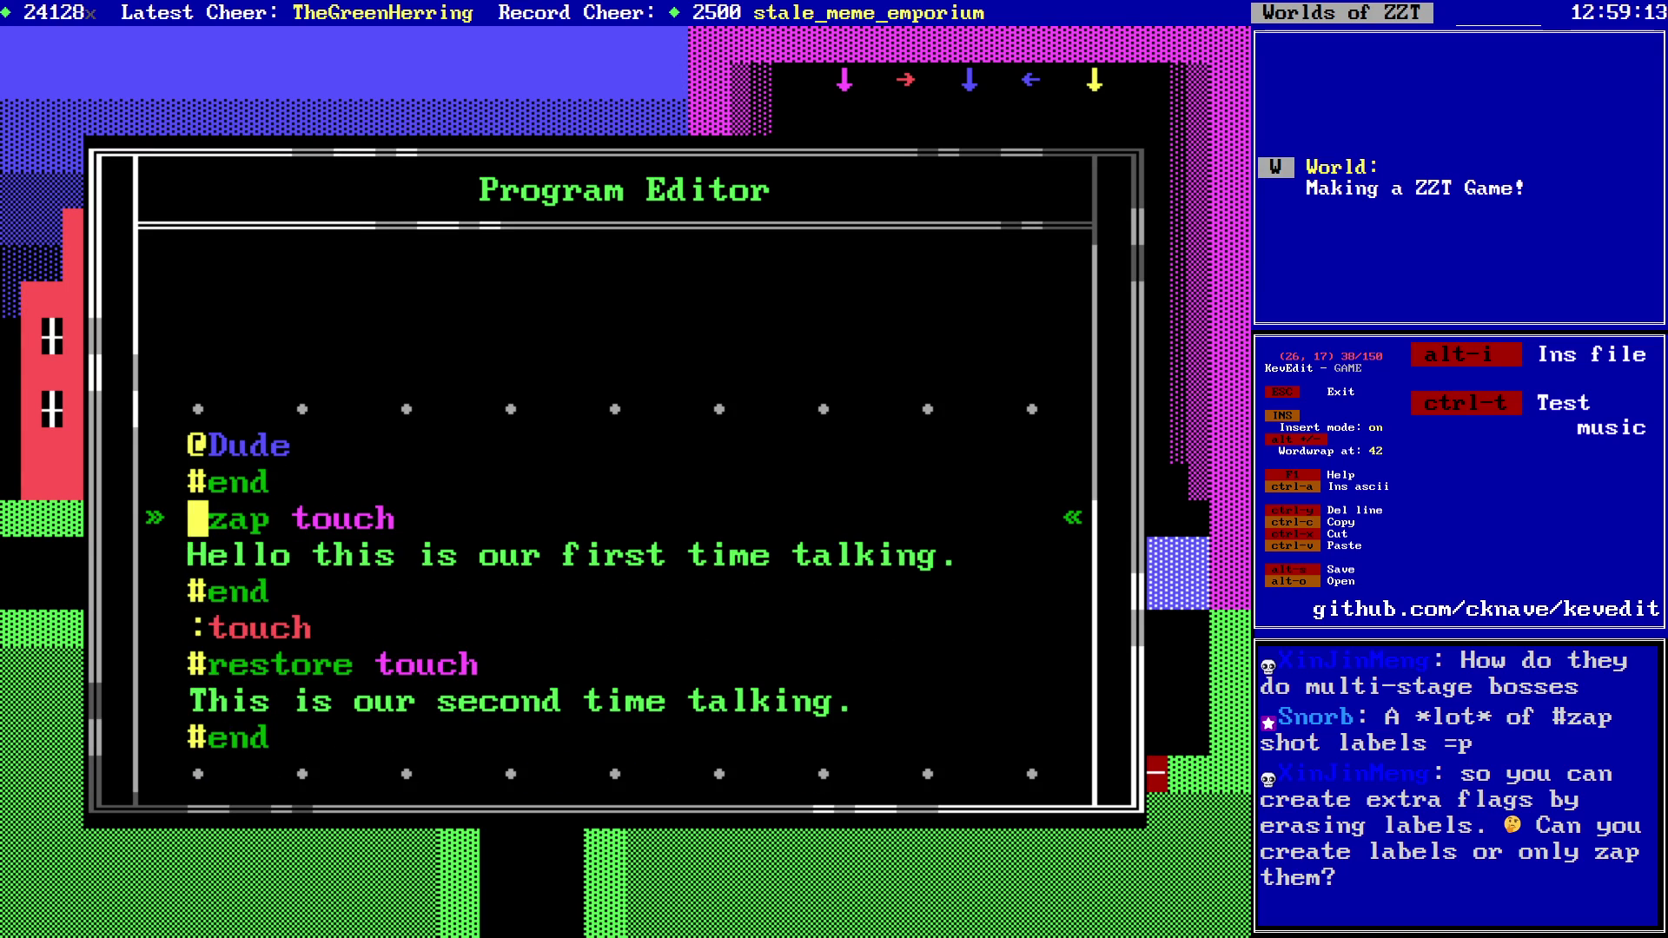
# Step: Close the Dude's program and settings, then save the world over GAME.zzt
pyautogui.press('Escape')
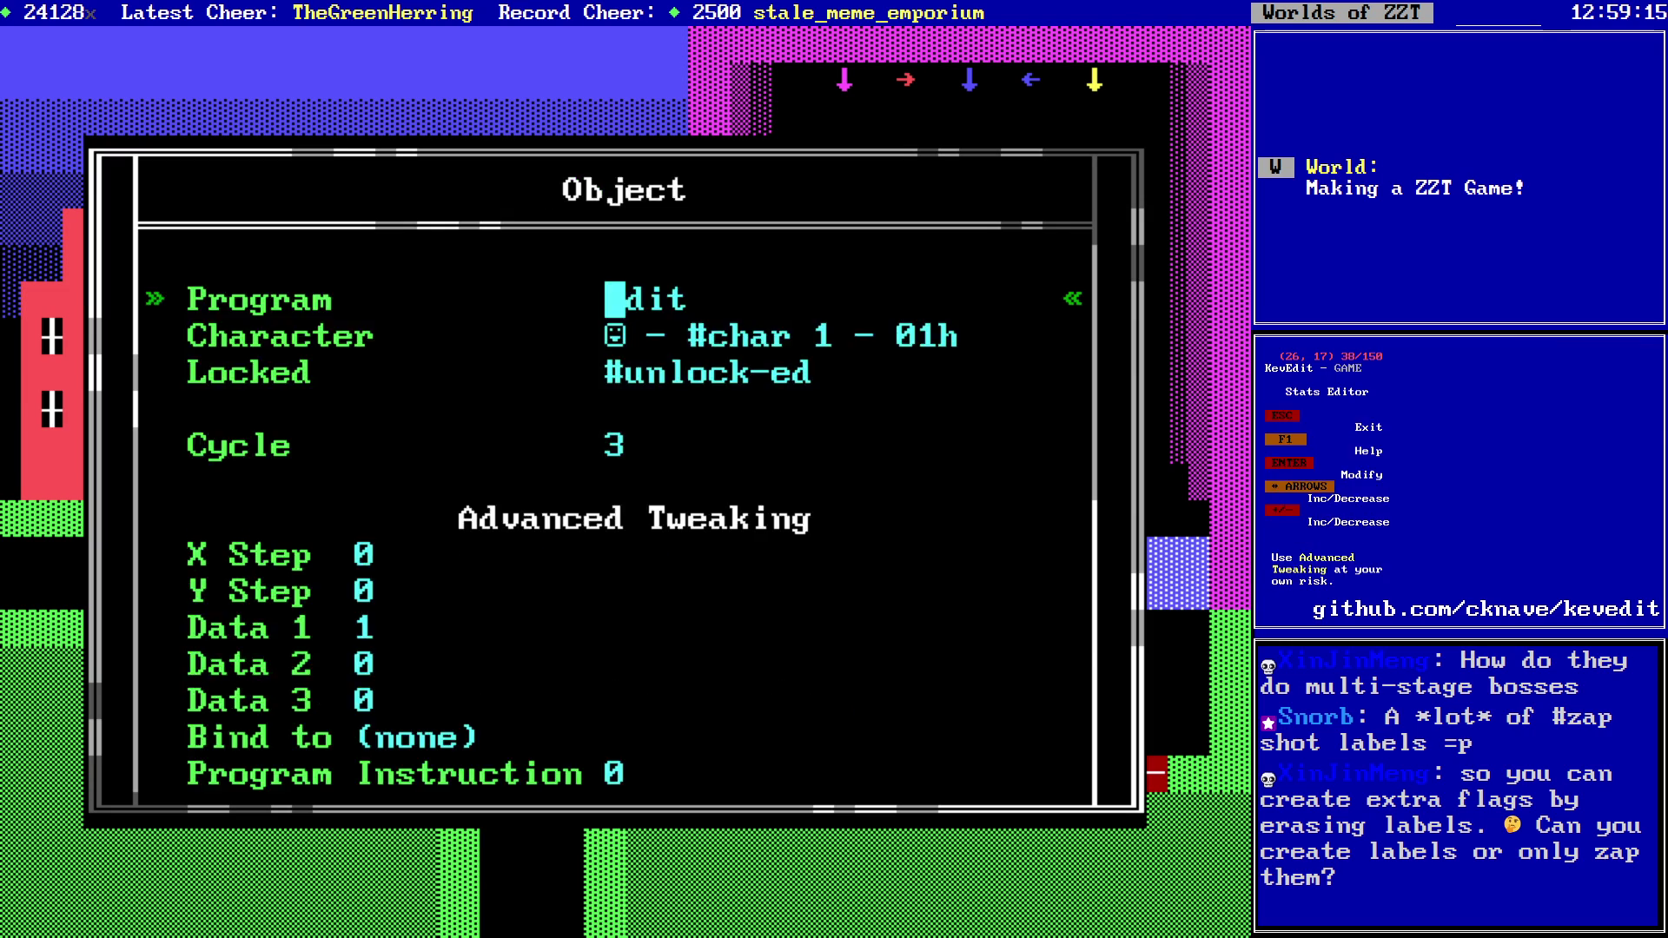
pyautogui.press('Escape')
pyautogui.press('Right')
pyautogui.press('Right')
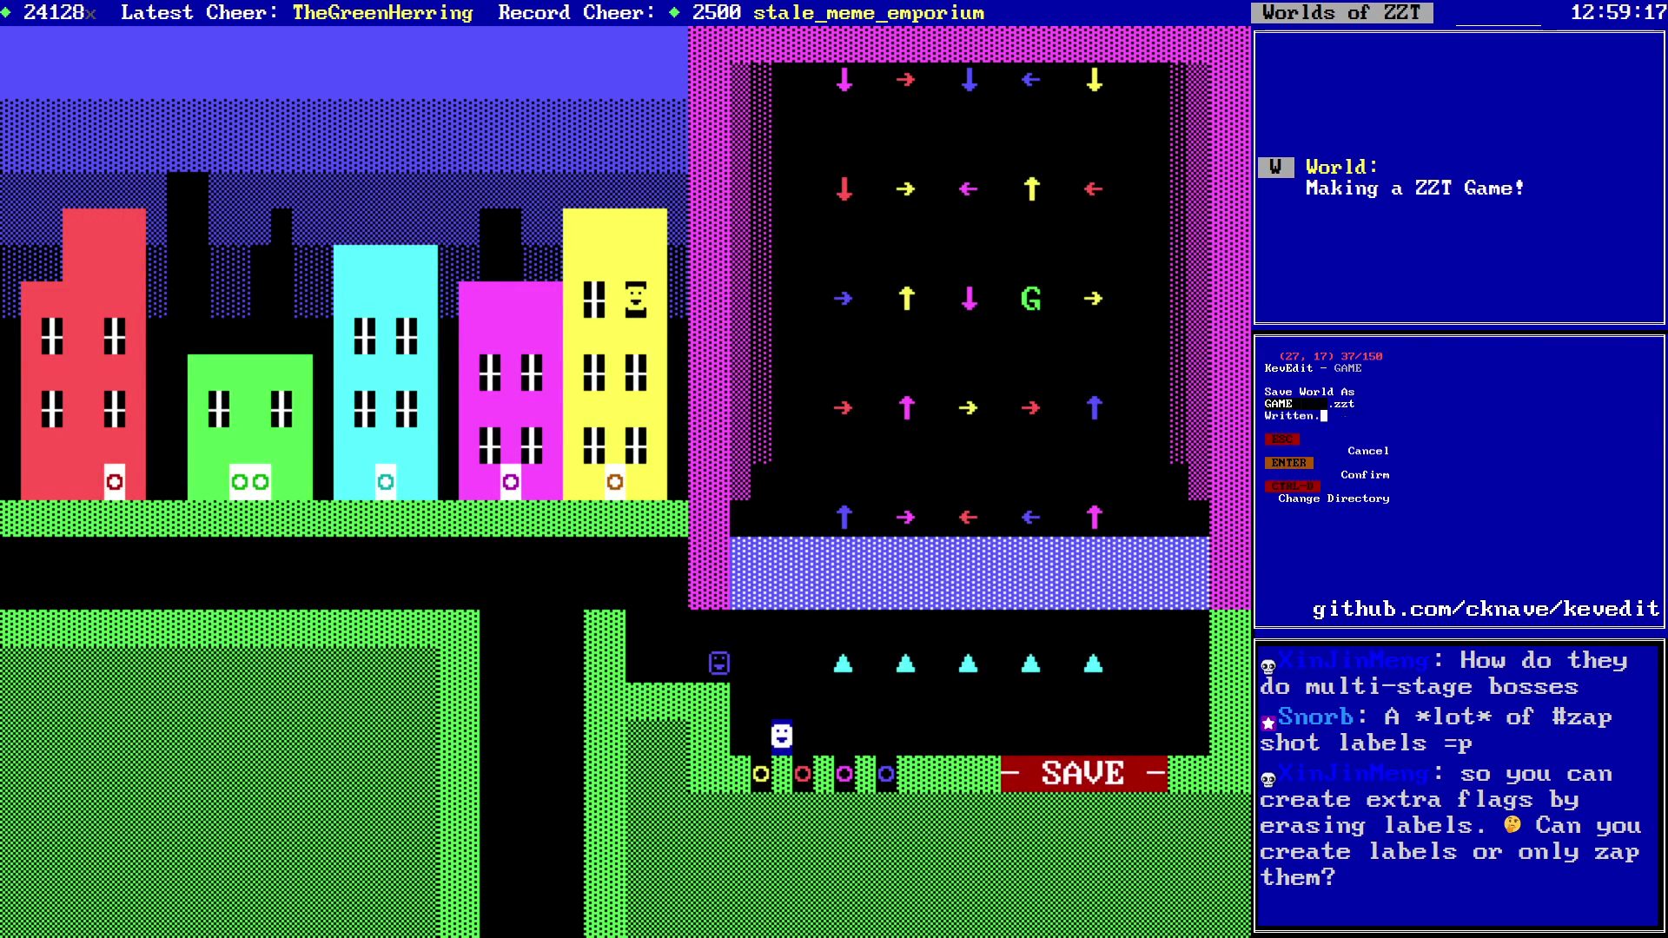
pyautogui.press('Right')
pyautogui.press('Right')
pyautogui.press('Right')
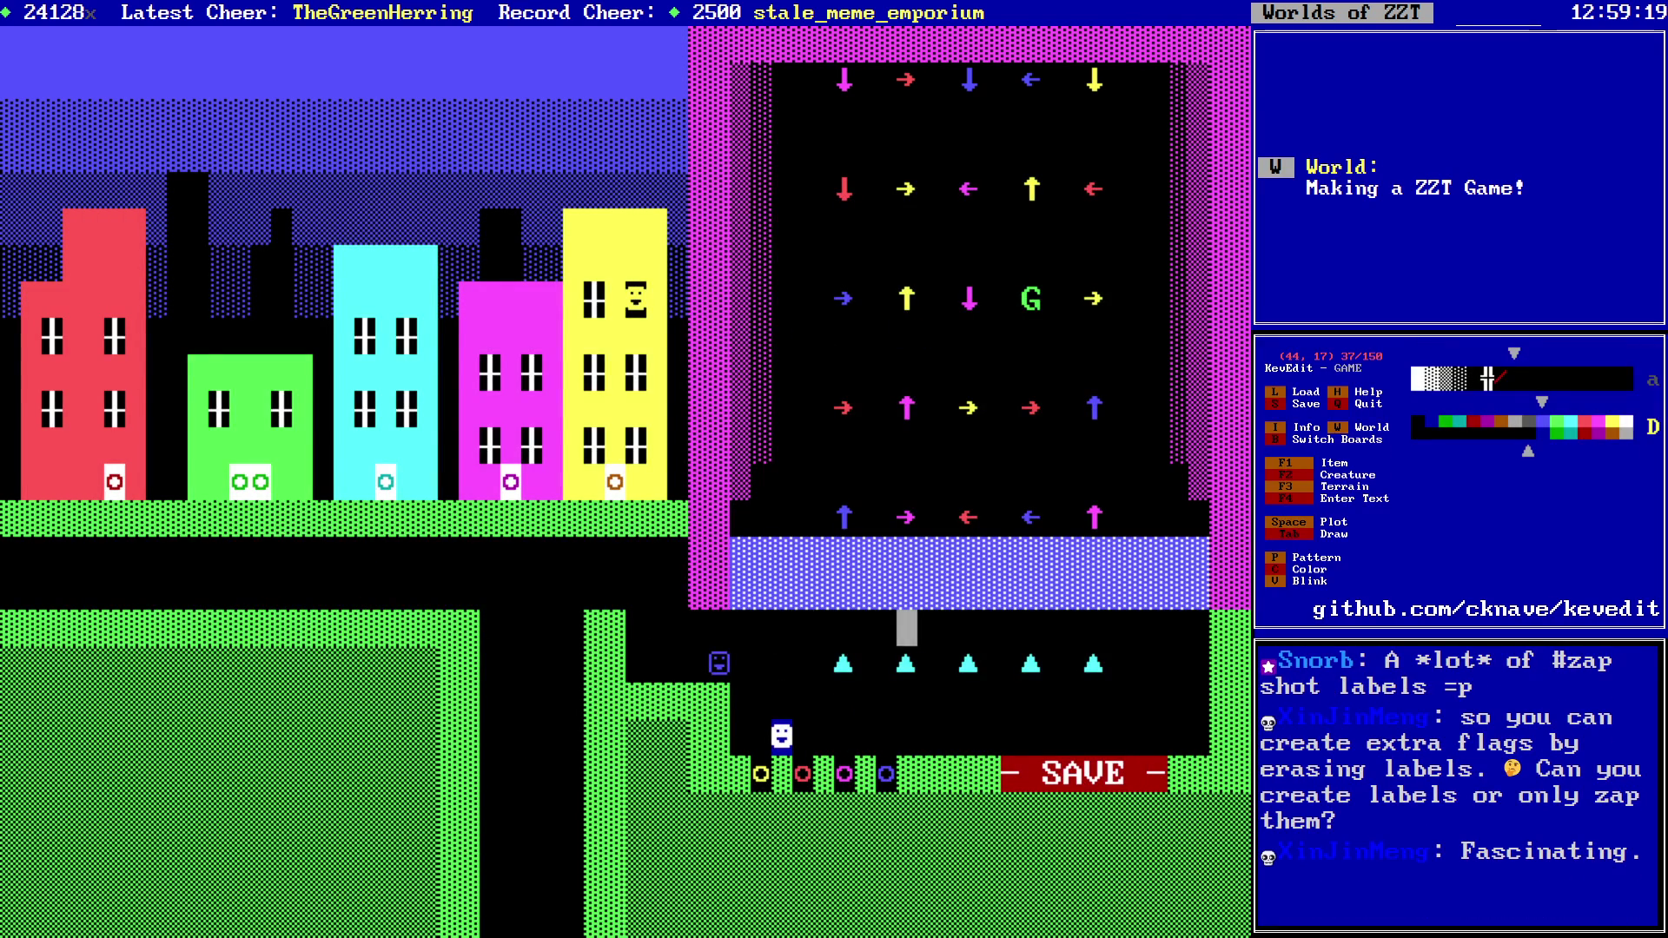
pyautogui.press('Down')
pyautogui.press('Down')
pyautogui.press('s')
pyautogui.press('y')
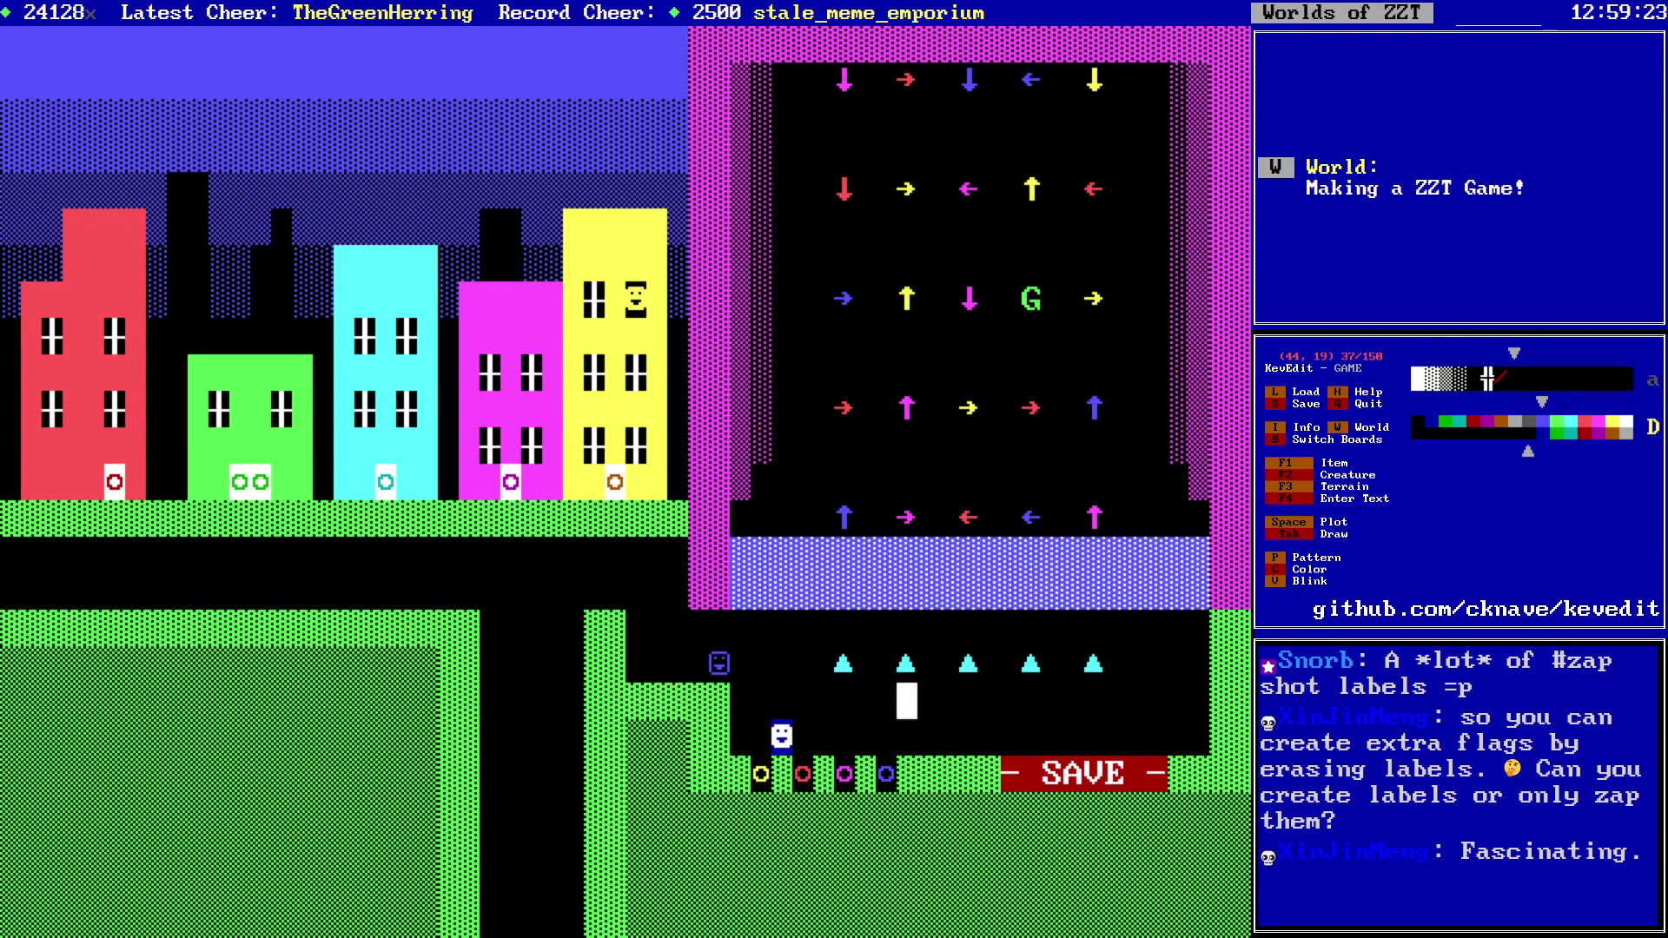
# Step: Move onto a Cannon object and open it for editing
pyautogui.press('Left')
pyautogui.press('Left')
pyautogui.press('Left')
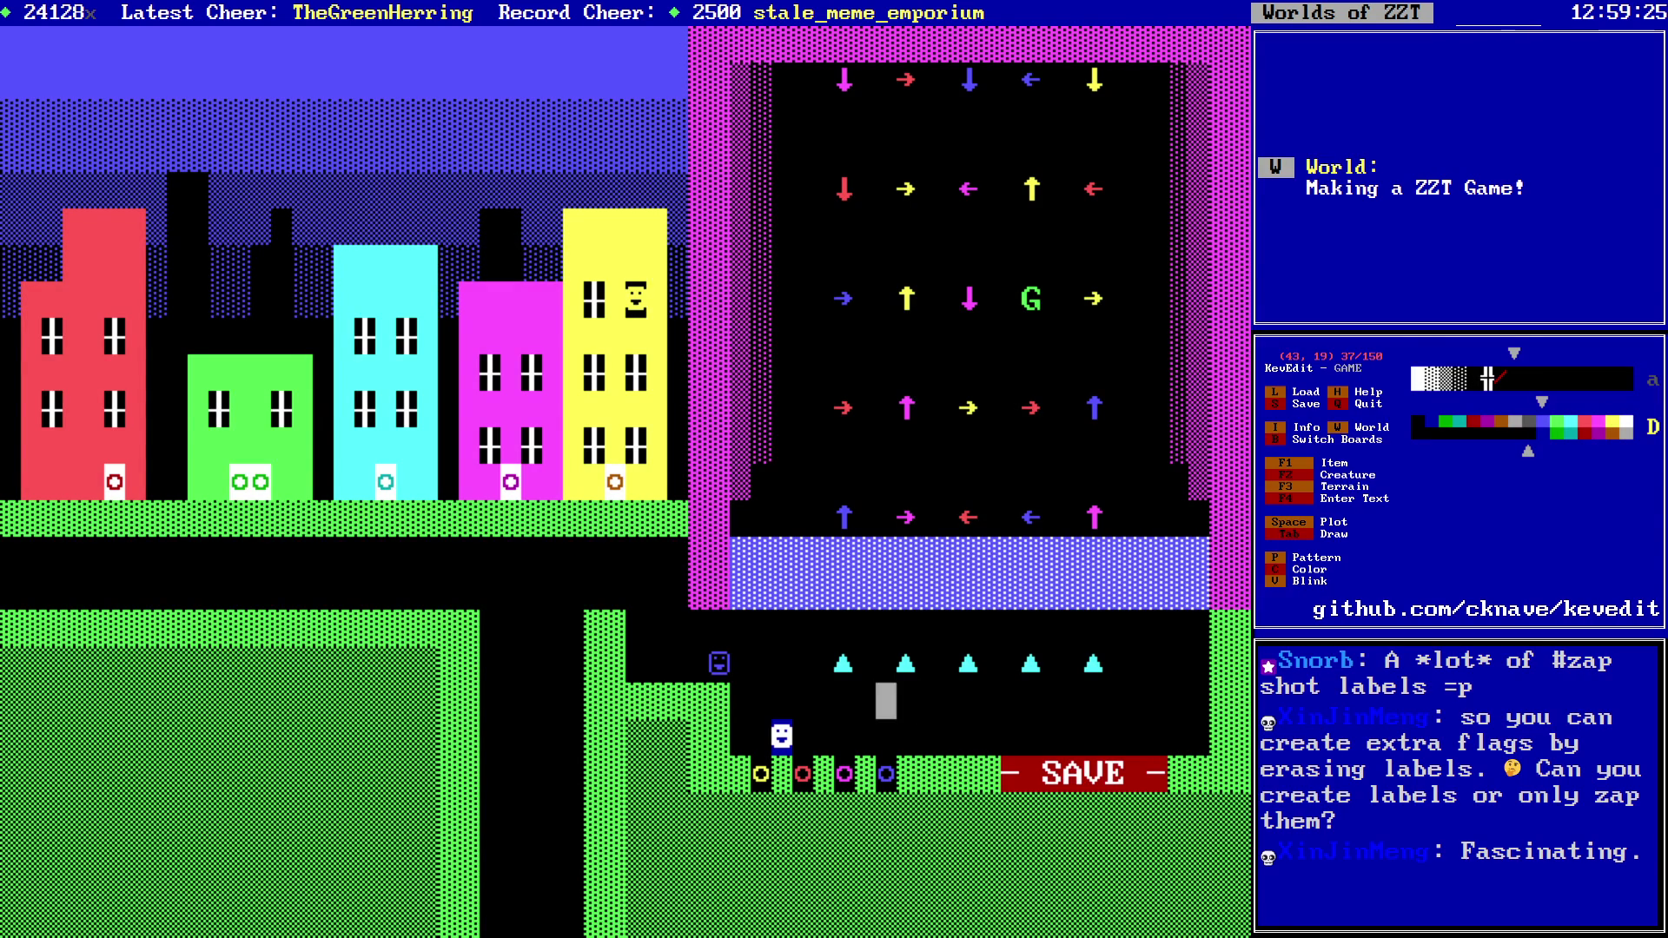
pyautogui.press('Right')
pyautogui.press('Right')
pyautogui.press('Right')
pyautogui.press('Up')
pyautogui.press('Up')
pyautogui.press('Return')
pyautogui.press('Return')
# Step: Remove the blank line after the Cannon's last #end and add a new :touch label
pyautogui.press('Down')
pyautogui.press('Down')
pyautogui.press('Down')
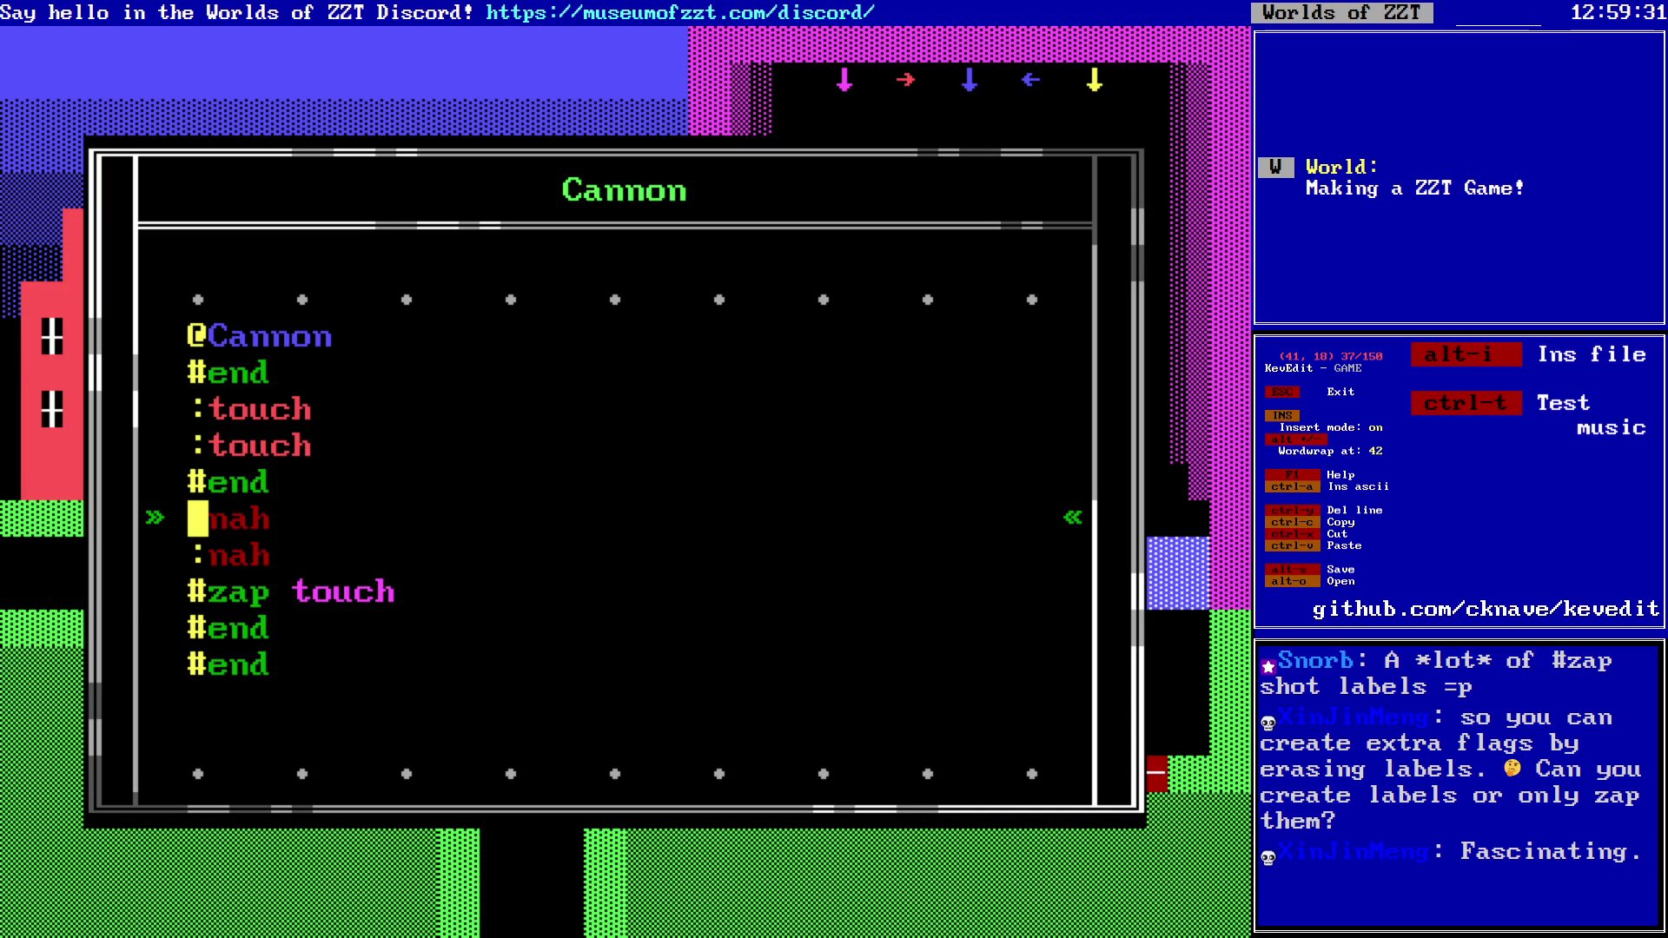
pyautogui.press('Up')
pyautogui.press('Up')
pyautogui.press('Up')
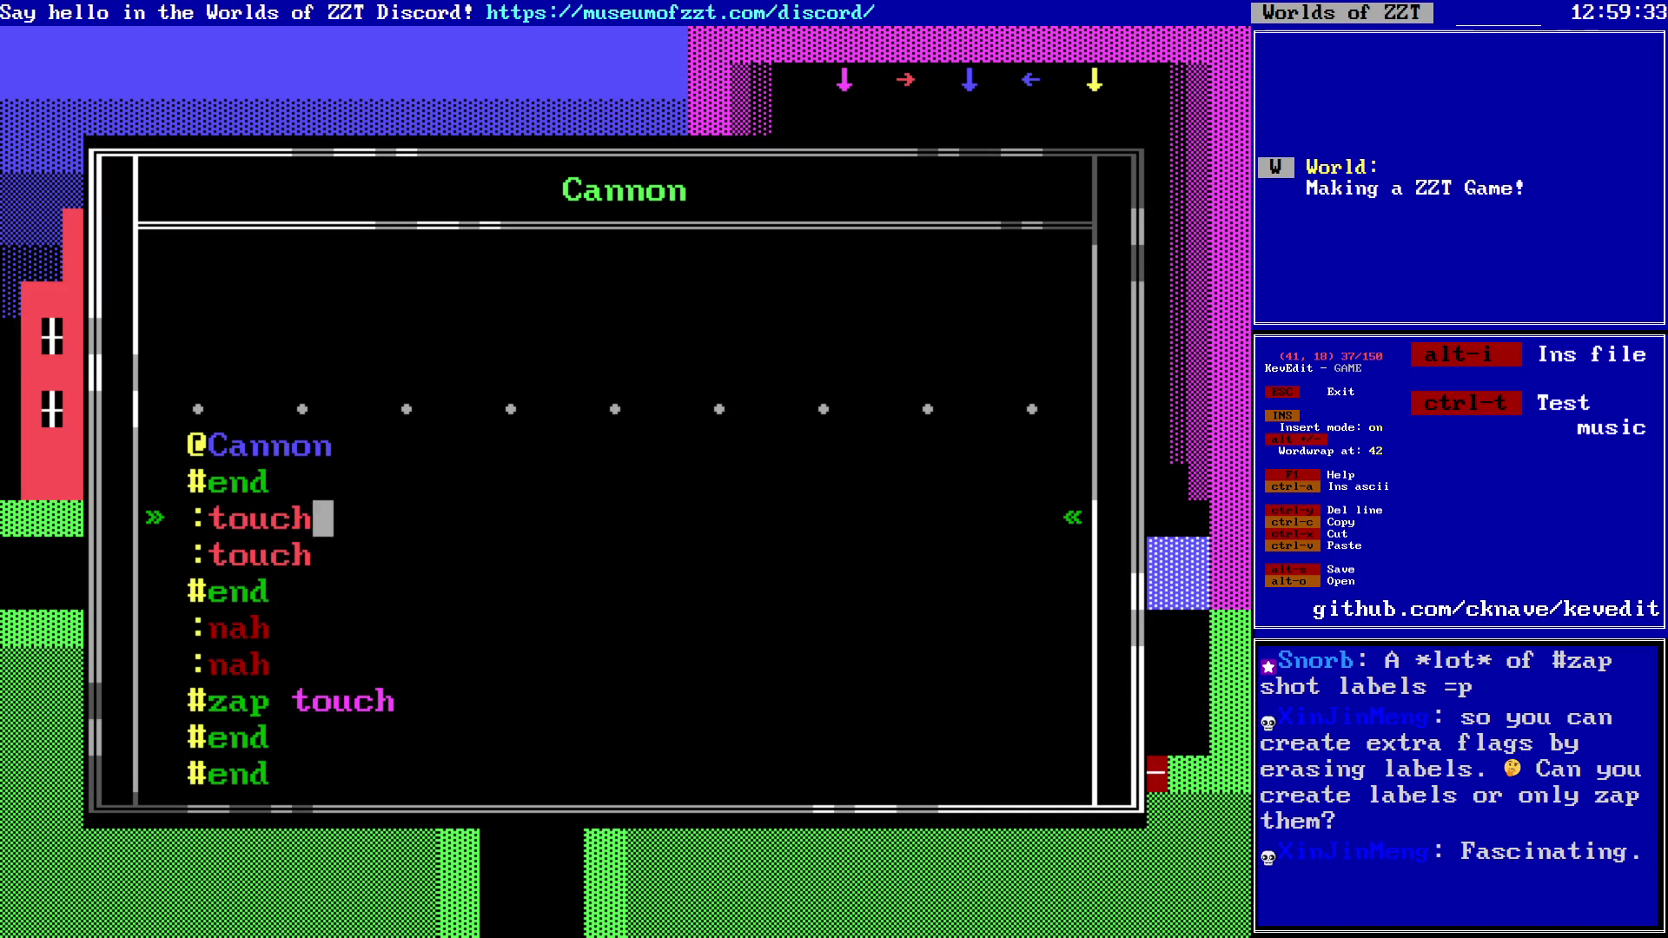
pyautogui.press('Down')
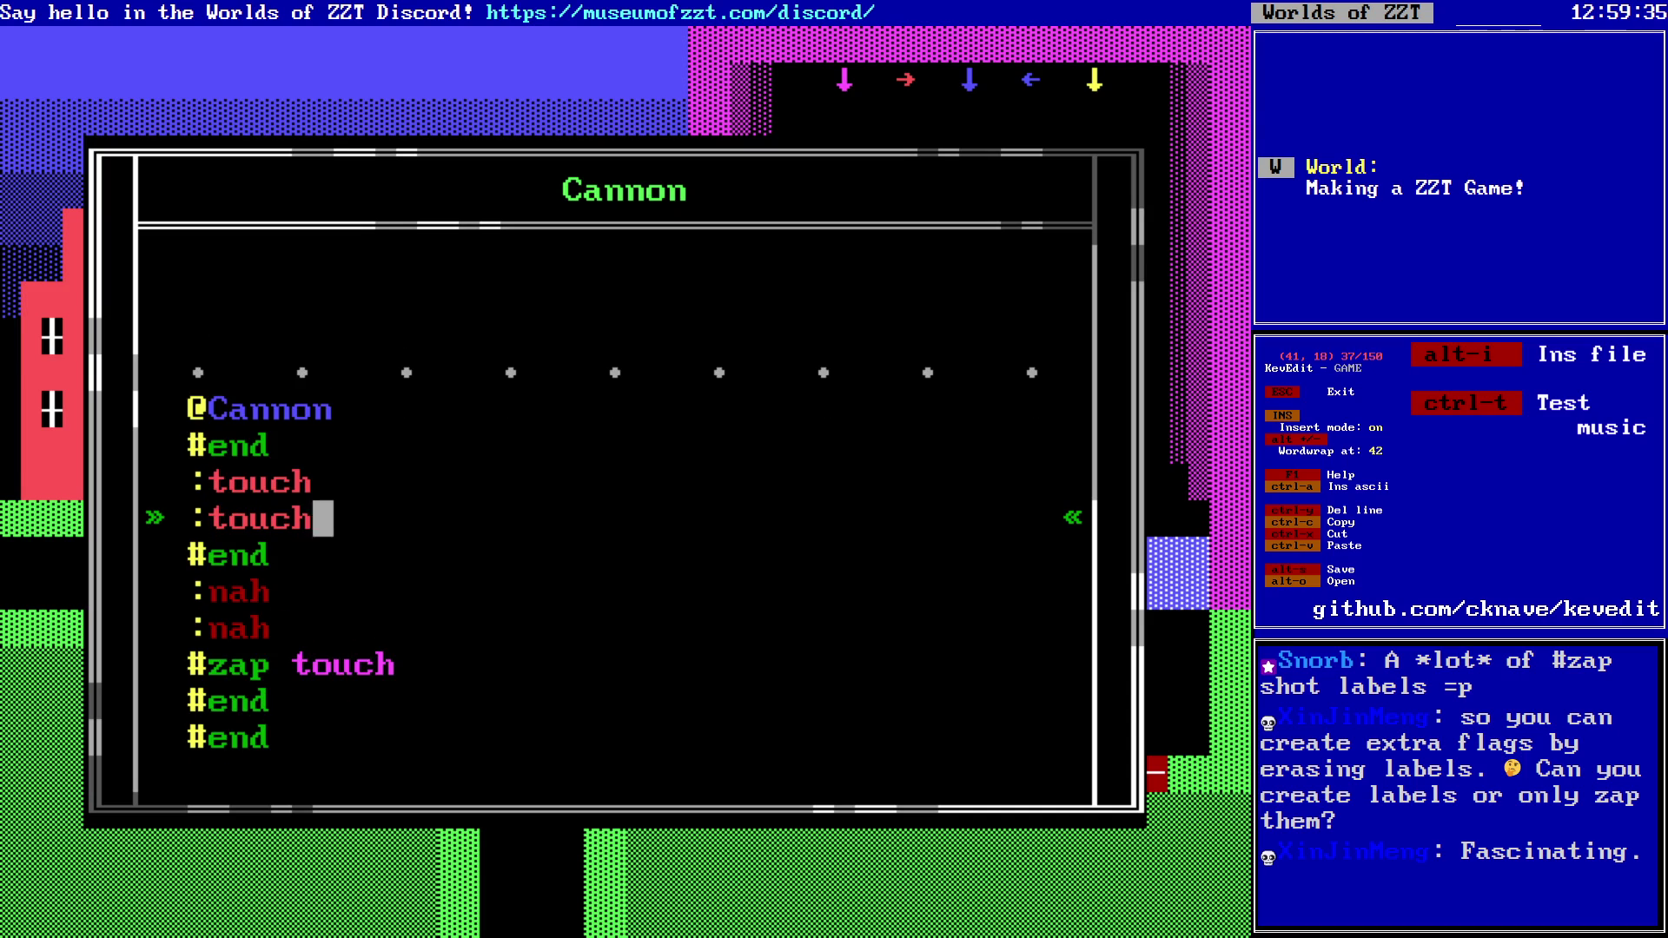
pyautogui.press('Home')
pyautogui.press('Down')
pyautogui.press('Down')
pyautogui.press('Down')
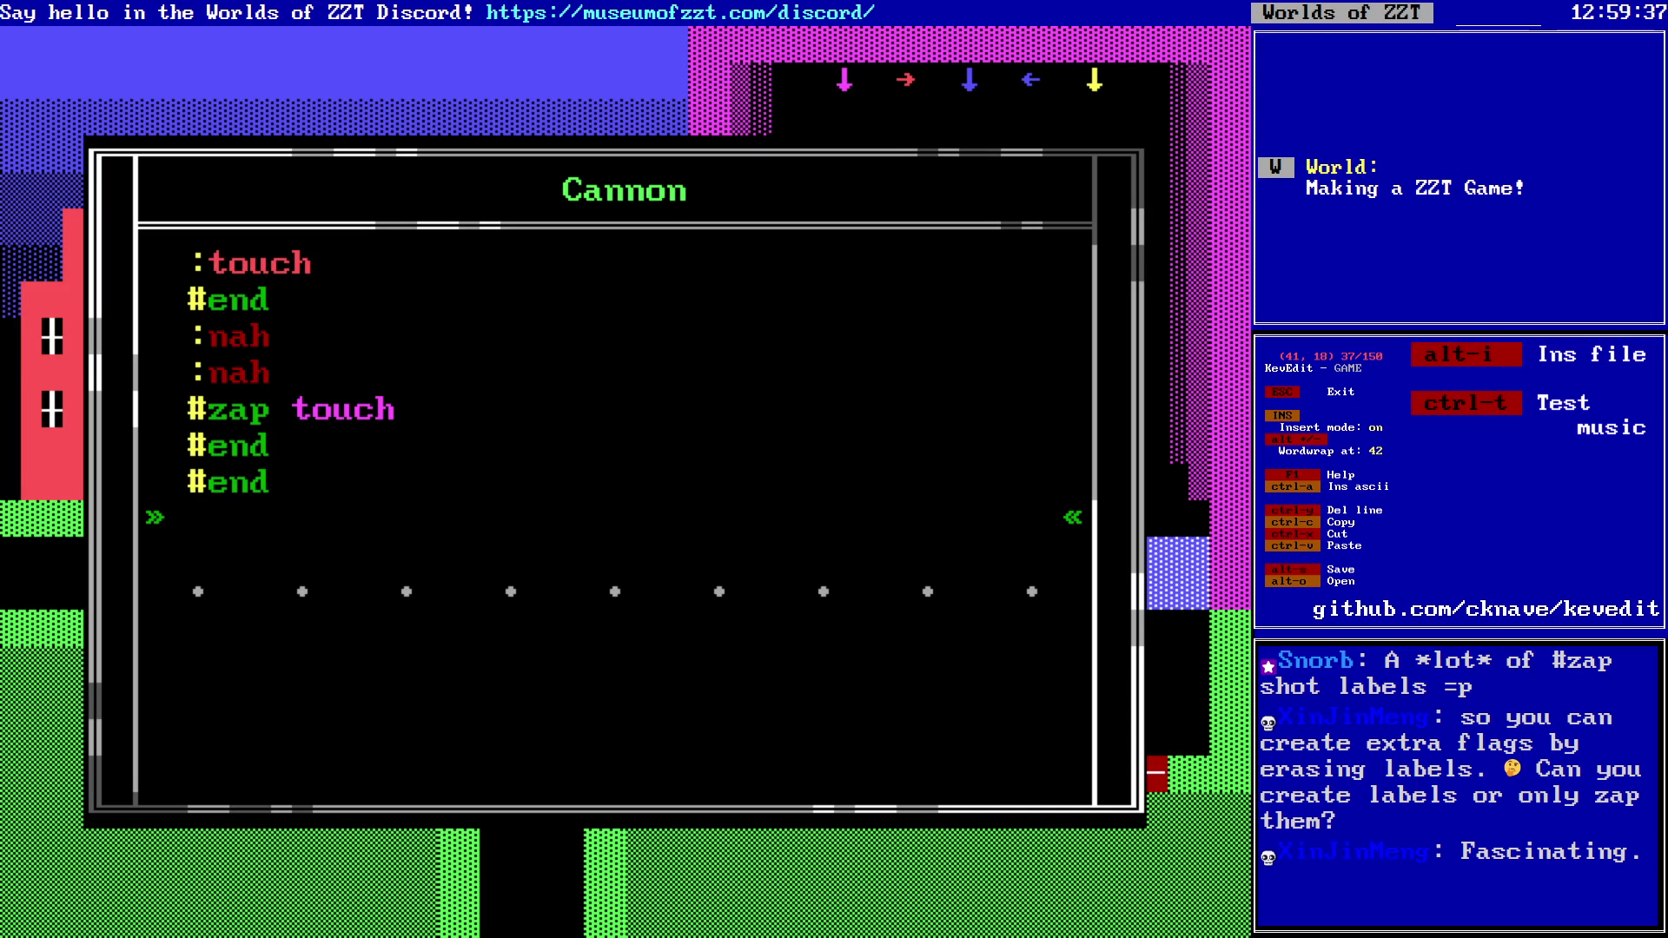
pyautogui.press('Delete')
pyautogui.press('BackSpace')
pyautogui.press('Return')
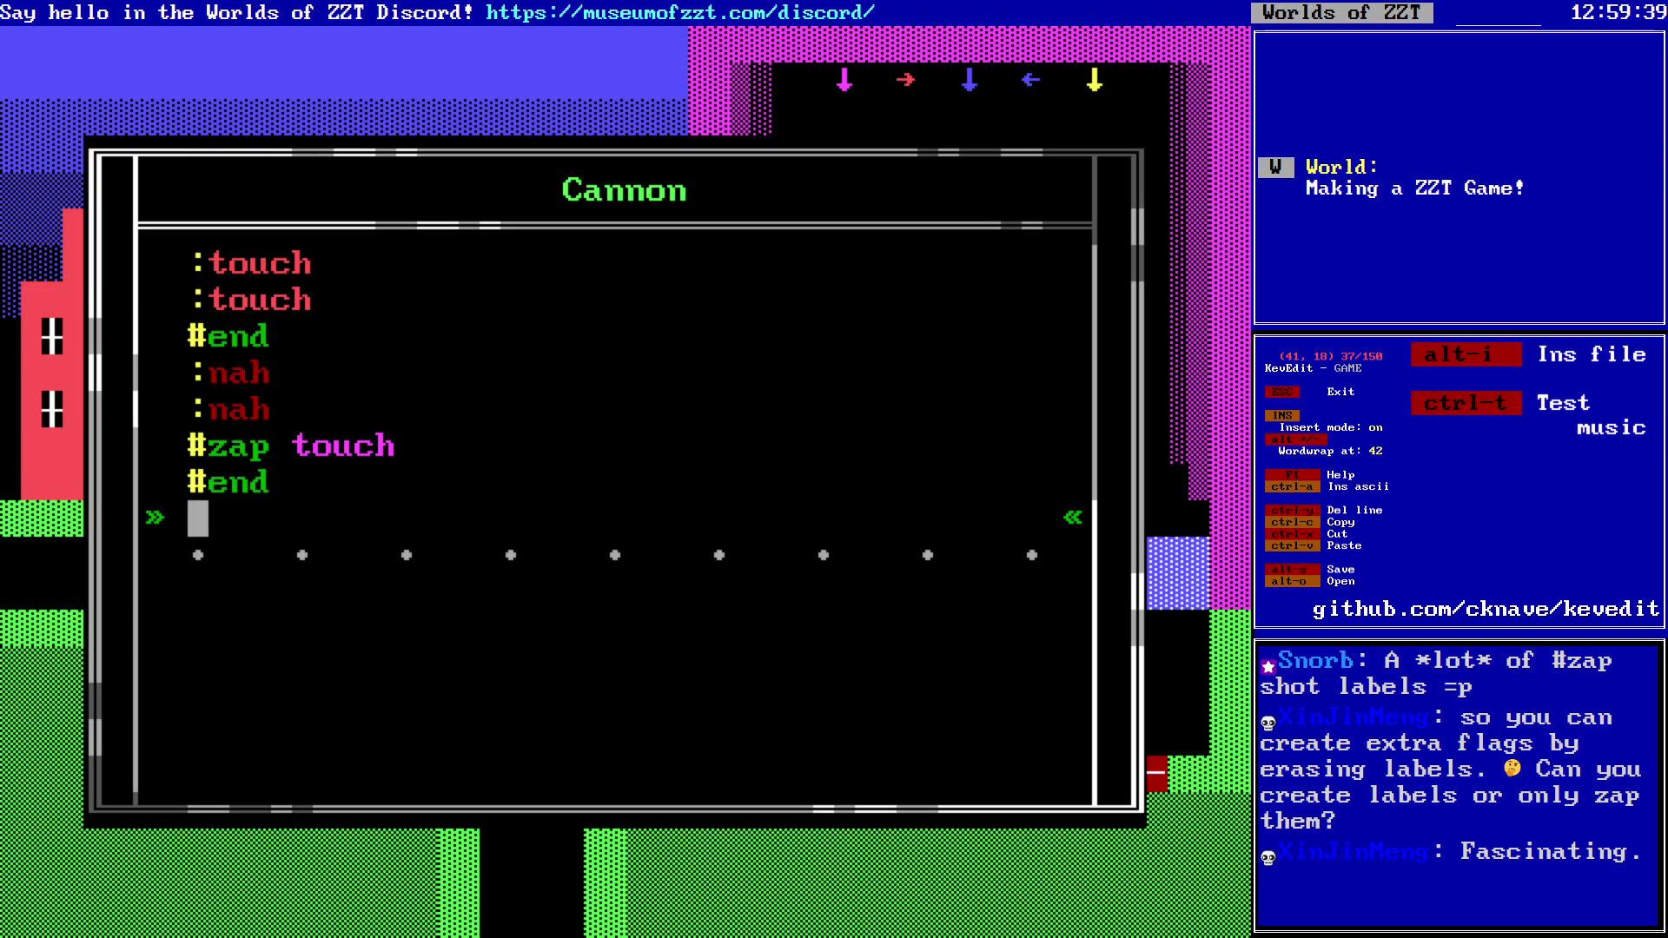
pyautogui.write(':touch')
# Step: Under the new :touch label, add '#others:nah' followed by '#shoot n'
pyautogui.press('Up')
pyautogui.press('Up')
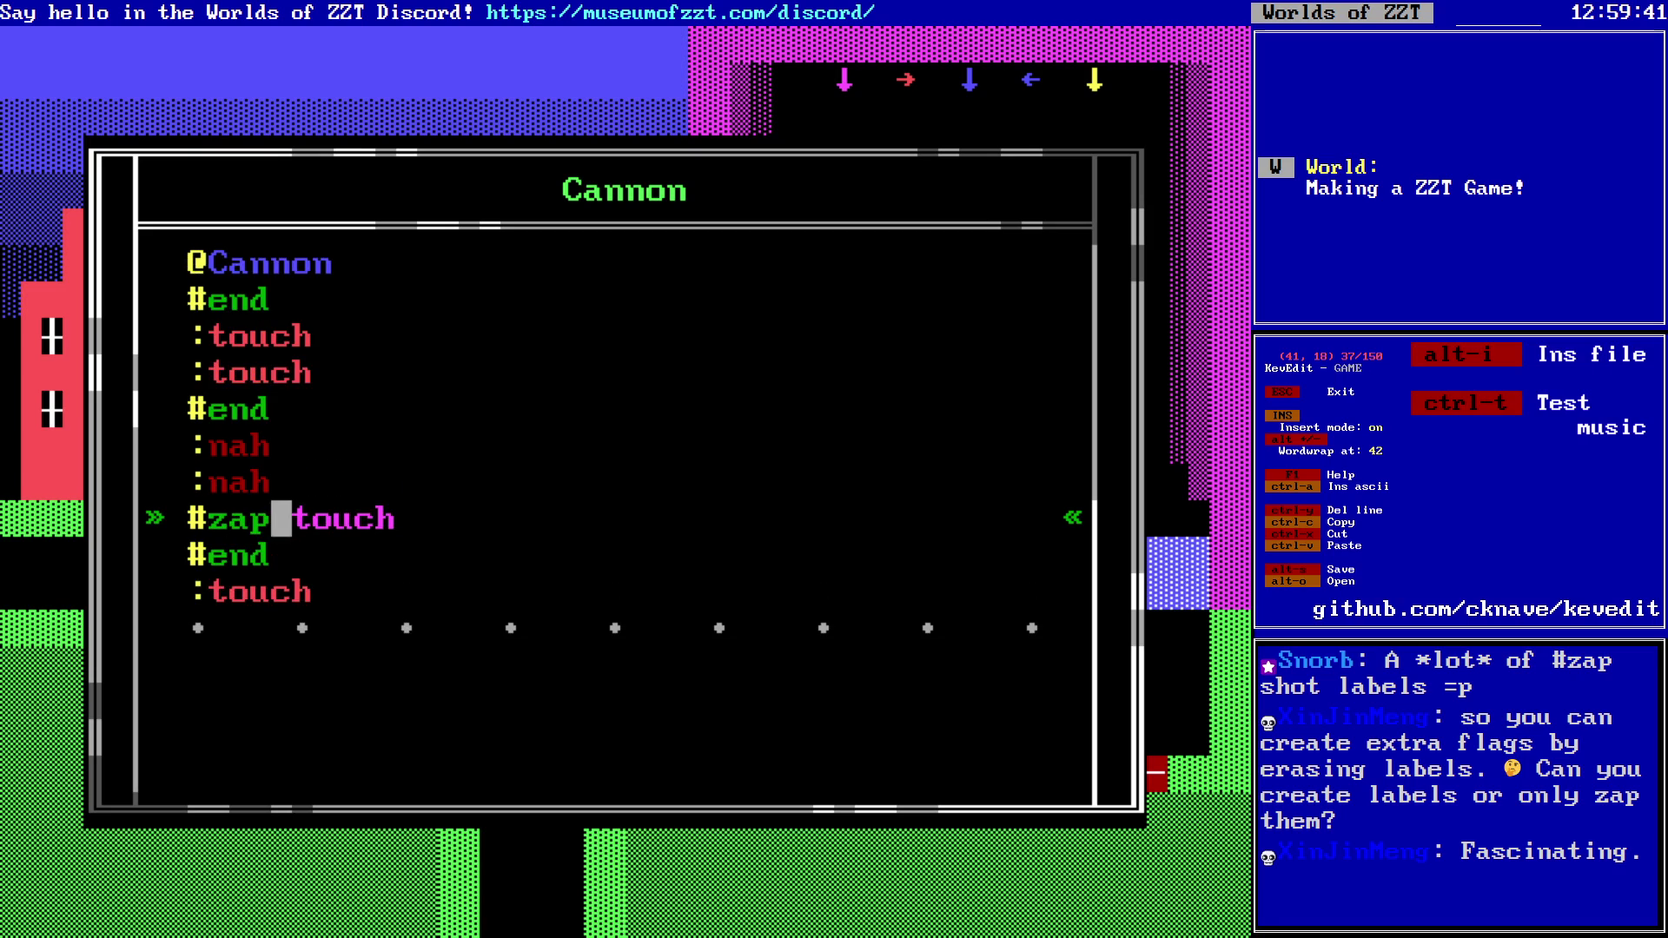
pyautogui.press('Down')
pyautogui.press('Down')
pyautogui.press('End')
pyautogui.press('Return')
pyautogui.write('#s')
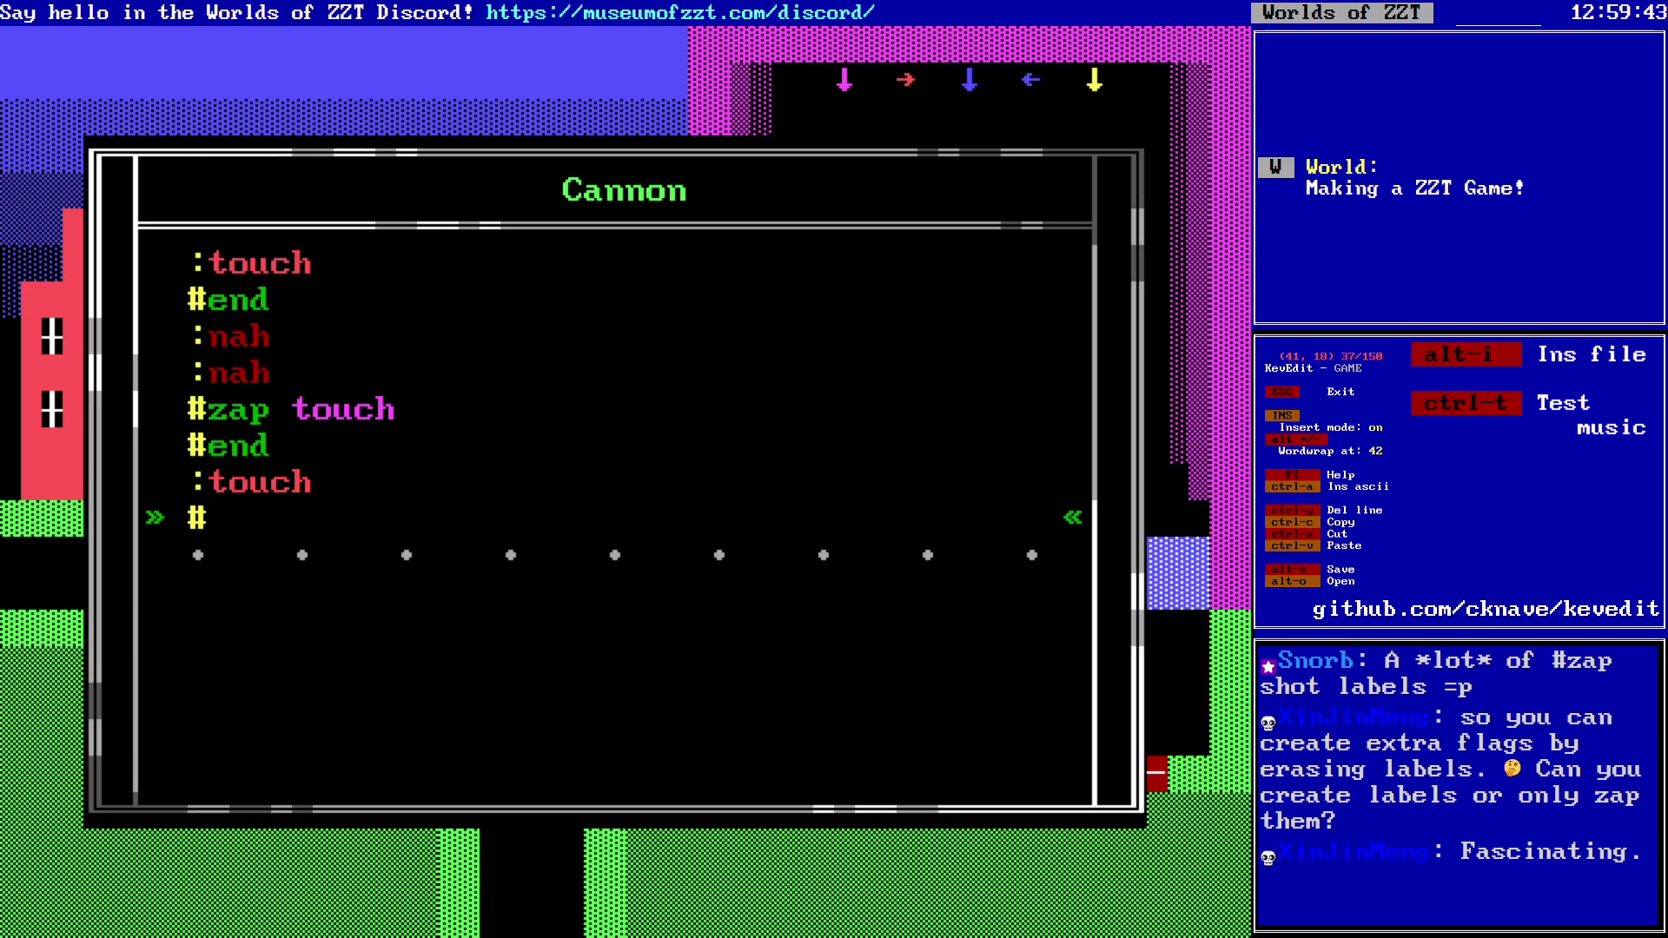
pyautogui.write('hoot n')
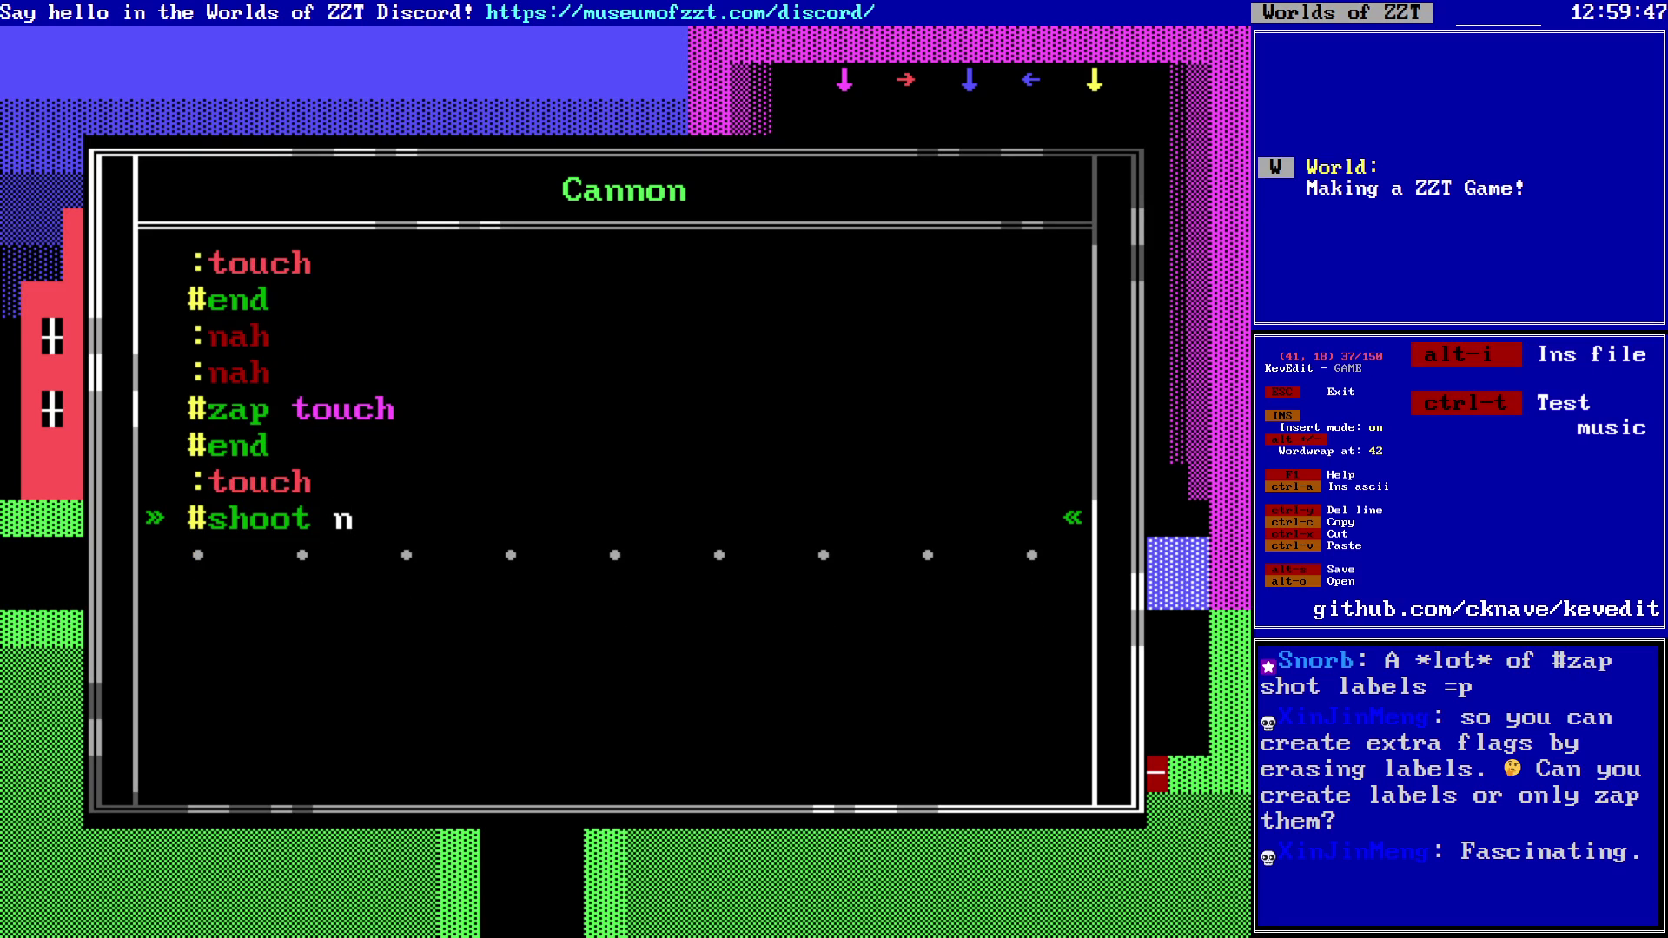
pyautogui.press('Up')
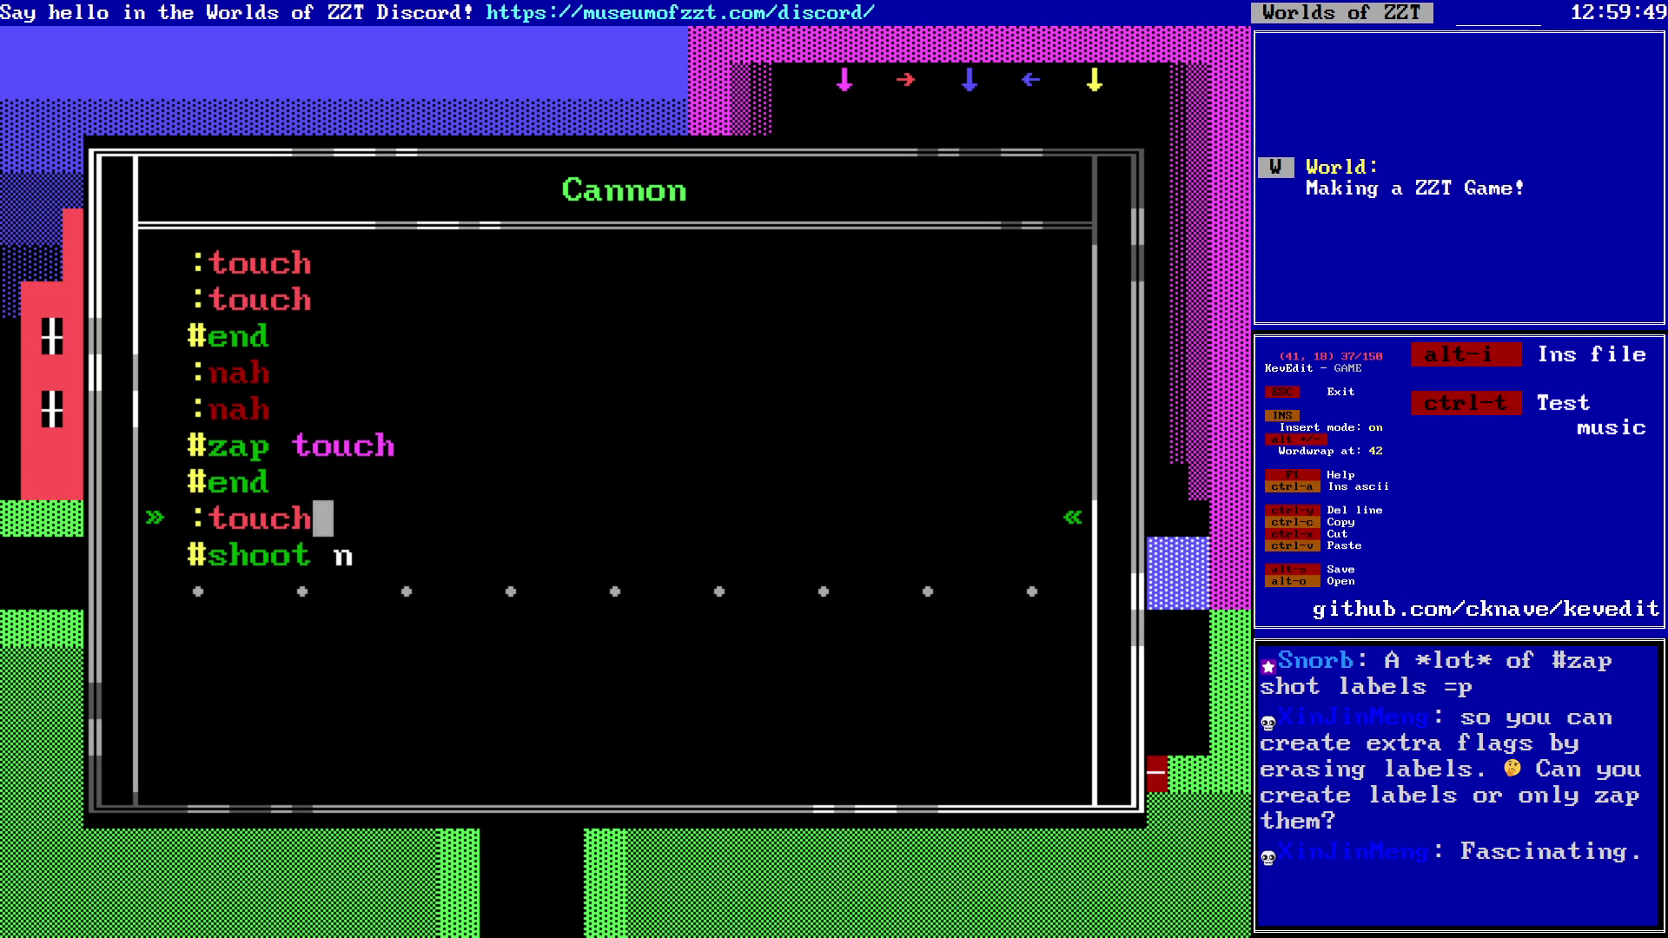
pyautogui.press('Return')
pyautogui.write('#others:nah')
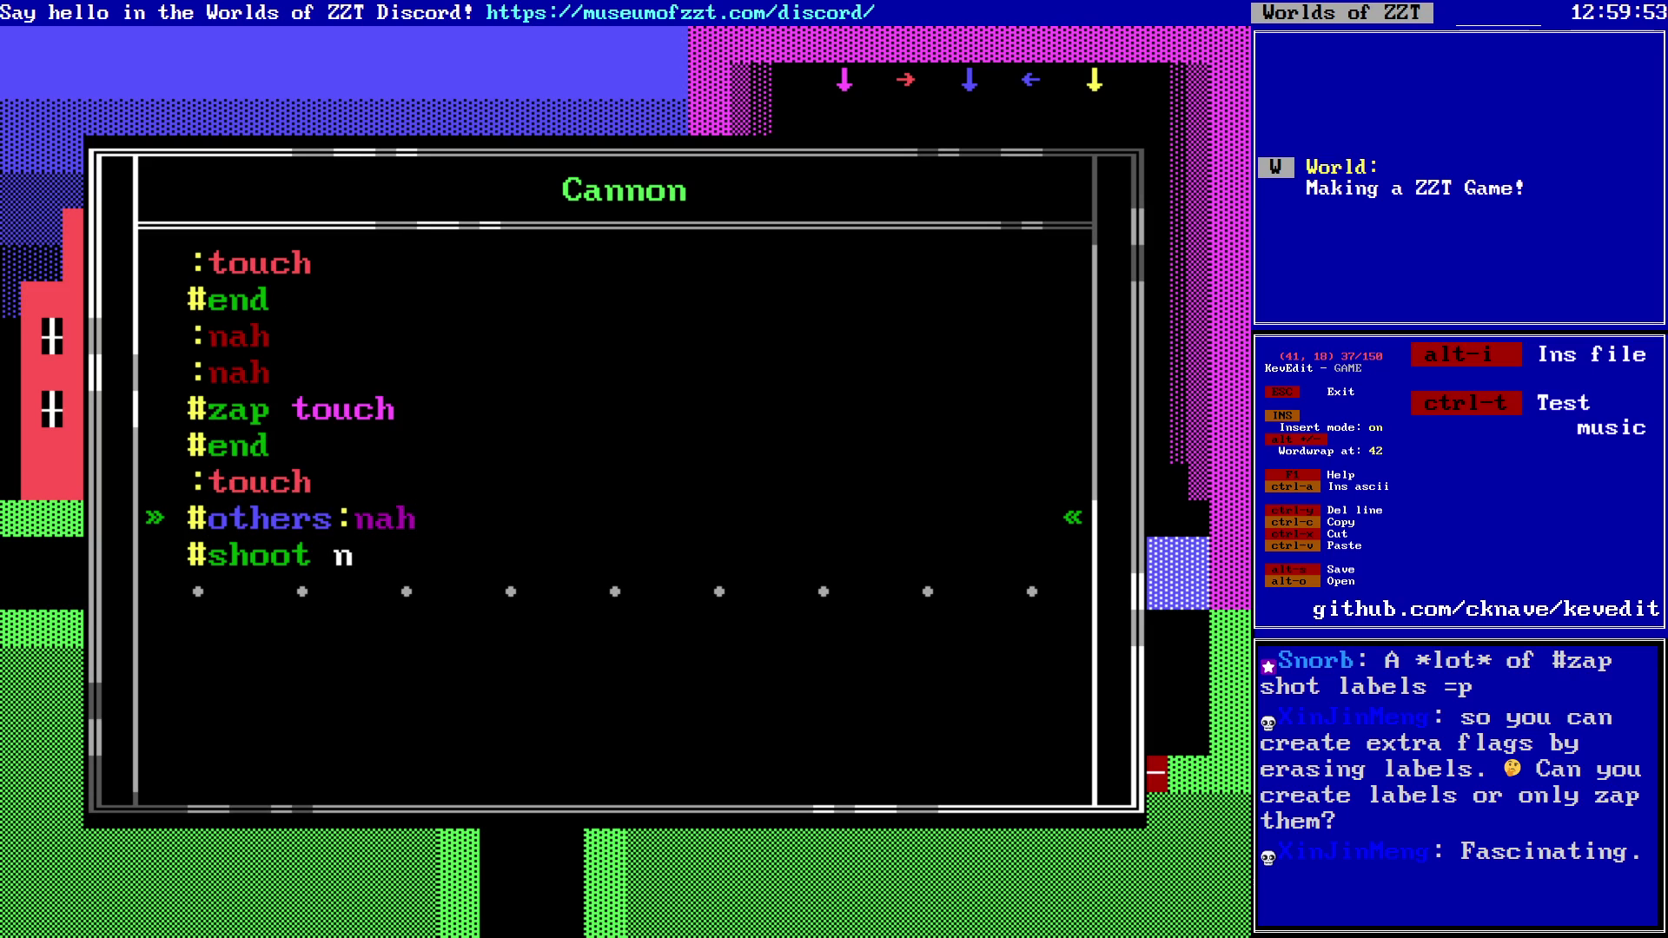
# Step: Delete the duplicate :nah line, add '#end' after #shoot n, and close the script
pyautogui.press('Up')
pyautogui.press('Up')
pyautogui.press('Up')
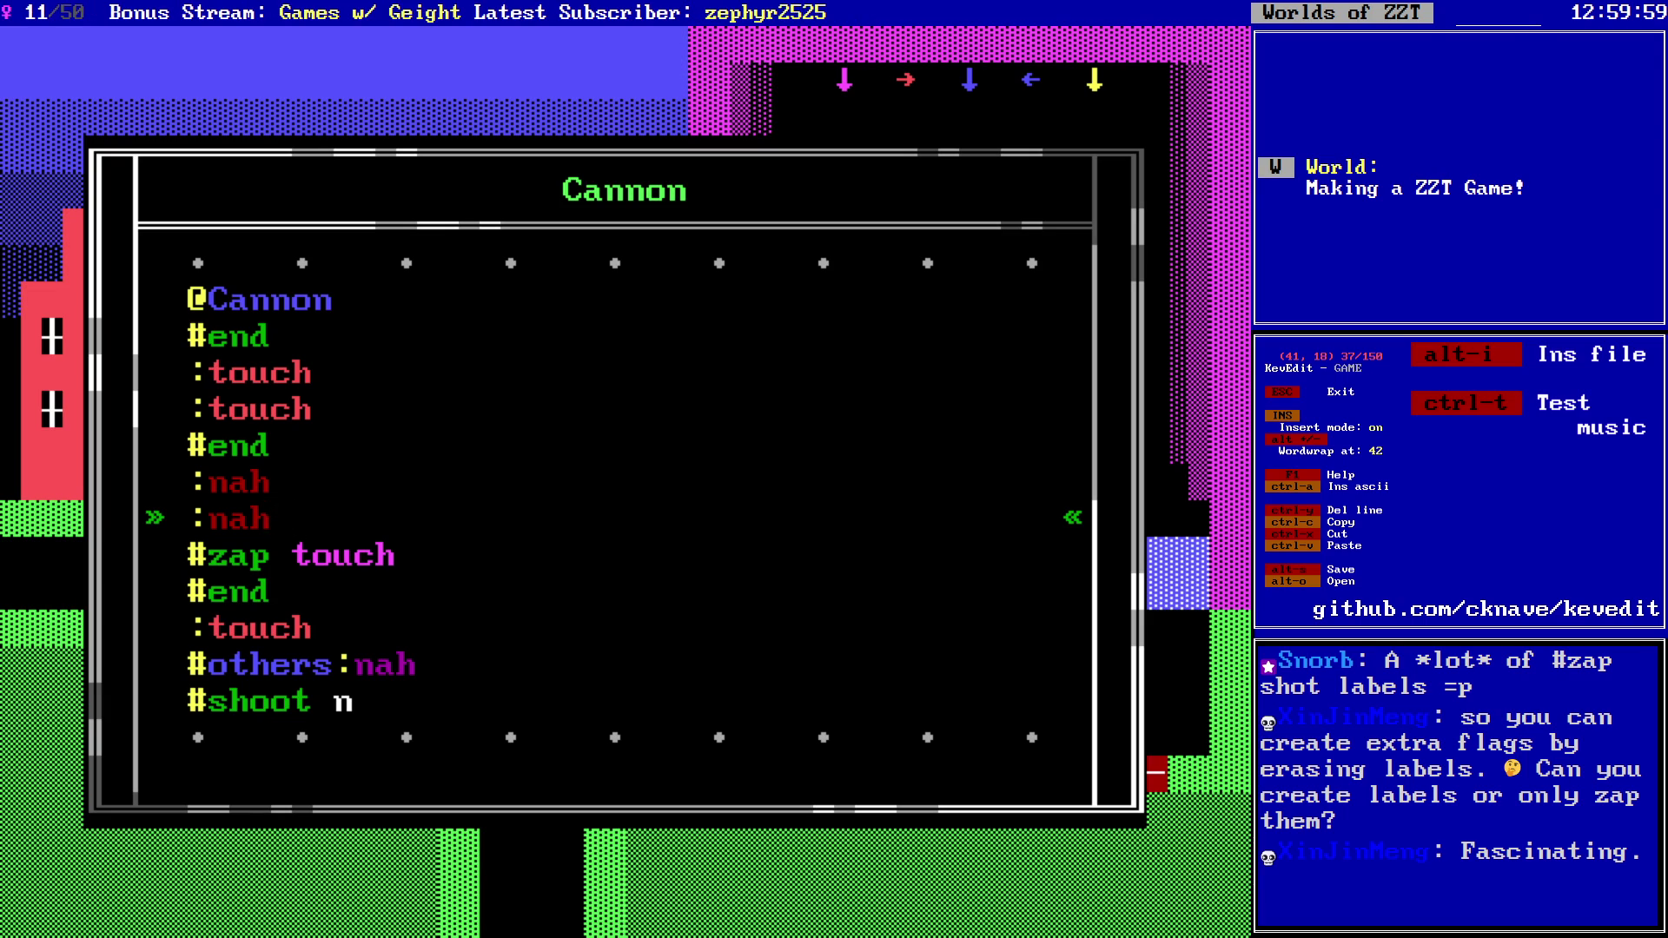
pyautogui.hotkey('ctrl', 'y')
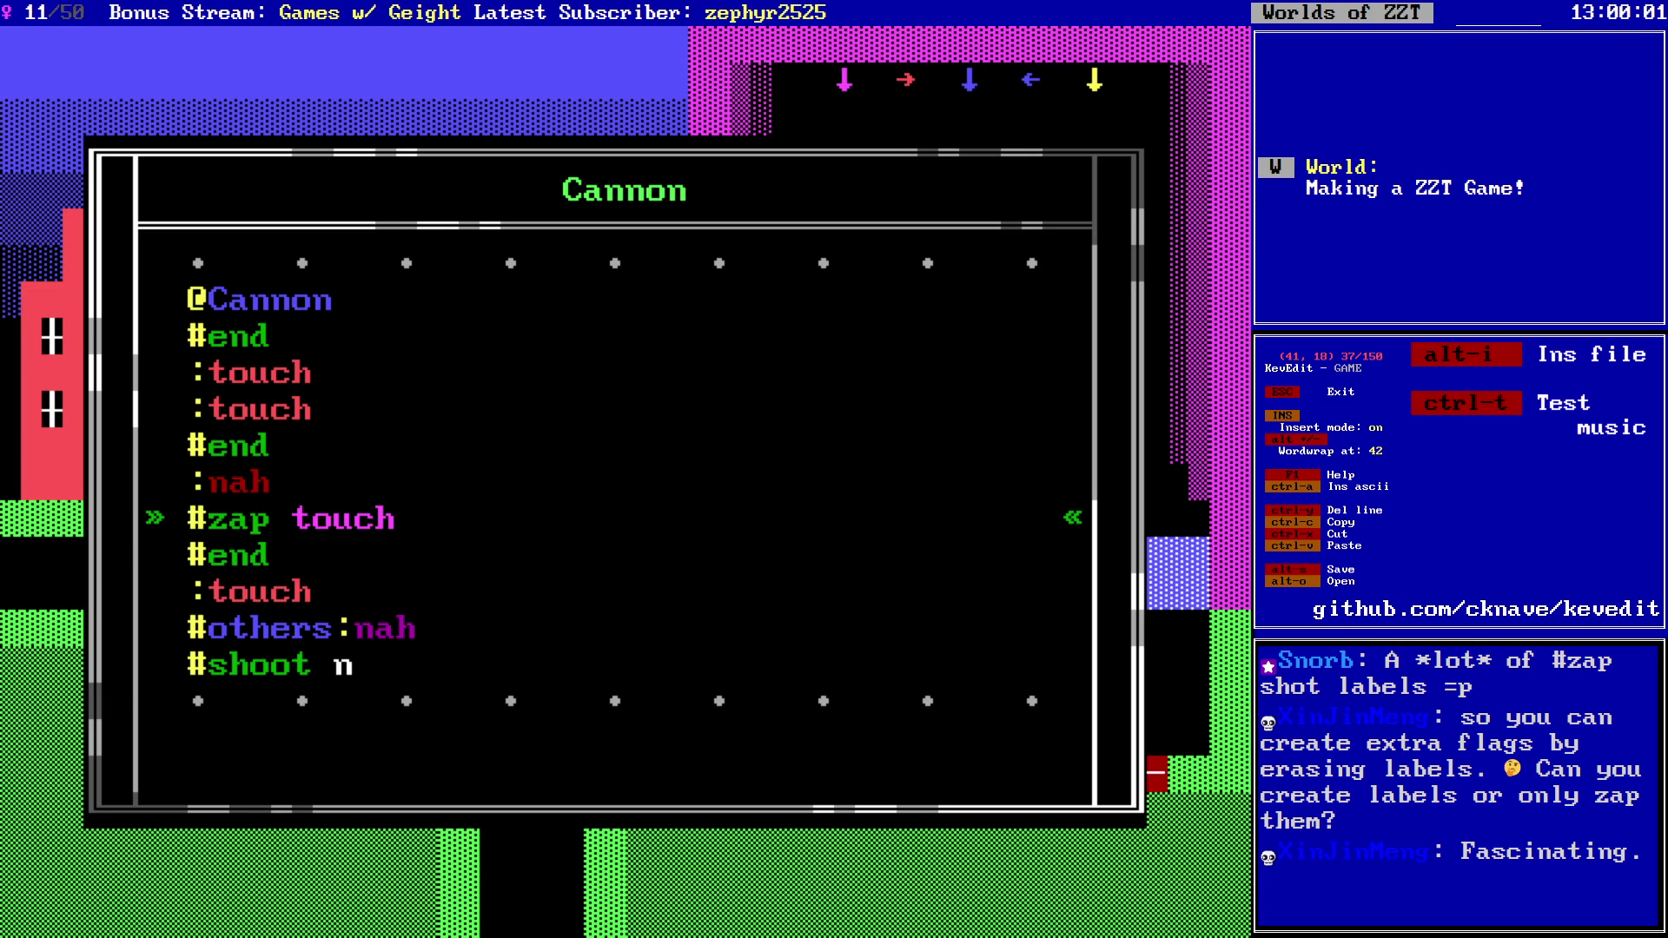
pyautogui.press('Up')
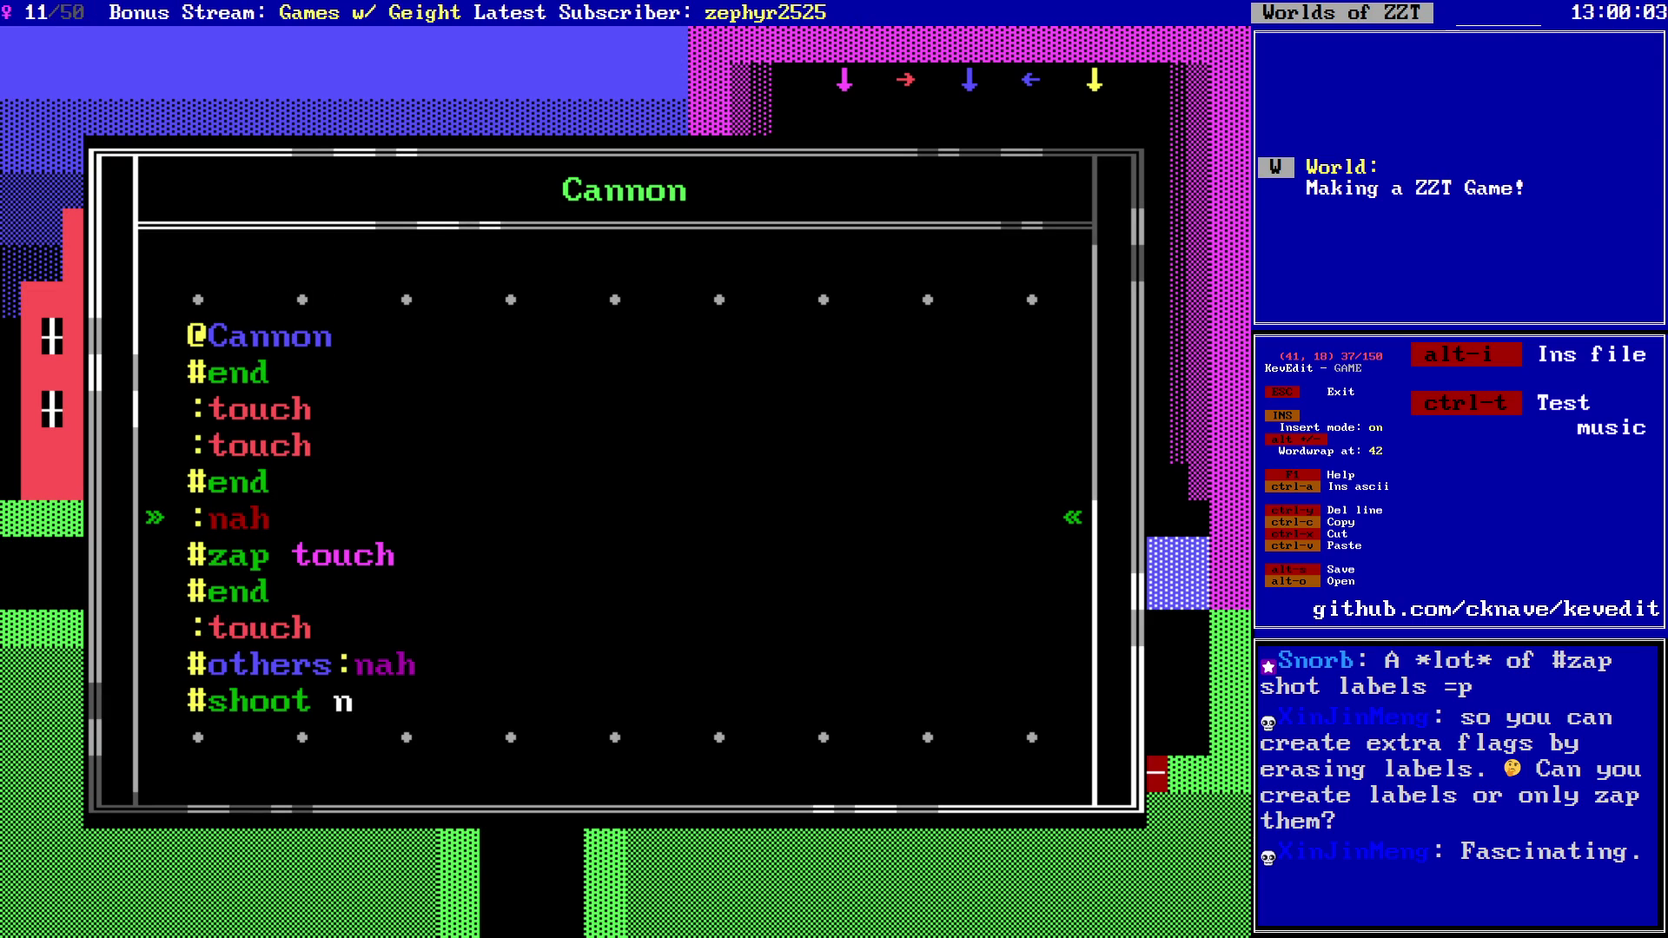
pyautogui.press('Down')
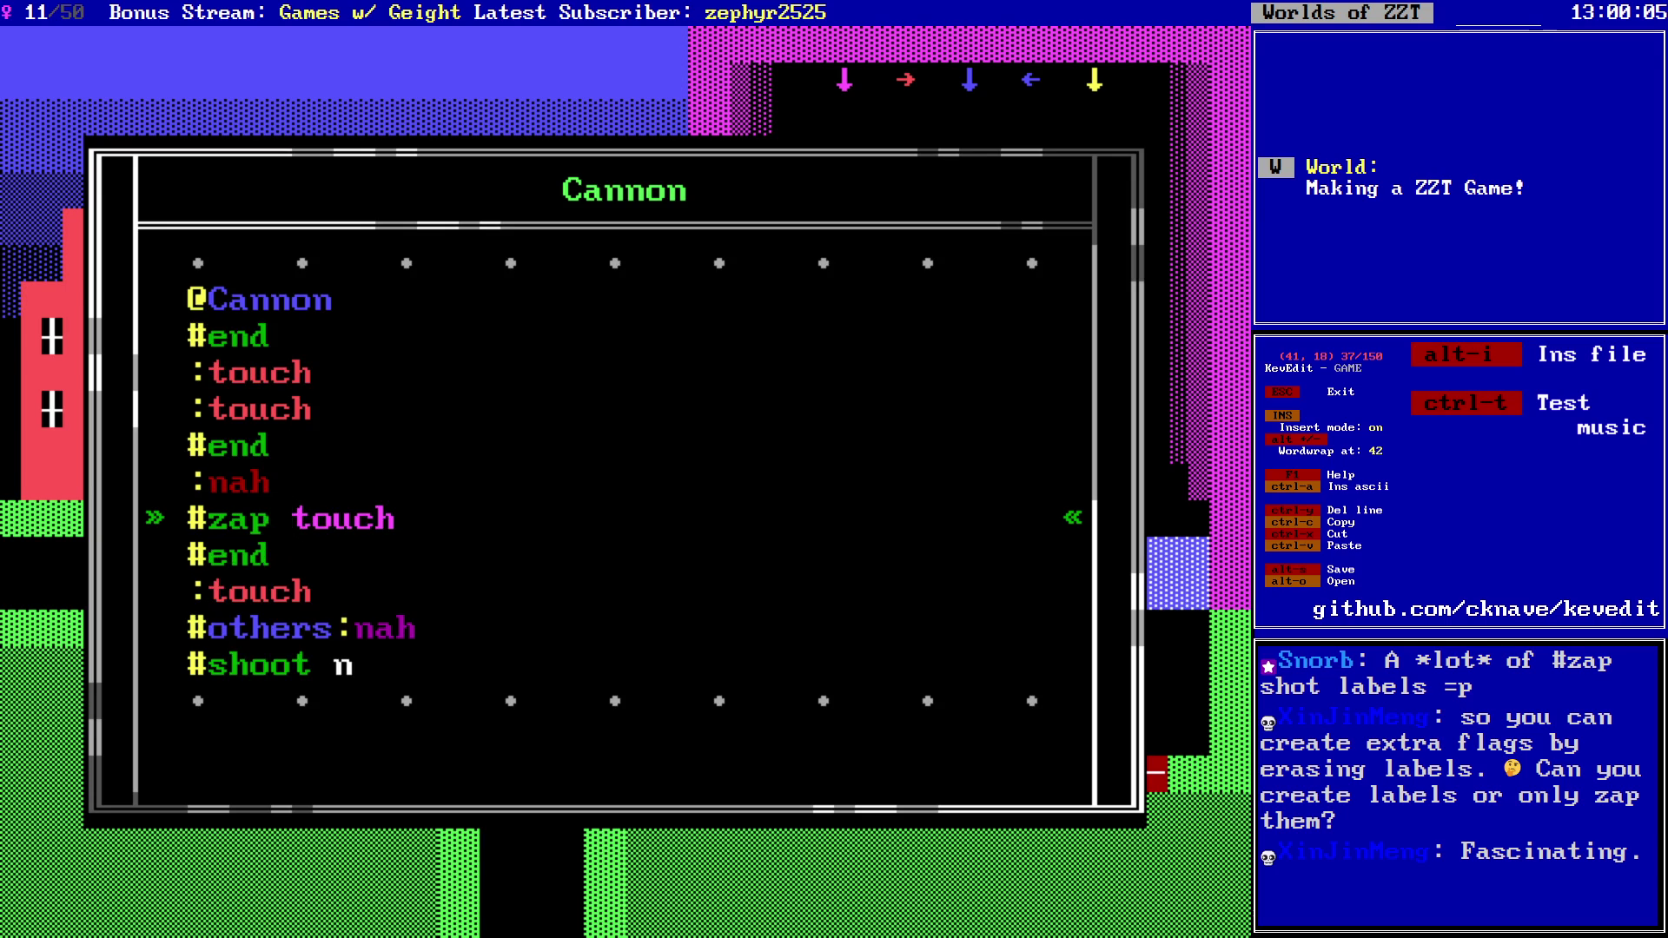
pyautogui.press('Down')
pyautogui.press('Down')
pyautogui.press('Down')
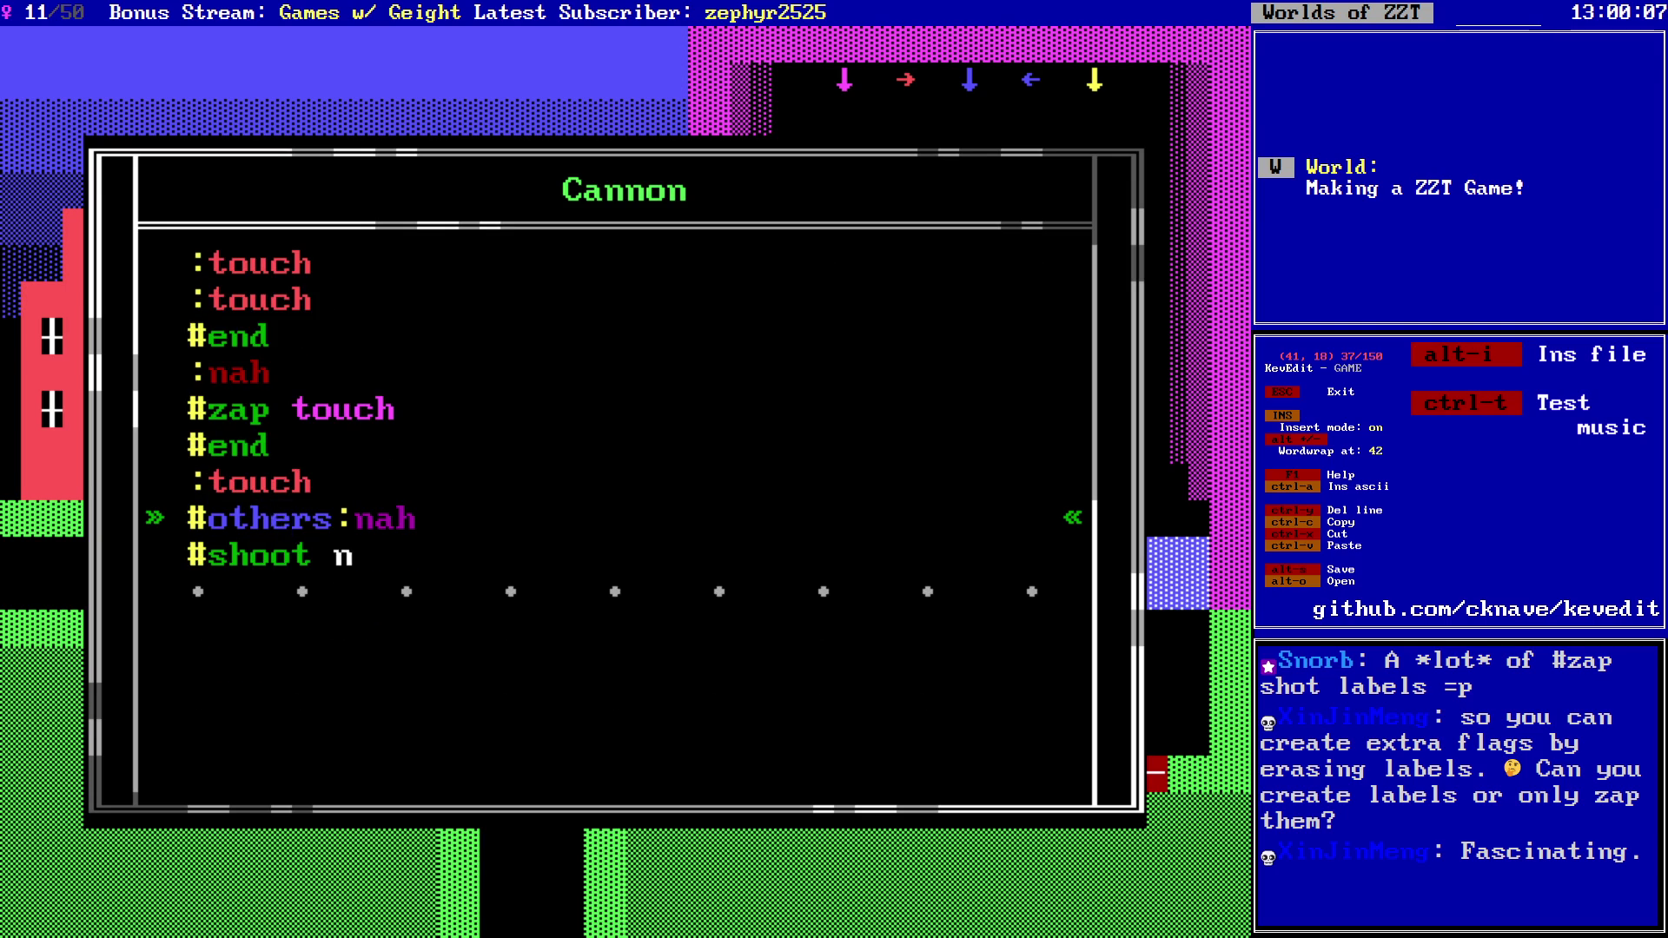
pyautogui.press('Down')
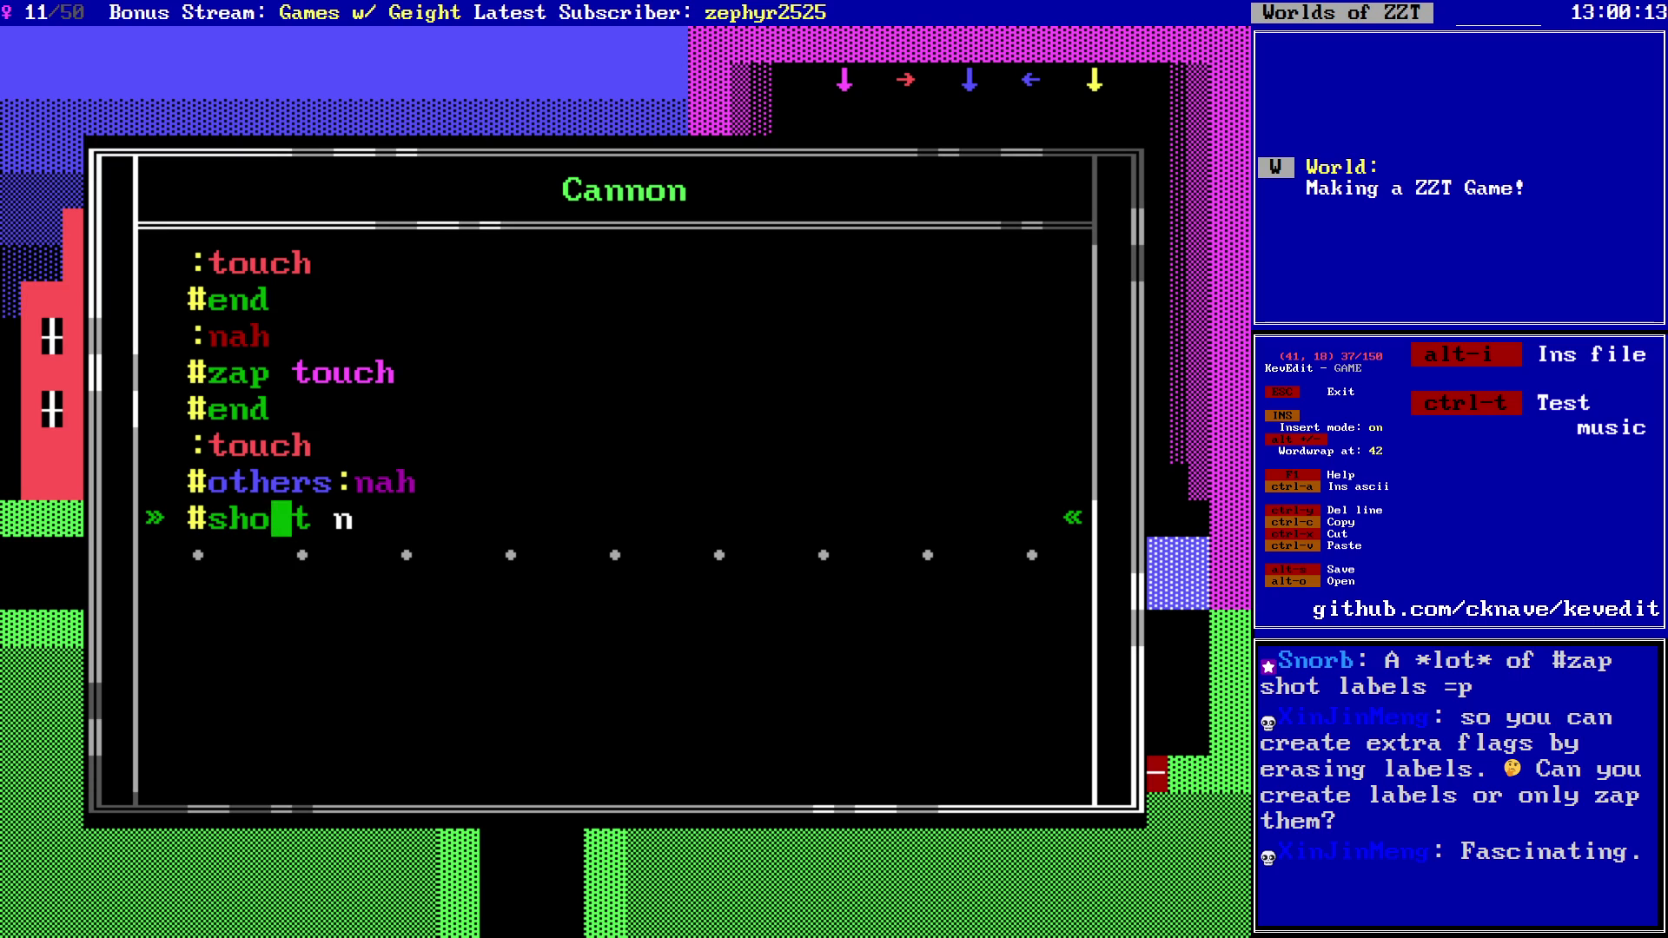
pyautogui.press('End')
pyautogui.press('Return')
pyautogui.write('#end')
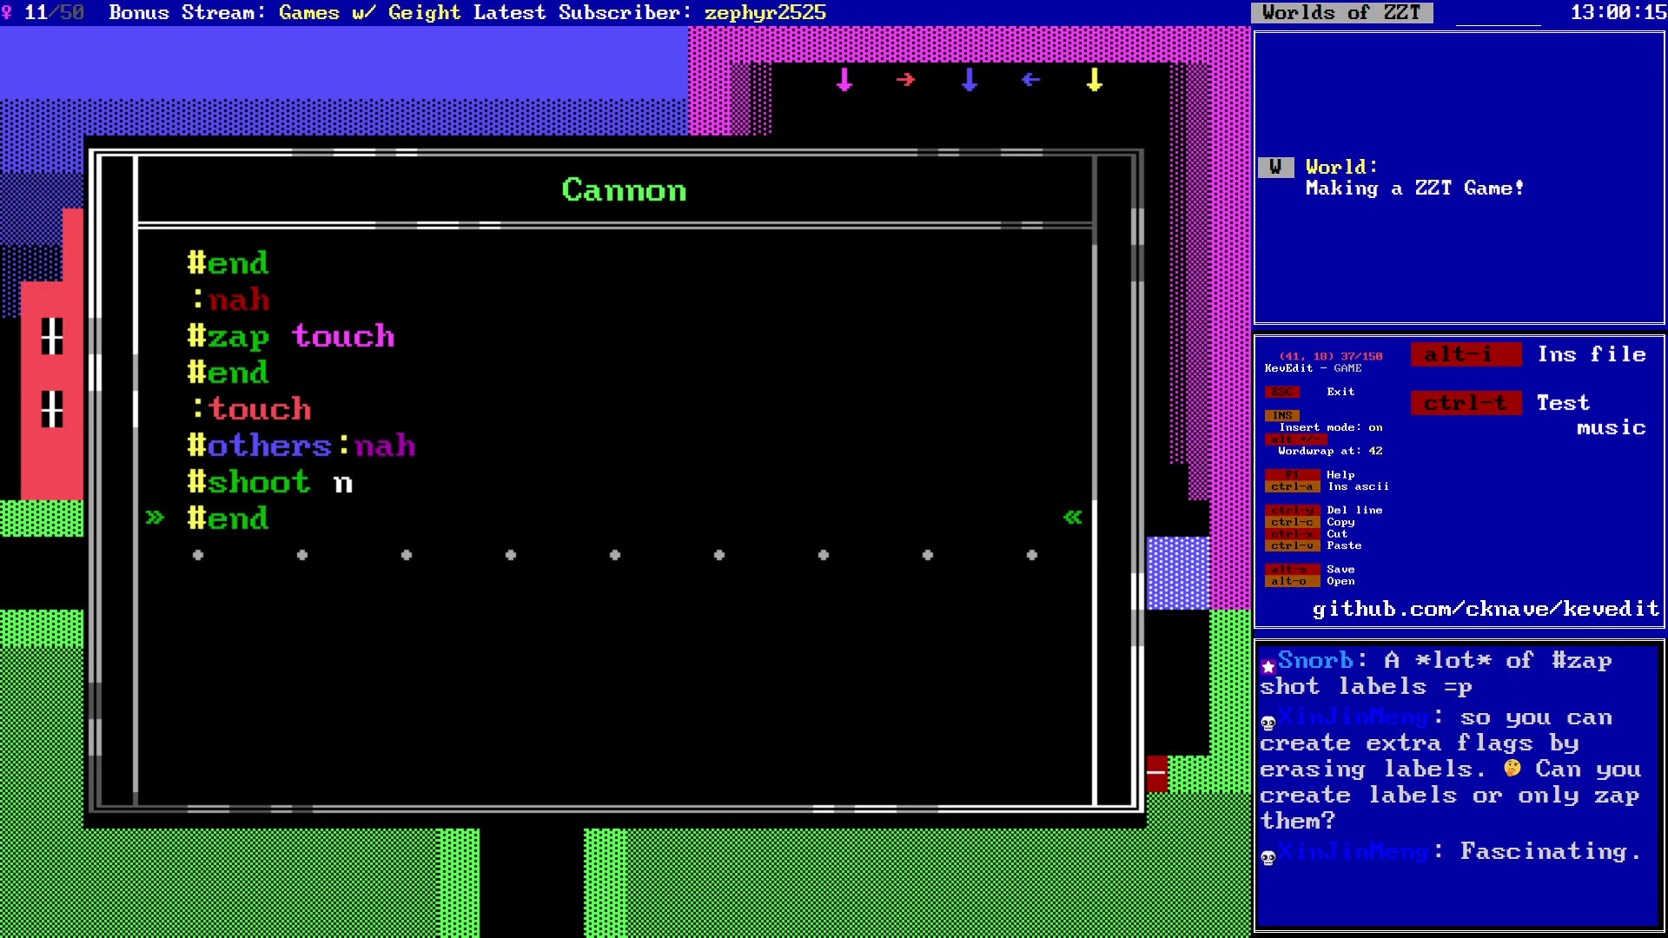
pyautogui.press('Escape')
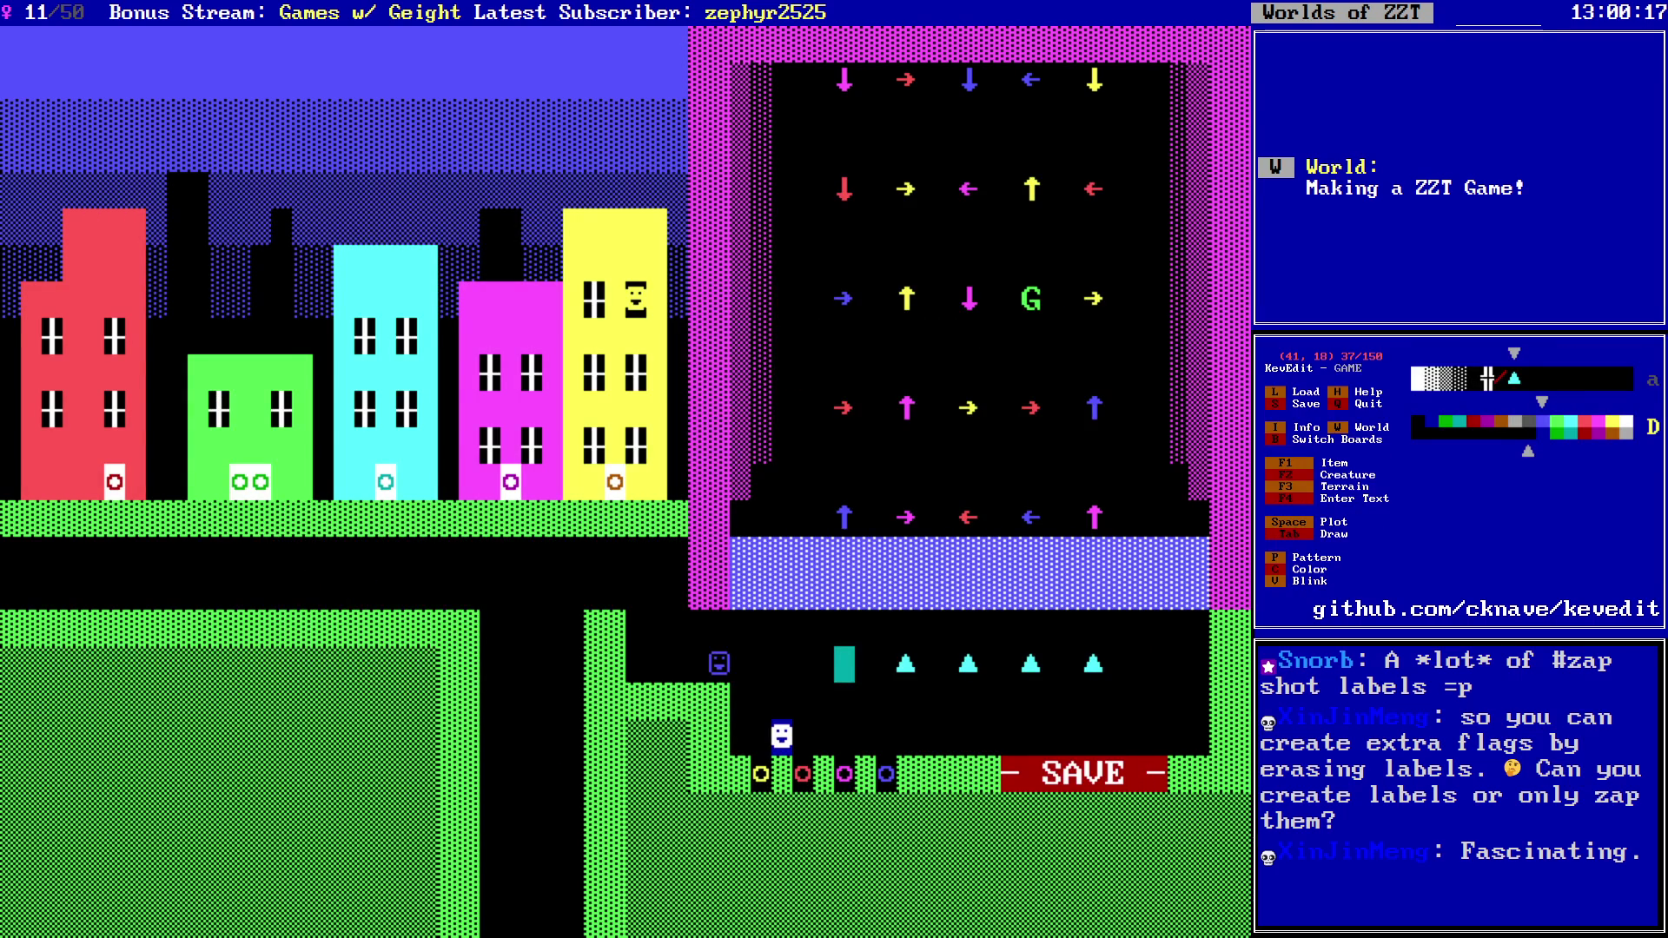
pyautogui.press('Return')
pyautogui.press('Escape')
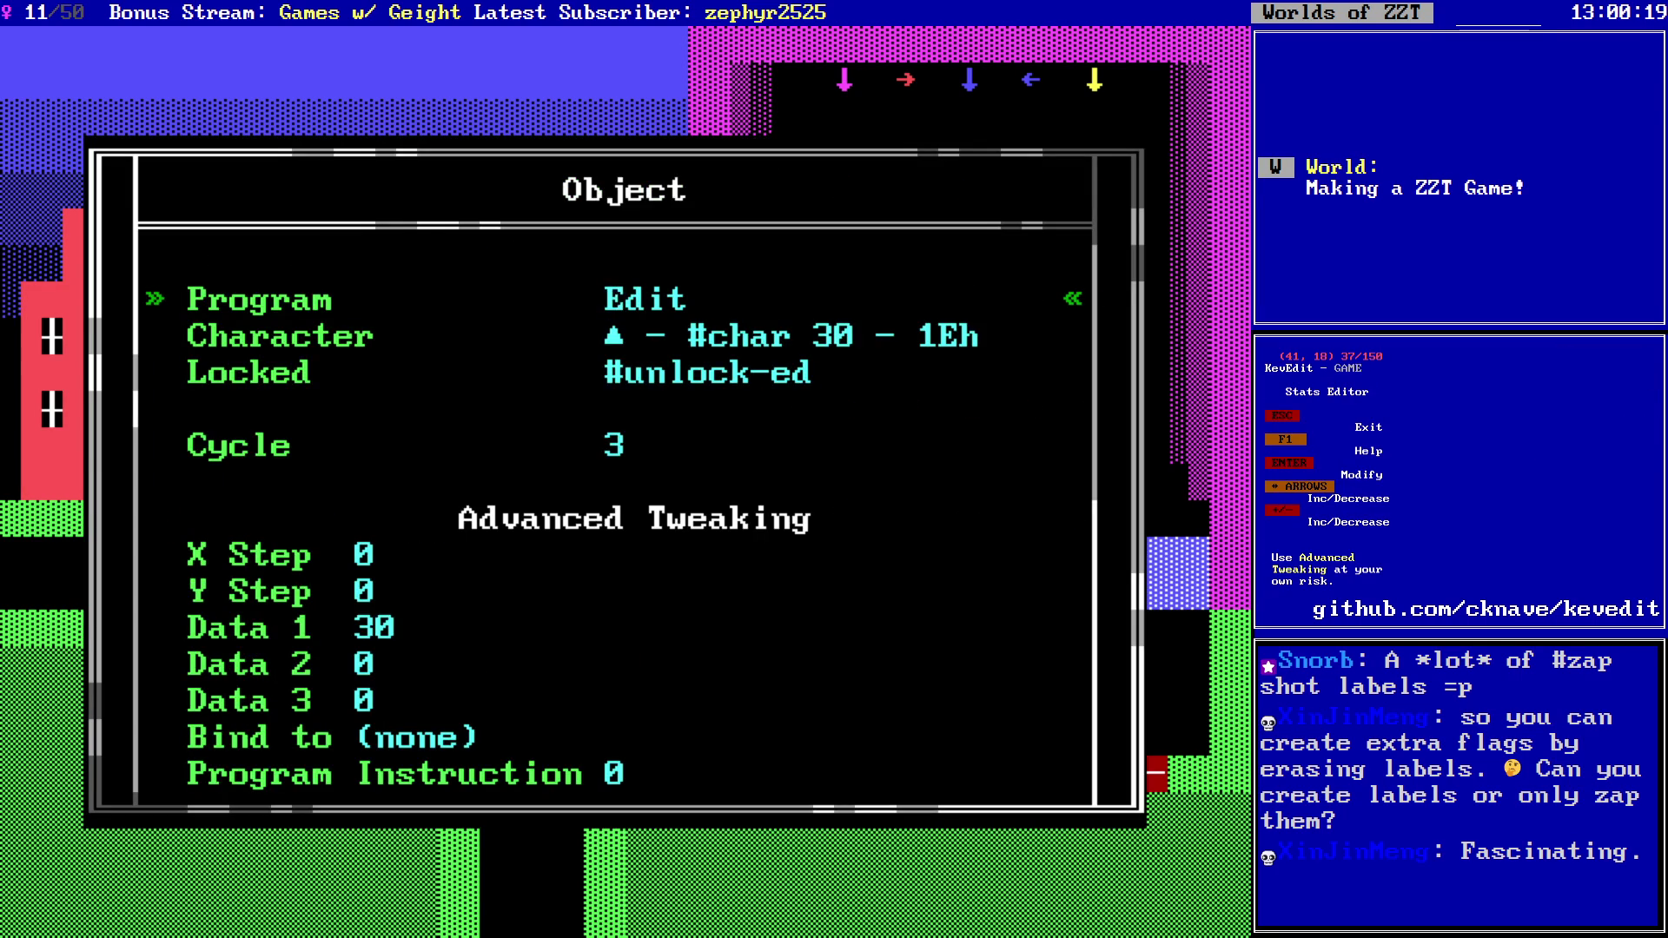
pyautogui.press('Return')
pyautogui.press('Down')
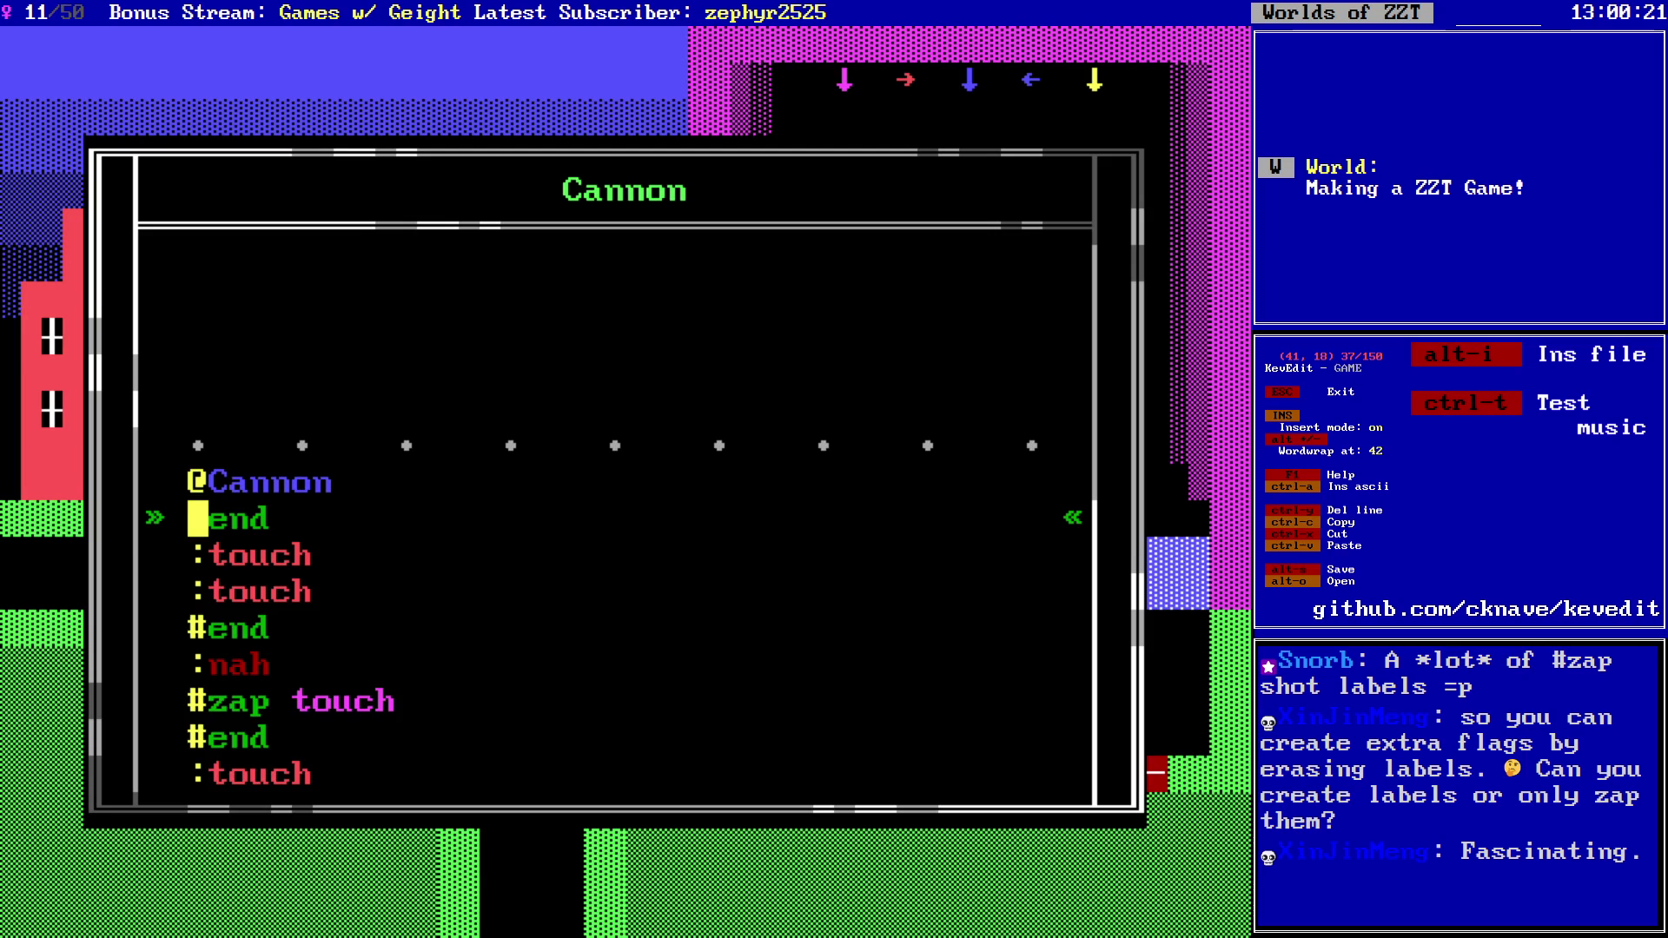
pyautogui.press('Down')
pyautogui.press('Down')
pyautogui.press('Down')
pyautogui.press('Escape')
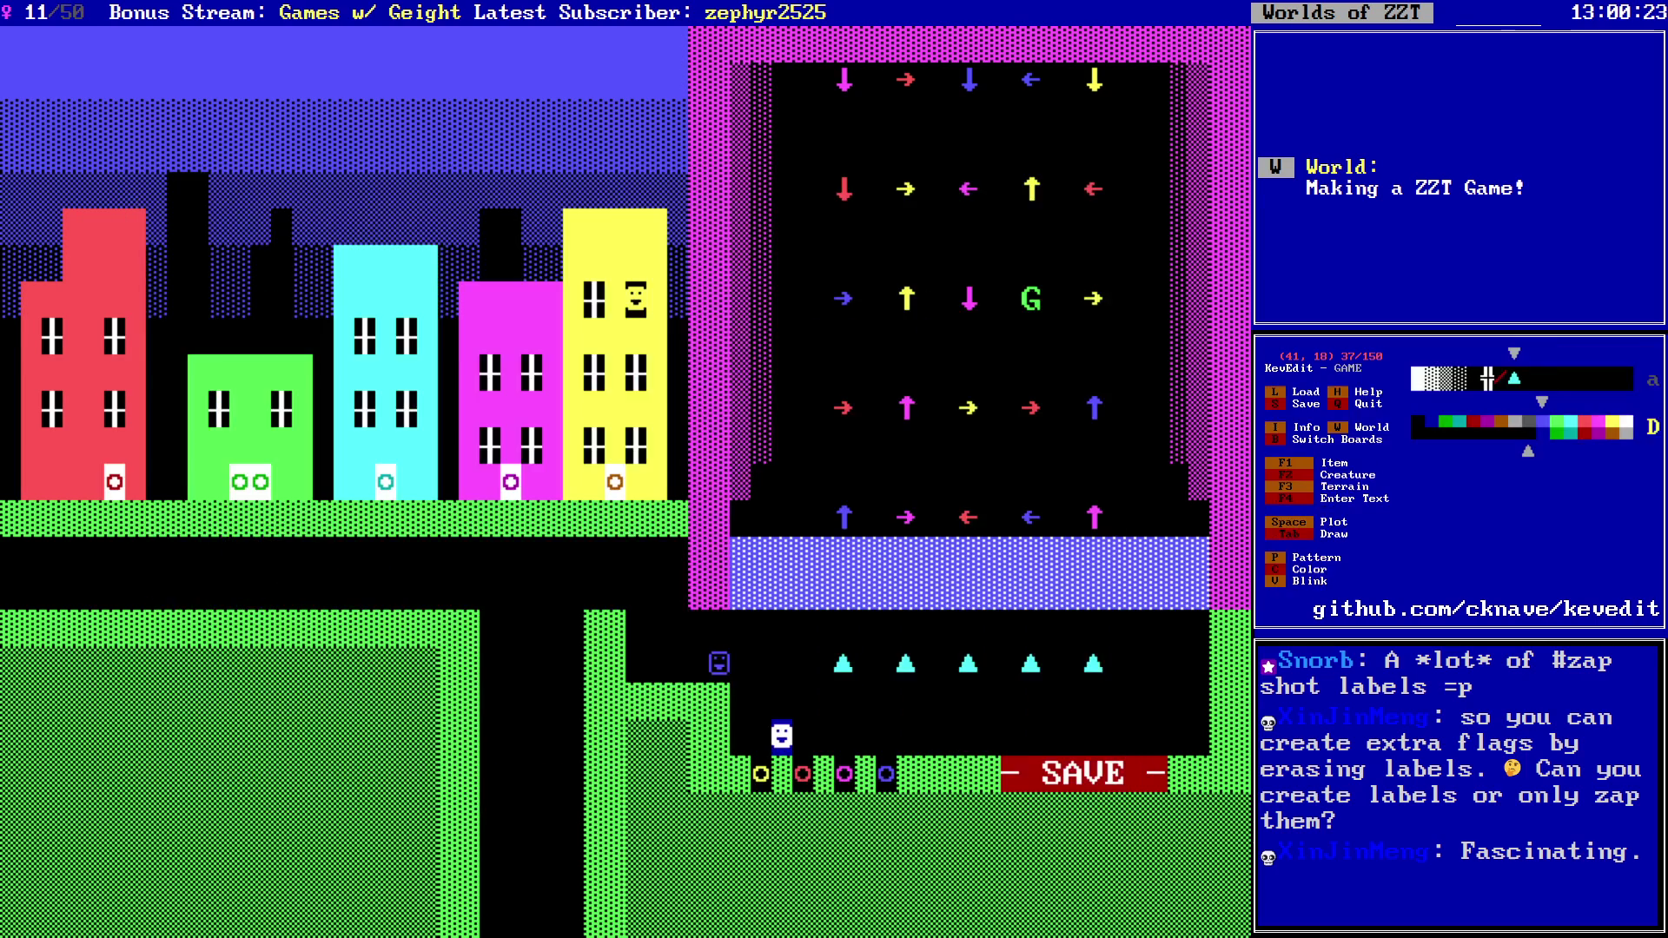
pyautogui.press('Right')
pyautogui.press('Right')
pyautogui.press('Right')
pyautogui.press('Return')
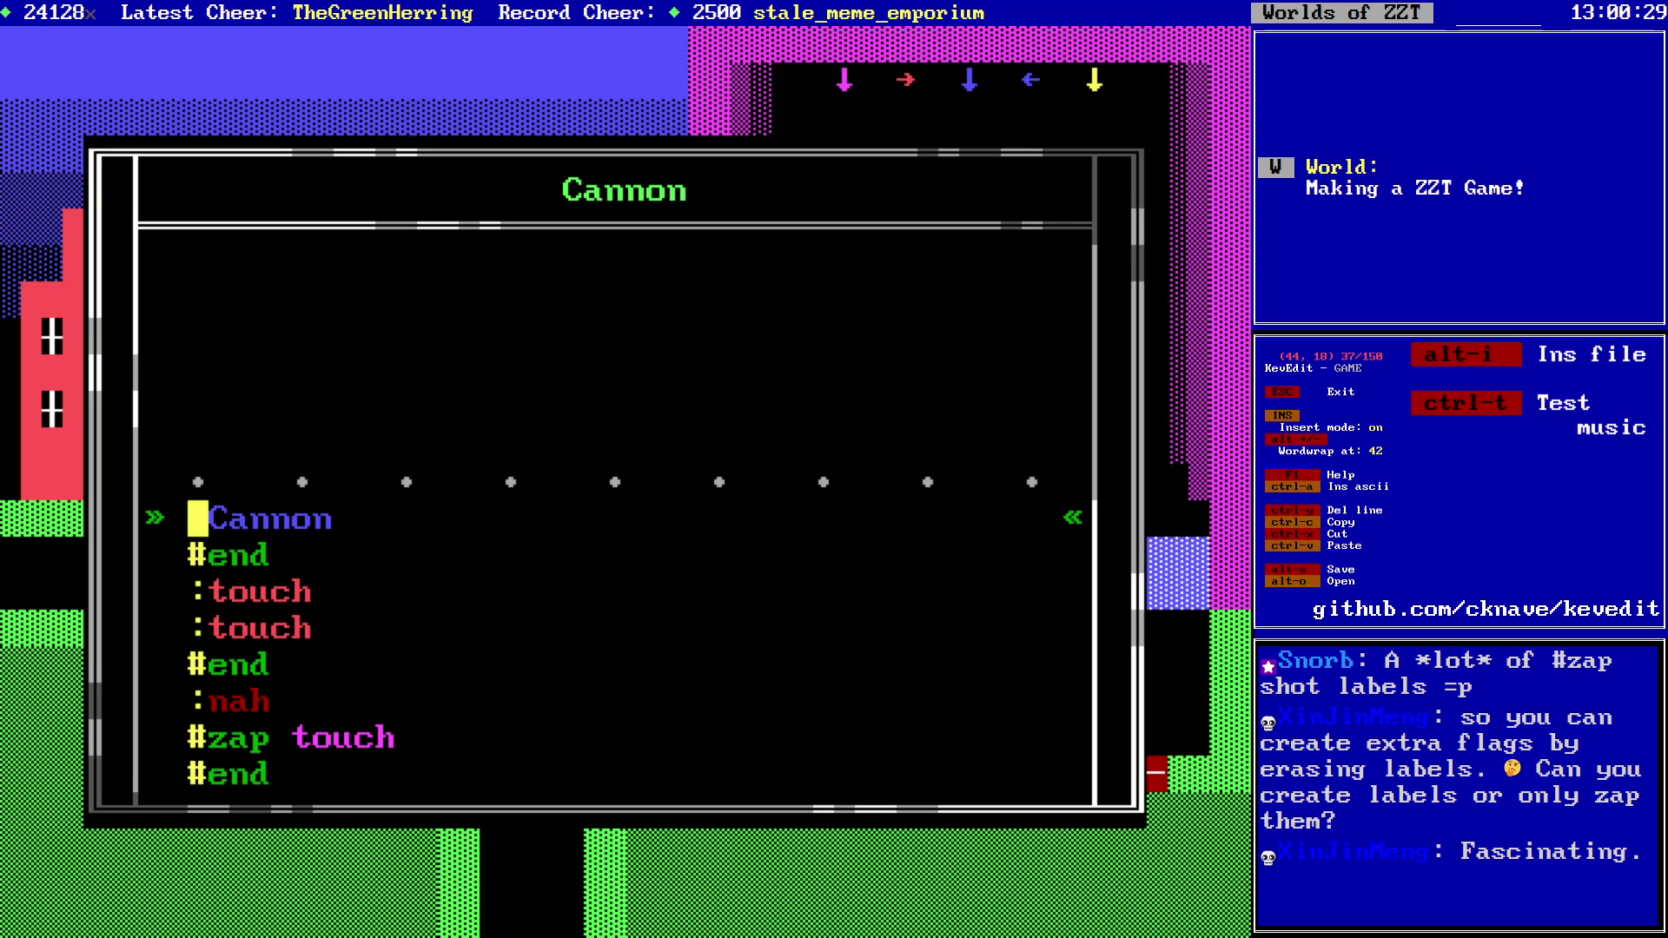
pyautogui.press('Down')
pyautogui.press('Down')
pyautogui.press('Down')
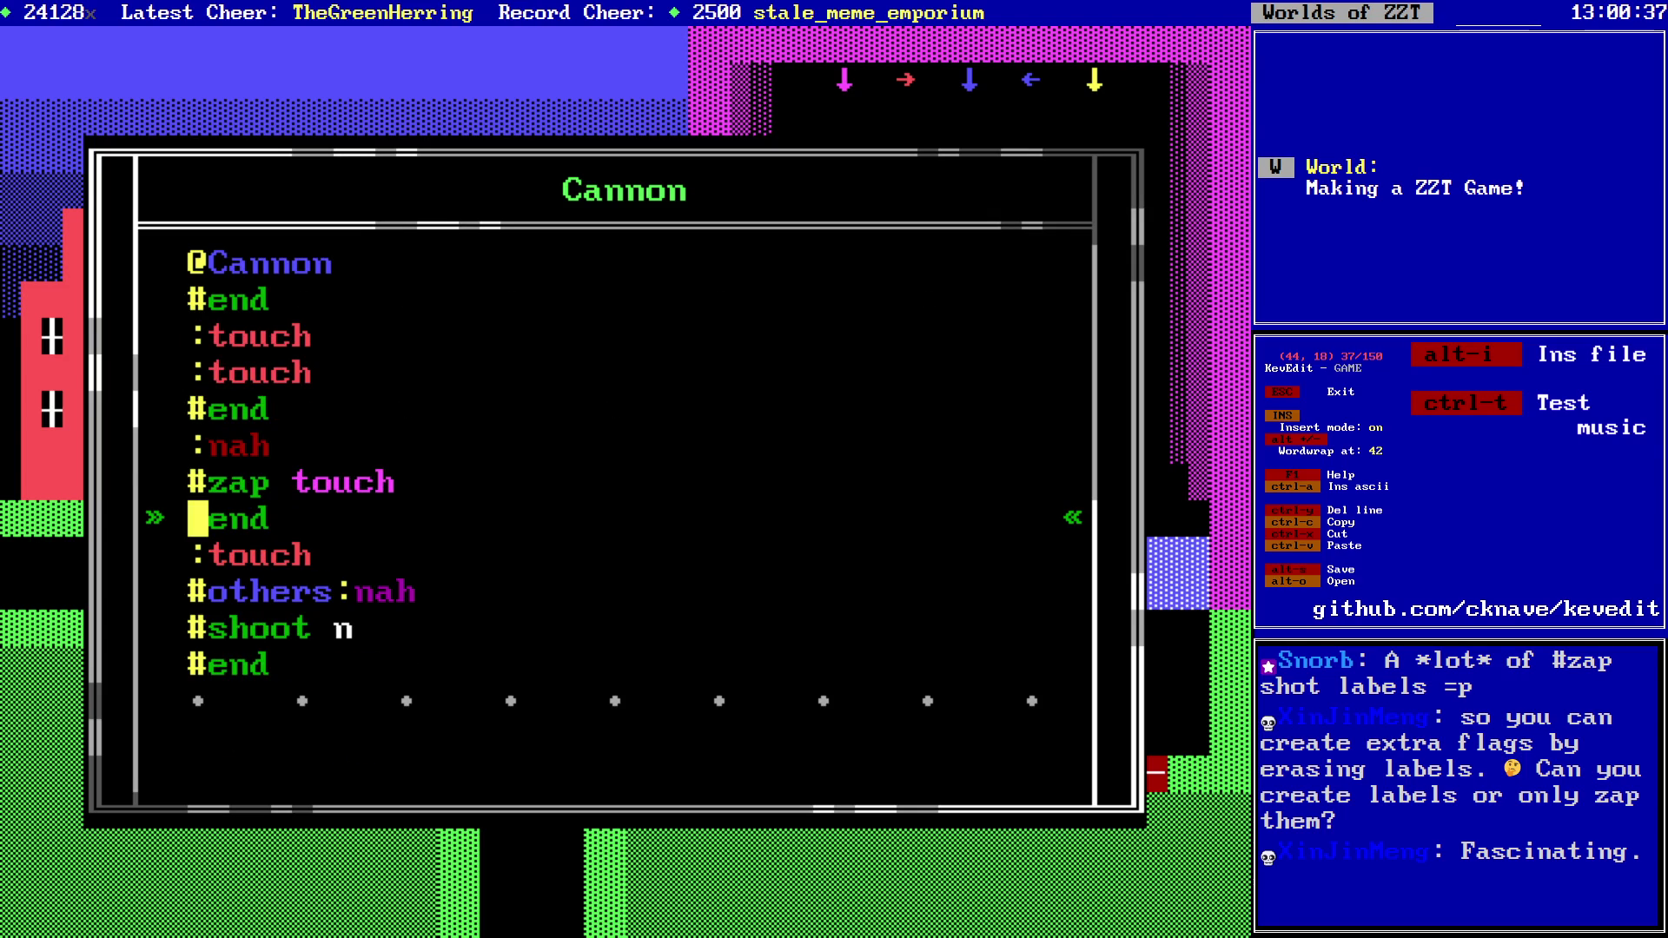
pyautogui.press('Up')
pyautogui.press('Up')
pyautogui.press('Up')
pyautogui.press('Up')
pyautogui.press('End')
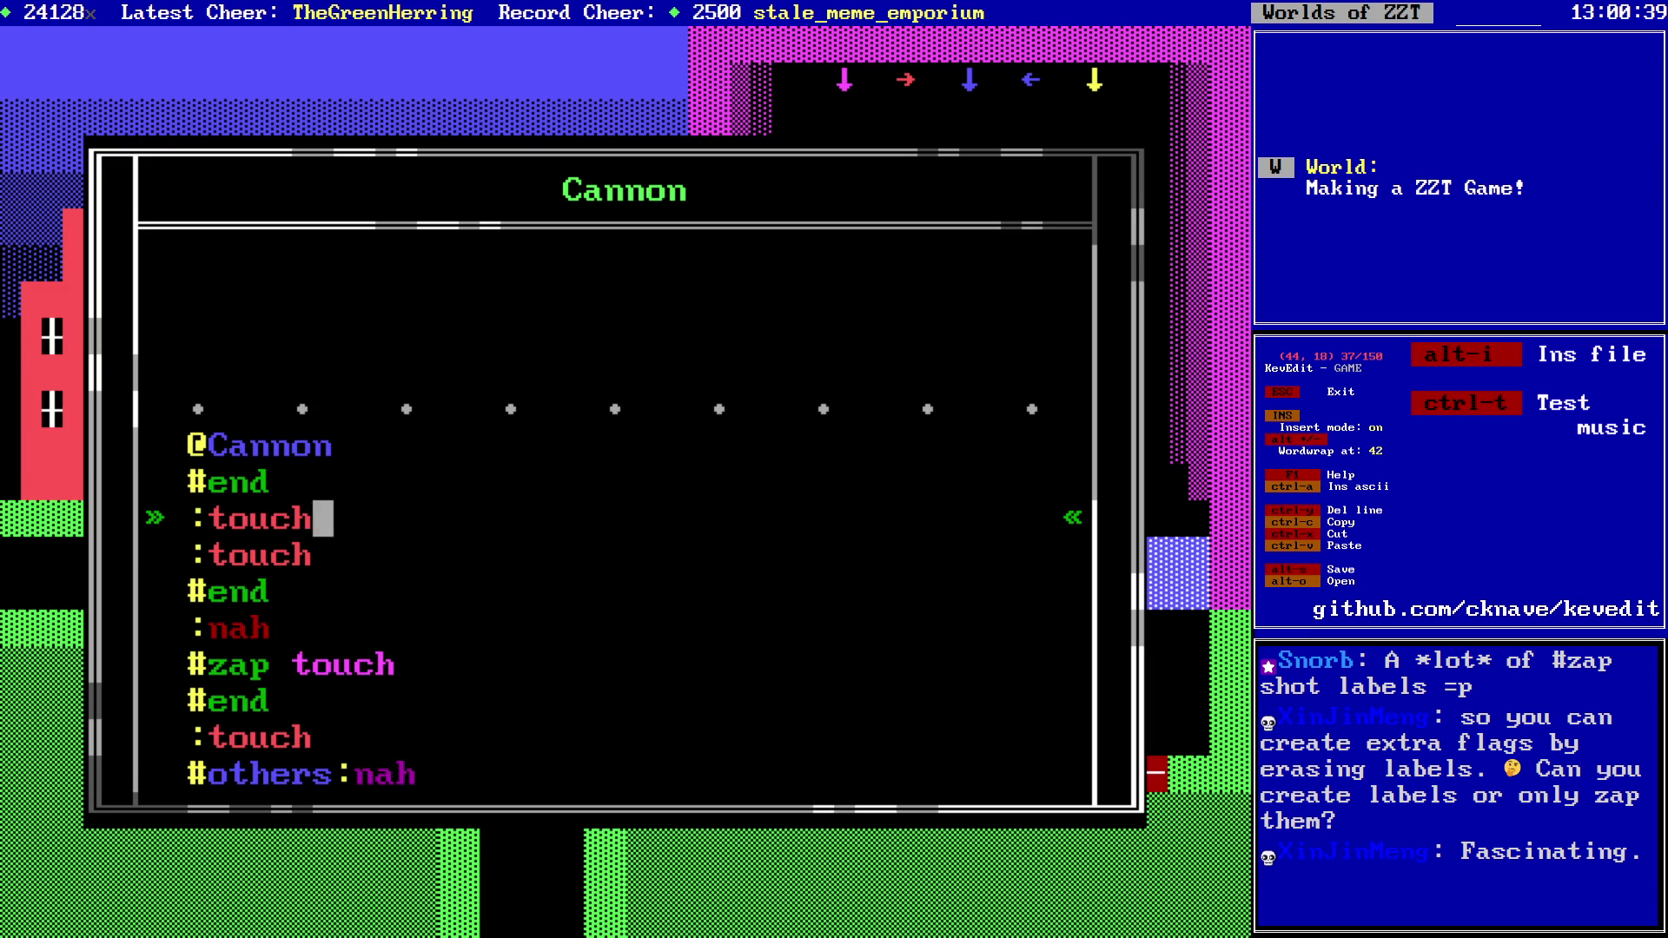
pyautogui.hotkey('shift', 'Home')
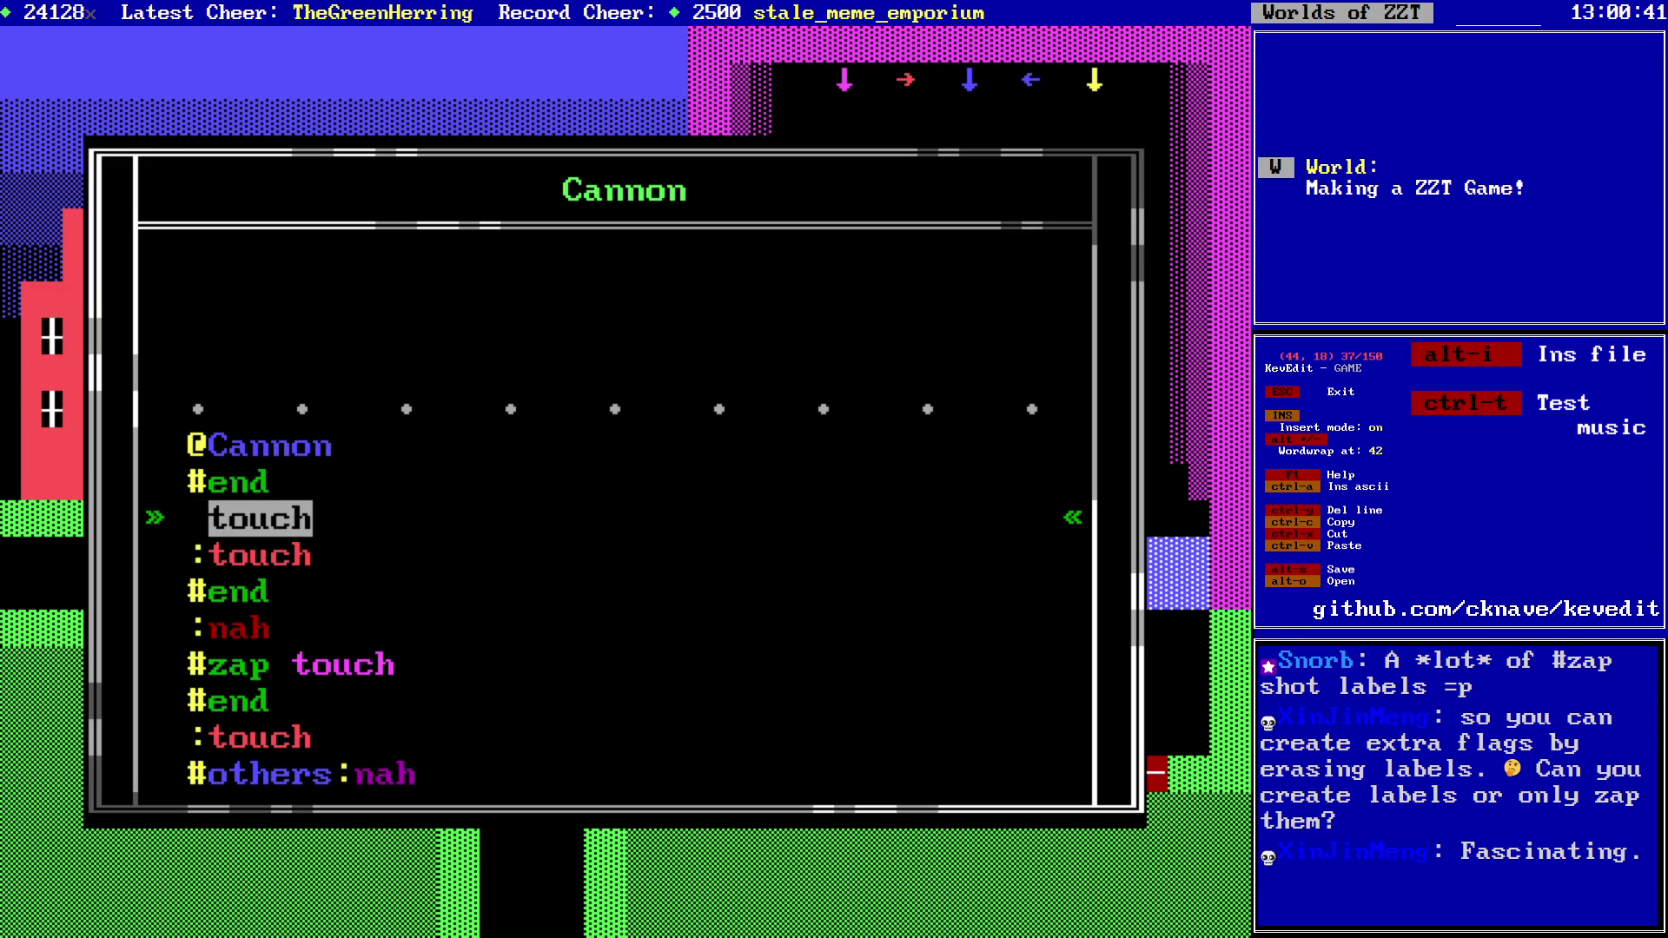
pyautogui.press('Down')
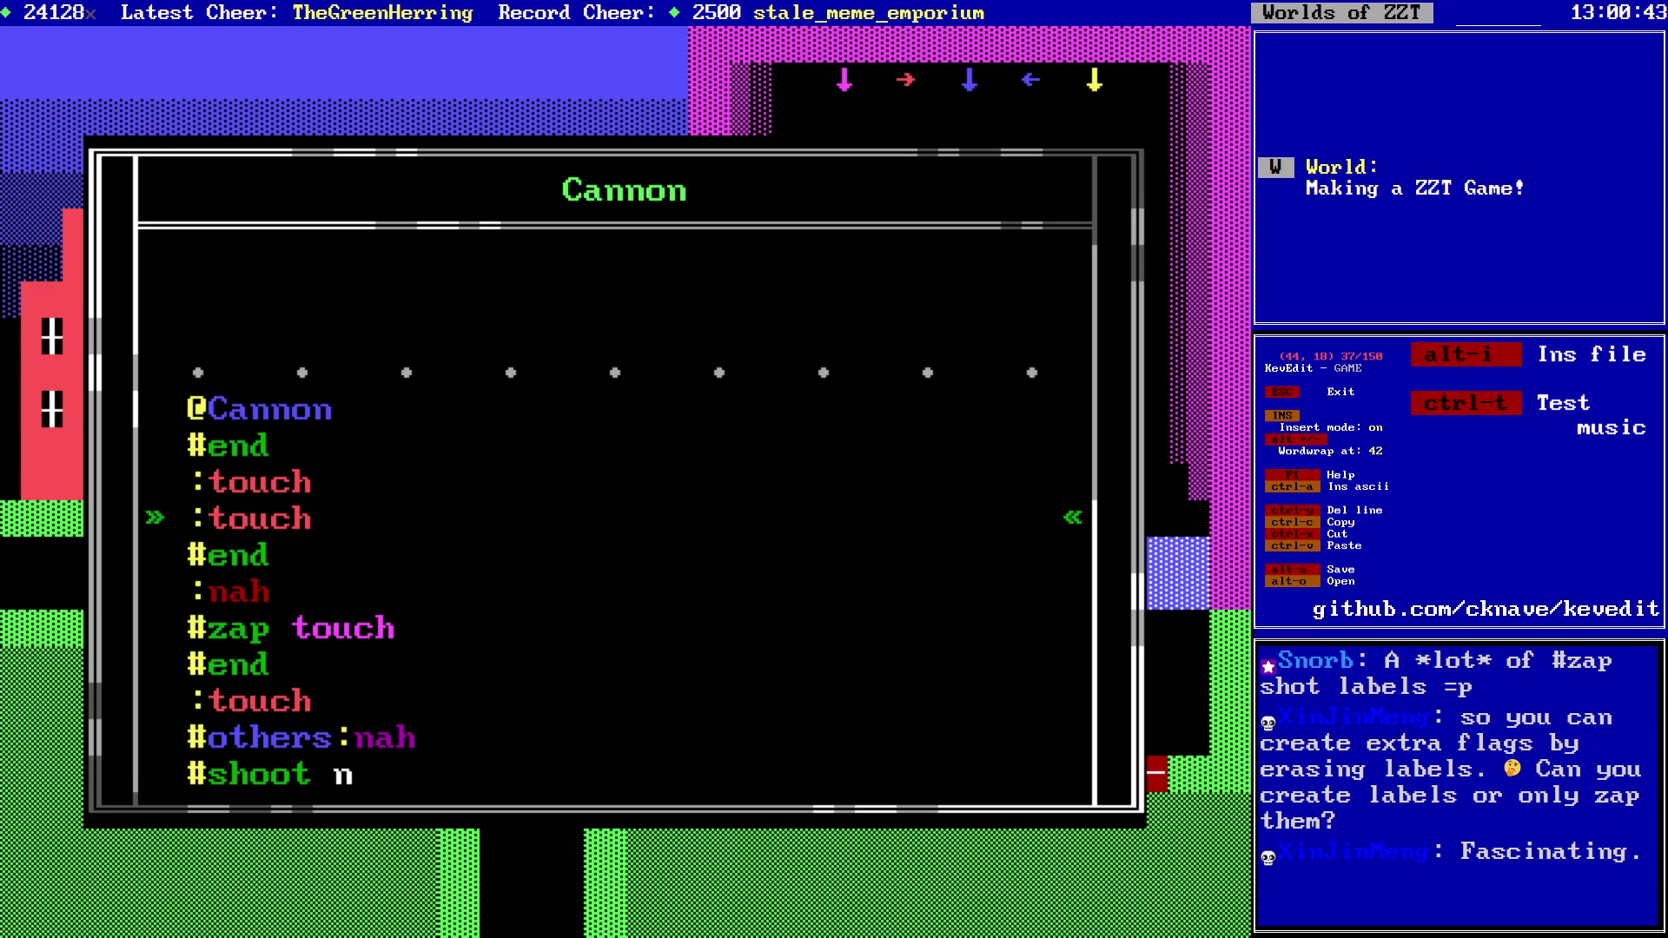
pyautogui.press('Up')
pyautogui.press('Home')
pyautogui.press('Escape')
pyautogui.press('Escape')
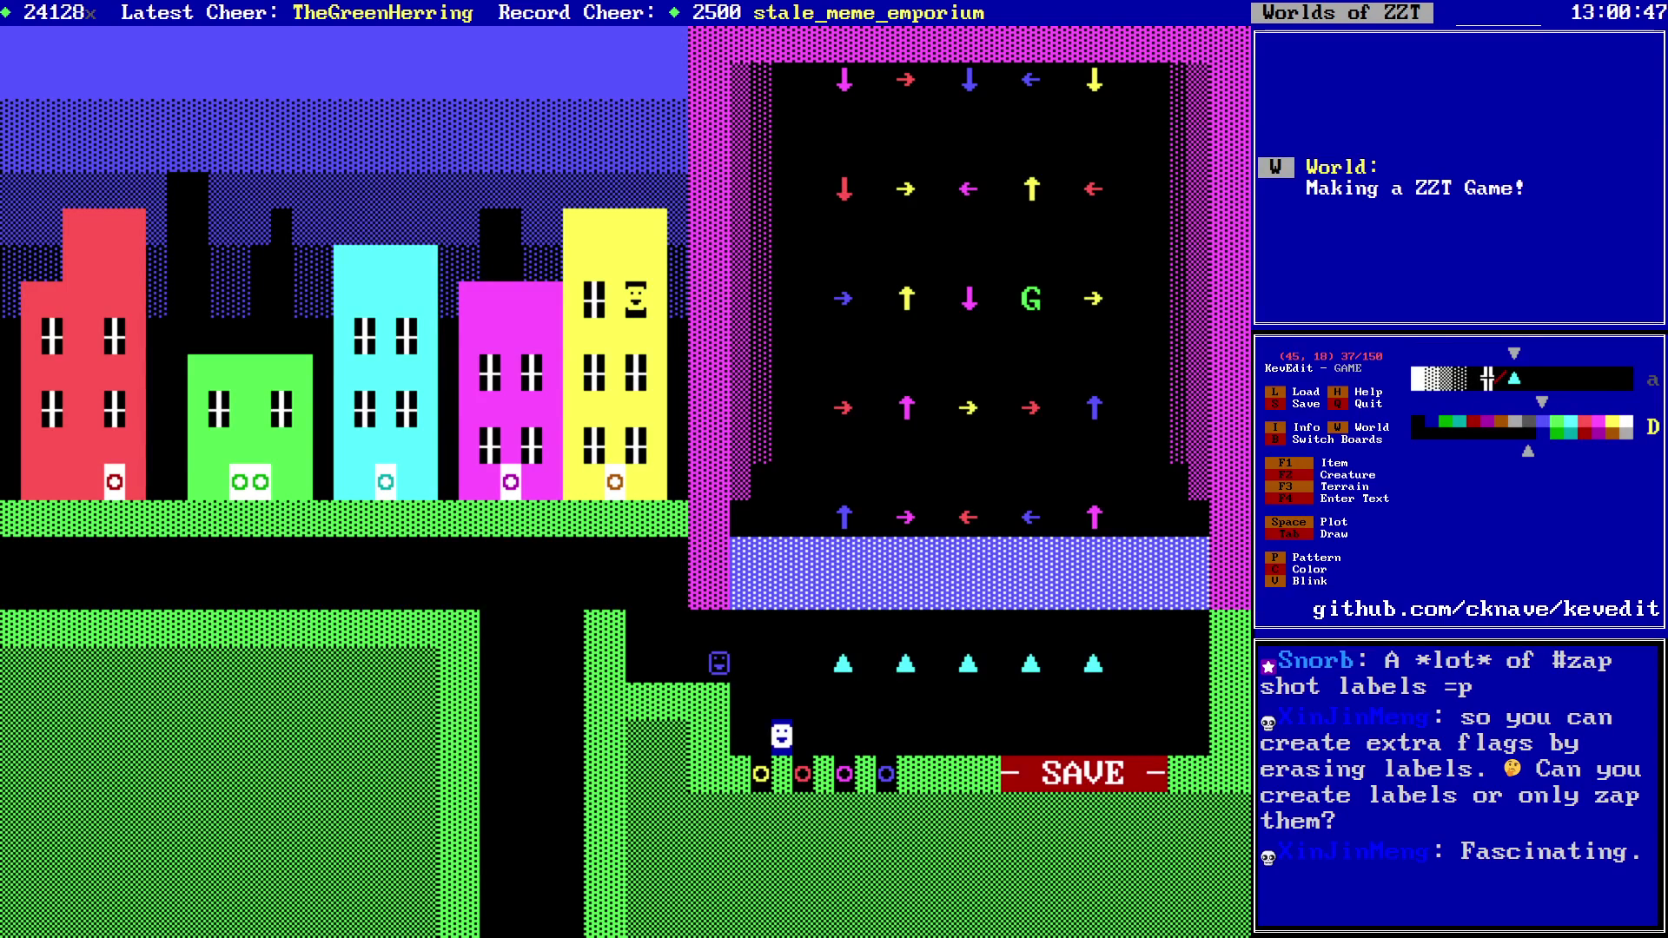
pyautogui.press('Right')
pyautogui.press('Right')
pyautogui.press('Right')
pyautogui.press('Right')
pyautogui.press('Right')
pyautogui.press('Right')
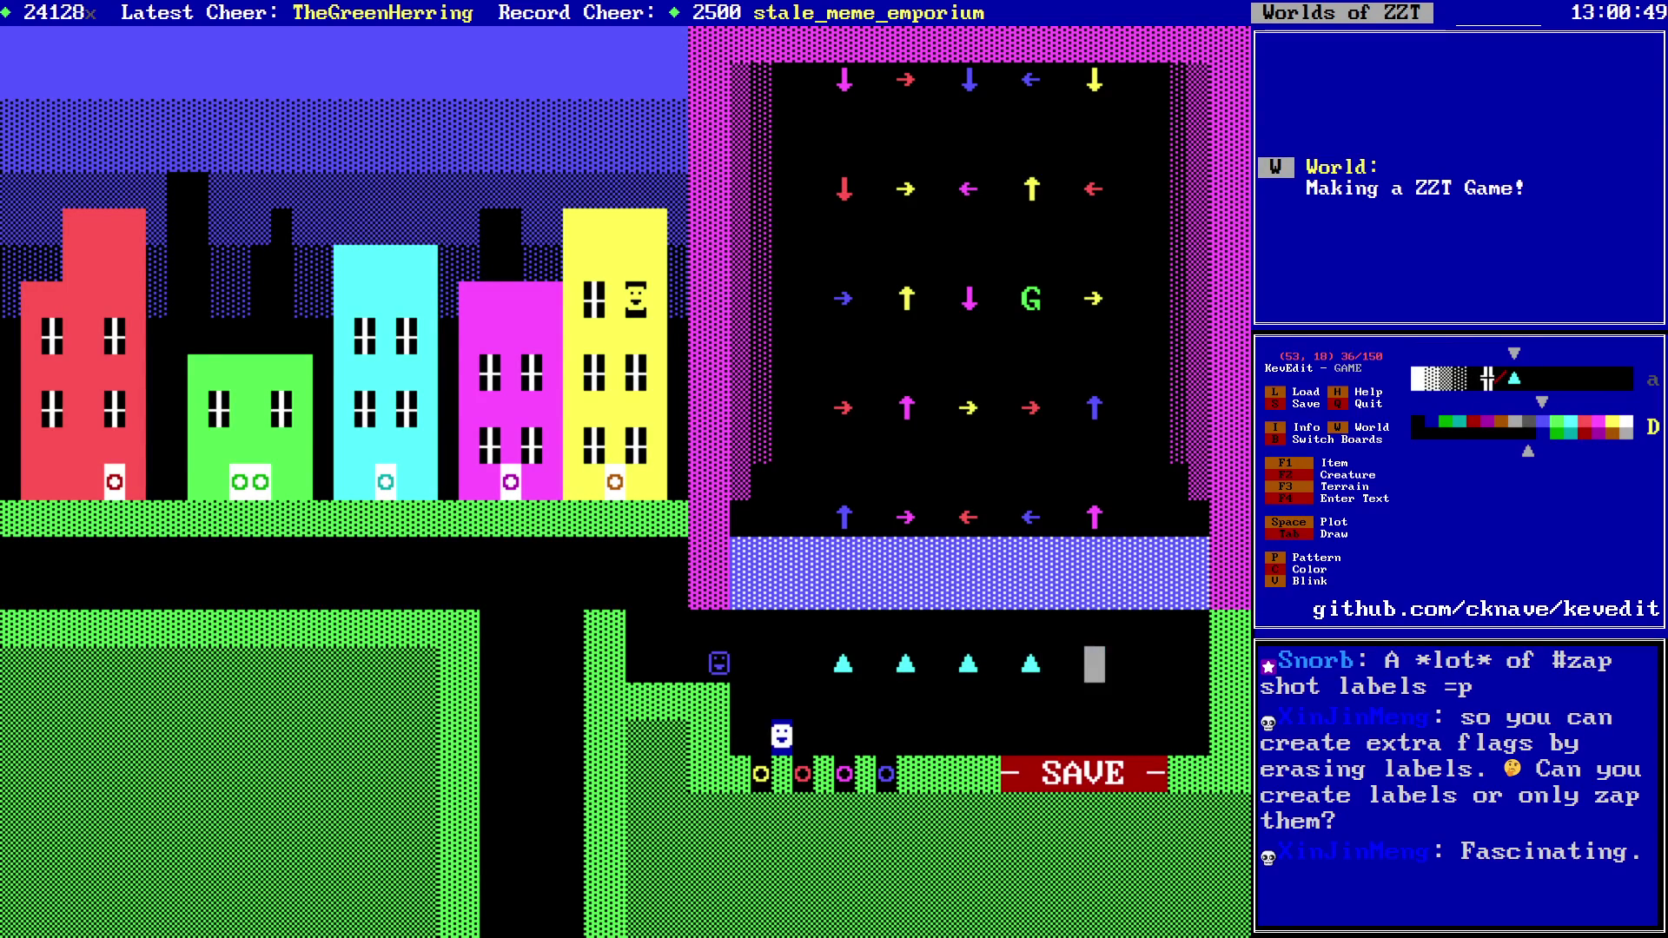
pyautogui.press('Down')
pyautogui.press('Down')
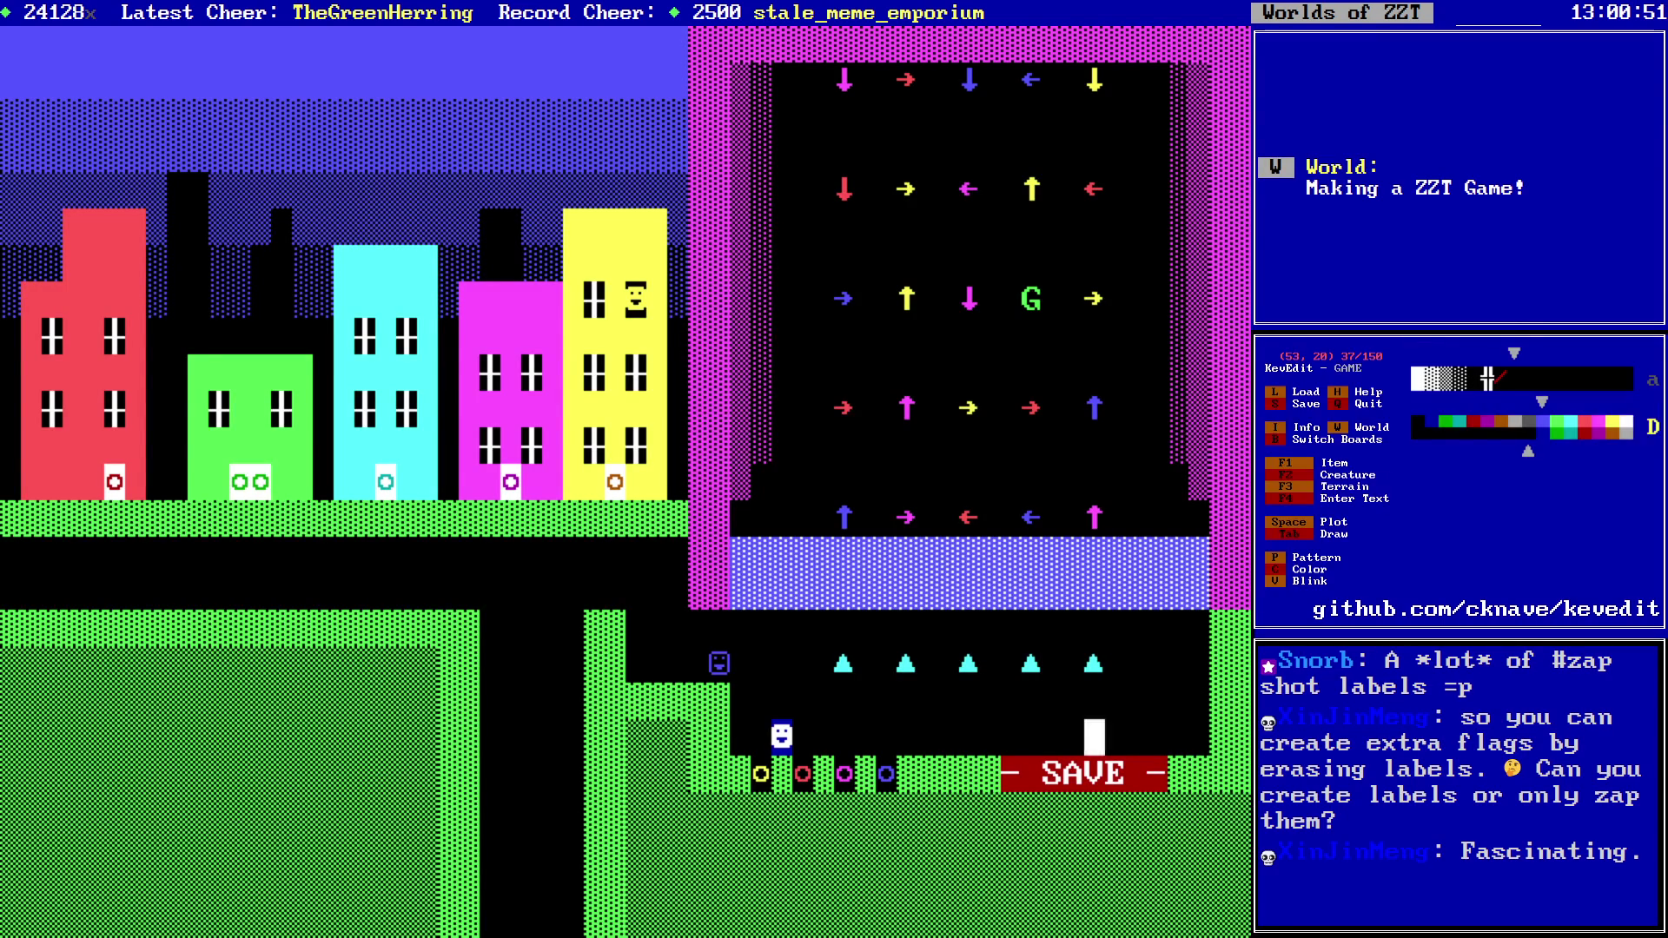
pyautogui.press('Left')
pyautogui.press('Up')
pyautogui.press('Up')
pyautogui.press('Left')
pyautogui.press('Left')
pyautogui.press('Left')
pyautogui.press('Left')
pyautogui.press('Left')
pyautogui.press('Left')
pyautogui.press('Right')
pyautogui.press('Right')
pyautogui.press('Right')
pyautogui.press('Right')
pyautogui.press('Right')
pyautogui.press('Right')
pyautogui.press('Left')
pyautogui.press('Left')
pyautogui.press('Left')
pyautogui.press('Left')
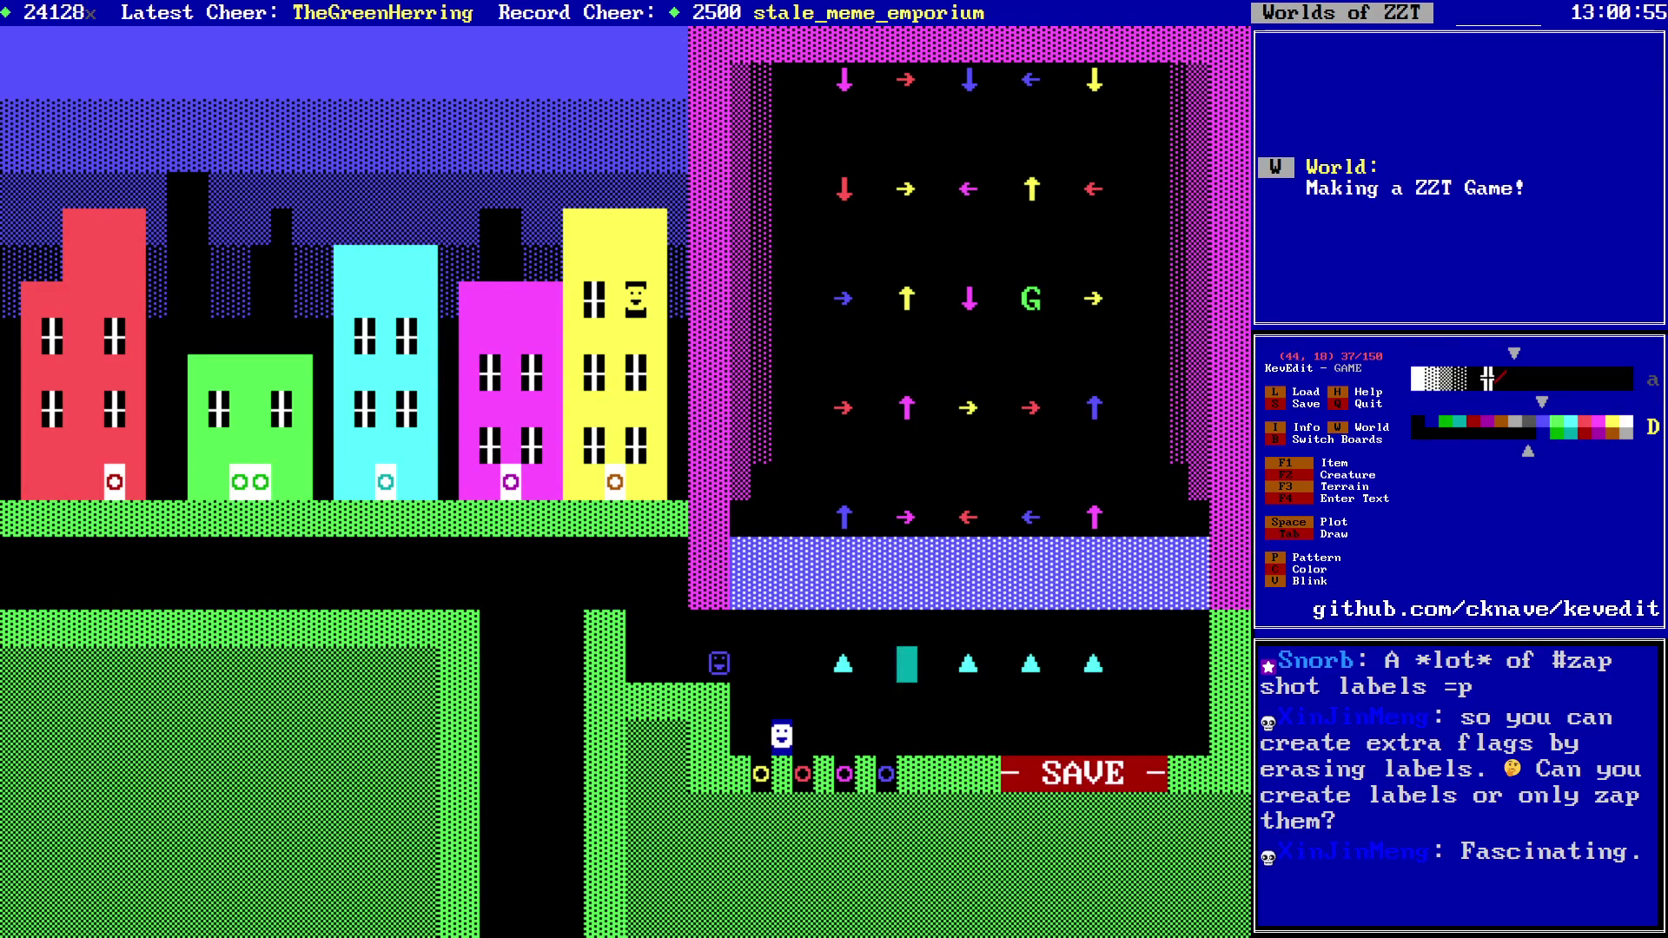
pyautogui.press('Left')
pyautogui.press('Left')
pyautogui.press('Left')
pyautogui.press('Down')
pyautogui.press('Right')
pyautogui.press('Right')
pyautogui.press('Right')
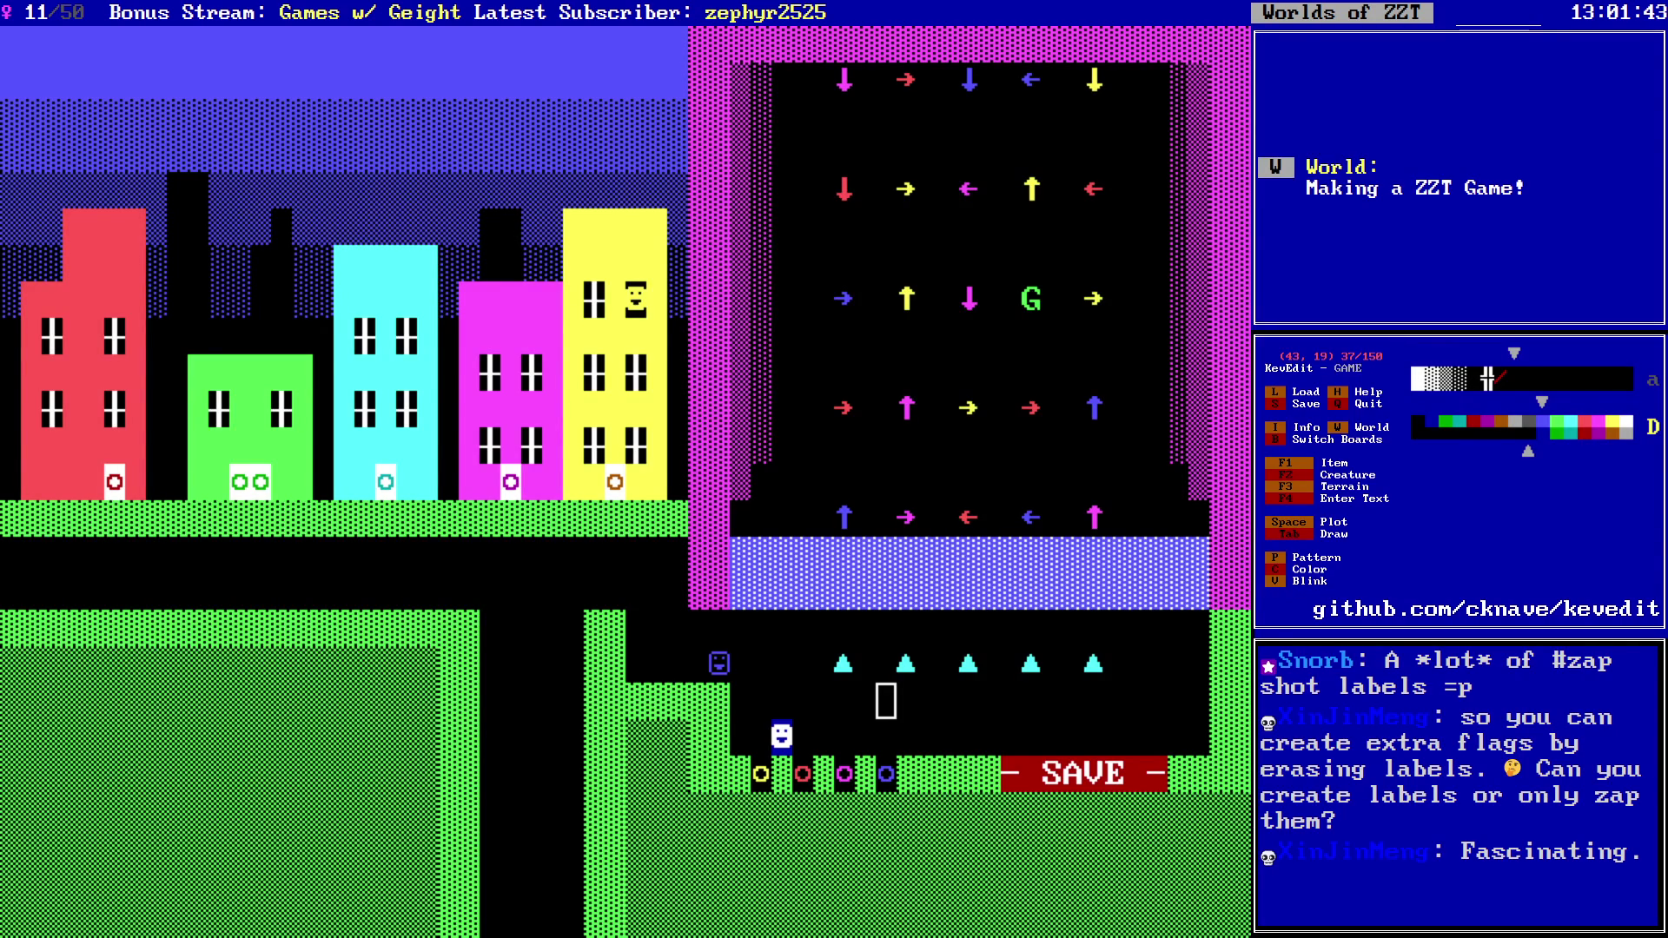
# Step: Look over the Cannon's code, then run a quick test play and quit back to editing
pyautogui.press('Up')
pyautogui.press('Left')
pyautogui.press('Left')
pyautogui.press('Return')
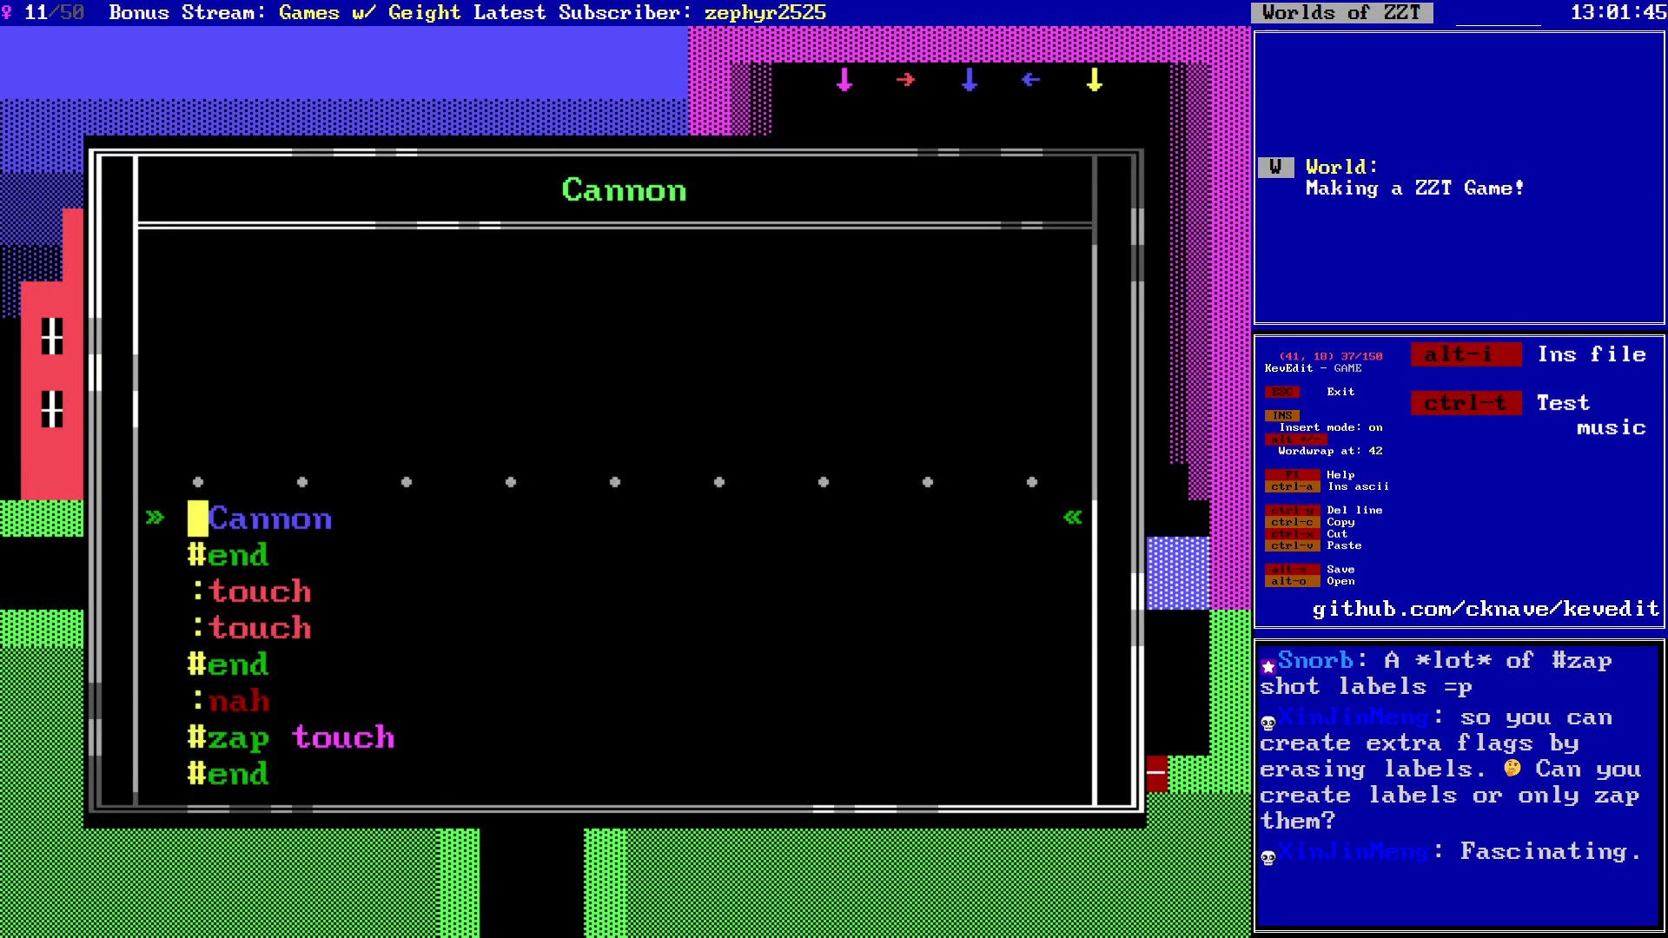
pyautogui.press('Down')
pyautogui.press('Down')
pyautogui.press('Down')
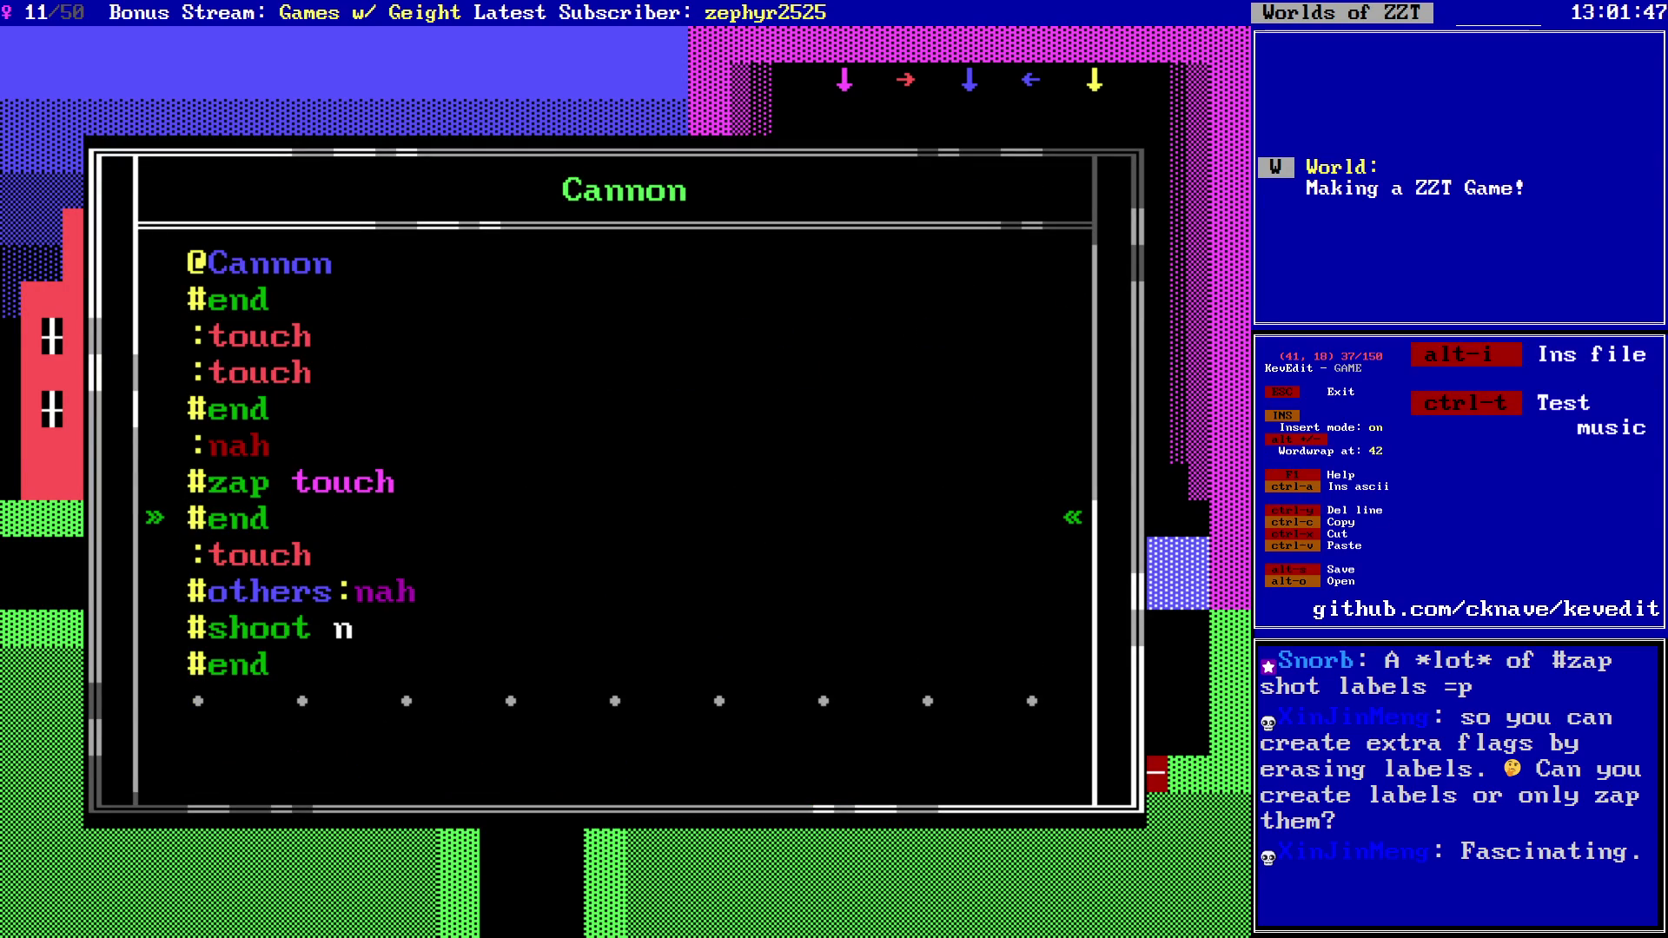
pyautogui.press('Down')
pyautogui.press('Down')
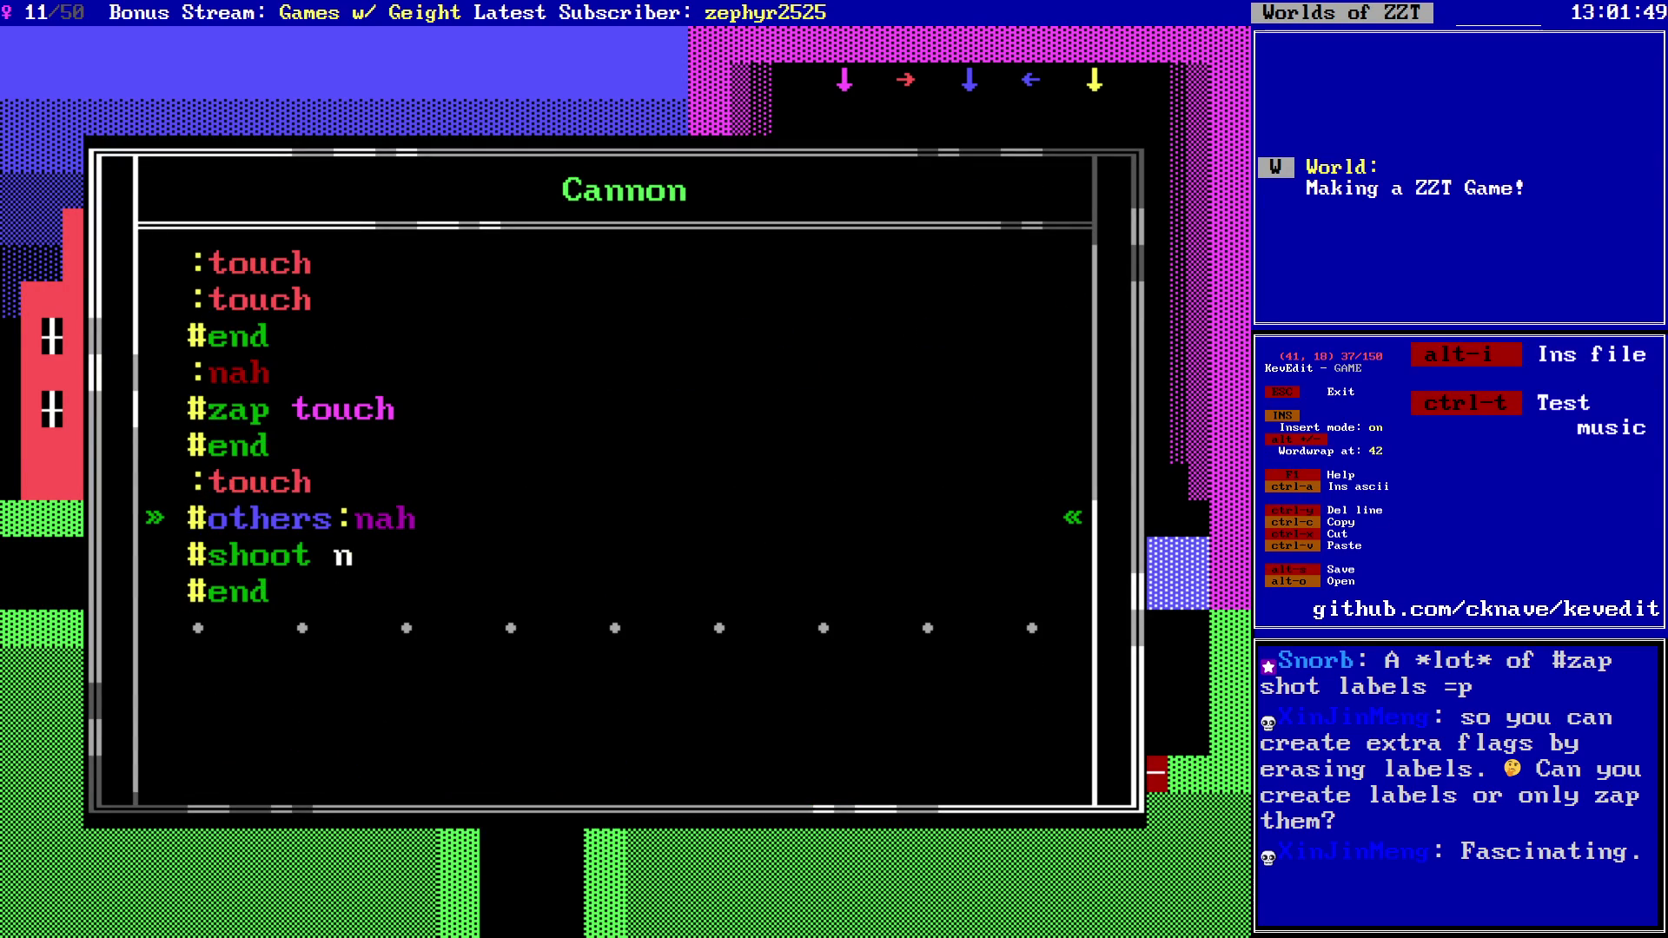
pyautogui.press('Escape')
pyautogui.hotkey('alt', 't')
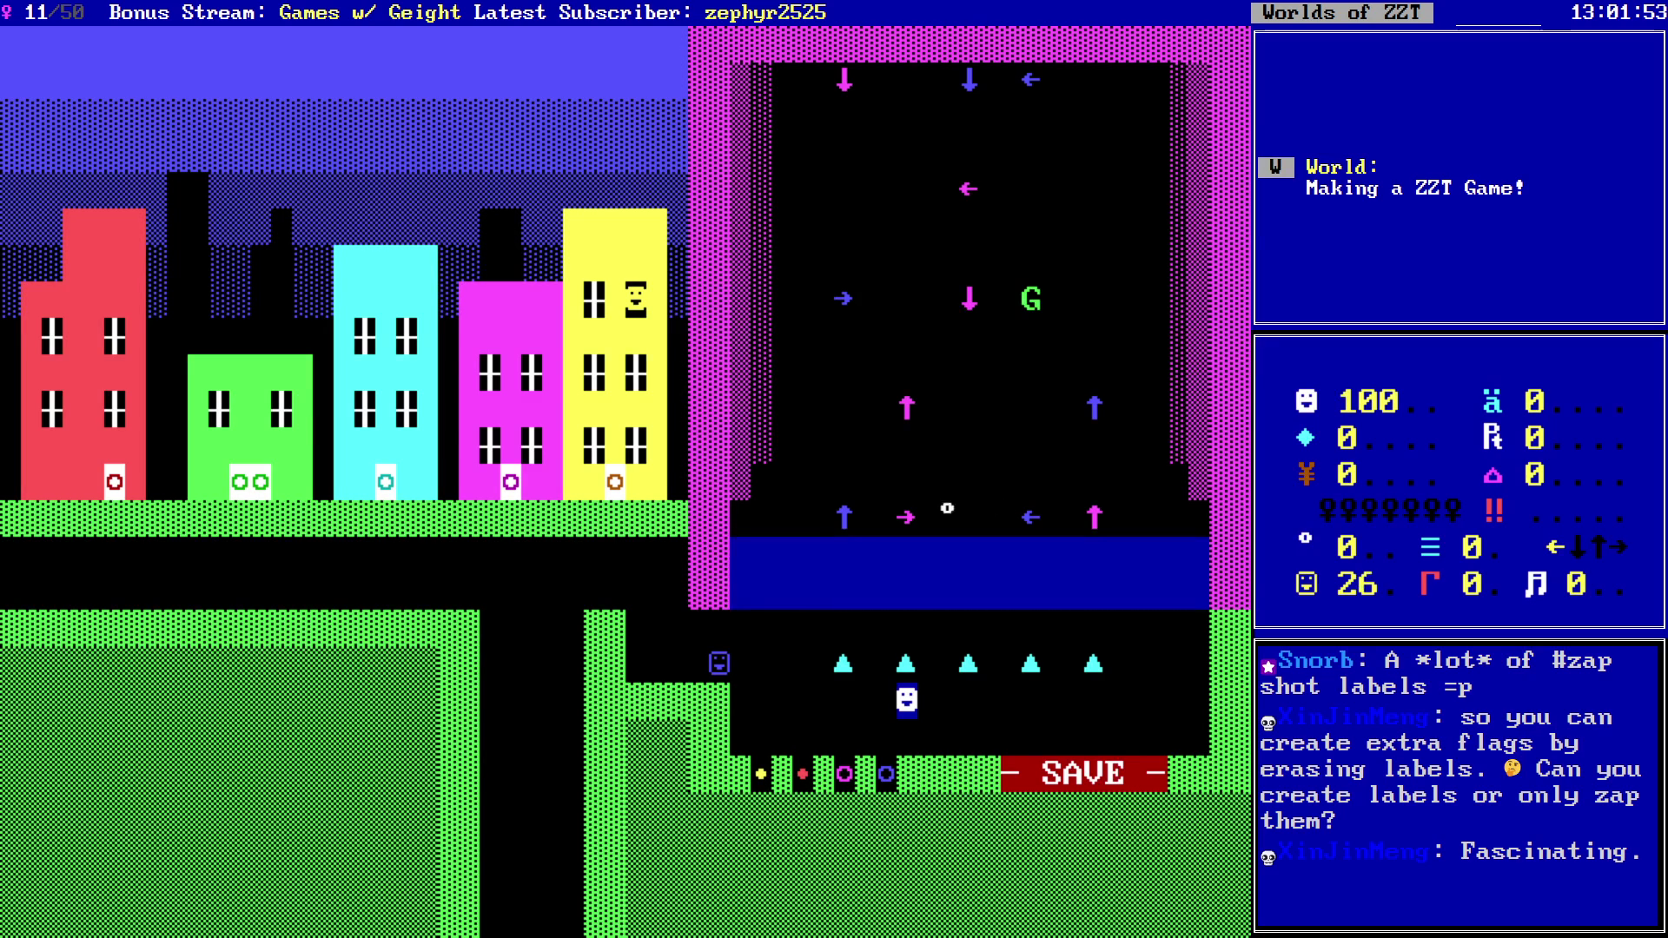
pyautogui.press('Escape')
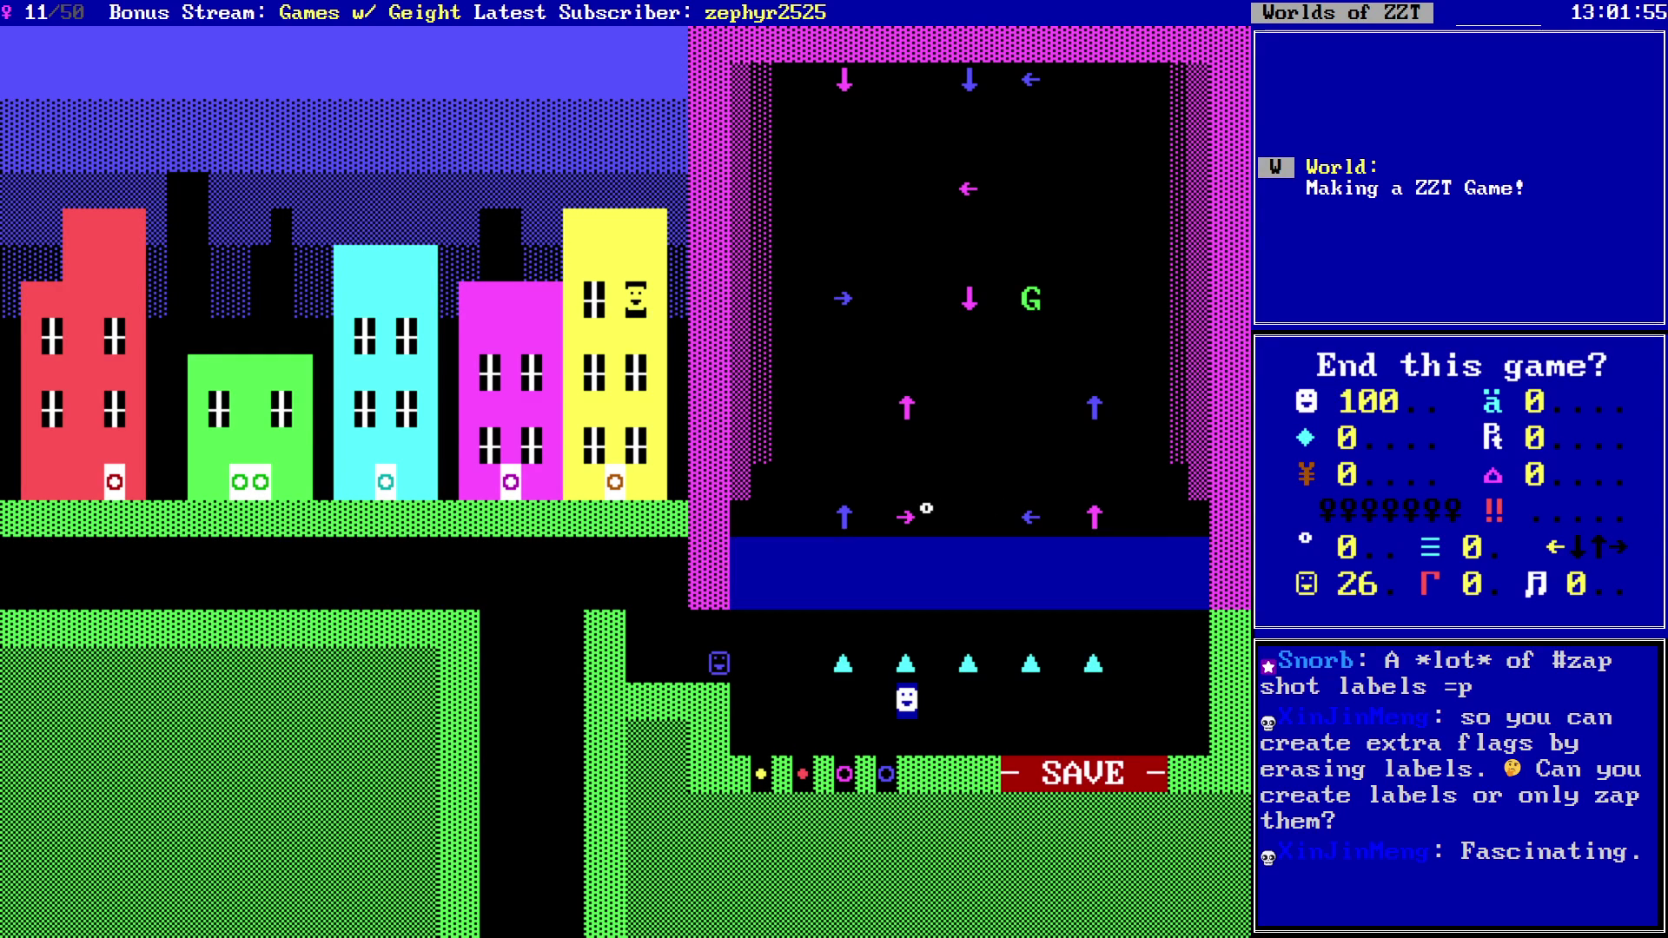
pyautogui.press('y')
# Step: Reopen the Cannon's program, change '#others:nah' to '#all:nah', and return to the board
pyautogui.press('Return')
pyautogui.press('Escape')
pyautogui.press('Return')
pyautogui.press('Return')
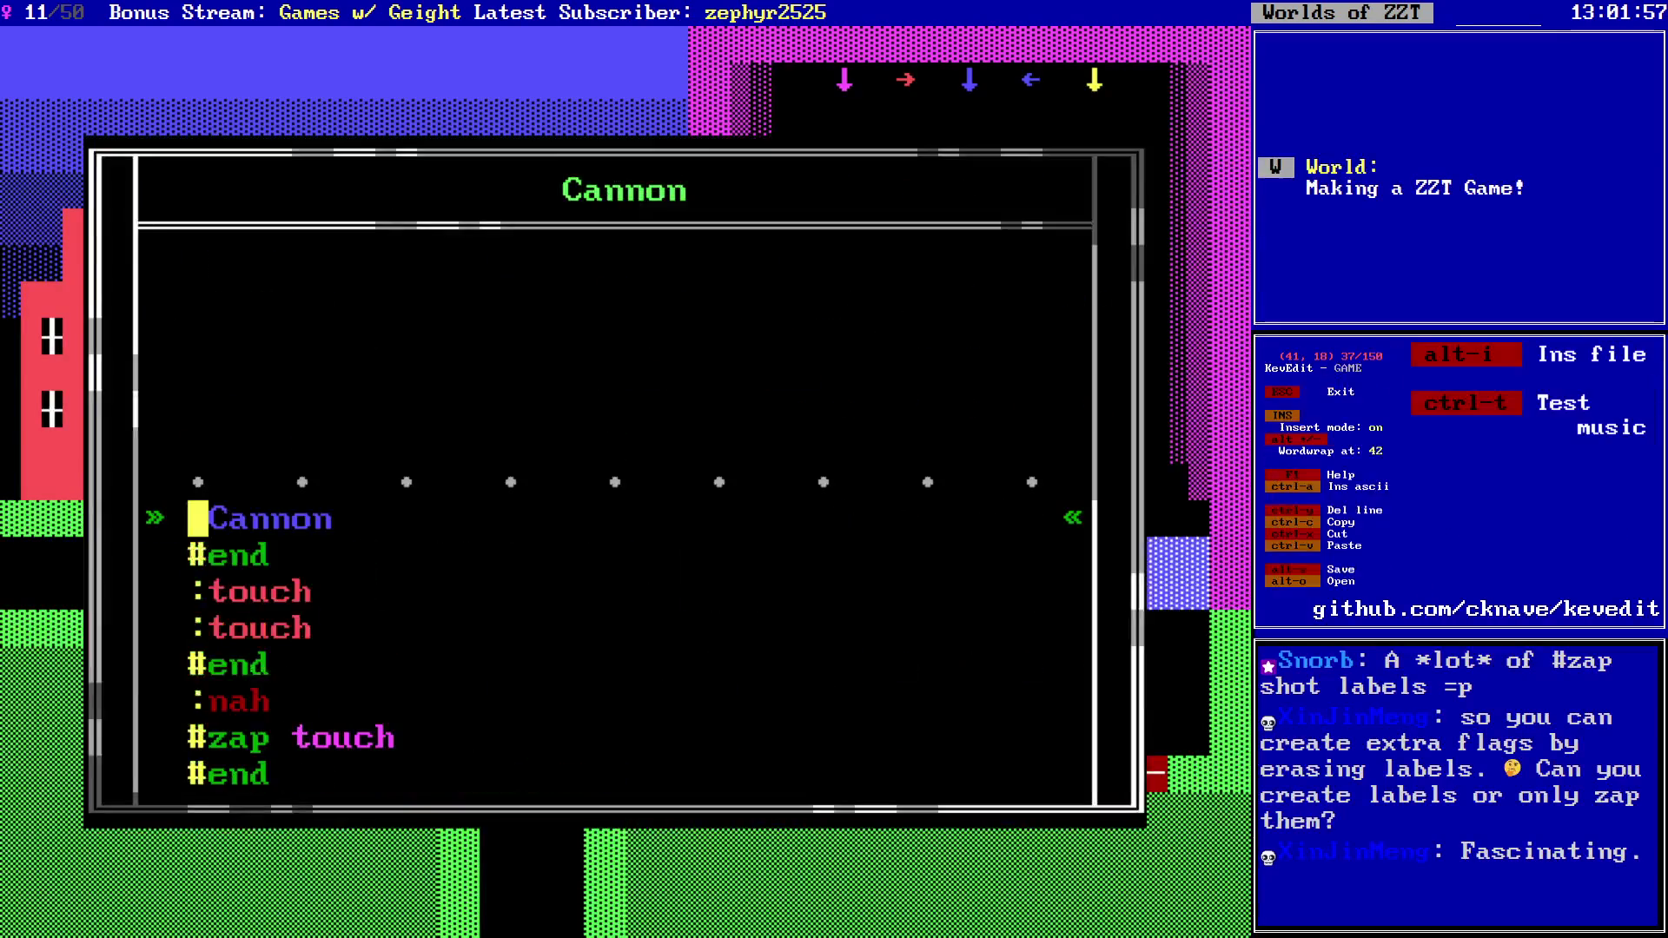
pyautogui.press('Down')
pyautogui.press('Down')
pyautogui.press('Down')
pyautogui.press('Down')
pyautogui.press('End')
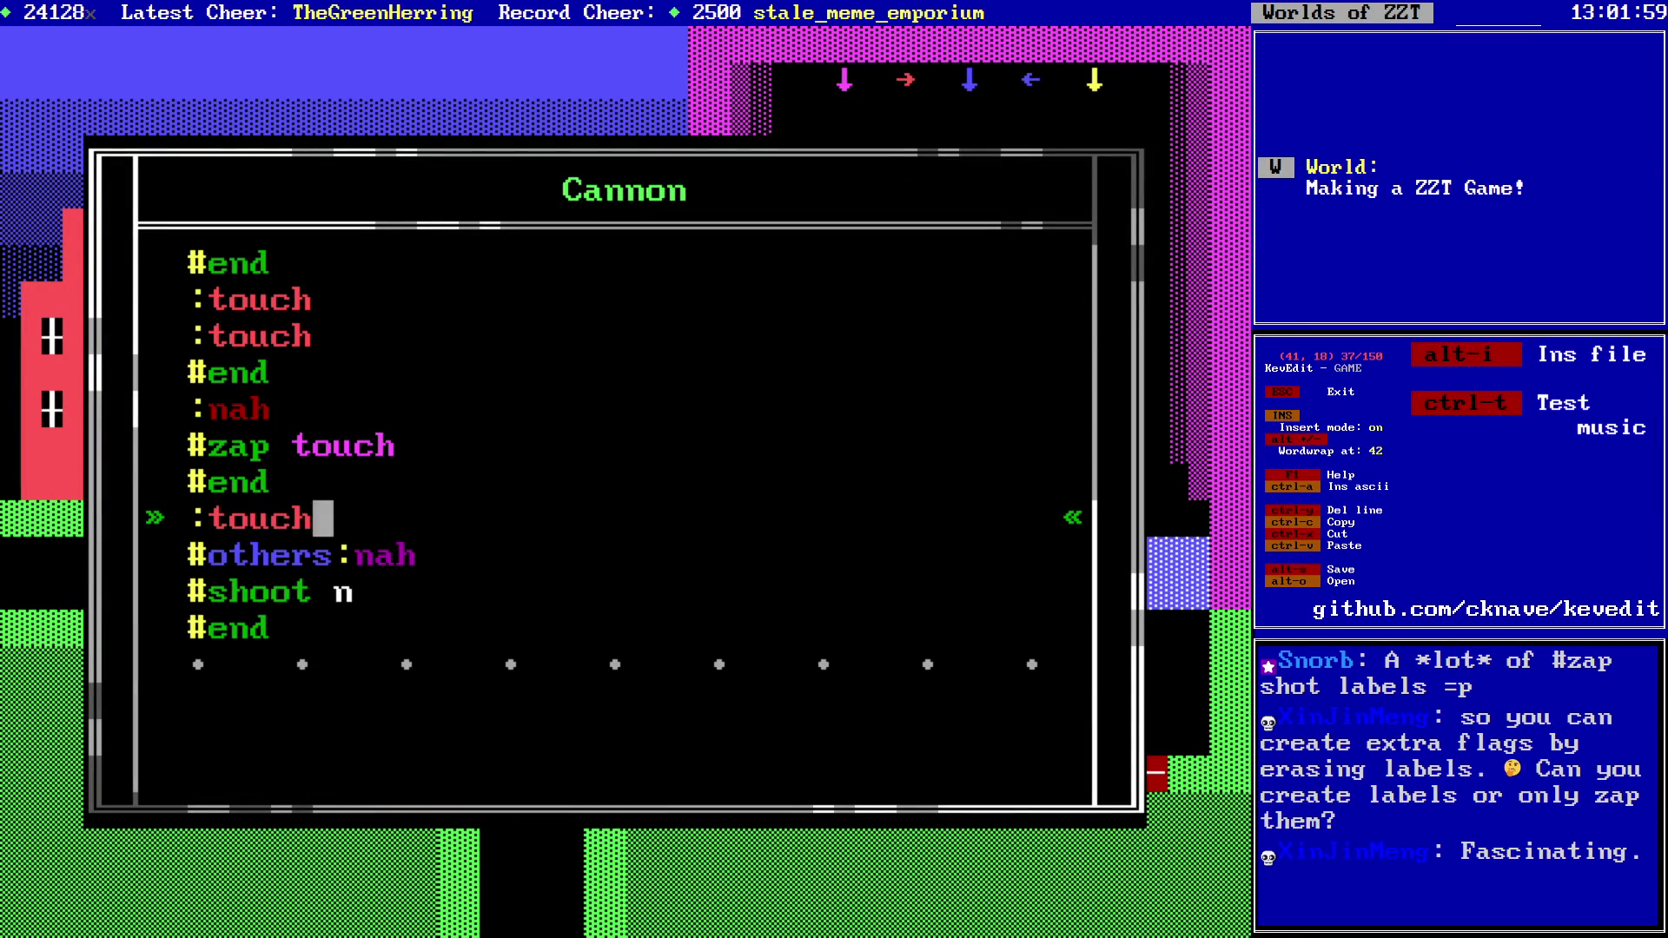
pyautogui.press('Down')
pyautogui.press('Right')
pyautogui.press('Right')
pyautogui.press('BackSpace')
pyautogui.press('BackSpace')
pyautogui.press('BackSpace')
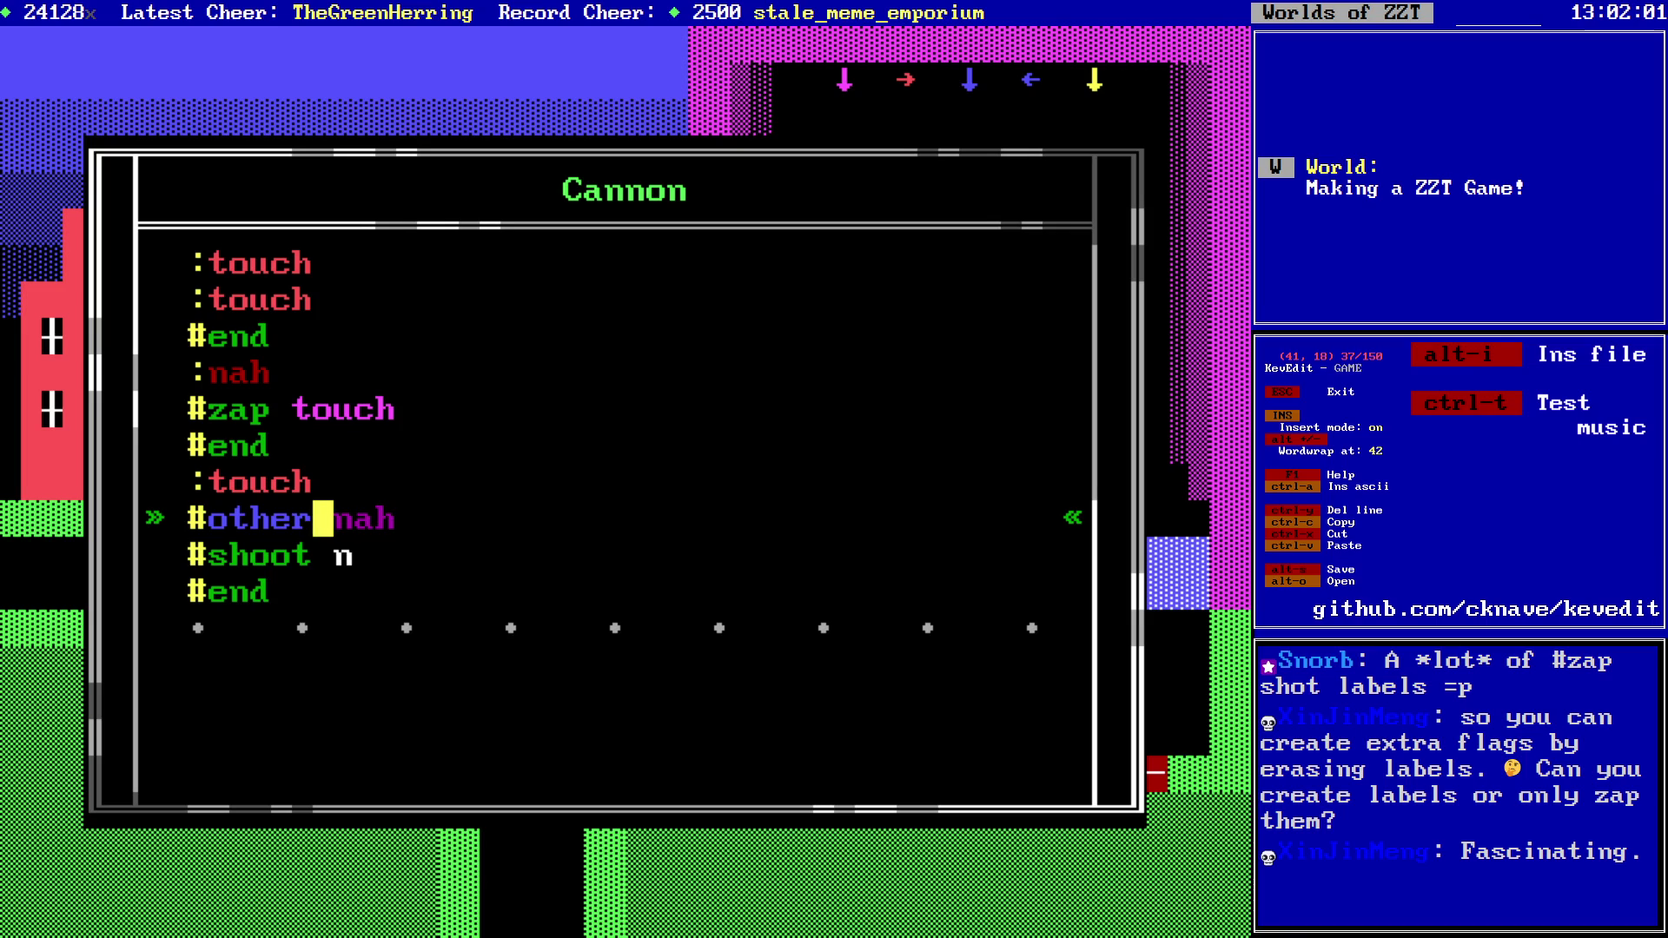
pyautogui.press('BackSpace')
pyautogui.press('BackSpace')
pyautogui.write('all')
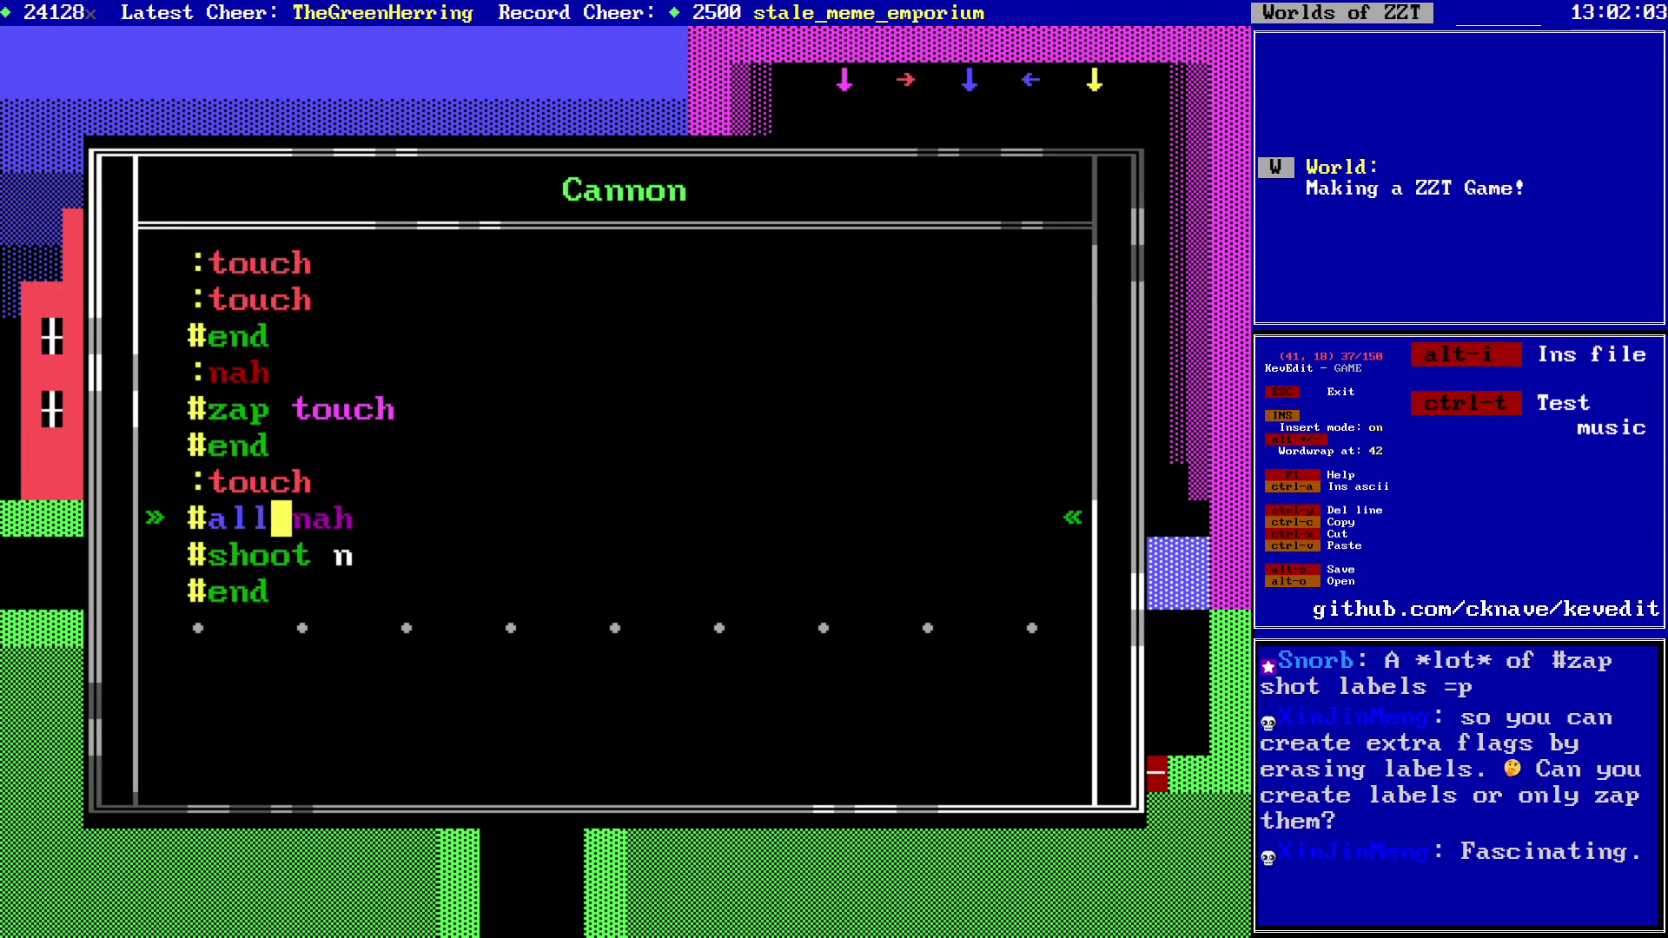
pyautogui.press('Escape')
pyautogui.press('Escape')
# Step: Move the board cursor toward the SAVE sign and launch a ZZT test of the world with Alt+T
pyautogui.press('Right')
pyautogui.press('Right')
pyautogui.press('Right')
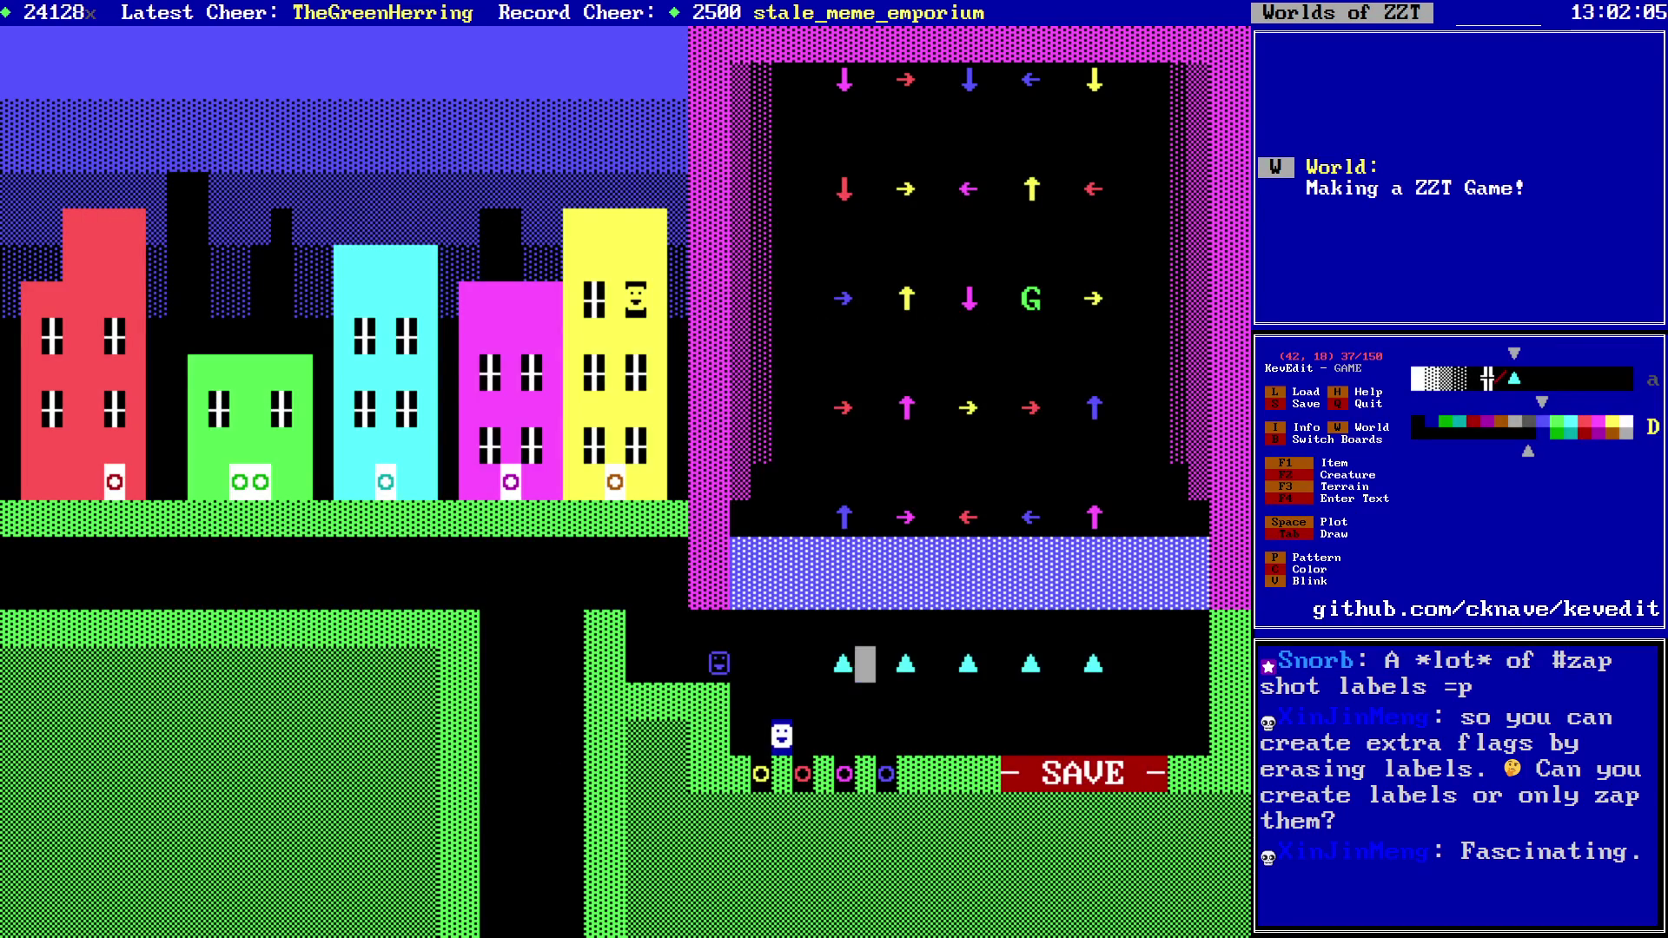
pyautogui.press('Right')
pyautogui.press('Right')
pyautogui.press('Right')
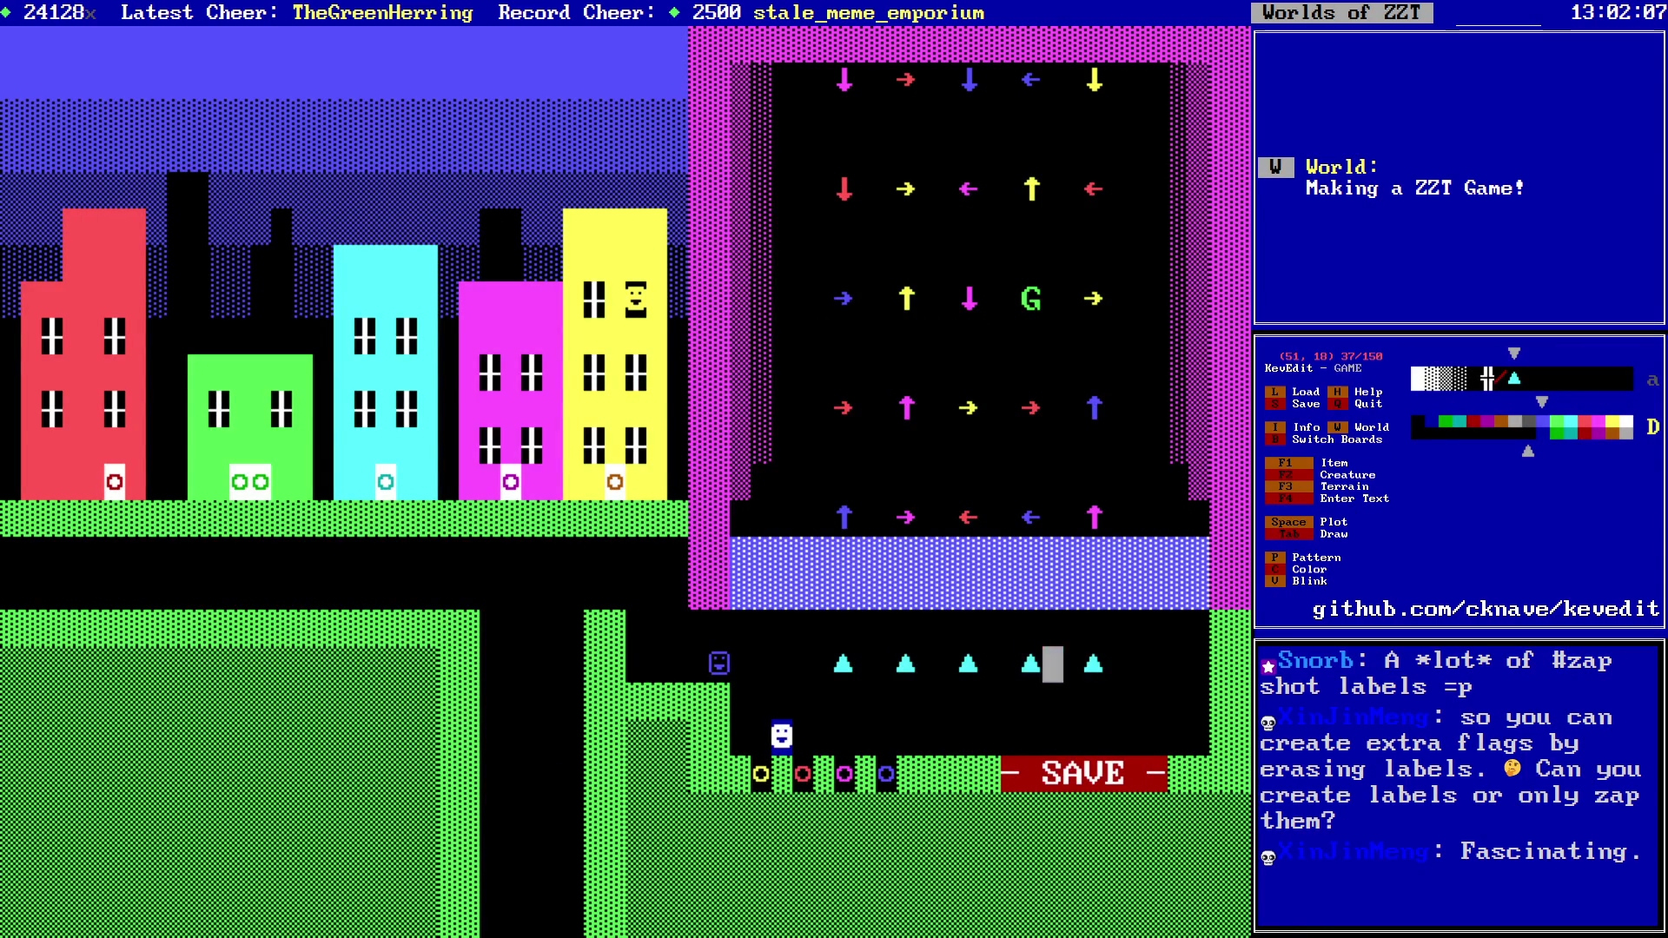
pyautogui.press('Down')
pyautogui.press('Down')
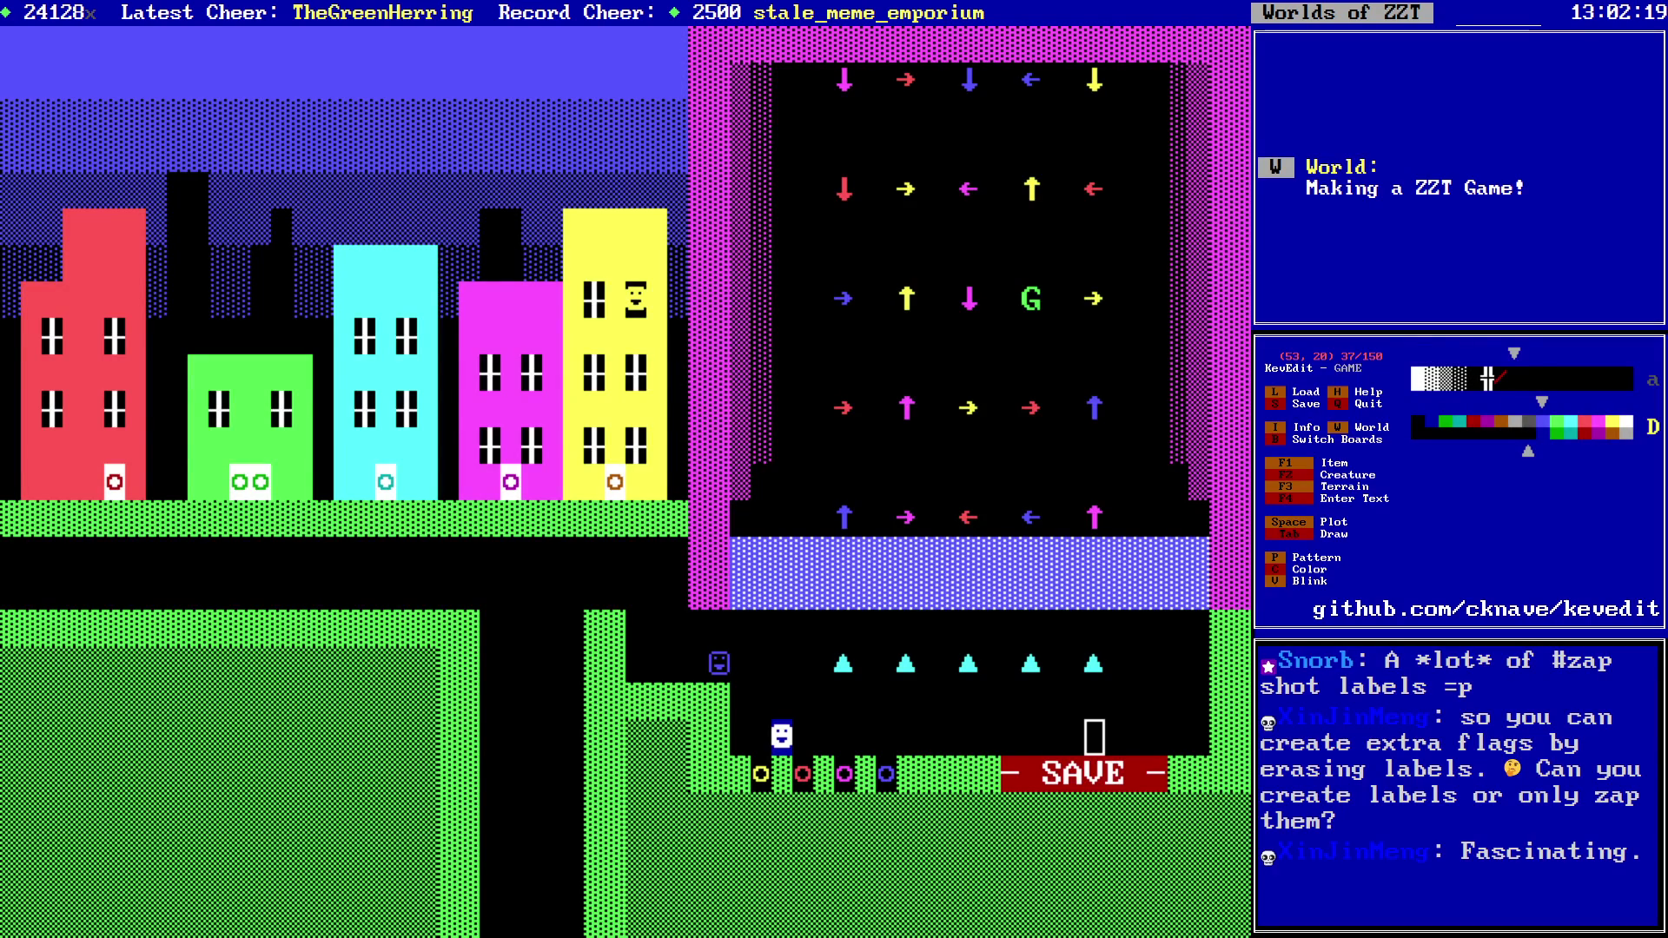
pyautogui.hotkey('alt', 't')
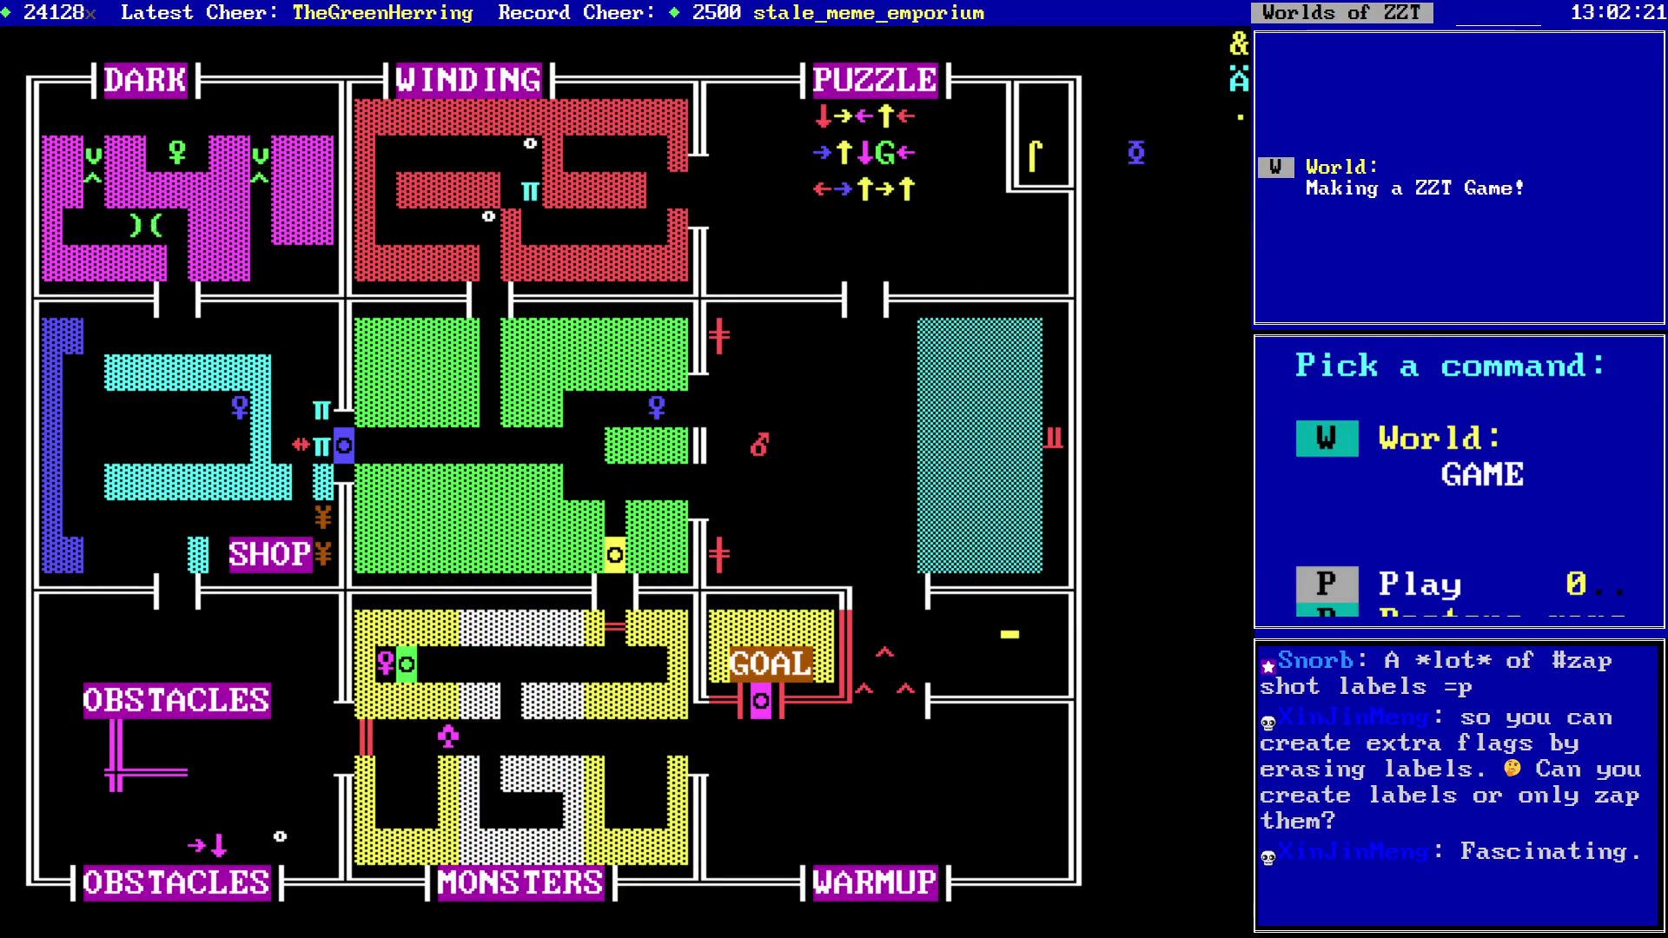
# Step: Play the board, walking past the coloured keys and up toward the cannons, then end the game
pyautogui.press('p')
pyautogui.press('Right')
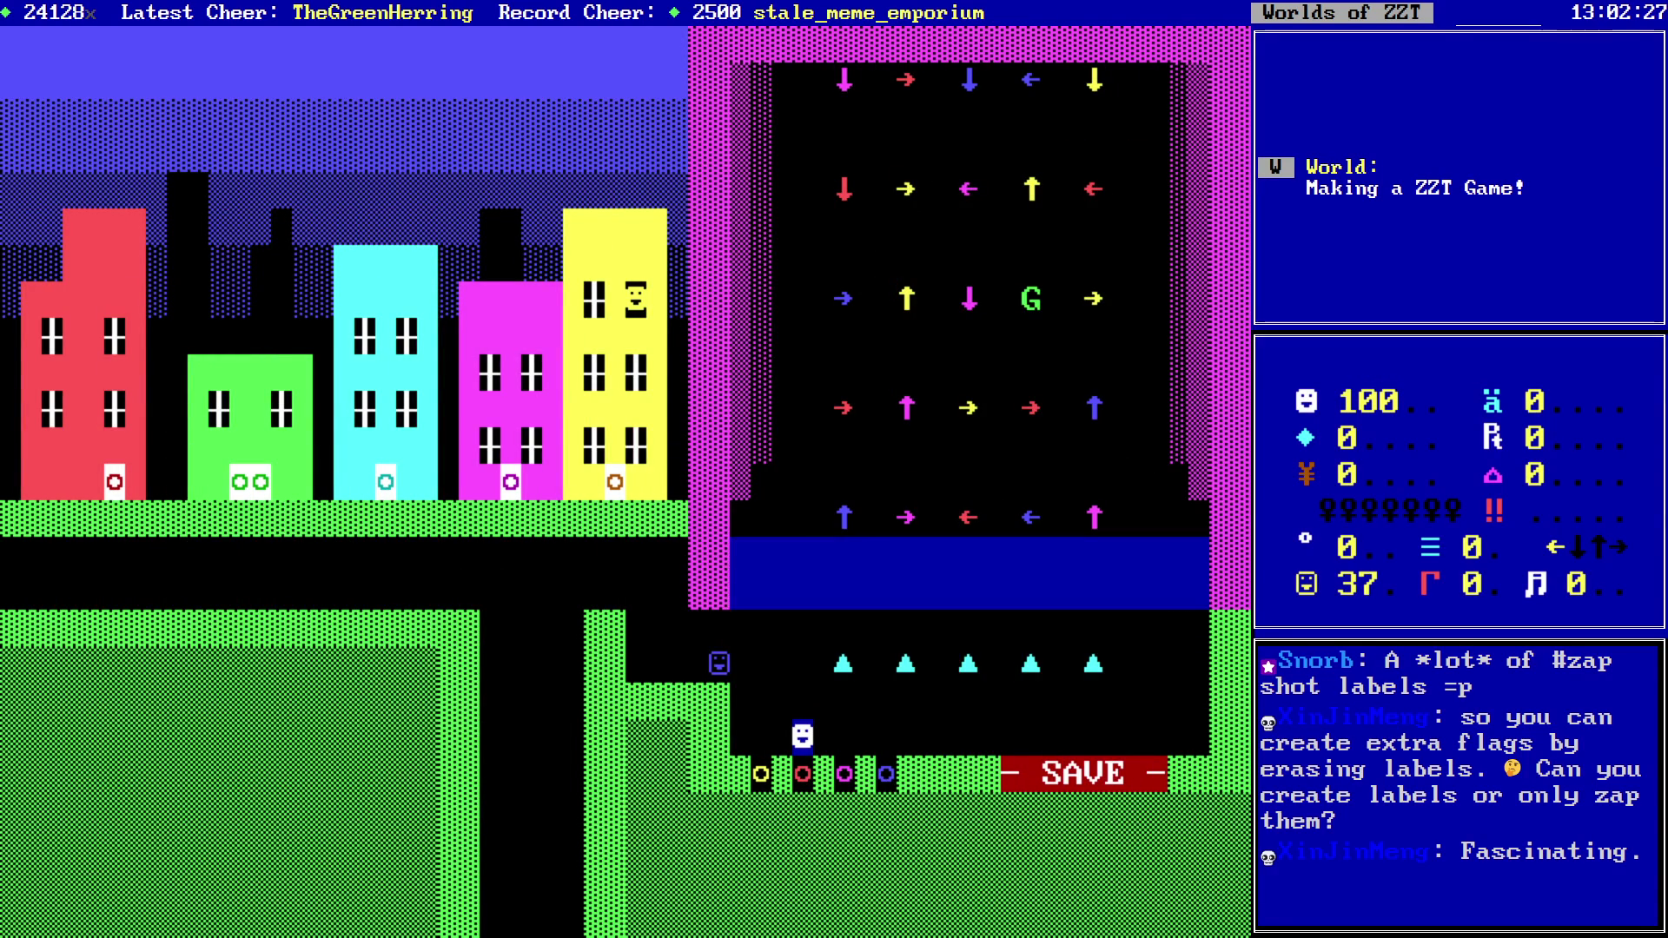
pyautogui.press('Left')
pyautogui.press('Left')
pyautogui.press('Right')
pyautogui.press('Right')
pyautogui.press('Right')
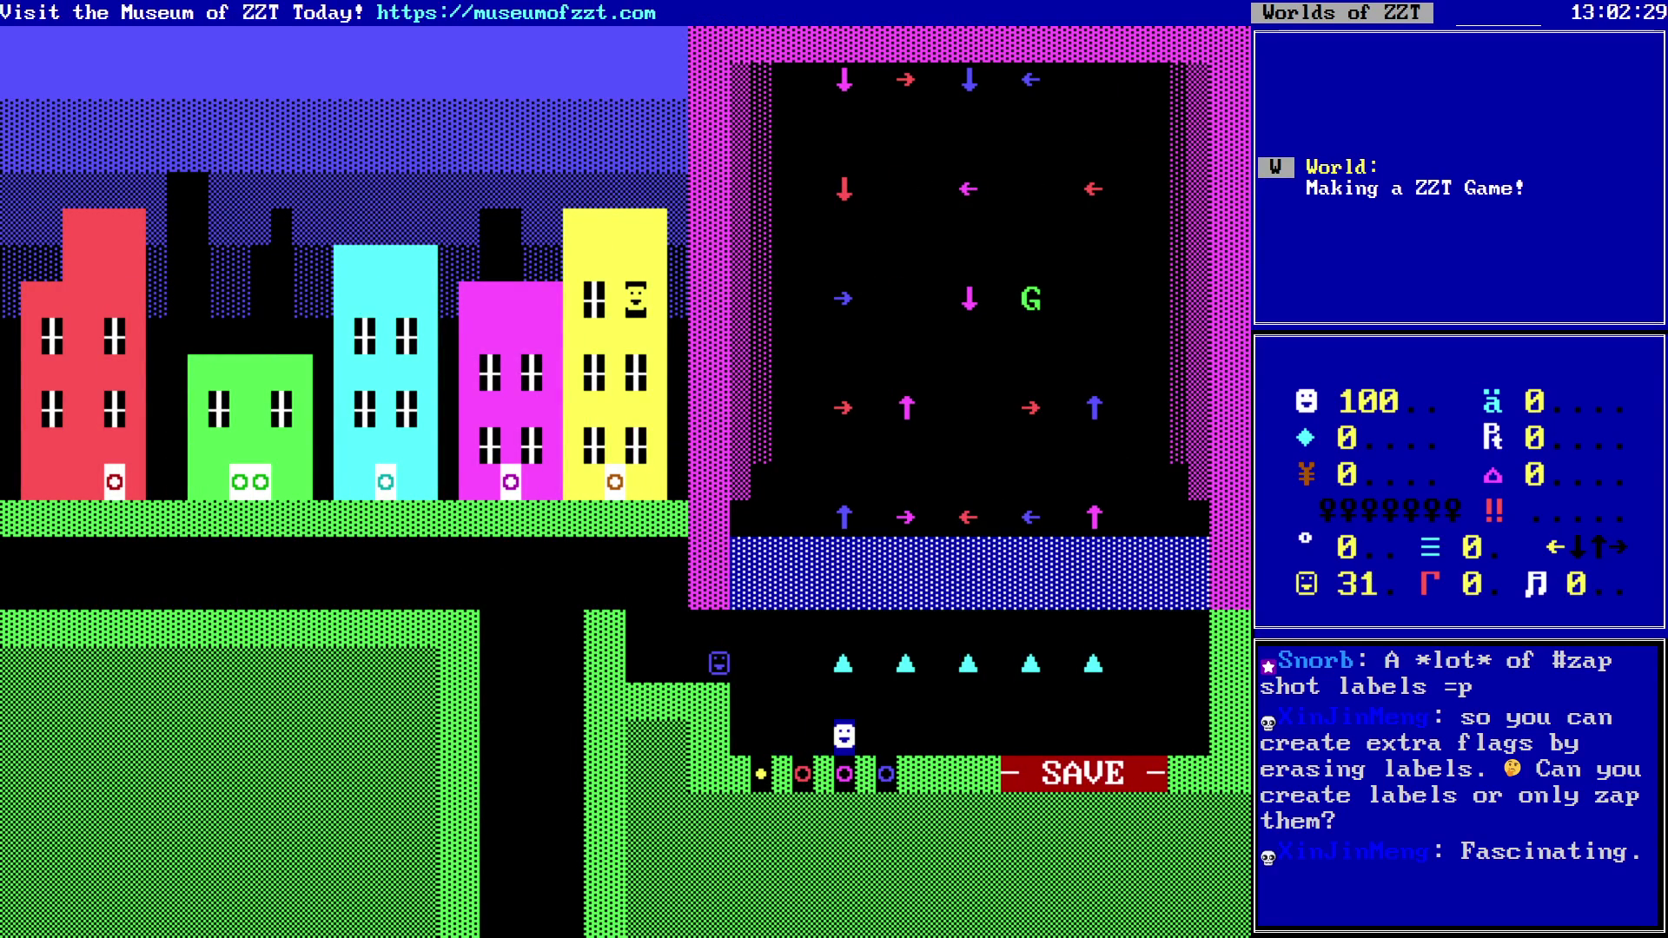
pyautogui.press('Up')
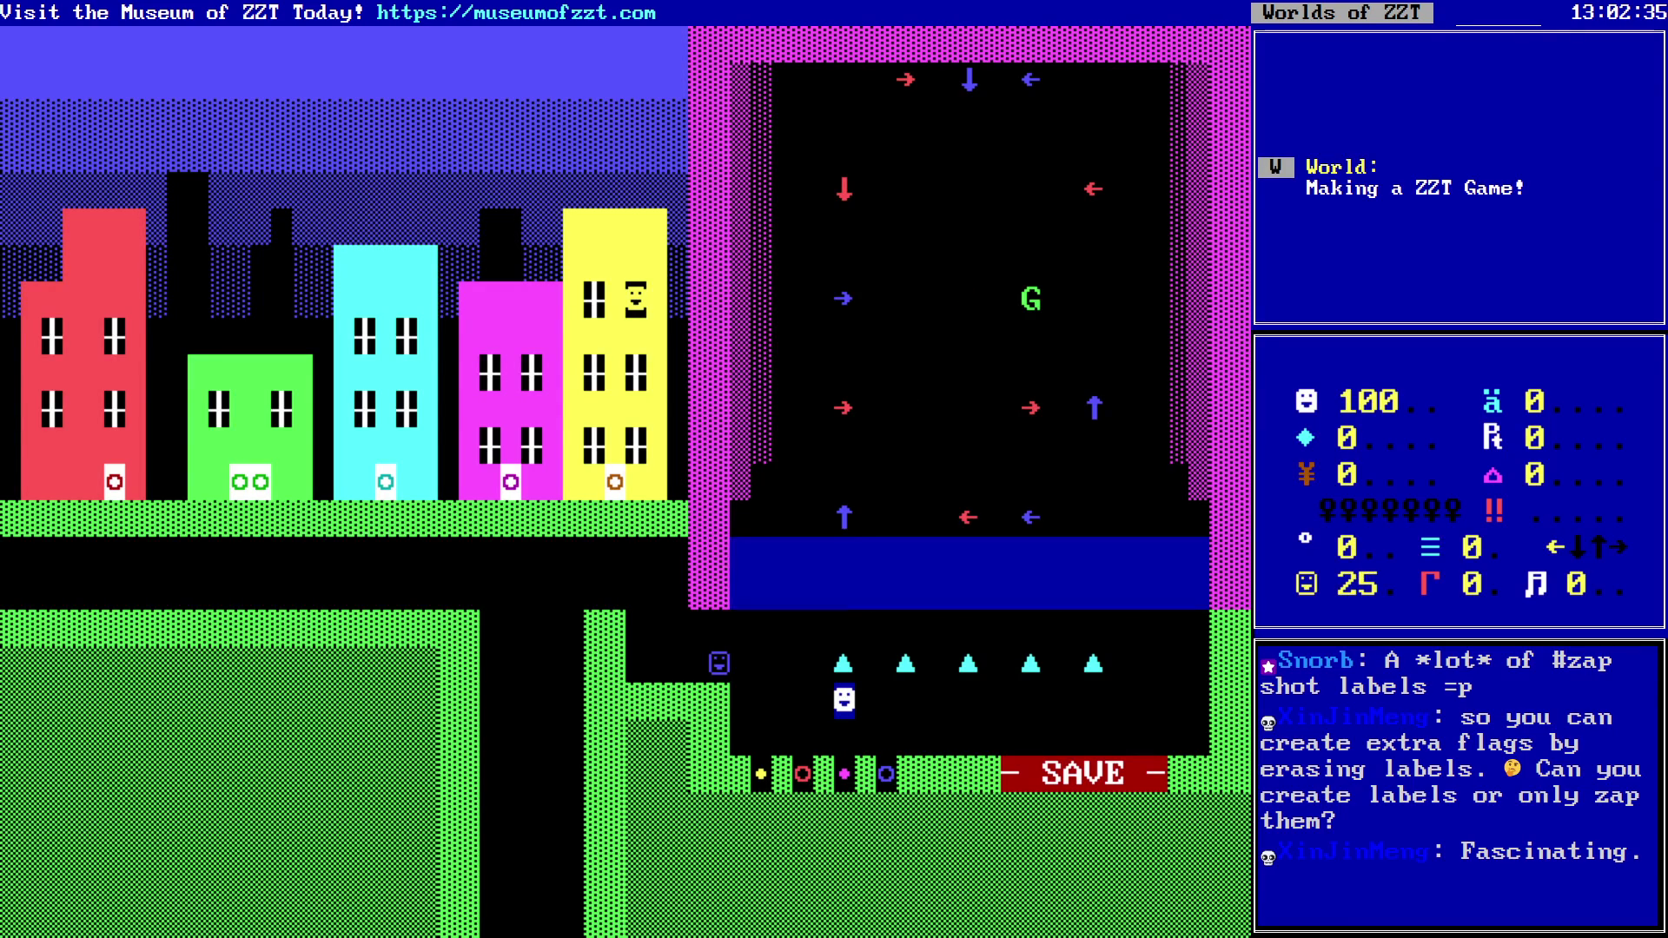
pyautogui.press('Escape')
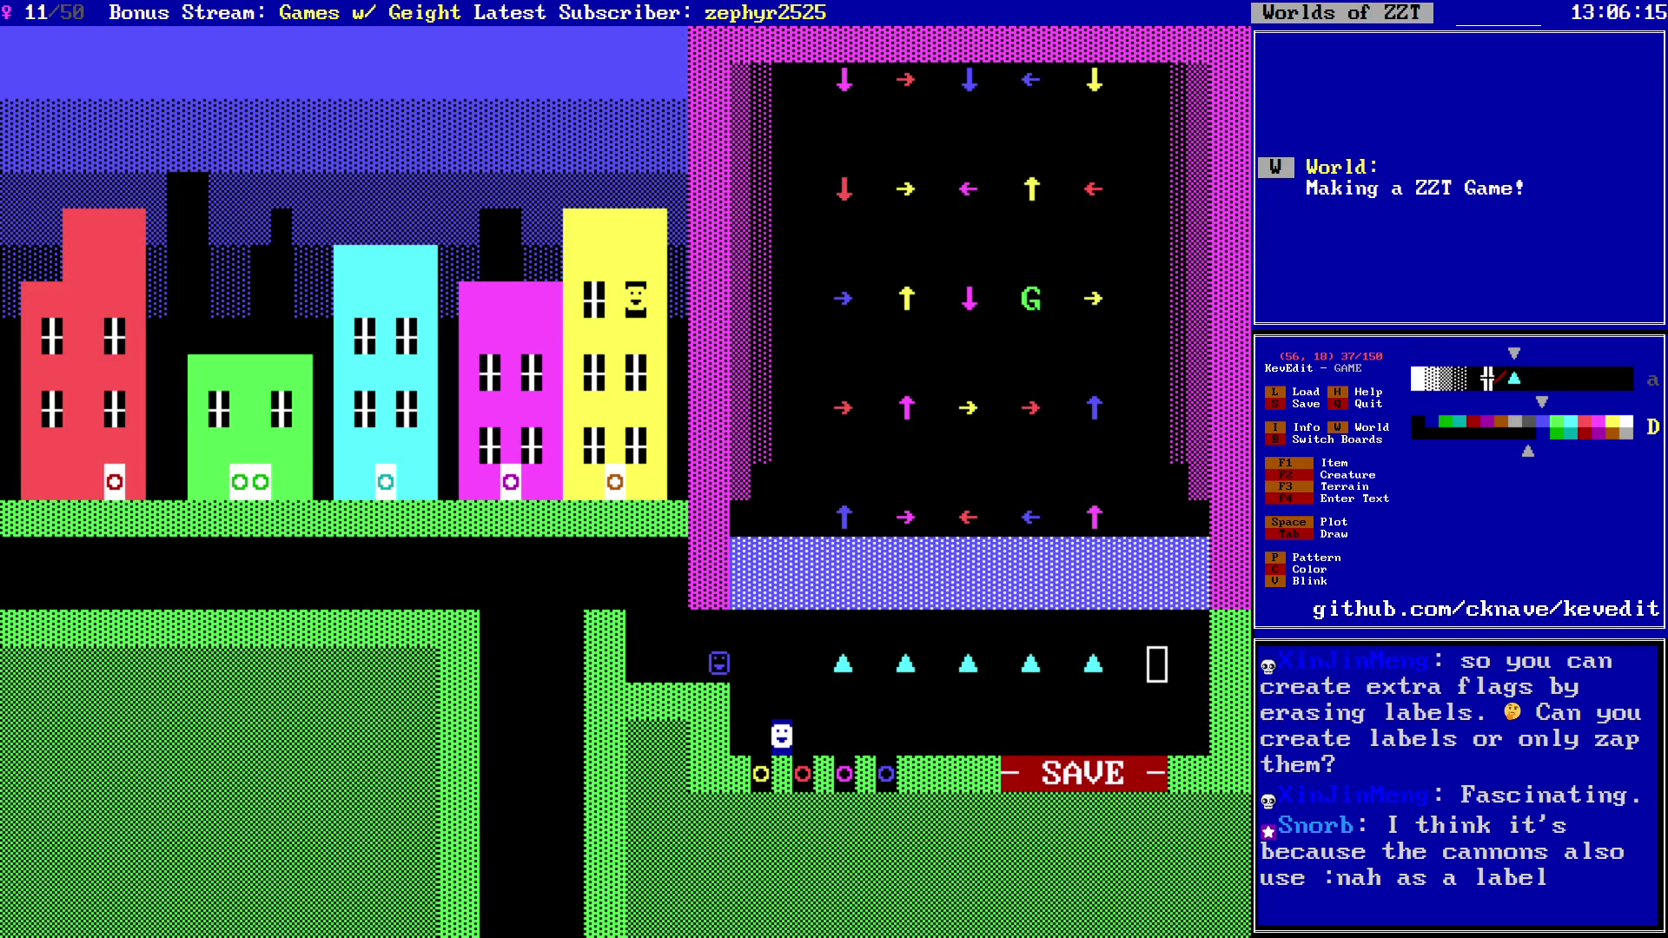
# Step: Open the first cannon's code and check the #shoot n and #cannon:stop lines
pyautogui.press('Left')
pyautogui.press('Left')
pyautogui.press('Left')
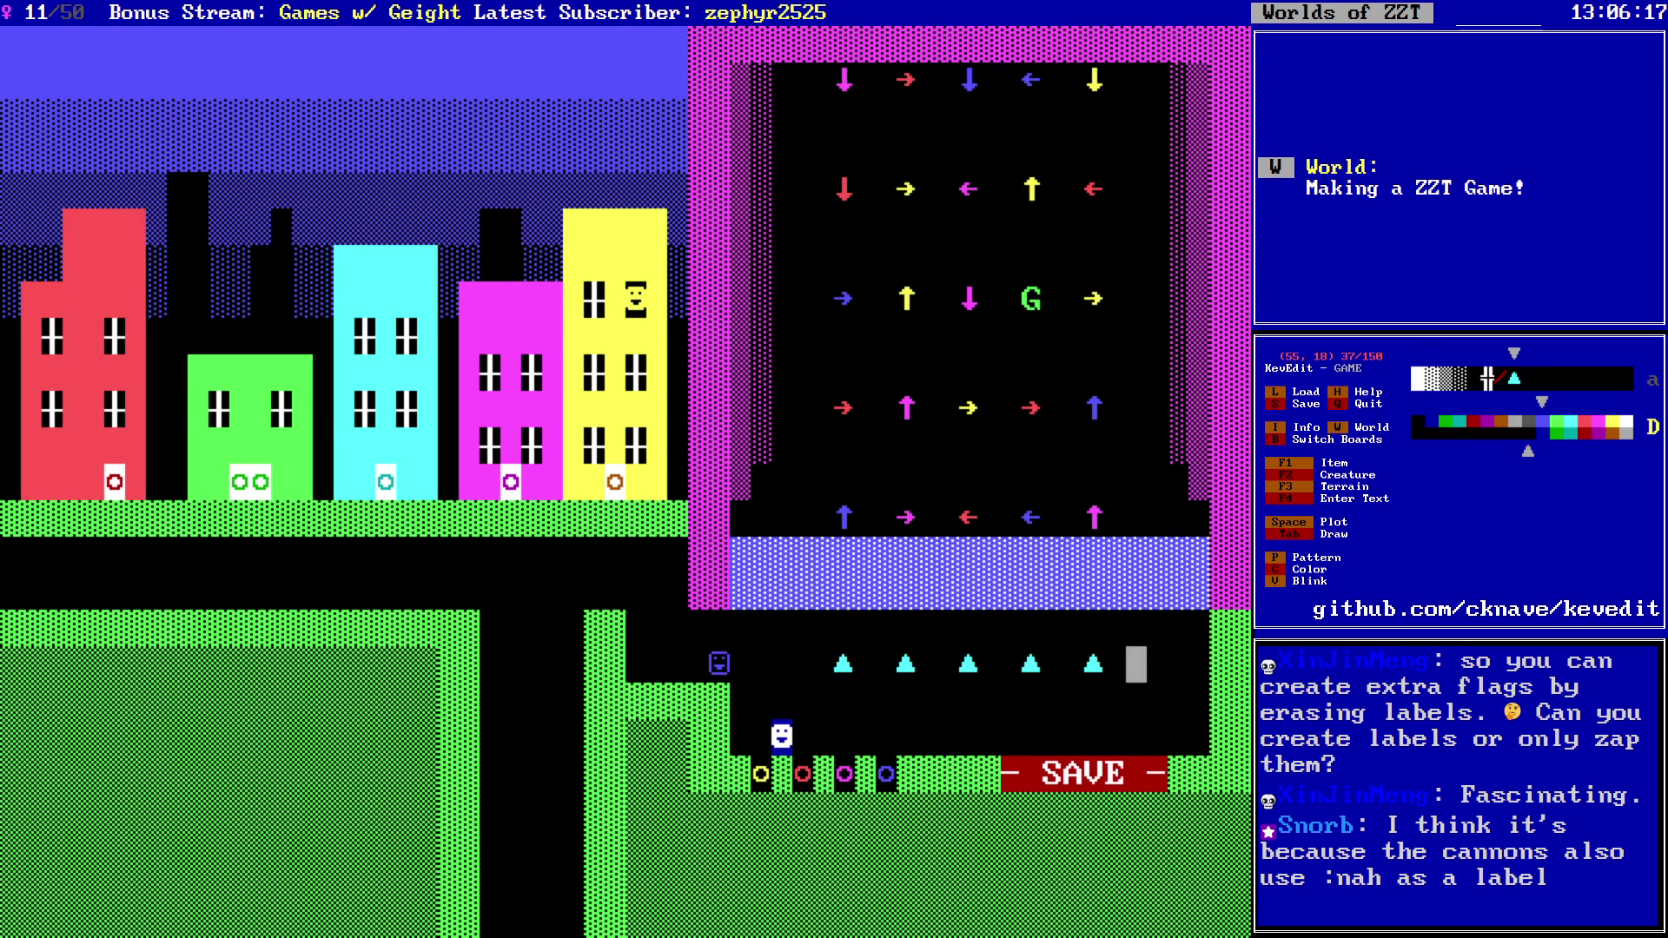
pyautogui.press('Left')
pyautogui.press('Left')
pyautogui.press('Left')
pyautogui.press('Right')
pyautogui.press('Right')
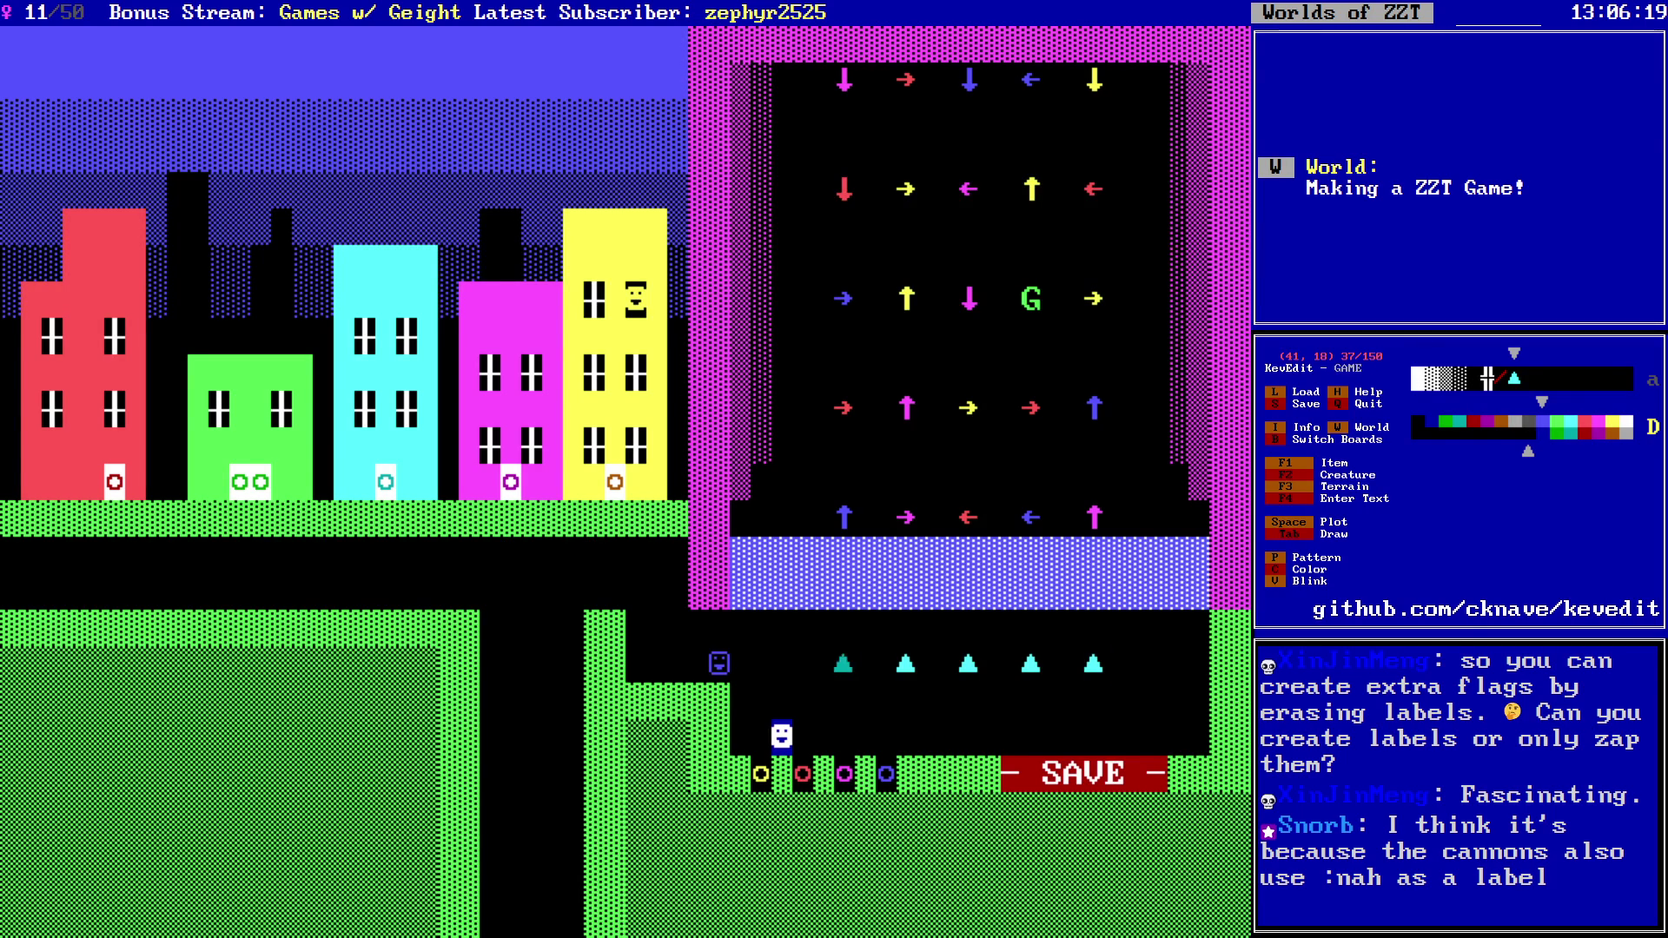
pyautogui.press('Return')
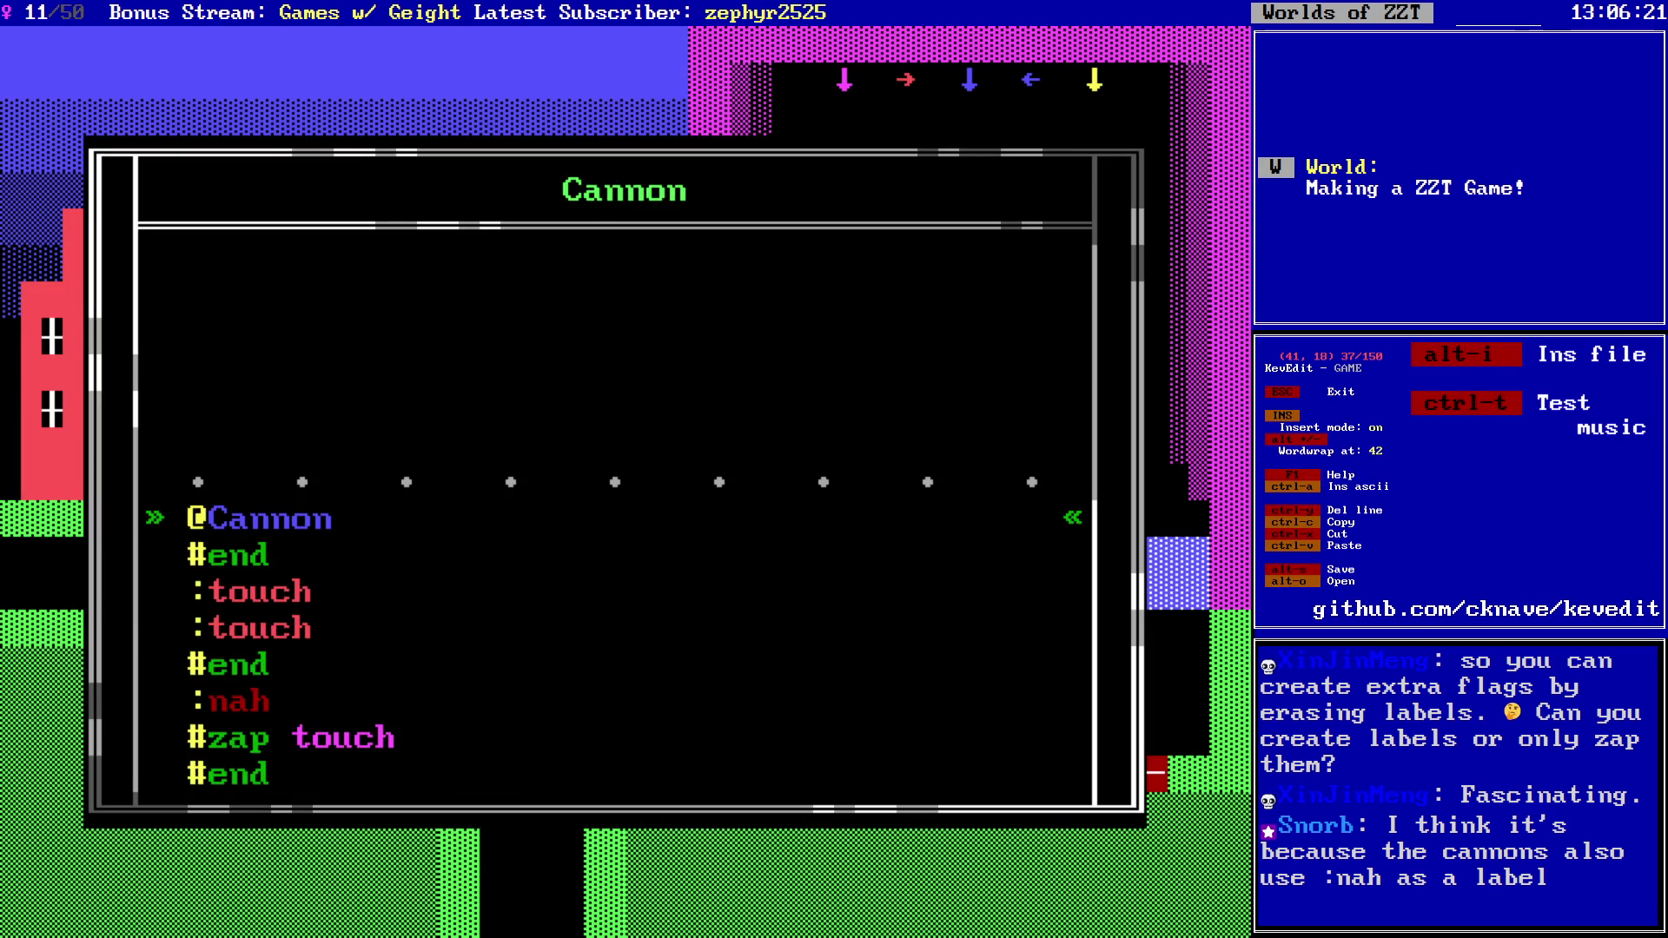
pyautogui.press('Down')
pyautogui.press('Down')
pyautogui.press('Down')
pyautogui.press('Down')
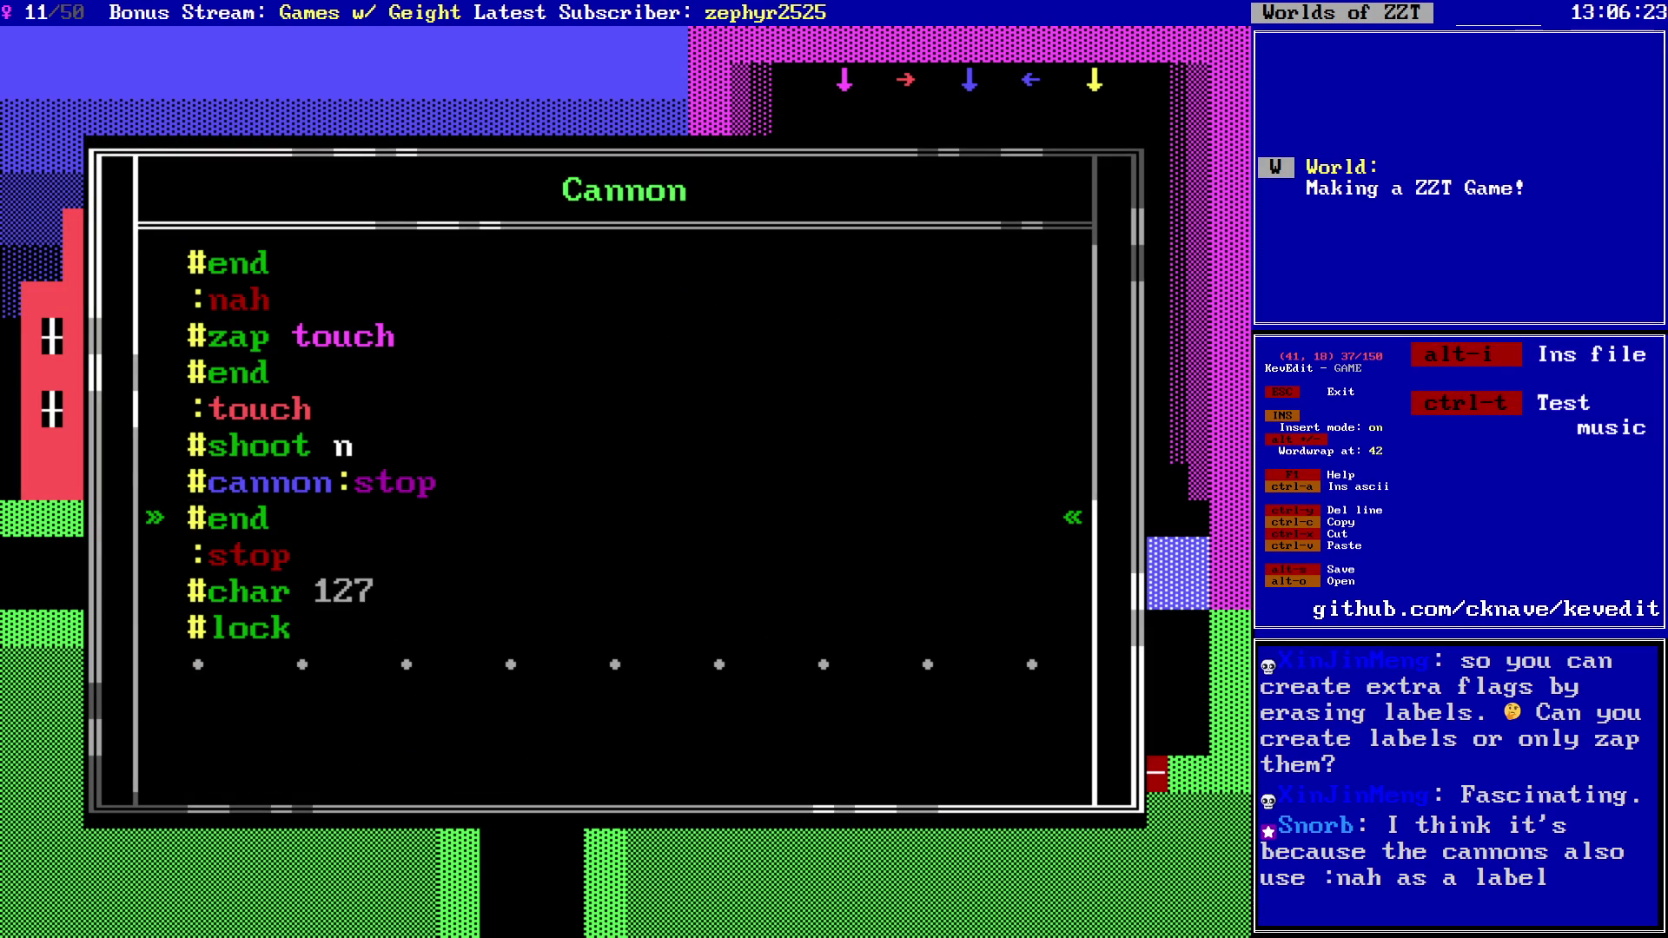
pyautogui.press('Up')
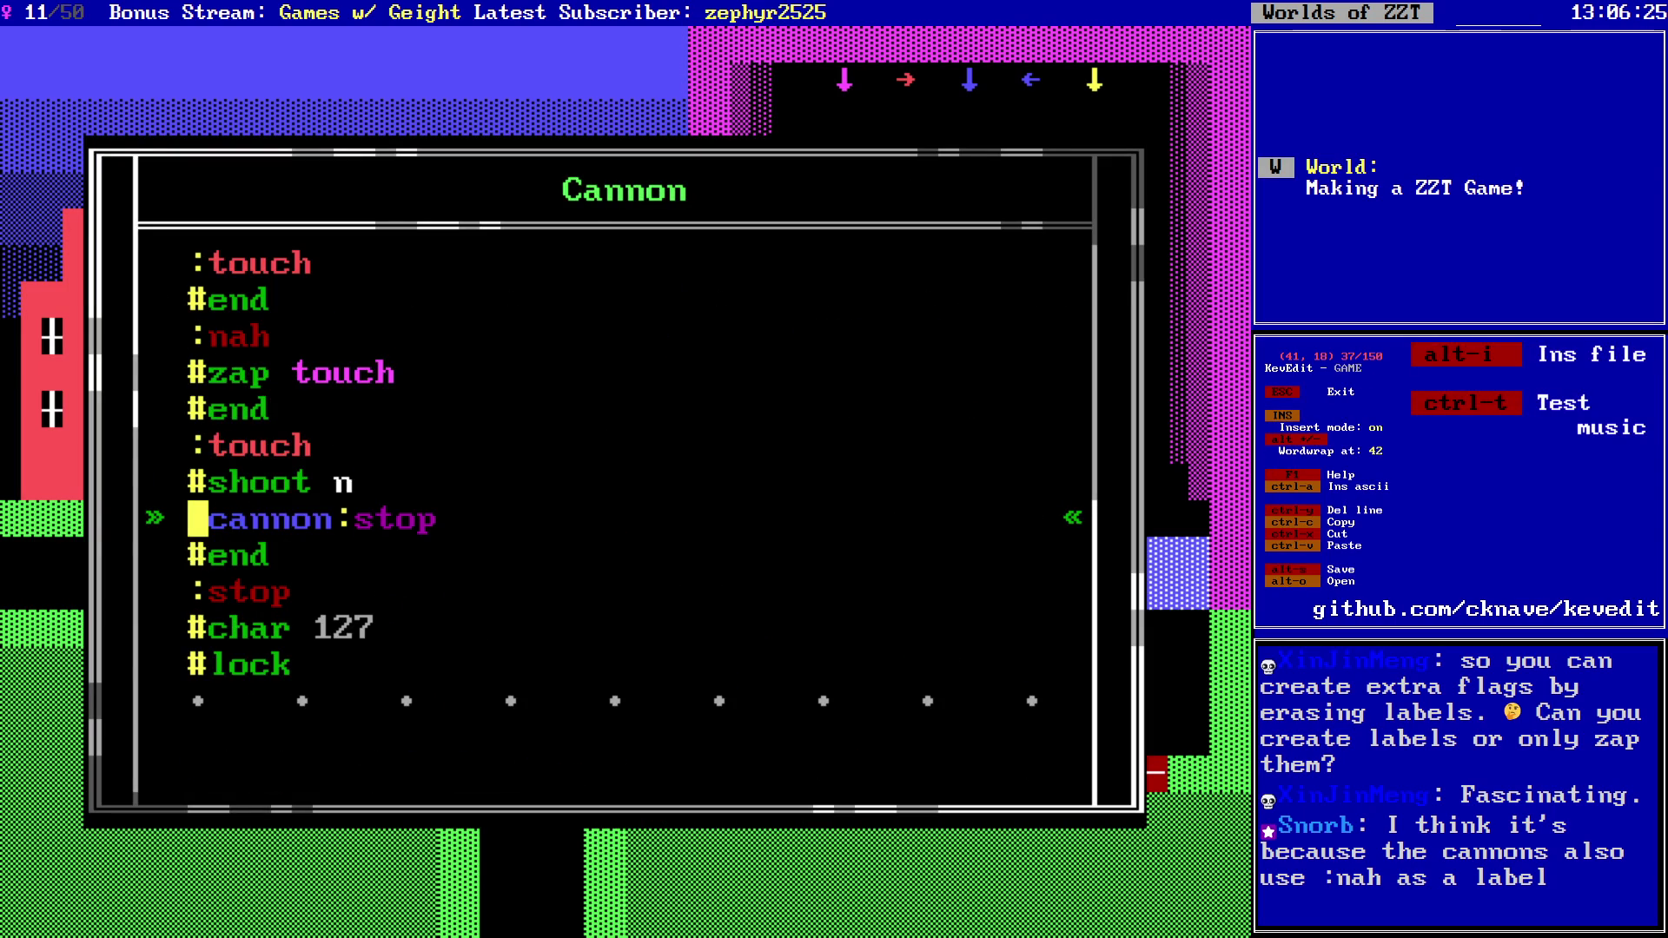
pyautogui.press('Up')
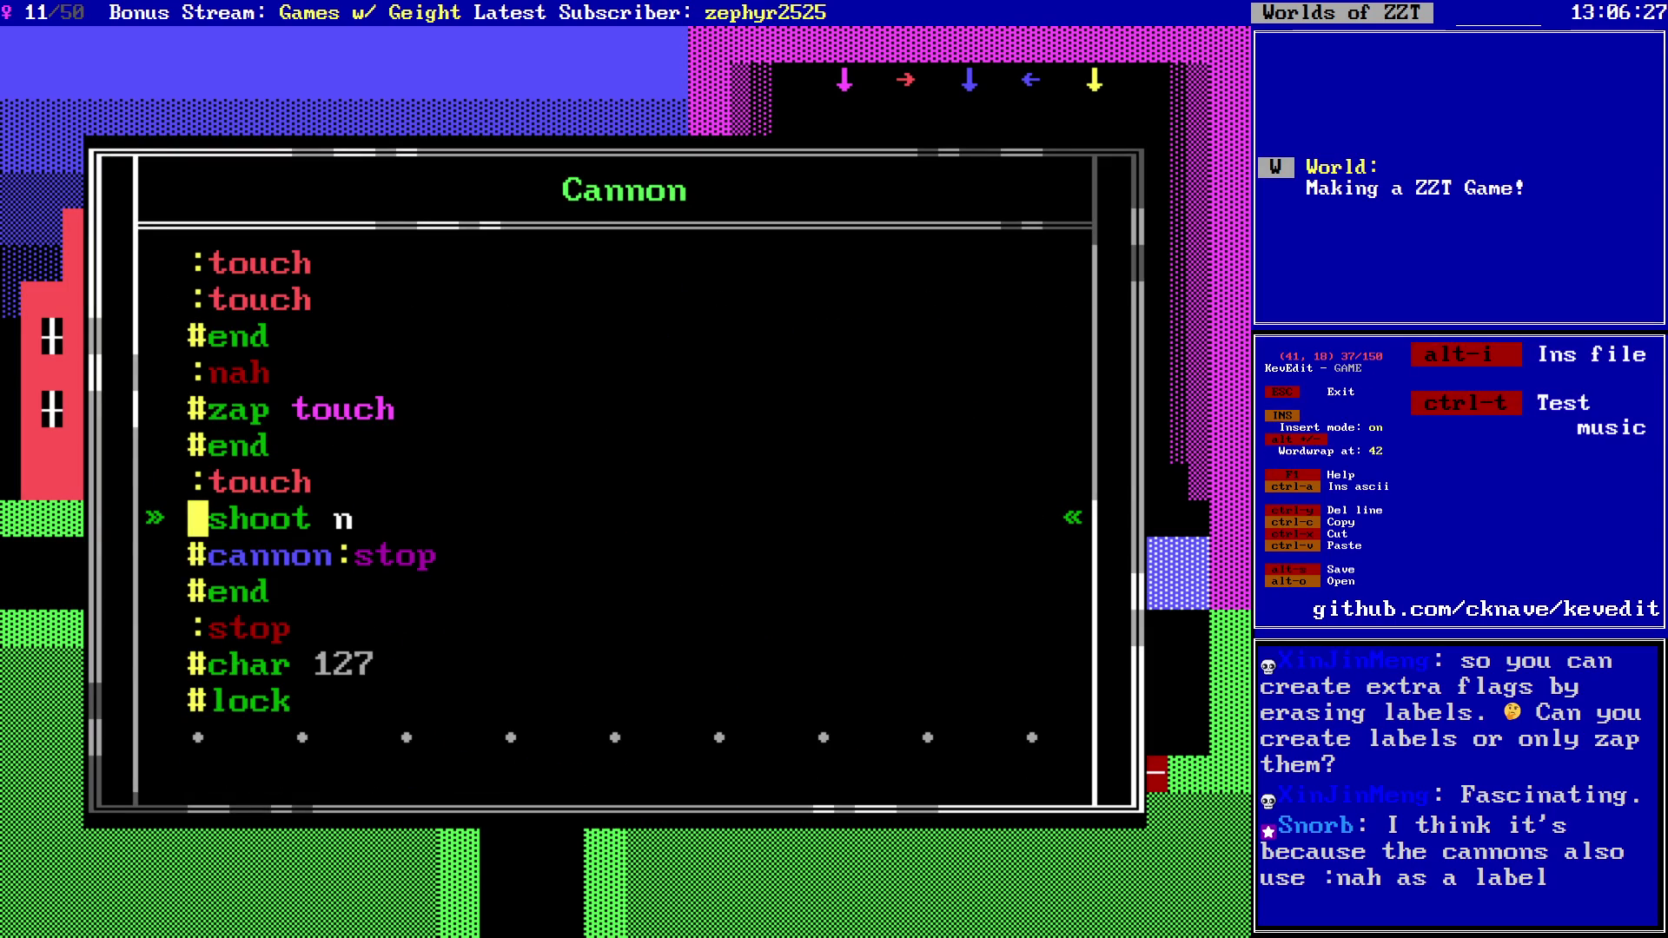
pyautogui.press('Down')
# Step: Select the #cannon:stop line, check the #char 127 and #lock lines, and close the code
pyautogui.press('End')
pyautogui.hotkey('shift', 'Home')
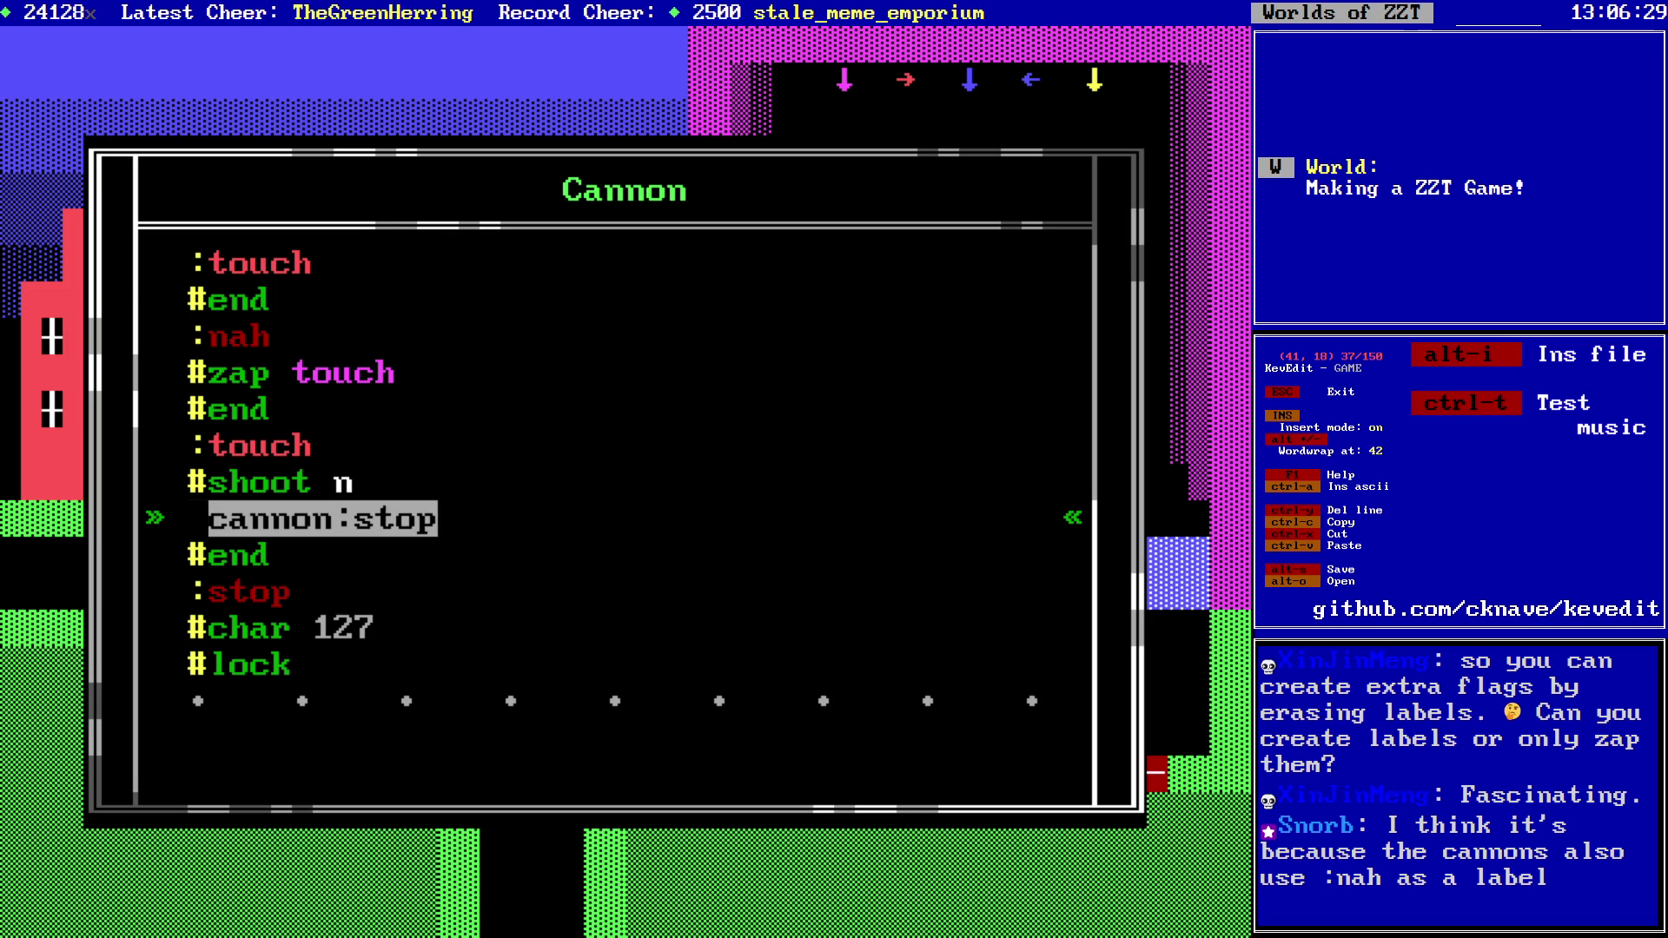
pyautogui.press('Down')
pyautogui.press('Down')
pyautogui.press('Down')
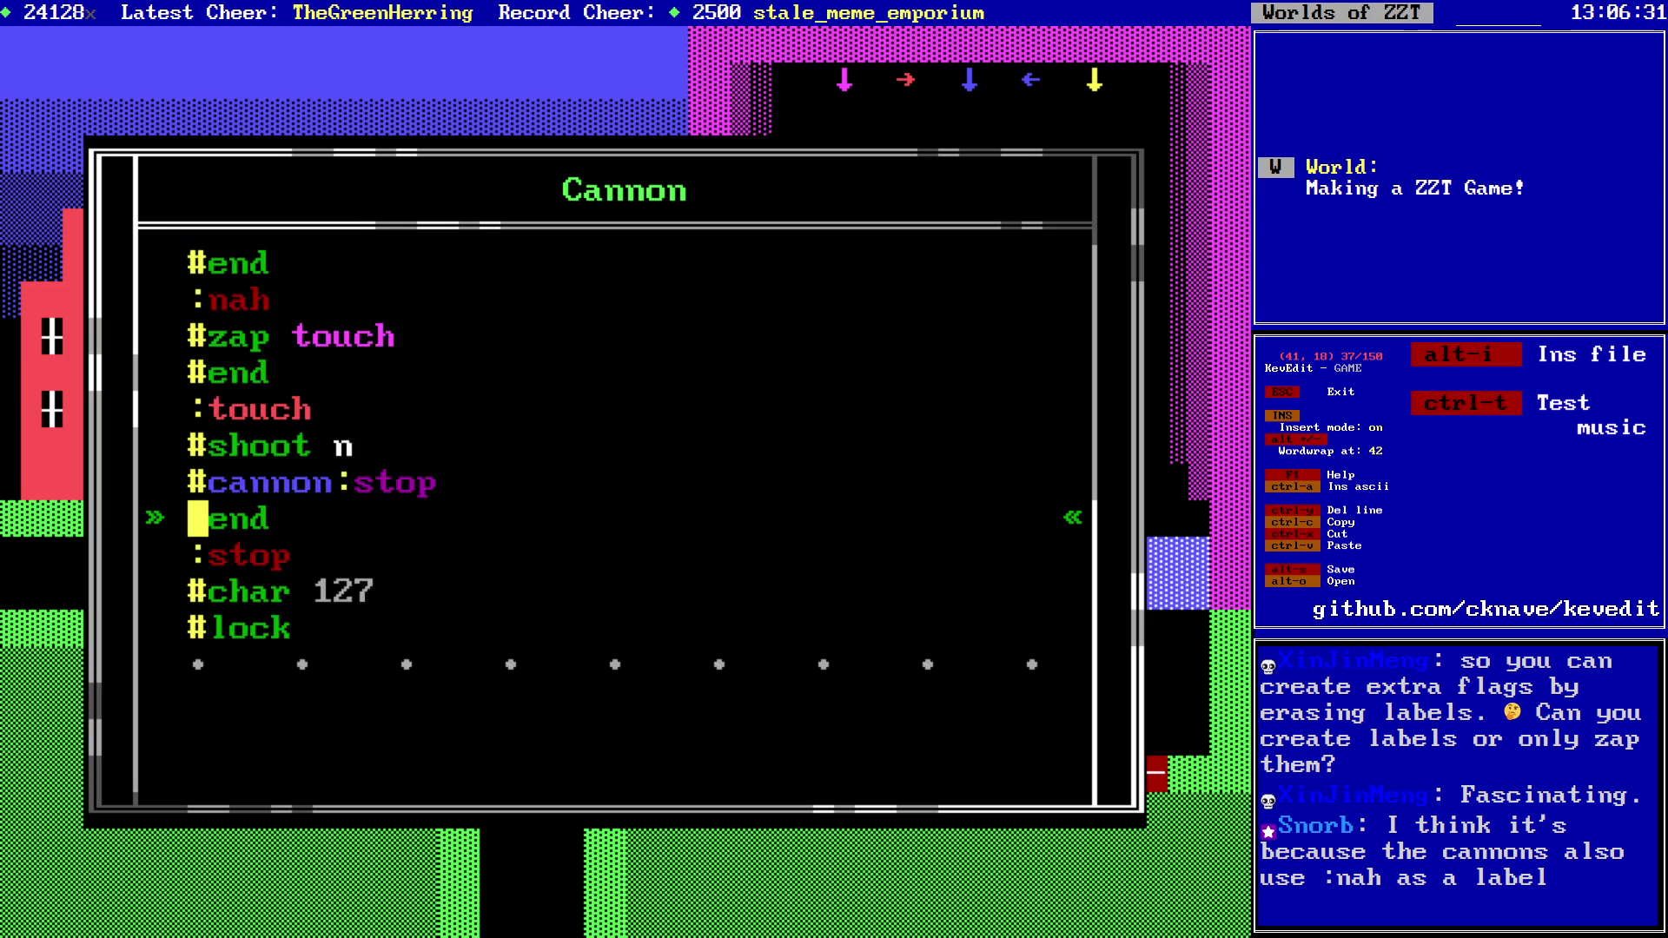
pyautogui.press('End')
pyautogui.press('Up')
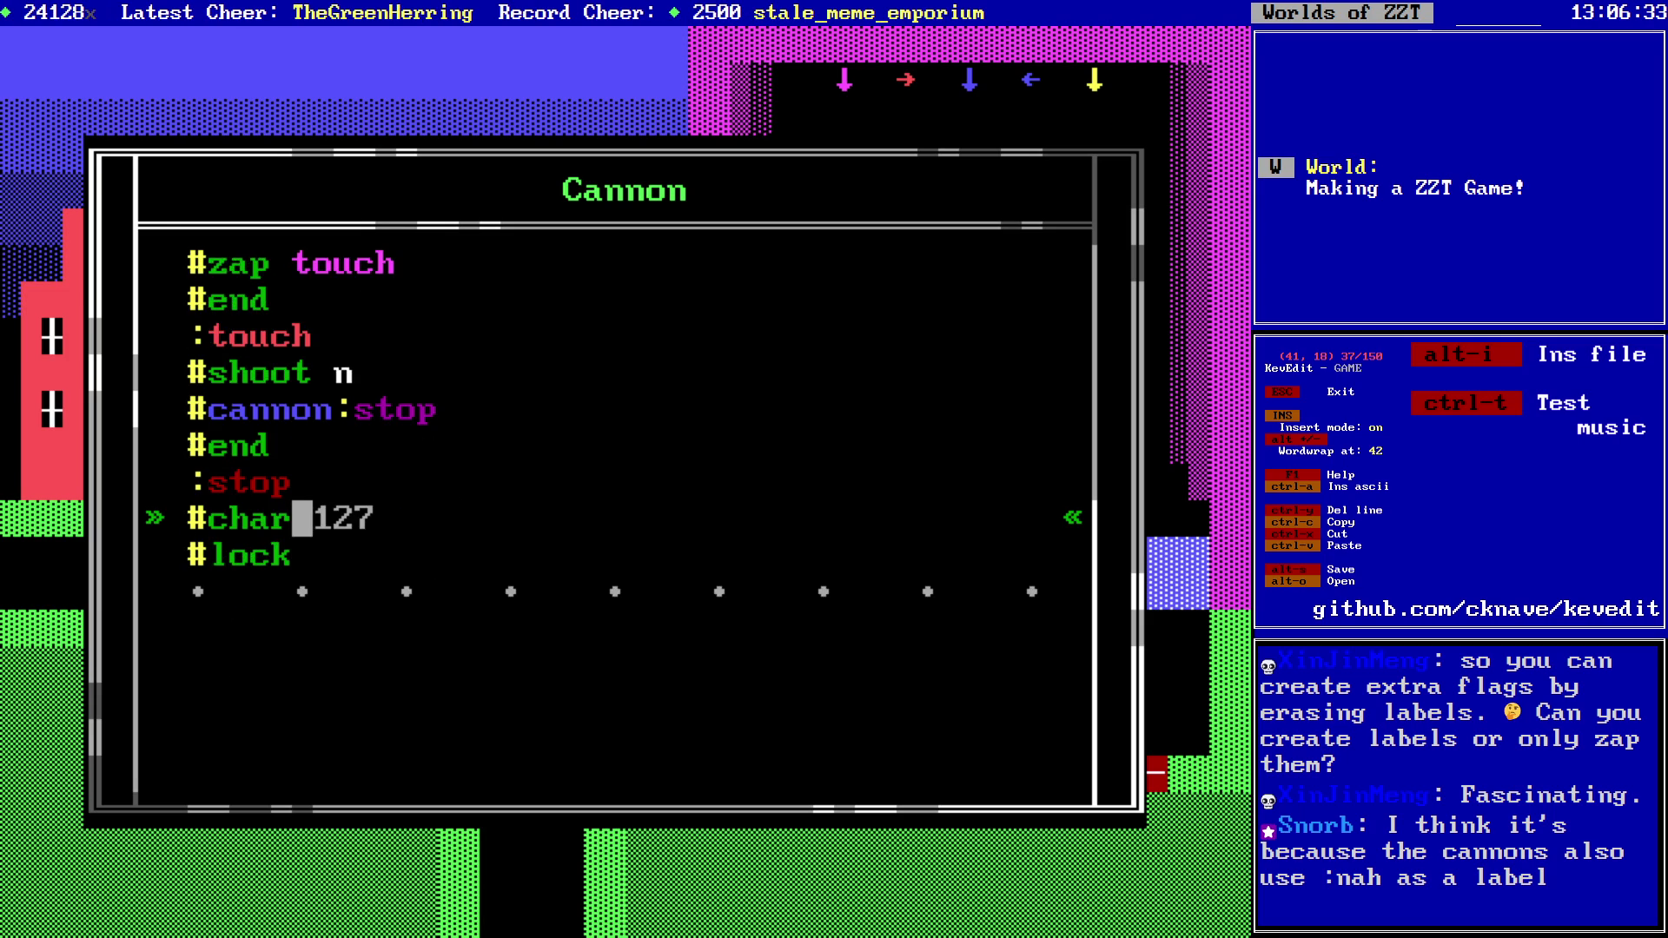
pyautogui.press('Down')
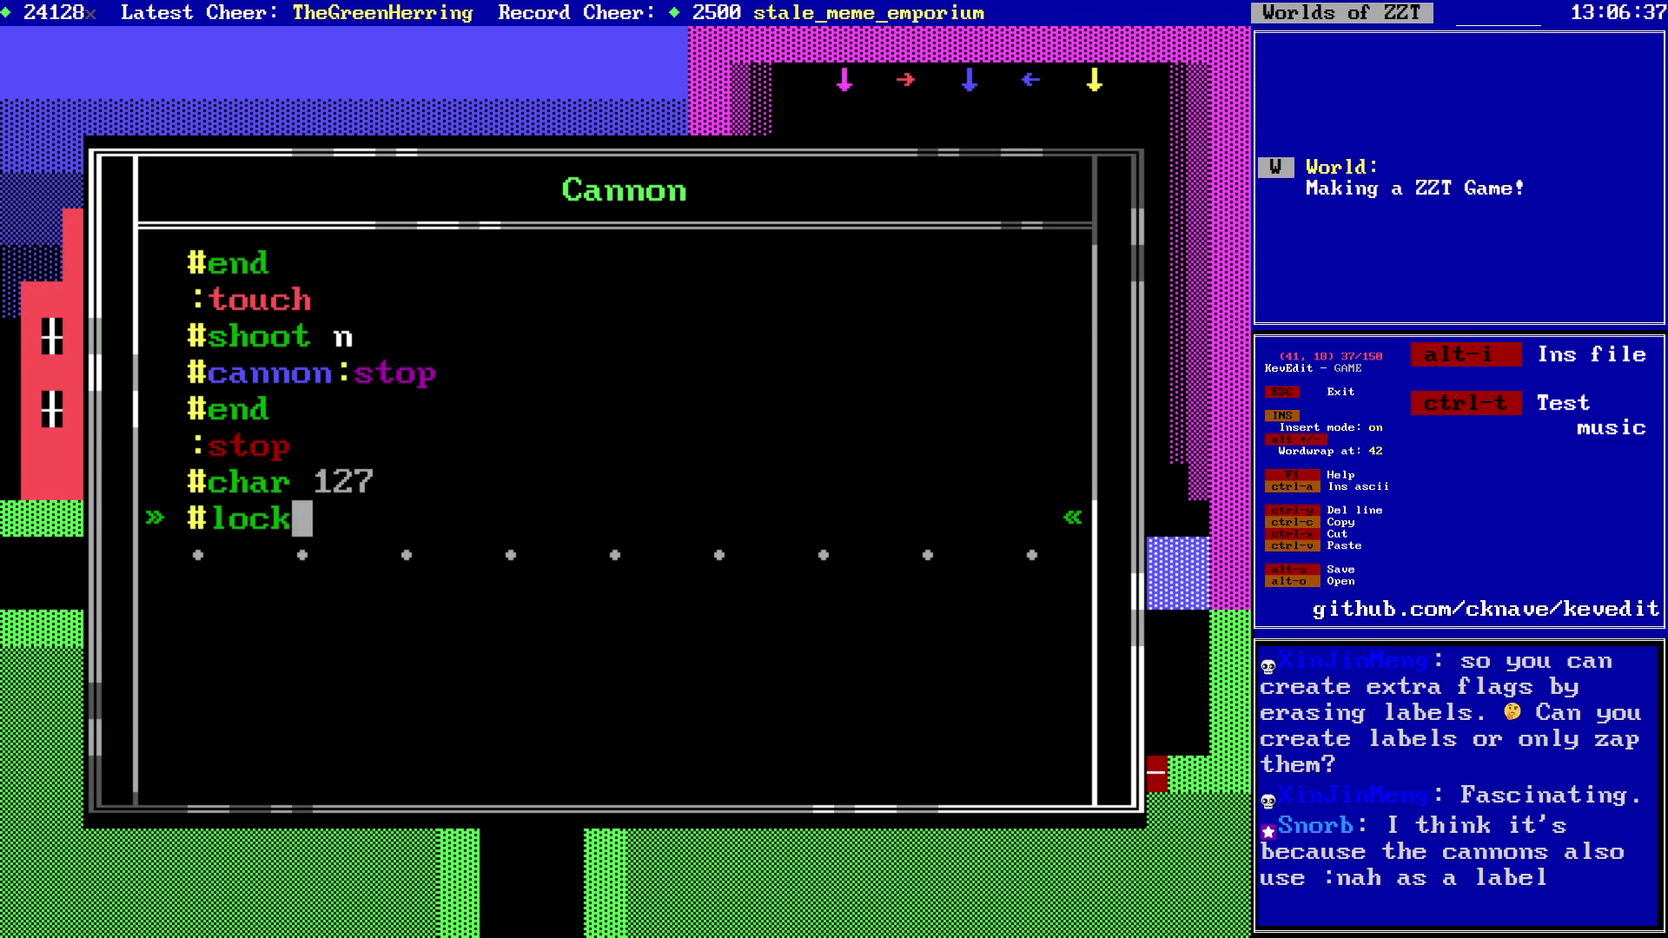
pyautogui.press('Escape')
pyautogui.press('Escape')
pyautogui.press('Escape')
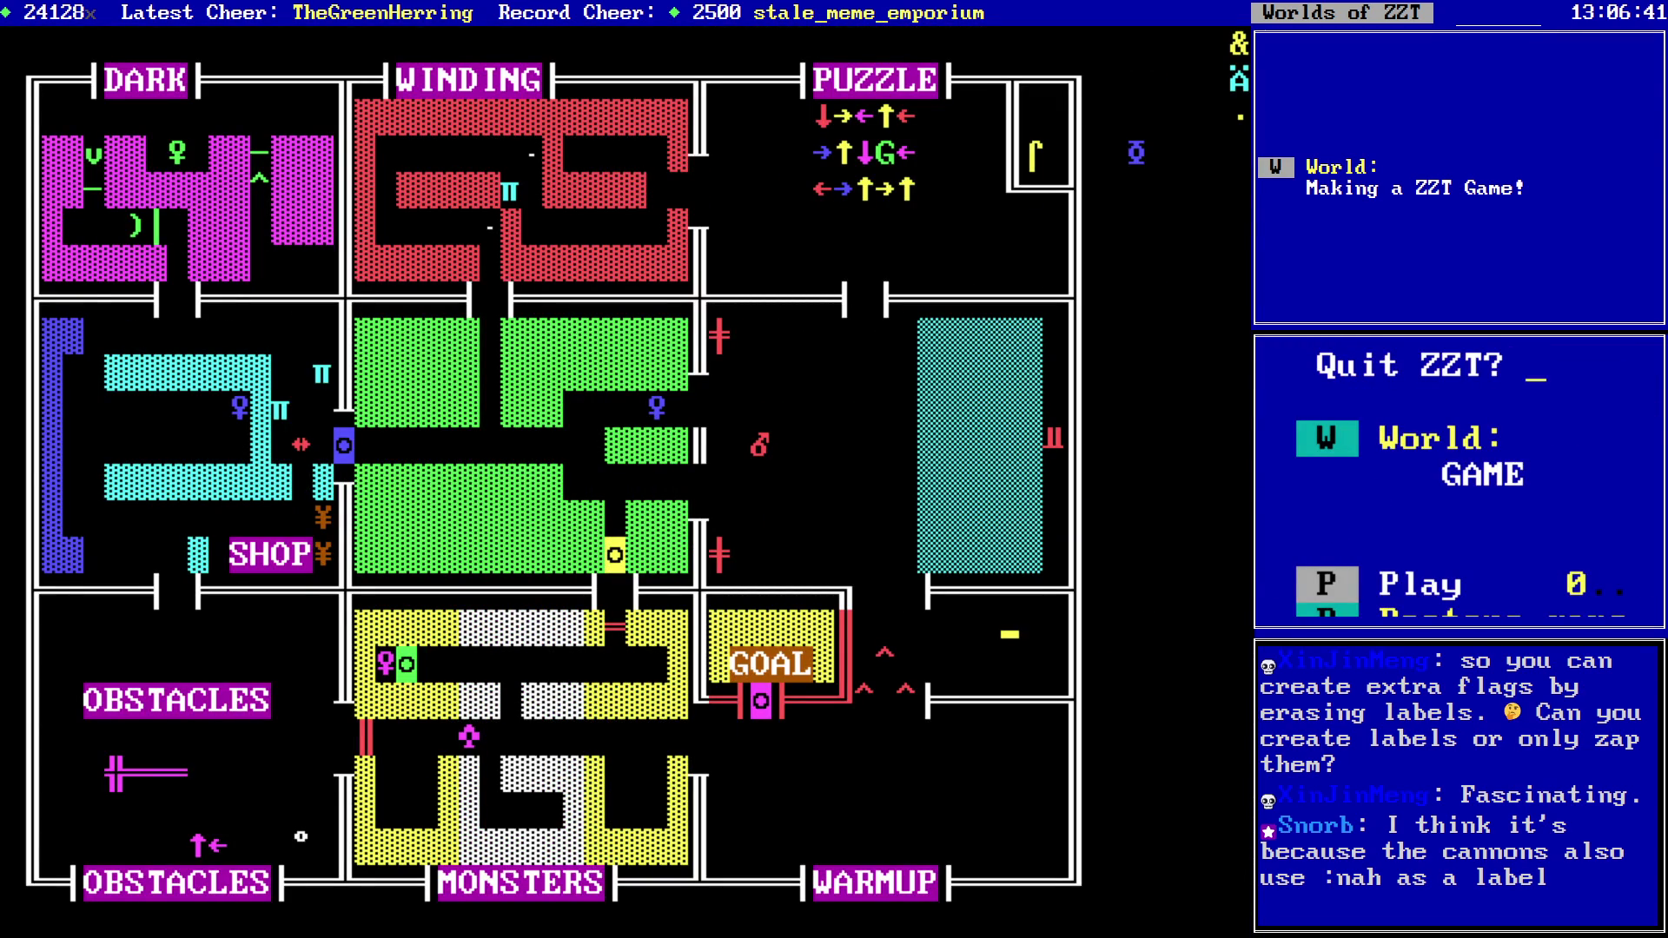
# Step: Dismiss the quit prompt, browse the worlds list, and start playing the board
pyautogui.press('n')
pyautogui.press('w')
pyautogui.press('Down')
pyautogui.press('Escape')
pyautogui.press('p')
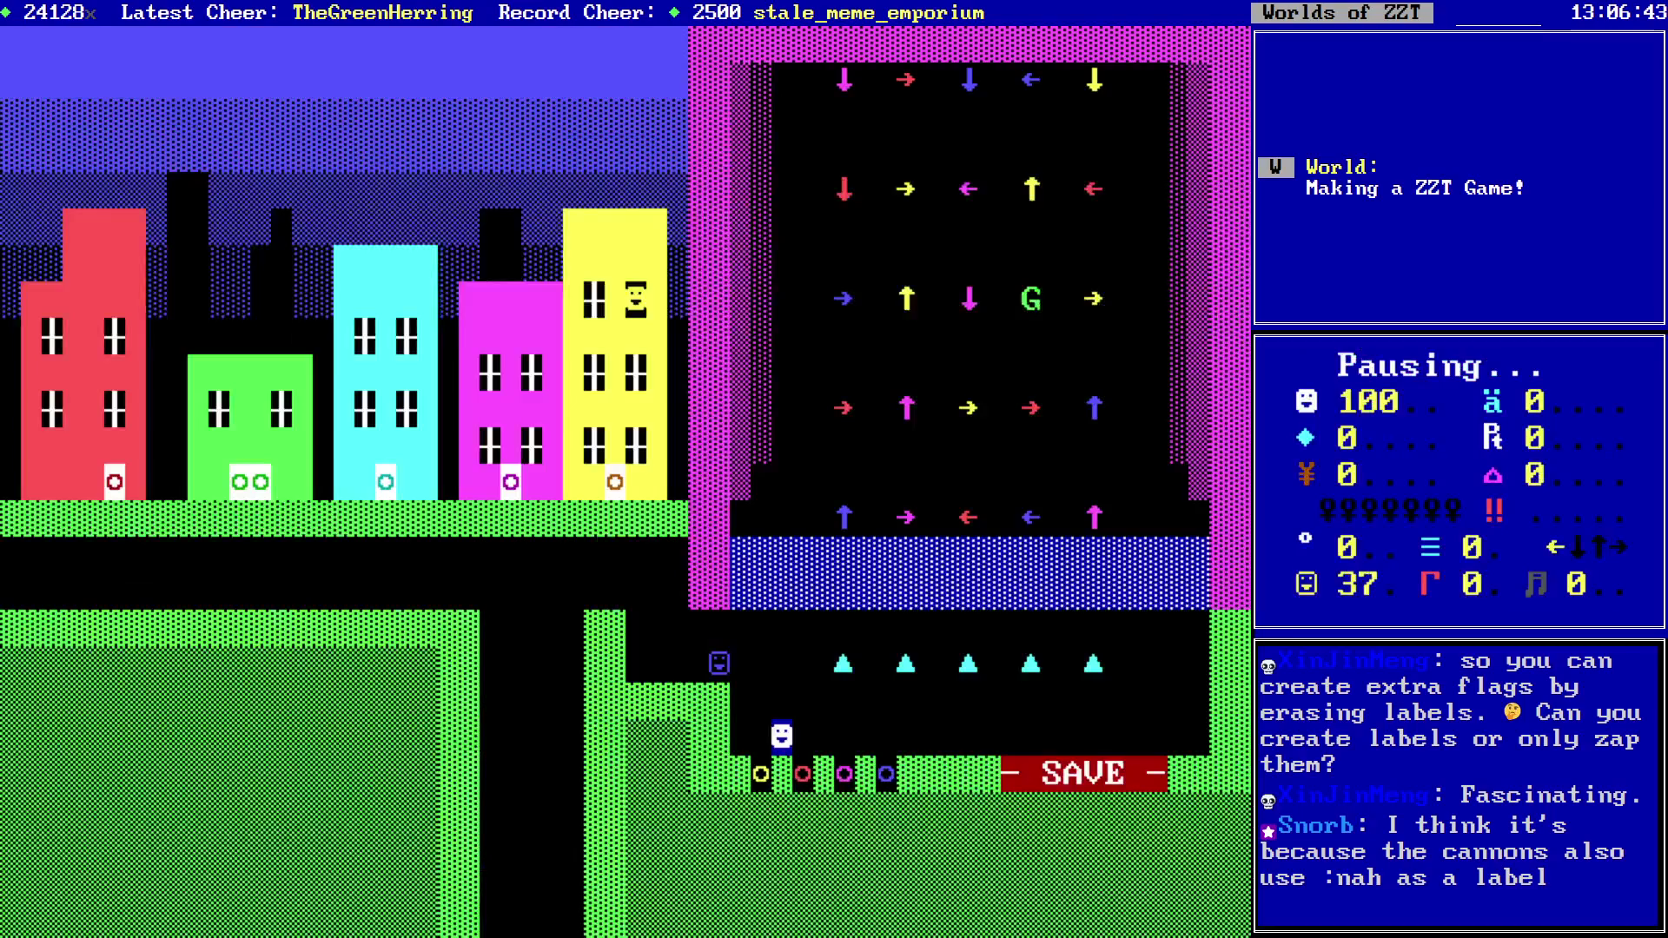
# Step: Walk the player along the bottom row and up to just below the cannons
pyautogui.press('Up')
pyautogui.press('Up')
pyautogui.press('Down')
pyautogui.press('Right')
pyautogui.press('Right')
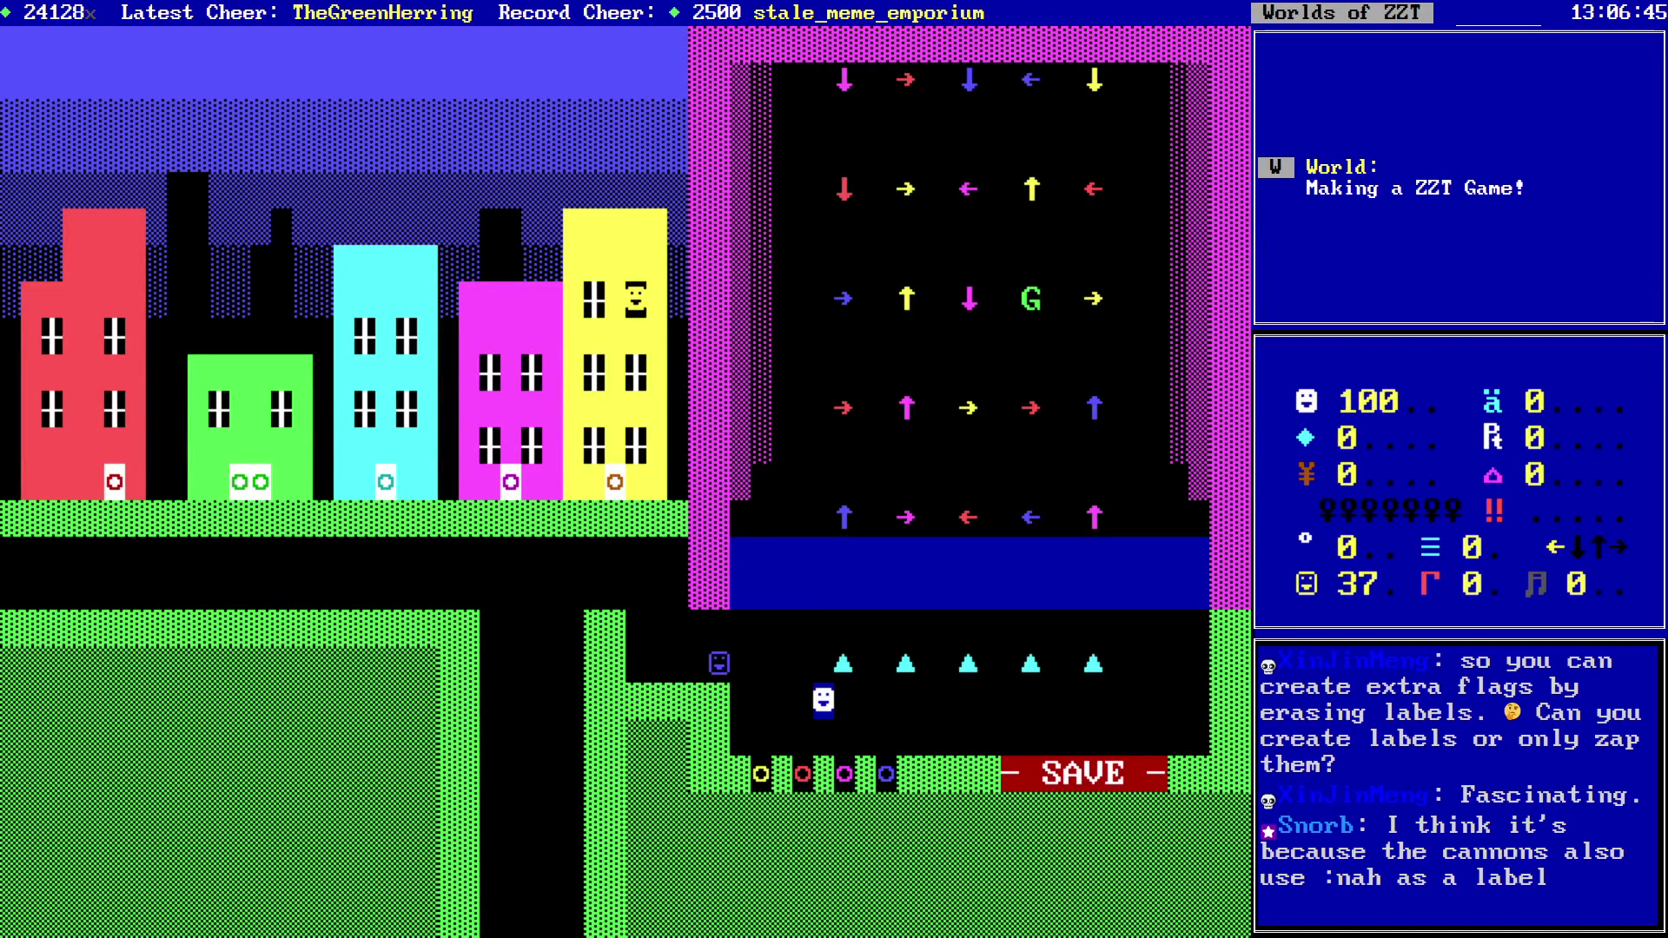
pyautogui.press('Right')
pyautogui.press('Left')
pyautogui.press('Left')
pyautogui.press('Down')
pyautogui.press('Left')
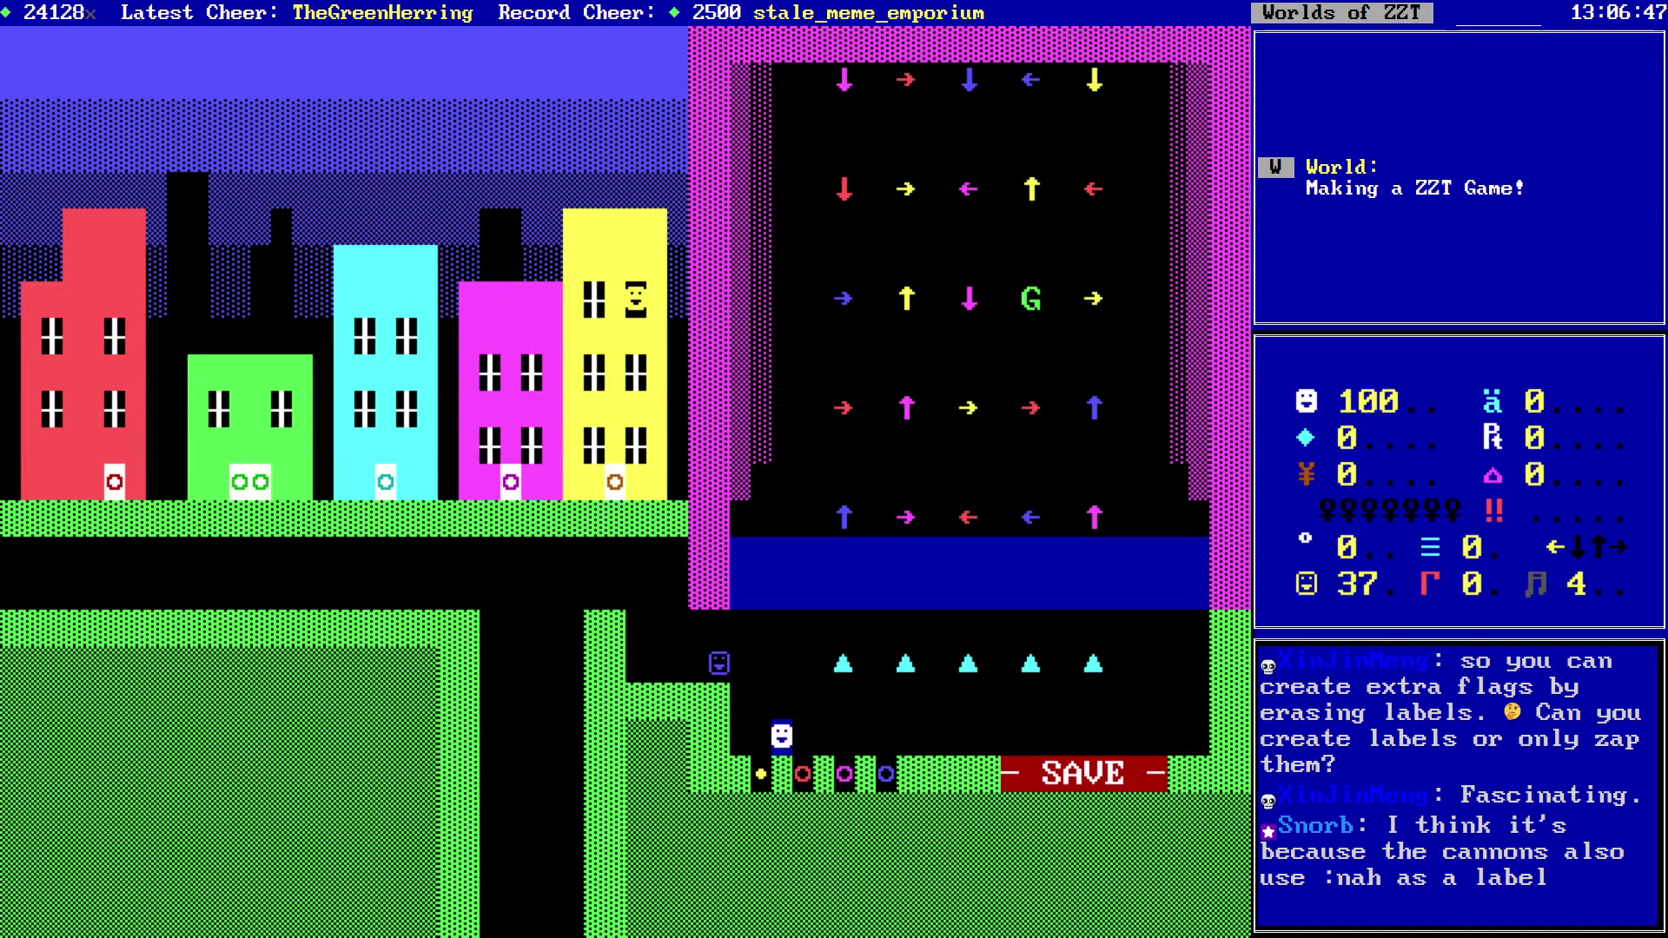
pyautogui.press('Right')
pyautogui.press('Right')
pyautogui.press('Right')
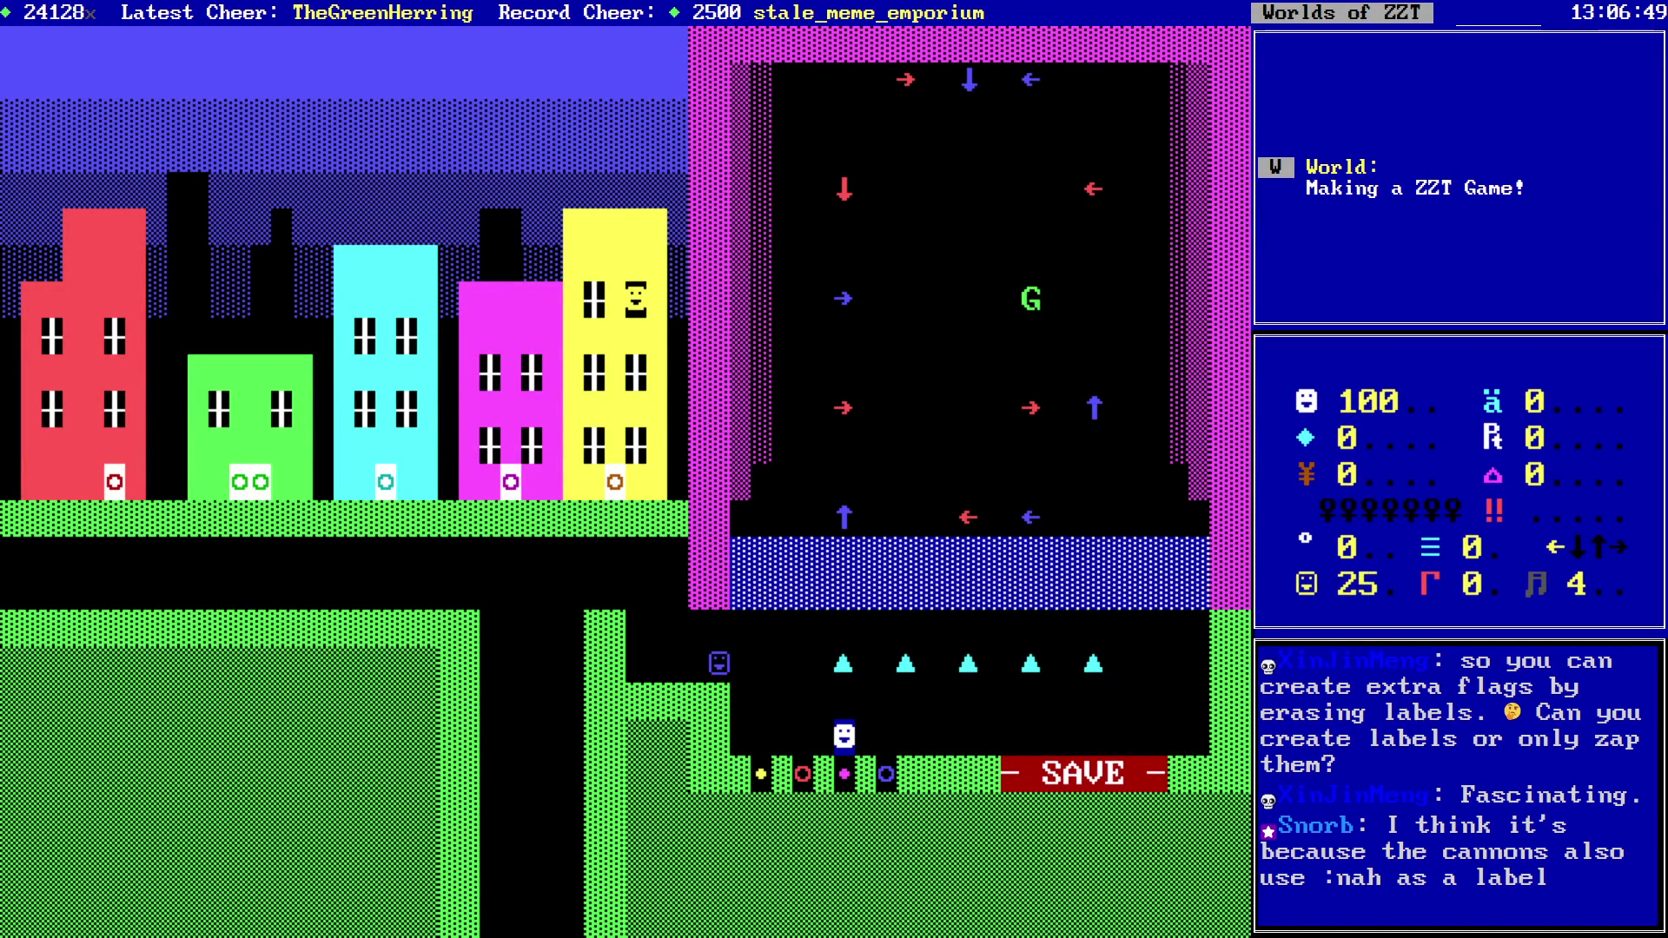
pyautogui.press('Up')
pyautogui.press('Right')
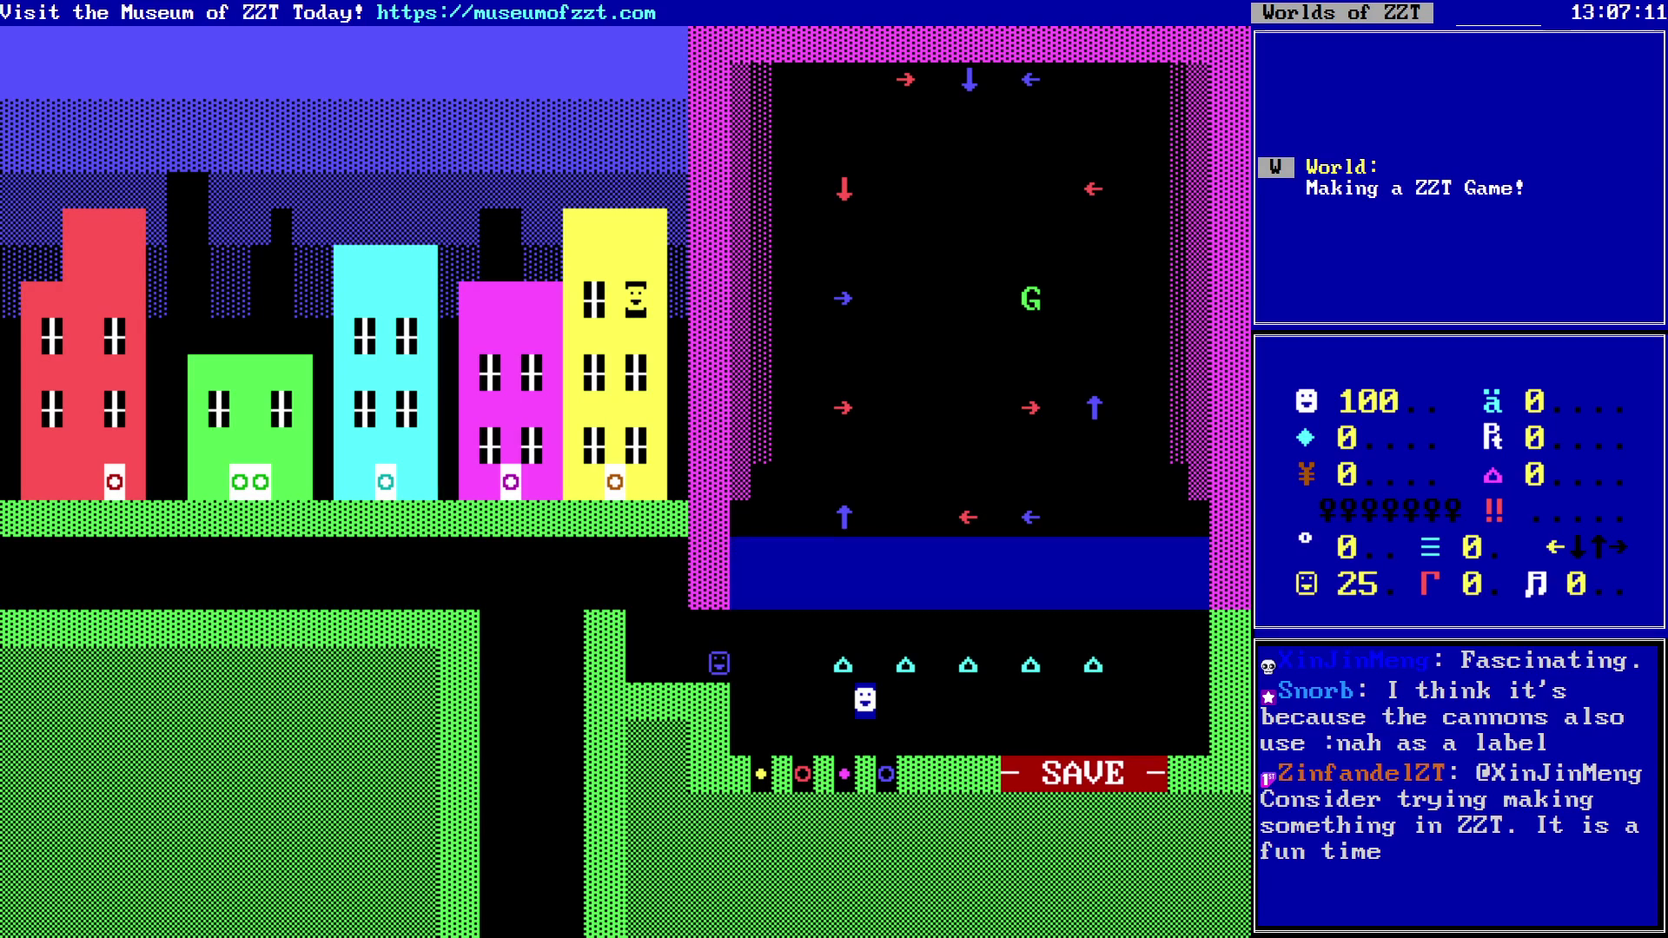
# Step: Walk the player up past the cannons, along the row above them, and down beside the last cannon
pyautogui.press('Right')
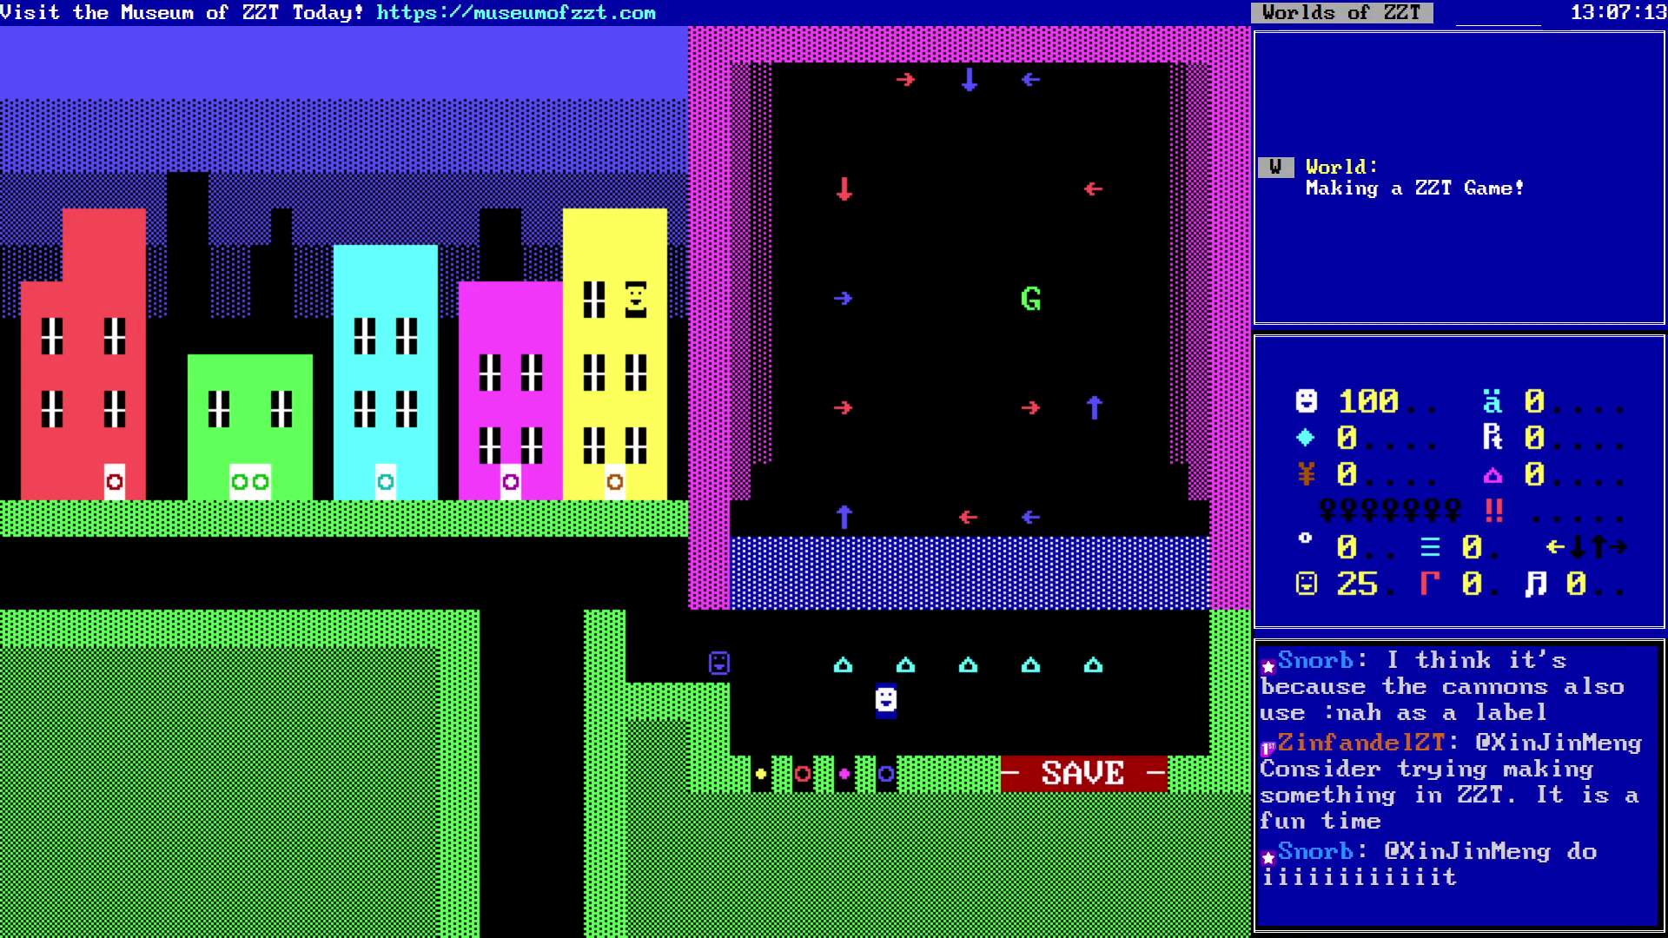
pyautogui.press('Up')
pyautogui.press('Up')
pyautogui.press('Right')
pyautogui.press('Right')
pyautogui.press('Right')
pyautogui.press('Right')
pyautogui.press('Right')
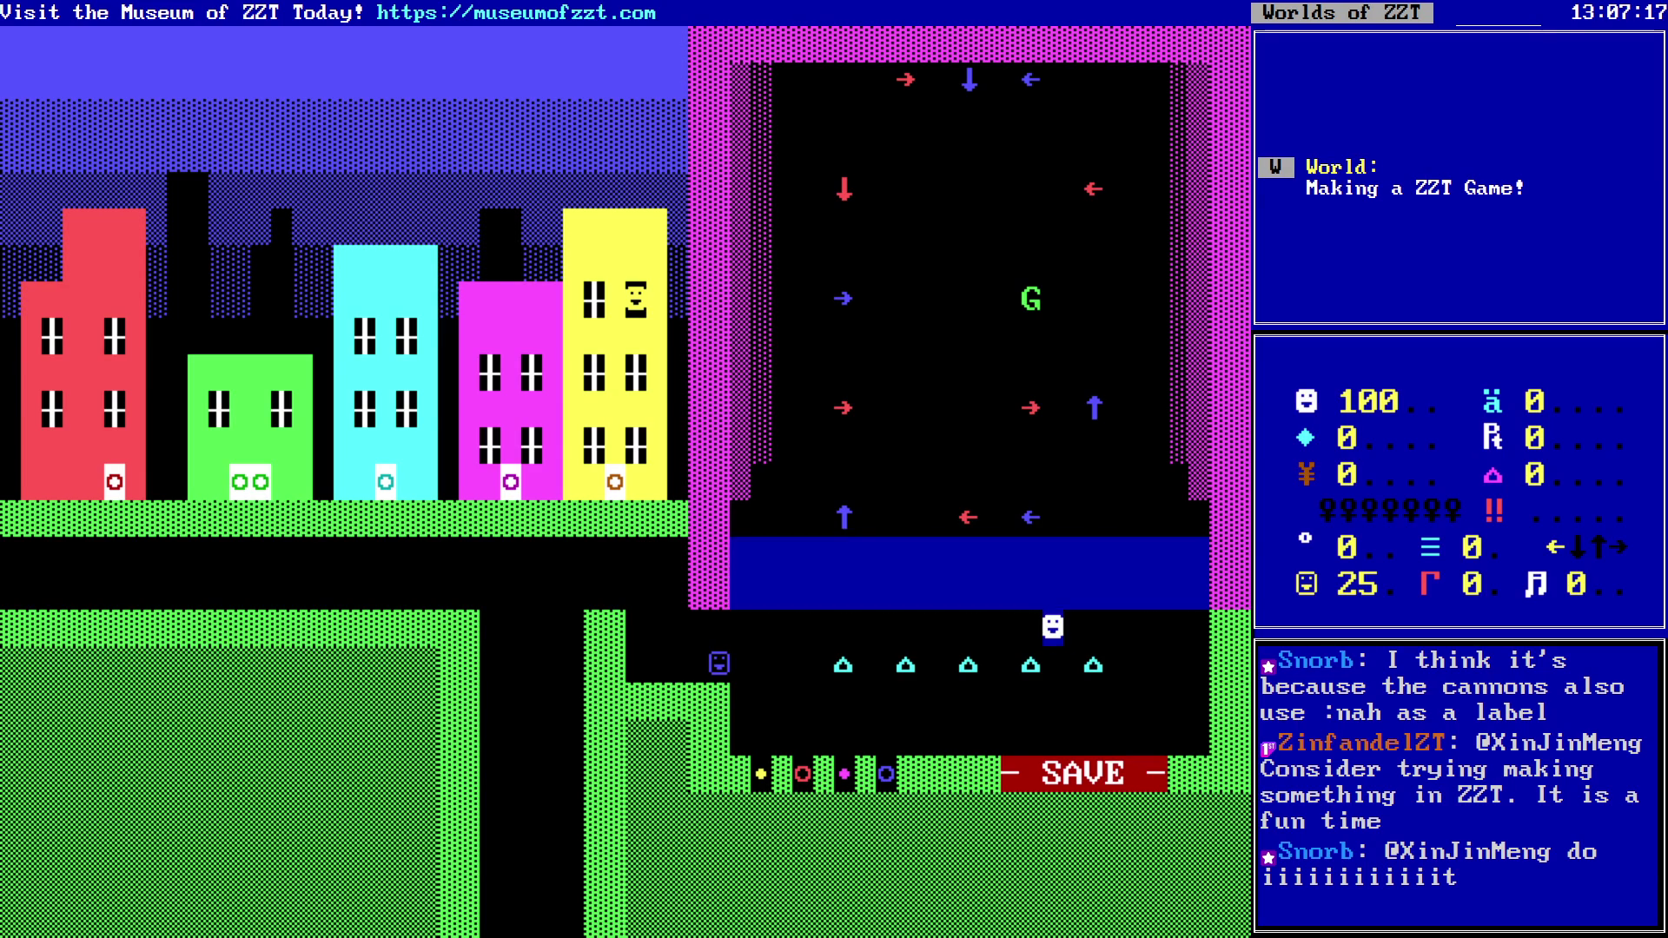
pyautogui.press('Left')
pyautogui.press('Left')
pyautogui.press('Left')
pyautogui.press('Left')
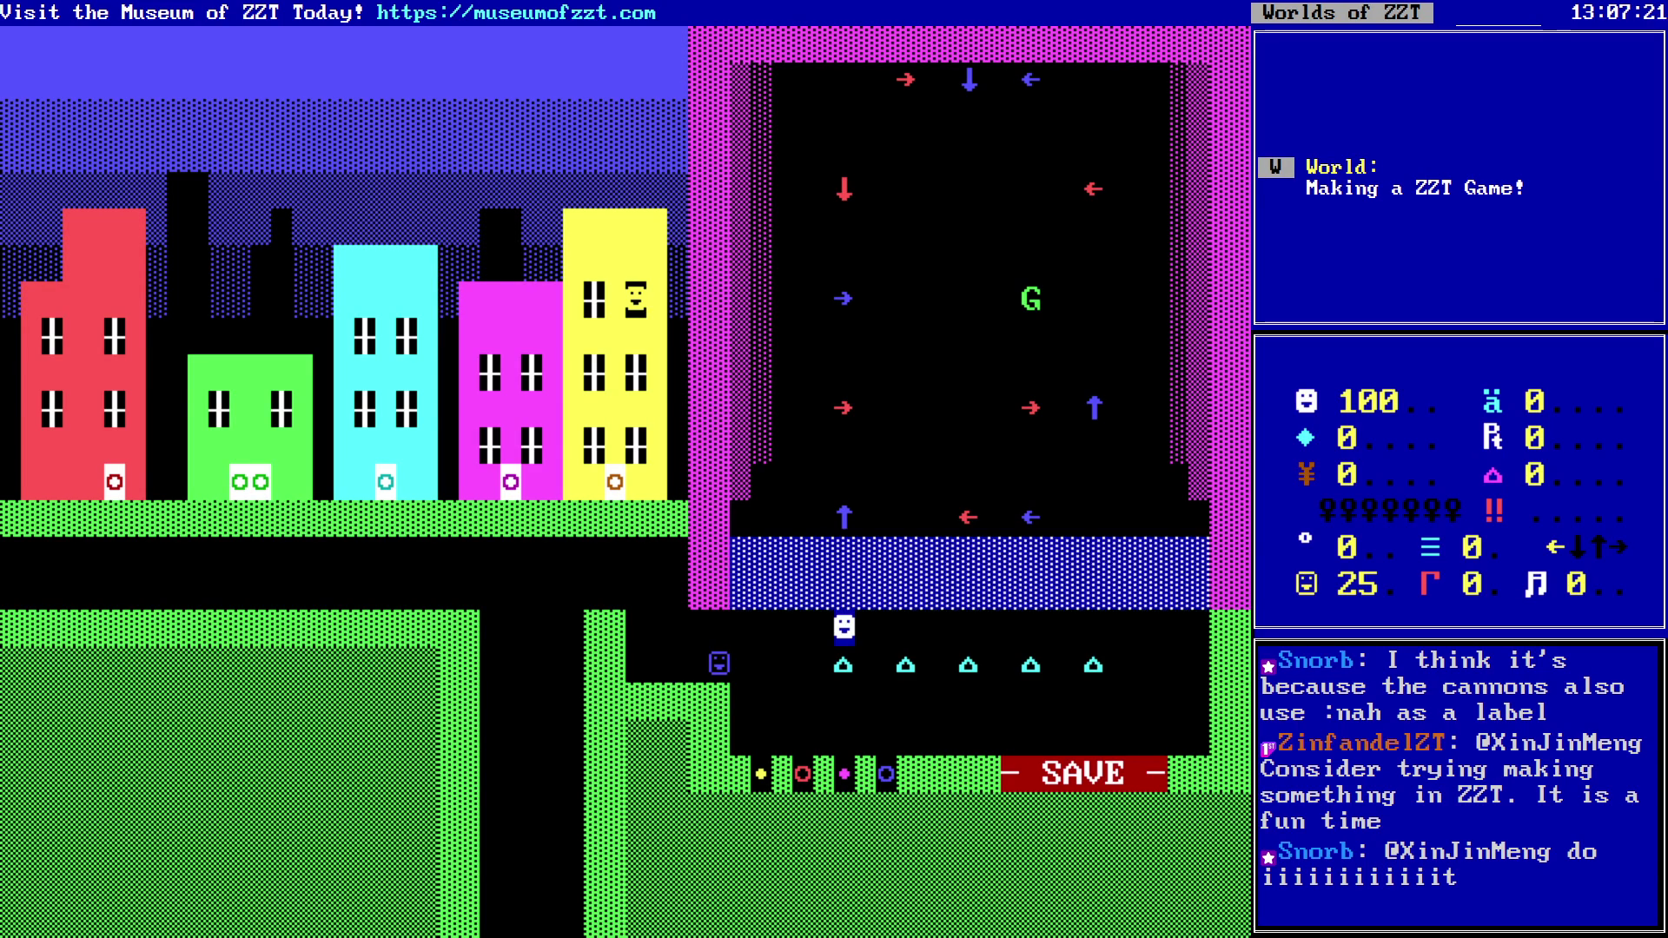
pyautogui.press('Right')
pyautogui.press('Right')
pyautogui.press('Right')
pyautogui.press('Right')
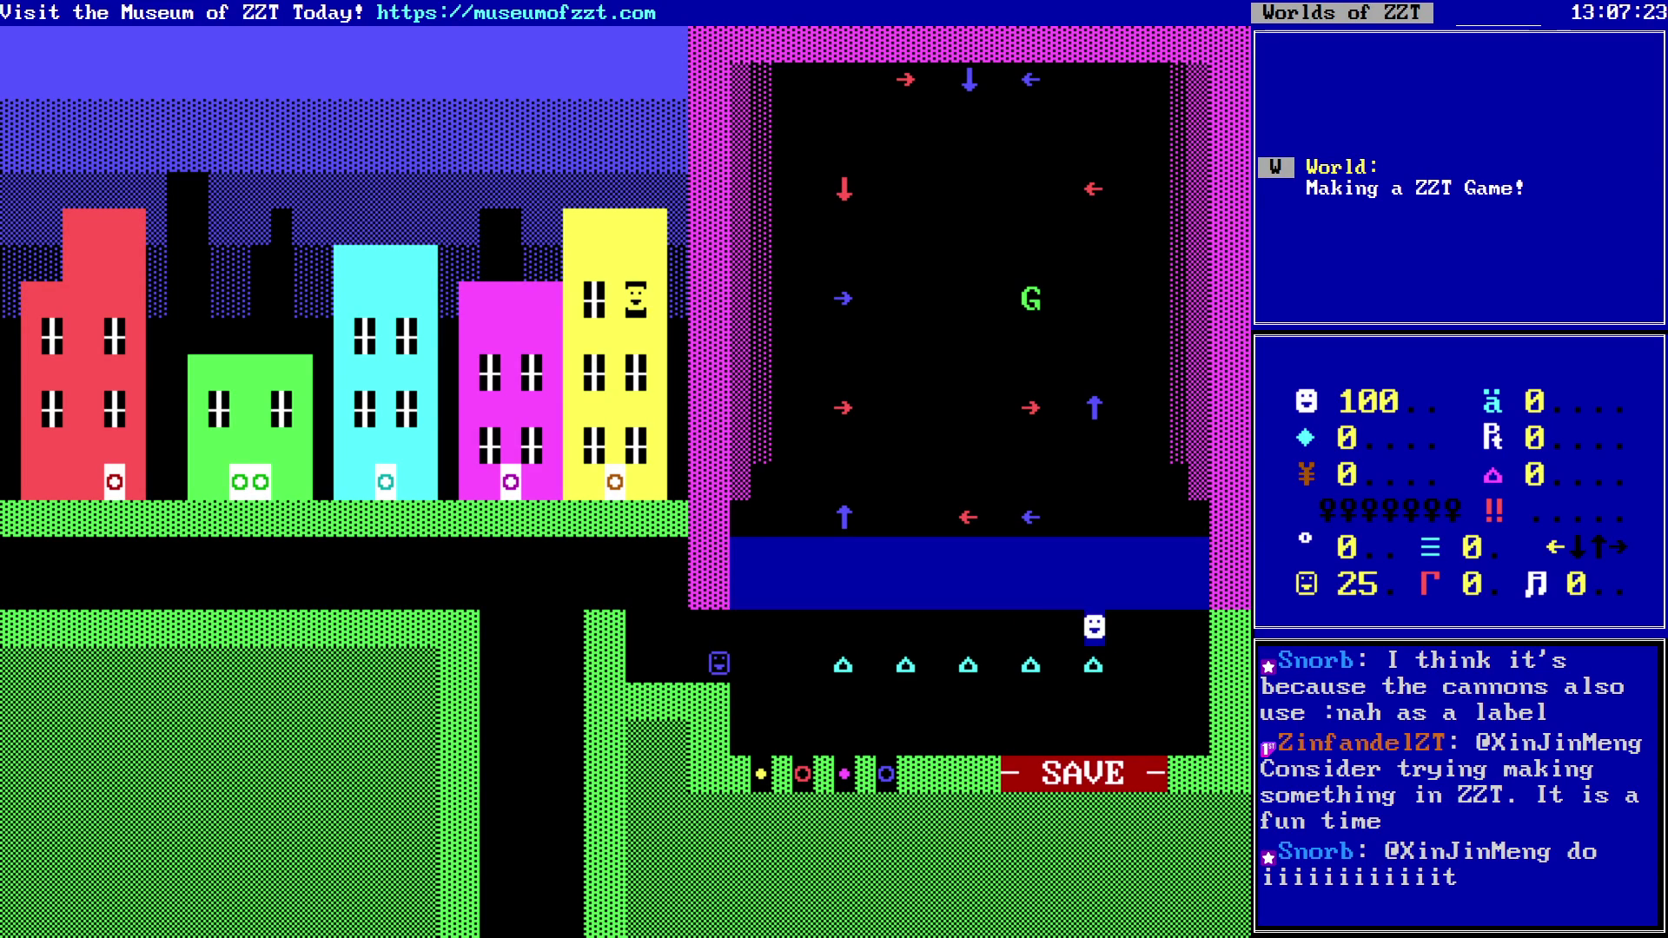
pyautogui.press('Down')
pyautogui.press('Left')
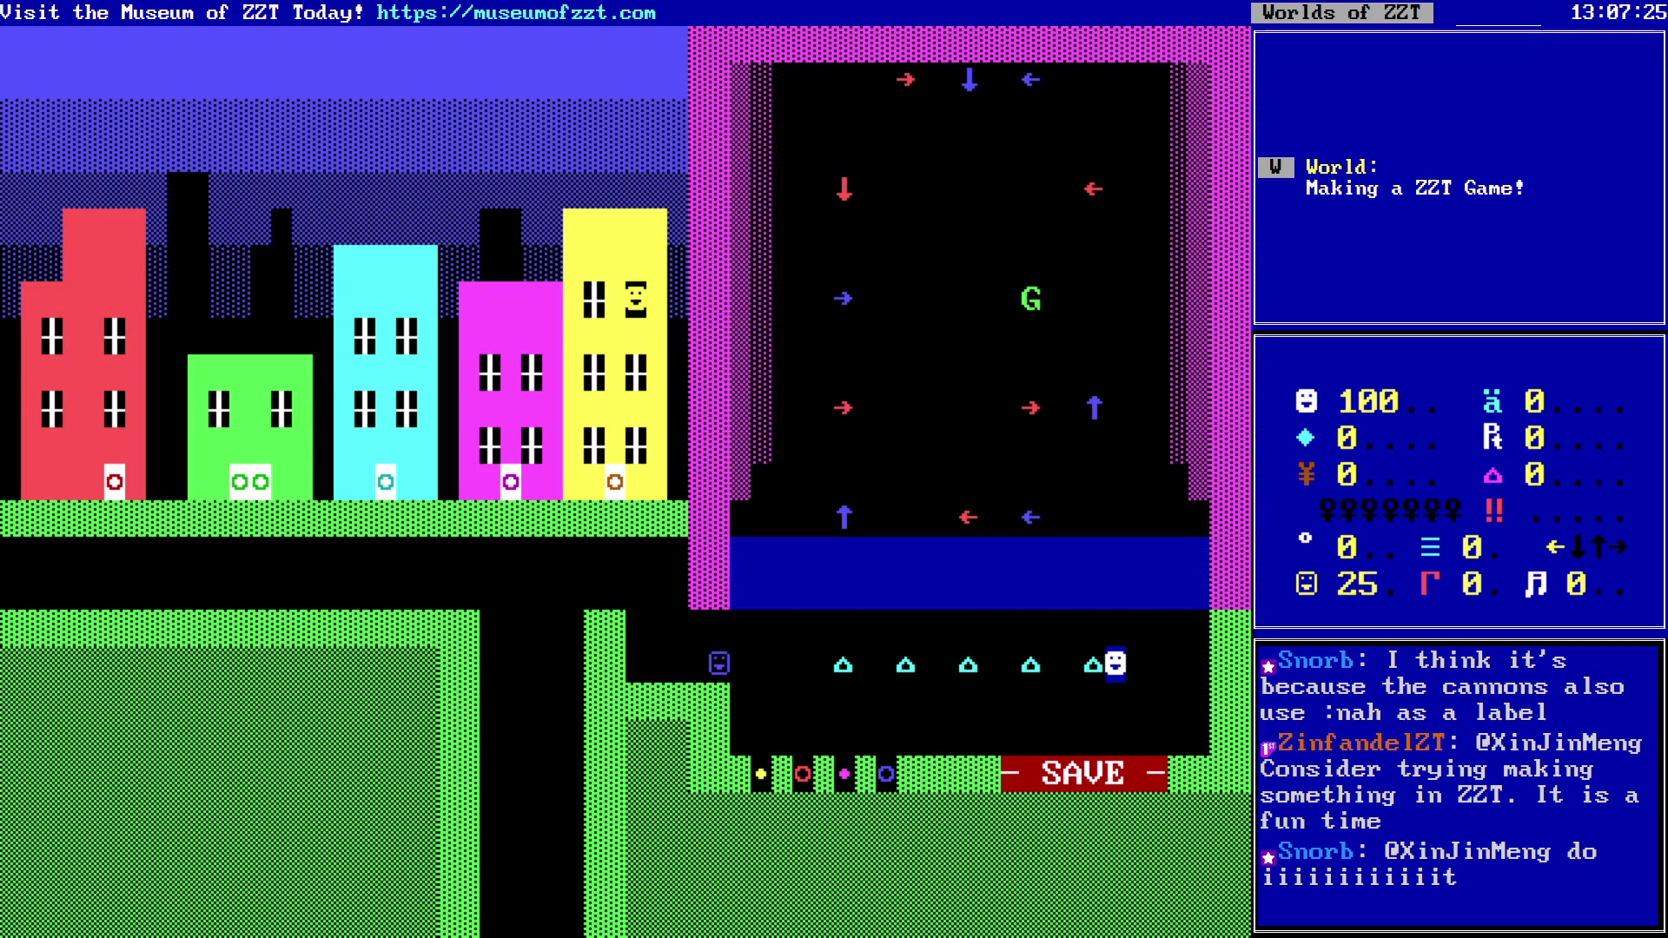
# Step: Restart from the board's entrance, walk right and up near the cannons, then end the game
pyautogui.press('Left')
pyautogui.press('Left')
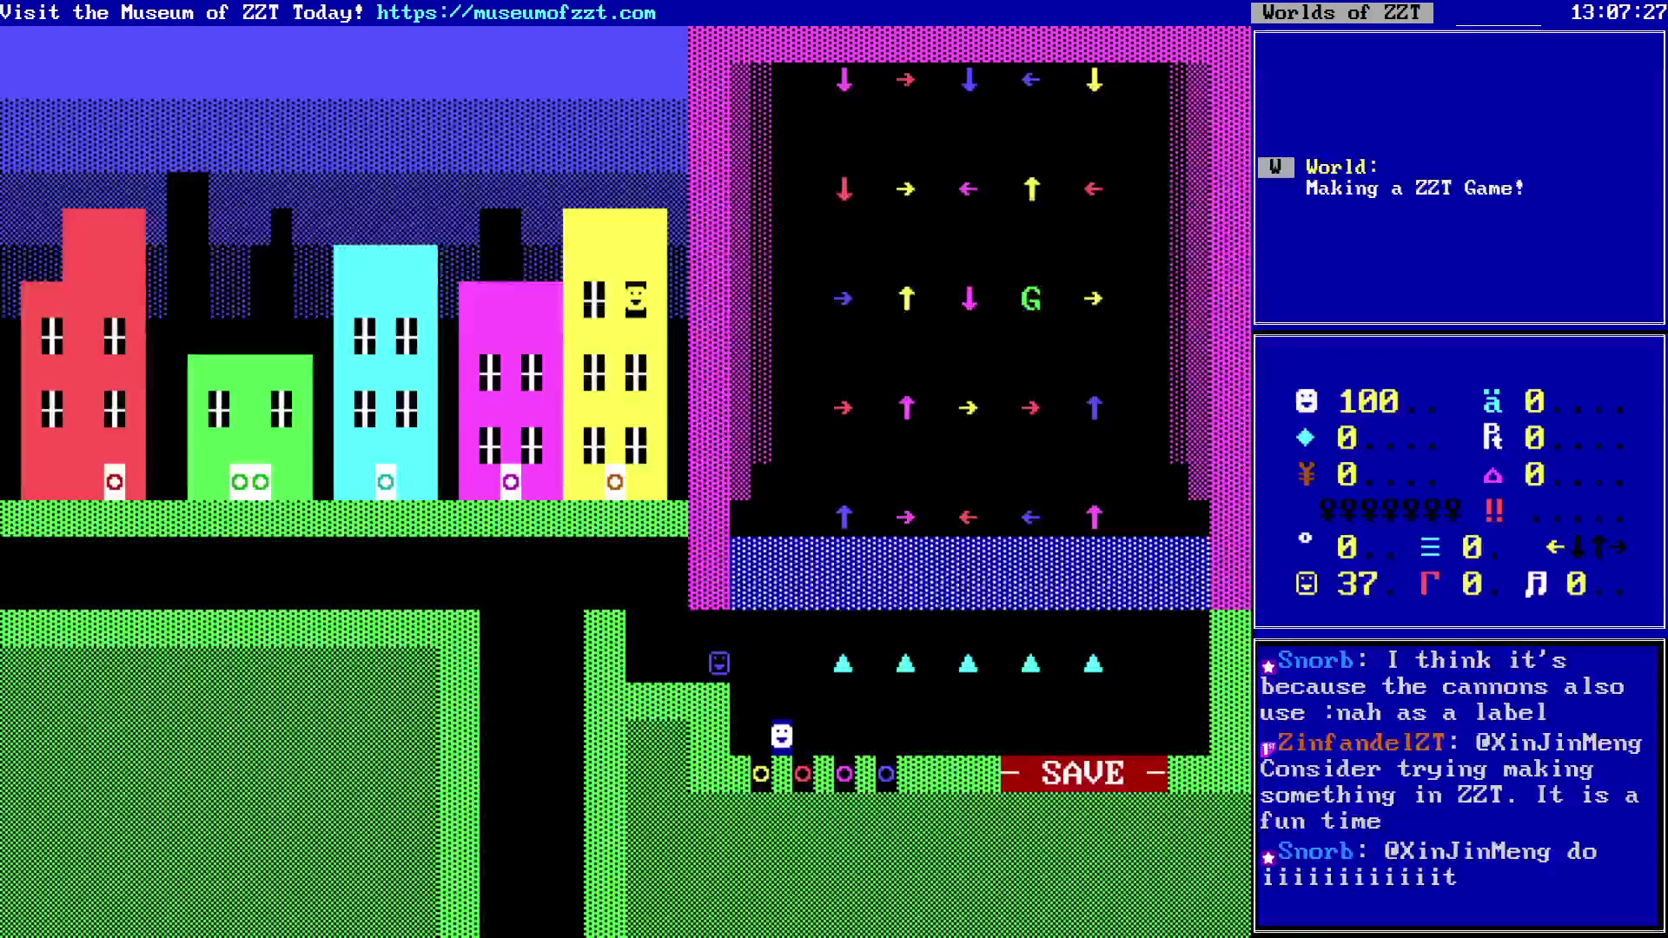
pyautogui.press('Right')
pyautogui.press('Right')
pyautogui.press('Right')
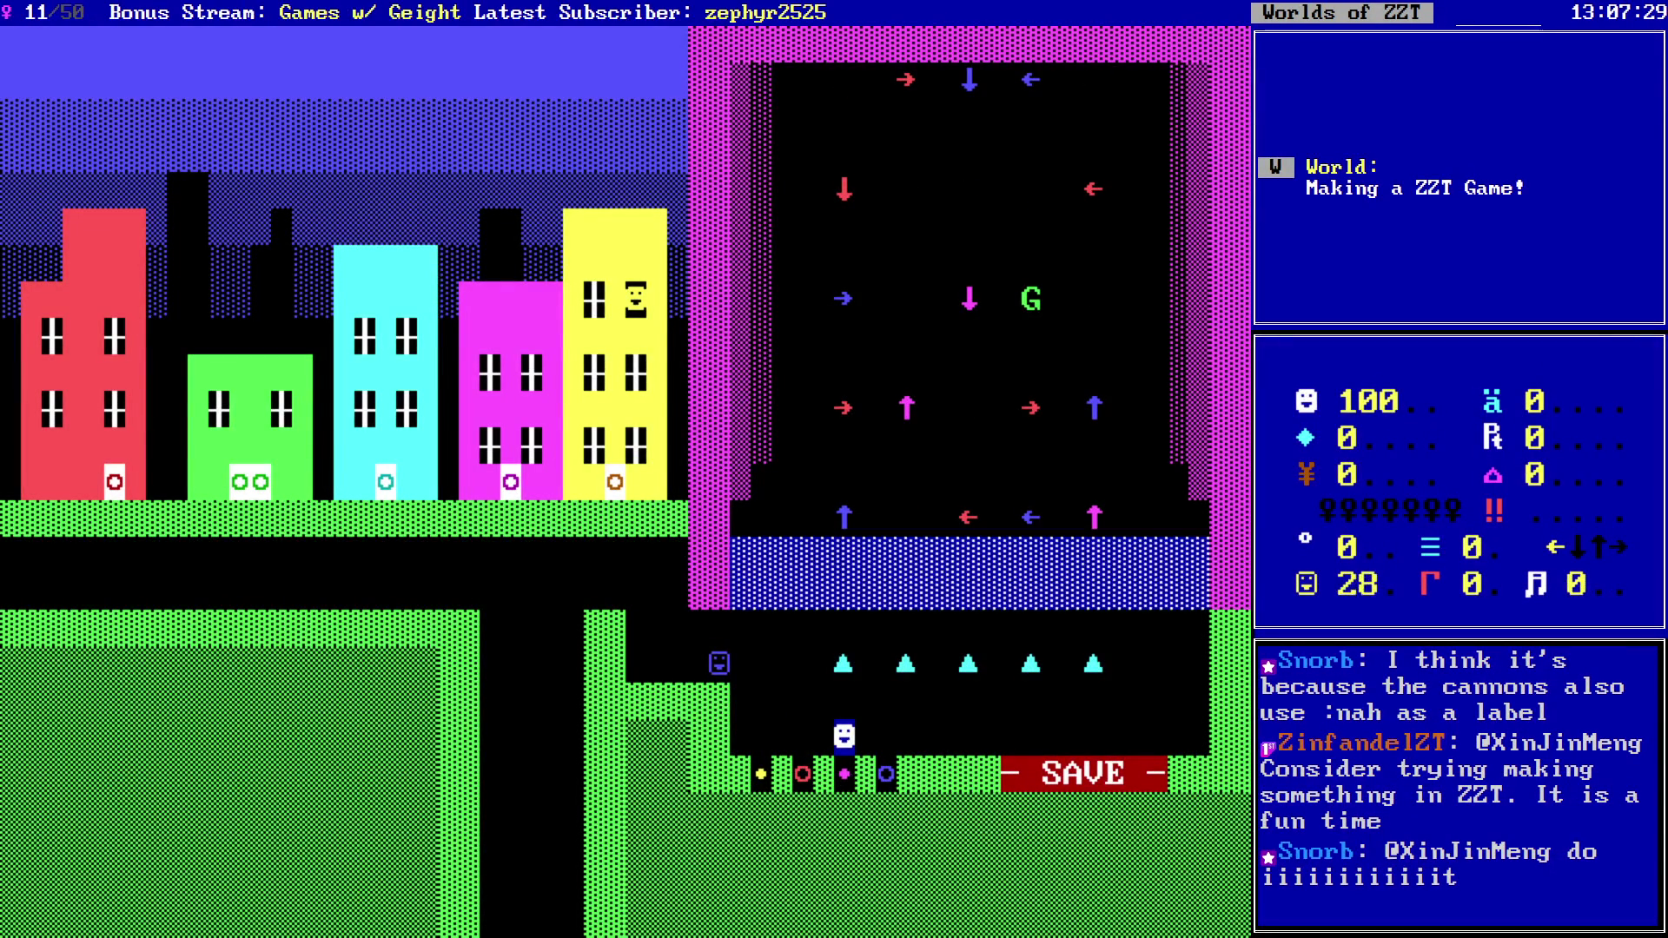
pyautogui.press('Right')
pyautogui.press('Right')
pyautogui.press('Right')
pyautogui.press('Right')
pyautogui.press('Right')
pyautogui.press('Up')
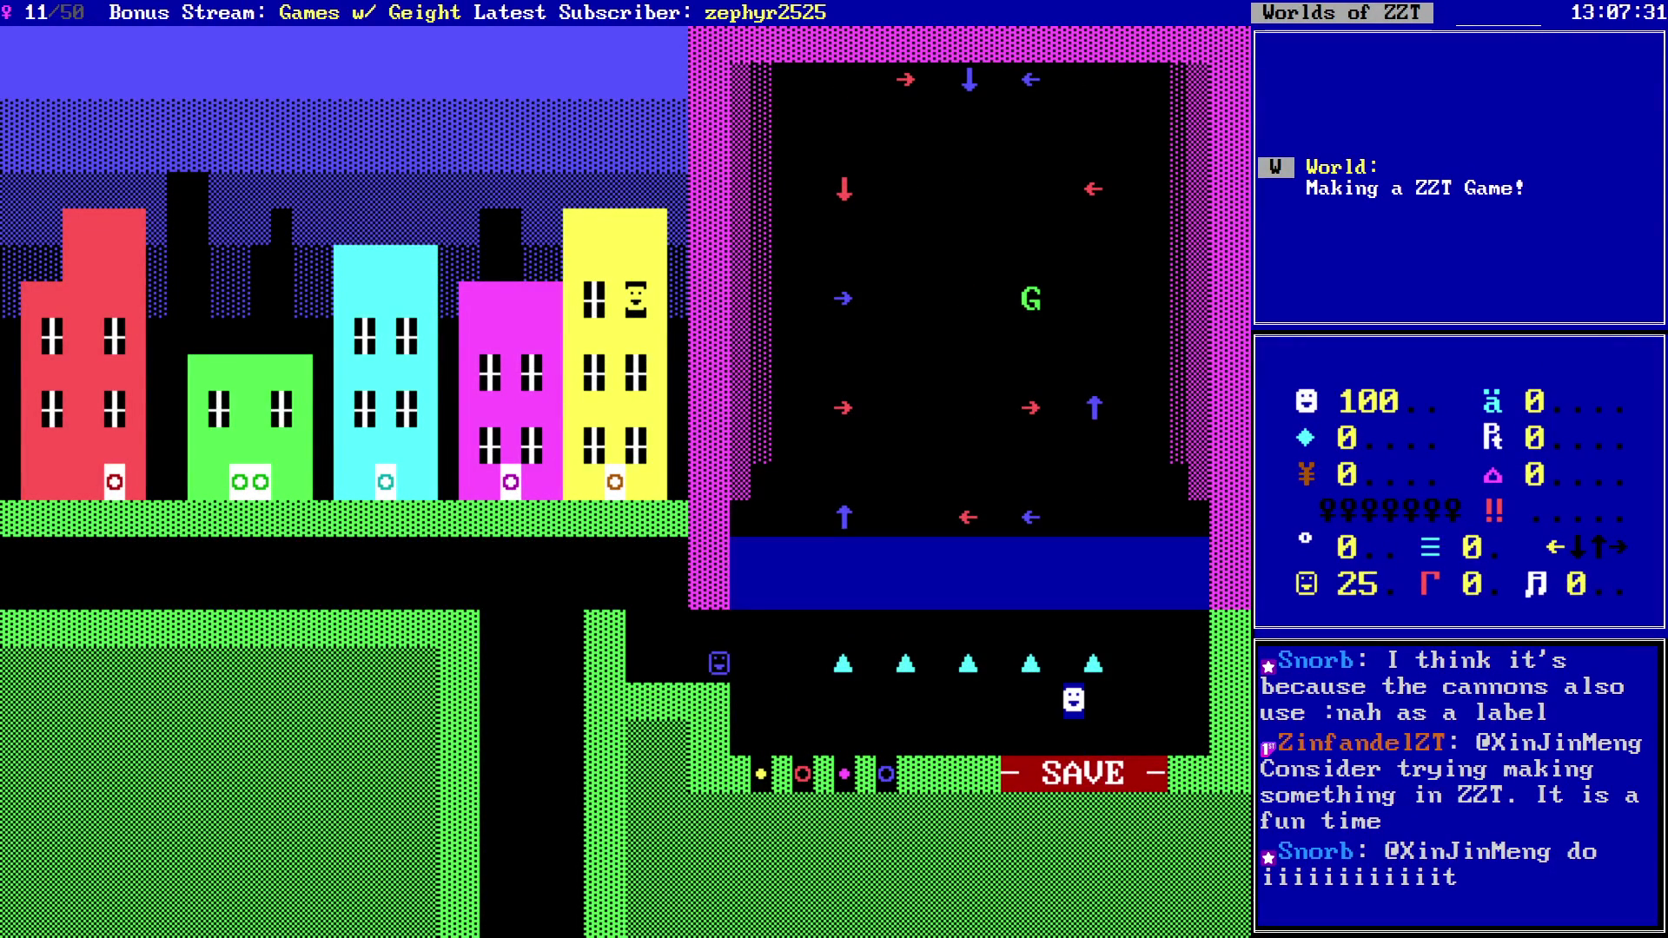
pyautogui.press('Right')
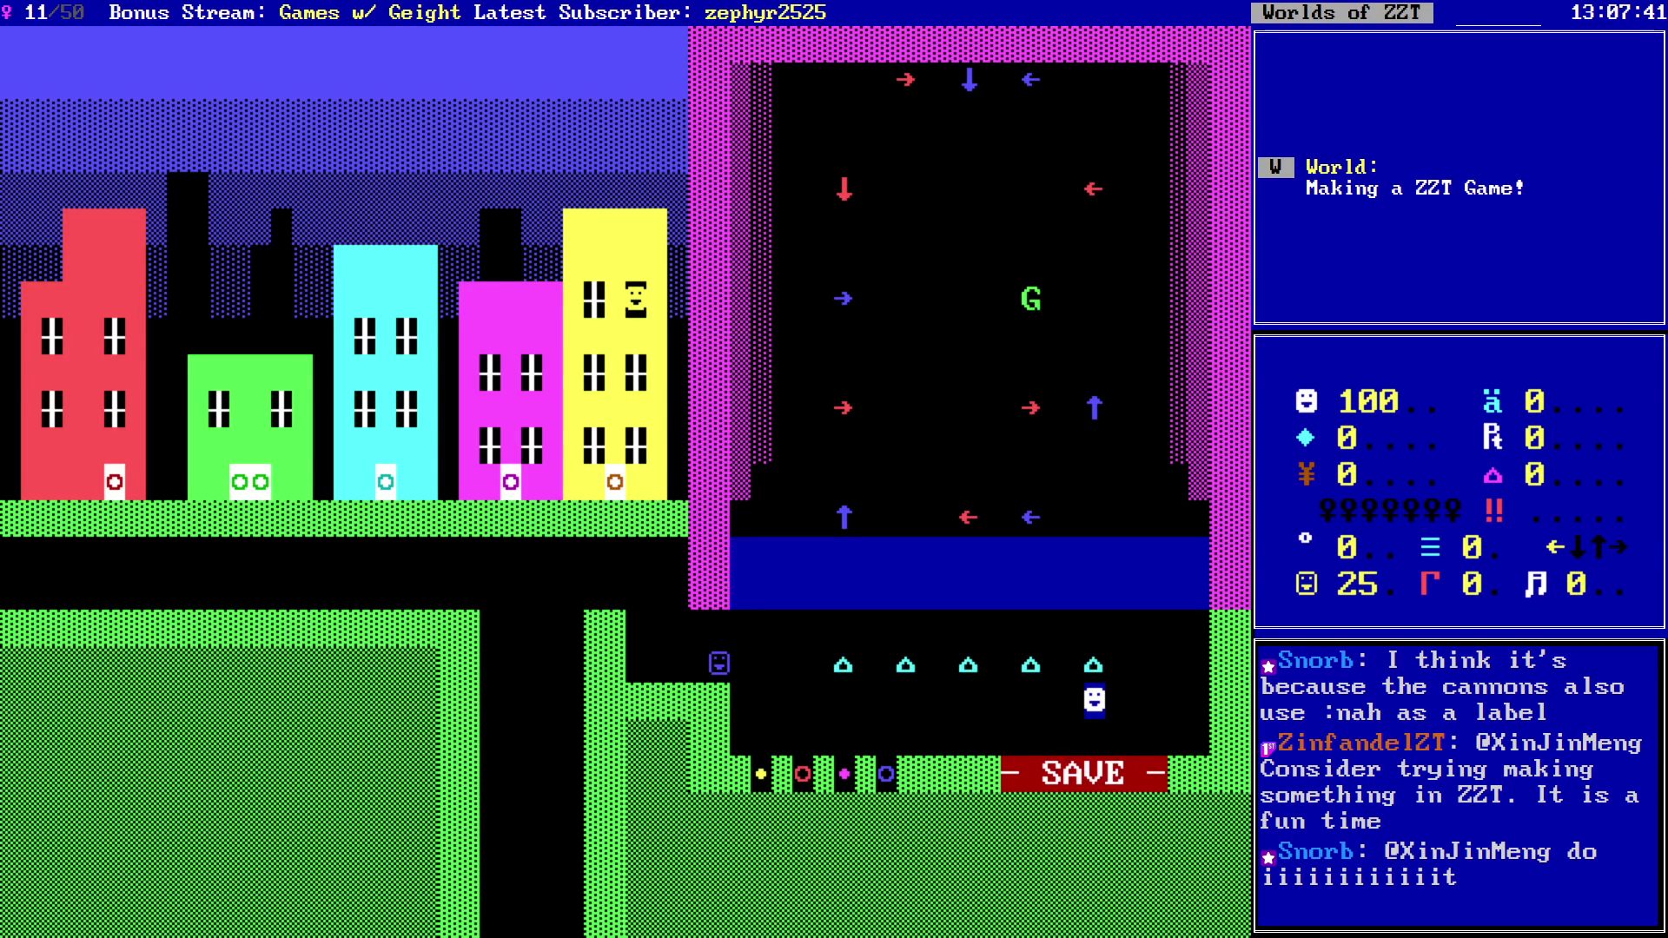
pyautogui.press('Escape')
# Step: Confirm ending the game, start play again, and walk the player along the bottom row toward the cannons
pyautogui.press('y')
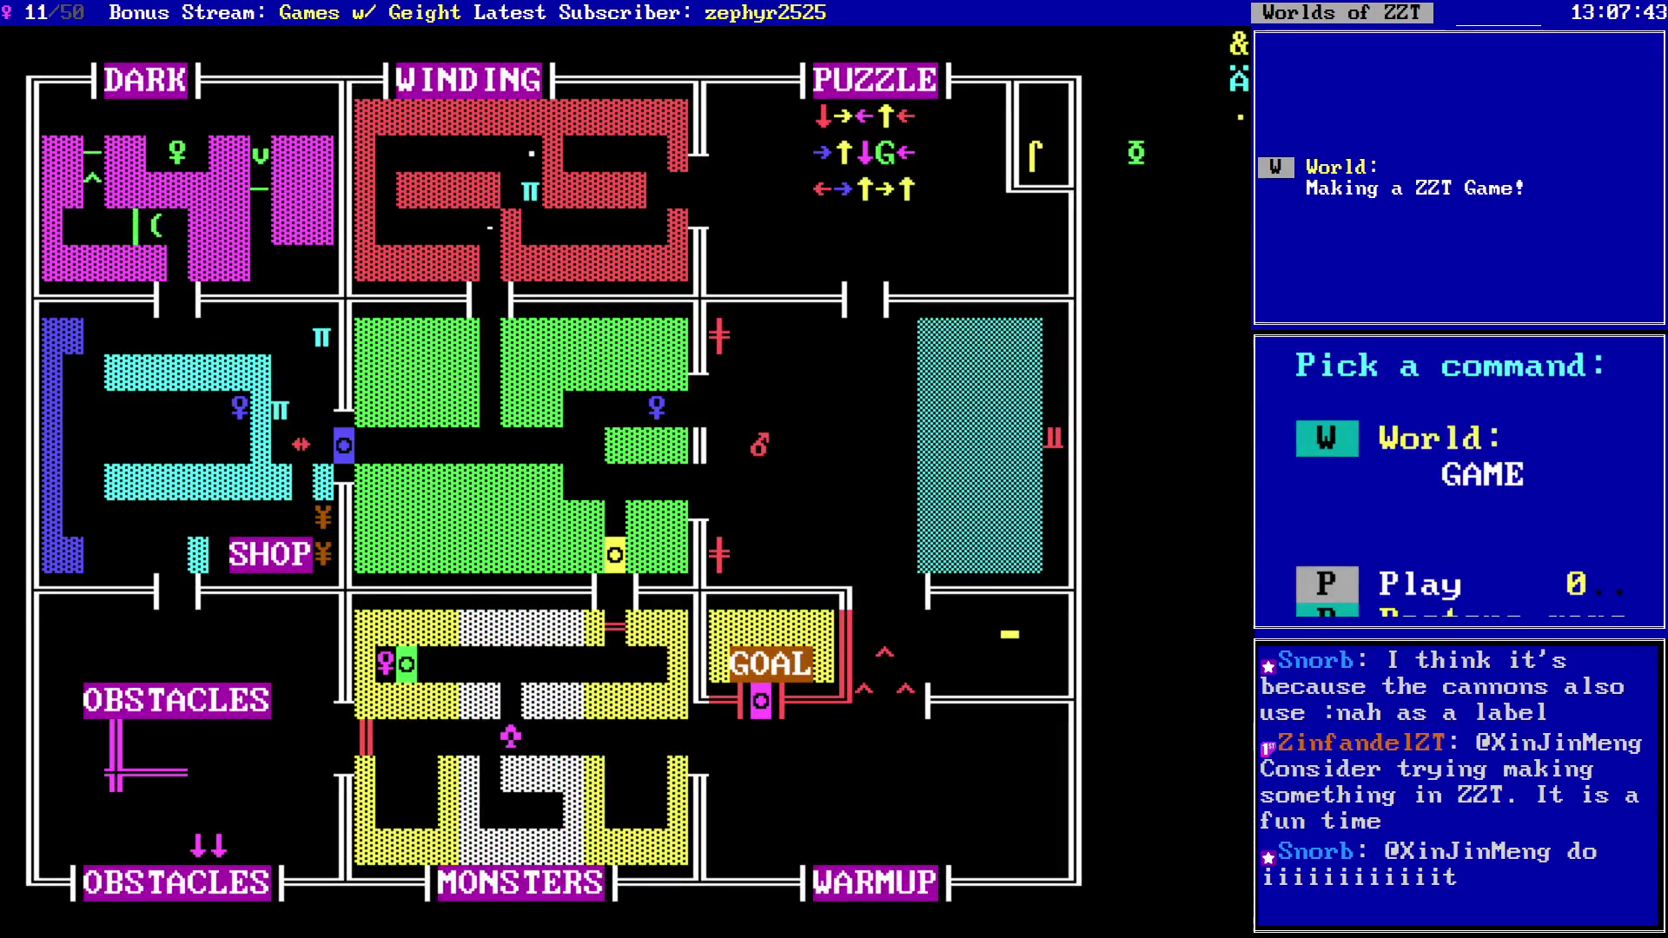
pyautogui.press('p')
pyautogui.press('Down')
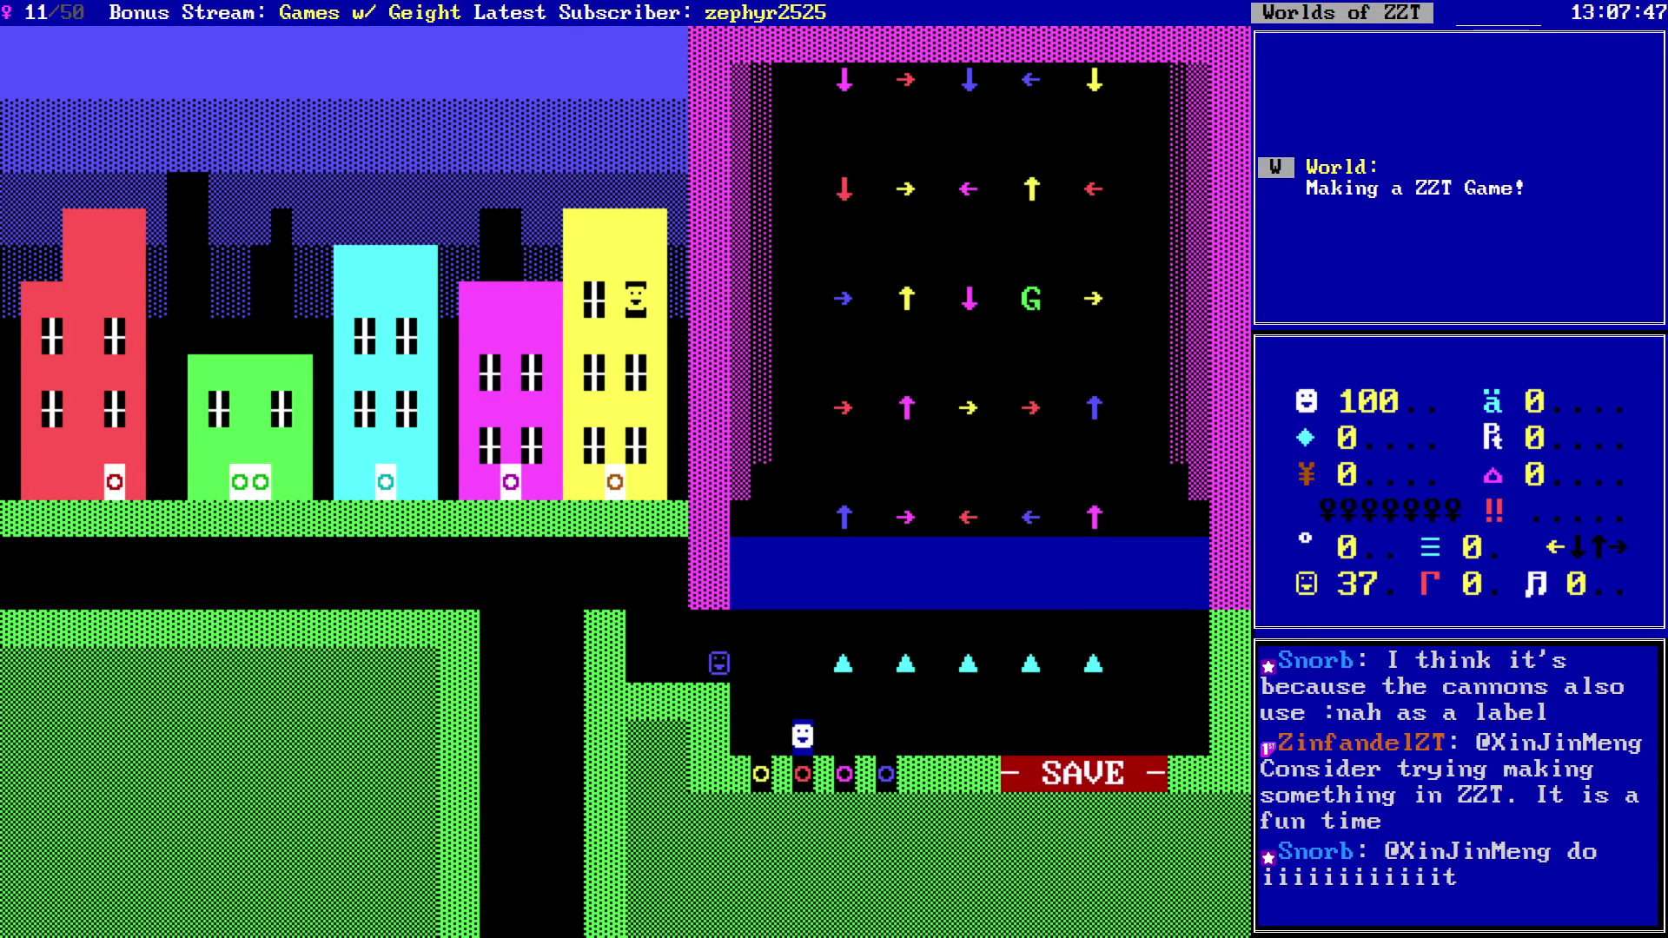
pyautogui.press('Right')
pyautogui.press('Right')
pyautogui.press('Right')
pyautogui.press('Right')
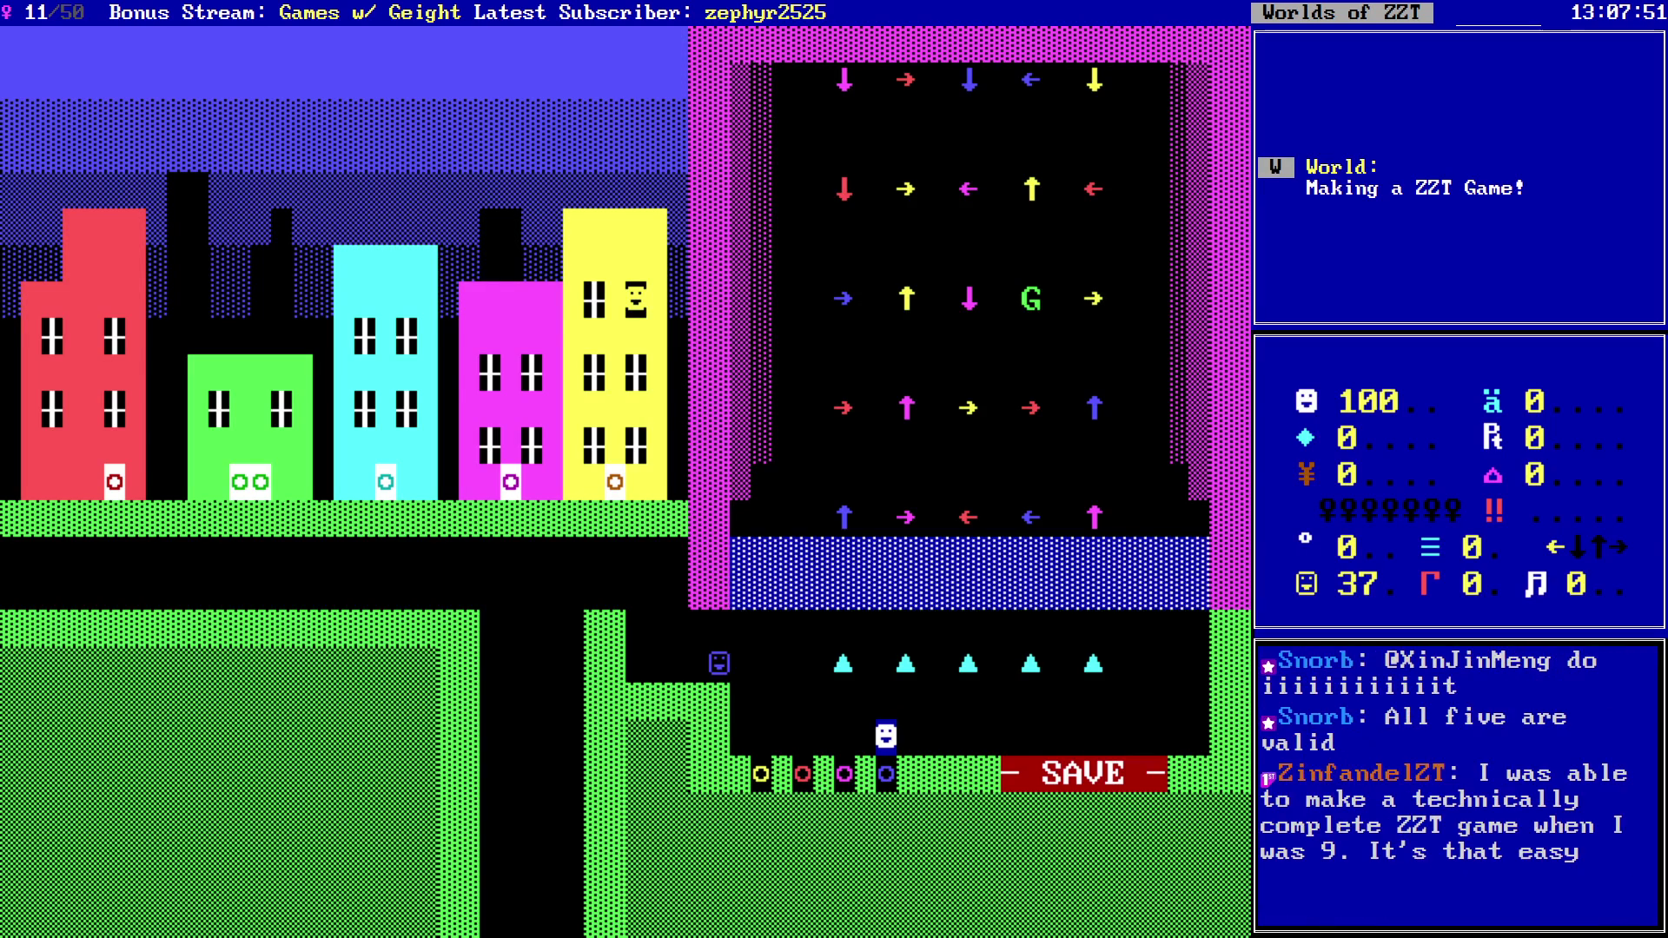
pyautogui.press('Left')
pyautogui.press('Left')
pyautogui.press('Left')
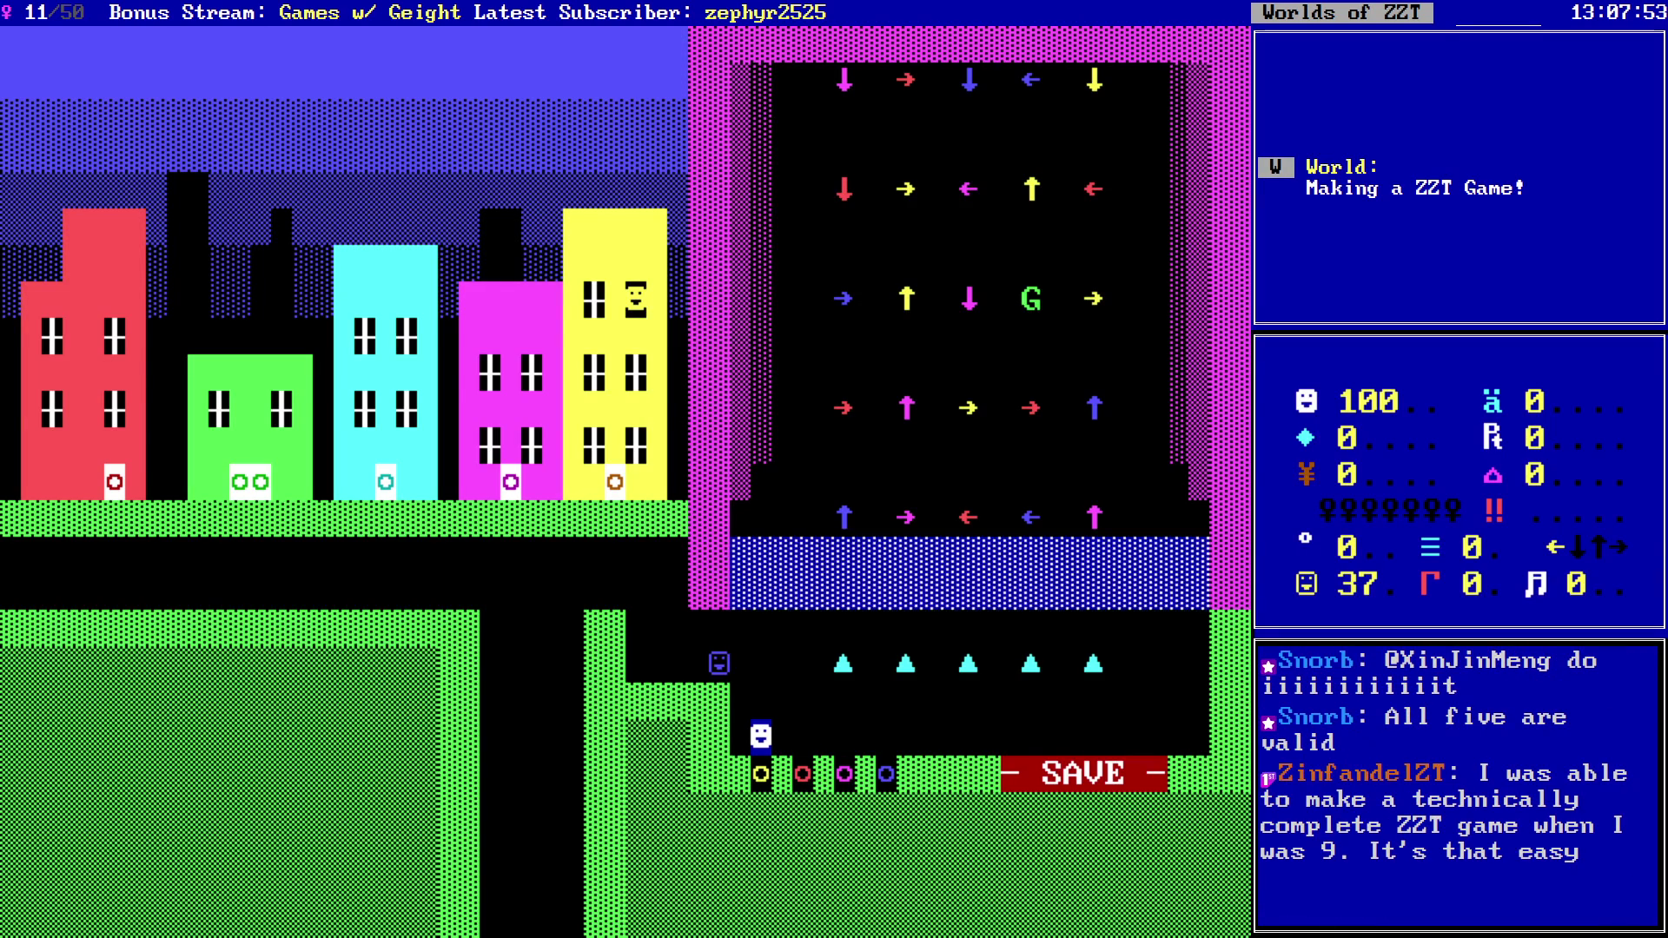
pyautogui.press('Right')
pyautogui.press('Right')
pyautogui.press('Right')
pyautogui.press('Right')
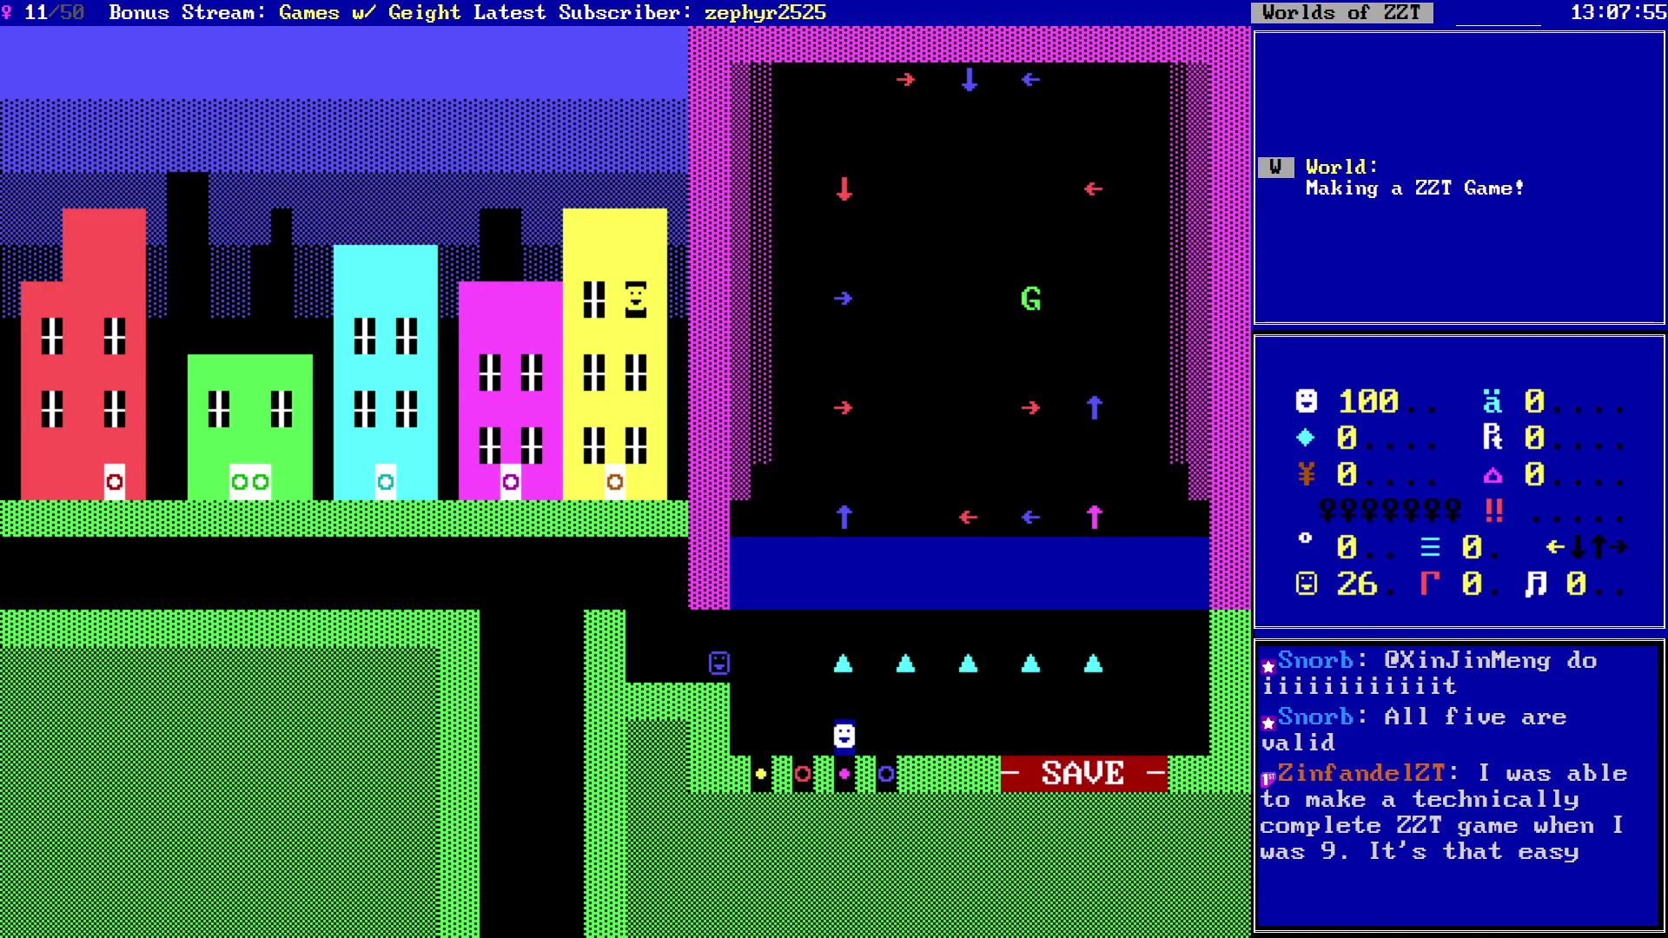
pyautogui.press('Up')
pyautogui.press('Right')
pyautogui.press('Right')
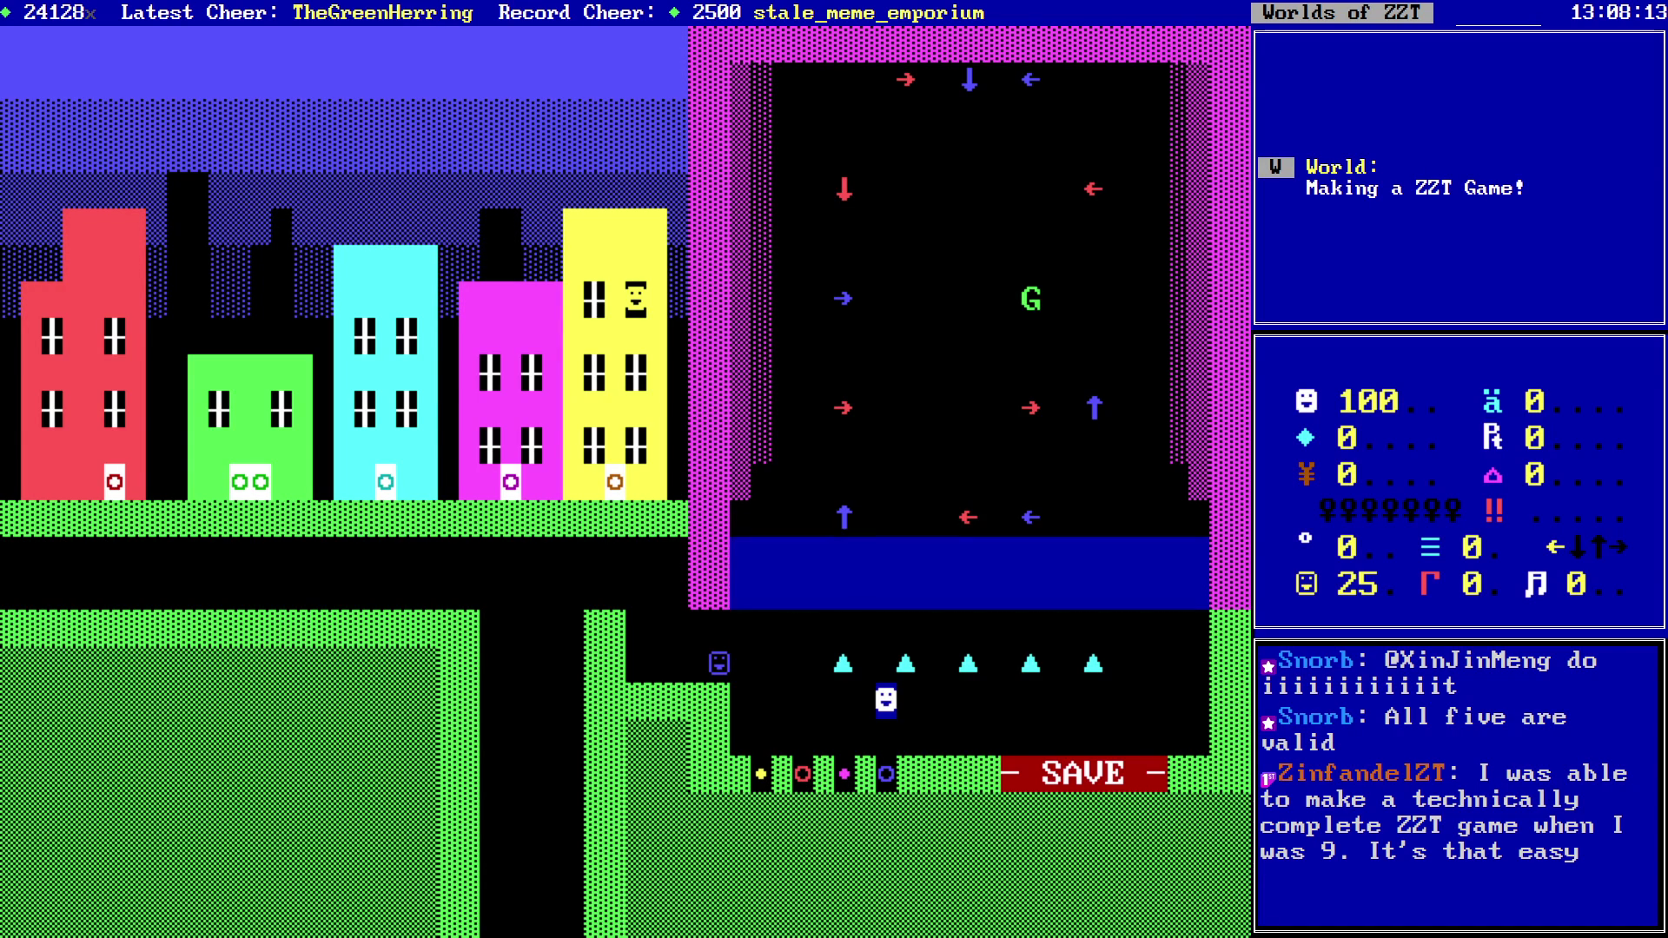
# Step: Walk the player back and forth beneath the cannons, stepping up between them and back down
pyautogui.press('Right')
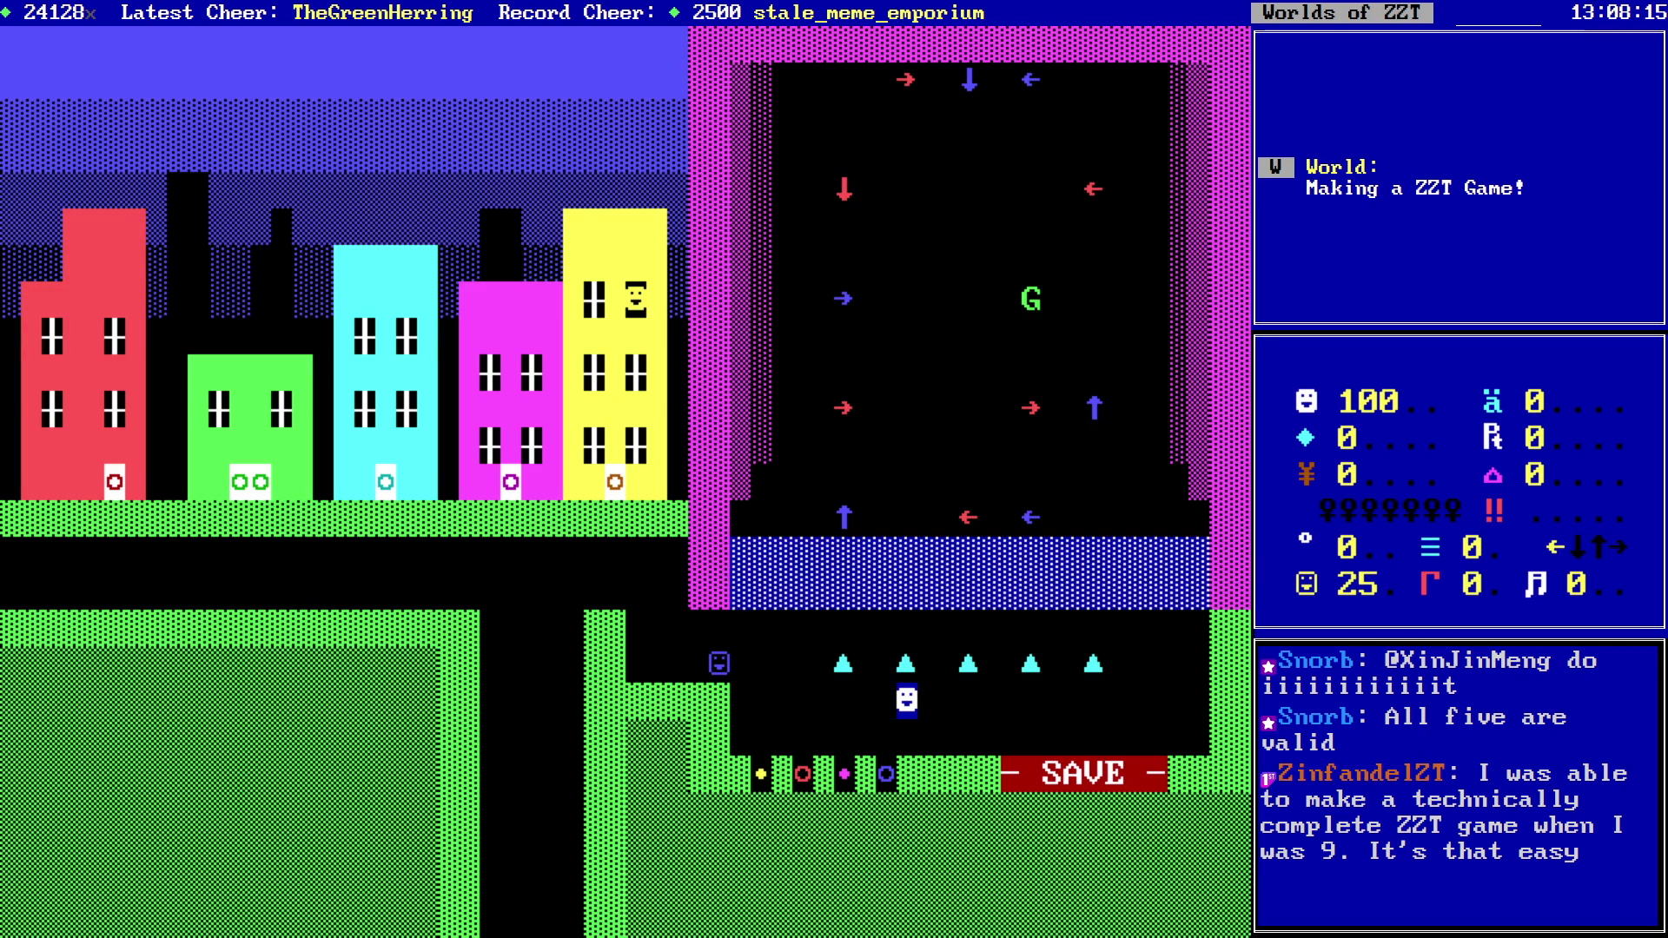
pyautogui.press('Left')
pyautogui.press('Left')
pyautogui.press('Left')
pyautogui.press('Right')
pyautogui.press('Right')
pyautogui.press('Right')
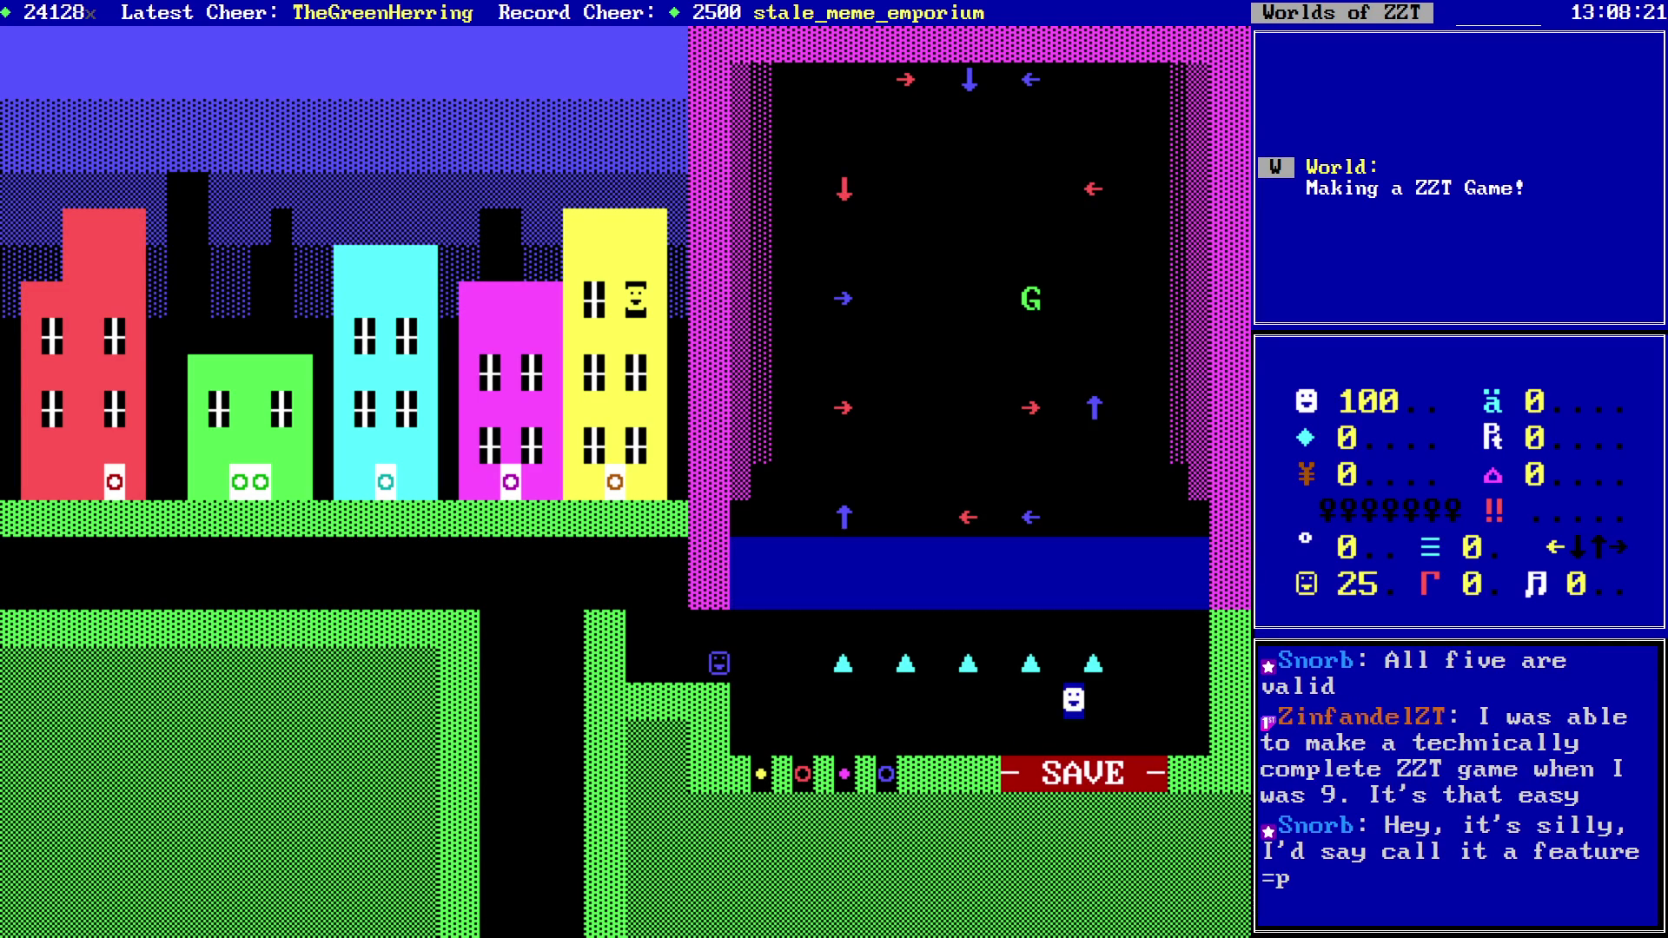
pyautogui.press('Left')
pyautogui.press('Left')
pyautogui.press('Left')
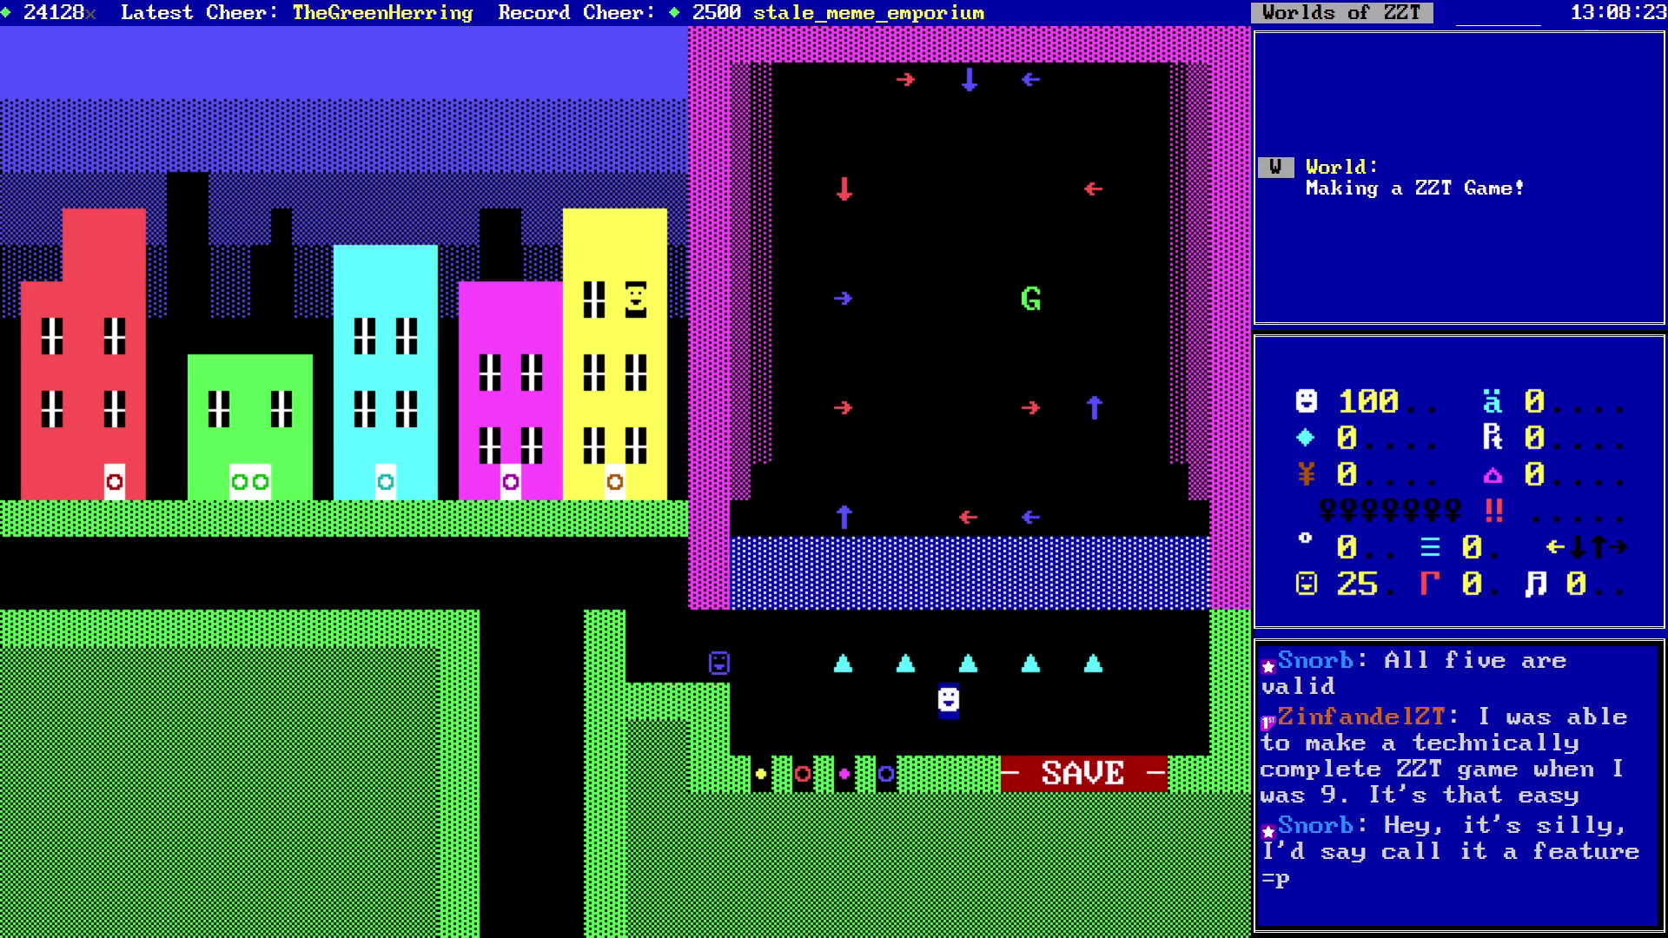
pyautogui.press('Left')
pyautogui.press('Right')
pyautogui.press('Right')
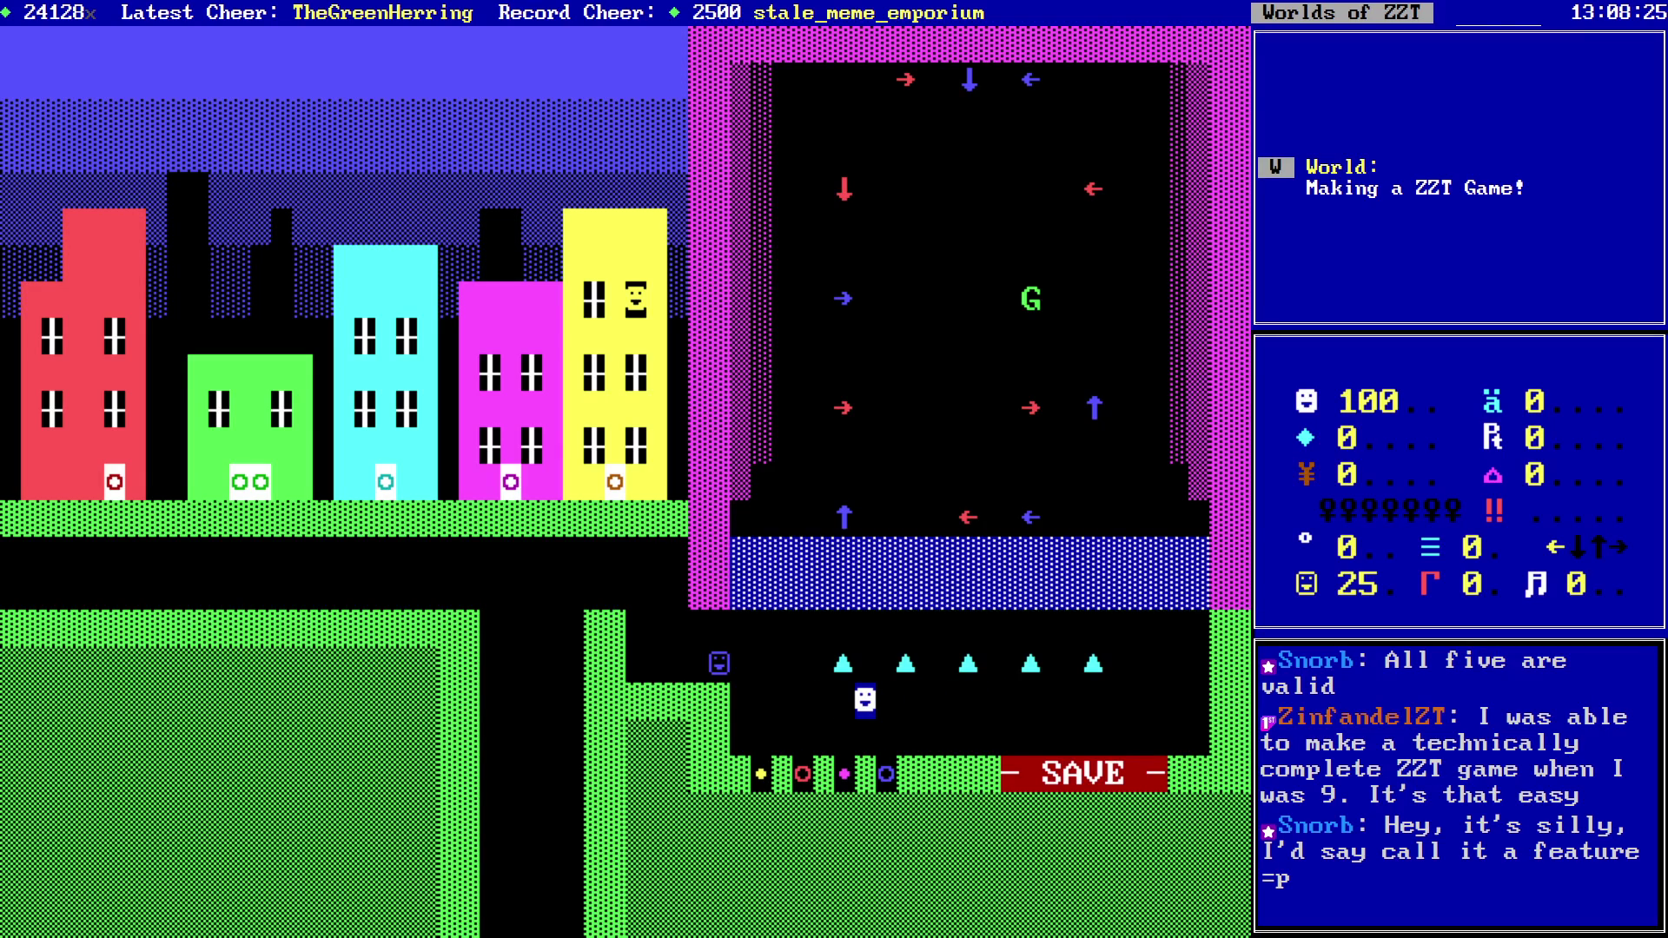
pyautogui.press('Up')
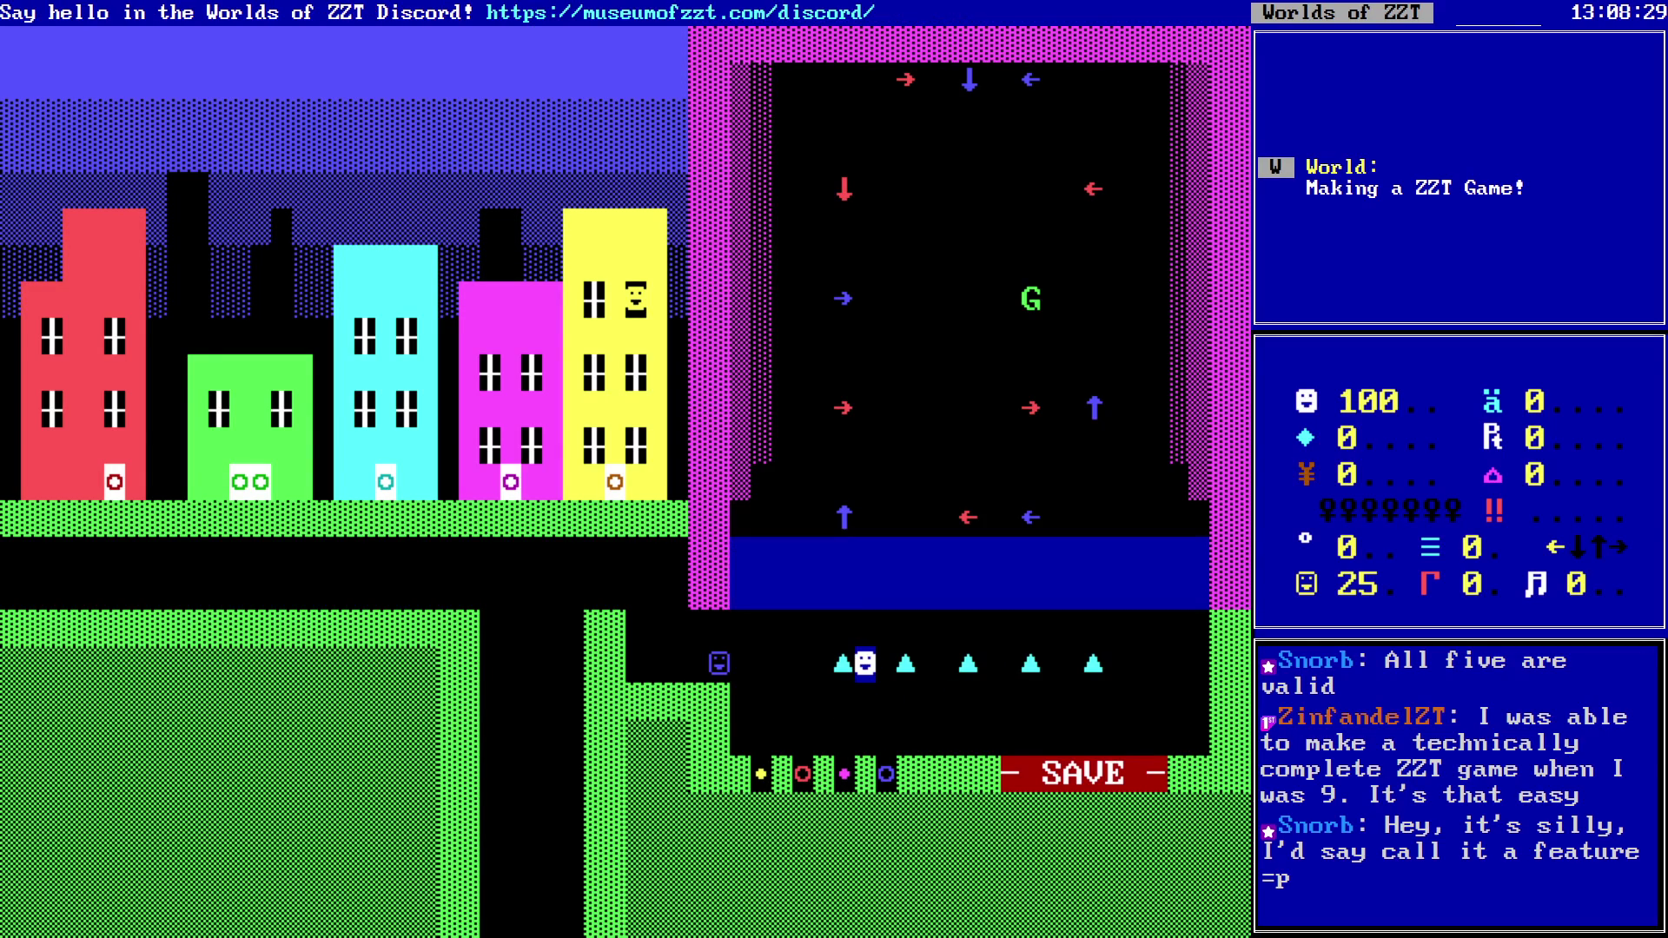
pyautogui.press('Down')
pyautogui.press('Right')
pyautogui.press('Right')
pyautogui.press('Right')
pyautogui.press('Right')
pyautogui.press('Right')
pyautogui.press('Right')
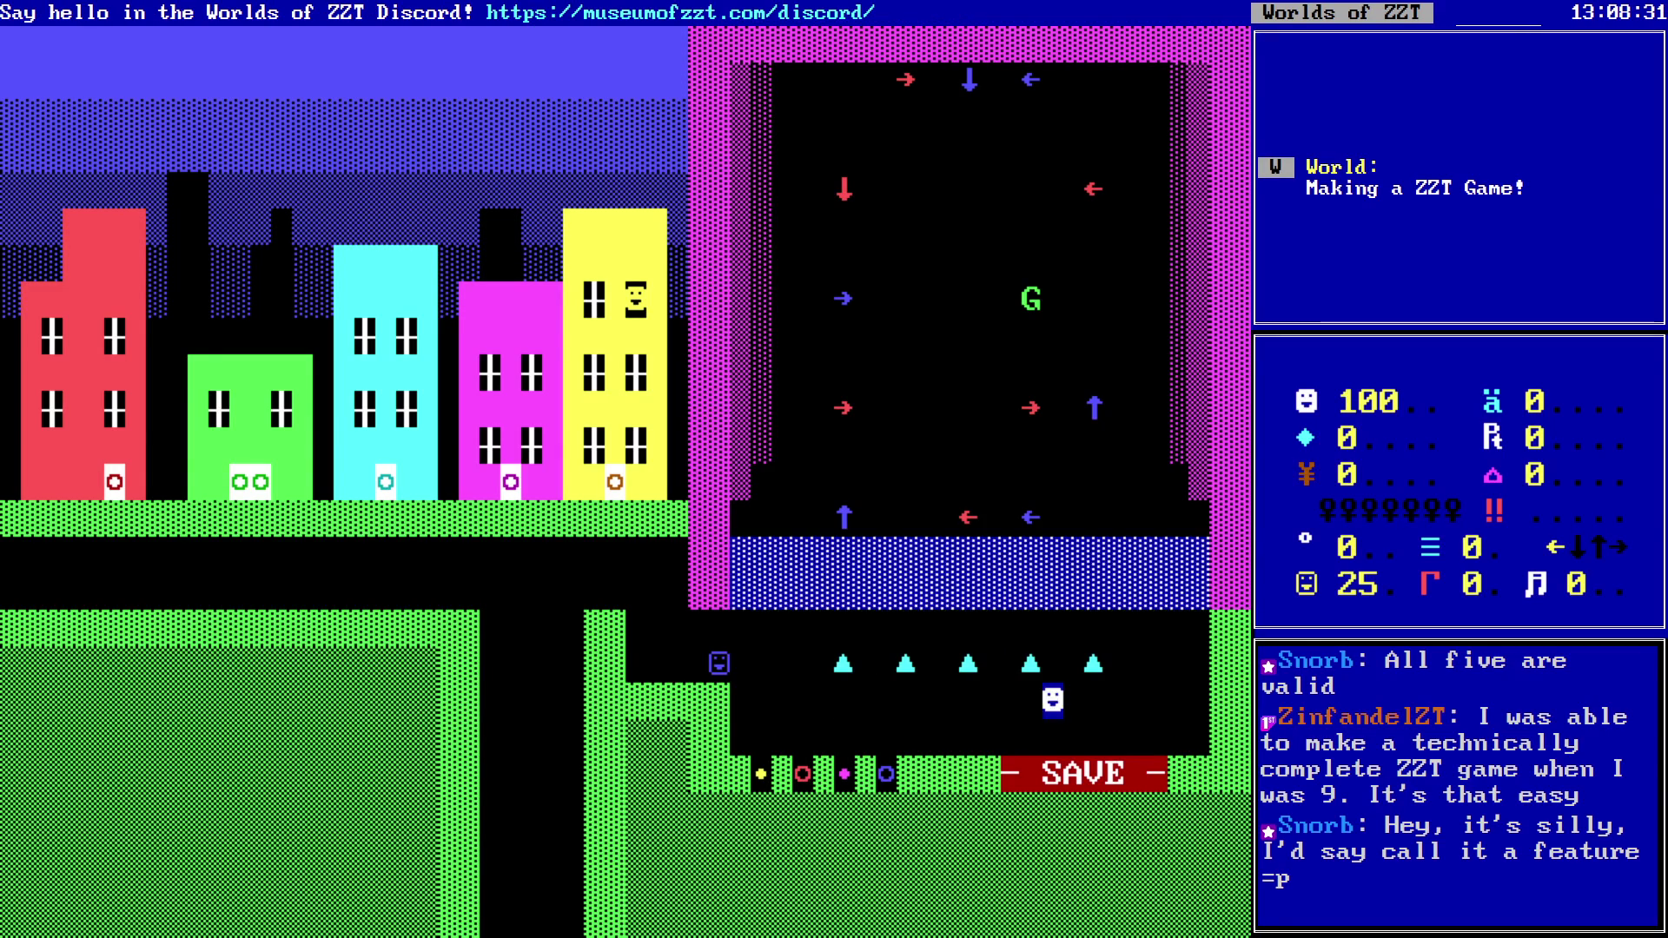
# Step: Move the player above and below the cannon row until a cannon shot hits the player
pyautogui.press('Up')
pyautogui.press('Up')
pyautogui.press('Left')
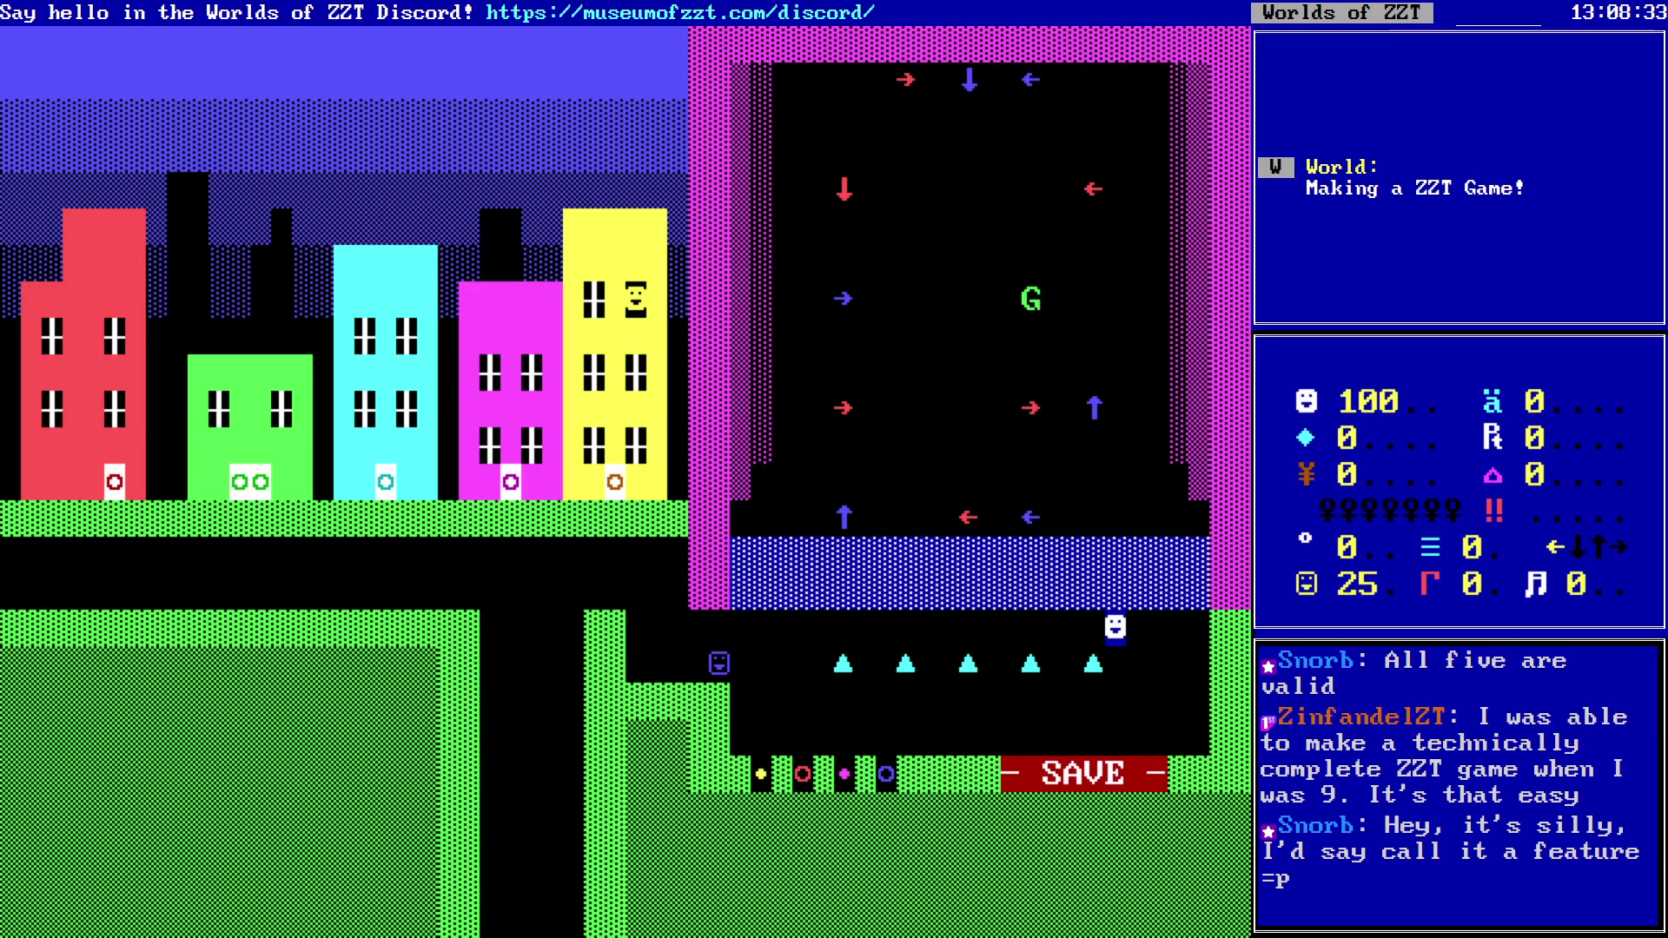
pyautogui.press('Left')
pyautogui.press('Left')
pyautogui.press('Left')
pyautogui.press('Down')
pyautogui.press('Down')
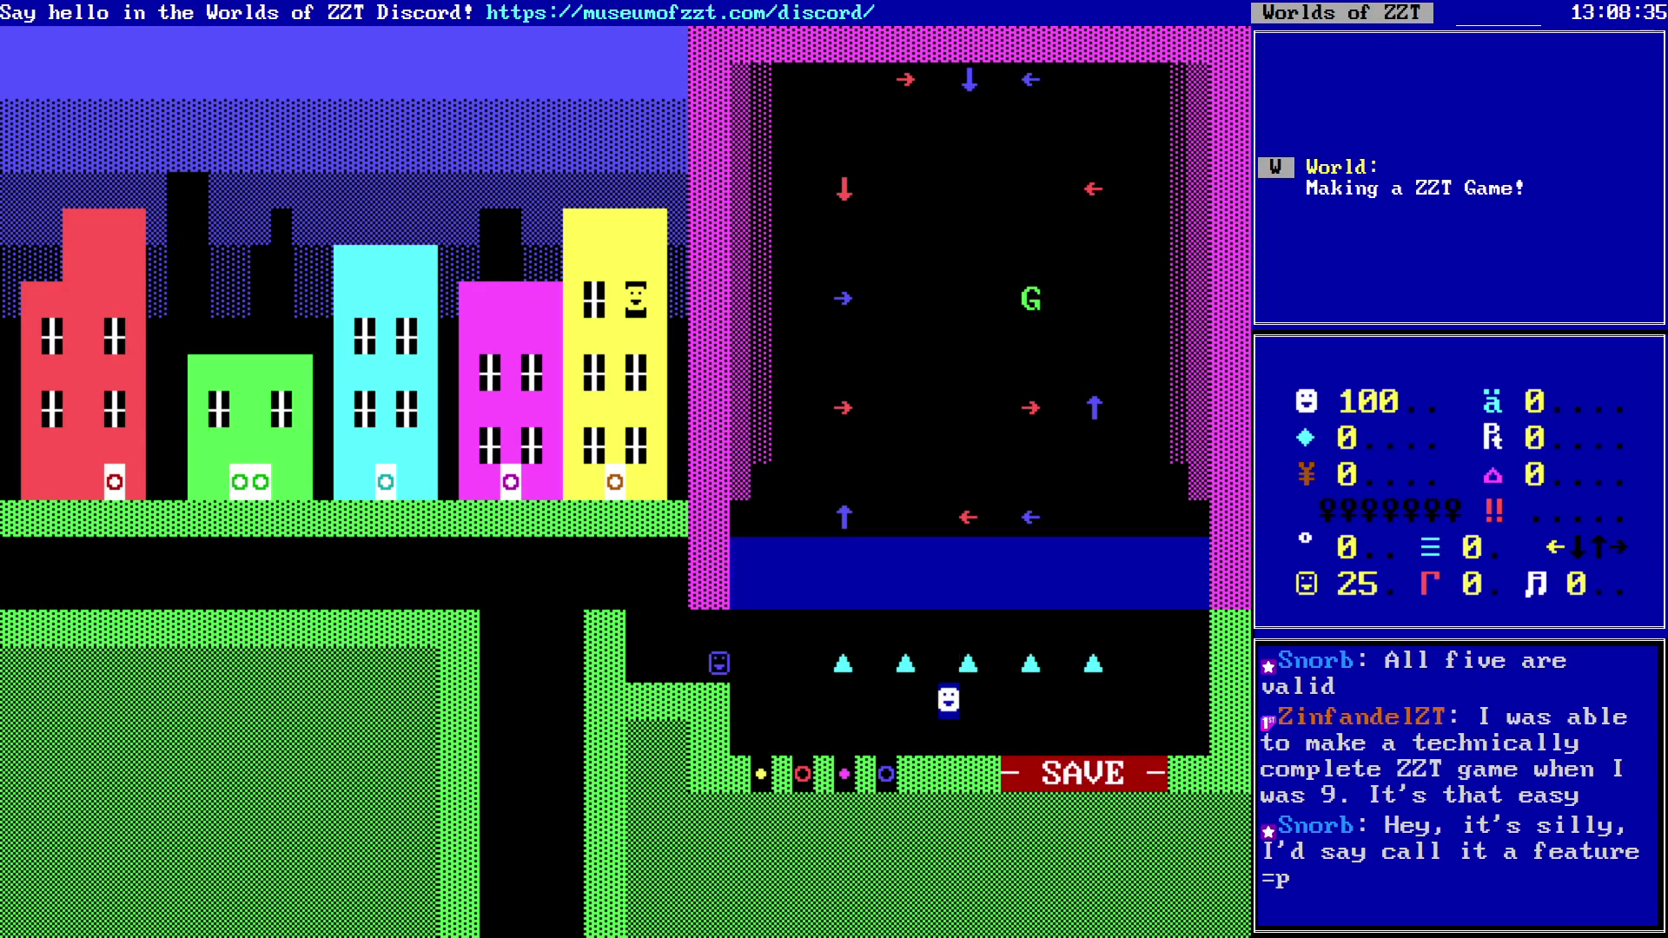
pyautogui.press('Right')
pyautogui.press('Right')
pyautogui.press('Down')
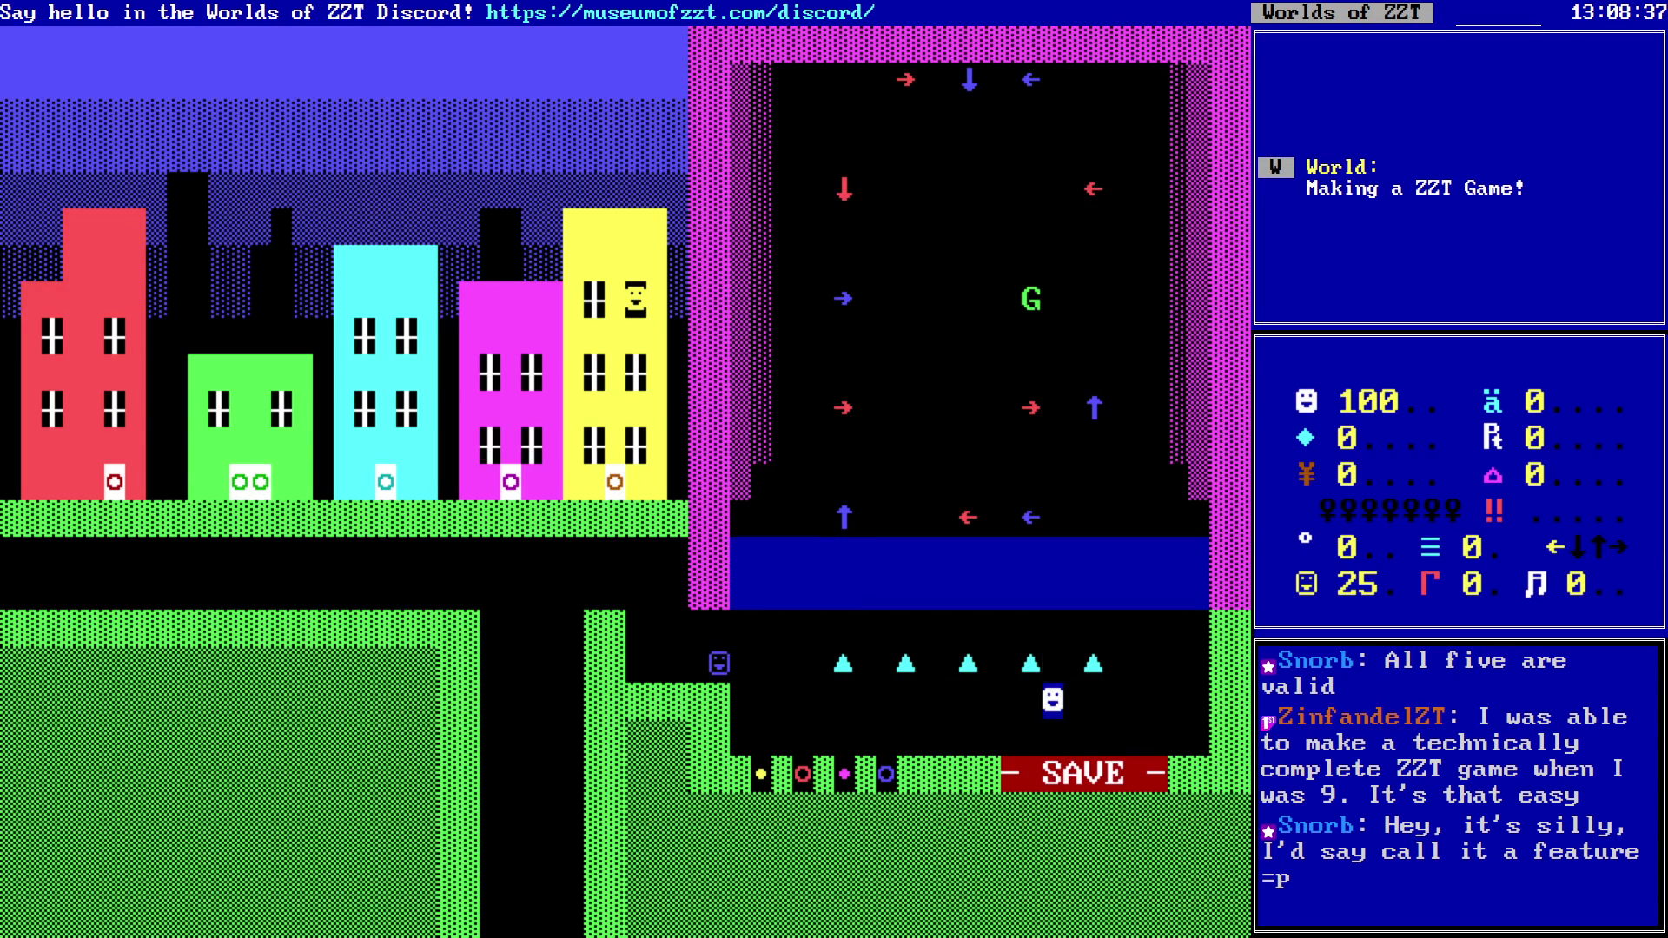
pyautogui.press('Right')
pyautogui.press('Right')
pyautogui.press('Right')
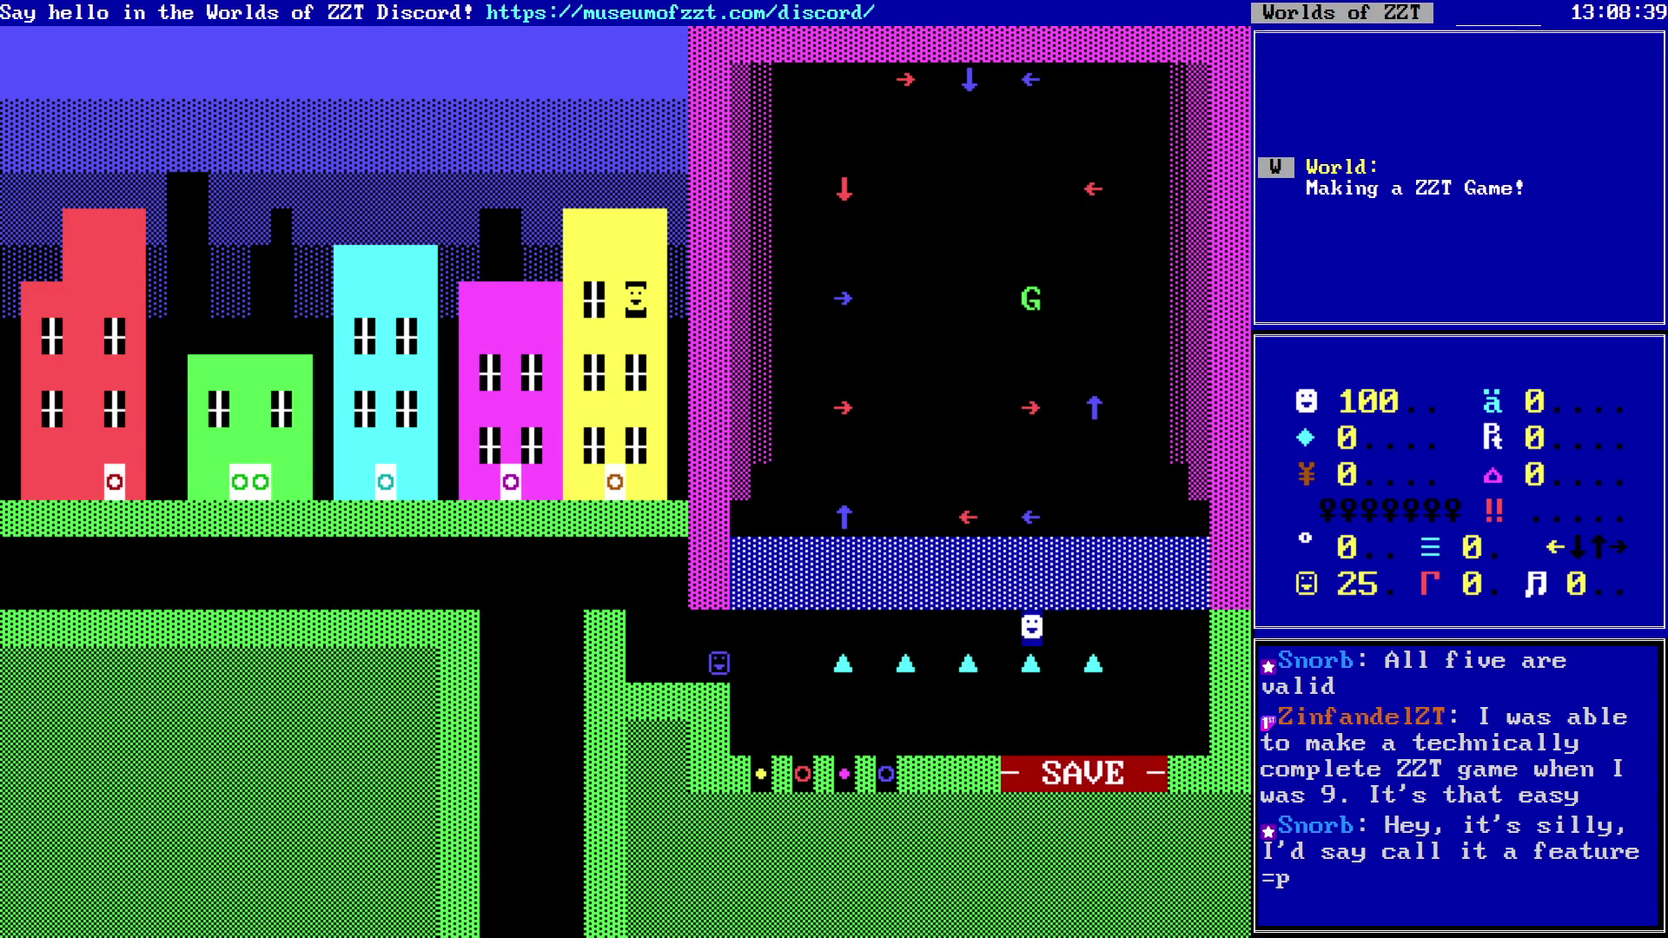
pyautogui.press('Left')
pyautogui.press('Left')
pyautogui.press('Left')
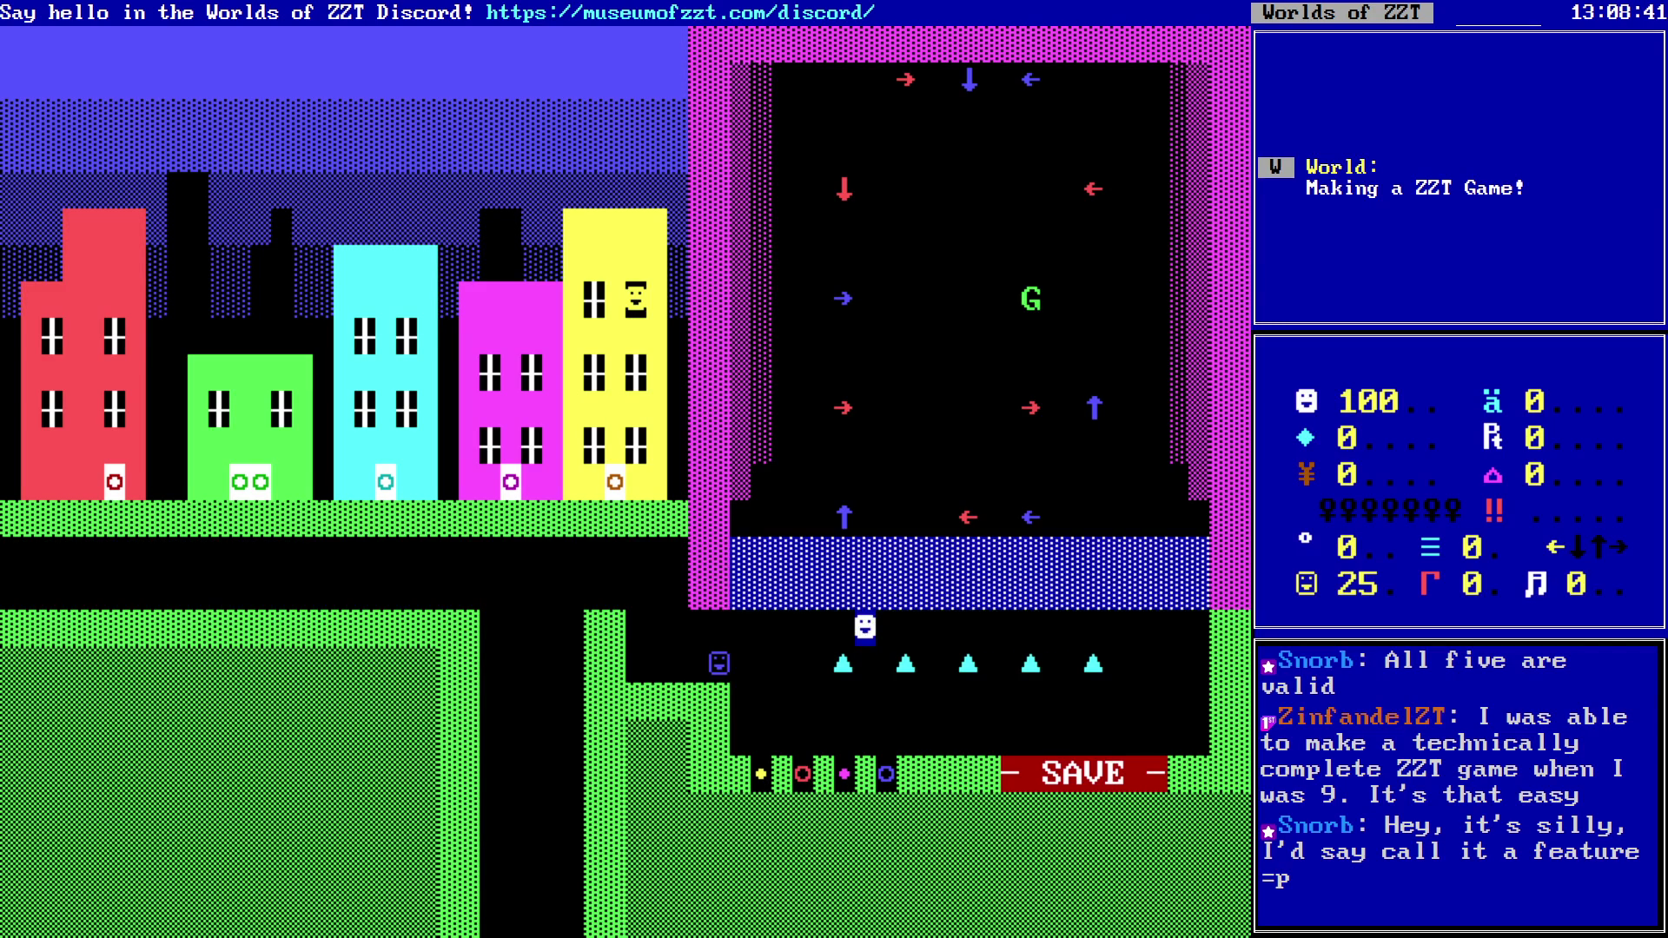
pyautogui.press('Right')
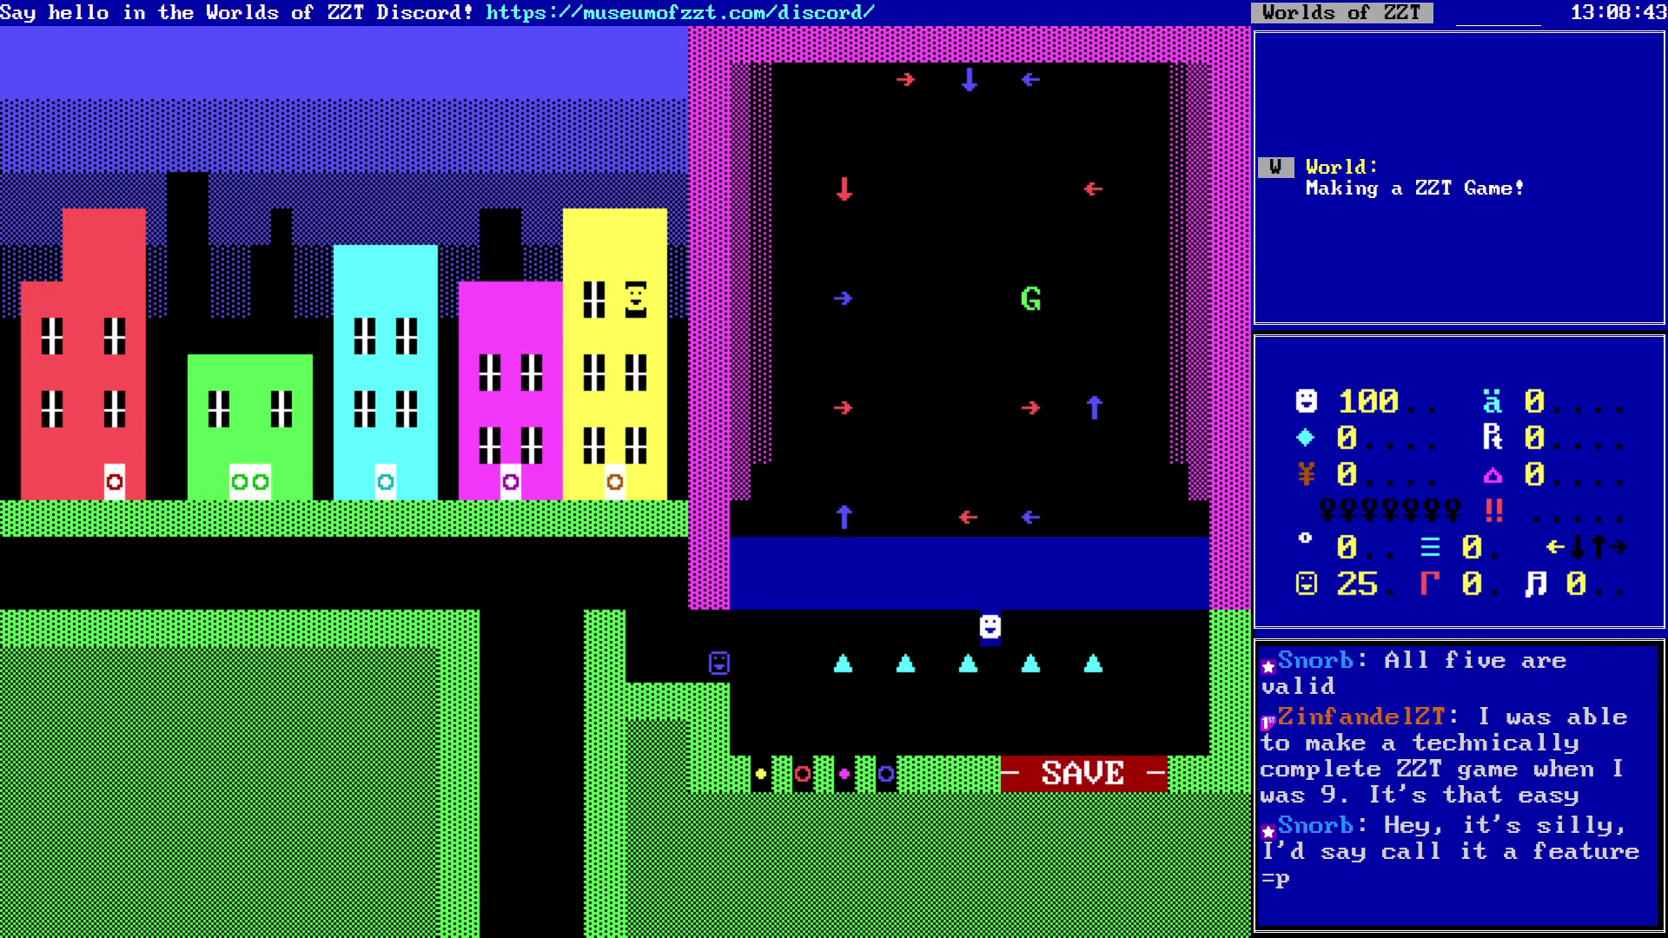
pyautogui.press('Left')
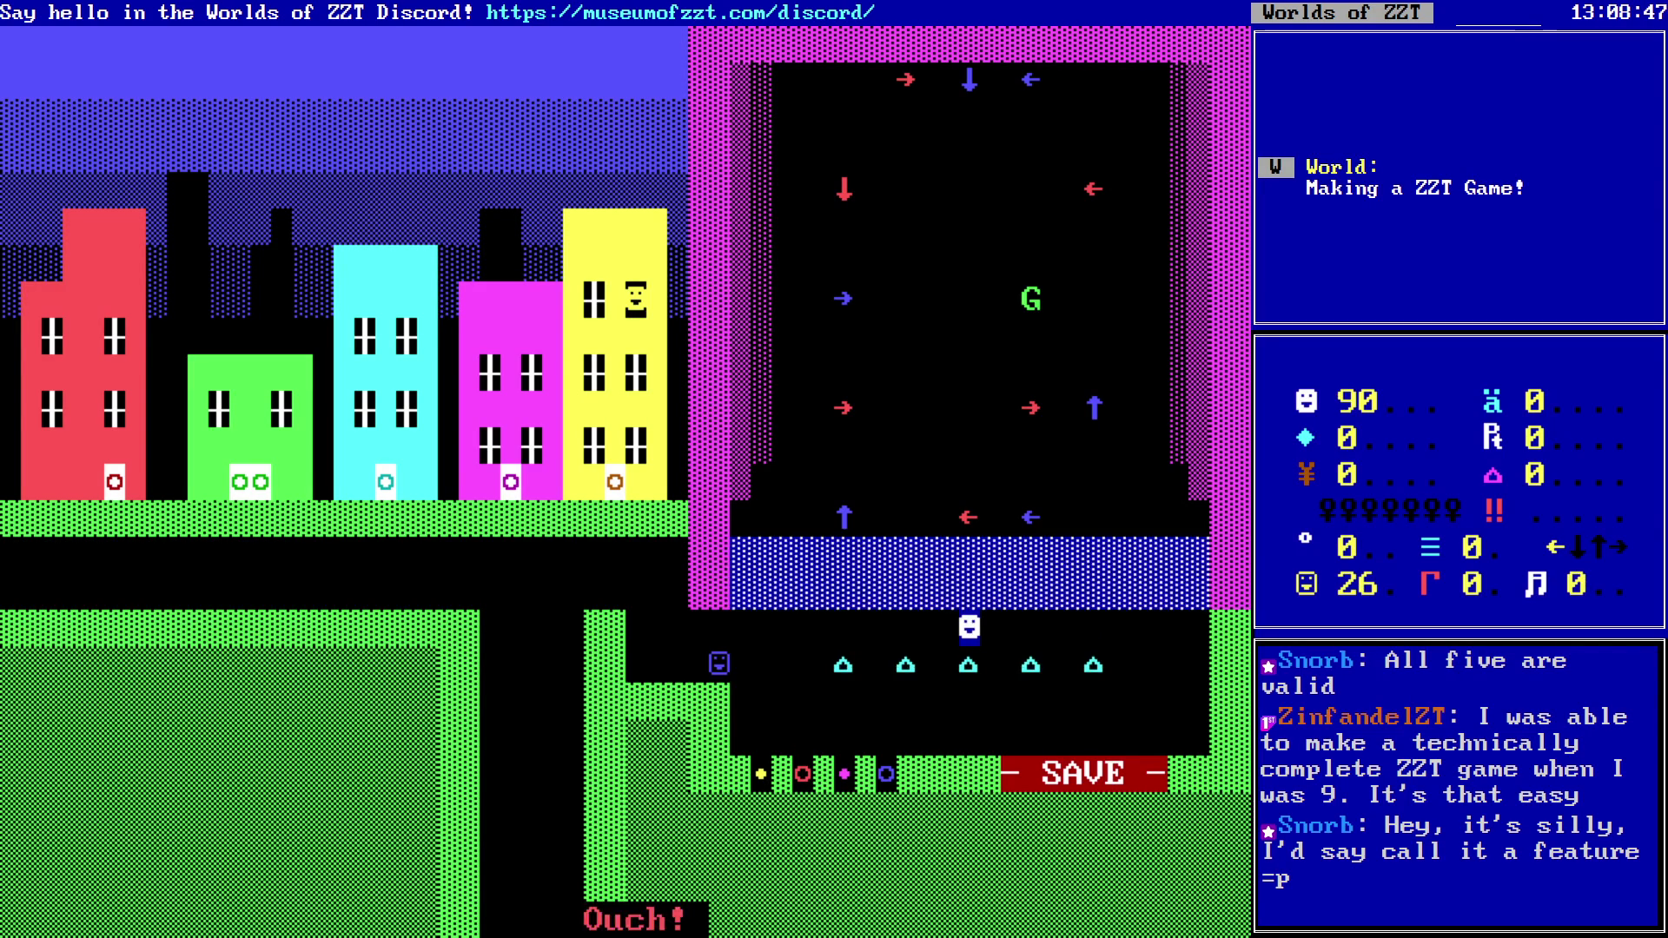
# Step: Restart the board after the hit and walk the player right toward the SAVE area
pyautogui.press('Escape')
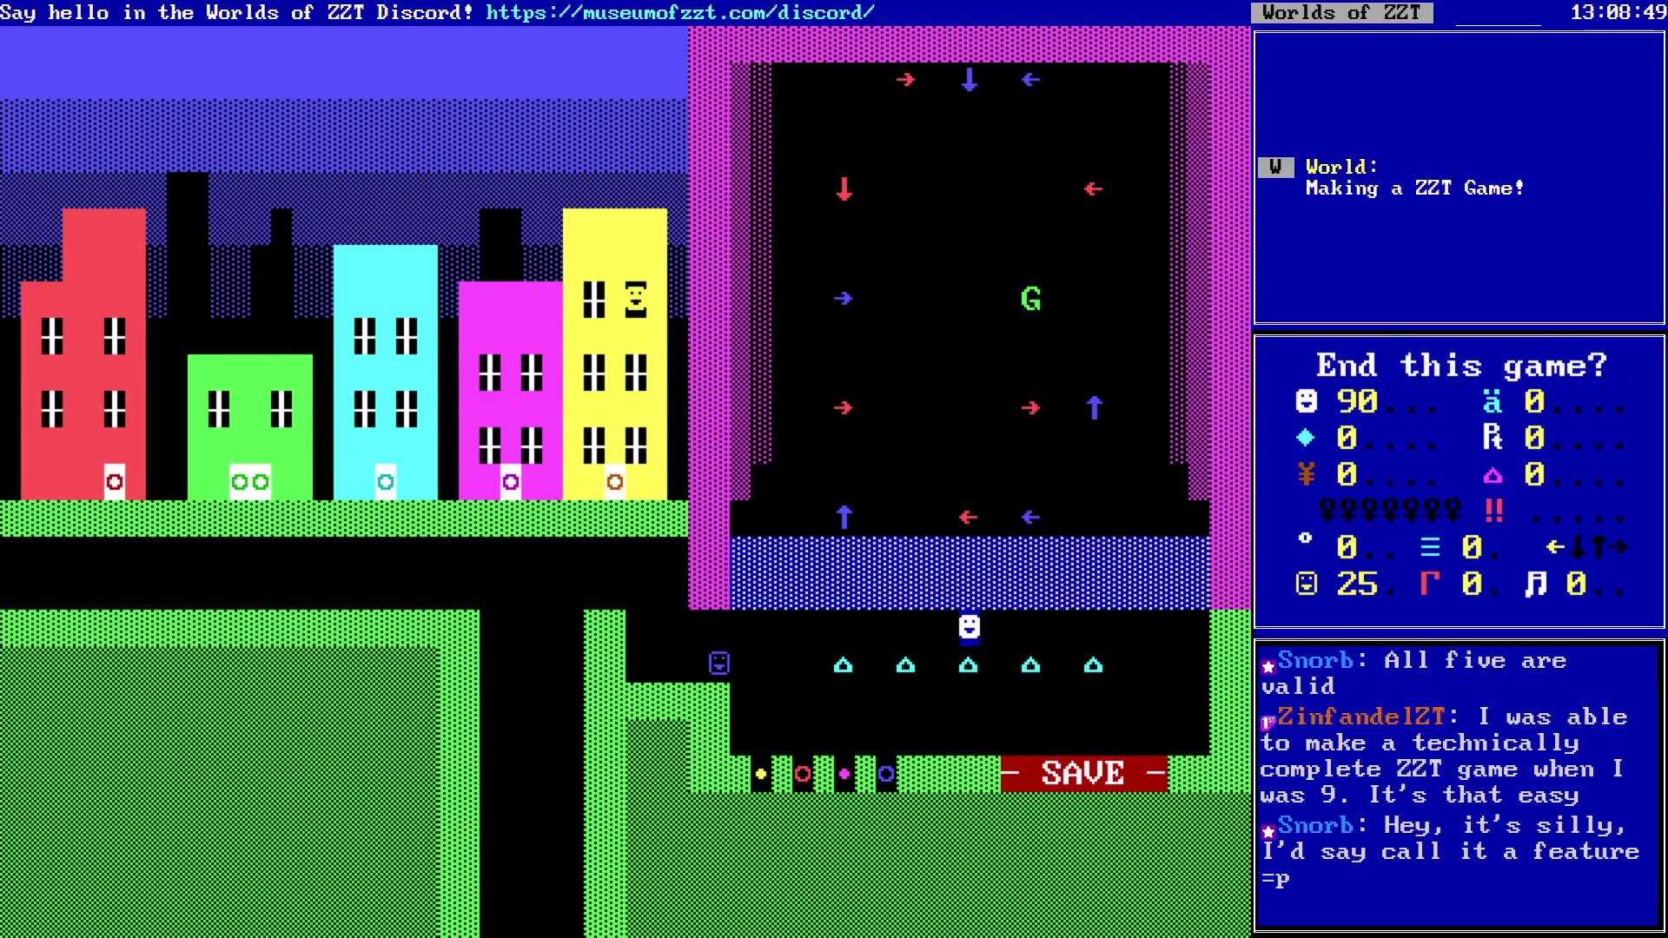
pyautogui.press('n')
pyautogui.press('Left')
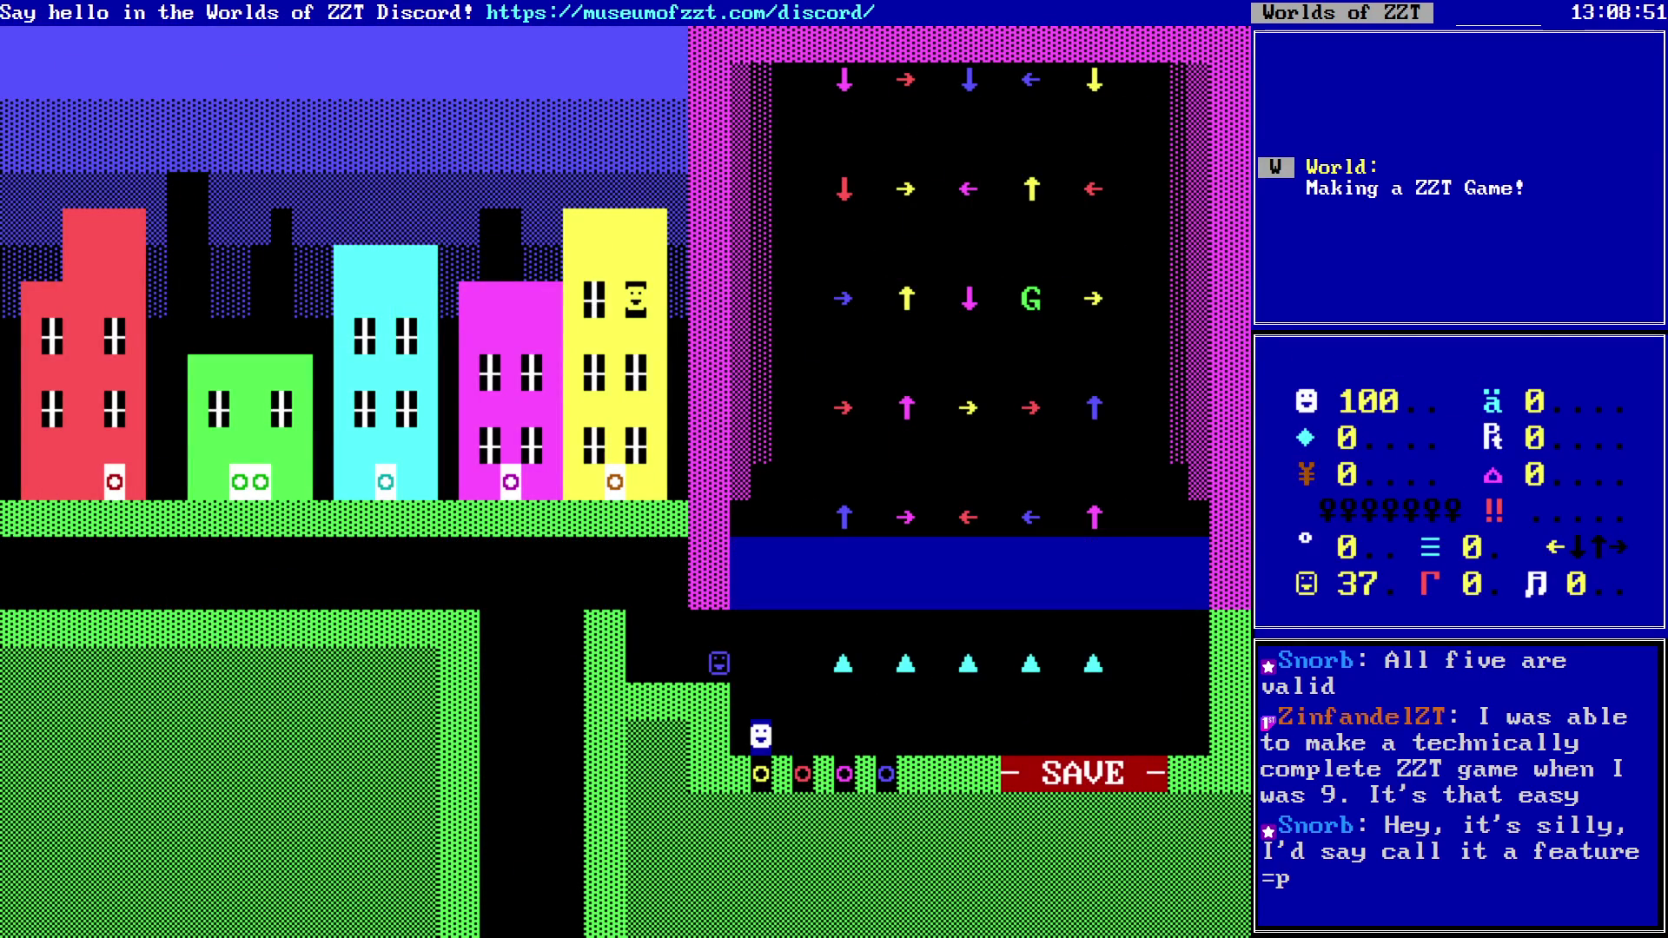
pyautogui.press('Right')
pyautogui.press('Right')
pyautogui.press('Right')
pyautogui.press('Right')
pyautogui.press('Right')
pyautogui.press('Right')
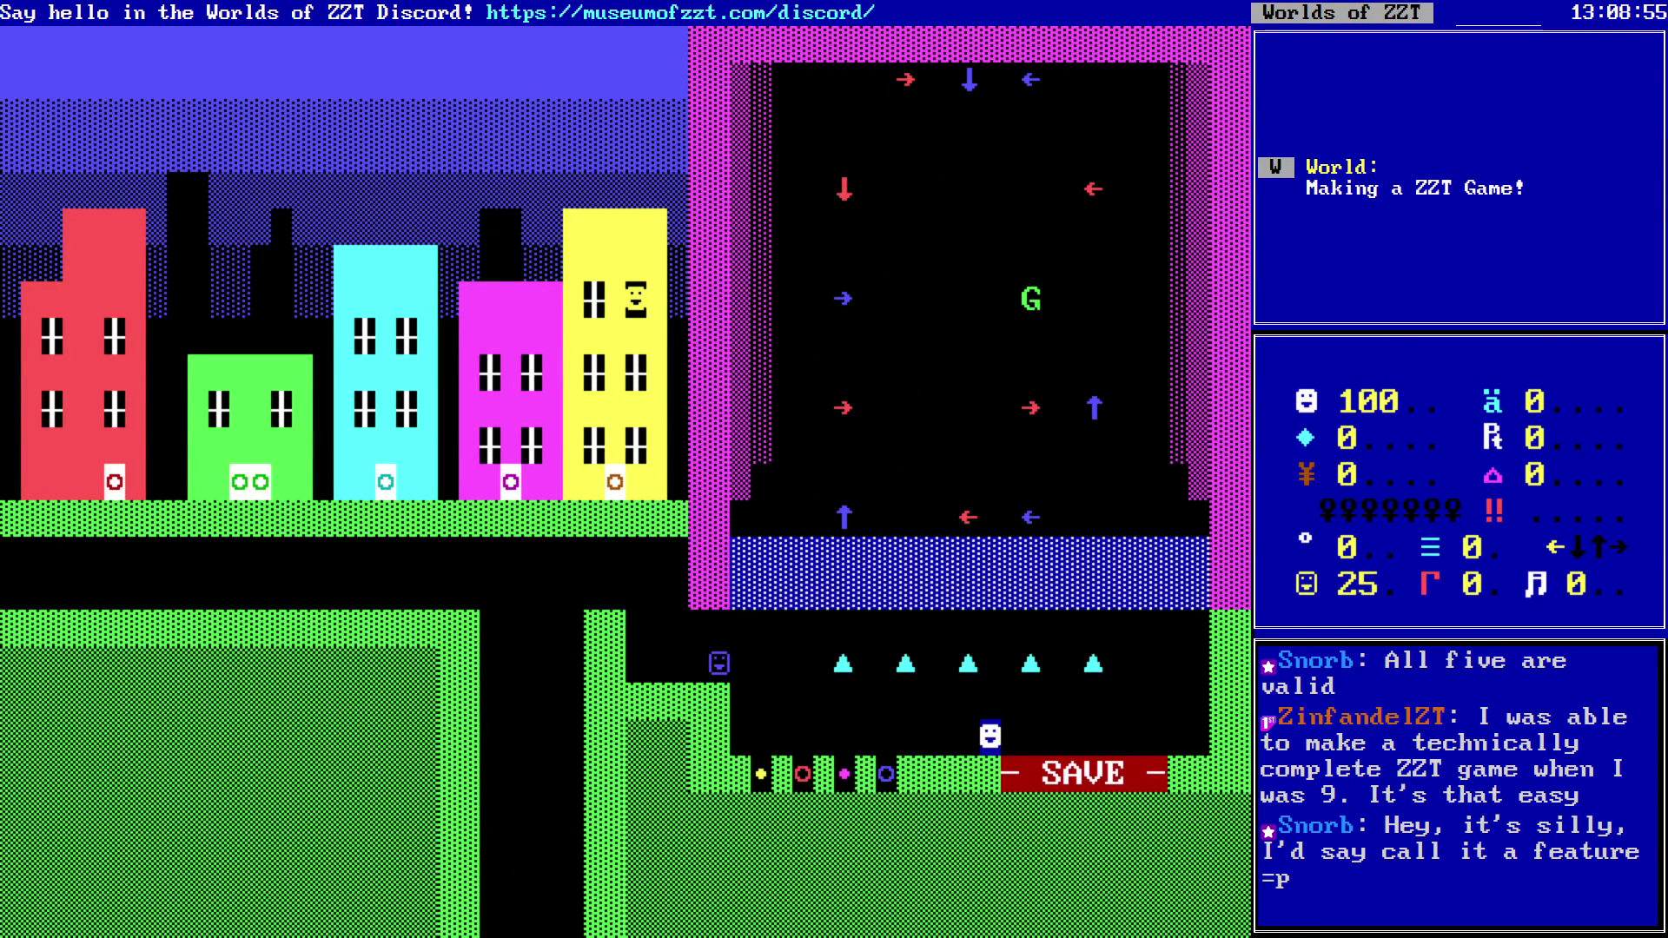
pyautogui.press('Right')
pyautogui.press('Right')
pyautogui.press('Right')
pyautogui.press('Left')
pyautogui.press('Left')
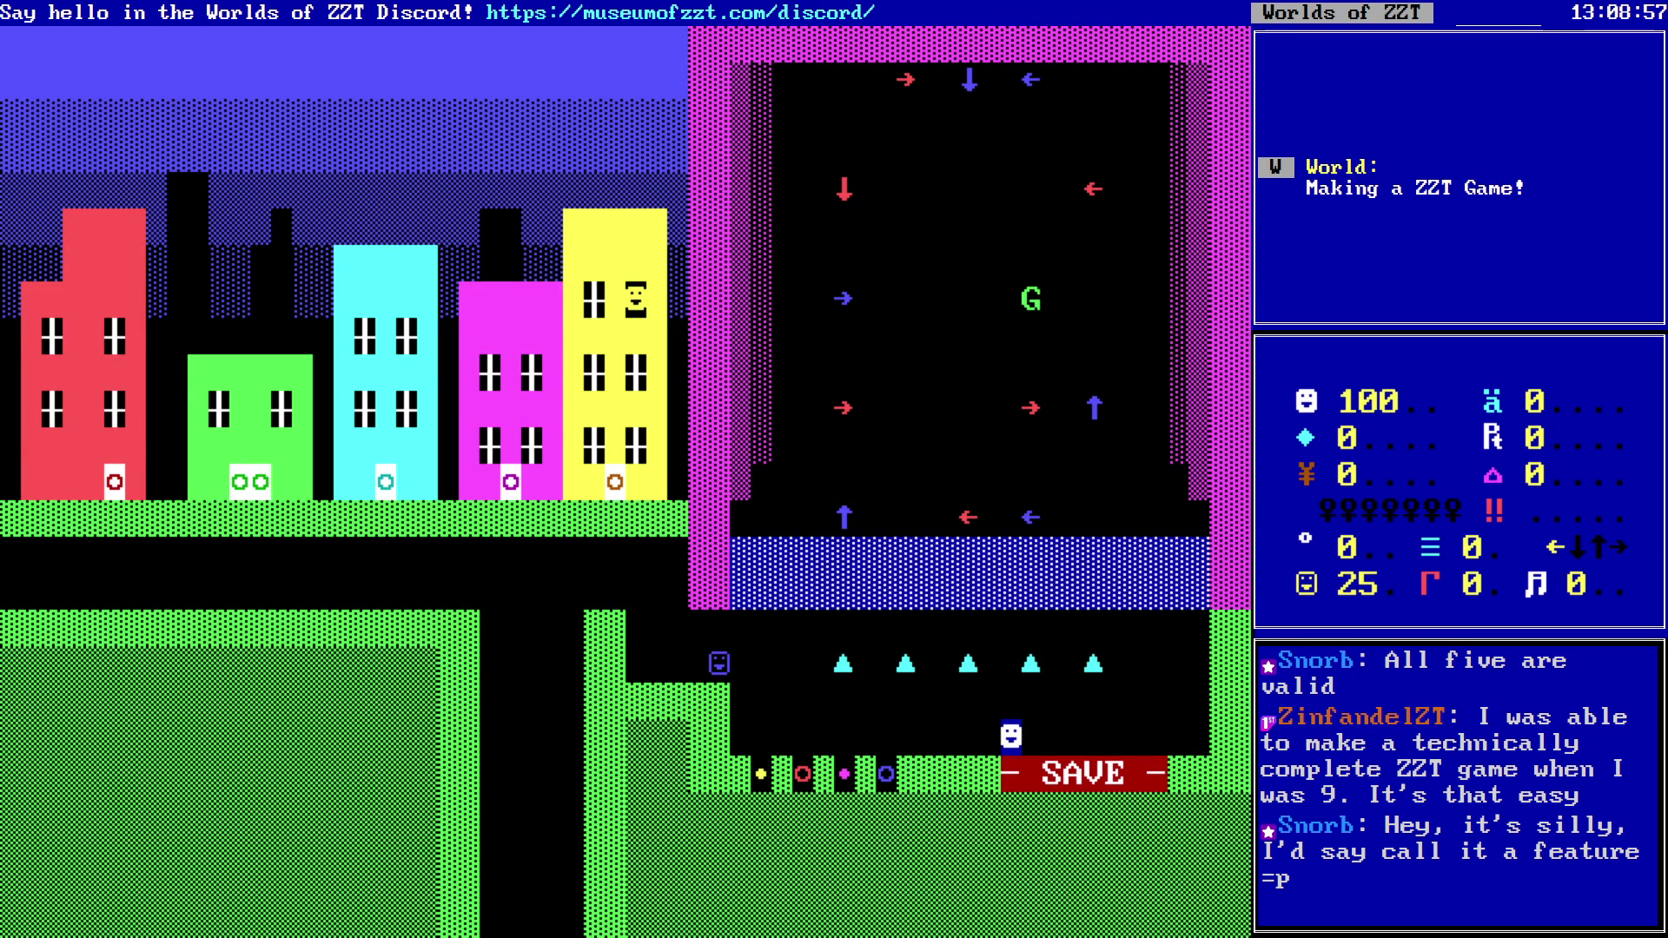
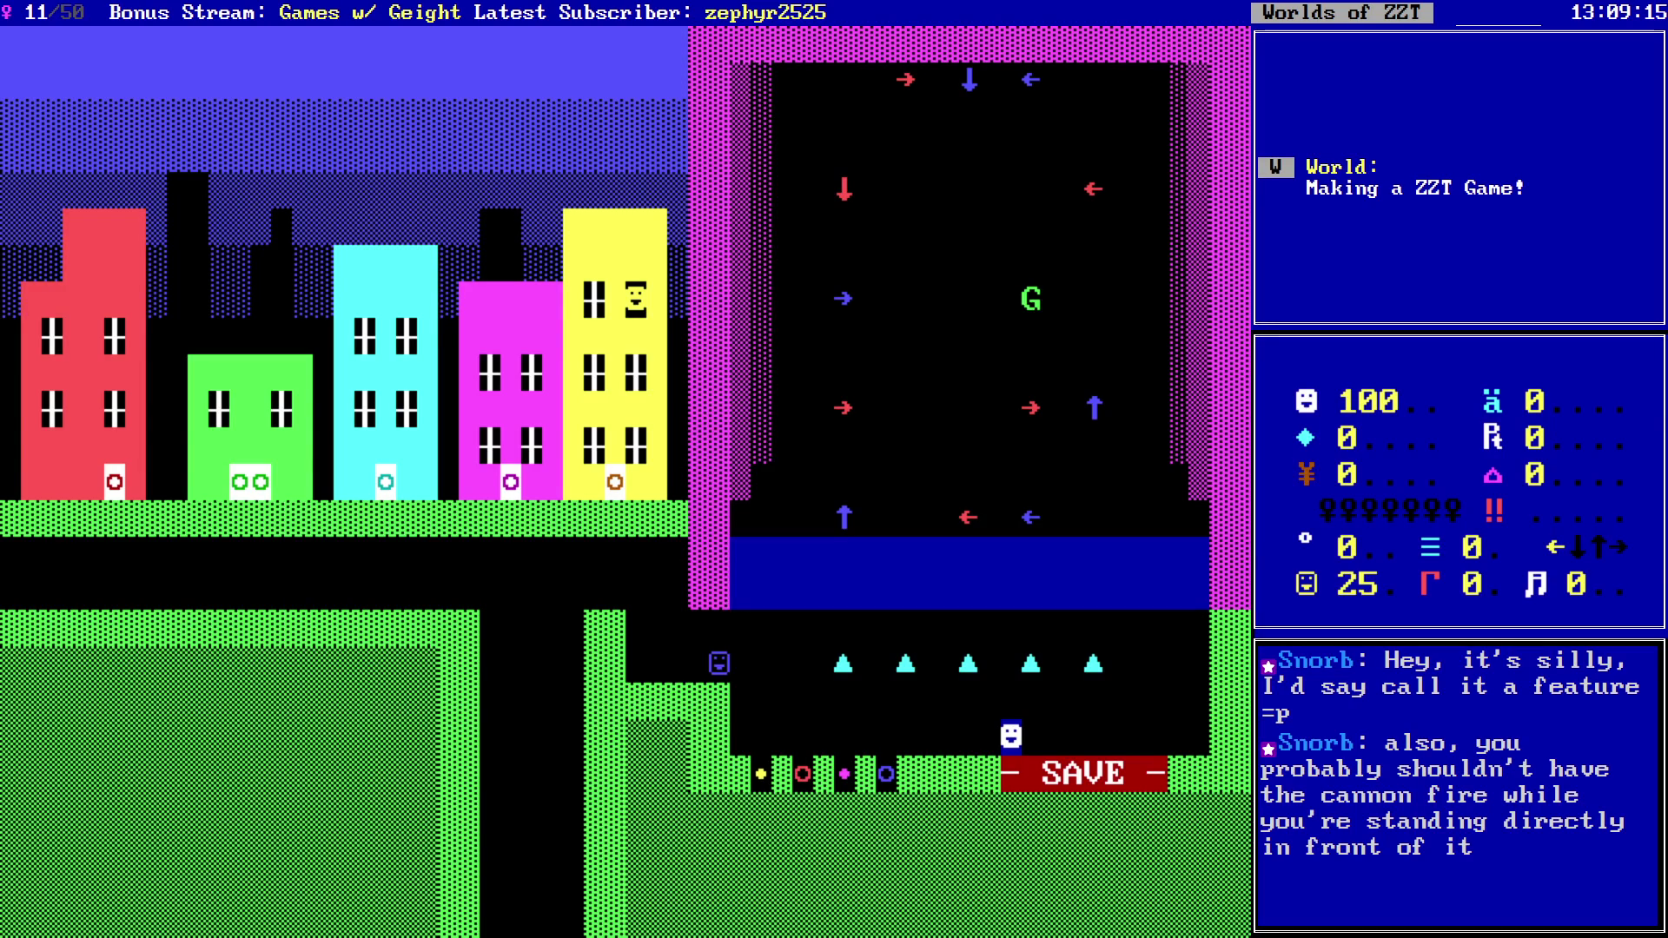
# Step: Walk the player along the puzzle's bottom corridor, resetting the board once
pyautogui.press('Right')
pyautogui.press('Right')
pyautogui.press('Right')
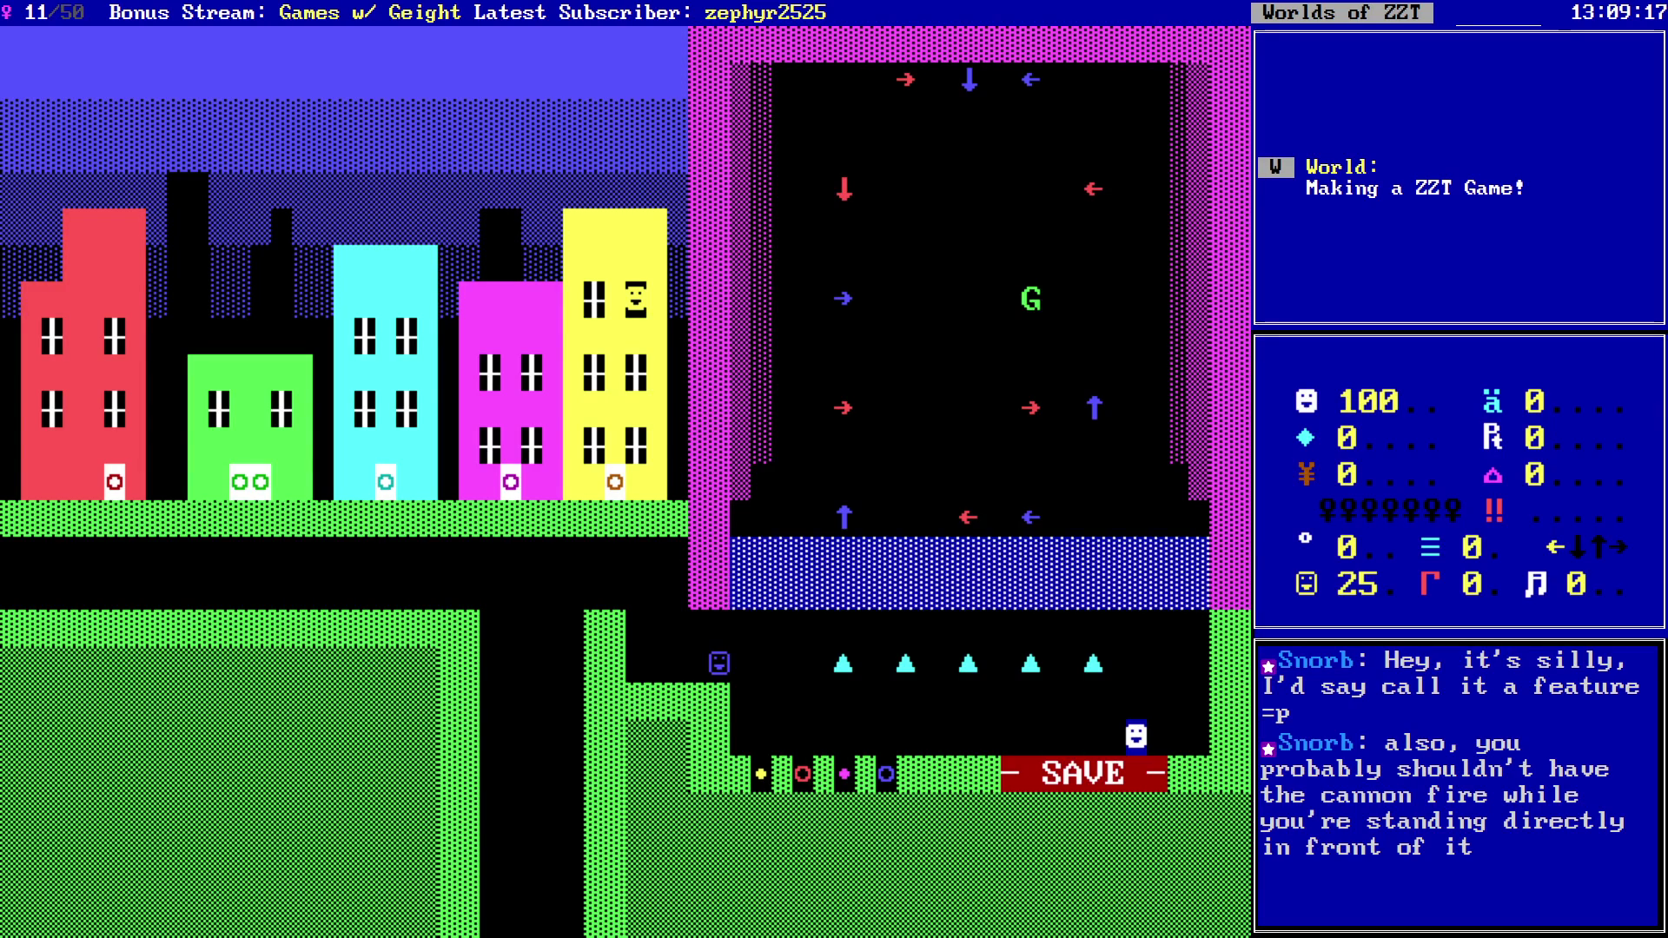
pyautogui.press('Left')
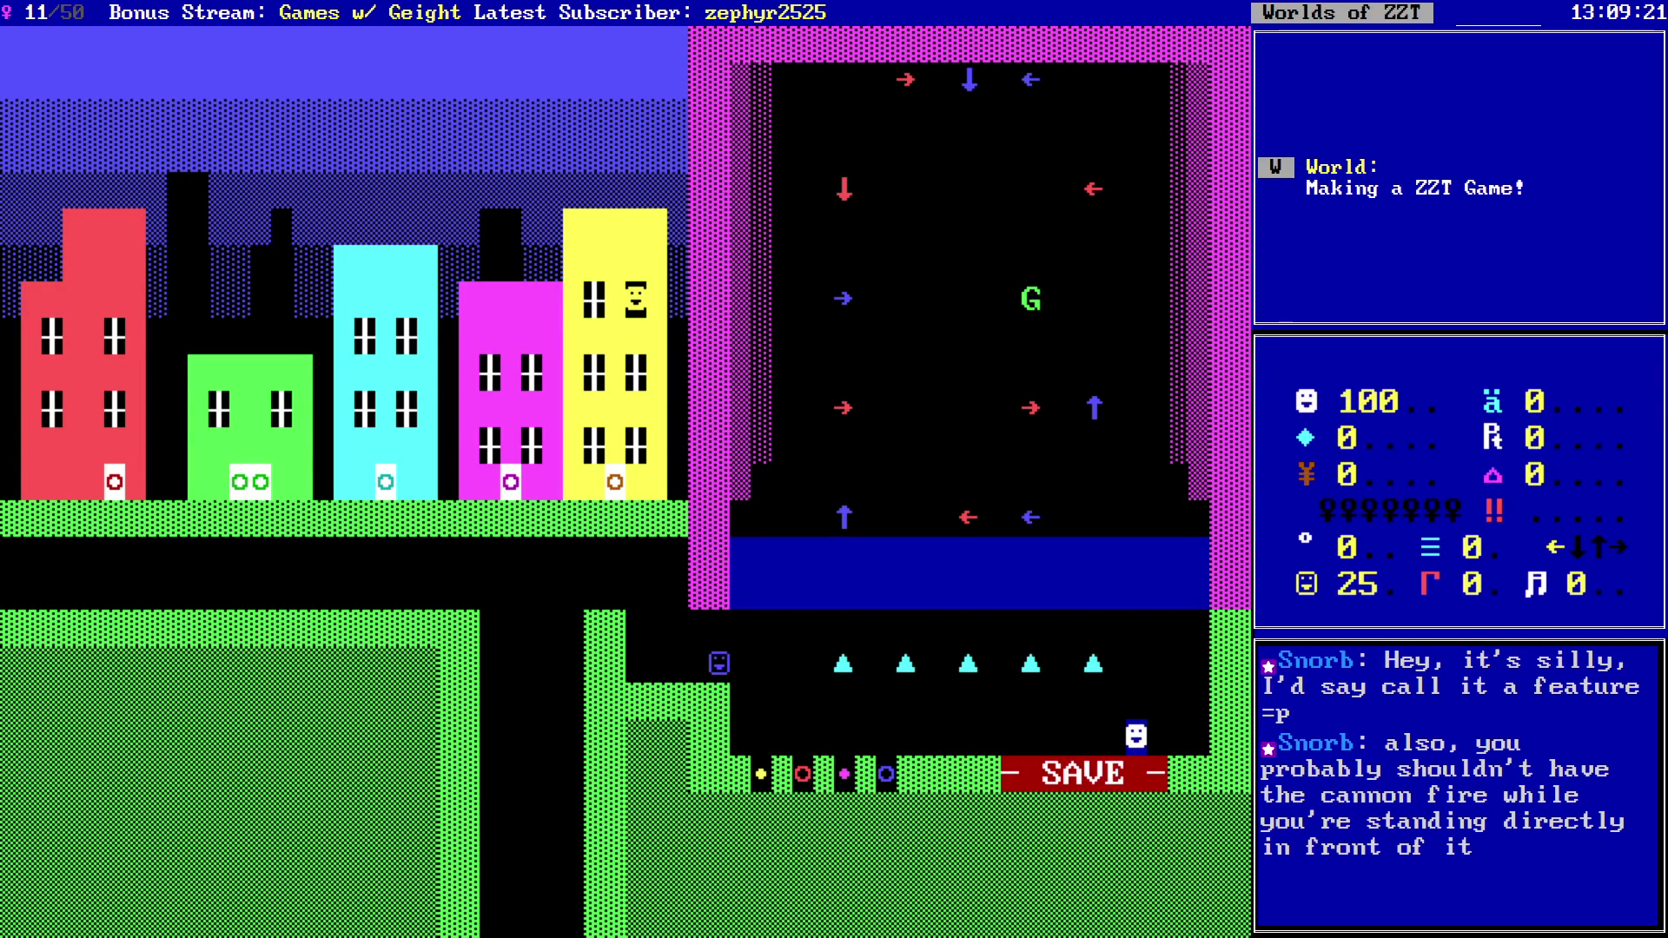
pyautogui.press('Left')
pyautogui.press('Left')
pyautogui.press('Left')
pyautogui.press('Left')
pyautogui.press('Left')
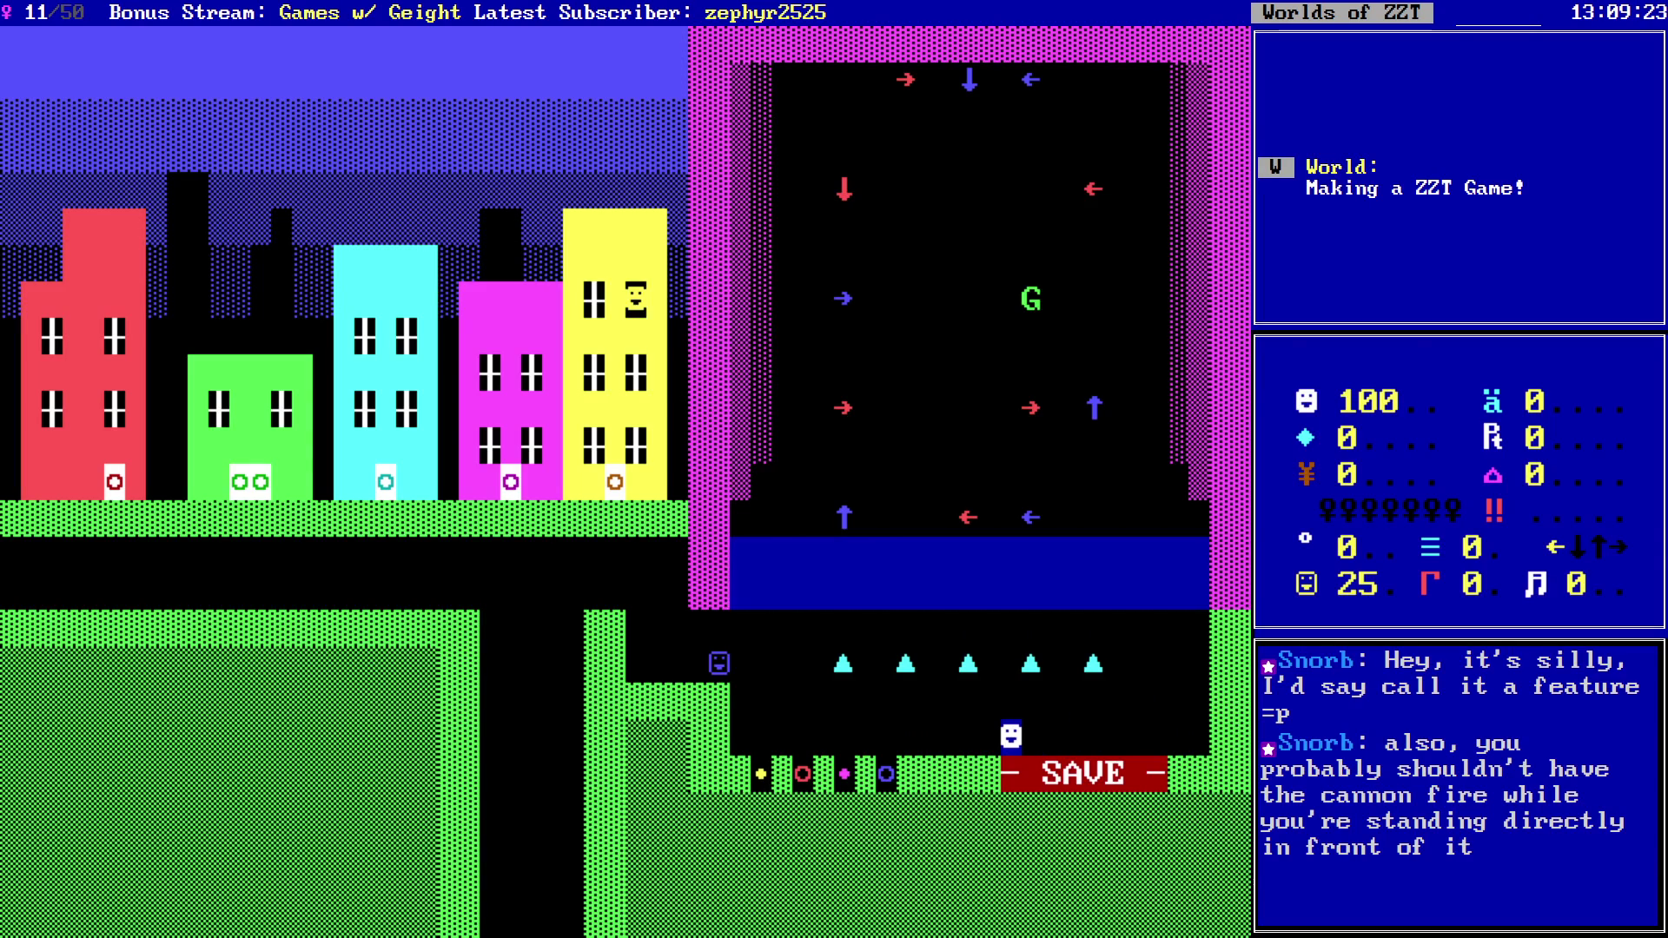
pyautogui.press('Down')
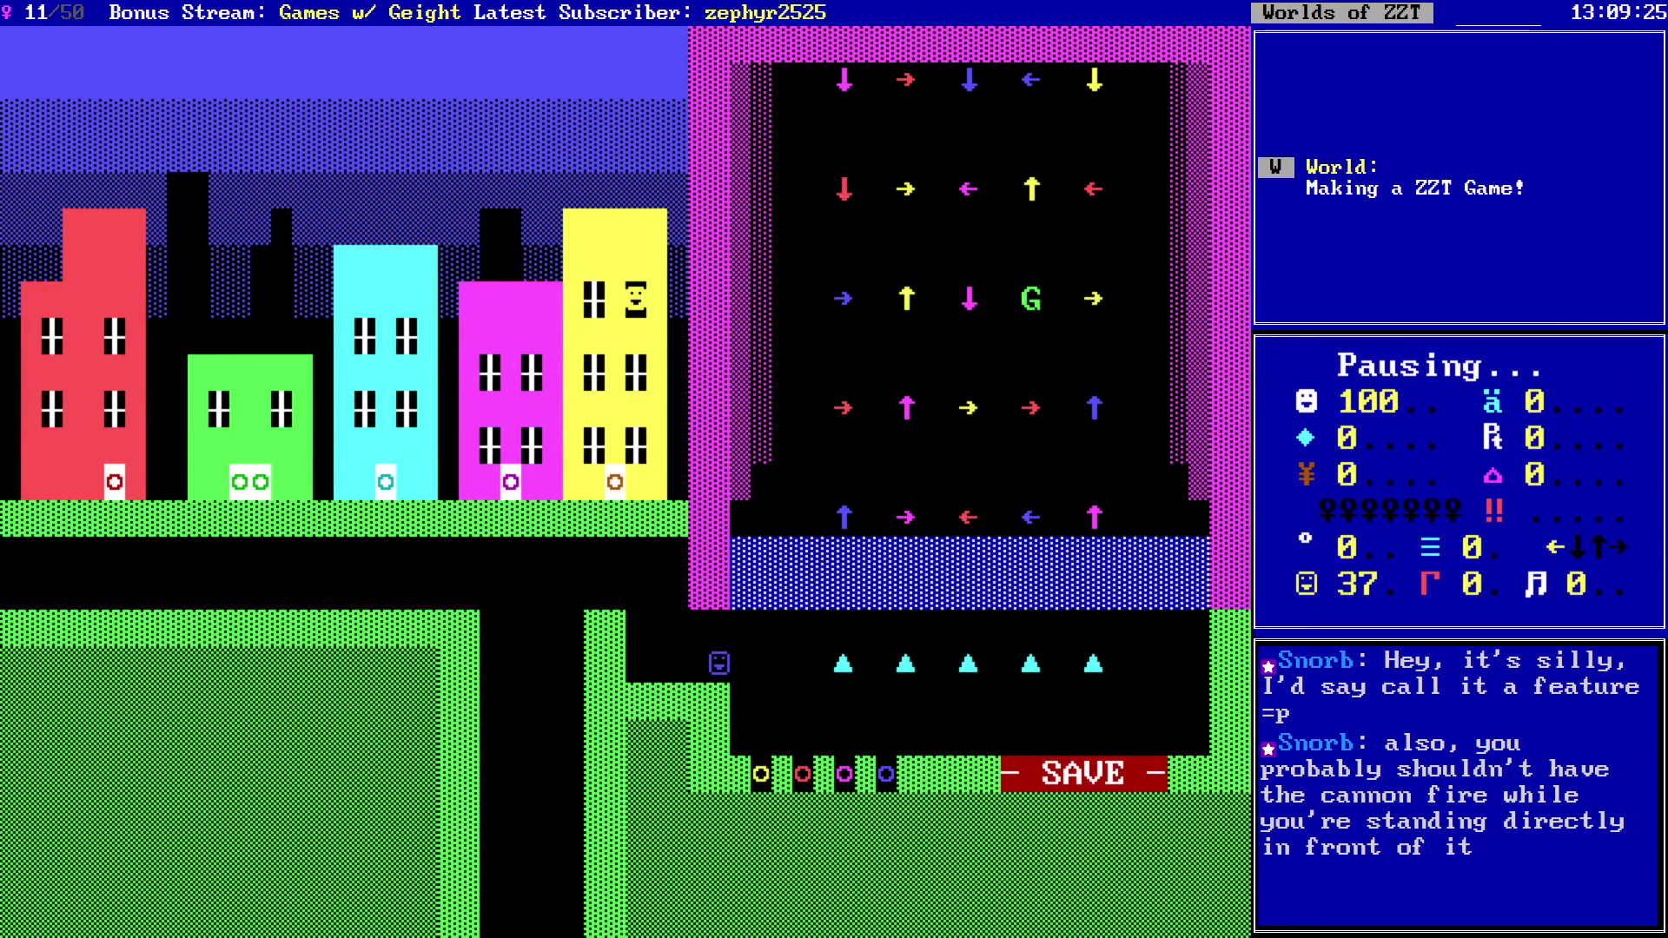
pyautogui.press('Right')
pyautogui.press('Right')
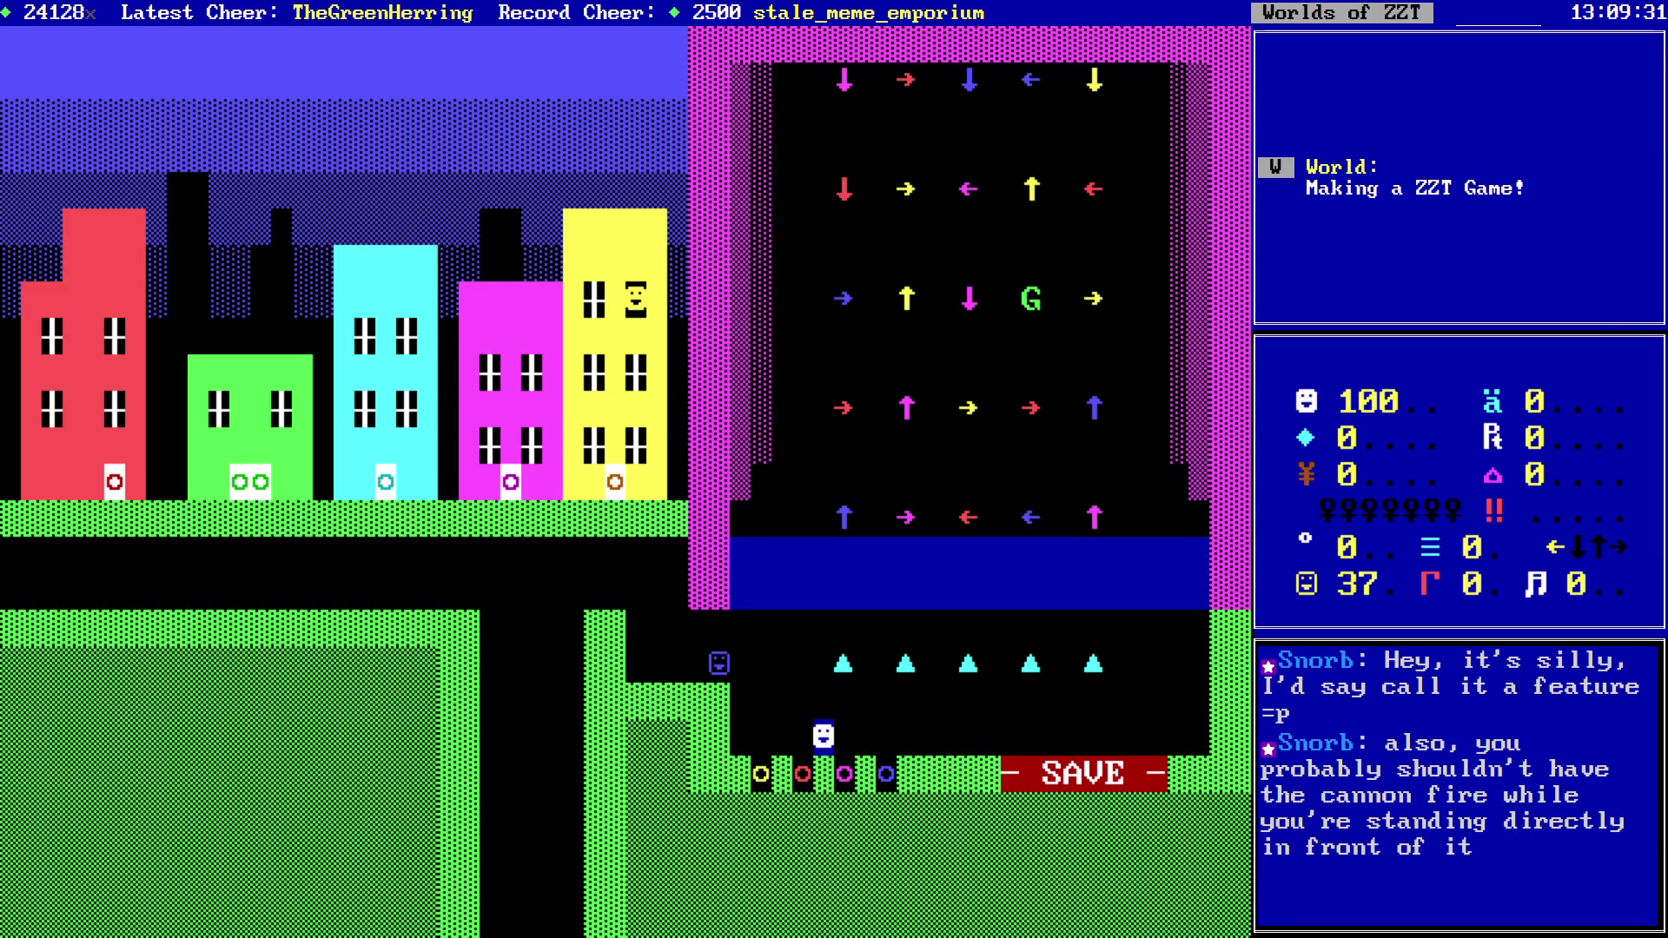
# Step: Walk the player right through the arrows to above SAVE, then end the test game
pyautogui.press('Left')
pyautogui.press('Right')
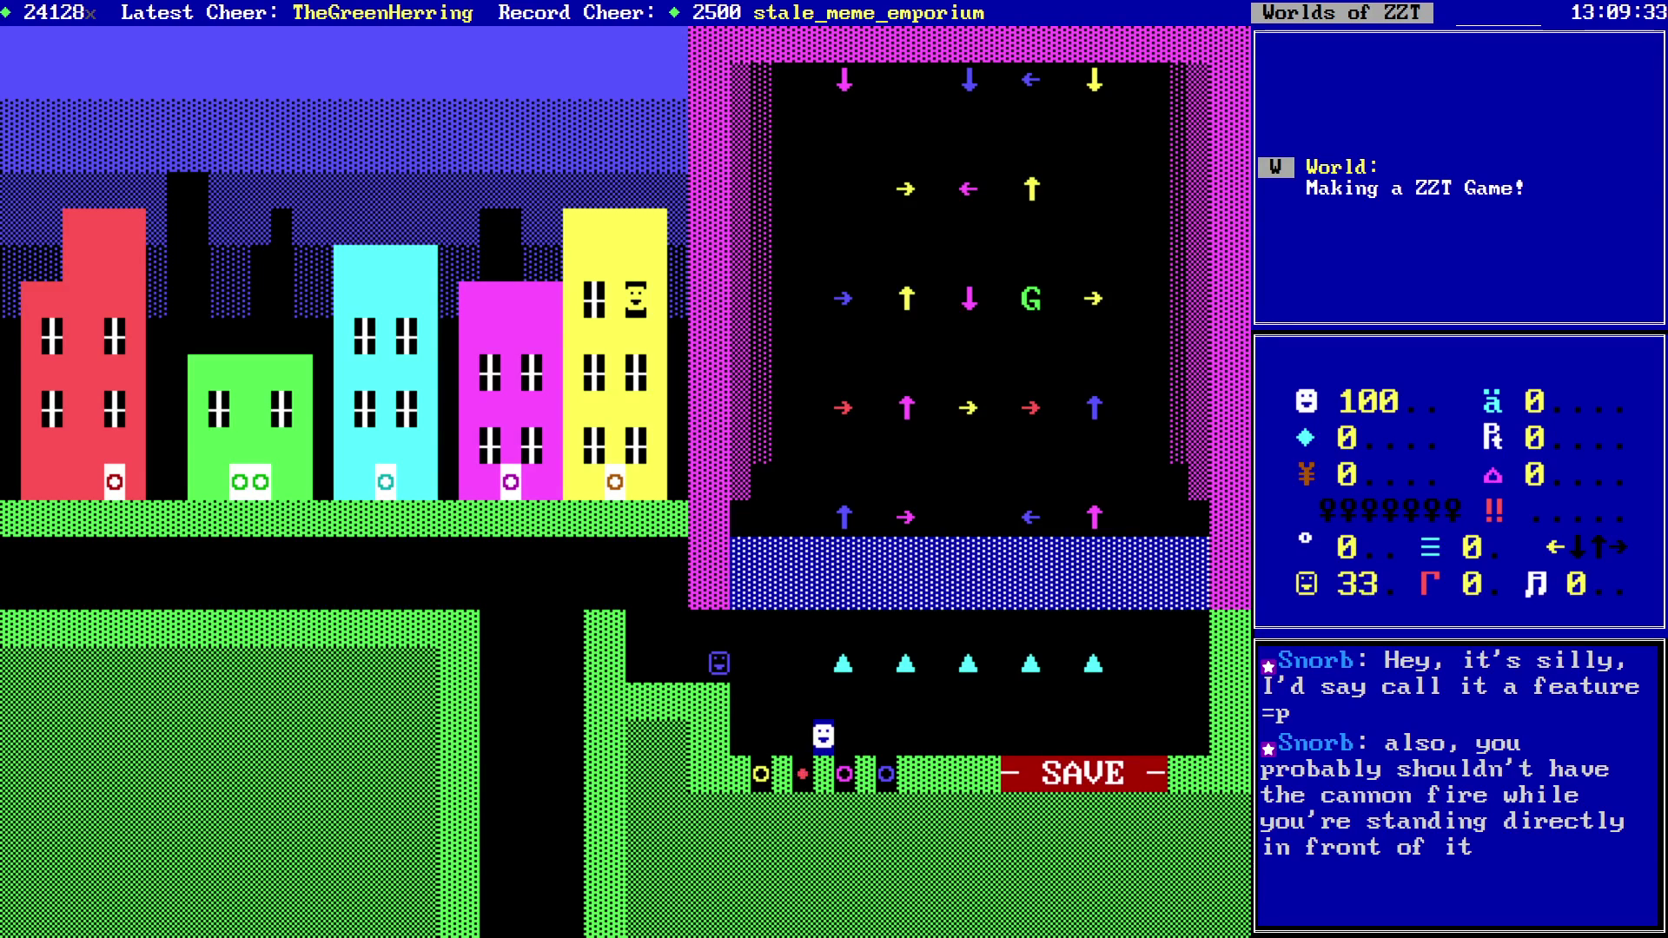
pyautogui.press('Right')
pyautogui.press('Right')
pyautogui.press('Right')
pyautogui.press('Right')
pyautogui.press('Right')
pyautogui.press('Right')
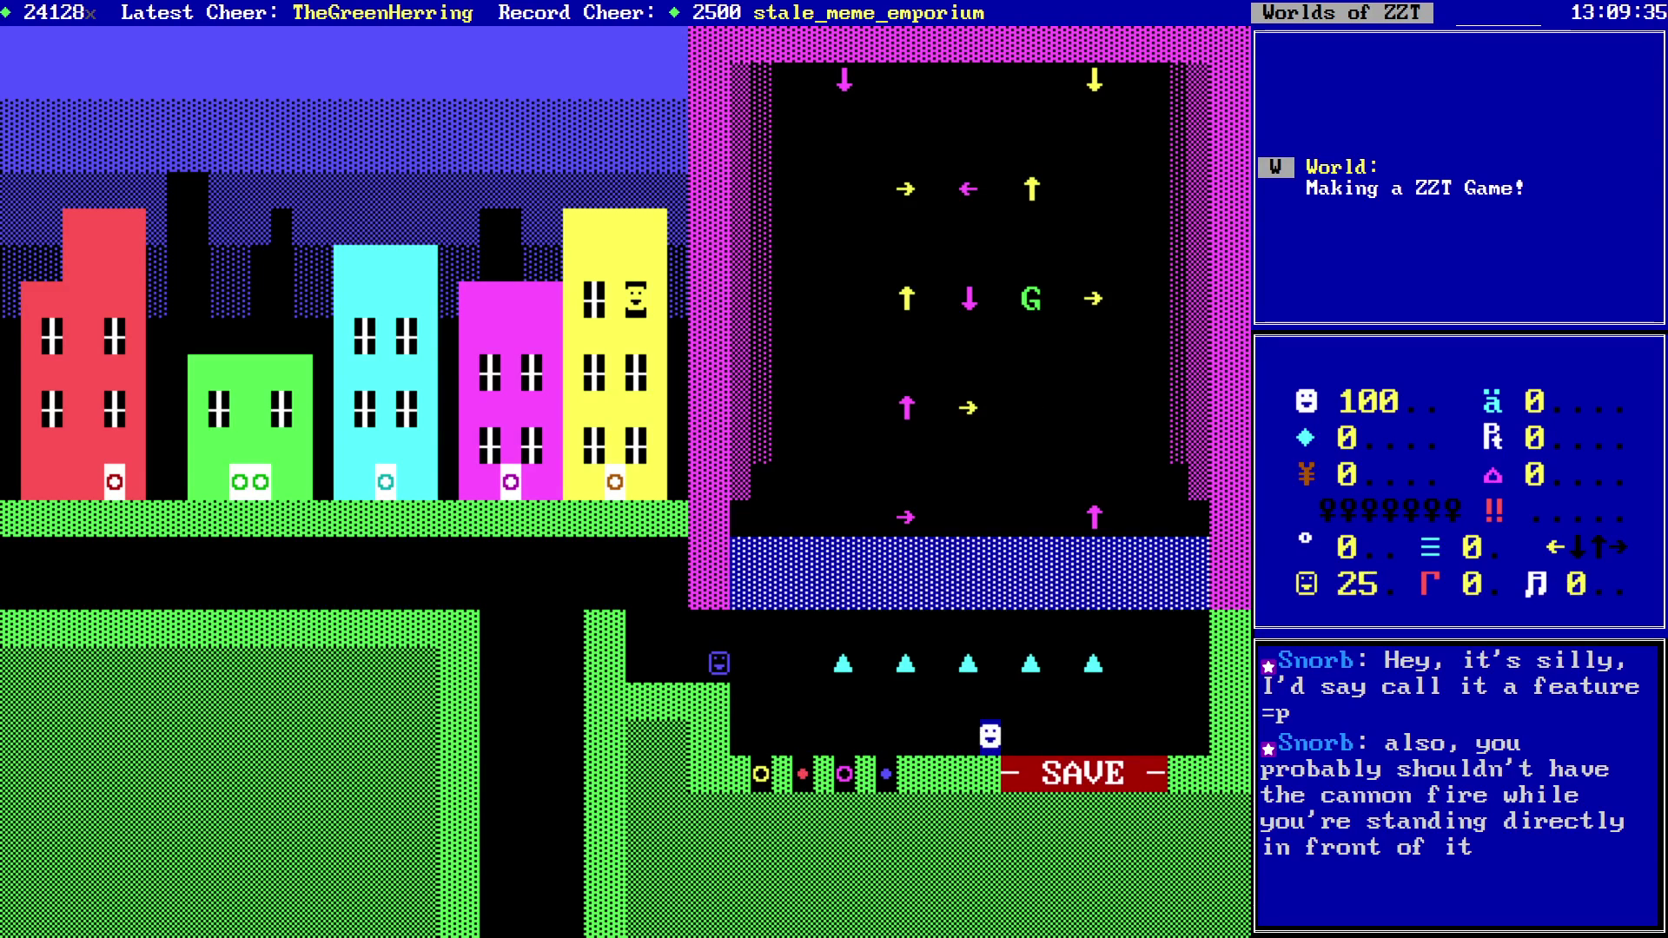
pyautogui.press('Up')
pyautogui.press('Down')
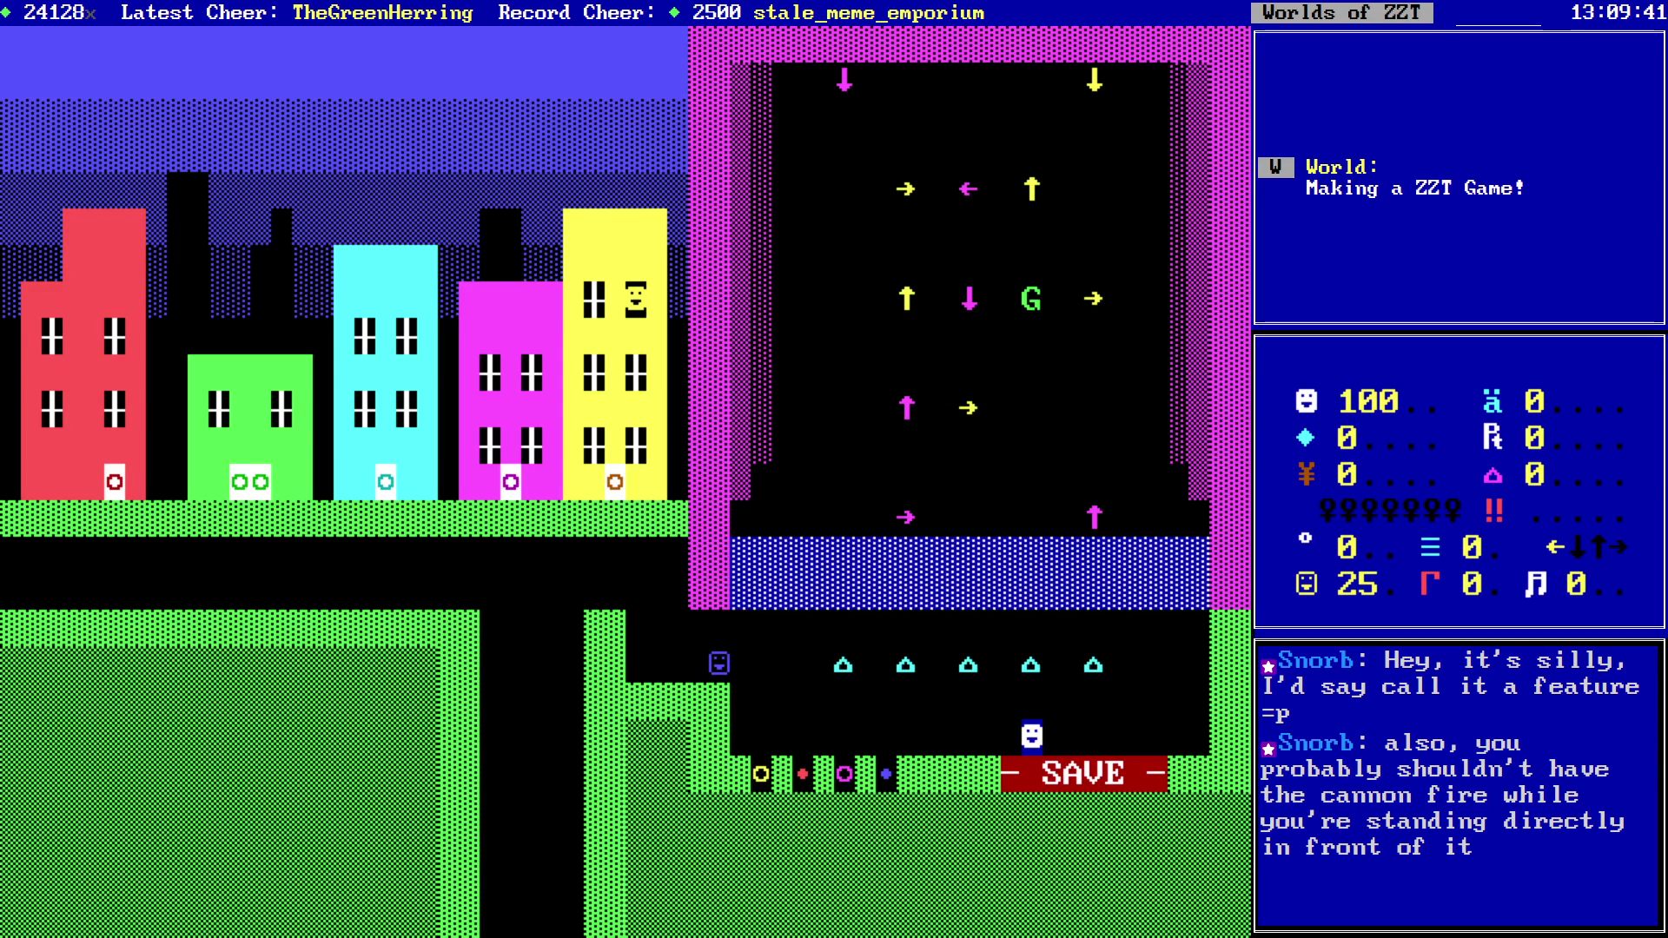
pyautogui.press('Escape')
# Step: Confirm ending the game, restart play and walk about nine tiles right along the corridor
pyautogui.press('y')
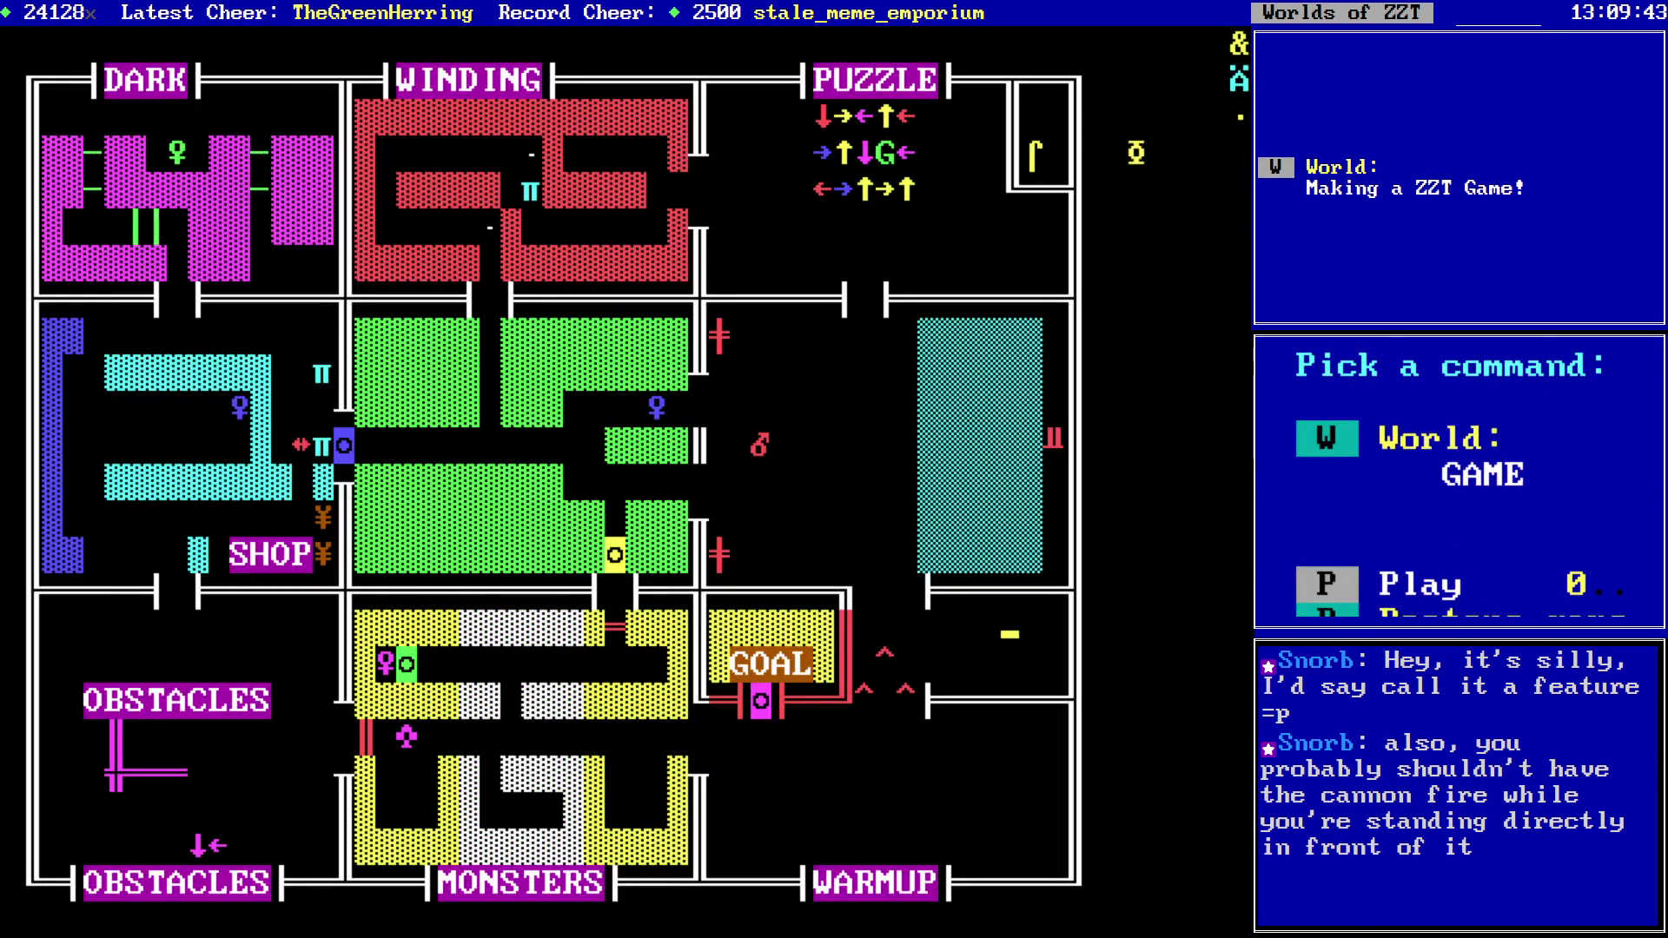
pyautogui.press('p')
pyautogui.press('Left')
pyautogui.press('Left')
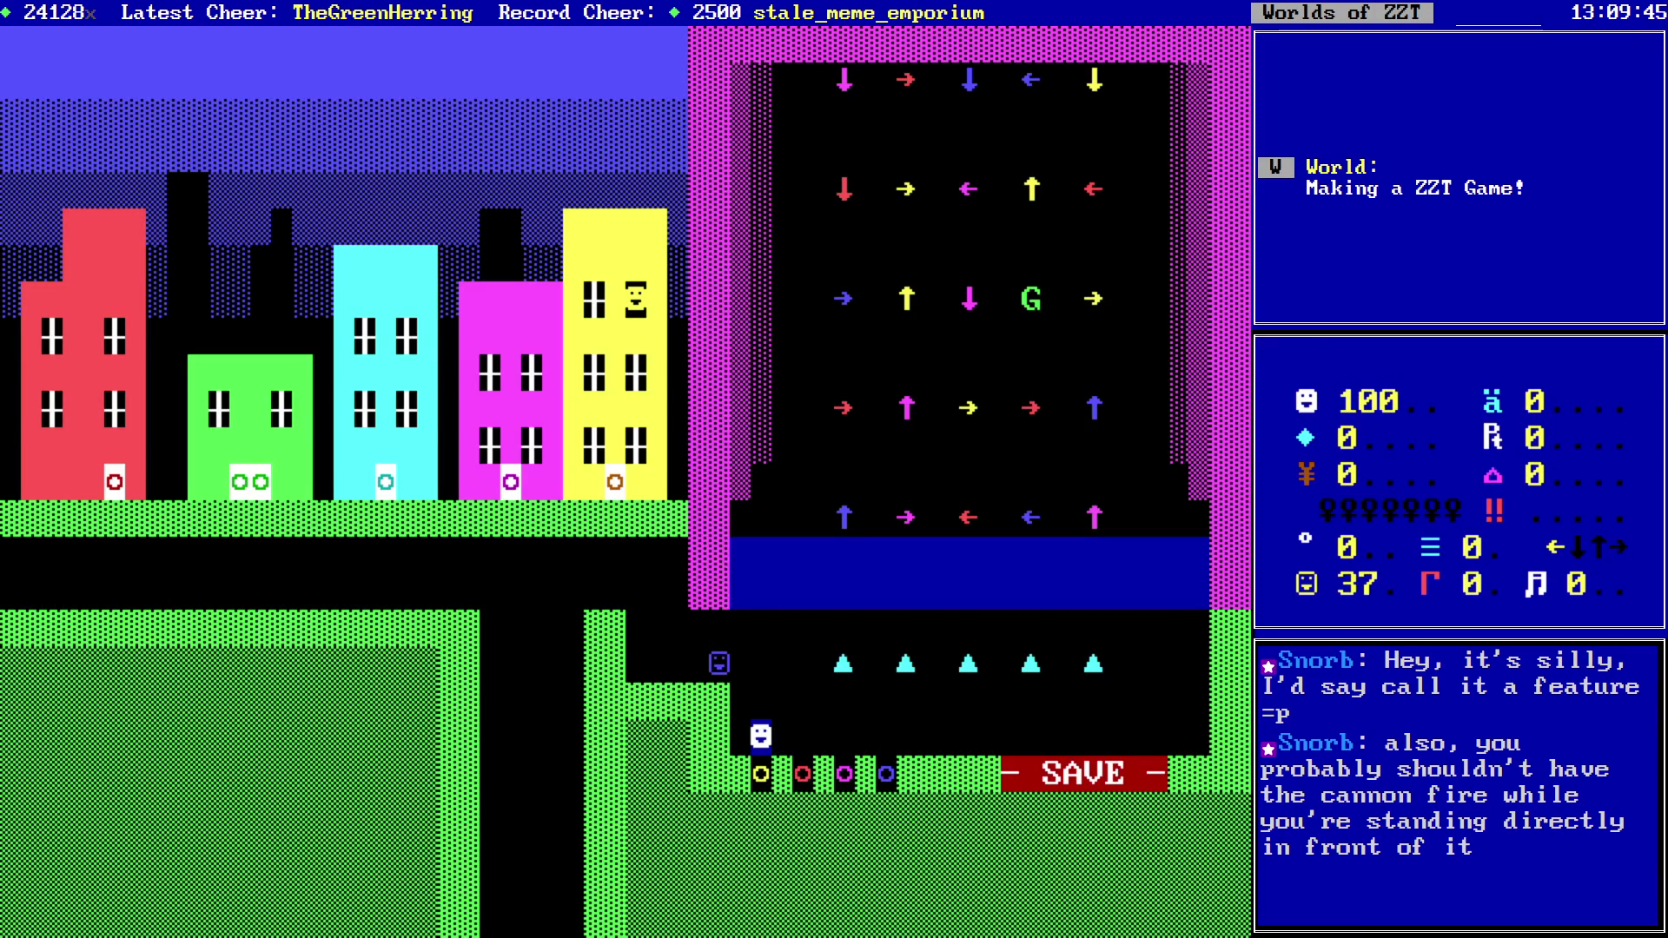
pyautogui.press('Right')
pyautogui.press('Right')
pyautogui.press('Right')
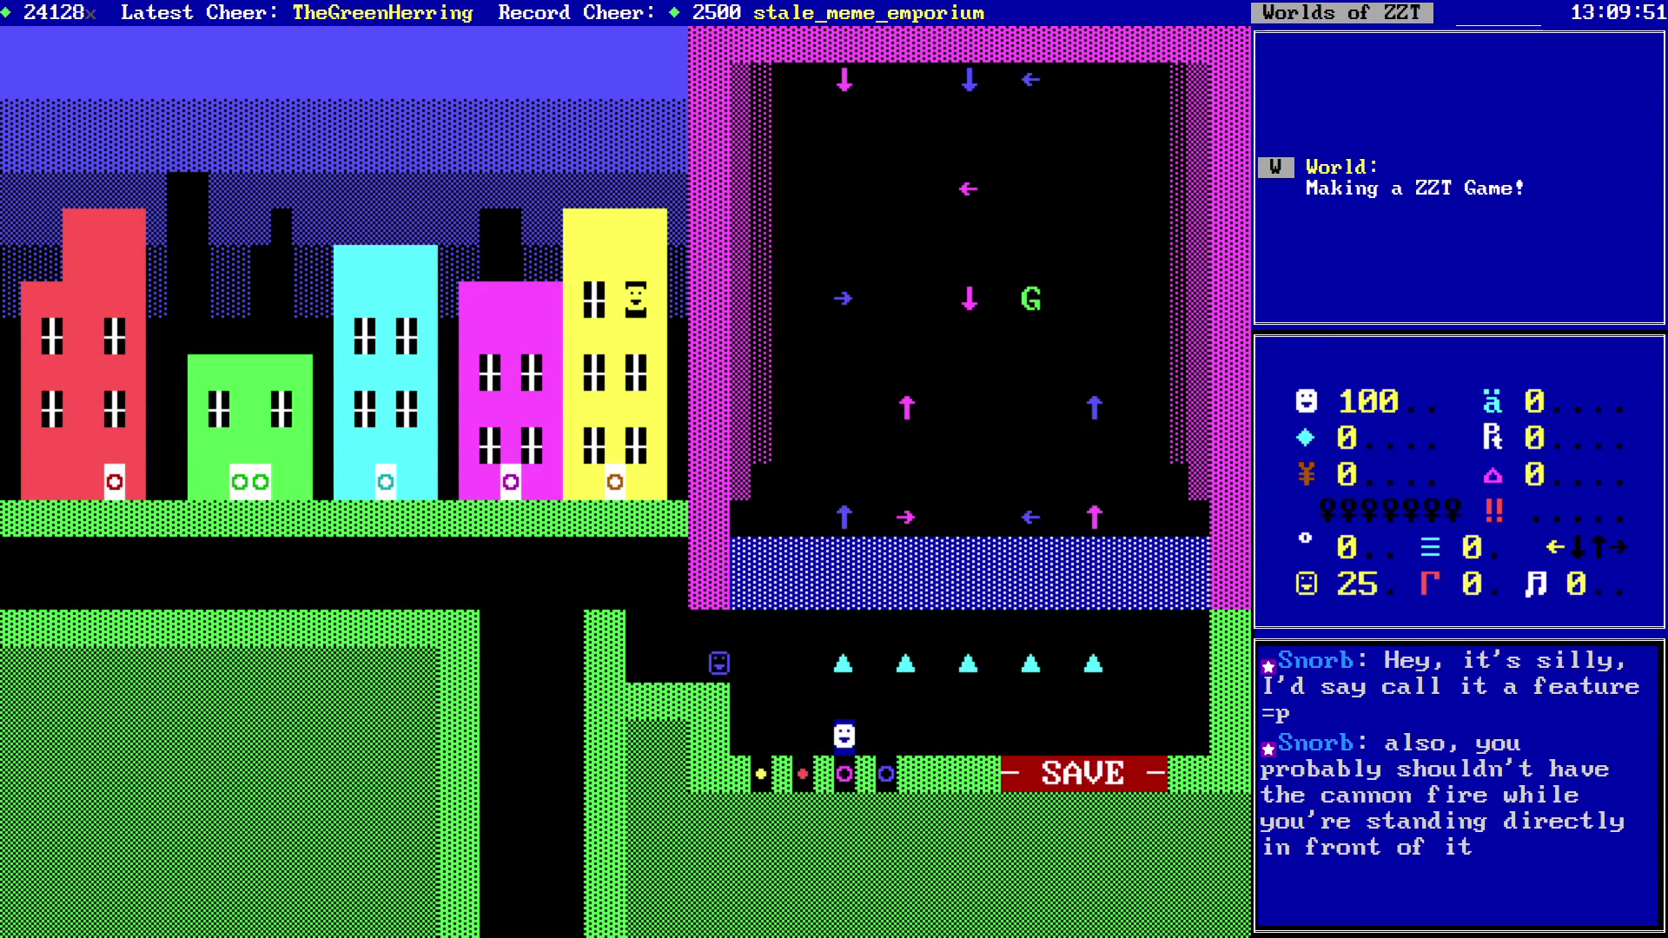
pyautogui.press('Right')
pyautogui.press('Right')
pyautogui.press('Right')
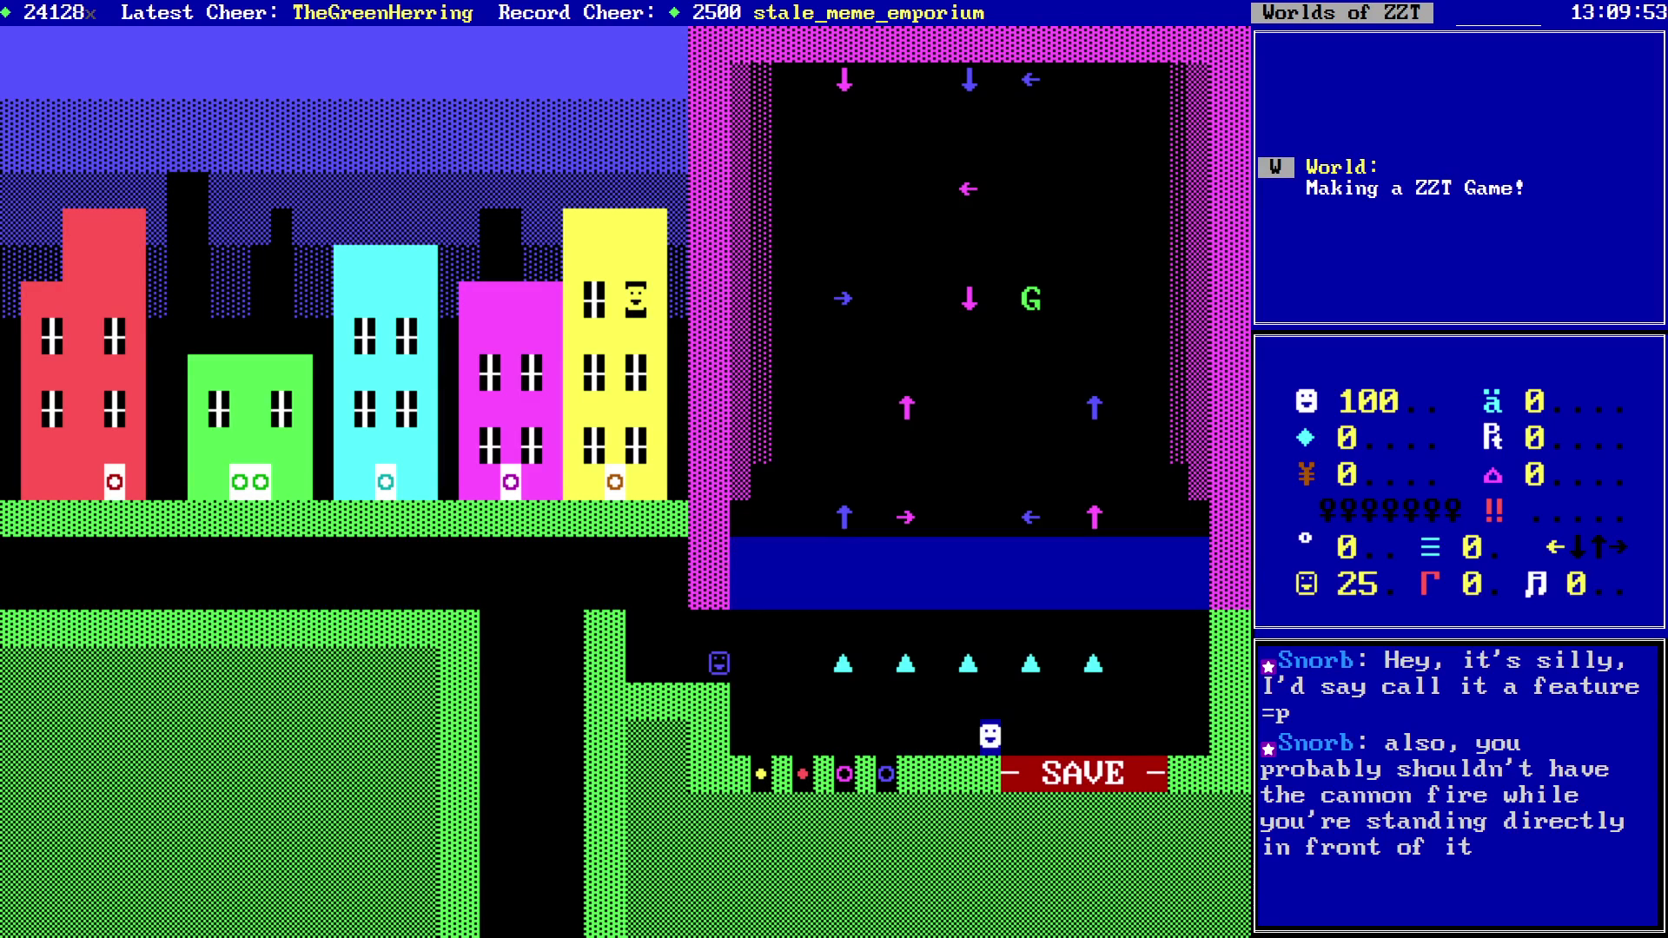
# Step: Dodge the arrows up past and back below the triangle row, then quit to KevEdit
pyautogui.press('Right')
pyautogui.press('Up')
pyautogui.press('Up')
pyautogui.press('Up')
pyautogui.press('Left')
pyautogui.press('Left')
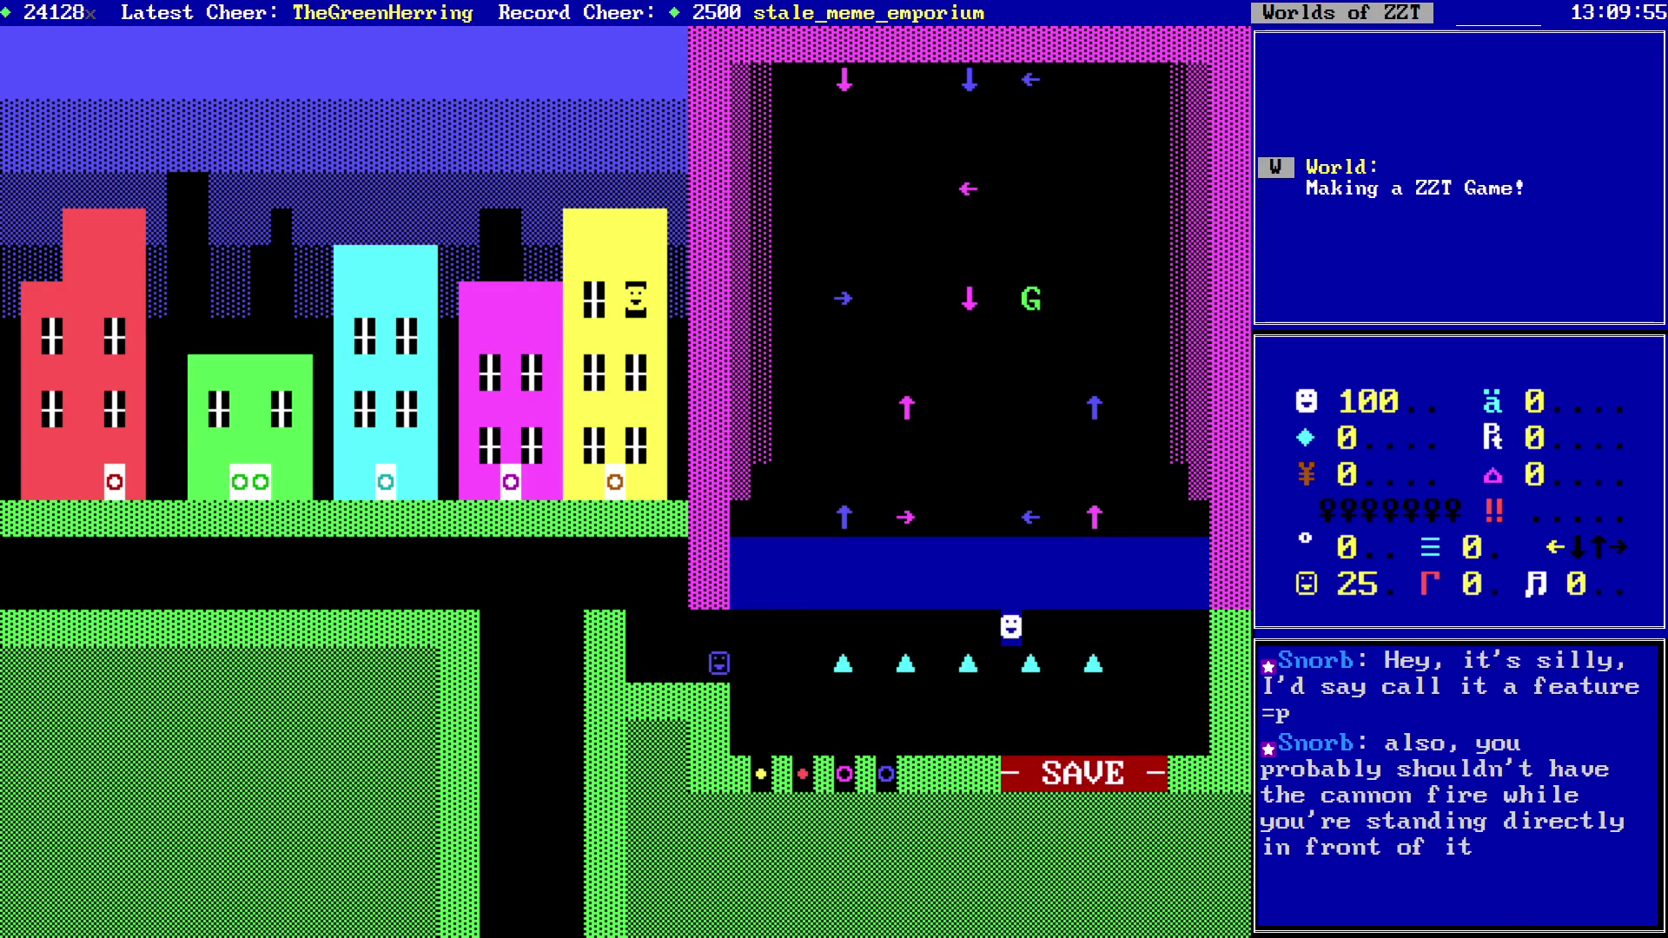
pyautogui.press('Down')
pyautogui.press('Down')
pyautogui.press('Right')
pyautogui.press('Right')
pyautogui.press('Left')
pyautogui.press('Left')
pyautogui.press('Left')
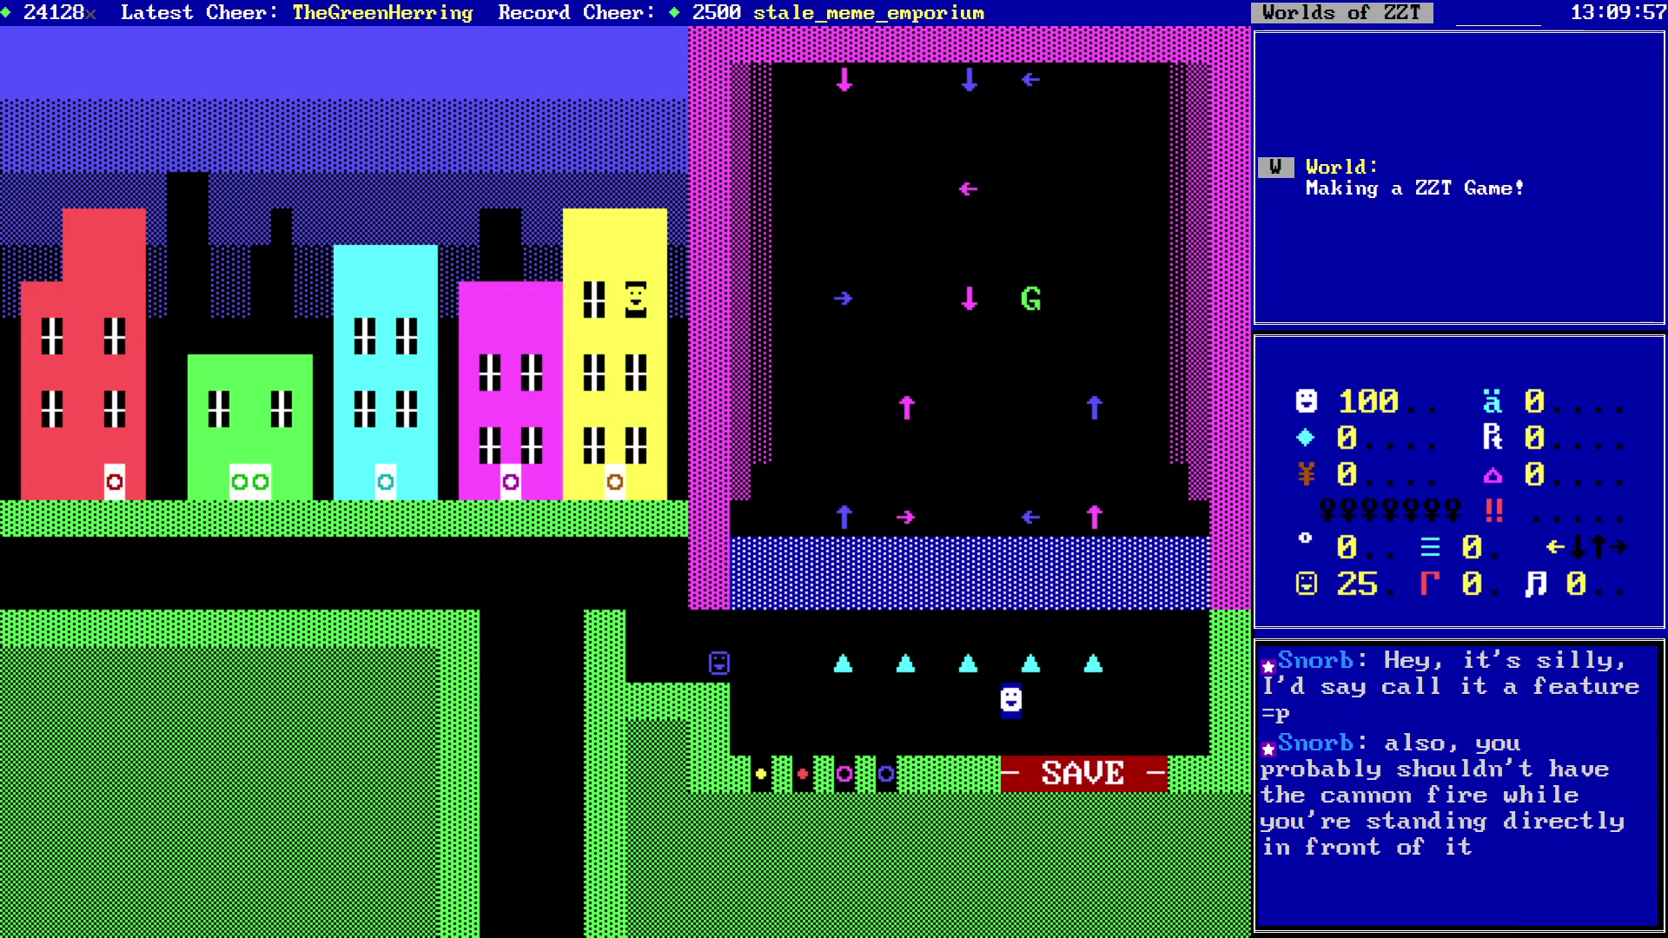
pyautogui.press('Right')
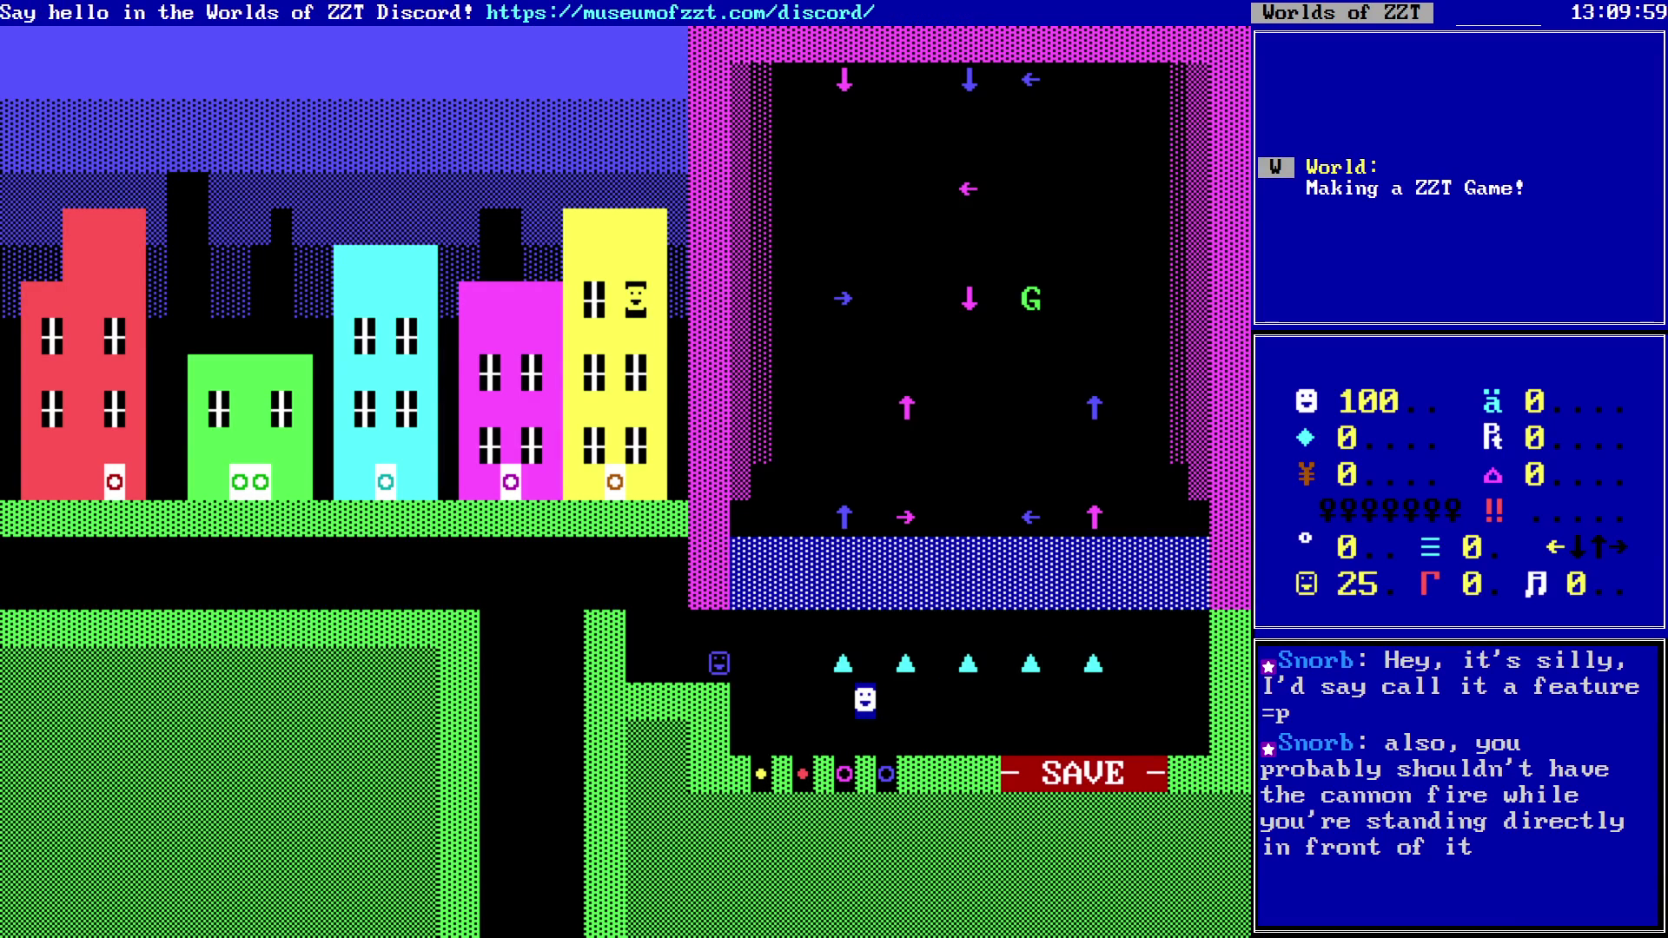
pyautogui.press('Up')
pyautogui.press('Up')
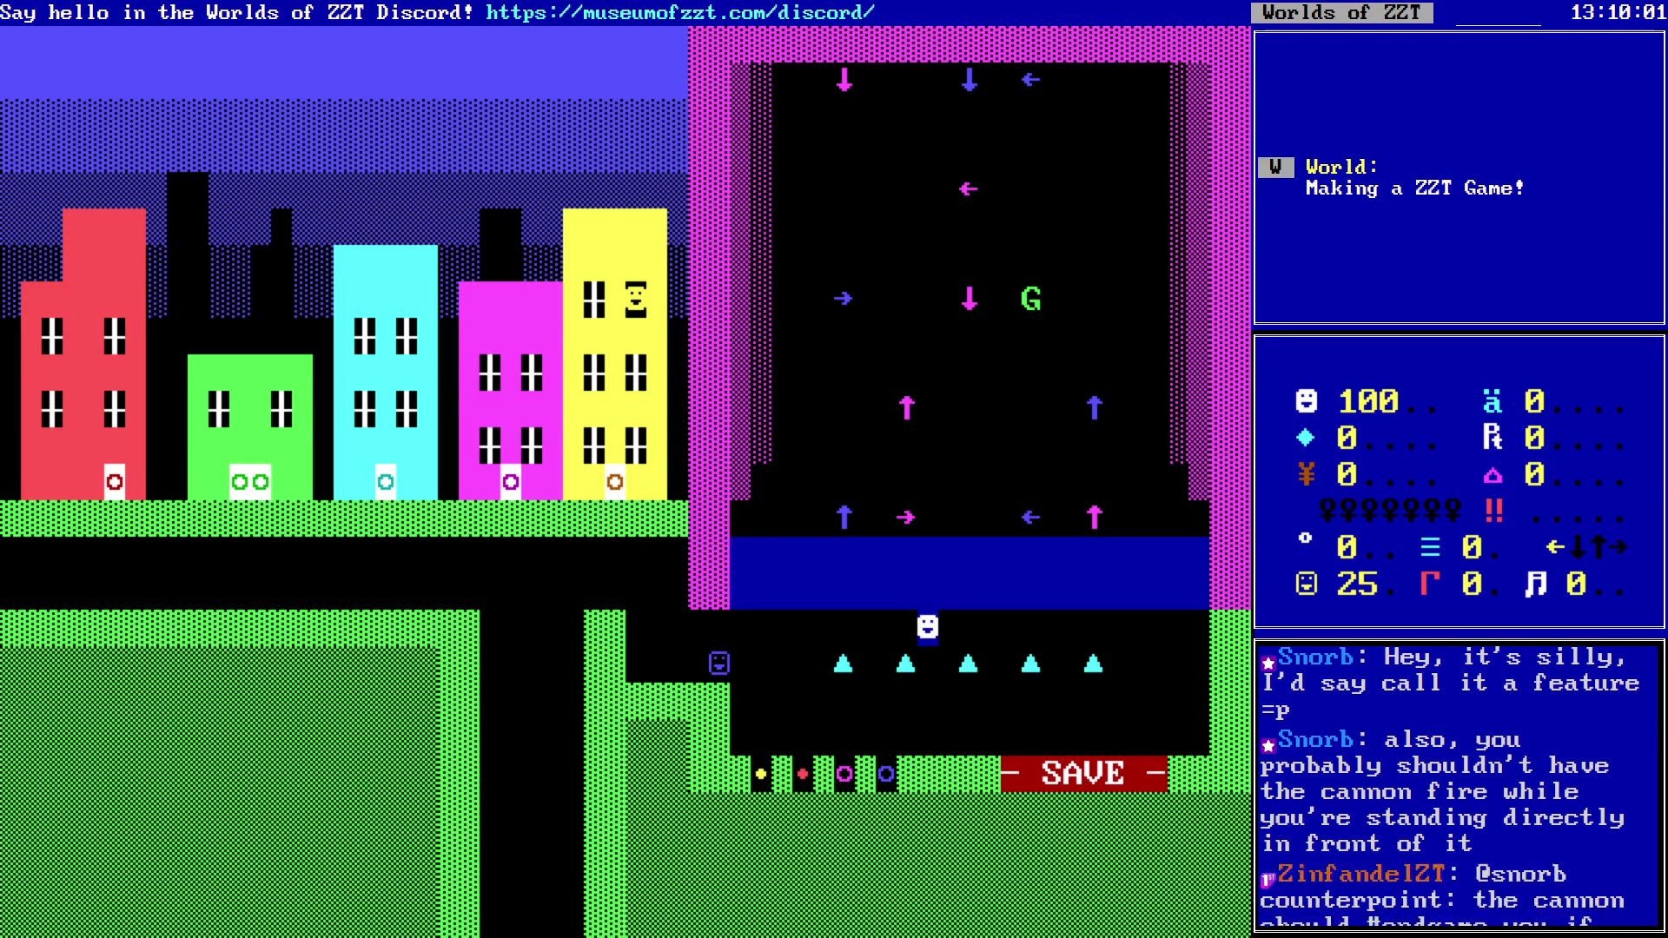
pyautogui.press('Down')
pyautogui.press('Down')
pyautogui.press('Down')
pyautogui.press('Right')
pyautogui.press('Right')
pyautogui.press('Right')
pyautogui.press('Right')
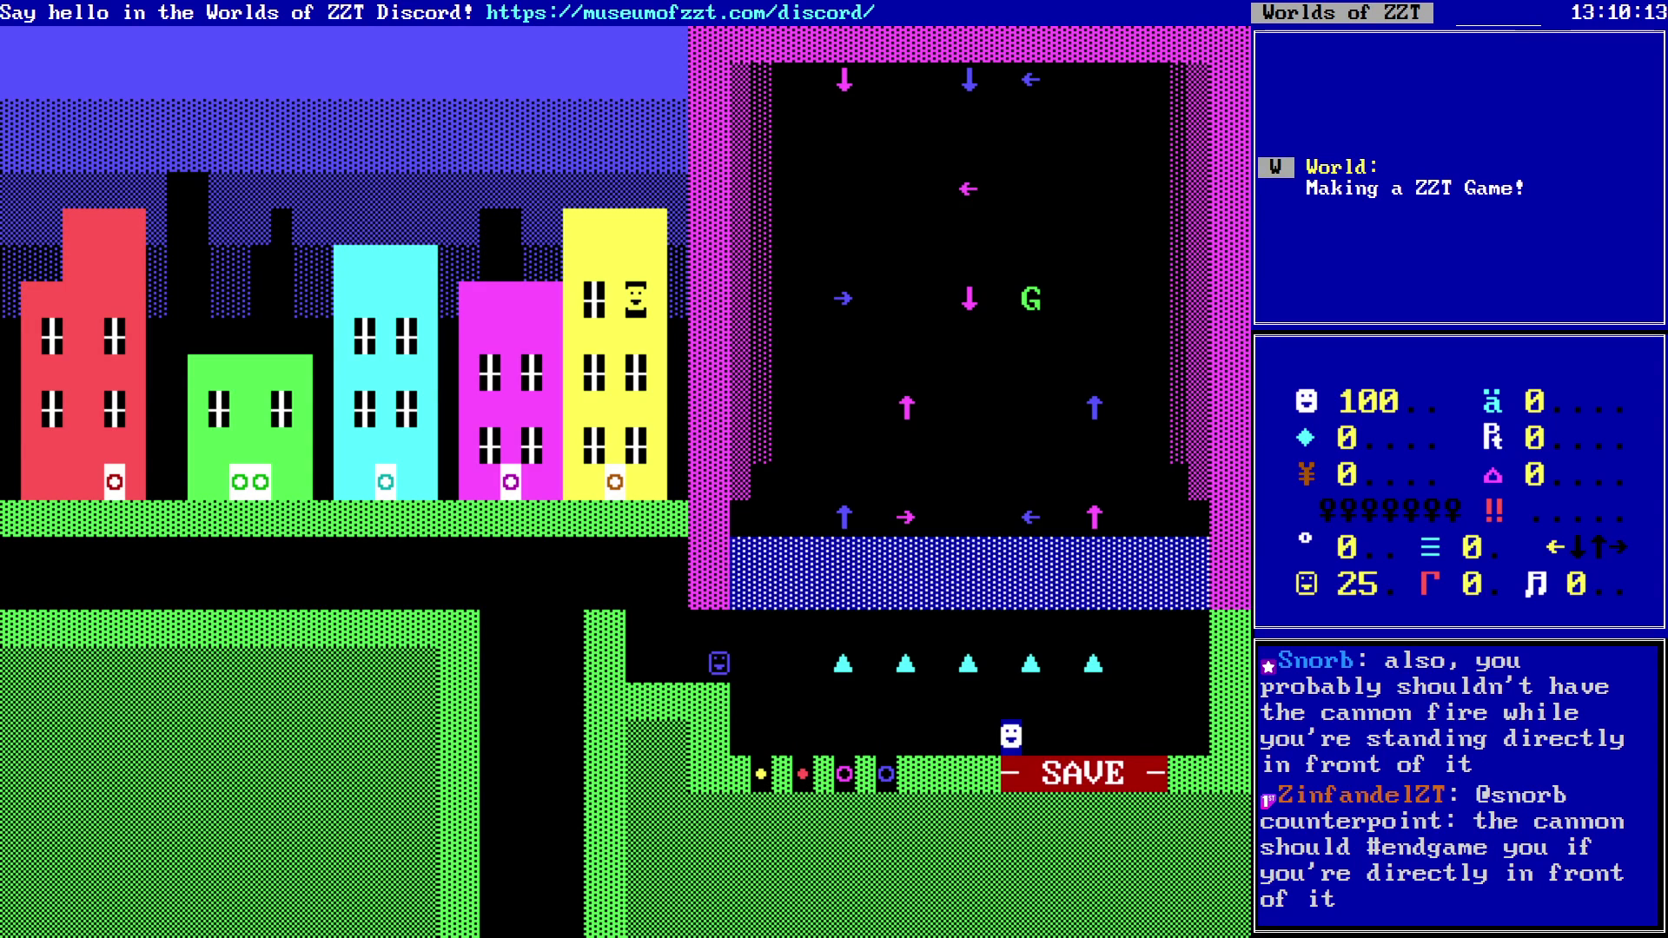
pyautogui.press('Escape')
pyautogui.press('y')
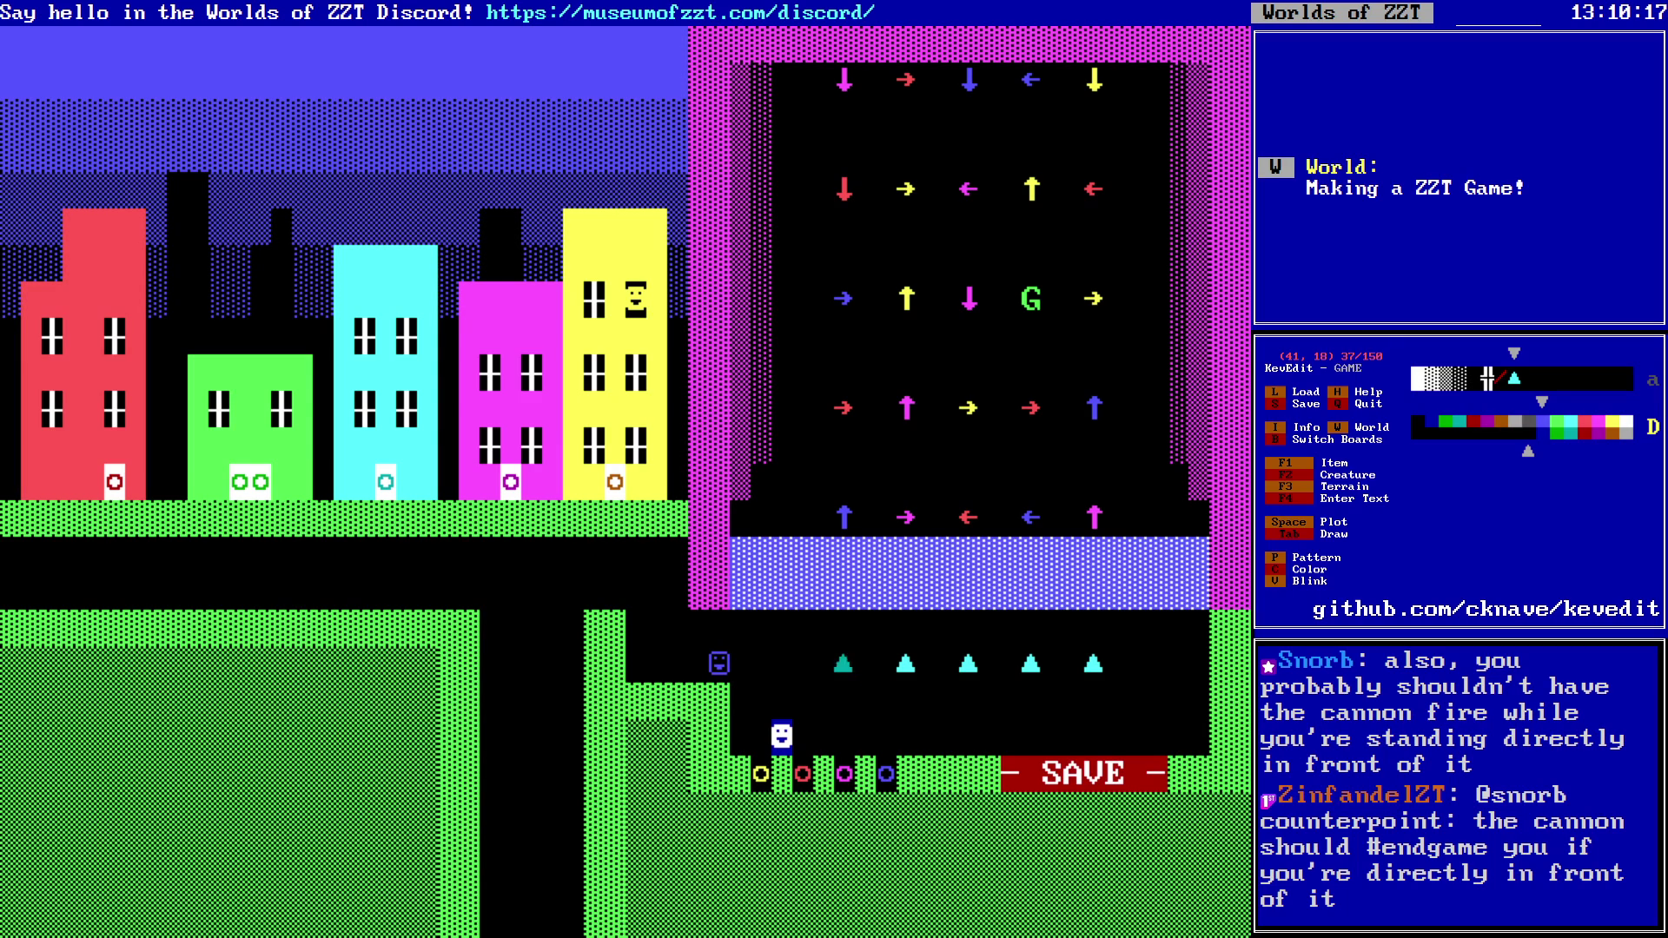
# Step: Look at the colour chooser and terrain list without changing anything
pyautogui.press('Up')
pyautogui.press('Up')
pyautogui.press('Up')
pyautogui.press('c')
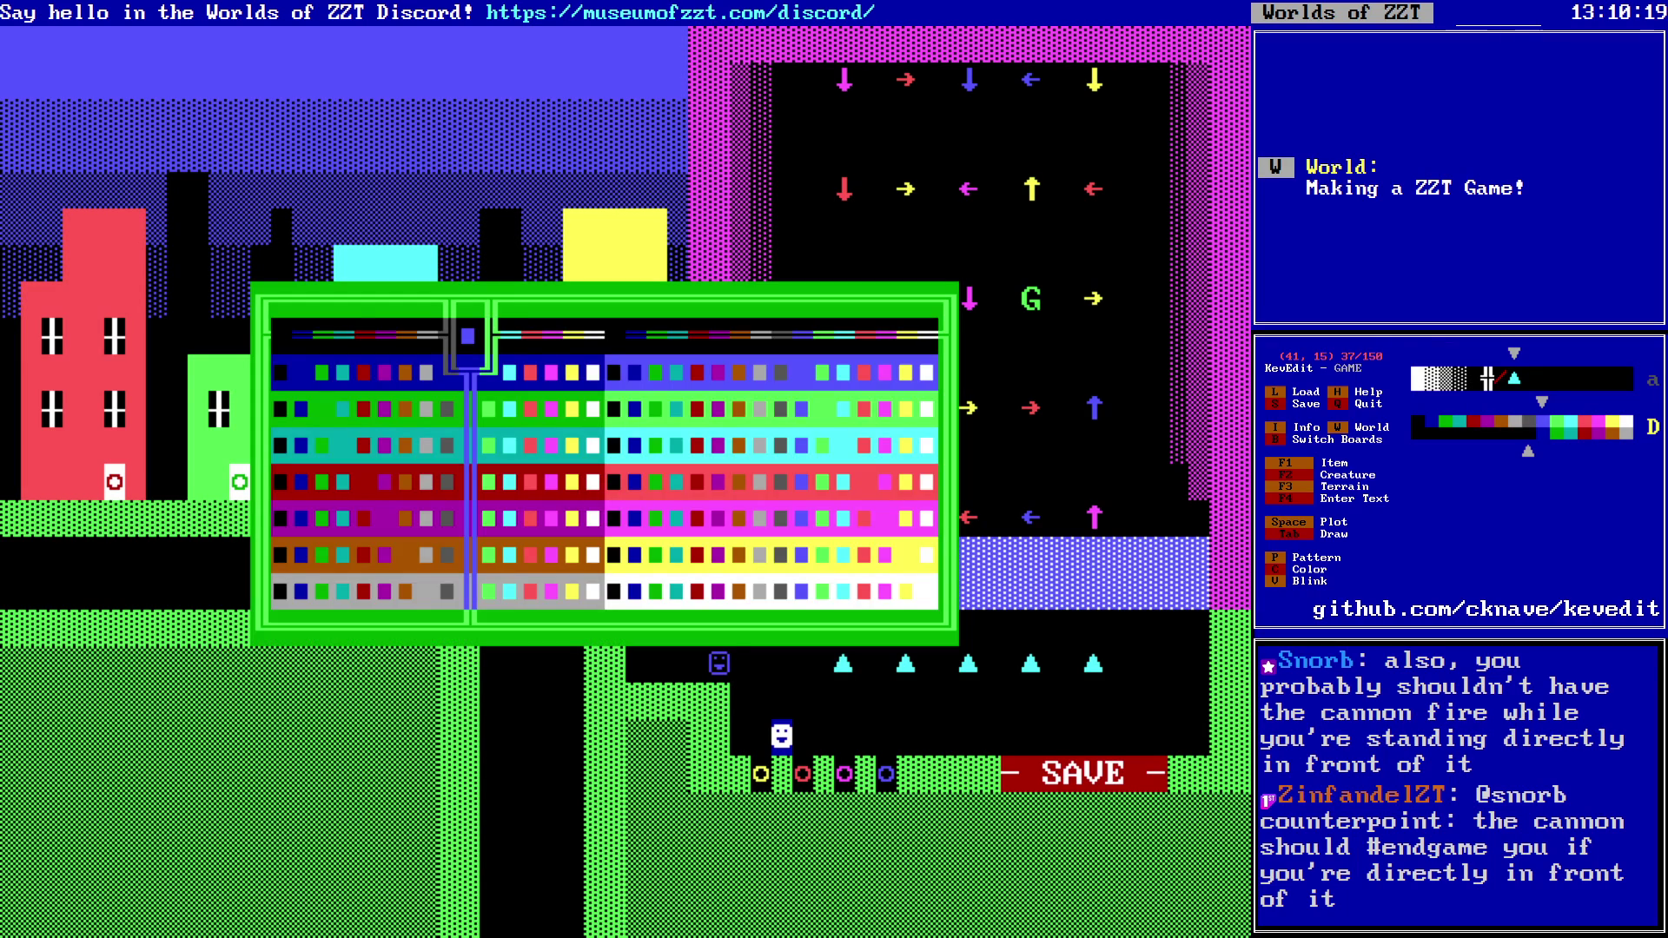
pyautogui.press('Return')
pyautogui.press('Down')
pyautogui.press('Down')
pyautogui.press('F3')
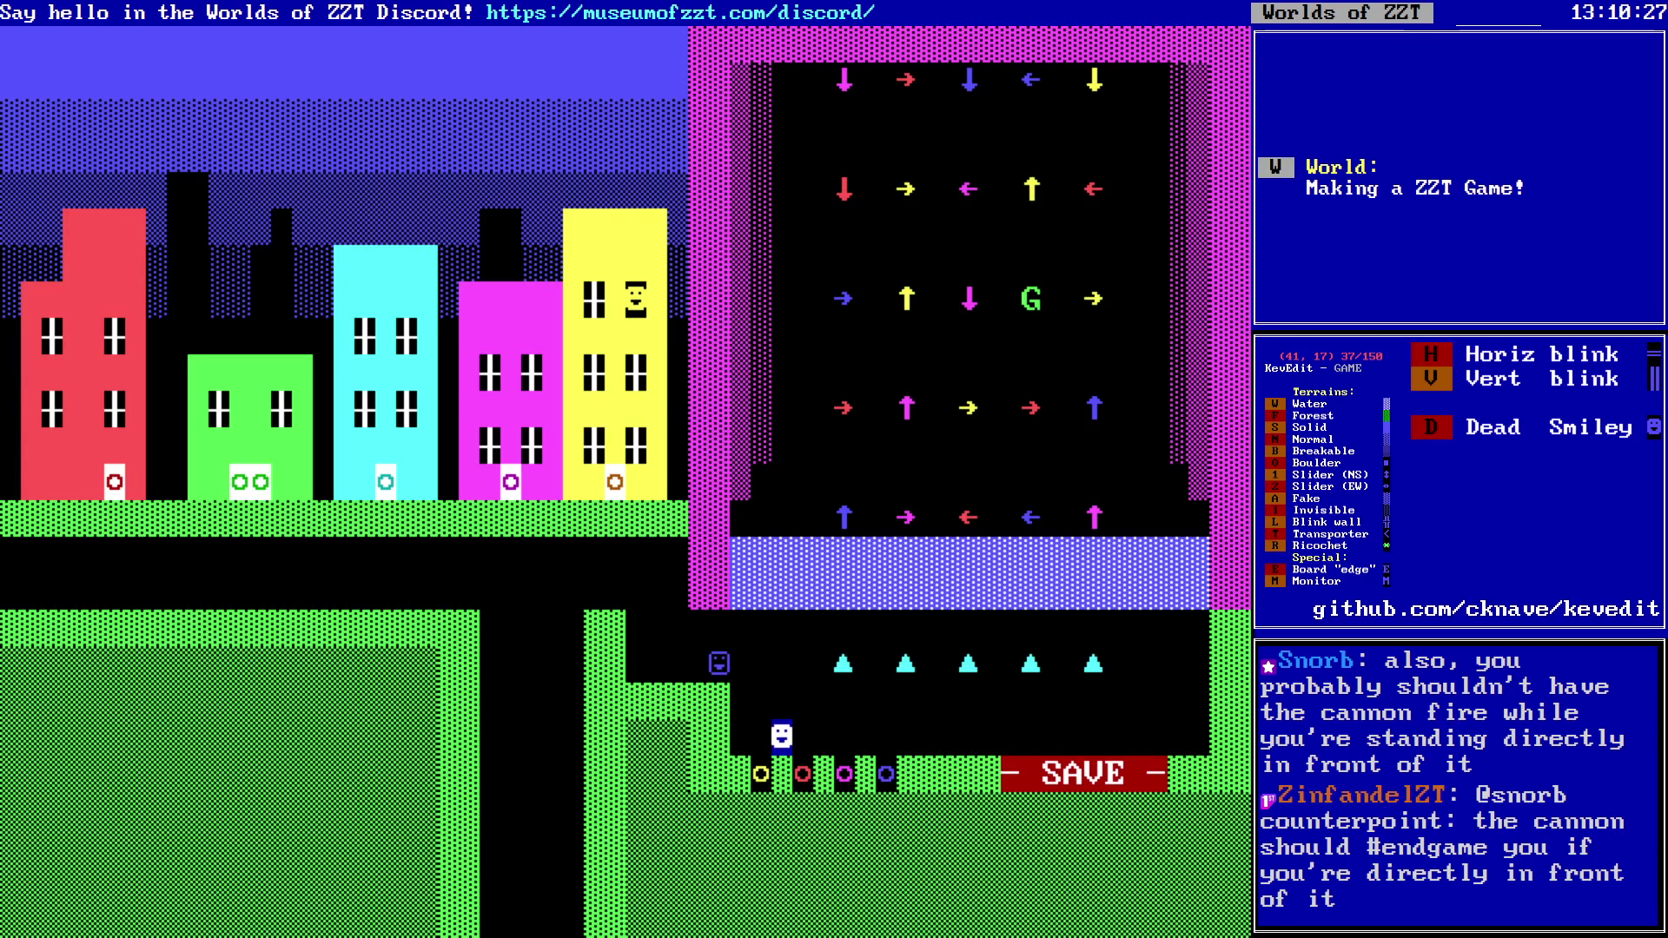
pyautogui.press('Escape')
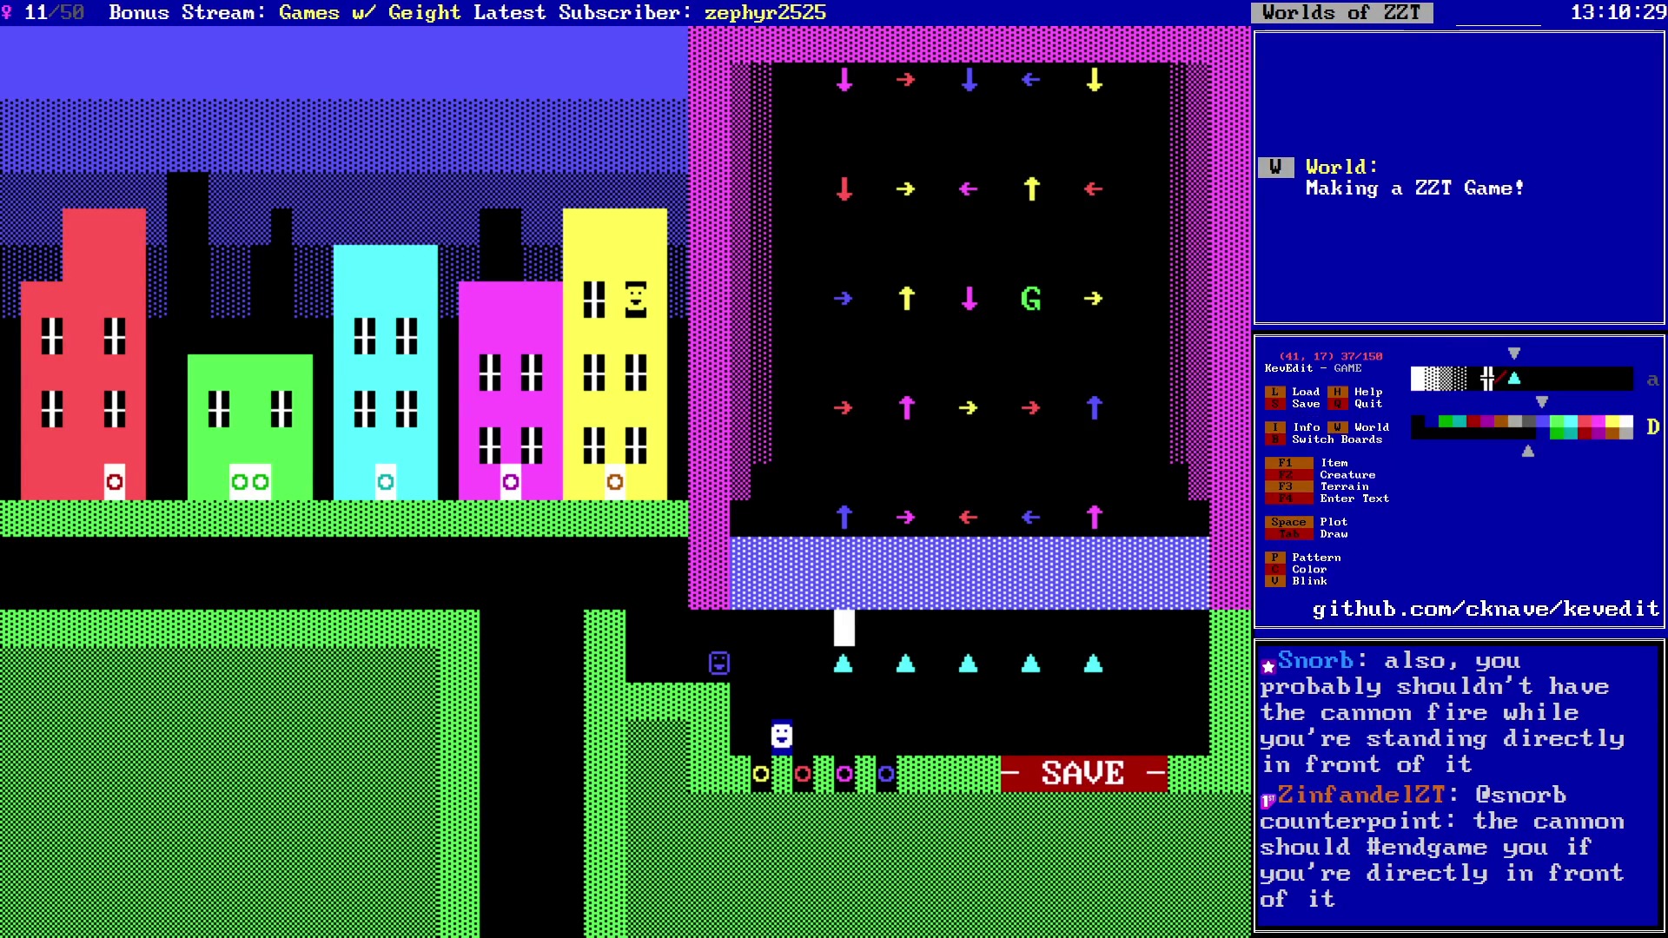
# Step: Keep the original colour, copy the water tile into the pattern buffer, and switch boards
pyautogui.press('c')
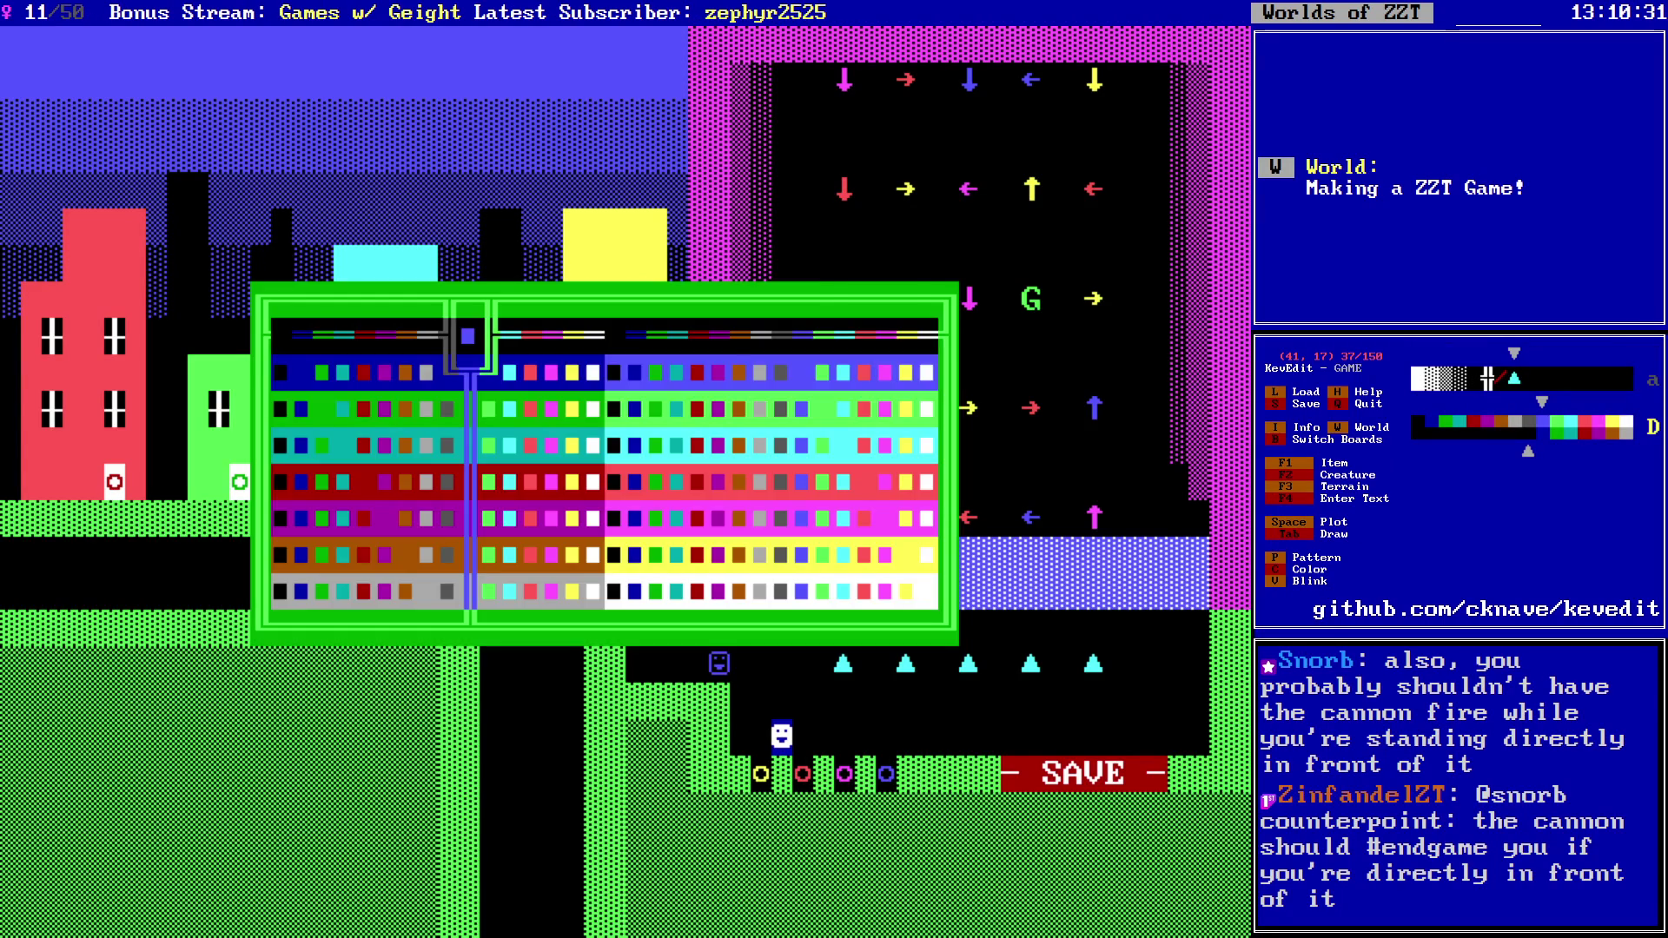
pyautogui.press('Right')
pyautogui.press('Left')
pyautogui.press('Return')
pyautogui.press('Left')
pyautogui.press('Left')
pyautogui.press('Left')
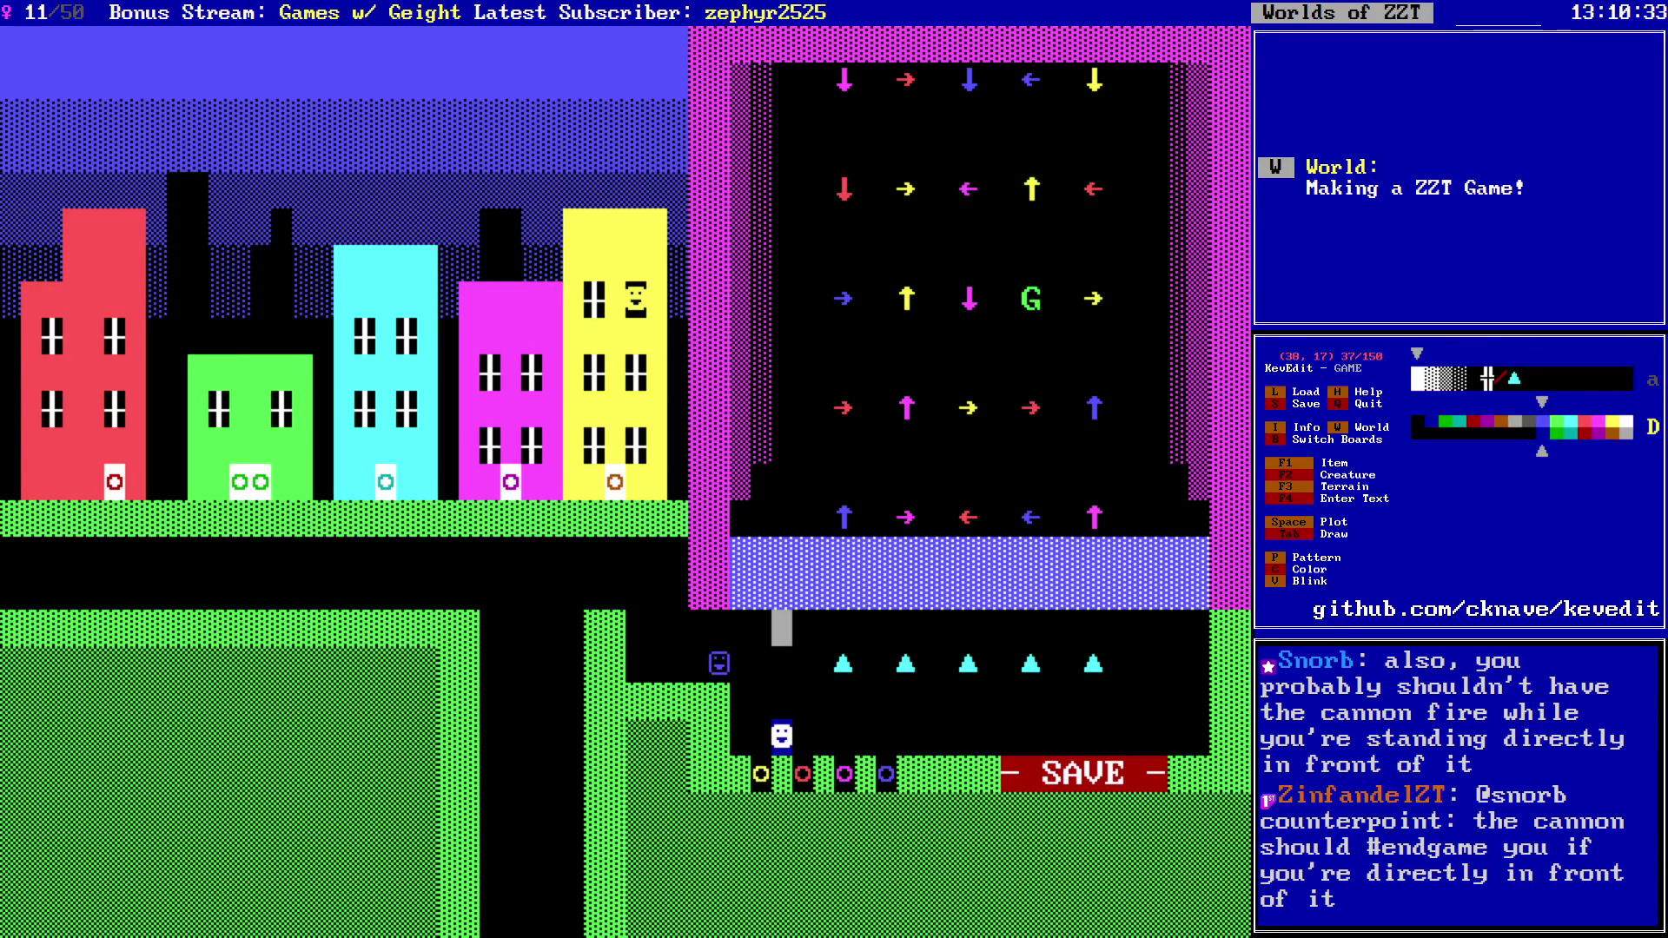
pyautogui.press('Up')
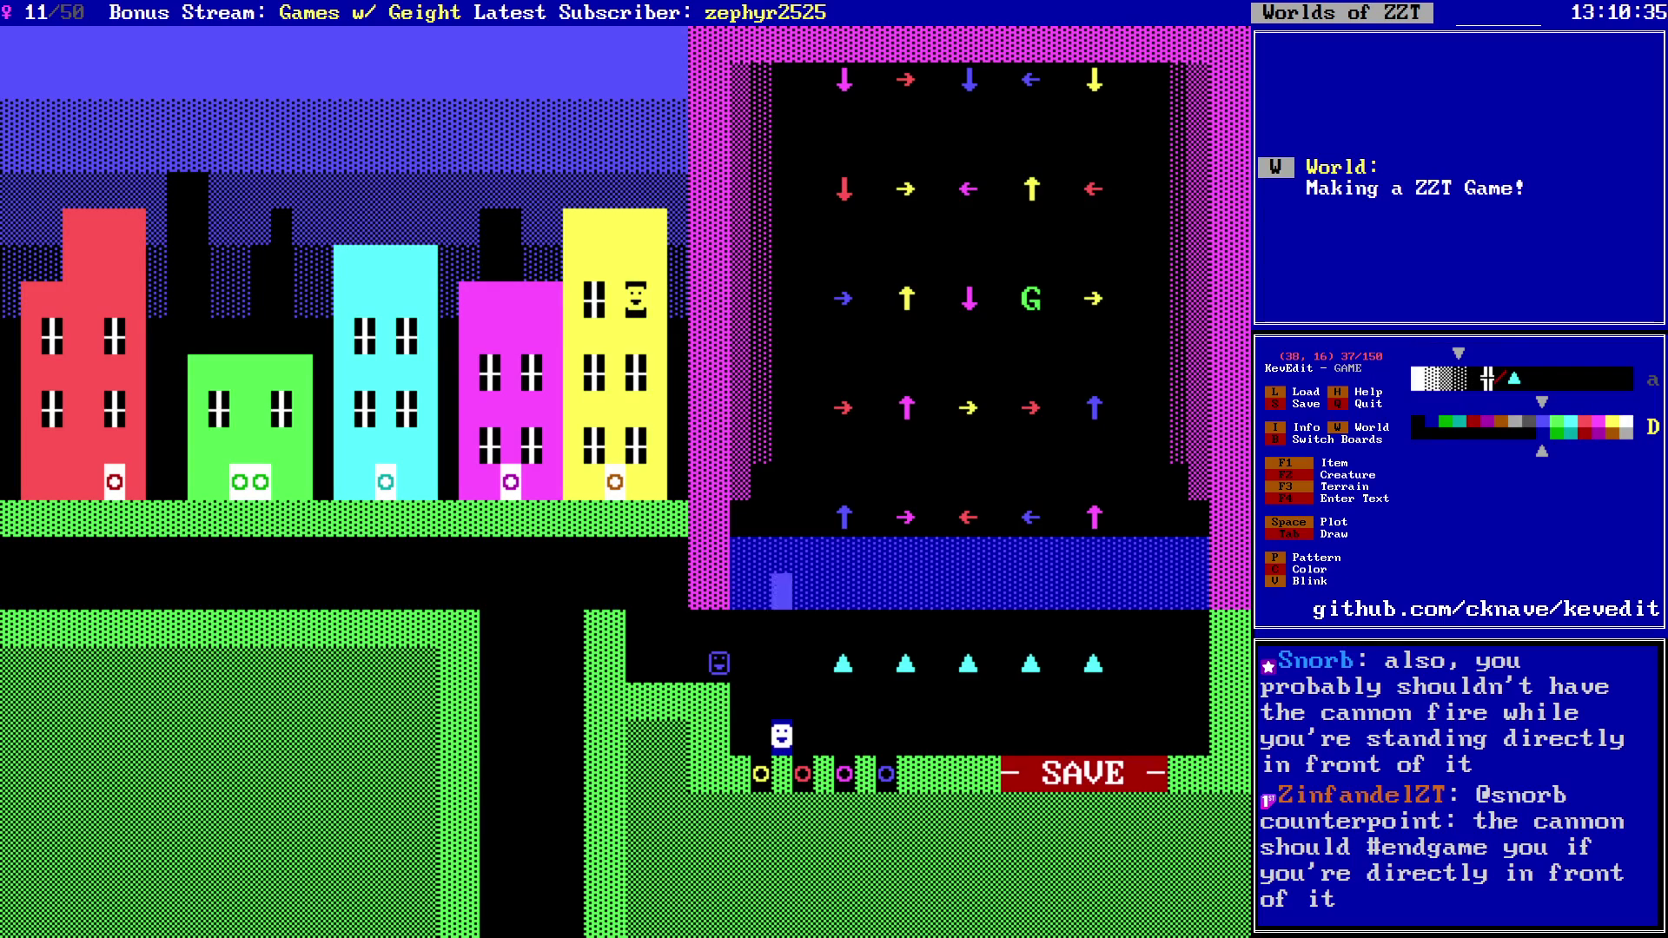
pyautogui.press('Insert')
pyautogui.press('pagedown')
pyautogui.press('pagedown')
pyautogui.press('pagedown')
pyautogui.press('pagedown')
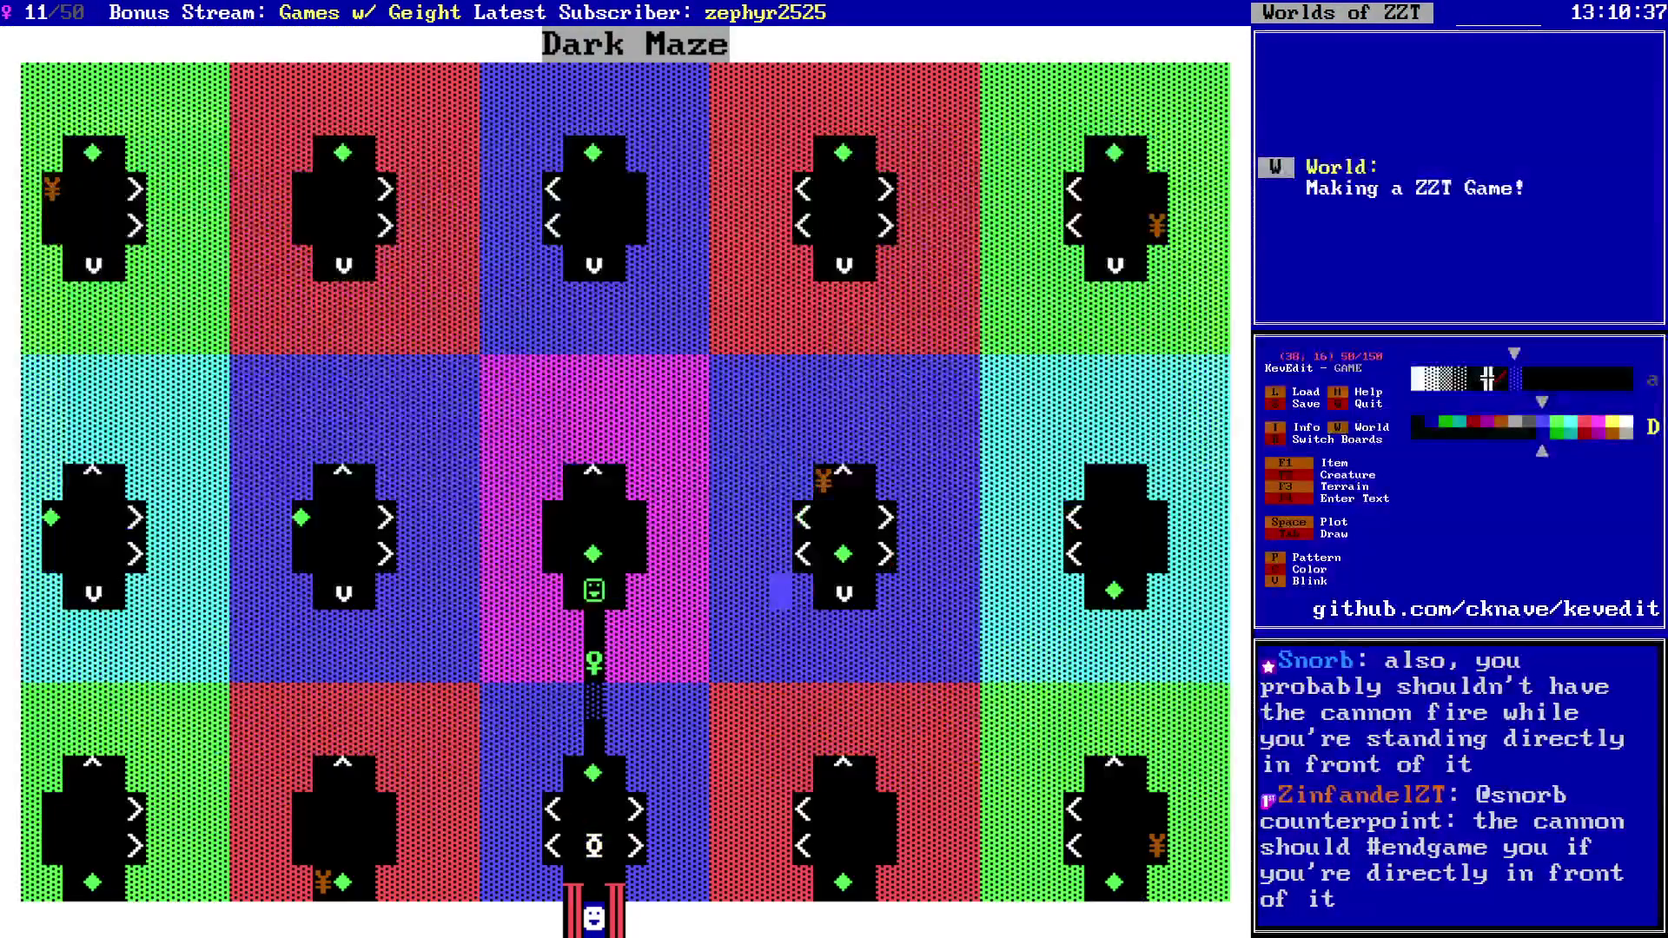
# Step: Flood-fill the lake with dark blue water and delete the ^ object at its top edge
pyautogui.hotkey('alt', 'Left')
pyautogui.hotkey('alt', 'Left')
pyautogui.hotkey('alt', 'Left')
pyautogui.press('Down')
pyautogui.press('Down')
pyautogui.press('Down')
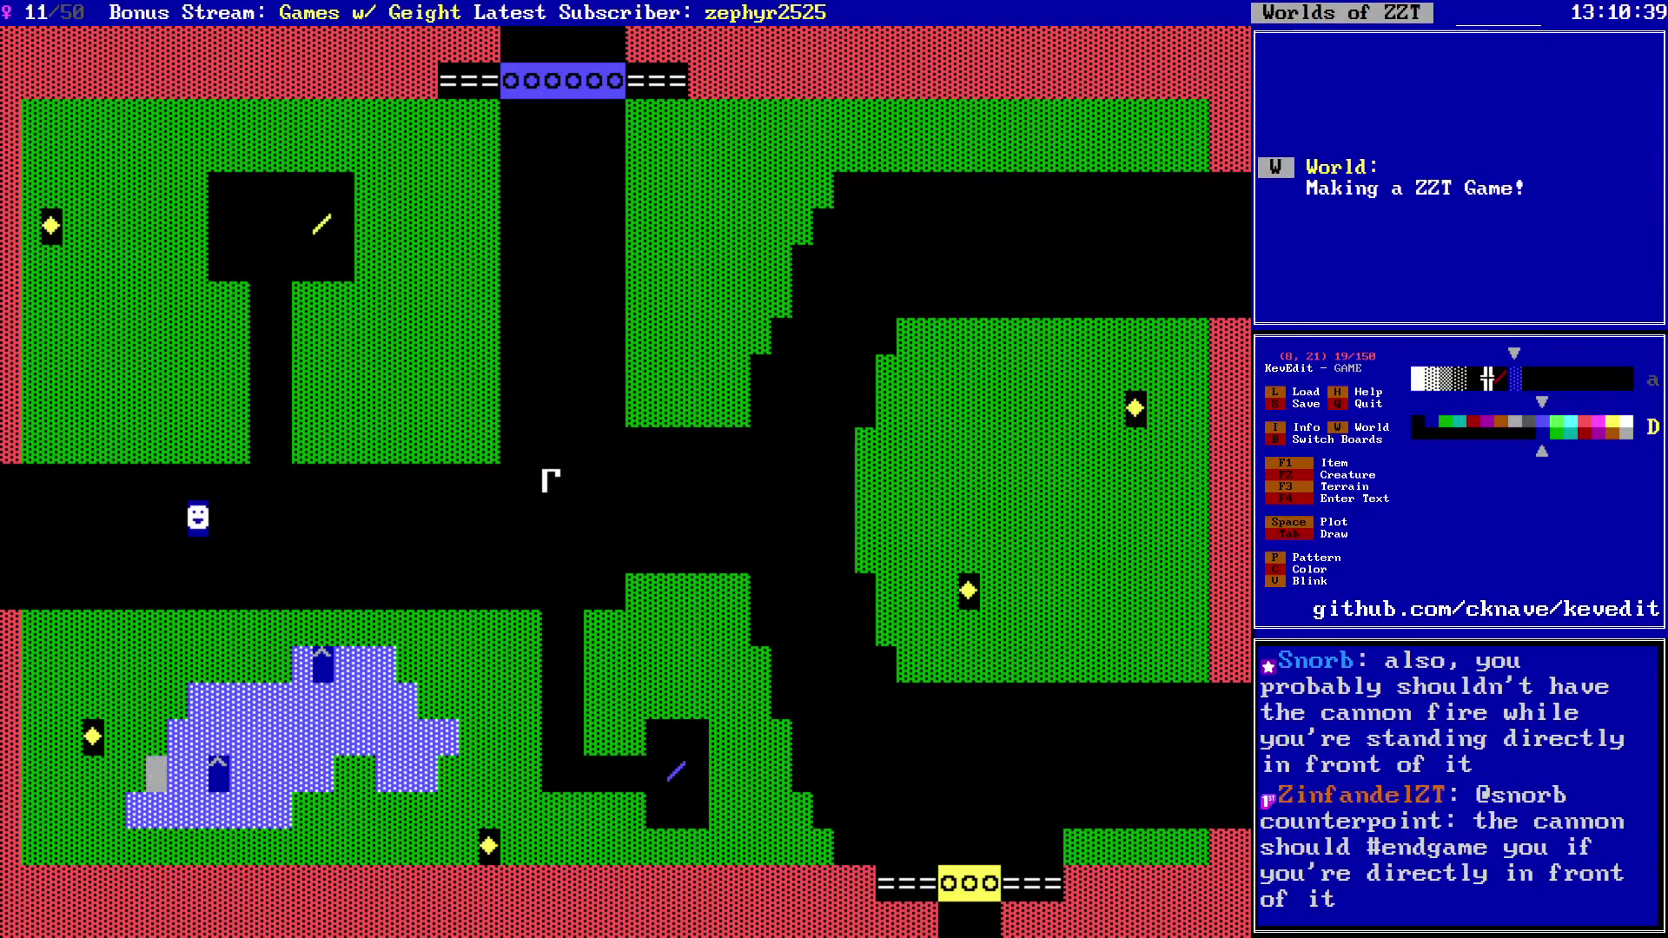
pyautogui.press('Right')
pyautogui.press('Right')
pyautogui.press('Right')
pyautogui.press('f')
pyautogui.press('Right')
pyautogui.press('Right')
pyautogui.press('Right')
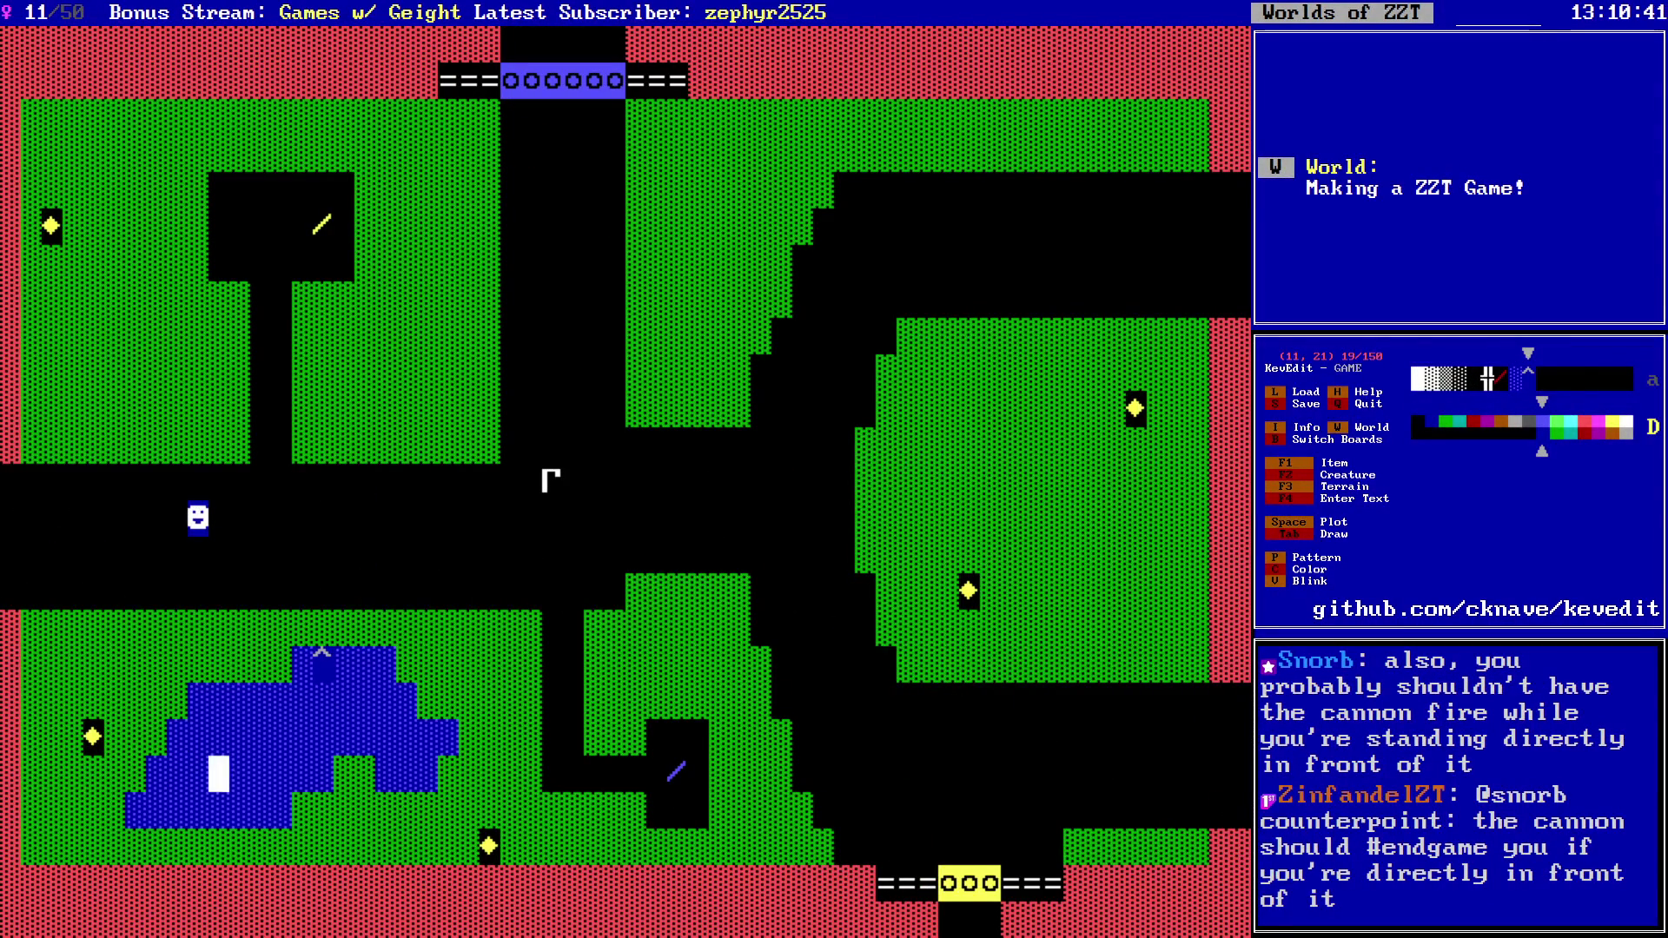
pyautogui.press('Up')
pyautogui.press('Up')
pyautogui.press('Up')
pyautogui.press('Right')
pyautogui.press('Delete')
# Step: Place a ^ object at cell (12,21) in the lake
pyautogui.press('Down')
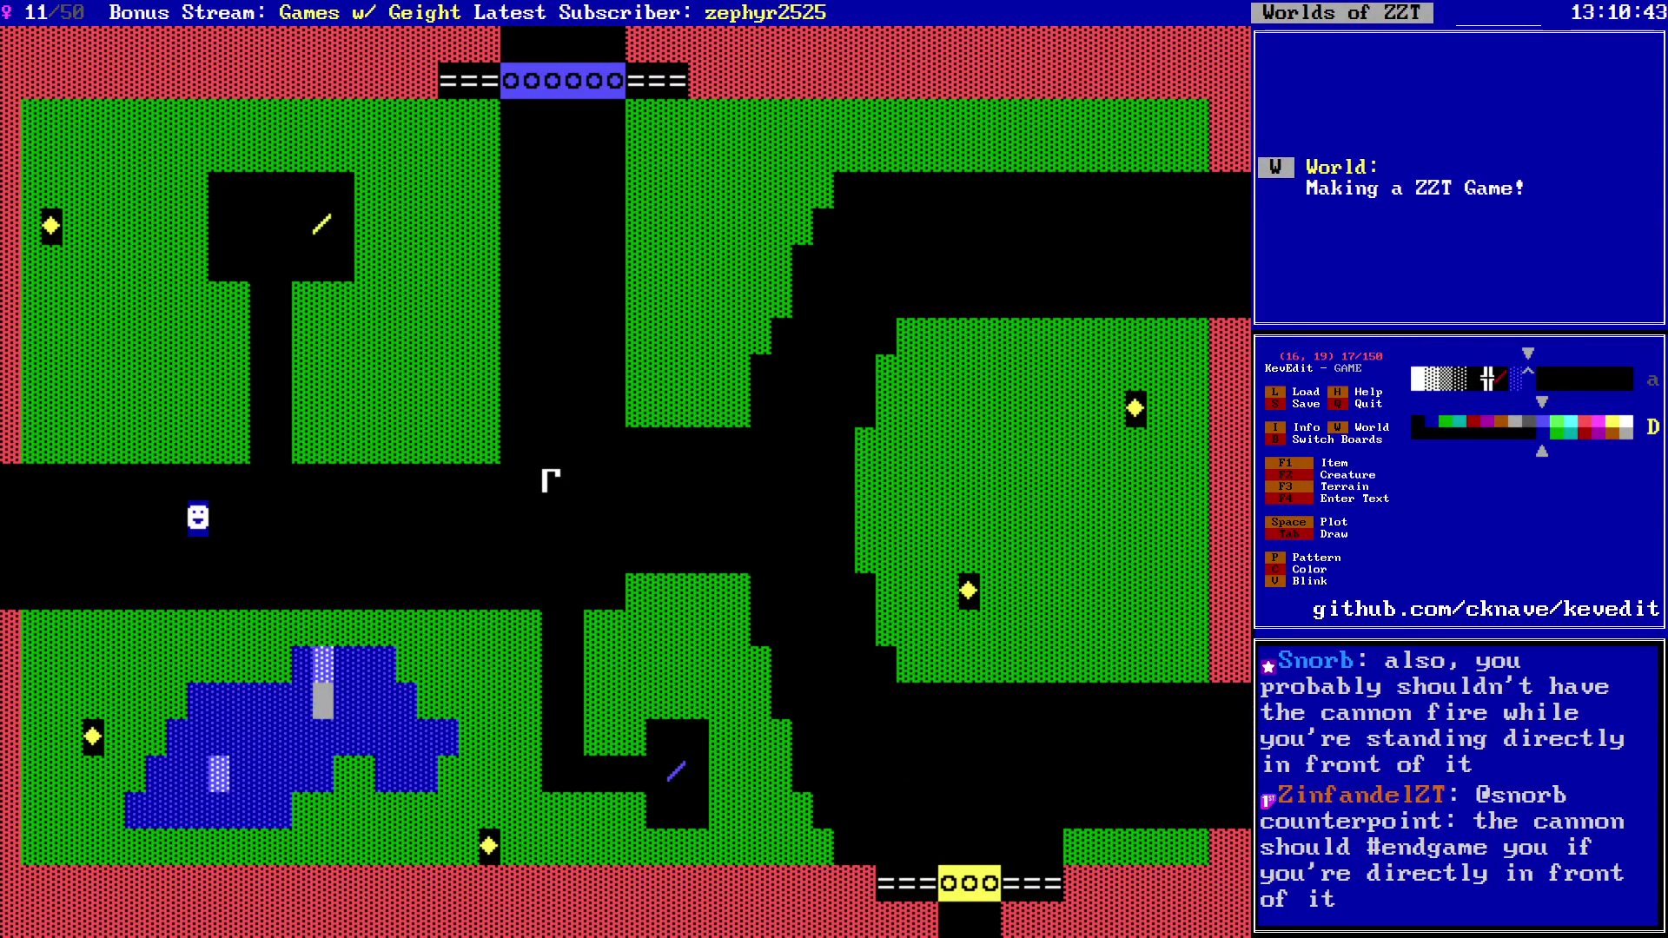
pyautogui.press('Down')
pyautogui.press('Down')
pyautogui.press('Left')
pyautogui.press('Left')
pyautogui.press('Left')
pyautogui.press('Left')
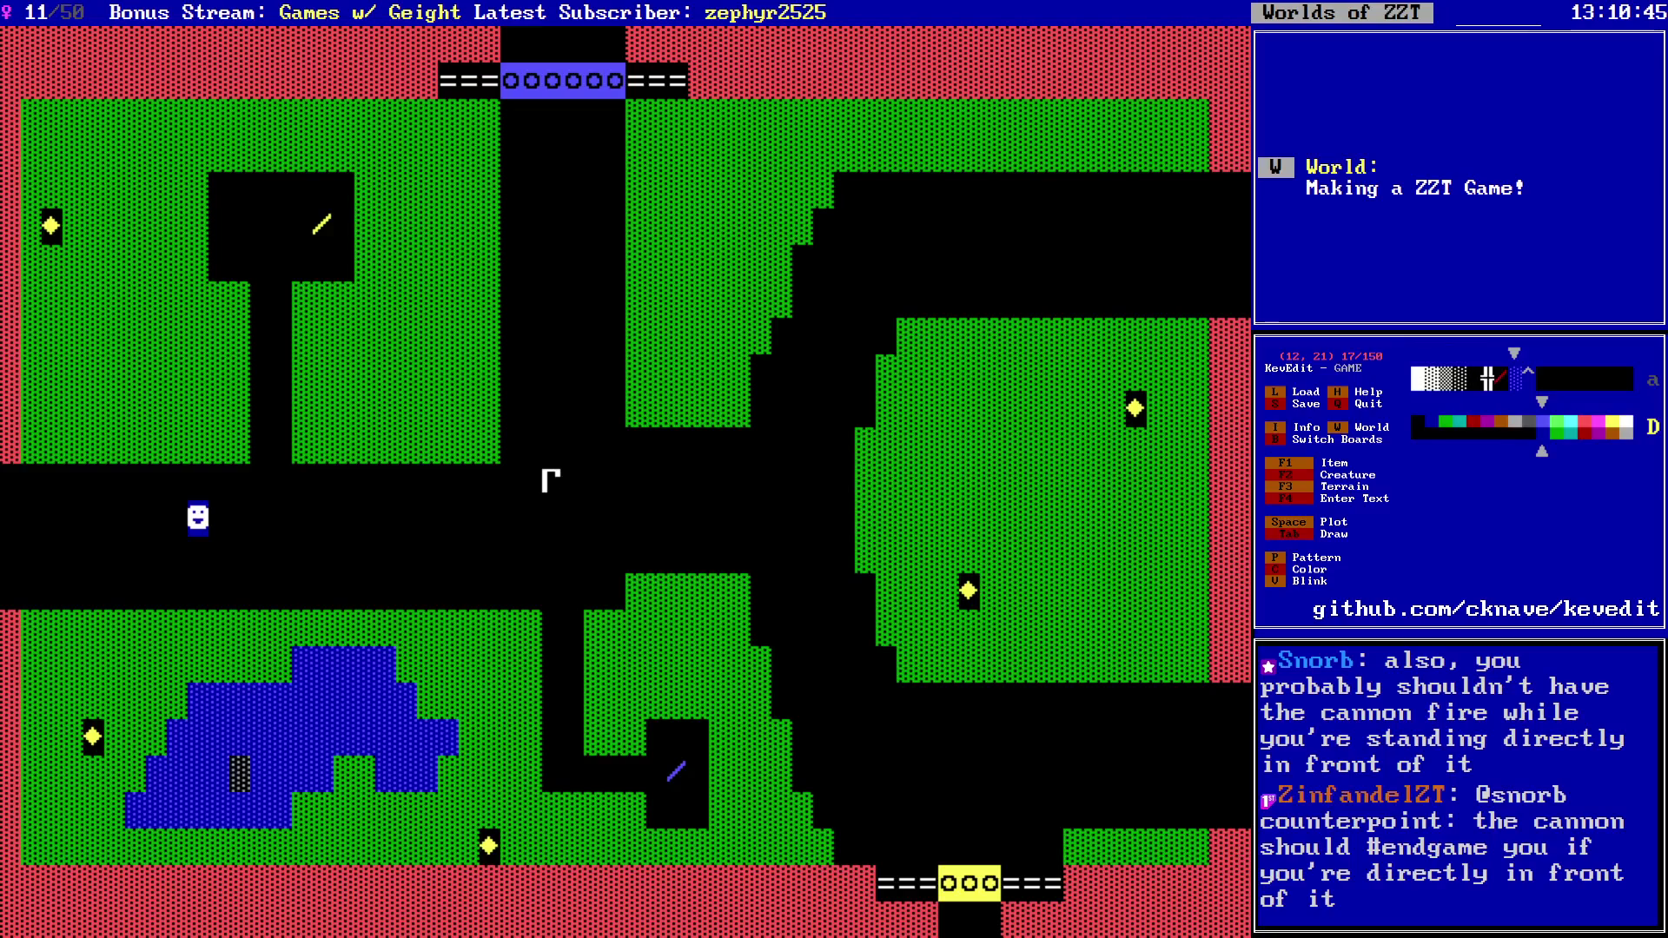
pyautogui.press('p')
pyautogui.press('space')
pyautogui.press('Right')
pyautogui.press('Up')
pyautogui.press('Right')
pyautogui.press('Up')
pyautogui.press('Right')
pyautogui.press('Right')
pyautogui.press('Right')
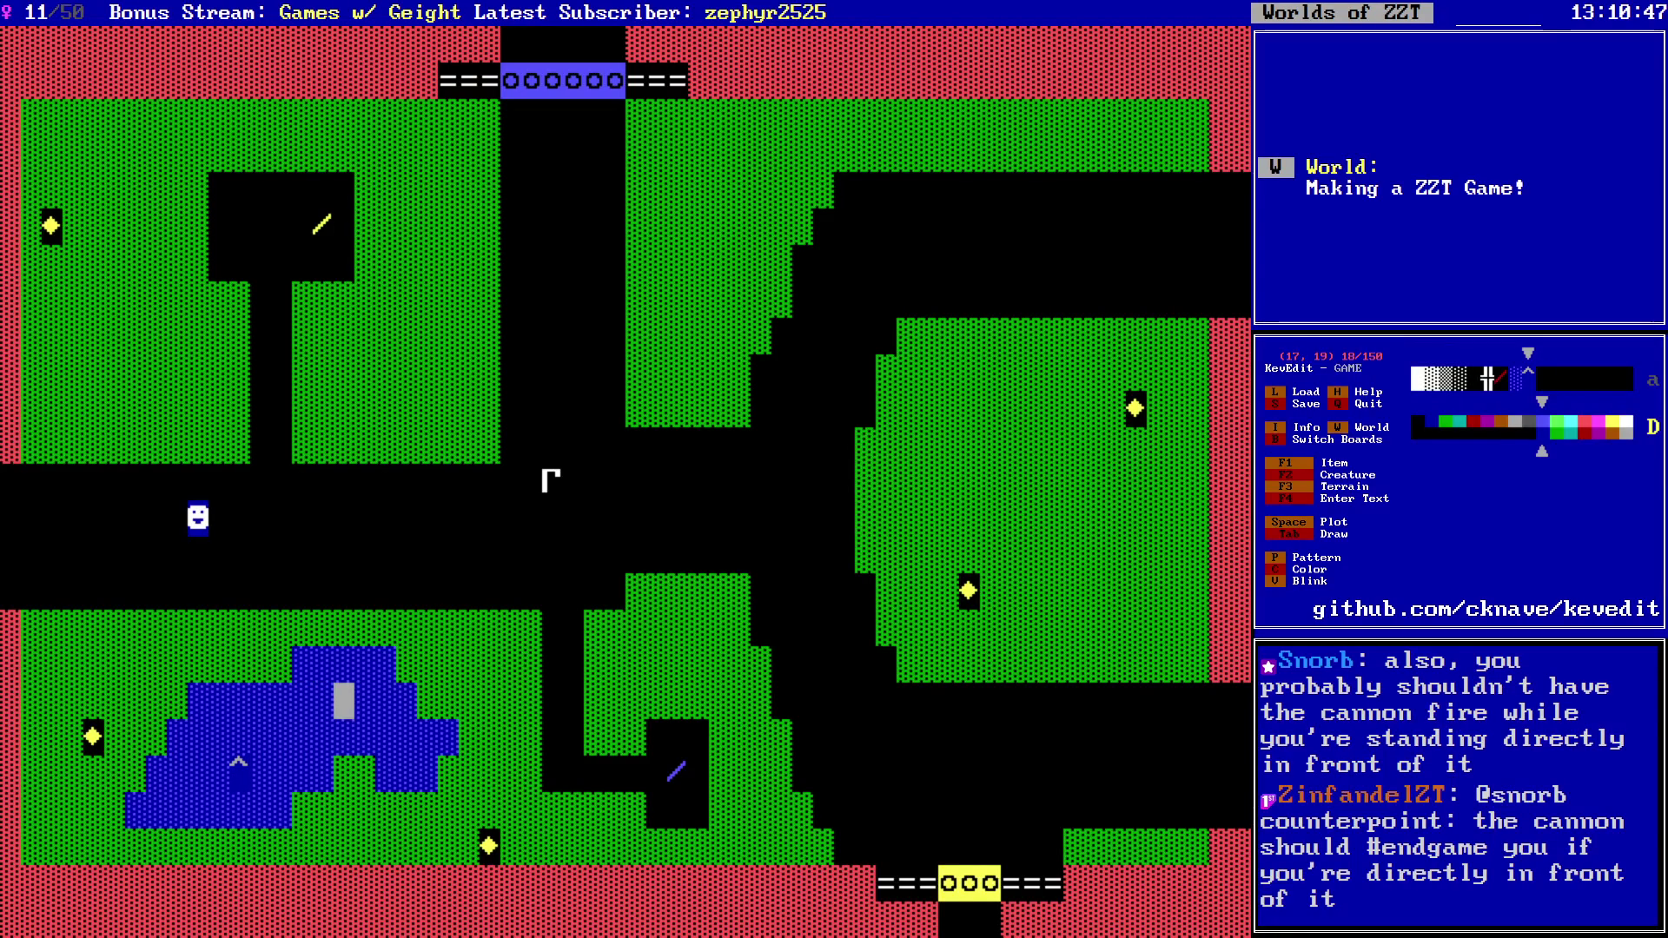
# Step: Cycle through the next boards and come back to the SHOP board
pyautogui.press('pagedown')
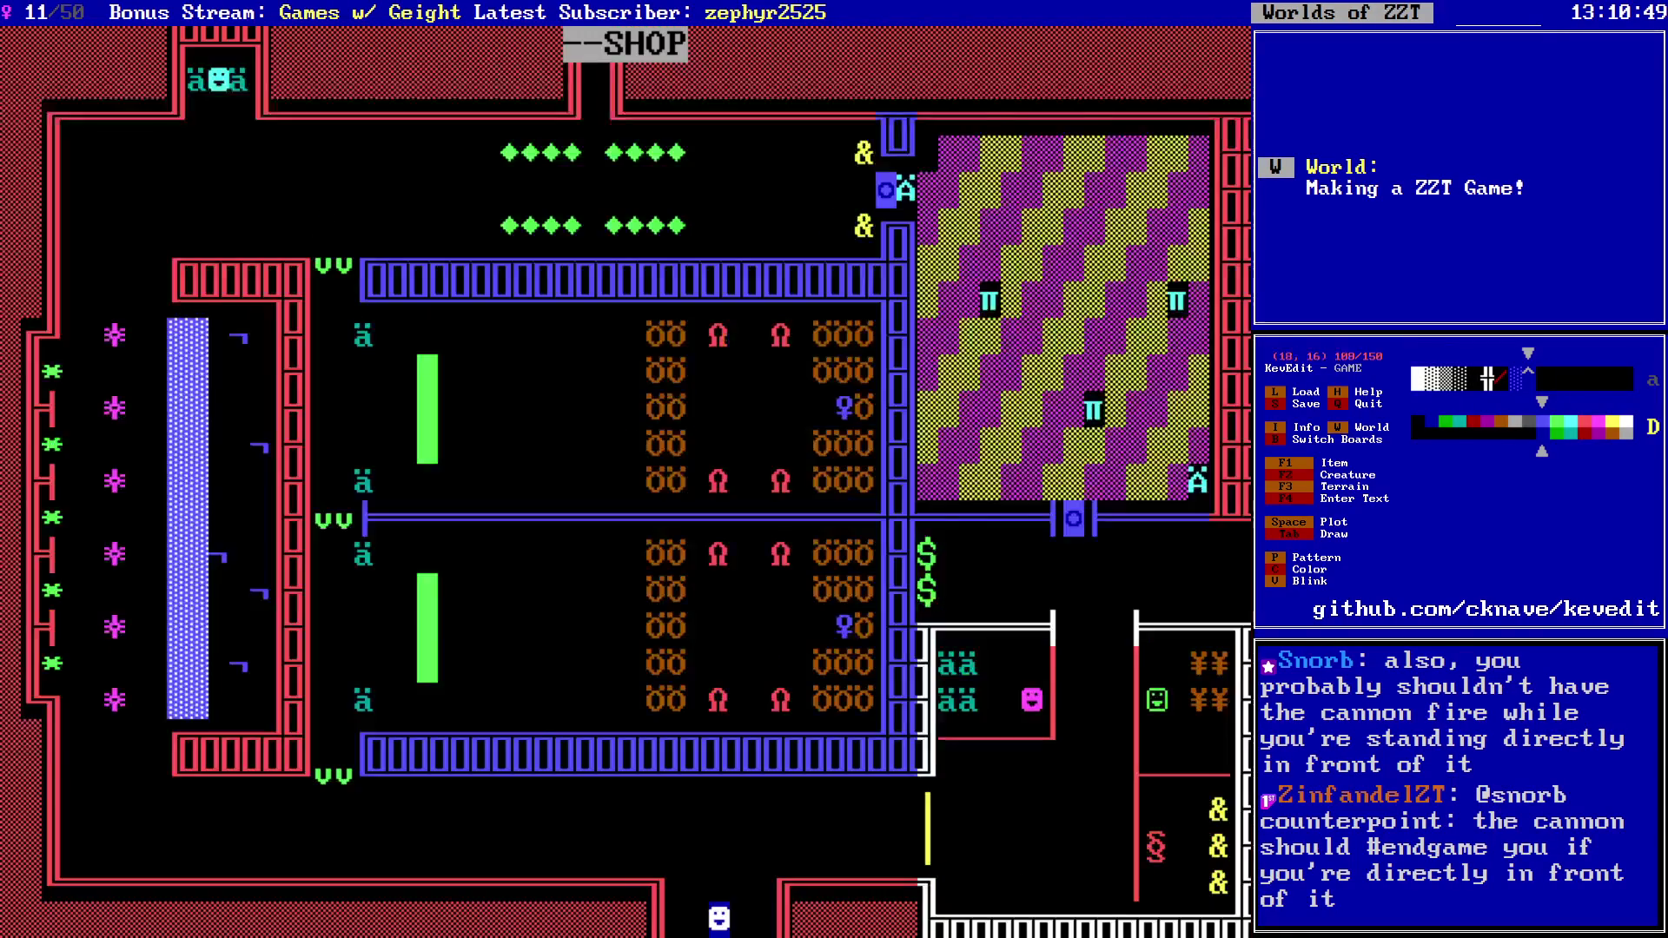
pyautogui.press('pagedown')
pyautogui.press('pageup')
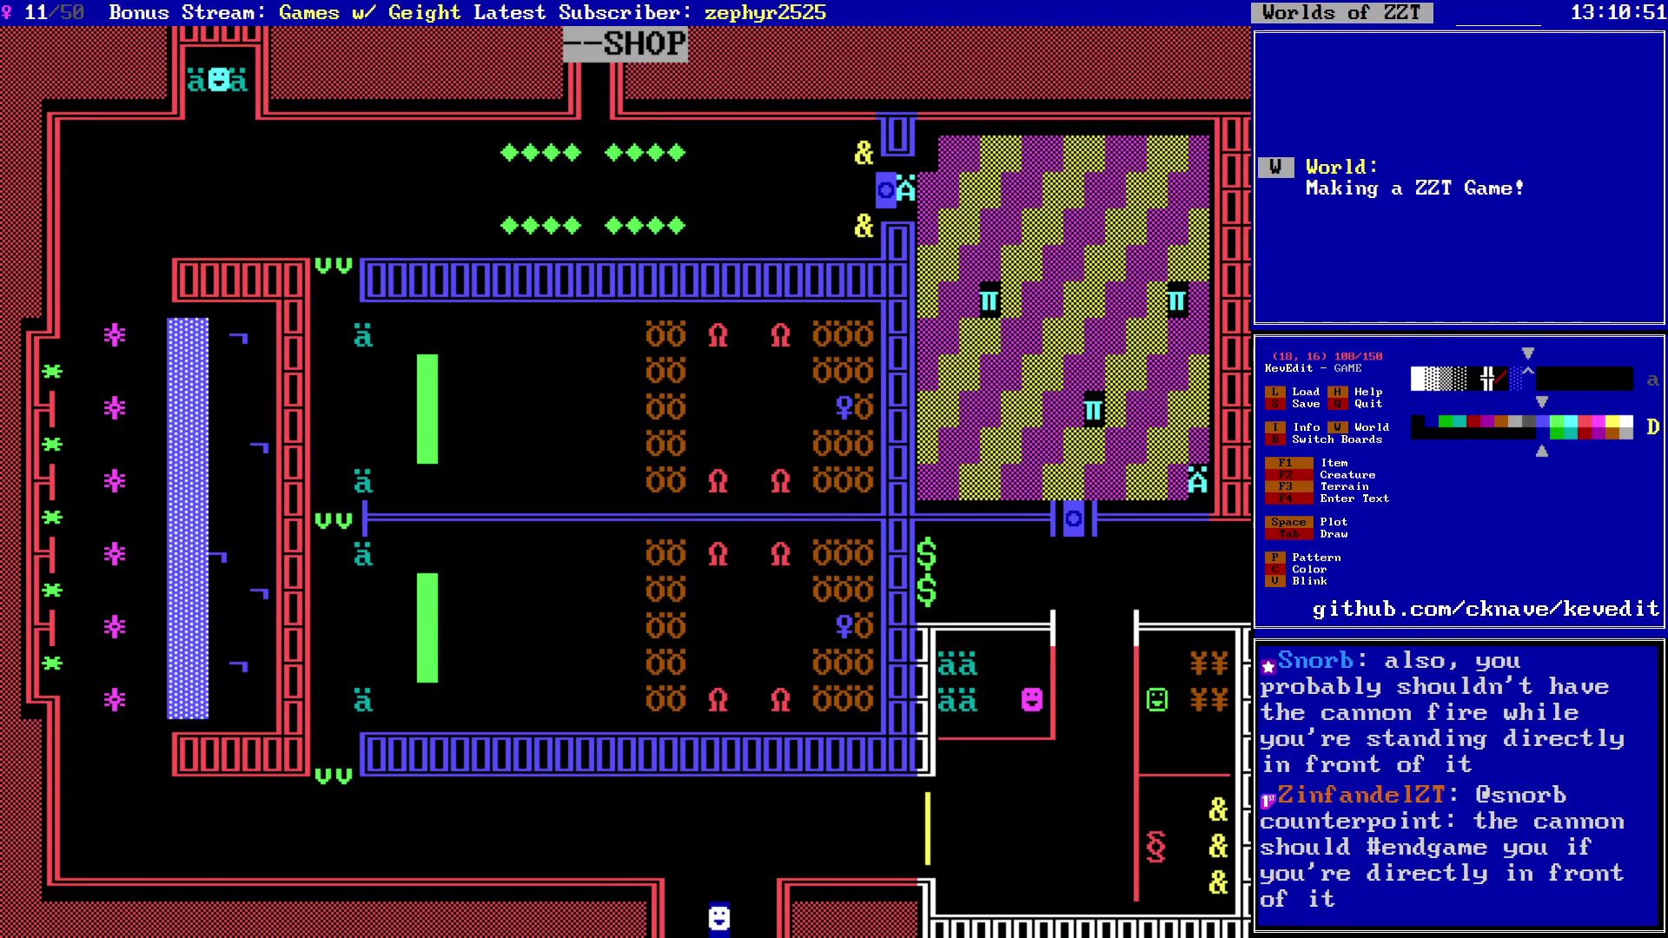
pyautogui.press('Left')
pyautogui.hotkey('shift', 'p')
# Step: Move to the Construction Zone board and travel right along row 12
pyautogui.hotkey('alt', 'Left')
pyautogui.press('Right')
pyautogui.press('Right')
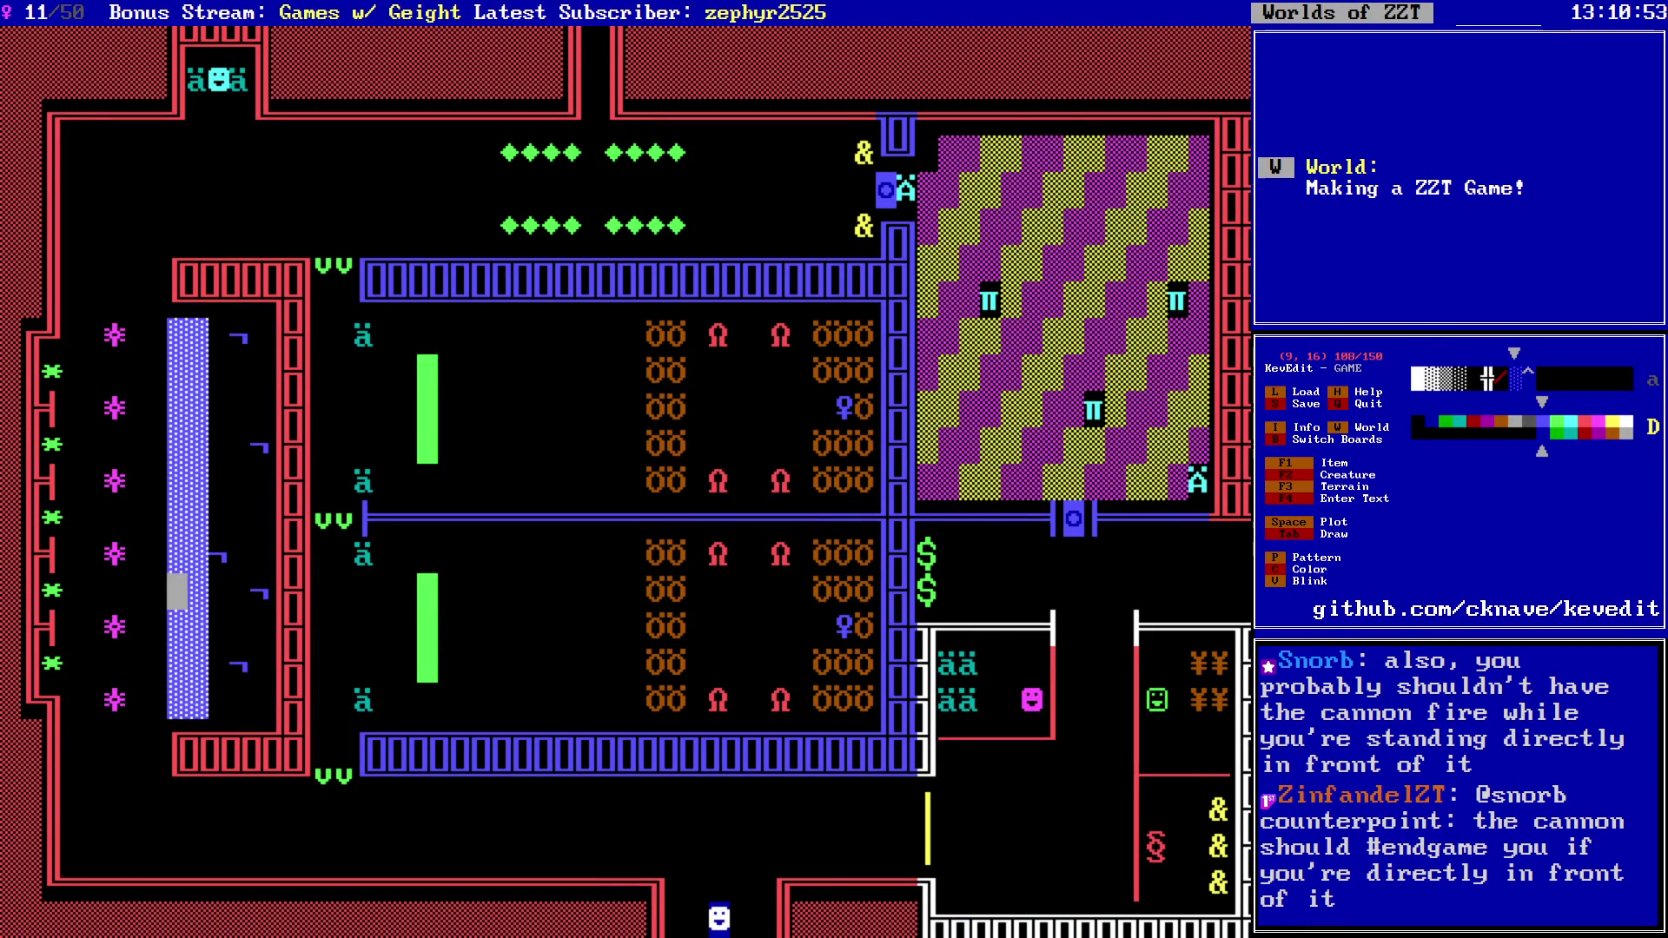
pyautogui.press('pagedown')
pyautogui.hotkey('alt', 'Right')
pyautogui.hotkey('alt', 'Right')
pyautogui.press('Up')
pyautogui.press('Up')
pyautogui.press('Up')
pyautogui.press('Right')
pyautogui.press('Right')
pyautogui.press('Right')
pyautogui.press('Left')
pyautogui.press('Left')
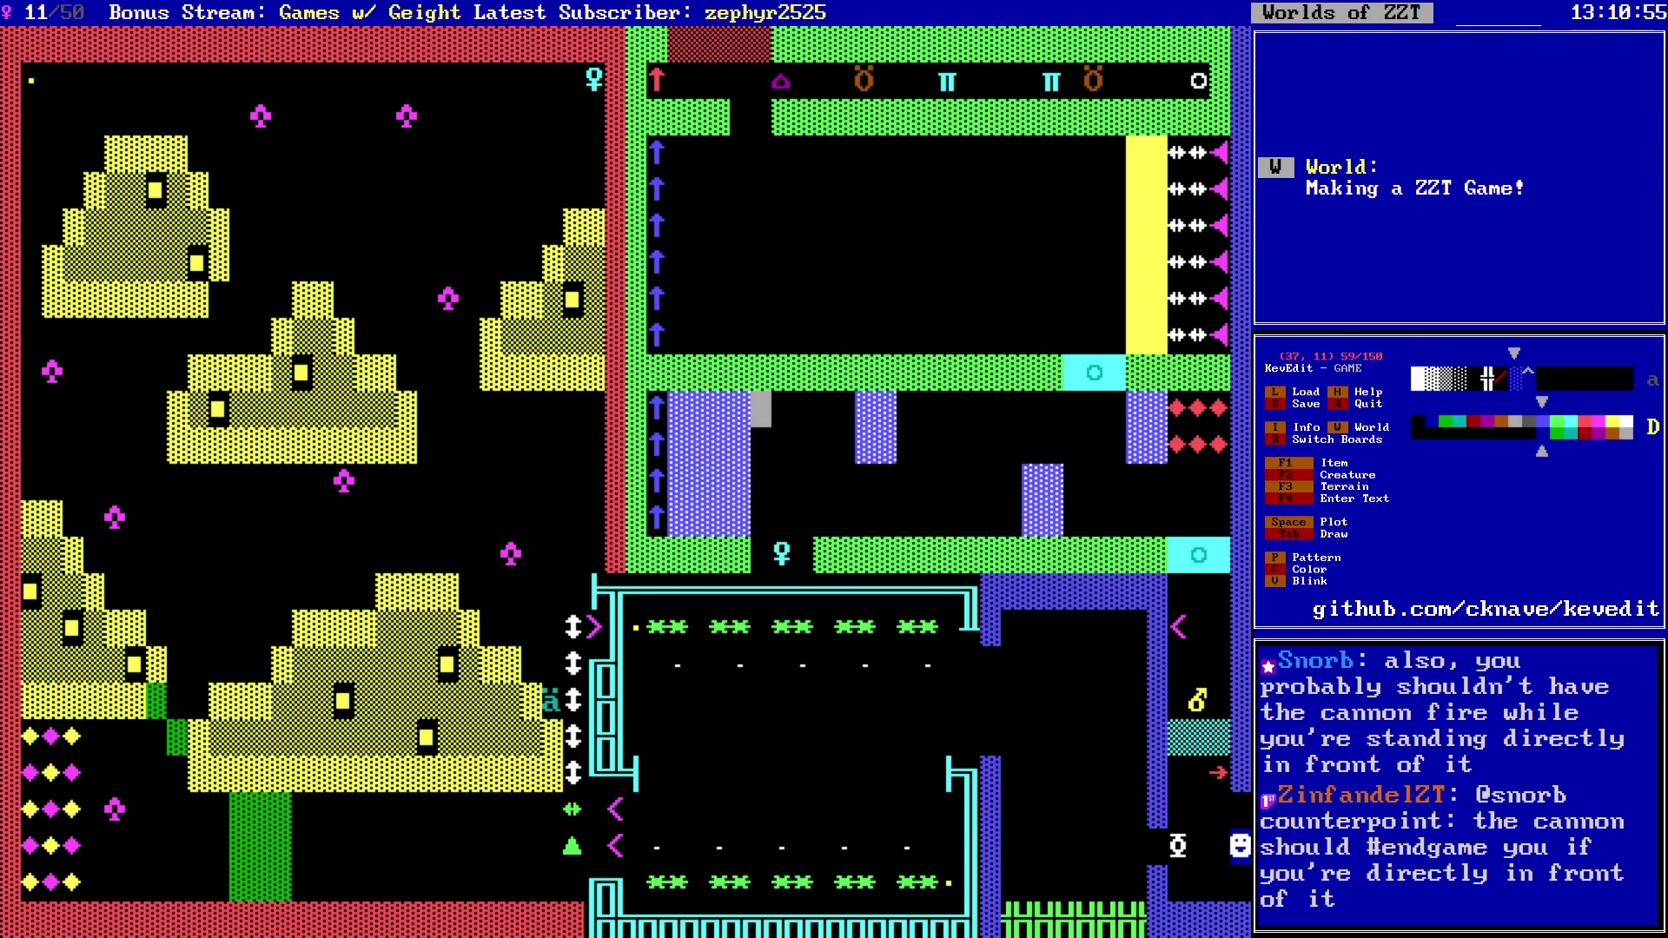
pyautogui.press('f')
pyautogui.press('Right')
pyautogui.press('Right')
pyautogui.press('Down')
pyautogui.press('Right')
pyautogui.press('Right')
pyautogui.press('Right')
pyautogui.press('Right')
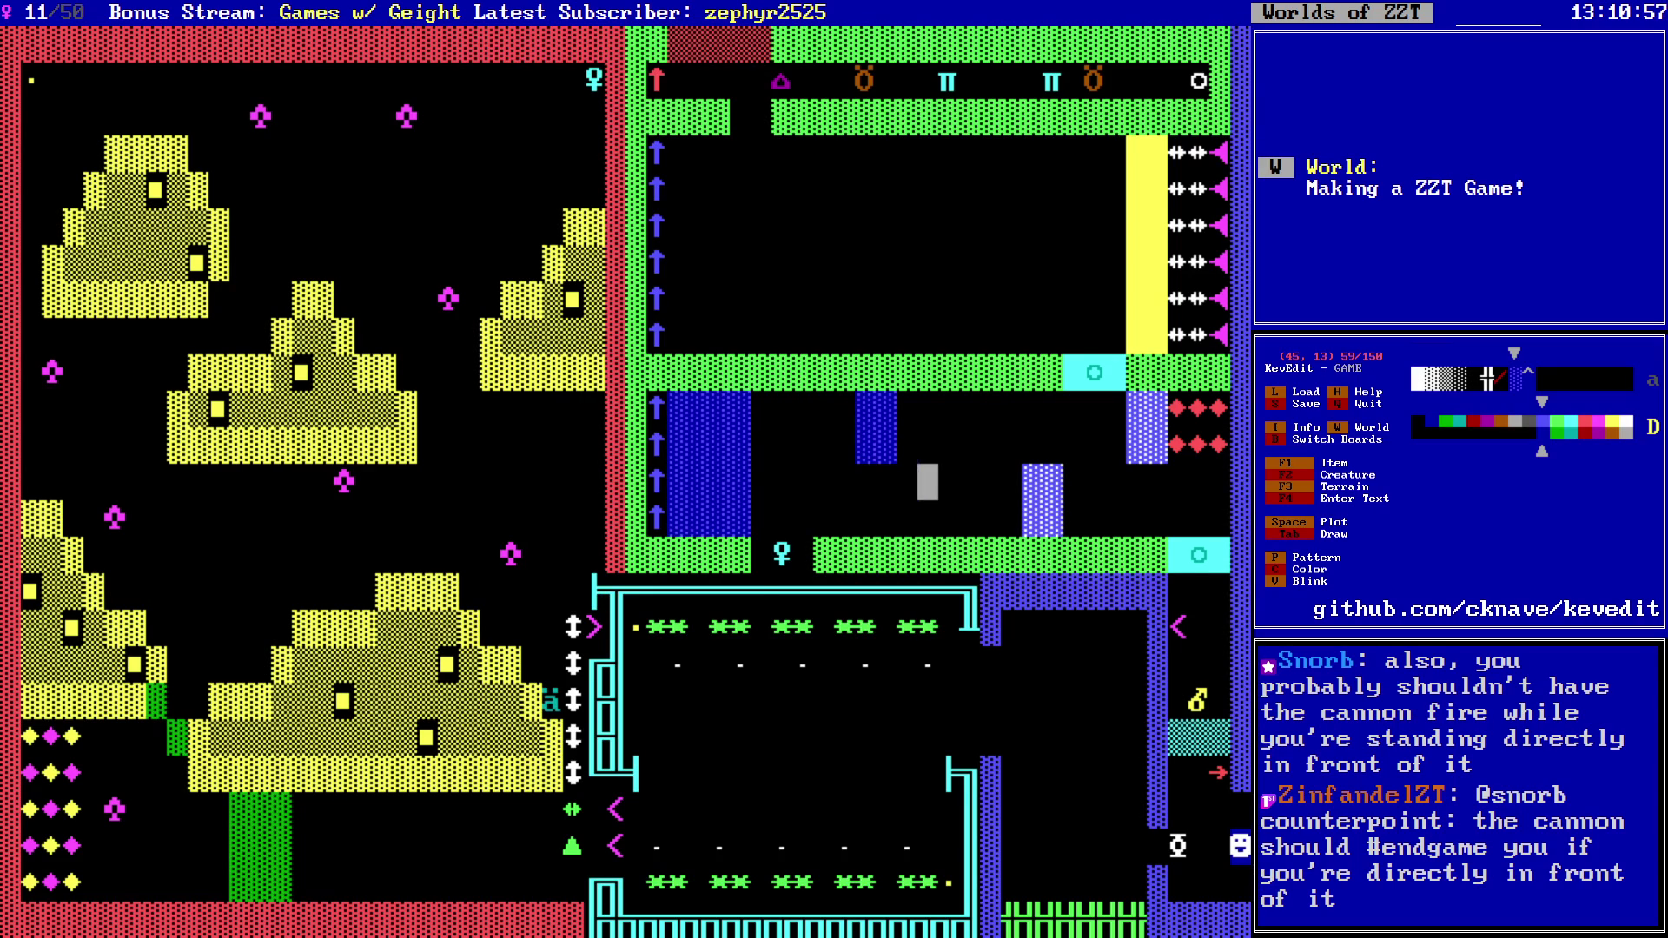
pyautogui.press('Right')
pyautogui.press('Right')
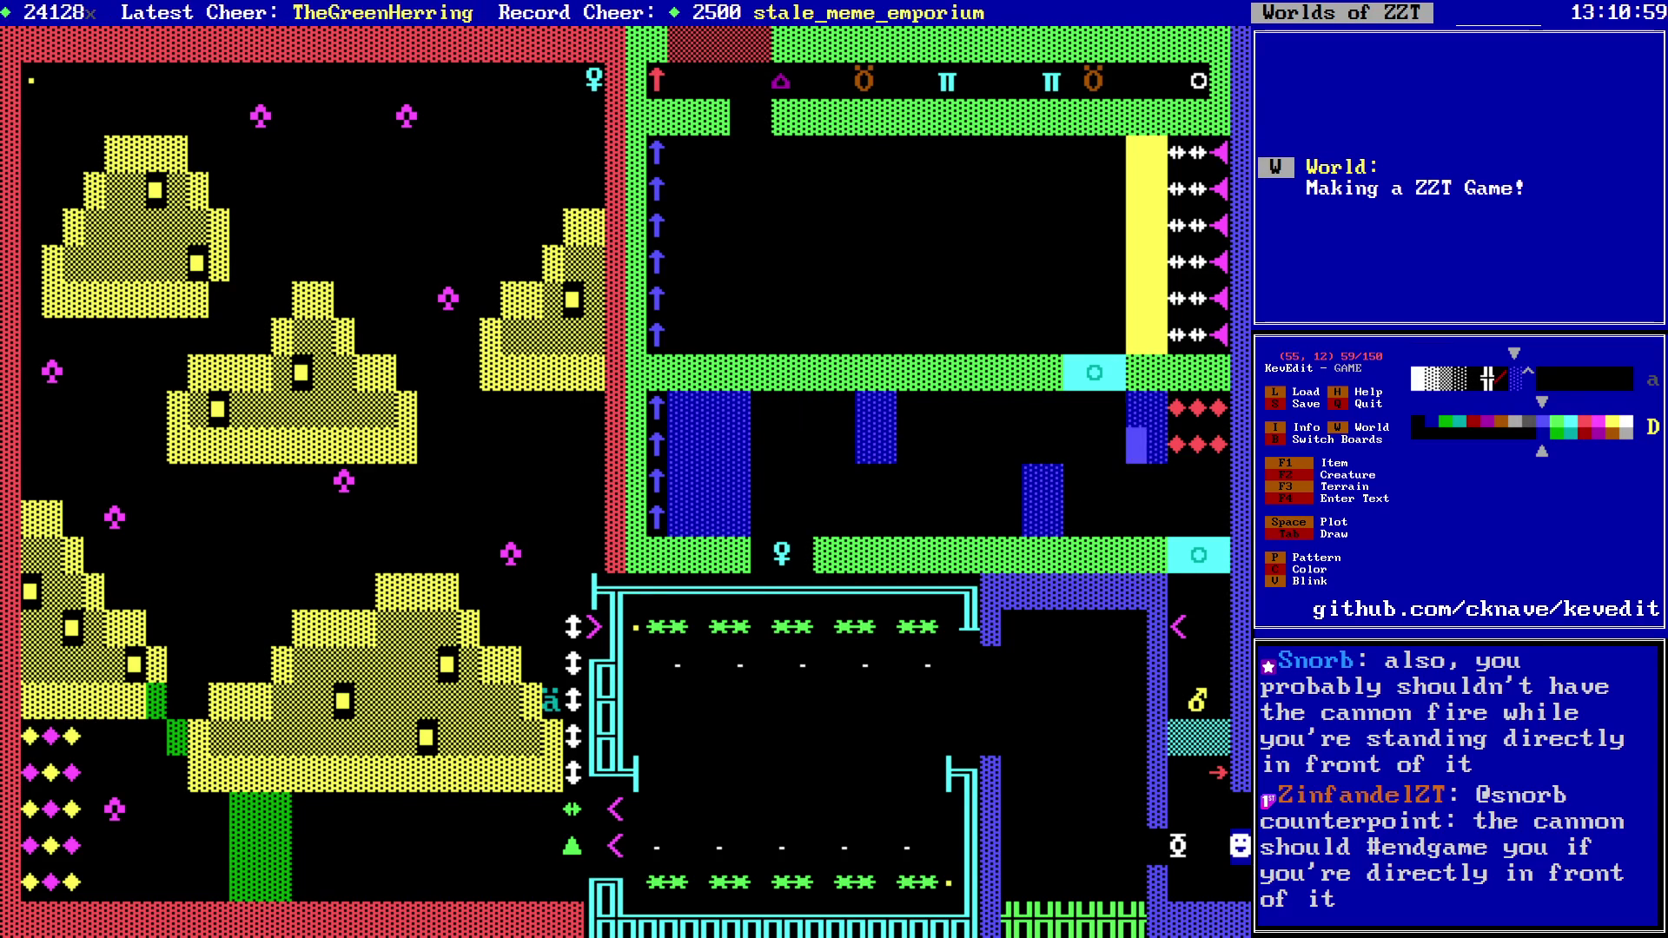
# Step: Step through the Monster Room and Park boards to the Dark Maze board
pyautogui.press('Return')
pyautogui.press('pagedown')
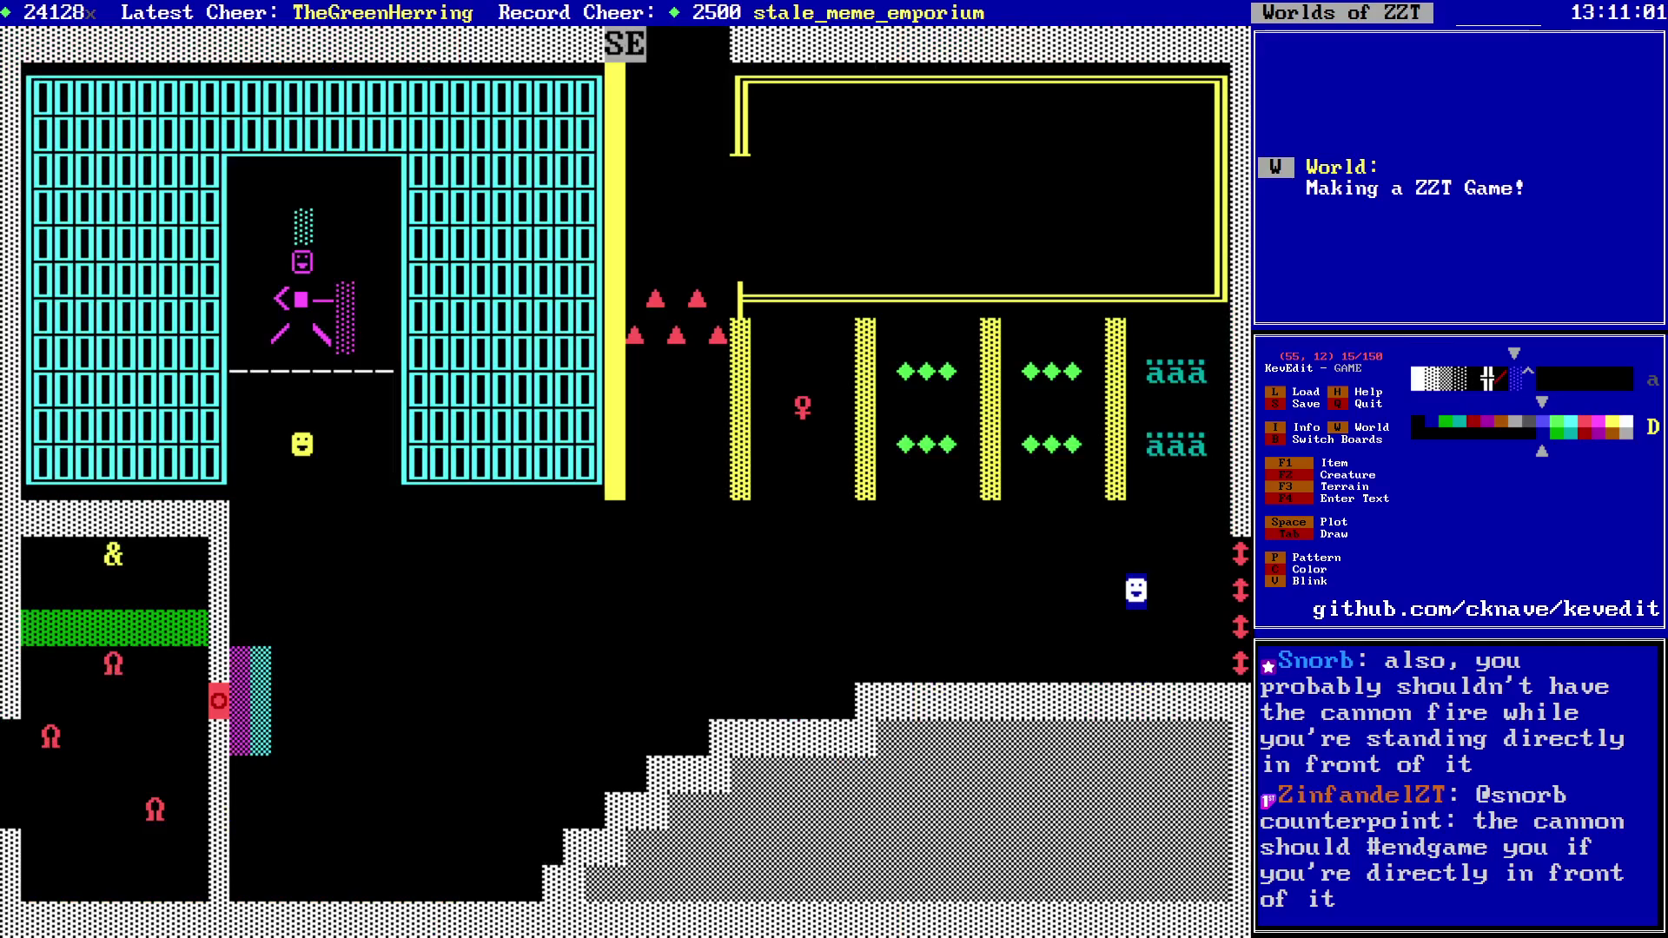
pyautogui.press('pageup')
pyautogui.press('Return')
pyautogui.press('Return')
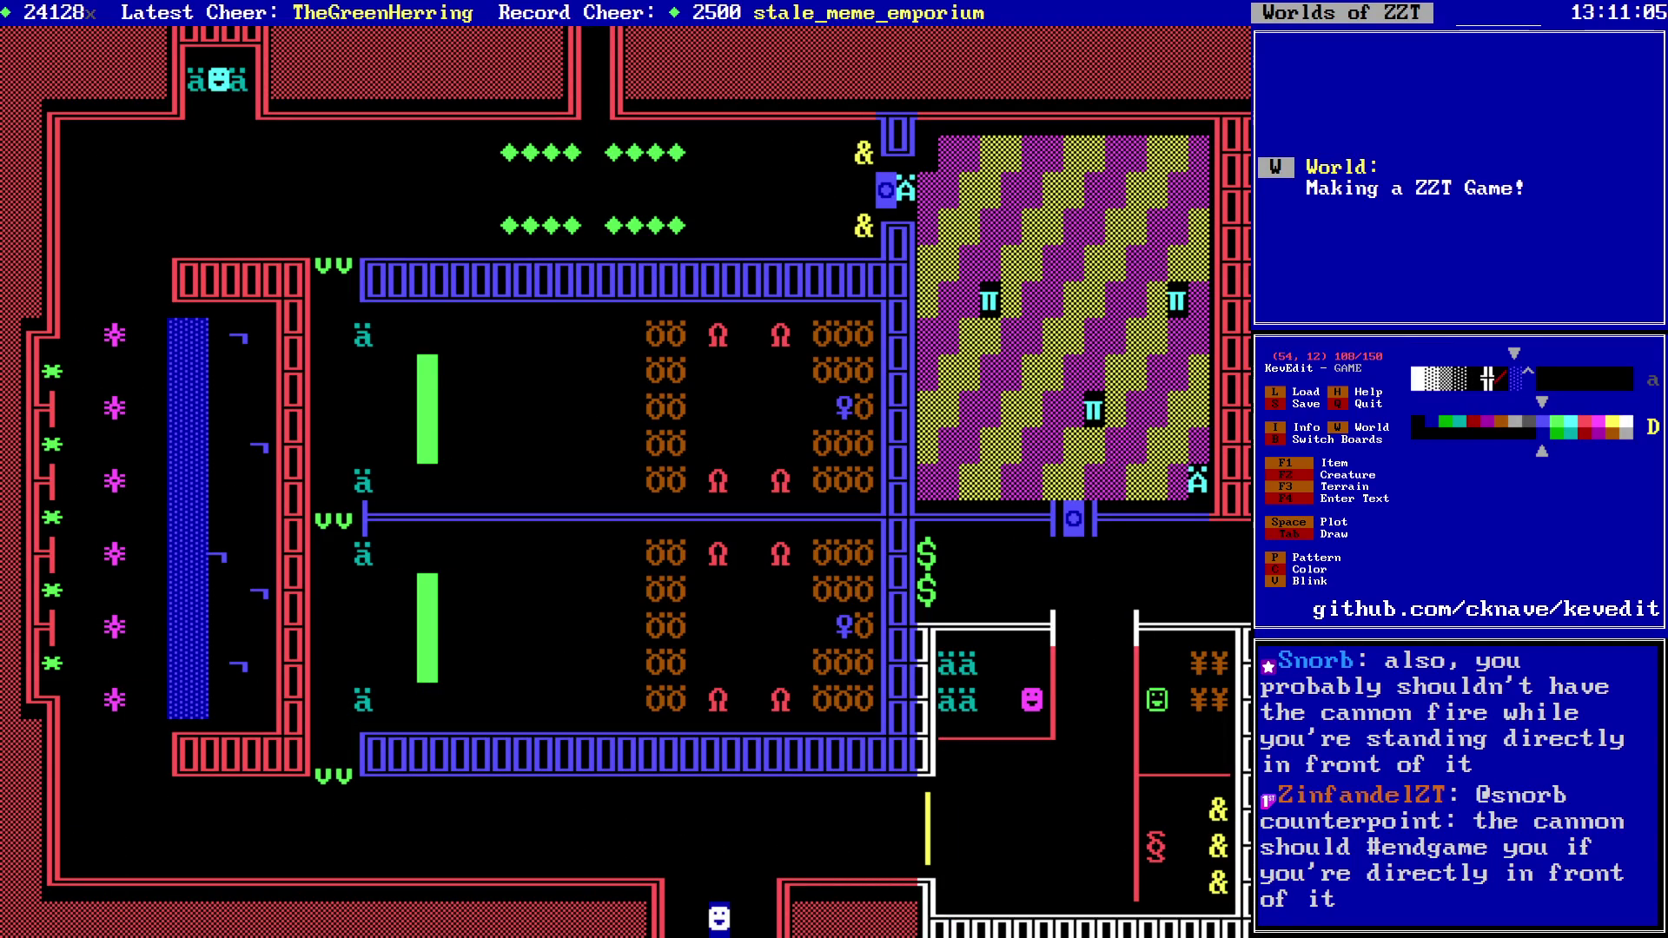
pyautogui.press('Left')
pyautogui.press('Left')
pyautogui.press('Left')
pyautogui.press('Return')
pyautogui.press('Return')
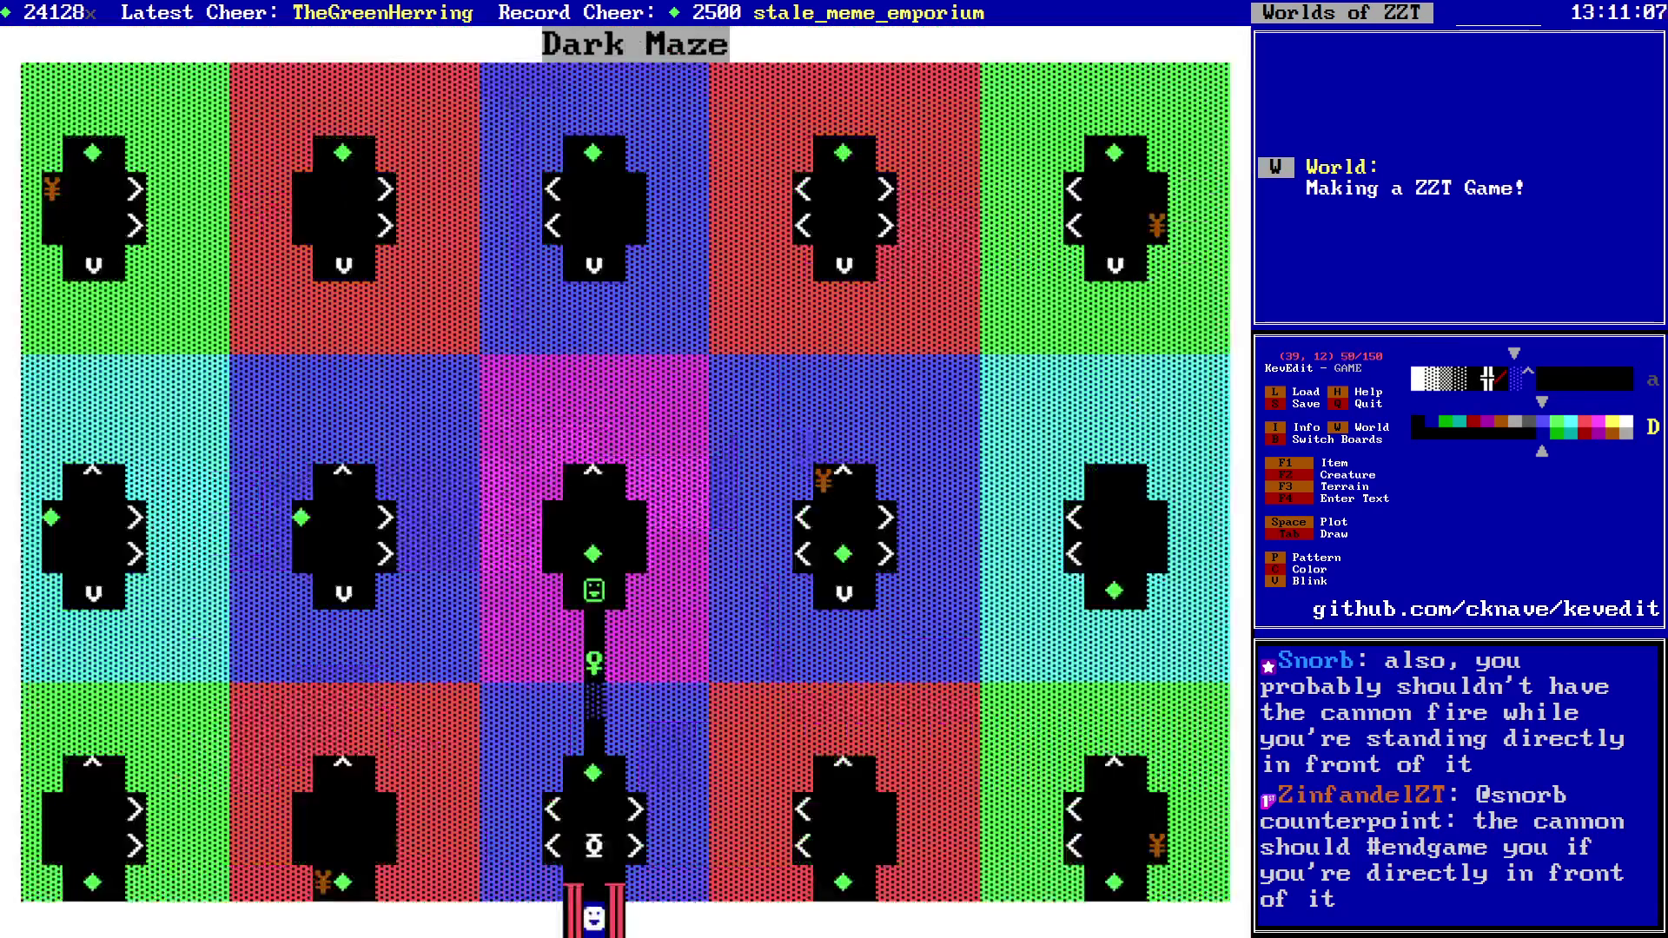
pyautogui.press('Return')
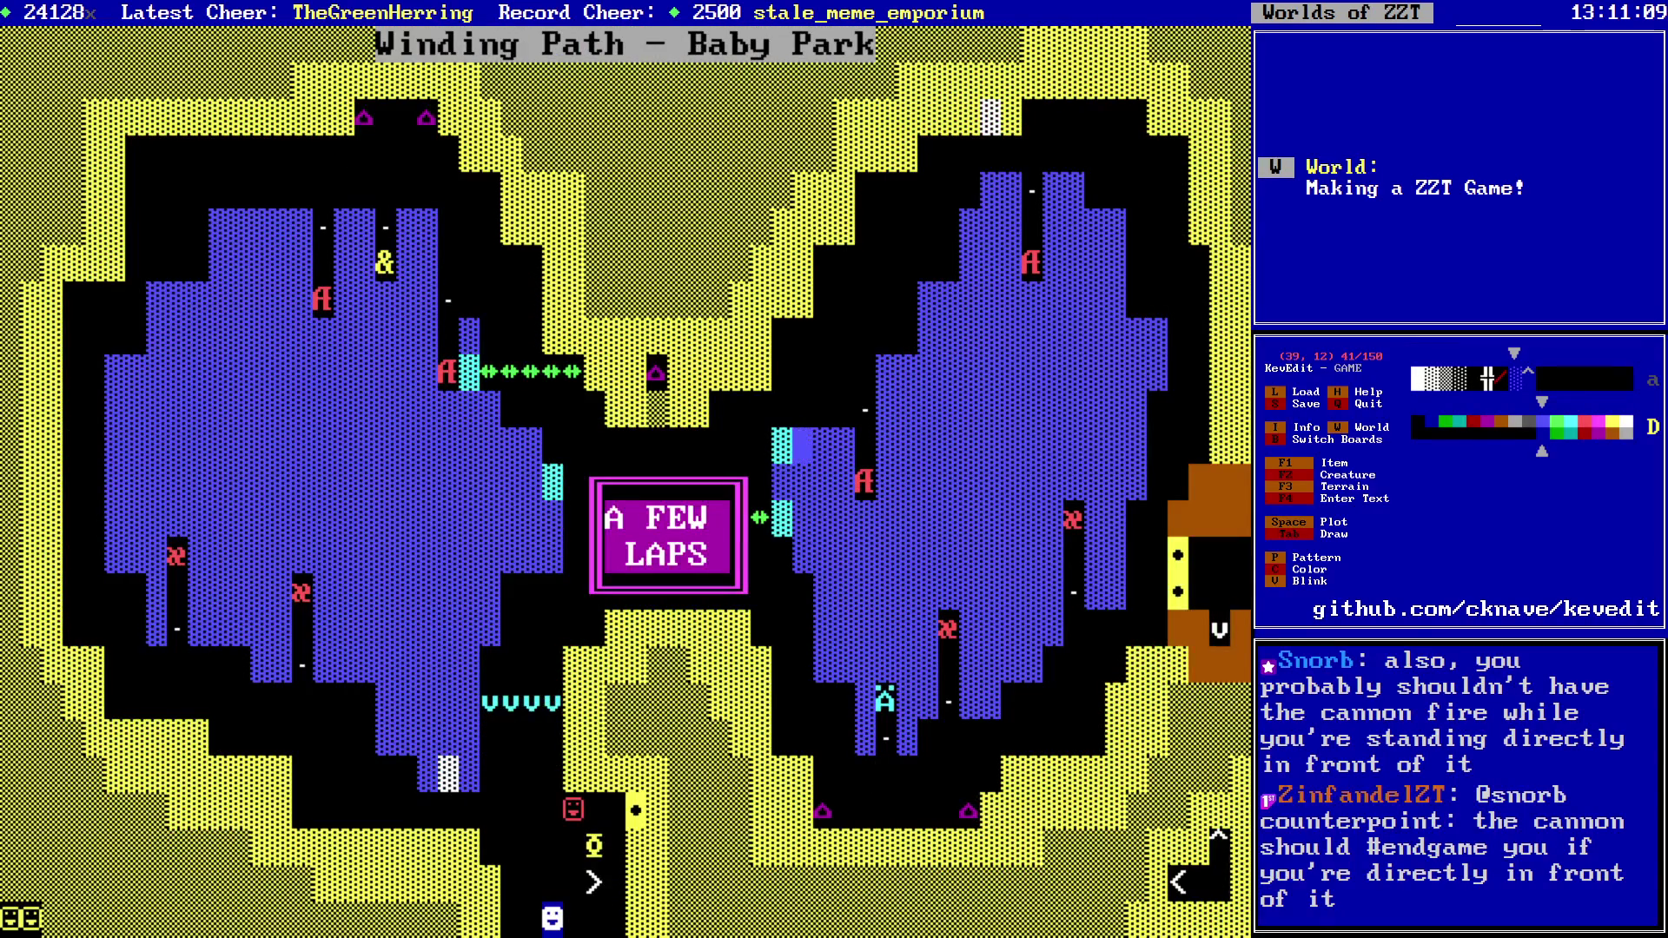
# Step: Move left along row 12 of Baby Park, then go past the xyz board to The Puzzle Board
pyautogui.press('Left')
pyautogui.press('Left')
pyautogui.press('Left')
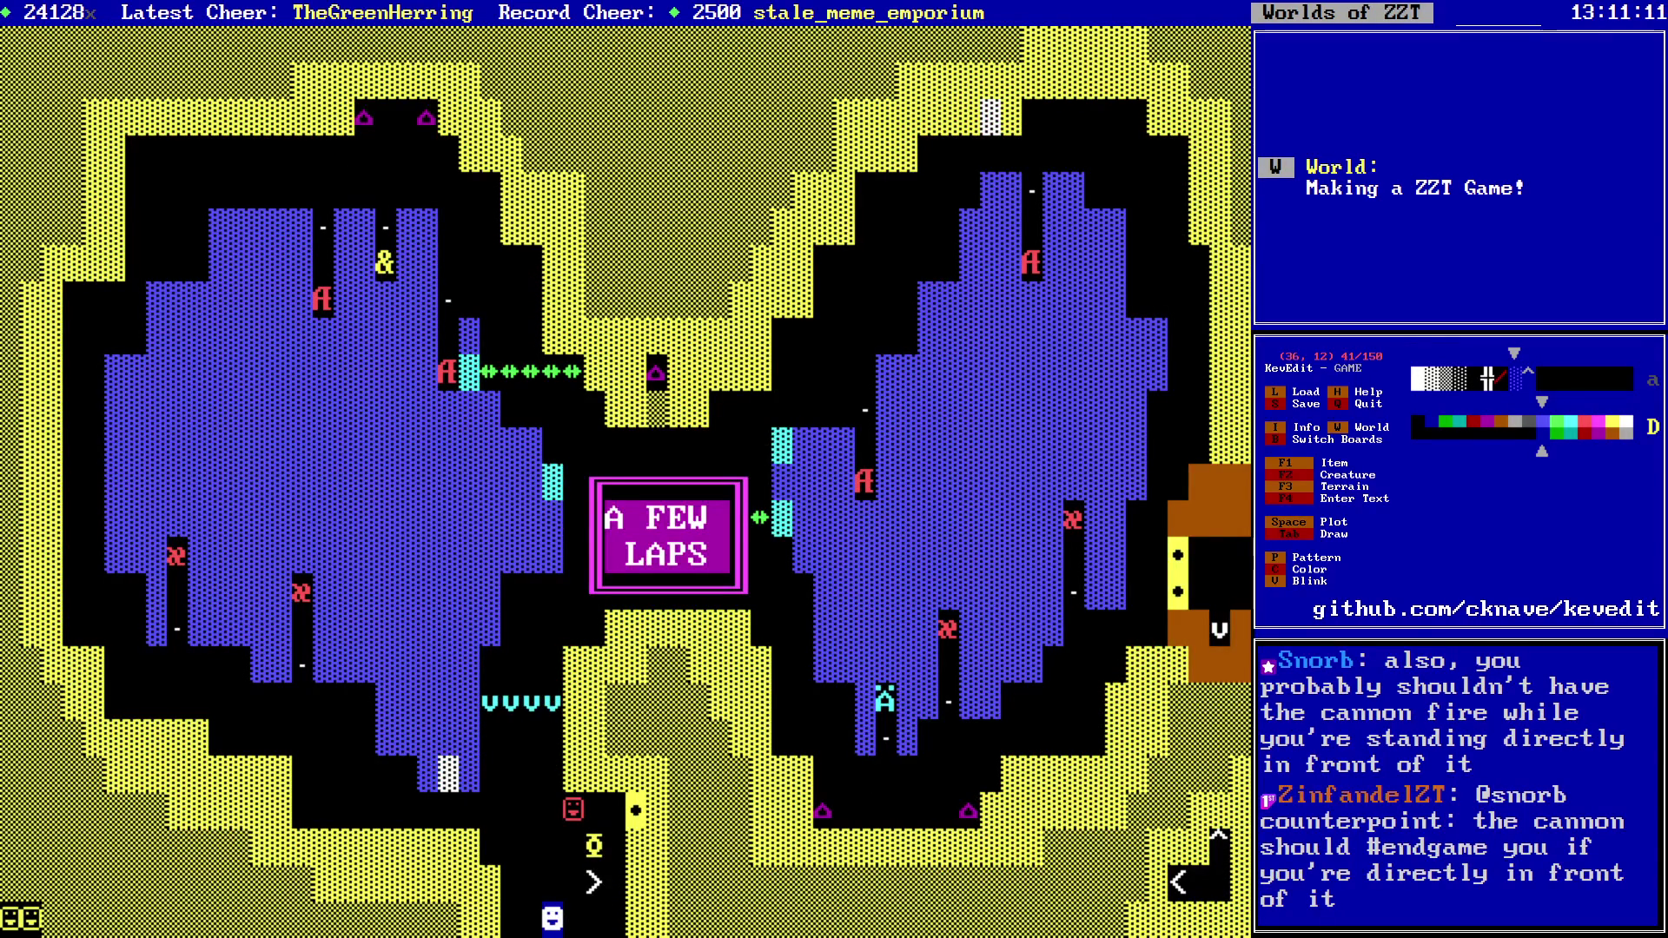
pyautogui.press('Left')
pyautogui.press('Left')
pyautogui.press('Left')
pyautogui.press('Left')
pyautogui.press('Left')
pyautogui.press('Left')
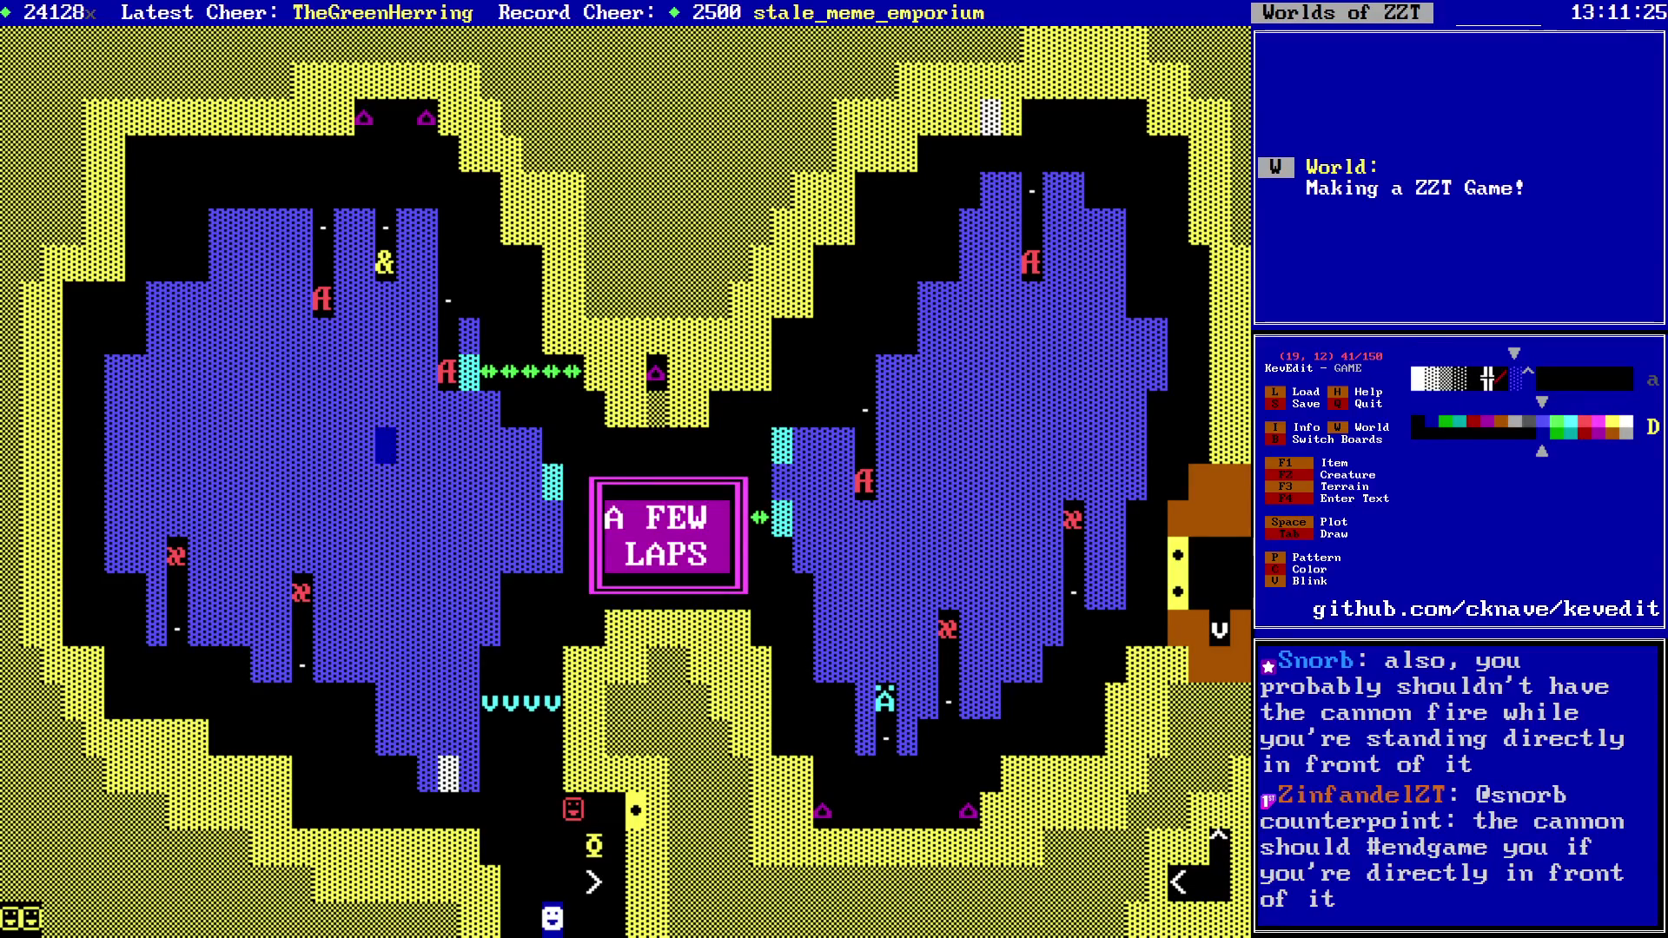
pyautogui.press('pageup')
pyautogui.press('pageup')
pyautogui.press('pageup')
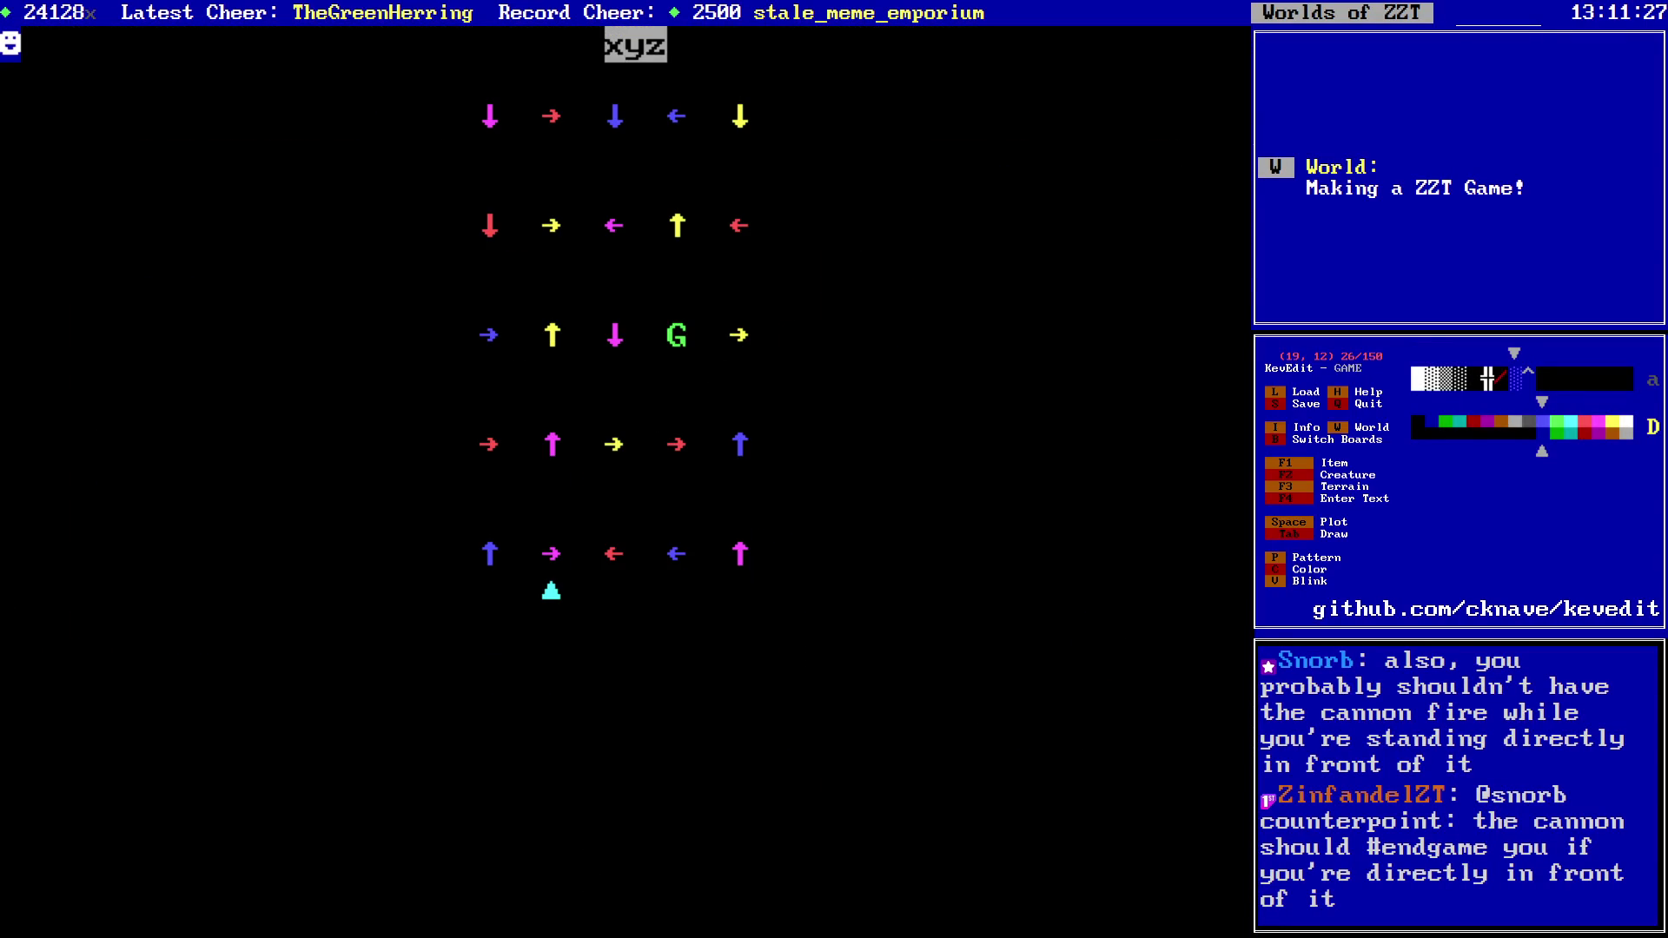
pyautogui.press('pagedown')
pyautogui.press('pagedown')
pyautogui.press('pagedown')
# Step: Go to the magenta Artist object on row 21 and open its program
pyautogui.press('Right')
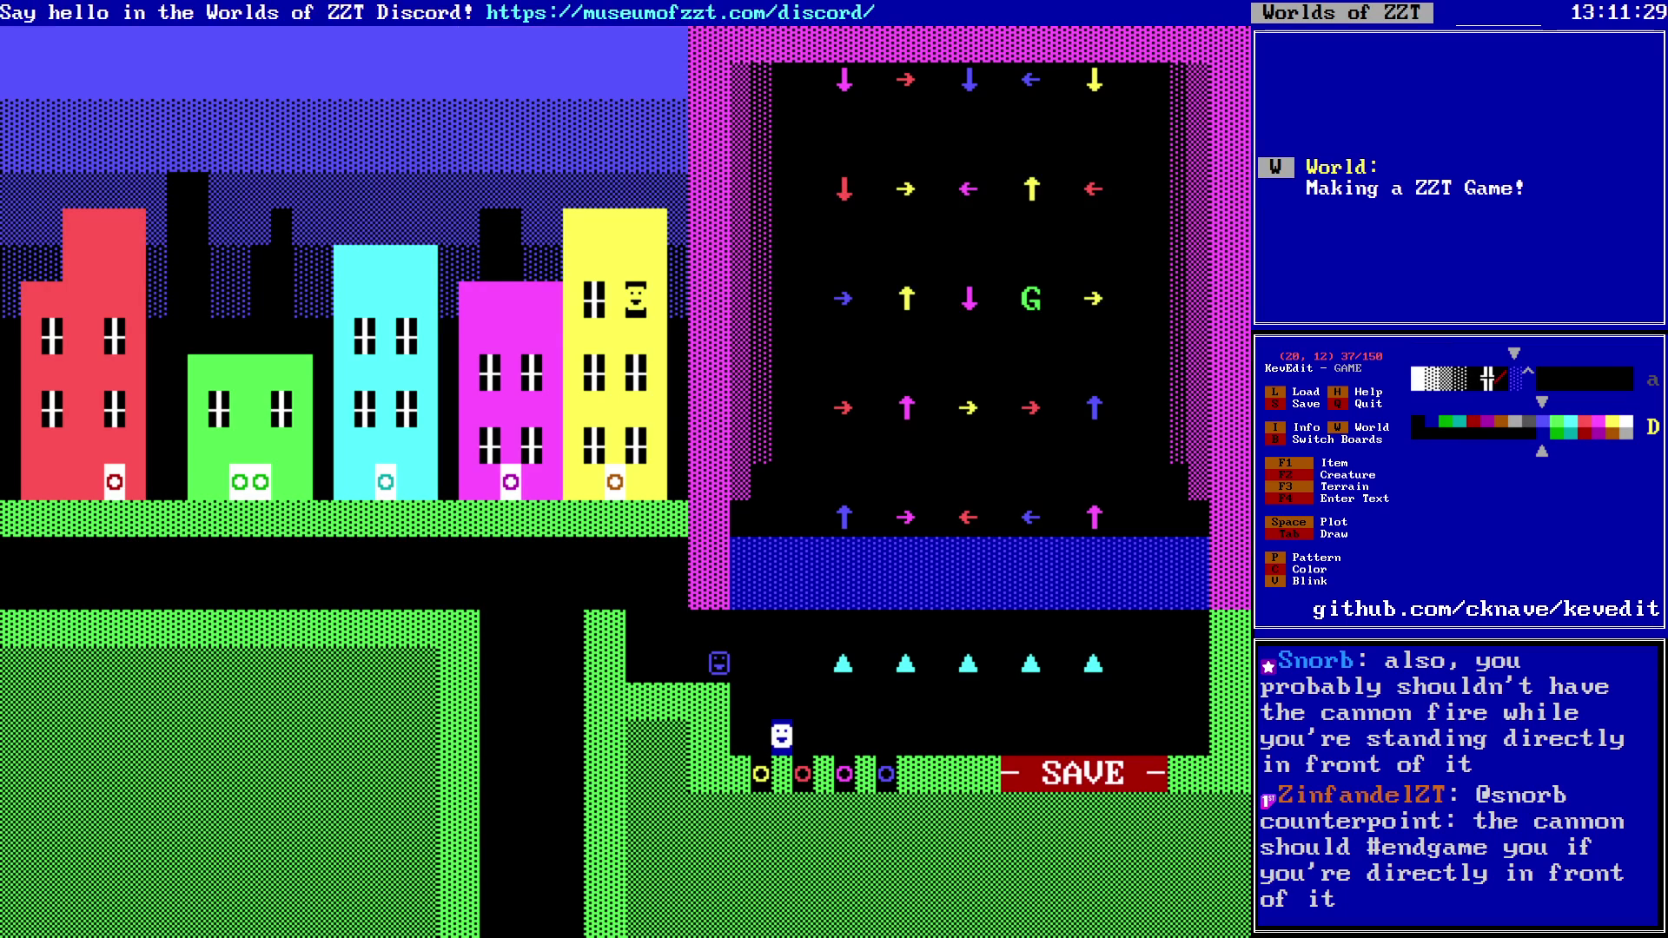
pyautogui.press('Right')
pyautogui.press('Right')
pyautogui.press('Right')
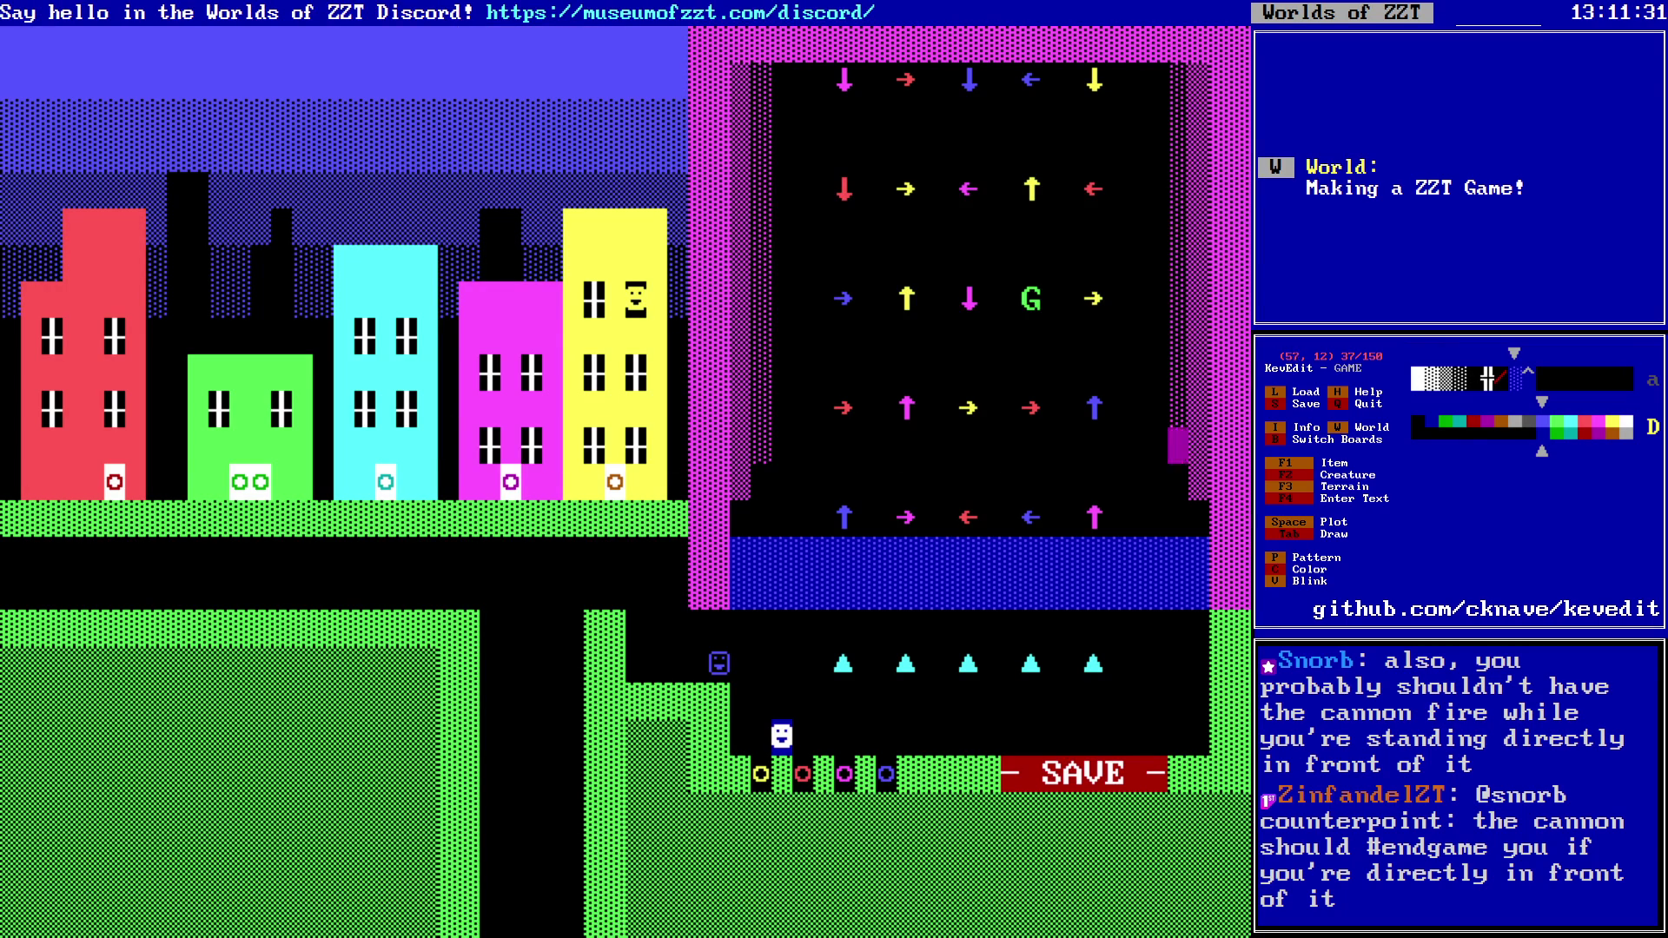
pyautogui.press('Left')
pyautogui.press('Left')
pyautogui.press('Left')
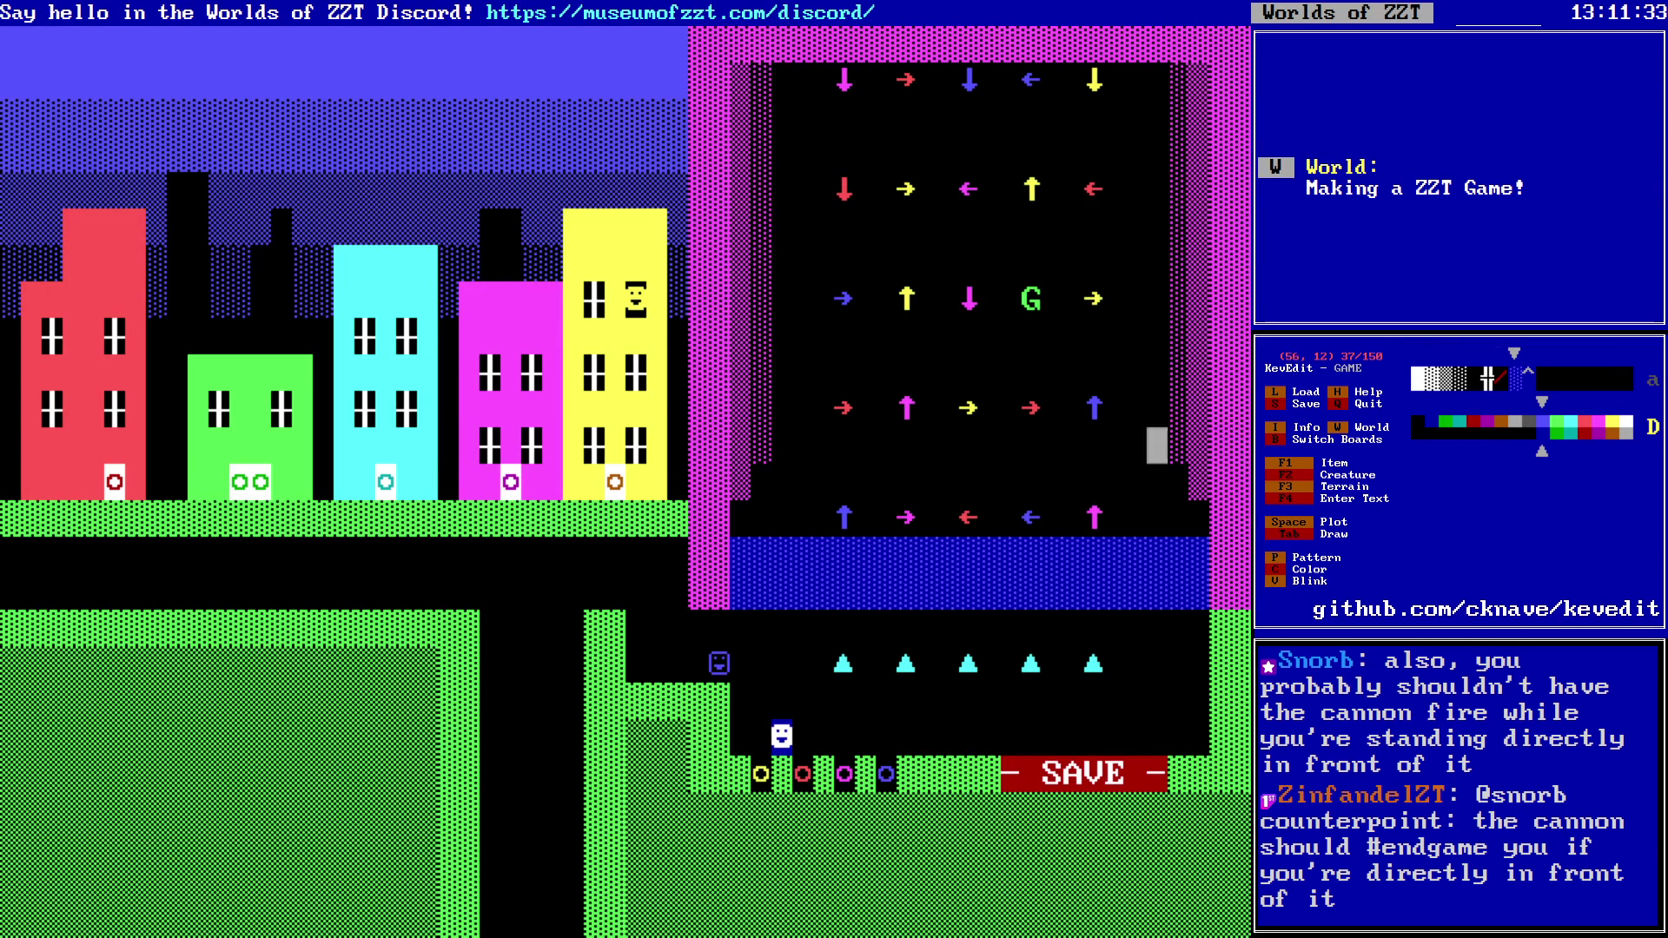
pyautogui.press('Down')
pyautogui.press('Down')
pyautogui.press('Down')
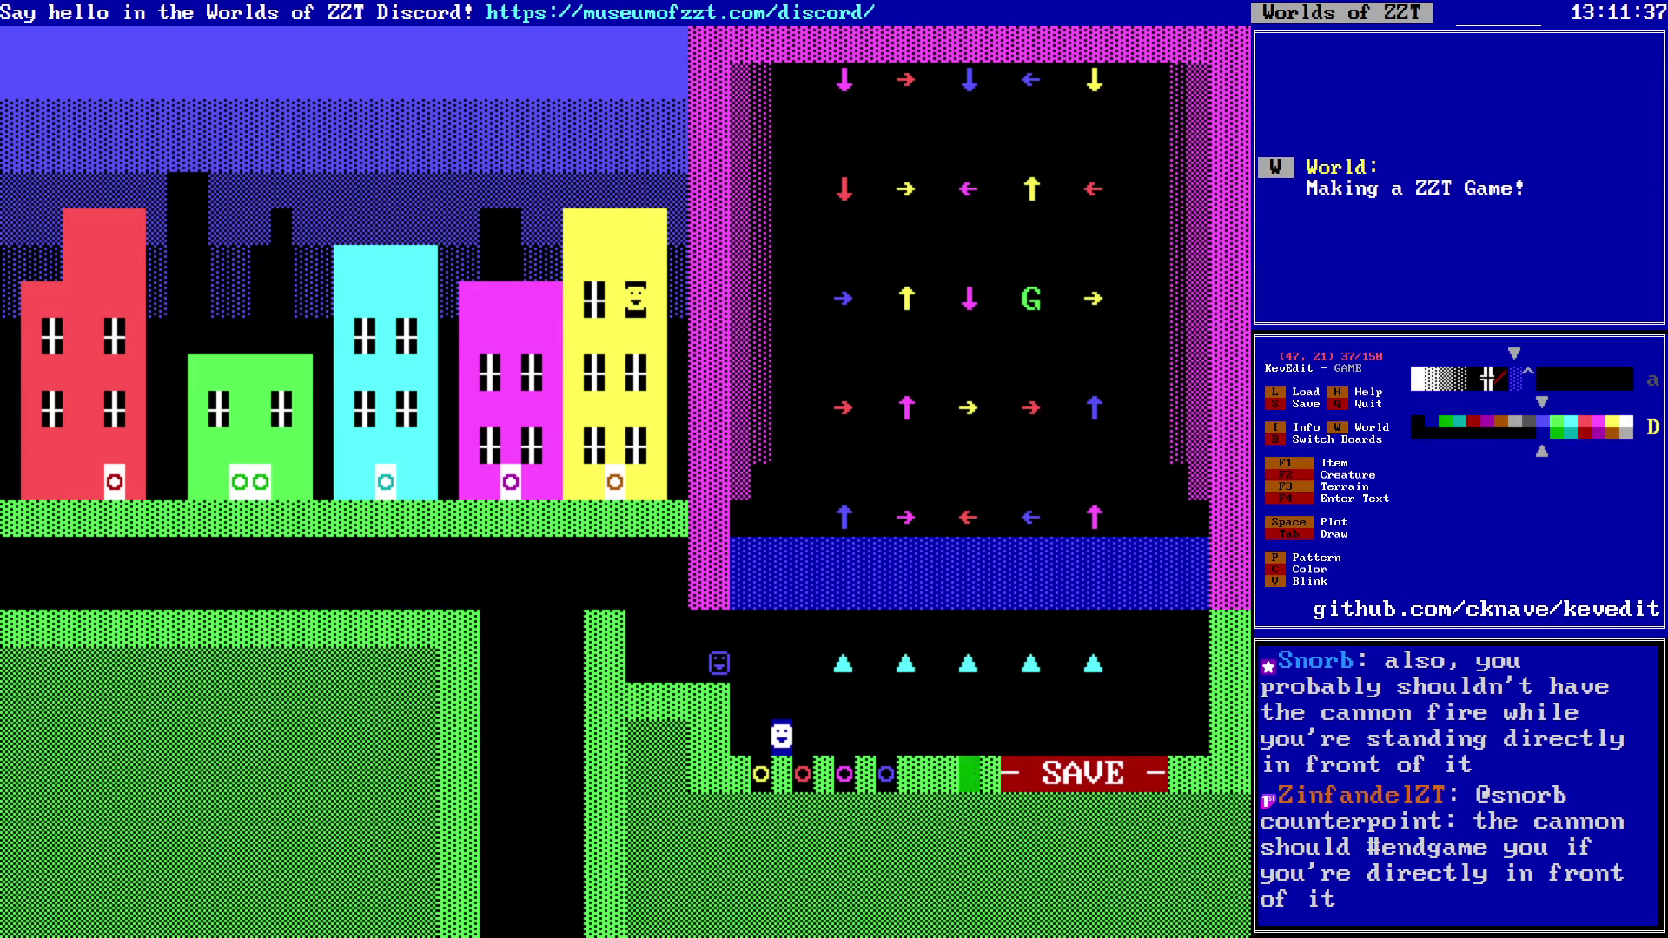
pyautogui.press('Left')
pyautogui.press('Left')
pyautogui.press('Left')
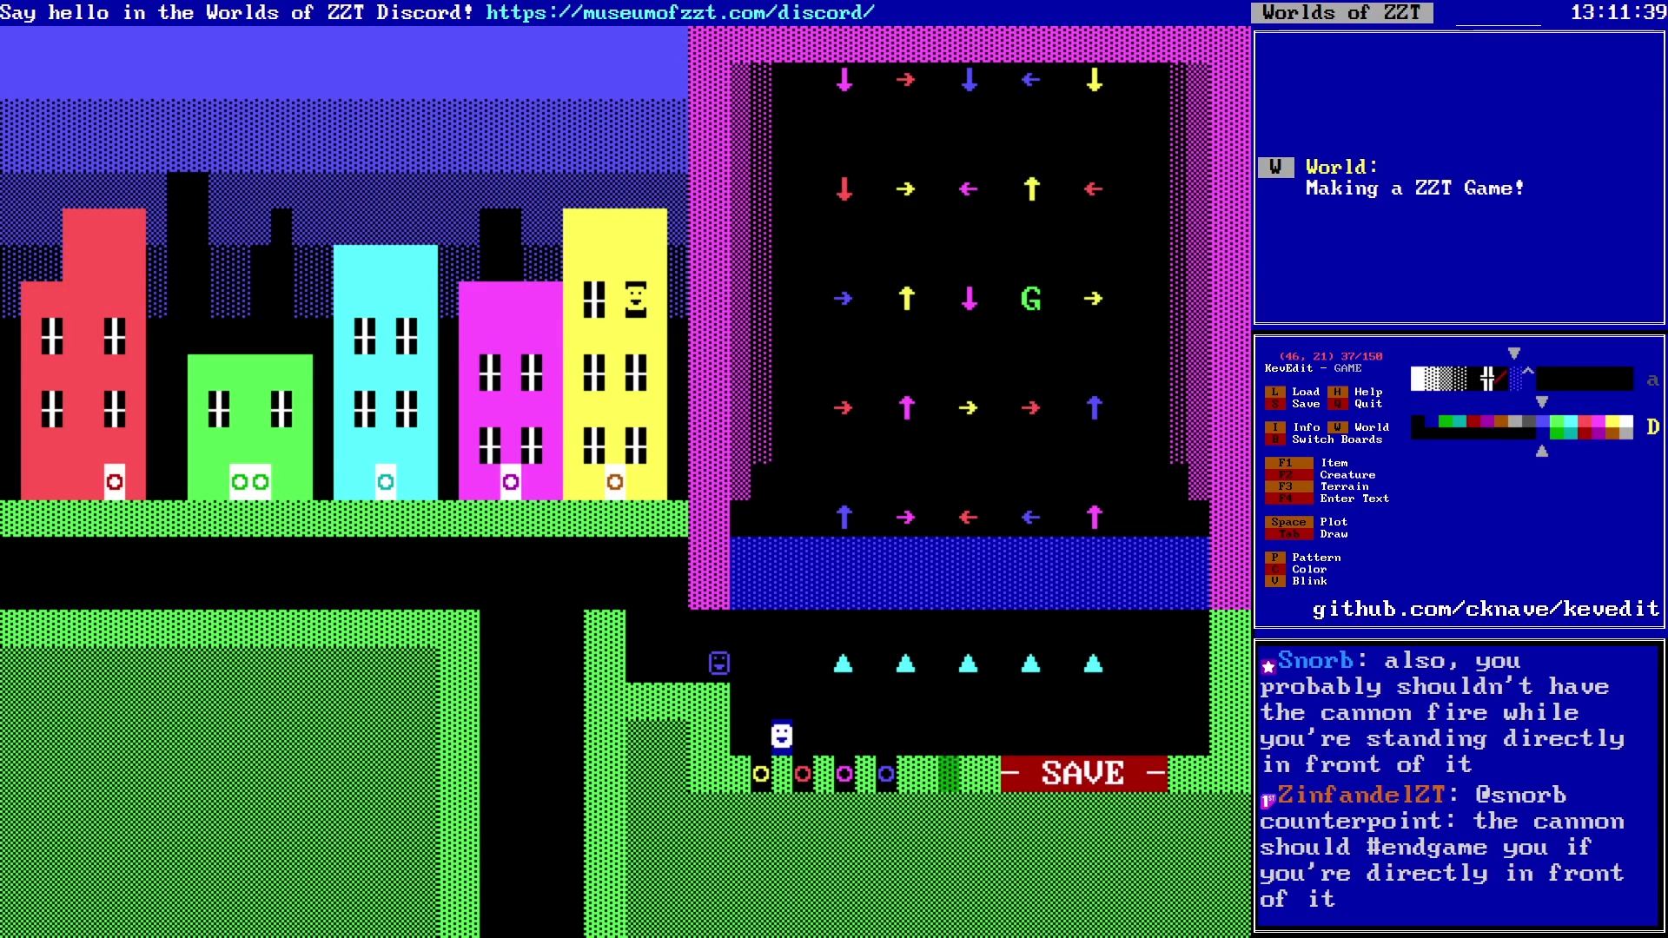
pyautogui.press('Left')
pyautogui.press('Left')
pyautogui.press('Left')
pyautogui.press('Up')
pyautogui.press('Up')
pyautogui.press('Up')
pyautogui.press('Left')
pyautogui.press('Return')
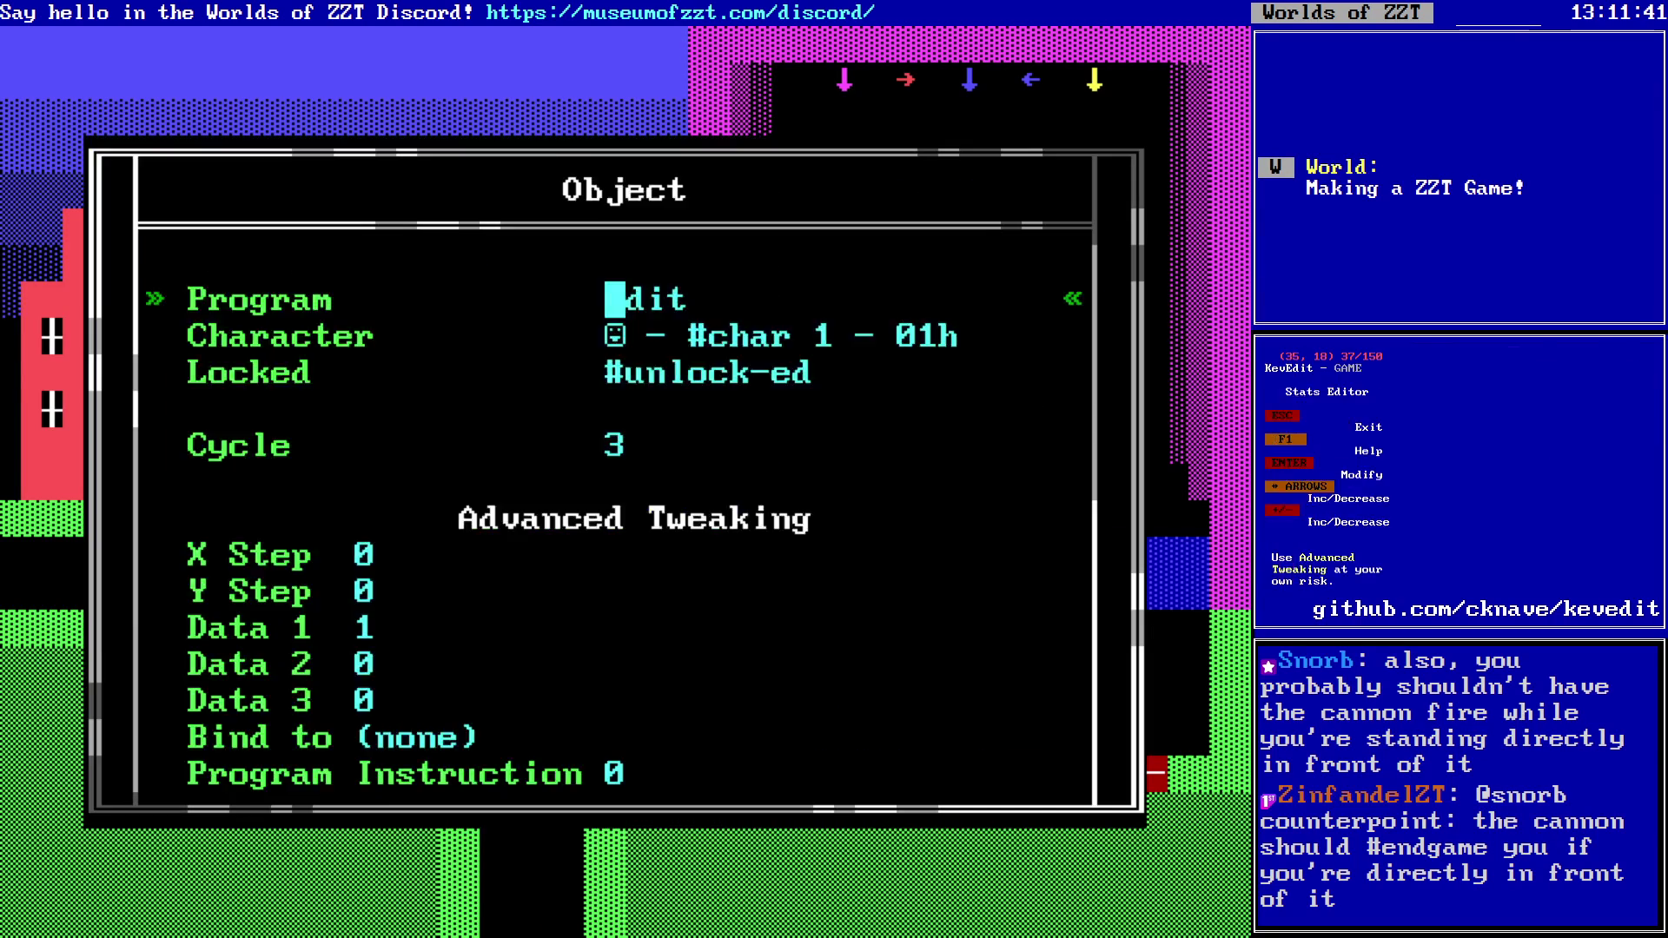
pyautogui.press('Return')
# Step: On the Then line, replace 'choose a' with 'touch the' and close the code editor
pyautogui.press('Down')
pyautogui.press('Down')
pyautogui.press('Down')
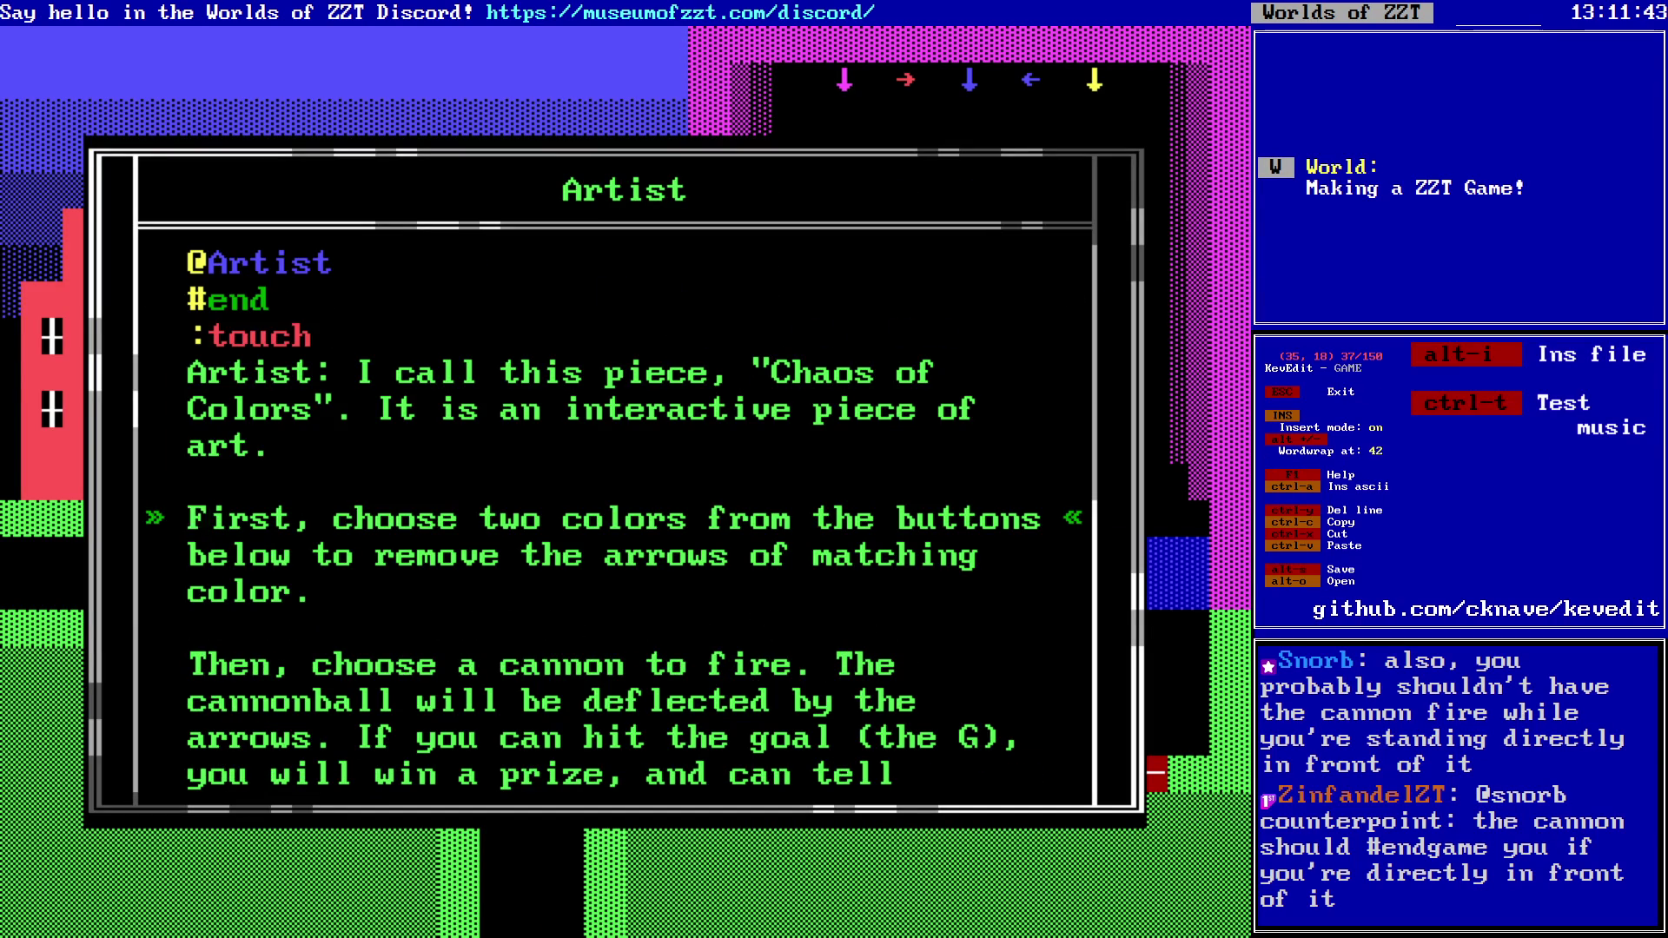
pyautogui.press('Down')
pyautogui.press('Down')
pyautogui.press('Down')
pyautogui.press('Down')
pyautogui.press('Right')
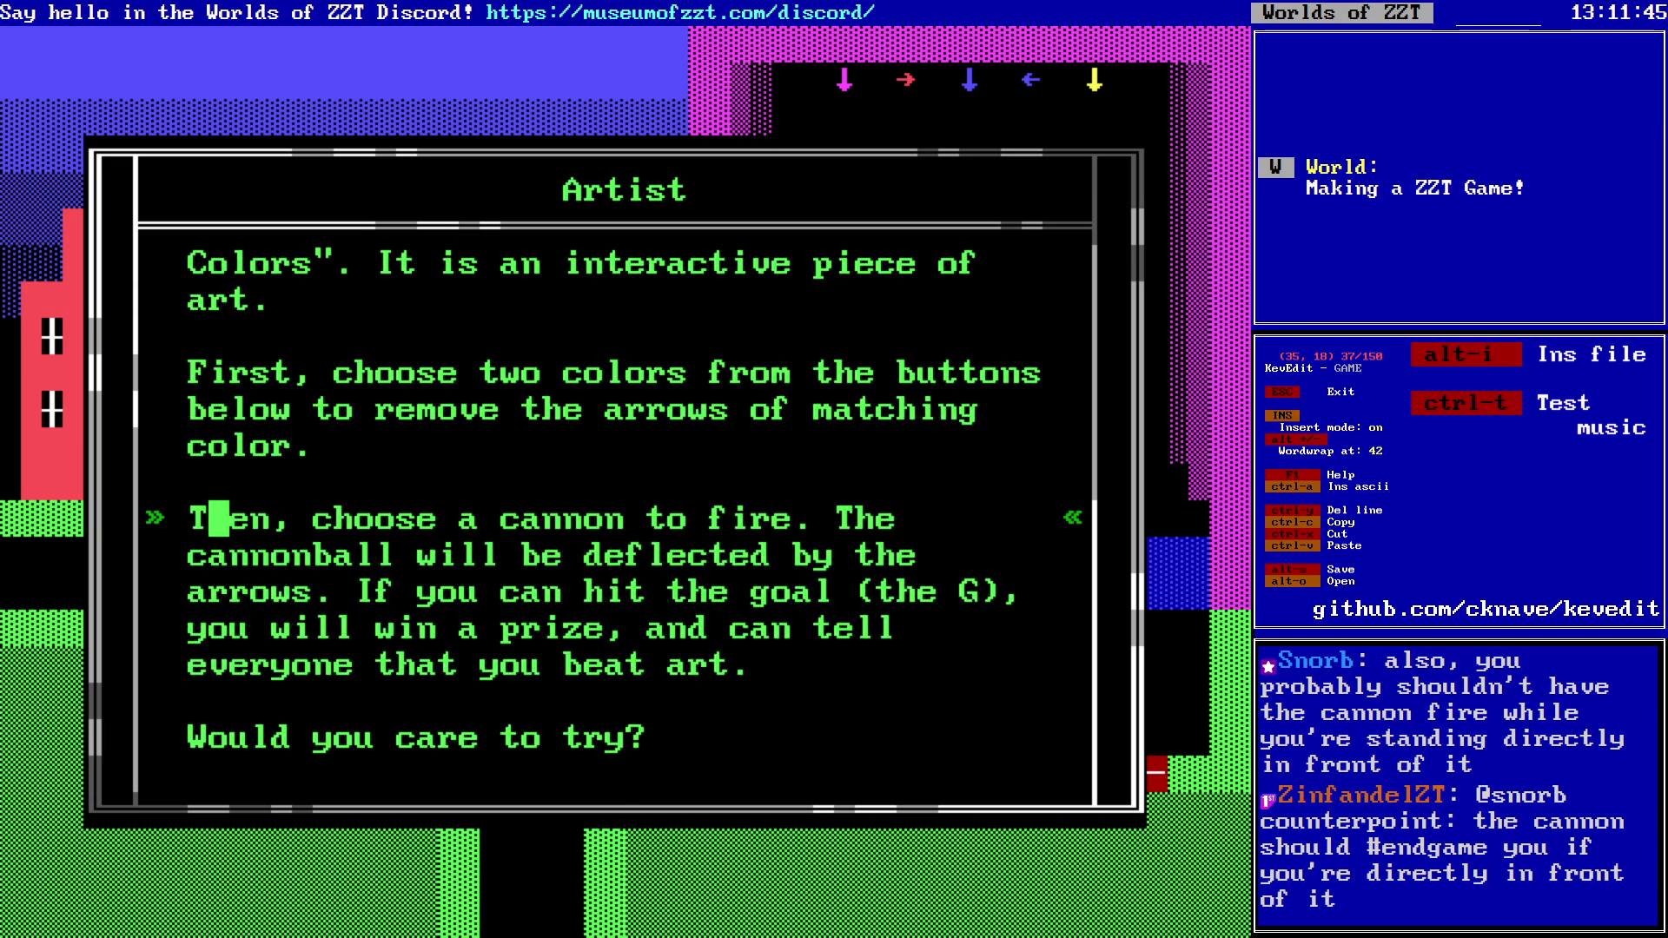
pyautogui.press('Right')
pyautogui.press('Right')
pyautogui.press('Right')
pyautogui.press('Delete')
pyautogui.press('Delete')
pyautogui.press('Delete')
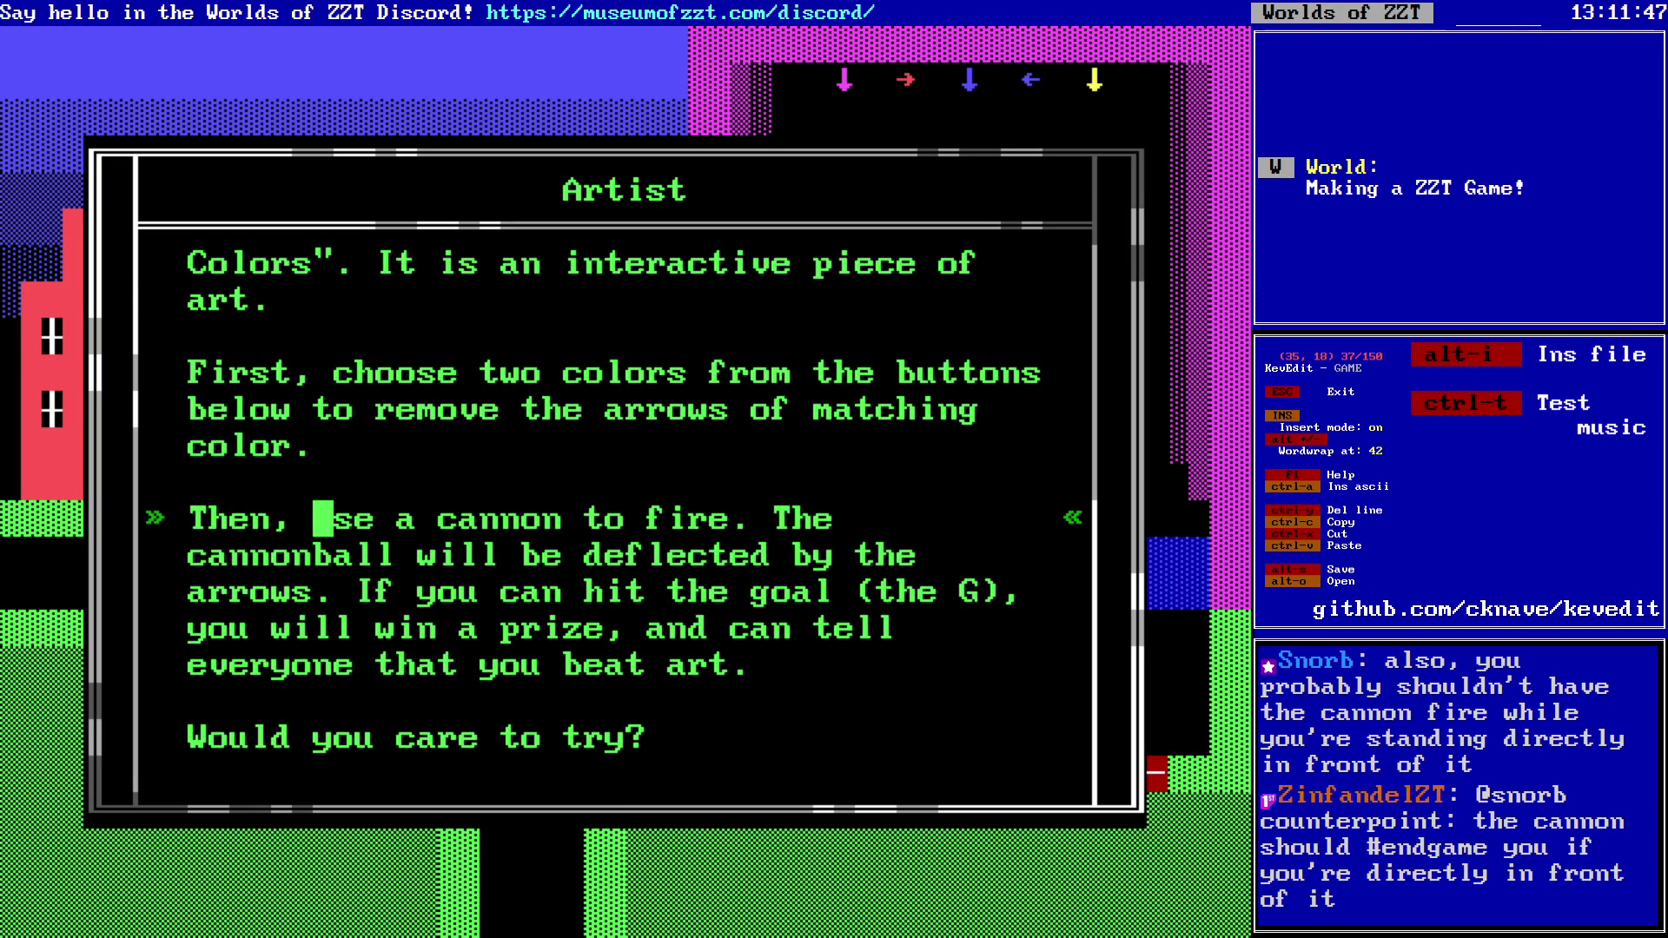
pyautogui.write('touch')
pyautogui.press('Delete')
pyautogui.write('the')
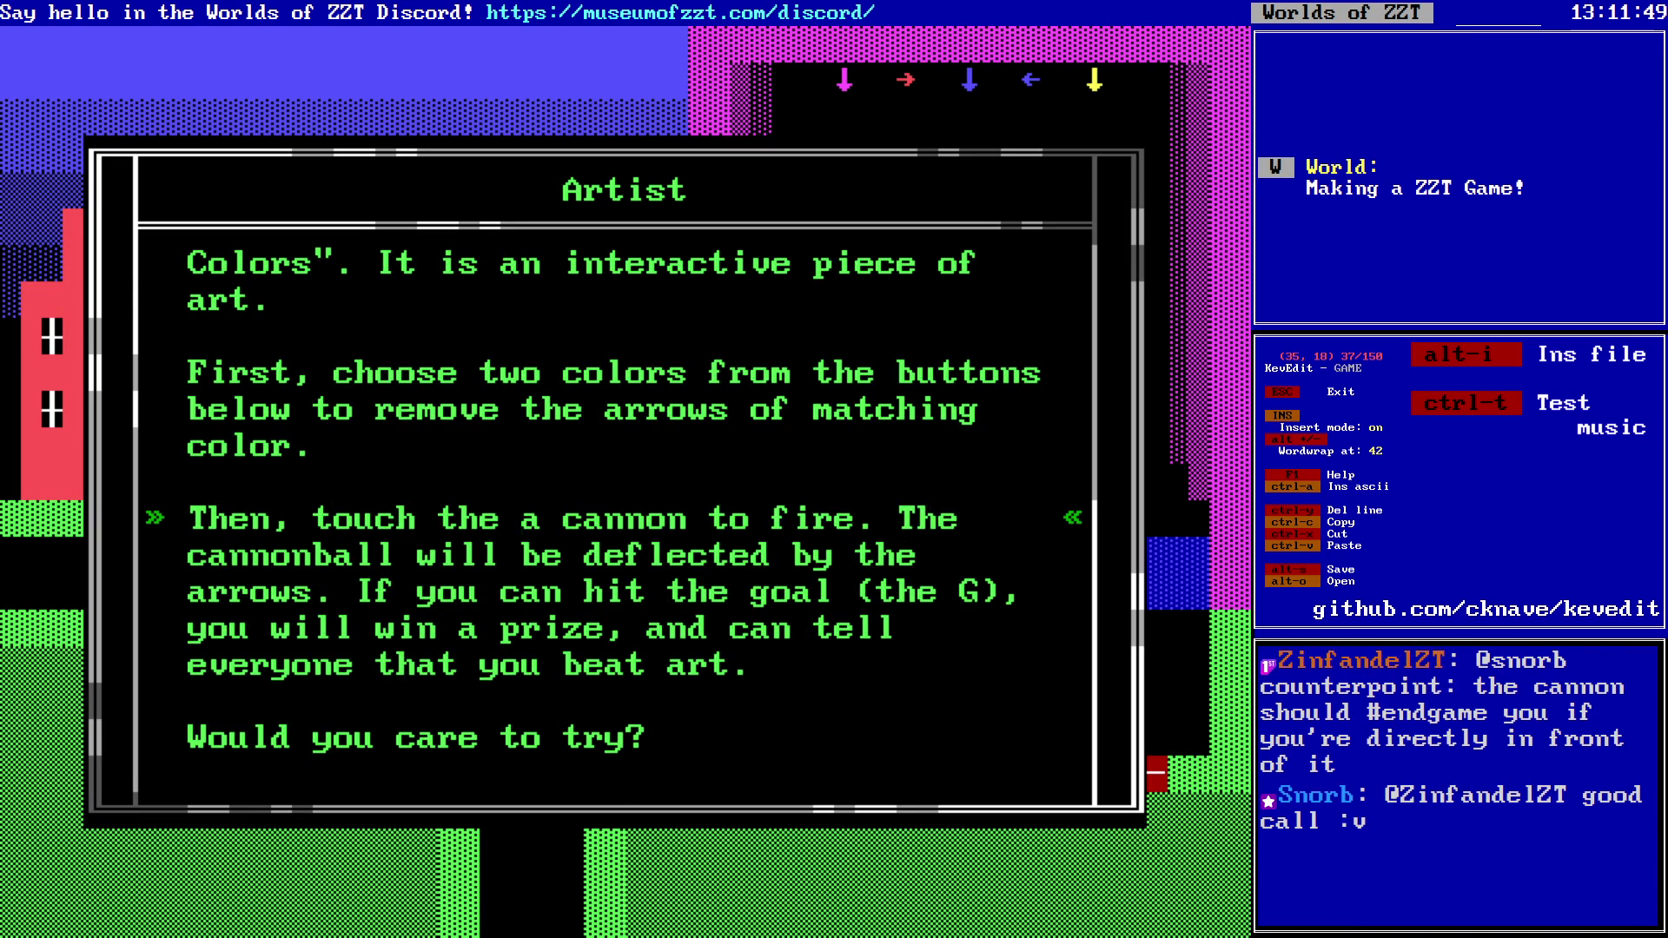
pyautogui.press('Down')
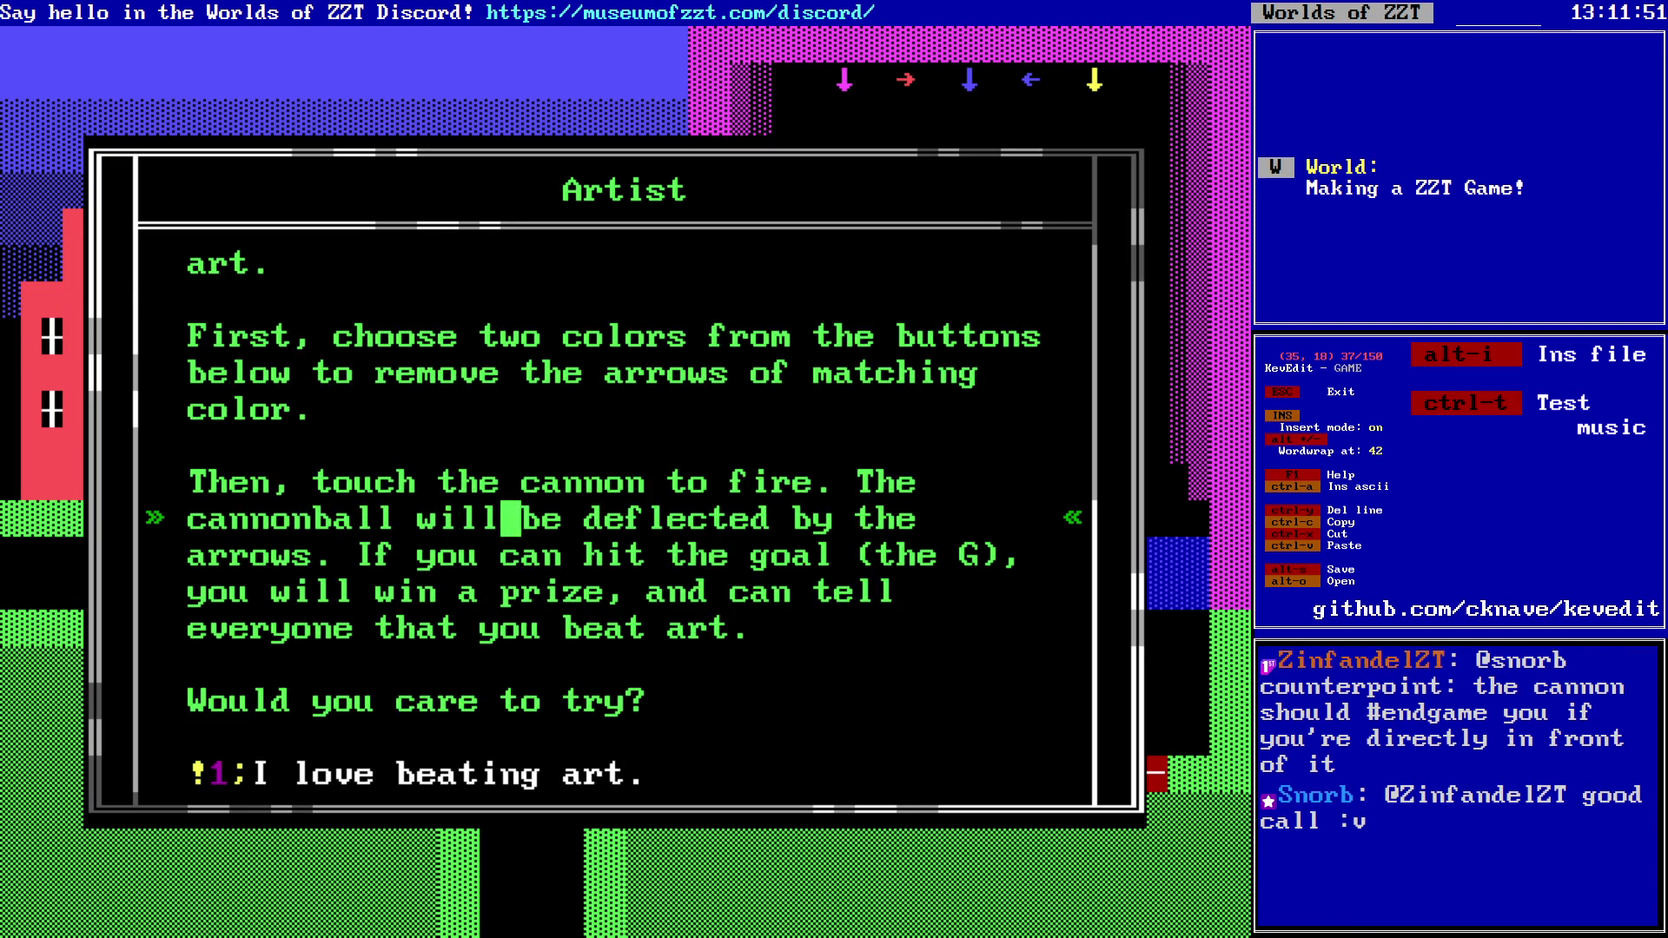
pyautogui.press('Down')
pyautogui.press('Down')
pyautogui.press('Down')
pyautogui.press('Escape')
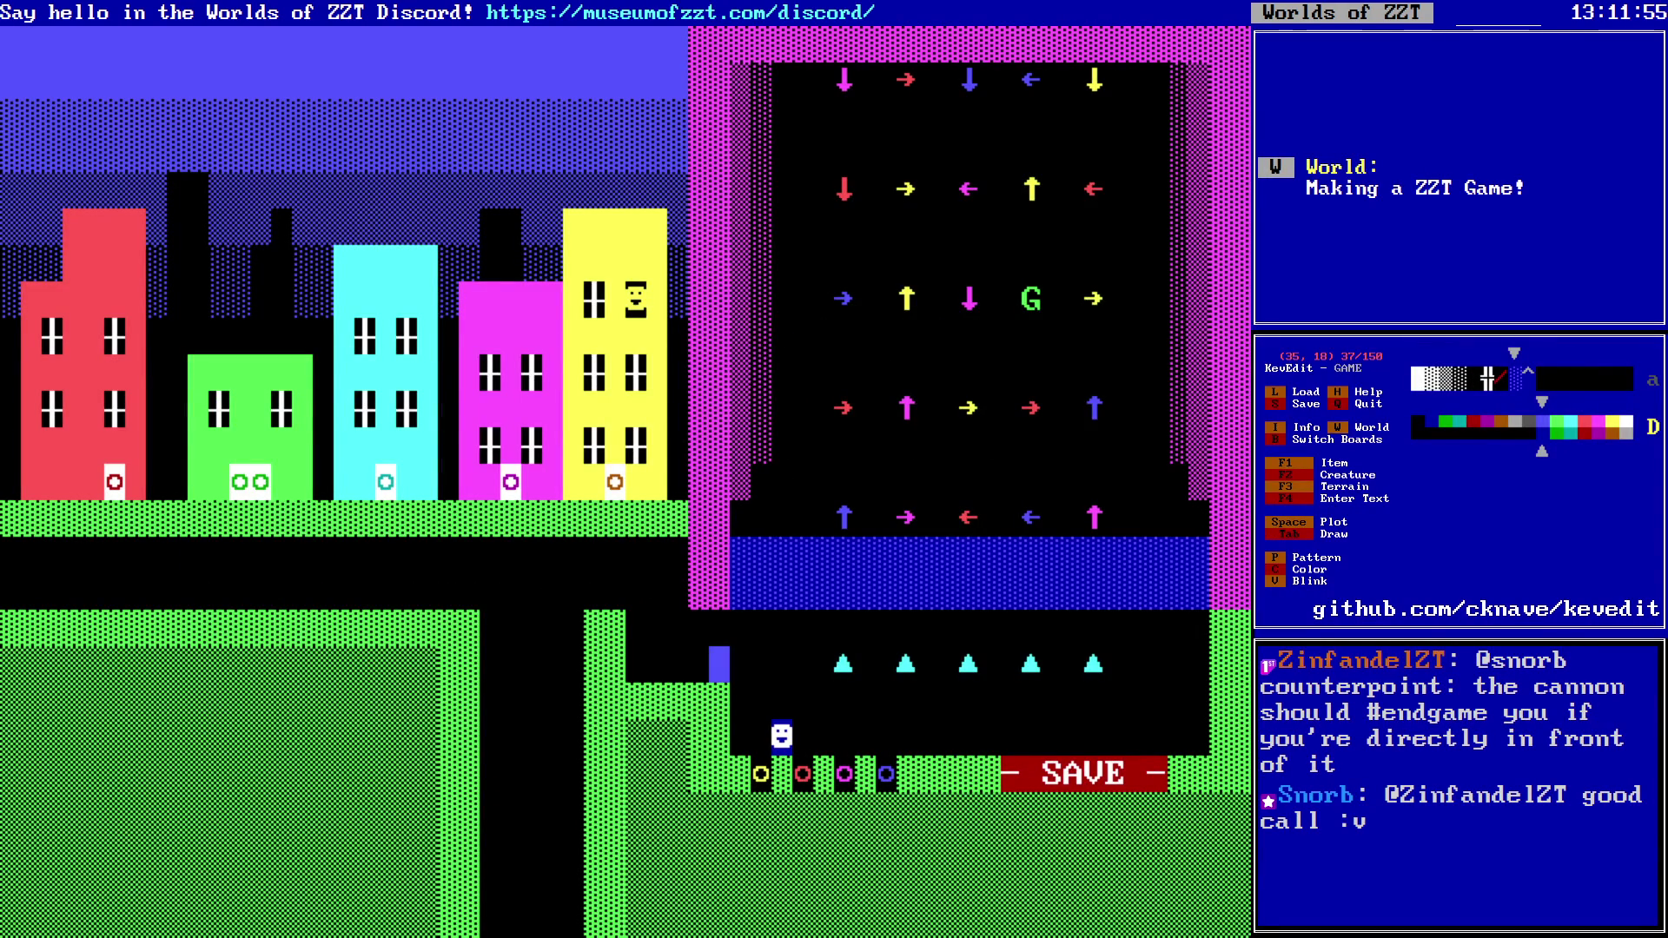
pyautogui.press('Right')
pyautogui.press('Right')
# Step: Pick the next drawing pattern and move along the cyan triangle row below the water
pyautogui.press('p')
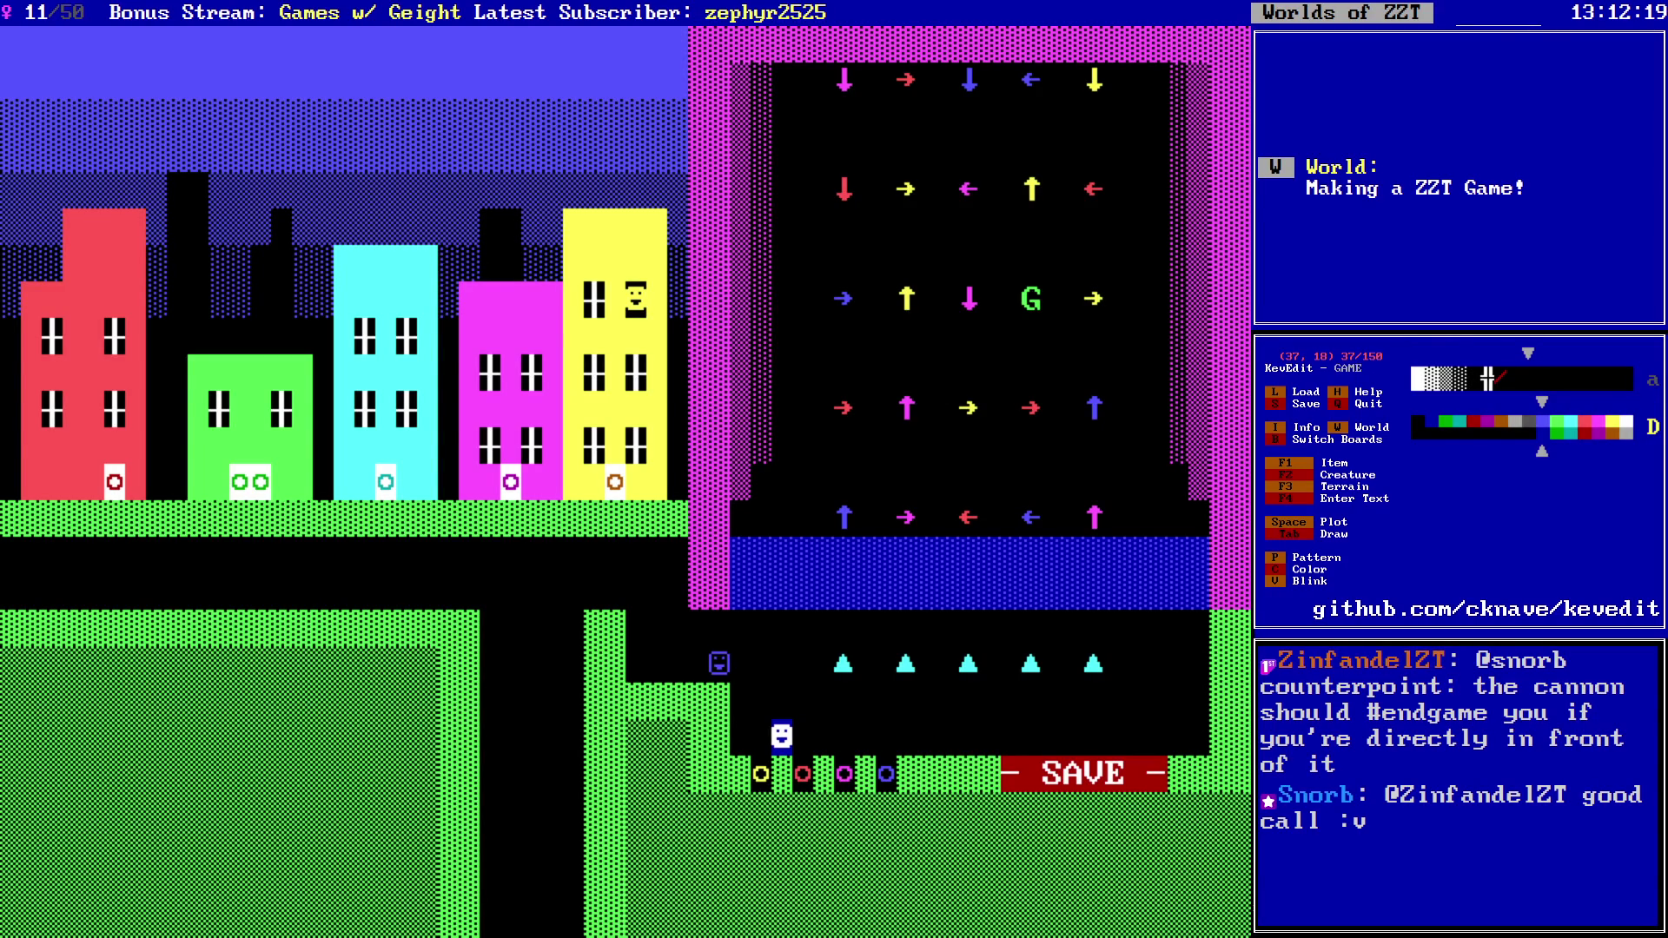
pyautogui.press('Right')
pyautogui.press('Right')
pyautogui.press('Right')
pyautogui.press('Right')
pyautogui.press('Left')
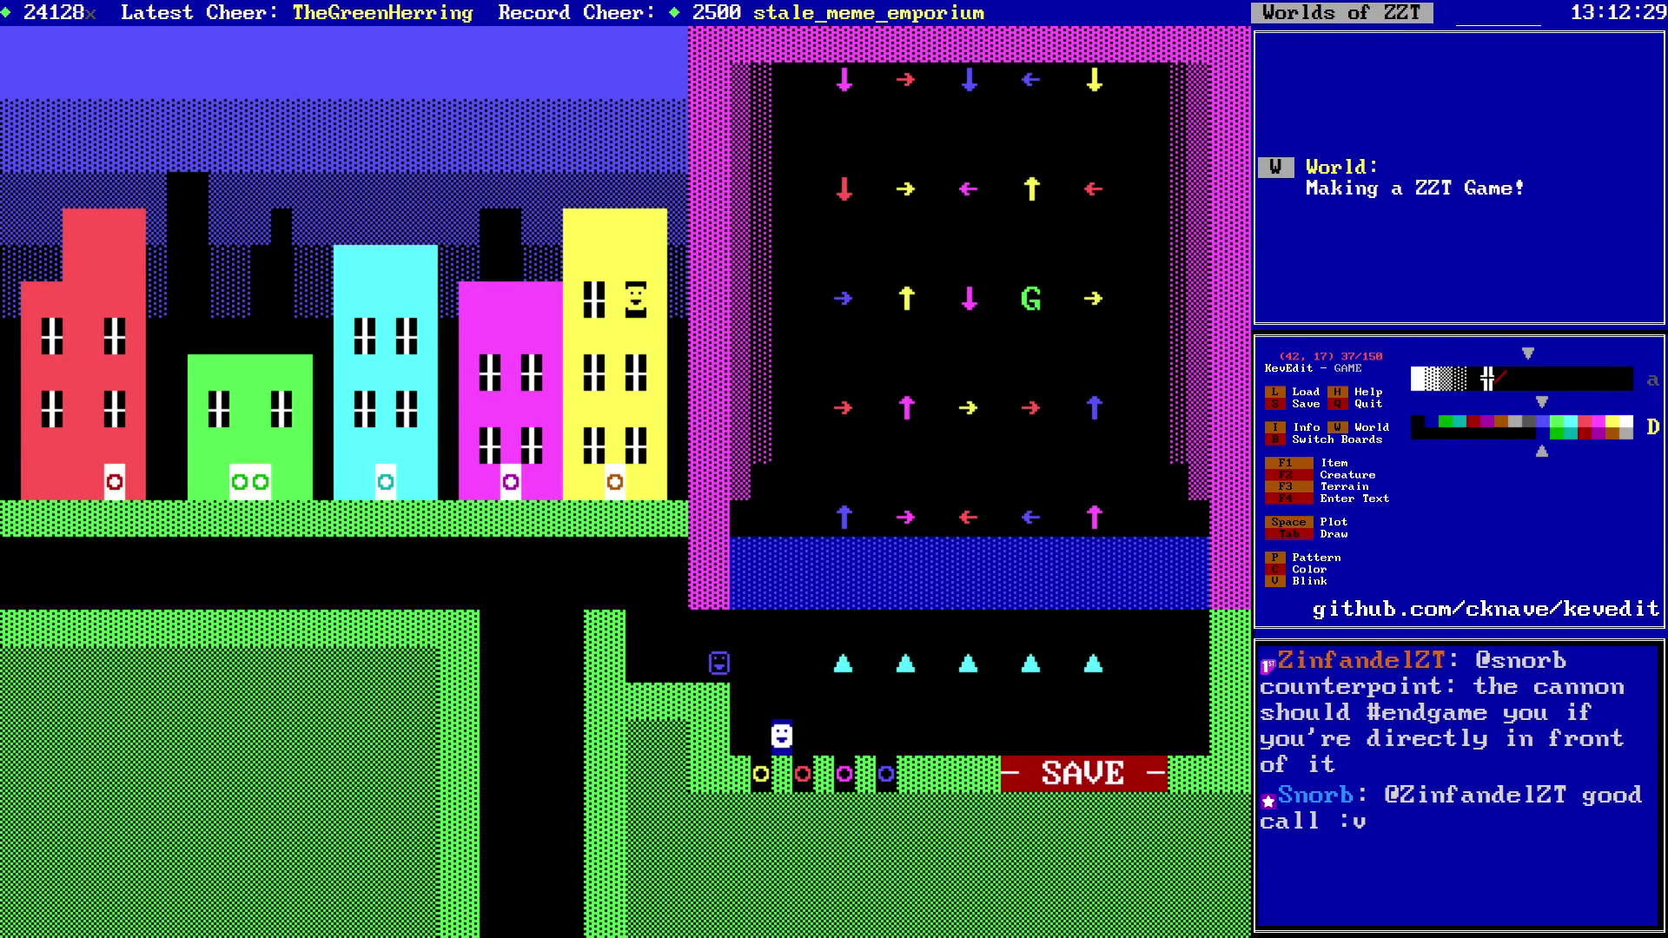
pyautogui.press('Right')
pyautogui.press('Left')
pyautogui.press('Left')
pyautogui.press('Up')
pyautogui.press('Up')
pyautogui.press('Up')
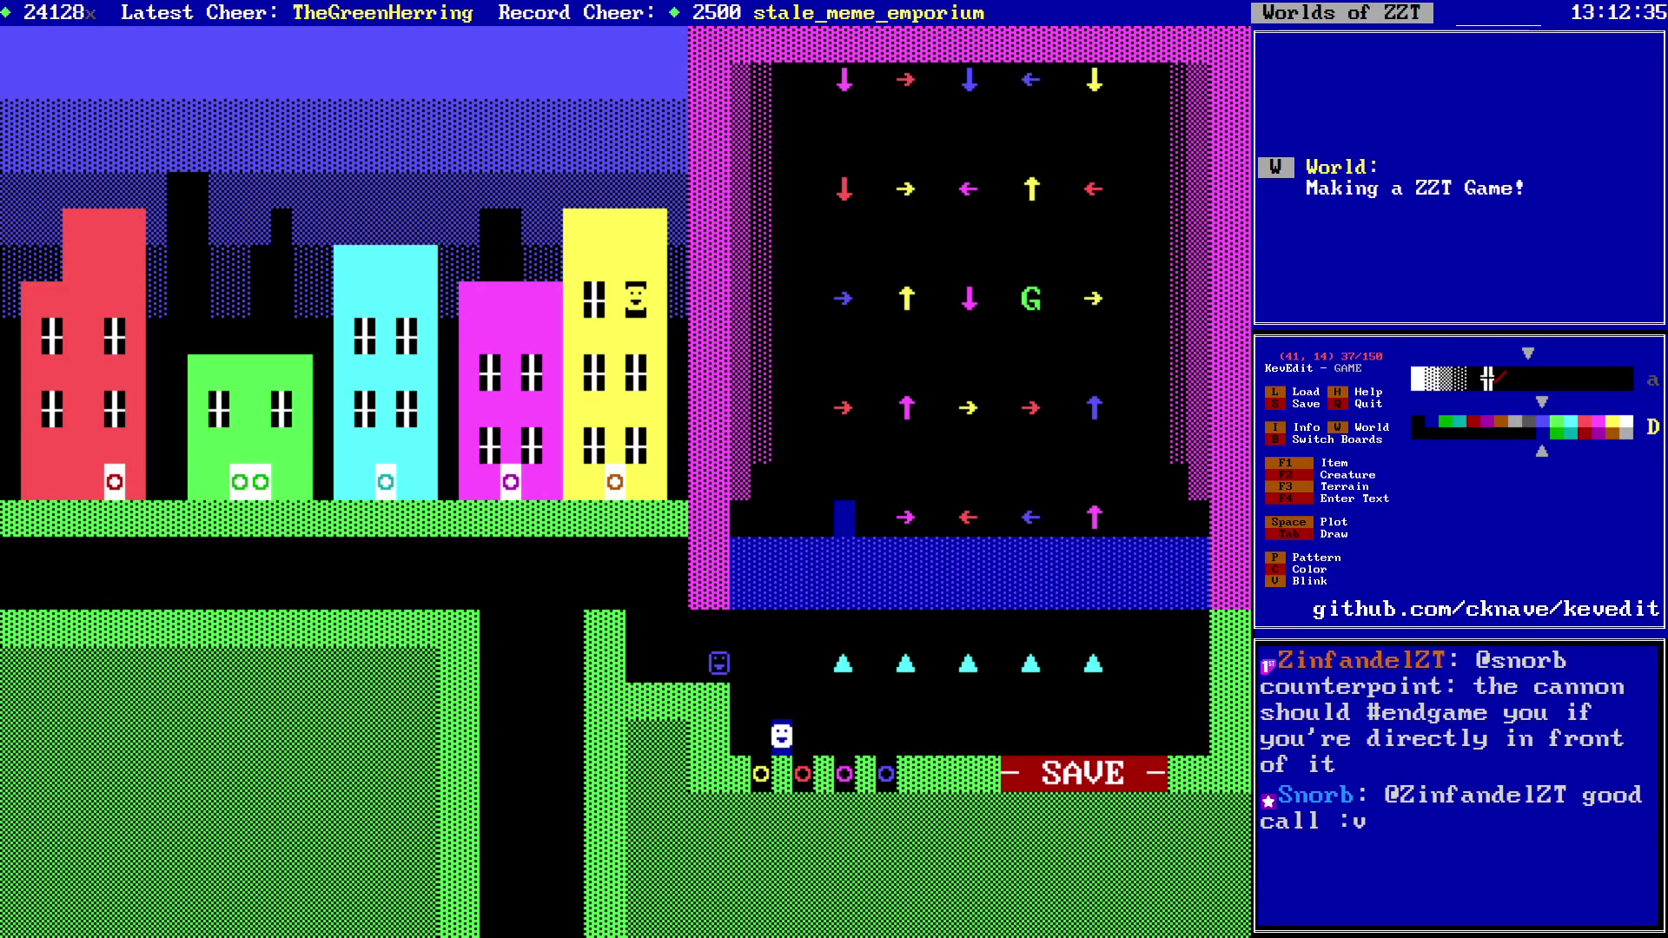
# Step: Glance at the xyz board, return to The Puzzle Board, and move along the triangle row
pyautogui.press('Down')
pyautogui.press('Down')
pyautogui.press('Down')
pyautogui.press('pagedown')
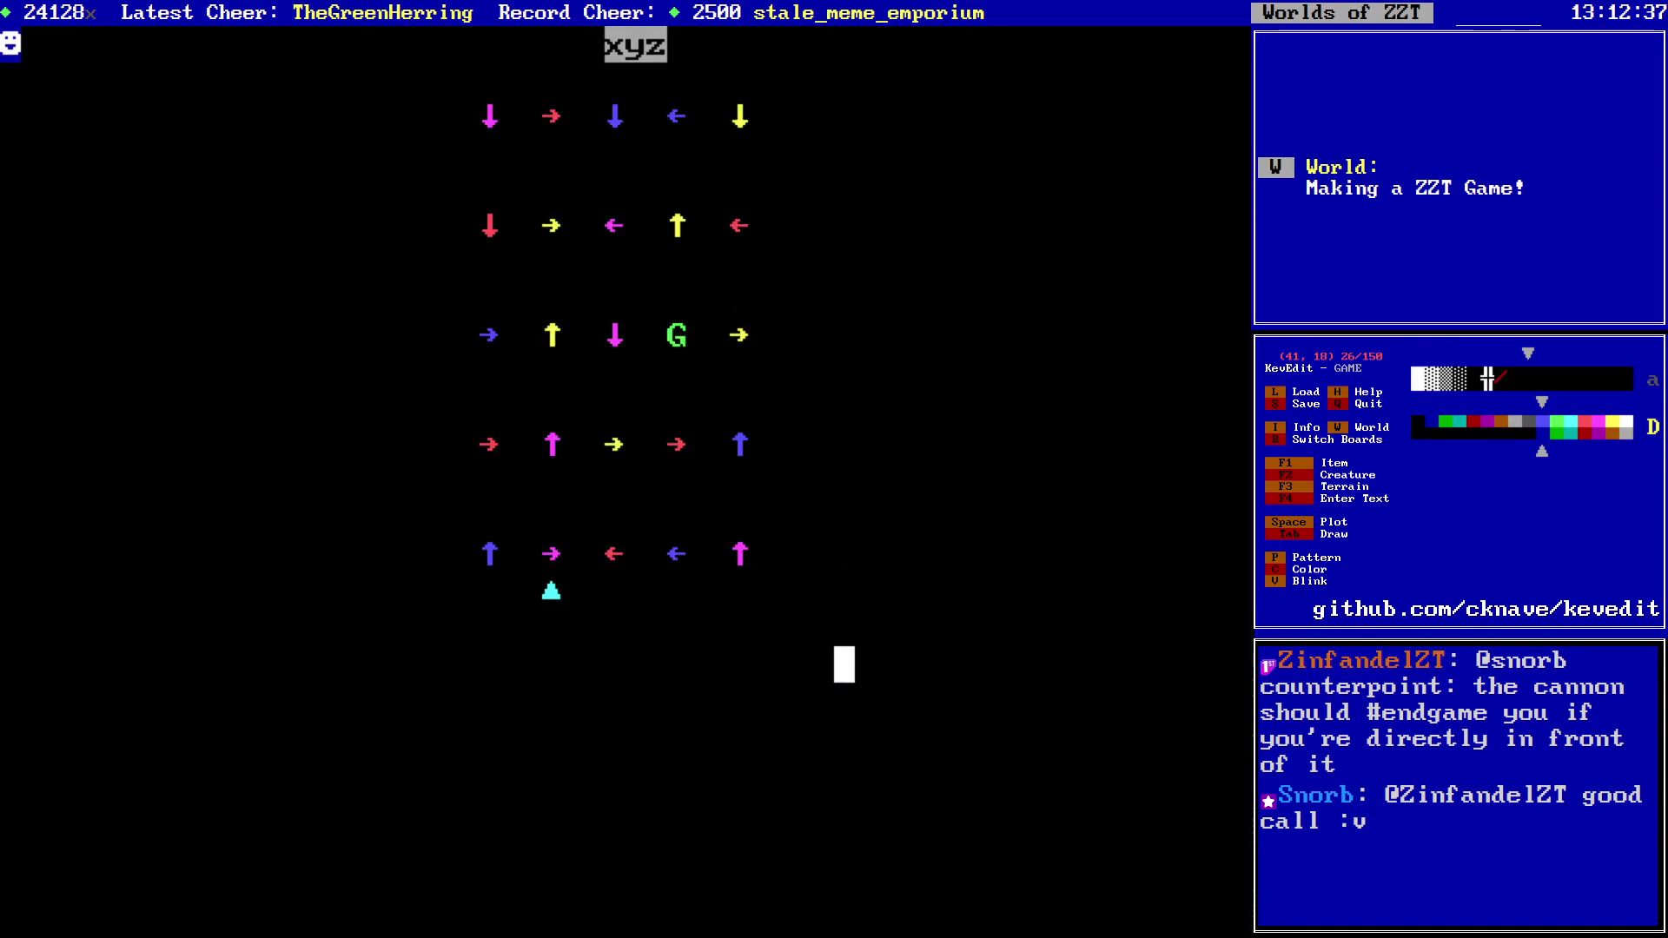
pyautogui.press('pageup')
pyautogui.press('Right')
pyautogui.press('Right')
pyautogui.press('Right')
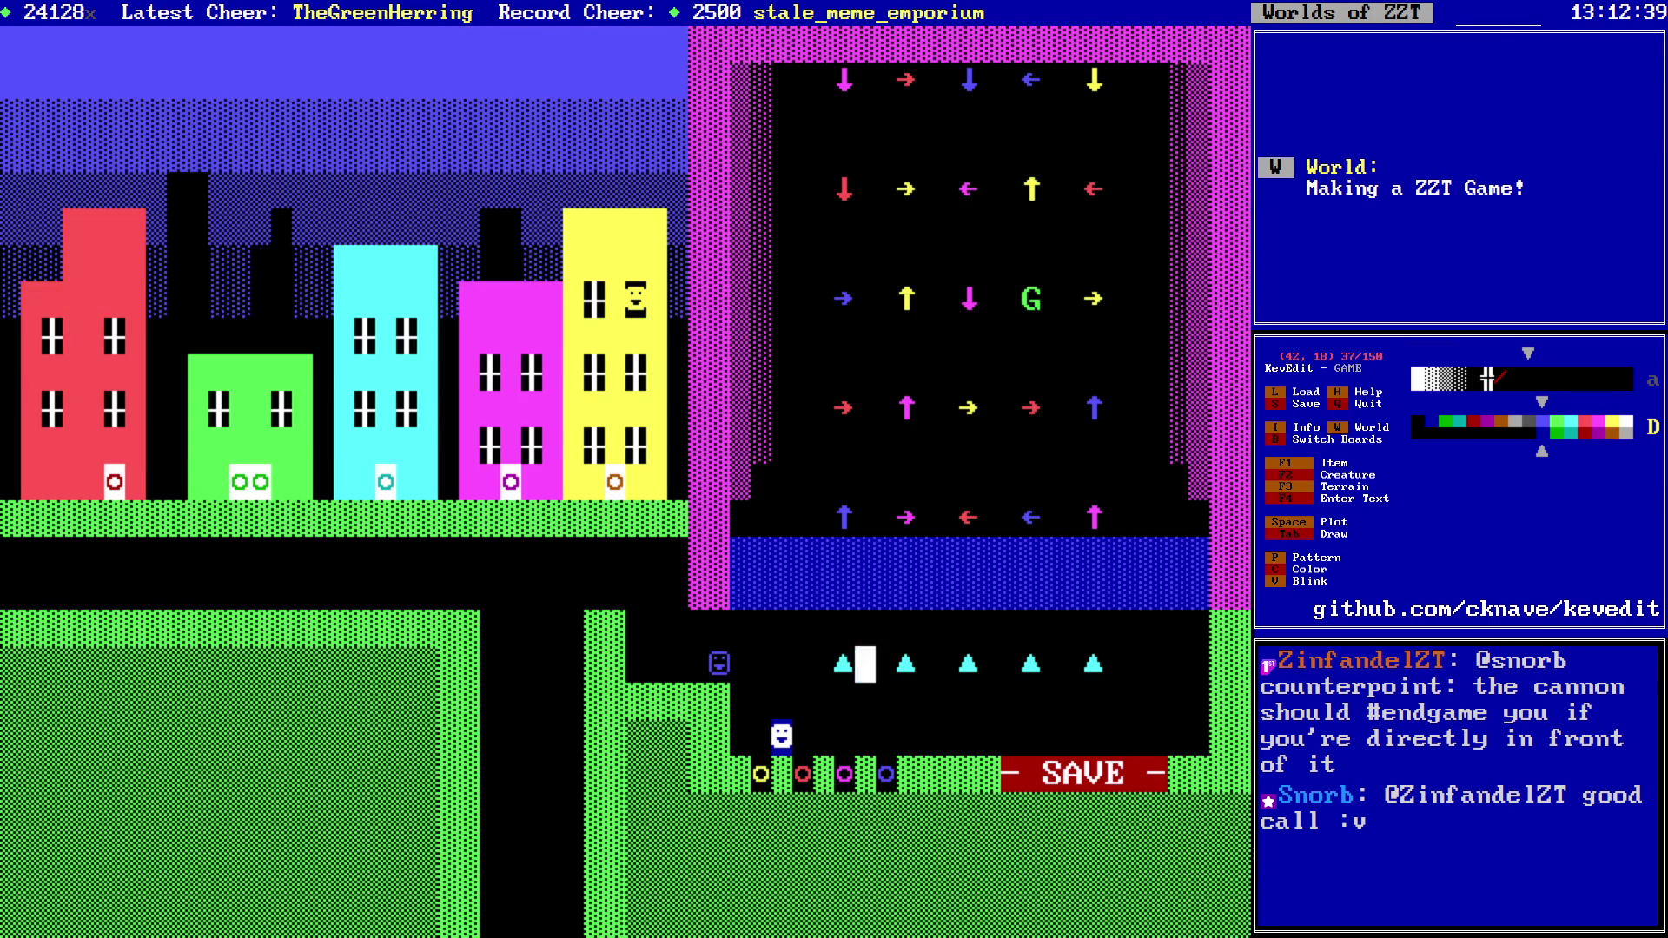
pyautogui.press('Left')
pyautogui.press('Left')
pyautogui.press('Left')
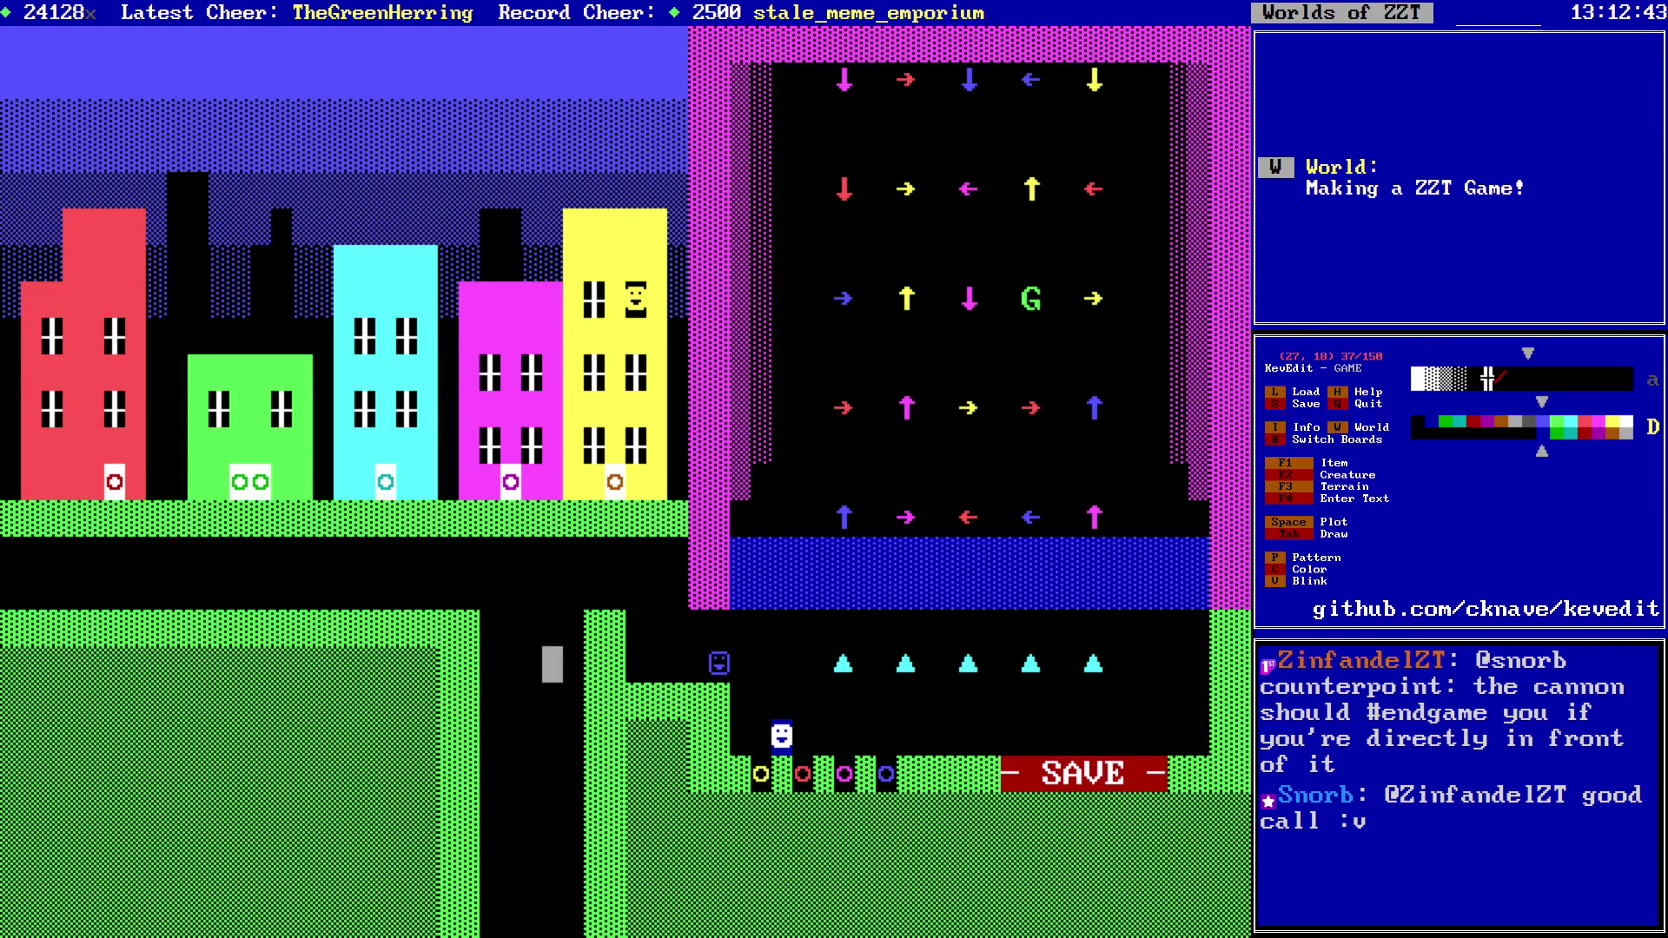
pyautogui.press('Right')
pyautogui.press('Right')
pyautogui.press('Right')
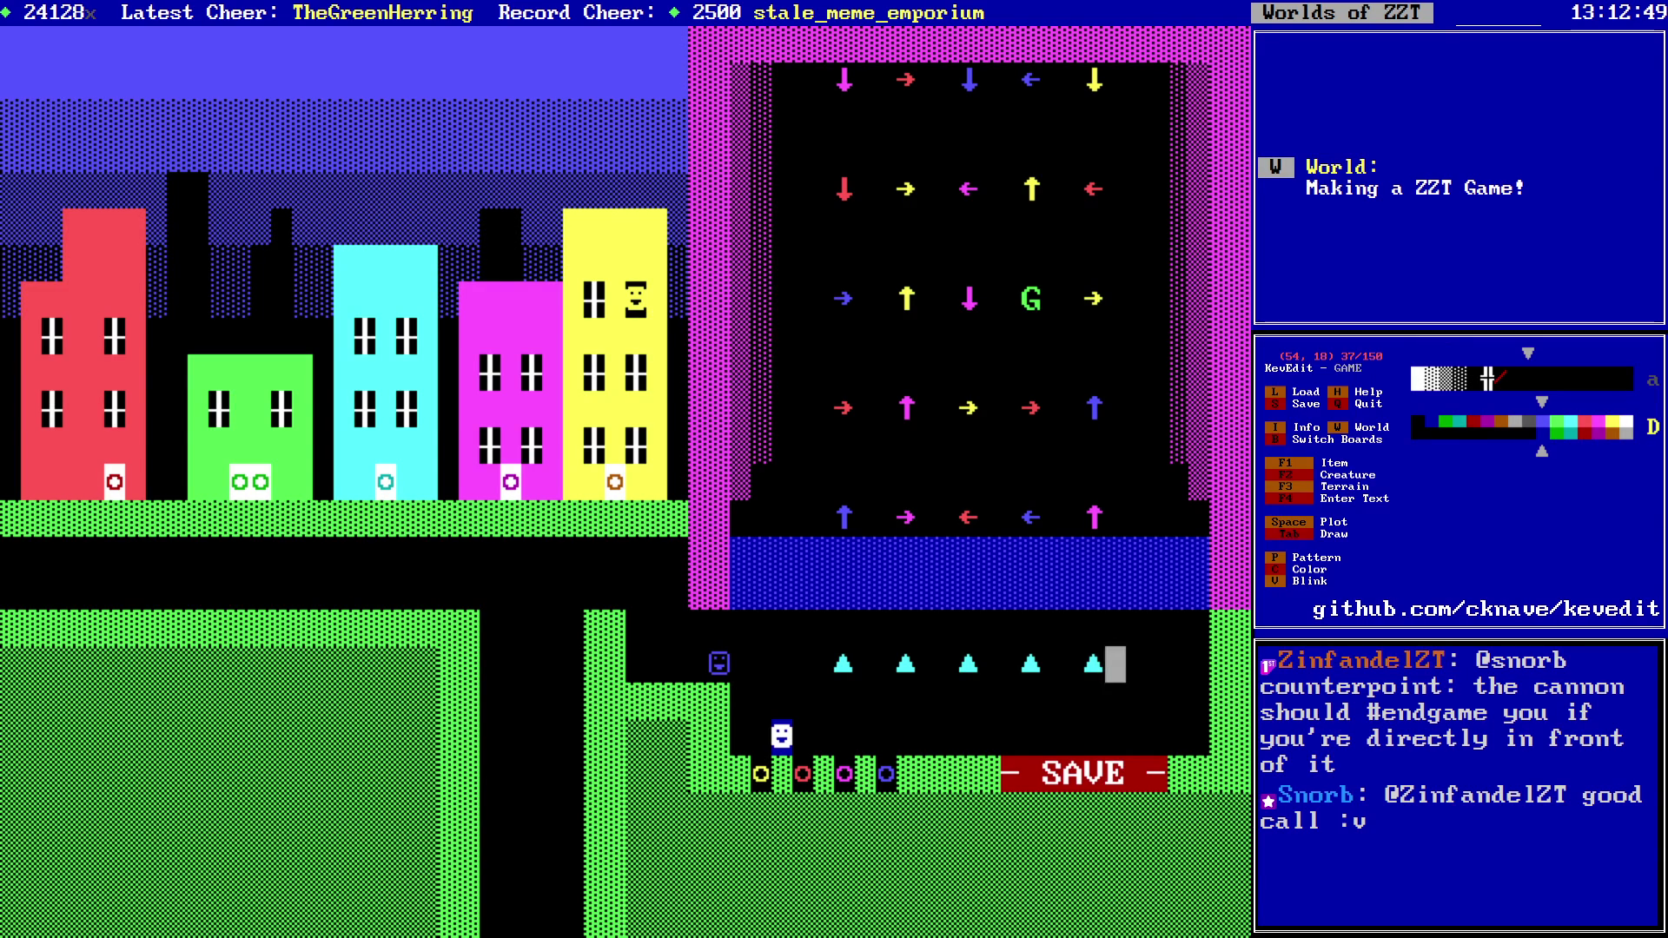
# Step: Move up into the water, pick another foreground colour, then step down onto the fourth triangle
pyautogui.press('Left')
pyautogui.press('Left')
pyautogui.press('Up')
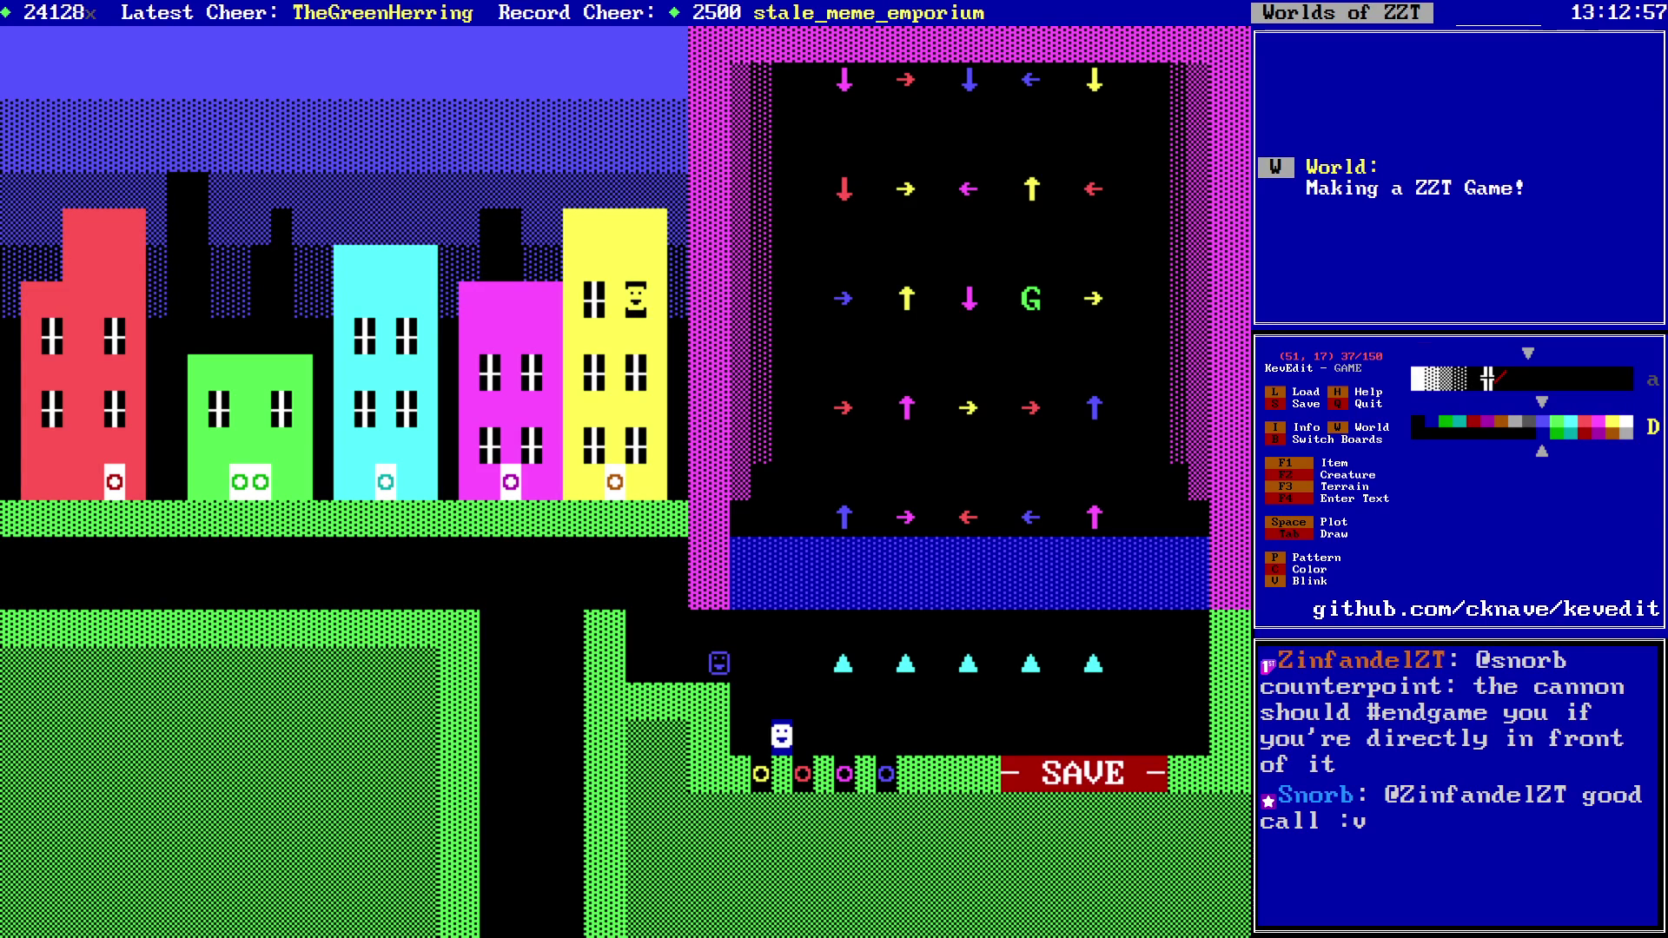
pyautogui.press('Right')
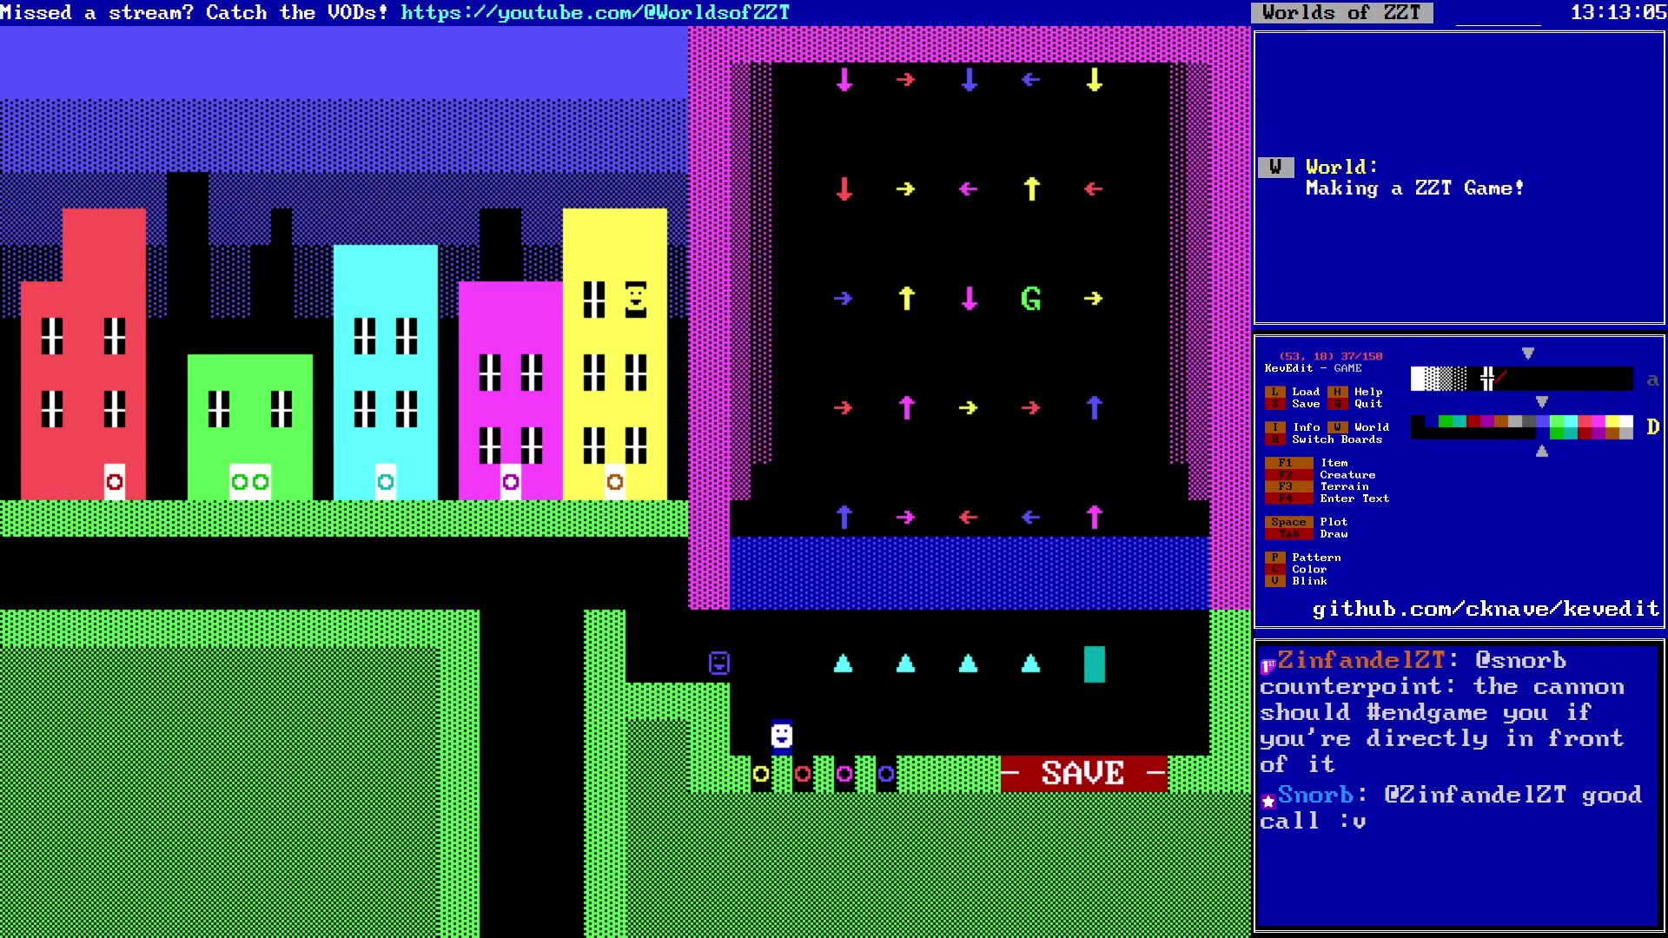
pyautogui.press('Left')
pyautogui.press('Left')
pyautogui.press('Left')
pyautogui.press('Up')
pyautogui.press('Up')
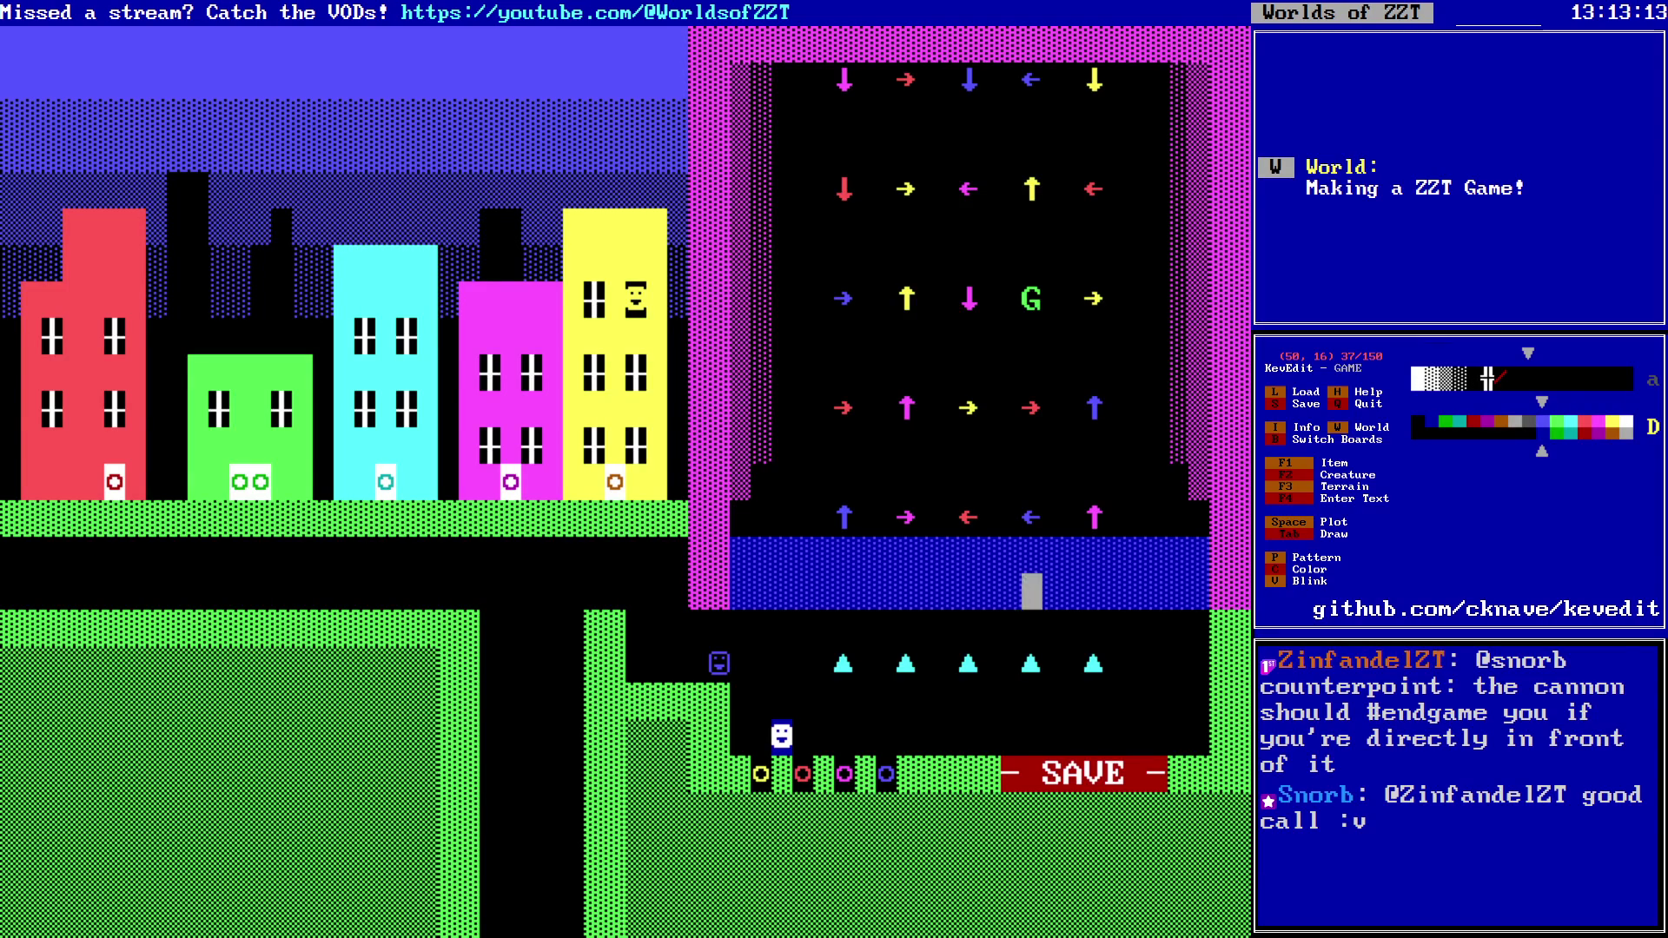
pyautogui.press('c')
pyautogui.press('c')
pyautogui.press('Down')
pyautogui.press('Down')
# Step: Change the fourth triangle object's character to ⌂ (#char 127)
pyautogui.press('Return')
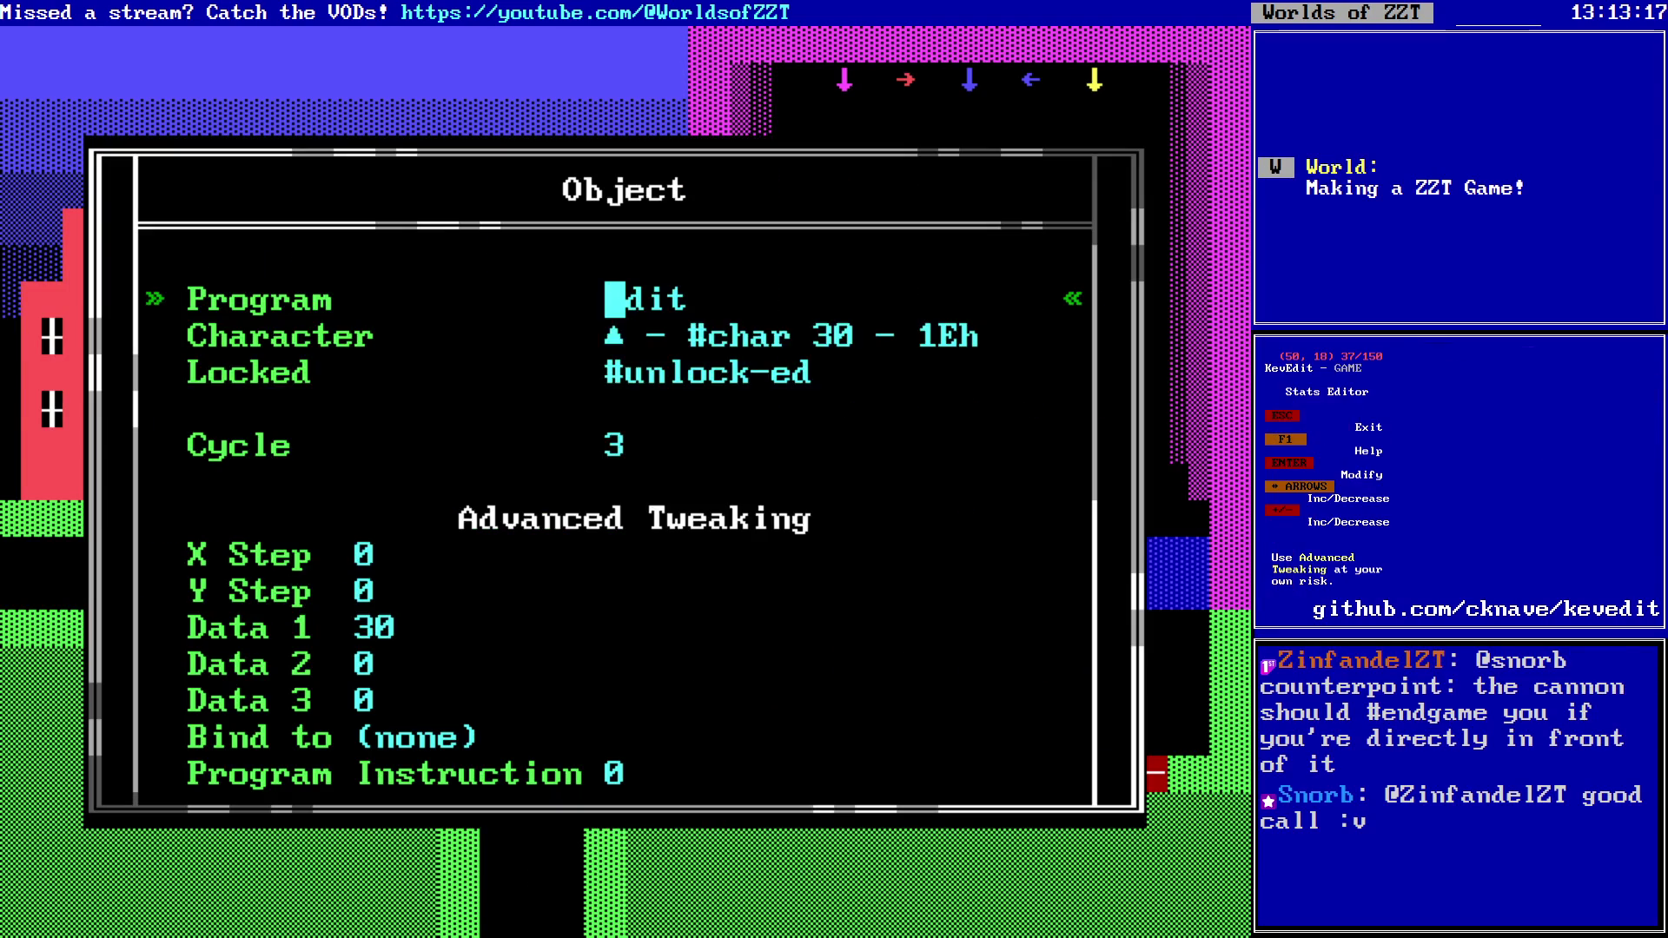
pyautogui.press('Down')
pyautogui.press('Return')
pyautogui.press('Down')
pyautogui.press('Down')
pyautogui.press('Down')
pyautogui.press('Return')
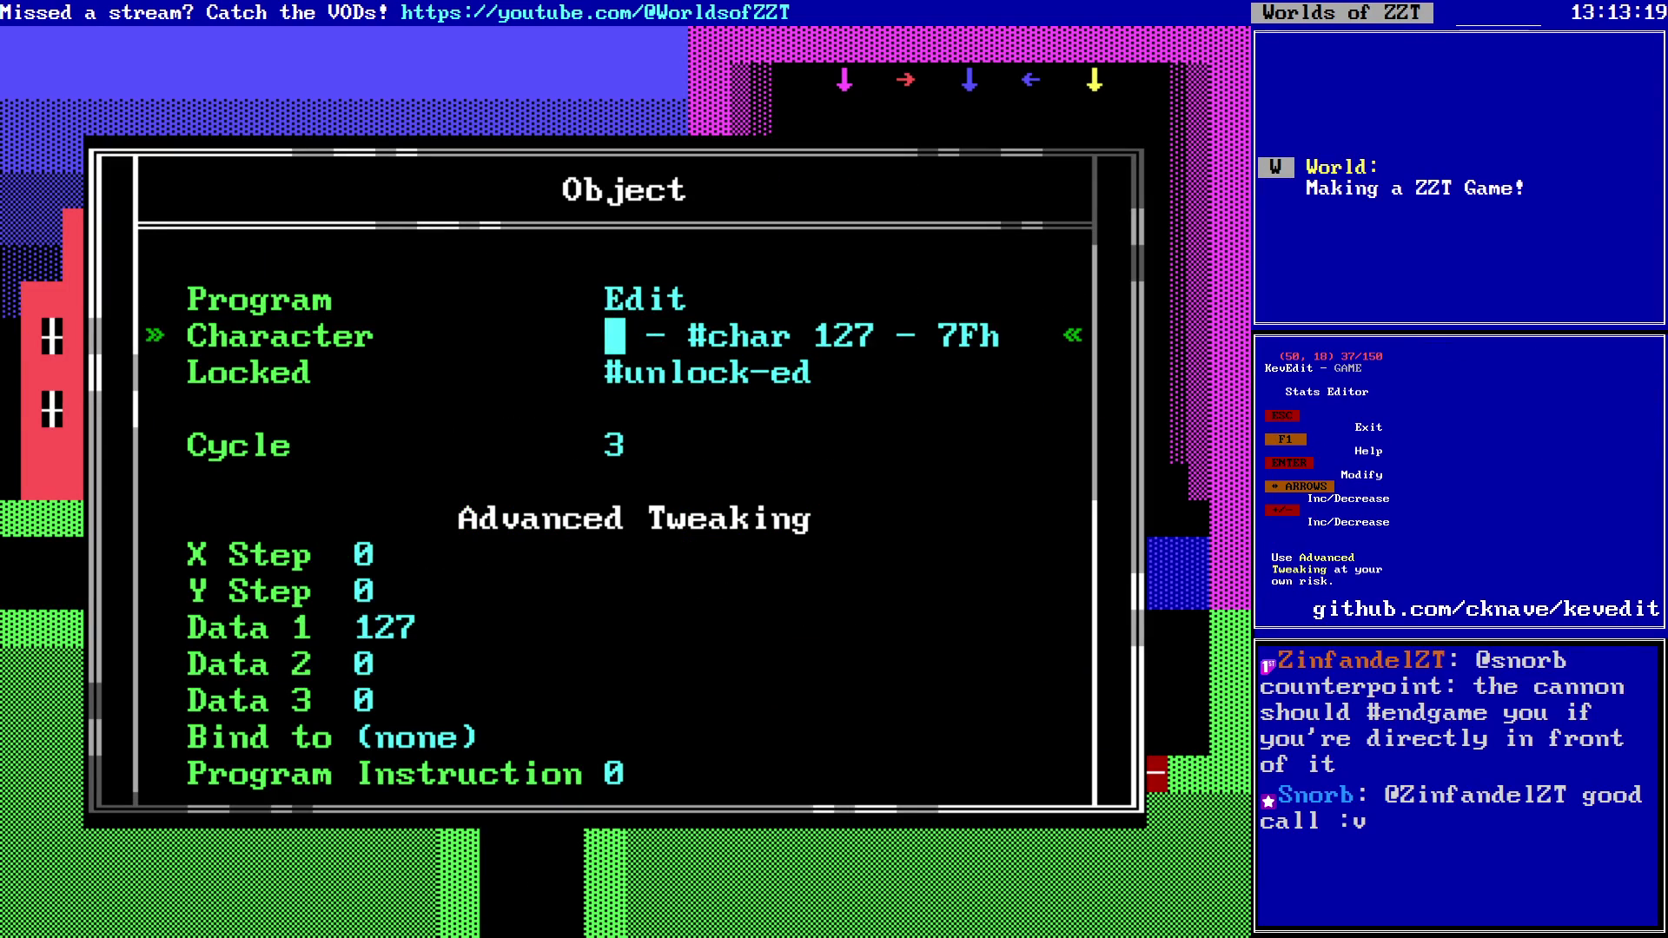
# Step: Replace the Cannon script with the lines #end, :touch and 'Out of order.'
pyautogui.press('Up')
pyautogui.press('Return')
pyautogui.hotkey('ctrl', 'y')
pyautogui.hotkey('ctrl', 'y')
pyautogui.hotkey('ctrl', 'y')
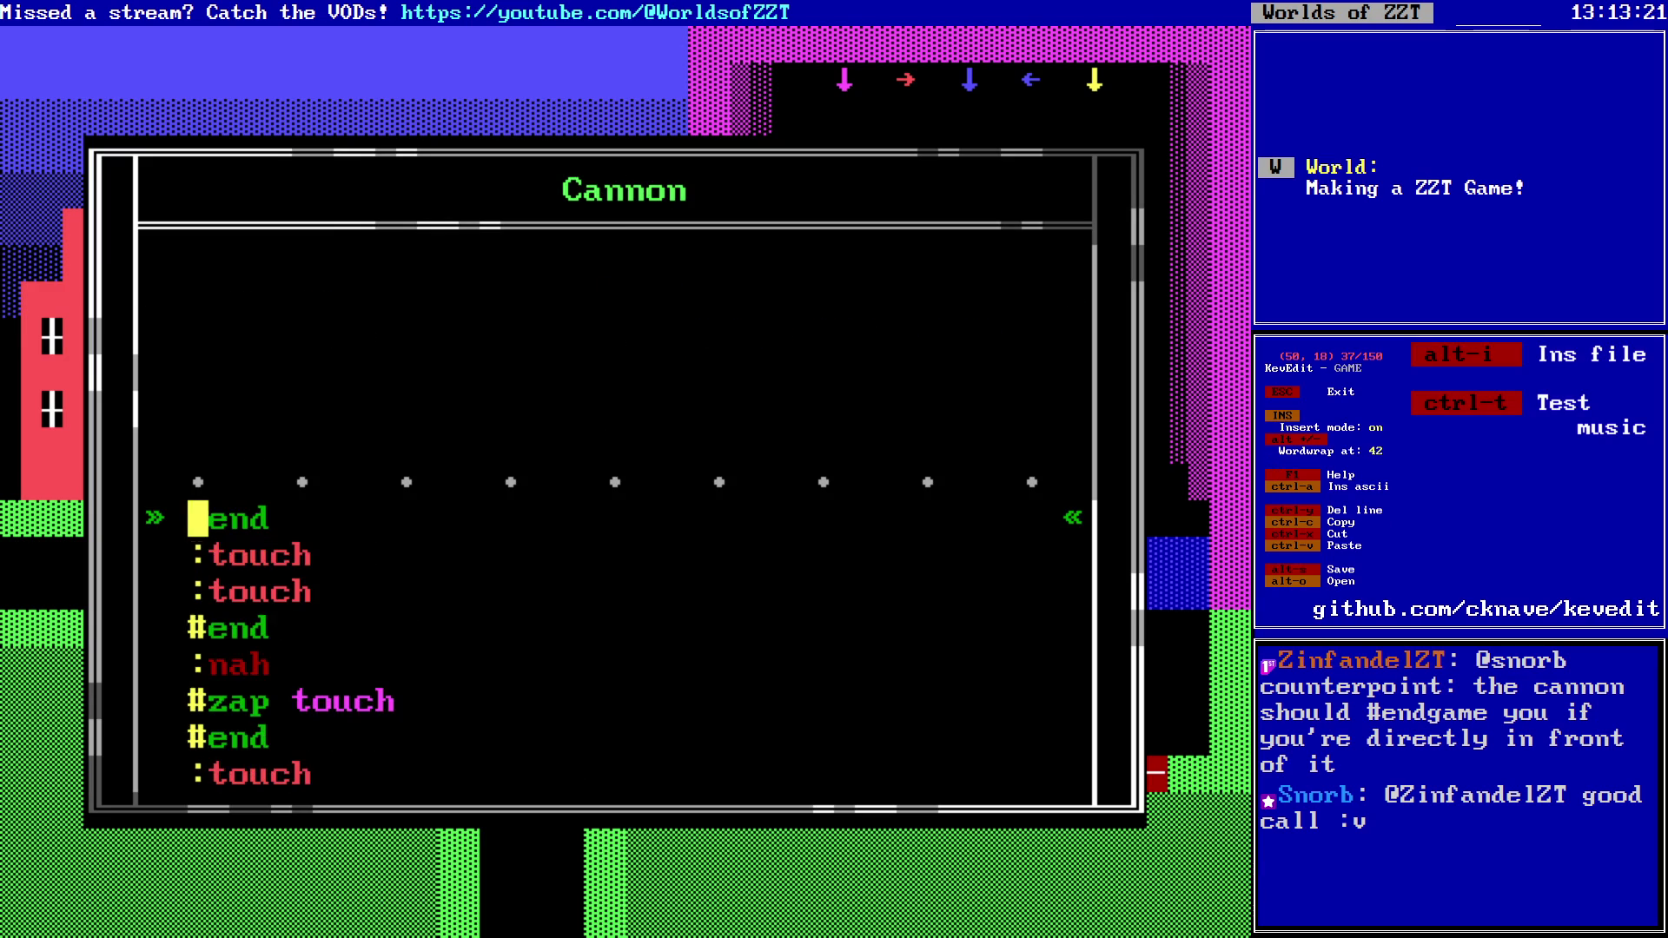
pyautogui.write('#end')
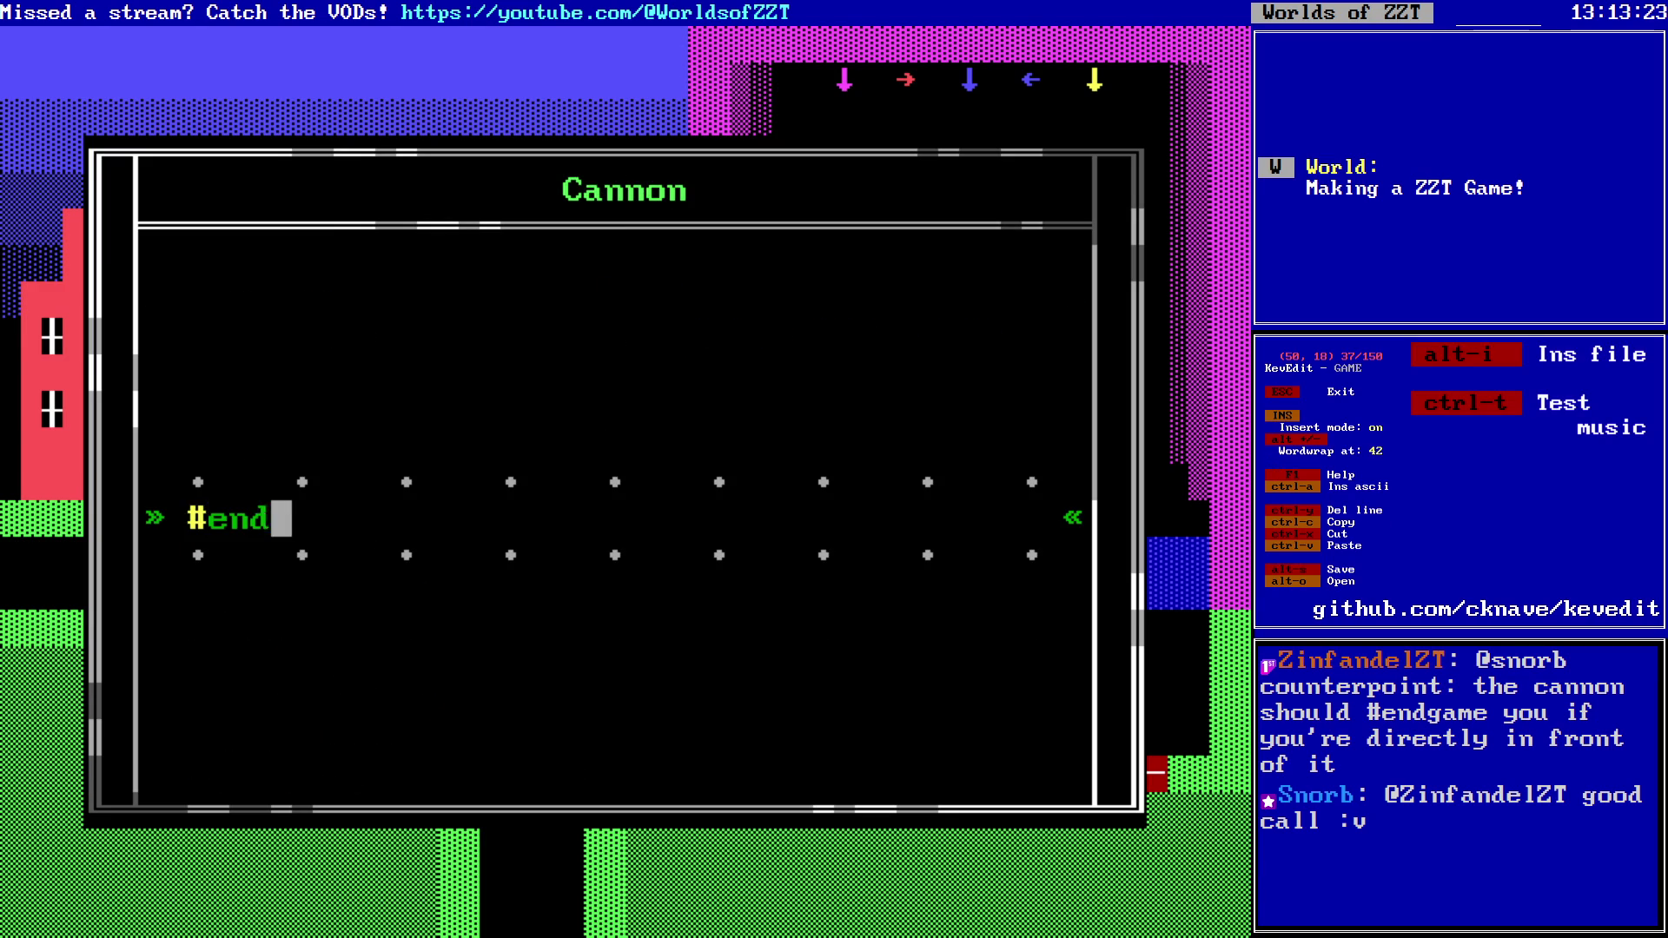
pyautogui.press('Return')
pyautogui.write(':touch')
pyautogui.press('Return')
pyautogui.write('Oout o')
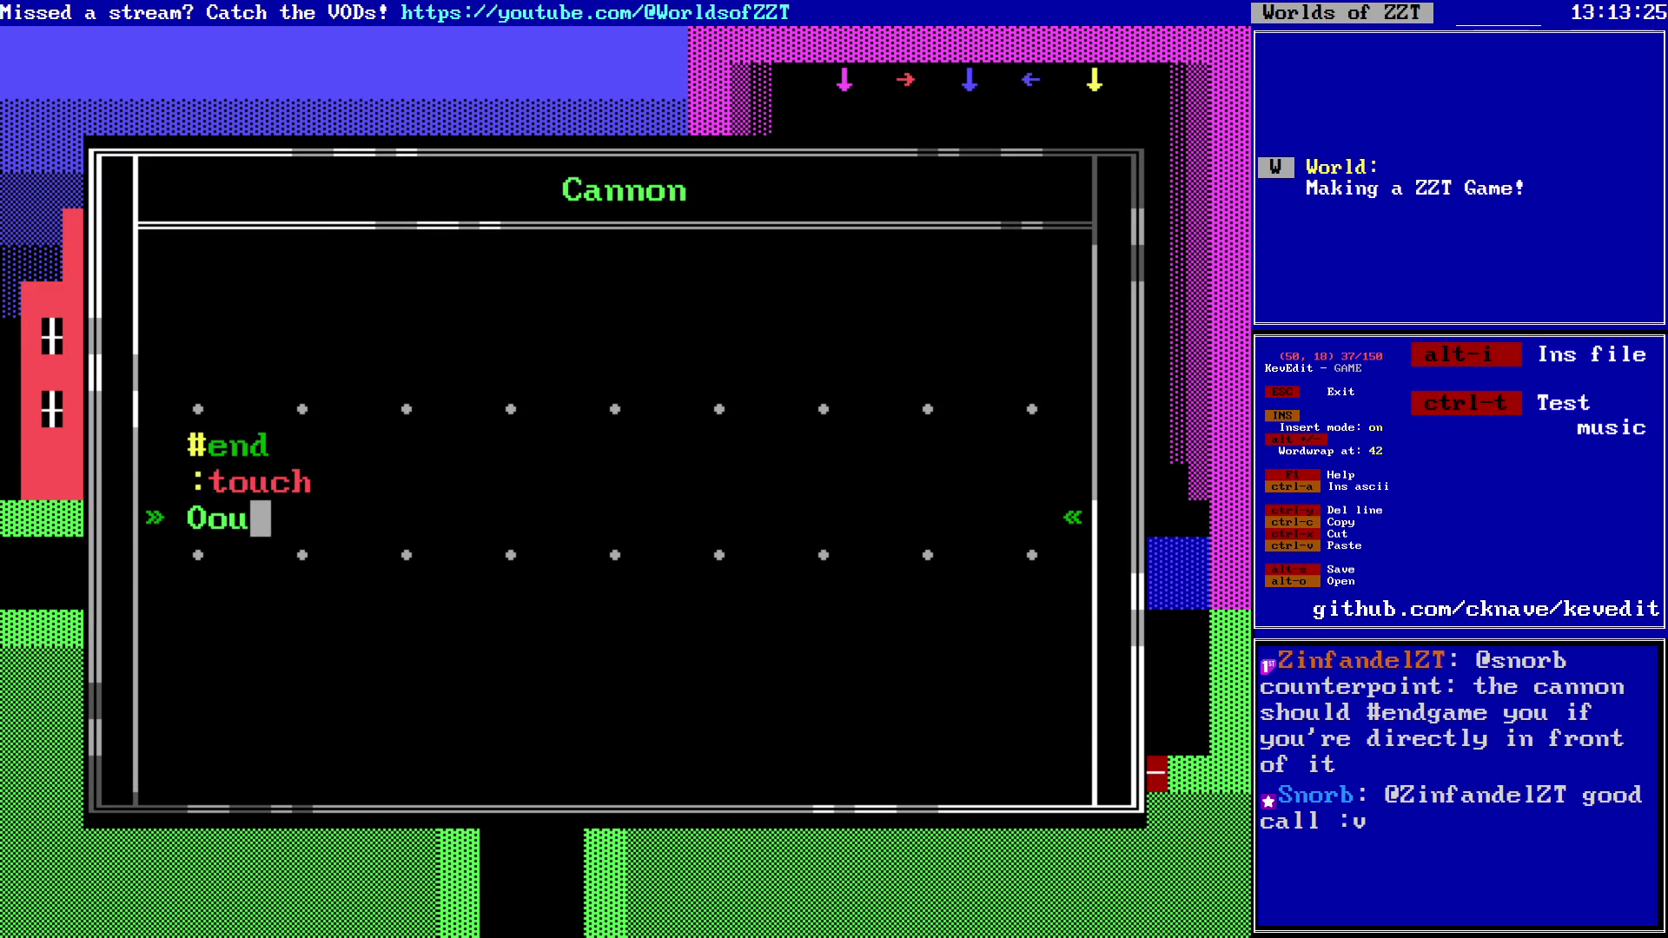
pyautogui.press('BackSpace')
pyautogui.press('BackSpace')
pyautogui.press('BackSpace')
pyautogui.write('ut of order.')
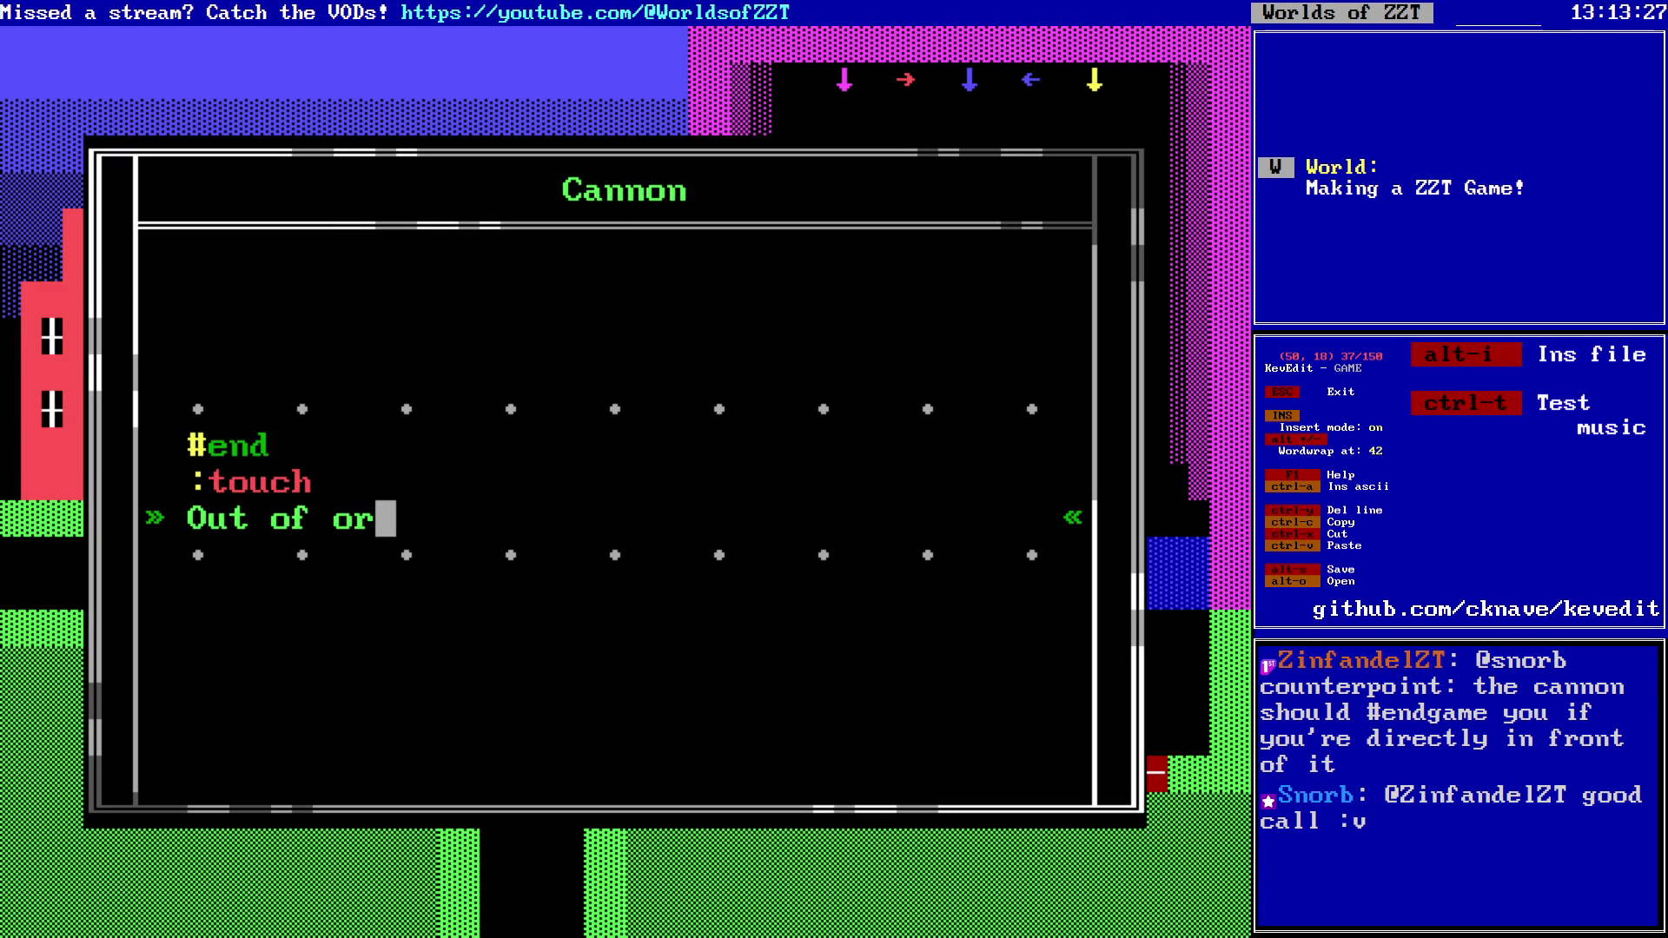
pyautogui.press('Escape')
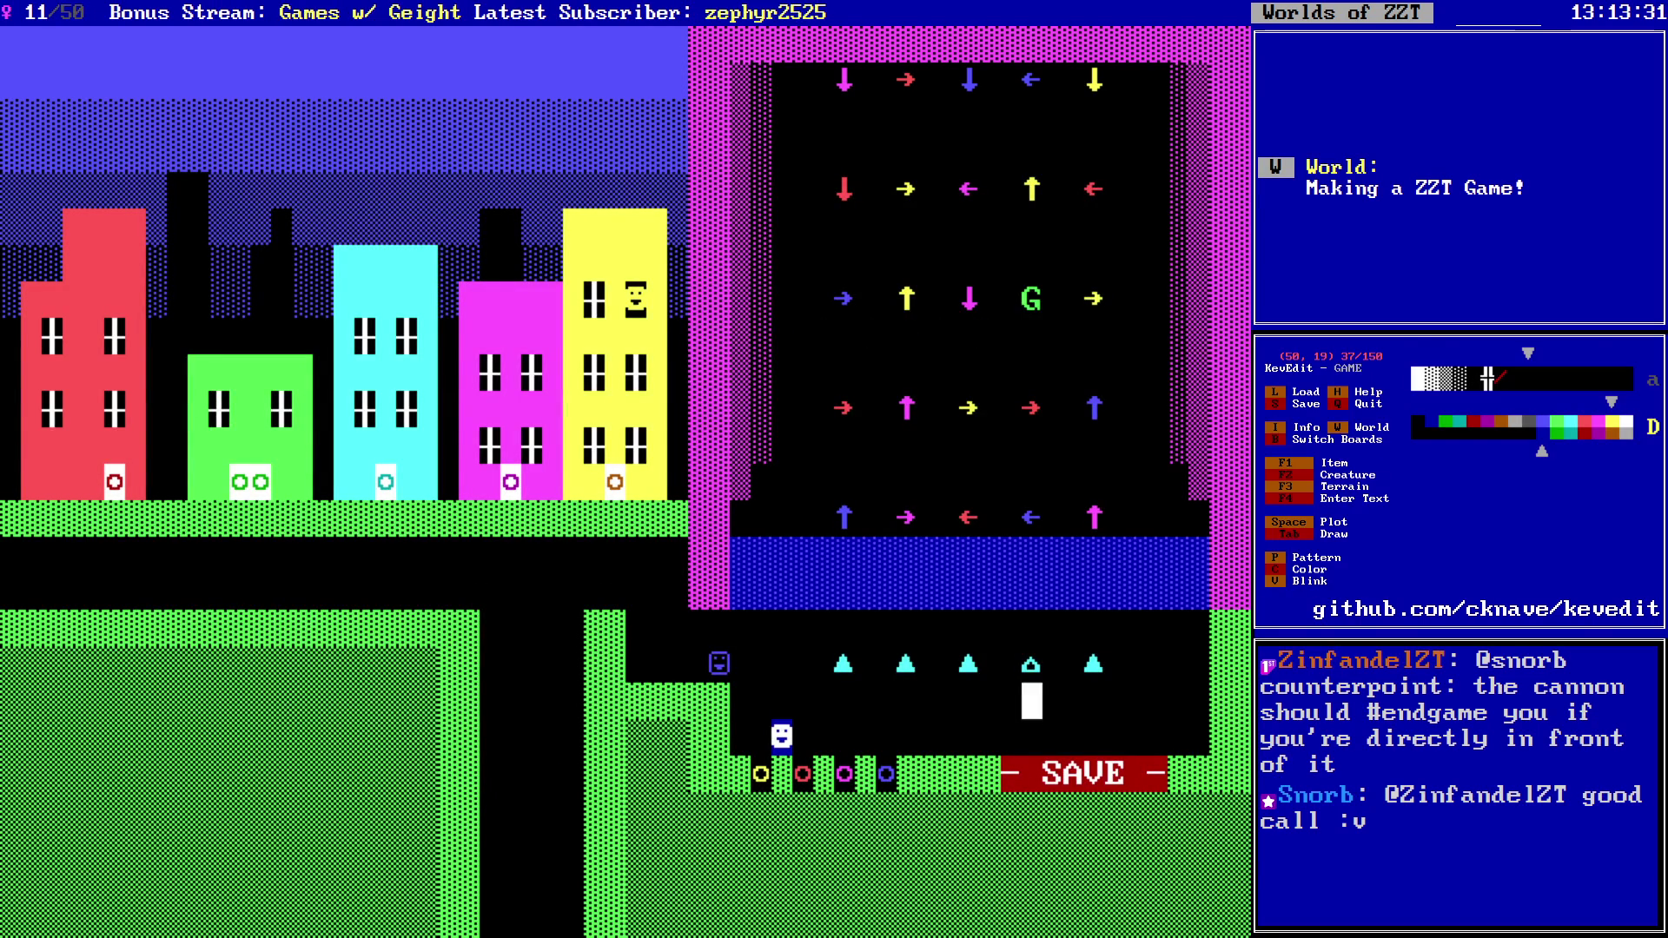
# Step: Launch ZZT, end the current game, and load and play the GAME world
pyautogui.hotkey('alt', 't')
pyautogui.press('Escape')
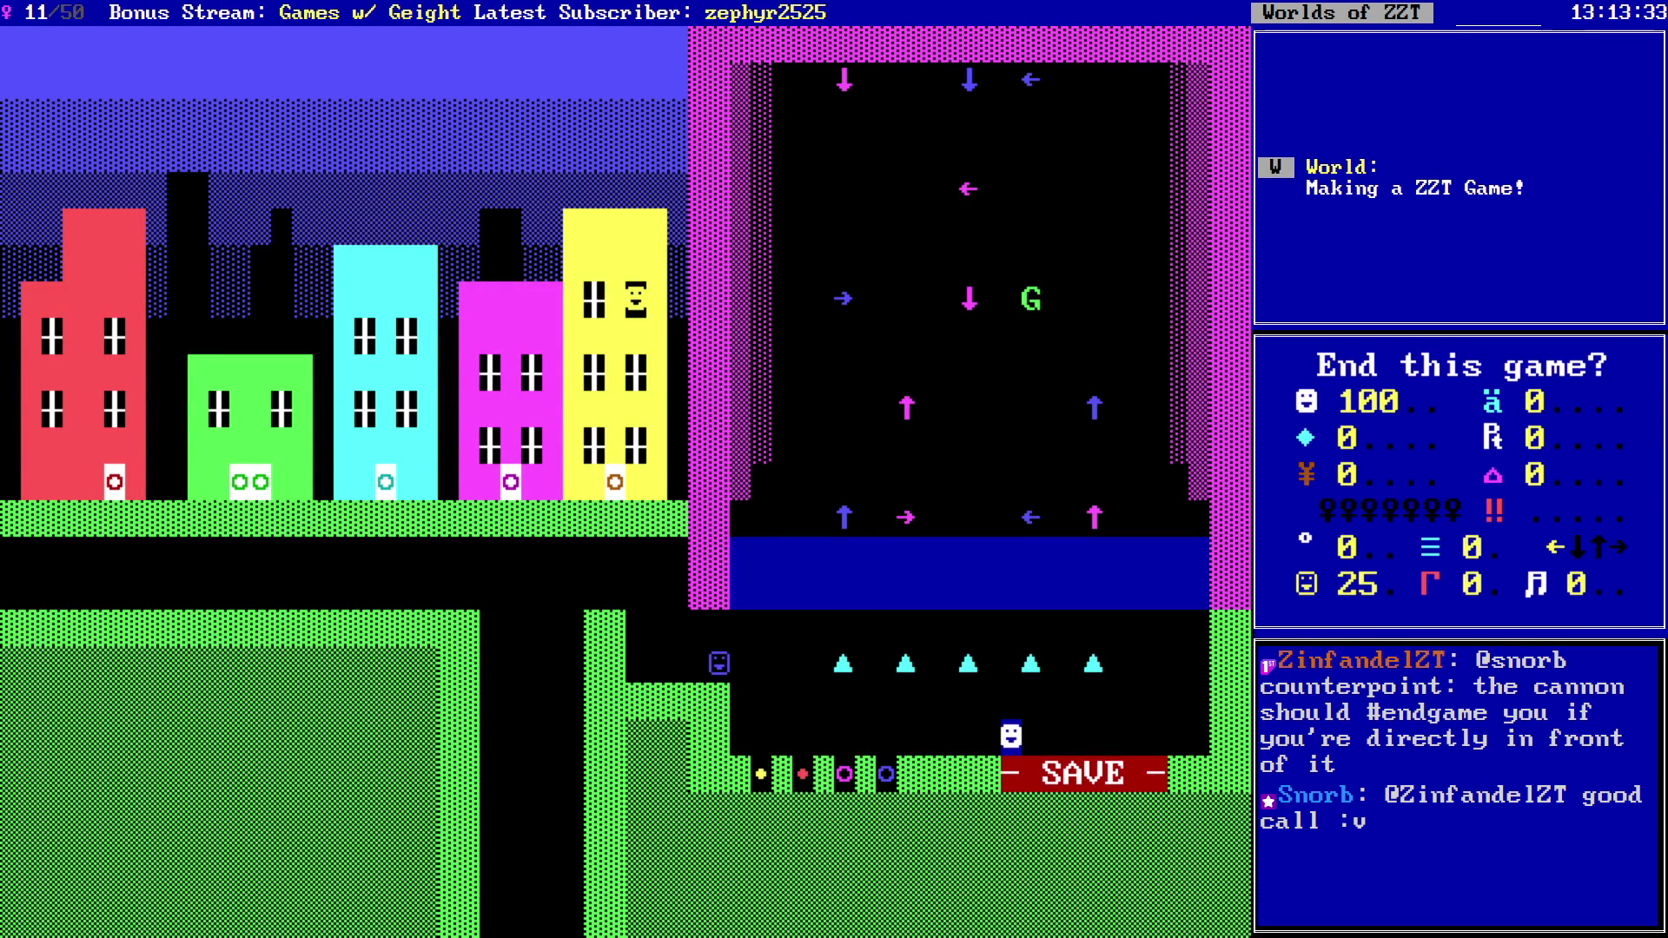
pyautogui.press('y')
pyautogui.press('w')
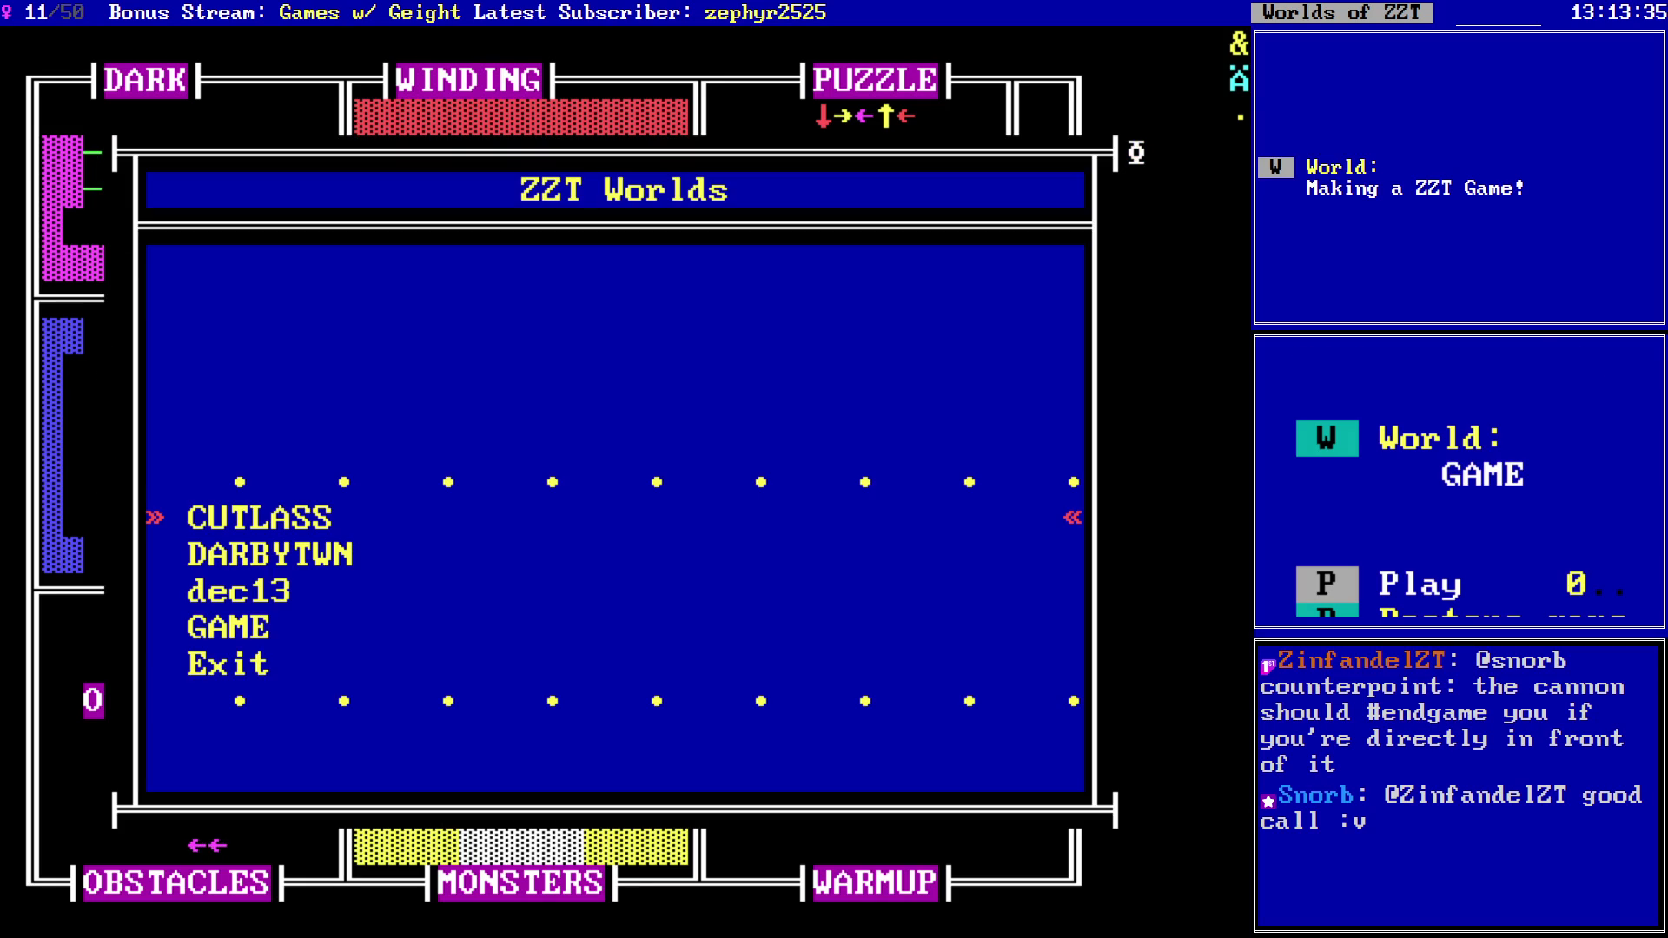
pyautogui.press('Down')
pyautogui.press('Down')
pyautogui.press('Down')
pyautogui.press('Return')
pyautogui.press('p')
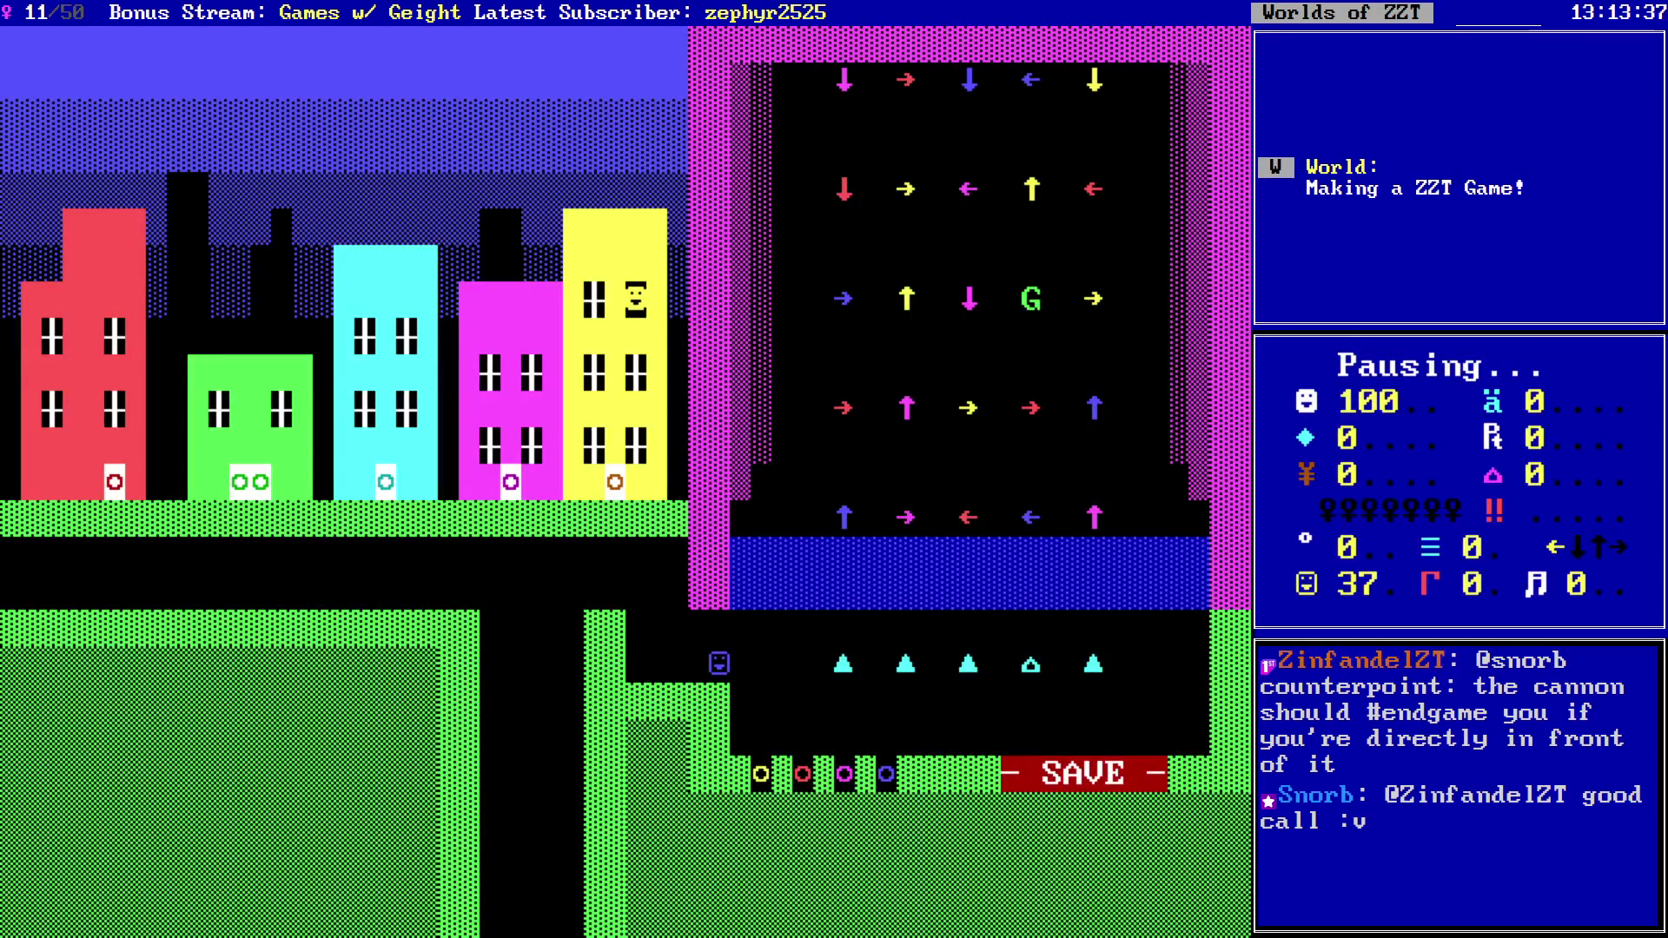
# Step: Walk the player along the bottom row, over the blue ring, and back around
pyautogui.press('Right')
pyautogui.press('Right')
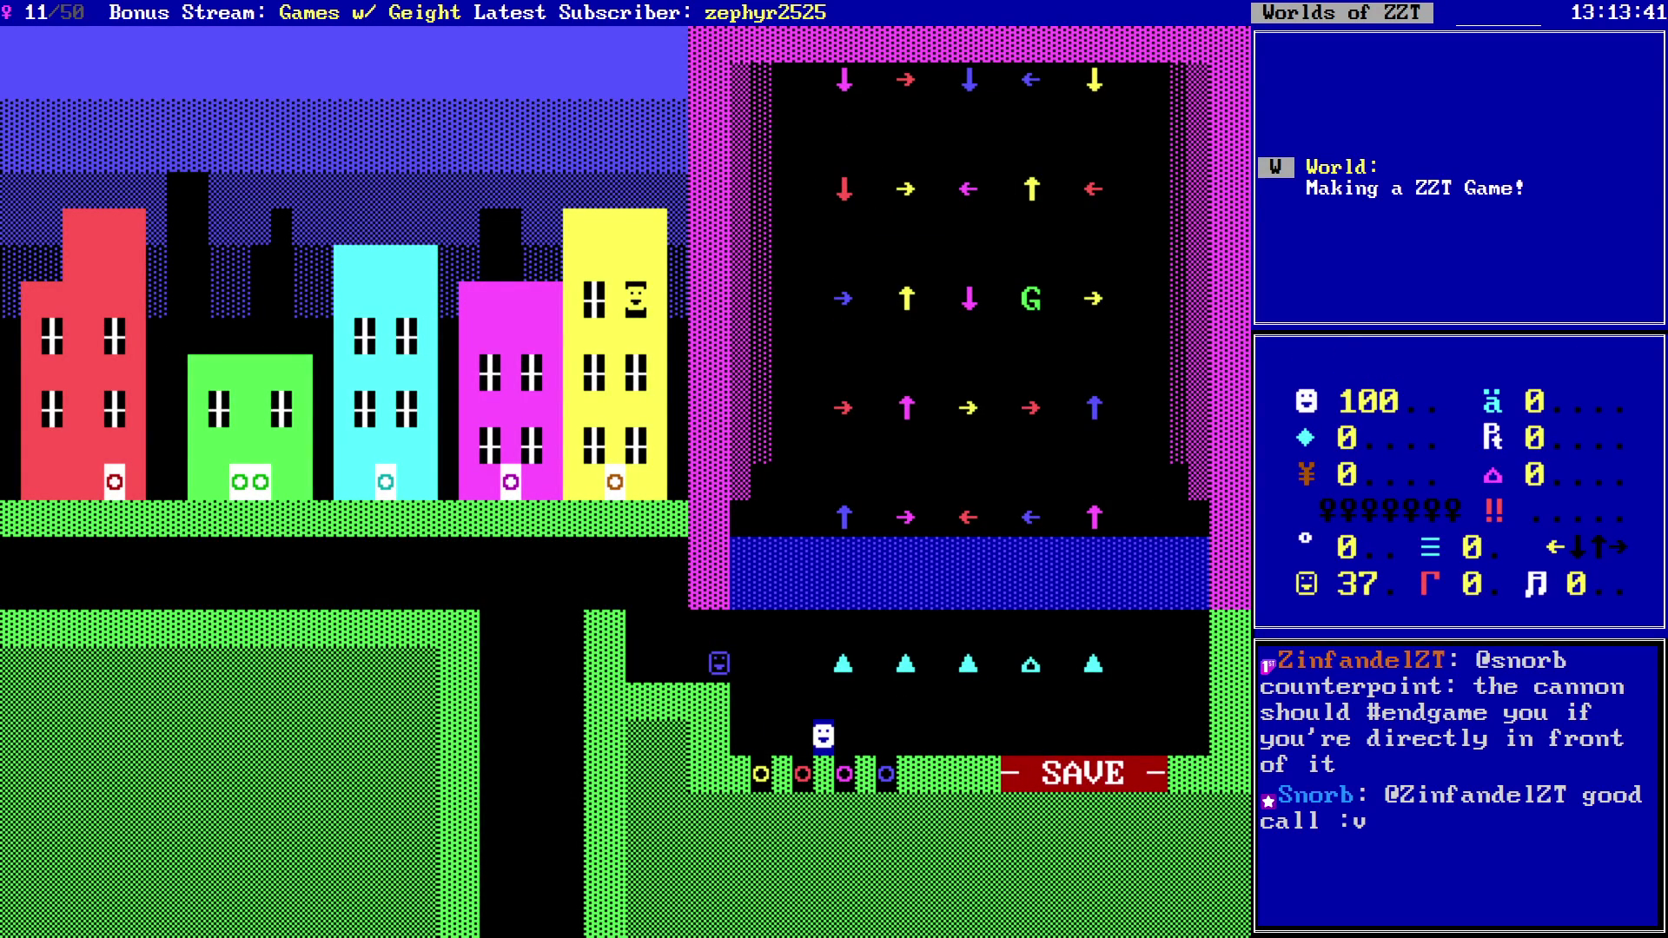
pyautogui.press('Left')
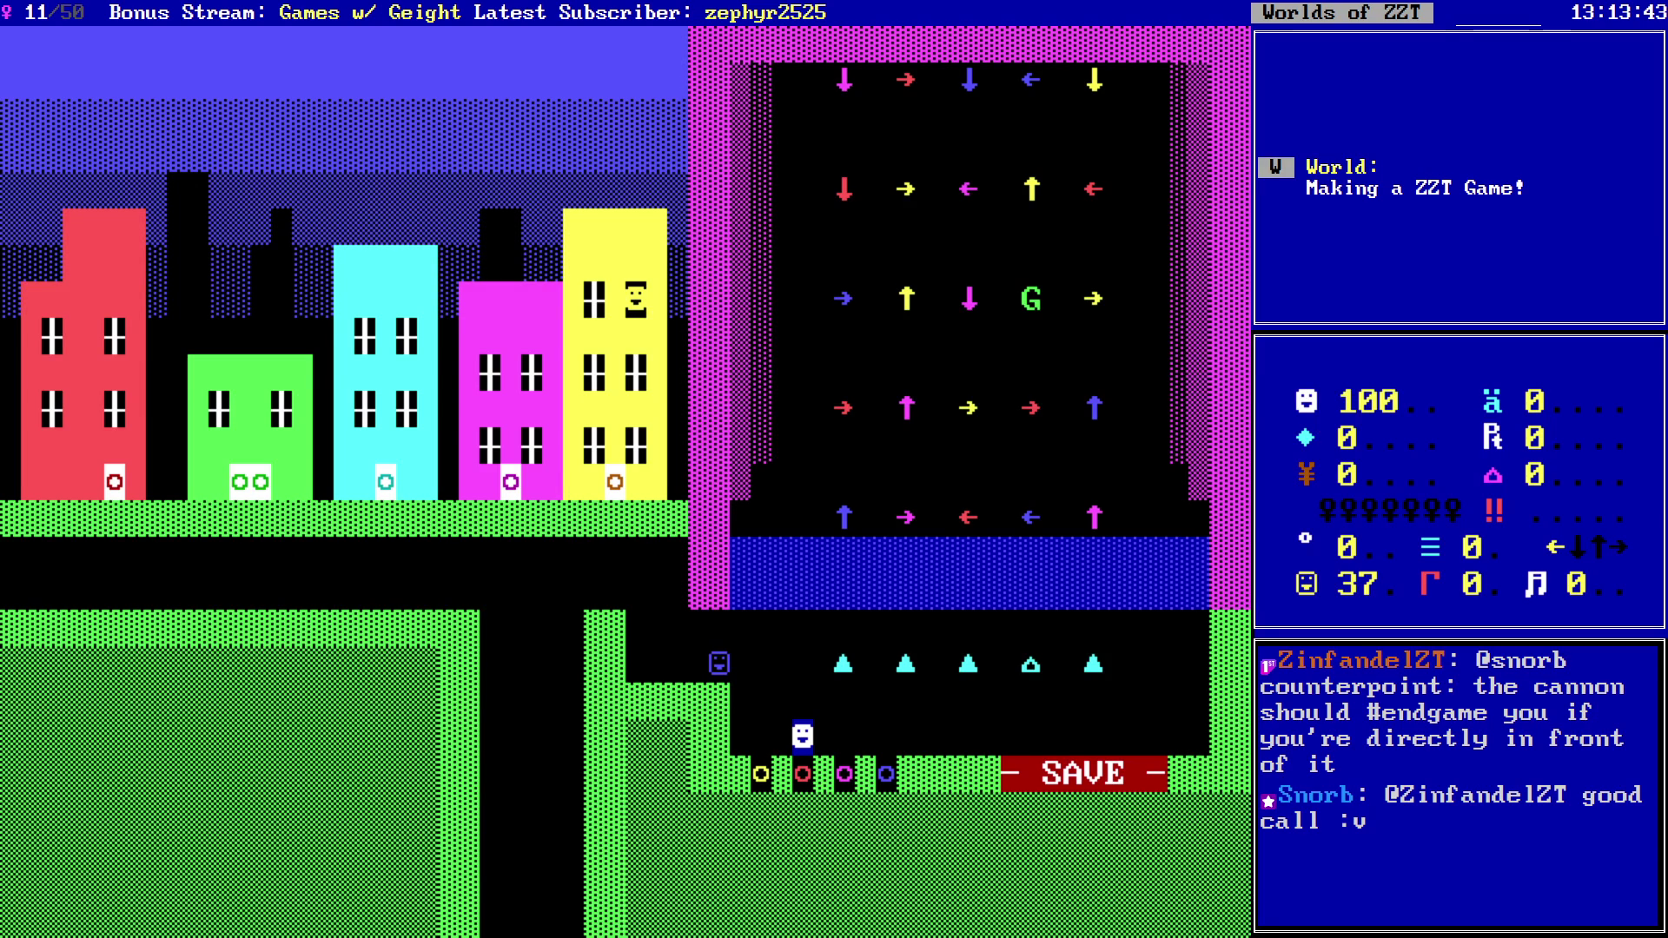
pyautogui.press('Right')
pyautogui.press('Right')
pyautogui.press('Right')
pyautogui.press('Down')
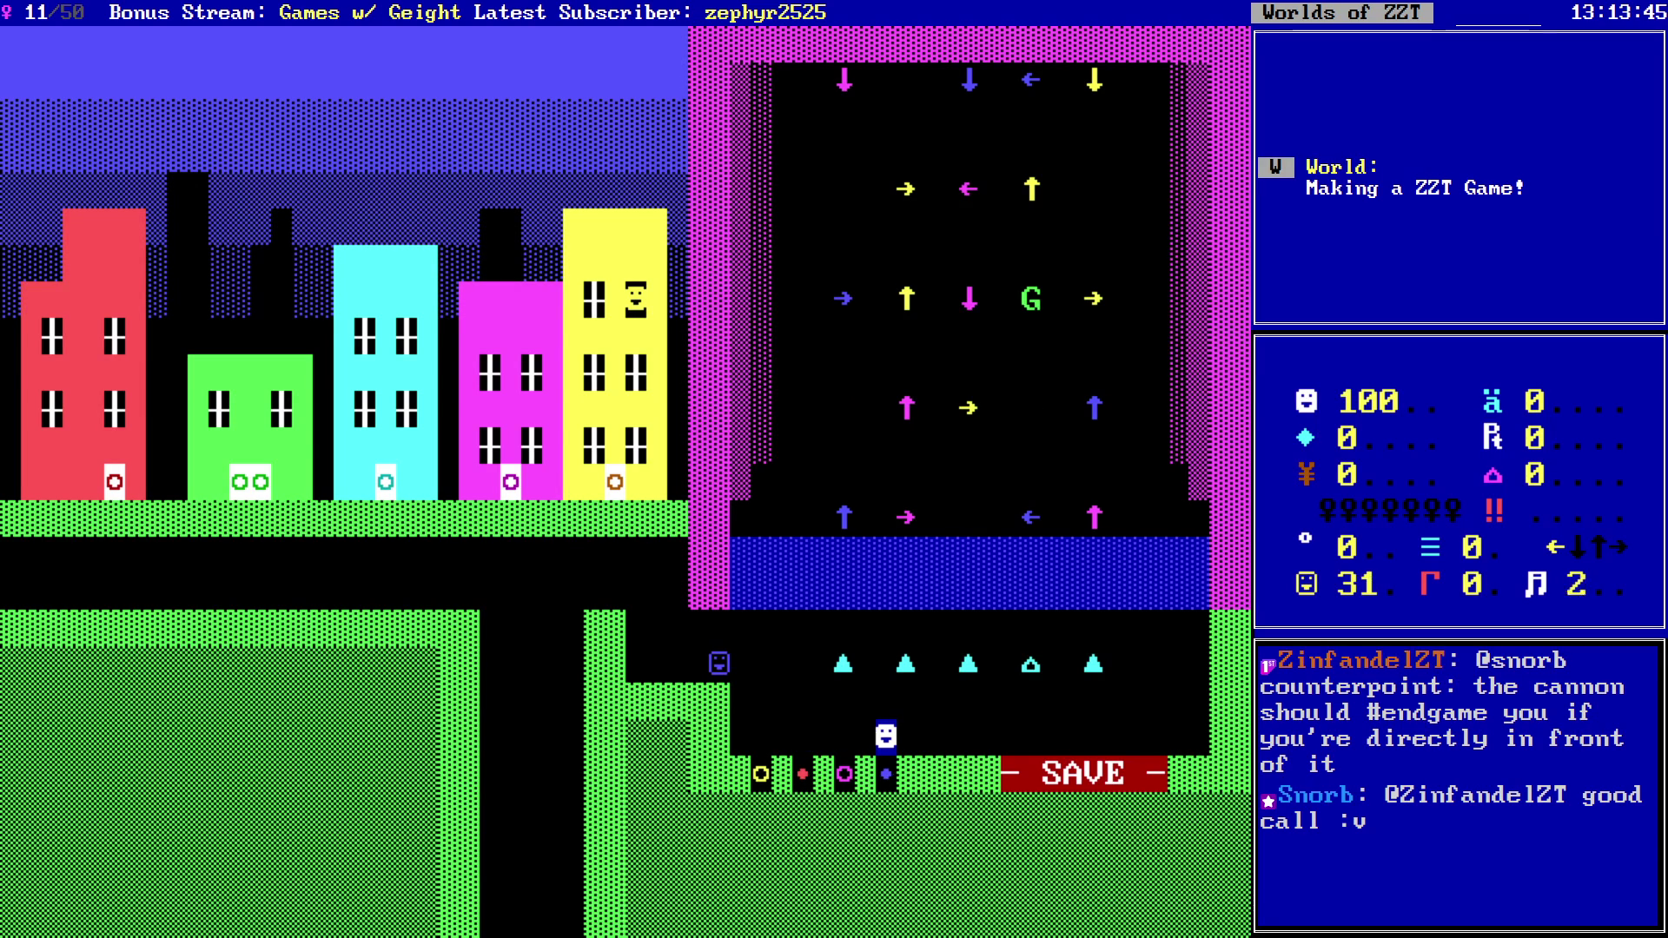
pyautogui.press('Left')
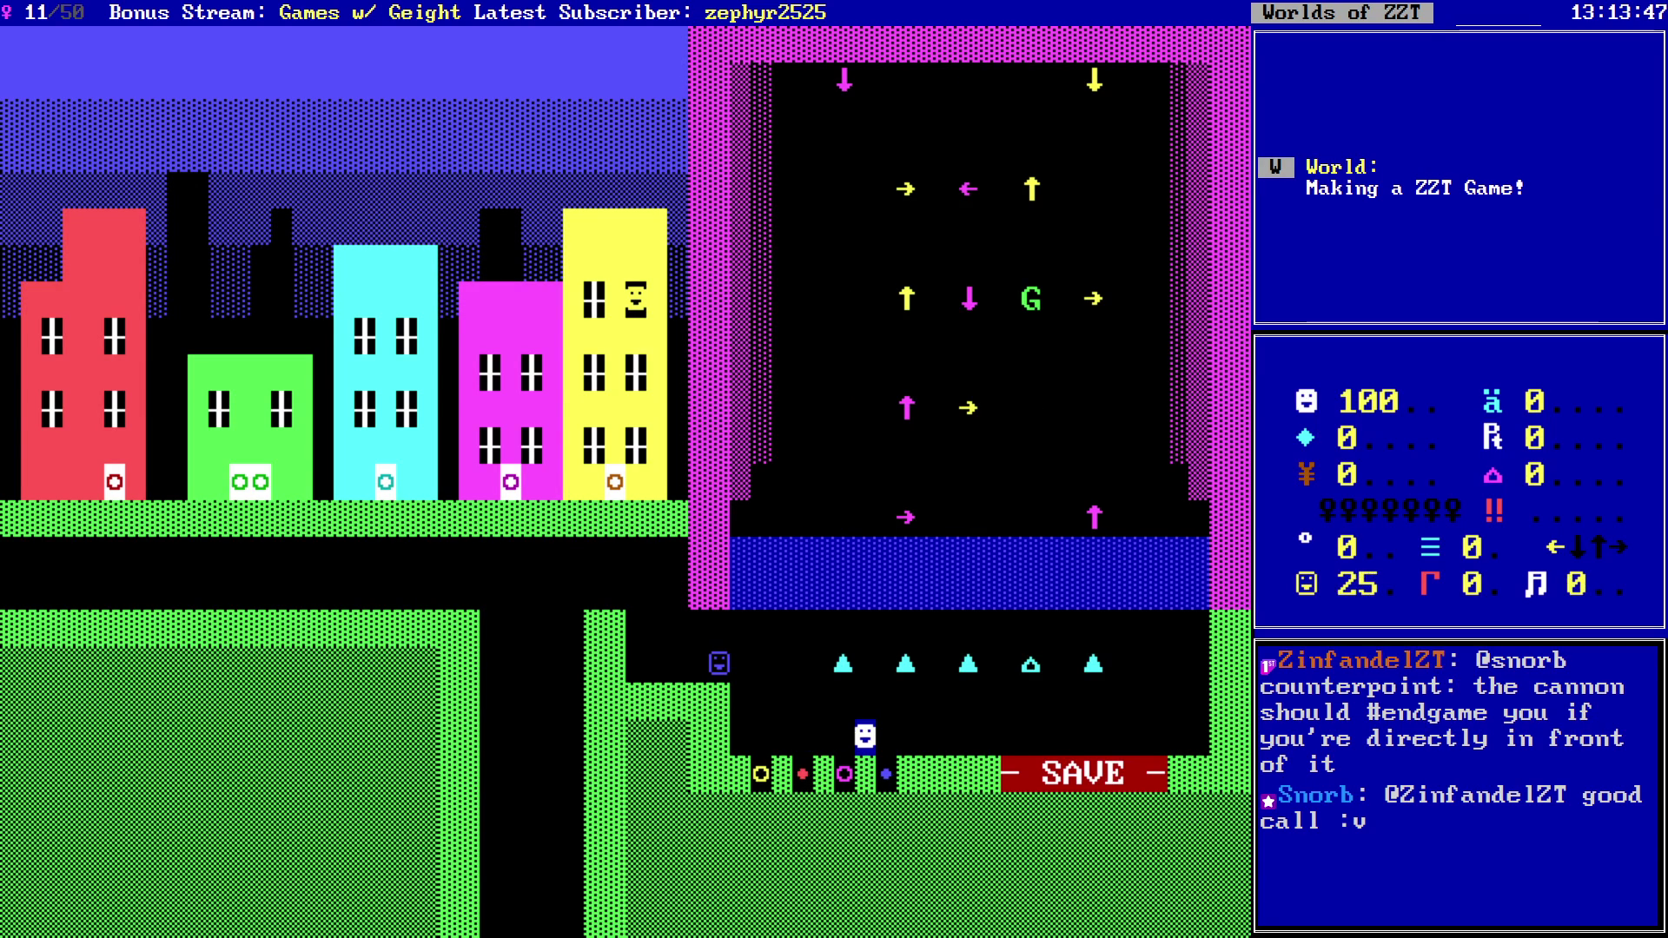
pyautogui.press('Left')
pyautogui.press('Up')
pyautogui.press('Right')
pyautogui.press('Right')
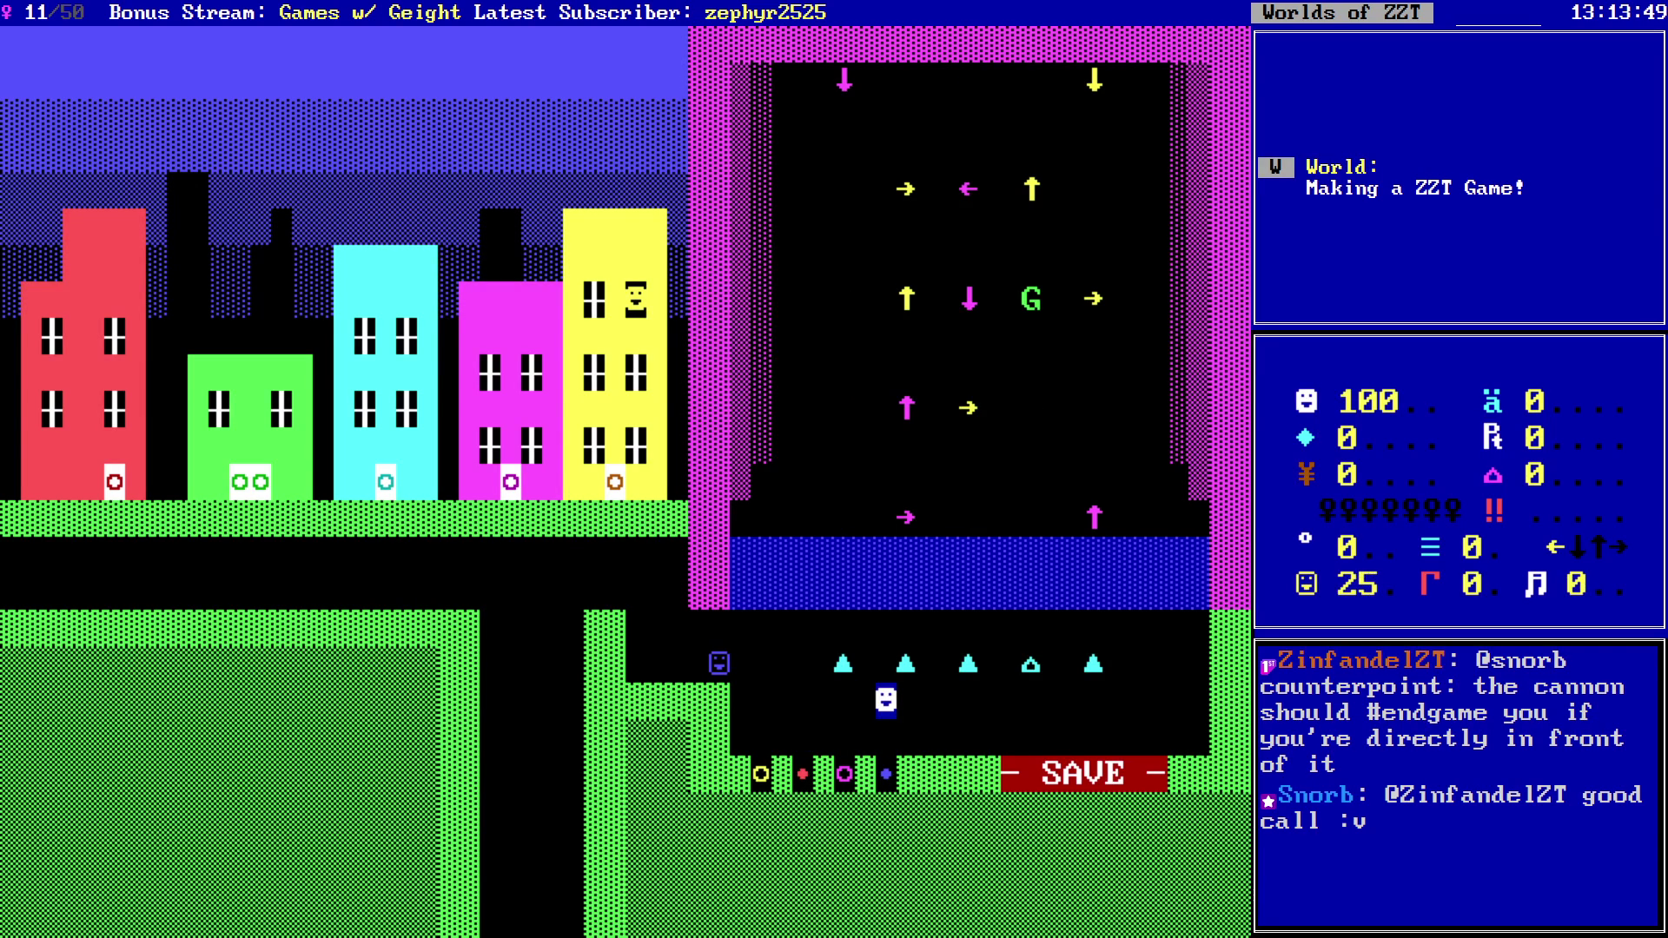
pyautogui.press('Right')
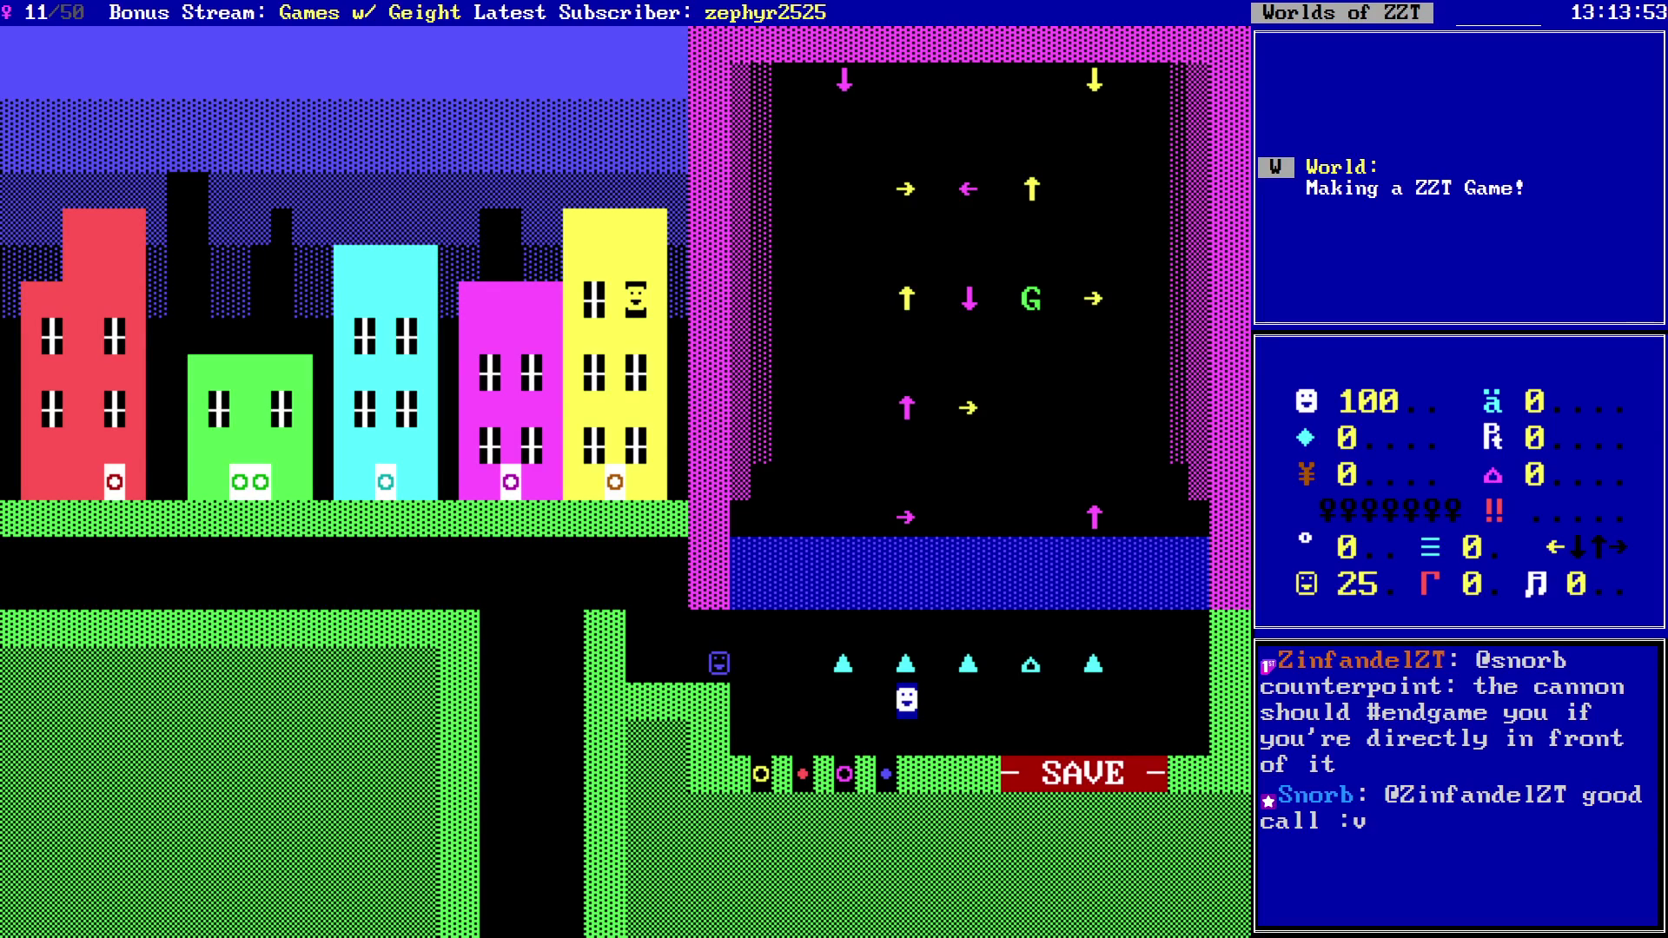
pyautogui.press('Right')
pyautogui.press('Right')
pyautogui.press('Right')
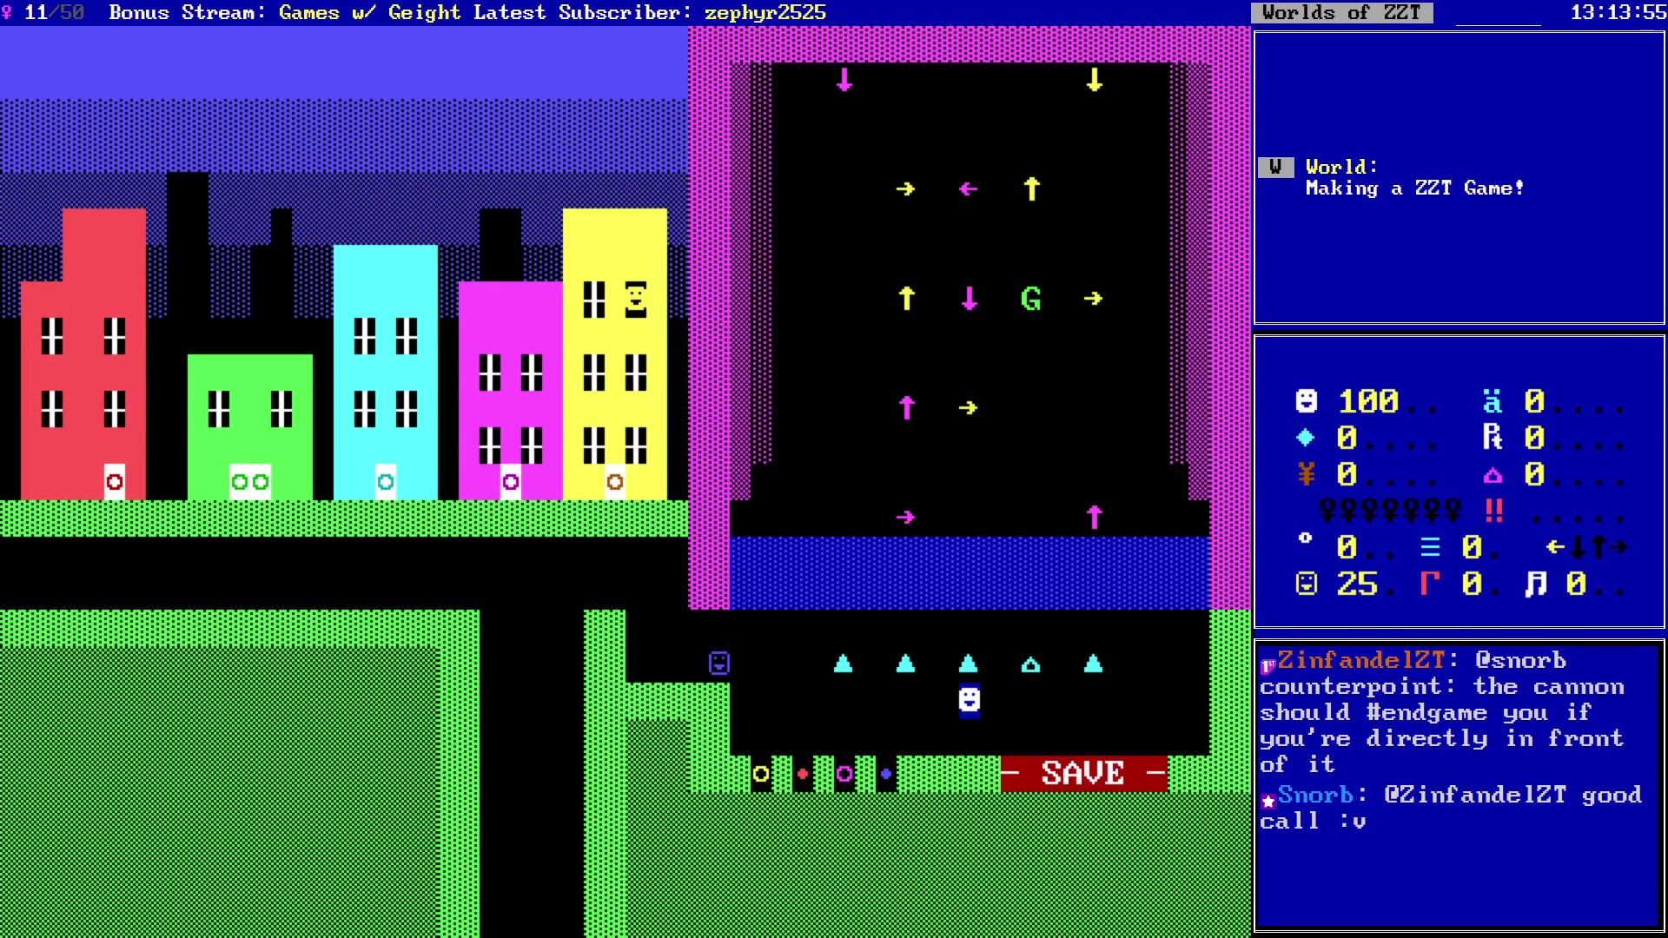
pyautogui.press('Right')
pyautogui.press('Right')
pyautogui.press('Right')
pyautogui.press('Down')
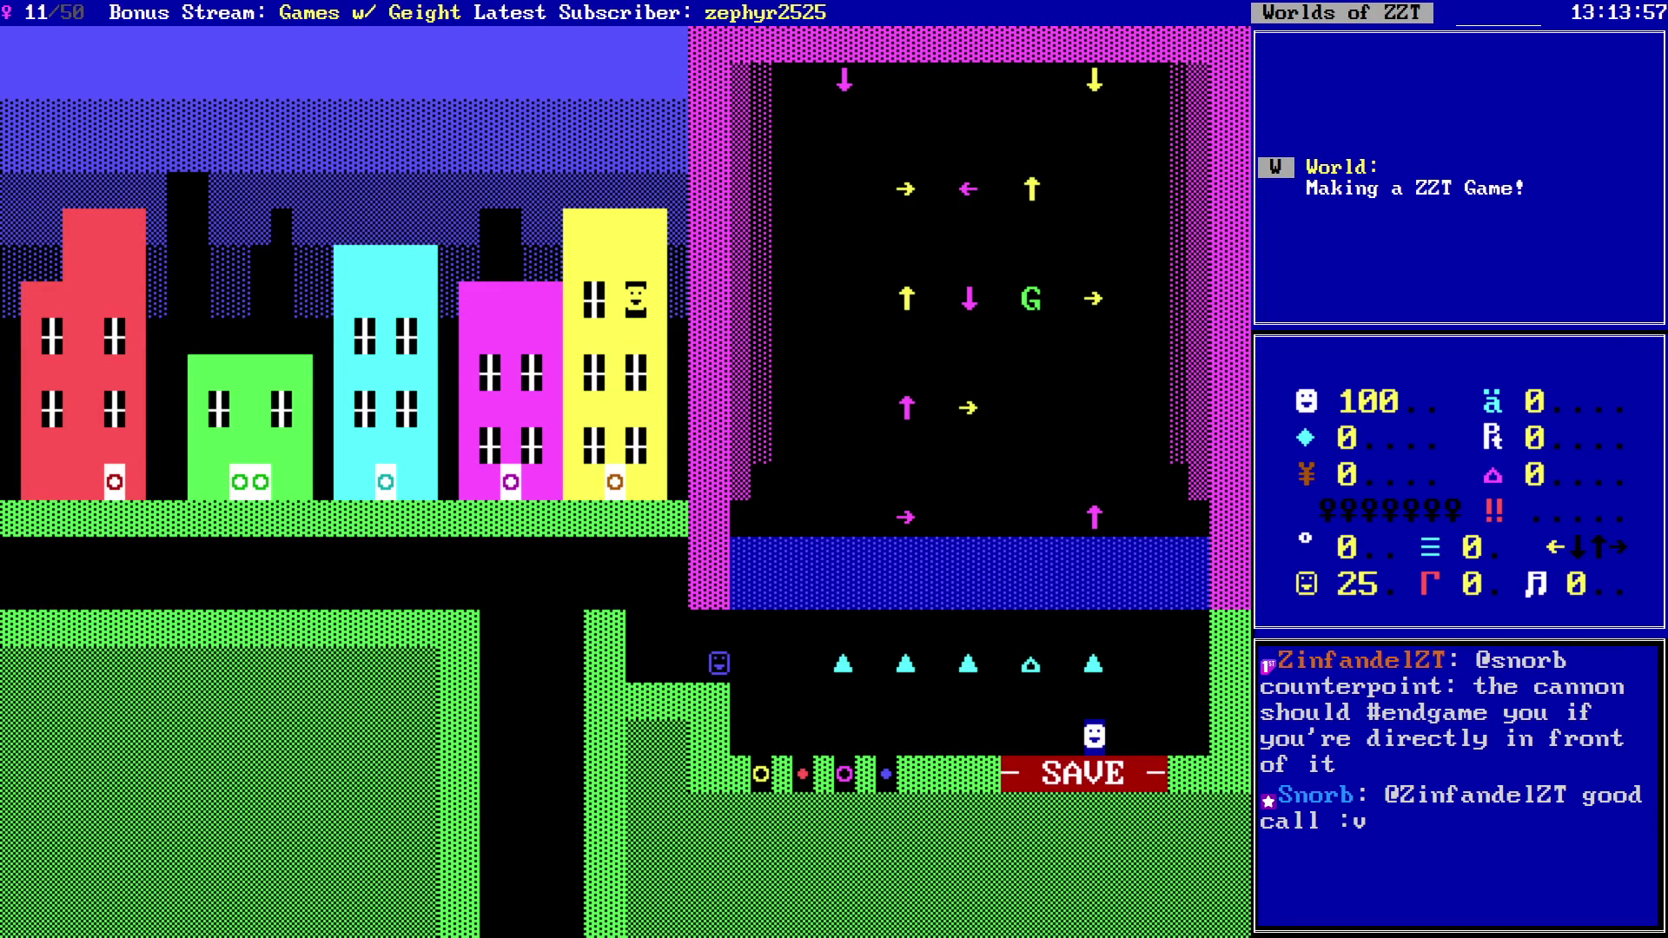
pyautogui.press('Left')
pyautogui.press('Left')
pyautogui.press('Left')
# Step: Restart the game and walk past the SAVE sign, then back beside the purple key
pyautogui.press('Escape')
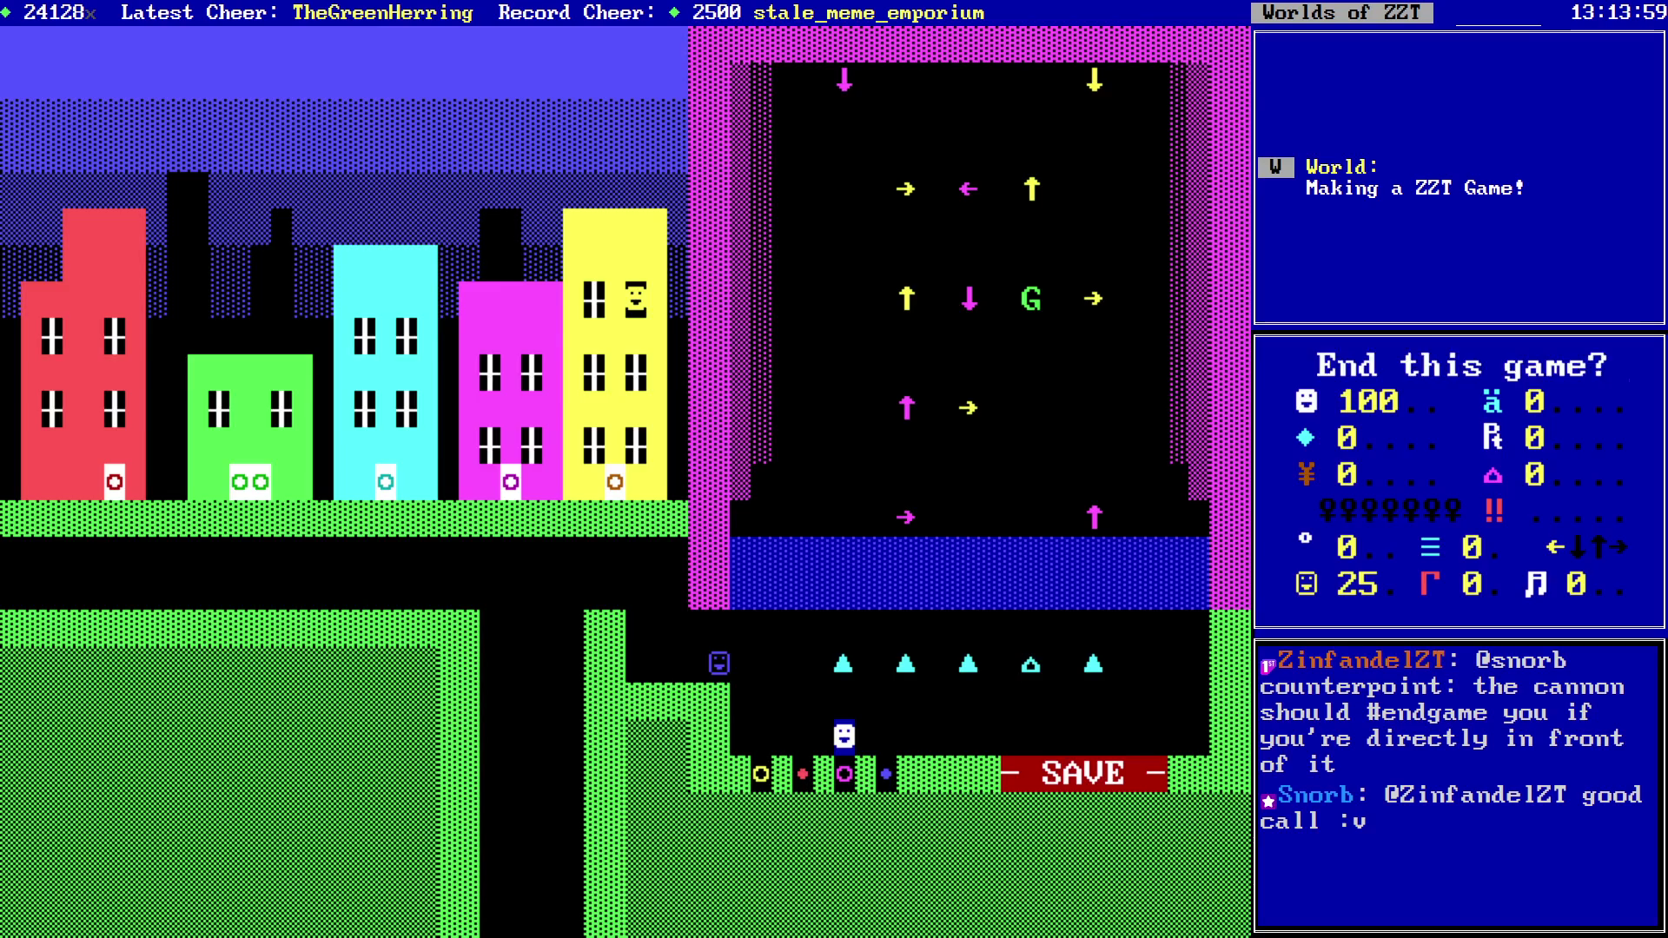
pyautogui.press('n')
pyautogui.press('Left')
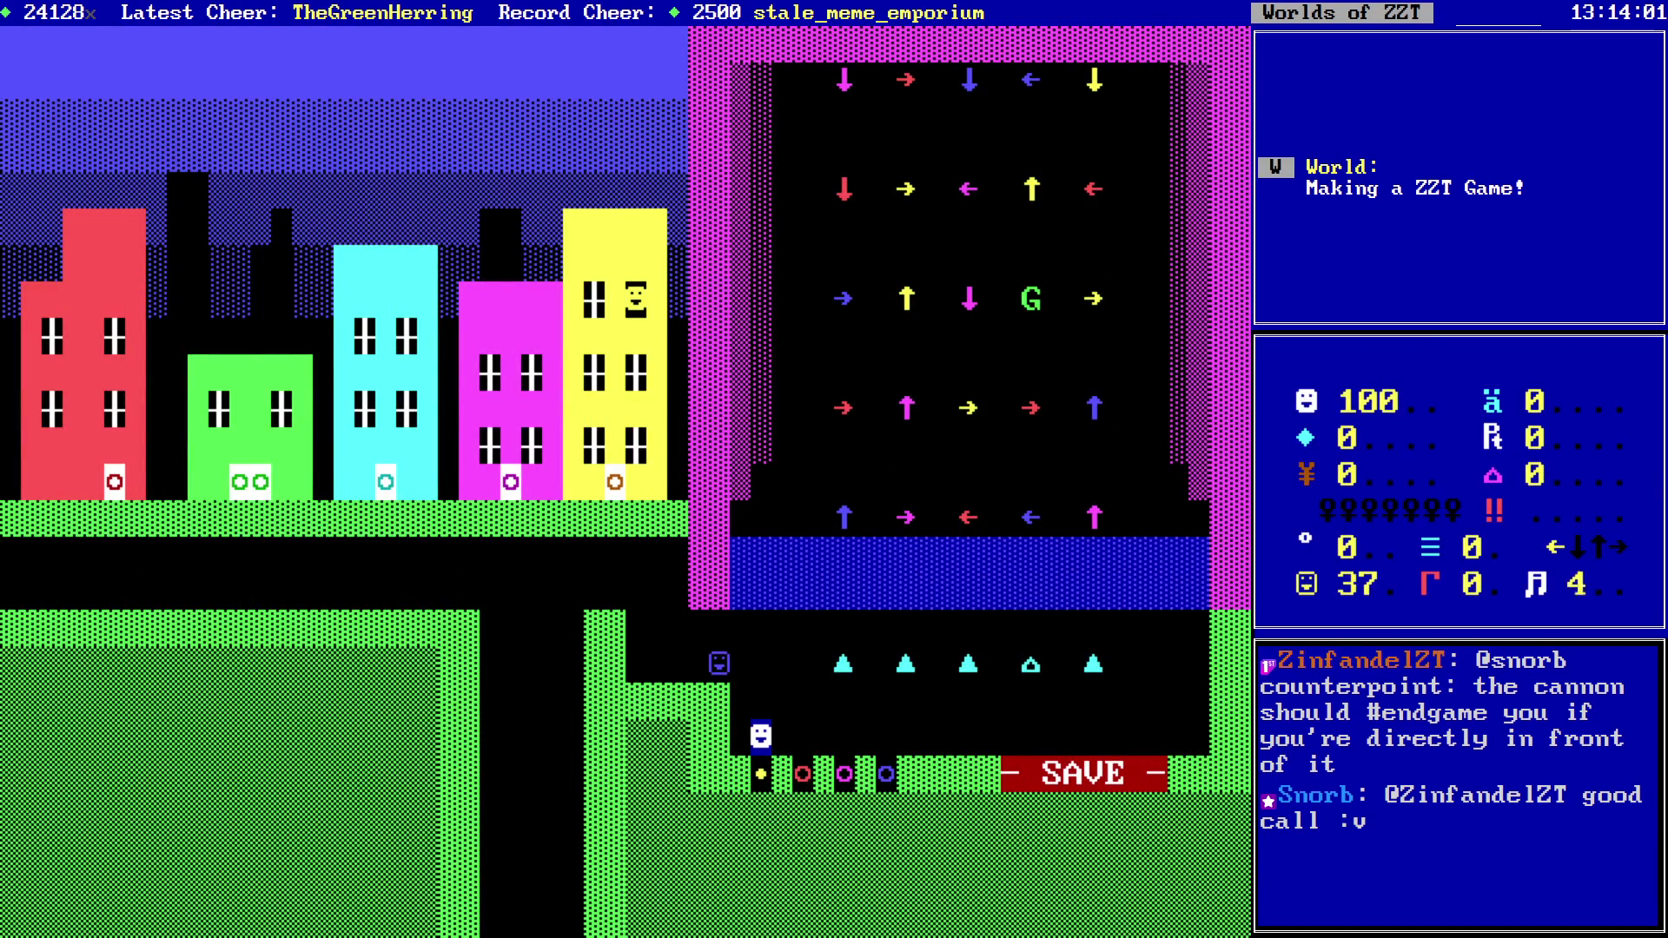
pyautogui.press('Right')
pyautogui.press('Right')
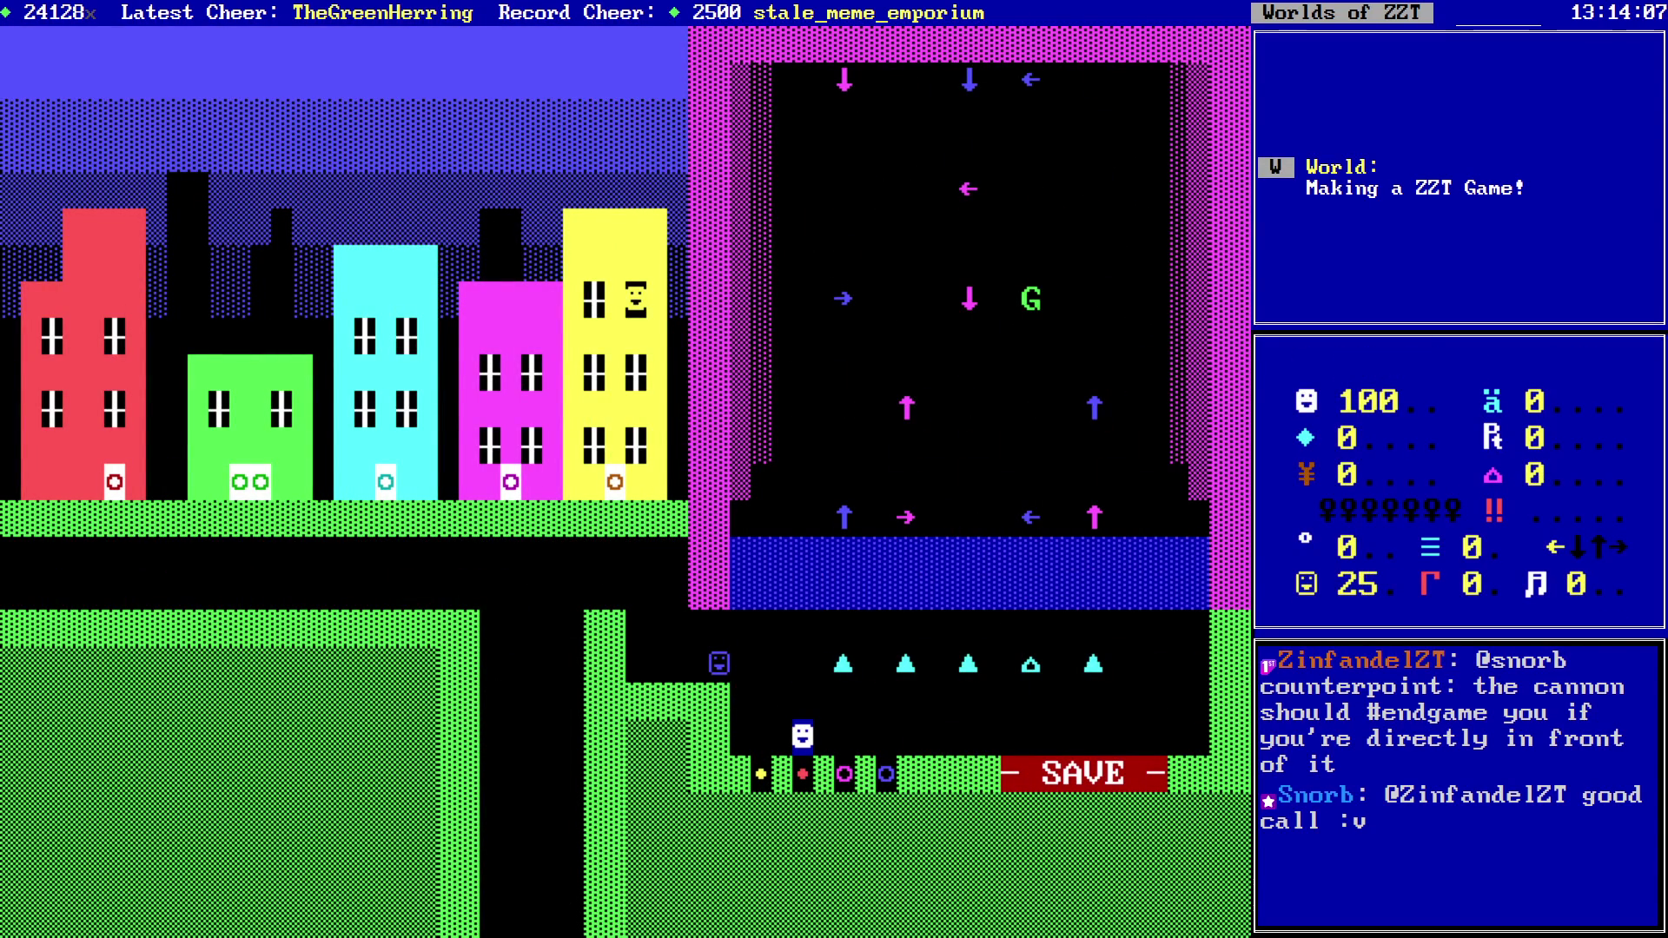
pyautogui.press('Right')
pyautogui.press('Right')
pyautogui.press('Right')
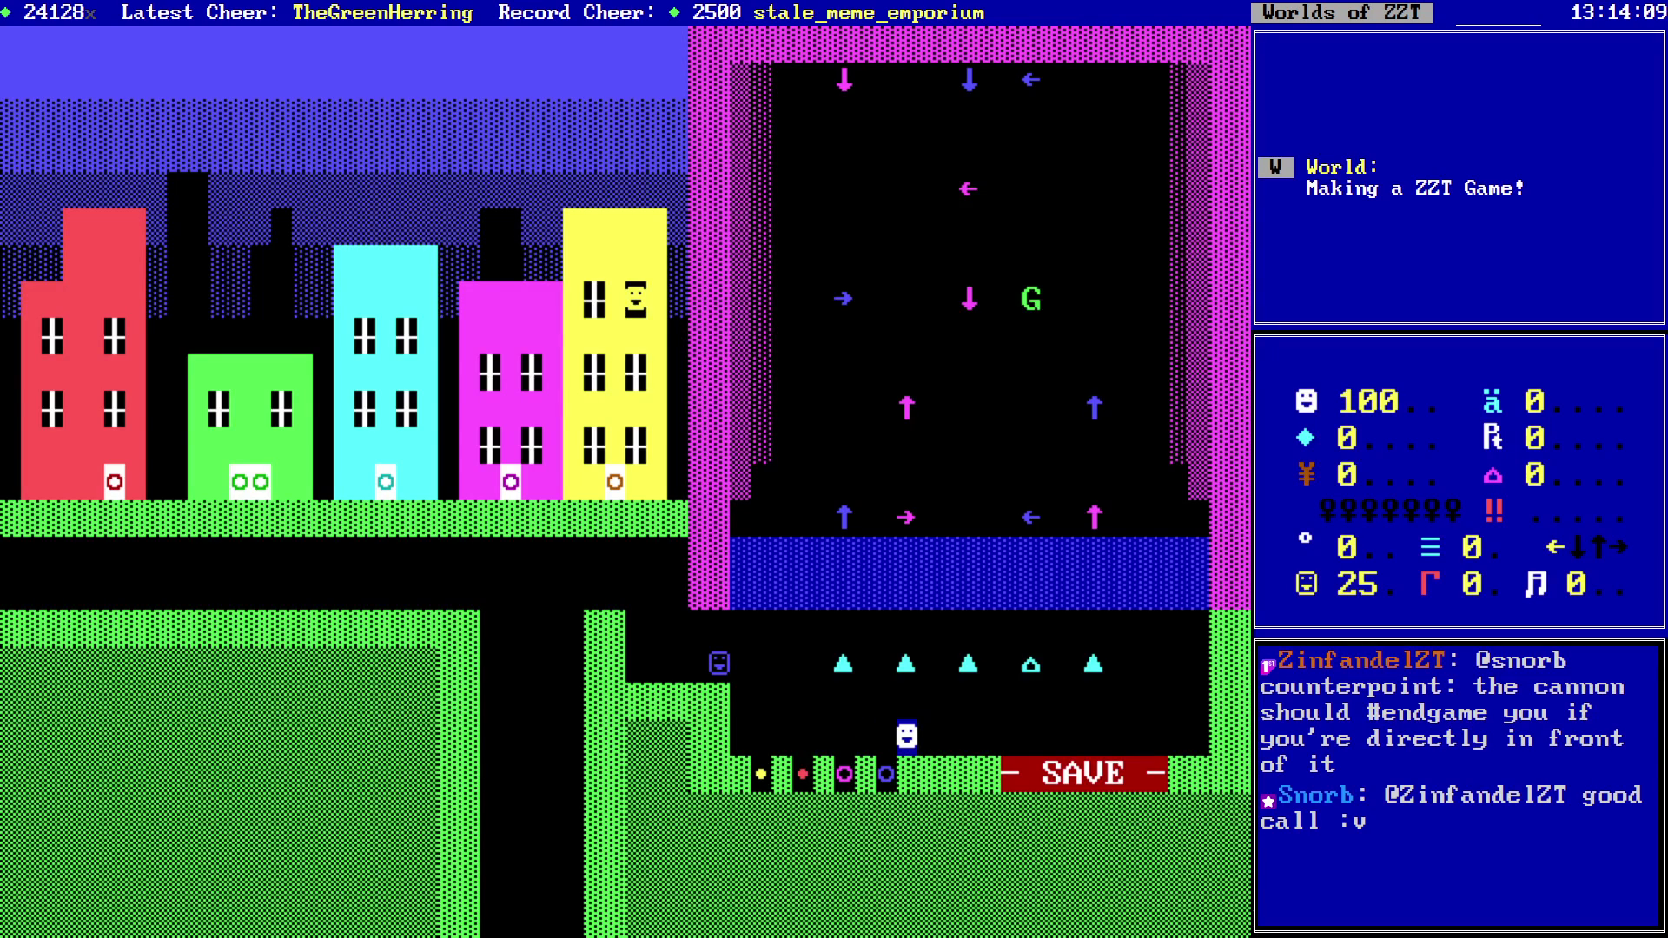
pyautogui.press('Left')
pyautogui.press('Up')
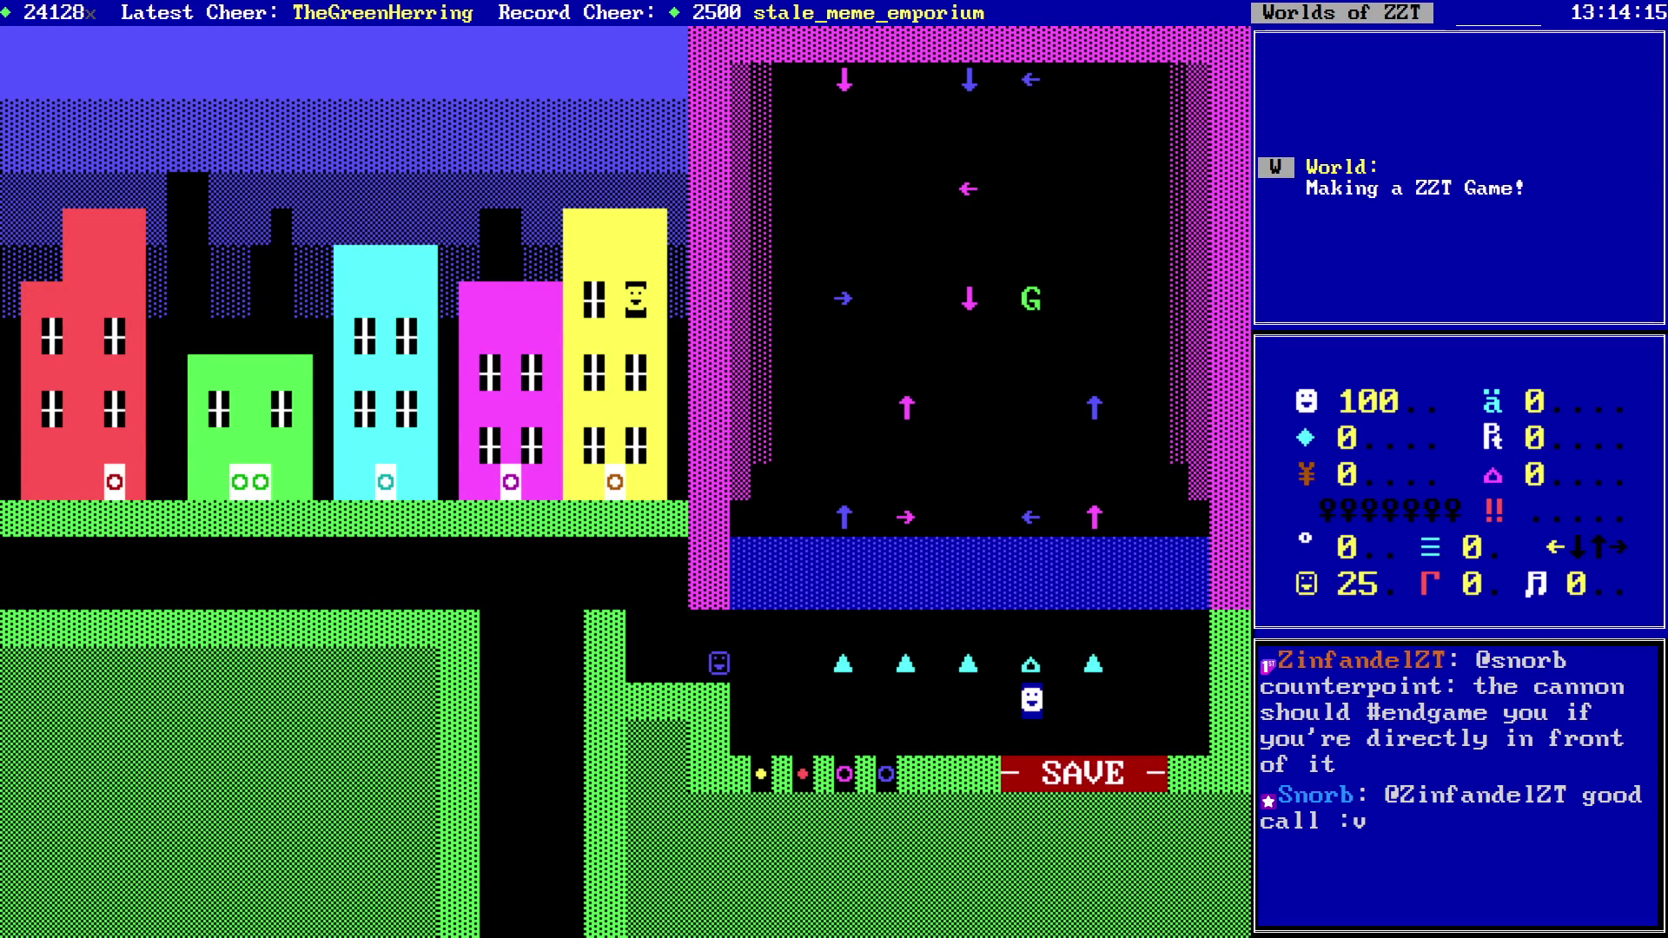
pyautogui.press('Down')
pyautogui.press('Left')
pyautogui.press('Left')
pyautogui.press('Left')
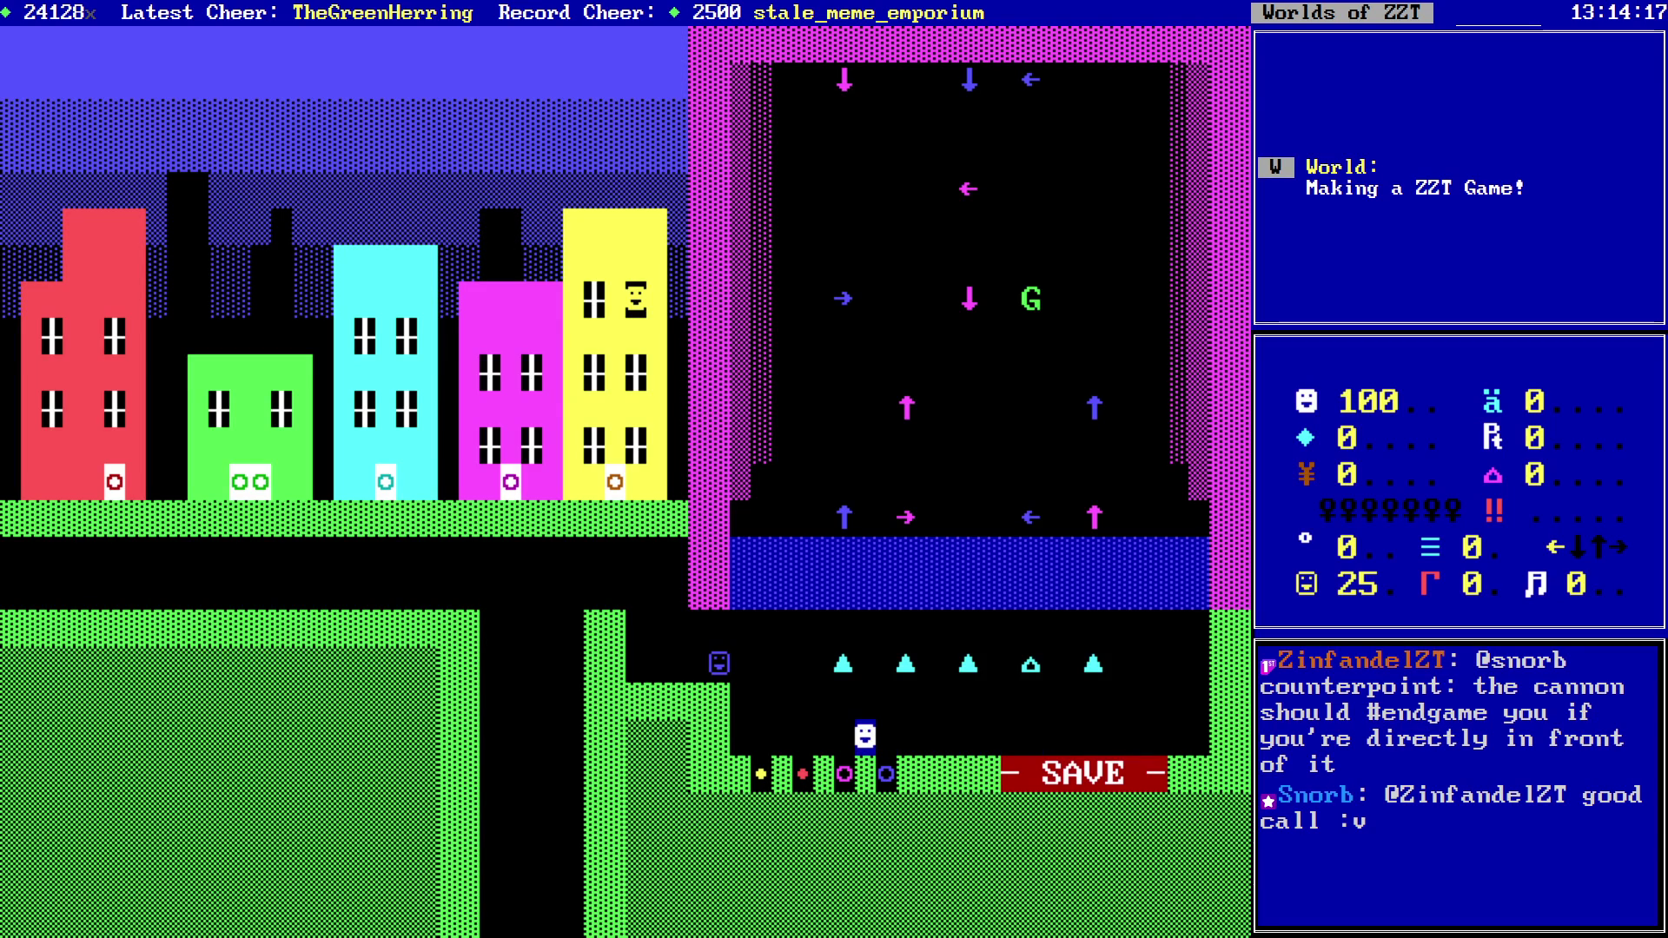
# Step: End the game, replay the world, and step the player right, left, up and right
pyautogui.press('Escape')
pyautogui.press('y')
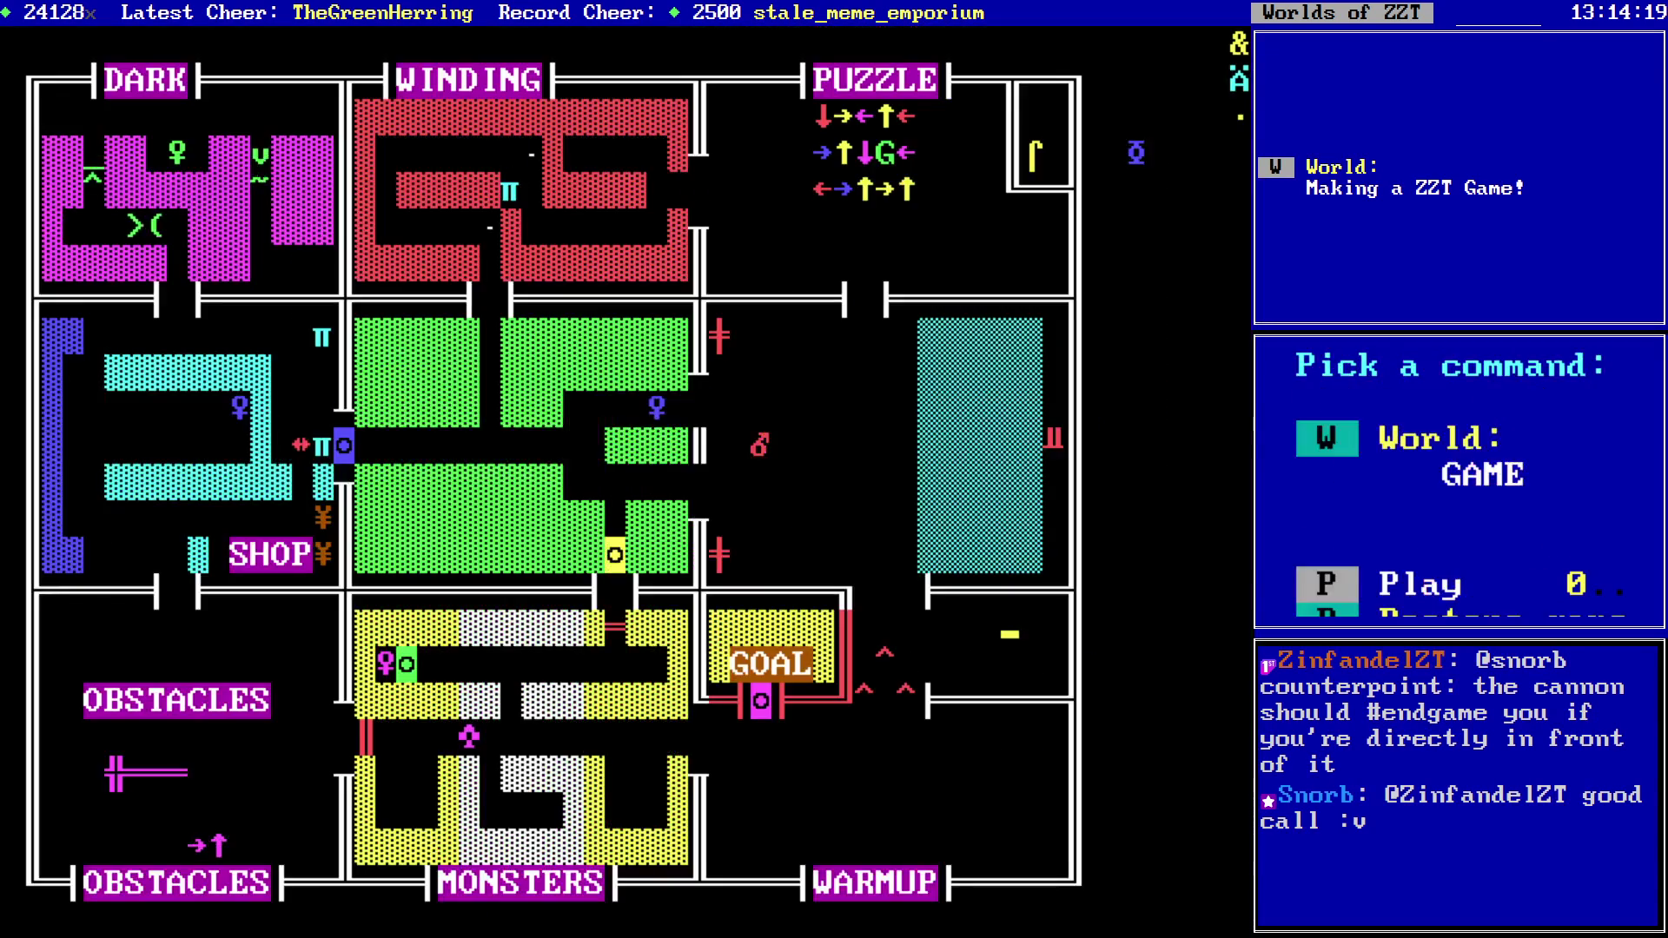
pyautogui.press('p')
pyautogui.press('Right')
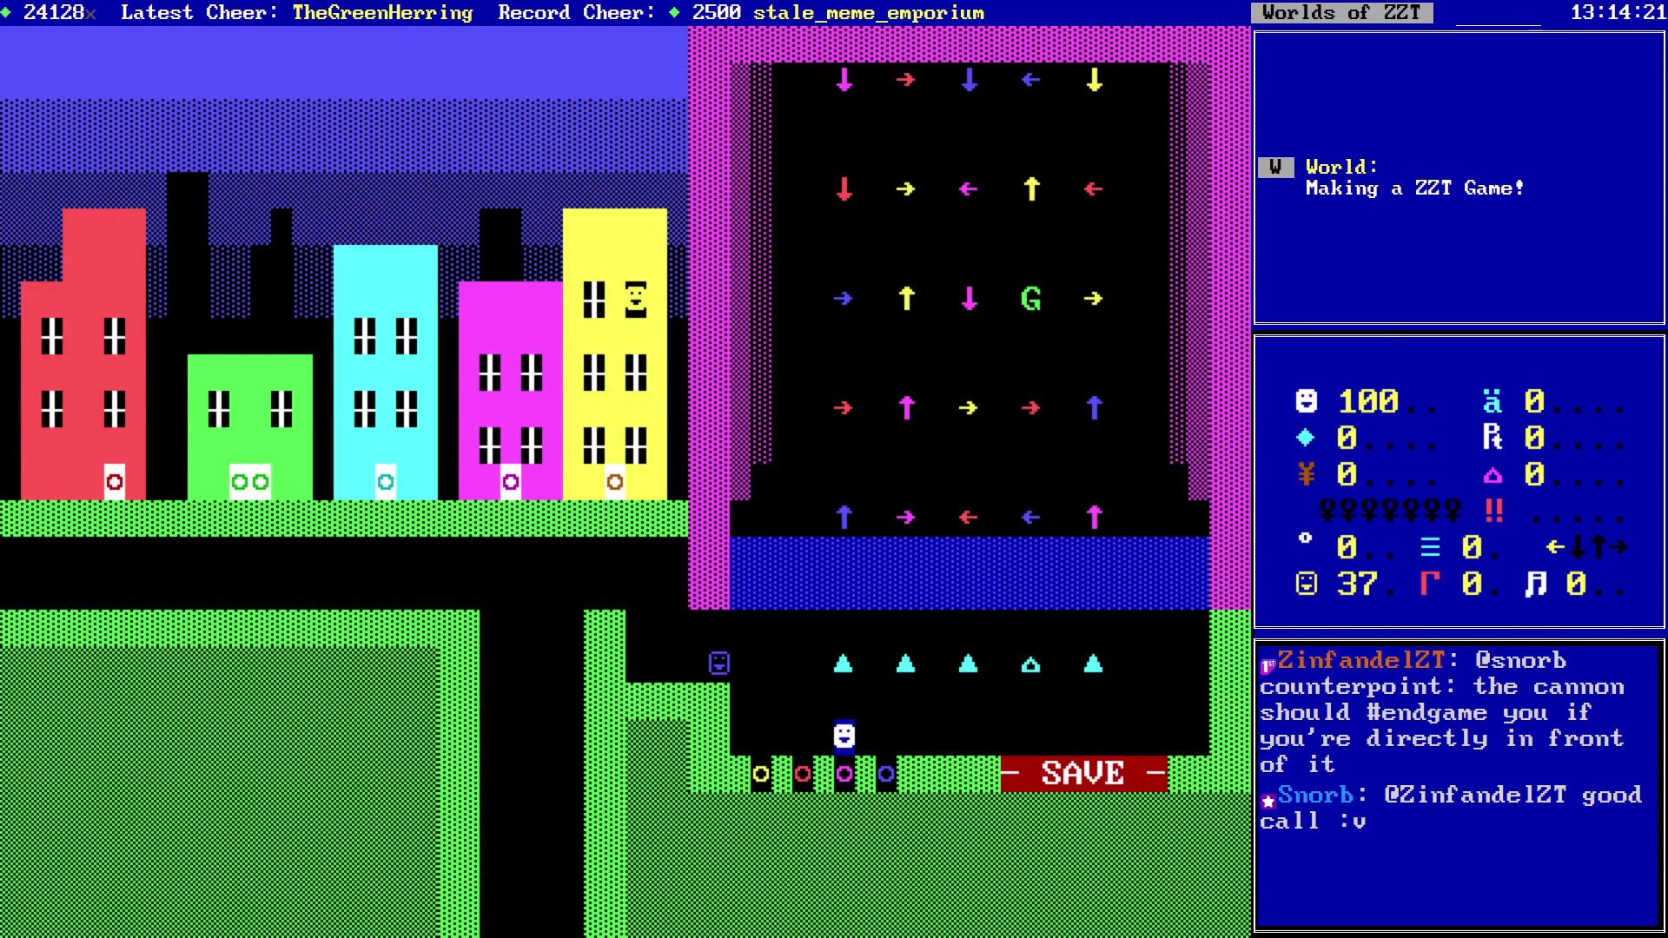
pyautogui.press('Right')
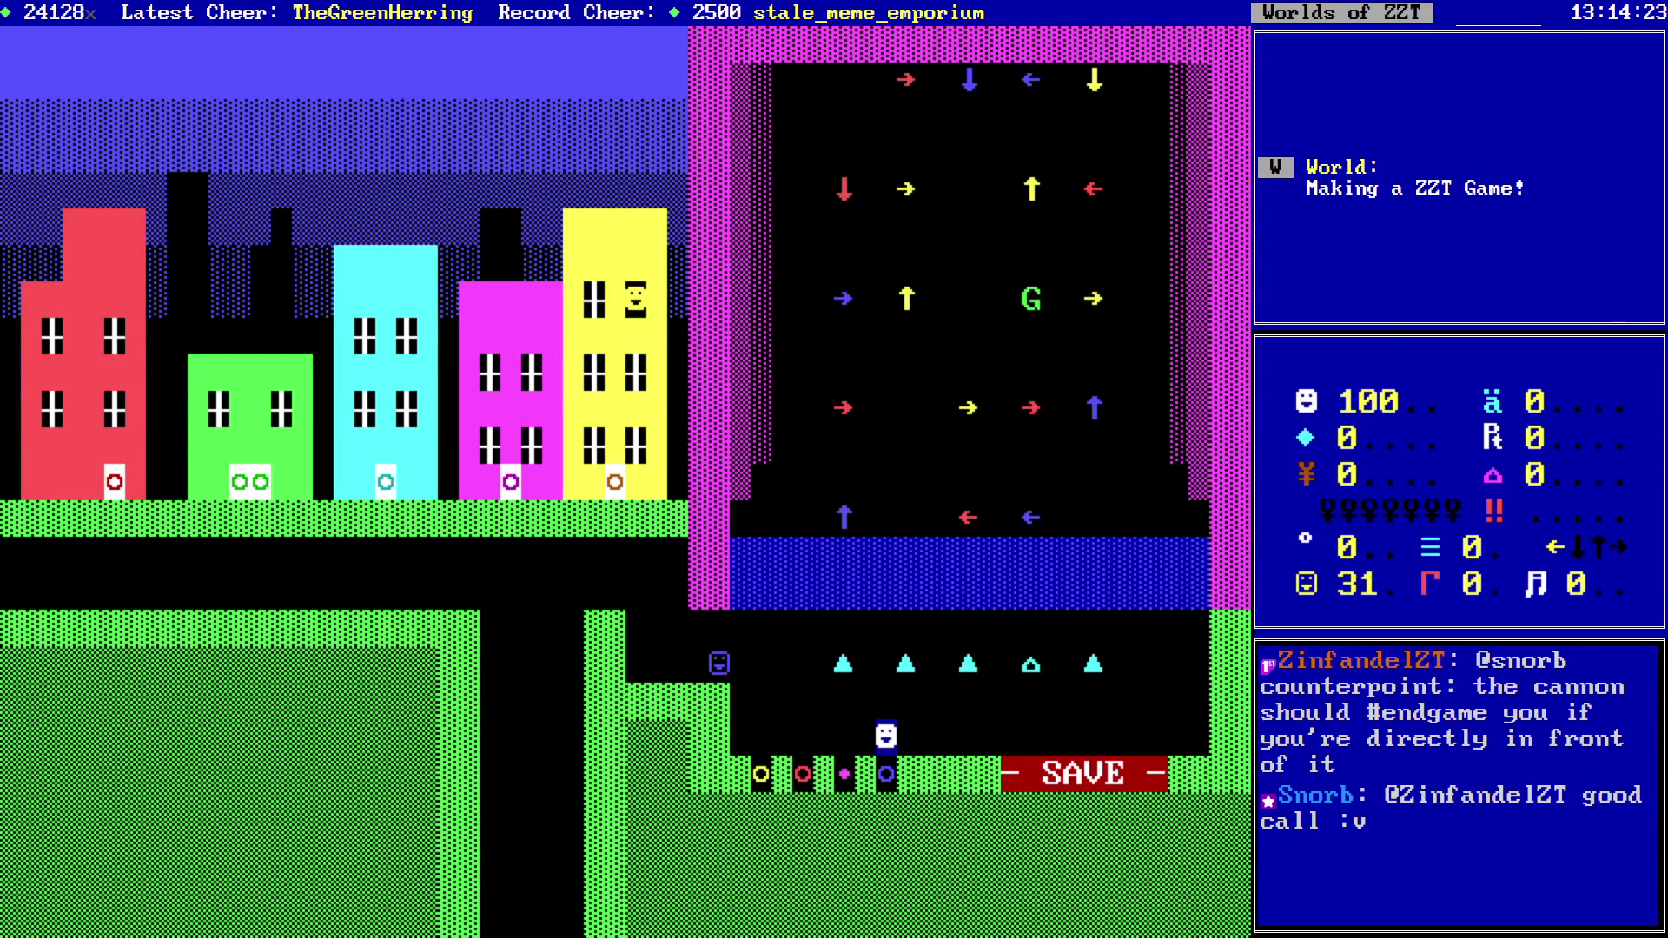
pyautogui.press('Left')
pyautogui.press('Up')
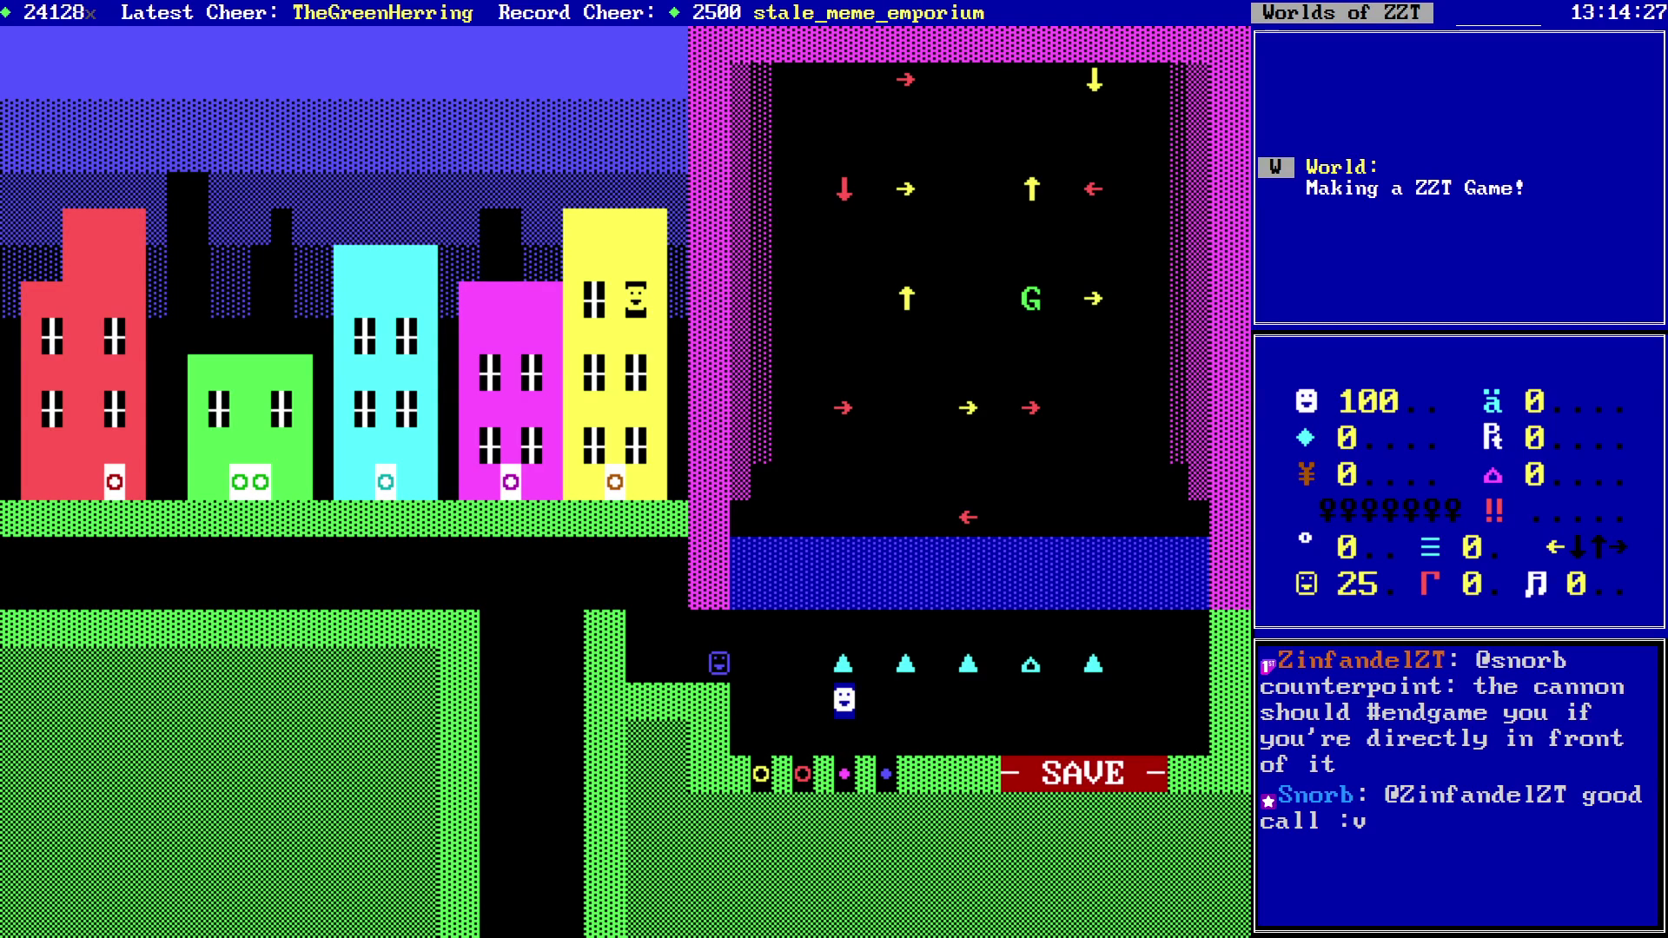
pyautogui.press('Right')
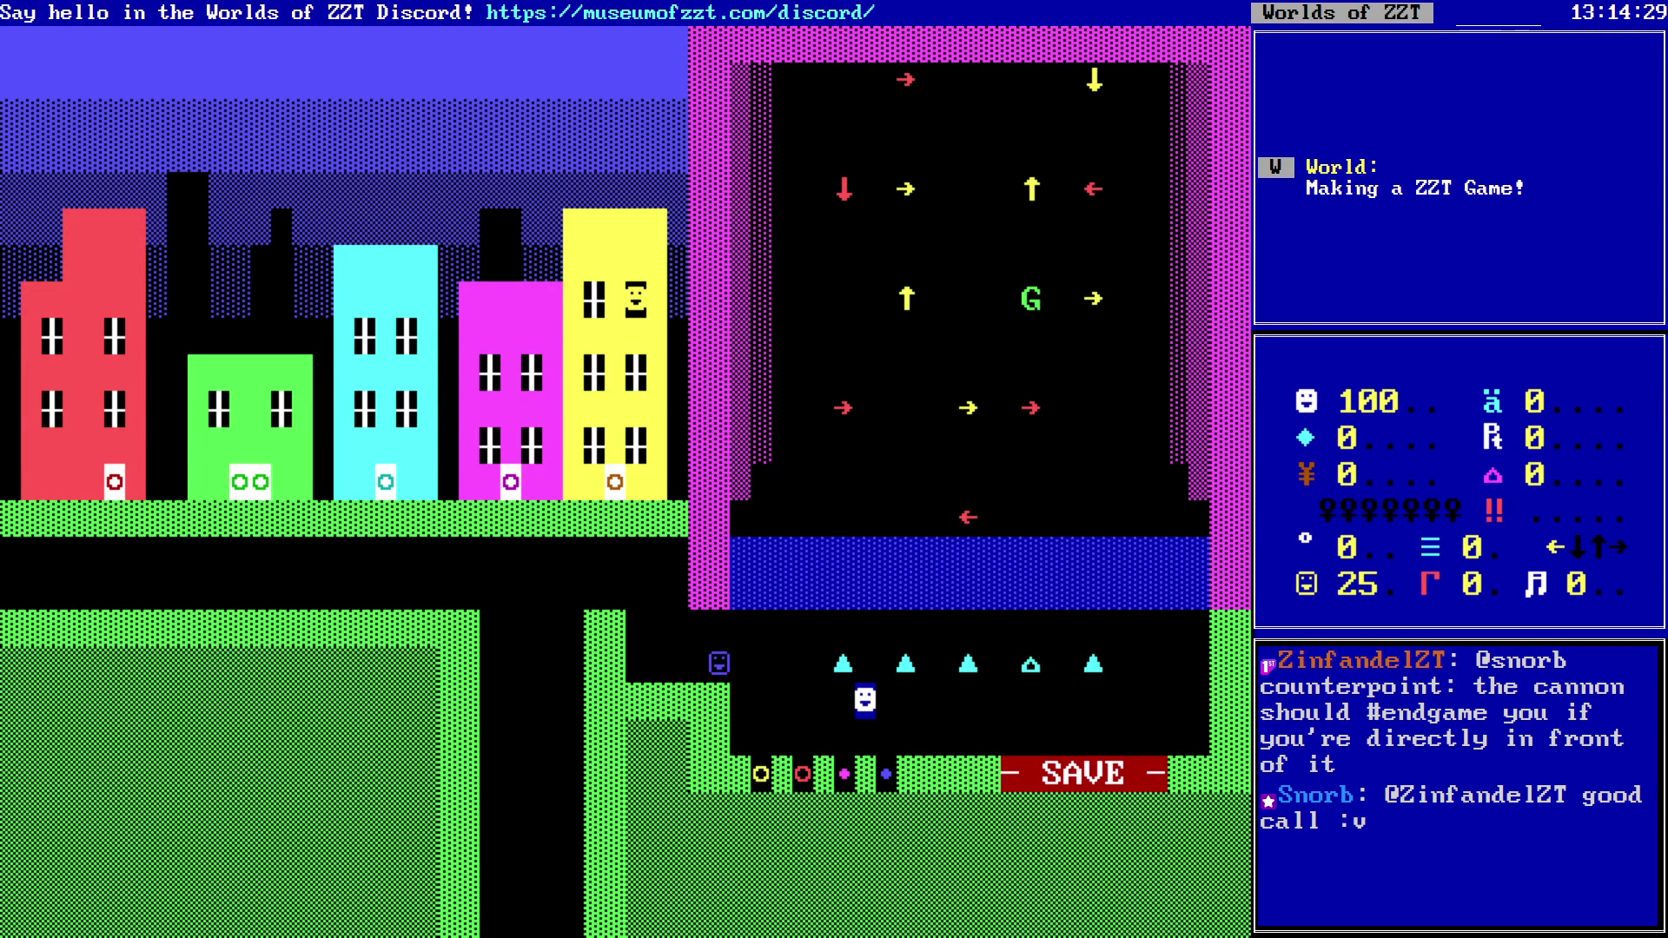
# Step: Restart the world from the title screen and walk over to the magenta button
pyautogui.press('q')
pyautogui.press('y')
pyautogui.press('p')
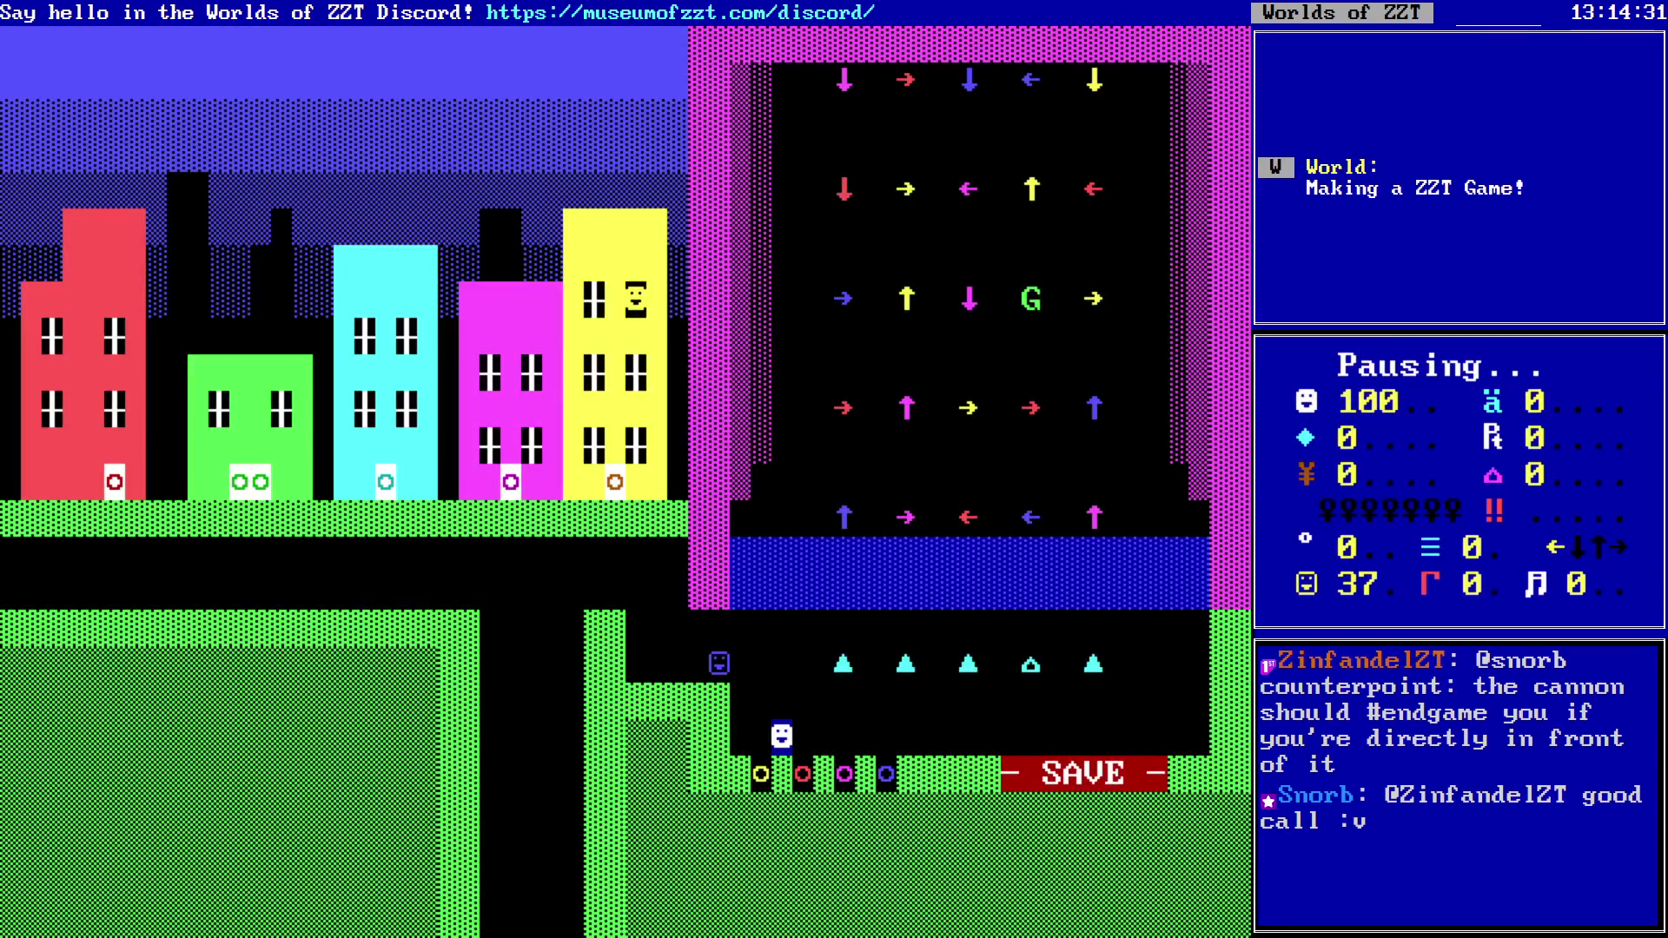
pyautogui.press('Right')
pyautogui.press('Right')
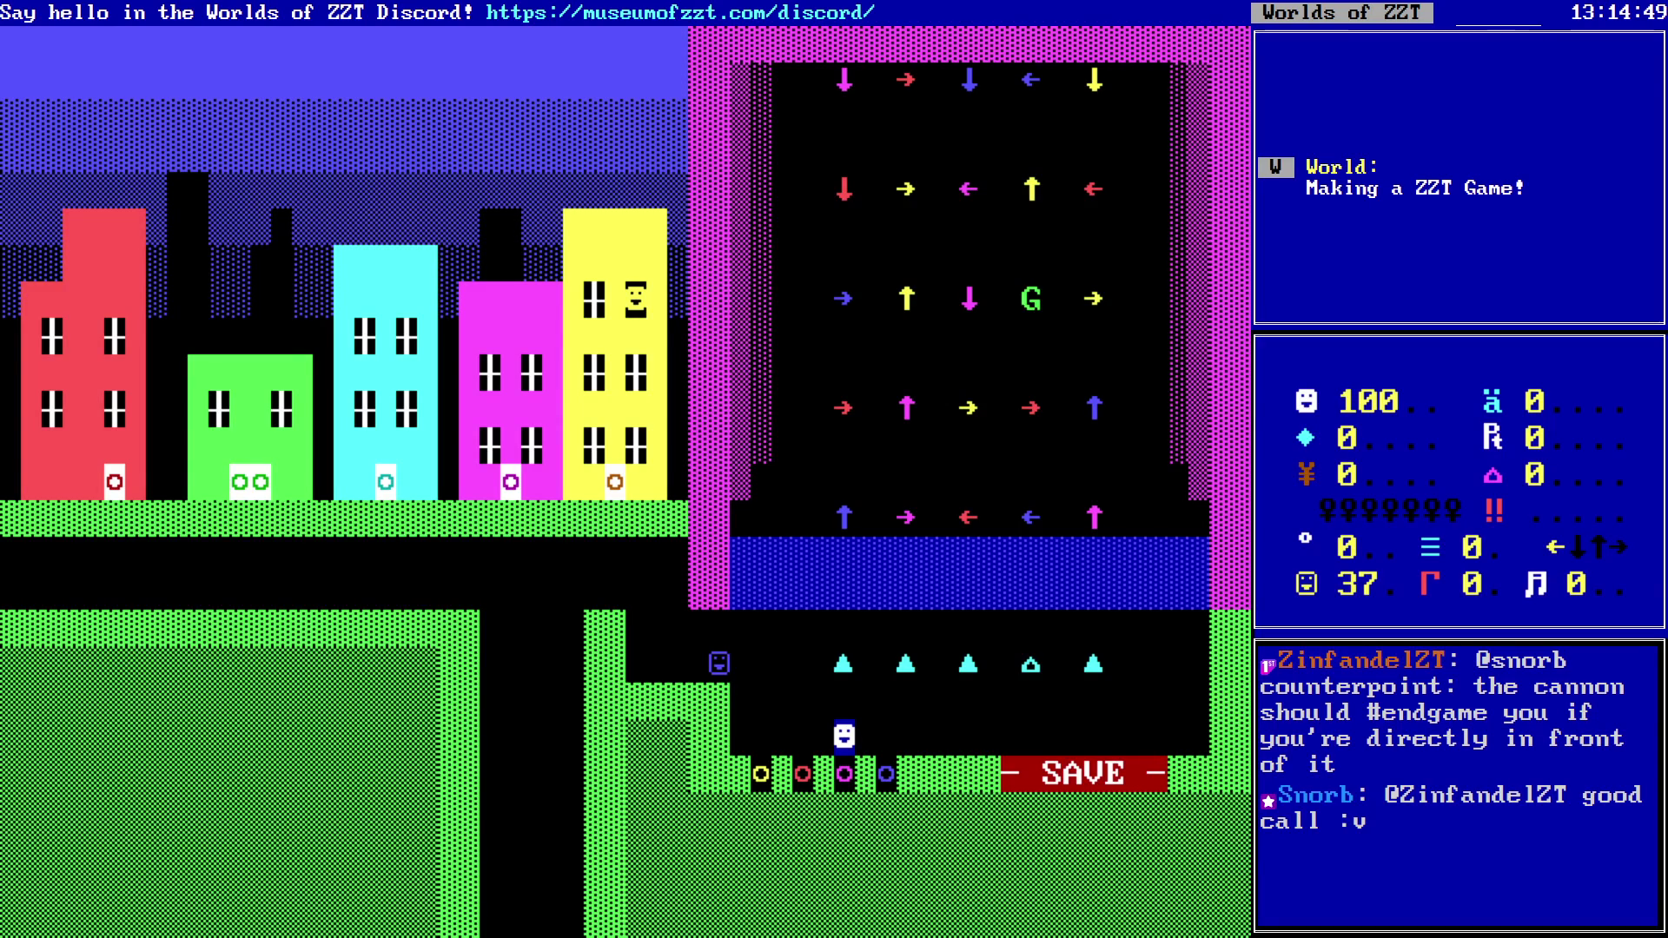
# Step: In the Artist's script, change 'touch the cannon' to 'choose ONE cannon'
pyautogui.hotkey('alt', 'Tab')
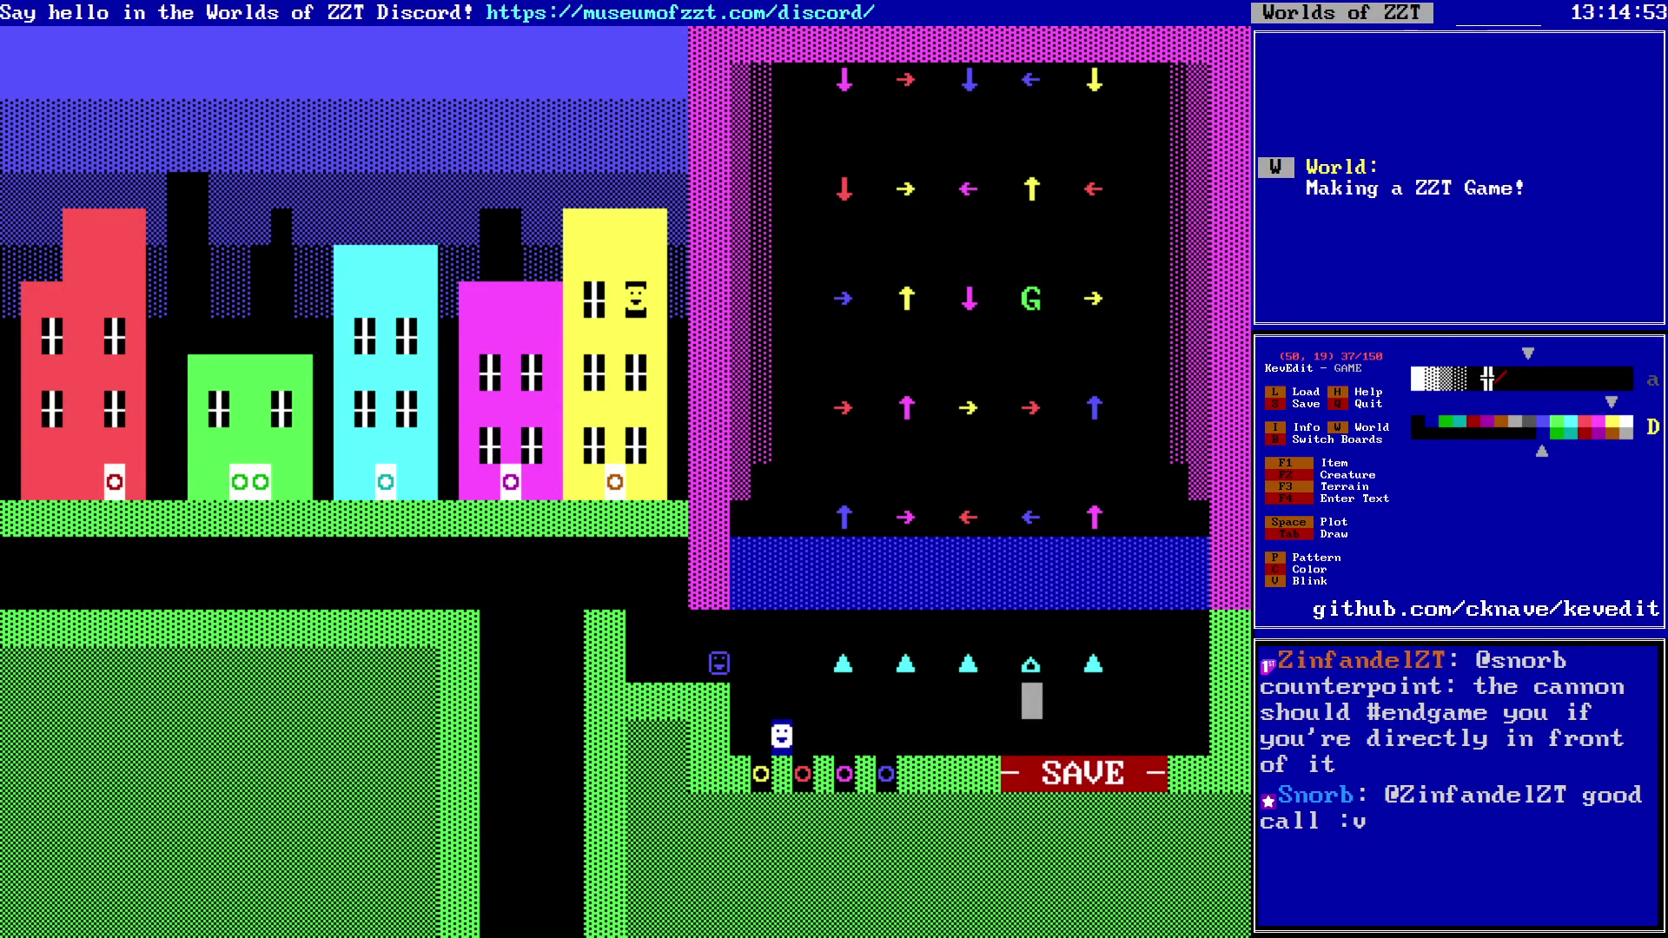
pyautogui.press('Left')
pyautogui.press('Left')
pyautogui.press('Left')
pyautogui.press('Up')
pyautogui.press('Right')
pyautogui.press('Right')
pyautogui.press('Right')
pyautogui.press('Return')
pyautogui.press('Down')
pyautogui.press('Down')
pyautogui.press('Down')
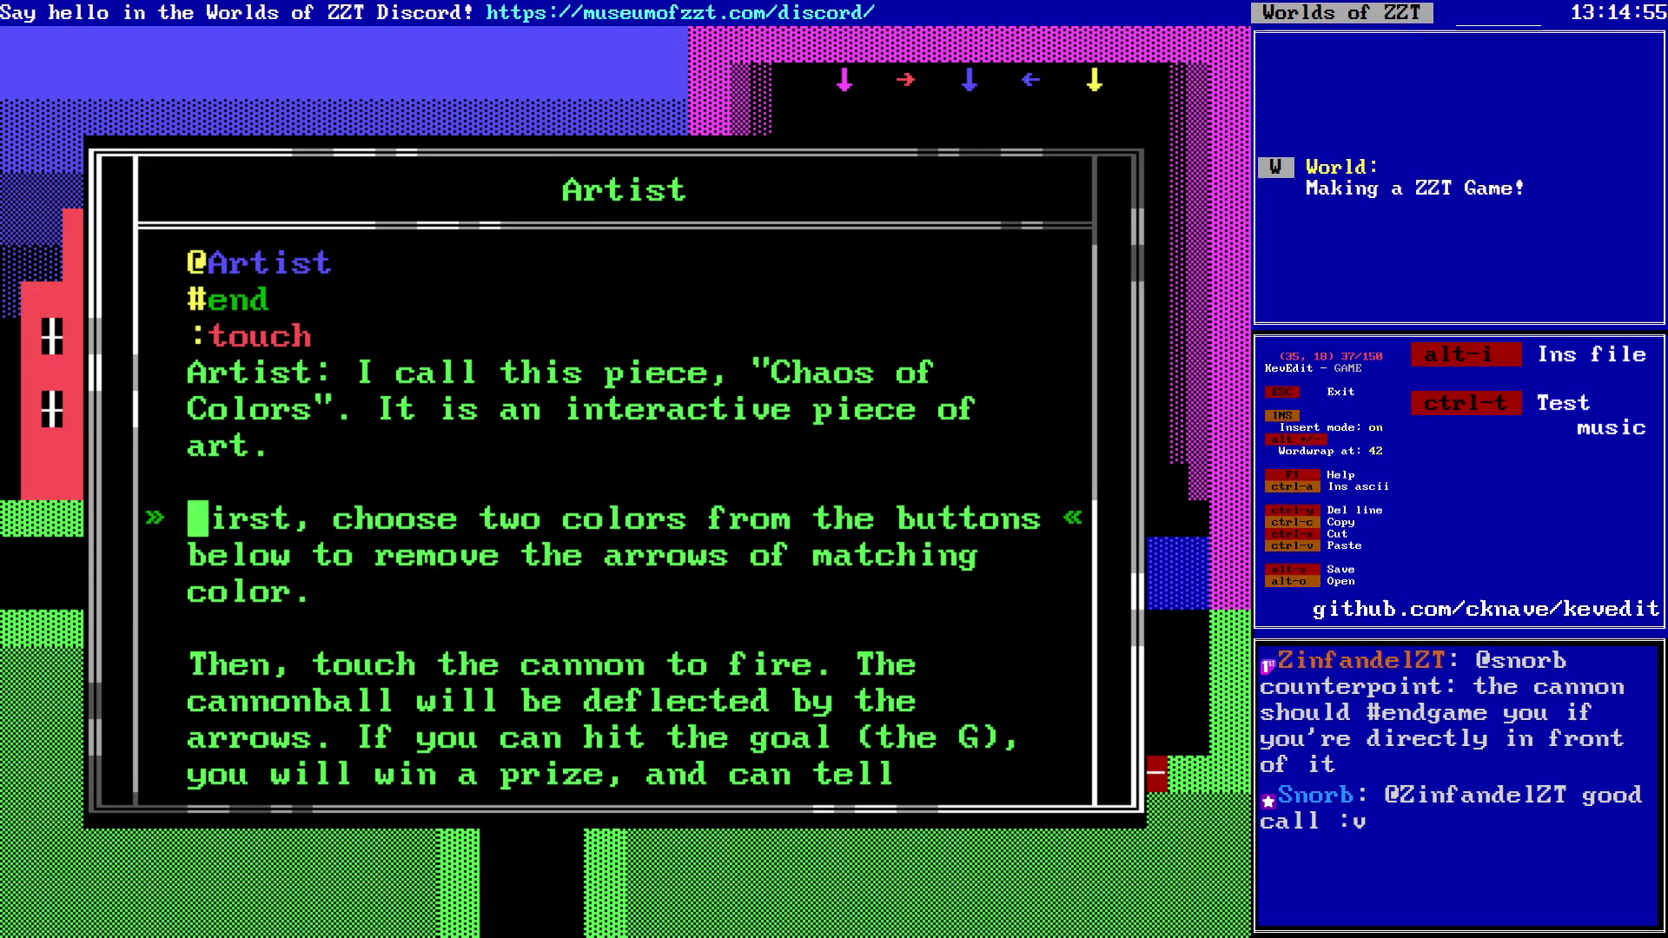
pyautogui.press('Down')
pyautogui.press('Down')
pyautogui.press('Down')
pyautogui.press('Right')
pyautogui.press('Right')
pyautogui.press('Right')
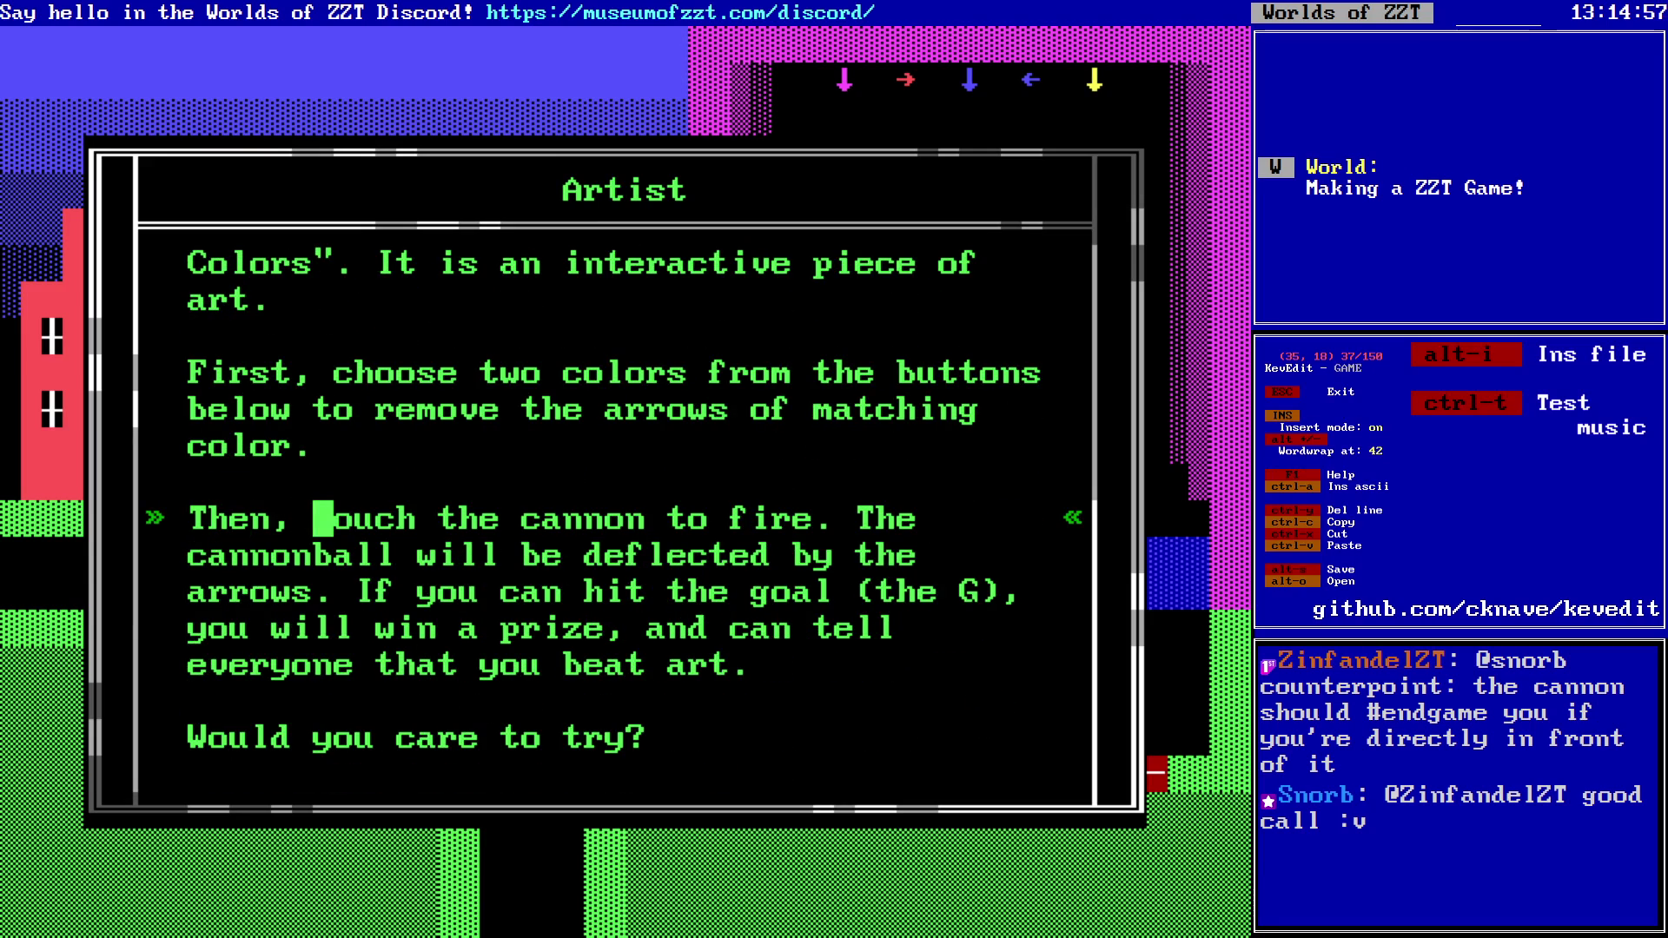
pyautogui.press('BackSpace')
pyautogui.press('BackSpace')
pyautogui.press('BackSpace')
pyautogui.write('cho')
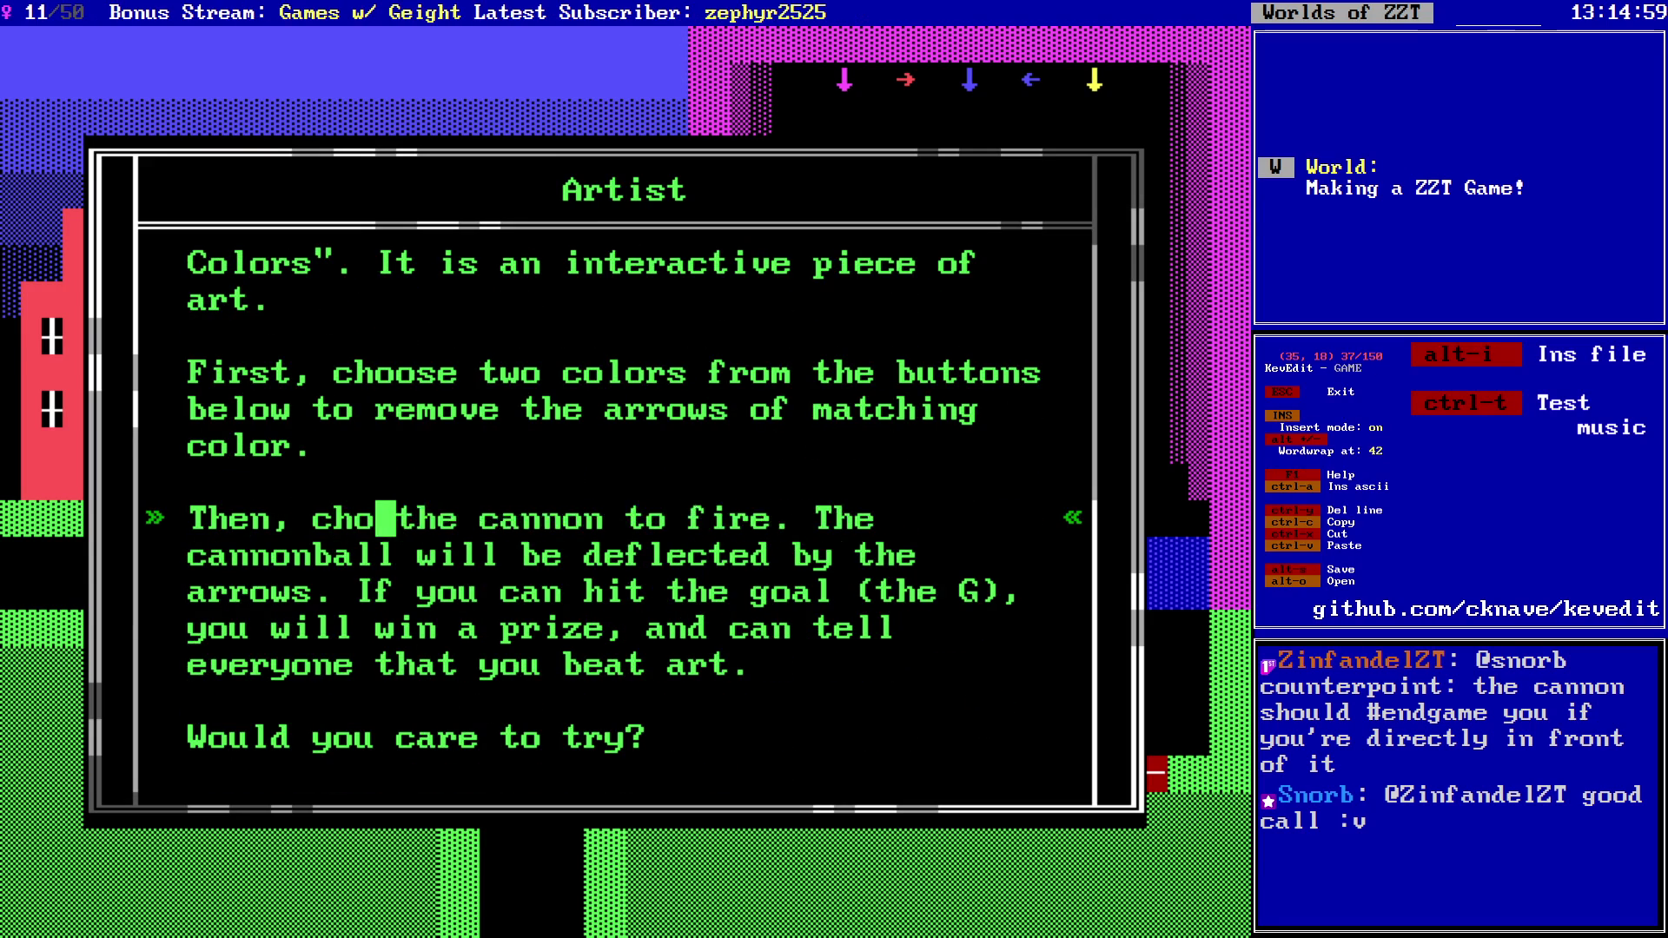
pyautogui.write('ose')
pyautogui.press('Delete')
pyautogui.press('Delete')
pyautogui.press('Delete')
pyautogui.write('a')
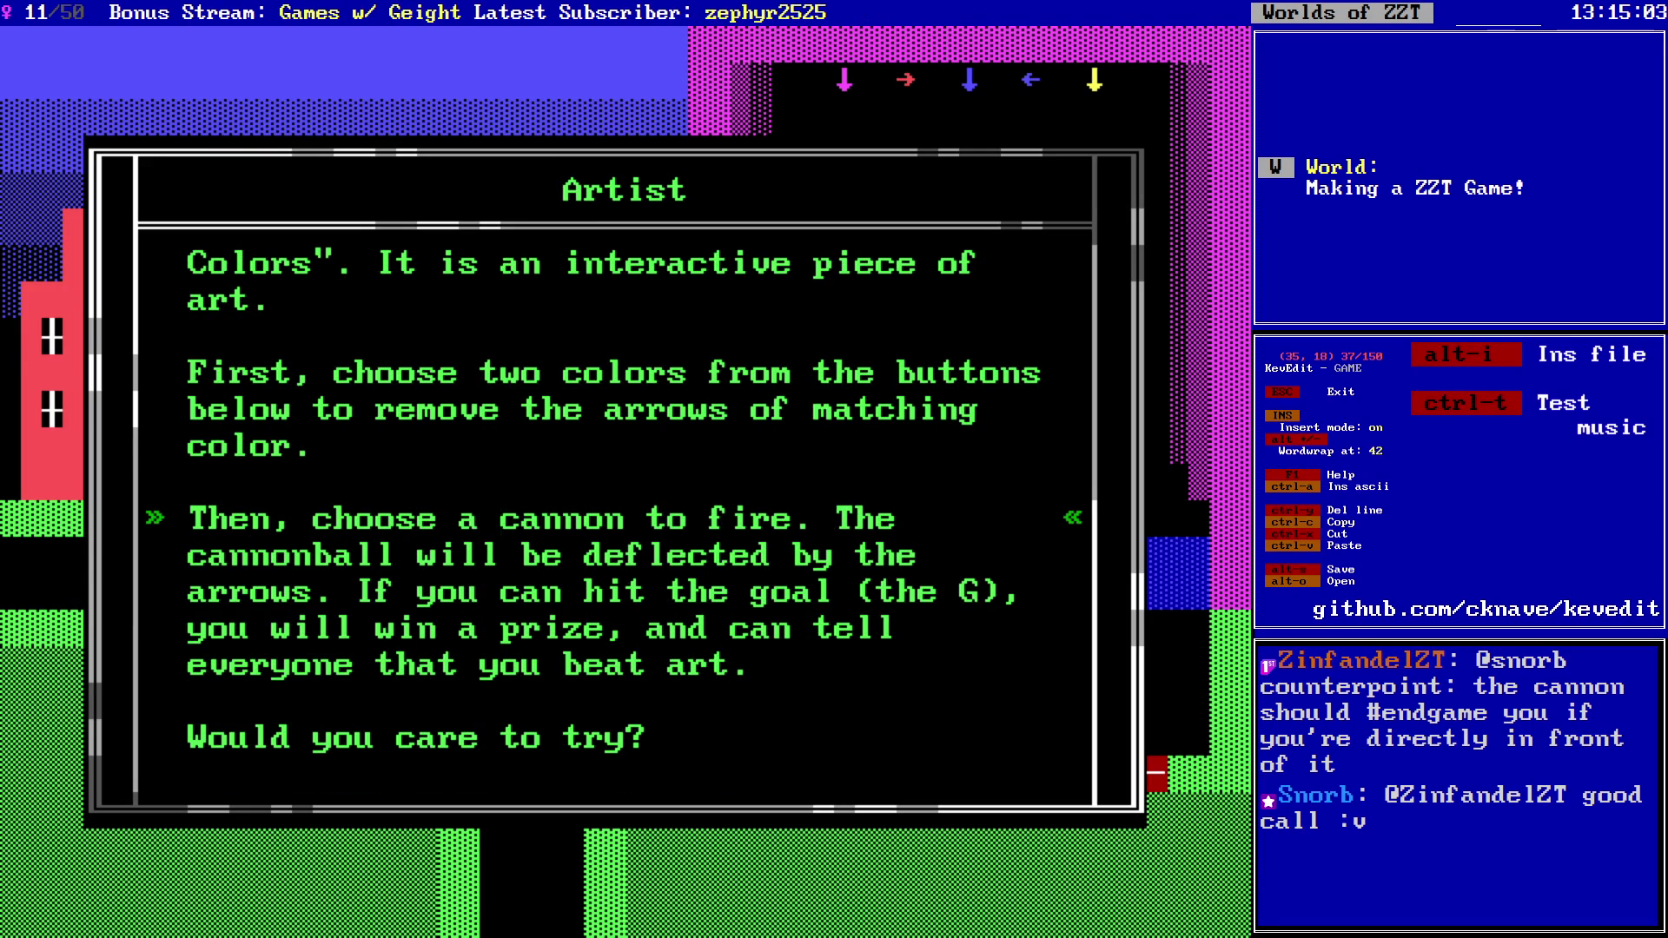
pyautogui.press('BackSpace')
pyautogui.write('ONE')
pyautogui.press('Delete')
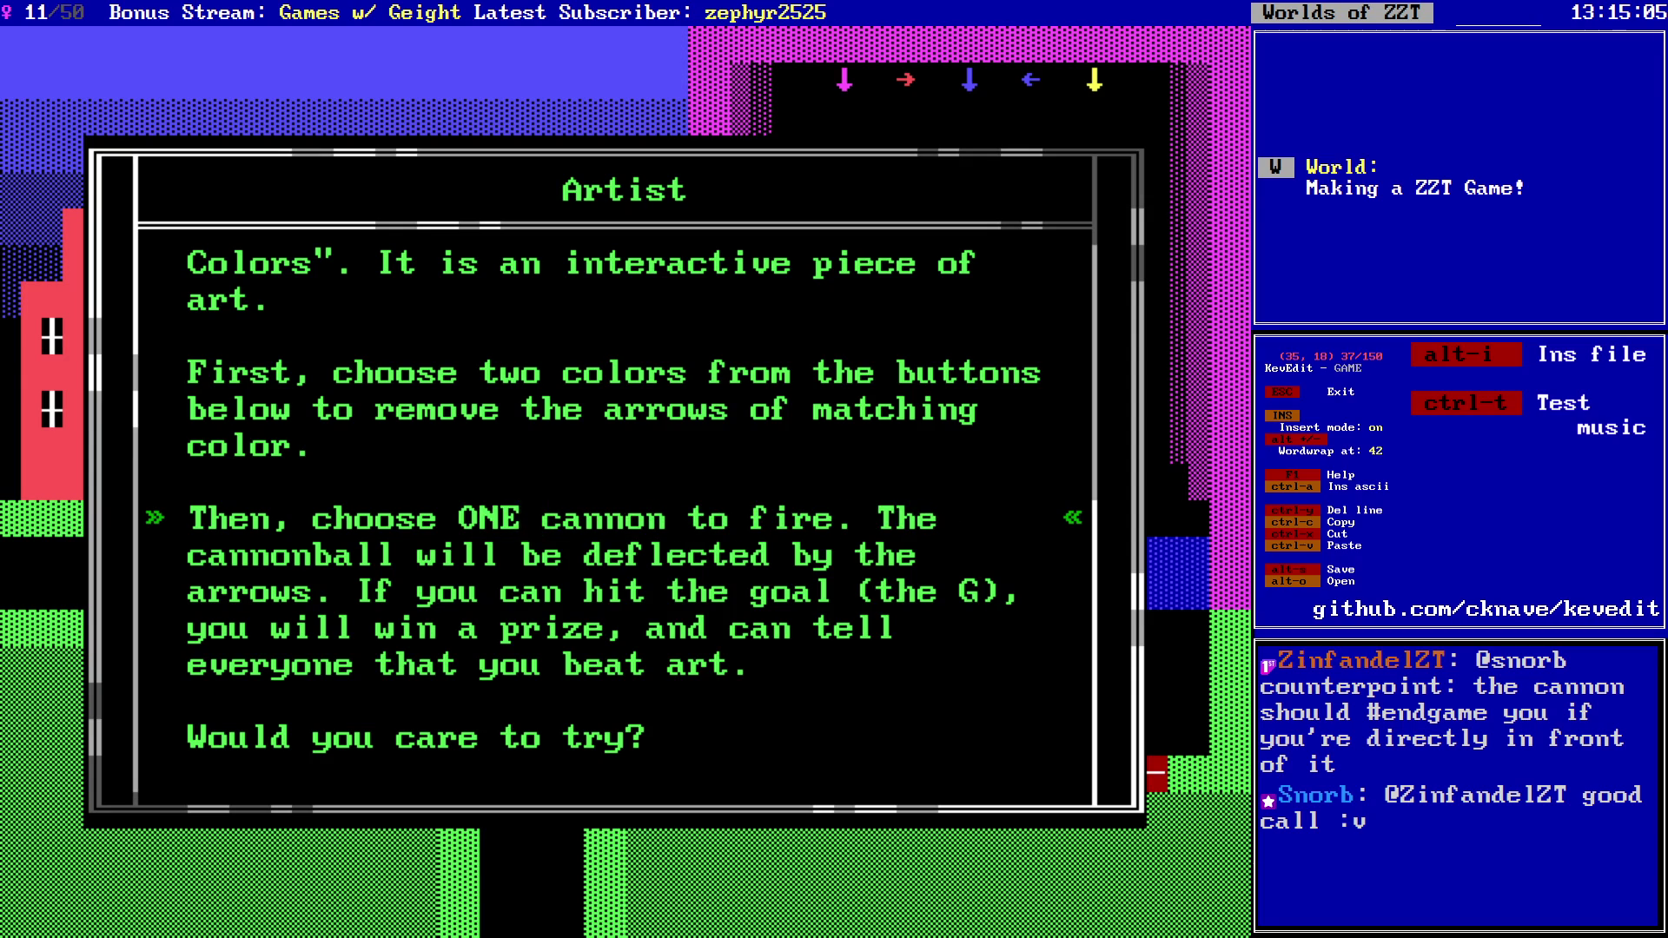
# Step: Close the Artist script and save the world, overwriting the existing file
pyautogui.press('Down')
pyautogui.press('Down')
pyautogui.press('Down')
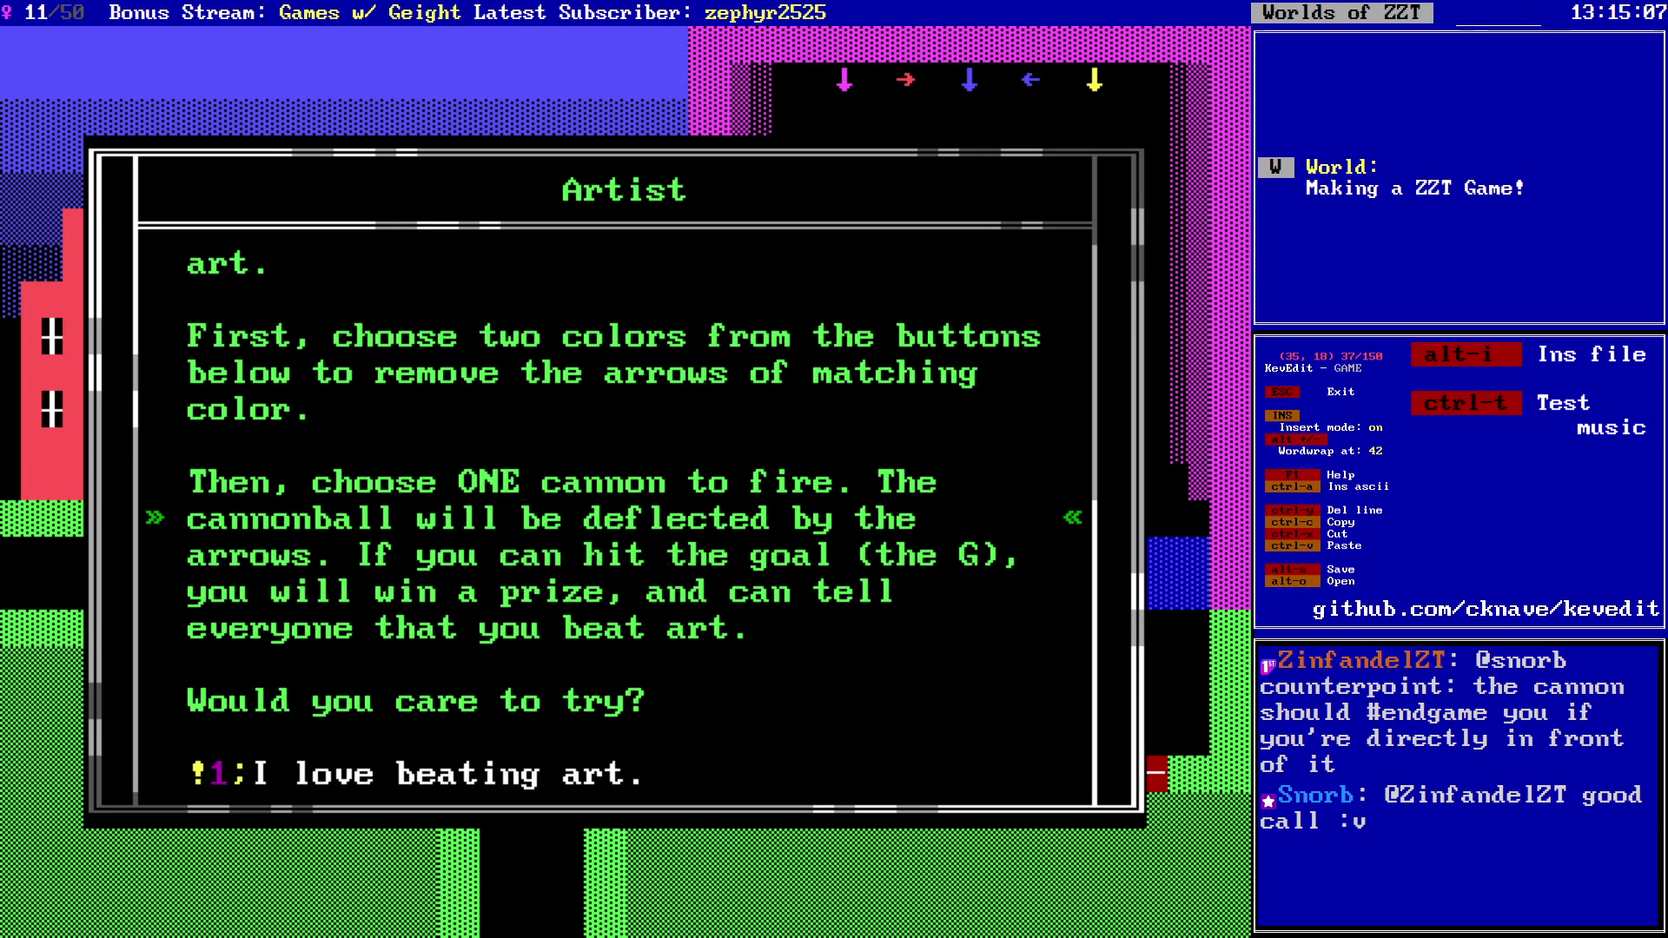
pyautogui.press('Down')
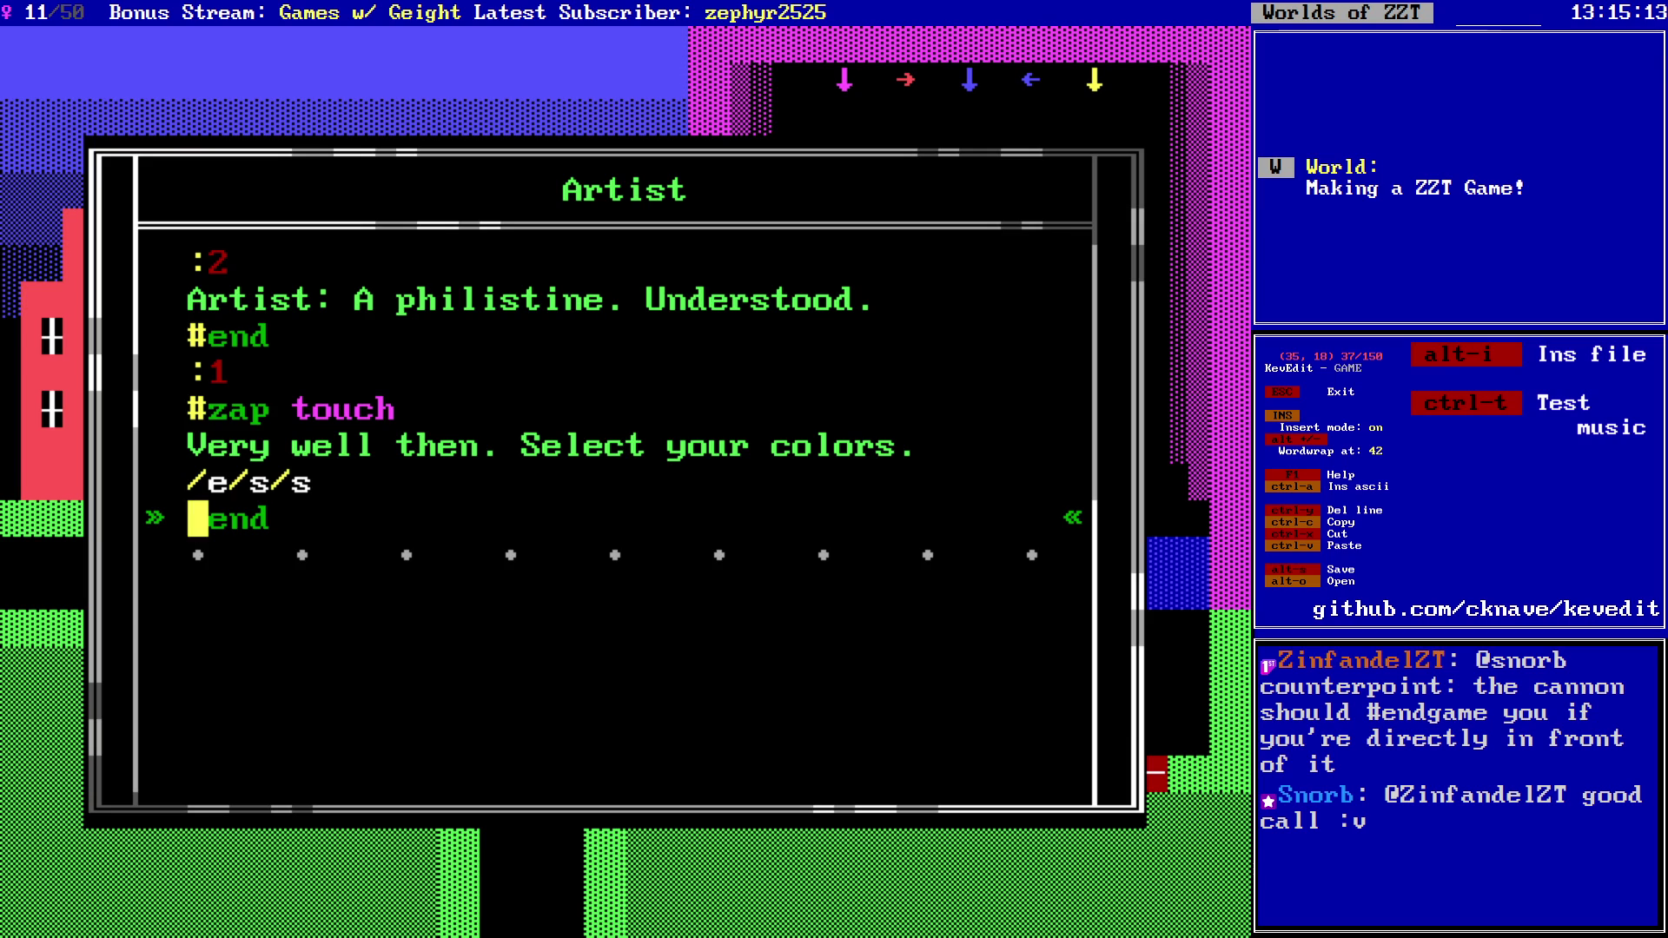
pyautogui.press('Escape')
pyautogui.press('Escape')
pyautogui.press('s')
pyautogui.press('y')
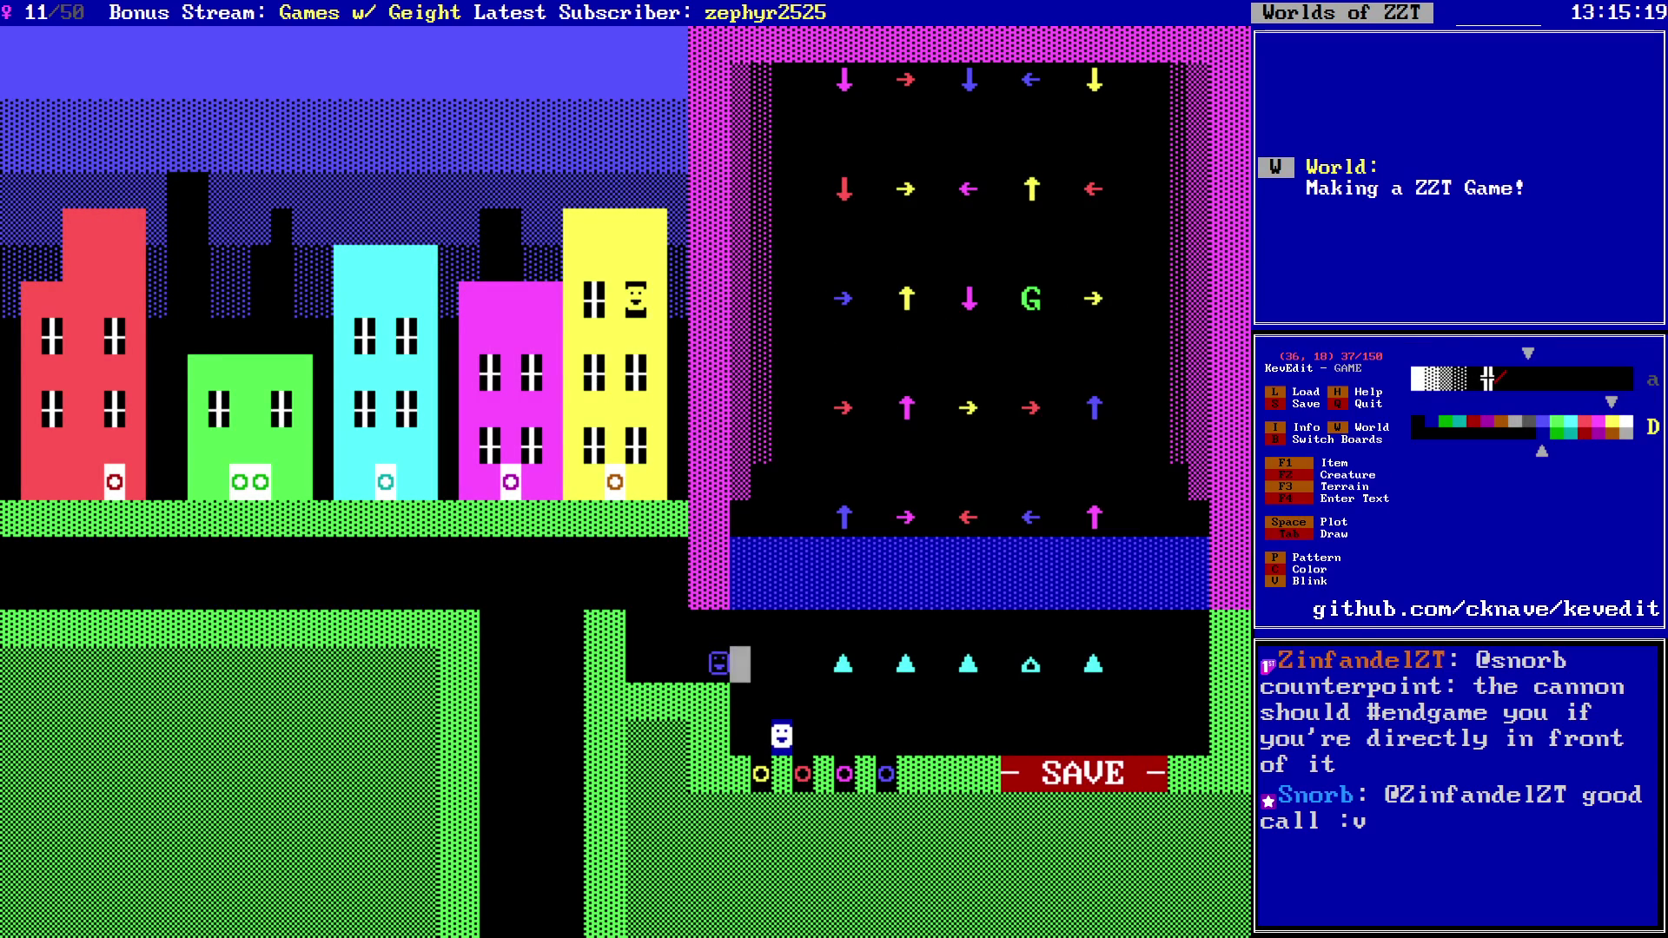
# Step: Inspect the G Goal object's script to its end, then close it
pyautogui.press('Right')
pyautogui.press('Right')
pyautogui.press('Right')
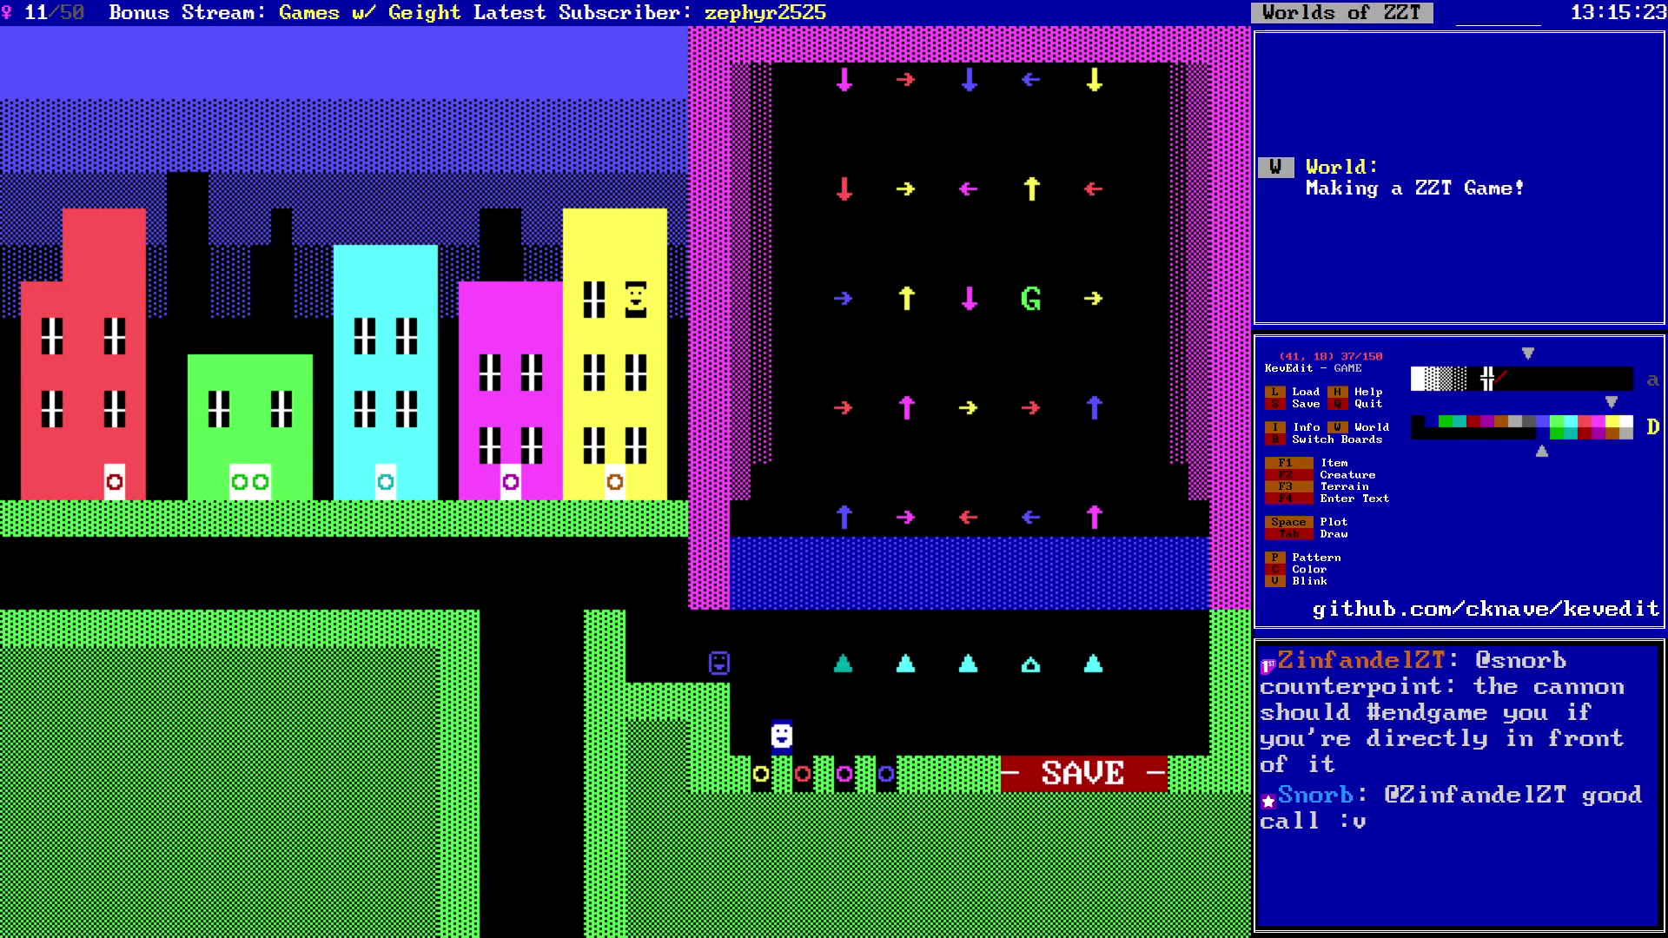
pyautogui.press('Right')
pyautogui.press('Right')
pyautogui.press('Right')
pyautogui.press('Up')
pyautogui.press('Up')
pyautogui.press('Up')
pyautogui.press('Up')
pyautogui.press('Up')
pyautogui.press('Up')
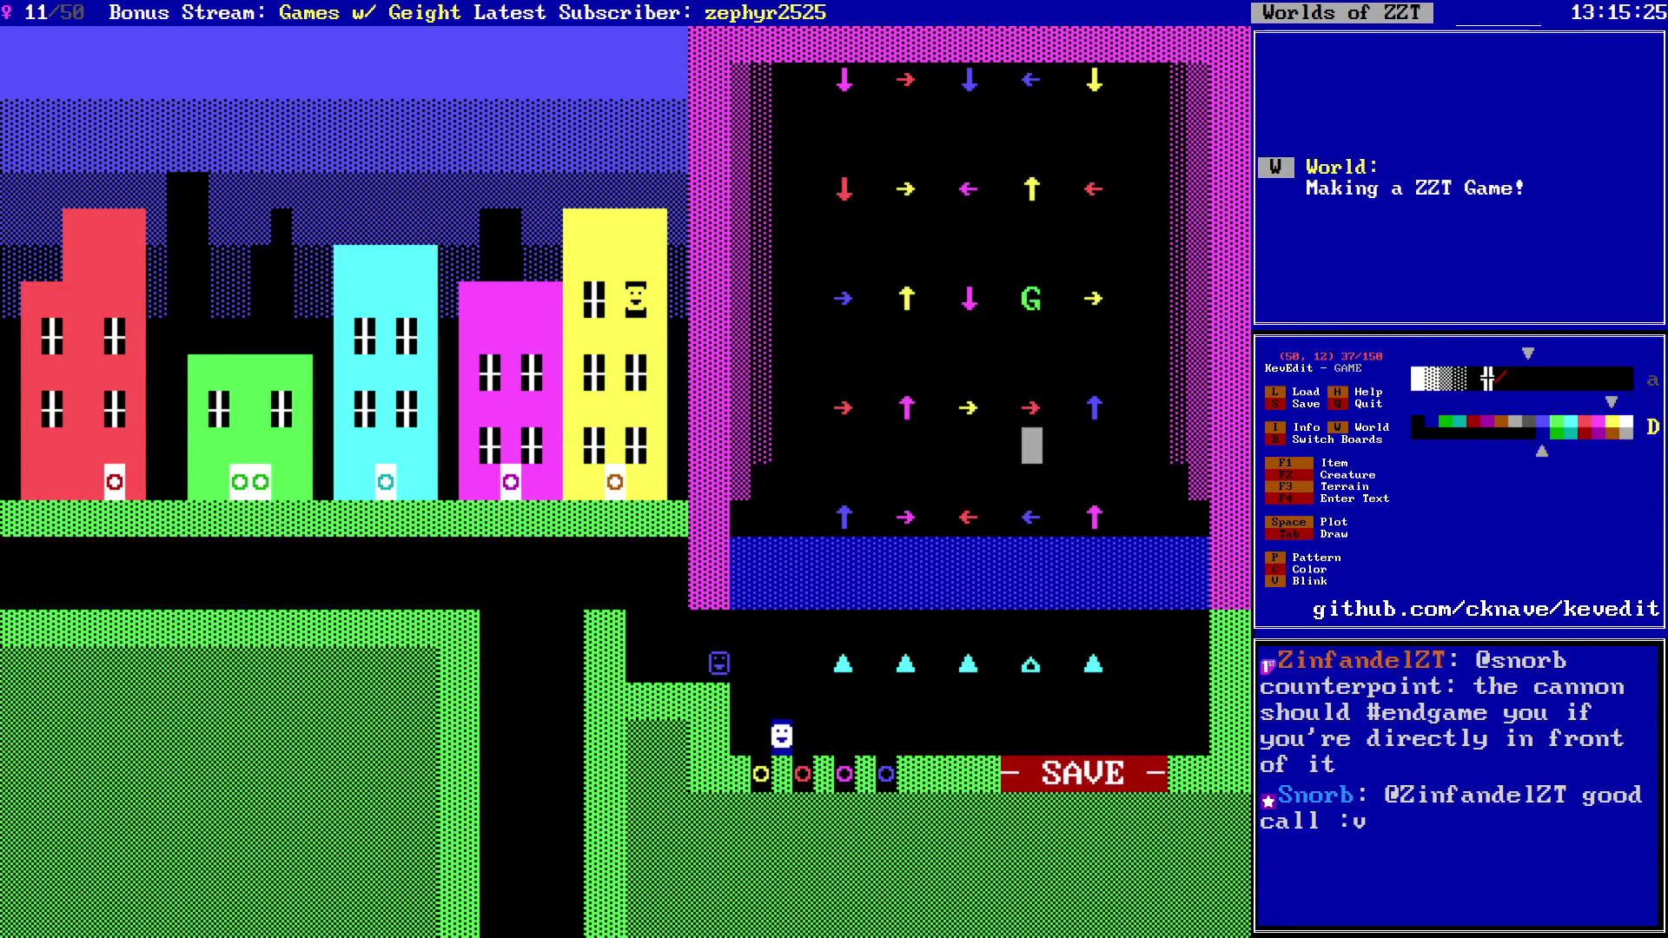
pyautogui.press('Return')
pyautogui.press('Down')
pyautogui.press('Down')
pyautogui.press('Down')
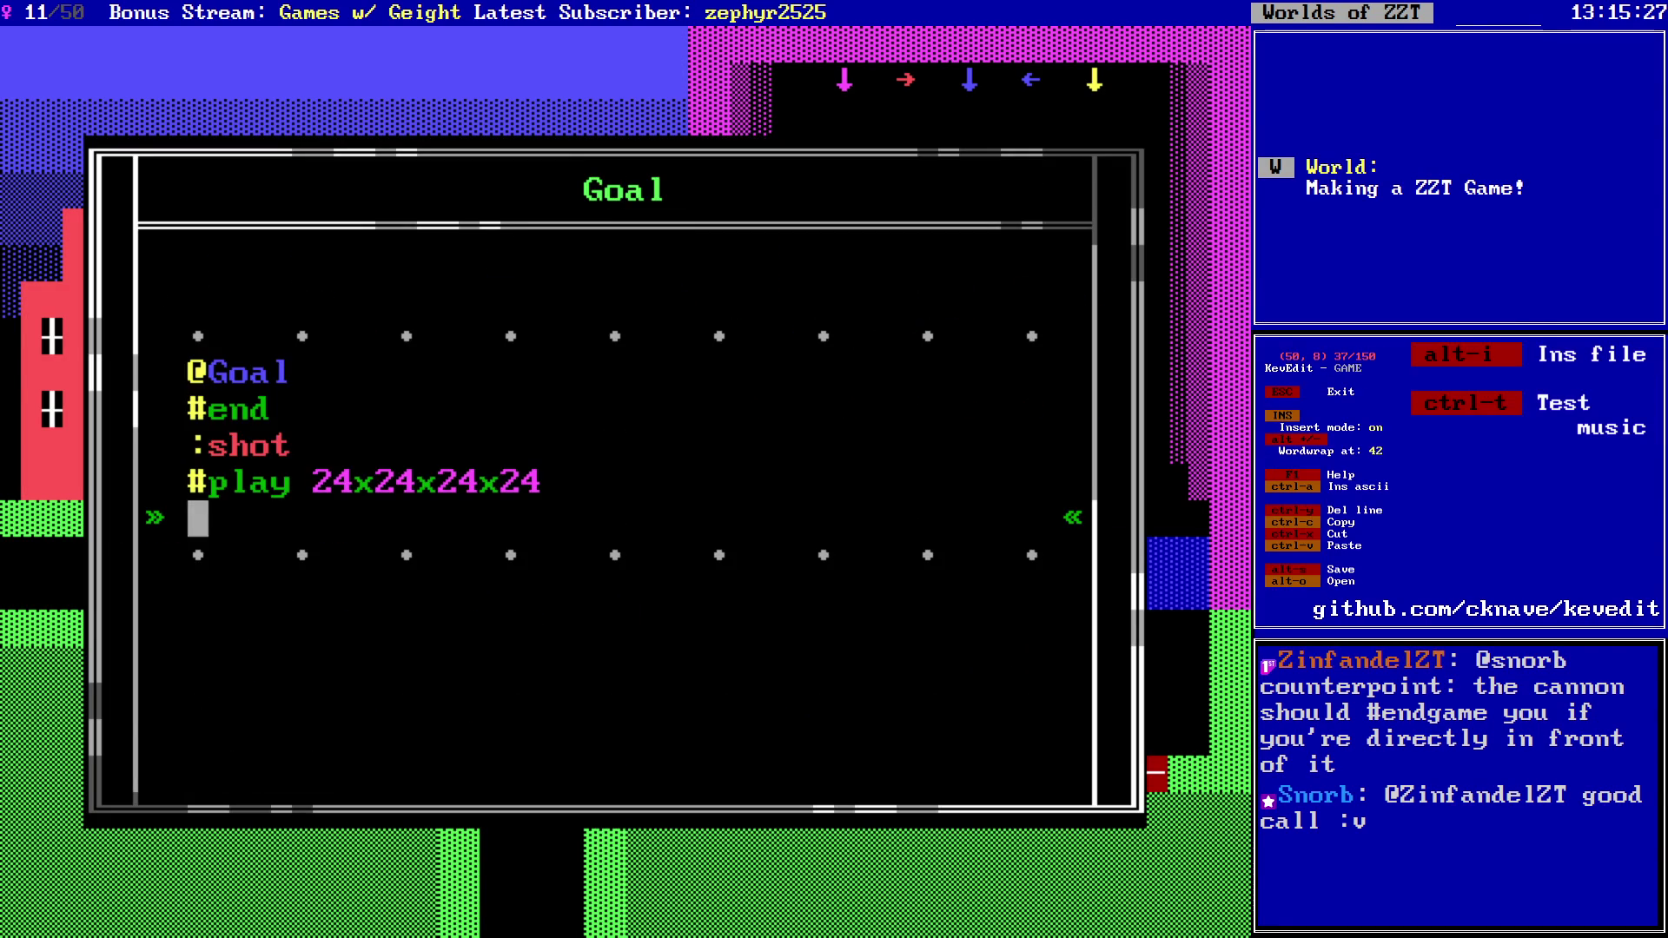
pyautogui.press('Escape')
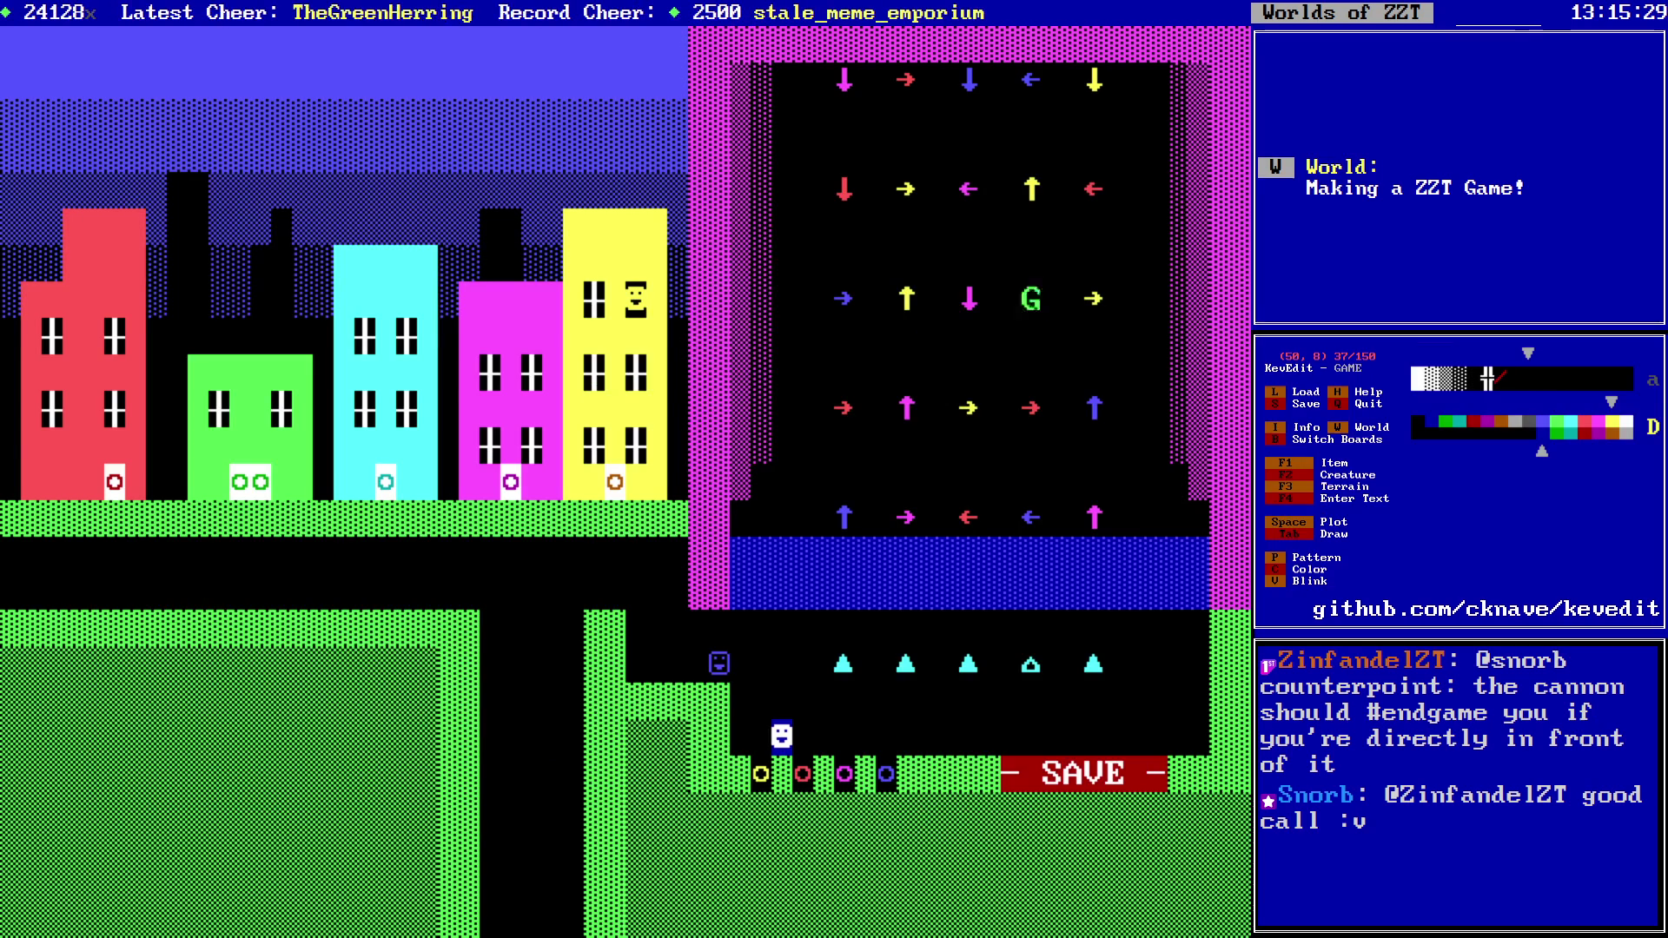
# Step: Check tiles in column 50 near the blue arrow, then reopen the Goal script after its #play line
pyautogui.press('Down')
pyautogui.press('Down')
pyautogui.press('Right')
pyautogui.press('Down')
pyautogui.press('Down')
pyautogui.press('Down')
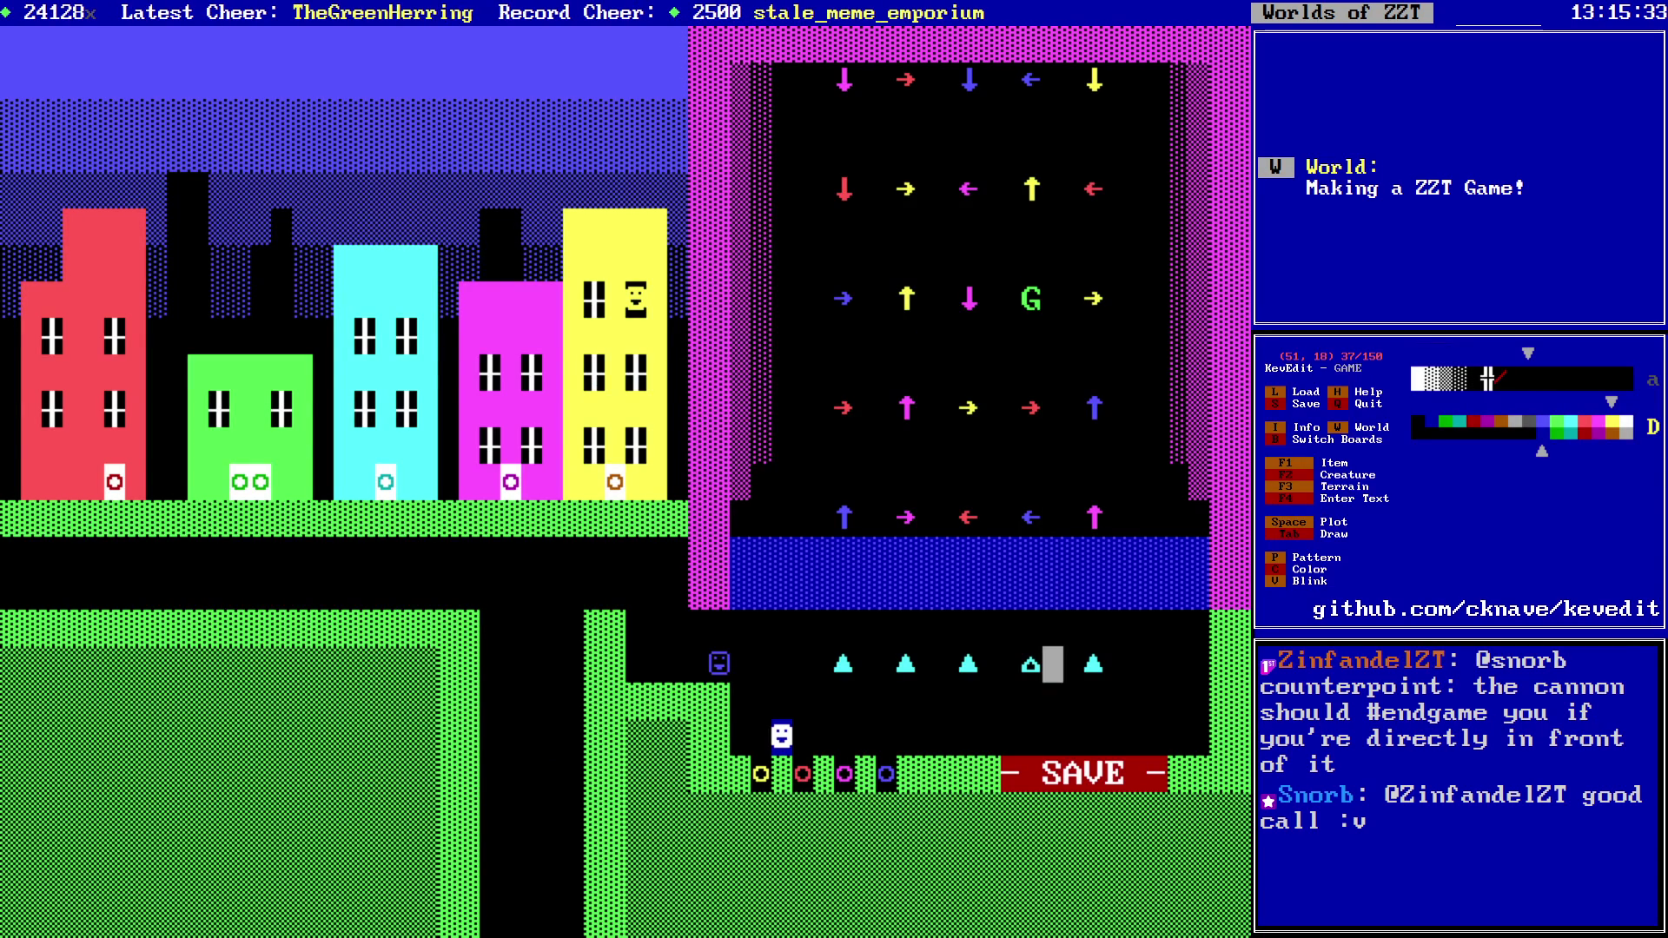
pyautogui.click(1033, 591)
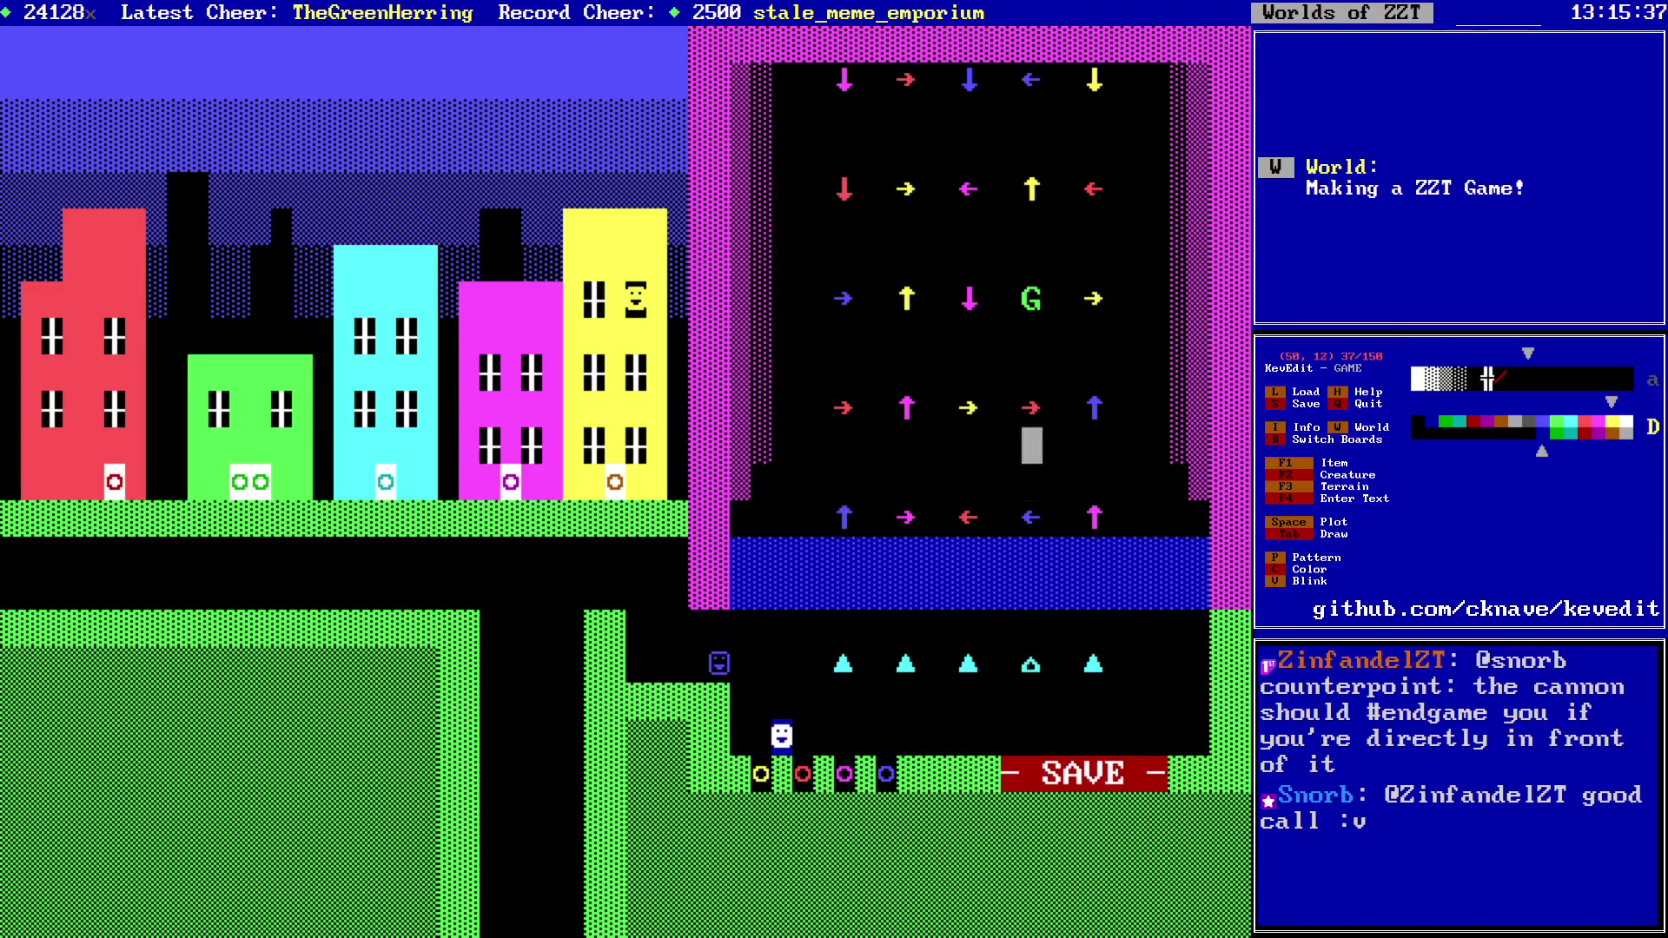
pyautogui.click(1032, 518)
pyautogui.click(1033, 445)
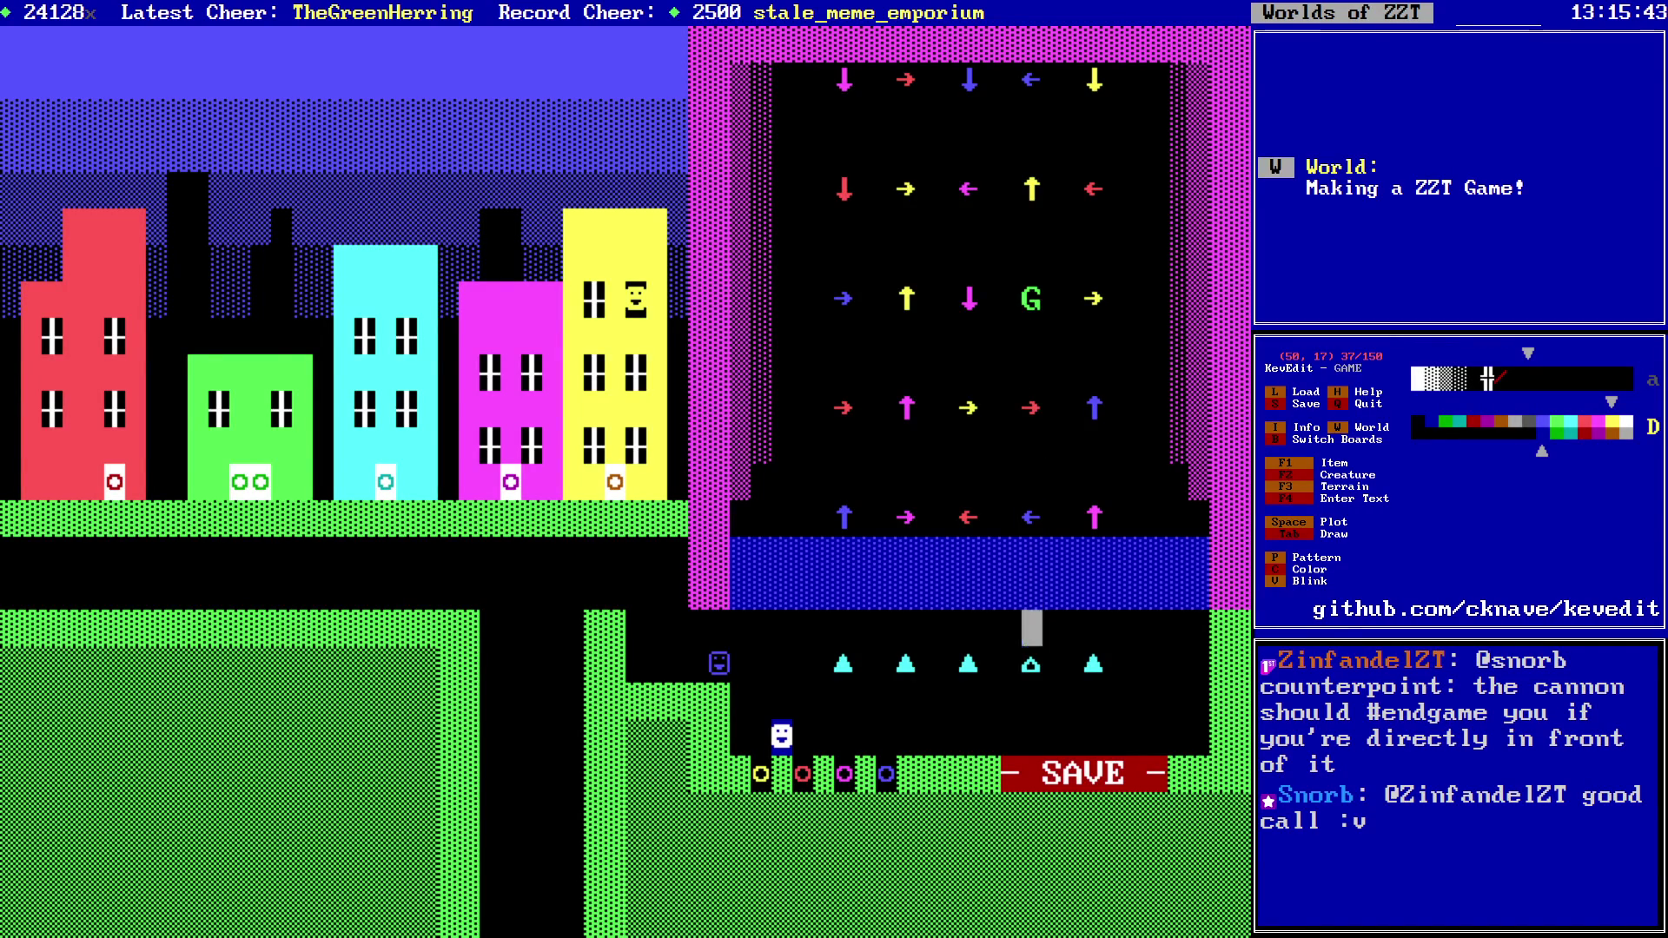
pyautogui.click(1034, 629)
pyautogui.press('Up')
pyautogui.press('Up')
pyautogui.press('Up')
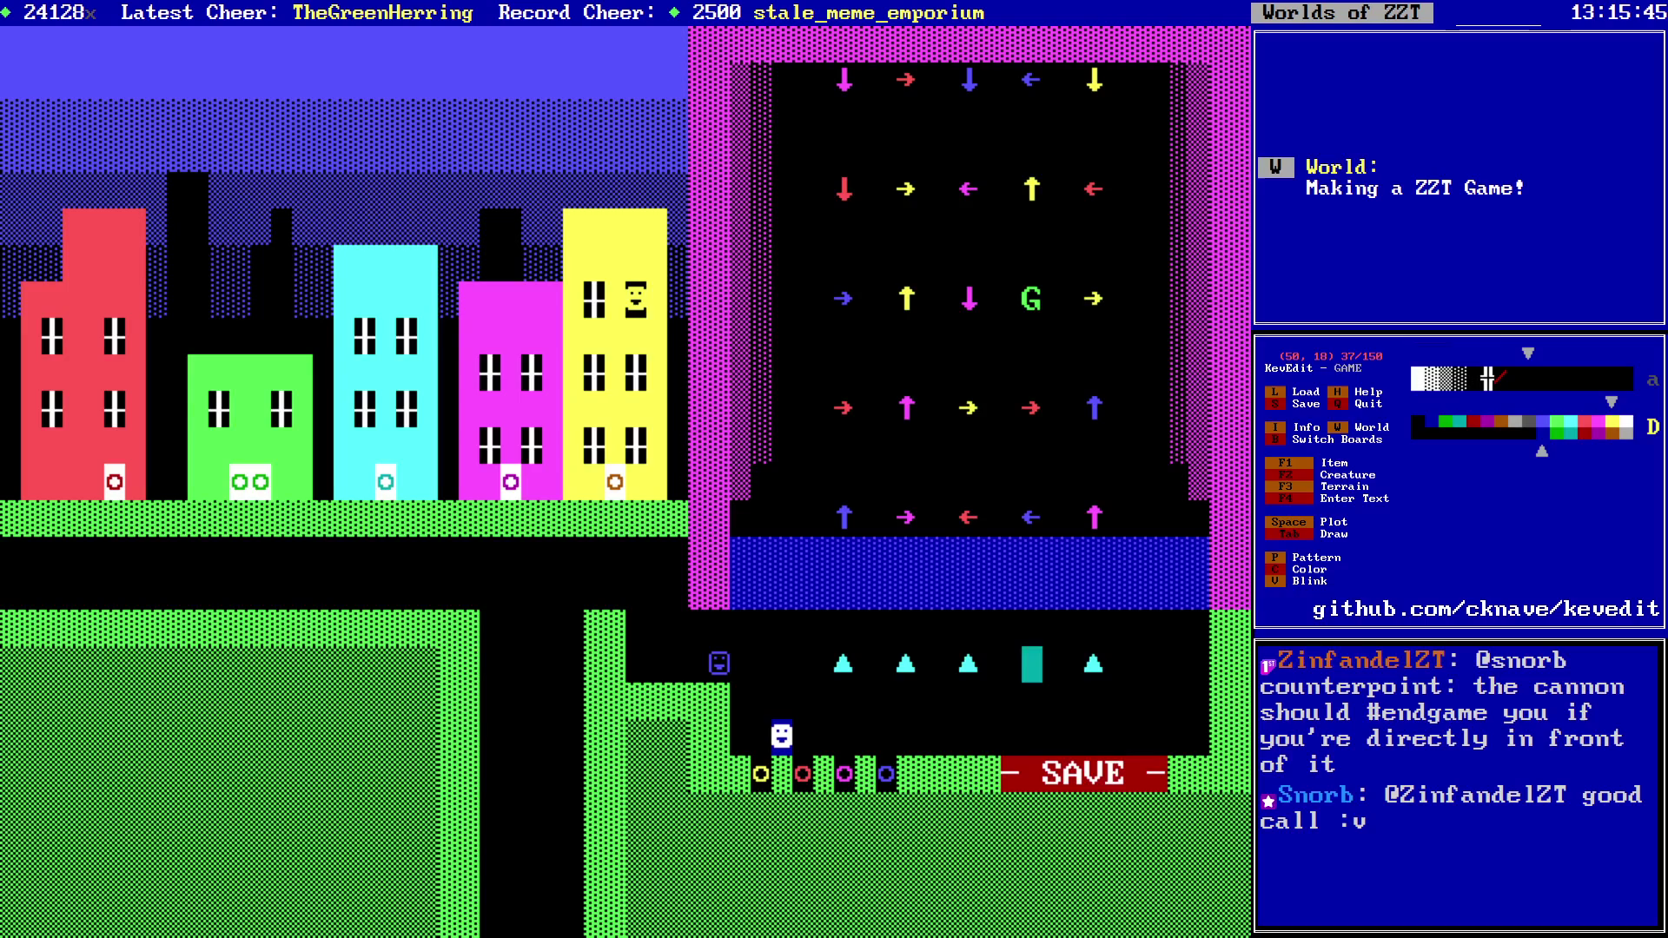
pyautogui.press('Up')
pyautogui.press('Up')
pyautogui.press('Up')
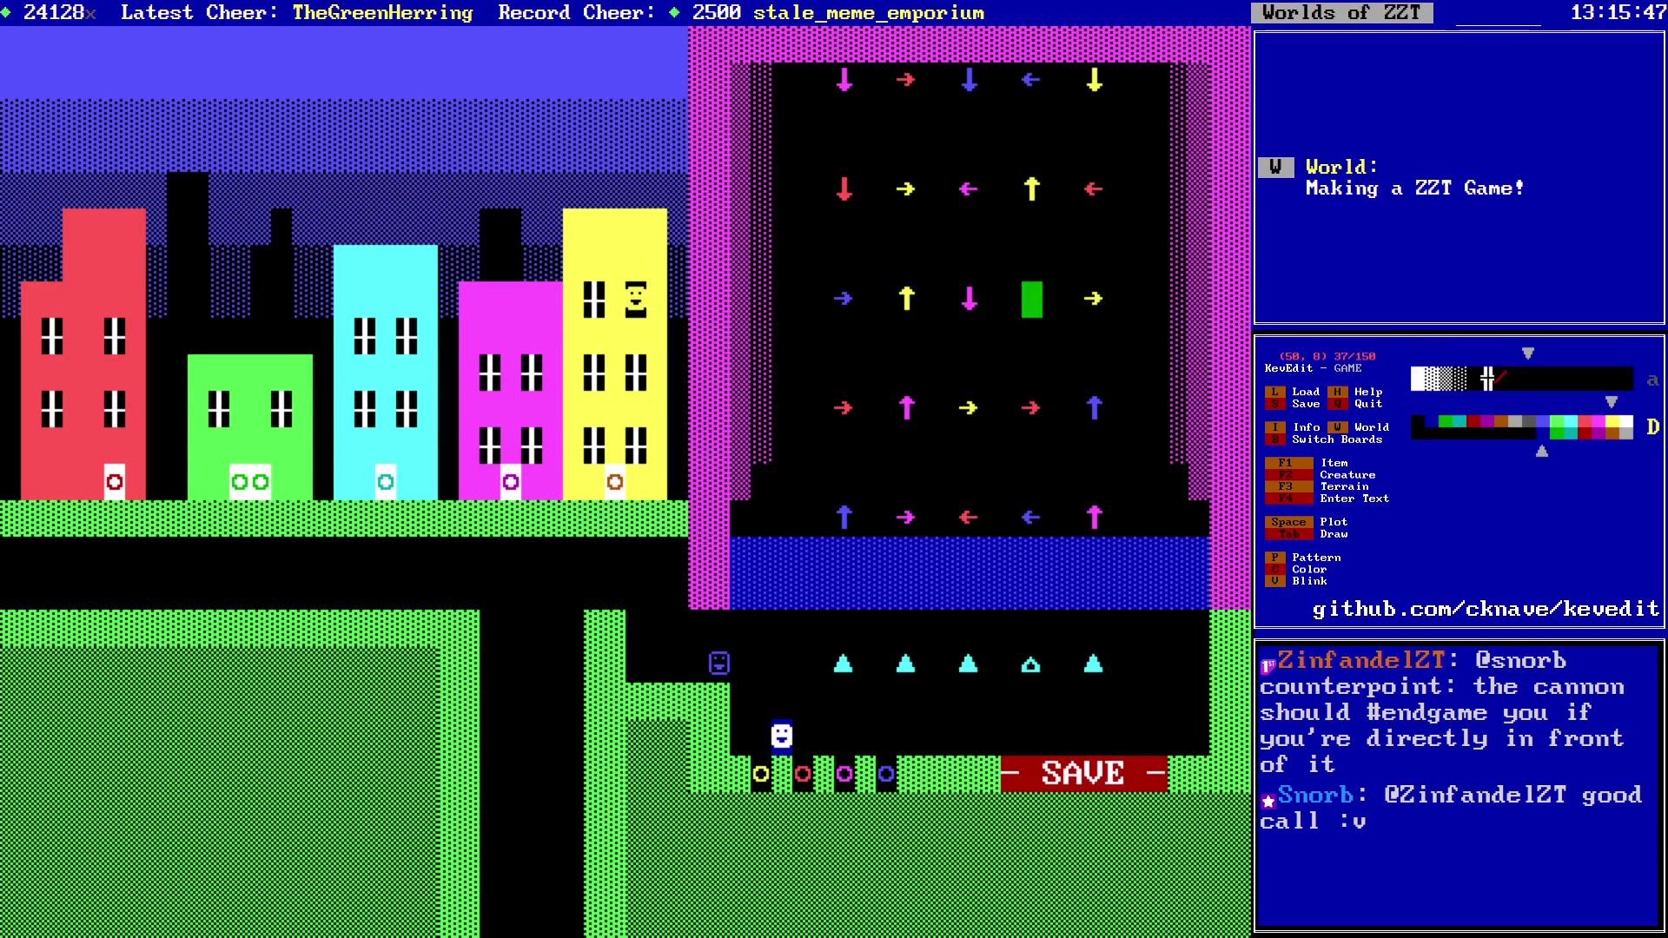
pyautogui.press('Return')
pyautogui.press('Down')
pyautogui.press('Down')
pyautogui.press('Down')
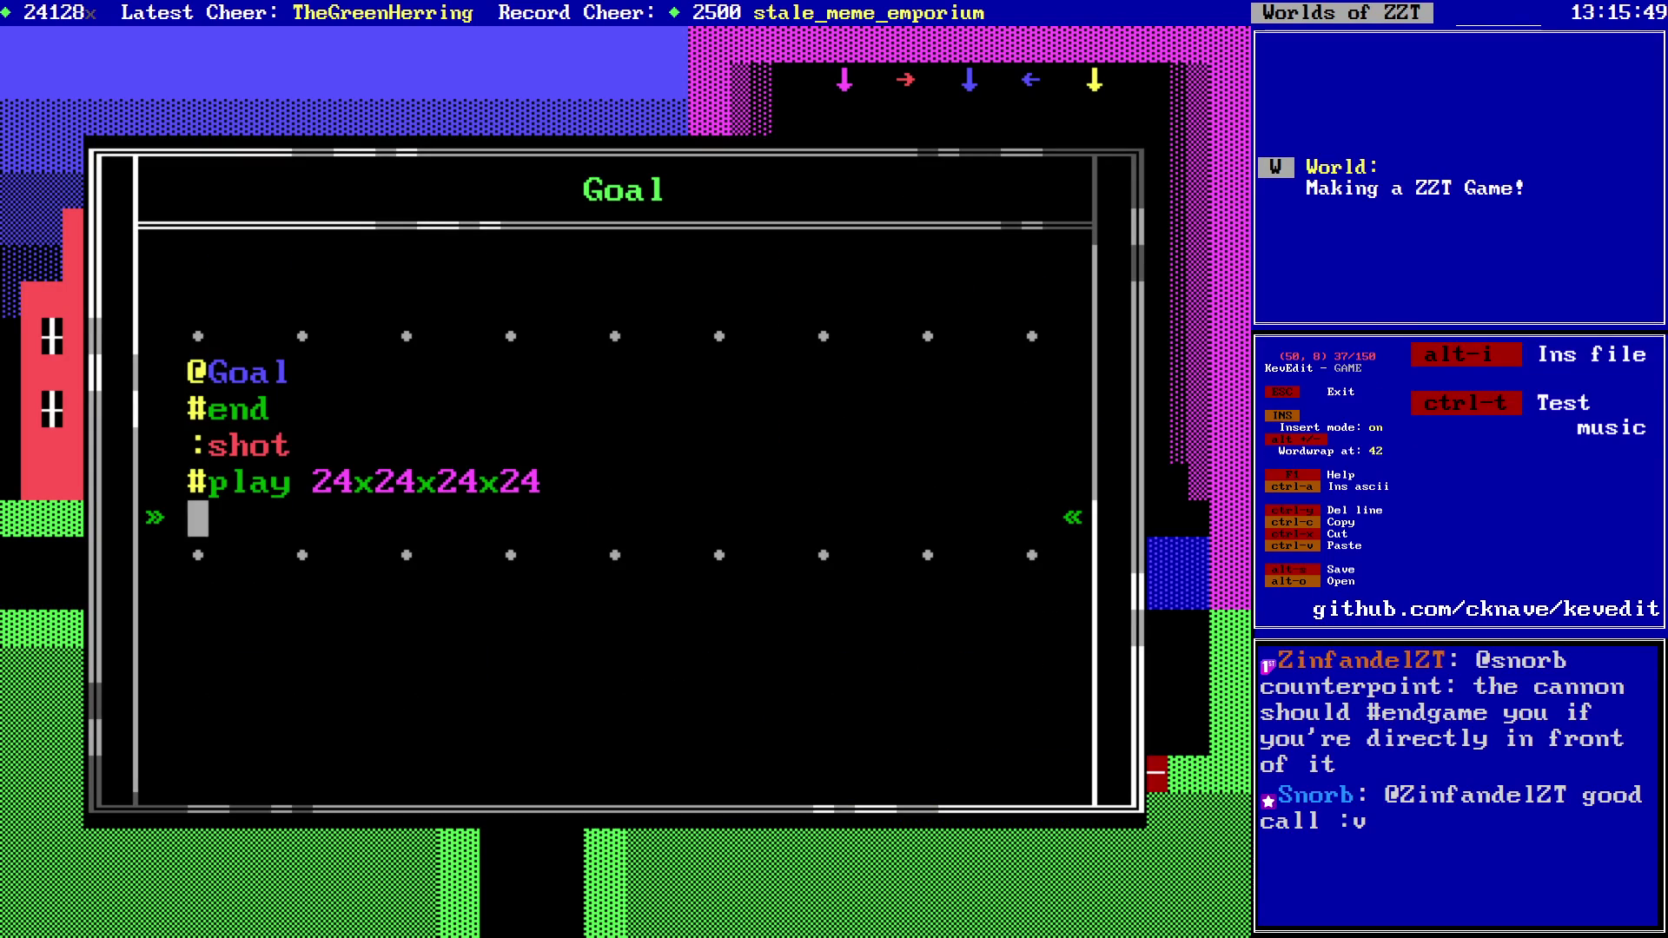
# Step: Split the #play 24x24x24x24 line into four separate #play 24 lines
pyautogui.press('Up')
pyautogui.press('Left')
pyautogui.press('Left')
pyautogui.press('Left')
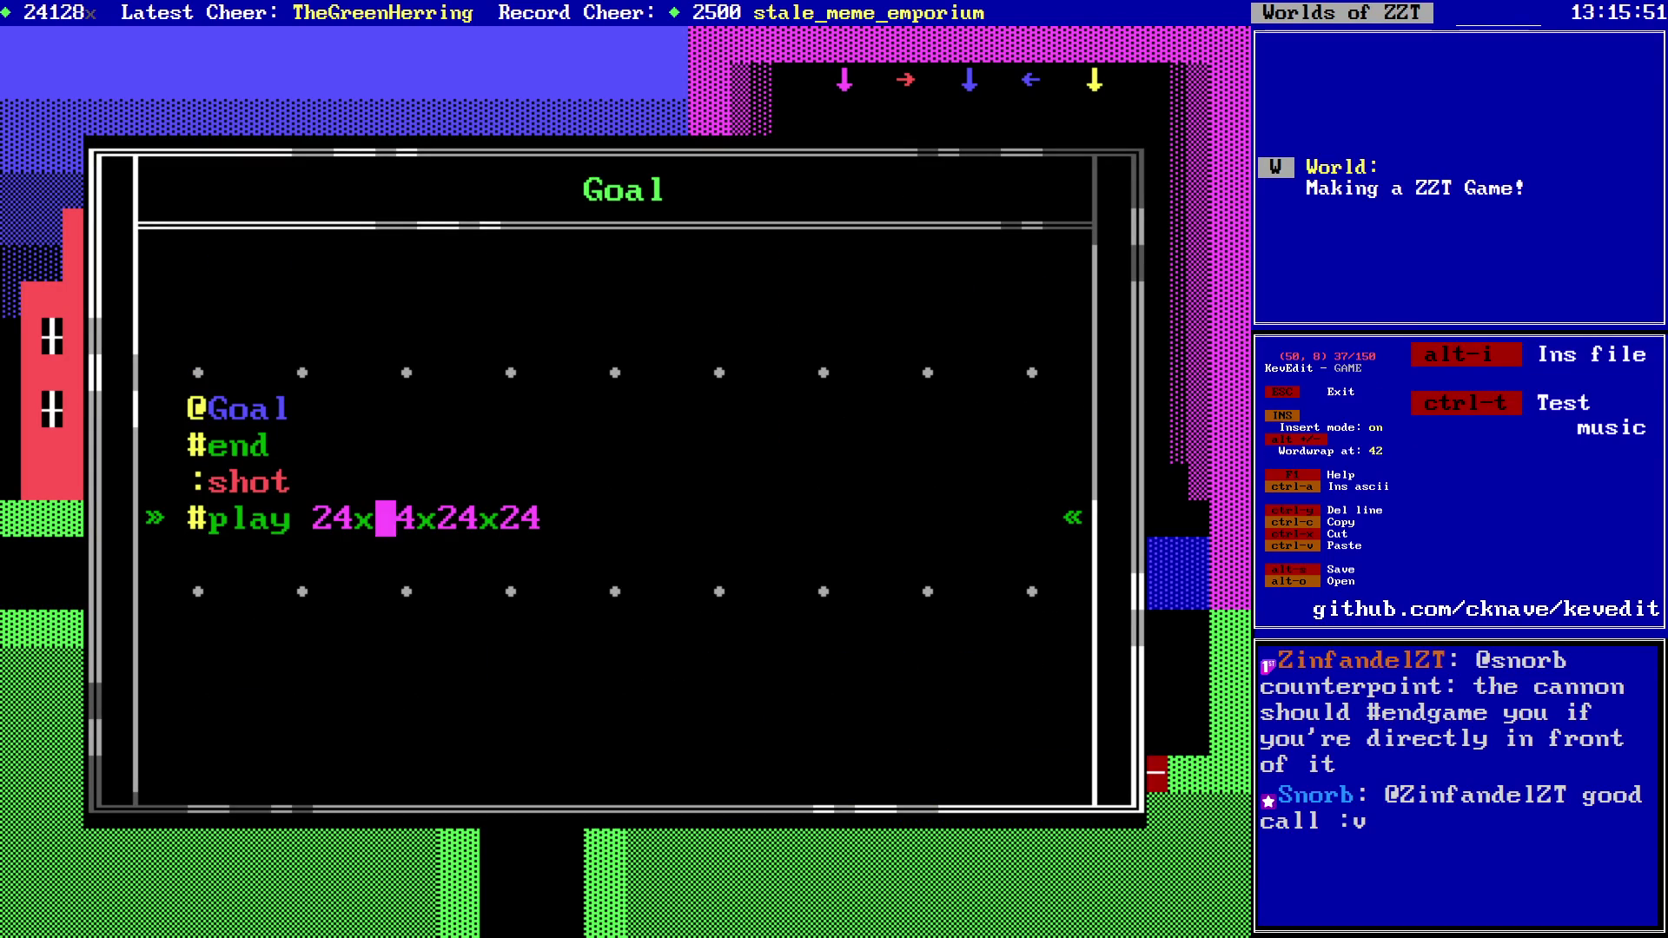
pyautogui.press('Return')
pyautogui.write('#pl')
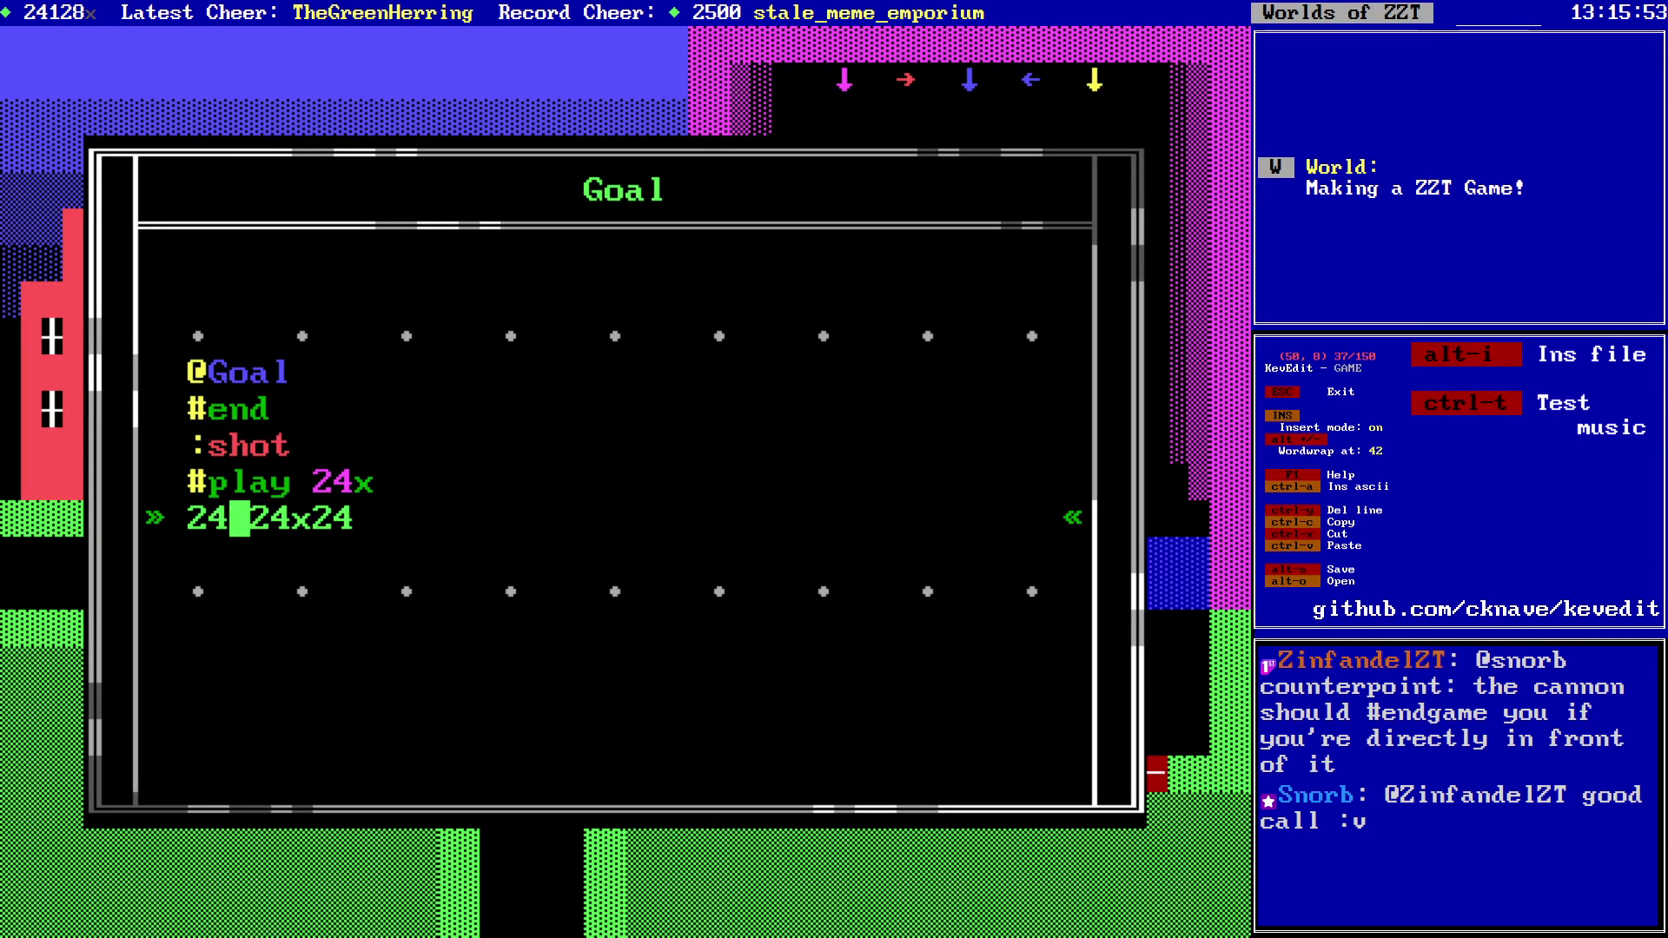
pyautogui.write('ay')
pyautogui.press('Right')
pyautogui.press('Right')
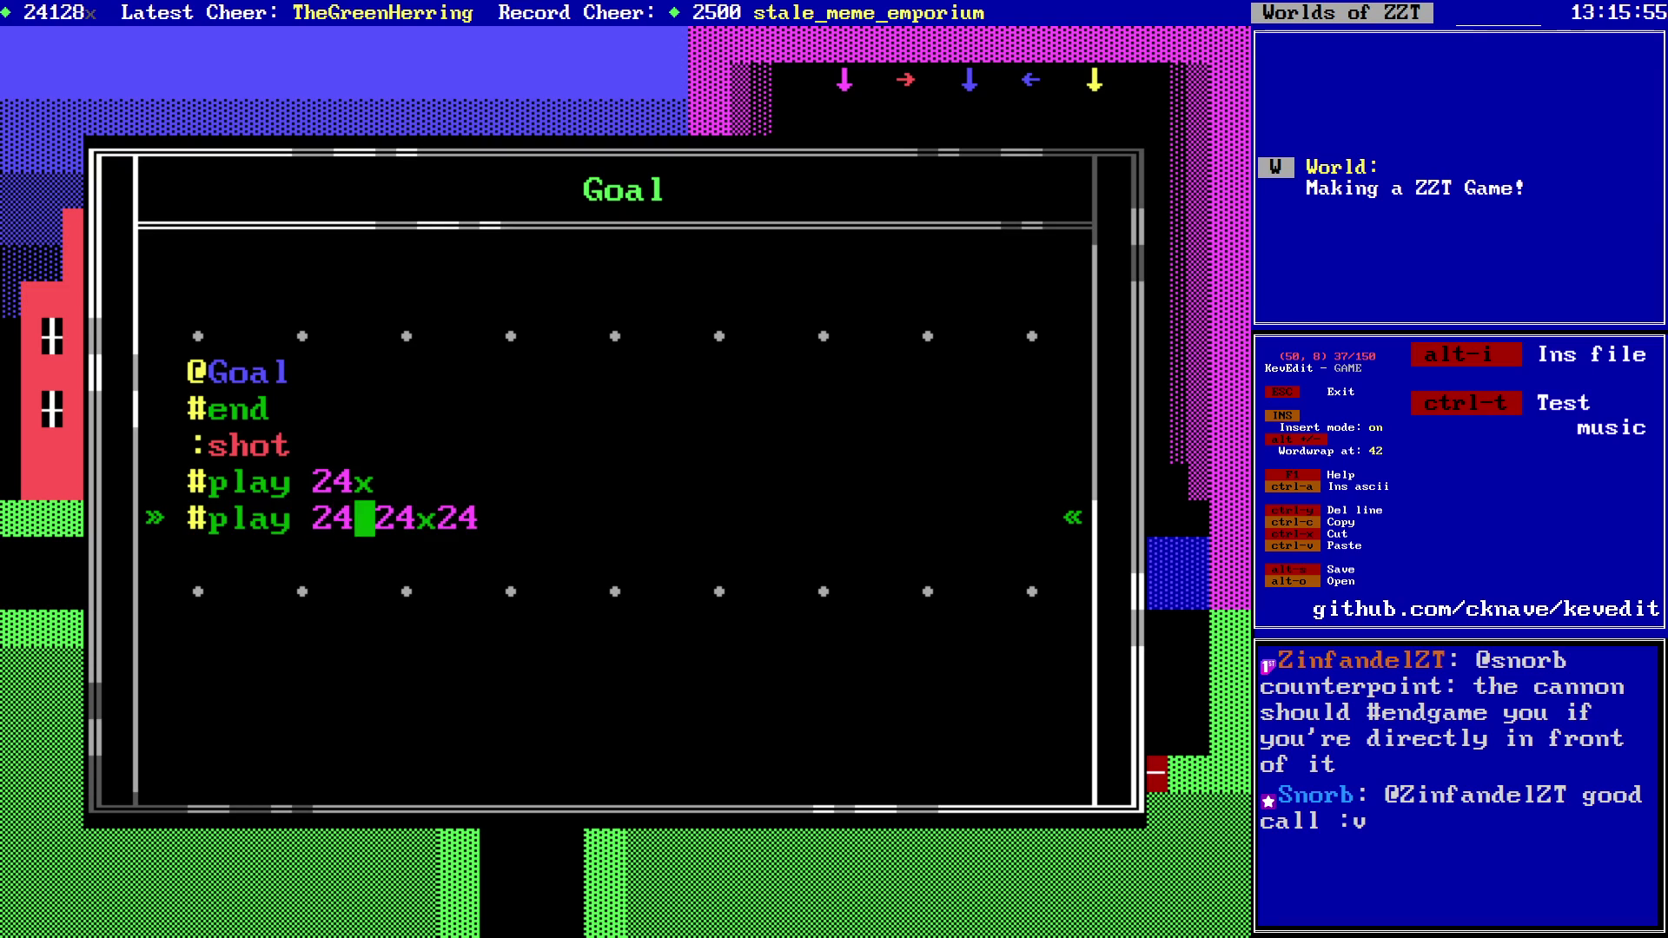
pyautogui.press('Return')
pyautogui.write('#play')
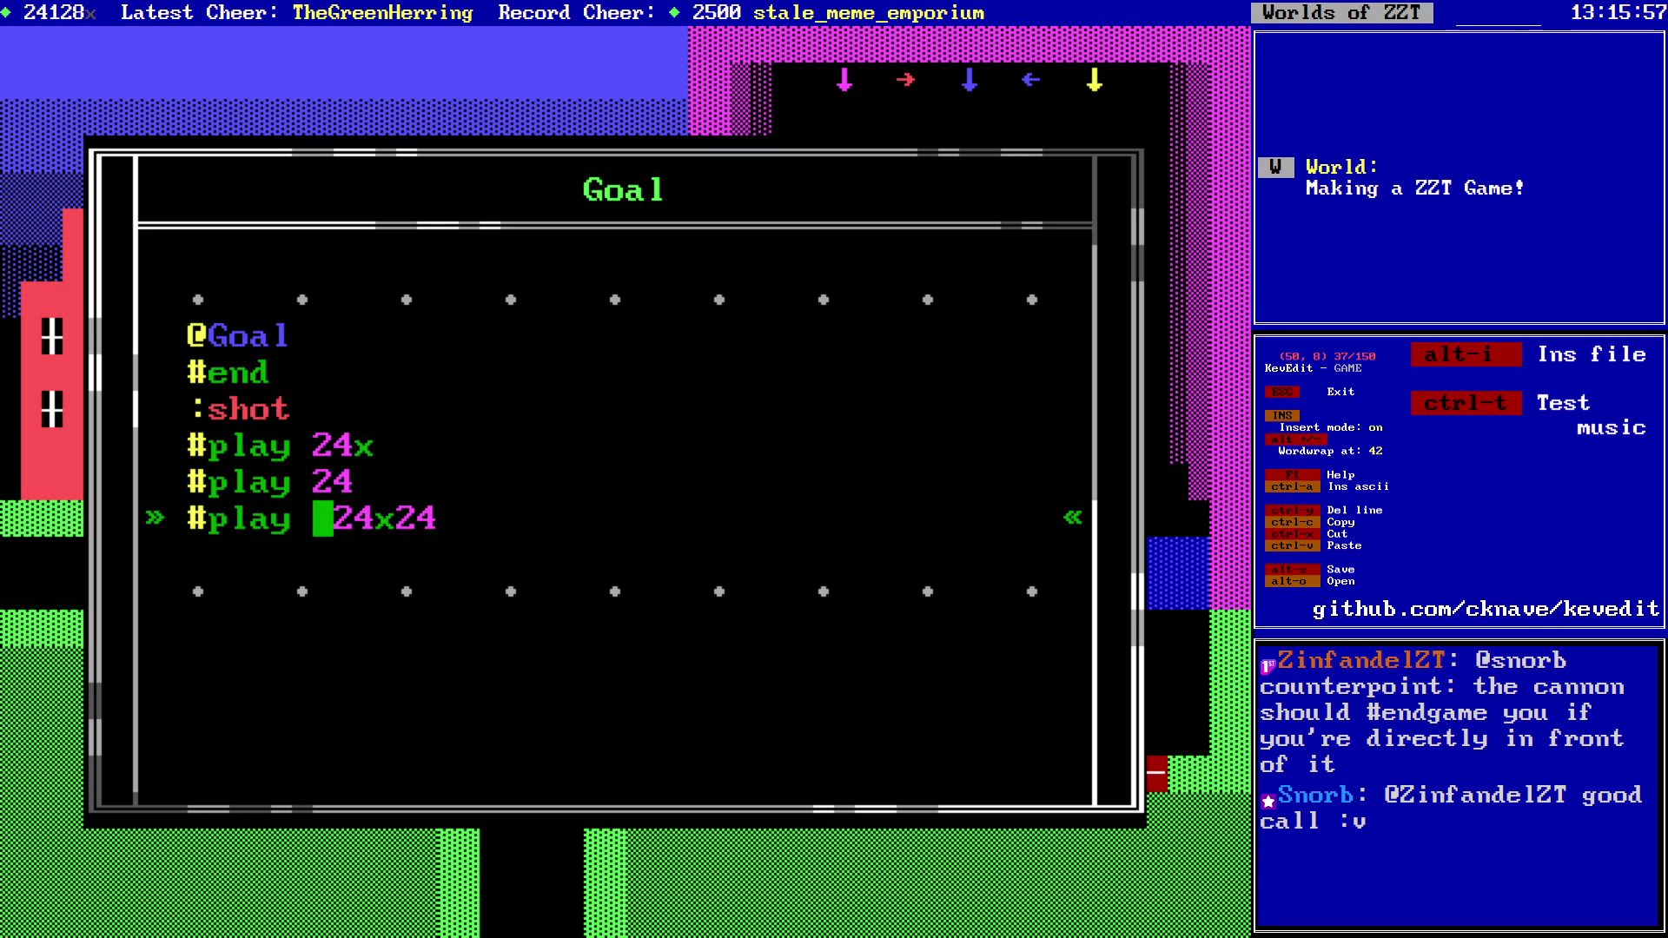
pyautogui.press('Delete')
pyautogui.press('Up')
pyautogui.press('Up')
pyautogui.press('End')
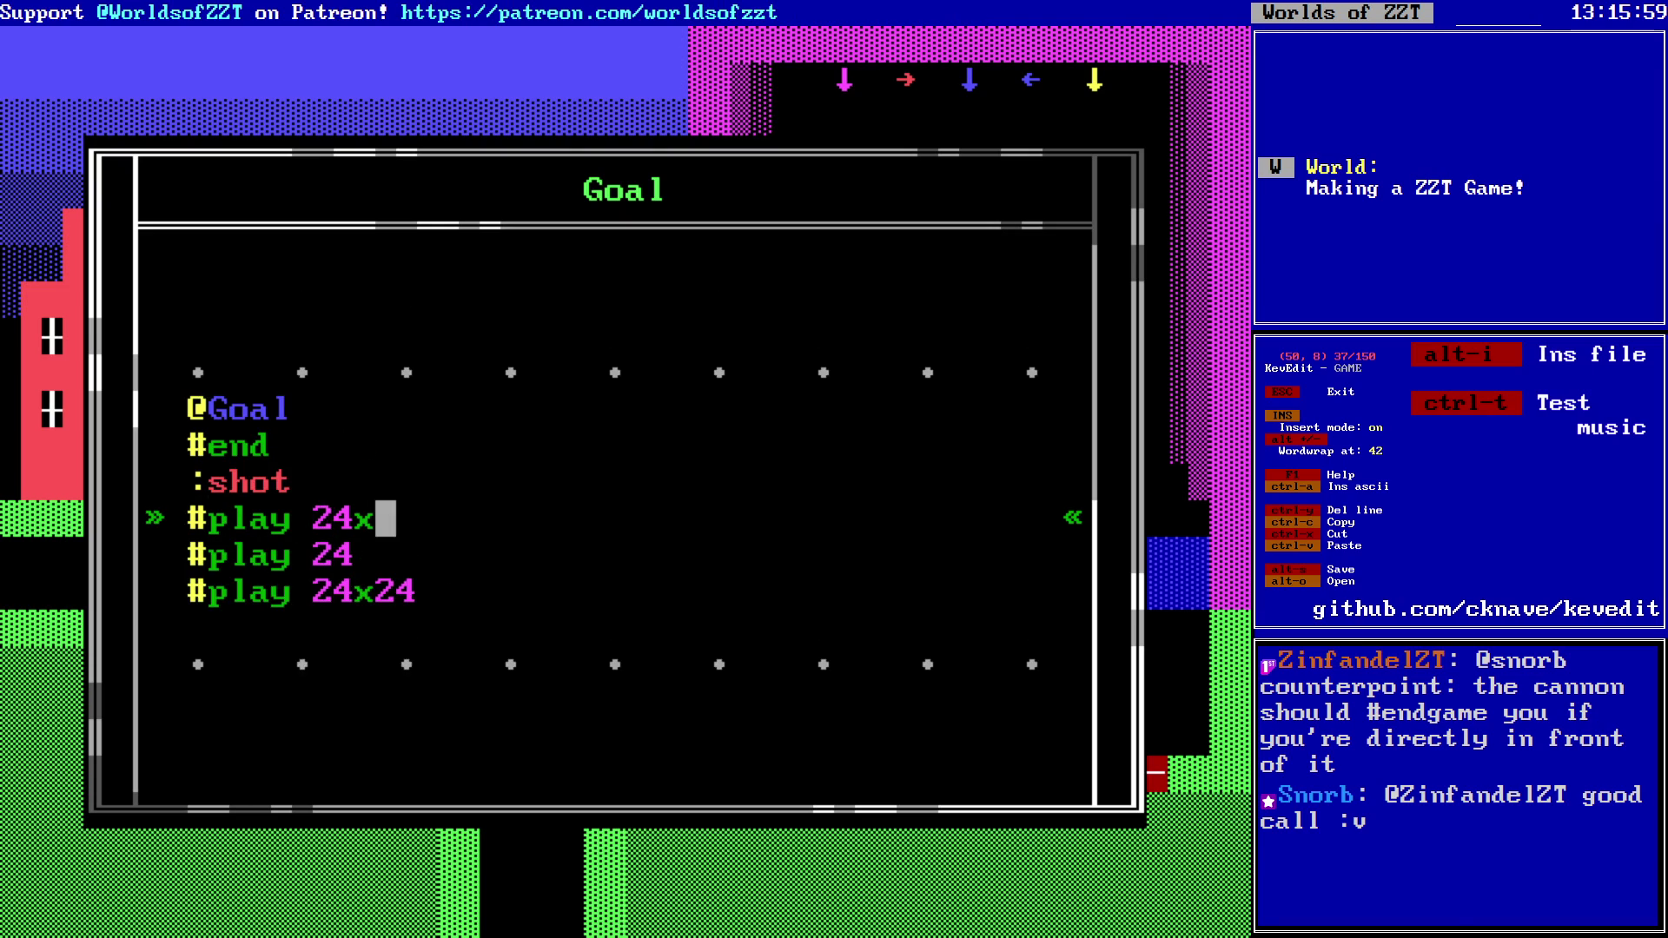
pyautogui.press('BackSpace')
pyautogui.press('Down')
pyautogui.press('Down')
pyautogui.press('Delete')
pyautogui.press('Return')
pyautogui.write('#play 24')
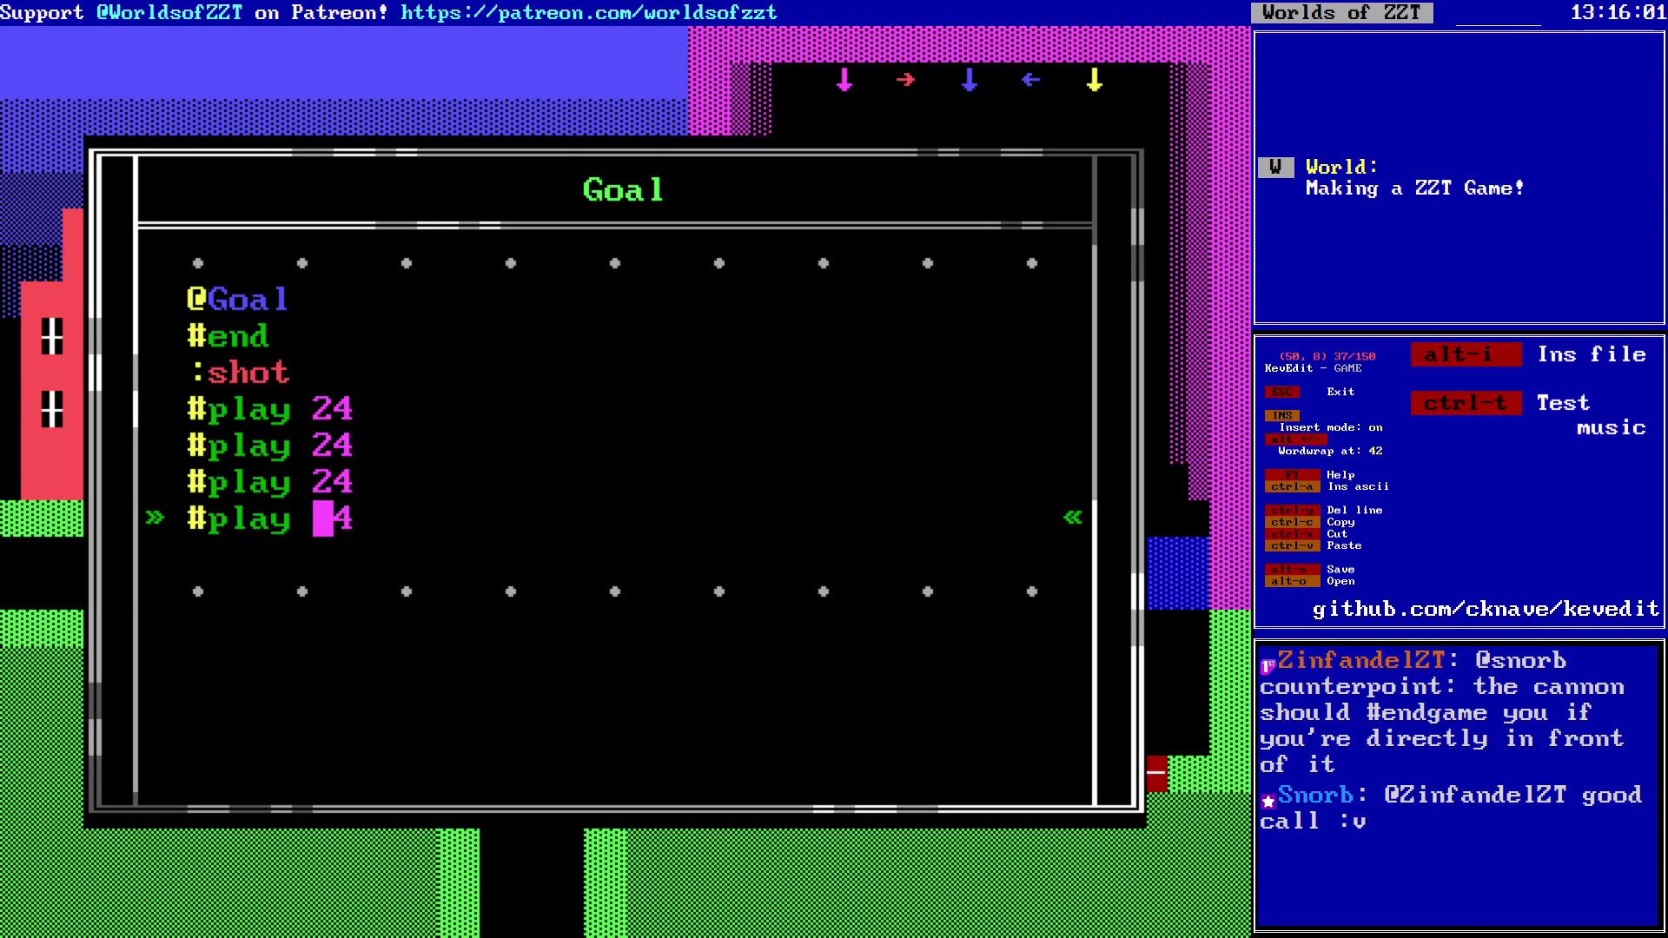
pyautogui.press('Escape')
pyautogui.press('Escape')
# Step: Insert a /s line after each of the first three #play 24 lines
pyautogui.press('Return')
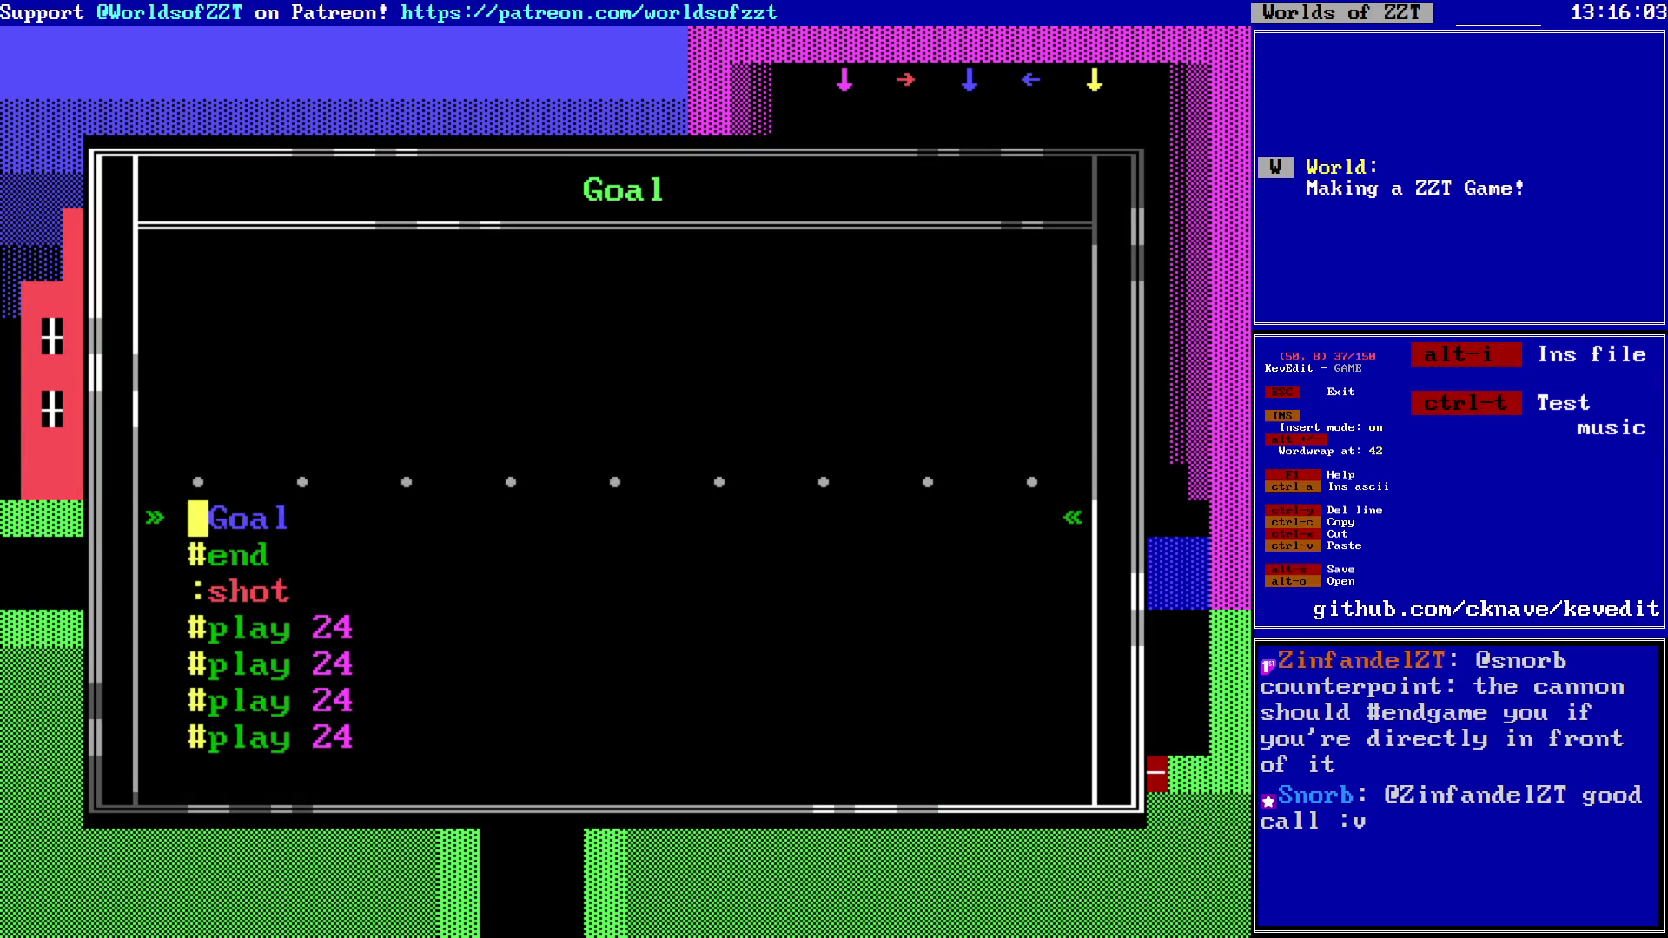
pyautogui.press('Down')
pyautogui.press('Down')
pyautogui.press('Down')
pyautogui.press('Down')
pyautogui.press('Return')
pyautogui.press('Up')
pyautogui.write('/s')
pyautogui.press('Down')
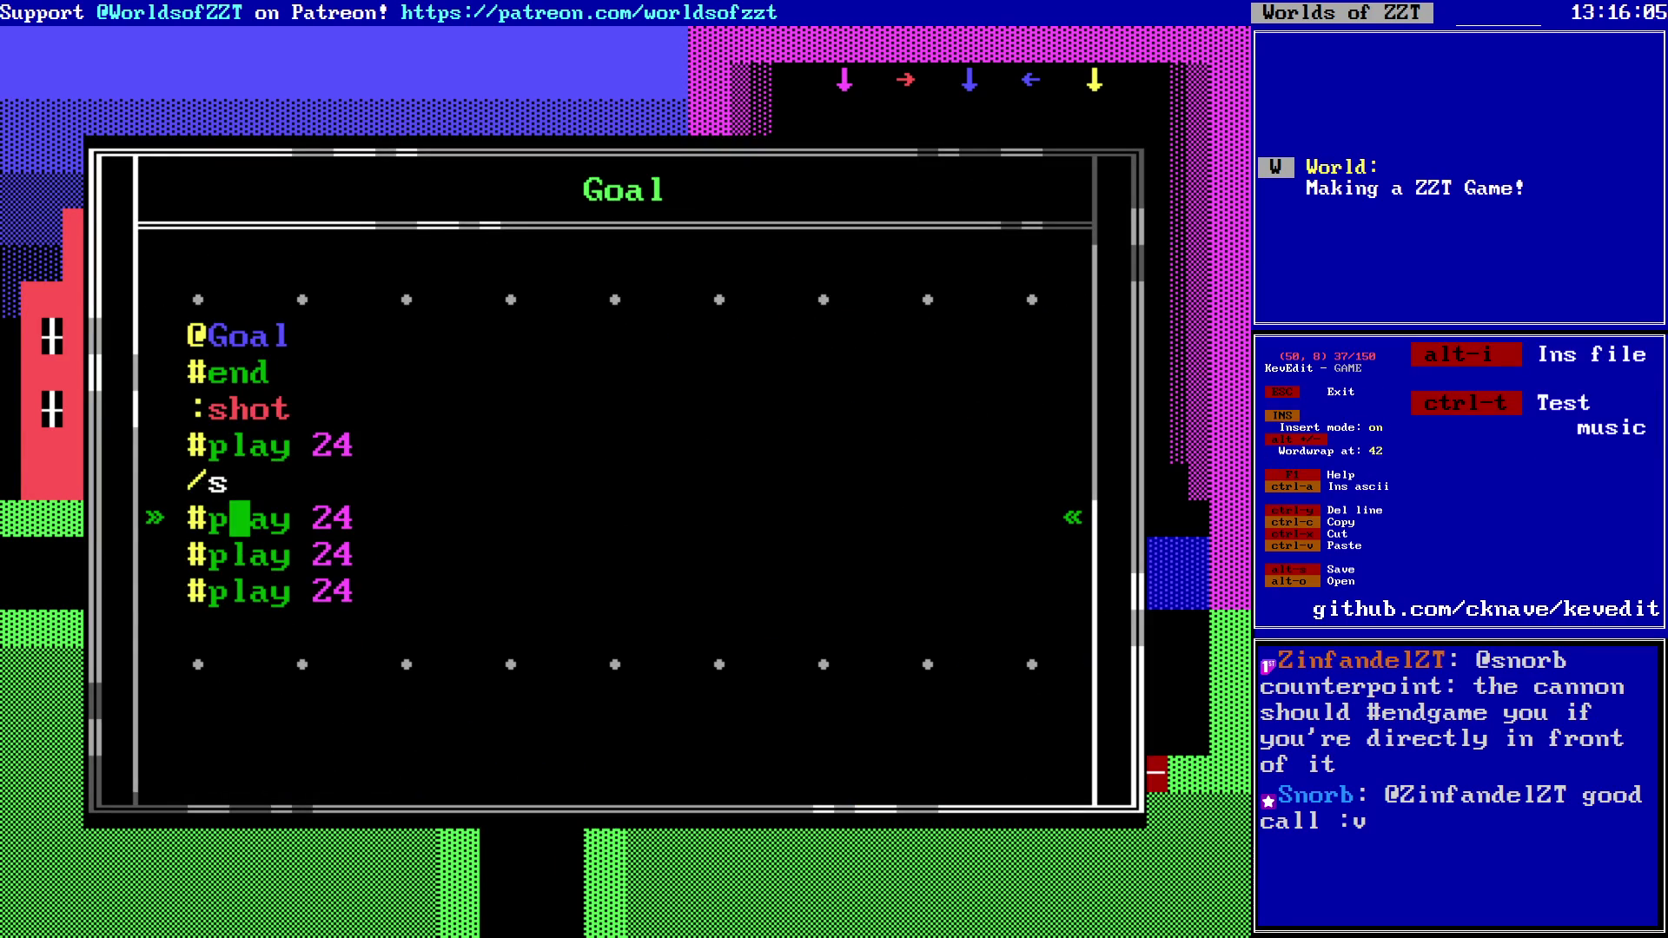
pyautogui.press('End')
pyautogui.press('Return')
pyautogui.write('/s')
pyautogui.press('Down')
pyautogui.press('End')
pyautogui.press('Return')
pyautogui.write('/s')
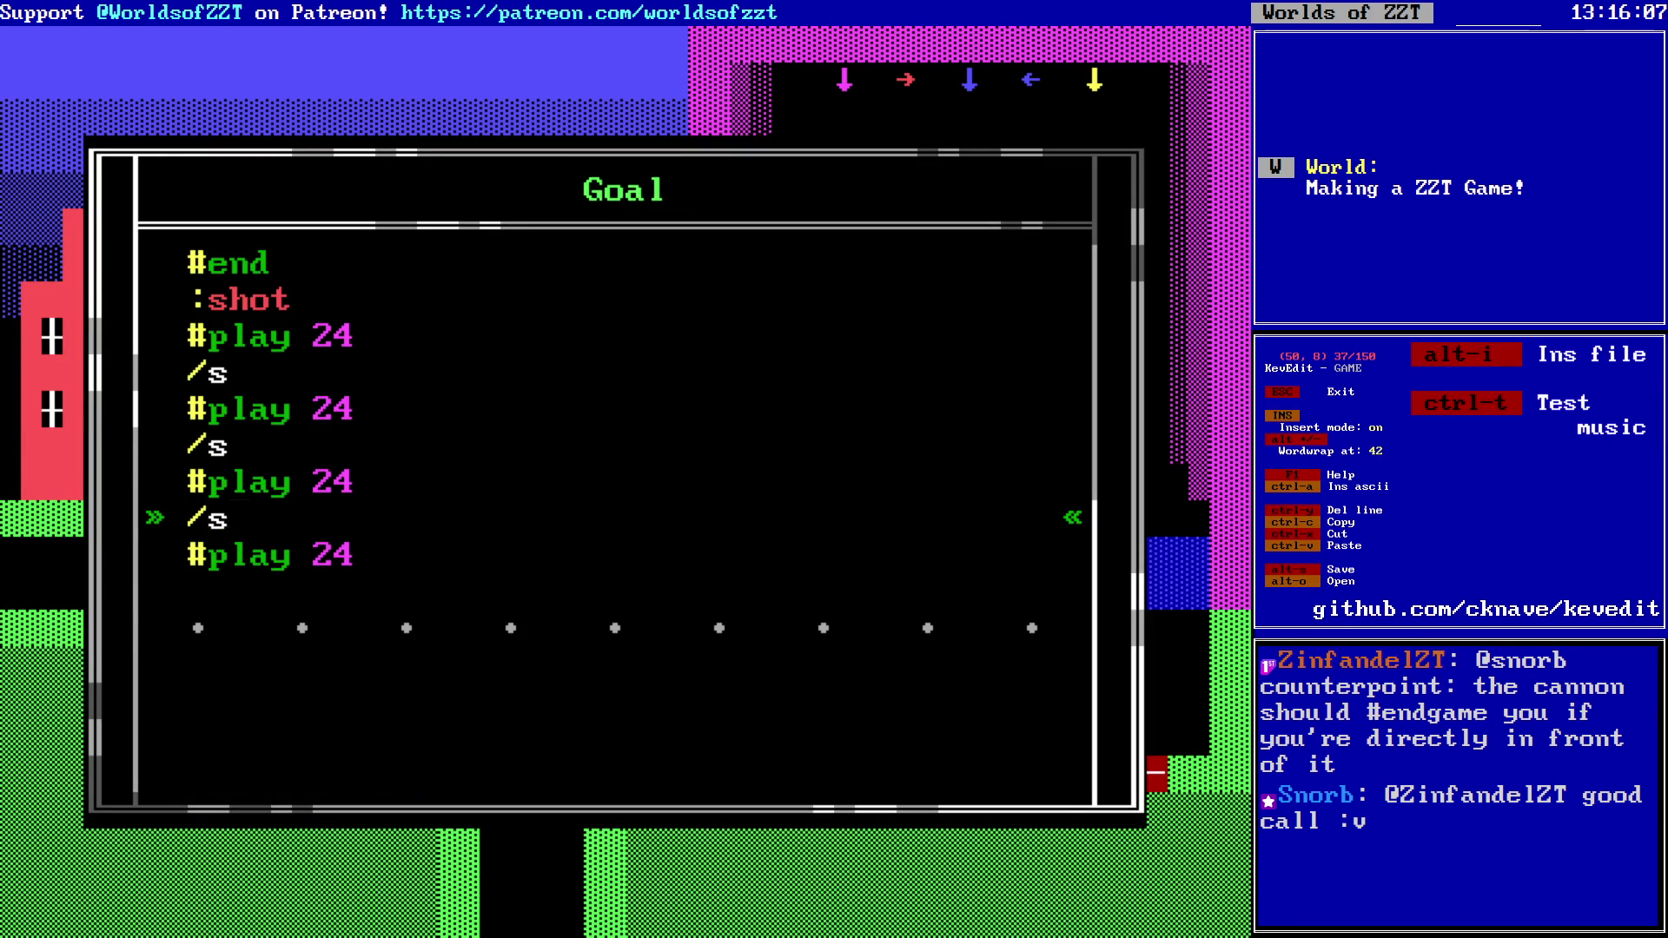
# Step: Use the character picker to add #char 103 (g) and #char 71 (G) after the first two notes
pyautogui.press('Up')
pyautogui.press('Up')
pyautogui.press('Up')
pyautogui.press('End')
pyautogui.press('Return')
pyautogui.write('#char')
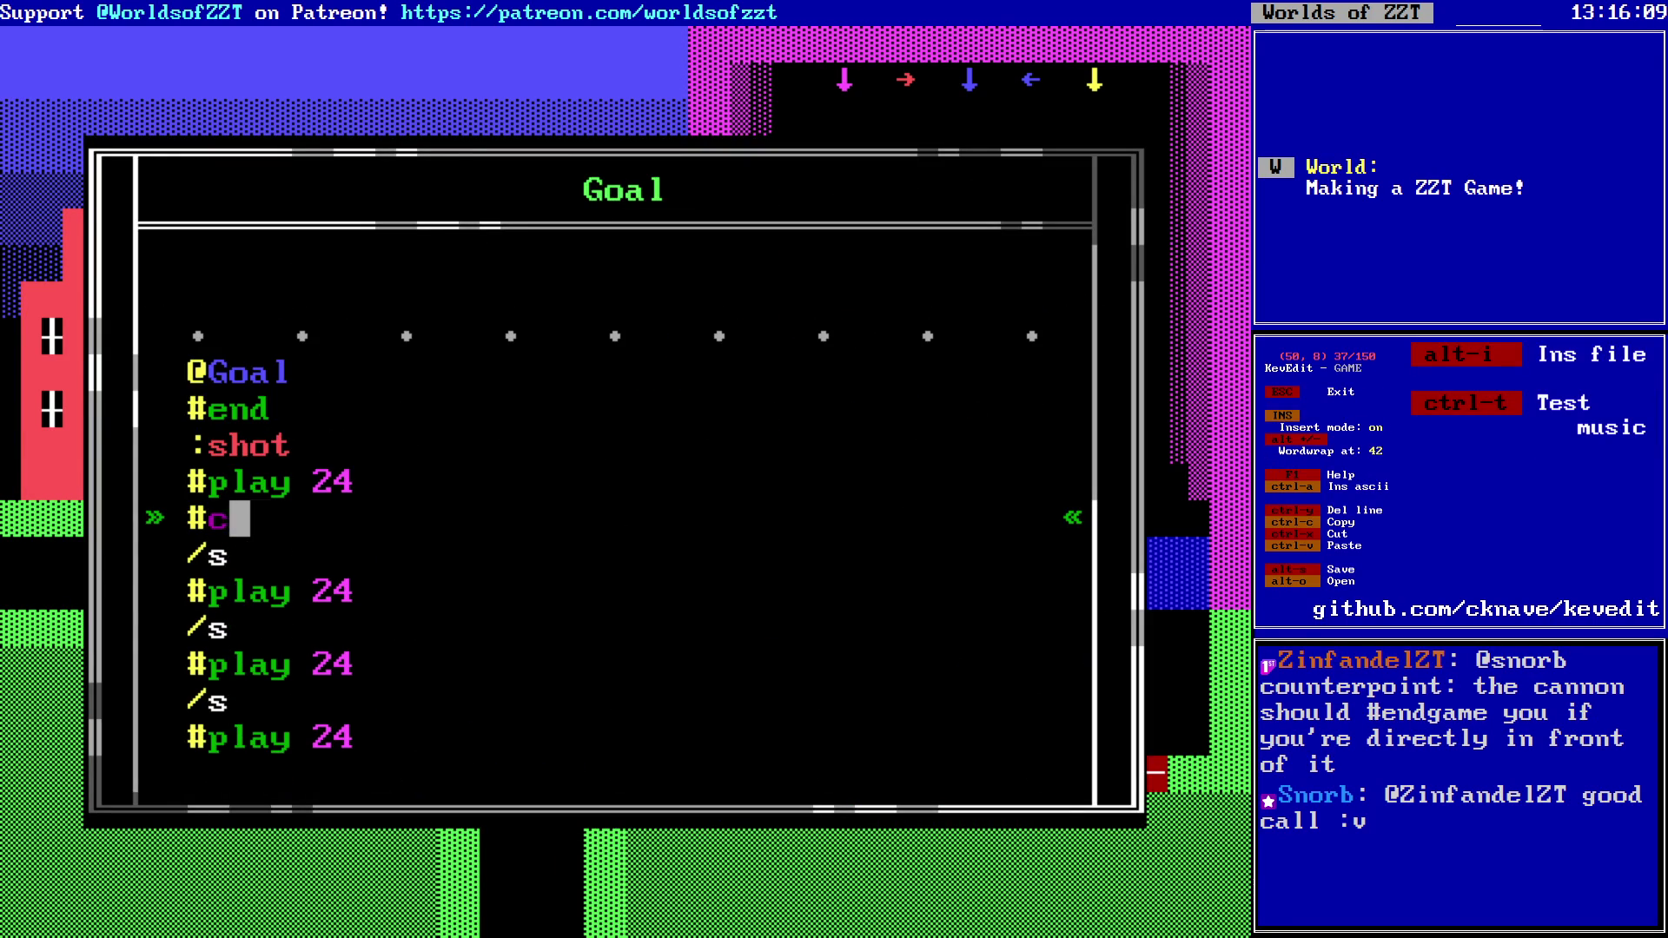
pyautogui.hotkey('ctrl', 'a')
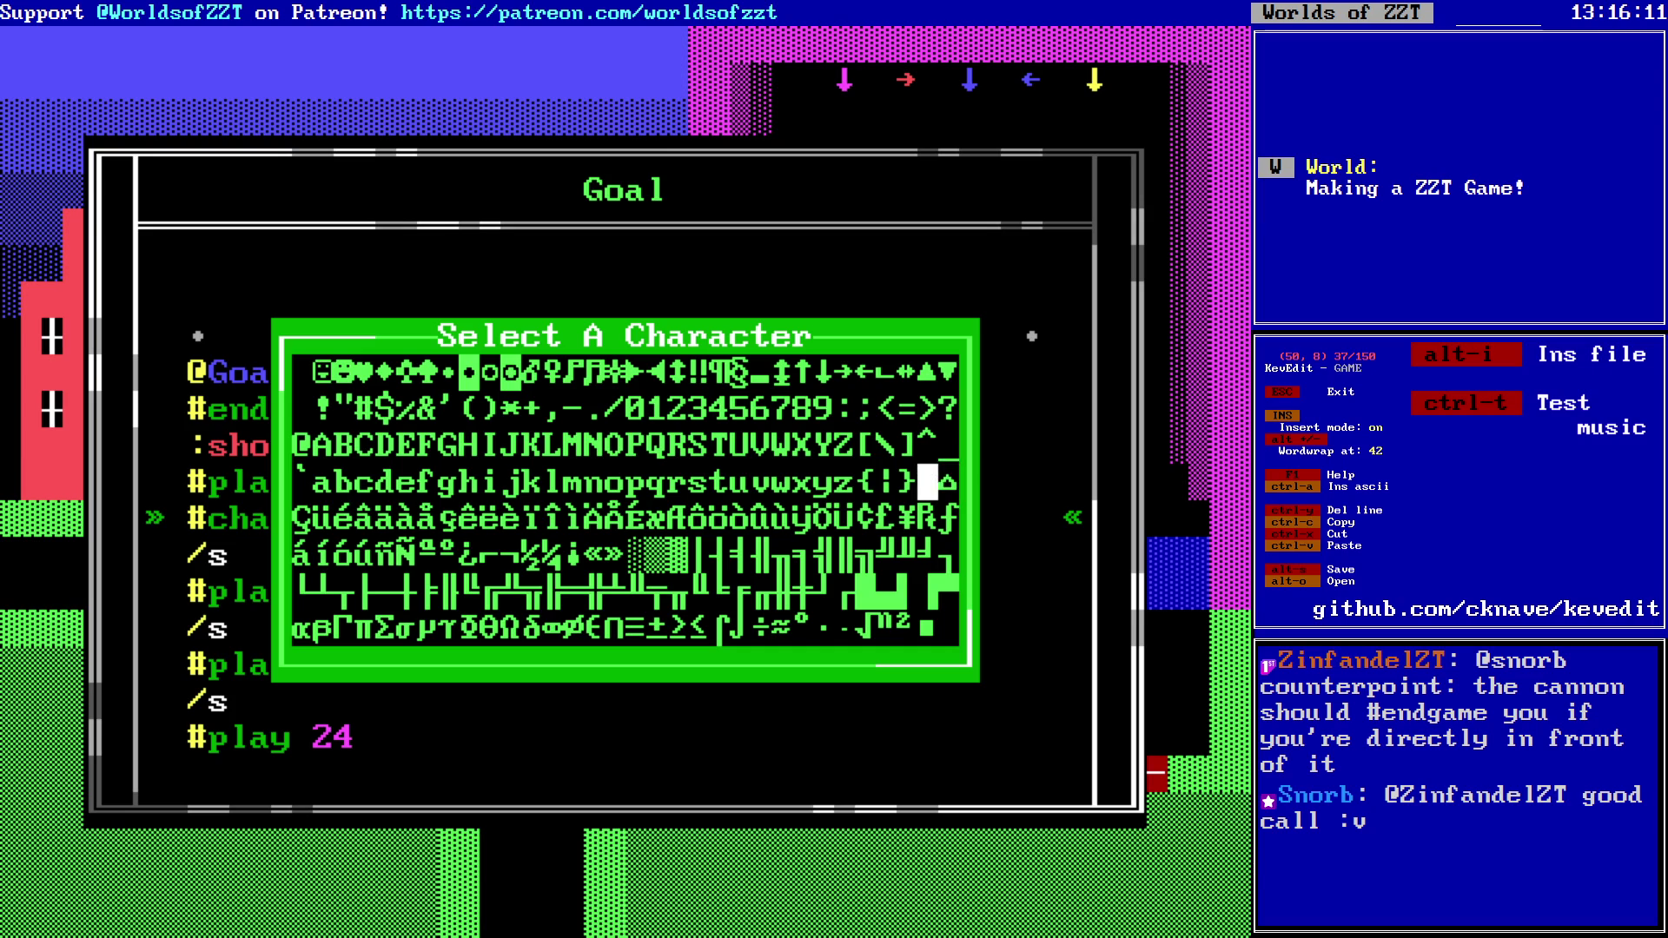
pyautogui.press('Left')
pyautogui.press('Left')
pyautogui.press('Left')
pyautogui.press('Return')
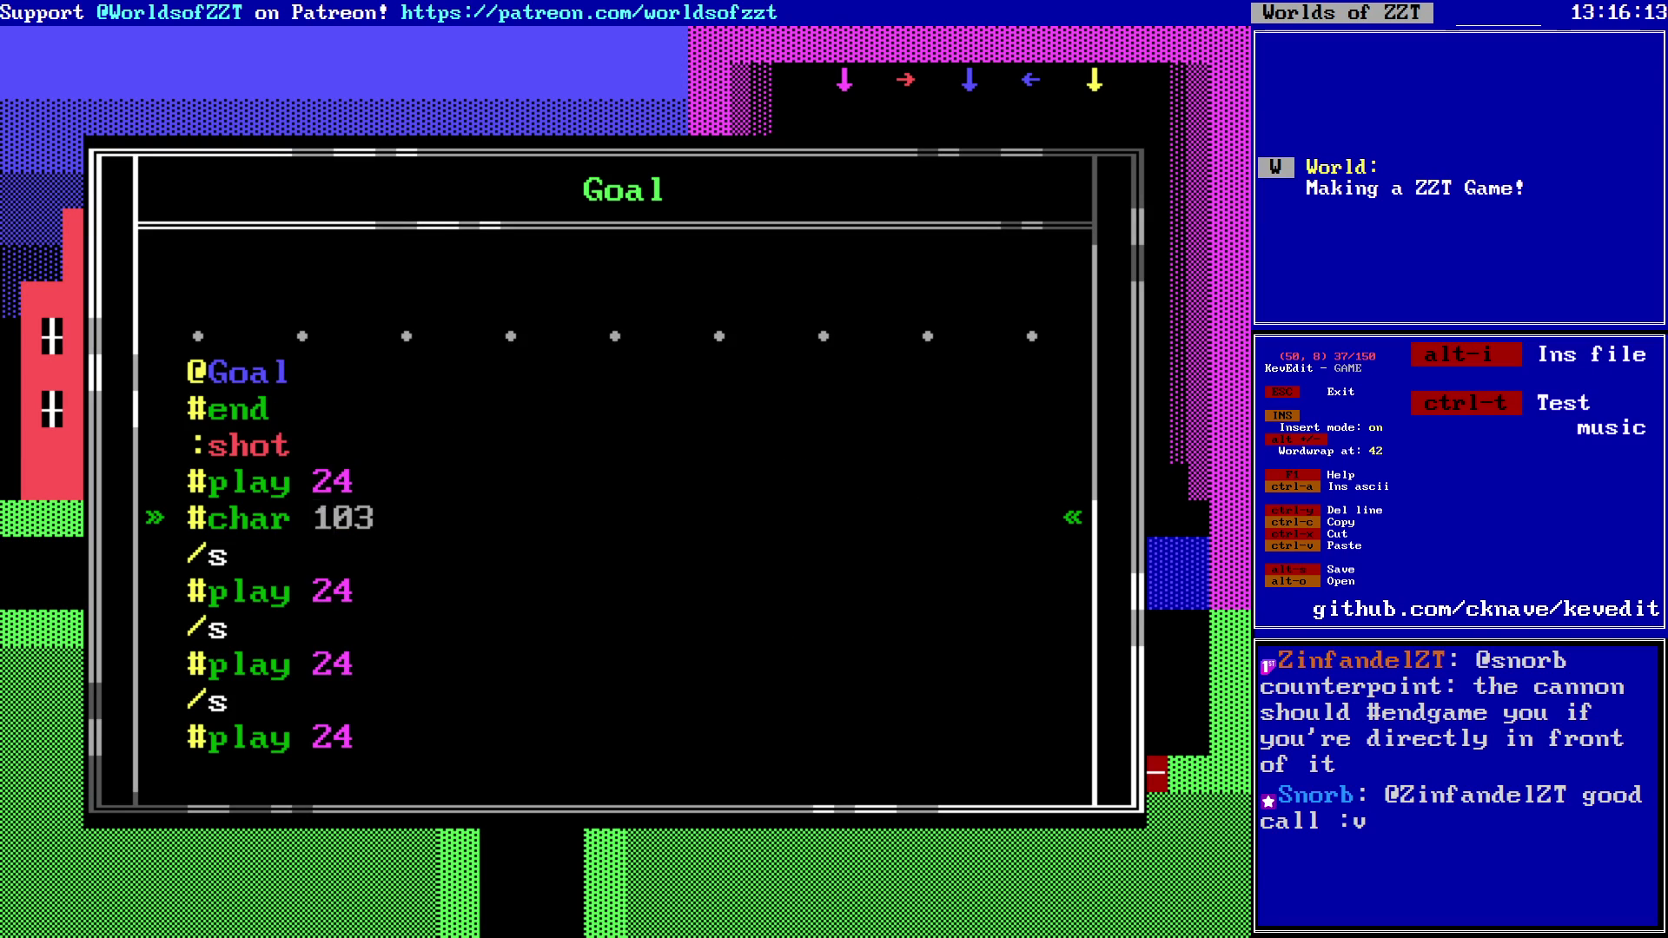
pyautogui.press('Down')
pyautogui.press('Down')
pyautogui.press('Return')
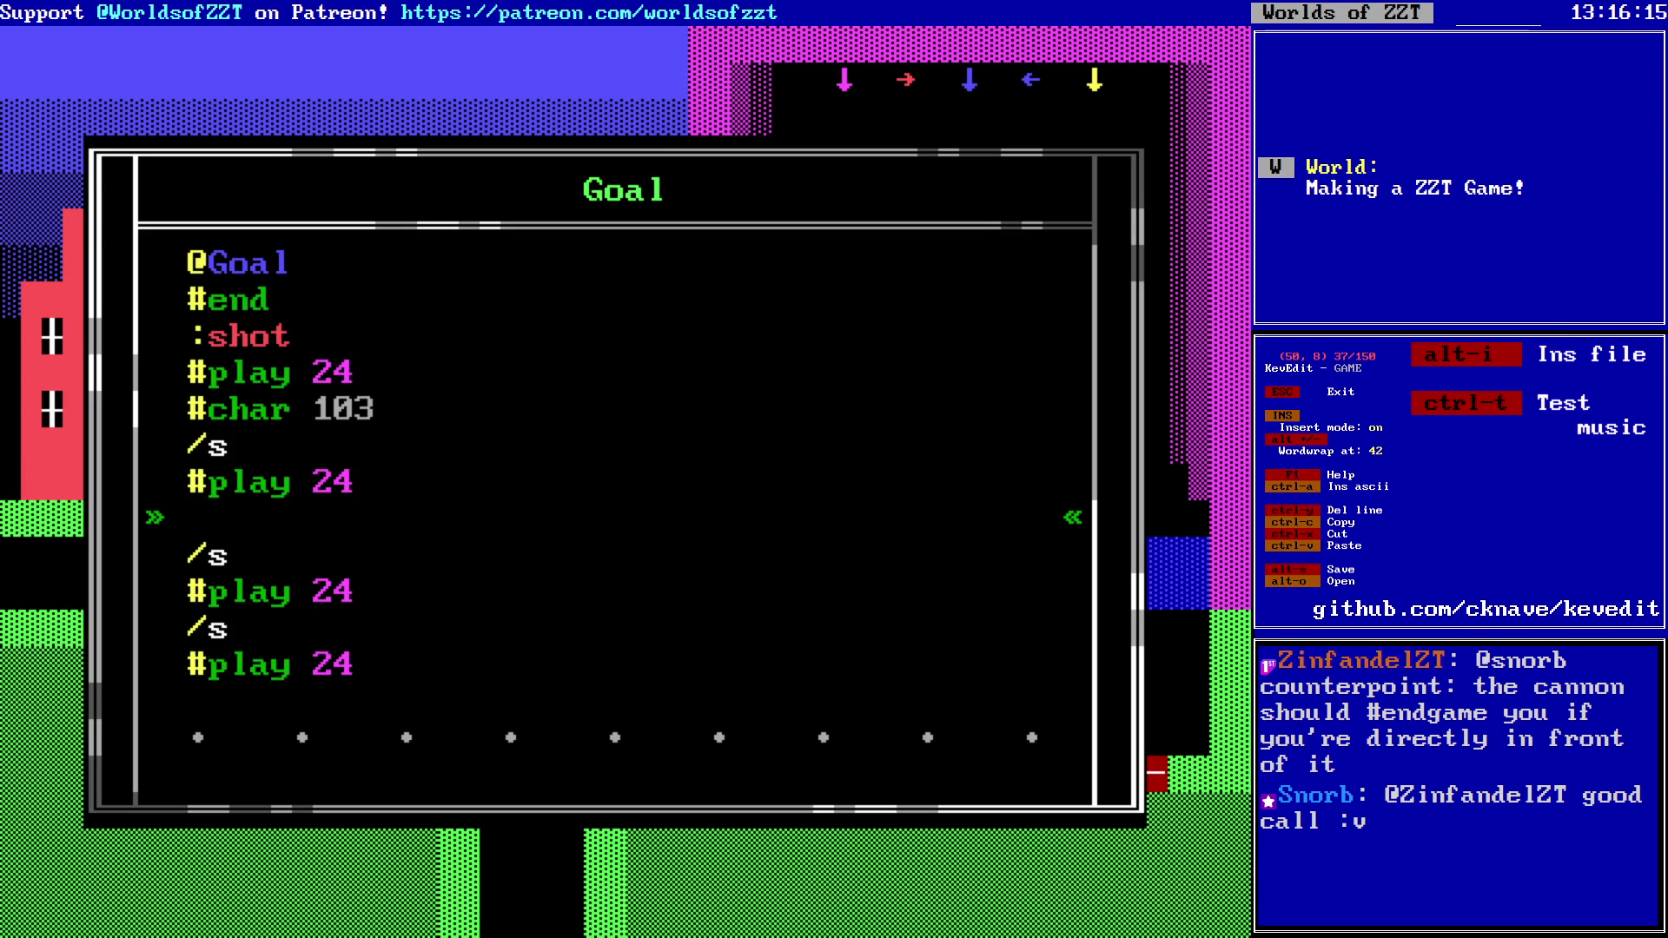
pyautogui.write('#char')
pyautogui.hotkey('ctrl', 'a')
pyautogui.press('Up')
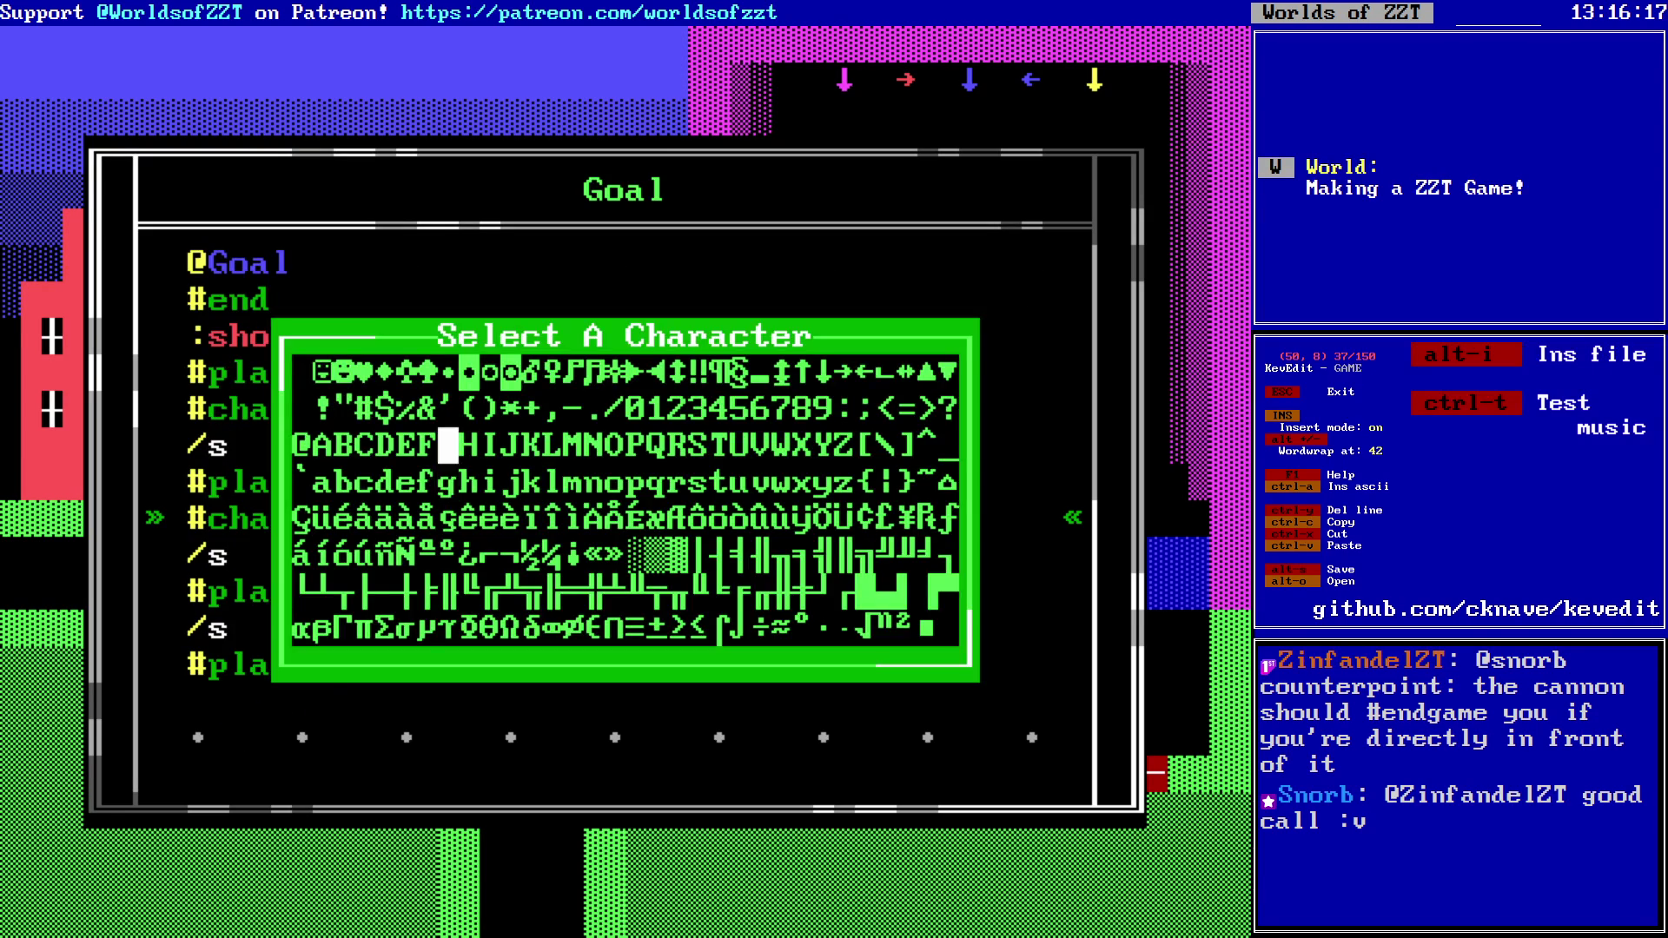
pyautogui.press('Return')
# Step: Add #char 103 and #char 71 after the remaining two #play 24 lines
pyautogui.press('Down')
pyautogui.press('Down')
pyautogui.press('End')
pyautogui.press('Return')
pyautogui.write('#char ')
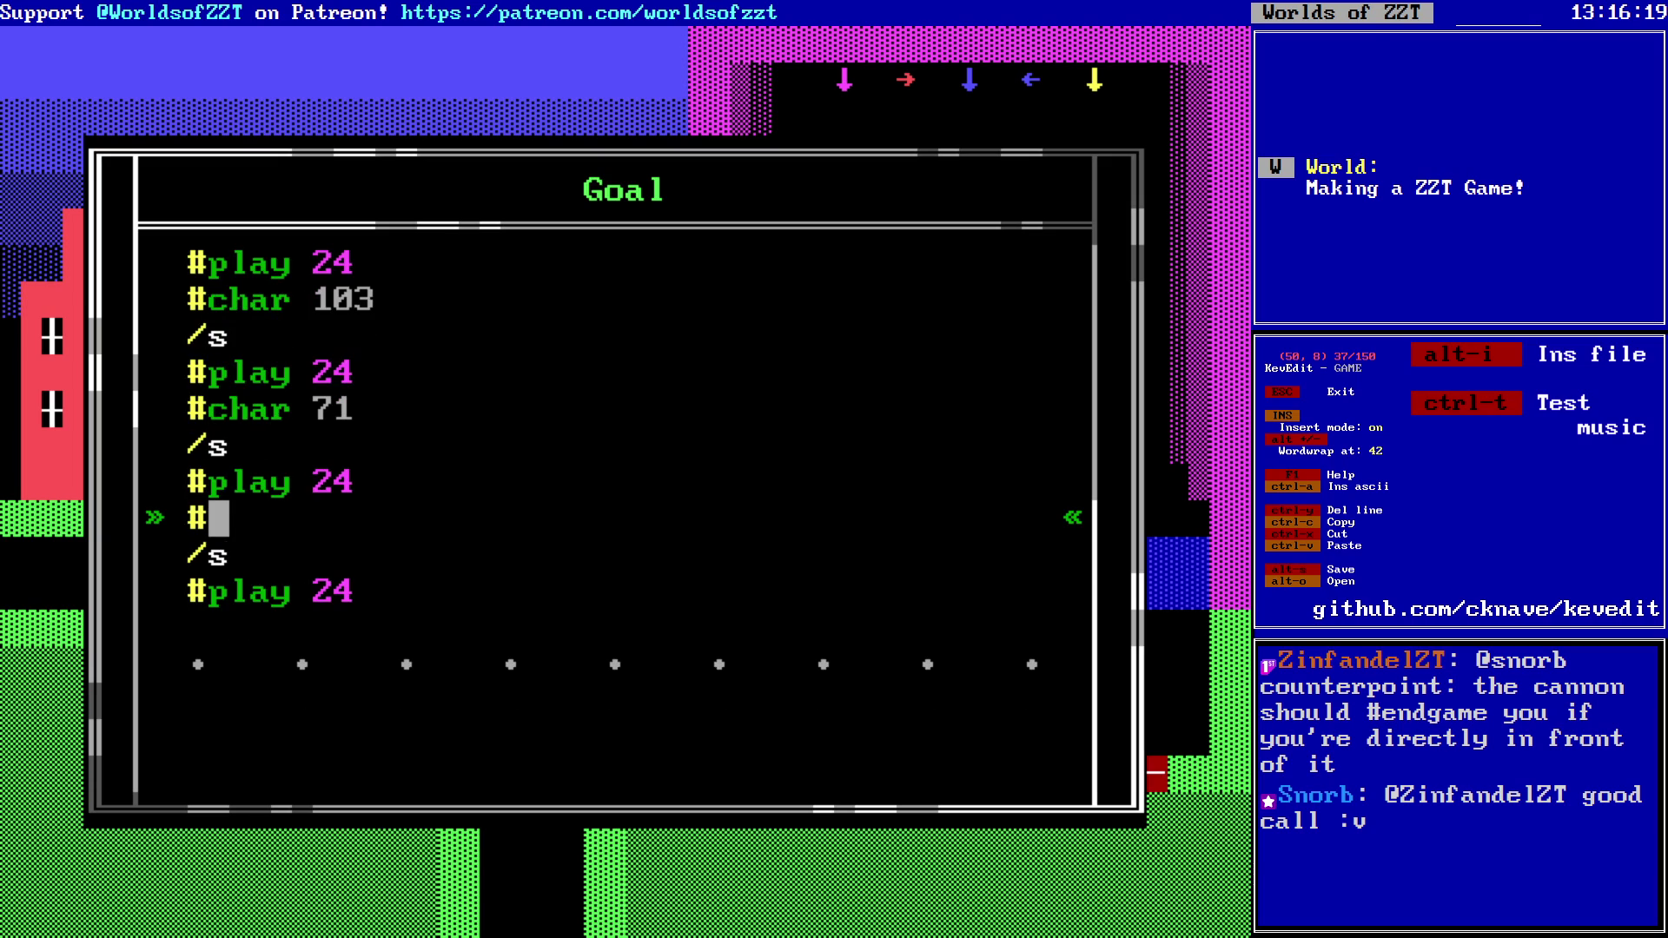
pyautogui.write('103')
pyautogui.press('Down')
pyautogui.press('Down')
pyautogui.press('Return')
pyautogui.write('#char ')
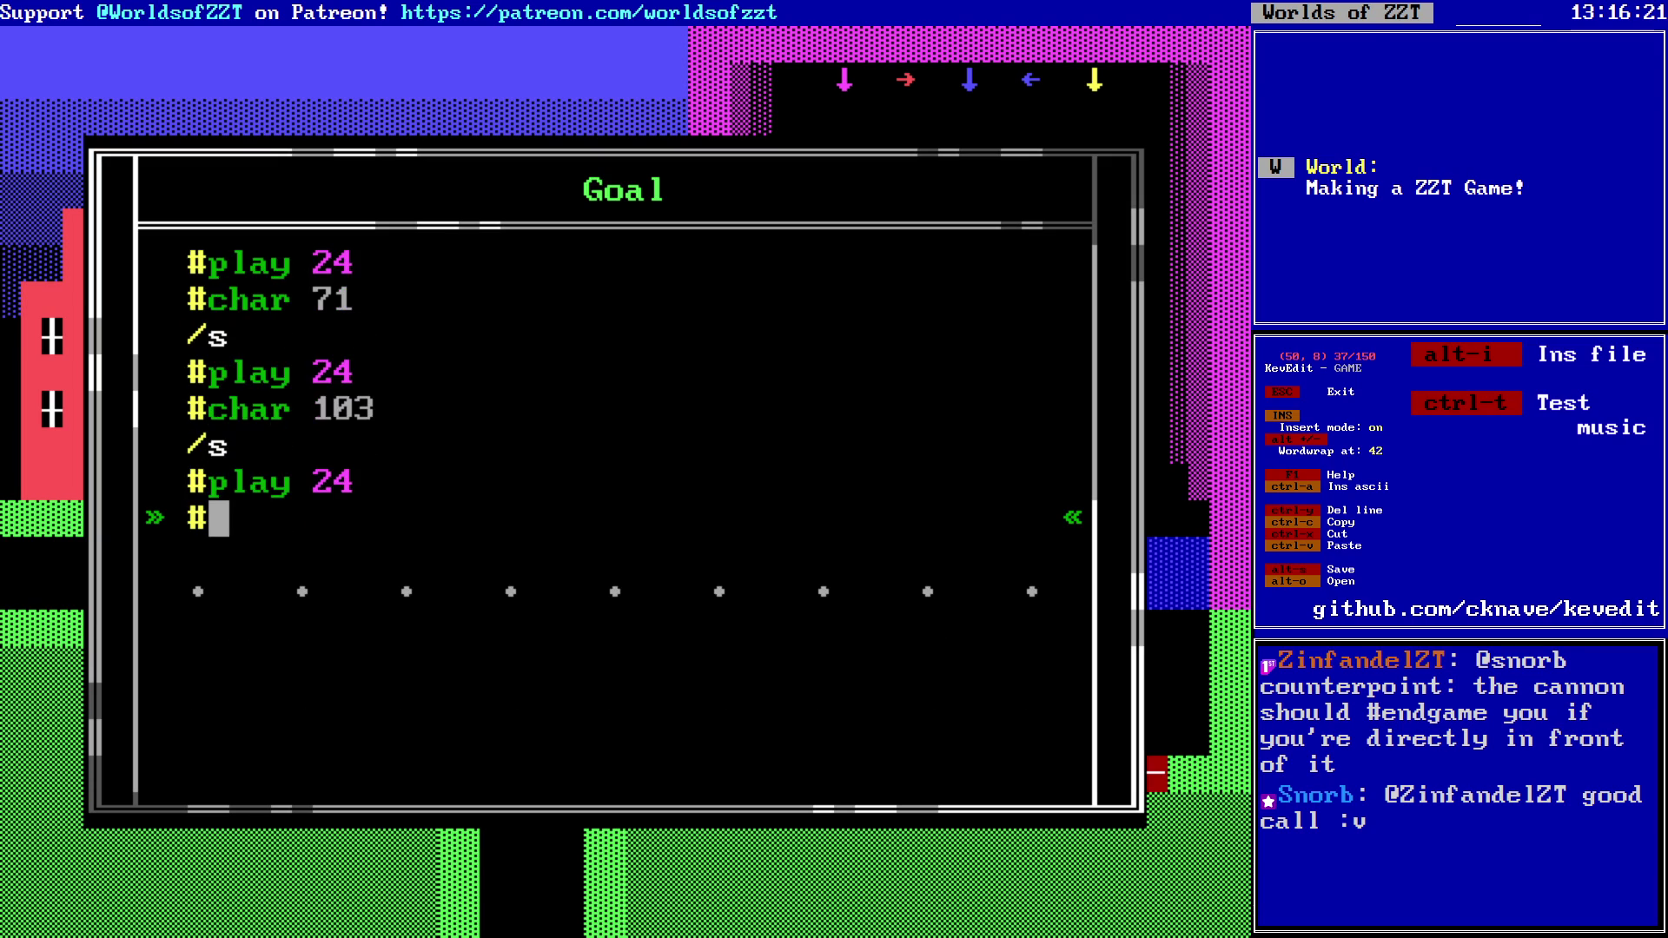
pyautogui.write('71')
# Step: Reopen the Goal script and copy the block of #play and #char animation lines
pyautogui.press('Escape')
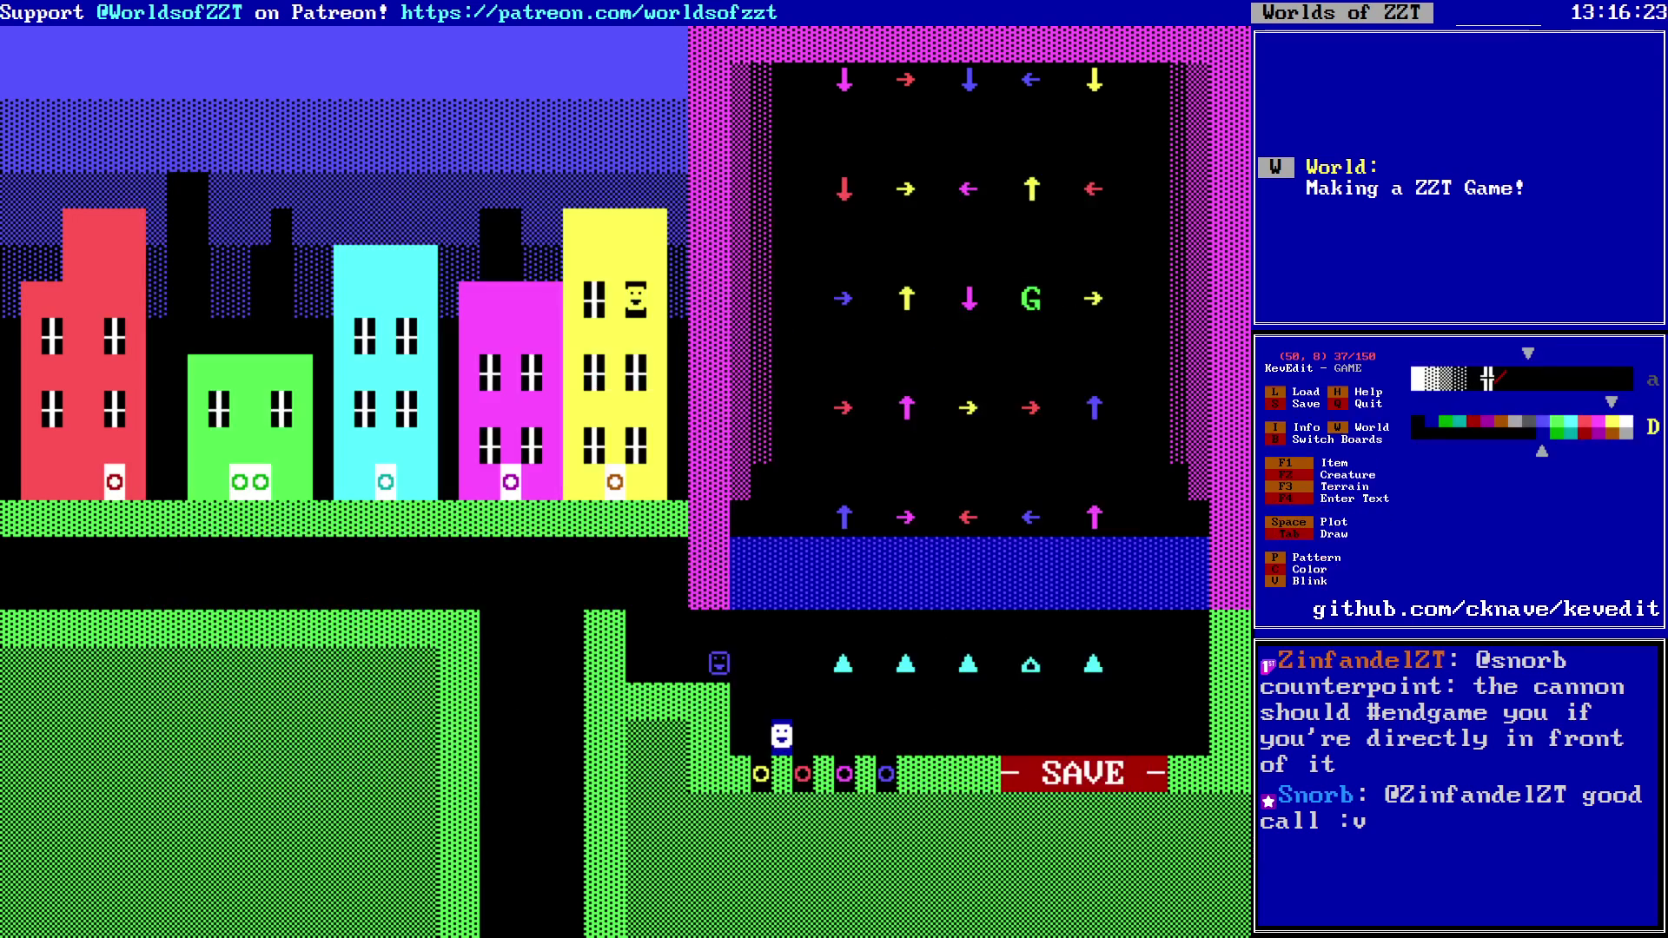
pyautogui.press('Down')
pyautogui.press('Down')
pyautogui.press('Down')
pyautogui.press('Up')
pyautogui.press('Up')
pyautogui.press('Up')
pyautogui.press('Return')
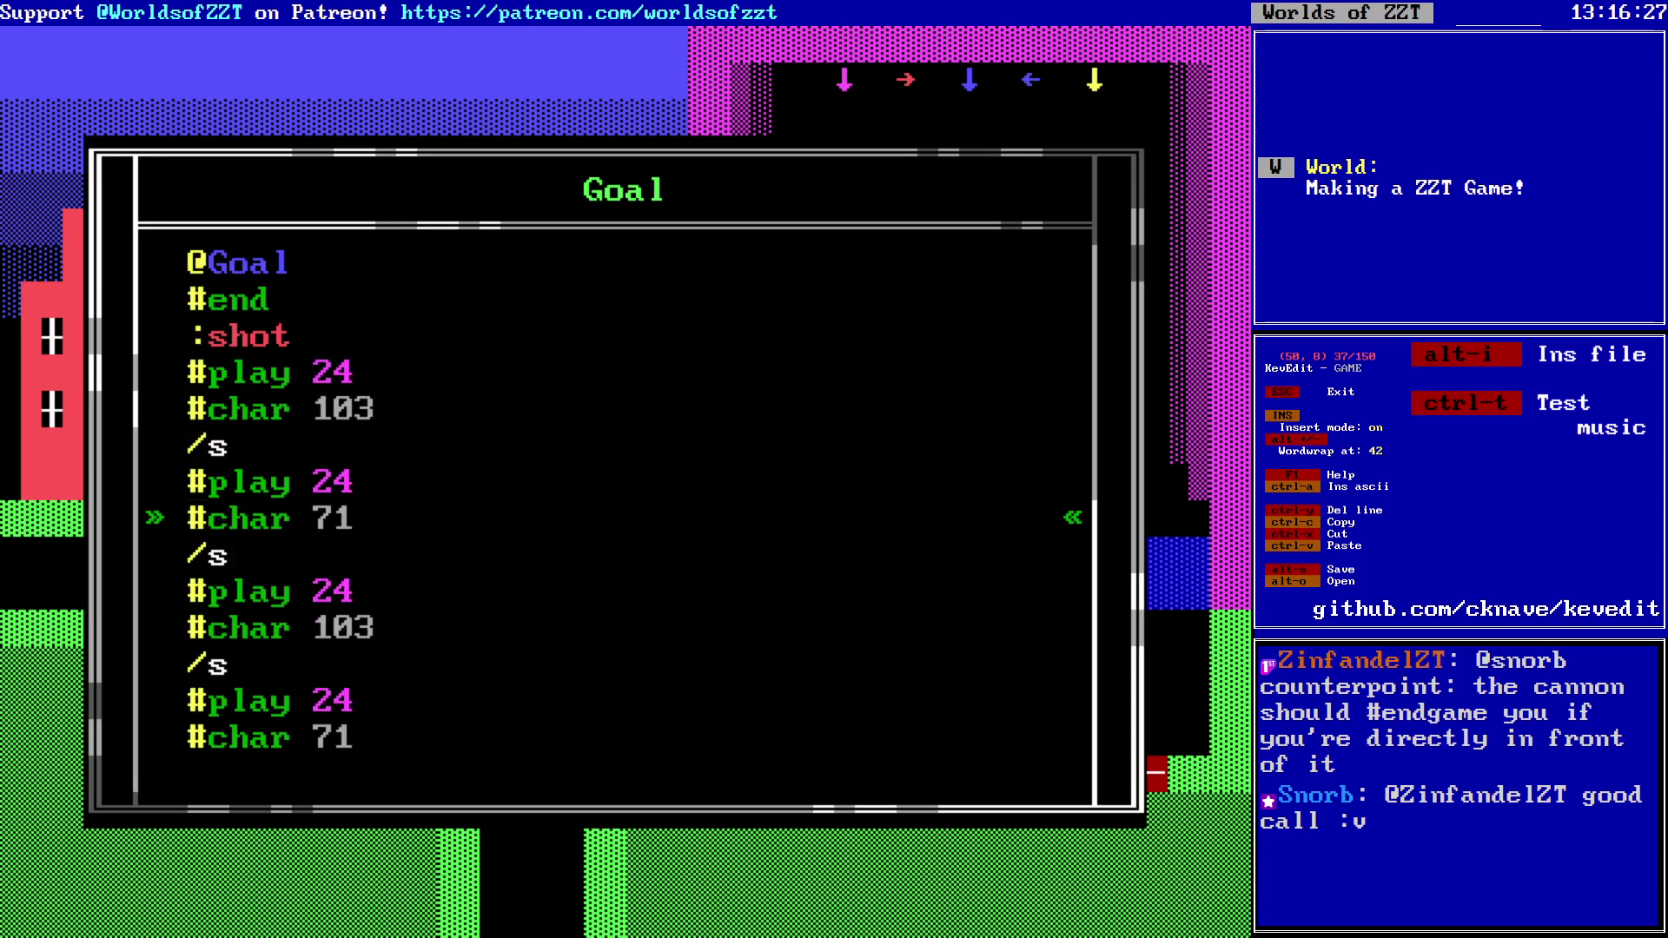
pyautogui.press('Down')
pyautogui.press('Down')
pyautogui.press('Down')
pyautogui.press('Up')
pyautogui.press('Up')
pyautogui.press('Up')
pyautogui.press('Left')
pyautogui.press('Left')
pyautogui.press('Left')
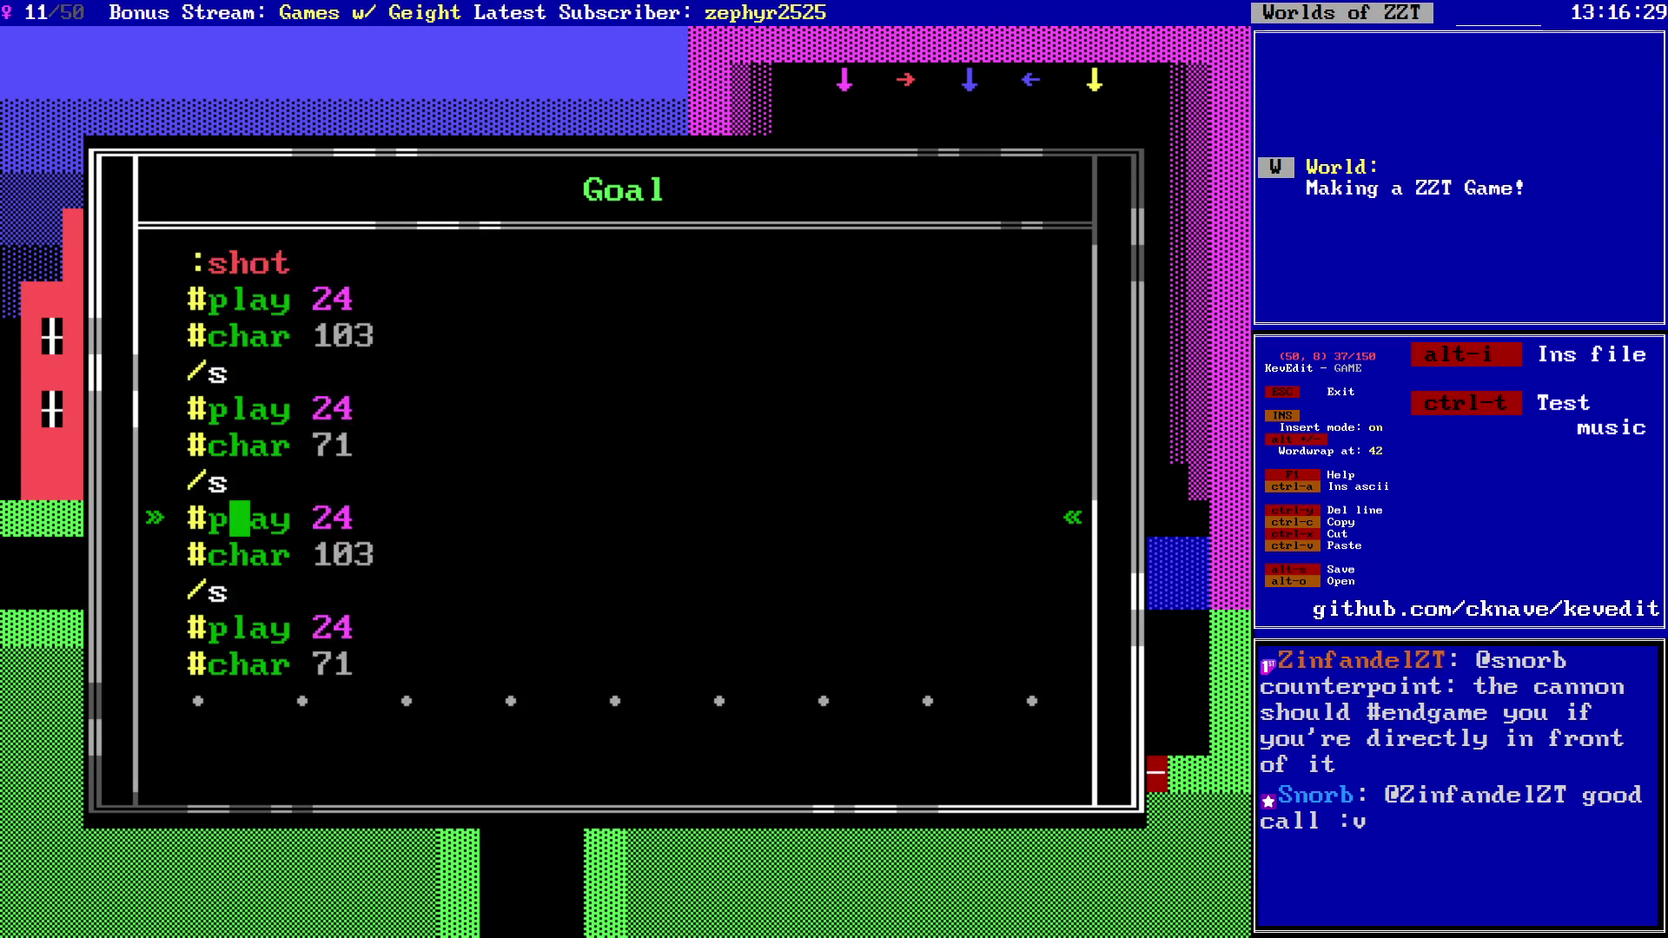
pyautogui.press('Up')
pyautogui.press('Up')
pyautogui.press('Up')
pyautogui.press('Home')
pyautogui.hotkey('shift', 'Down')
pyautogui.hotkey('shift', 'Down')
pyautogui.hotkey('shift', 'Down')
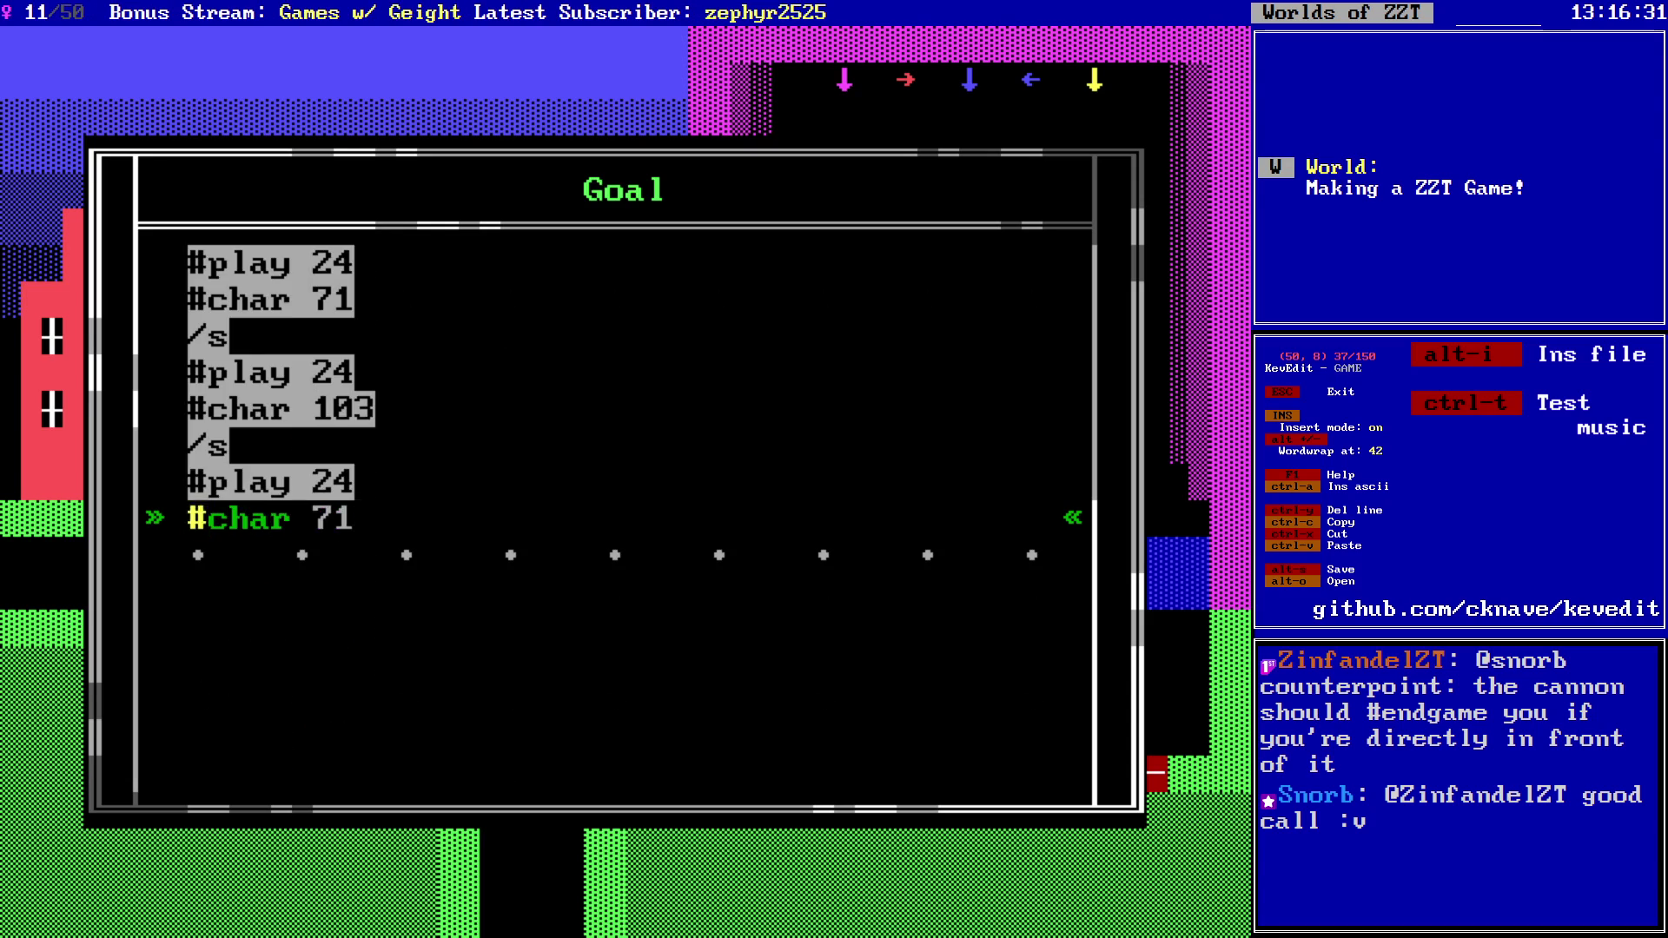
pyautogui.hotkey('ctrl', 'c')
# Step: Paste the copied animation block below the last #char 71 and return to the board
pyautogui.press('End')
pyautogui.press('Return')
pyautogui.hotkey('ctrl', 'v')
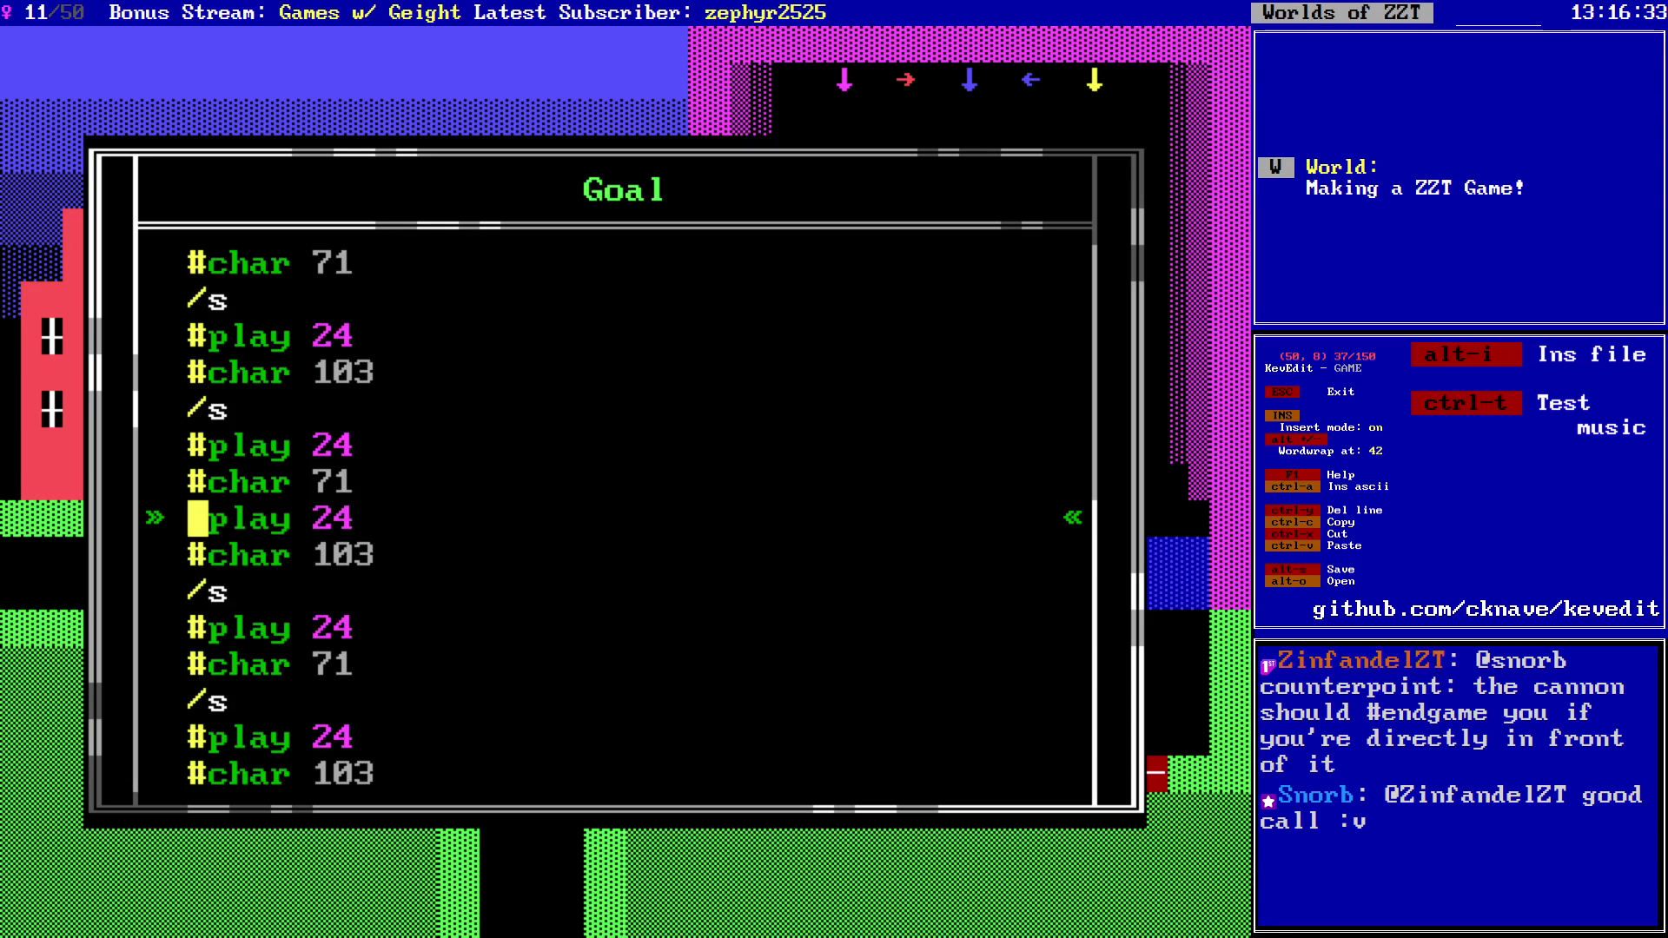
pyautogui.press('Down')
pyautogui.press('Down')
pyautogui.press('Down')
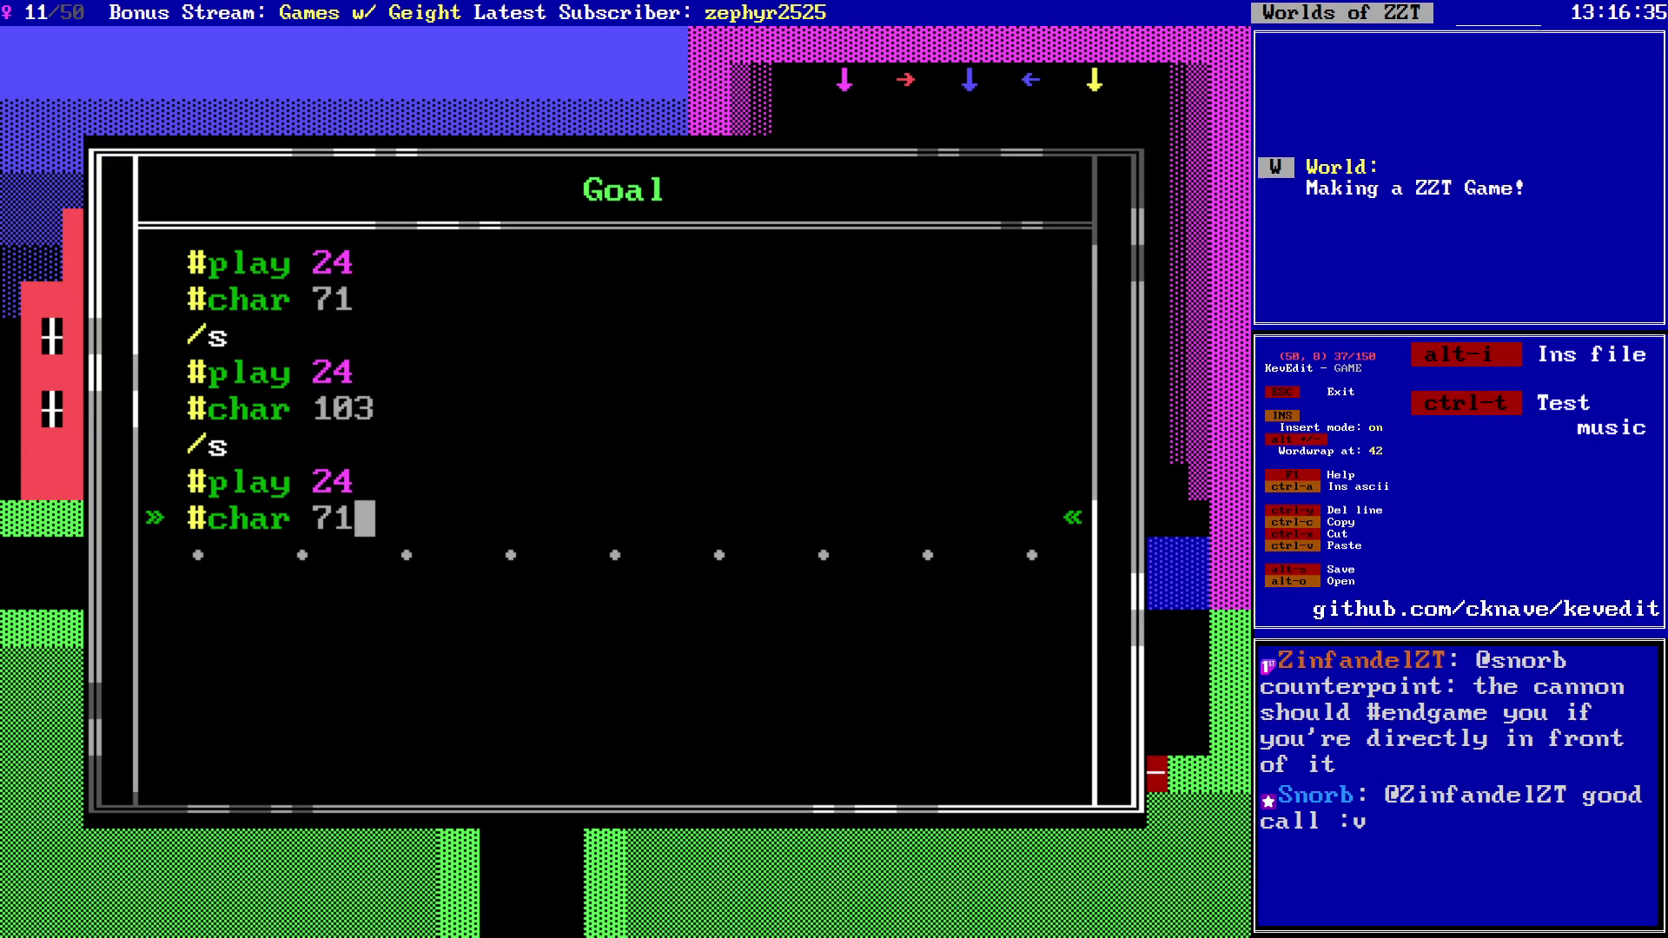
pyautogui.press('Escape')
pyautogui.press('Down')
pyautogui.press('Down')
pyautogui.press('Down')
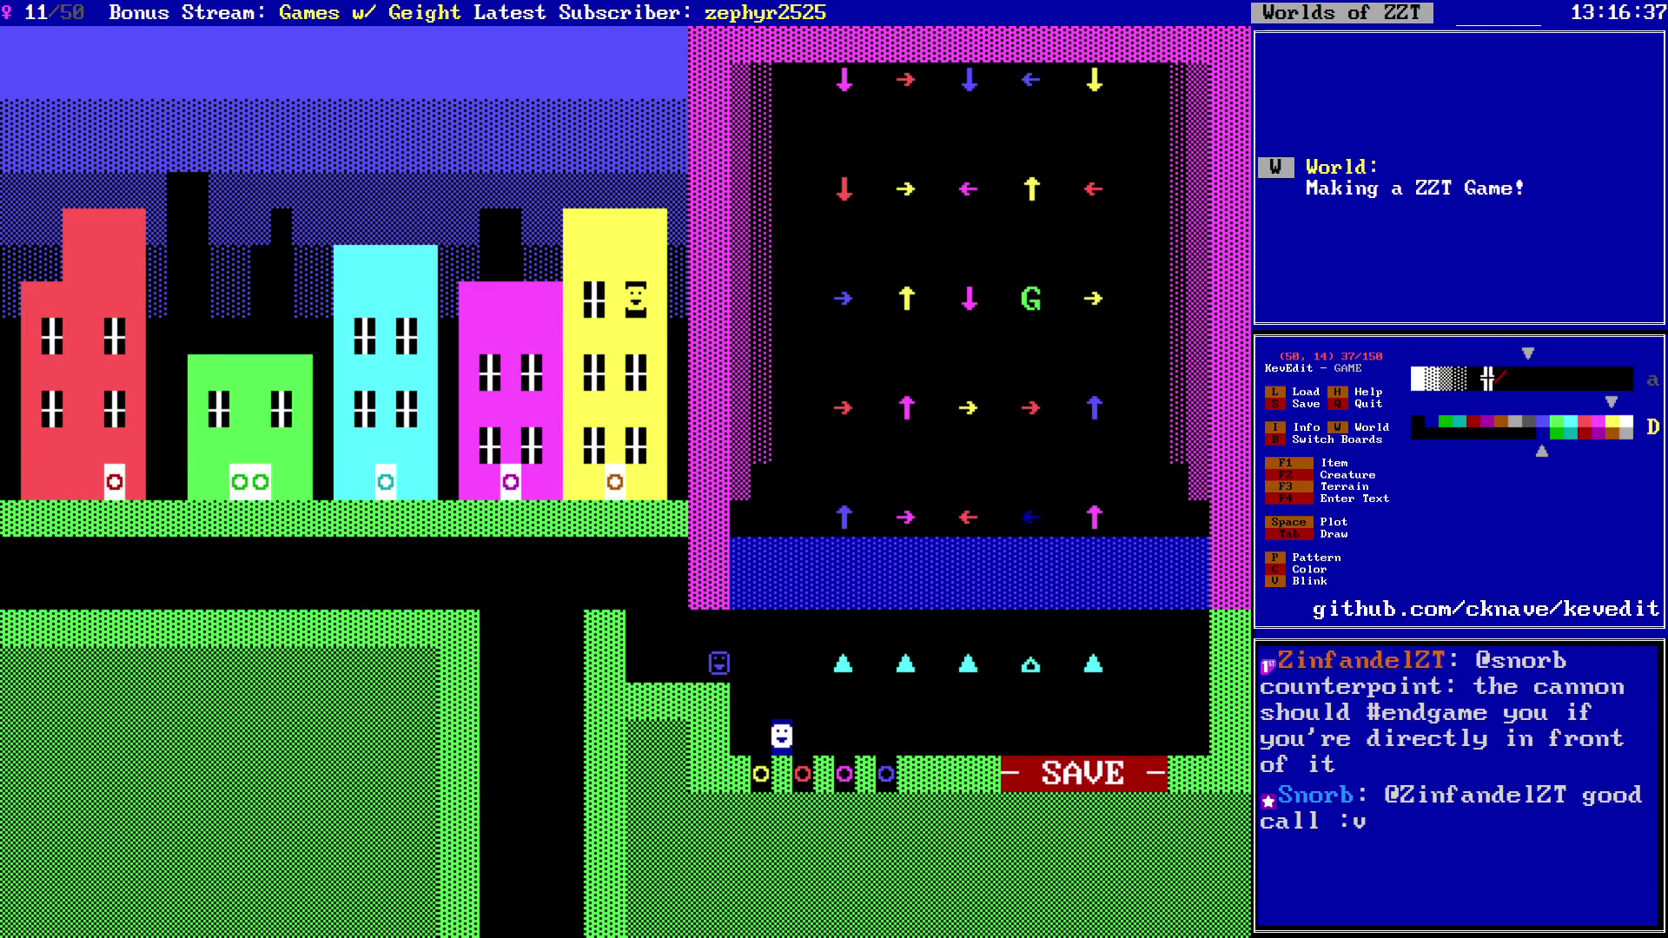
# Step: Move around the water near the G object and briefly check the Goal script
pyautogui.press('Up')
pyautogui.press('Up')
pyautogui.press('Up')
pyautogui.press('Down')
pyautogui.press('Down')
pyautogui.press('Down')
pyautogui.press('Up')
pyautogui.press('Up')
pyautogui.press('Up')
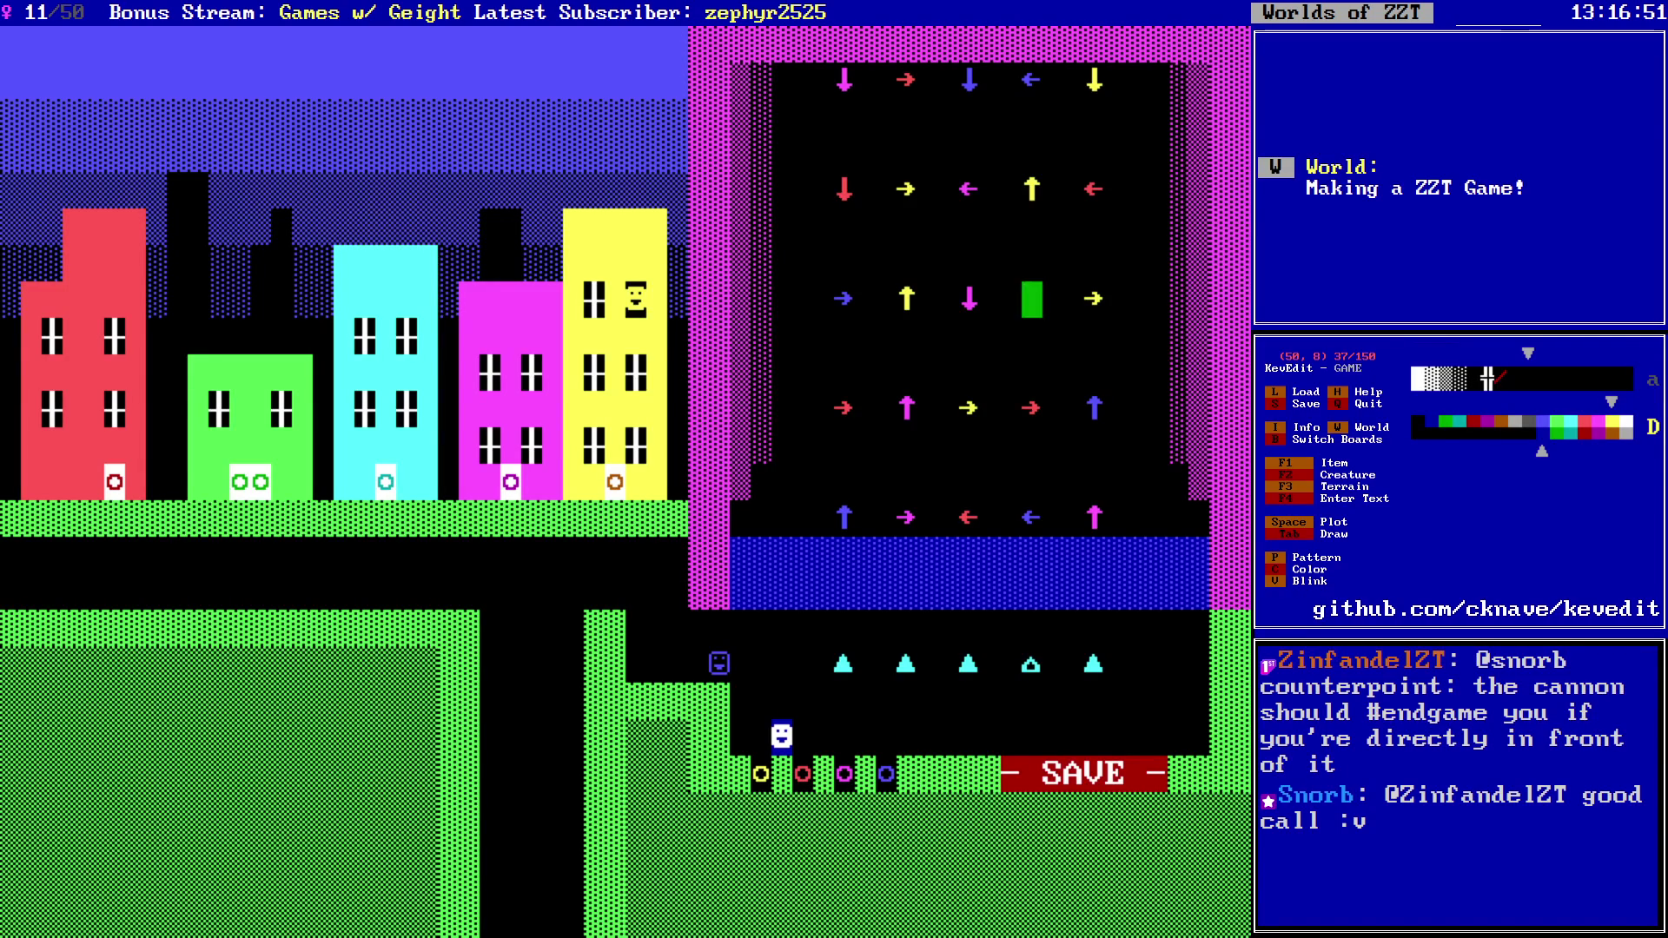
pyautogui.press('Down')
pyautogui.press('Down')
pyautogui.press('Down')
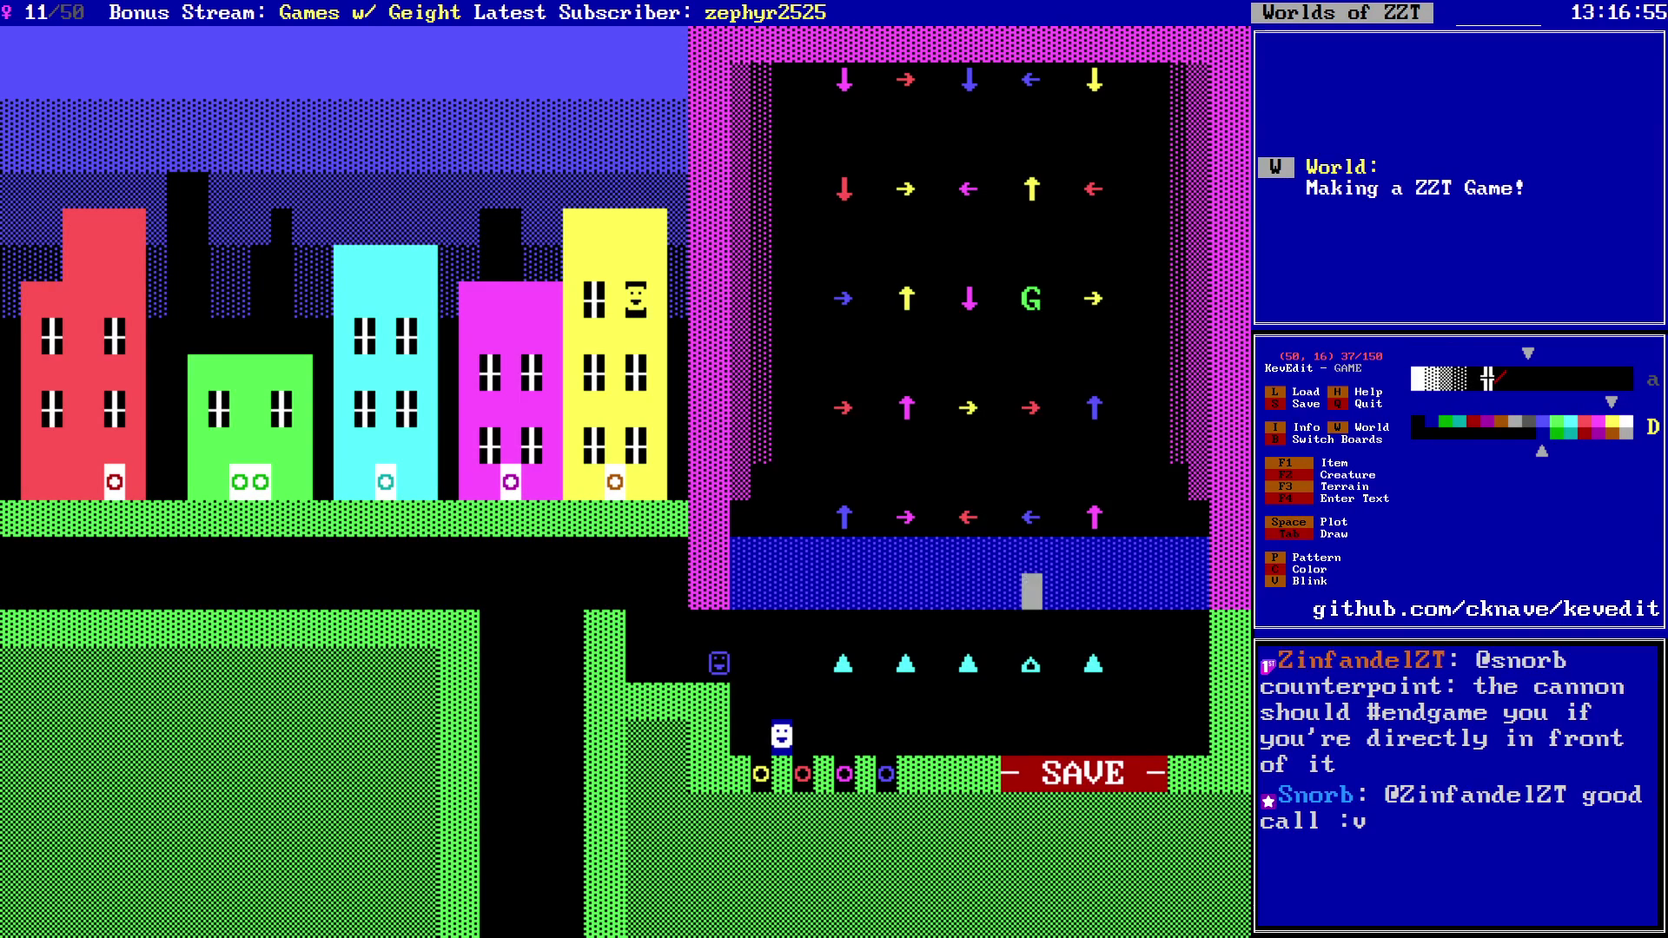
pyautogui.press('Up')
pyautogui.press('Down')
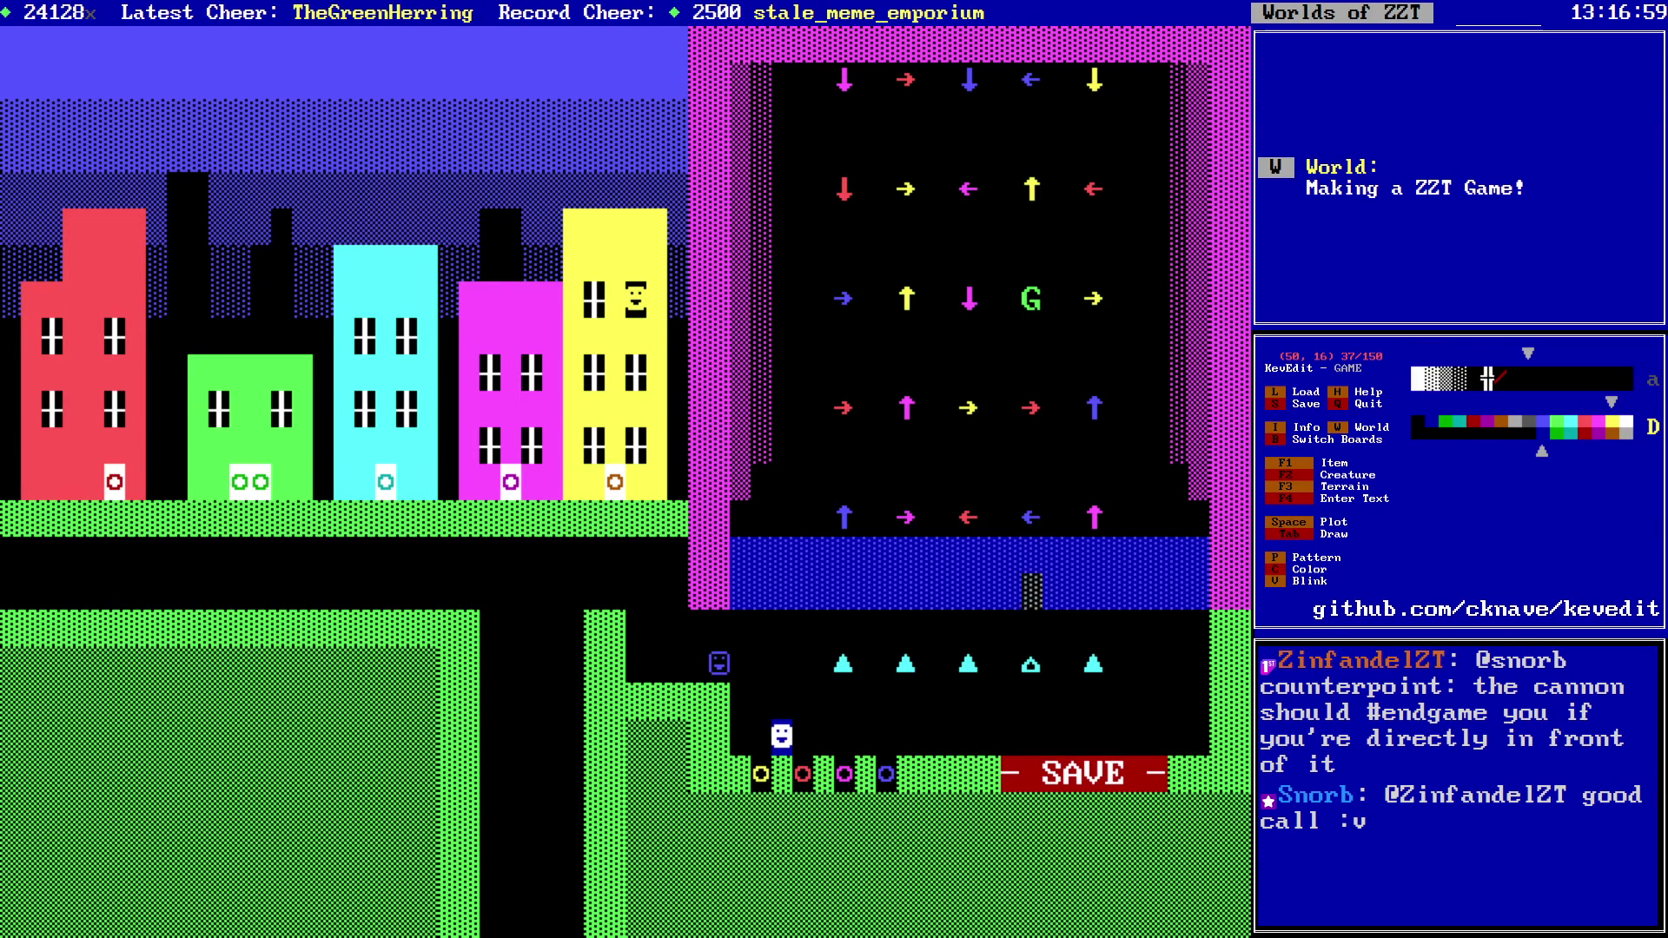
pyautogui.press('Up')
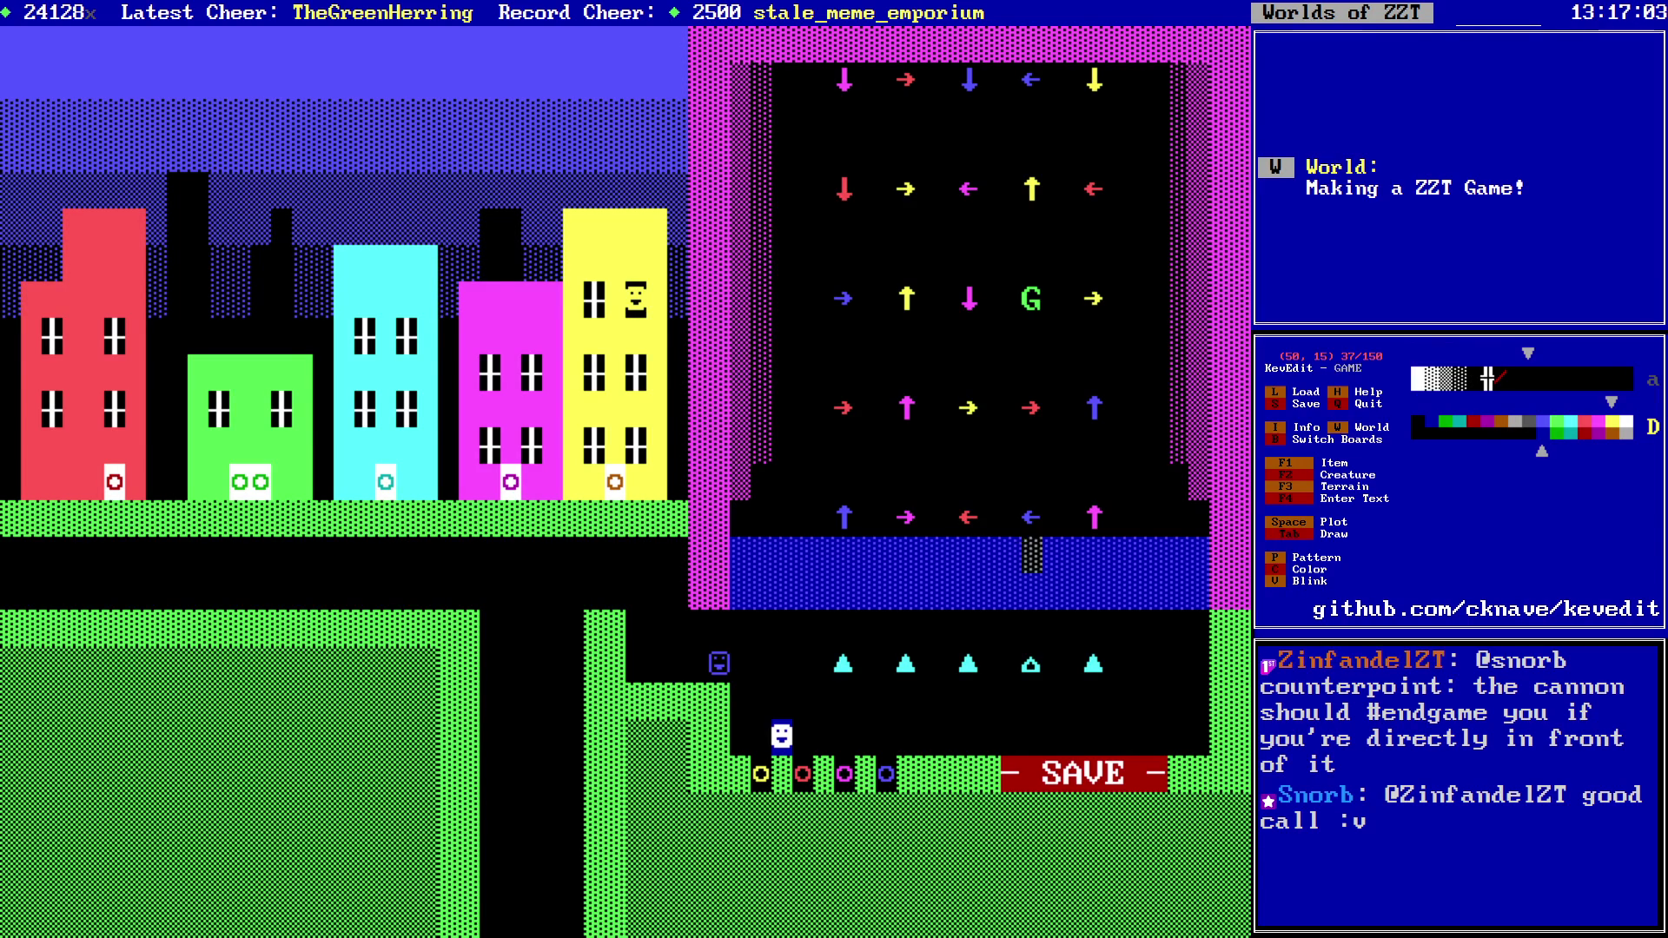
pyautogui.press('Up')
pyautogui.press('Up')
pyautogui.press('Up')
pyautogui.press('Up')
pyautogui.press('Up')
pyautogui.press('Up')
pyautogui.press('Return')
pyautogui.press('Down')
pyautogui.press('Down')
pyautogui.press('Down')
pyautogui.press('End')
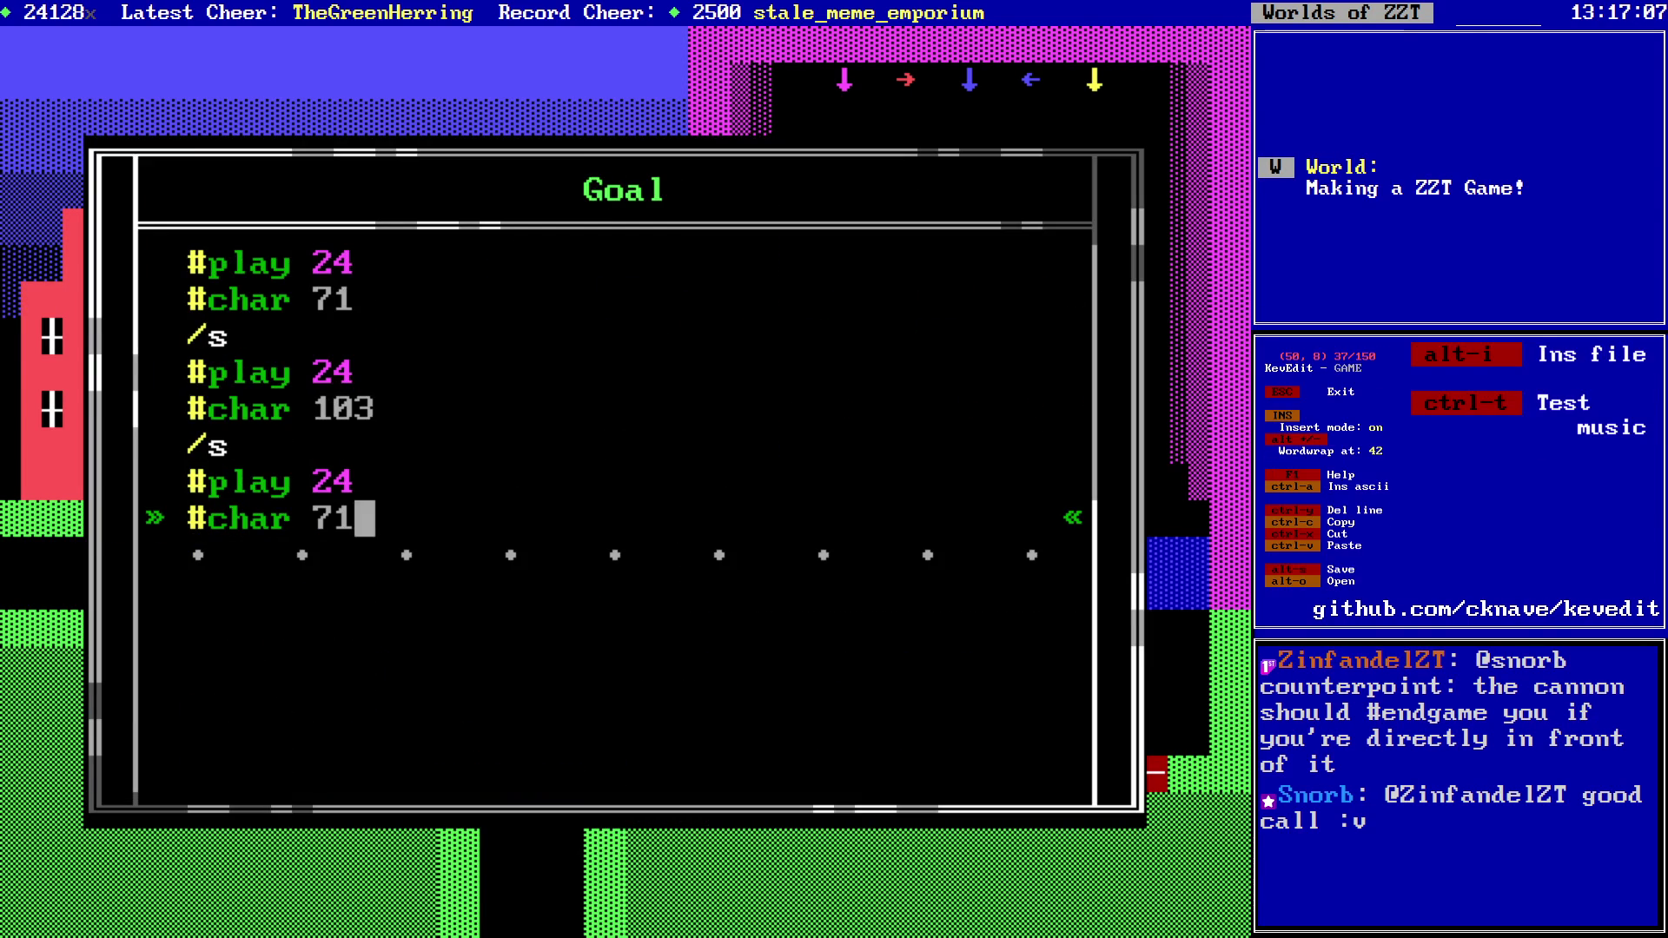
pyautogui.press('Escape')
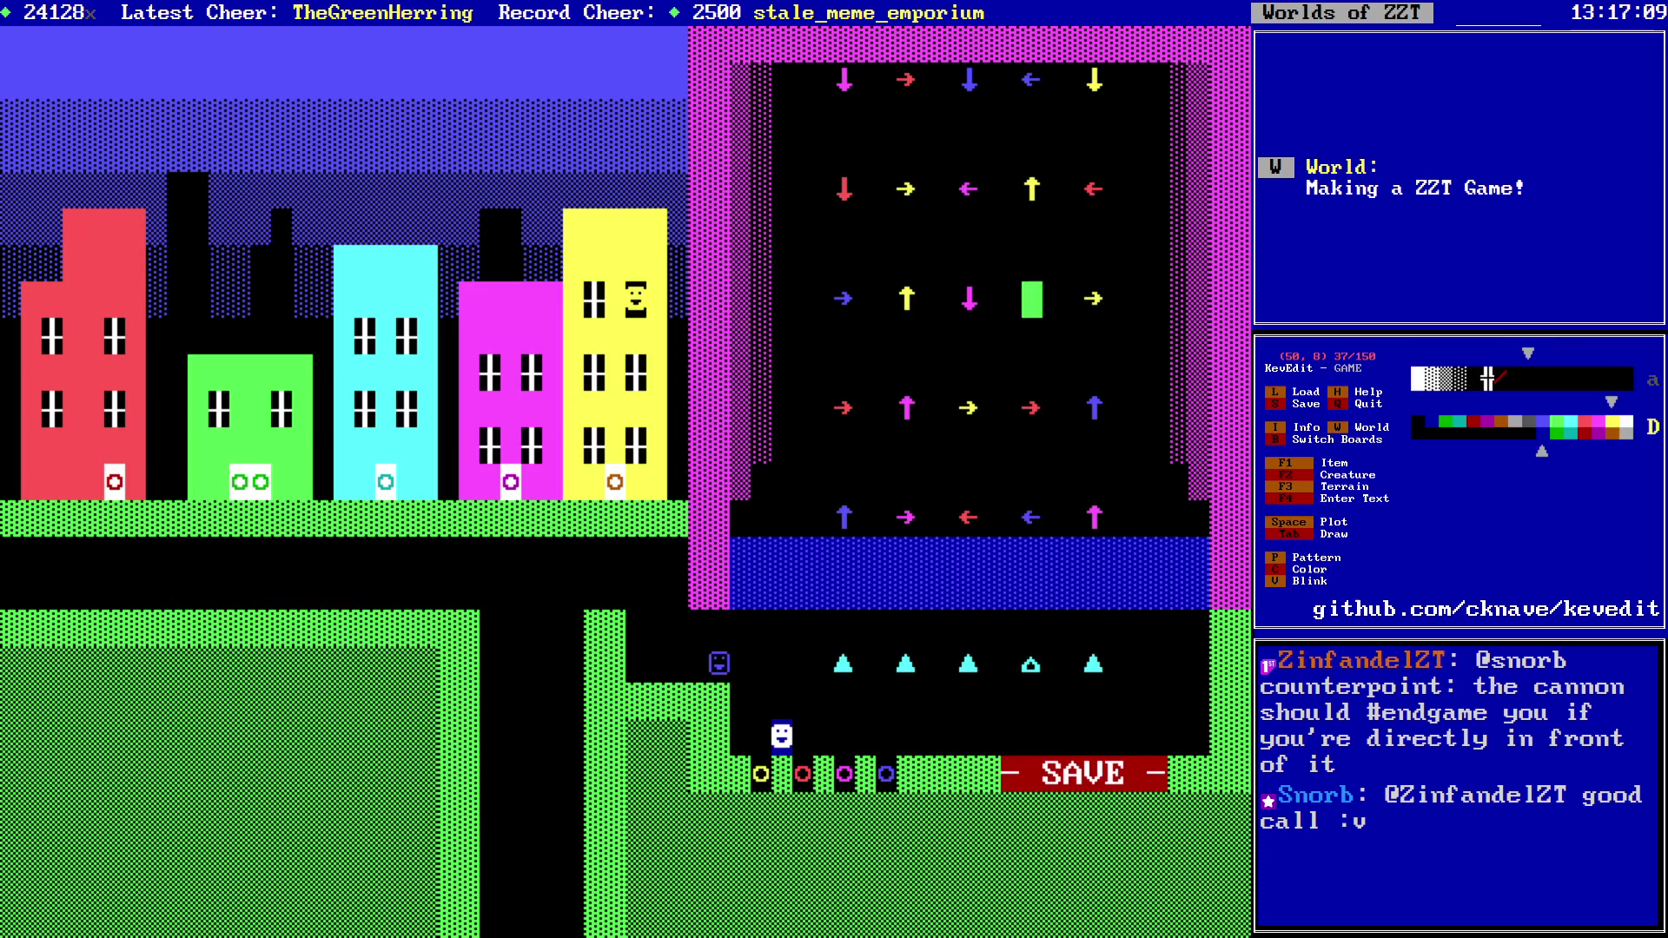
pyautogui.press('Down')
pyautogui.press('Down')
pyautogui.press('Down')
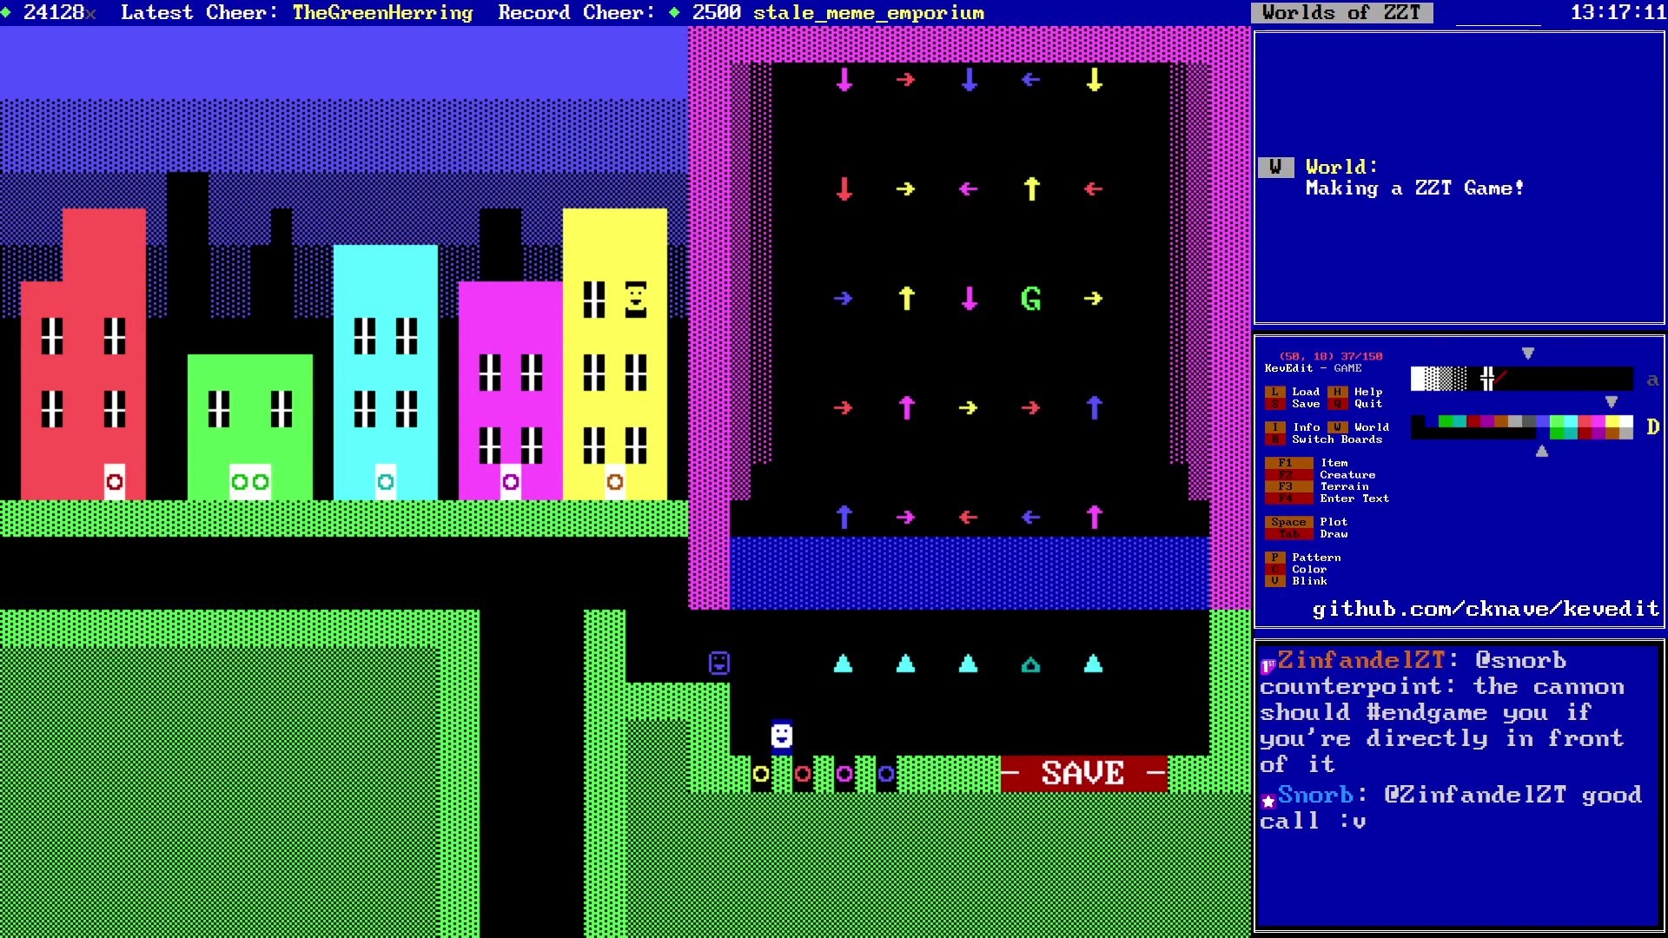
# Step: Reselect The Puzzle Board from the board list and open the G object's settings
pyautogui.press('b')
pyautogui.press('Home')
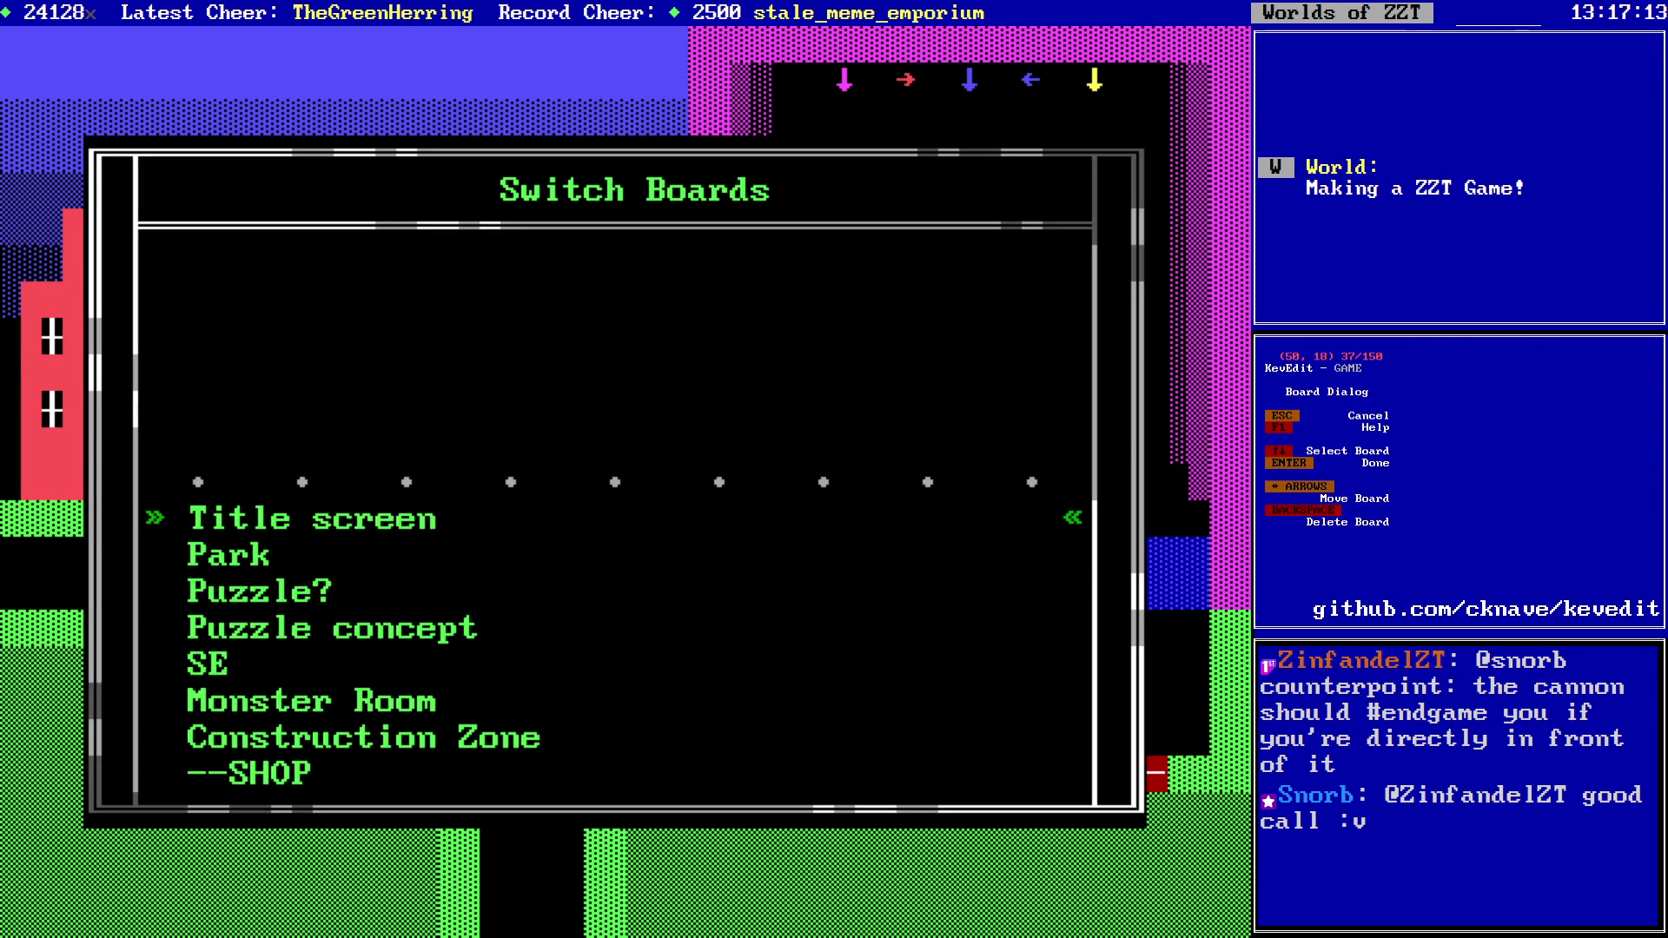
pyautogui.press('Down')
pyautogui.press('End')
pyautogui.press('Return')
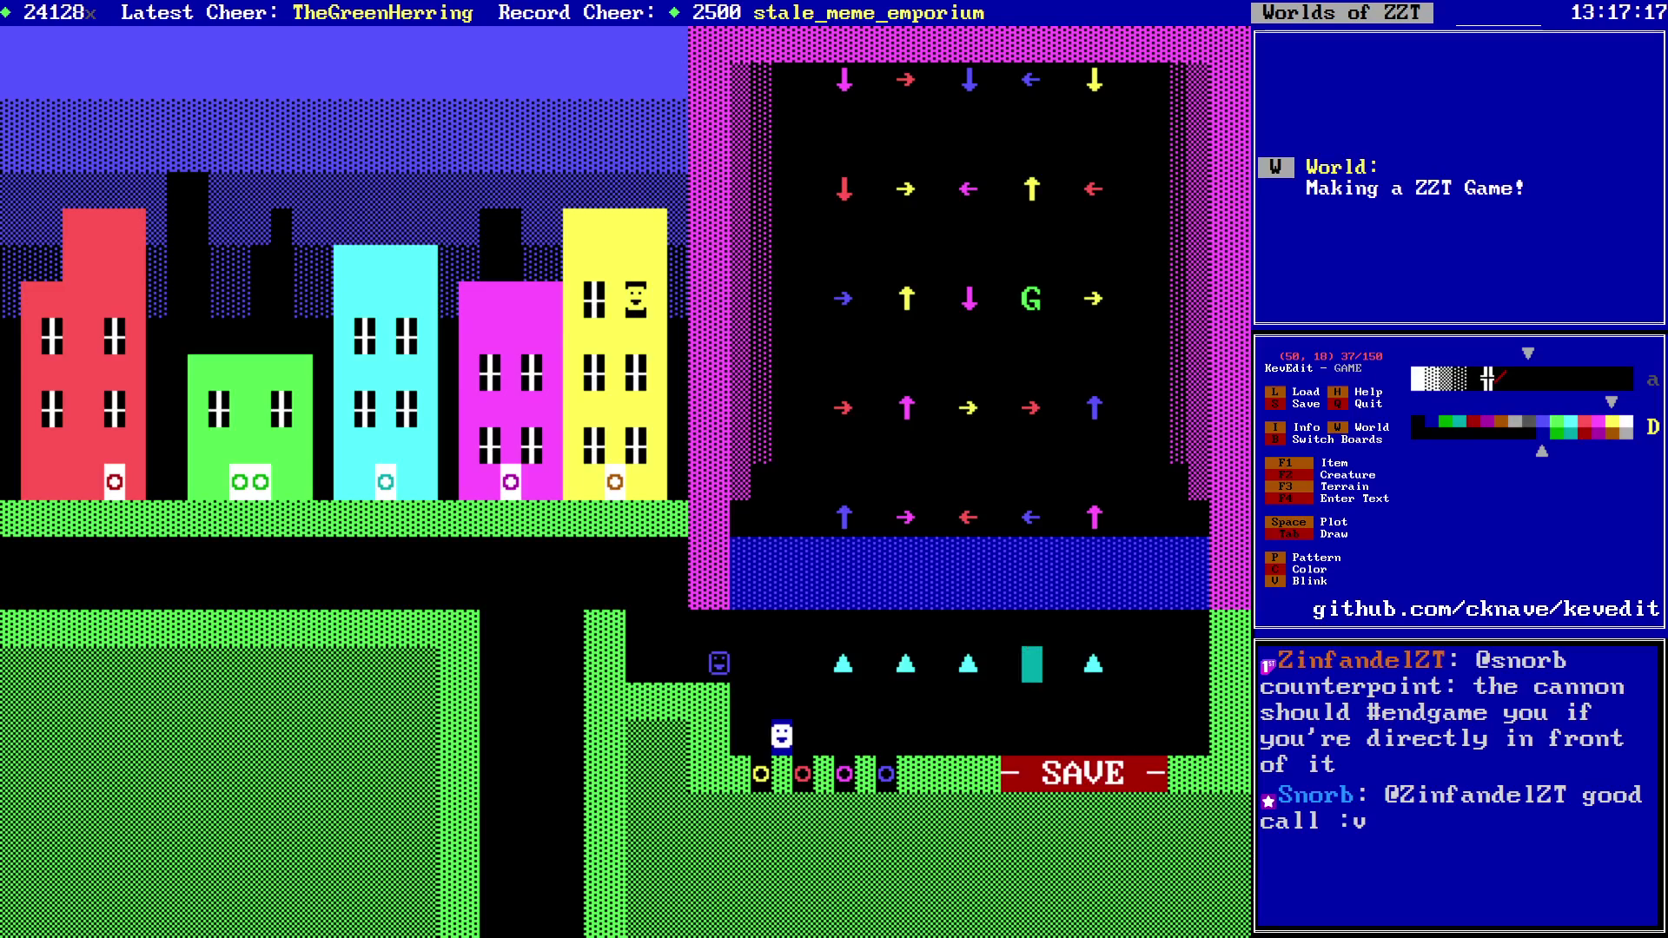
pyautogui.press('Up')
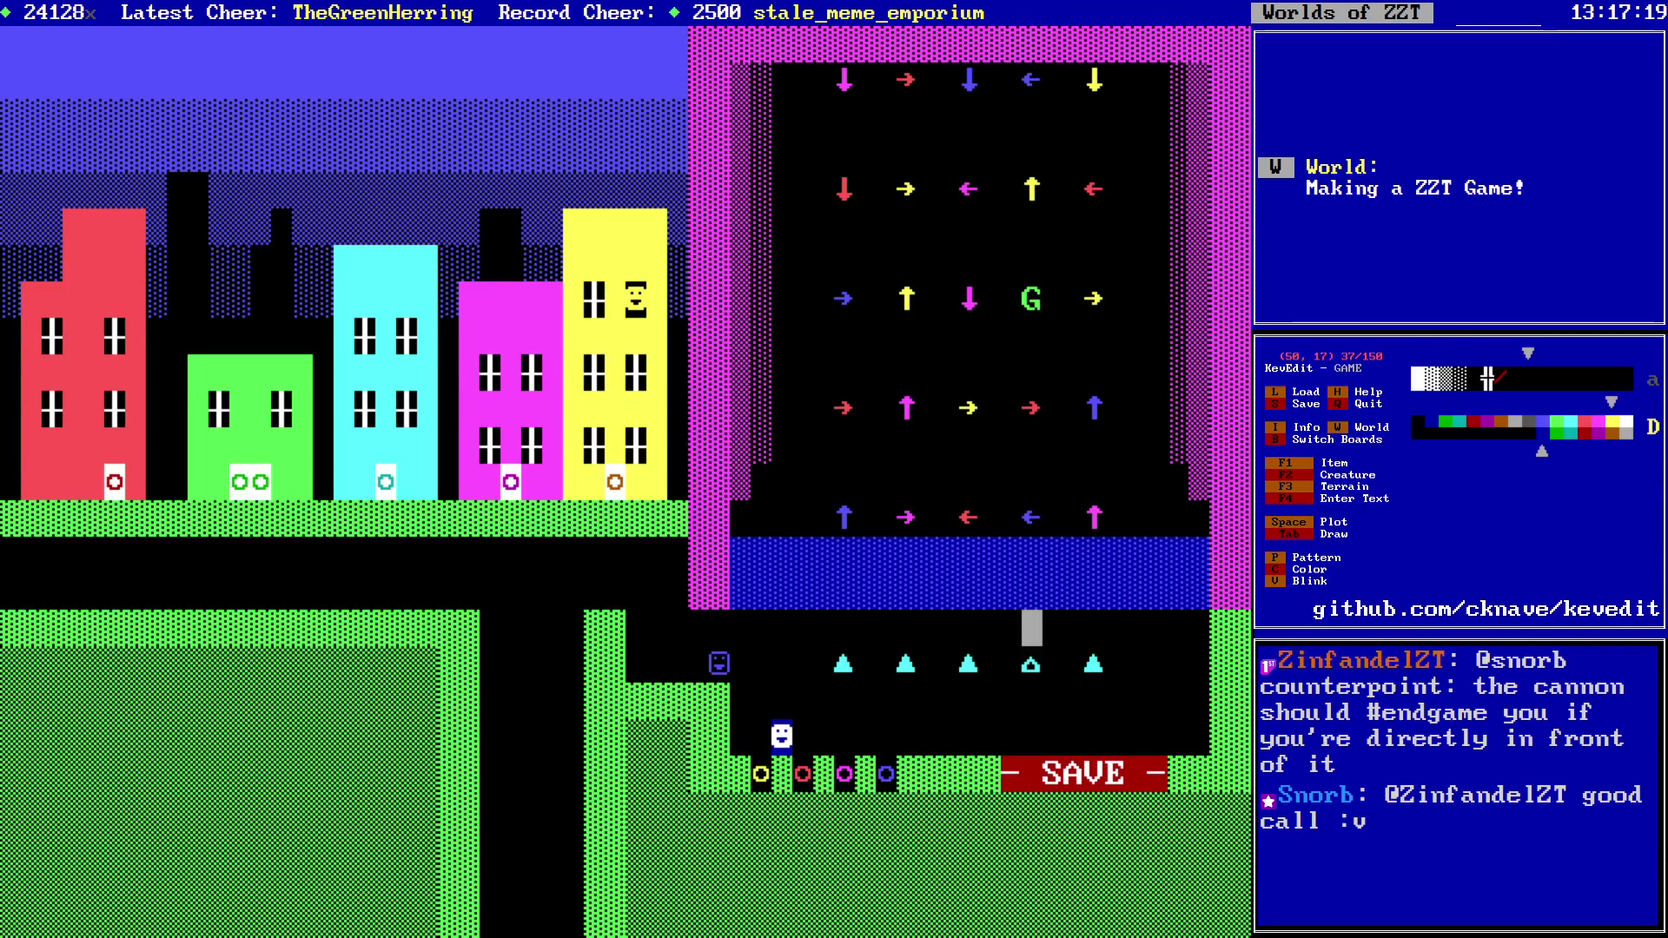
pyautogui.press('Up')
pyautogui.press('Up')
pyautogui.press('Up')
pyautogui.press('Return')
pyautogui.press('Return')
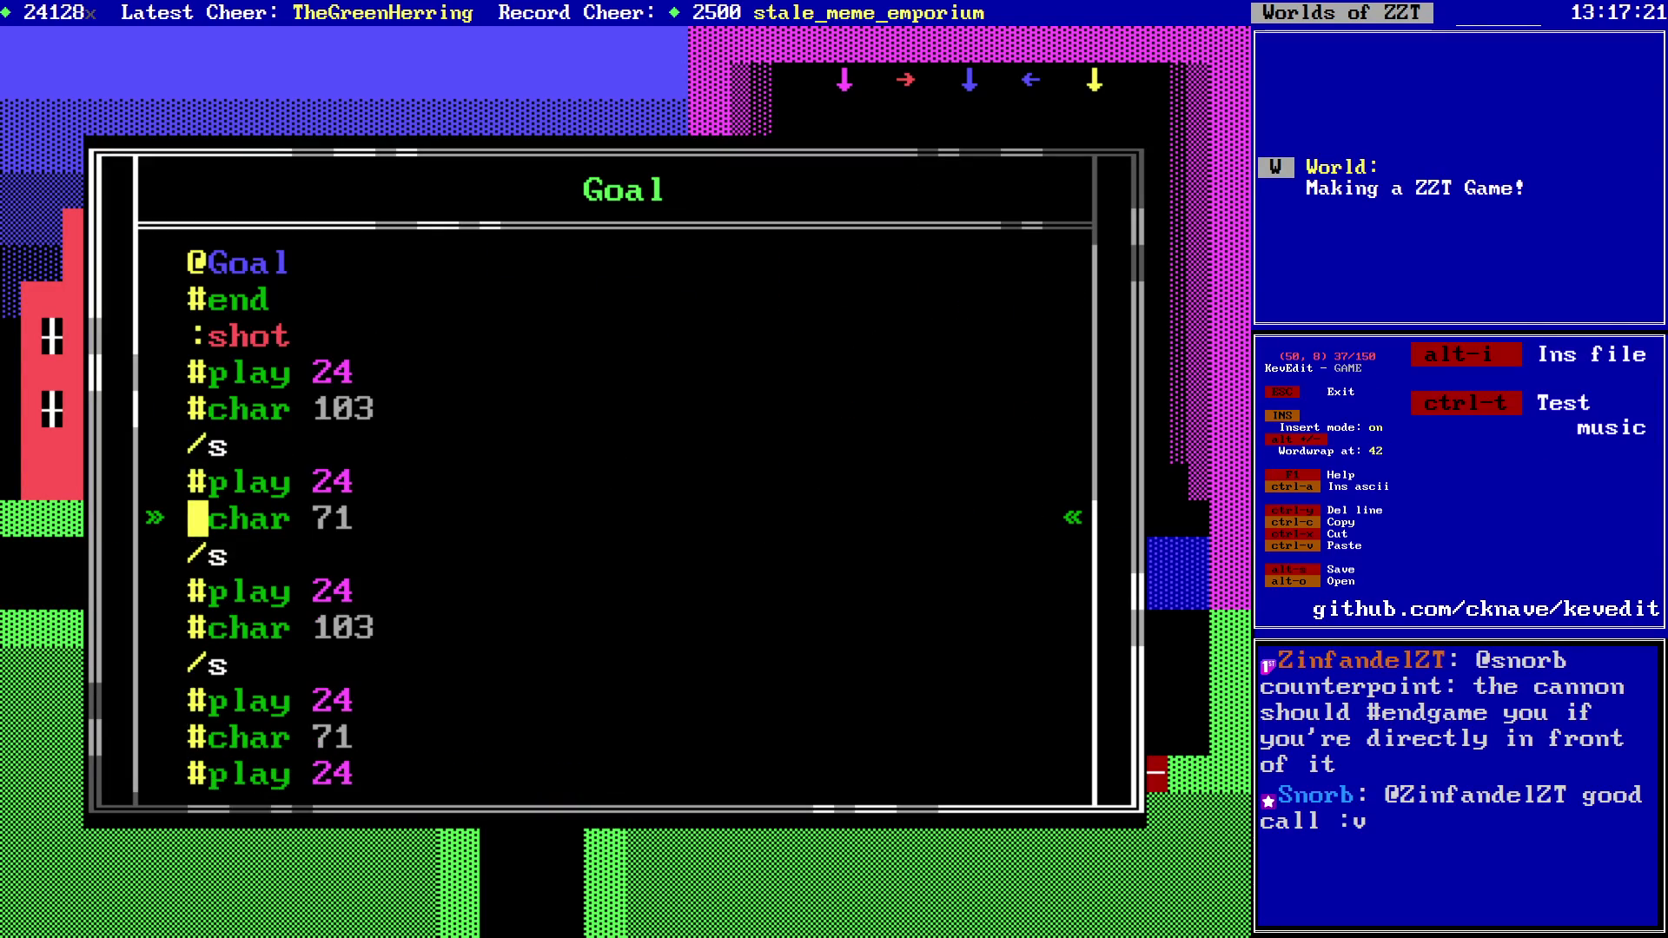
# Step: Change each /s line in the Goal script's :shot routine to /i
pyautogui.press('Up')
pyautogui.press('Up')
pyautogui.press('BackSpace')
pyautogui.write('i')
pyautogui.press('Down')
pyautogui.press('Down')
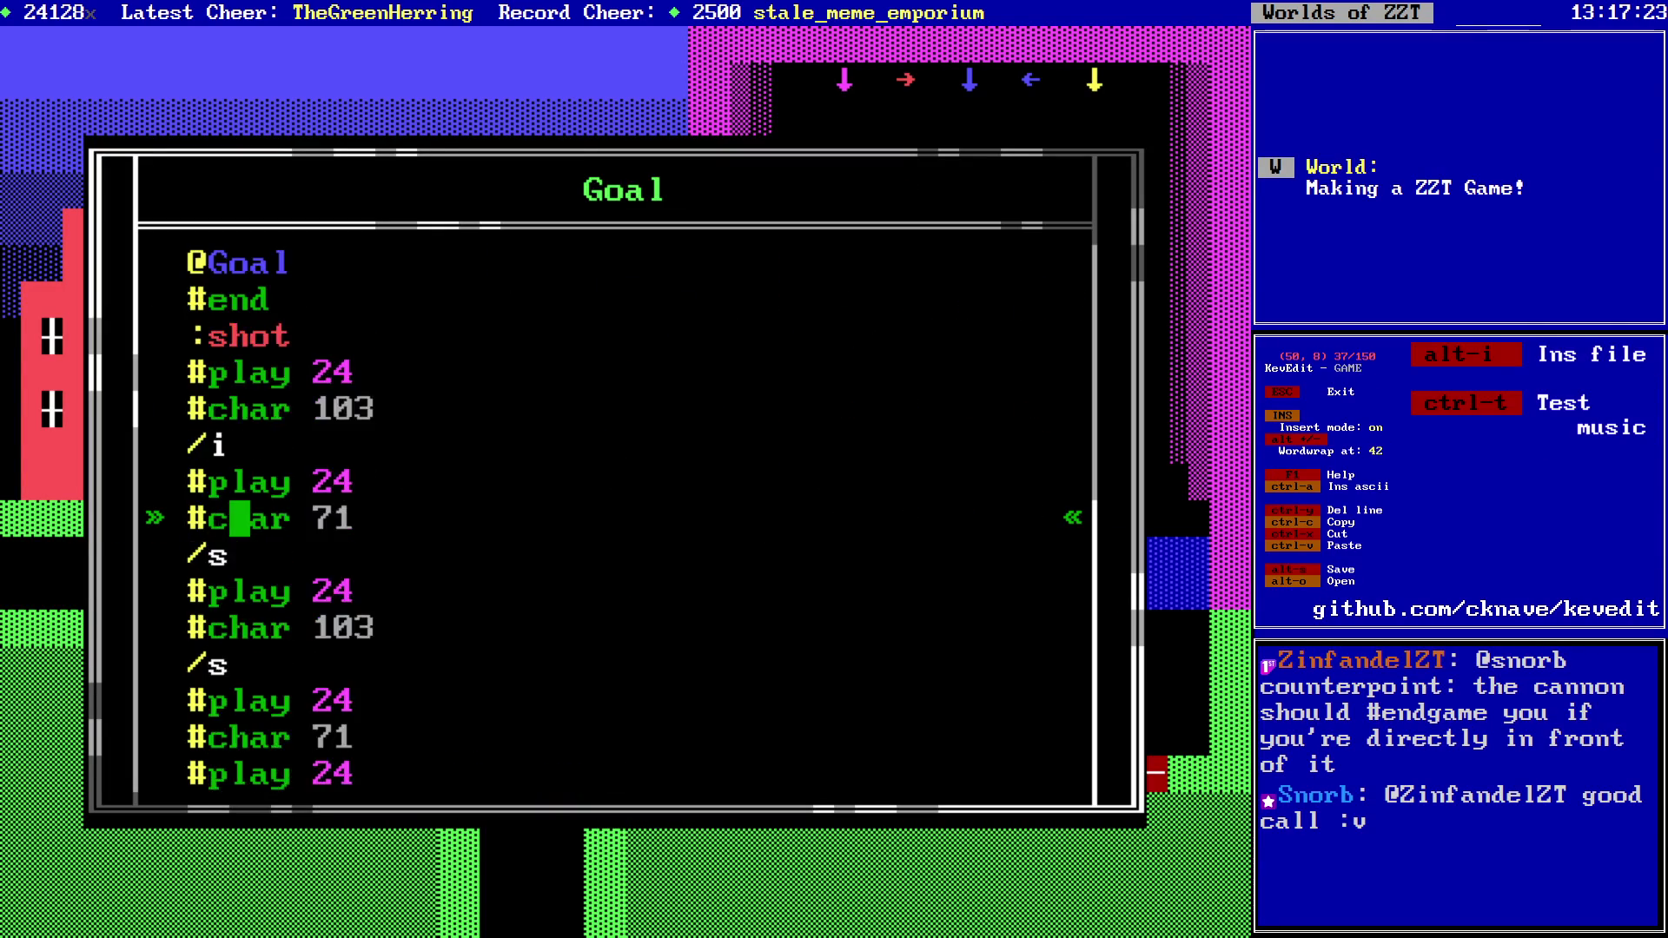
pyautogui.press('Down')
pyautogui.press('BackSpace')
pyautogui.write('i')
pyautogui.press('Down')
pyautogui.press('Down')
pyautogui.press('Down')
pyautogui.press('BackSpace')
pyautogui.write('i')
pyautogui.press('Down')
pyautogui.press('Down')
pyautogui.press('Down')
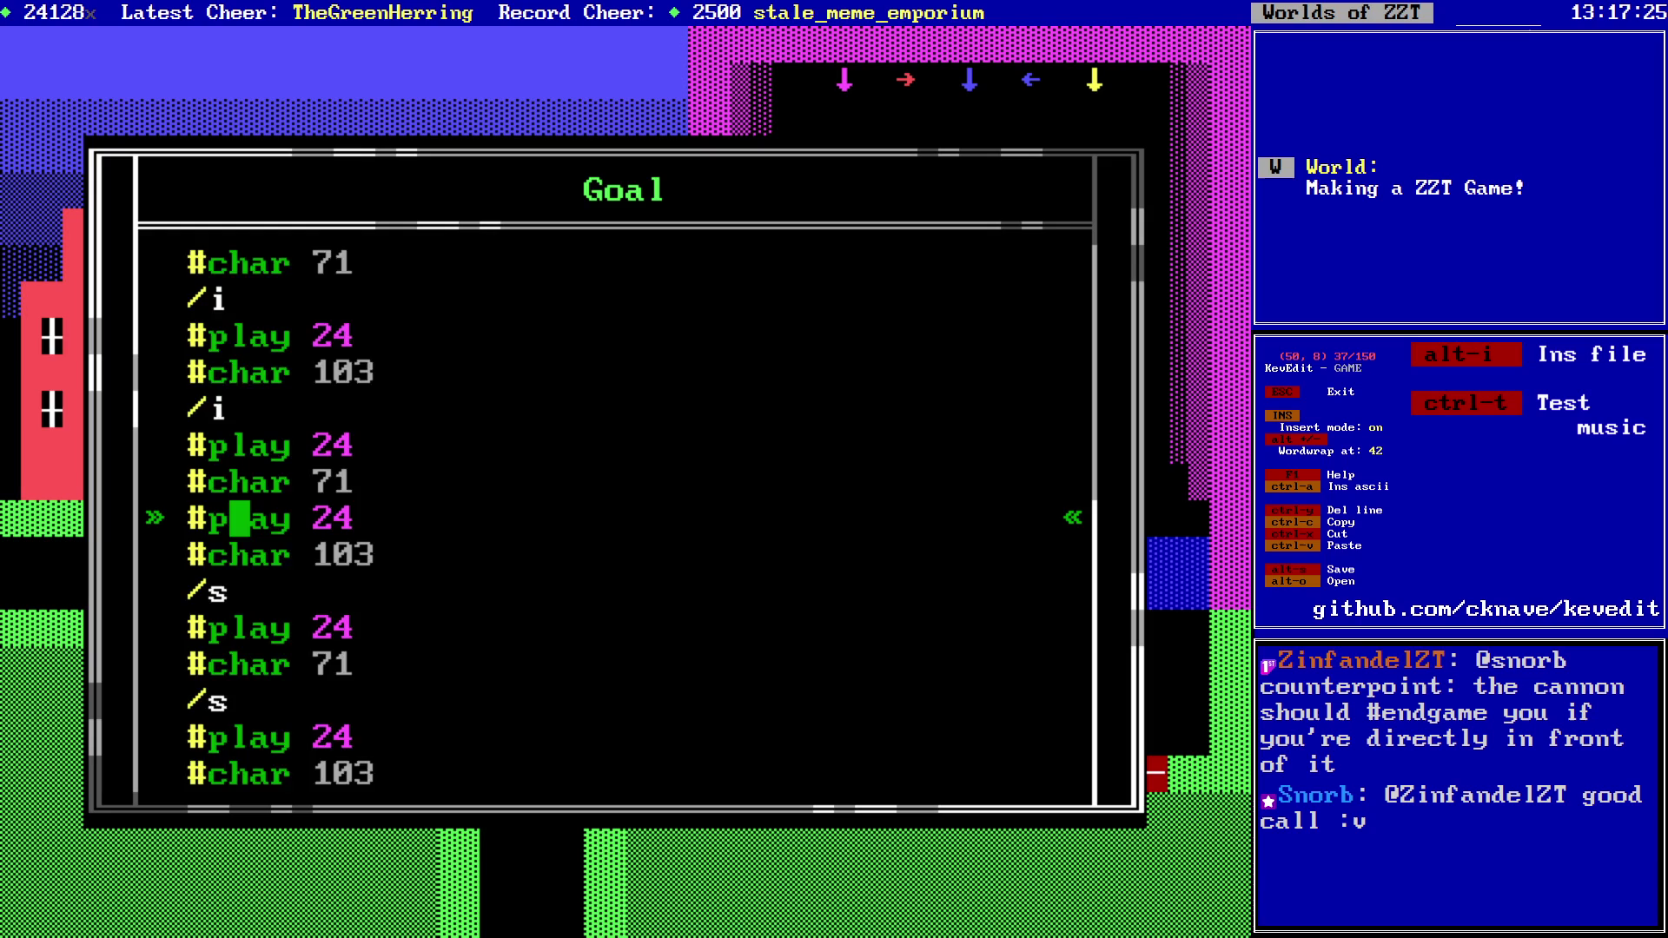
pyautogui.press('Down')
pyautogui.press('Down')
pyautogui.press('BackSpace')
pyautogui.write('i')
pyautogui.press('Down')
pyautogui.press('Down')
pyautogui.press('Down')
pyautogui.press('BackSpace')
pyautogui.write('i')
pyautogui.press('Down')
pyautogui.press('Down')
pyautogui.press('Down')
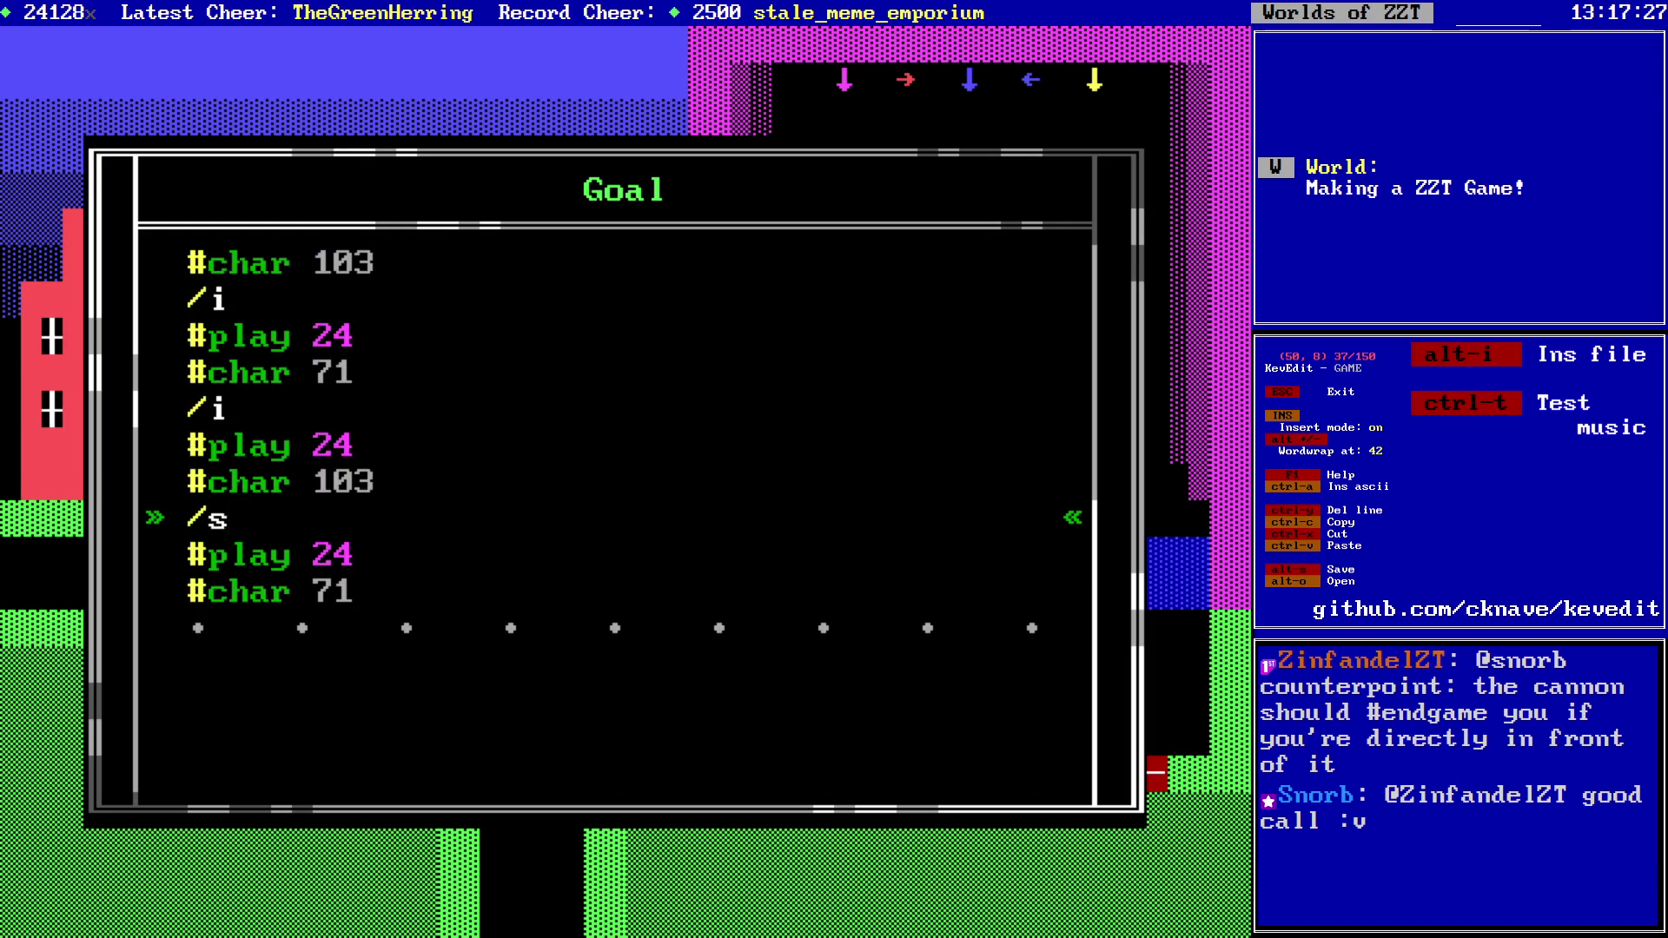
pyautogui.press('Down')
pyautogui.press('Down')
# Step: End the Goal script with #hat:appear followed by #end
pyautogui.press('End')
pyautogui.press('Return')
pyautogui.write('#hat:')
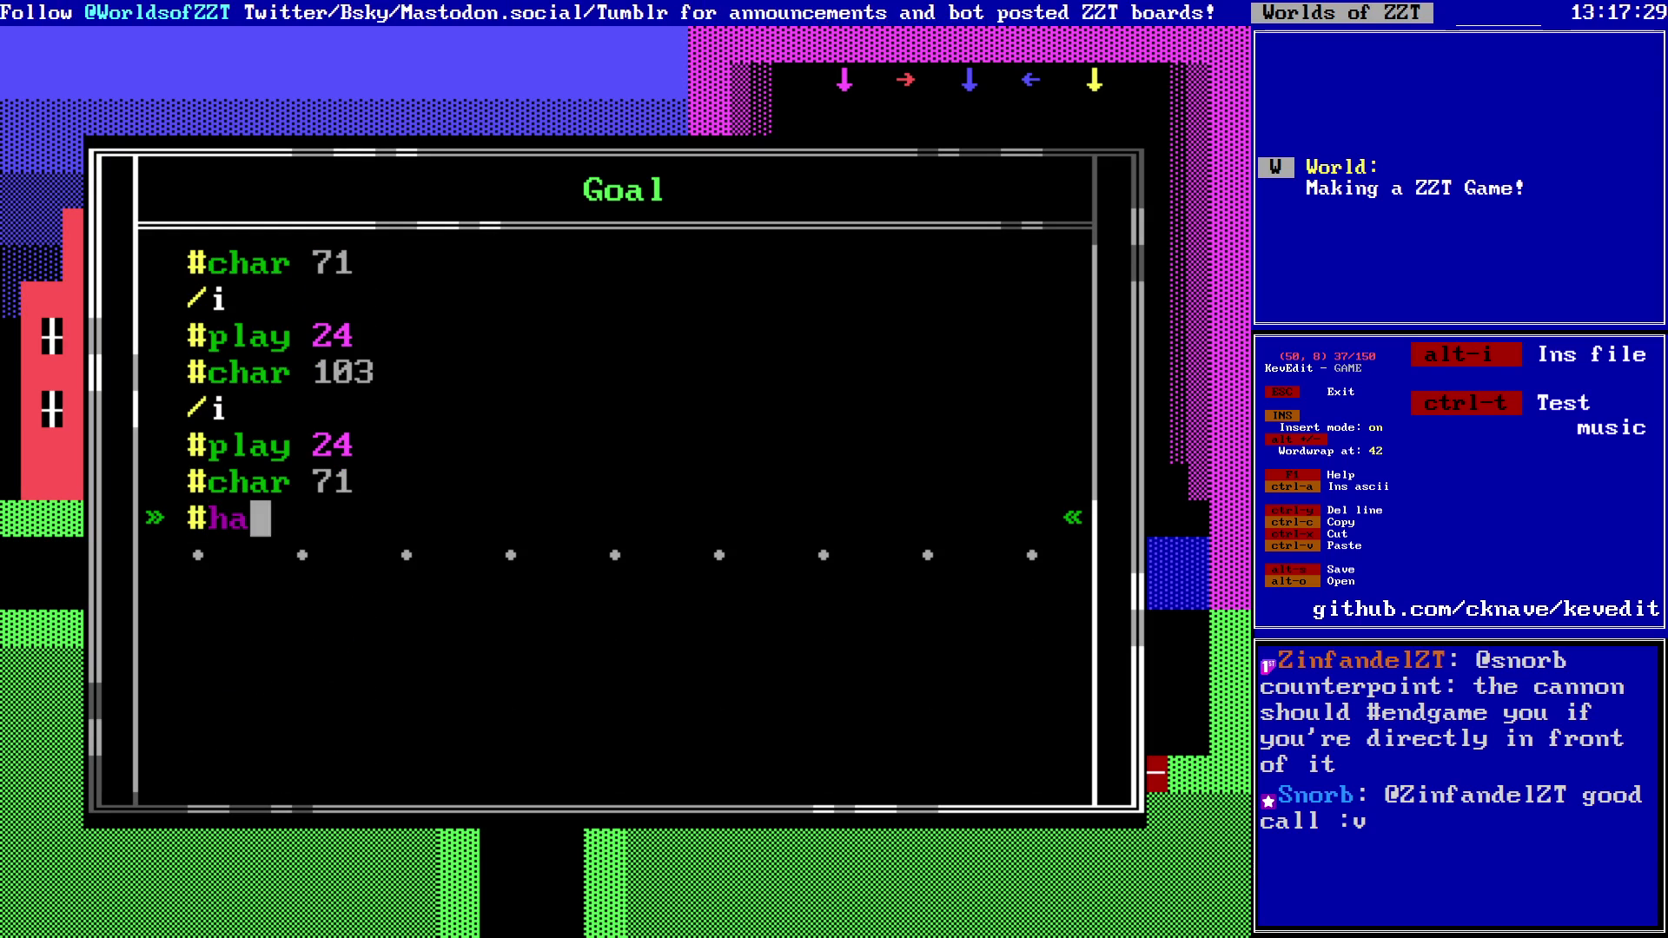
pyautogui.write('appear')
pyautogui.press('Return')
pyautogui.write('#end')
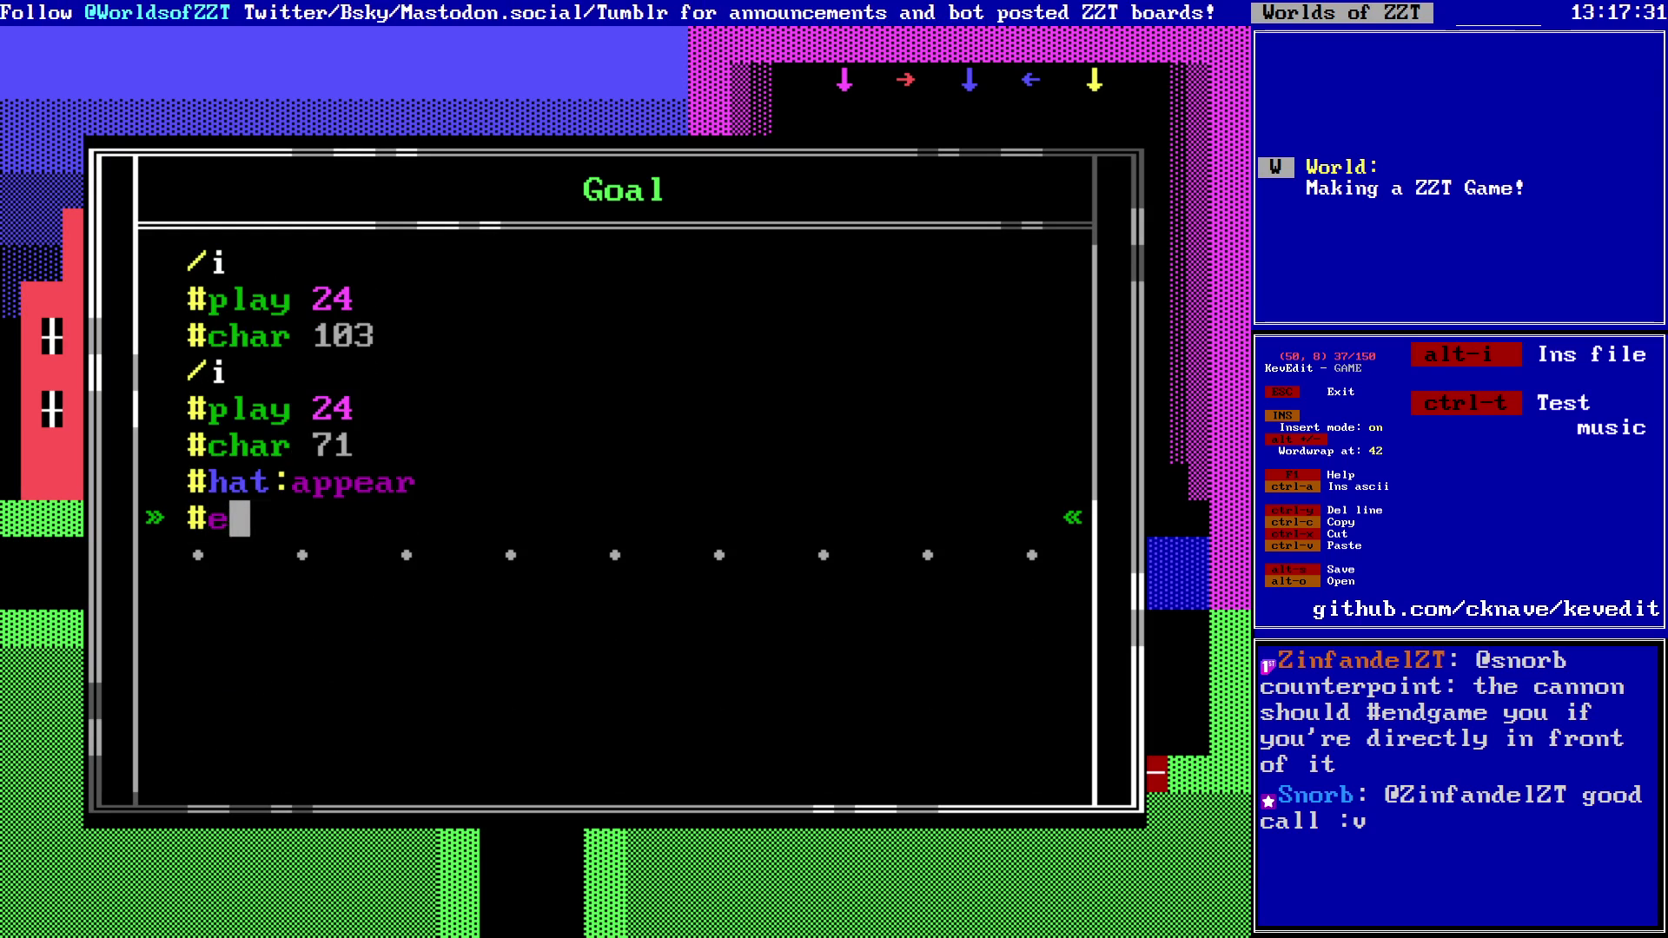
pyautogui.press('Escape')
pyautogui.press('Down')
pyautogui.press('Down')
pyautogui.press('Down')
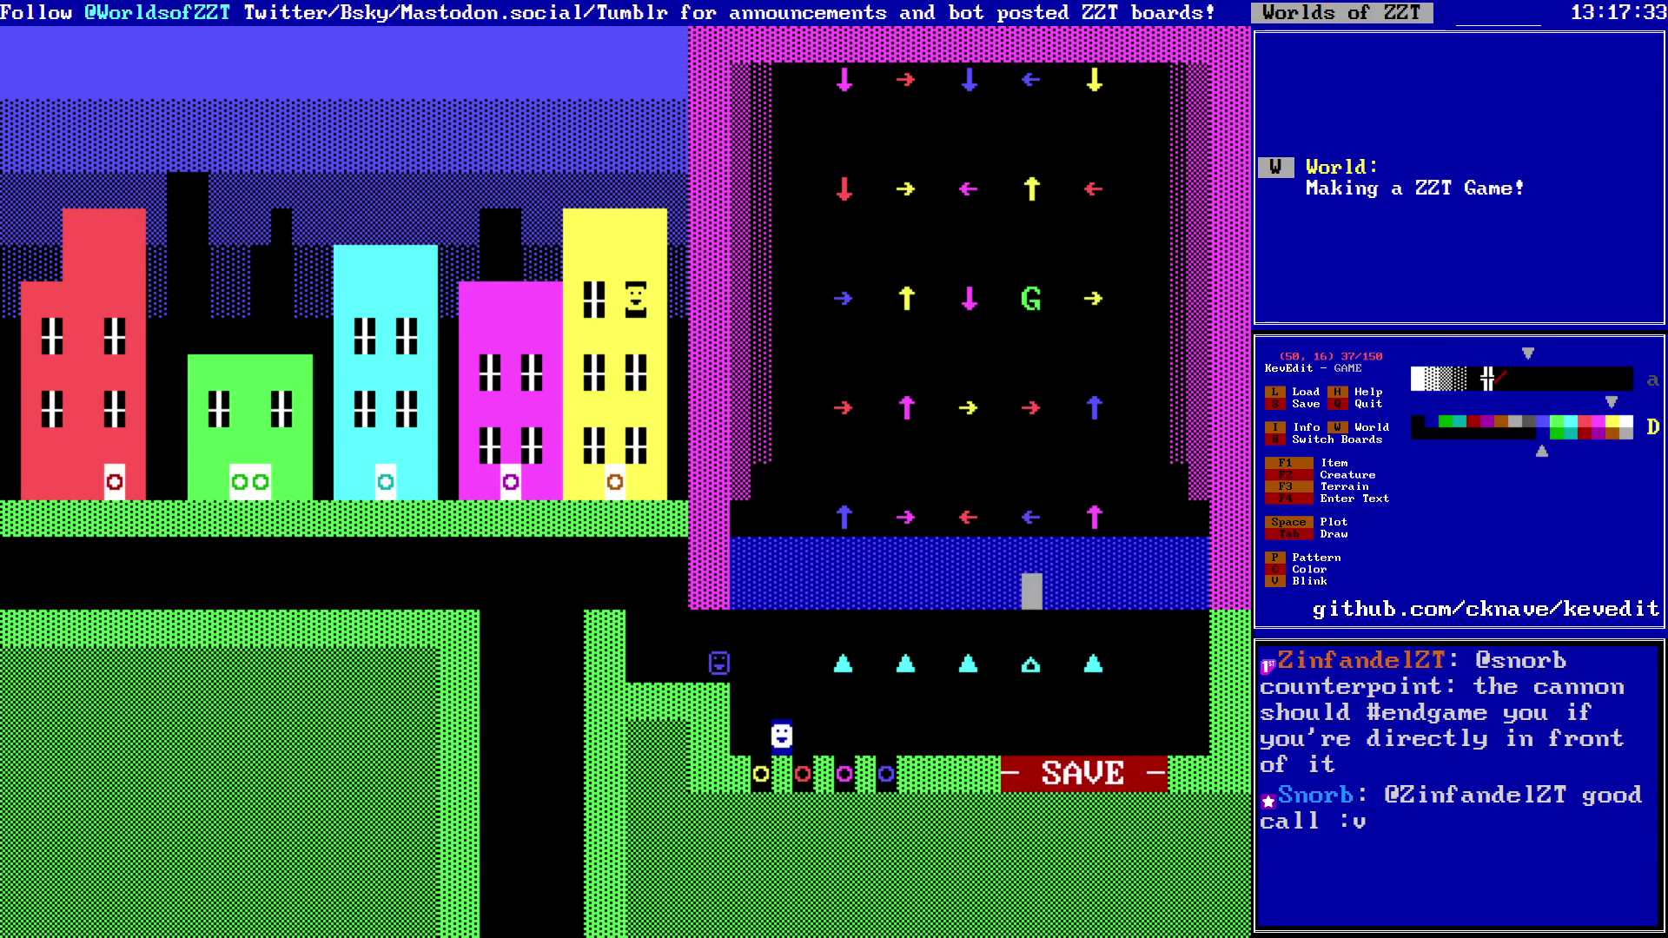
pyautogui.press('Return')
pyautogui.press('Return')
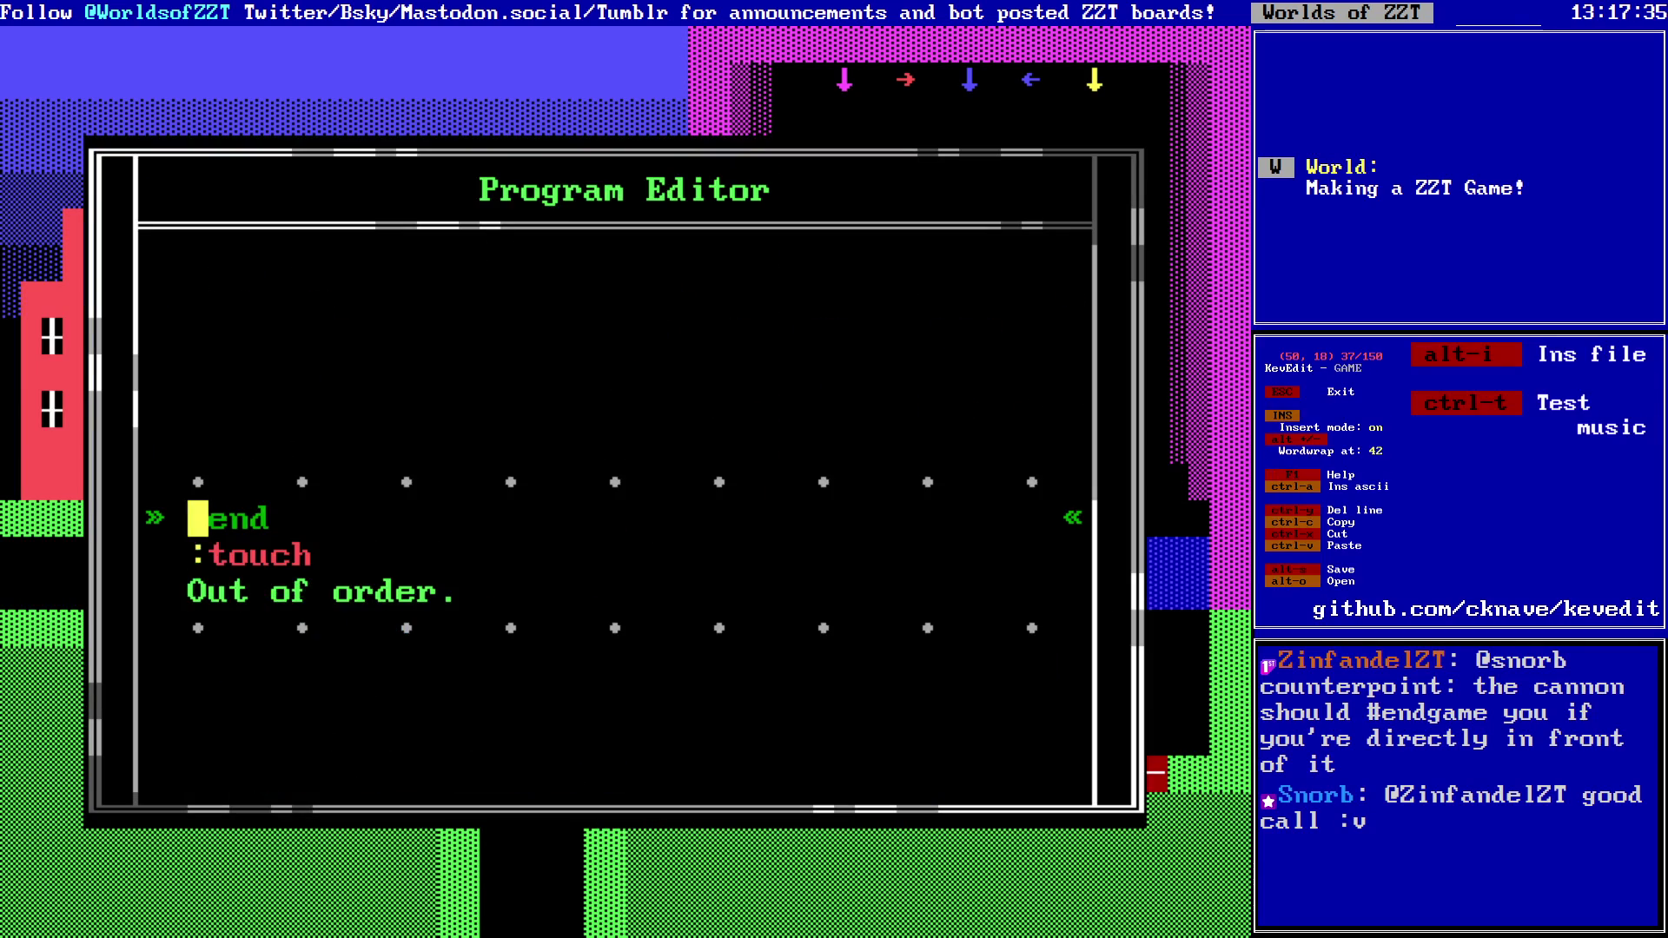
pyautogui.press('Return')
pyautogui.press('Up')
pyautogui.write('@Hat')
pyautogui.press('Down')
pyautogui.press('Down')
pyautogui.press('Down')
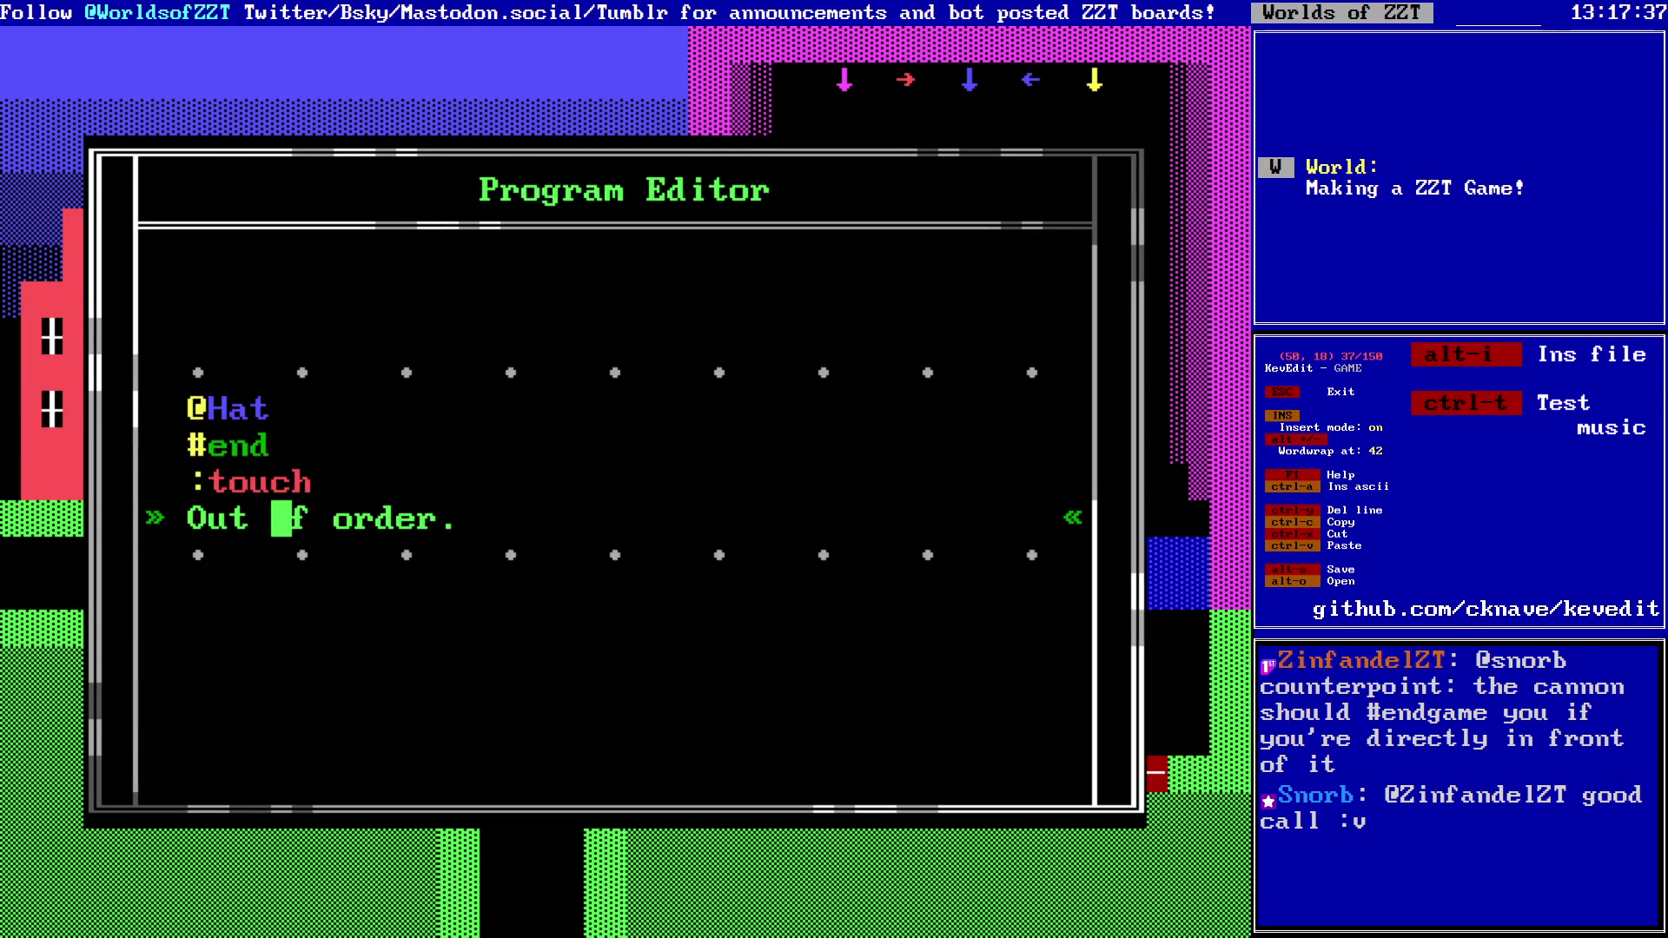
pyautogui.press('End')
pyautogui.press('Return')
pyautogui.write('#end')
pyautogui.press('Return')
pyautogui.write(':appear')
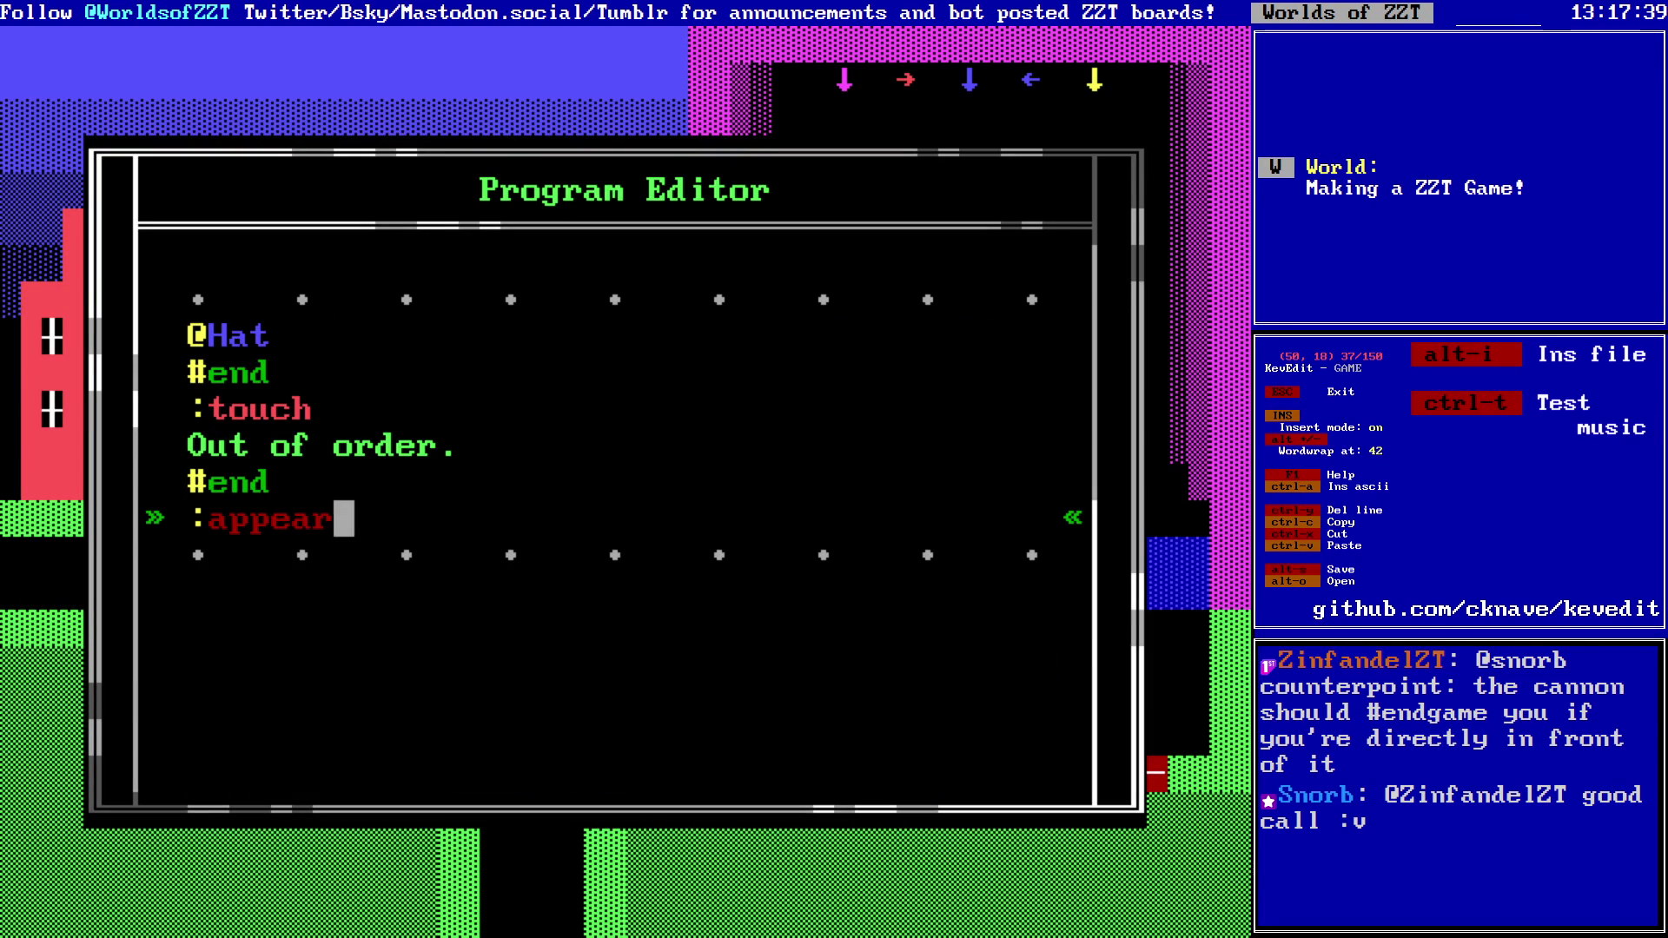
pyautogui.press('Escape')
pyautogui.press('Escape')
pyautogui.press('Return')
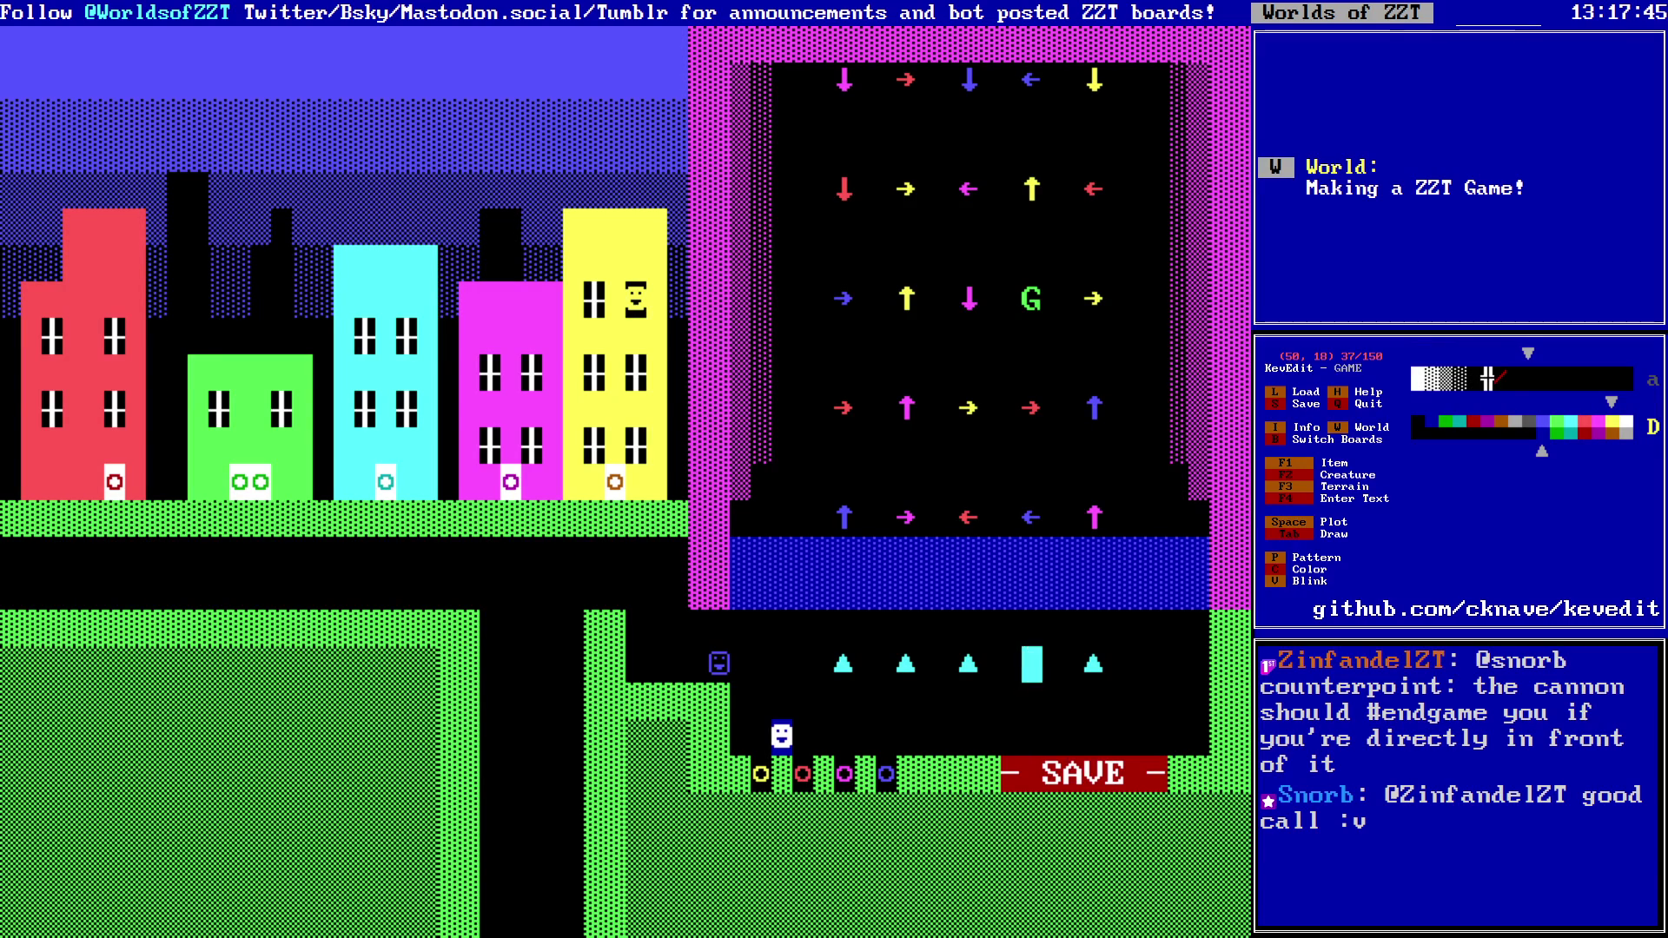
pyautogui.press('b')
pyautogui.press('Up')
pyautogui.press('Up')
pyautogui.press('Up')
pyautogui.press('Return')
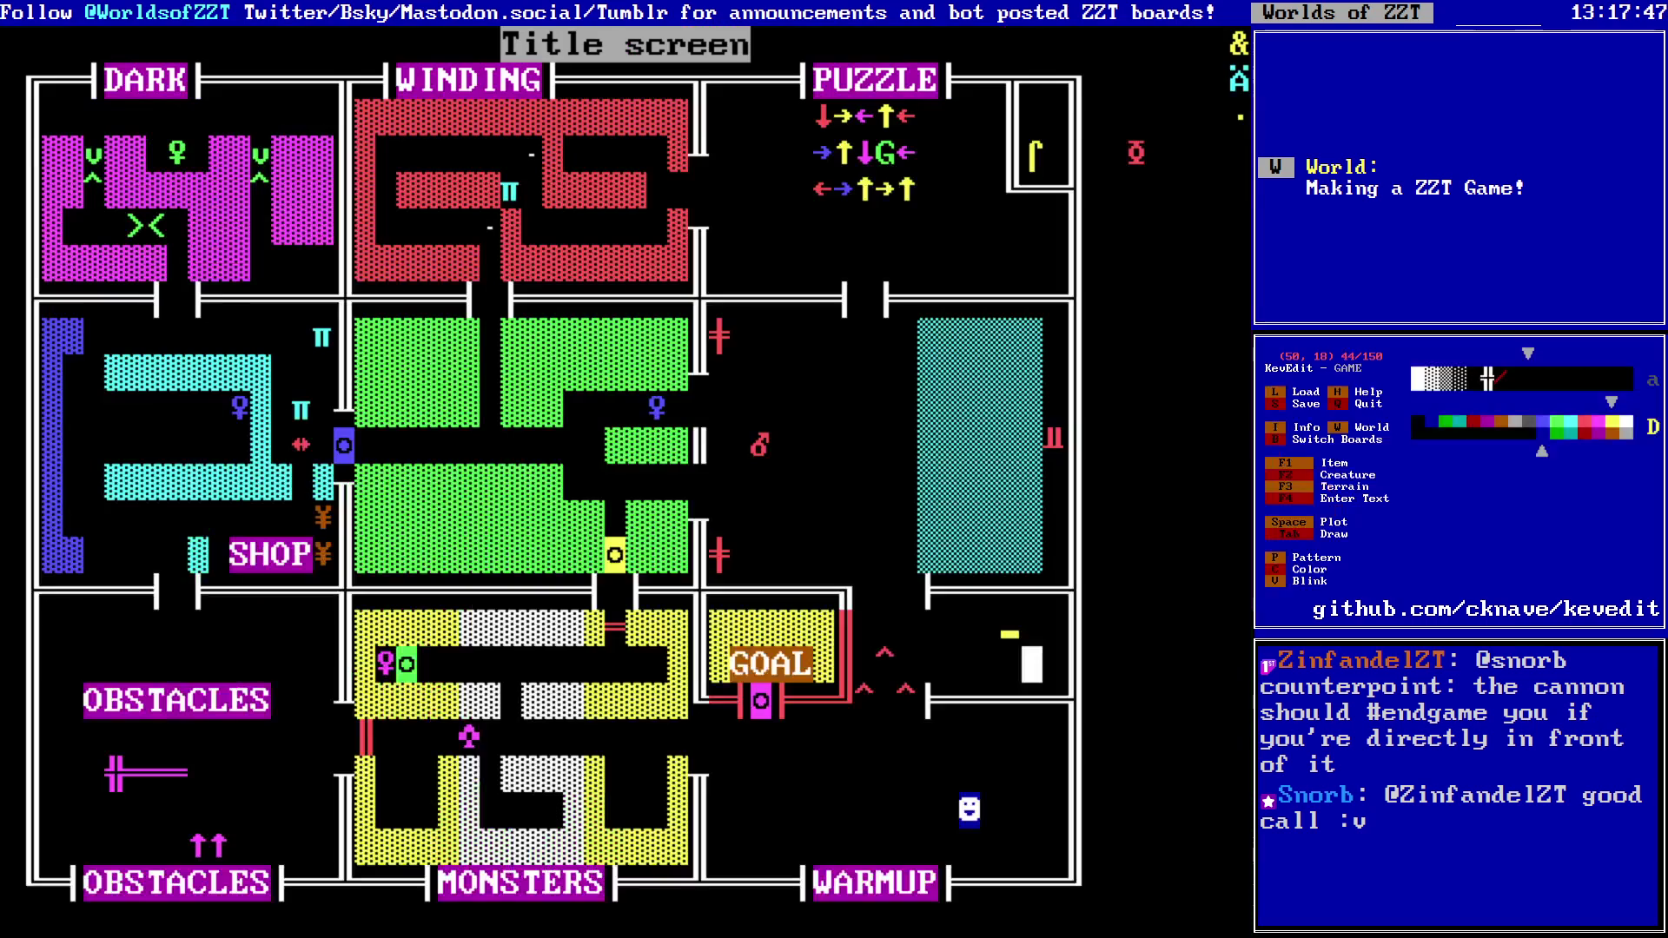
pyautogui.press('Up')
pyautogui.press('Up')
pyautogui.press('Up')
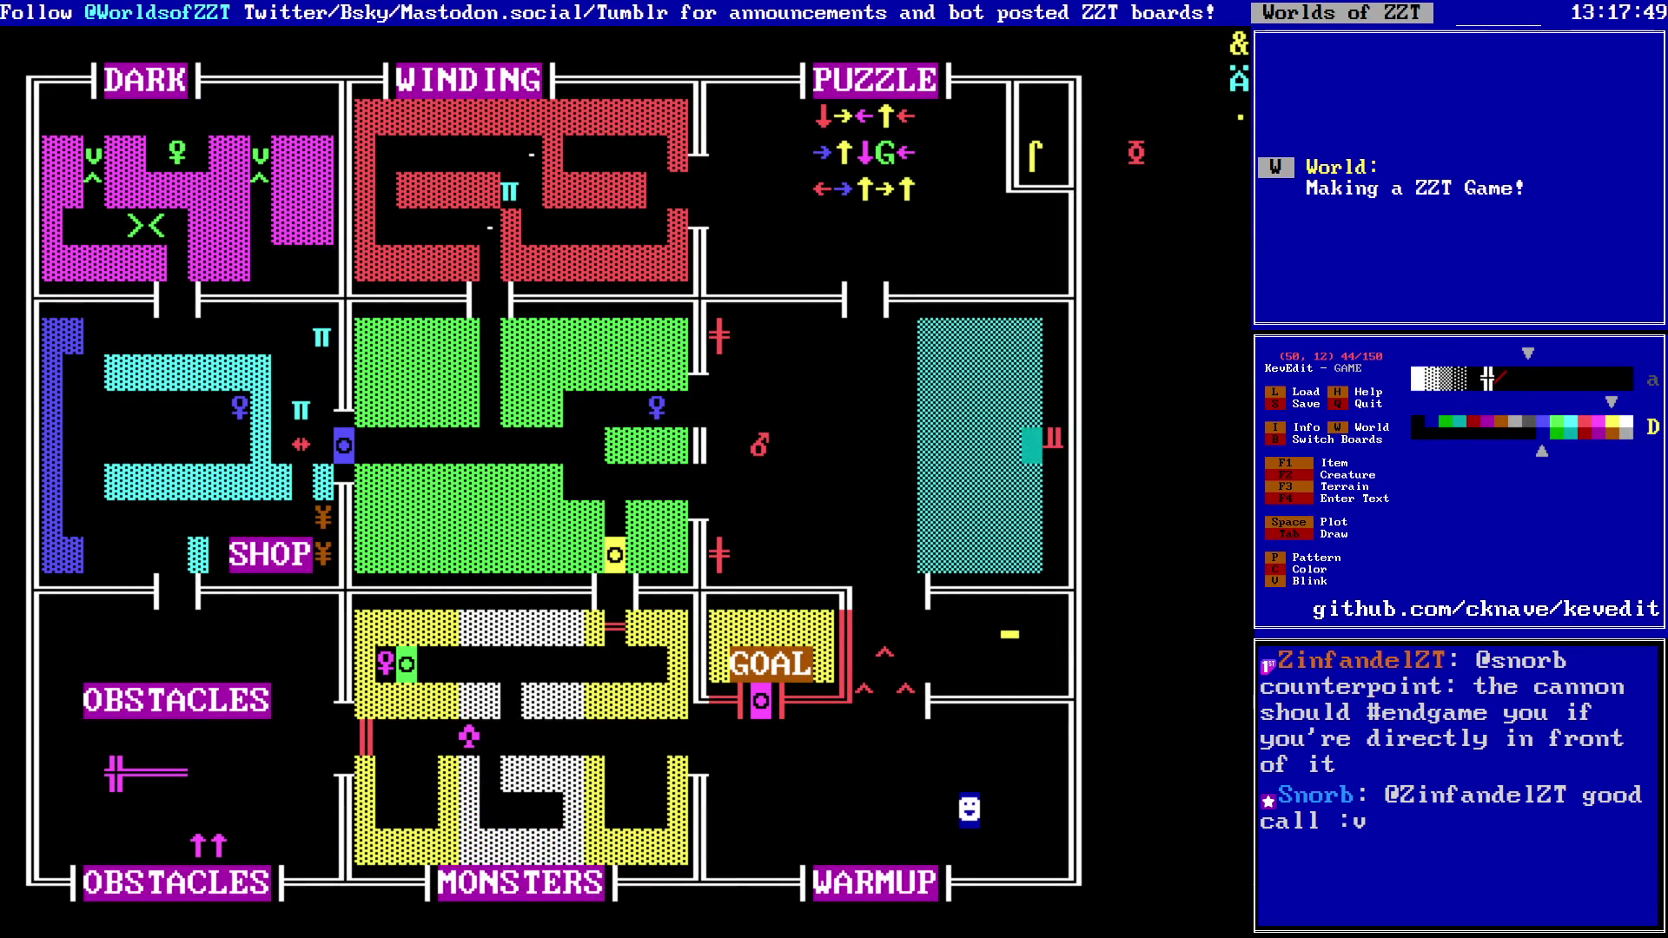
pyautogui.press('Right')
pyautogui.press('Up')
pyautogui.press('Up')
pyautogui.press('Up')
pyautogui.press('Up')
pyautogui.press('Up')
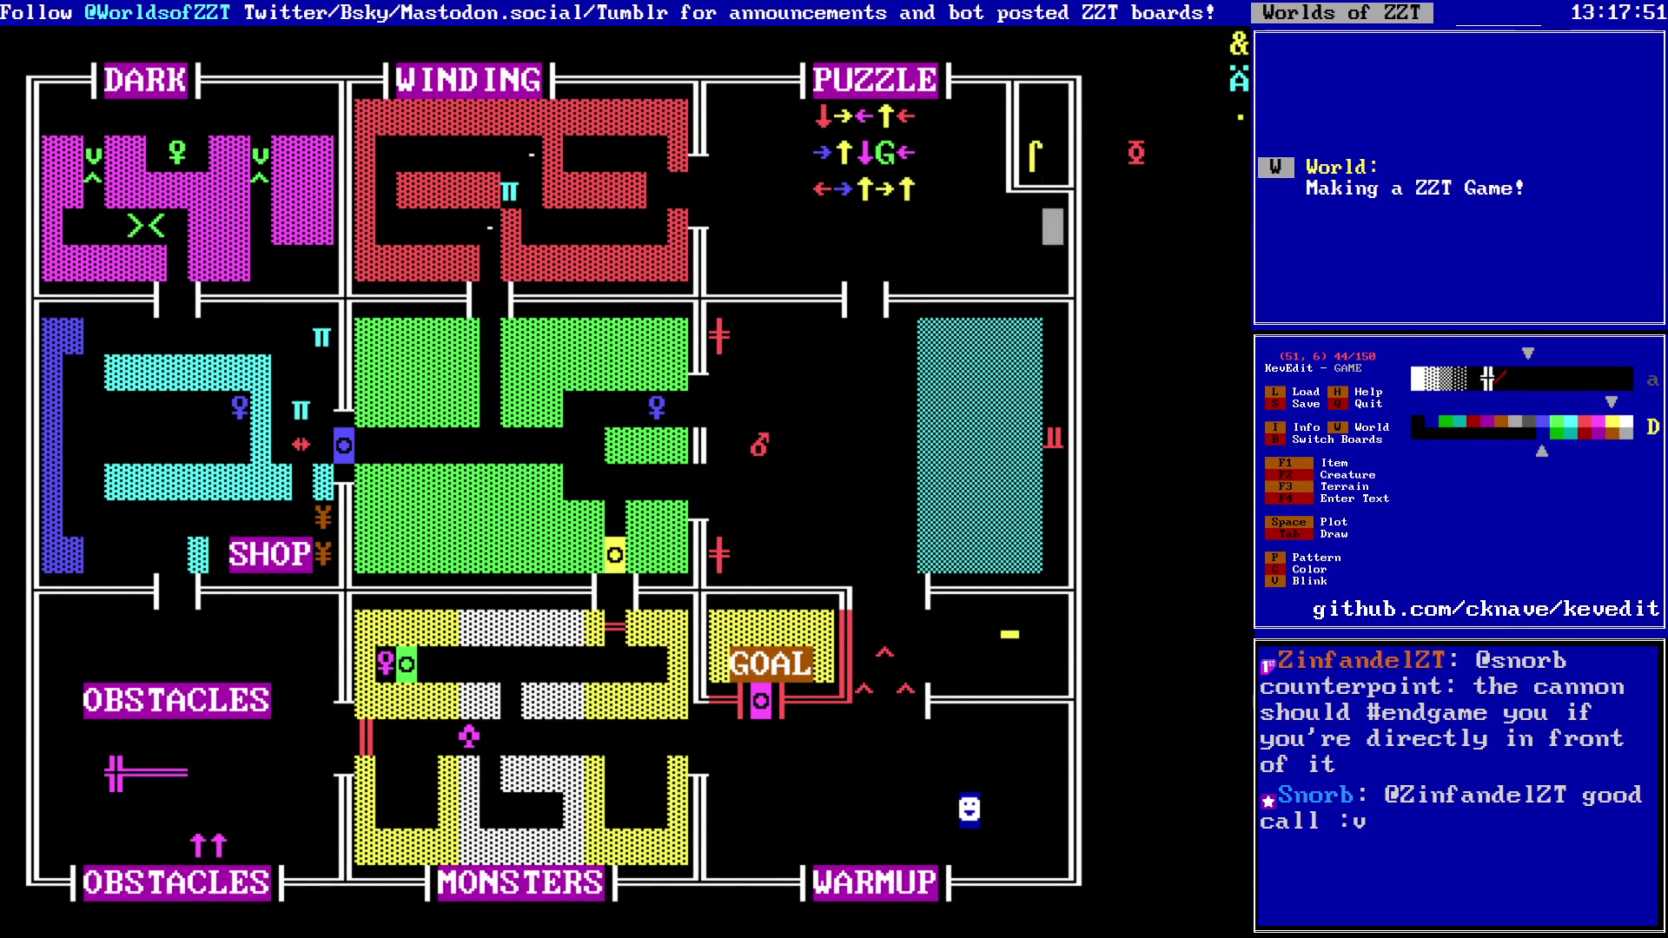
pyautogui.press('Left')
pyautogui.press('Right')
pyautogui.press('Down')
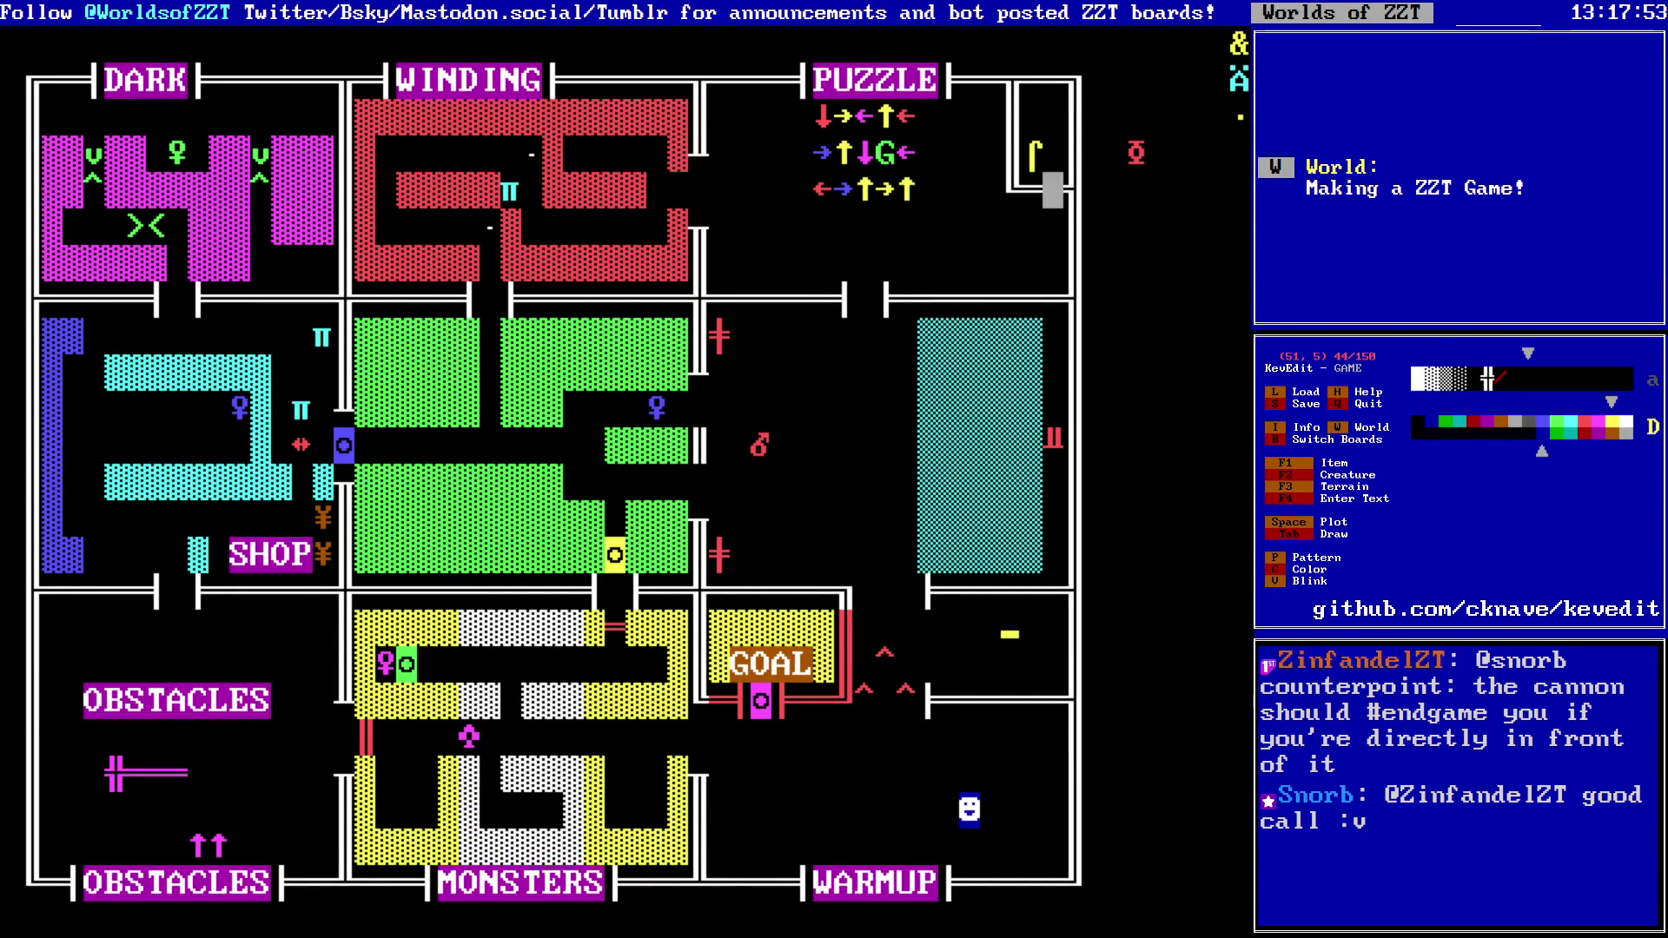
pyautogui.press('Down')
pyautogui.press('Down')
pyautogui.press('Down')
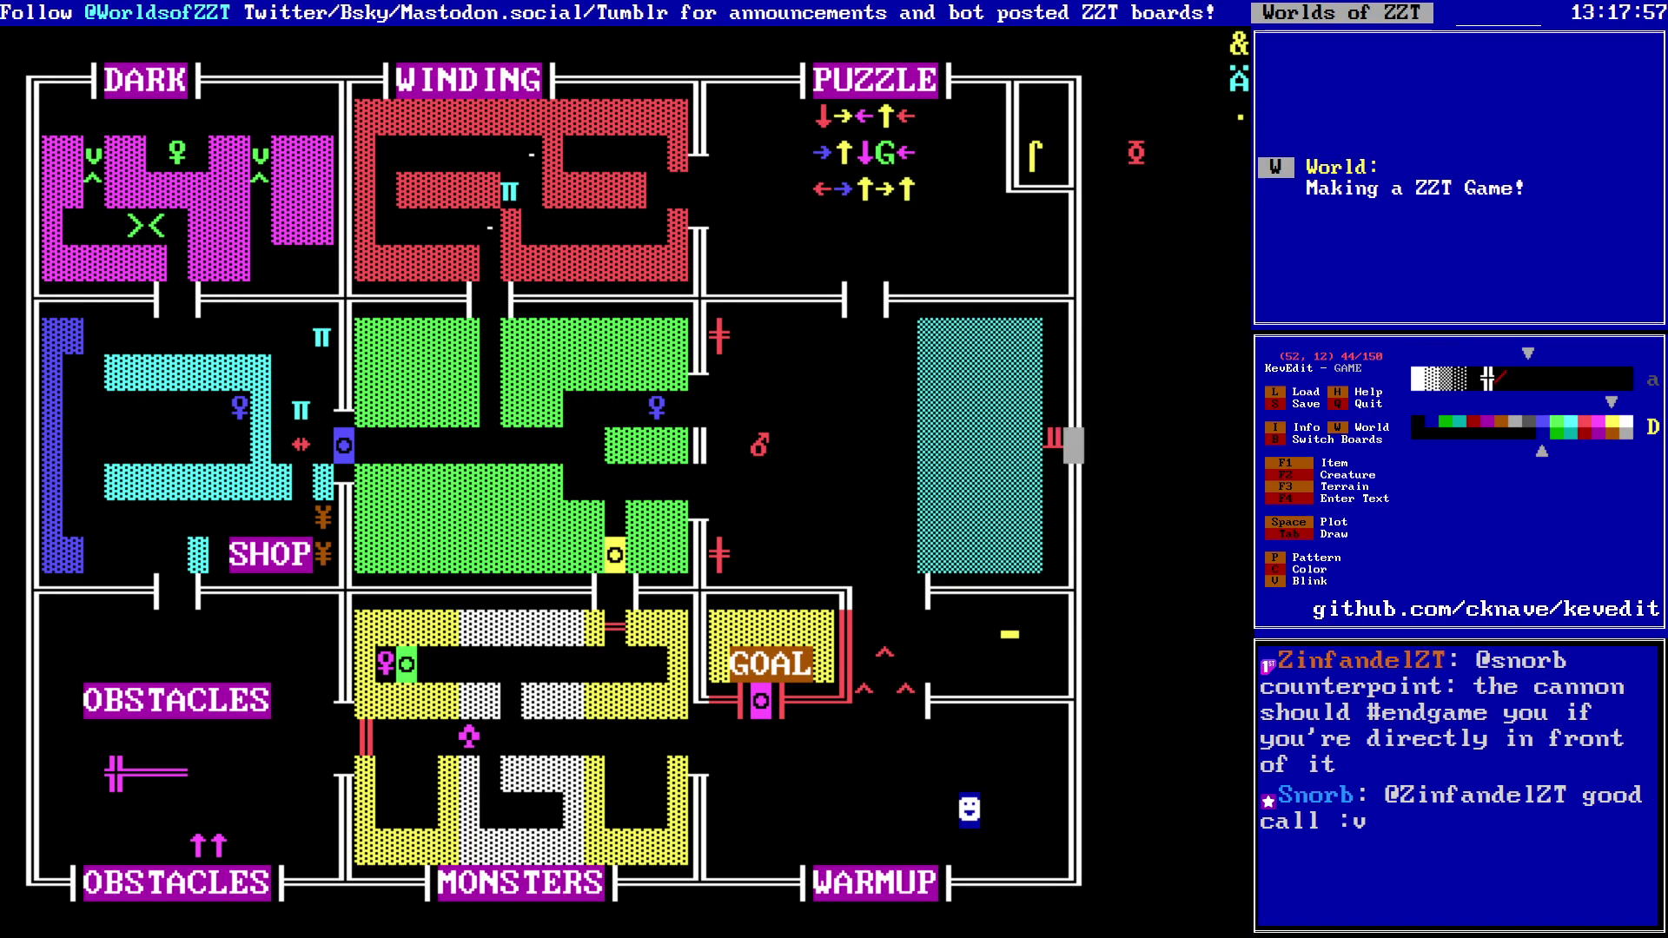
pyautogui.press('Up')
pyautogui.press('Up')
pyautogui.press('Up')
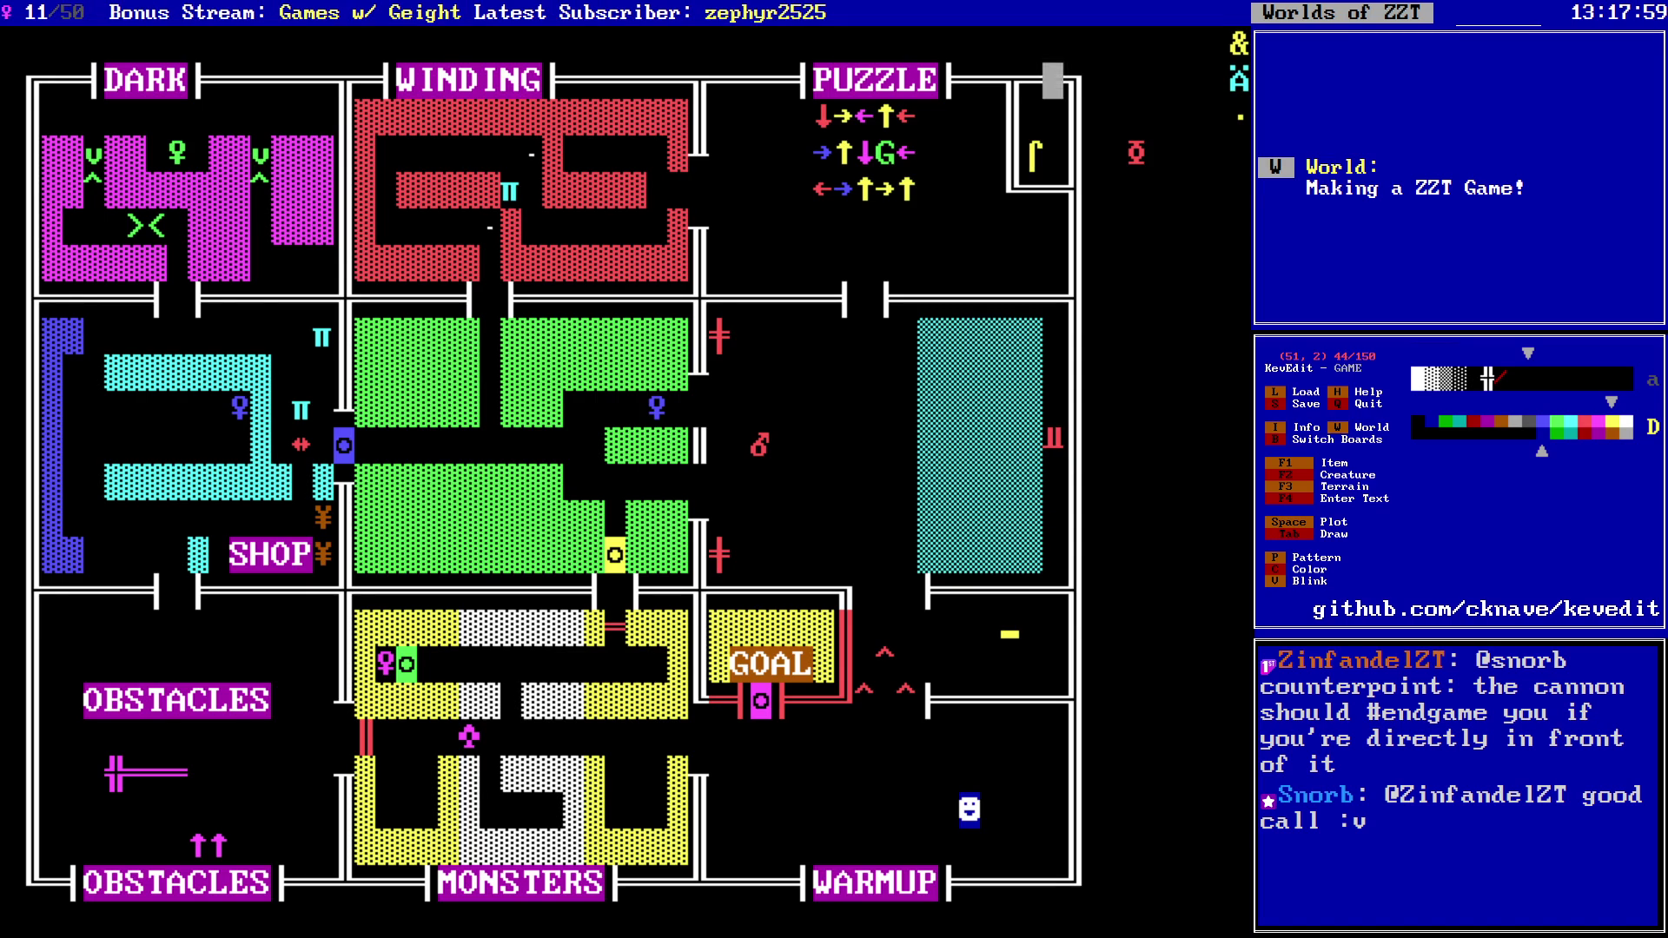
pyautogui.press('Left')
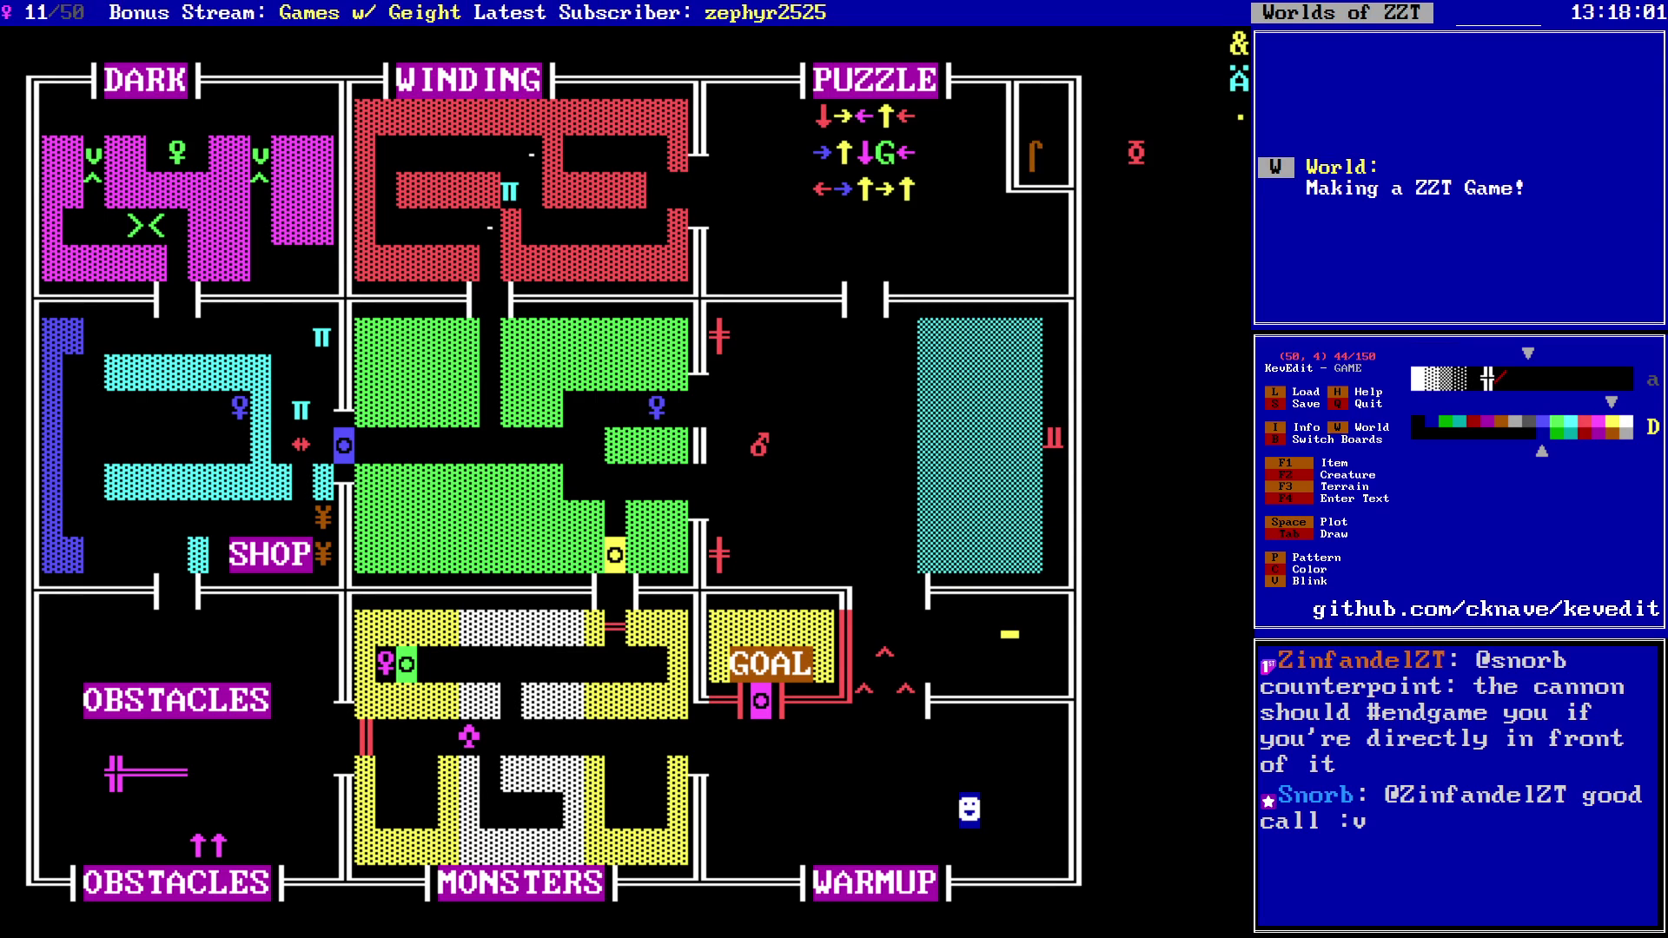
pyautogui.press('Down')
pyautogui.press('Right')
pyautogui.press('Right')
pyautogui.press('Up')
pyautogui.press('Left')
pyautogui.hotkey('shift', 'Left')
pyautogui.hotkey('shift', 'Left')
pyautogui.hotkey('shift', 'Left')
pyautogui.hotkey('shift', 'Down')
pyautogui.hotkey('shift', 'Right')
pyautogui.hotkey('shift', 'Down')
pyautogui.press('Up')
pyautogui.press('Up')
pyautogui.press('Up')
pyautogui.press('Left')
pyautogui.press('Left')
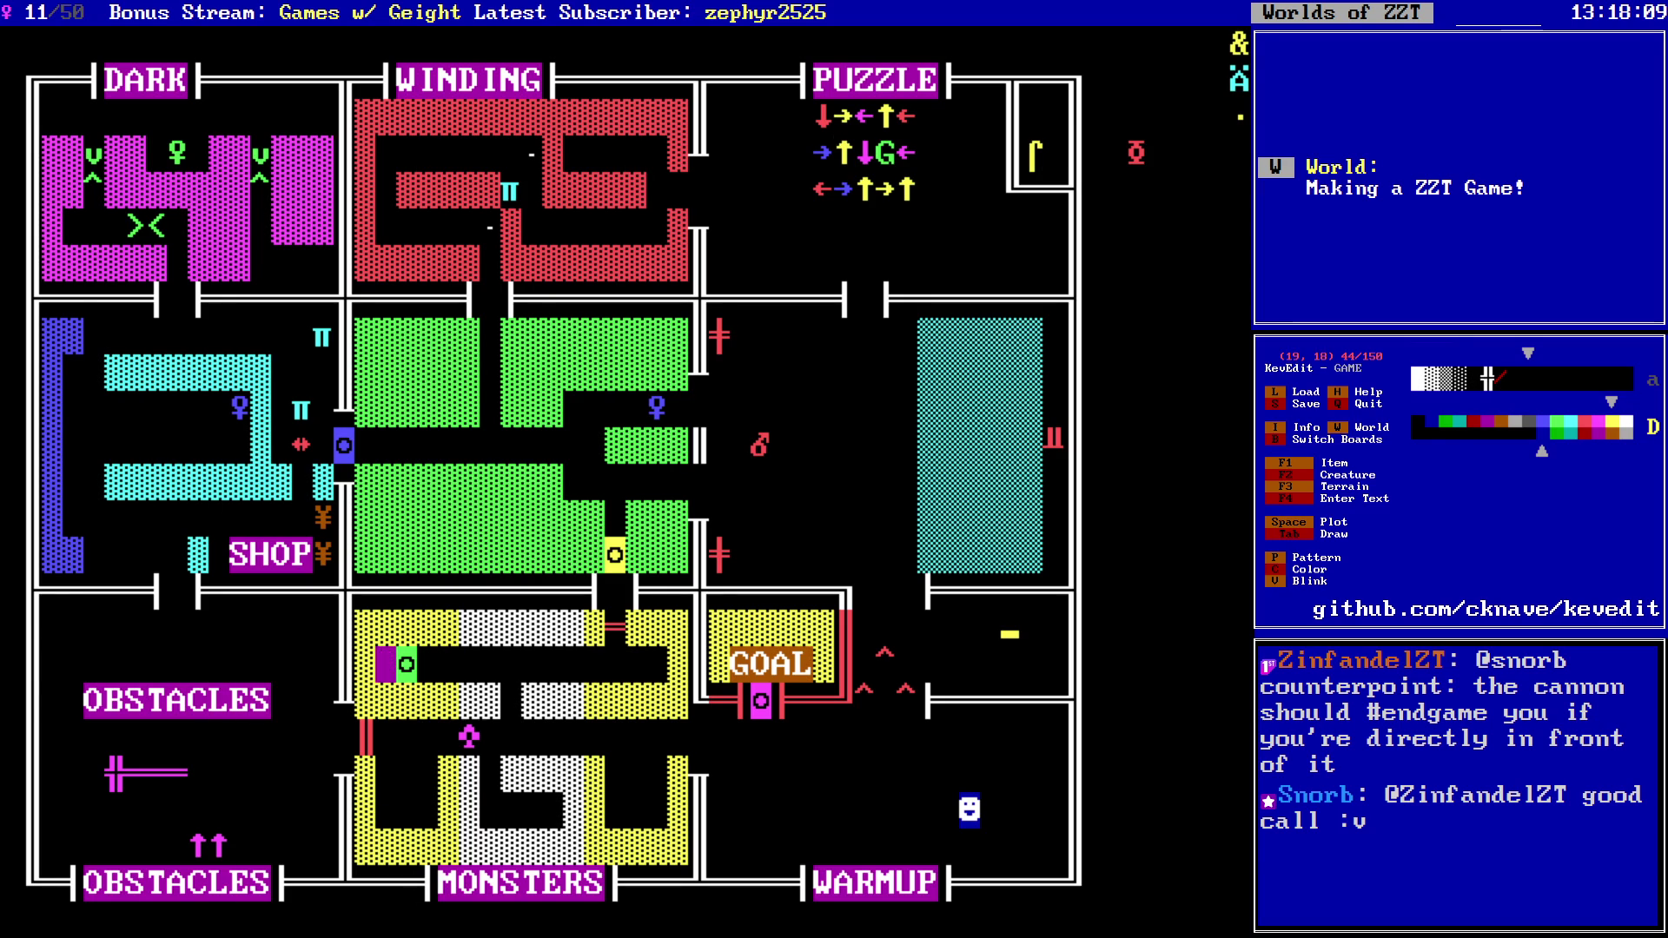
pyautogui.hotkey('shift', 'Right')
pyautogui.hotkey('shift', 'Right')
pyautogui.hotkey('shift', 'Right')
pyautogui.hotkey('shift', 'Up')
pyautogui.hotkey('shift', 'Right')
pyautogui.press('b')
pyautogui.press('Up')
pyautogui.press('Up')
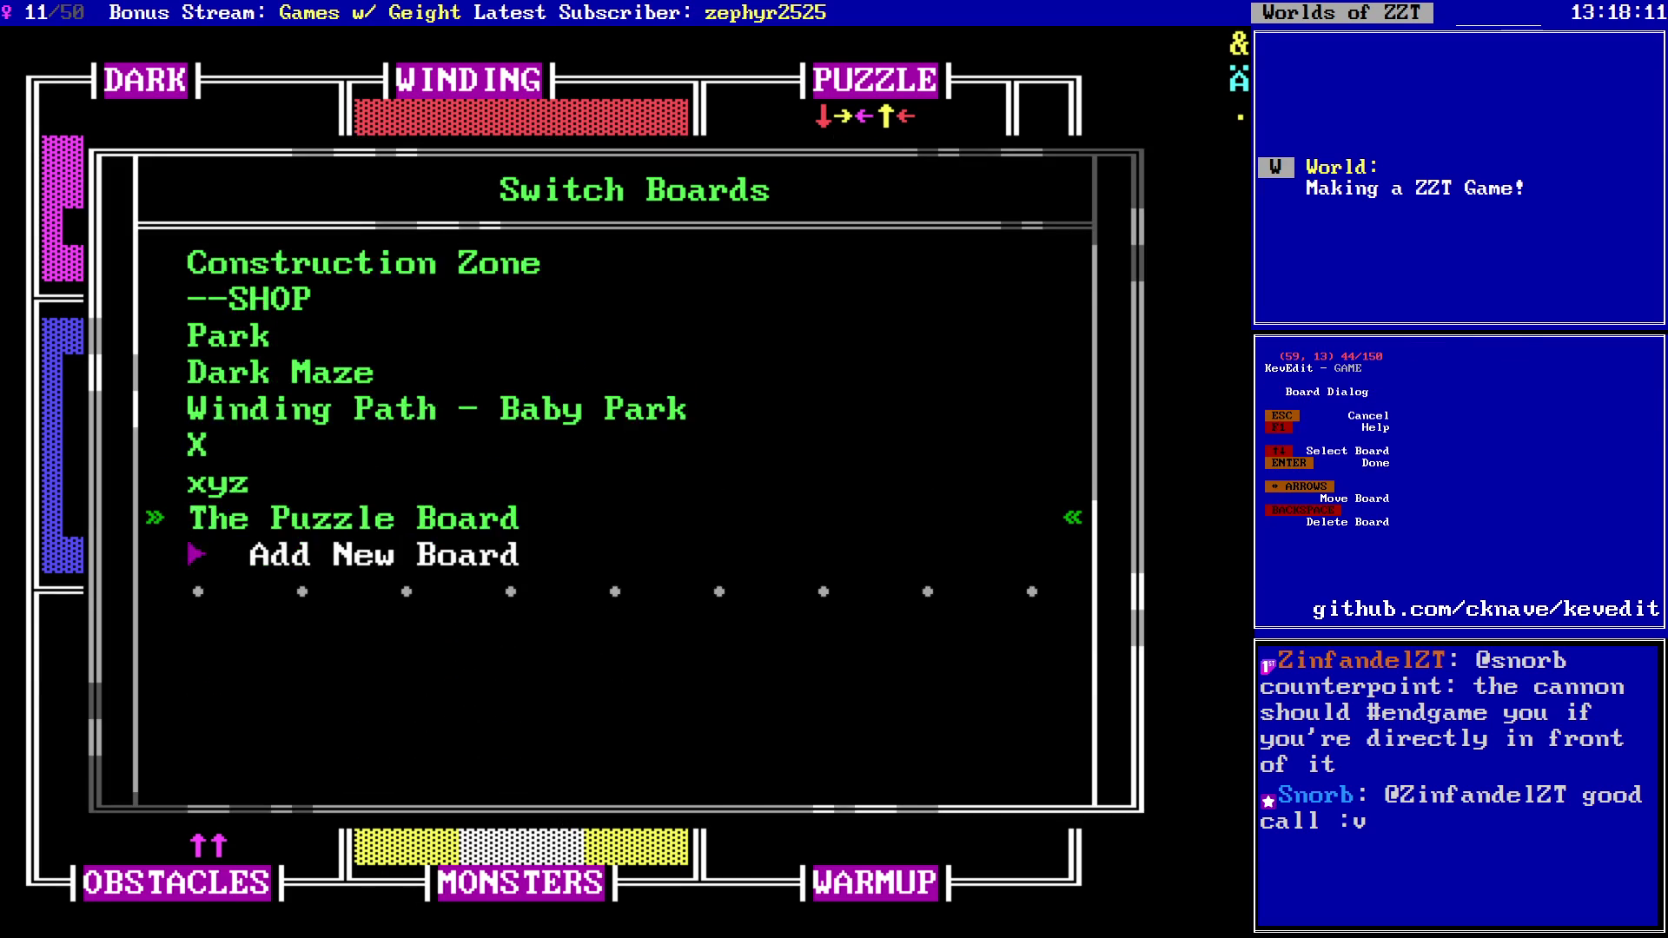
pyautogui.press('Return')
# Step: Add #char 208, chosen from the box-drawing characters, under the Hat script's :appear label
pyautogui.hotkey('shift', 'Down')
pyautogui.press('Right')
pyautogui.press('Right')
pyautogui.press('Right')
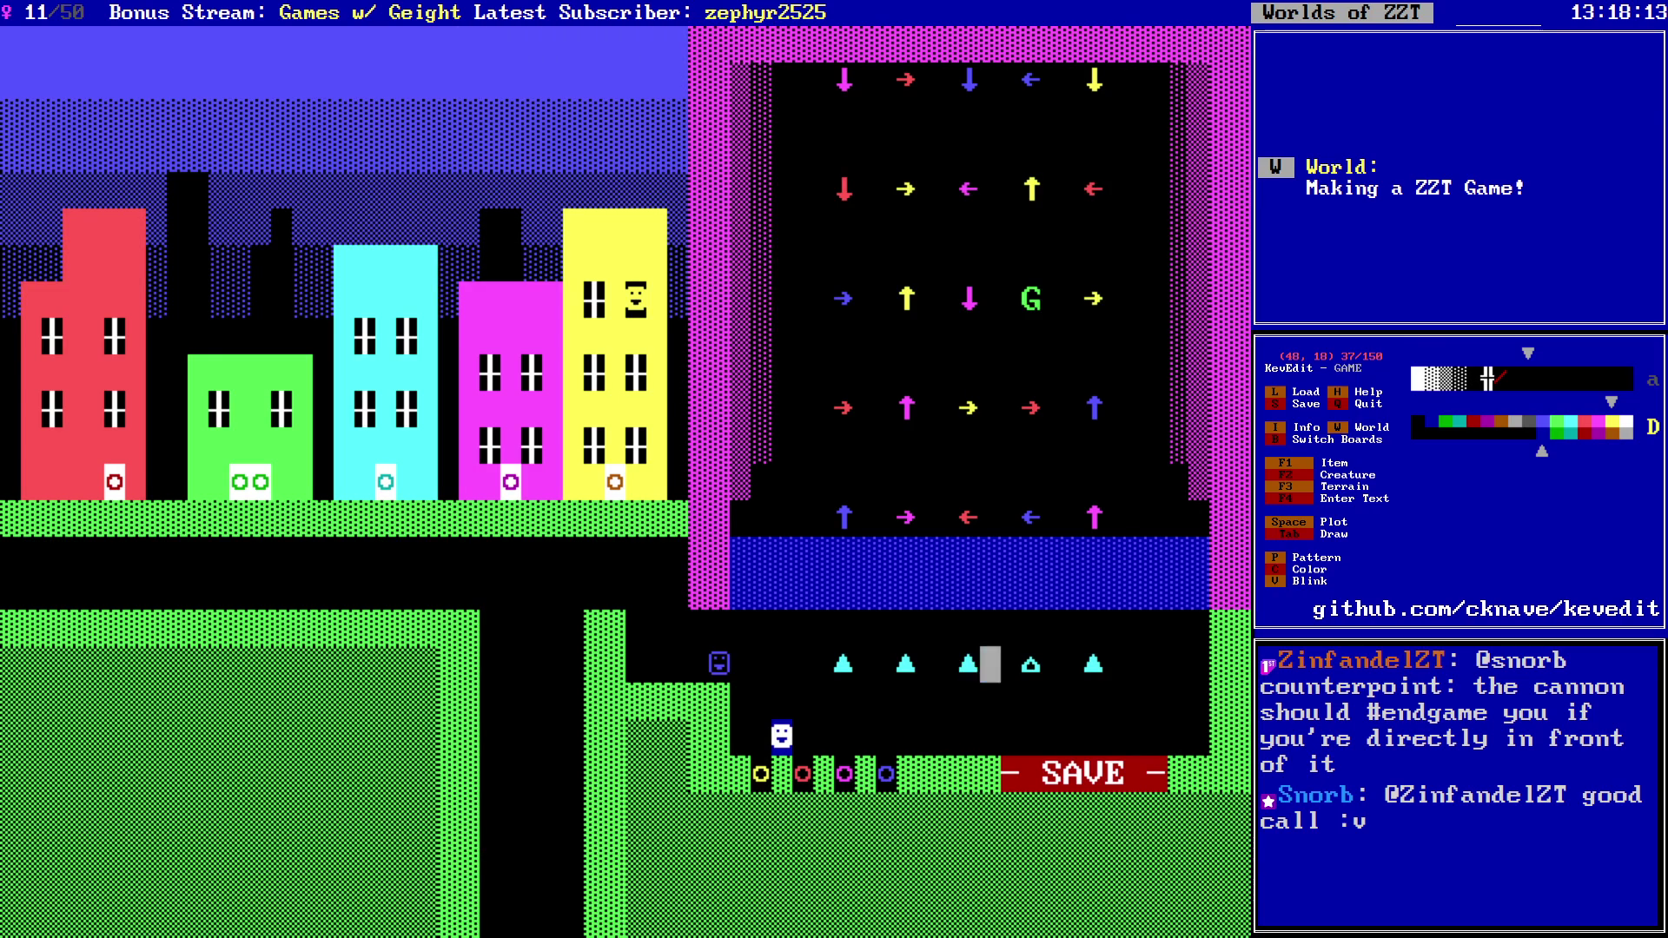
pyautogui.press('Return')
pyautogui.press('Return')
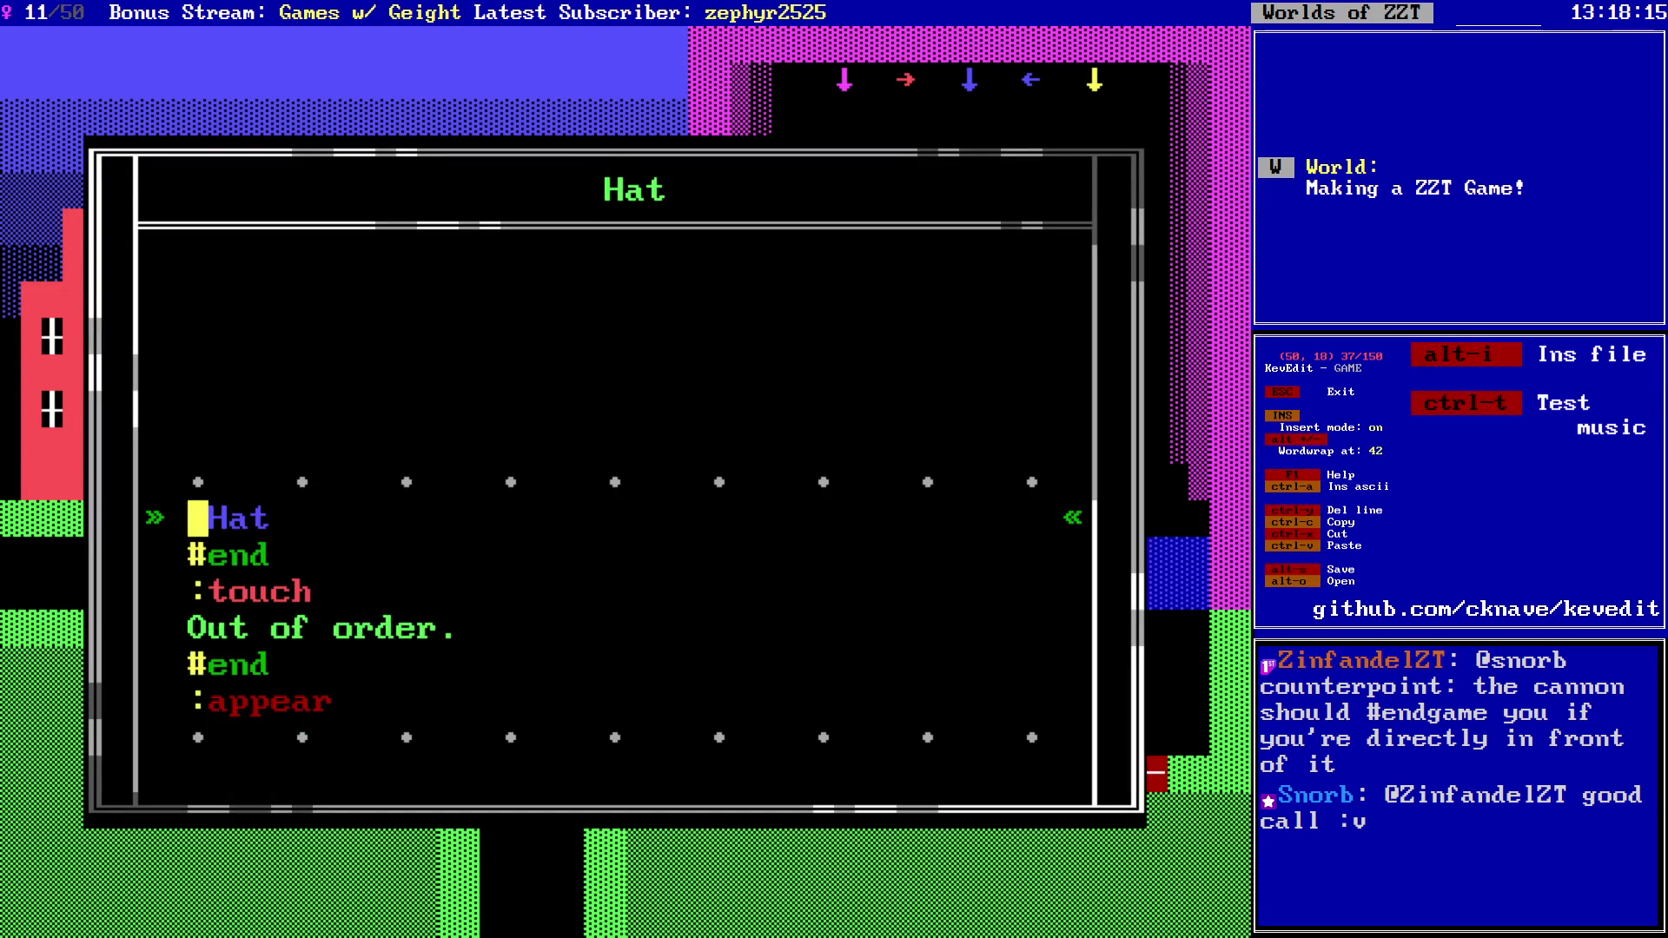
pyautogui.press('Down')
pyautogui.press('Down')
pyautogui.press('Down')
pyautogui.press('End')
pyautogui.press('Return')
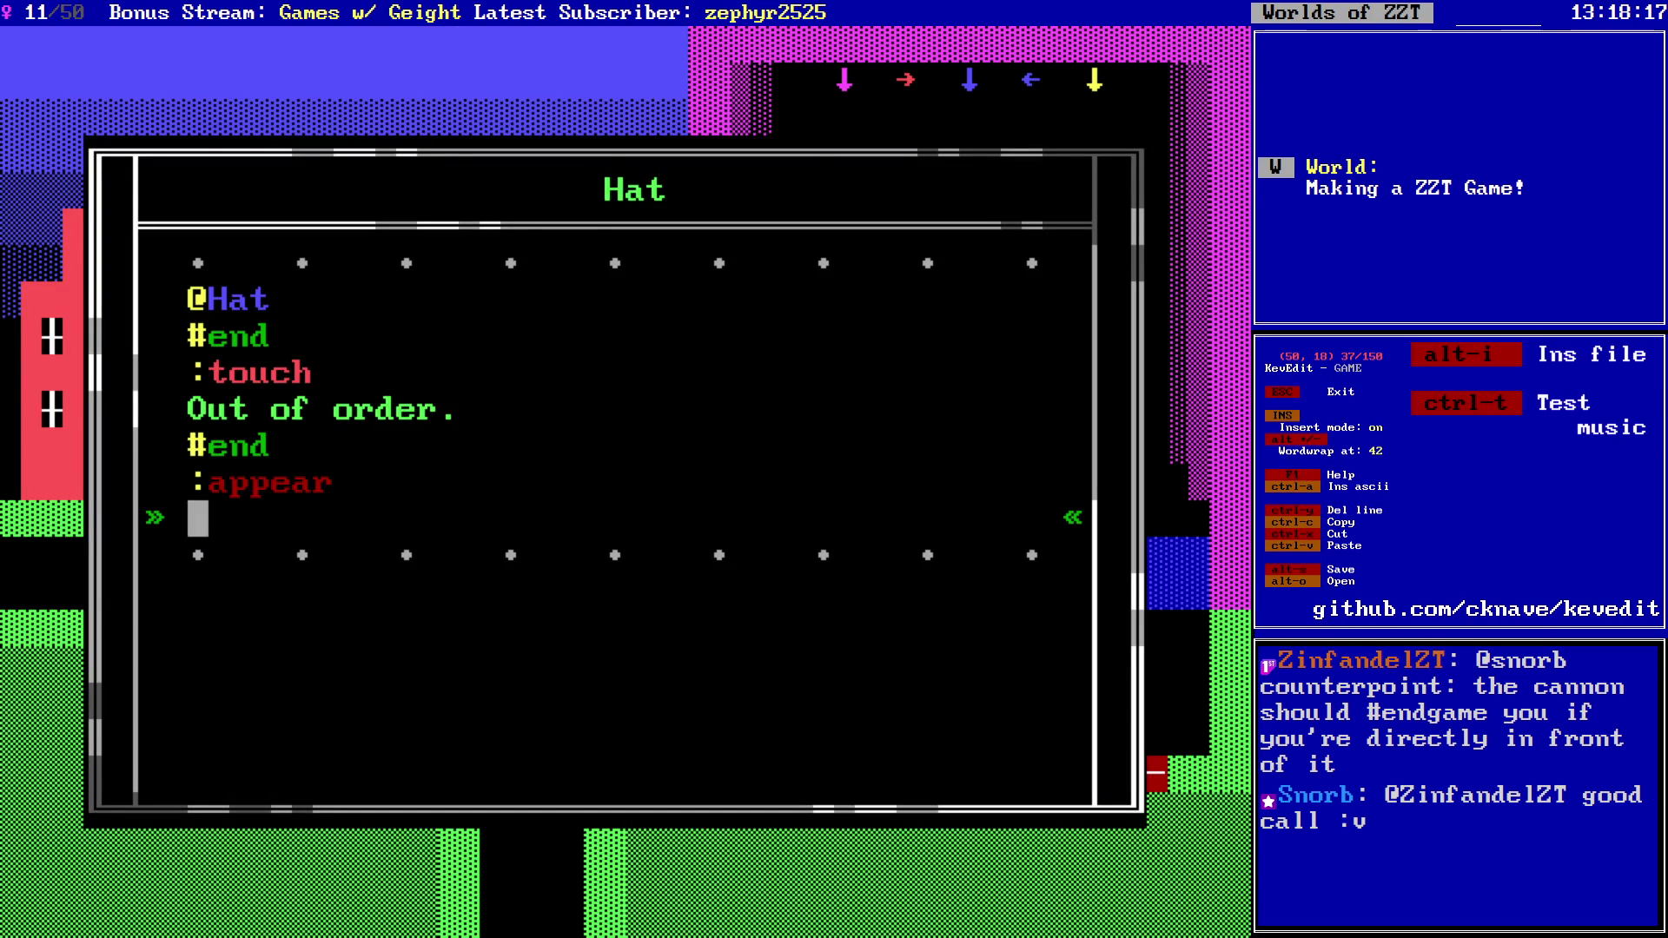
pyautogui.write('#char')
pyautogui.hotkey('ctrl', 'a')
pyautogui.press('Up')
pyautogui.press('Up')
pyautogui.press('Up')
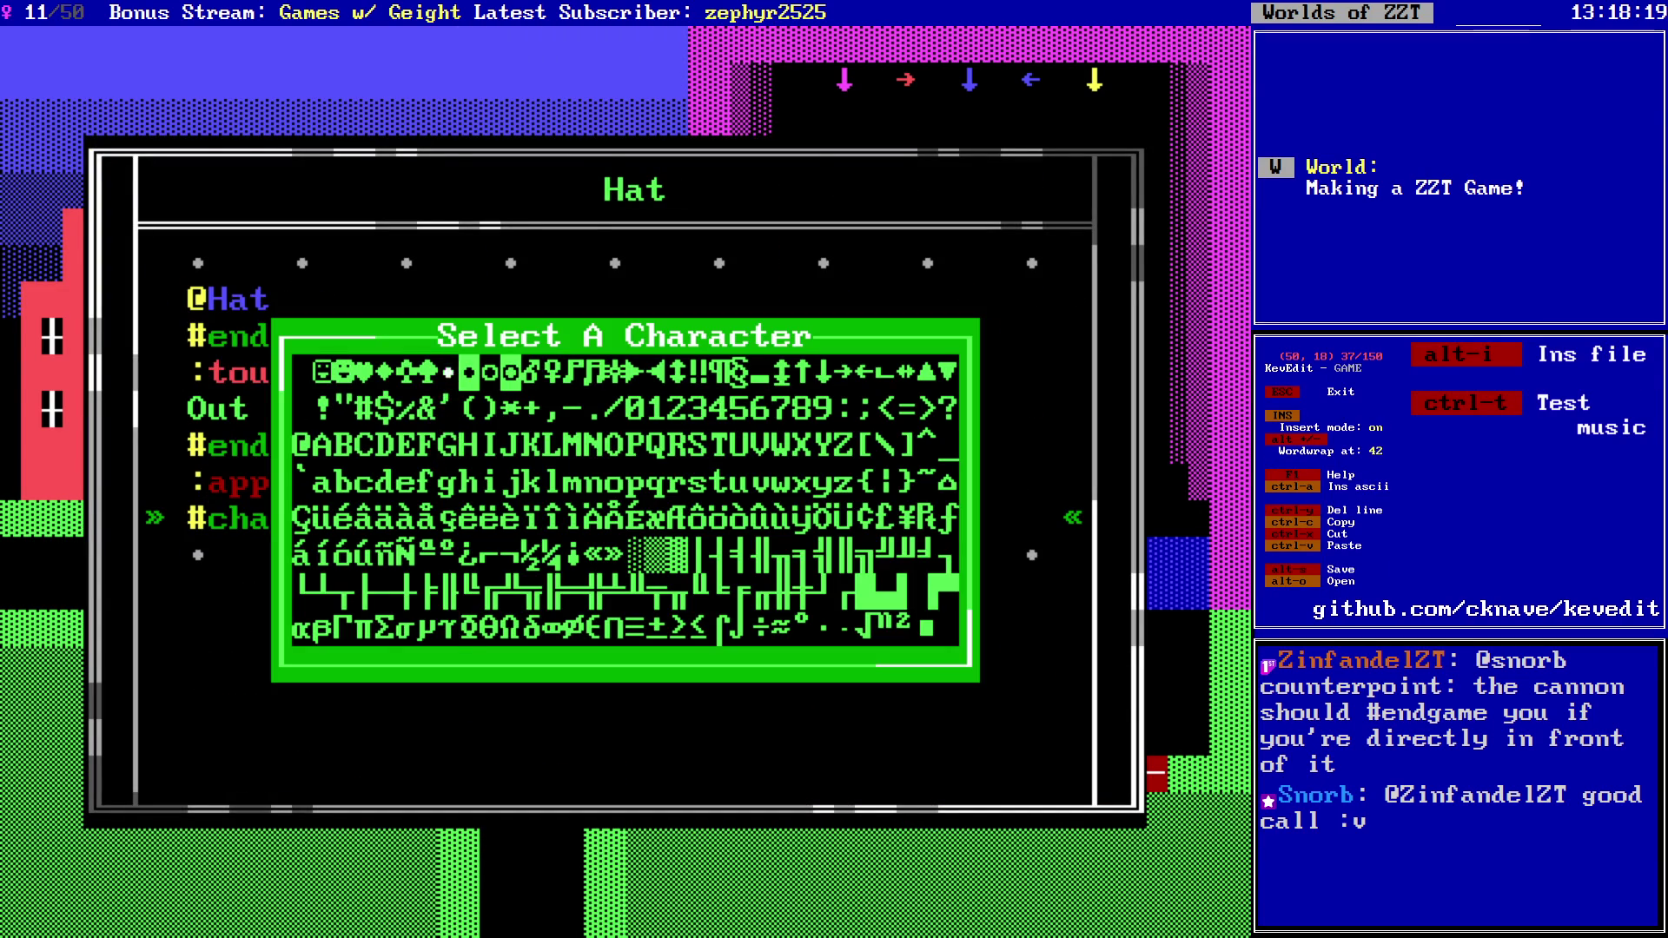
pyautogui.press('Right')
pyautogui.press('Right')
pyautogui.press('Right')
pyautogui.press('Right')
pyautogui.press('Right')
pyautogui.press('Right')
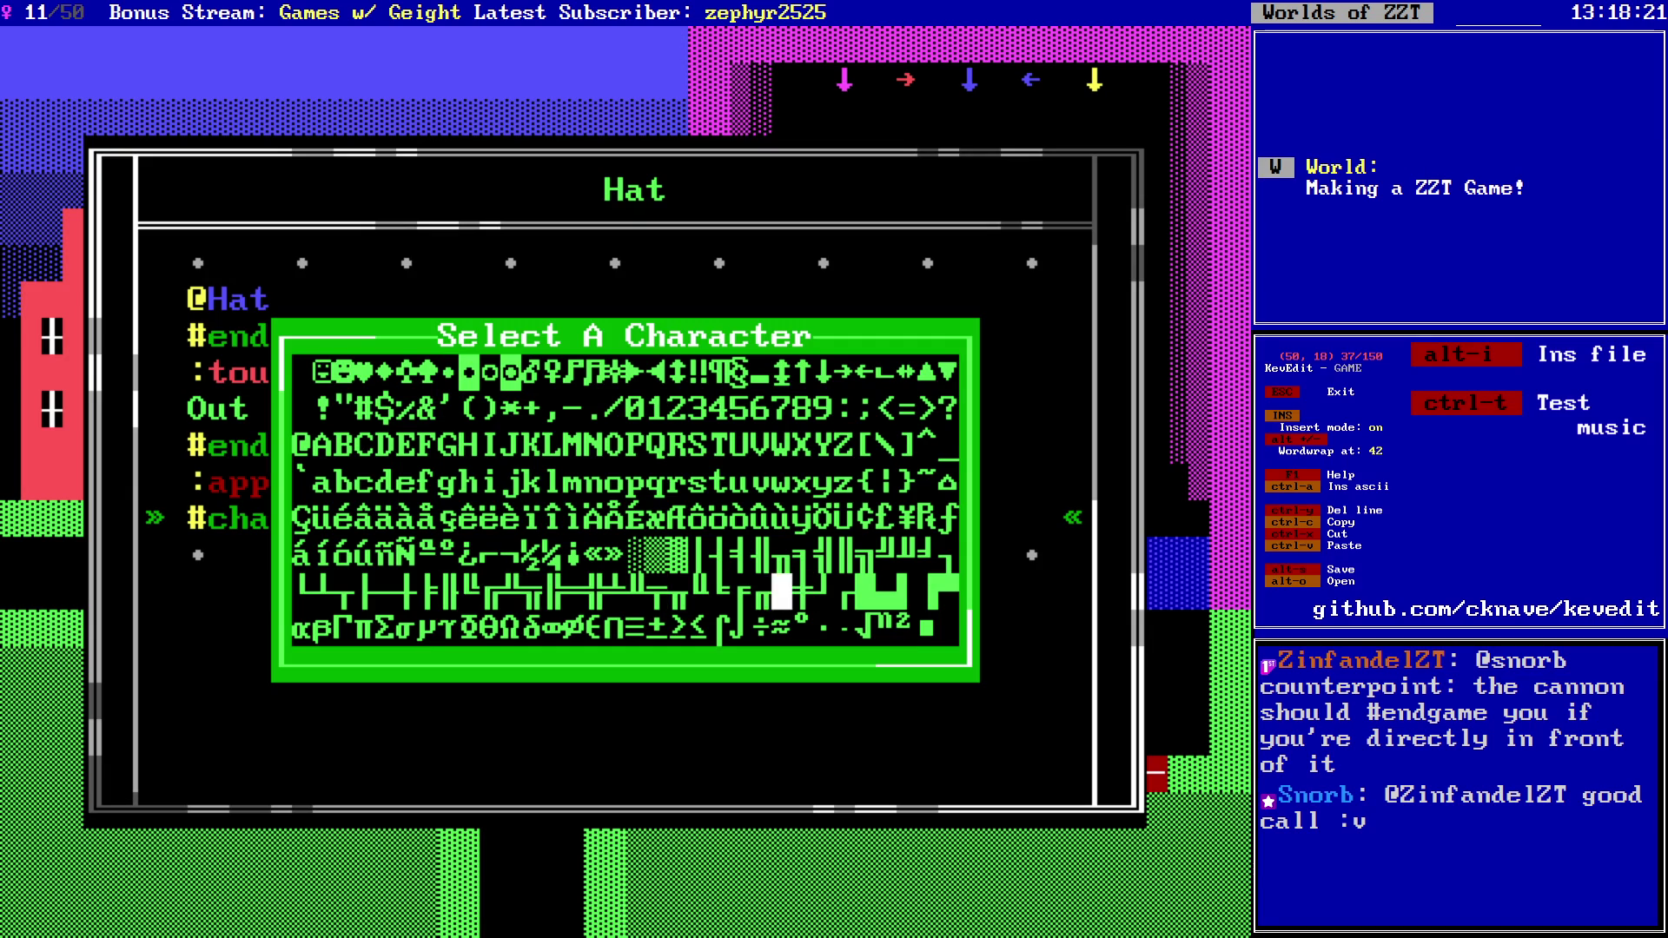
pyautogui.press('Left')
pyautogui.press('Left')
pyautogui.press('Left')
pyautogui.press('Right')
pyautogui.press('Right')
pyautogui.press('Right')
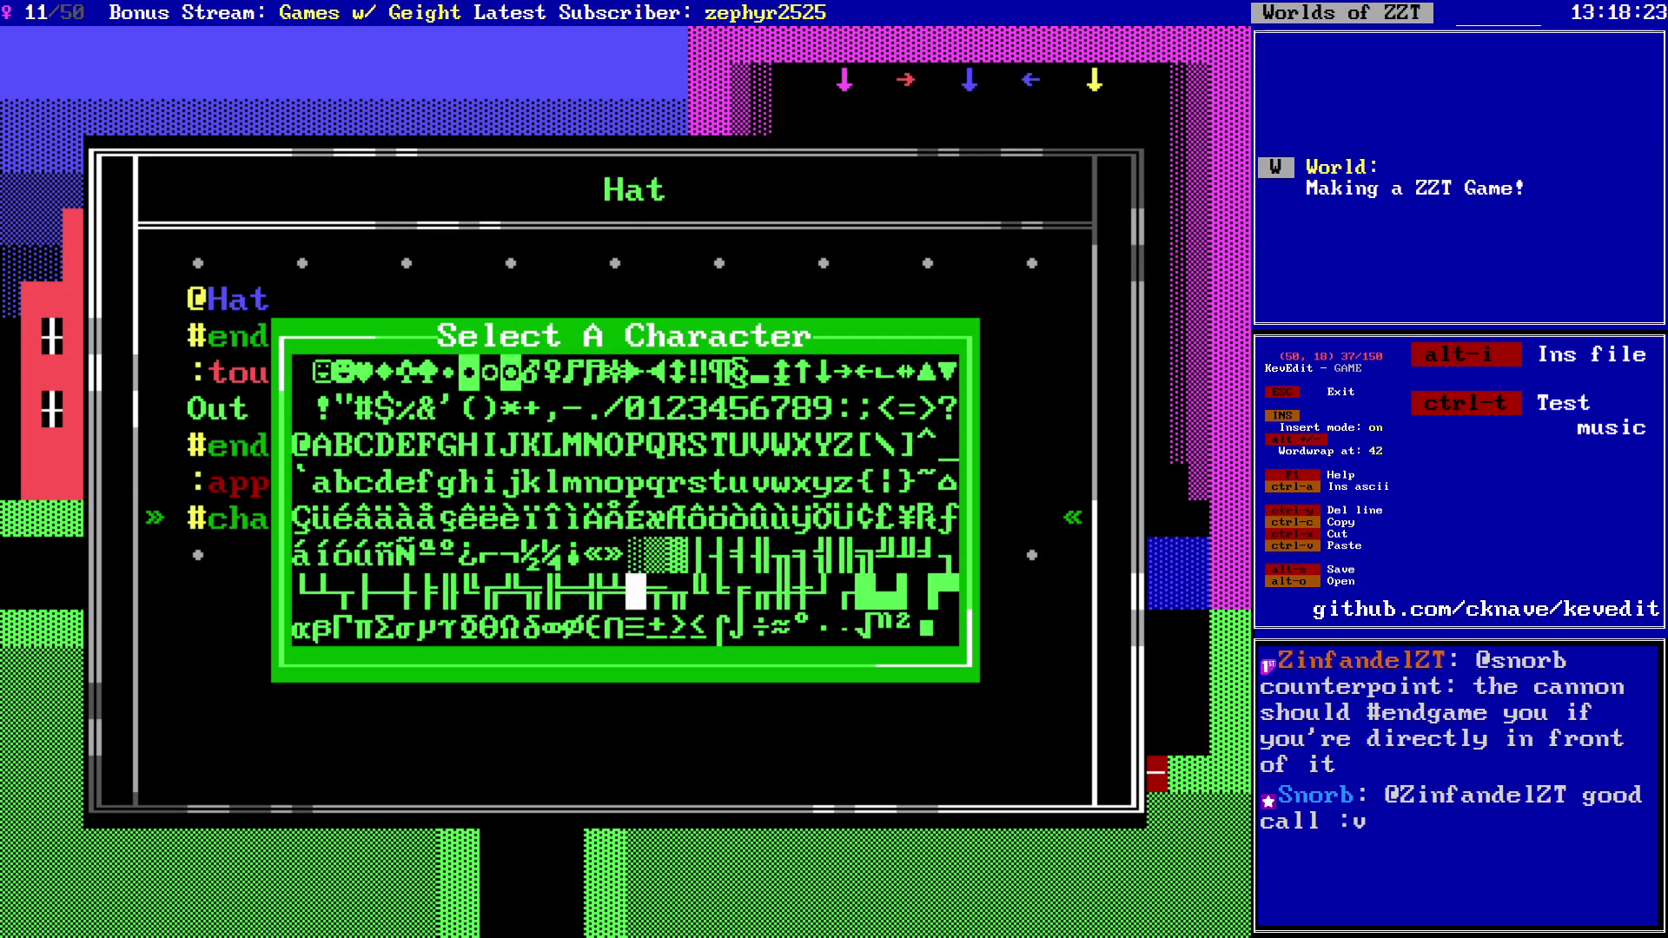
pyautogui.press('Return')
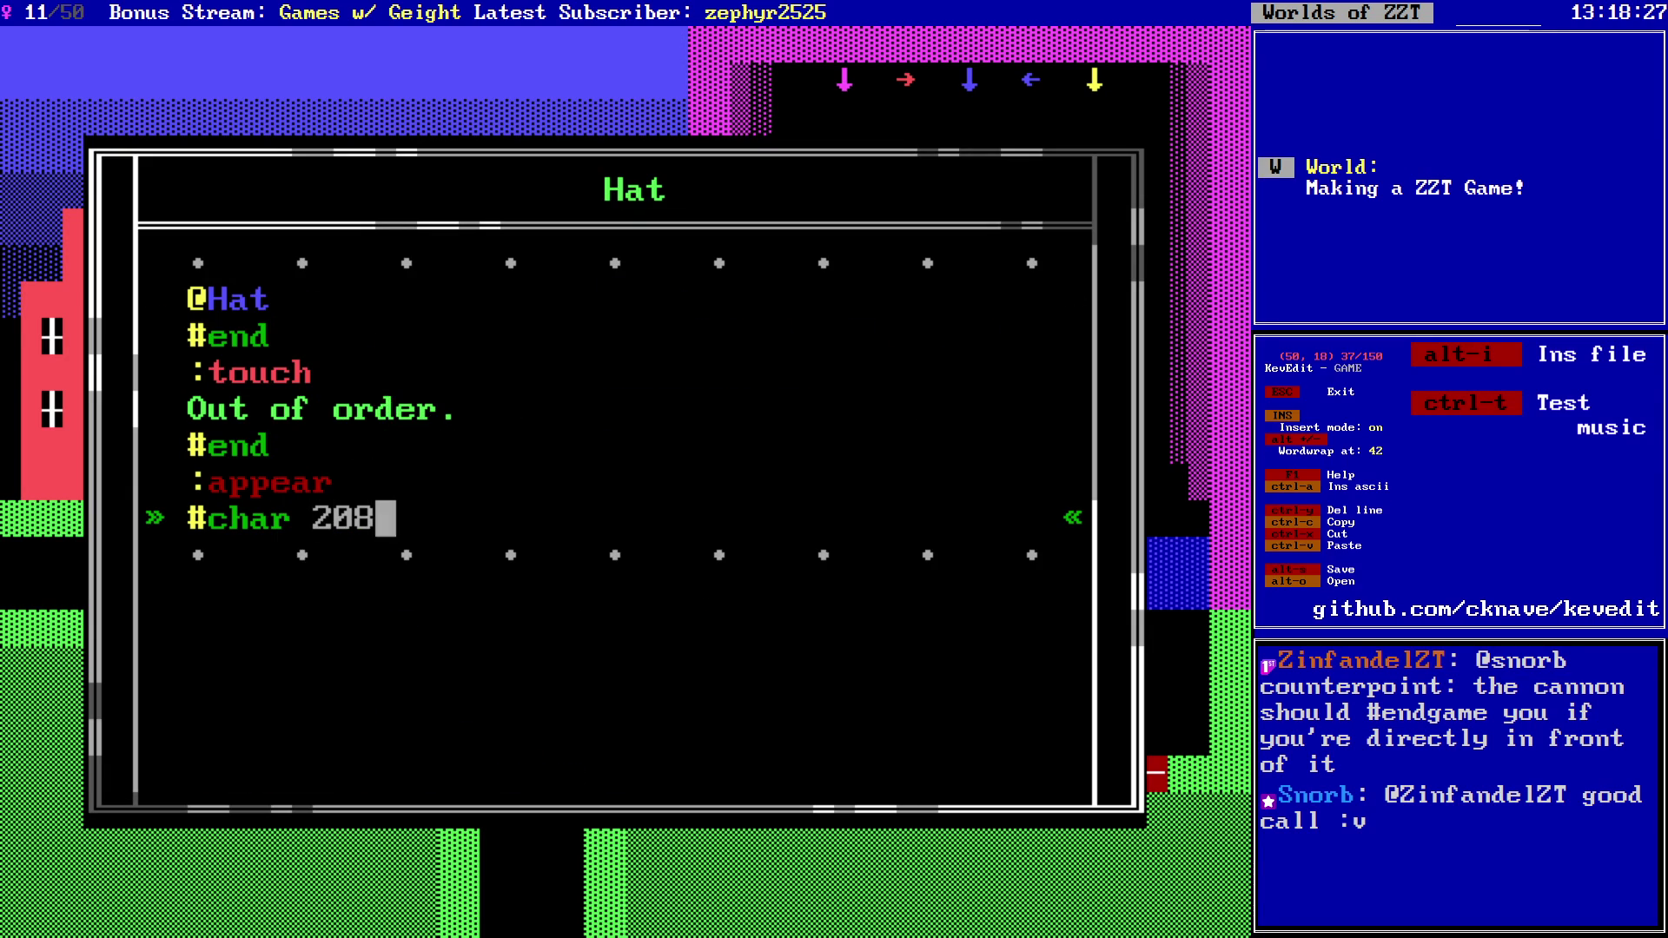
pyautogui.press('Escape')
pyautogui.press('Up')
pyautogui.press('Up')
pyautogui.press('Up')
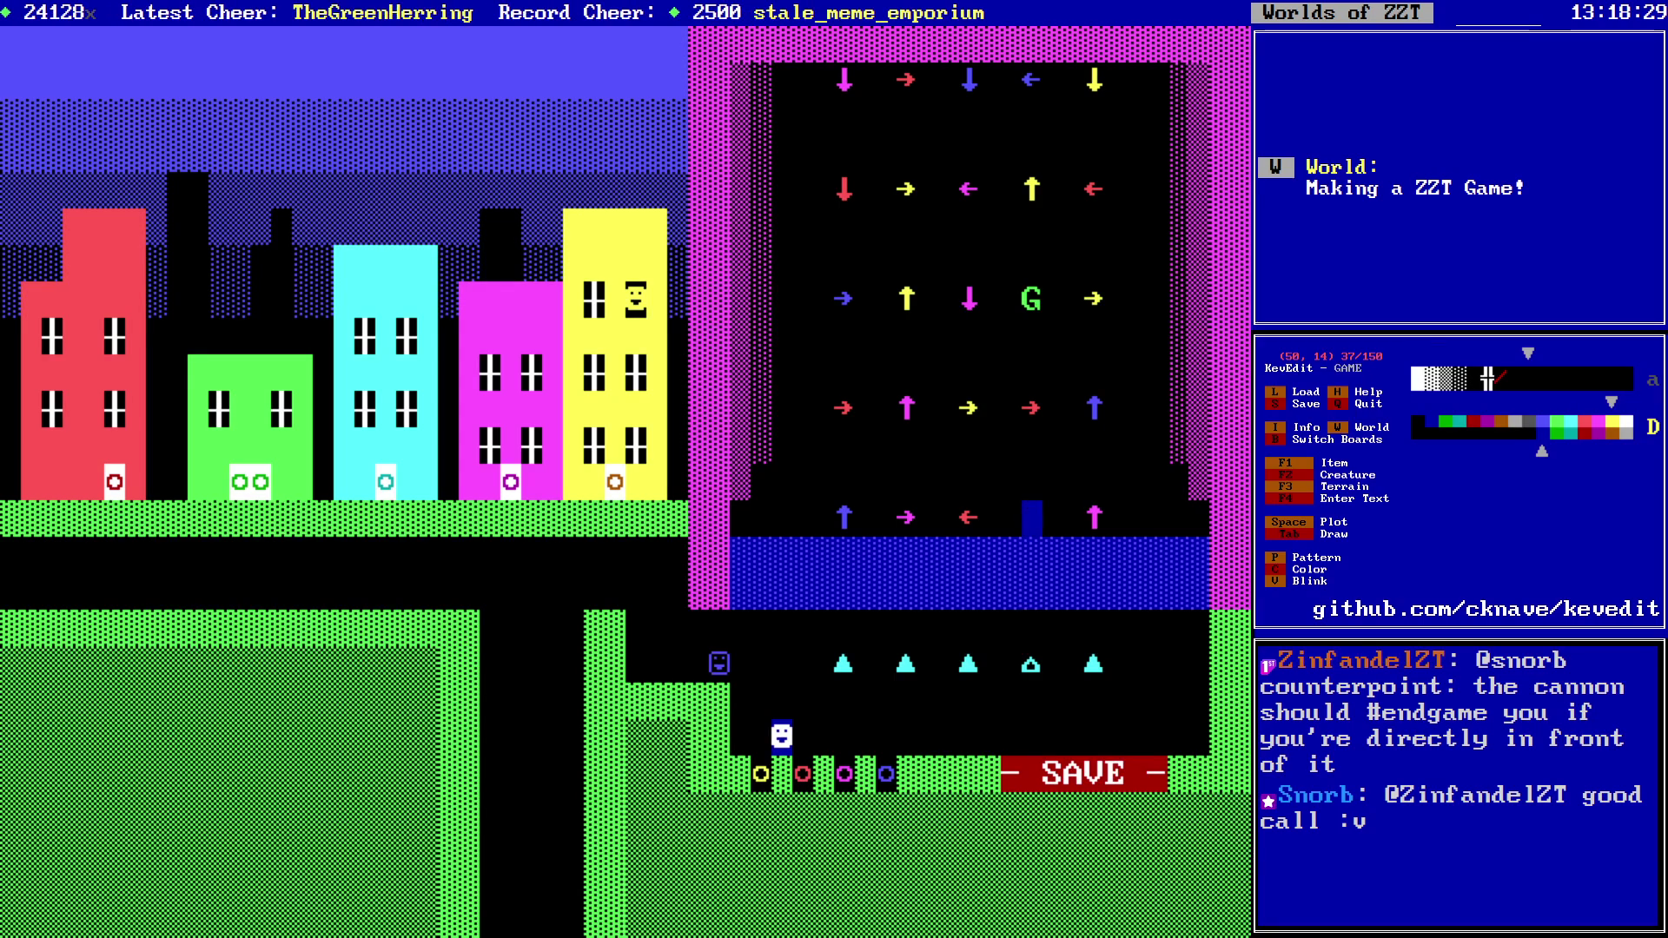
pyautogui.press('Left')
pyautogui.press('Down')
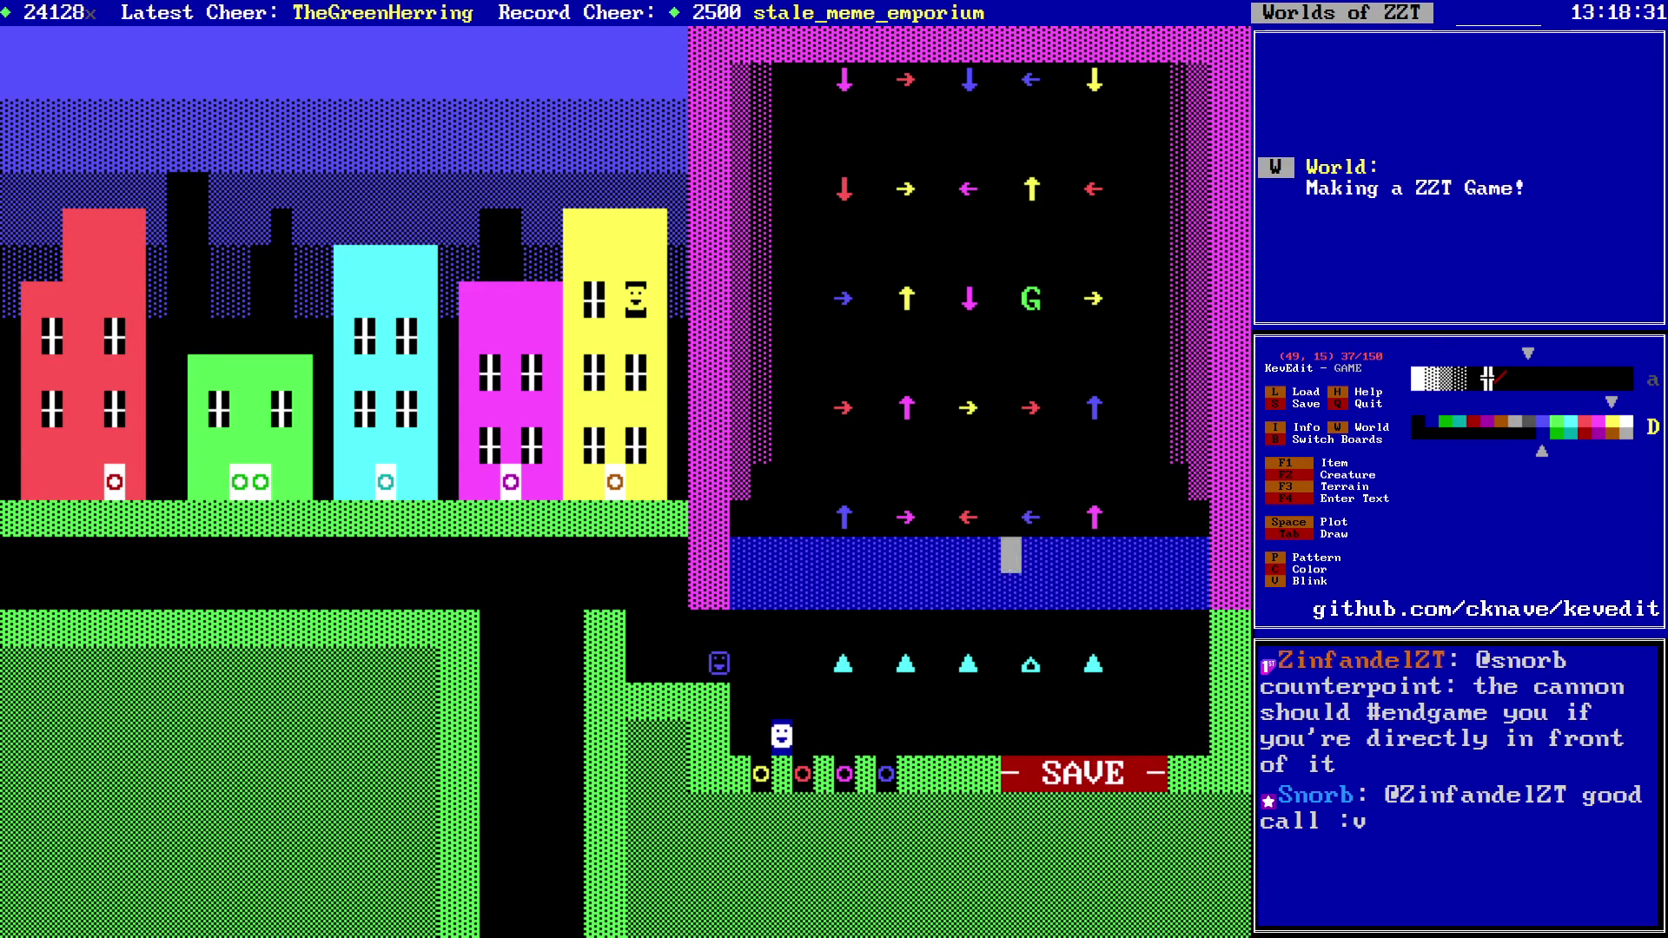
pyautogui.press('Down')
pyautogui.press('Down')
pyautogui.press('Down')
pyautogui.press('Right')
pyautogui.press('Down')
pyautogui.press('Down')
pyautogui.press('Down')
pyautogui.press('Up')
pyautogui.press('Up')
pyautogui.press('Up')
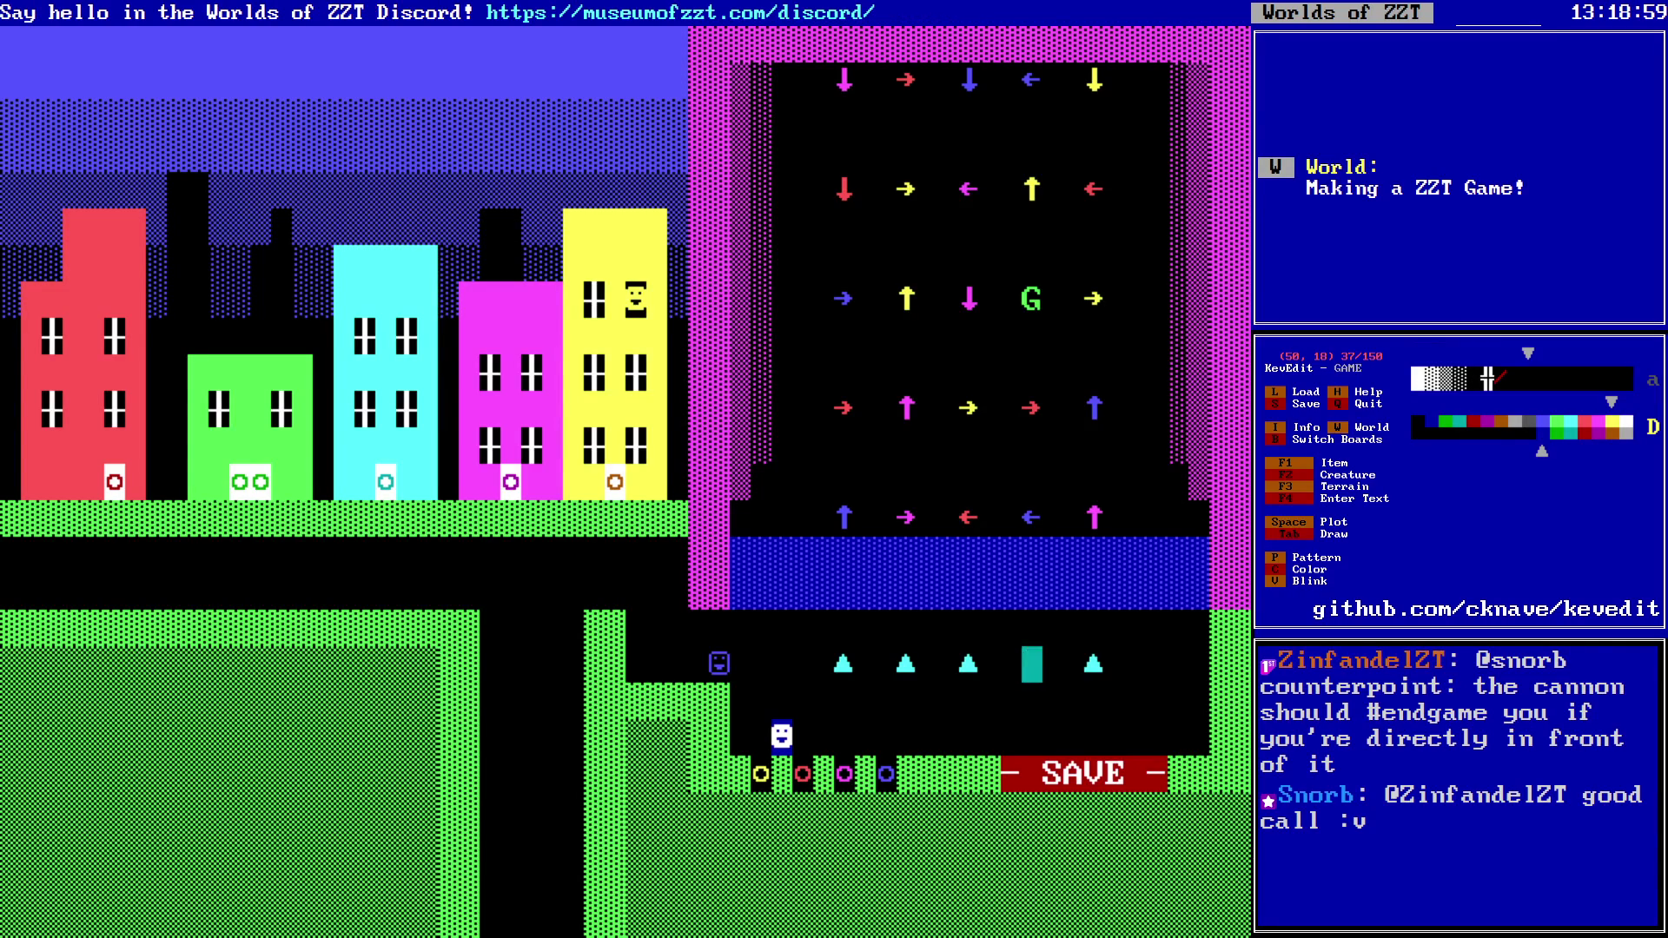
pyautogui.press('Left')
pyautogui.press('Left')
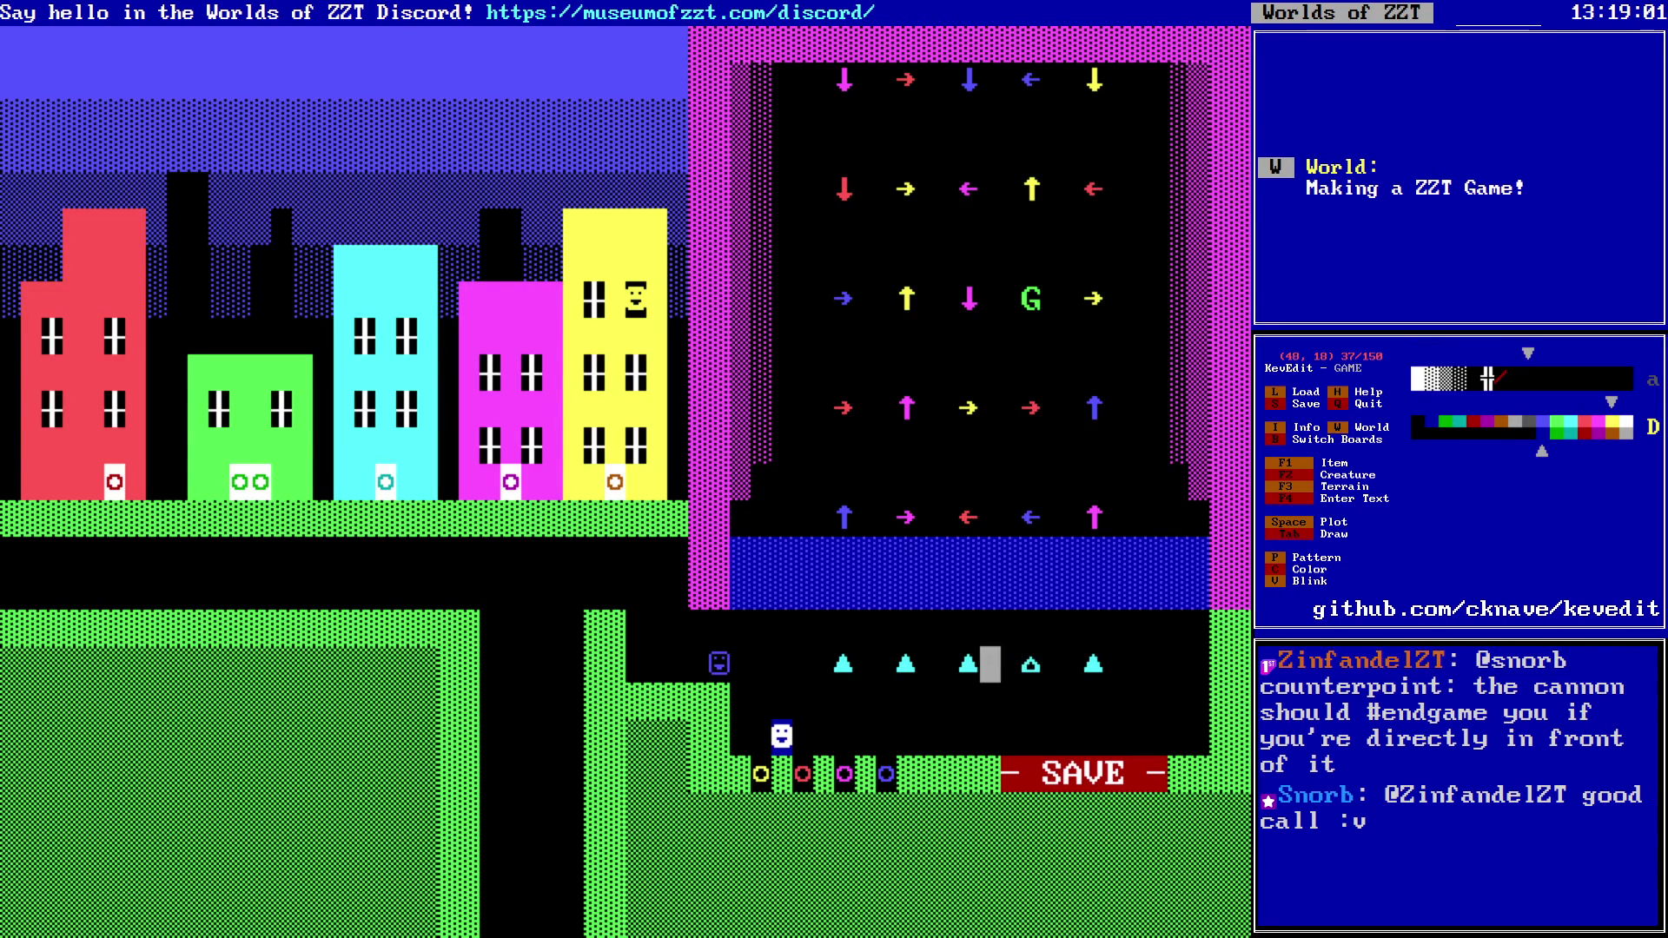
pyautogui.press('Right')
pyautogui.press('Right')
pyautogui.press('Right')
pyautogui.press('Left')
pyautogui.press('Left')
pyautogui.press('Left')
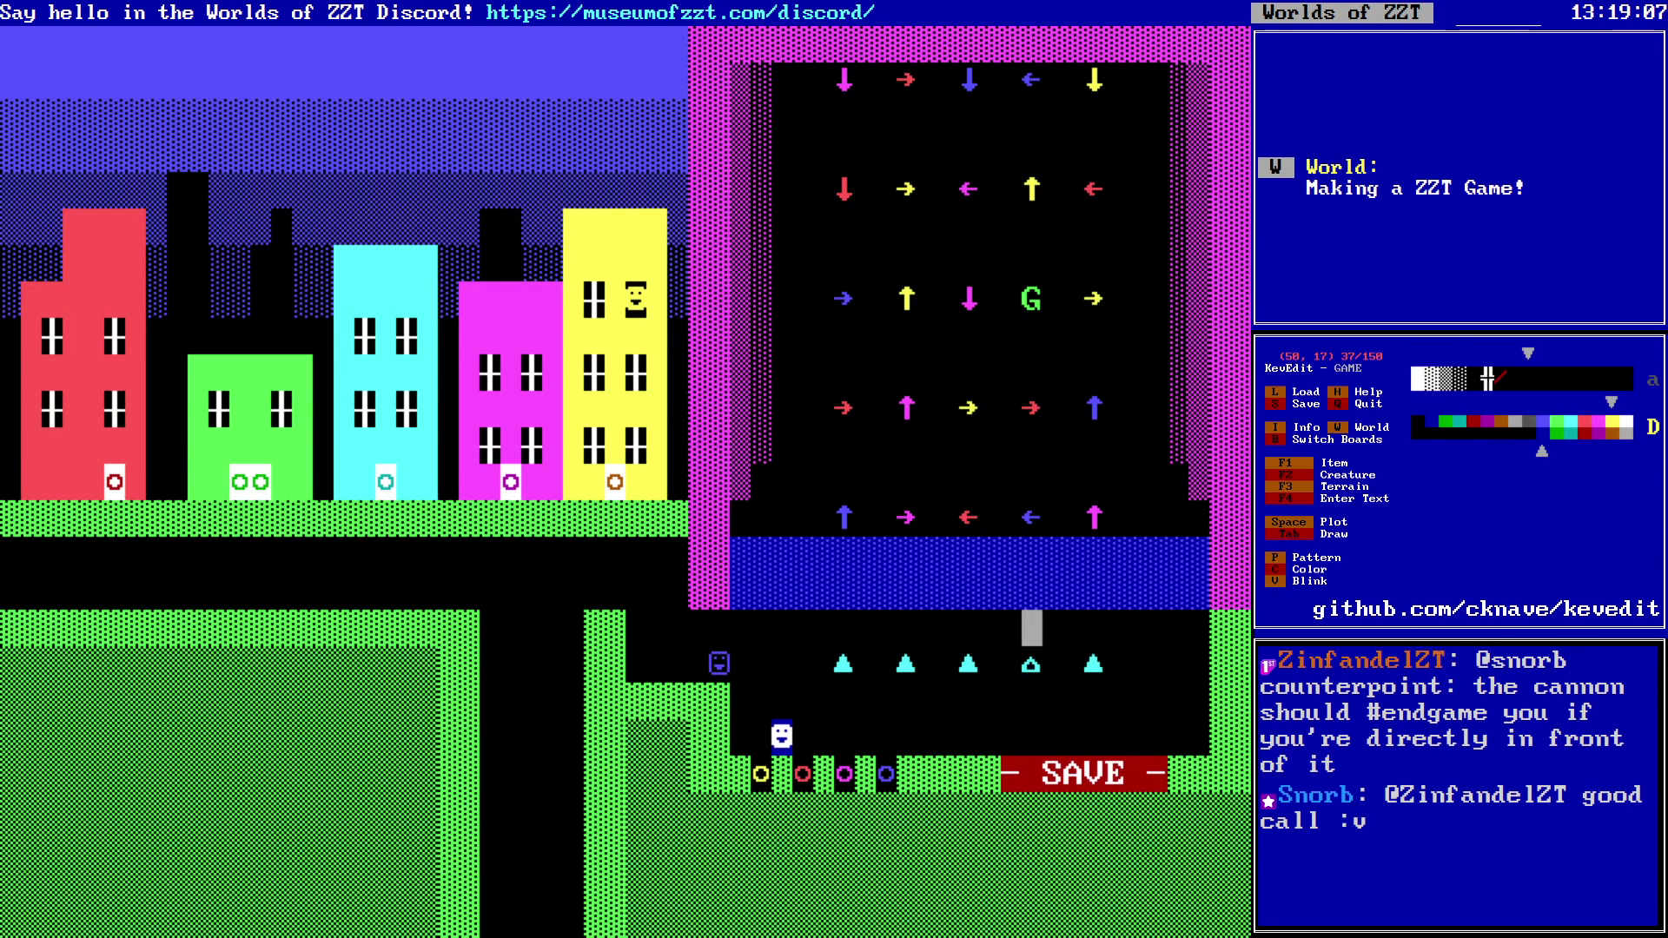
pyautogui.press('Up')
pyautogui.press('Up')
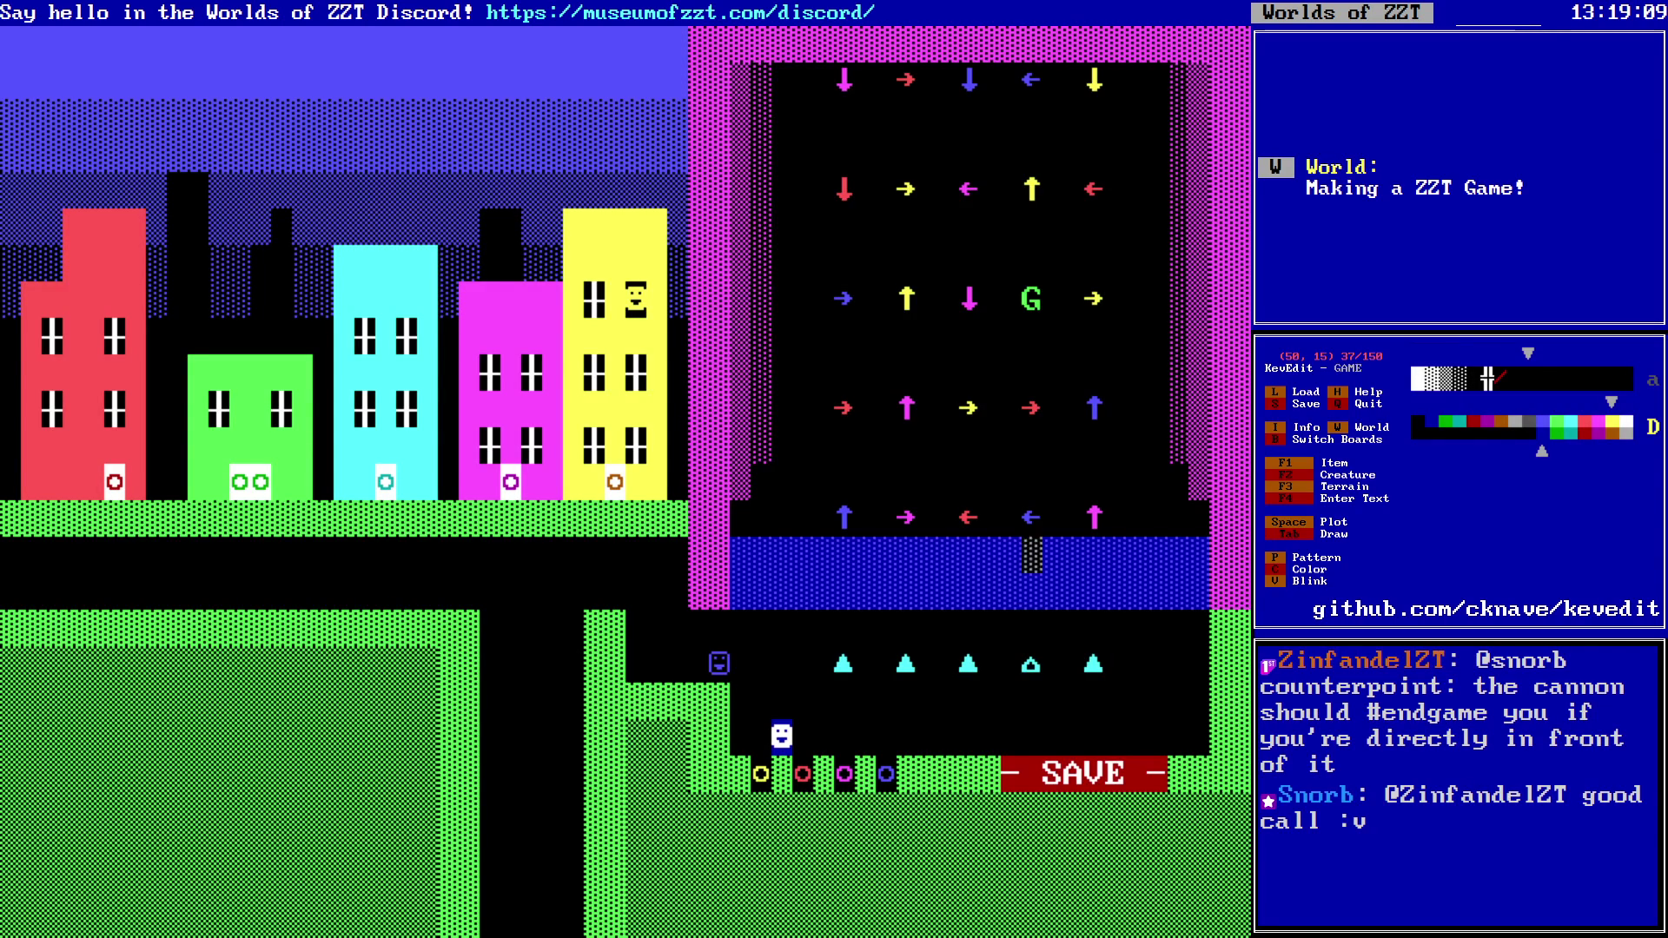
pyautogui.press('Down')
pyautogui.press('Up')
pyautogui.press('Up')
pyautogui.press('Up')
# Step: Open the Hat object's script and move below its char 208 line
pyautogui.press('Return')
pyautogui.press('Return')
pyautogui.press('Down')
pyautogui.press('Down')
pyautogui.press('Down')
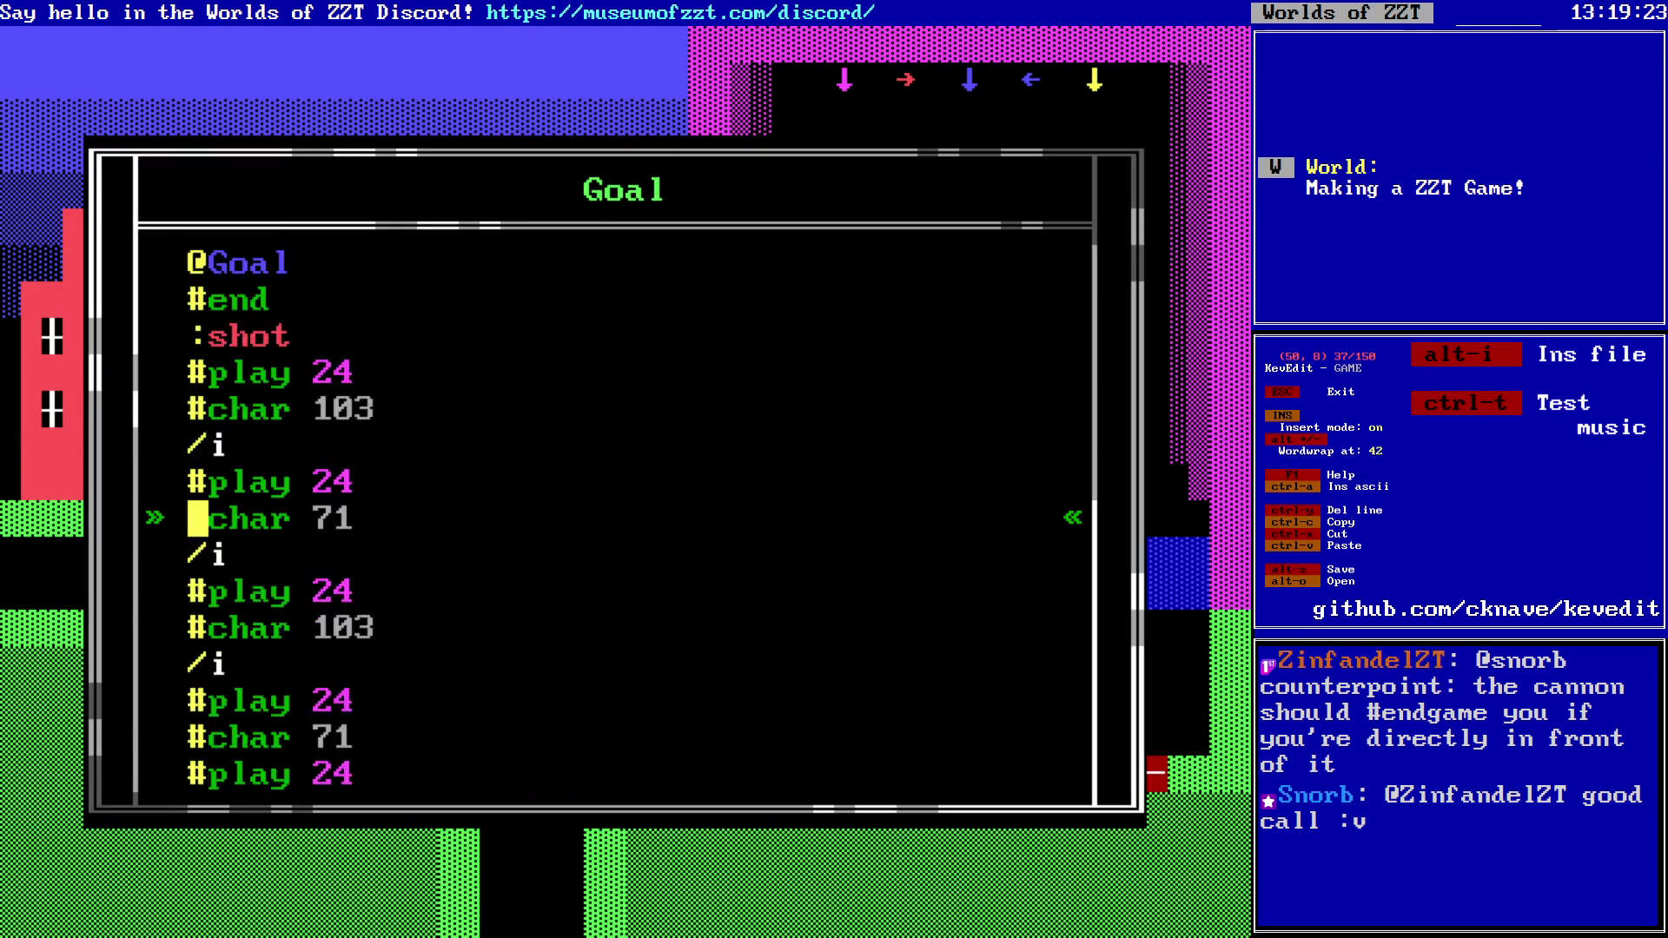
pyautogui.press('Escape')
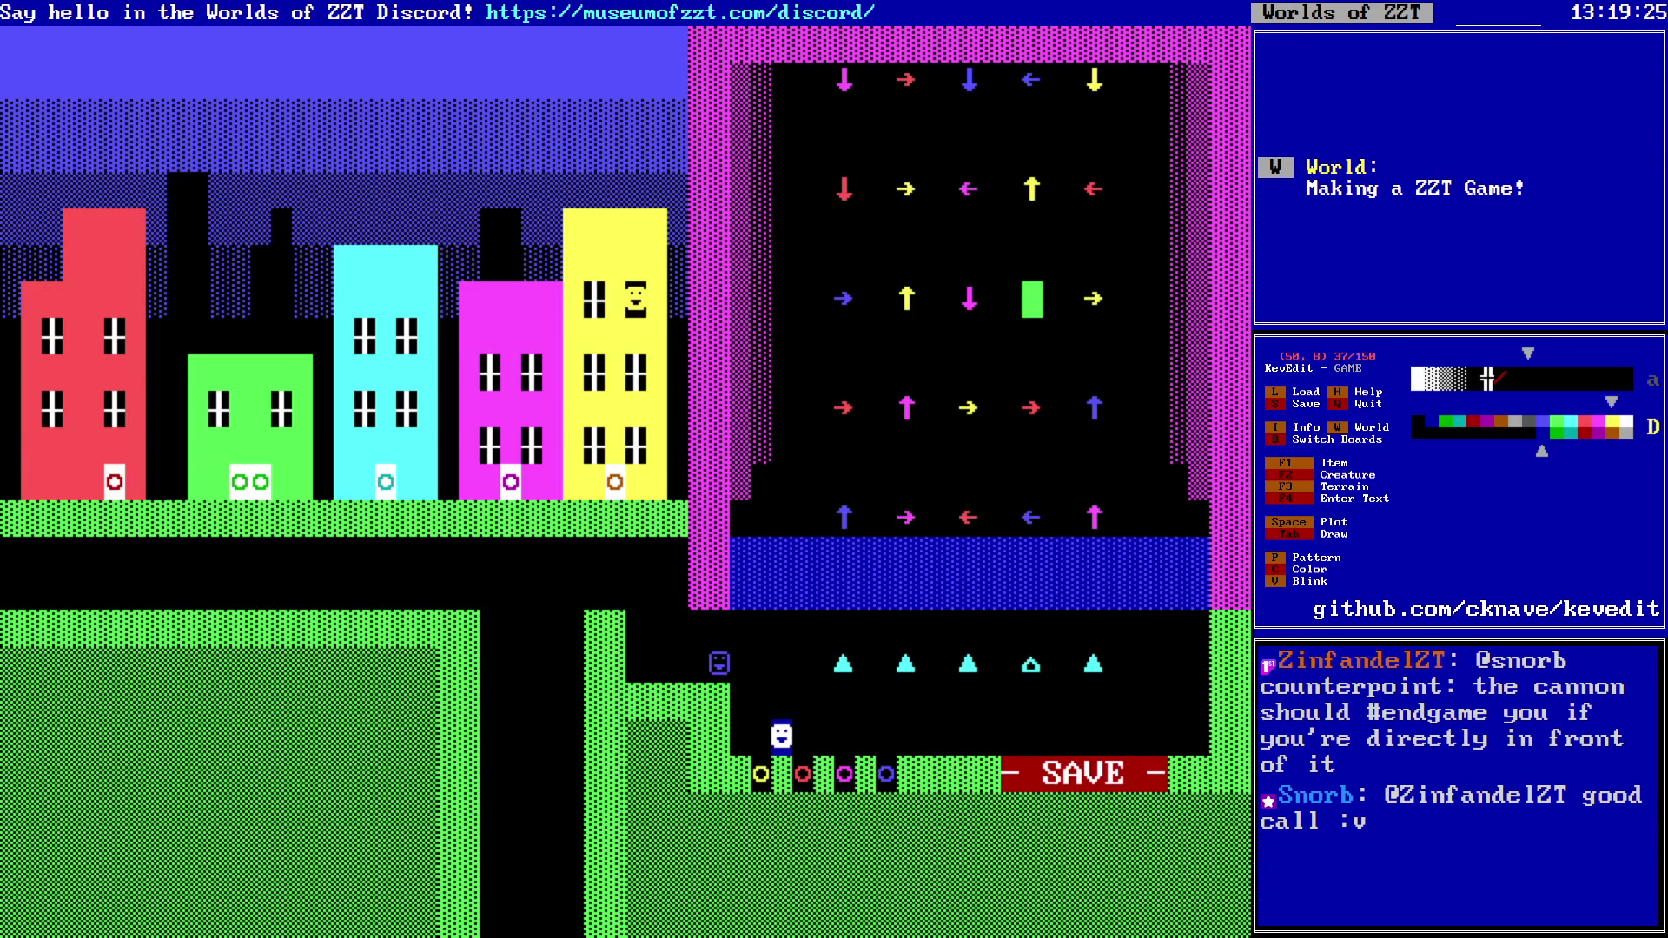
pyautogui.press('Down')
pyautogui.press('Down')
pyautogui.press('Down')
pyautogui.press('Return')
pyautogui.press('Return')
pyautogui.press('Down')
pyautogui.press('Down')
pyautogui.press('Down')
pyautogui.press('End')
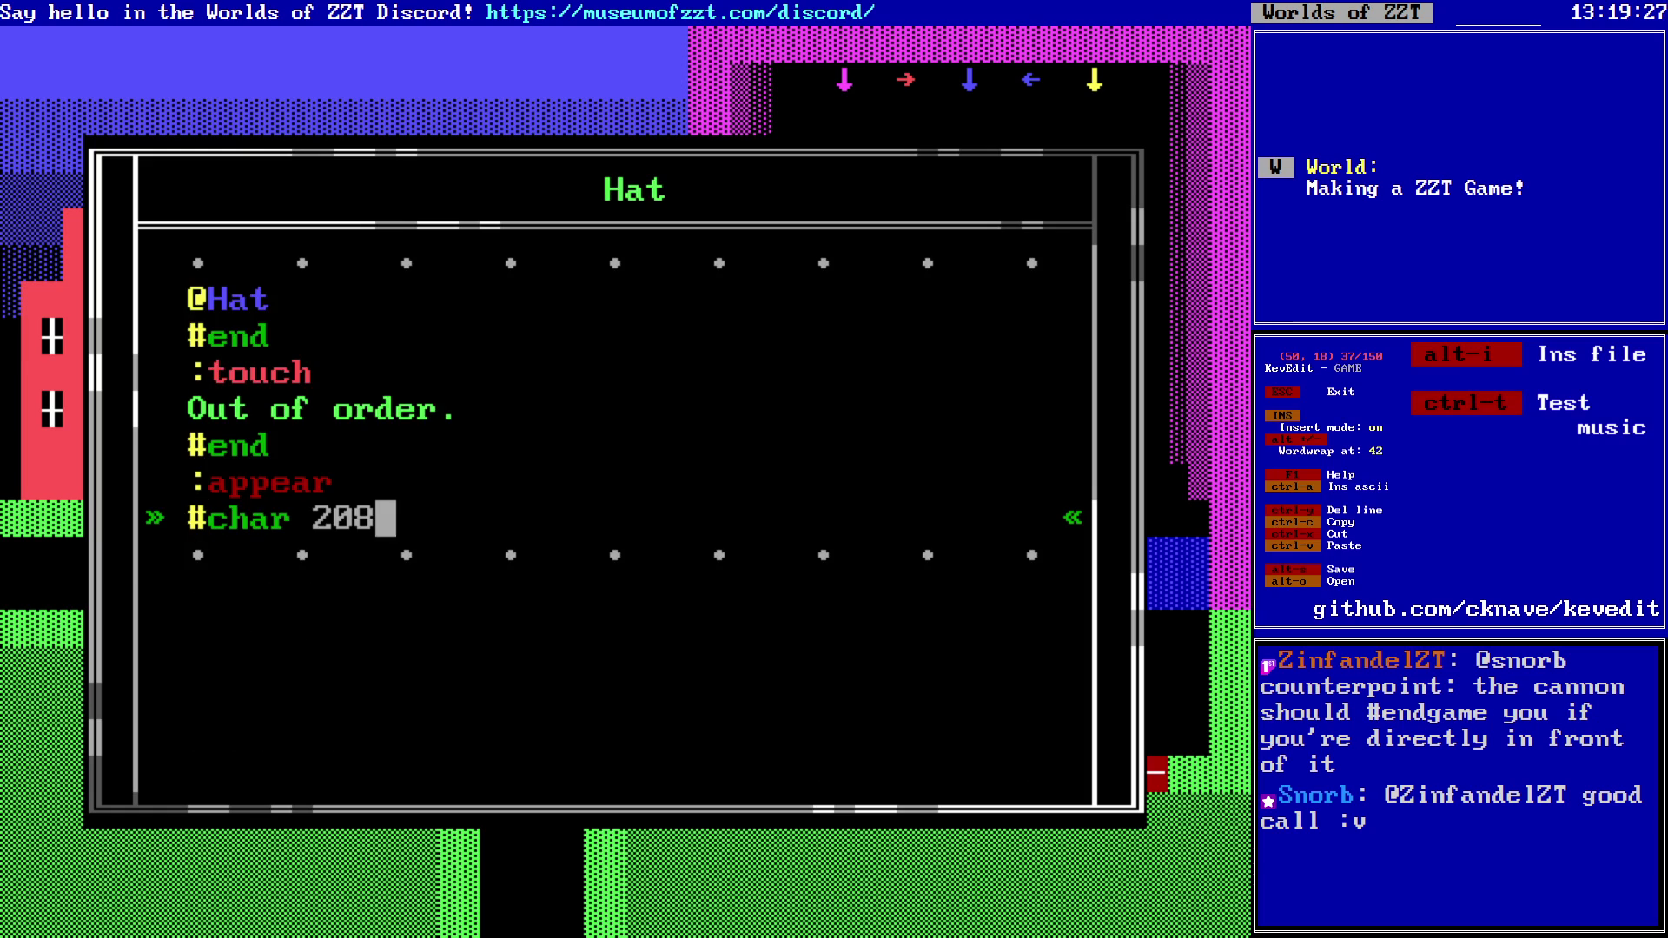
# Step: Finish the Hat's appear routine with #zap touch and #end
pyautogui.press('Return')
pyautogui.write('#zap touch')
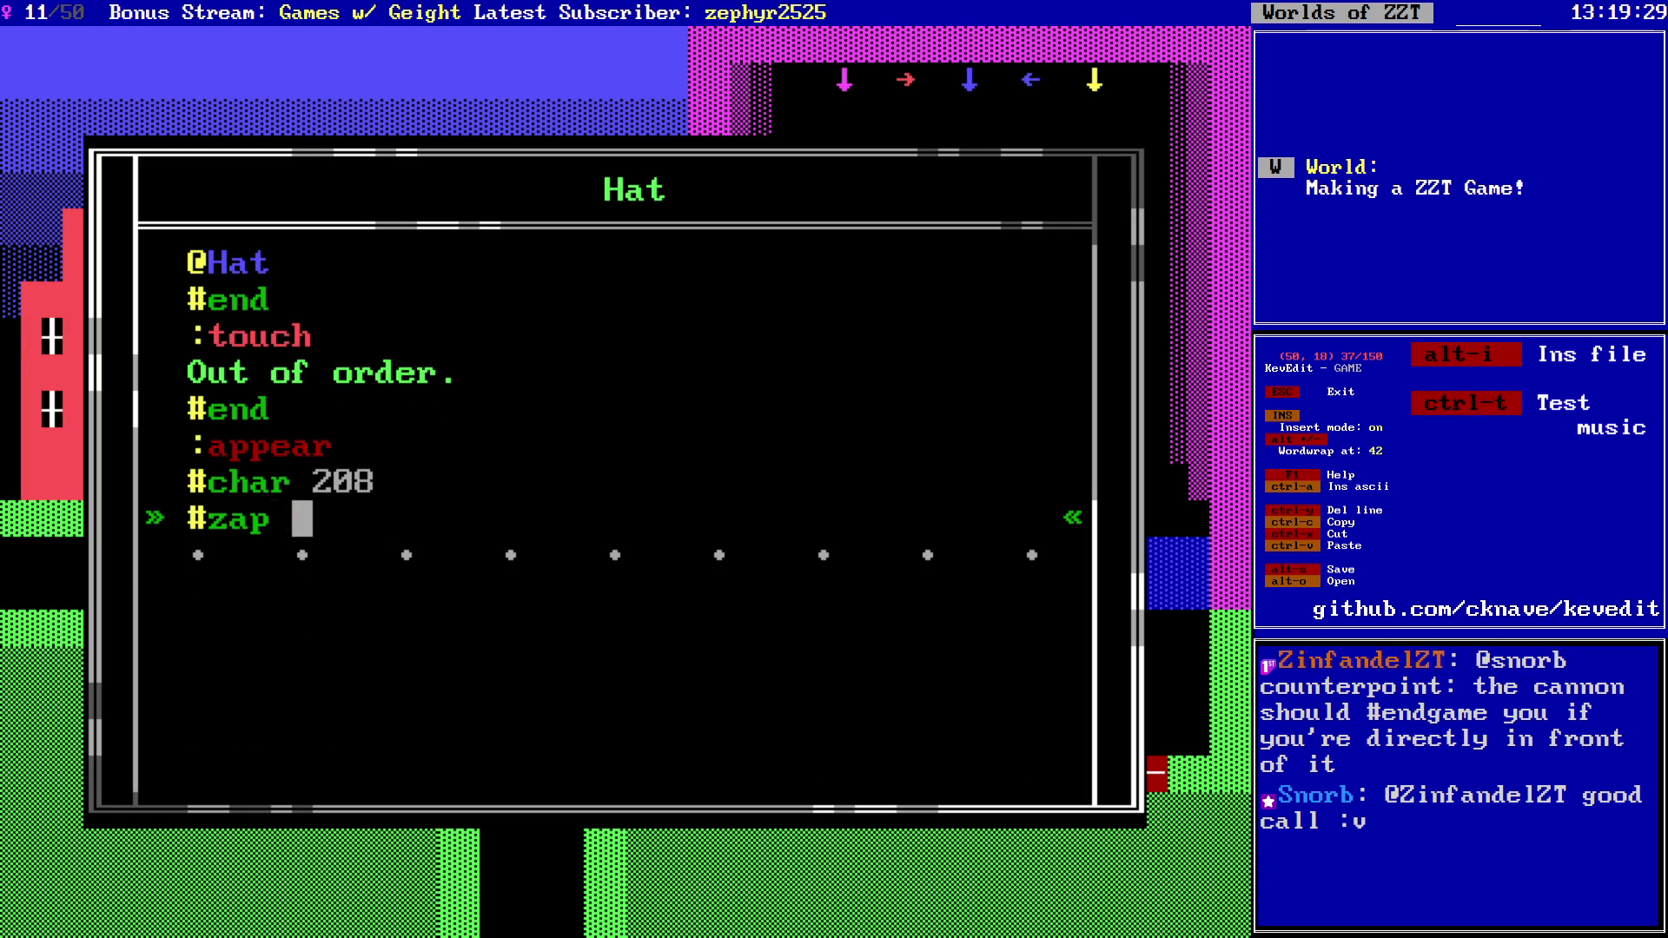
pyautogui.press('Return')
pyautogui.write('#end')
pyautogui.press('Return')
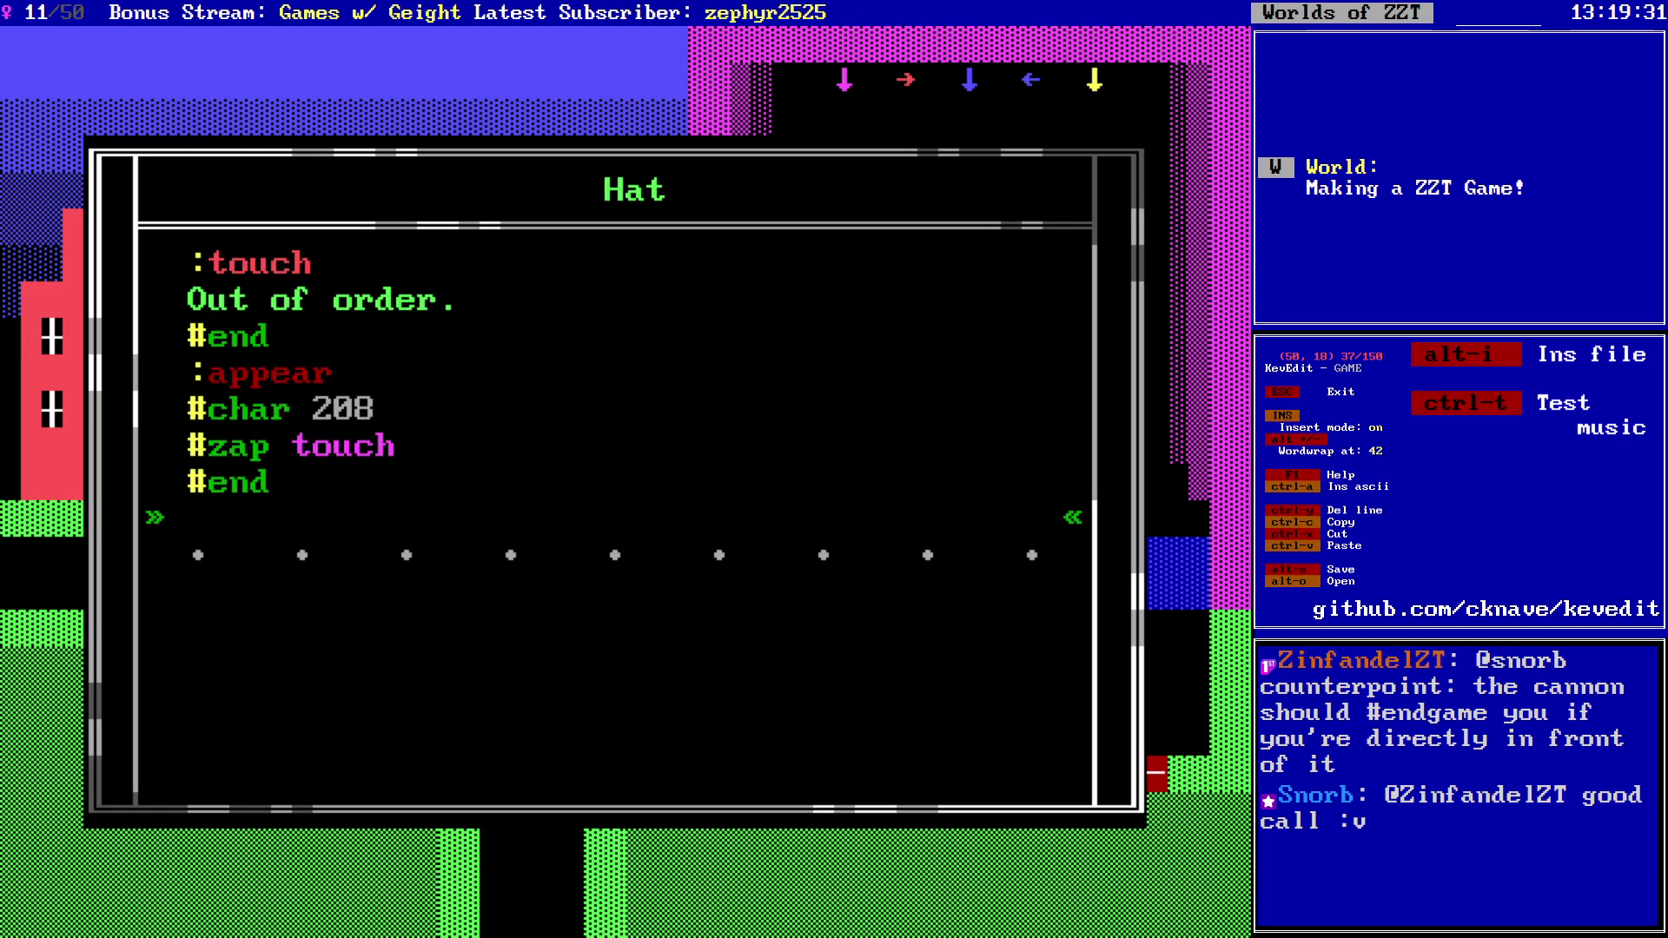
# Step: Add a :touch label with 'Why, it's the diamond hat!you've been searching for!', then begin 'You'
pyautogui.write(':touch')
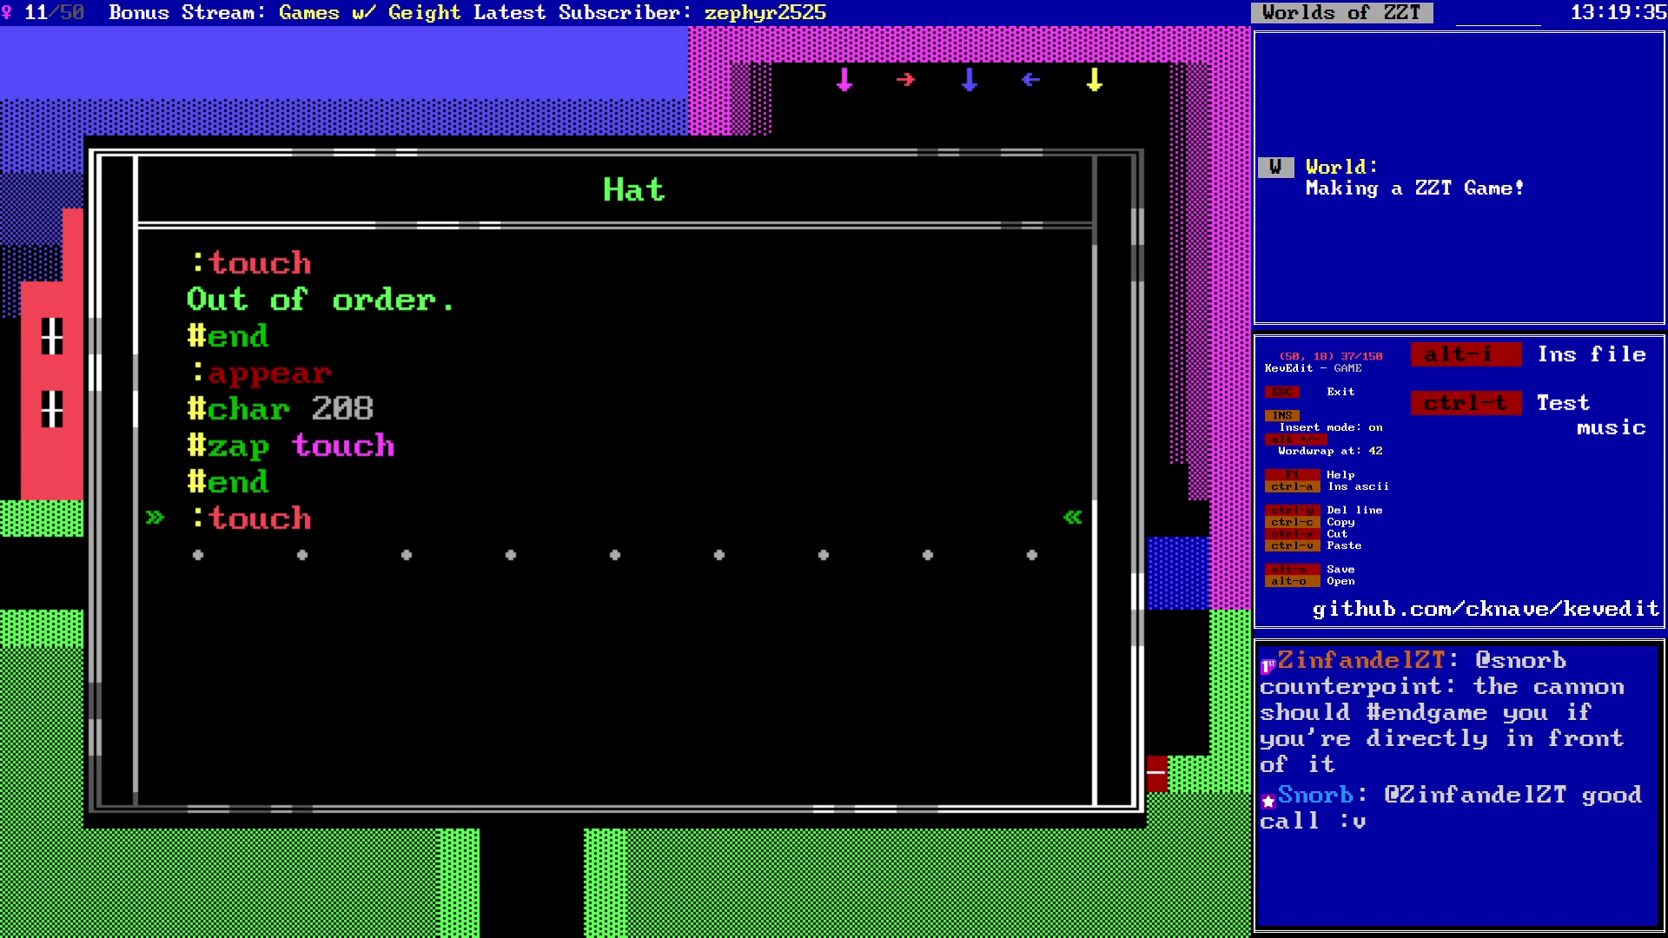
pyautogui.press('Return')
pyautogui.write("Why, it's the di")
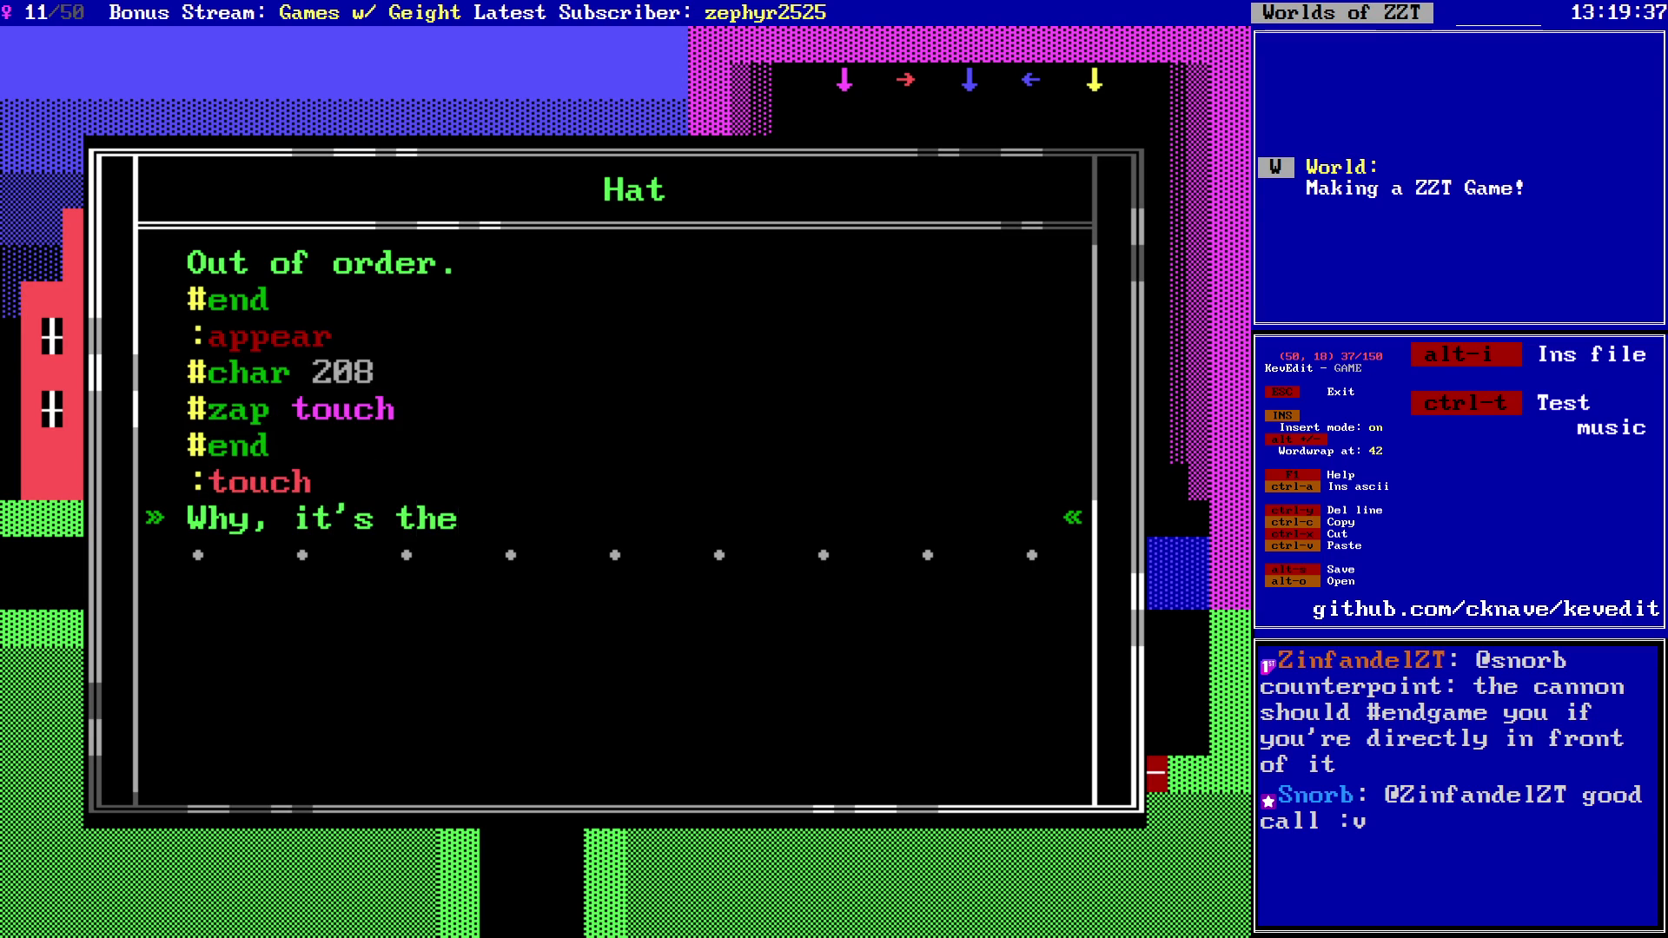
pyautogui.write('amond hat!')
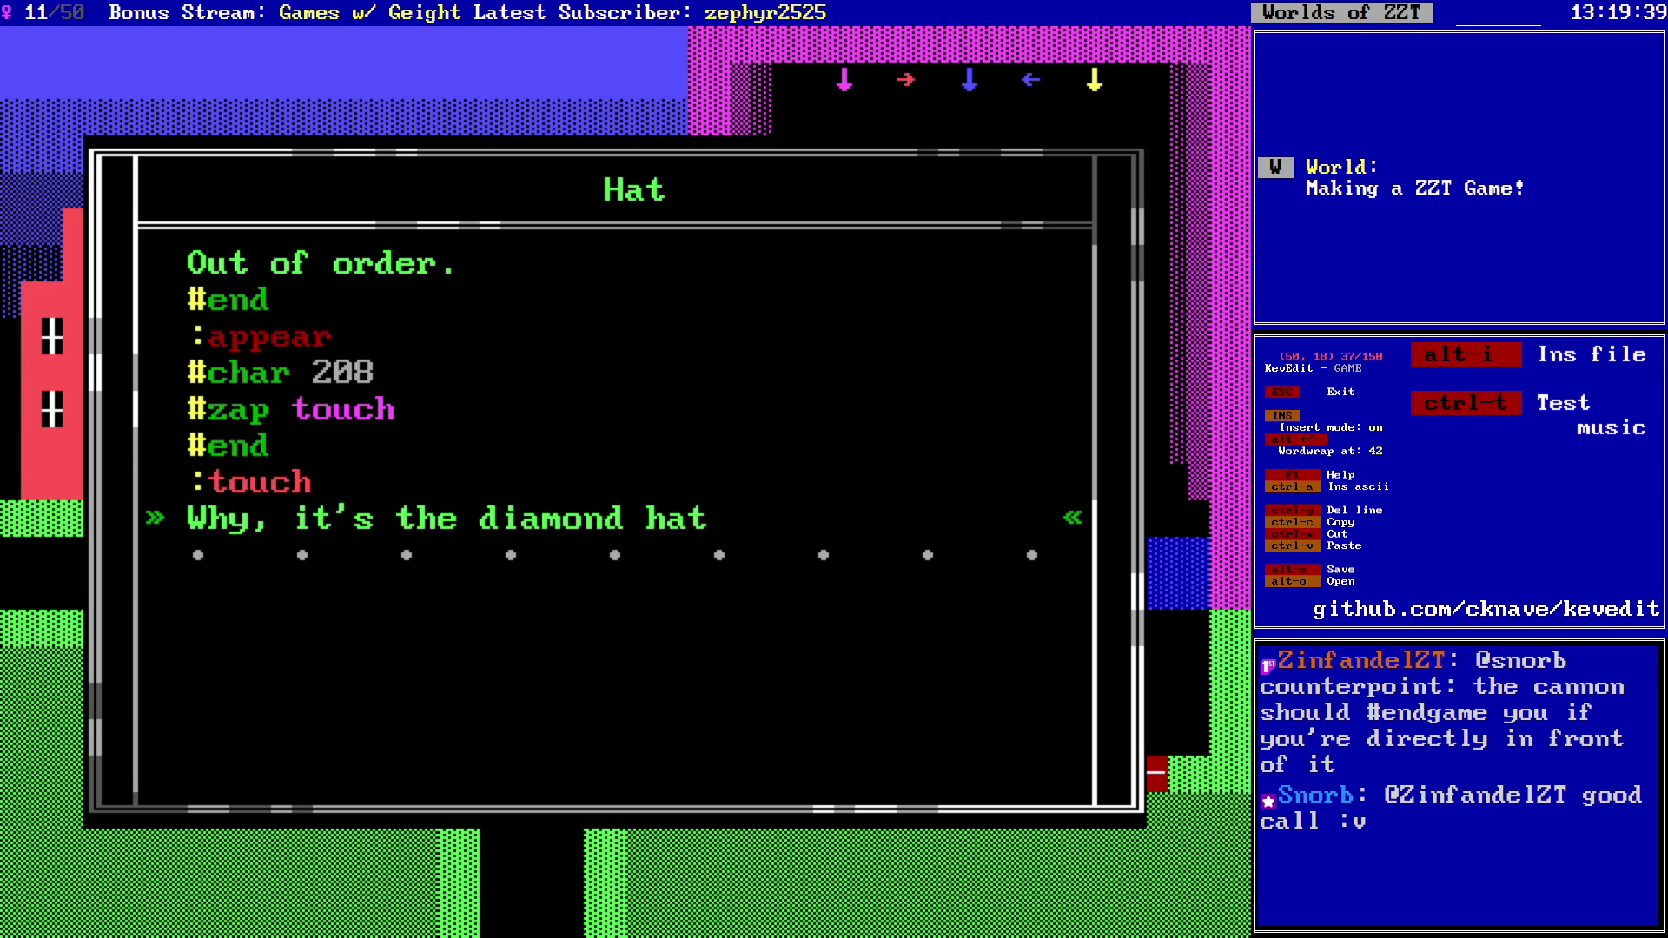
pyautogui.write("you've been searching f")
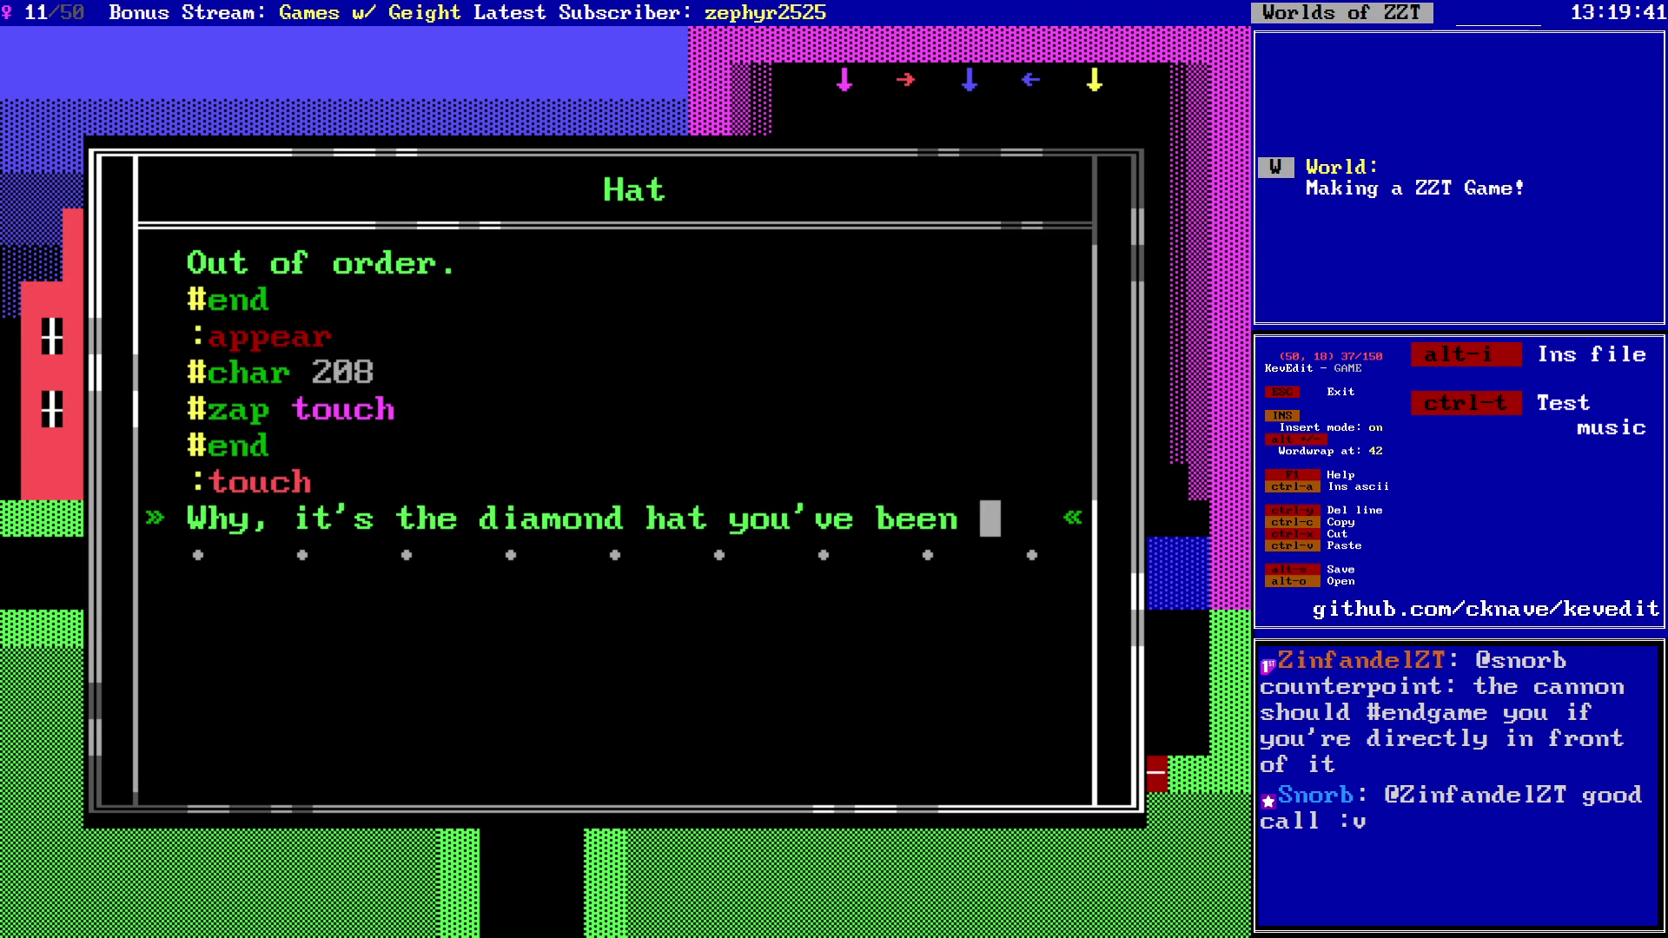
pyautogui.write('or!')
pyautogui.press('Return')
pyautogui.press('Return')
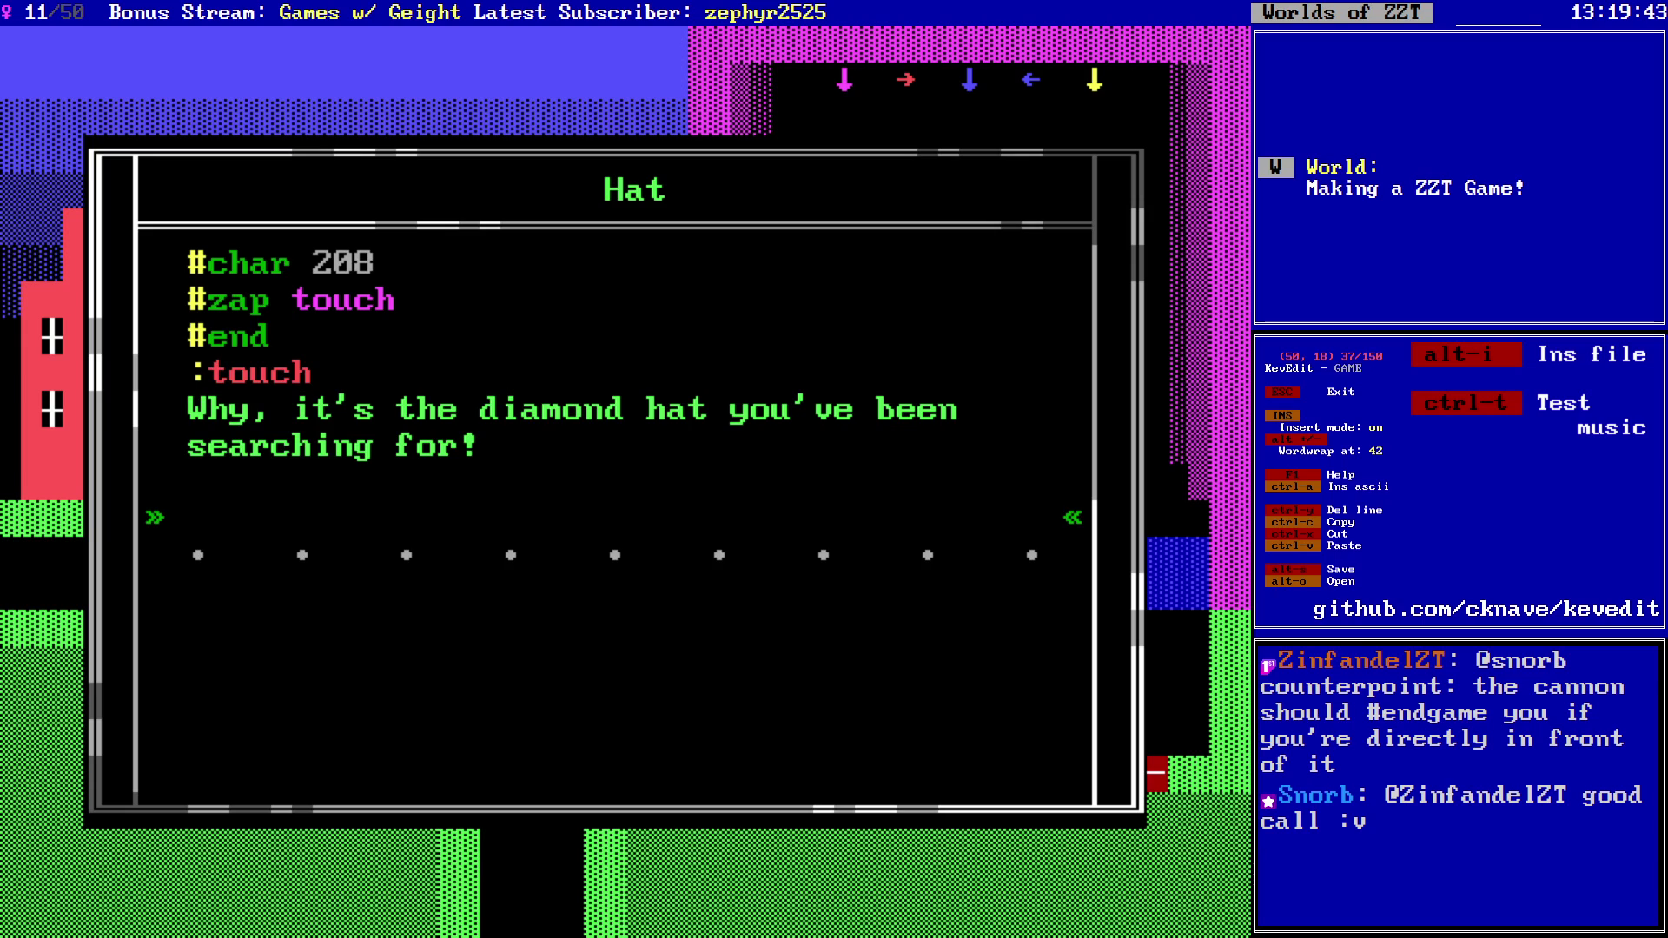
pyautogui.write('You')
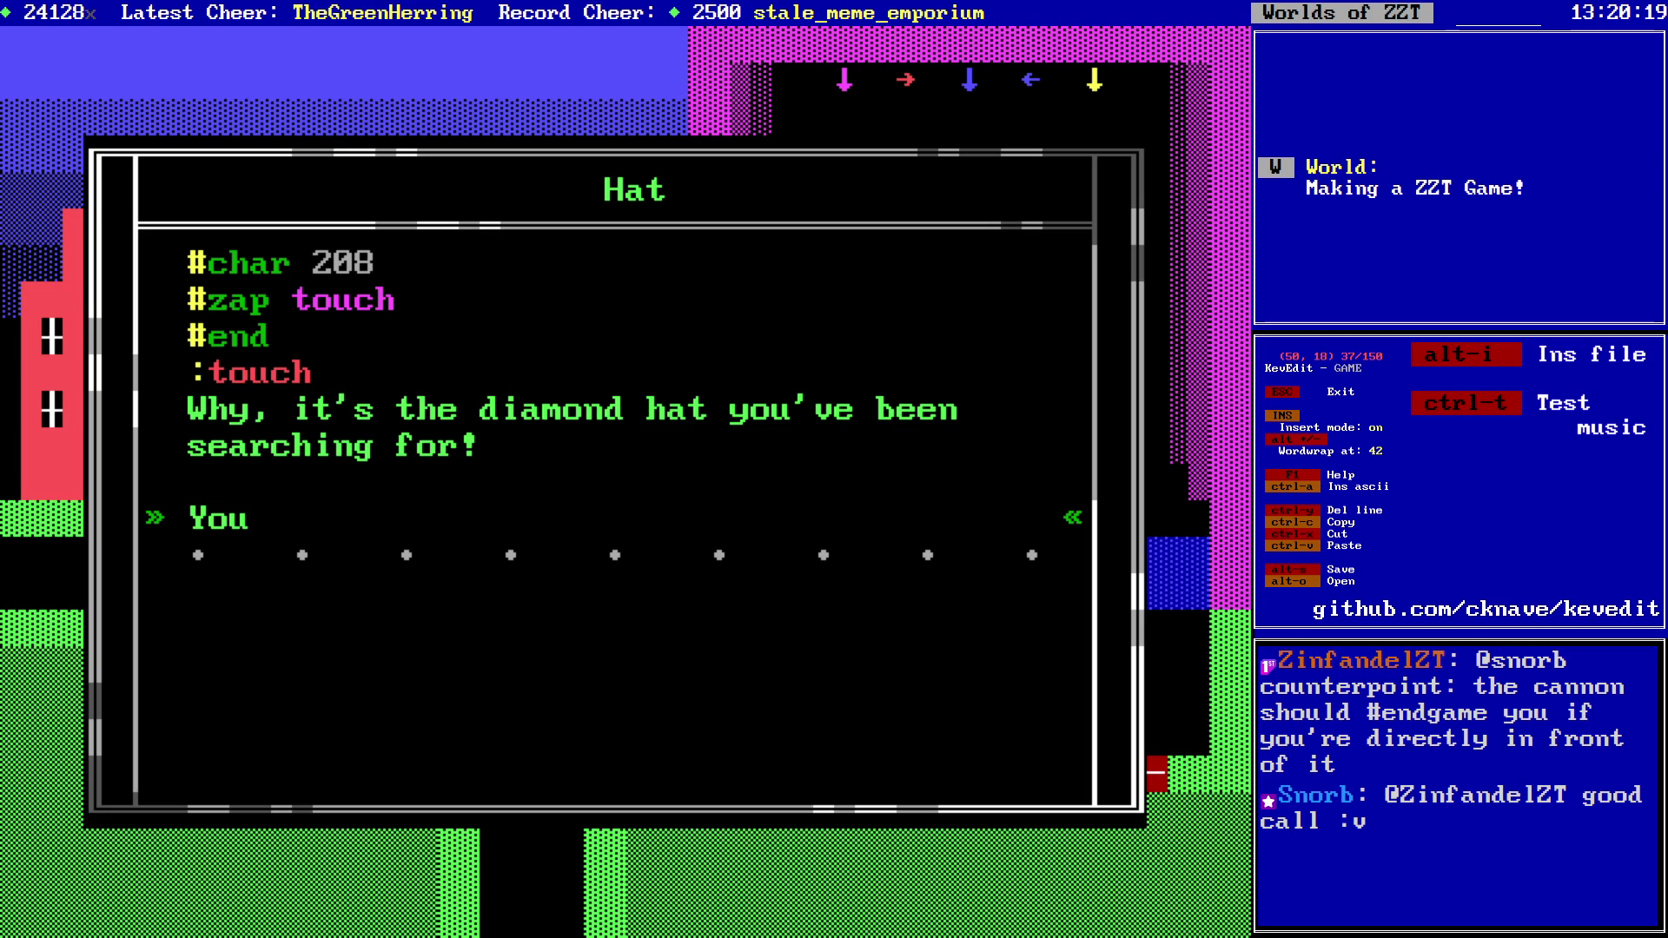
# Step: Replace 'You' with 'With a slight flare you place it upon your head.' and add #give score 1000
pyautogui.press('BackSpace')
pyautogui.press('BackSpace')
pyautogui.press('BackSpace')
pyautogui.write('With a slight')
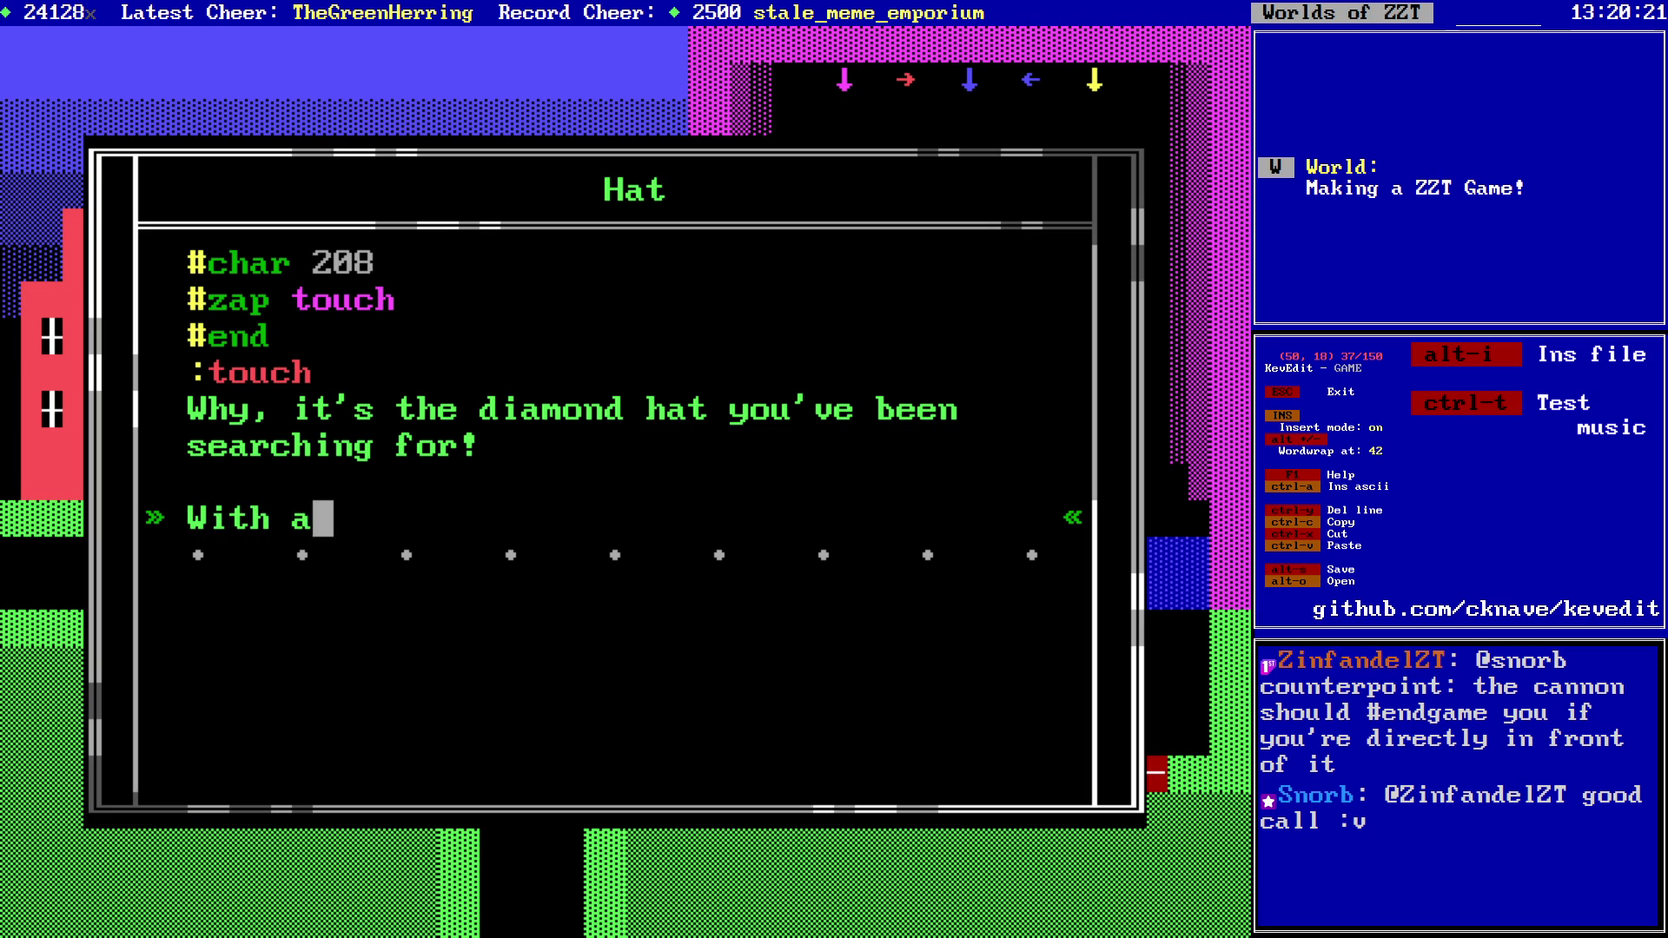
pyautogui.write(' flare you place it')
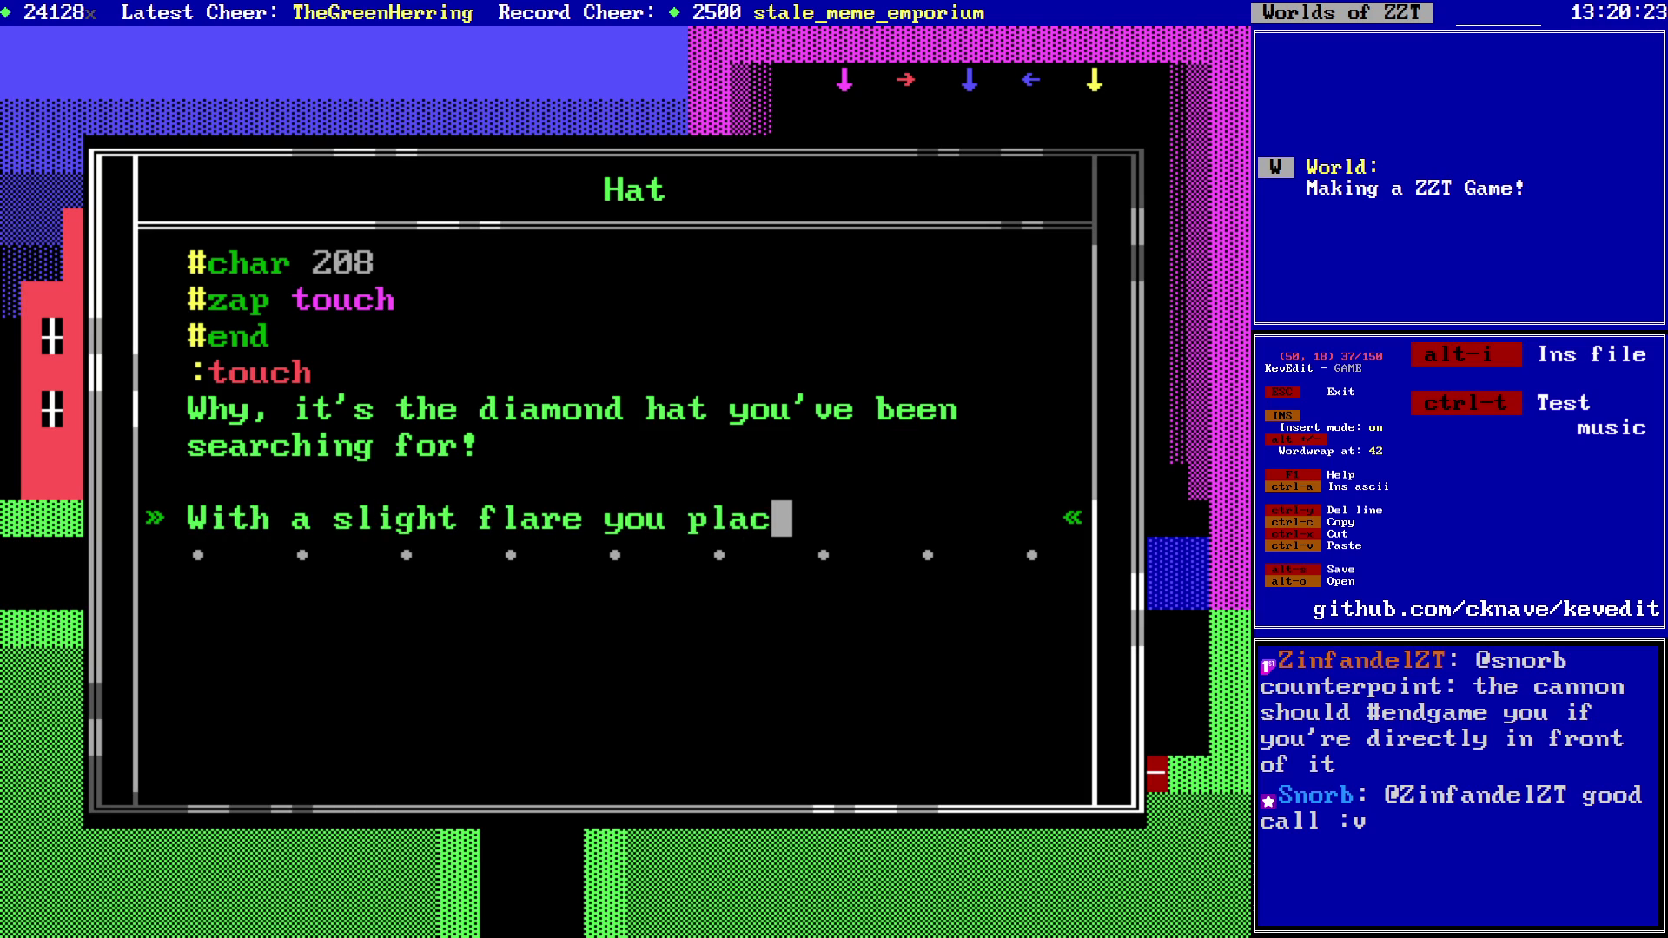
pyautogui.write(' upon your head.')
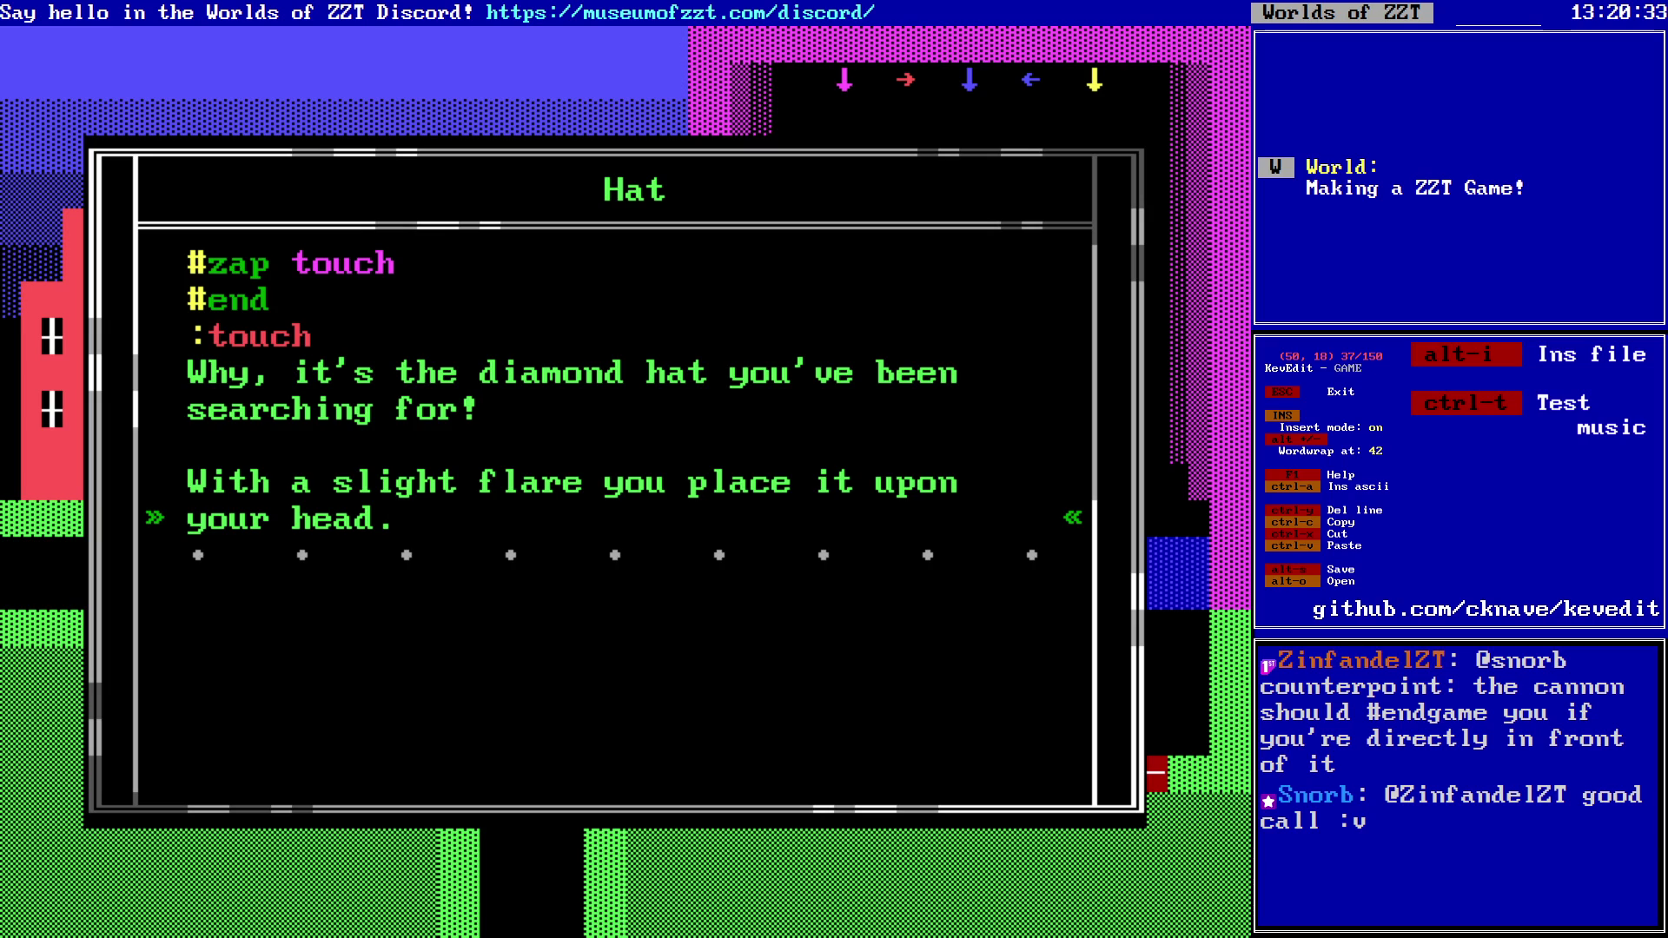
pyautogui.press('Return')
pyautogui.write('#give score 1000')
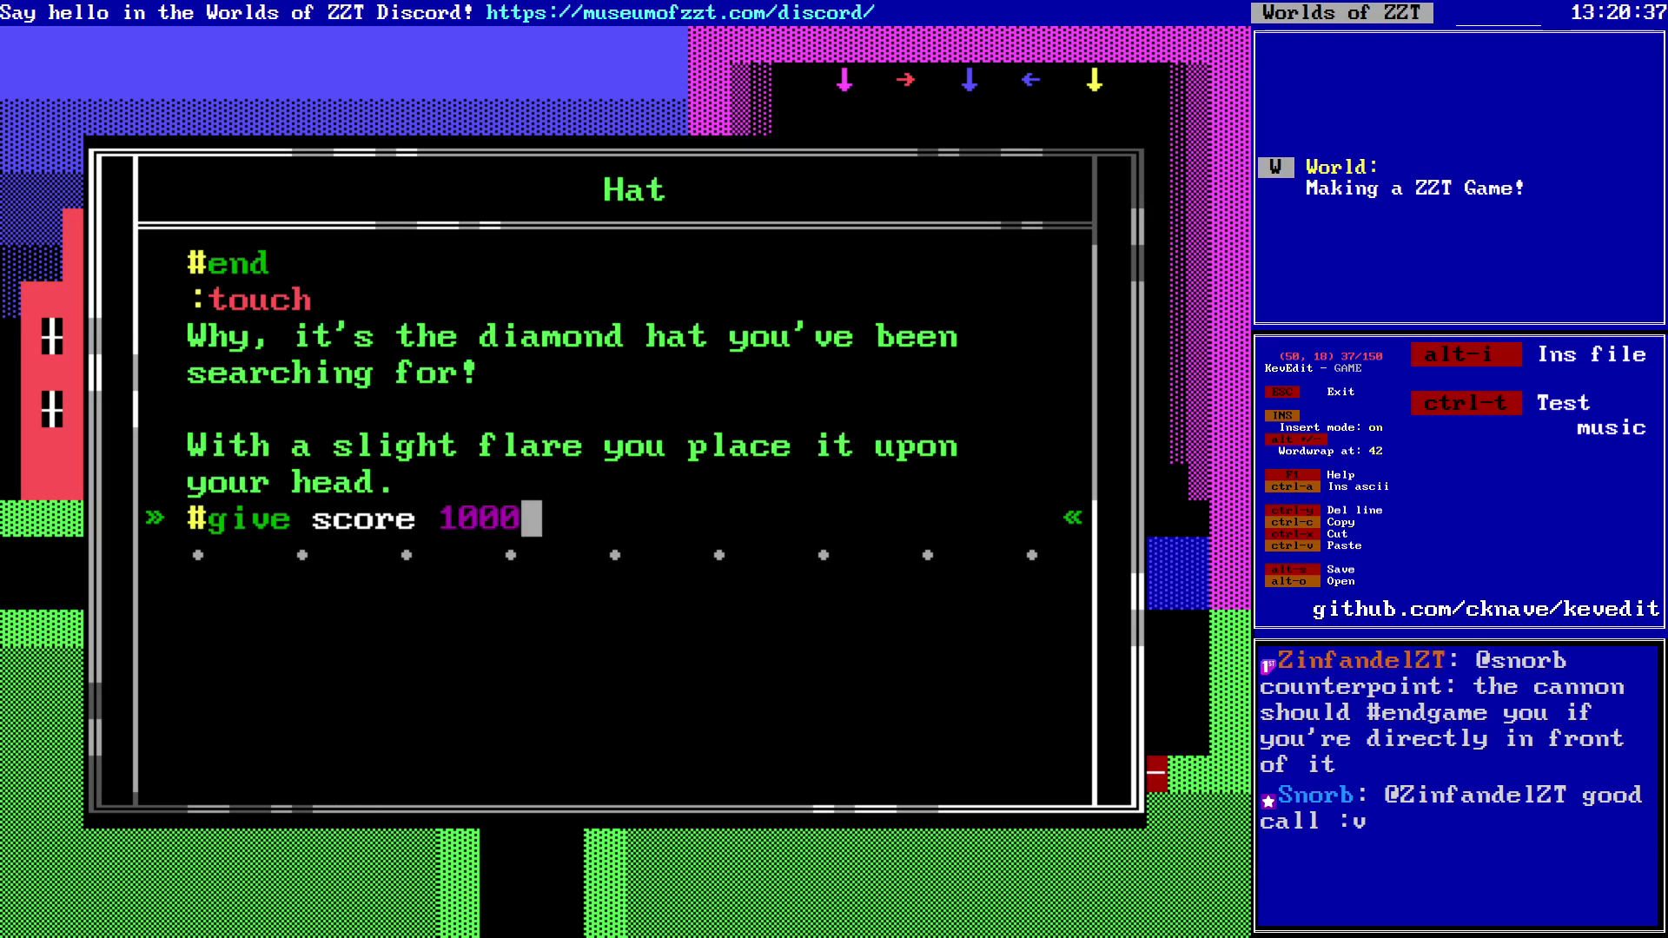
# Step: Try a #play c+d+e+f melody line, preview it, delete it, and start a new command line
pyautogui.press('pageup')
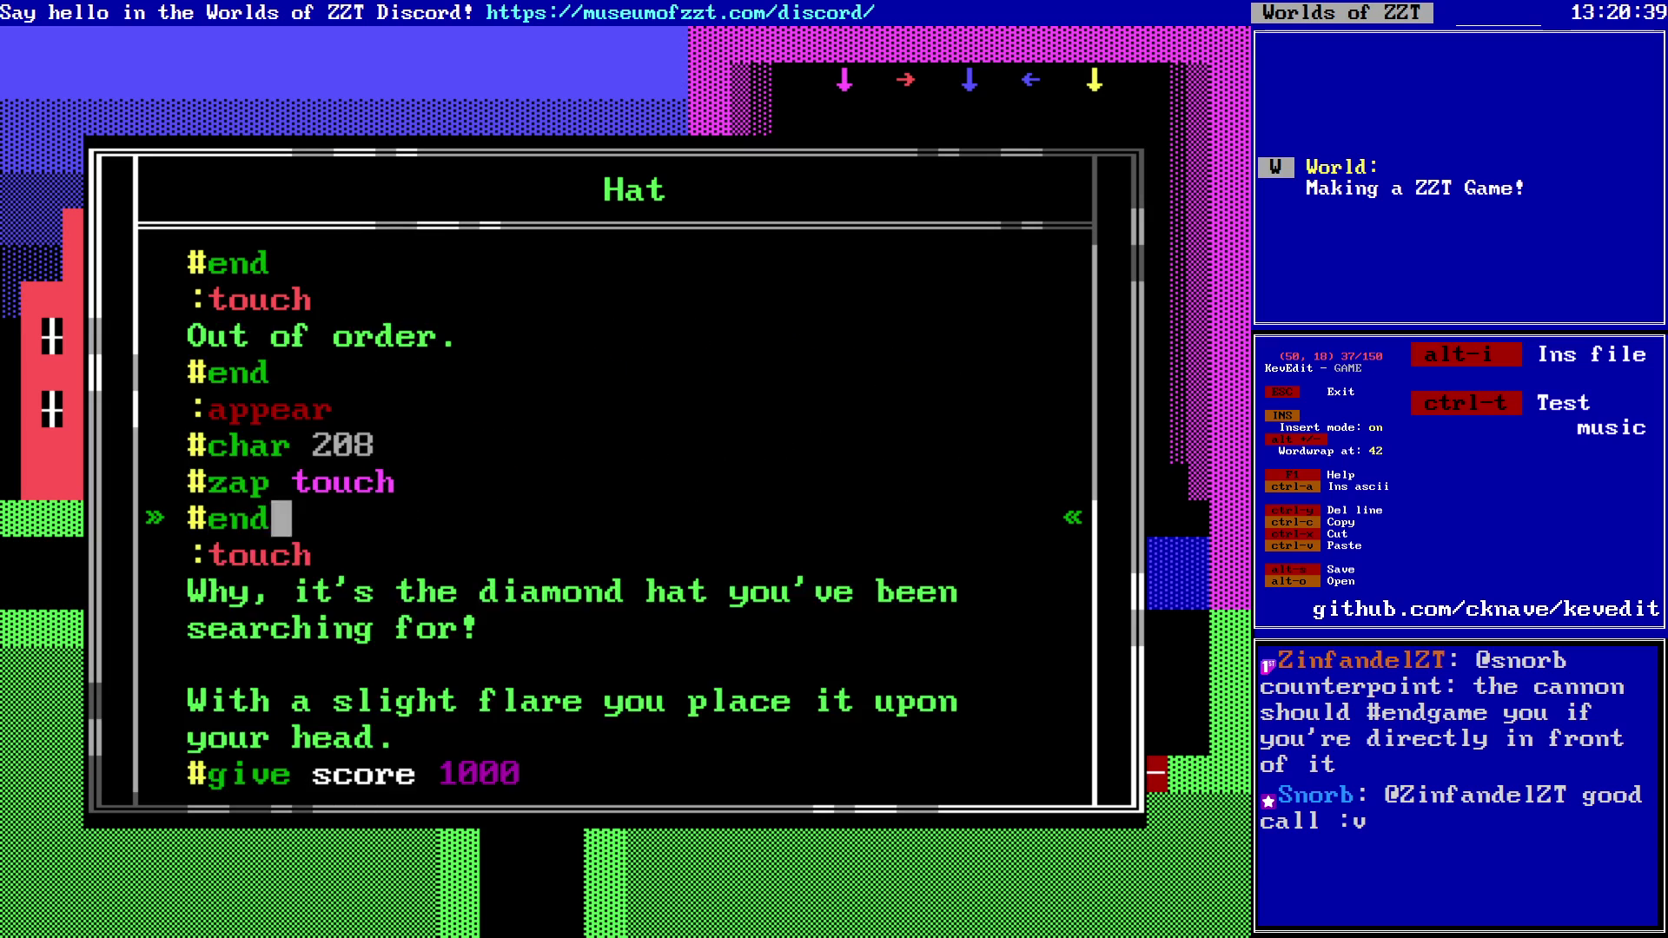
pyautogui.press('pagedown')
pyautogui.press('End')
pyautogui.press('Return')
pyautogui.write('#play ')
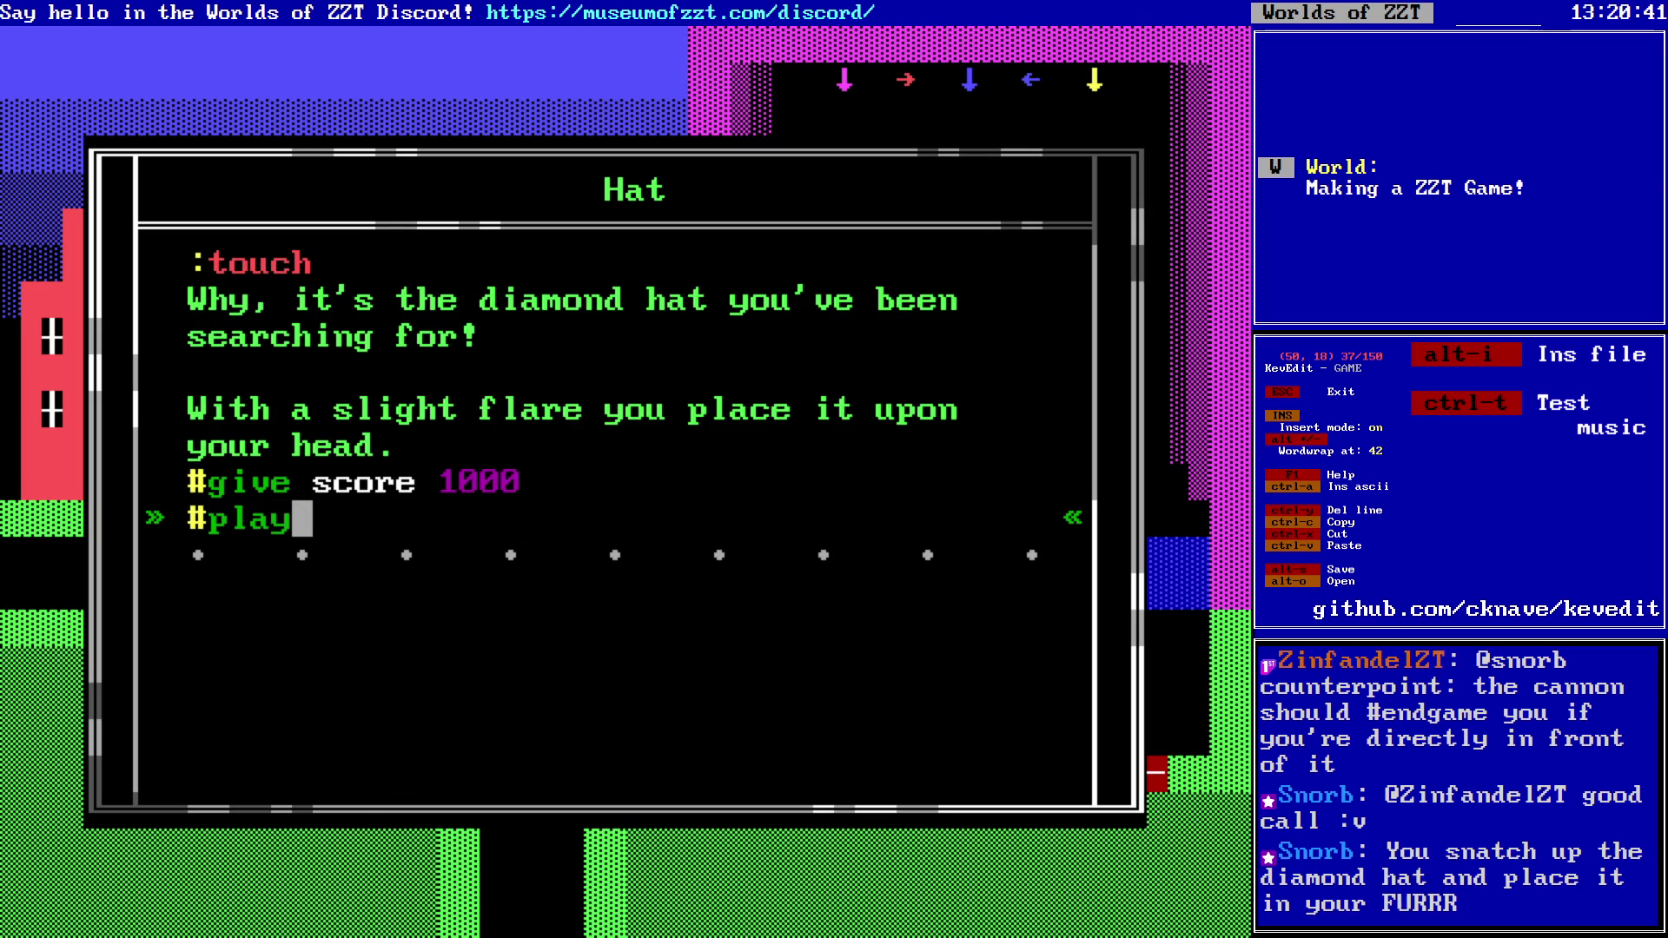
pyautogui.write('c+d+e+')
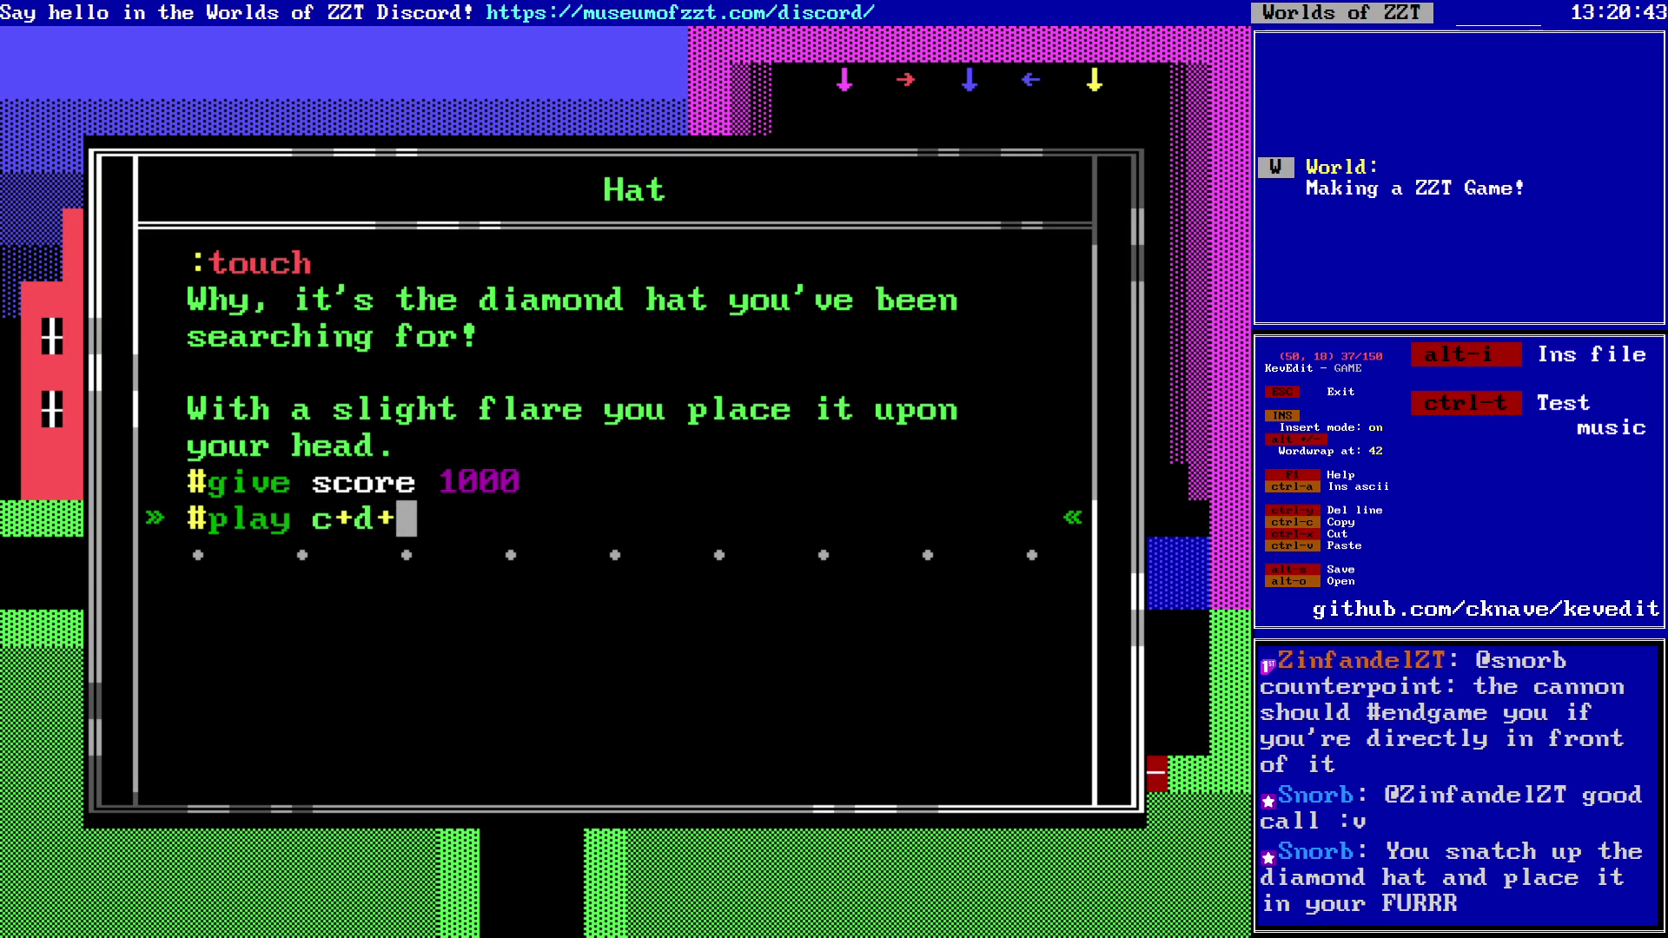
pyautogui.write('f')
pyautogui.hotkey('ctrl', 't')
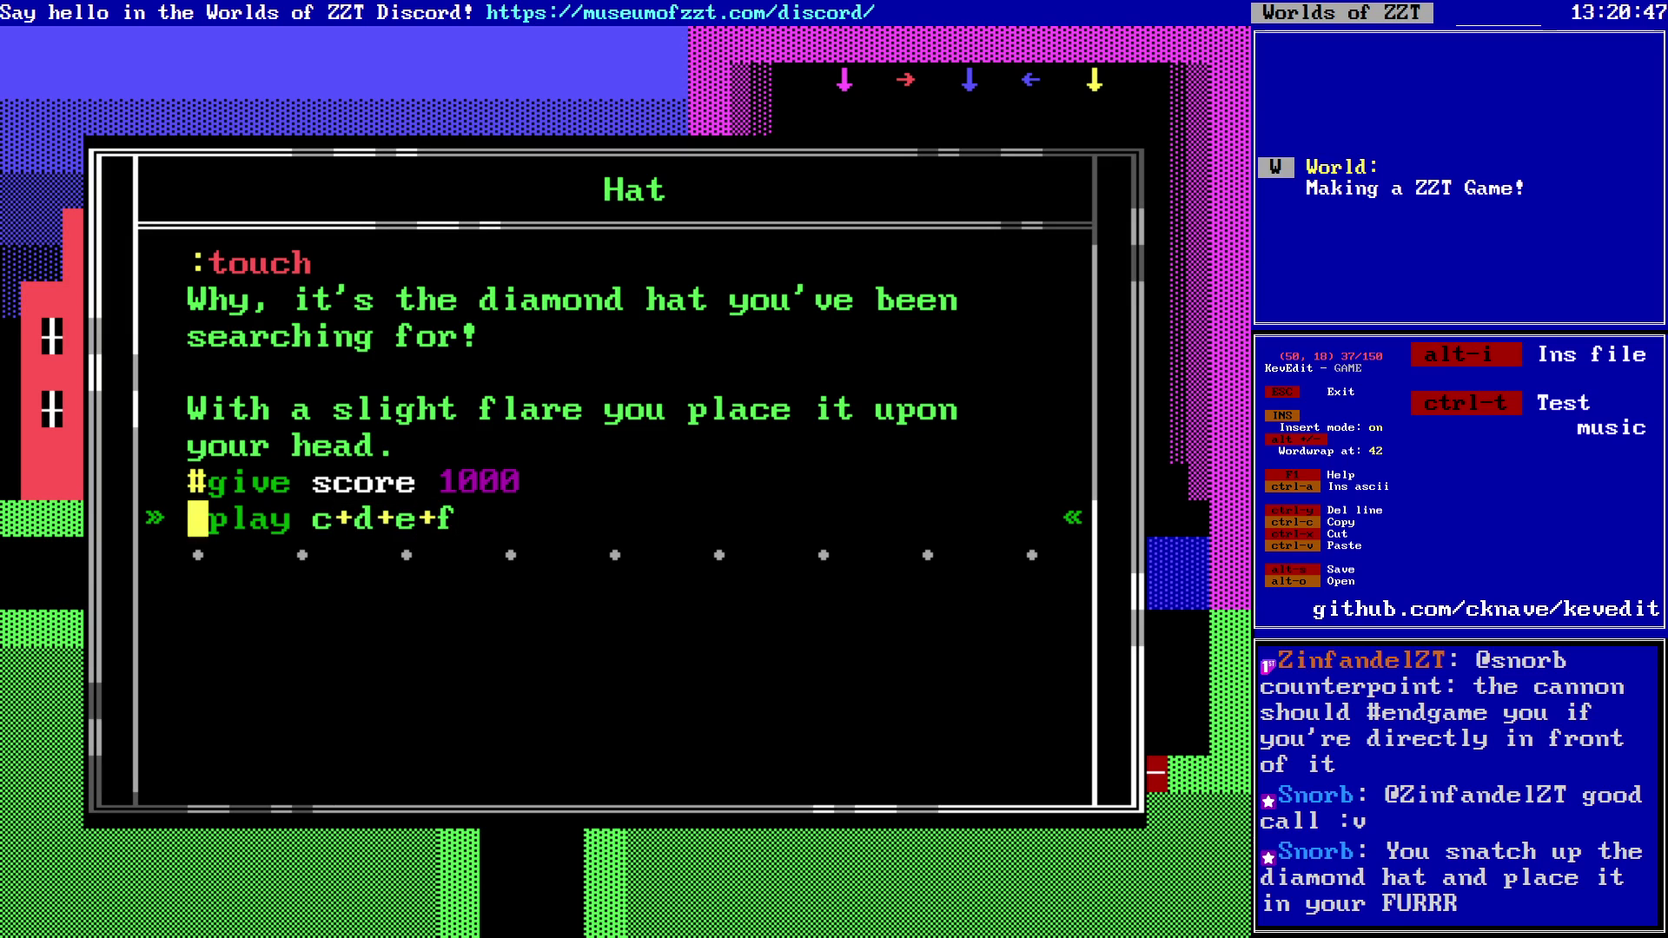
pyautogui.hotkey('ctrl', 'y')
pyautogui.press('End')
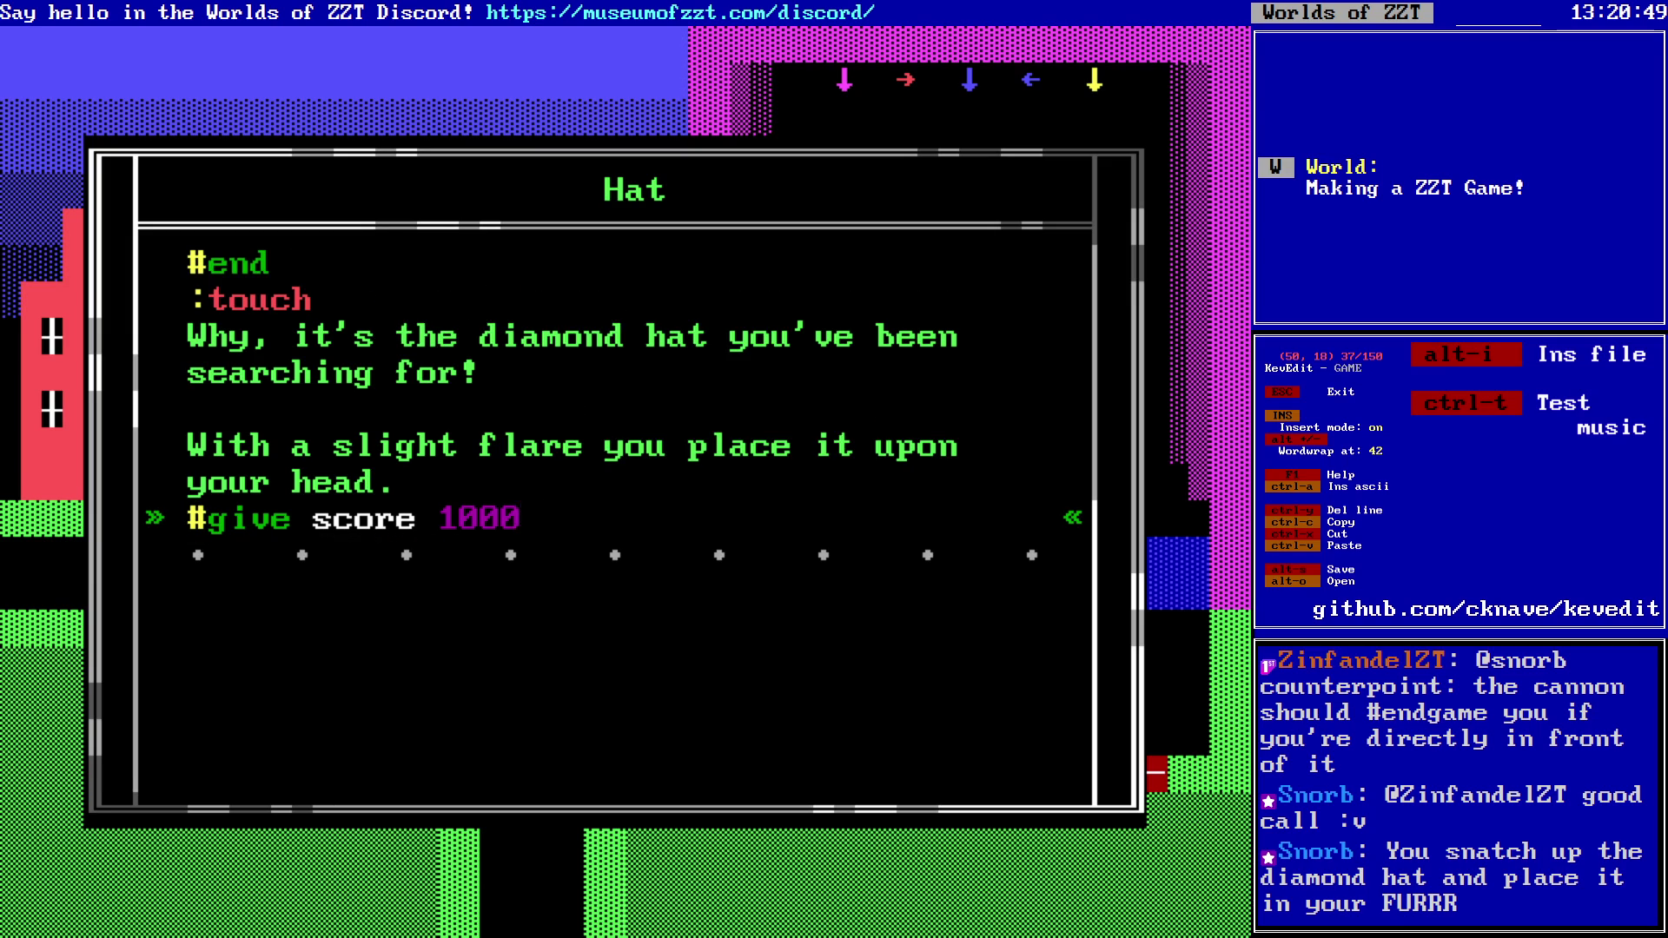
pyautogui.press('Return')
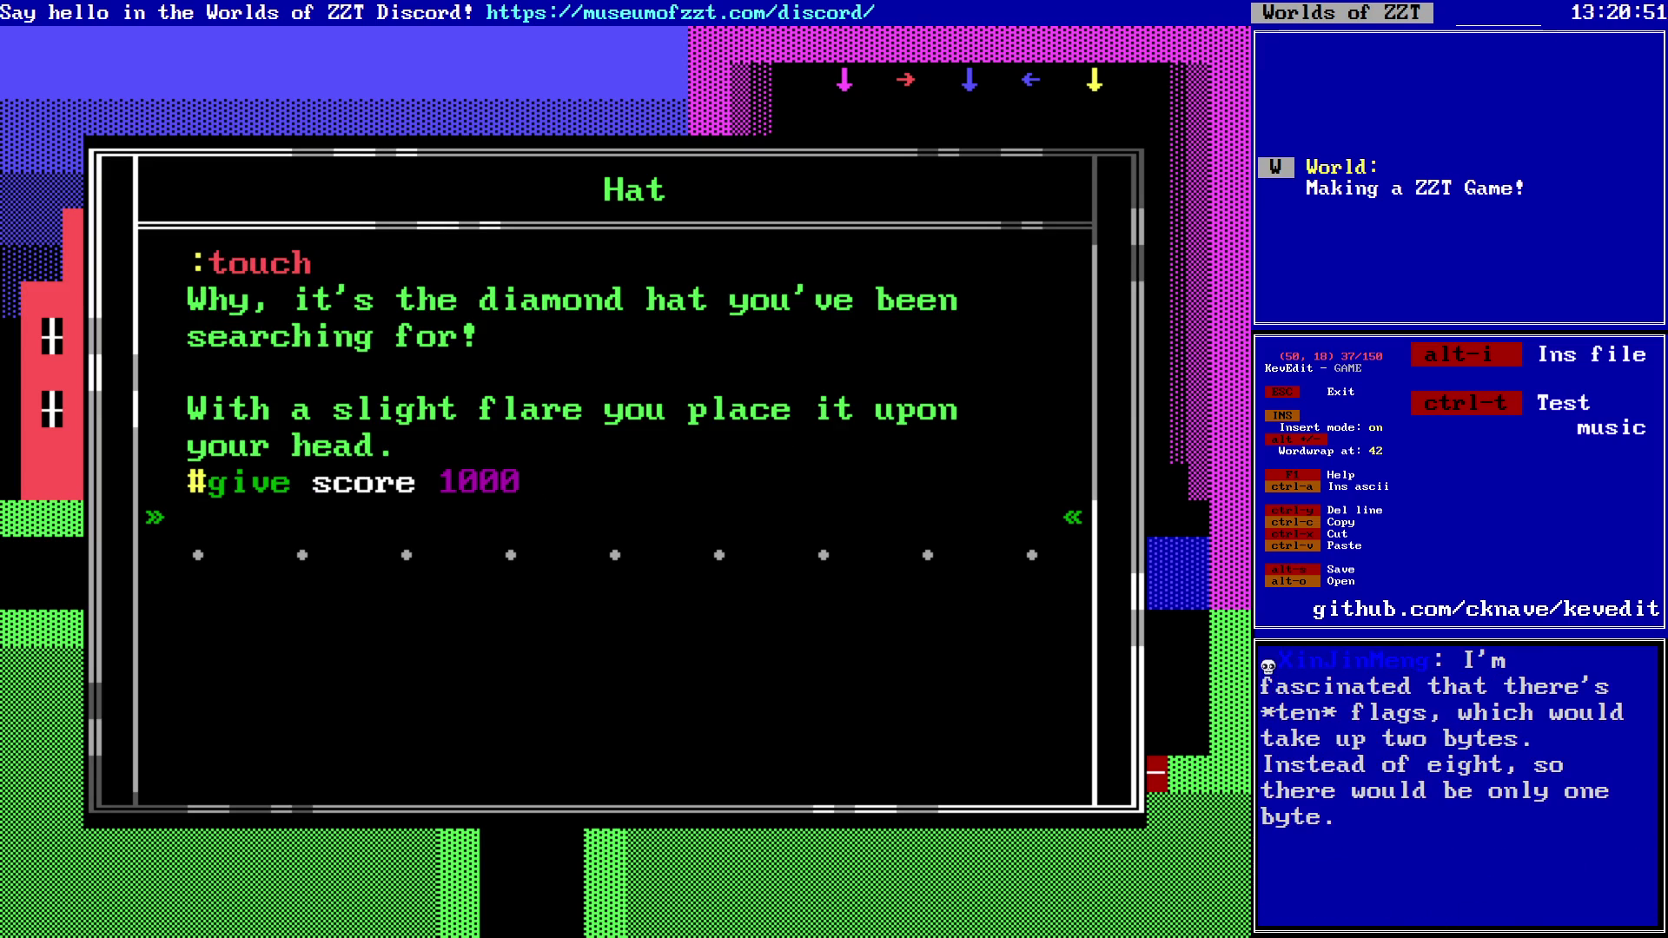
pyautogui.write('#')
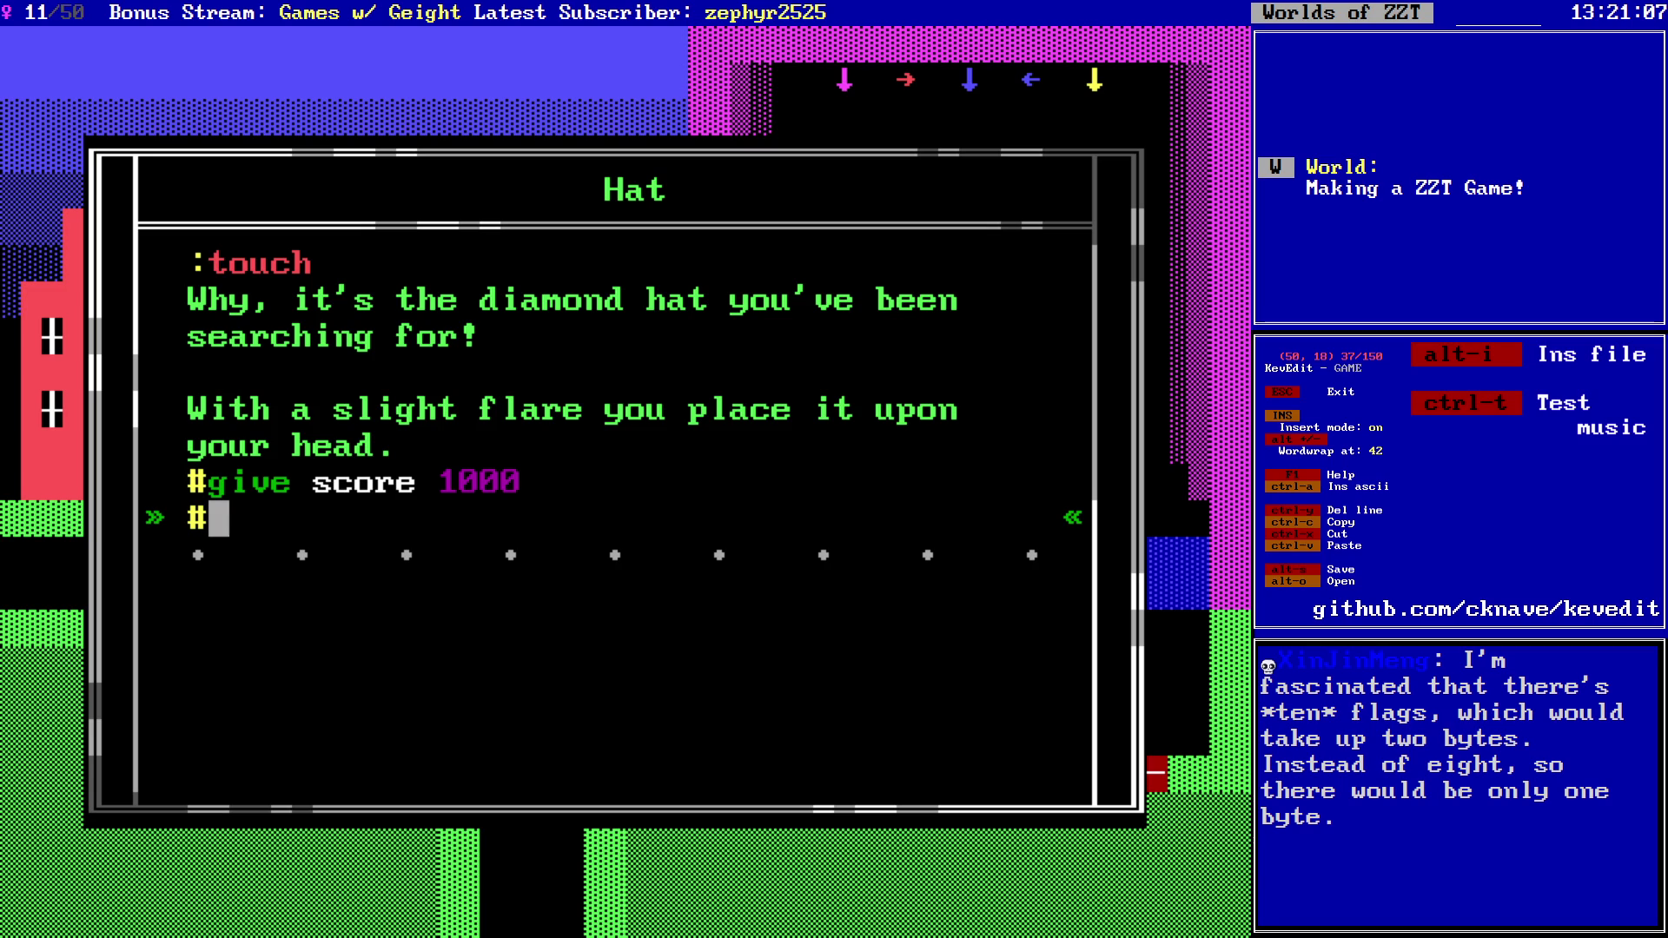
# Step: Type a trial 'BOMBS......ROPE.....' line, edit it, then delete it
pyautogui.press('Return')
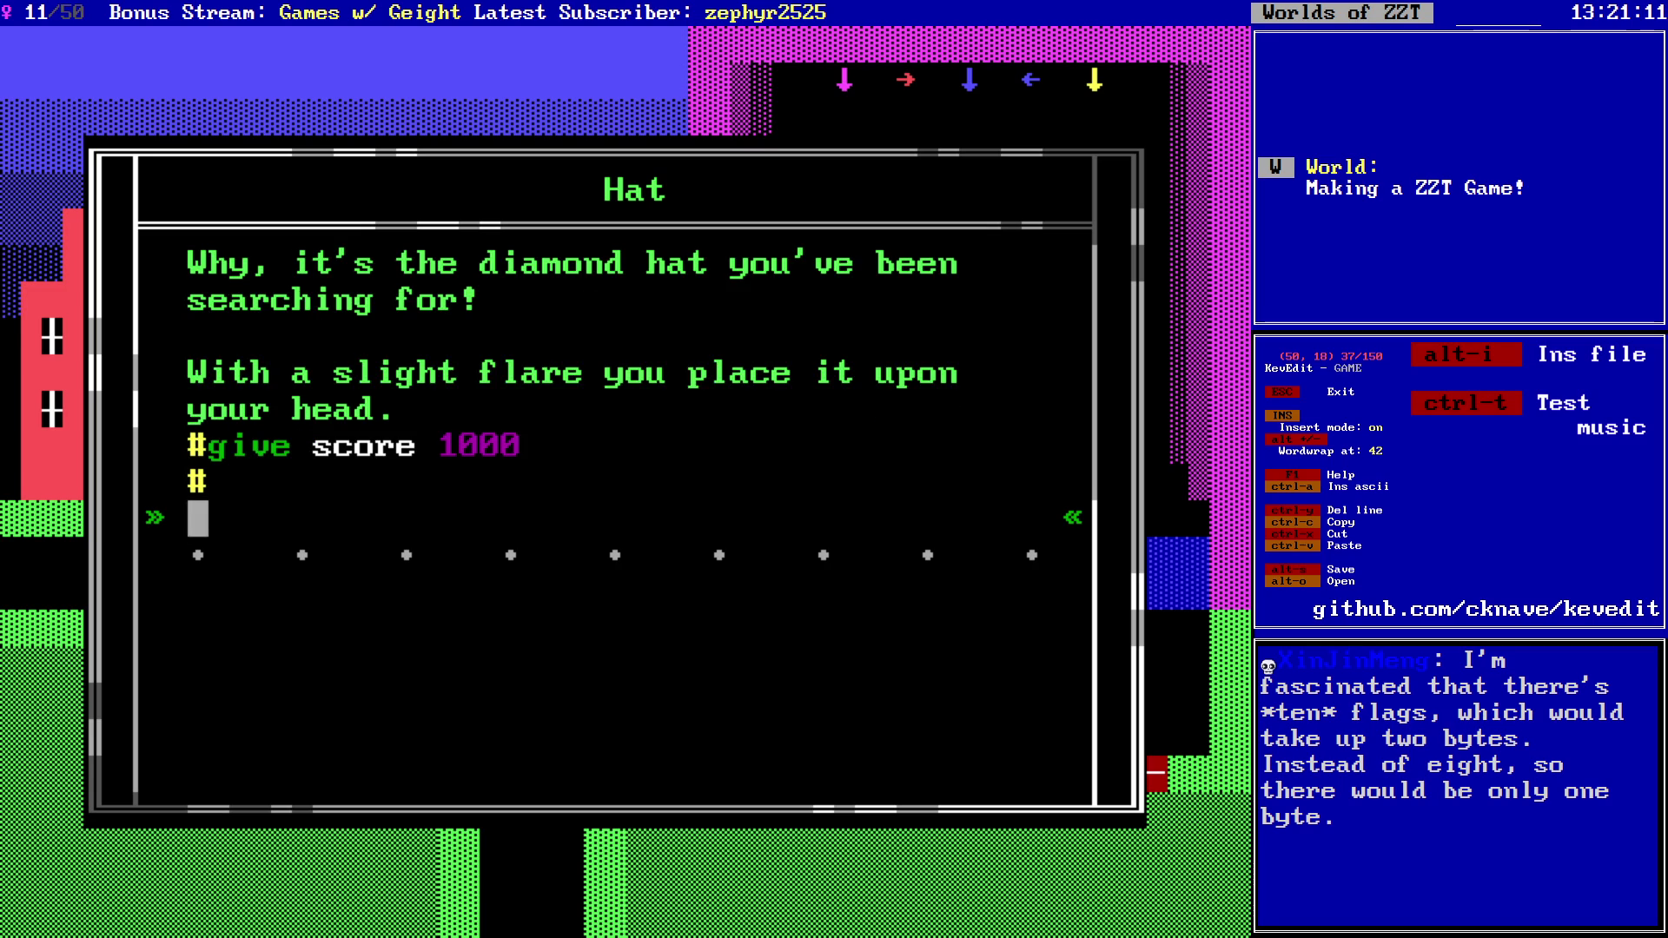
pyautogui.write('BOMBS.')
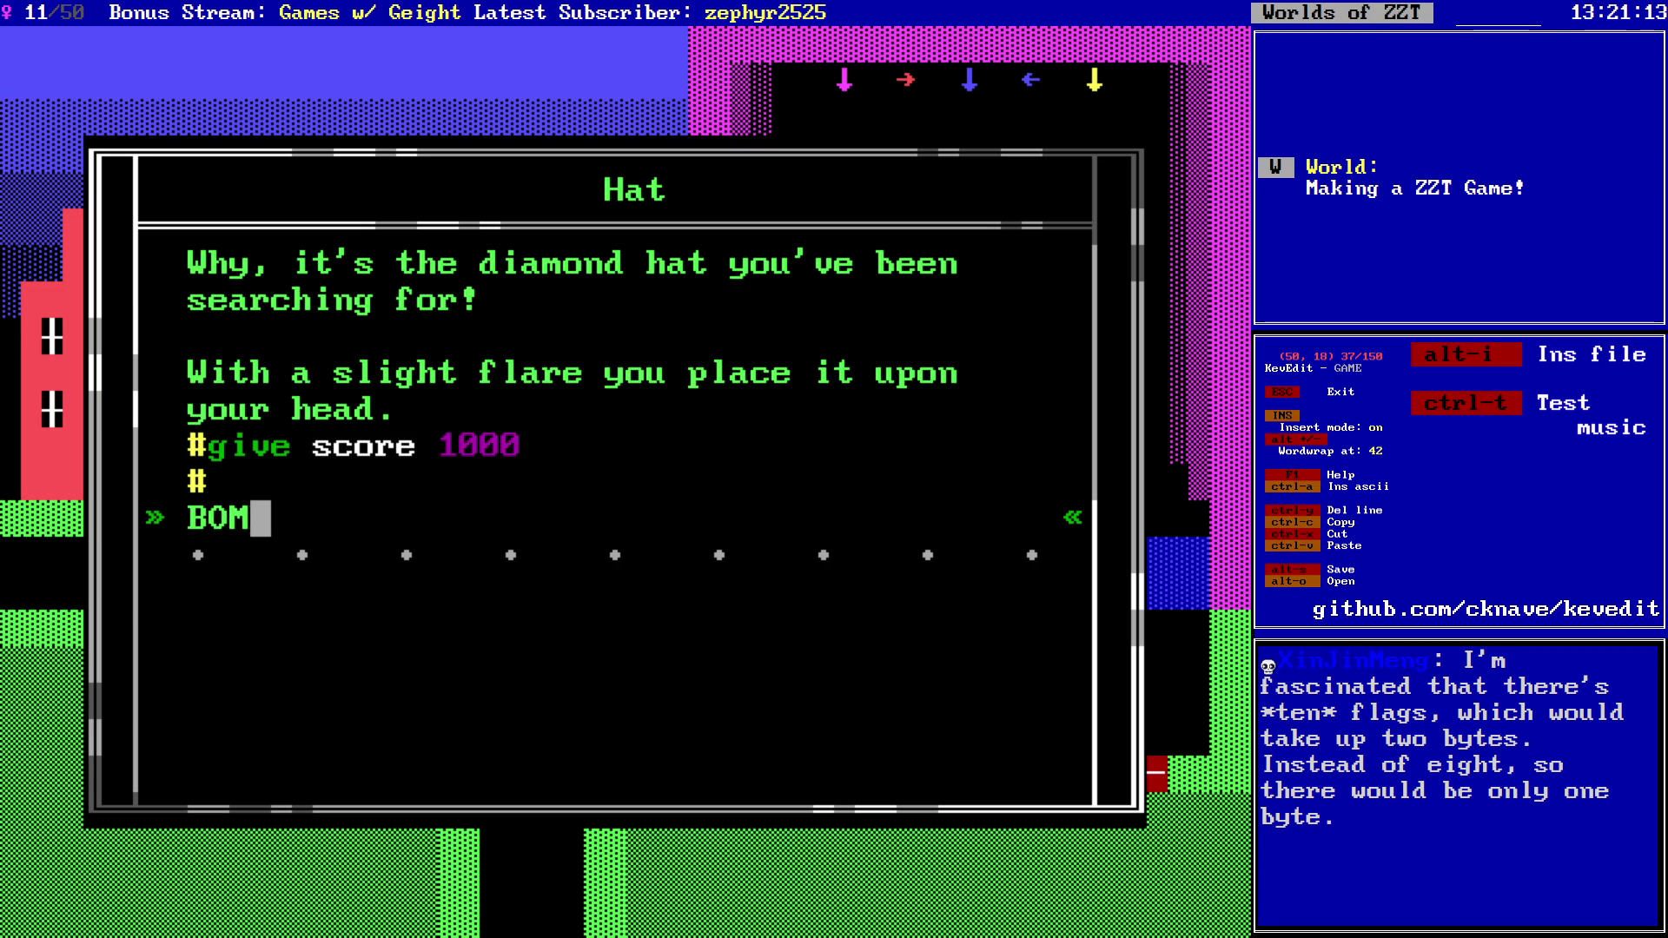
pyautogui.write('.....ROPE..')
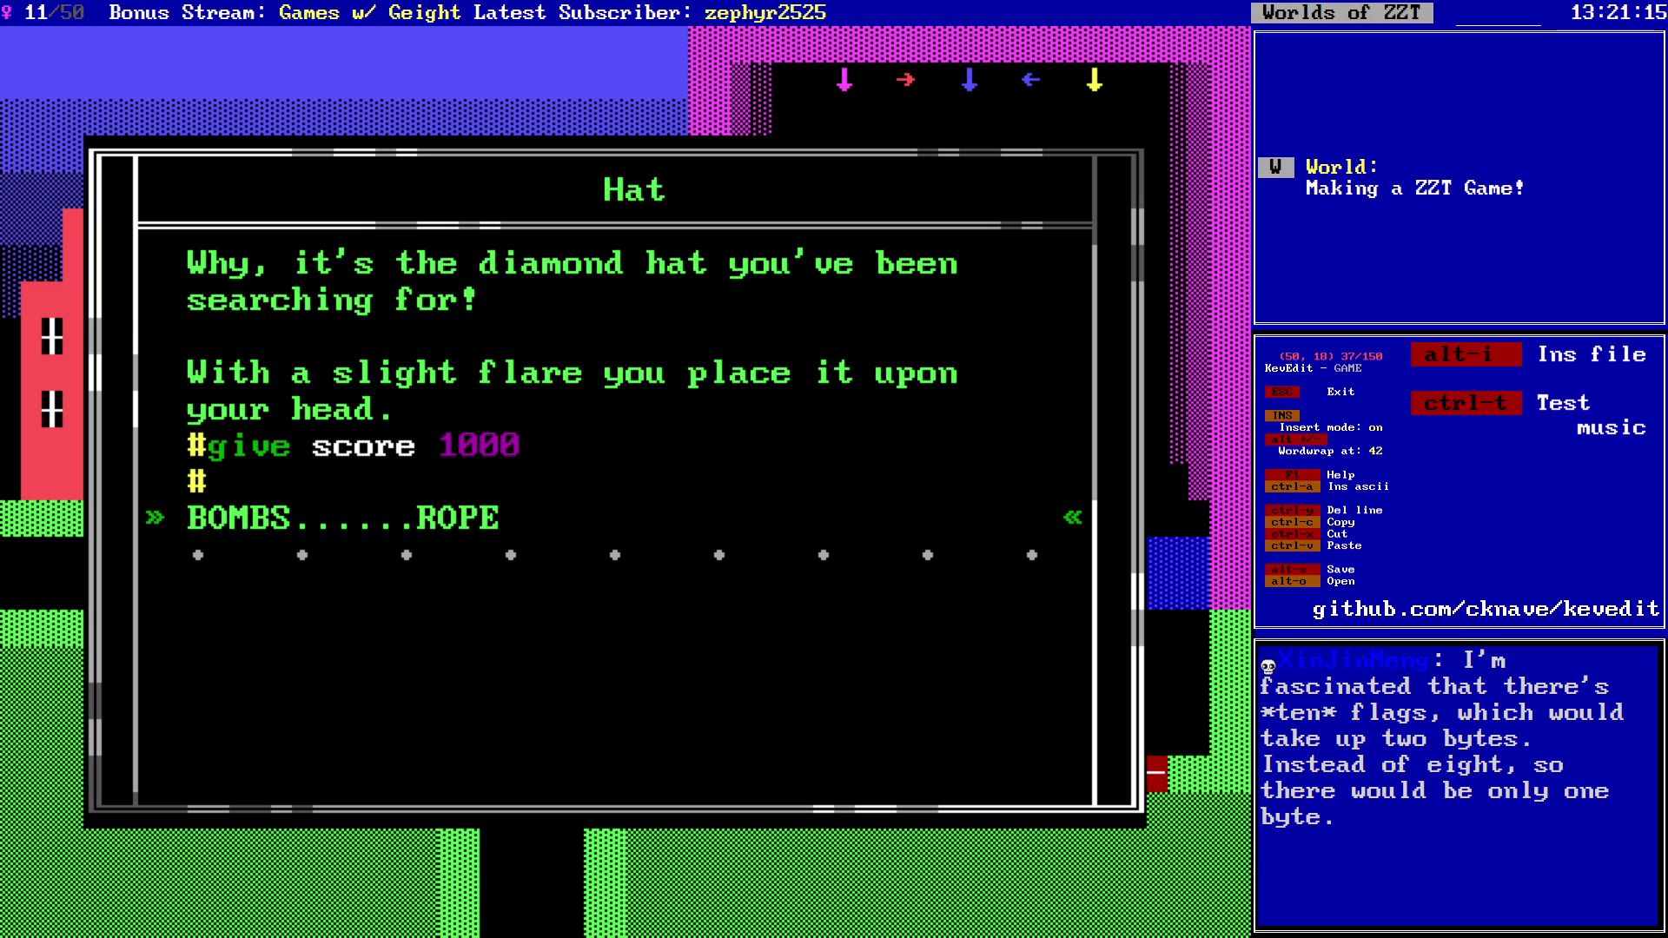
pyautogui.write('...')
pyautogui.press('Left')
pyautogui.press('Left')
pyautogui.press('Left')
pyautogui.press('Left')
pyautogui.press('Left')
pyautogui.press('Left')
pyautogui.press('BackSpace')
pyautogui.write('4')
pyautogui.press('Right')
pyautogui.press('Right')
pyautogui.press('Right')
pyautogui.press('Left')
pyautogui.press('Left')
pyautogui.press('Left')
pyautogui.press('End')
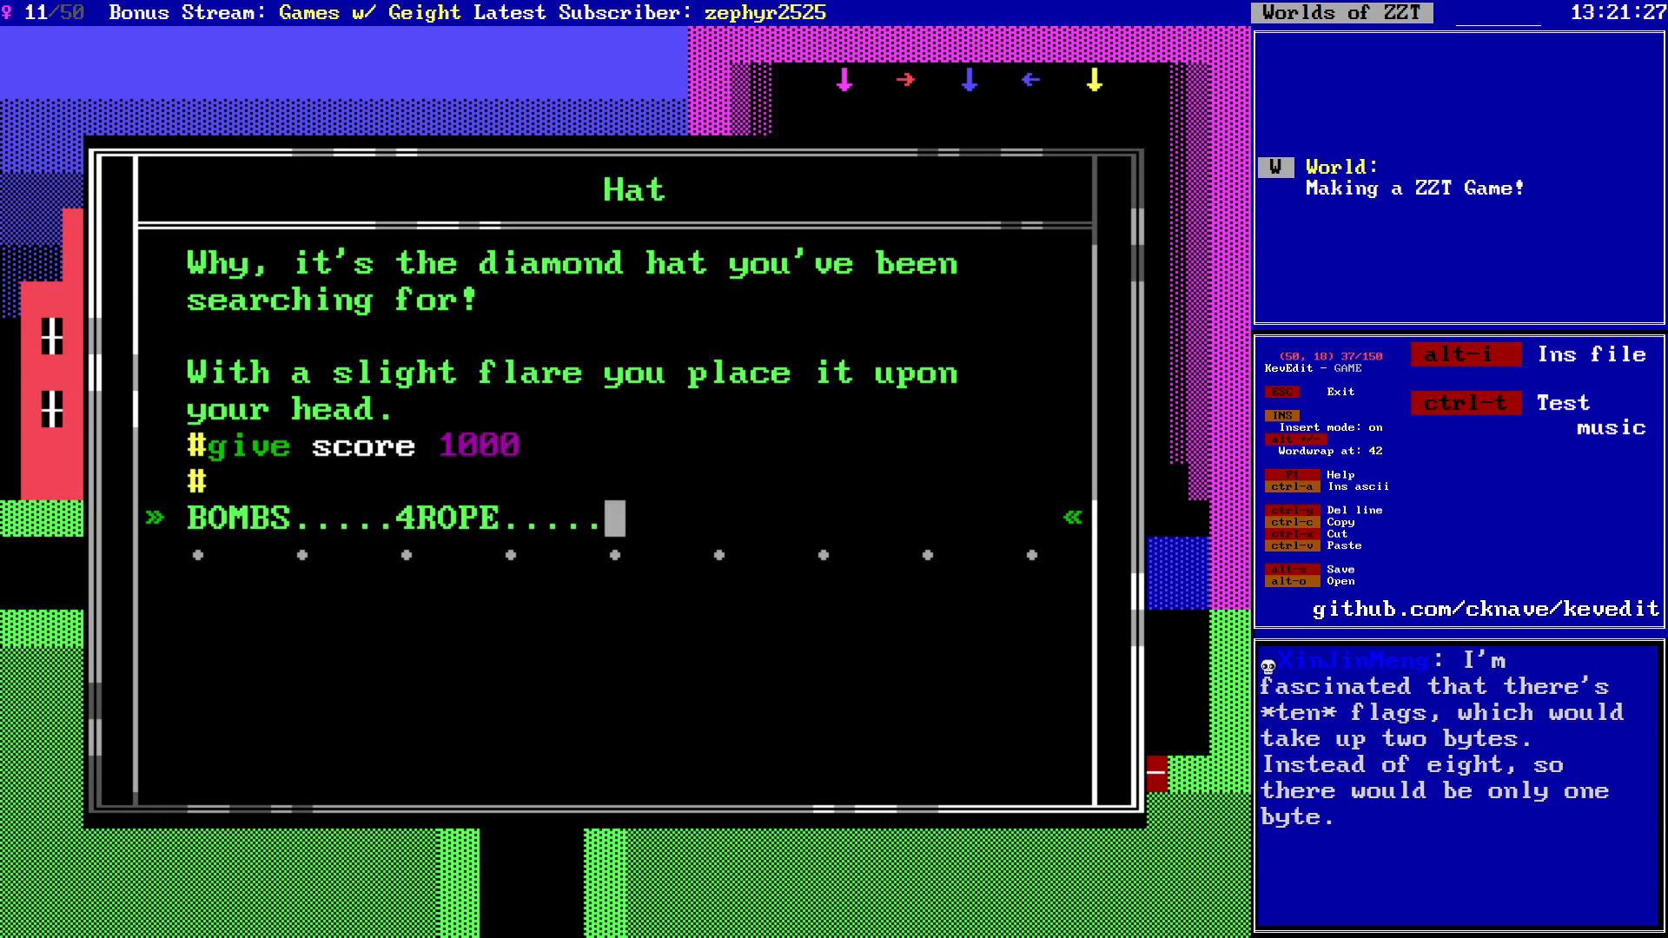
pyautogui.hotkey('ctrl', 'y')
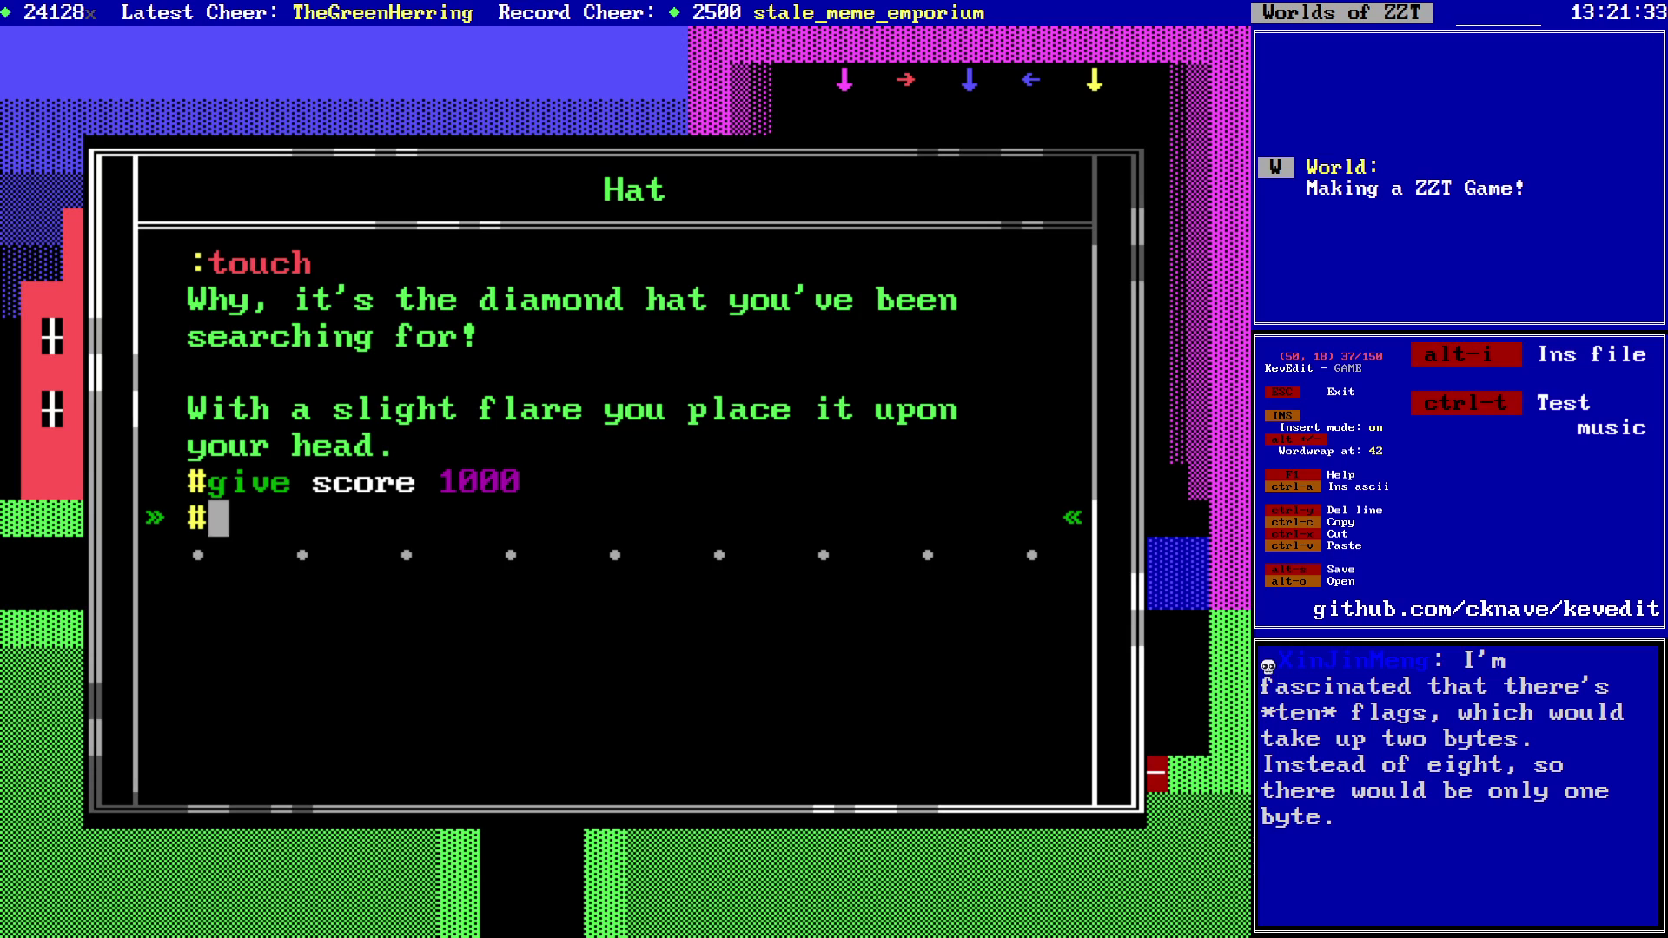
# Step: End the Hat's touch routine with #set crown and #die
pyautogui.write('#set c')
pyautogui.write('rown')
pyautogui.press('Return')
pyautogui.write('#die')
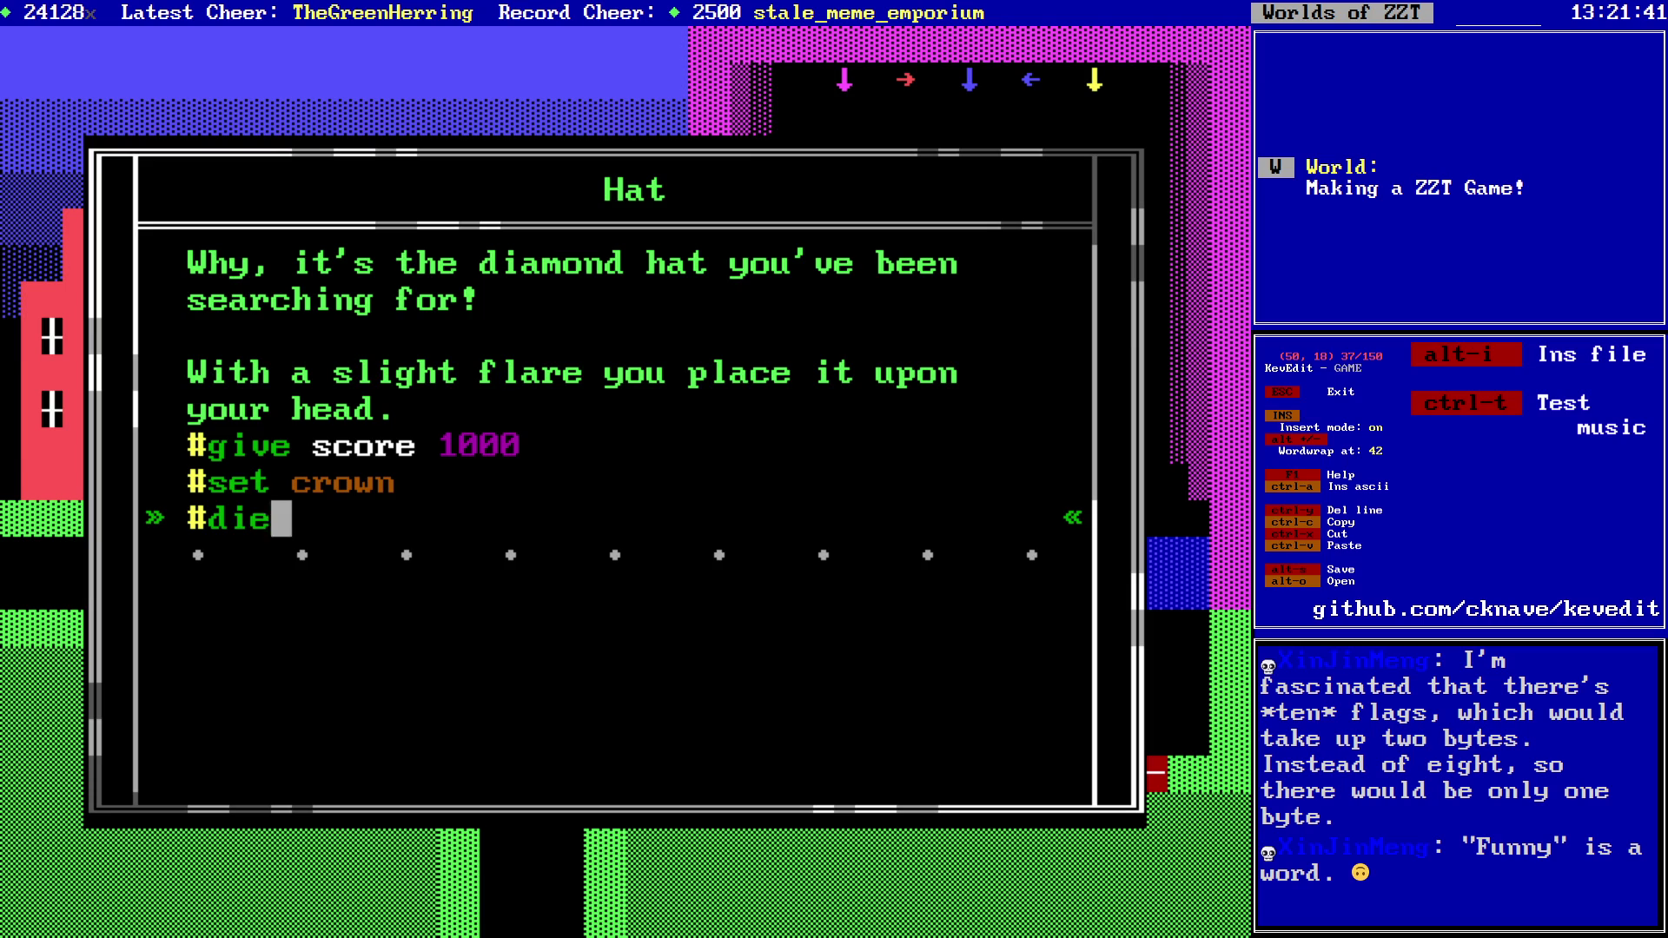
pyautogui.press('pageup')
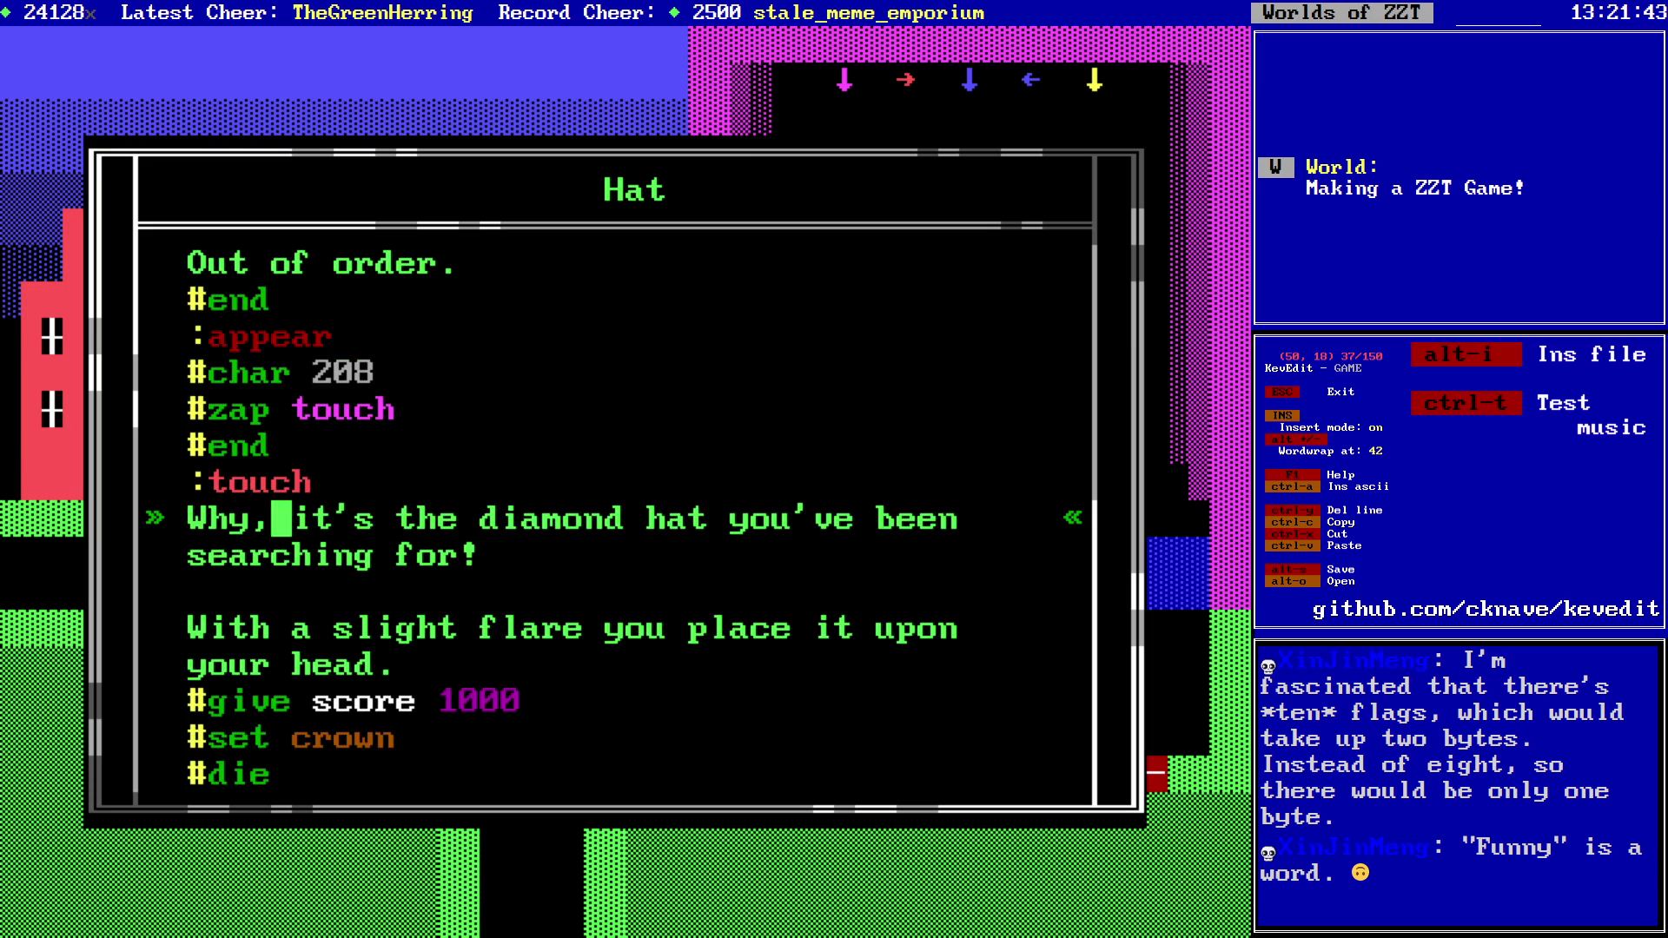
pyautogui.press('pagedown')
pyautogui.press('Up')
pyautogui.press('Up')
# Step: Close the Hat script and open the Artist object's code on the board
pyautogui.press('Escape')
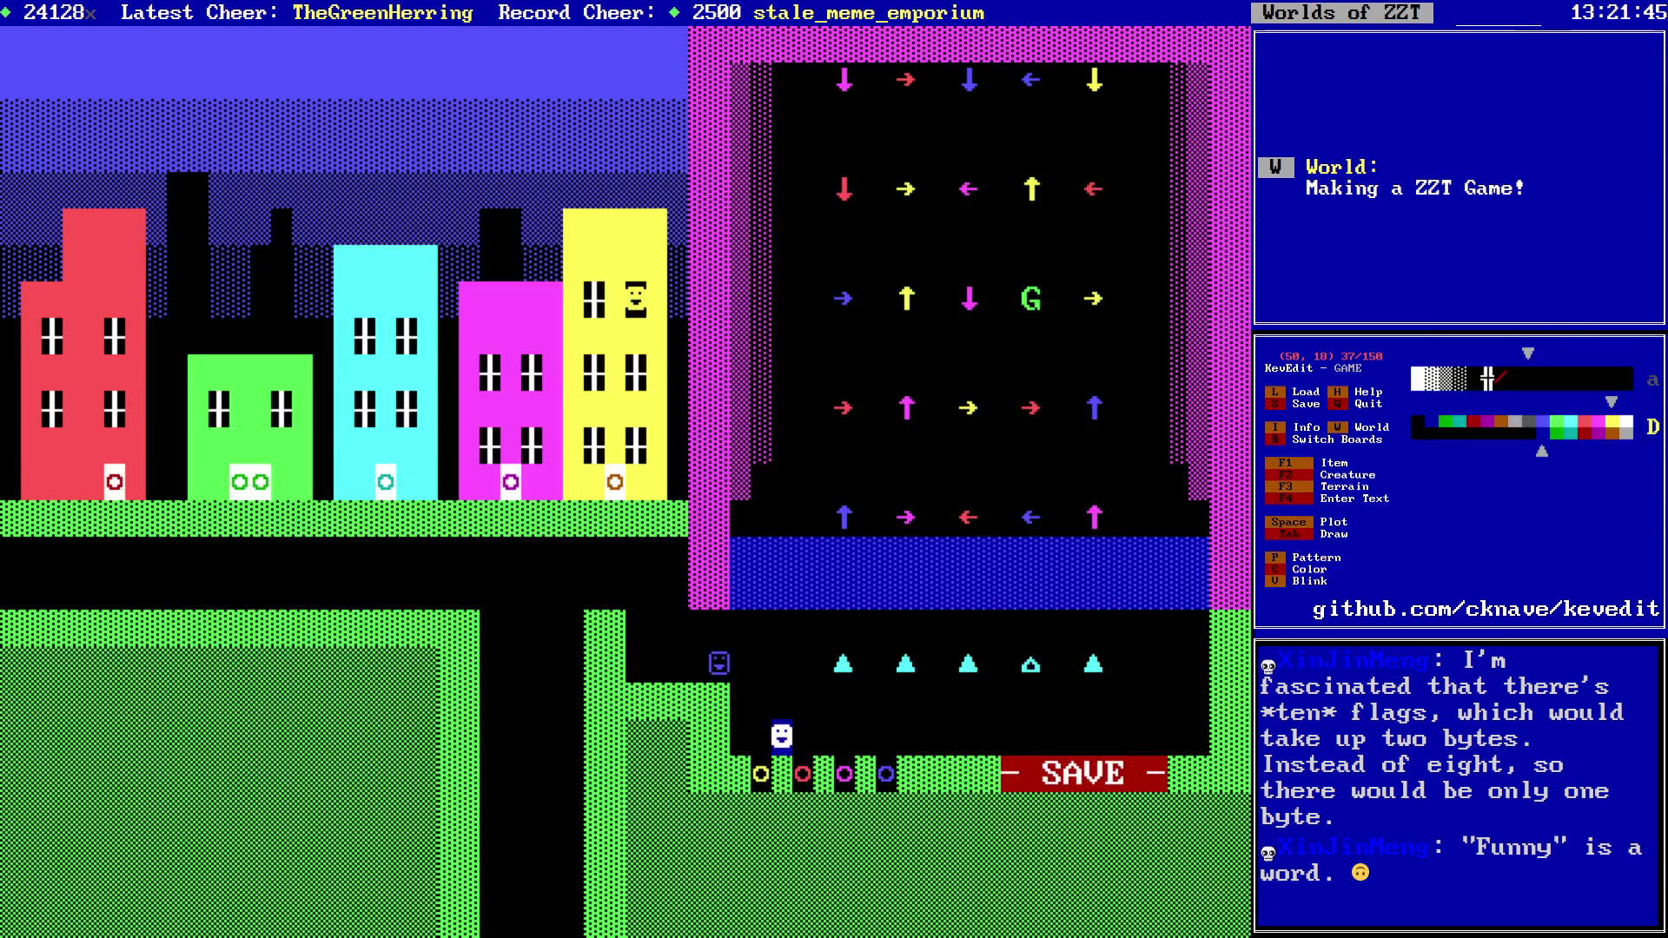
pyautogui.press('Down')
pyautogui.press('Down')
pyautogui.press('Left')
pyautogui.press('Left')
pyautogui.press('Left')
pyautogui.press('Up')
pyautogui.press('Up')
pyautogui.press('Left')
pyautogui.press('Left')
pyautogui.press('Left')
pyautogui.press('Return')
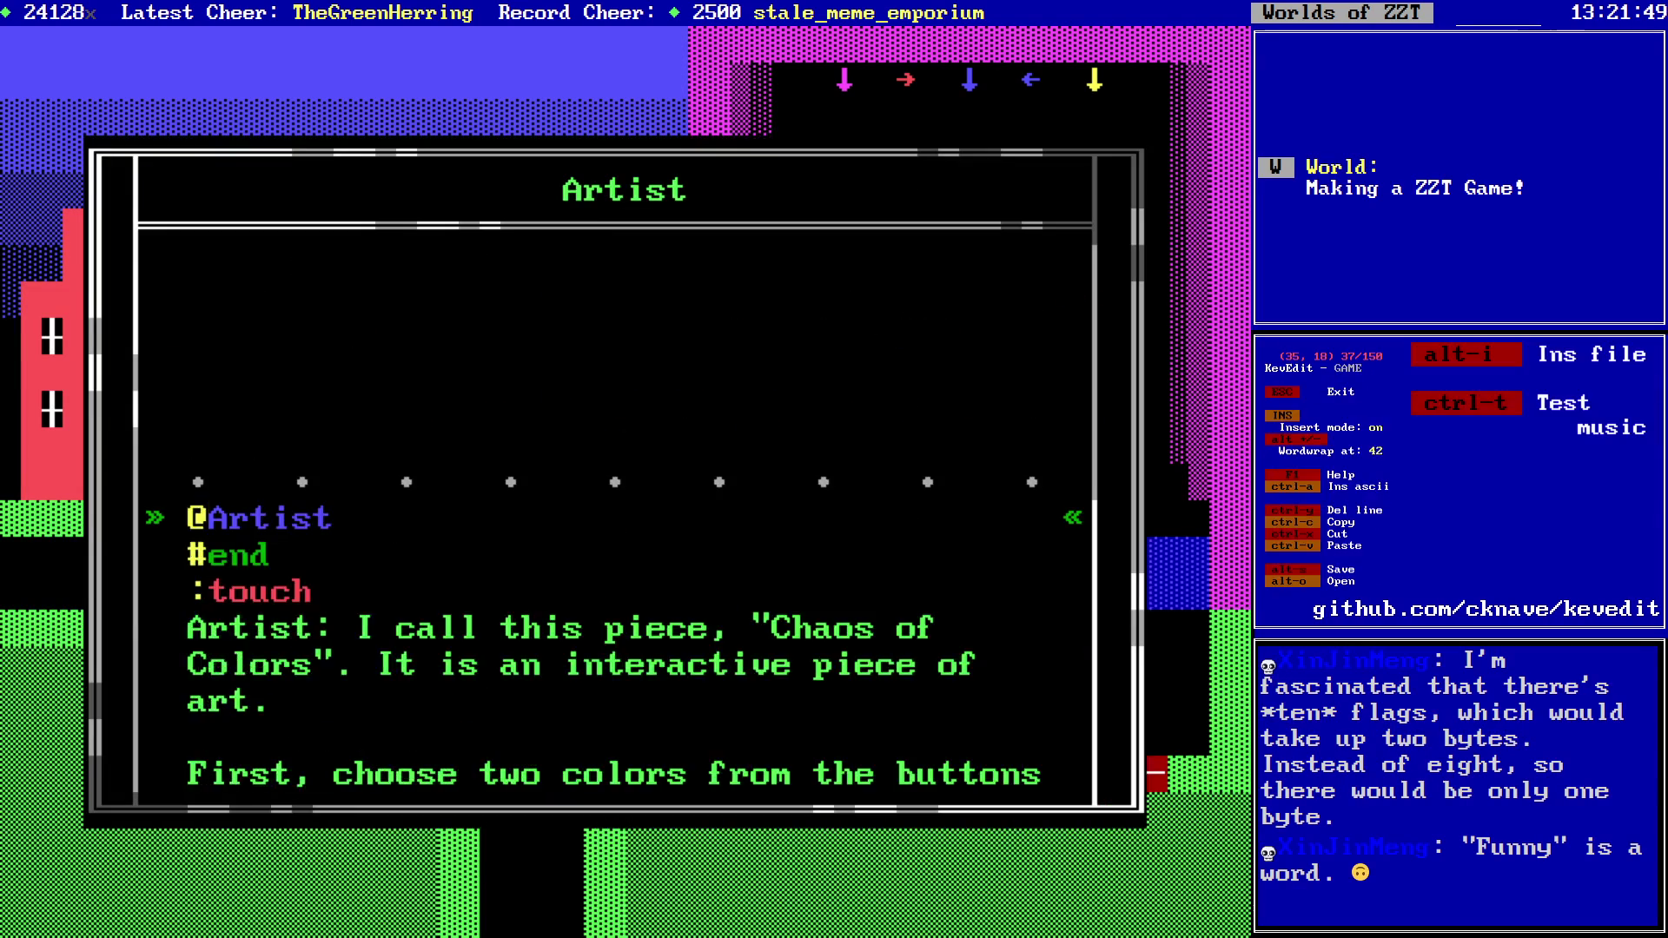
# Step: Add a :touch label after the Artist script's final #end
pyautogui.press('Down')
pyautogui.press('Down')
pyautogui.press('Down')
pyautogui.press('Down')
pyautogui.press('Down')
pyautogui.press('Down')
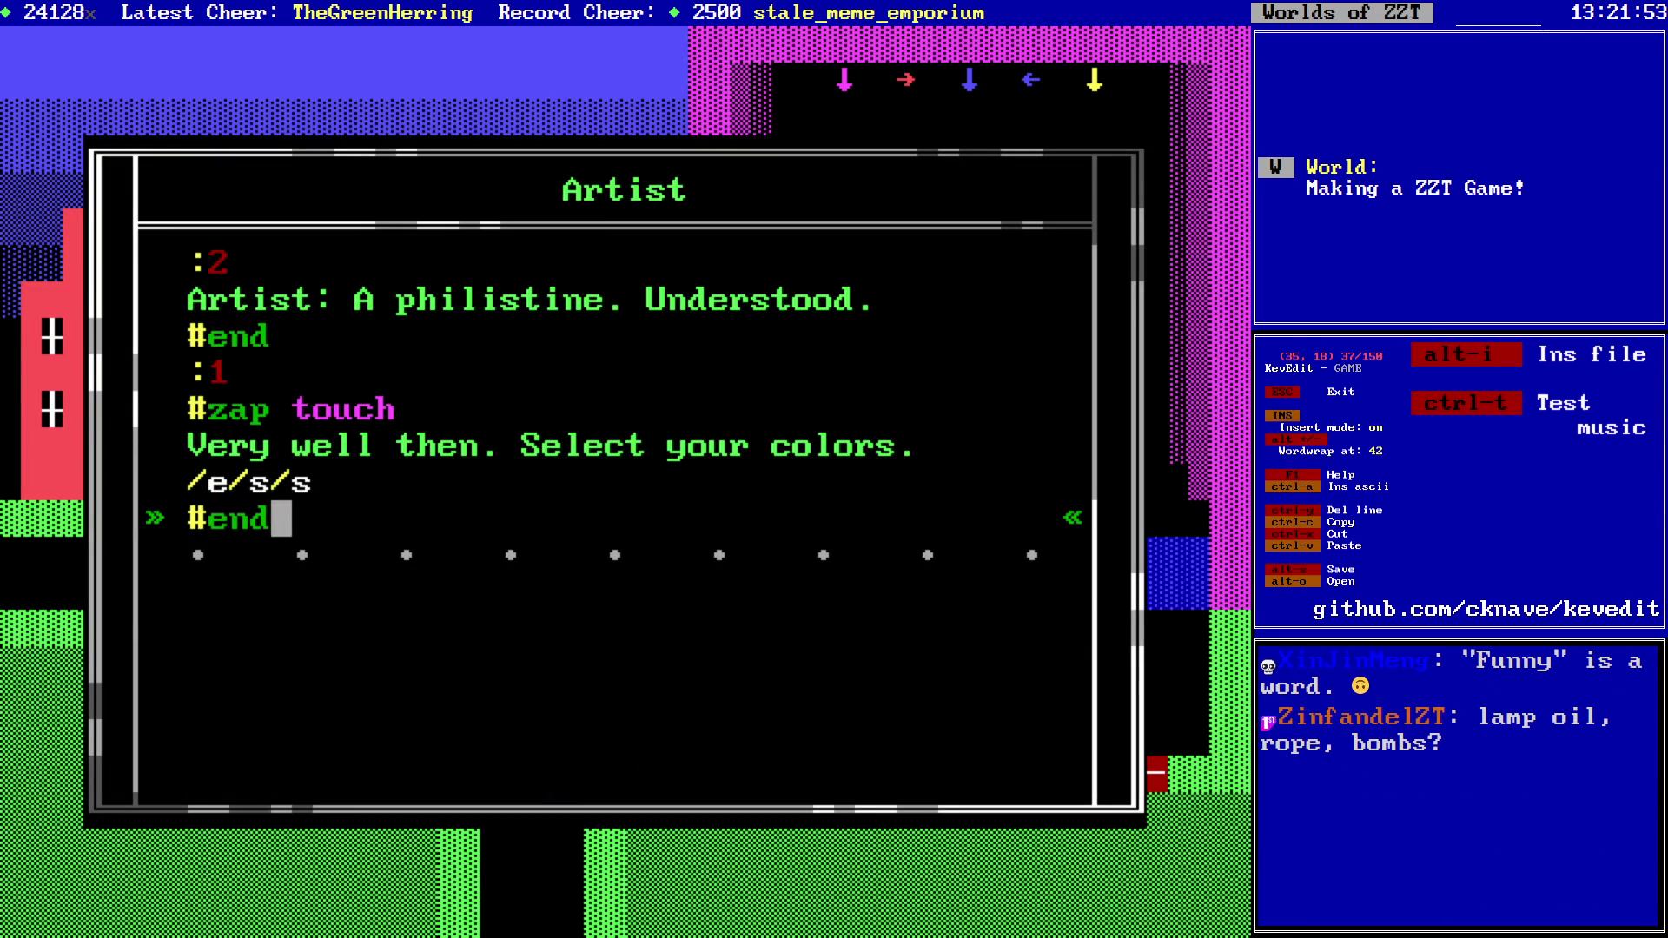
pyautogui.press('Return')
pyautogui.write(':touch')
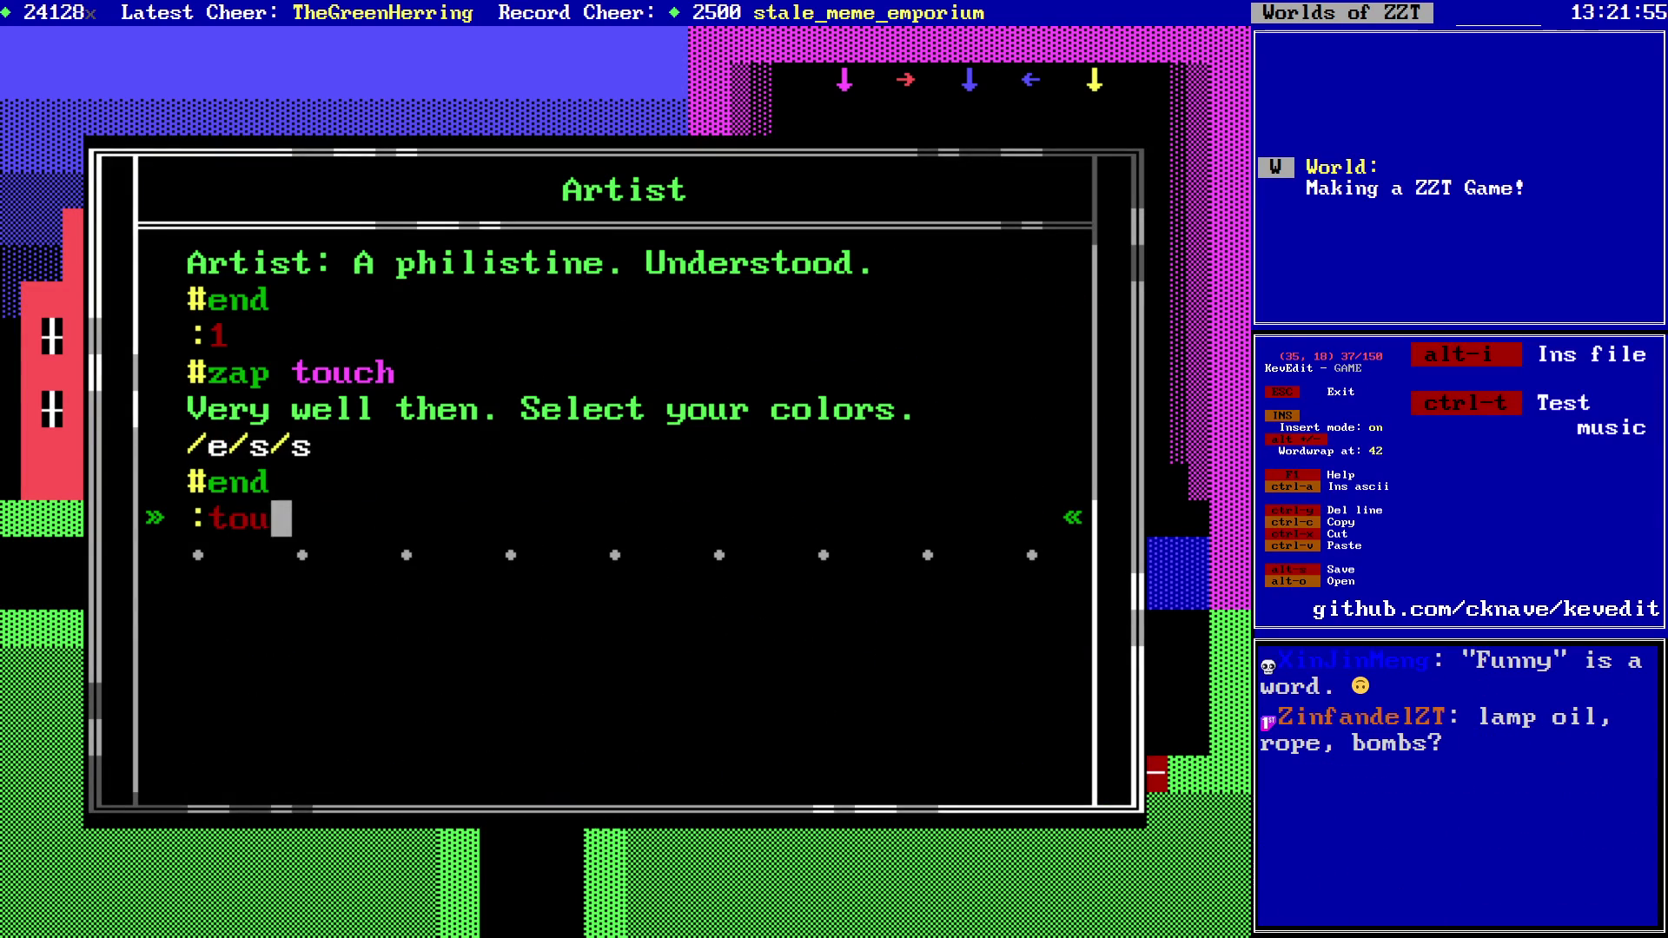
pyautogui.press('Return')
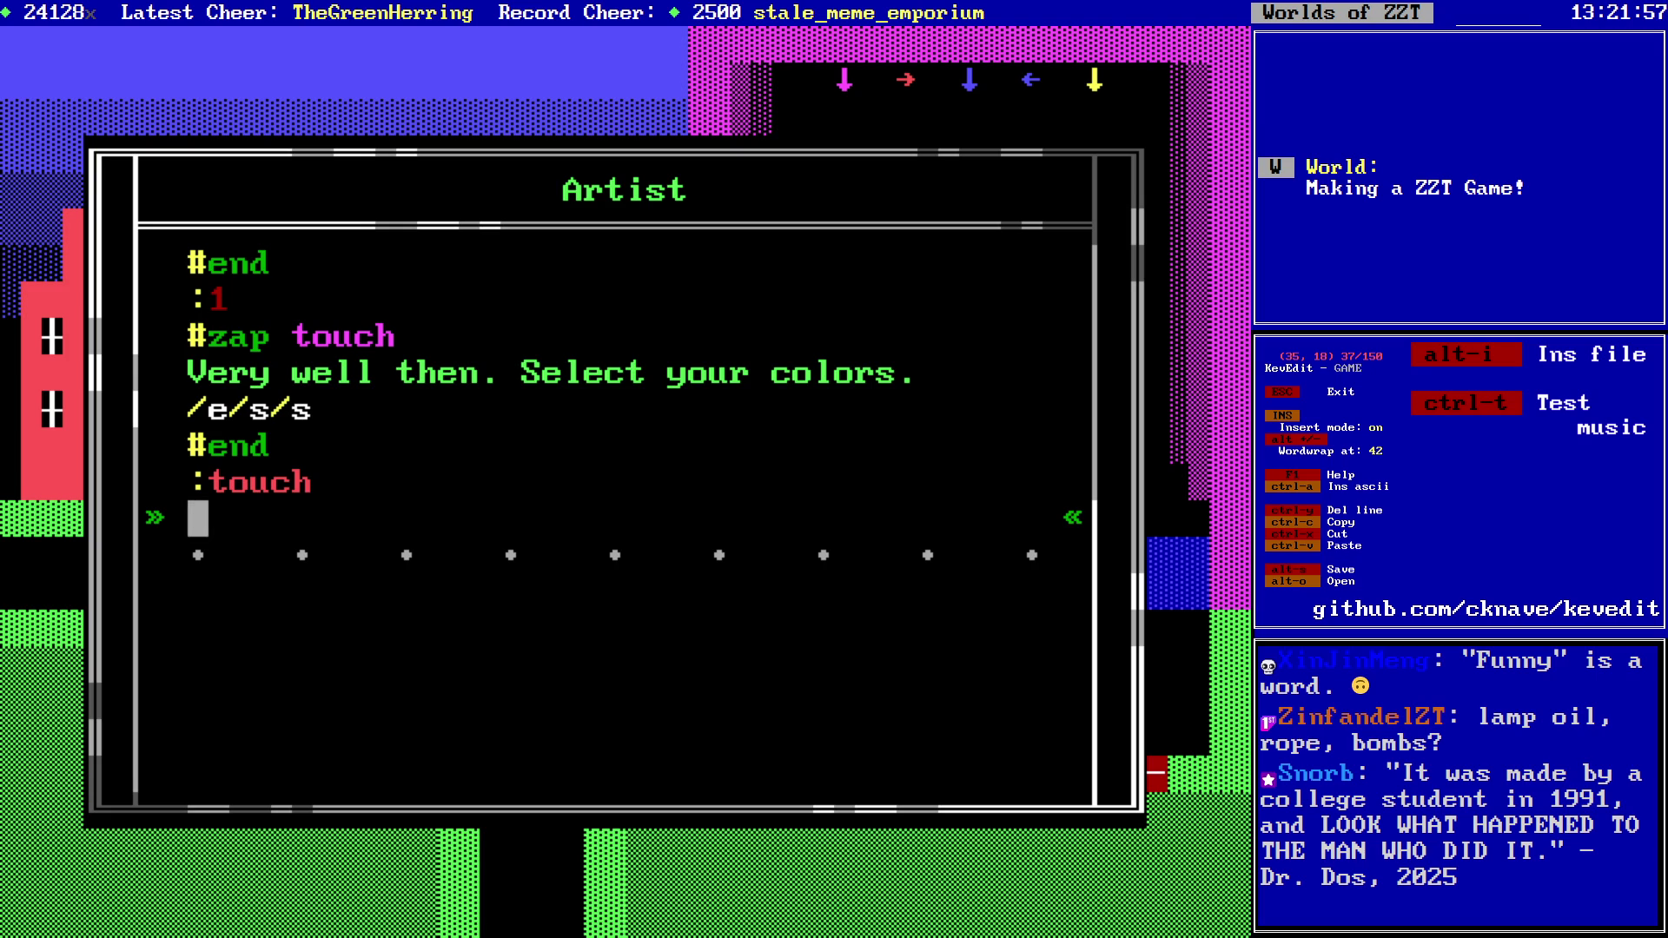
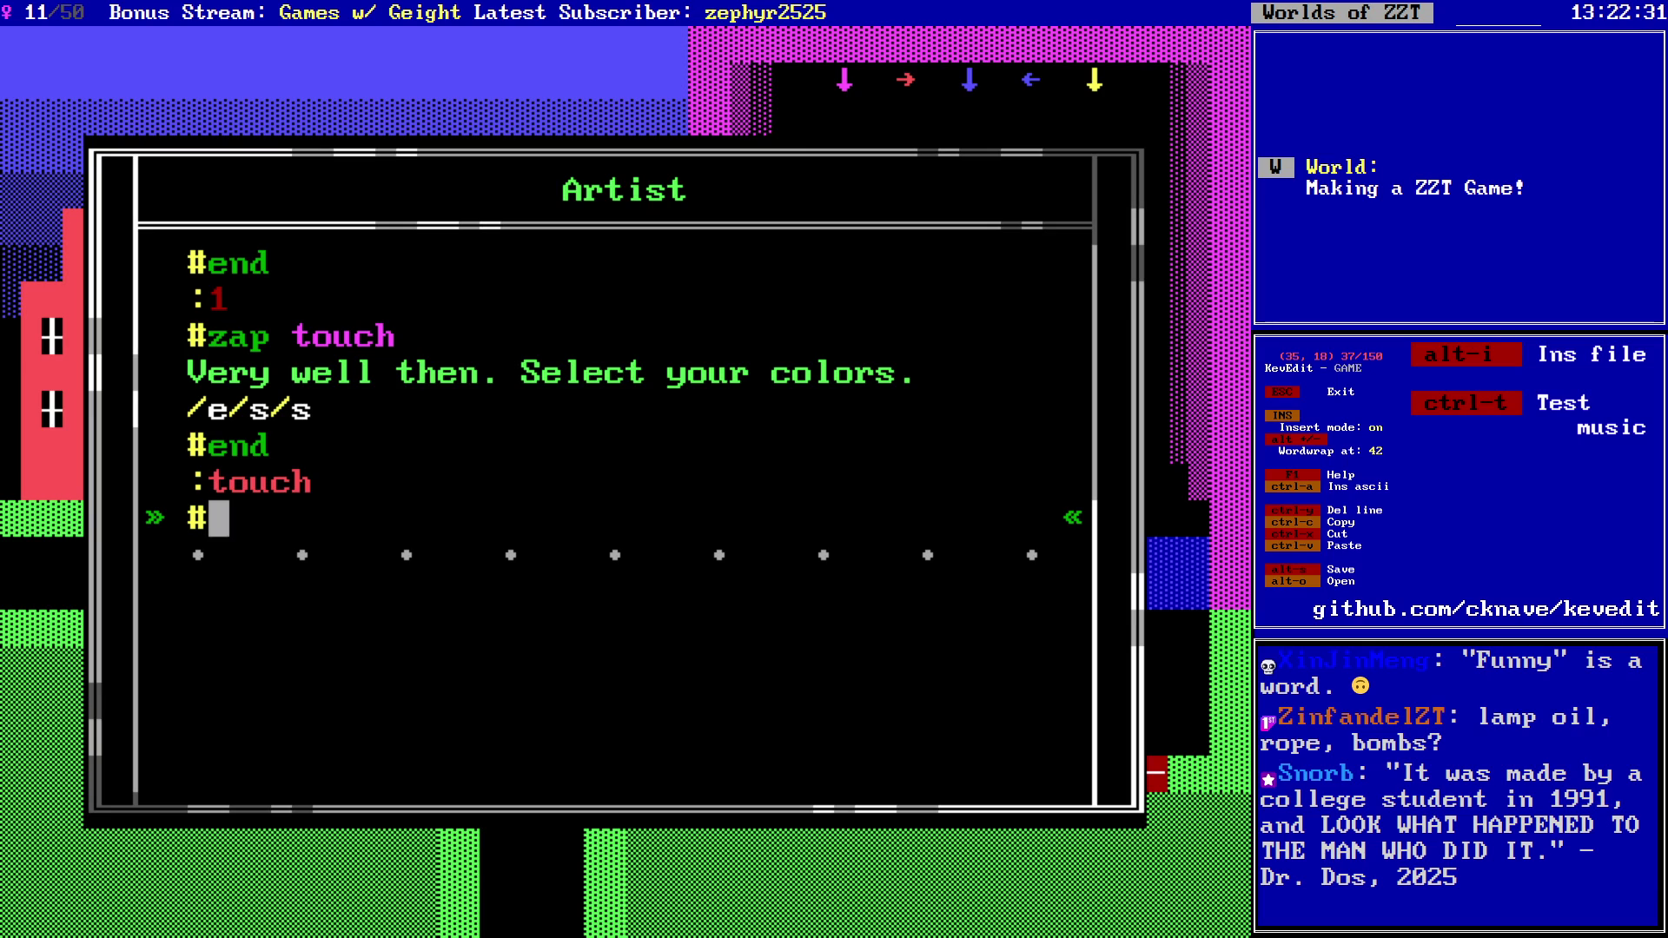
# Step: Extend the crown check in the Artist's code to read '#if not crown shucks'
pyautogui.write('if not crown')
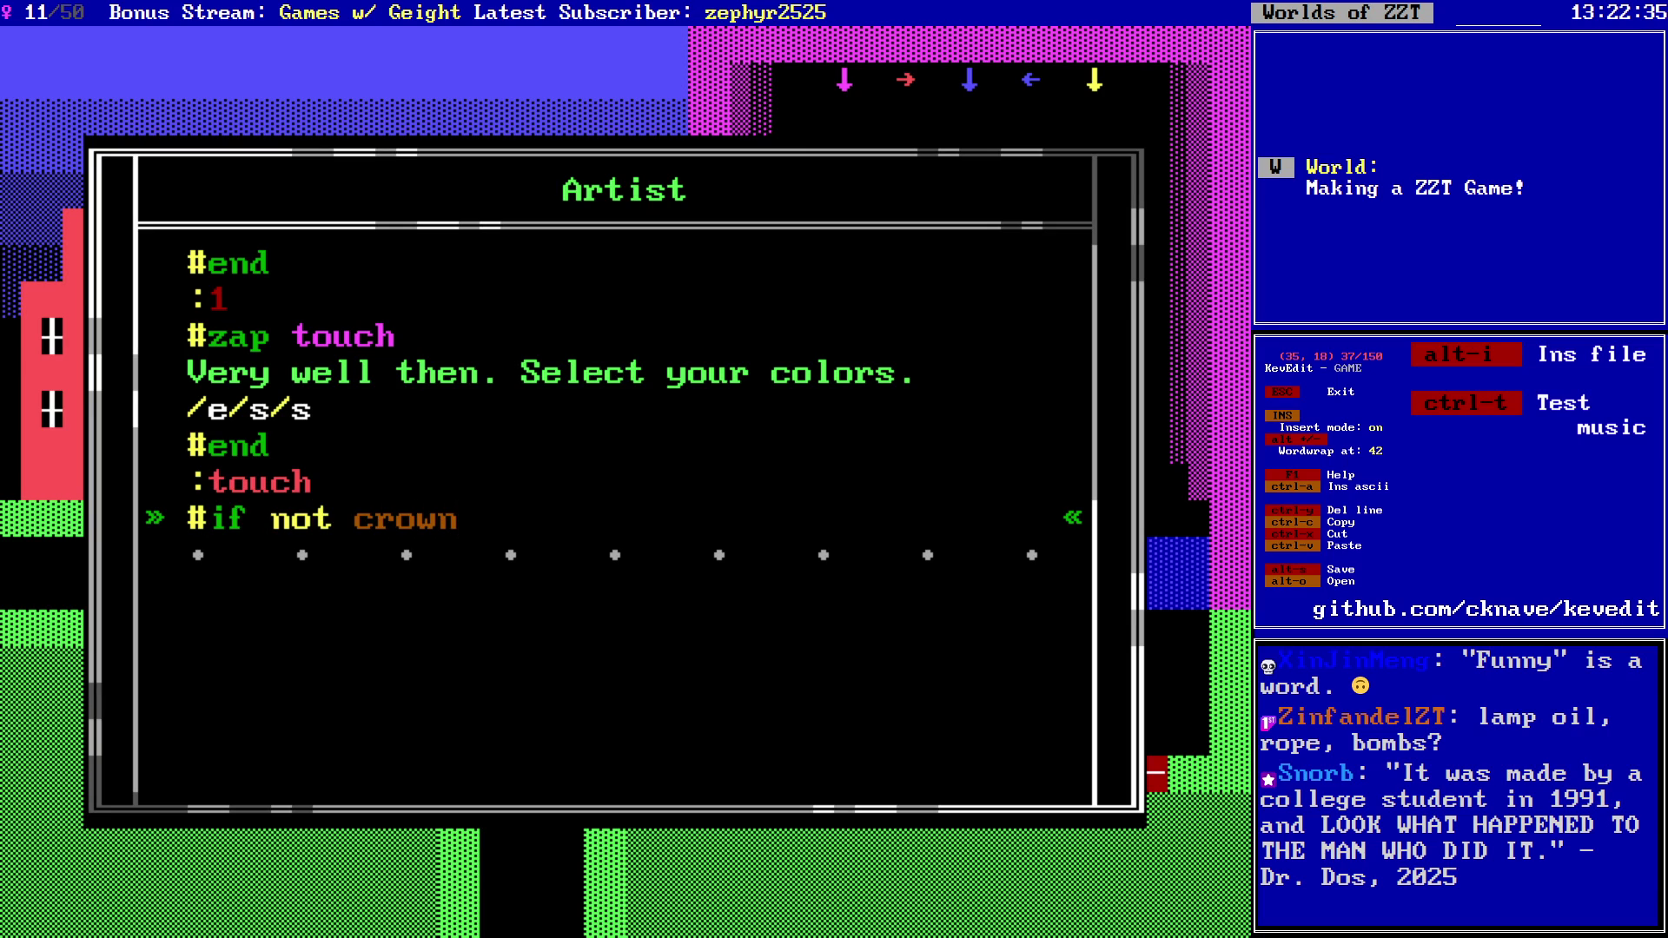
pyautogui.press('Escape')
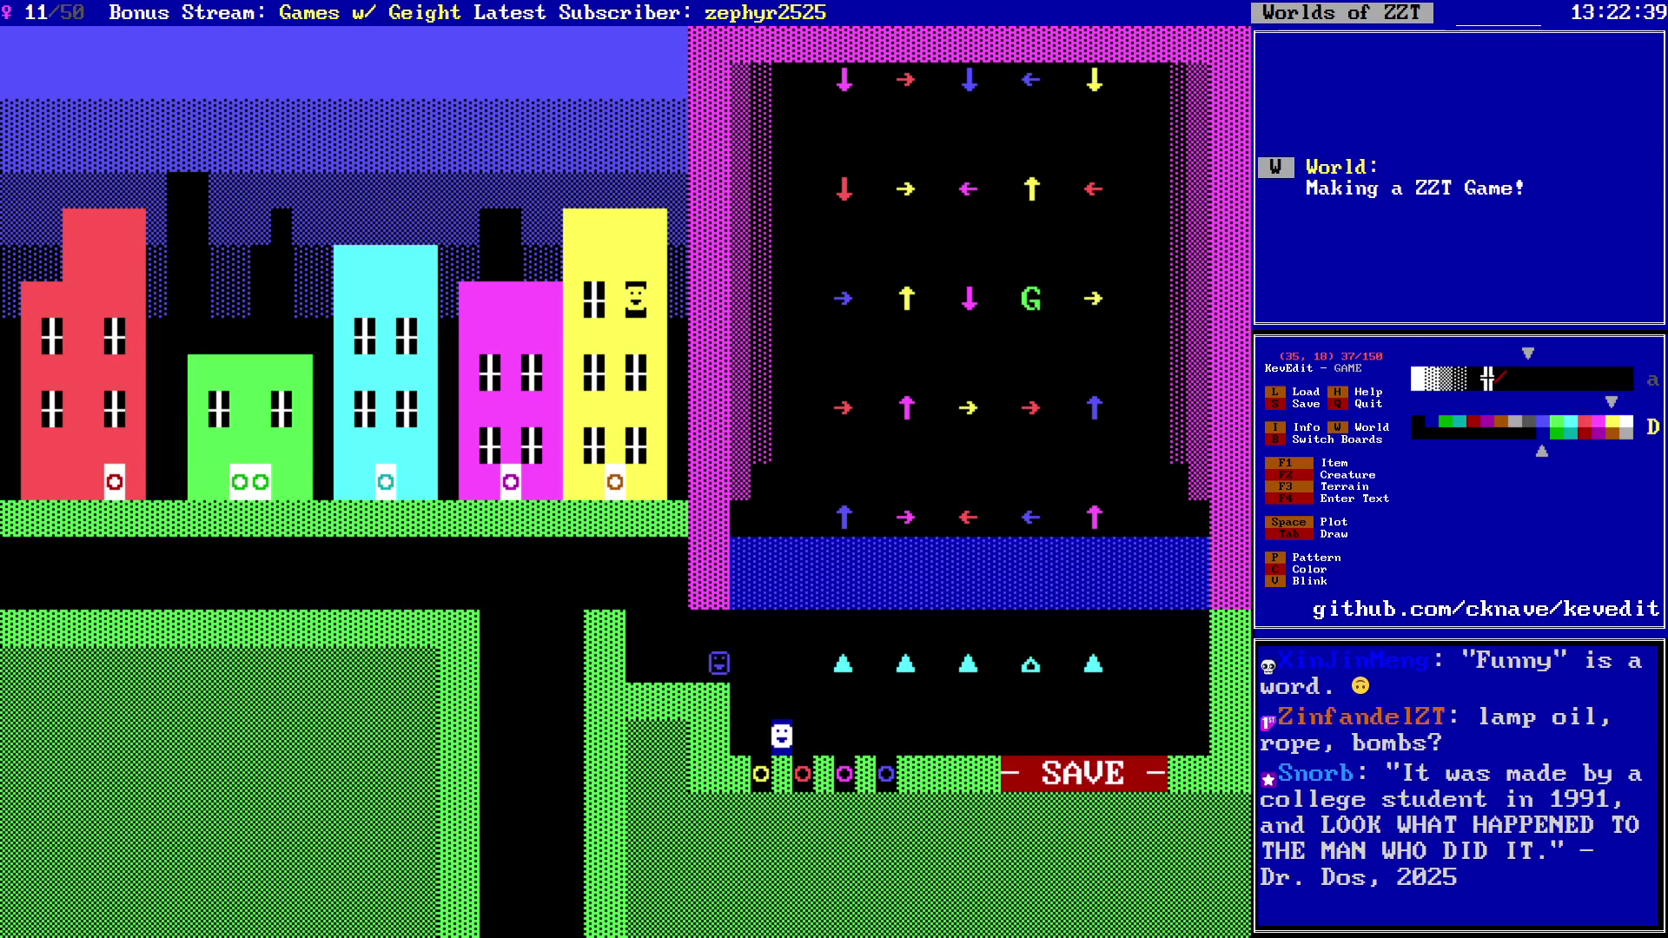
pyautogui.press('Return')
pyautogui.press('Return')
pyautogui.press('Escape')
pyautogui.press('Escape')
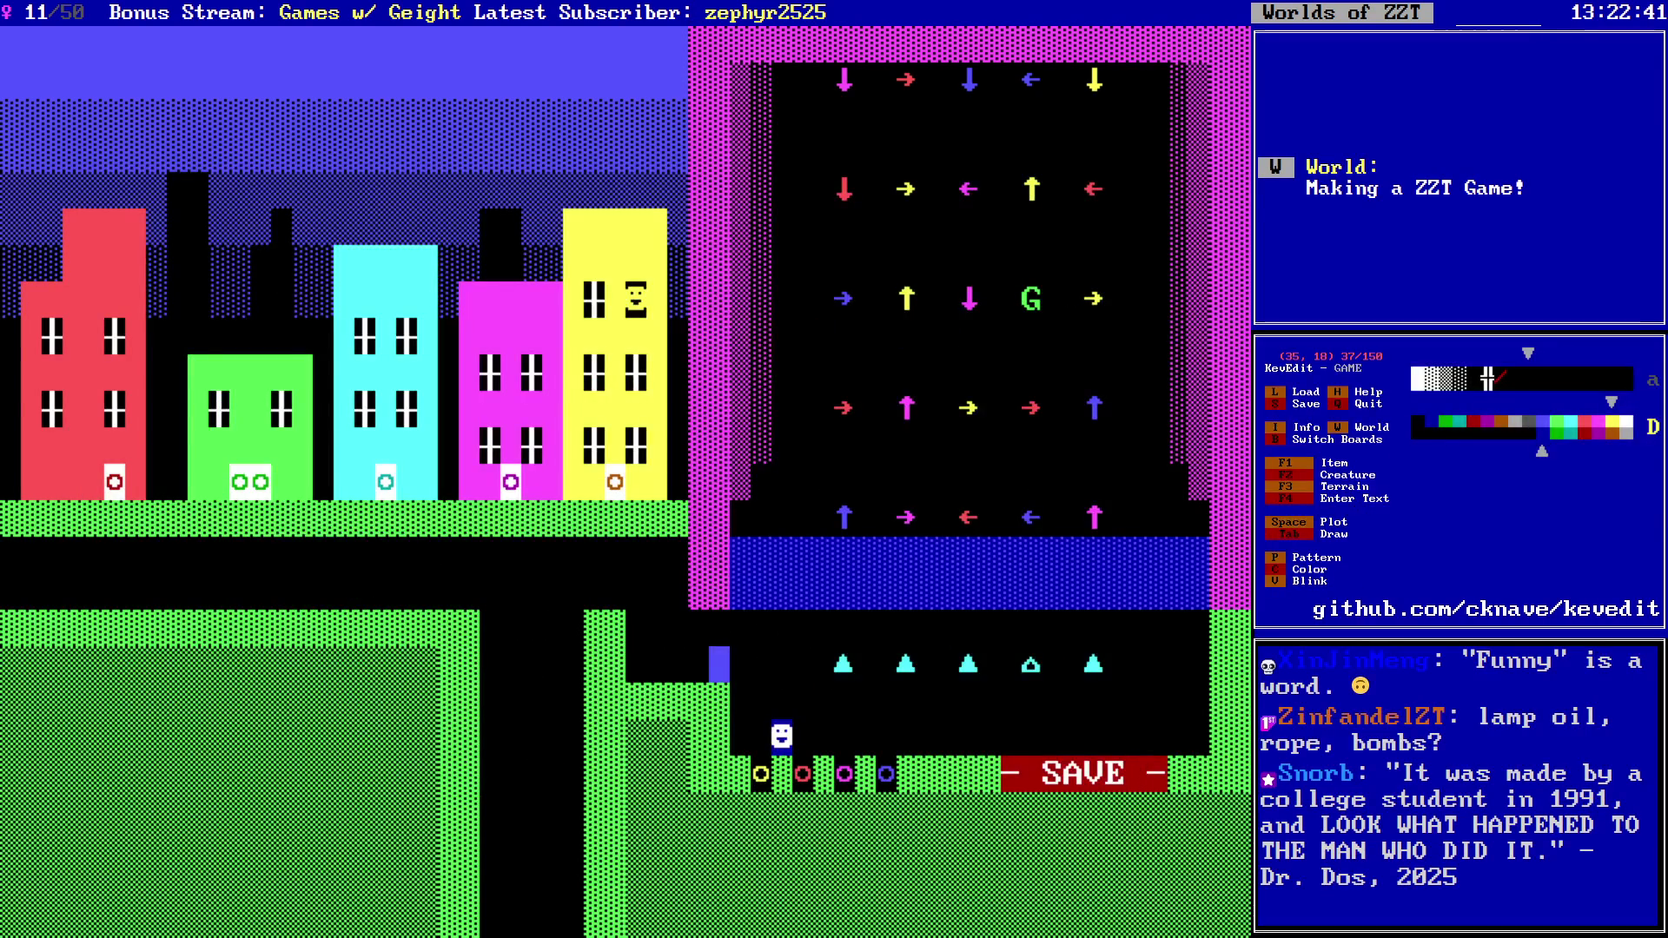
pyautogui.press('Return')
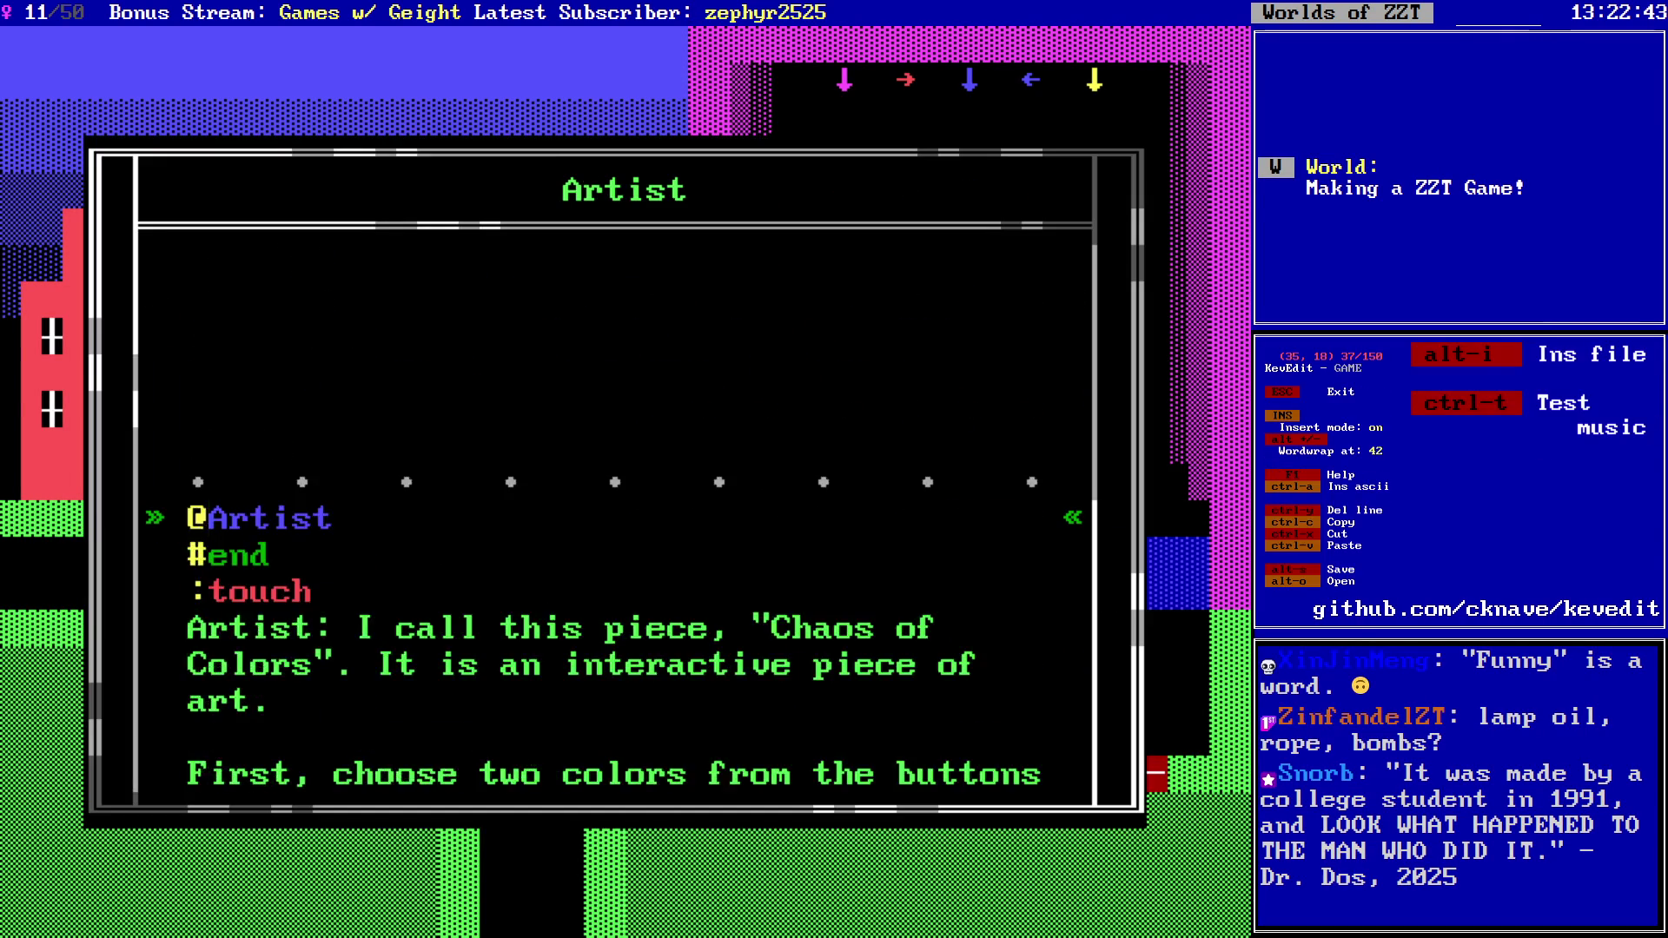
pyautogui.press('Down')
pyautogui.press('Down')
pyautogui.press('Down')
pyautogui.press('End')
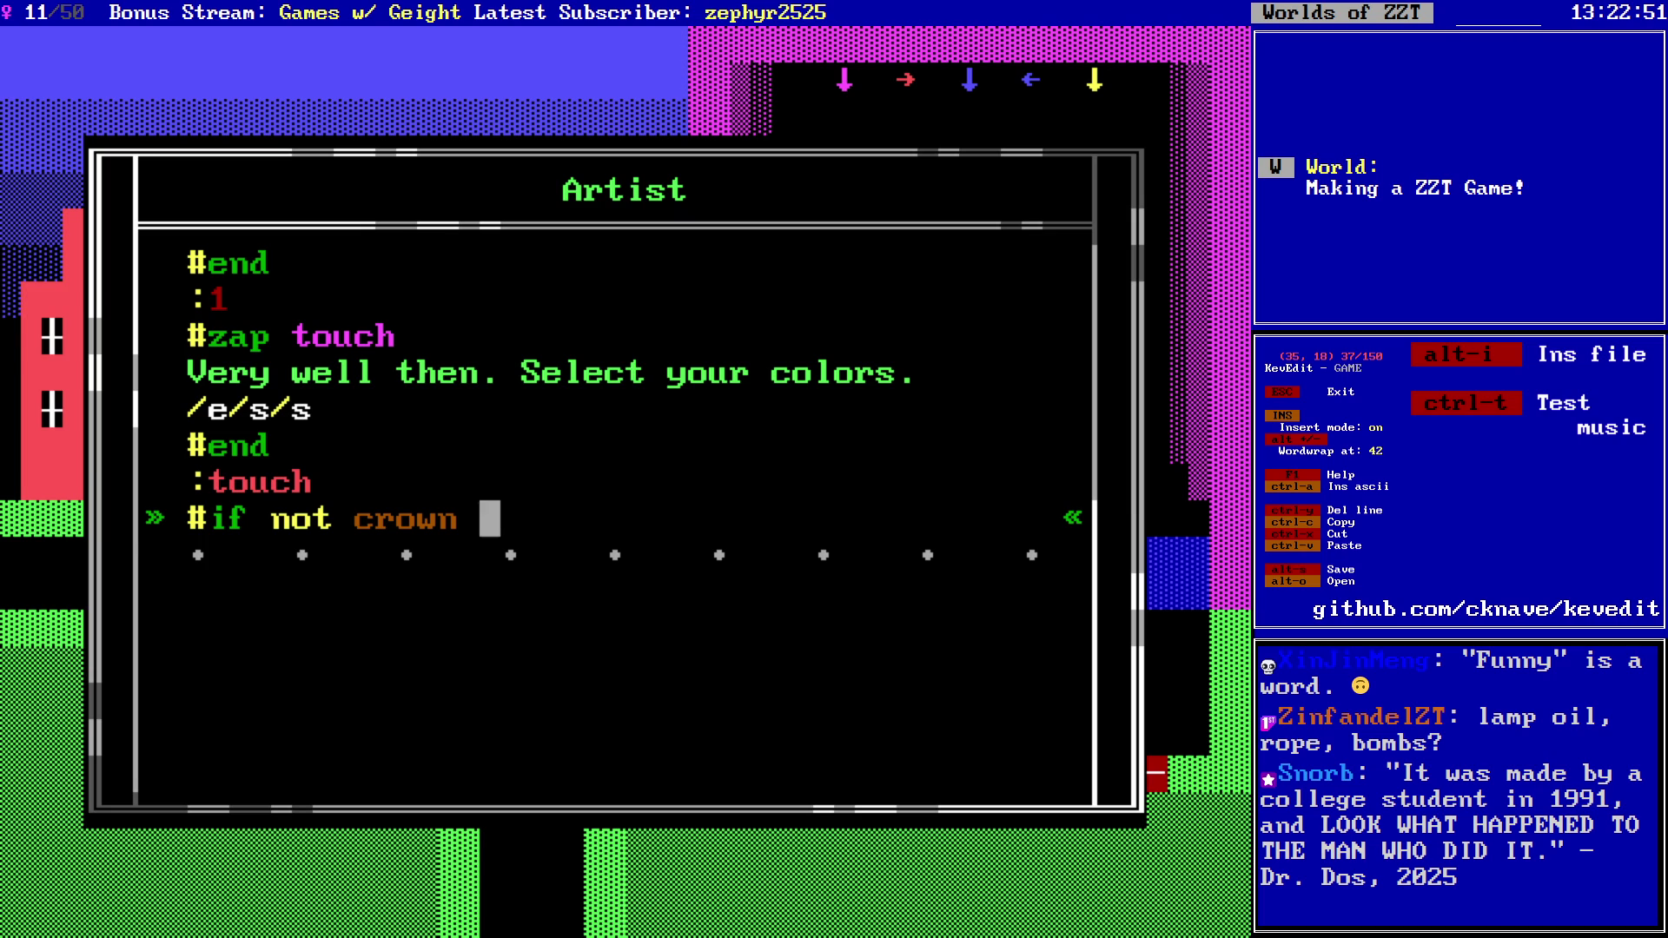
pyautogui.write('shucks')
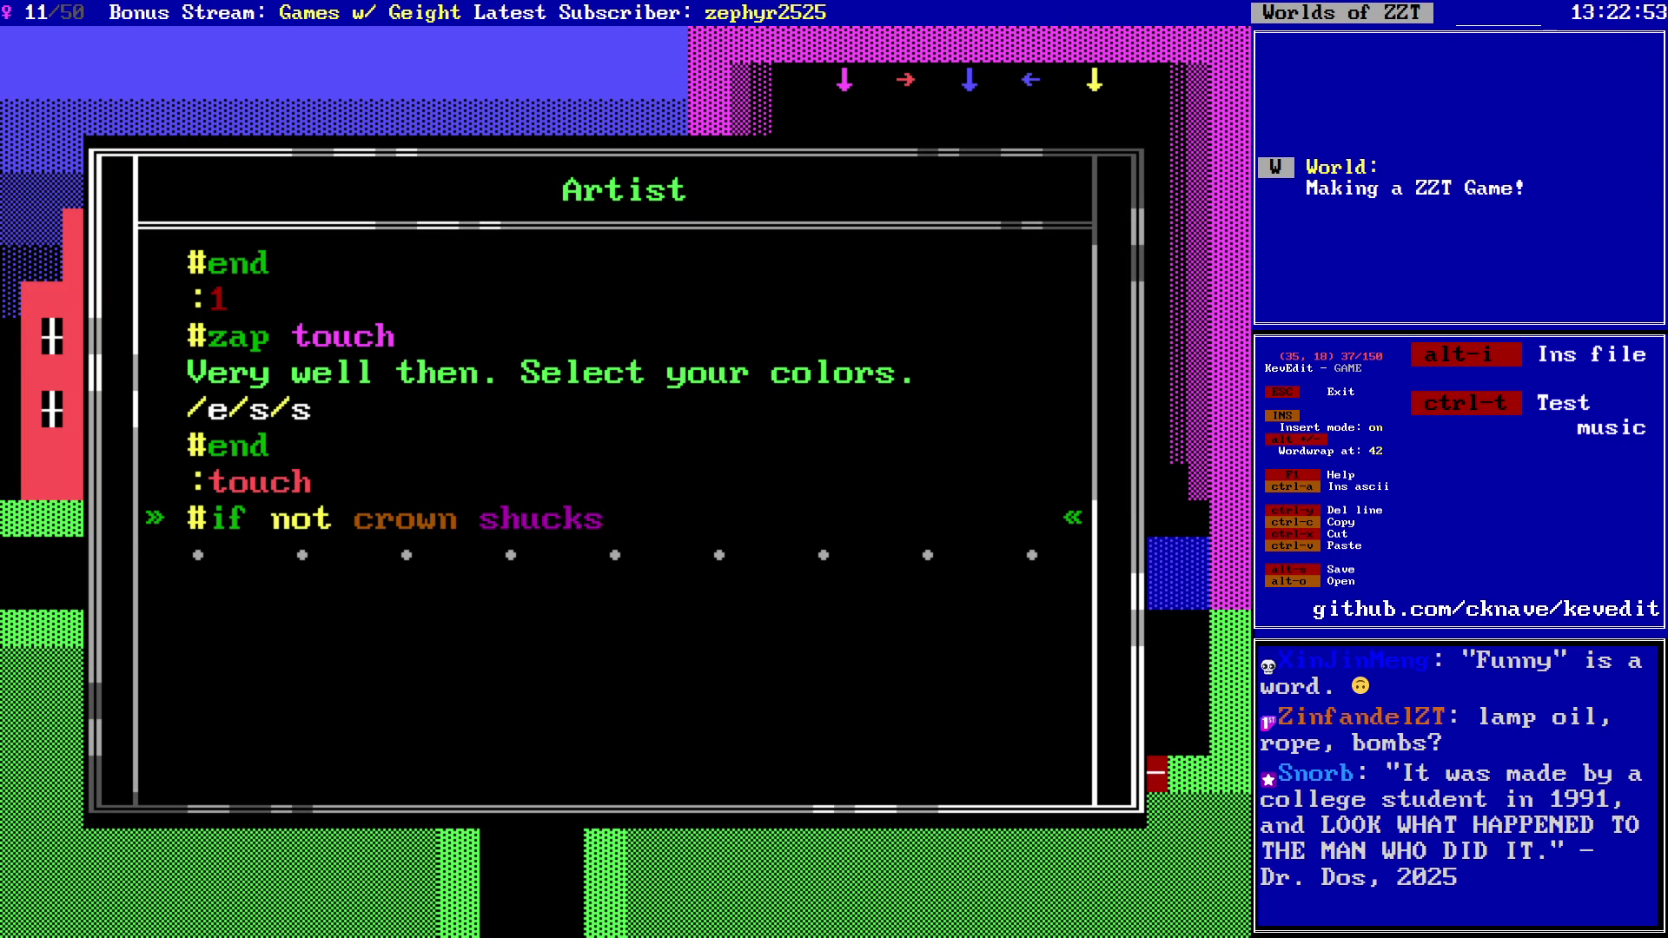
# Step: Add 'That's art baby!', '#end' and ':shucks' lines below the crown condition
pyautogui.press('Return')
pyautogui.press('Up')
pyautogui.press('End')
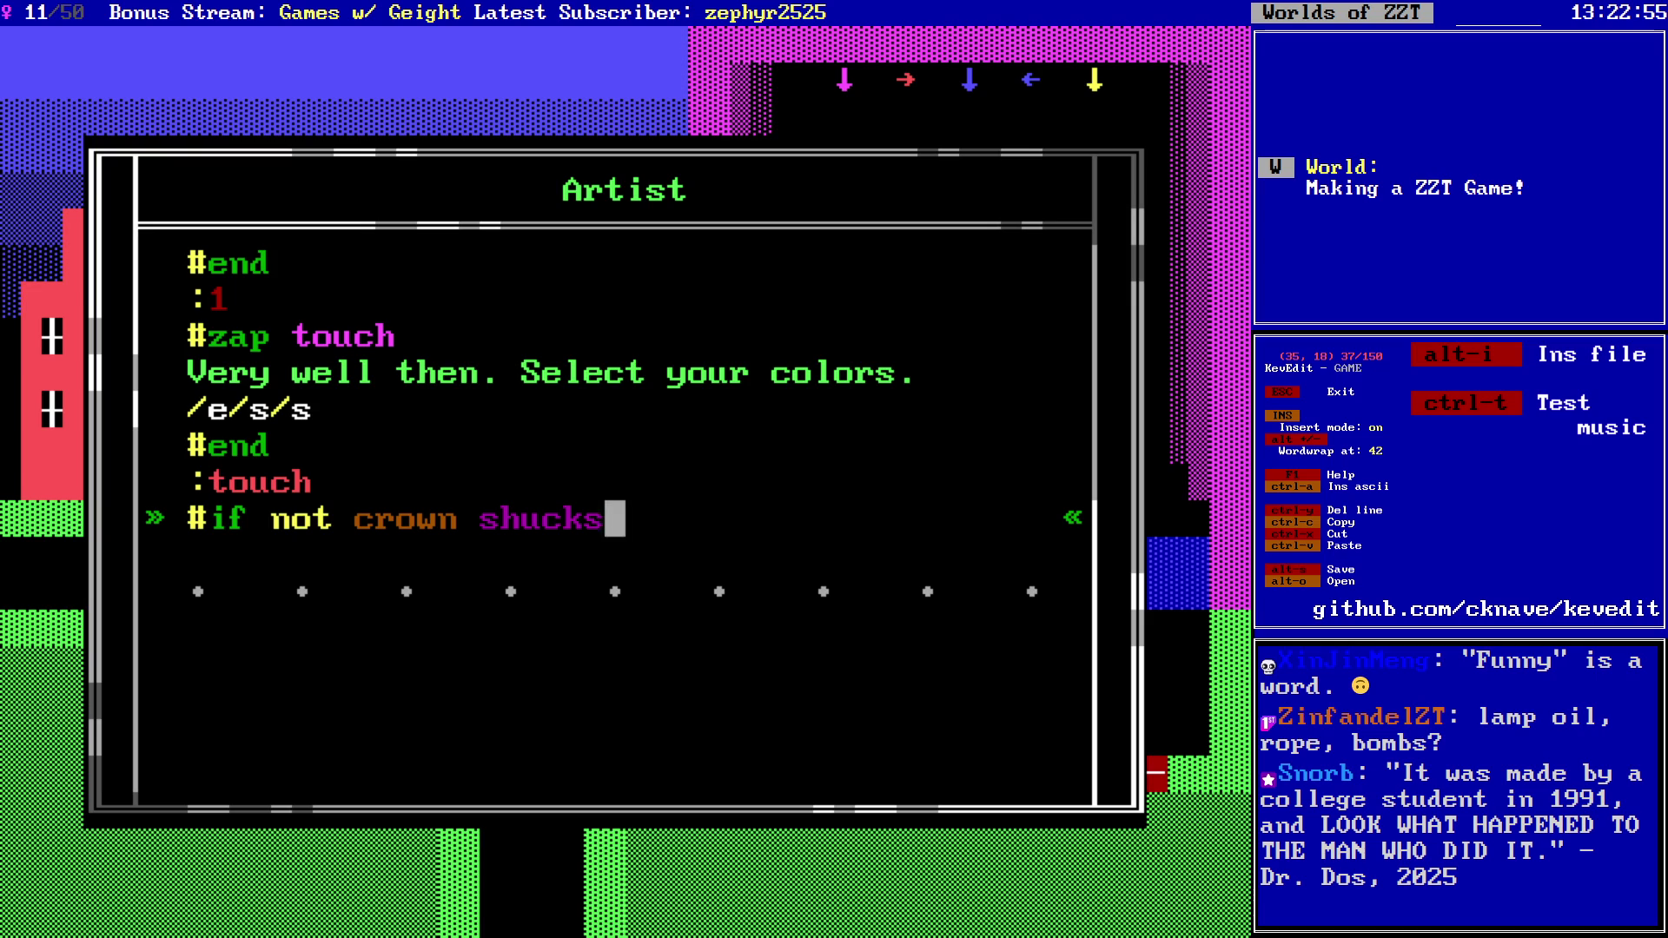
pyautogui.press('Down')
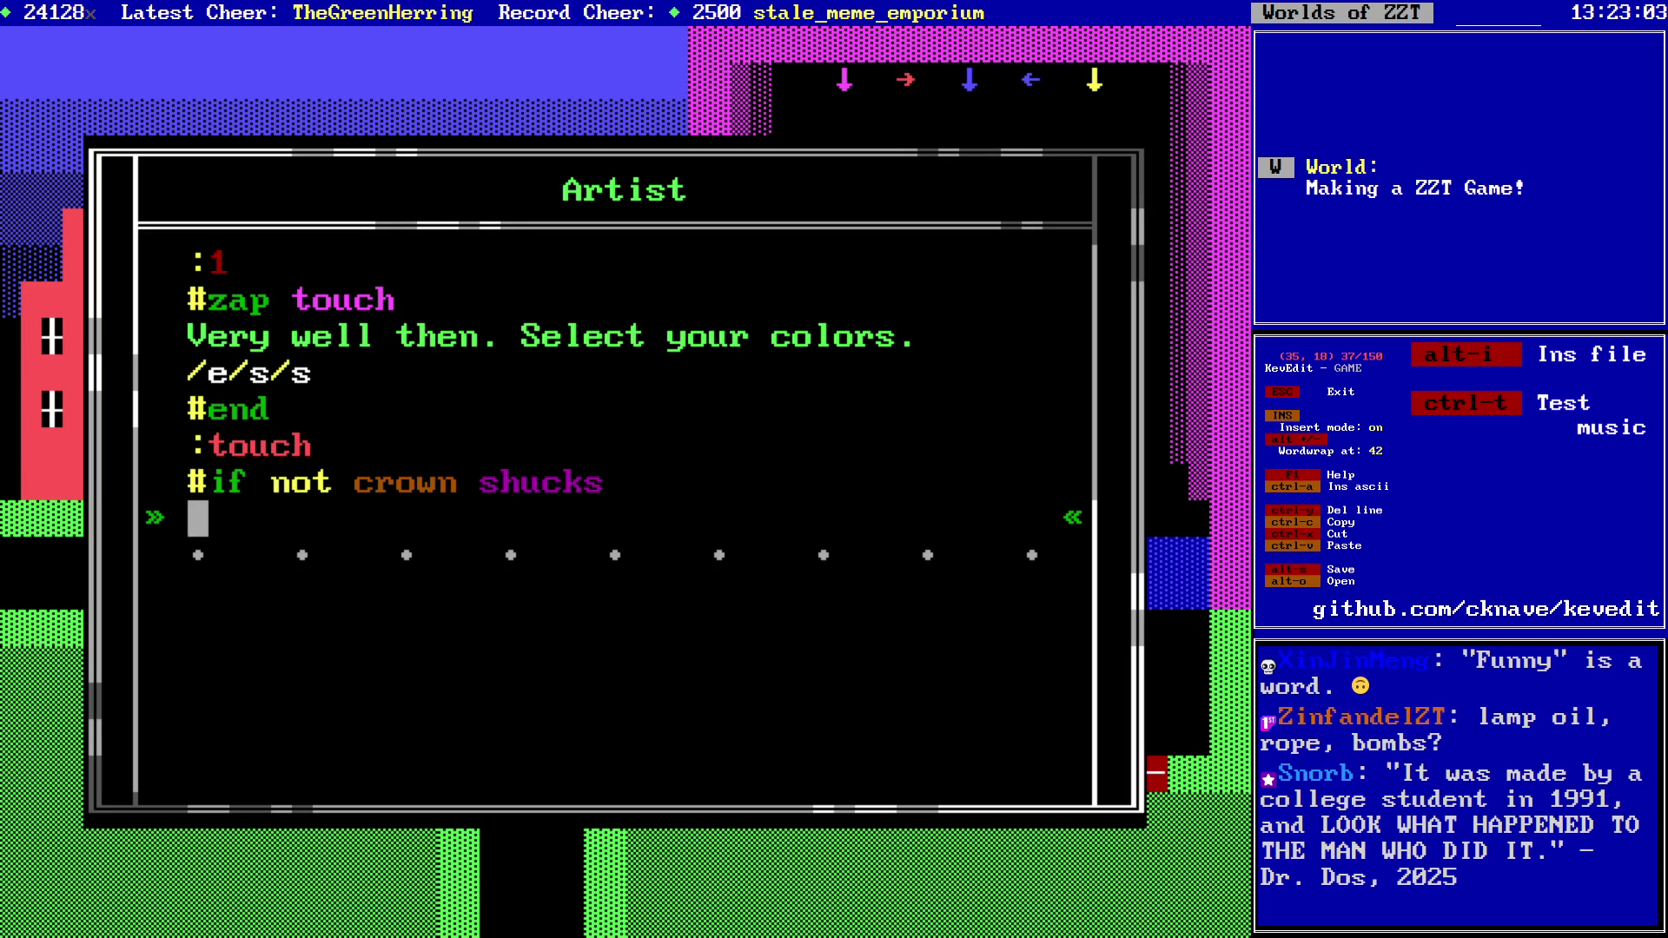
pyautogui.write("That's art bab")
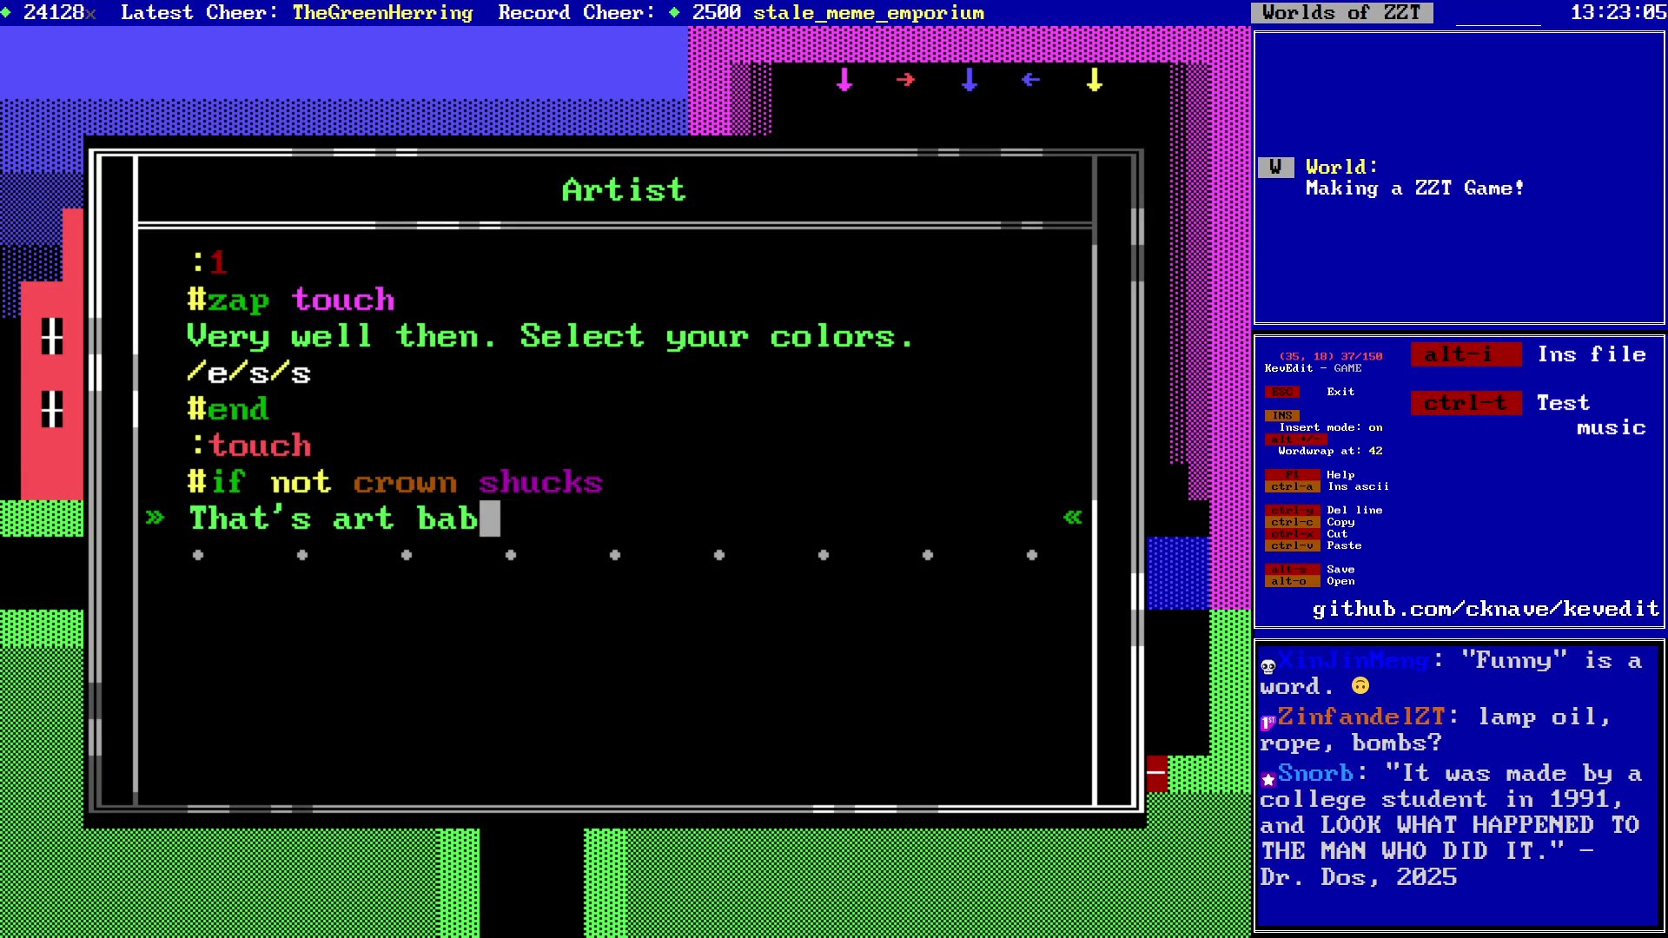
pyautogui.write('y!')
pyautogui.press('Return')
pyautogui.write('#end')
pyautogui.press('Return')
pyautogui.write(':')
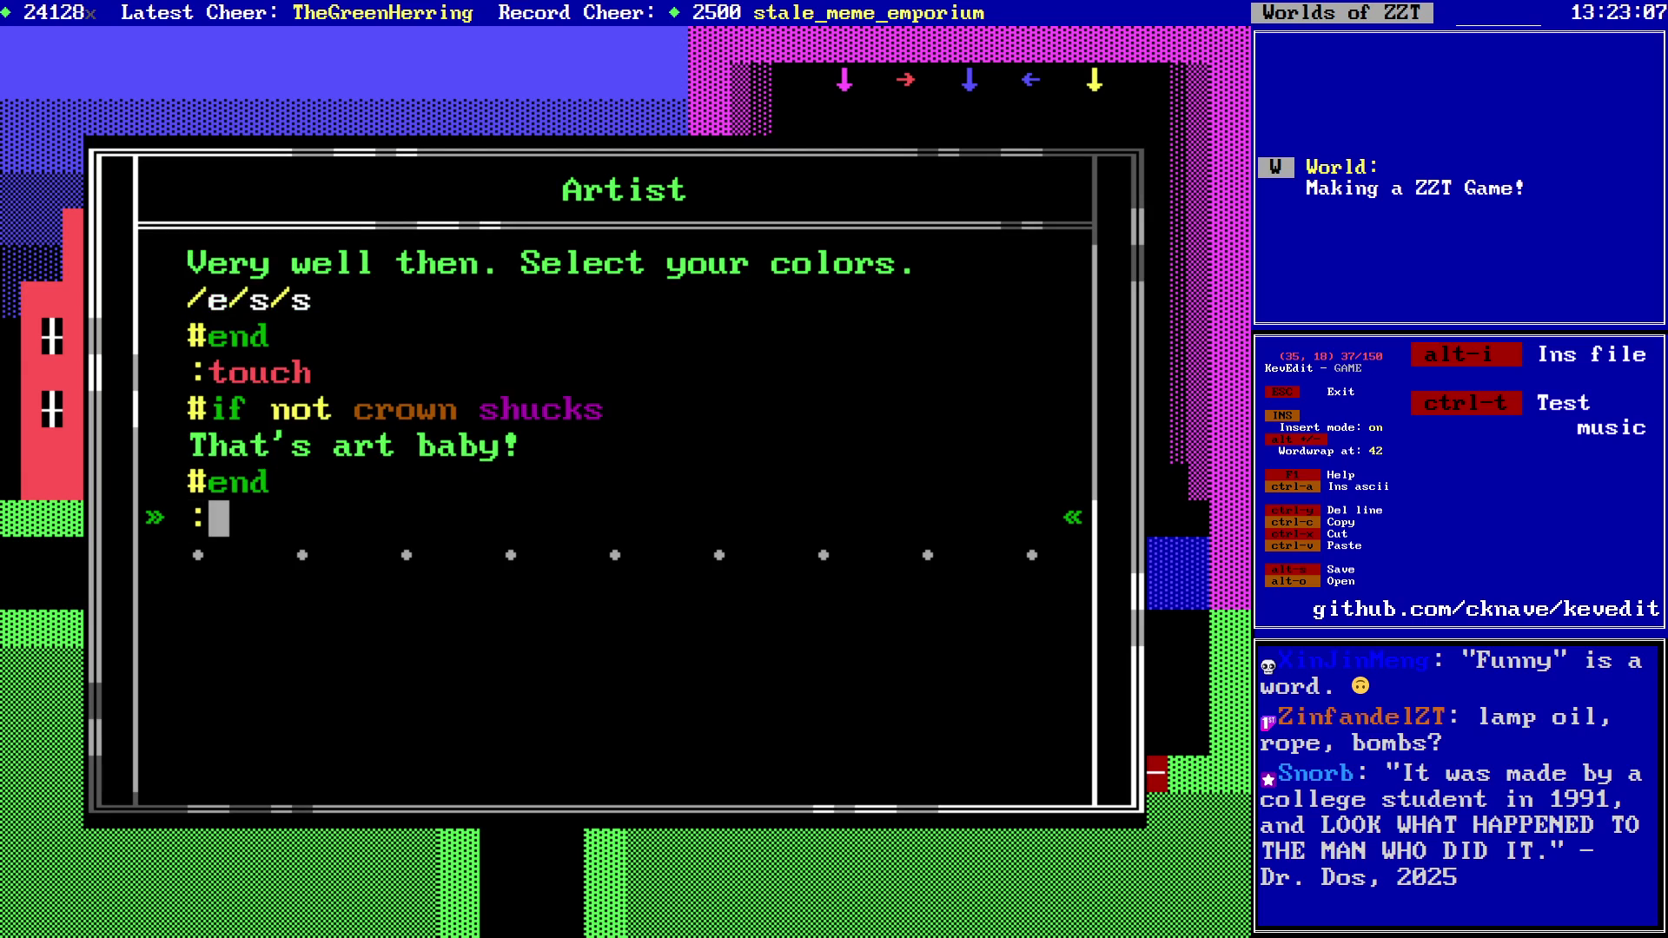
pyautogui.write('shucks')
pyautogui.press('Return')
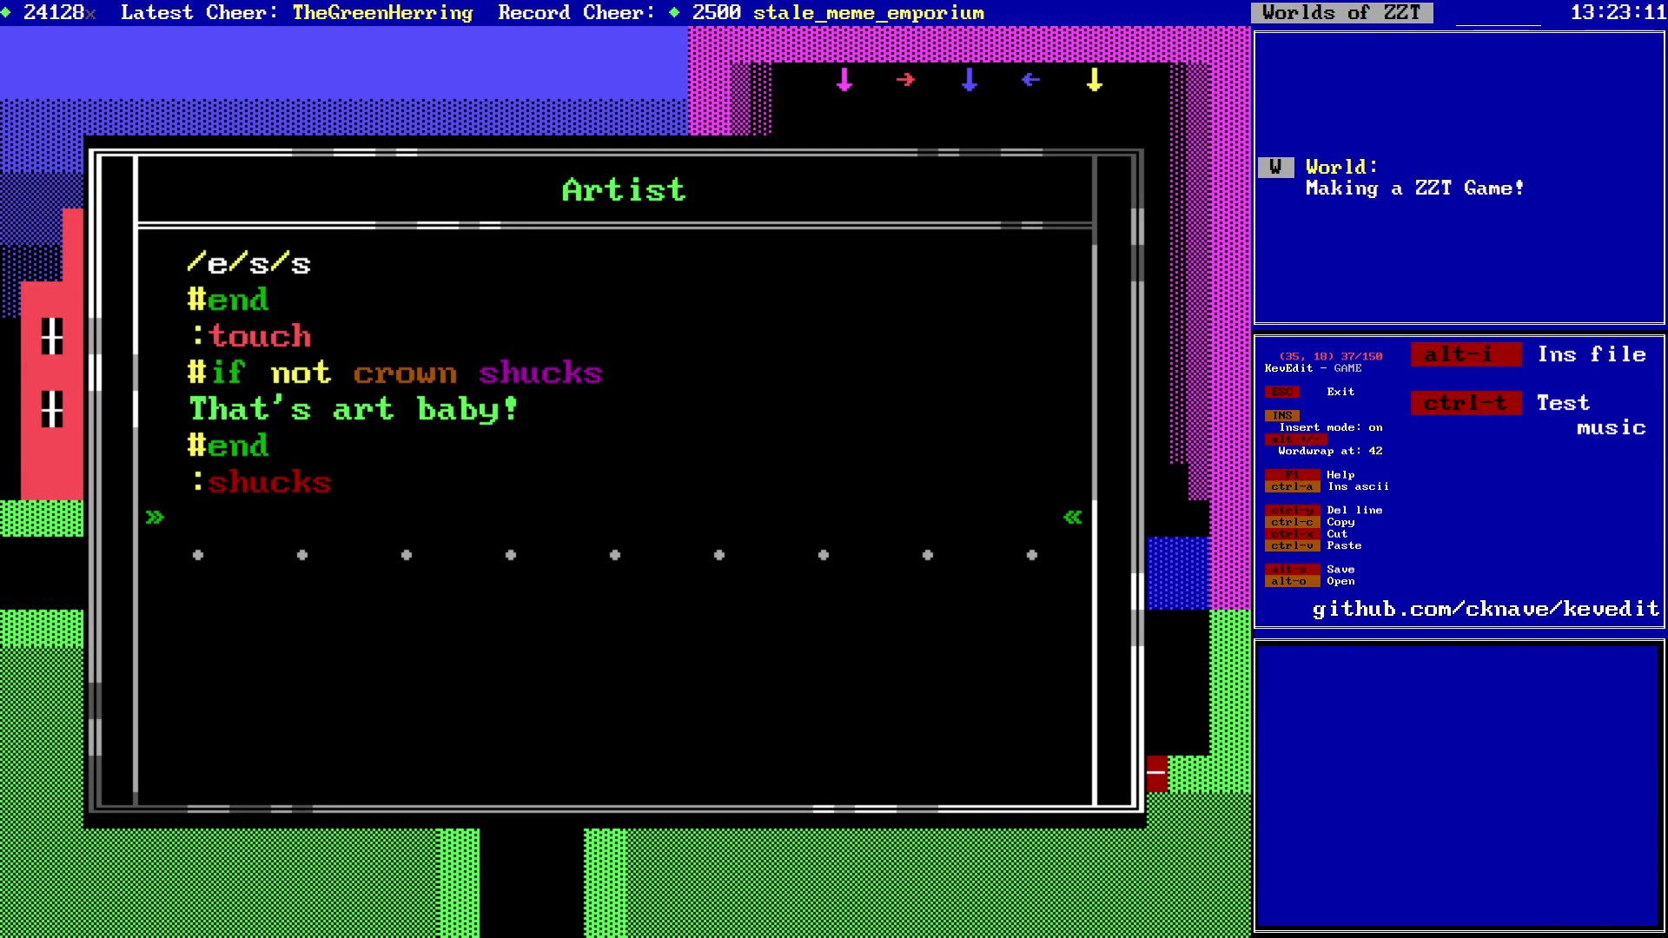
# Step: Prefix the 'That's art baby!' line with 'Artist:'
pyautogui.press('Up')
pyautogui.press('Up')
pyautogui.press('Up')
pyautogui.press('pageup')
pyautogui.press('pagedown')
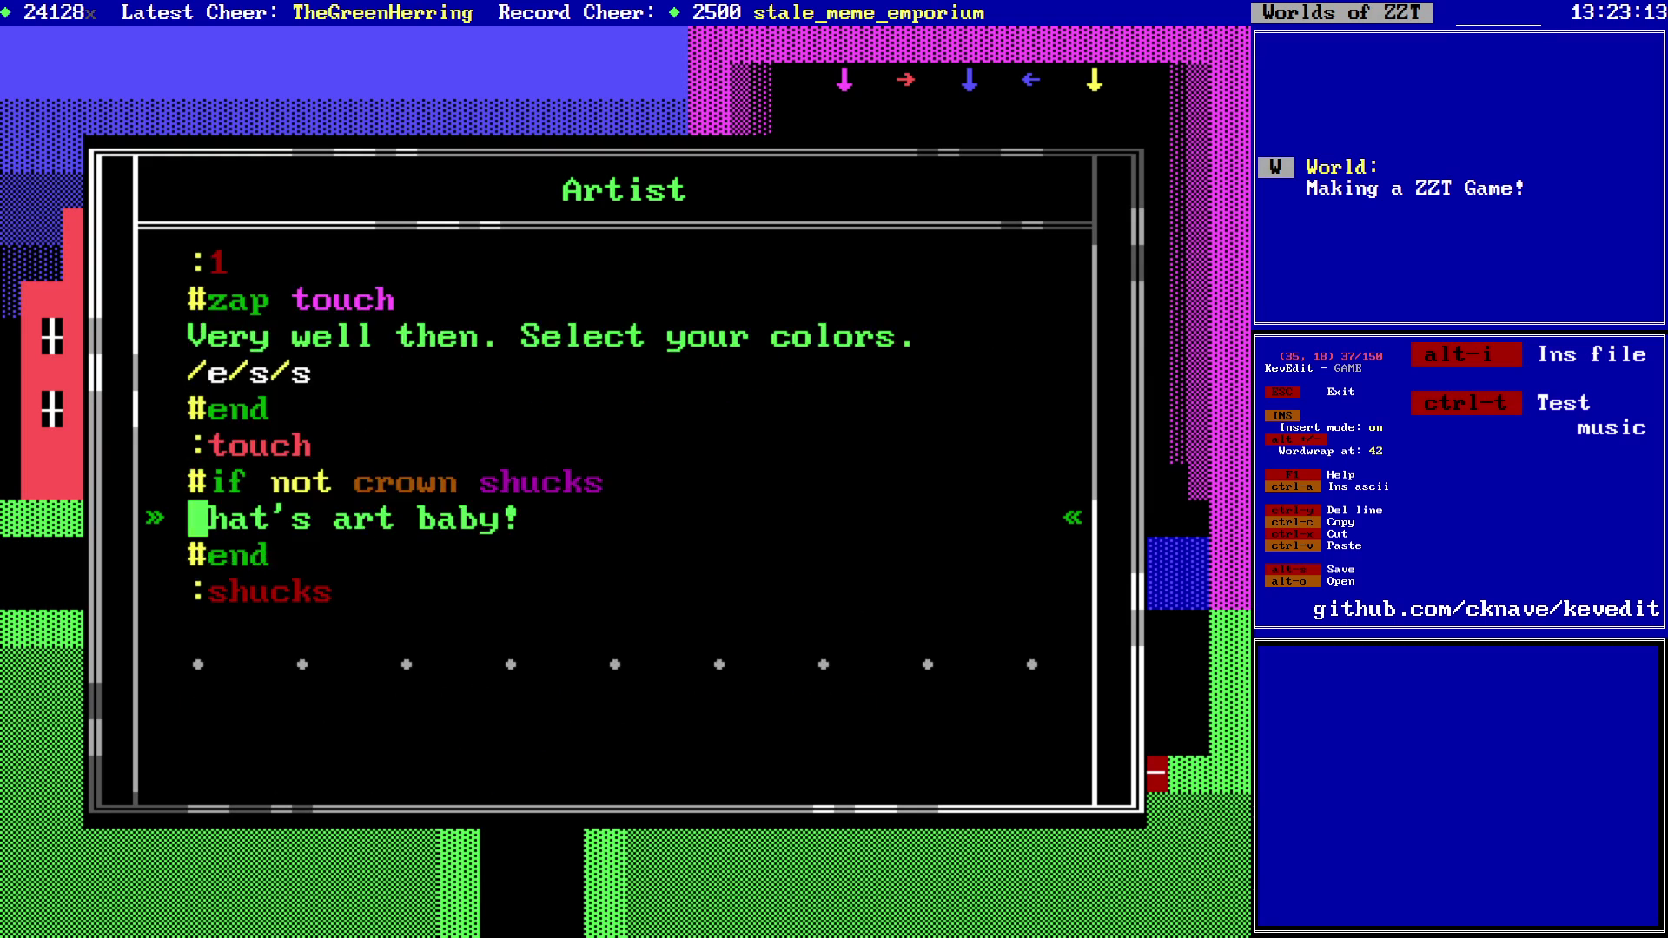
pyautogui.press('pageup')
pyautogui.press('pageup')
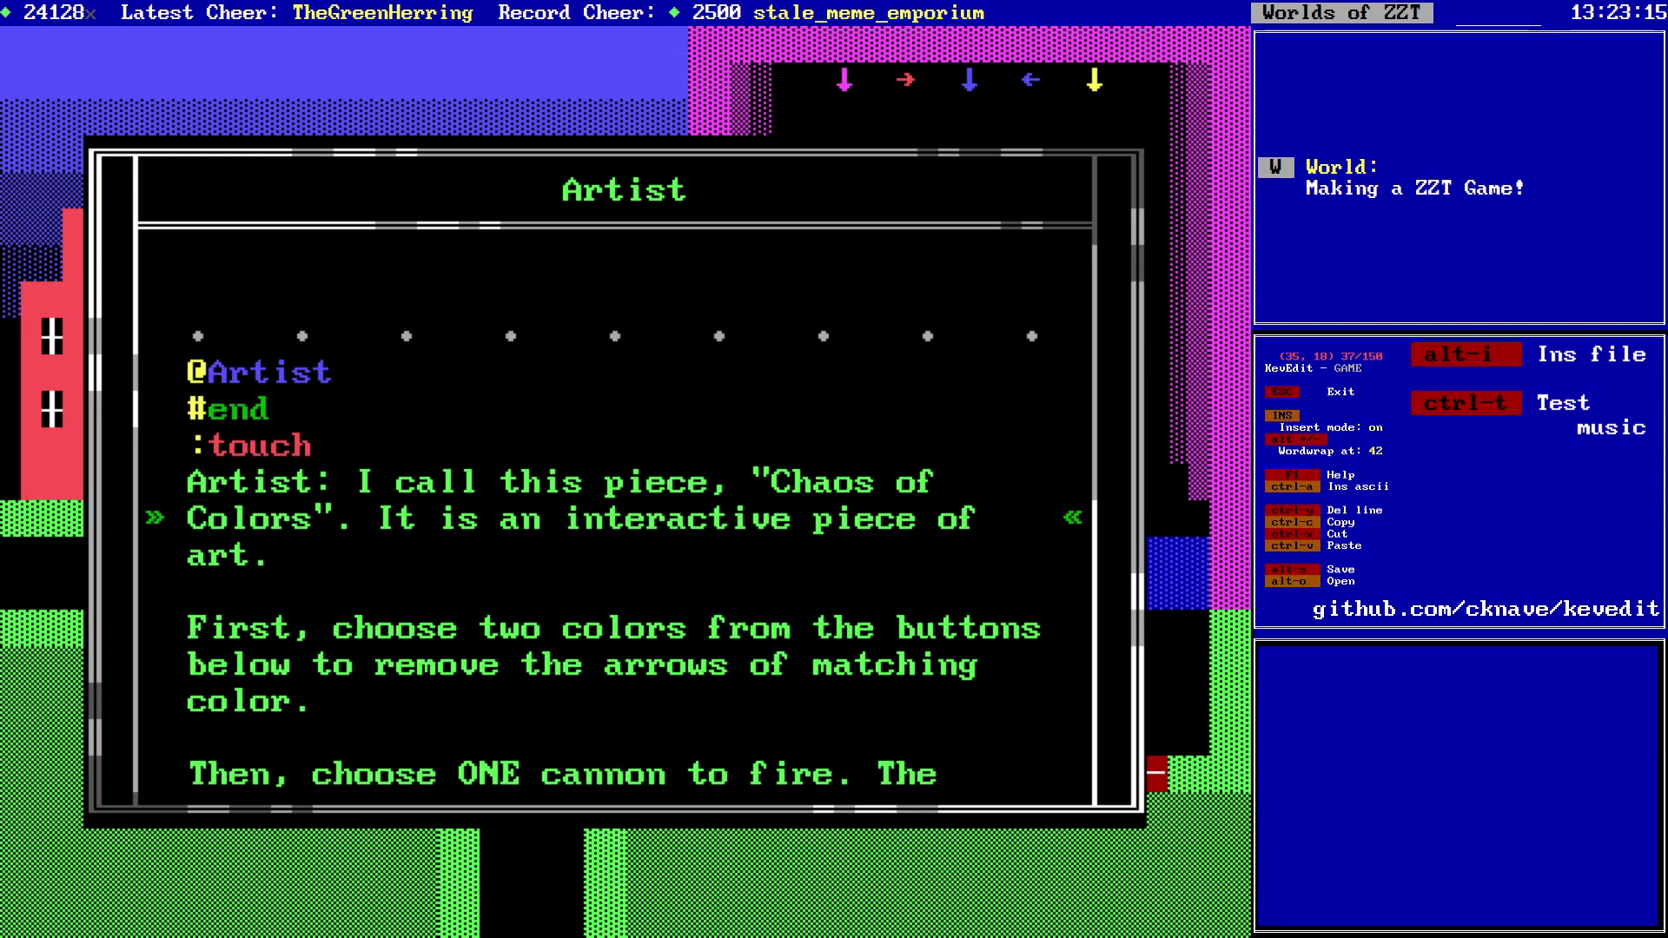
pyautogui.press('Down')
pyautogui.press('Down')
pyautogui.press('Down')
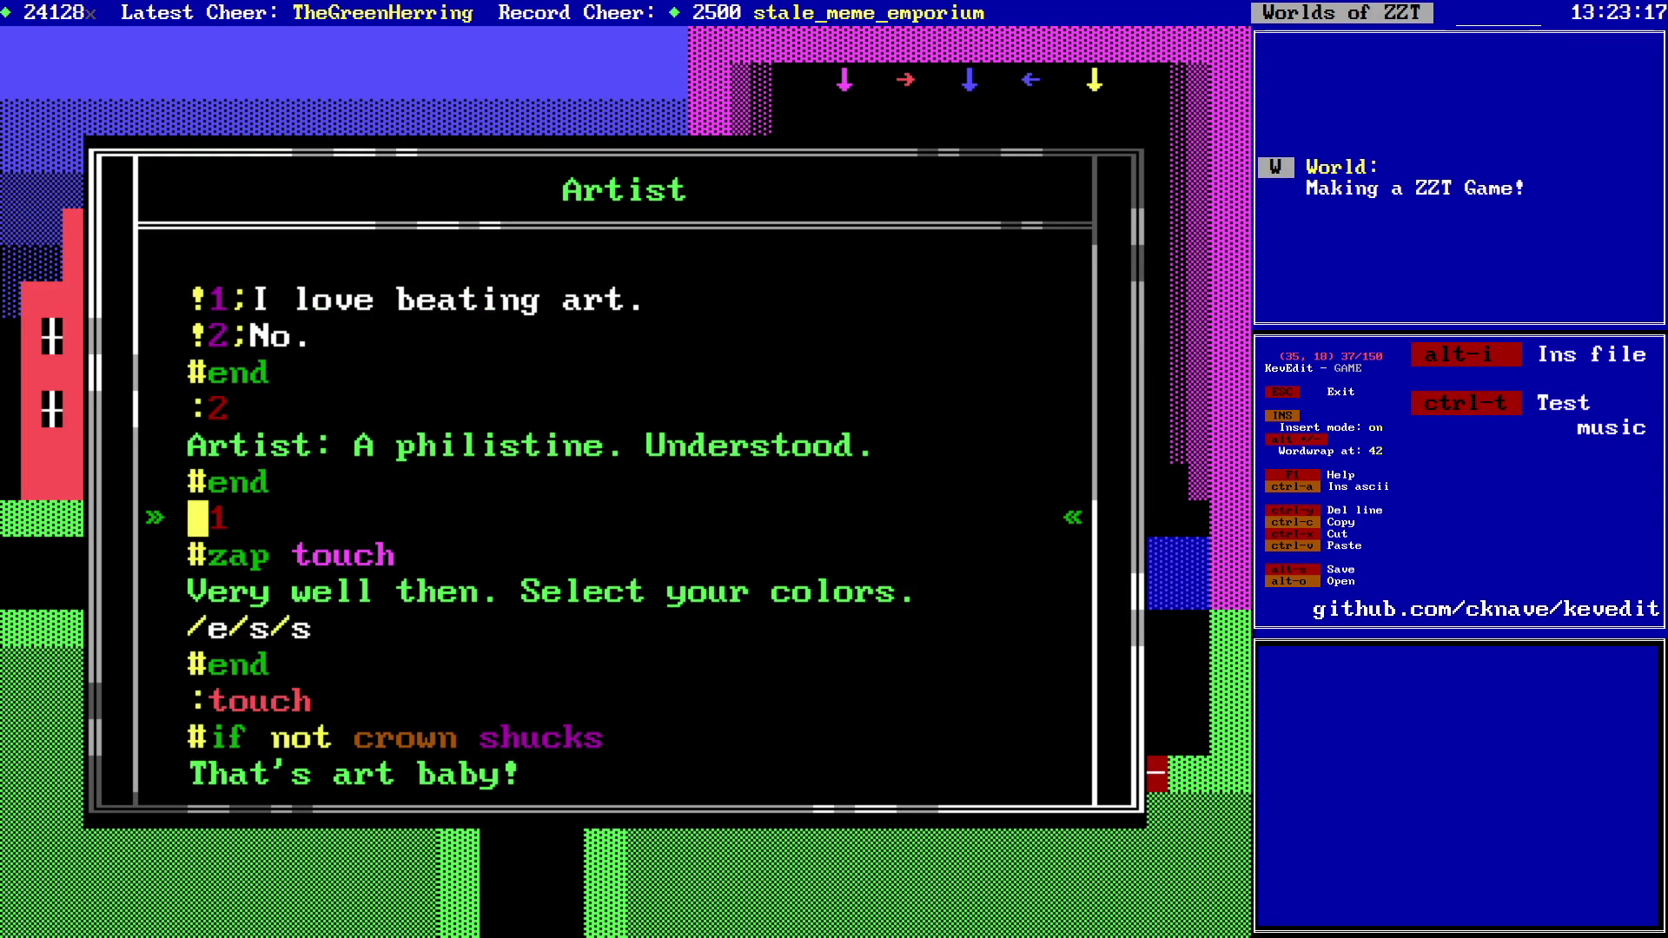
pyautogui.press('Down')
pyautogui.press('Down')
pyautogui.press('Down')
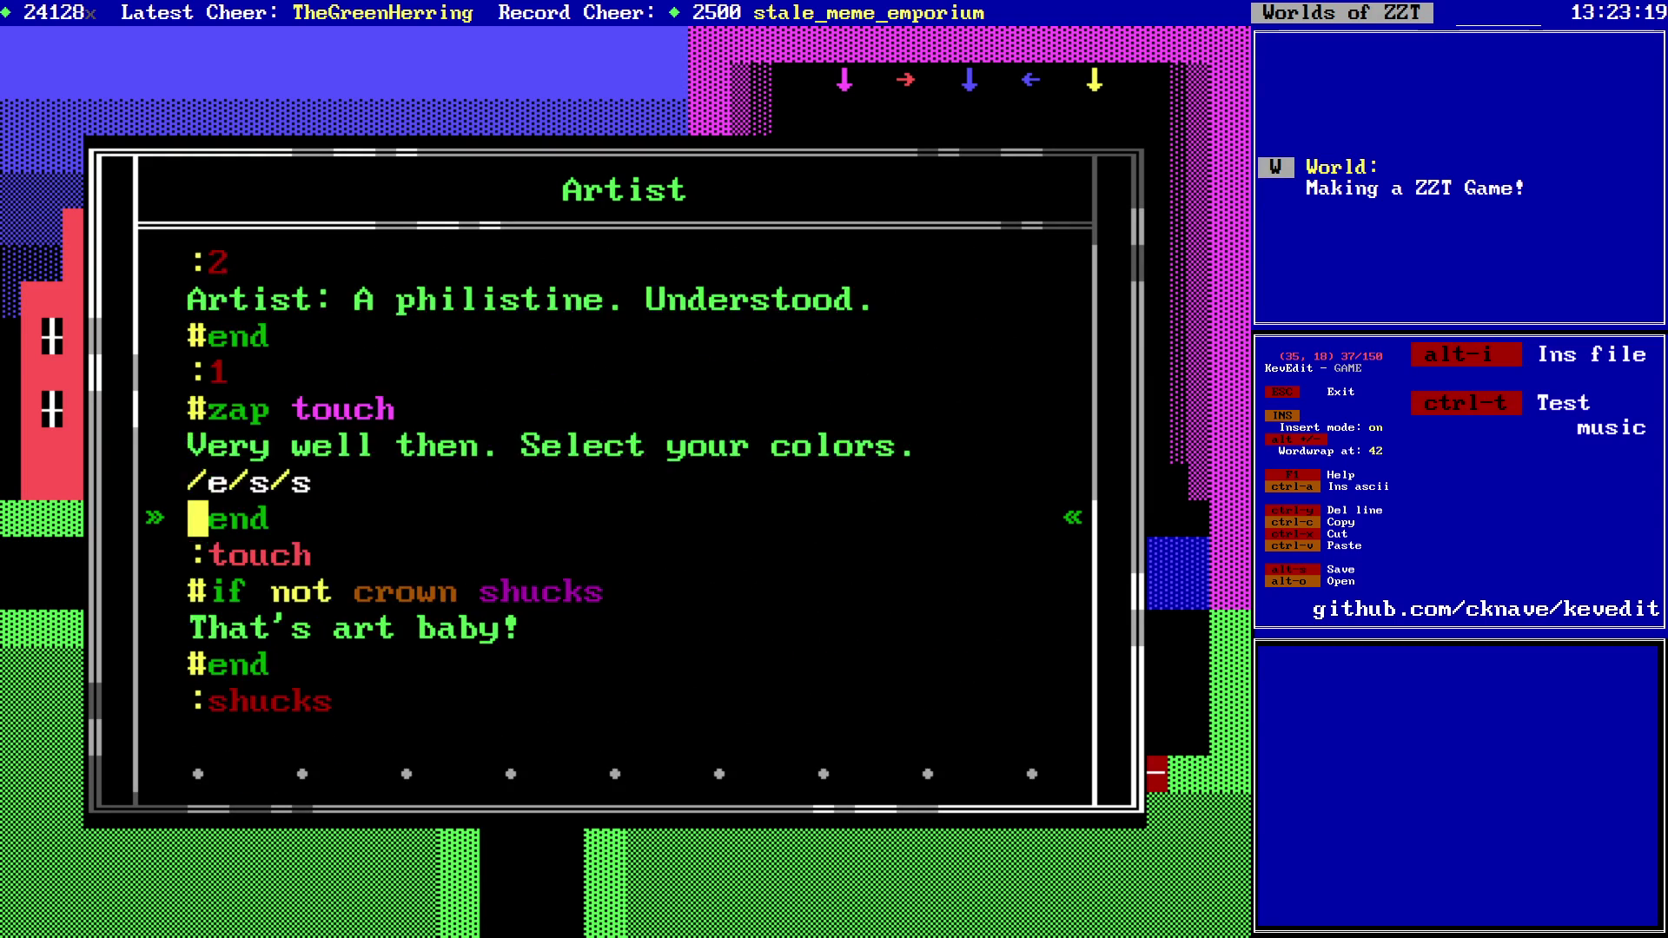
pyautogui.write('Artist:')
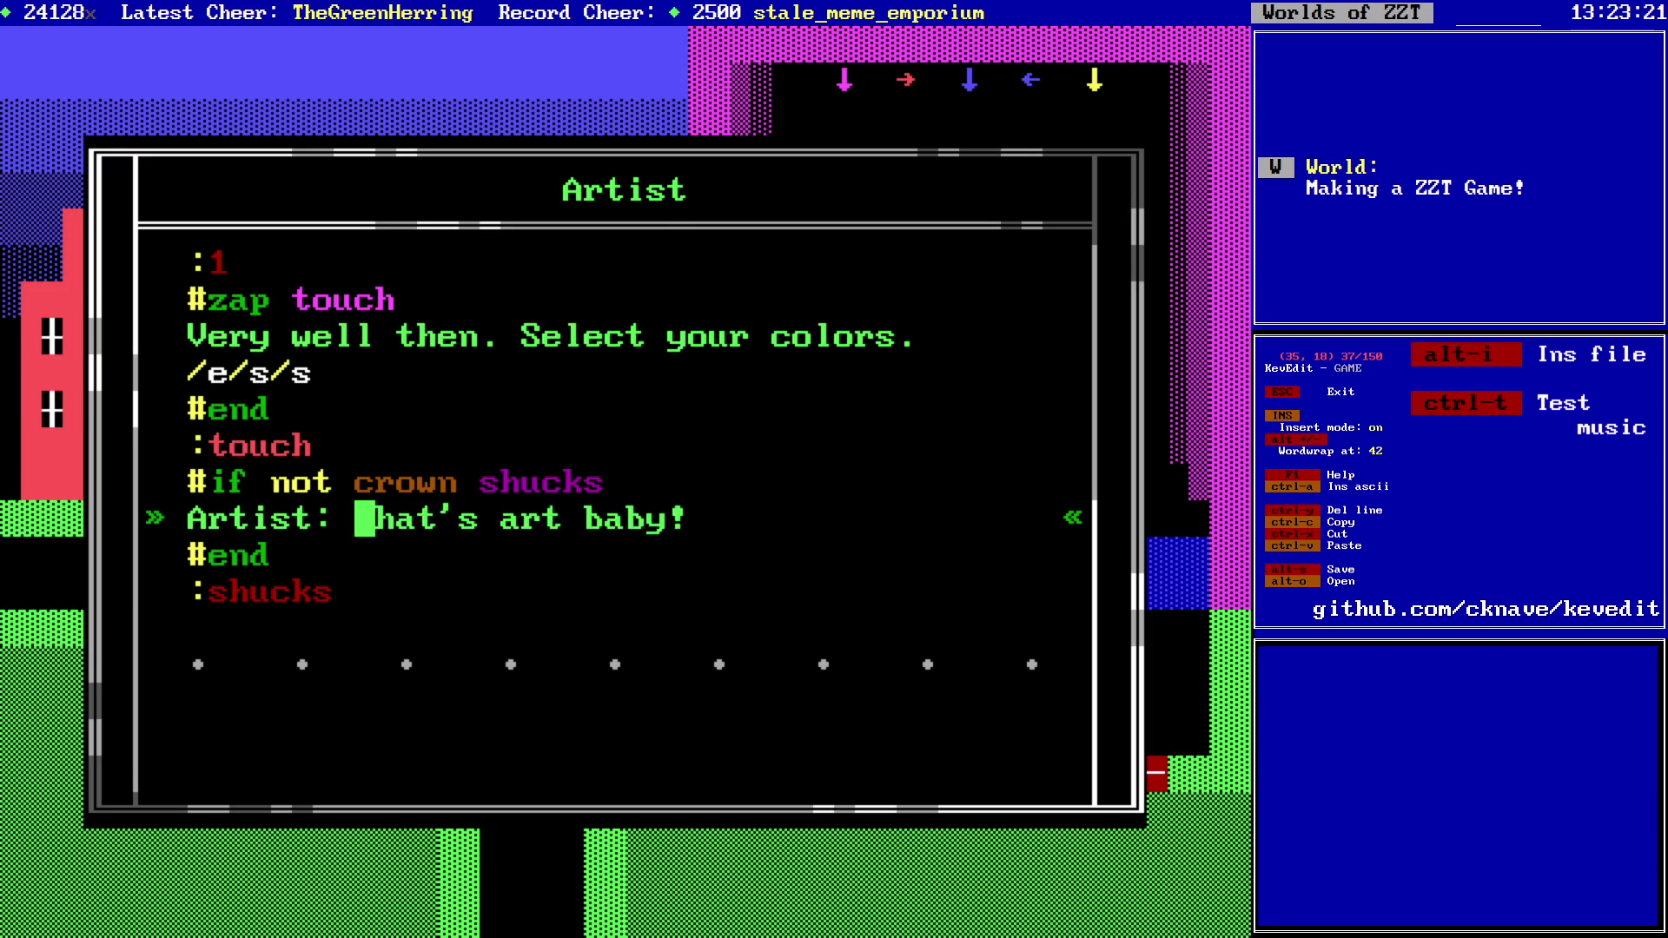
pyautogui.press('Up')
pyautogui.press('Up')
pyautogui.press('Up')
pyautogui.press('Home')
pyautogui.write('Artist')
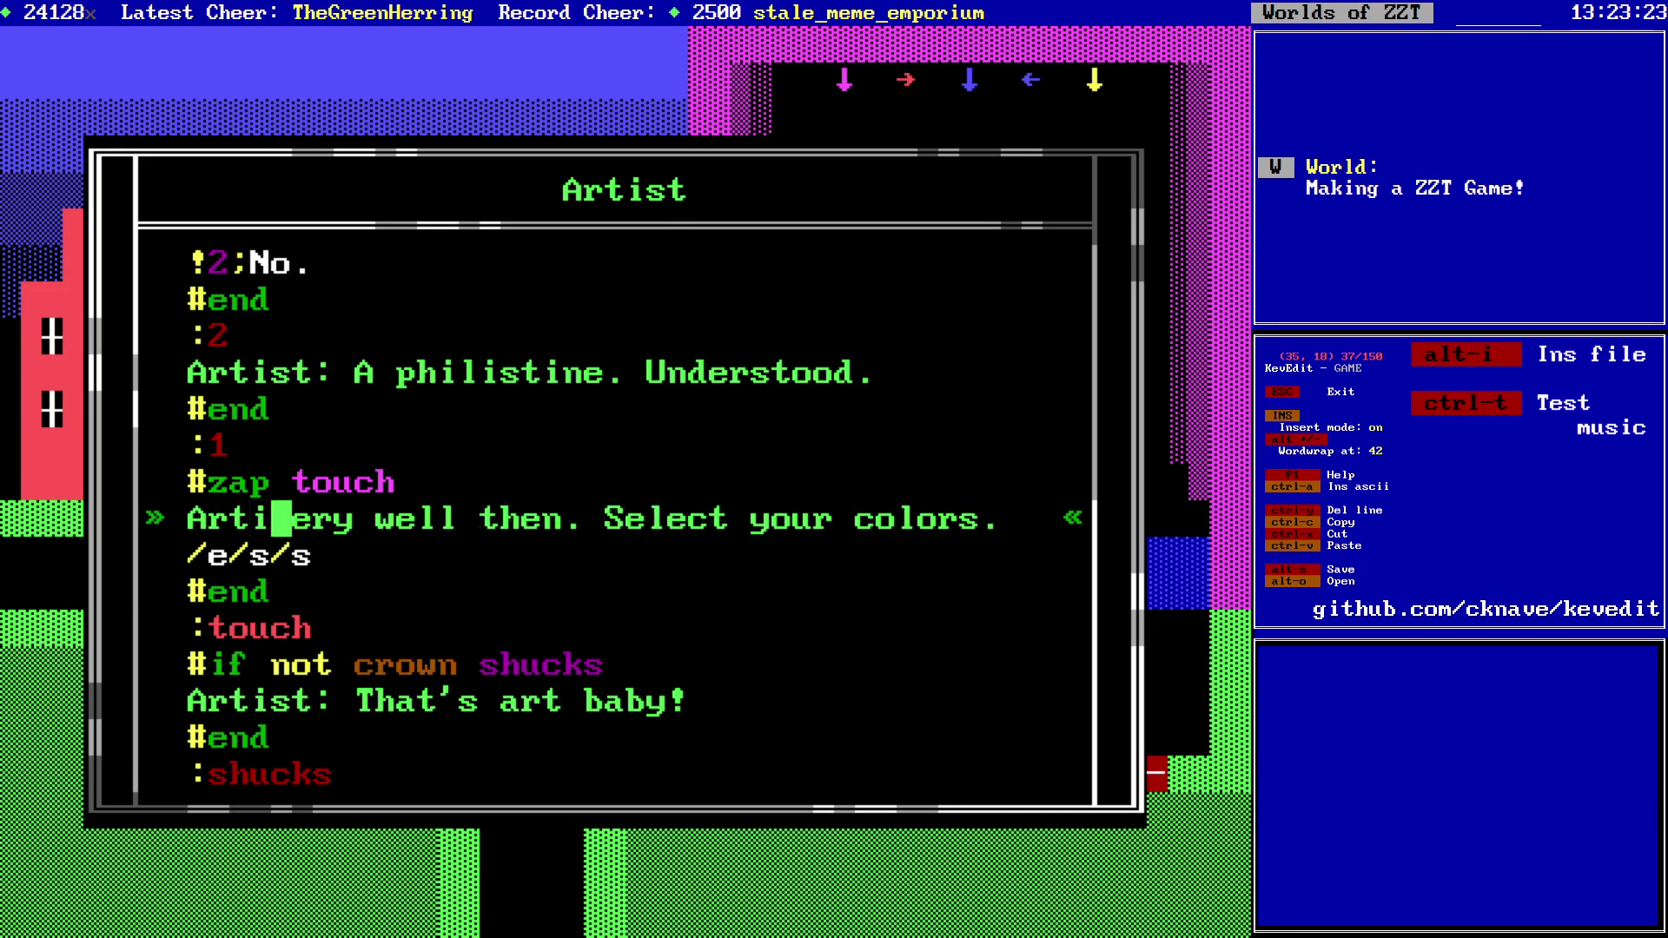
pyautogui.press('BackSpace')
pyautogui.press('BackSpace')
pyautogui.press('BackSpace')
# Step: Under :shucks, add 'Artist: Couldn't understand my art?' followed by '#end'
pyautogui.press('Down')
pyautogui.press('Down')
pyautogui.press('Down')
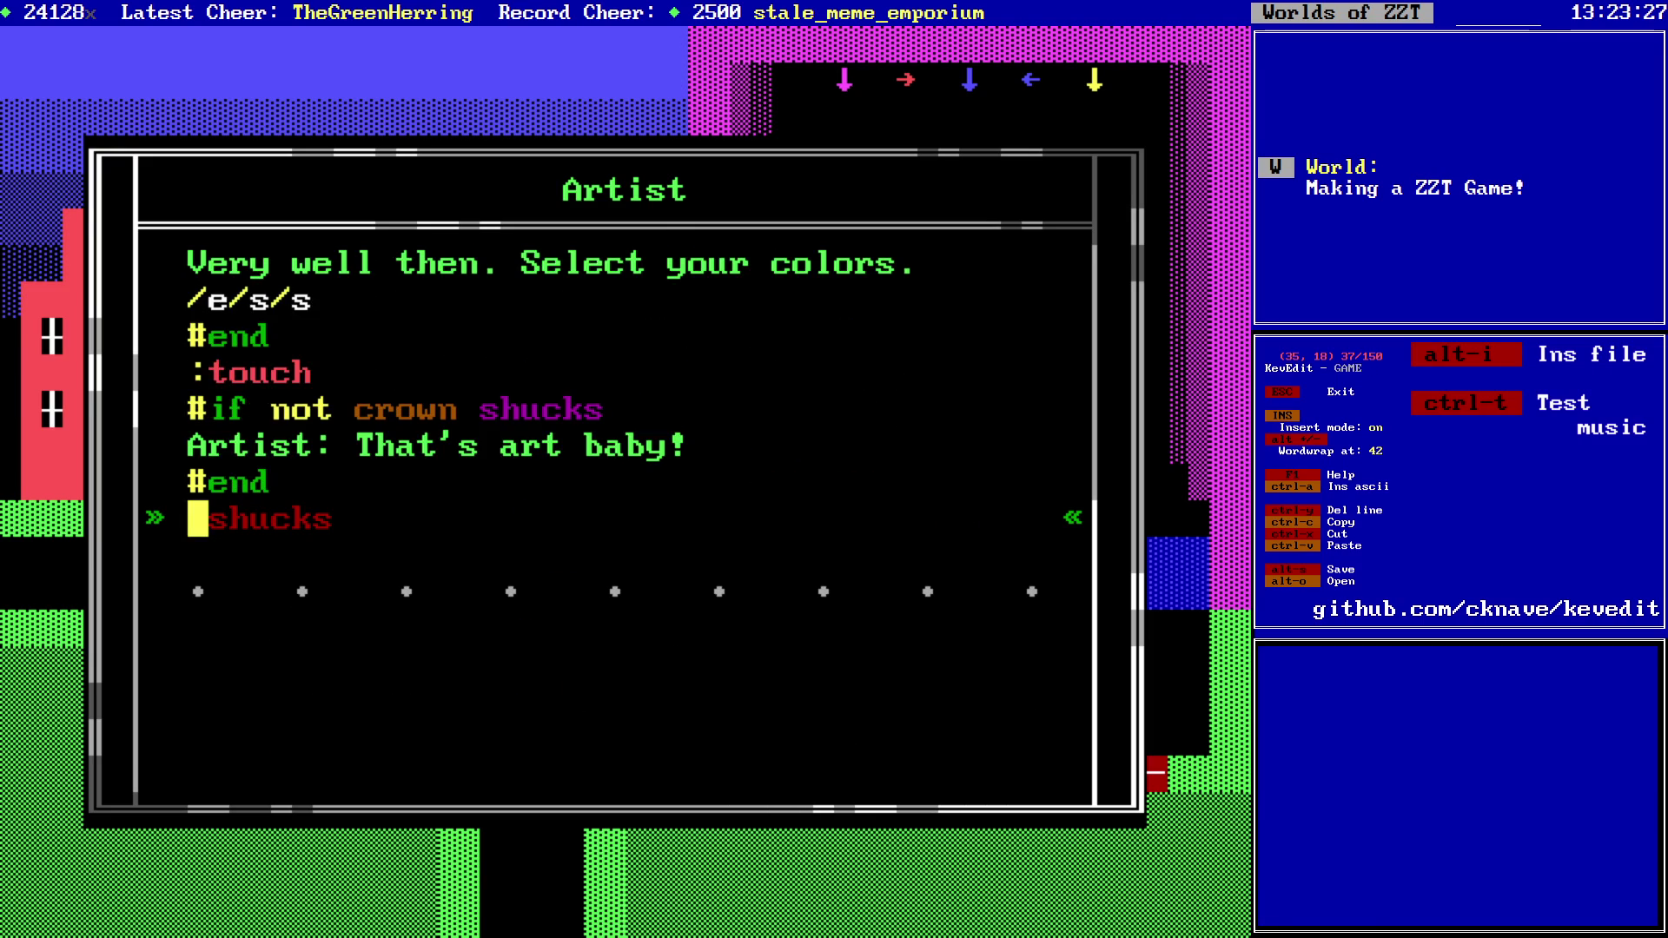
pyautogui.write('At')
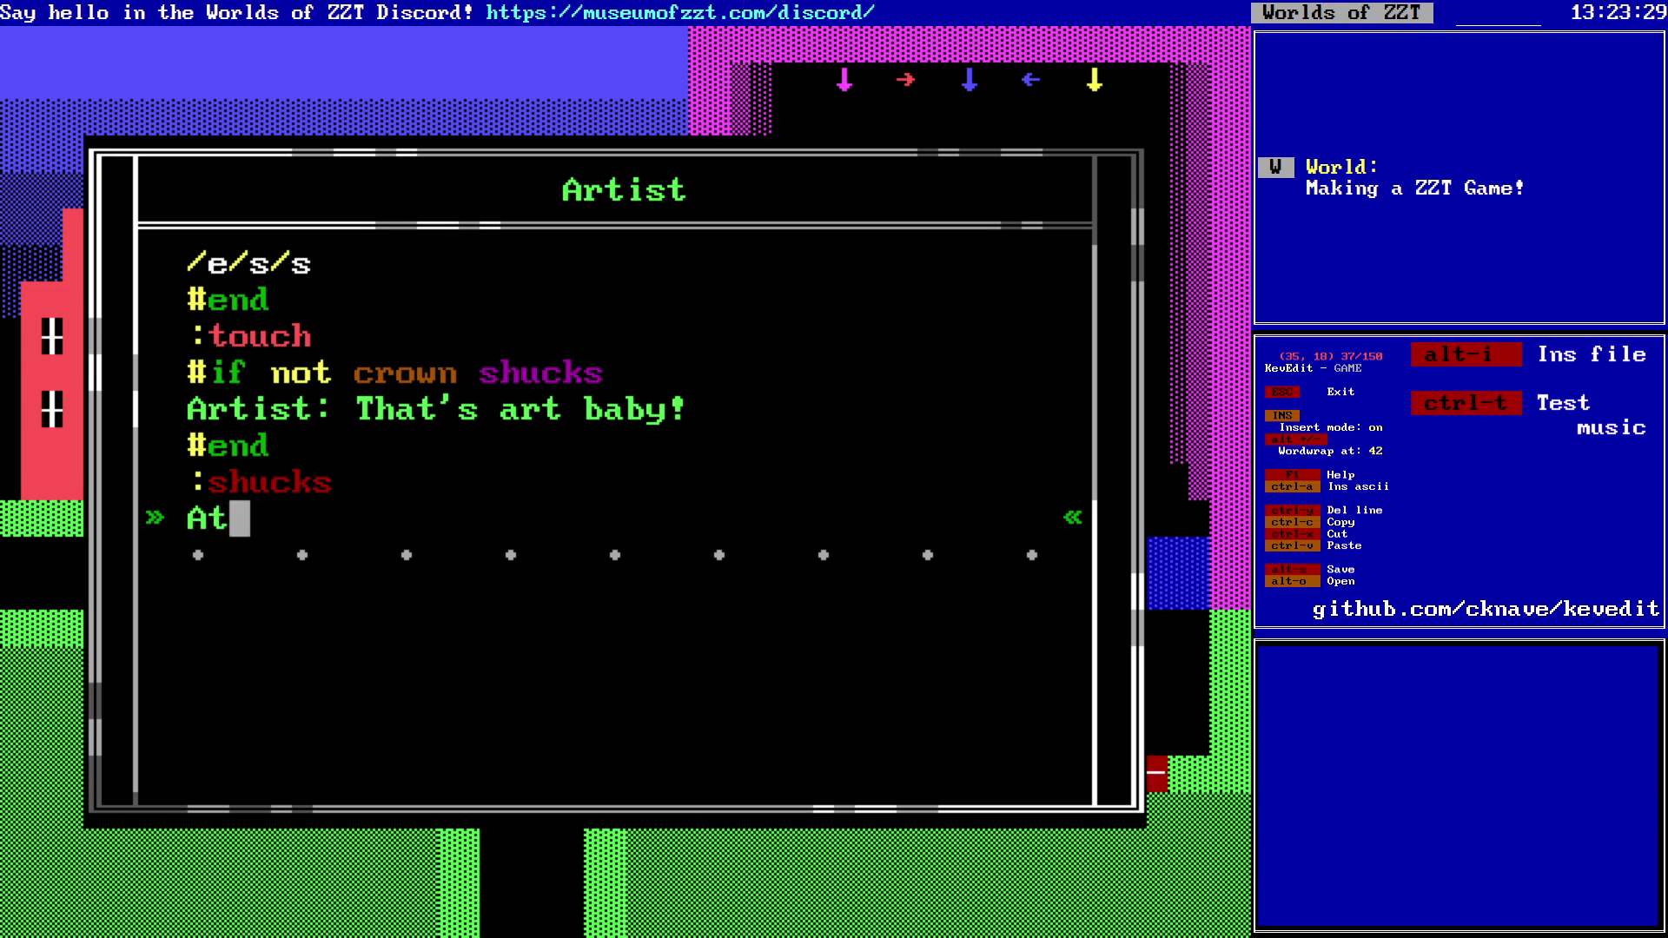
pyautogui.press('BackSpace')
pyautogui.write('rtist: Better lu')
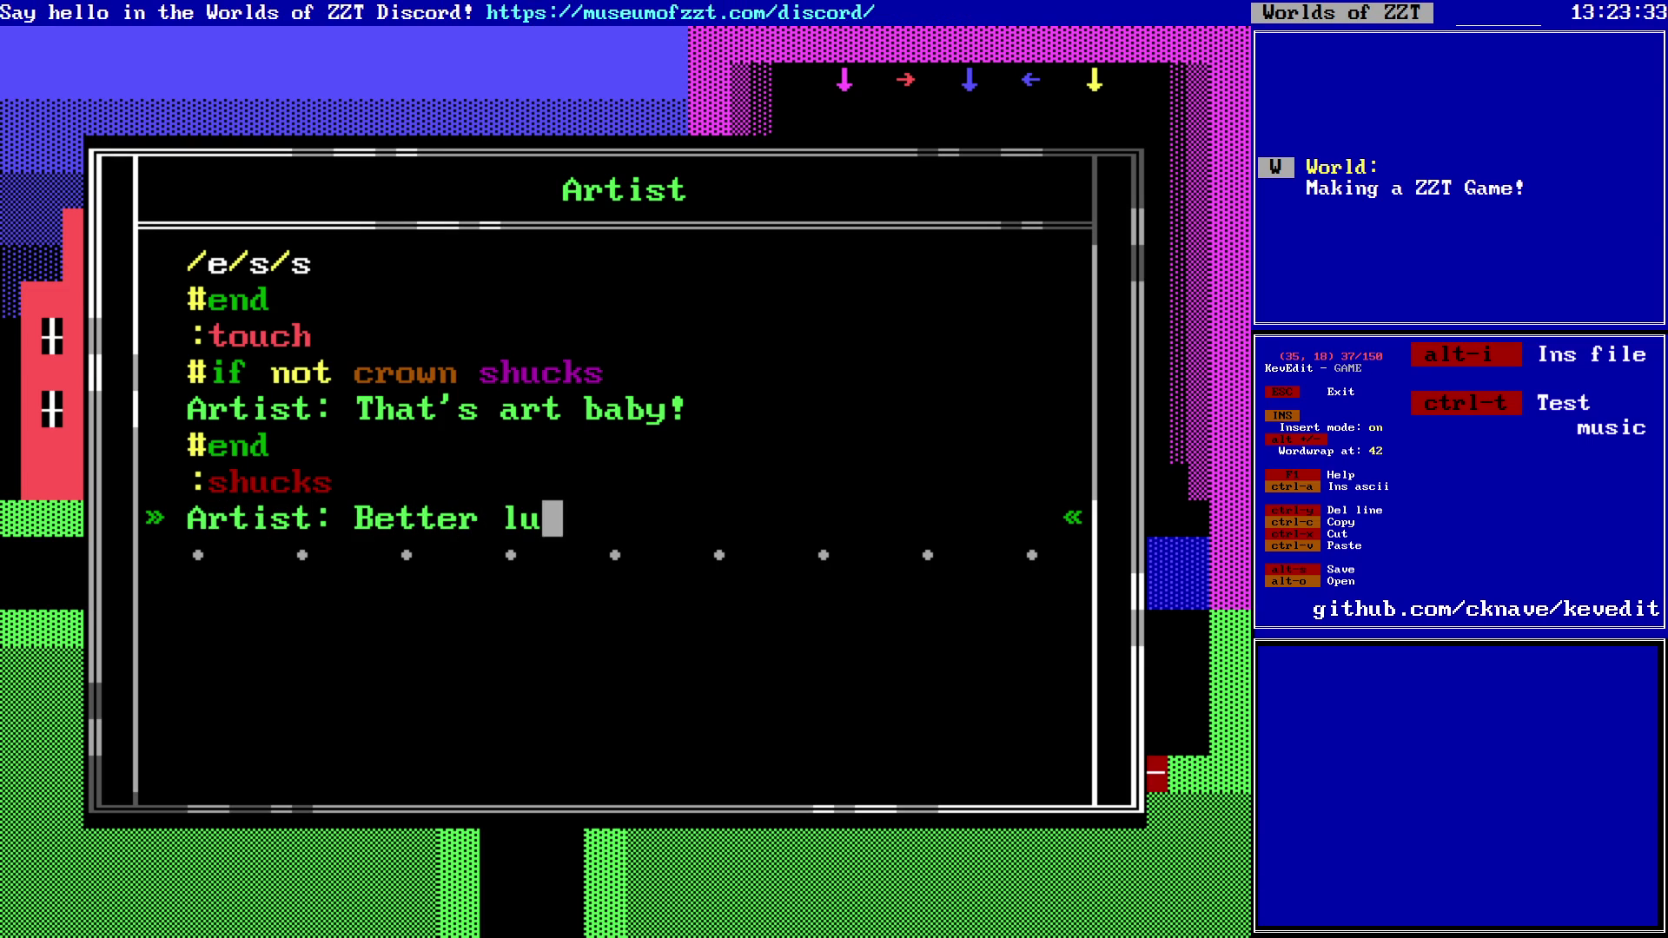
pyautogui.press('BackSpace')
pyautogui.press('BackSpace')
pyautogui.press('BackSpace')
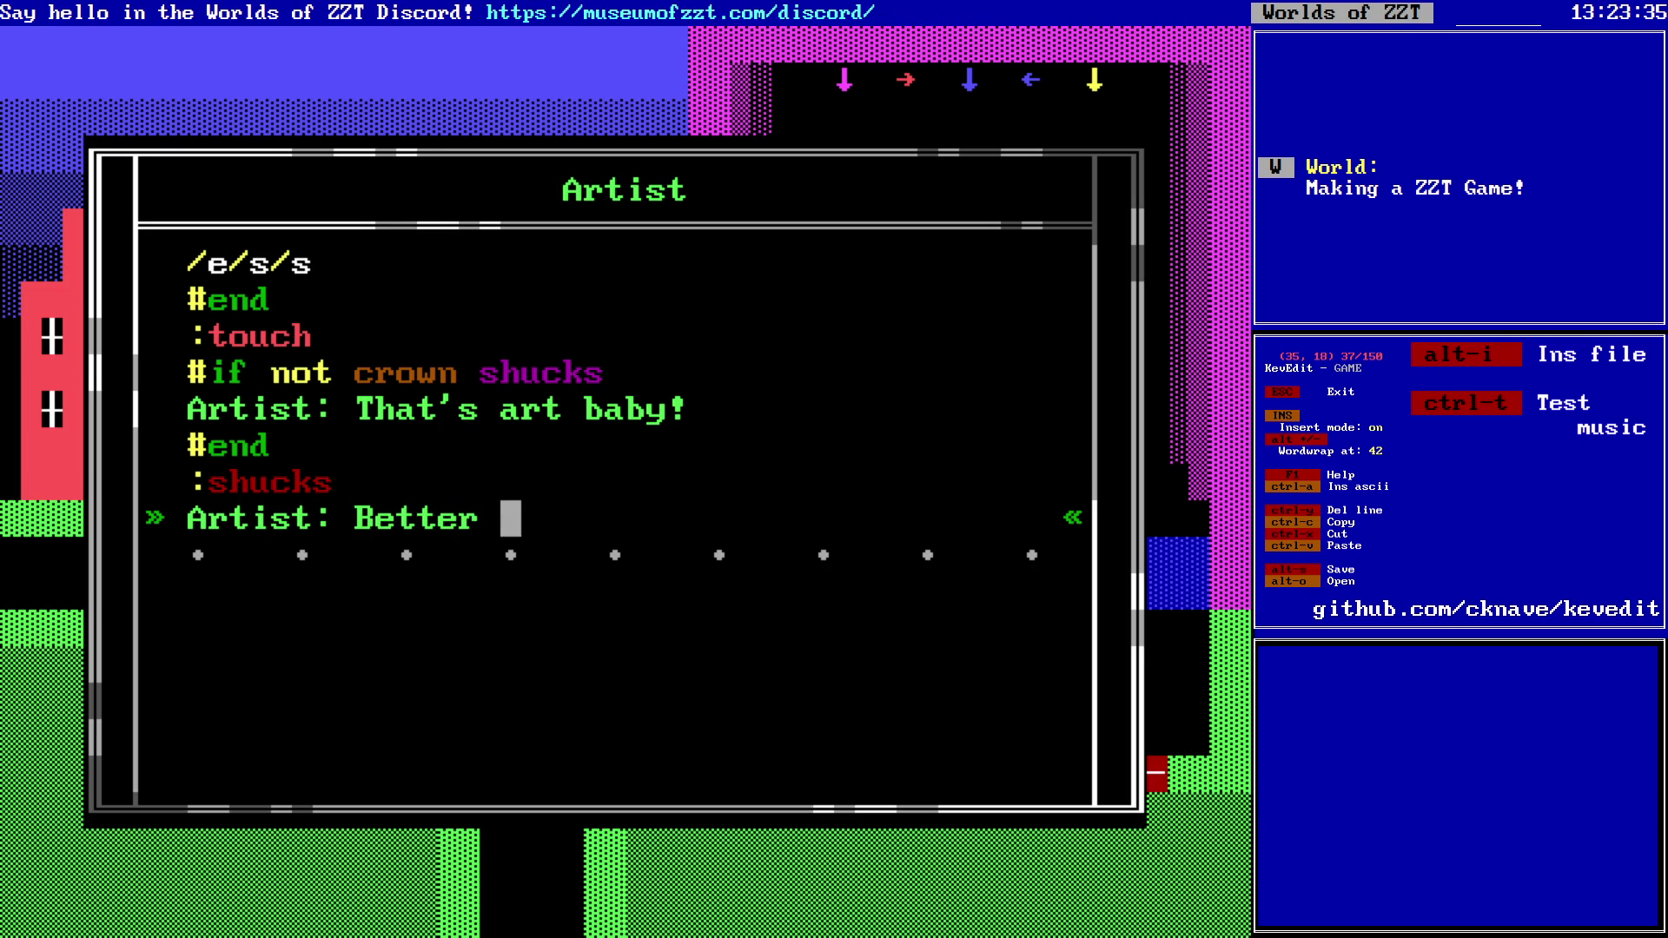
pyautogui.write("Couldn't under")
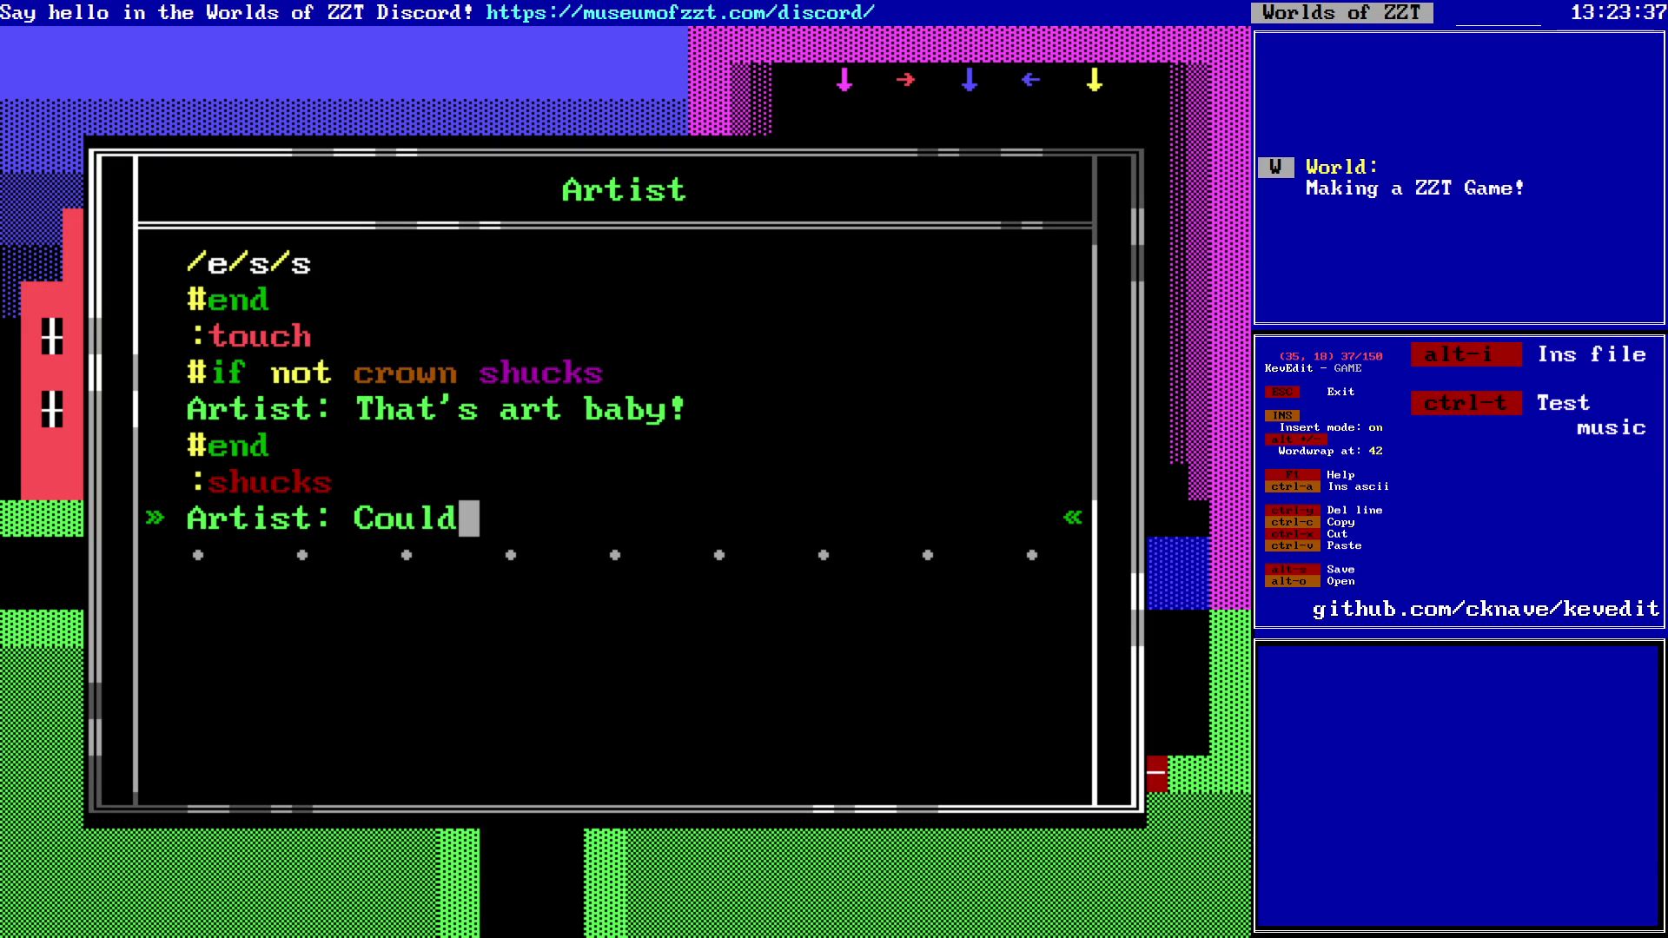
pyautogui.write('stand my art?')
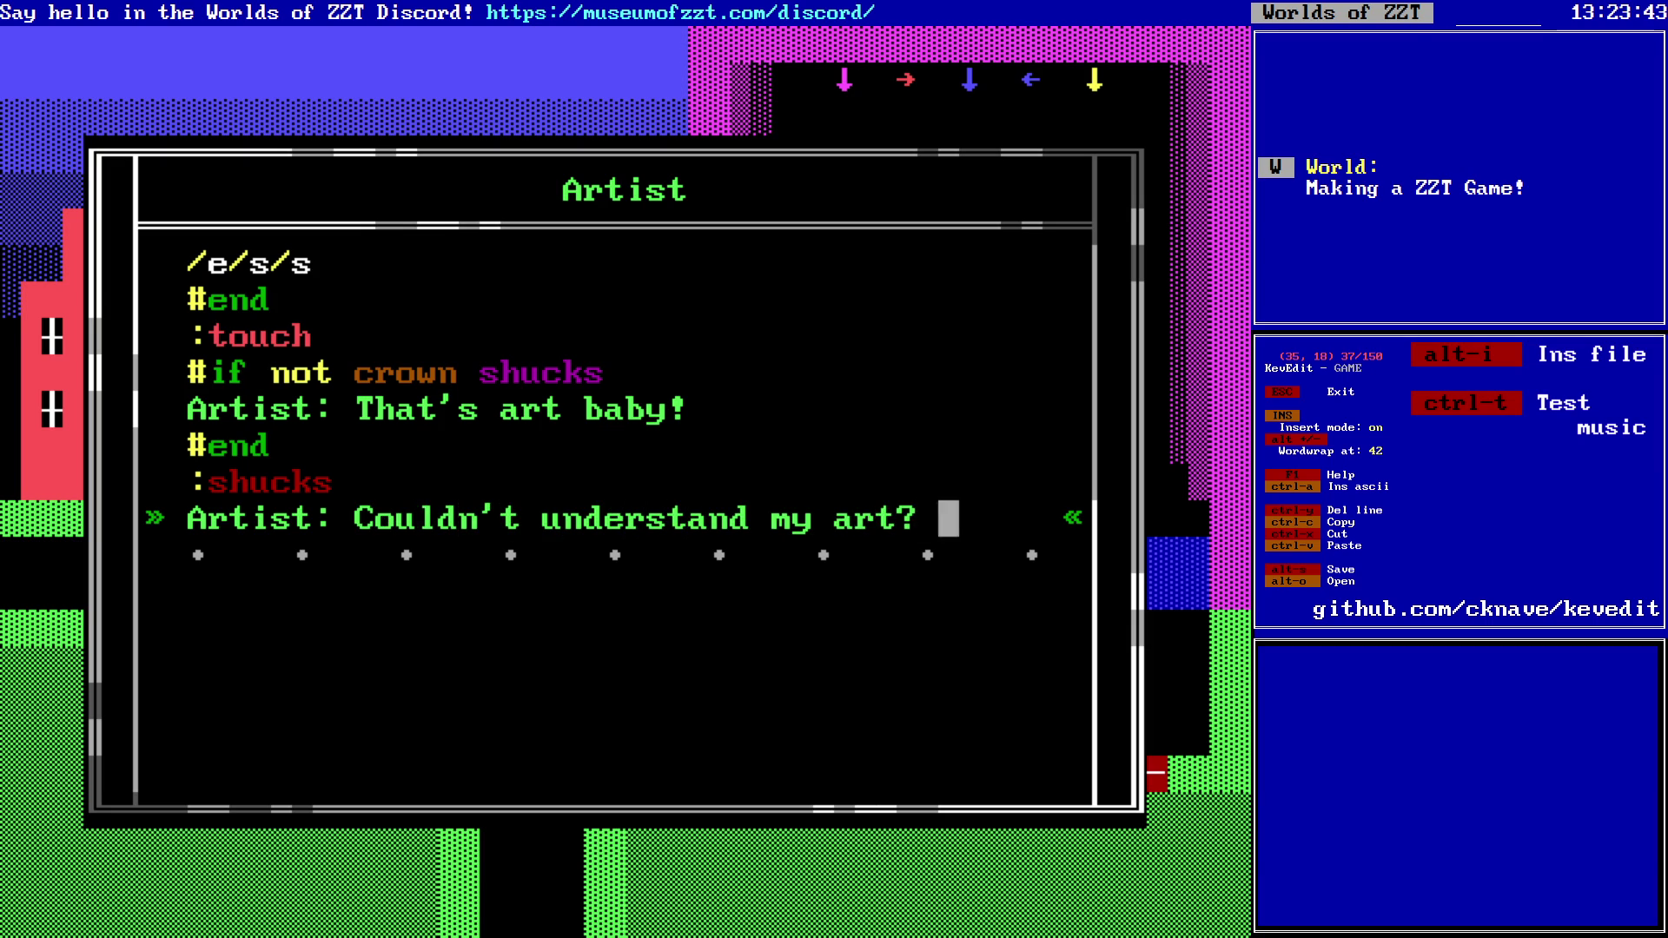
pyautogui.press('BackSpace')
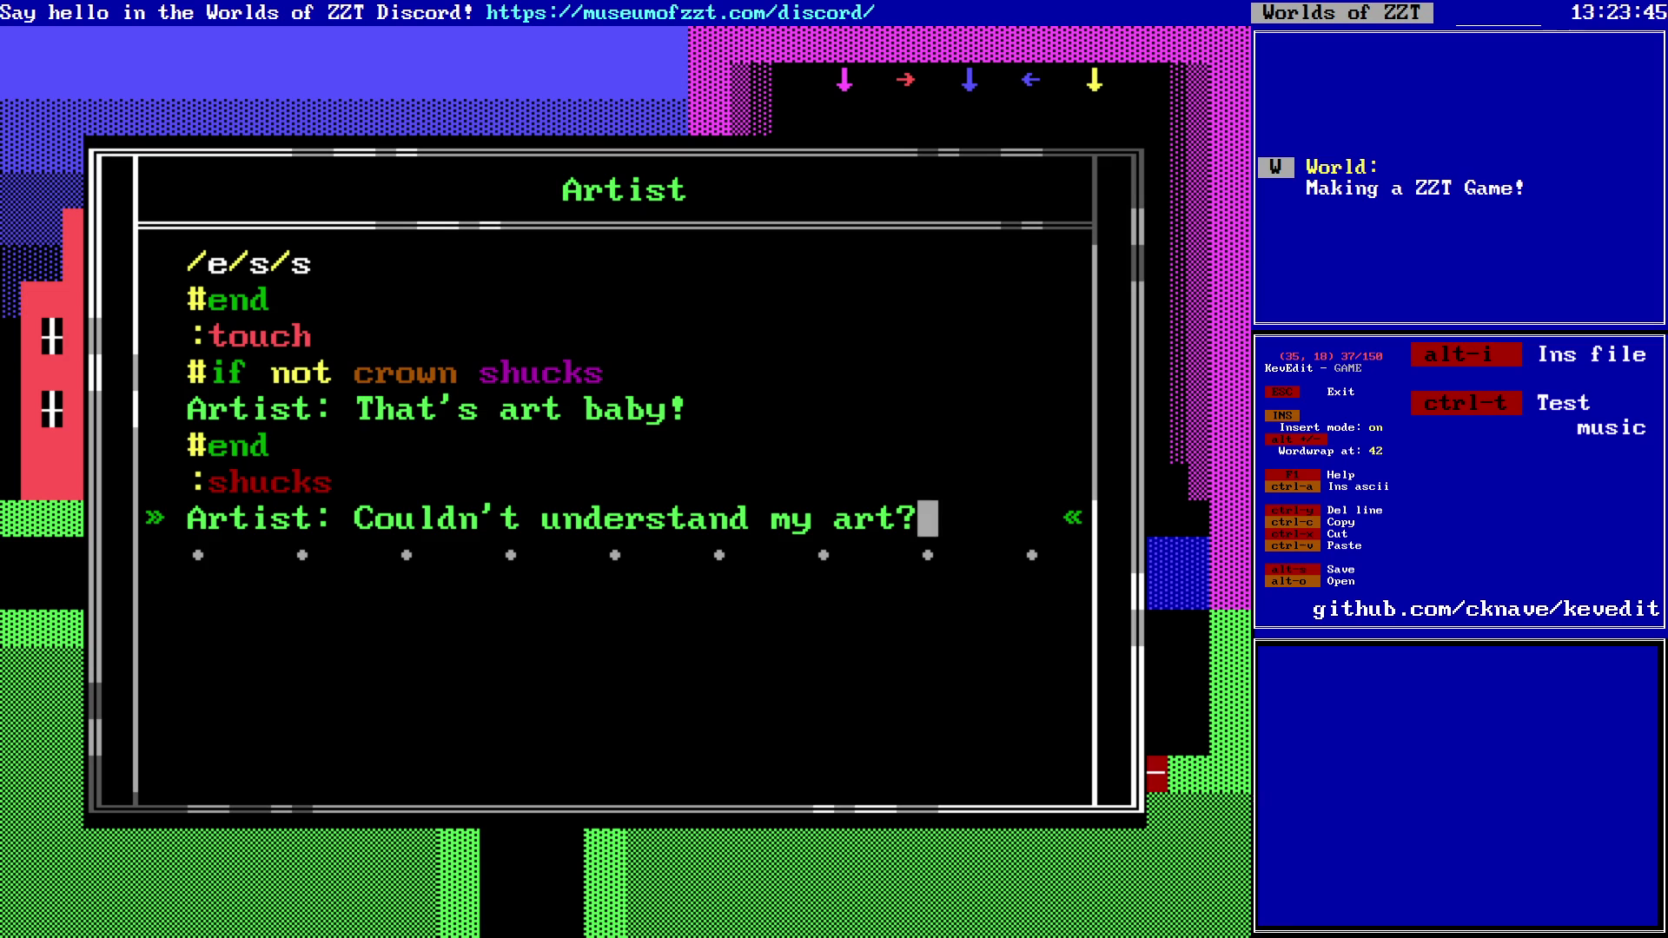
pyautogui.press('Return')
pyautogui.write('#end')
pyautogui.press('Up')
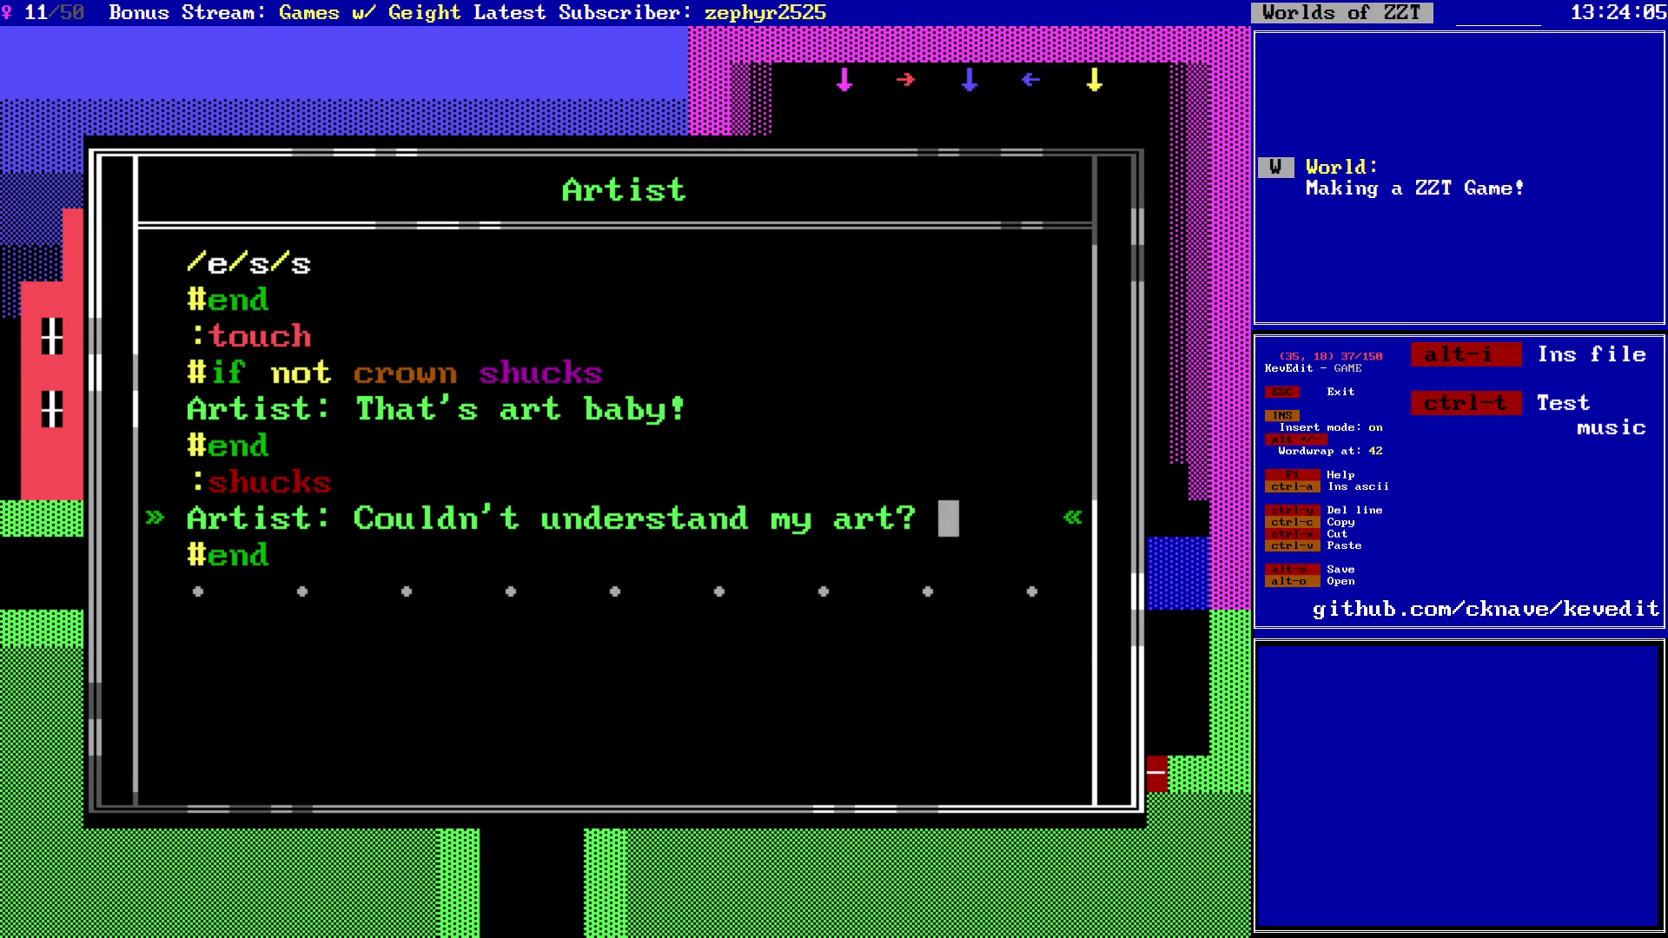
# Step: Pick up the magenta wall pattern, then restore a wrongly filled grass area to green grass
pyautogui.press('Escape')
pyautogui.press('Up')
pyautogui.press('Up')
pyautogui.press('Return')
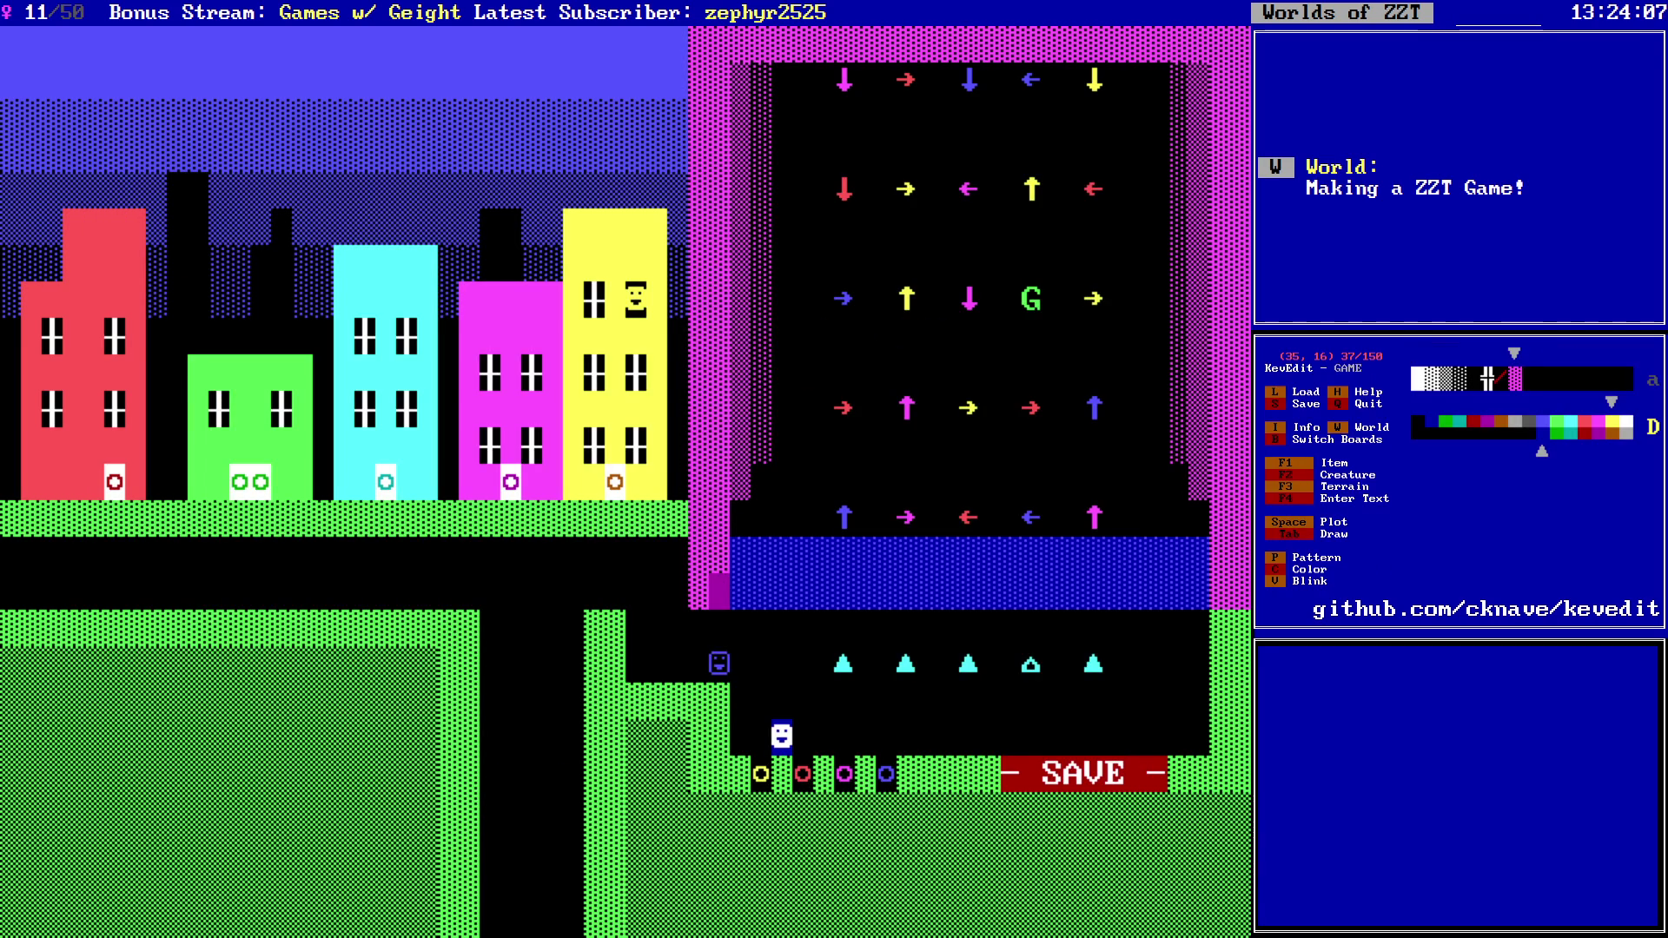
pyautogui.press('Down')
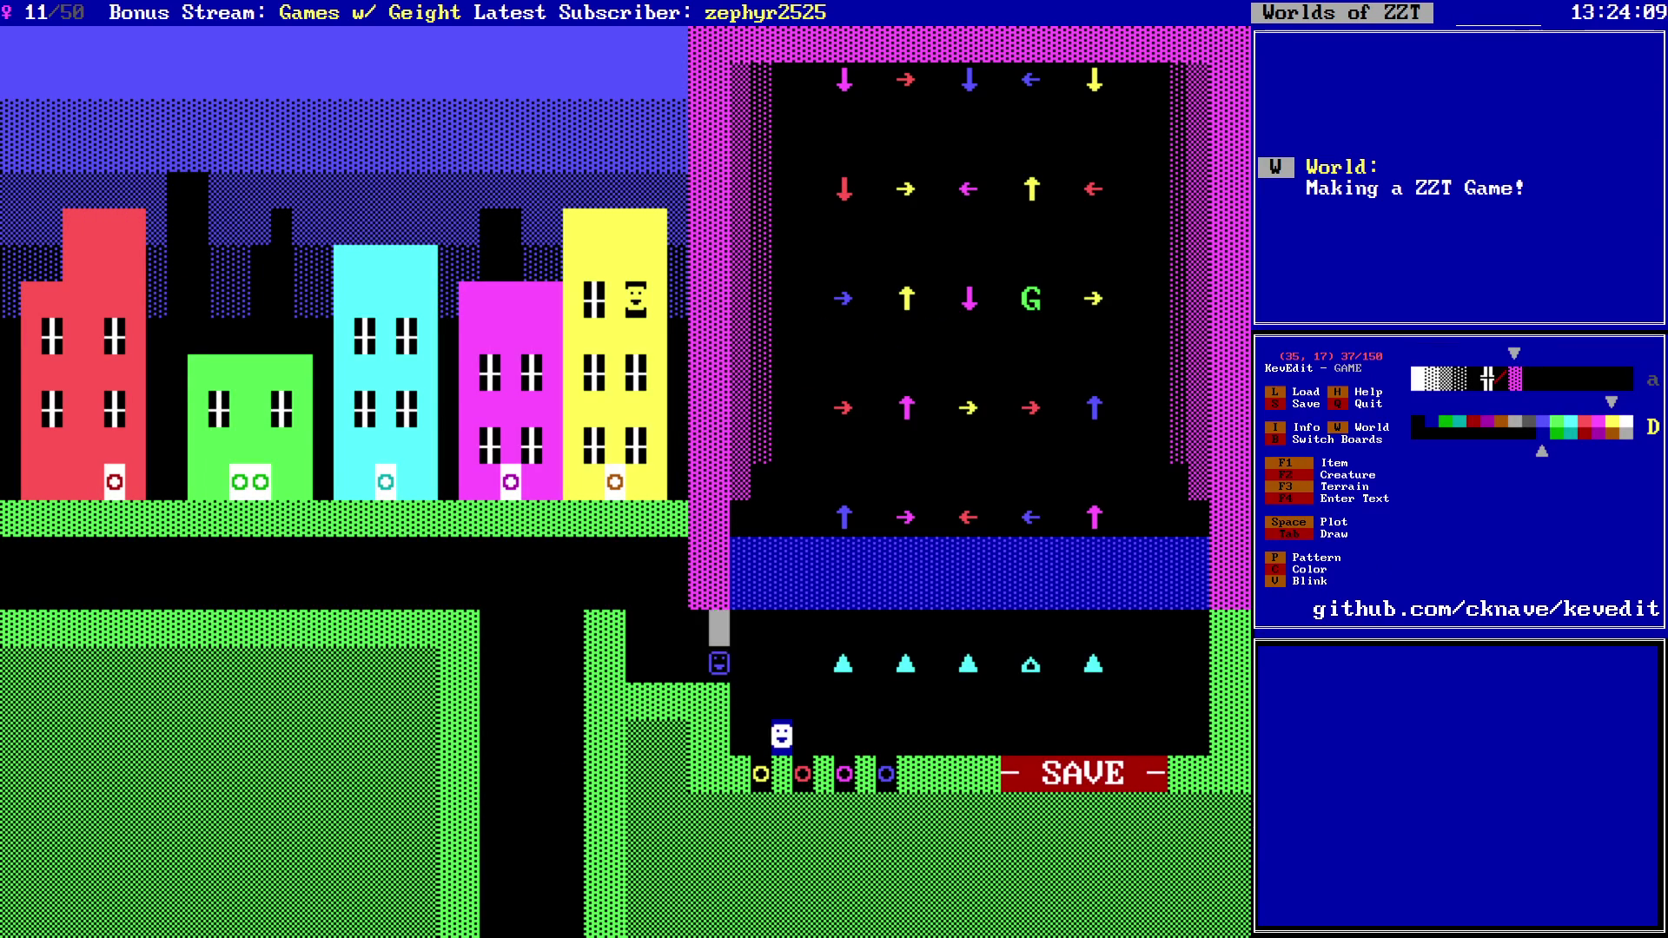
pyautogui.press('Left')
pyautogui.press('Down')
pyautogui.press('Down')
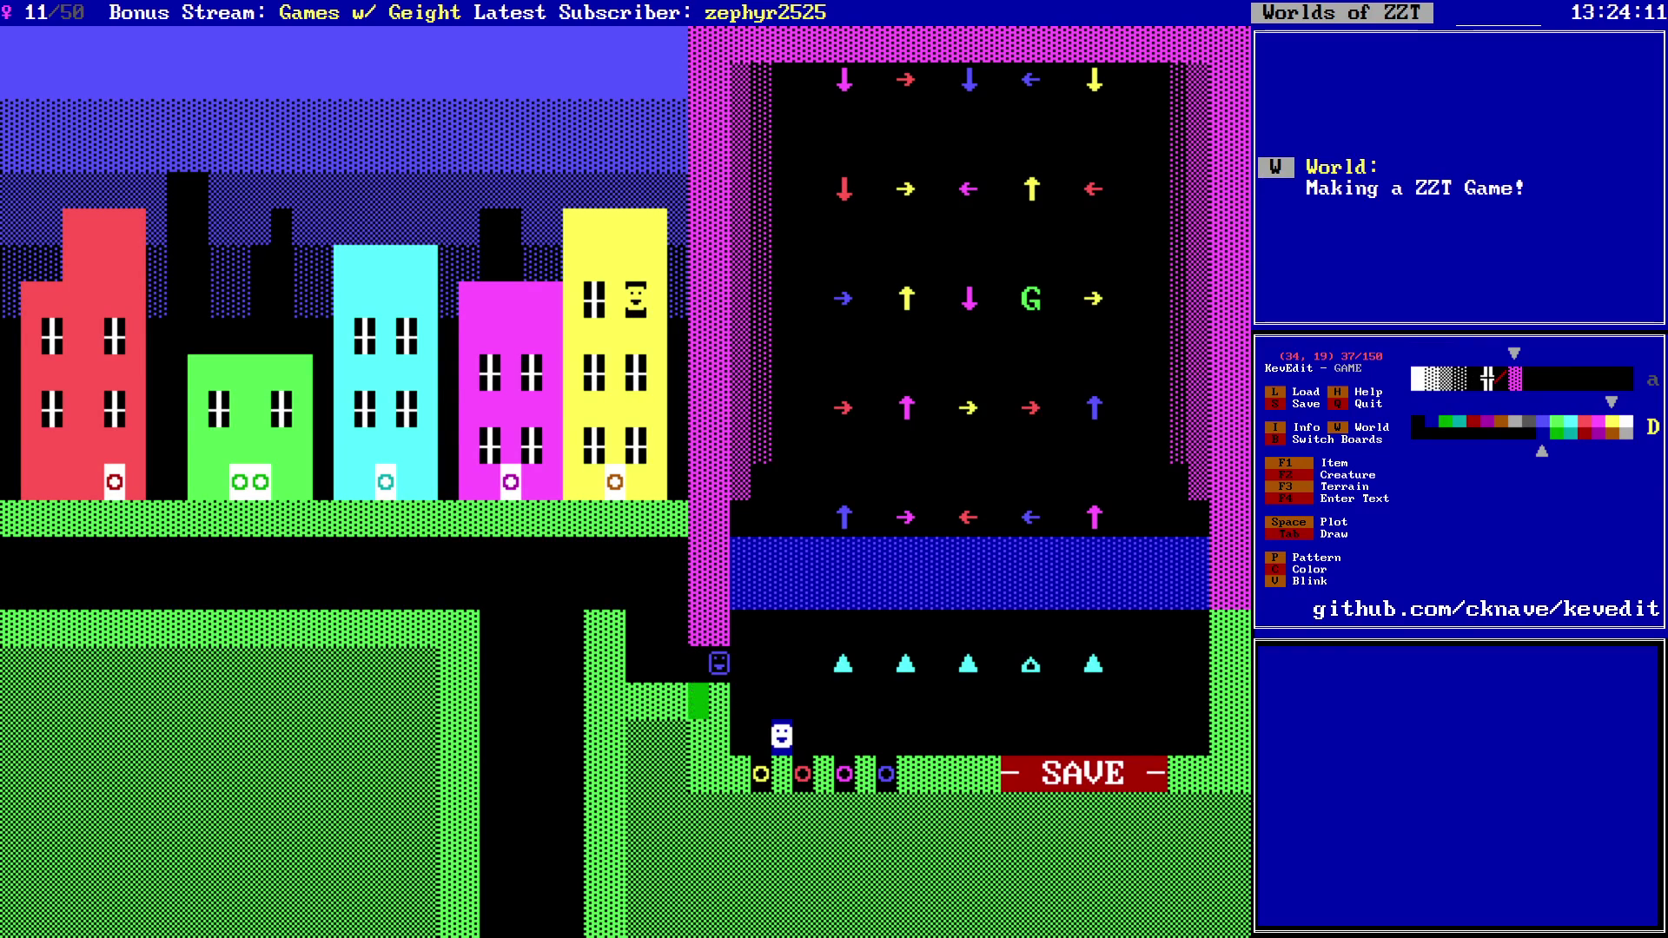
pyautogui.press('f')
pyautogui.press('Left')
pyautogui.press('Up')
pyautogui.press('Up')
pyautogui.press('Up')
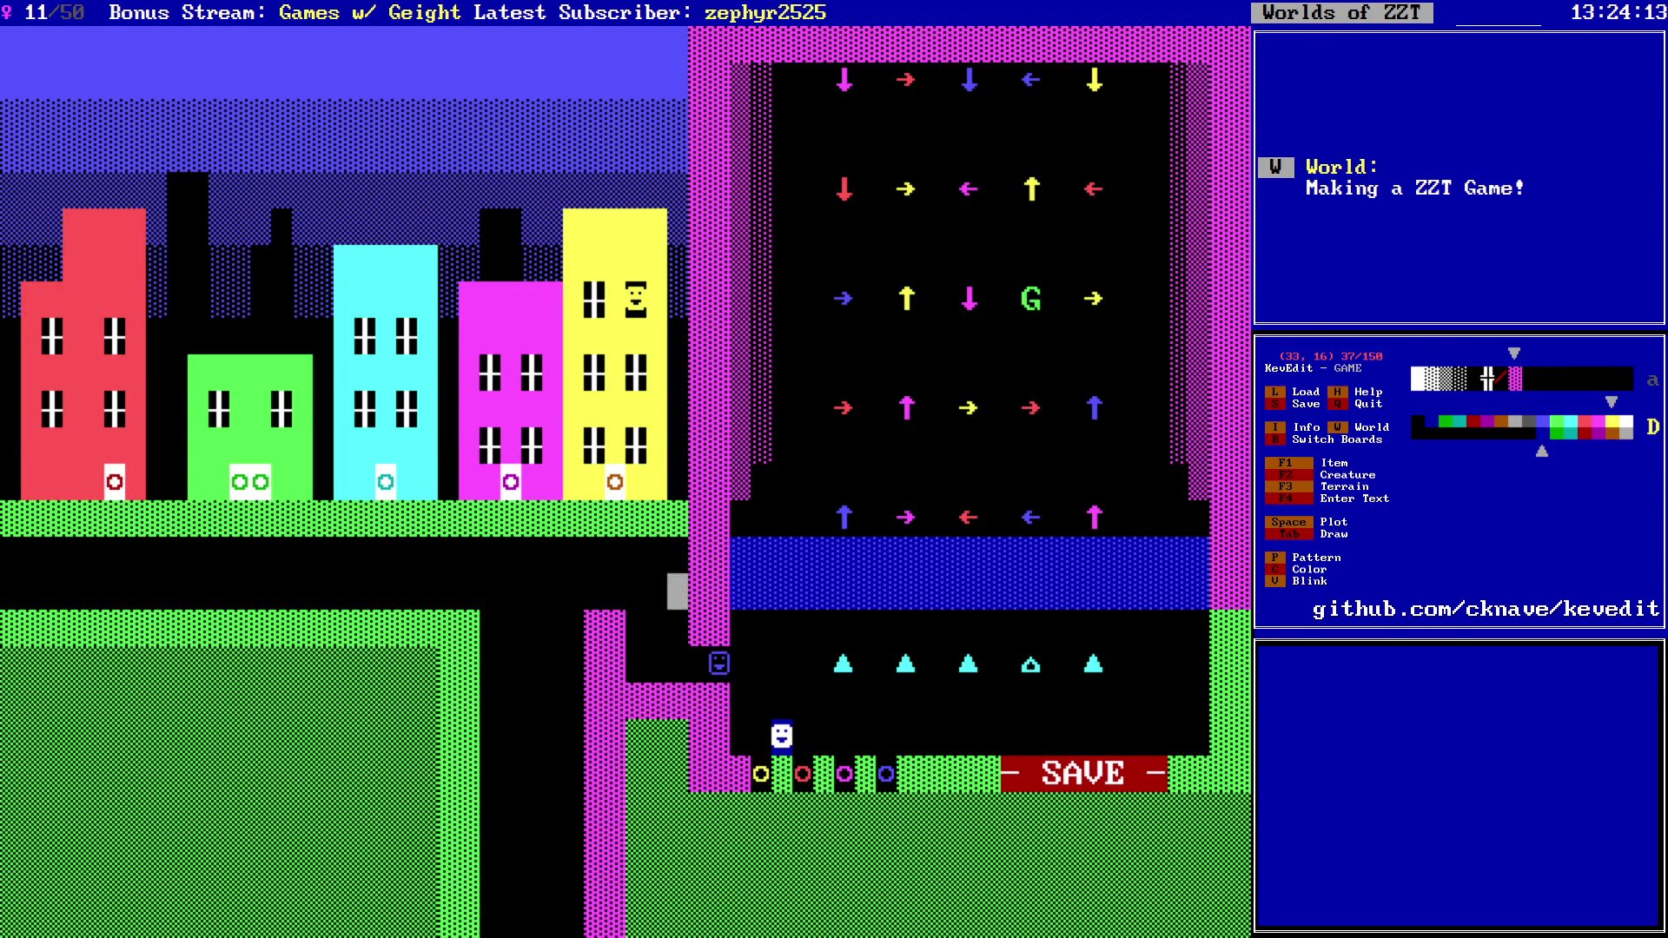
pyautogui.press('Return')
pyautogui.press('Down')
pyautogui.press('Down')
pyautogui.press('Down')
pyautogui.press('Left')
pyautogui.press('Down')
pyautogui.press('Down')
pyautogui.press('f')
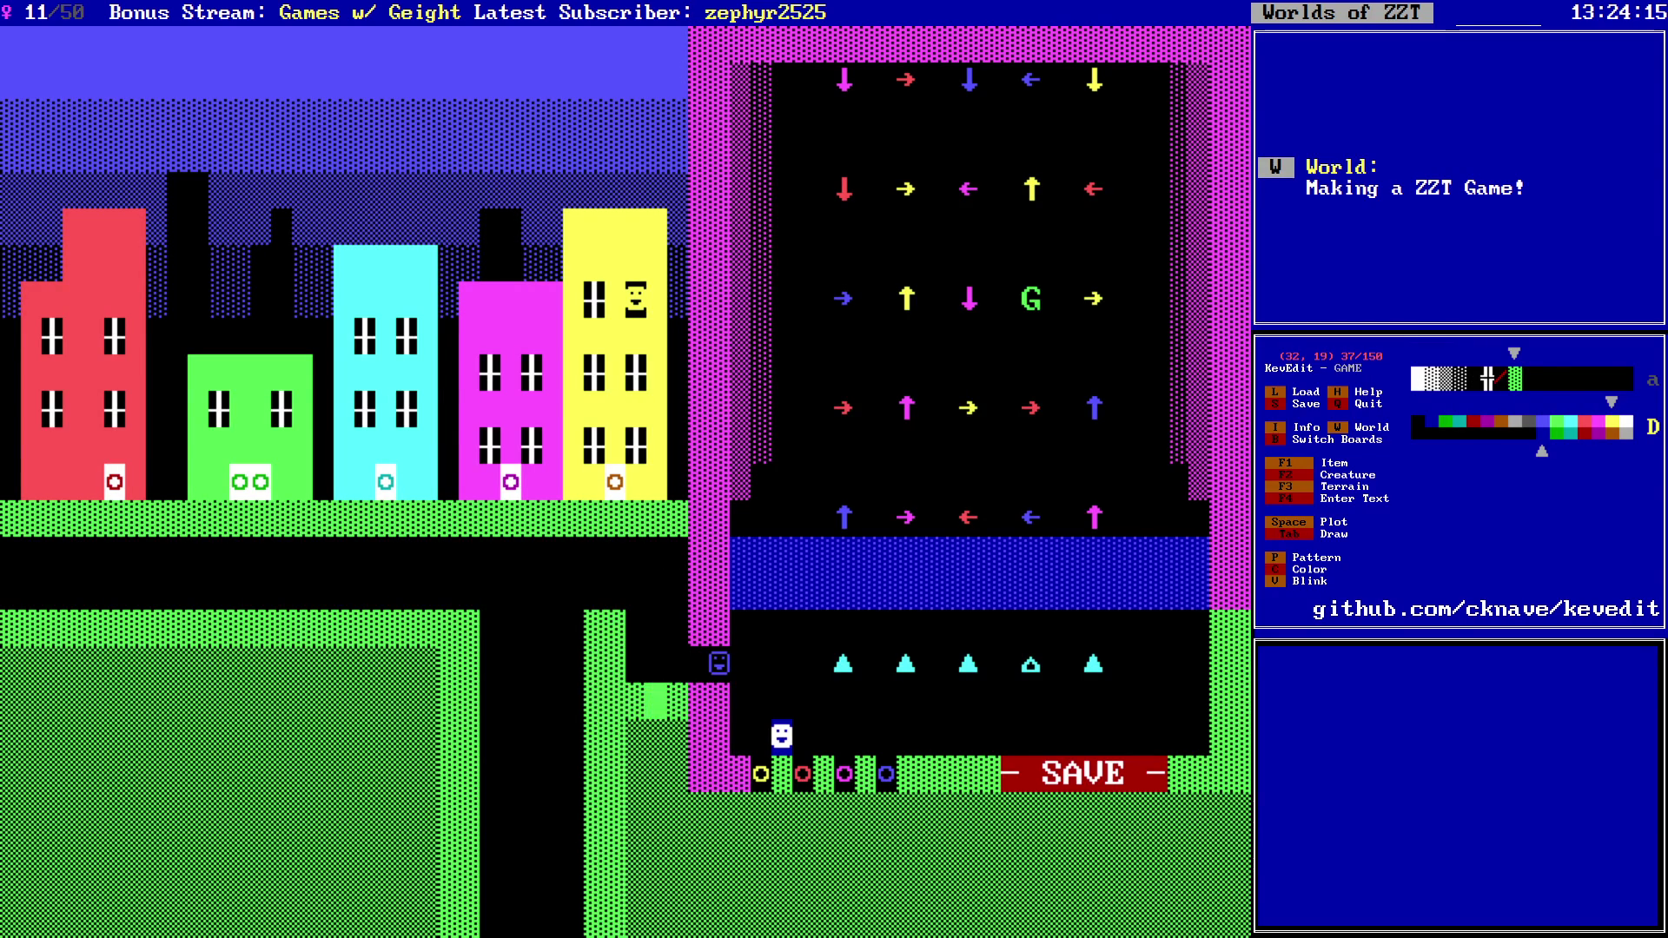
# Step: Paint magenta wall over the green gaps along the bottom wall in row 21
pyautogui.press('Down')
pyautogui.press('Right')
pyautogui.press('Right')
pyautogui.press('Right')
pyautogui.press('Return')
pyautogui.press('Right')
pyautogui.press('Right')
pyautogui.press('Right')
pyautogui.press('space')
pyautogui.press('Right')
pyautogui.press('Right')
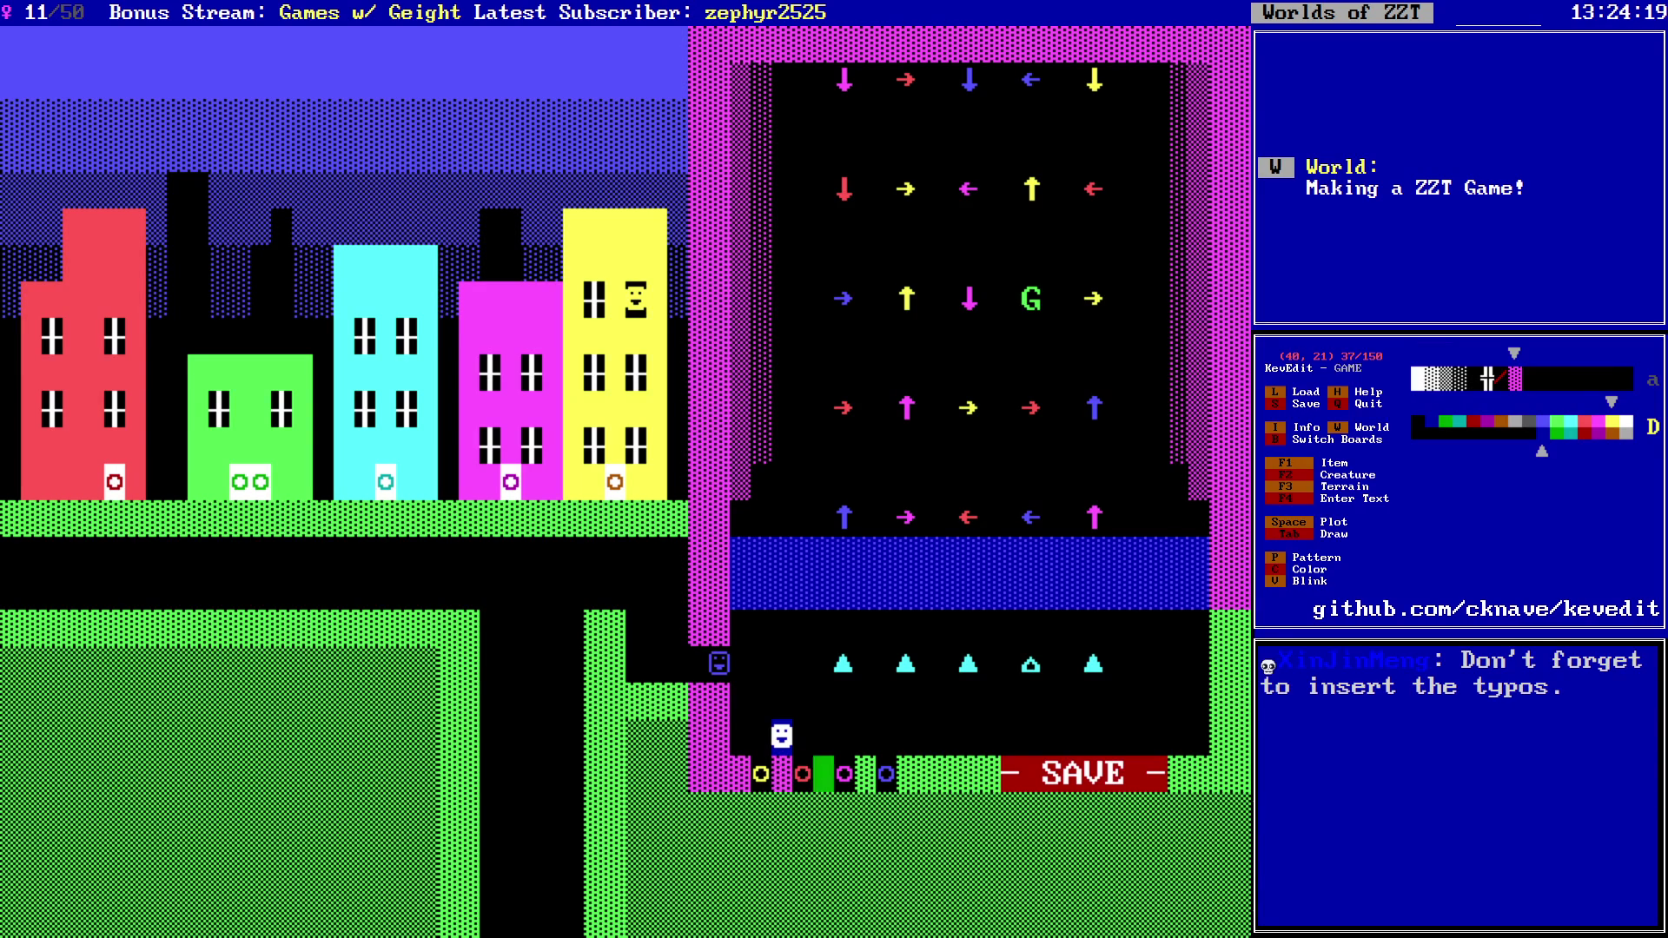
pyautogui.press('space')
pyautogui.press('Right')
pyautogui.press('Right')
pyautogui.press('Right')
pyautogui.press('Right')
pyautogui.press('Right')
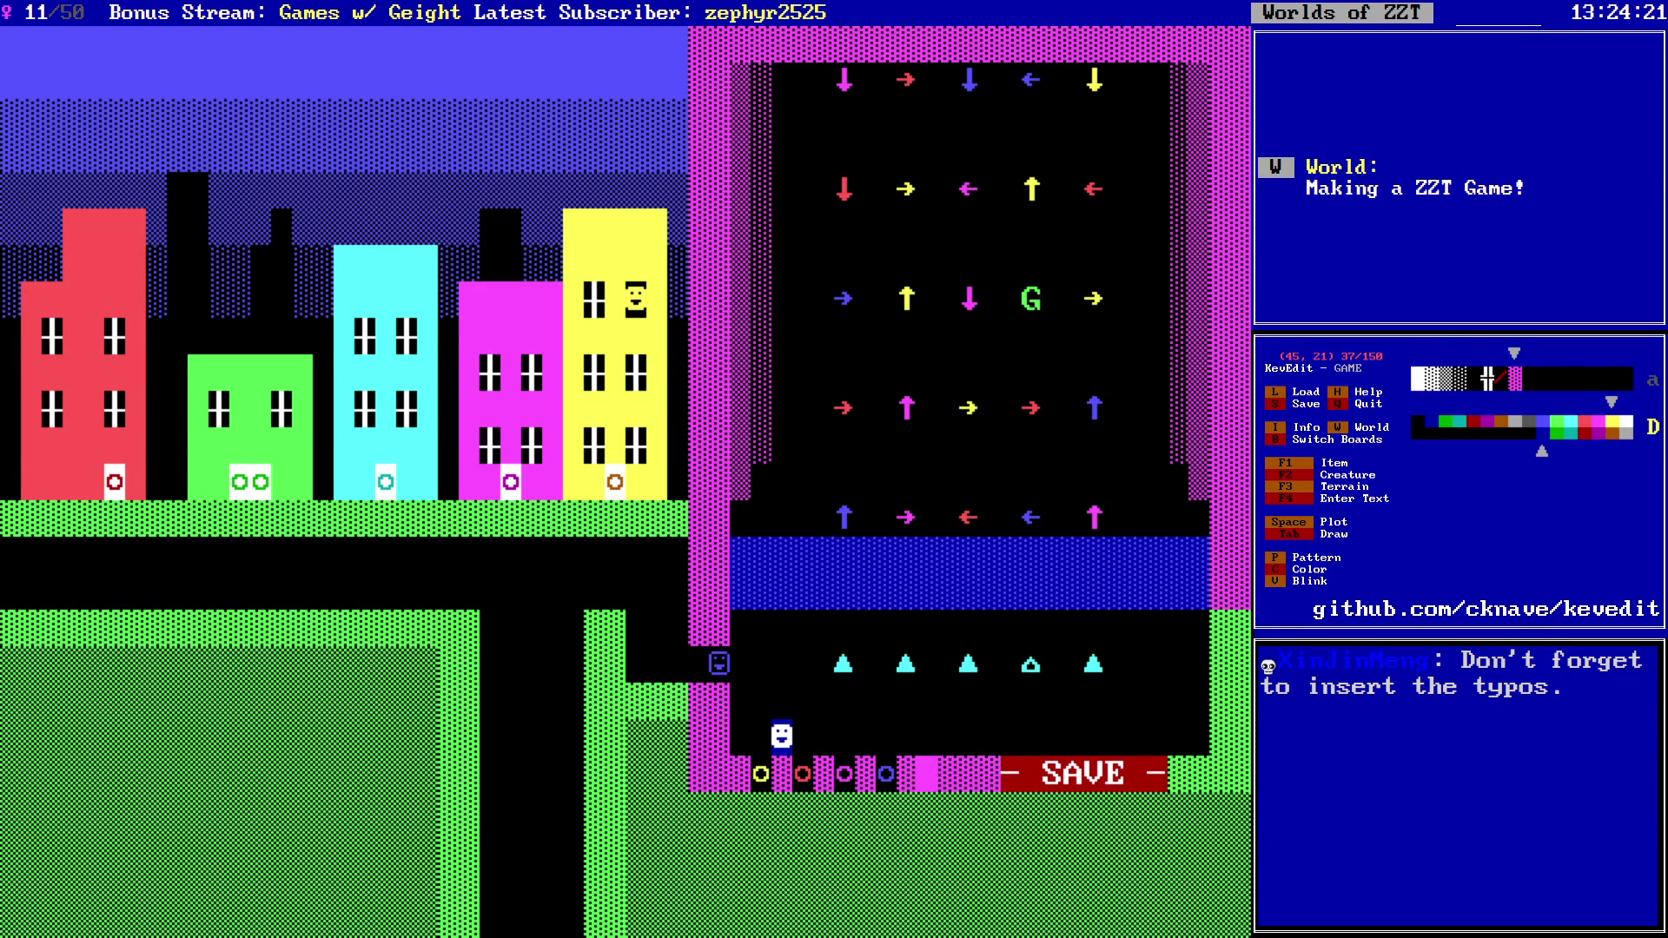
# Step: Return to the Artist object and open its settings
pyautogui.press('Left')
pyautogui.press('Left')
pyautogui.press('Left')
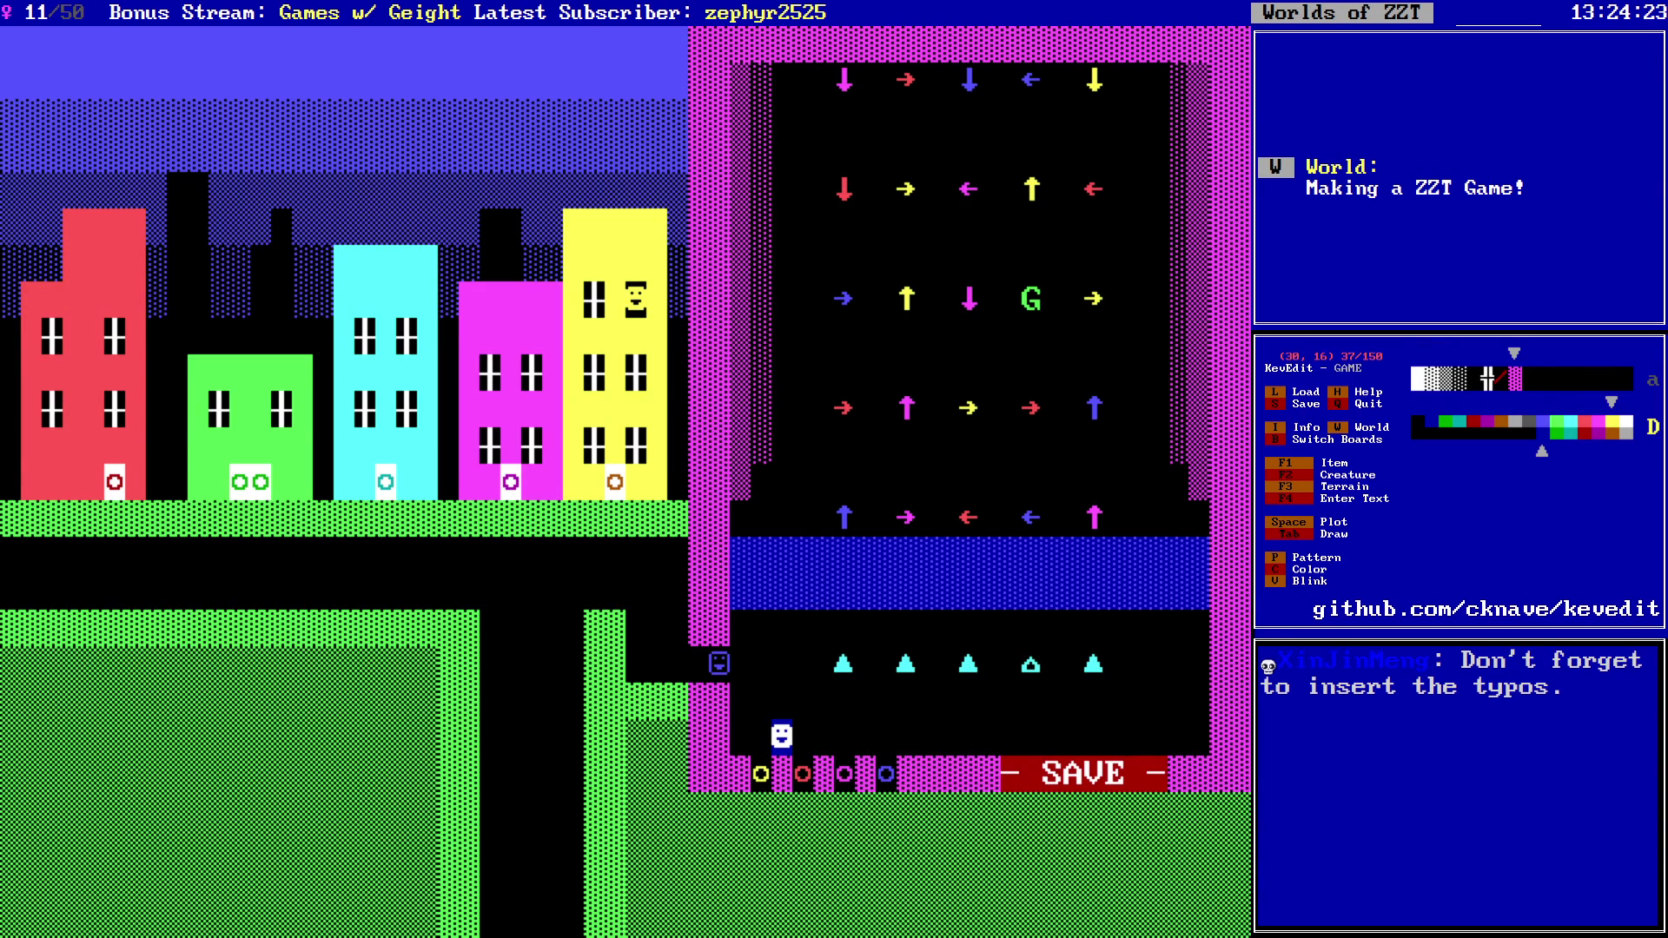
pyautogui.press('Up')
pyautogui.press('Up')
pyautogui.press('Up')
pyautogui.press('Down')
pyautogui.press('Right')
pyautogui.press('Right')
pyautogui.press('Right')
pyautogui.press('Return')
pyautogui.press('Return')
# Step: Add '/i/i/i/i/i' and '/n/n/w' movement lines below the colour-selection '/e/s/s' line
pyautogui.press('Down')
pyautogui.press('Down')
pyautogui.press('Down')
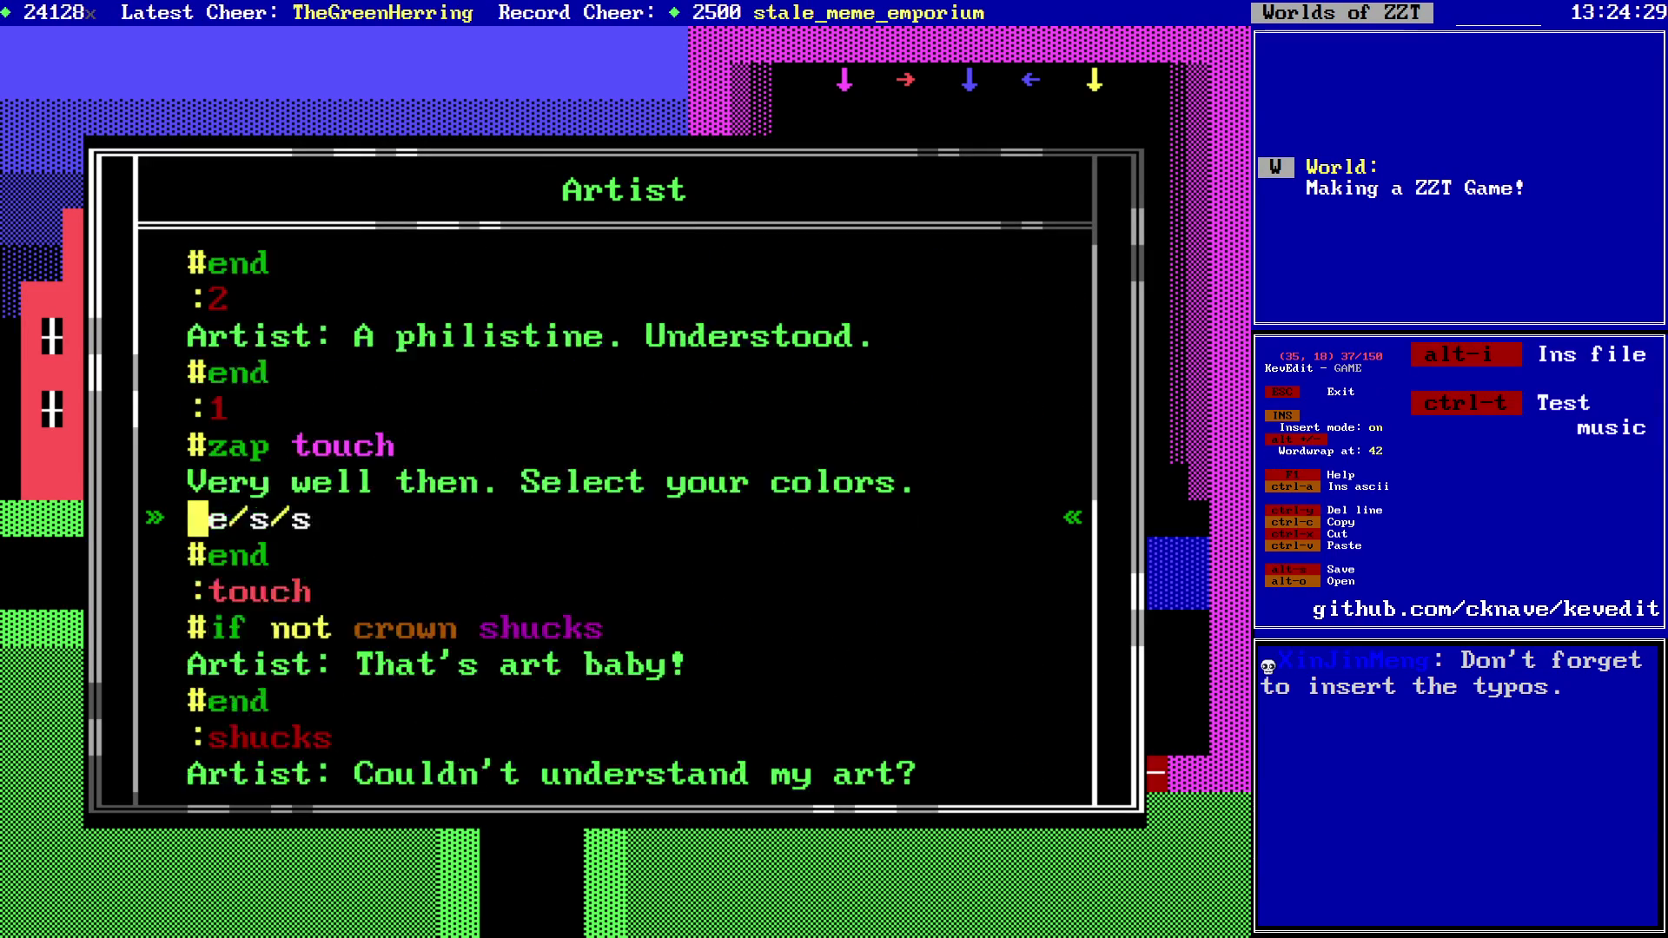
pyautogui.press('Down')
pyautogui.press('Down')
pyautogui.press('Down')
pyautogui.press('Left')
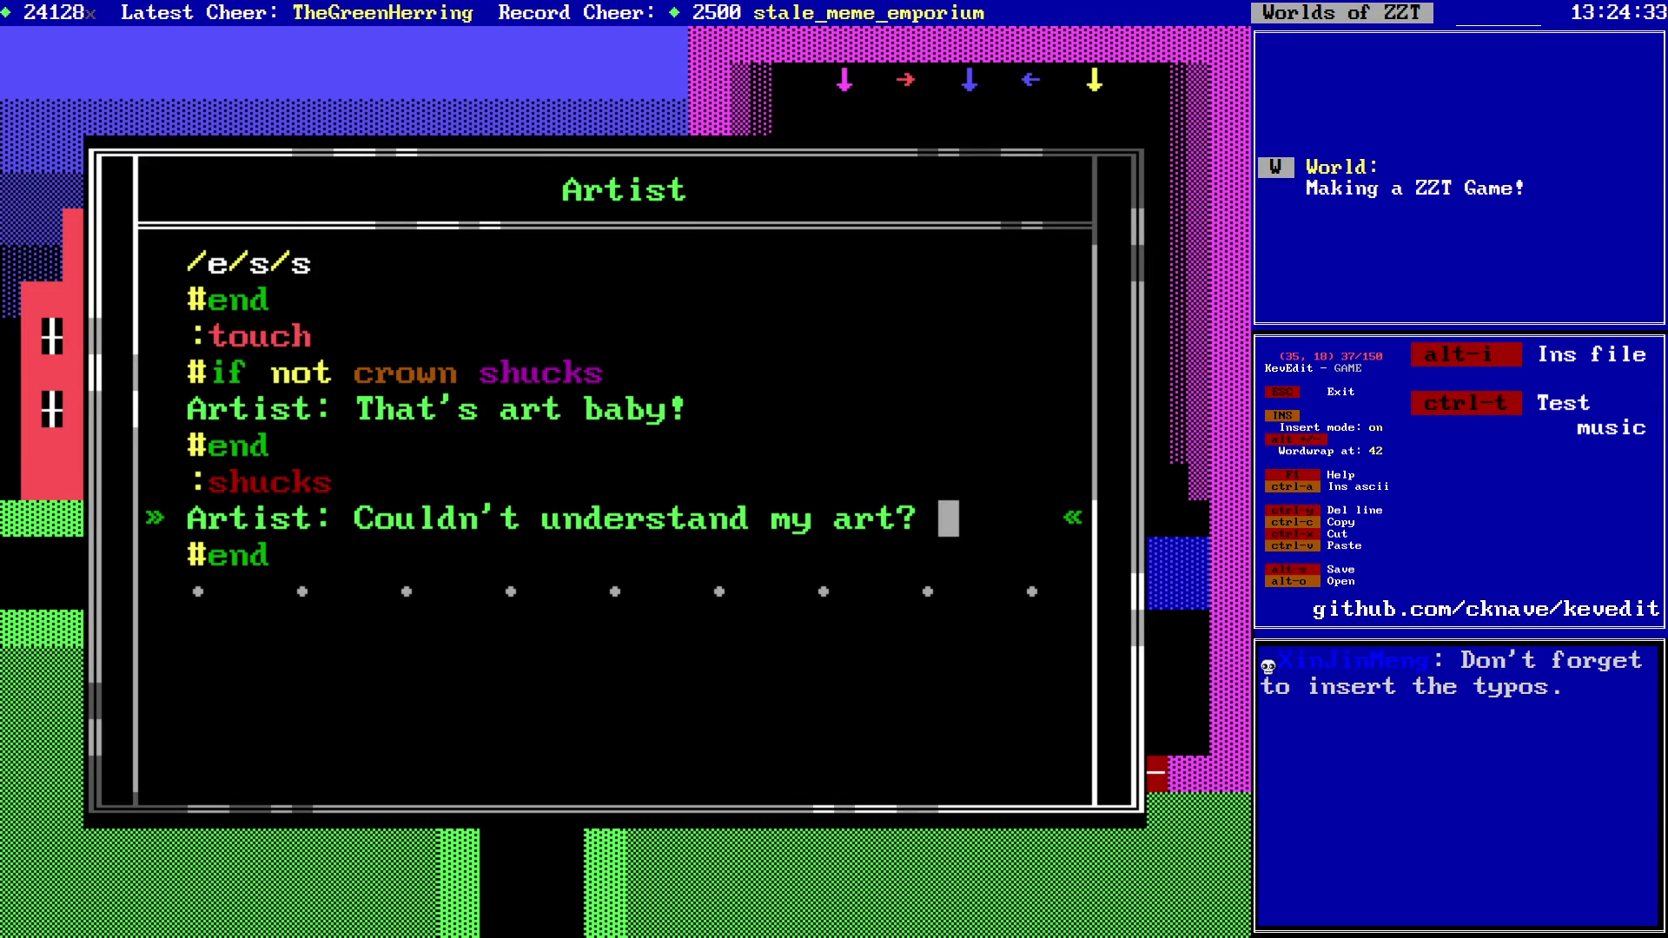
pyautogui.press('Up')
pyautogui.press('Up')
pyautogui.press('Up')
pyautogui.press('Down')
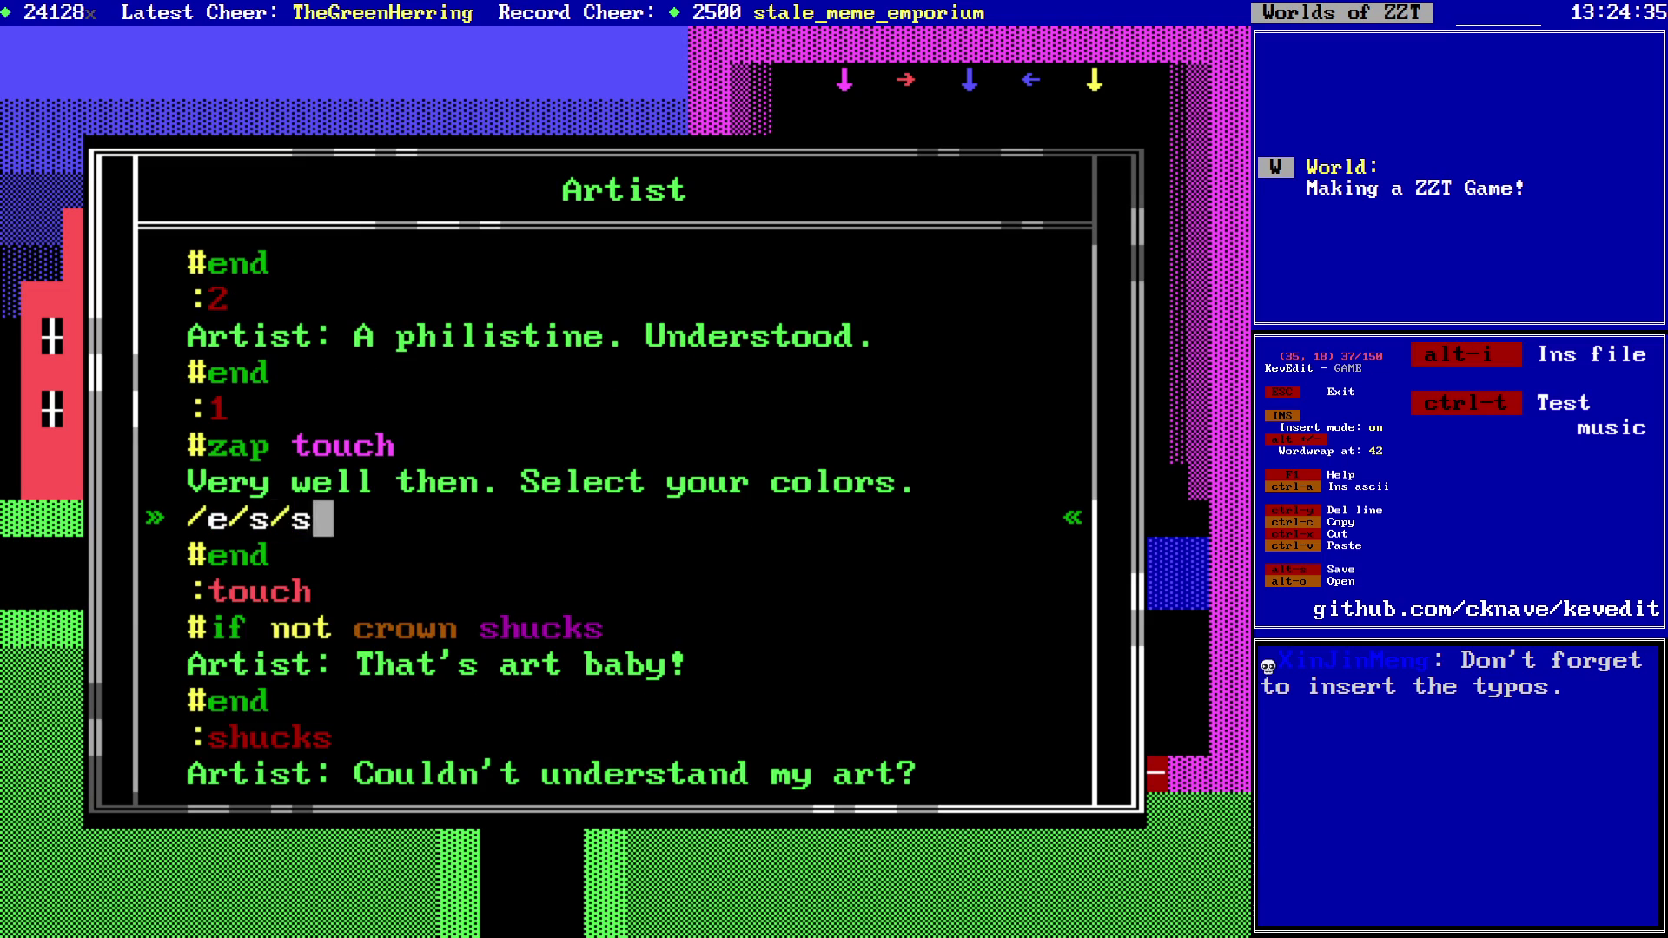
pyautogui.press('Return')
pyautogui.write('/i/i/i/i/i')
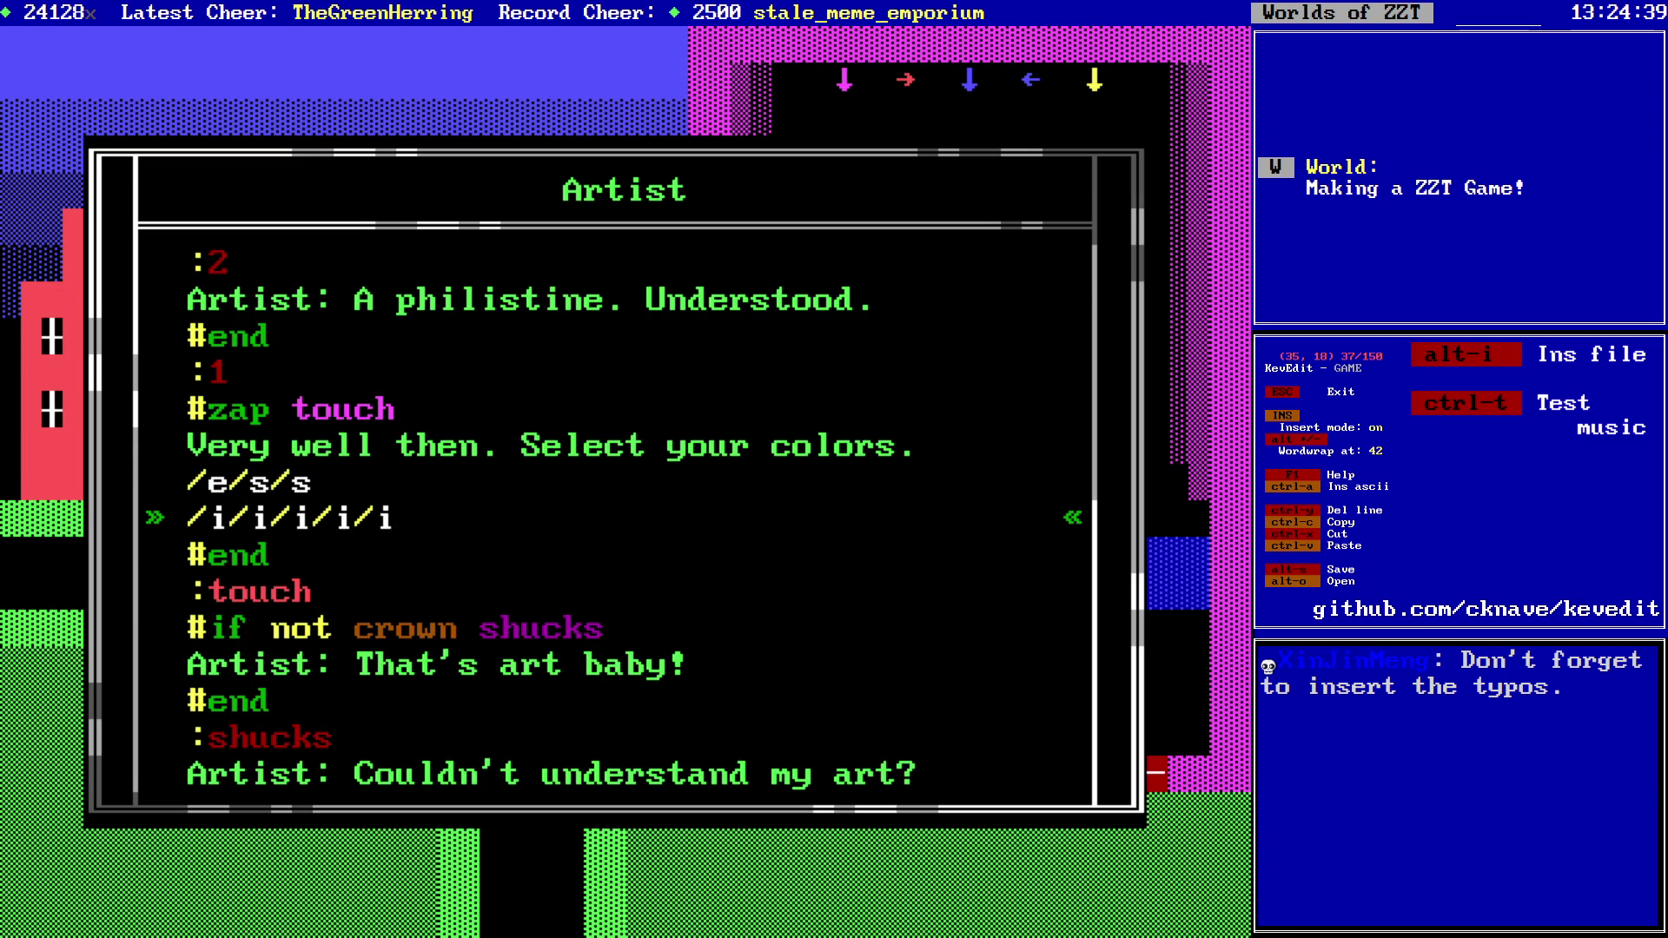
pyautogui.press('Return')
pyautogui.write('/n/n/w')
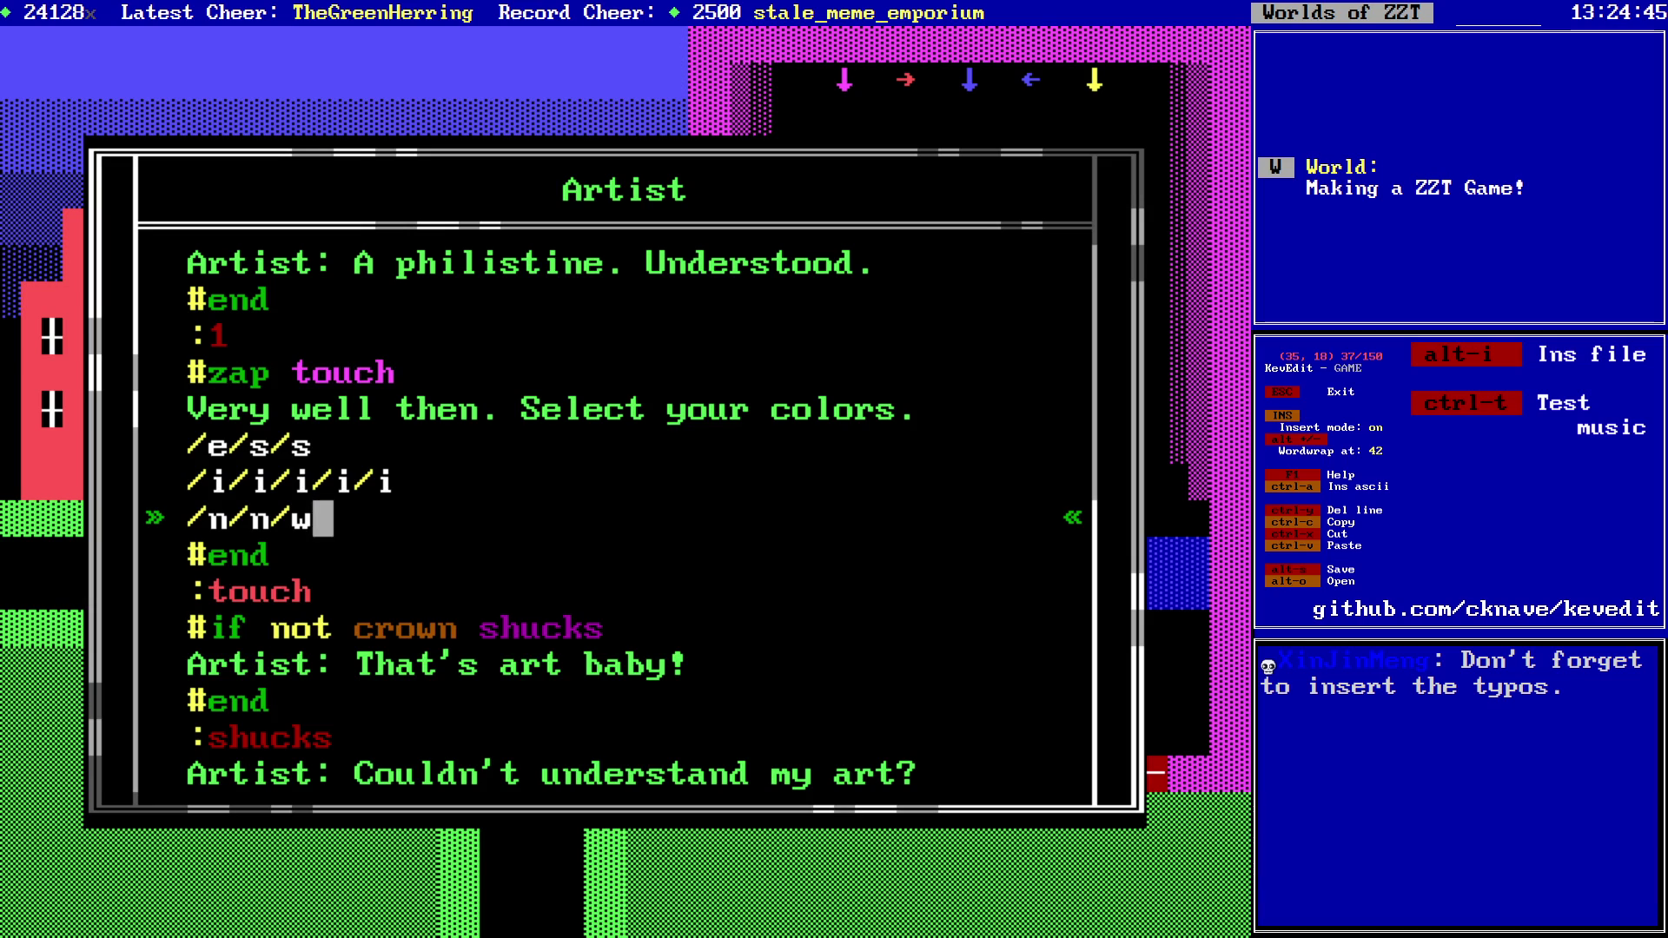
pyautogui.press('Up')
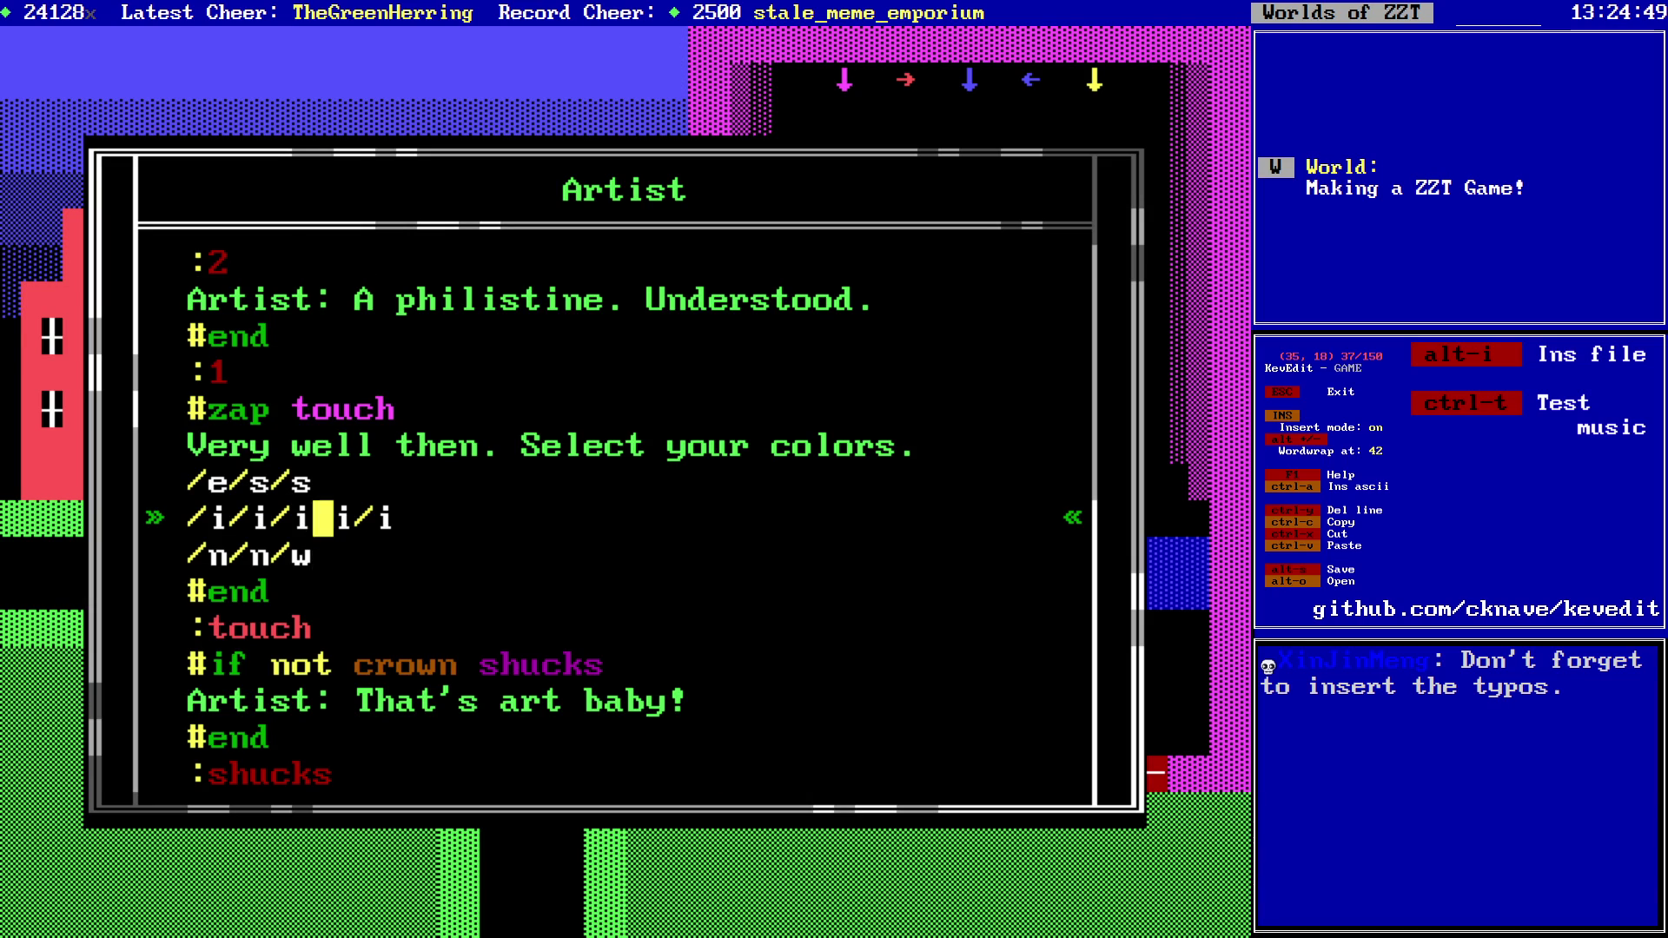
pyautogui.press('Escape')
pyautogui.press('Escape')
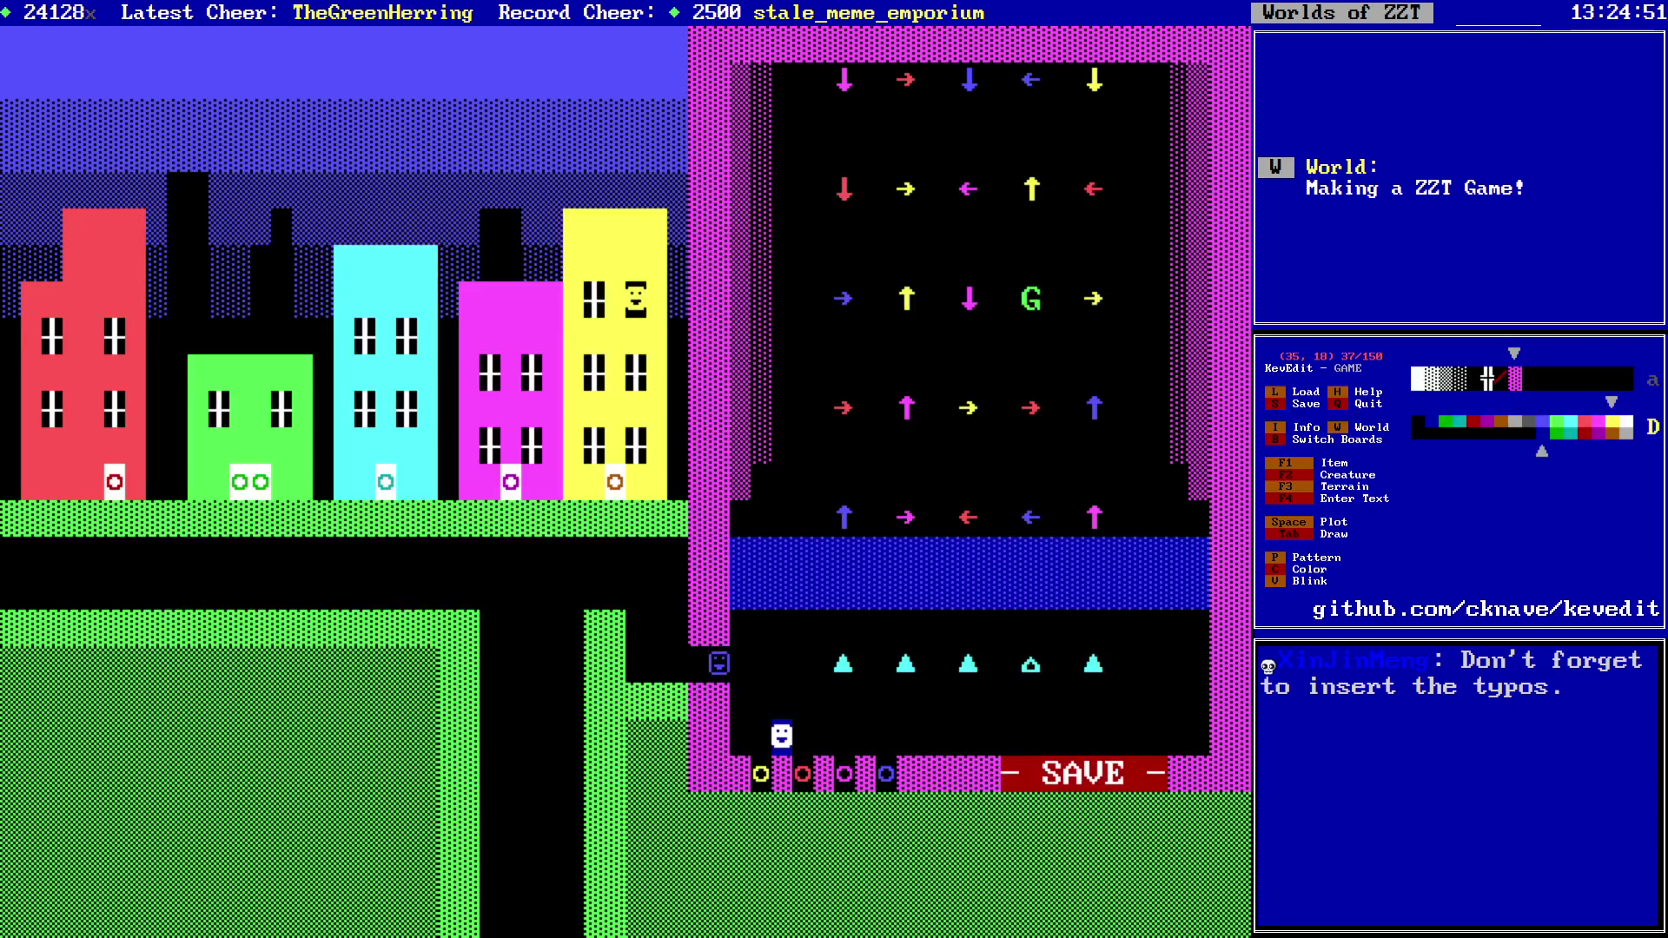
# Step: Reopen the Artist's code and select the '/i/i/i/i/i' line
pyautogui.press('Return')
pyautogui.press('Return')
pyautogui.press('pagedown')
pyautogui.press('pagedown')
pyautogui.press('pagedown')
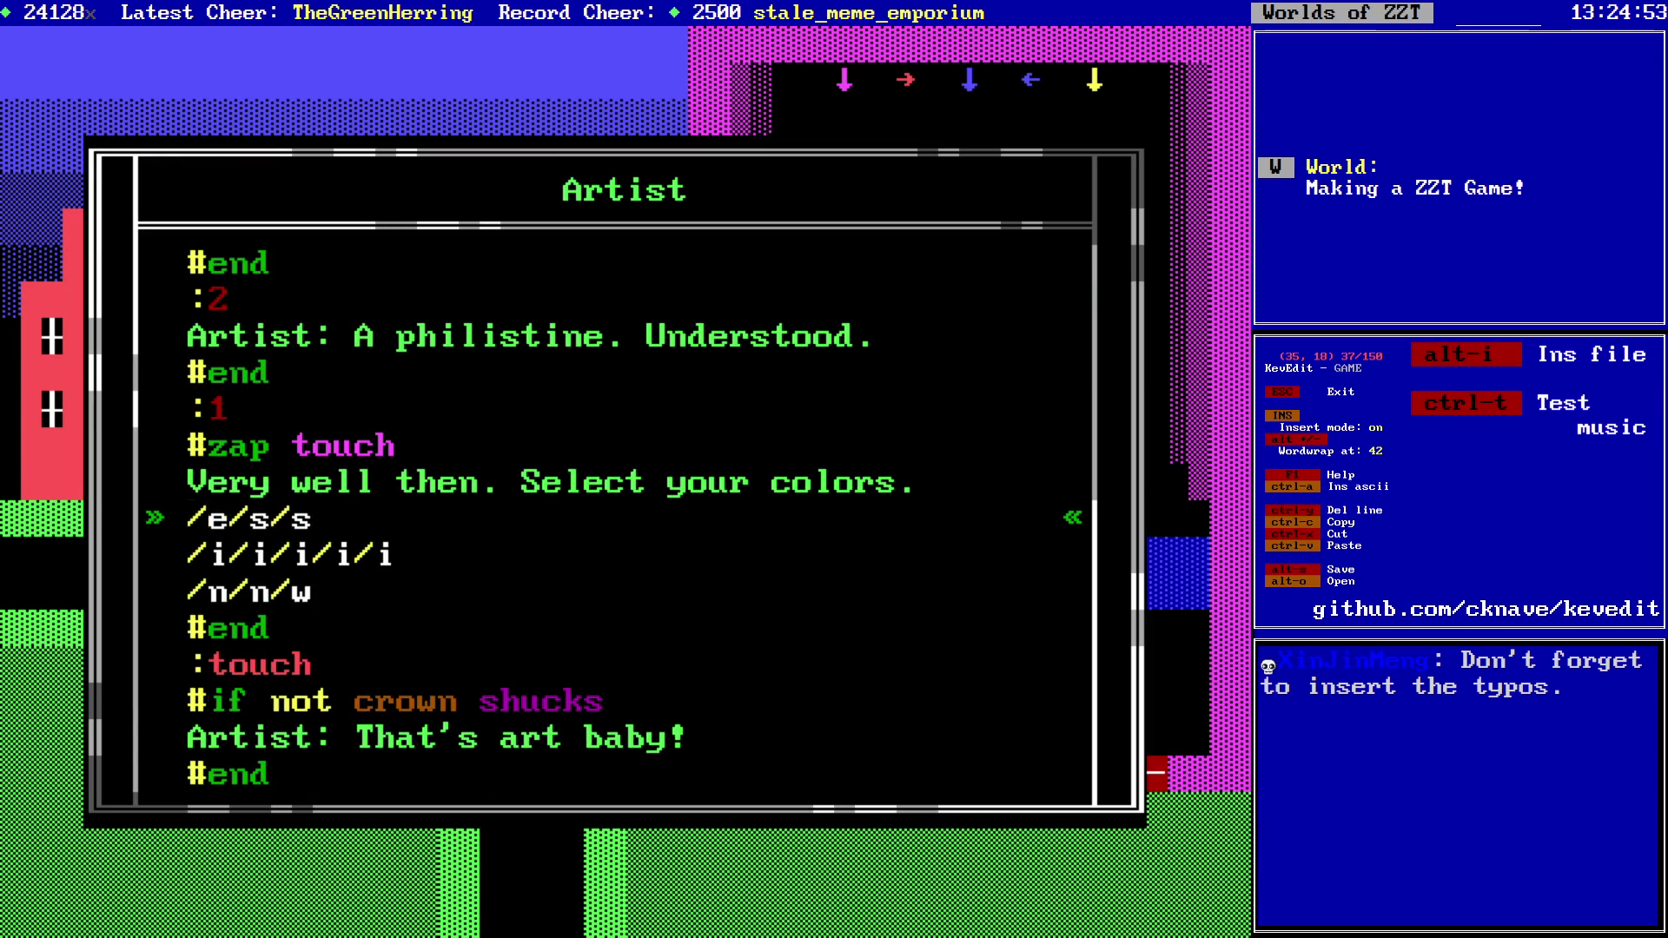
pyautogui.press('Down')
pyautogui.press('Down')
pyautogui.press('Down')
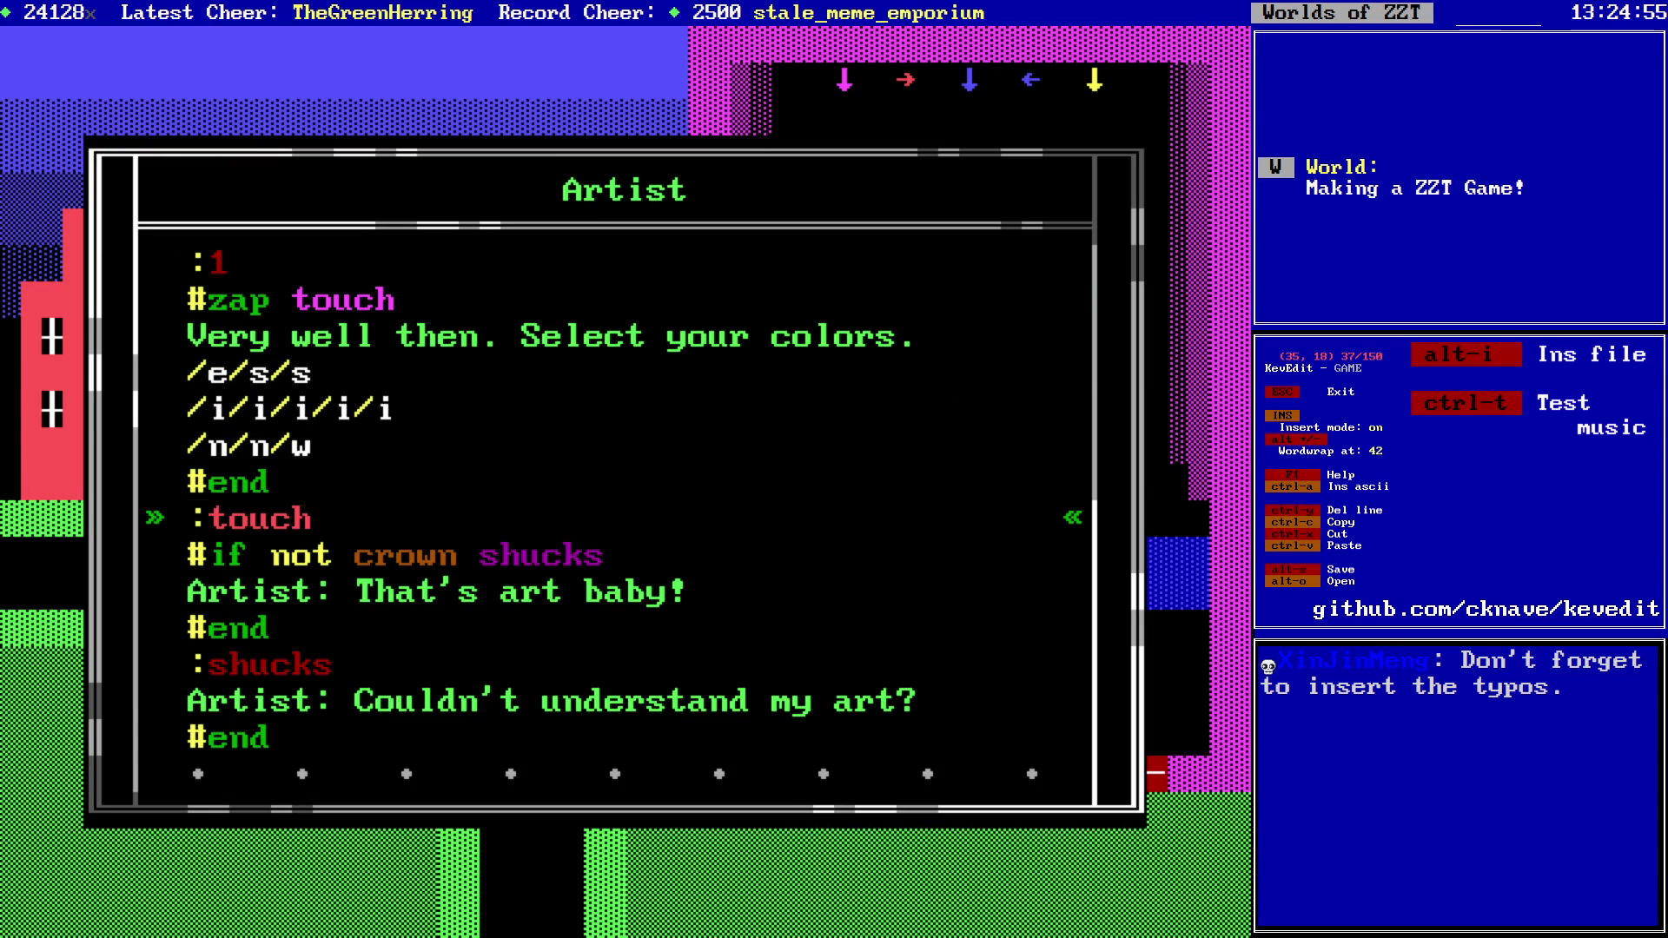
pyautogui.press('Up')
pyautogui.press('Up')
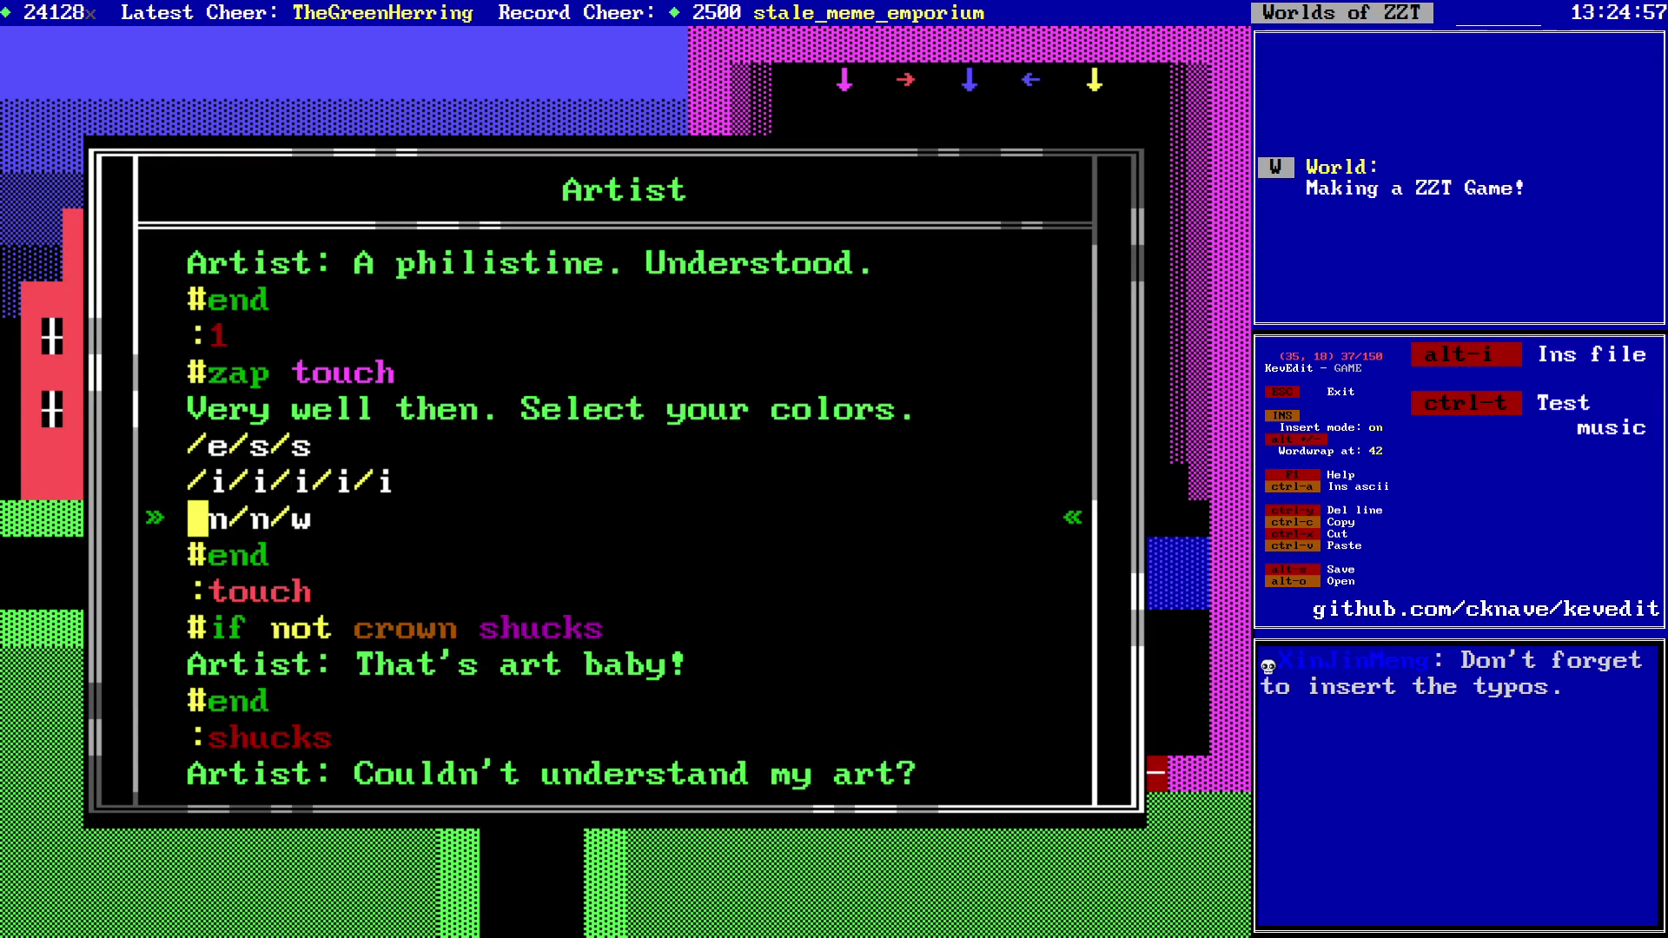
pyautogui.press('Up')
pyautogui.press('End')
pyautogui.hotkey('shift', 'Home')
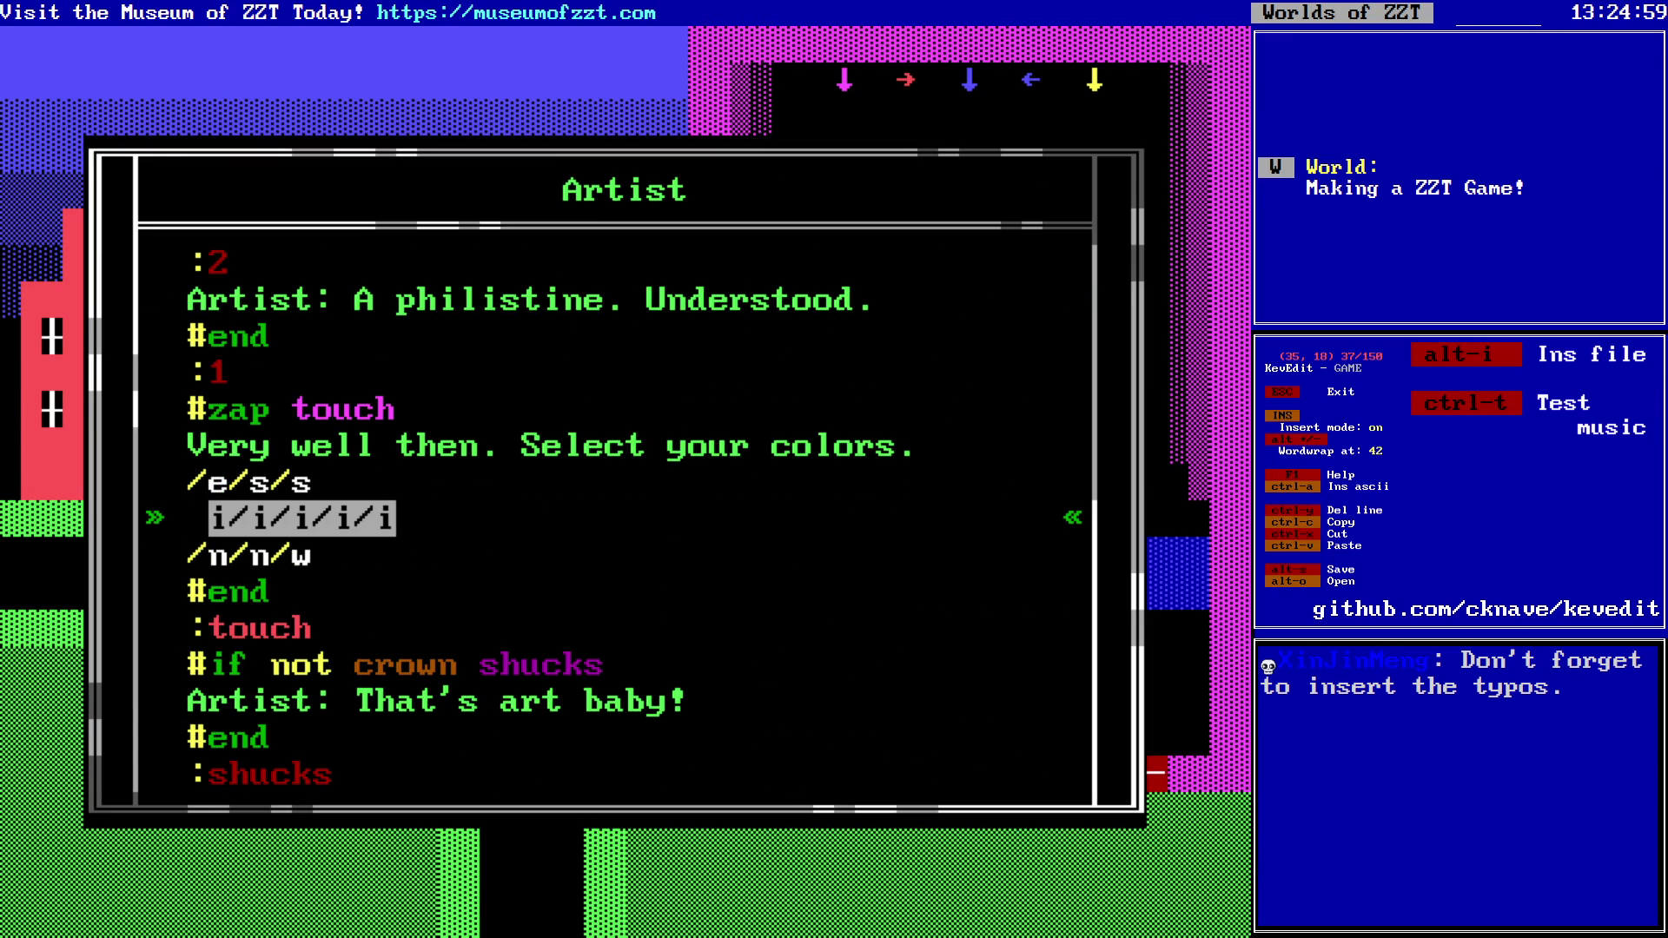
pyautogui.press('Down')
pyautogui.press('Down')
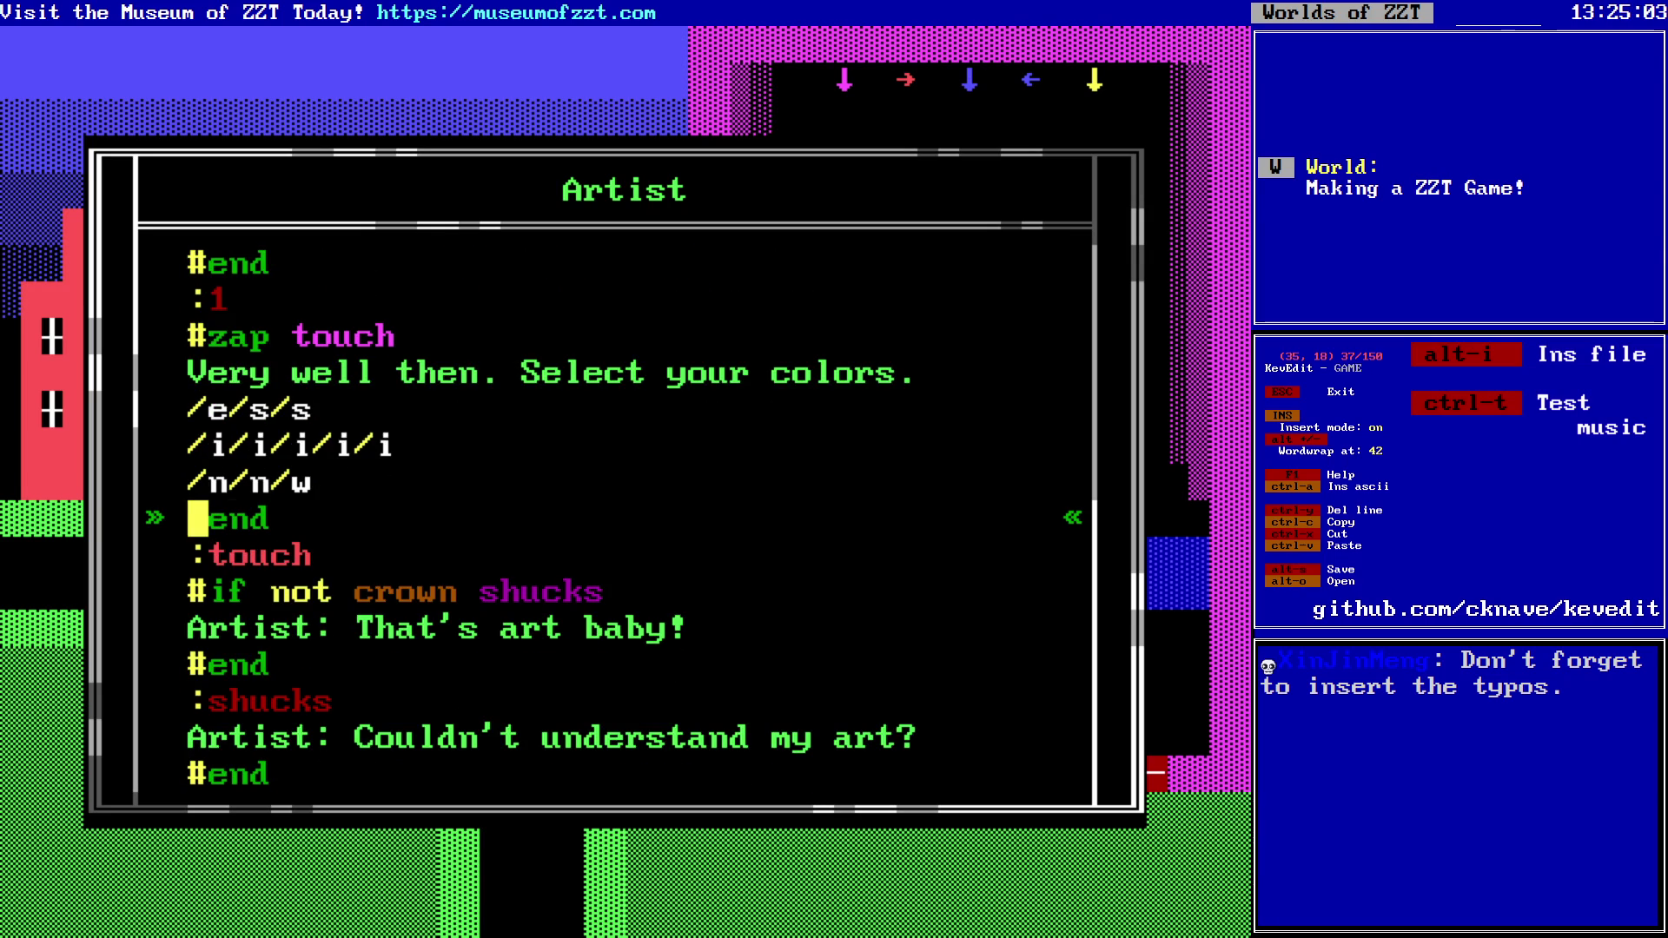
# Step: Give the shucks branch 'Guess I have to kill you then.', '/i' and '#endgame'
pyautogui.press('Down')
pyautogui.press('Down')
pyautogui.press('Down')
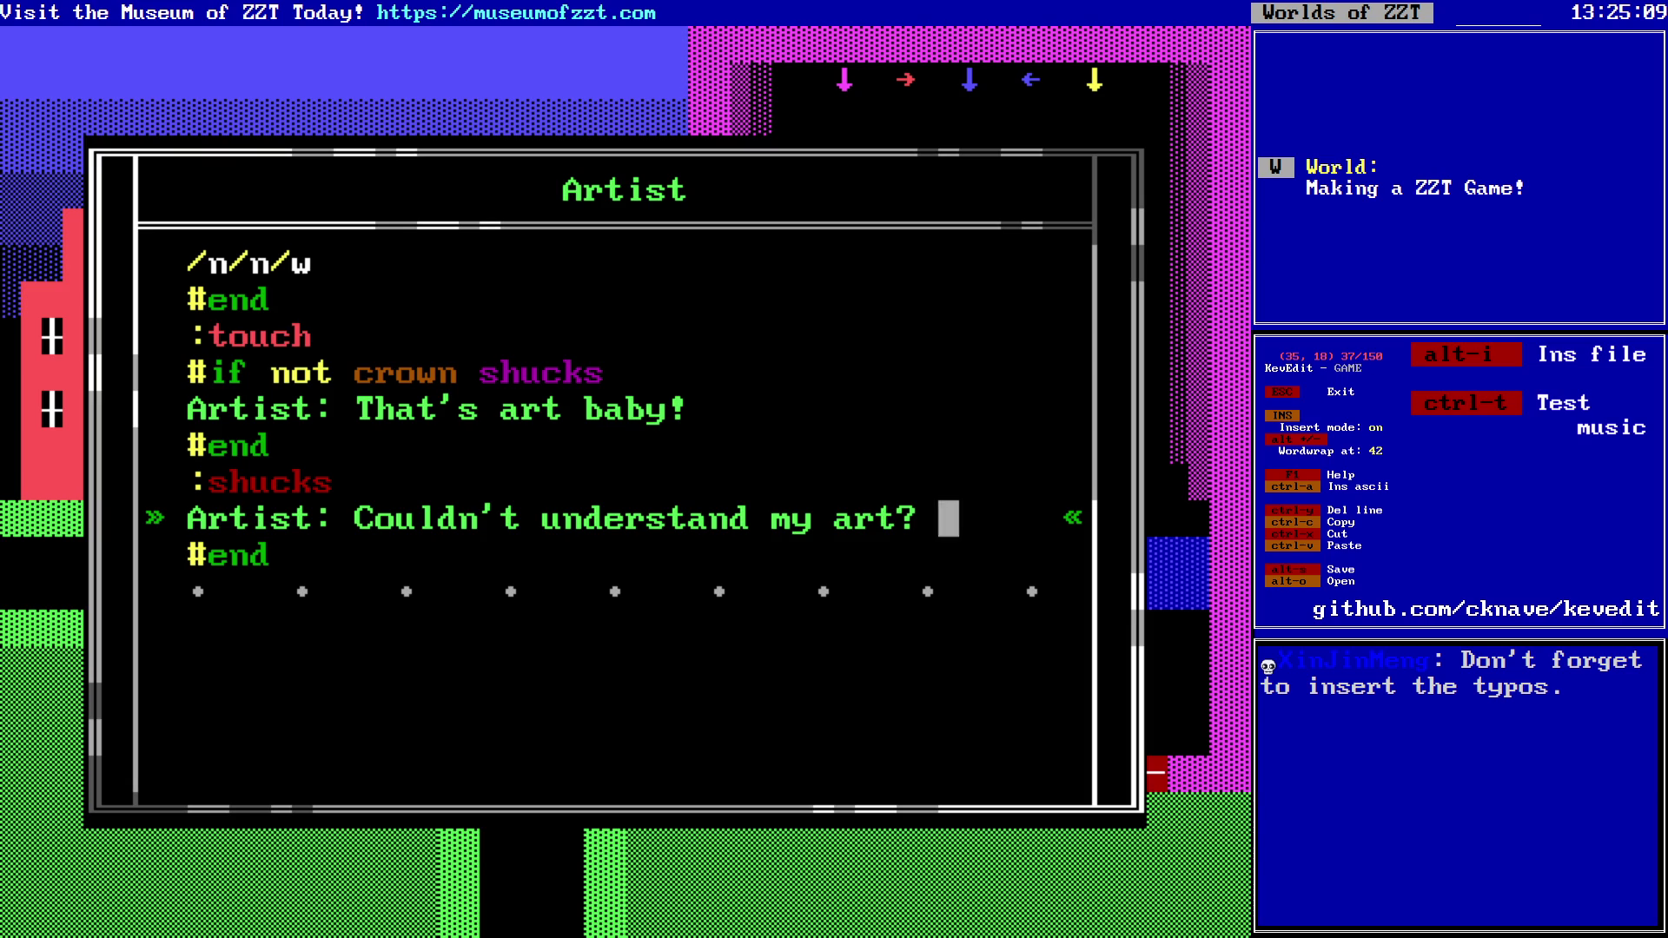
pyautogui.write('Guess I have to kil')
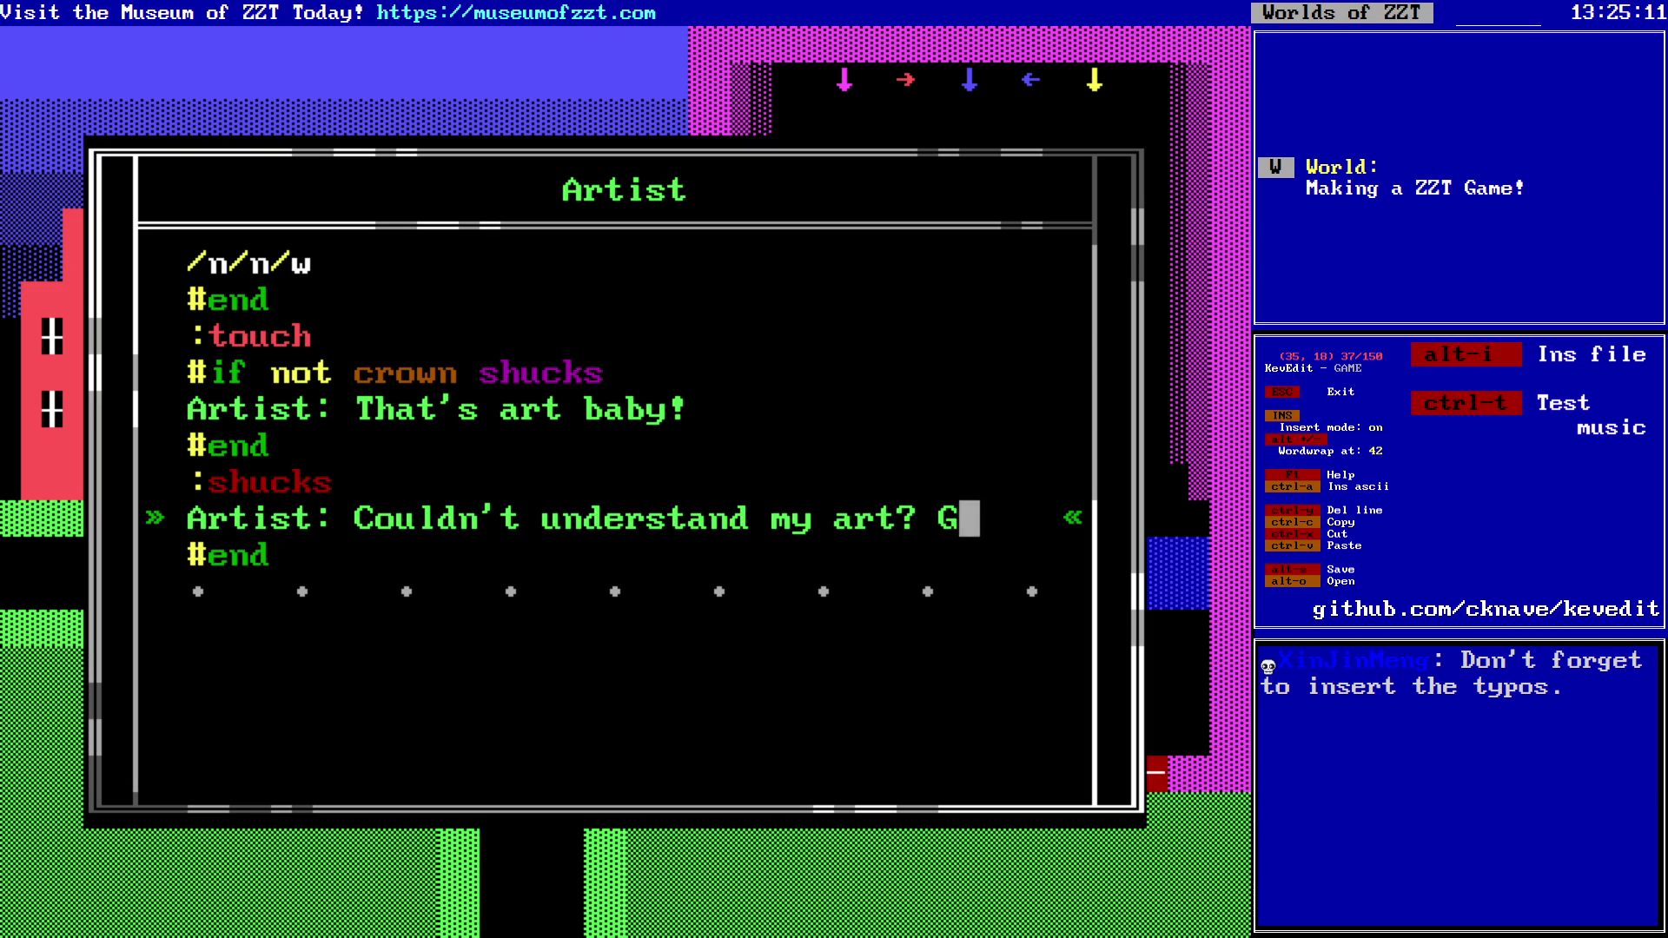
pyautogui.write('l you then.')
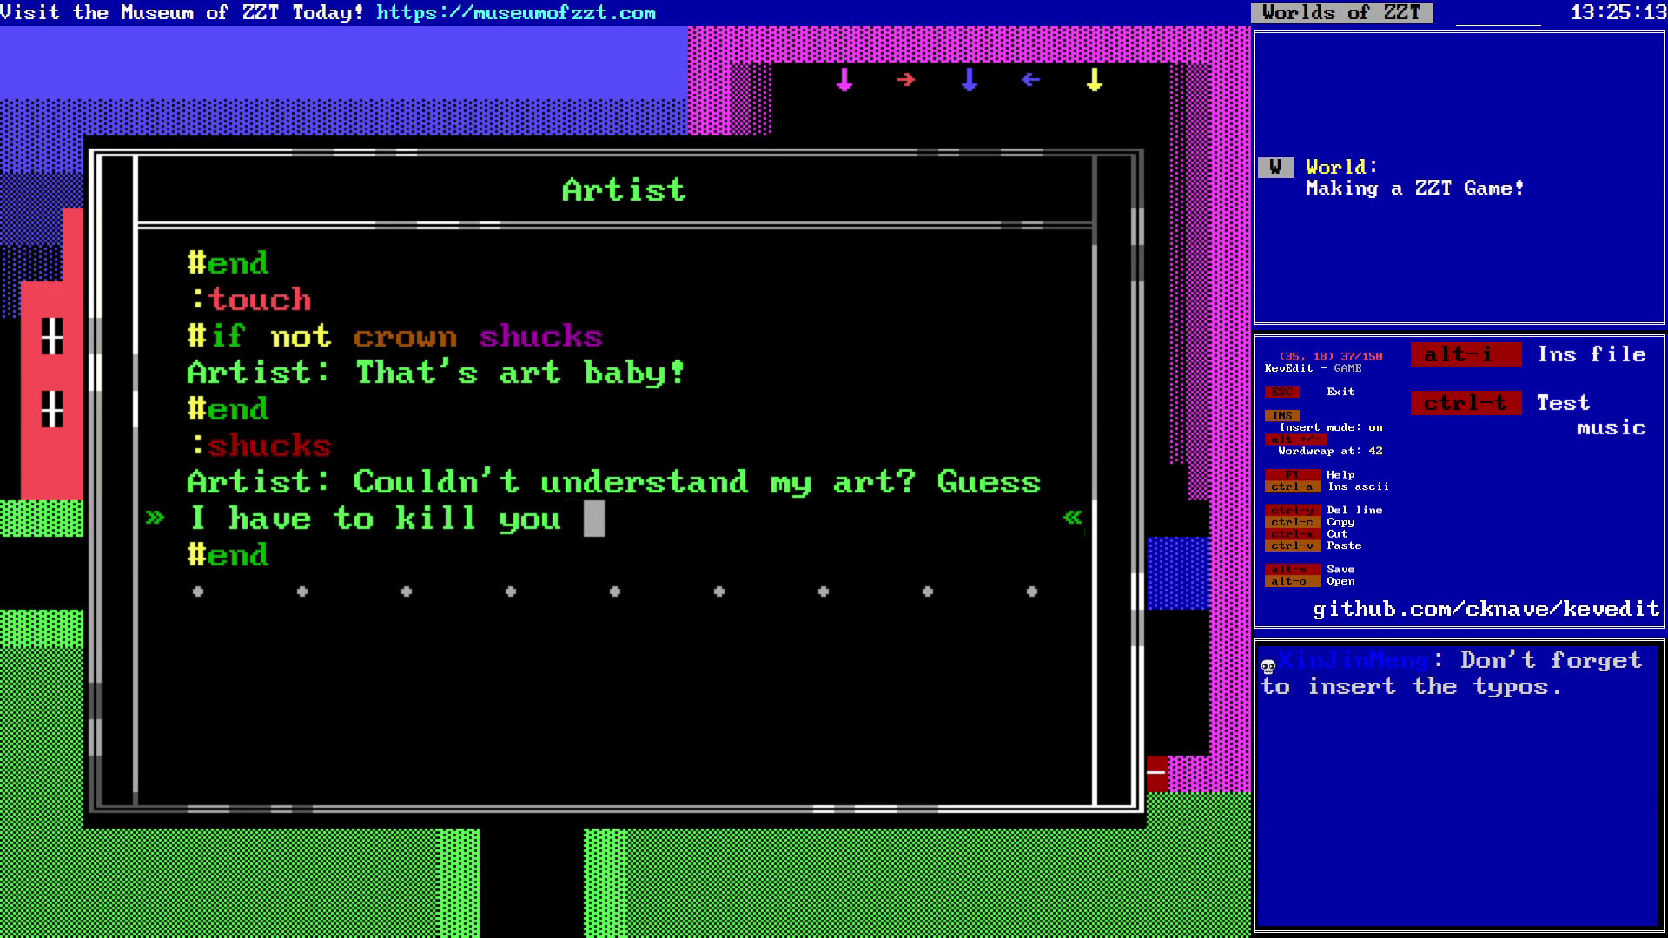
pyautogui.press('Return')
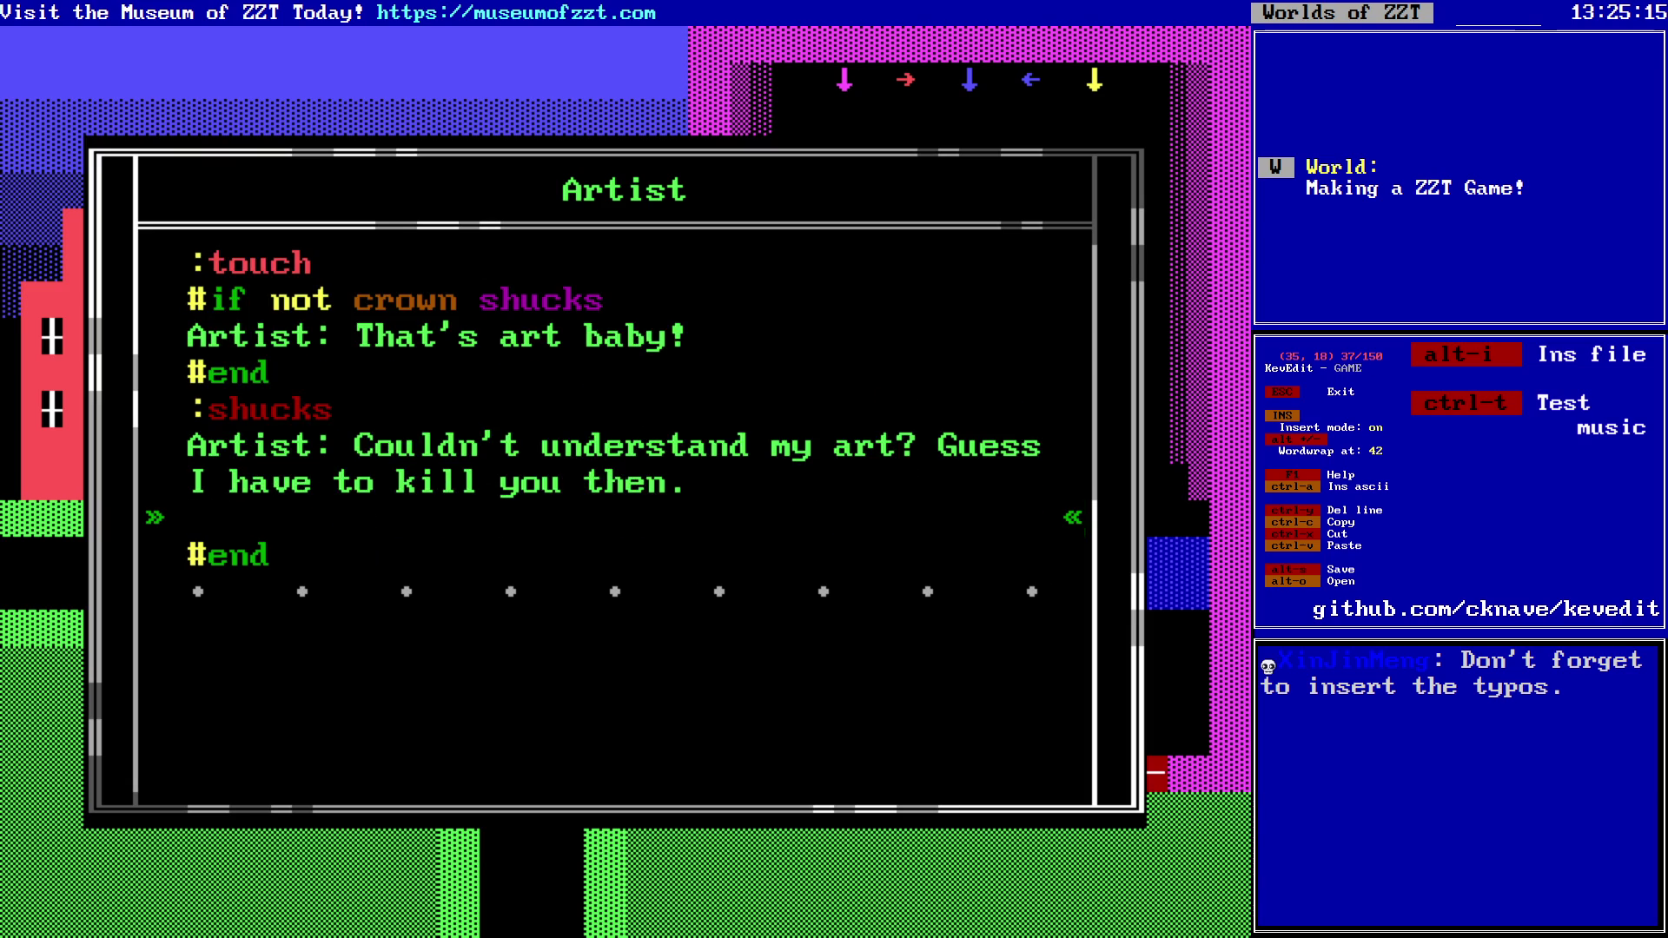
pyautogui.write('/i')
pyautogui.press('Return')
pyautogui.write('#endgame')
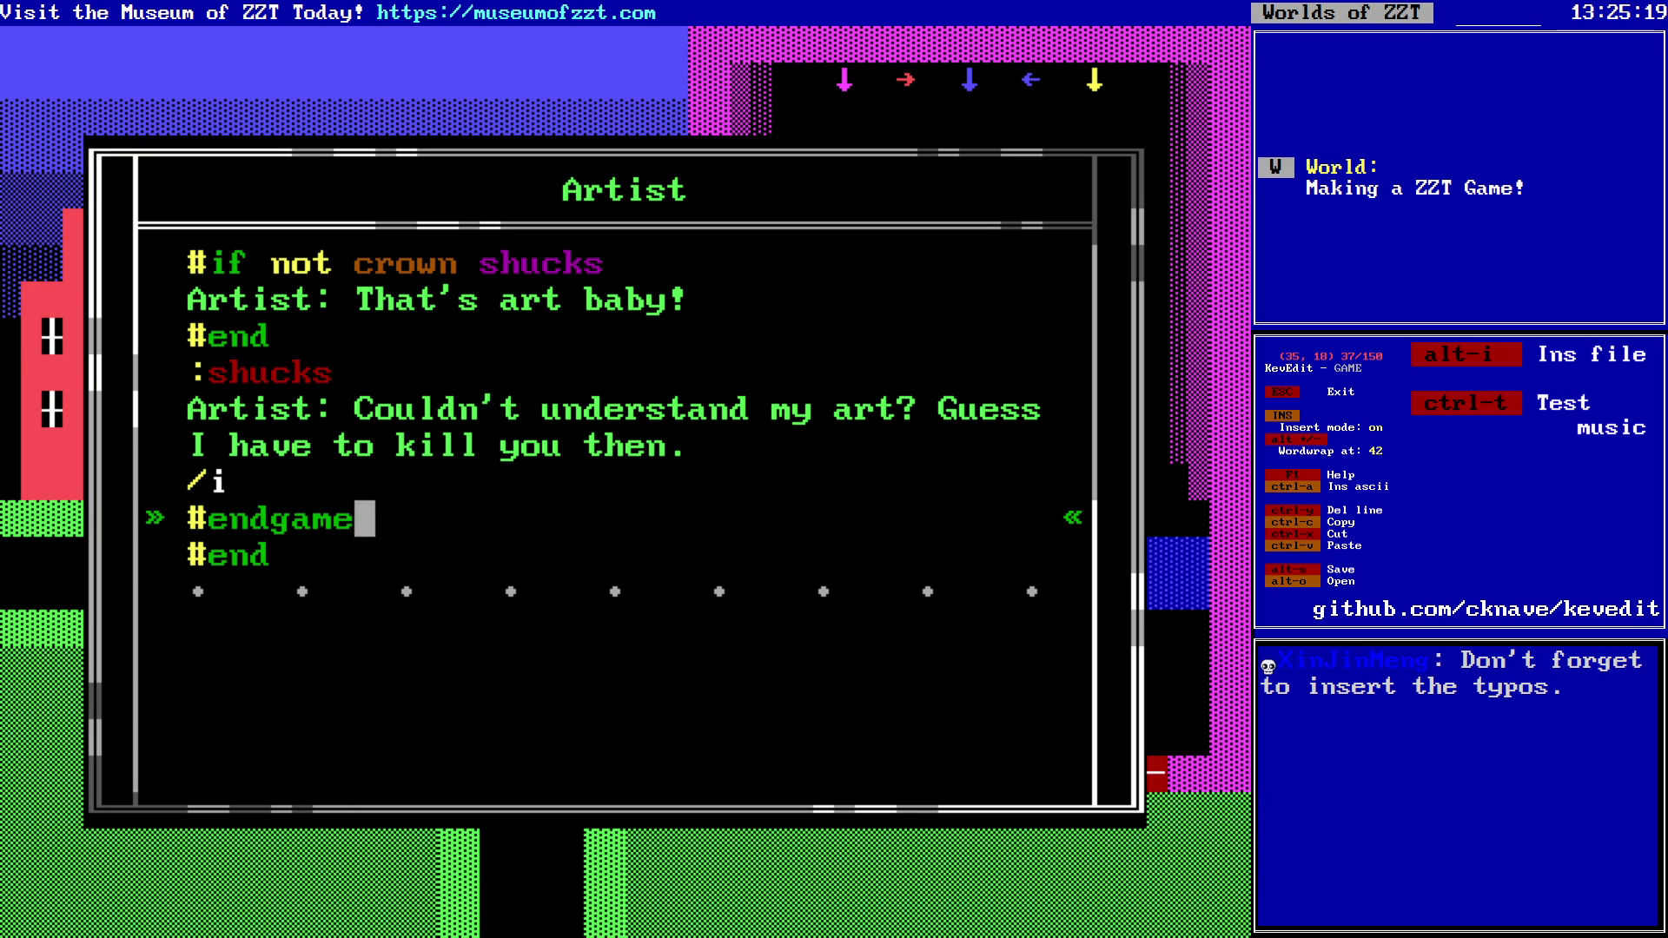
pyautogui.press('Escape')
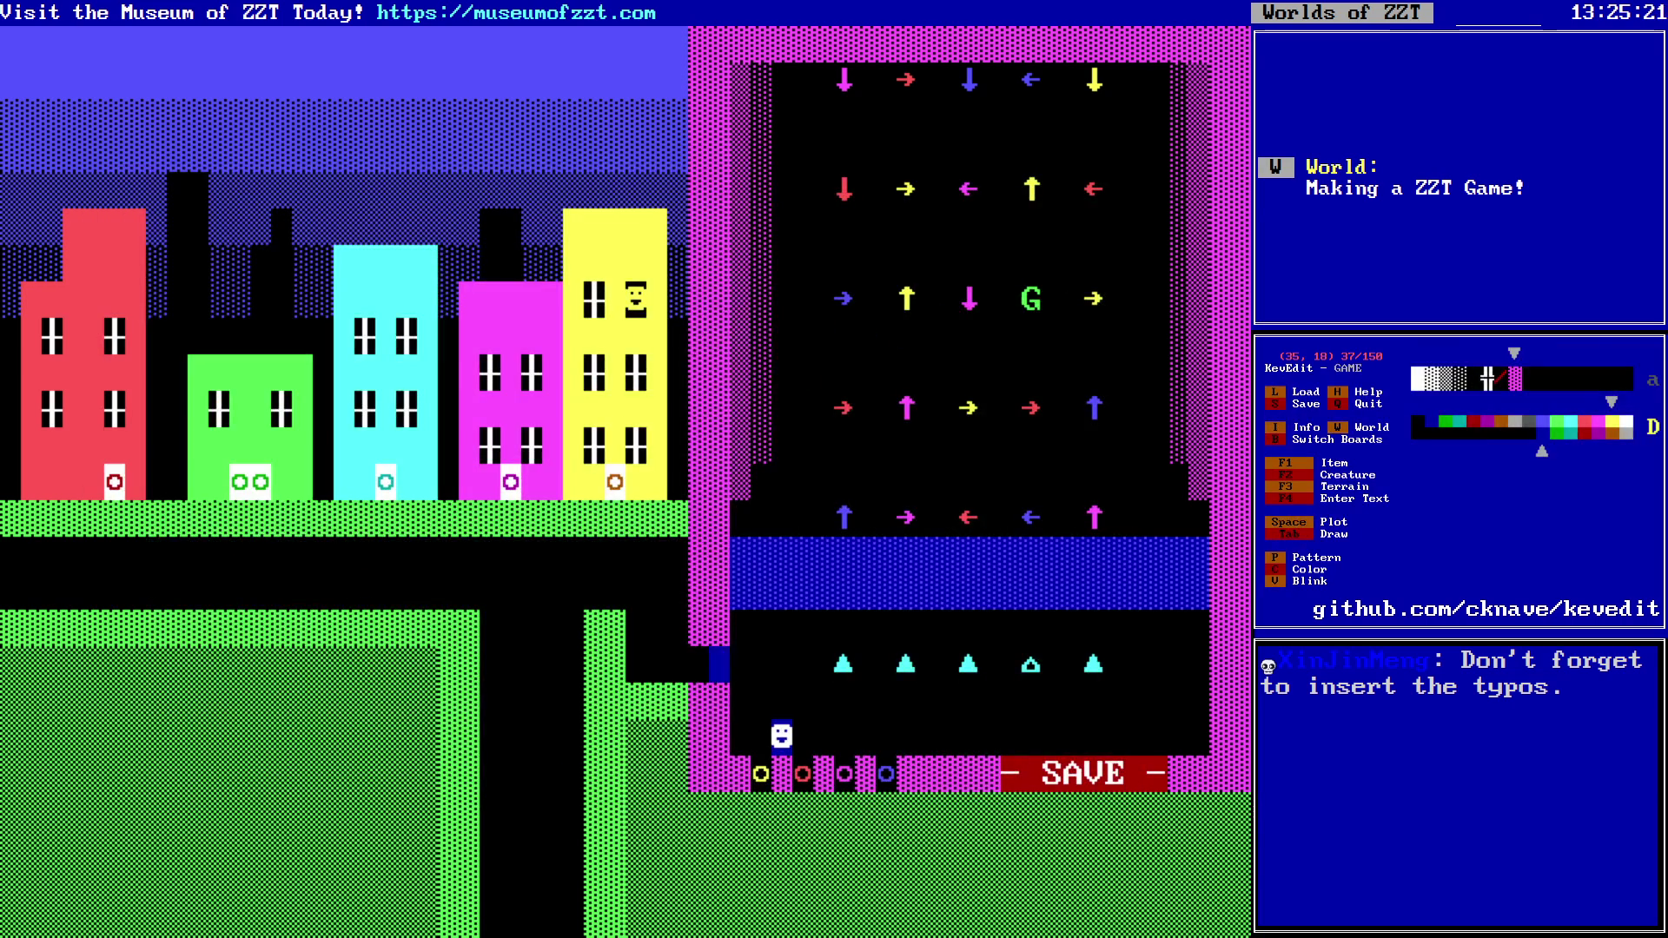
# Step: Insert an '/e/s/s' line below 'Artist: That's art baby!'
pyautogui.press('Return')
pyautogui.press('pagedown')
pyautogui.press('pagedown')
pyautogui.press('pagedown')
pyautogui.press('End')
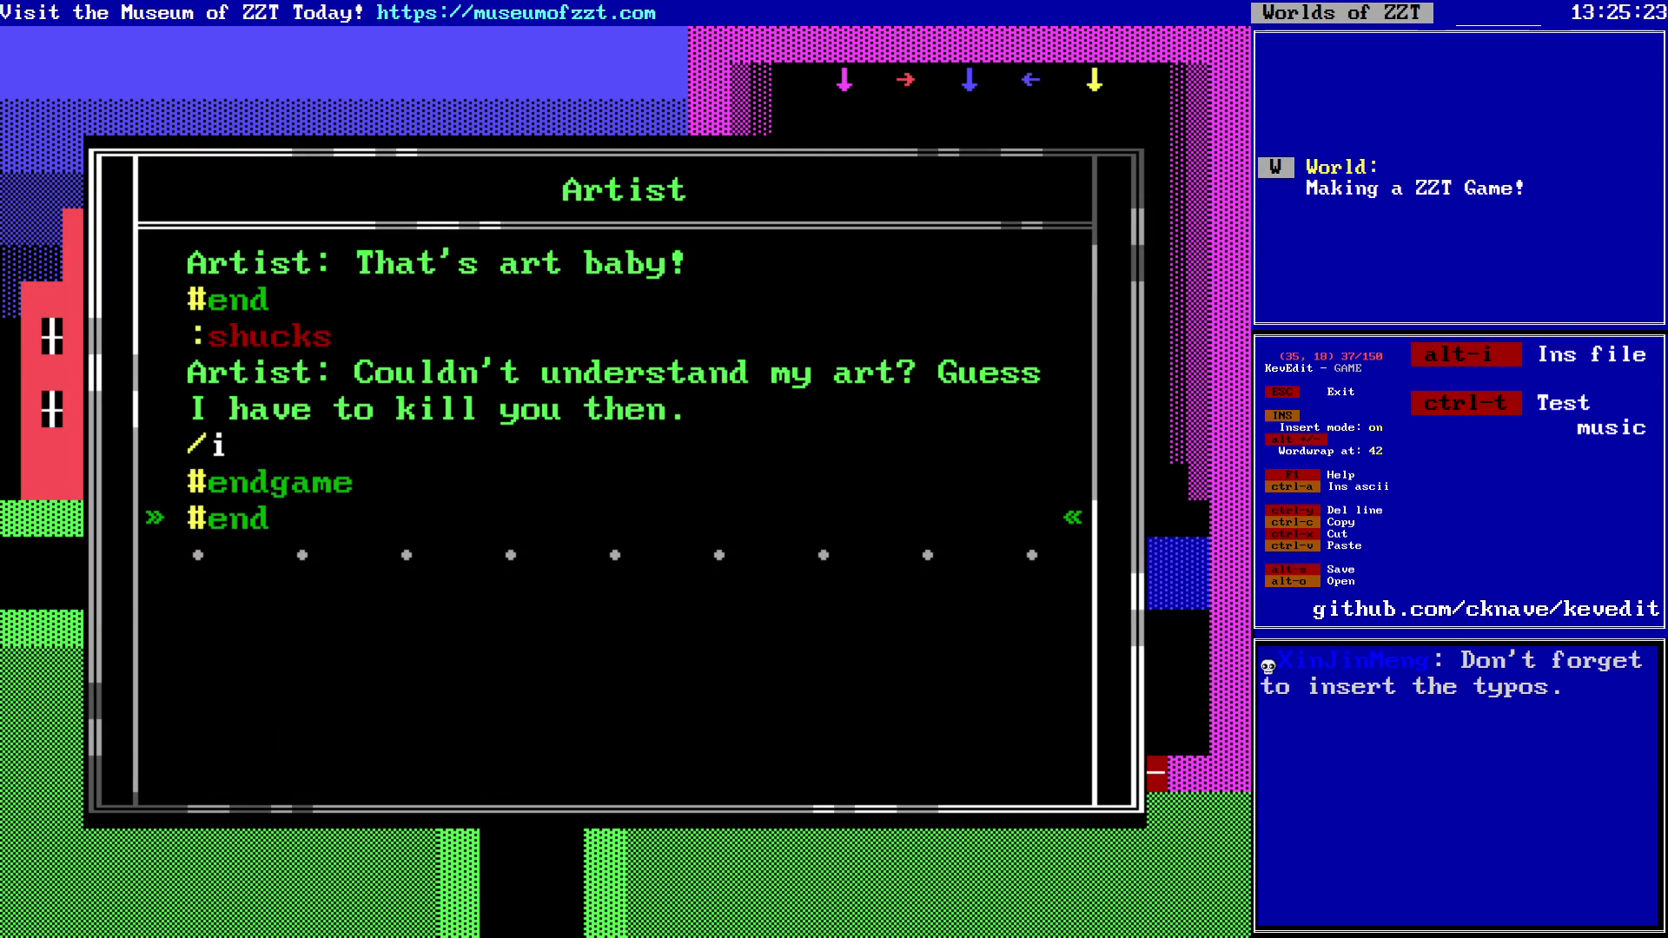
pyautogui.press('Return')
pyautogui.press('Up')
pyautogui.press('Up')
pyautogui.press('Up')
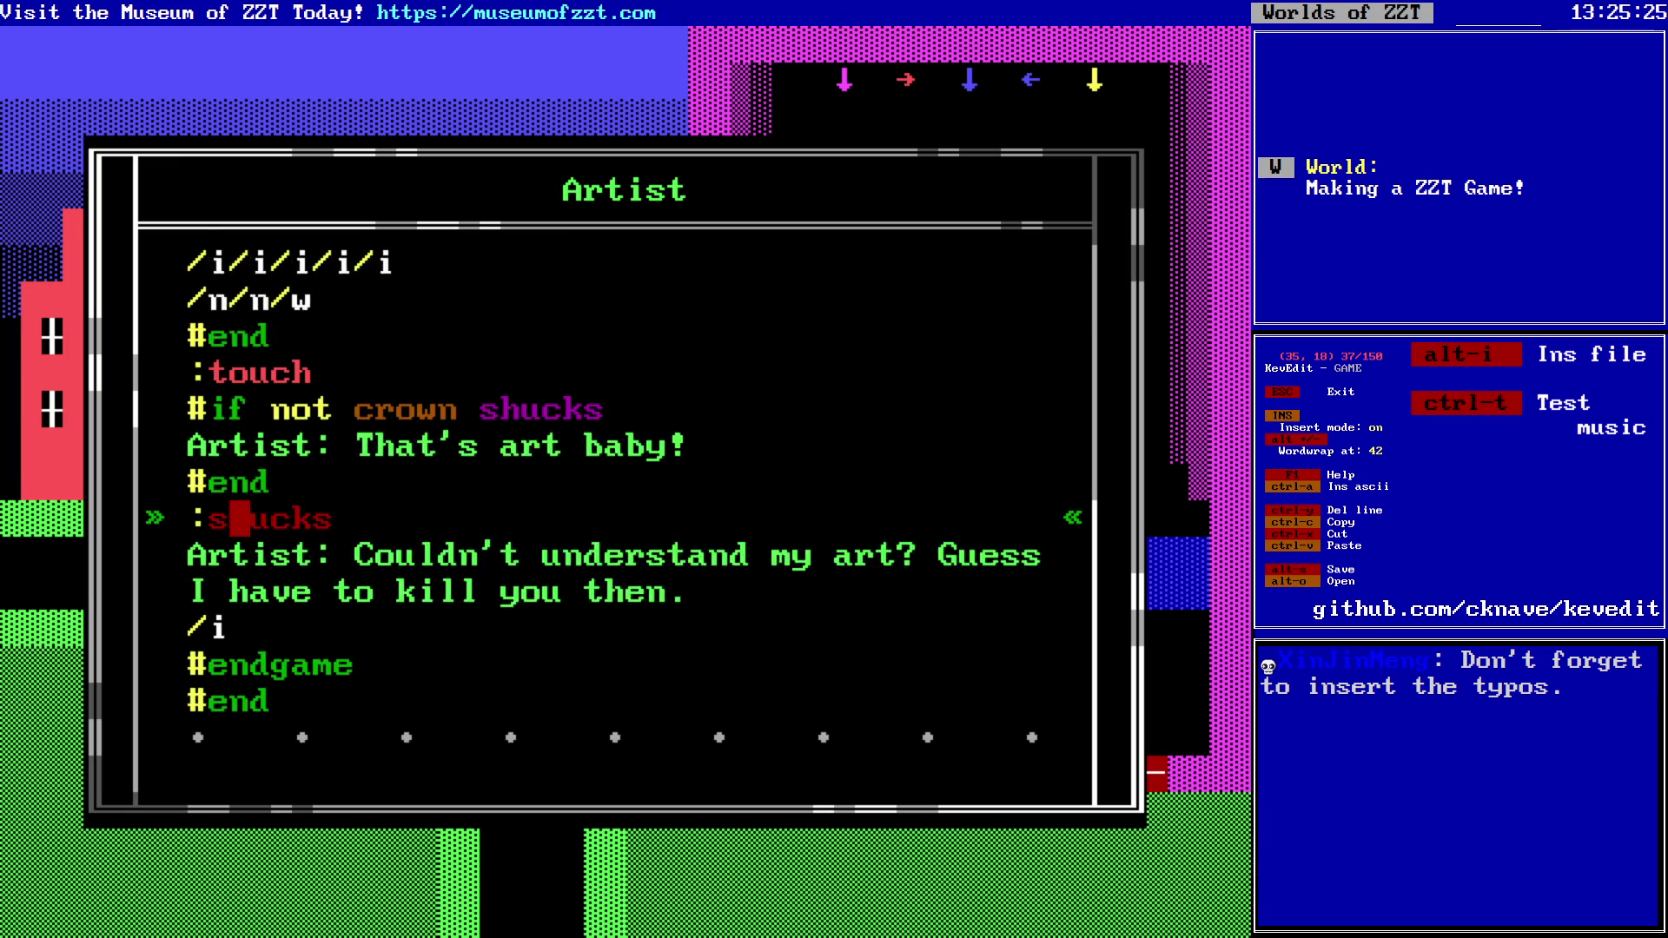
pyautogui.press('Return')
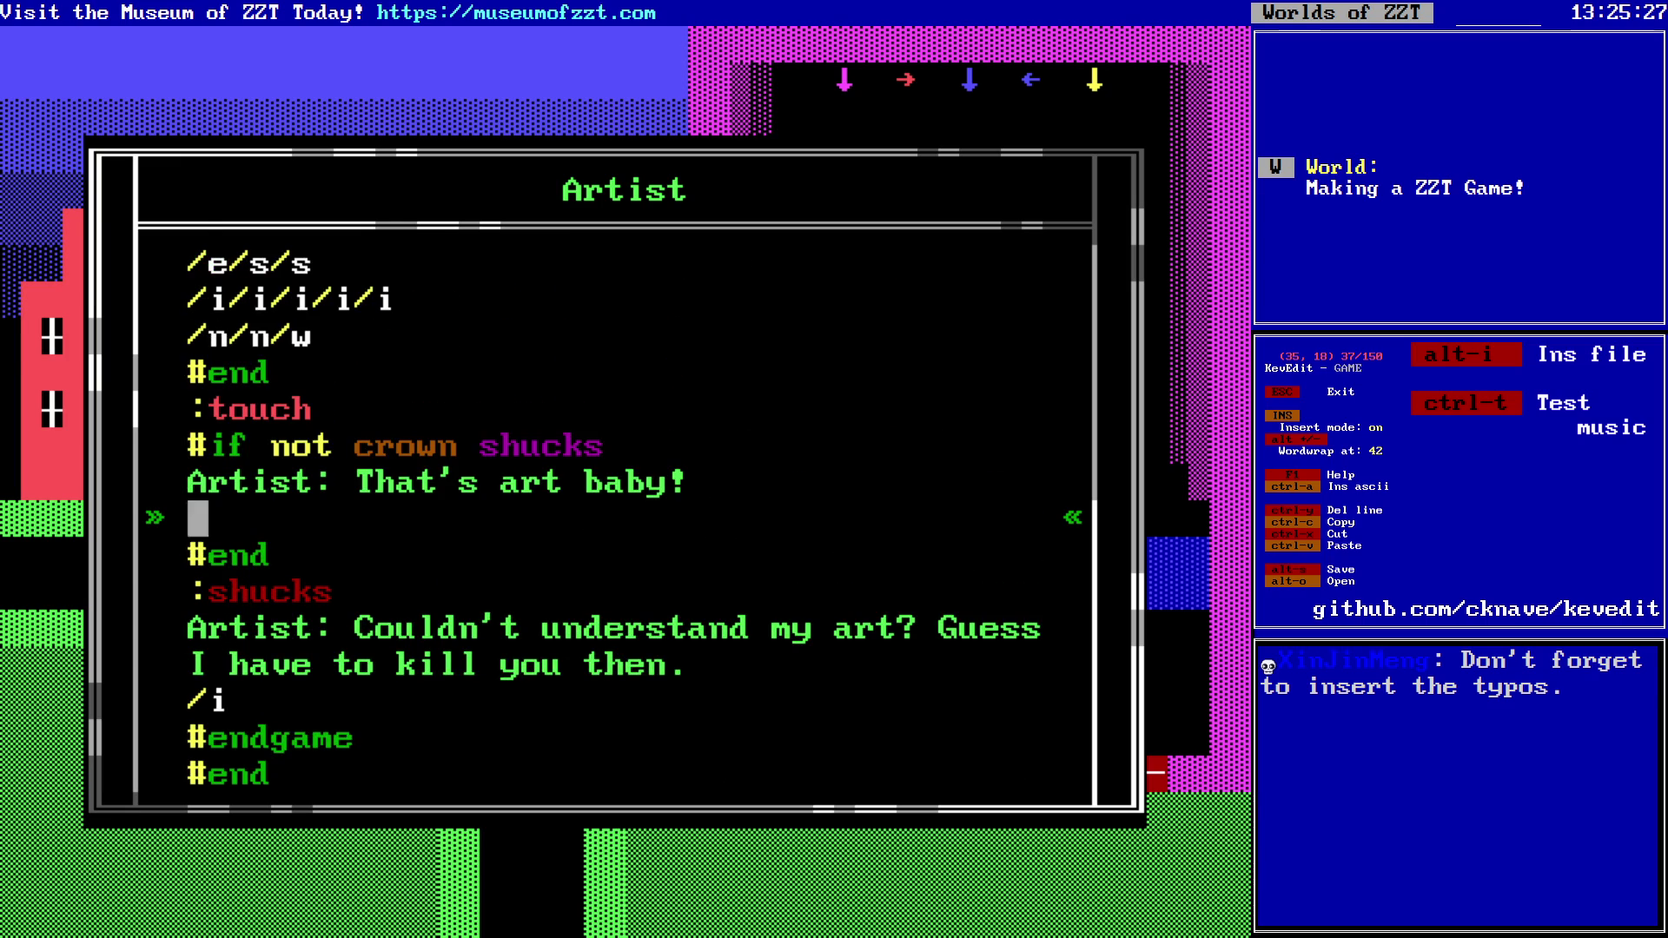
pyautogui.write('/e/s/s')
# Step: Add '#lock' above '/e/s/s' and delete the extra blank line
pyautogui.press('Return')
pyautogui.press('Up')
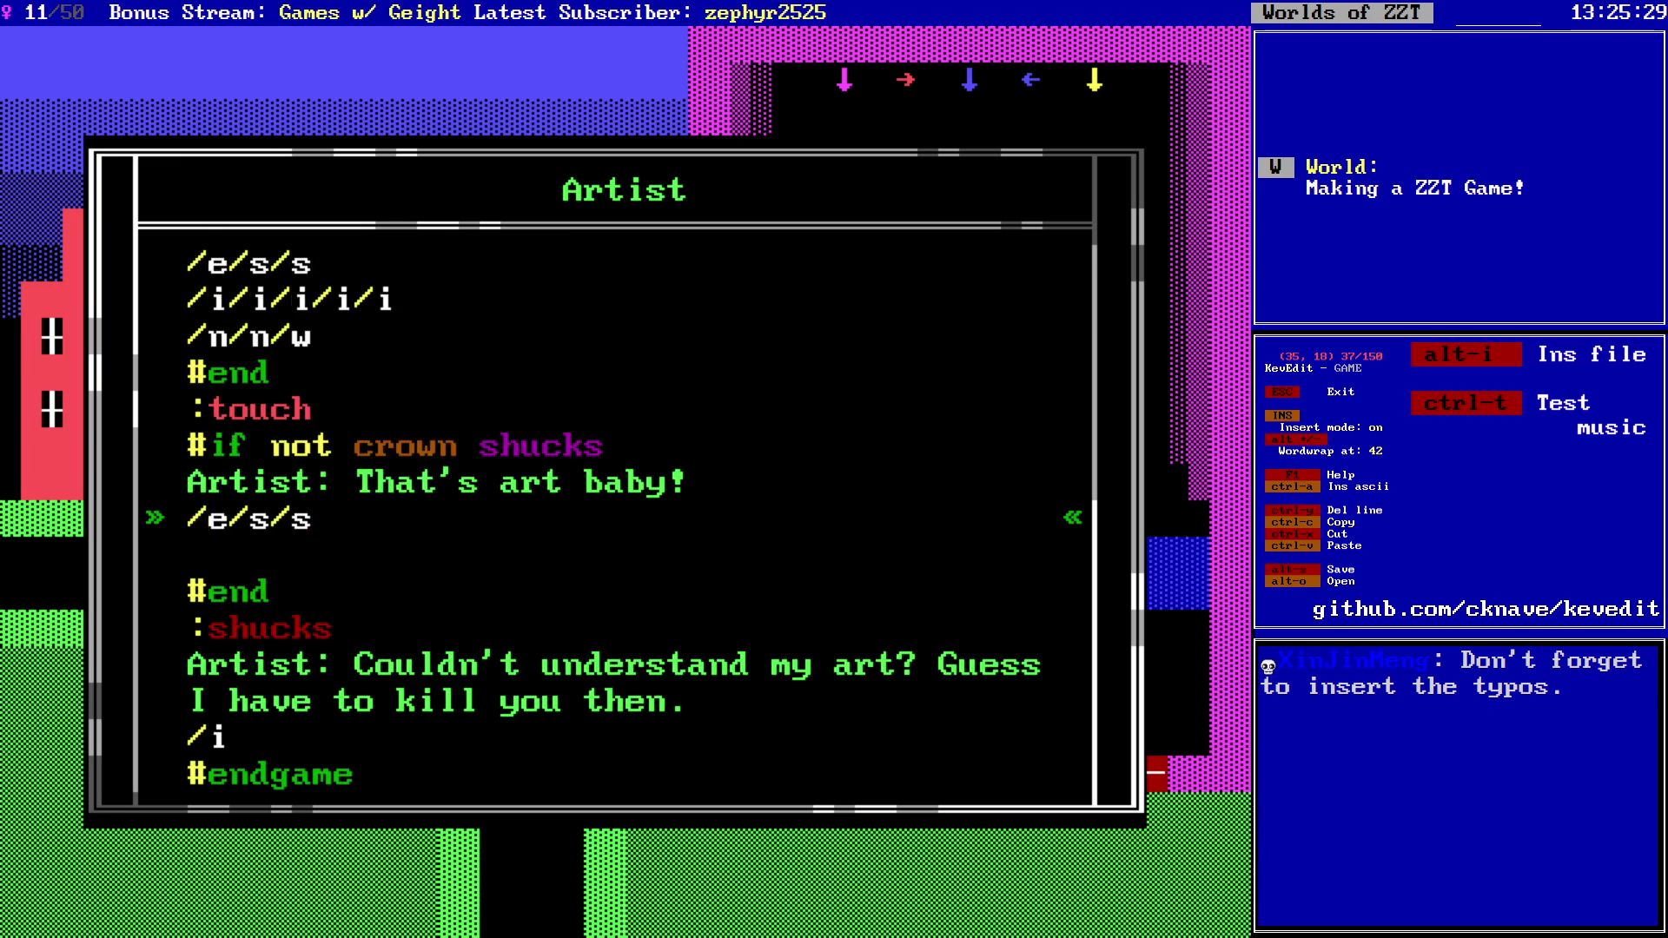
pyautogui.press('Return')
pyautogui.press('Up')
pyautogui.write('#lock')
pyautogui.press('Down')
pyautogui.press('Down')
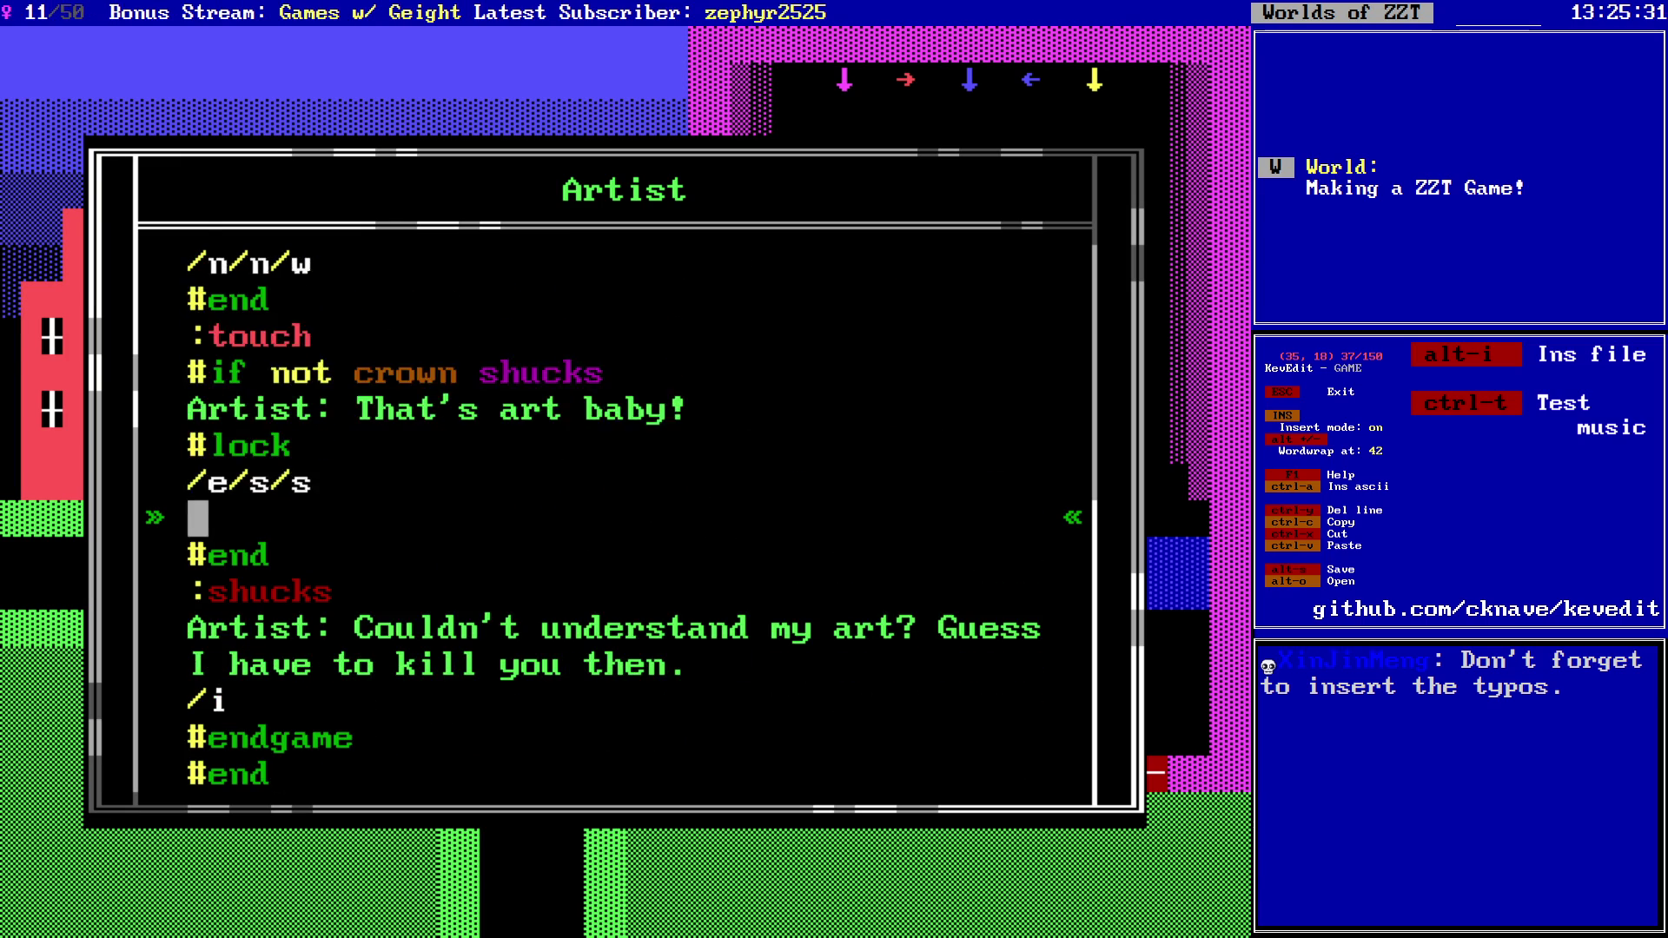
pyautogui.press('BackSpace')
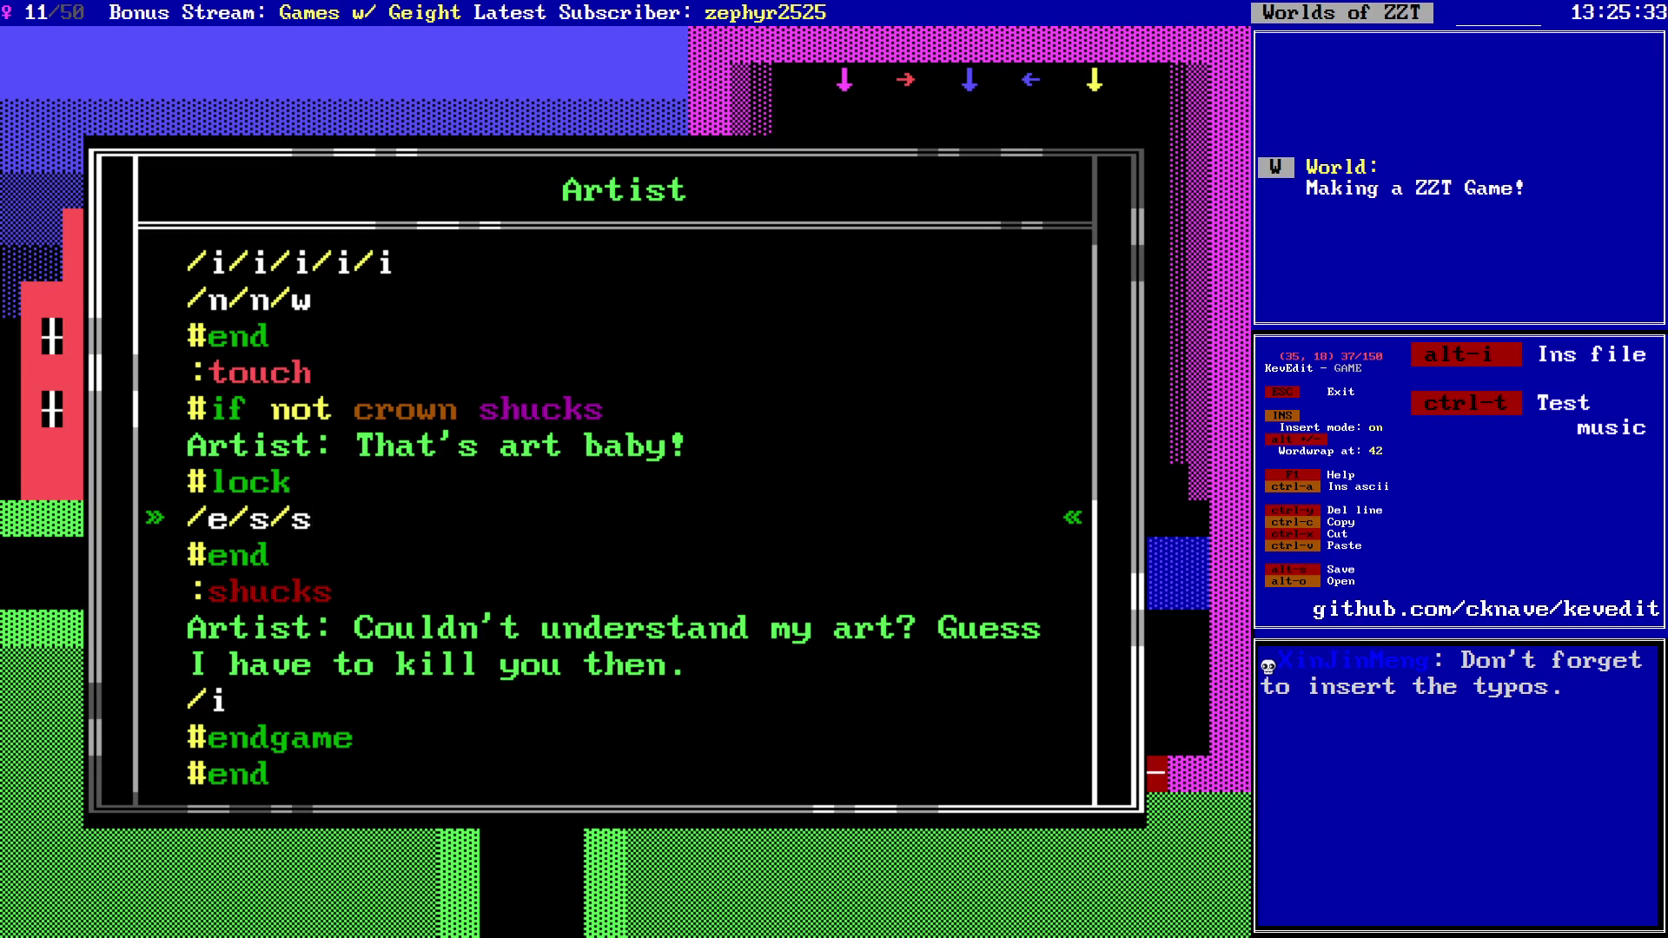
pyautogui.press('Escape')
pyautogui.press('Escape')
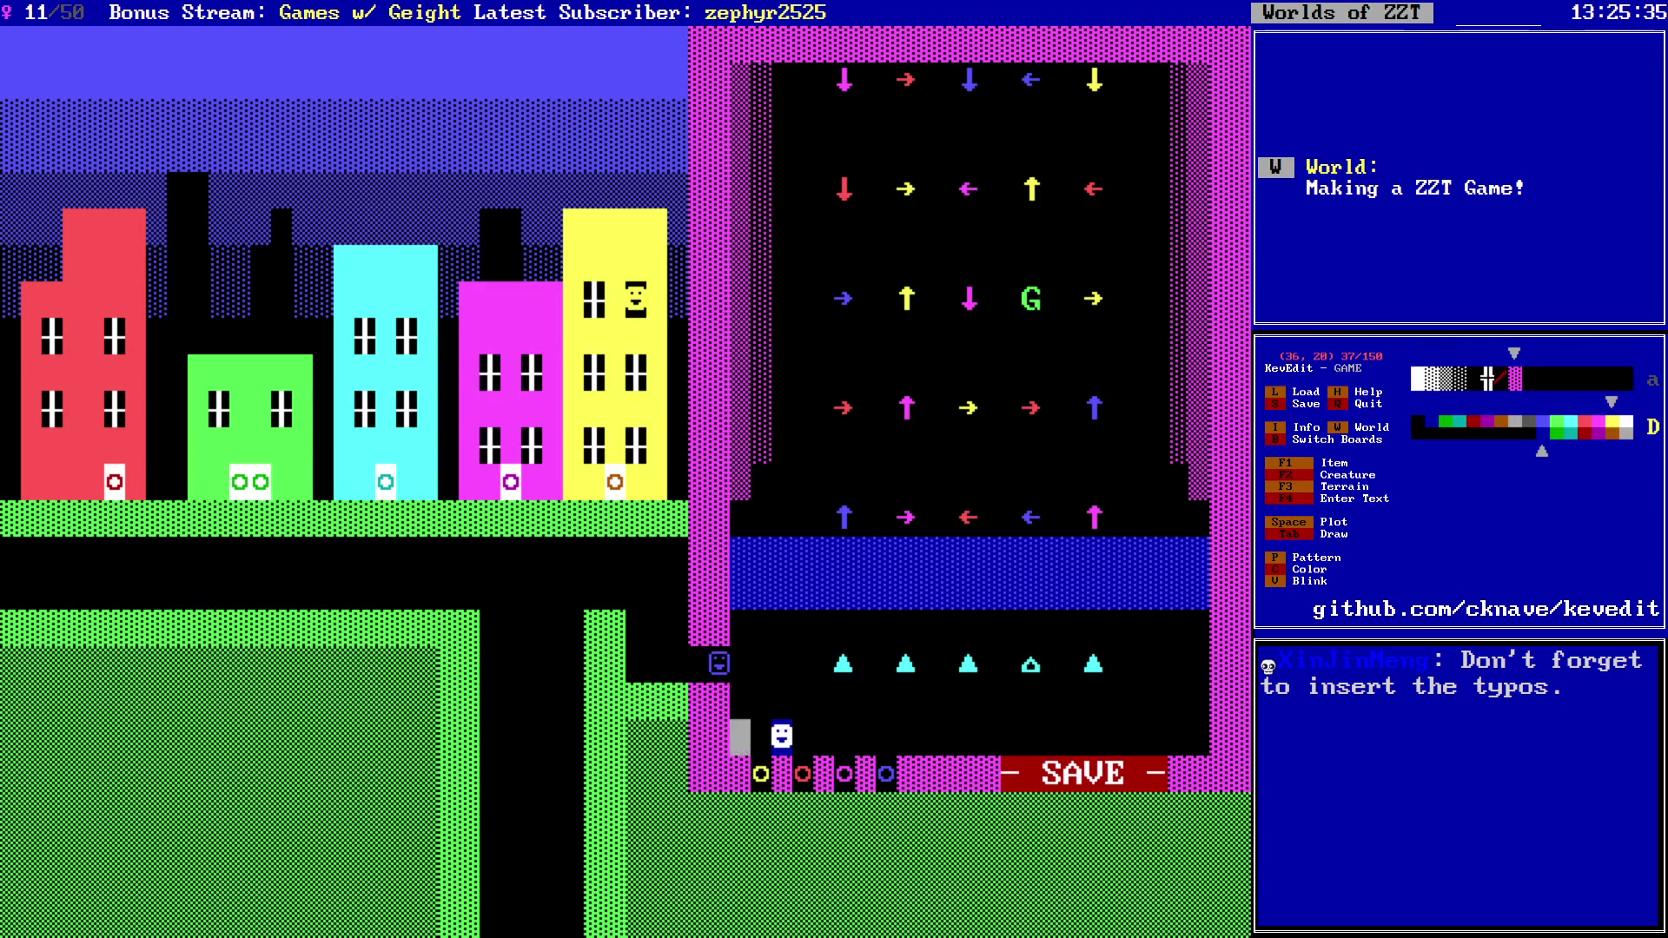
# Step: Return to the board and save the world as GAME.zzt
pyautogui.press('Right')
pyautogui.press('s')
pyautogui.press('Return')
# Step: Plot dark wall tiles down the chamber's left inner edge along column 37
pyautogui.press('Down')
pyautogui.press('Right')
pyautogui.press('Right')
pyautogui.press('Right')
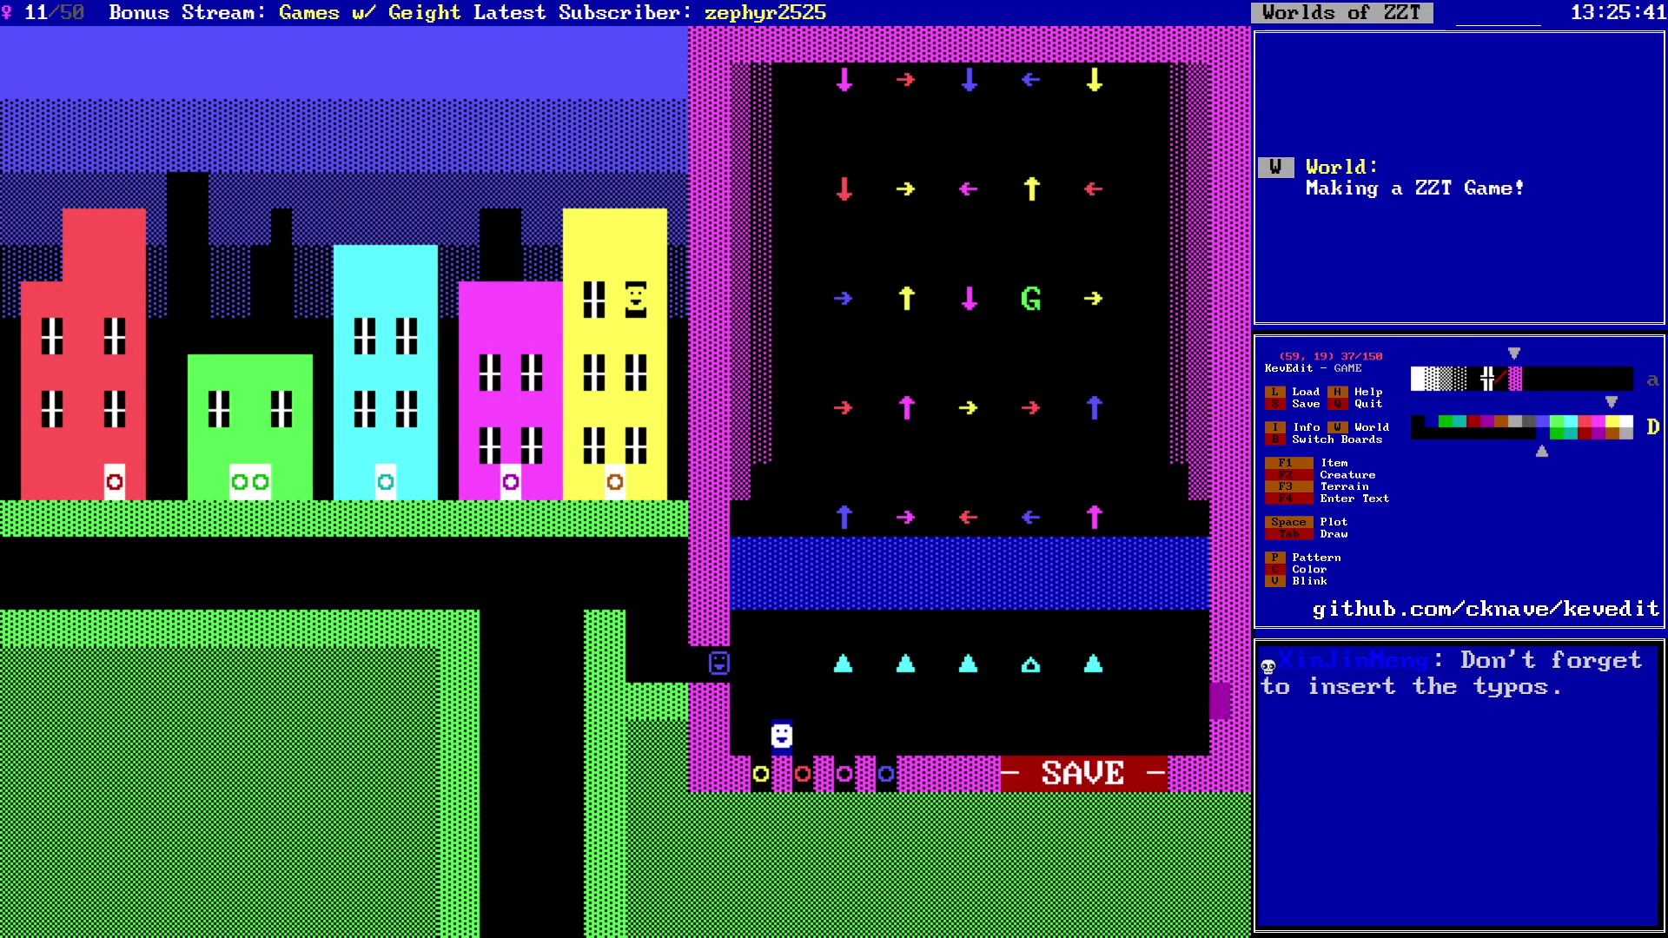
pyautogui.press('Left')
pyautogui.press('Left')
pyautogui.press('Left')
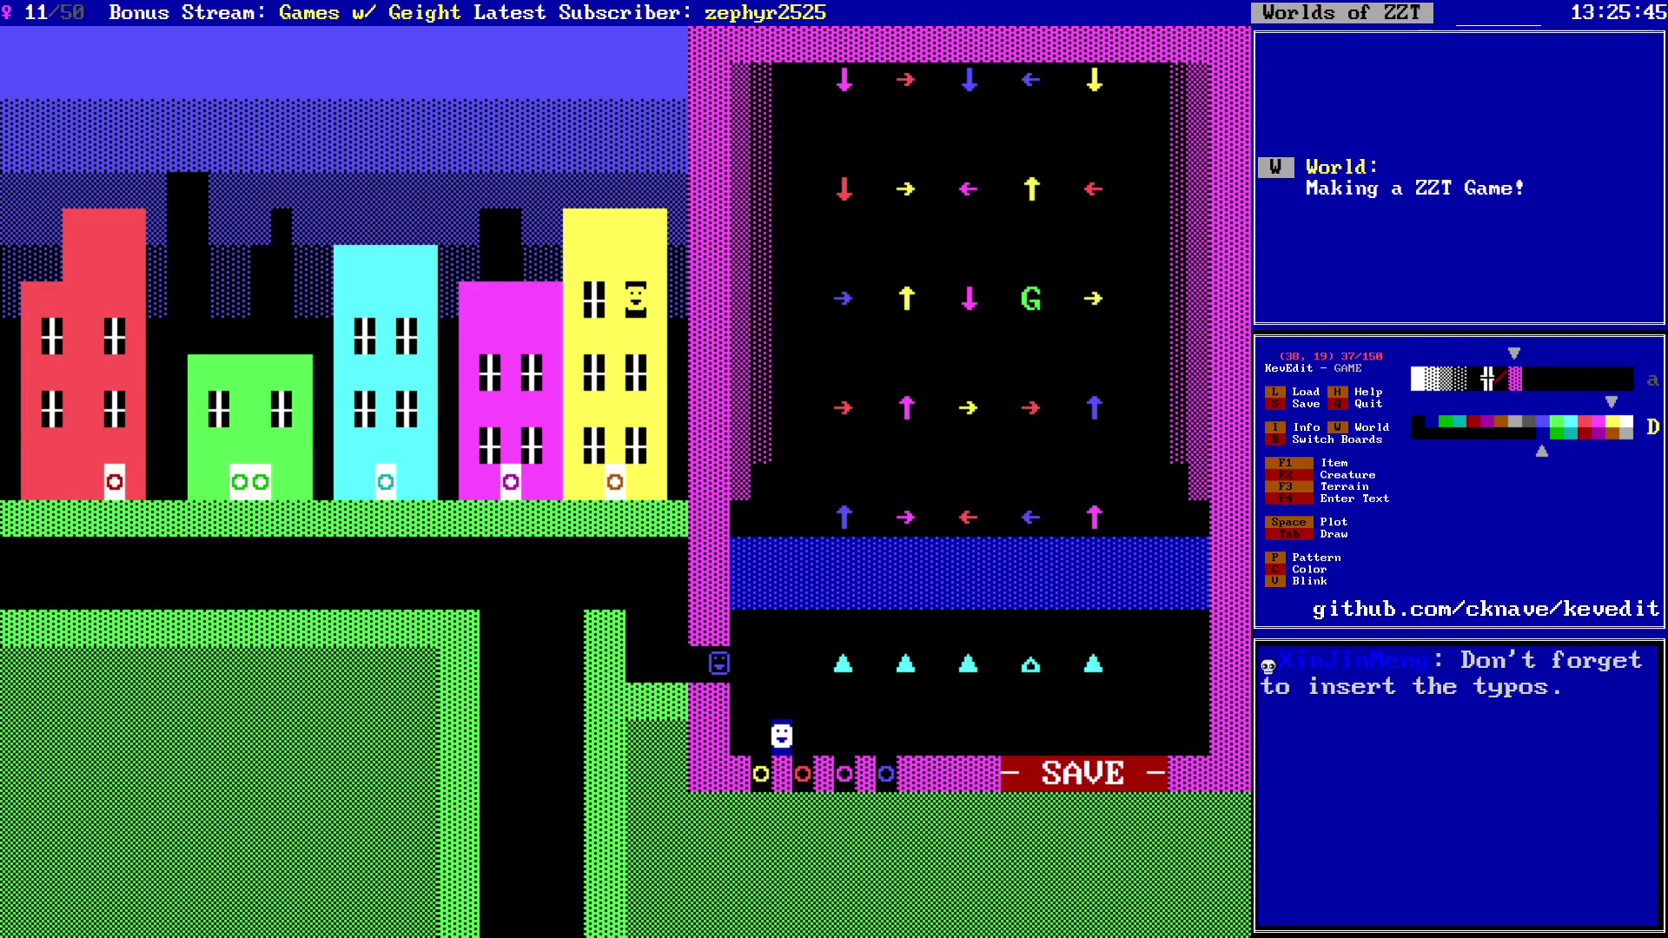
pyautogui.press('Up')
pyautogui.press('Left')
pyautogui.press('Left')
pyautogui.press('Up')
pyautogui.press('Up')
pyautogui.press('Up')
pyautogui.press('Up')
pyautogui.press('Down')
pyautogui.press('space')
pyautogui.press('Down')
pyautogui.press('space')
pyautogui.press('Down')
pyautogui.press('space')
# Step: Extend a dark wall down the chamber's right side in column 58 to row 20
pyautogui.press('Up')
pyautogui.press('Up')
pyautogui.press('Up')
pyautogui.press('Up')
pyautogui.press('Right')
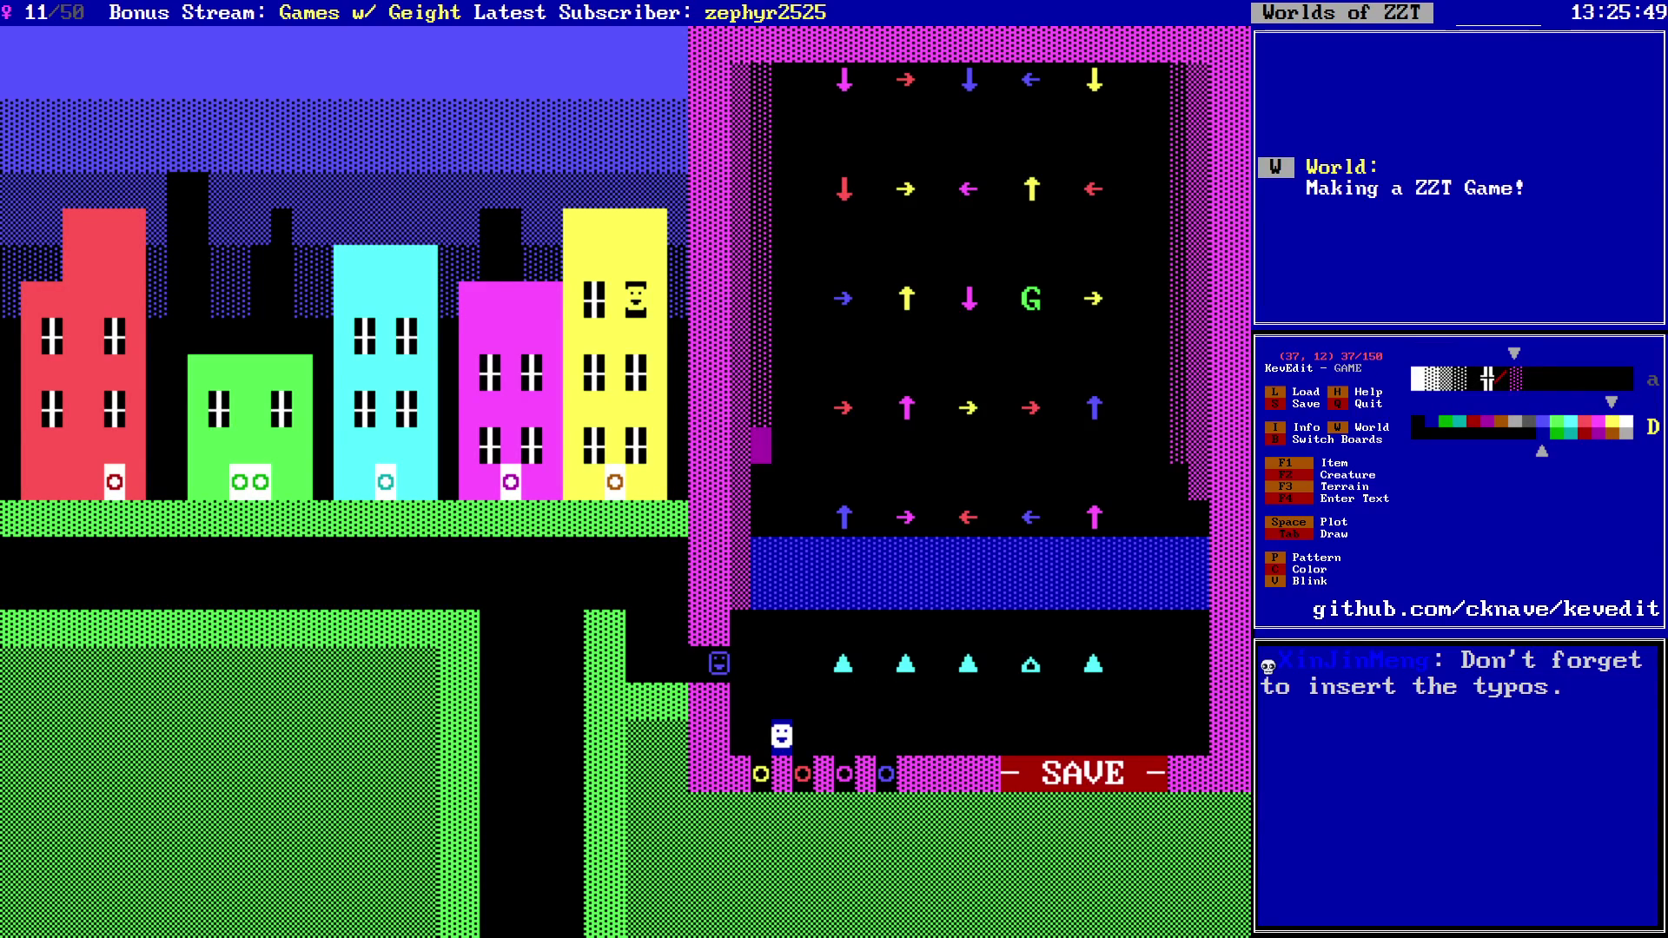
pyautogui.press('Down')
pyautogui.press('space')
pyautogui.press('Down')
pyautogui.press('space')
pyautogui.press('Down')
pyautogui.press('space')
pyautogui.press('Down')
pyautogui.press('Down')
pyautogui.press('Right')
pyautogui.press('Right')
pyautogui.press('Right')
pyautogui.press('Right')
pyautogui.press('Up')
pyautogui.press('Up')
pyautogui.press('Up')
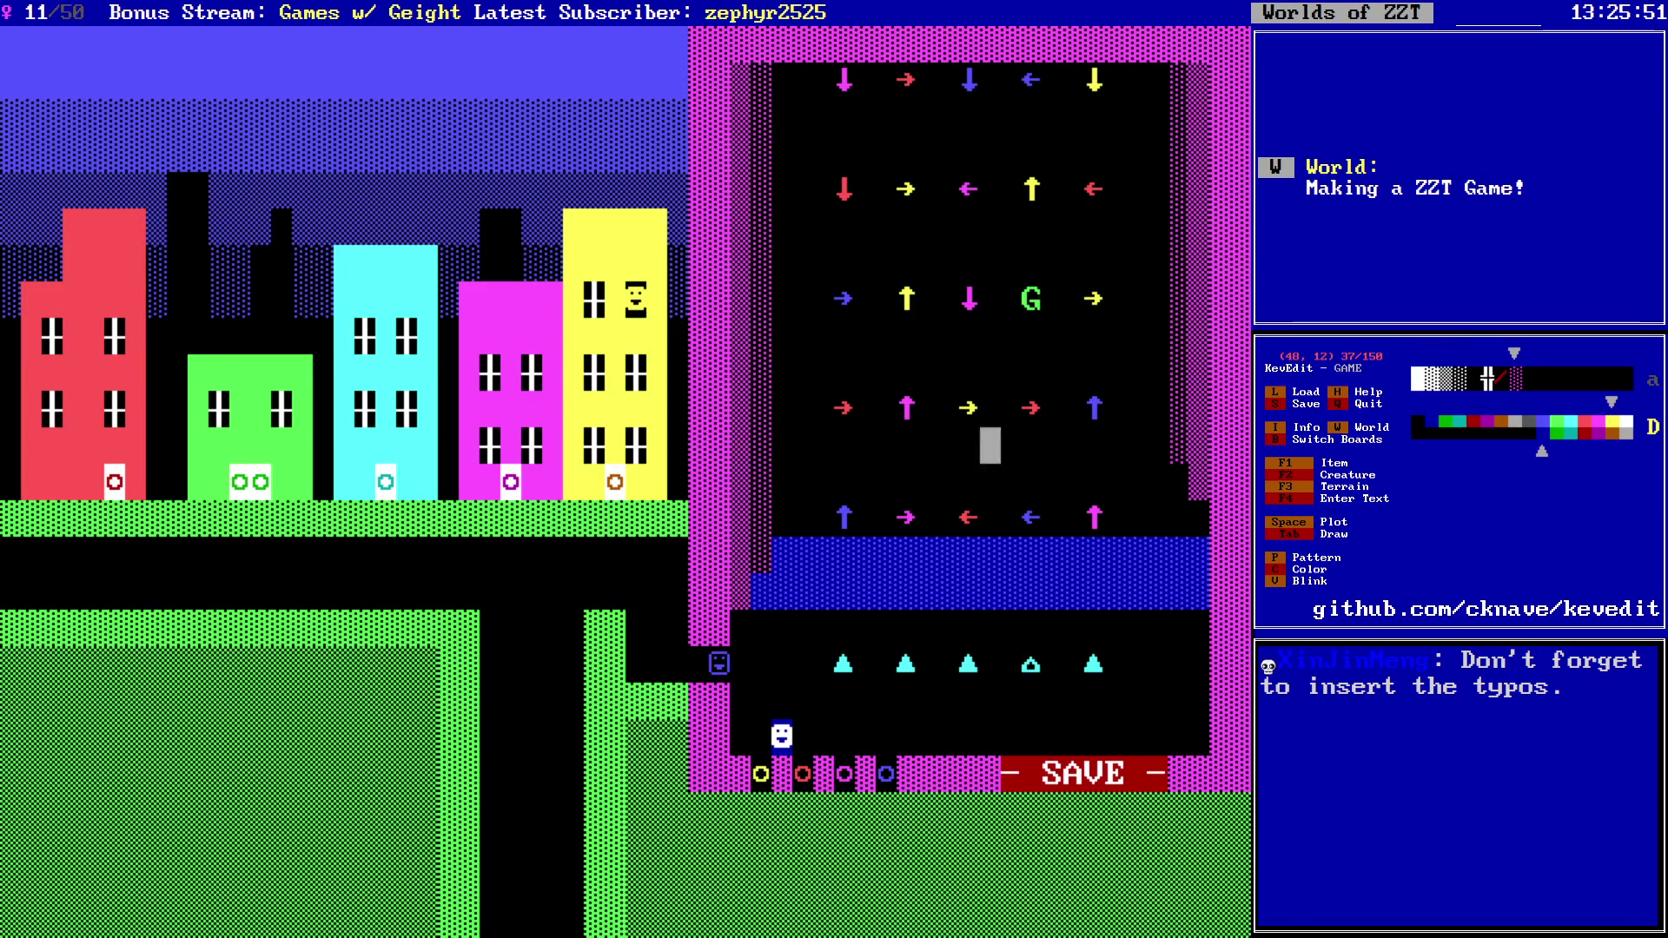
pyautogui.press('Right')
pyautogui.press('Right')
pyautogui.press('Right')
pyautogui.press('Down')
pyautogui.press('Left')
pyautogui.press('space')
pyautogui.press('Down')
pyautogui.press('space')
pyautogui.press('Down')
pyautogui.press('space')
pyautogui.press('Up')
pyautogui.press('Up')
pyautogui.press('Right')
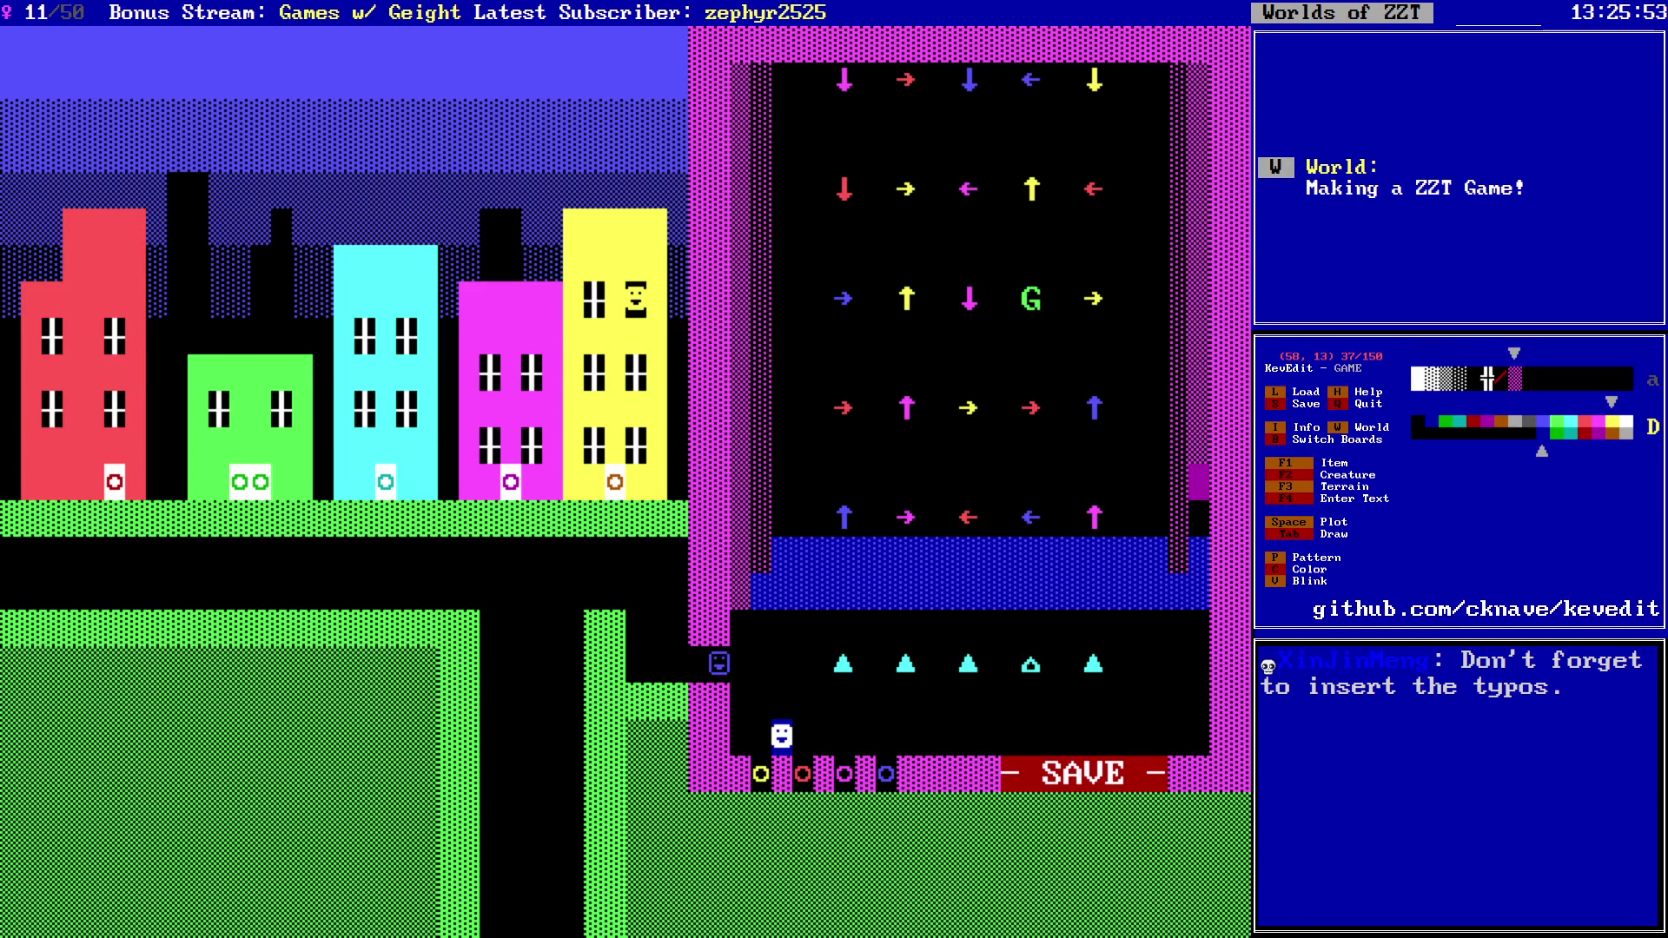
pyautogui.press('Down')
pyautogui.press('space')
pyautogui.press('Down')
pyautogui.press('space')
pyautogui.press('Down')
pyautogui.press('space')
pyautogui.press('Down')
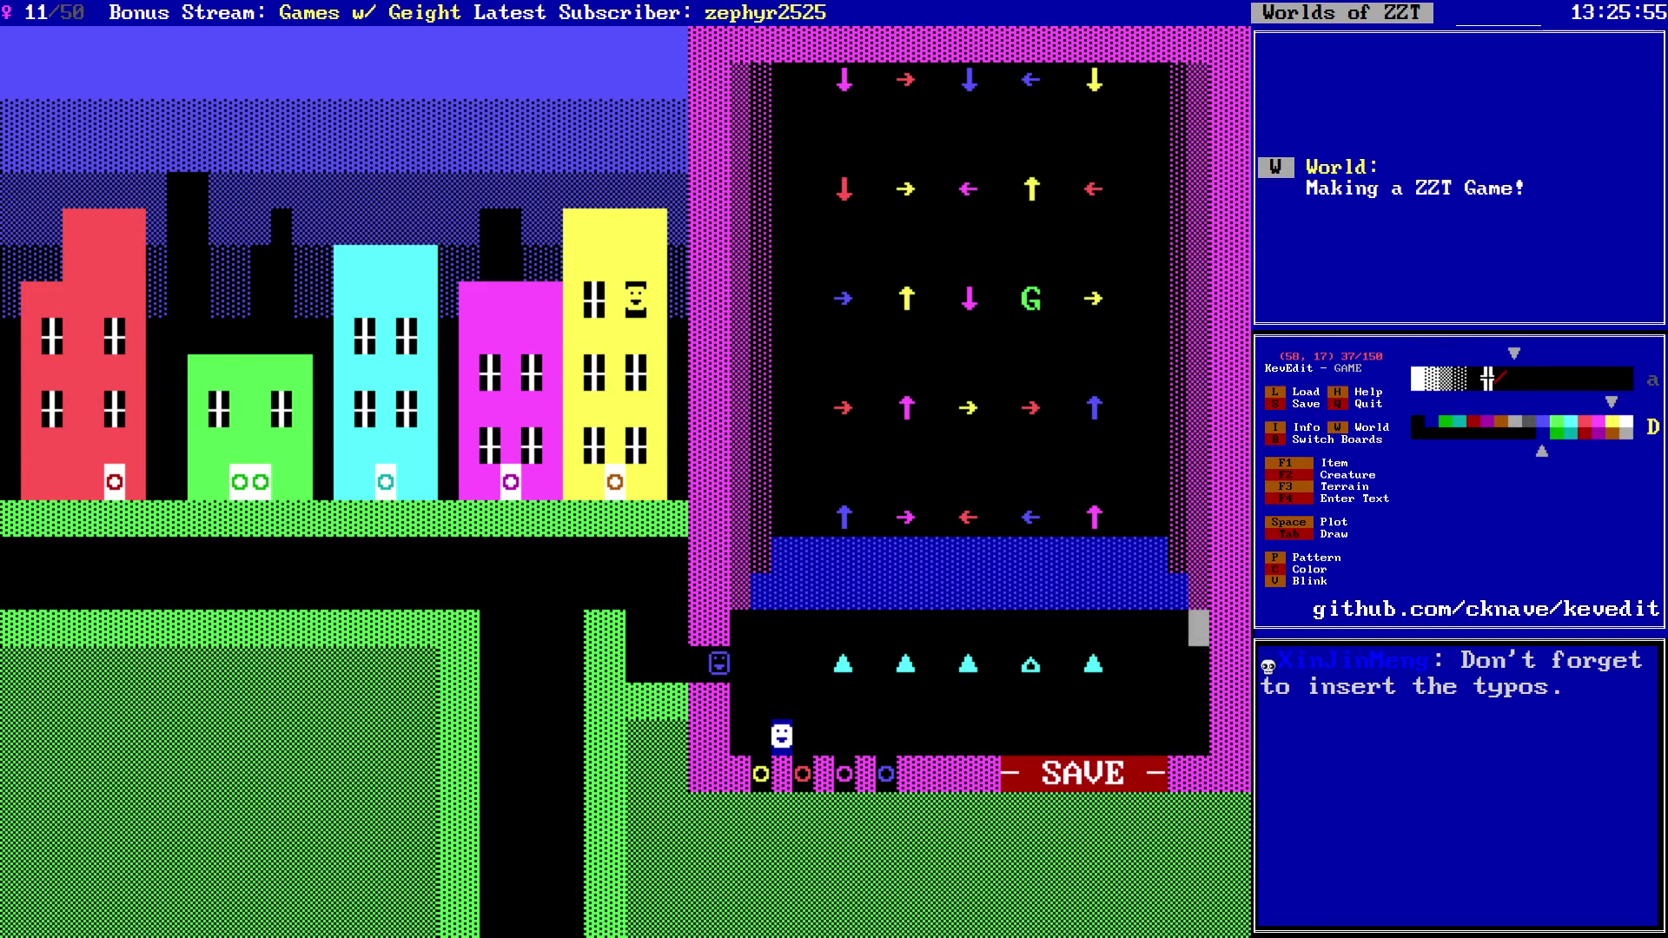
pyautogui.press('space')
pyautogui.press('Down')
pyautogui.press('space')
pyautogui.press('Down')
pyautogui.press('space')
pyautogui.press('Down')
pyautogui.press('space')
pyautogui.press('Left')
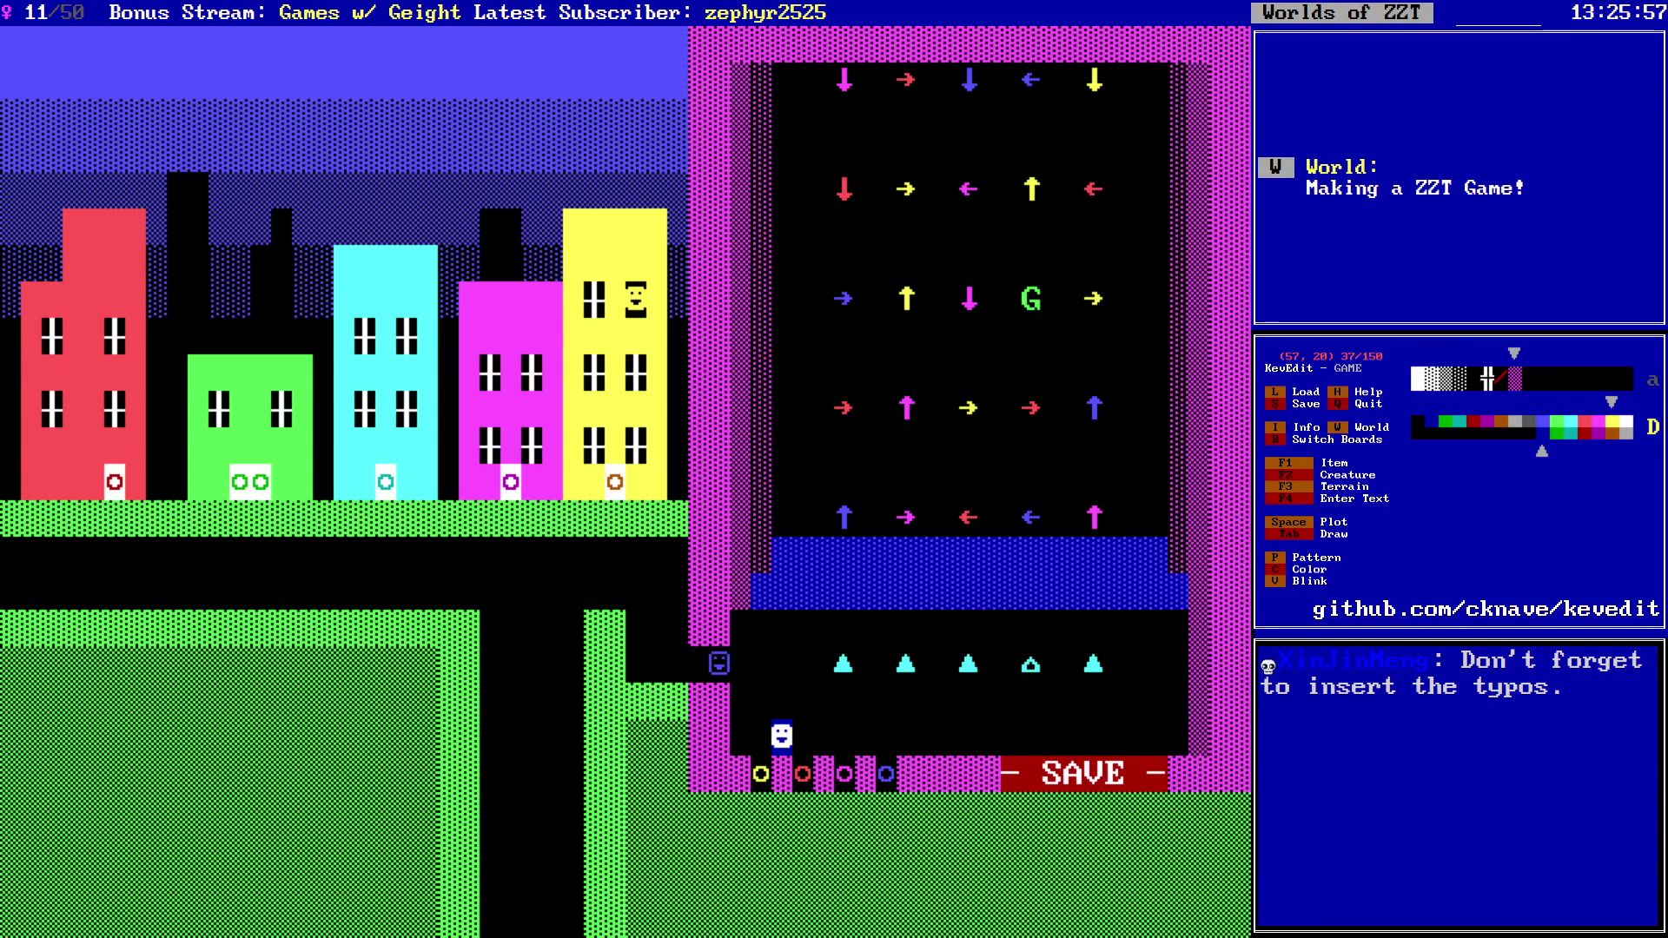
# Step: Add wall tiles at the lower left in column 36 and erase the extra tiles at lower right
pyautogui.press('Left')
pyautogui.press('Left')
pyautogui.press('Left')
pyautogui.press('space')
pyautogui.press('Up')
pyautogui.press('space')
pyautogui.press('Up')
pyautogui.press('Right')
pyautogui.press('Right')
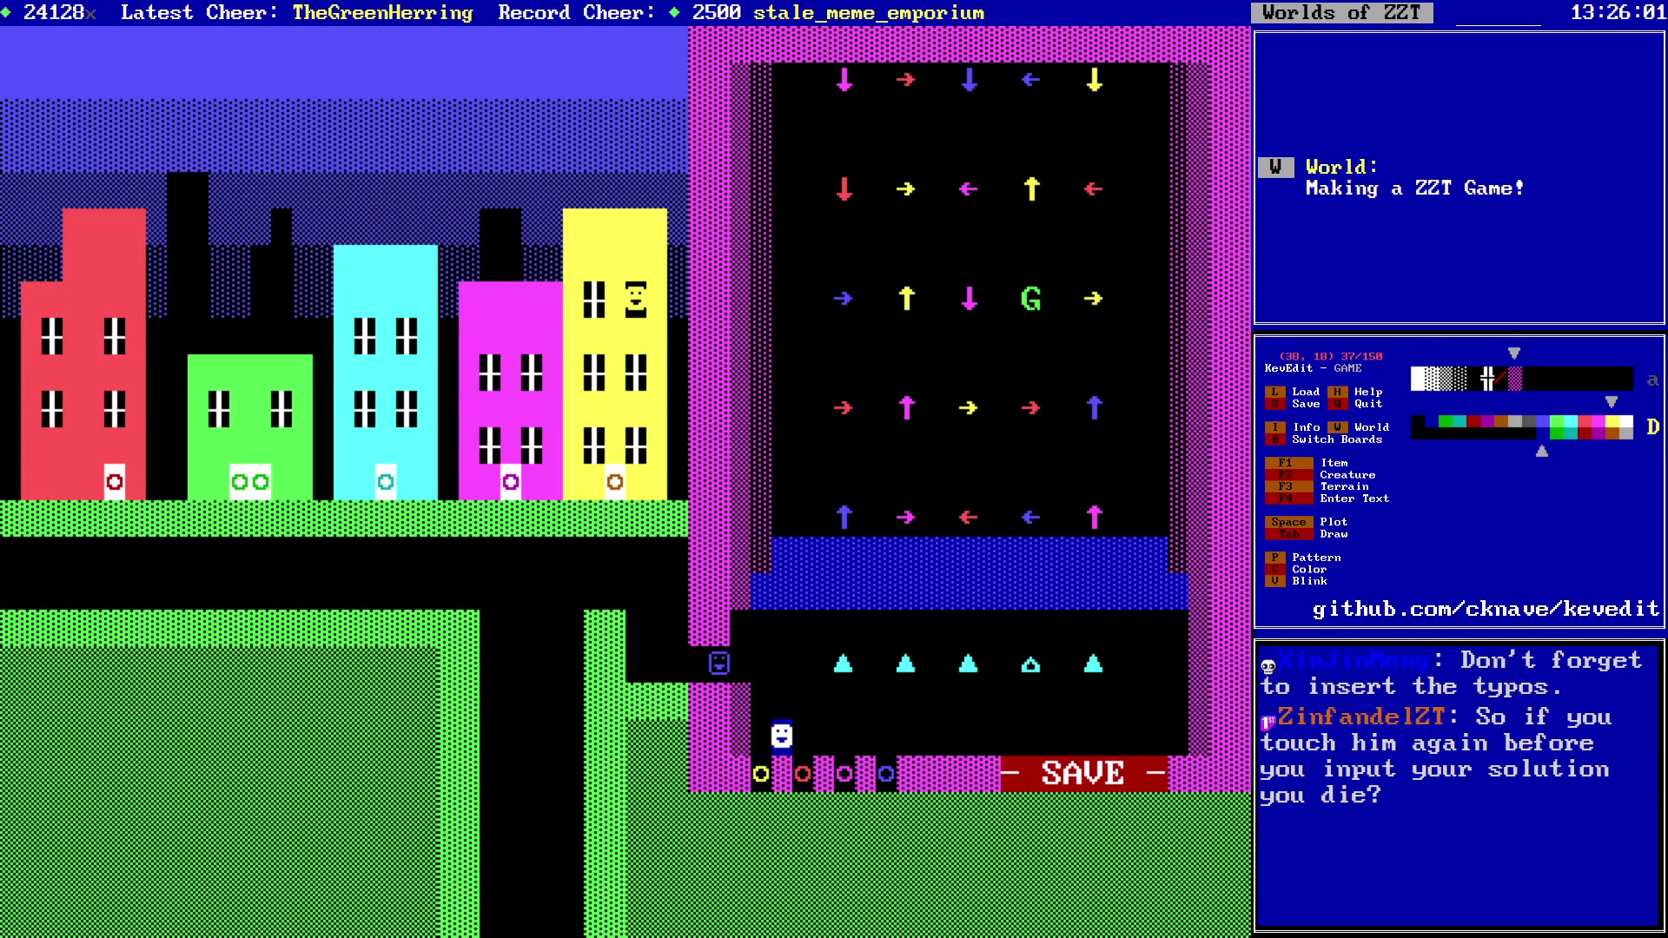
pyautogui.press('Left')
pyautogui.press('Left')
pyautogui.press('Down')
pyautogui.press('Down')
pyautogui.press('Right')
pyautogui.press('Right')
pyautogui.press('Right')
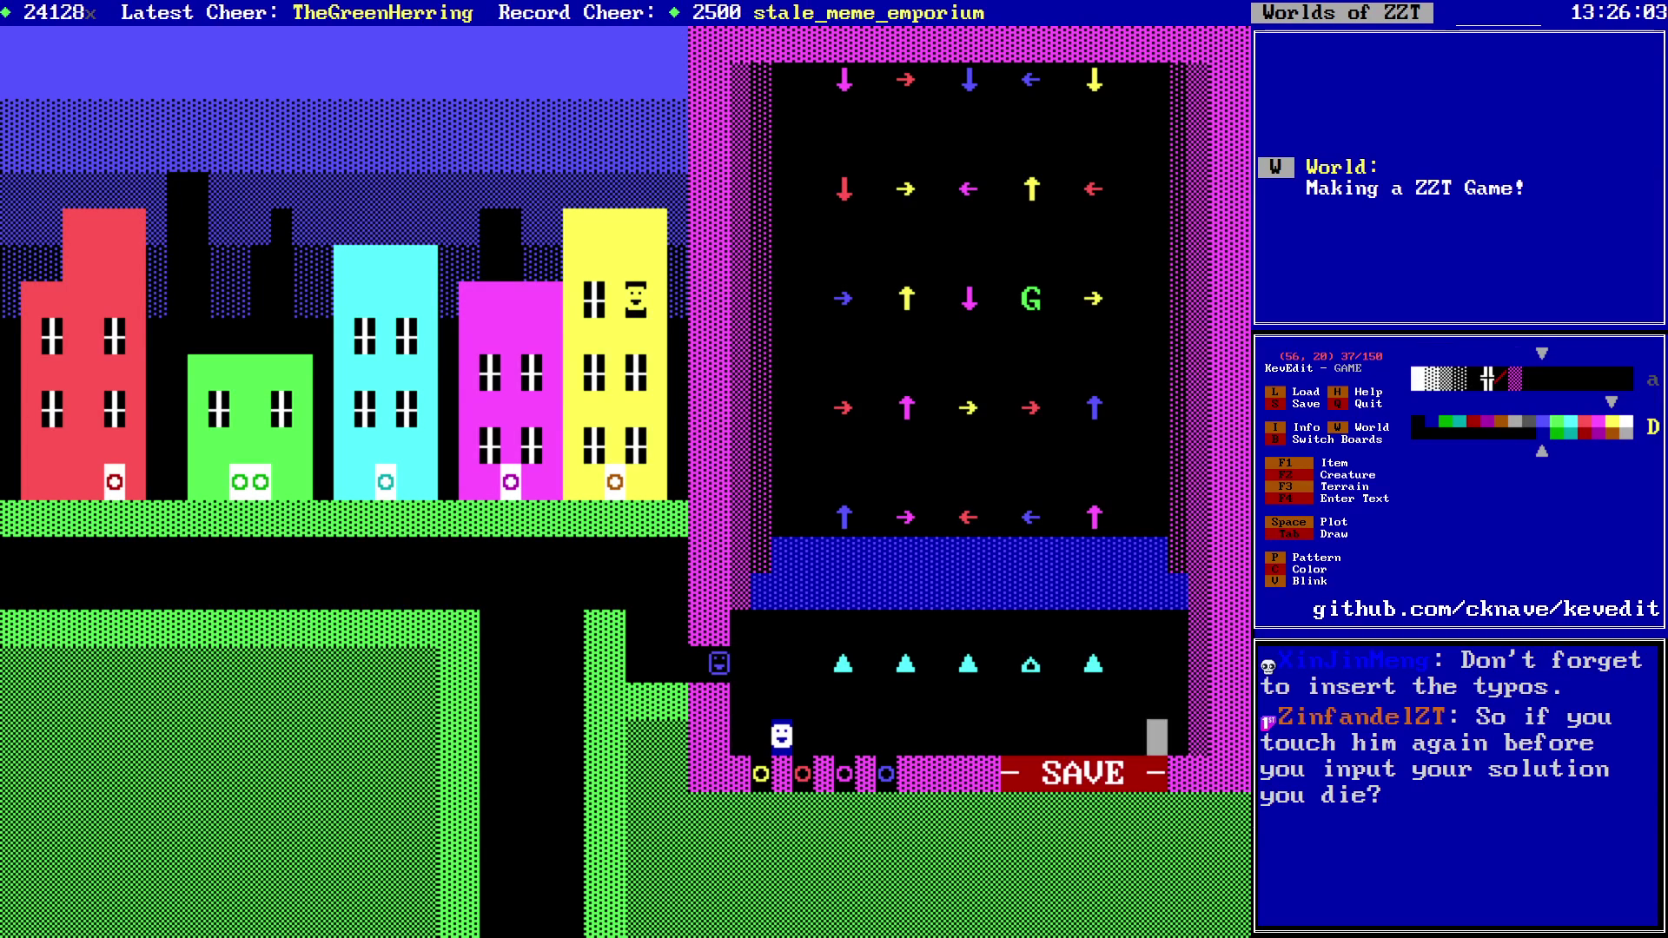
pyautogui.press('Delete')
pyautogui.press('Up')
pyautogui.press('Delete')
pyautogui.press('Up')
pyautogui.press('Left')
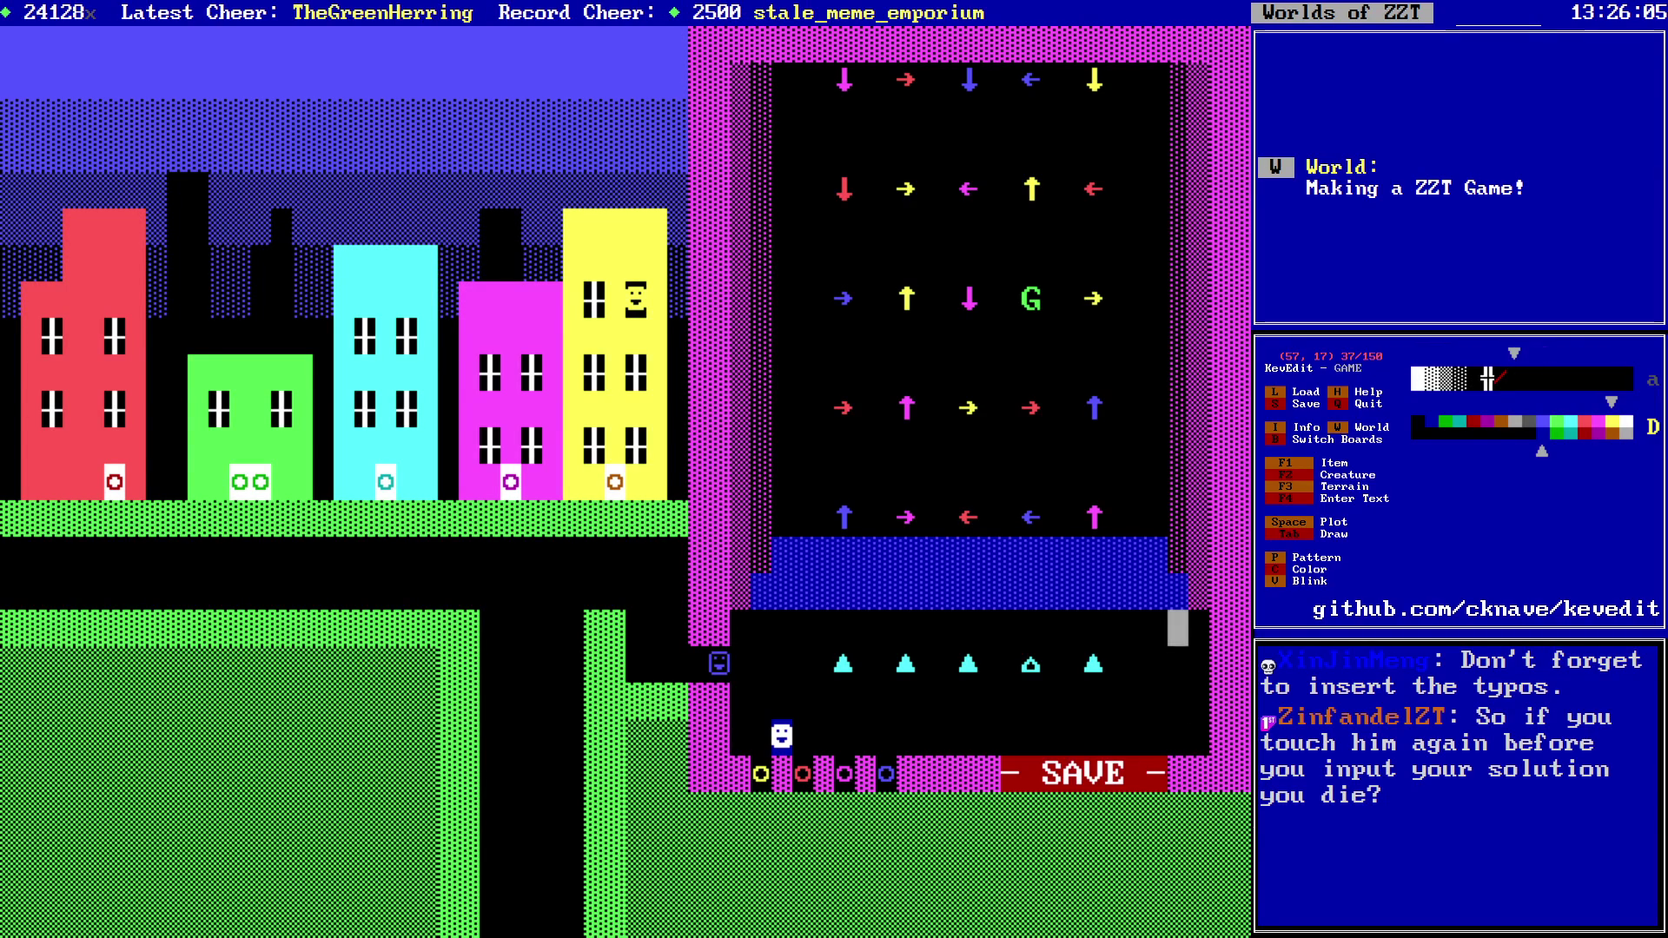
# Step: Look over The Puzzle Board's info settings, close them and dismiss the save prompt
pyautogui.press('i')
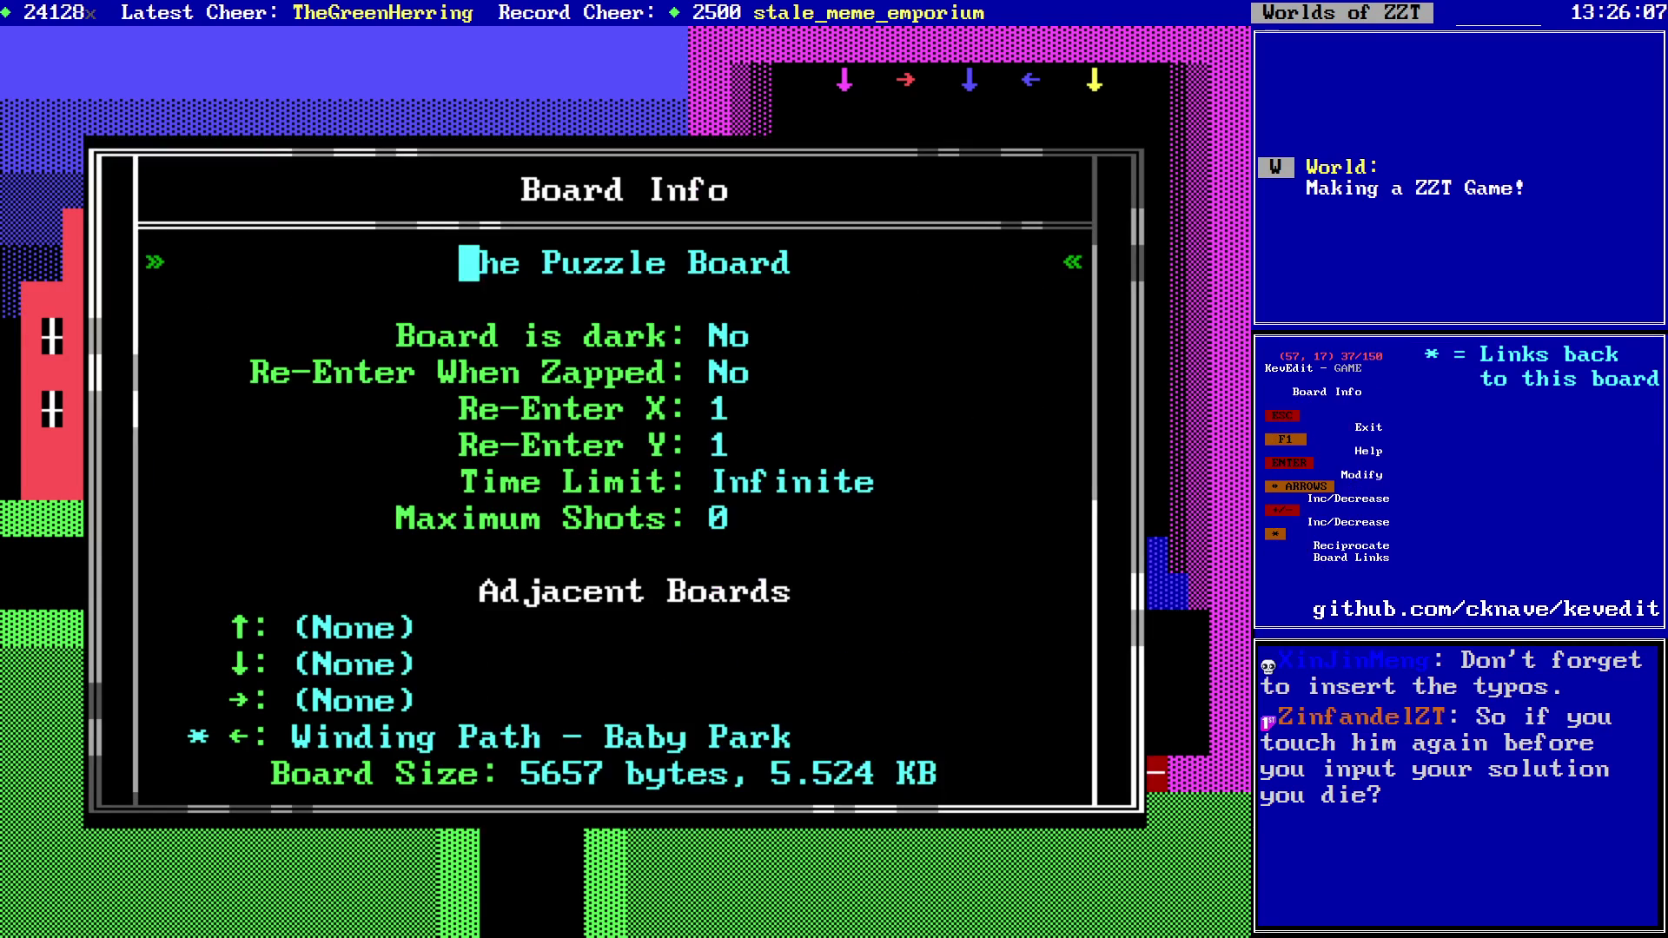
pyautogui.press('Down')
pyautogui.press('Down')
pyautogui.press('Down')
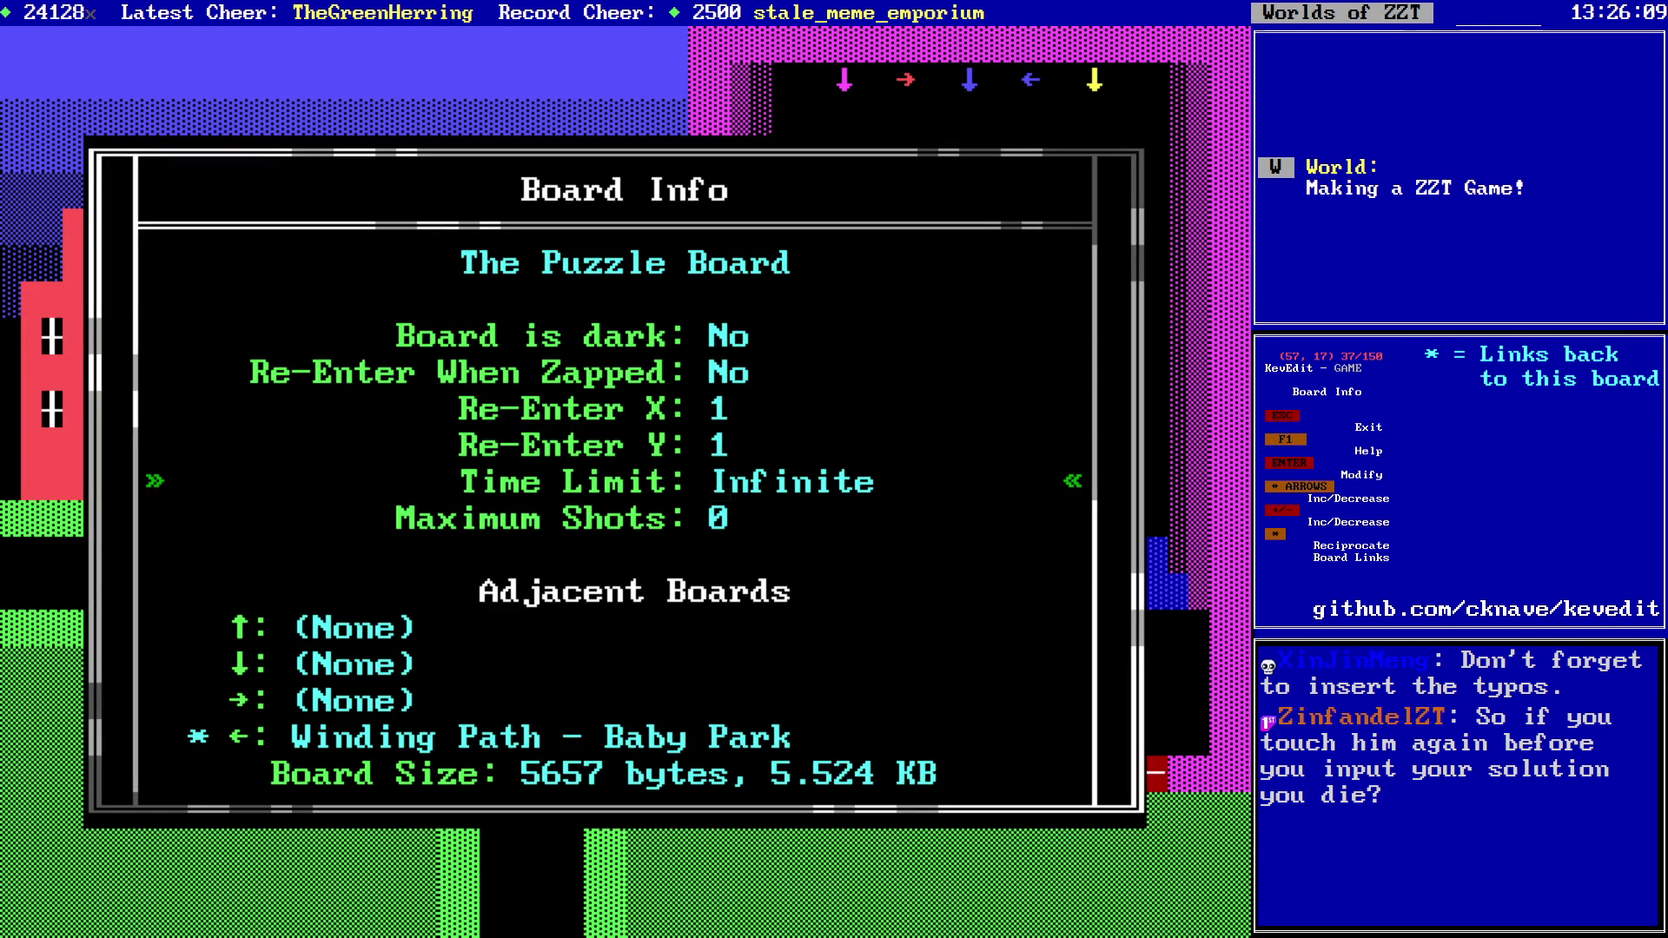
pyautogui.press('Escape')
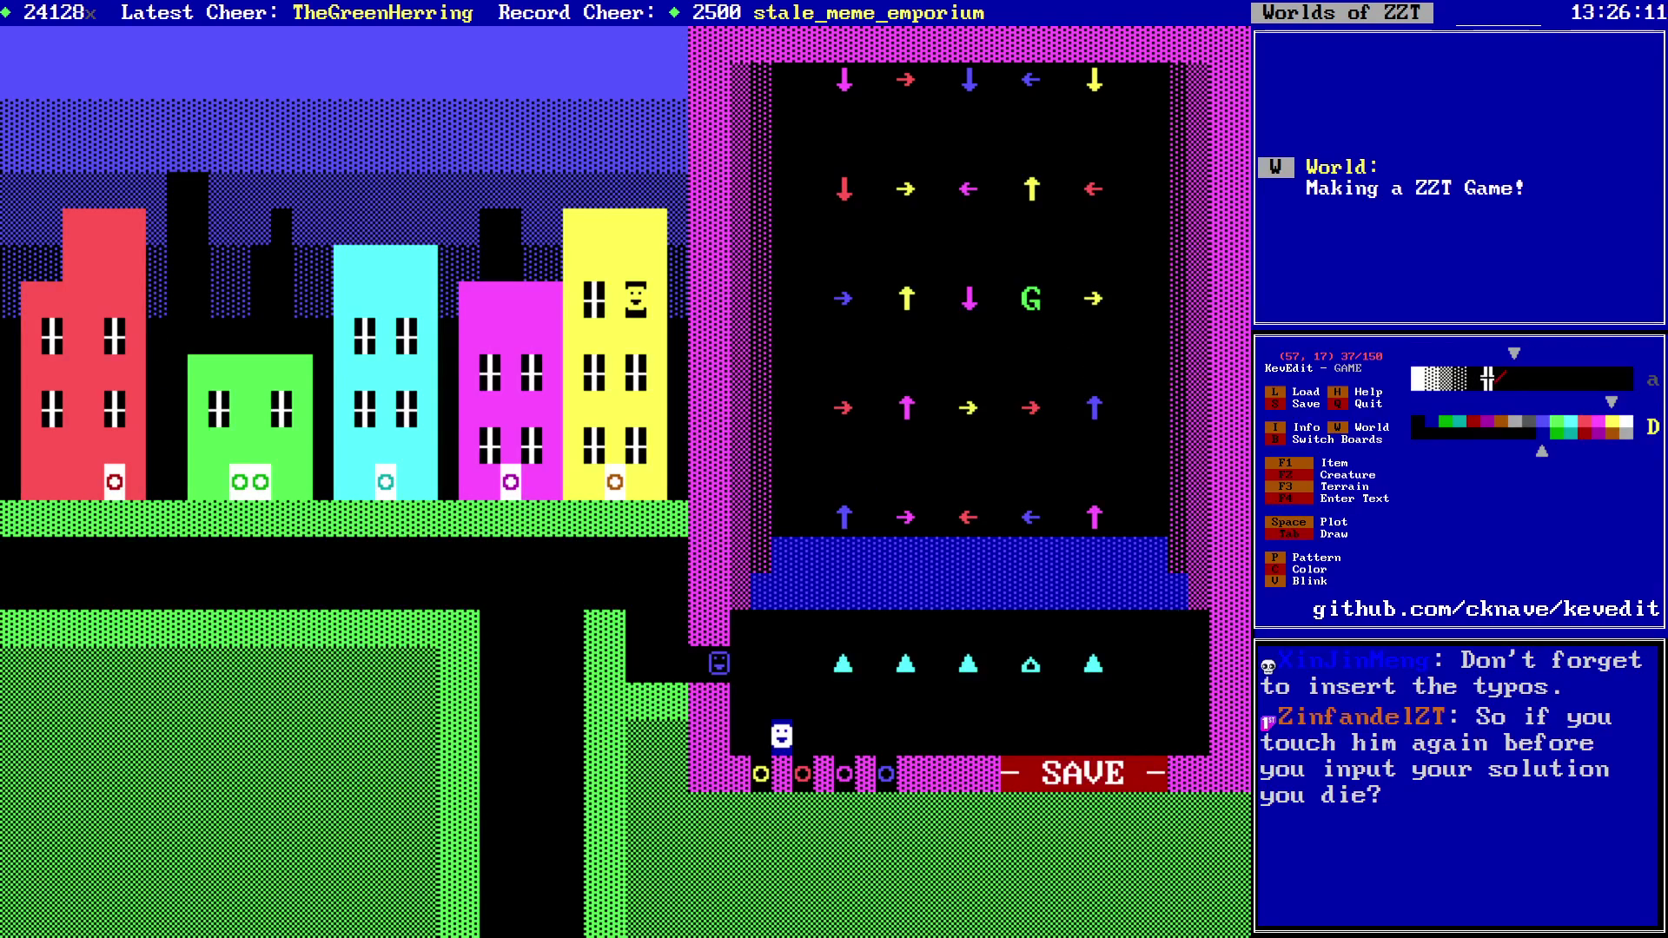
pyautogui.hotkey('alt', 'Left')
pyautogui.hotkey('alt', 'Left')
pyautogui.hotkey('alt', 'Left')
pyautogui.press('s')
pyautogui.press('Return')
# Step: Read the Artist's script from "That's art baby!" up to the #if not crown shucks line
pyautogui.hotkey('alt', 'Right')
pyautogui.press('Down')
pyautogui.press('Left')
pyautogui.press('Left')
pyautogui.press('Return')
pyautogui.press('Return')
pyautogui.press('Down')
pyautogui.press('Down')
pyautogui.press('Down')
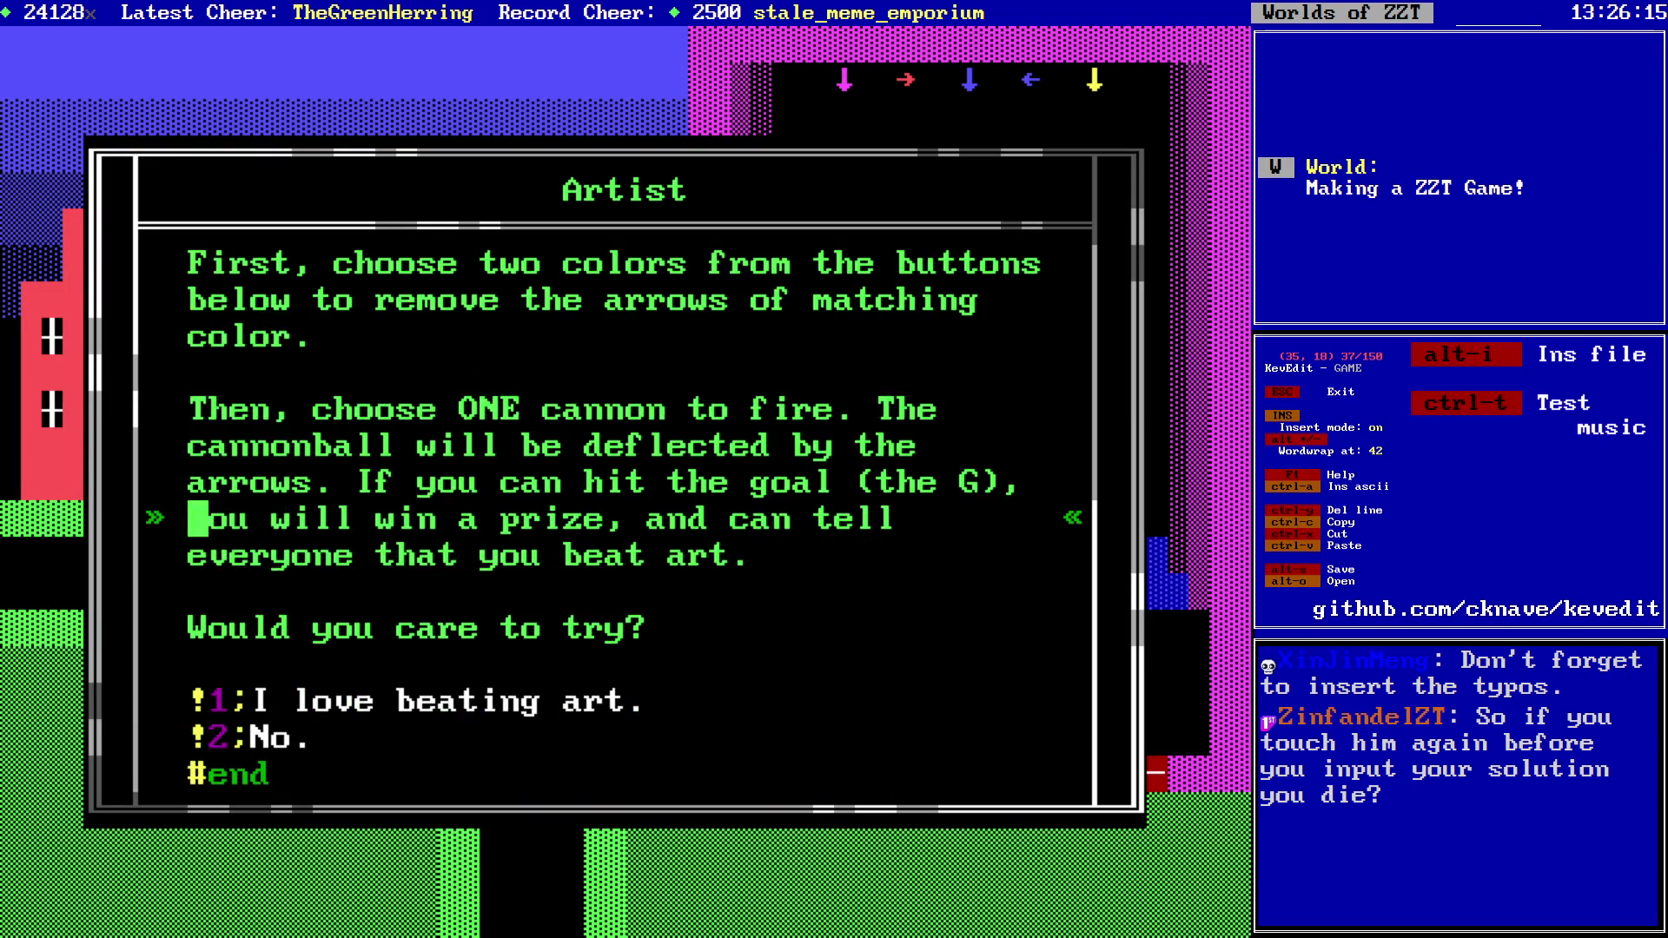
pyautogui.press('Down')
pyautogui.press('Down')
pyautogui.press('Down')
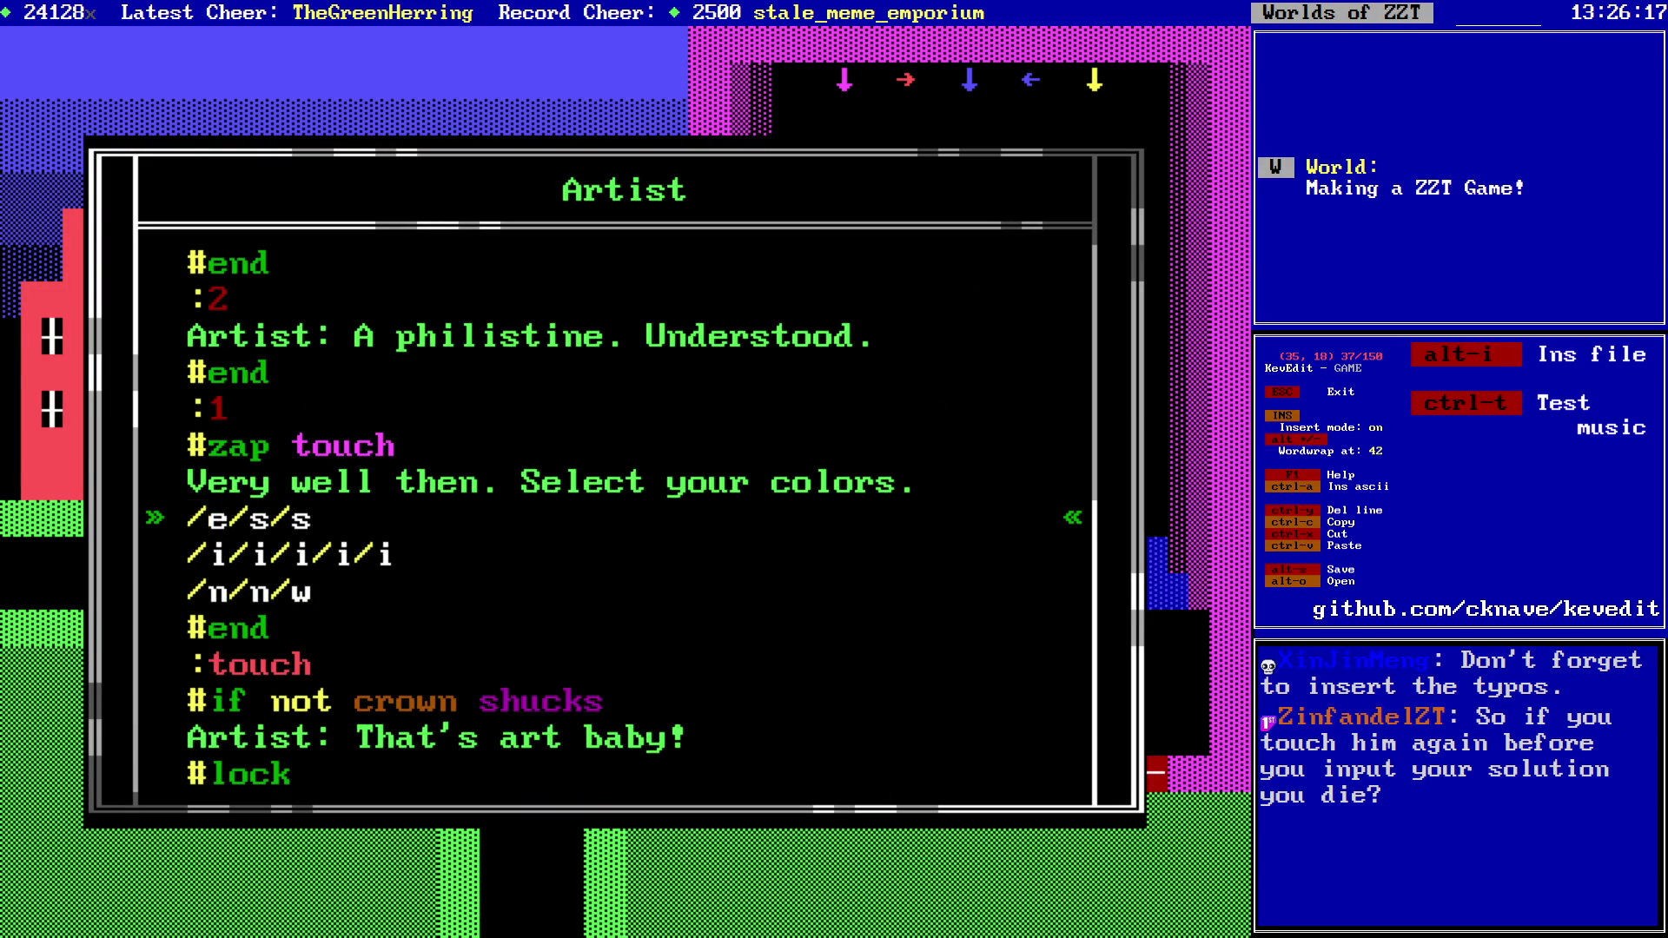
pyautogui.press('Down')
pyautogui.press('Down')
pyautogui.press('Down')
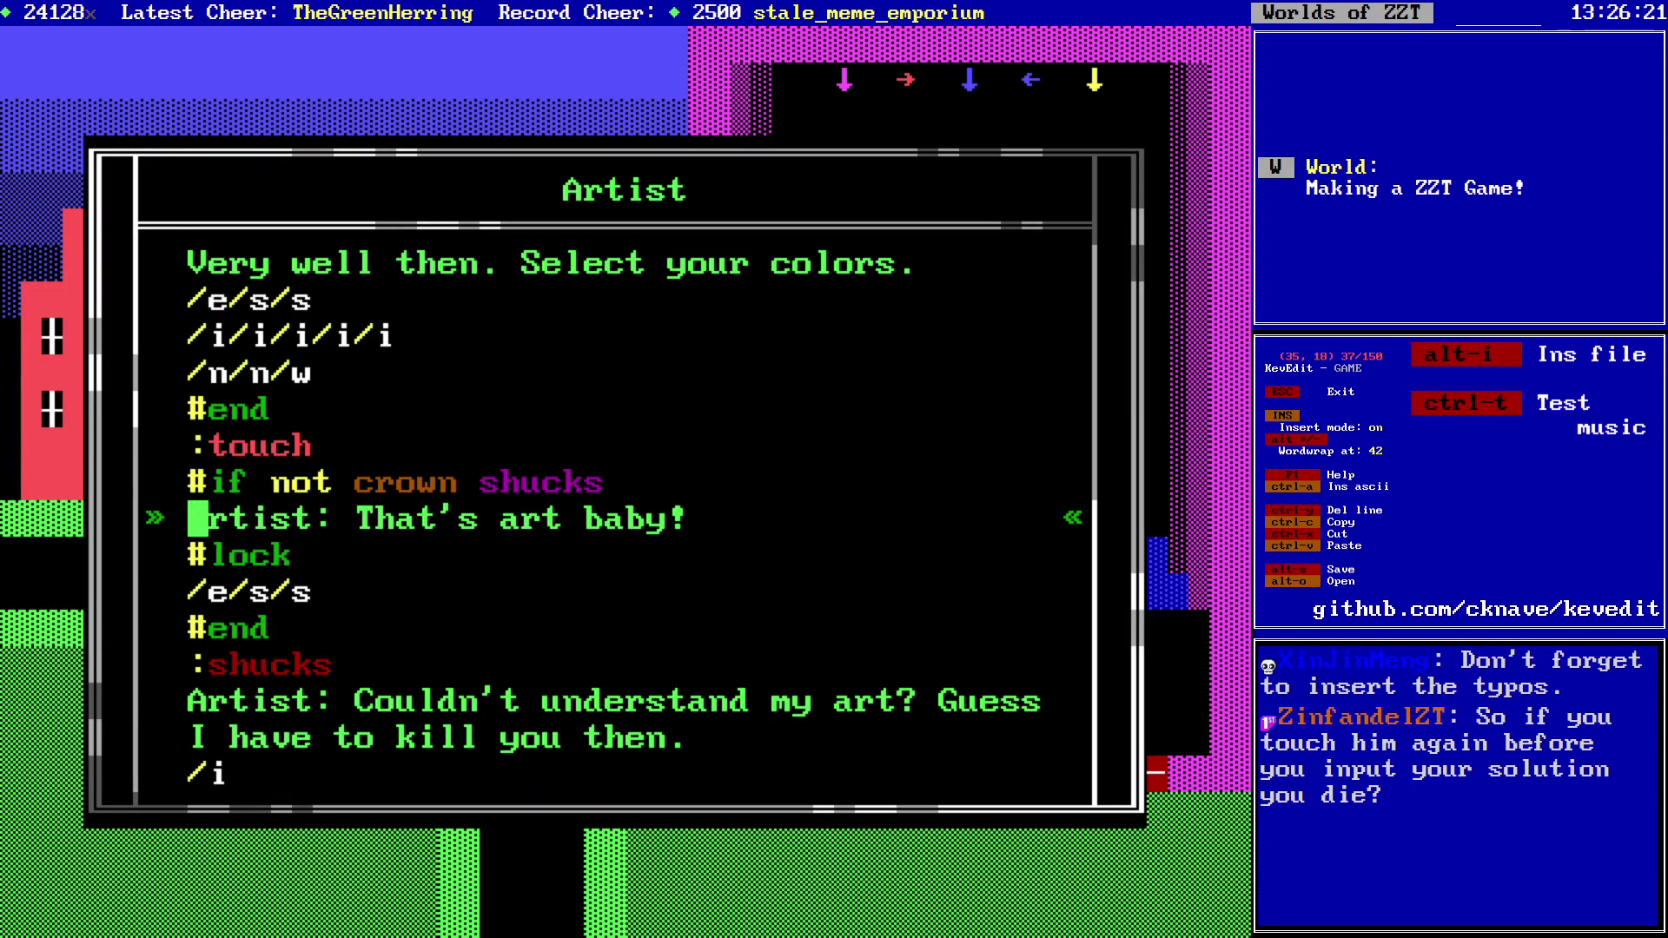
pyautogui.press('Up')
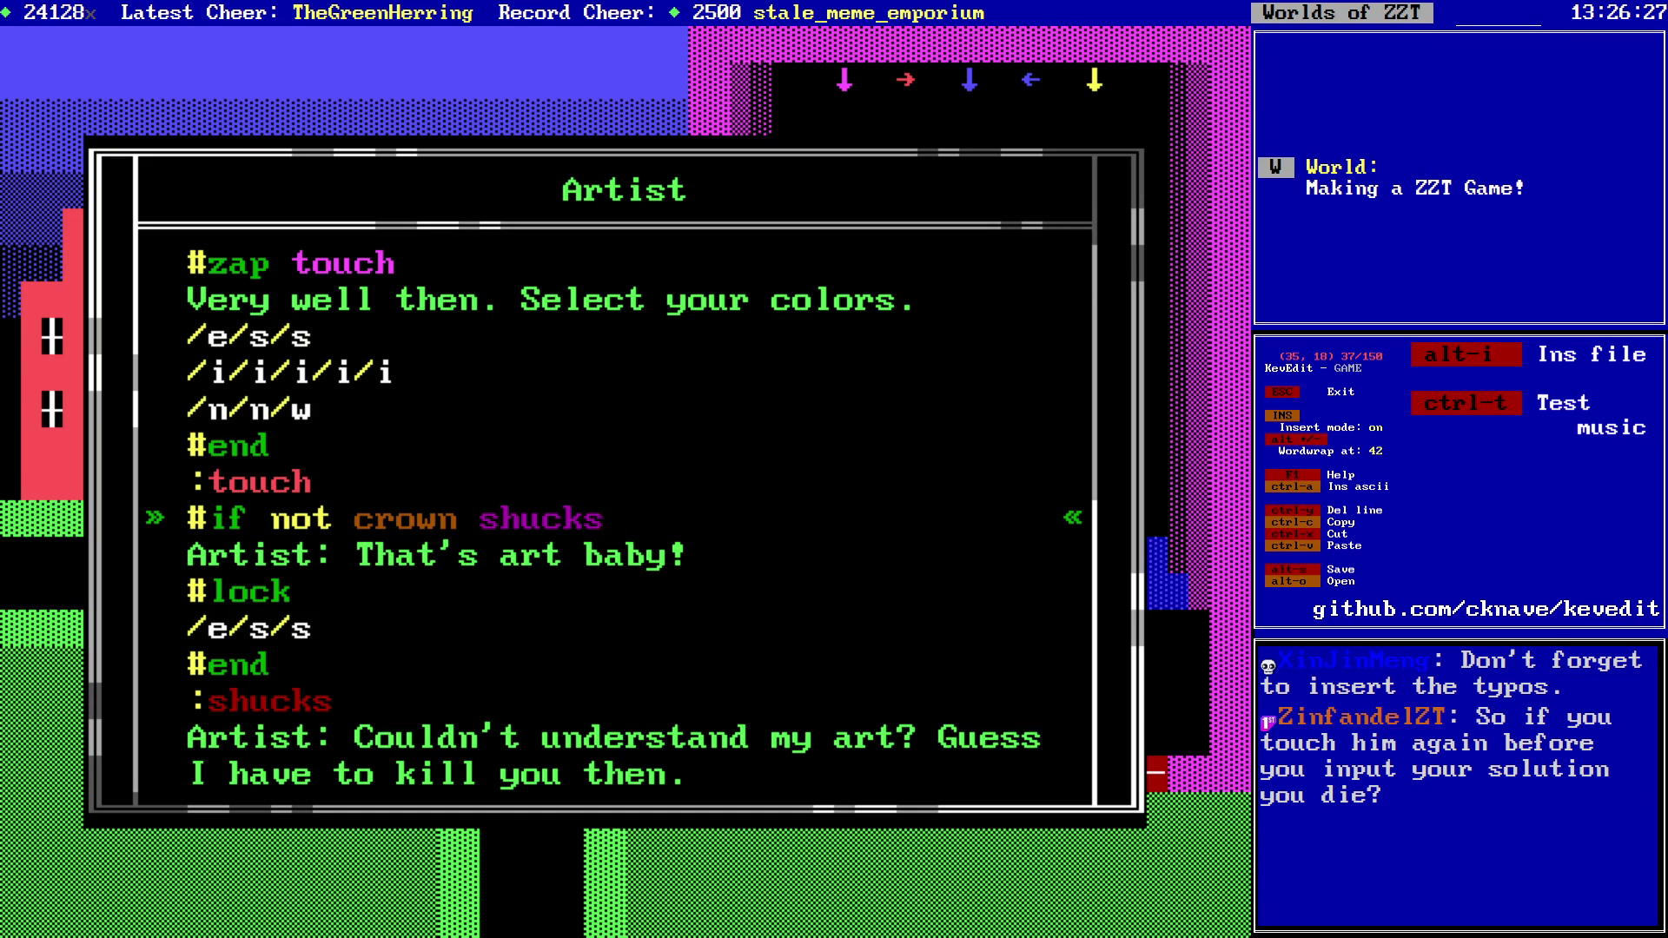
pyautogui.press('Escape')
pyautogui.press('Right')
pyautogui.press('Right')
# Step: Add a '#set tried' line after #char 127 in the first cannon's :stop section
pyautogui.press('Return')
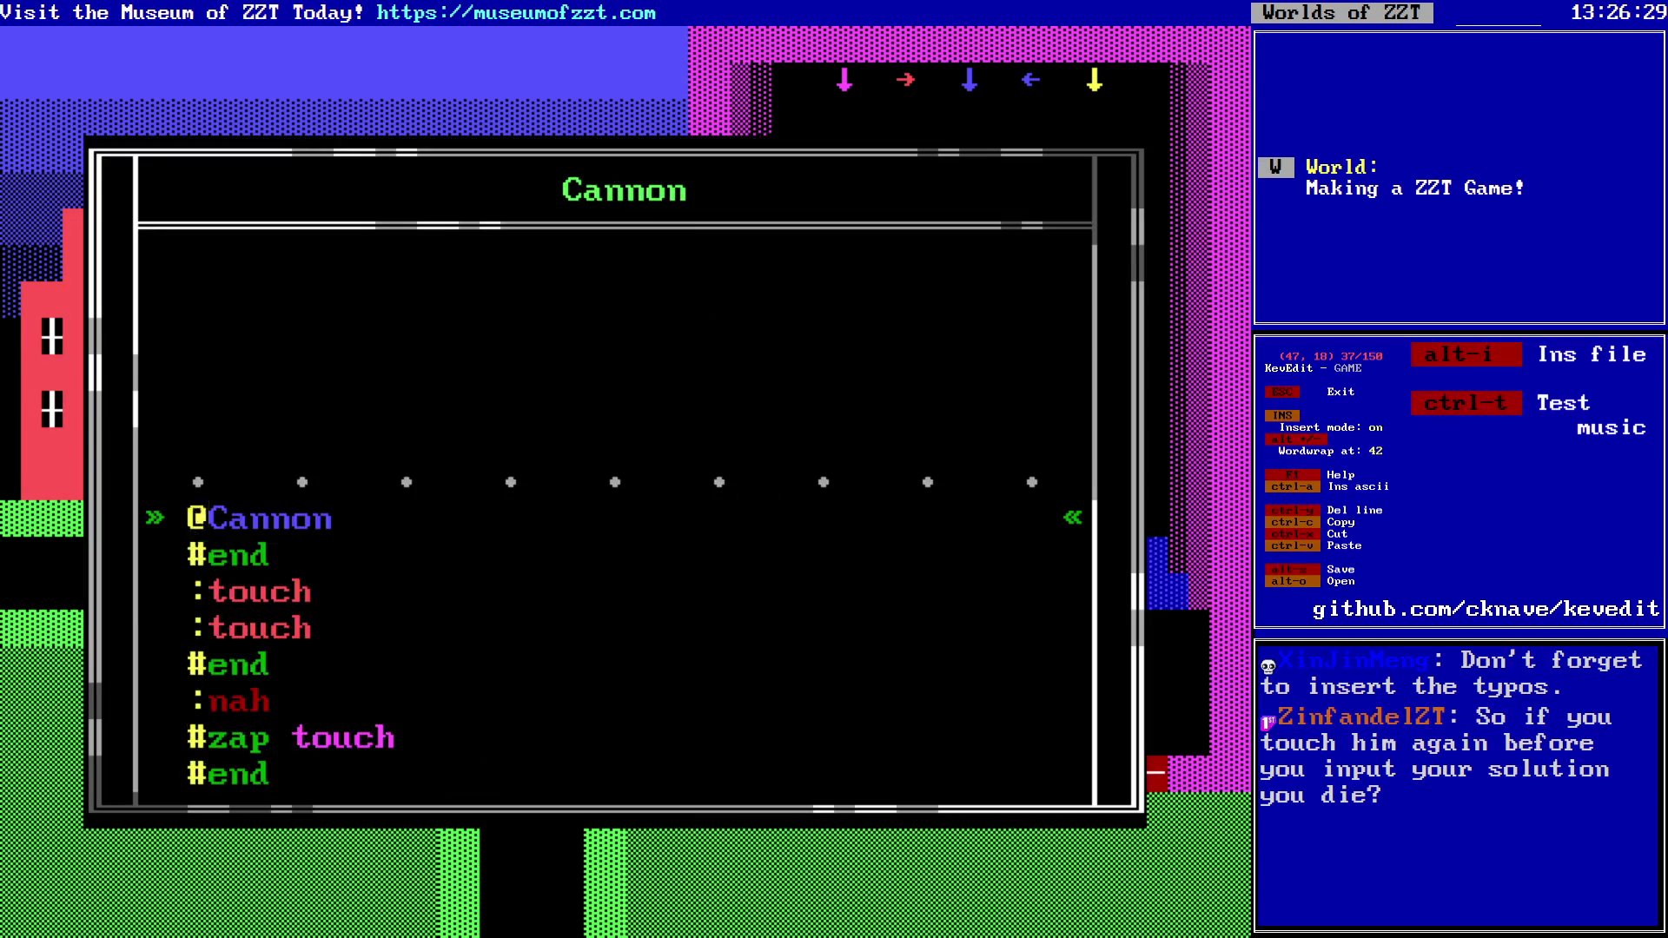
pyautogui.press('pagedown')
pyautogui.press('pagedown')
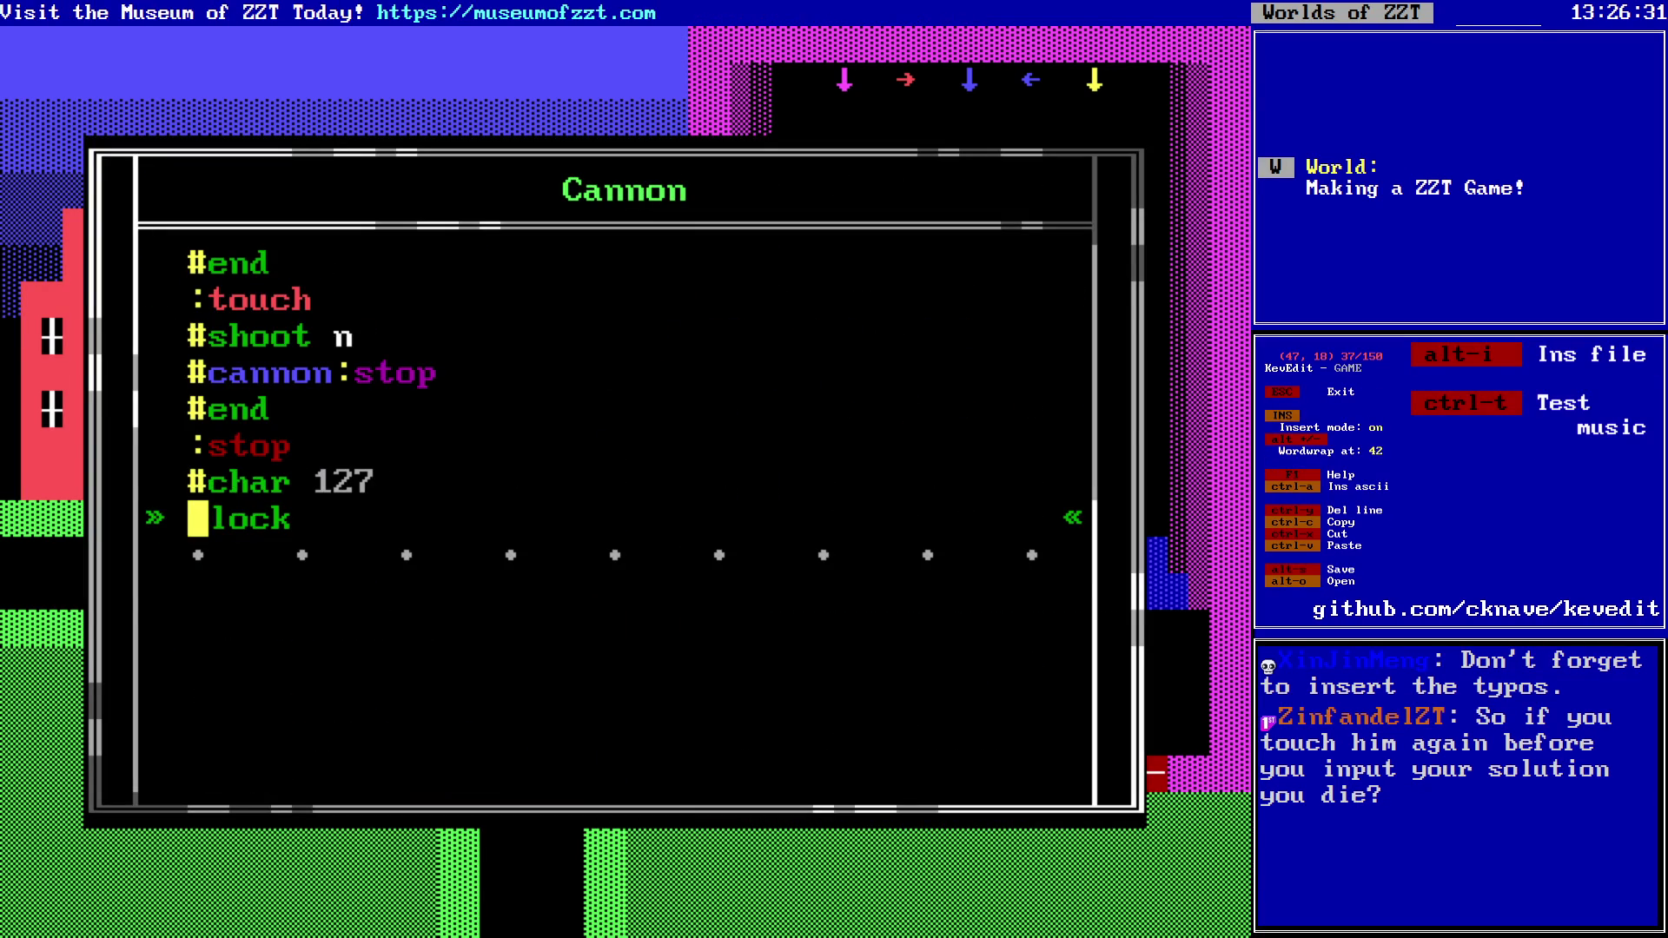
pyautogui.press('Up')
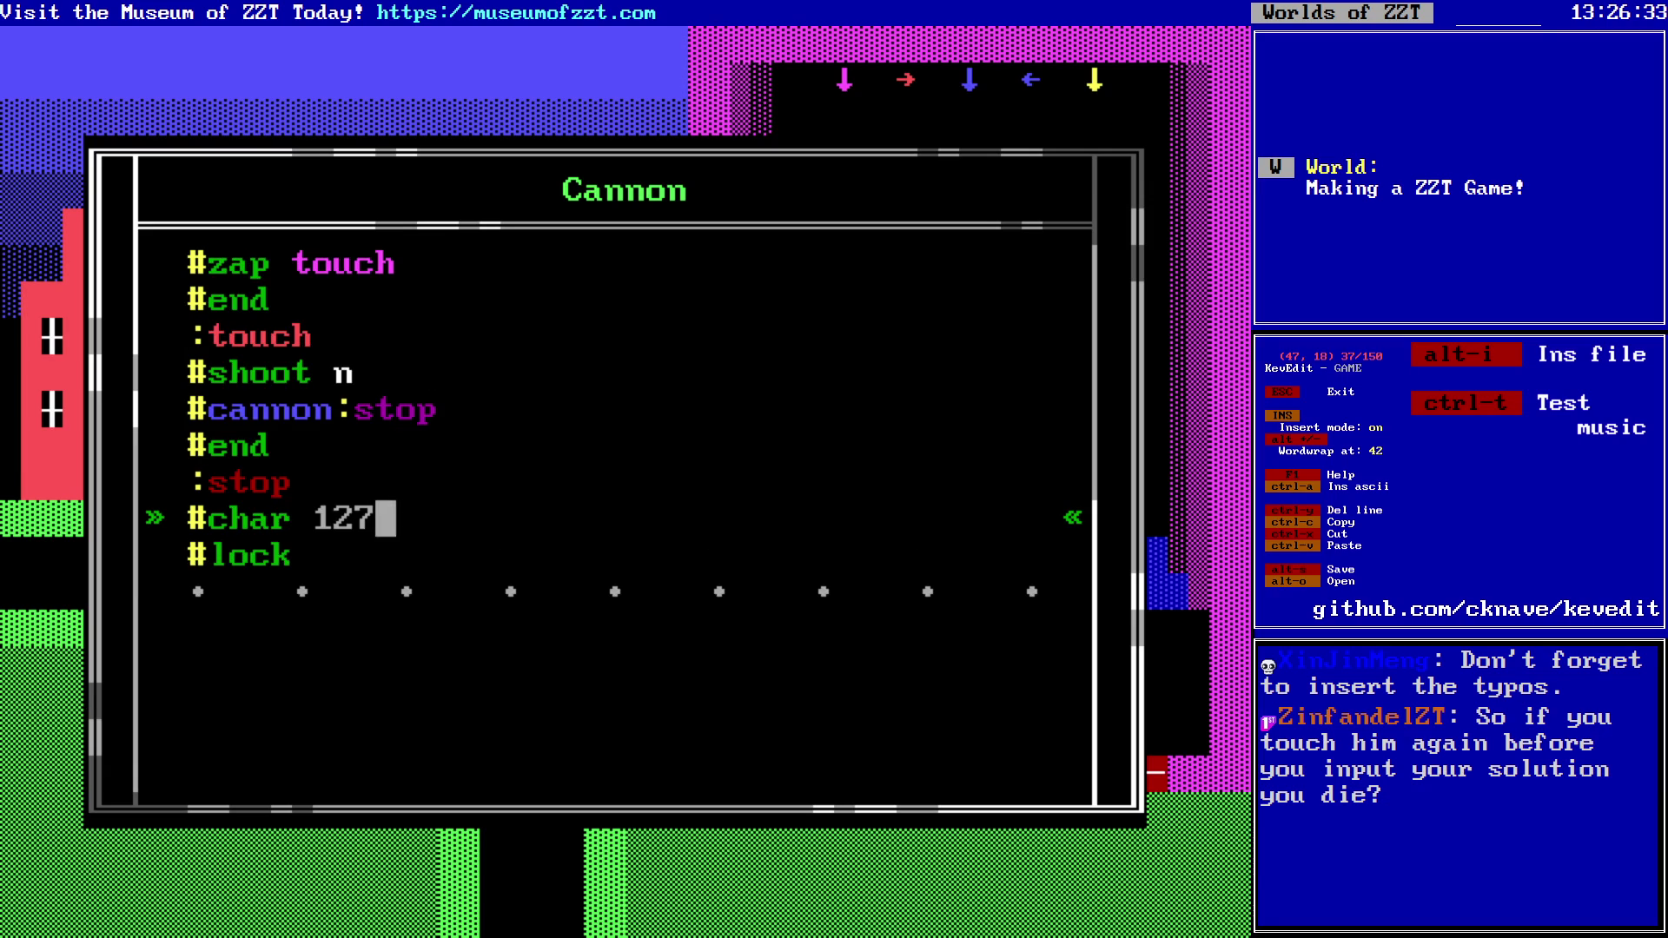
pyautogui.press('Up')
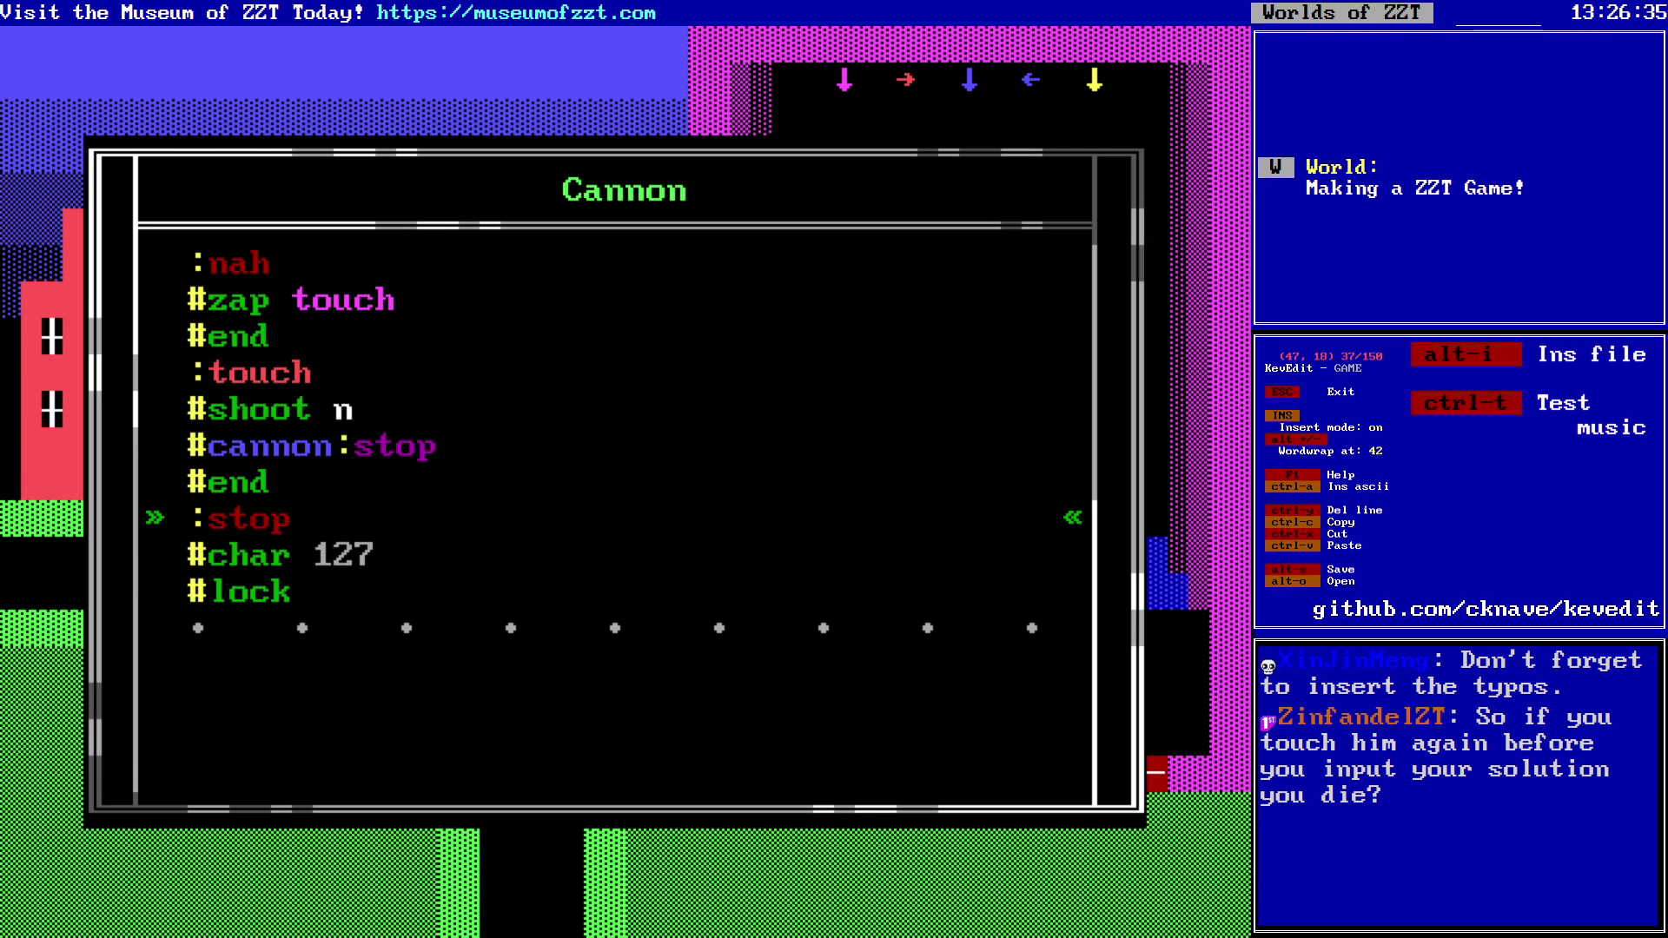
pyautogui.press('Down')
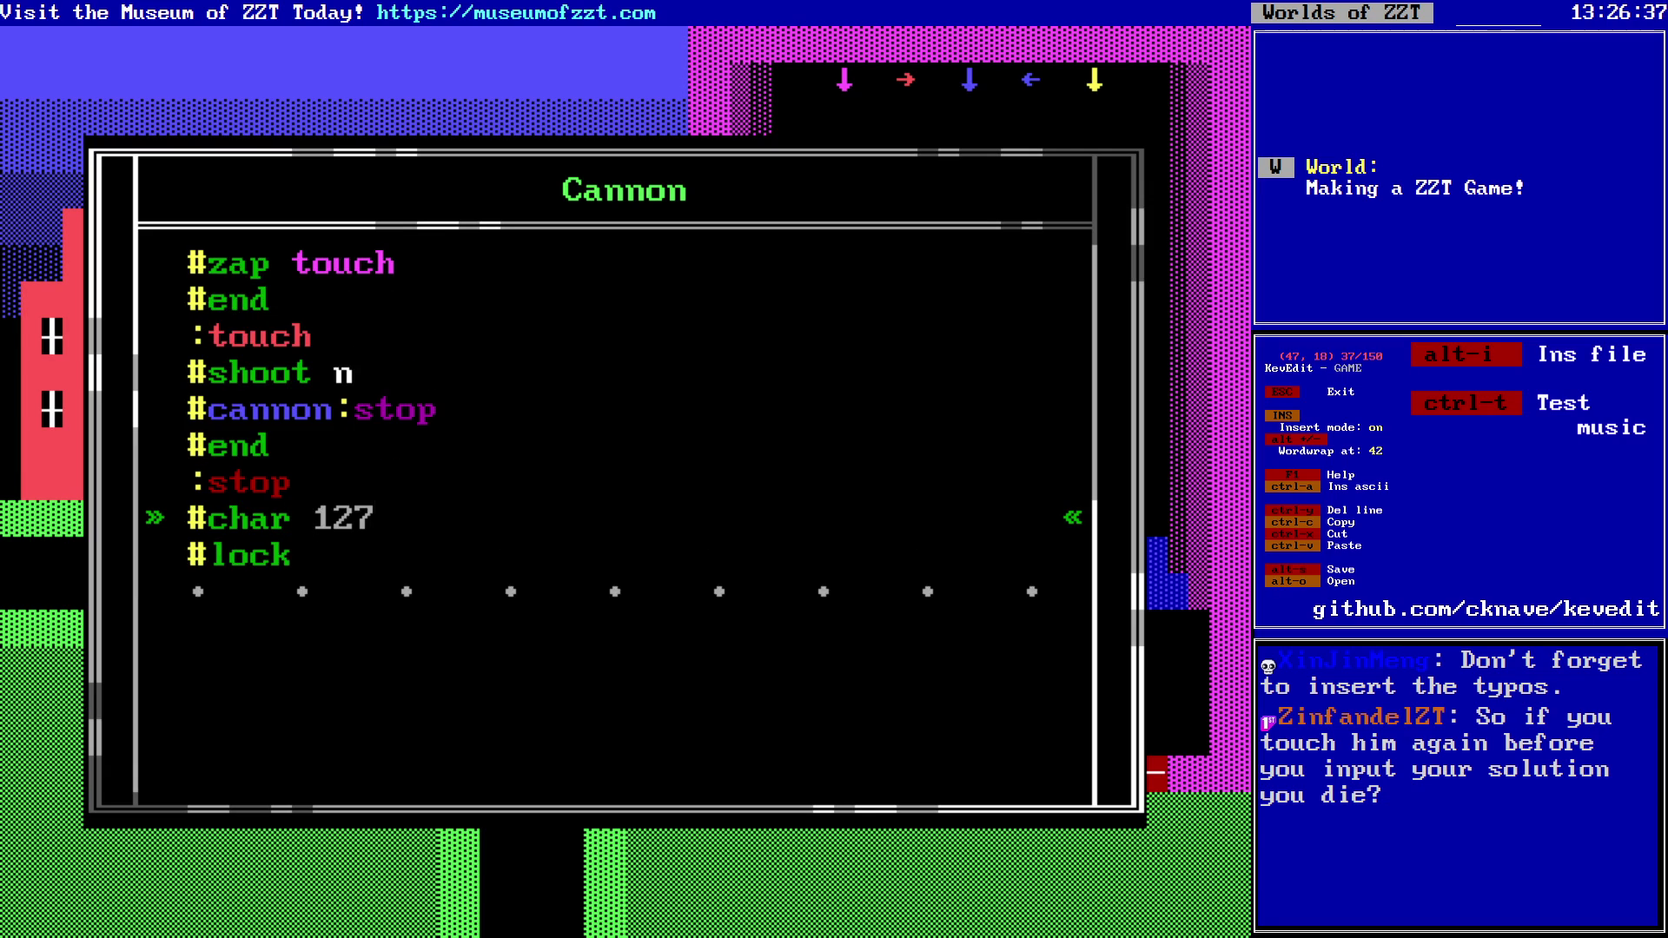
pyautogui.press('Return')
pyautogui.write('#se')
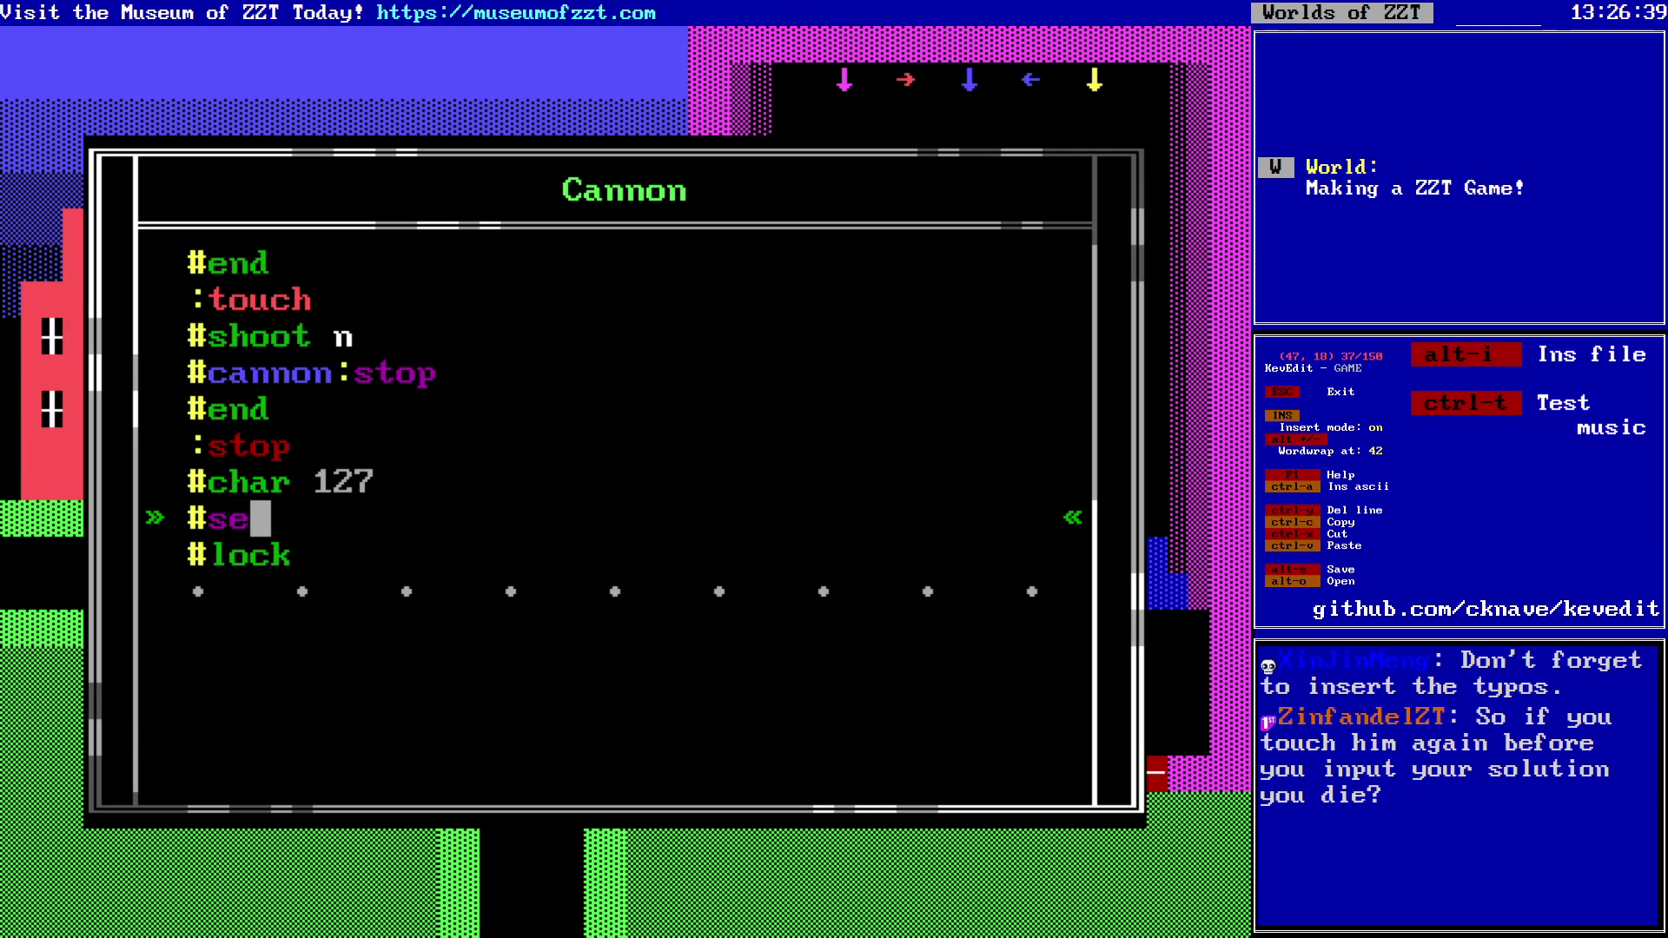
pyautogui.write('t tried')
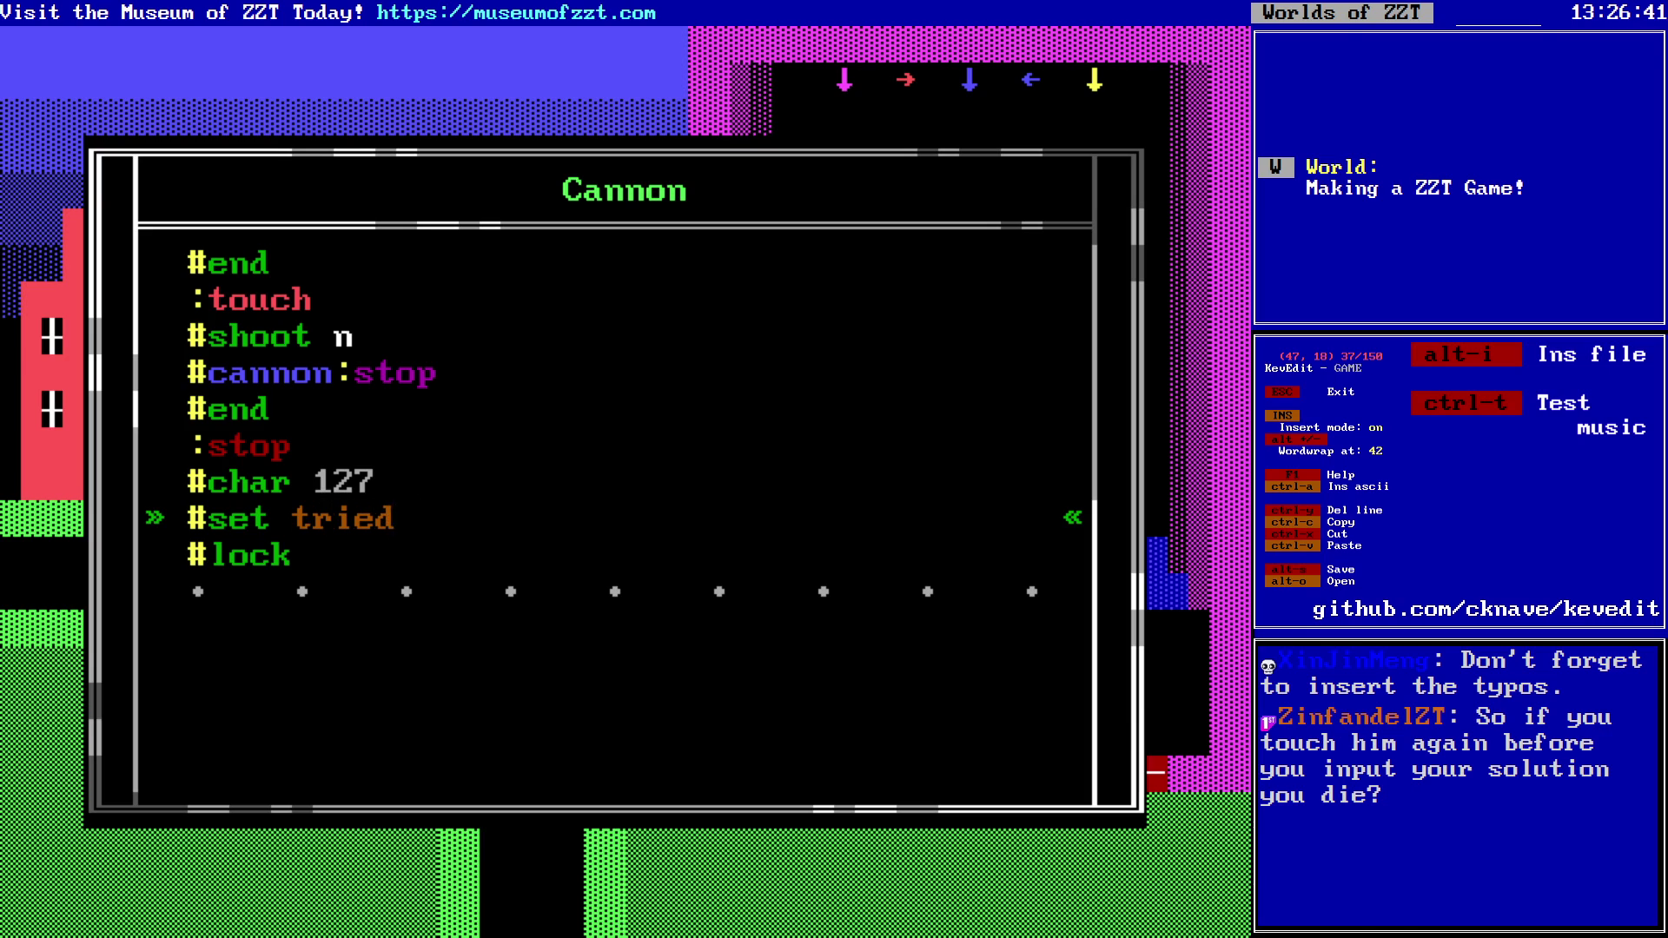
# Step: Copy the '#set tried' line and paste it above #lock in the next cannon's code
pyautogui.press('Escape')
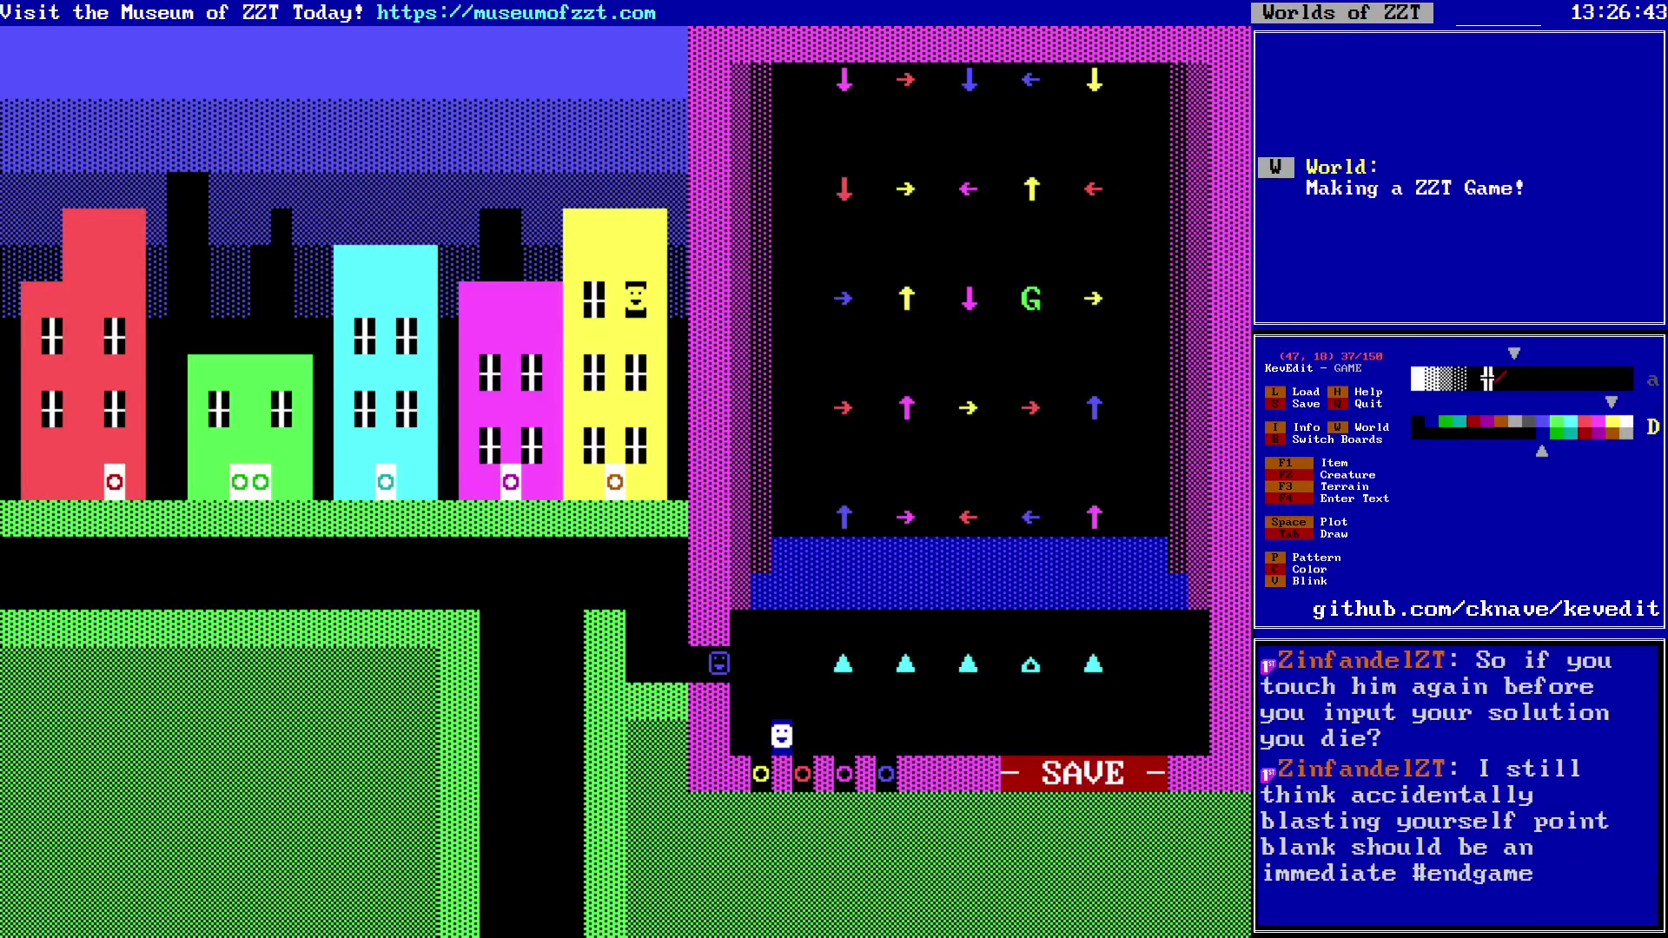
pyautogui.press('Return')
pyautogui.press('pagedown')
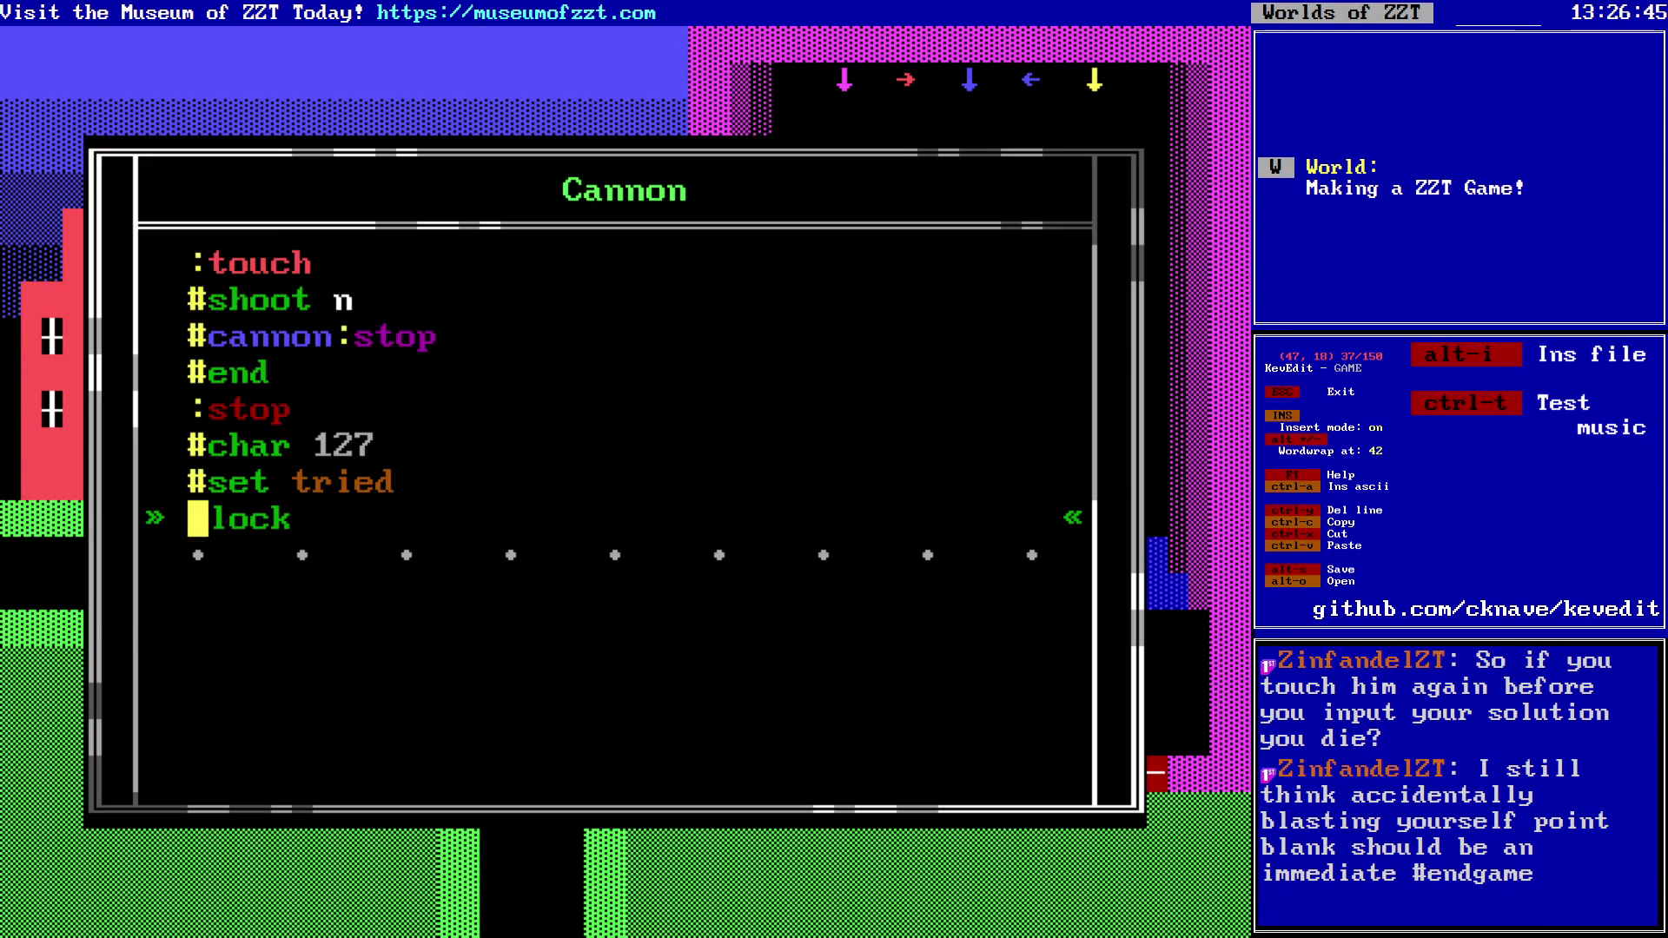
pyautogui.press('Up')
pyautogui.hotkey('shift', 'End')
pyautogui.hotkey('ctrl', 'c')
pyautogui.press('Escape')
pyautogui.press('Escape')
pyautogui.press('Left')
pyautogui.press('Left')
pyautogui.press('Left')
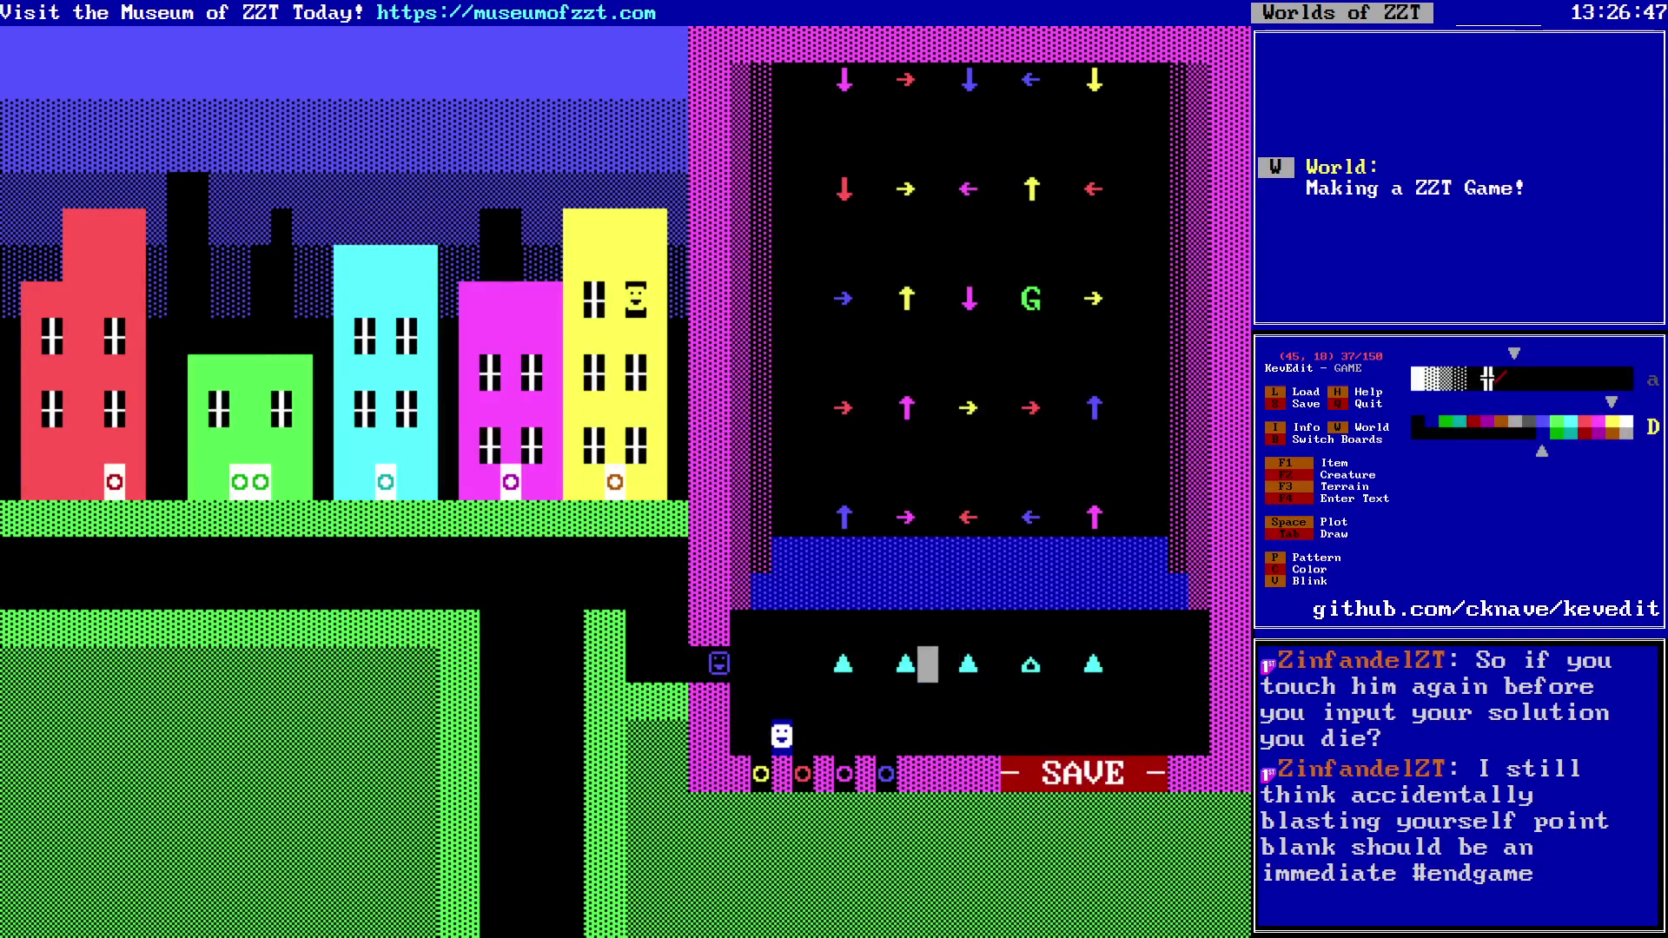
pyautogui.press('Return')
pyautogui.press('pagedown')
pyautogui.press('Up')
# Step: Paste '#set tried' above #lock in the remaining cannons on the row
pyautogui.press('Up')
pyautogui.press('End')
pyautogui.press('Return')
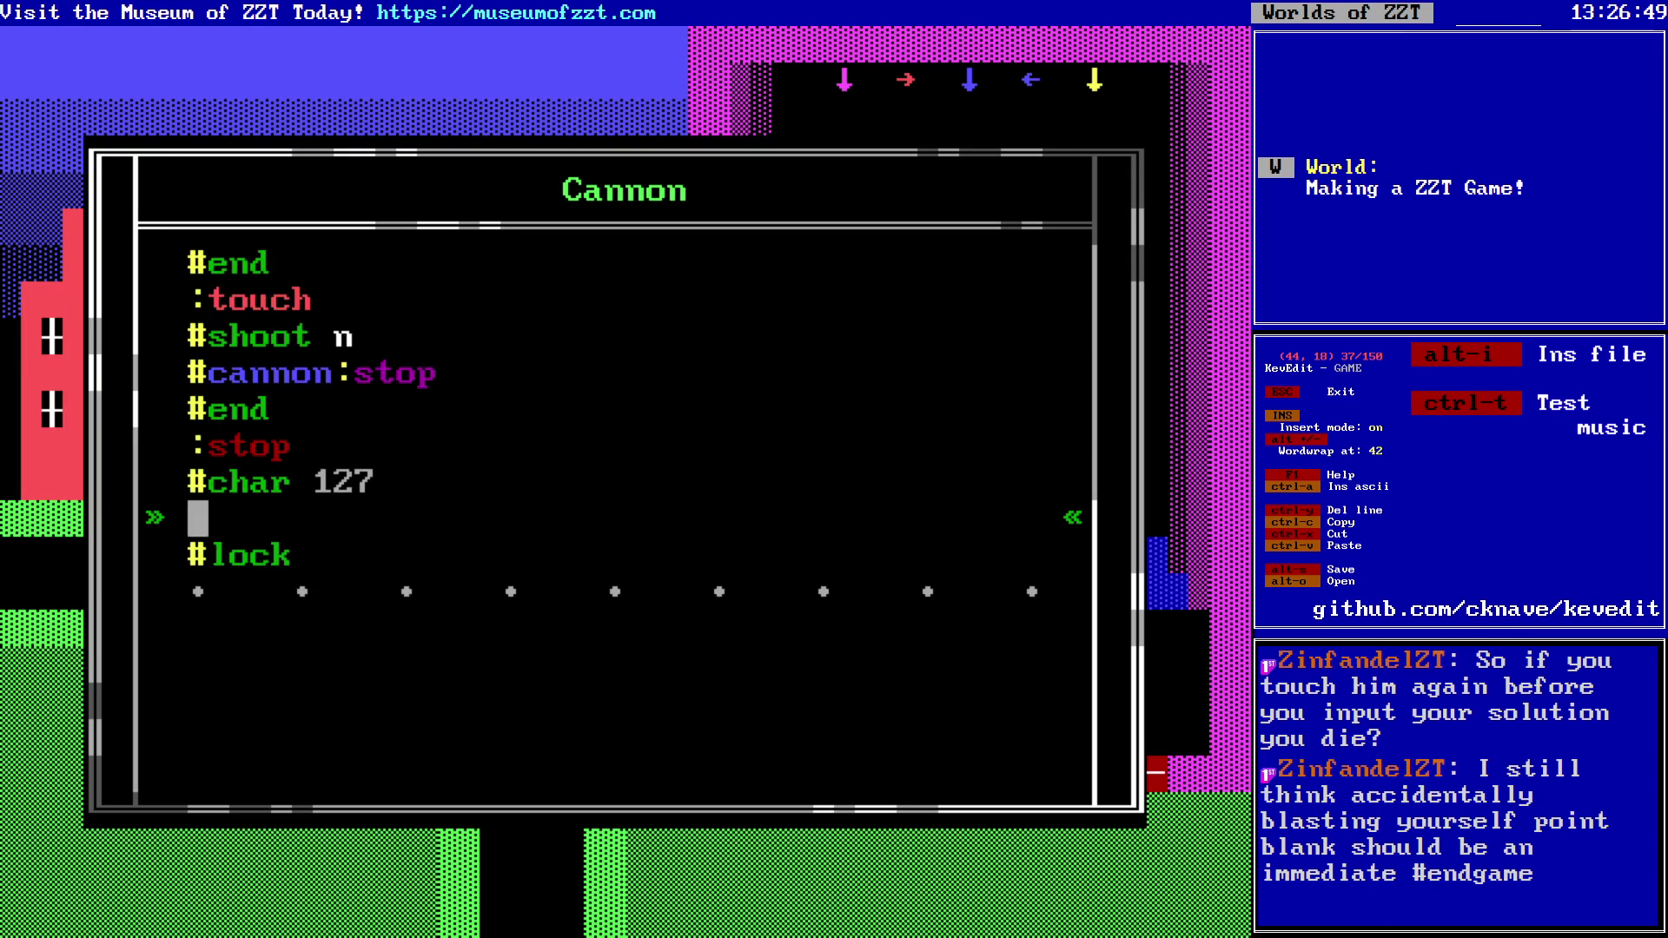
pyautogui.hotkey('ctrl', 'v')
pyautogui.press('Escape')
pyautogui.press('Escape')
pyautogui.press('Left')
pyautogui.press('Left')
pyautogui.press('Left')
pyautogui.press('Return')
pyautogui.press('pagedown')
pyautogui.press('Up')
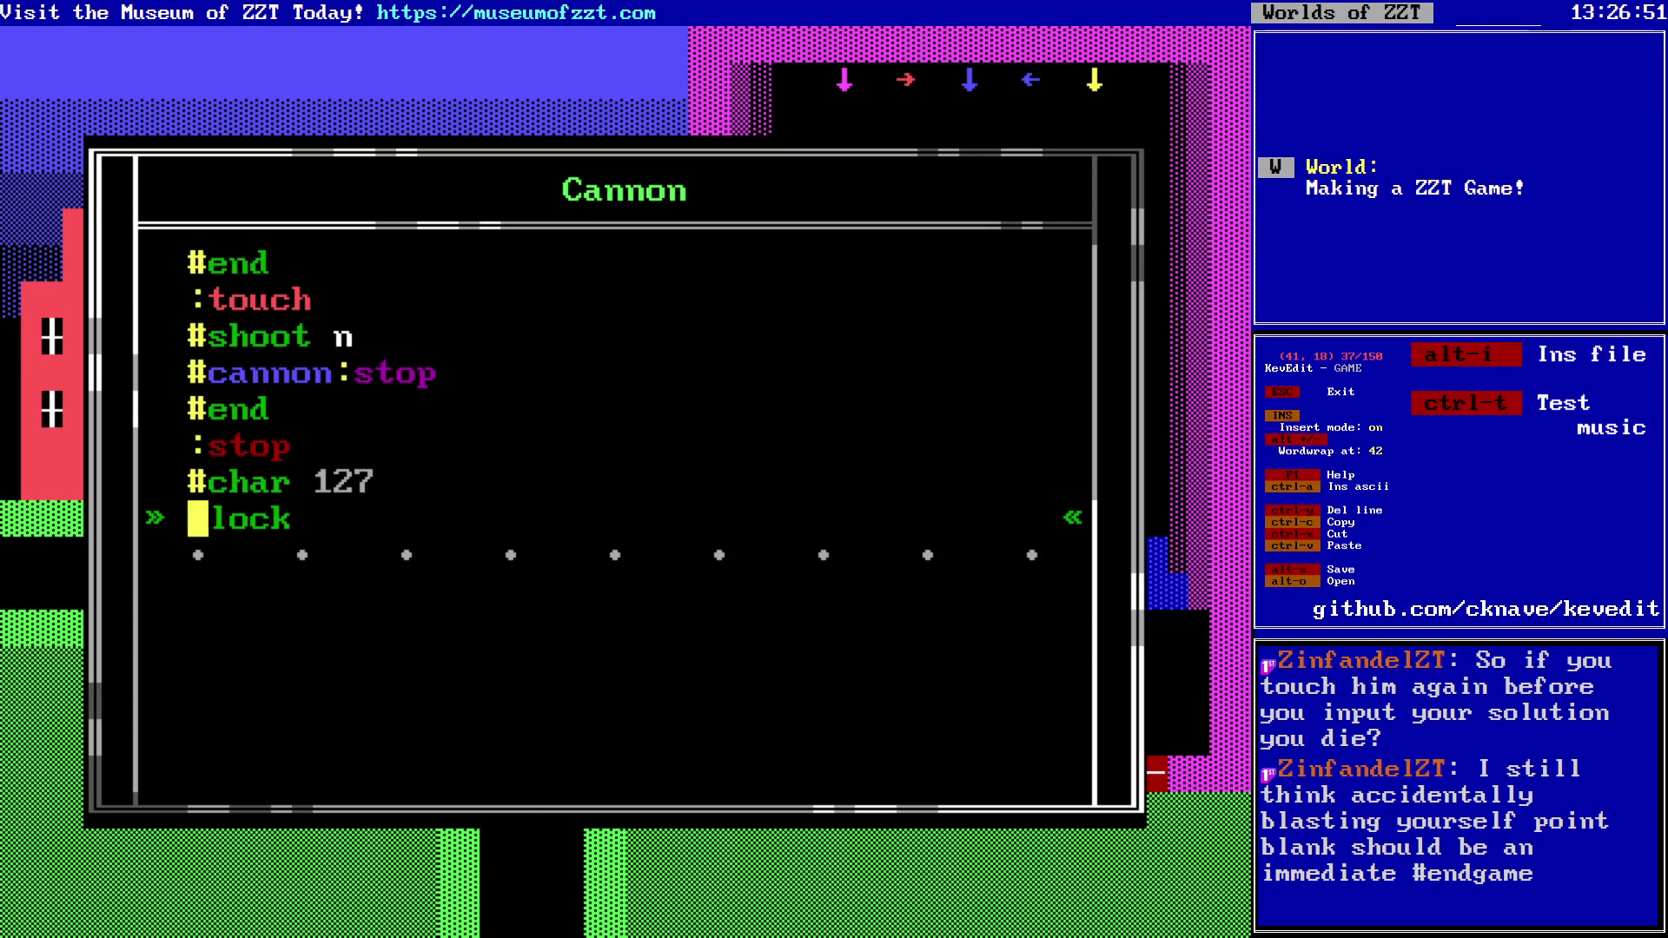
pyautogui.press('Up')
pyautogui.press('End')
pyautogui.press('Return')
pyautogui.hotkey('ctrl', 'v')
pyautogui.press('Escape')
pyautogui.press('Escape')
pyautogui.press('Right')
pyautogui.press('Right')
pyautogui.press('Right')
pyautogui.press('Return')
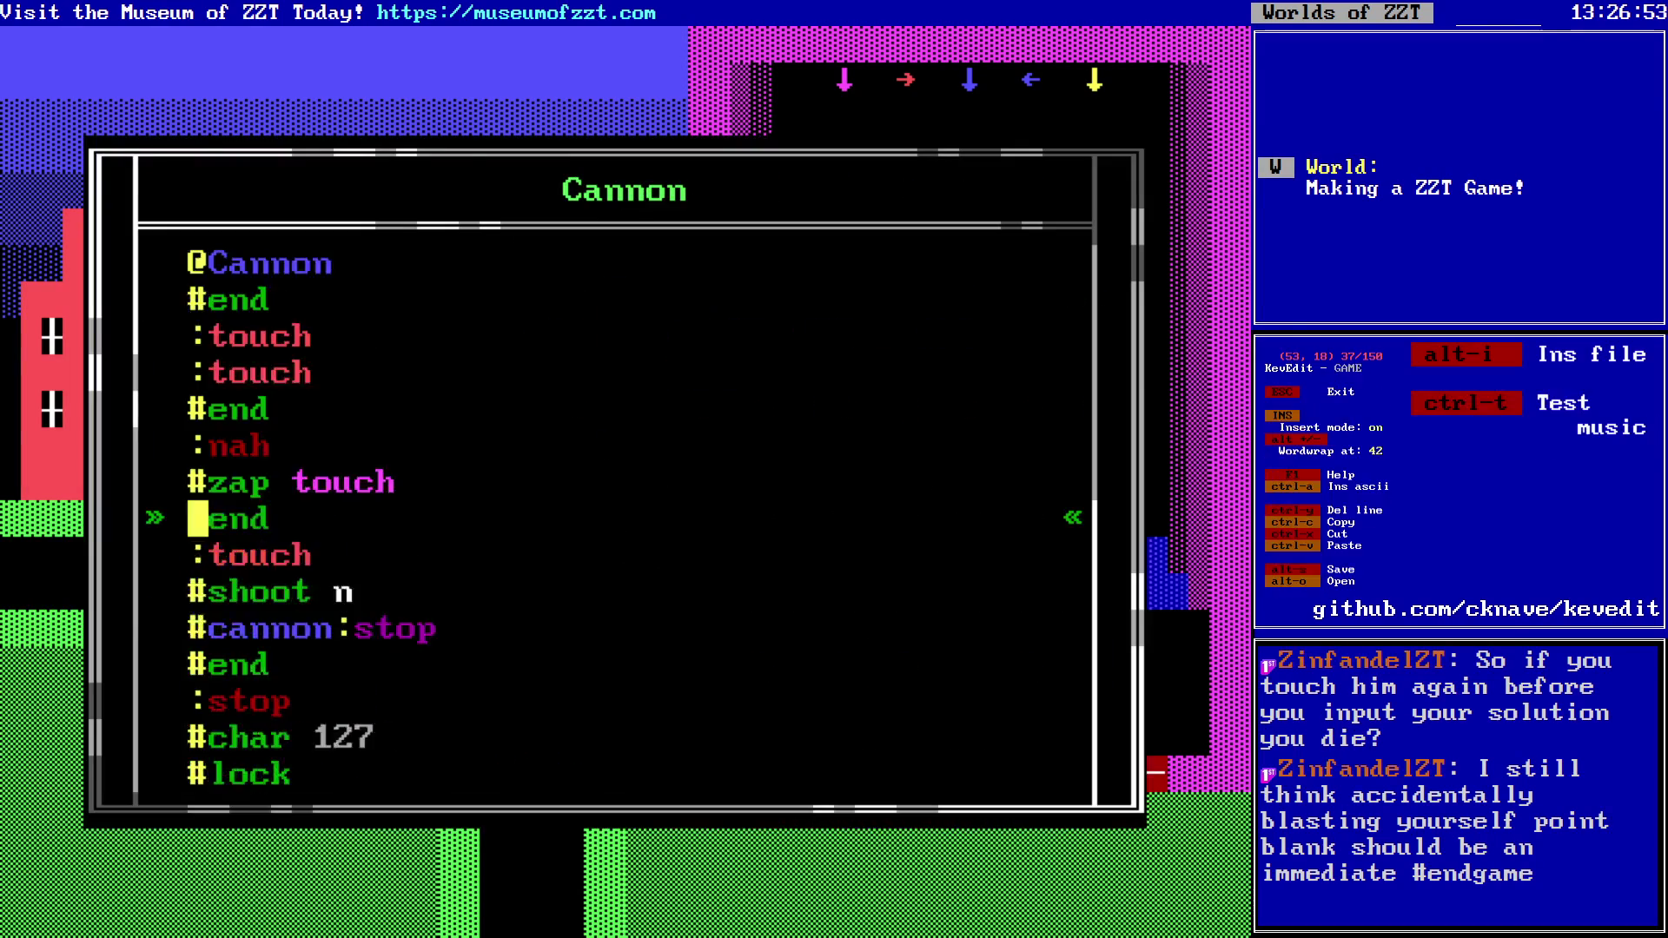
pyautogui.press('pagedown')
pyautogui.press('Up')
pyautogui.press('Up')
pyautogui.press('End')
pyautogui.press('Return')
pyautogui.hotkey('ctrl', 'v')
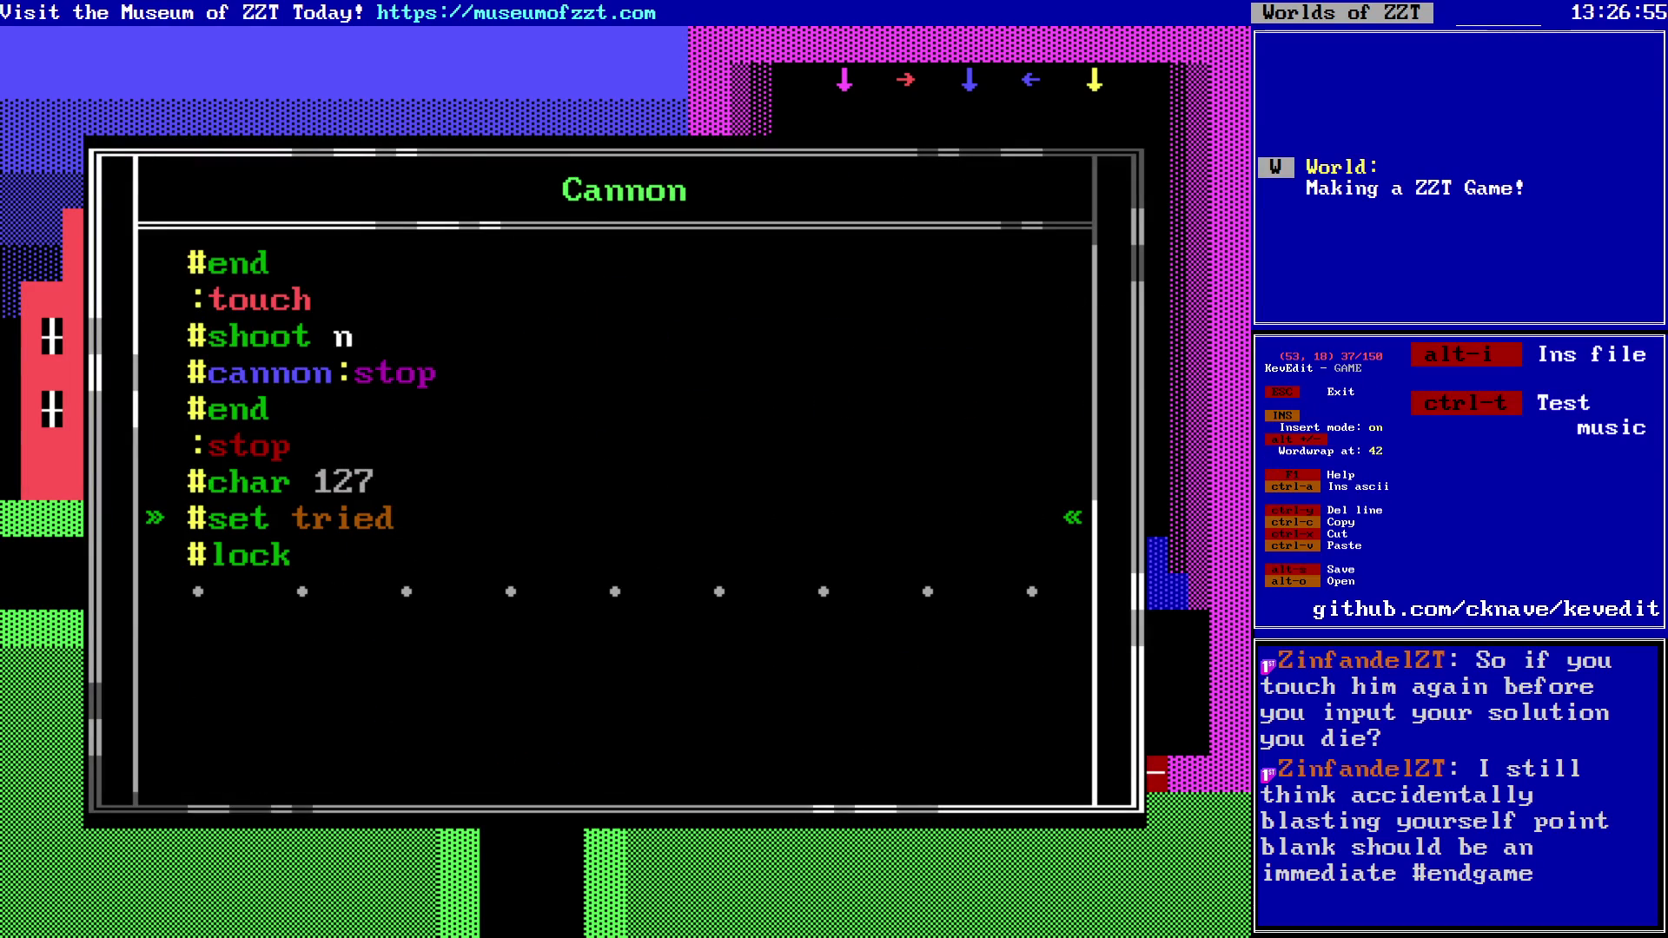
pyautogui.press('Escape')
pyautogui.press('Escape')
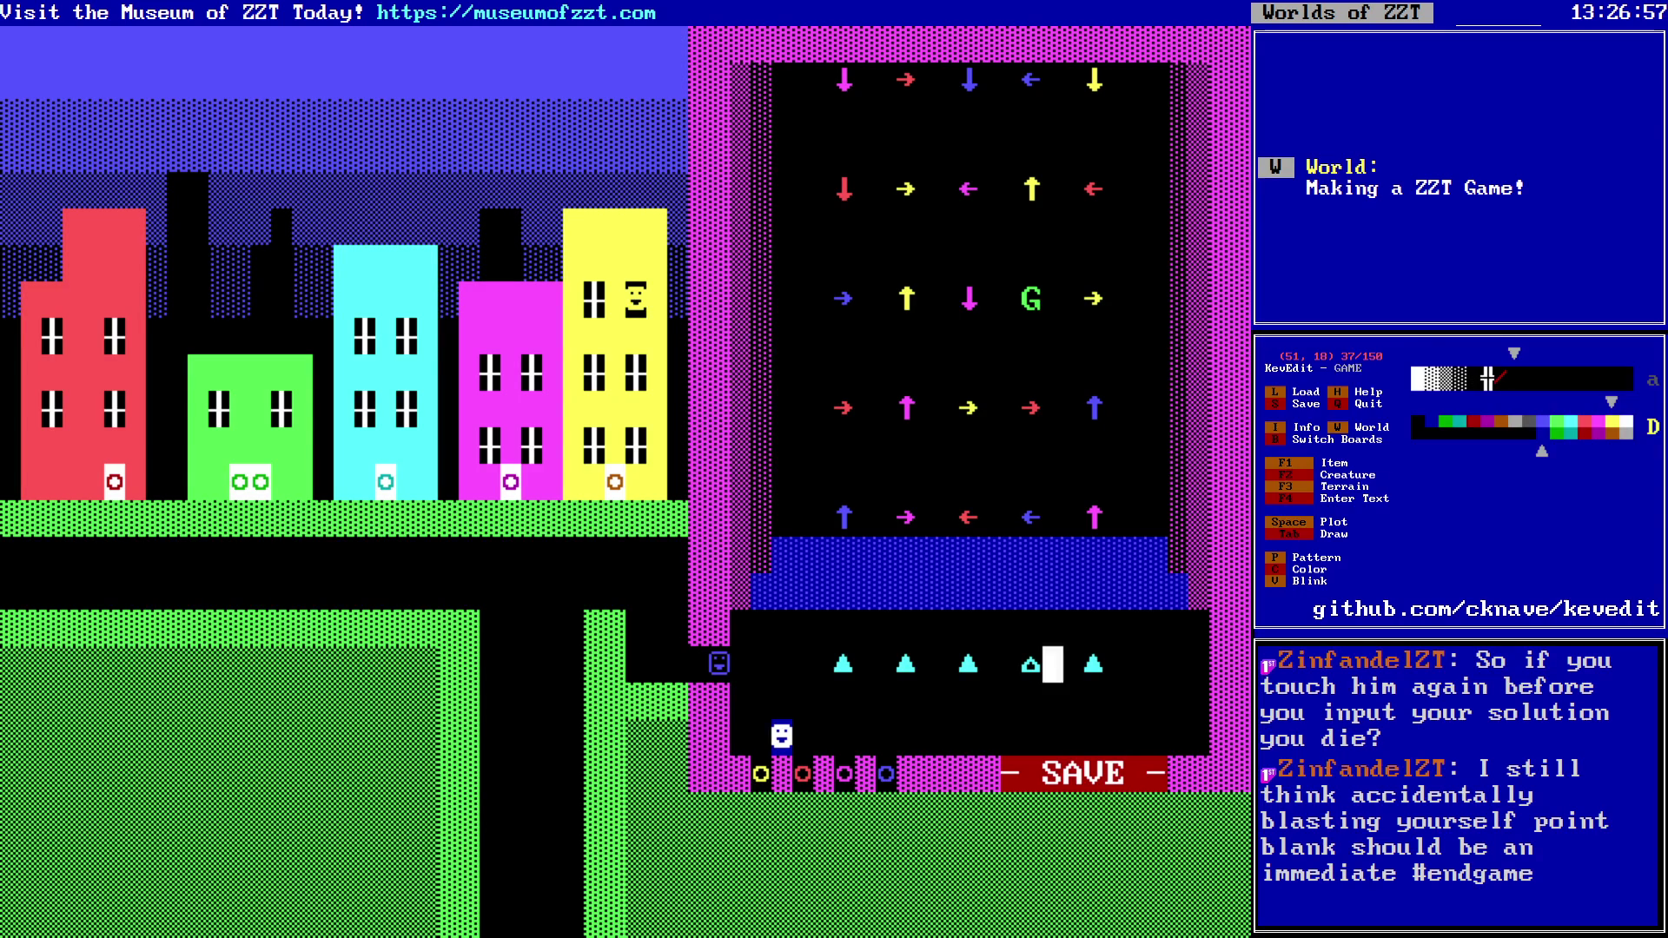
# Step: Select the Artist object and open its settings
pyautogui.press('Left')
pyautogui.press('Left')
pyautogui.press('Left')
pyautogui.press('Right')
pyautogui.press('Right')
pyautogui.press('Right')
pyautogui.press('Return')
# Step: Add '#if not tried waiting' on a new line below the Artist's :touch label
pyautogui.press('Return')
pyautogui.press('Down')
pyautogui.press('Down')
pyautogui.press('Down')
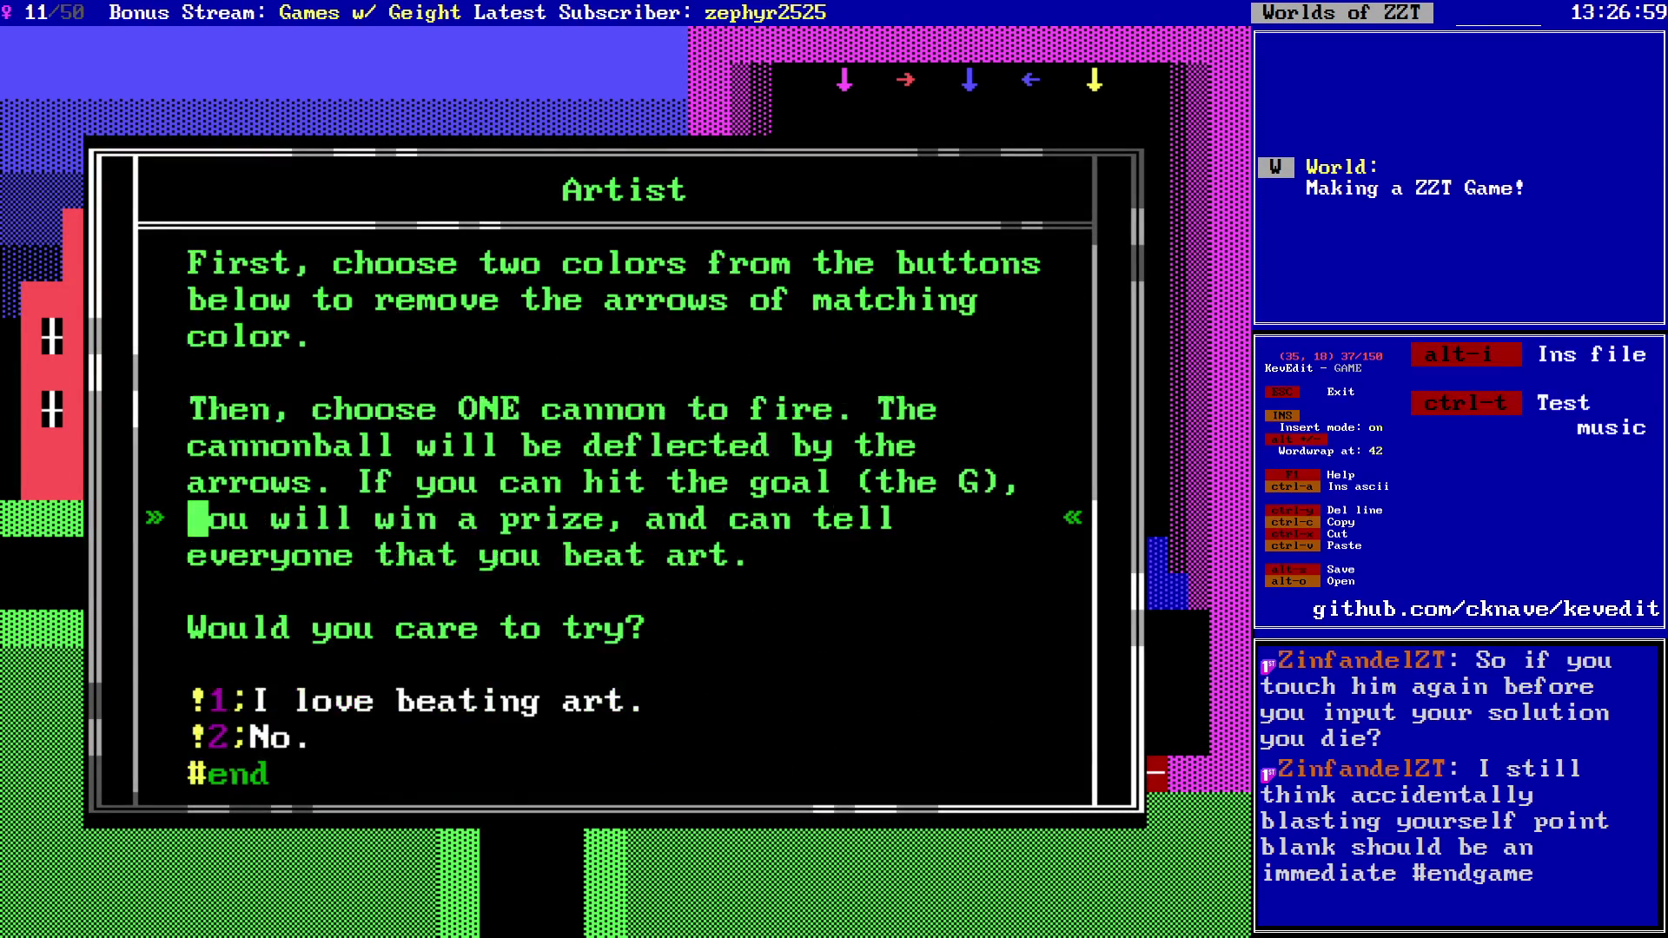
pyautogui.press('Up')
pyautogui.press('Up')
pyautogui.press('Up')
pyautogui.press('Return')
pyautogui.write('#if not crown shucks')
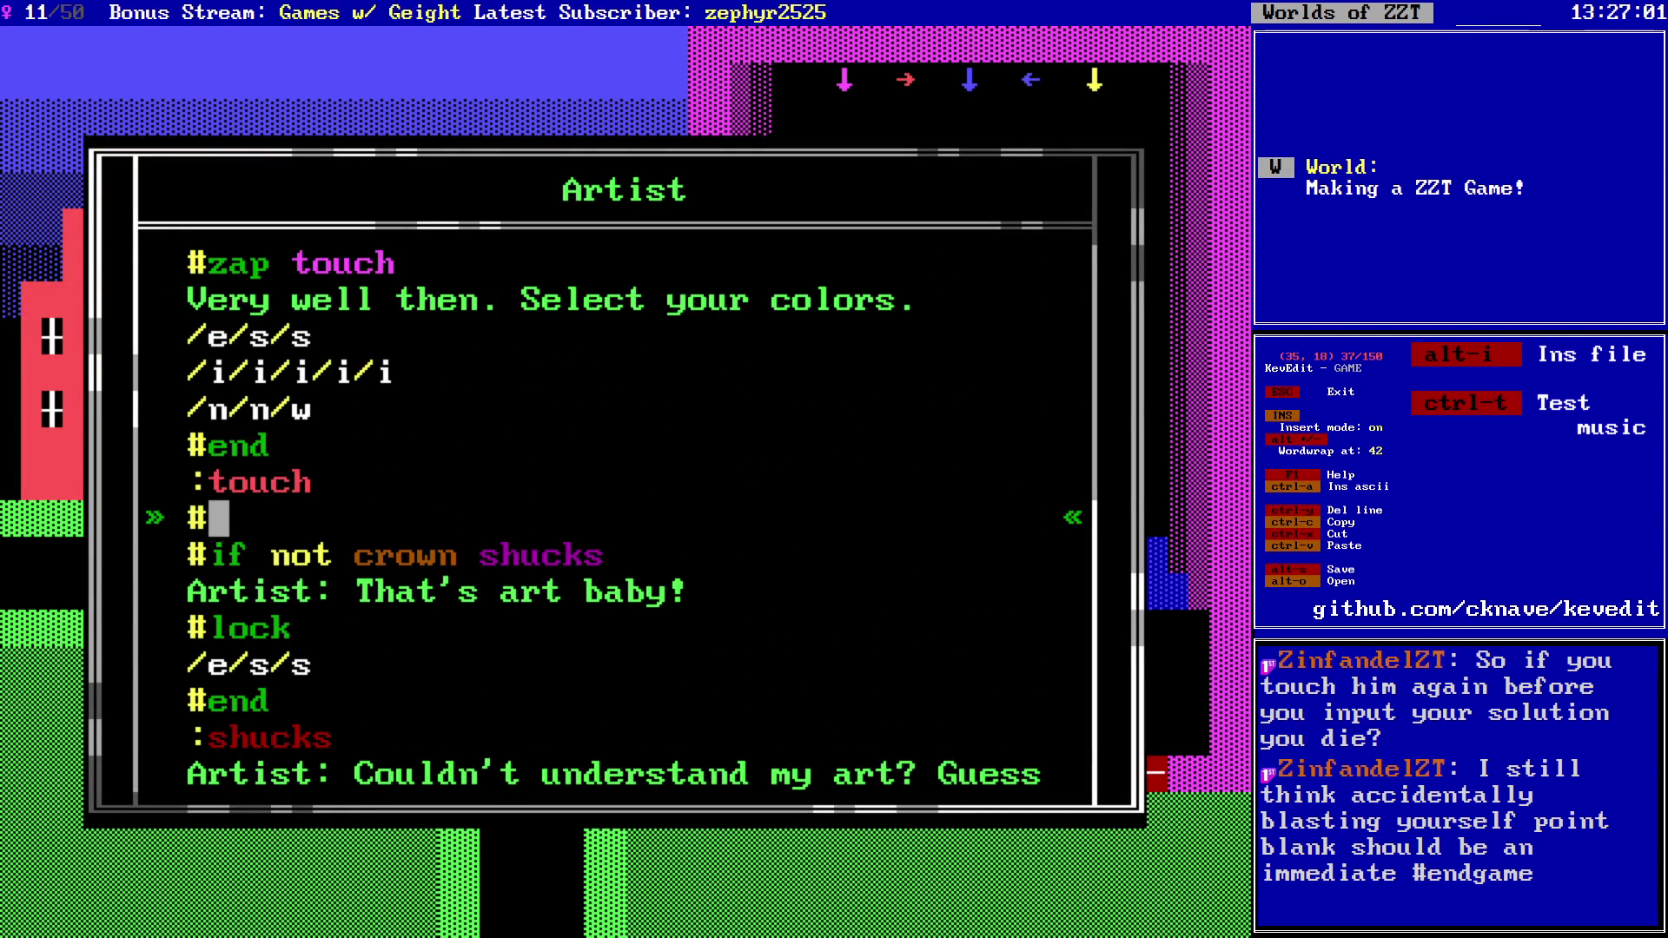
pyautogui.write('f not tried')
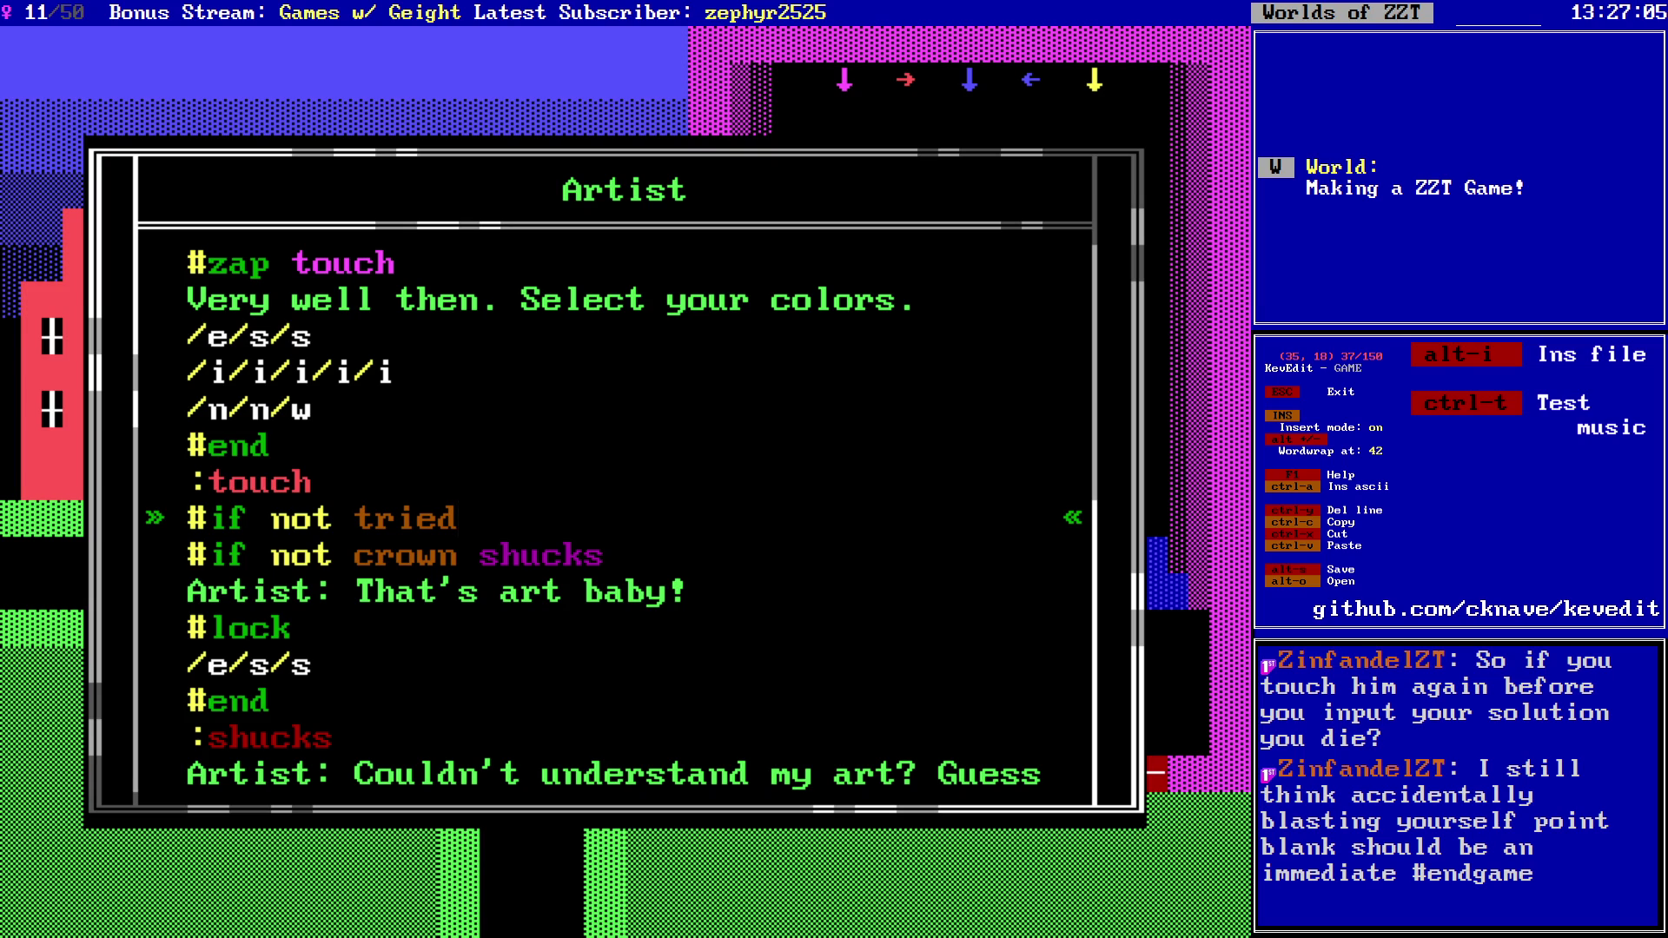
pyautogui.write(' goonthen')
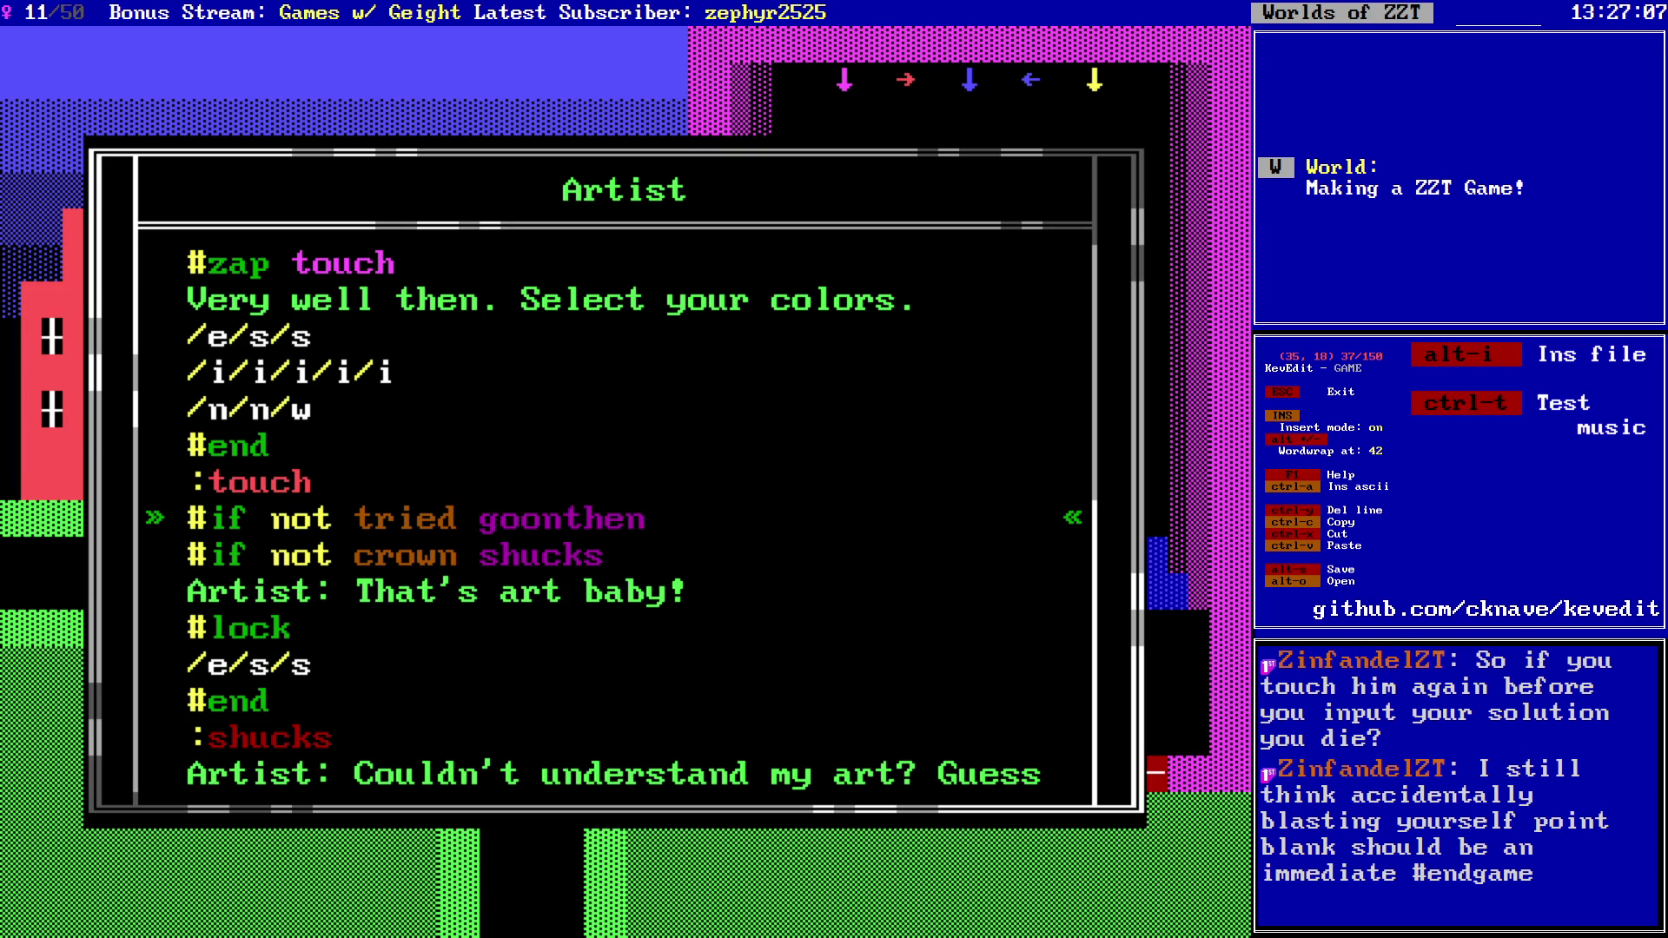
pyautogui.press('BackSpace')
pyautogui.press('BackSpace')
pyautogui.press('BackSpace')
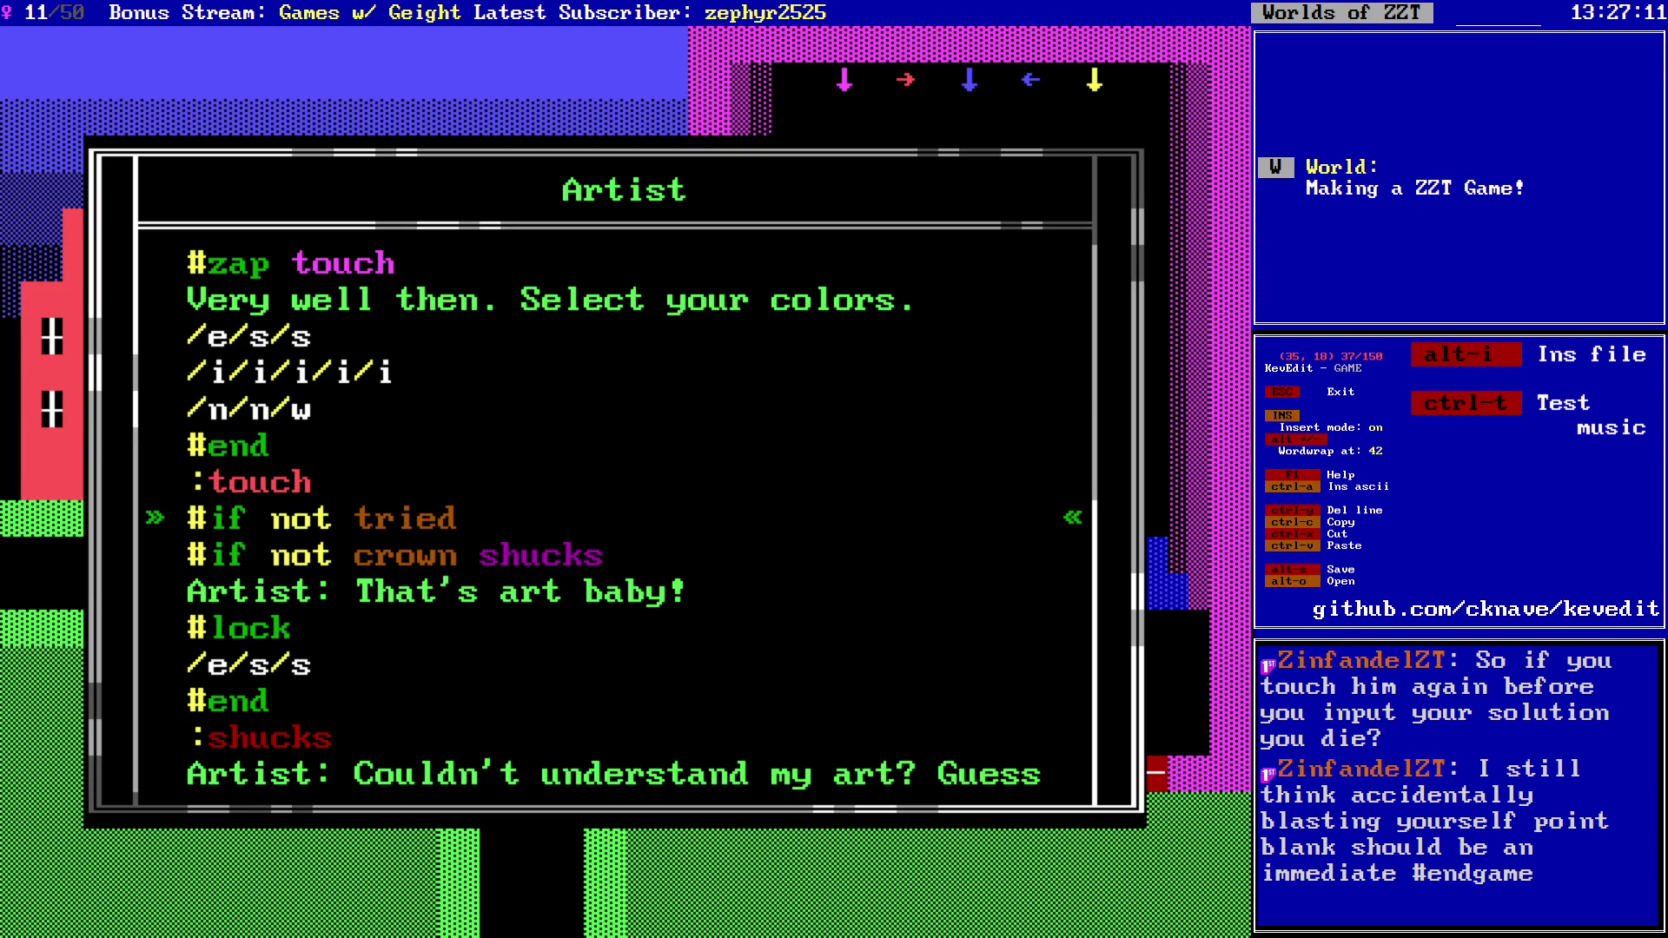
pyautogui.write('waiting')
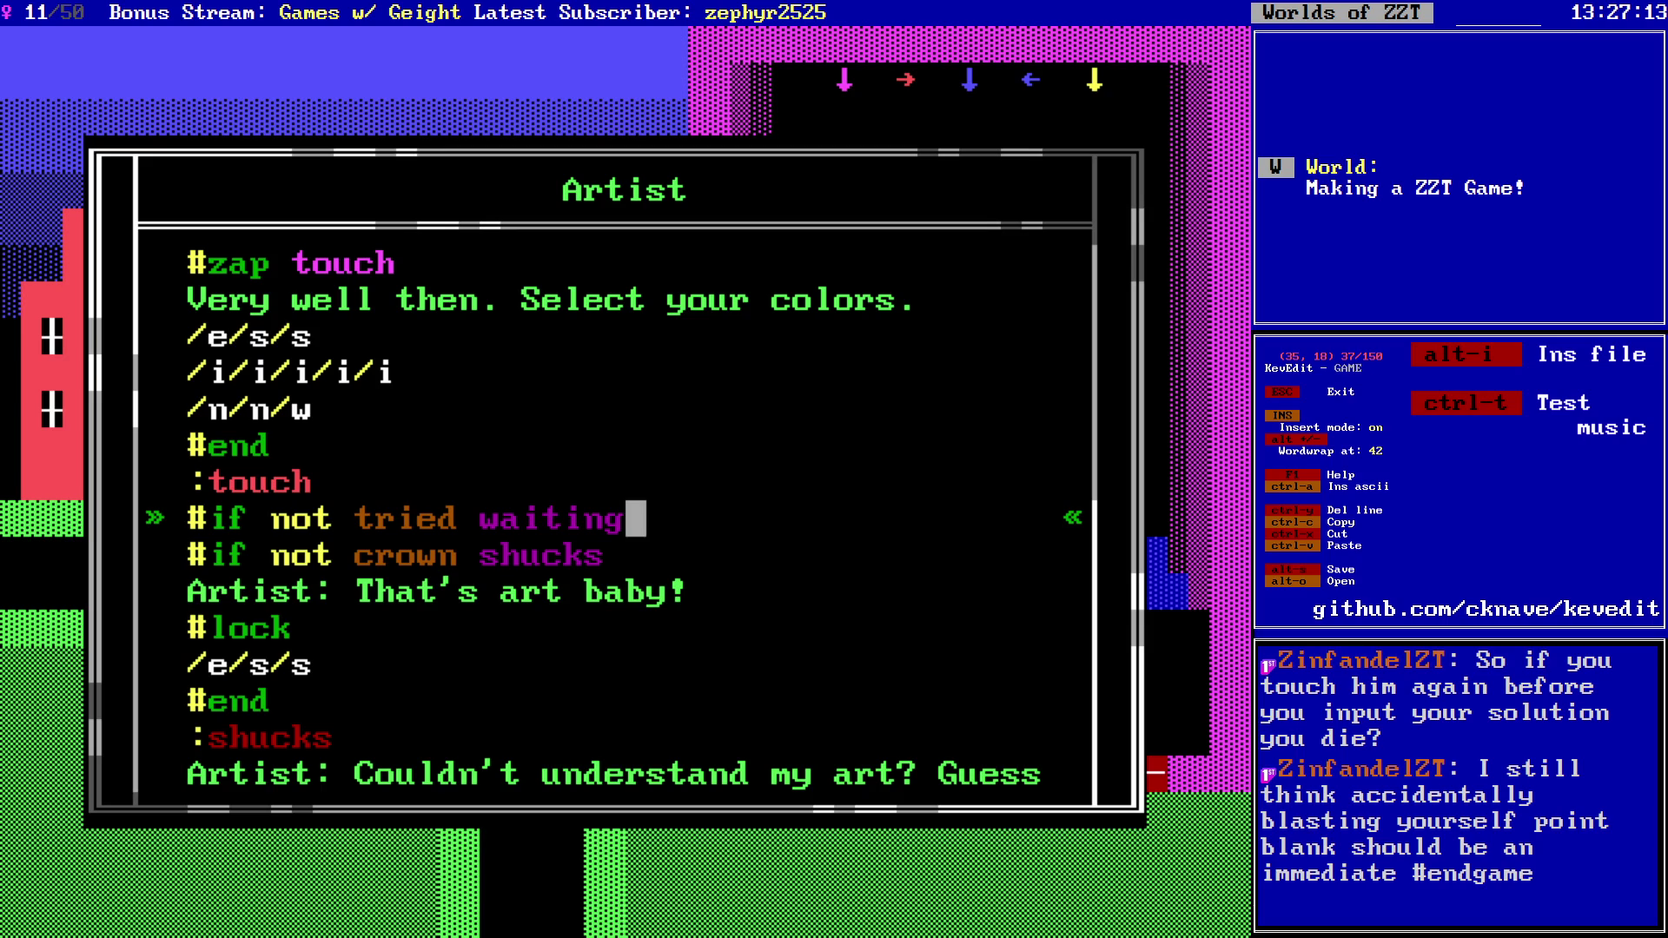
# Step: Add a '#clear tried' line below #lock after the winning message
pyautogui.press('Down')
pyautogui.press('Down')
pyautogui.press('Down')
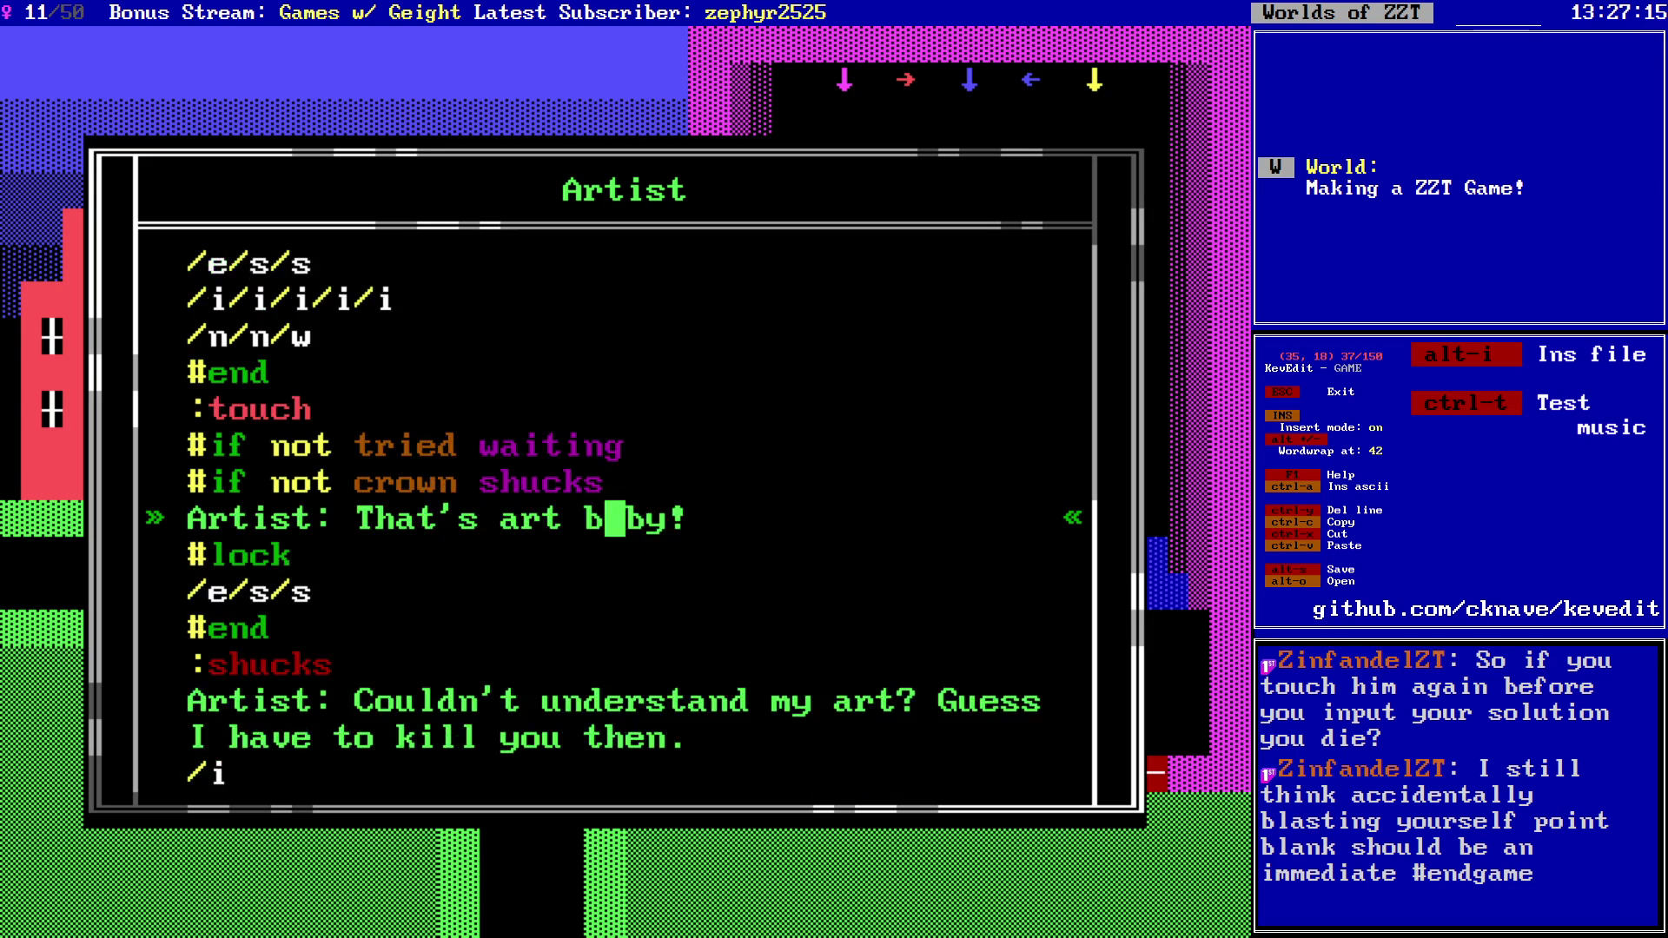
pyautogui.press('Down')
pyautogui.press('Down')
pyautogui.press('Down')
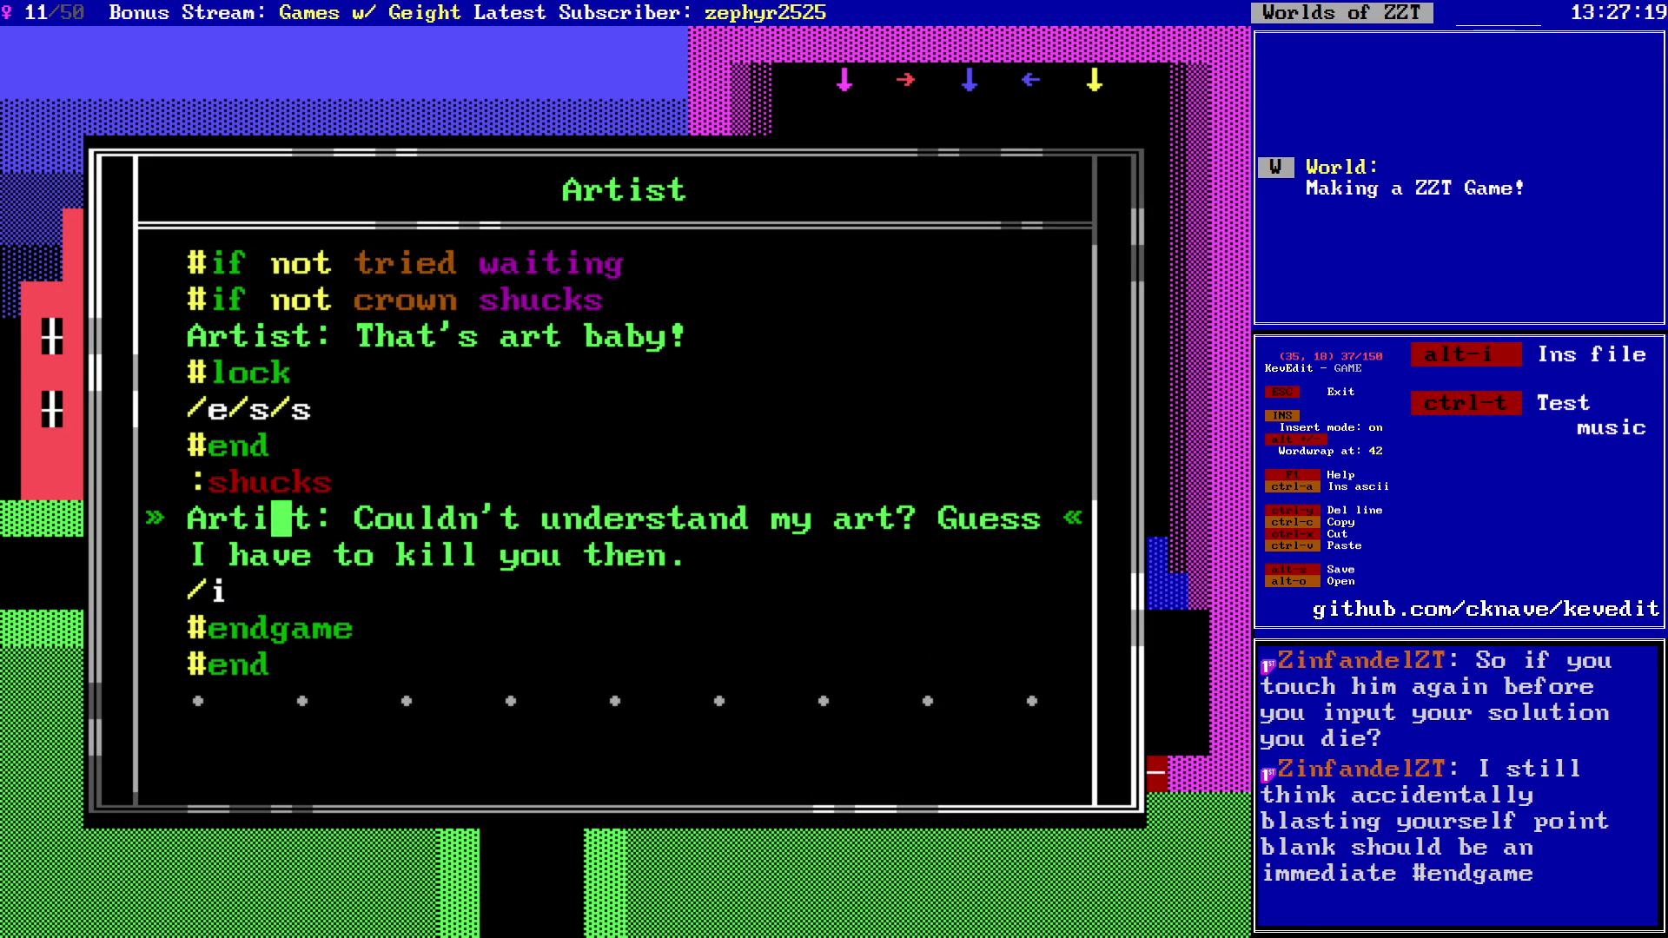
pyautogui.press('Up')
pyautogui.press('Up')
pyautogui.press('Up')
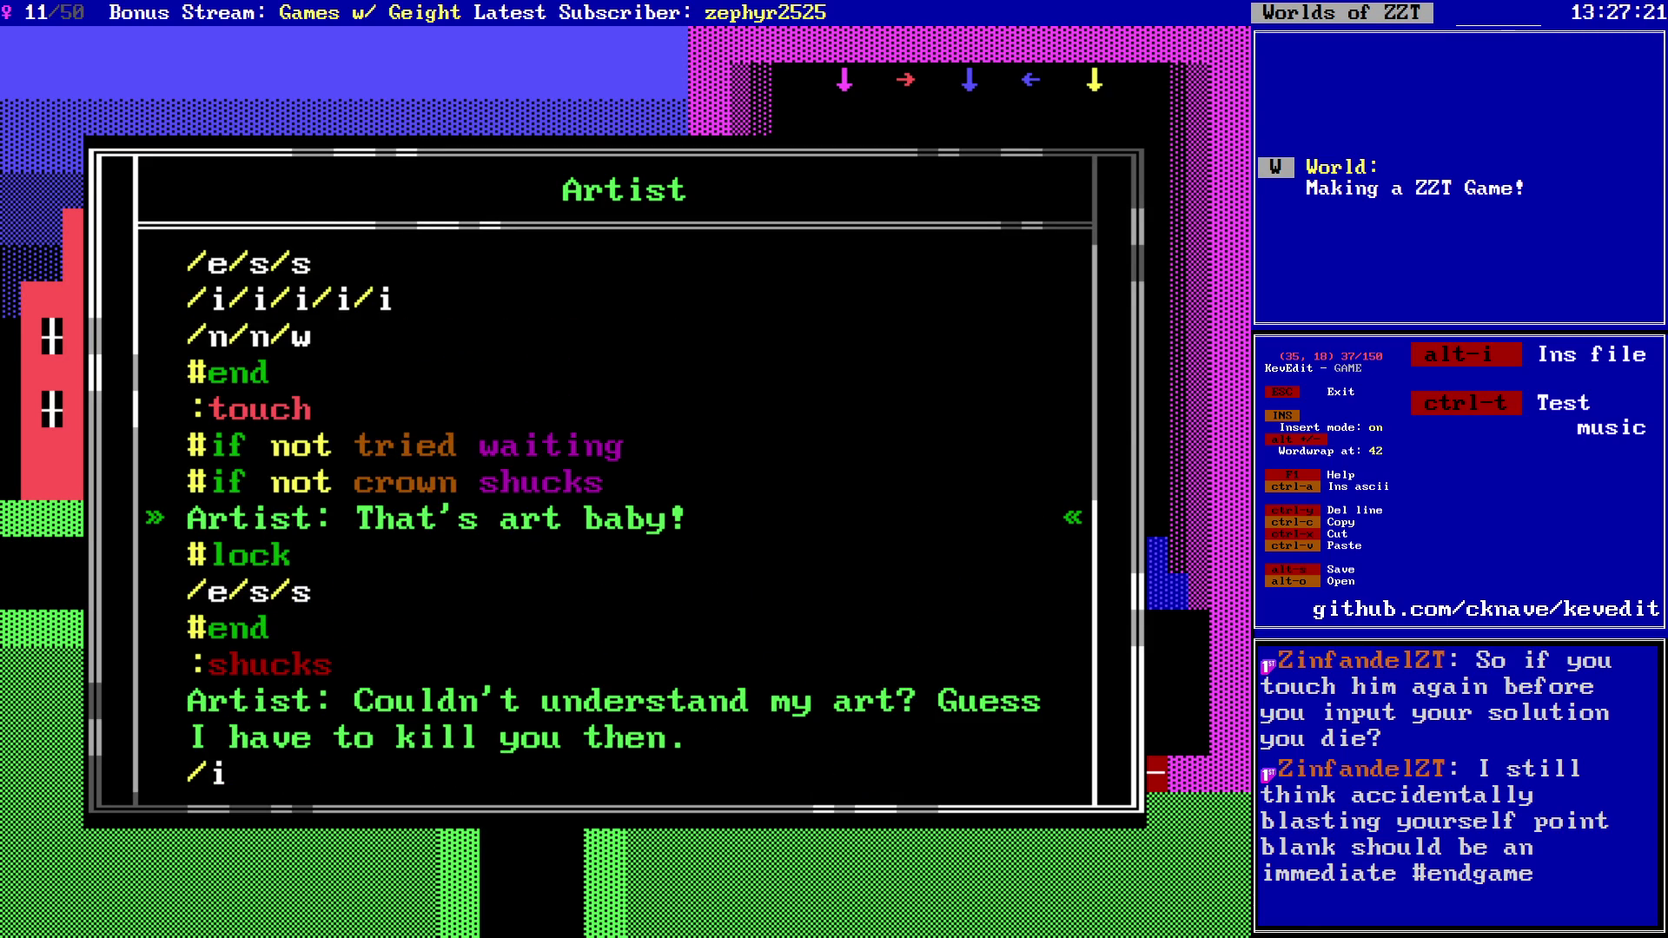
pyautogui.press('Down')
pyautogui.press('End')
pyautogui.press('Return')
pyautogui.write('#clear ')
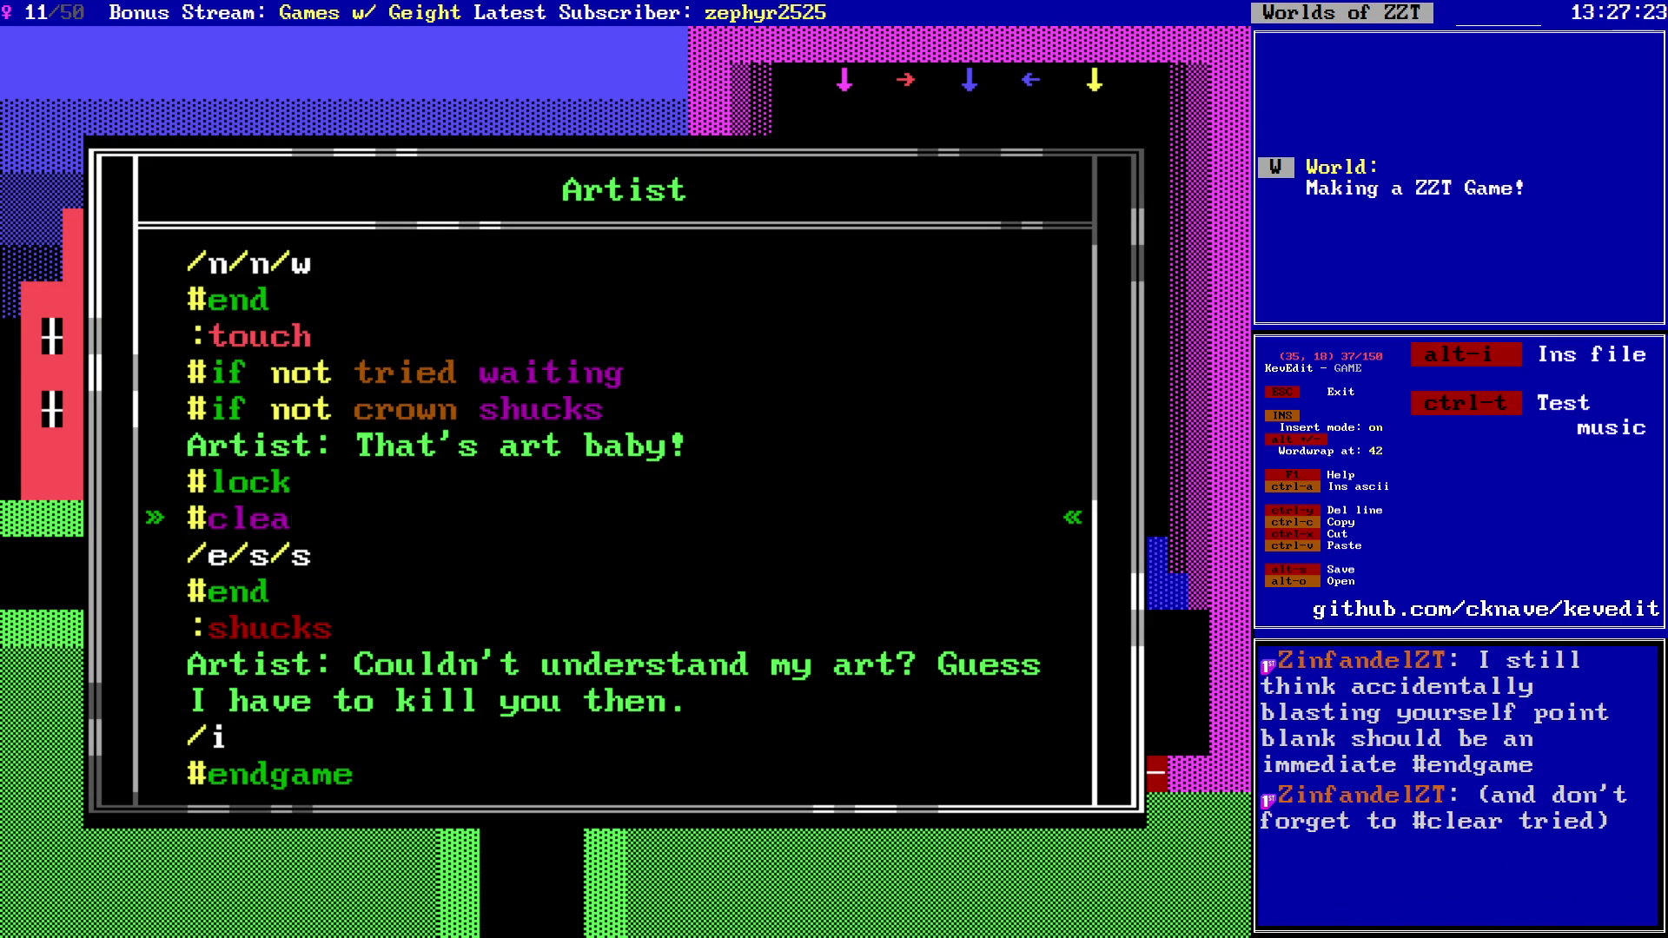
pyautogui.write('tried')
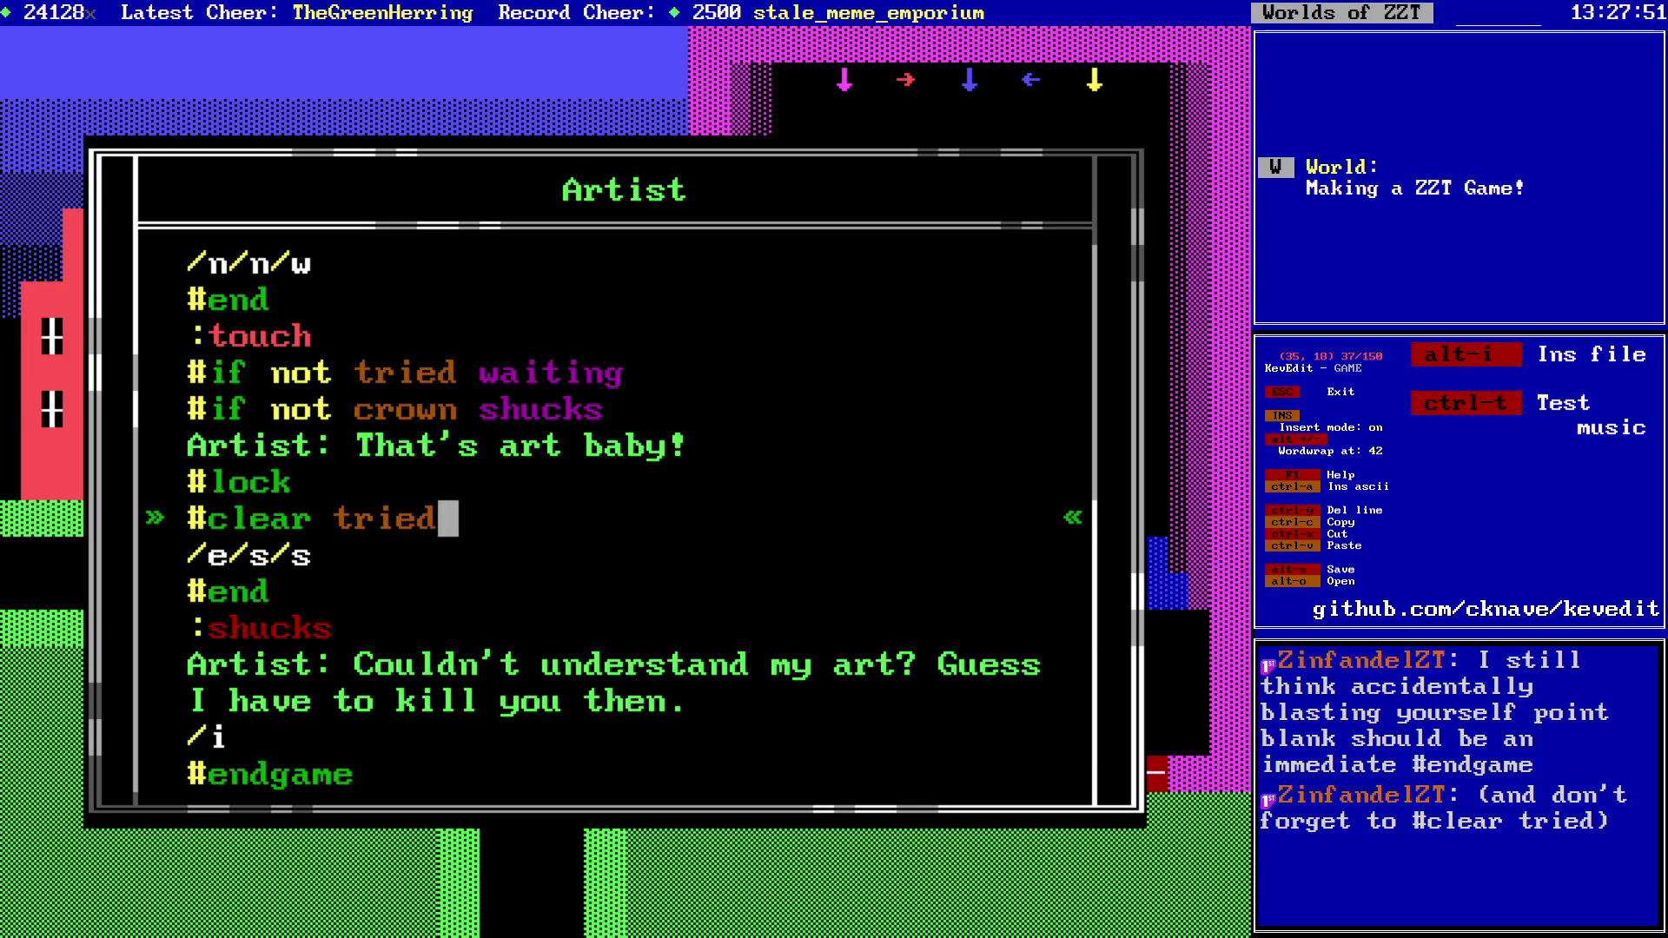
# Step: Append a :waiting label saying 'Artist: Go ahead. Art it up!' followed by #end
pyautogui.press('Down')
pyautogui.press('Down')
pyautogui.press('Down')
pyautogui.write(':waiting')
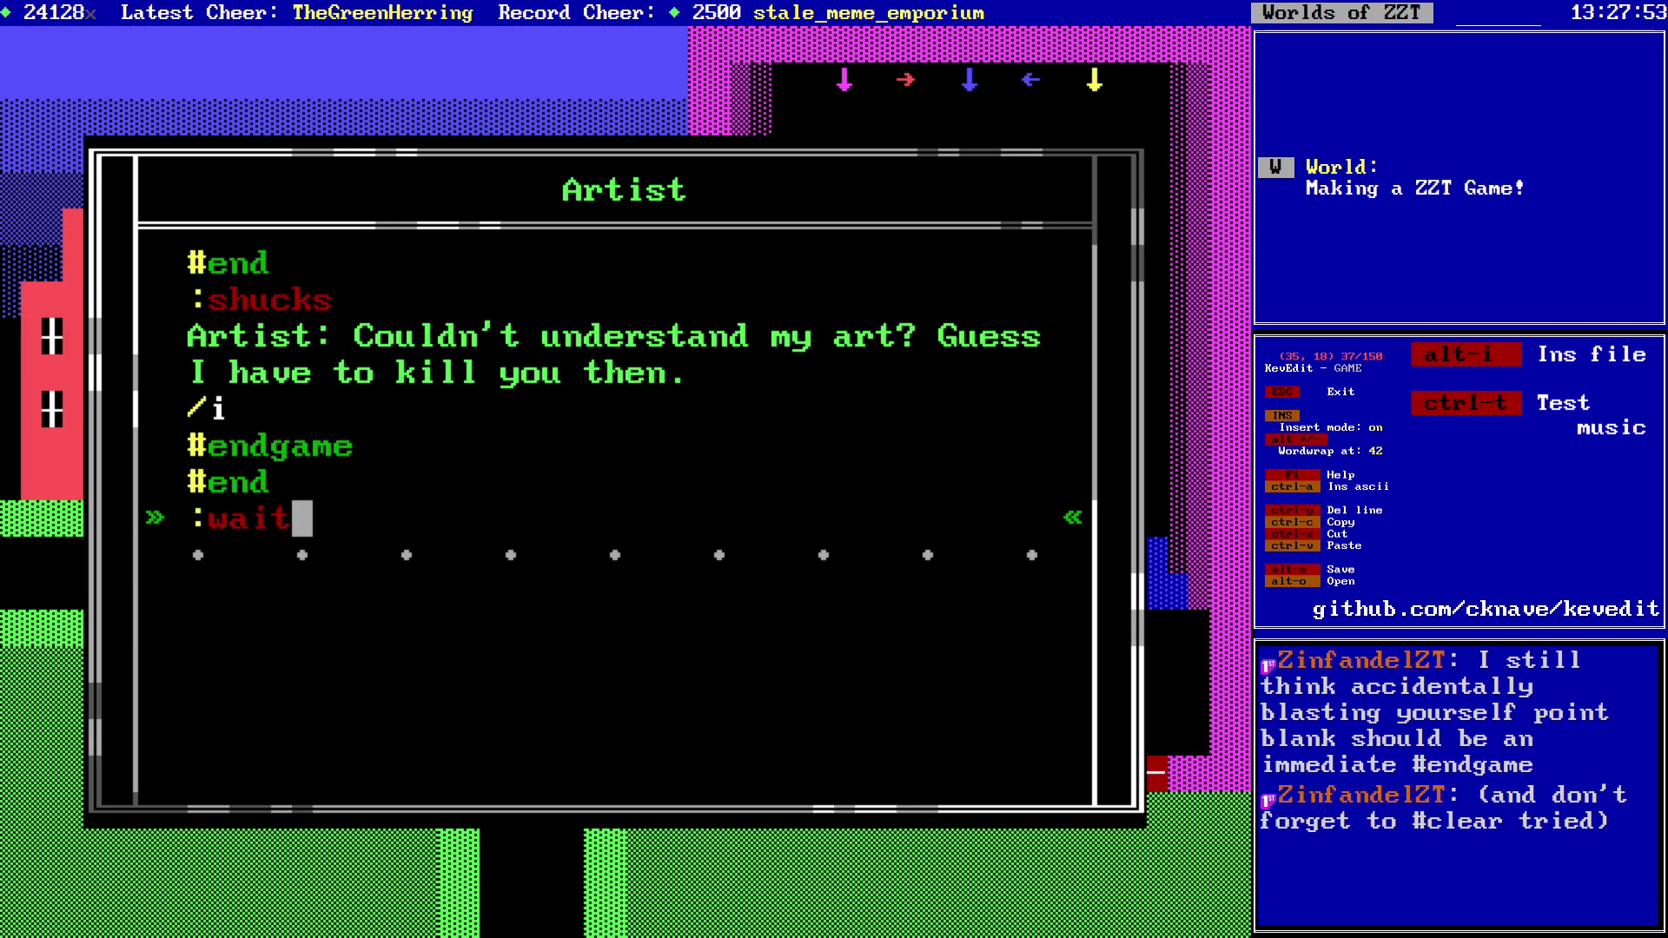
pyautogui.press('Return')
pyautogui.write('Artist: Go')
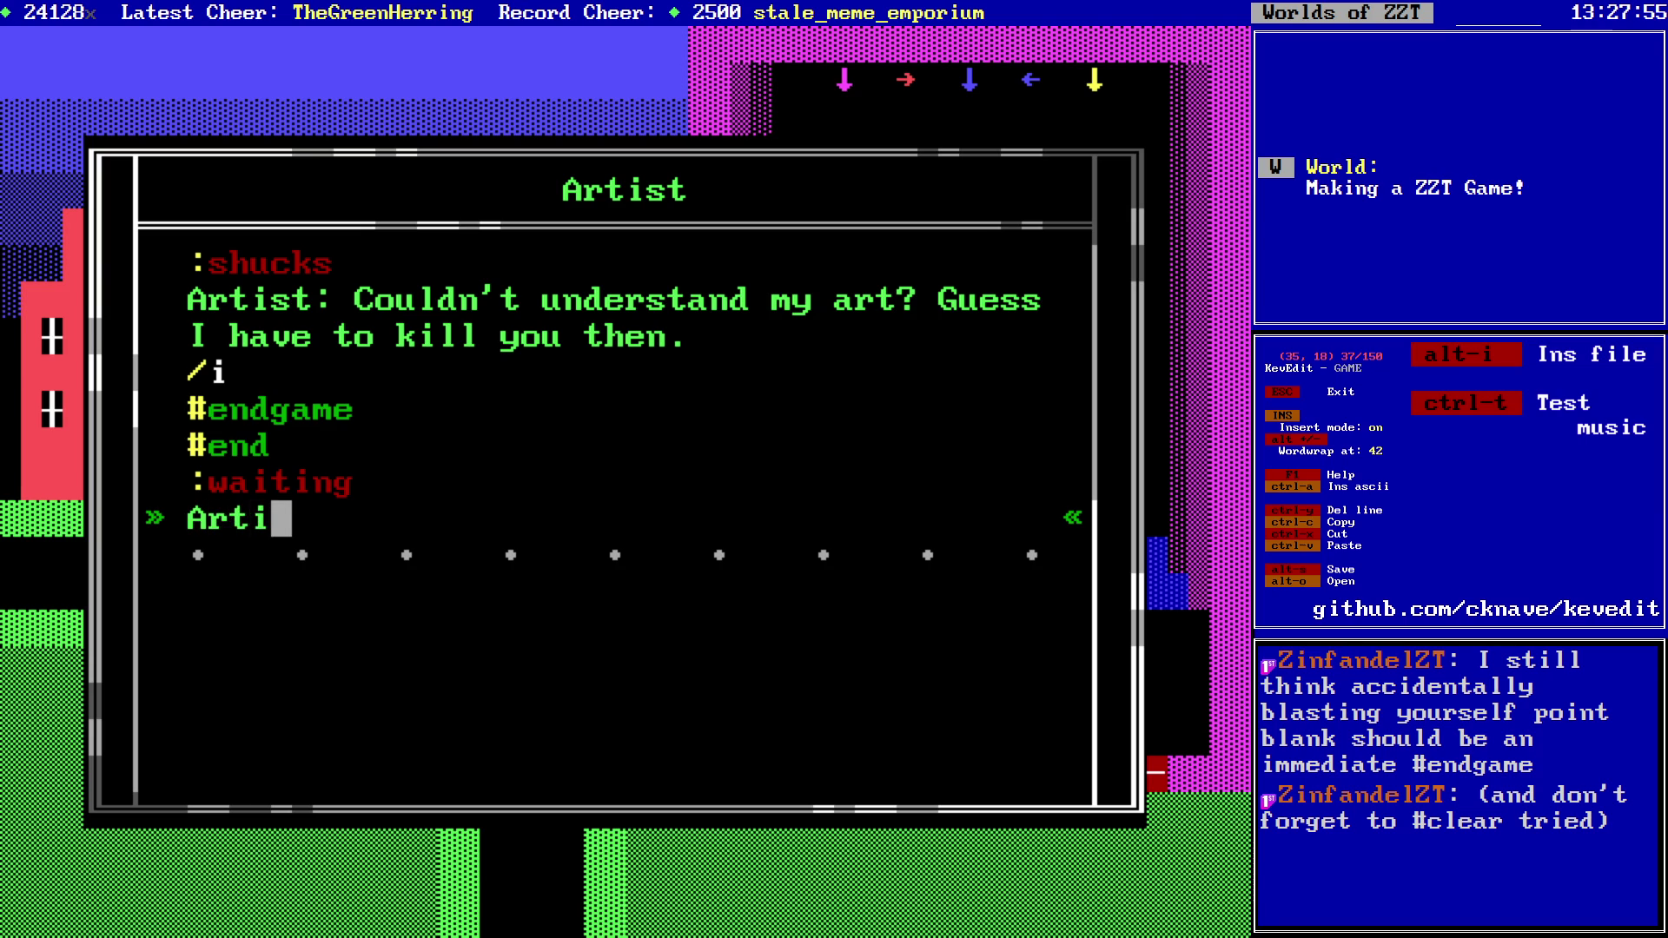
pyautogui.write(' ahead. ')
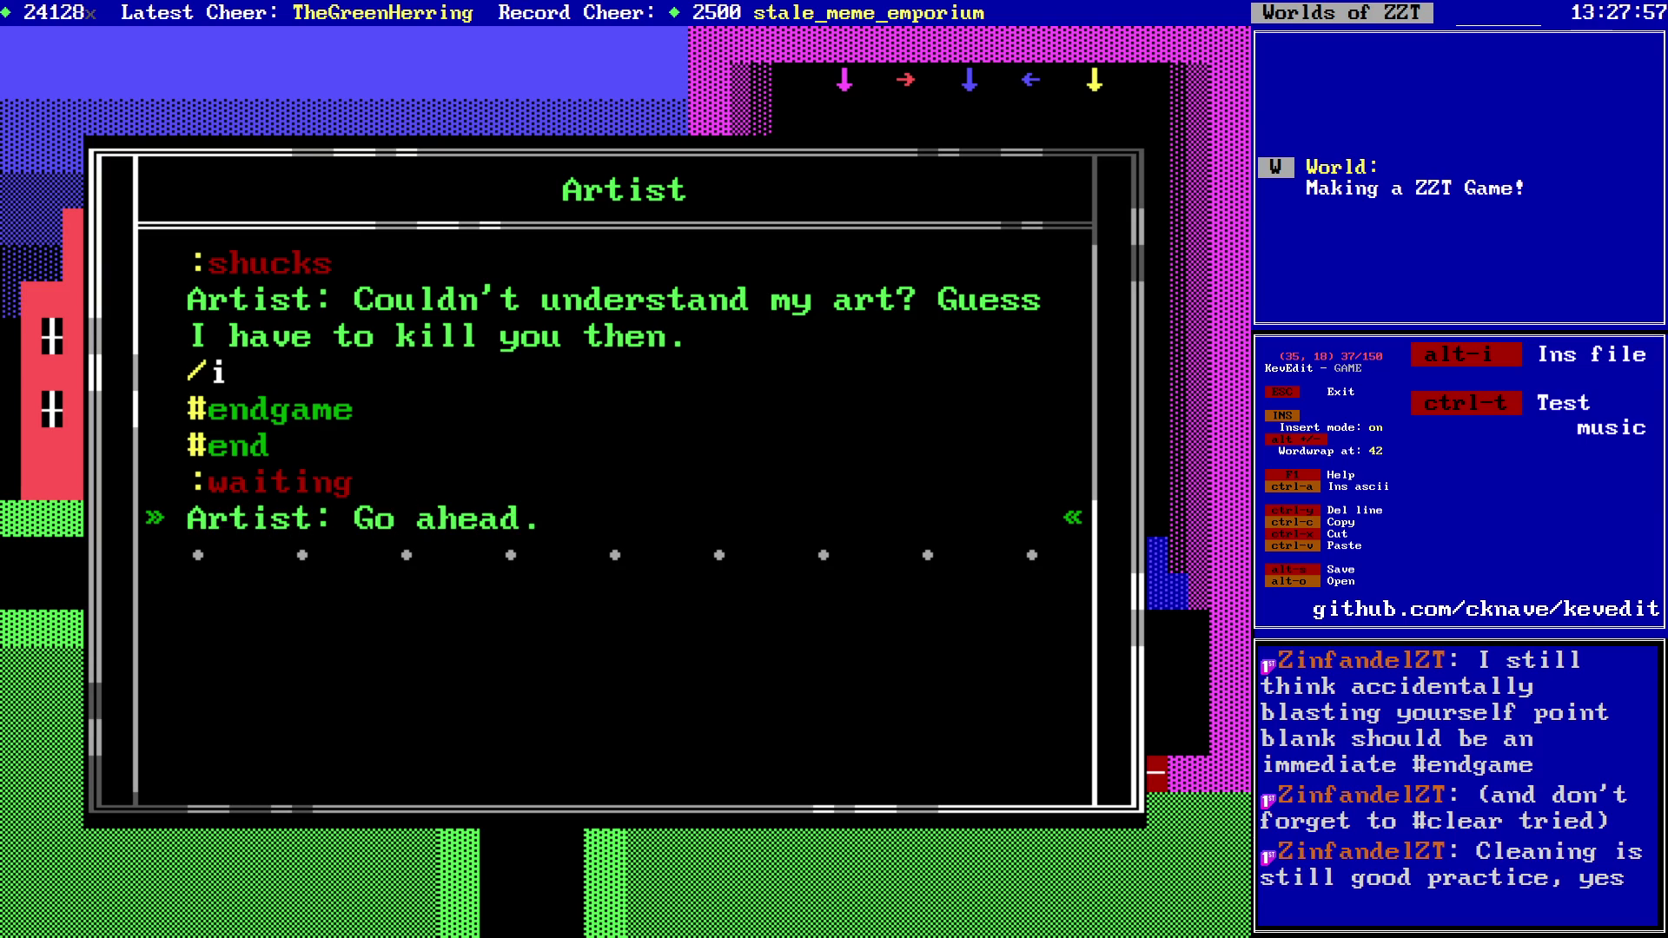
pyautogui.write('Art it up!')
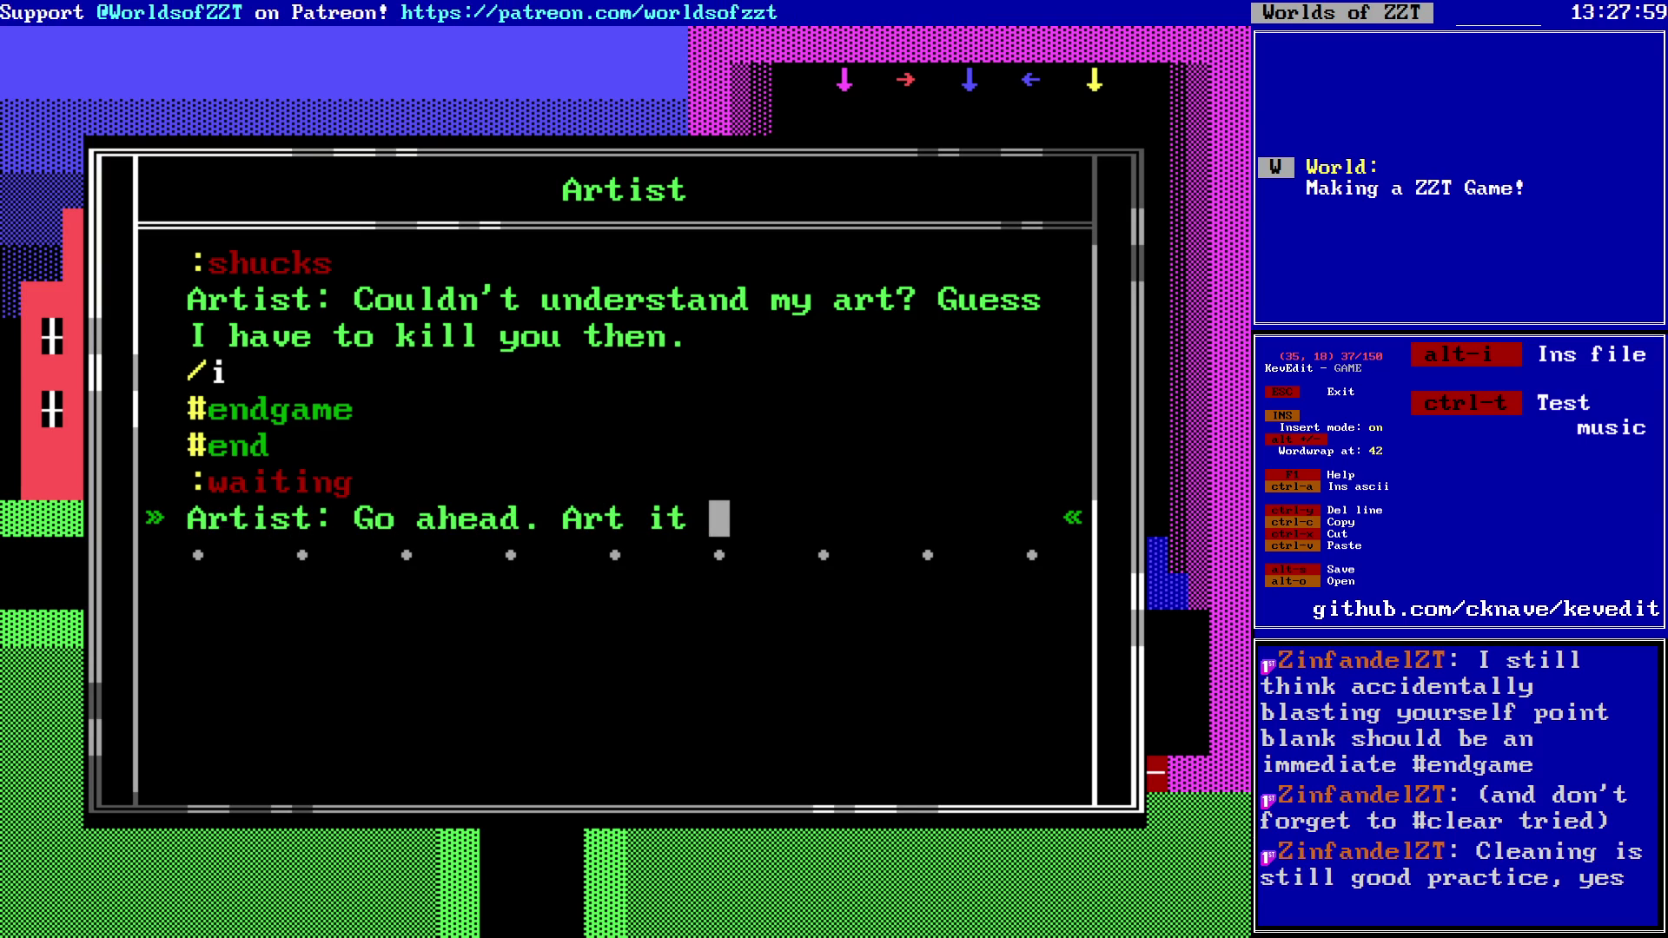
pyautogui.press('Return')
pyautogui.write('#end')
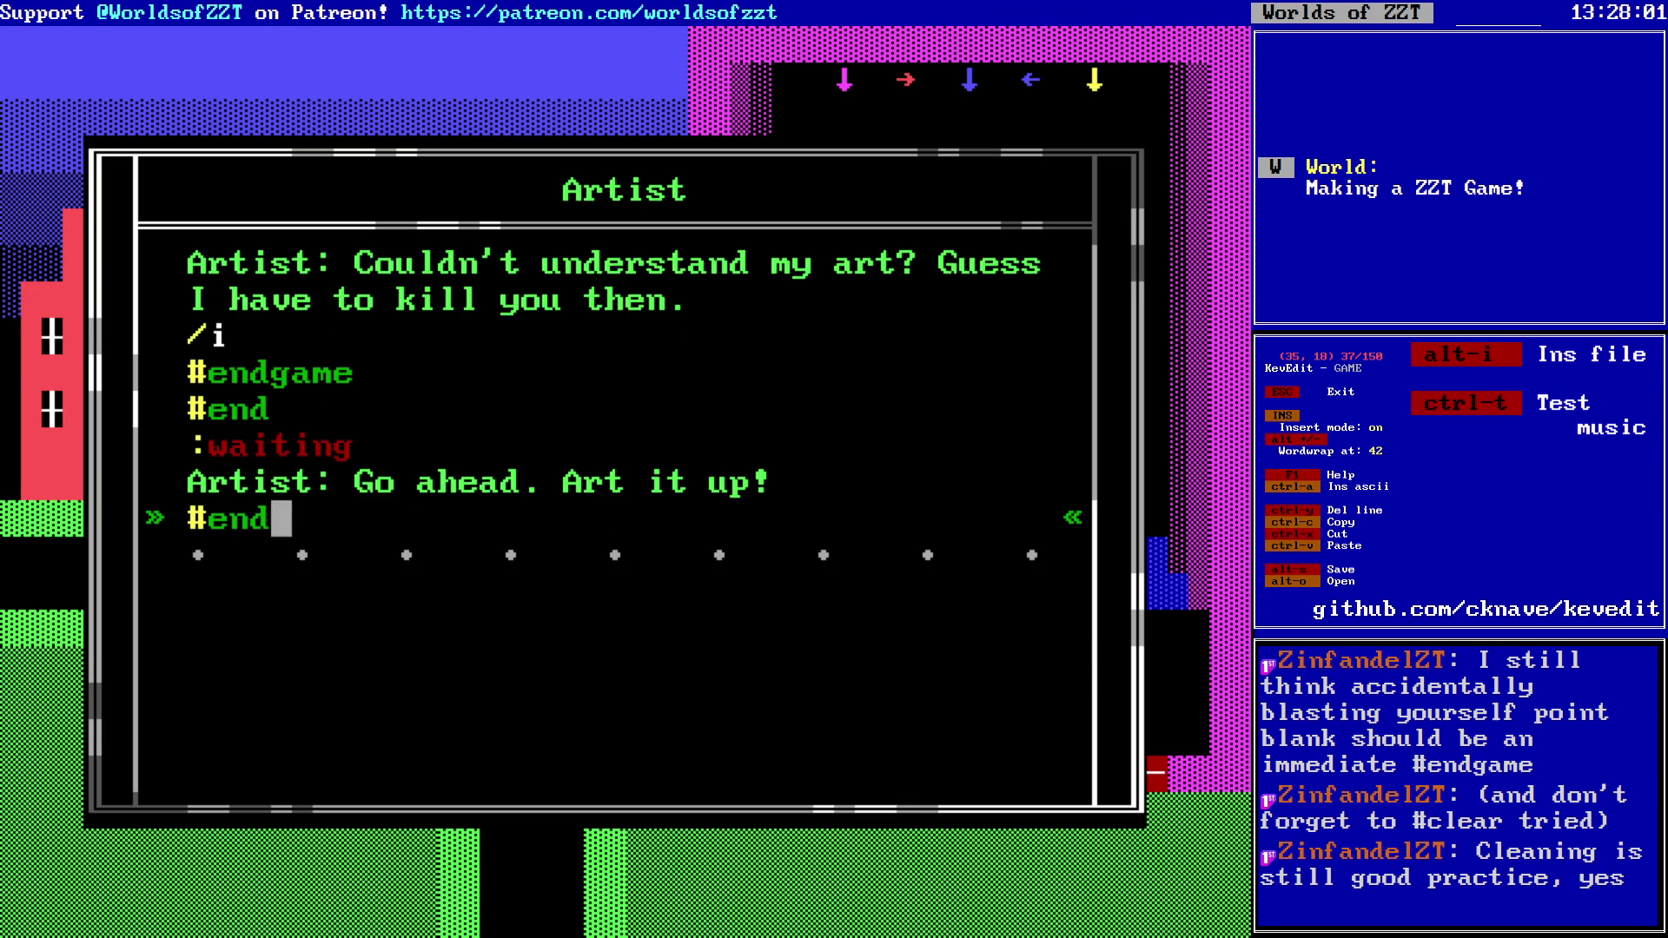
# Step: Close the Artist's code and save the world as GAME.zzt
pyautogui.press('Escape')
pyautogui.hotkey('alt', 's')
pyautogui.press('Return')
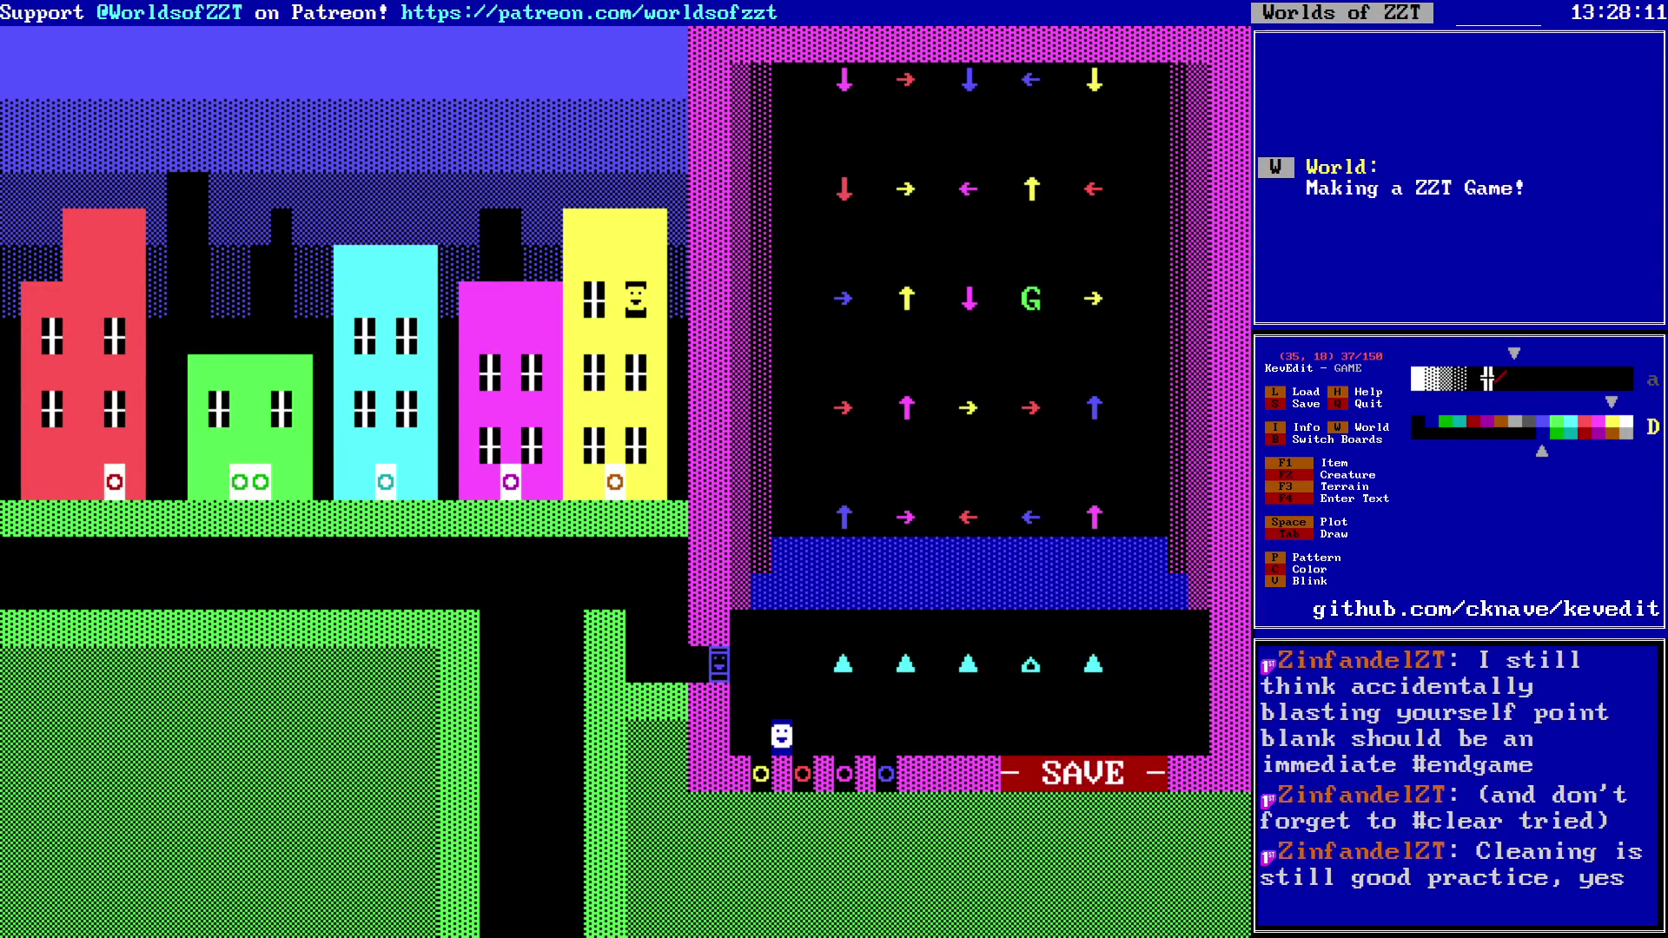
pyautogui.press('Left')
pyautogui.press('Up')
pyautogui.press('Left')
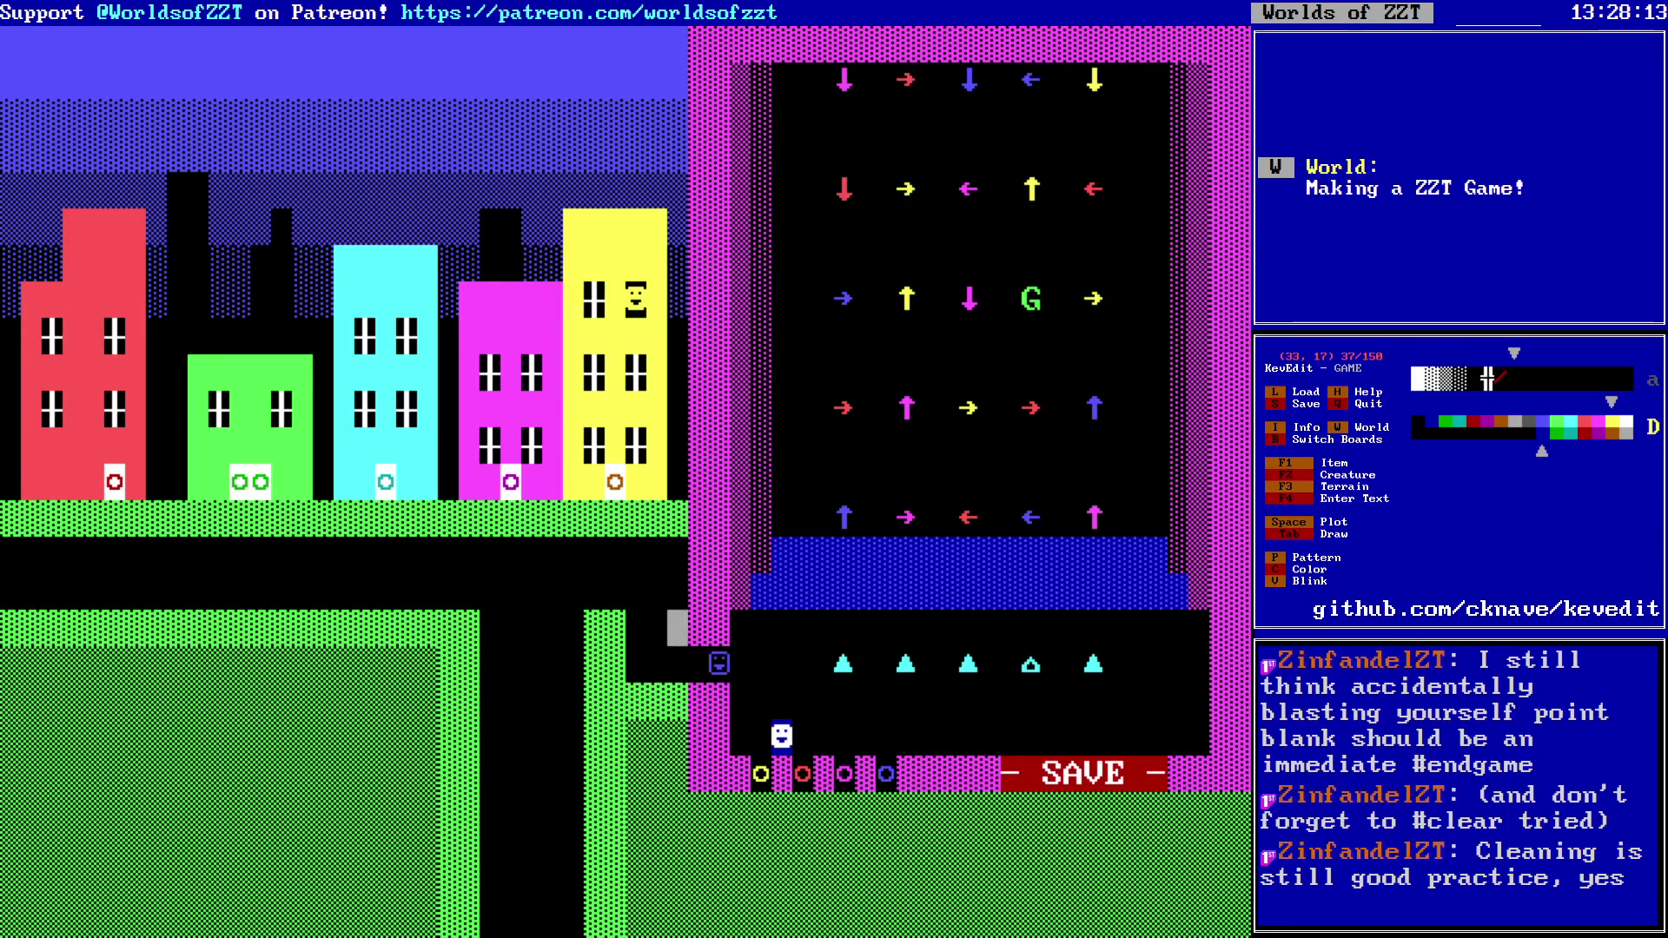
pyautogui.press('Up')
pyautogui.press('Left')
pyautogui.press('Left')
pyautogui.press('Left')
pyautogui.press('Left')
pyautogui.press('Left')
pyautogui.press('space')
pyautogui.press('s')
pyautogui.press('Return')
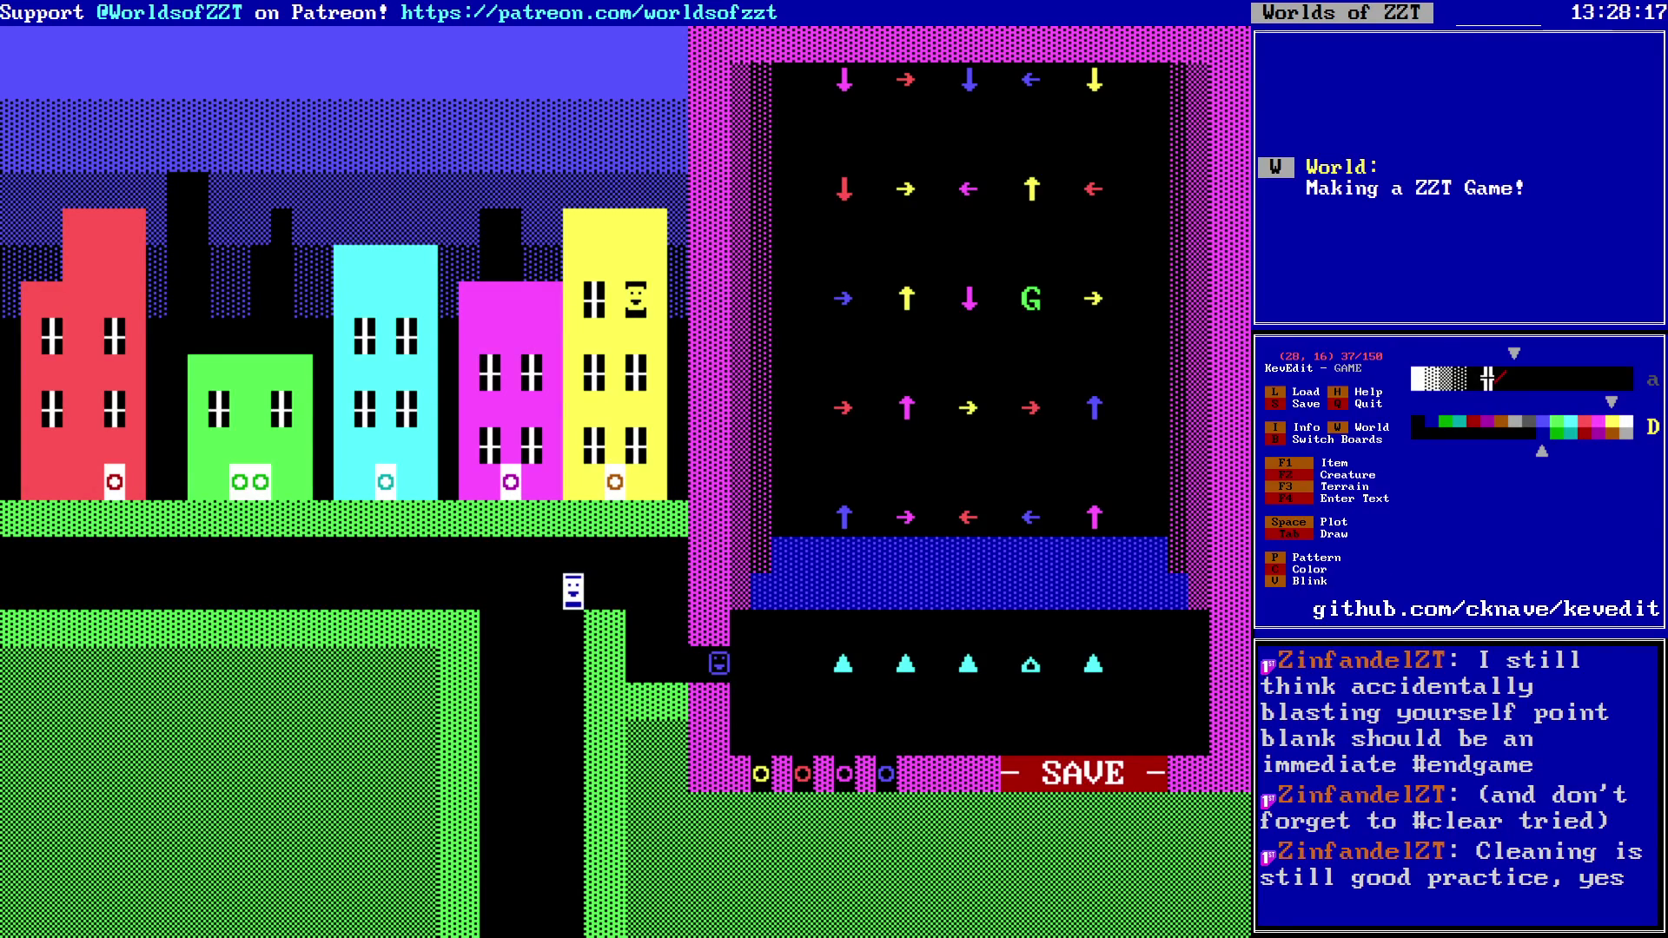
# Step: Return to ZZT, load the GAME world and start playing it
pyautogui.press('q')
pyautogui.press('n')
pyautogui.press('w')
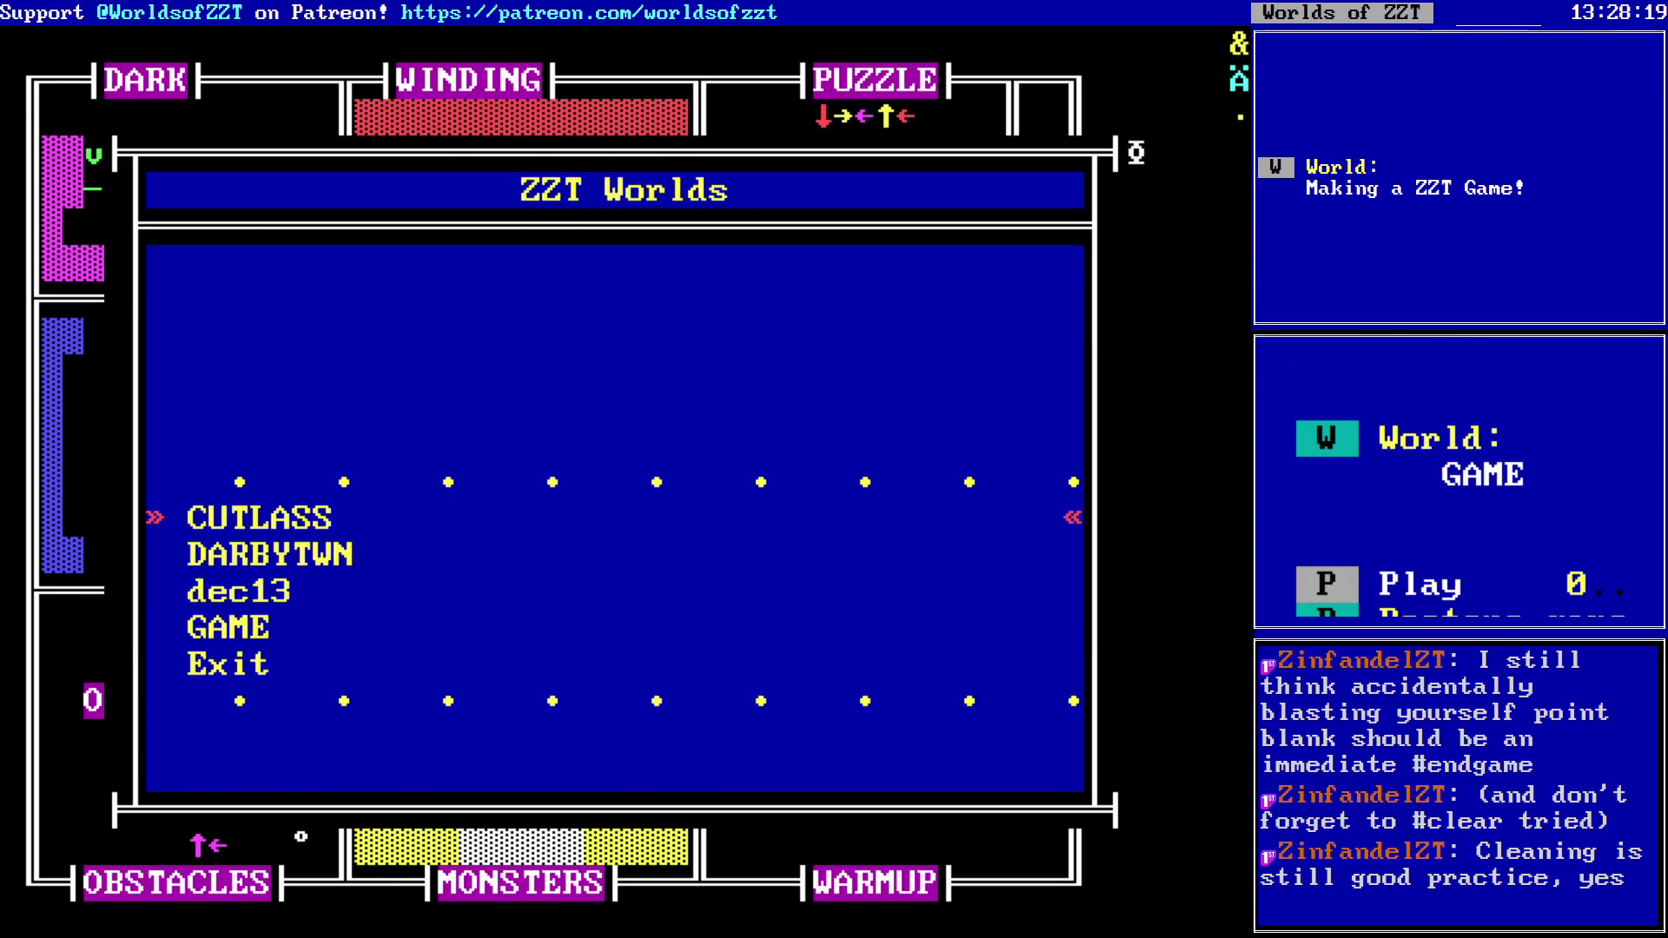
pyautogui.press('Down')
pyautogui.press('Down')
pyautogui.press('Down')
pyautogui.press('Return')
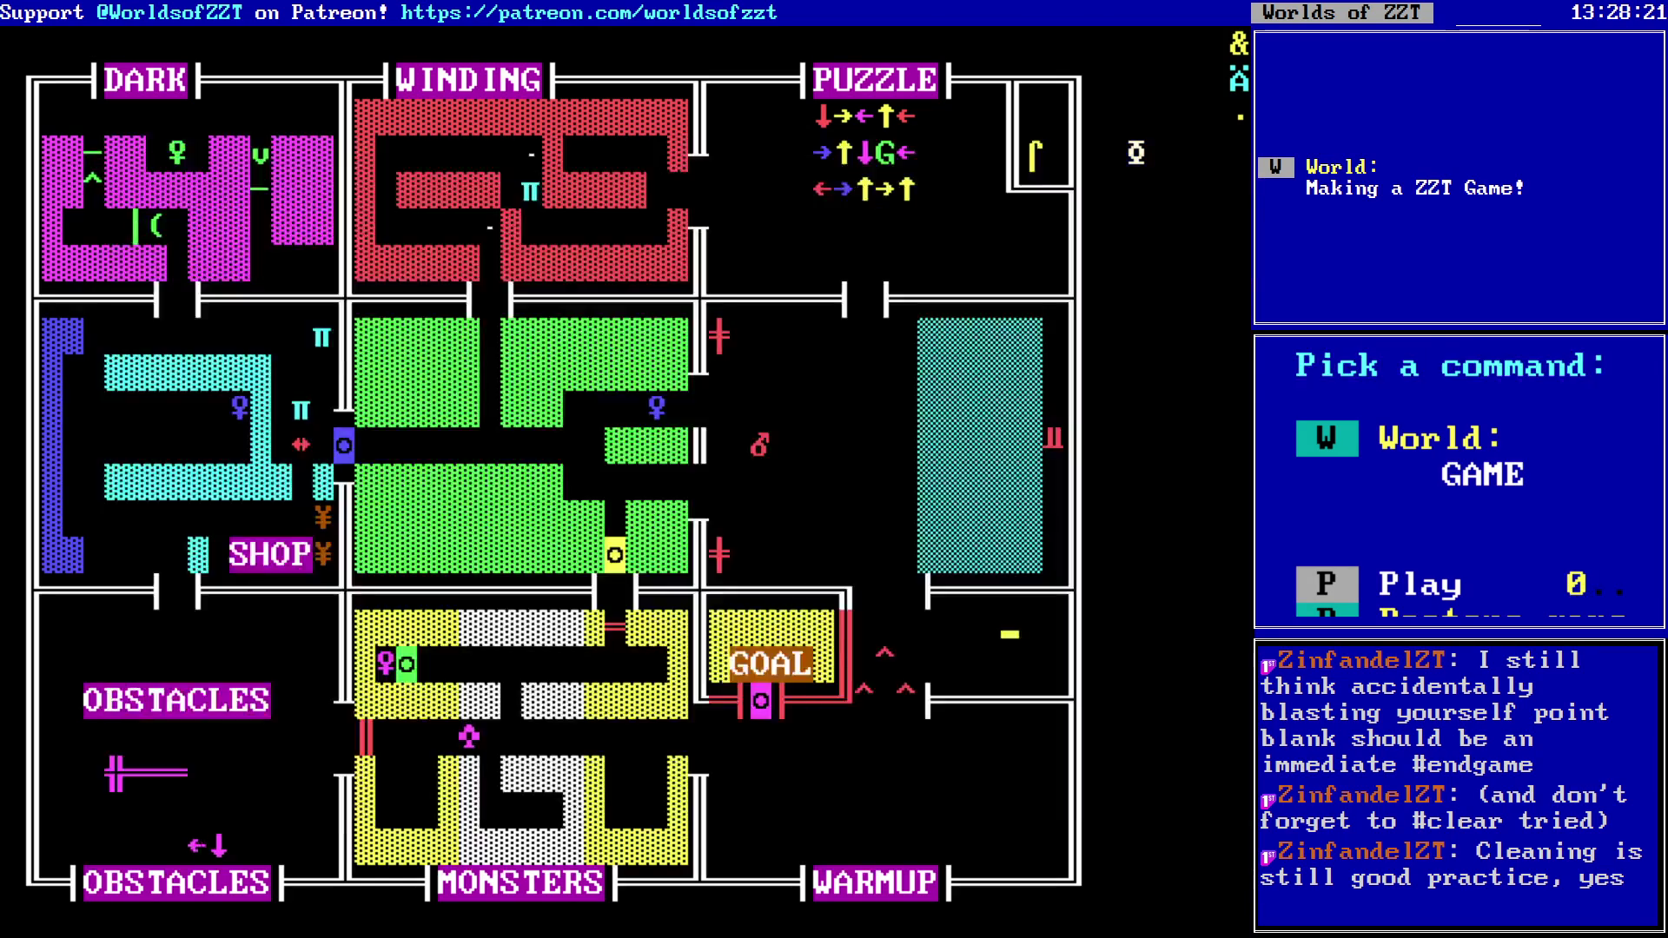
pyautogui.press('p')
# Step: Walk the player to the Artist and decline its challenge with 'No.'
pyautogui.press('Left')
pyautogui.press('Right')
pyautogui.press('Right')
pyautogui.press('Right')
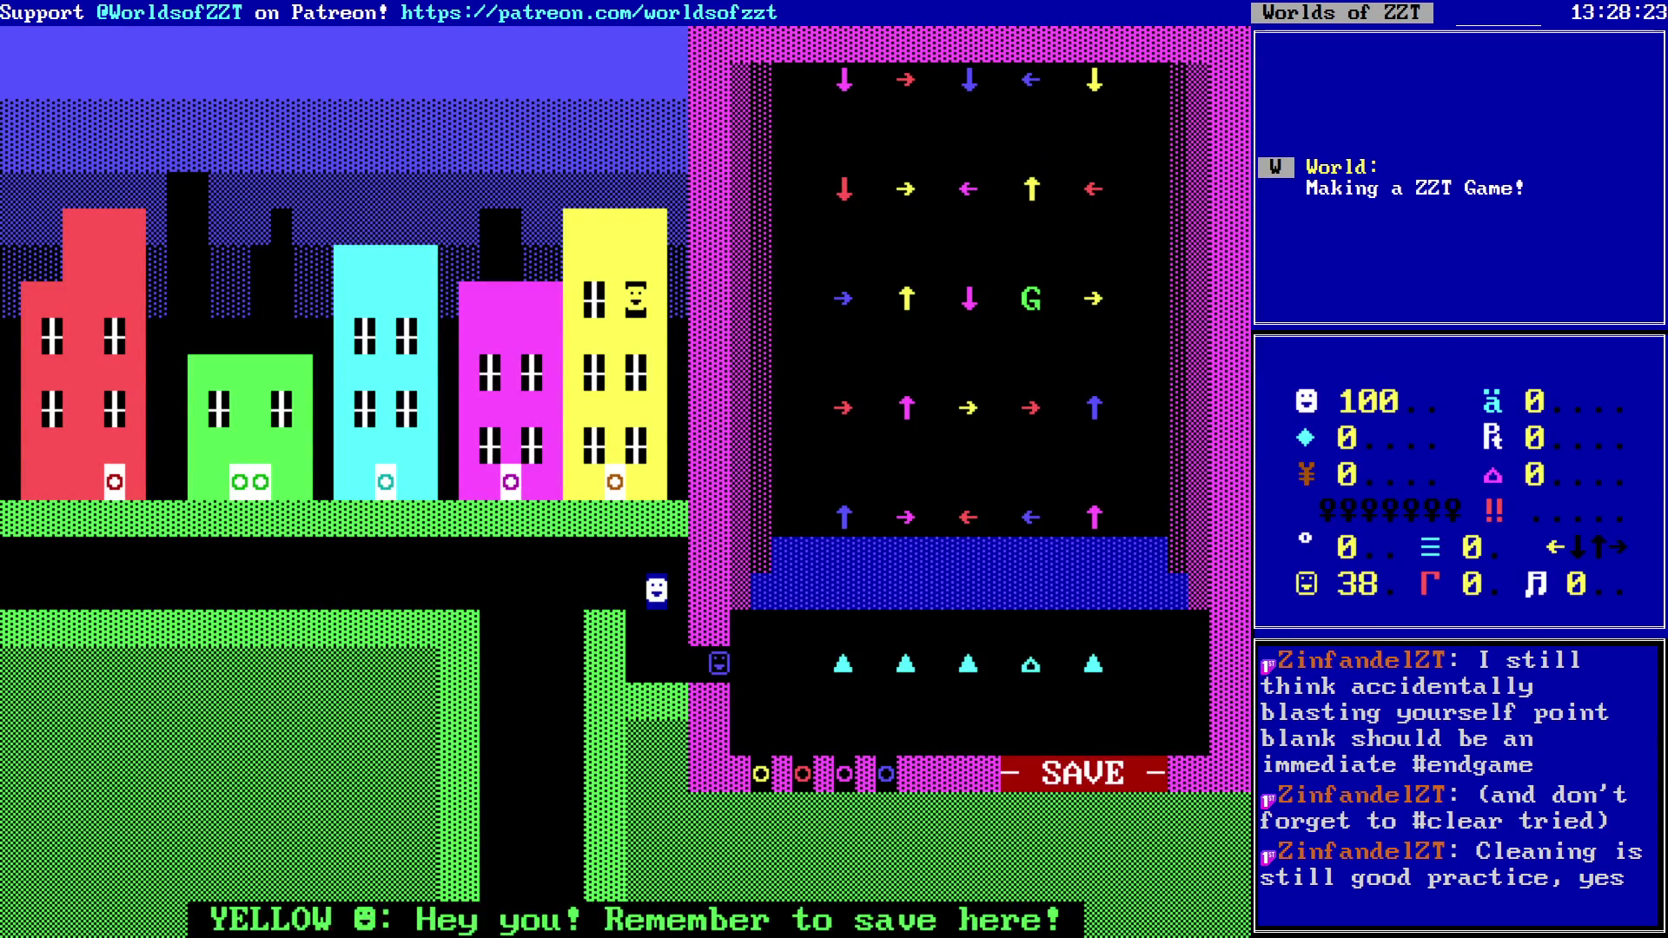
pyautogui.press('Right')
pyautogui.press('Down')
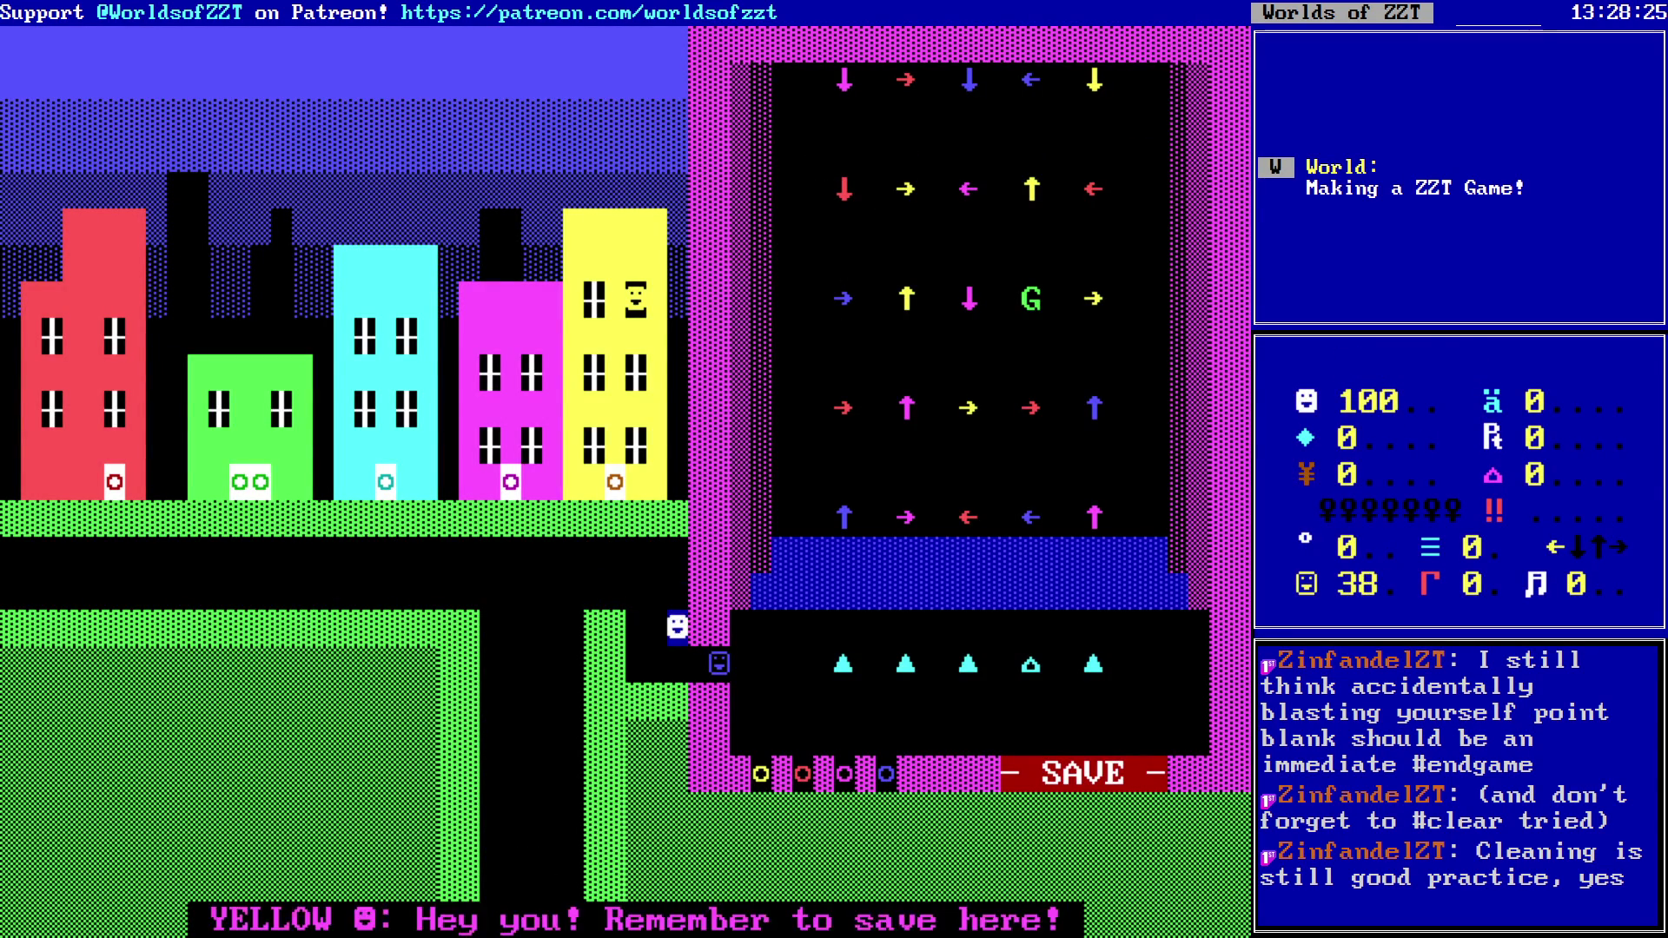
pyautogui.press('Down')
pyautogui.press('Right')
pyautogui.press('Right')
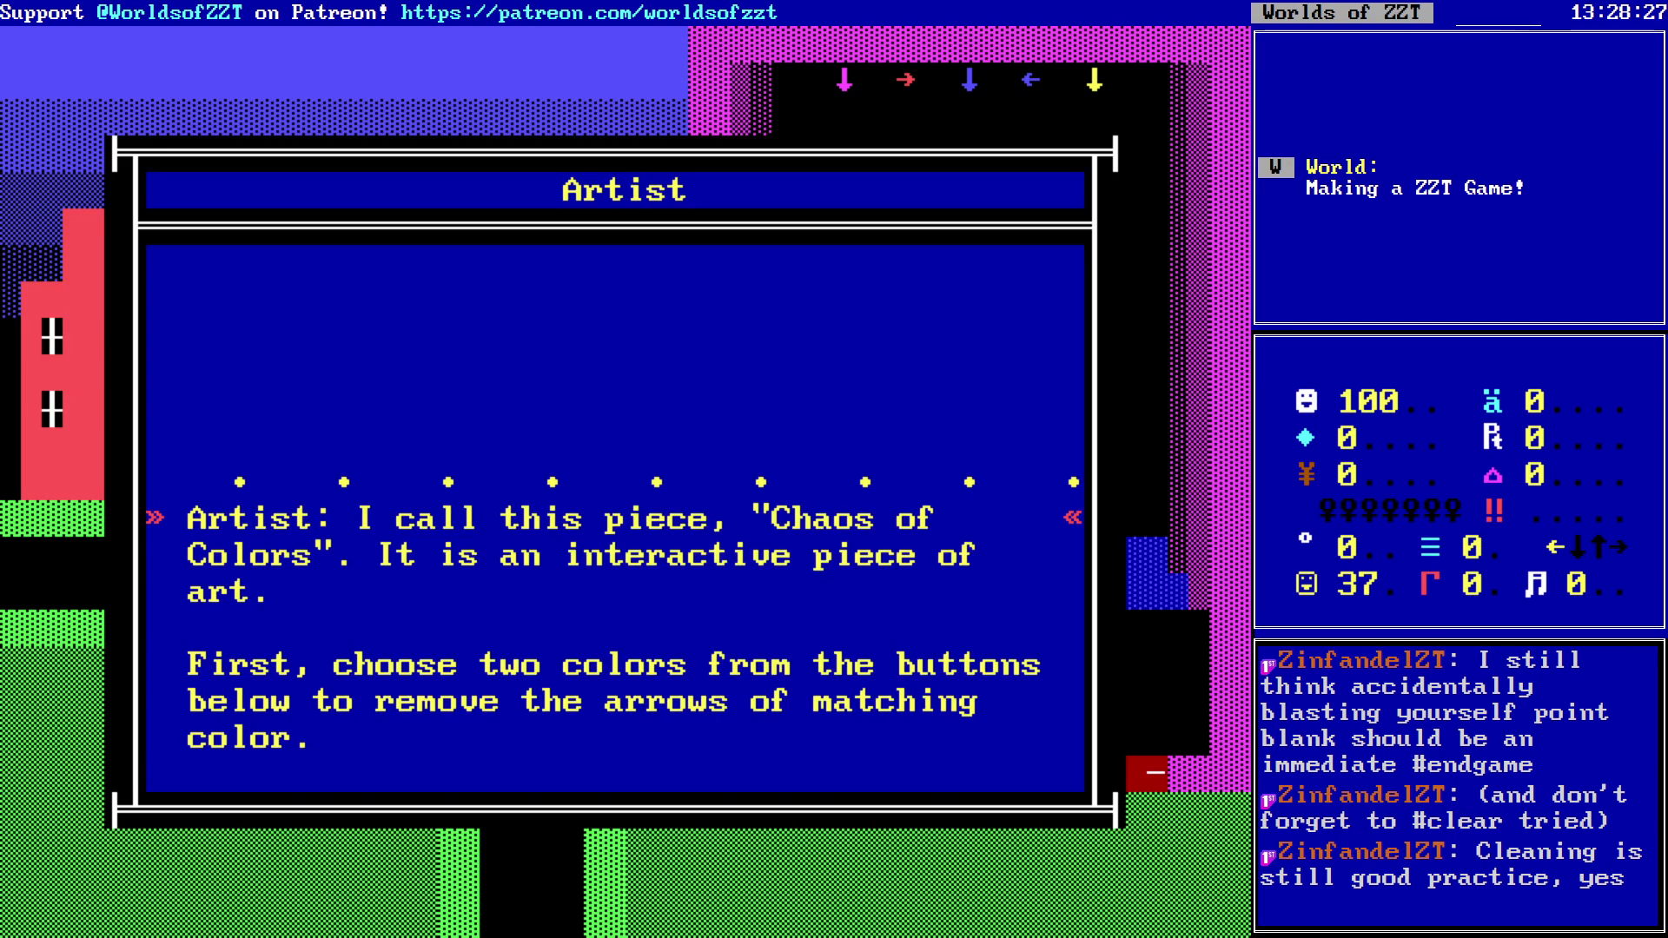
pyautogui.press('Down')
pyautogui.press('Down')
pyautogui.press('Down')
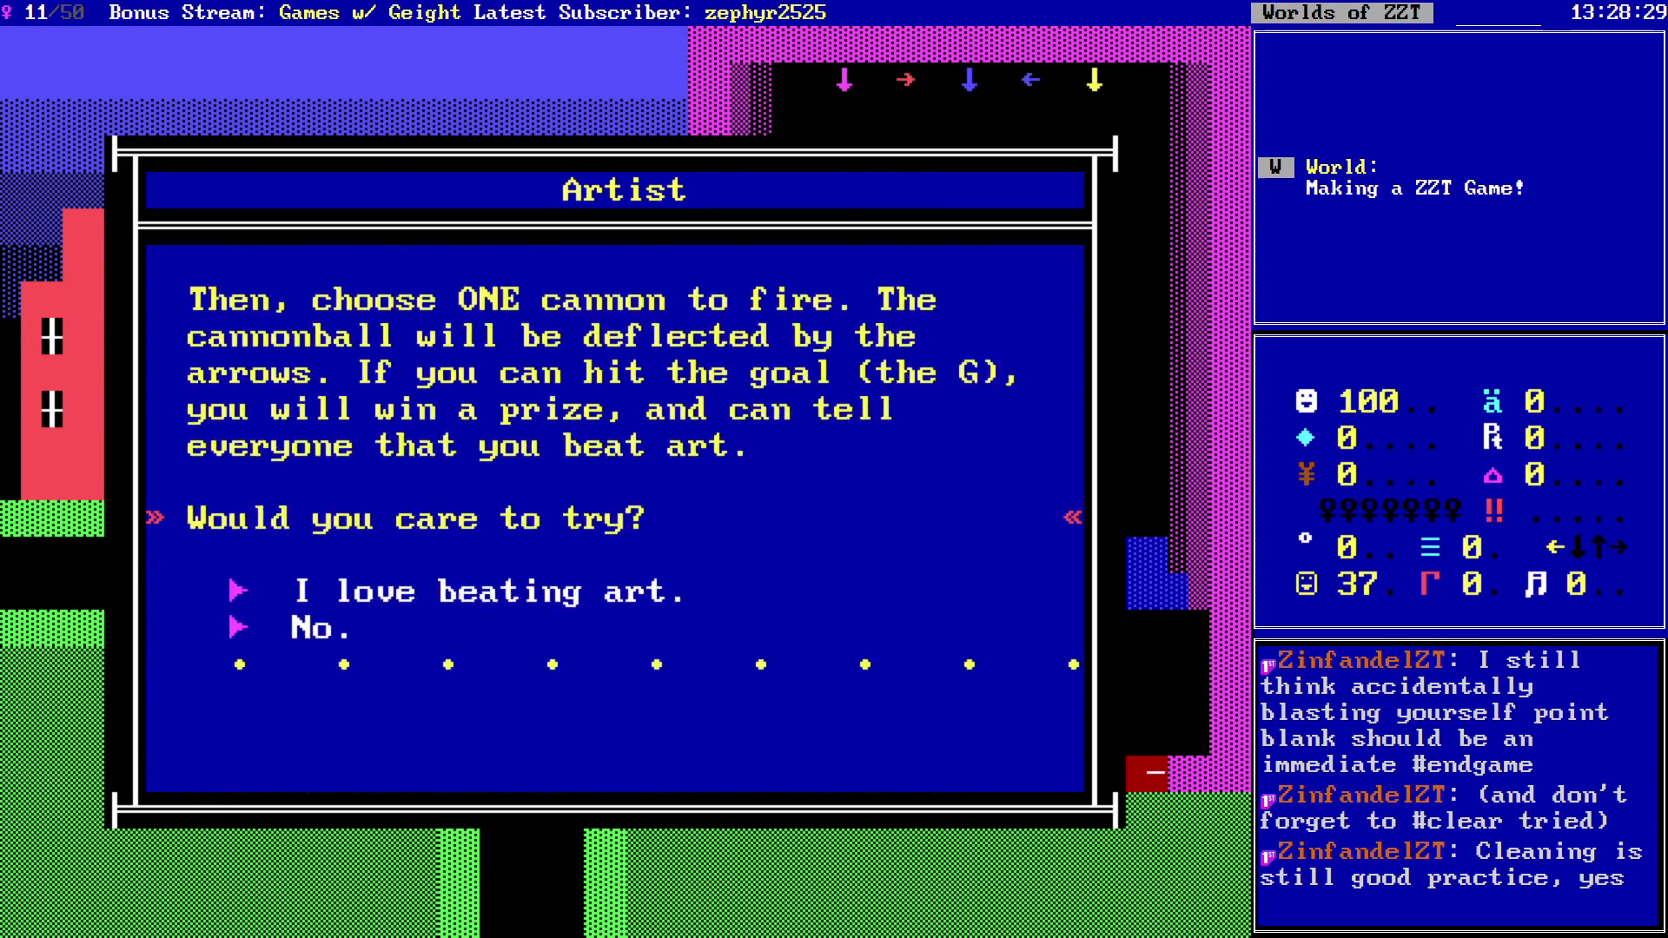
pyautogui.press('Down')
pyautogui.press('Down')
pyautogui.press('Return')
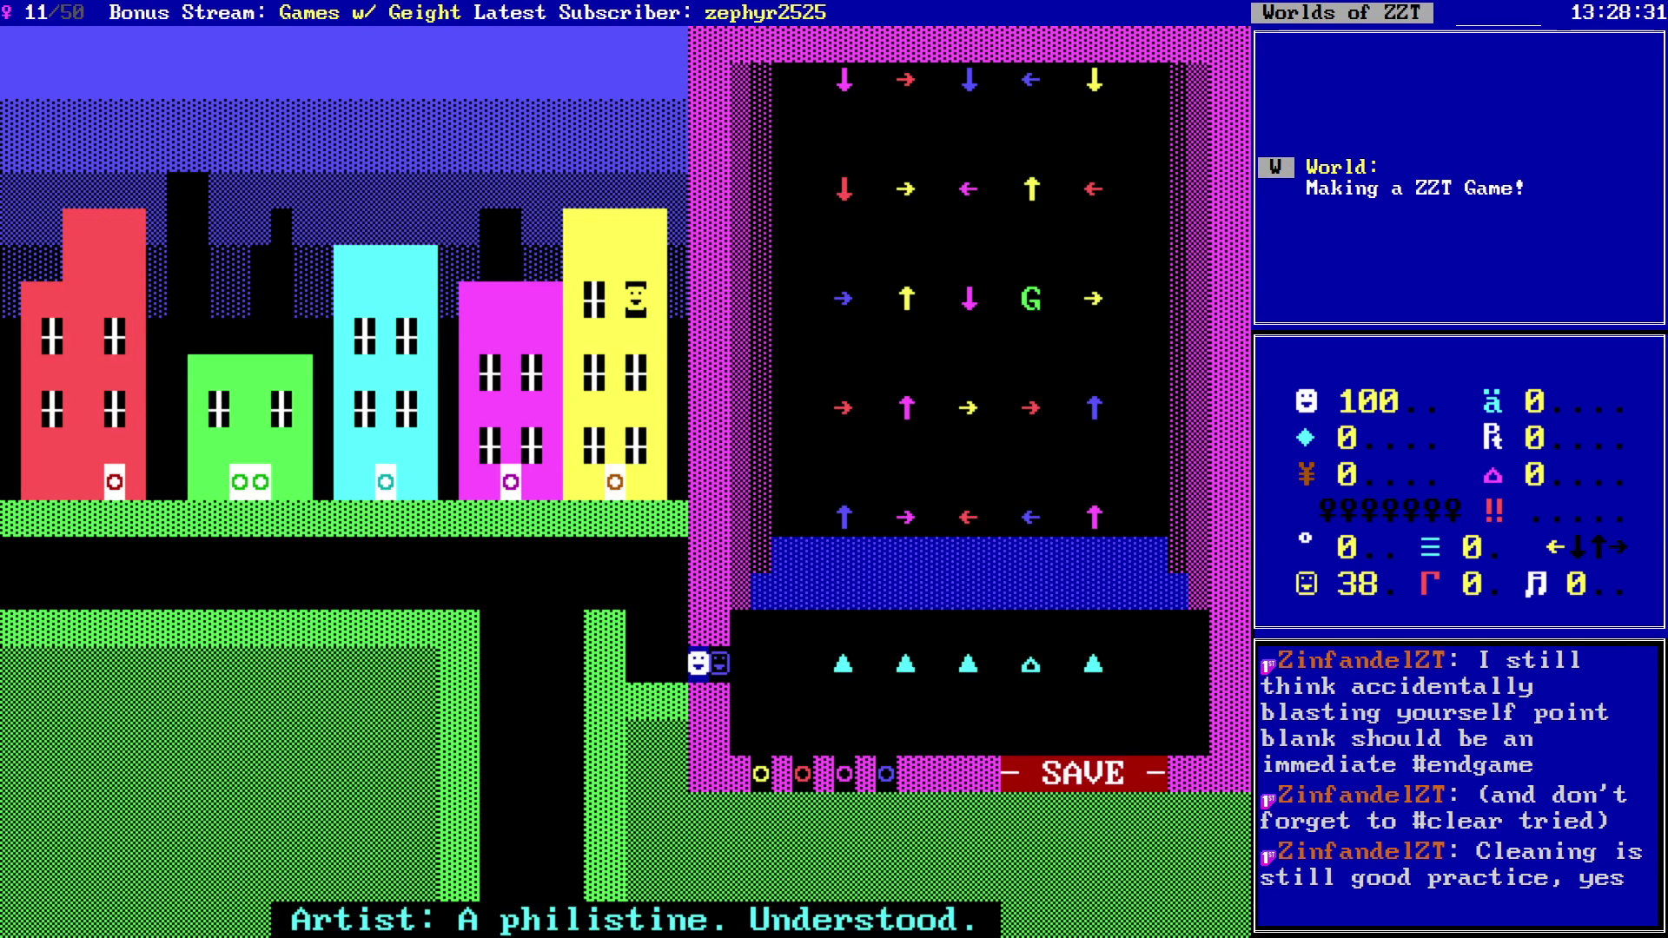
# Step: Talk to the Artist again, answer 'I love beating art.', and step into the art room
pyautogui.press('Right')
pyautogui.press('Down')
pyautogui.press('Down')
pyautogui.press('Down')
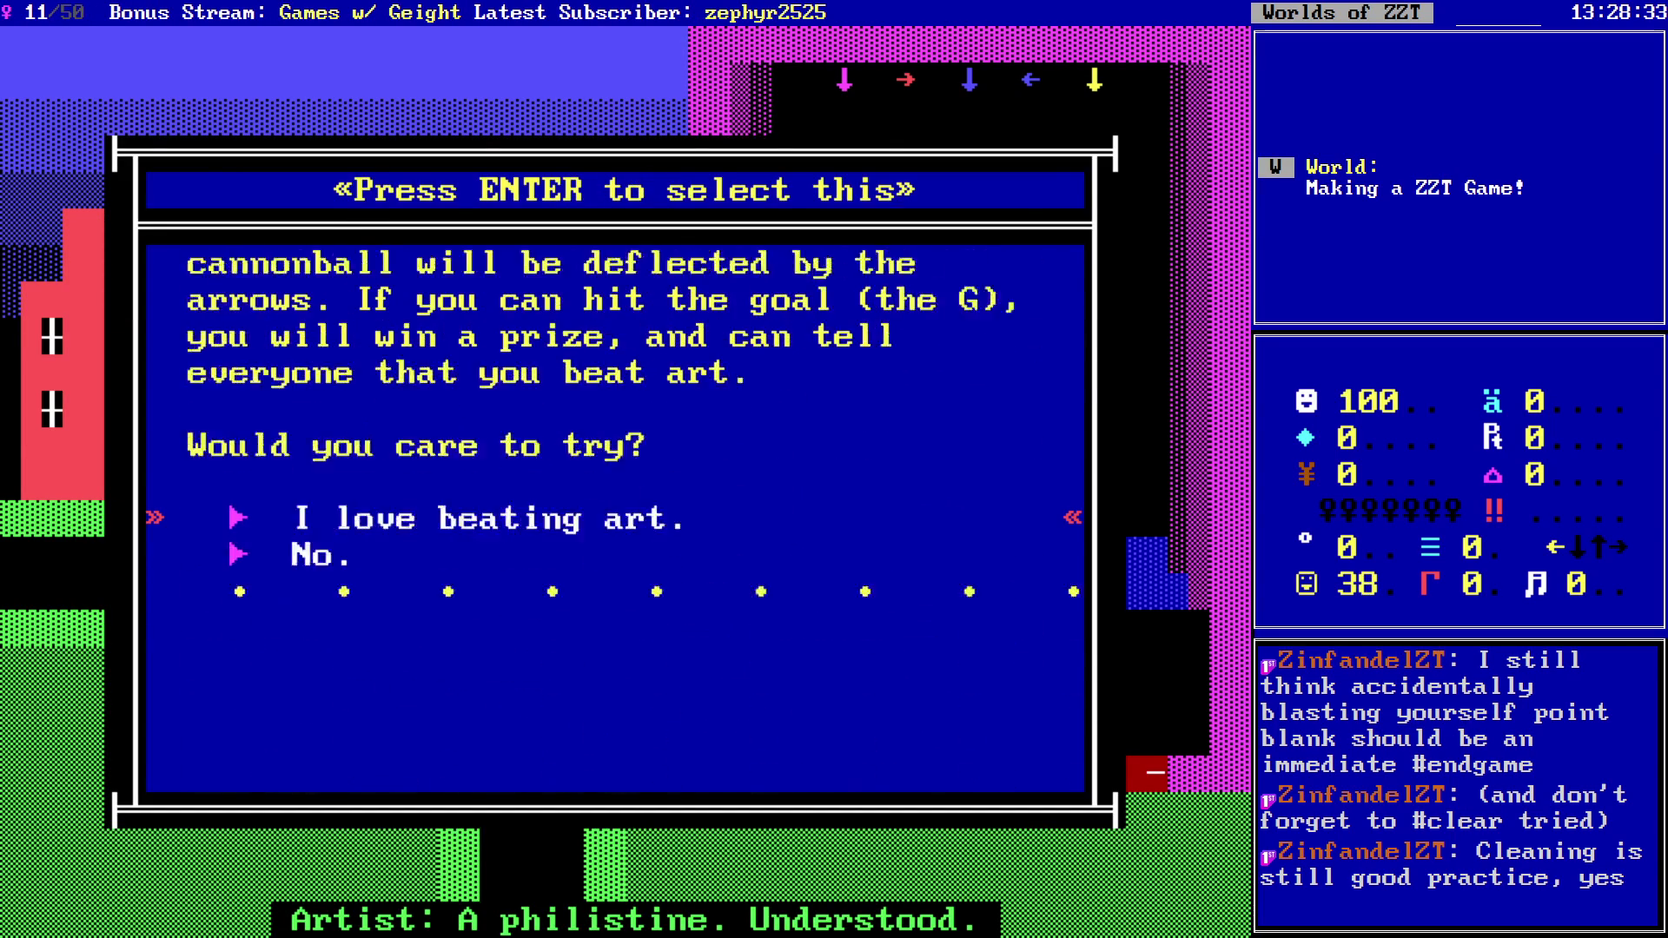
pyautogui.press('Return')
pyautogui.press('Right')
pyautogui.press('Right')
pyautogui.press('Right')
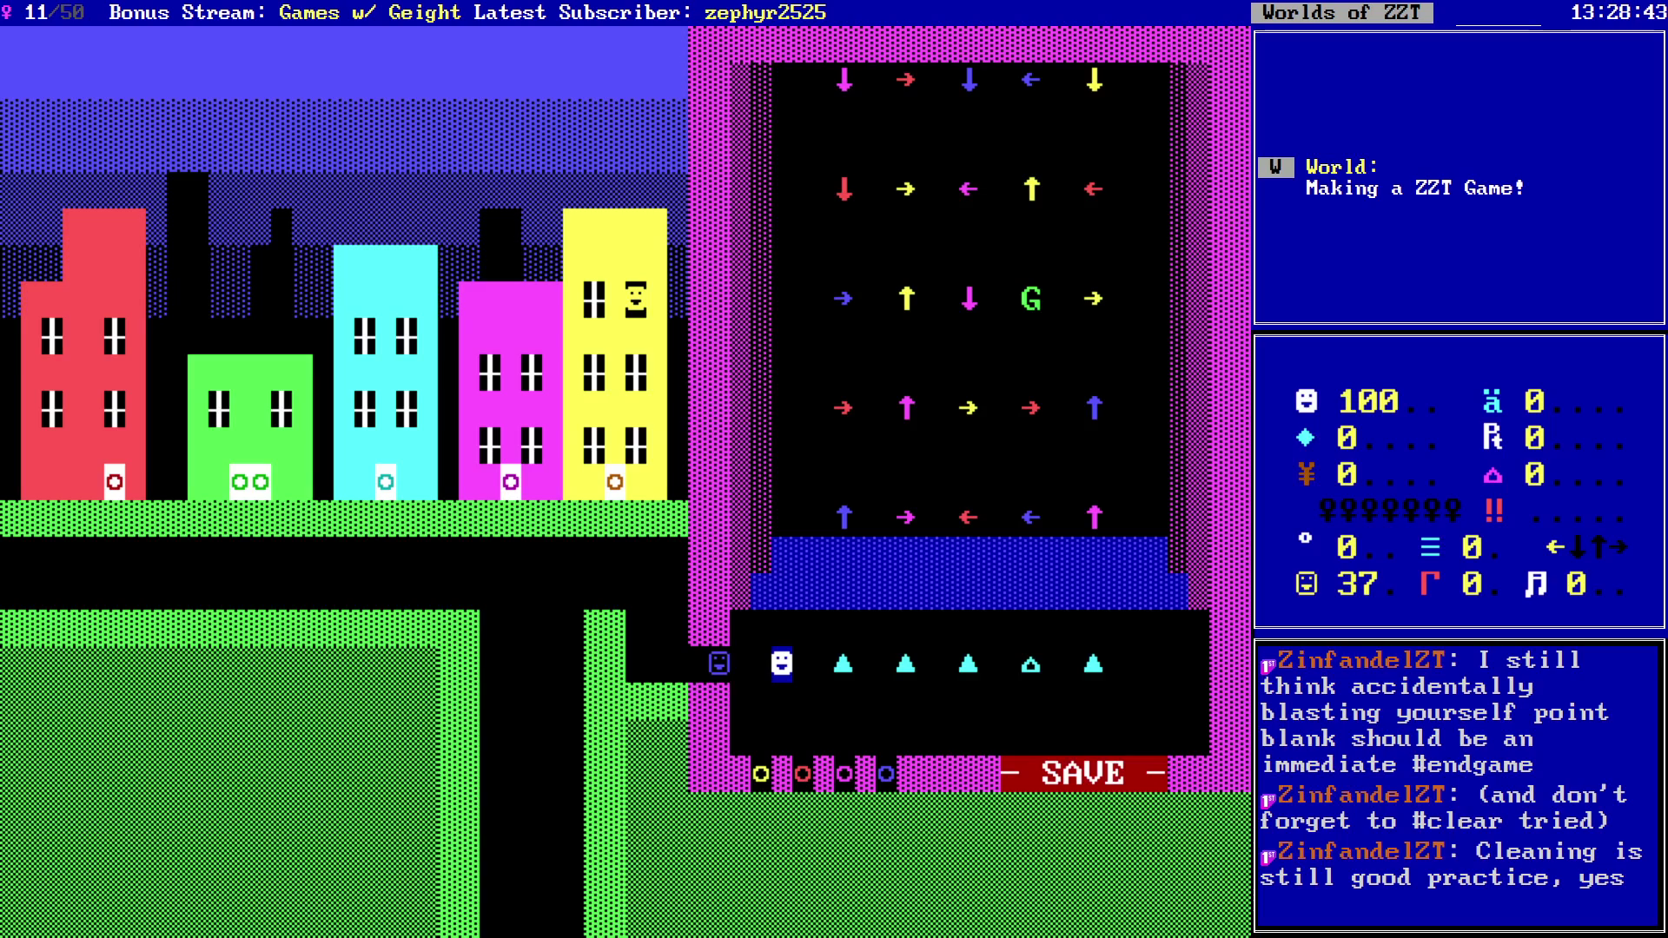
# Step: Touch the yellow and red buttons to clear the yellow and red arrows
pyautogui.press('Left')
pyautogui.press('Left')
pyautogui.press('Left')
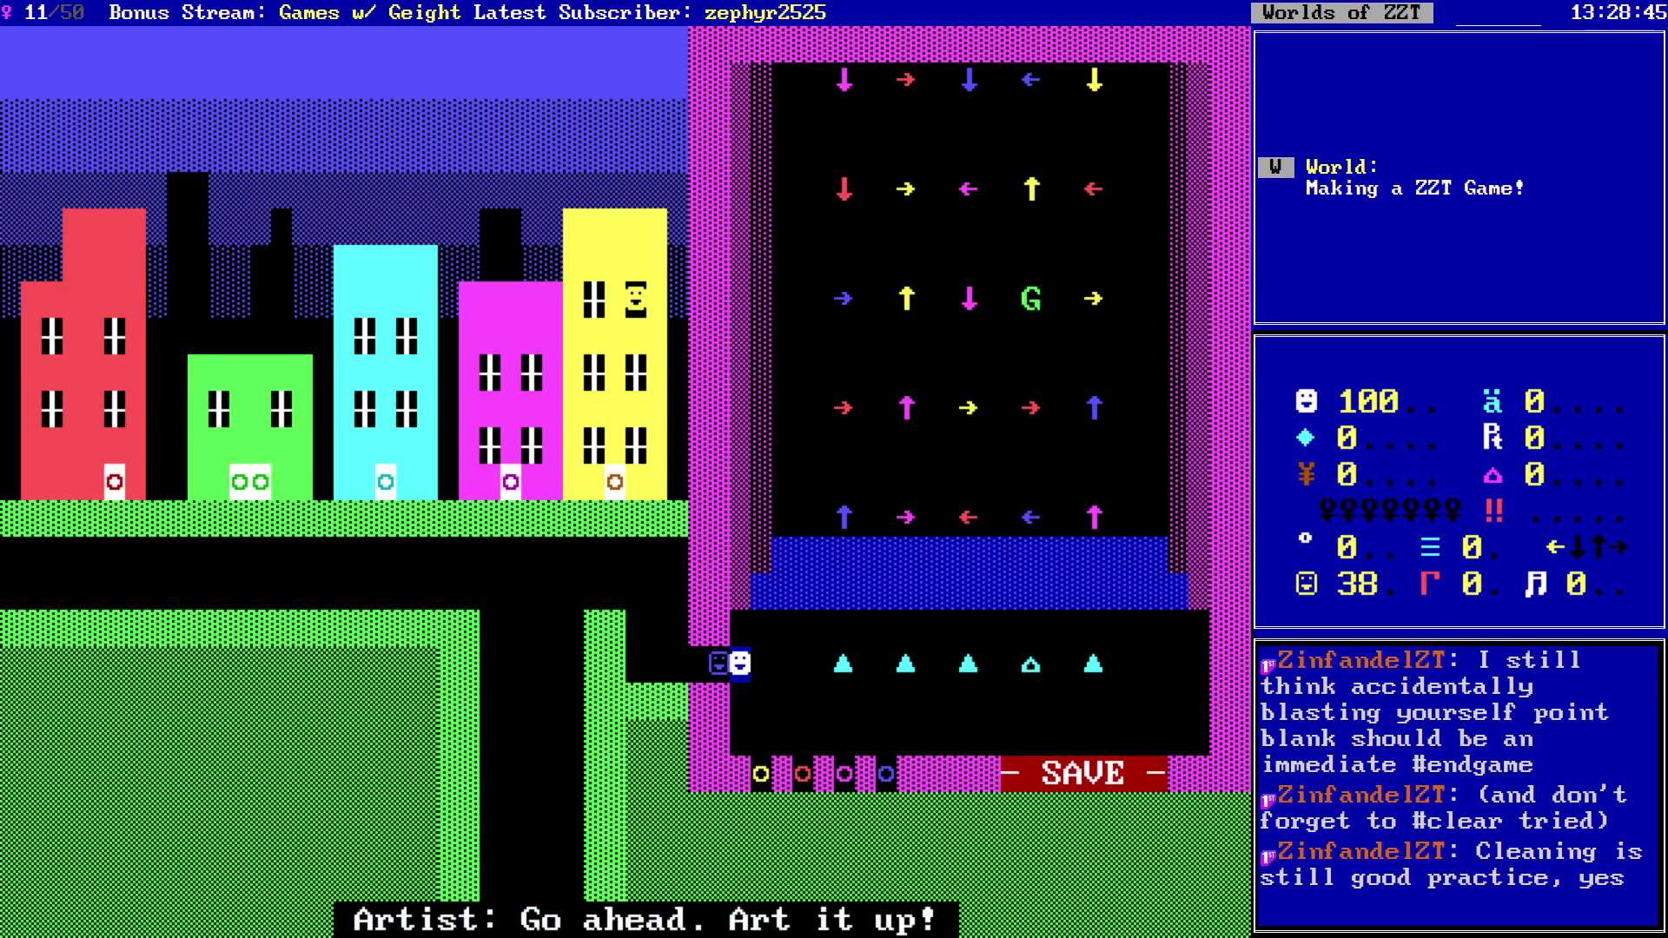
pyautogui.press('Right')
pyautogui.press('Right')
pyautogui.press('Right')
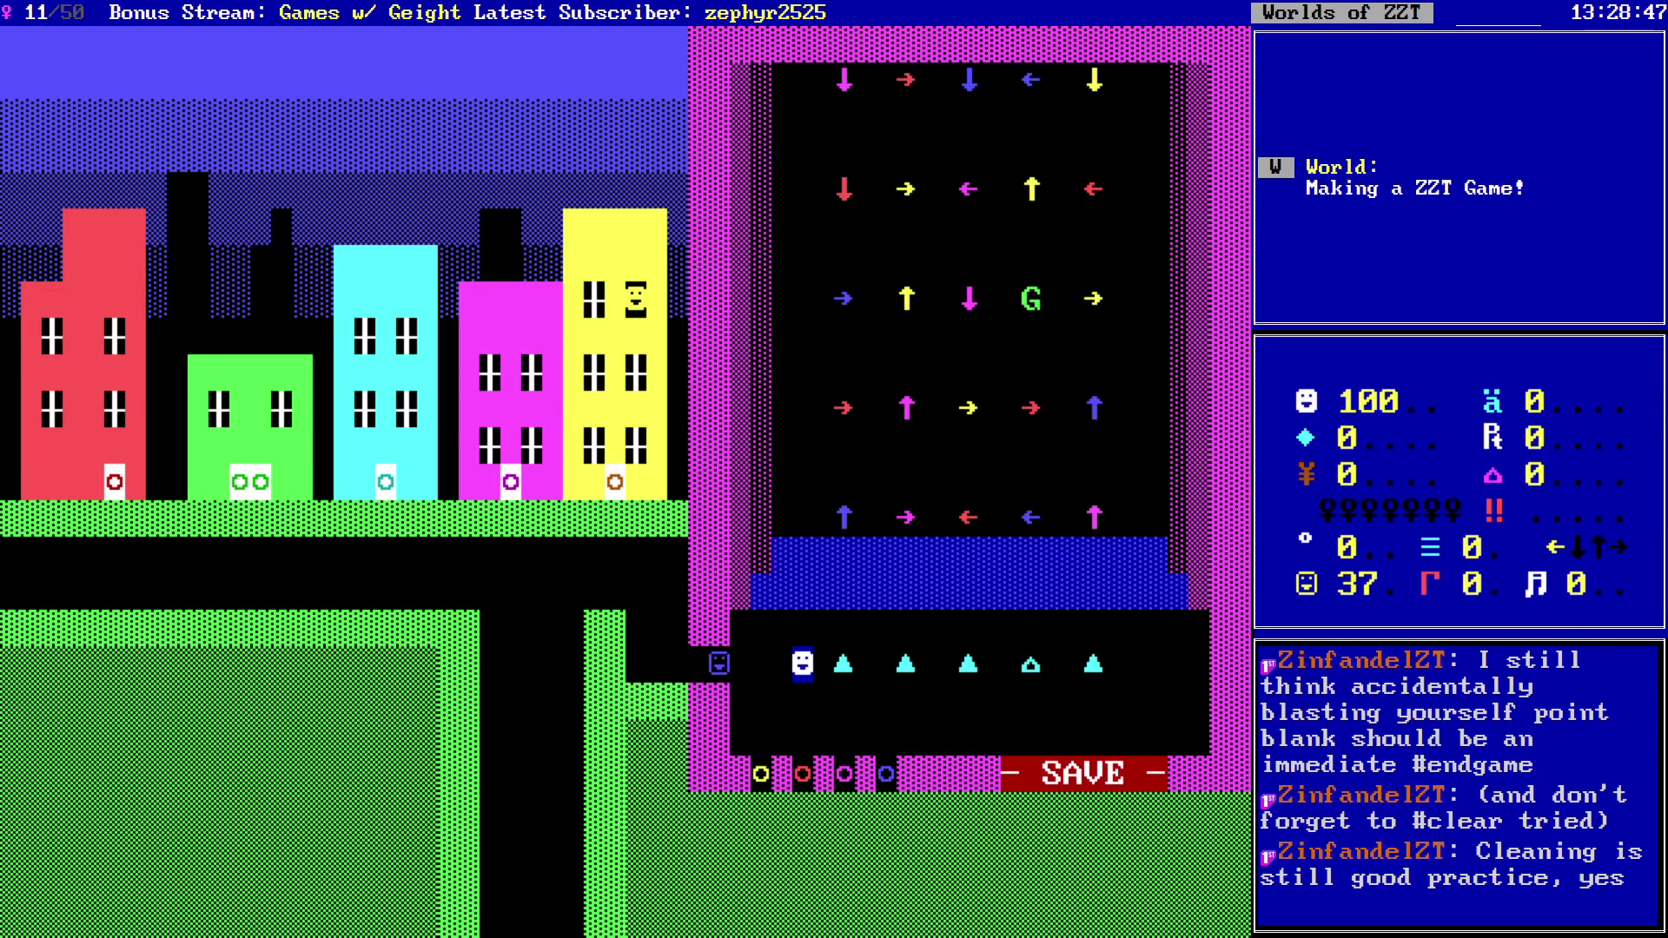
pyautogui.press('Down')
pyautogui.press('Right')
pyautogui.press('Right')
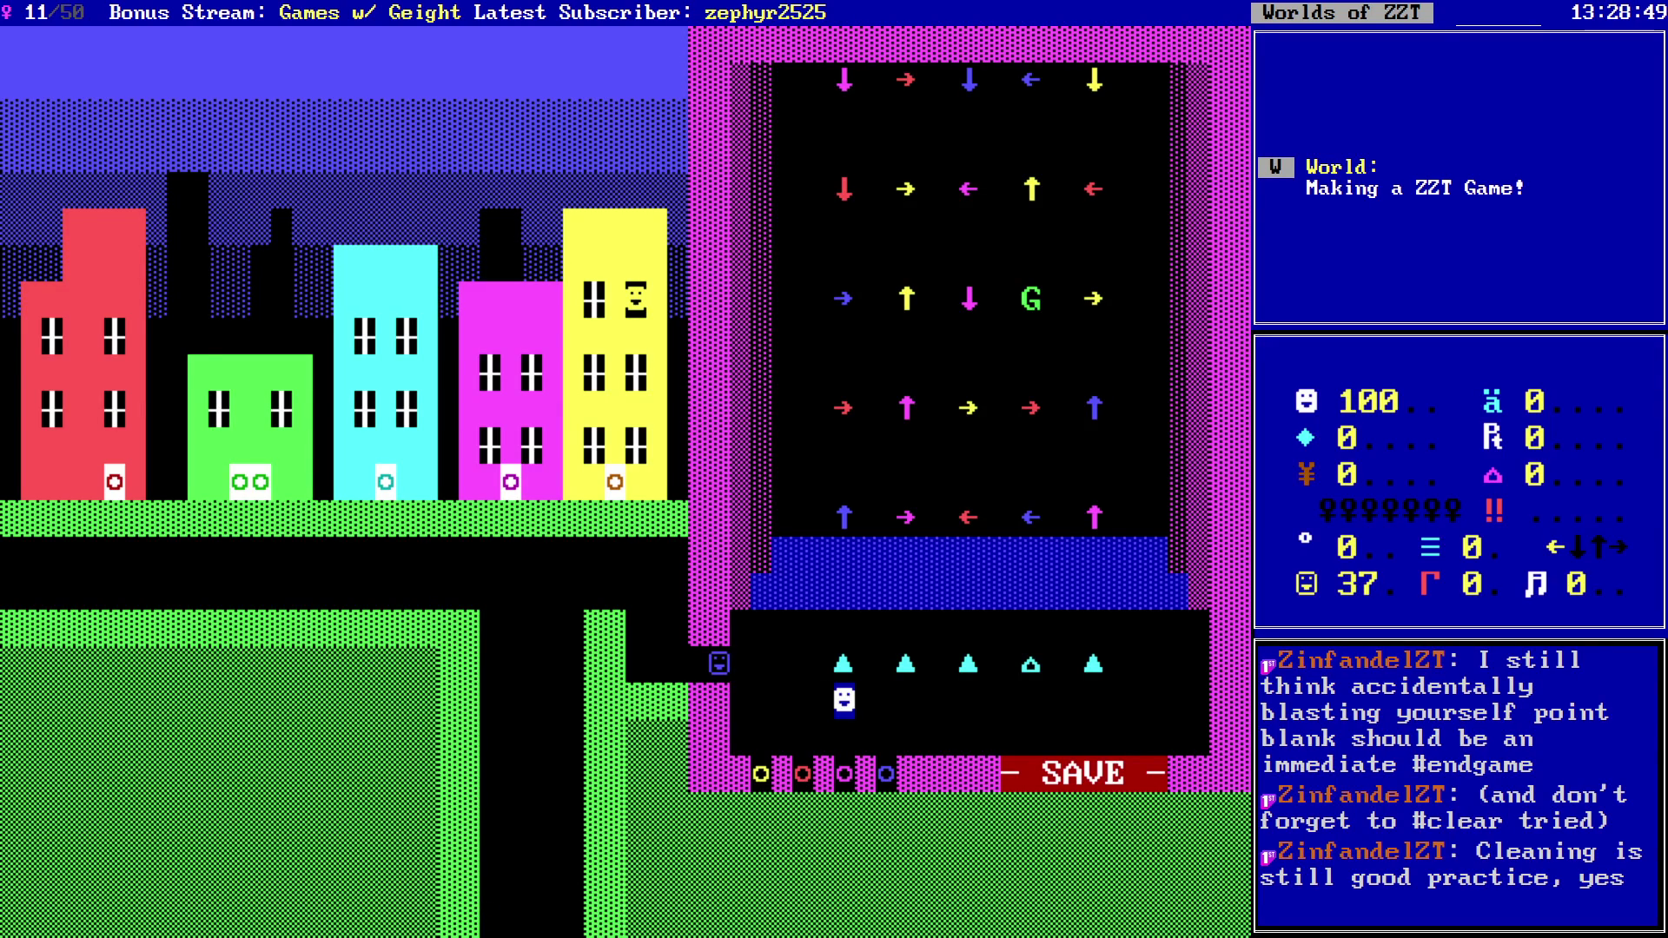
pyautogui.press('Left')
pyautogui.press('Left')
pyautogui.press('Down')
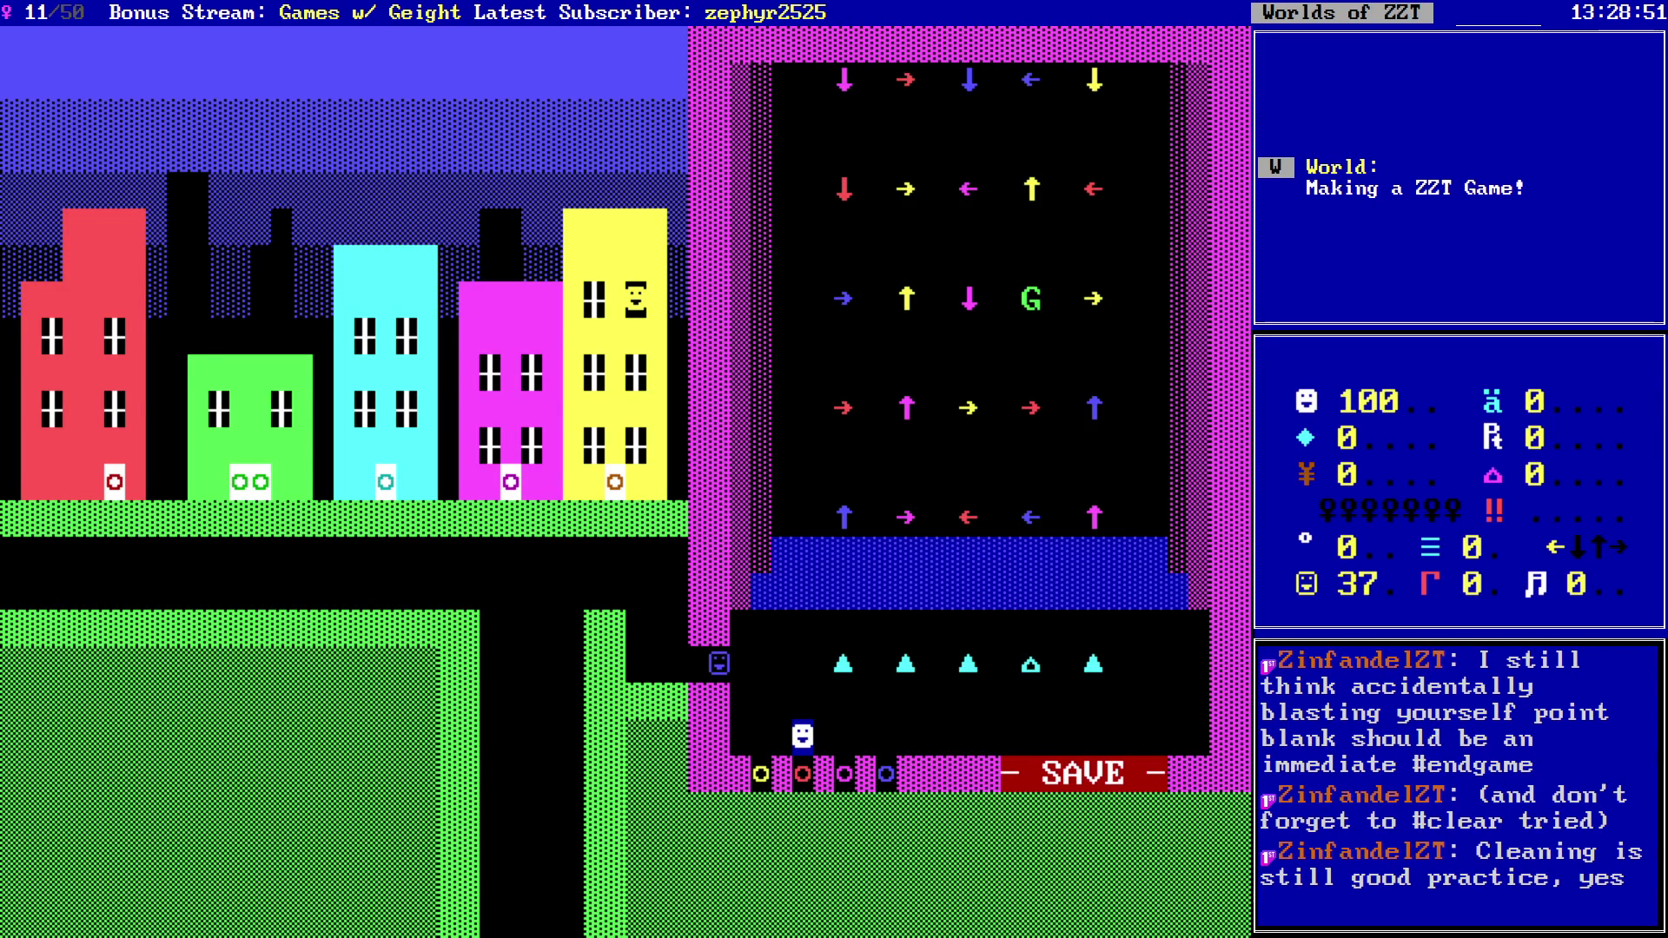
pyautogui.press('Left')
pyautogui.press('Left')
pyautogui.press('Right')
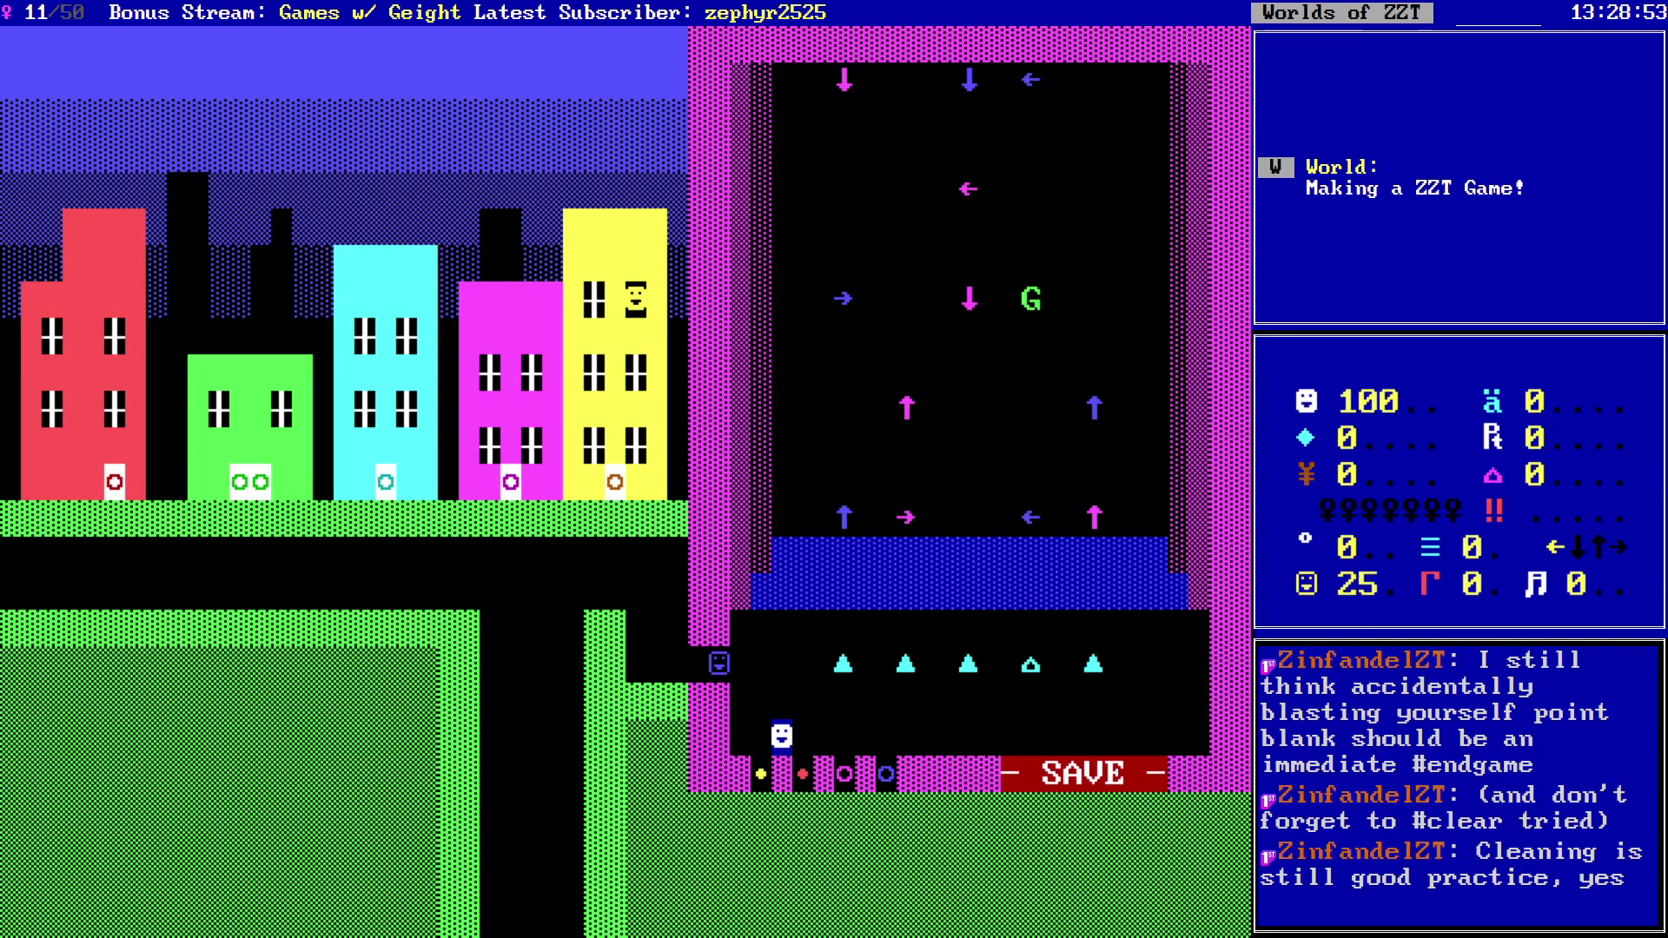
# Step: Walk up to the cannon row and fire a cannon
pyautogui.press('Right')
pyautogui.press('Right')
pyautogui.press('Right')
pyautogui.press('Right')
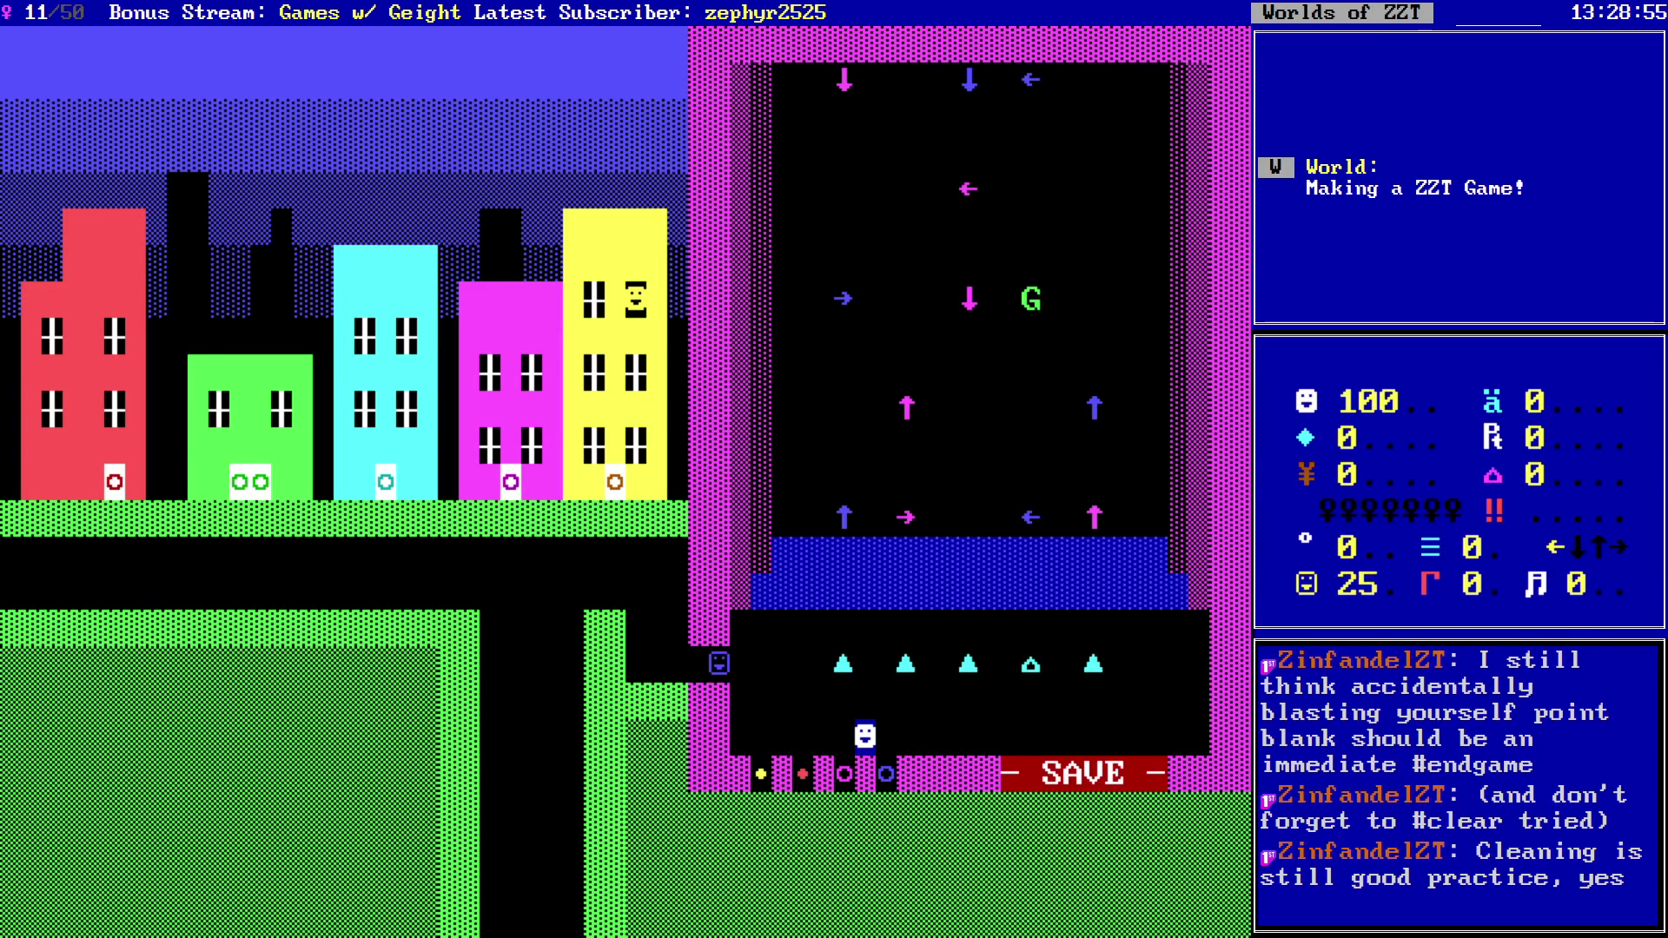
pyautogui.press('Up')
pyautogui.press('Up')
pyautogui.press('Up')
pyautogui.press('Right')
pyautogui.press('Right')
pyautogui.press('Right')
pyautogui.press('Right')
pyautogui.press('Right')
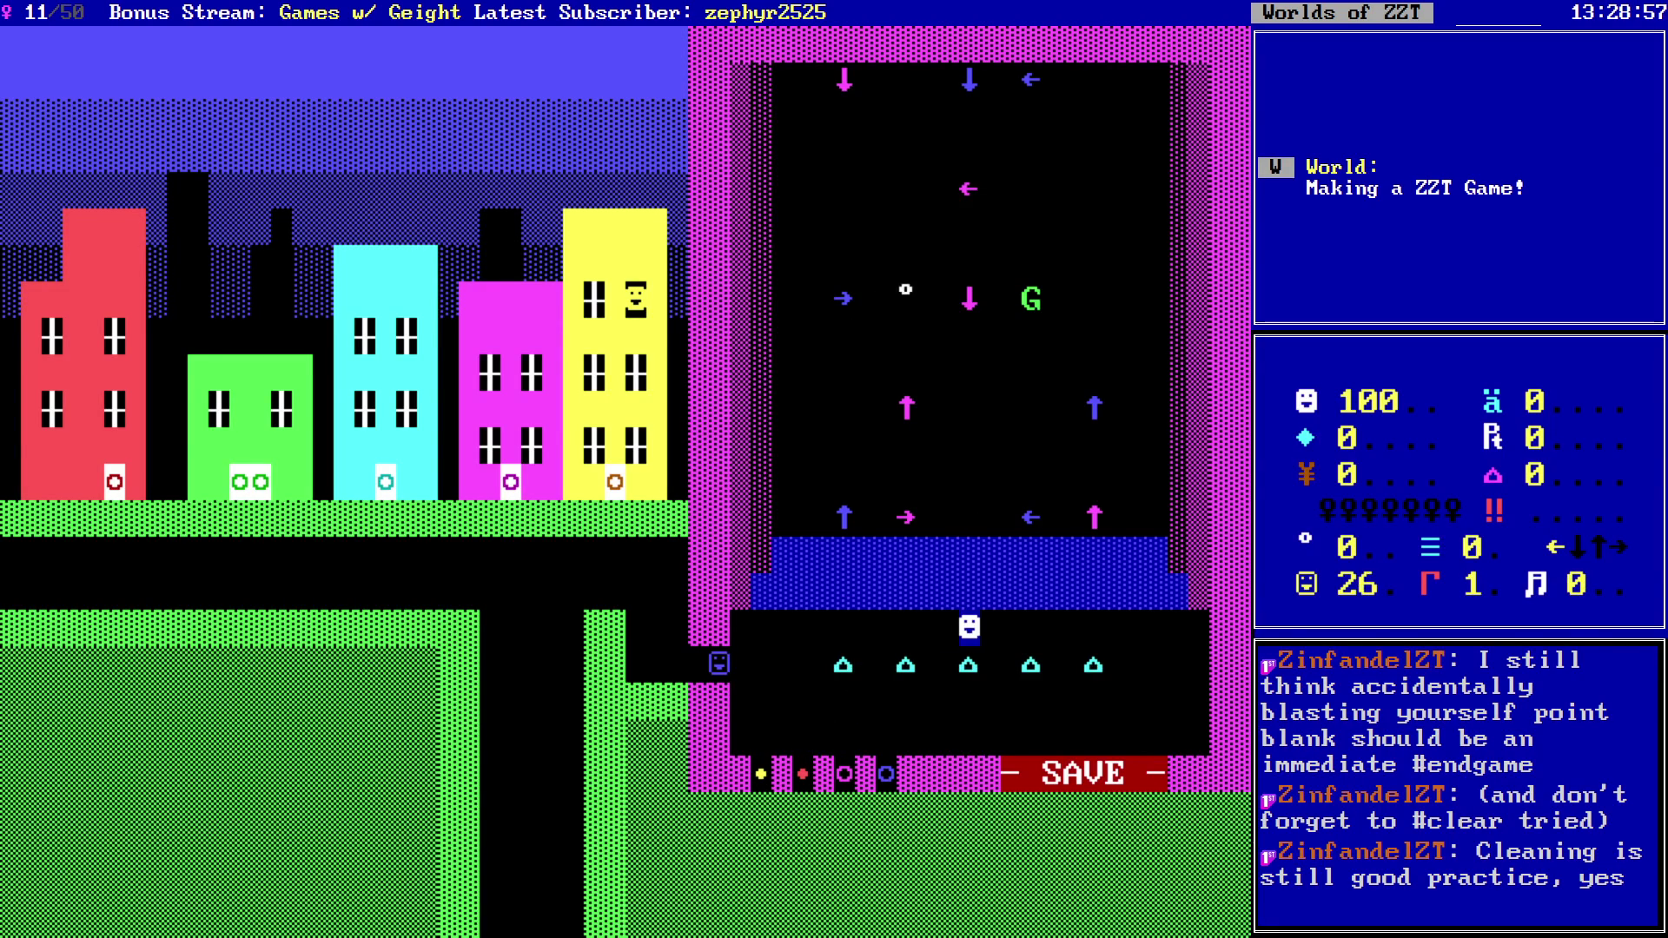
pyautogui.press('Left')
pyautogui.press('Left')
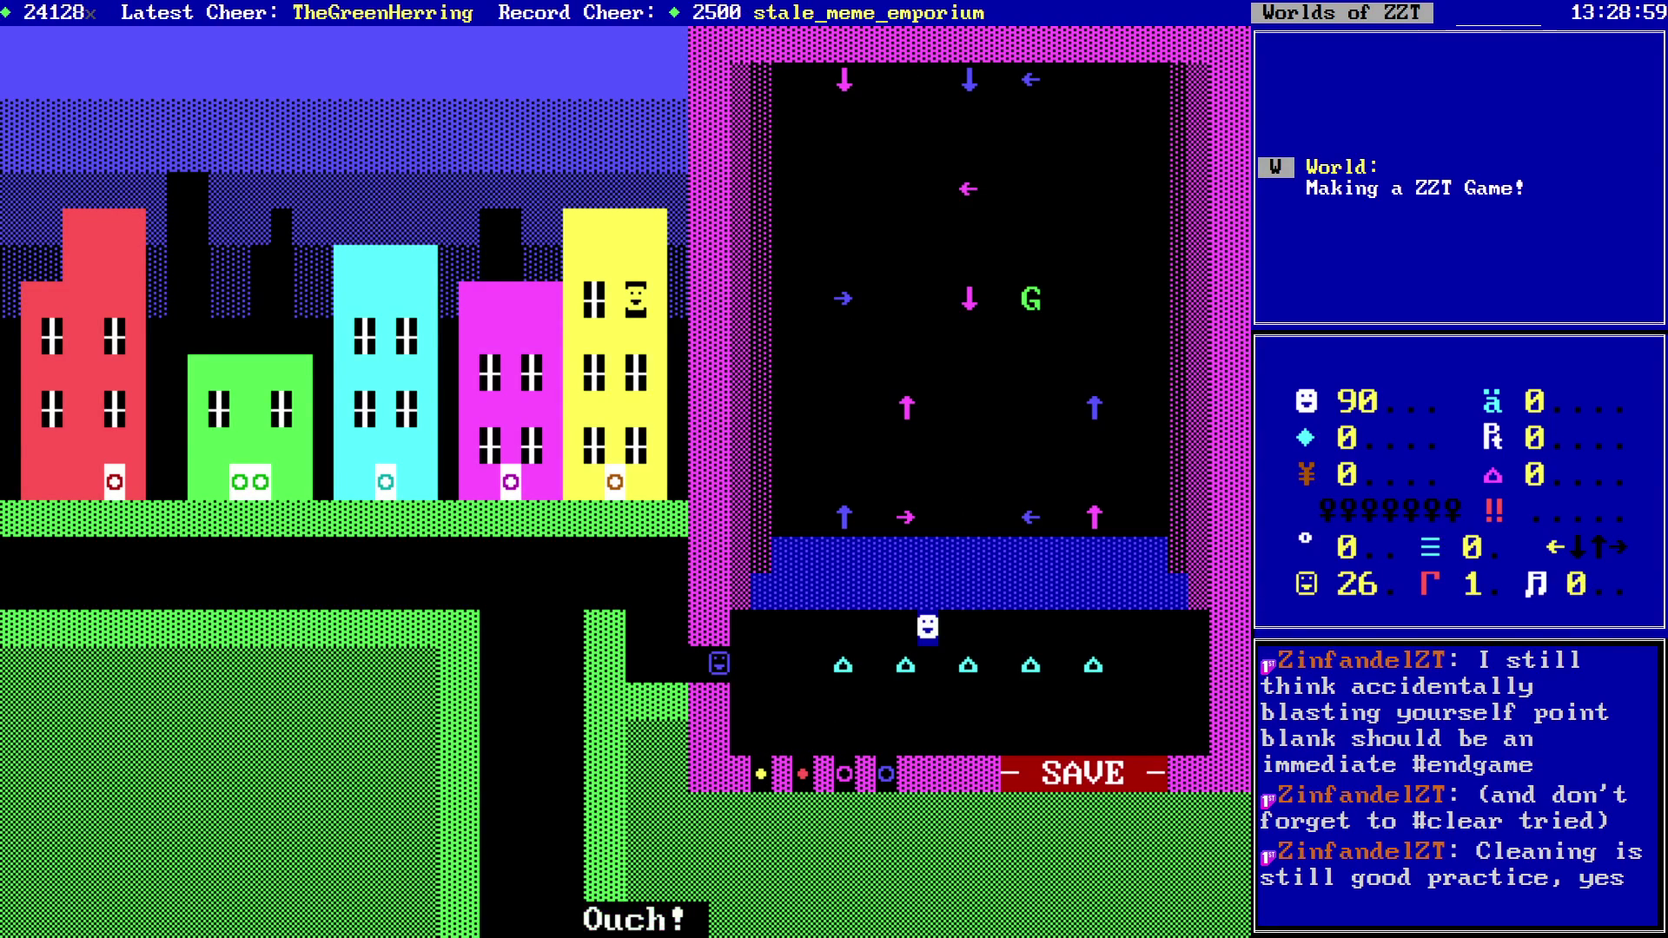
pyautogui.press('Left')
pyautogui.press('Left')
# Step: Stand in front of a cannon until Game over, then return to the title screen
pyautogui.press('Left')
pyautogui.press('Left')
pyautogui.press('Down')
pyautogui.press('Left')
pyautogui.press('Left')
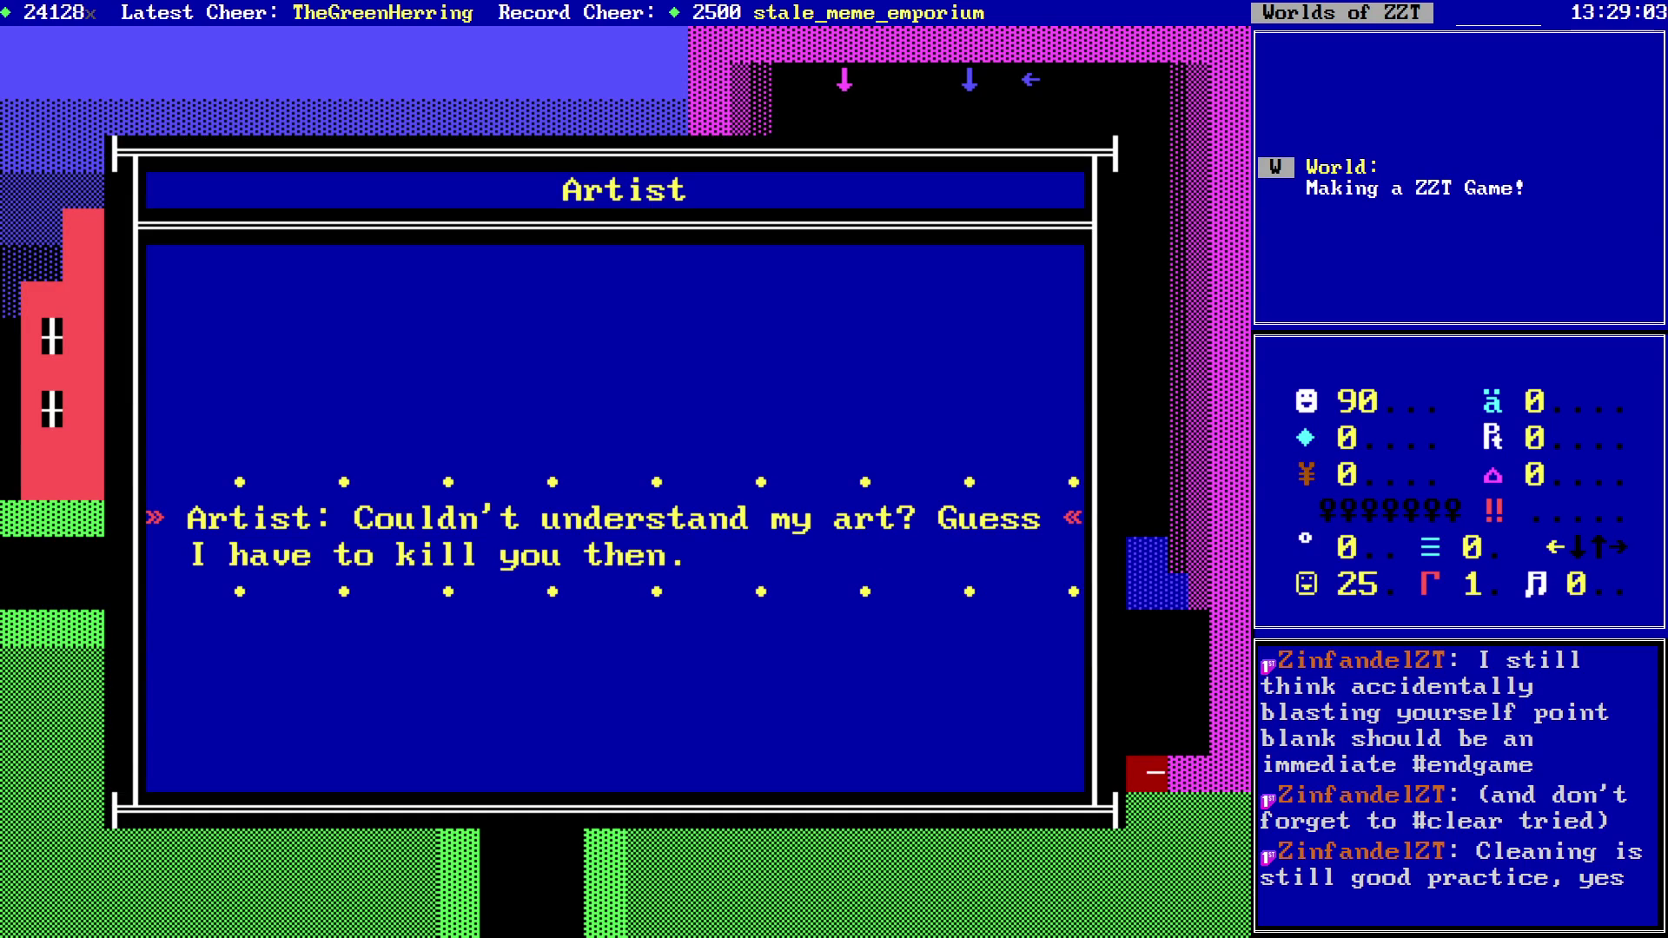
pyautogui.press('Return')
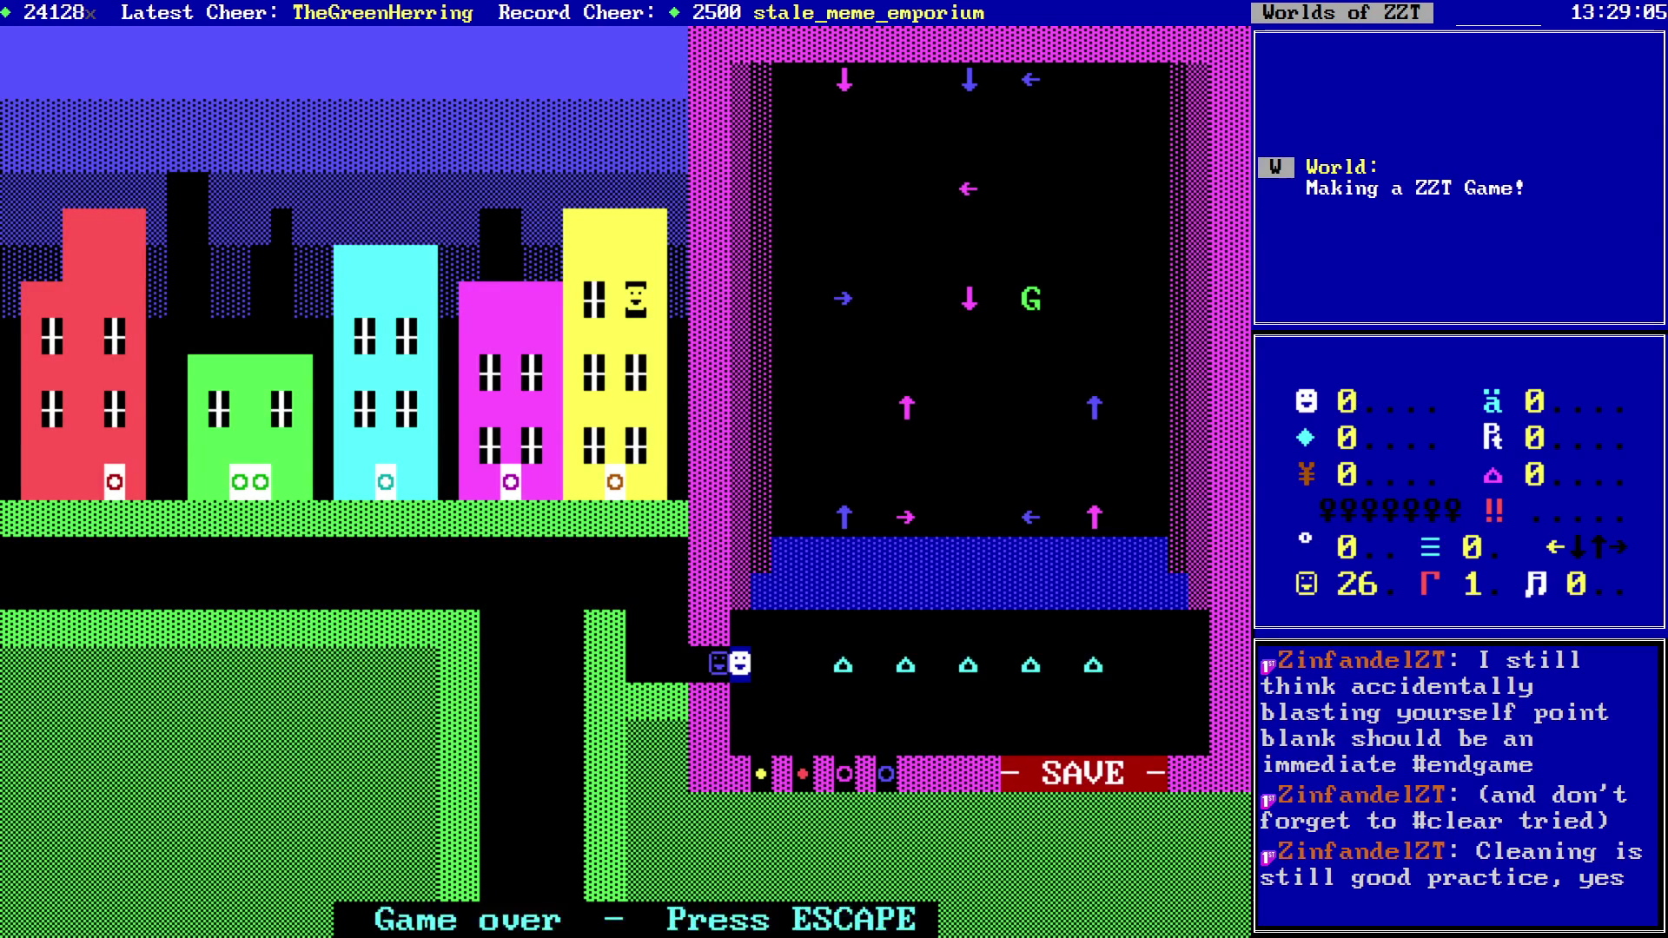
pyautogui.press('Escape')
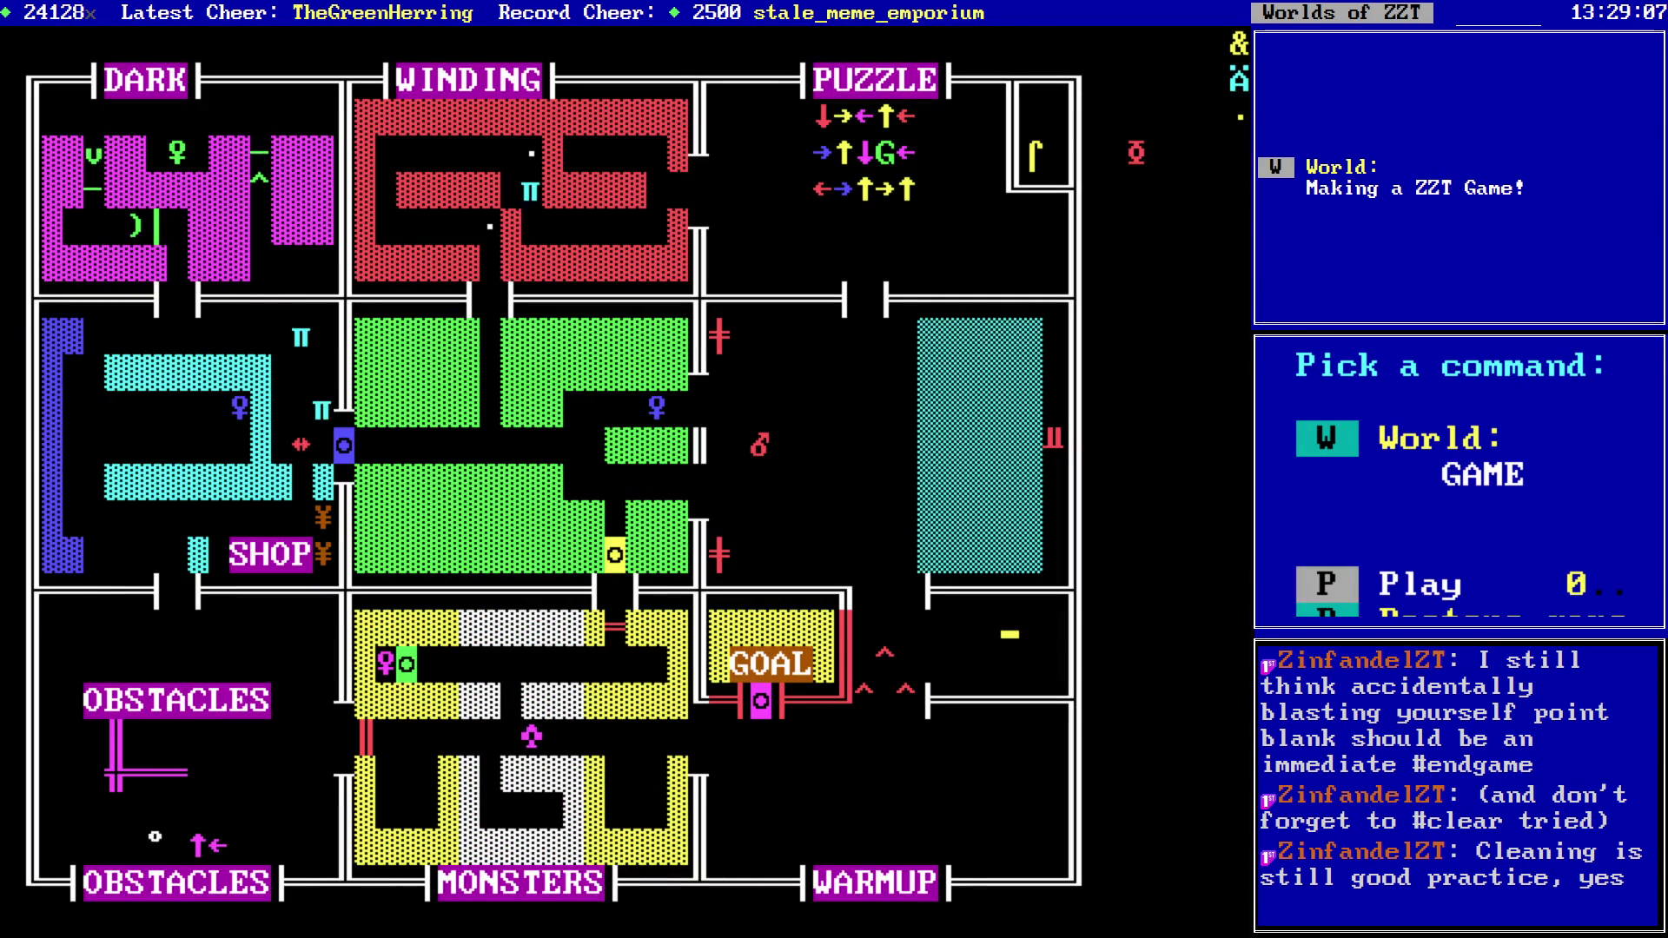
pyautogui.press('Escape')
# Step: Decline quitting ZZT and play the GAME world again from the city board
pyautogui.press('n')
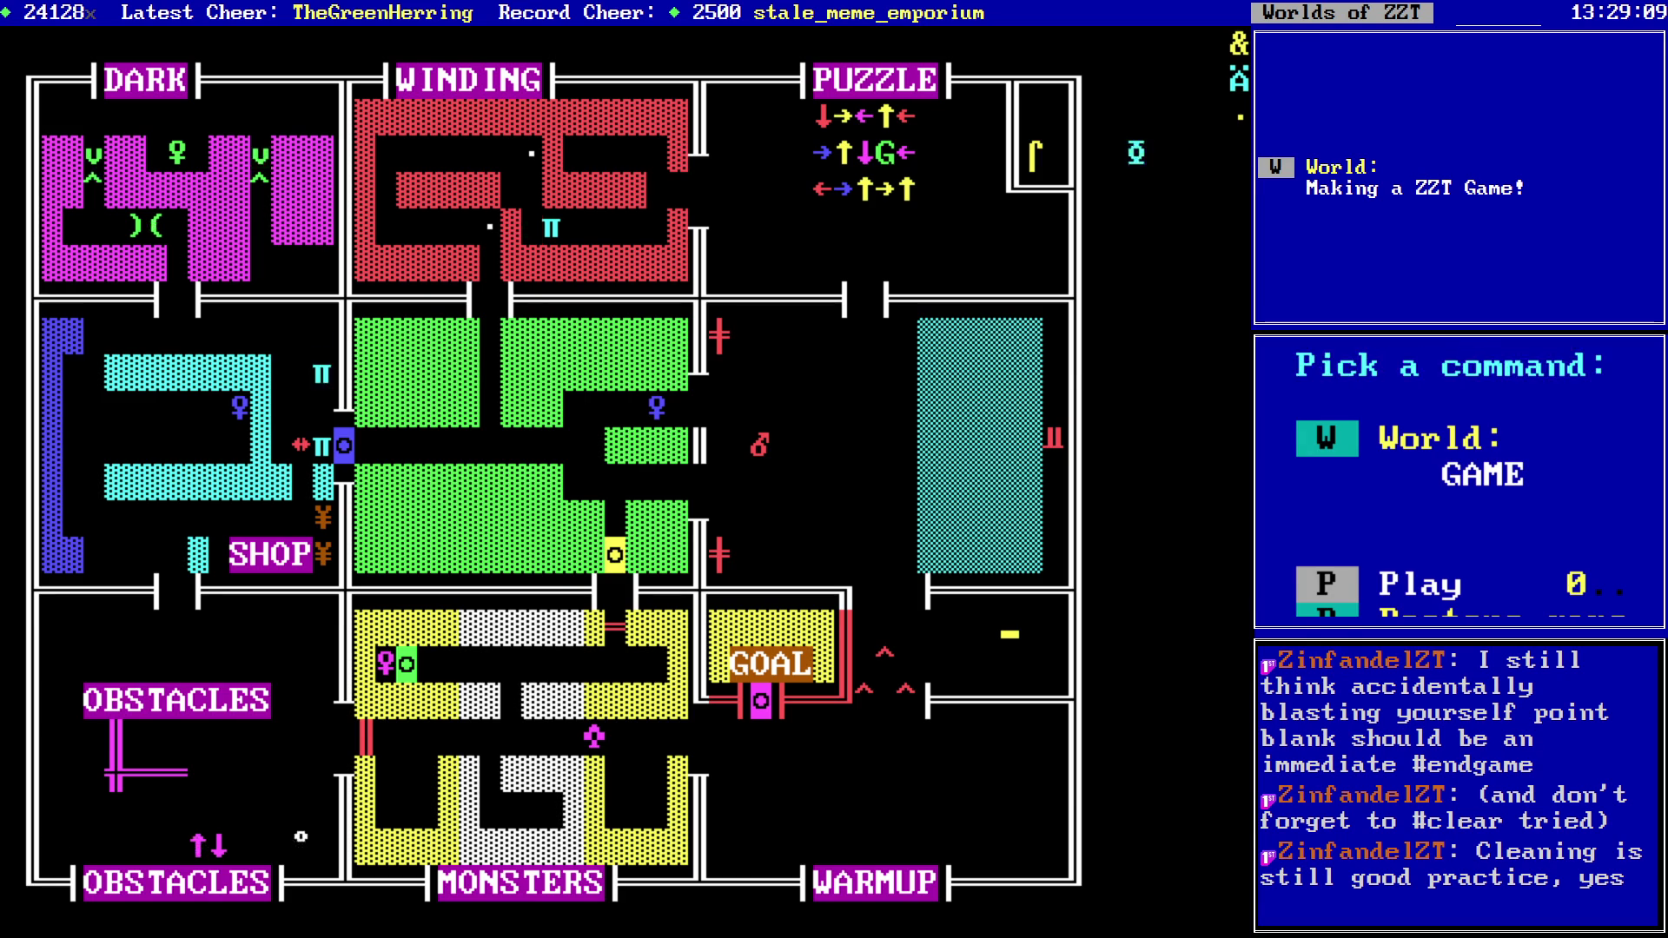
pyautogui.press('p')
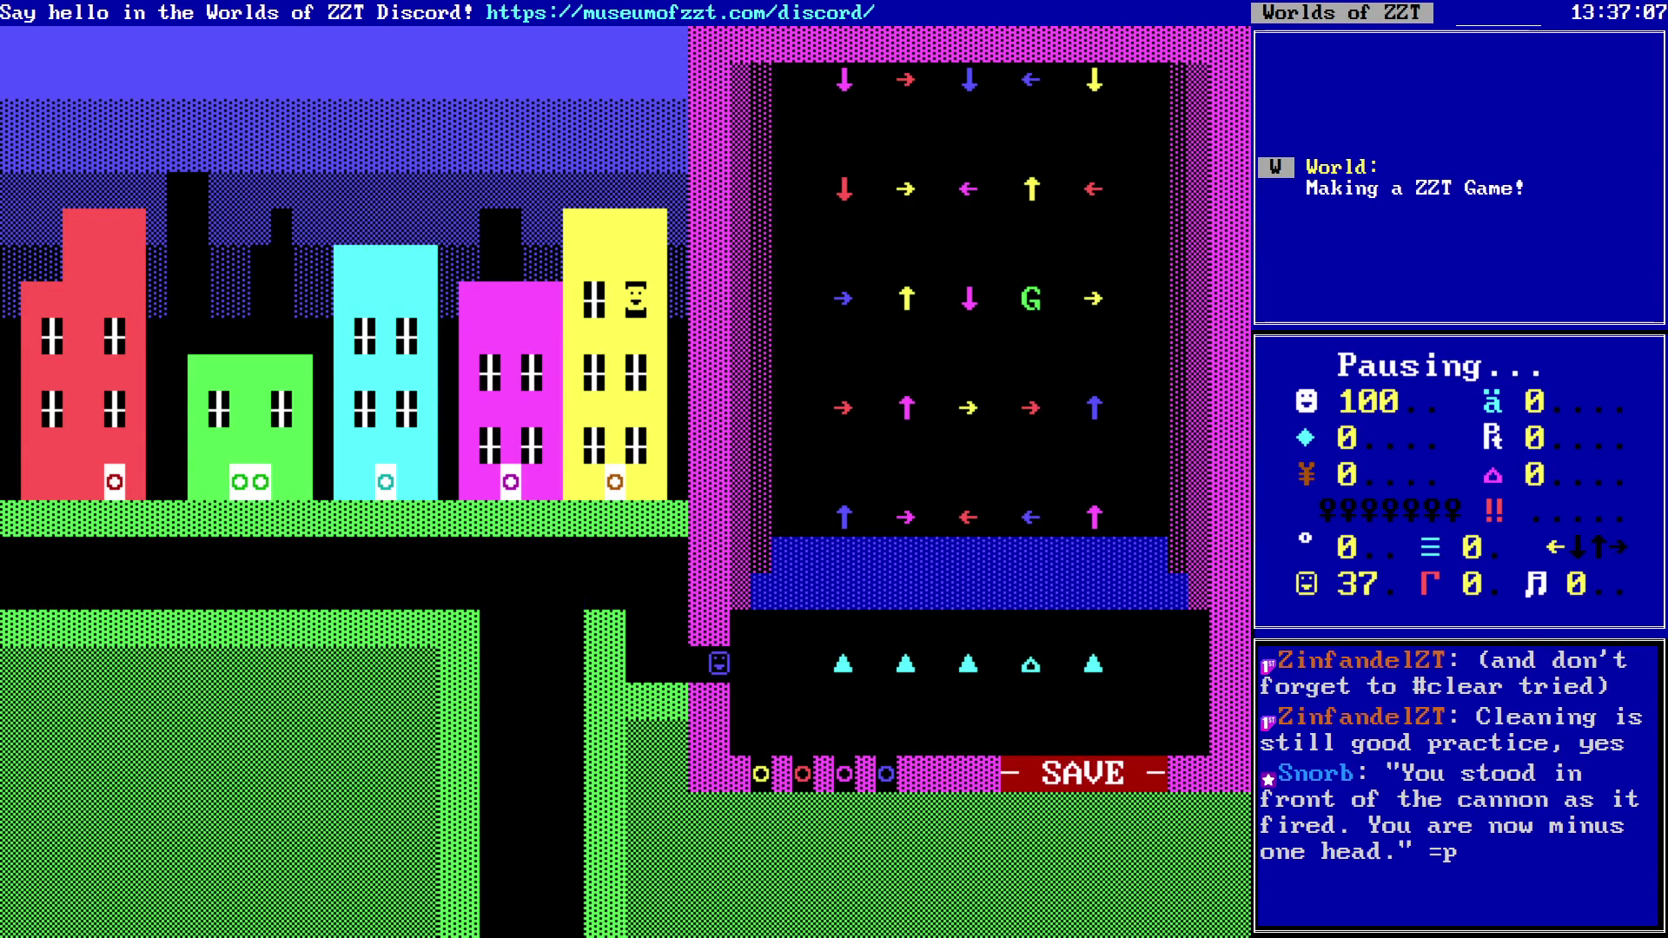
# Step: Switch from the paused ZZT game back to KevEdit's board editor
pyautogui.hotkey('alt', 'Tab')
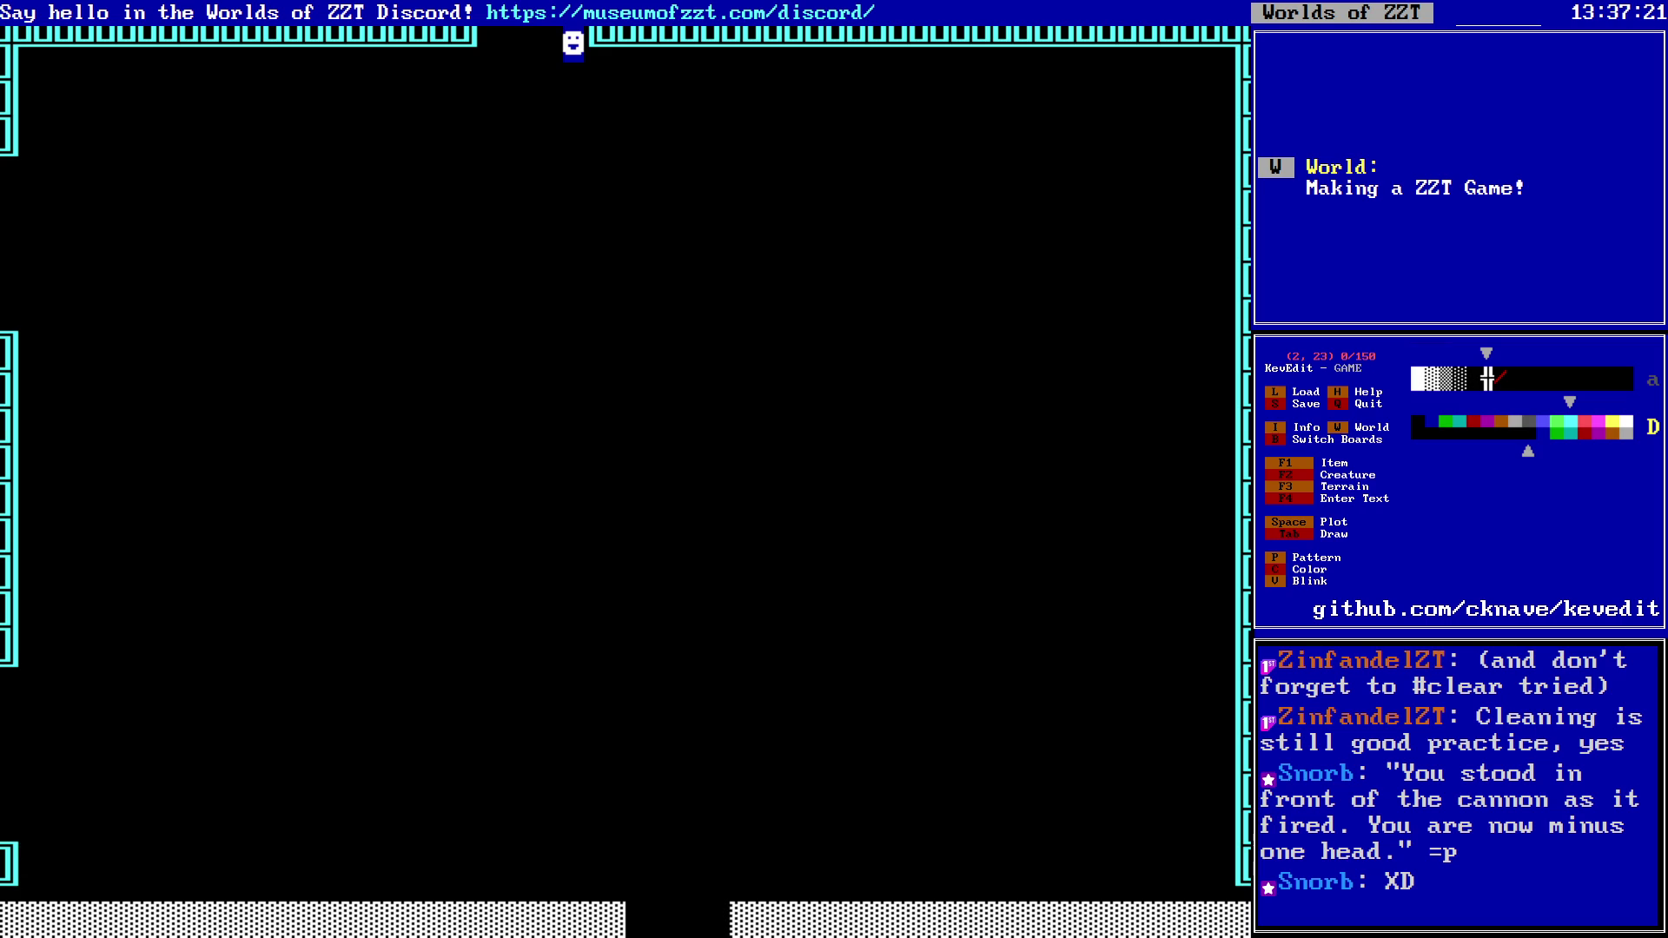
# Step: Move to row 18 on the left wall, pick another drawing pattern, and save the world
pyautogui.press('Up')
pyautogui.press('Up')
pyautogui.press('Up')
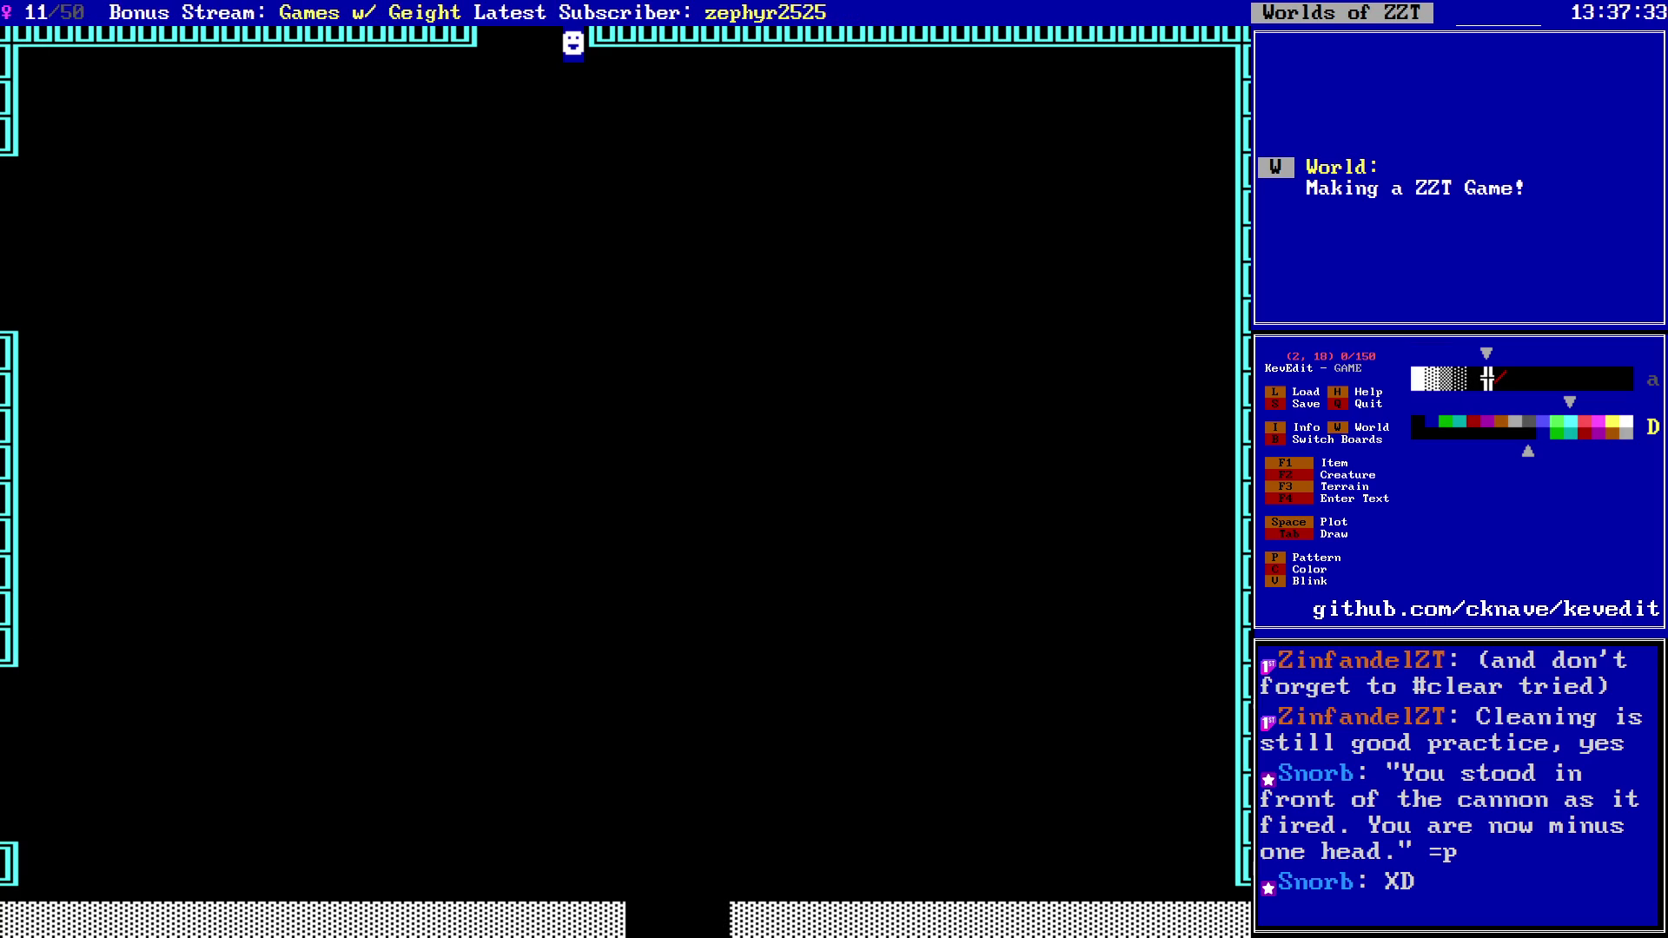
pyautogui.press('c')
pyautogui.press('Escape')
pyautogui.press('p')
pyautogui.press('p')
pyautogui.press('p')
pyautogui.press('s')
pyautogui.press('Return')
# Step: Erase the board's Maximum Shots value of 255 in Board Info, leaving it blank
pyautogui.hotkey('alt', 'Right')
pyautogui.hotkey('alt', 'Right')
pyautogui.hotkey('alt', 'Right')
pyautogui.press('i')
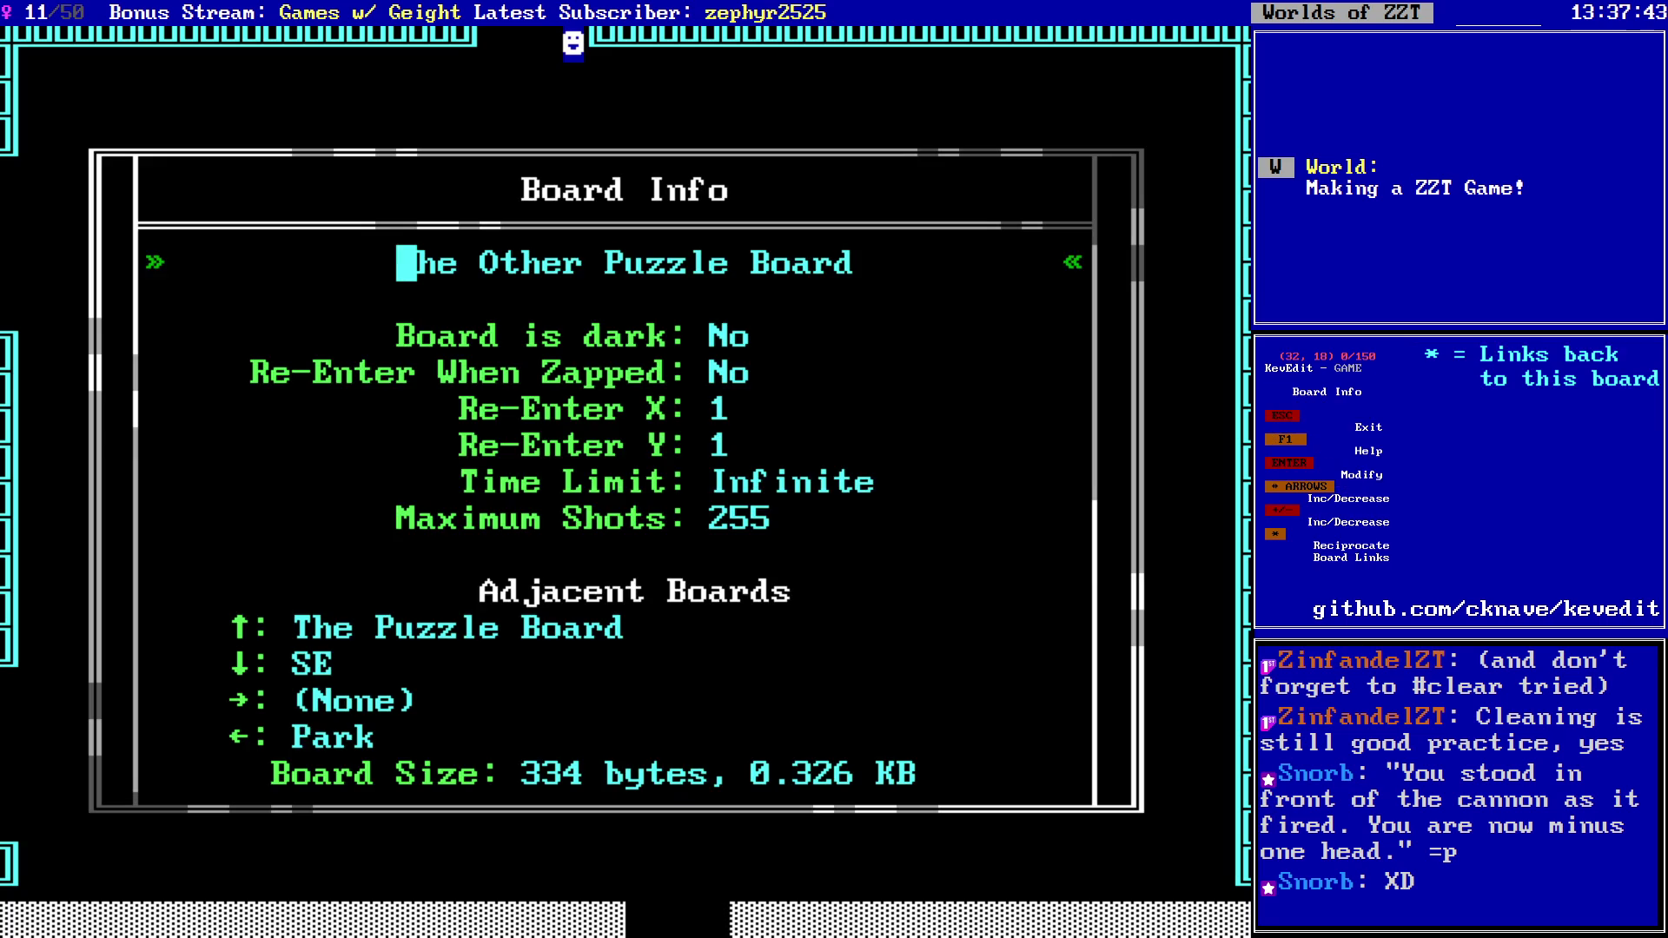
pyautogui.press('Up')
pyautogui.press('Up')
pyautogui.press('Up')
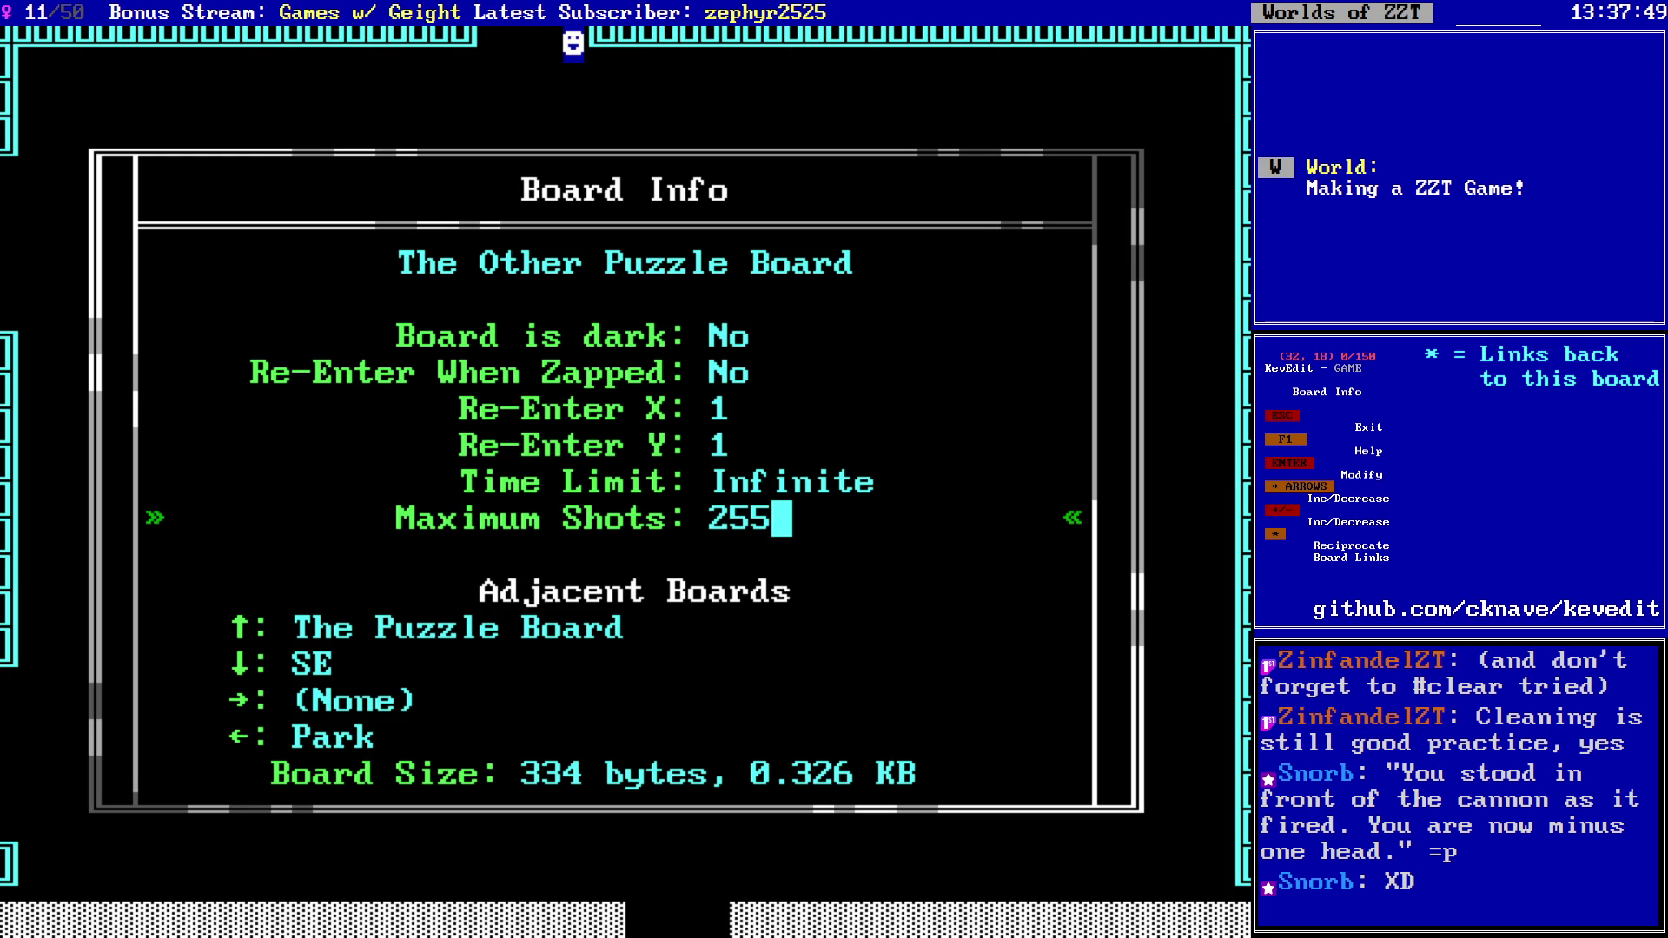
pyautogui.press('BackSpace')
pyautogui.press('BackSpace')
pyautogui.press('BackSpace')
pyautogui.write('0')
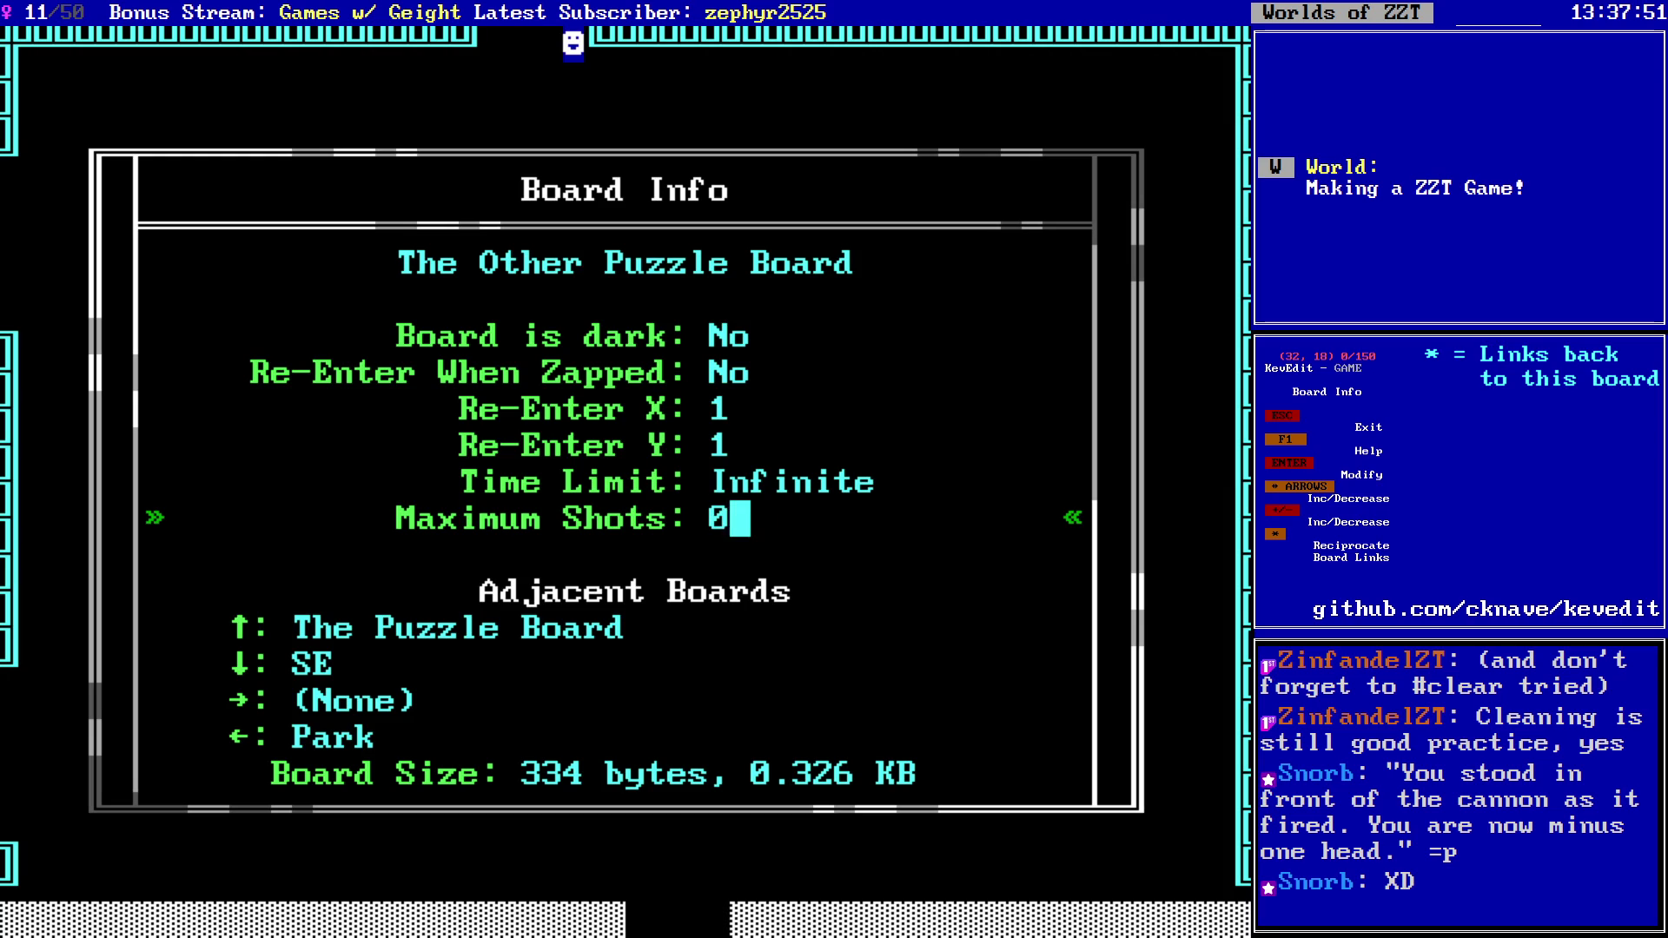
pyautogui.press('BackSpace')
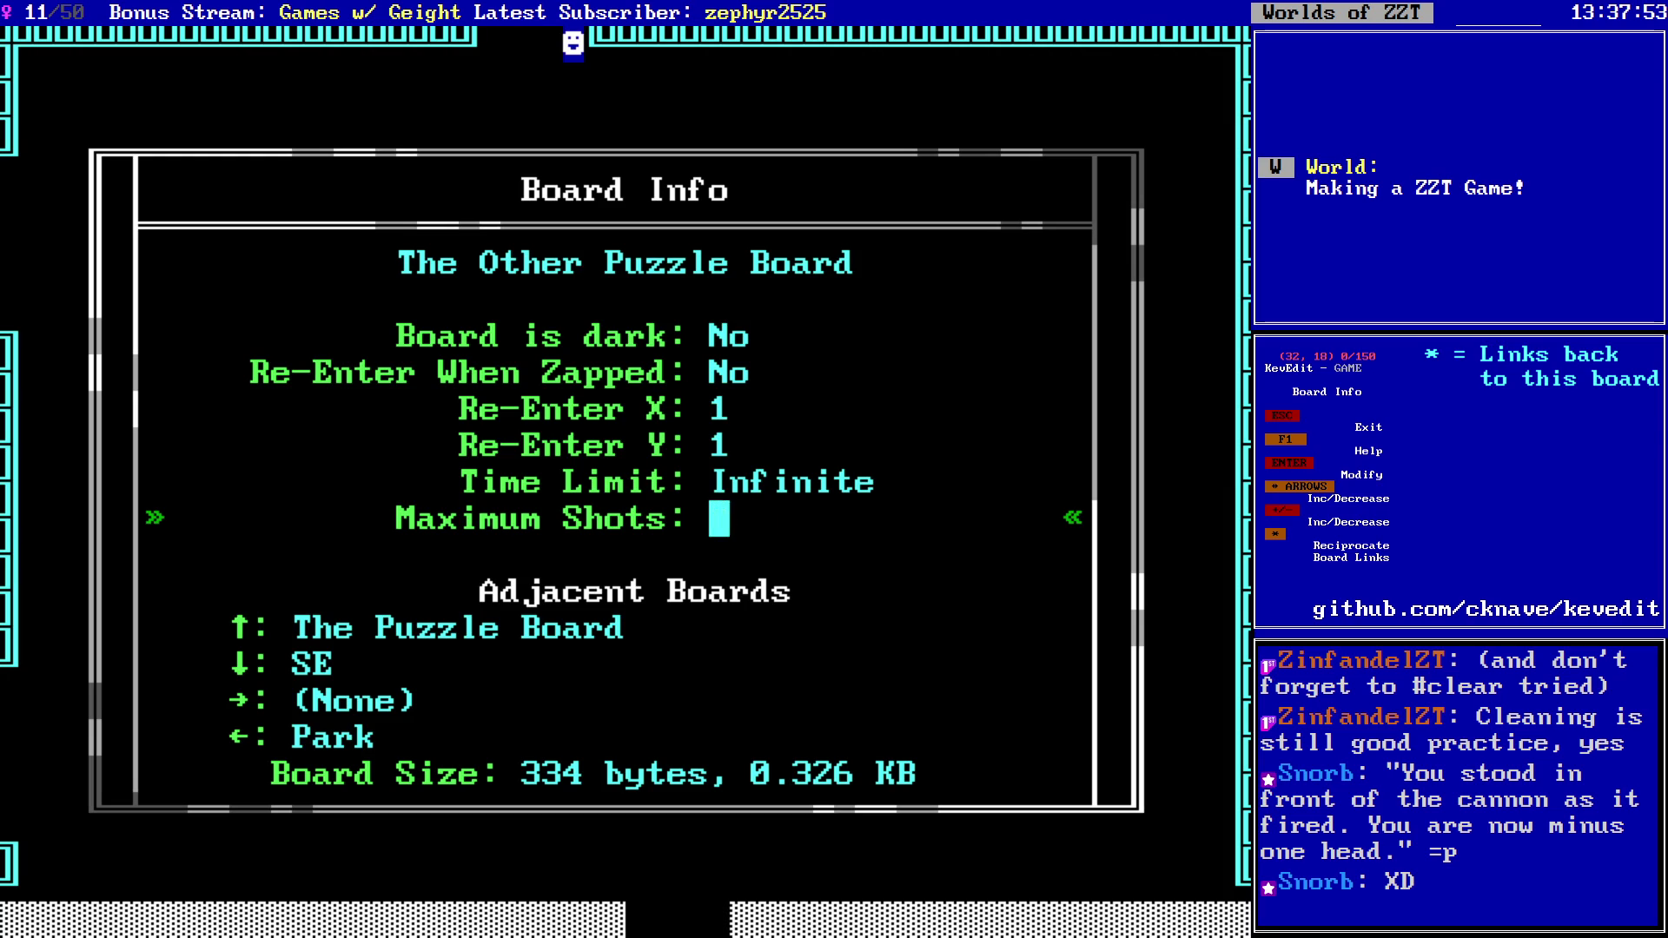
pyautogui.press('Escape')
pyautogui.press('Up')
pyautogui.press('Up')
pyautogui.press('Up')
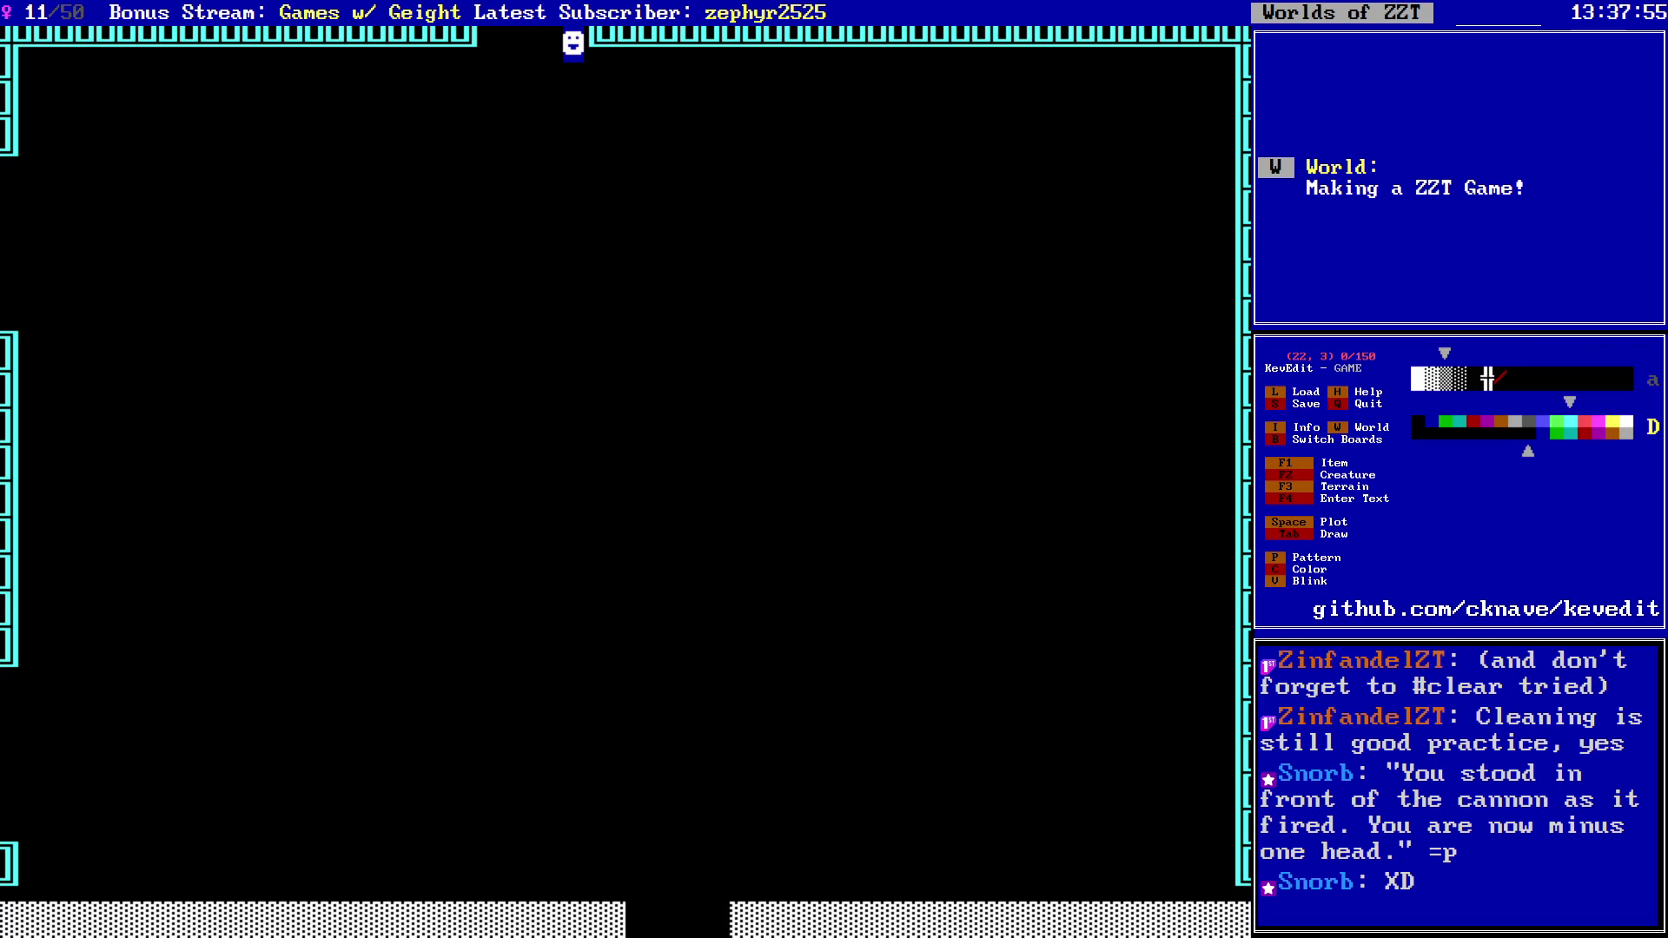
# Step: Draw a dithered cyan U-shaped wall around the top entrance gap
pyautogui.press('Tab')
pyautogui.press('Left')
pyautogui.press('Down')
pyautogui.press('Right')
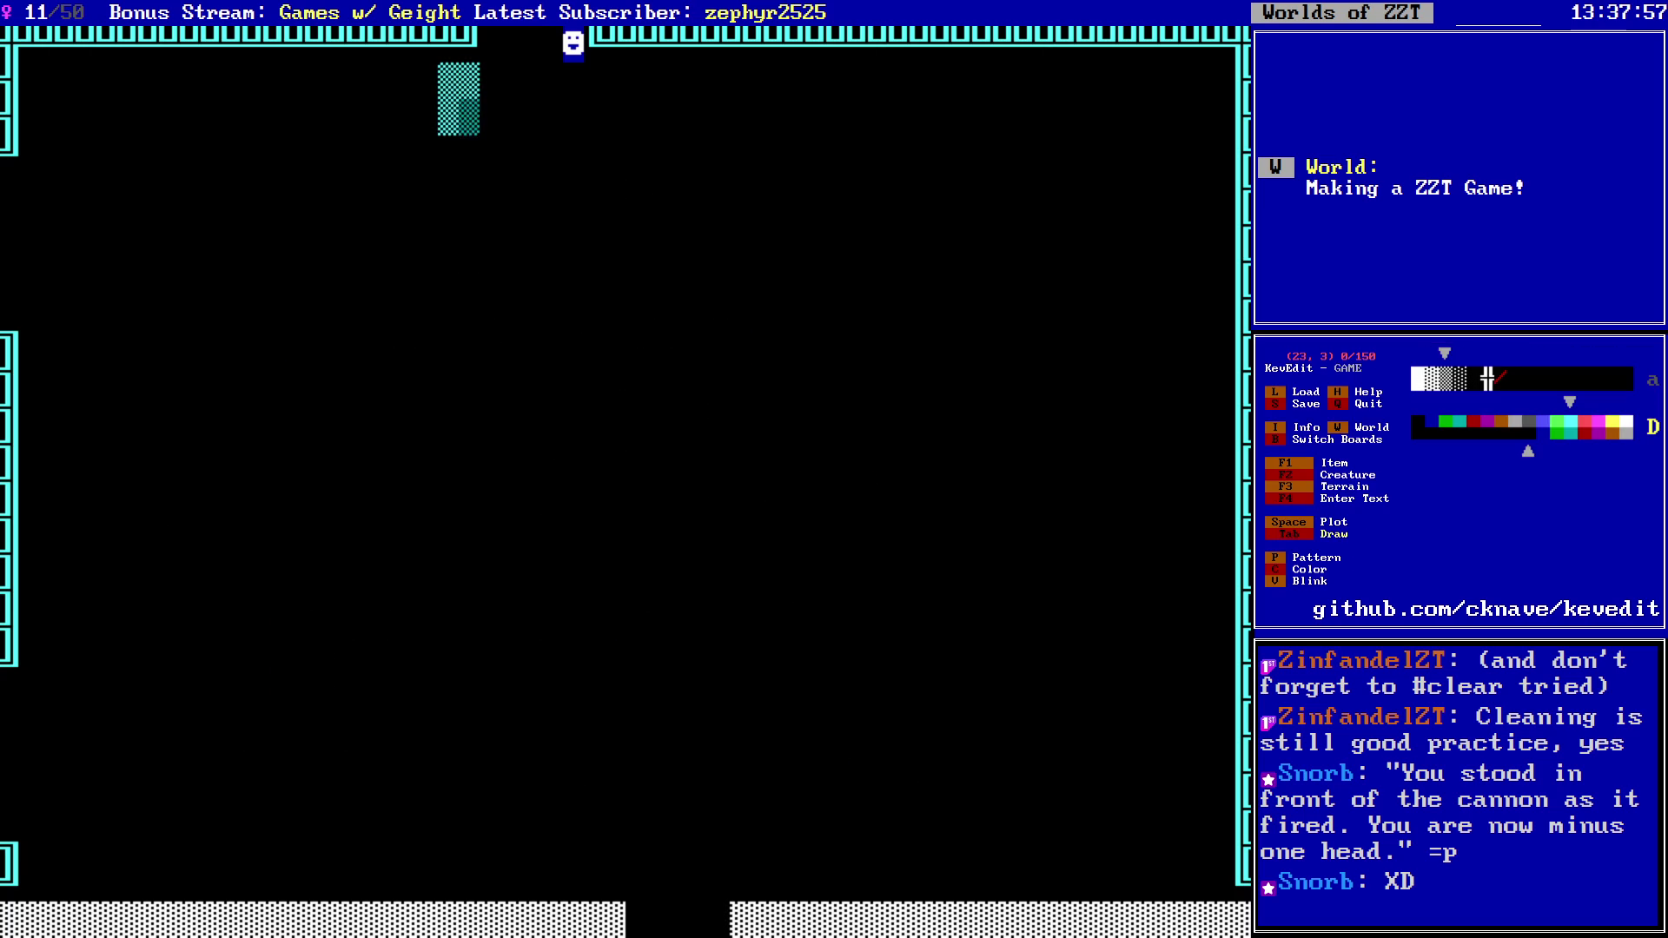
pyautogui.press('Right')
pyautogui.press('Right')
pyautogui.press('Right')
pyautogui.press('Up')
pyautogui.press('Left')
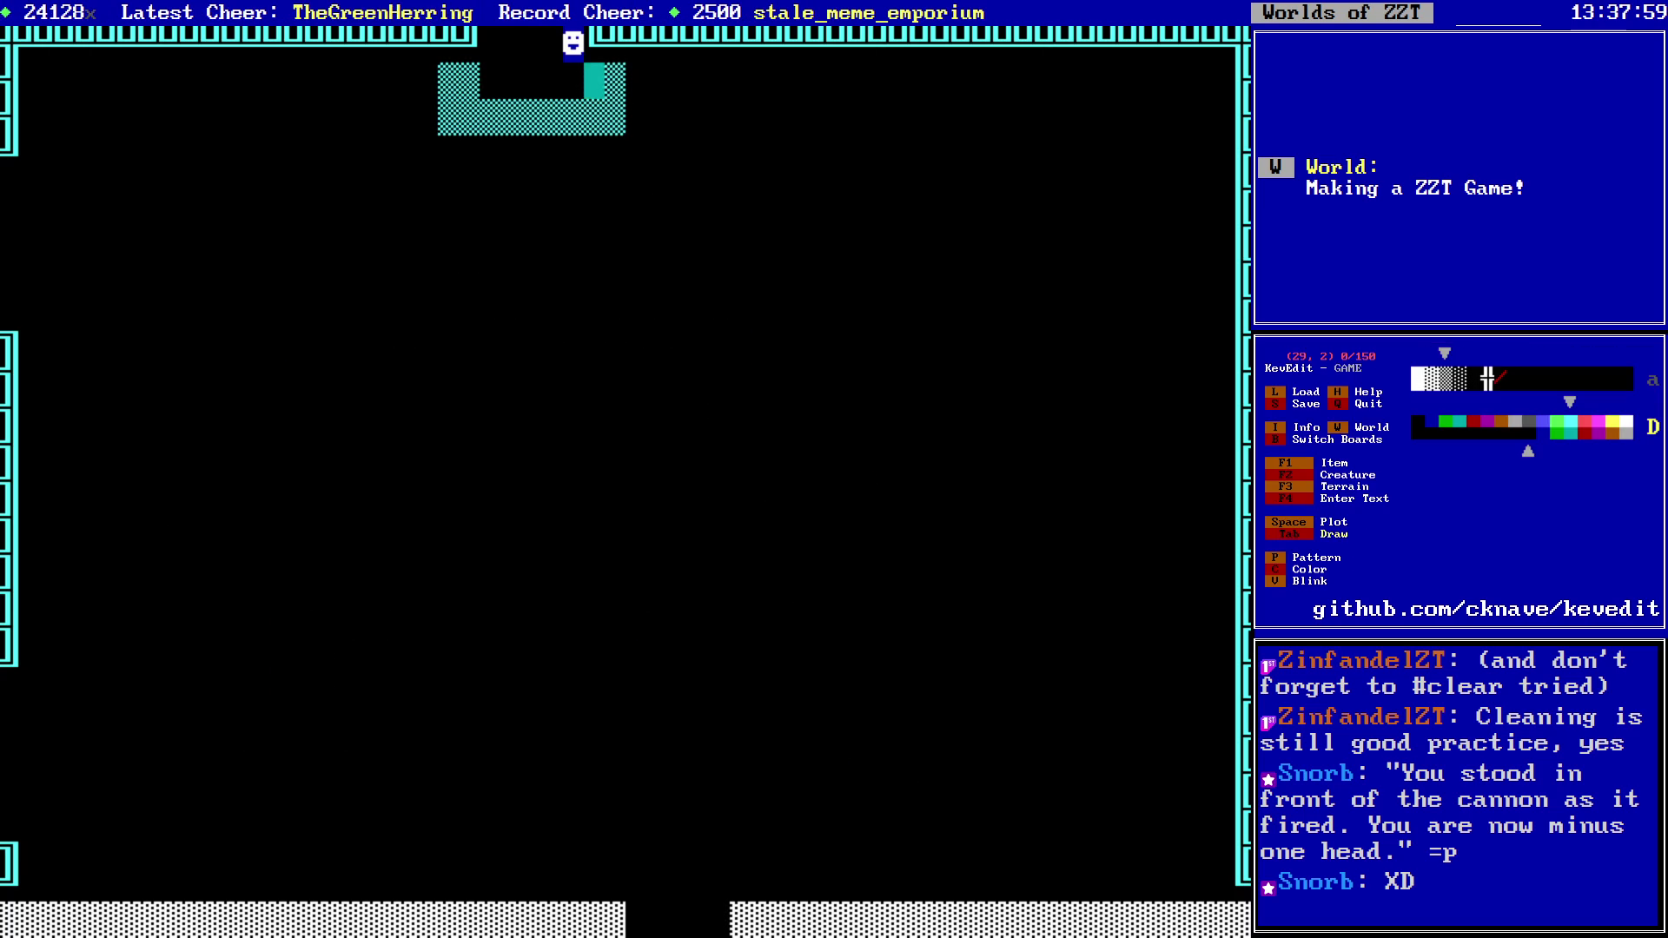
# Step: Move the player to column 26, row 6 below the alcove
pyautogui.press('Left')
pyautogui.press('Down')
pyautogui.press('Left')
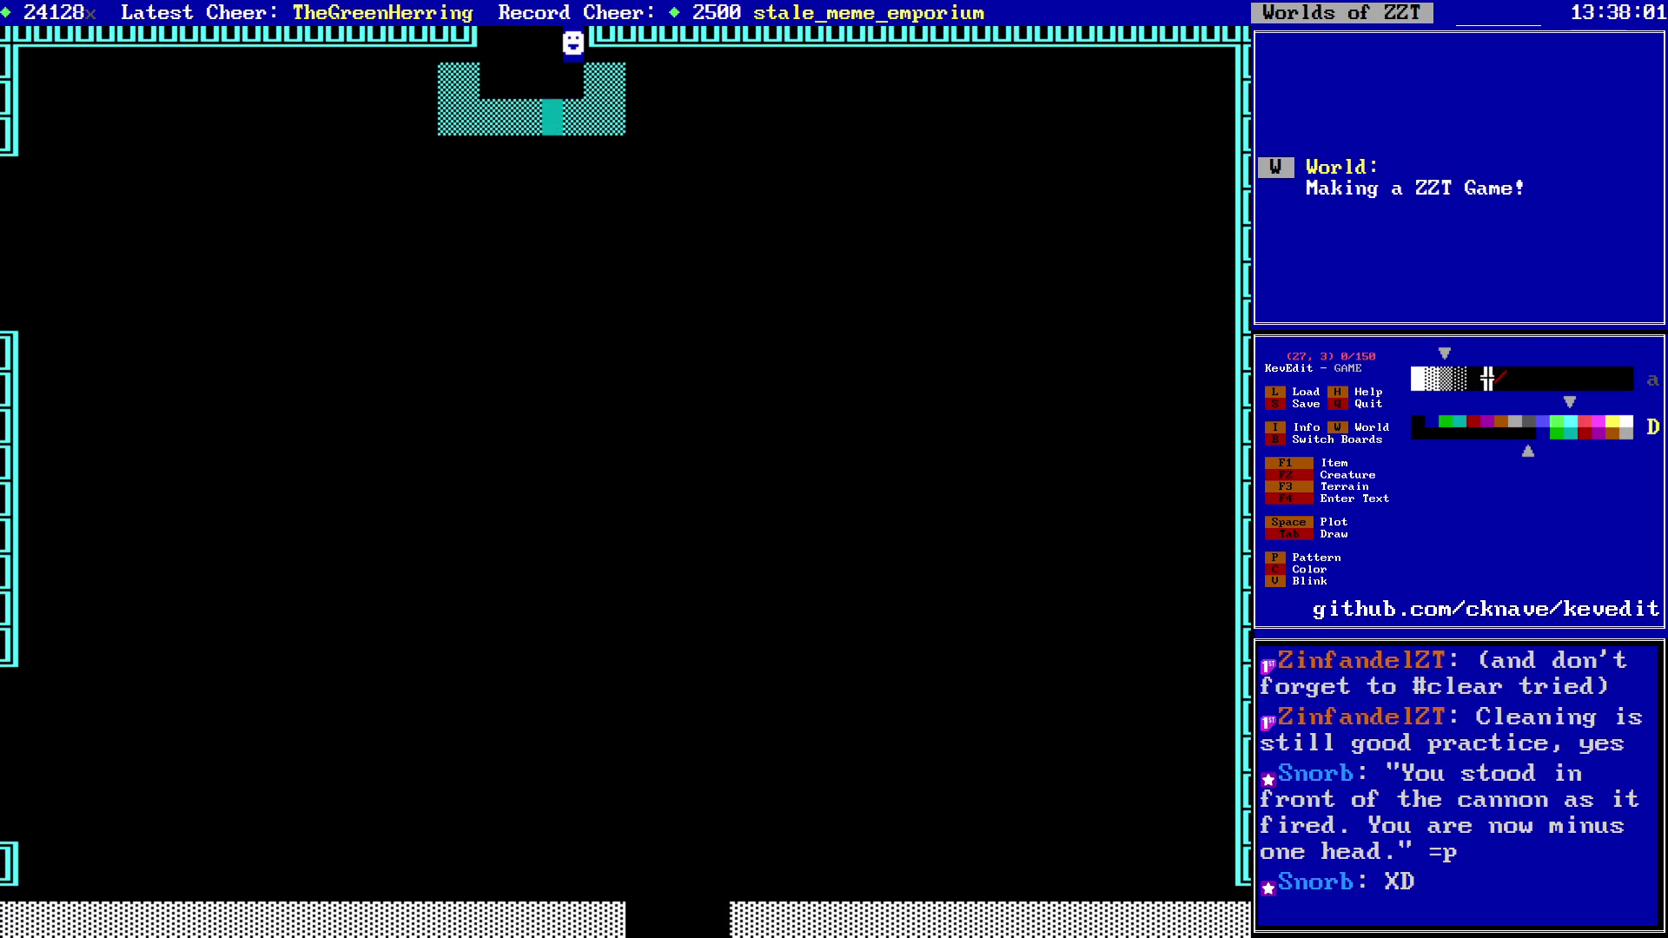
pyautogui.press('Left')
pyautogui.press('Down')
pyautogui.press('Down')
pyautogui.press('Up')
pyautogui.press('Up')
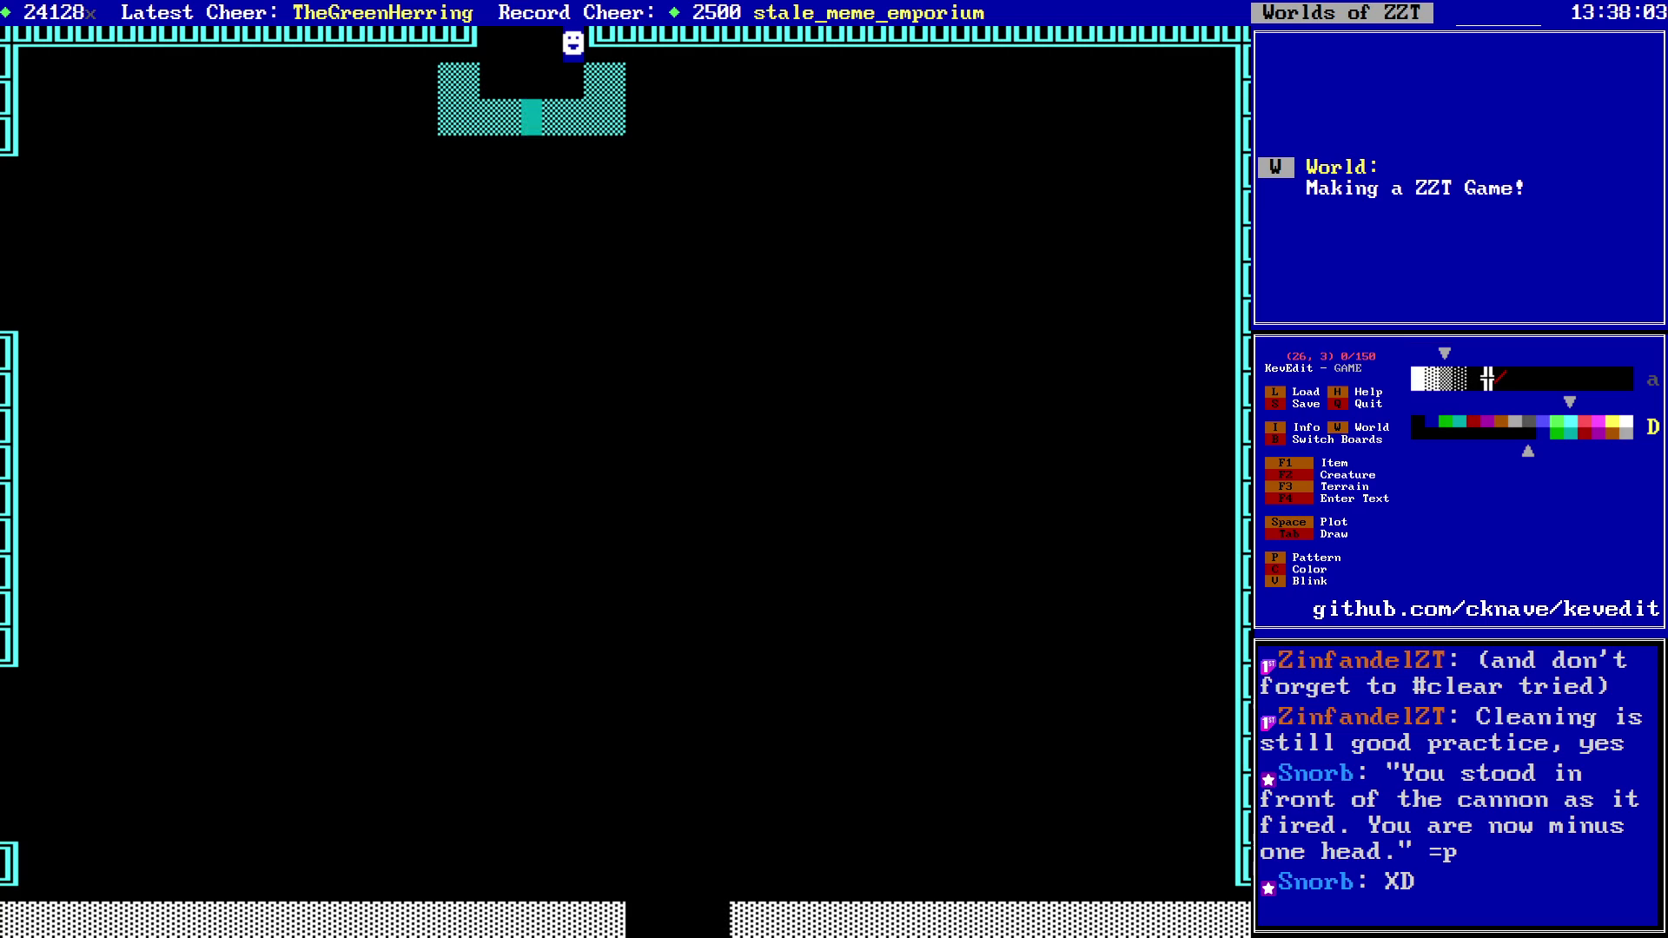
pyautogui.press('Down')
pyautogui.press('Down')
pyautogui.press('Down')
pyautogui.press('space')
# Step: Place a red bomb at row 2 inside the cyan alcove
pyautogui.press('Up')
pyautogui.press('Up')
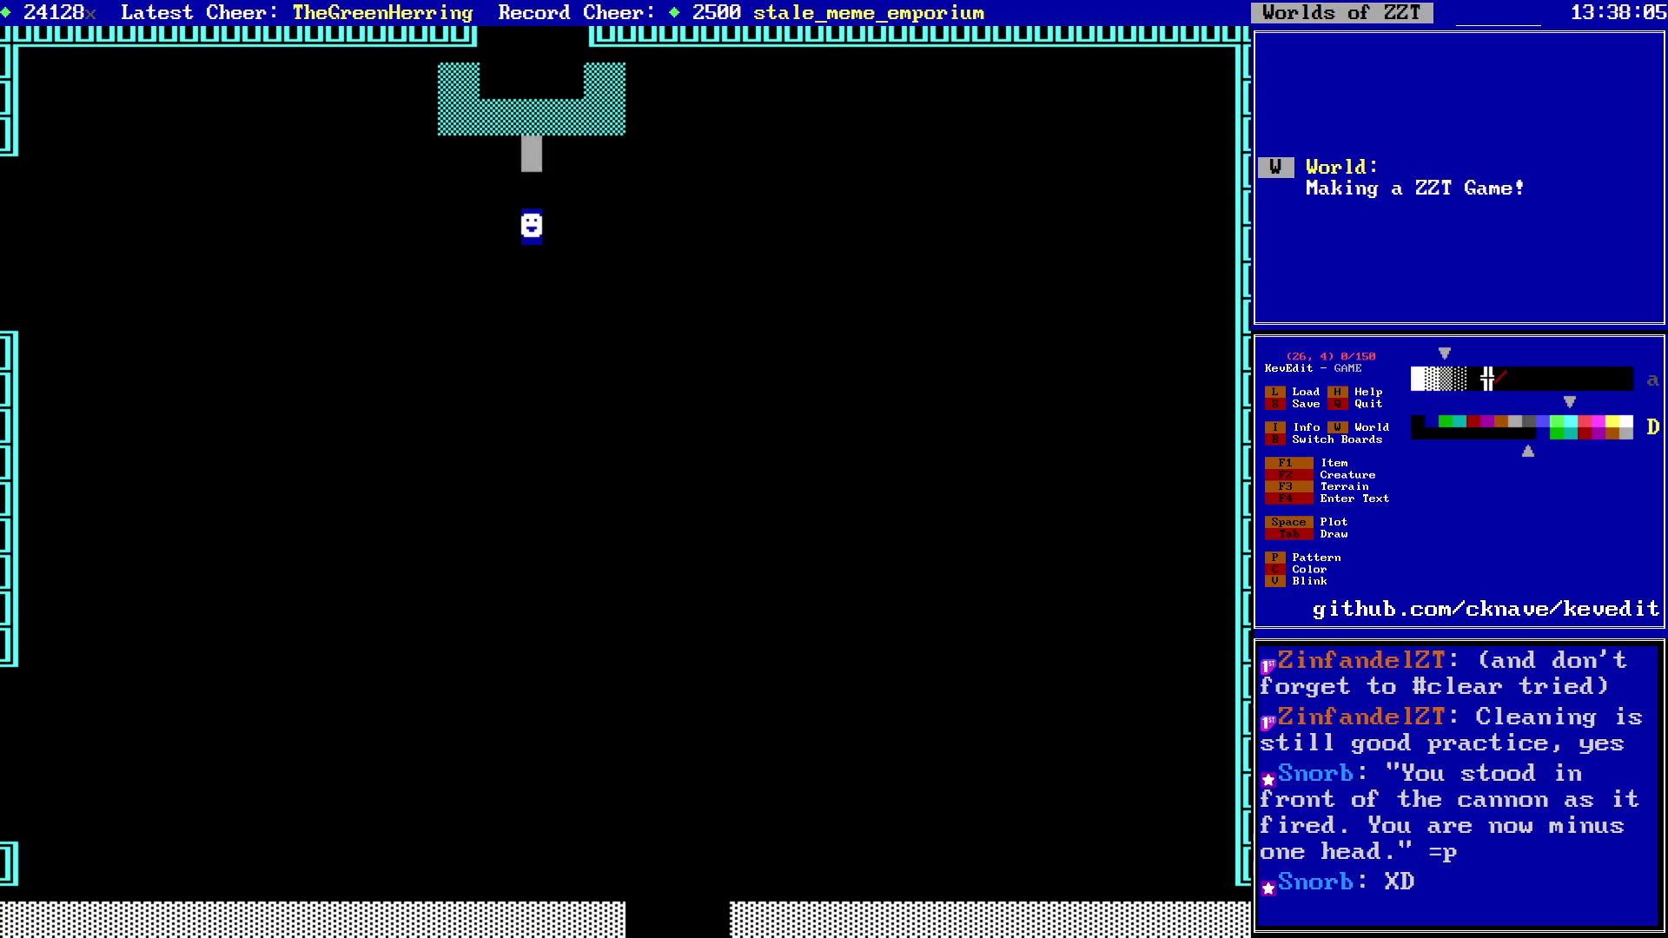
pyautogui.press('Up')
pyautogui.press('Up')
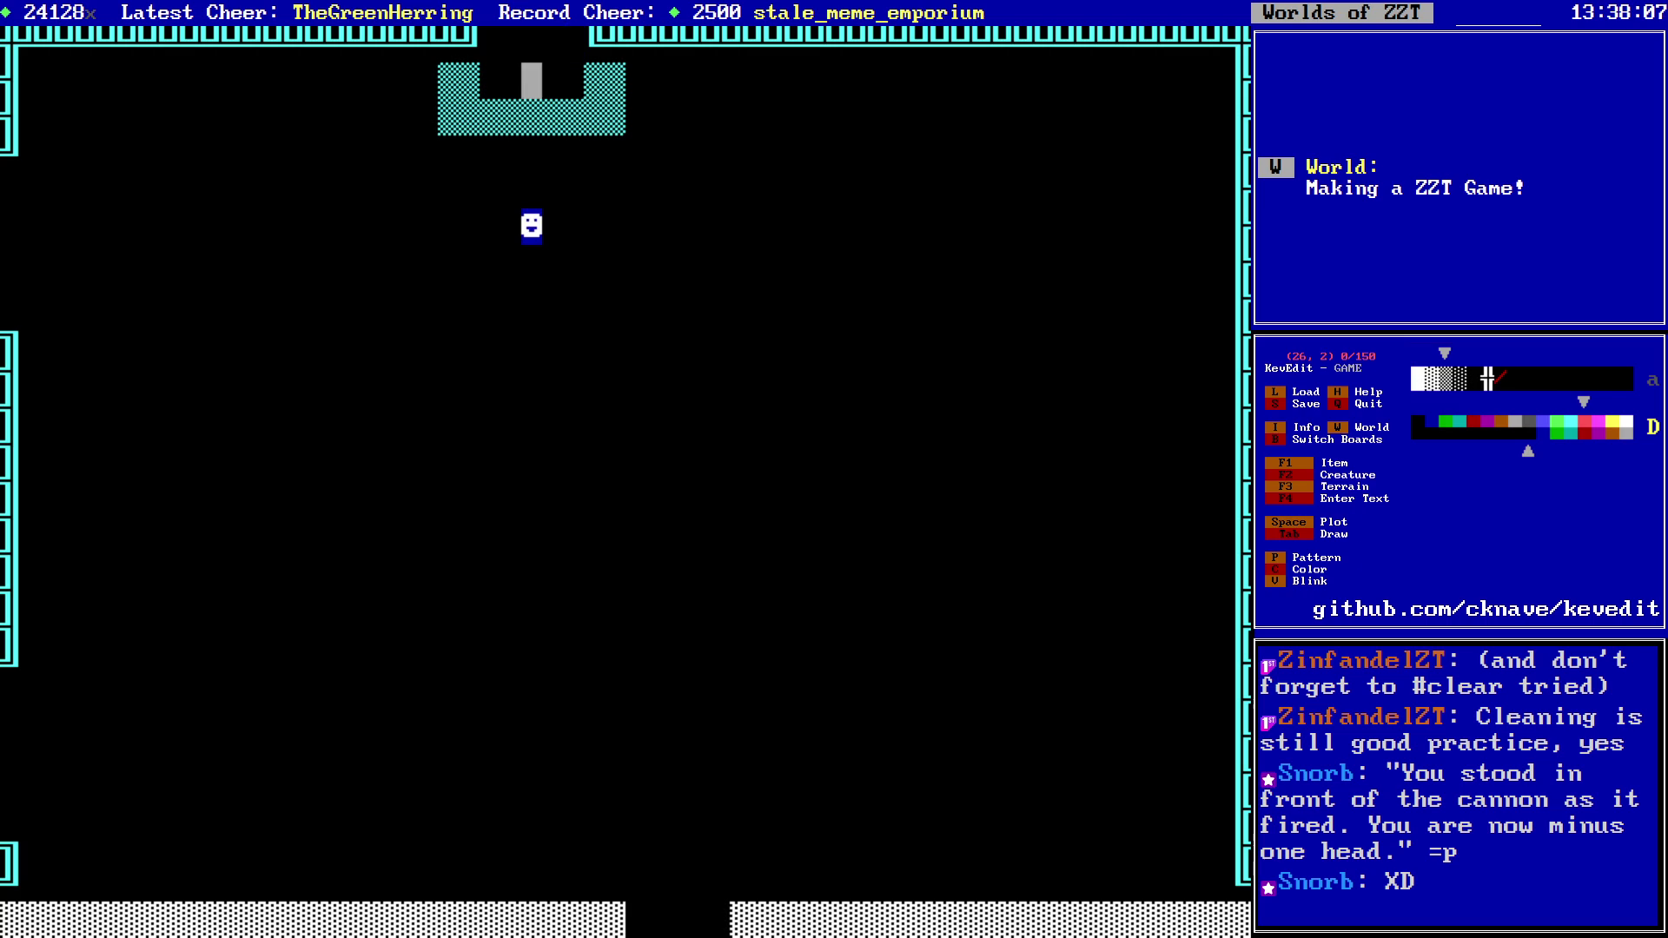
pyautogui.press('F1')
pyautogui.press('b')
pyautogui.press('Return')
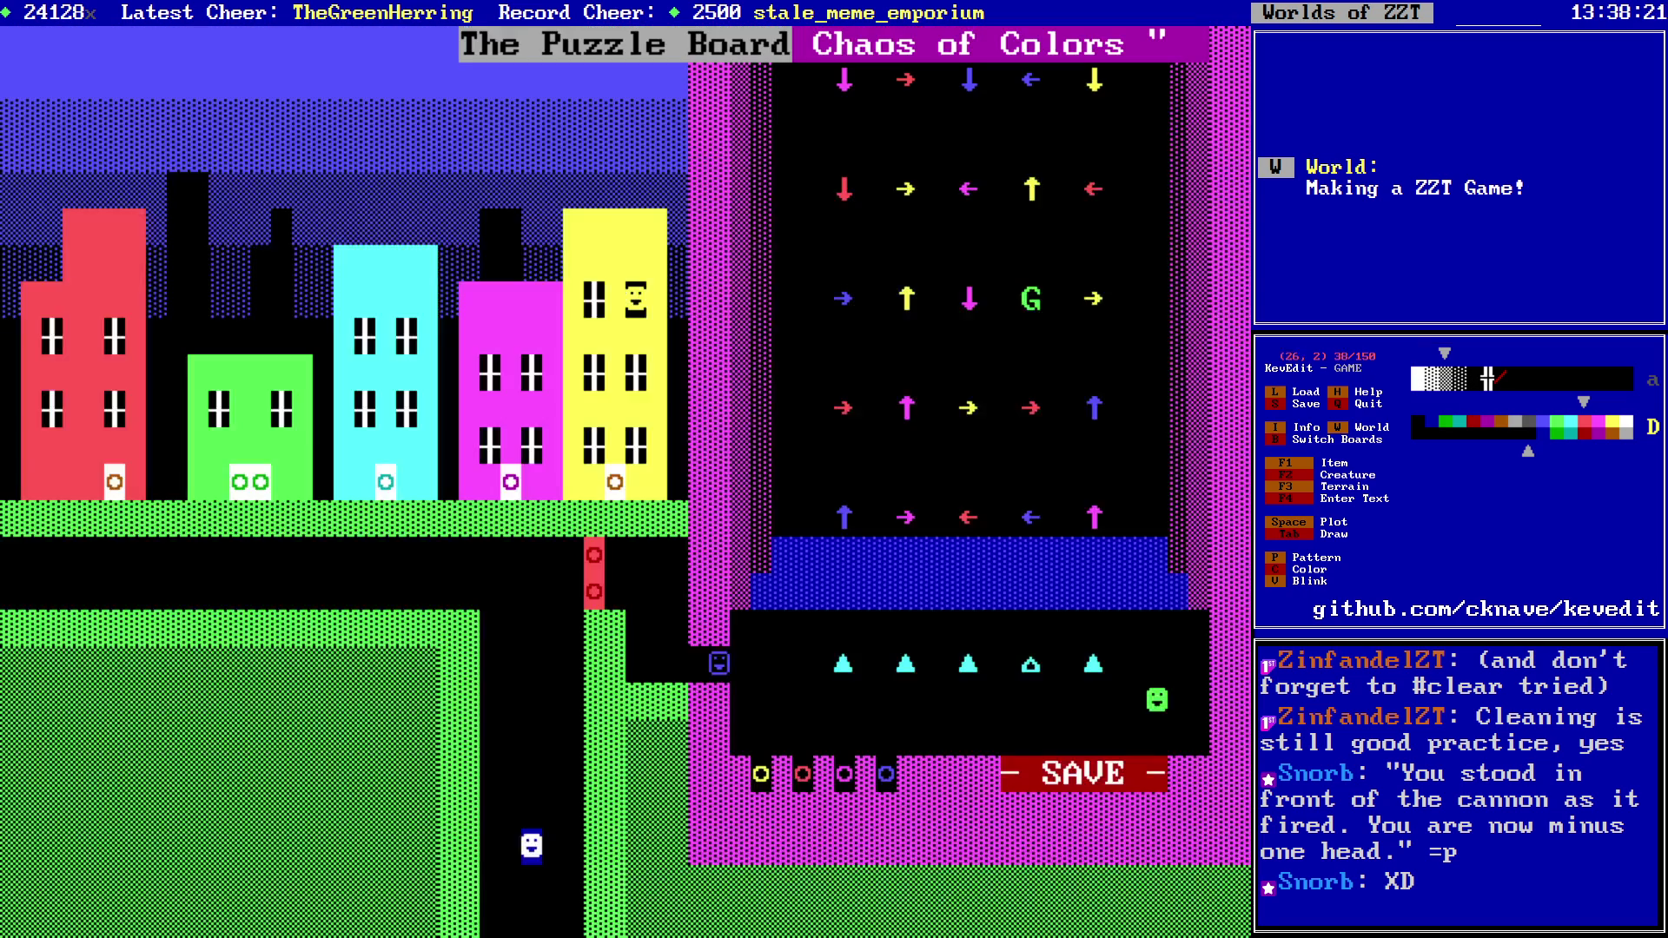
pyautogui.press('Left')
pyautogui.press('Return')
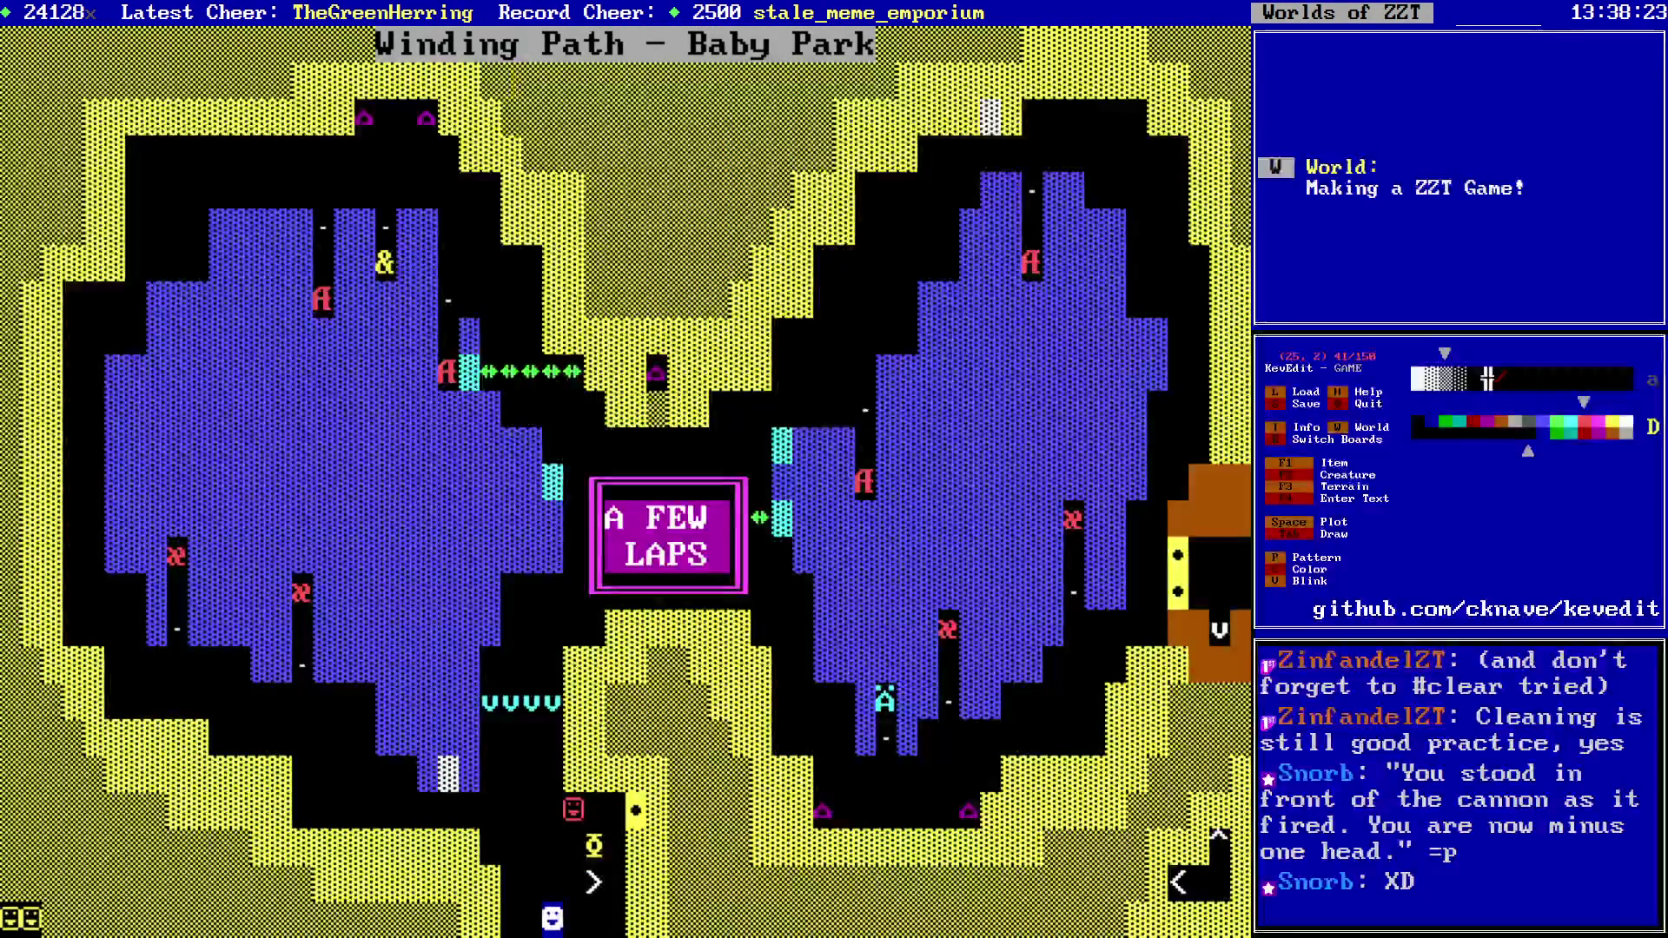
pyautogui.press('Down')
pyautogui.press('Down')
pyautogui.press('Down')
pyautogui.press('Left')
pyautogui.press('Left')
pyautogui.press('Left')
pyautogui.press('Right')
pyautogui.press('Right')
pyautogui.press('Right')
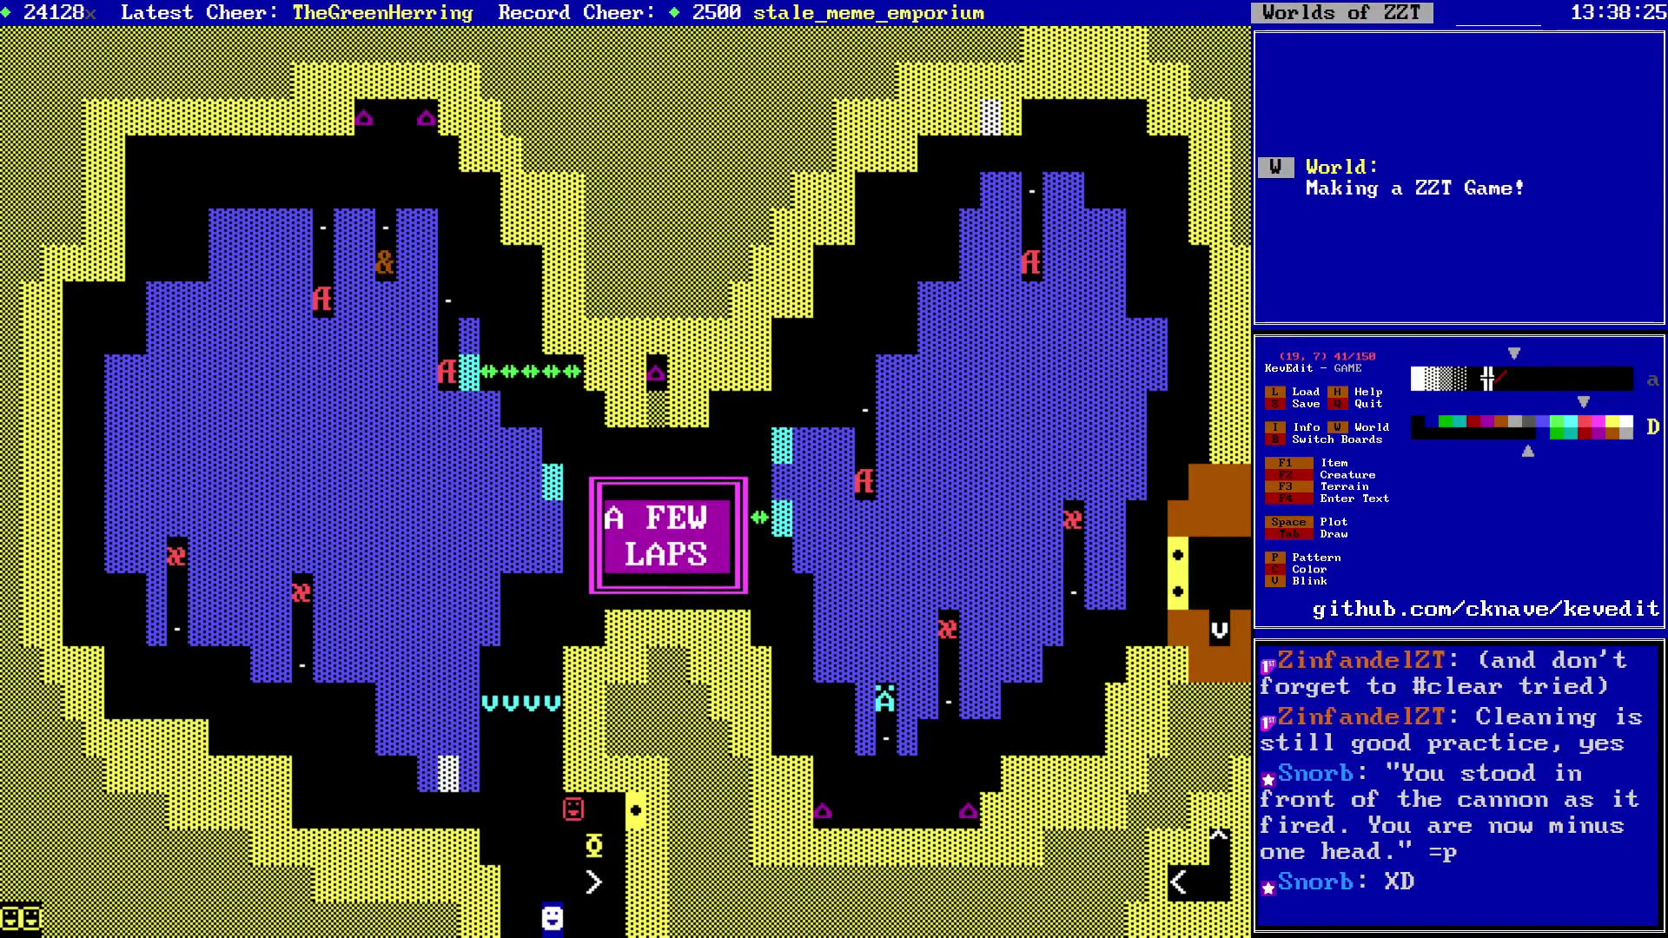
pyautogui.press('b')
pyautogui.press('Up')
pyautogui.press('Return')
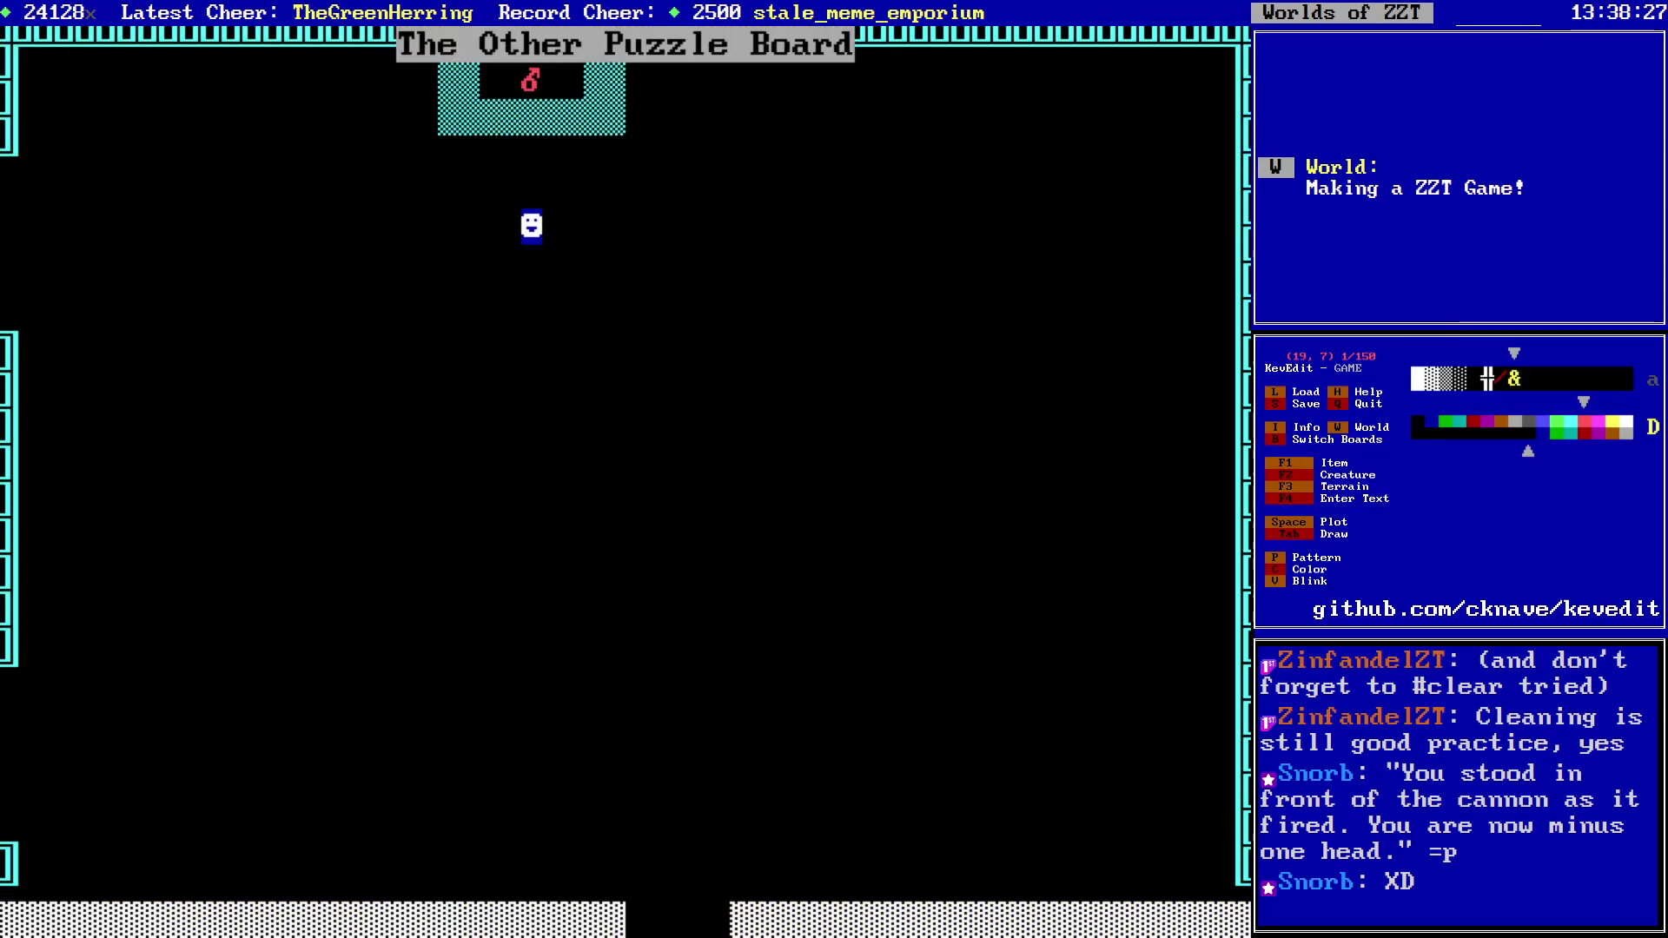
pyautogui.press('Right')
pyautogui.press('Right')
pyautogui.press('Right')
pyautogui.press('Left')
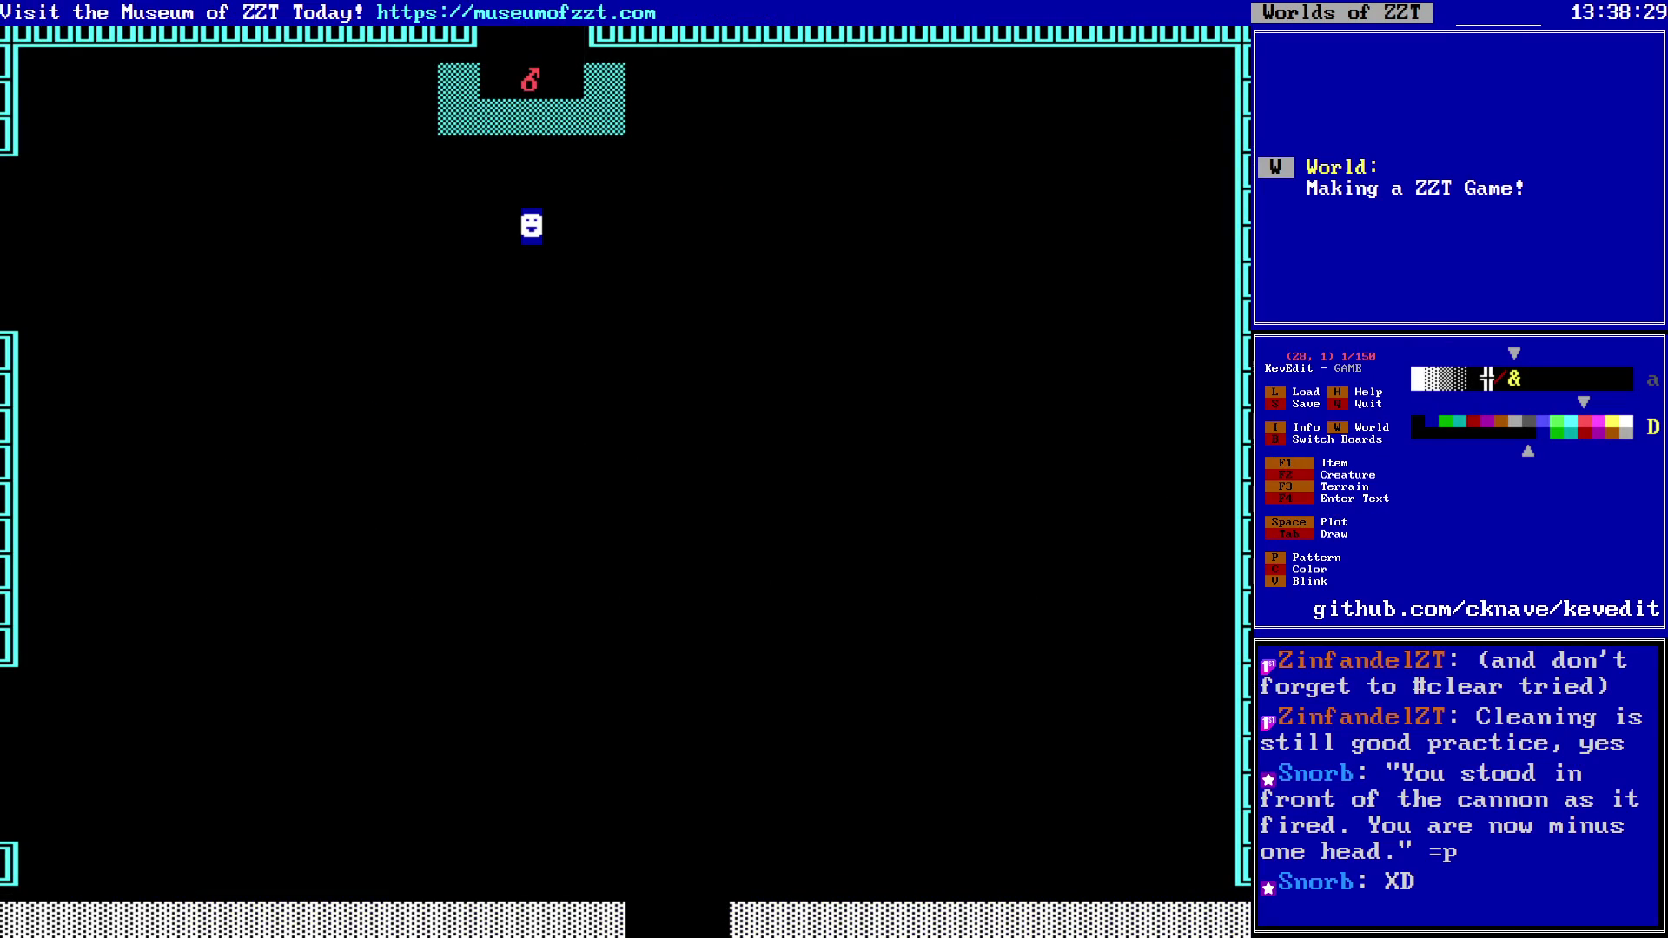
pyautogui.press('Left')
pyautogui.press('Return')
pyautogui.press('Down')
pyautogui.press('Down')
pyautogui.press('Down')
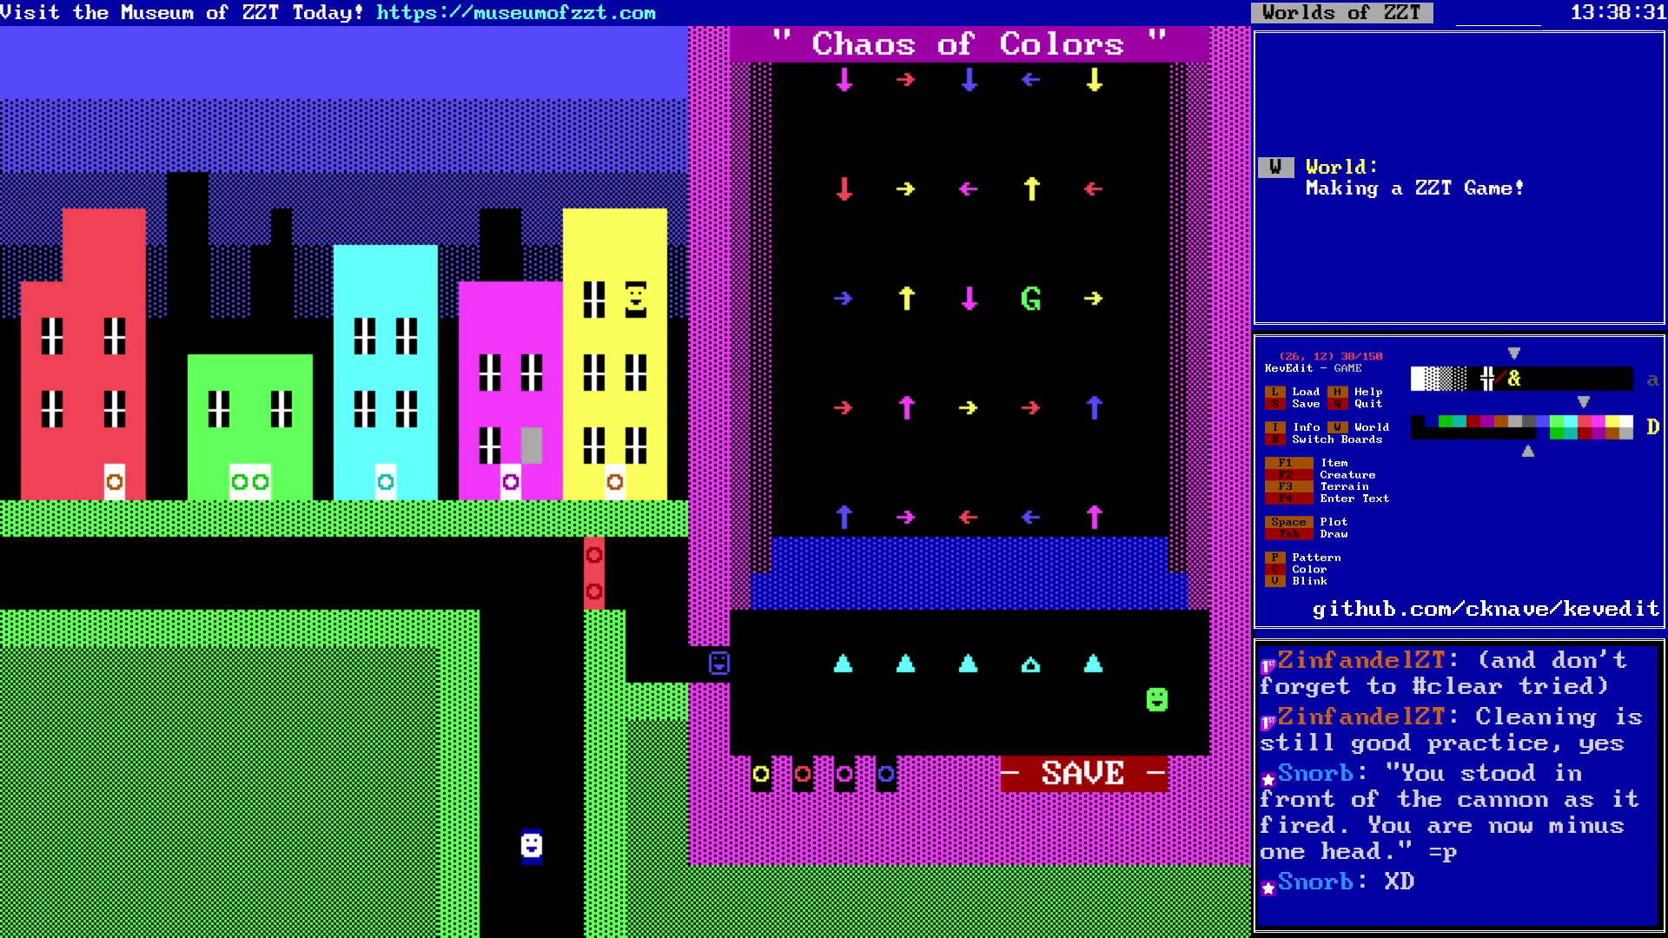
pyautogui.press('Up')
pyautogui.press('Up')
pyautogui.press('Up')
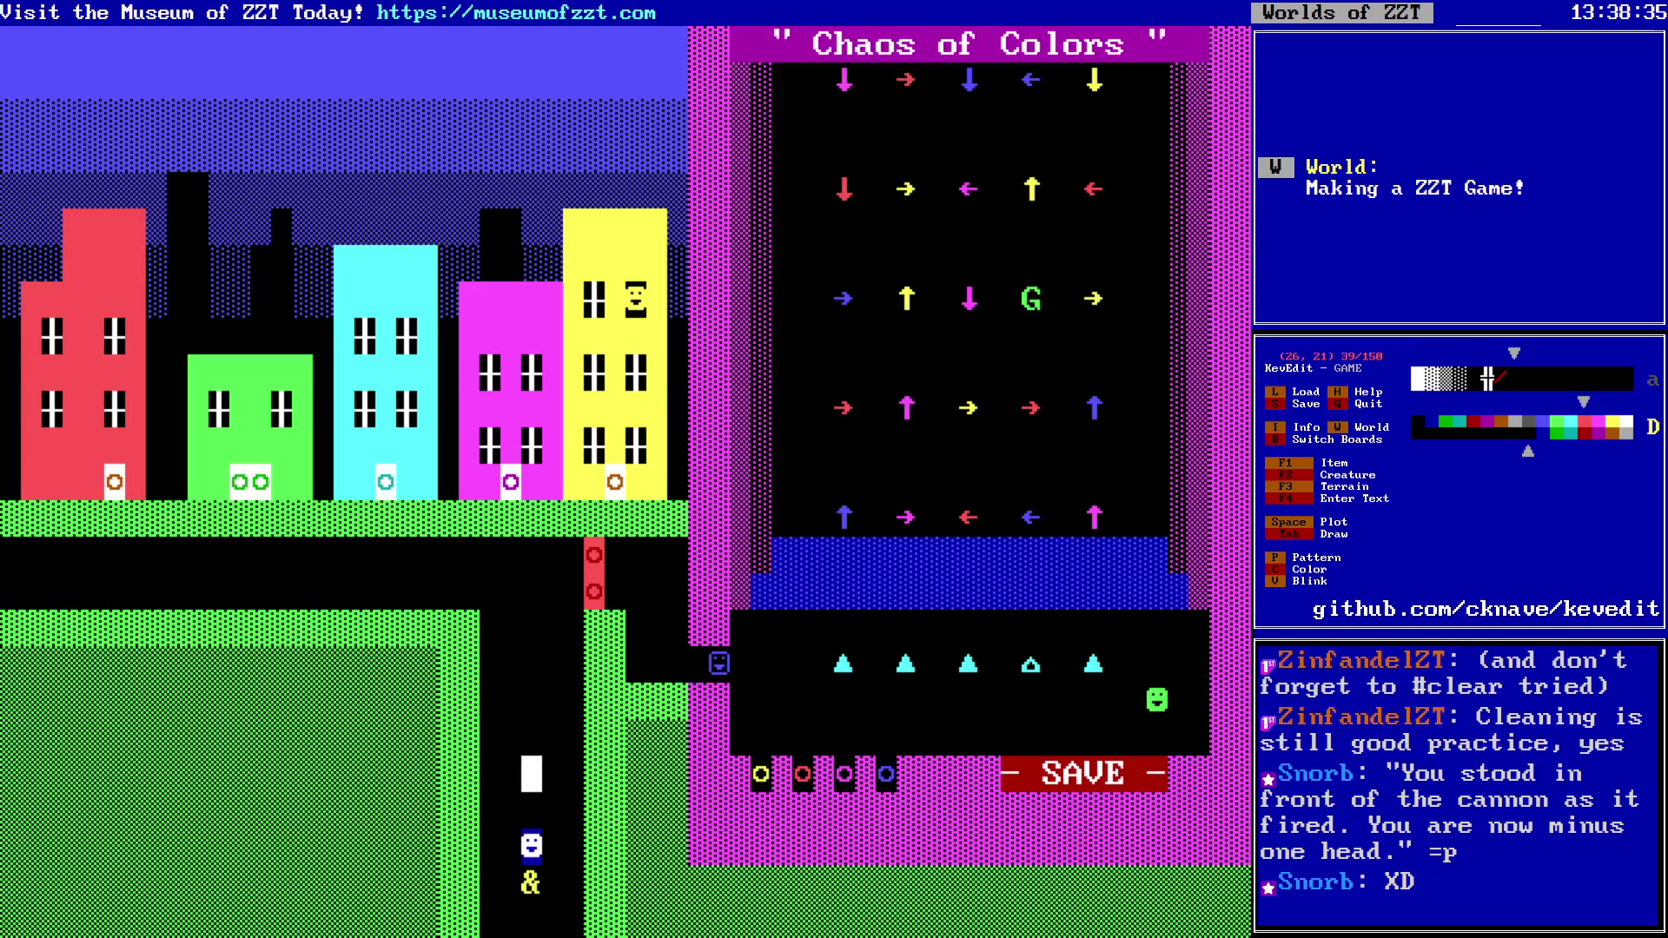
pyautogui.press('Return')
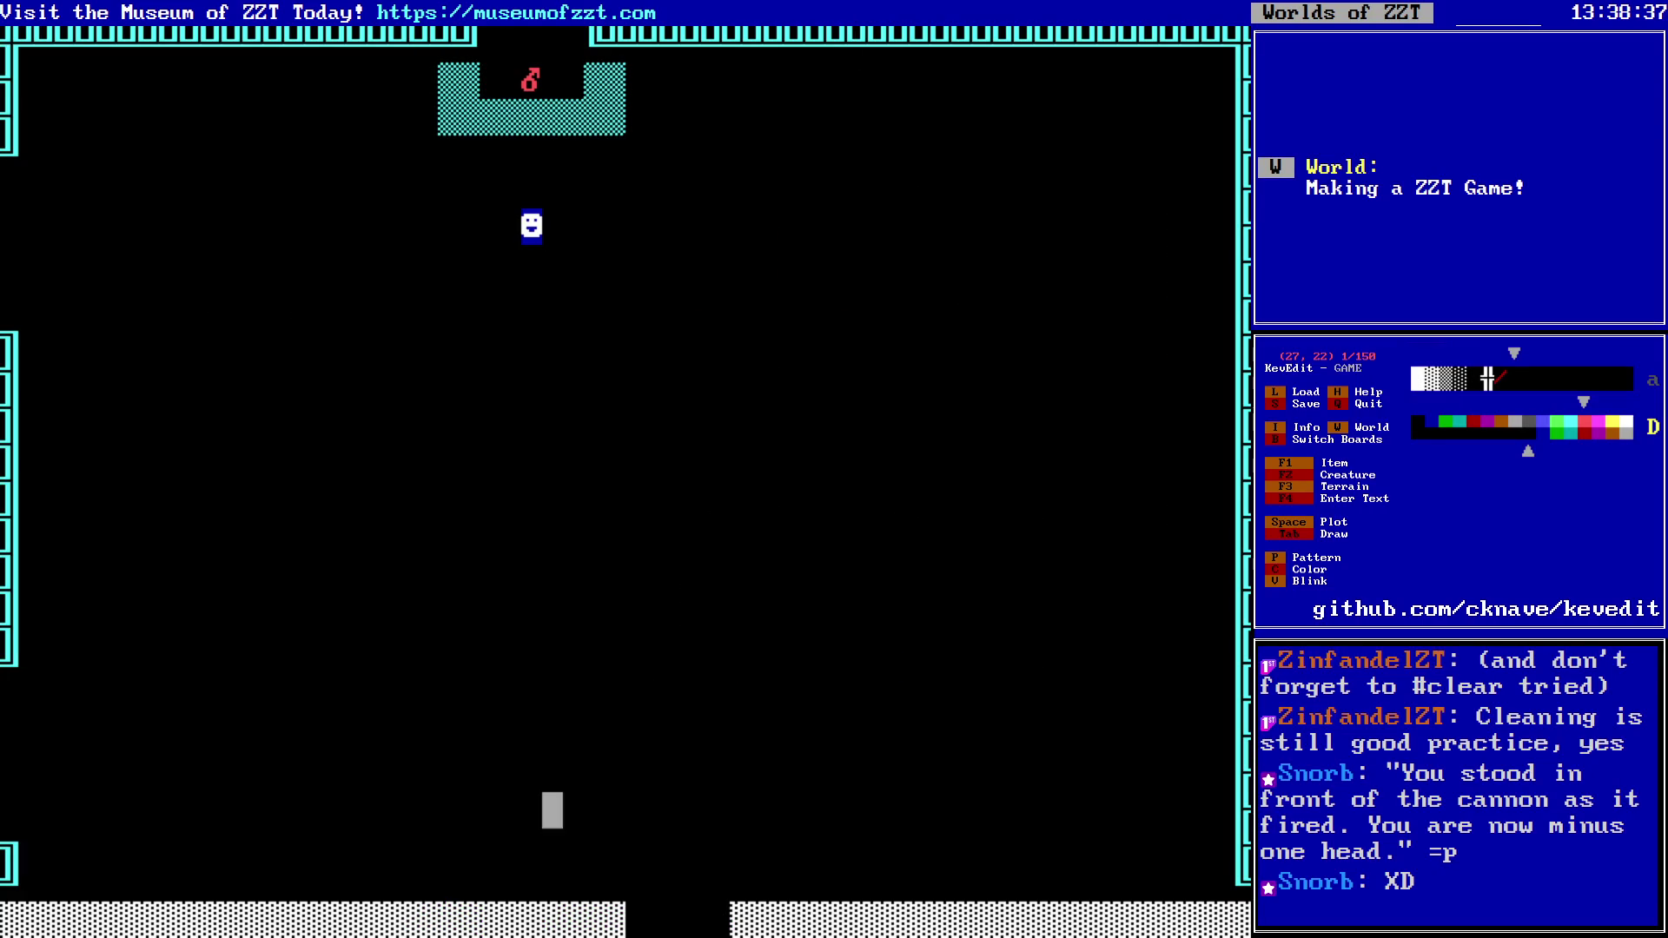
pyautogui.press('Right')
pyautogui.press('Right')
pyautogui.press('Right')
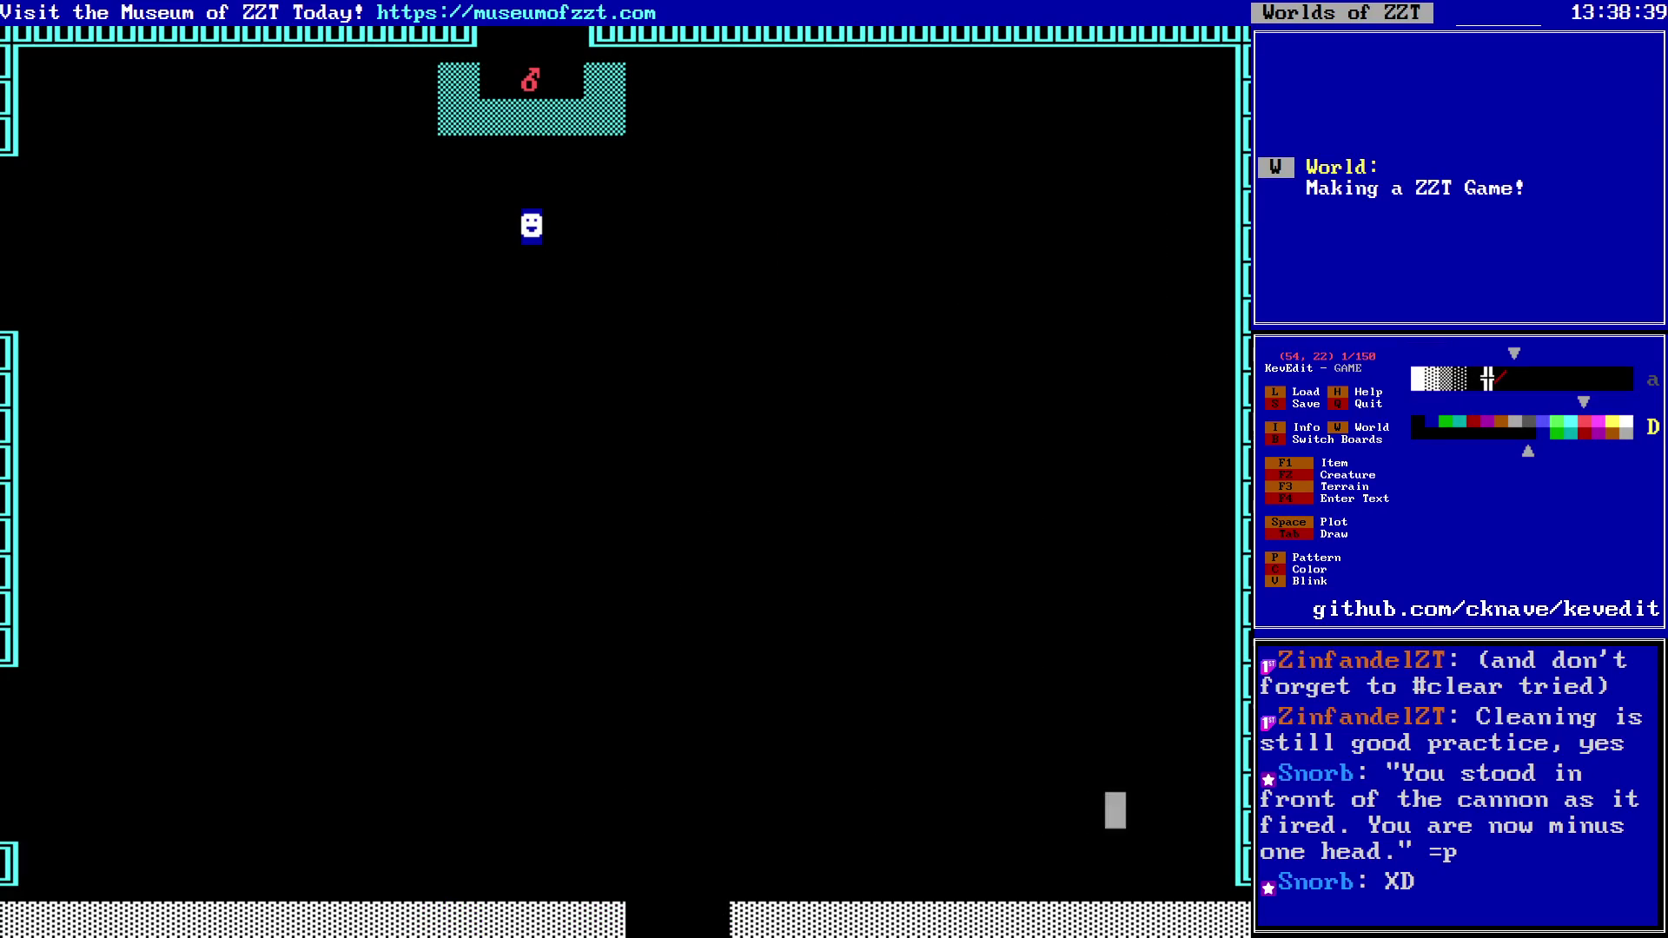
pyautogui.press('Left')
pyautogui.press('Left')
pyautogui.press('Left')
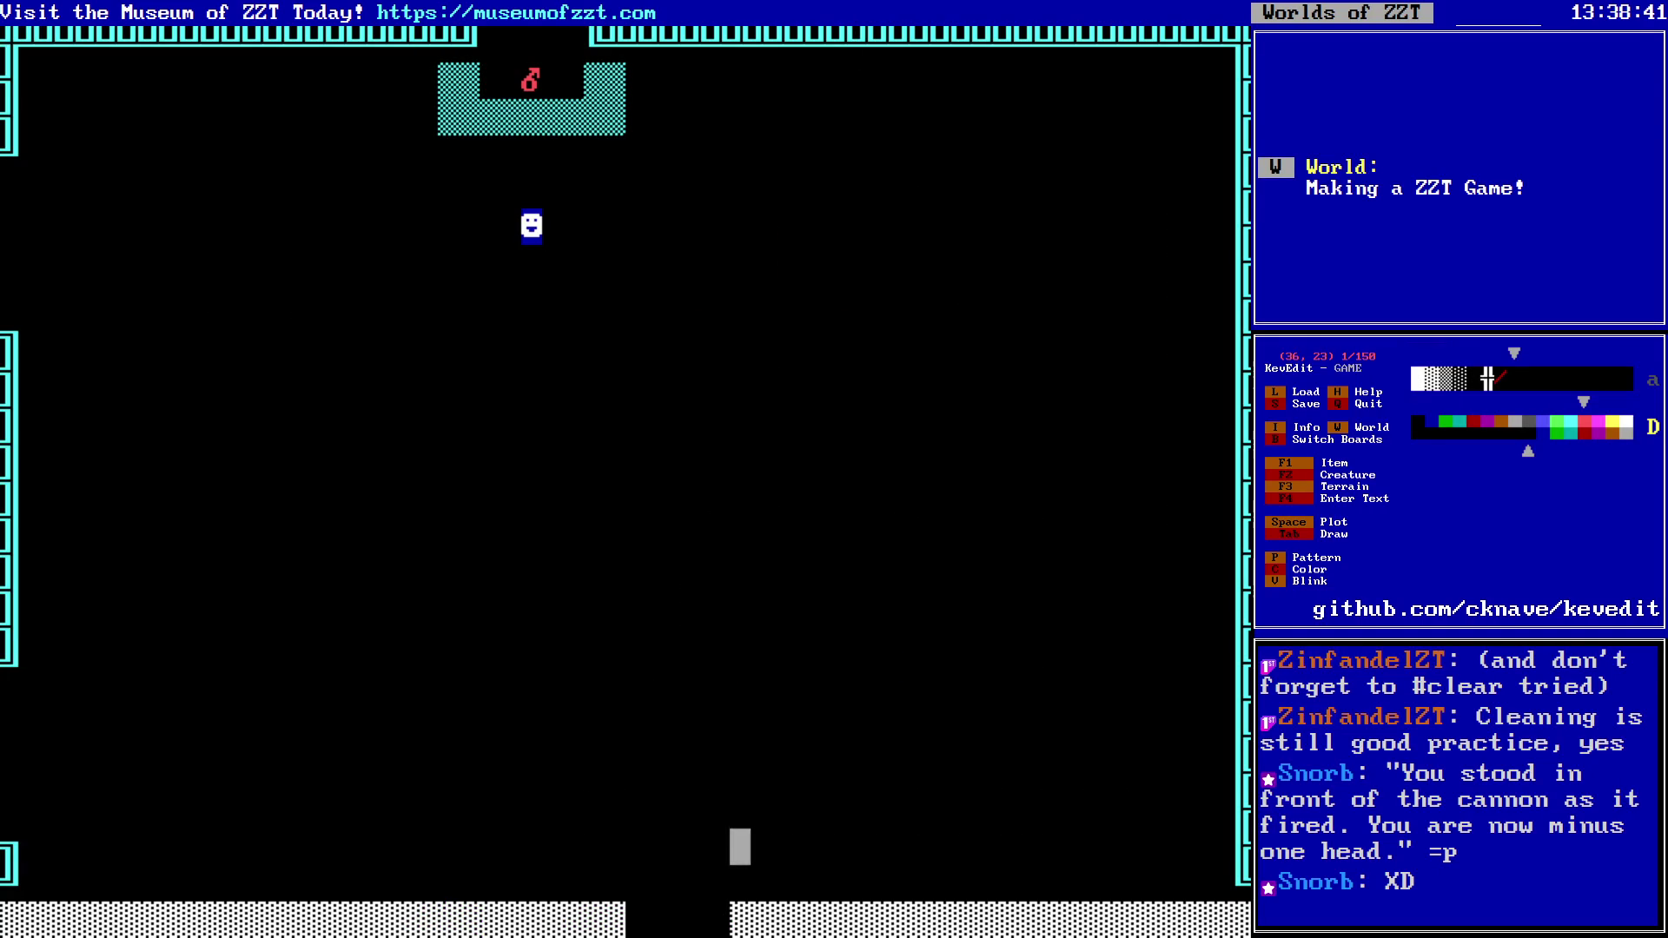
pyautogui.press('Down')
# Step: Draw a dithered cyan column from row 24 to row 2 and flood-fill everything right of it
pyautogui.press('c')
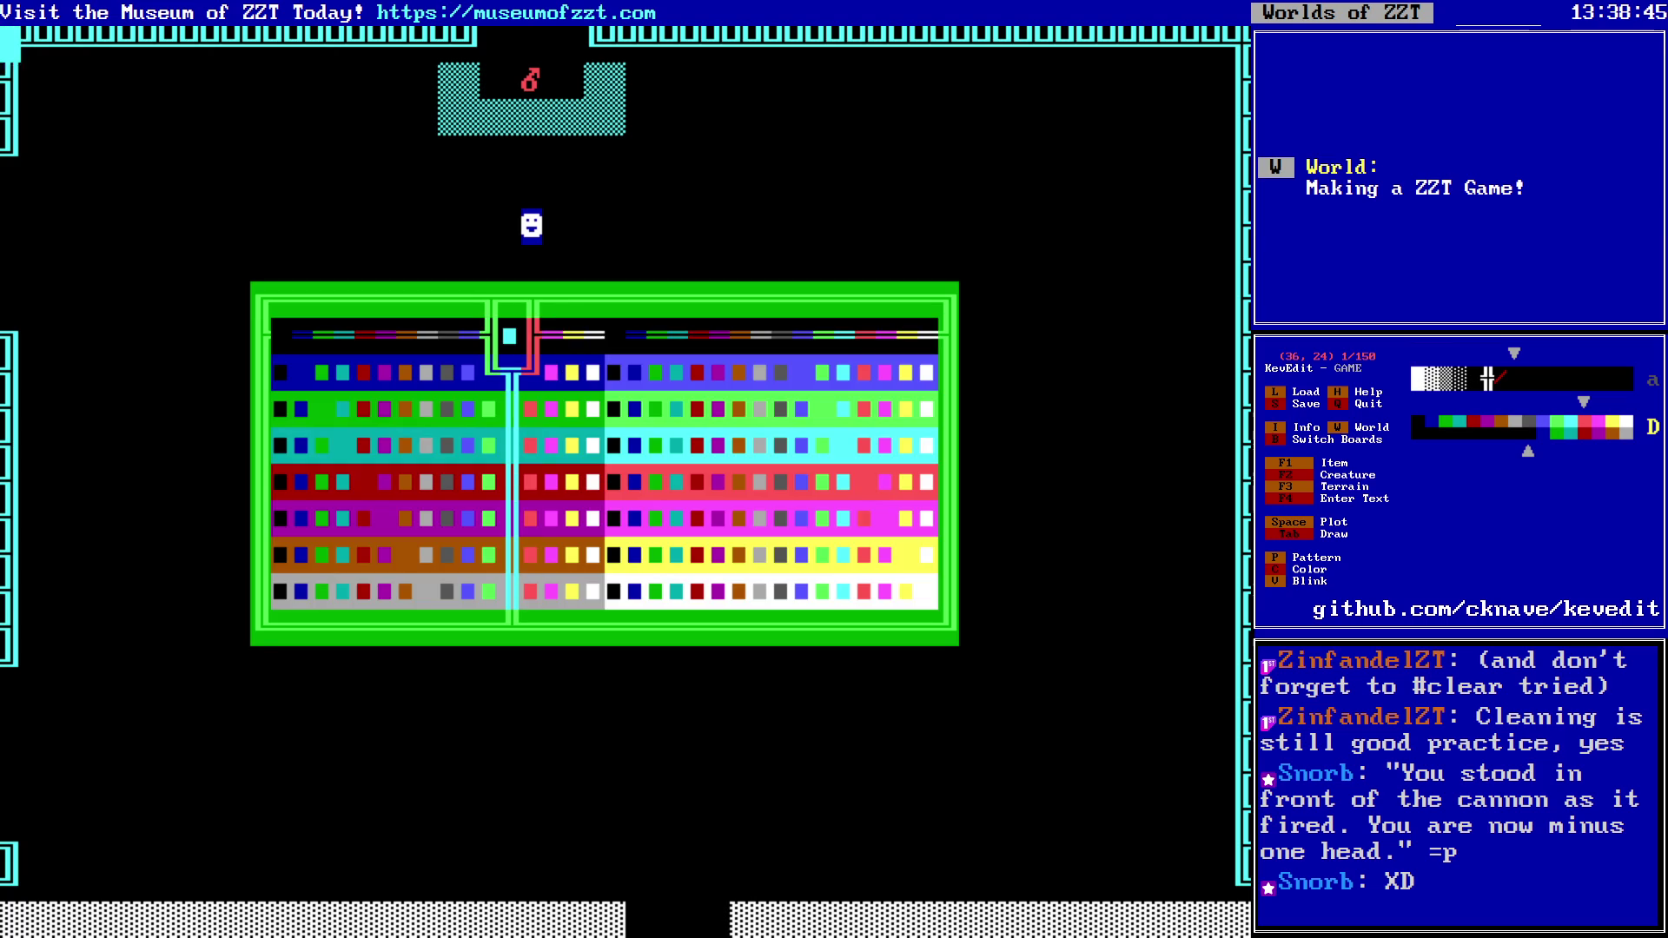
pyautogui.press('Return')
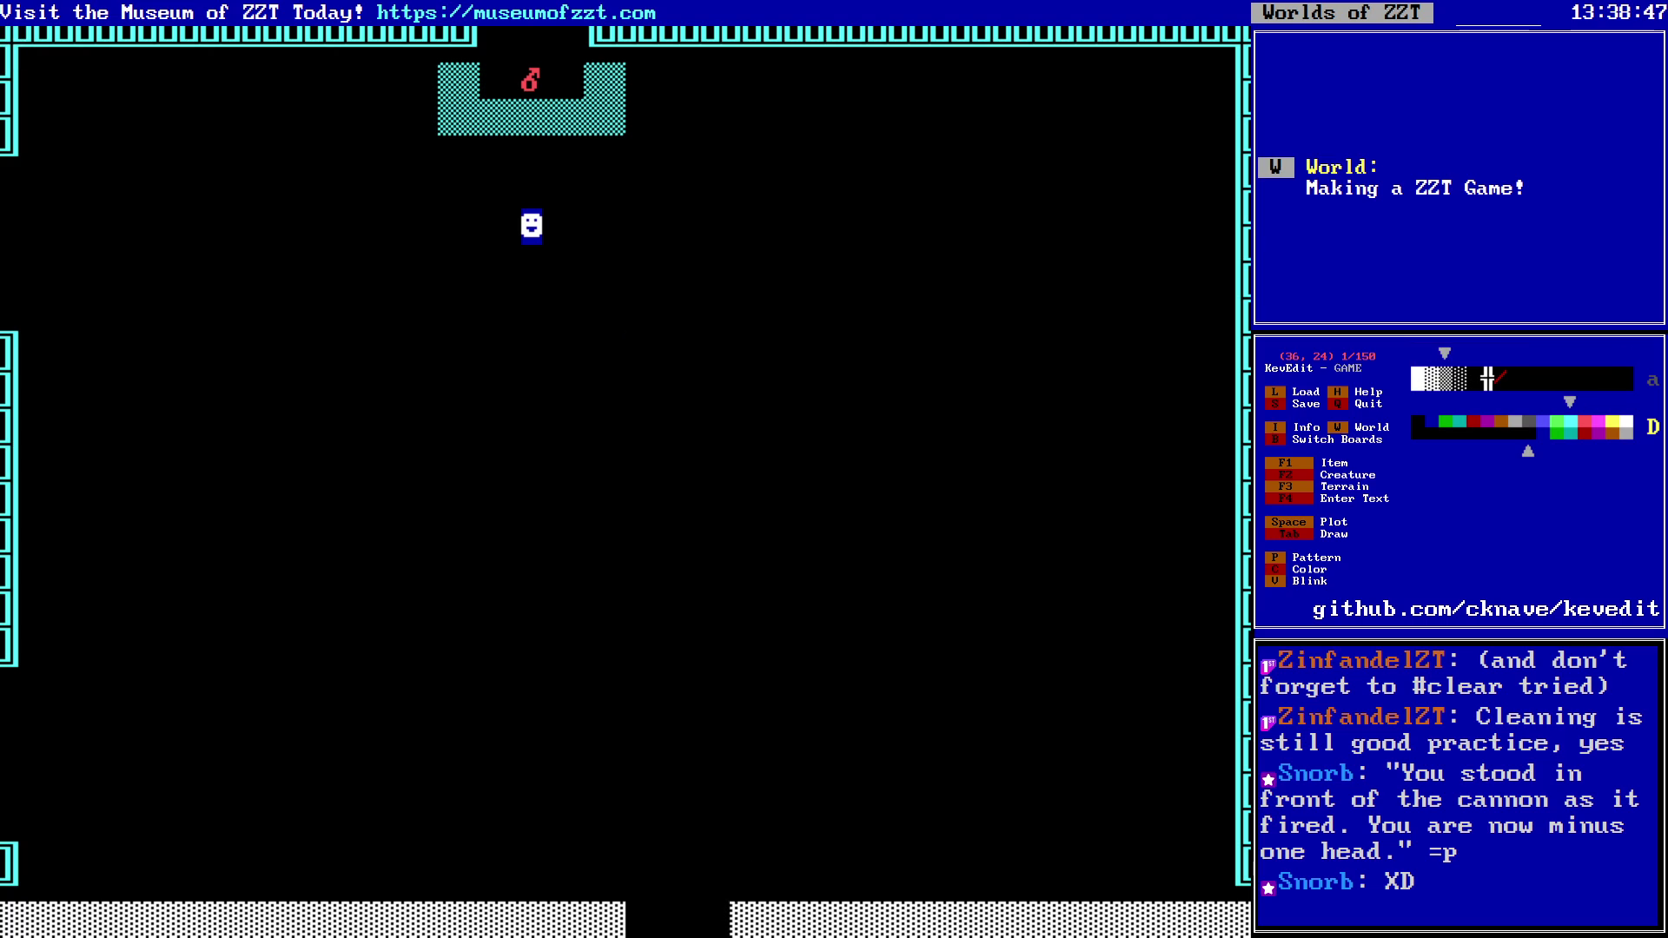
pyautogui.press('Tab')
pyautogui.press('Up')
pyautogui.press('Up')
pyautogui.press('Up')
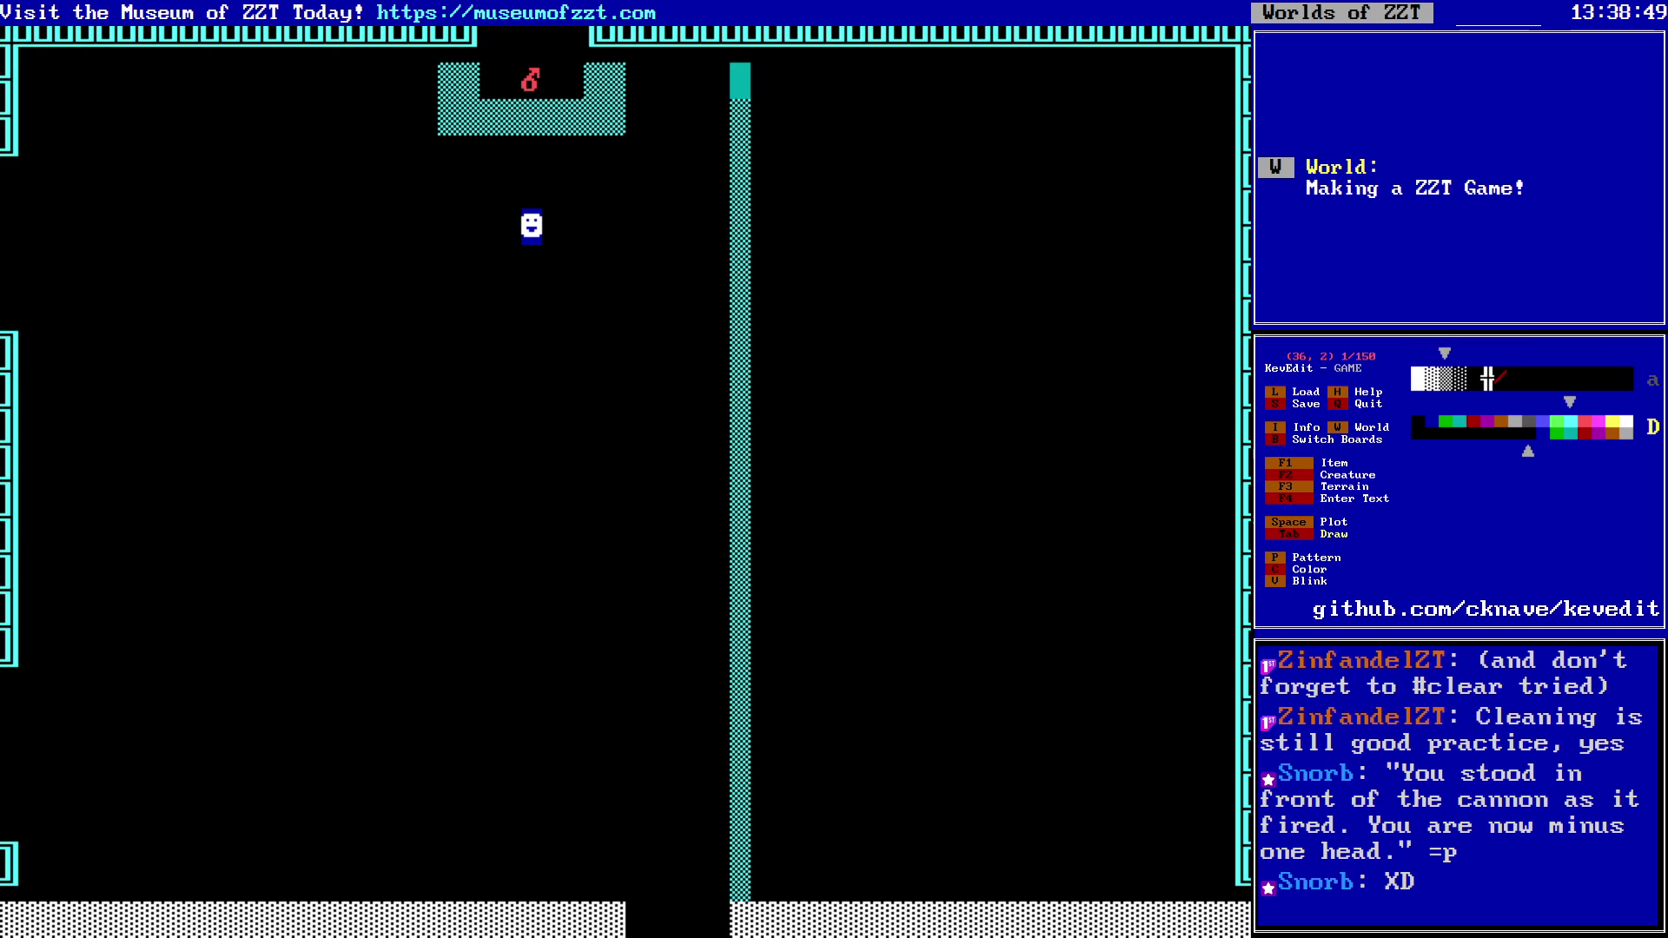
pyautogui.press('Right')
pyautogui.press('f')
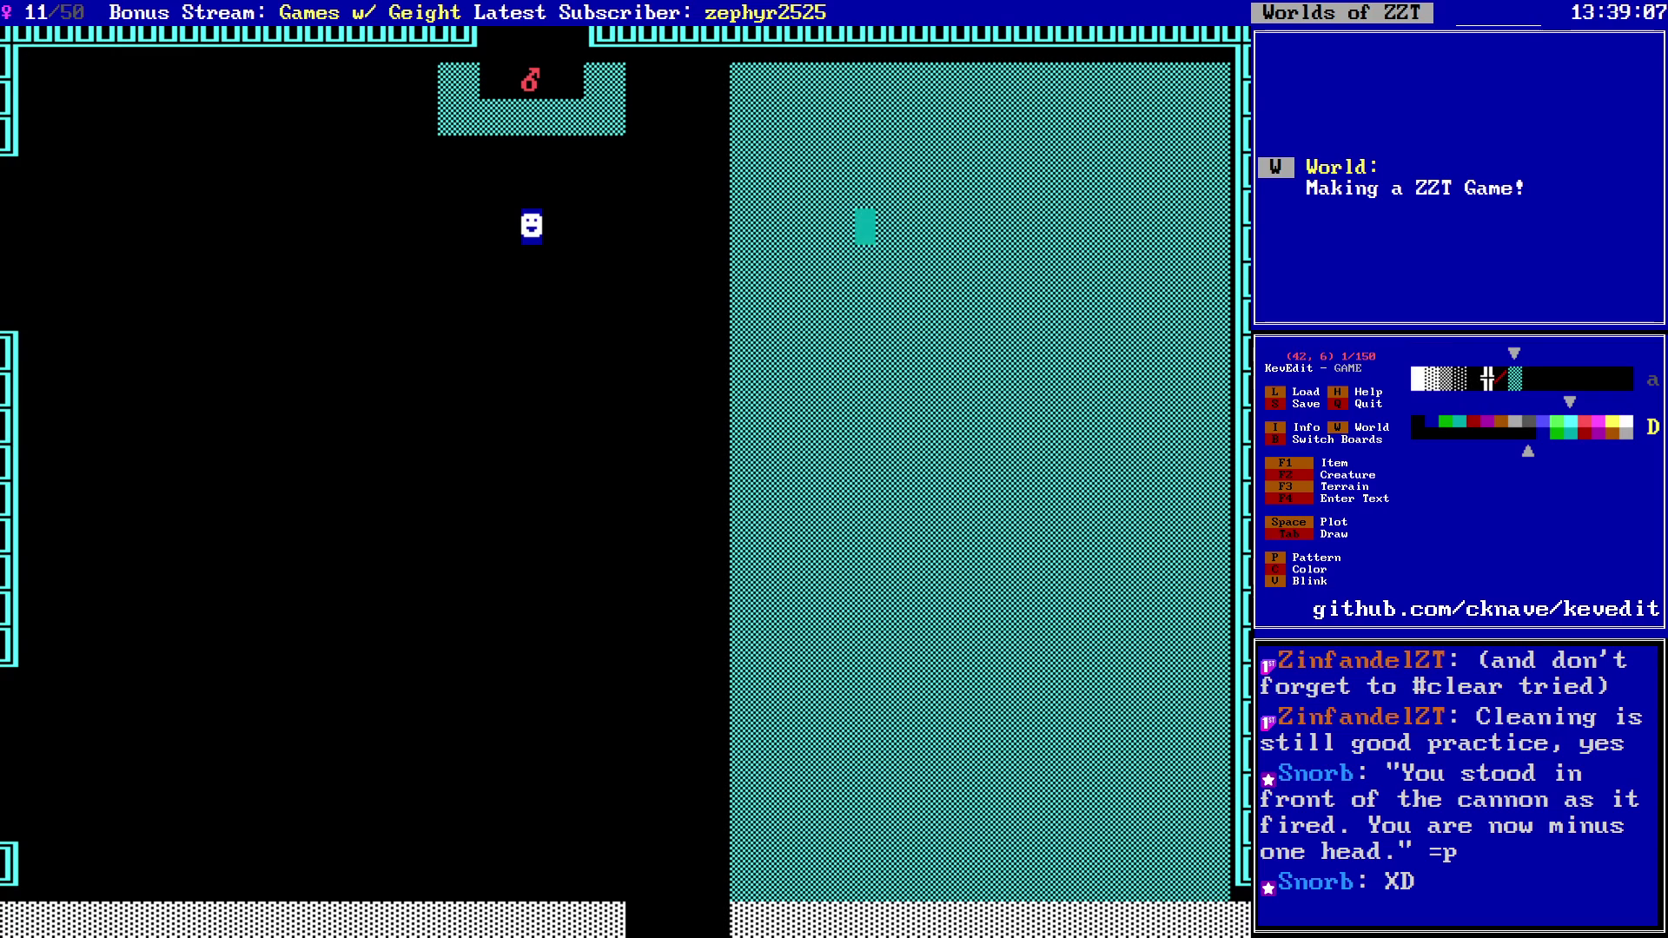
pyautogui.press('Left')
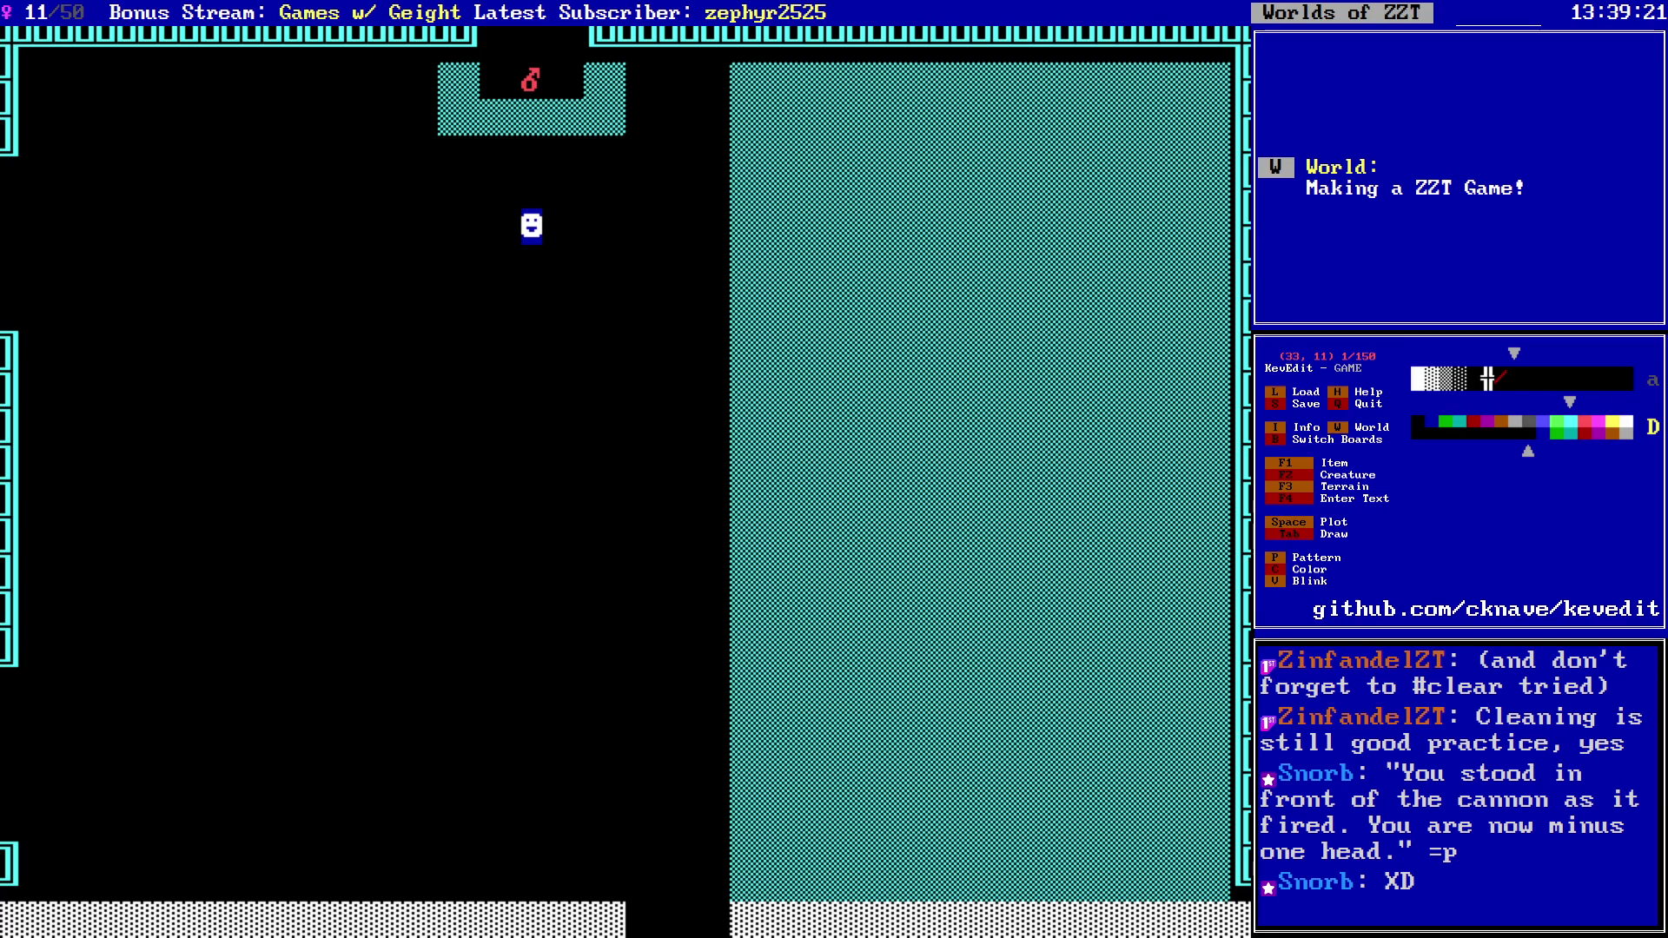
# Step: Outline and fill a wall block along the board's left edge
pyautogui.press('Left')
pyautogui.press('Left')
pyautogui.press('Left')
pyautogui.press('Left')
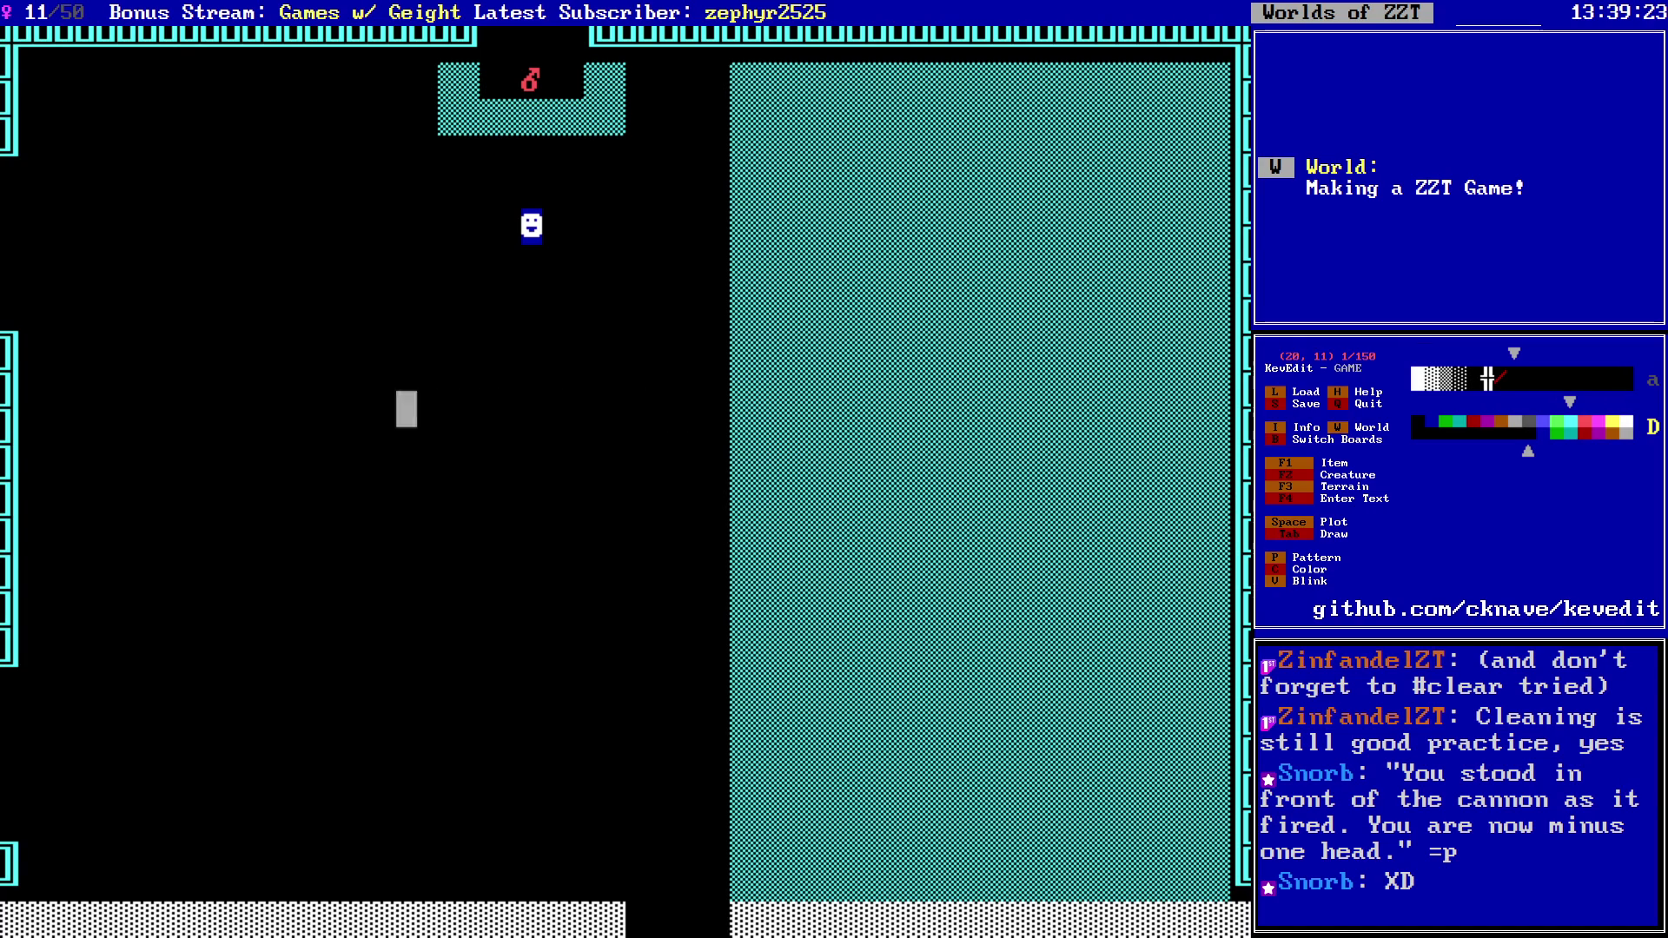
pyautogui.press('Up')
pyautogui.press('Up')
pyautogui.press('Up')
pyautogui.press('Down')
pyautogui.press('Down')
pyautogui.press('Down')
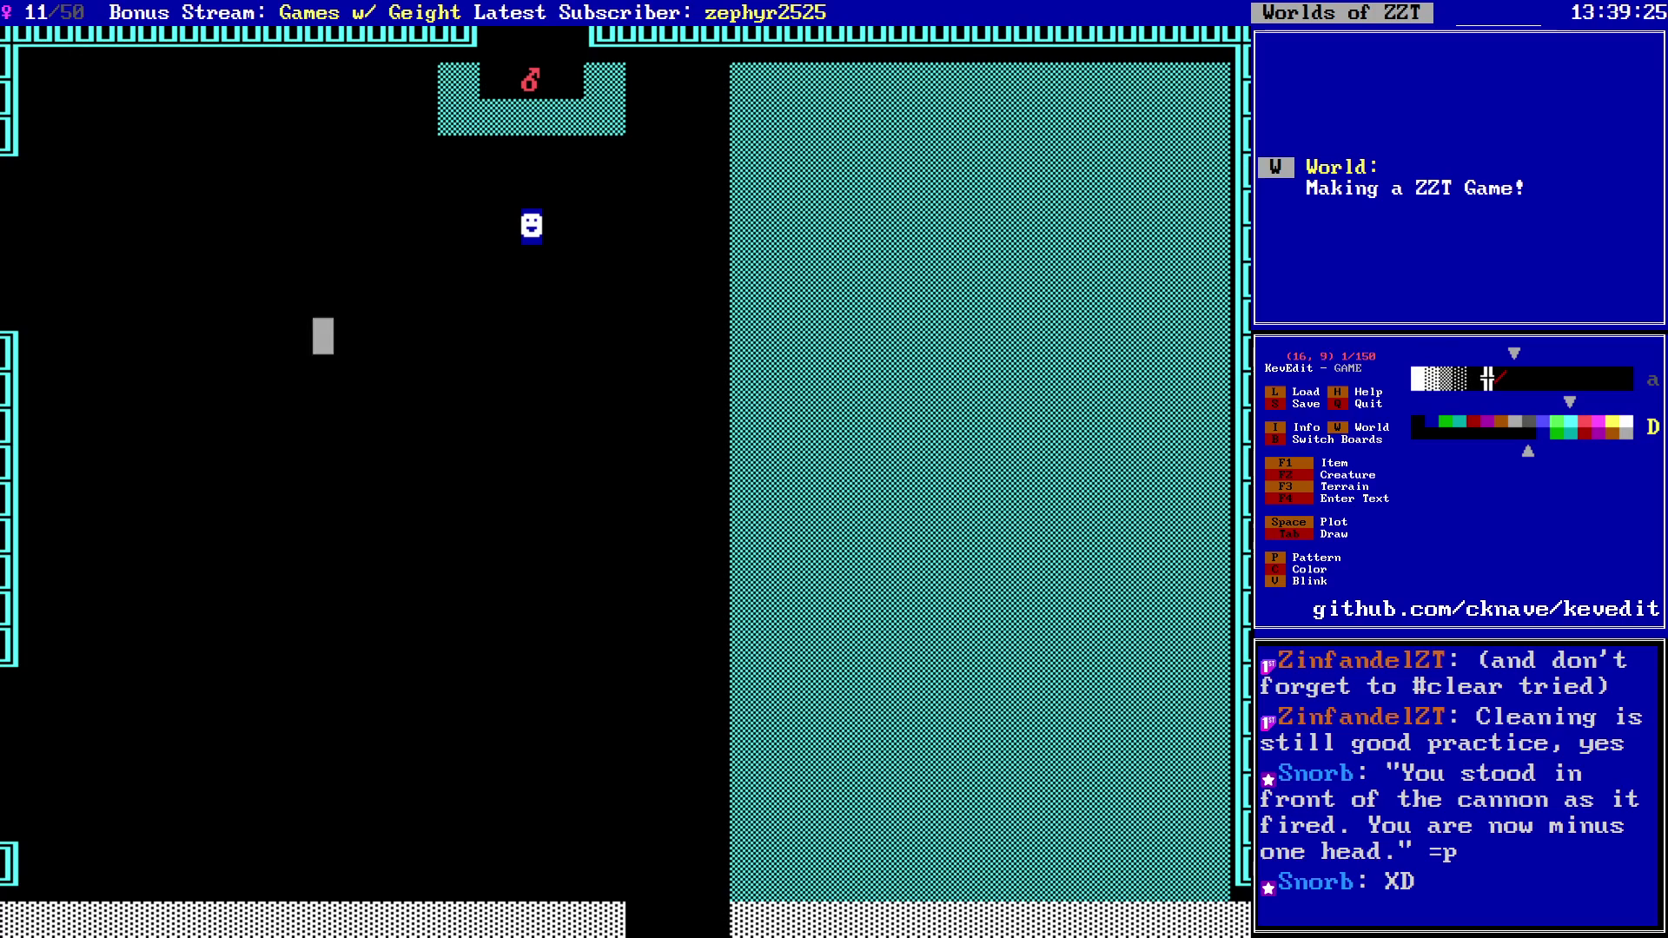
pyautogui.press('Up')
pyautogui.press('Up')
pyautogui.press('Up')
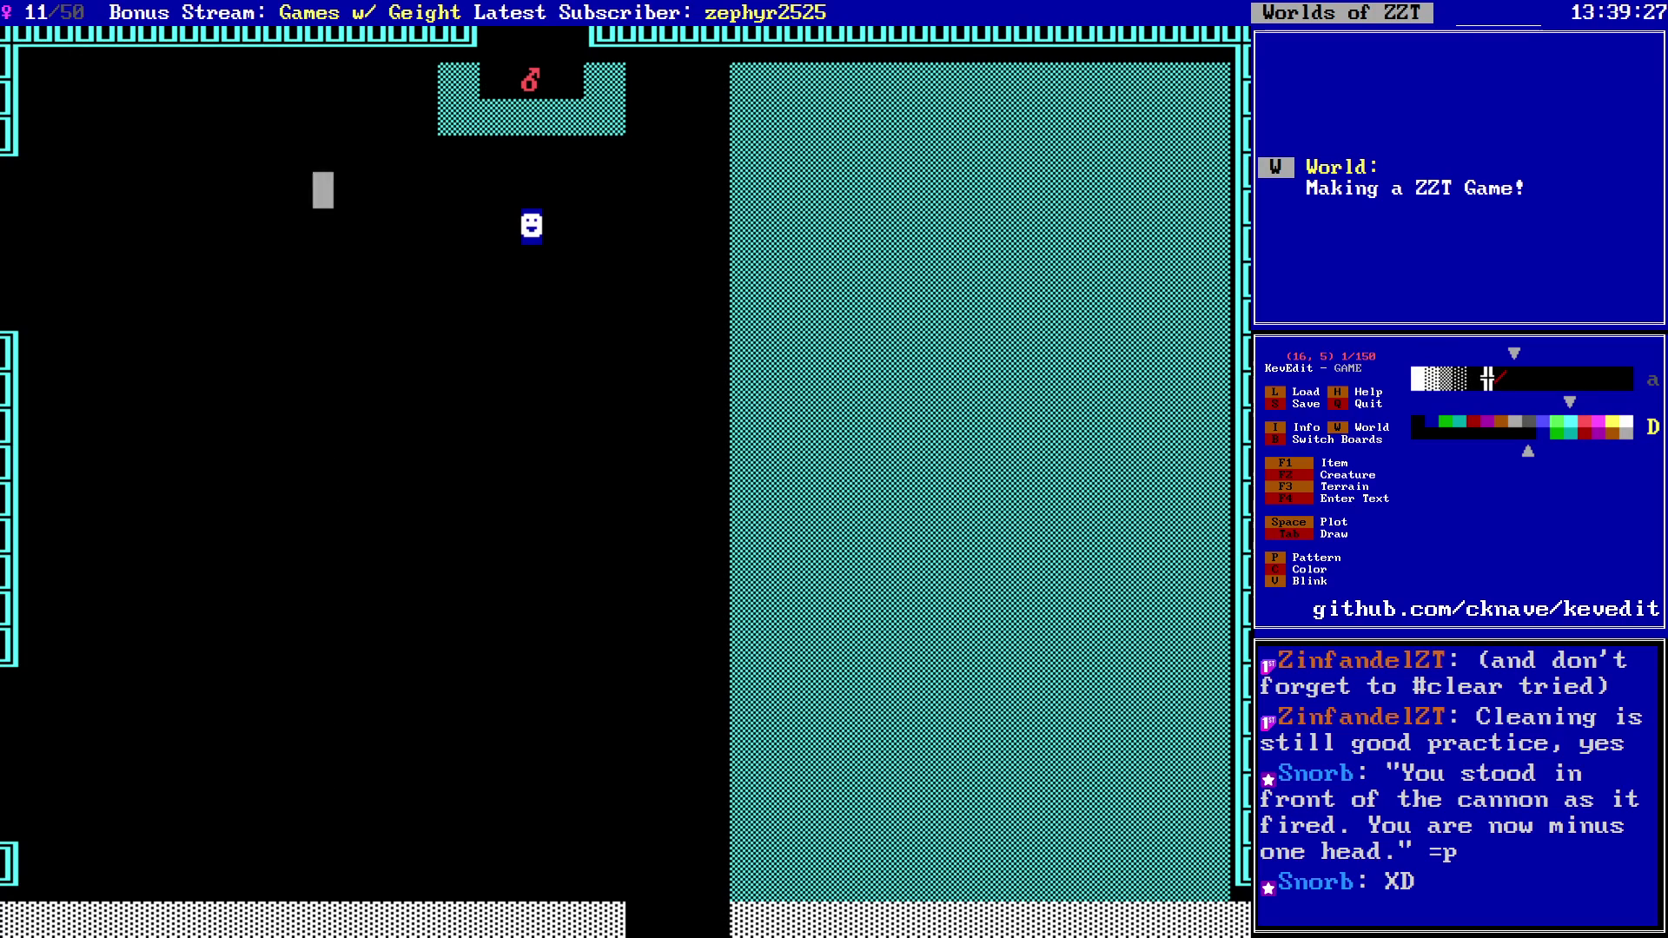
pyautogui.press('Down')
pyautogui.press('Down')
pyautogui.press('Right')
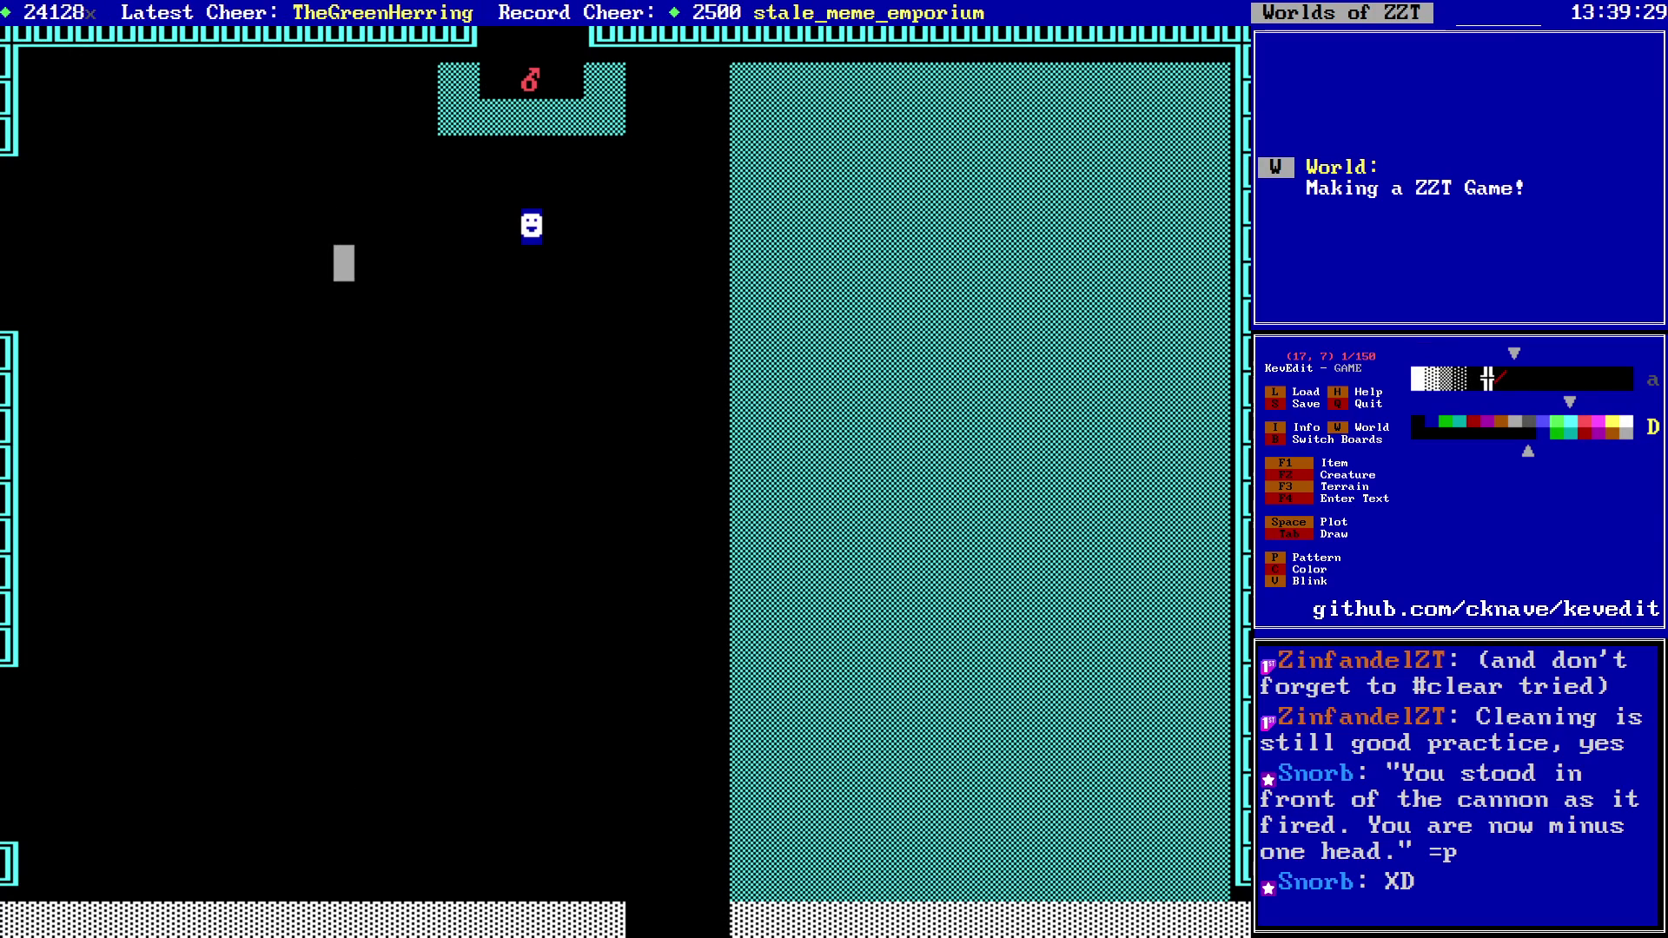
pyautogui.press('Right')
pyautogui.press('Right')
pyautogui.press('Right')
pyautogui.press('Down')
pyautogui.press('Down')
pyautogui.press('Down')
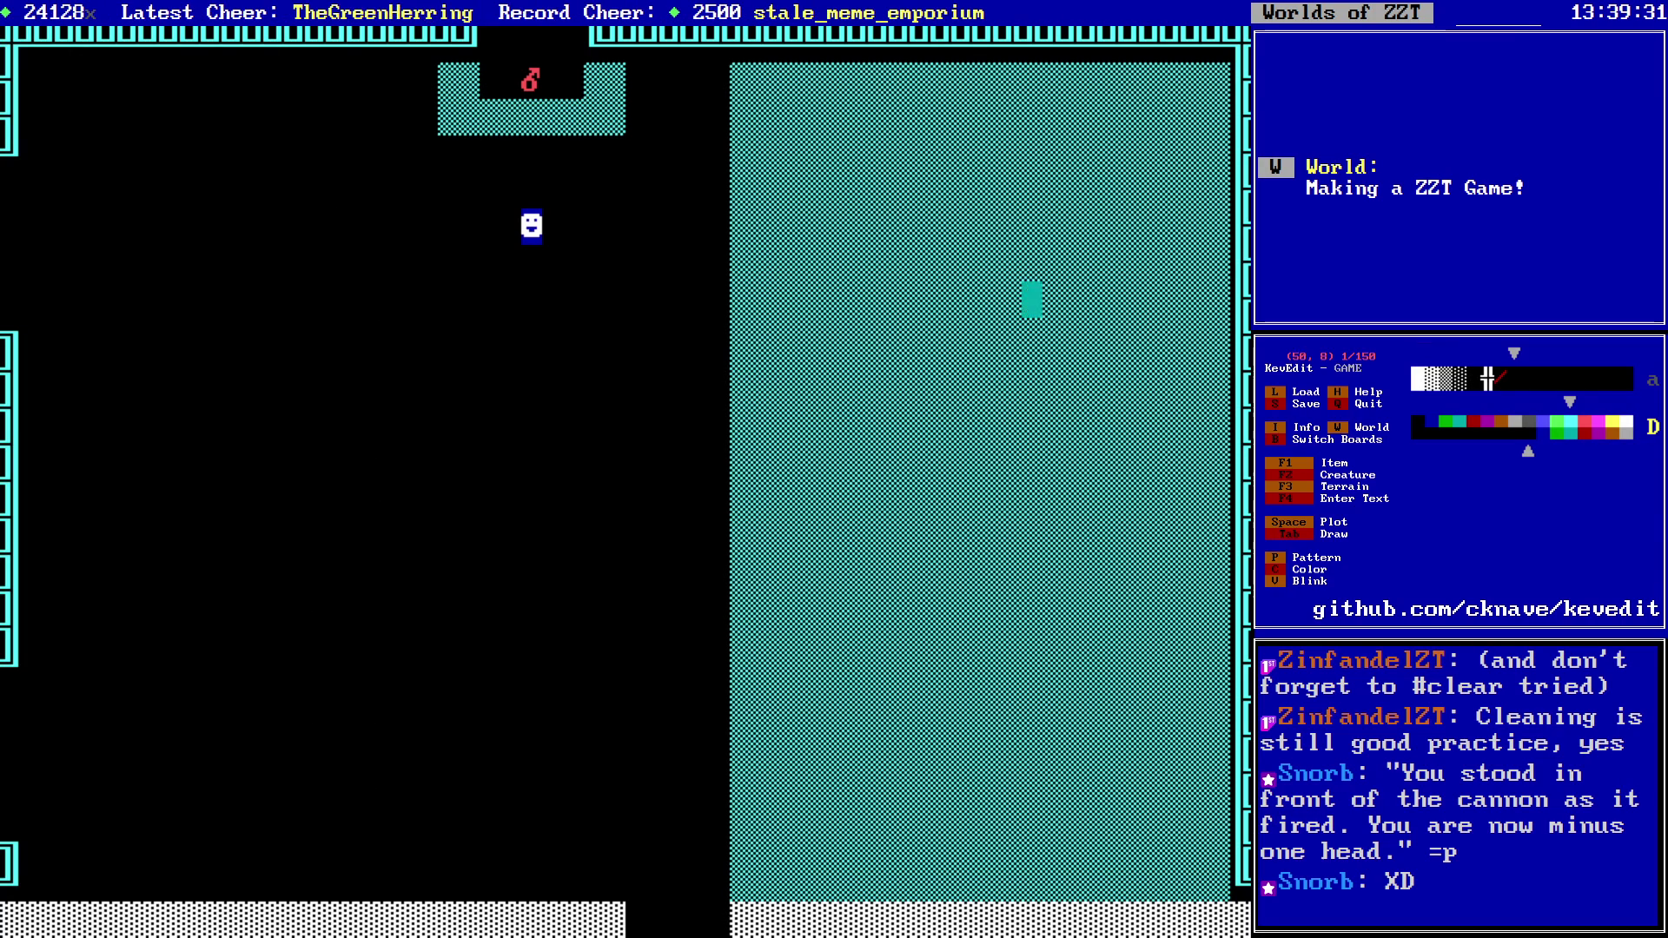
pyautogui.press('Down')
pyautogui.press('Down')
pyautogui.press('Down')
pyautogui.press('Left')
pyautogui.press('Left')
pyautogui.press('Left')
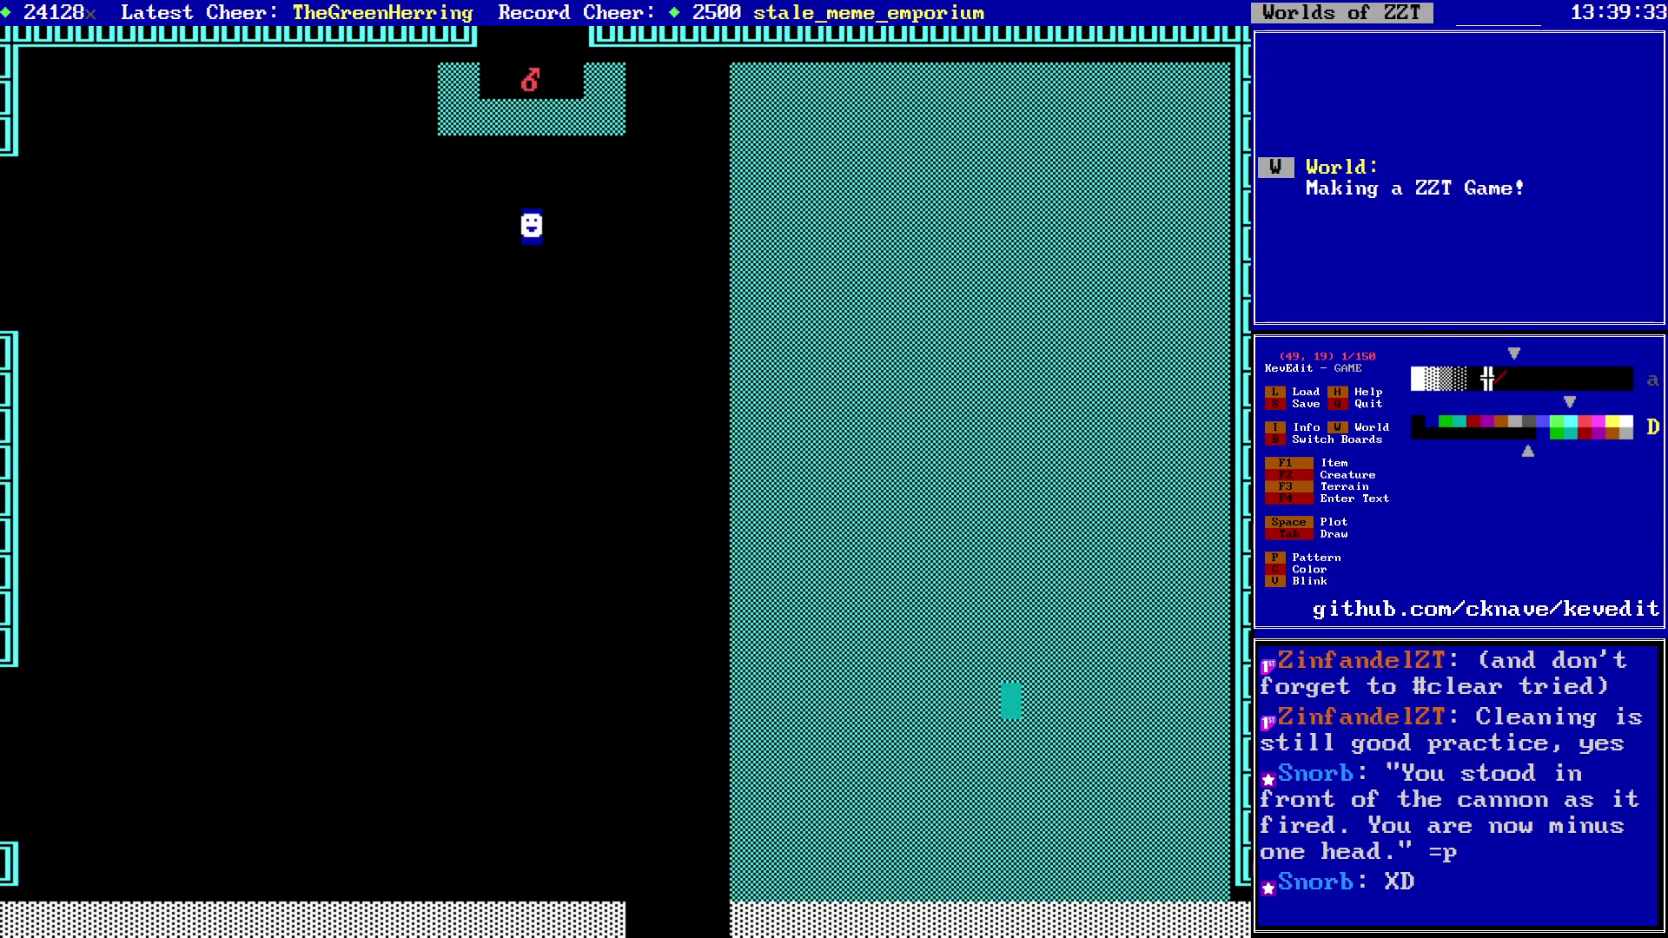
pyautogui.press('Left')
pyautogui.press('Left')
pyautogui.press('Left')
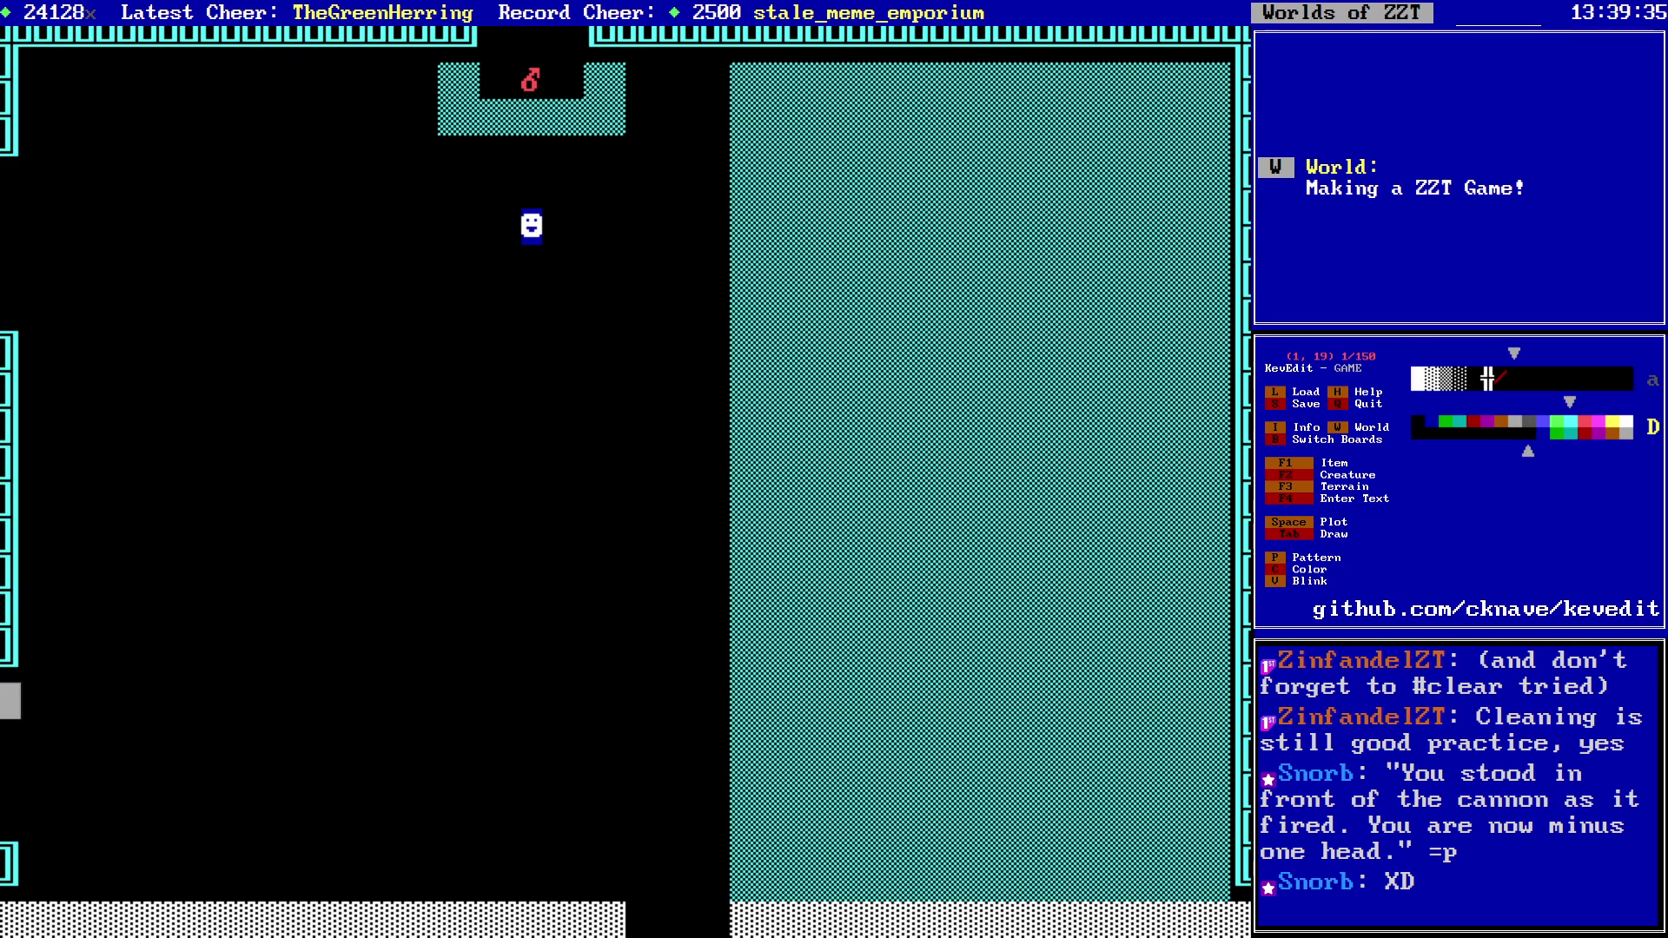
pyautogui.press('Up')
pyautogui.press('Tab')
pyautogui.press('Right')
pyautogui.press('Right')
pyautogui.press('Right')
pyautogui.press('Up')
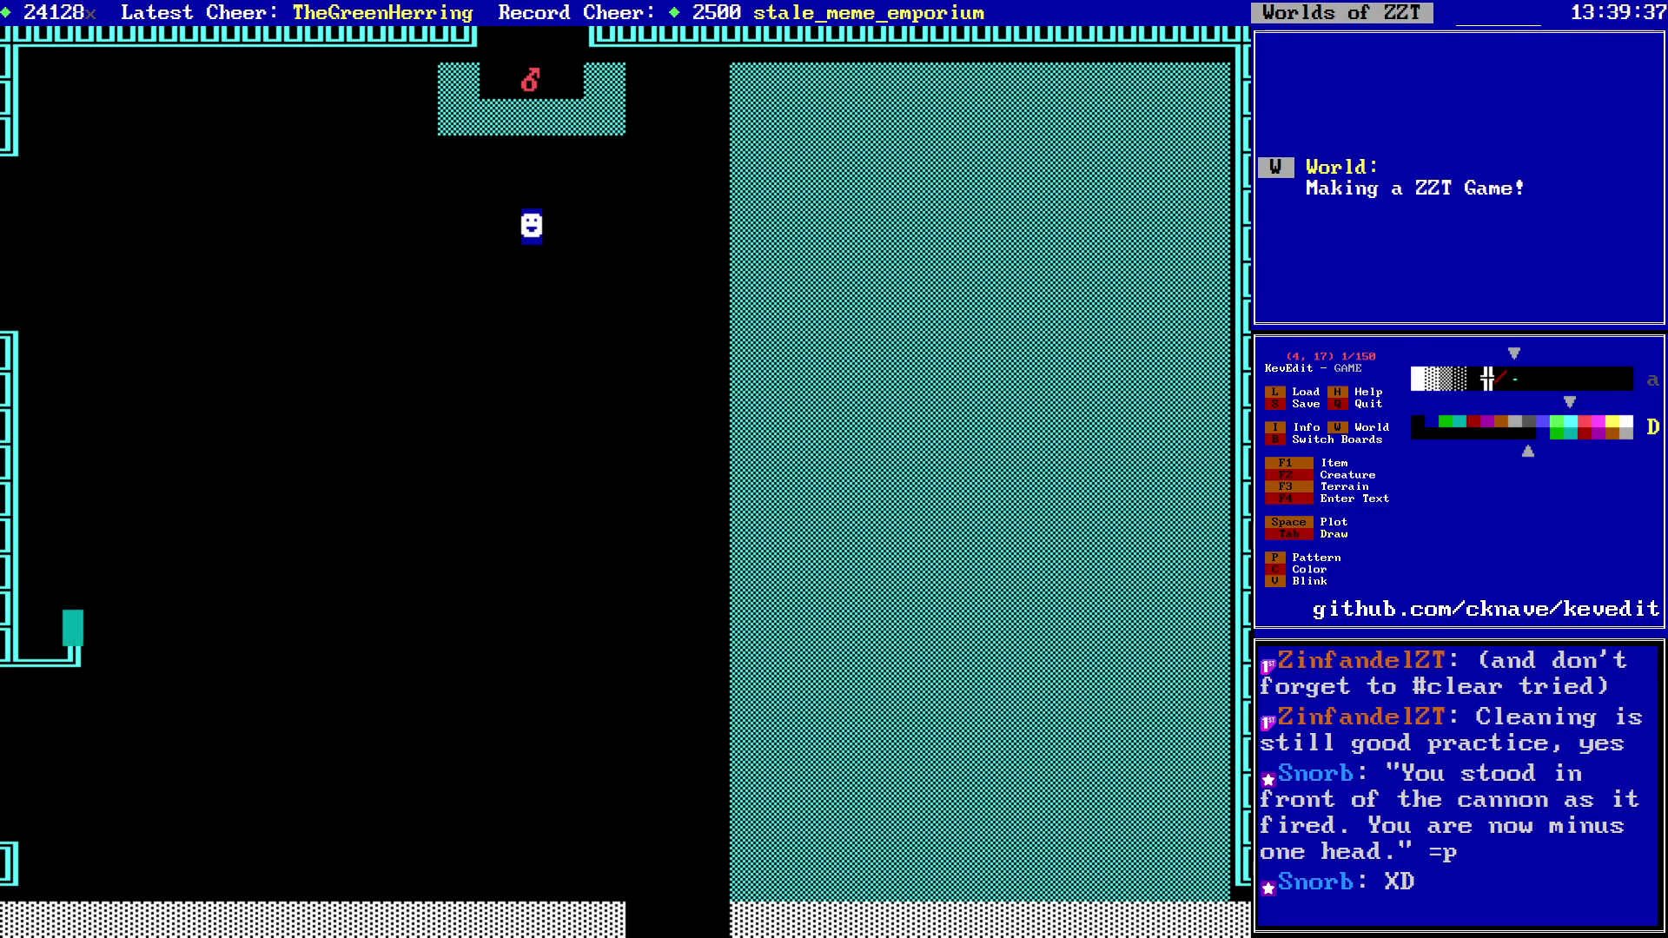
pyautogui.press('Up')
pyautogui.press('Up')
pyautogui.press('Up')
pyautogui.press('Up')
pyautogui.press('Left')
pyautogui.press('Left')
pyautogui.press('Down')
pyautogui.press('f')
# Step: Fill the top strip and the block beside the top notch with walls
pyautogui.press('Up')
pyautogui.press('Up')
pyautogui.press('Up')
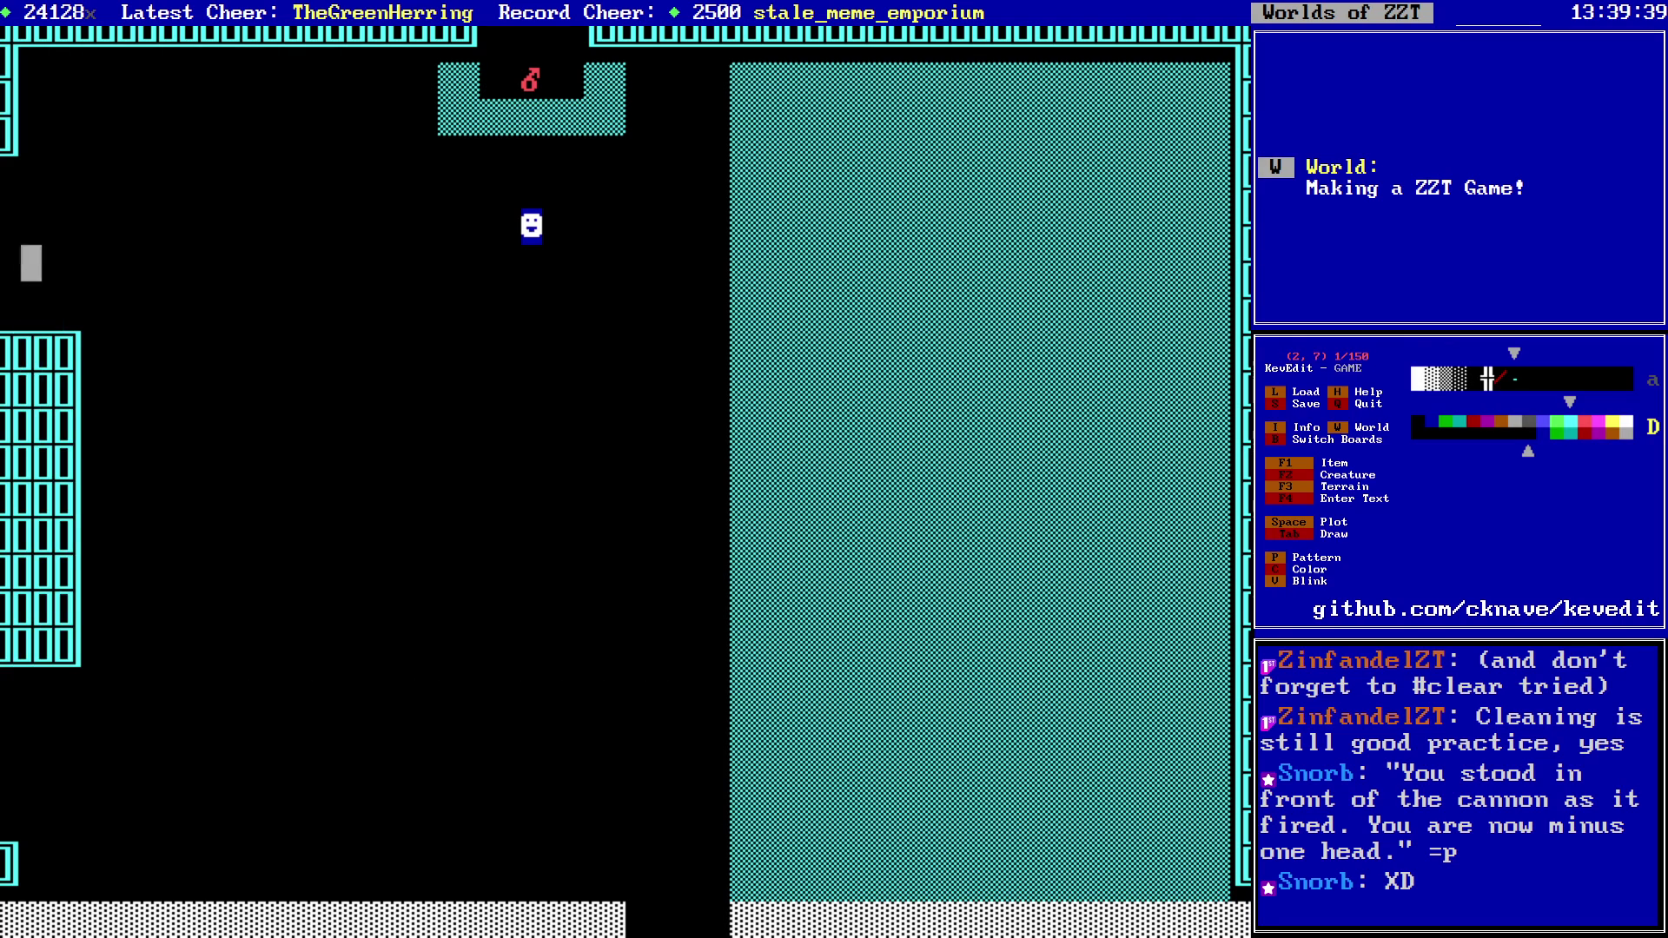
pyautogui.press('Up')
pyautogui.press('Up')
pyautogui.press('Up')
pyautogui.press('Right')
pyautogui.press('Right')
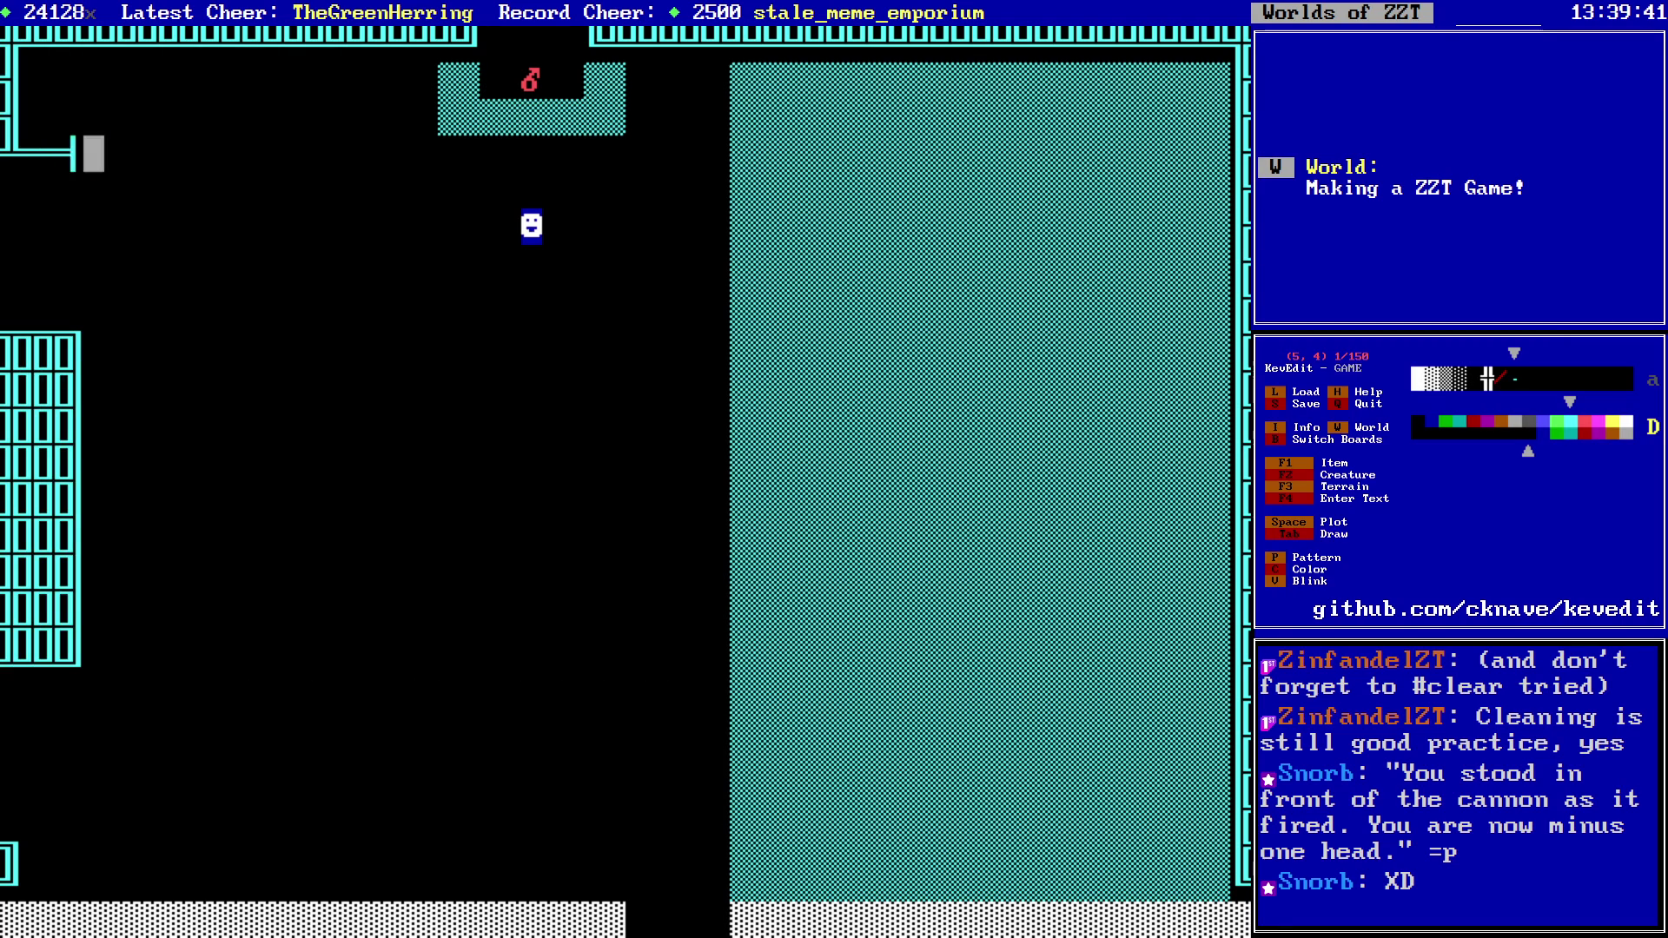
pyautogui.press('Up')
pyautogui.press('Right')
pyautogui.press('Right')
pyautogui.press('Right')
pyautogui.press('Right')
pyautogui.press('Right')
pyautogui.press('Right')
pyautogui.press('Right')
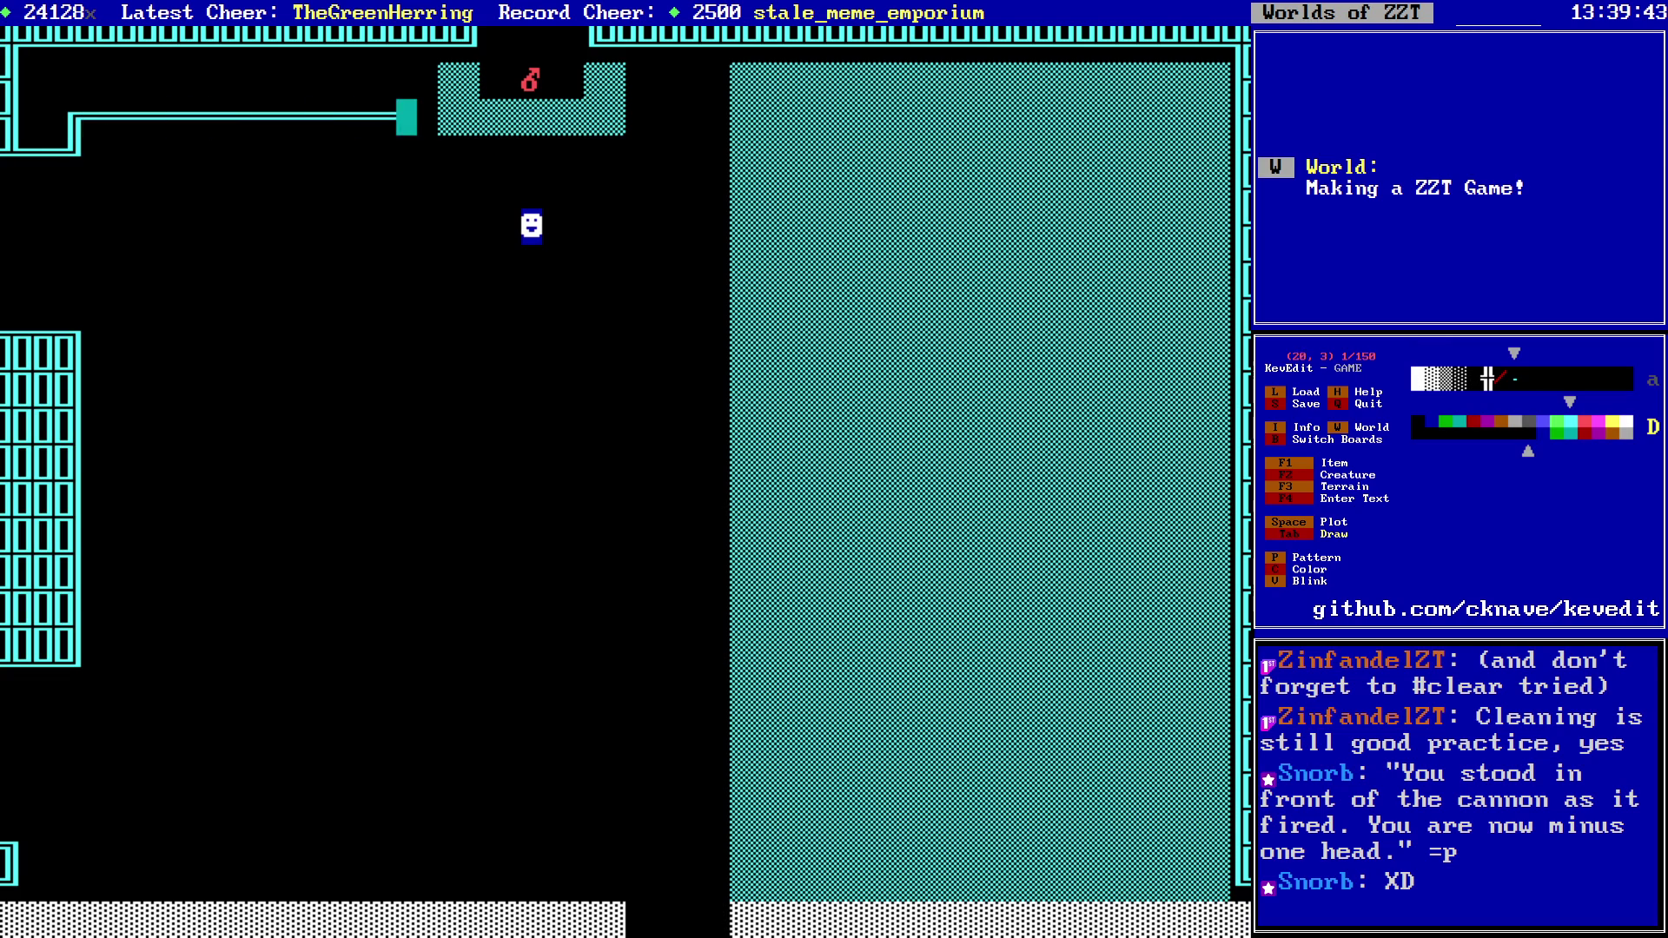
pyautogui.press('Right')
pyautogui.press('Up')
pyautogui.press('Left')
pyautogui.press('f')
pyautogui.press('Right')
pyautogui.press('Right')
pyautogui.press('Down')
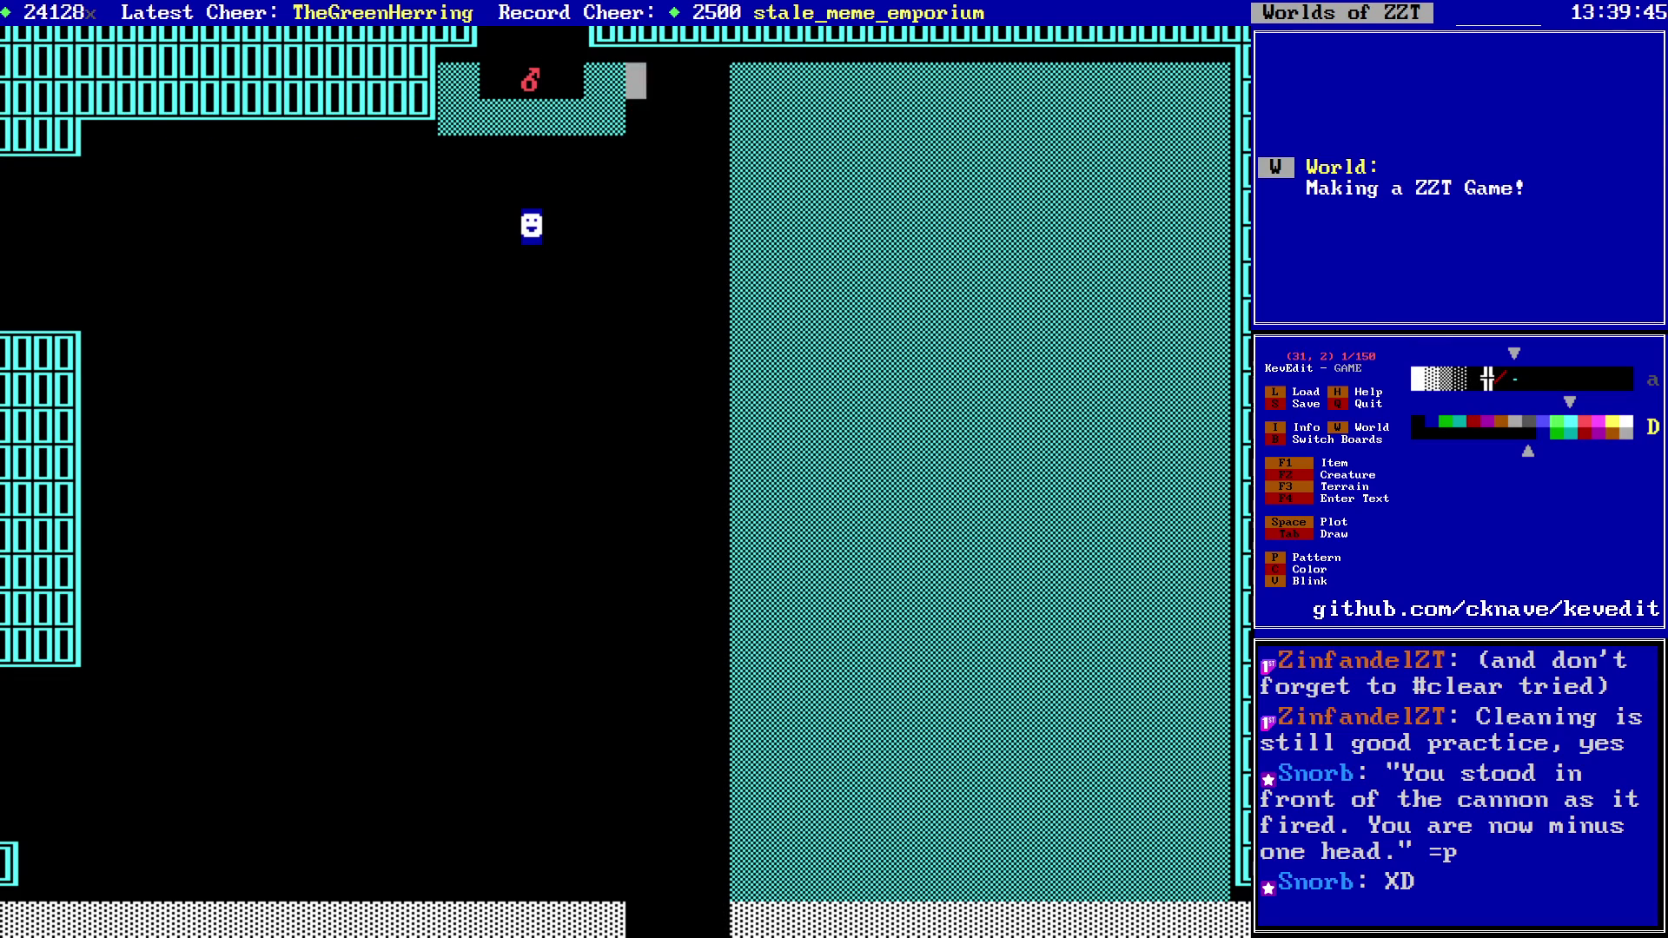
pyautogui.press('Down')
pyautogui.press('Right')
pyautogui.press('Right')
pyautogui.press('Right')
pyautogui.press('Right')
pyautogui.press('Up')
pyautogui.press('Up')
pyautogui.press('f')
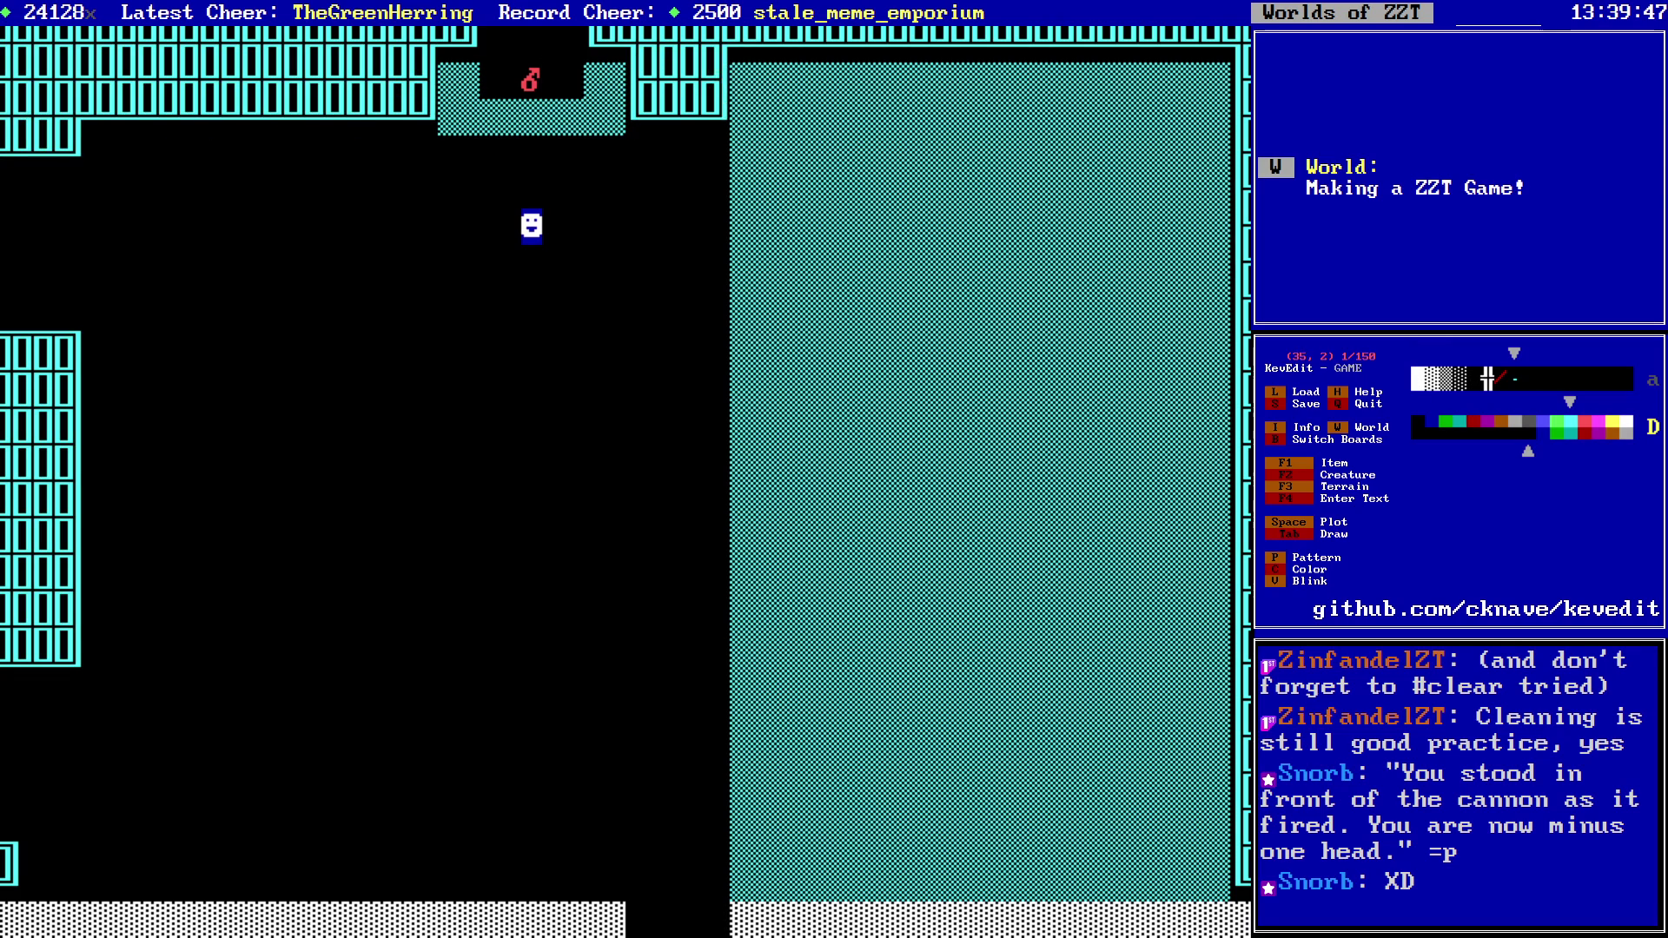
pyautogui.press('Down')
pyautogui.press('Down')
pyautogui.press('Down')
pyautogui.press('Left')
pyautogui.press('Left')
pyautogui.press('Left')
pyautogui.press('Down')
pyautogui.press('Down')
pyautogui.press('Down')
pyautogui.press('Down')
# Step: Draw the bottom wall along rows 23–24 out to column 30
pyautogui.press('Right')
pyautogui.press('Right')
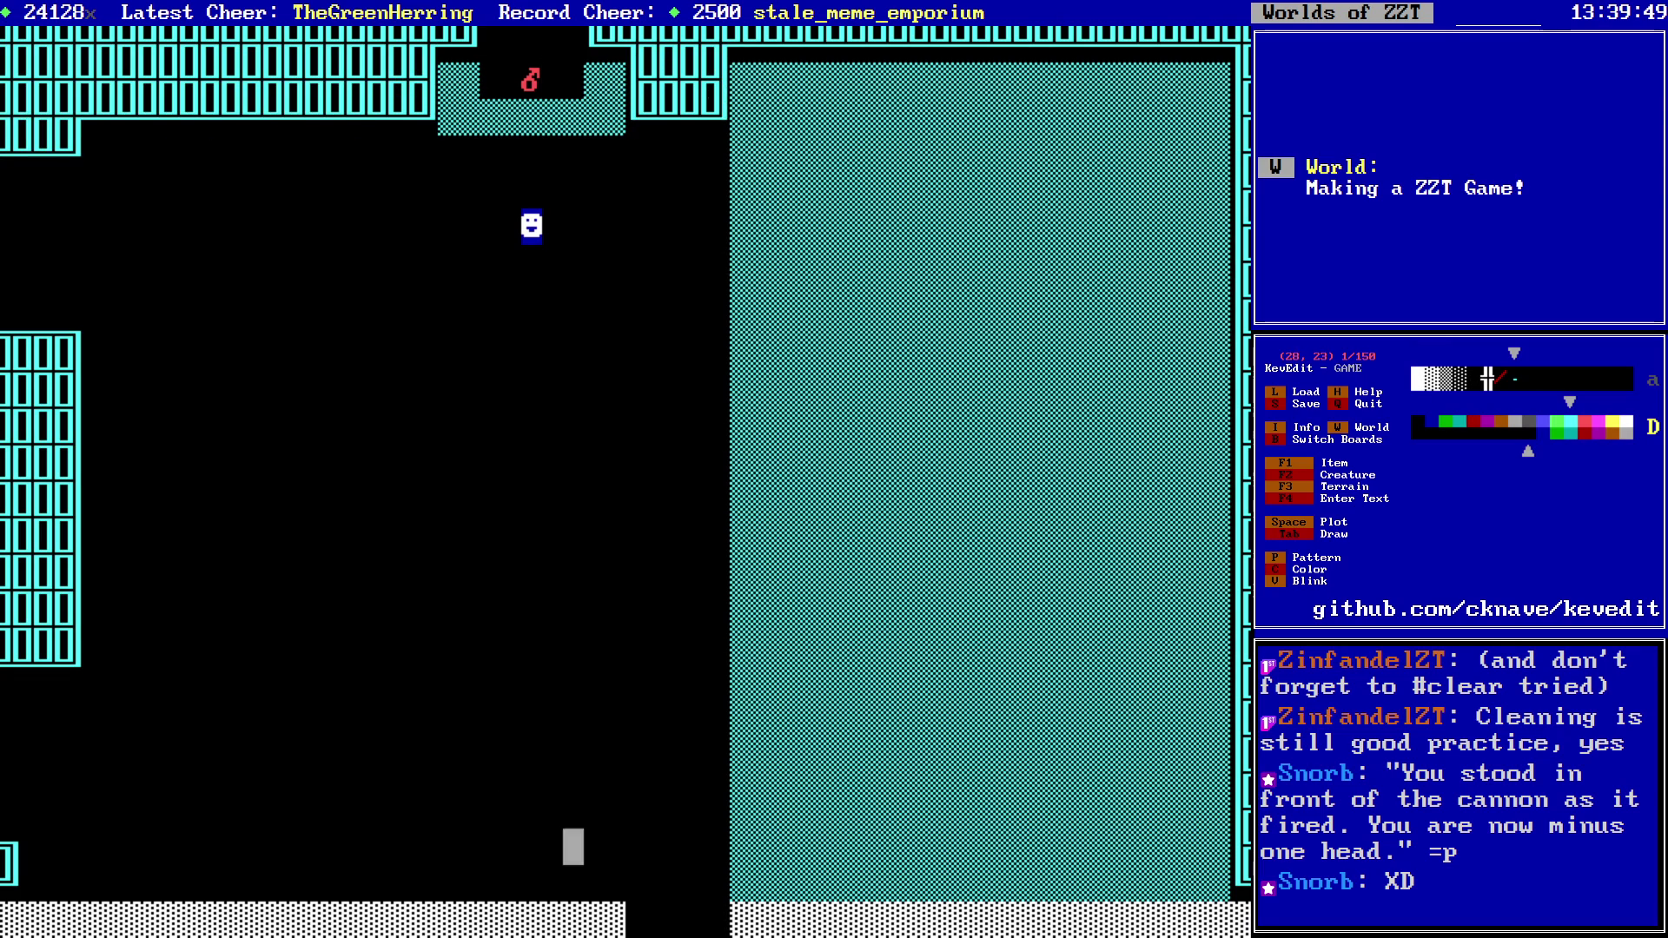
pyautogui.press('Left')
pyautogui.press('Left')
pyautogui.press('Left')
pyautogui.press('Tab')
pyautogui.press('Right')
pyautogui.press('Right')
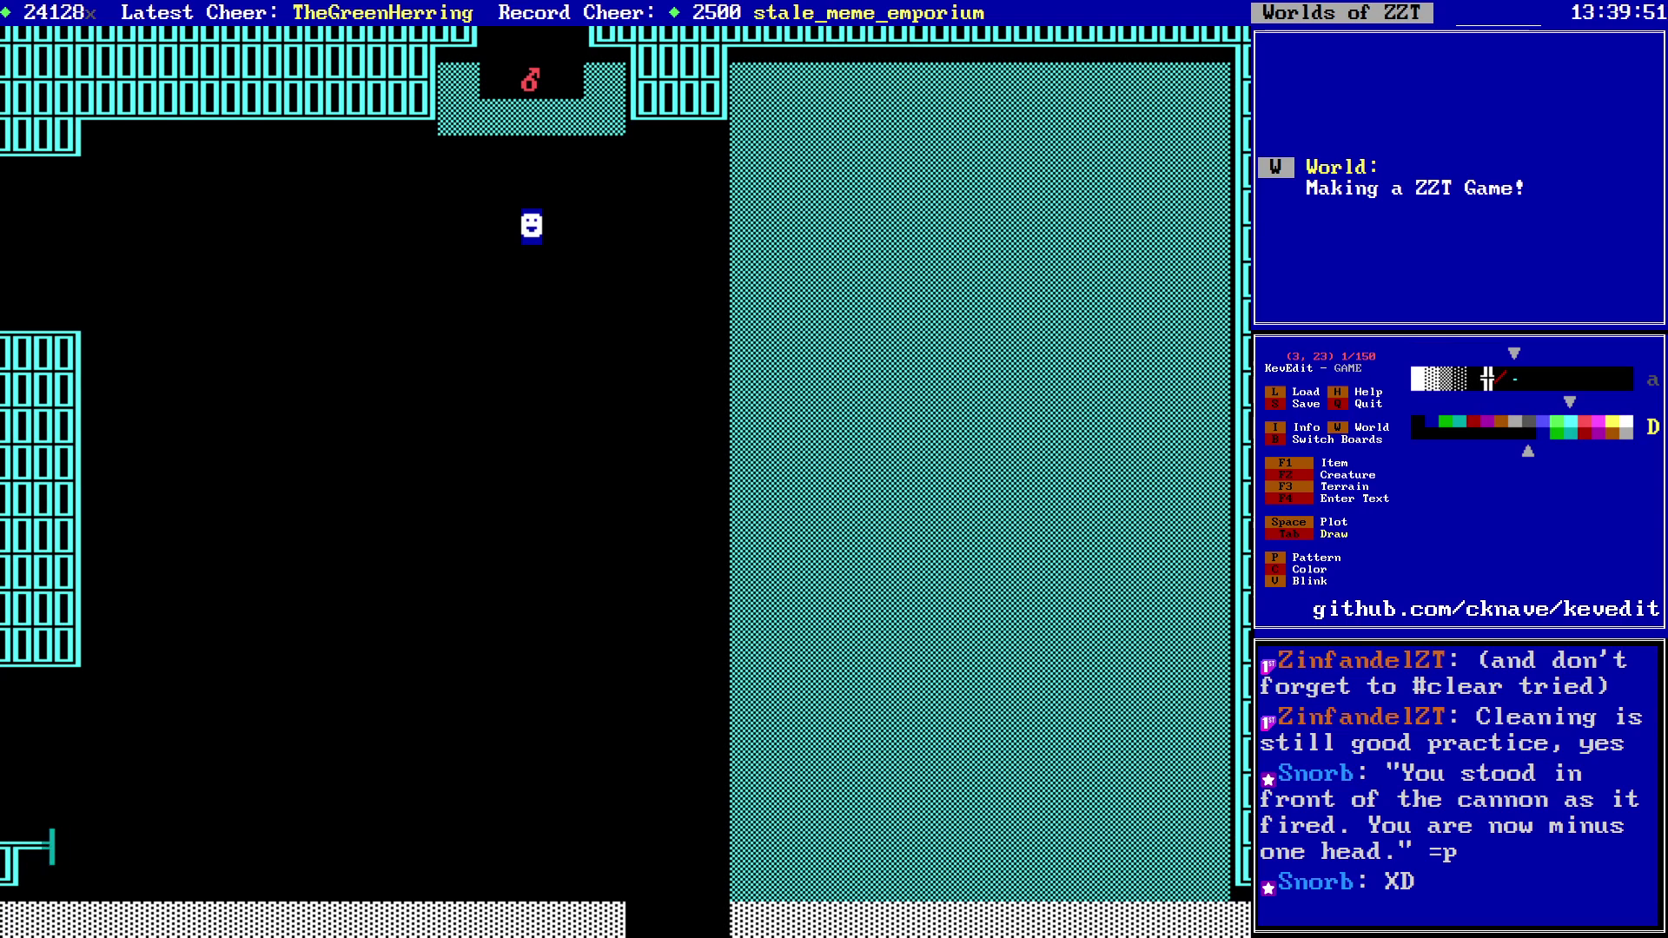
pyautogui.press('Right')
pyautogui.press('Right')
pyautogui.press('Right')
pyautogui.press('Right')
pyautogui.press('Right')
pyautogui.press('Right')
pyautogui.press('Down')
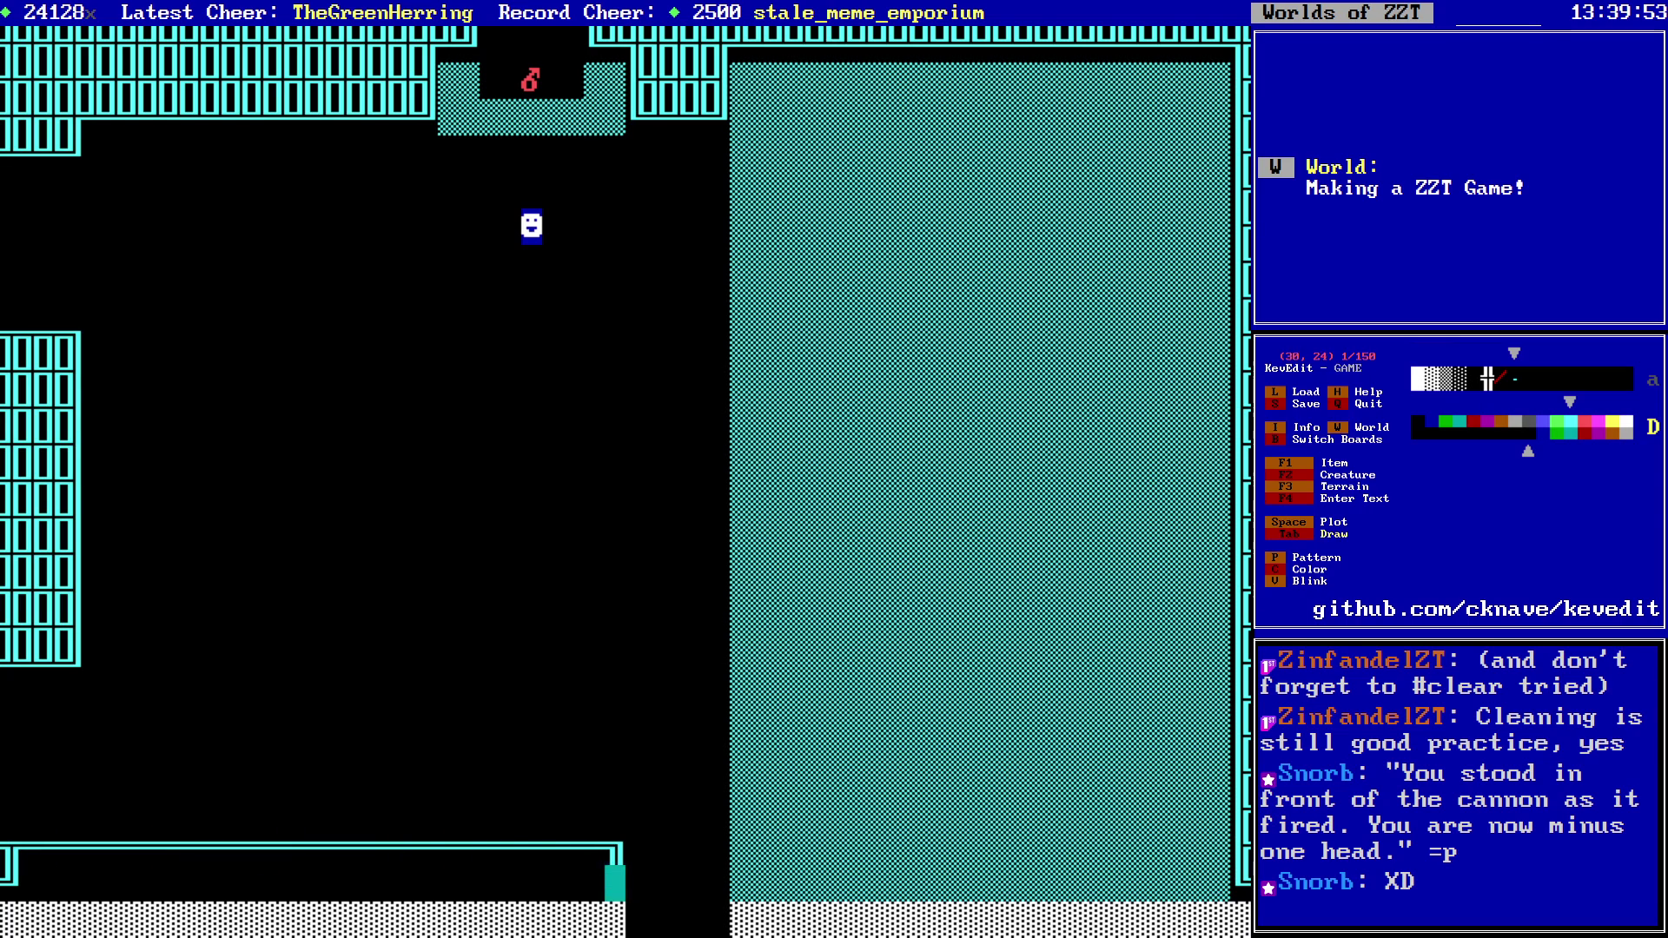
pyautogui.press('Left')
pyautogui.press('Left')
pyautogui.press('Left')
pyautogui.press('Right')
pyautogui.press('Right')
pyautogui.press('Right')
pyautogui.press('Up')
pyautogui.press('Left')
pyautogui.press('Left')
pyautogui.press('Left')
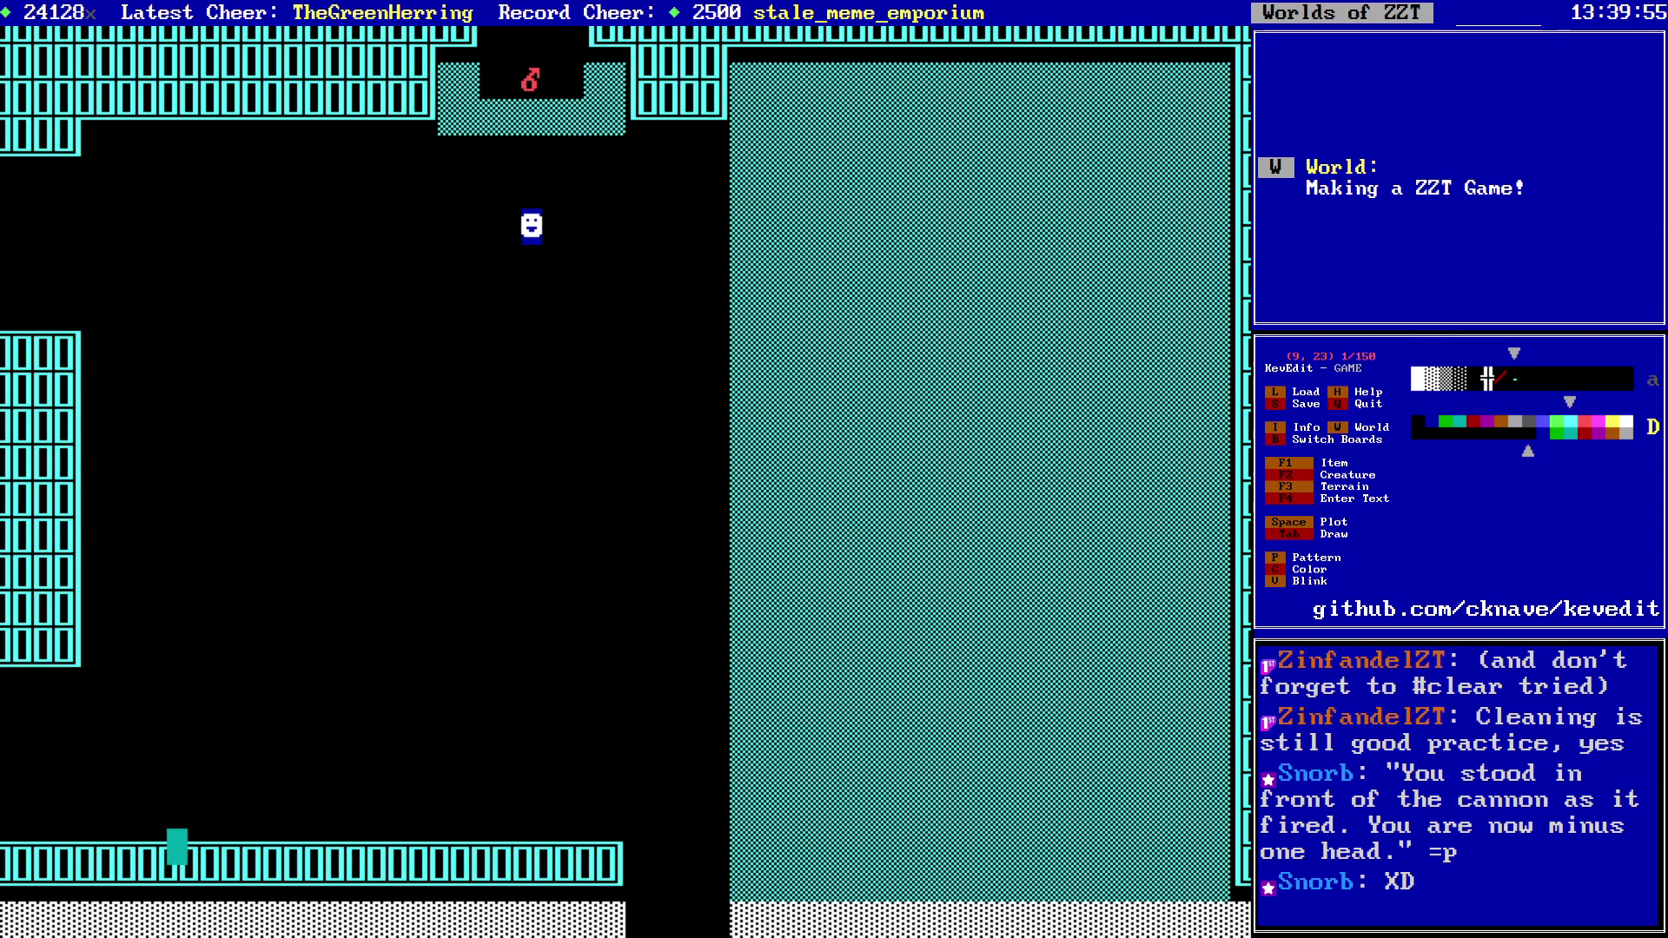
pyautogui.press('Right')
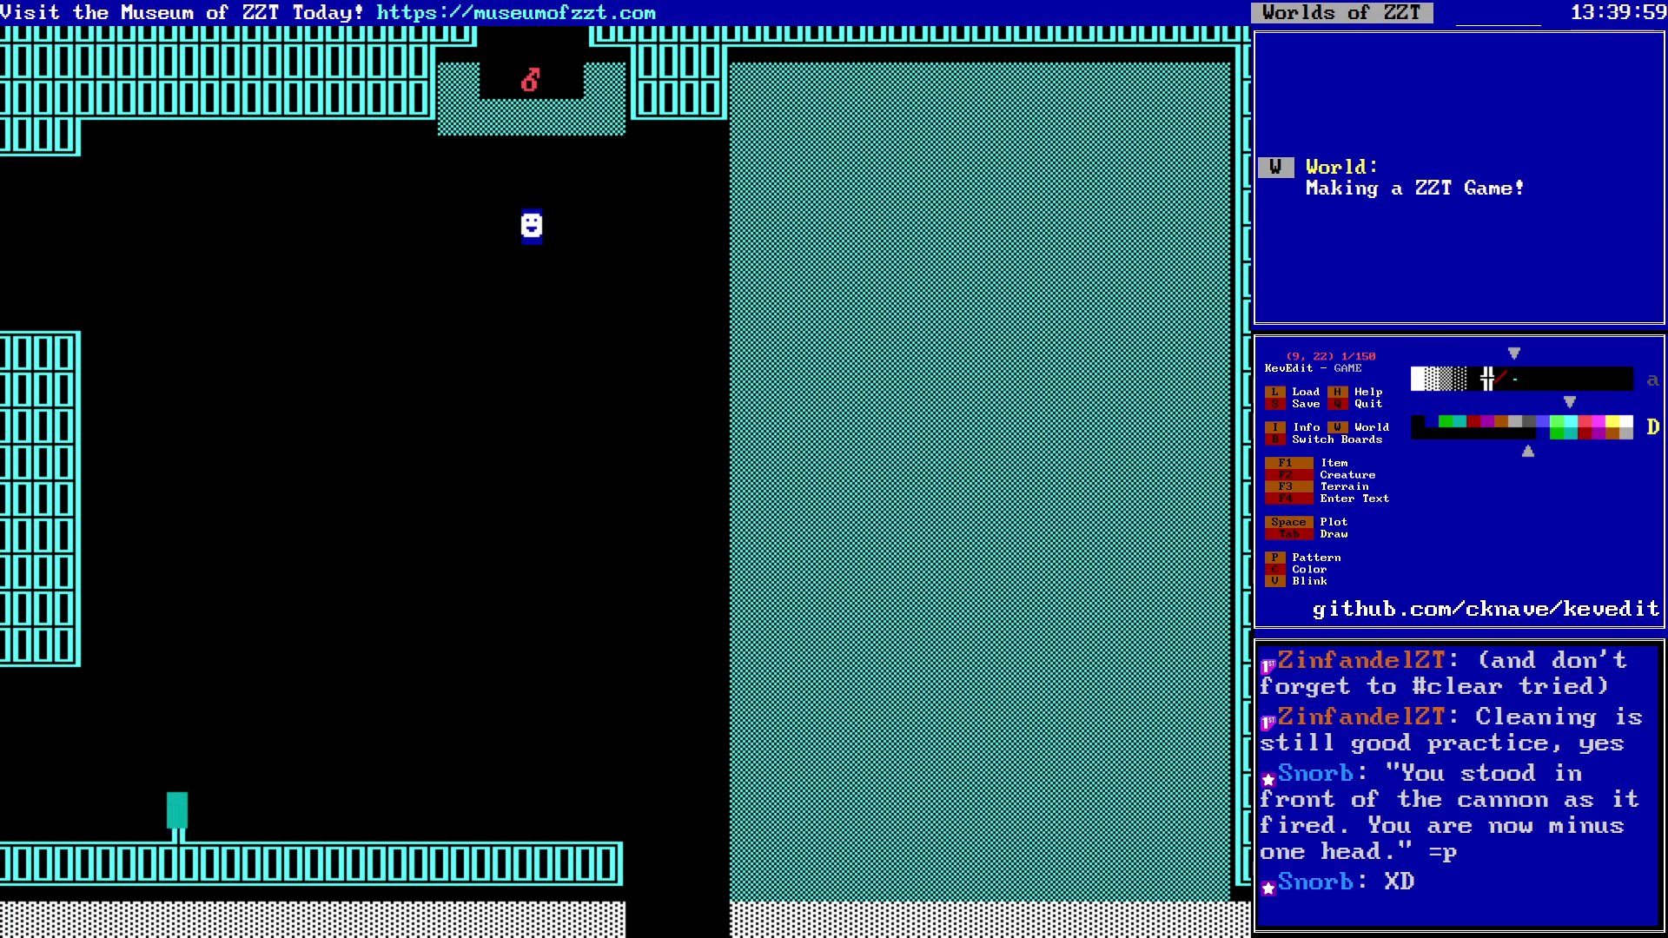
# Step: Draw a vertical inner wall column from the bottom wall up to the top wall
pyautogui.press('Up')
pyautogui.press('Up')
pyautogui.press('Up')
pyautogui.press('Down')
pyautogui.press('Down')
pyautogui.press('Down')
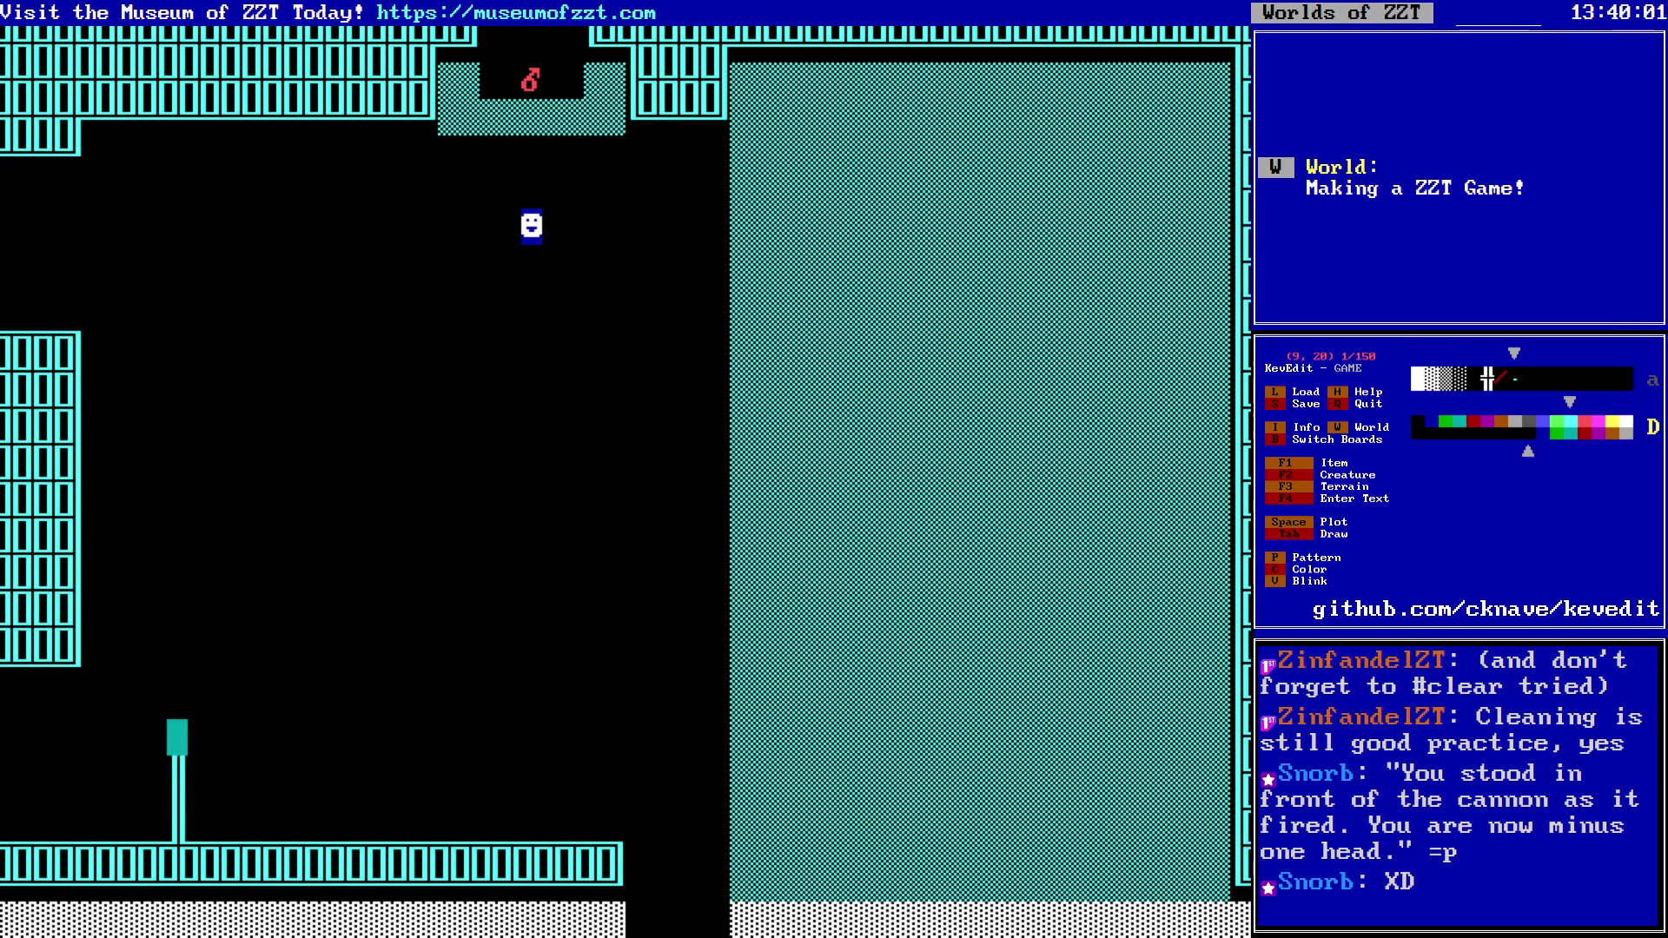
pyautogui.press('Right')
pyautogui.press('Right')
pyautogui.press('Right')
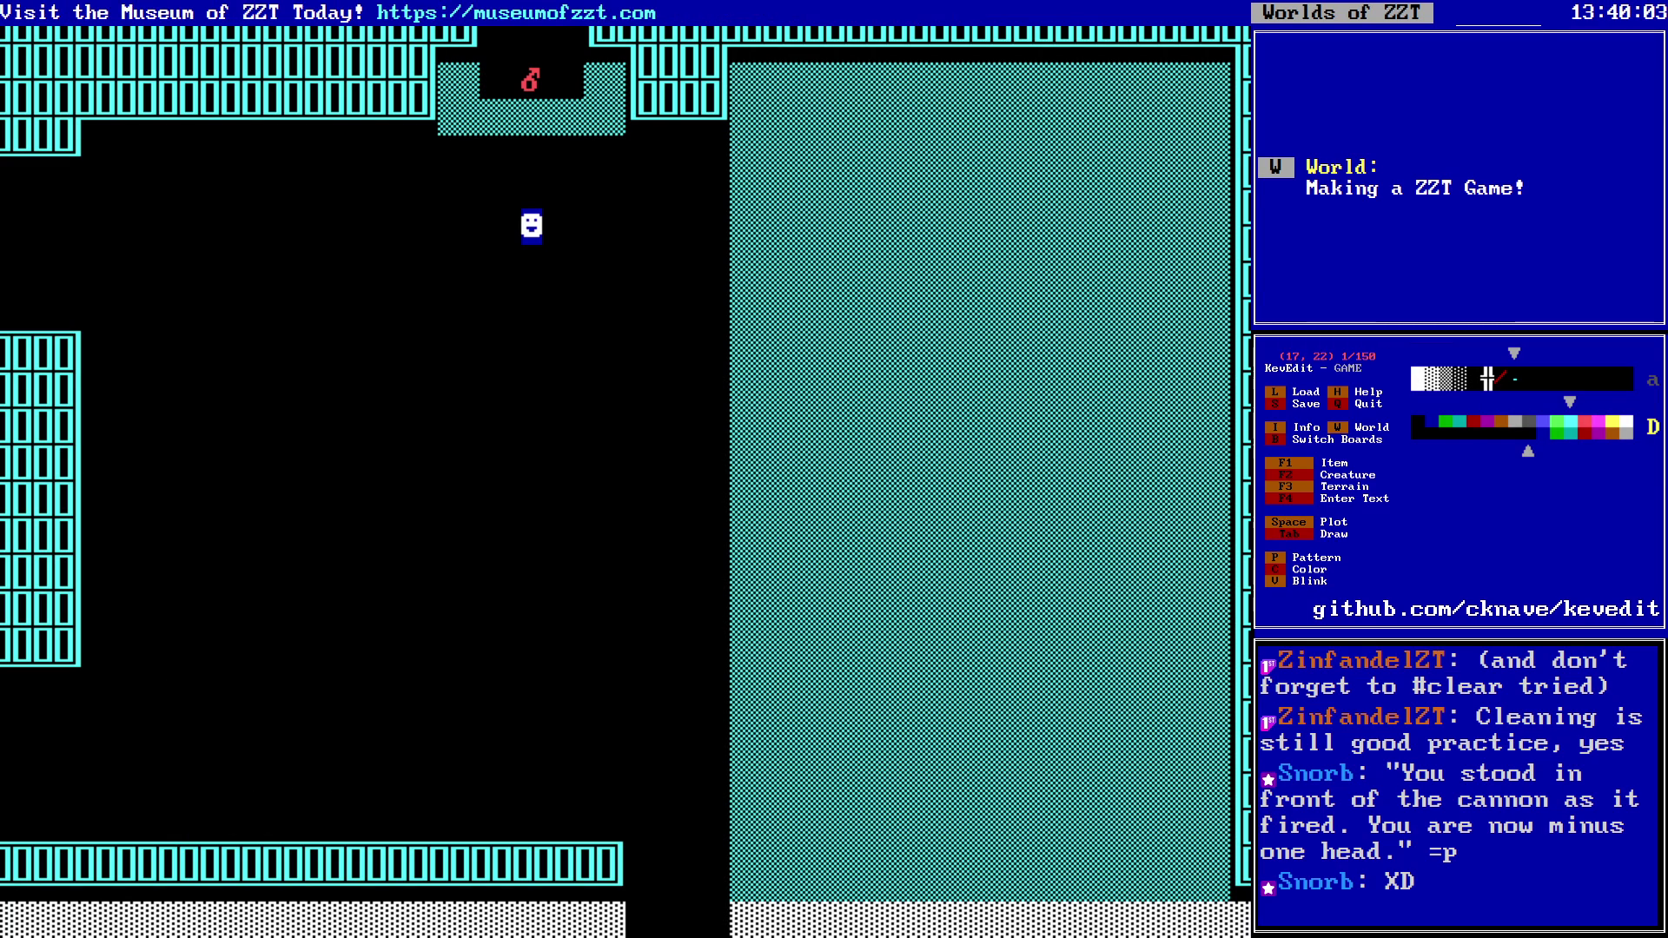
pyautogui.press('Left')
pyautogui.press('Tab')
pyautogui.press('Up')
pyautogui.press('Up')
pyautogui.press('Up')
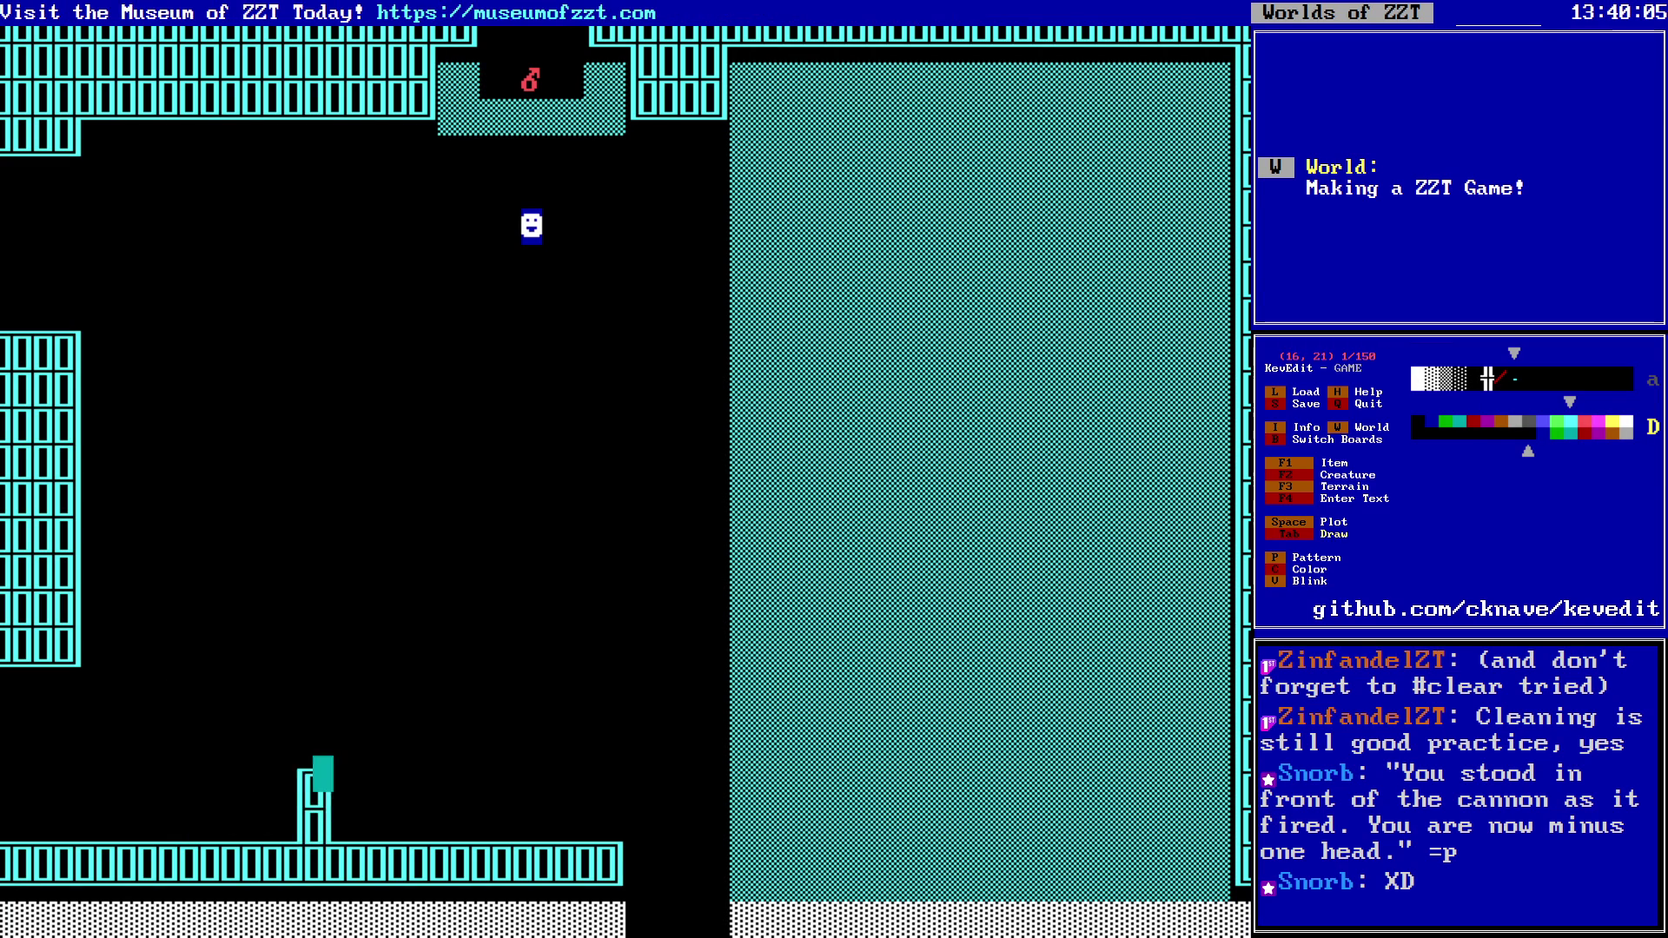
pyautogui.press('Left')
pyautogui.press('Up')
pyautogui.press('Up')
pyautogui.press('Up')
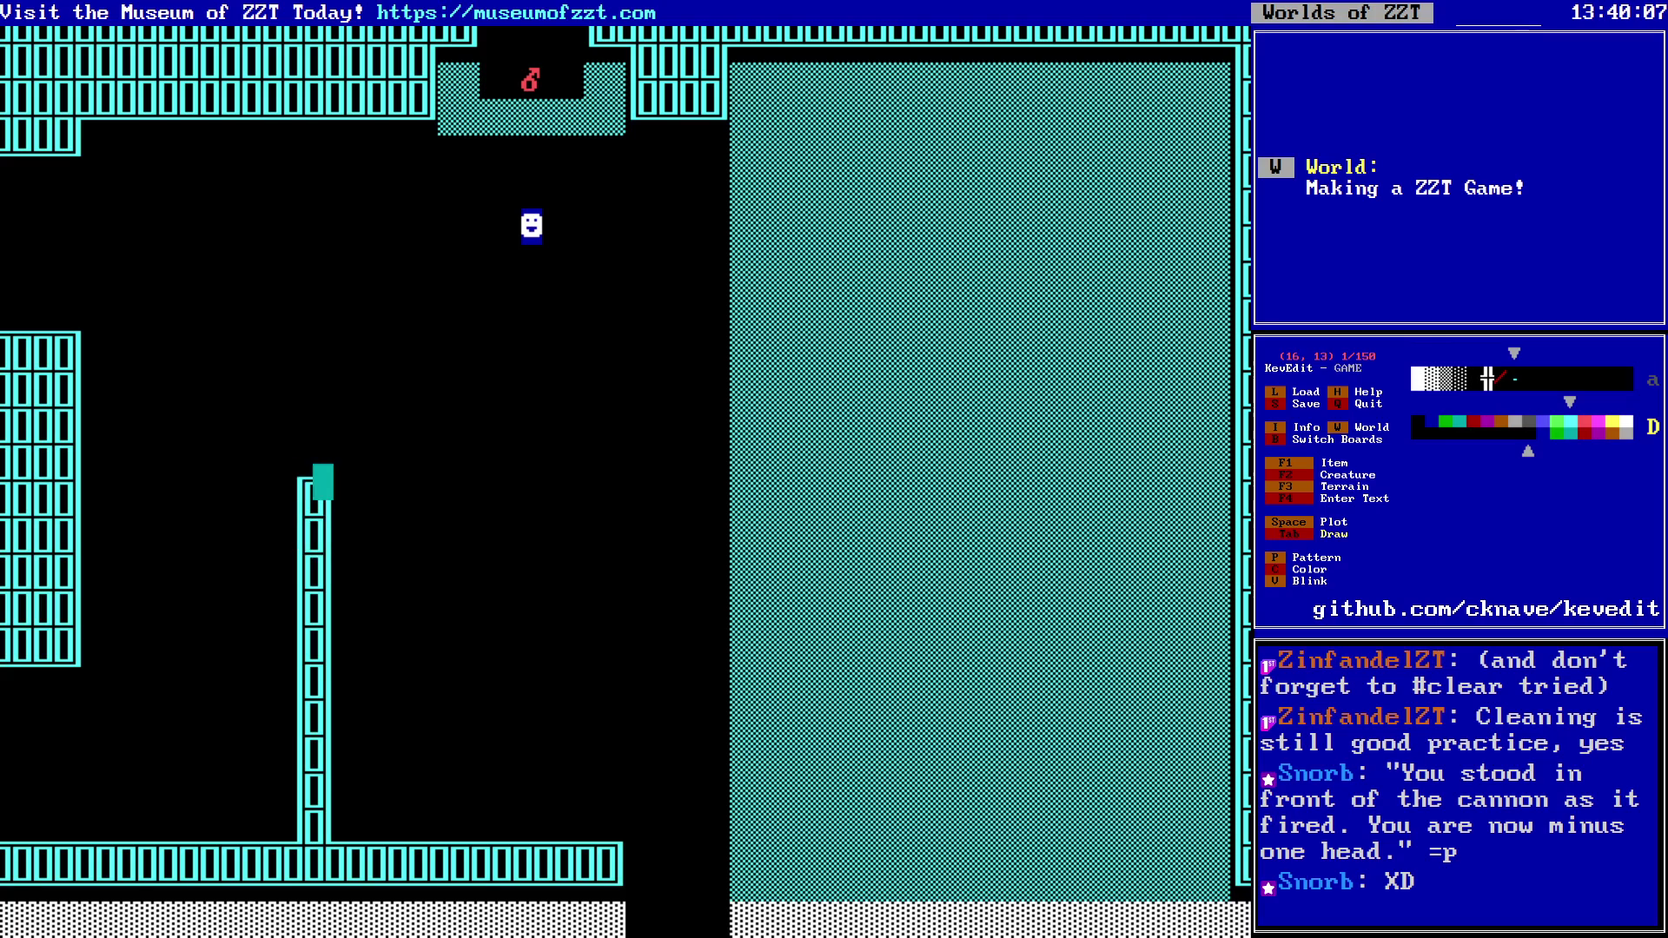
pyautogui.press('Up')
pyautogui.press('Up')
pyautogui.press('Up')
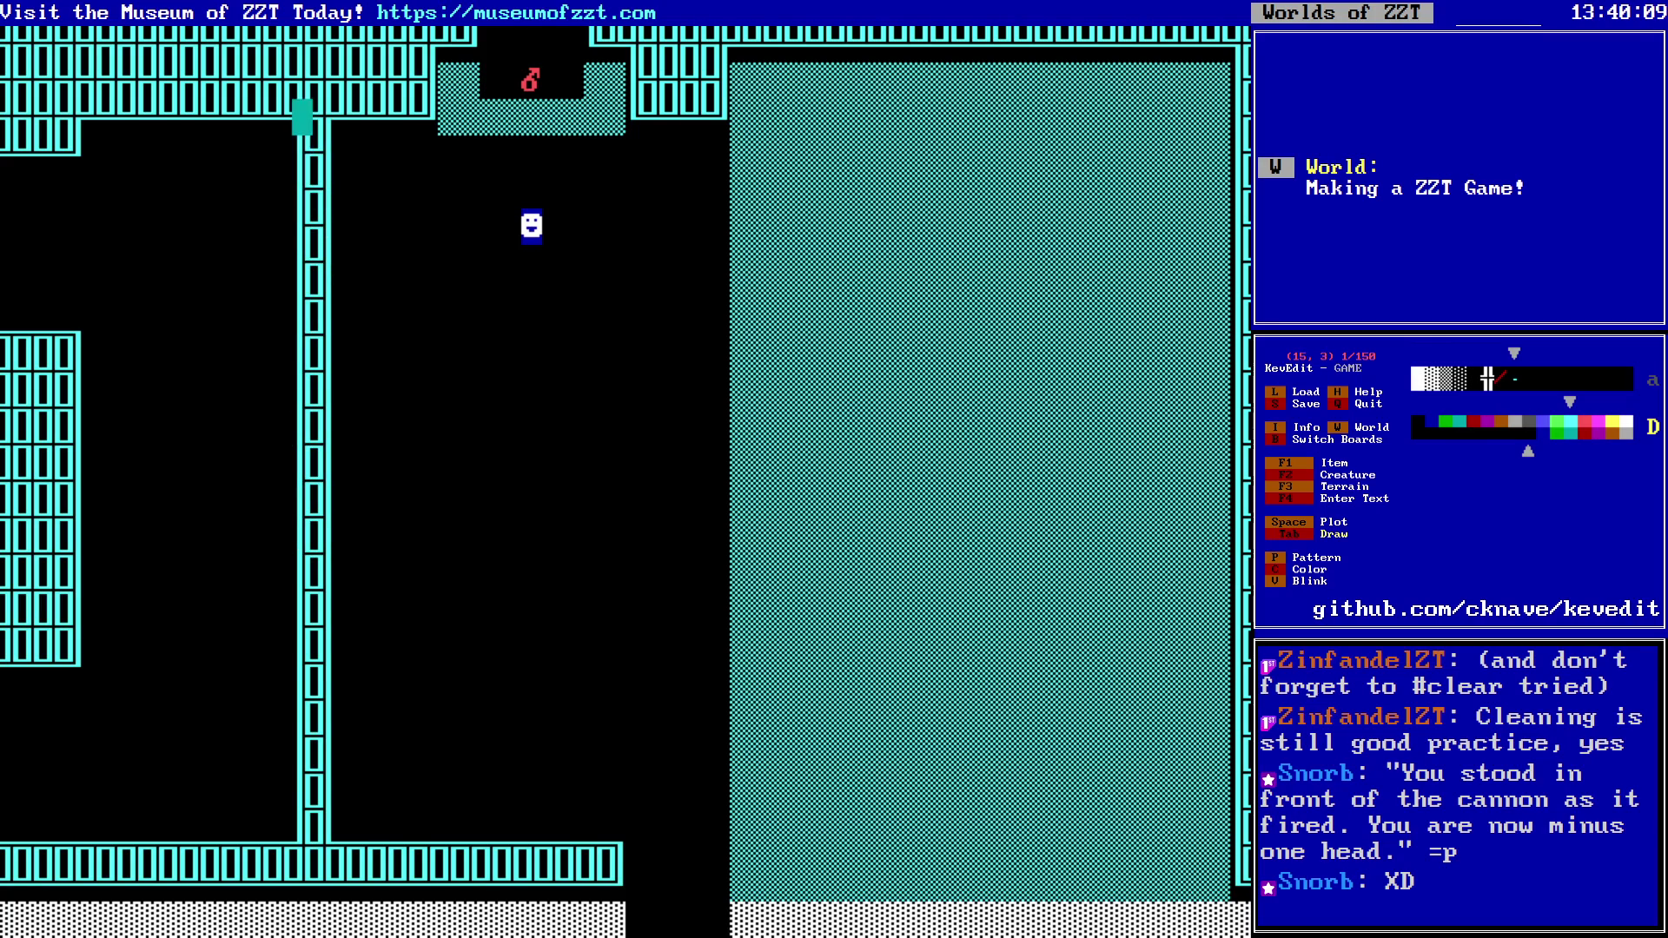
pyautogui.press('Down')
pyautogui.press('Down')
pyautogui.press('Down')
pyautogui.press('Down')
pyautogui.press('Right')
pyautogui.press('Down')
pyautogui.press('Down')
pyautogui.press('Down')
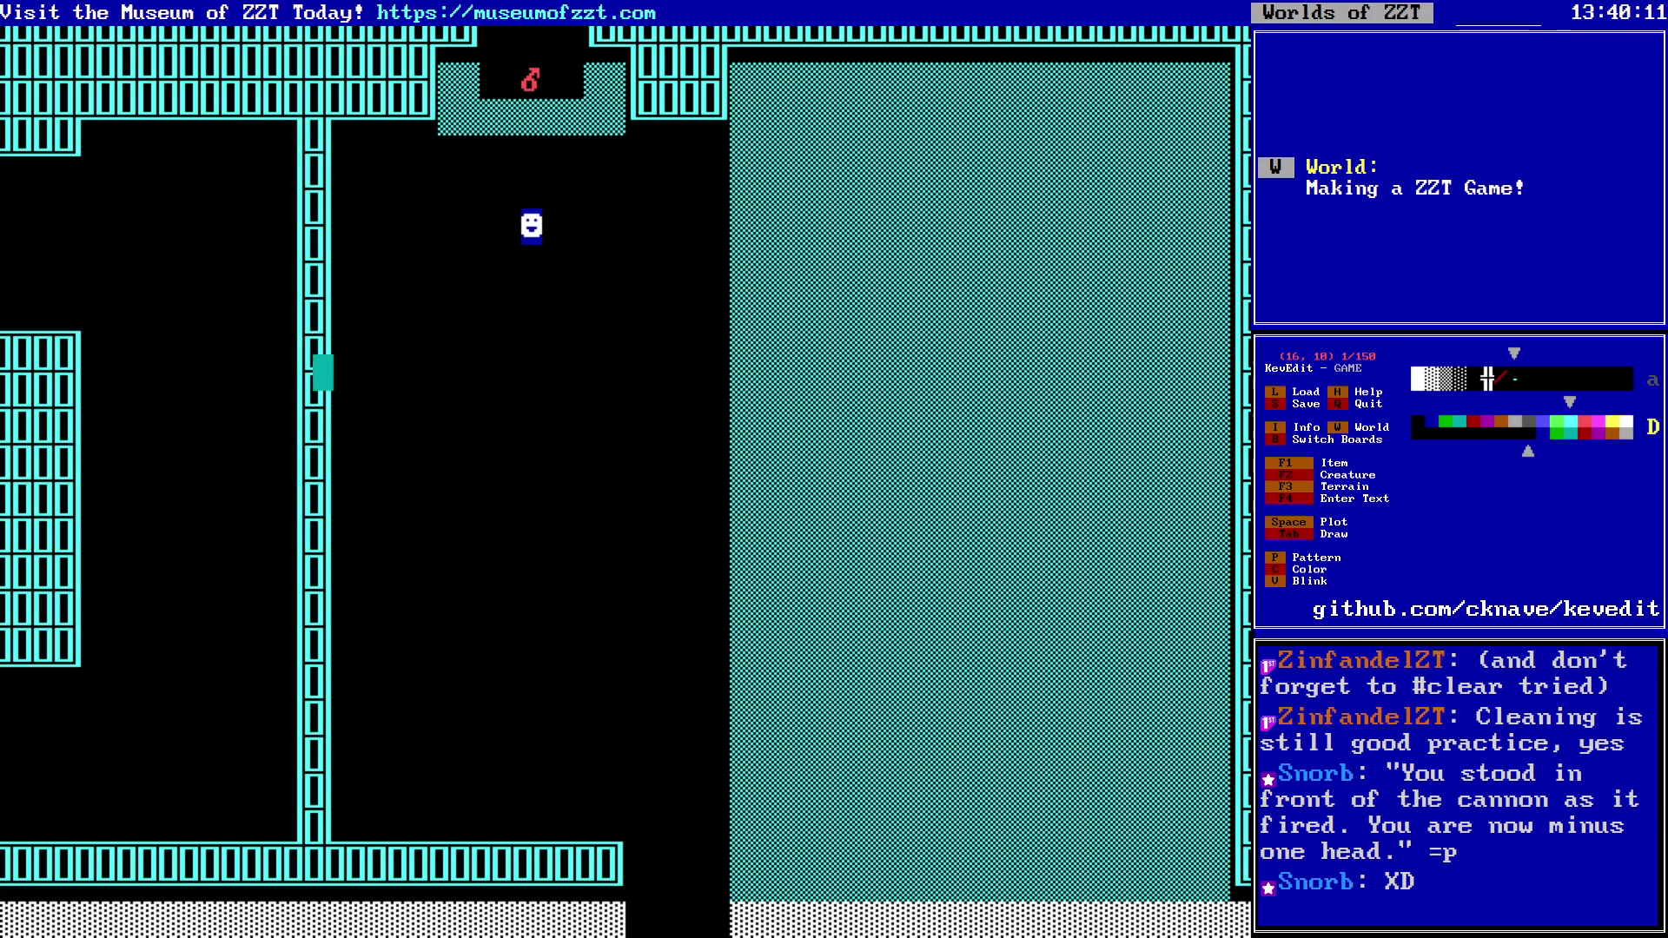
pyautogui.press('Down')
pyautogui.press('Down')
pyautogui.press('Down')
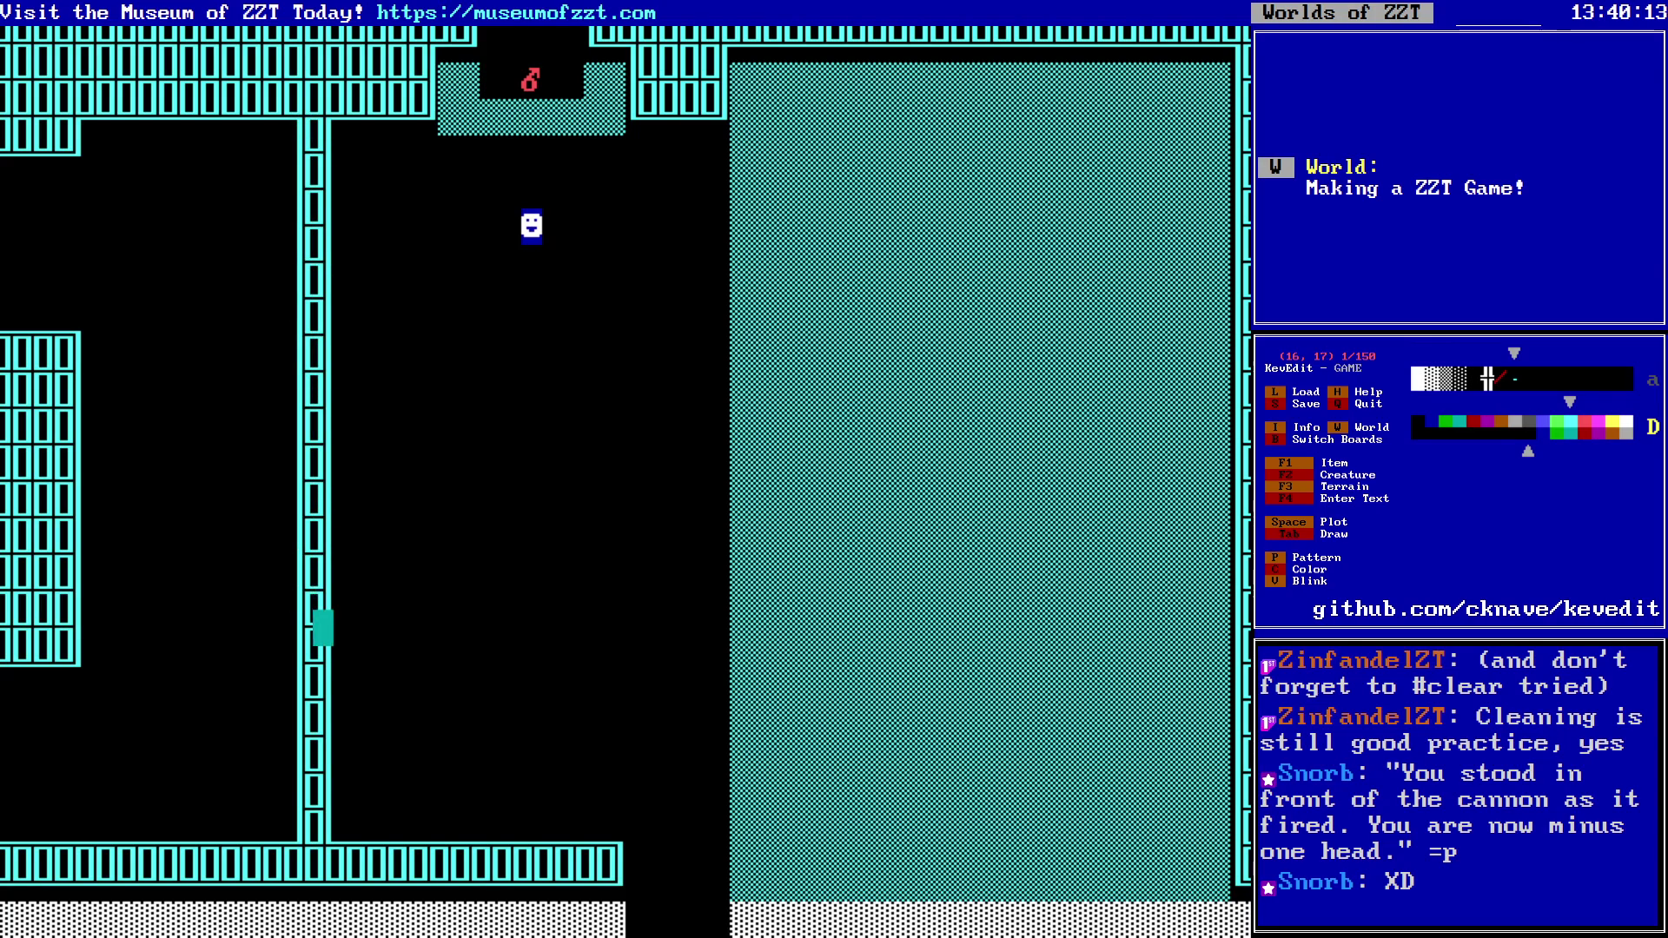
# Step: Save the world as GAME.zzt, confirming the overwrite
pyautogui.press('s')
pyautogui.press('Return')
pyautogui.press('y')
# Step: Erase a gap of wall tiles in the upper part of the inner column
pyautogui.press('Left')
pyautogui.press('Up')
pyautogui.press('Up')
pyautogui.press('Up')
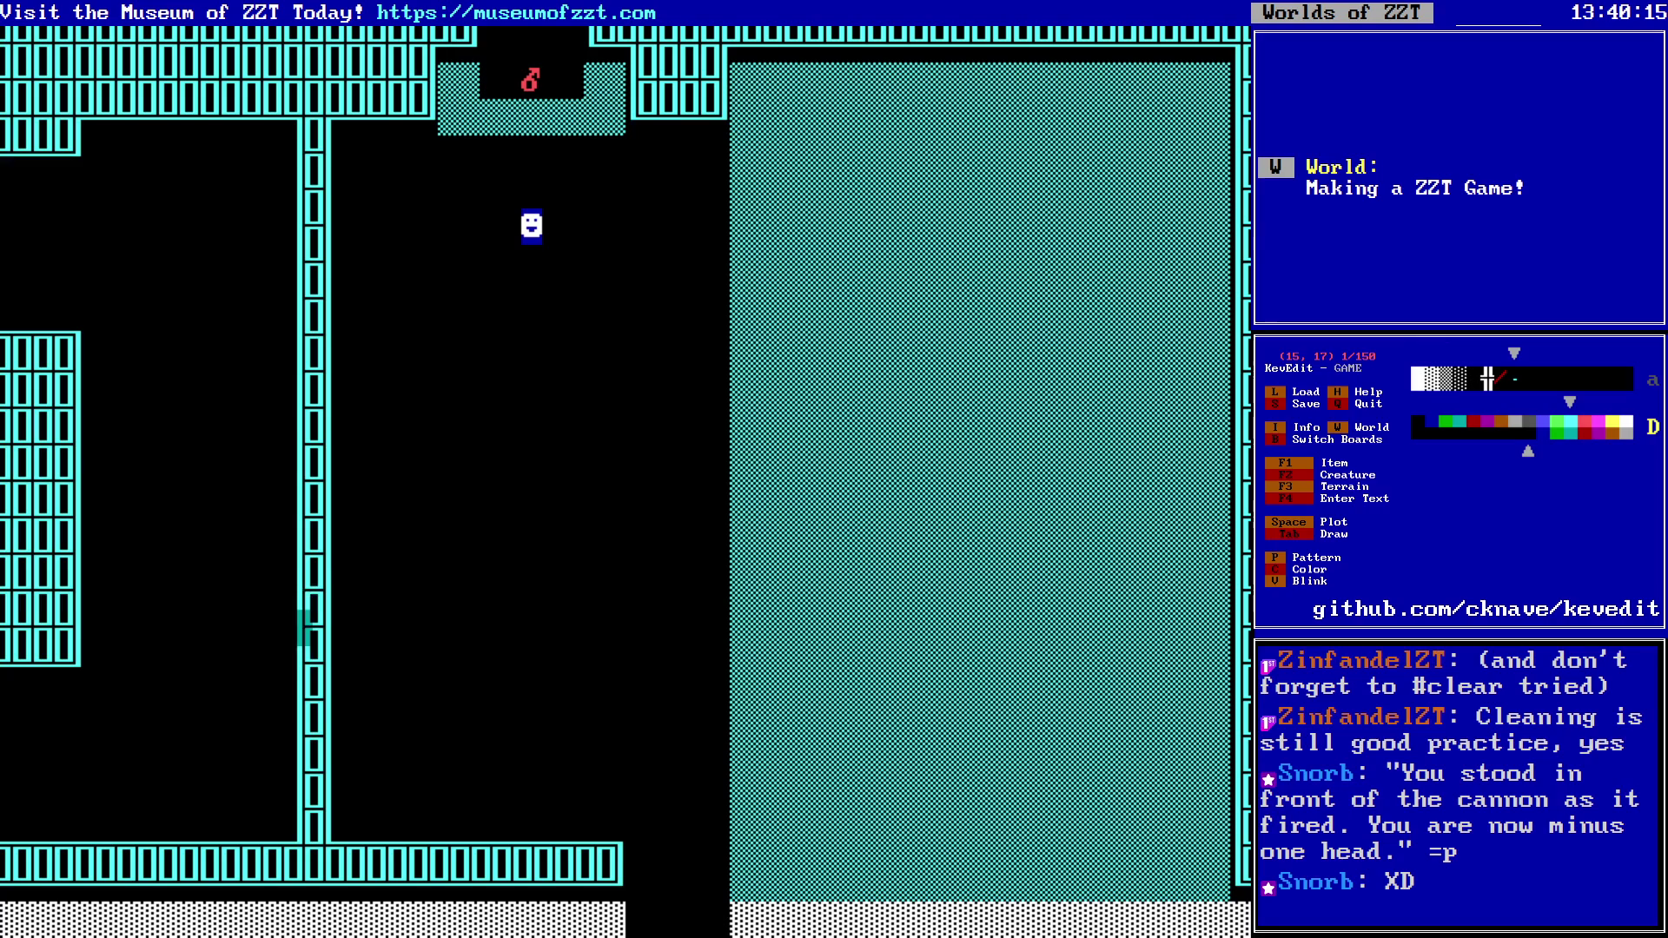
pyautogui.press('Delete')
pyautogui.press('Up')
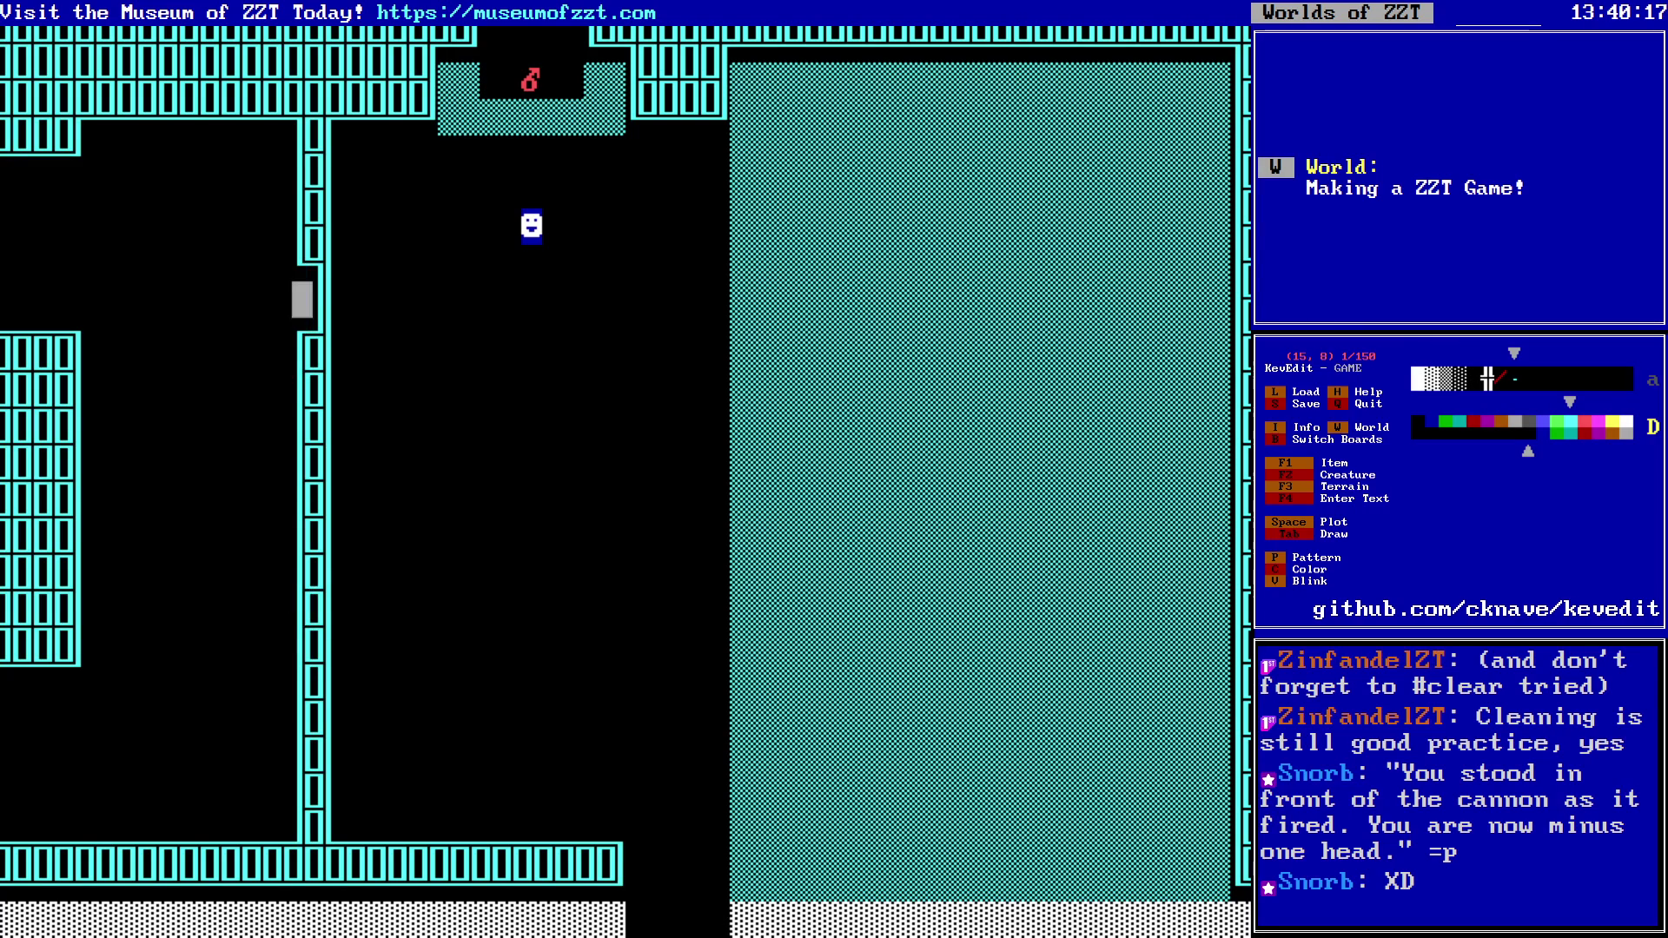
pyautogui.press('Delete')
pyautogui.press('Up')
pyautogui.press('Delete')
pyautogui.press('Up')
pyautogui.press('Delete')
pyautogui.press('Right')
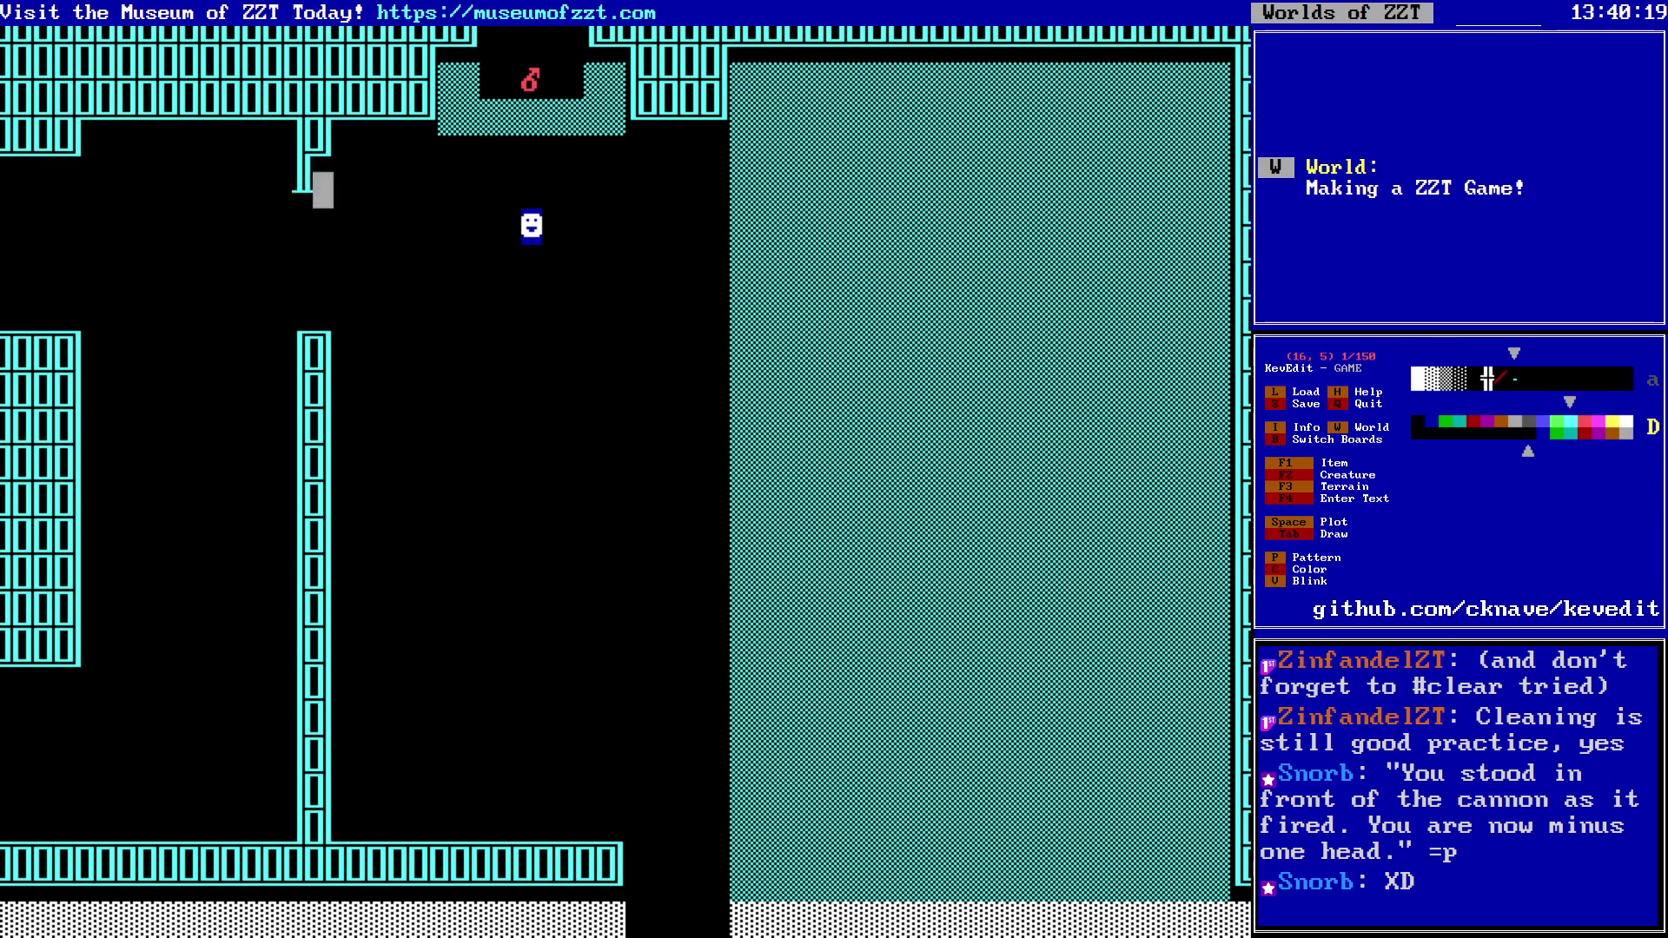
pyautogui.press('Left')
pyautogui.press('Delete')
# Step: Delete the remaining wall tiles in the lower part of the inner column
pyautogui.press('Down')
pyautogui.press('Down')
pyautogui.press('Delete')
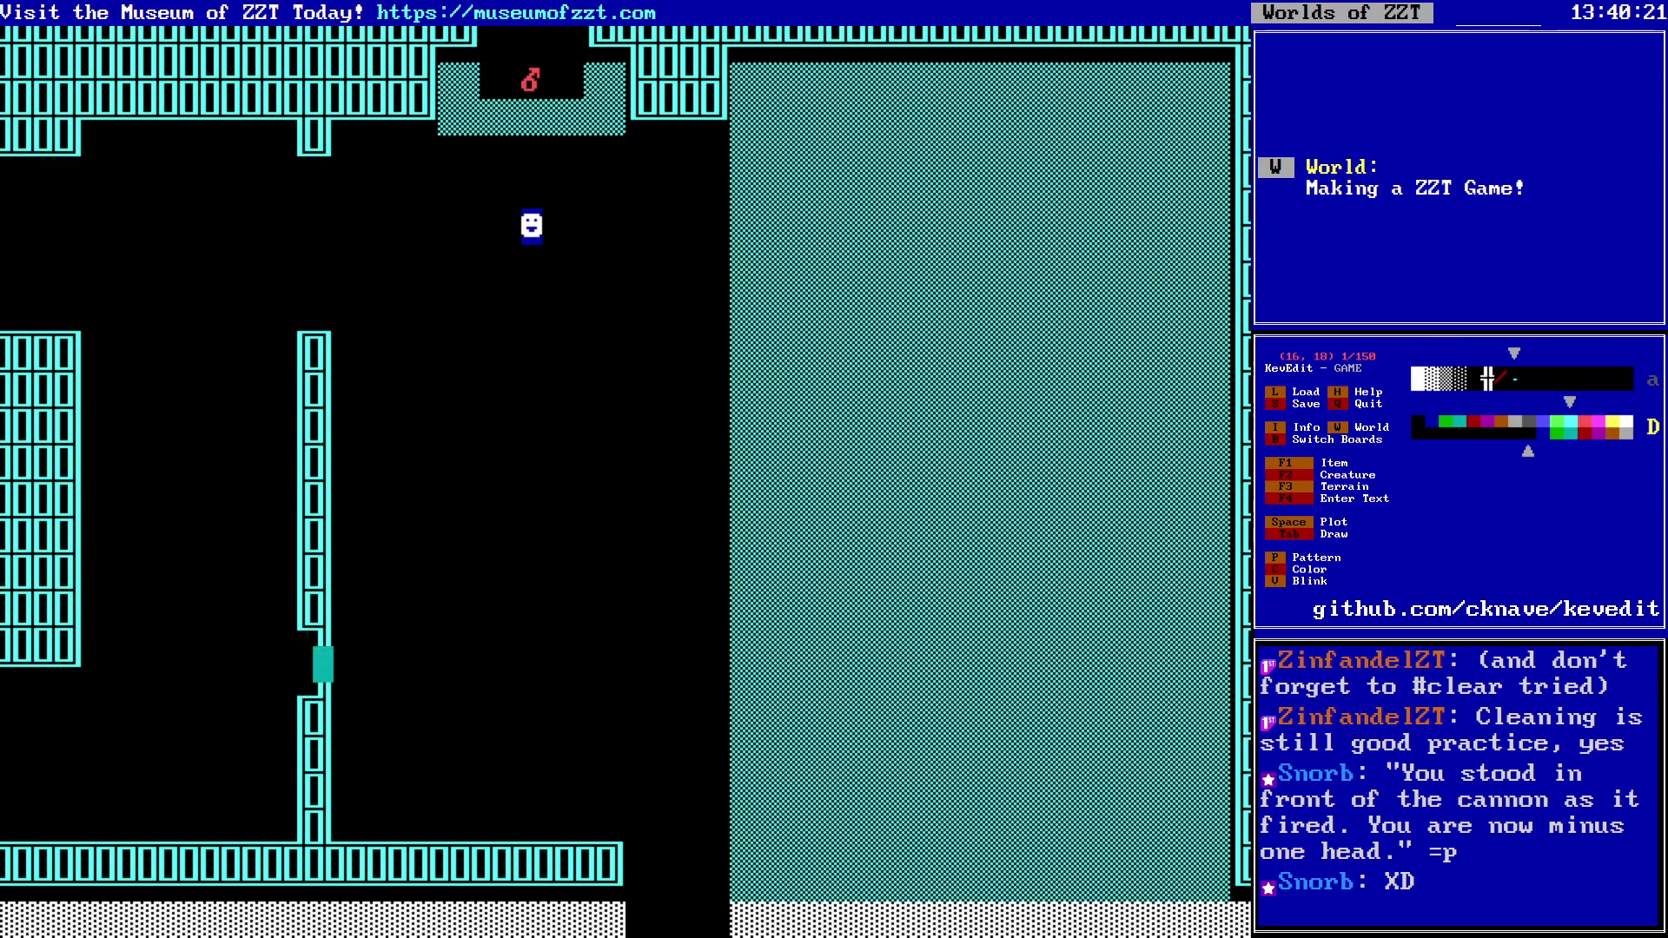
pyautogui.press('Down')
pyautogui.press('Delete')
pyautogui.press('Down')
pyautogui.press('Delete')
pyautogui.press('Down')
pyautogui.press('Delete')
pyautogui.press('Down')
pyautogui.press('Delete')
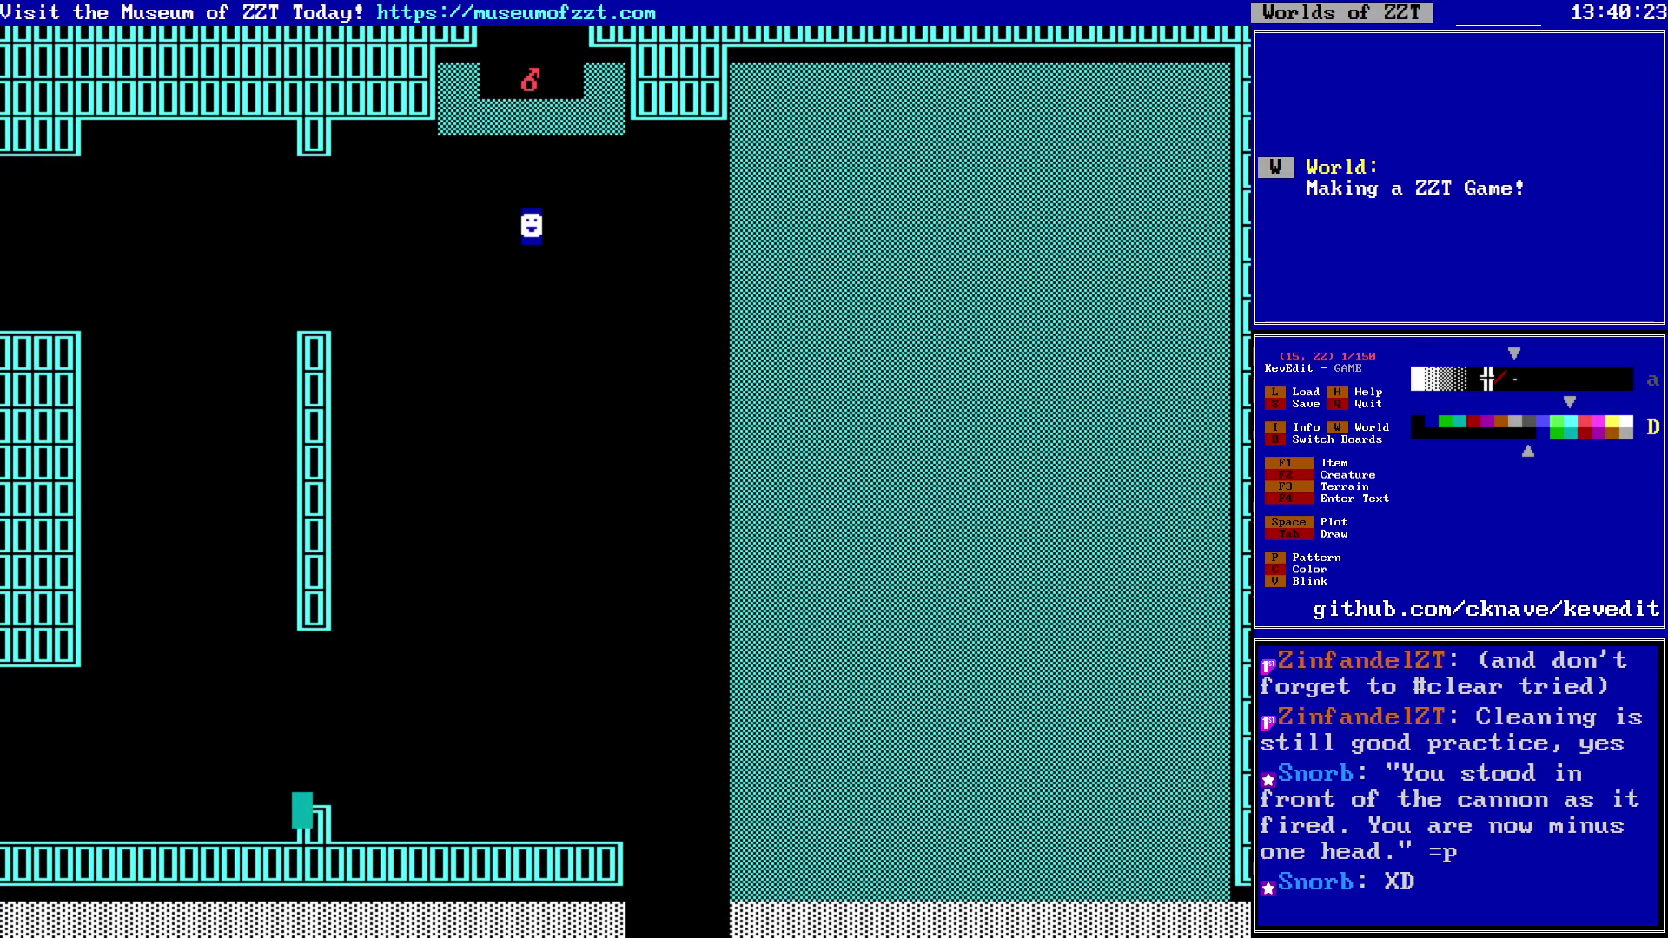
pyautogui.press('Down')
pyautogui.press('Delete')
pyautogui.press('Up')
# Step: Plot a single wall tile as a stub on top of the bottom wall
pyautogui.press('Up')
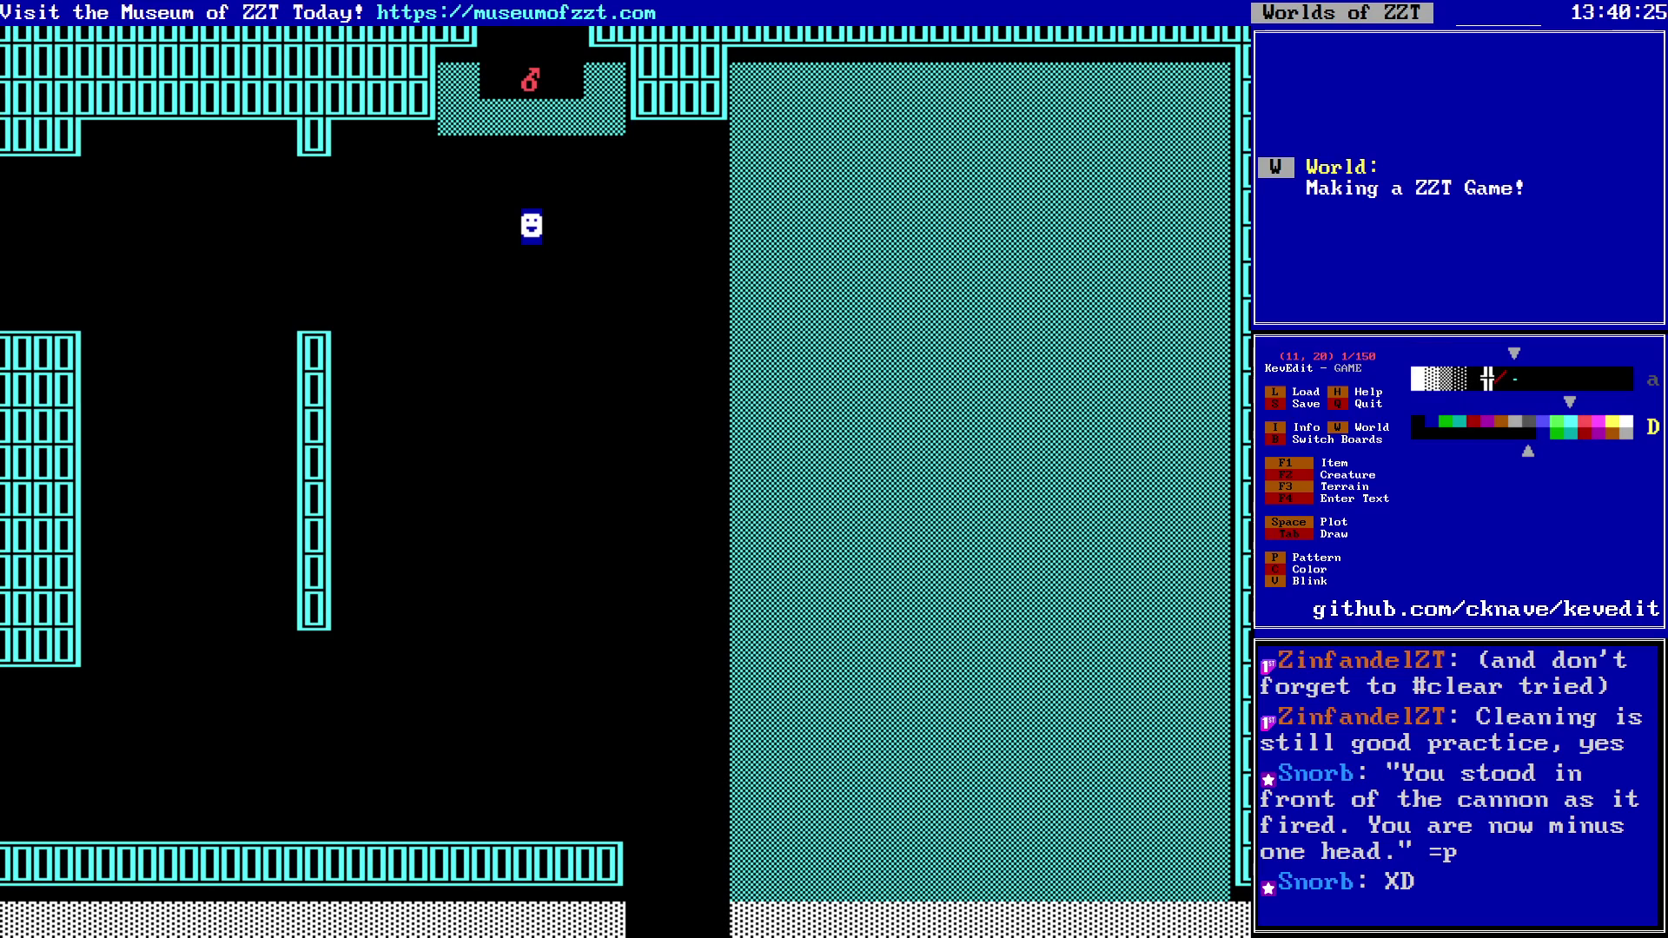
pyautogui.press('F1')
pyautogui.press('Escape')
pyautogui.press('Right')
pyautogui.press('Down')
pyautogui.press('Down')
pyautogui.press('Down')
pyautogui.press('space')
pyautogui.press('Left')
# Step: Save the world again under its existing file name
pyautogui.press('Up')
pyautogui.press('Up')
pyautogui.press('Up')
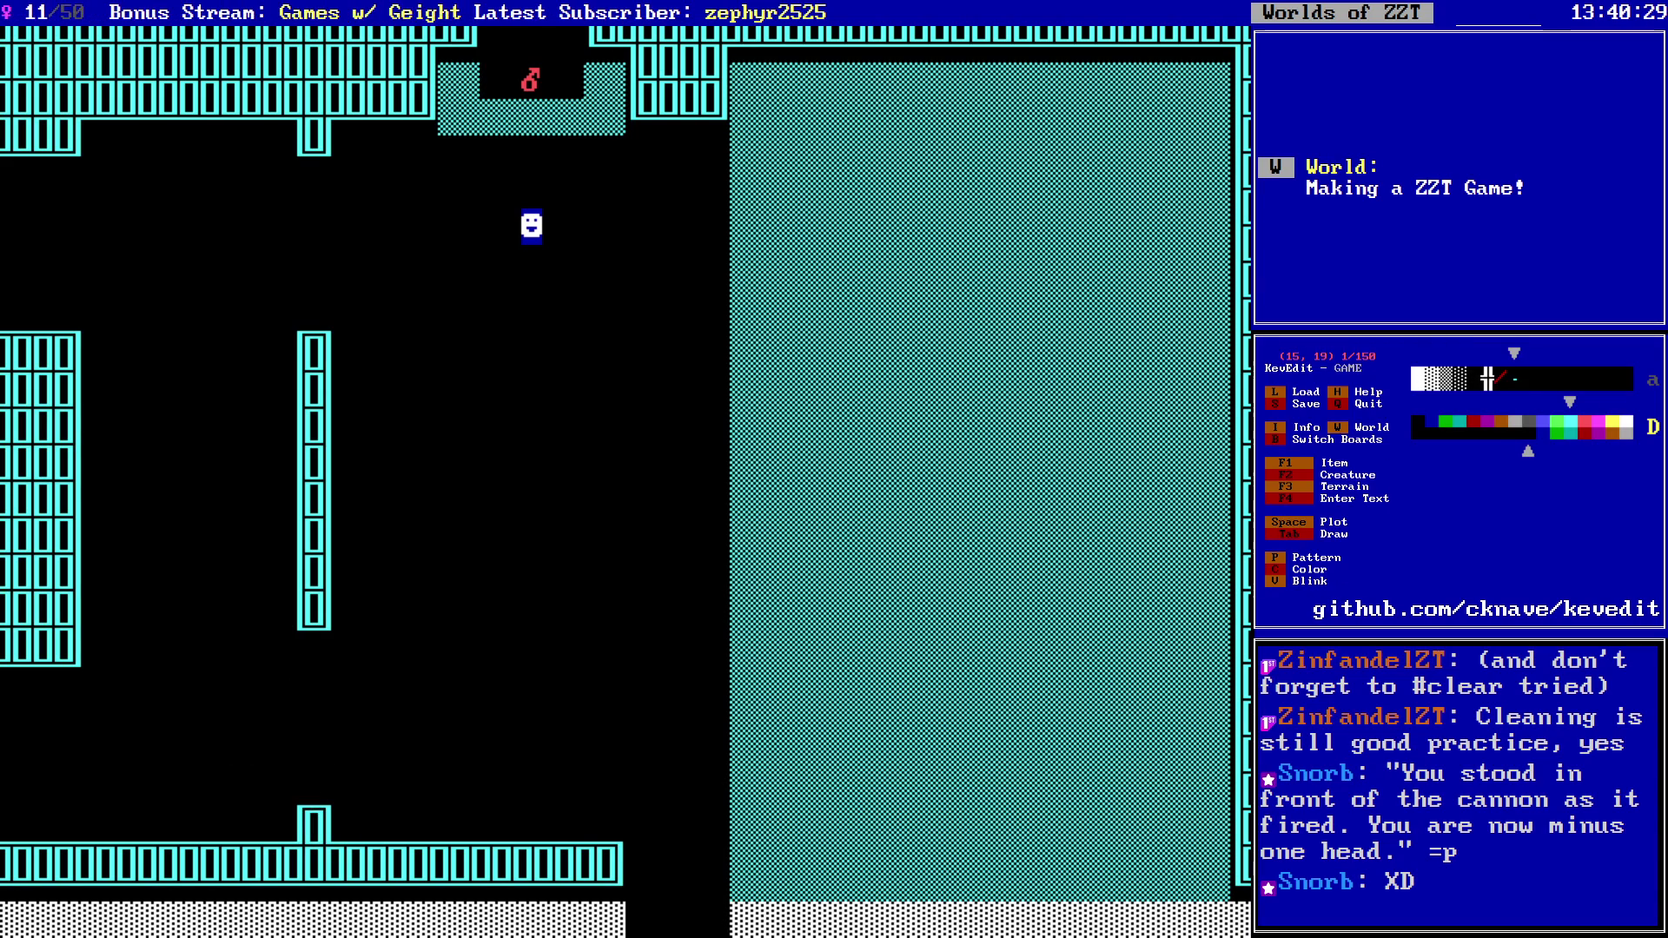
pyautogui.press('s')
pyautogui.press('Return')
# Step: Plot the first red ♂ object two cells right of the player's row
pyautogui.press('Right')
pyautogui.press('Right')
pyautogui.press('Up')
pyautogui.press('Up')
pyautogui.click(762, 446)
pyautogui.click(615, 263)
pyautogui.click(658, 264)
pyautogui.press('F1')
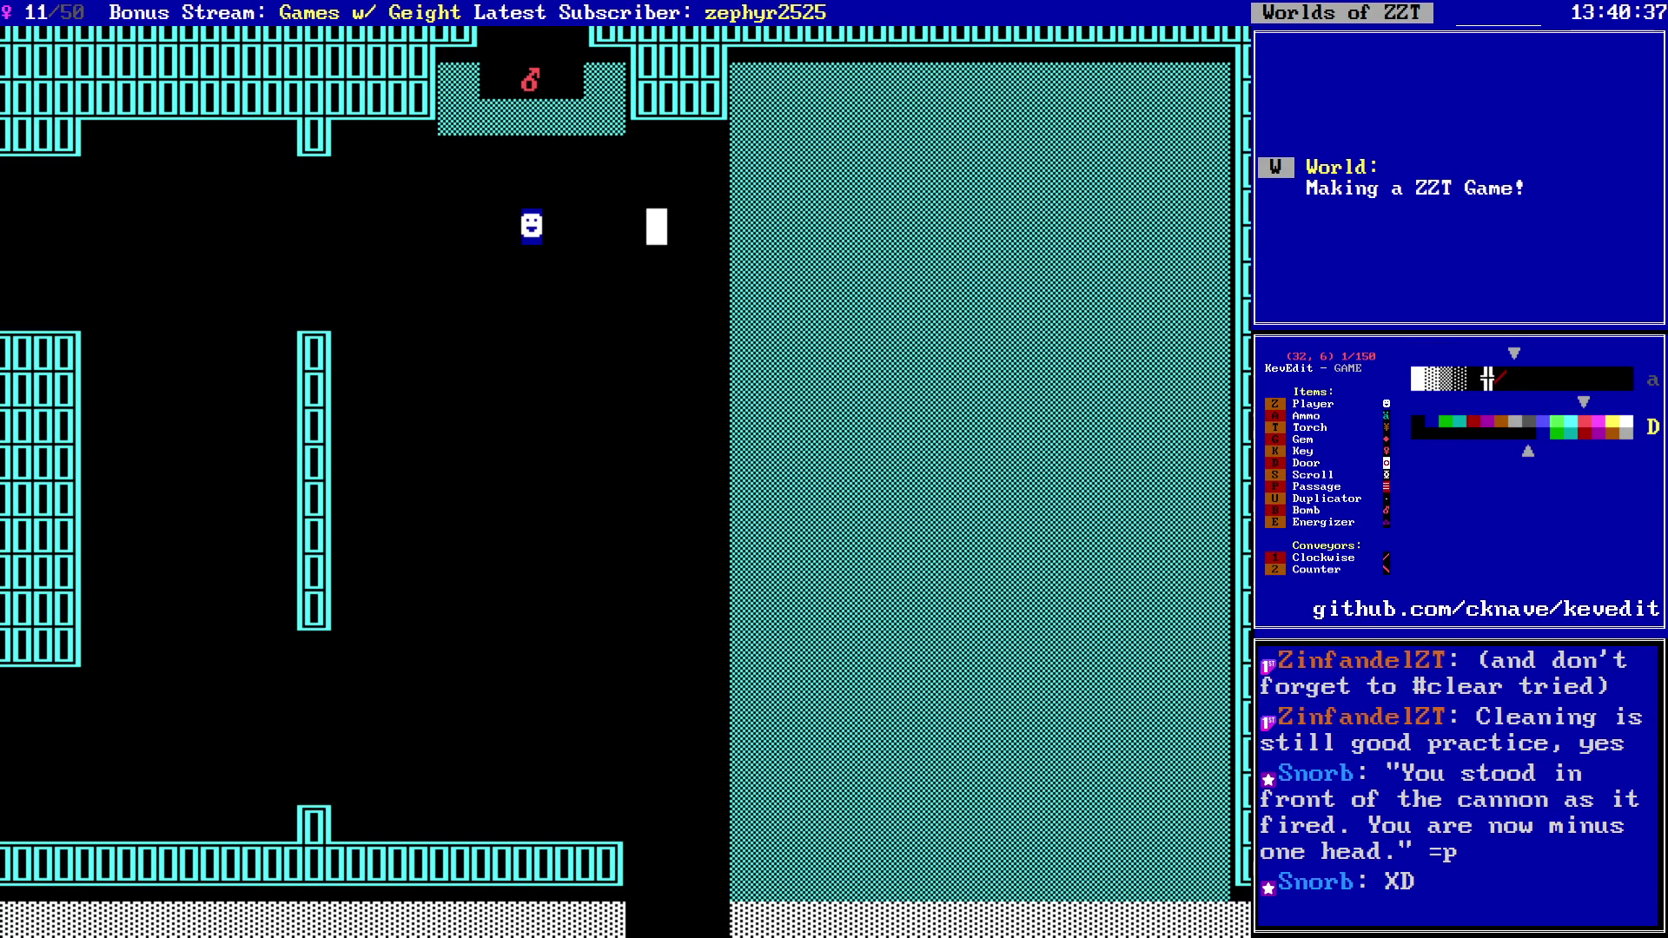
pyautogui.press('k')
# Step: Plot three more red ♂ objects further down the same column
pyautogui.click(657, 263)
pyautogui.click(657, 336)
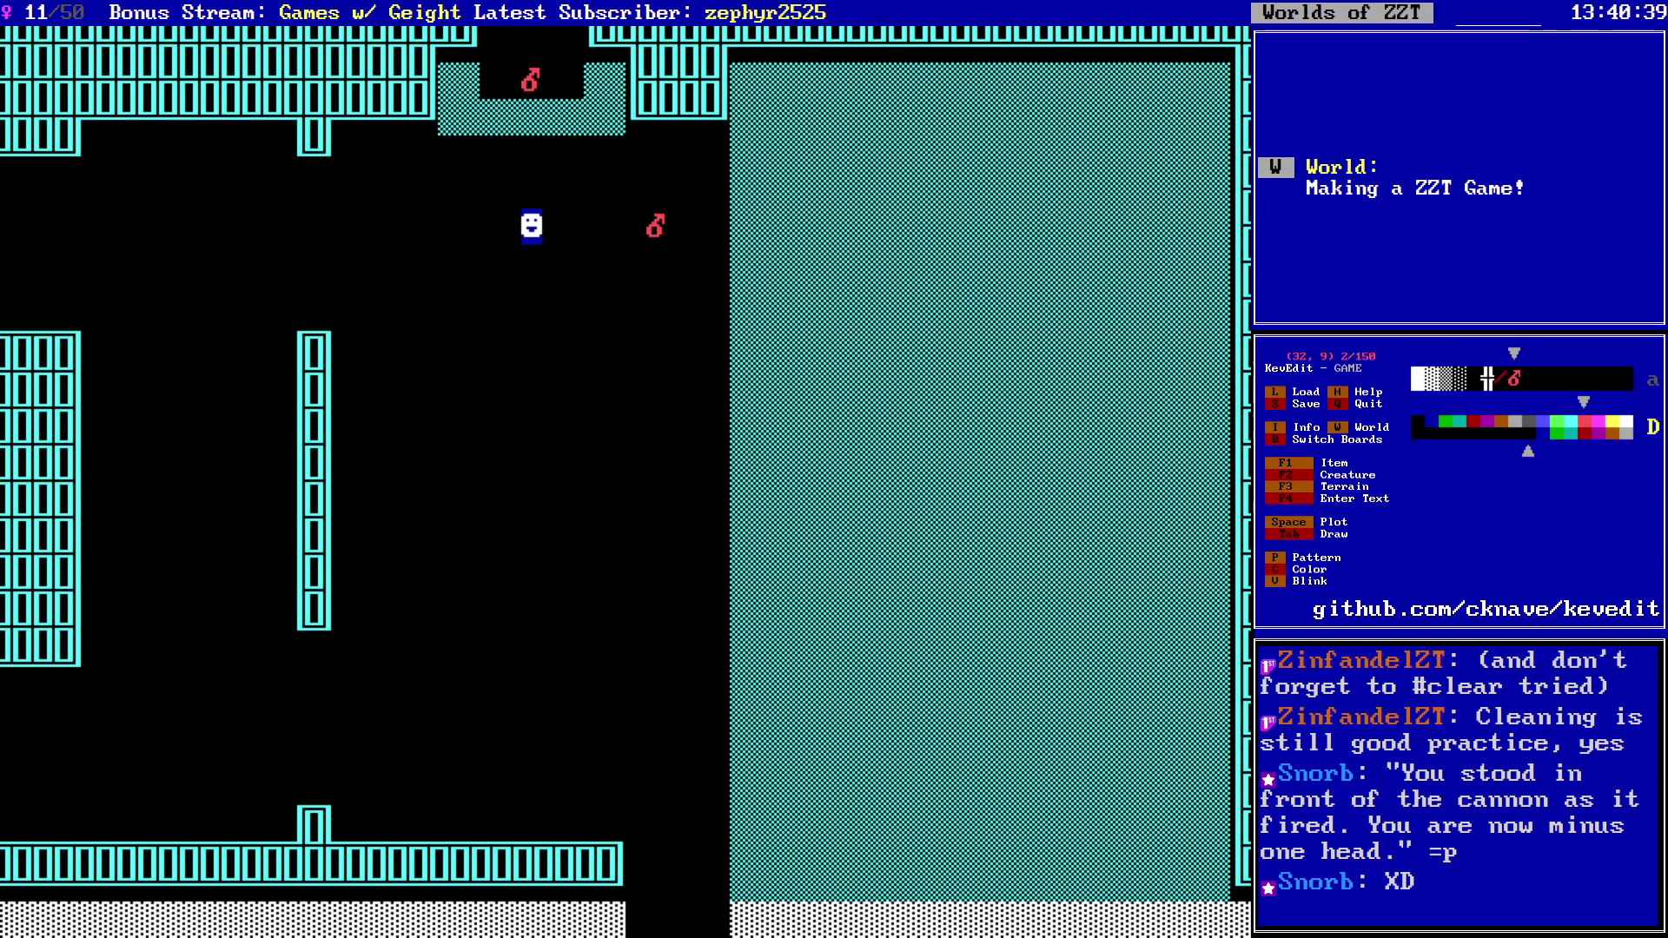
pyautogui.press('space')
pyautogui.press('Down')
pyautogui.press('Down')
pyautogui.press('Down')
pyautogui.press('space')
pyautogui.press('Down')
pyautogui.press('Down')
pyautogui.press('Down')
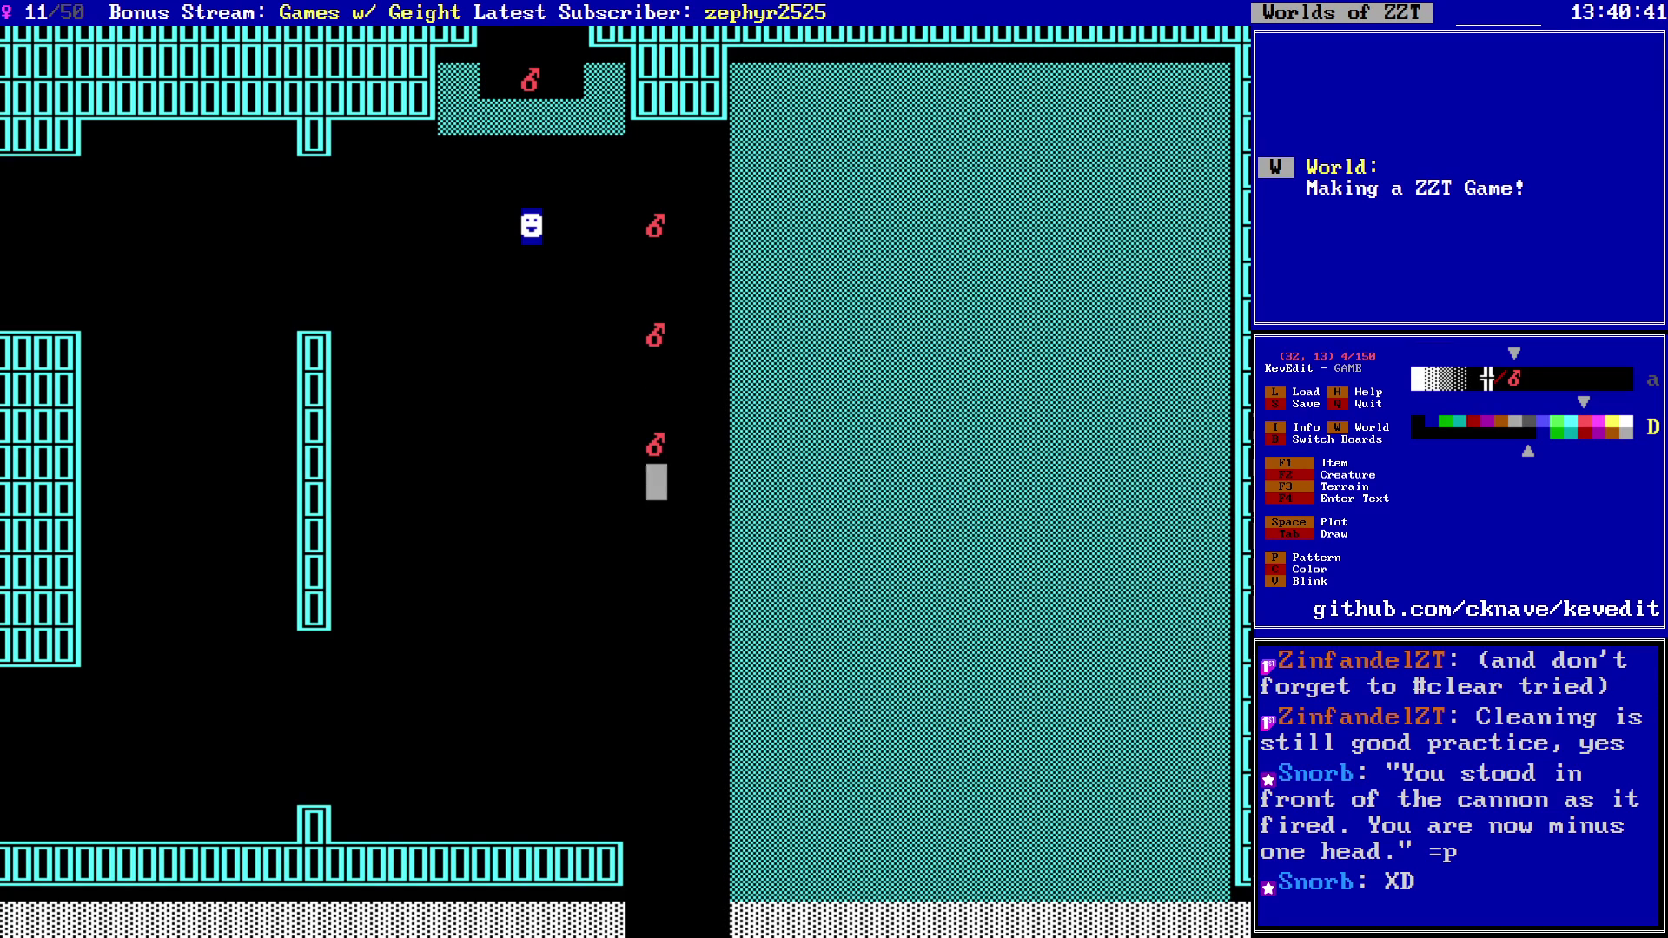
pyautogui.press('space')
pyautogui.press('Down')
pyautogui.press('Down')
pyautogui.press('Down')
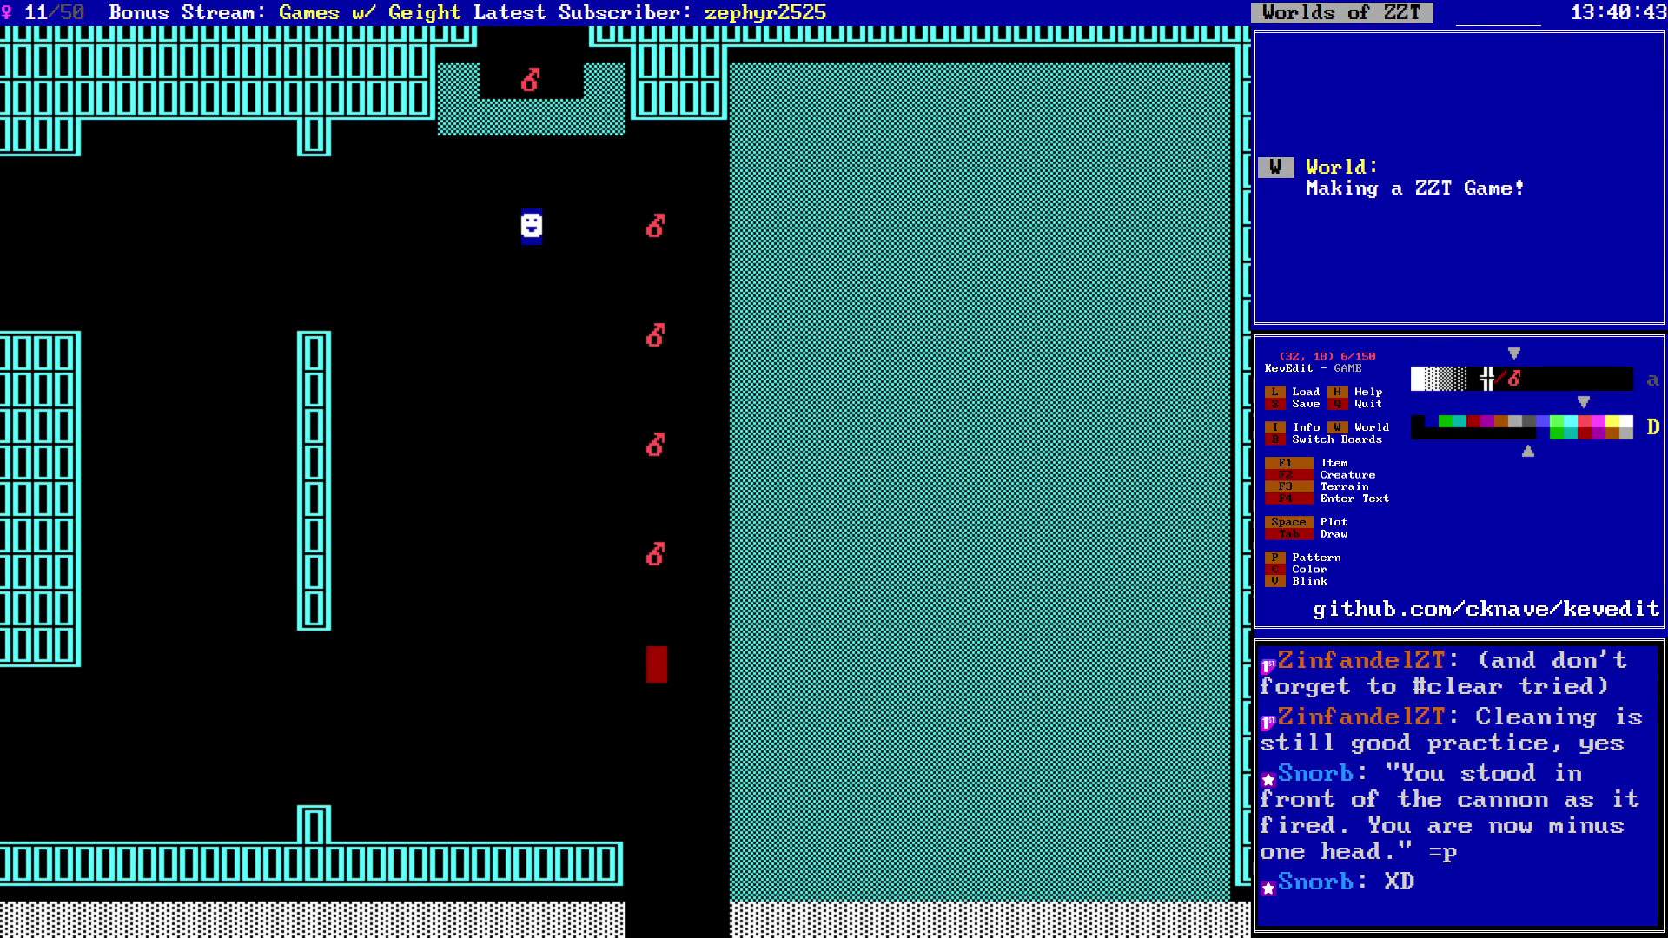
# Step: Plot the sixth red ♂ object at the bottom of the column
pyautogui.press('Right')
pyautogui.press('Right')
pyautogui.press('Right')
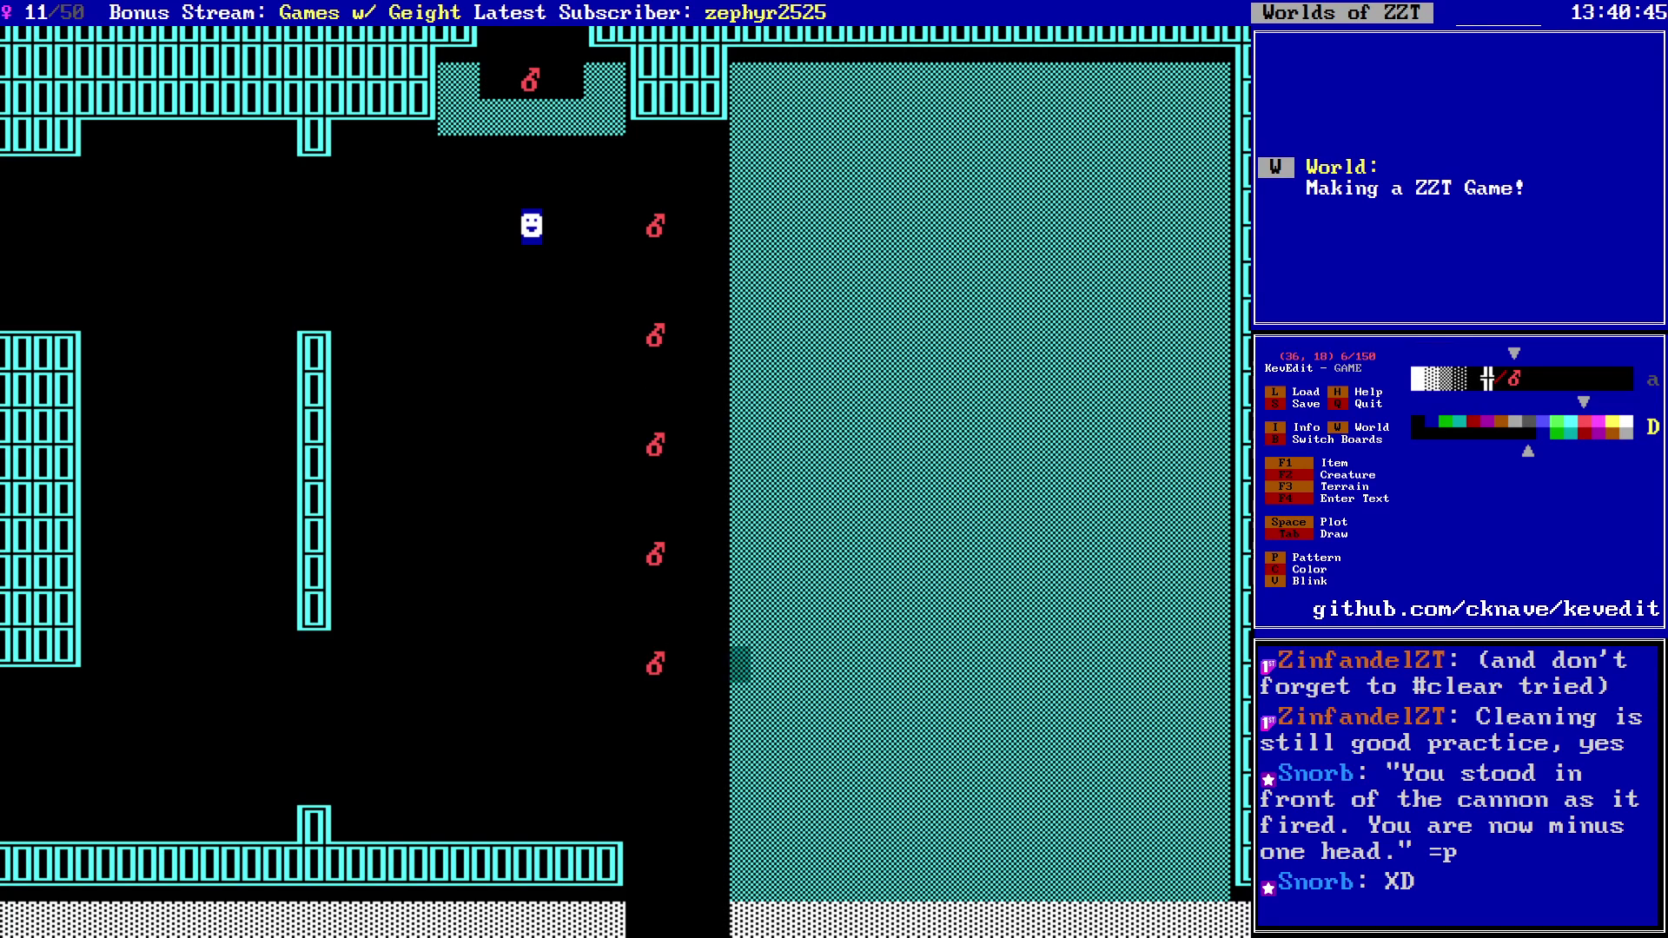
pyautogui.hotkey('alt', 'Right')
pyautogui.hotkey('alt', 'Right')
pyautogui.press('Right')
pyautogui.press('Right')
pyautogui.press('Right')
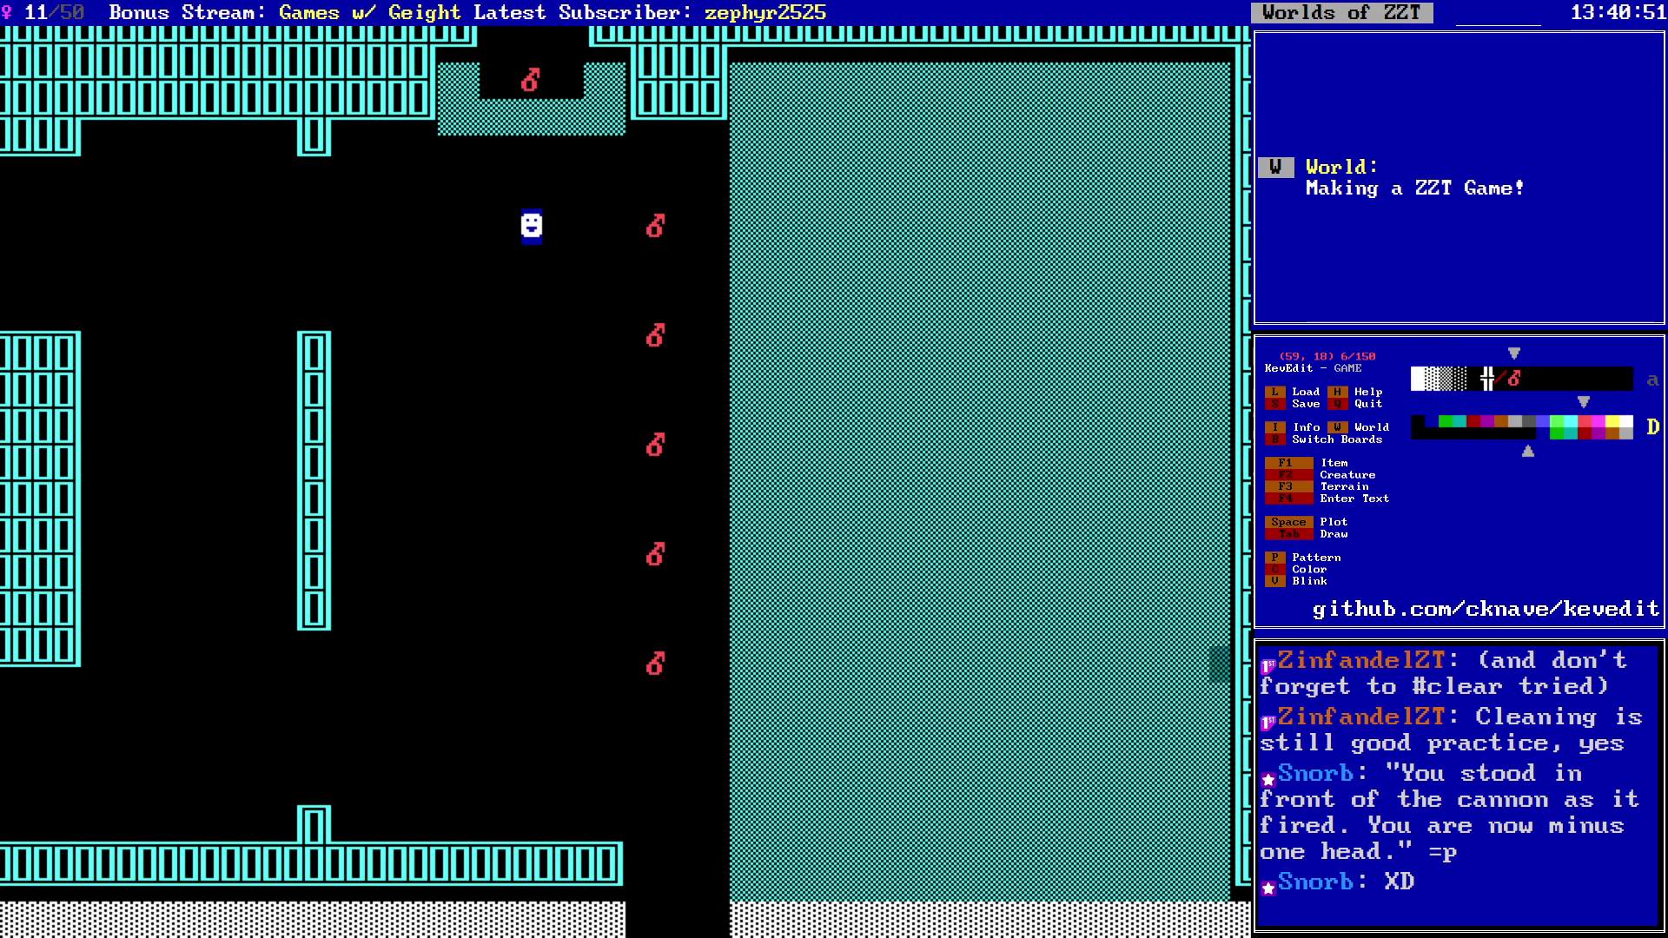
pyautogui.hotkey('alt', 'Left')
pyautogui.hotkey('alt', 'Left')
pyautogui.hotkey('alt', 'Left')
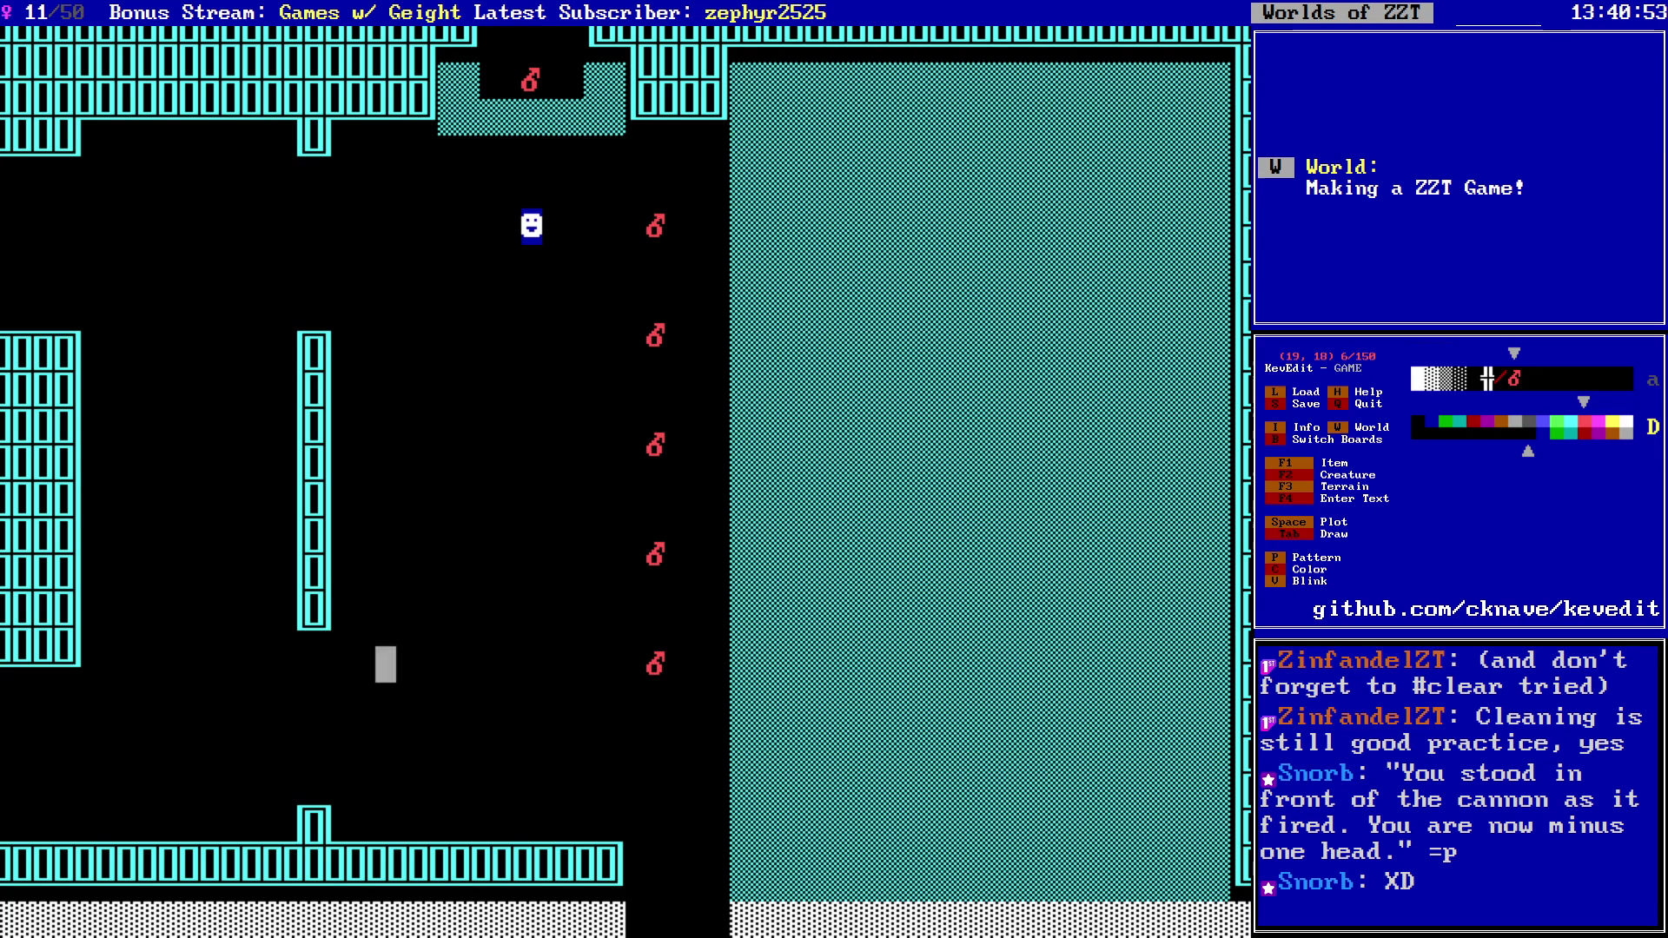
pyautogui.press('Down')
pyautogui.press('Down')
pyautogui.press('Down')
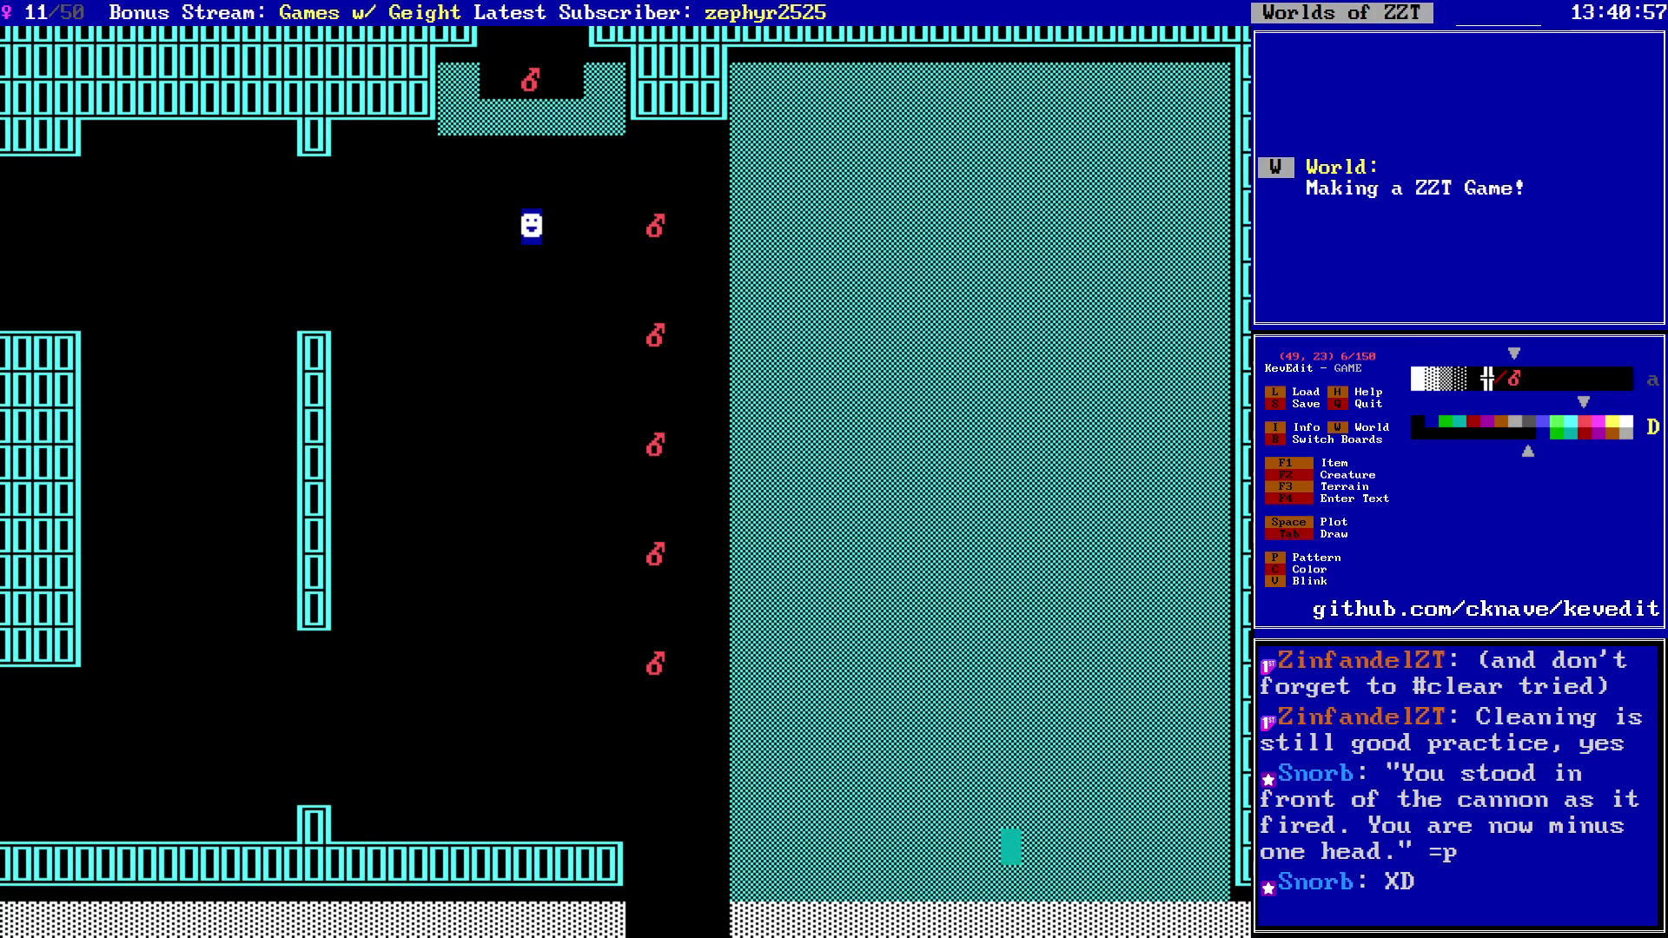
pyautogui.hotkey('alt', 'Left')
pyautogui.hotkey('alt', 'Left')
pyautogui.press('Right')
pyautogui.press('Right')
pyautogui.press('Up')
pyautogui.press('Up')
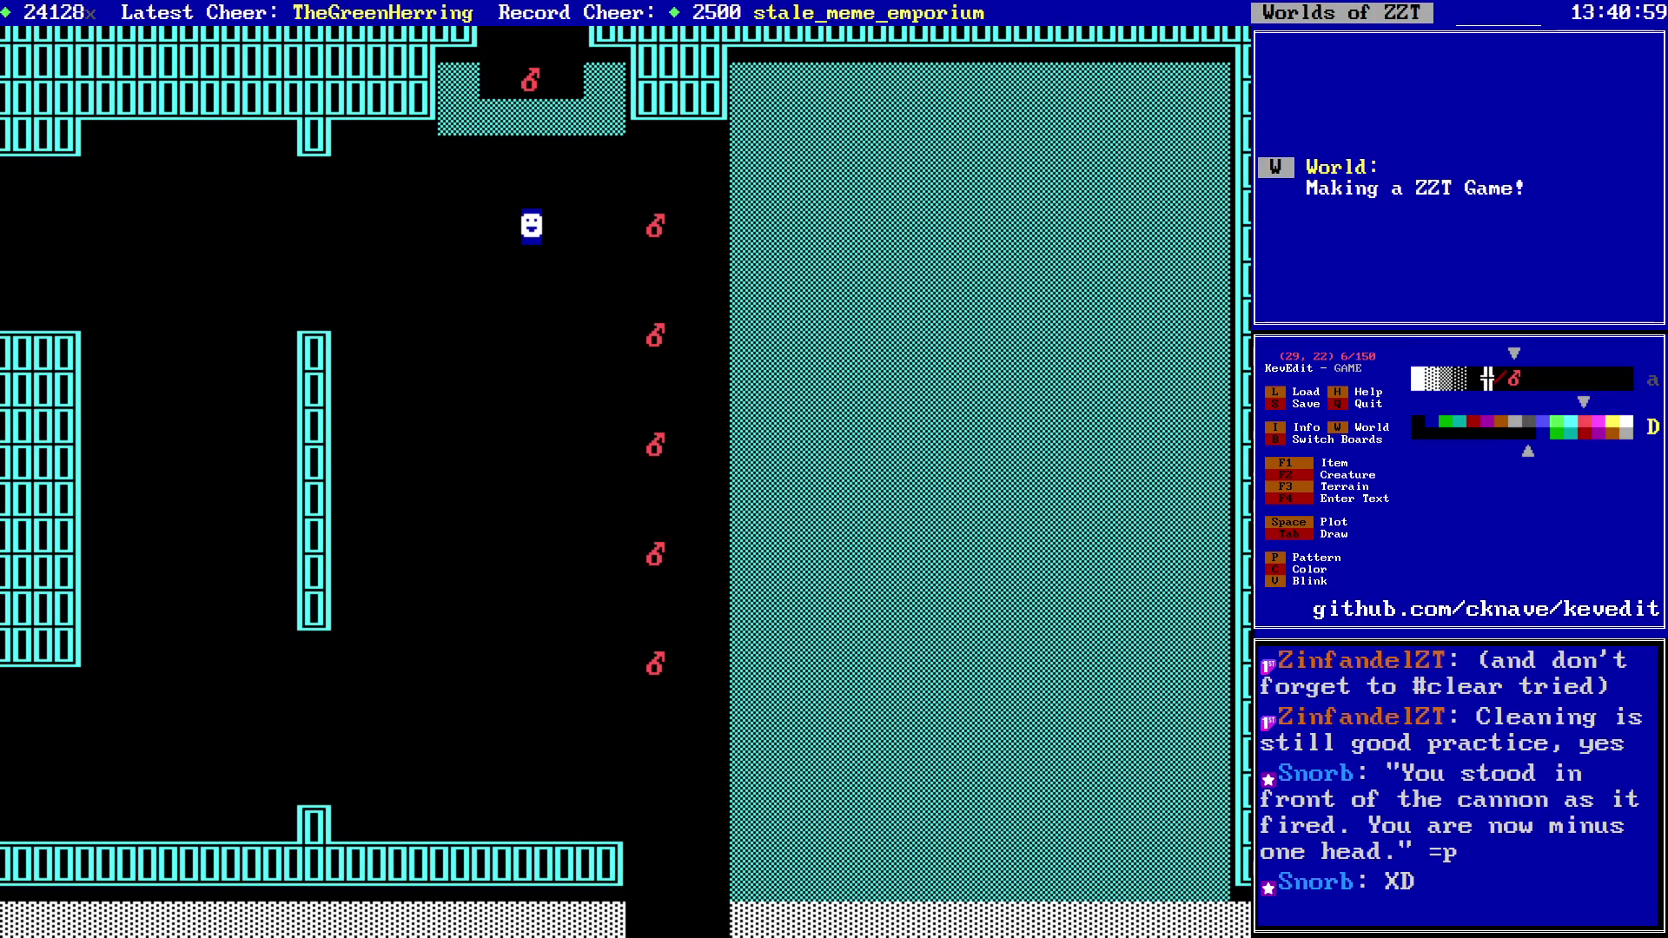
pyautogui.press('Up')
pyautogui.press('Down')
pyautogui.press('space')
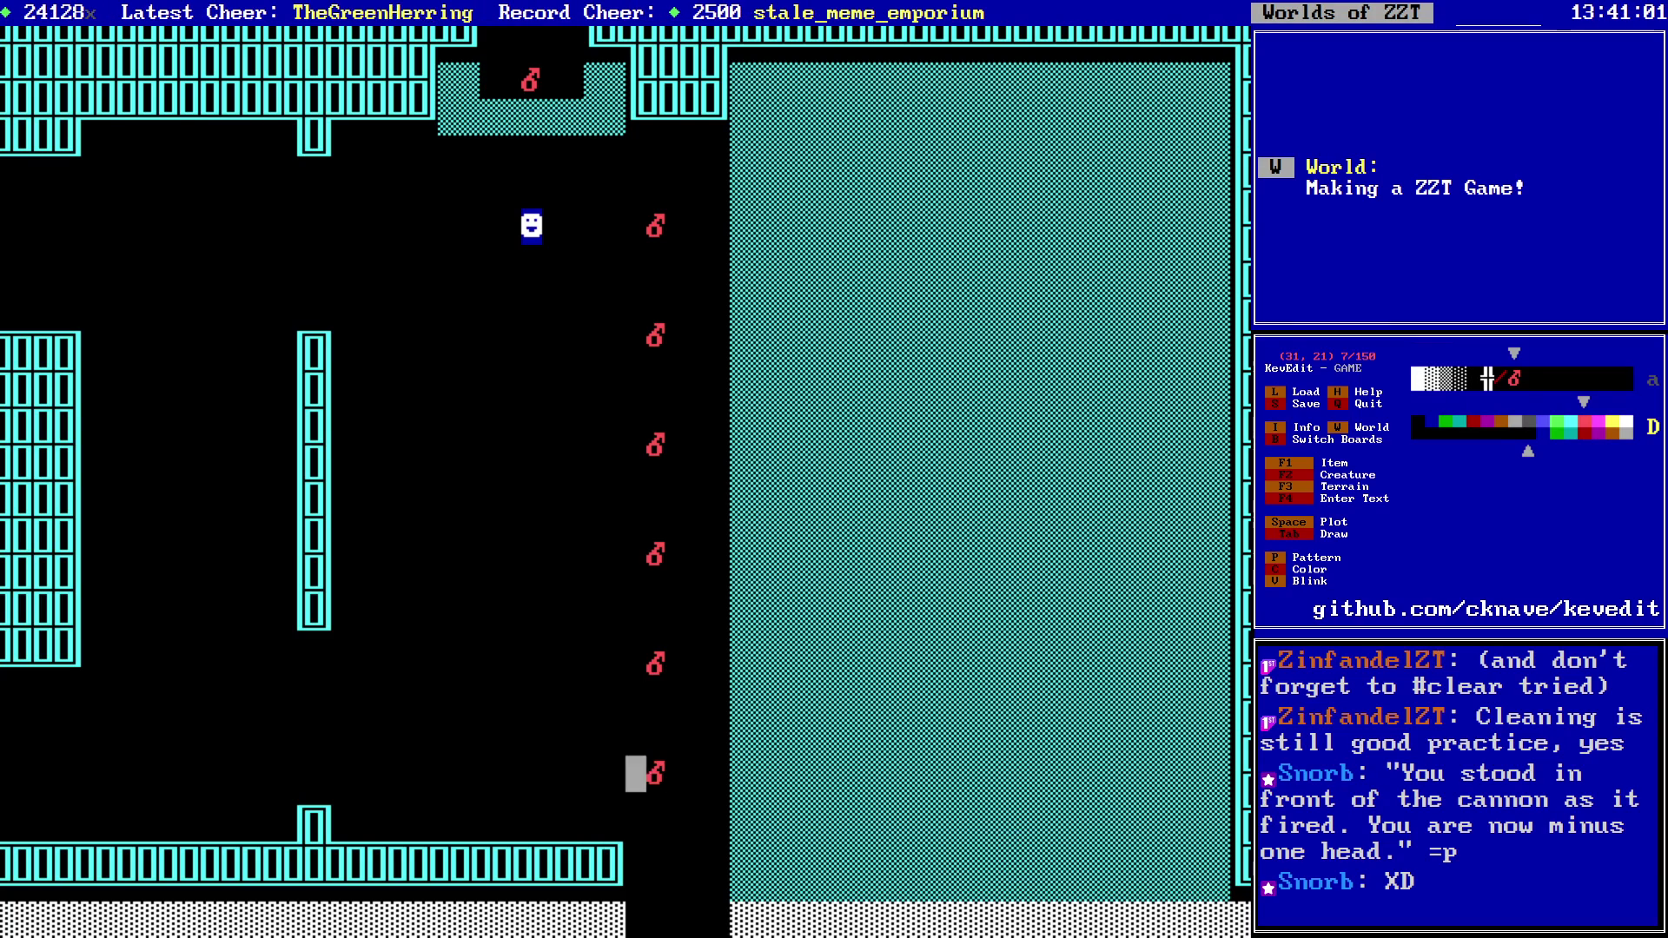
# Step: Move across the cyan area and back to check the ♂ column
pyautogui.press('Left')
pyautogui.press('Left')
pyautogui.press('Left')
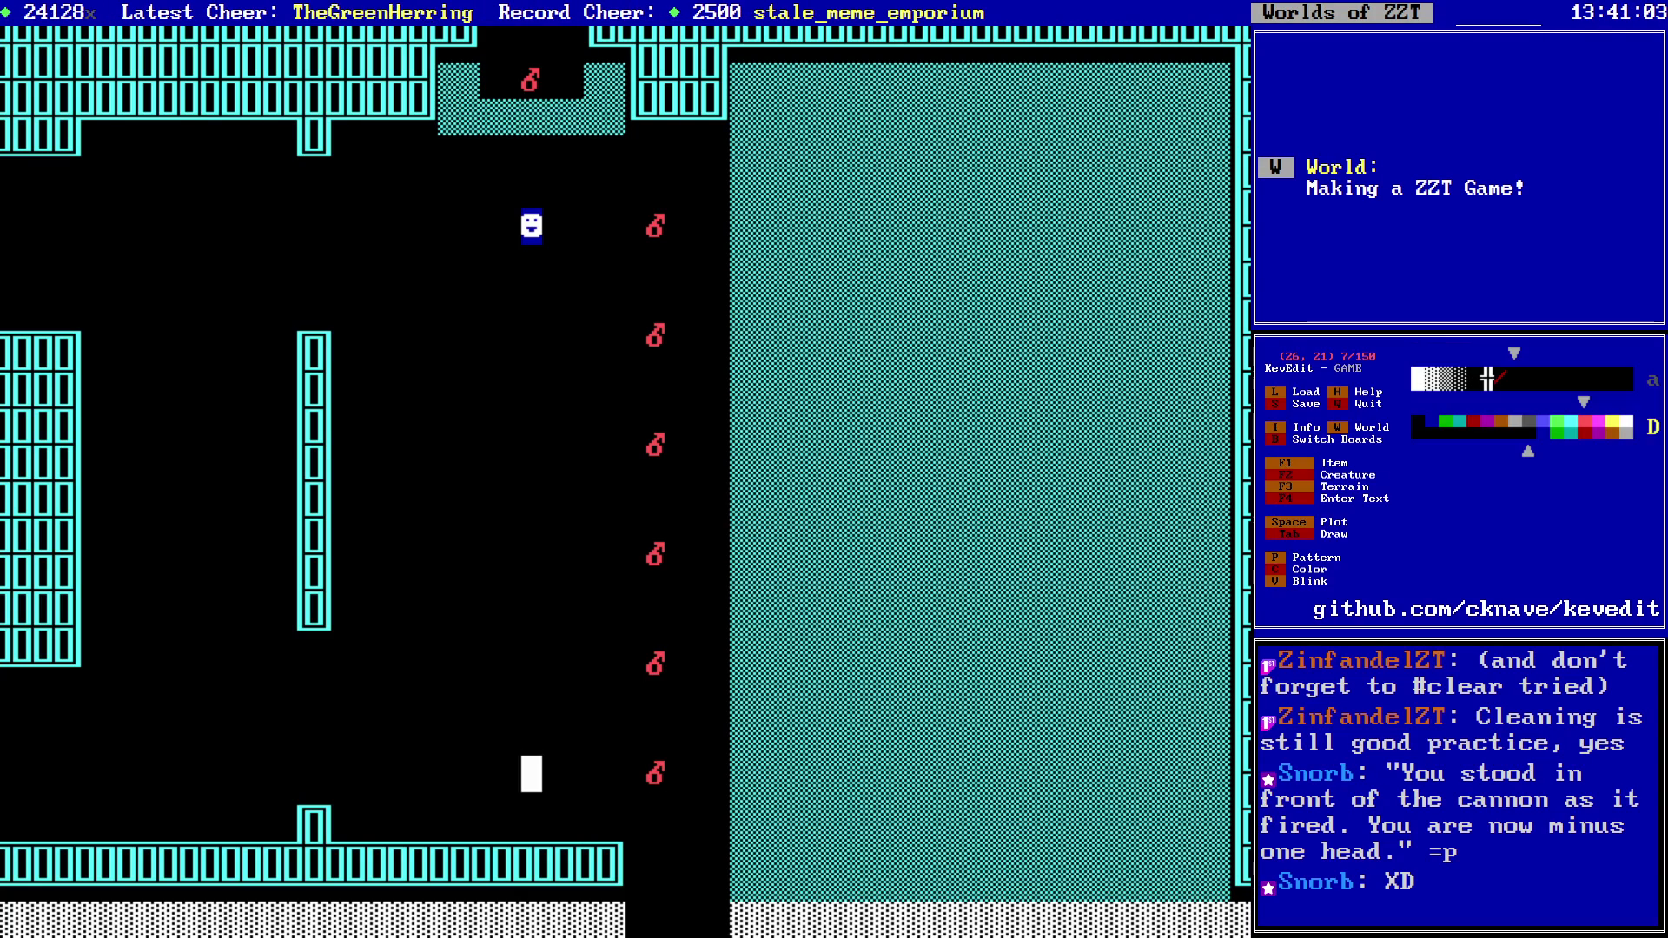
pyautogui.hotkey('alt', 'Right')
pyautogui.hotkey('alt', 'Right')
pyautogui.hotkey('alt', 'Up')
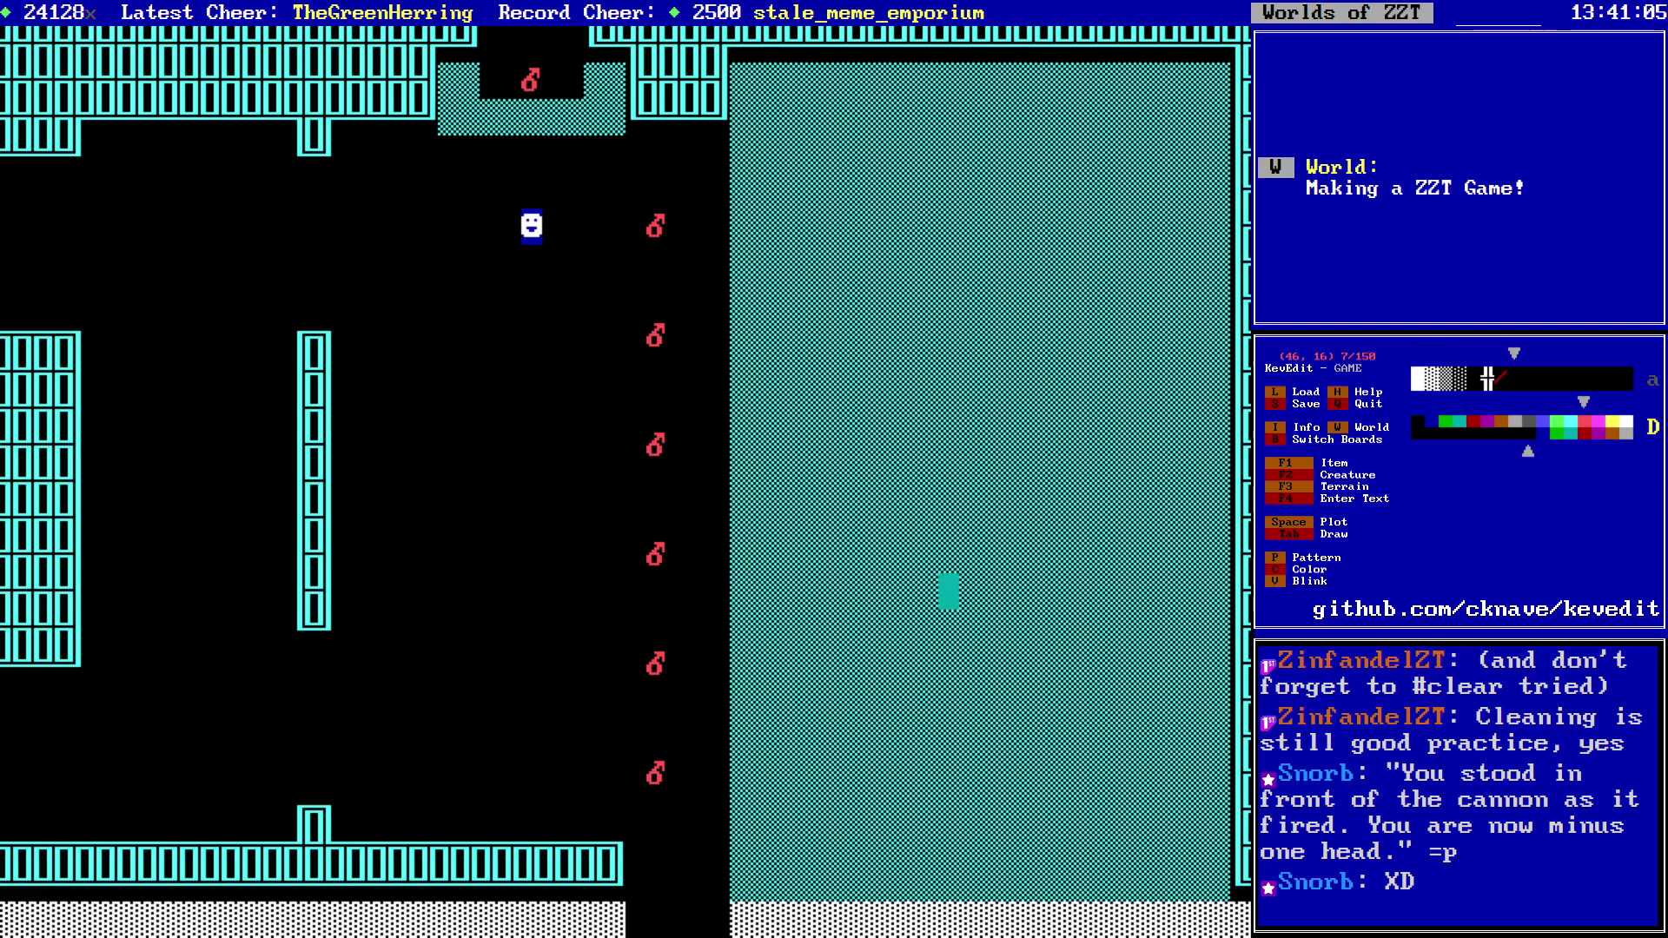
pyautogui.hotkey('alt', 'Right')
pyautogui.hotkey('alt', 'Up')
pyautogui.press('Down')
pyautogui.press('Down')
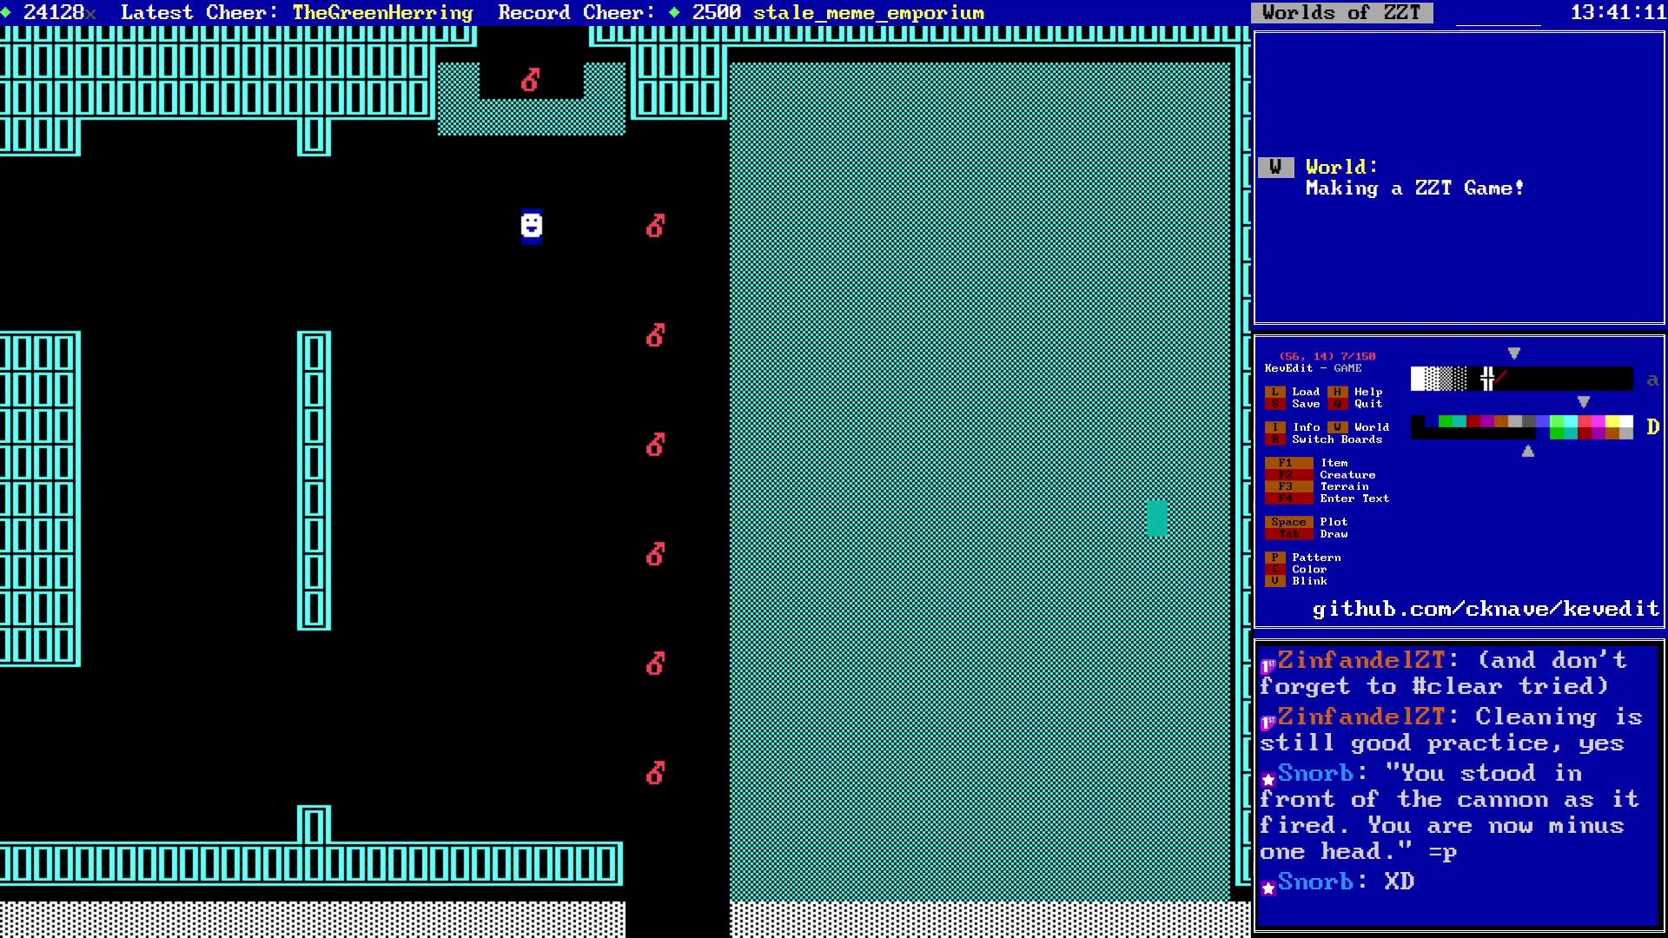
pyautogui.hotkey('alt', 'Left')
pyautogui.hotkey('alt', 'Left')
pyautogui.hotkey('alt', 'Left')
# Step: Move the player start to (28,12), just left of the third red ♂ object
pyautogui.press('Up')
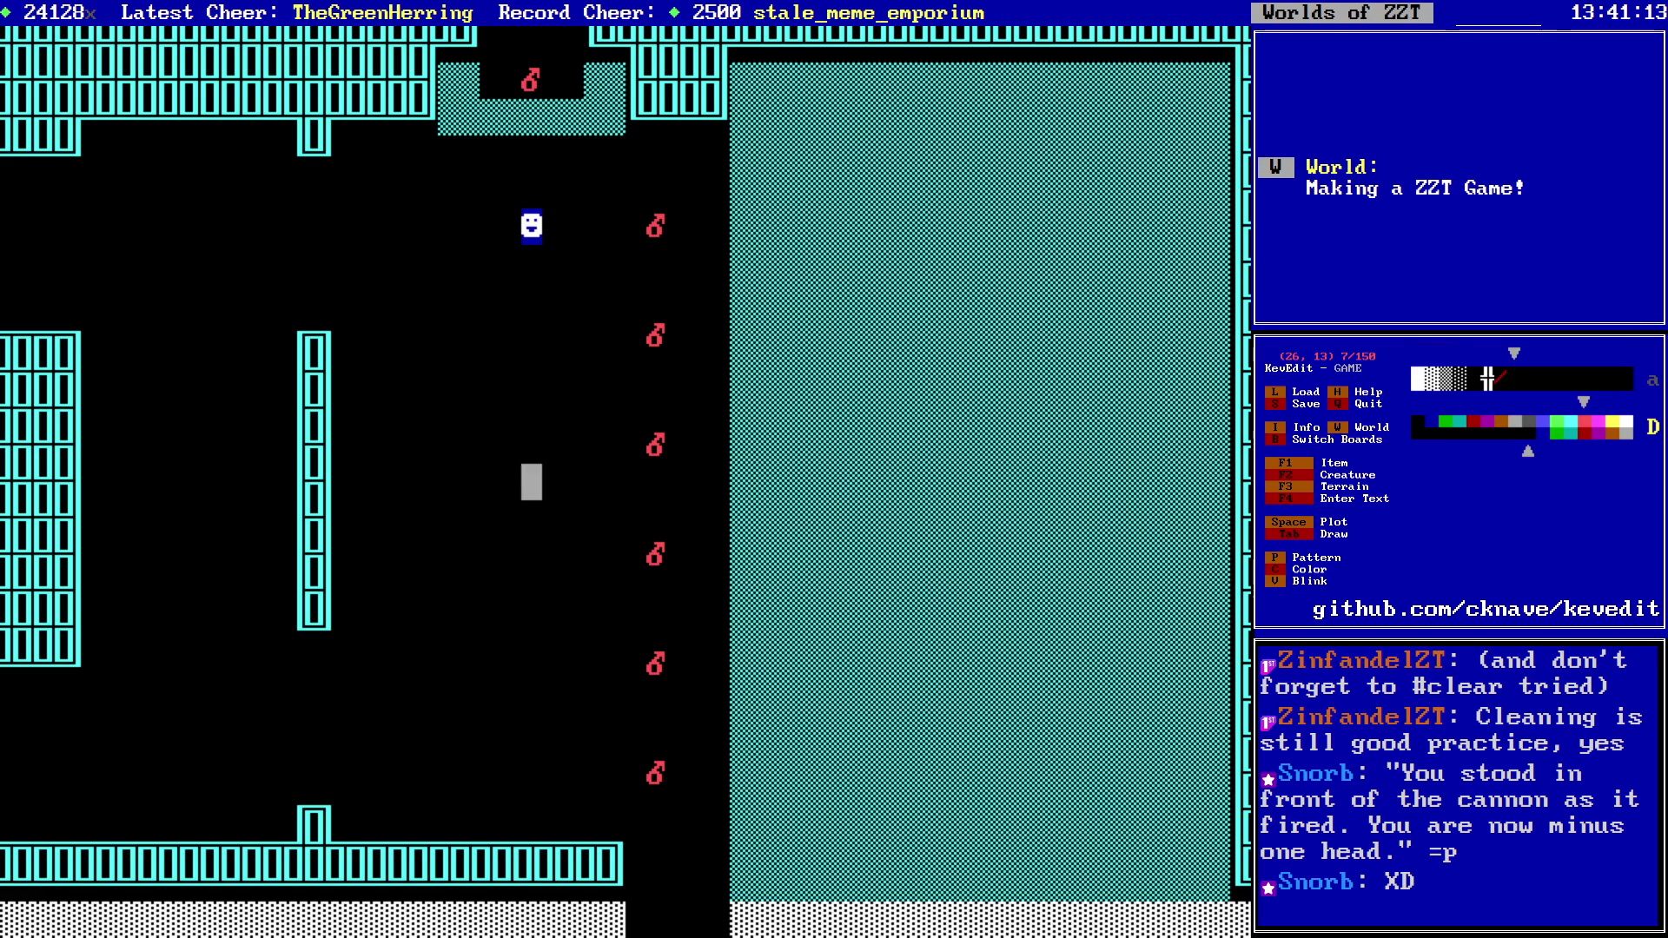
pyautogui.press('Right')
pyautogui.press('Right')
pyautogui.press('Up')
pyautogui.press('F1')
pyautogui.press('z')
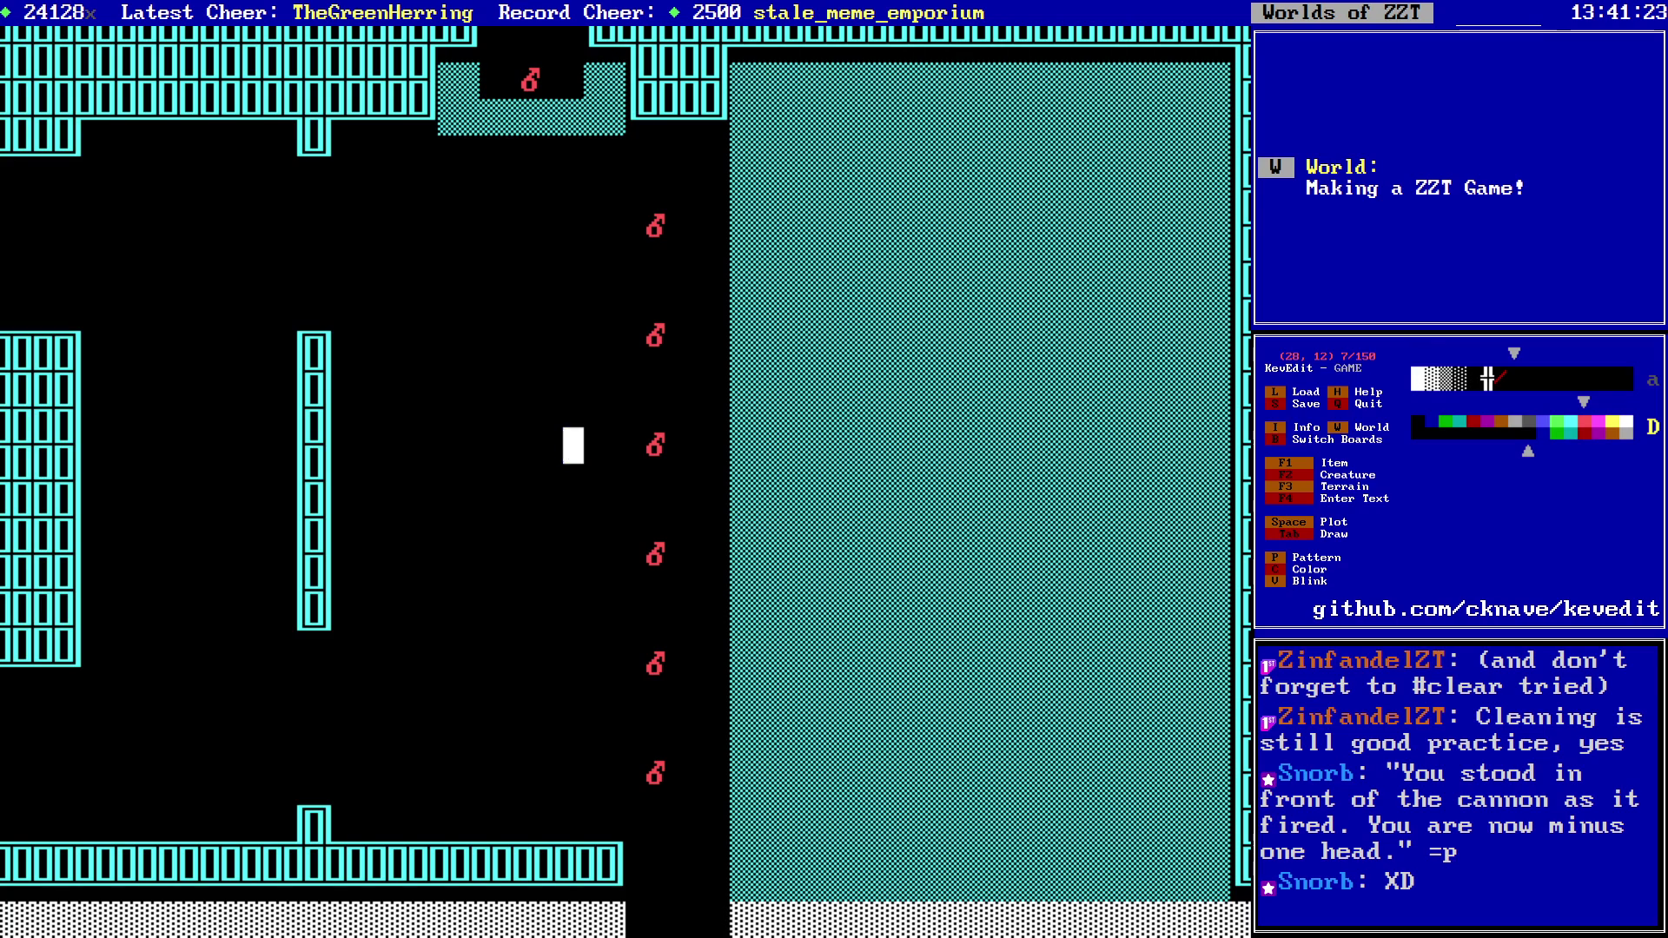
pyautogui.press('Left')
# Step: Pick a new drawing colour in the colour chooser, then return to the inner wall column
pyautogui.press('c')
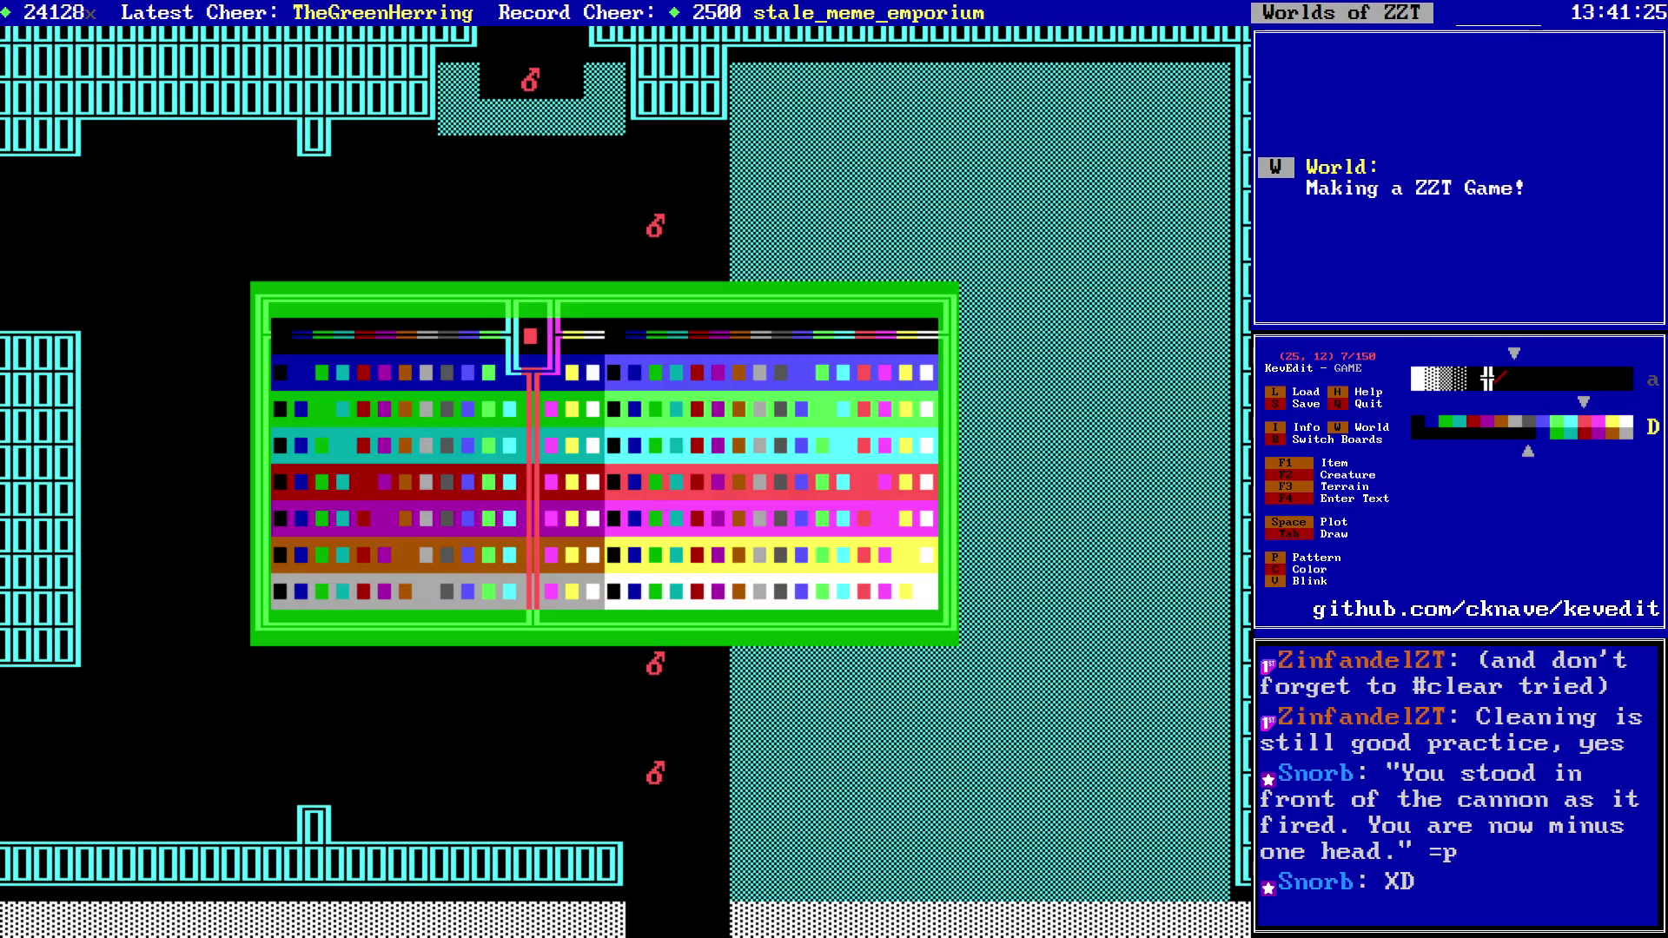
pyautogui.press('Right')
pyautogui.press('Return')
pyautogui.hotkey('alt', 'Left')
pyautogui.press('Right')
pyautogui.press('Right')
pyautogui.press('Up')
pyautogui.press('Up')
pyautogui.press('Up')
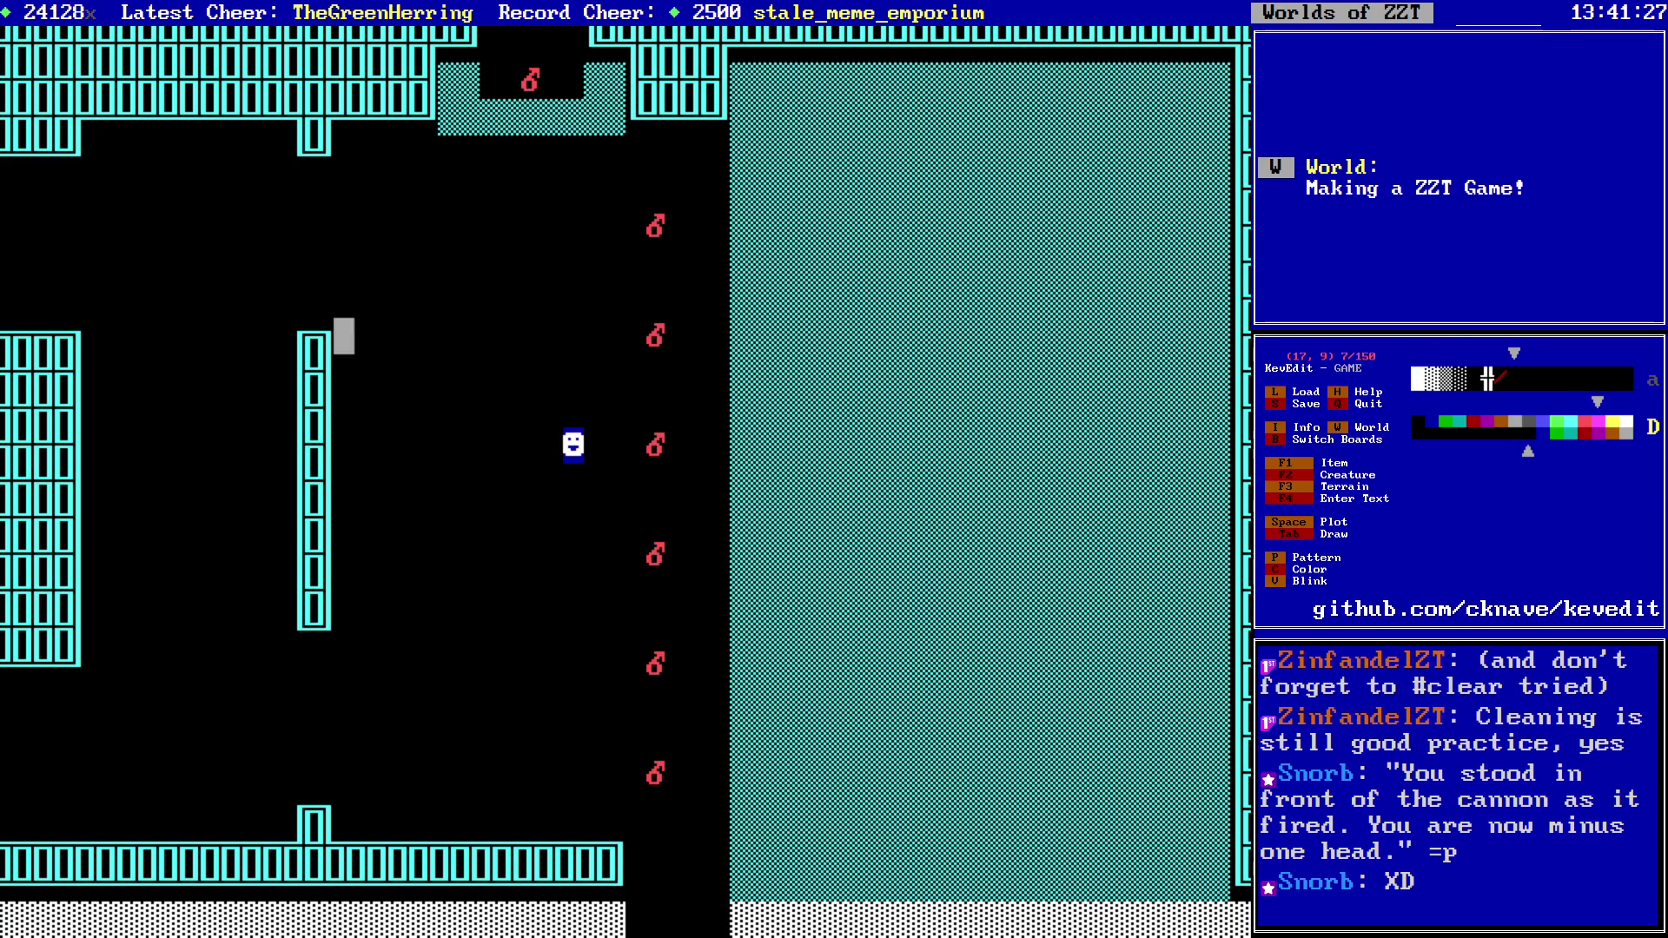
# Step: Place a new object at the cursor and lower its cycle to 1
pyautogui.press('space')
pyautogui.press('Return')
pyautogui.press('Down')
pyautogui.press('Down')
pyautogui.press('Down')
pyautogui.press('Return')
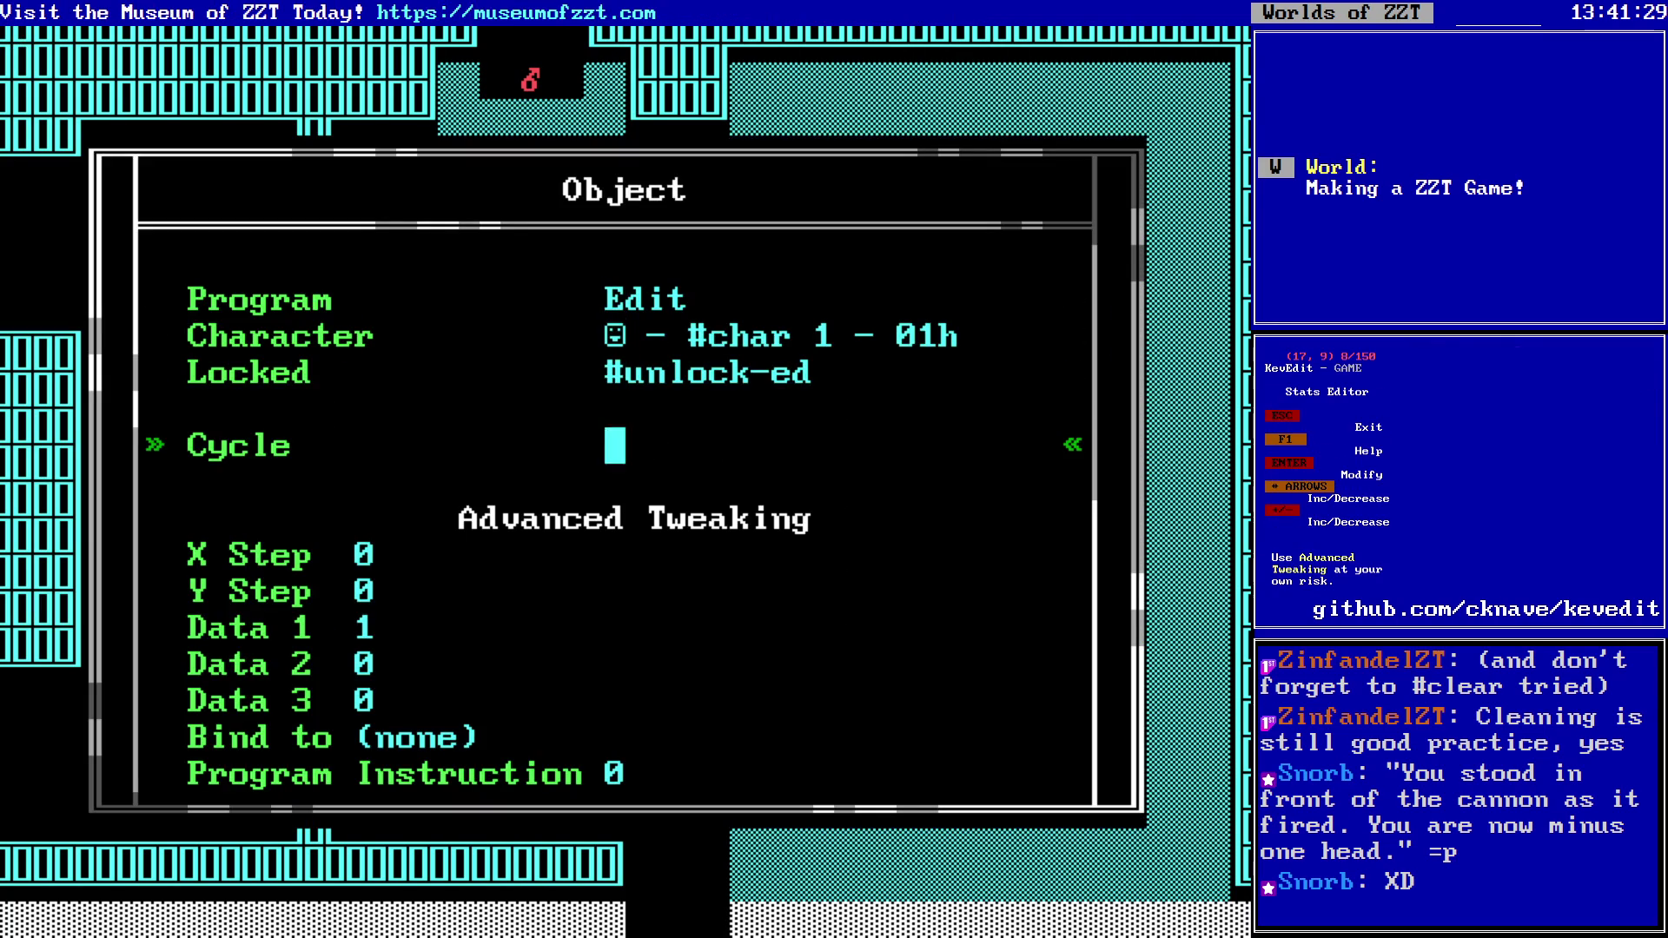
pyautogui.press('Left')
pyautogui.press('Up')
pyautogui.press('Up')
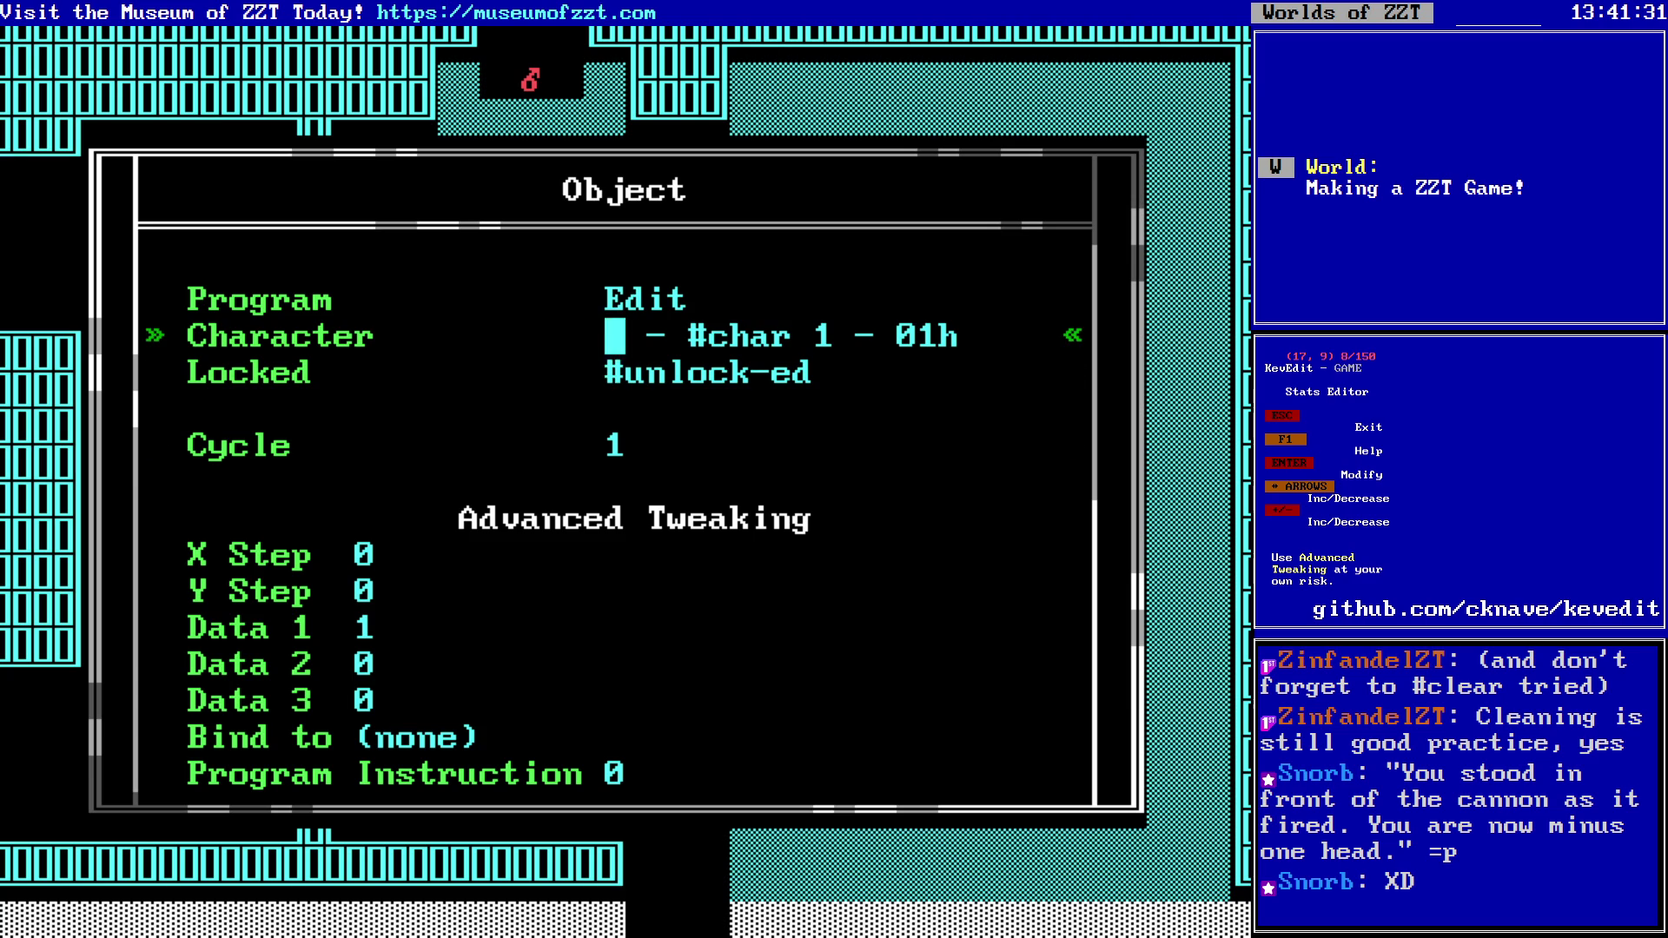
# Step: Choose Σ (character 228) from the Select A Character grid as the object's symbol
pyautogui.press('Return')
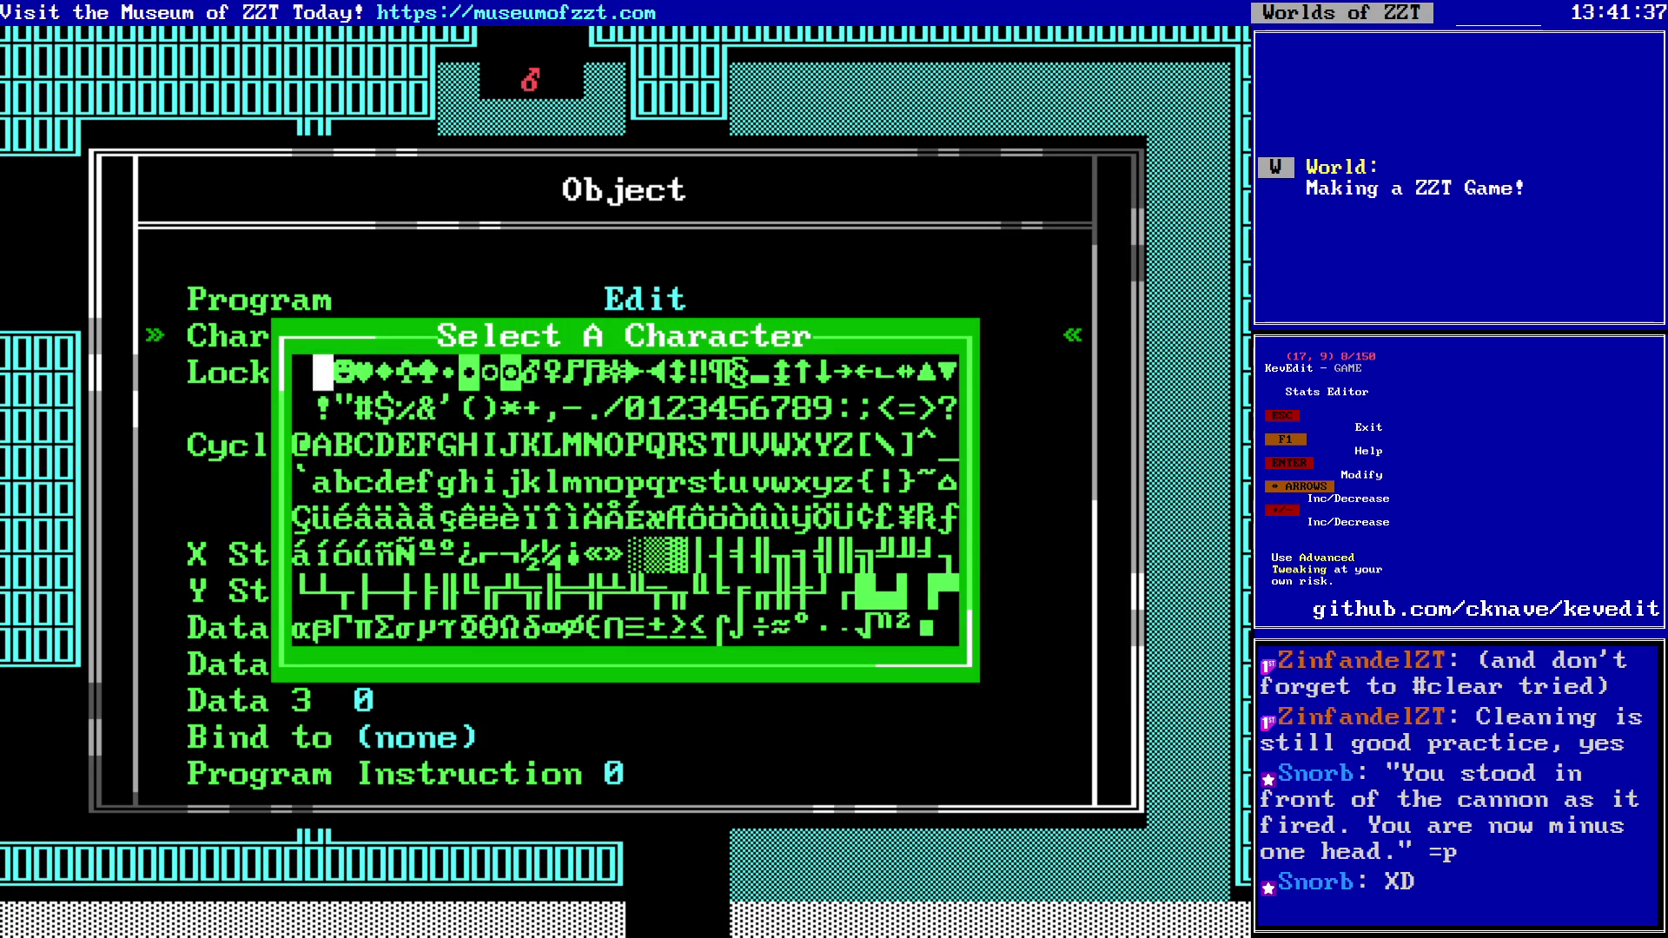
pyautogui.press('Down')
pyautogui.press('Down')
pyautogui.press('Down')
pyautogui.press('Right')
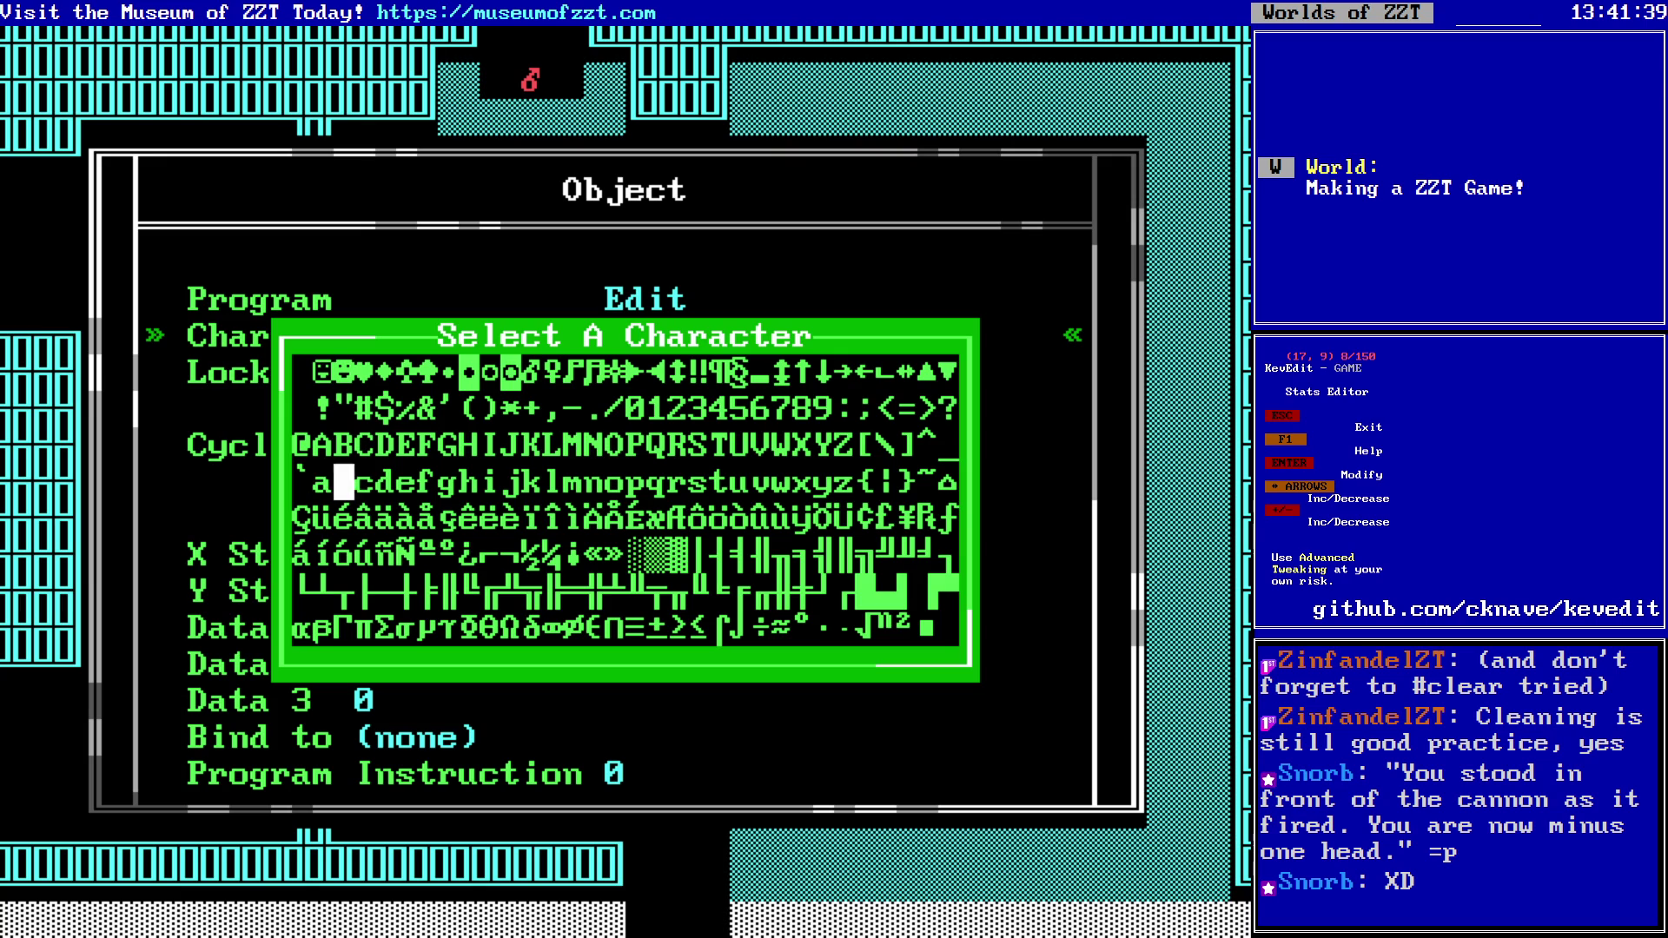
pyautogui.press('Right')
pyautogui.press('Right')
pyautogui.press('Right')
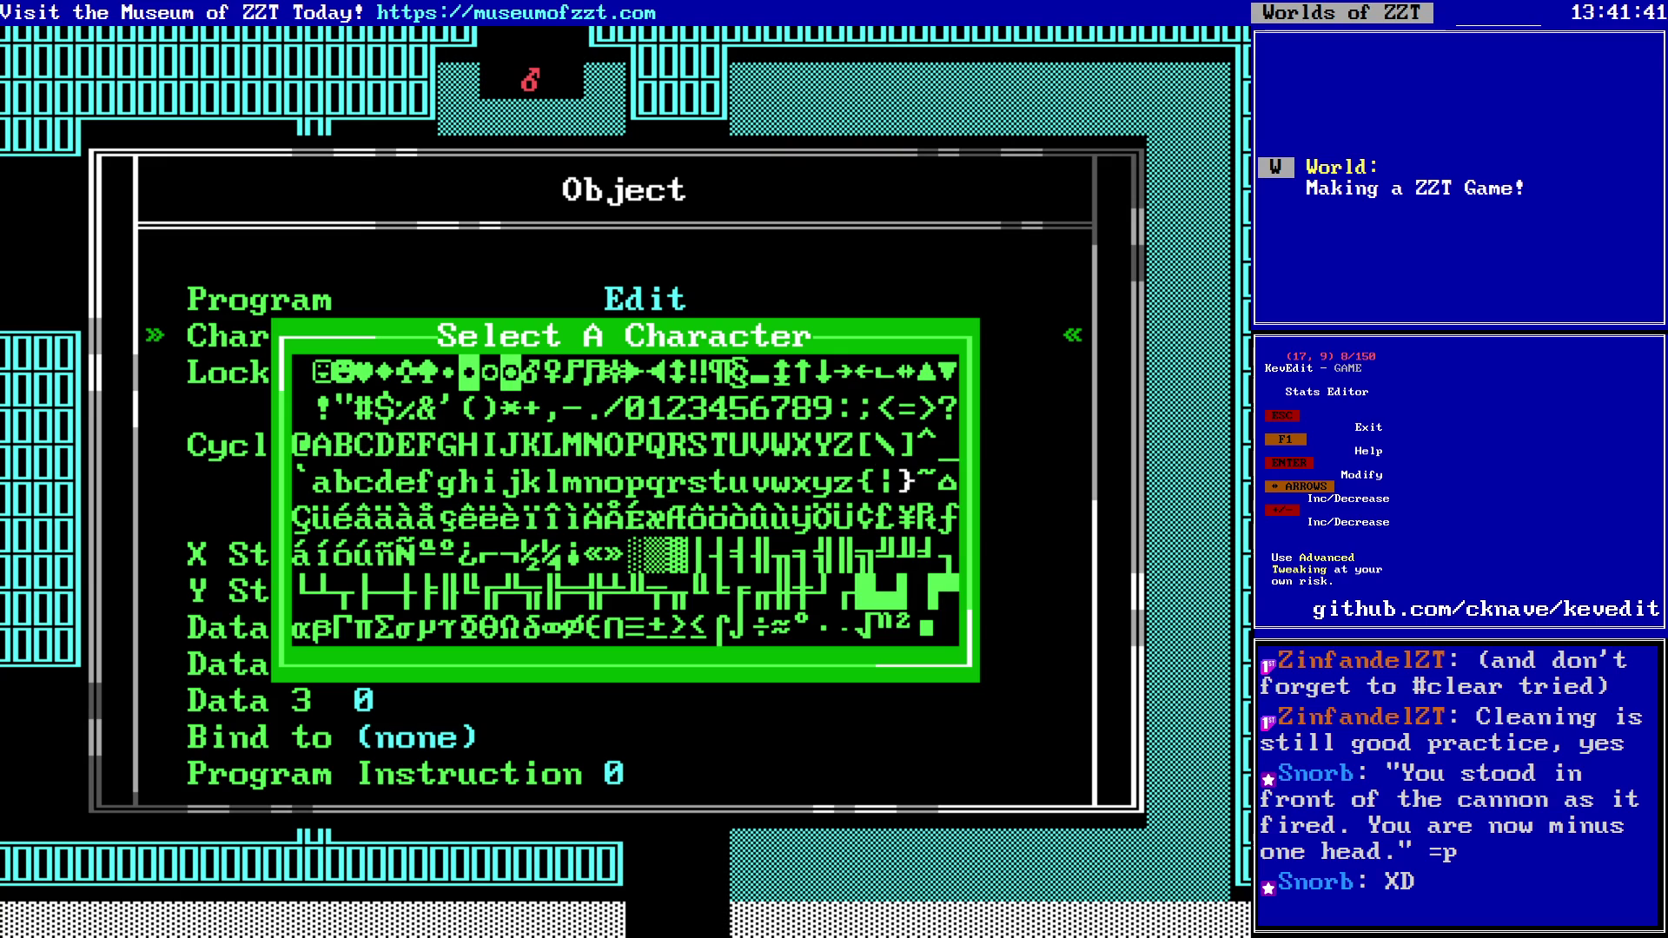
pyautogui.press('Left')
pyautogui.press('Left')
pyautogui.press('Left')
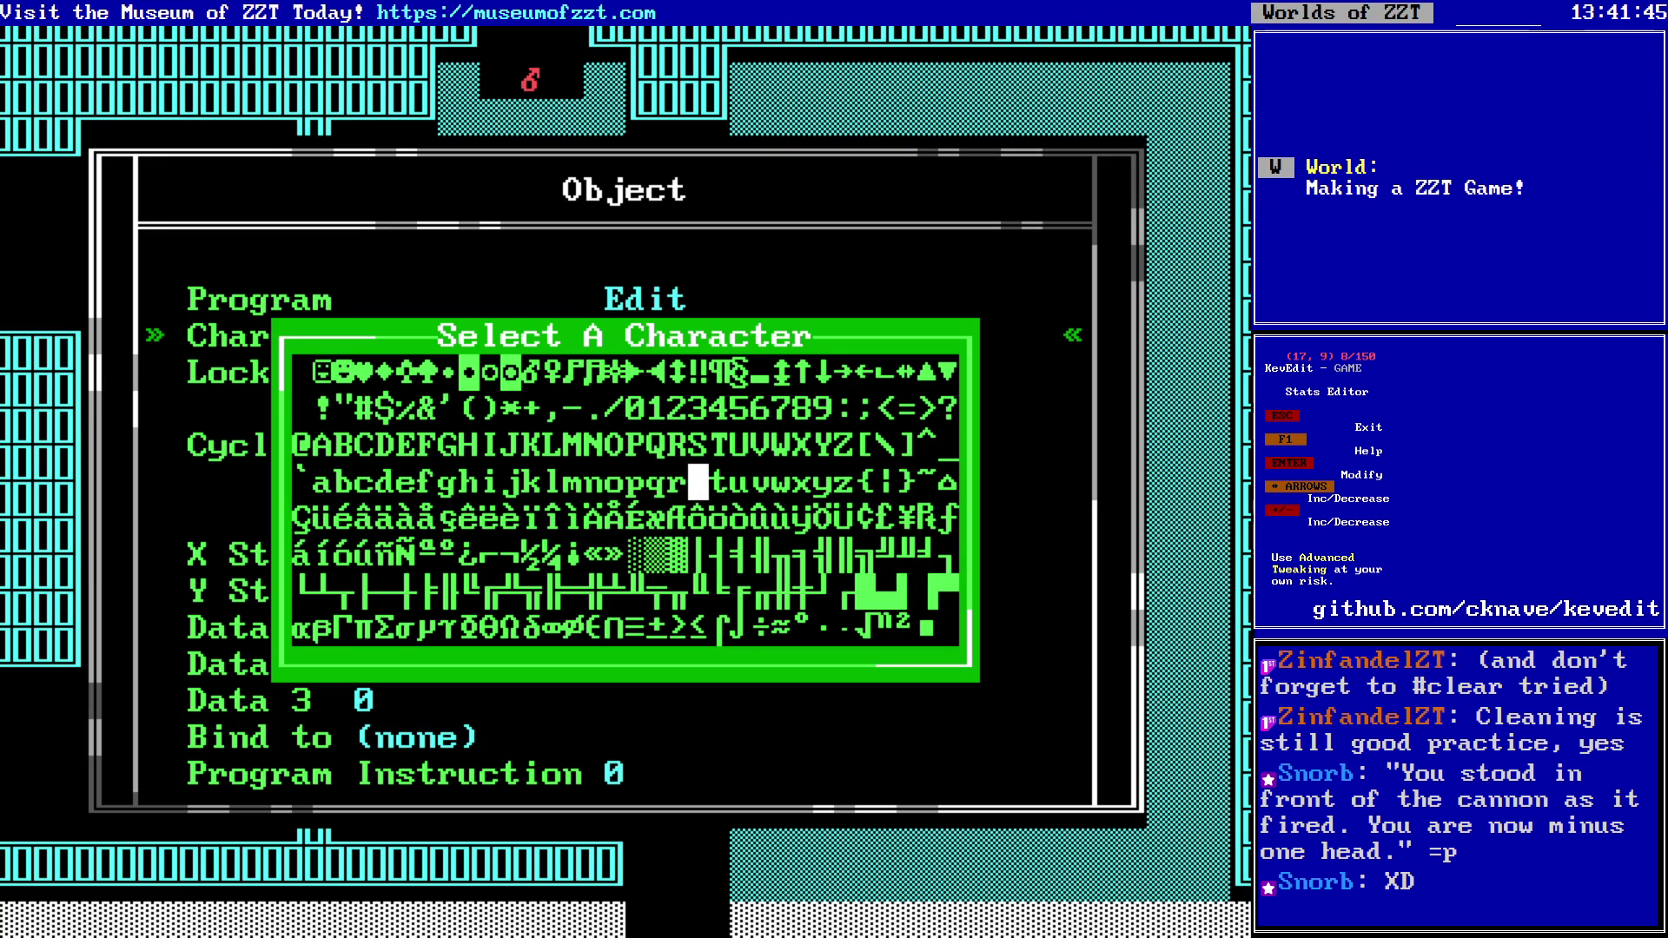
pyautogui.press('Down')
pyautogui.press('Down')
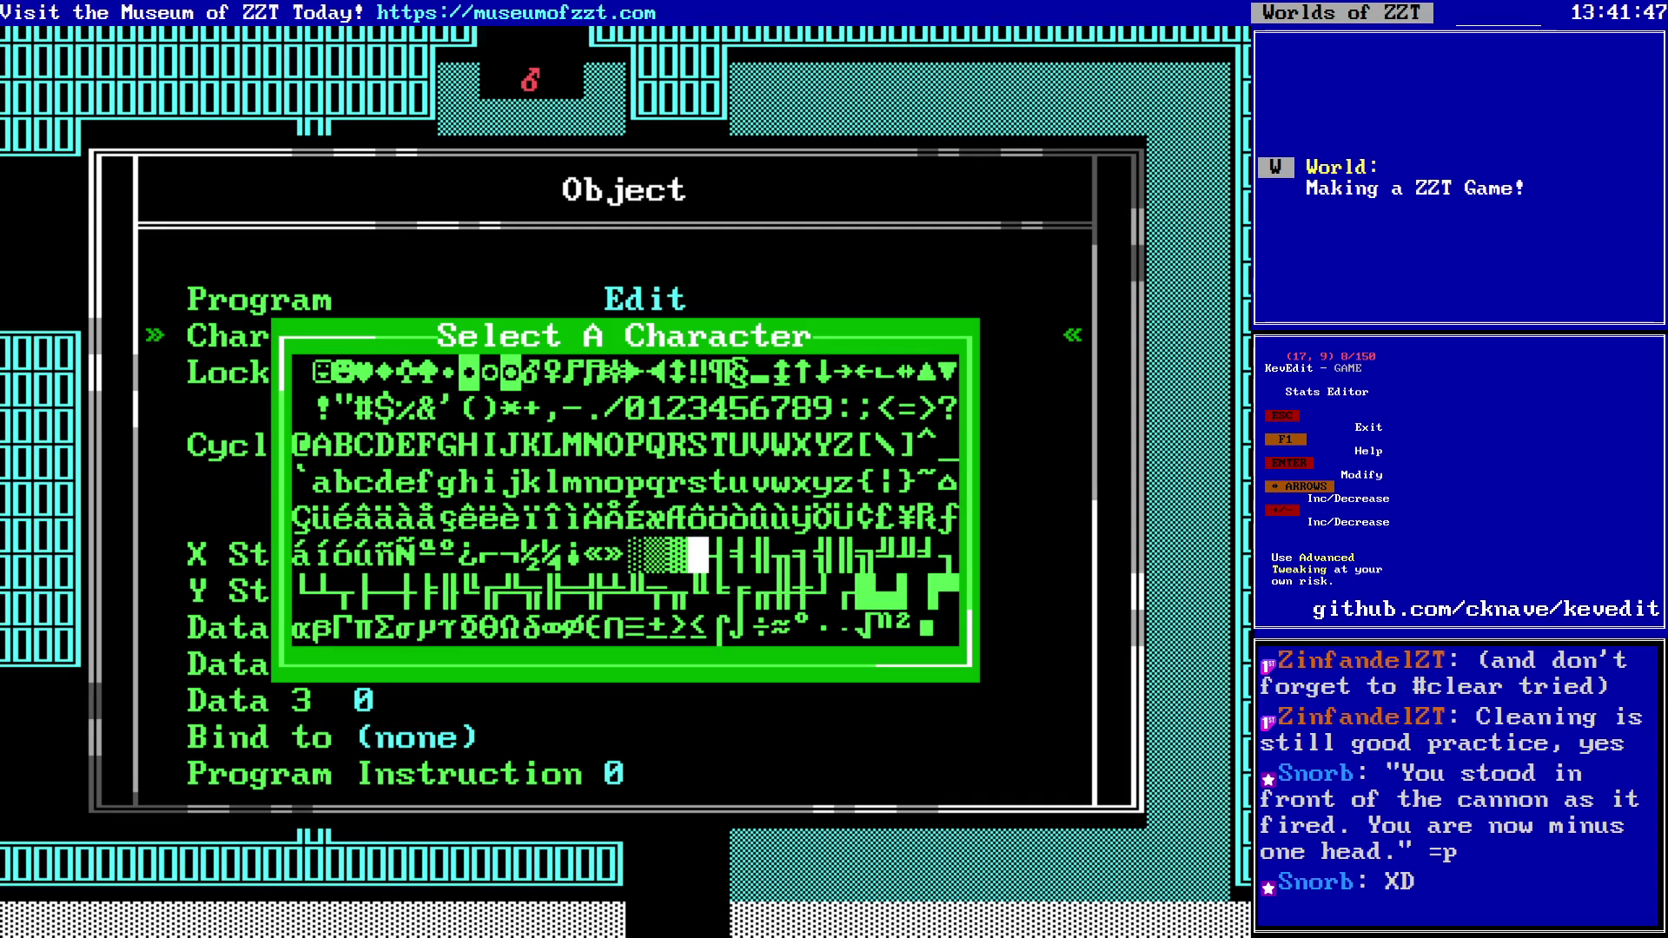
pyautogui.press('Down')
pyautogui.press('Right')
pyautogui.press('Right')
pyautogui.press('Right')
pyautogui.press('Right')
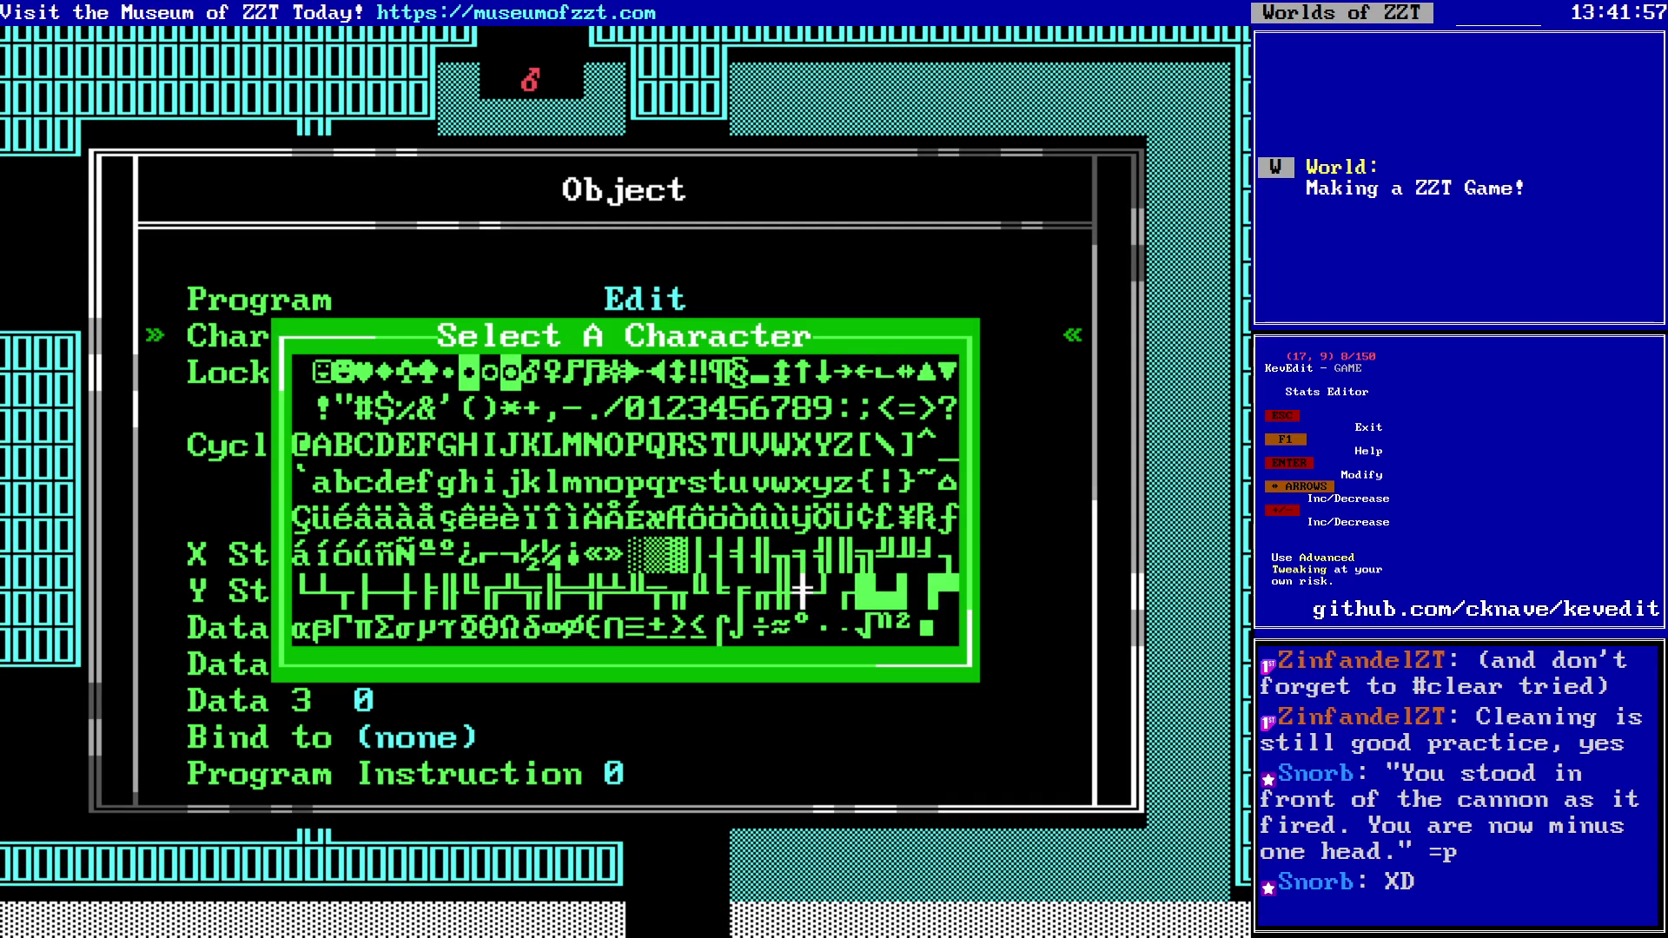
pyautogui.press('Left')
pyautogui.press('Left')
pyautogui.press('Left')
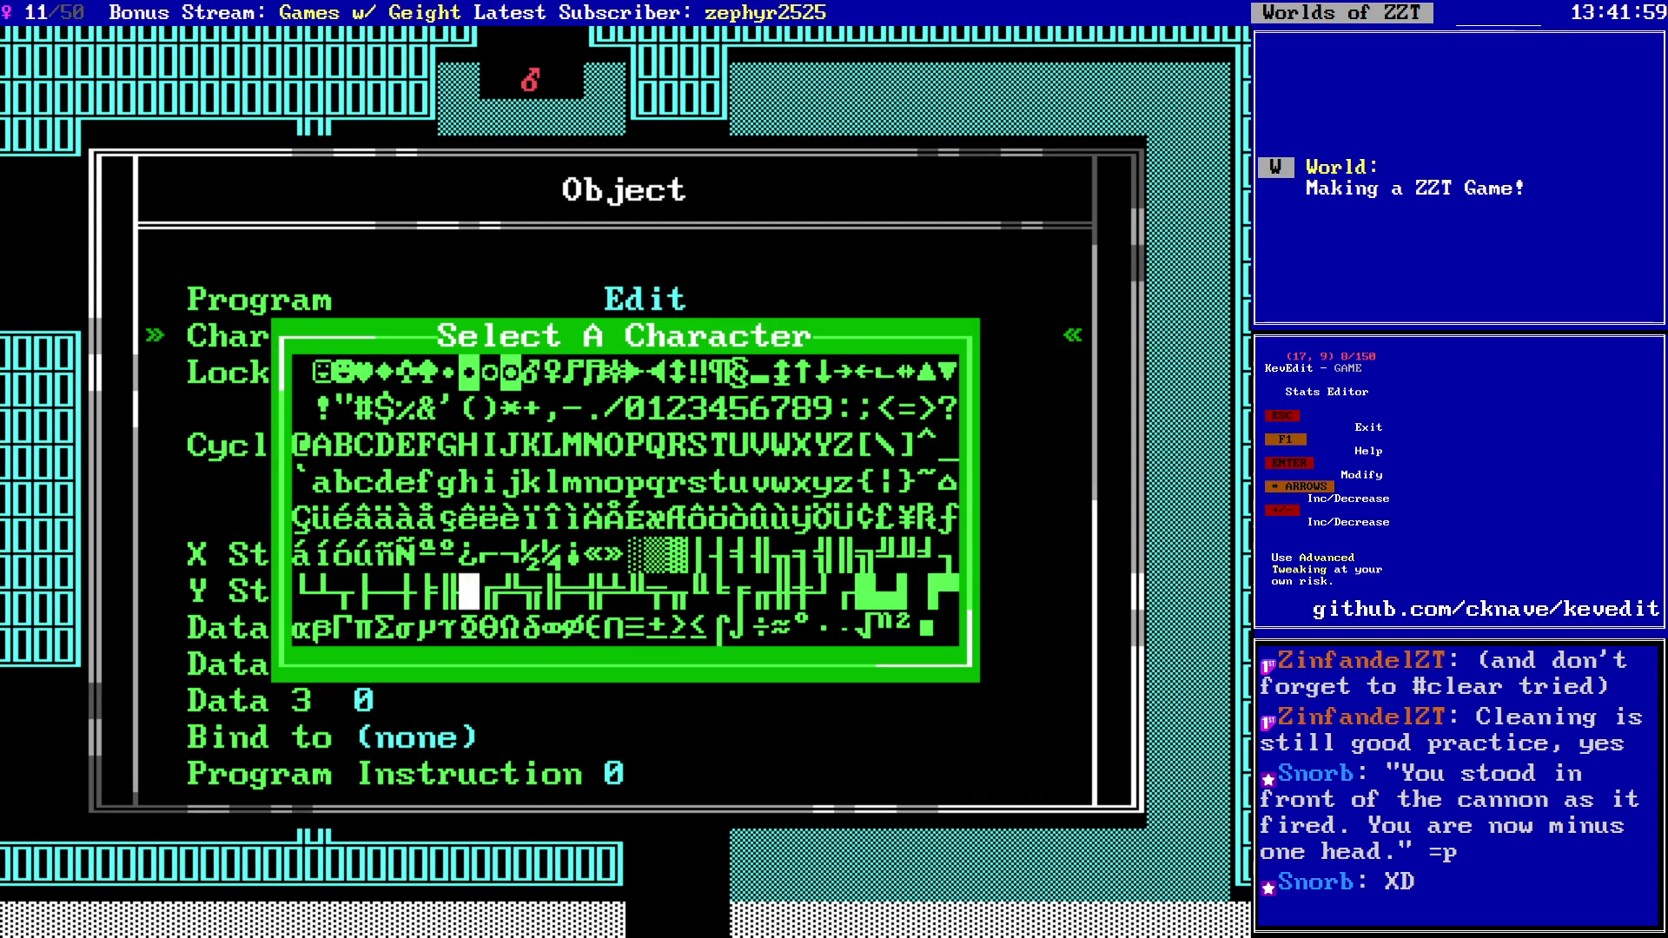
pyautogui.press('Up')
pyautogui.press('Right')
pyautogui.press('Right')
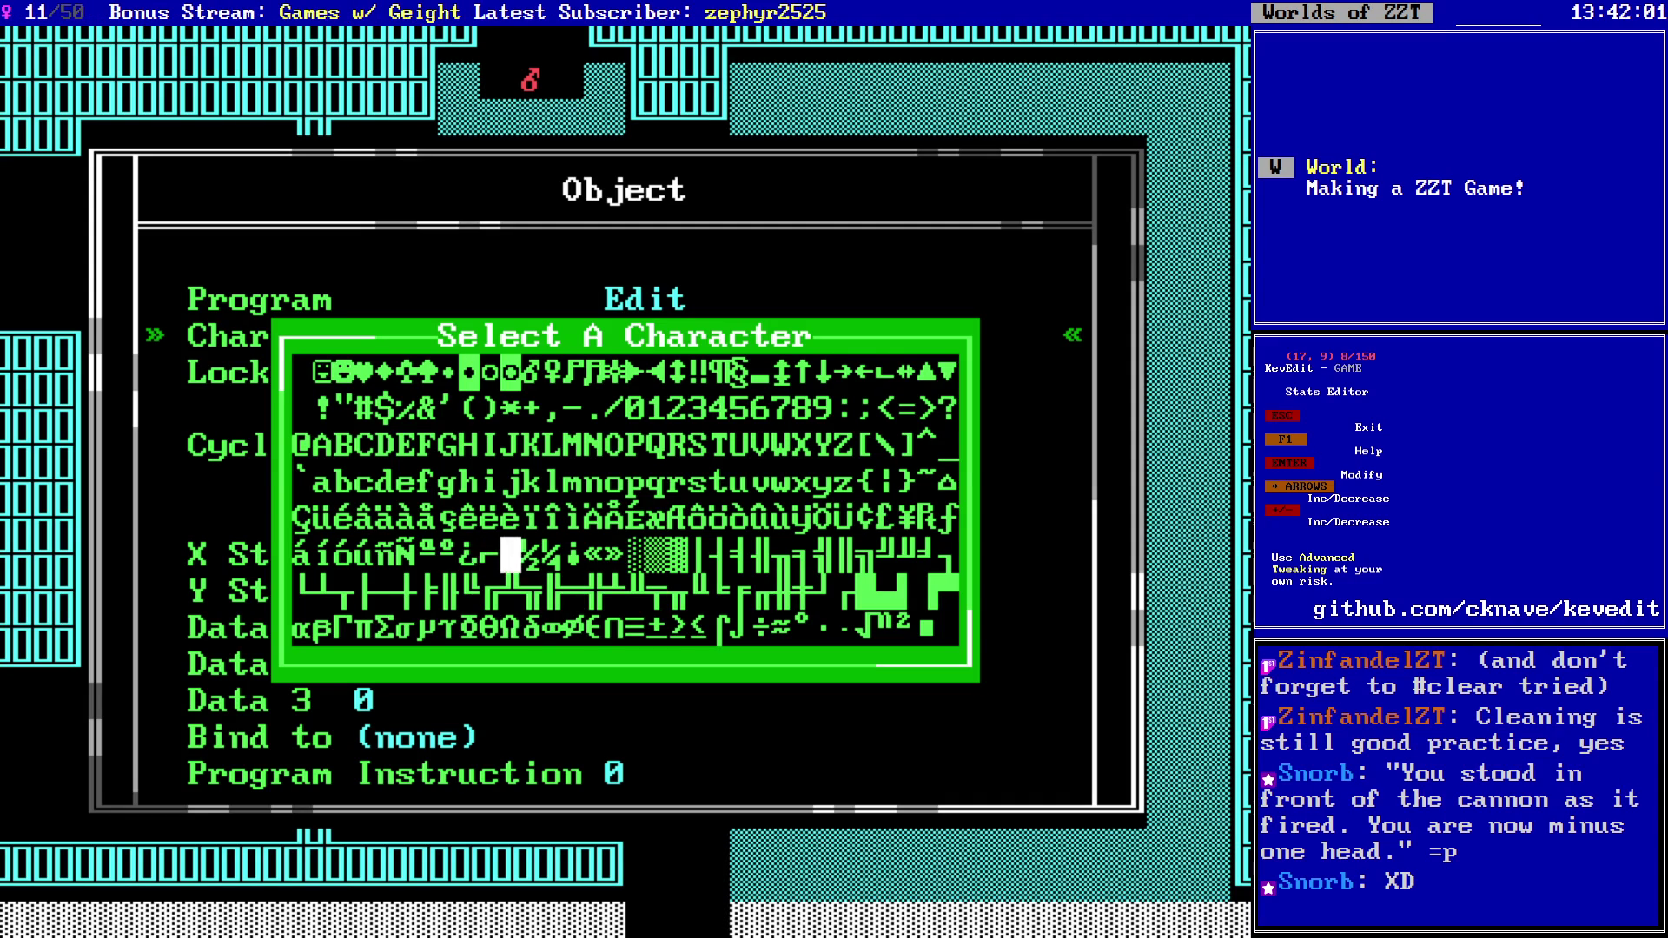
pyautogui.press('Down')
pyautogui.press('Left')
pyautogui.press('Left')
pyautogui.press('Left')
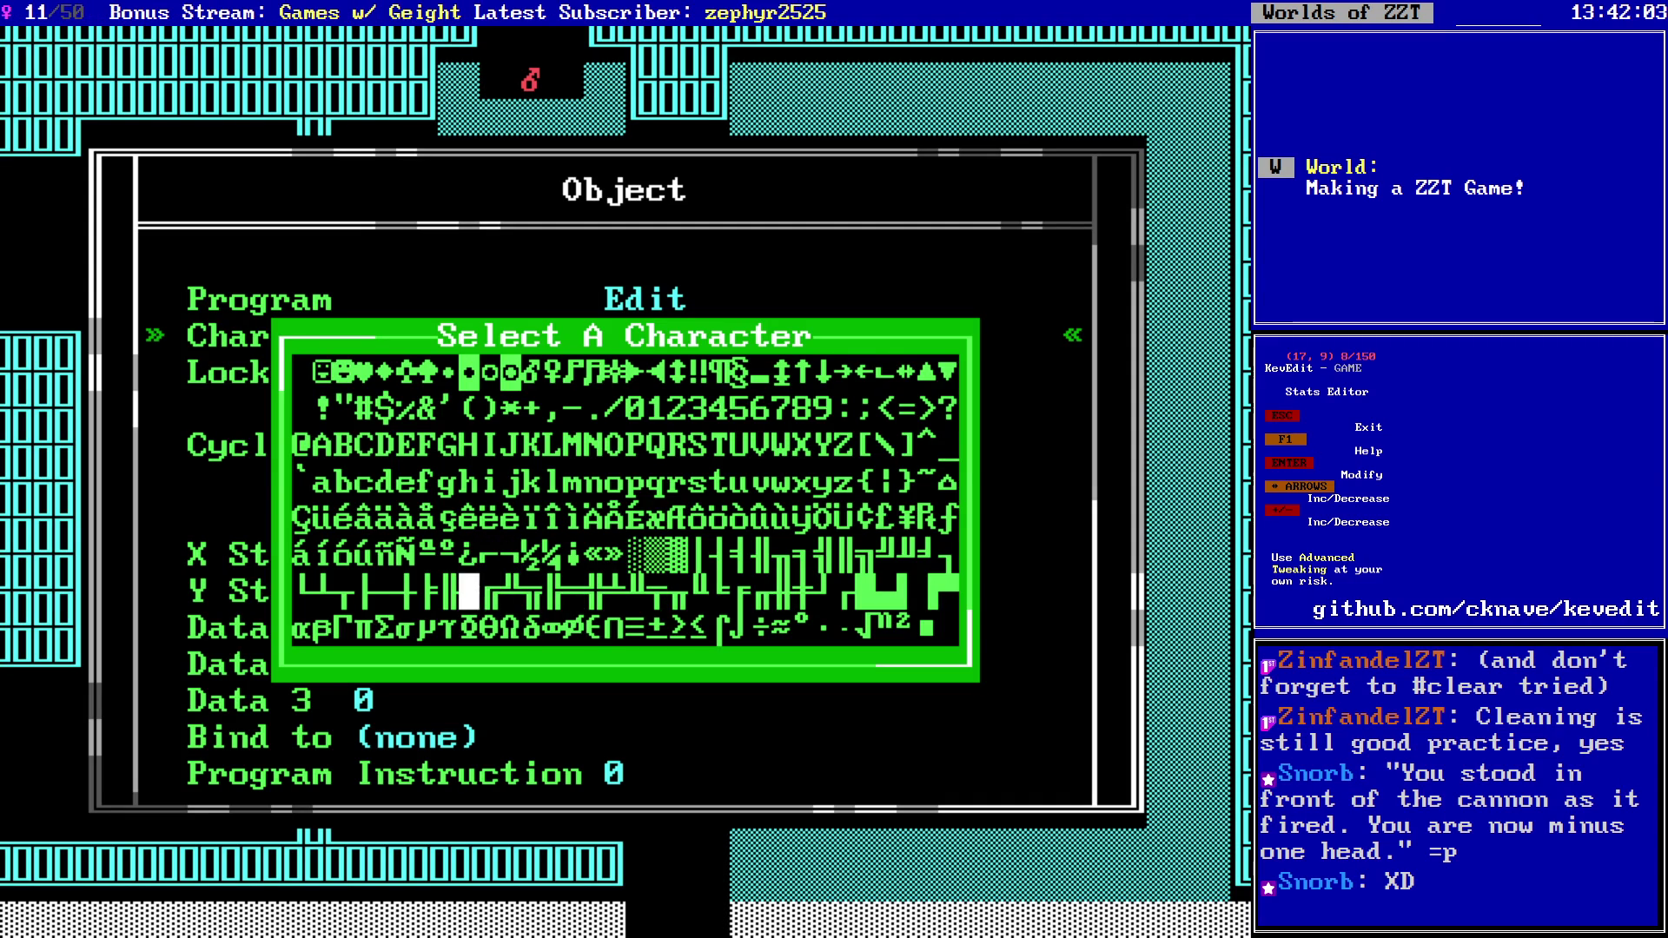
pyautogui.press('Down')
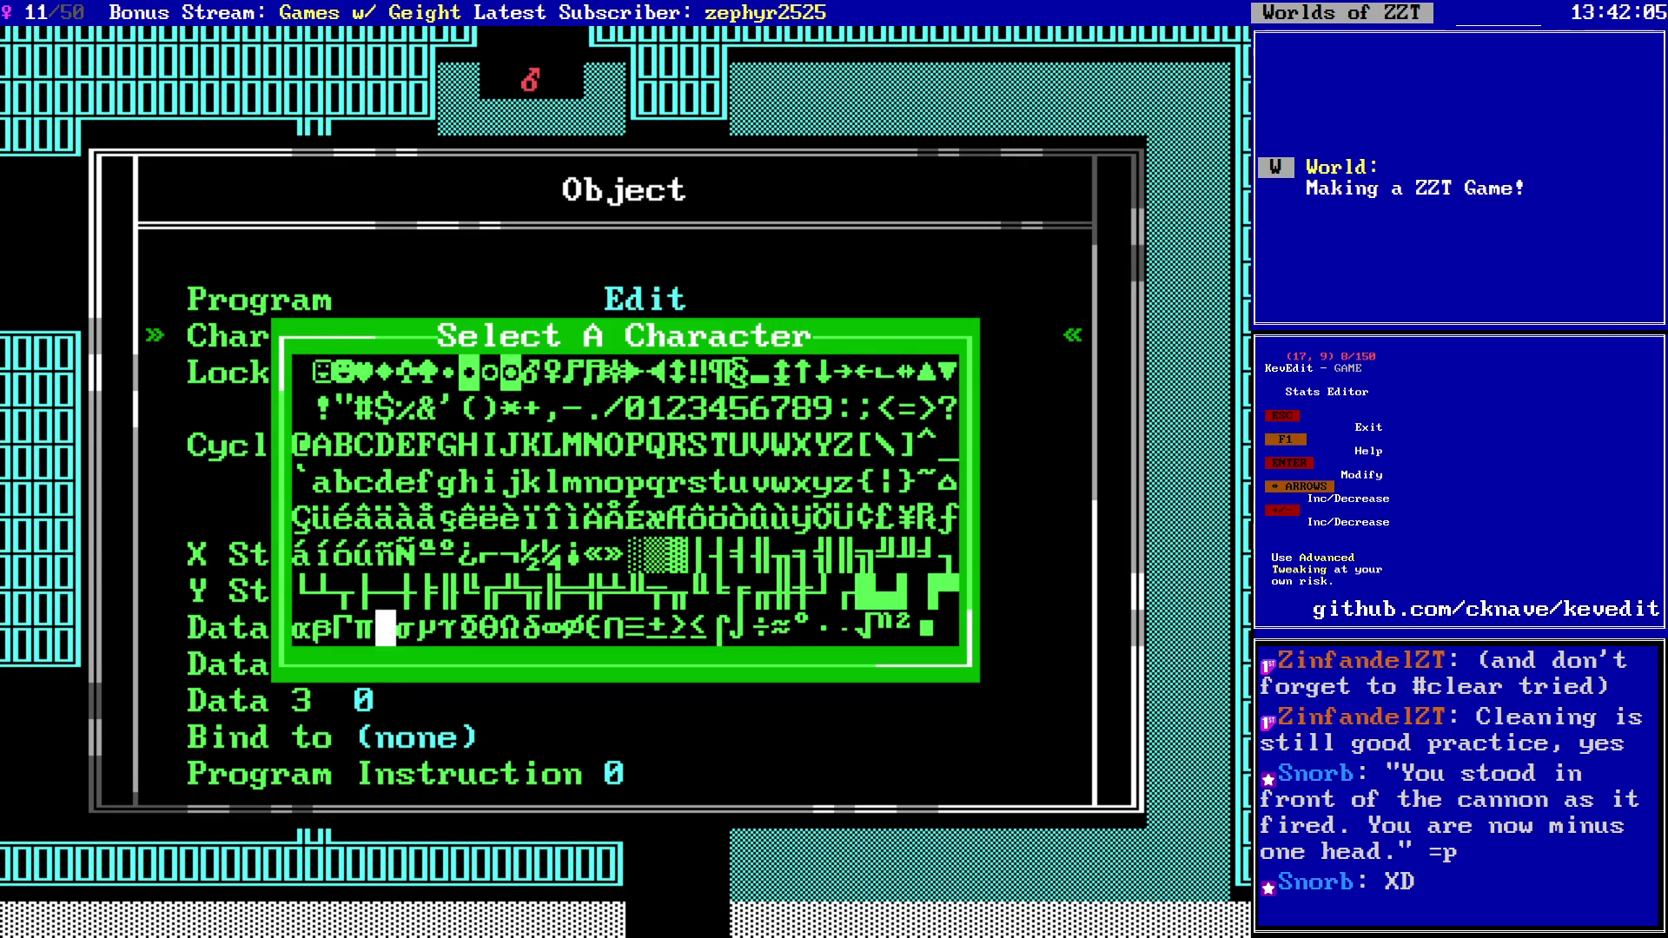
pyautogui.press('Return')
pyautogui.press('Up')
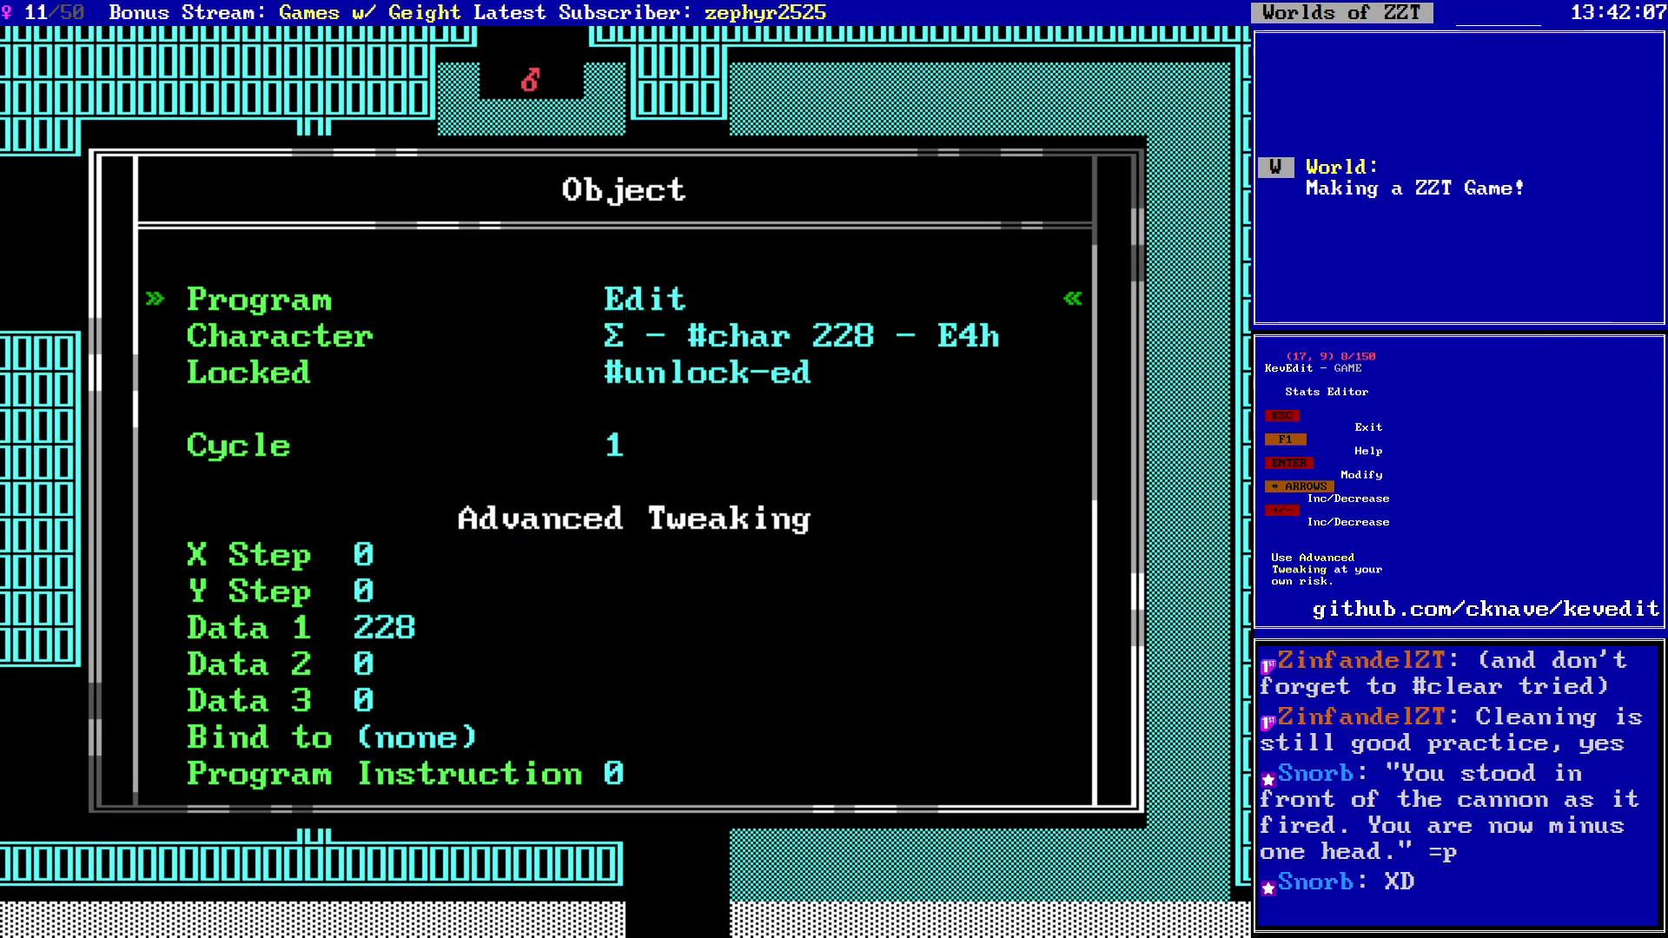
pyautogui.press('Return')
pyautogui.write('@Sigma')
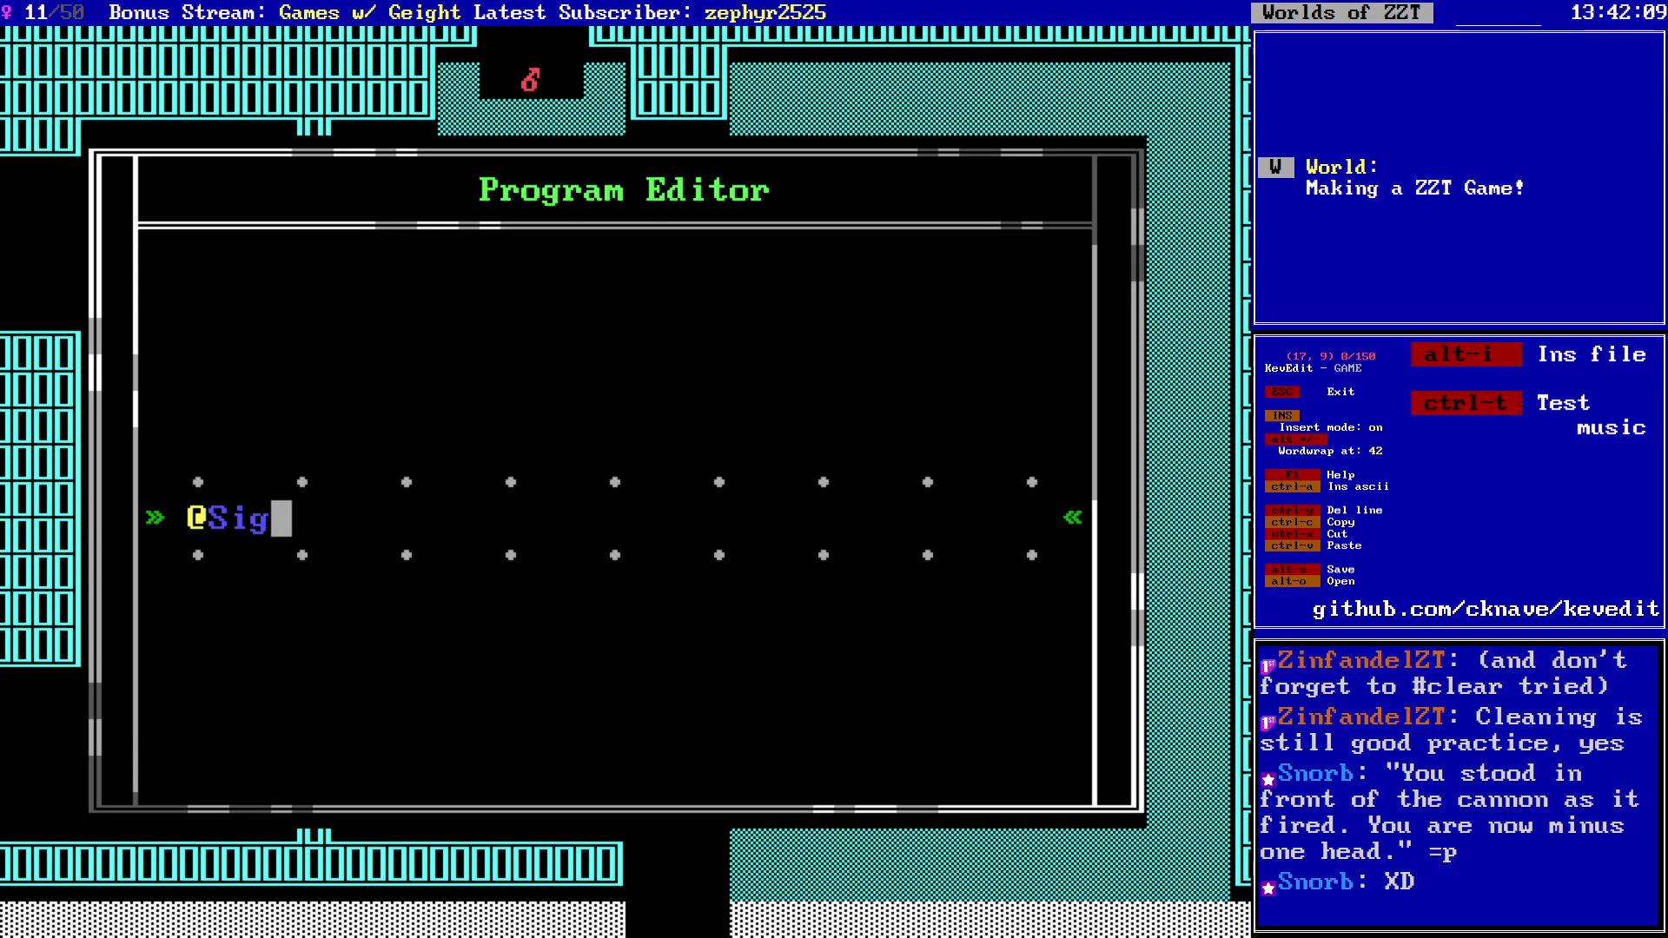
pyautogui.press('Return')
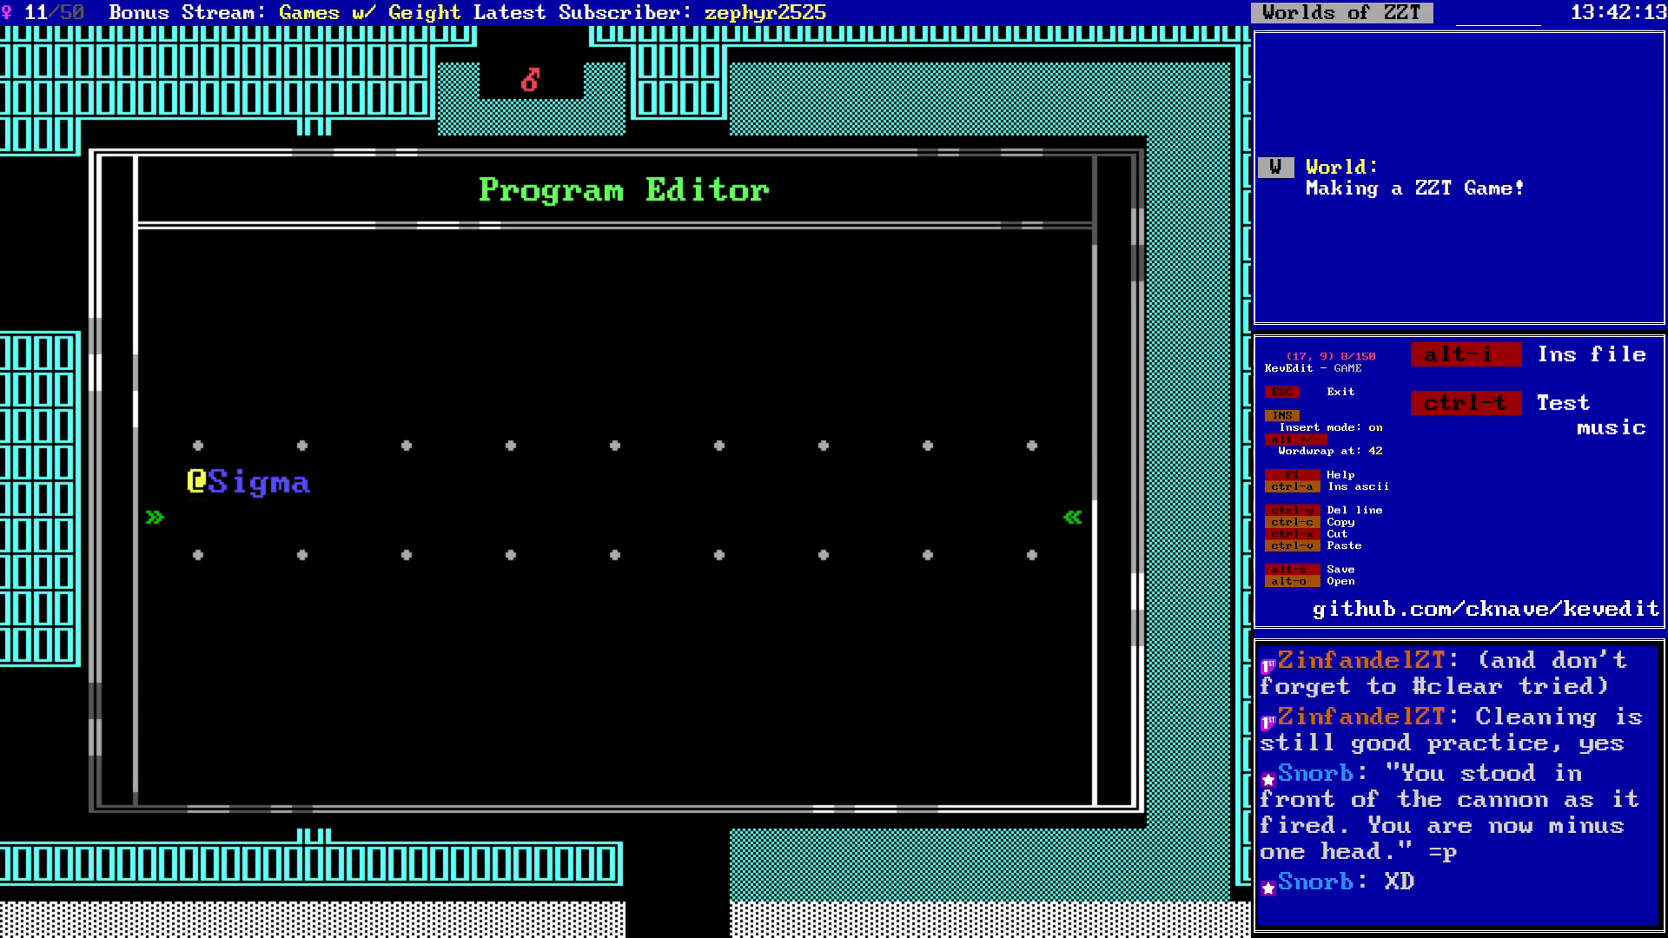
pyautogui.press('Escape')
pyautogui.press('Escape')
pyautogui.press('Return')
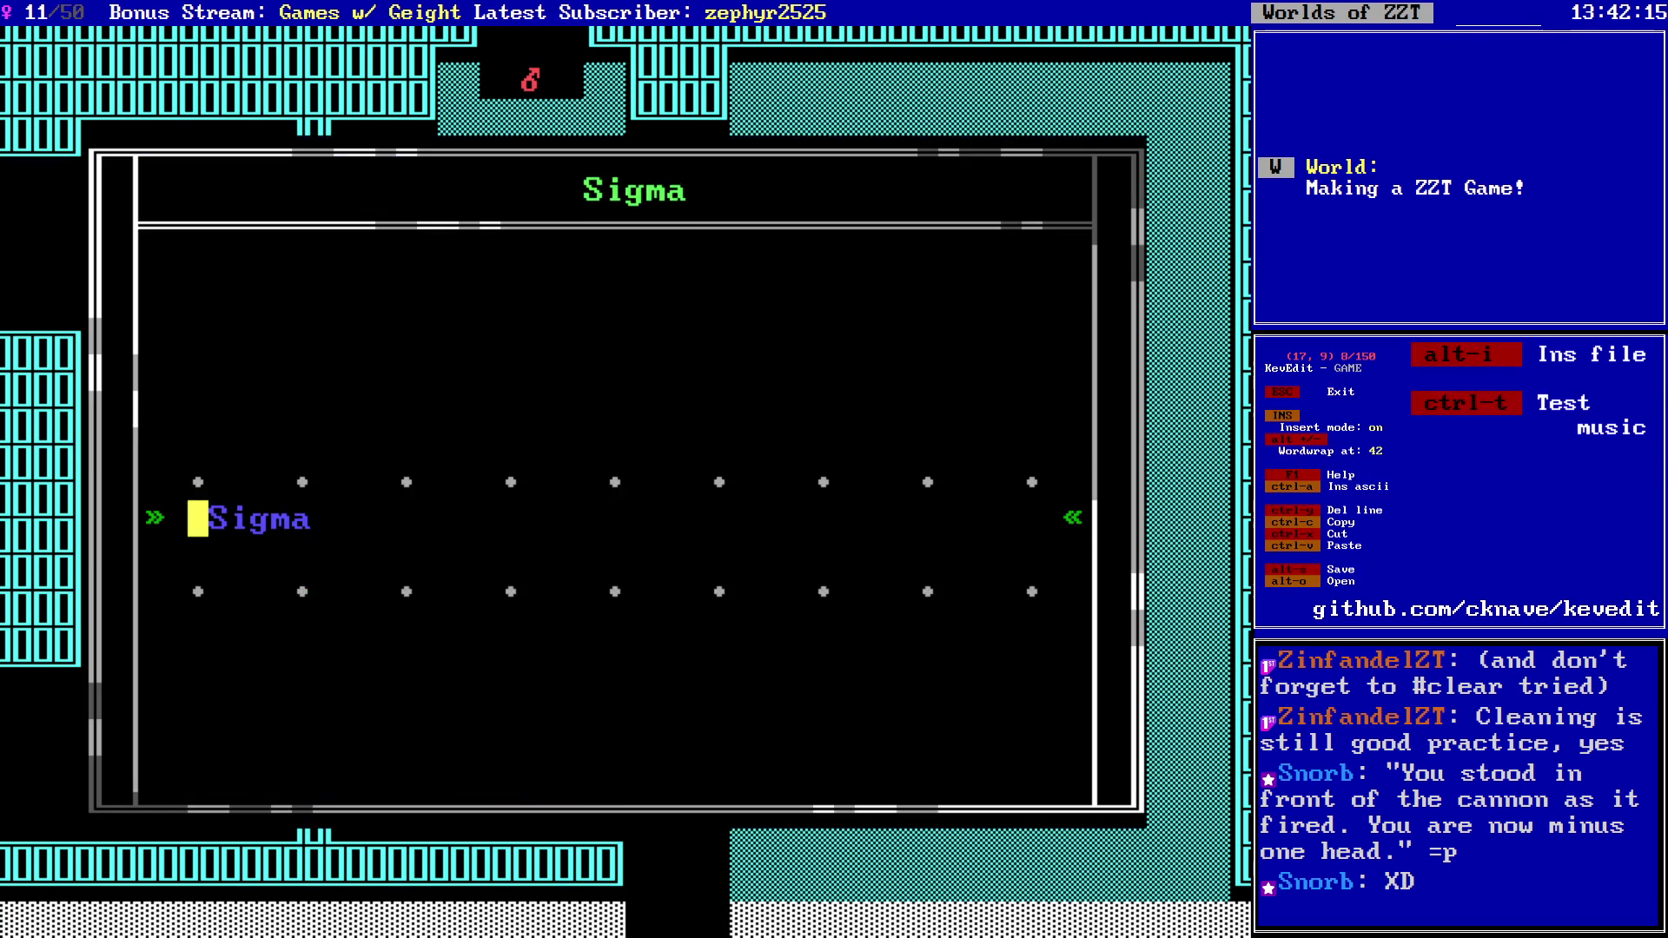
pyautogui.press('Down')
pyautogui.write('#end')
pyautogui.press('Return')
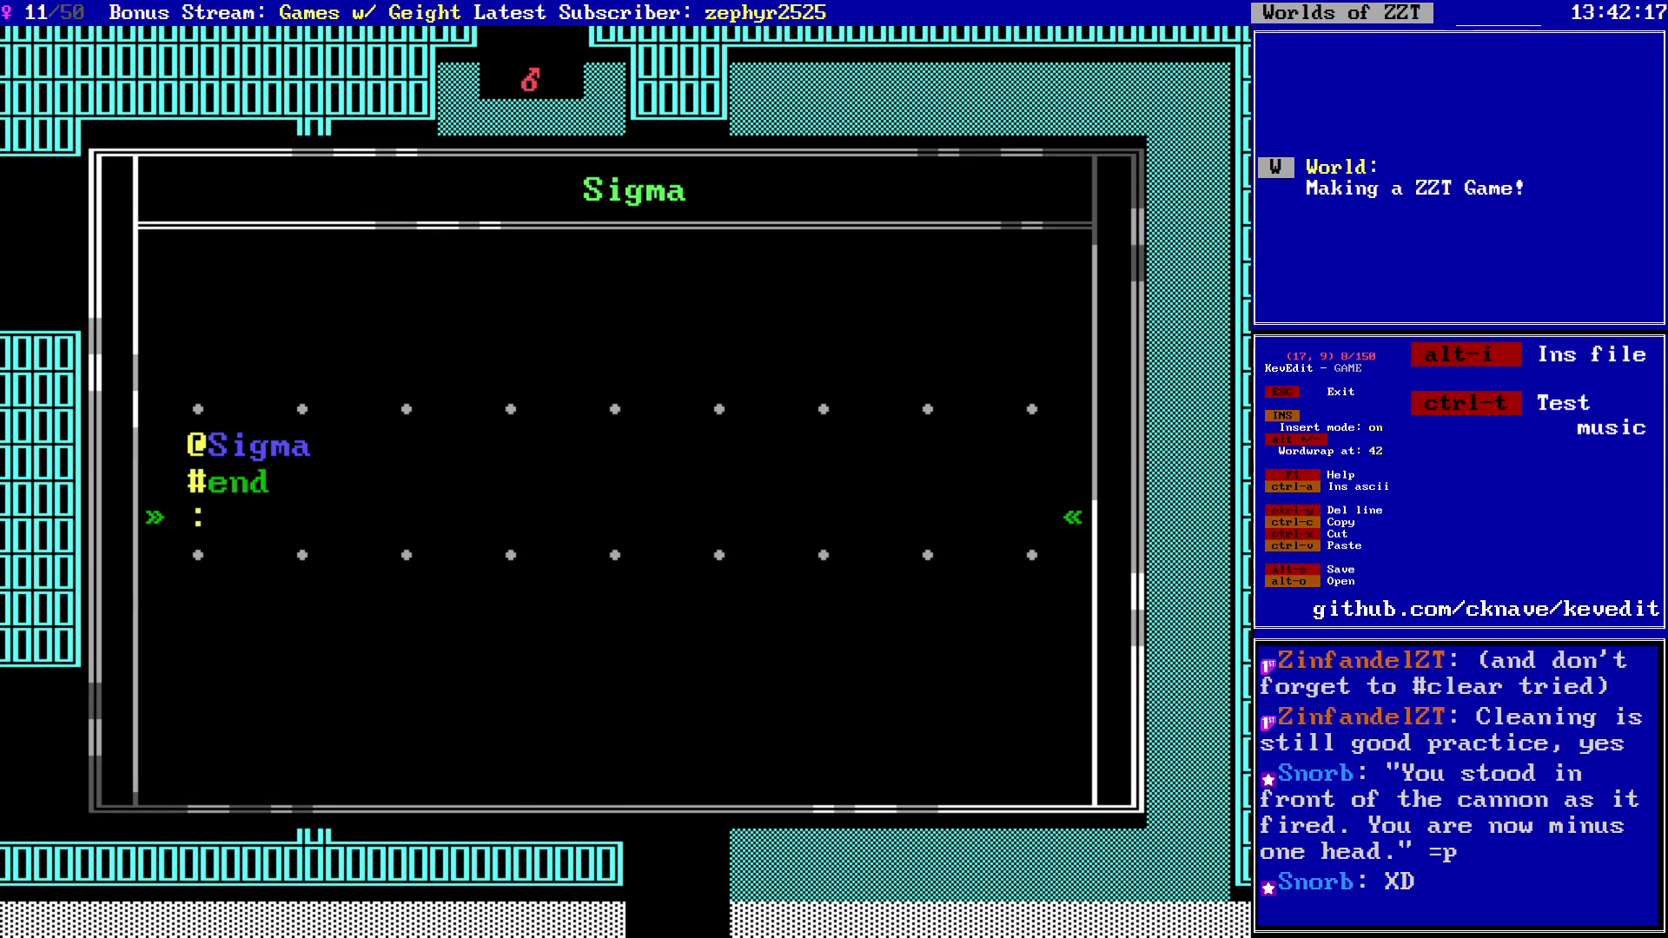
pyautogui.write('start')
pyautogui.press('Return')
# Step: Add #throwstar seek, thirteen /i idles, start, :stop and #end, then save the world
pyautogui.write('#throwstar')
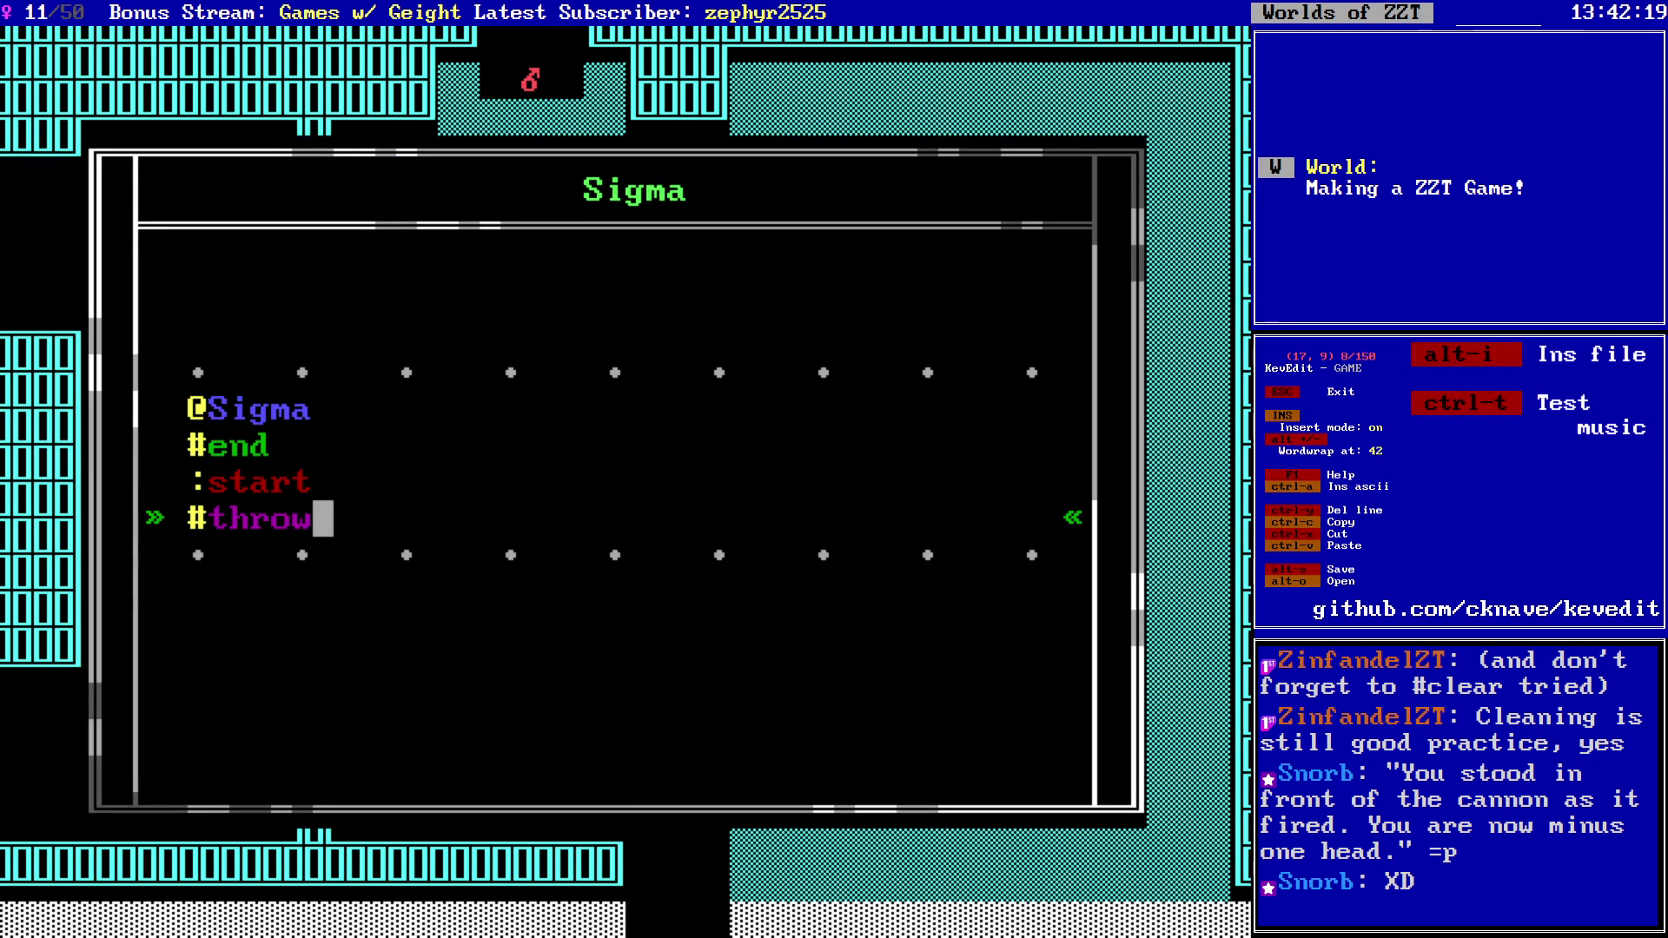
pyautogui.write(' seek')
pyautogui.press('Return')
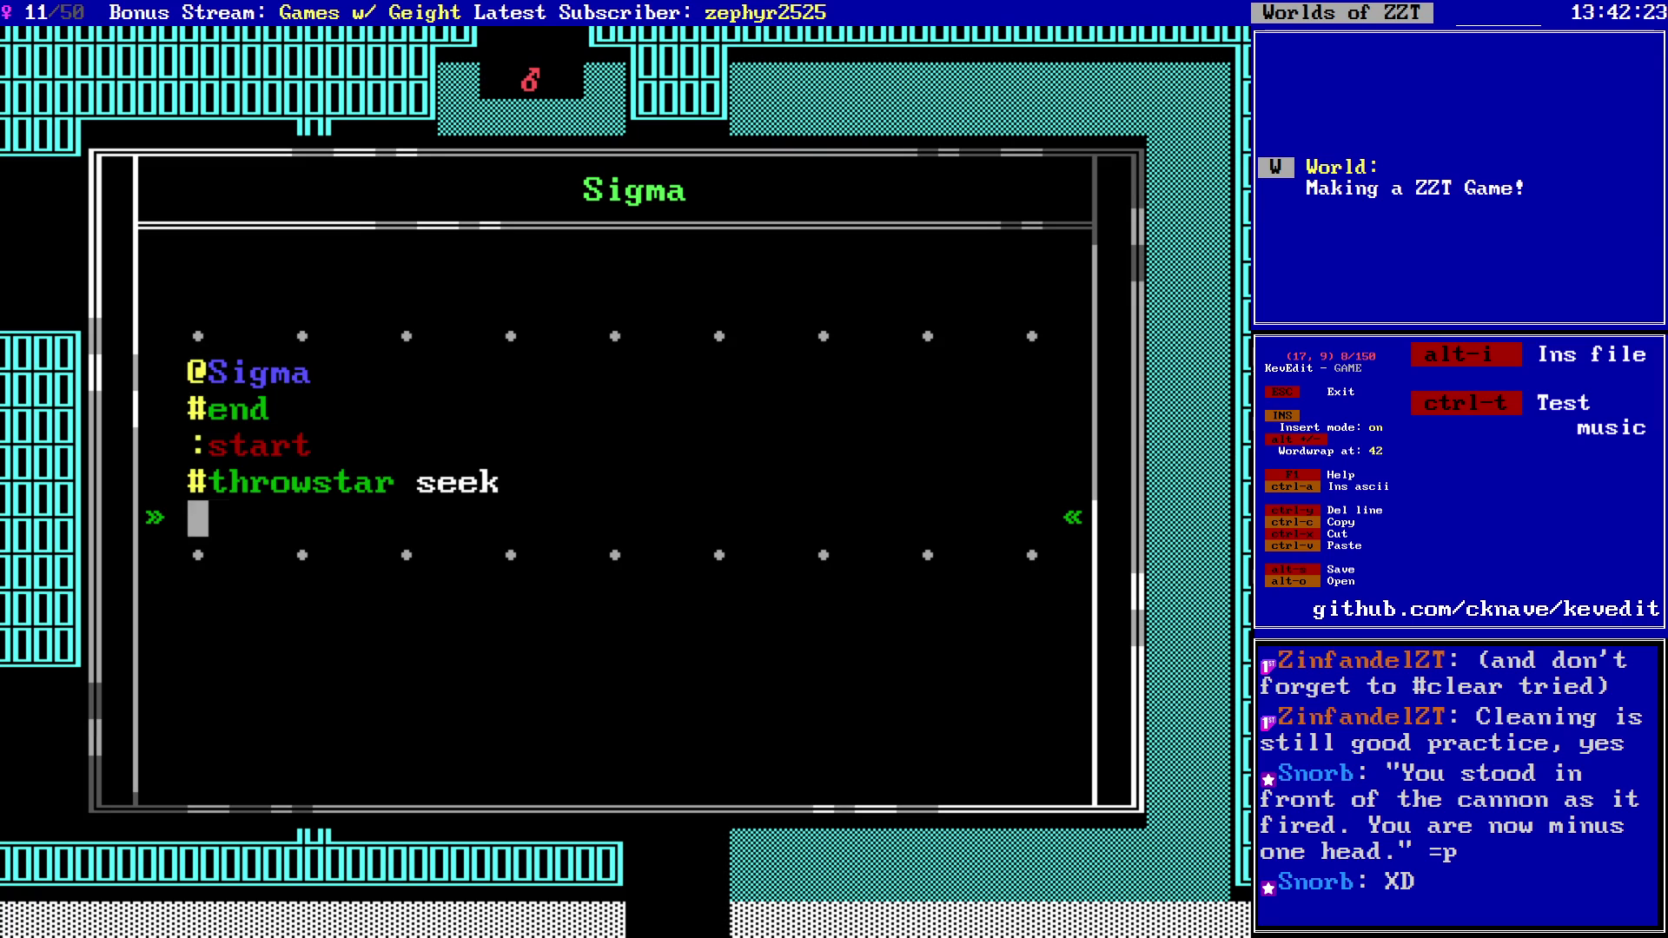
pyautogui.write('/i/i/i/i/i/i/i/i/i/')
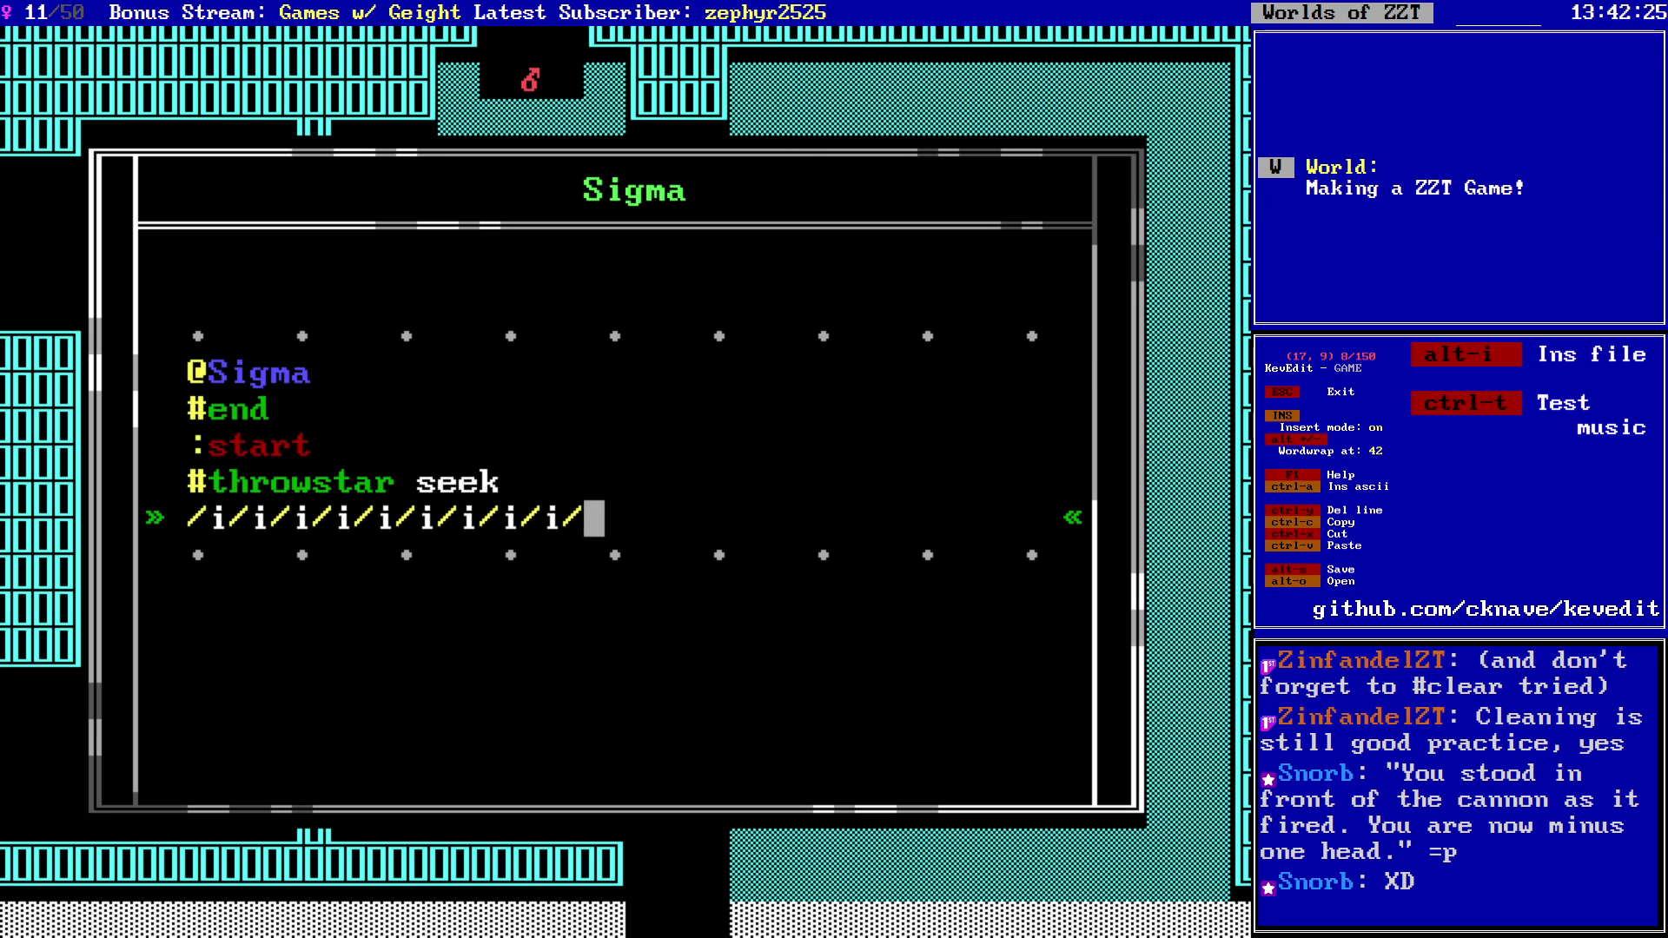
pyautogui.write('i/i/i/i')
pyautogui.press('Return')
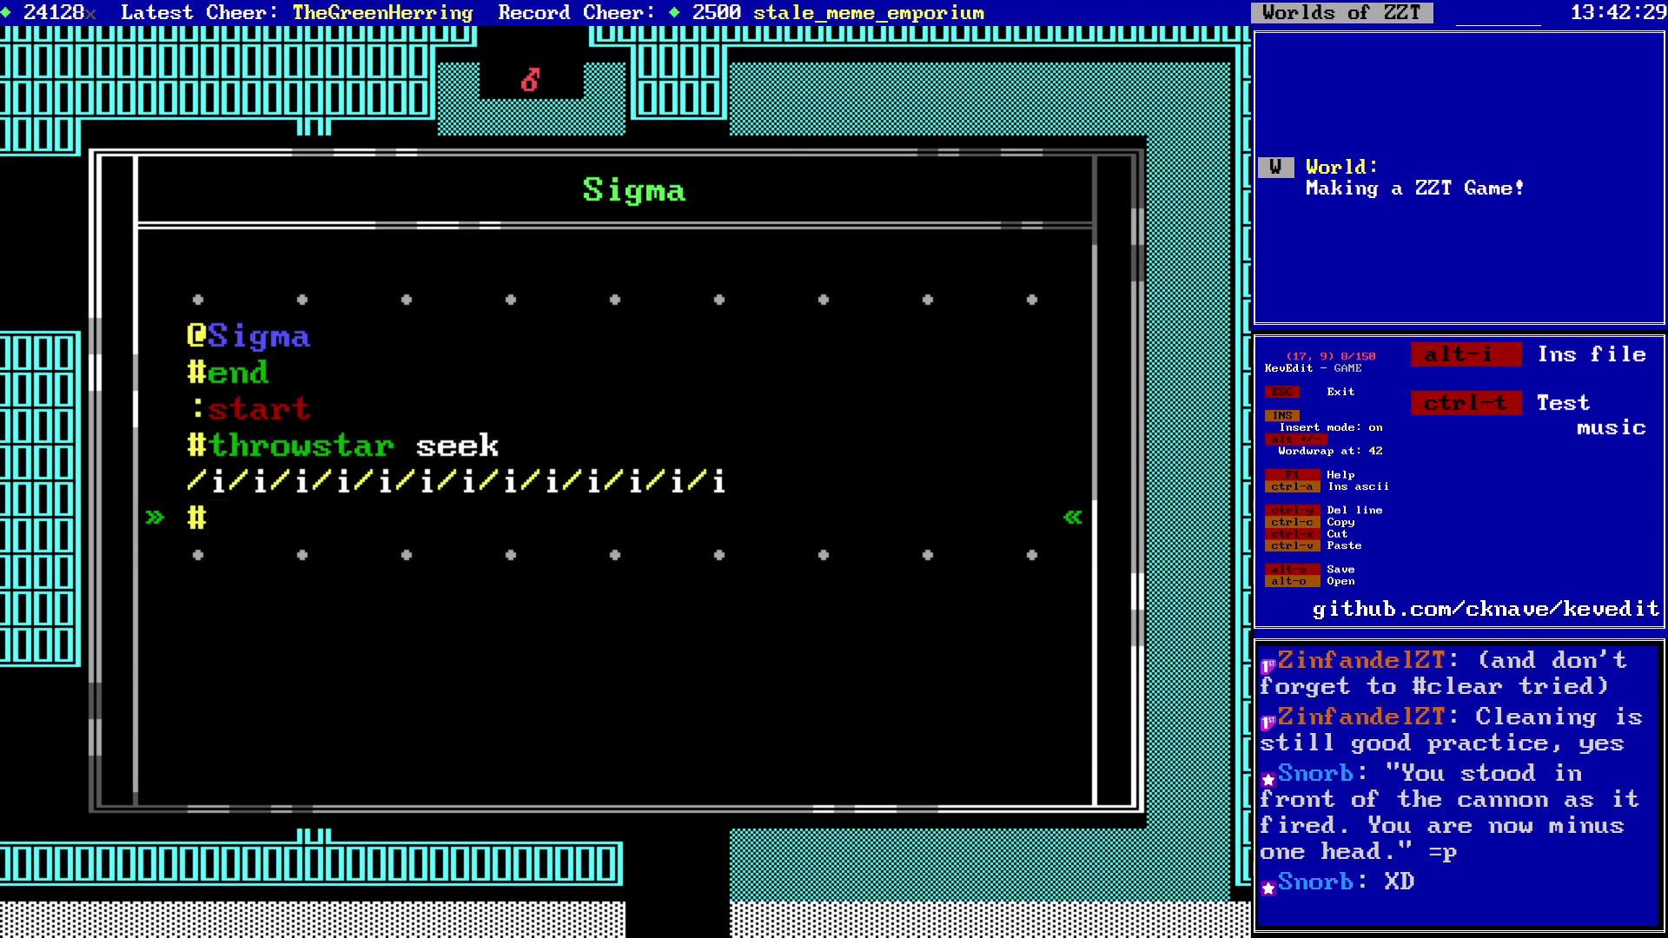
pyautogui.write('start')
pyautogui.press('Return')
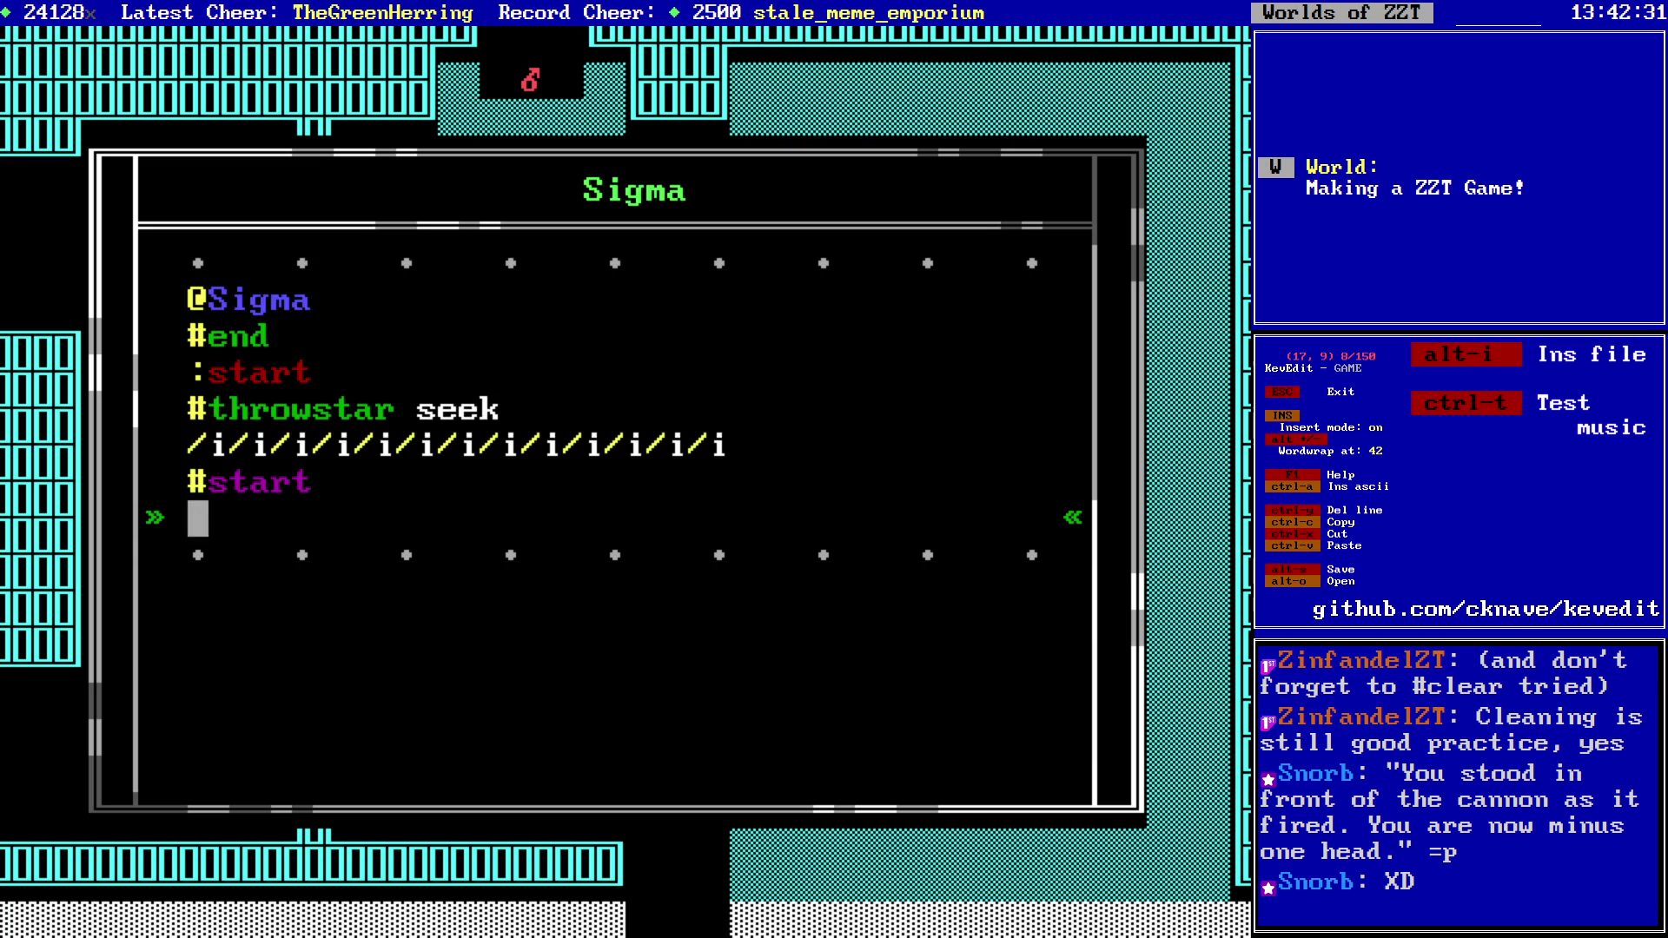
pyautogui.write(':stop')
pyautogui.press('Return')
pyautogui.write('#end')
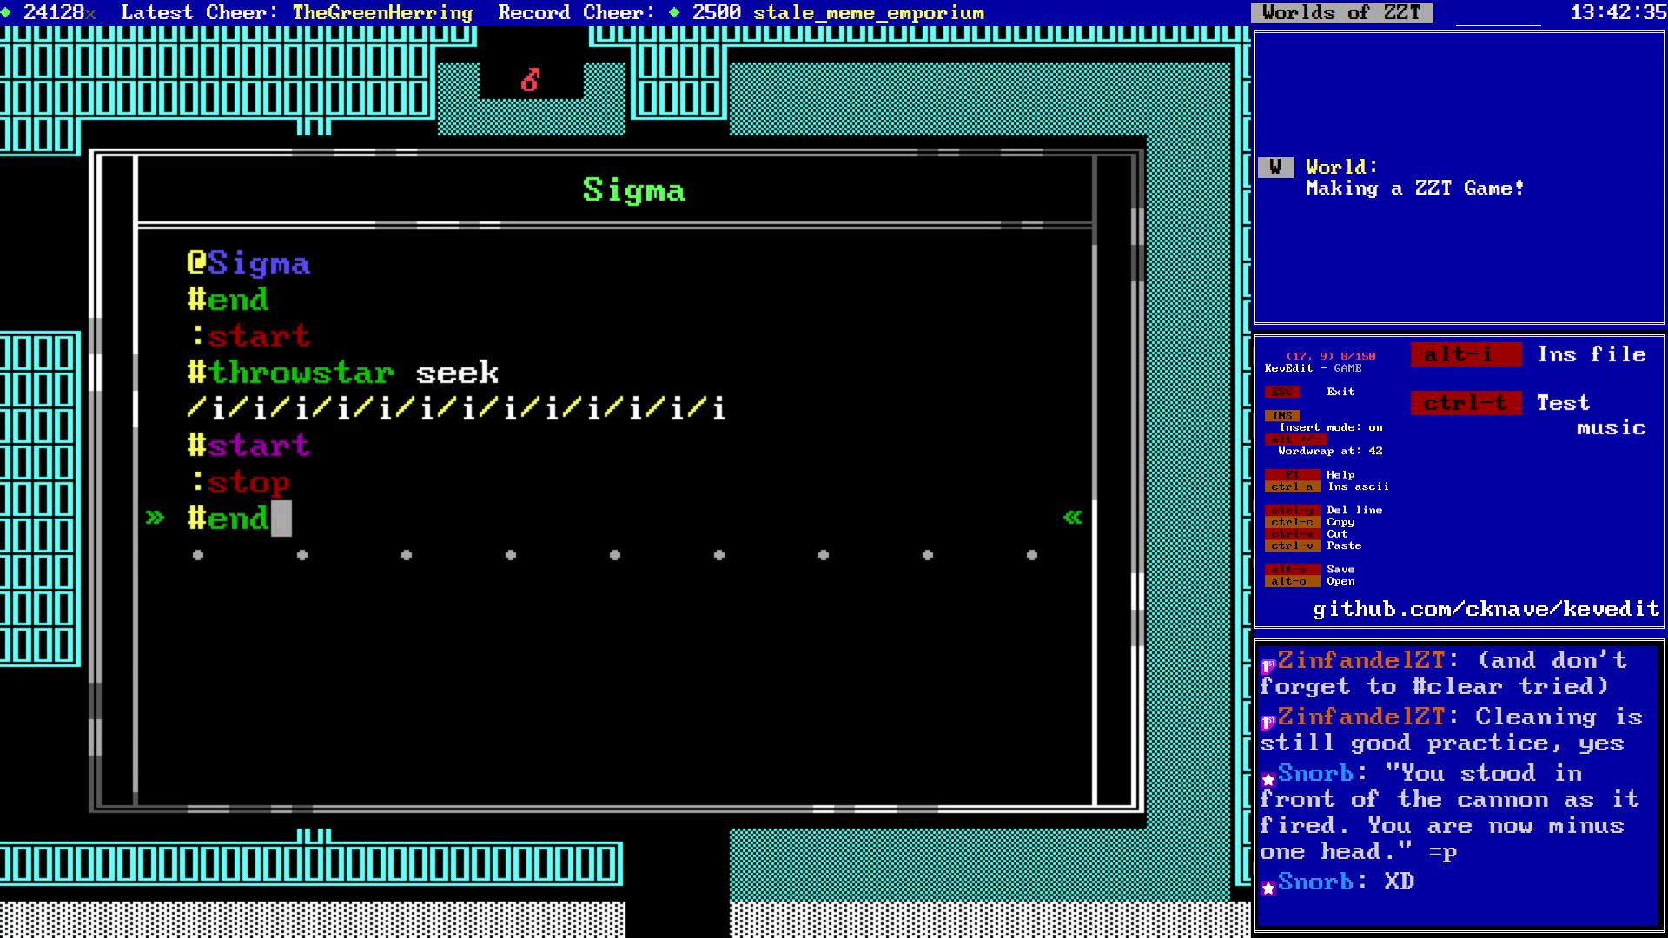
pyautogui.press('Escape')
pyautogui.press('Right')
pyautogui.press('Right')
pyautogui.hotkey('alt', 's')
# Step: Confirm the overwrite, then make a Sigma copy whose code is just #bind sigma
pyautogui.press('y')
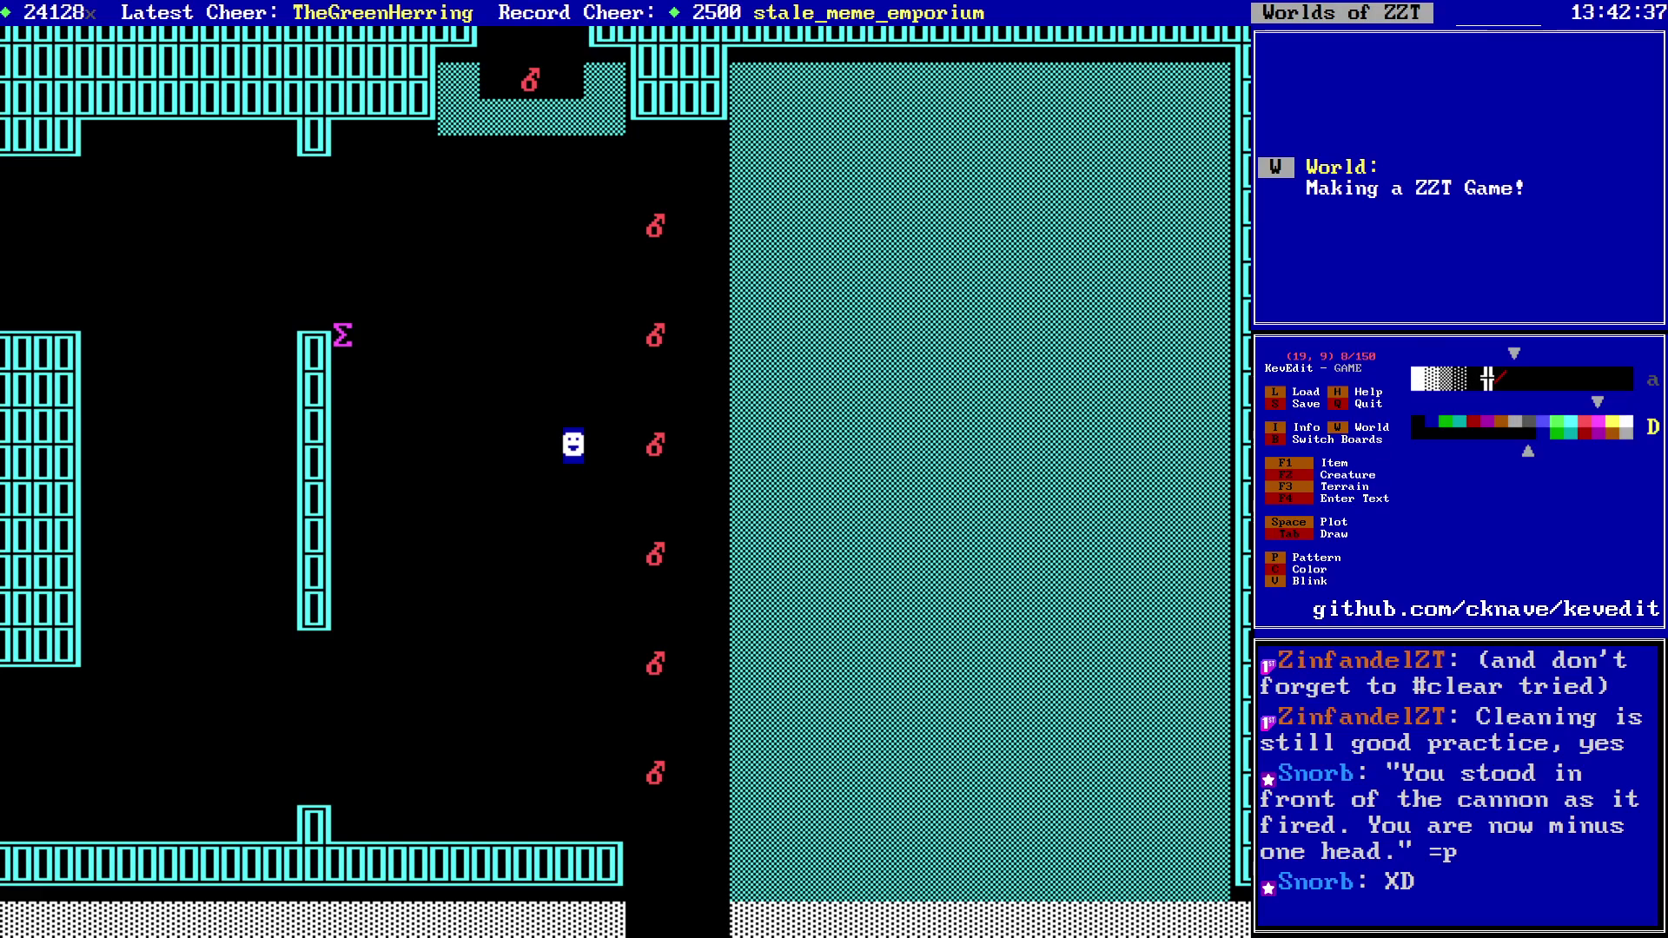
pyautogui.press('Left')
pyautogui.press('Left')
pyautogui.press('Down')
pyautogui.press('Down')
pyautogui.press('Down')
pyautogui.press('Up')
pyautogui.press('Up')
pyautogui.press('Up')
pyautogui.press('Down')
pyautogui.press('Down')
pyautogui.press('Down')
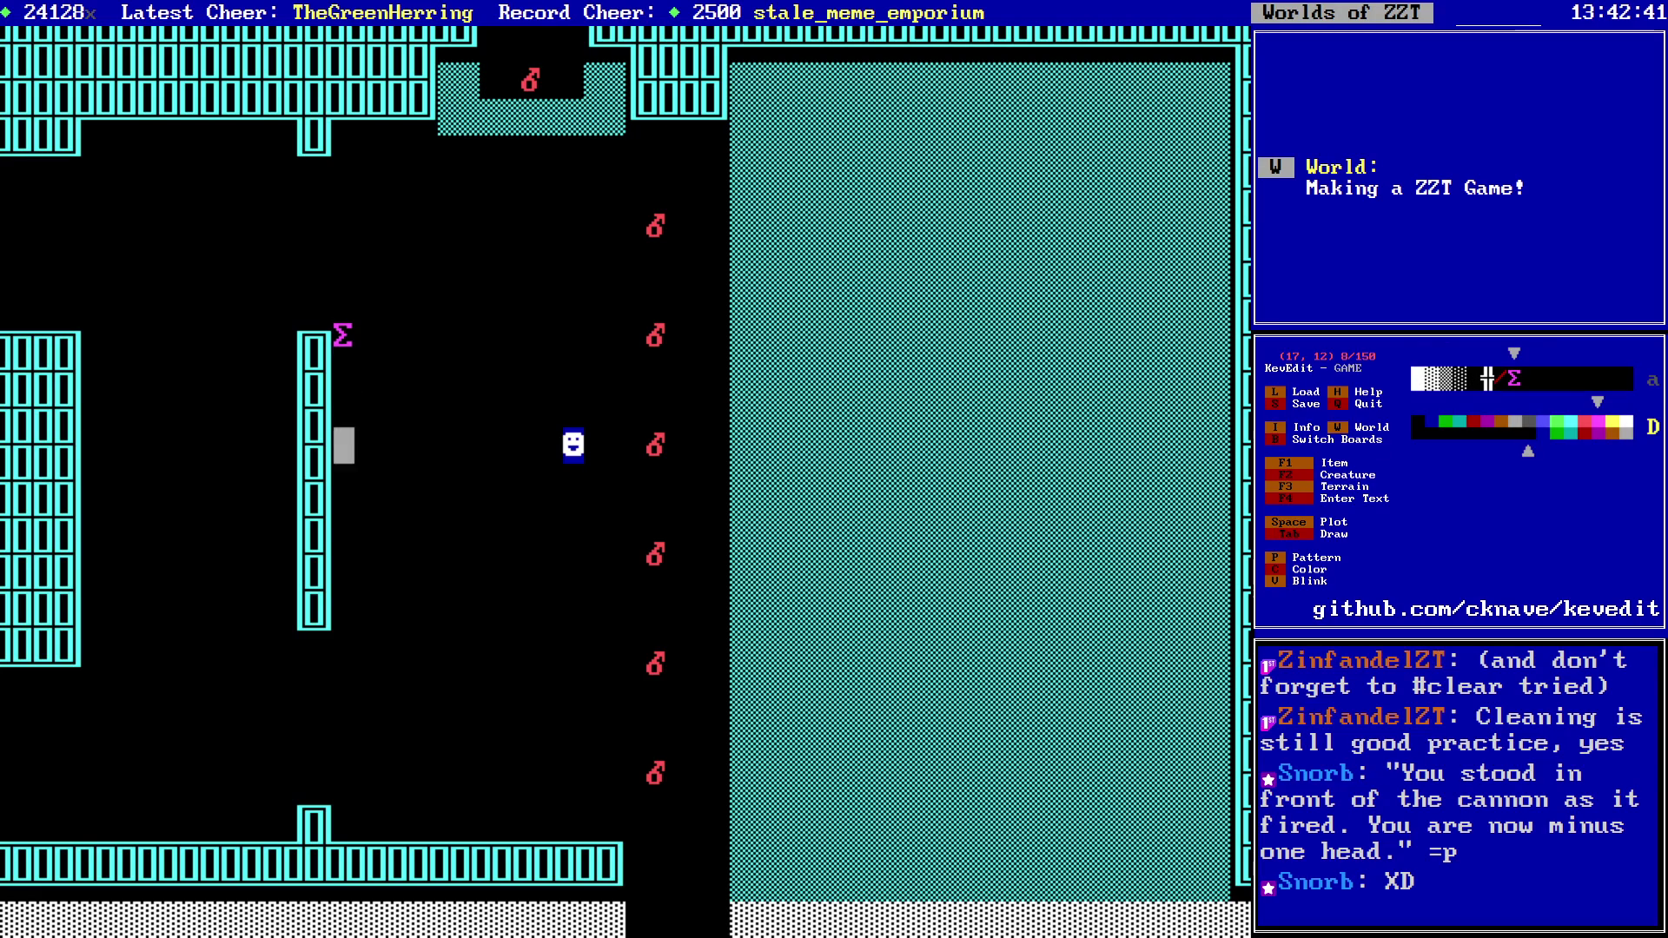
pyautogui.press('Return')
pyautogui.press('Down')
pyautogui.hotkey('ctrl', 'y')
pyautogui.hotkey('ctrl', 'y')
pyautogui.hotkey('ctrl', 'y')
pyautogui.hotkey('ctrl', 'y')
pyautogui.hotkey('ctrl', 'y')
pyautogui.hotkey('ctrl', 'y')
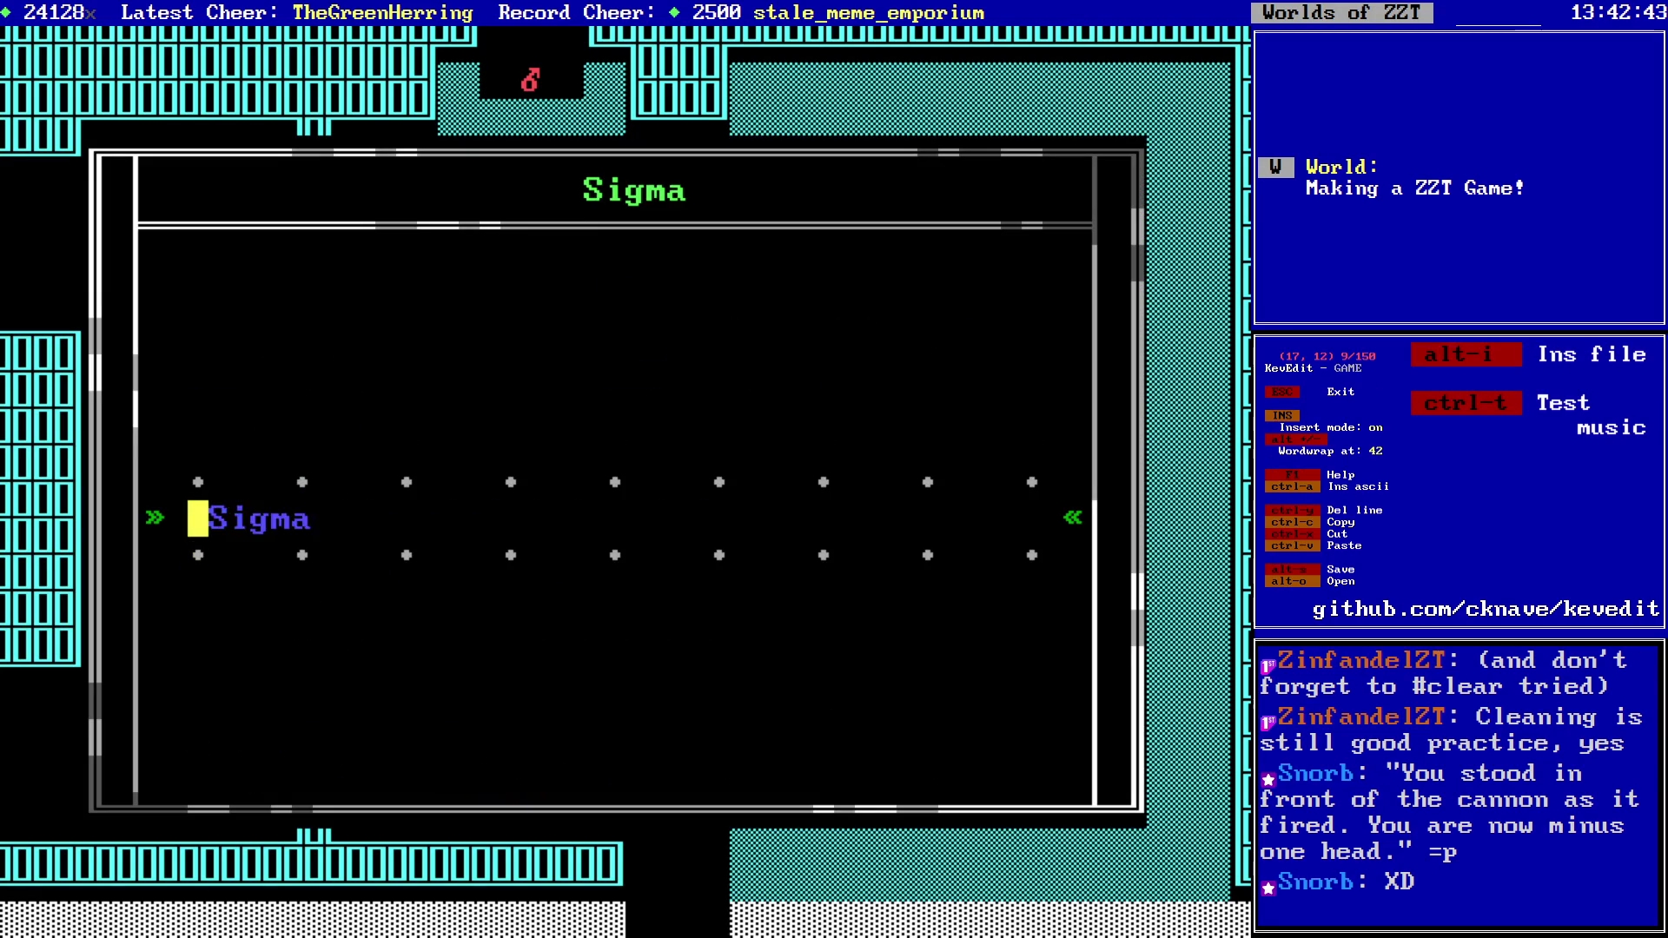
pyautogui.hotkey('ctrl', 'y')
pyautogui.write('#bind sigma')
pyautogui.press('Escape')
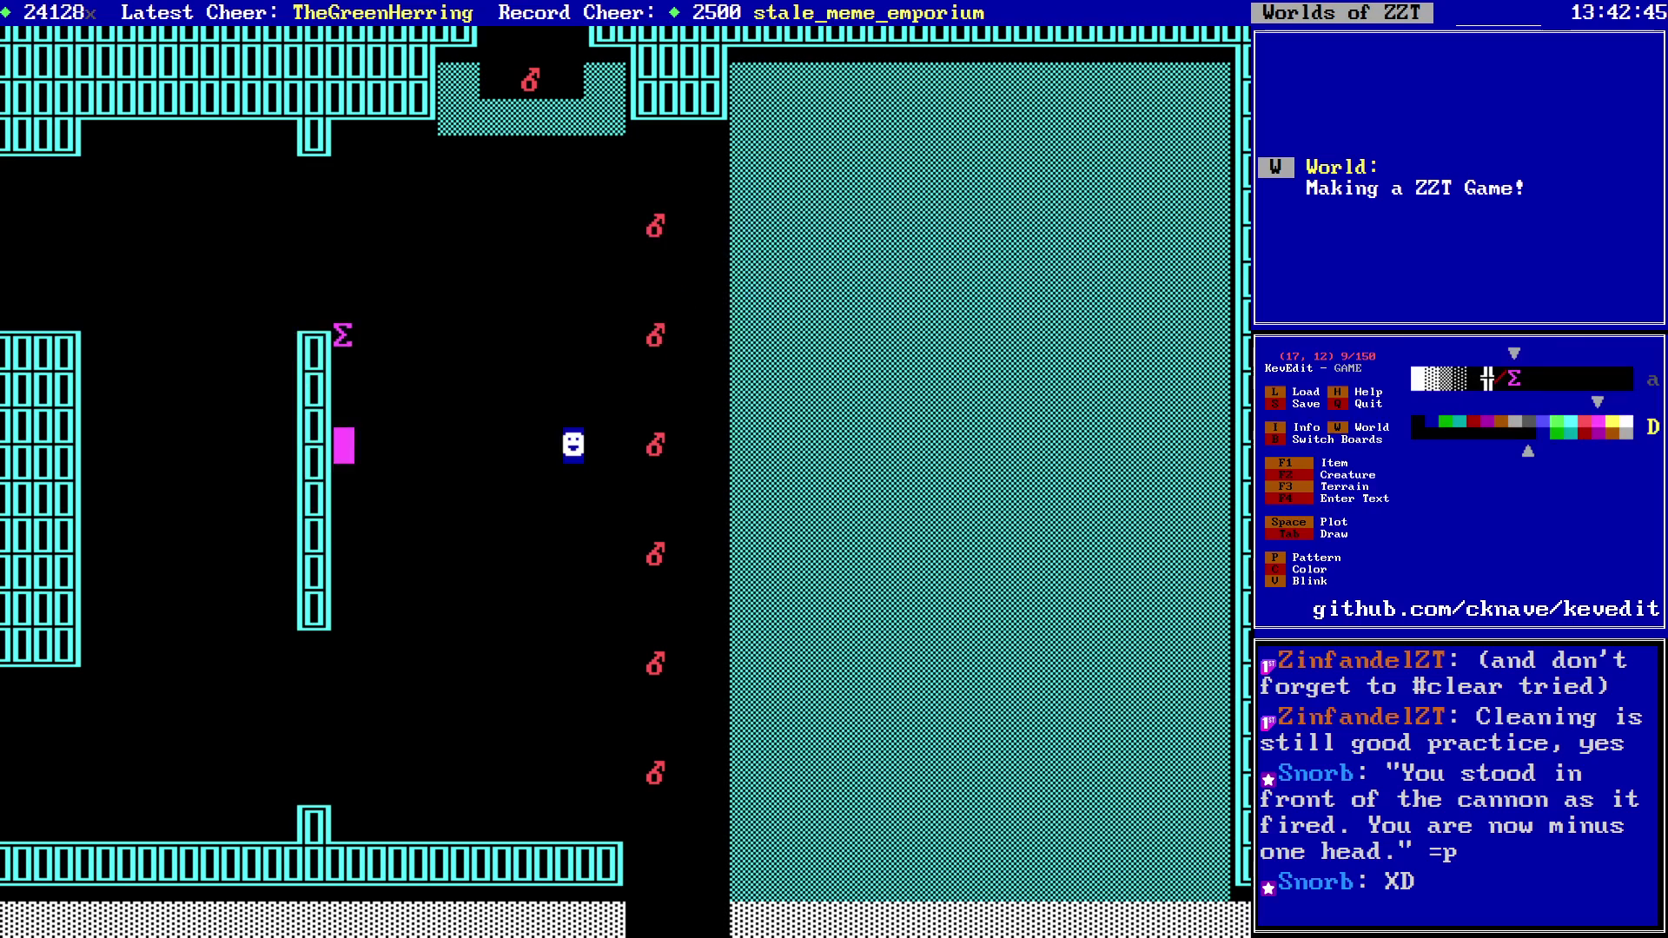
# Step: Plot Sigma copies low and midway along the wall, undoing one that replaced the bottom wall
pyautogui.press('Down')
pyautogui.press('Down')
pyautogui.press('Down')
pyautogui.press('space')
pyautogui.press('Up')
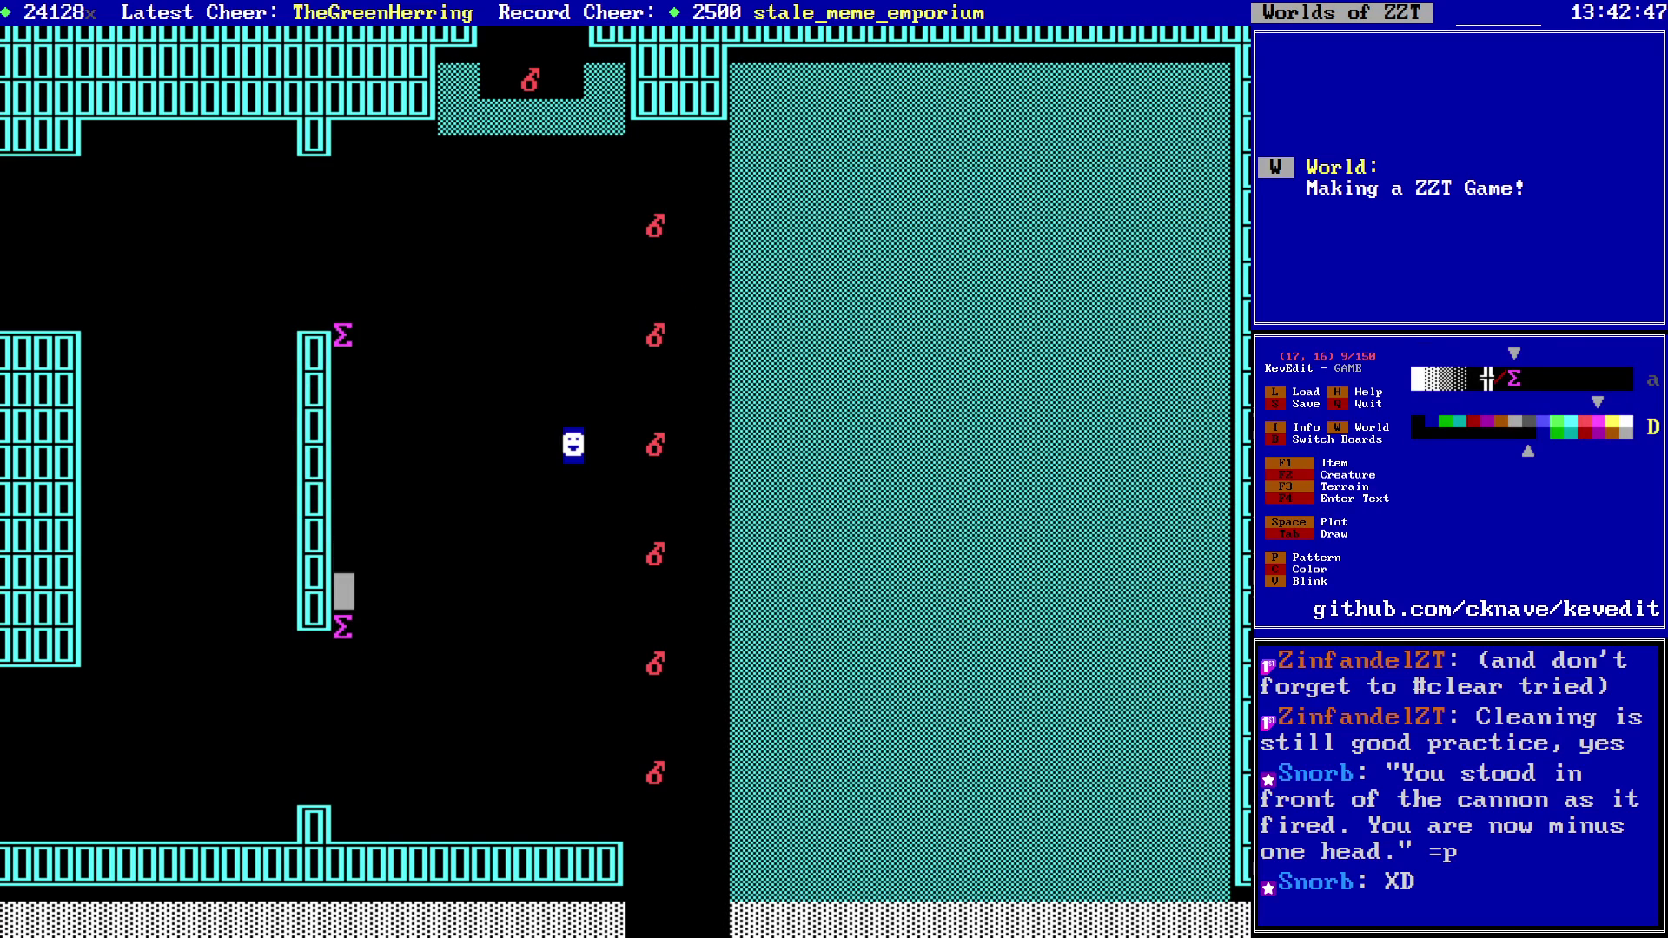
pyautogui.press('Up')
pyautogui.press('Up')
pyautogui.press('Up')
pyautogui.press('space')
pyautogui.press('Up')
pyautogui.press('Up')
pyautogui.press('Up')
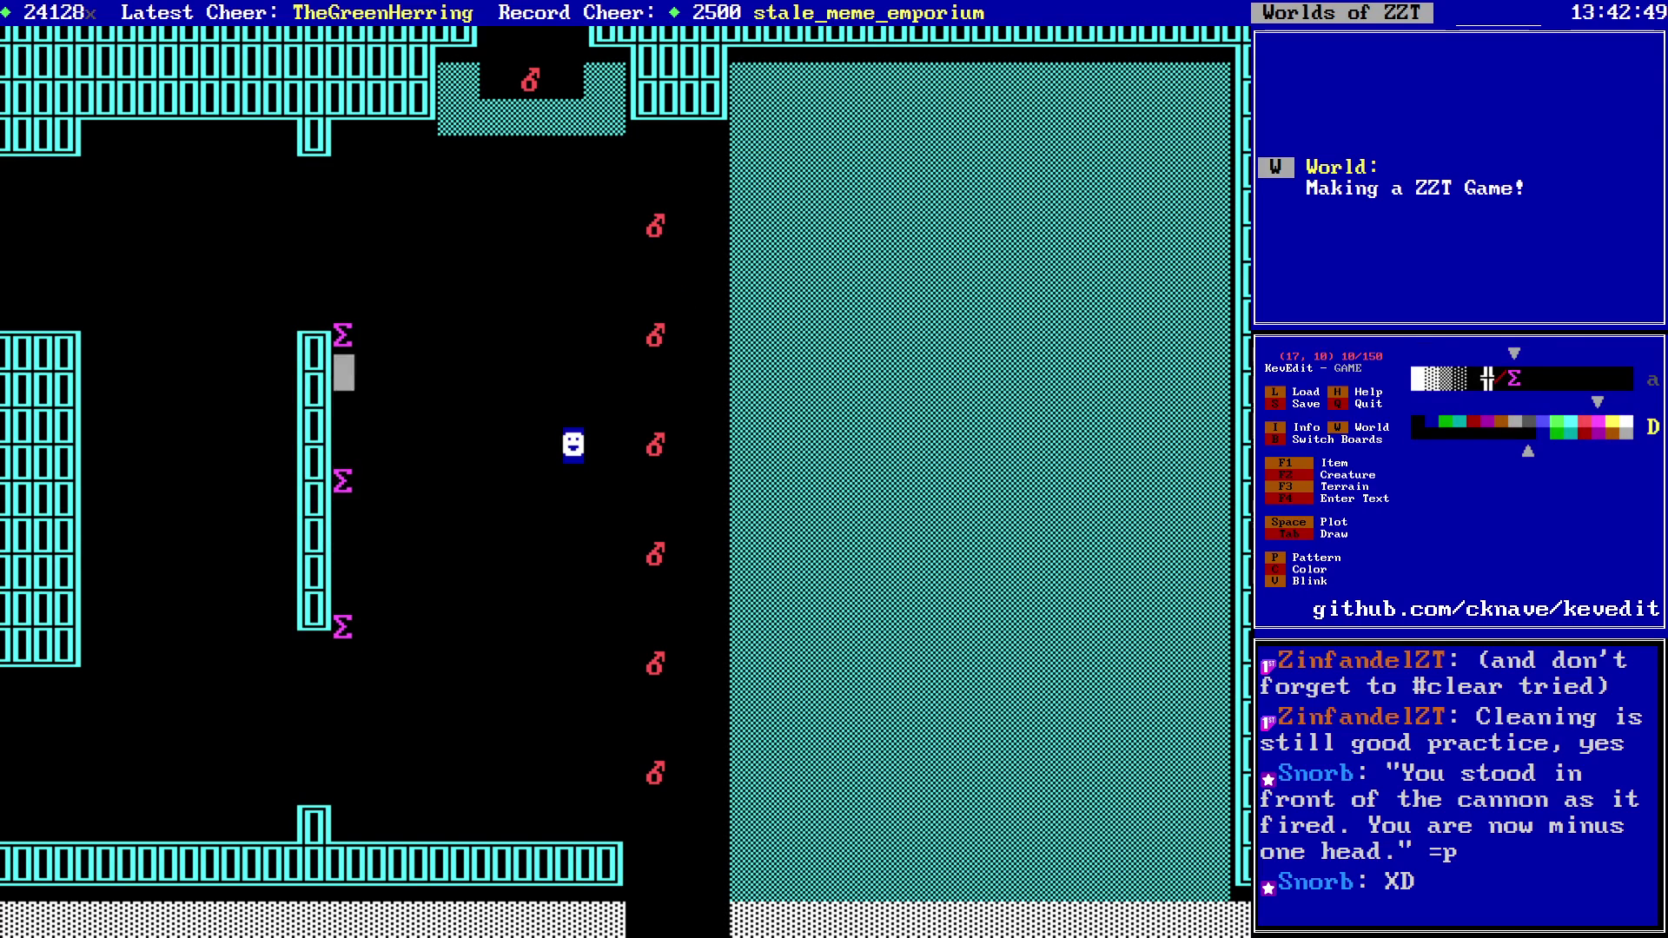
pyautogui.press('Down')
pyautogui.press('Down')
pyautogui.press('Down')
pyautogui.press('Down')
pyautogui.press('Down')
pyautogui.press('Down')
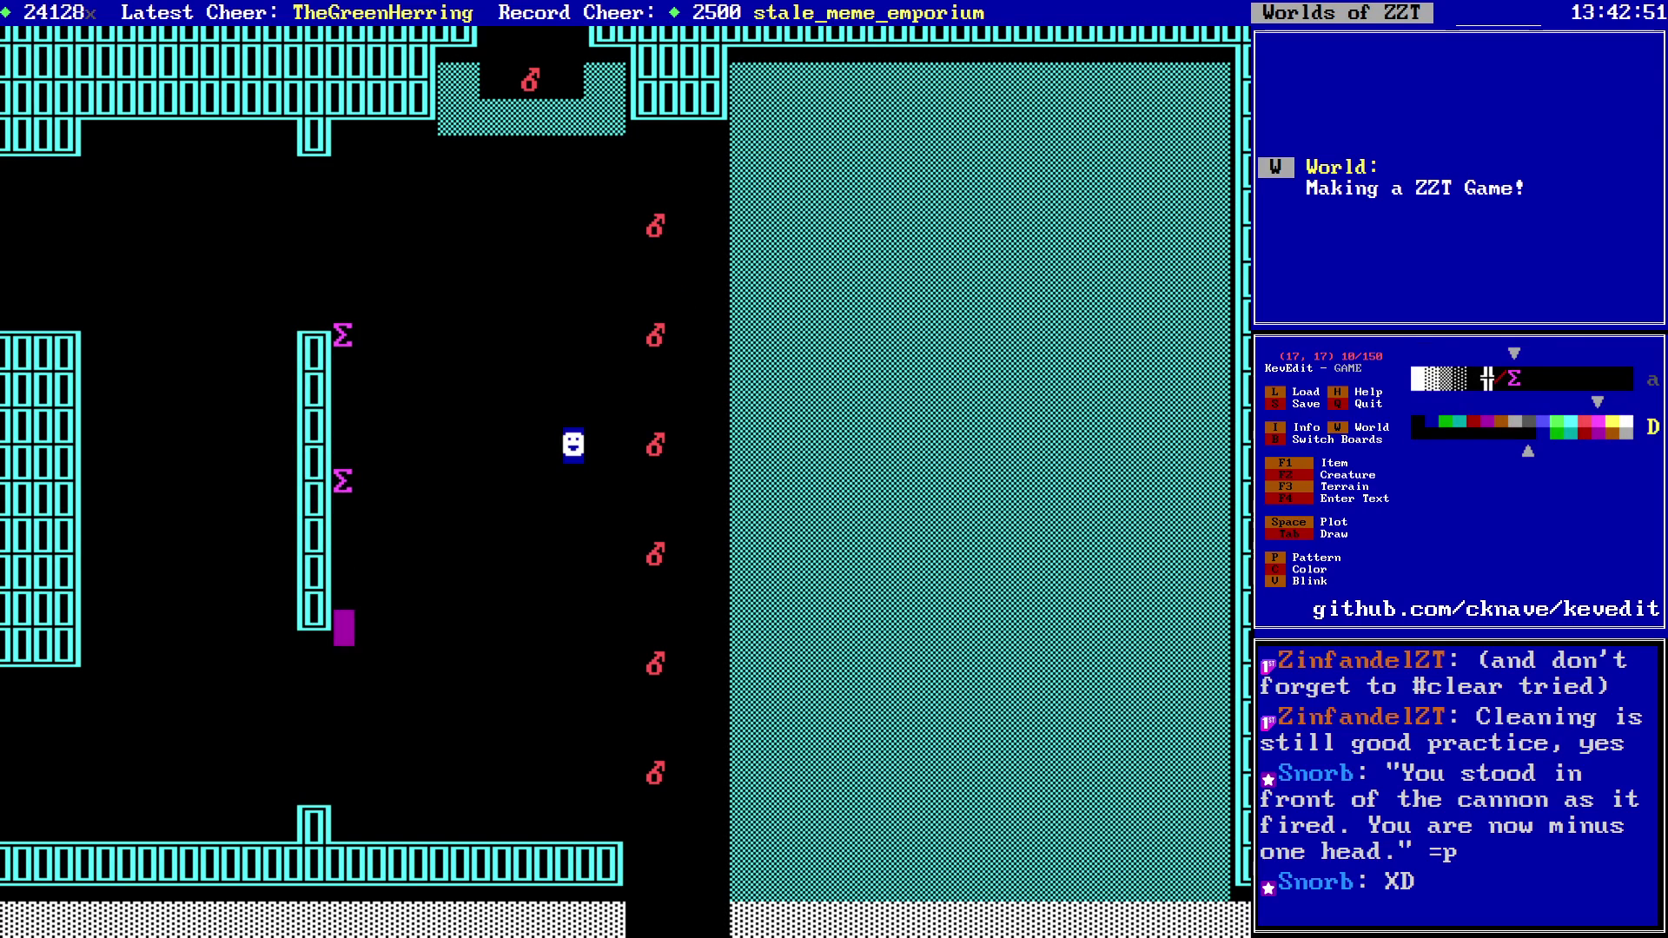
pyautogui.press('space')
pyautogui.press('Return')
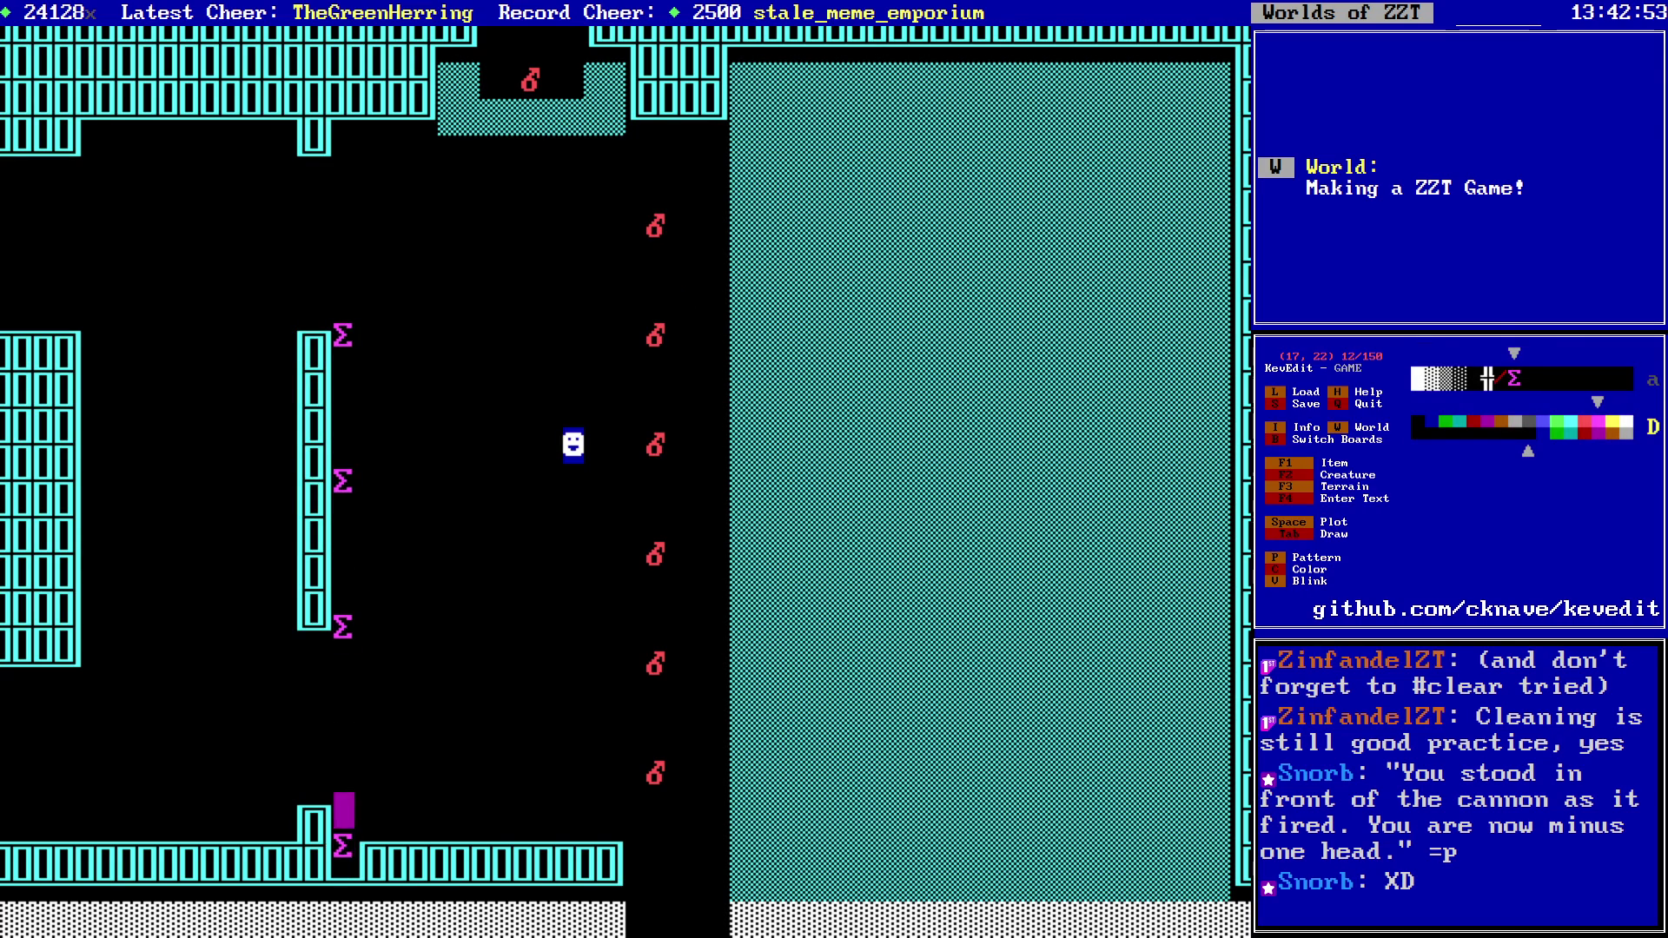
# Step: Add a Sigma copy under the top wall and save the world as GAME.zzt
pyautogui.press('Up')
pyautogui.press('Up')
pyautogui.press('Up')
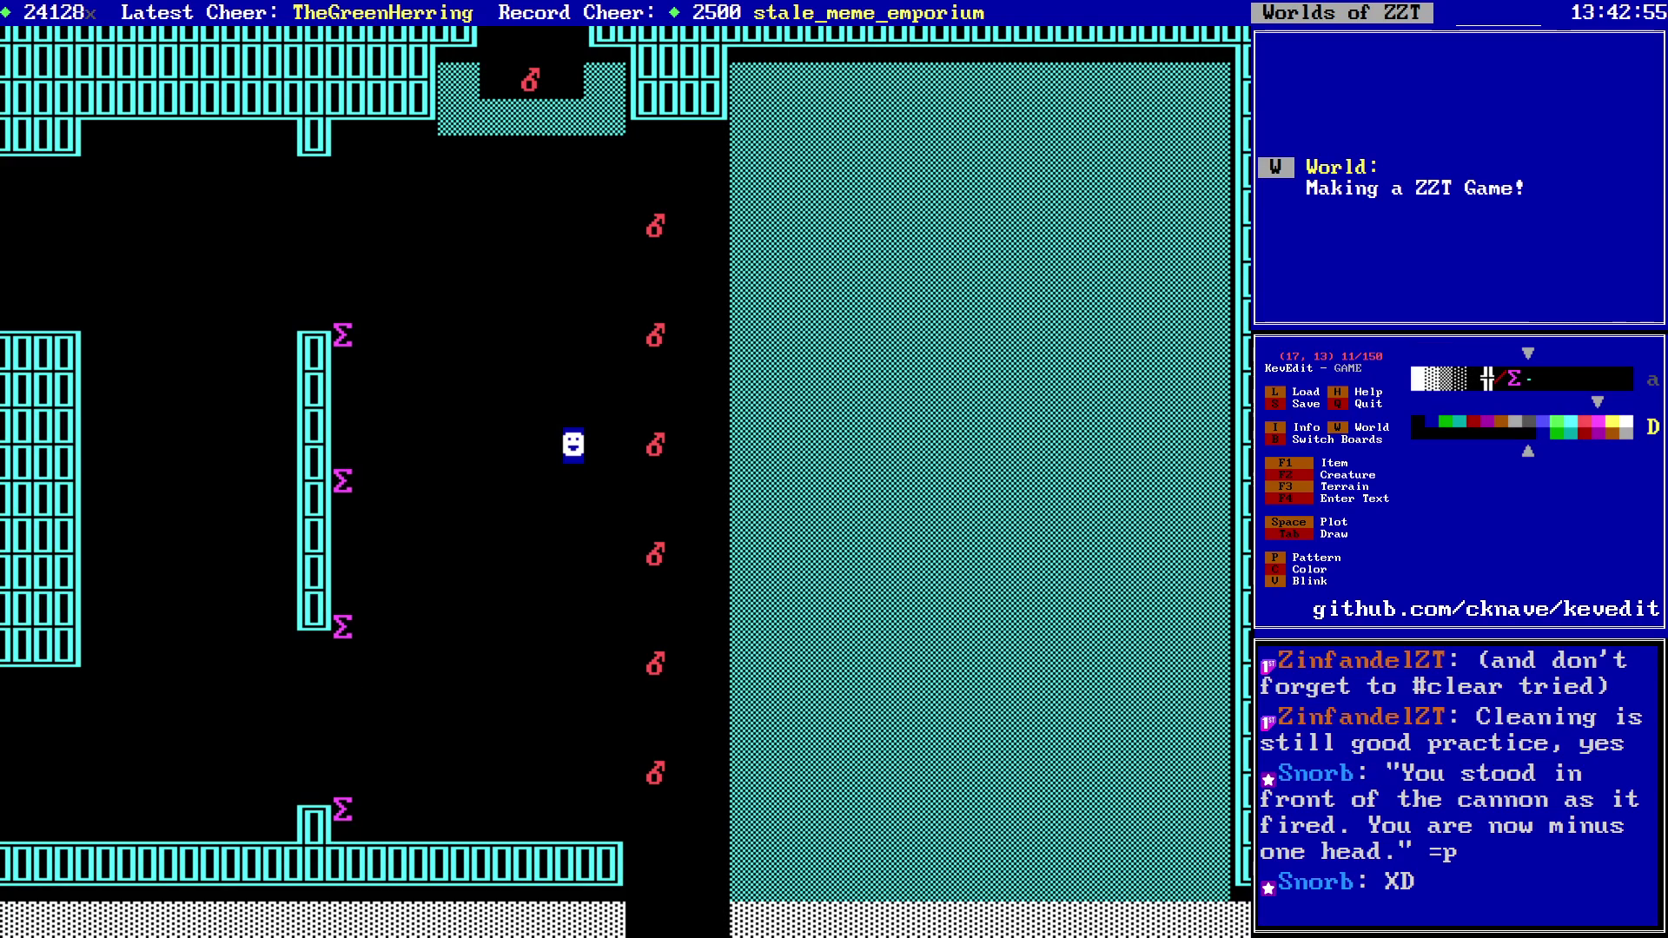
pyautogui.press('space')
pyautogui.press('Down')
pyautogui.press('Down')
pyautogui.press('Right')
pyautogui.press('Right')
pyautogui.press('Right')
pyautogui.press('Down')
pyautogui.press('Down')
pyautogui.press('Down')
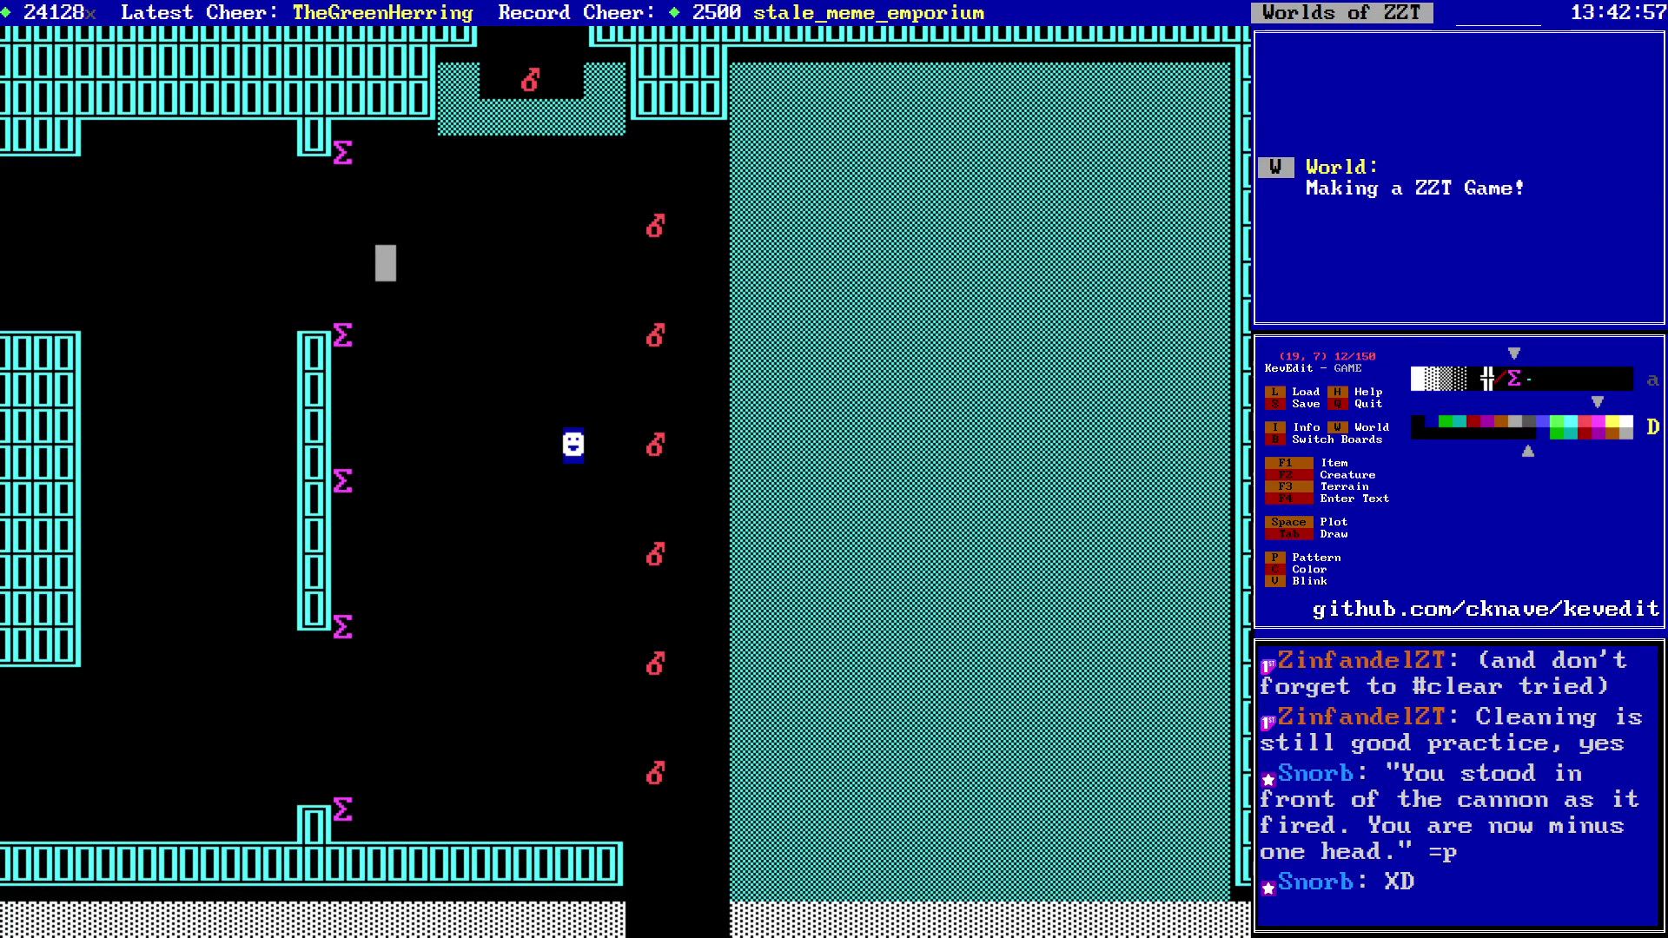
pyautogui.press('s')
pyautogui.press('Return')
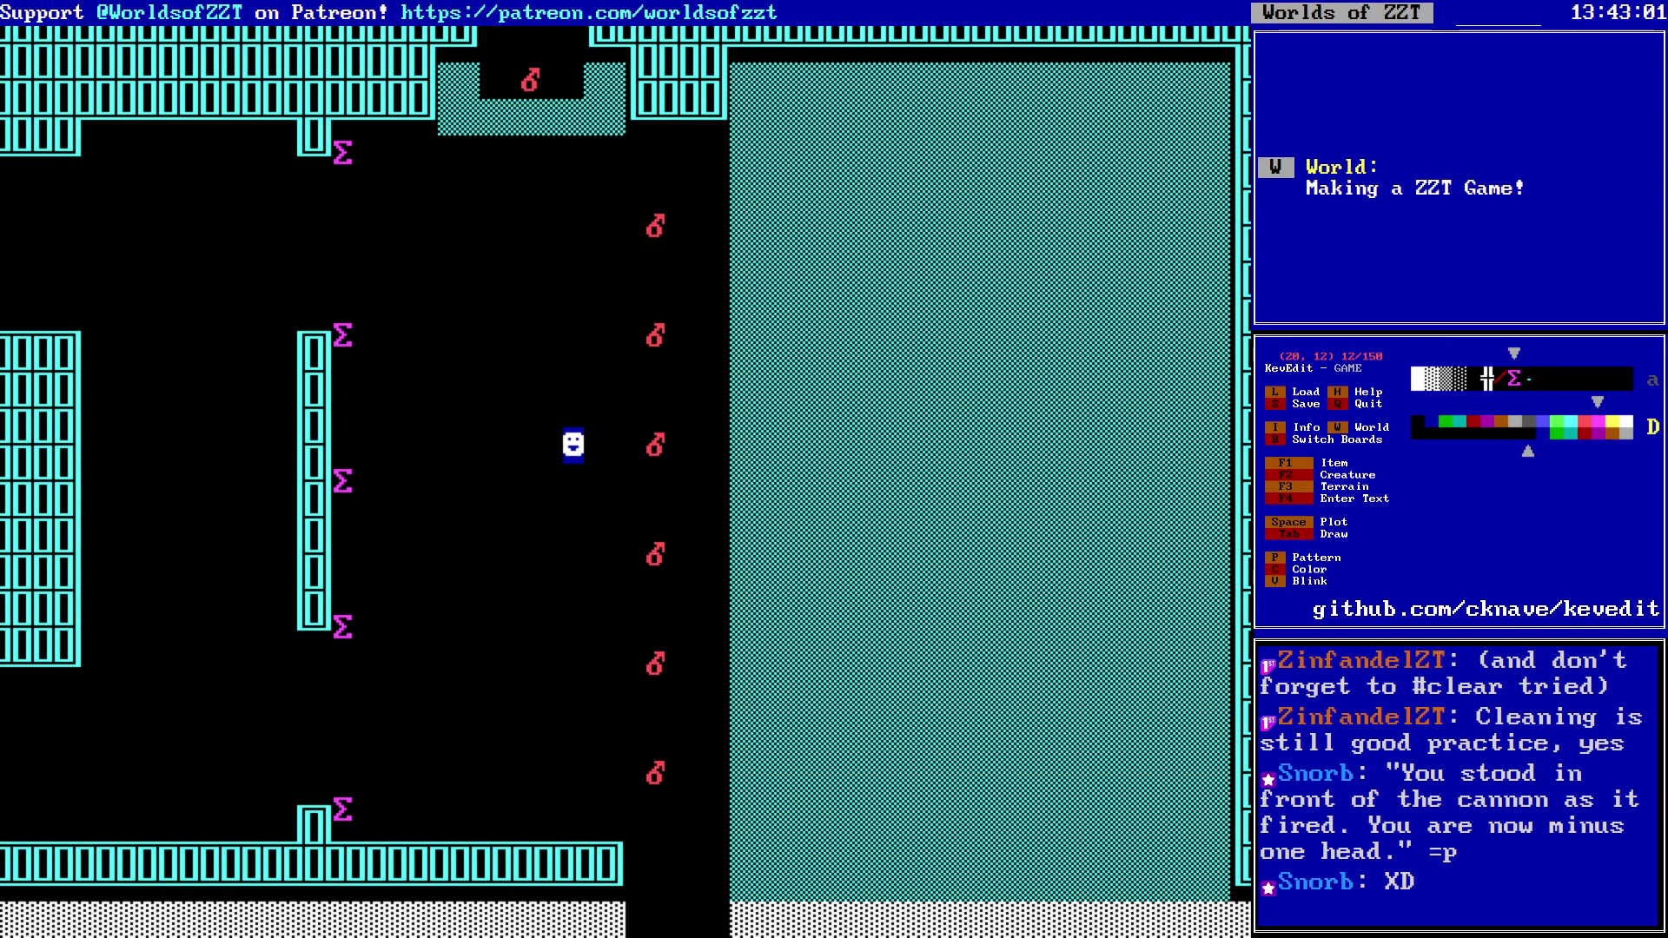
# Step: Choose a new colour and place an Object from the F2 Creature list in the far corner
pyautogui.press('Right')
pyautogui.press('Right')
pyautogui.press('Right')
pyautogui.press('Down')
pyautogui.press('Down')
pyautogui.press('Down')
pyautogui.press('c')
pyautogui.press('Right')
pyautogui.press('Right')
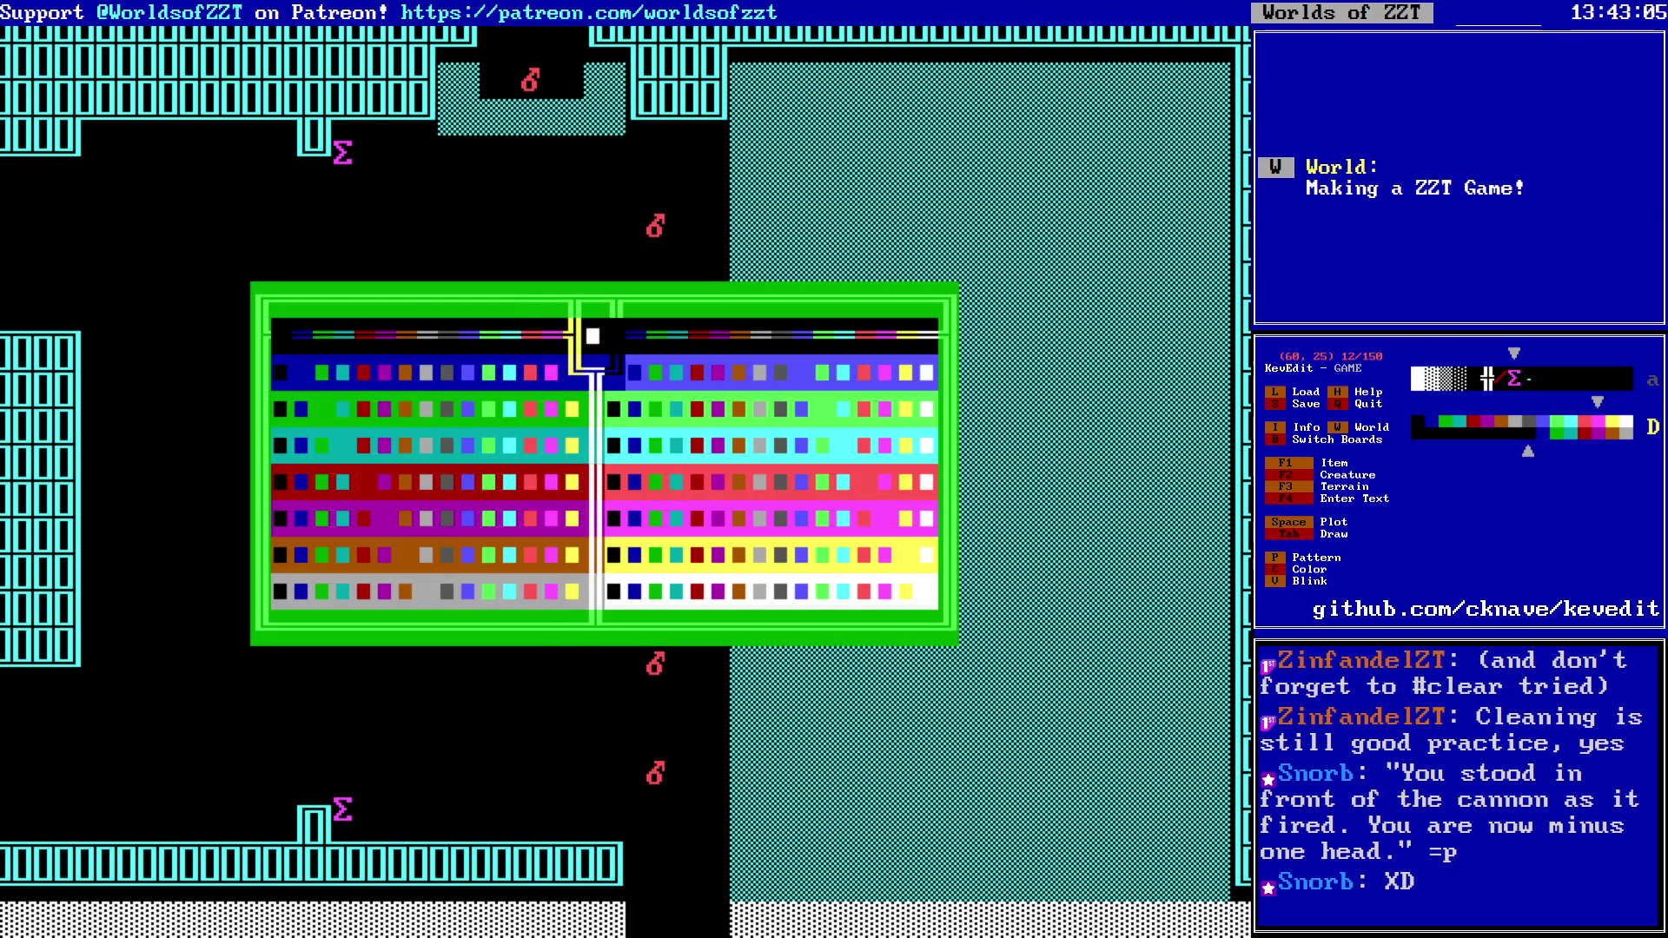
pyautogui.press('Return')
pyautogui.press('F2')
pyautogui.press('o')
# Step: Set the object's character to ▒ (#177) and open its empty program
pyautogui.press('Down')
pyautogui.press('Down')
pyautogui.press('Down')
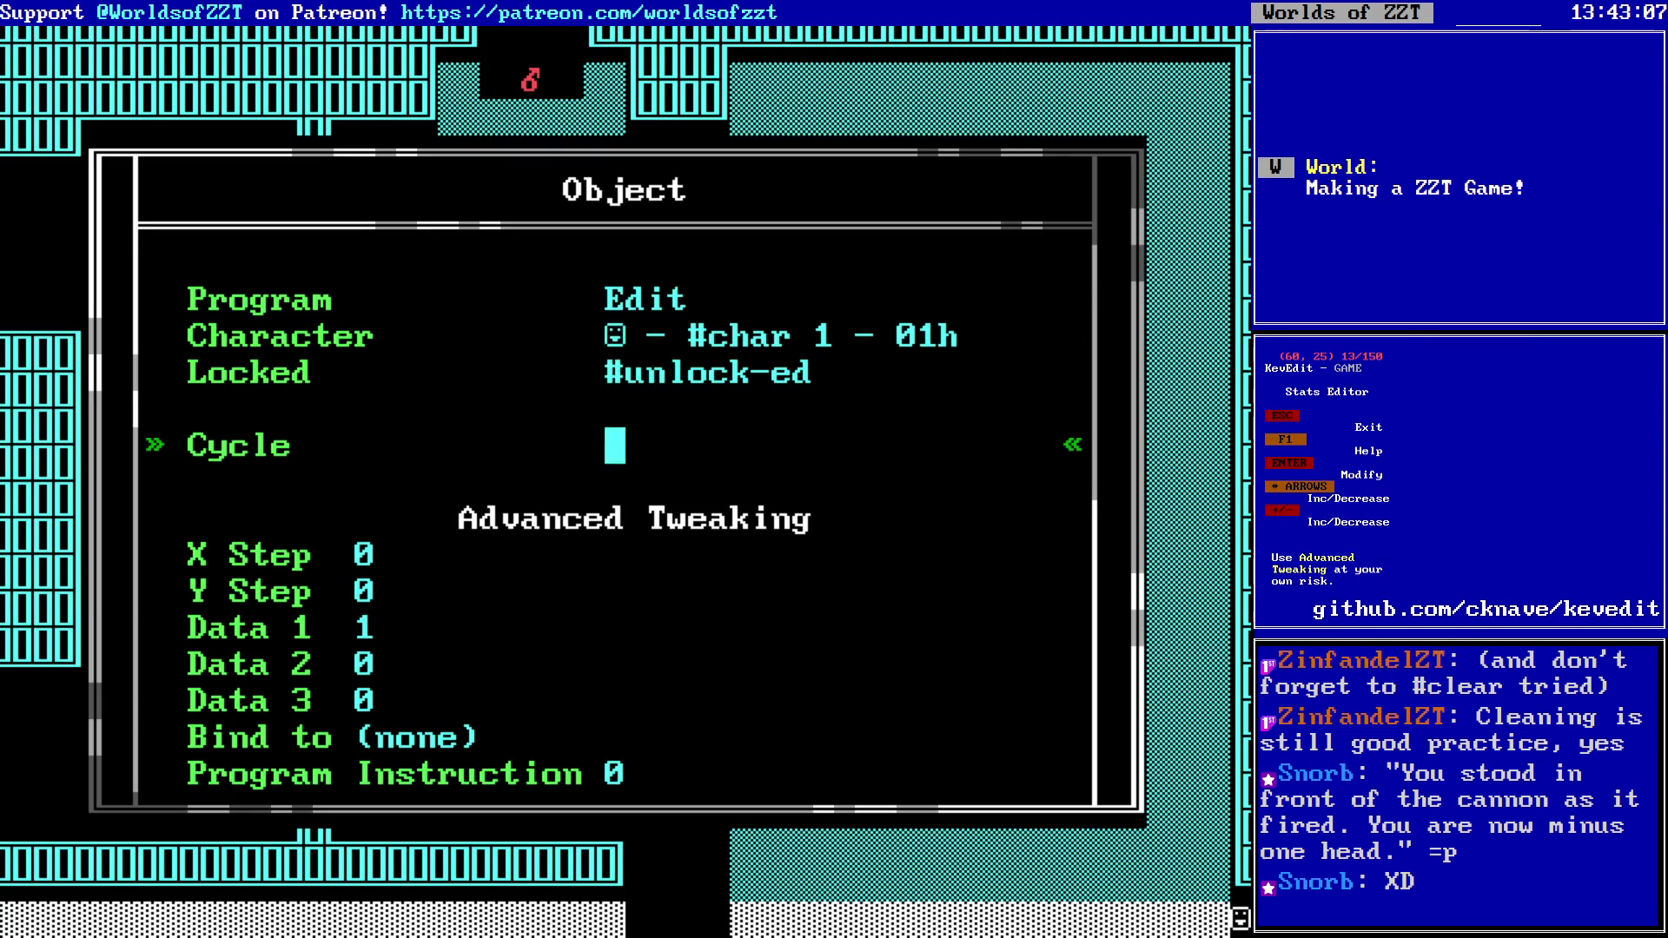
pyautogui.press('Up')
pyautogui.press('Up')
pyautogui.press('Return')
pyautogui.press('Down')
pyautogui.press('Down')
pyautogui.press('Down')
pyautogui.press('Right')
pyautogui.press('Right')
pyautogui.press('Right')
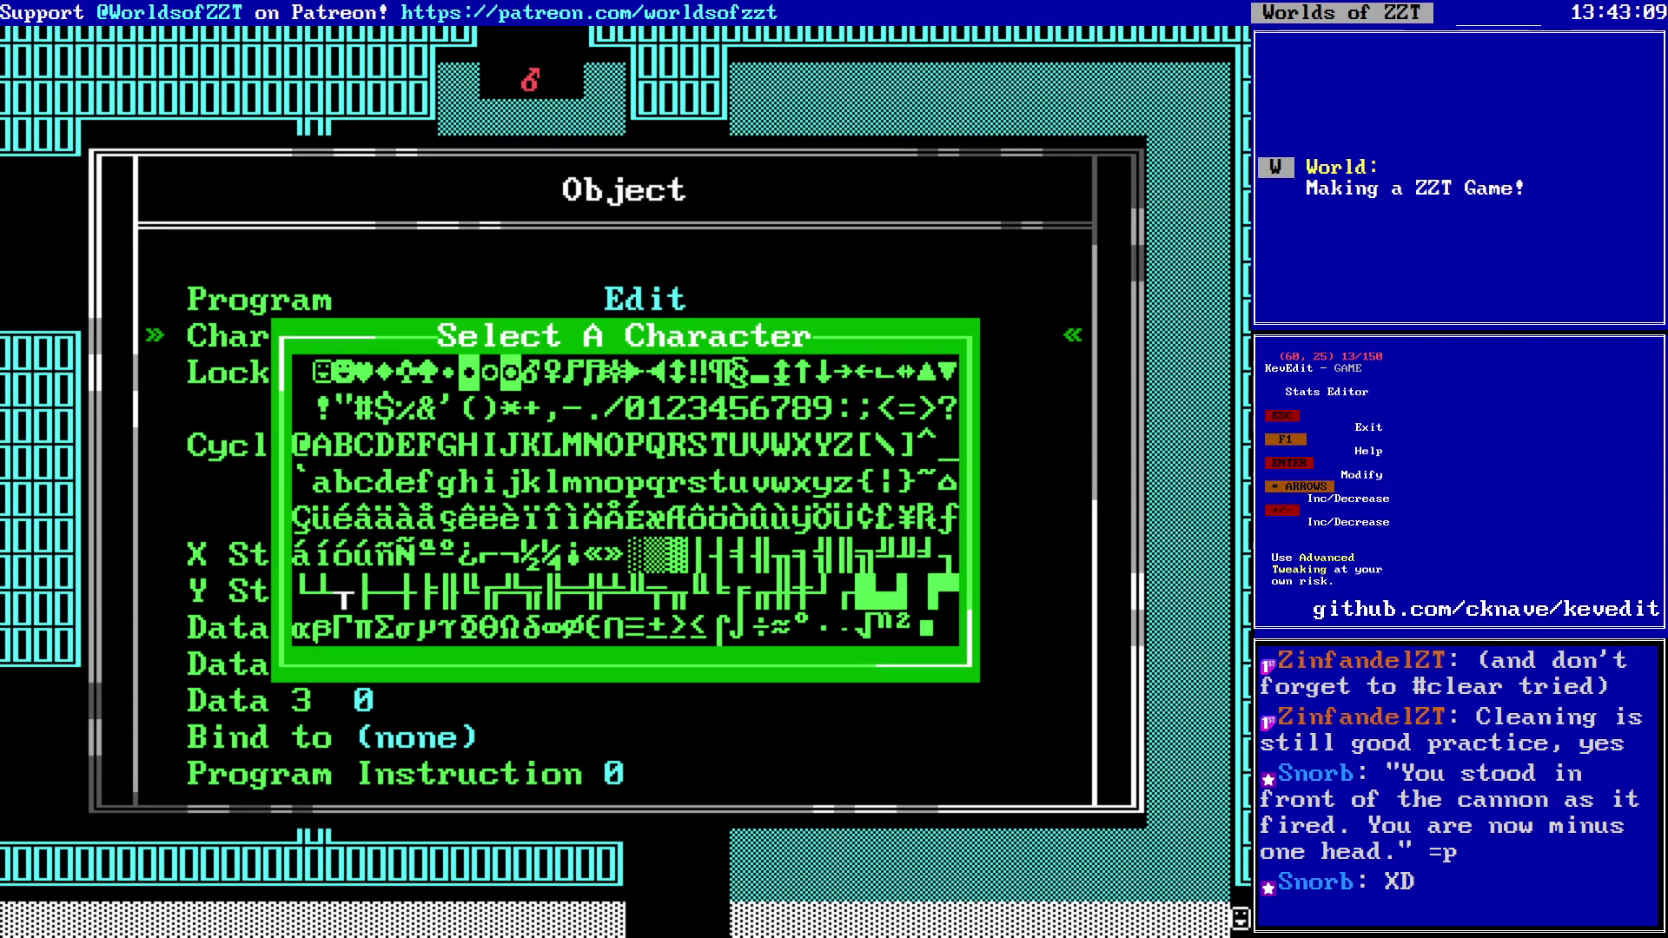
pyautogui.press('Right')
pyautogui.press('Right')
pyautogui.press('Right')
pyautogui.press('Right')
pyautogui.press('Right')
pyautogui.press('Right')
pyautogui.press('Up')
pyautogui.press('Return')
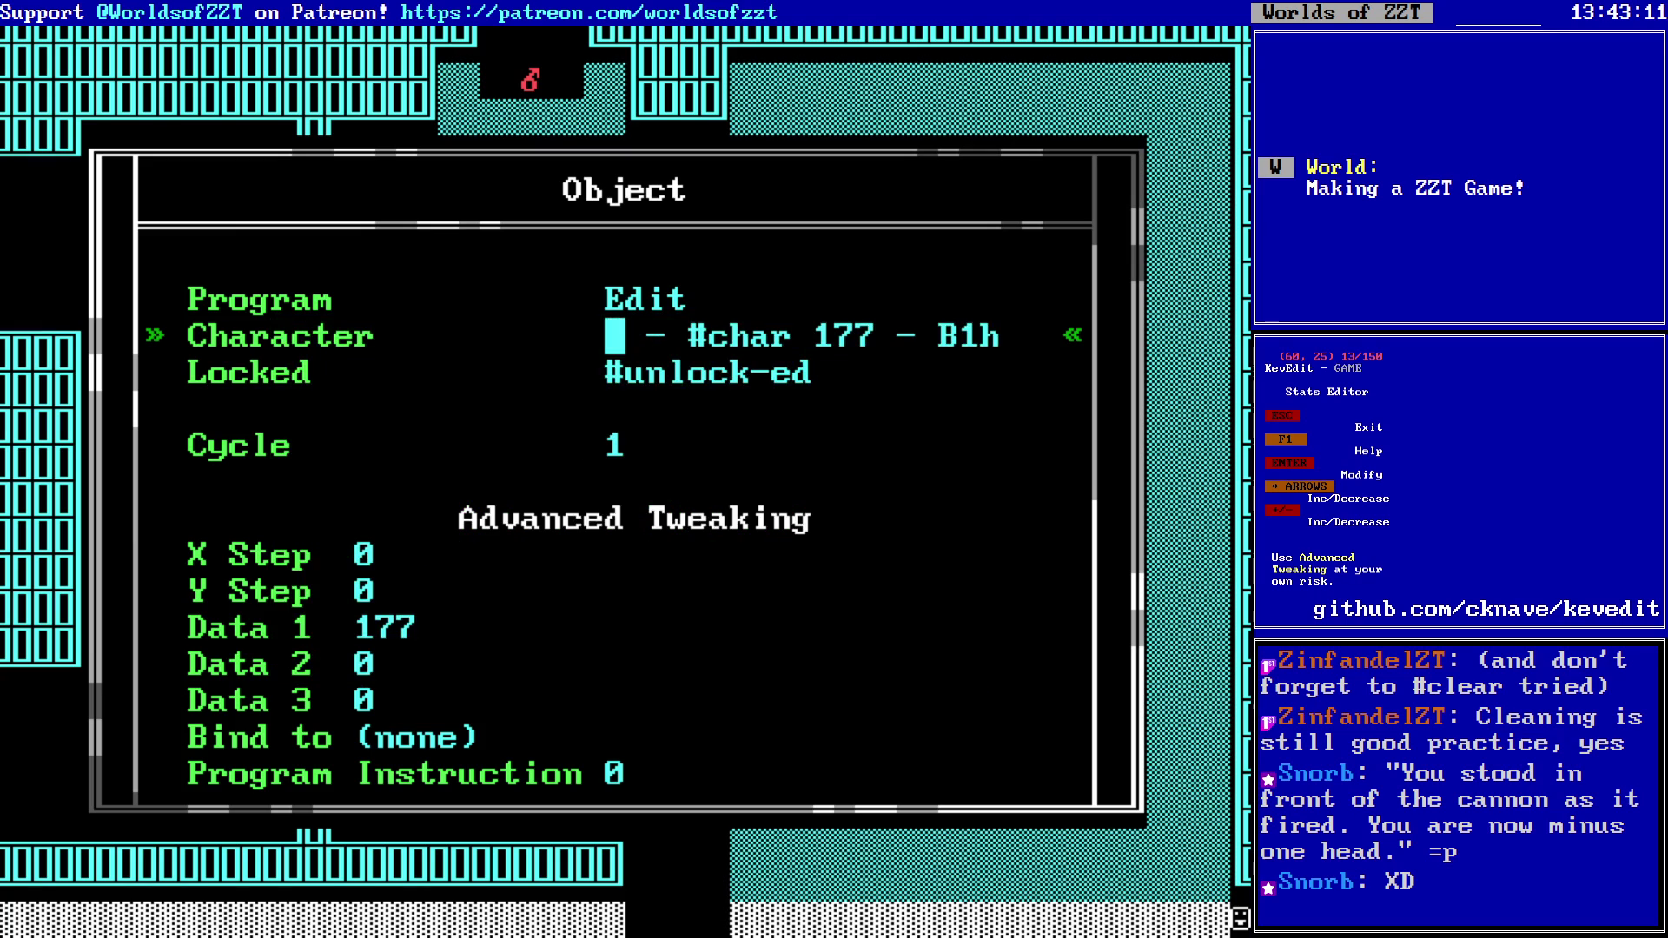
pyautogui.press('Up')
pyautogui.press('Return')
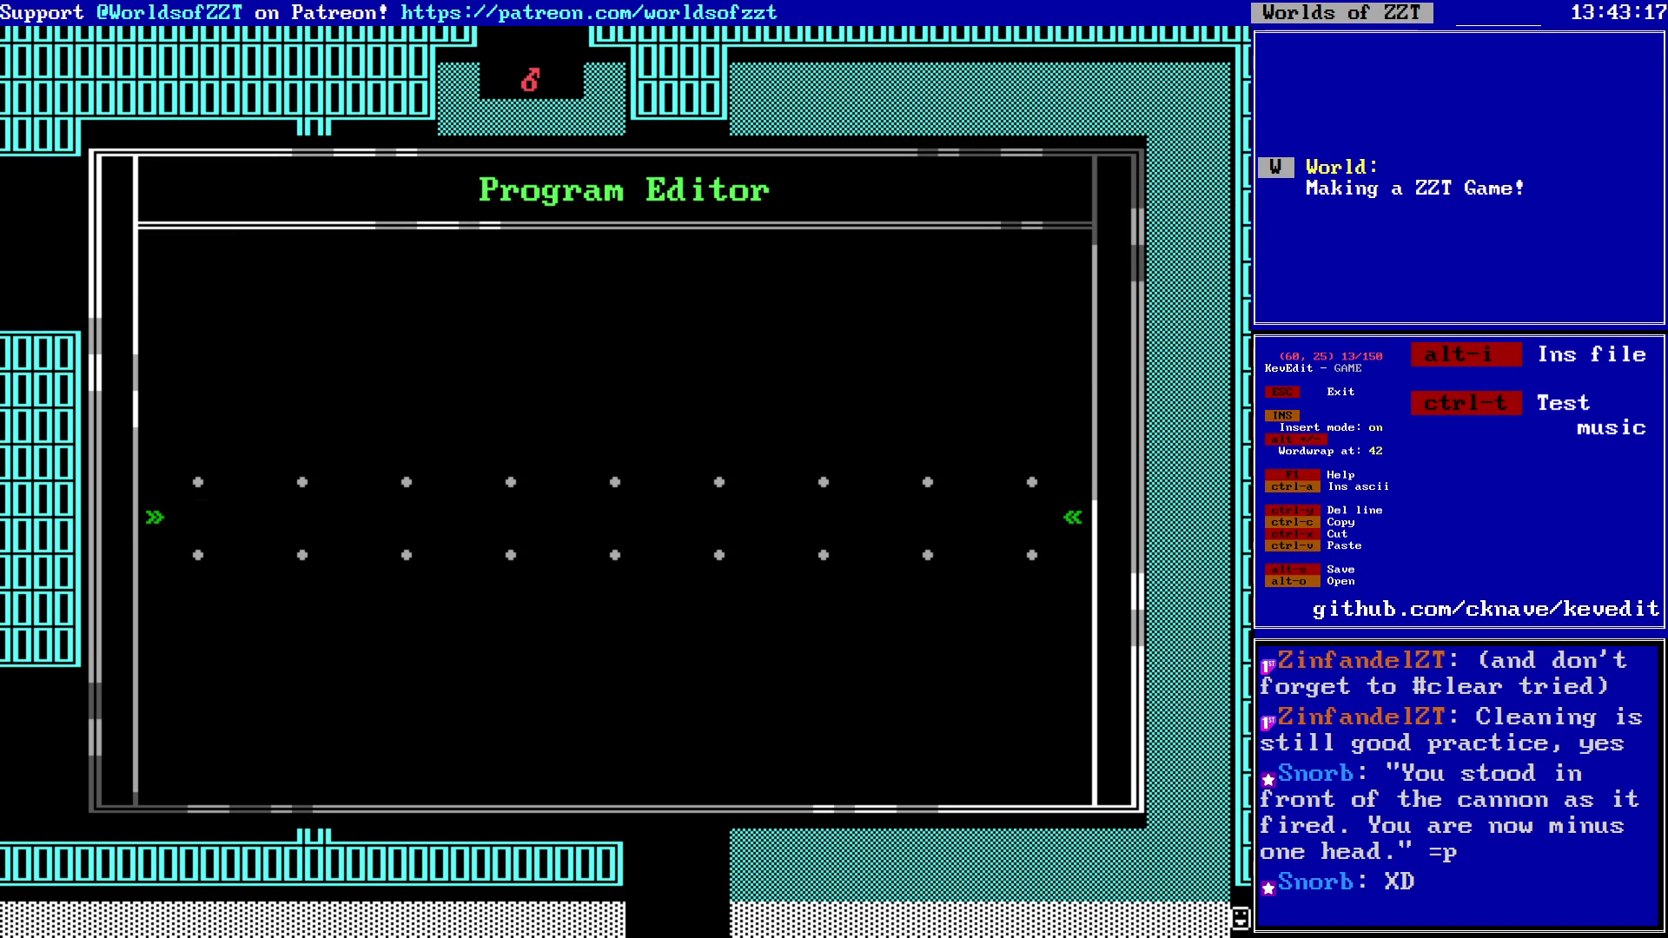
pyautogui.write('@Explosion')
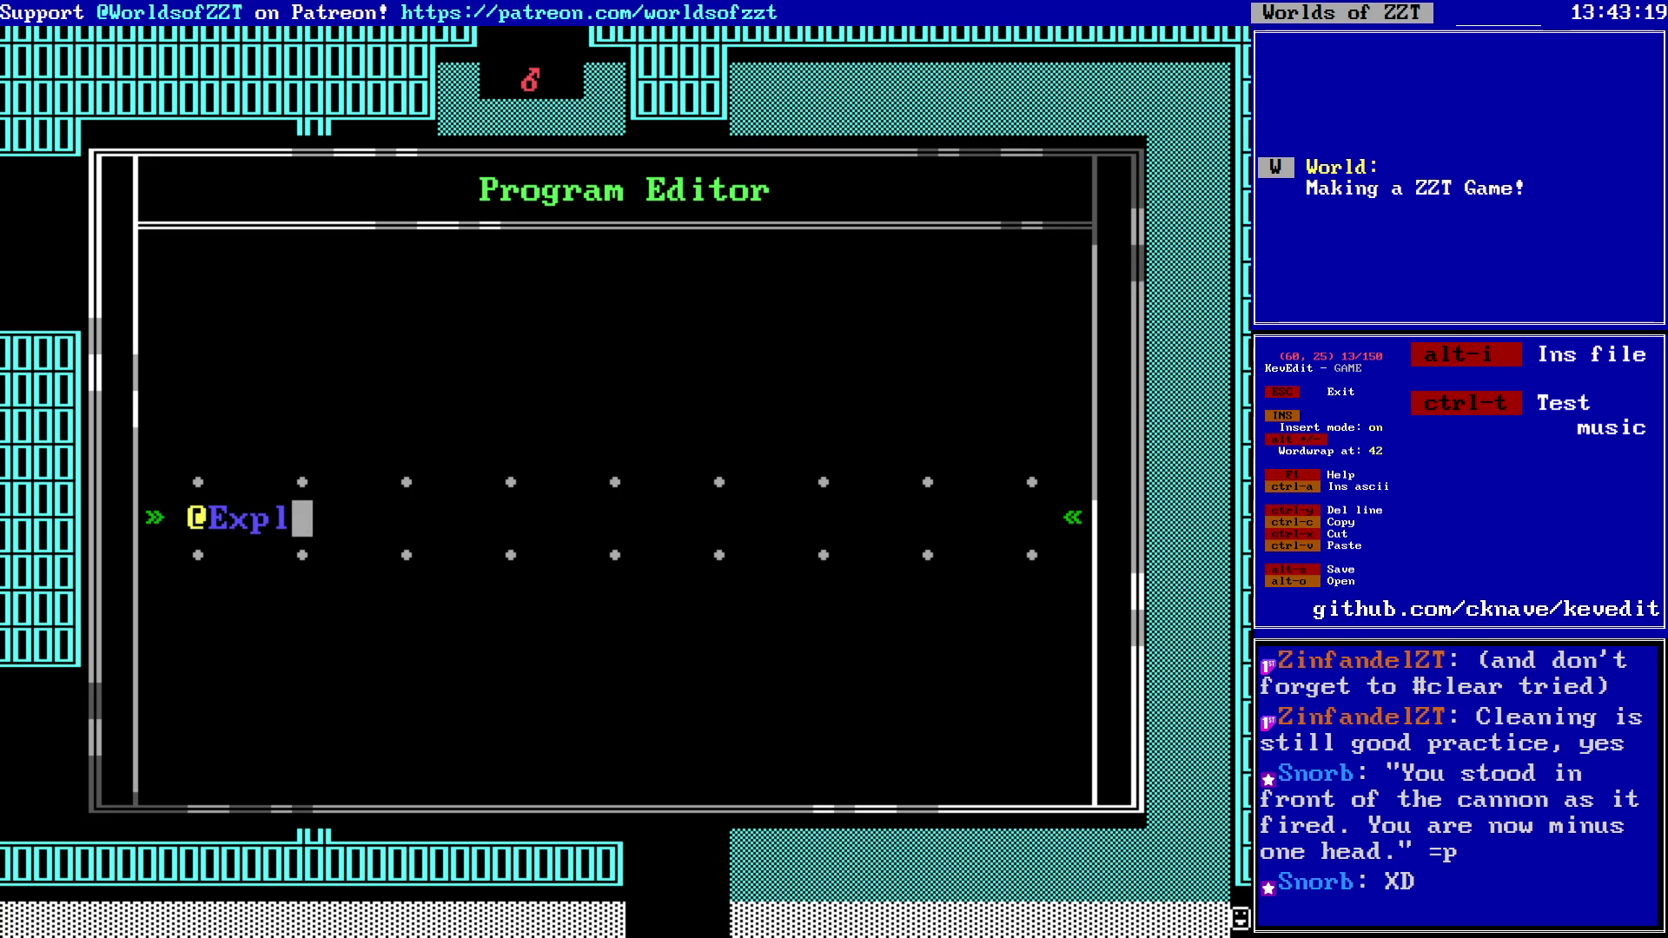
pyautogui.write('Check')
pyautogui.press('Return')
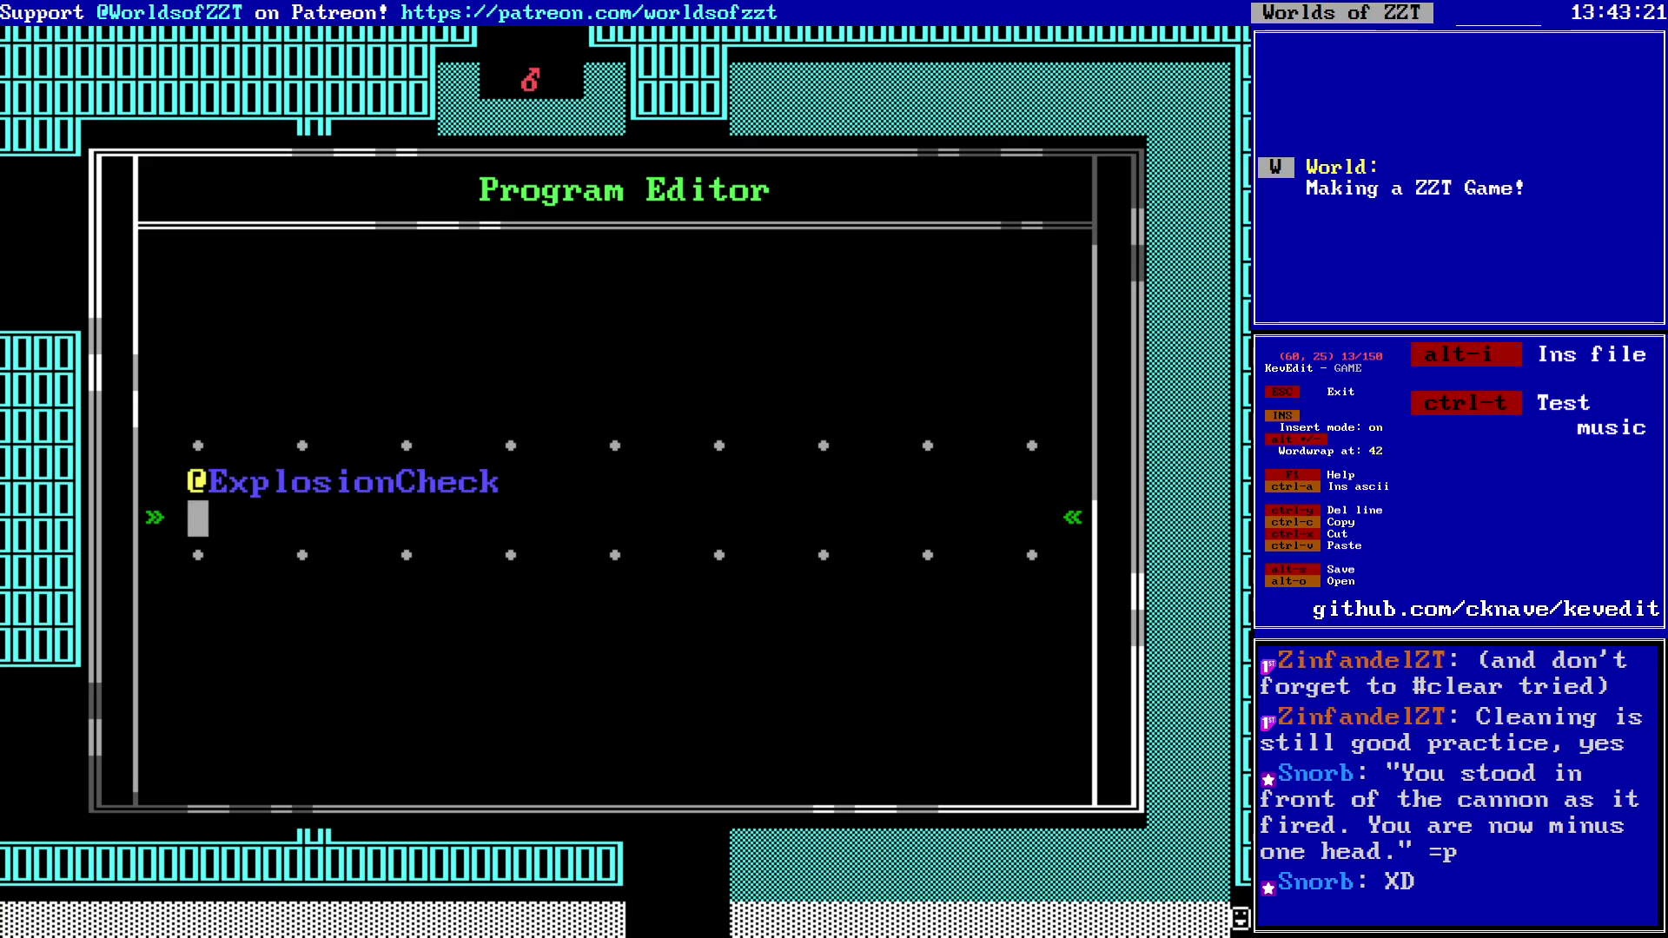
pyautogui.write(':loop')
pyautogui.press('Return')
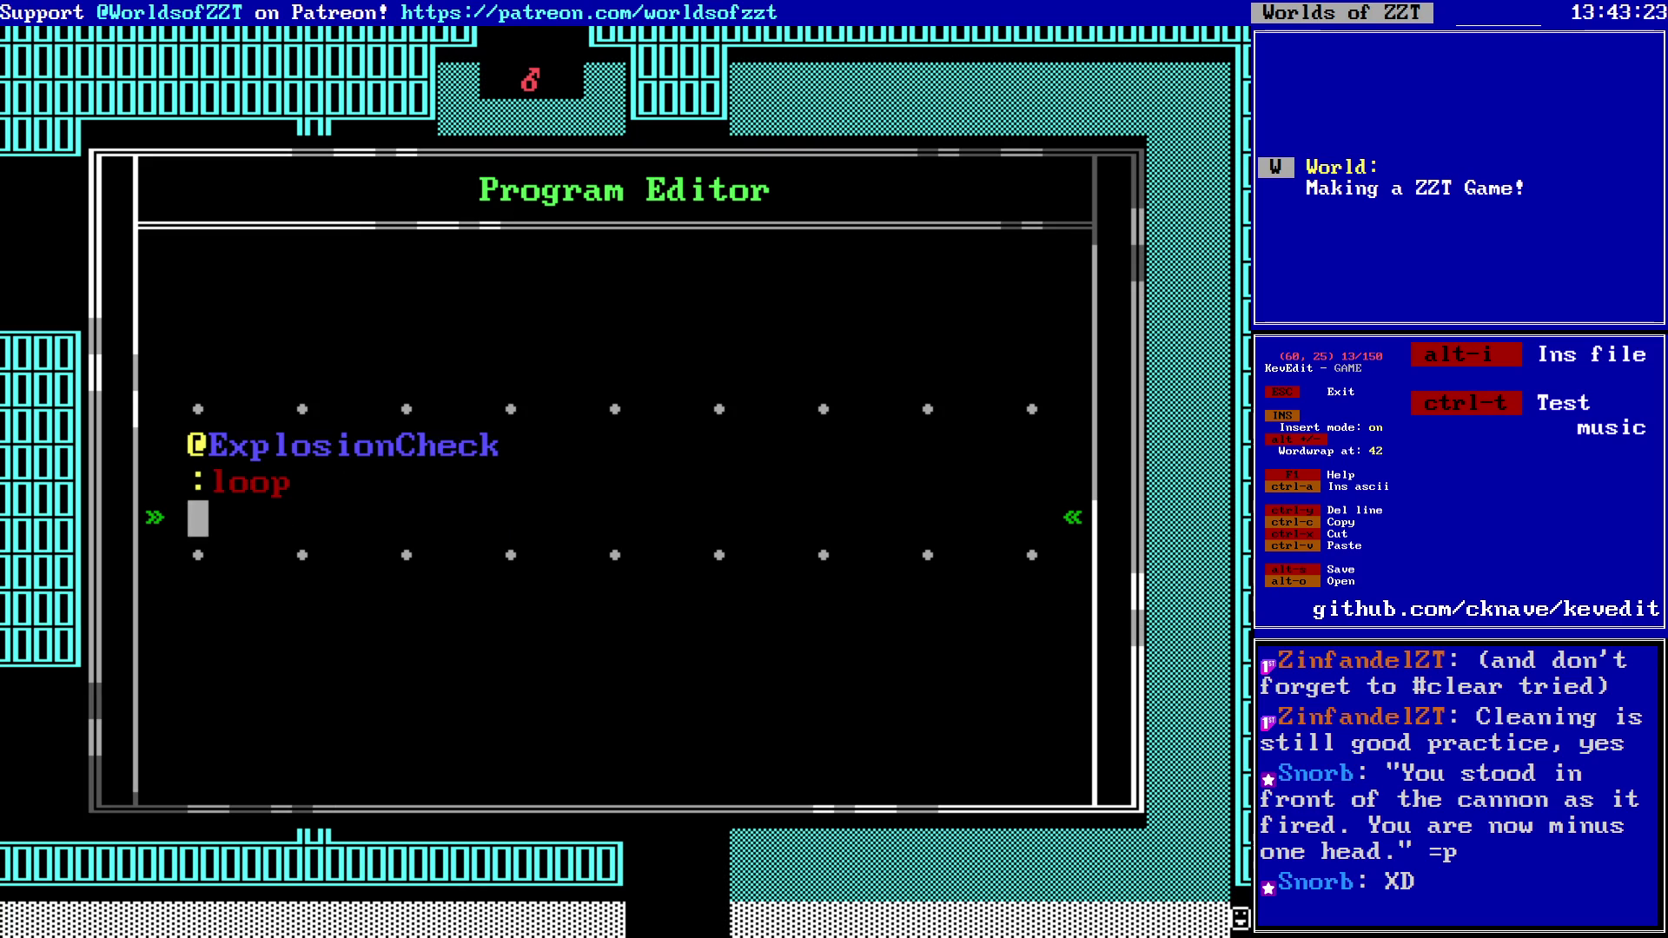
pyautogui.write('#if any ')
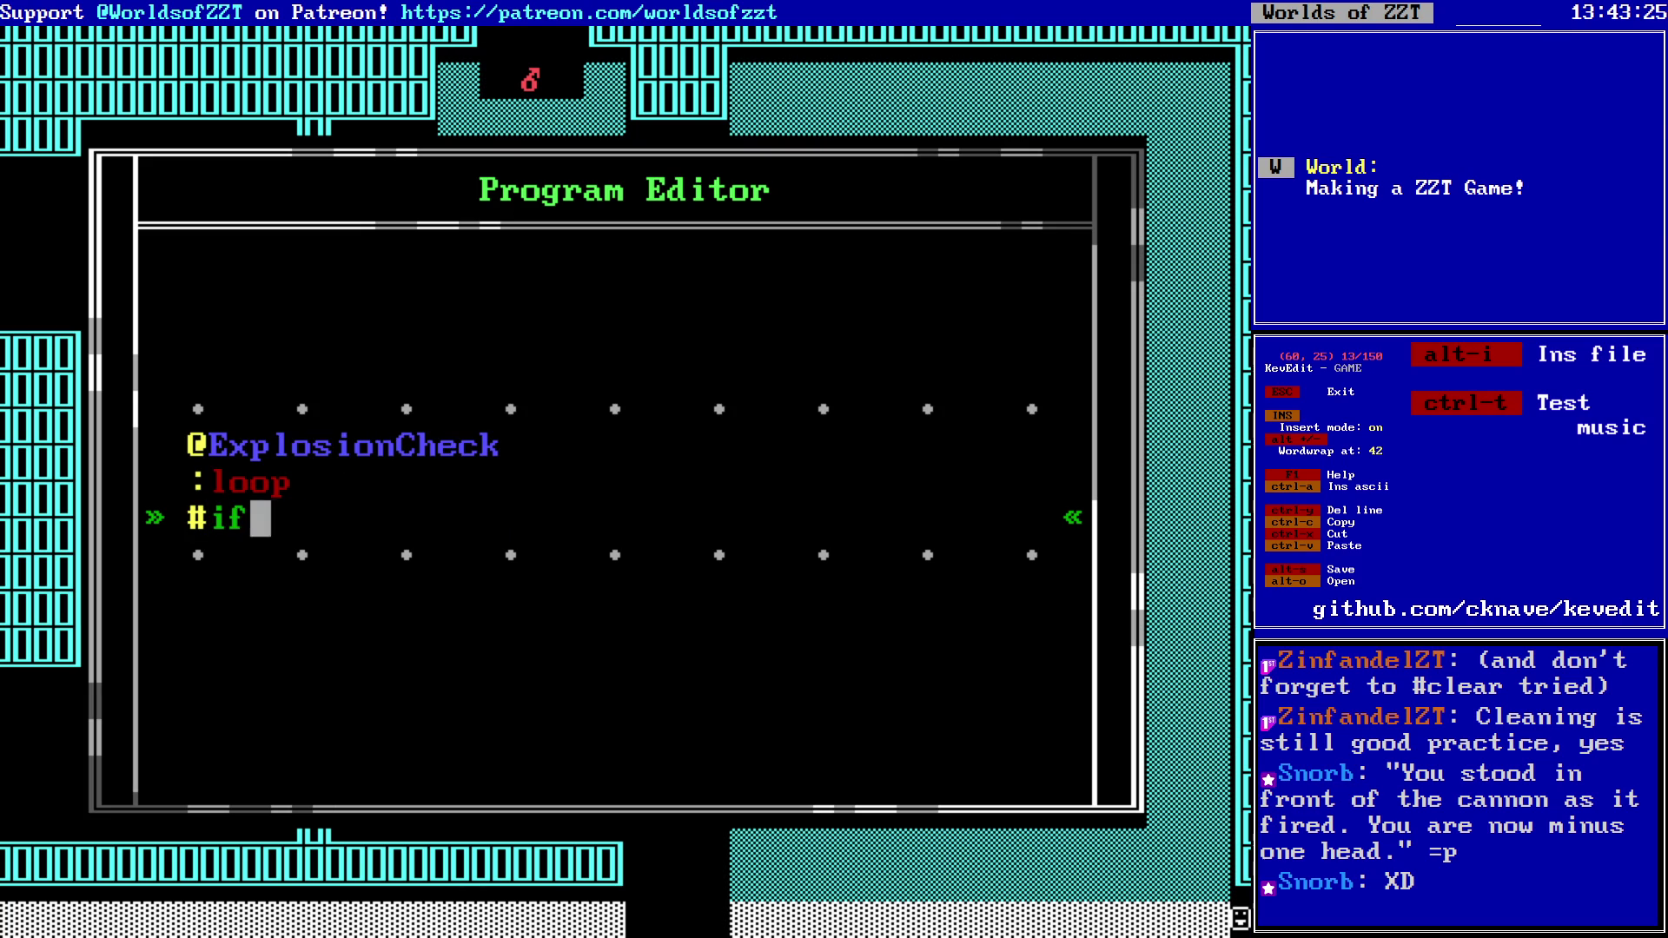
pyautogui.write('blue')
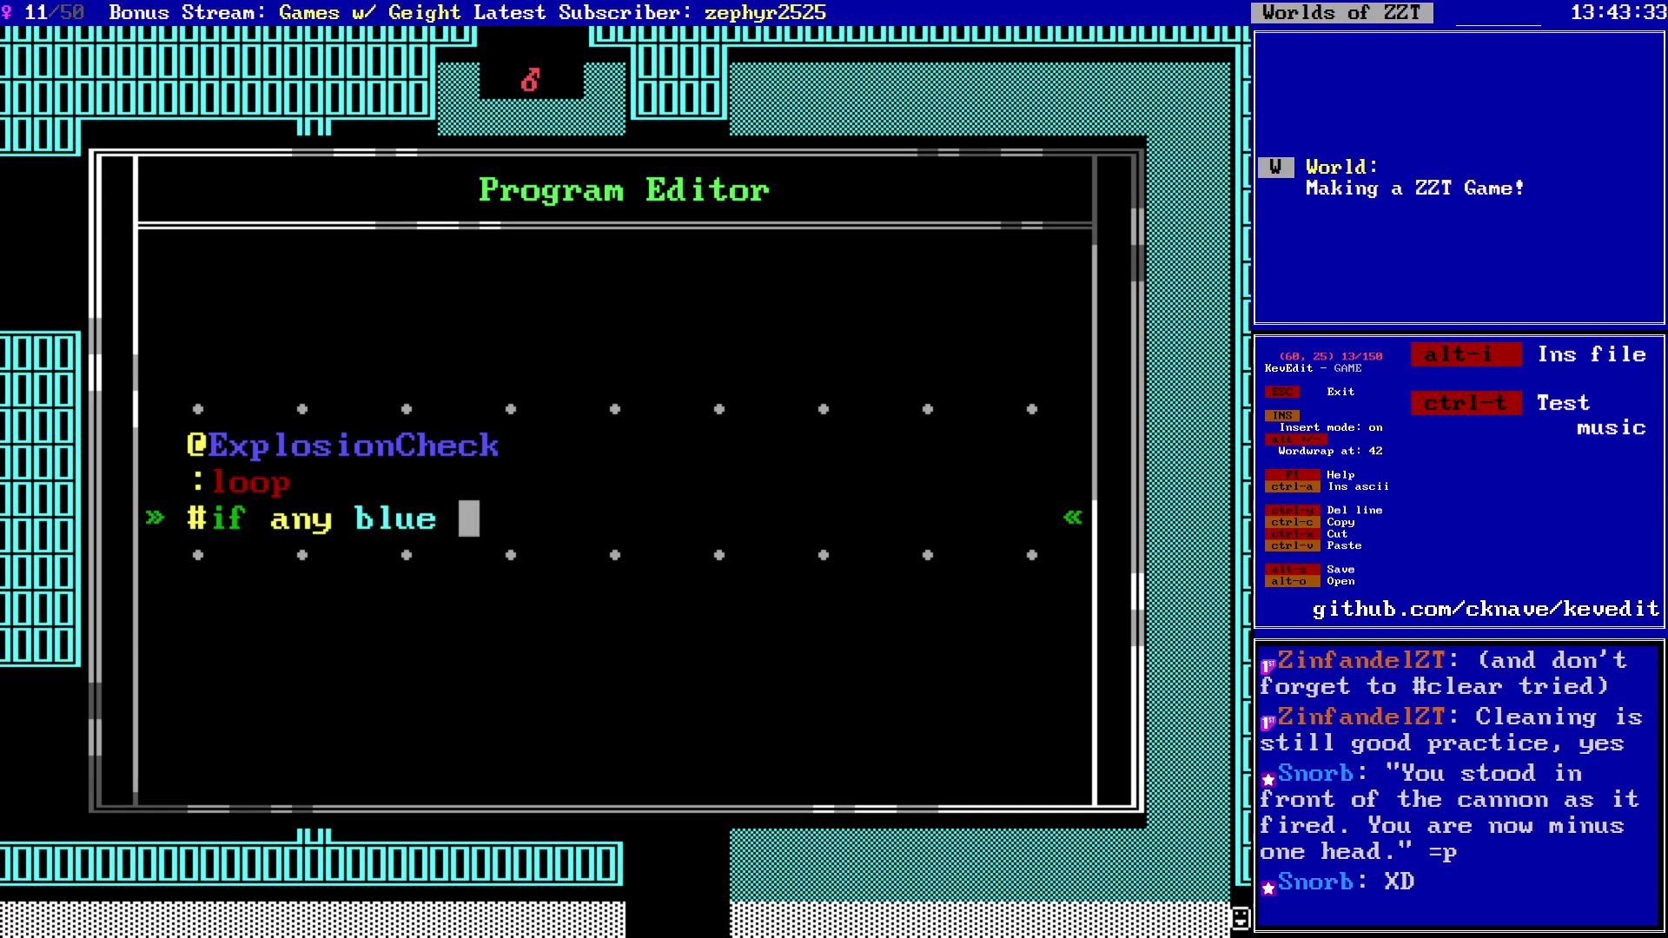
pyautogui.write('breakable')
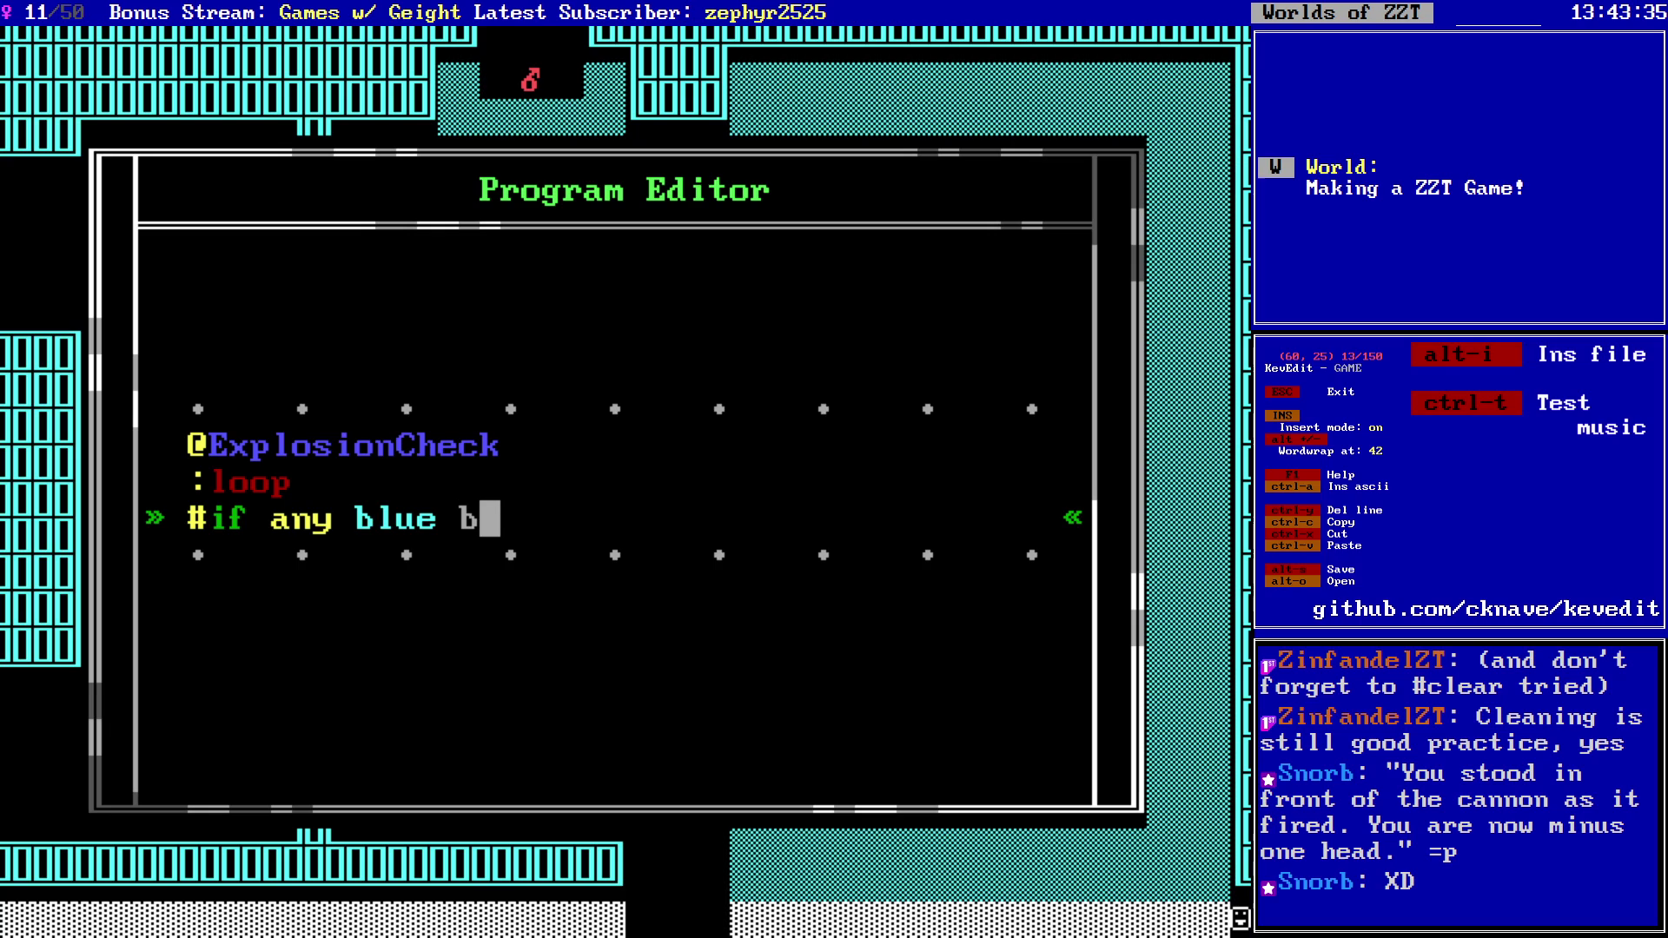
pyautogui.write(' y')
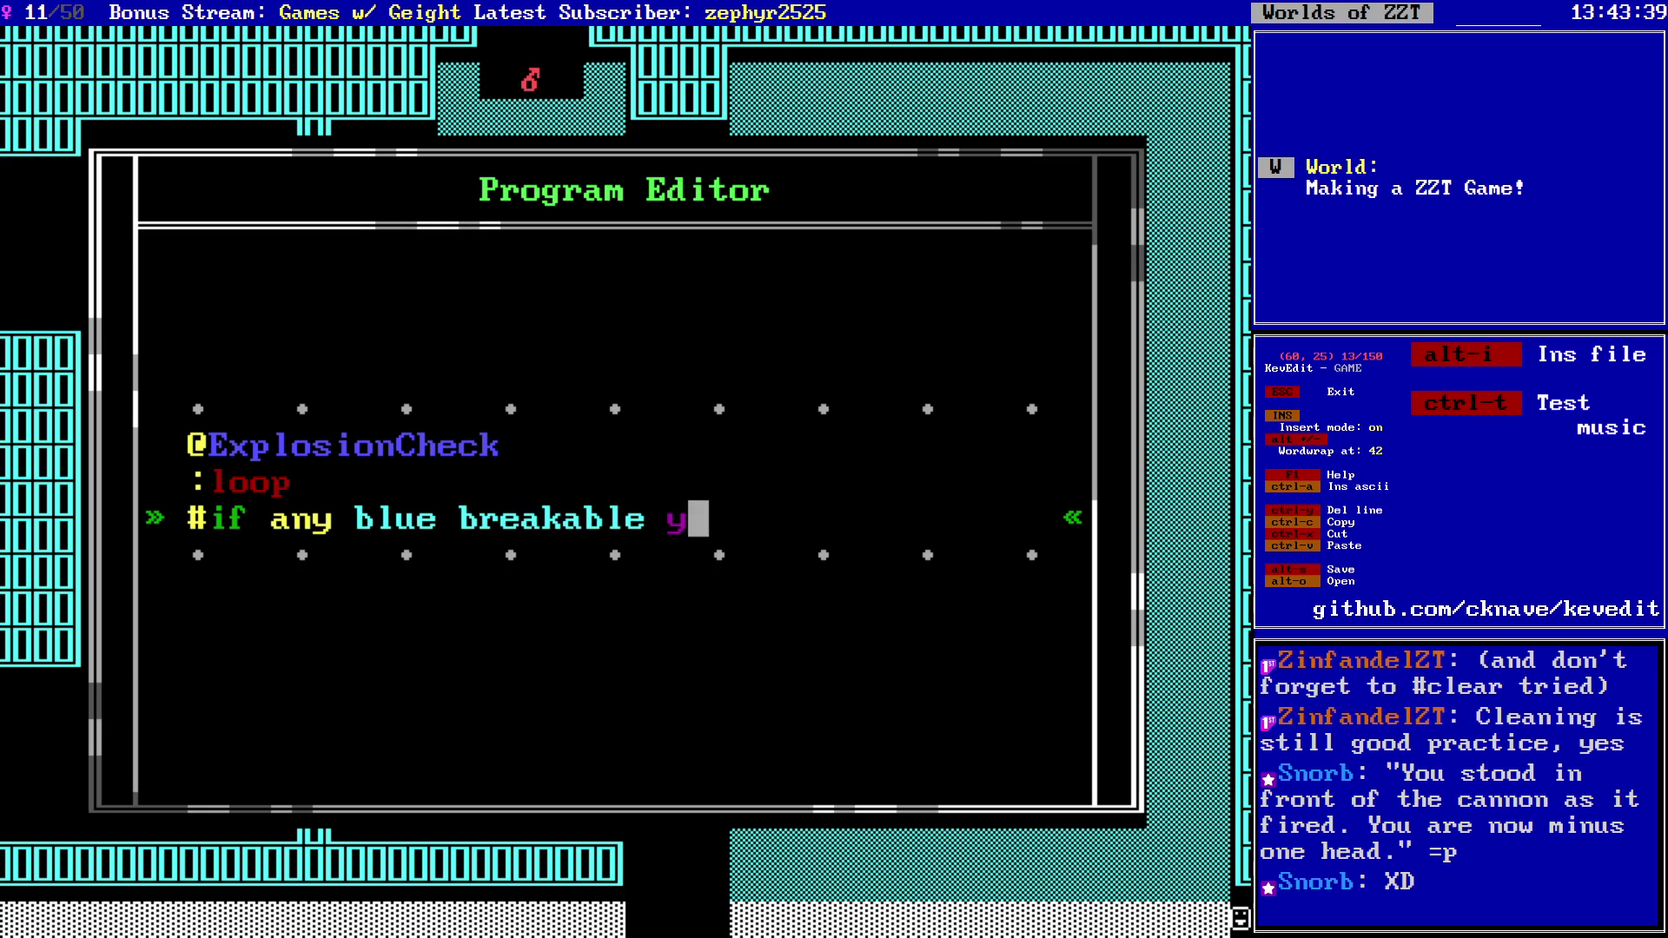
# Step: Copy the blue check into matching green and red breakable checks below it
pyautogui.hotkey('shift', 'Home')
pyautogui.hotkey('ctrl', 'c')
pyautogui.hotkey('ctrl', 'v')
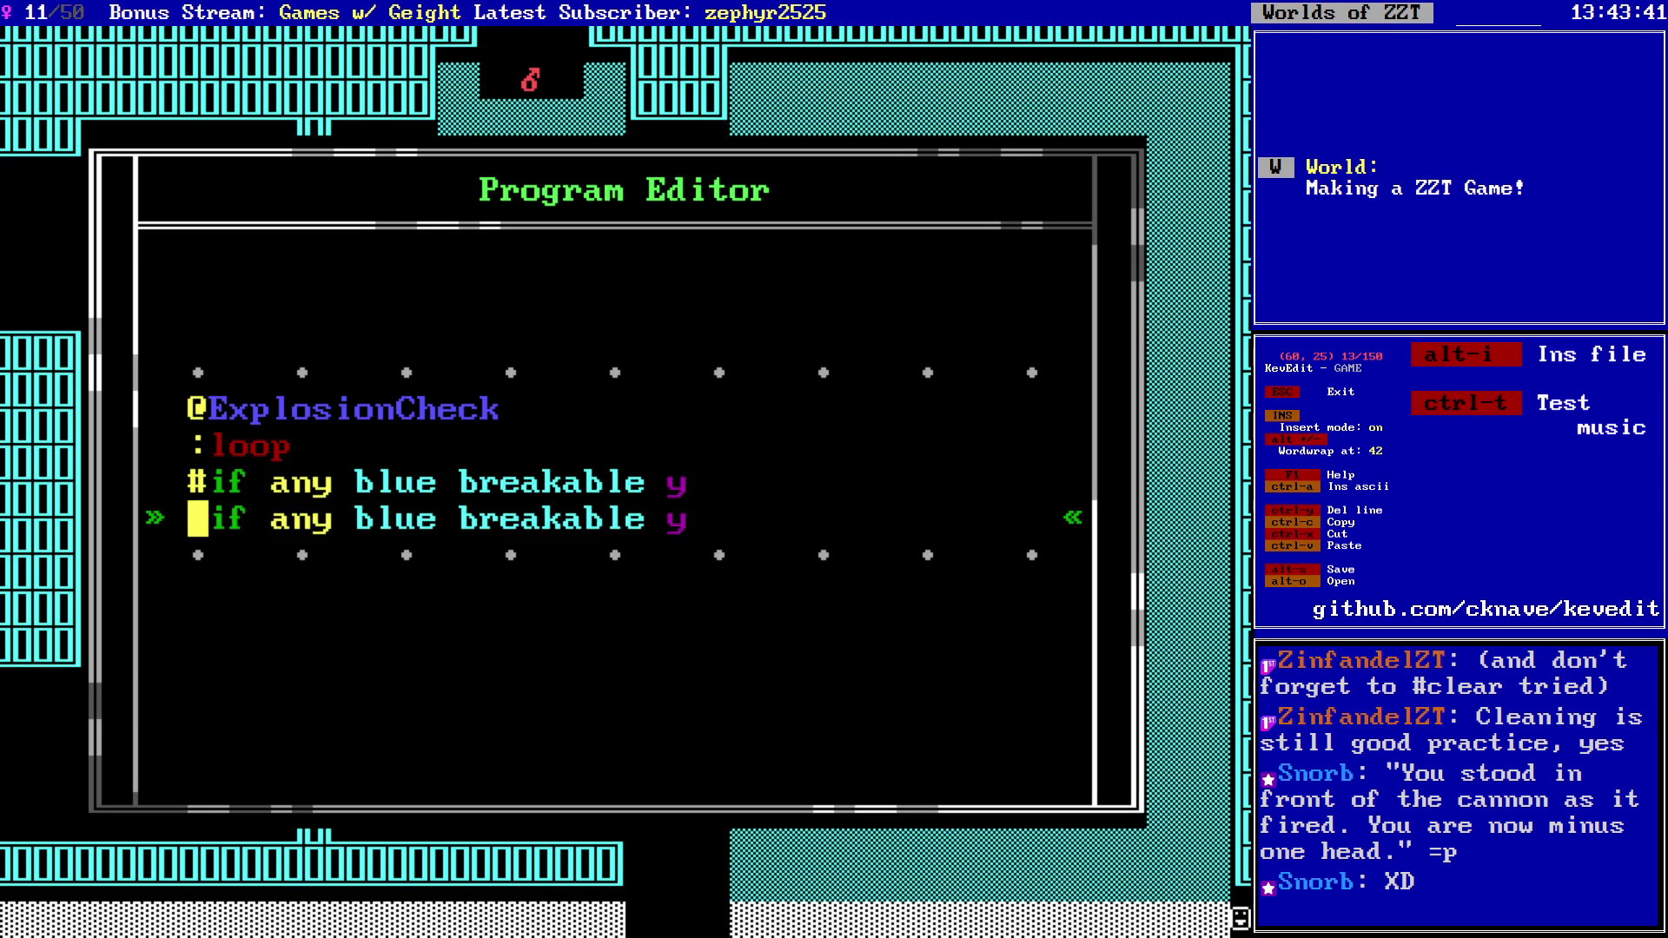
pyautogui.press('Right')
pyautogui.press('Right')
pyautogui.press('Right')
pyautogui.press('Delete')
pyautogui.press('Delete')
pyautogui.press('Delete')
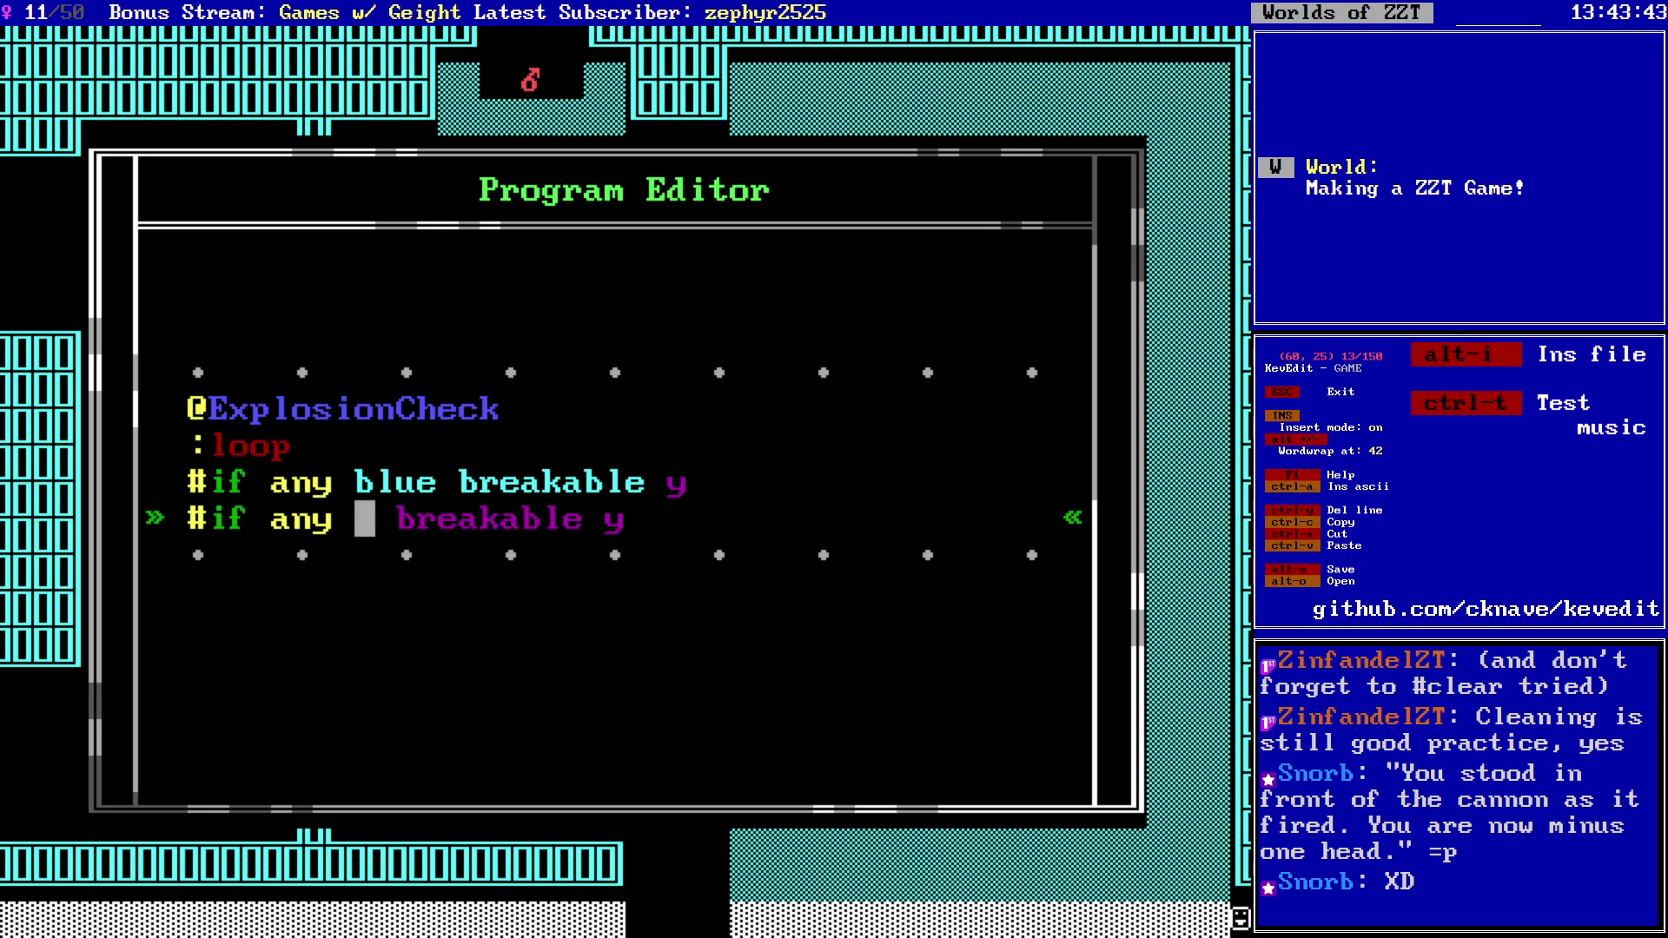
pyautogui.write('green')
pyautogui.press('End')
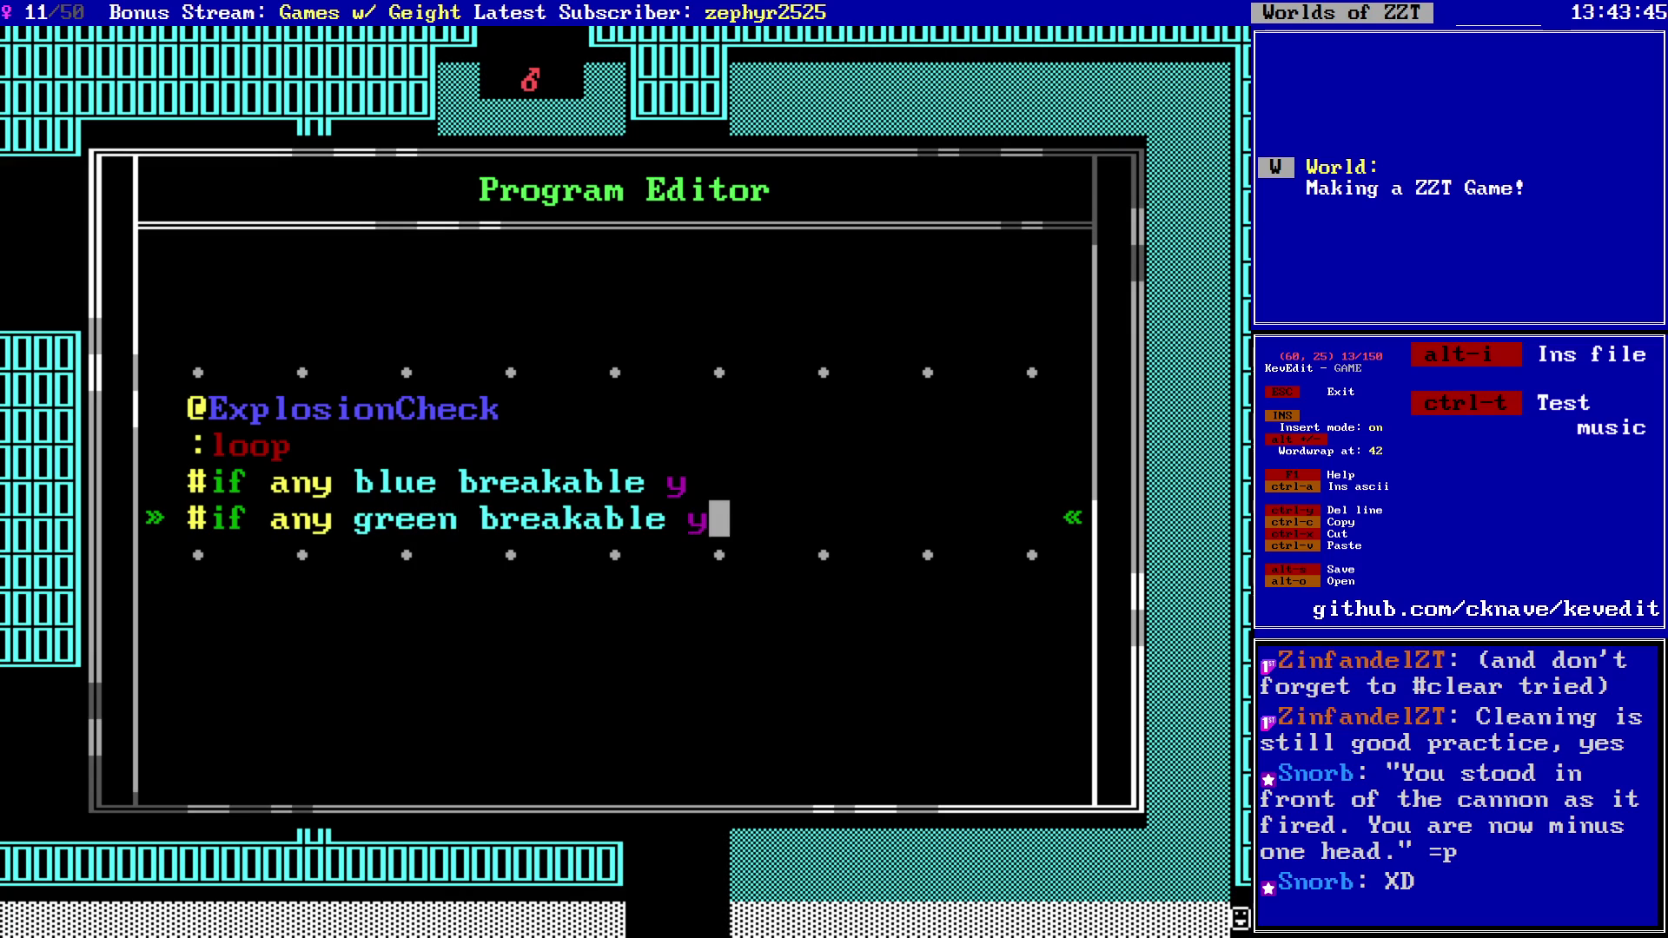
pyautogui.press('Return')
pyautogui.hotkey('ctrl', 'v')
pyautogui.press('Left')
pyautogui.press('Left')
pyautogui.press('Left')
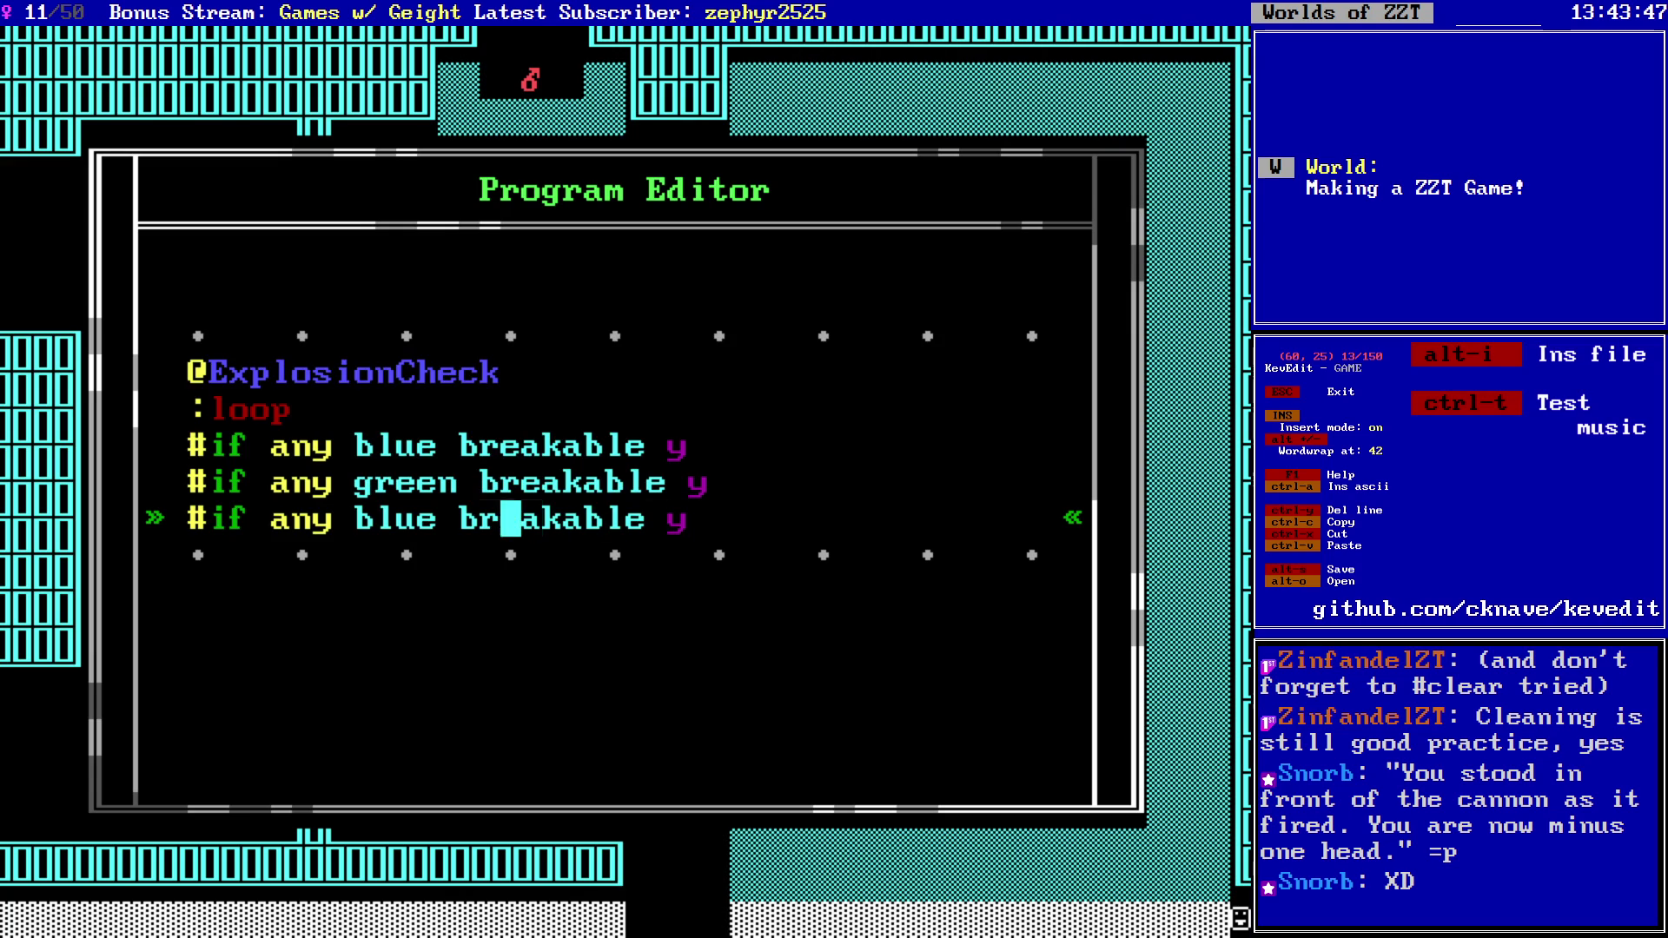
pyautogui.press('BackSpace')
pyautogui.press('BackSpace')
pyautogui.press('BackSpace')
pyautogui.write('red')
pyautogui.press('End')
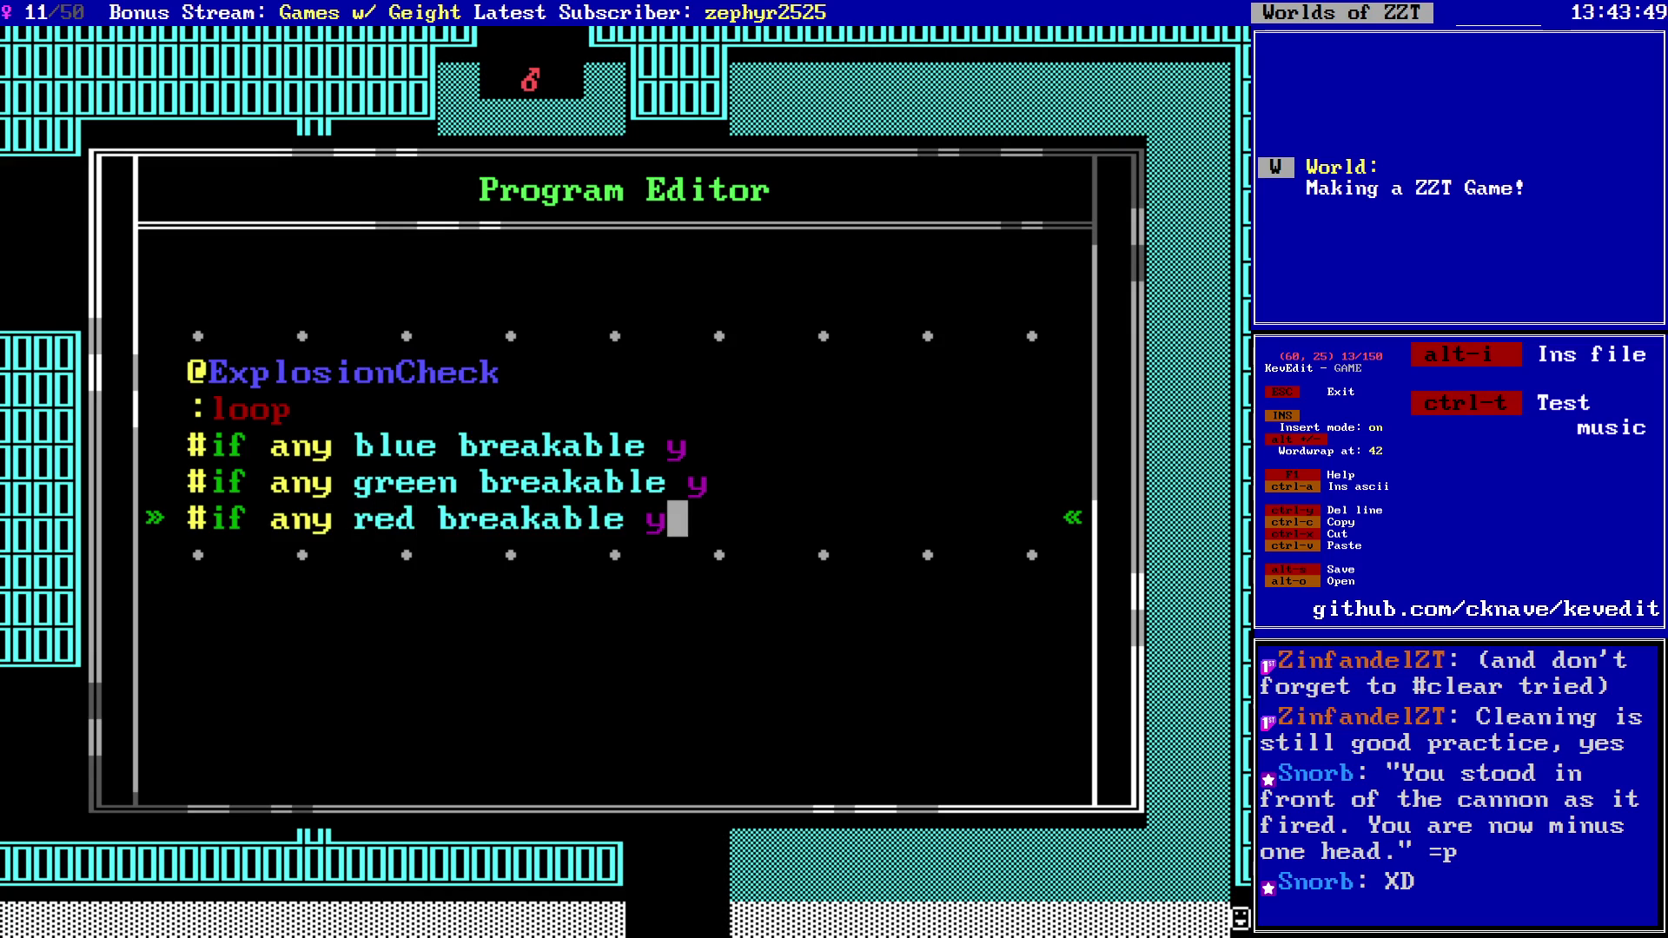
pyautogui.press('Return')
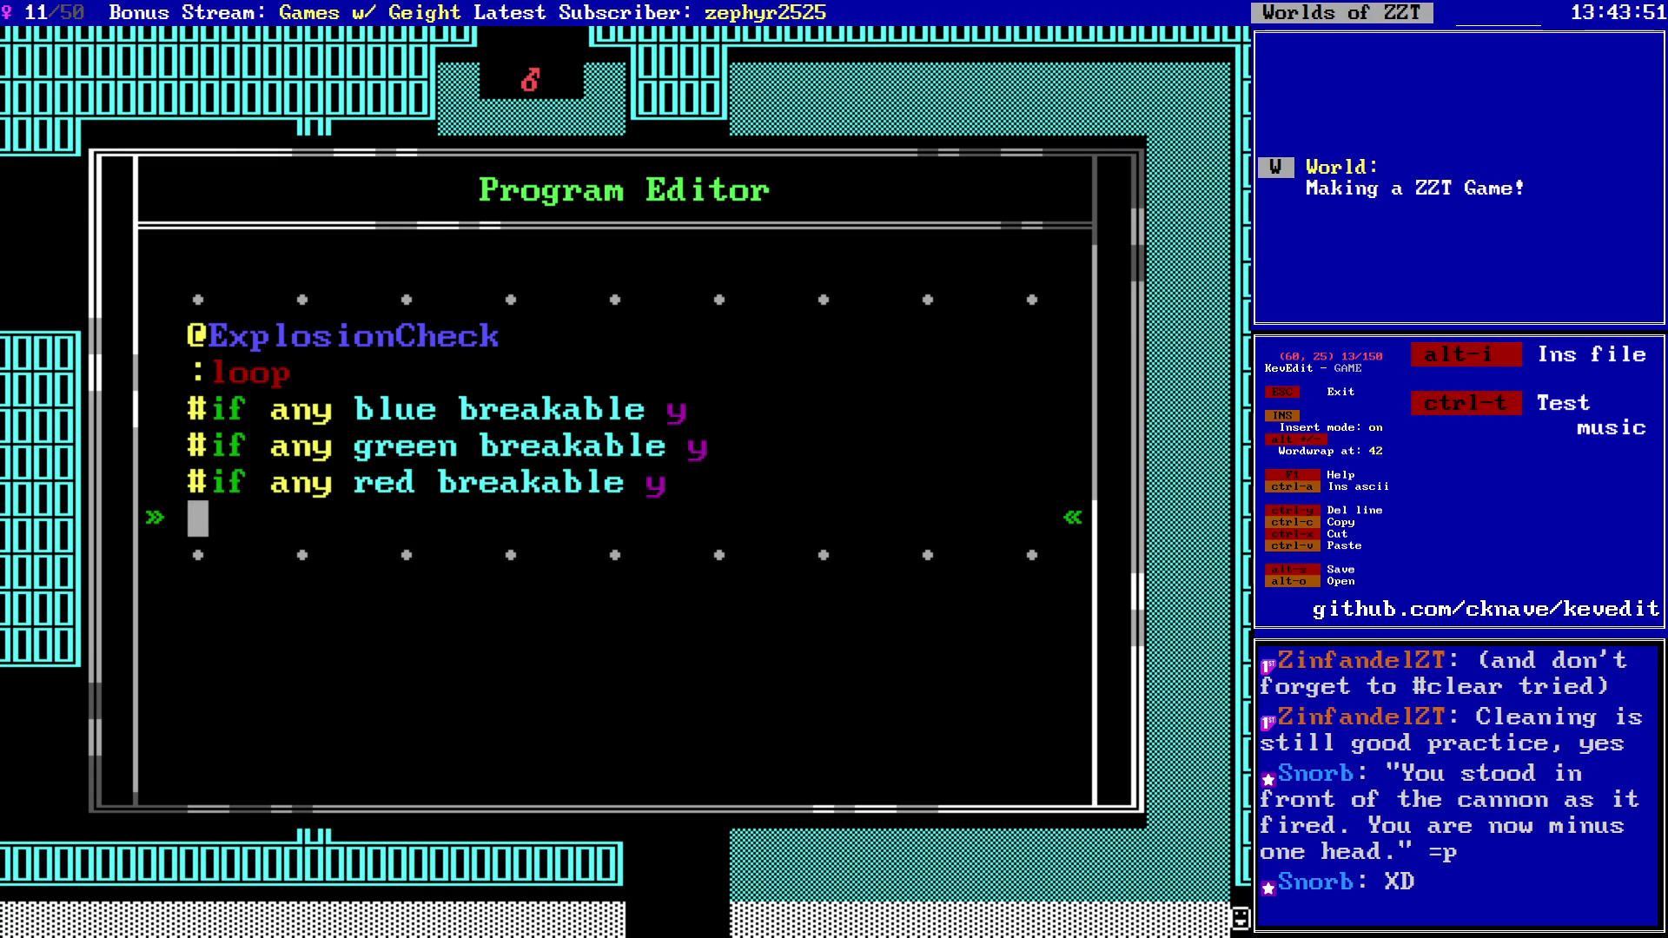
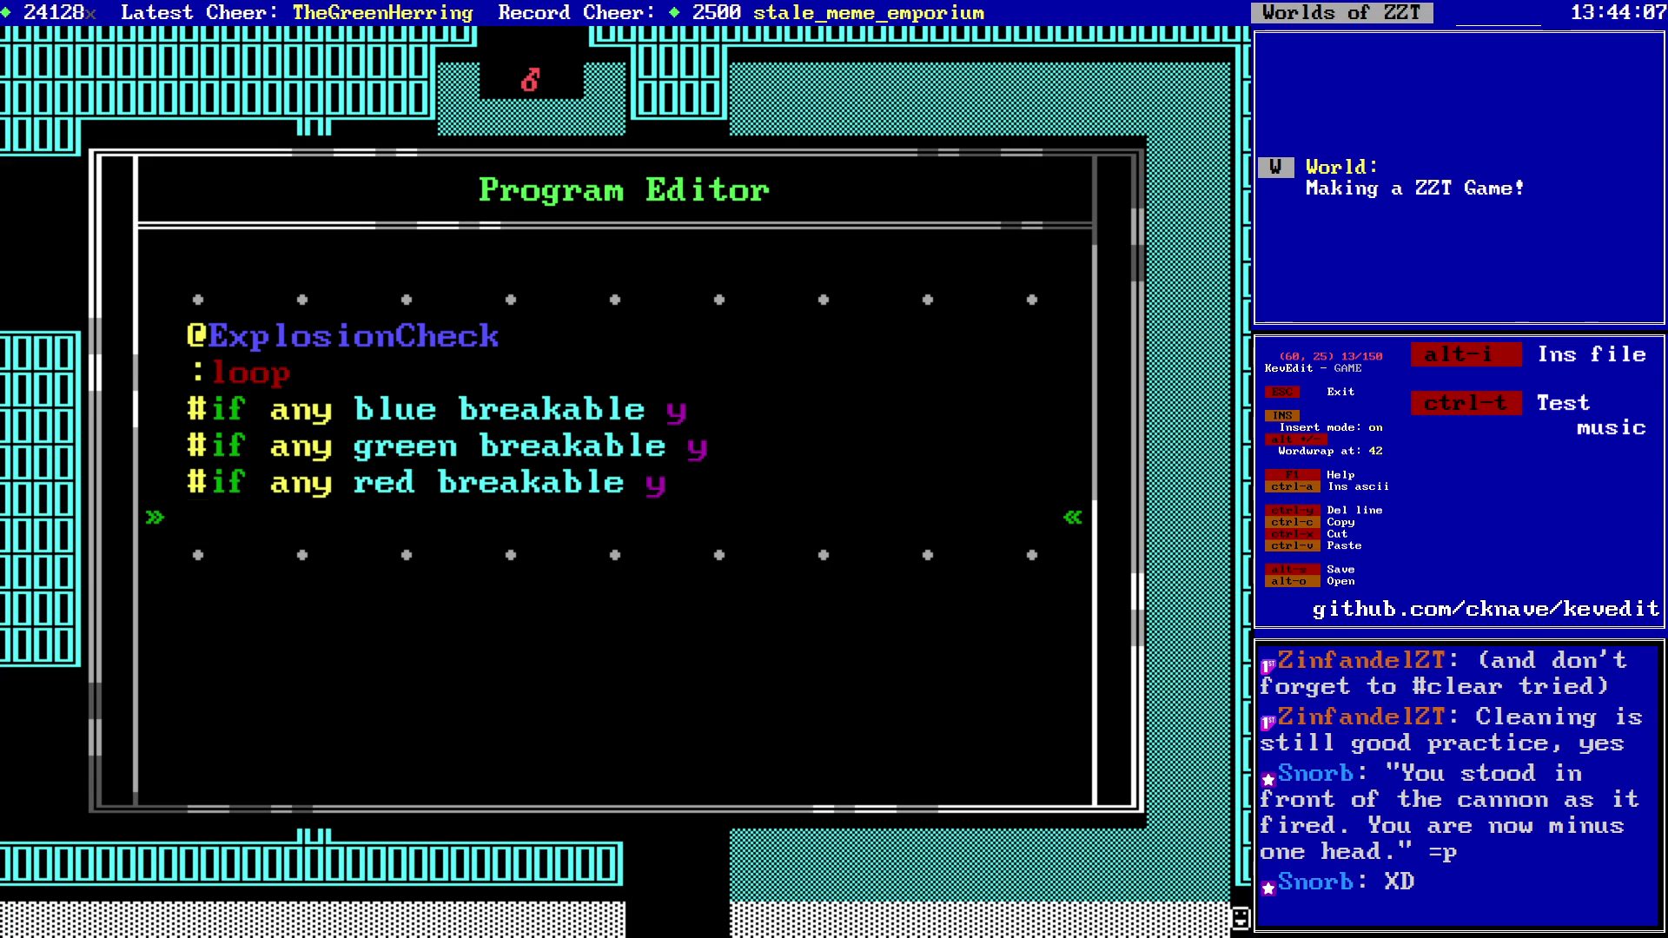
# Step: Add #loop, a :y label, #sigma:start and #cycle 10 below the /i line
pyautogui.press('Return')
pyautogui.write('#loop')
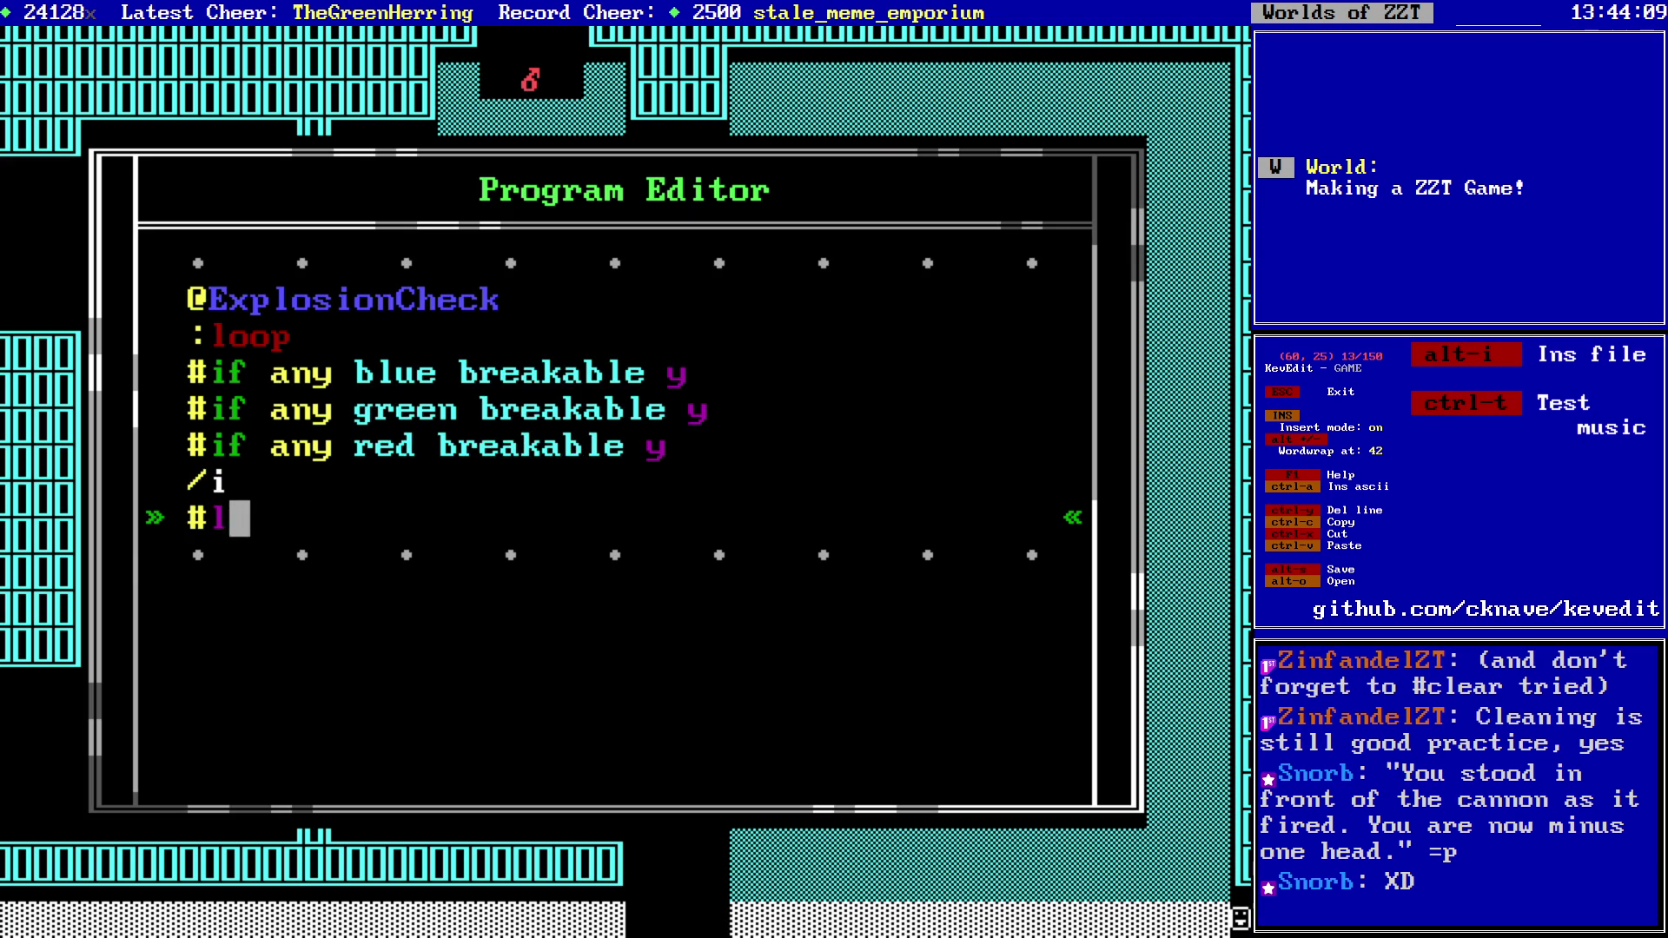
pyautogui.press('Return')
pyautogui.write(':y')
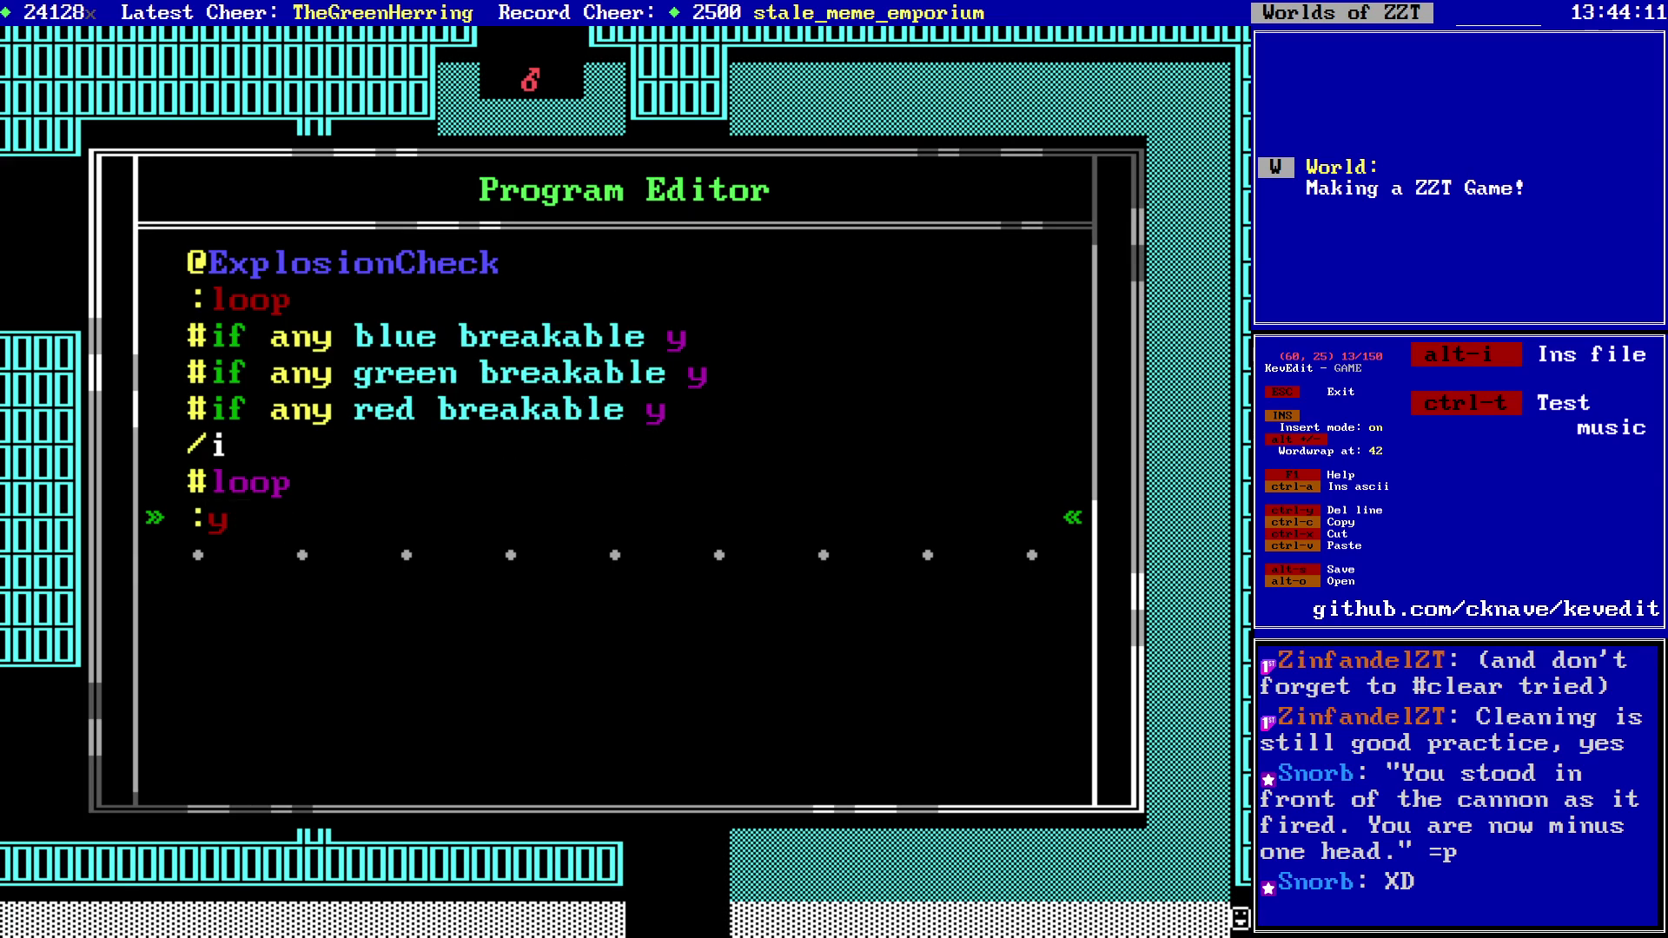
pyautogui.press('Return')
pyautogui.write('igma:start')
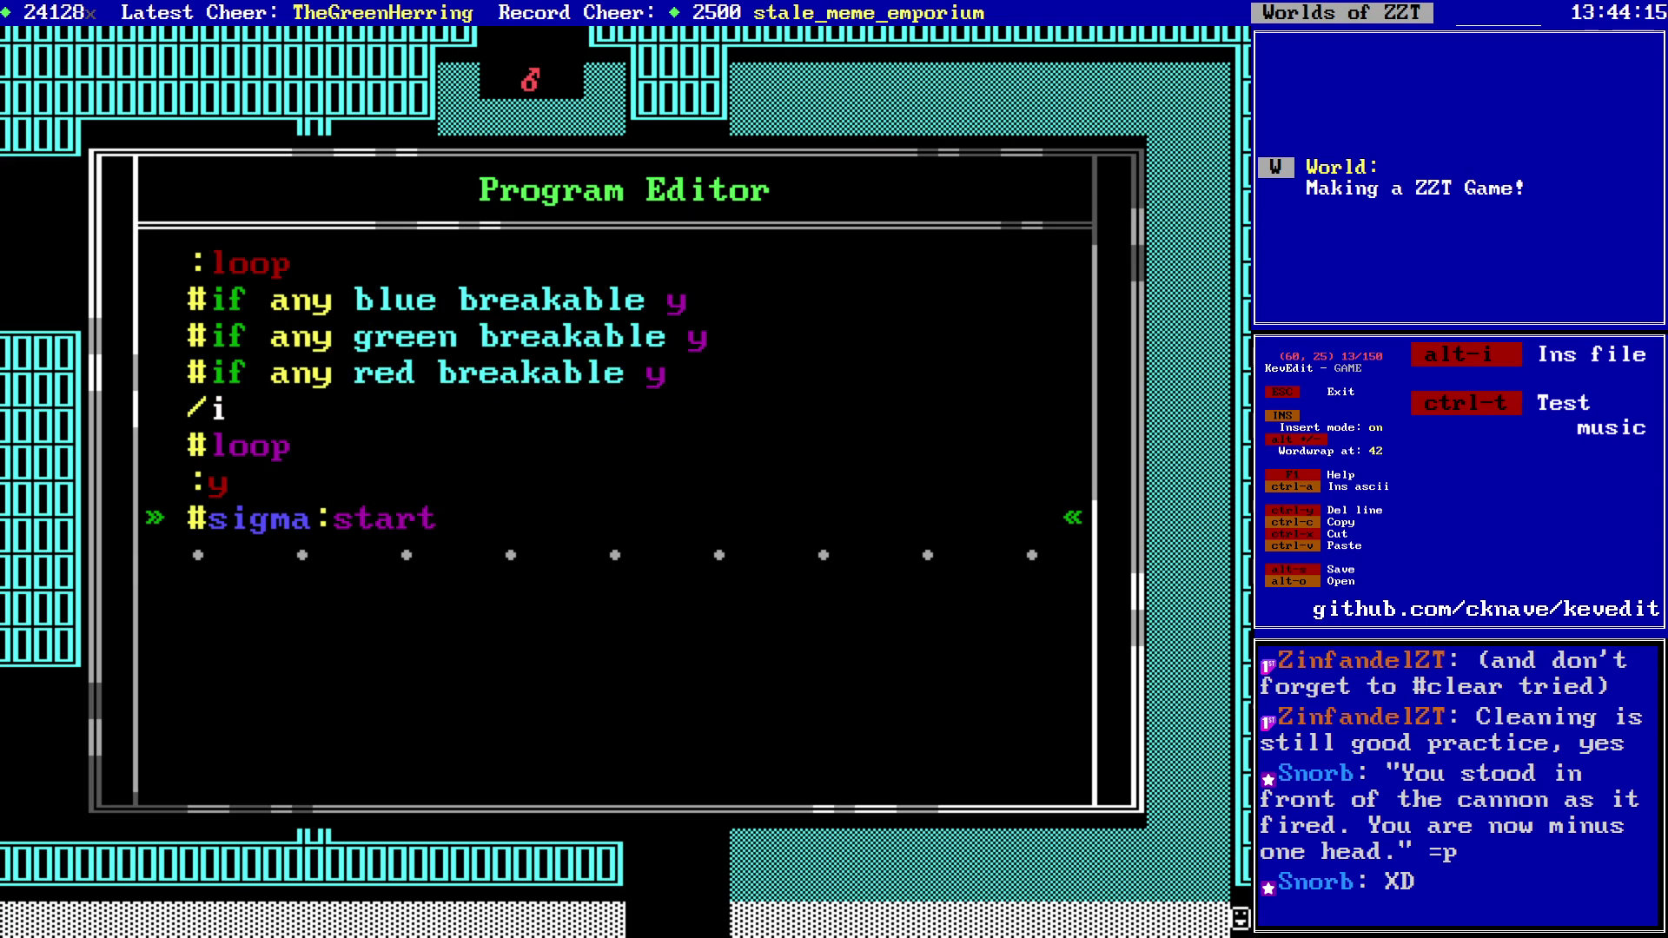
pyautogui.press('Return')
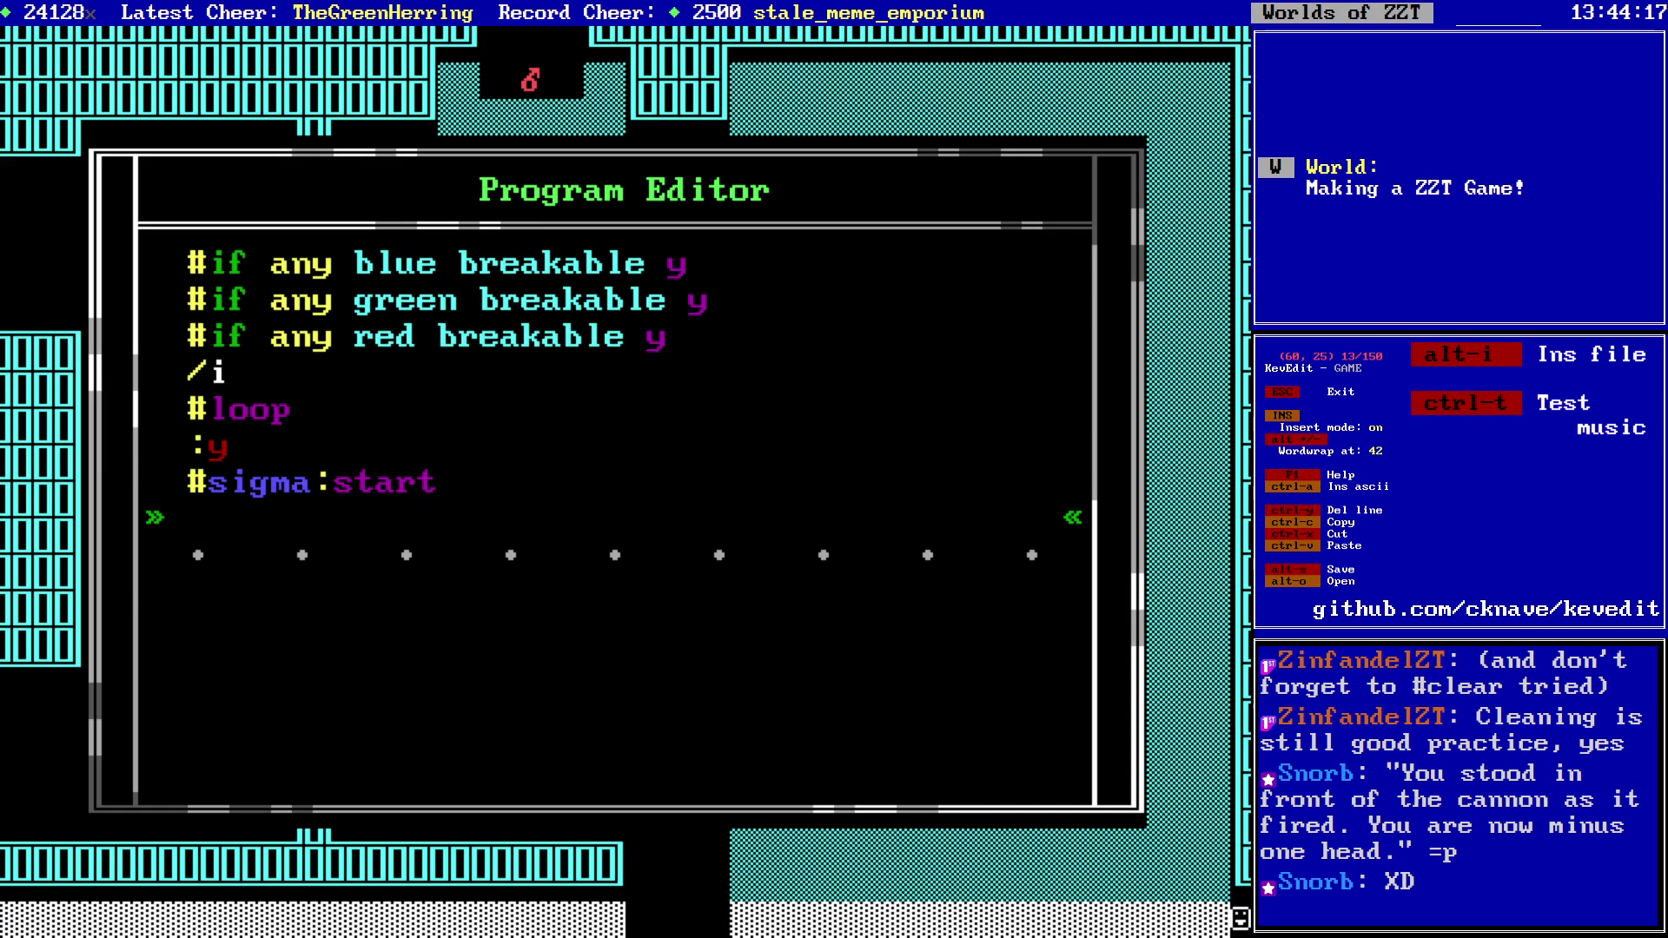
pyautogui.write('cycle ')
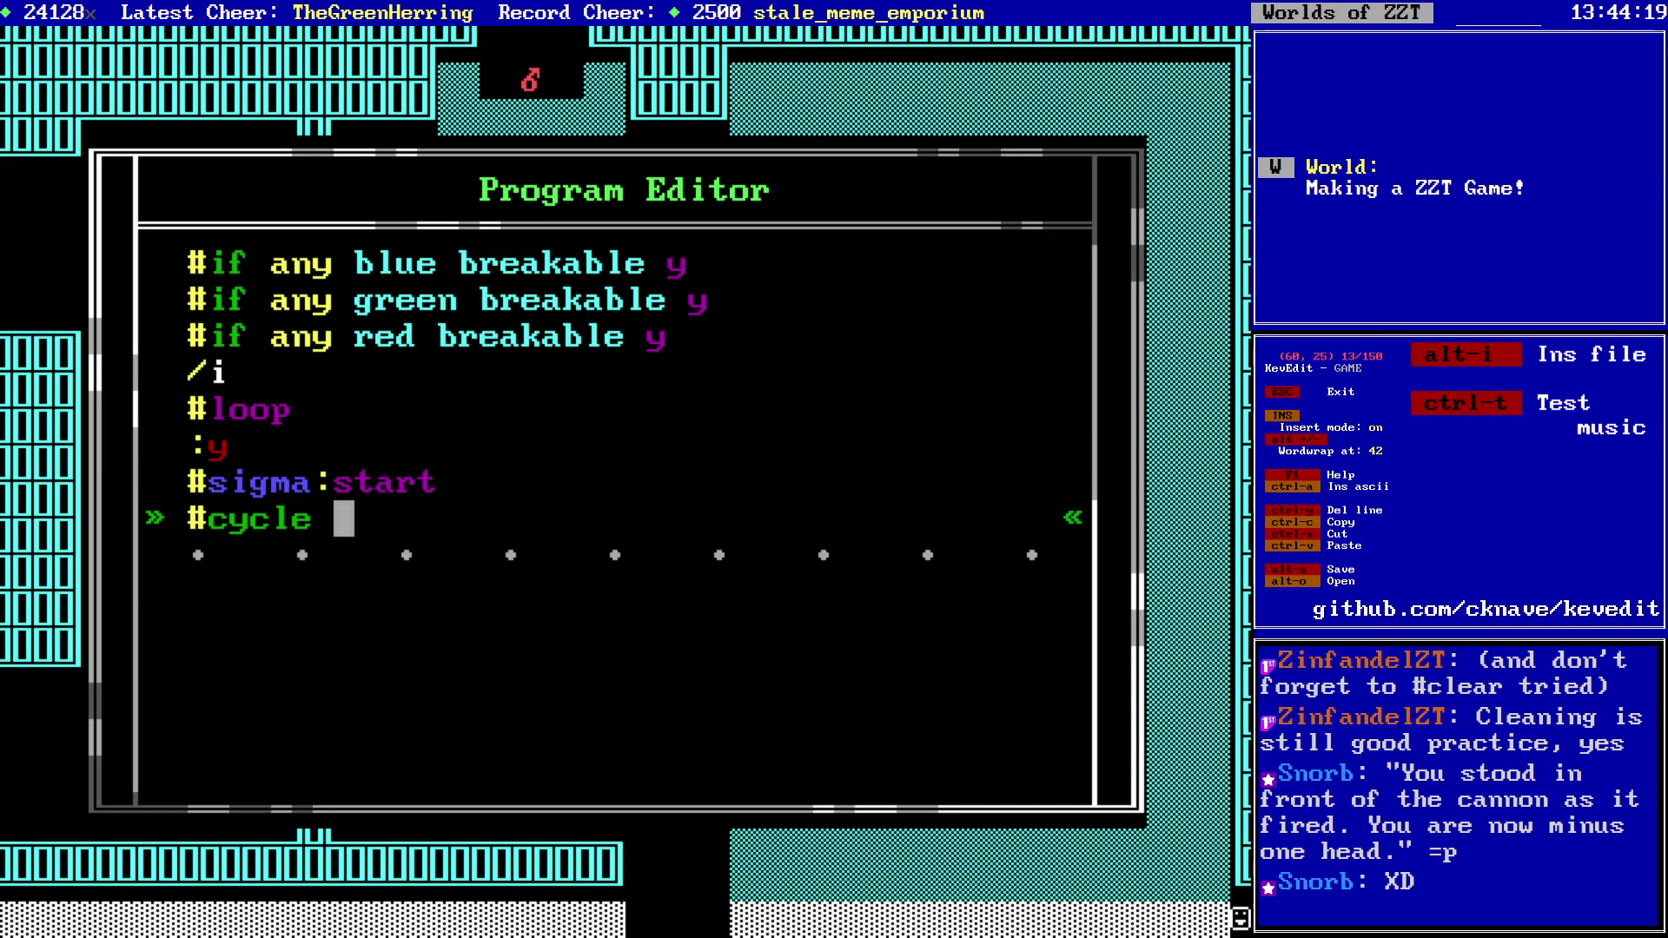
pyautogui.write('10')
# Step: Insert #cycle 1 directly under the :loop label
pyautogui.press('Up')
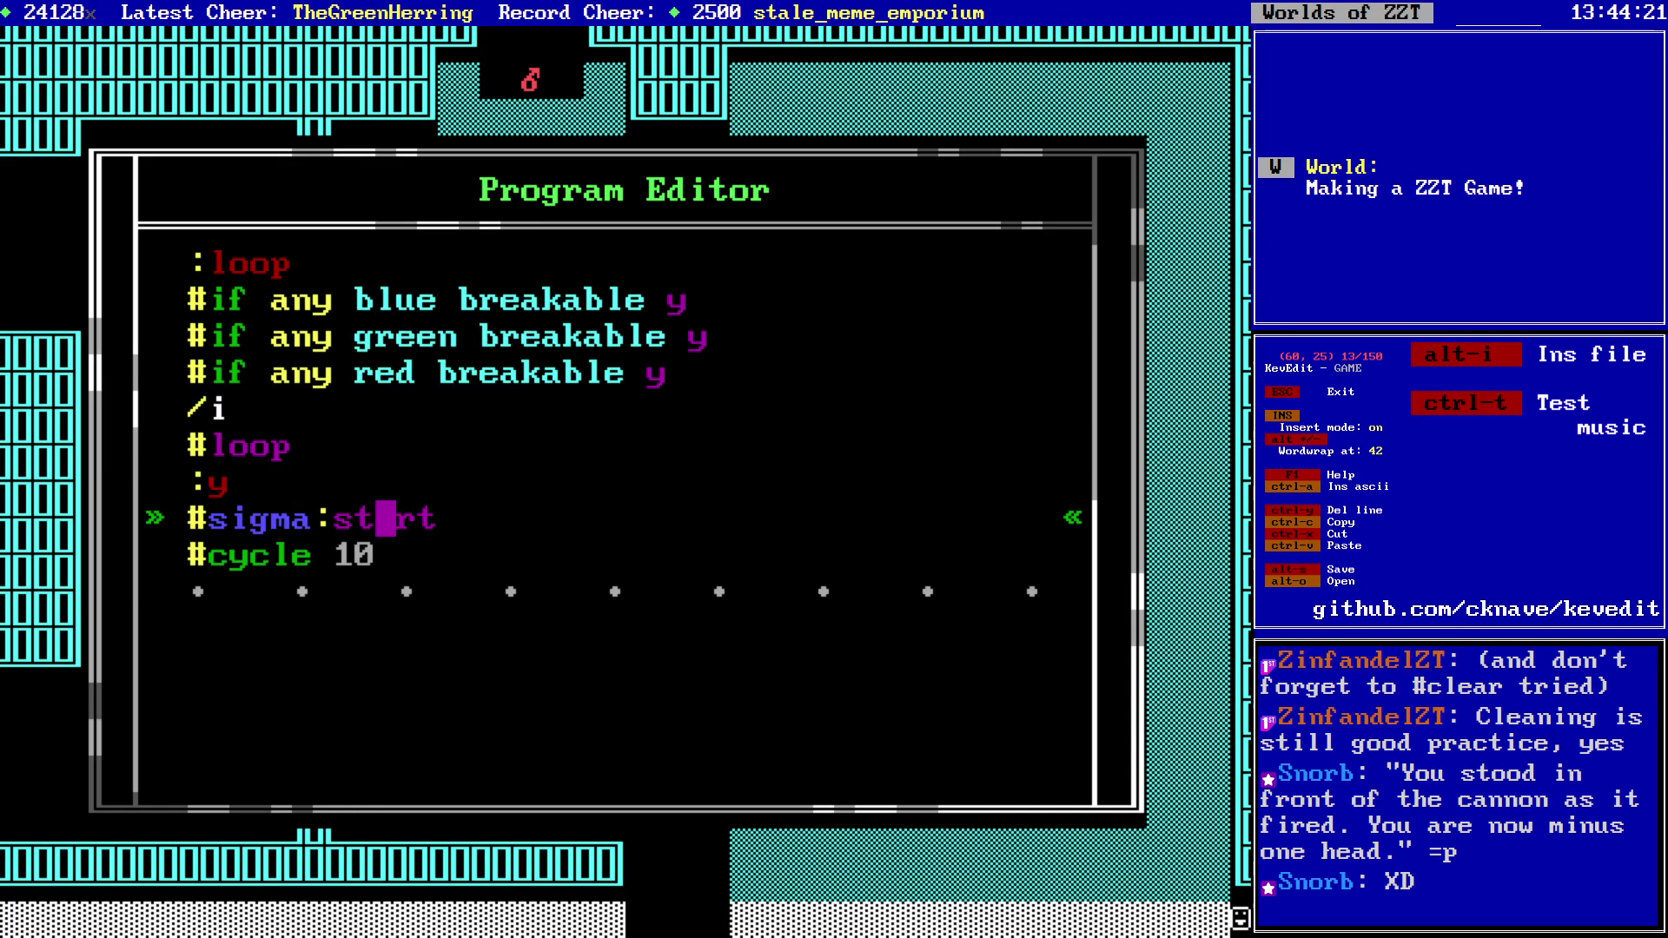
pyautogui.press('Up')
pyautogui.press('Up')
pyautogui.press('Up')
pyautogui.press('Return')
pyautogui.write('#cy')
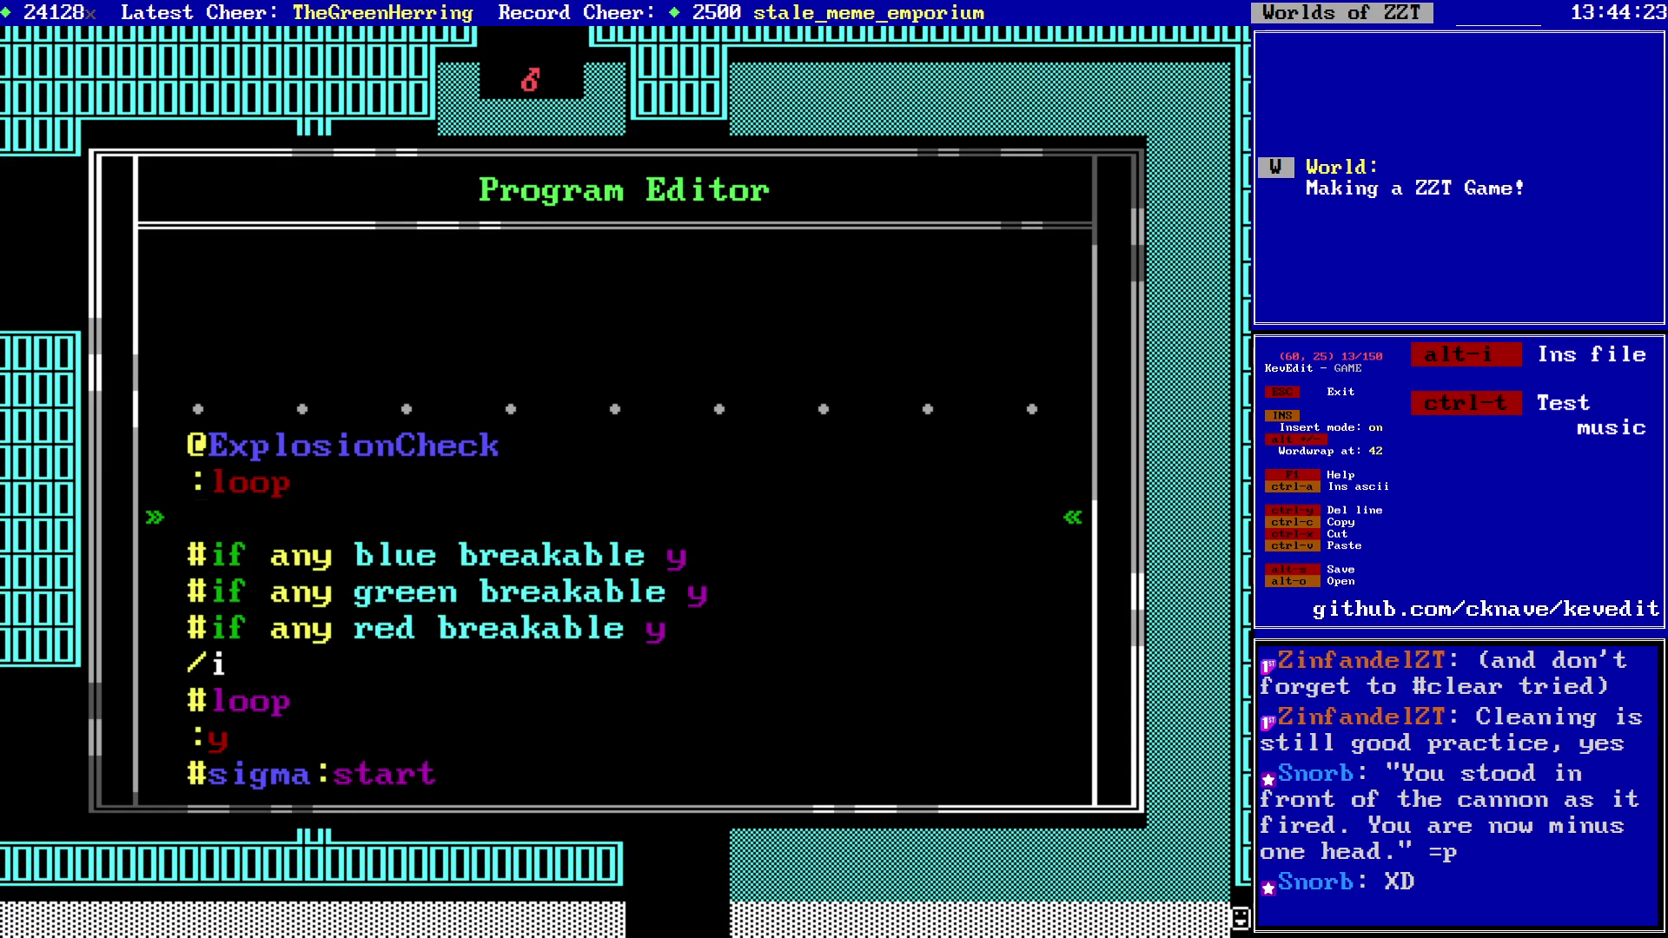
pyautogui.write('cle 1')
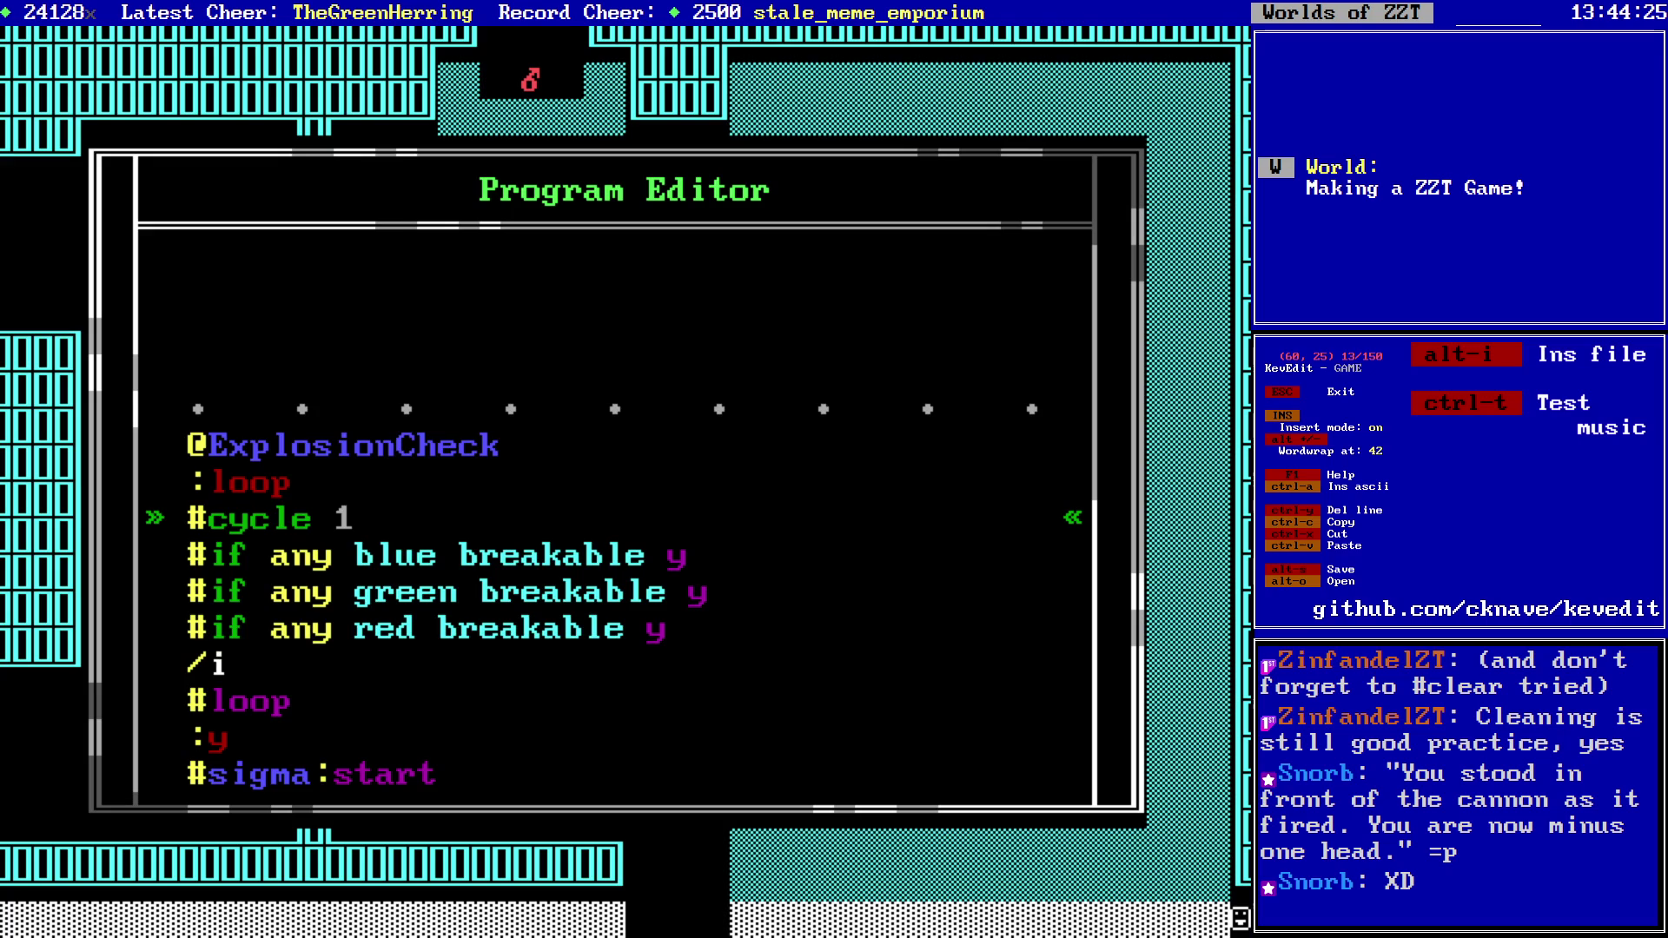
pyautogui.press('Down')
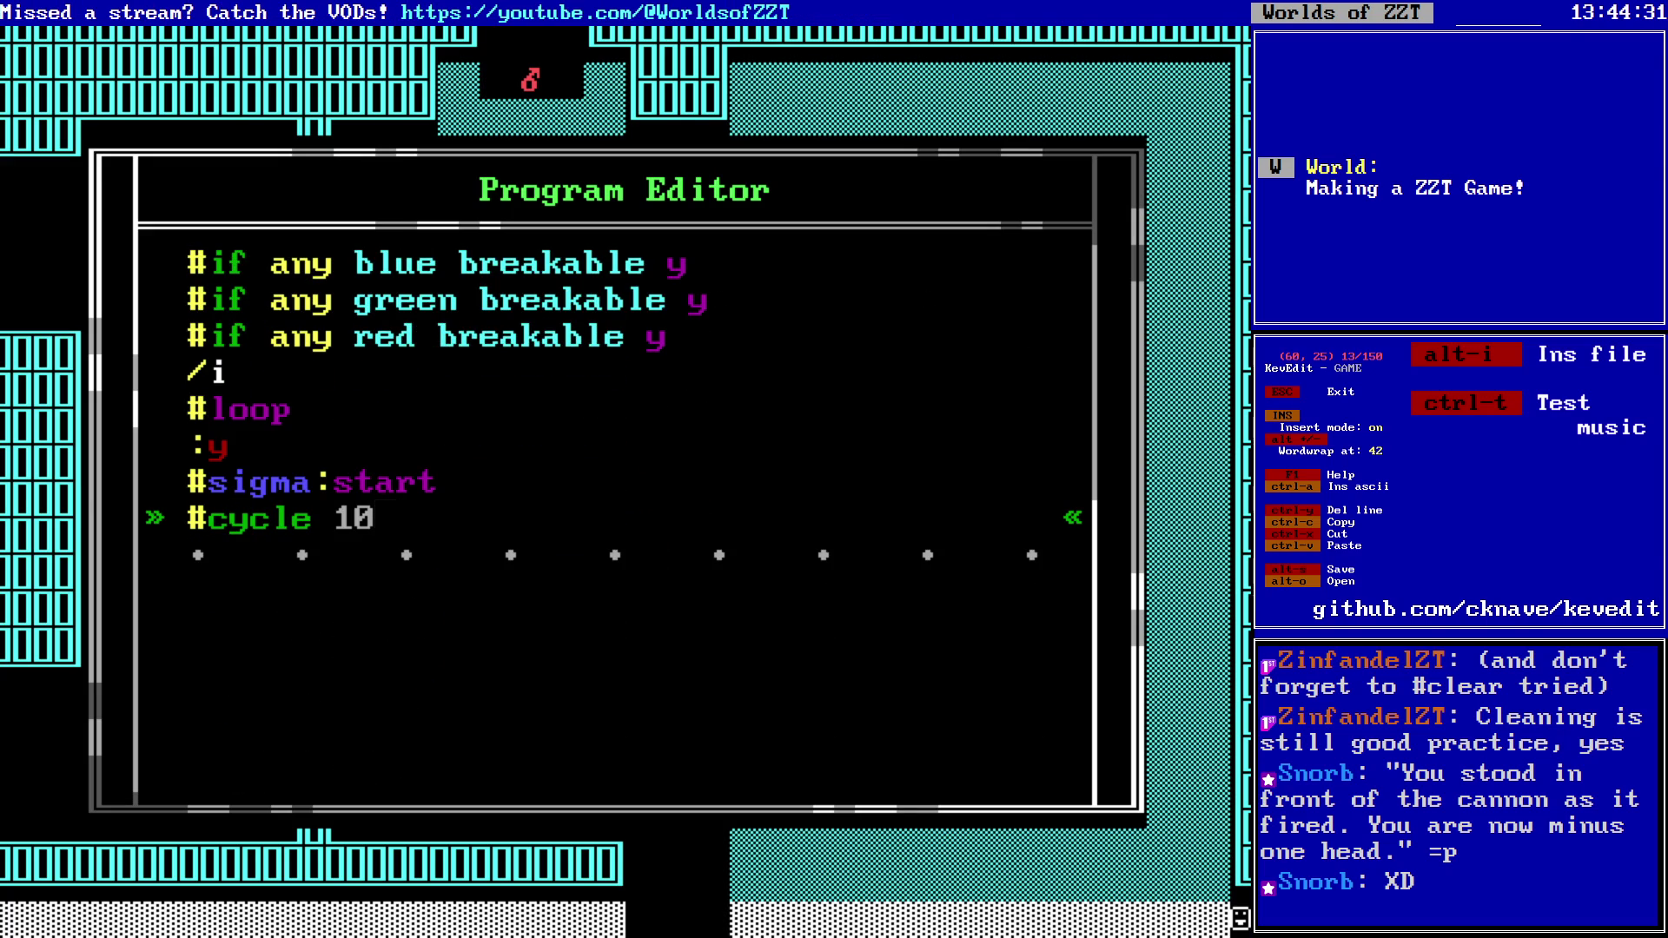
# Step: Add the repeated /i/i/i fire moves and #sigma:stop after #cycle 10
pyautogui.press('Return')
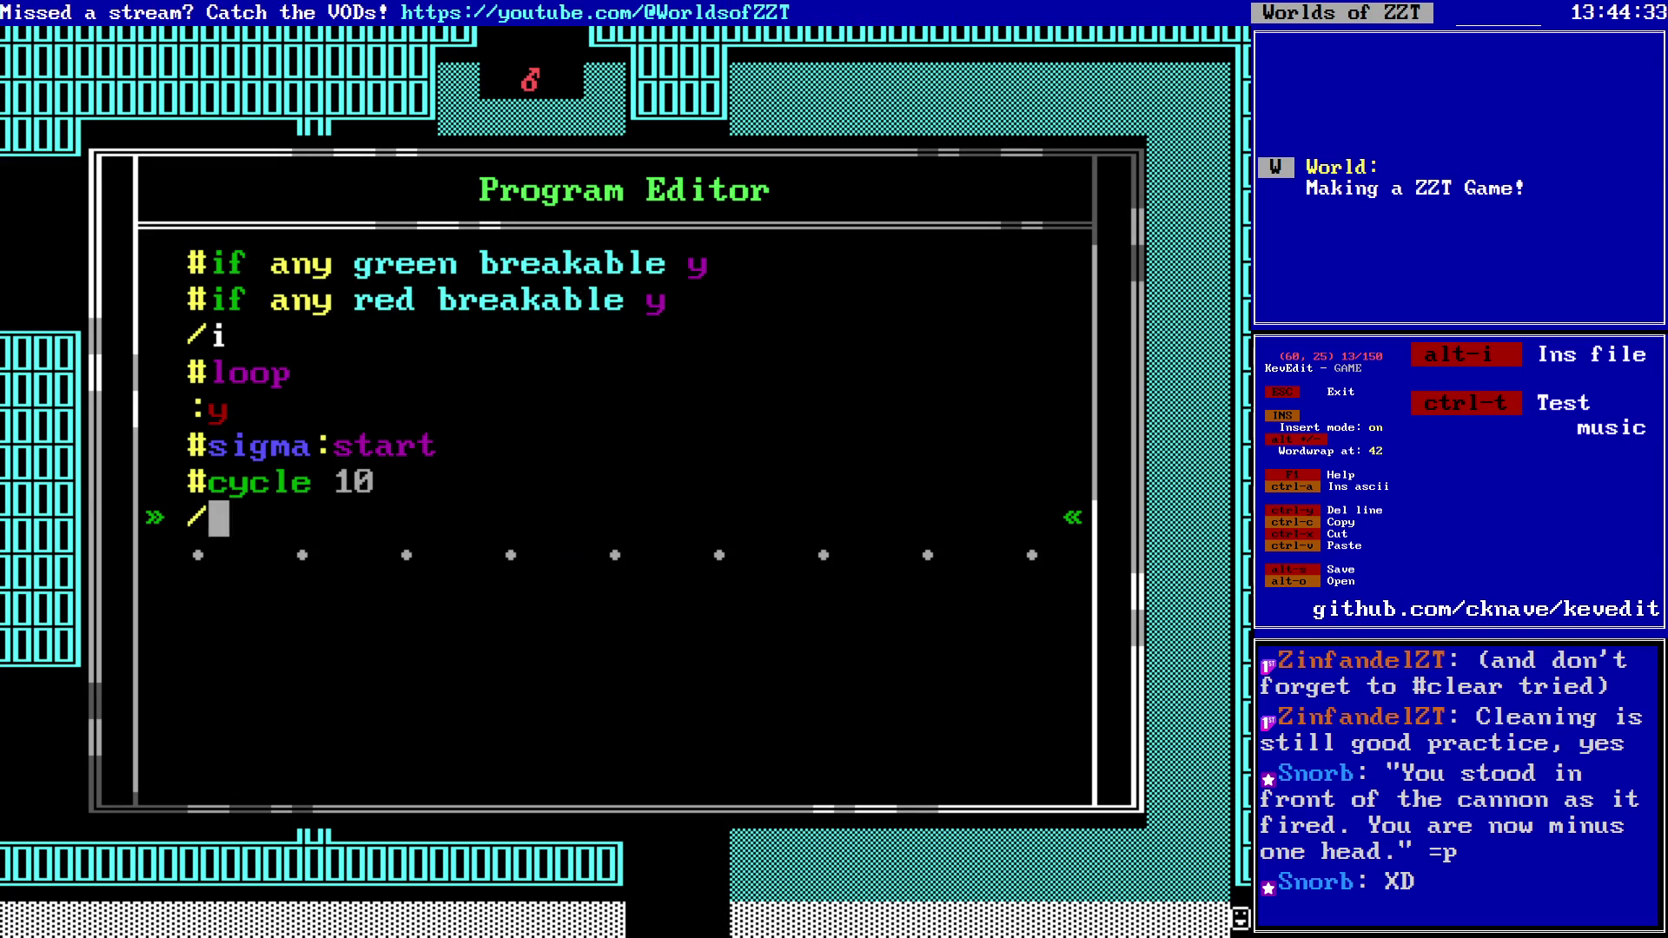
pyautogui.write('i/i')
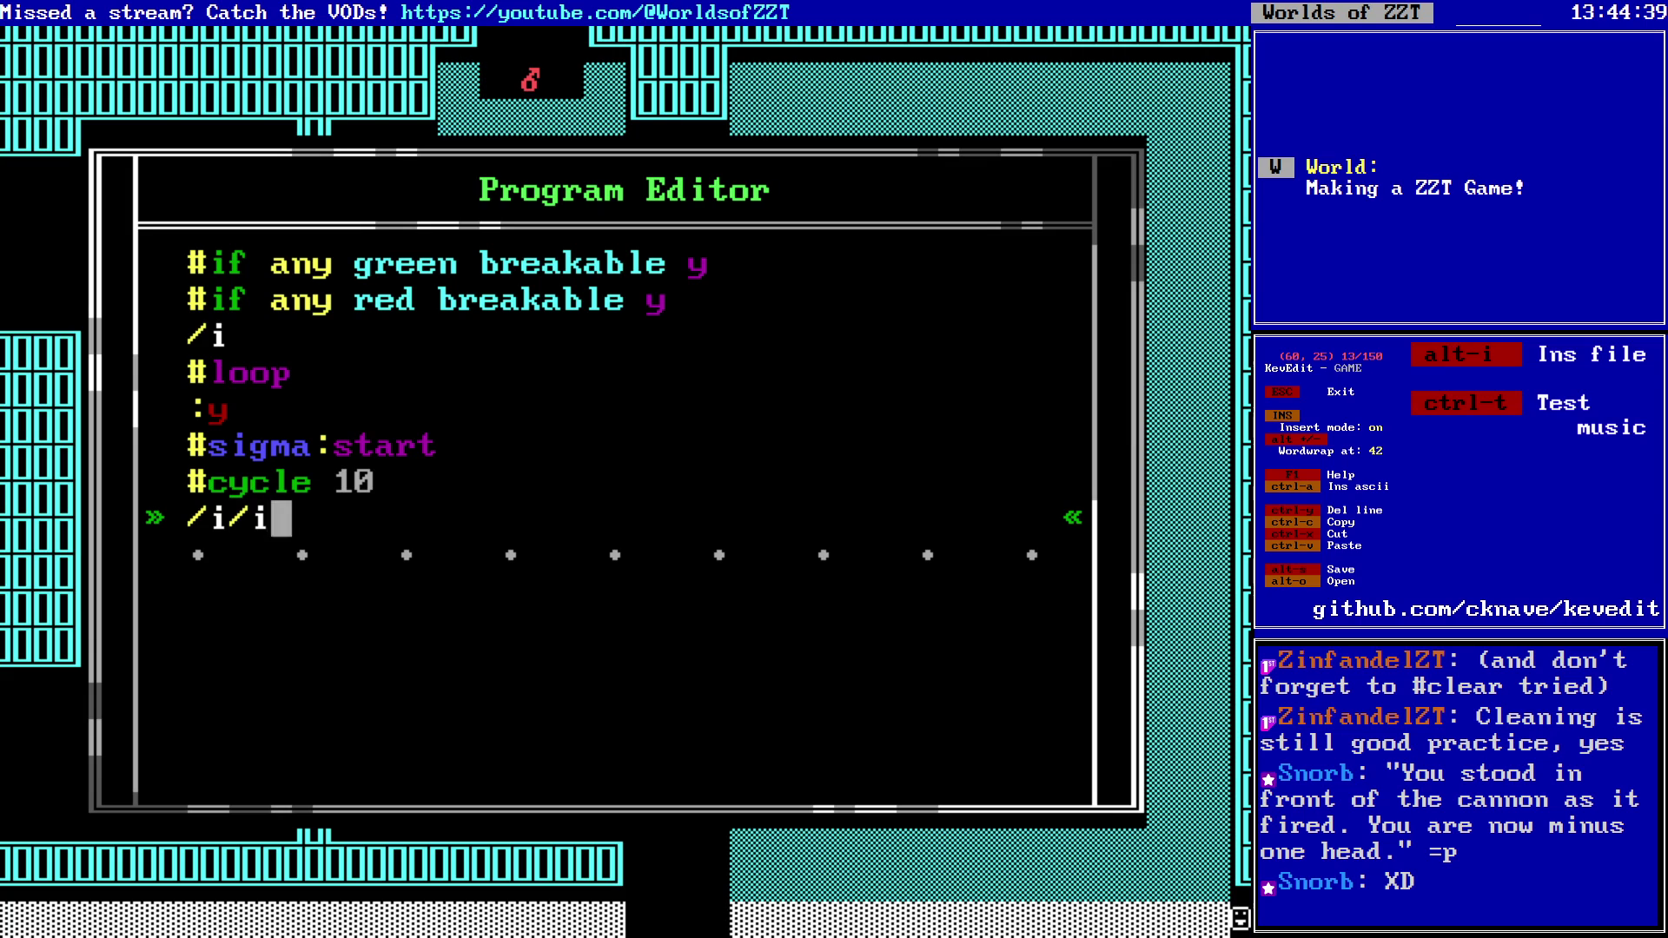
pyautogui.write('/i')
pyautogui.press('Return')
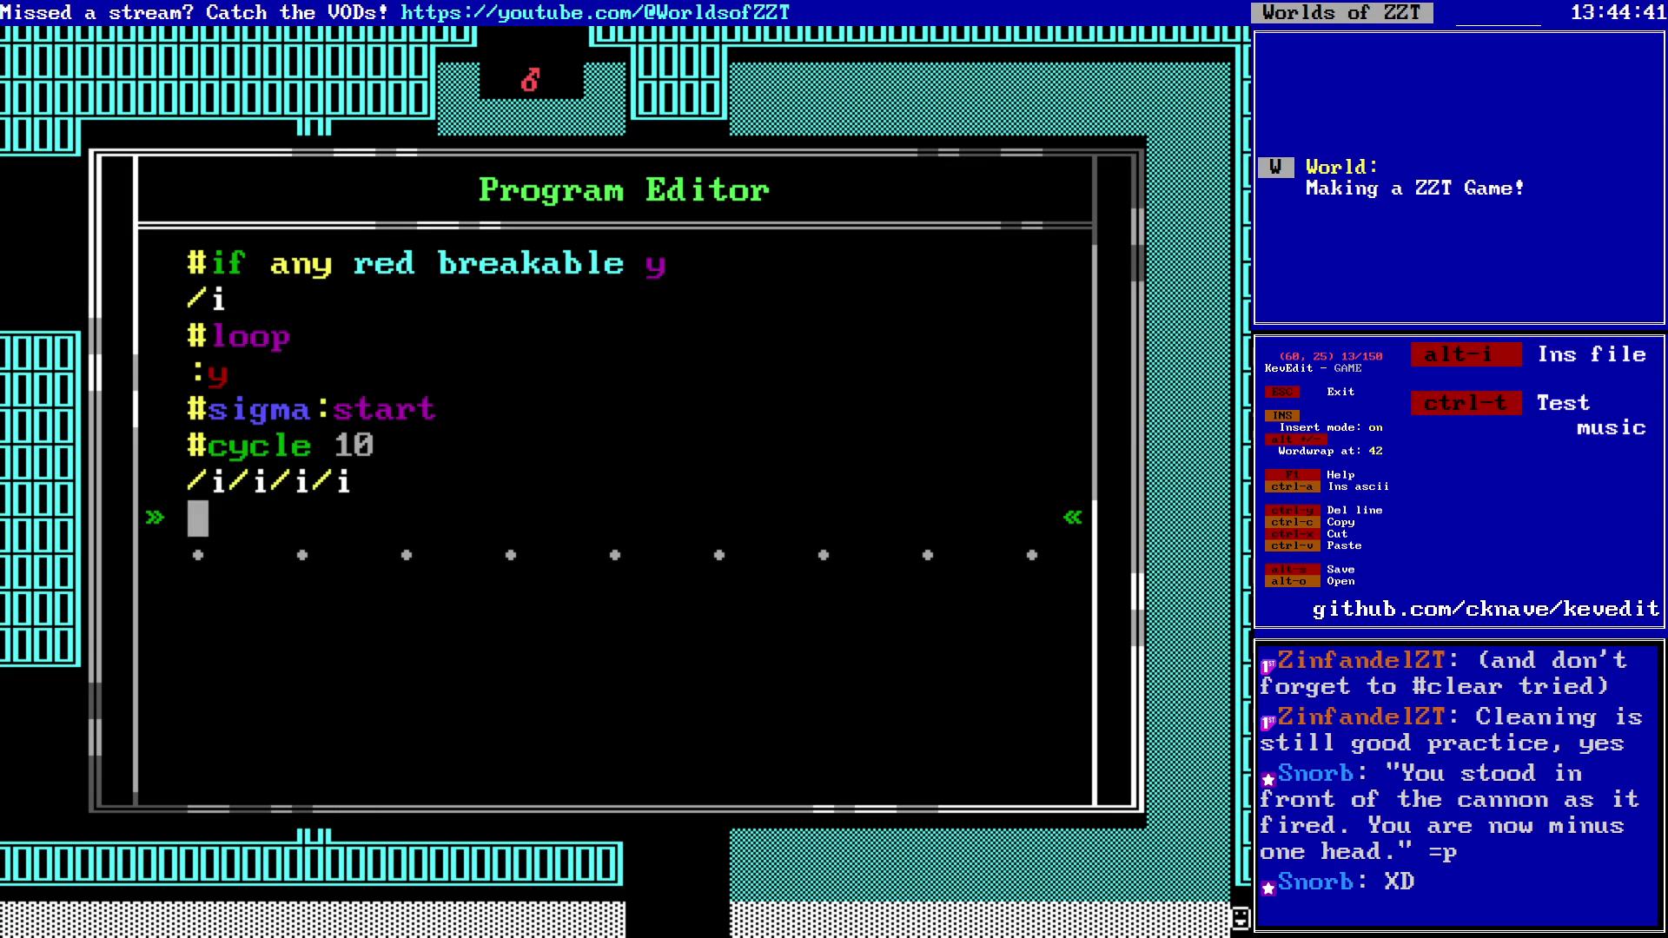
pyautogui.write('#')
pyautogui.write('sigma:stop')
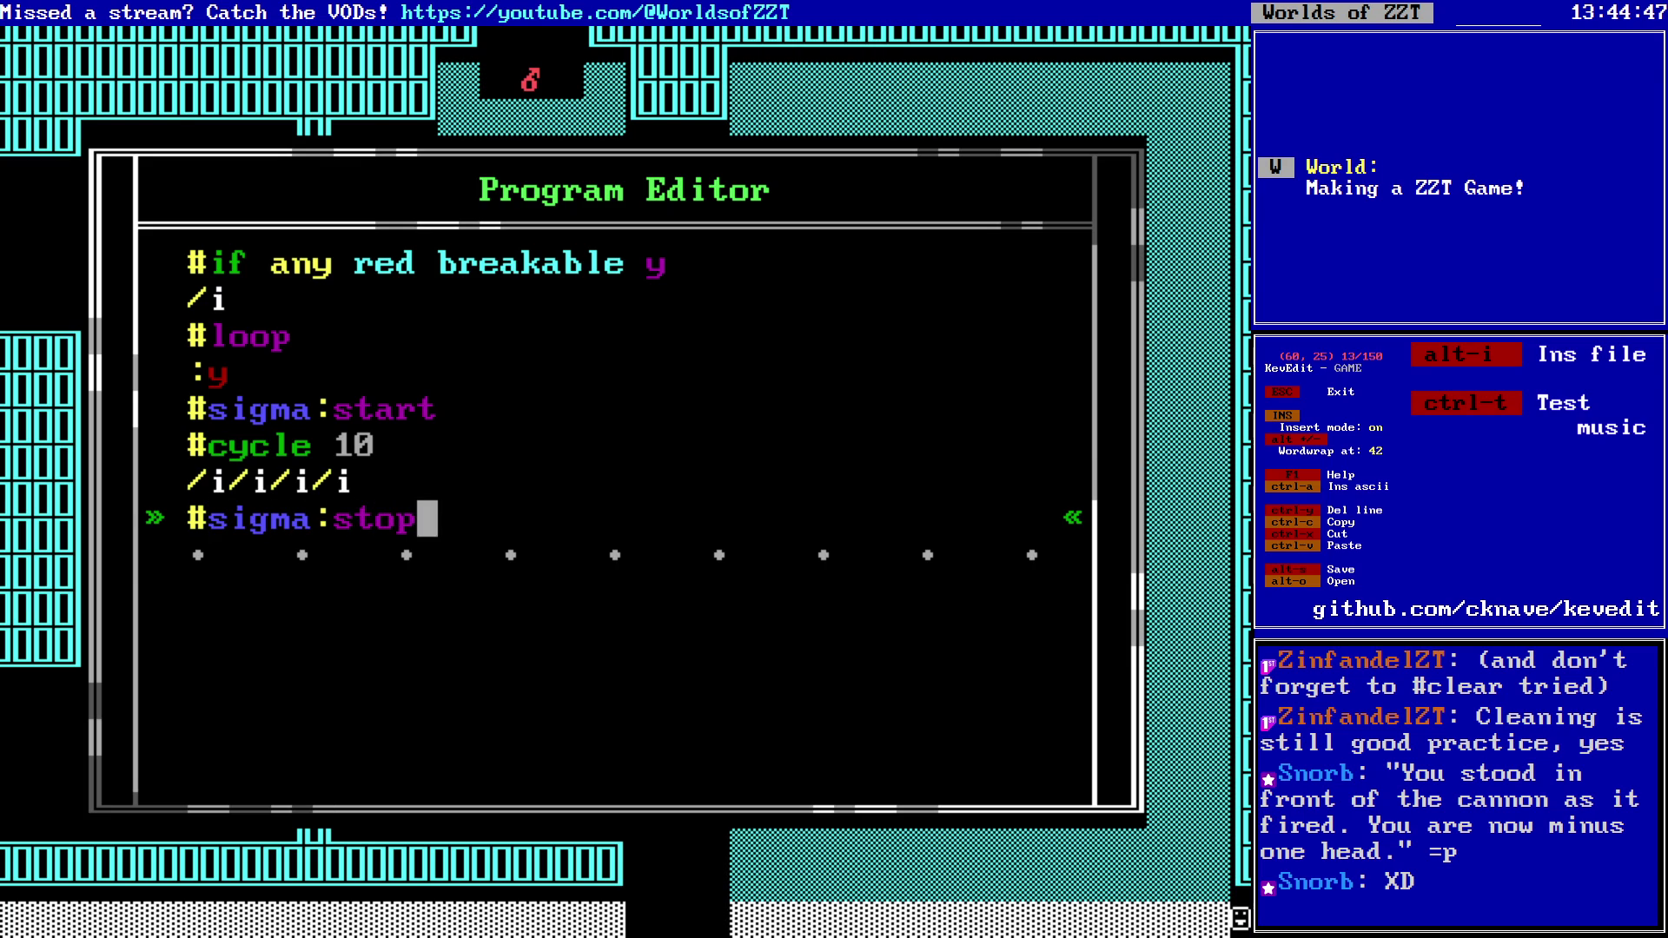
# Step: Finish the y routine with #loop and #end, then close the program editor
pyautogui.press('Up')
pyautogui.press('Up')
pyautogui.press('Up')
pyautogui.press('Down')
pyautogui.press('Down')
pyautogui.press('Down')
pyautogui.press('End')
pyautogui.press('Return')
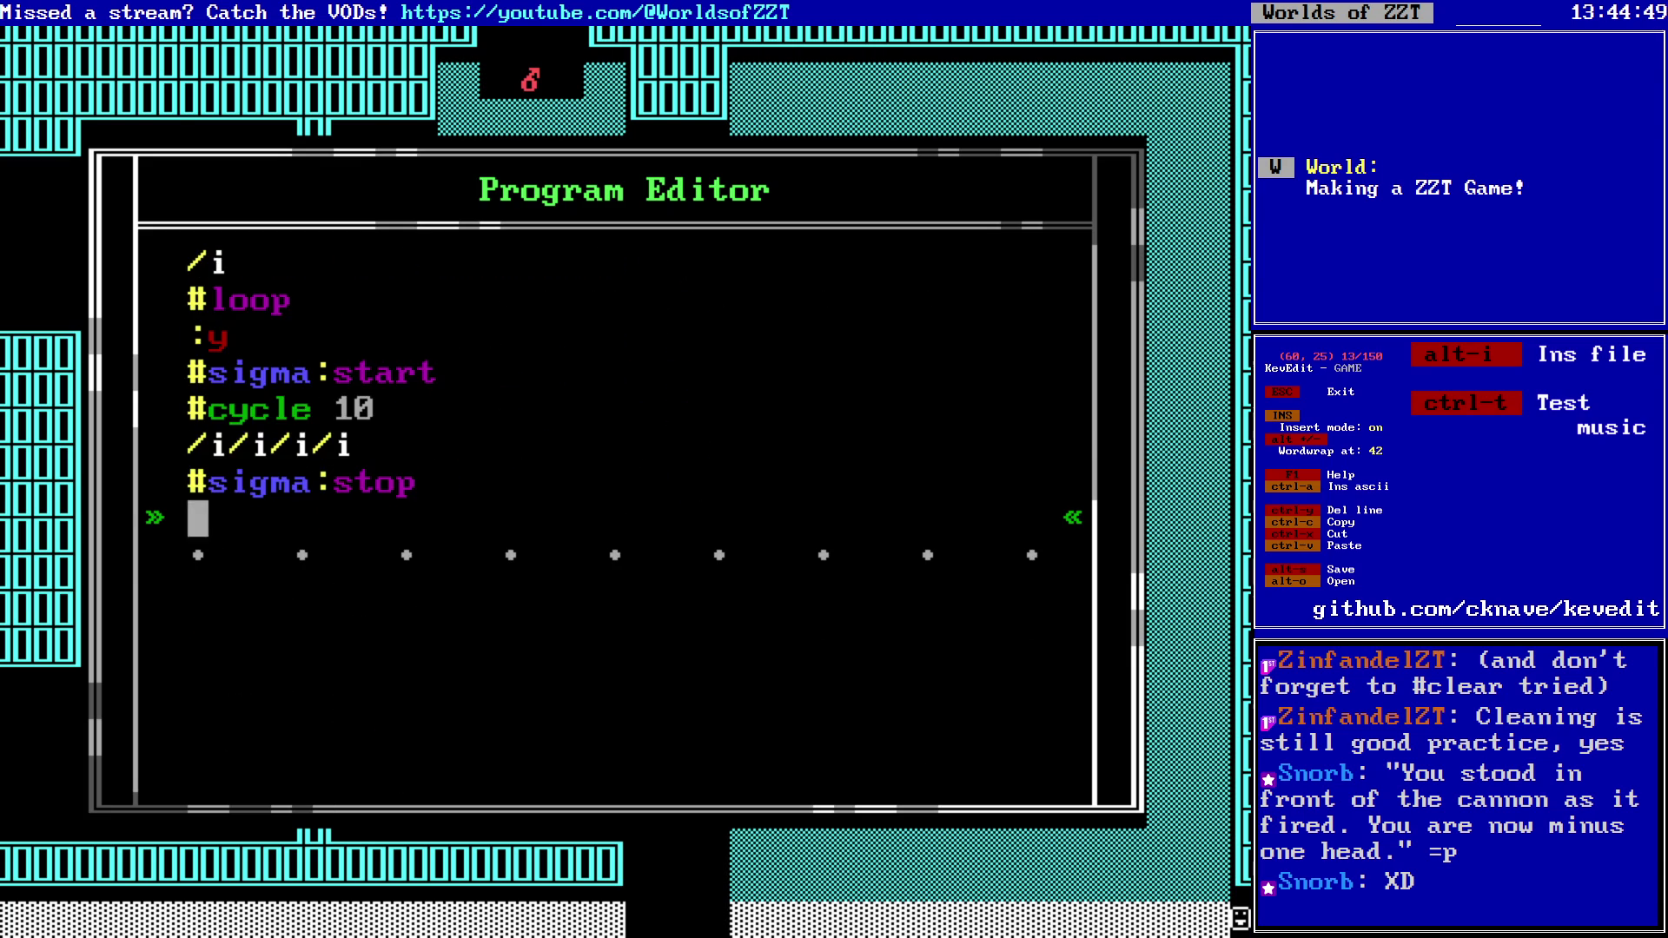
pyautogui.write('#loop')
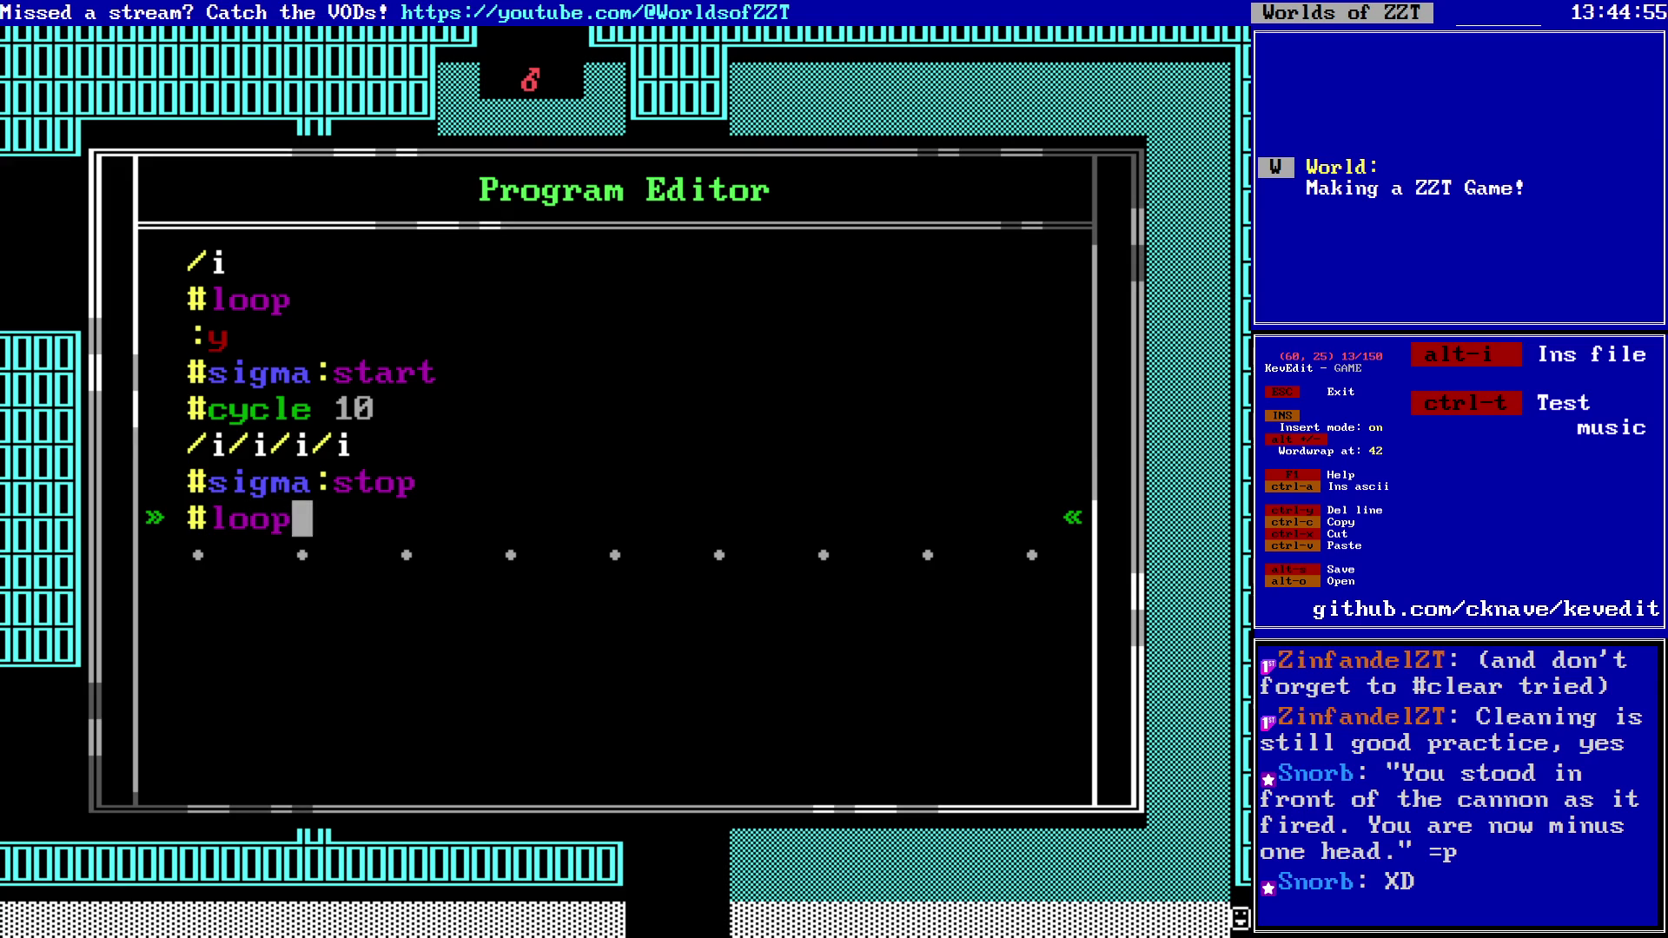
pyautogui.press('Return')
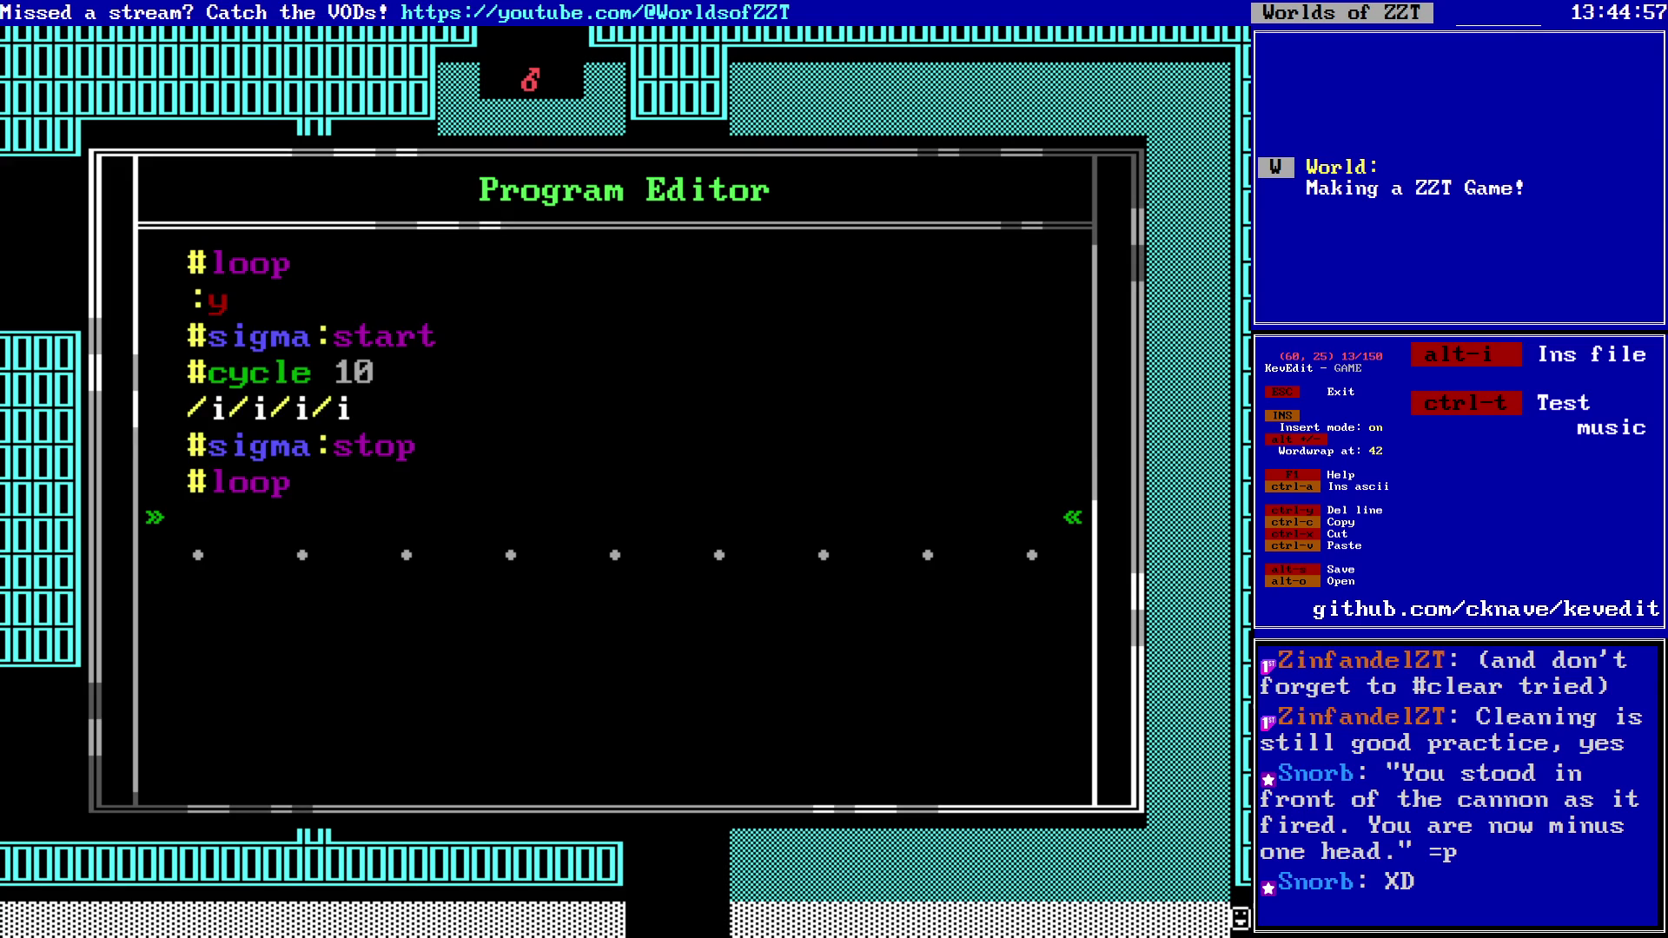
pyautogui.write('end')
pyautogui.press('Escape')
pyautogui.press('Escape')
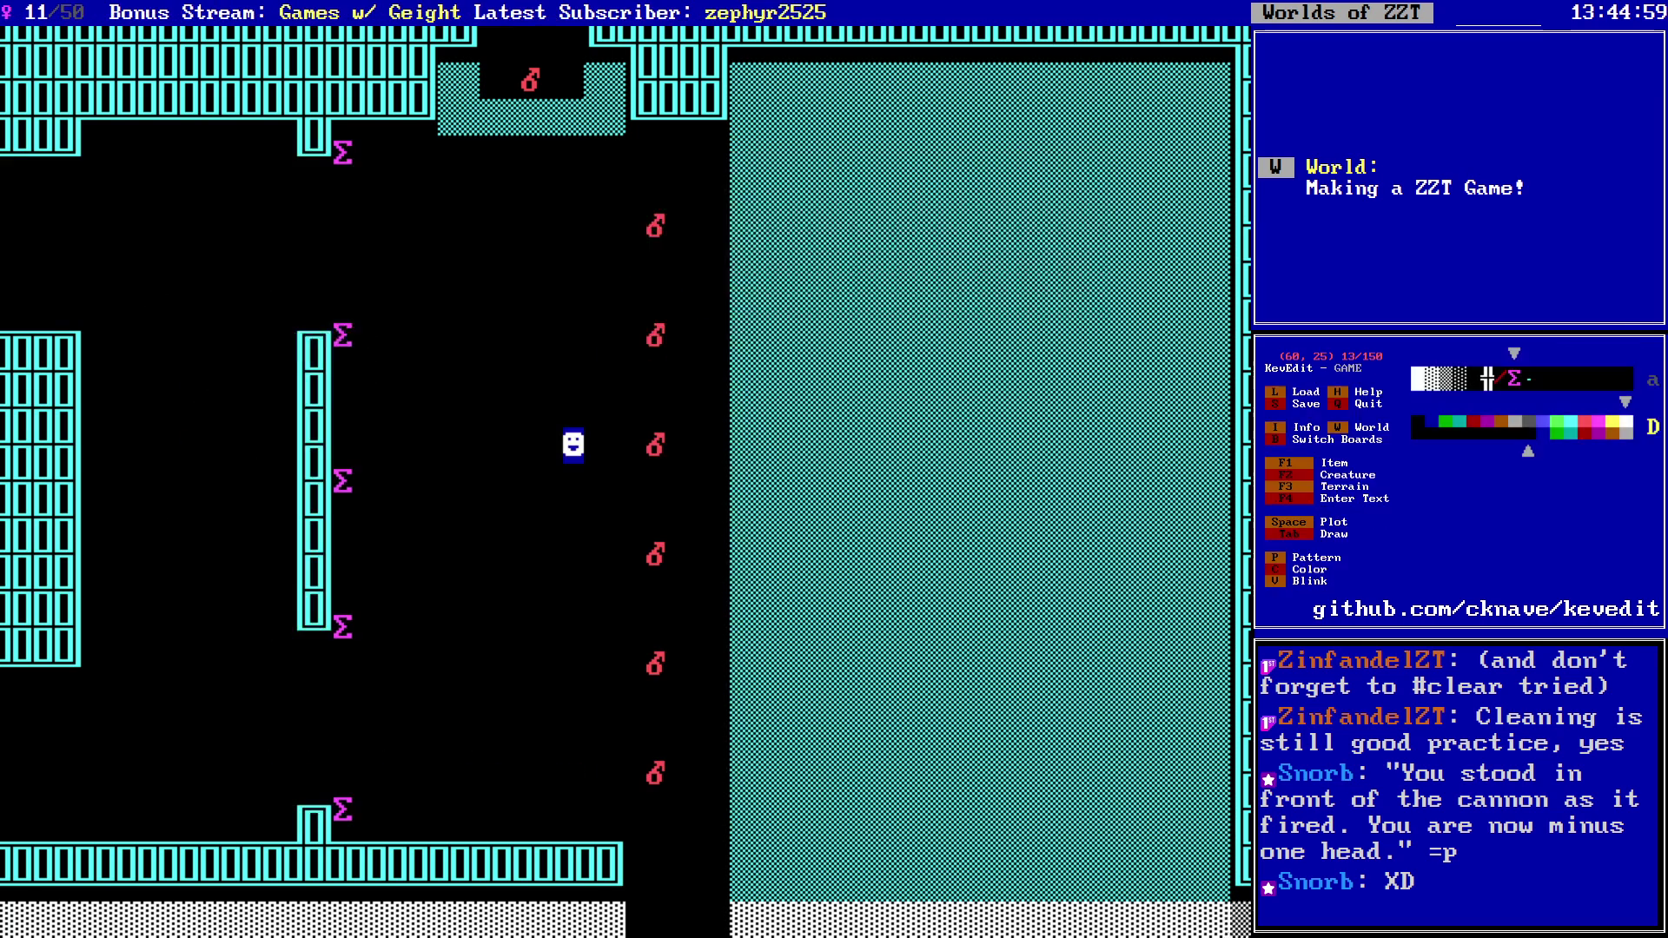
# Step: Place a key at the board's right edge beside the cyan block, then start test play
pyautogui.press('s')
pyautogui.press('Return')
pyautogui.click(1012, 918)
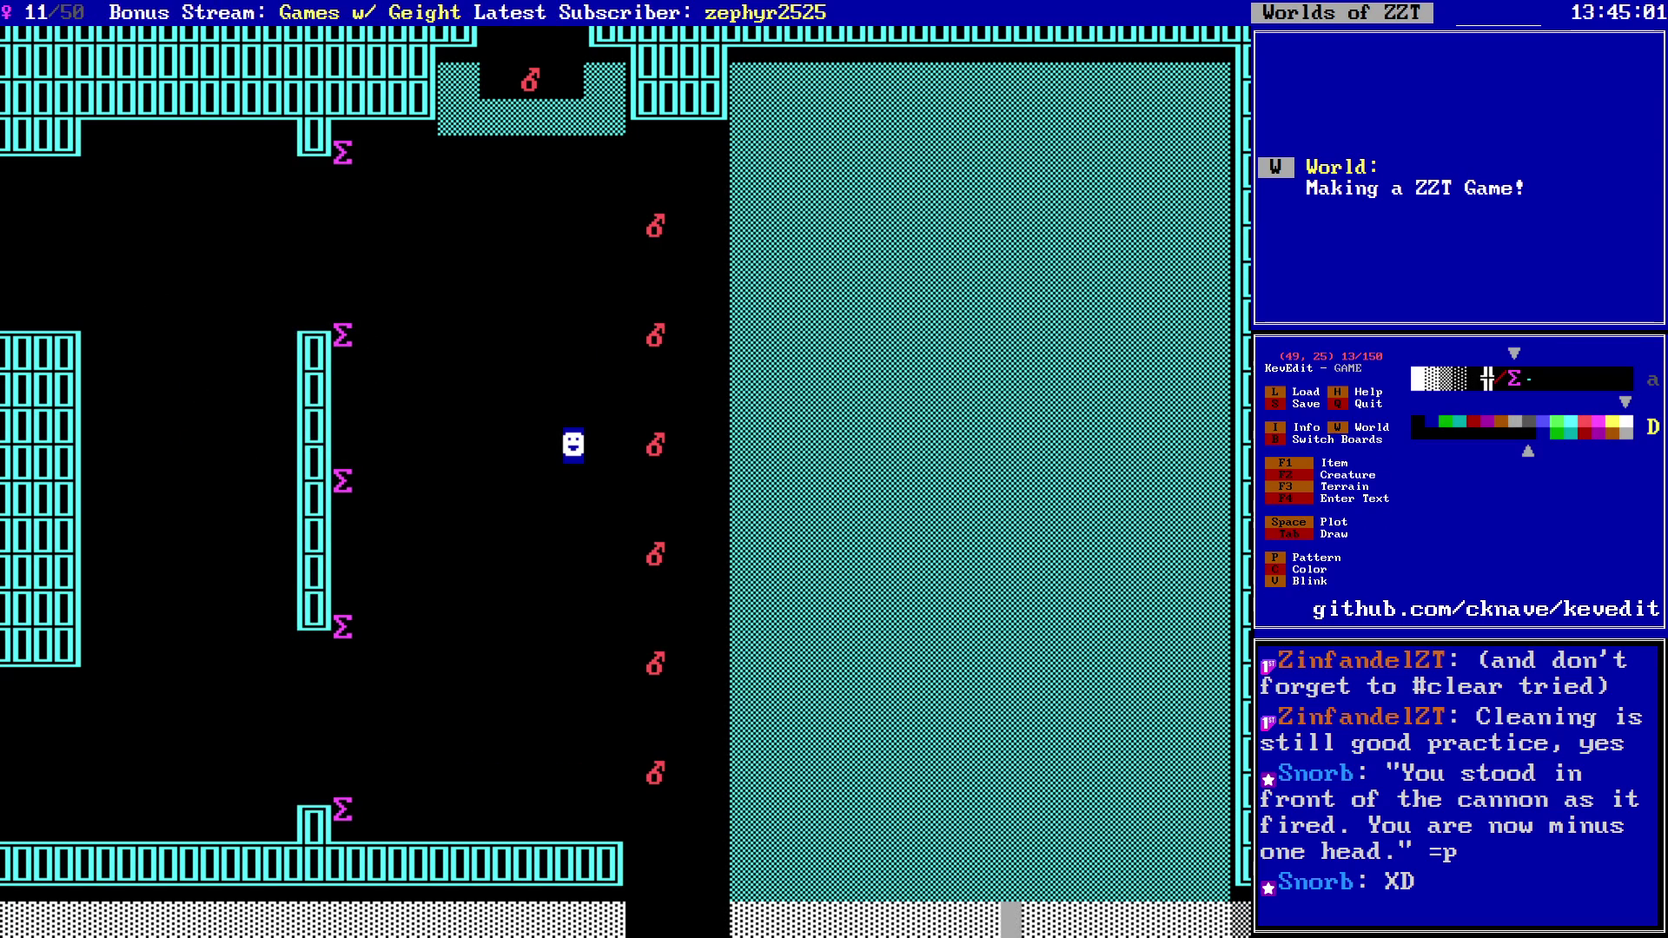
pyautogui.press('Up')
pyautogui.press('Up')
pyautogui.press('Right')
pyautogui.press('Right')
pyautogui.press('Right')
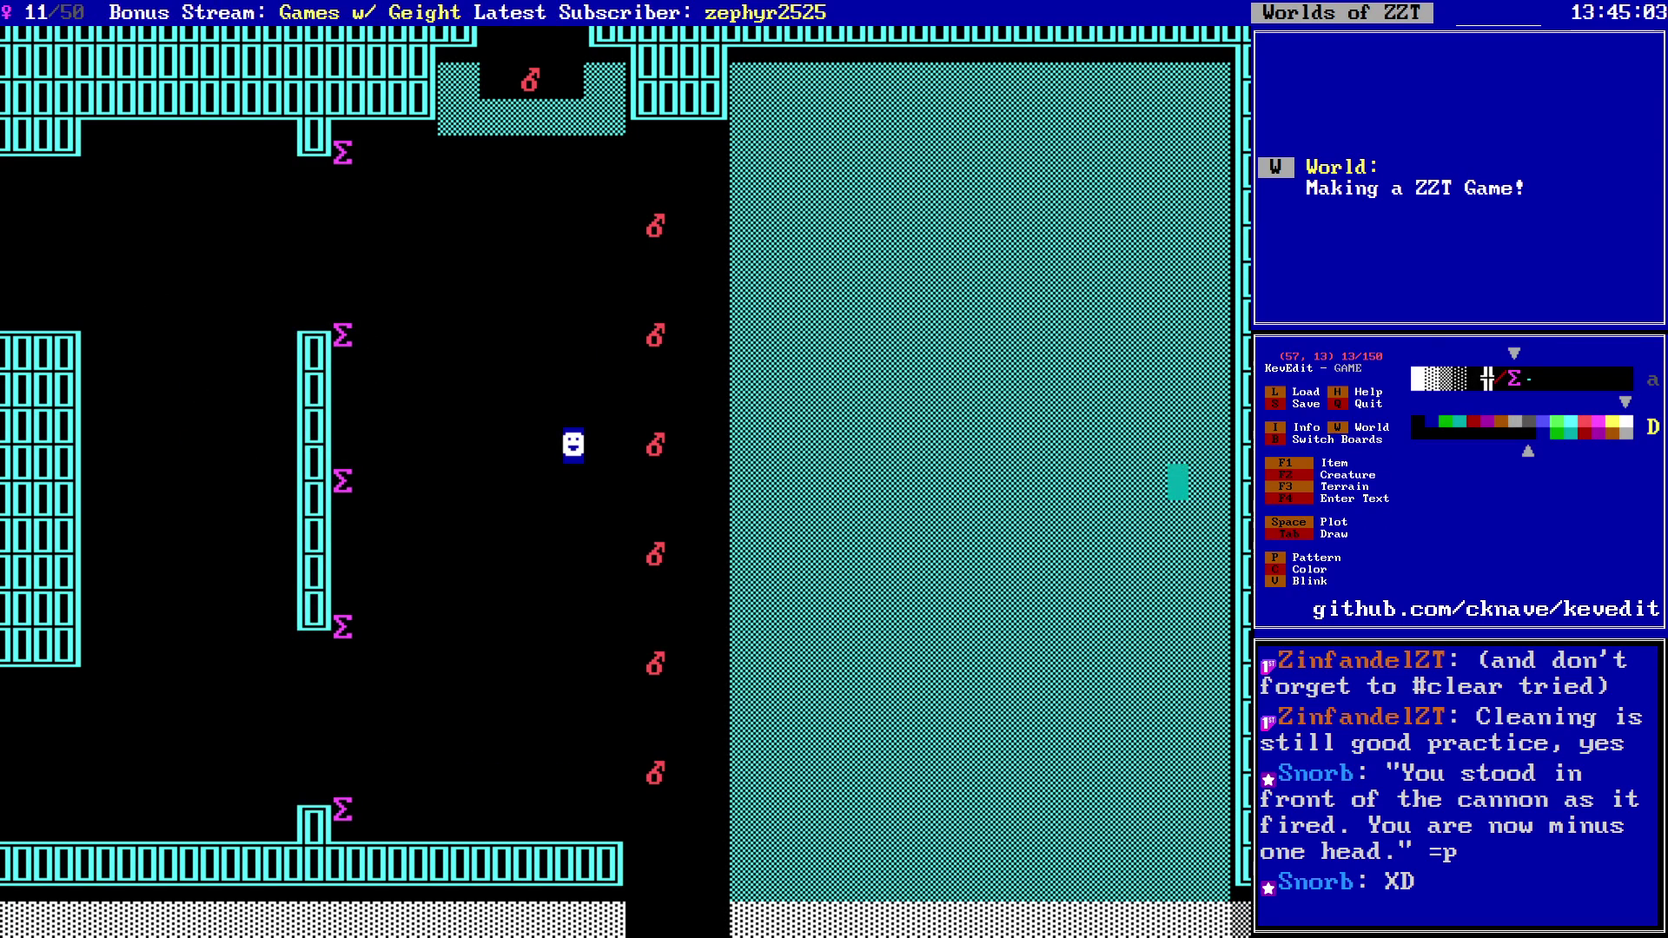
pyautogui.press('F1')
pyautogui.press('k')
pyautogui.press('Left')
pyautogui.press('Left')
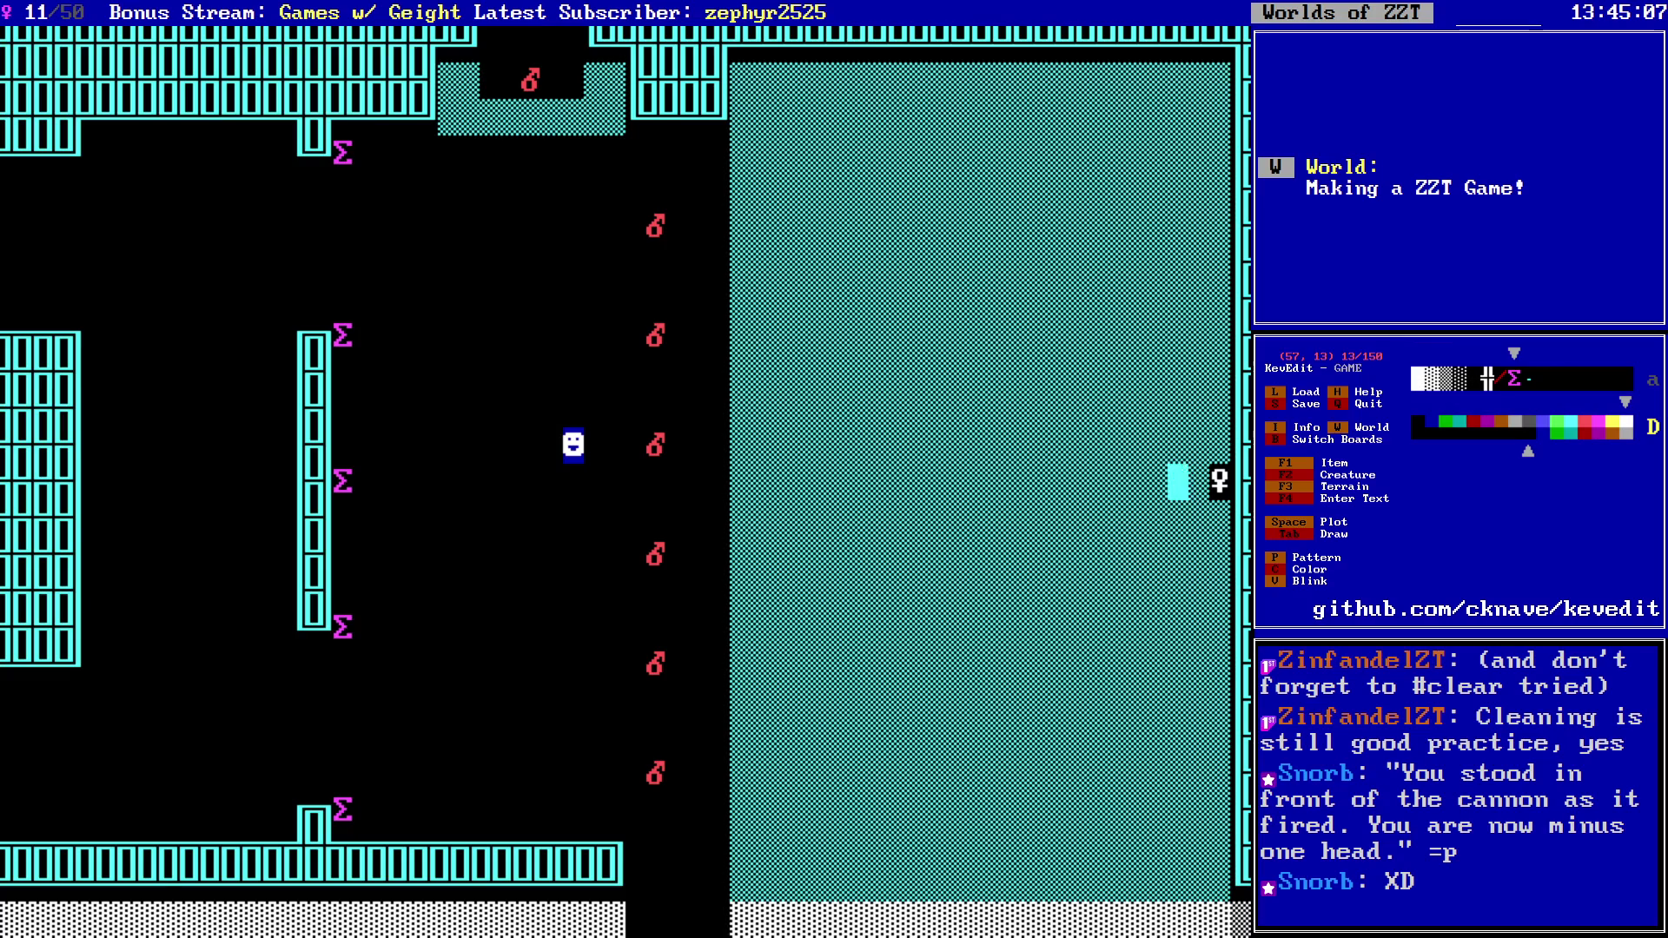
pyautogui.hotkey('alt', 't')
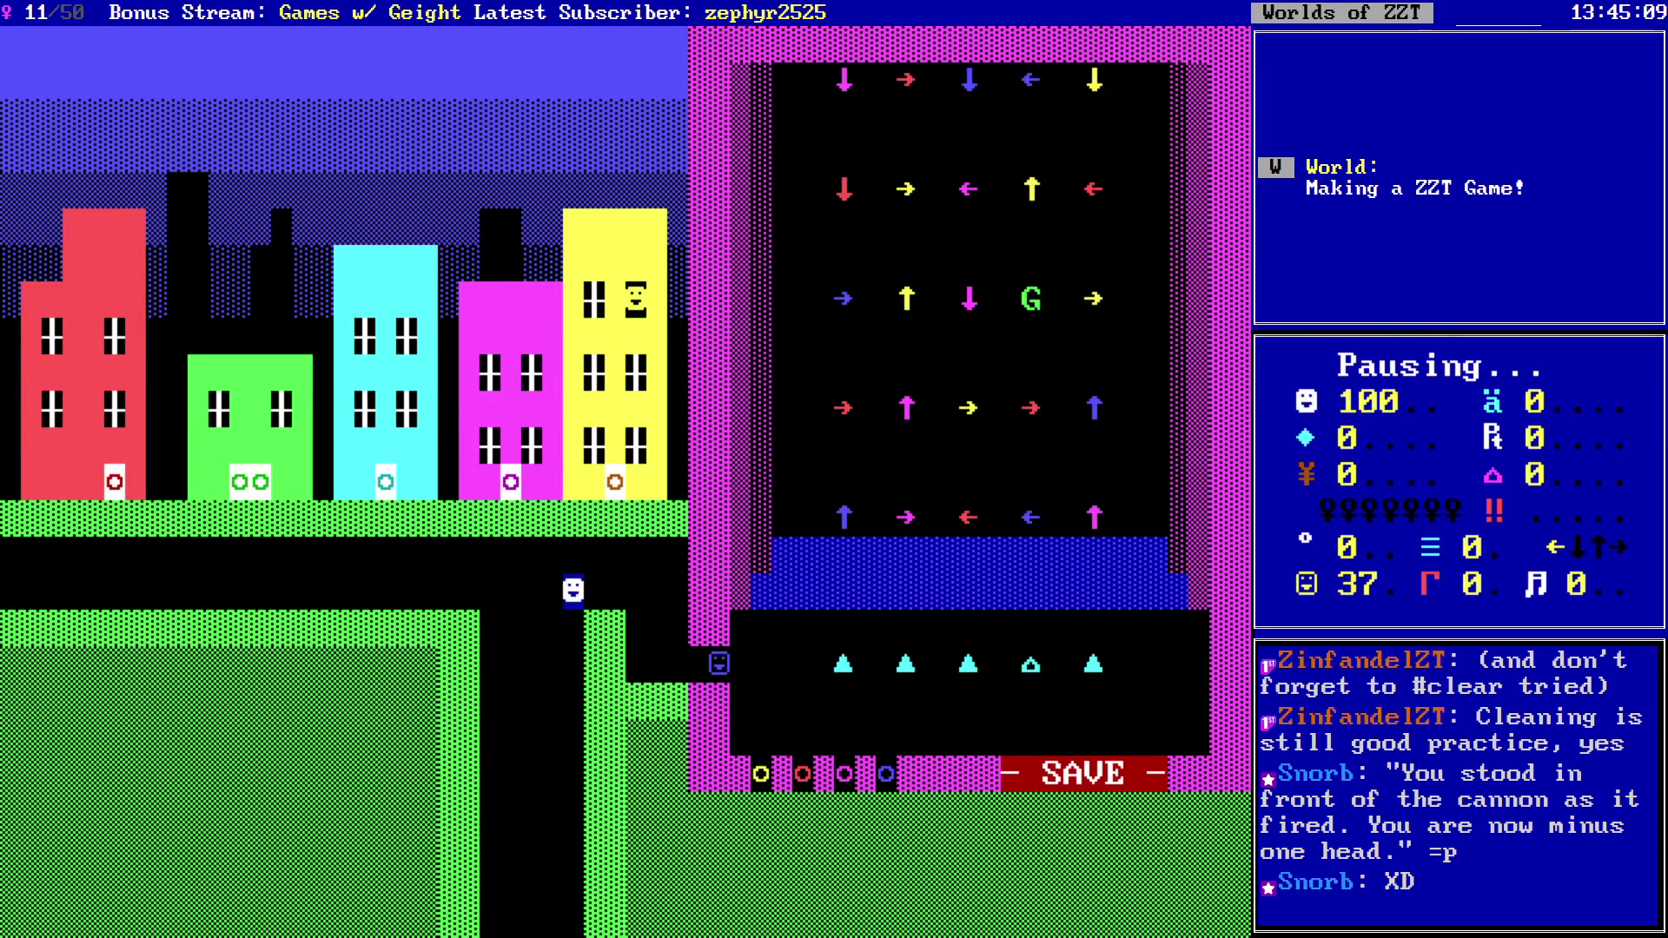
# Step: End the current game, restart play and walk the player down the corridor
pyautogui.press('Escape')
pyautogui.press('y')
pyautogui.press('p')
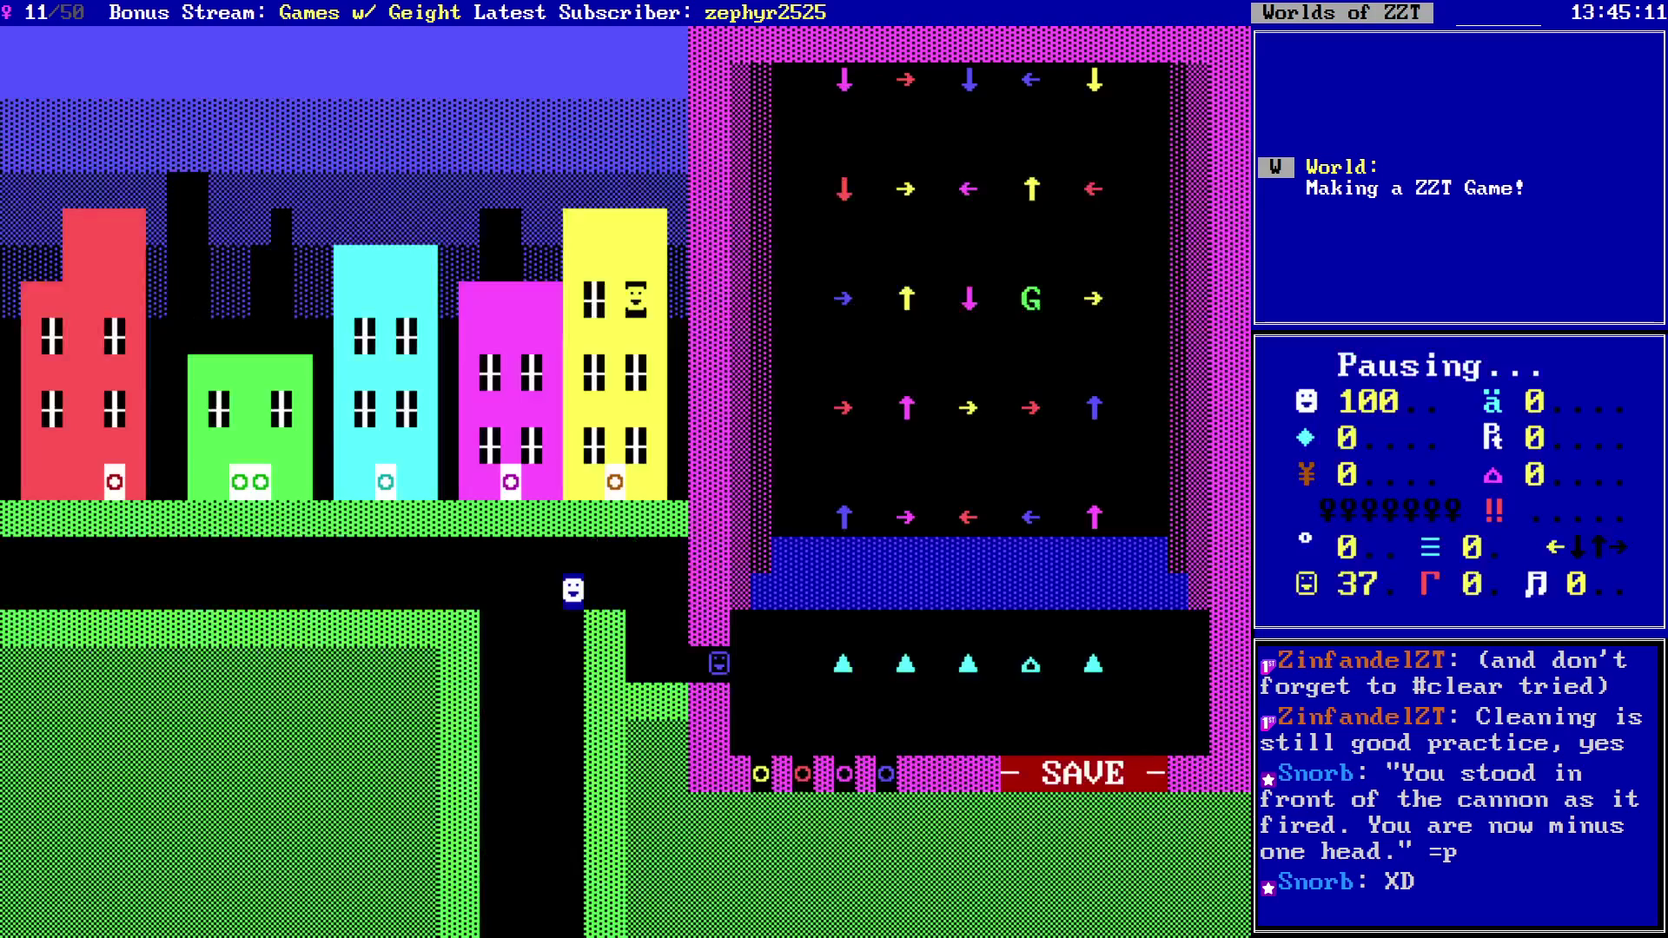
pyautogui.press('Left')
pyautogui.press('Left')
pyautogui.press('Down')
pyautogui.press('Down')
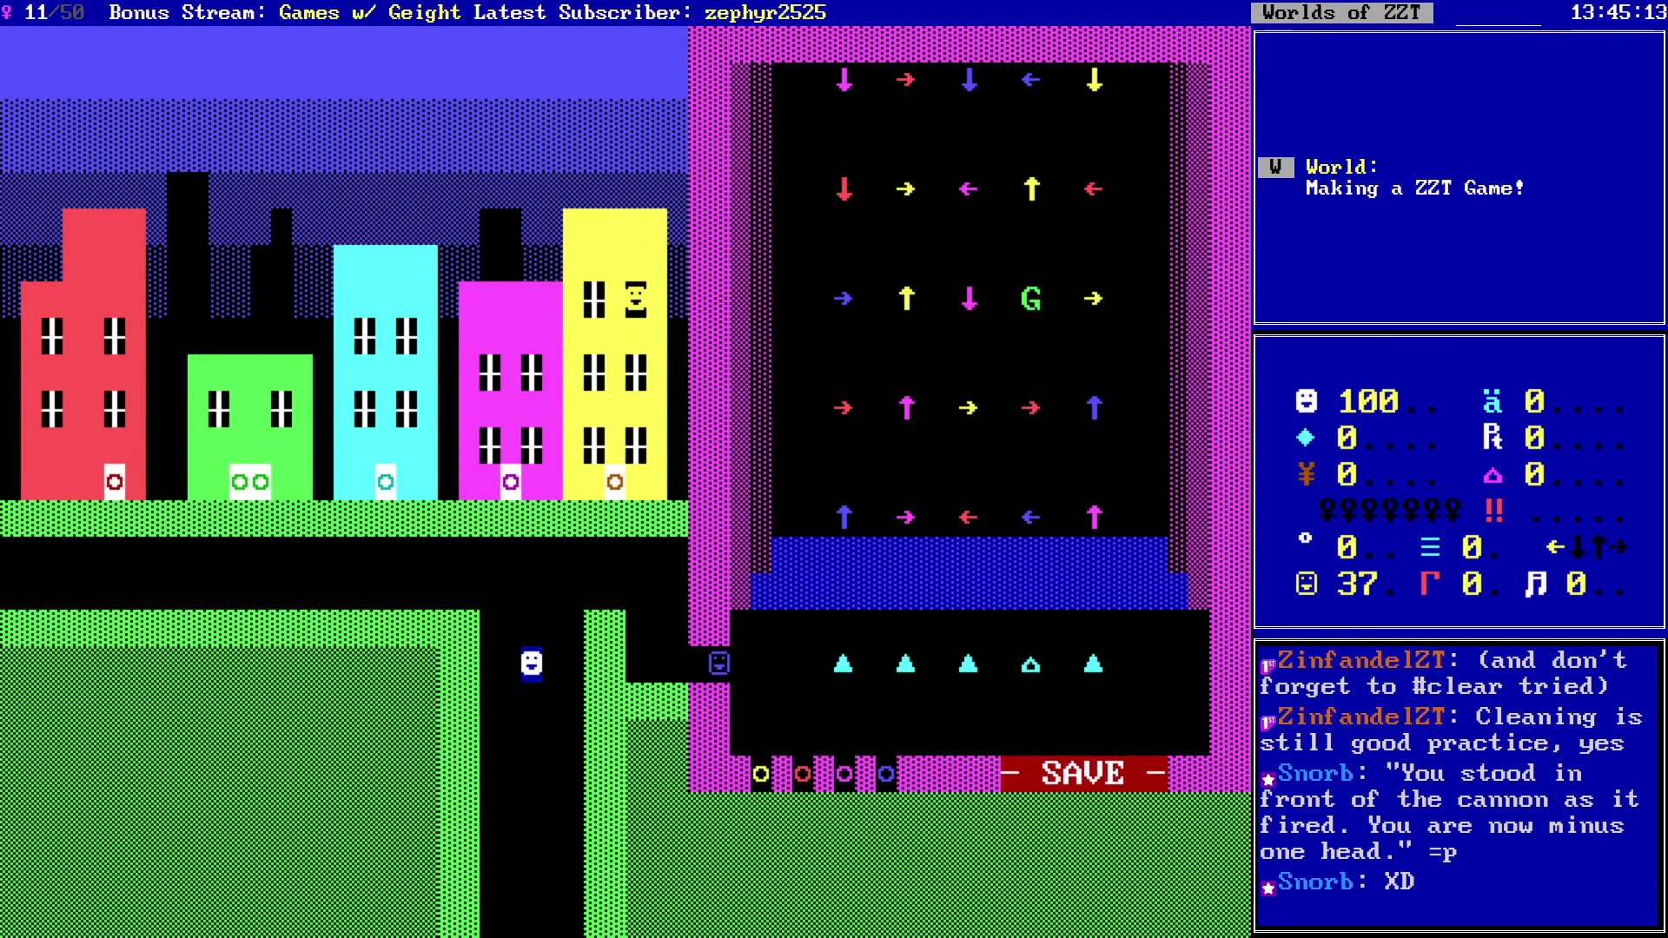
pyautogui.press('Down')
pyautogui.press('Down')
pyautogui.press('Down')
pyautogui.press('Right')
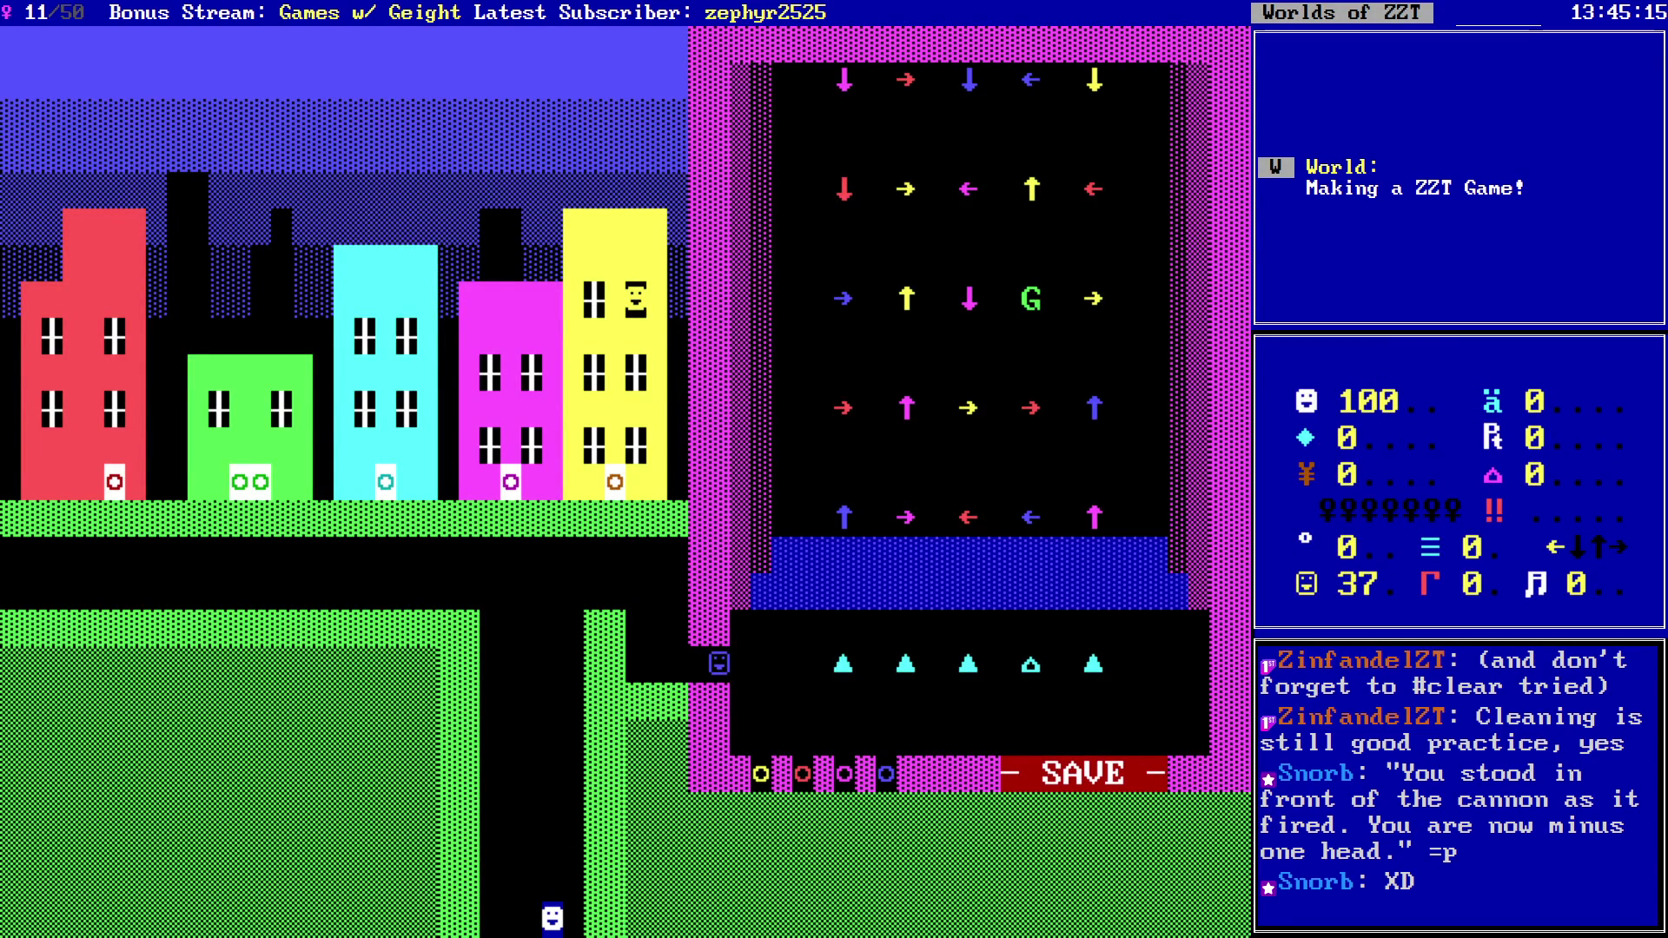
pyautogui.press('Right')
pyautogui.press('Left')
pyautogui.press('Left')
# Step: Quit the game and start playing the GAME world from the worlds list
pyautogui.press('q')
pyautogui.press('y')
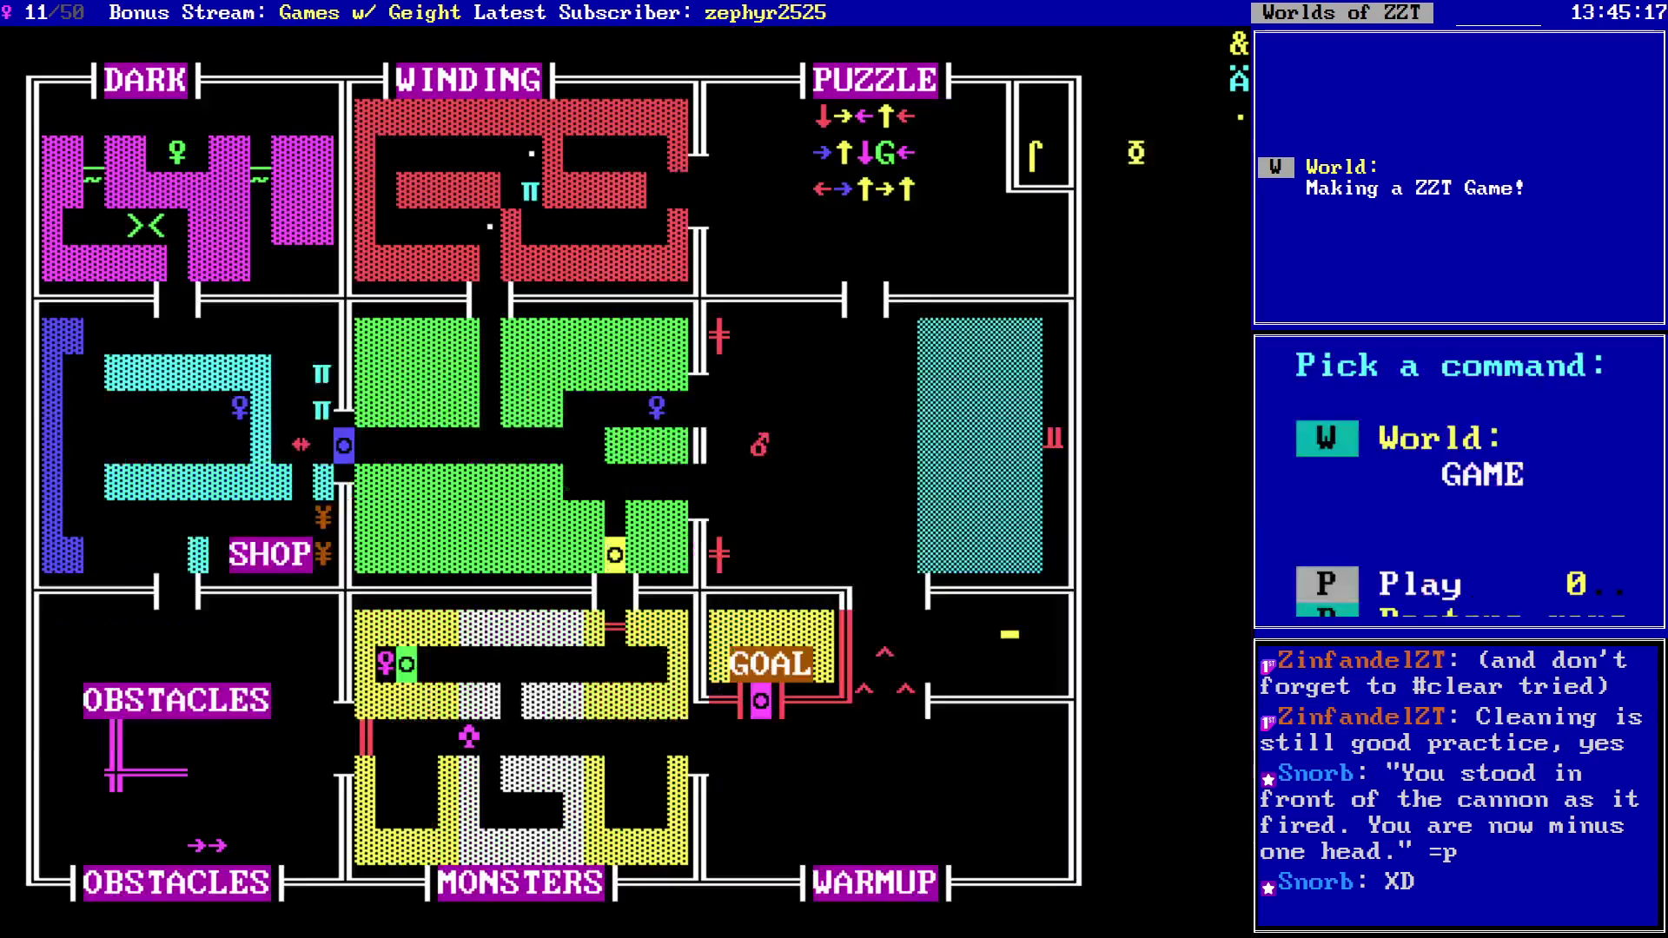
pyautogui.press('w')
pyautogui.press('Down')
pyautogui.press('Down')
pyautogui.press('Down')
pyautogui.press('Return')
pyautogui.press('p')
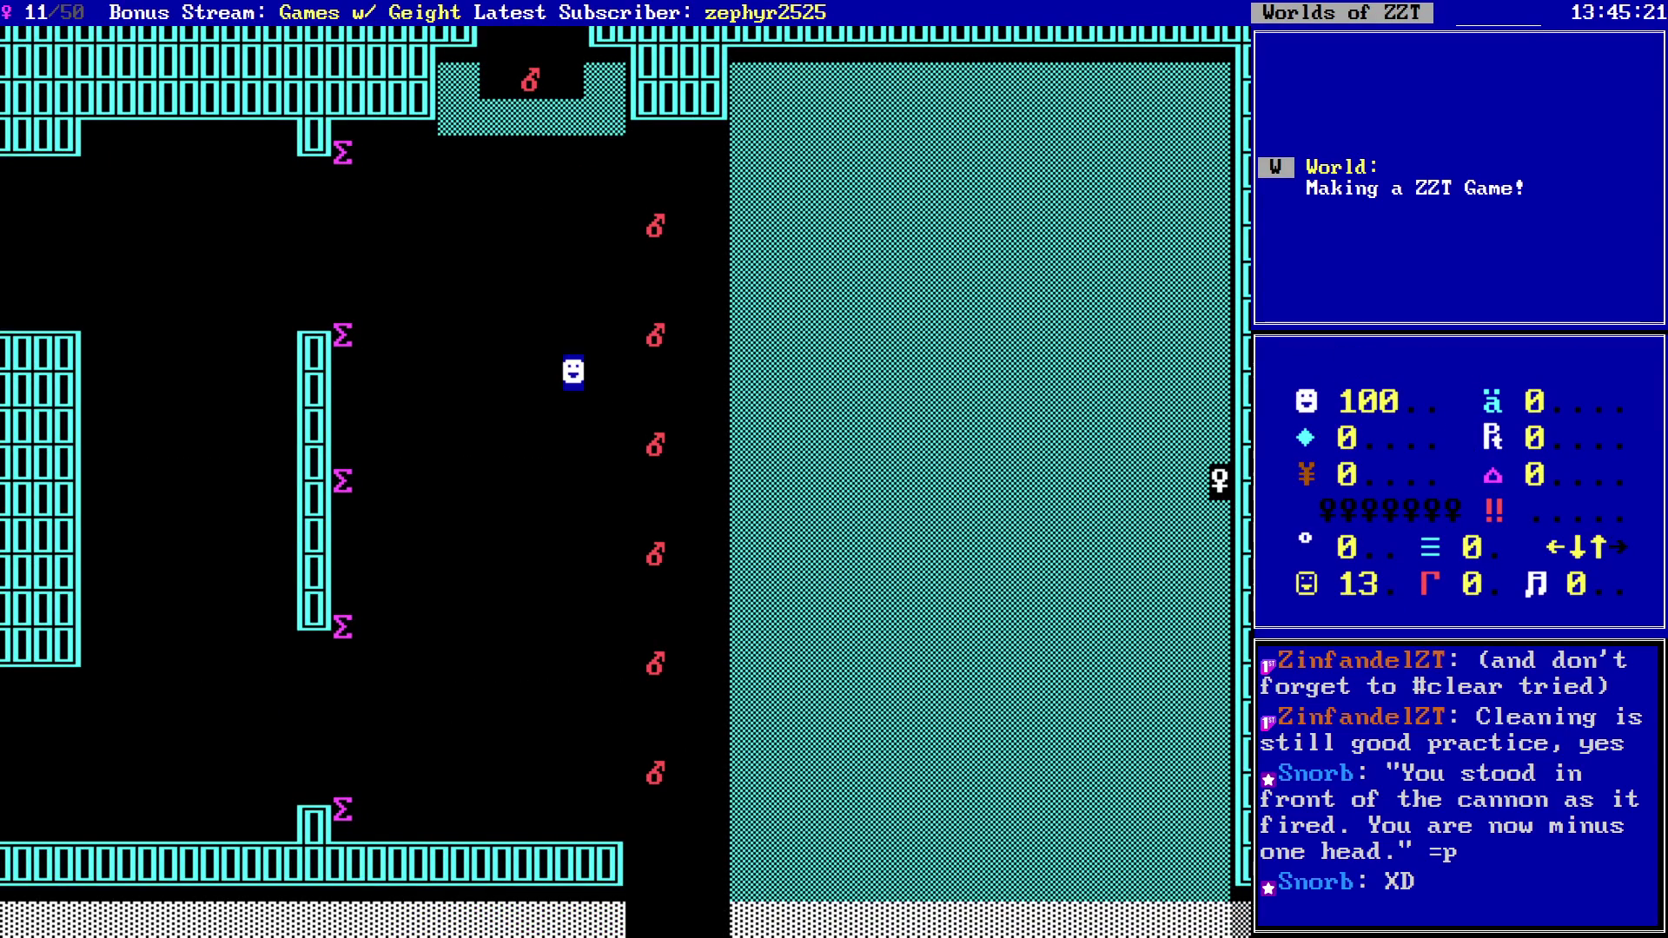
# Step: Walk to a bomb, light it, push it against the wall and step away
pyautogui.press('Up')
pyautogui.press('Up')
pyautogui.press('Up')
pyautogui.press('Left')
pyautogui.press('Left')
pyautogui.press('Left')
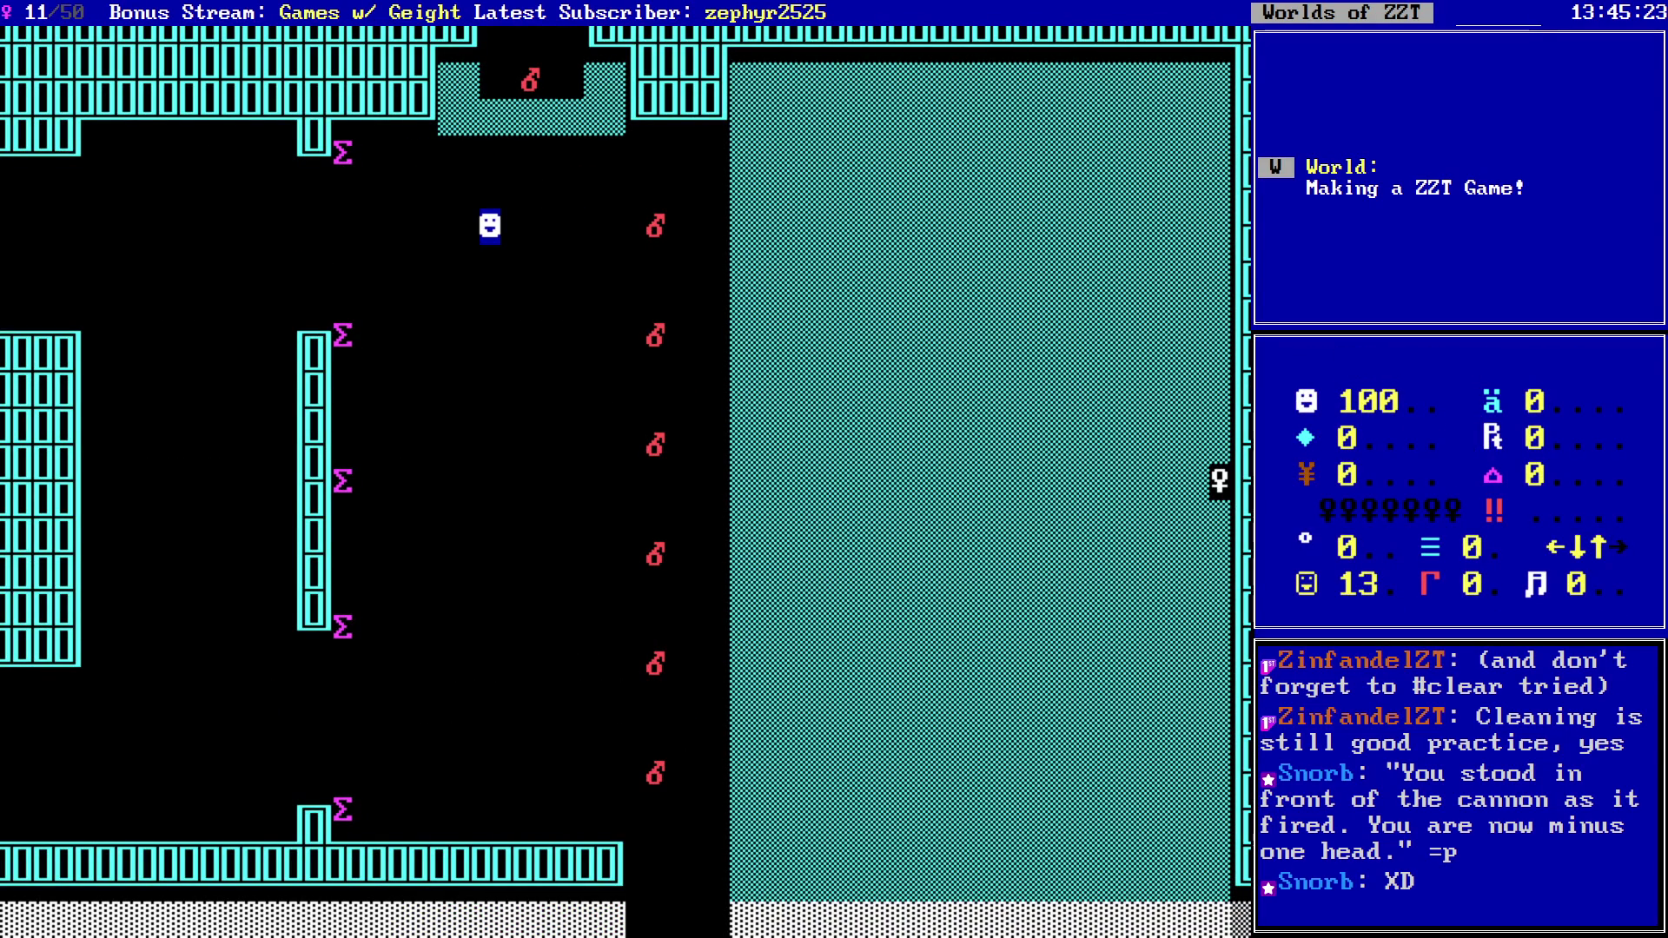
pyautogui.press('Down')
pyautogui.press('Right')
pyautogui.press('Down')
pyautogui.press('Down')
pyautogui.press('Down')
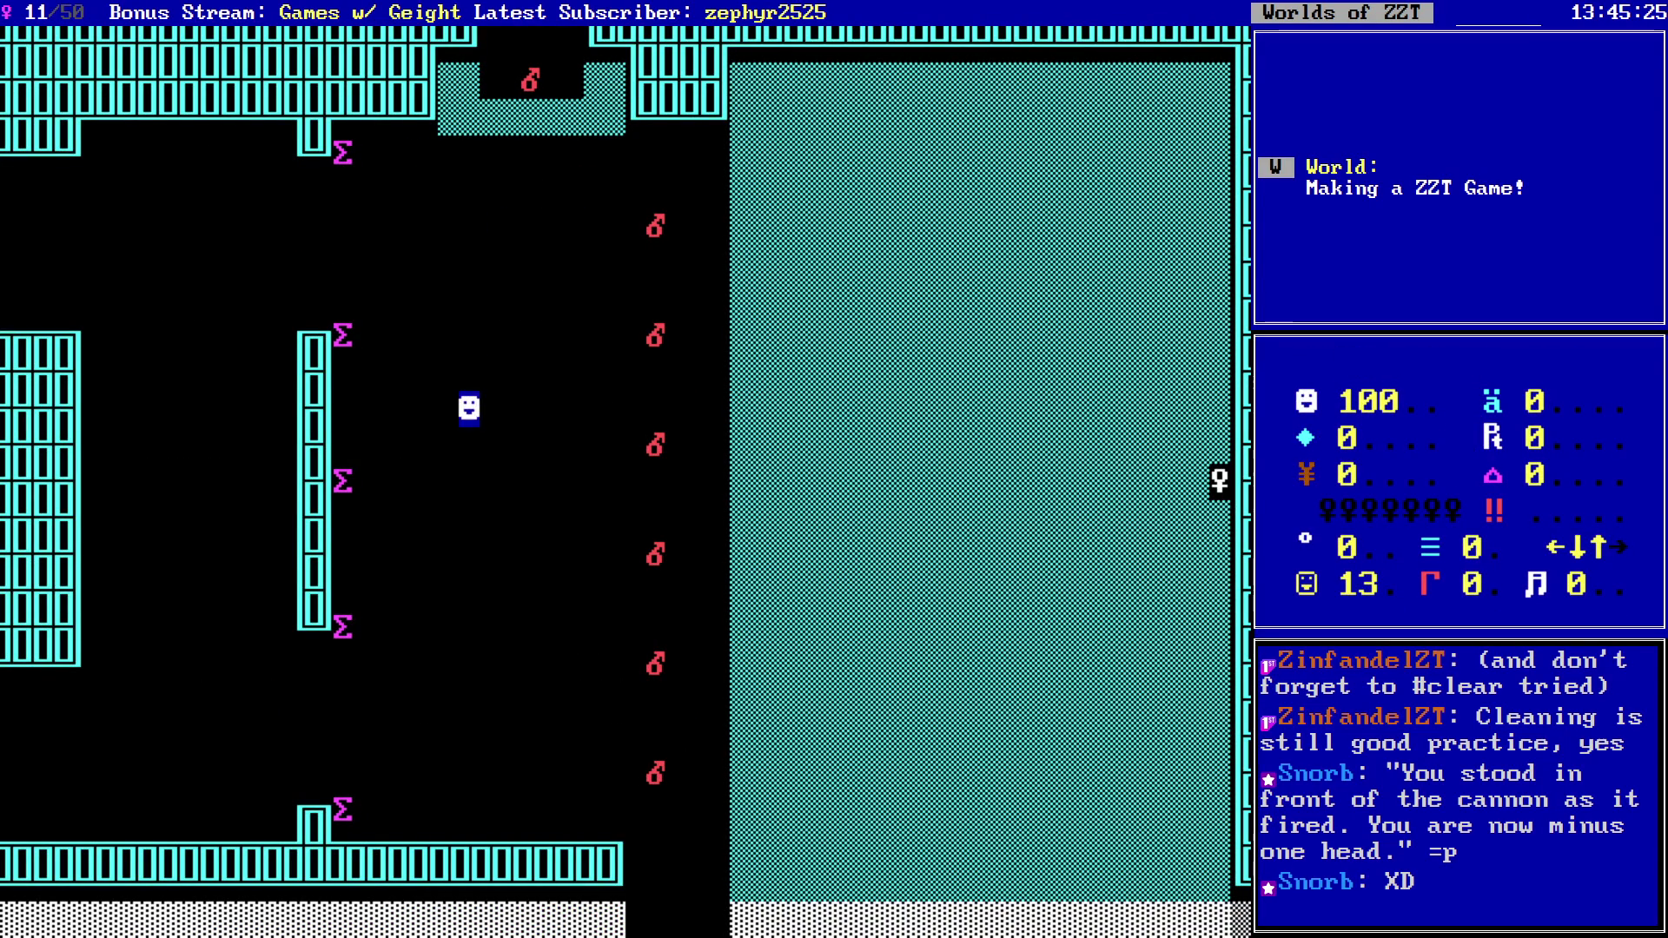
pyautogui.press('Right')
pyautogui.press('Right')
pyautogui.press('Right')
pyautogui.press('Right')
pyautogui.press('Down')
pyautogui.press('Right')
pyautogui.press('Right')
pyautogui.press('Right')
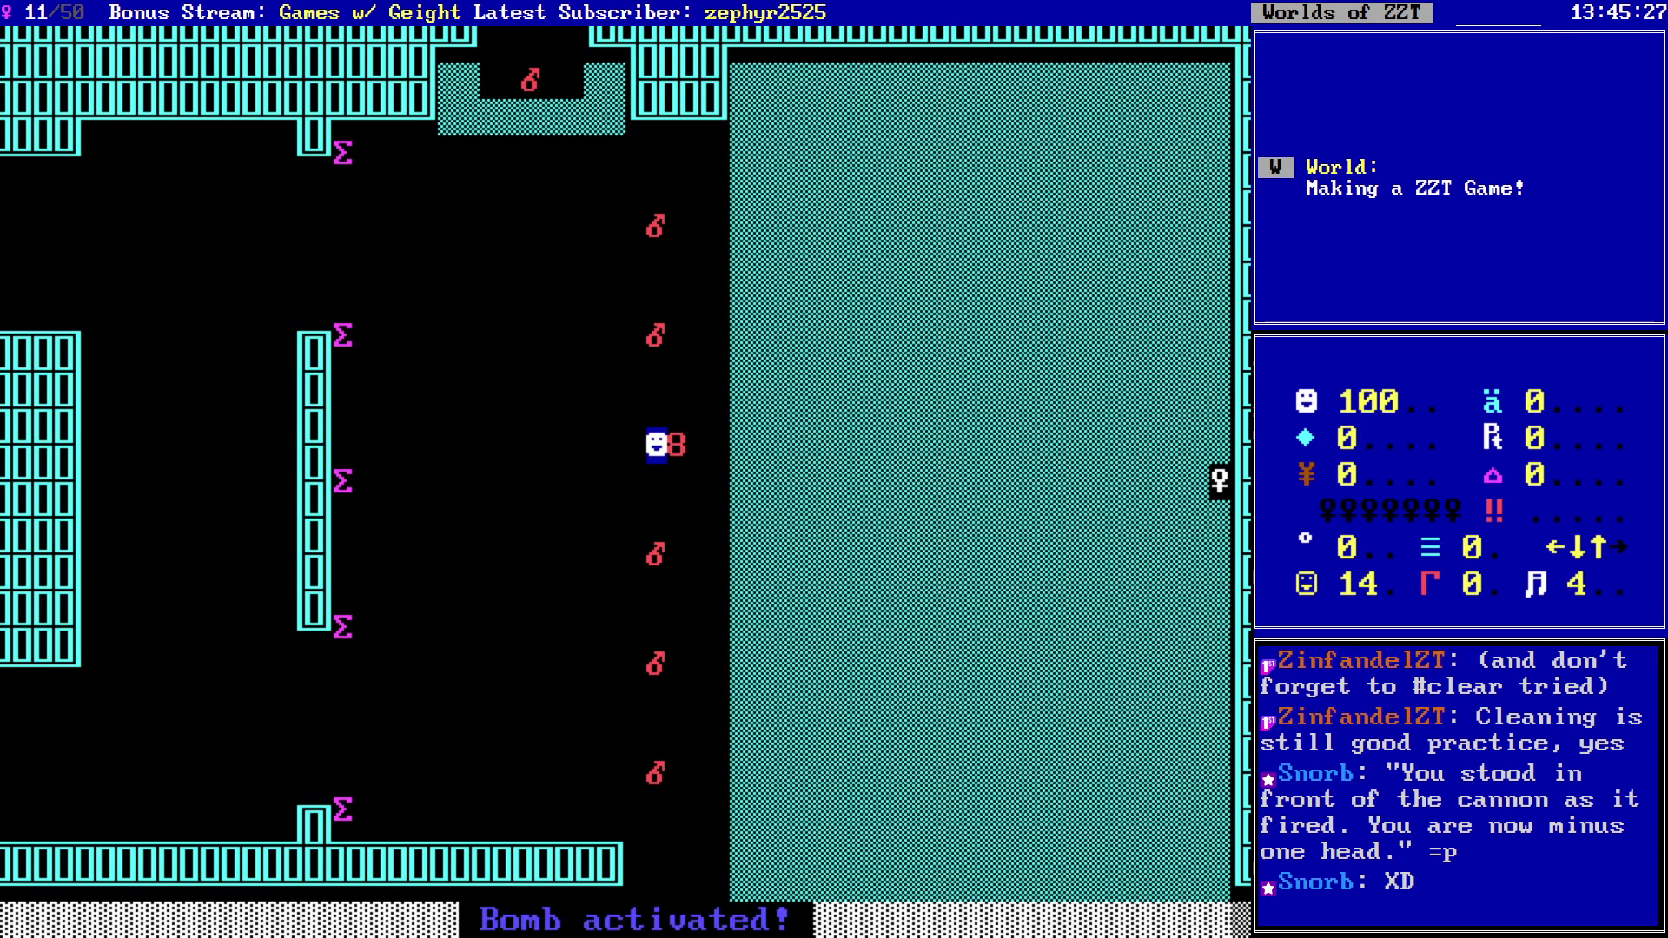
pyautogui.press('Left')
pyautogui.press('Left')
pyautogui.press('Left')
pyautogui.press('Left')
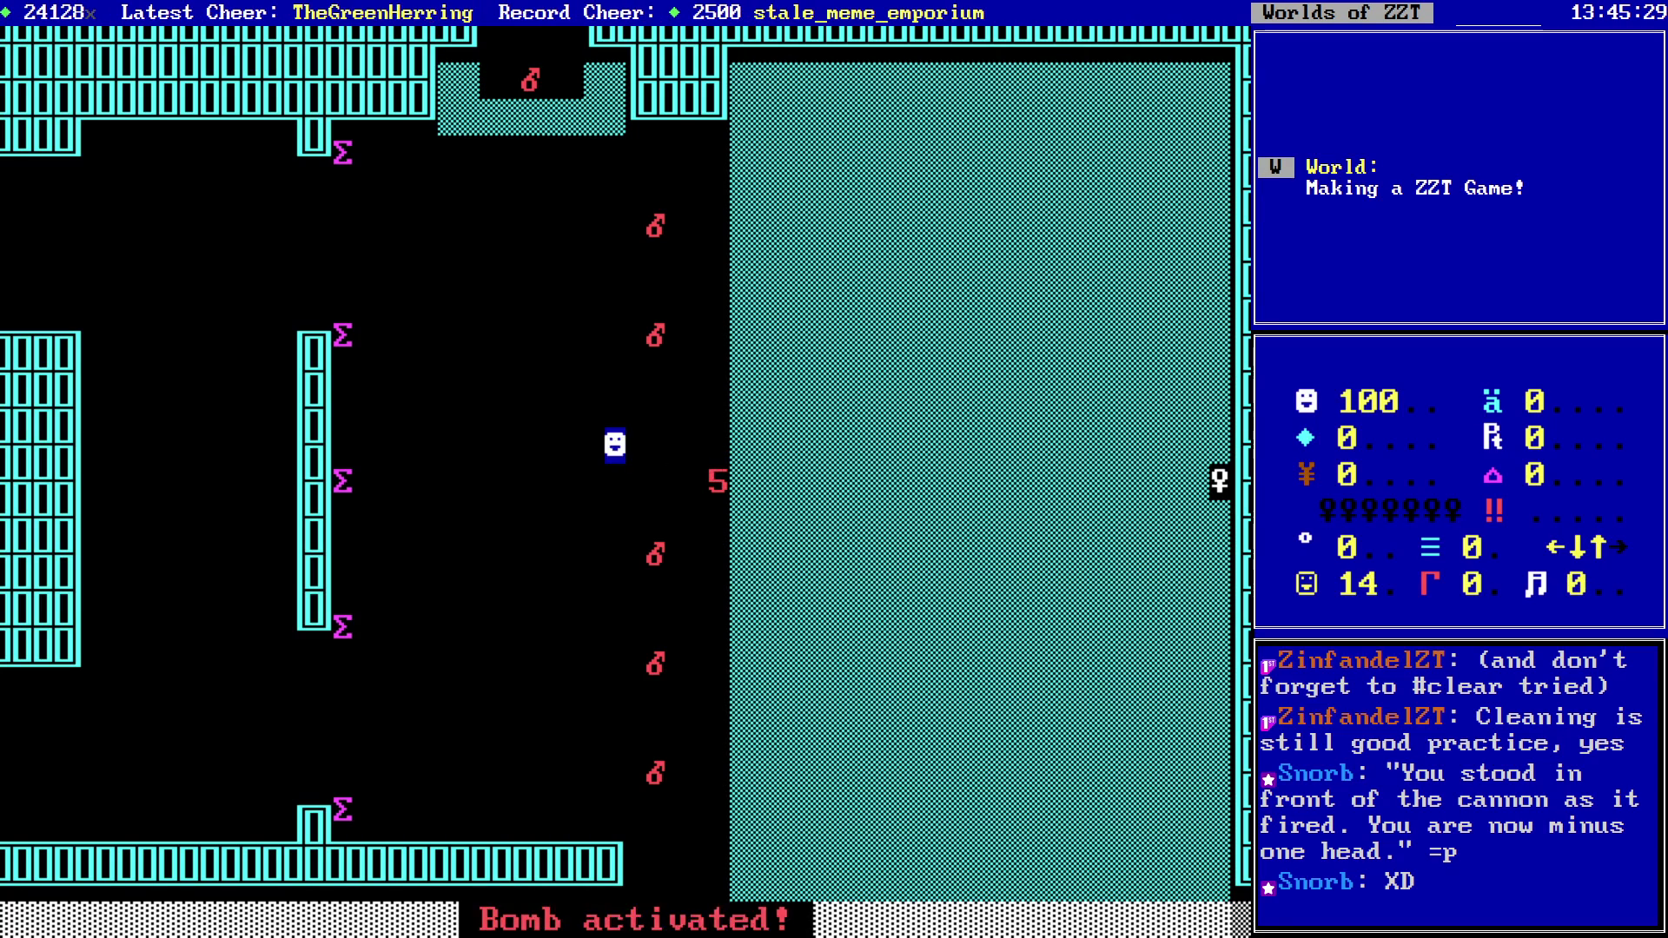
pyautogui.press('Down')
pyautogui.press('Right')
pyautogui.press('Left')
pyautogui.press('Left')
pyautogui.press('Left')
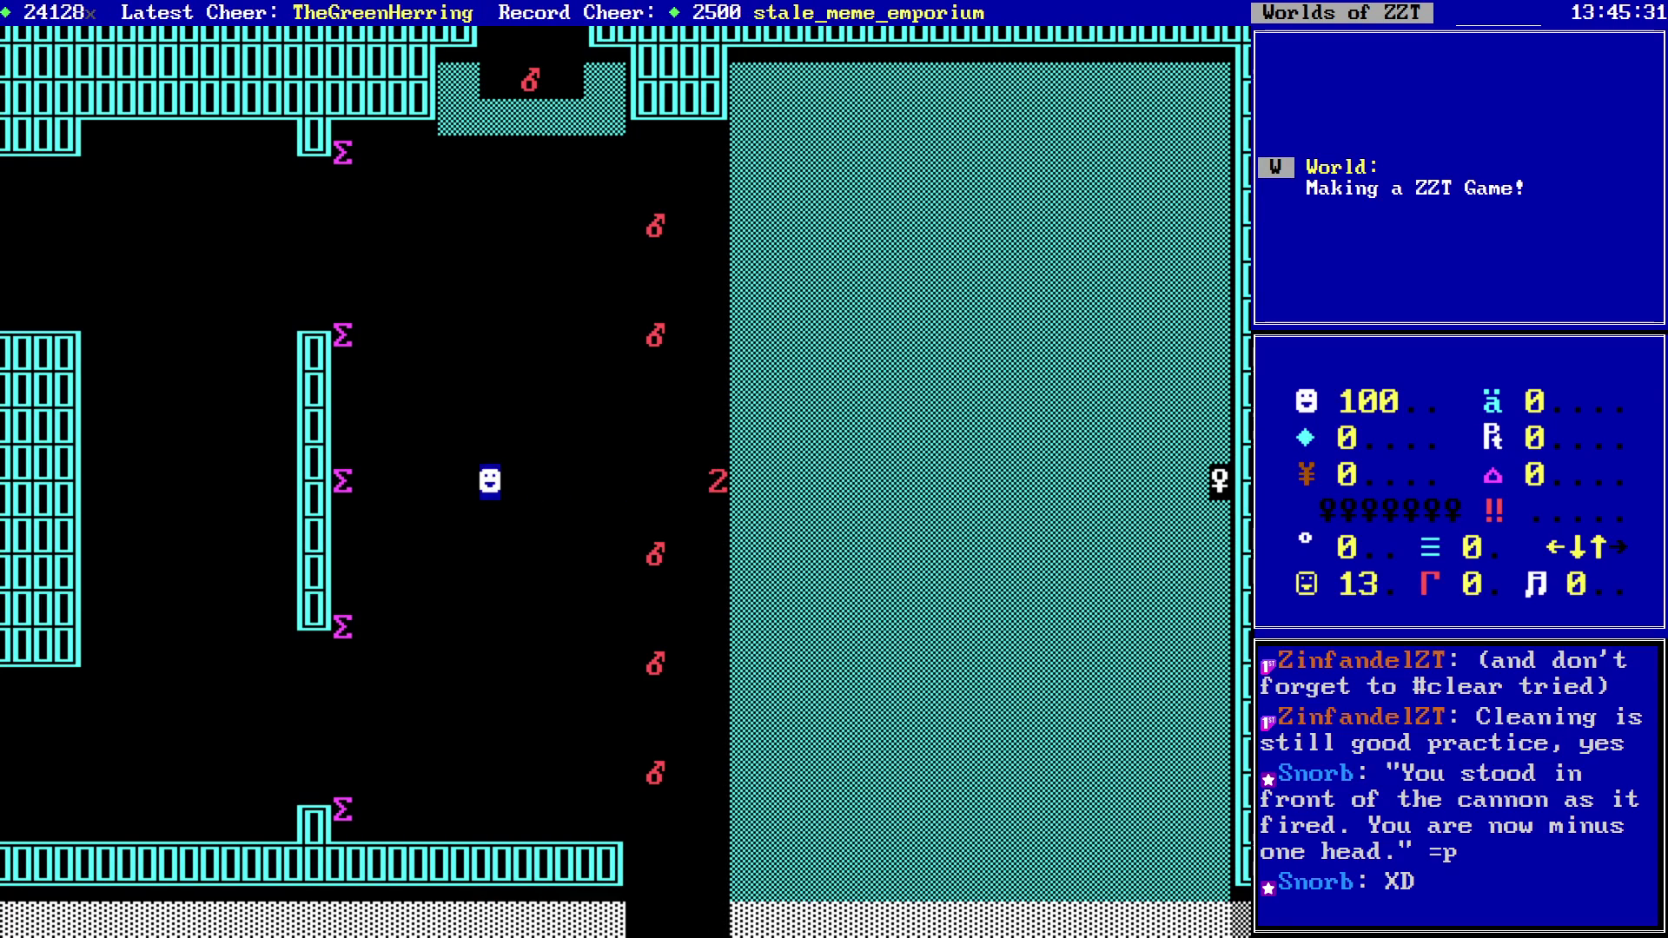
# Step: Move through the blasted area, dodging sigma volleys, down to the bottom edge
pyautogui.press('Right')
pyautogui.press('Right')
pyautogui.press('Right')
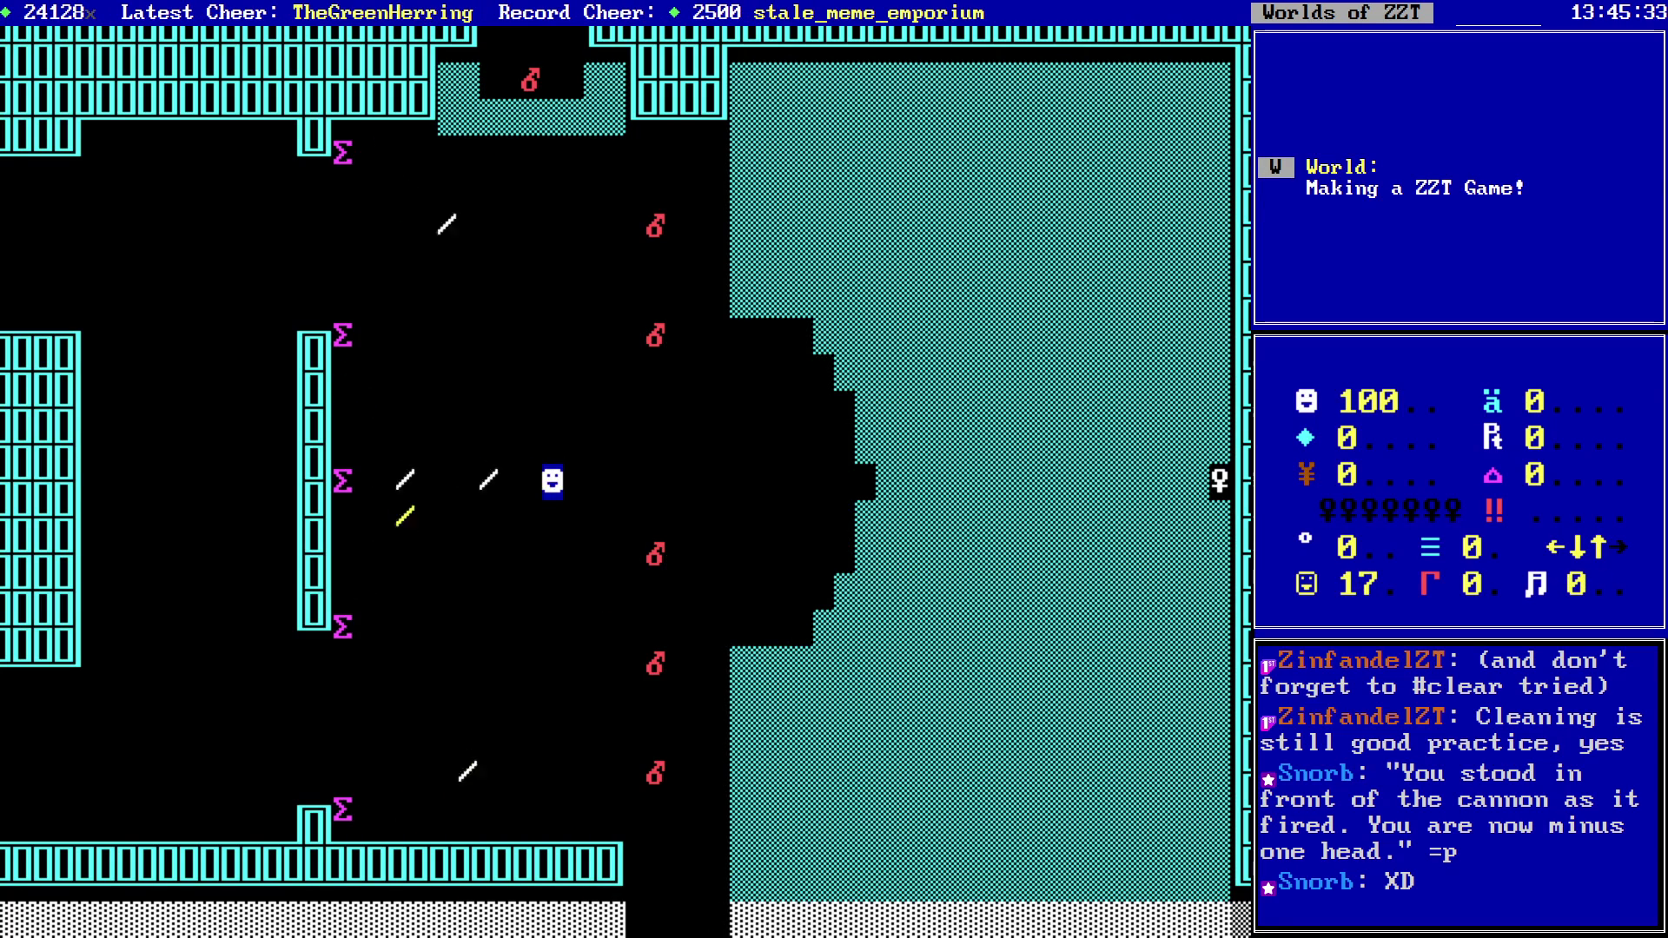
pyautogui.press('Right')
pyautogui.press('Right')
pyautogui.press('Right')
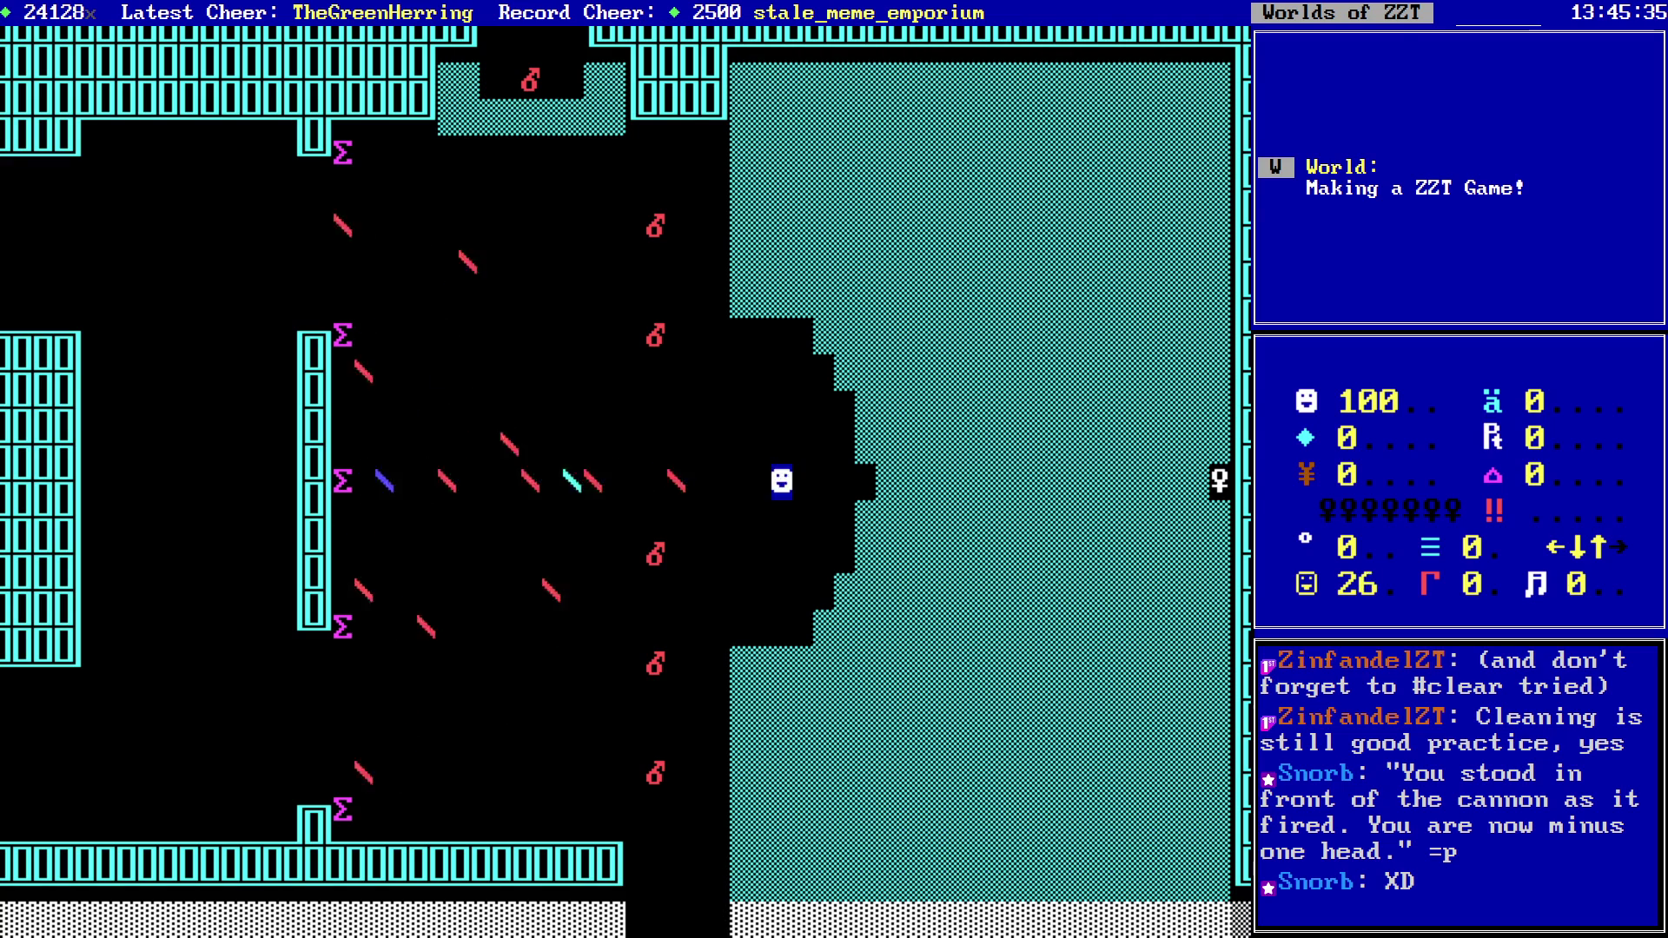
pyautogui.press('Down')
pyautogui.press('Down')
pyautogui.press('Down')
pyautogui.press('Left')
pyautogui.press('Left')
pyautogui.press('Left')
pyautogui.press('Down')
pyautogui.press('Down')
pyautogui.press('Down')
pyautogui.press('Down')
pyautogui.press('Down')
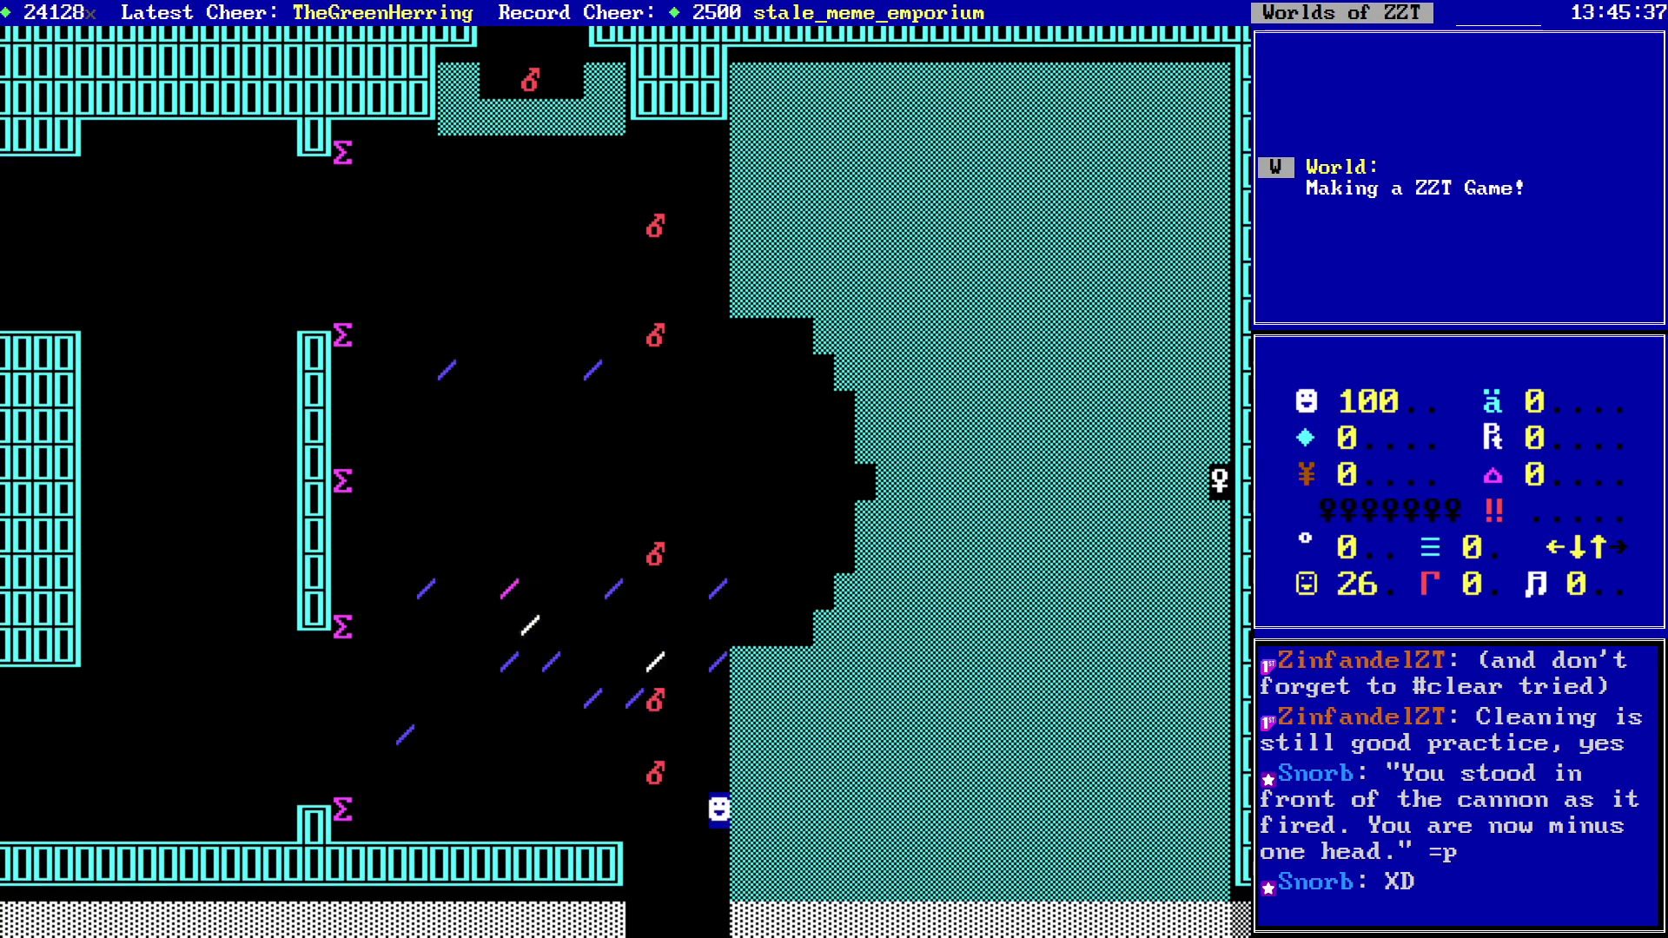
pyautogui.press('Left')
pyautogui.press('Left')
pyautogui.press('Left')
pyautogui.press('Down')
pyautogui.press('Right')
pyautogui.press('Down')
pyautogui.press('Down')
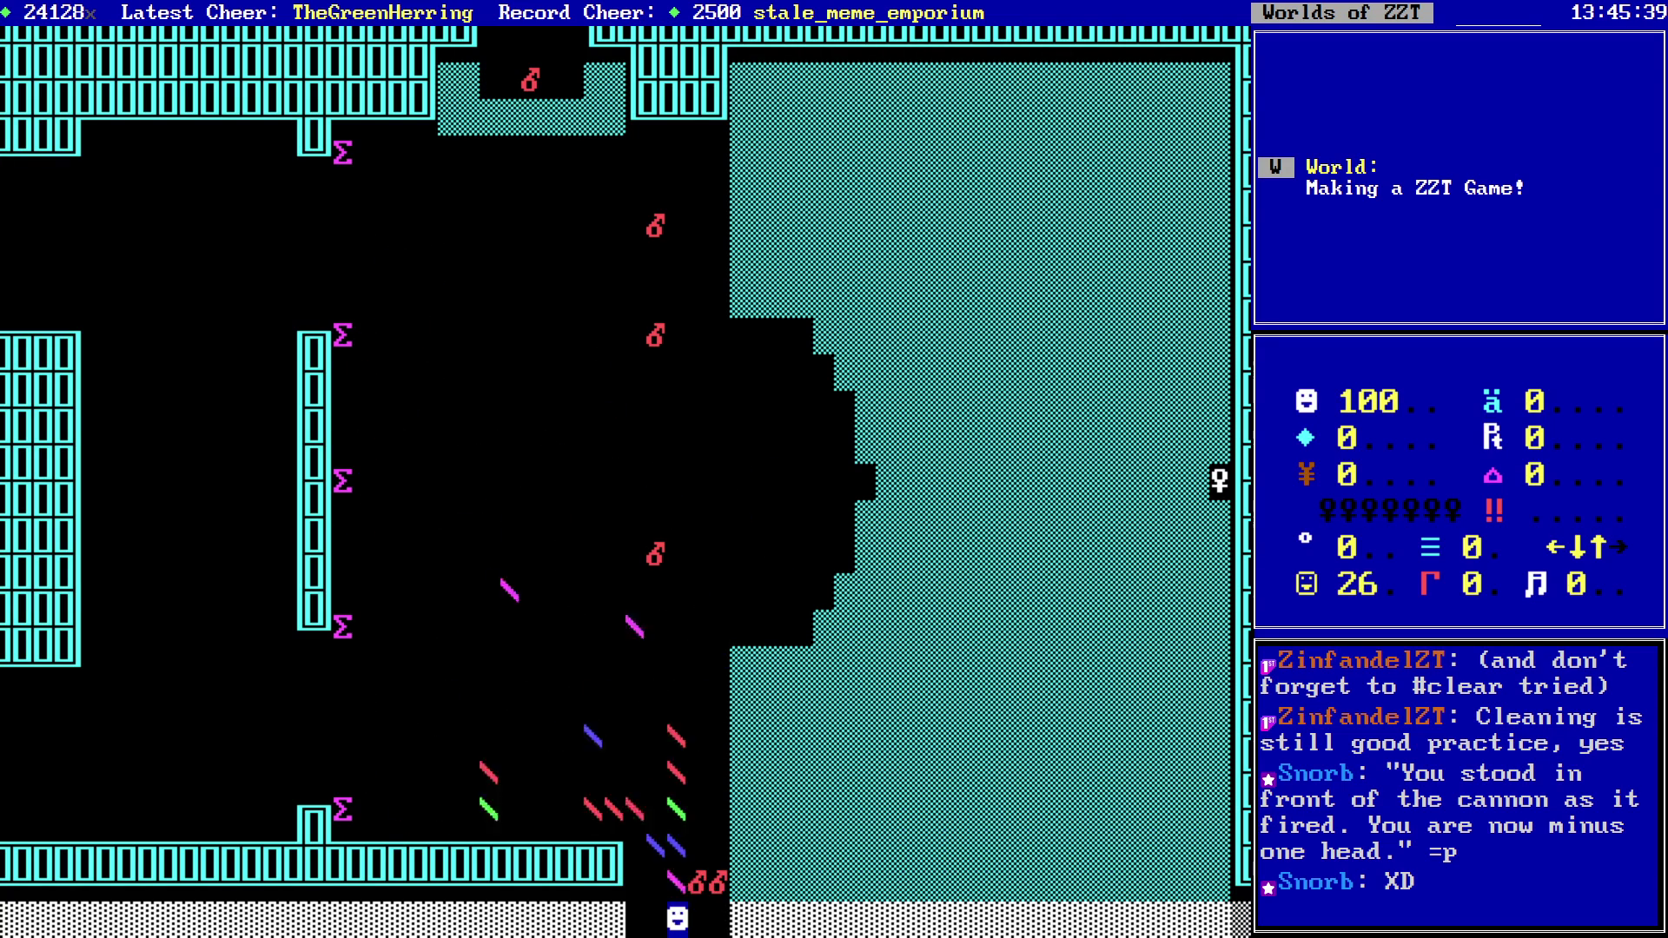
pyautogui.press('Right')
pyautogui.press('Right')
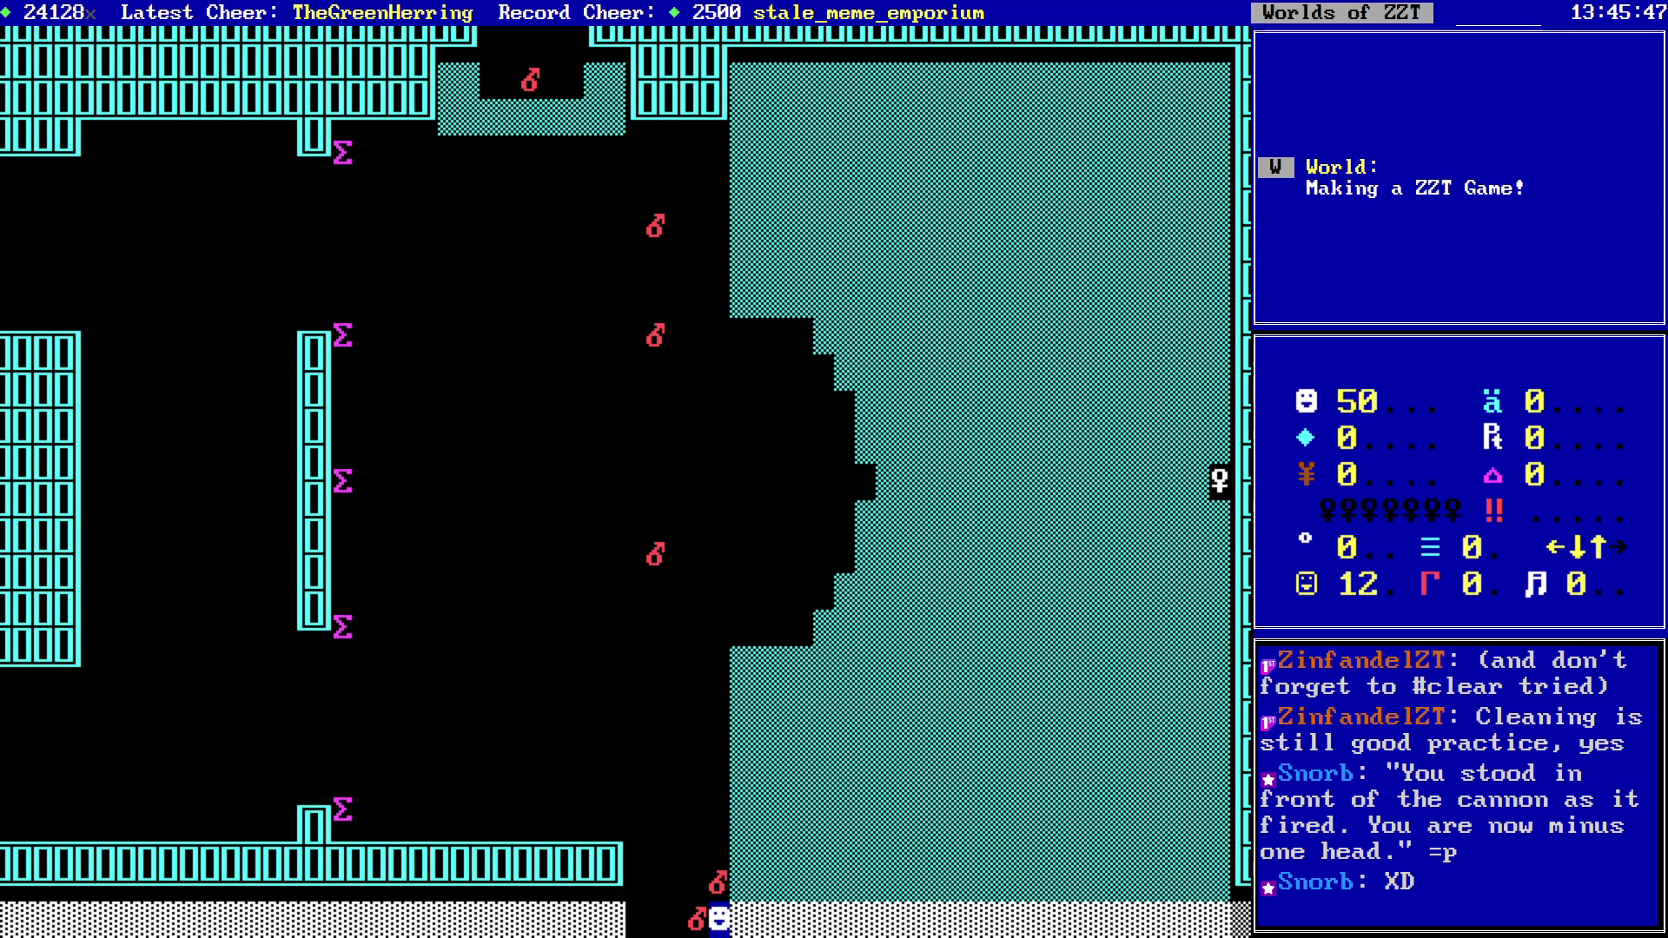
# Step: Light the next bomb, push it against the green breakable wall and retreat downward
pyautogui.press('Up')
pyautogui.press('Up')
pyautogui.press('Up')
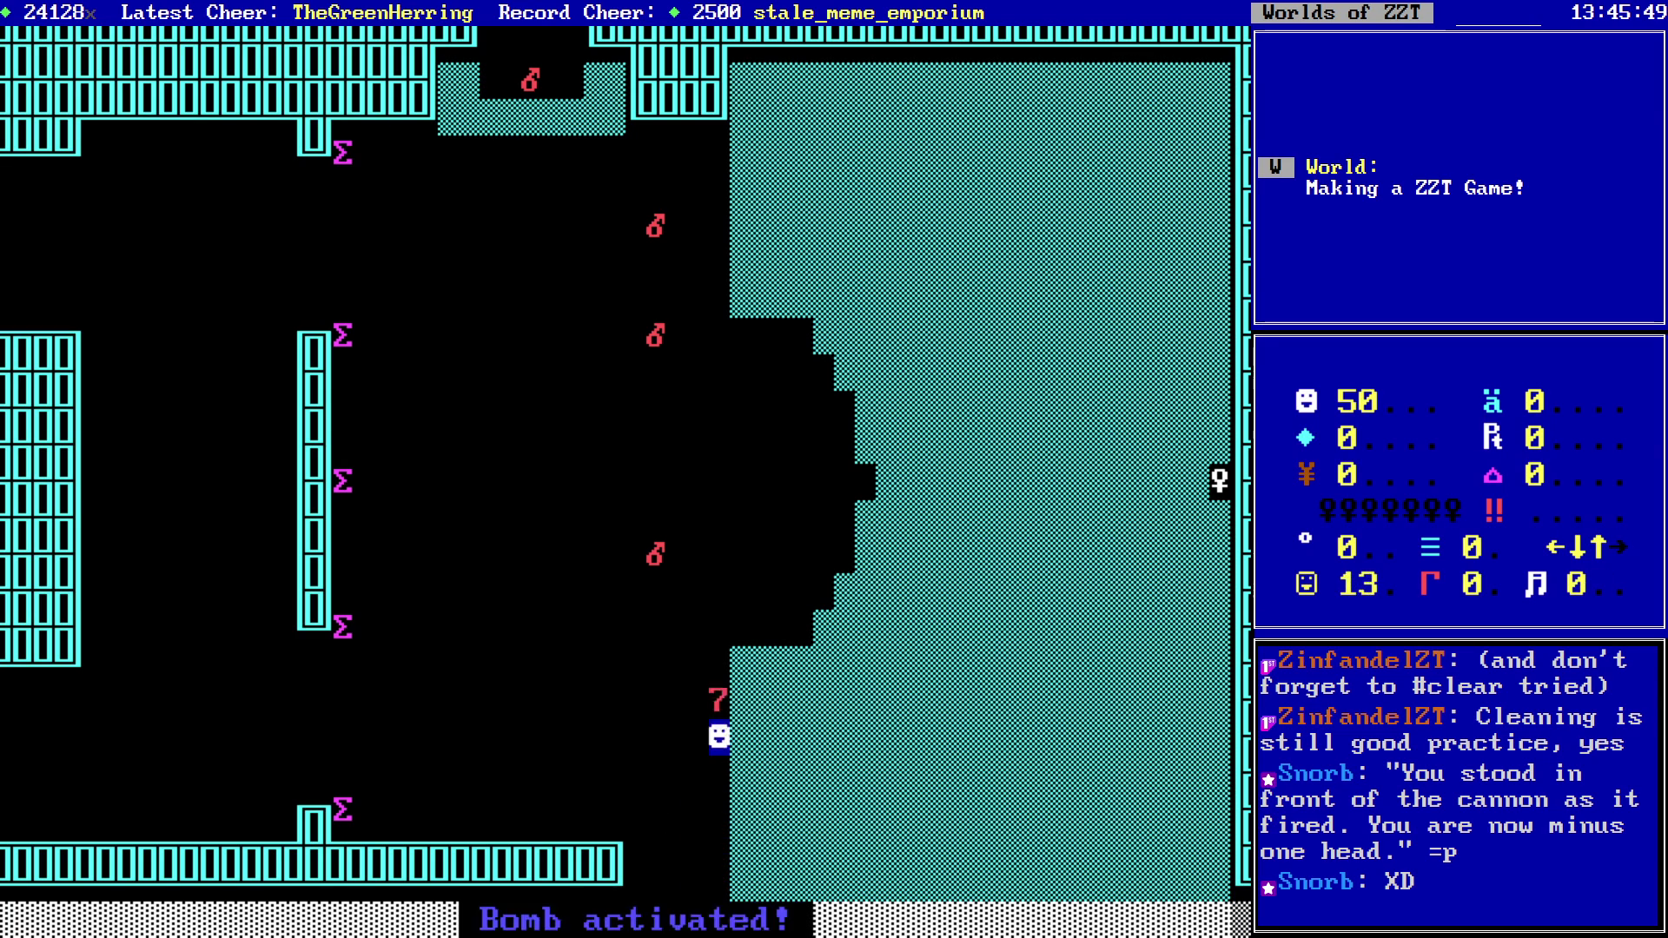
pyautogui.press('Left')
pyautogui.press('Up')
pyautogui.press('Right')
pyautogui.press('Right')
pyautogui.press('Right')
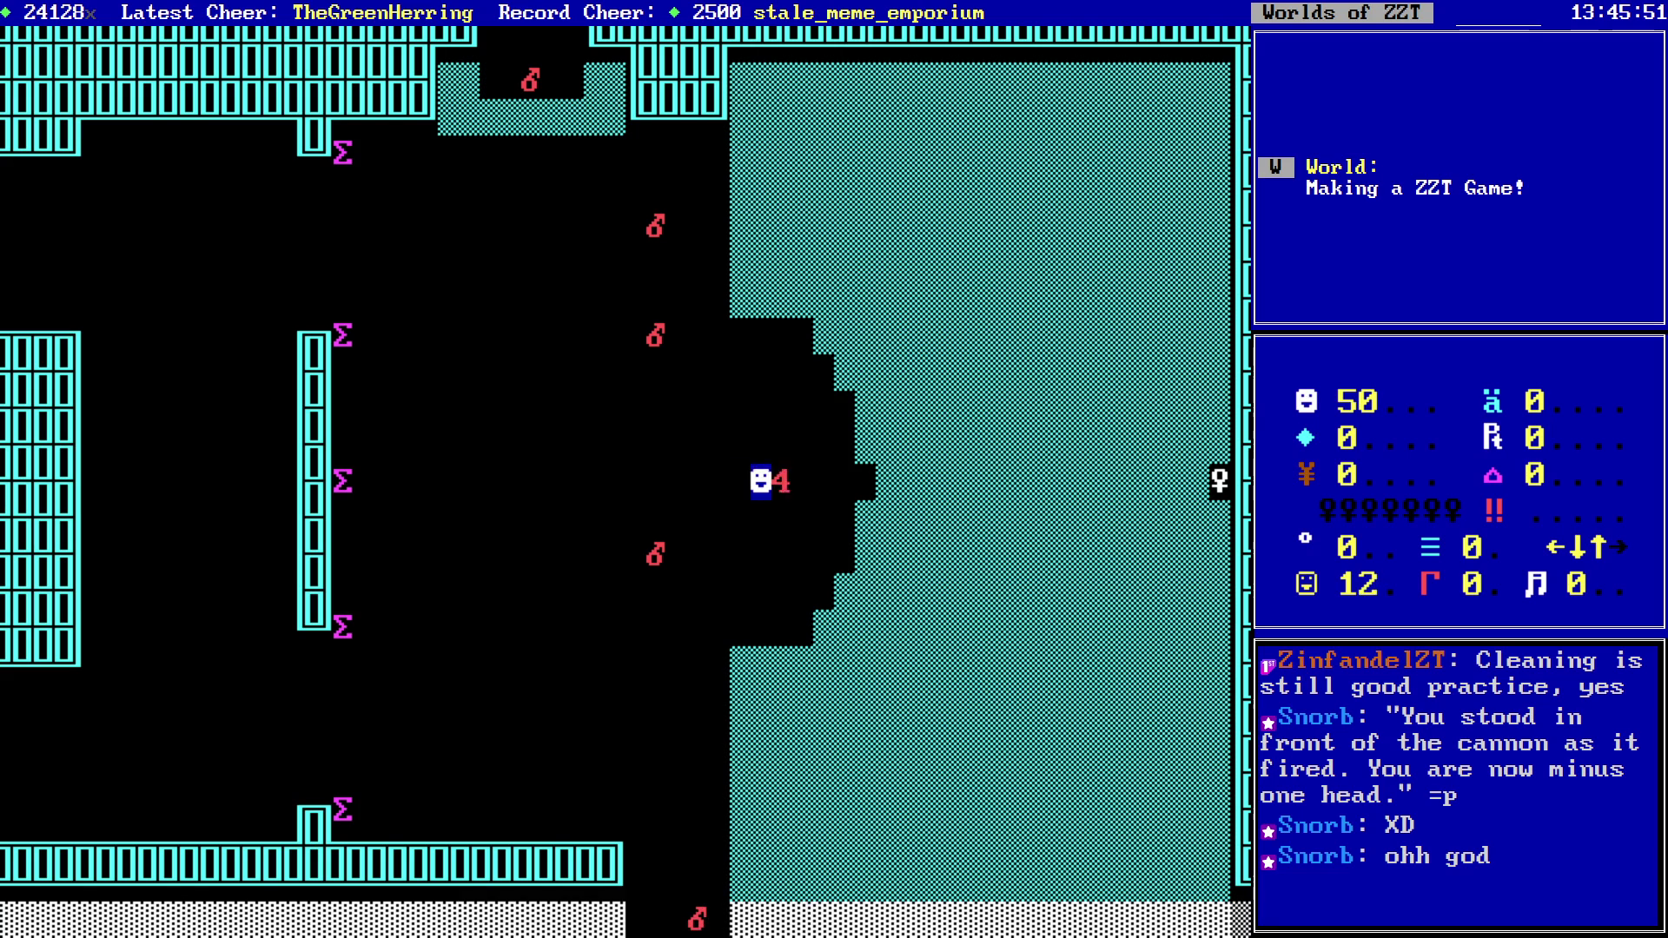
pyautogui.press('Left')
pyautogui.press('Left')
pyautogui.press('Left')
pyautogui.press('Left')
pyautogui.press('Left')
pyautogui.press('Down')
pyautogui.press('Left')
pyautogui.press('Down')
pyautogui.press('Down')
pyautogui.press('Down')
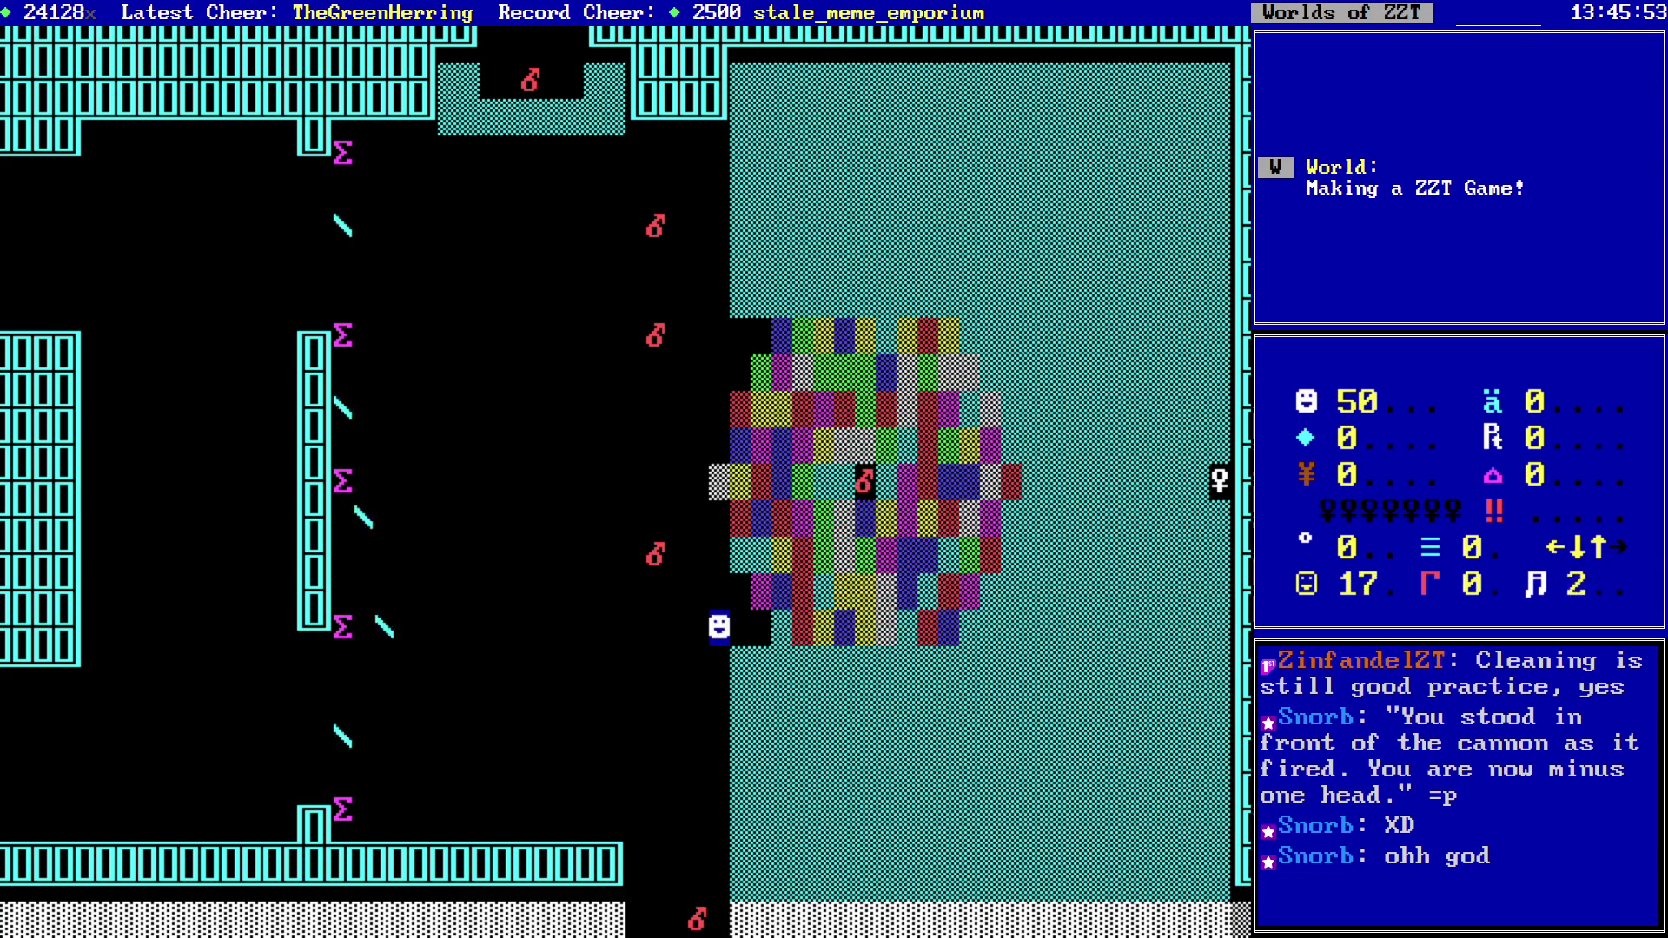
pyautogui.press('Down')
pyautogui.press('Down')
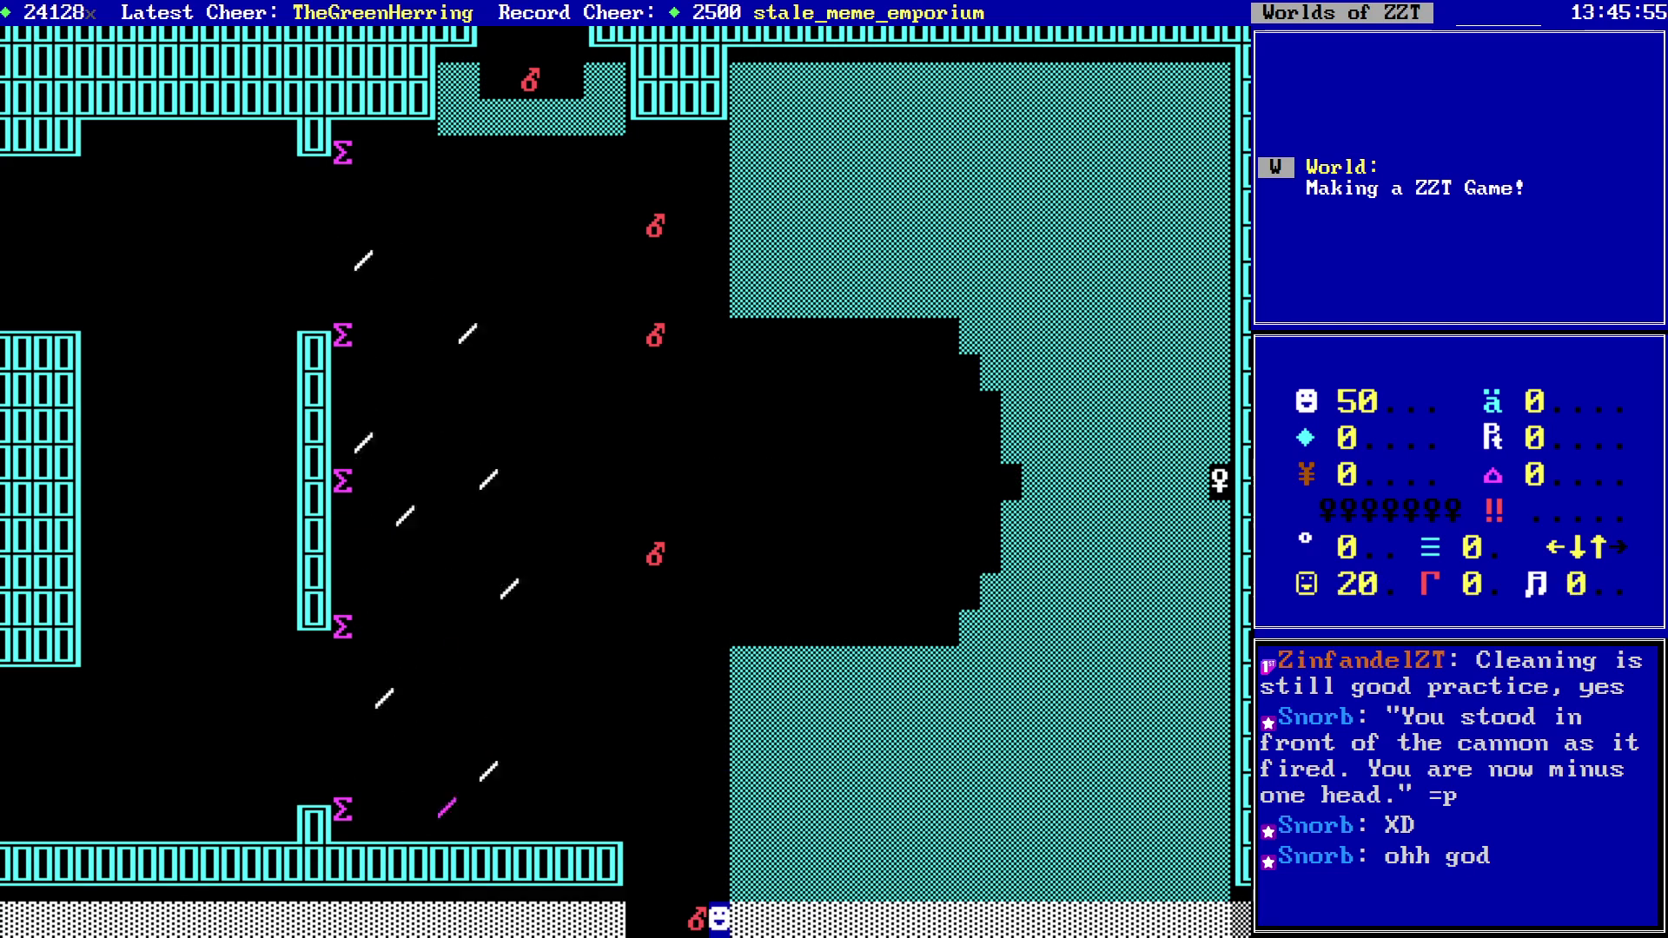